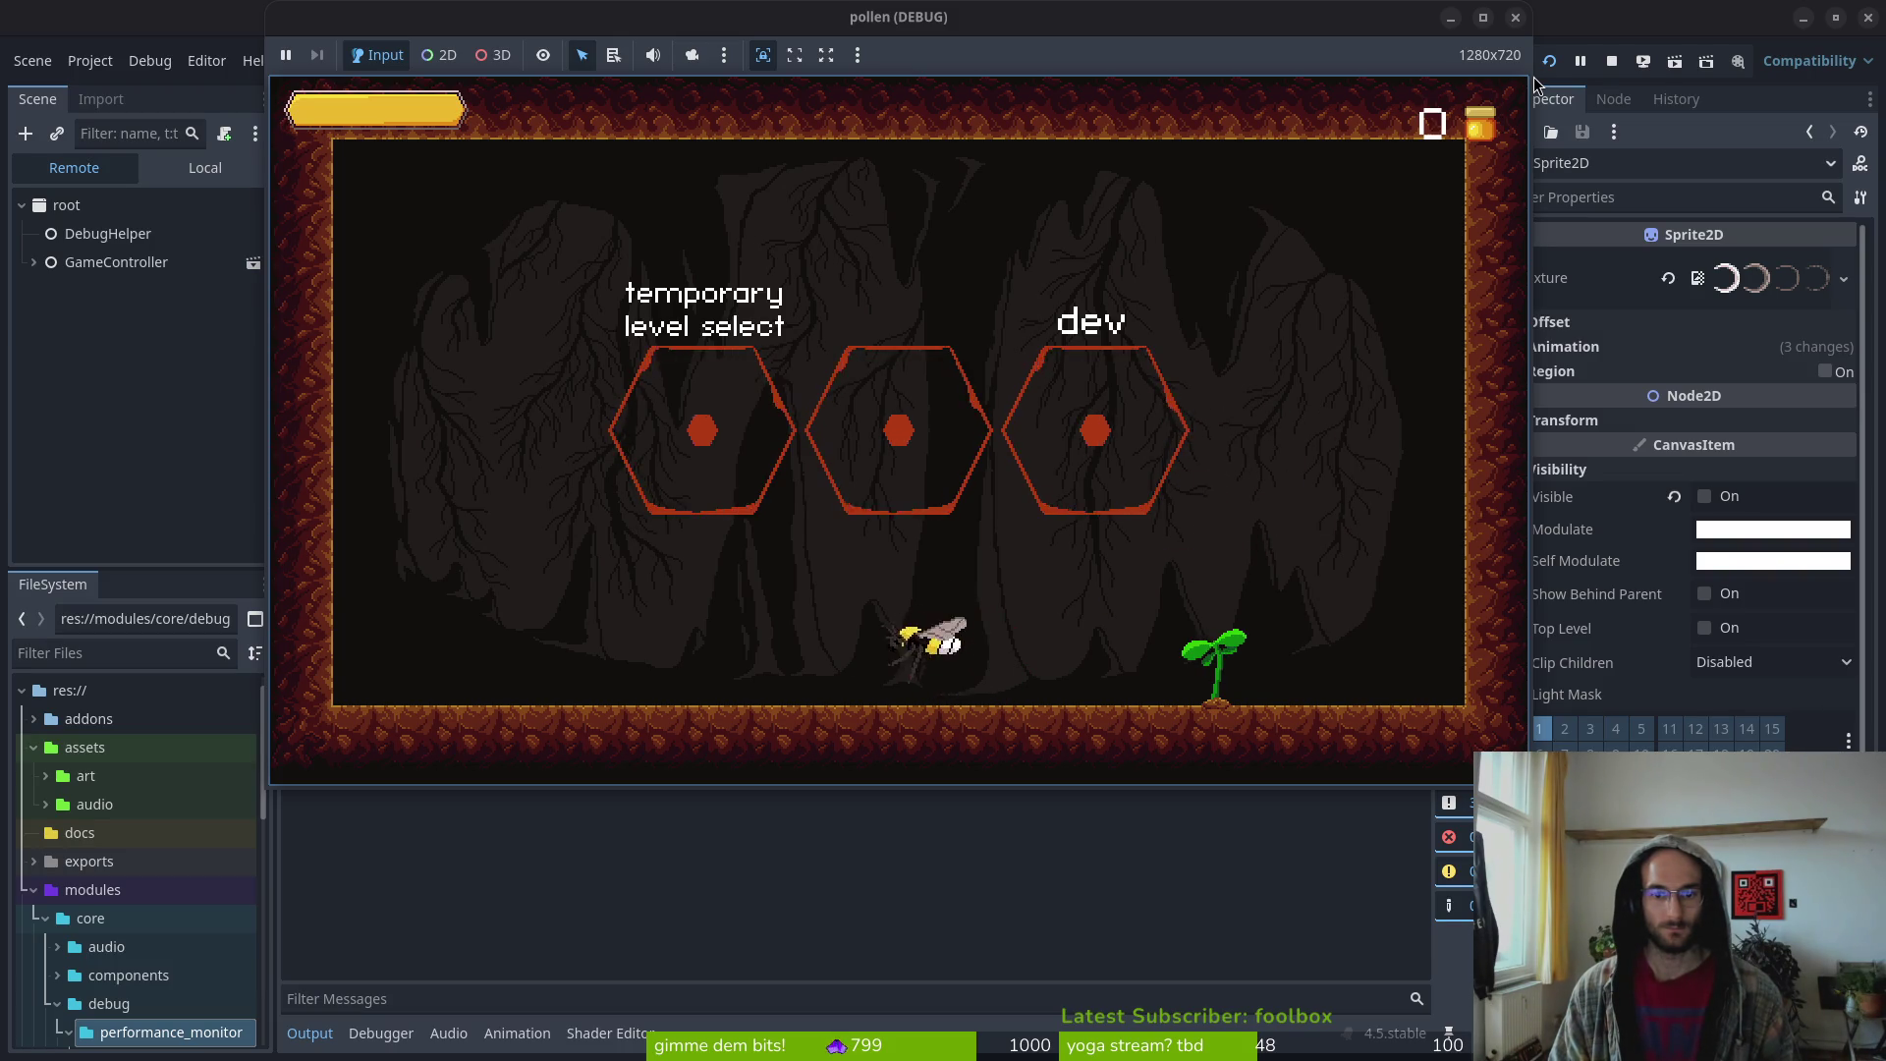
Trigger the bee's smash, enter the cave level, and fly around attacking
{"action": "key", "text": "space"}
{"action": "key", "text": "space"}
{"action": "key", "text": "space"}
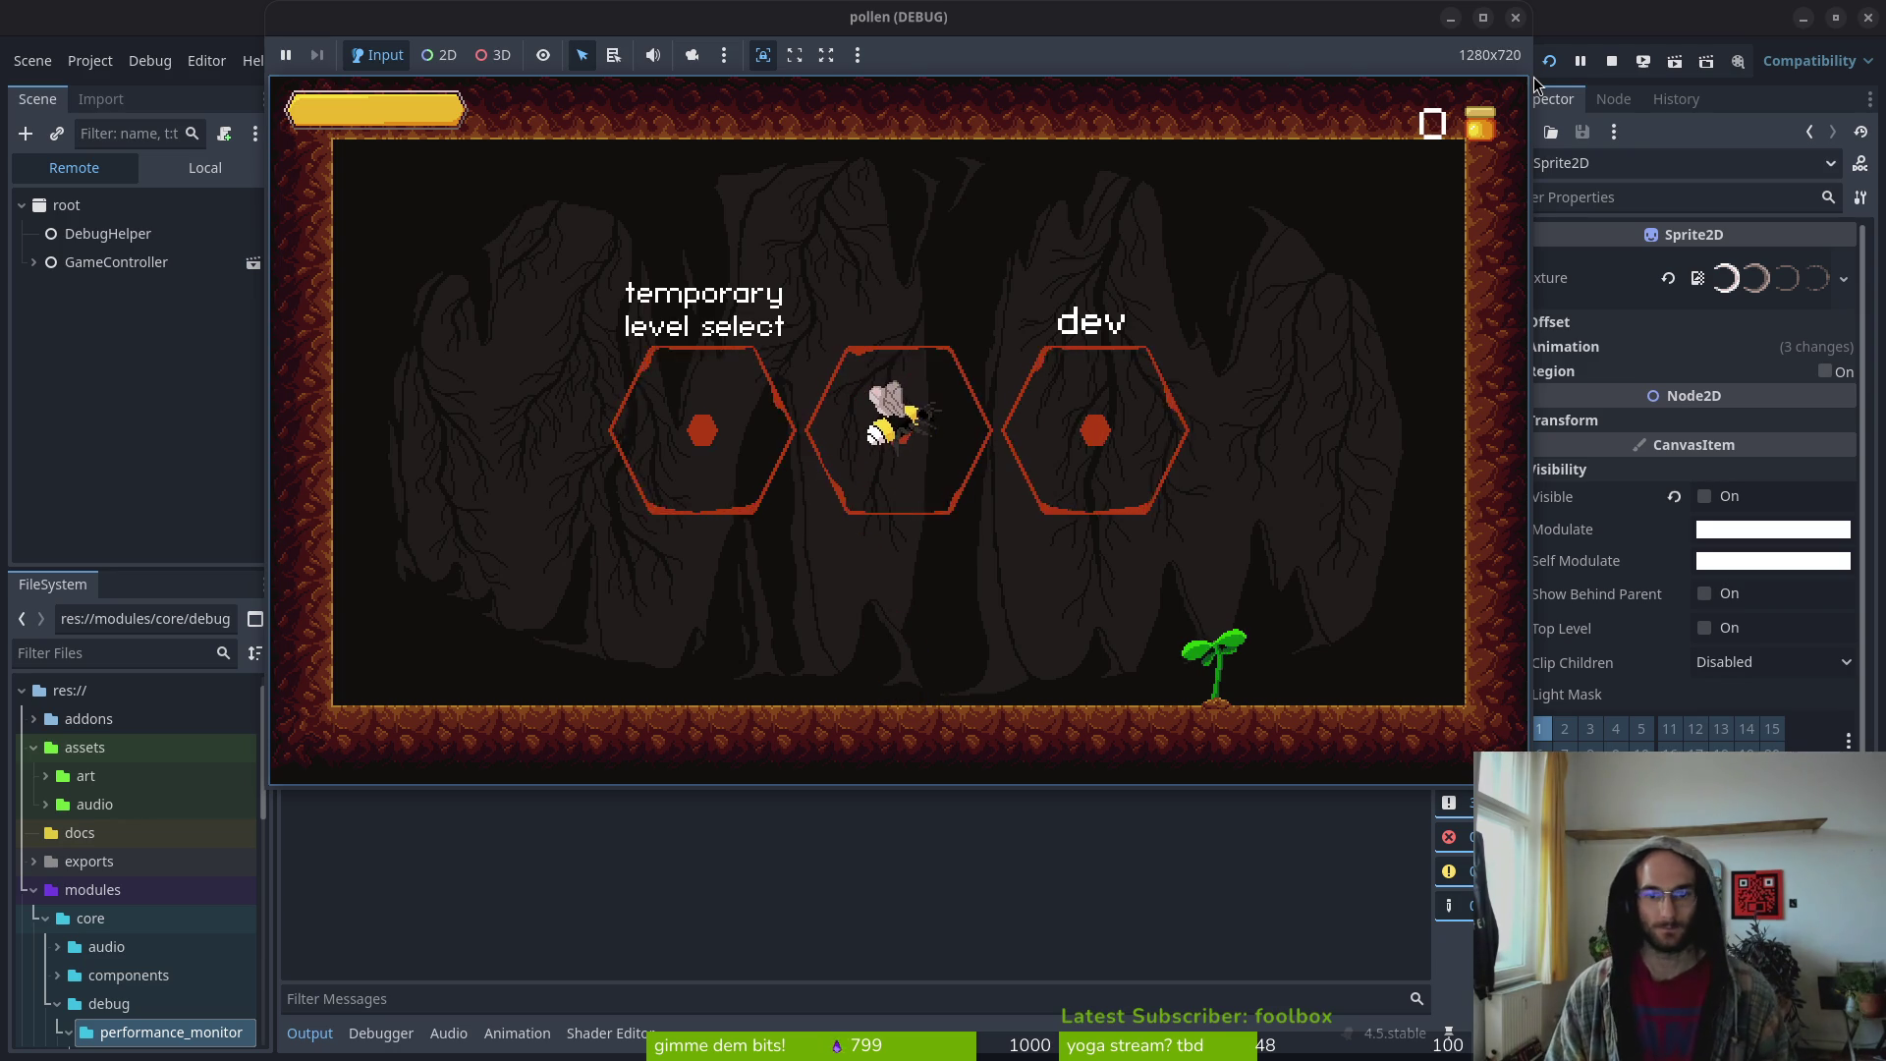
{"action": "key", "text": "space"}
{"action": "key", "text": "Up"}
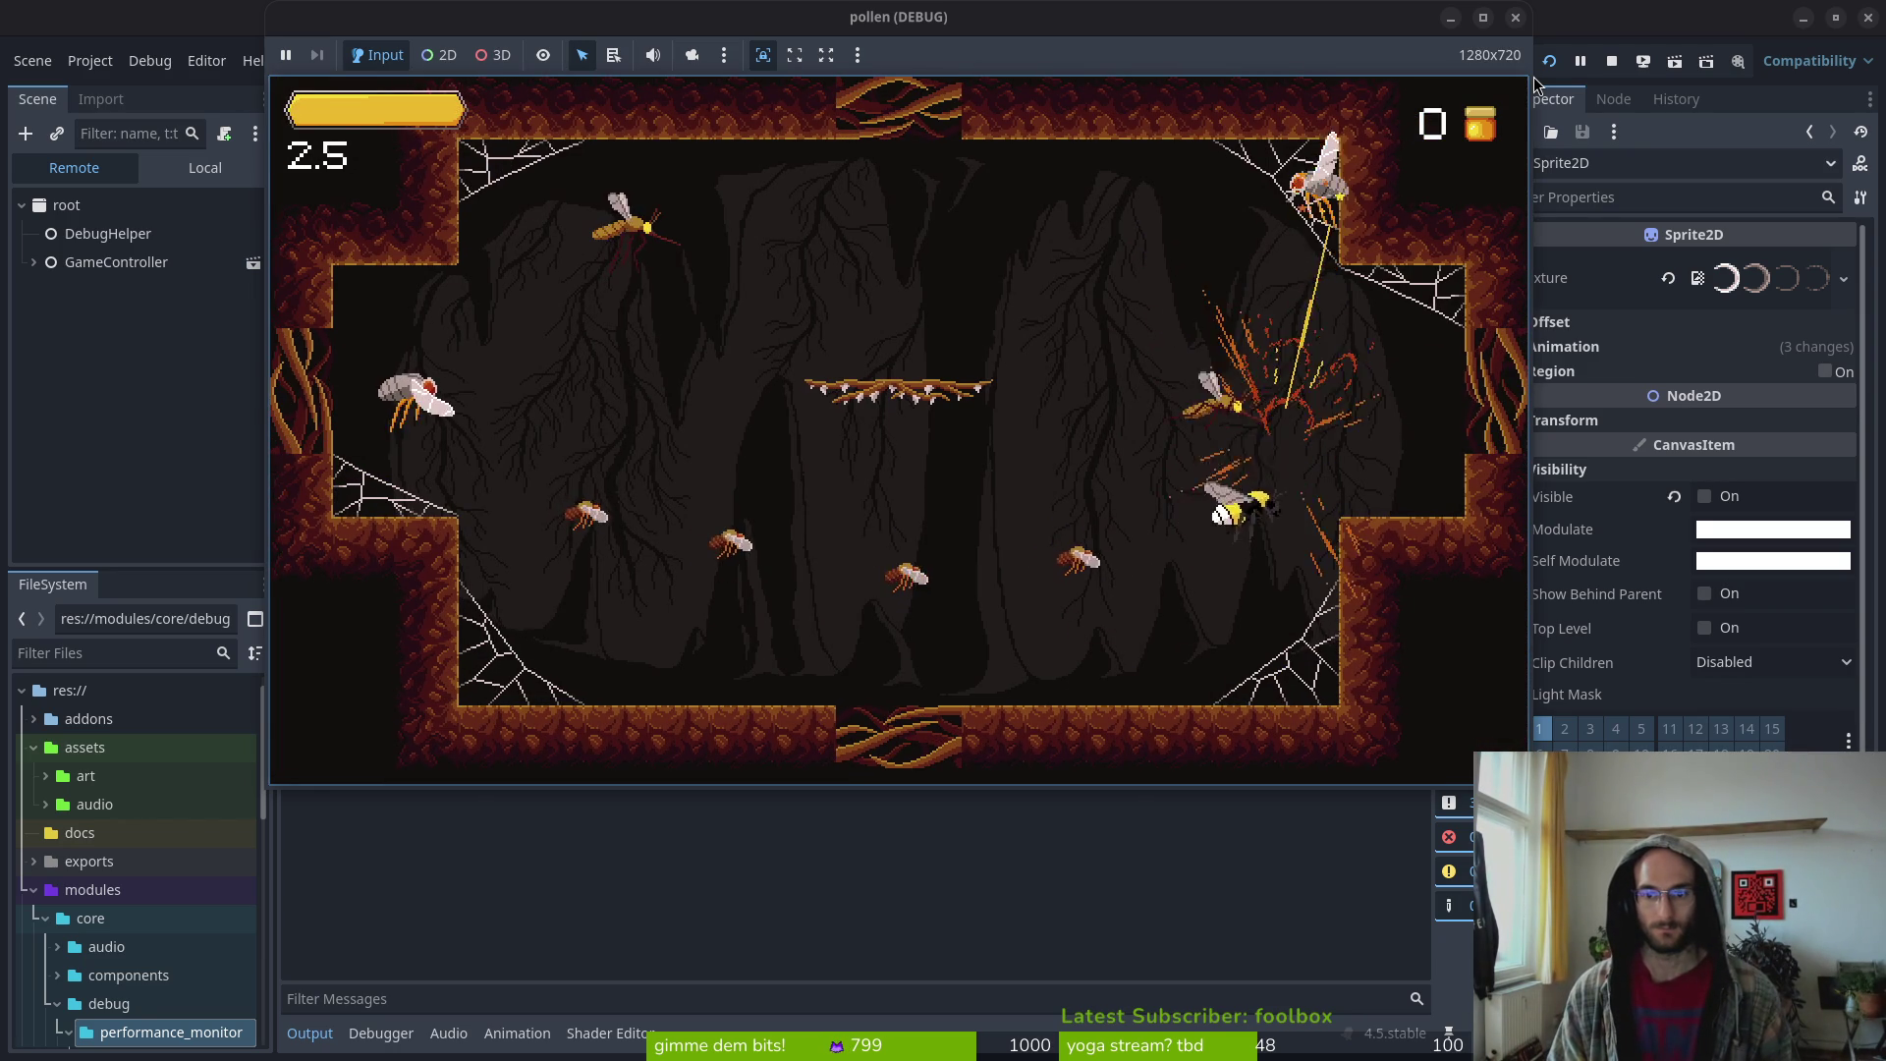
{"action": "key", "text": "Up"}
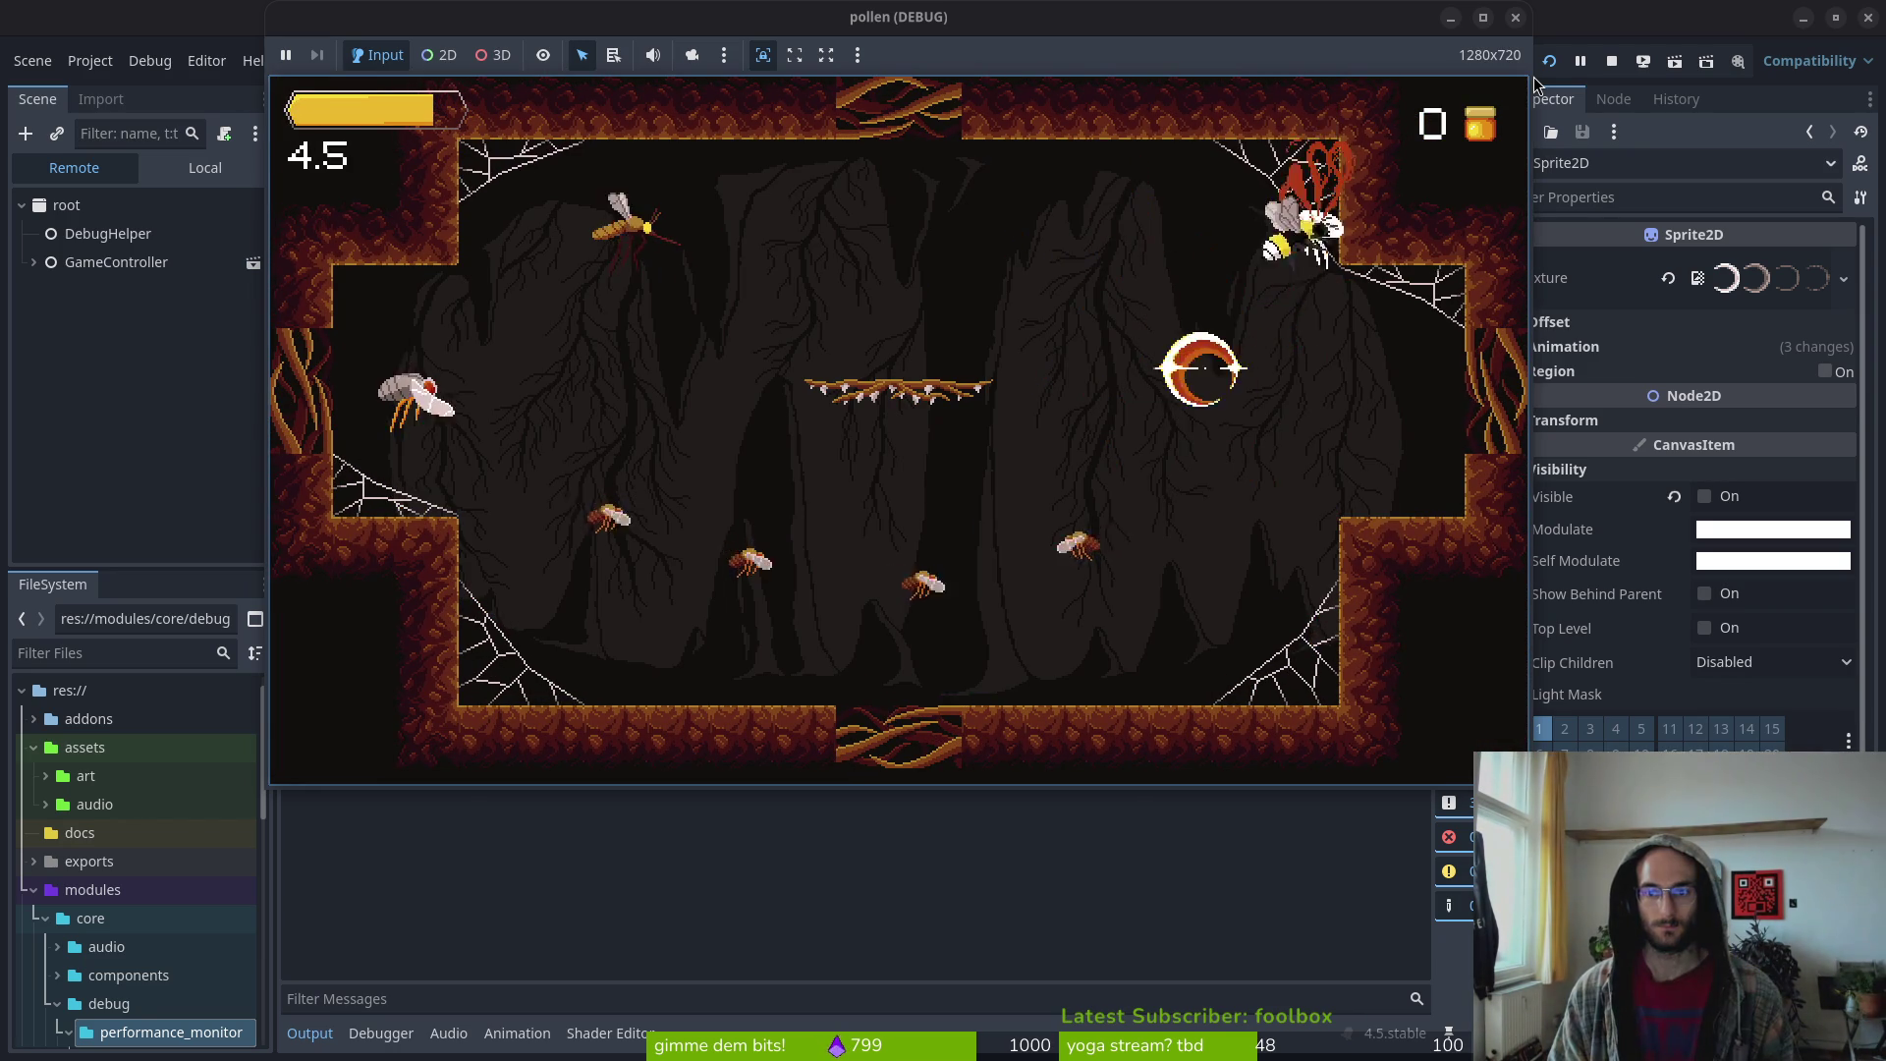
{"action": "key", "text": "Down"}
{"action": "key", "text": "Left"}
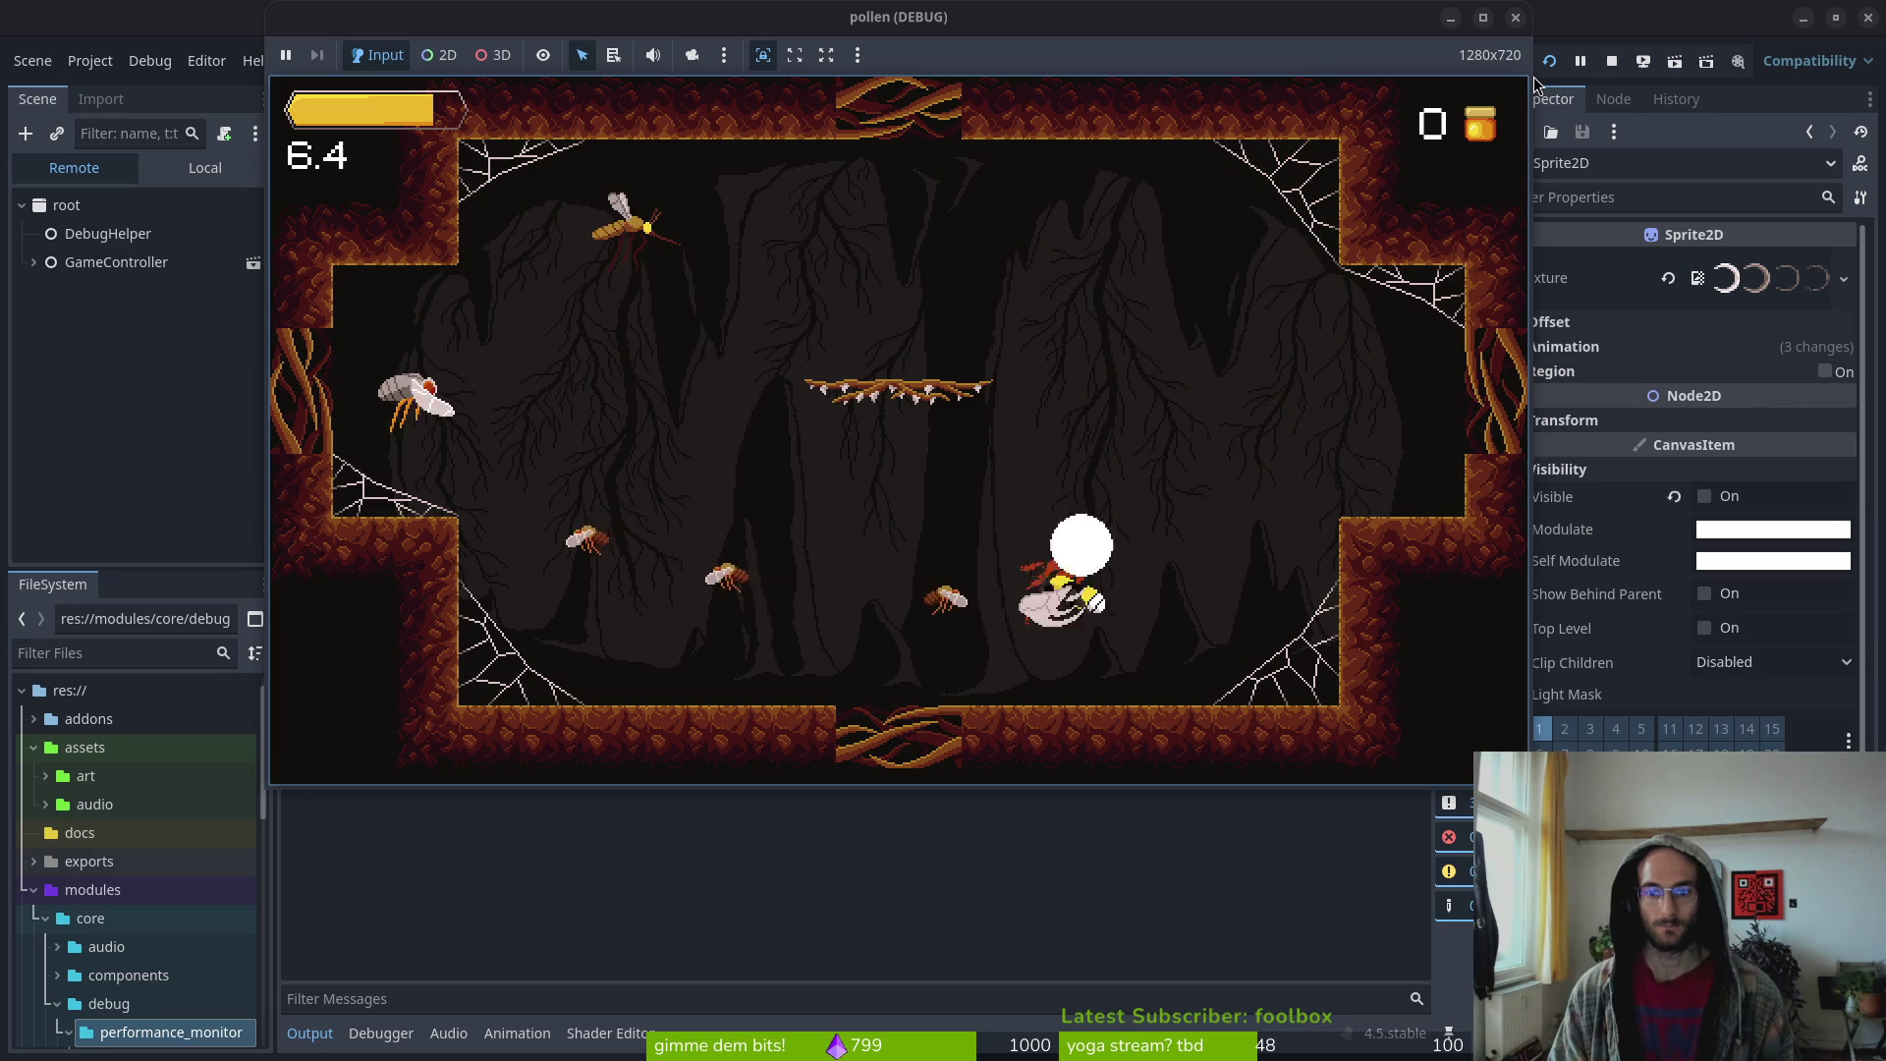
{"action": "key", "text": "Left"}
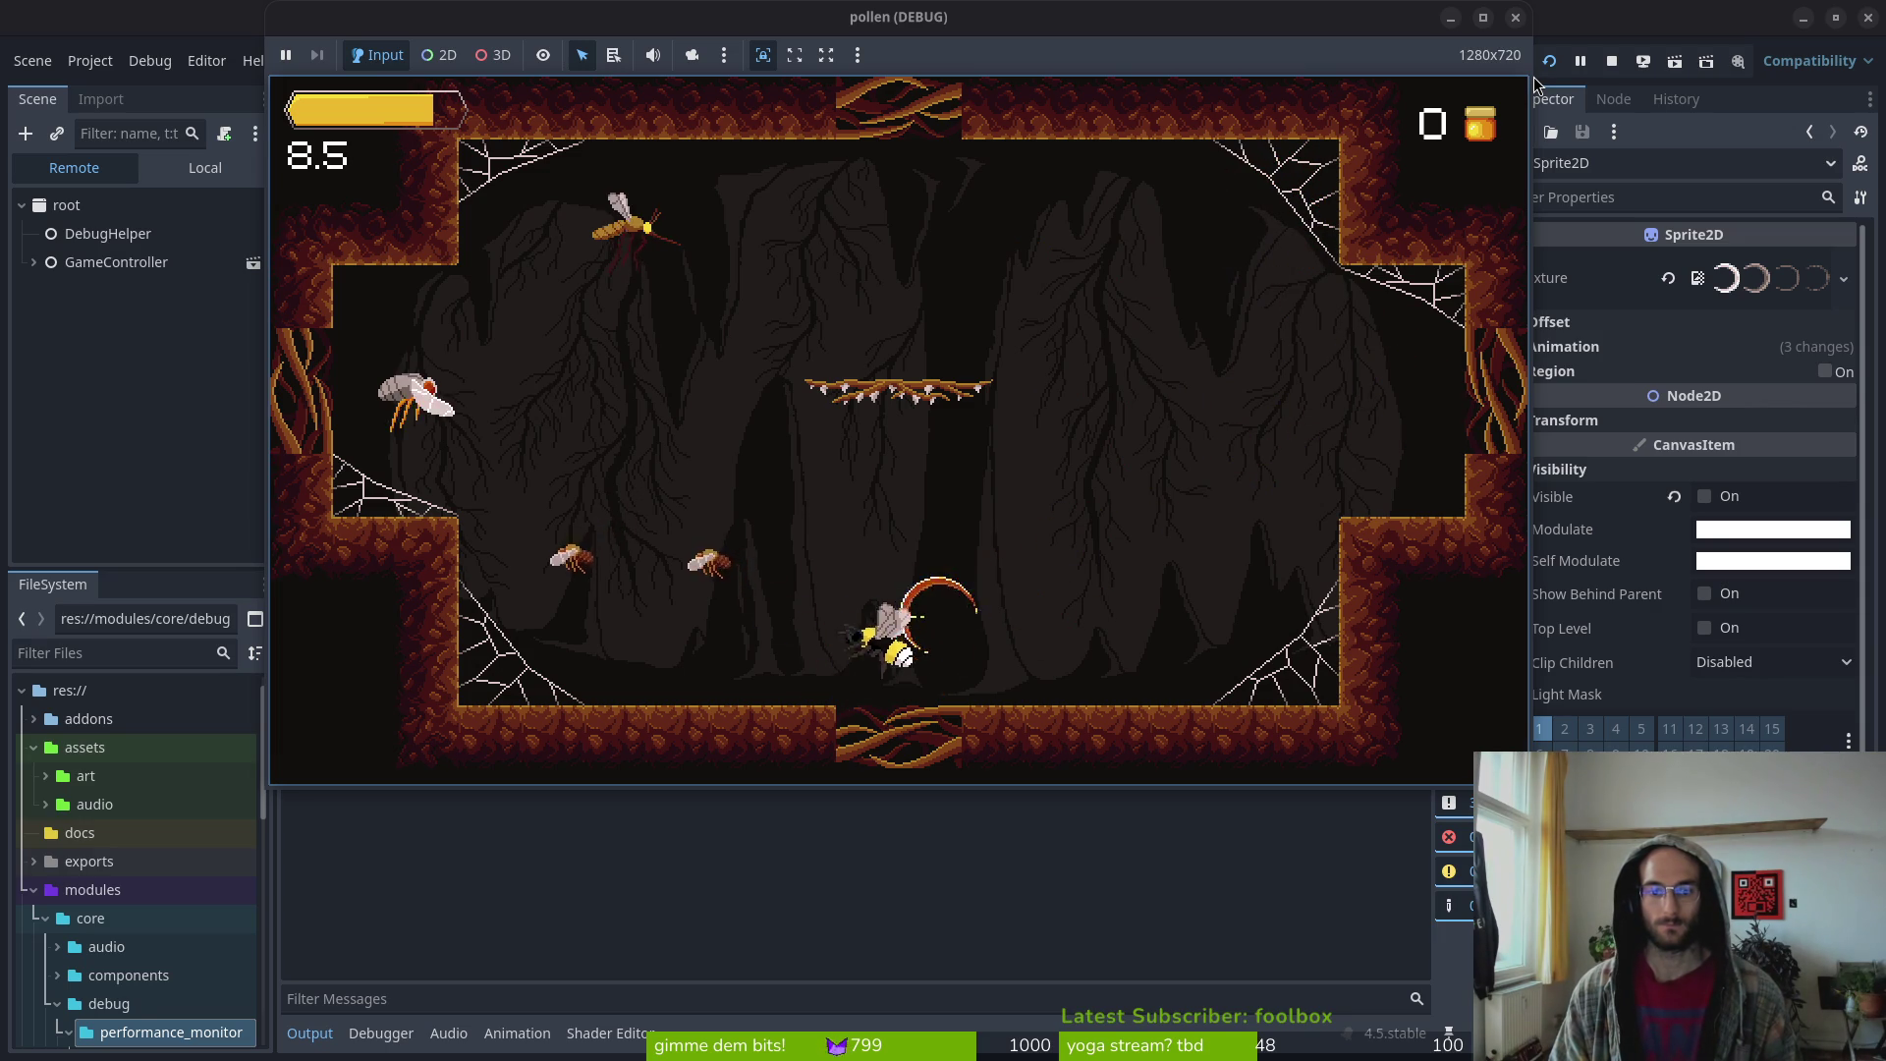
{"action": "key", "text": "Up"}
{"action": "key", "text": "Right"}
{"action": "key", "text": "Down"}
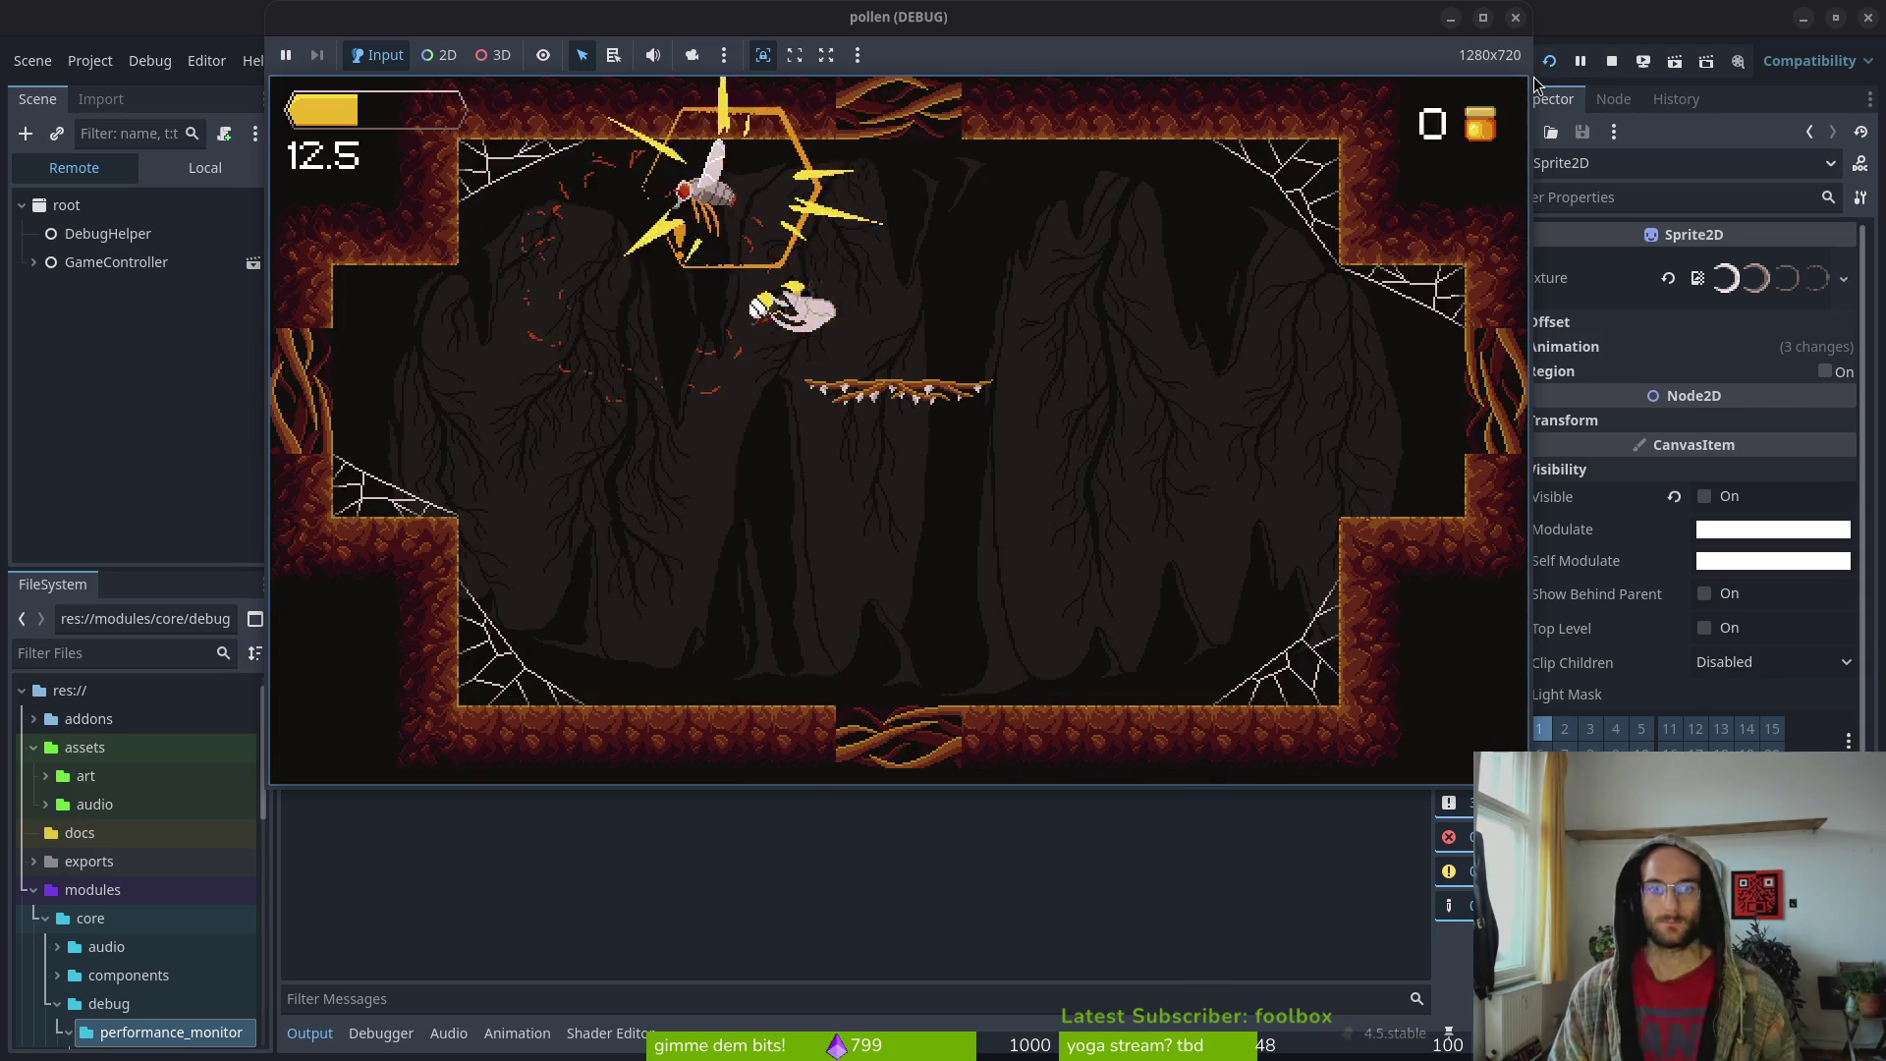
{"action": "key", "text": "Left"}
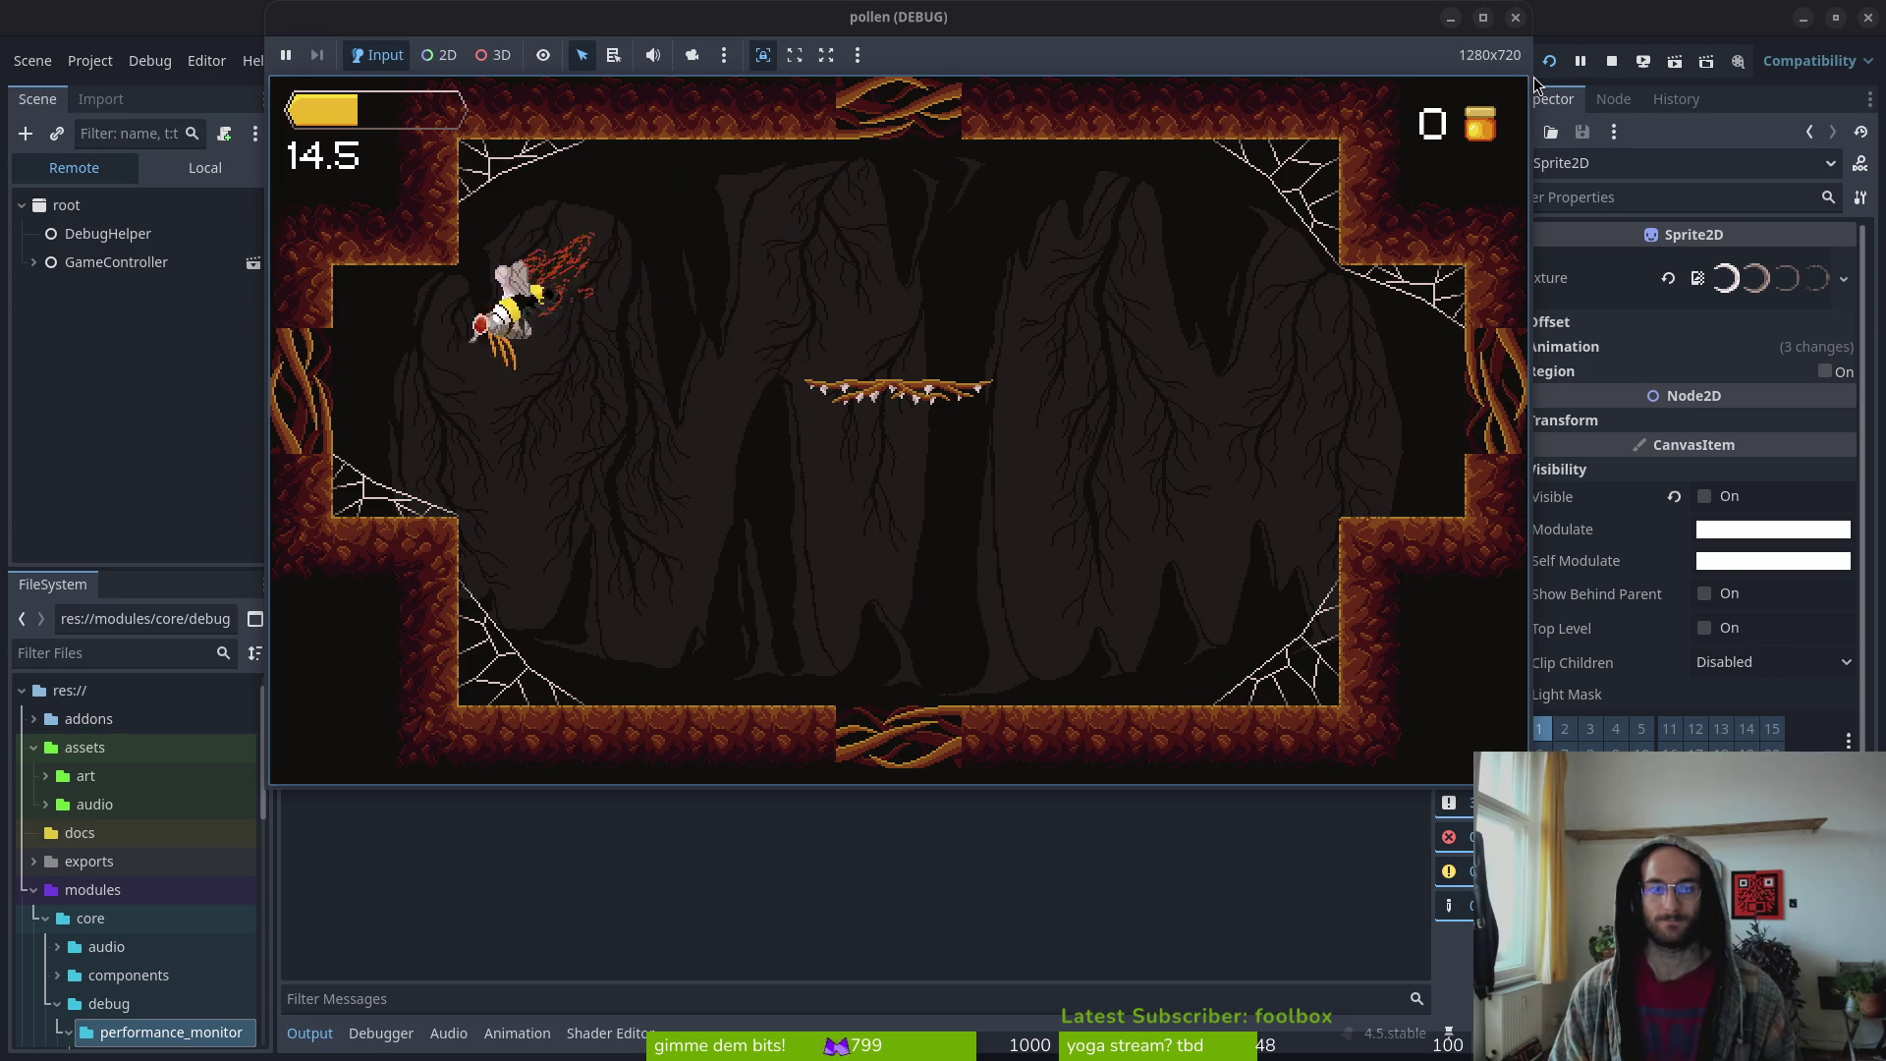
{"action": "key", "text": "Down"}
{"action": "key", "text": "Right"}
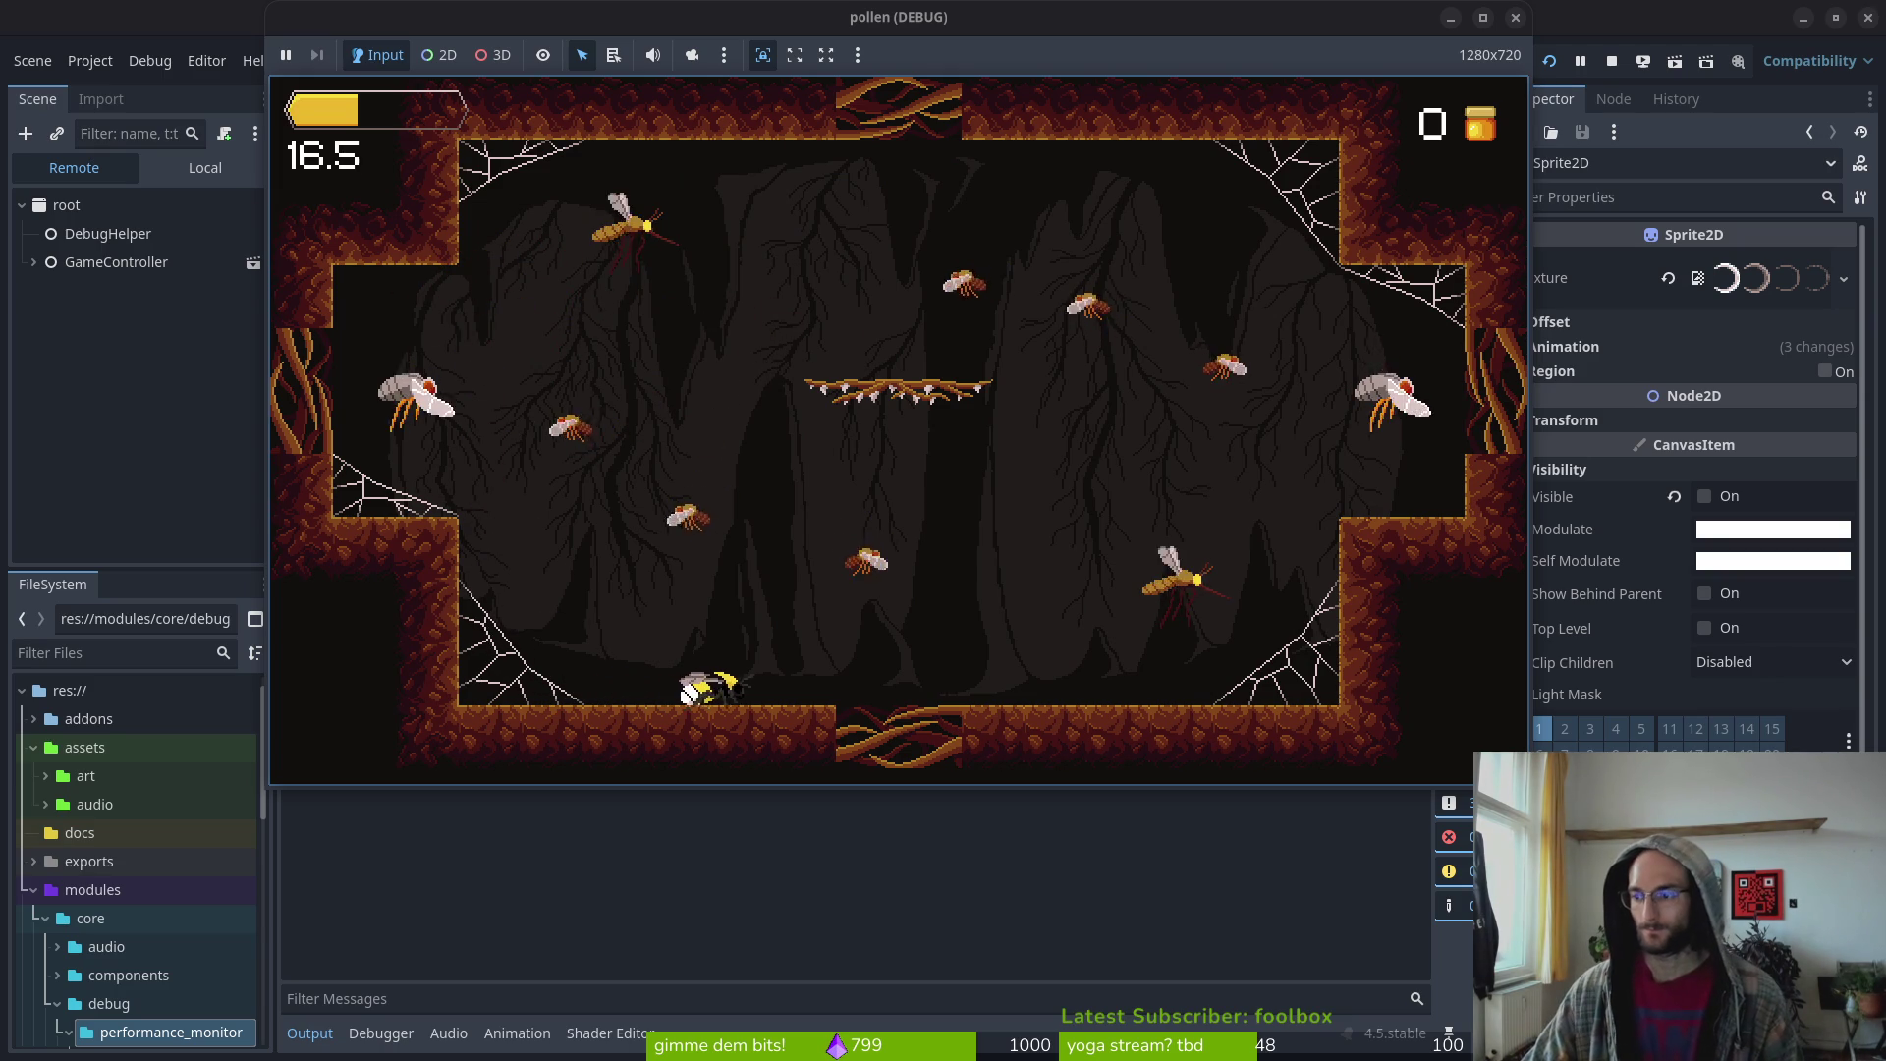
Keep slashing and smashing across the cave branches, then stop the game
{"action": "left_click", "coordinate": [757, 410]}
{"action": "key", "text": "Up"}
{"action": "key", "text": "Left"}
{"action": "key", "text": "Up"}
{"action": "key", "text": "Right"}
{"action": "key", "text": "Left"}
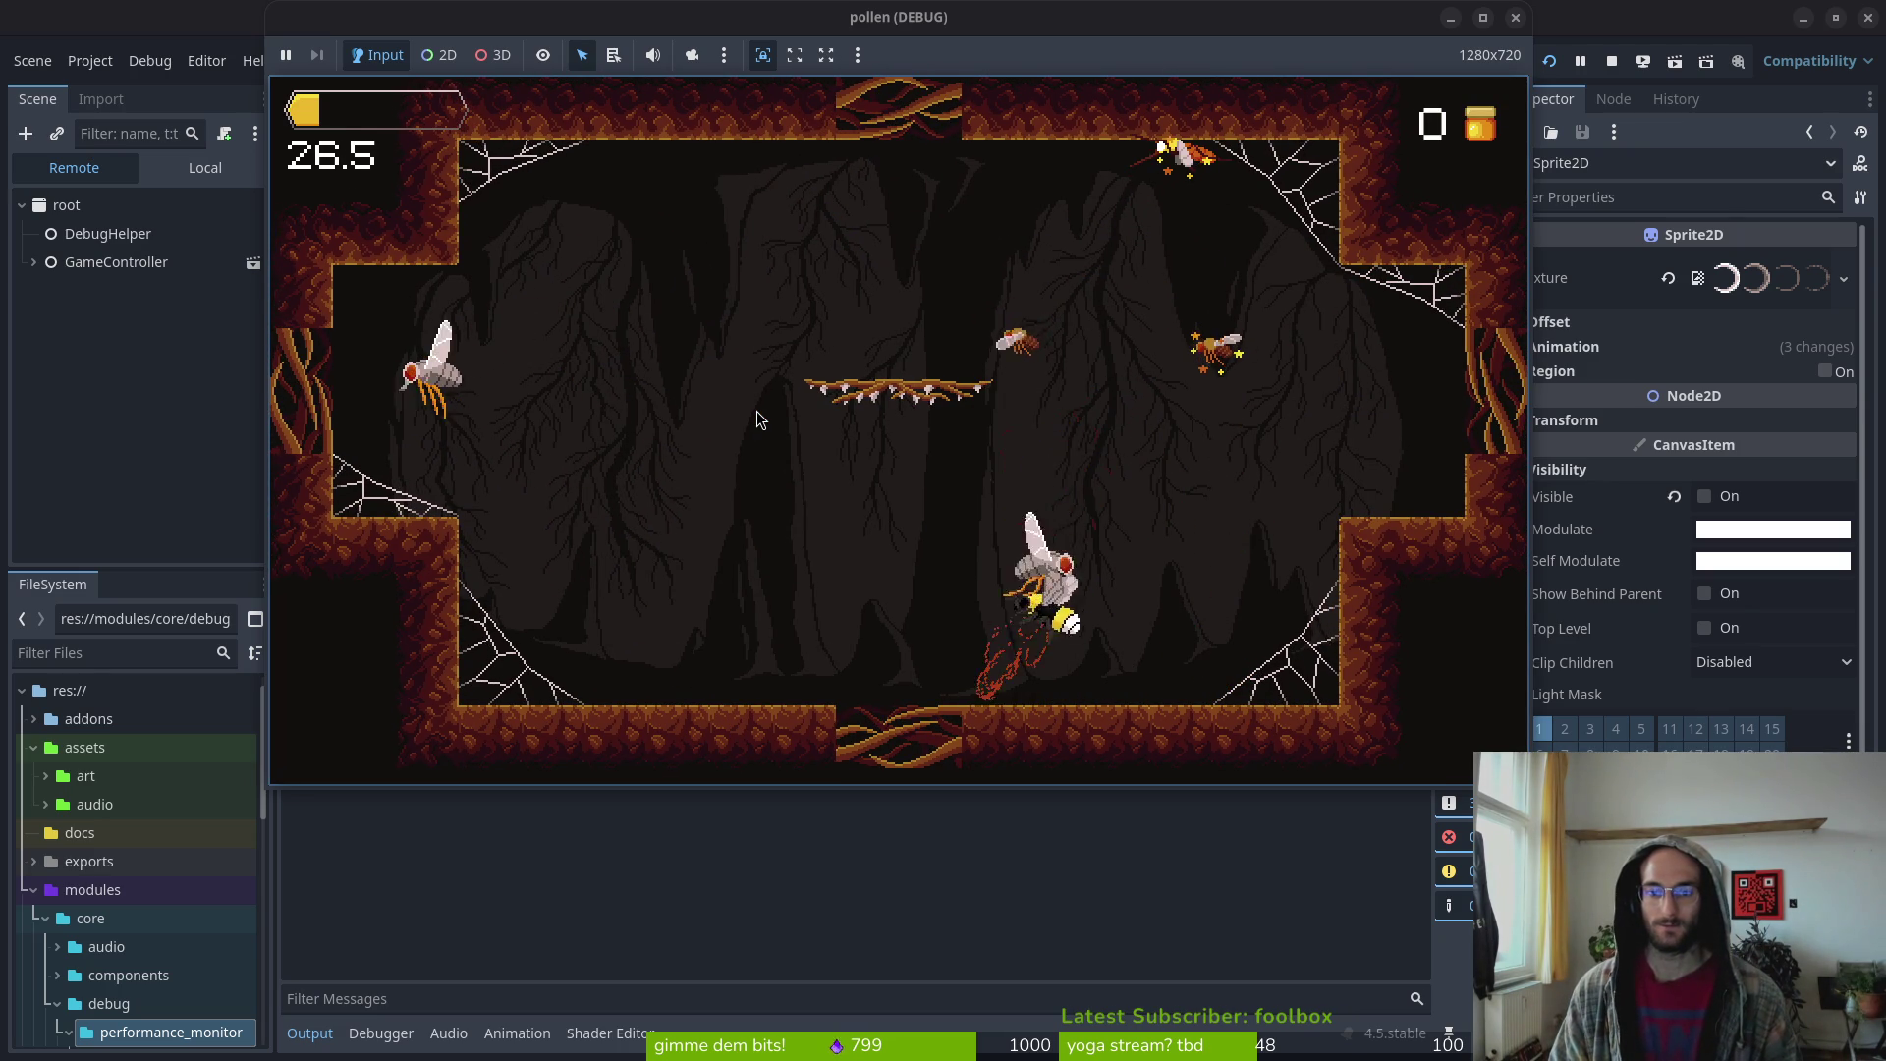
{"action": "key", "text": "Up"}
{"action": "key", "text": "Left"}
{"action": "key", "text": "Up"}
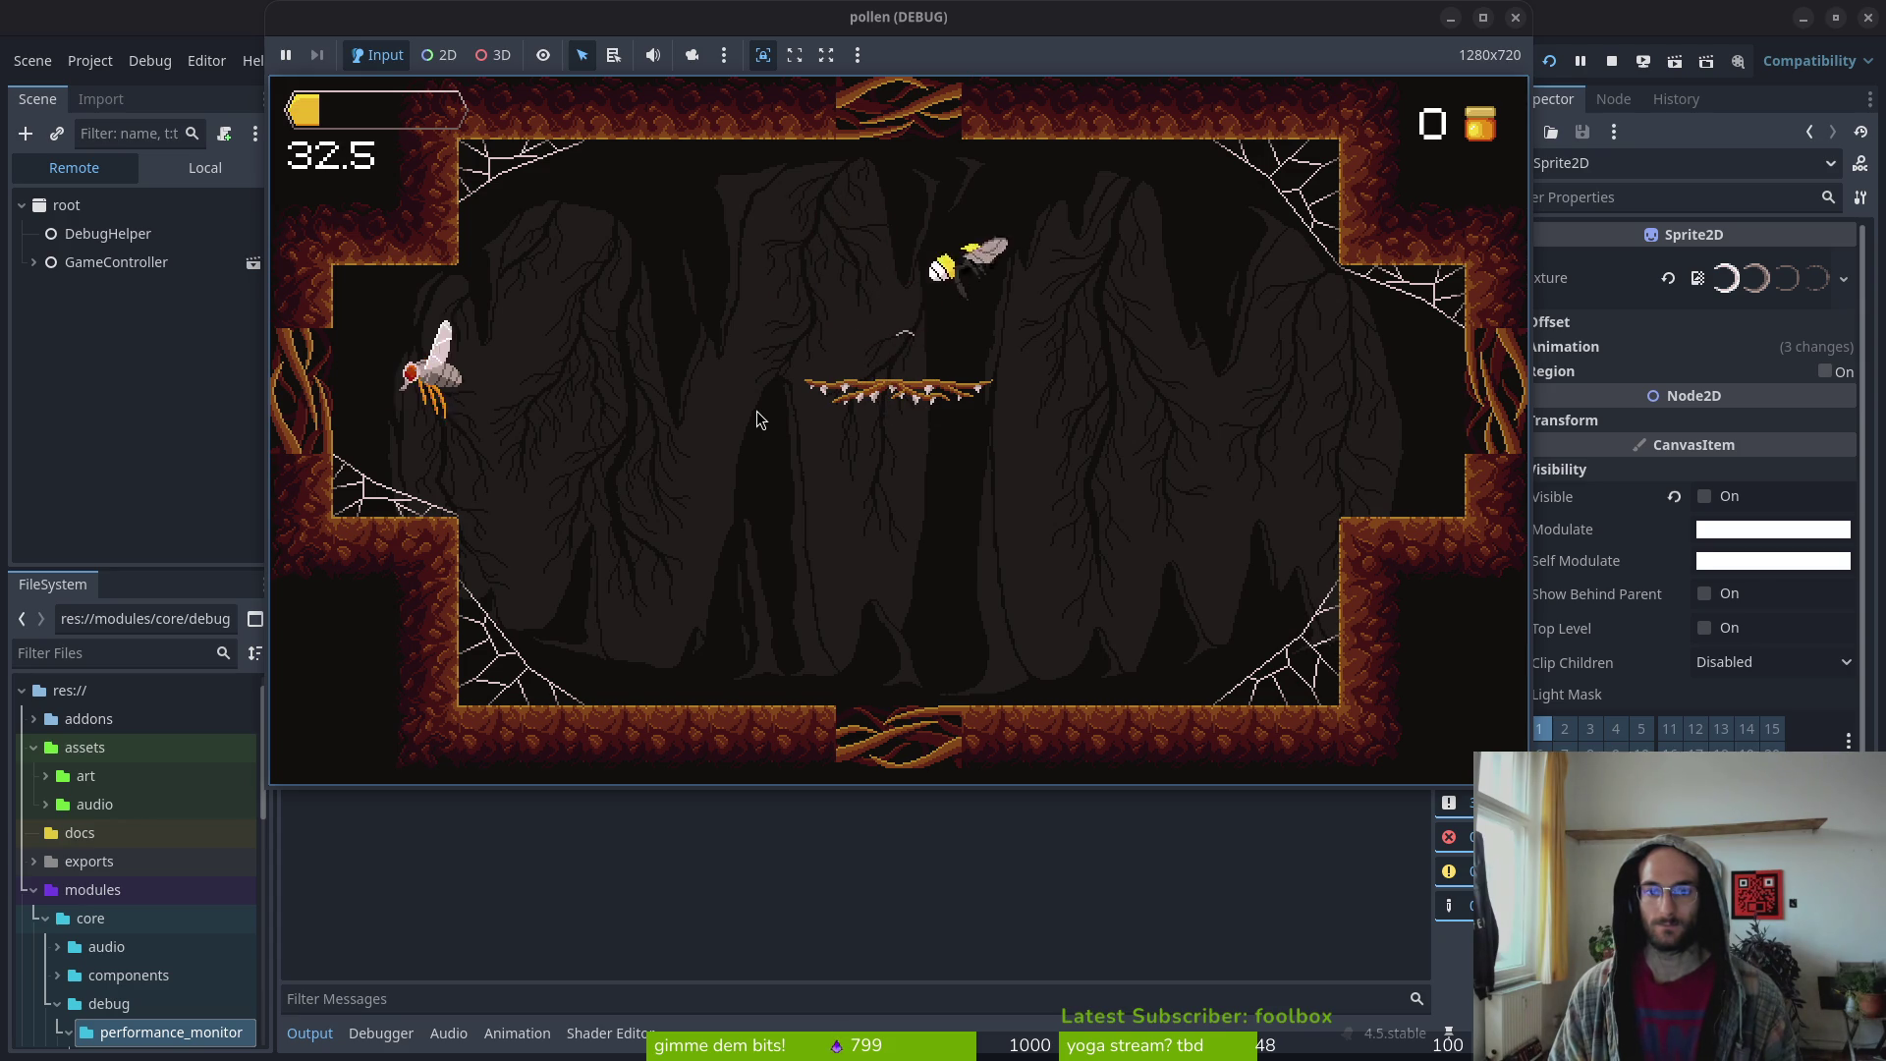
{"action": "key", "text": "Left"}
{"action": "key", "text": "Down"}
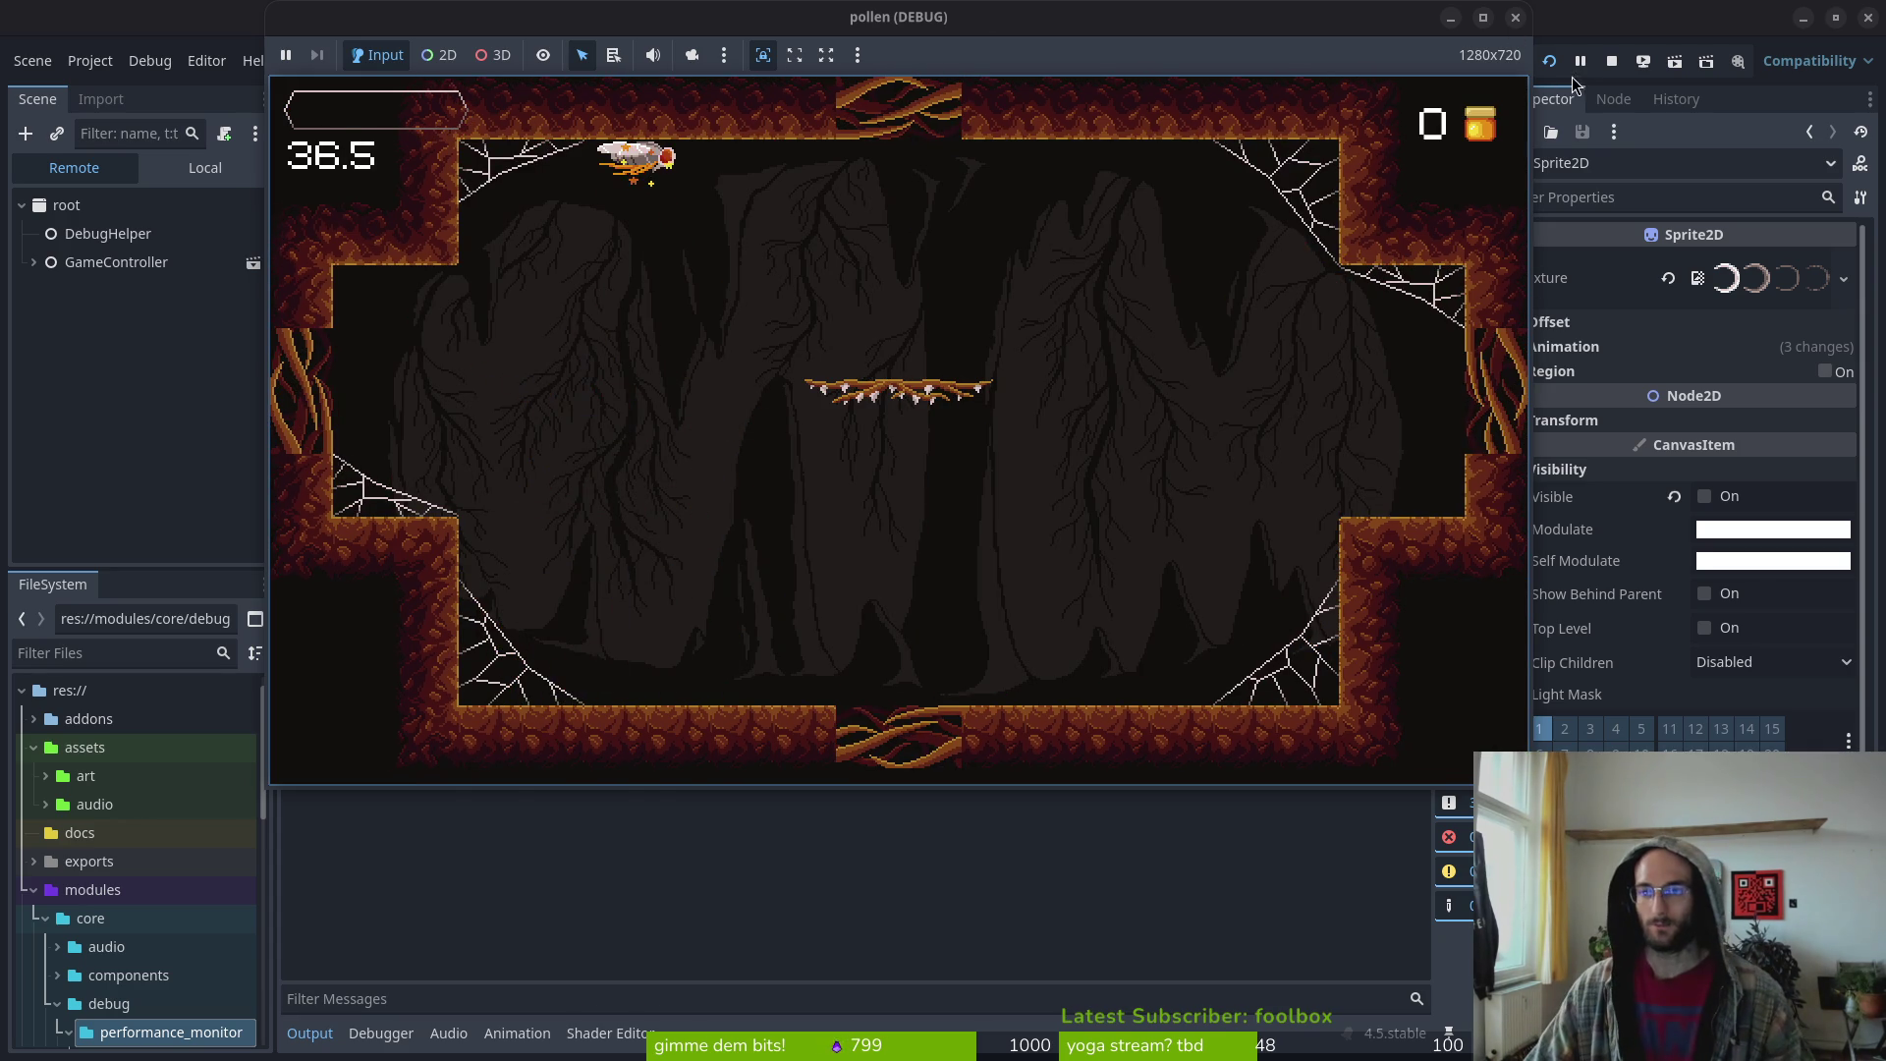
{"action": "left_click", "coordinate": [1600, 67]}
Look over the smash and player scenes and select the player's AnimationPlayer
{"action": "left_click", "coordinate": [678, 98]}
{"action": "left_click", "coordinate": [572, 98]}
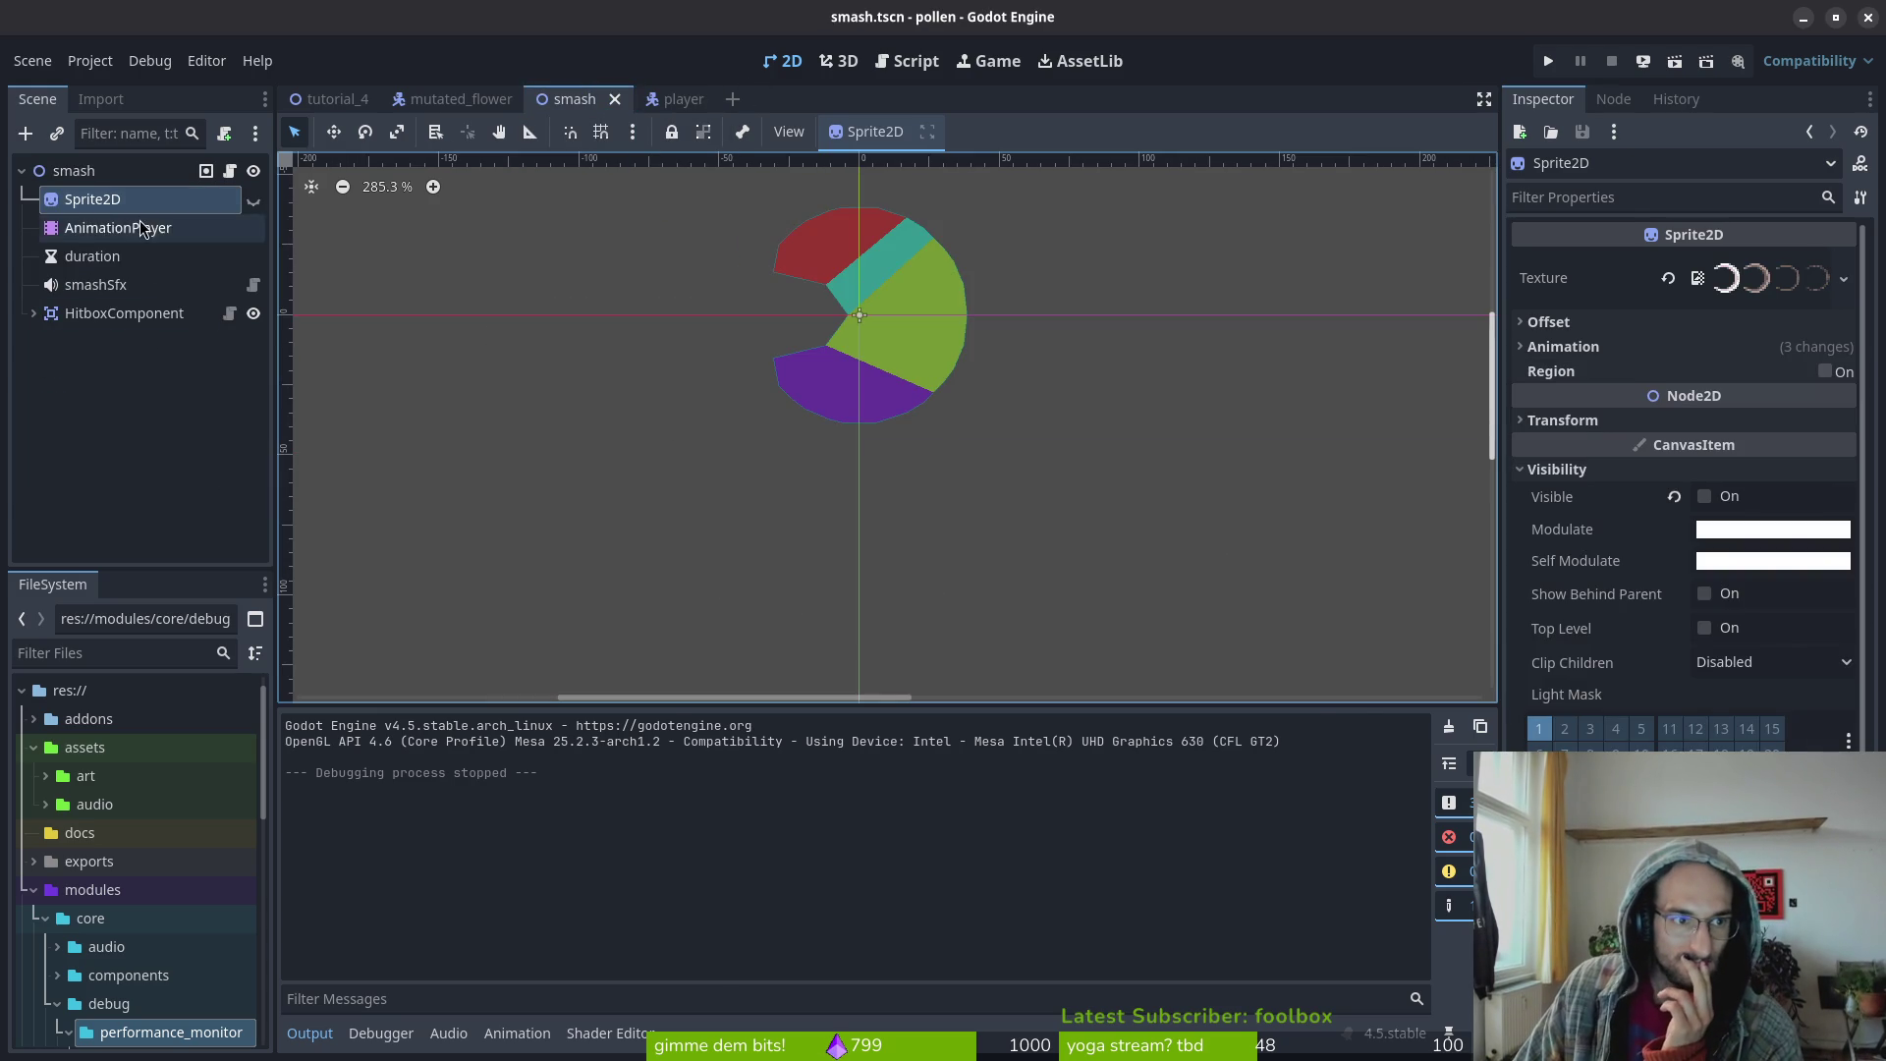
{"action": "left_click", "coordinate": [118, 227]}
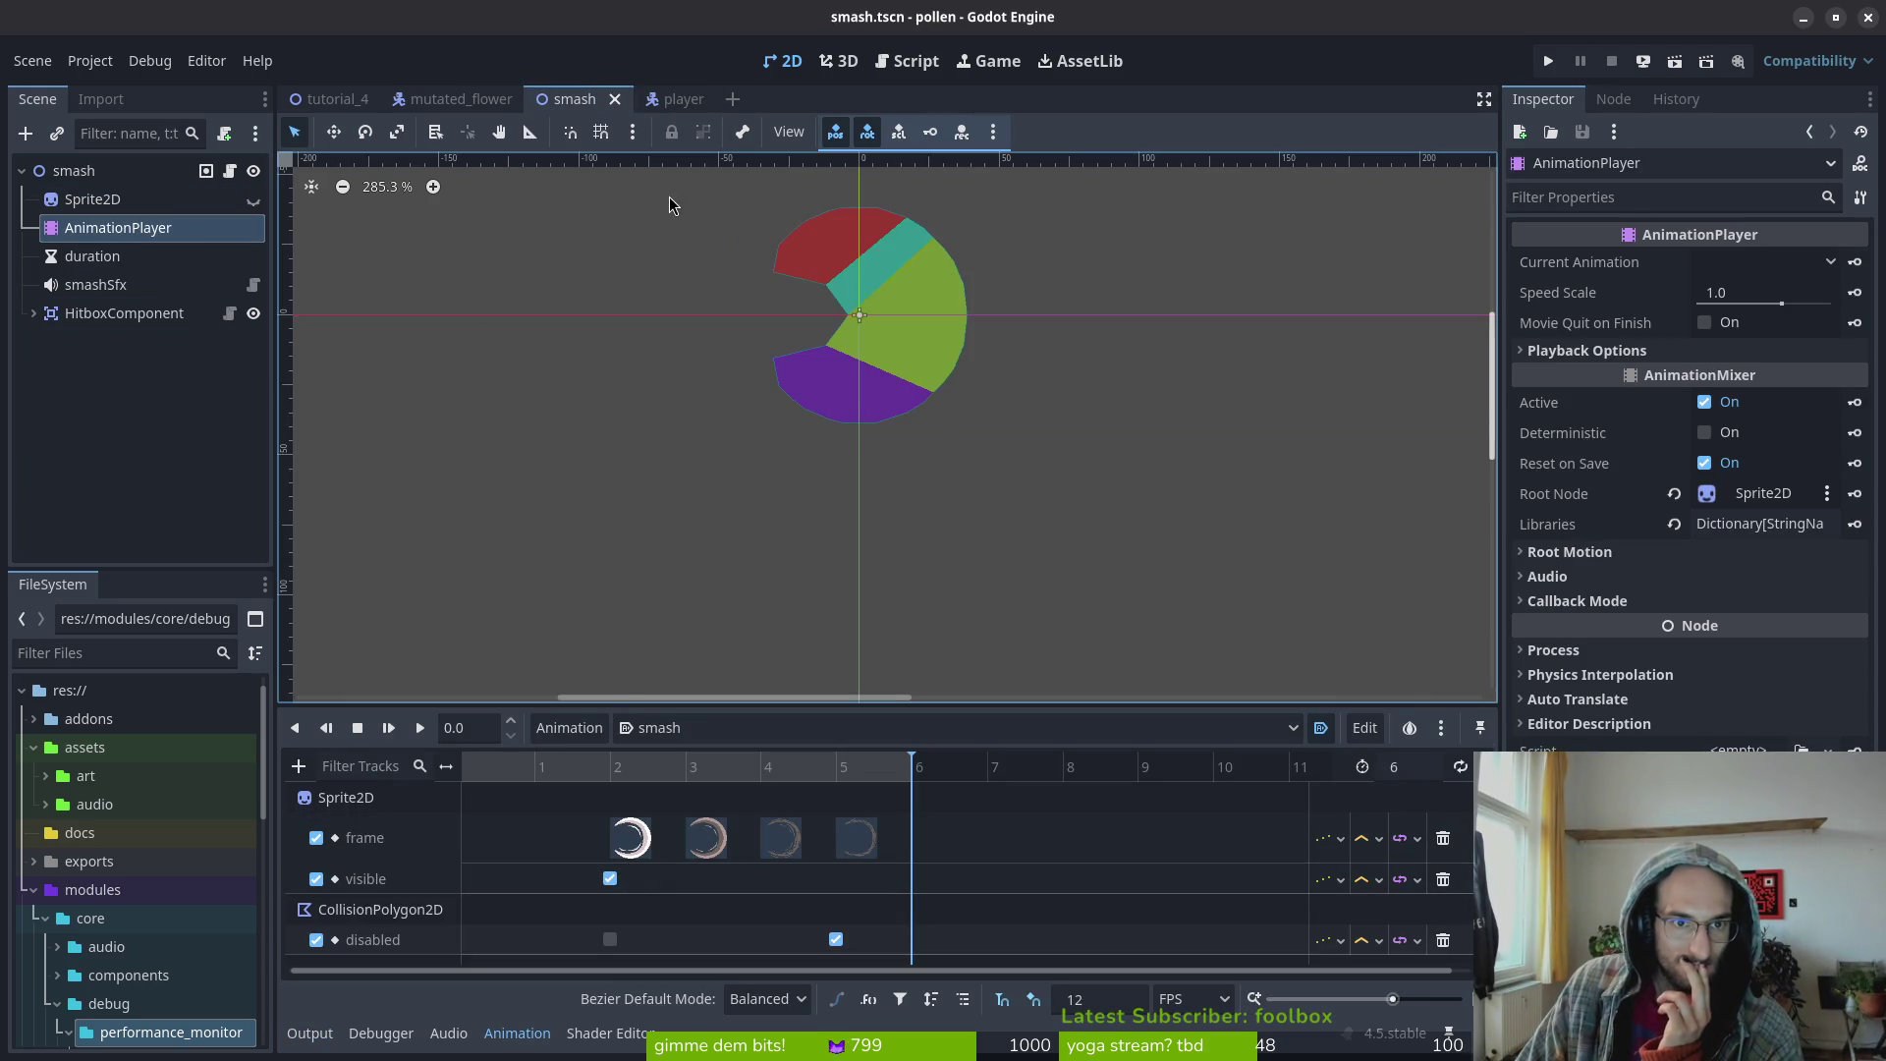
{"action": "left_click", "coordinate": [678, 98]}
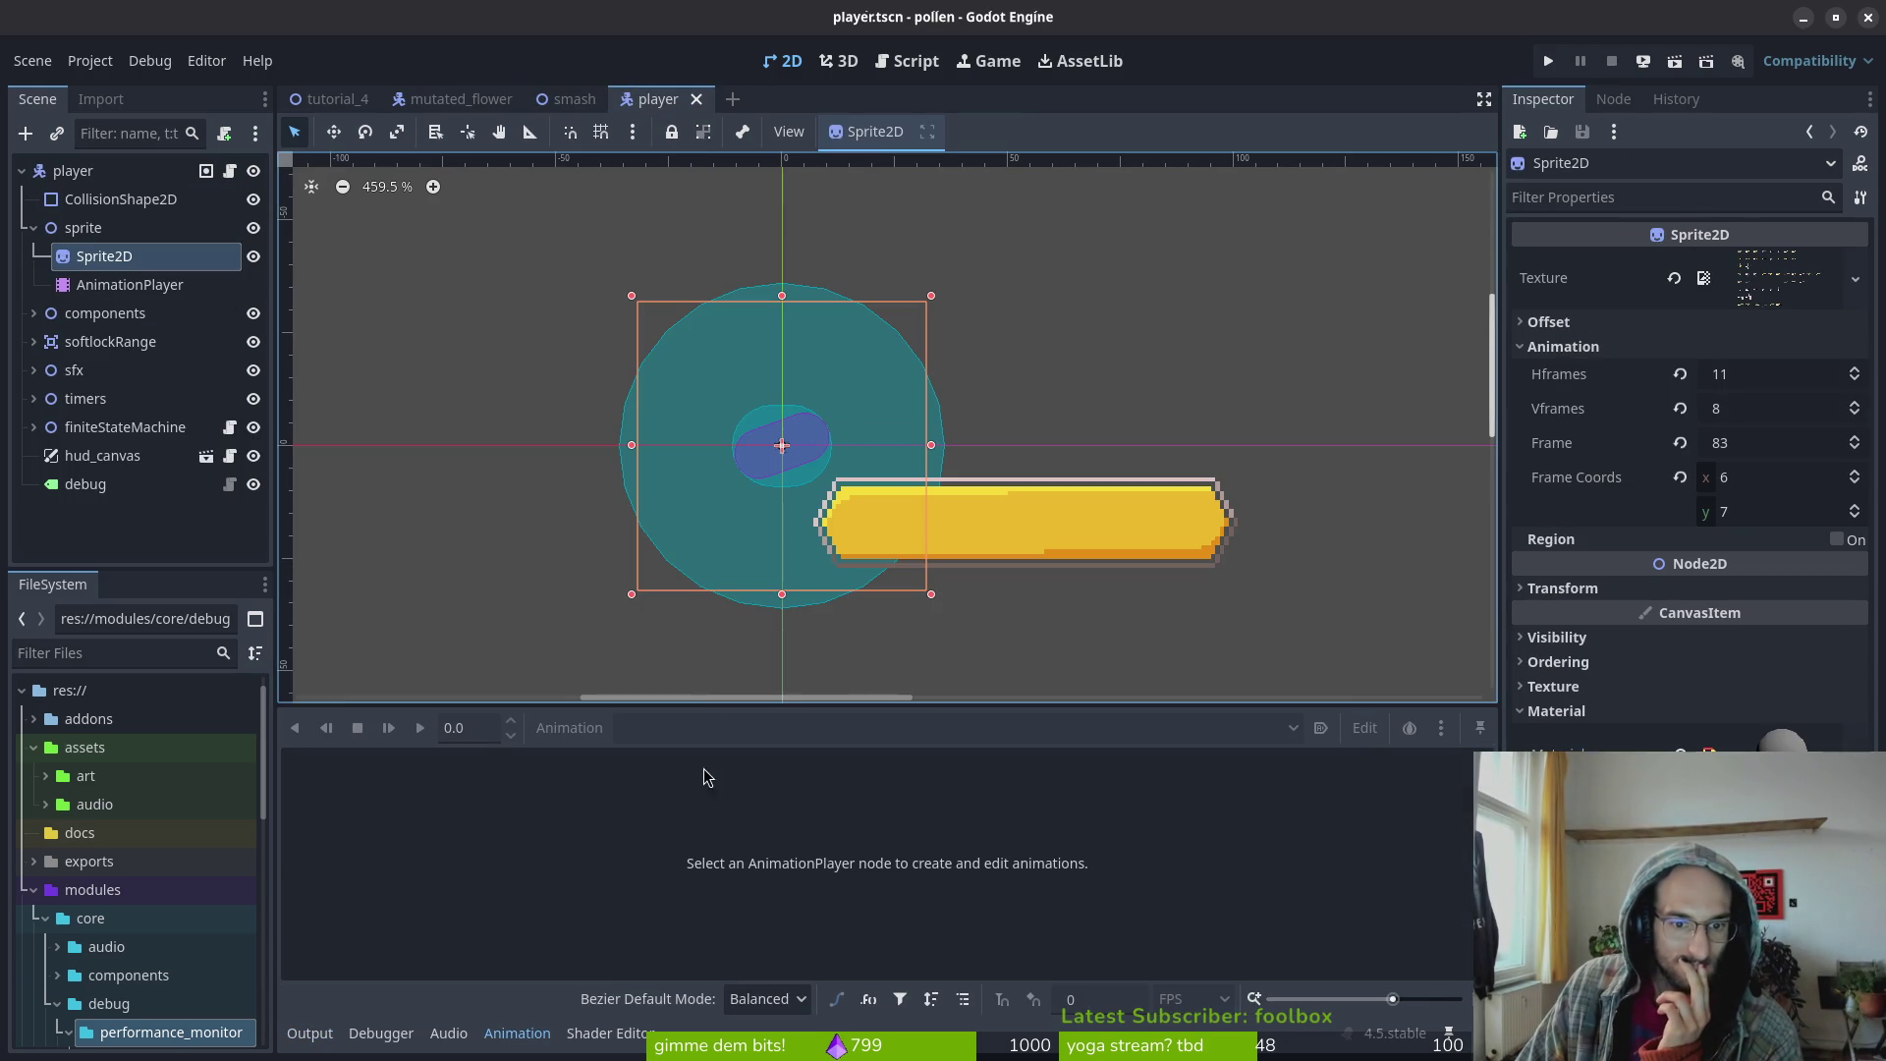
{"action": "left_click", "coordinate": [128, 284]}
{"action": "left_click", "coordinate": [147, 258]}
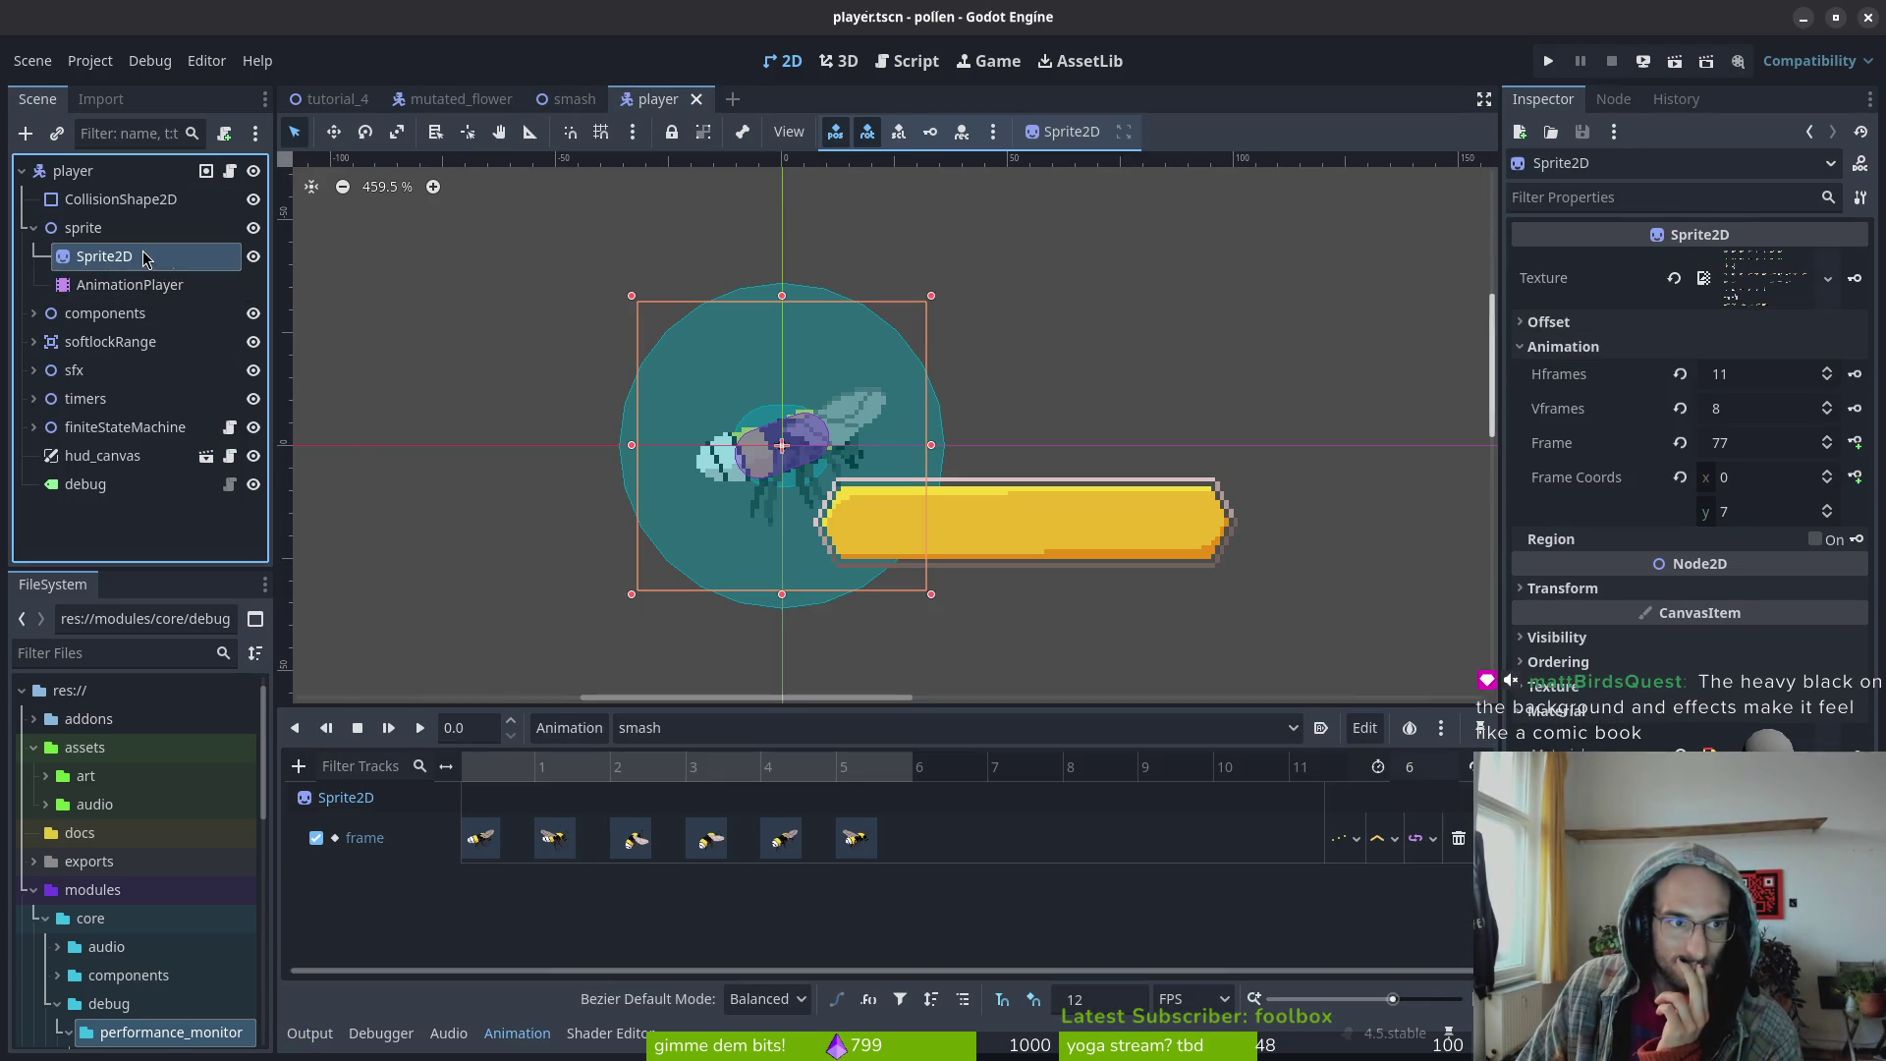
Show the player's smash animation, scrub its bee poses, select the first key, and run the game
{"action": "left_click", "coordinate": [696, 728]}
{"action": "left_click", "coordinate": [696, 735]}
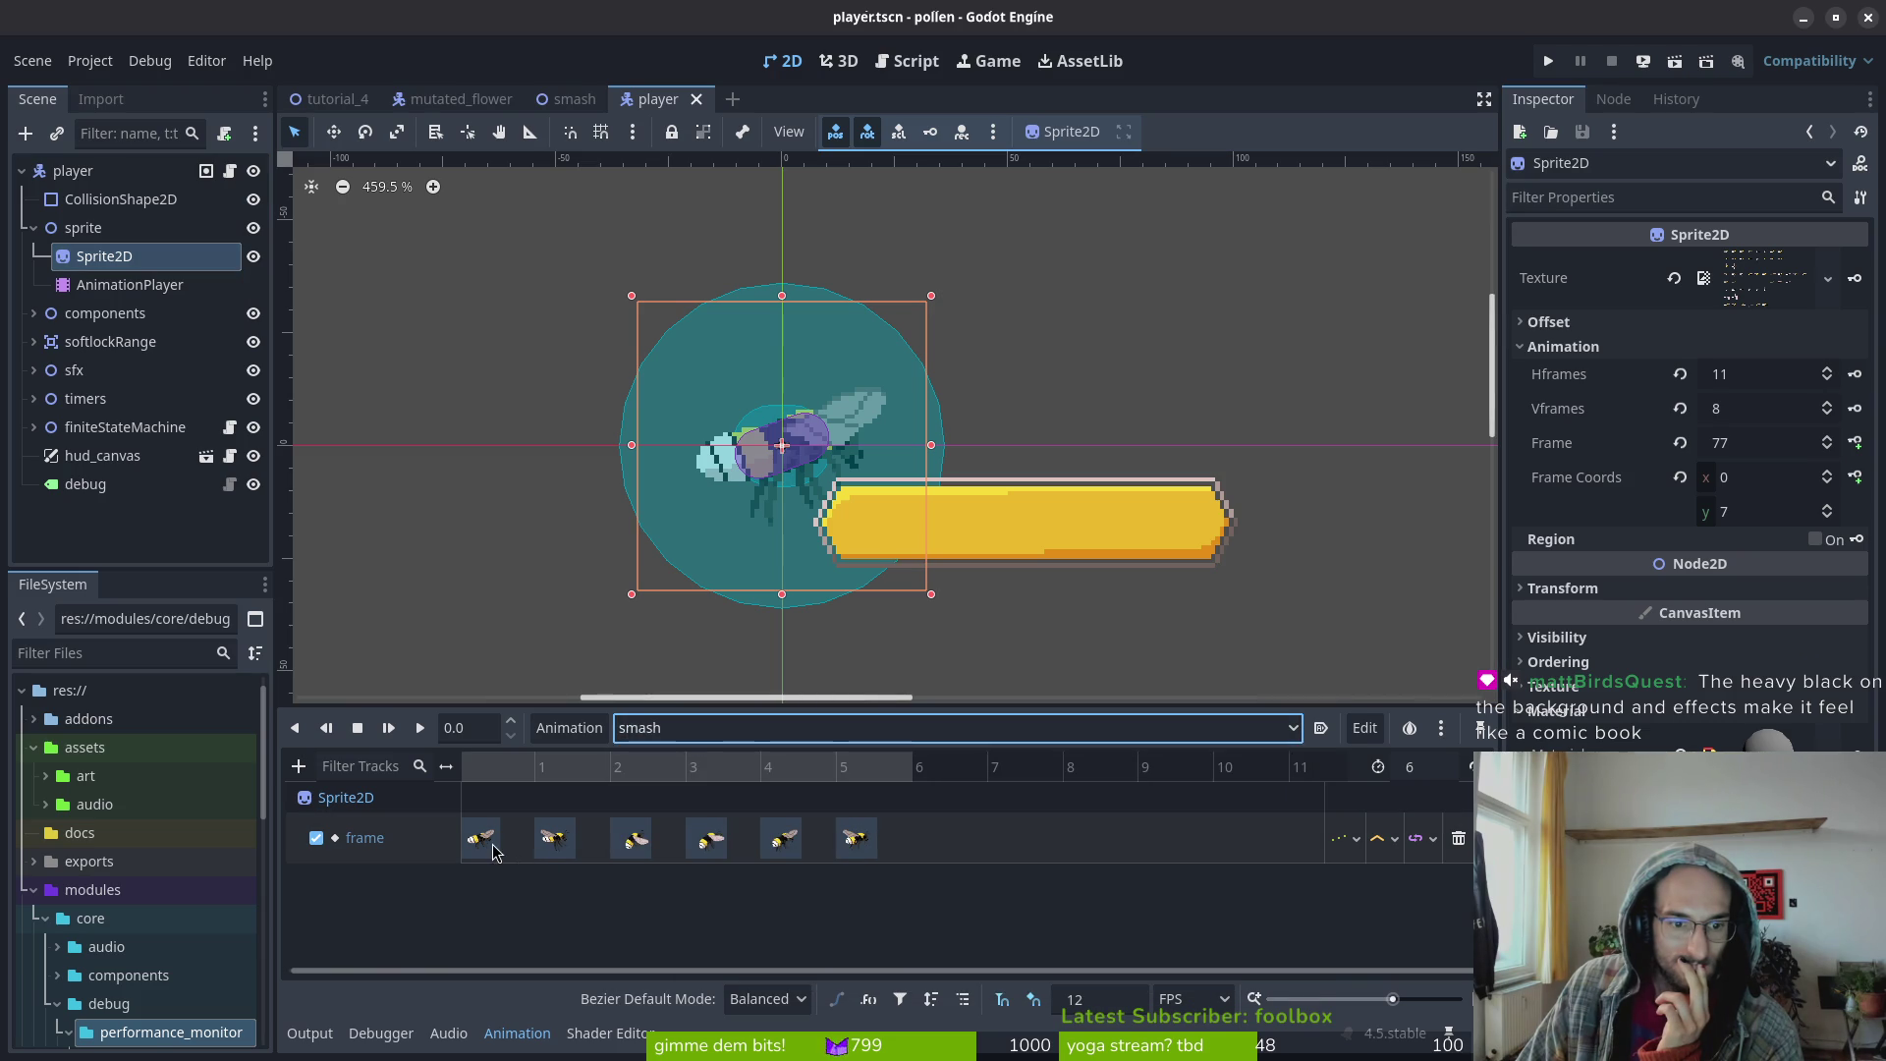
{"action": "scroll", "coordinate": [540, 801], "scroll_direction": "up", "scroll_amount": 3}
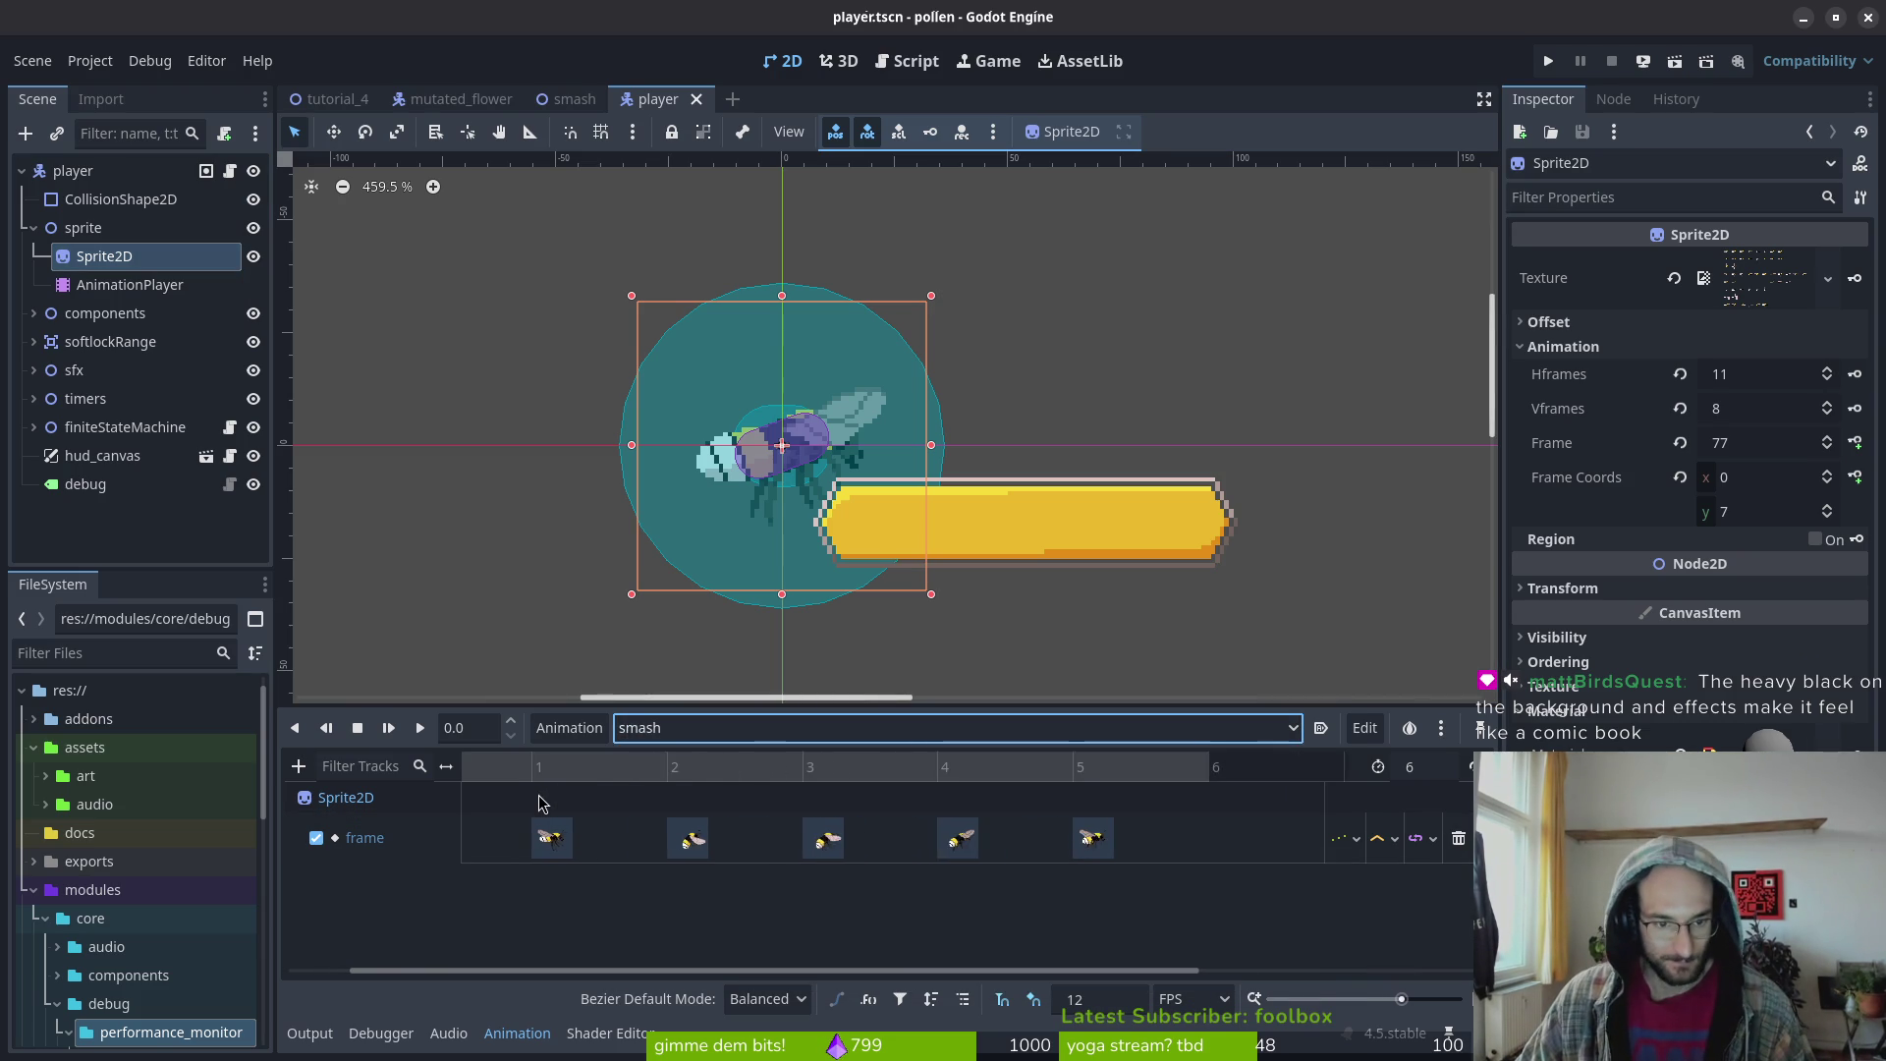
{"action": "left_click", "coordinate": [462, 776]}
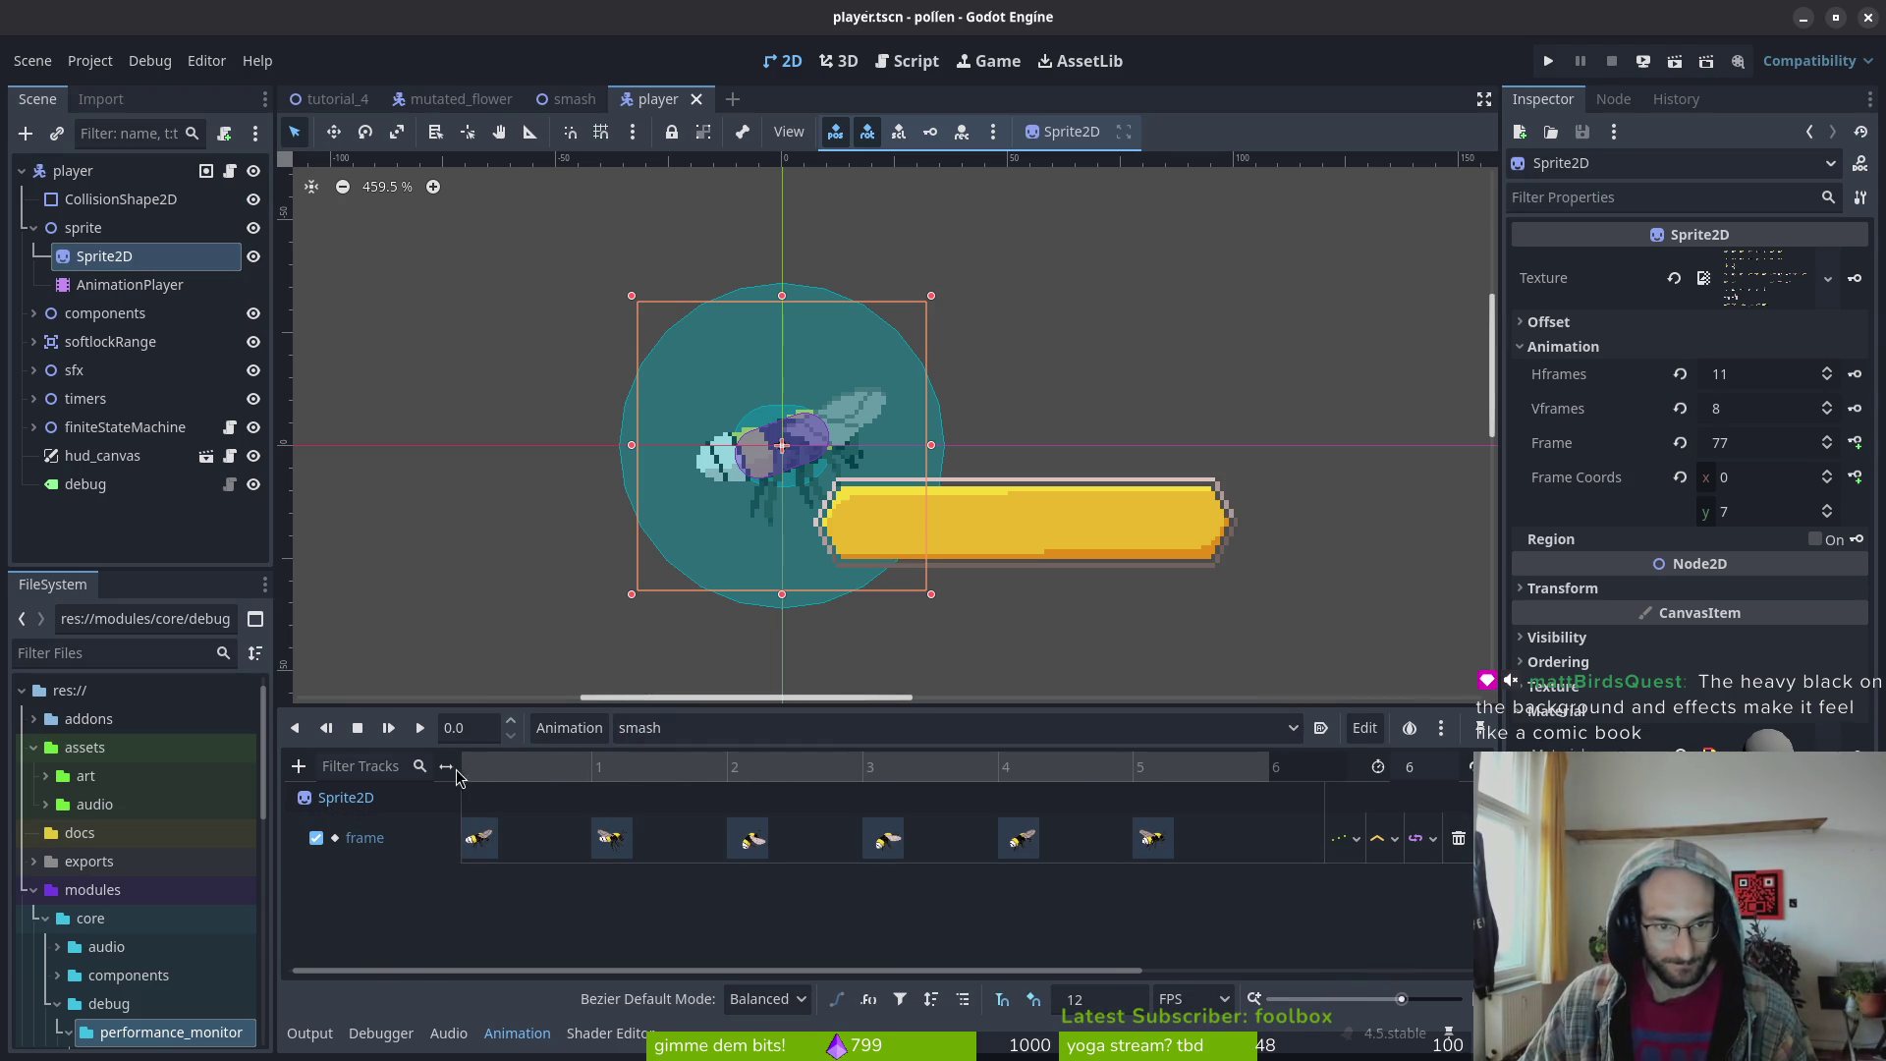
{"action": "mouse_move", "coordinate": [556, 777]}
{"action": "left_mouse_down"}
{"action": "mouse_move", "coordinate": [721, 777]}
{"action": "mouse_move", "coordinate": [393, 768]}
{"action": "mouse_move", "coordinate": [559, 779]}
{"action": "mouse_move", "coordinate": [506, 786]}
{"action": "mouse_move", "coordinate": [565, 776]}
{"action": "mouse_move", "coordinate": [501, 768]}
{"action": "mouse_move", "coordinate": [597, 768]}
{"action": "mouse_move", "coordinate": [498, 761]}
{"action": "mouse_move", "coordinate": [570, 754]}
{"action": "mouse_move", "coordinate": [497, 765]}
{"action": "mouse_move", "coordinate": [486, 786]}
{"action": "left_mouse_up"}
{"action": "left_click", "coordinate": [481, 840]}
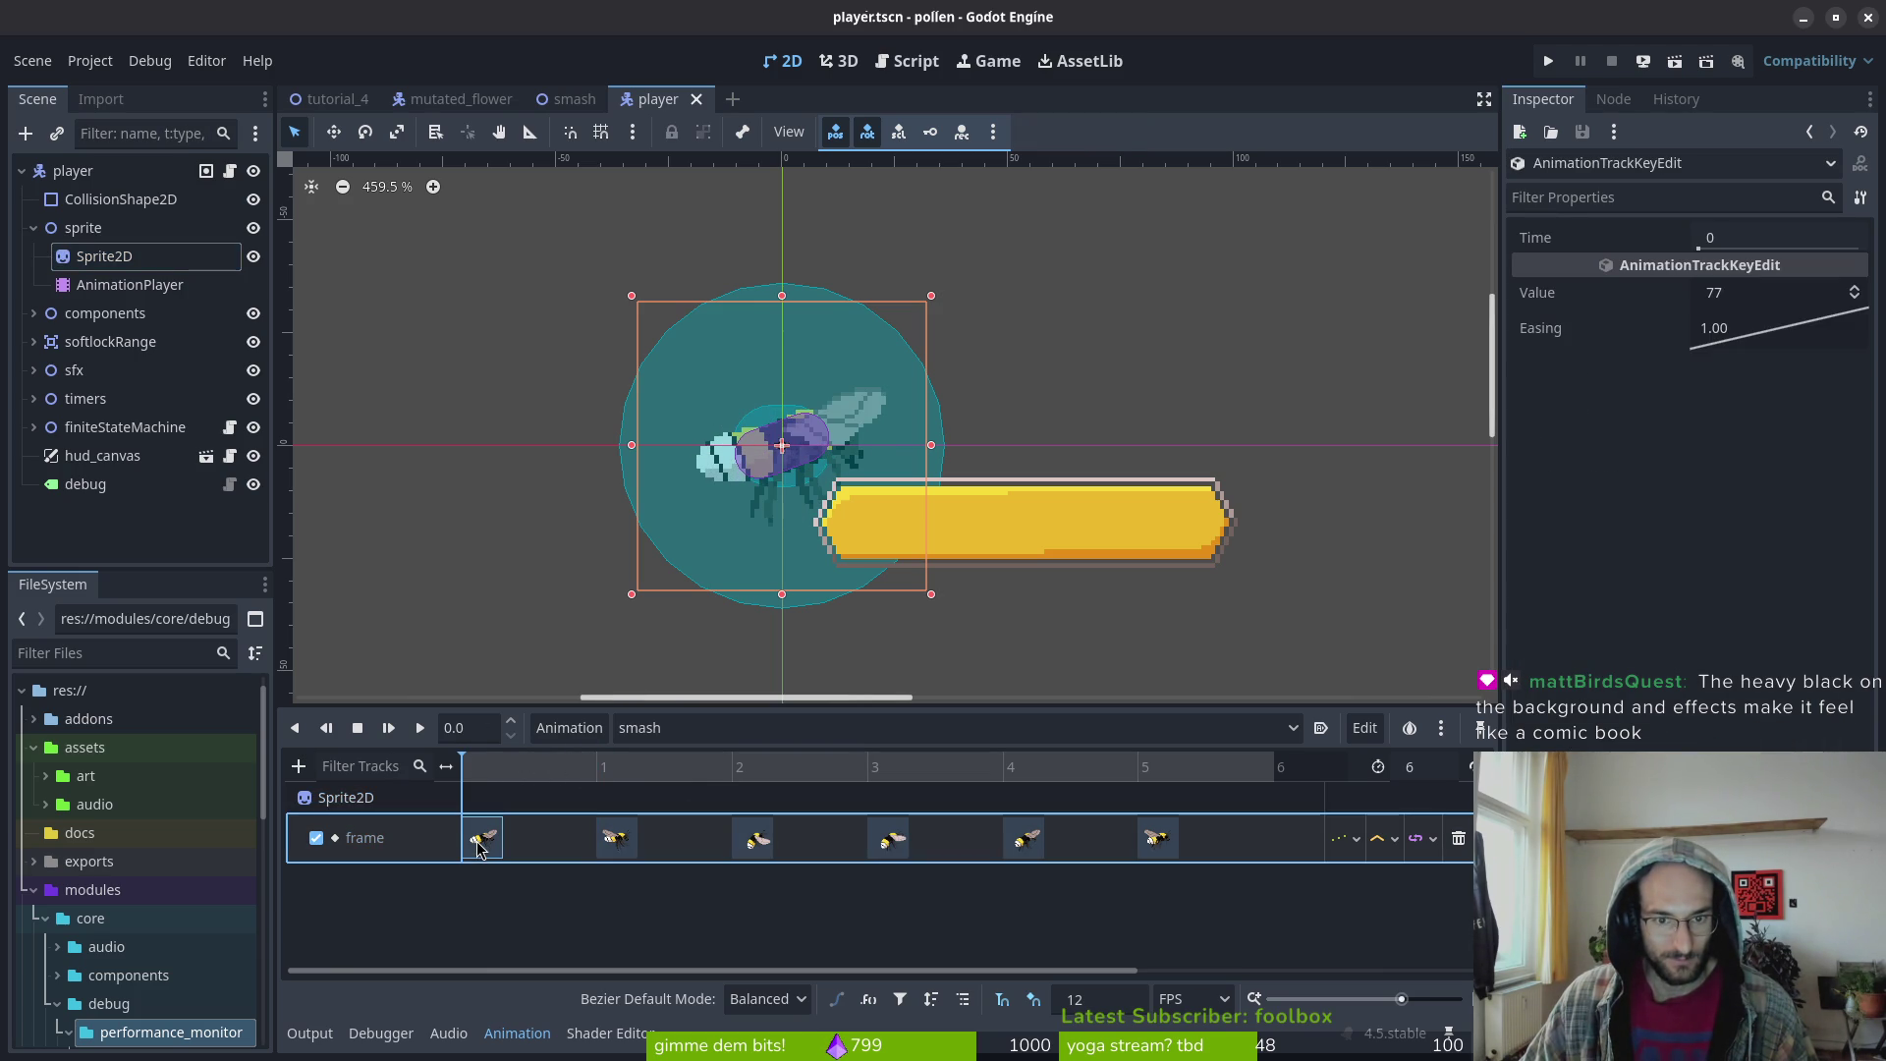
{"action": "left_click", "coordinate": [1548, 61]}
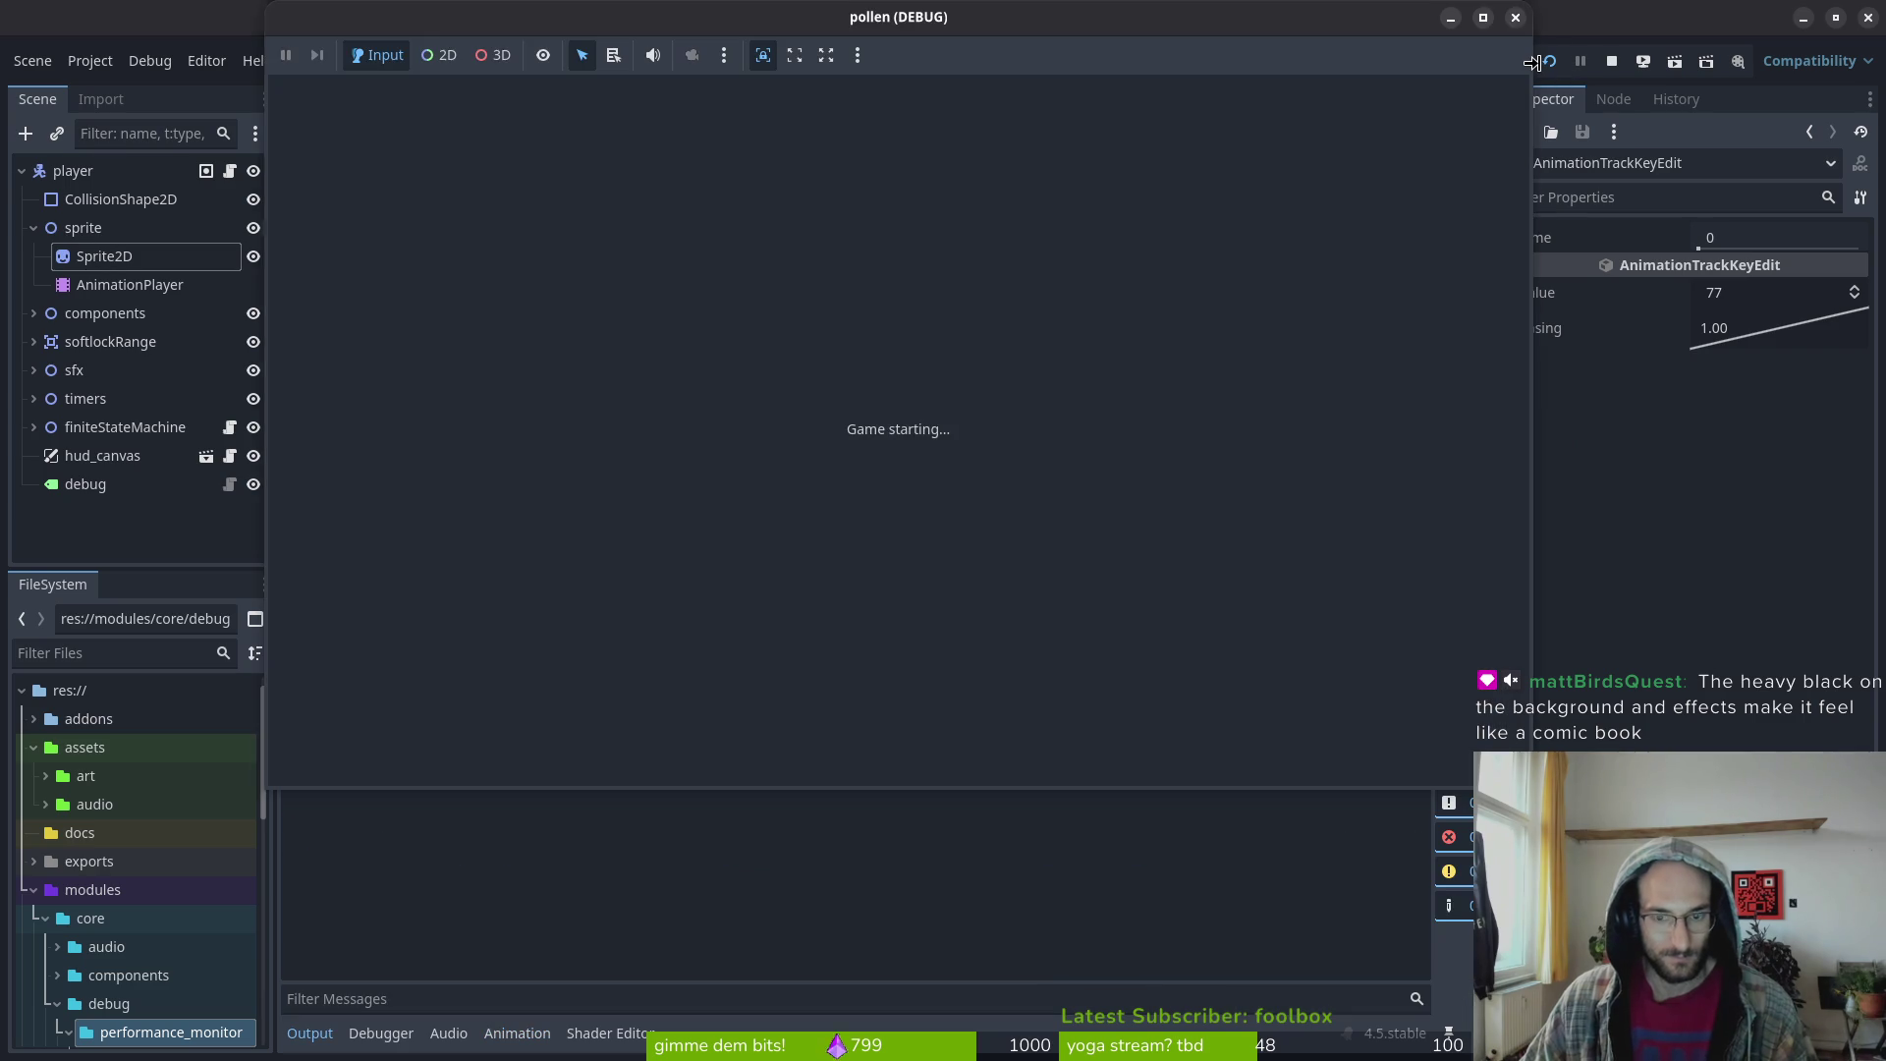
Enter level select, fly the bee up and smash twice, then stop the game
{"action": "key", "text": "Return"}
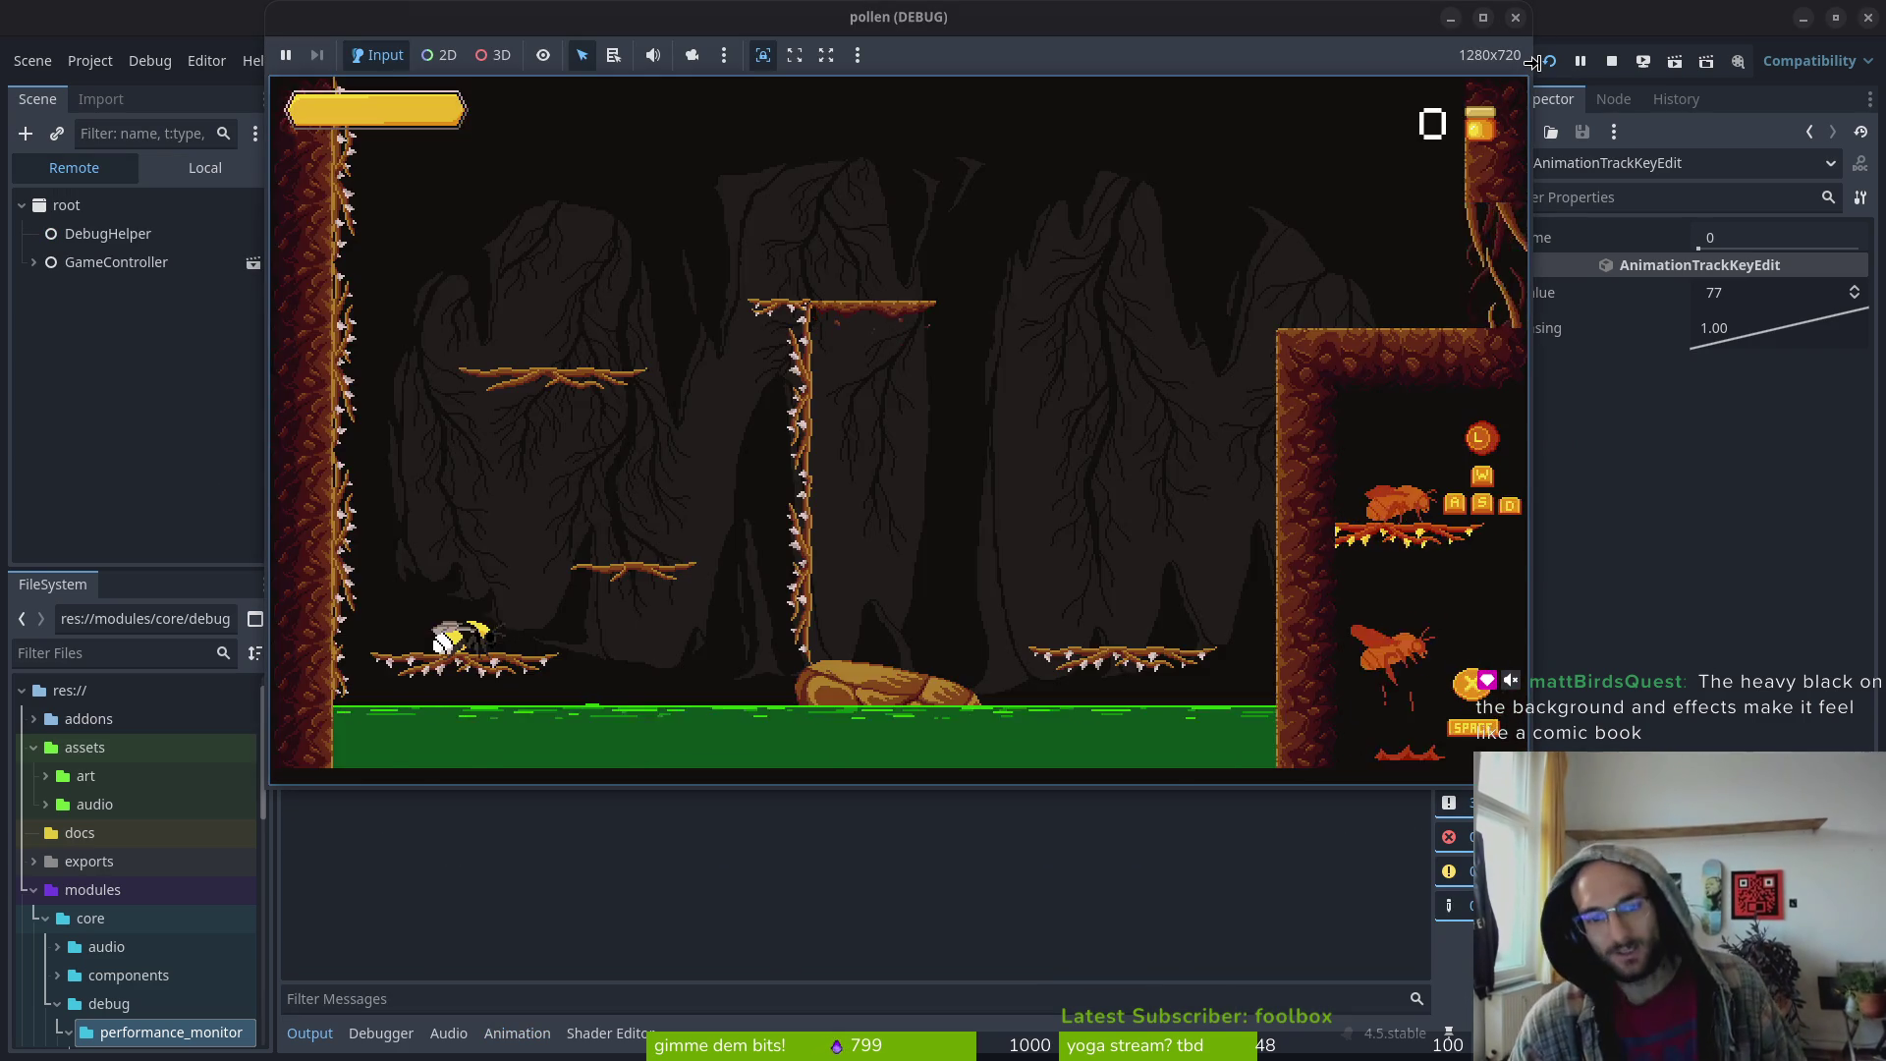
{"action": "key", "text": "Left"}
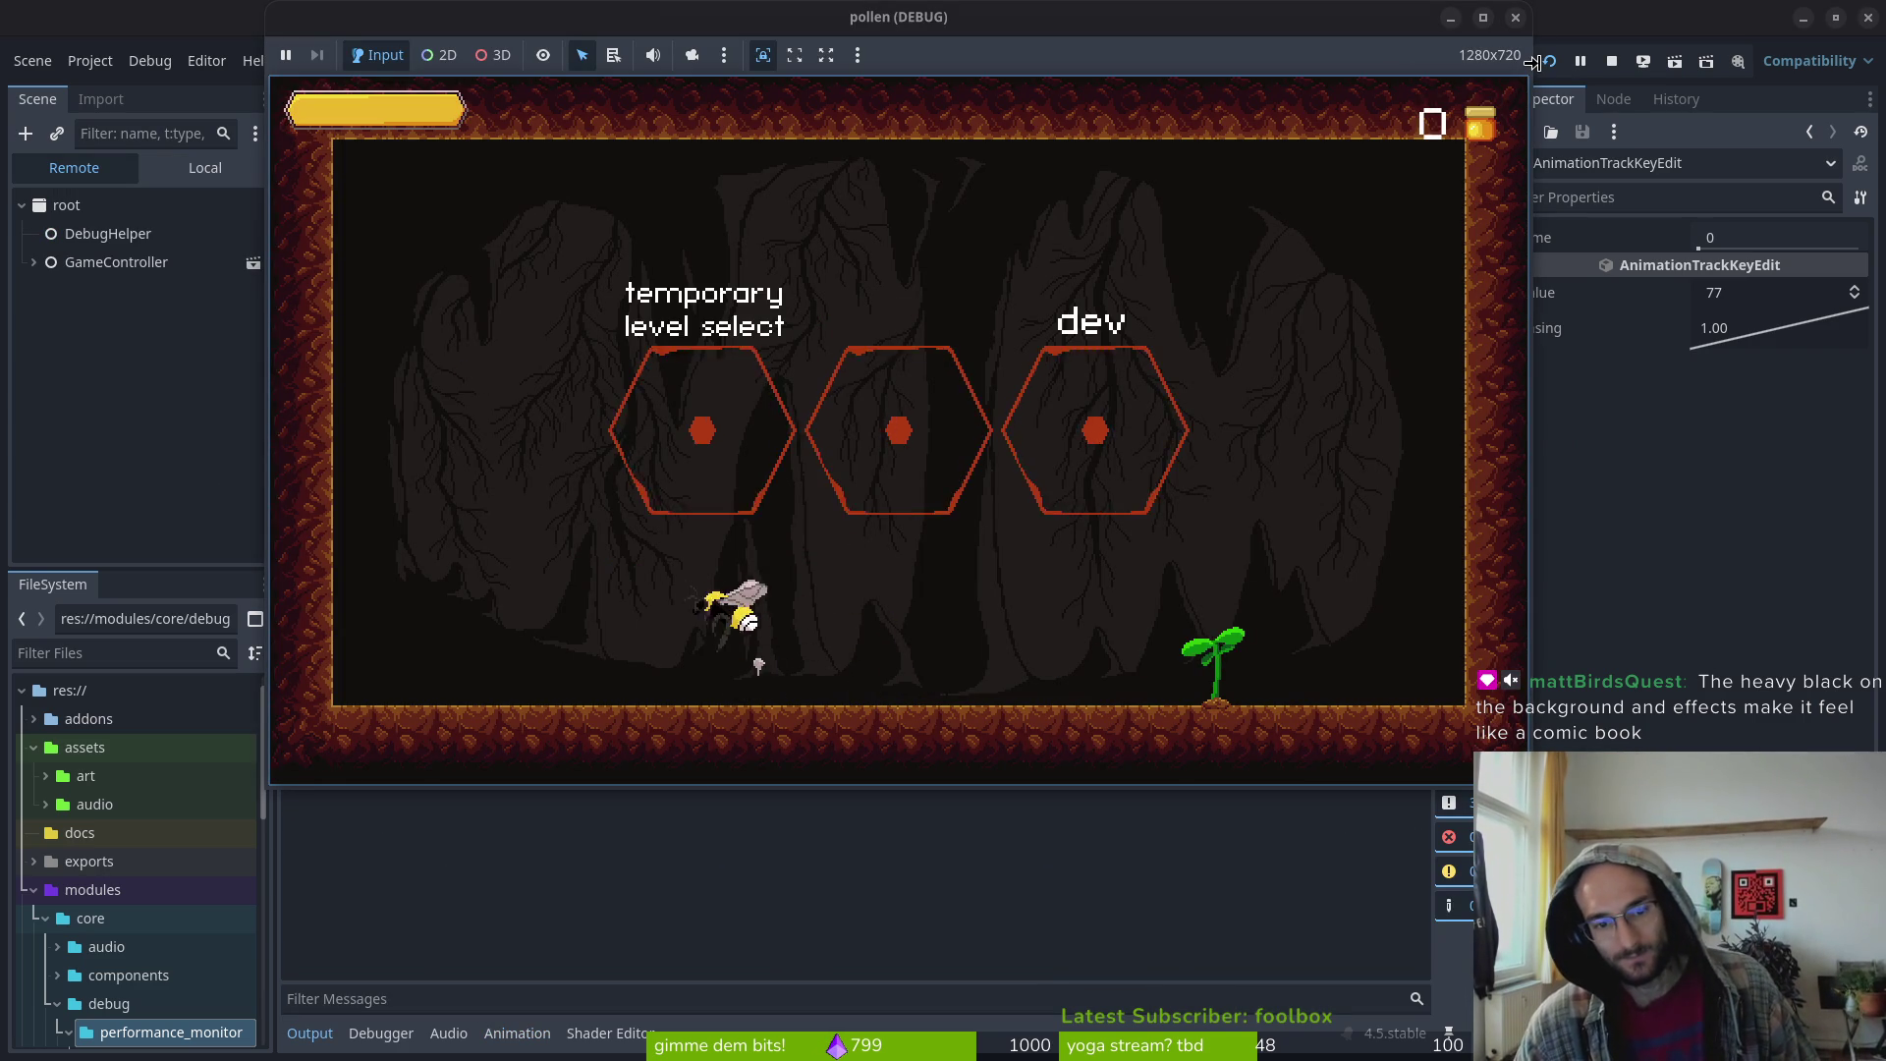
{"action": "key", "text": "Up"}
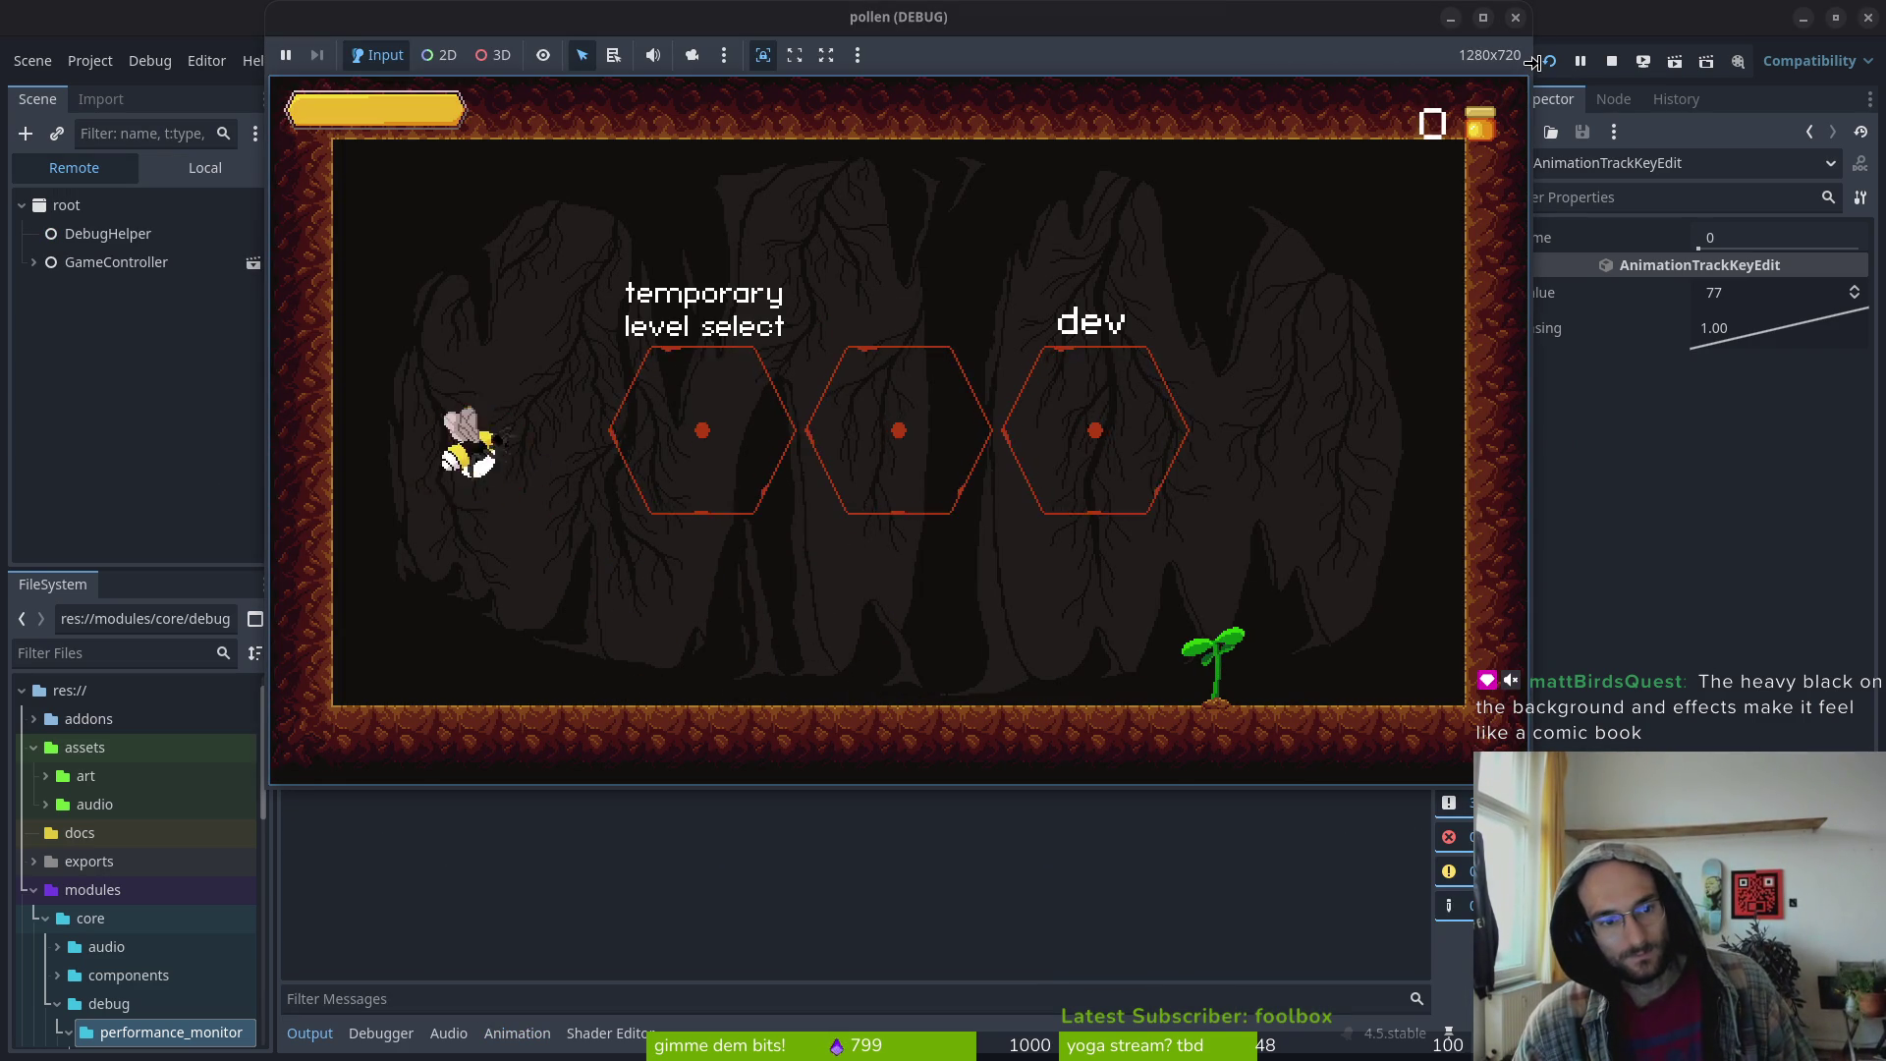
{"action": "key", "text": "Up"}
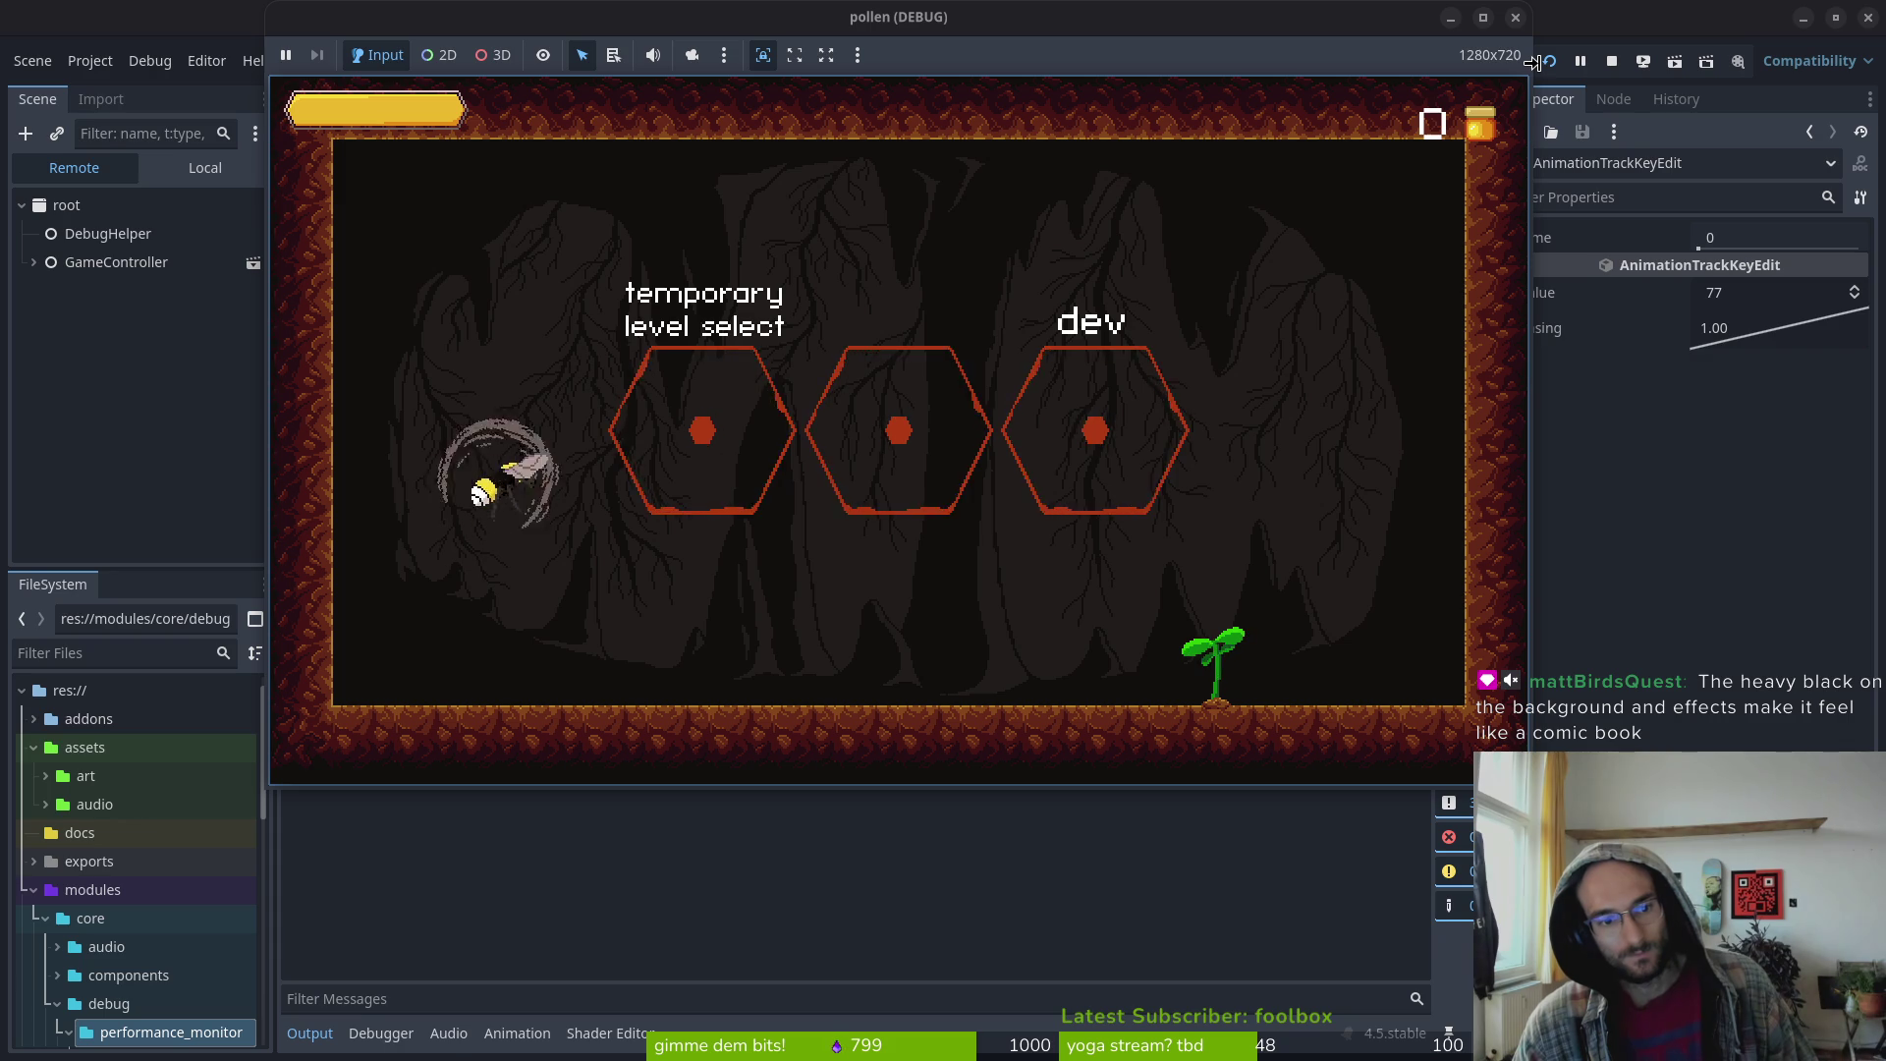
{"action": "key", "text": "Up"}
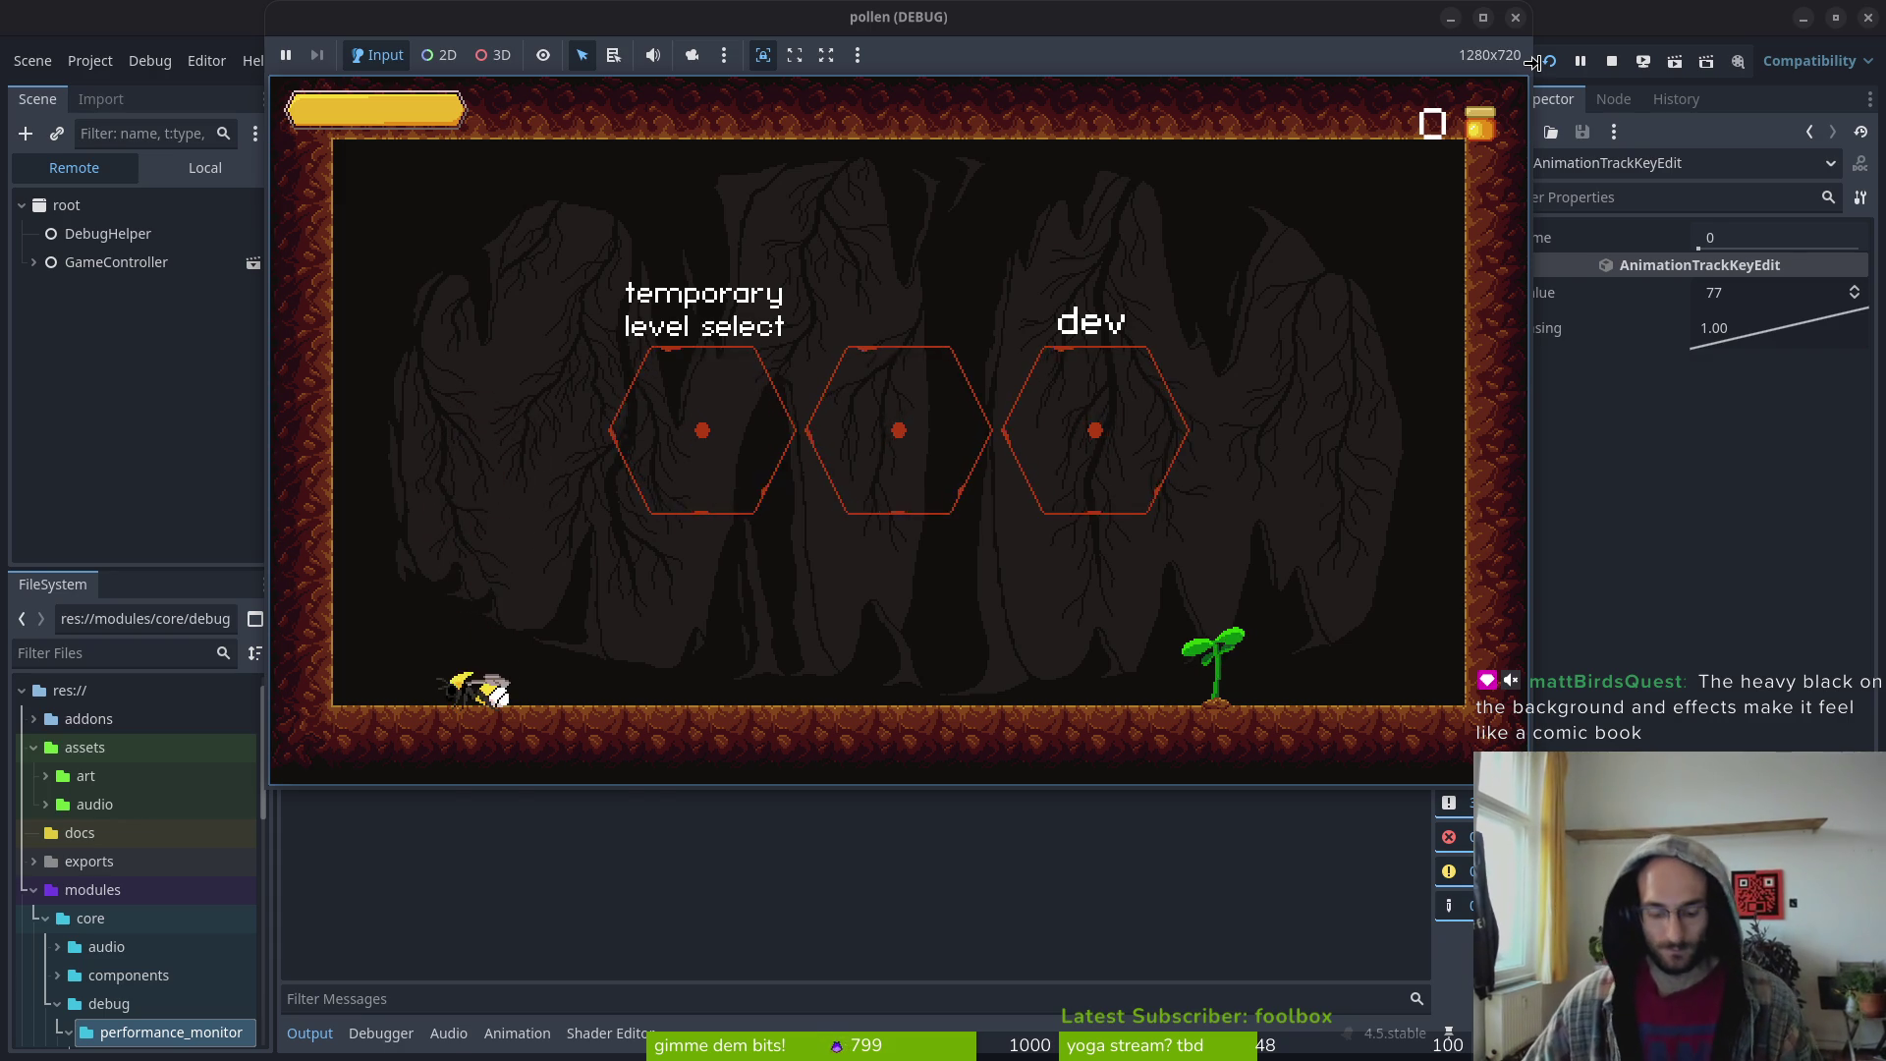
{"action": "left_click", "coordinate": [1547, 65]}
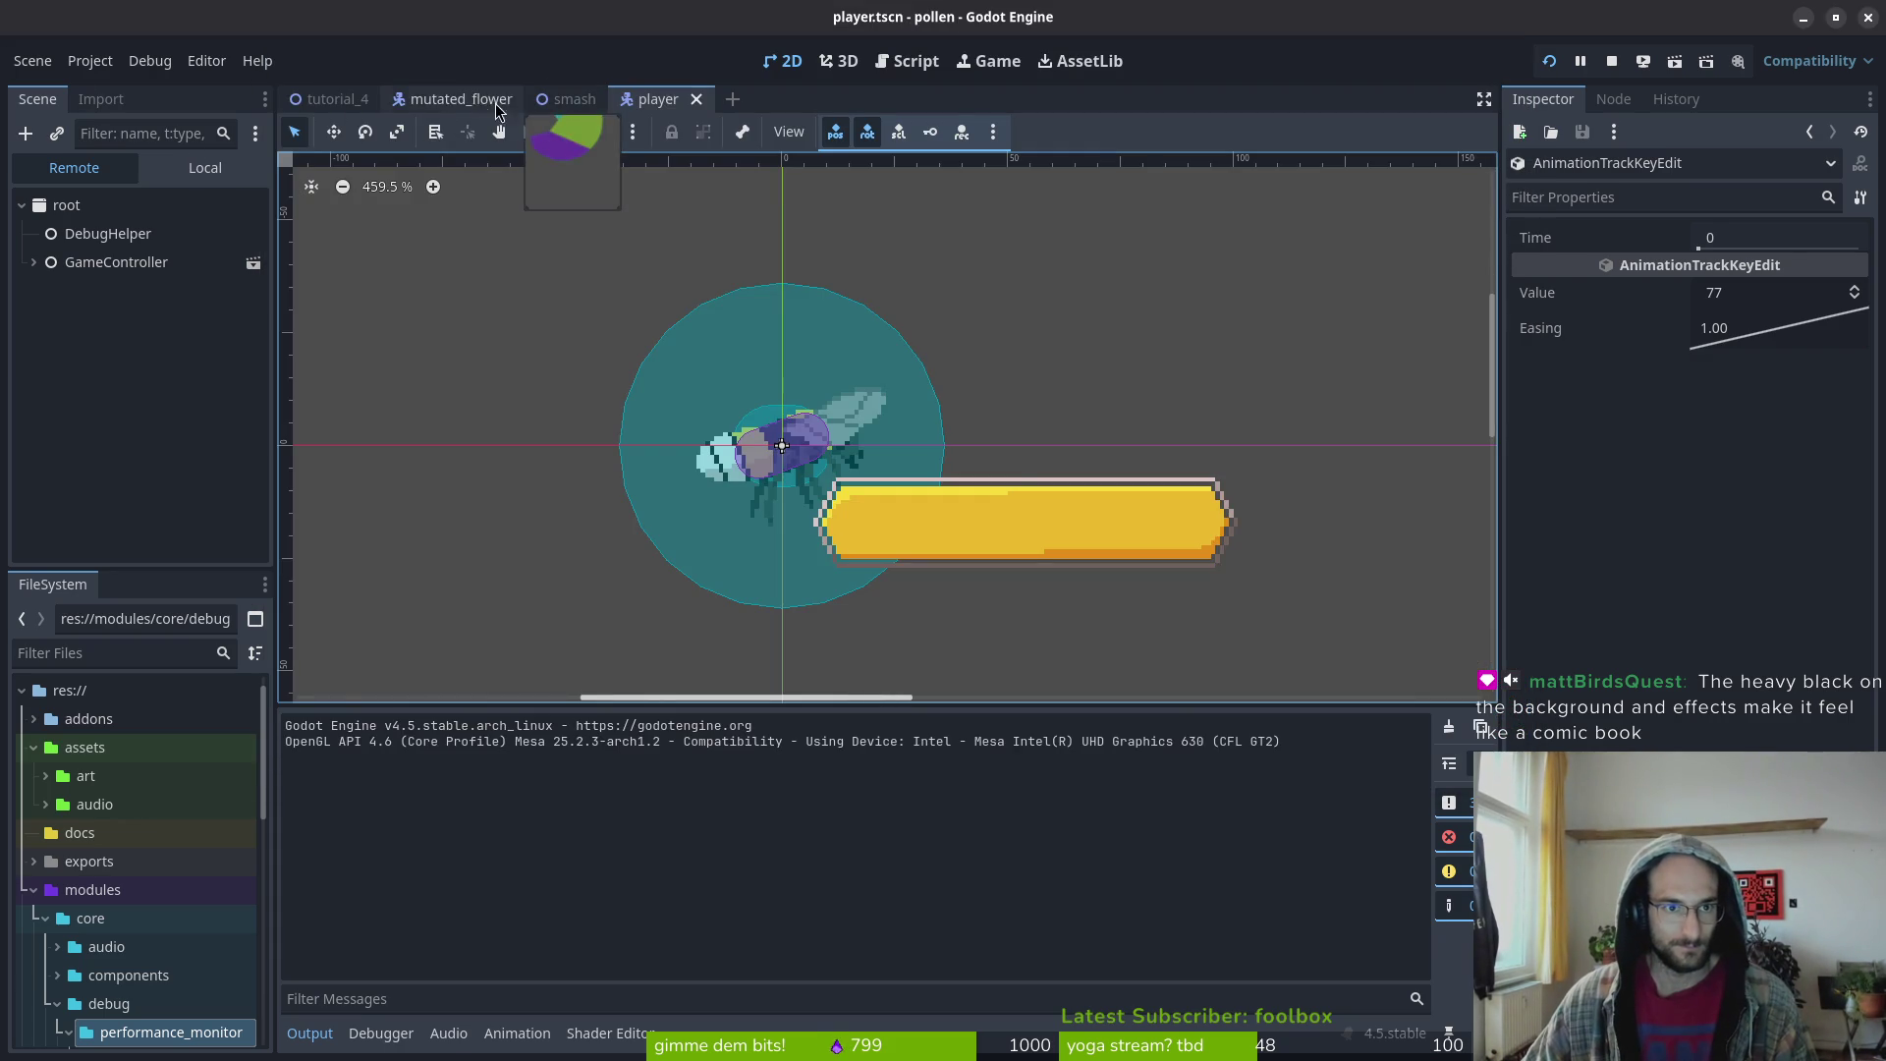
Move a player smash keyframe earlier, set the animation length to 5, and save
{"action": "left_click", "coordinate": [496, 1040]}
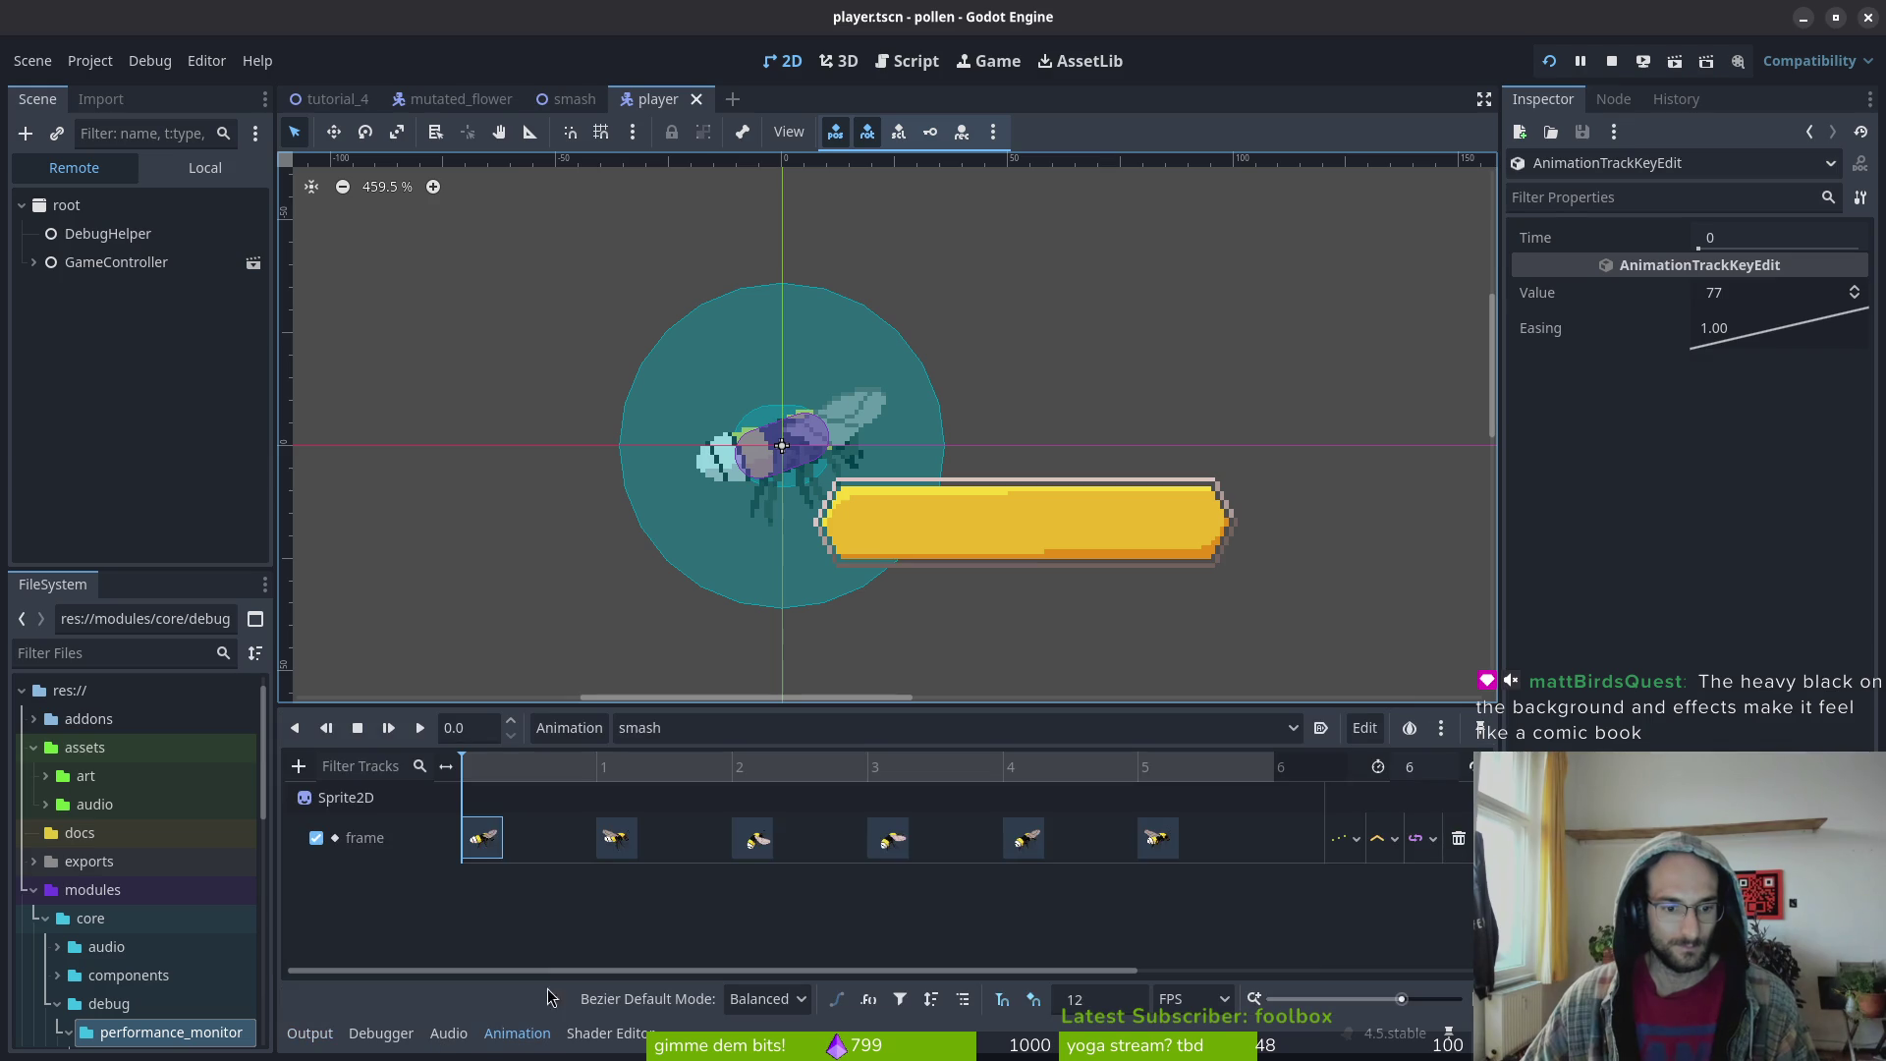
{"action": "left_click", "coordinate": [494, 844]}
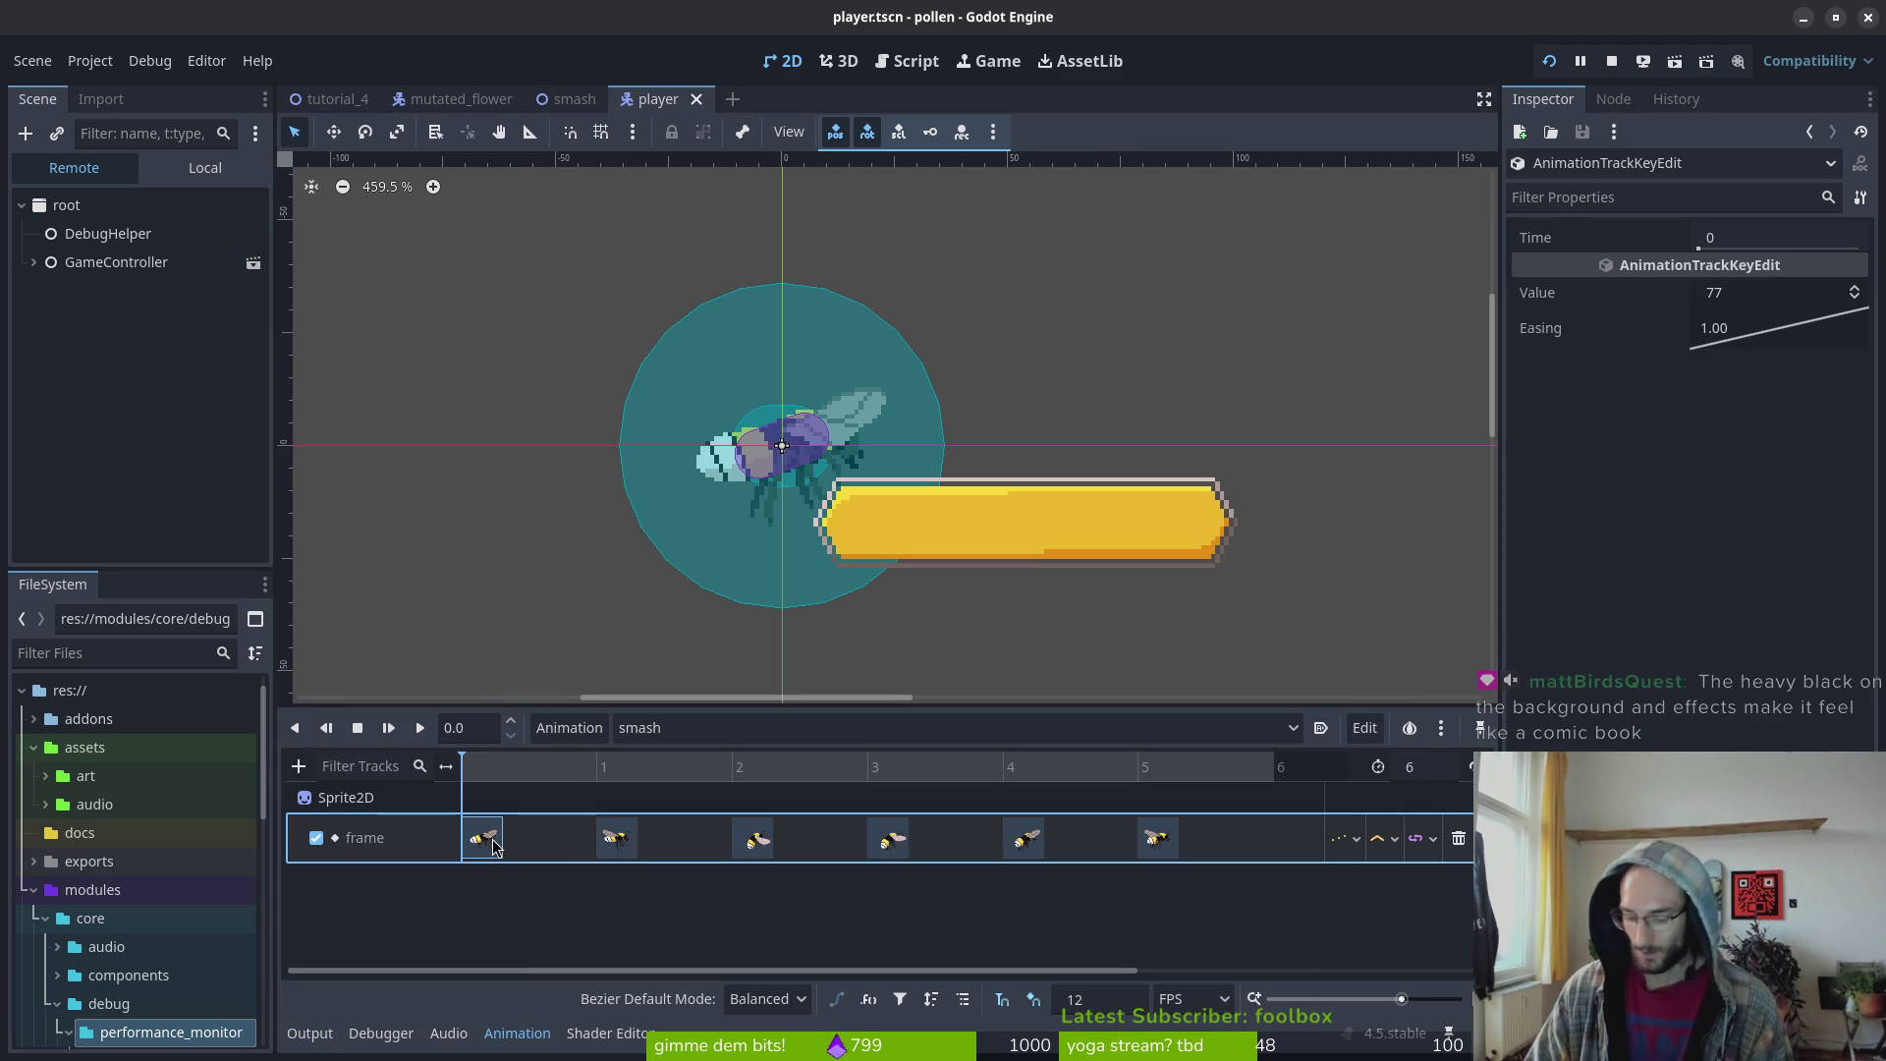
{"action": "left_click_drag", "start_coordinate": [623, 842], "coordinate": [512, 847]}
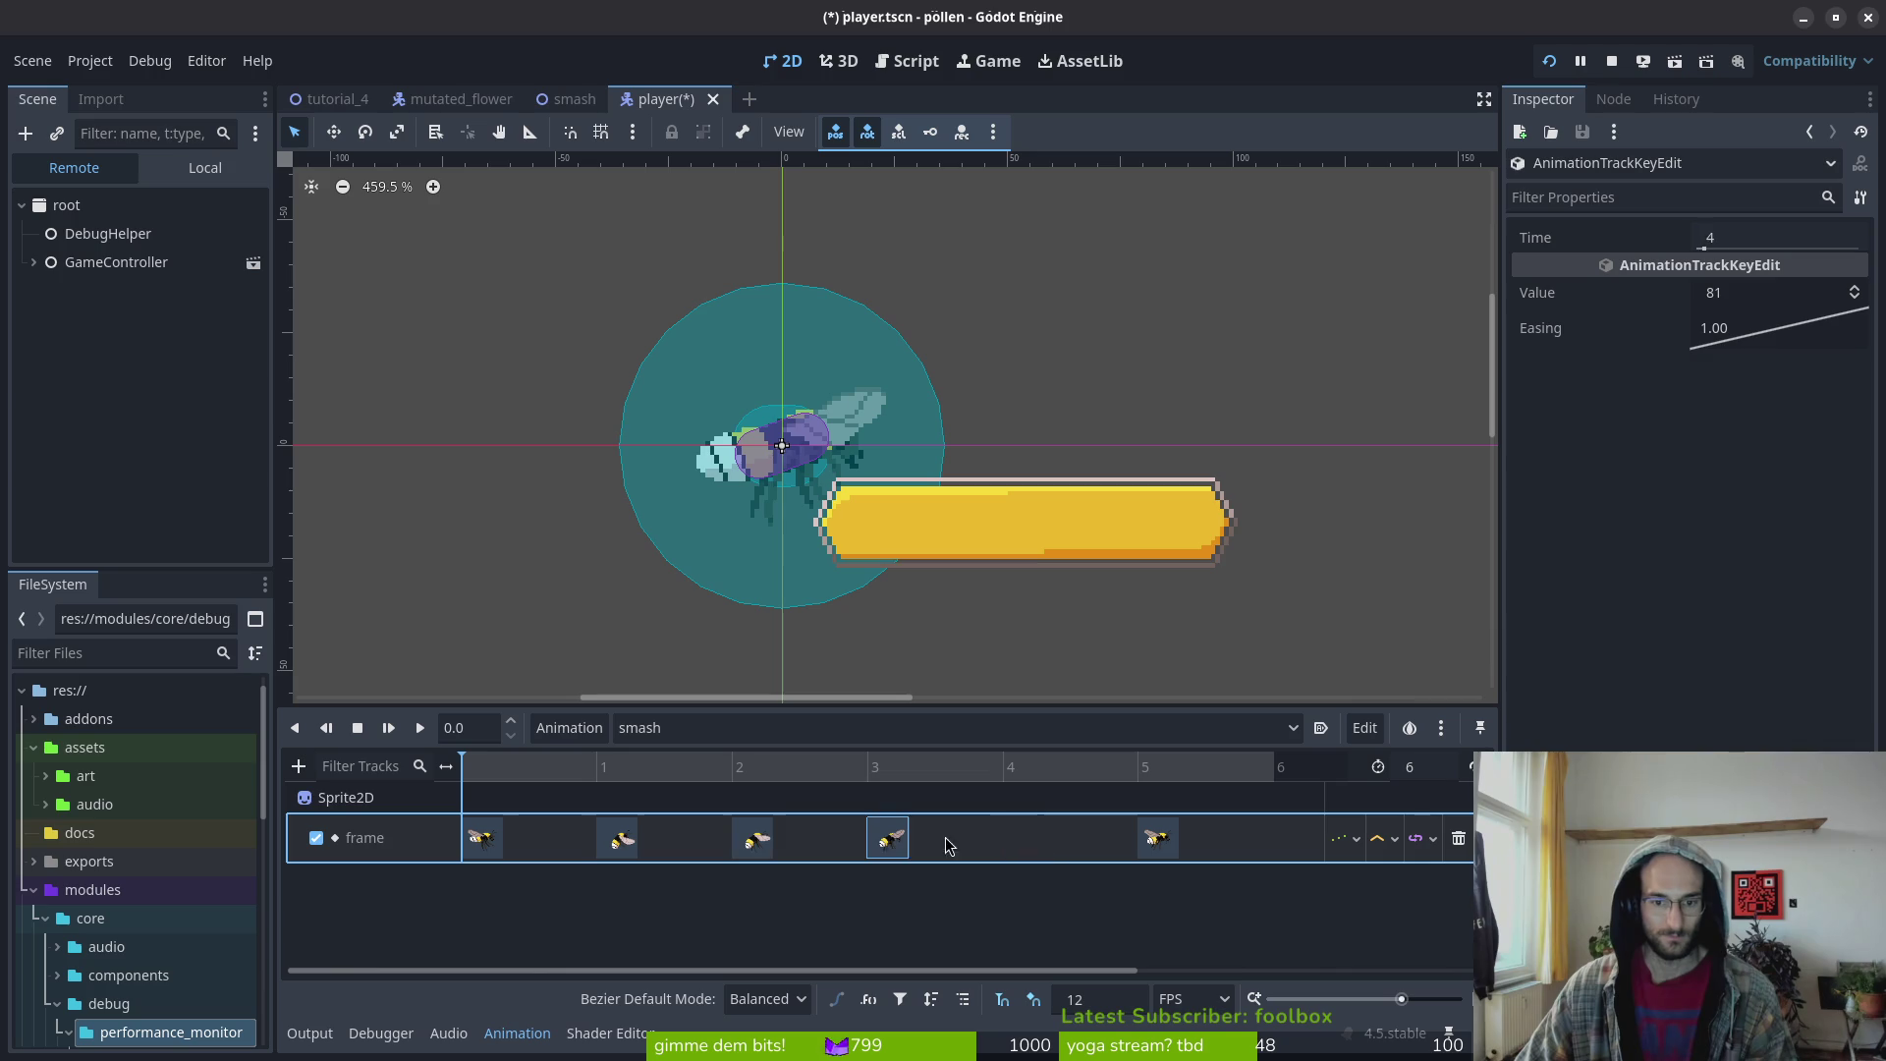
{"action": "left_click", "coordinate": [1410, 768]}
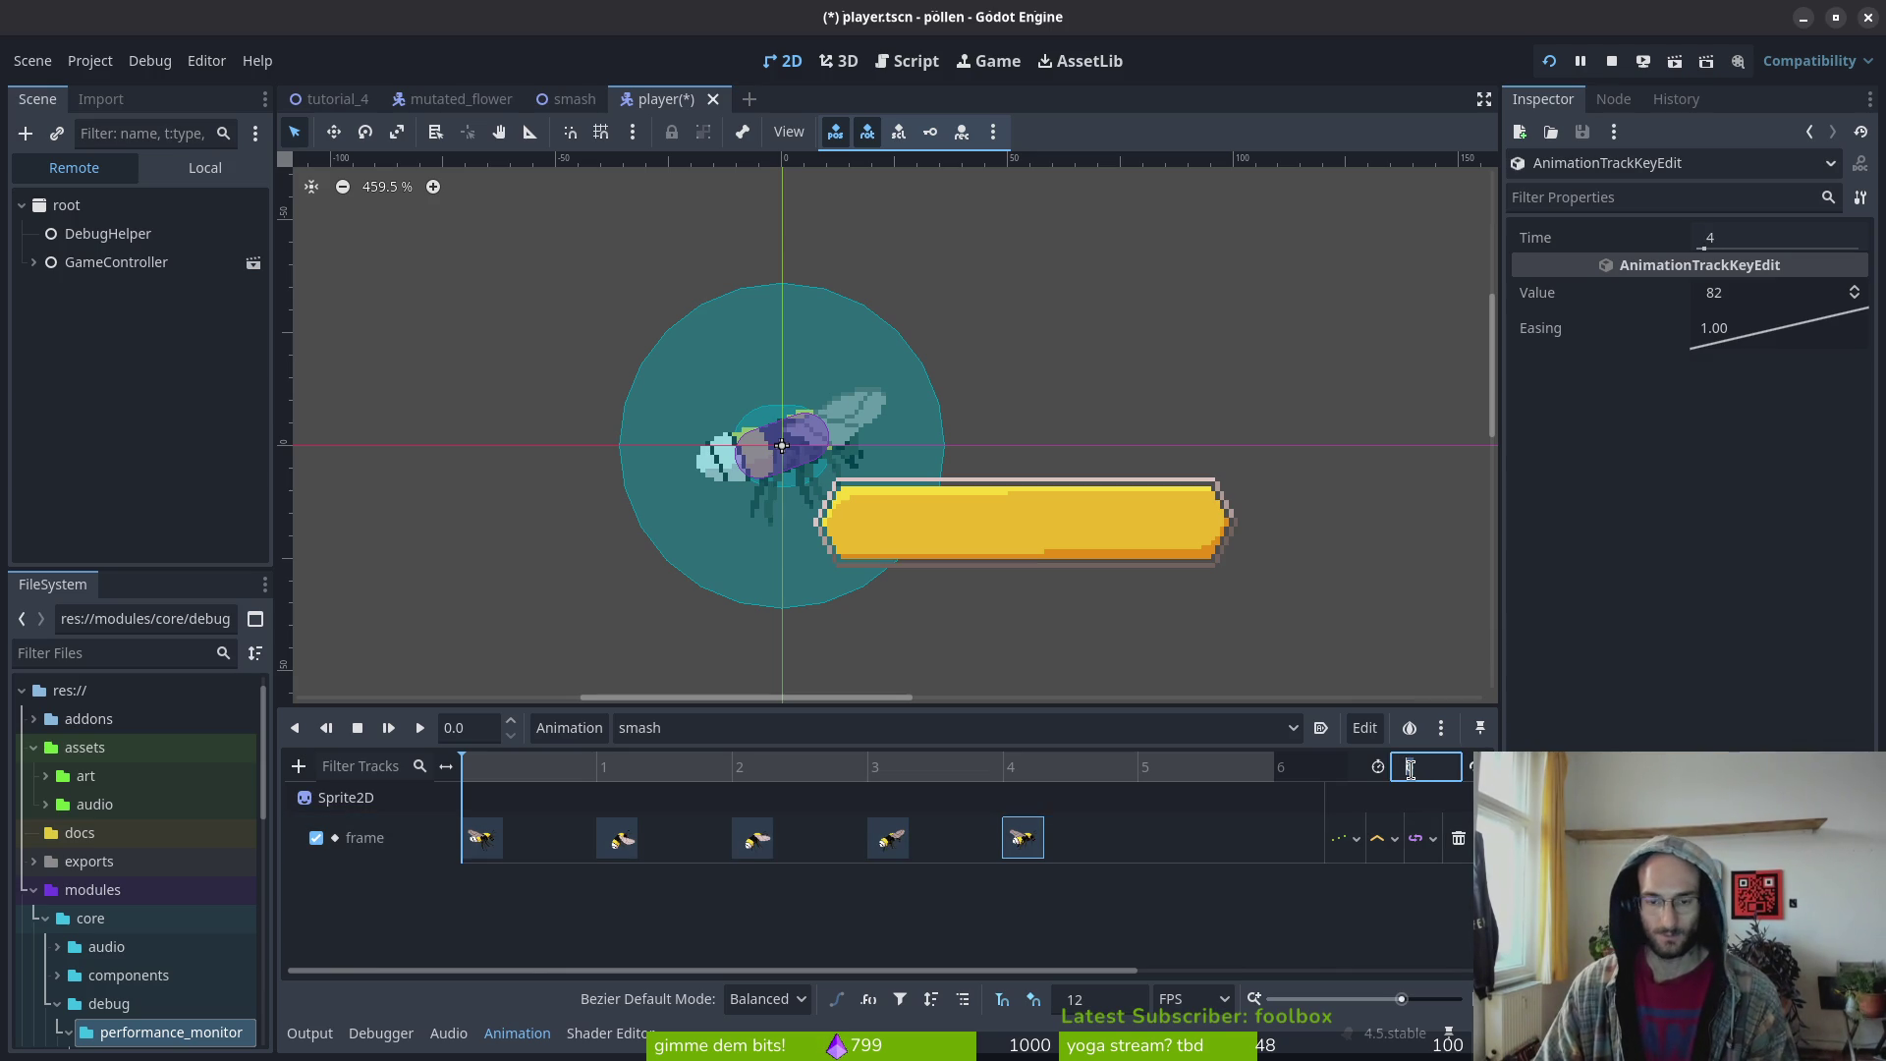
{"action": "type", "text": "5"}
{"action": "key", "text": "ctrl+s"}
{"action": "left_click", "coordinate": [567, 99]}
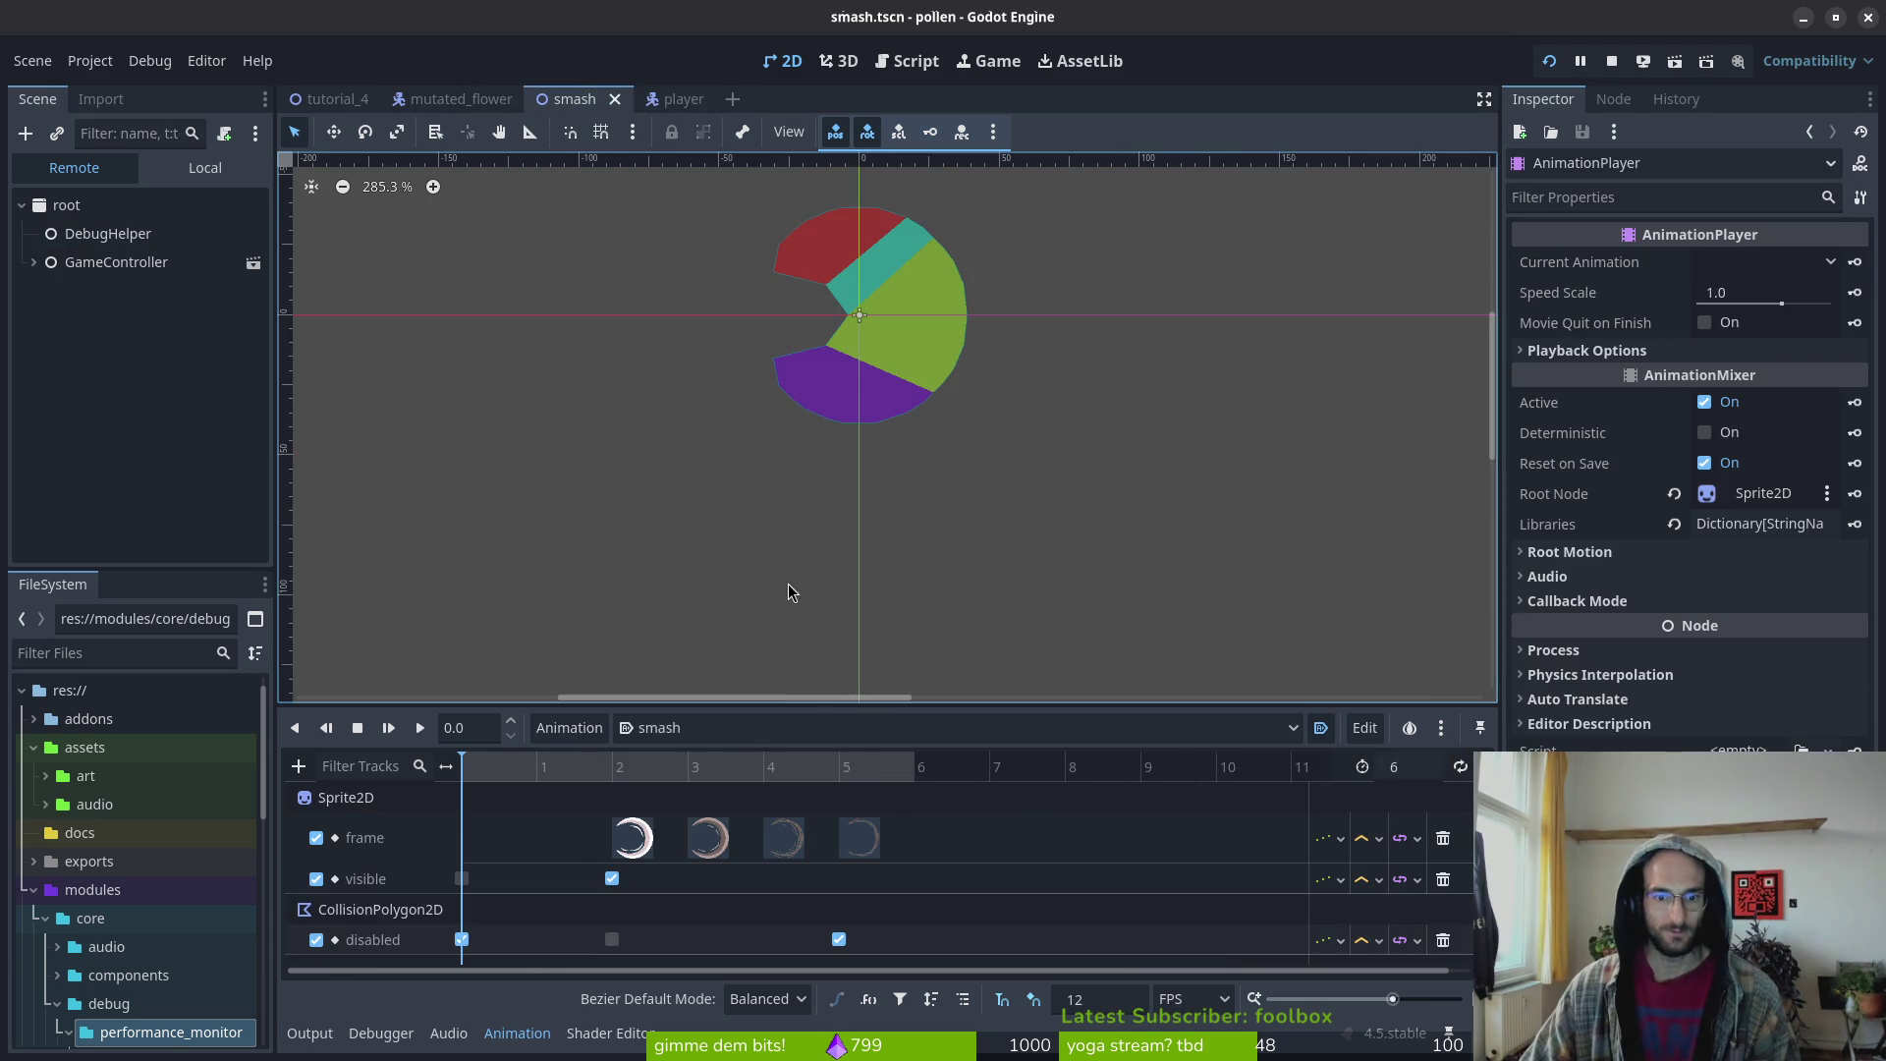
Move the smash effect's frame, visible and disabled keys one step earlier
{"action": "left_click_drag", "start_coordinate": [630, 845], "coordinate": [586, 851]}
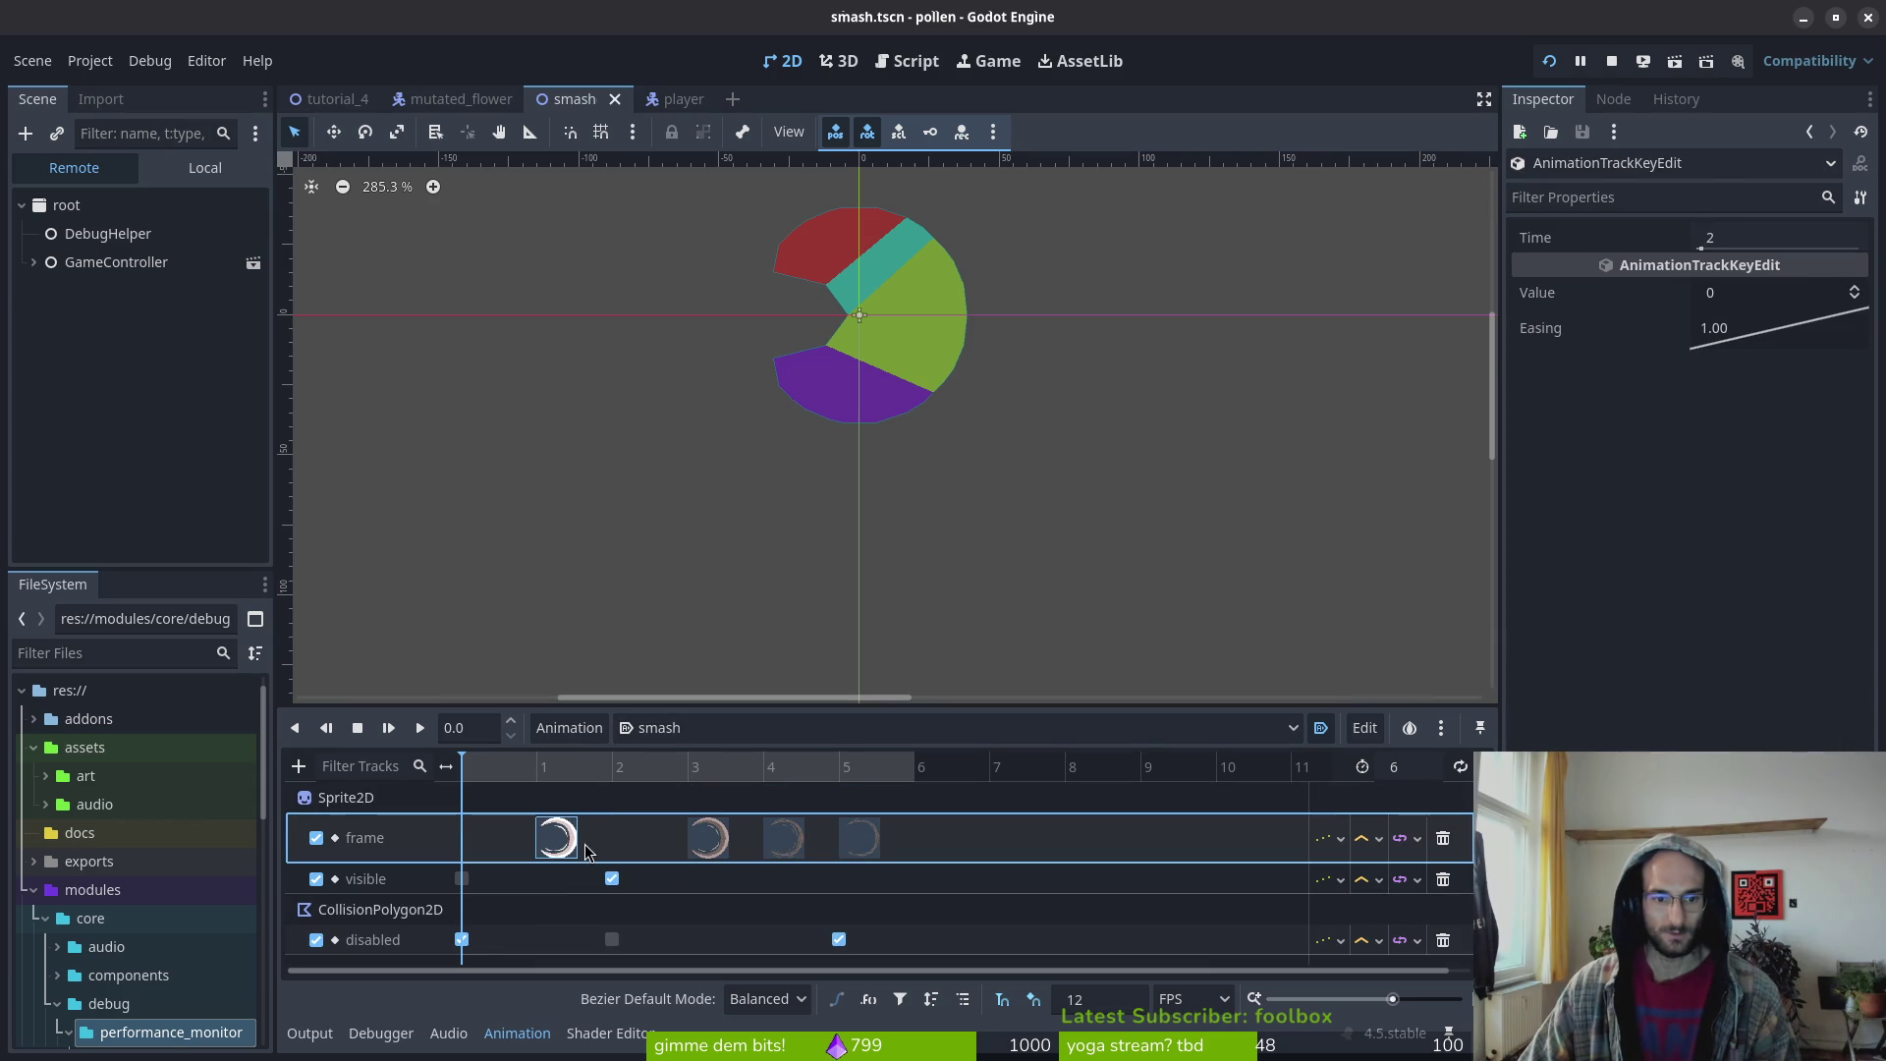
{"action": "left_click_drag", "start_coordinate": [881, 860], "coordinate": [813, 884]}
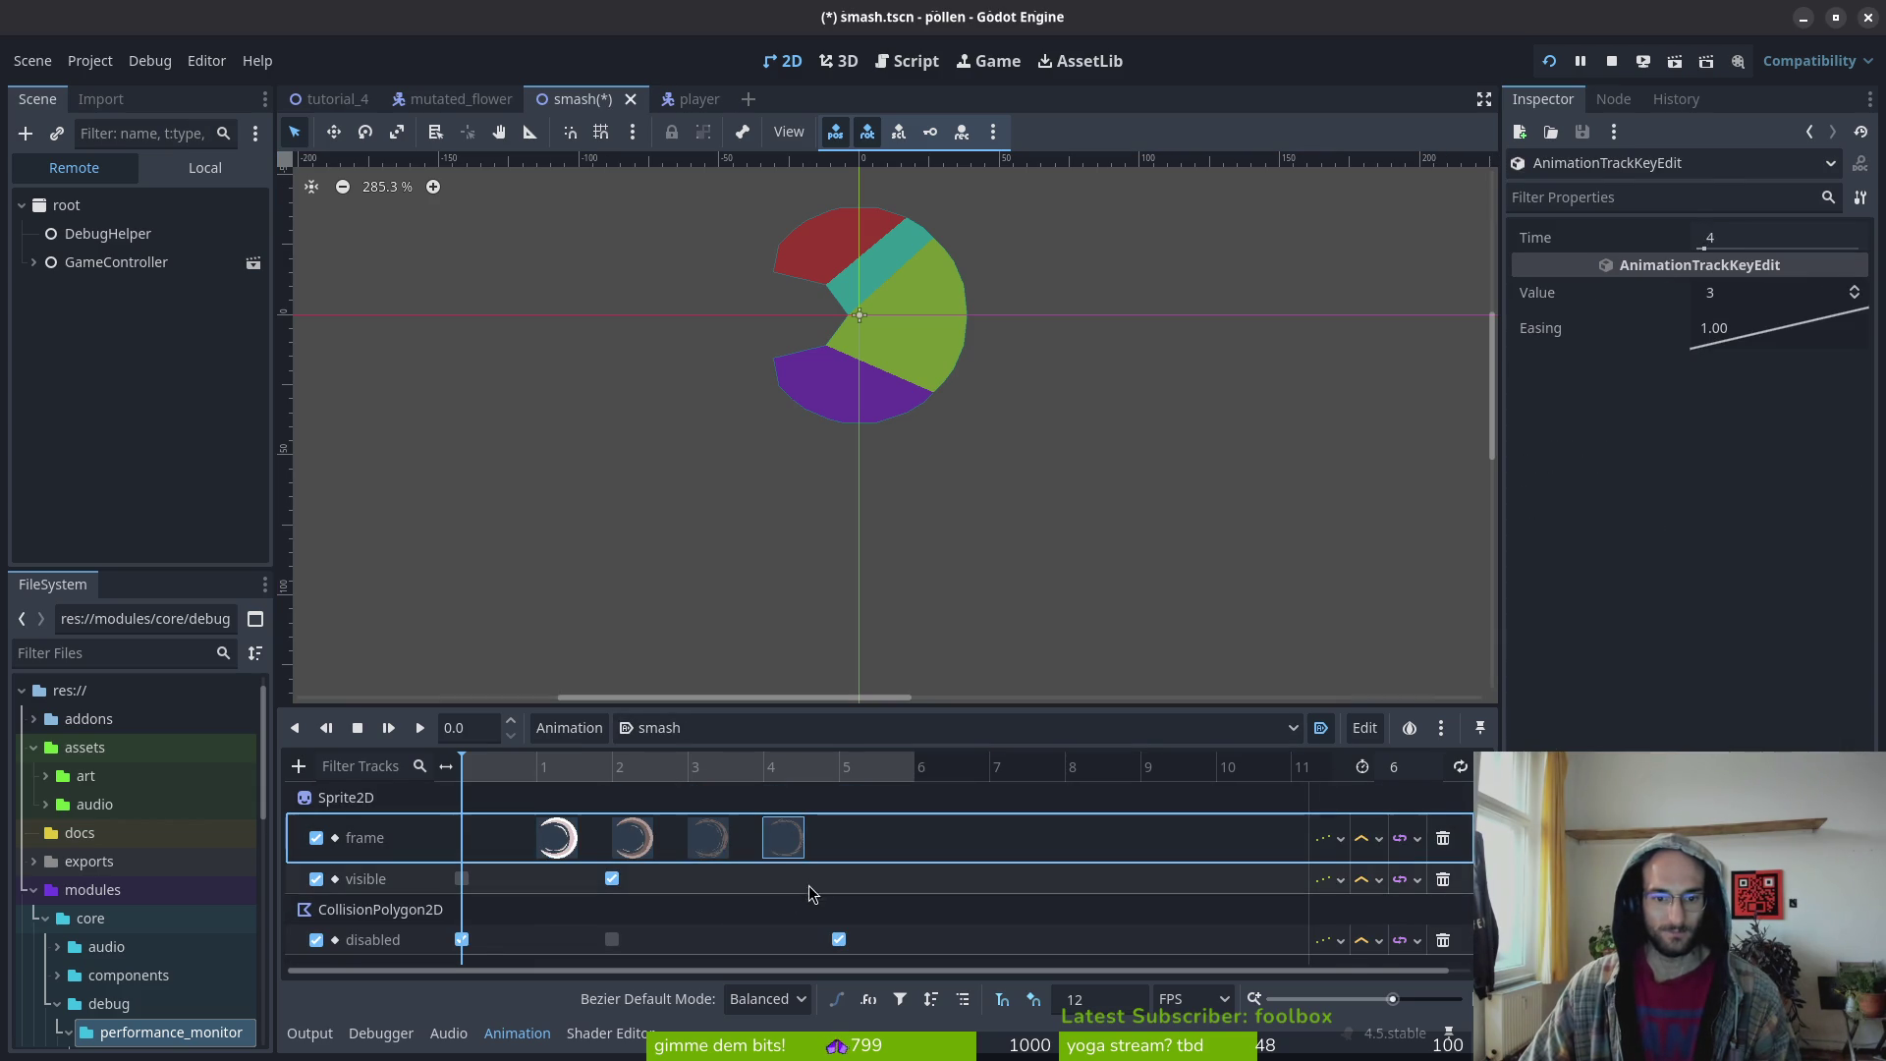
{"action": "scroll", "coordinate": [812, 884], "scroll_direction": "down", "scroll_amount": 1}
{"action": "left_click_drag", "start_coordinate": [612, 851], "coordinate": [536, 851]}
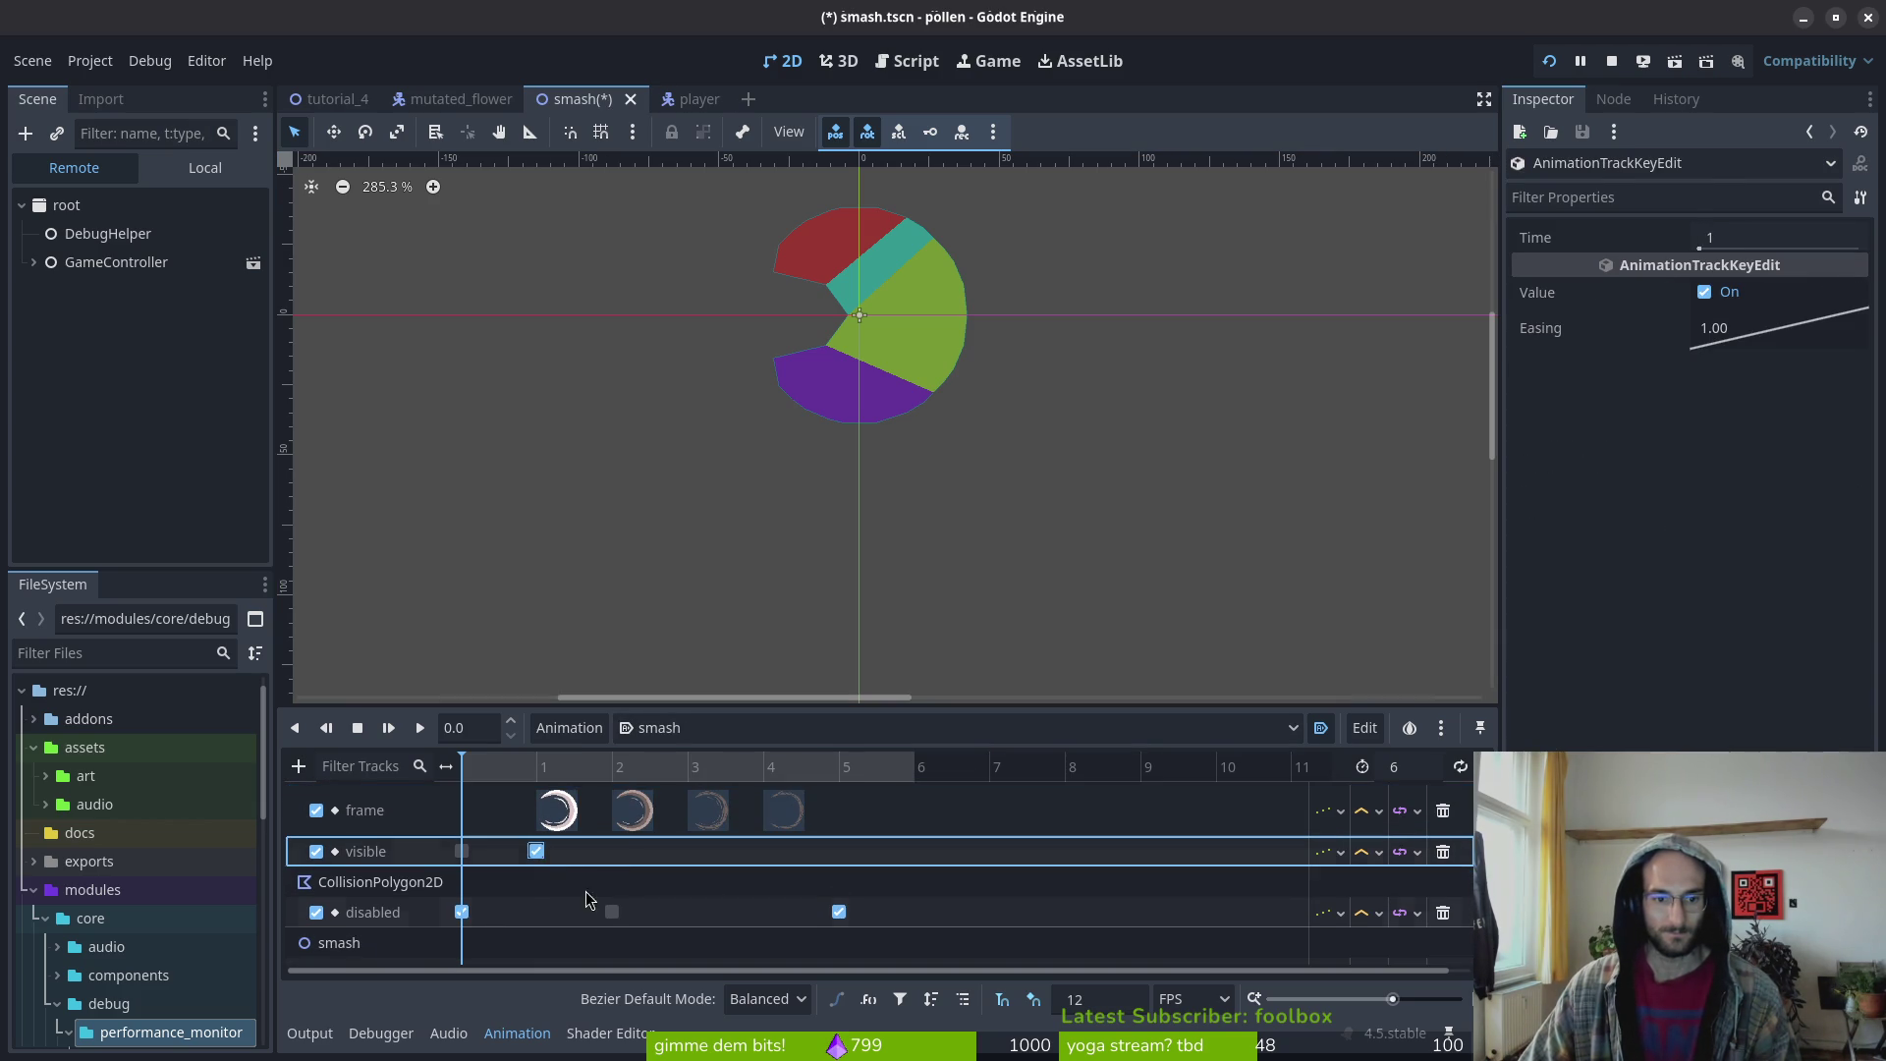
{"action": "left_click_drag", "start_coordinate": [612, 912], "coordinate": [536, 912]}
{"action": "left_click_drag", "start_coordinate": [786, 916], "coordinate": [787, 914]}
Confirm length 5, save the smash scene, and stop the running game
{"action": "left_click", "coordinate": [1427, 776]}
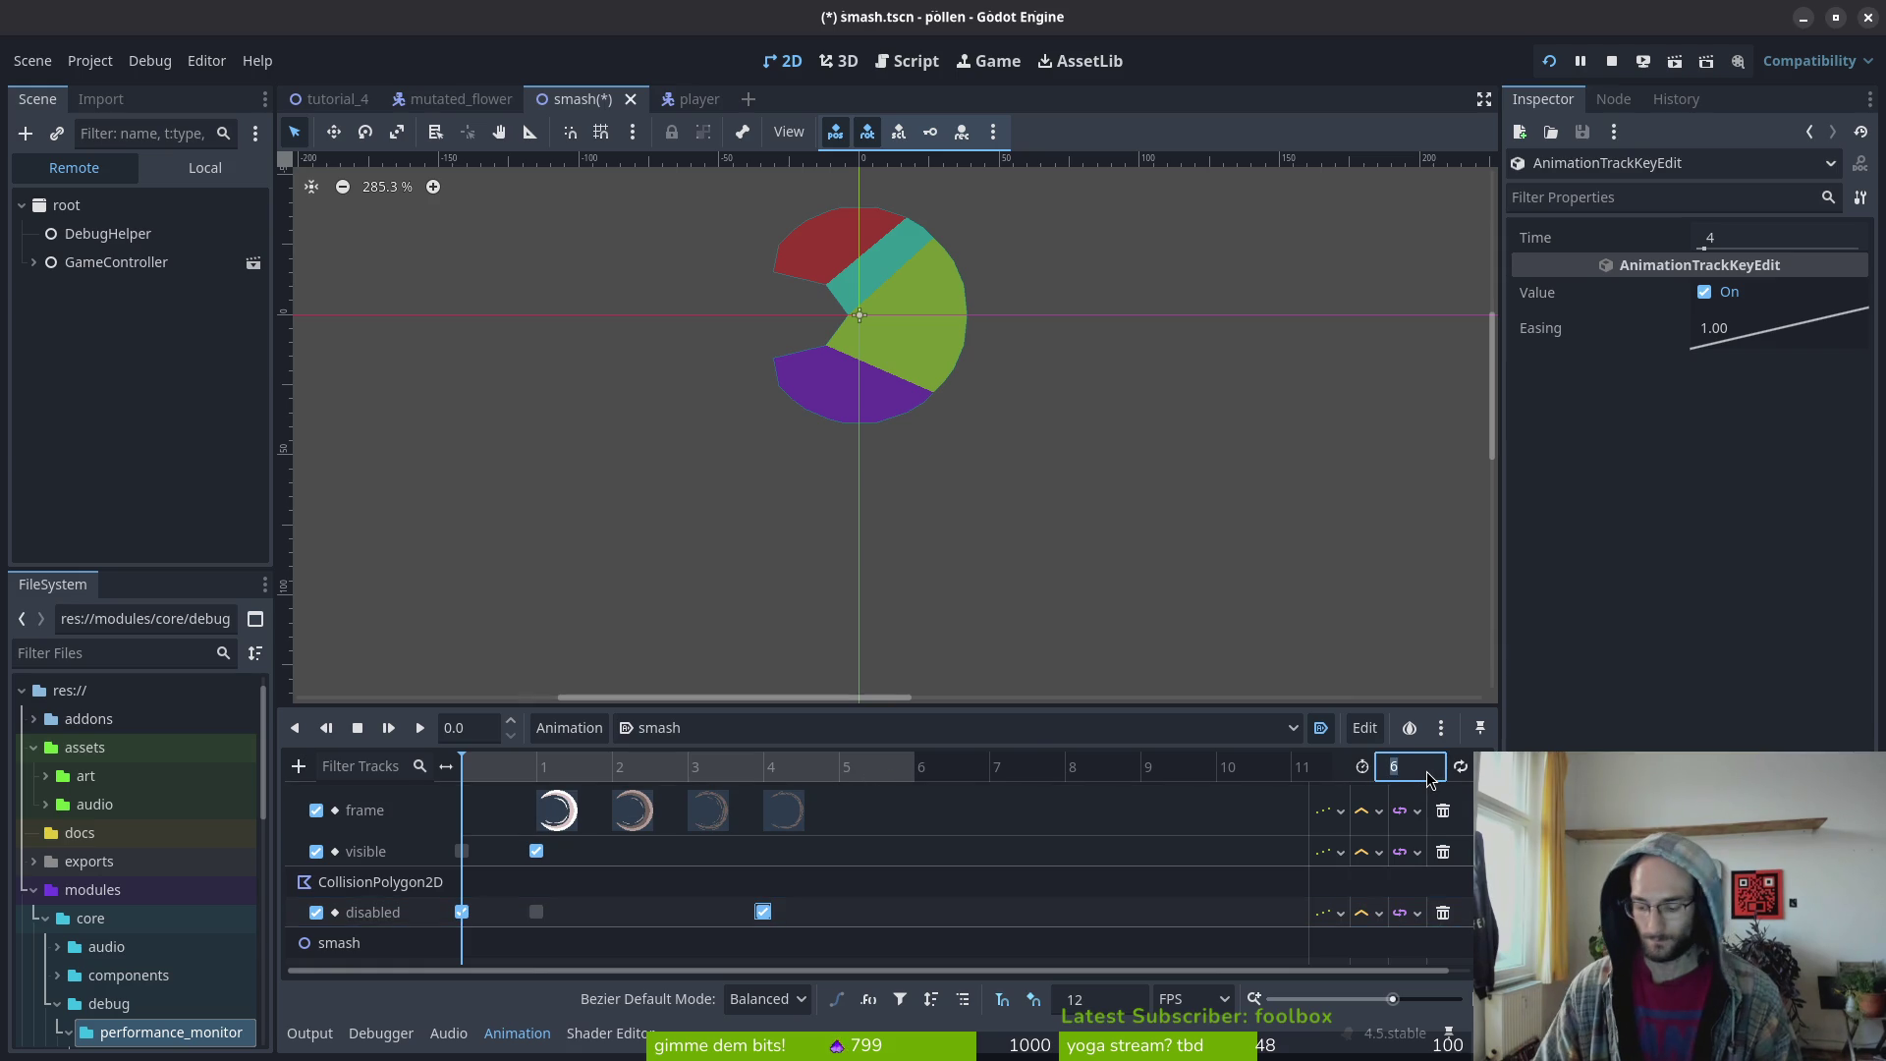
{"action": "type", "text": "5"}
{"action": "key", "text": "Return"}
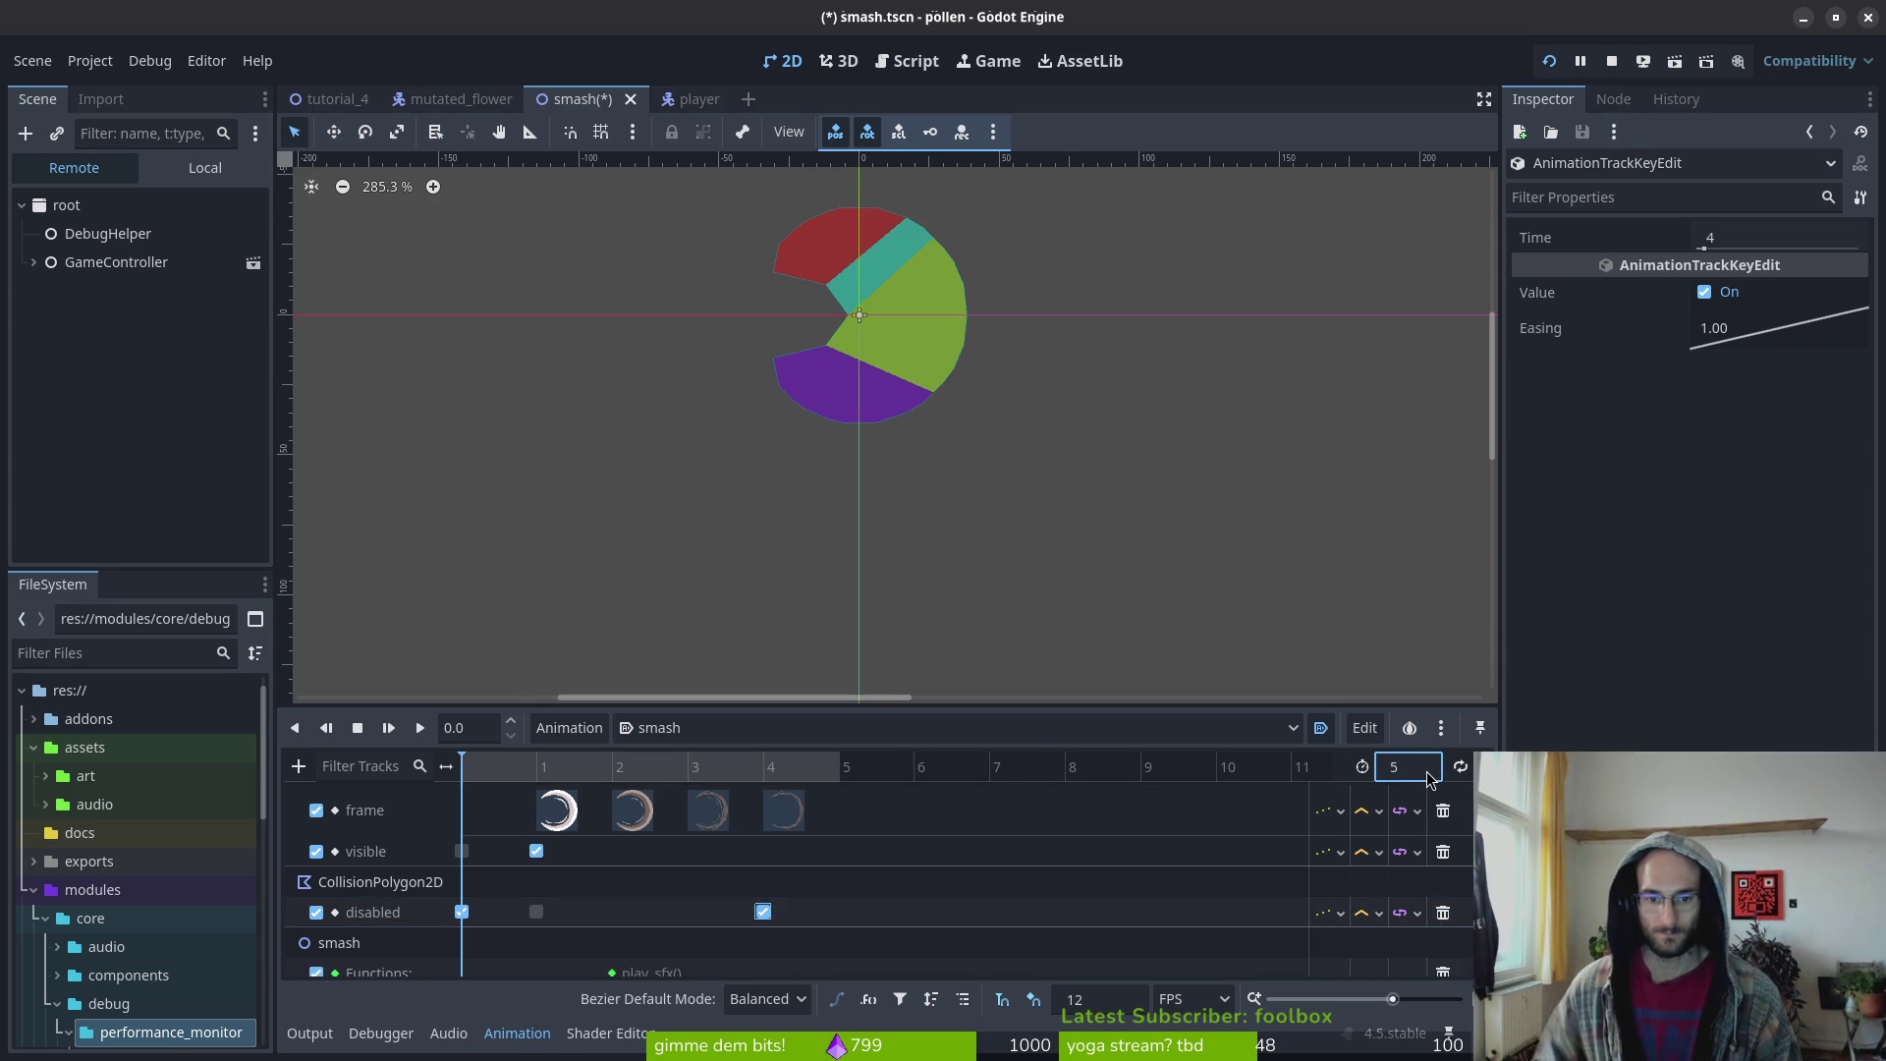
{"action": "scroll", "coordinate": [884, 904], "scroll_direction": "down", "scroll_amount": 1}
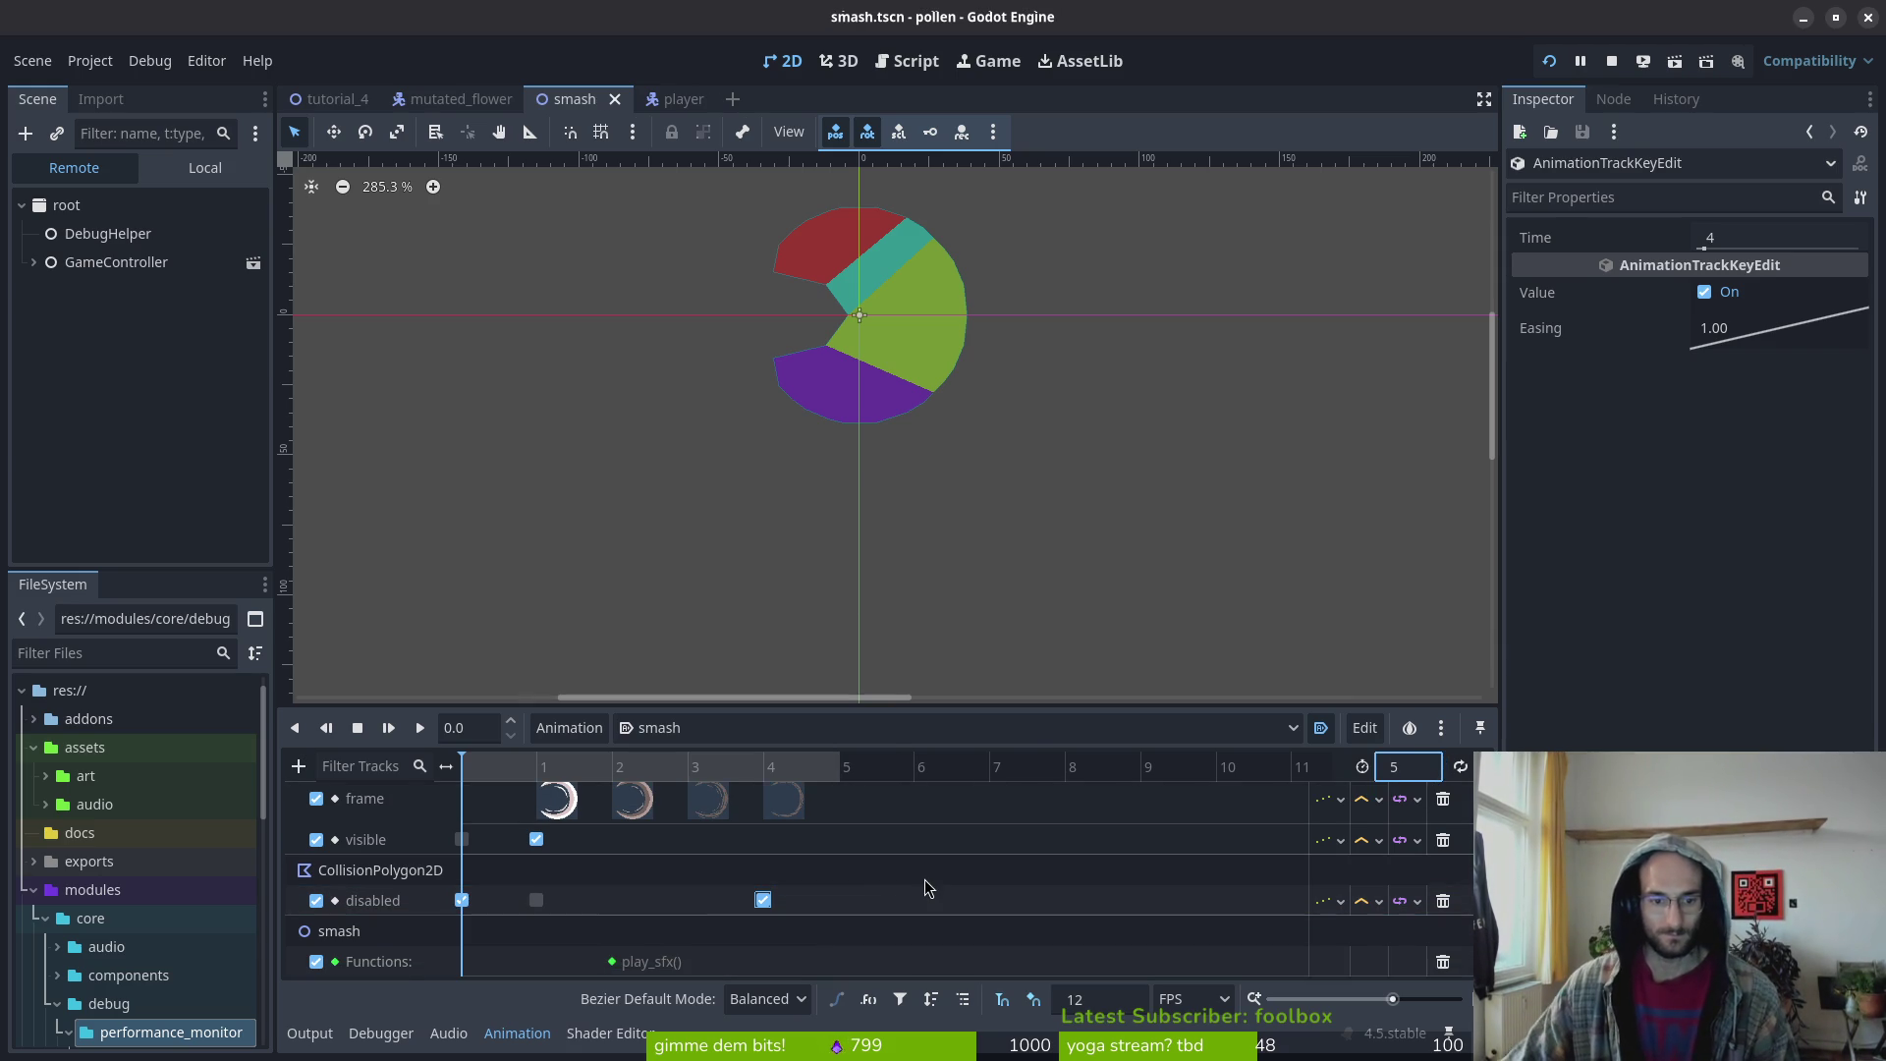
{"action": "left_click", "coordinate": [611, 961]}
{"action": "key", "text": "ctrl+s"}
{"action": "key", "text": "F8"}
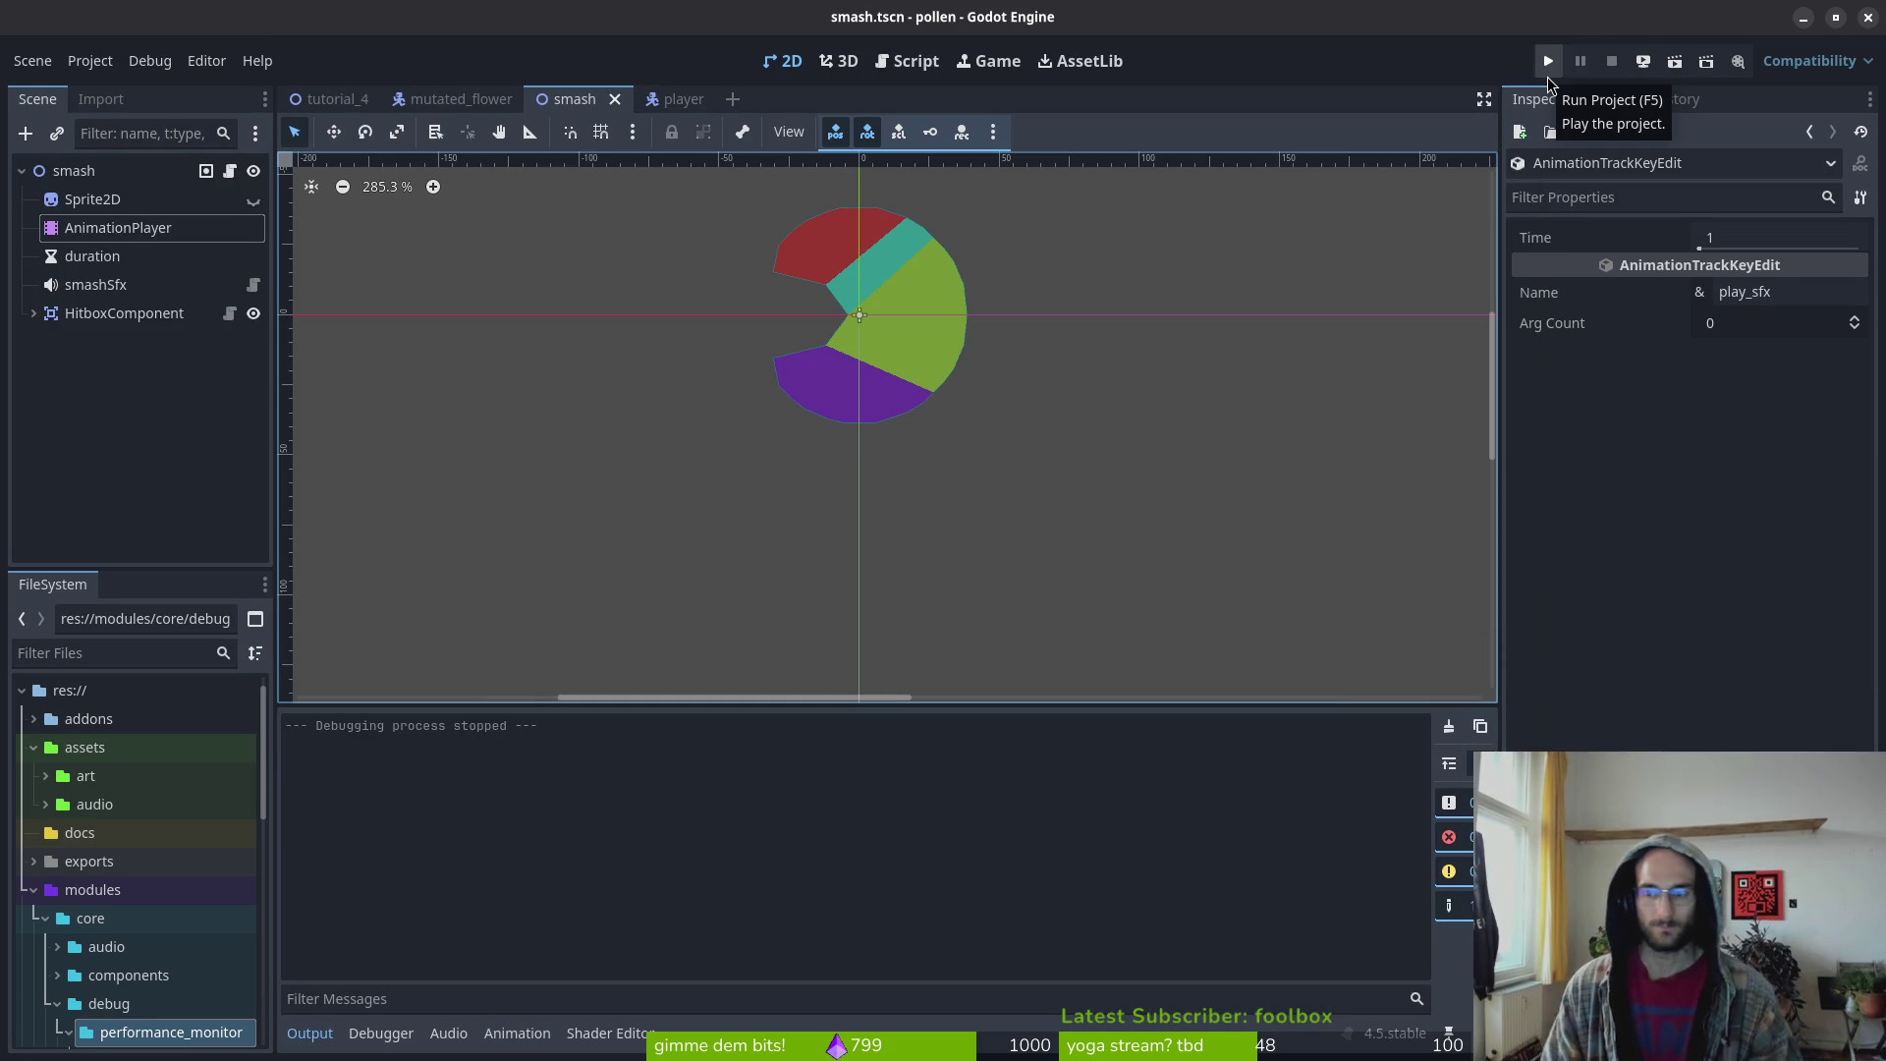
{"action": "left_click", "coordinate": [1547, 61]}
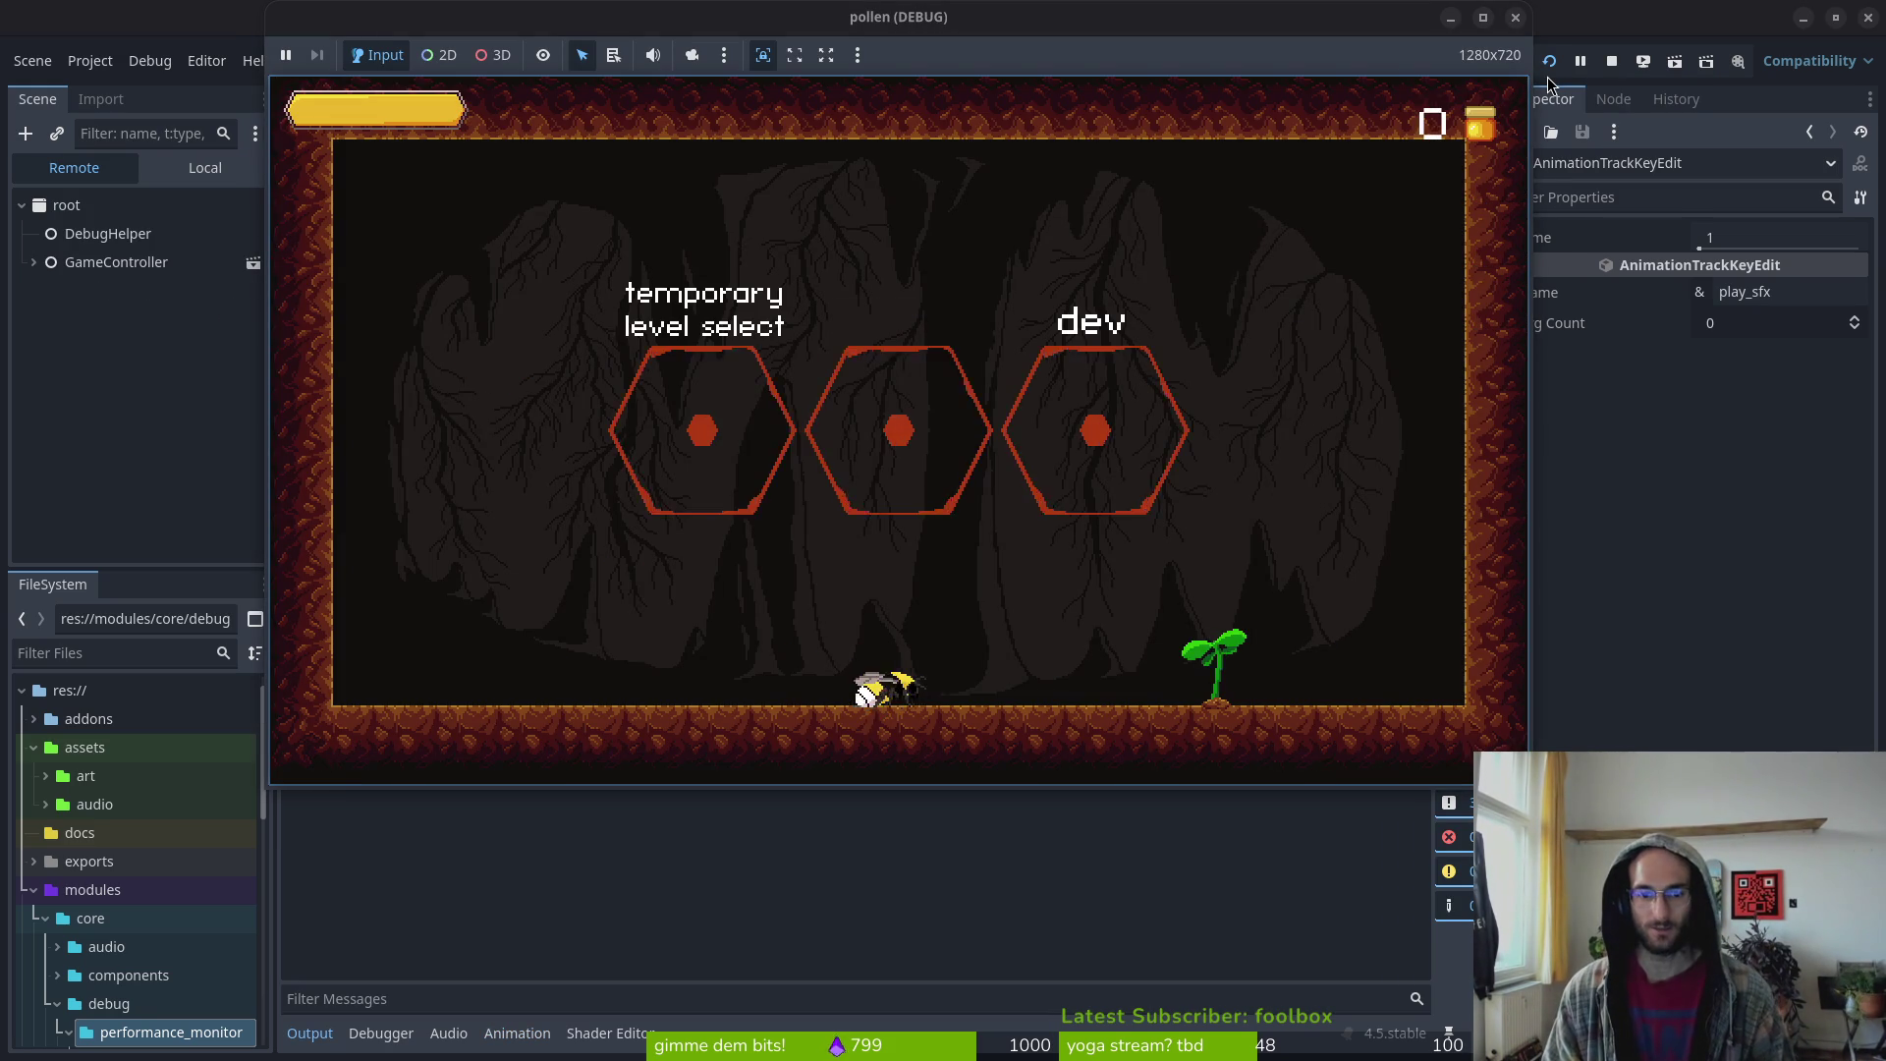
{"action": "key", "text": "Up"}
{"action": "key", "text": "Left"}
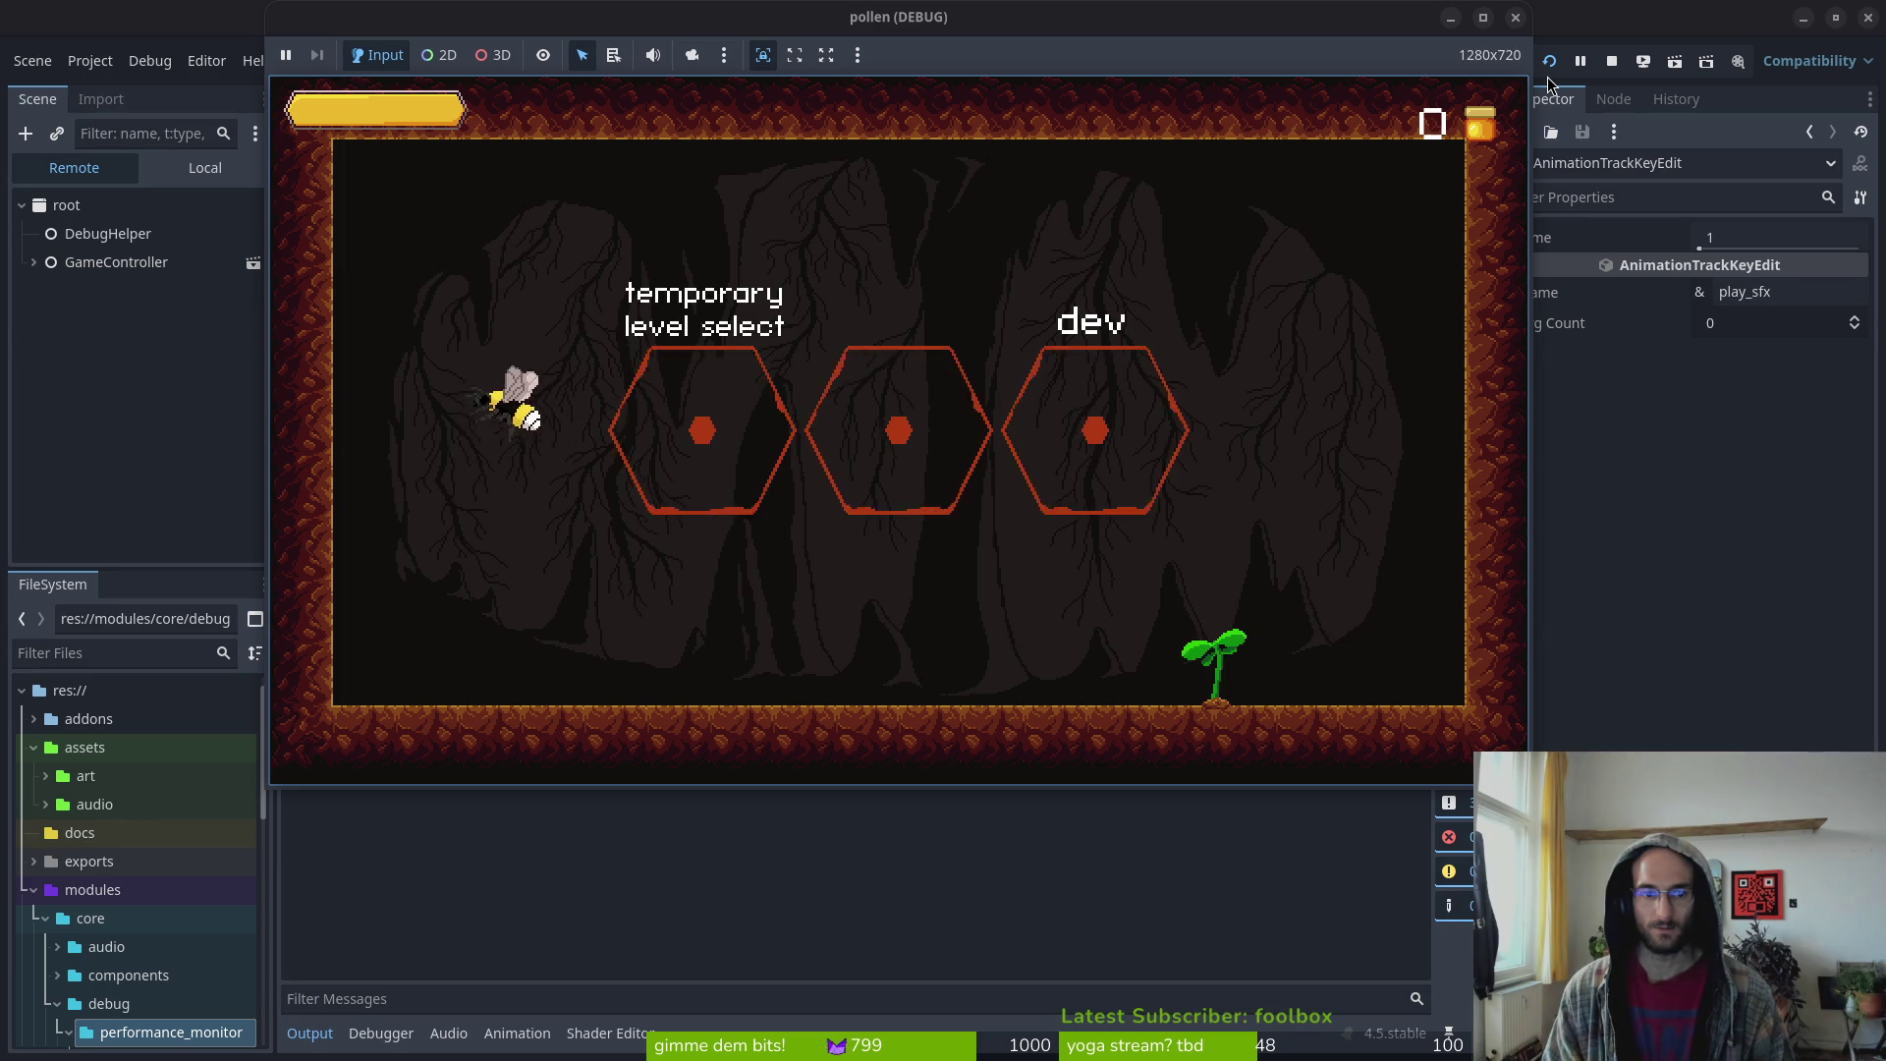
{"action": "key", "text": "Right"}
{"action": "key", "text": "Up"}
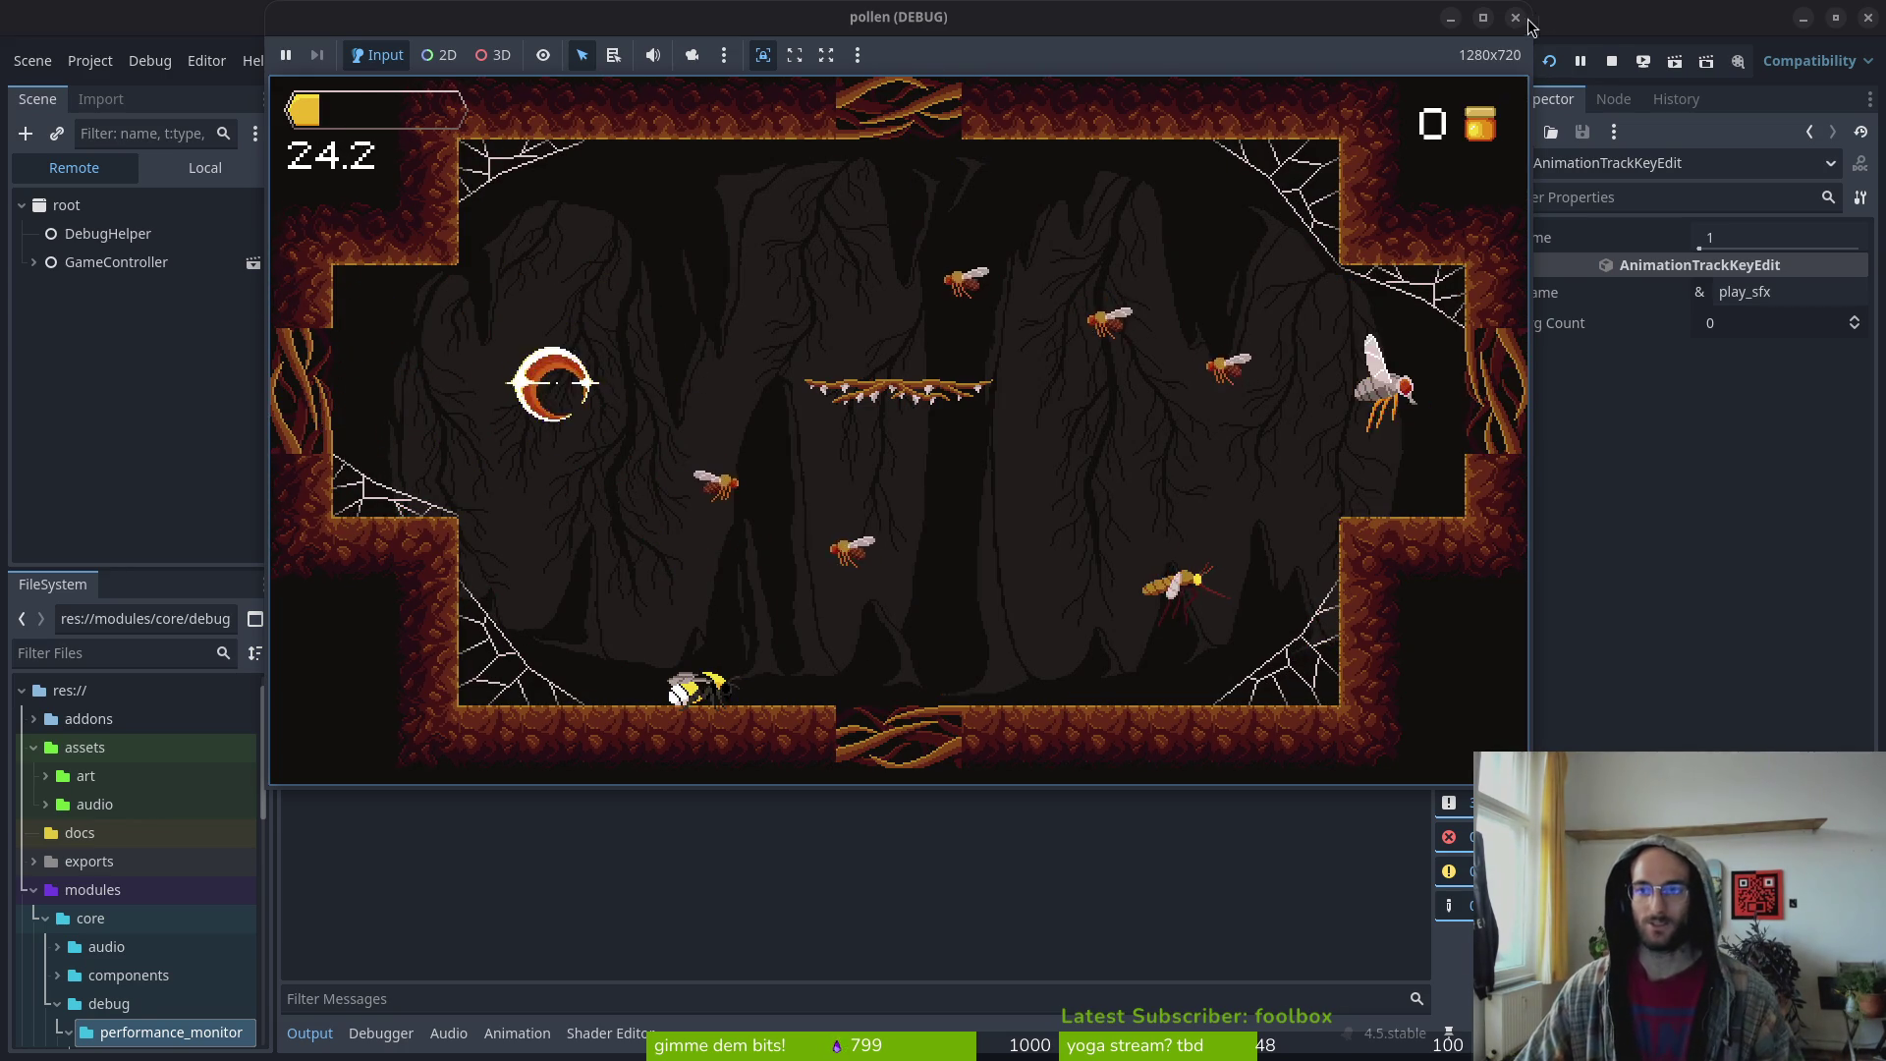
{"action": "key", "text": "F8"}
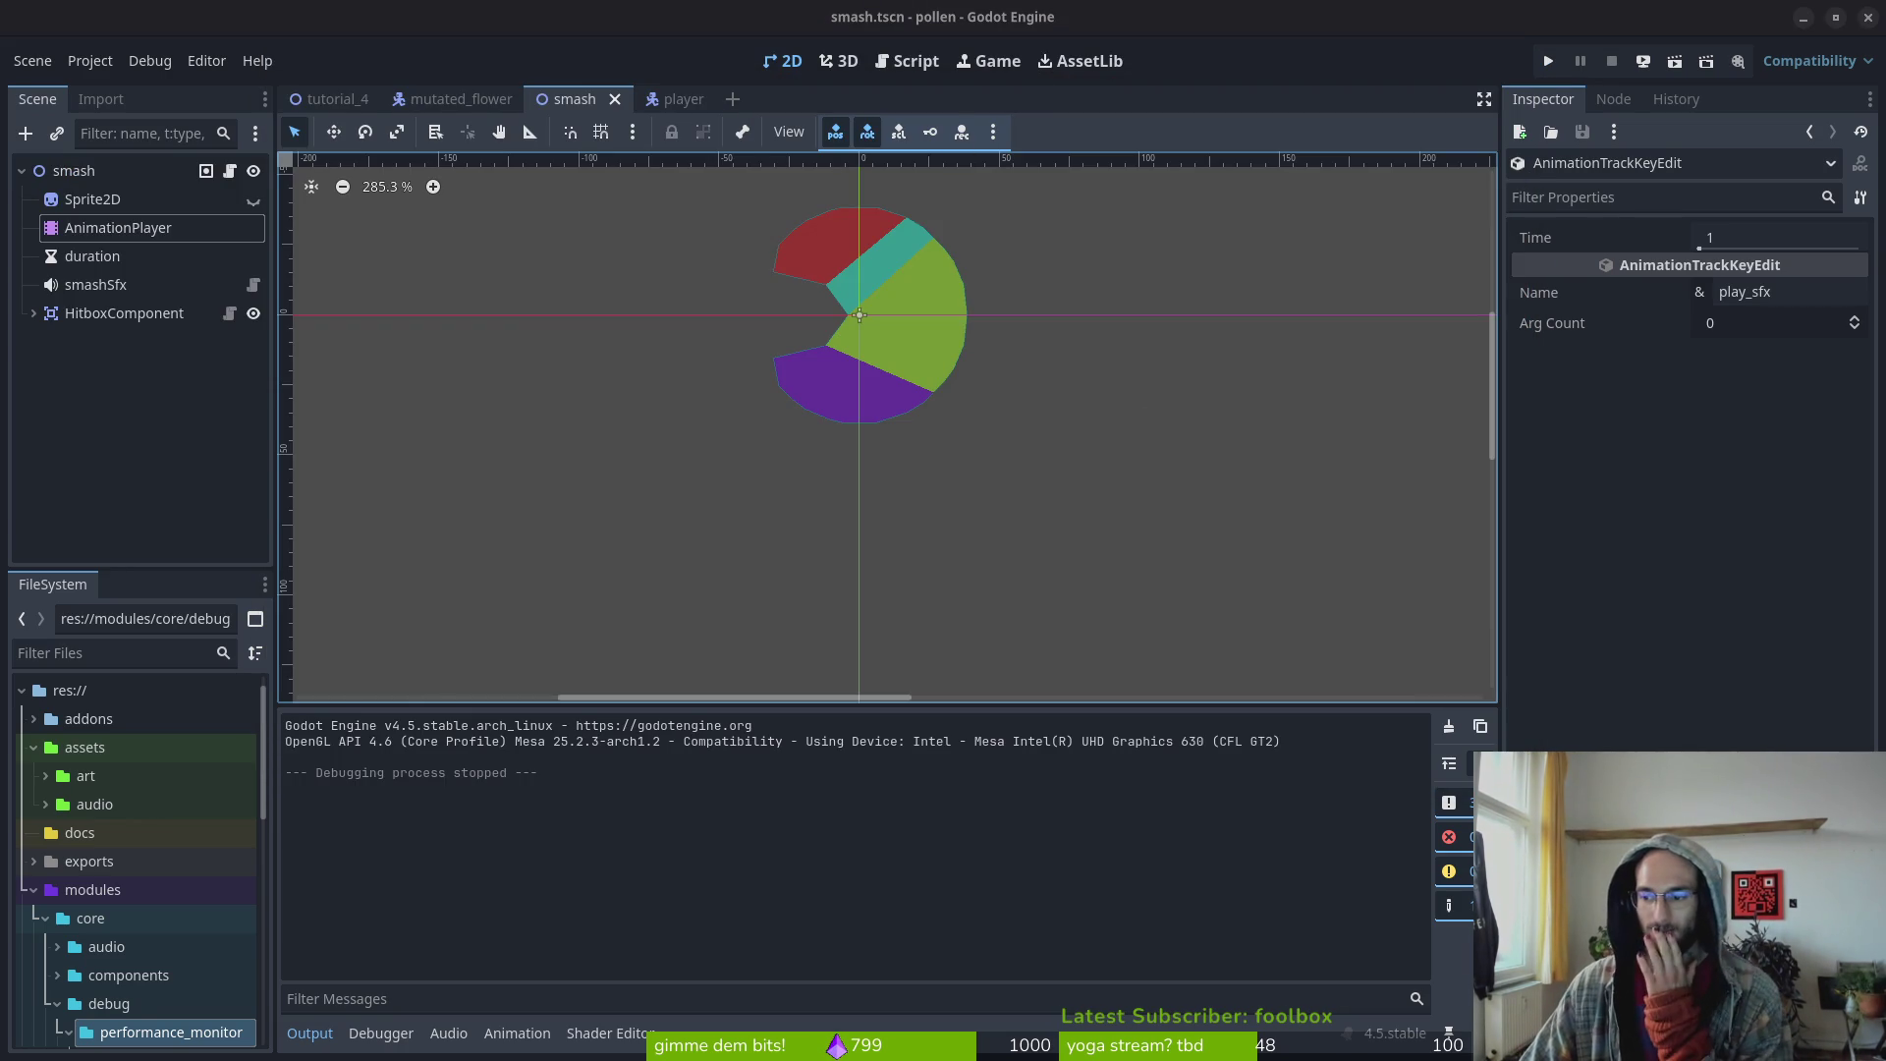
Select the smash effect's AnimationPlayer and make its timeline panel taller
{"action": "left_click", "coordinate": [110, 235]}
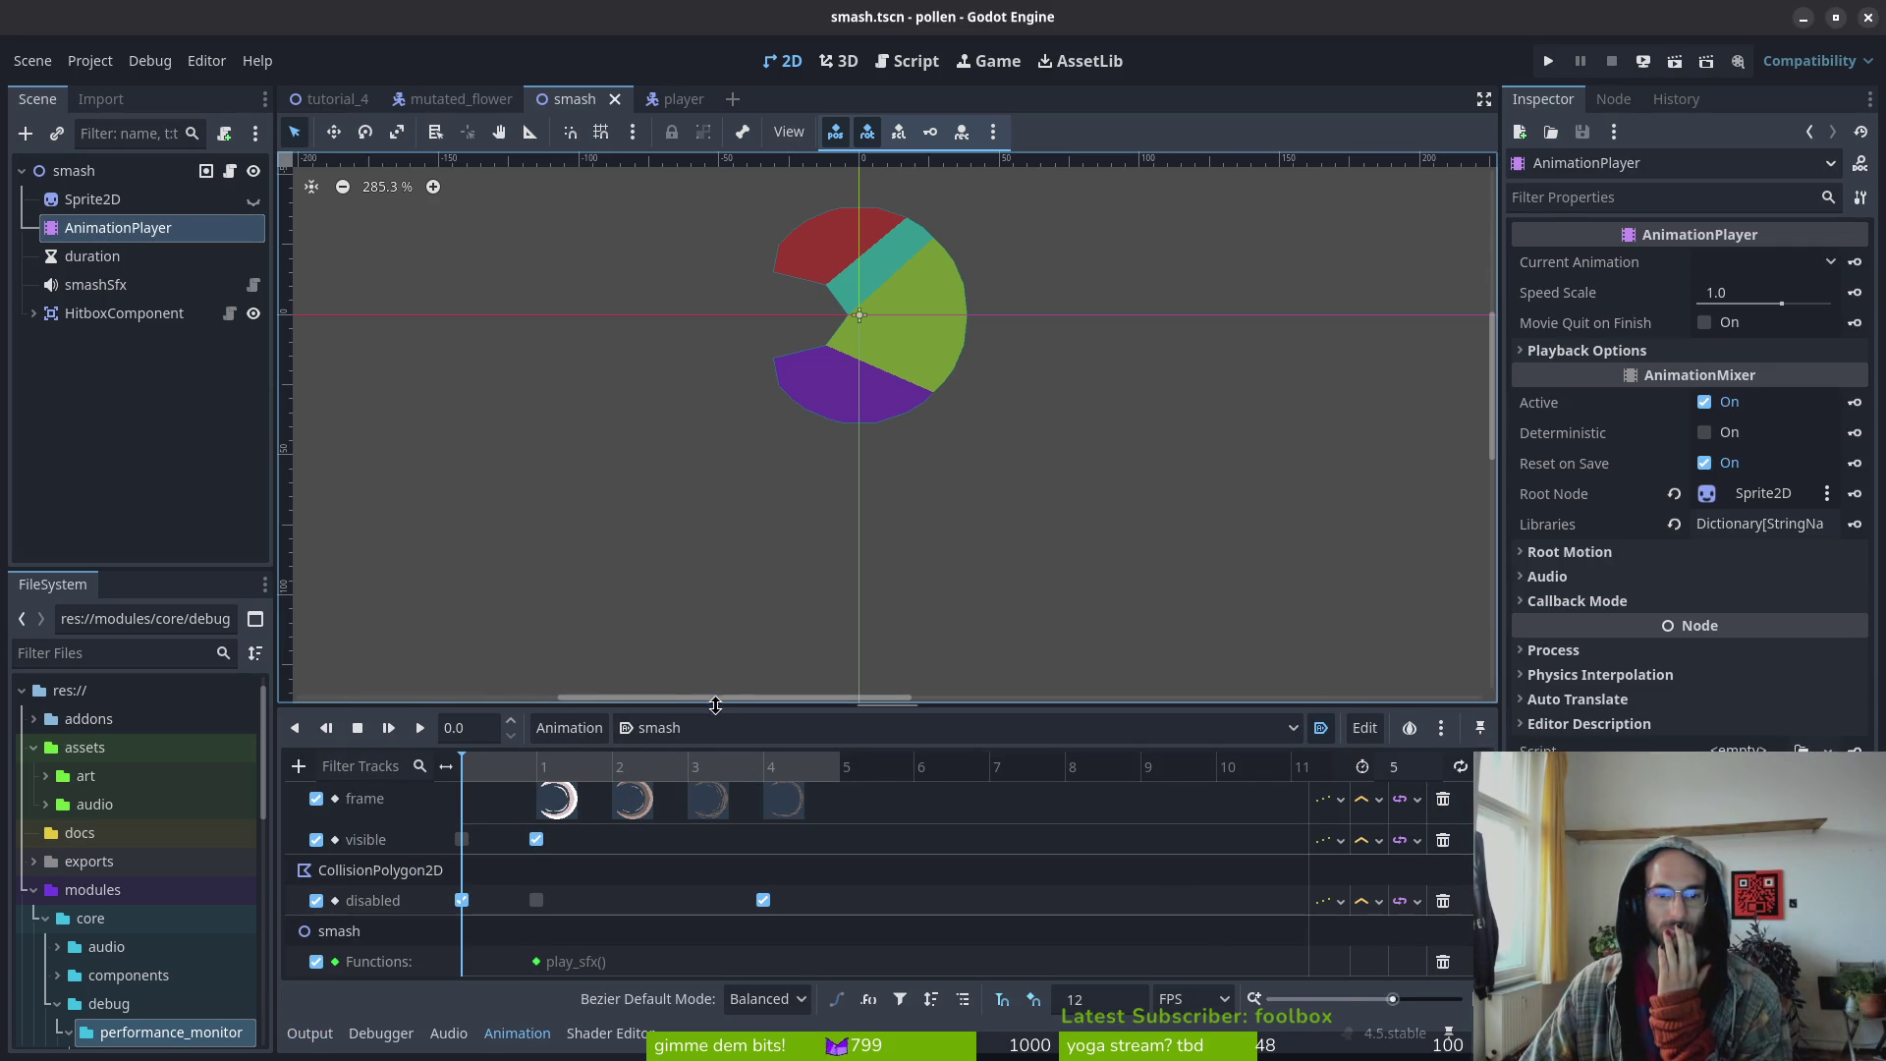
{"action": "left_click_drag", "start_coordinate": [723, 701], "coordinate": [729, 644]}
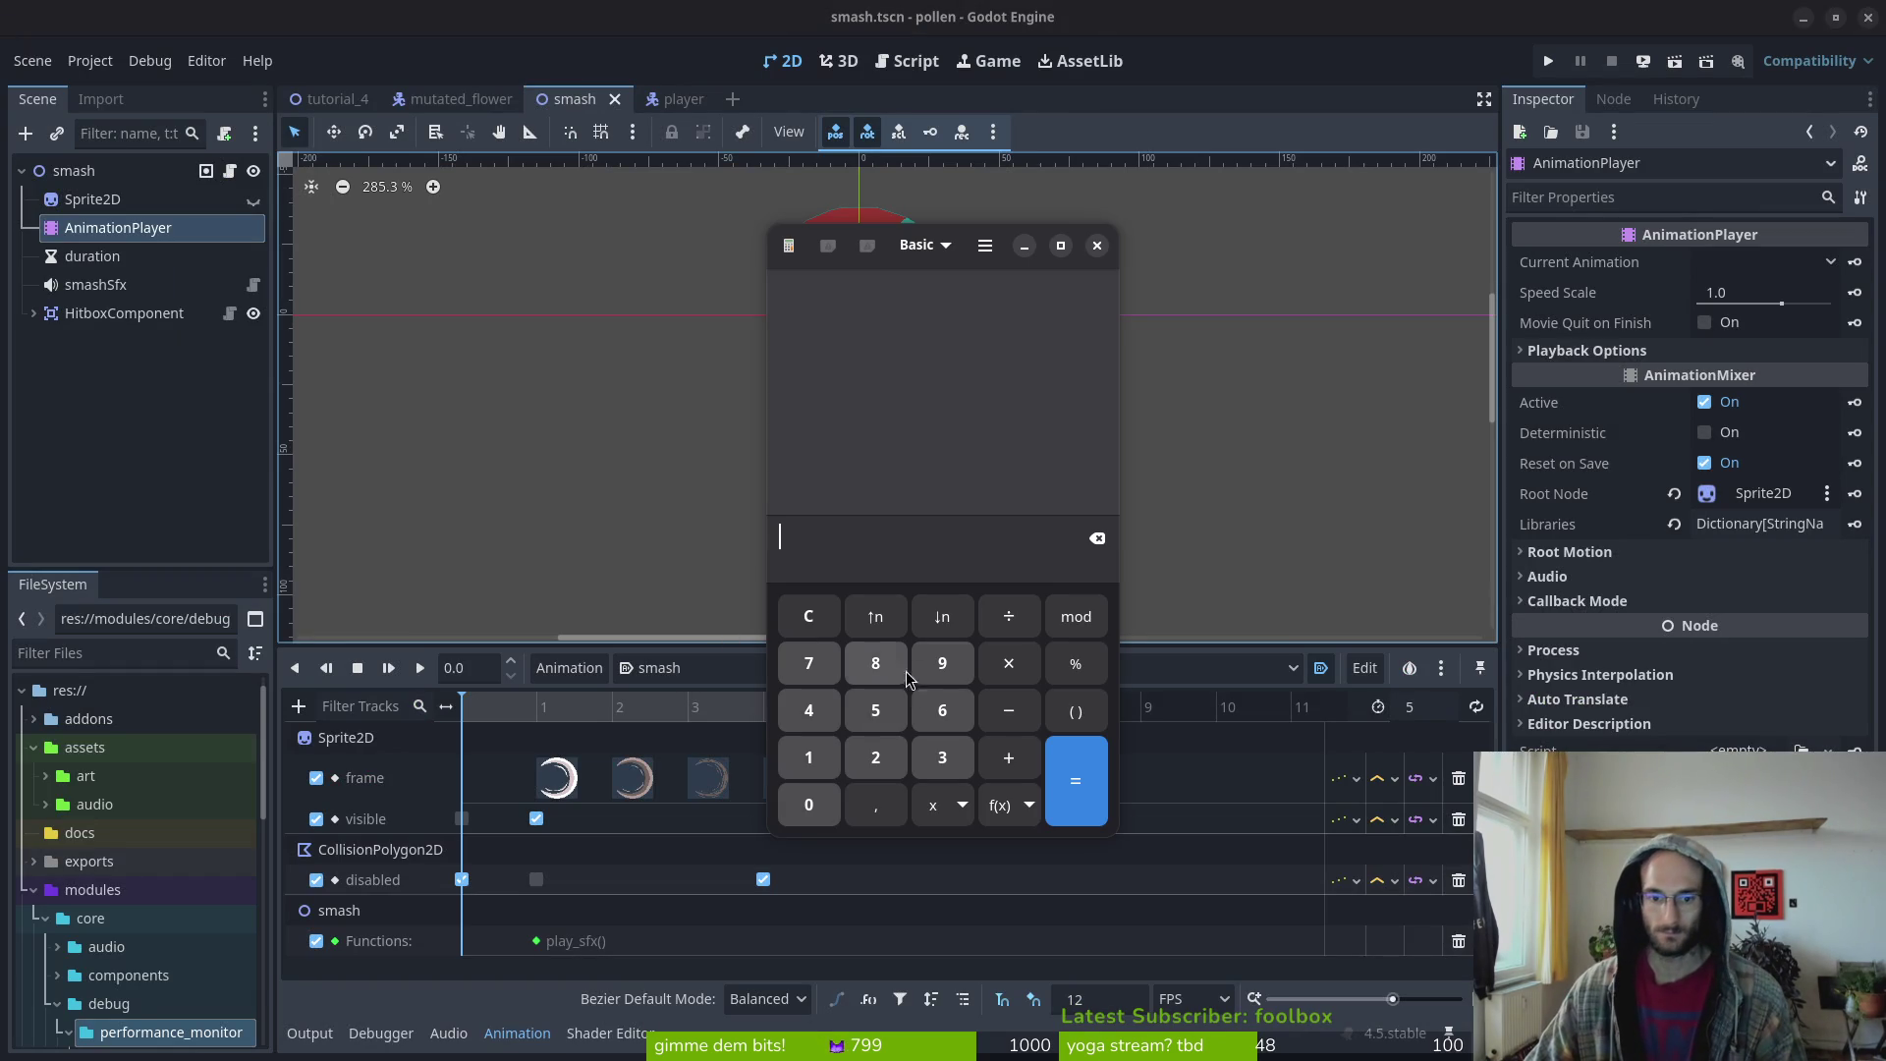
{"action": "left_click", "coordinate": [878, 718]}
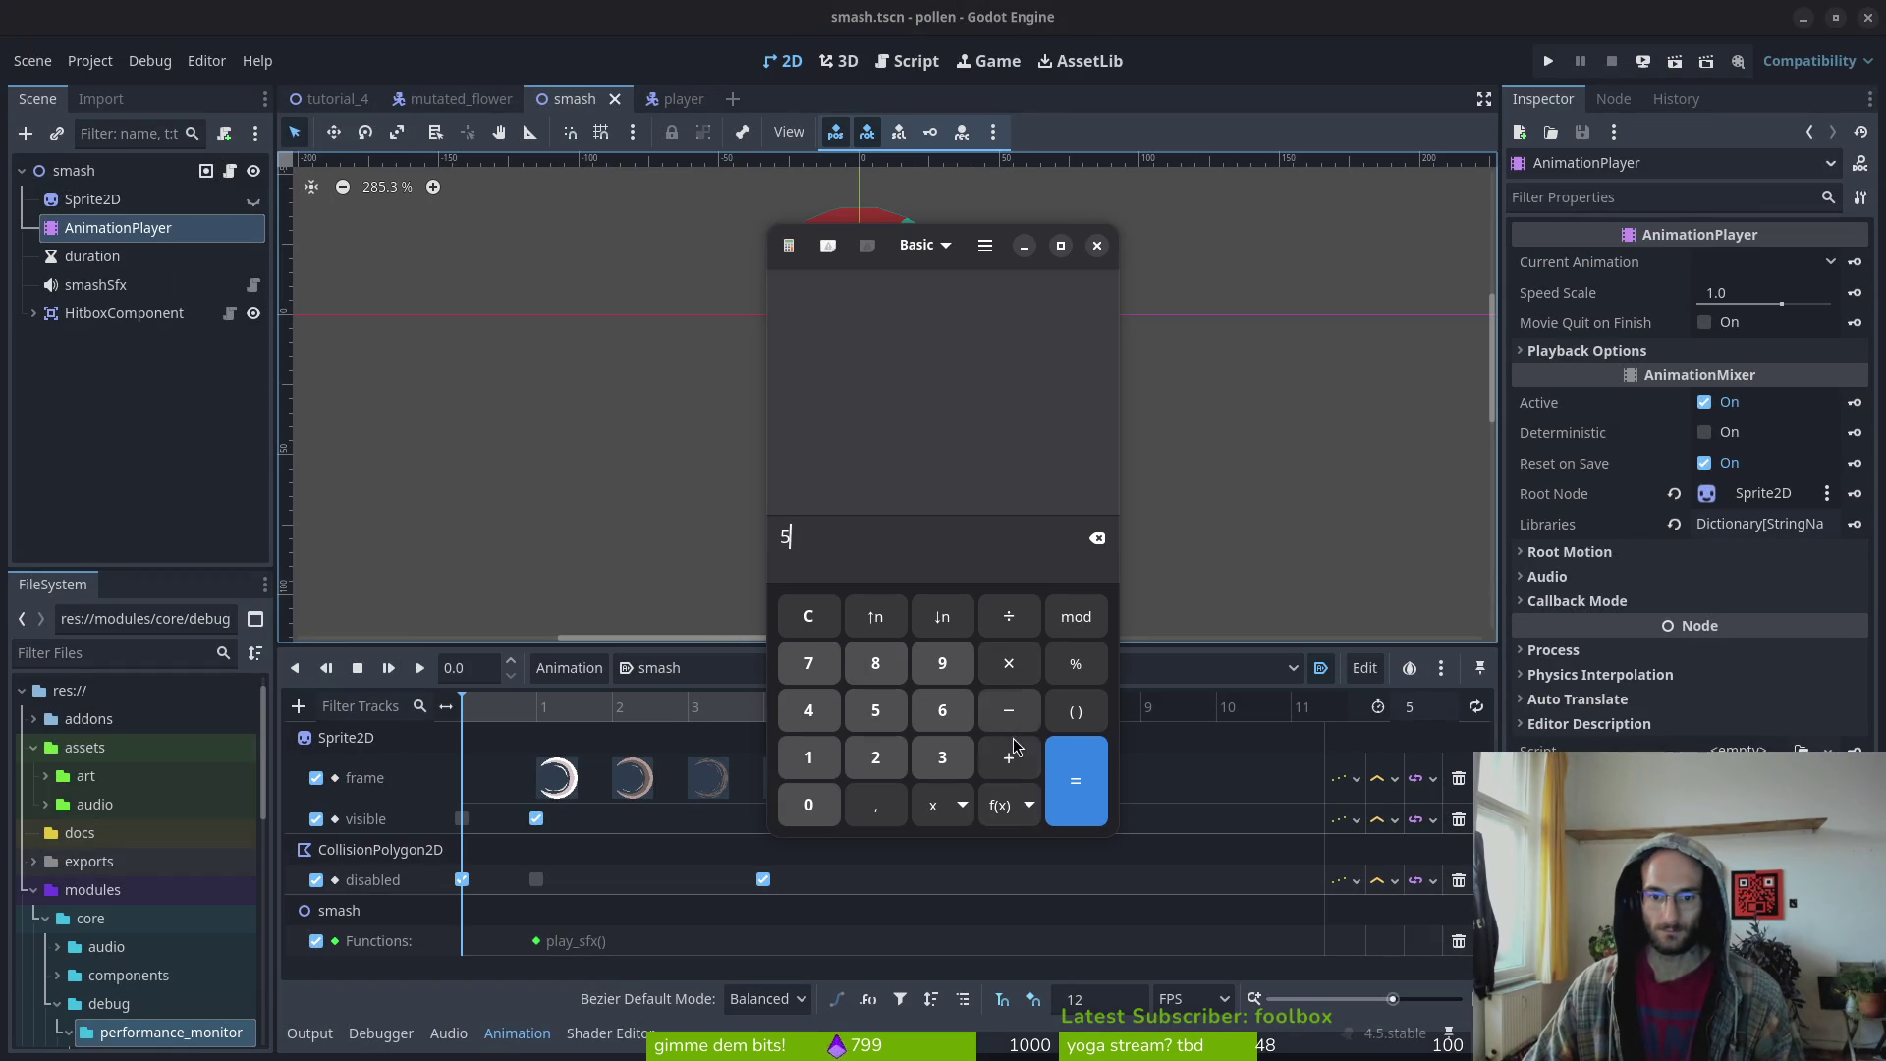
{"action": "left_click", "coordinate": [1076, 665]}
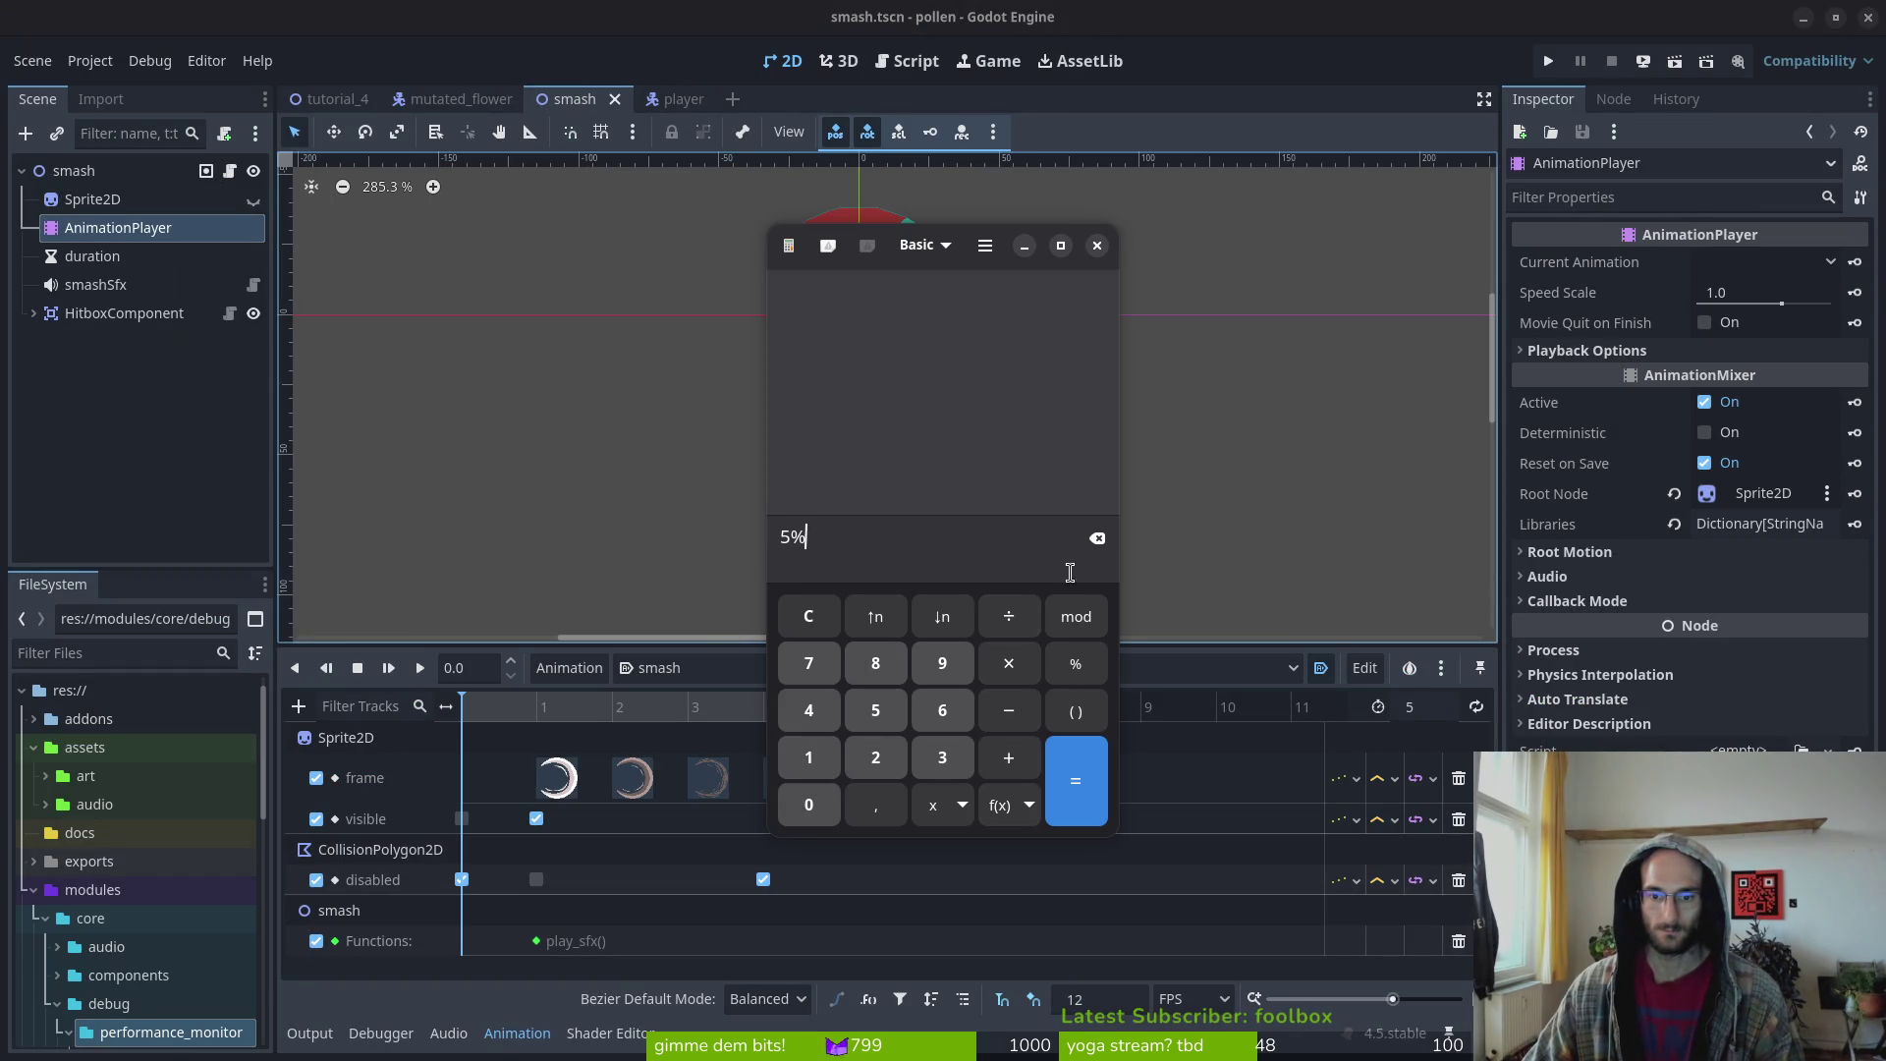
{"action": "left_click", "coordinate": [1098, 538]}
{"action": "left_click", "coordinate": [1009, 615]}
{"action": "left_click", "coordinate": [808, 757]}
{"action": "left_click", "coordinate": [875, 757]}
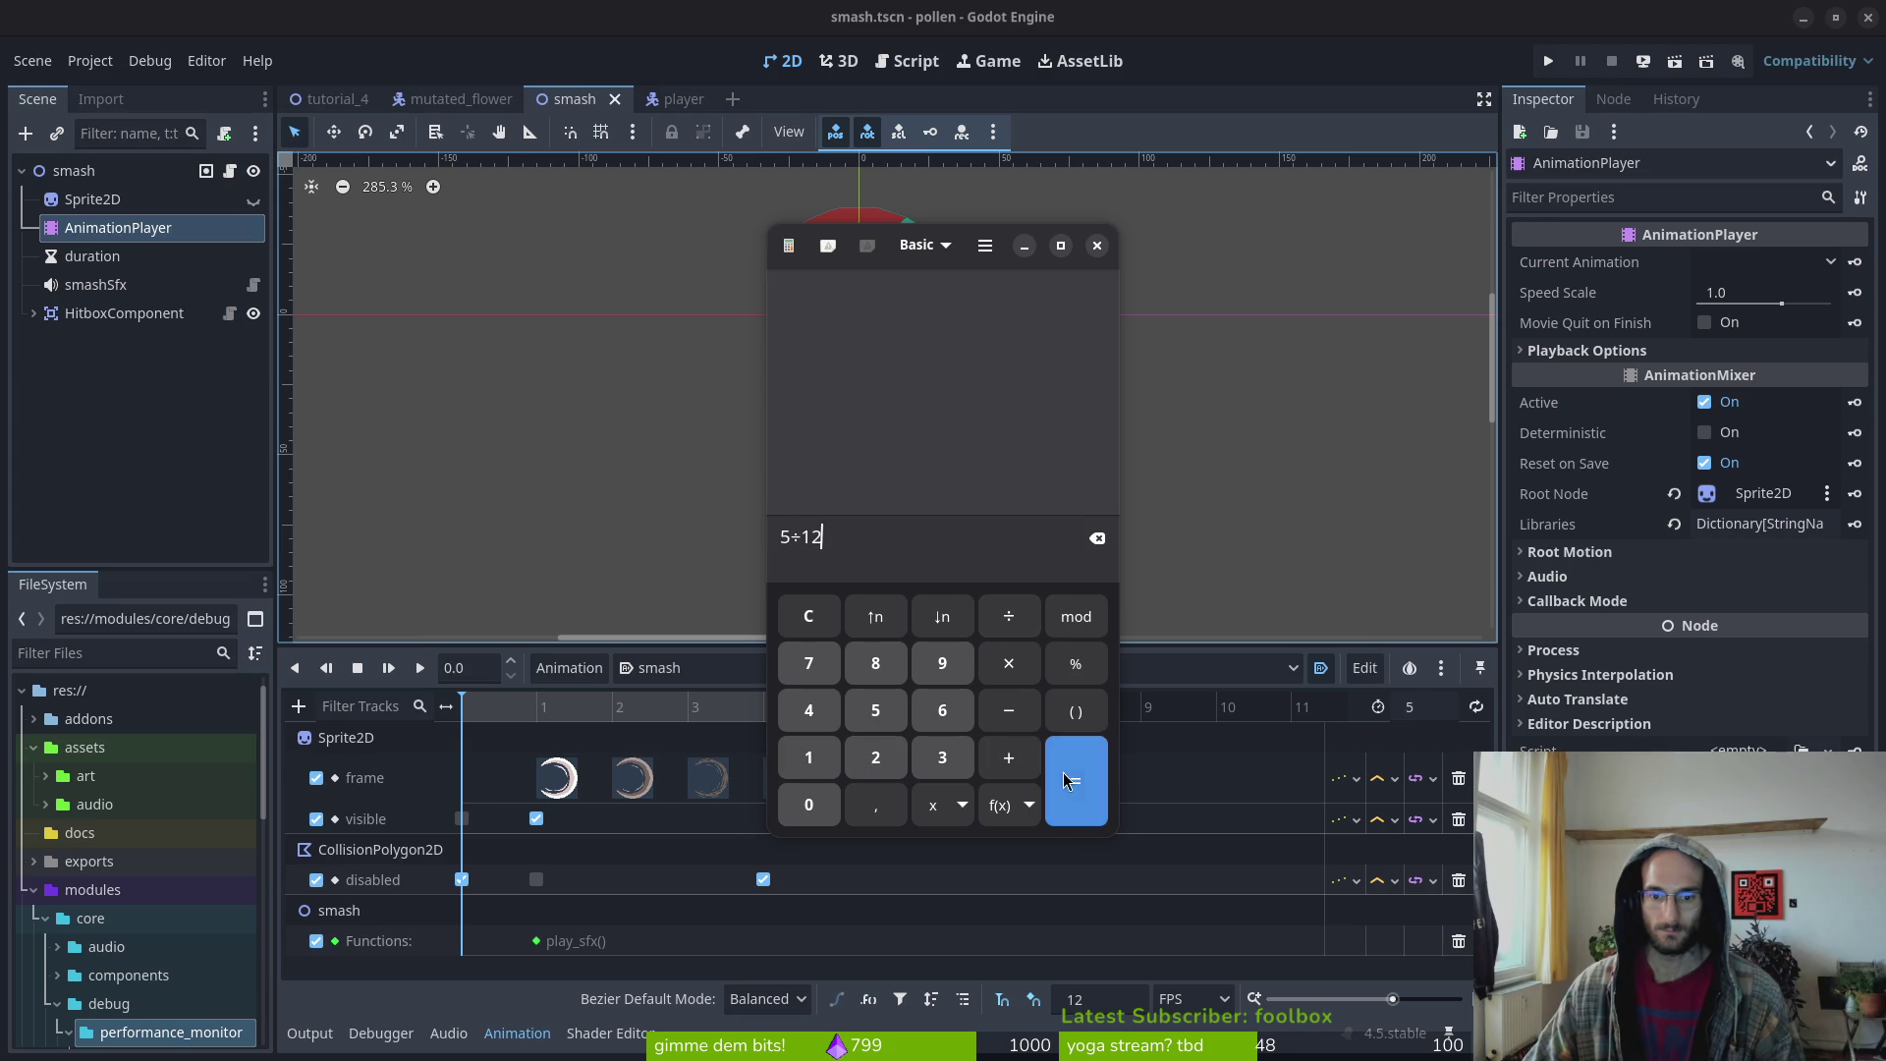
{"action": "left_click", "coordinate": [1077, 781]}
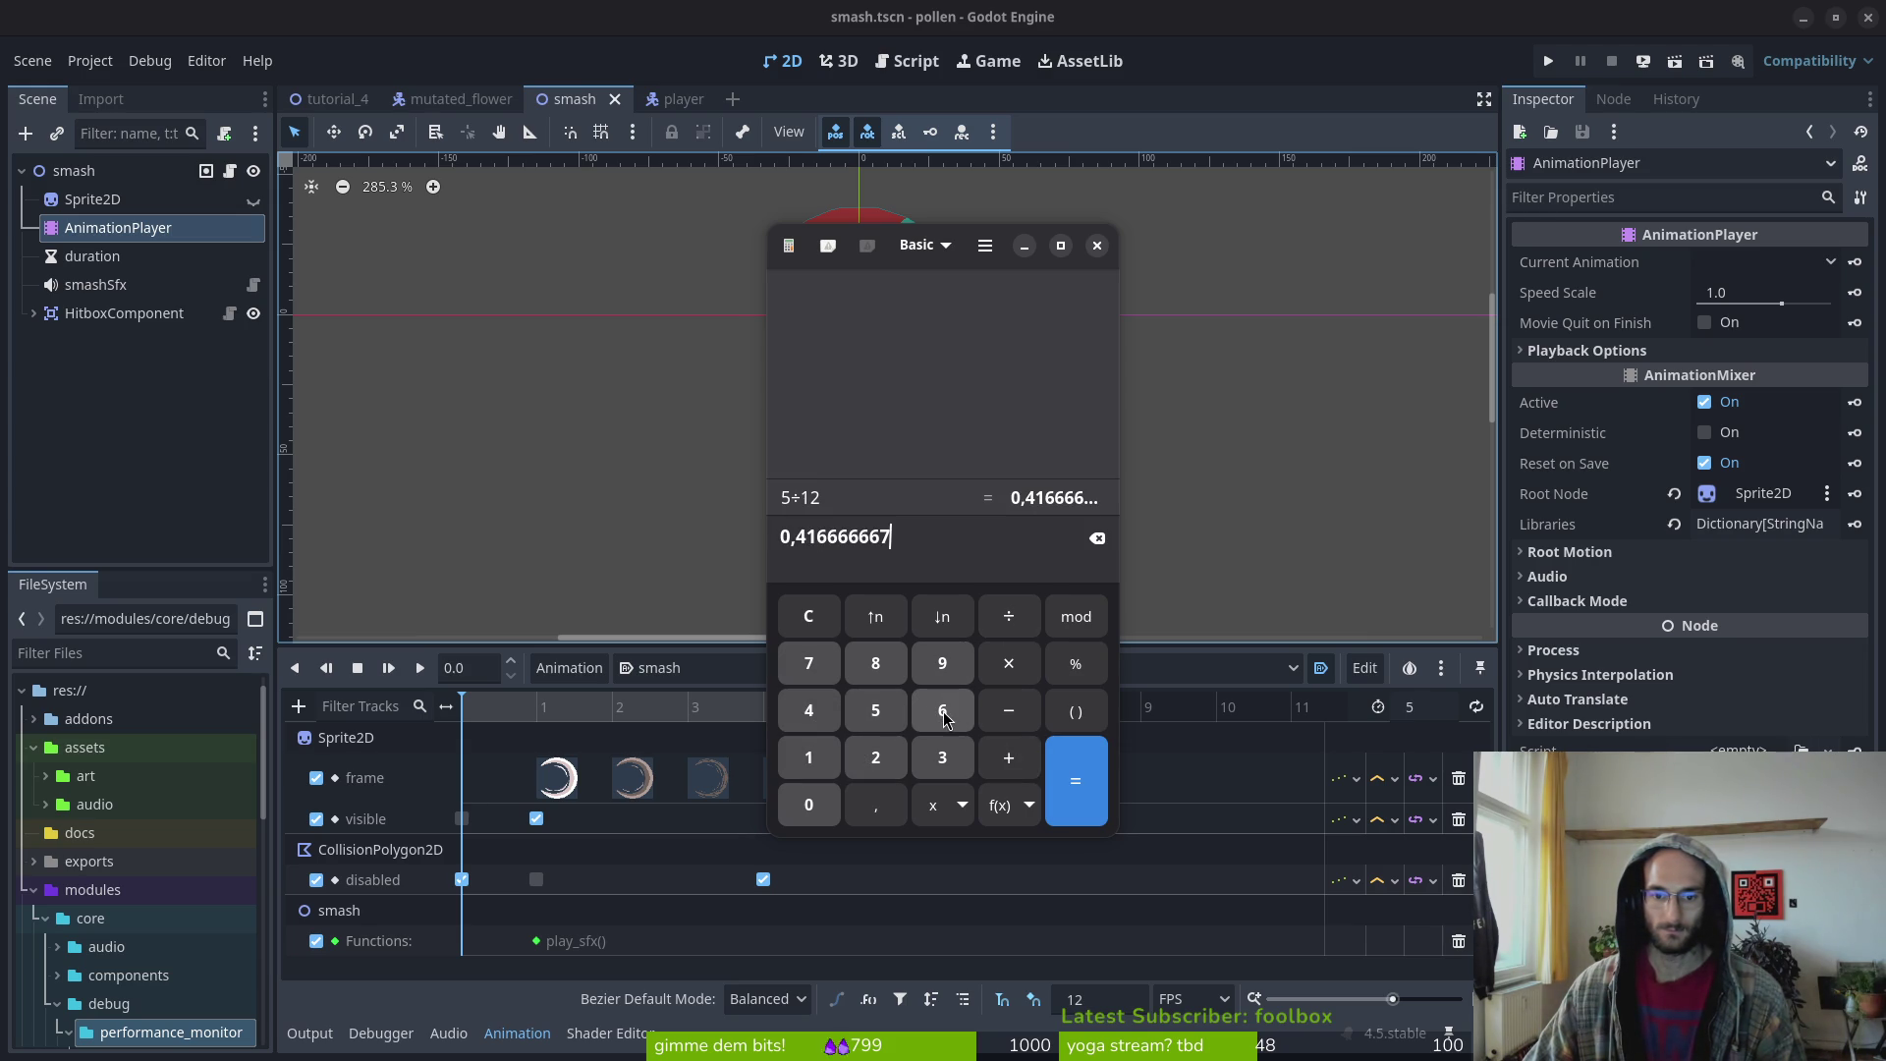
{"action": "left_click", "coordinate": [943, 710]}
{"action": "left_click", "coordinate": [1009, 616]}
{"action": "left_click", "coordinate": [809, 757]}
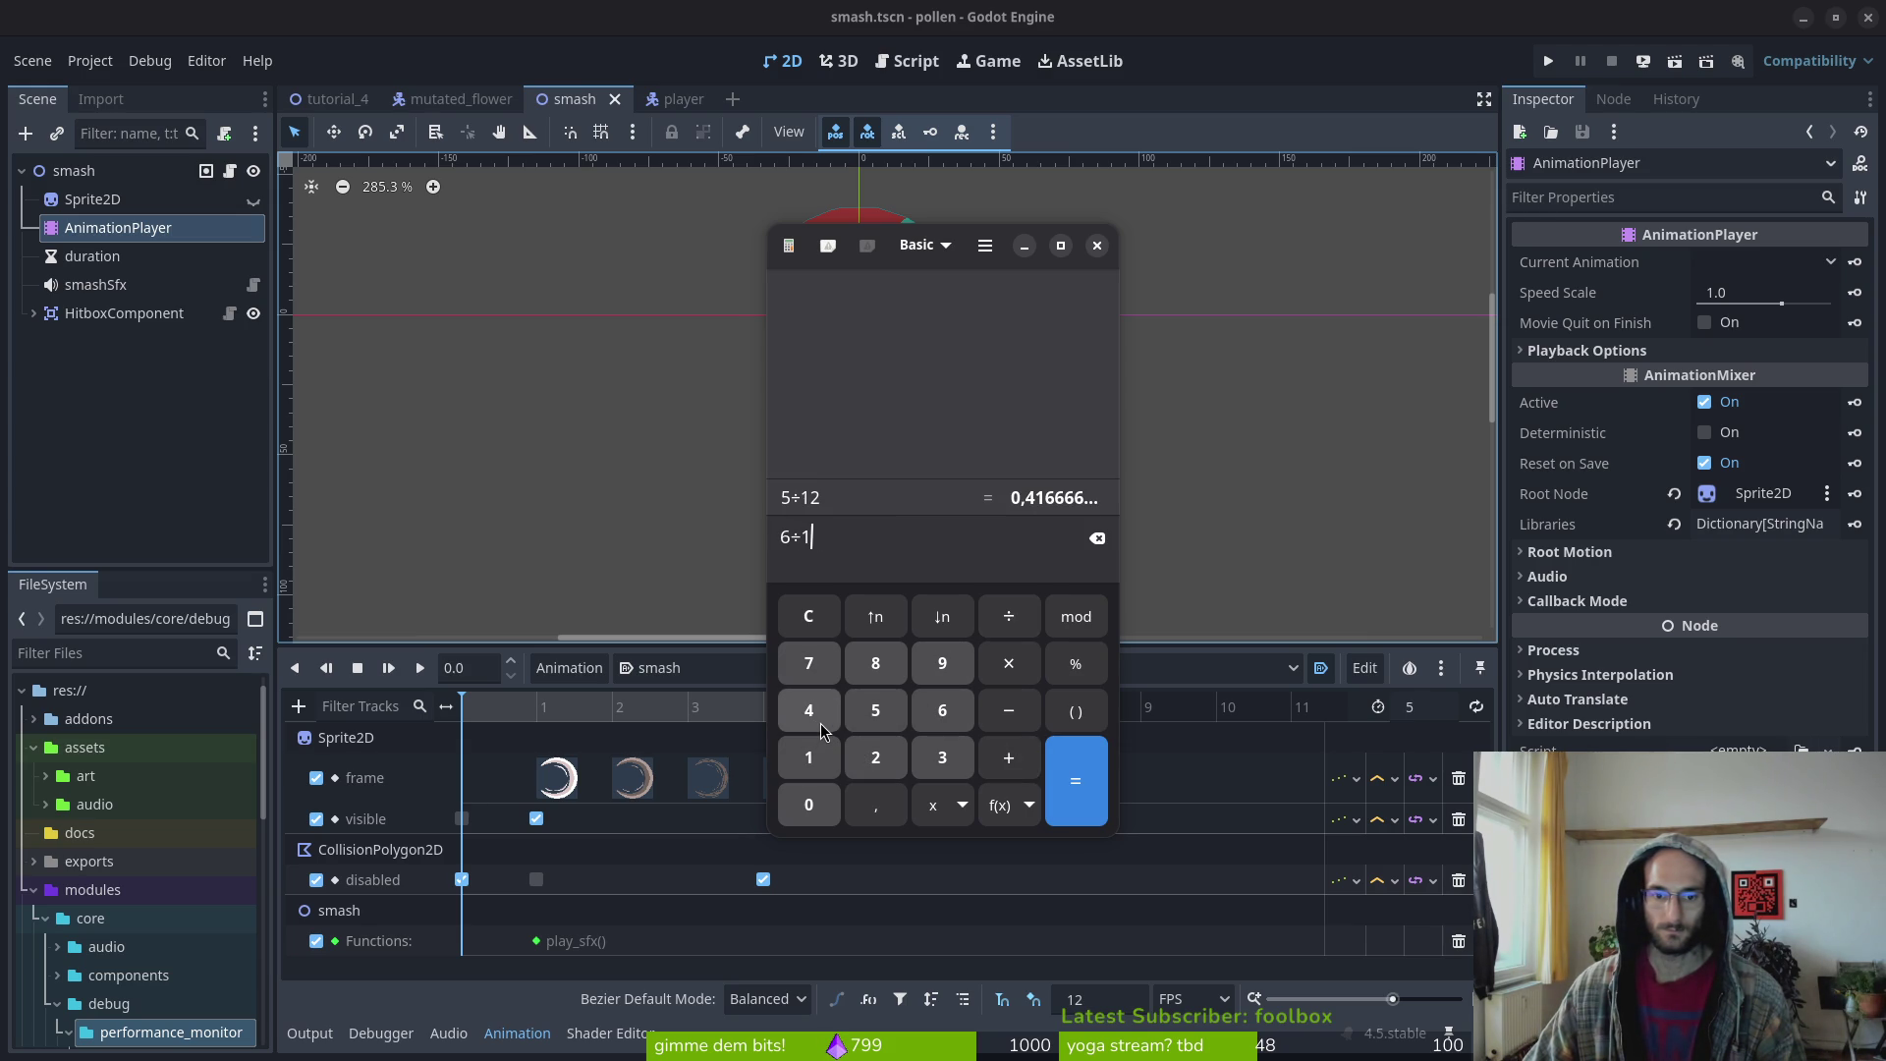
{"action": "left_click", "coordinate": [821, 723]}
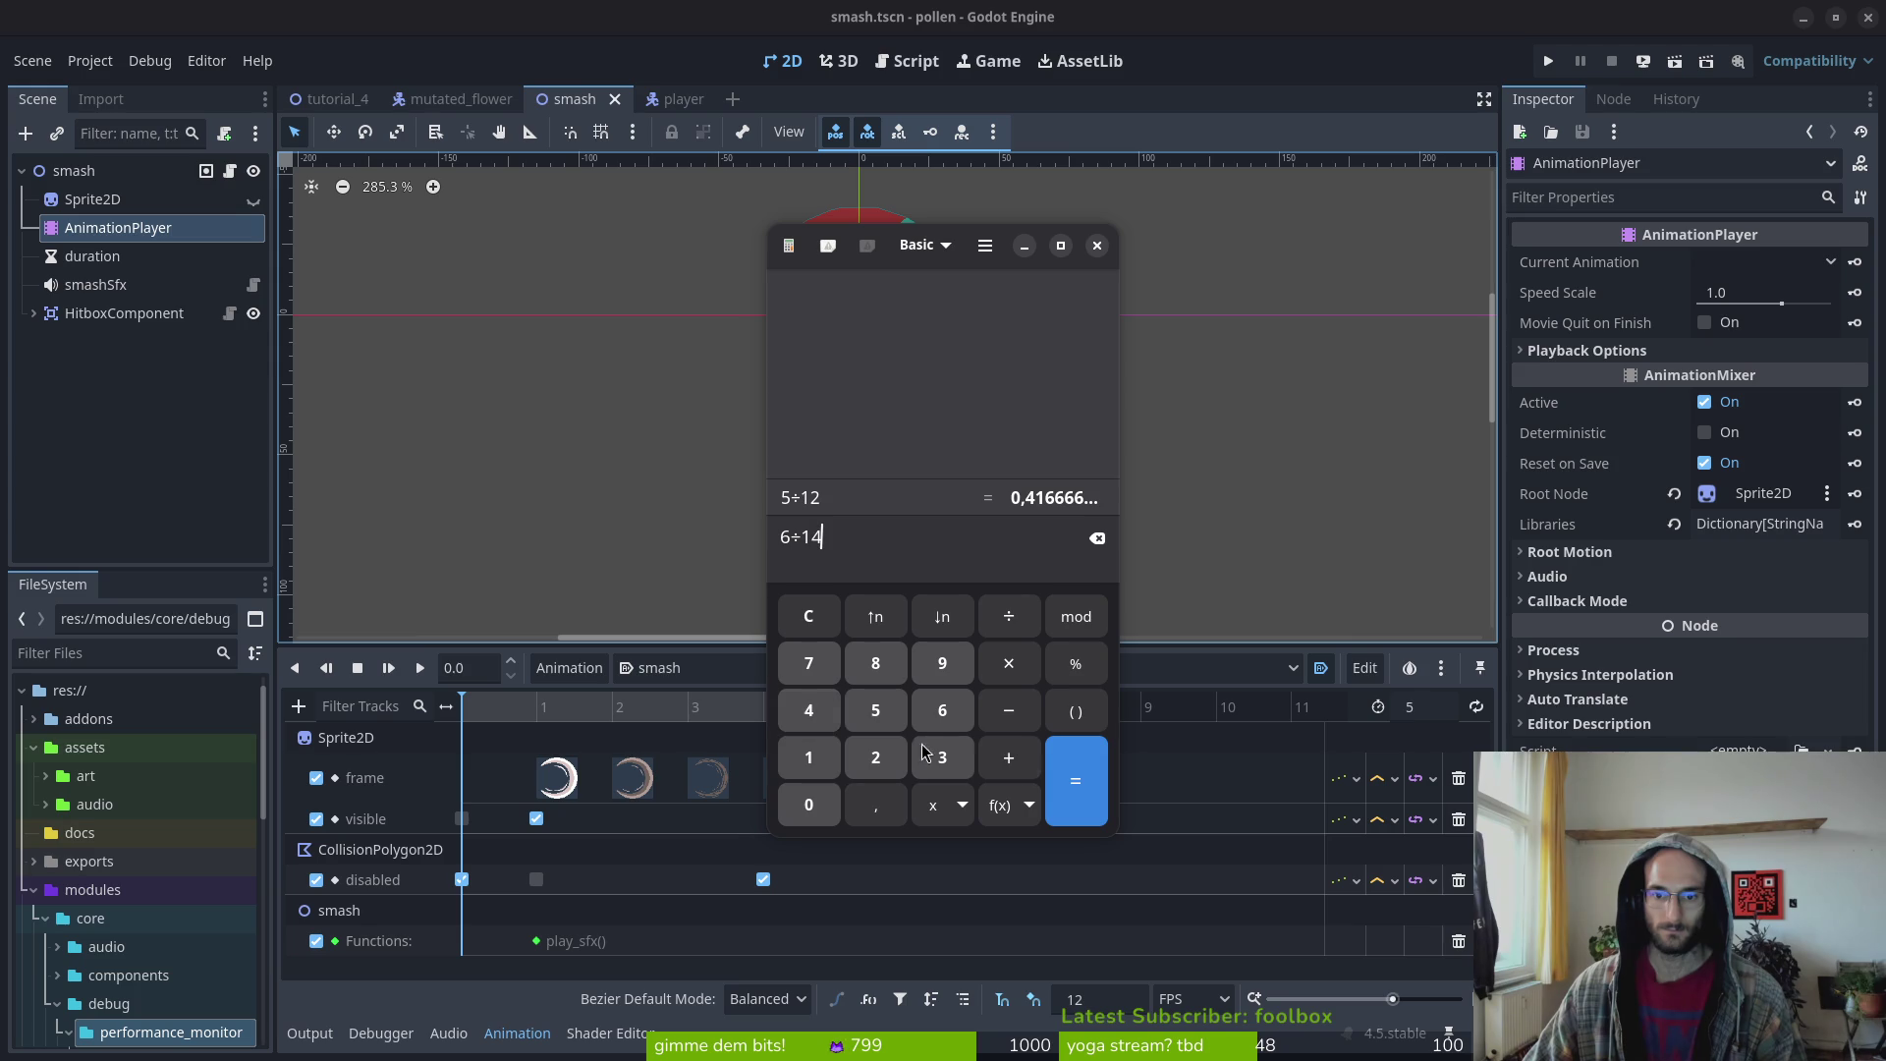
{"action": "left_click", "coordinate": [1076, 782]}
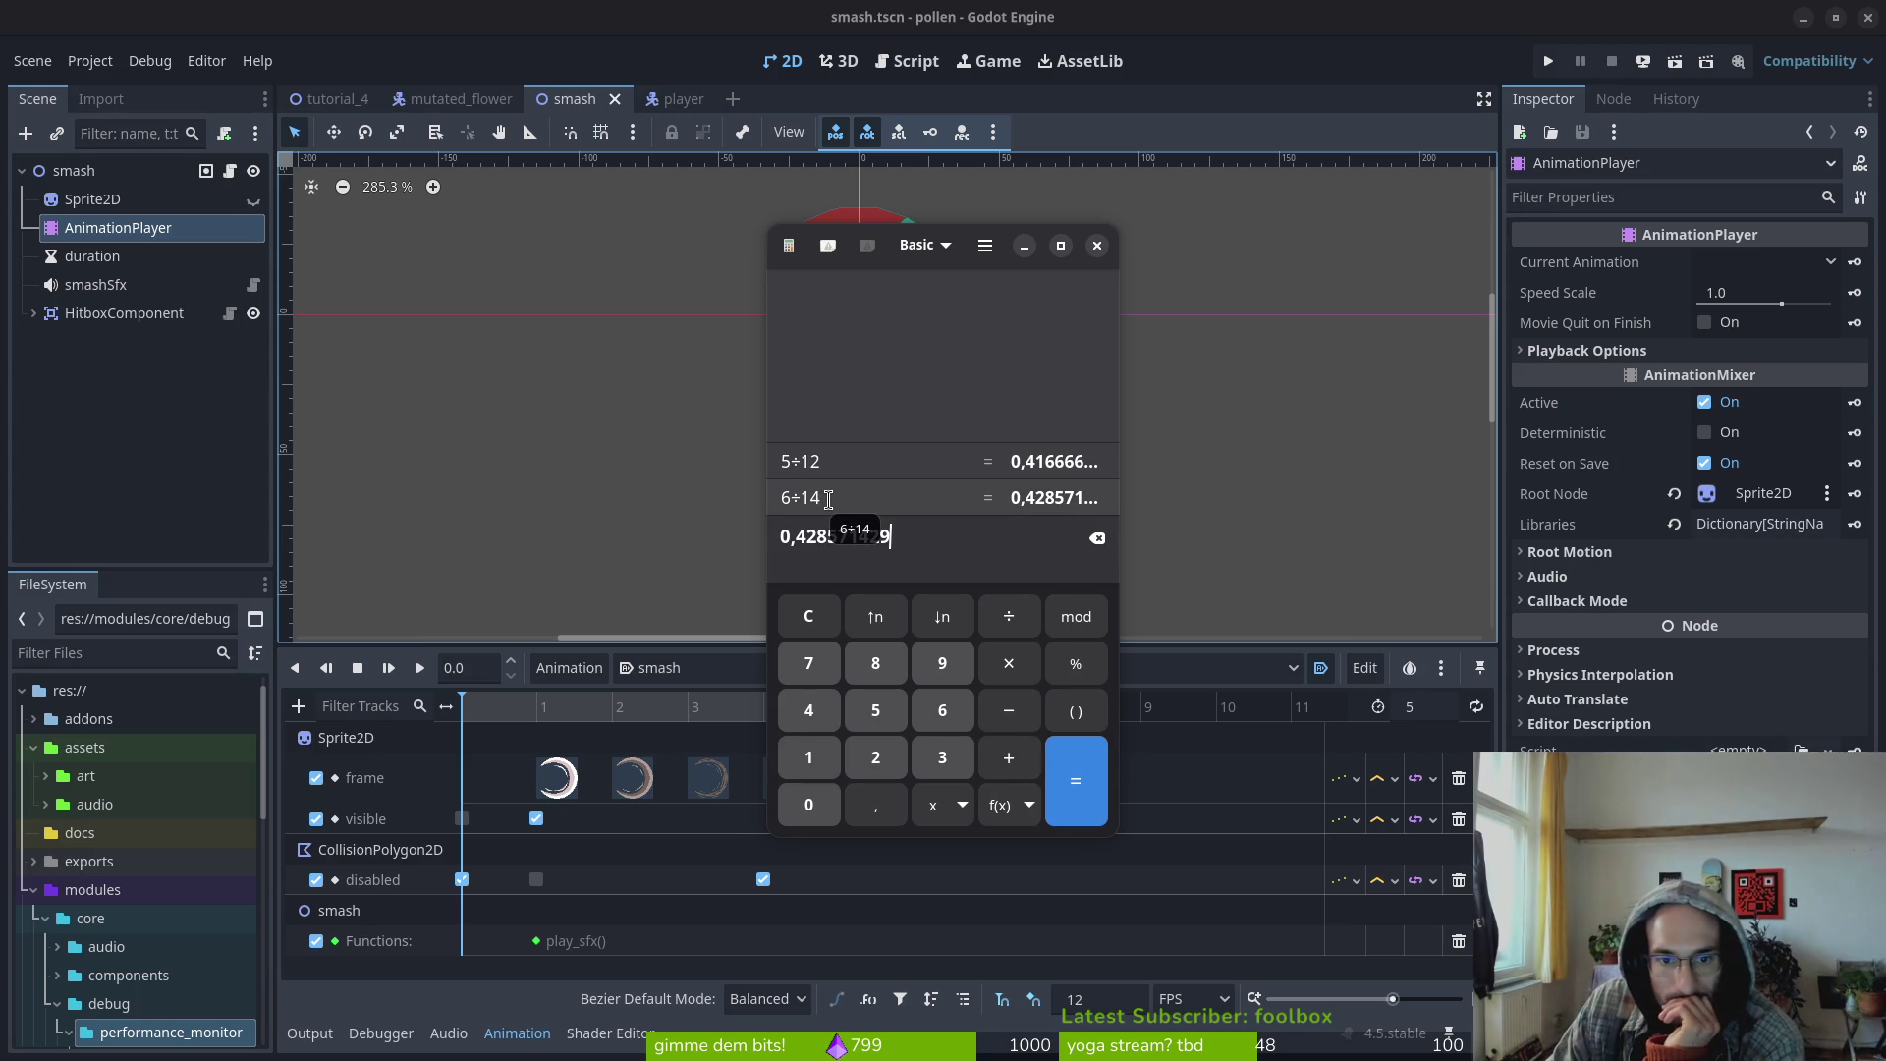
{"action": "left_click", "coordinate": [942, 709]}
{"action": "left_click", "coordinate": [1008, 616]}
{"action": "left_click", "coordinate": [809, 756]}
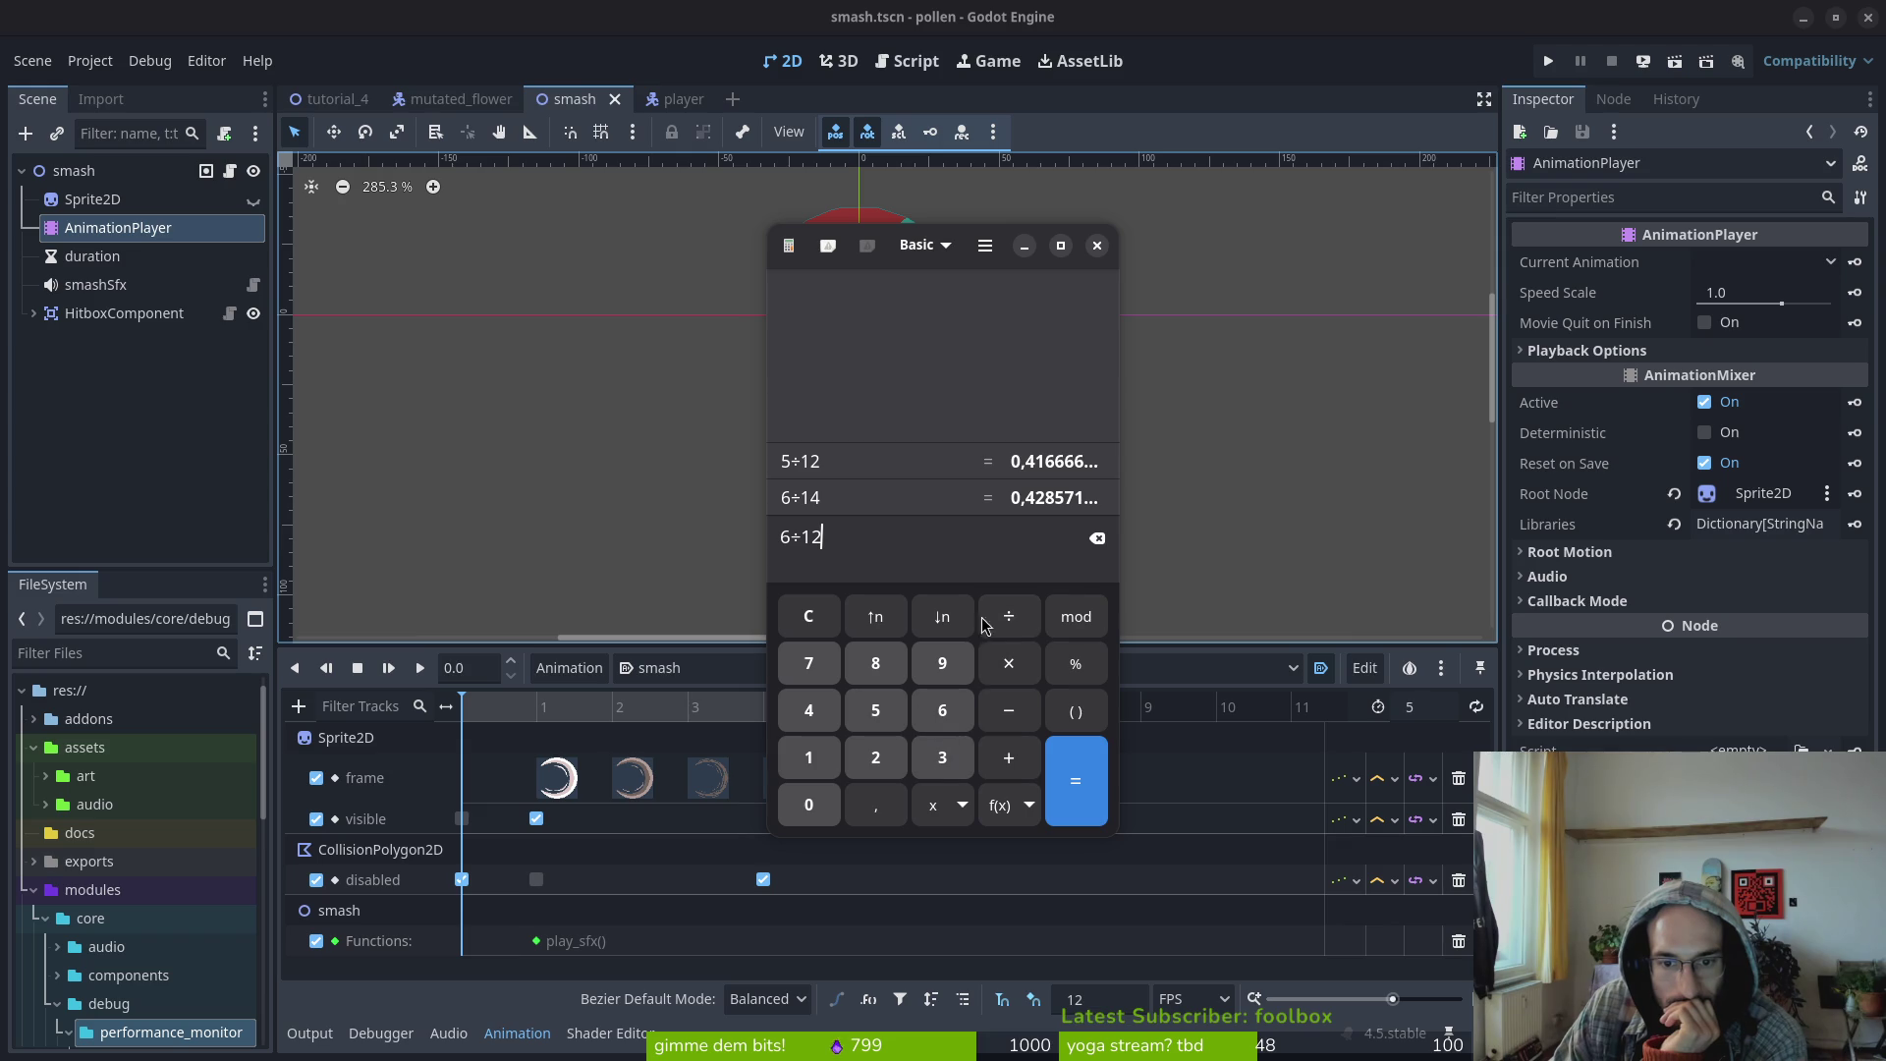
{"action": "left_click", "coordinate": [1098, 541]}
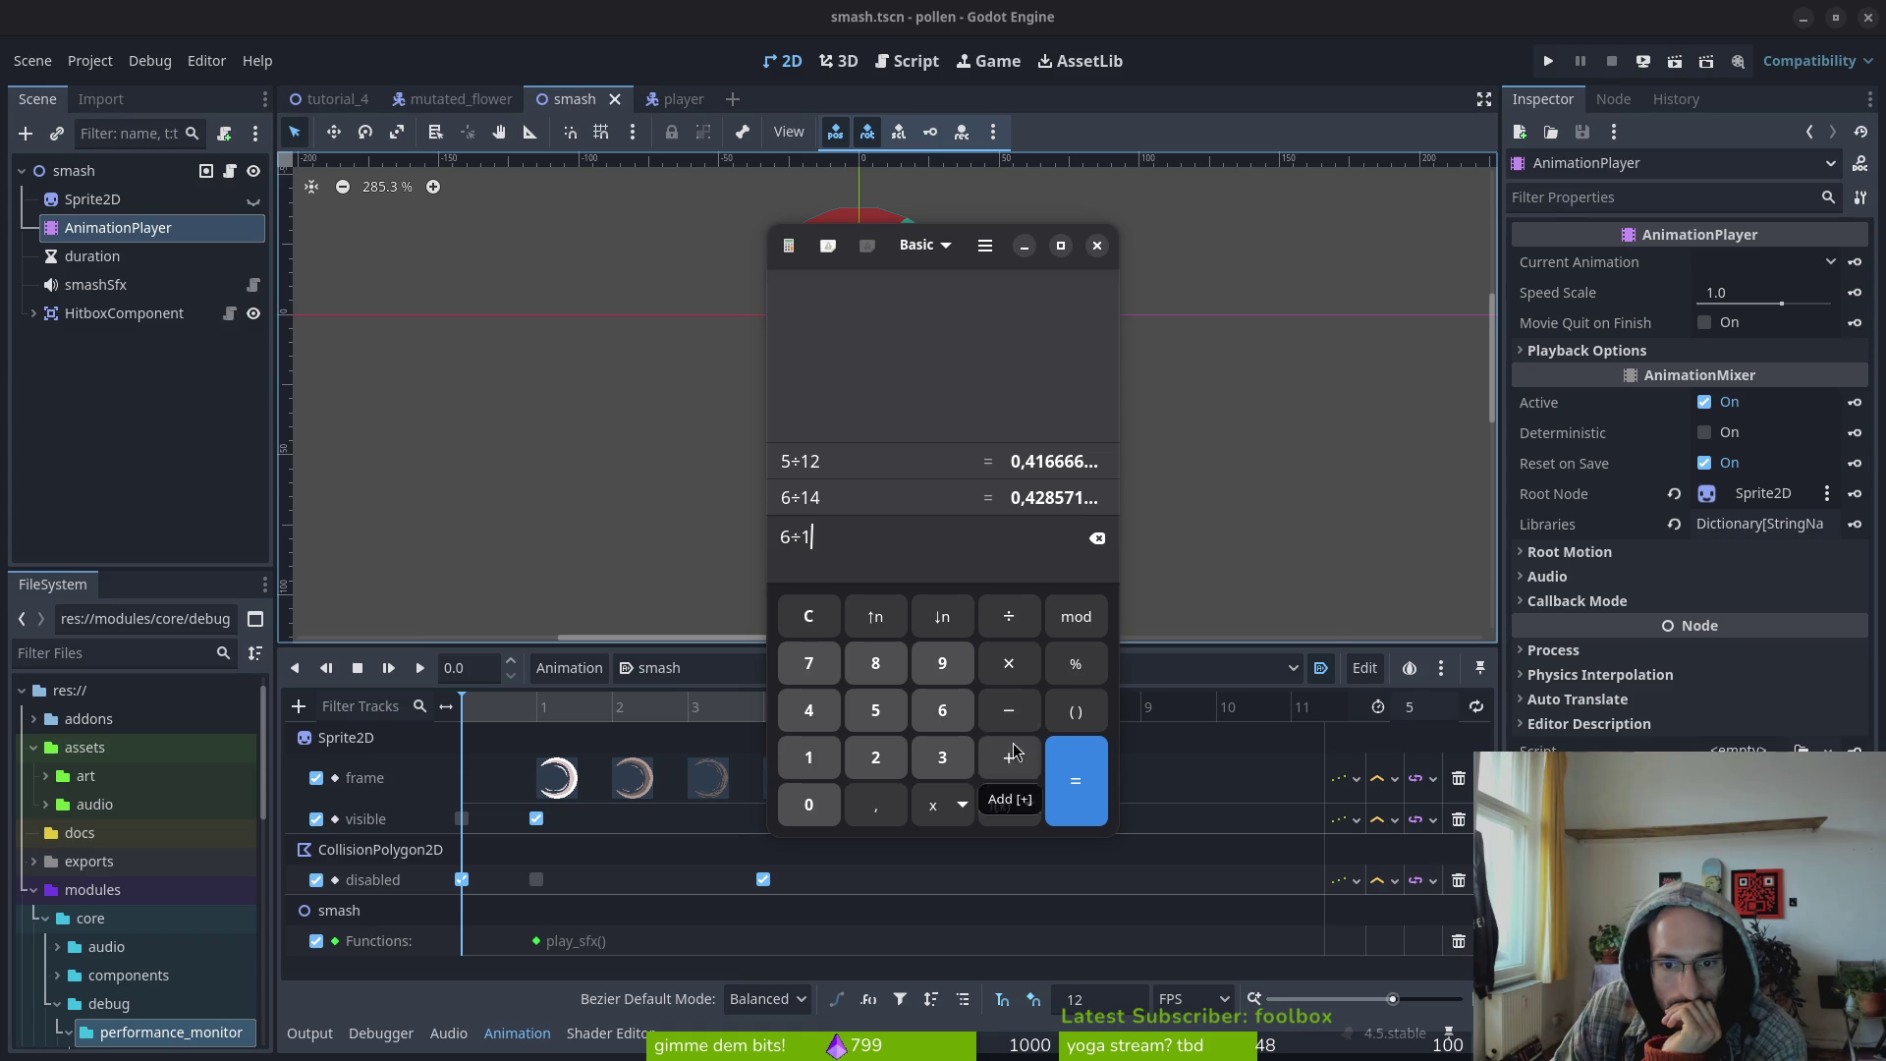
{"action": "left_click", "coordinate": [942, 758]}
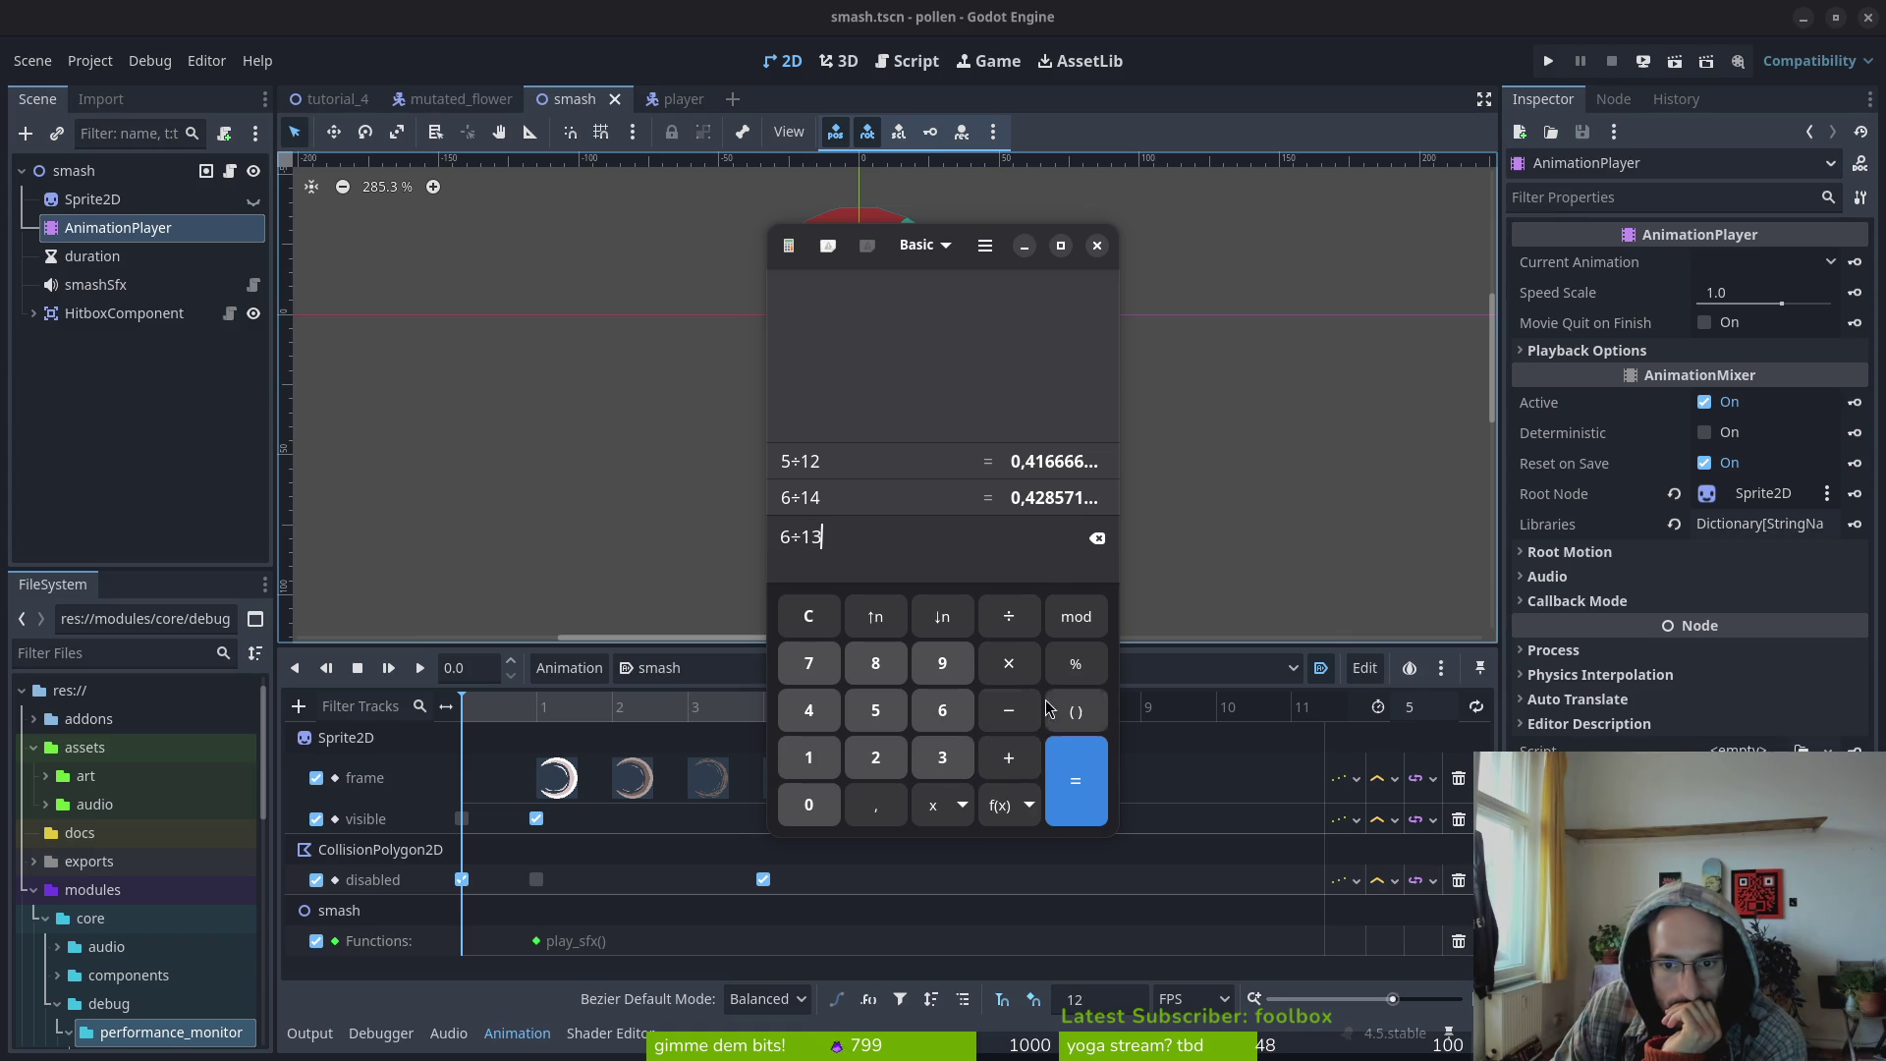
{"action": "left_click", "coordinate": [1076, 781]}
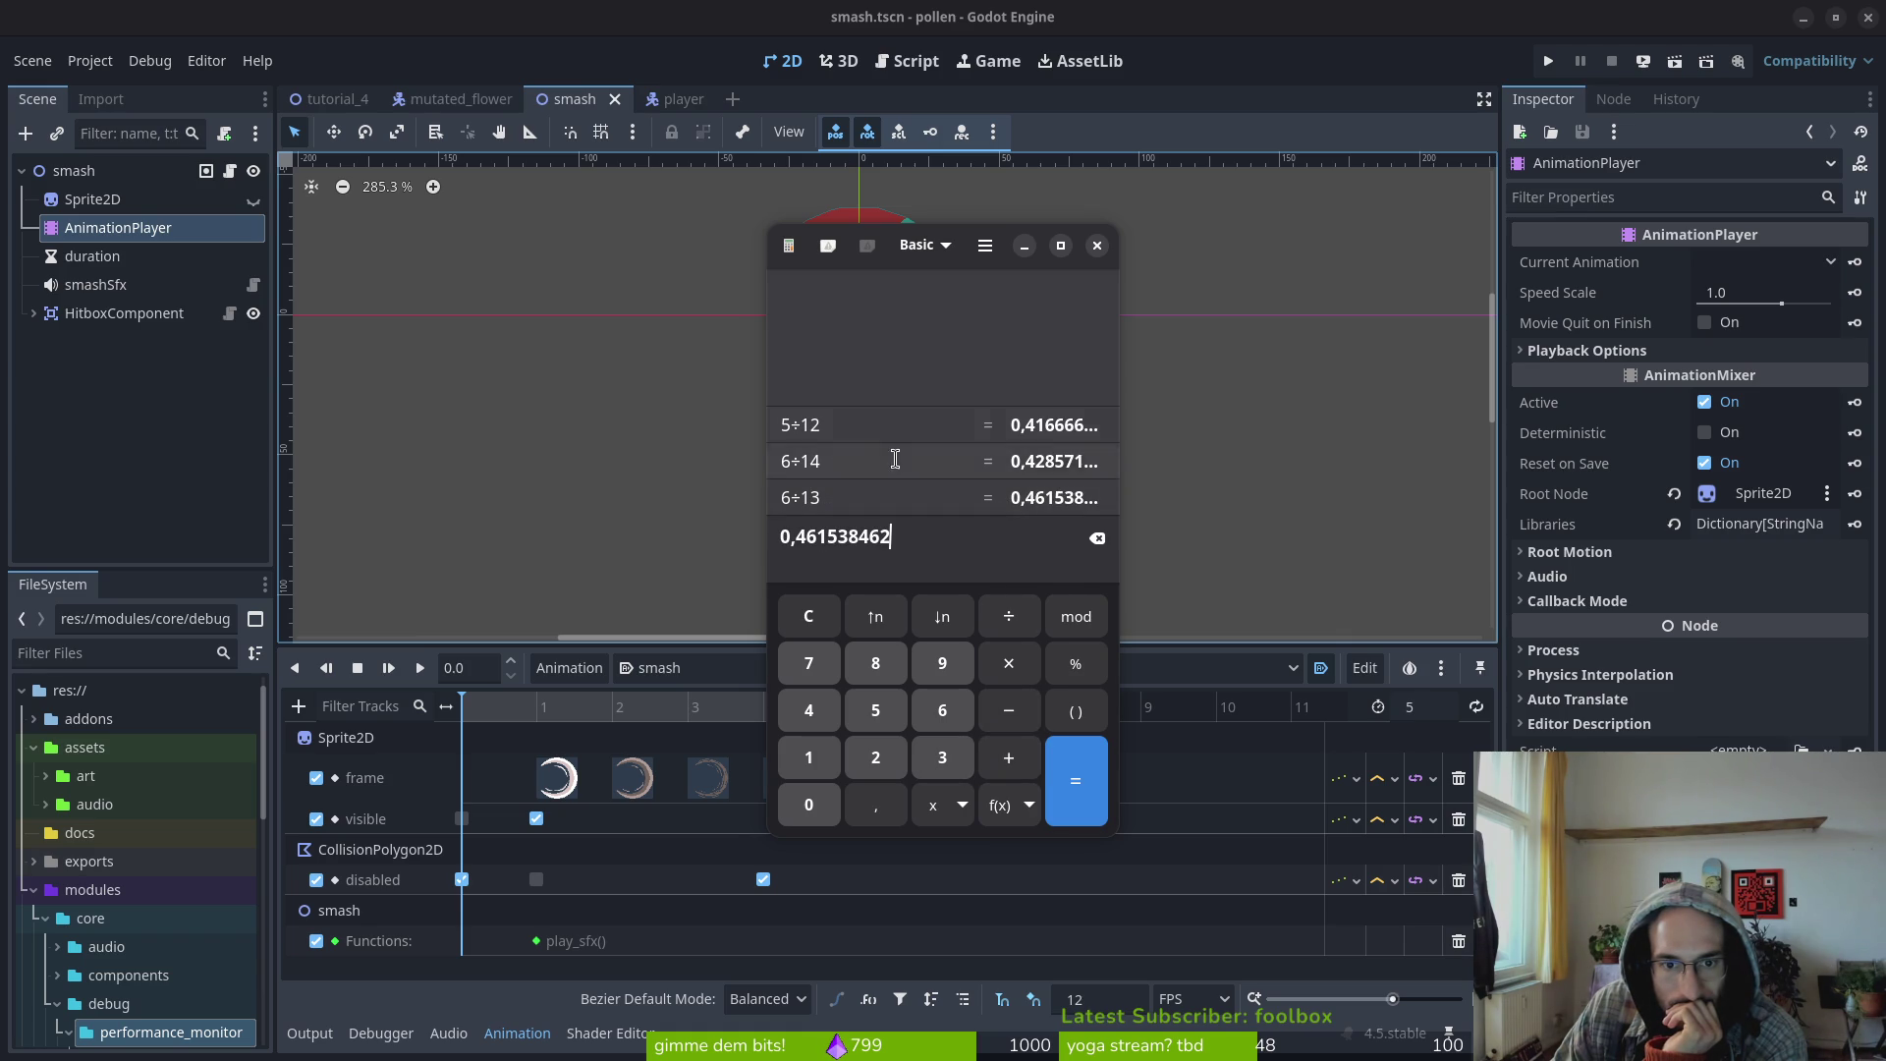
{"action": "left_click", "coordinate": [1097, 246]}
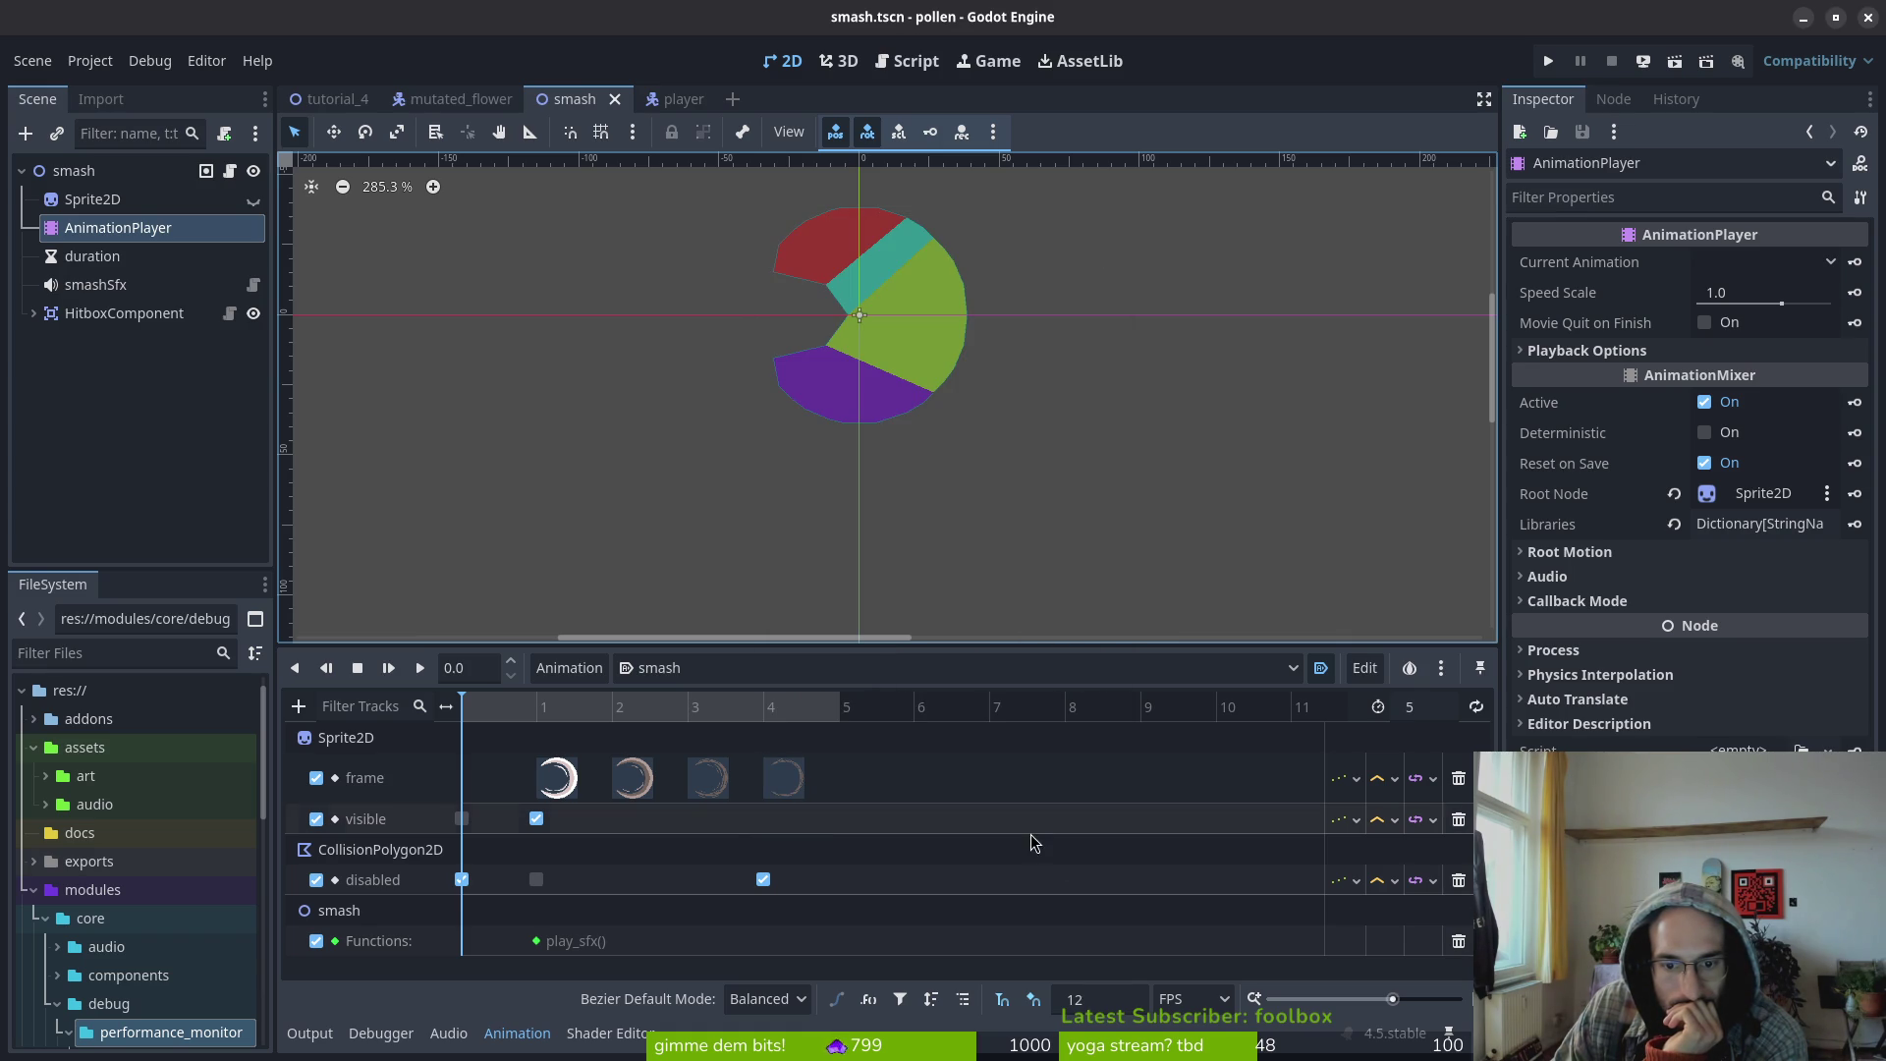
Set the snap rate to 14 fps and the smash animation length to 6
{"action": "double_click", "coordinate": [1102, 998]}
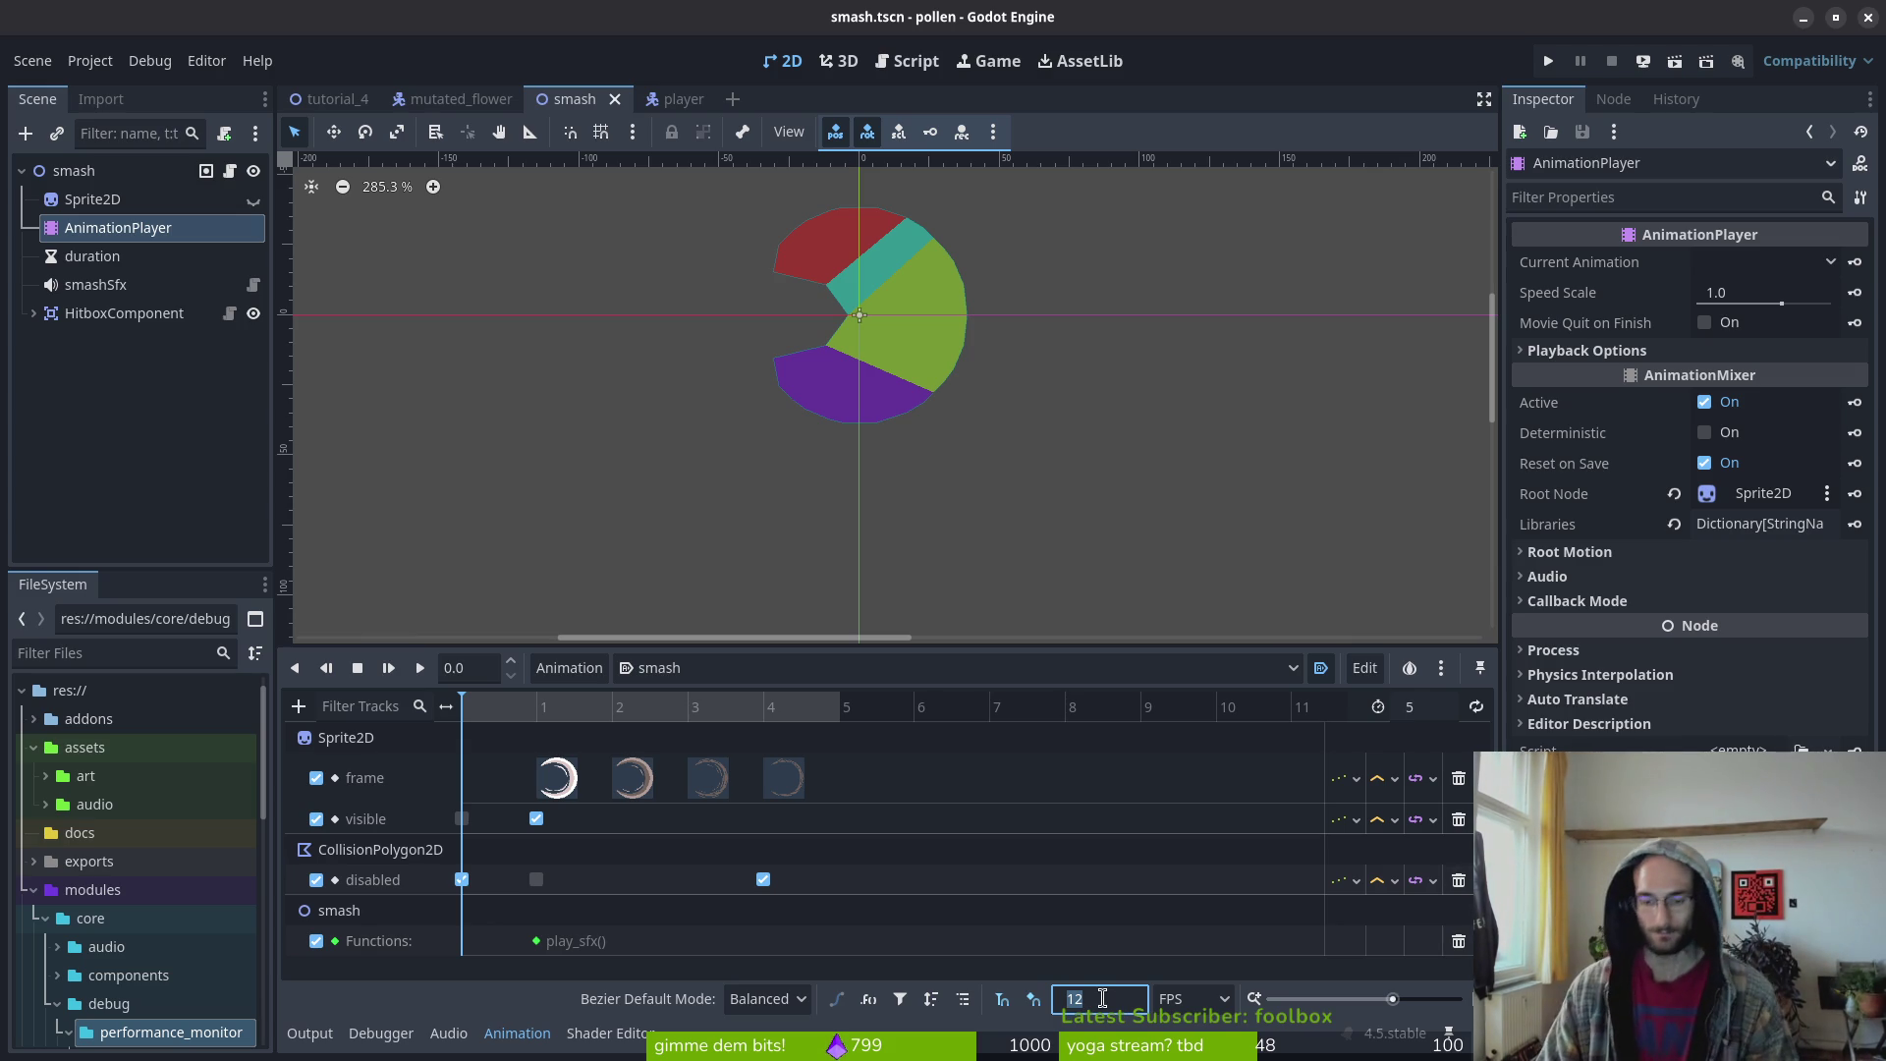
{"action": "type", "text": "1"}
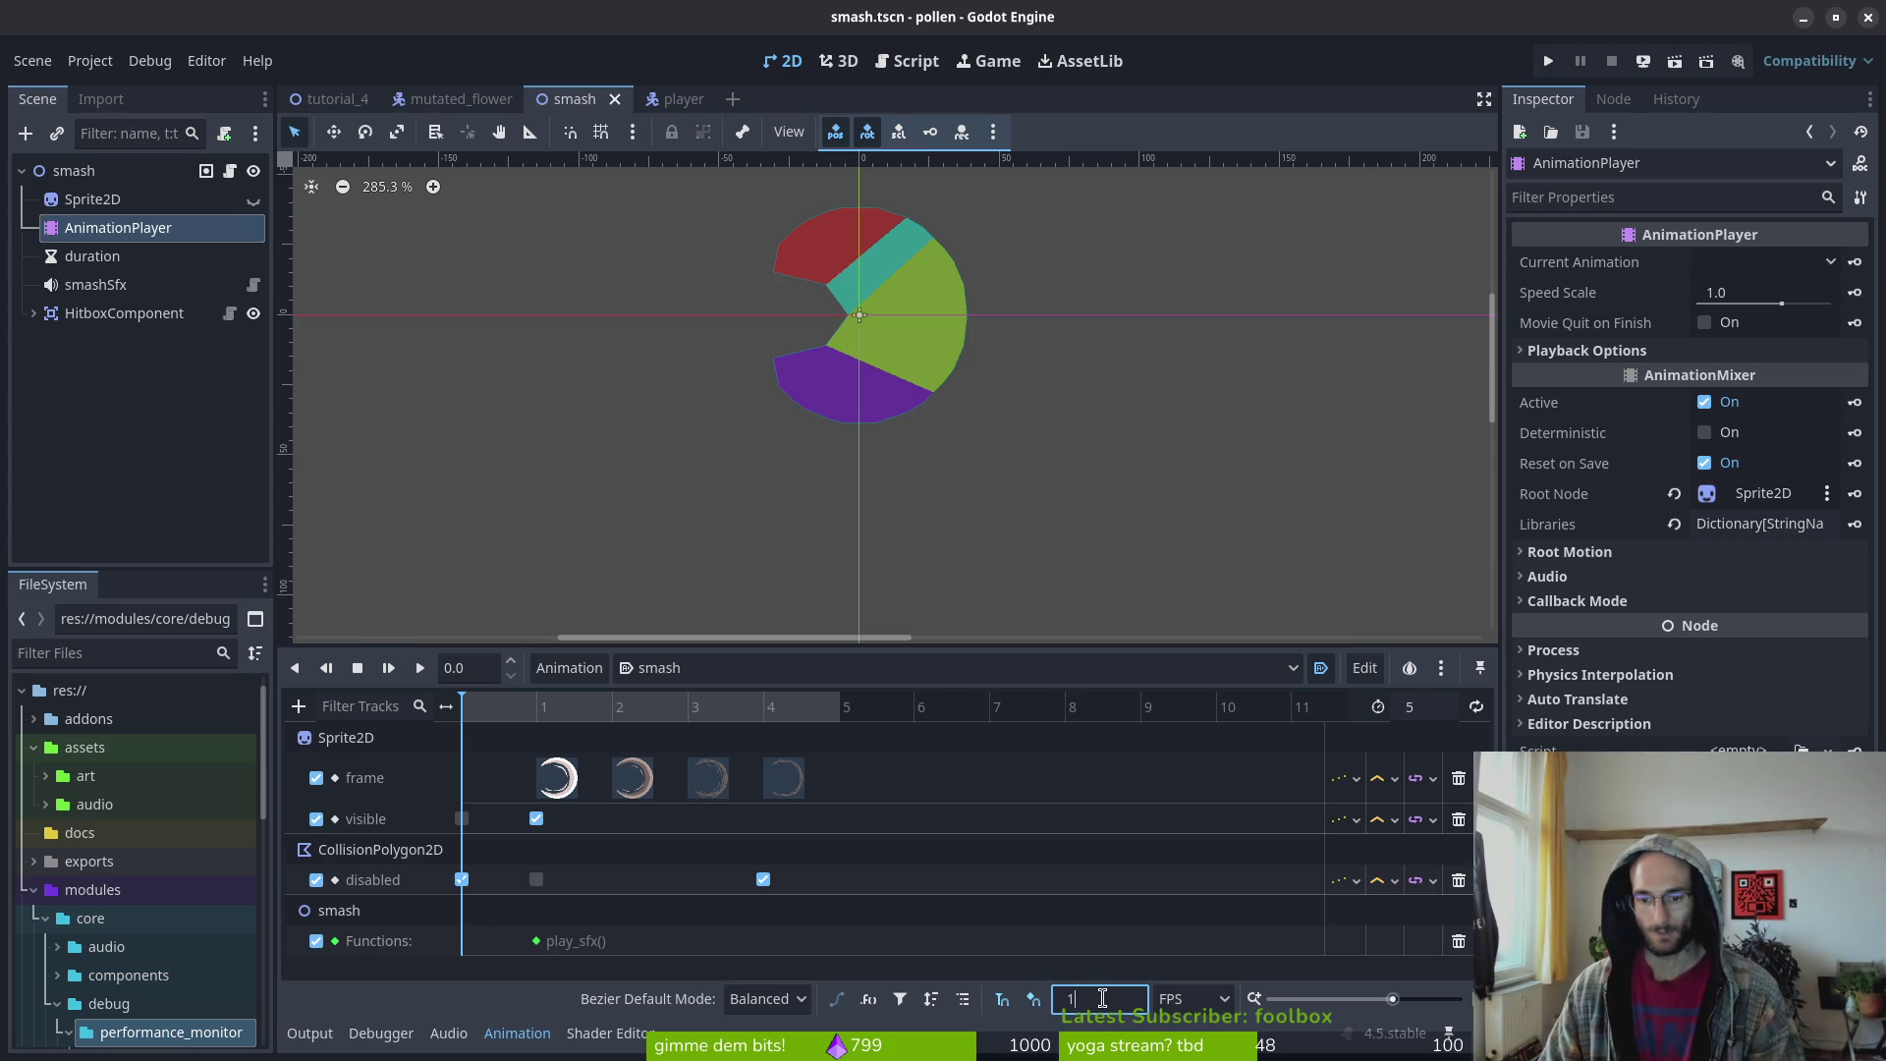
{"action": "key", "text": "Return"}
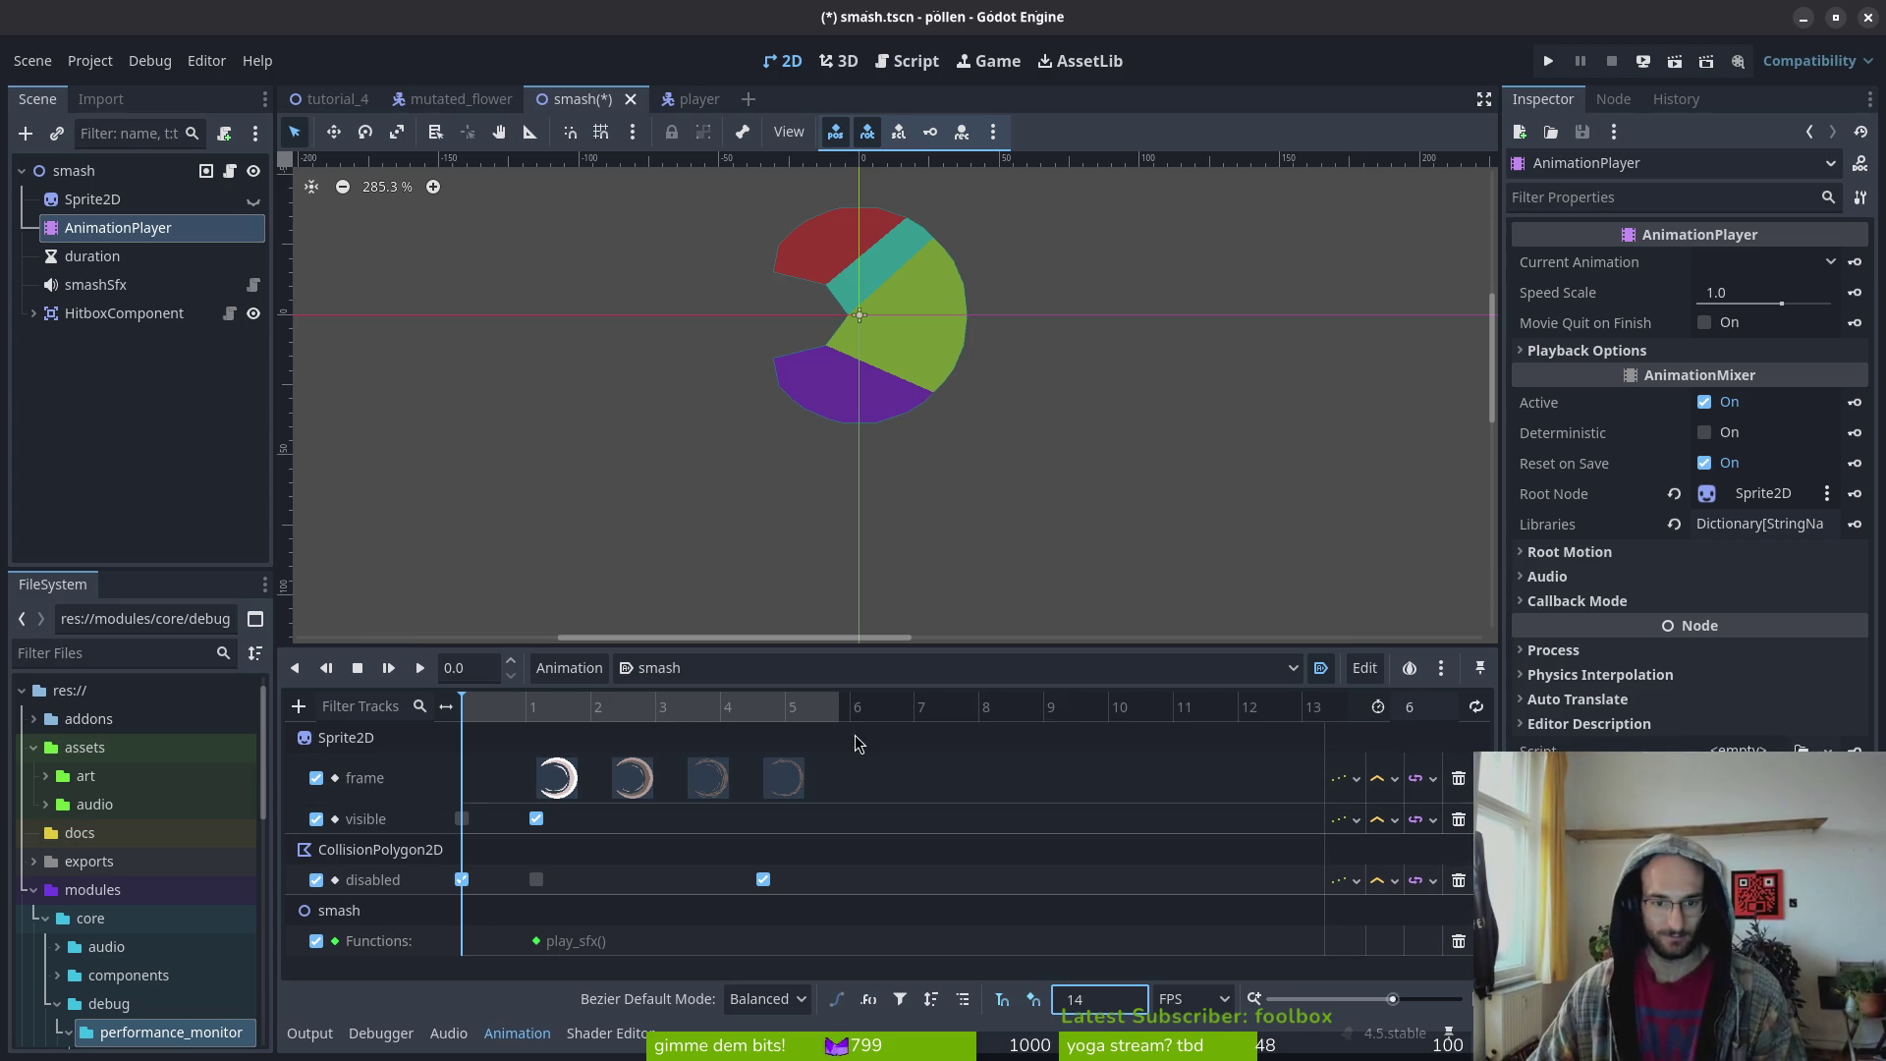
{"action": "left_click_drag", "start_coordinate": [794, 783], "coordinate": [816, 779]}
{"action": "left_click", "coordinate": [1442, 709]}
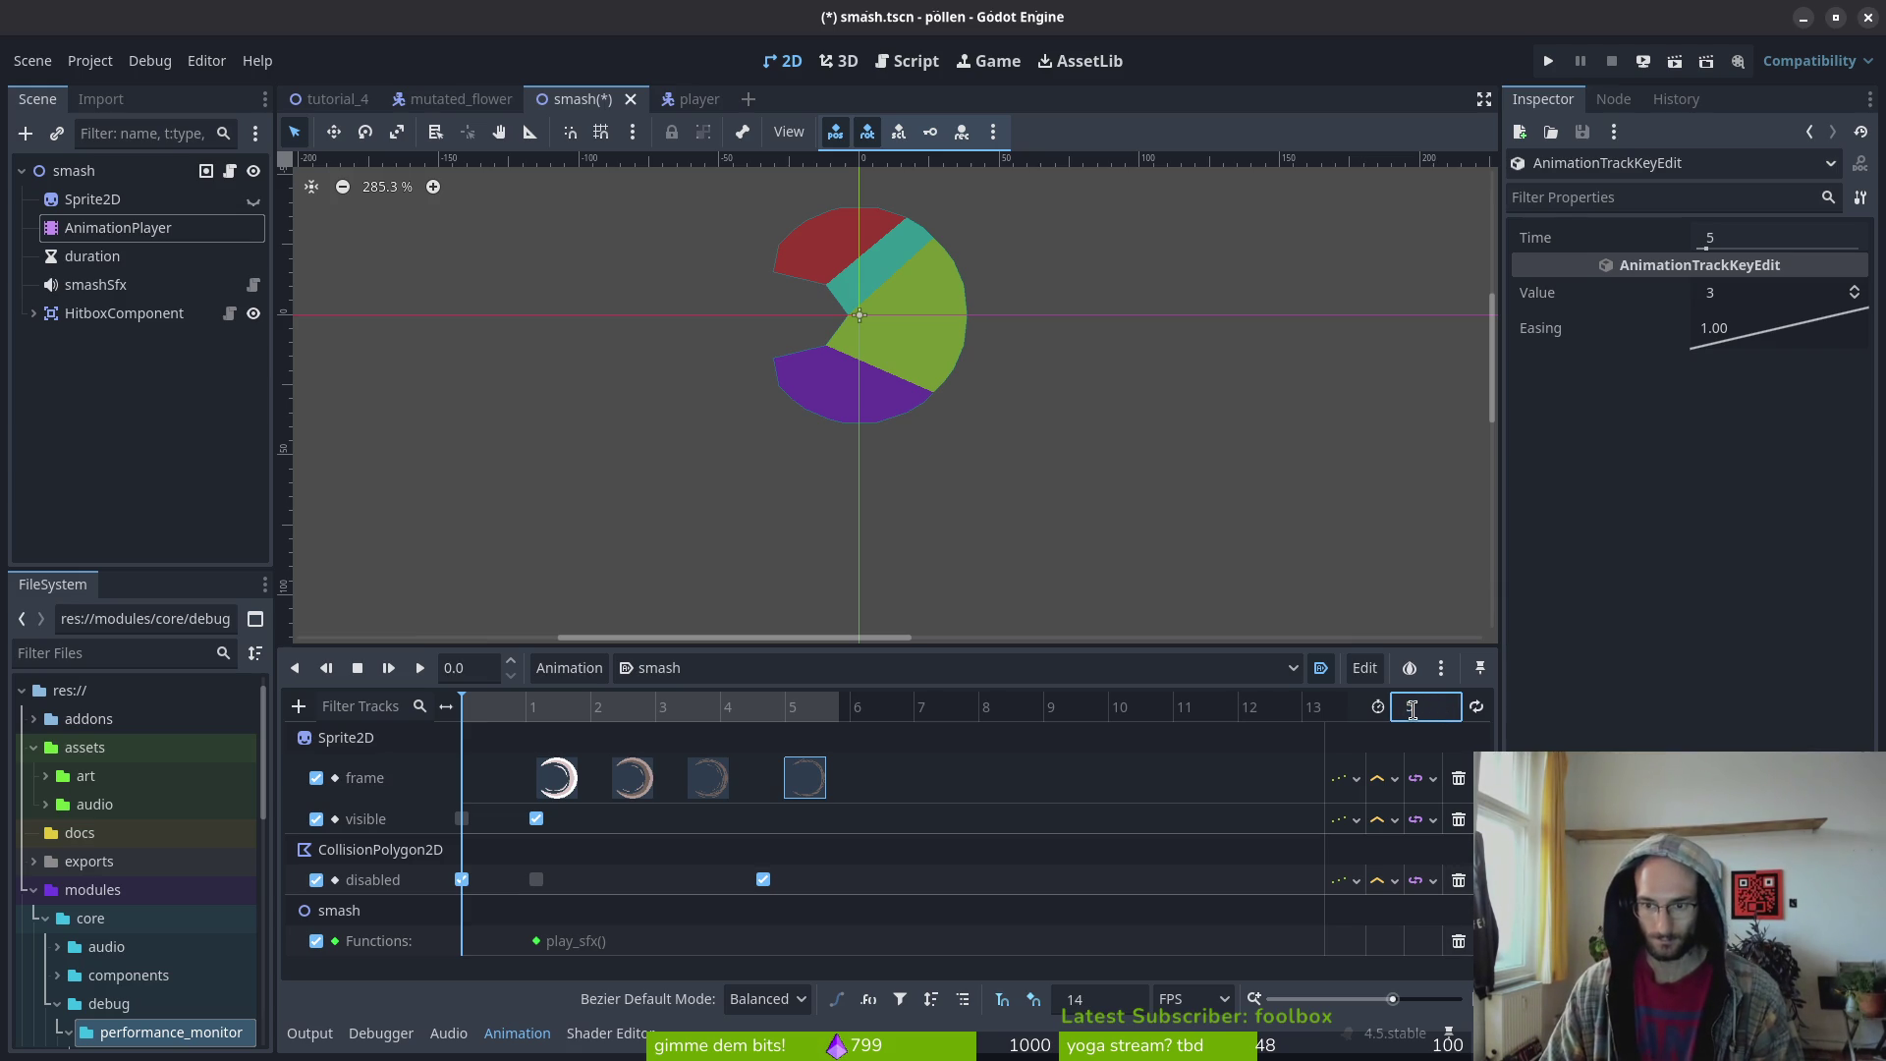
{"action": "key", "text": "Return"}
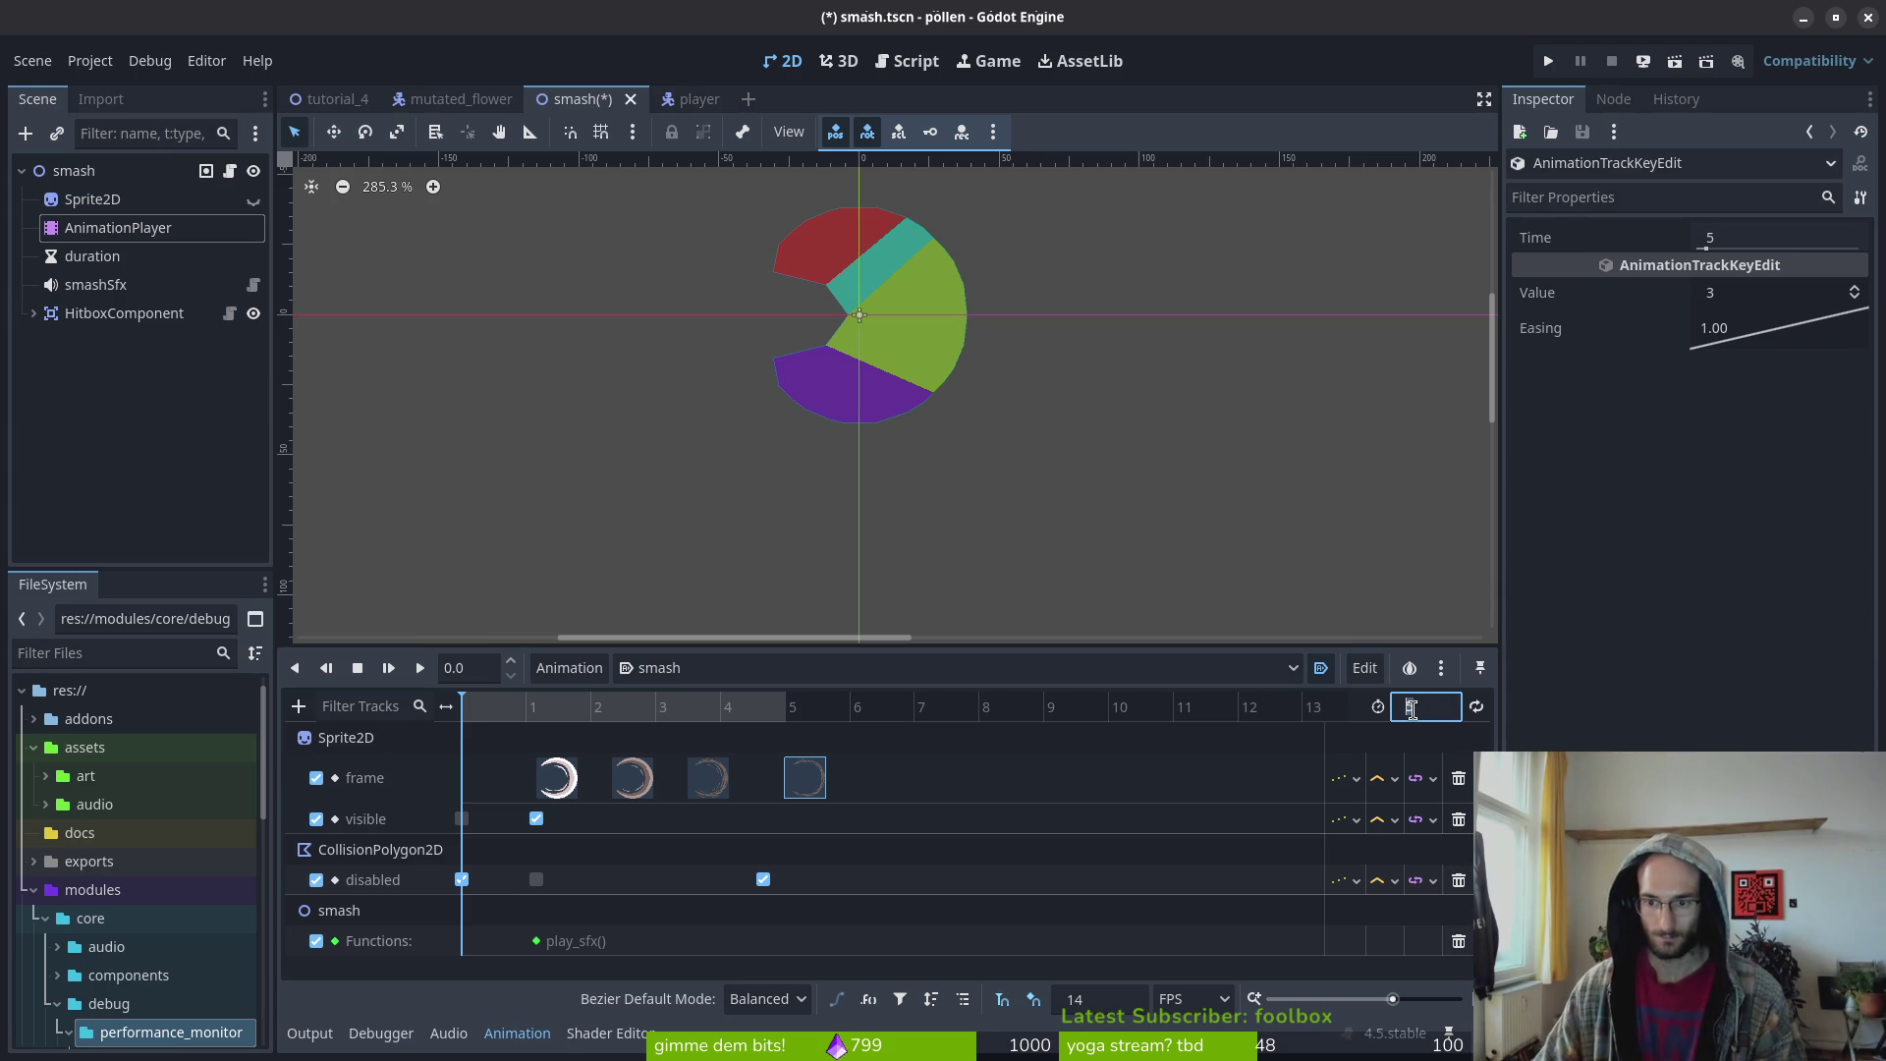
Shift the sprite frame, visibility, hitbox and sound keys to start at 2, and save
{"action": "scroll", "coordinate": [1412, 709], "scroll_direction": "up", "scroll_amount": 1}
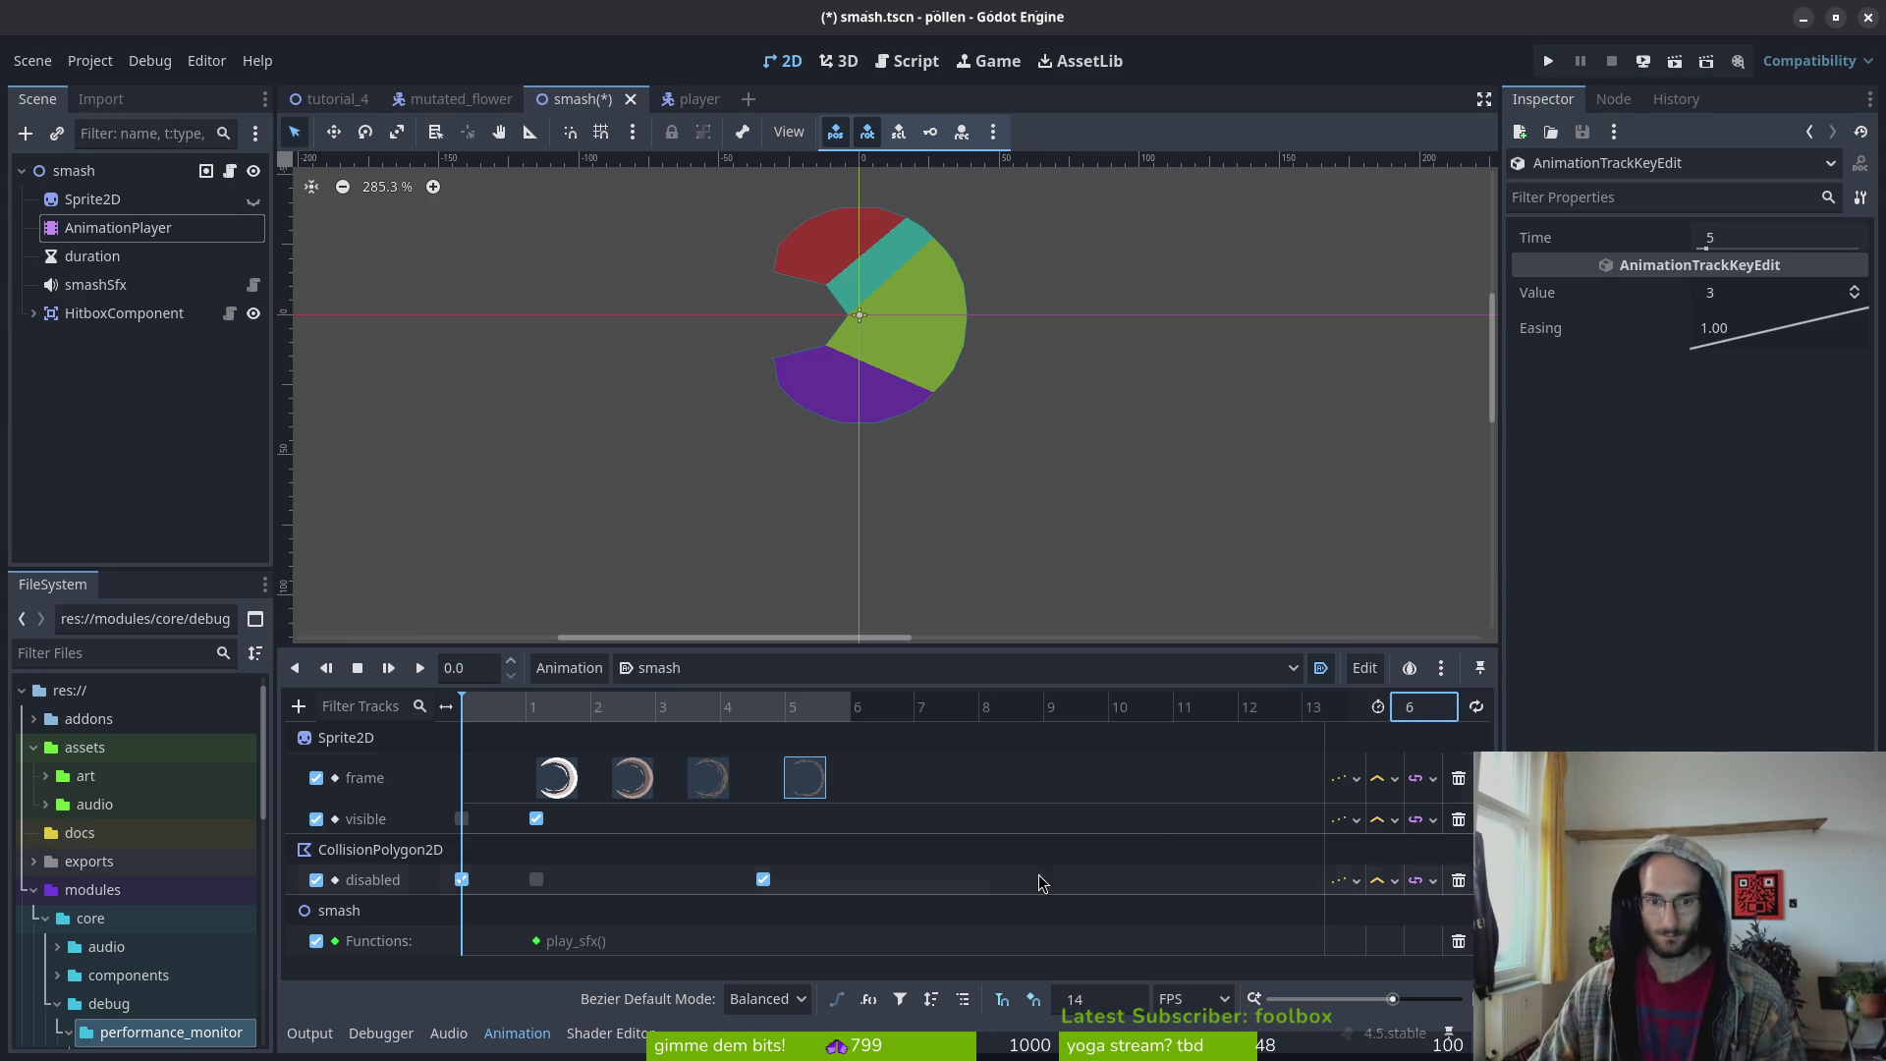
{"action": "left_click_drag", "start_coordinate": [765, 881], "coordinate": [786, 881]}
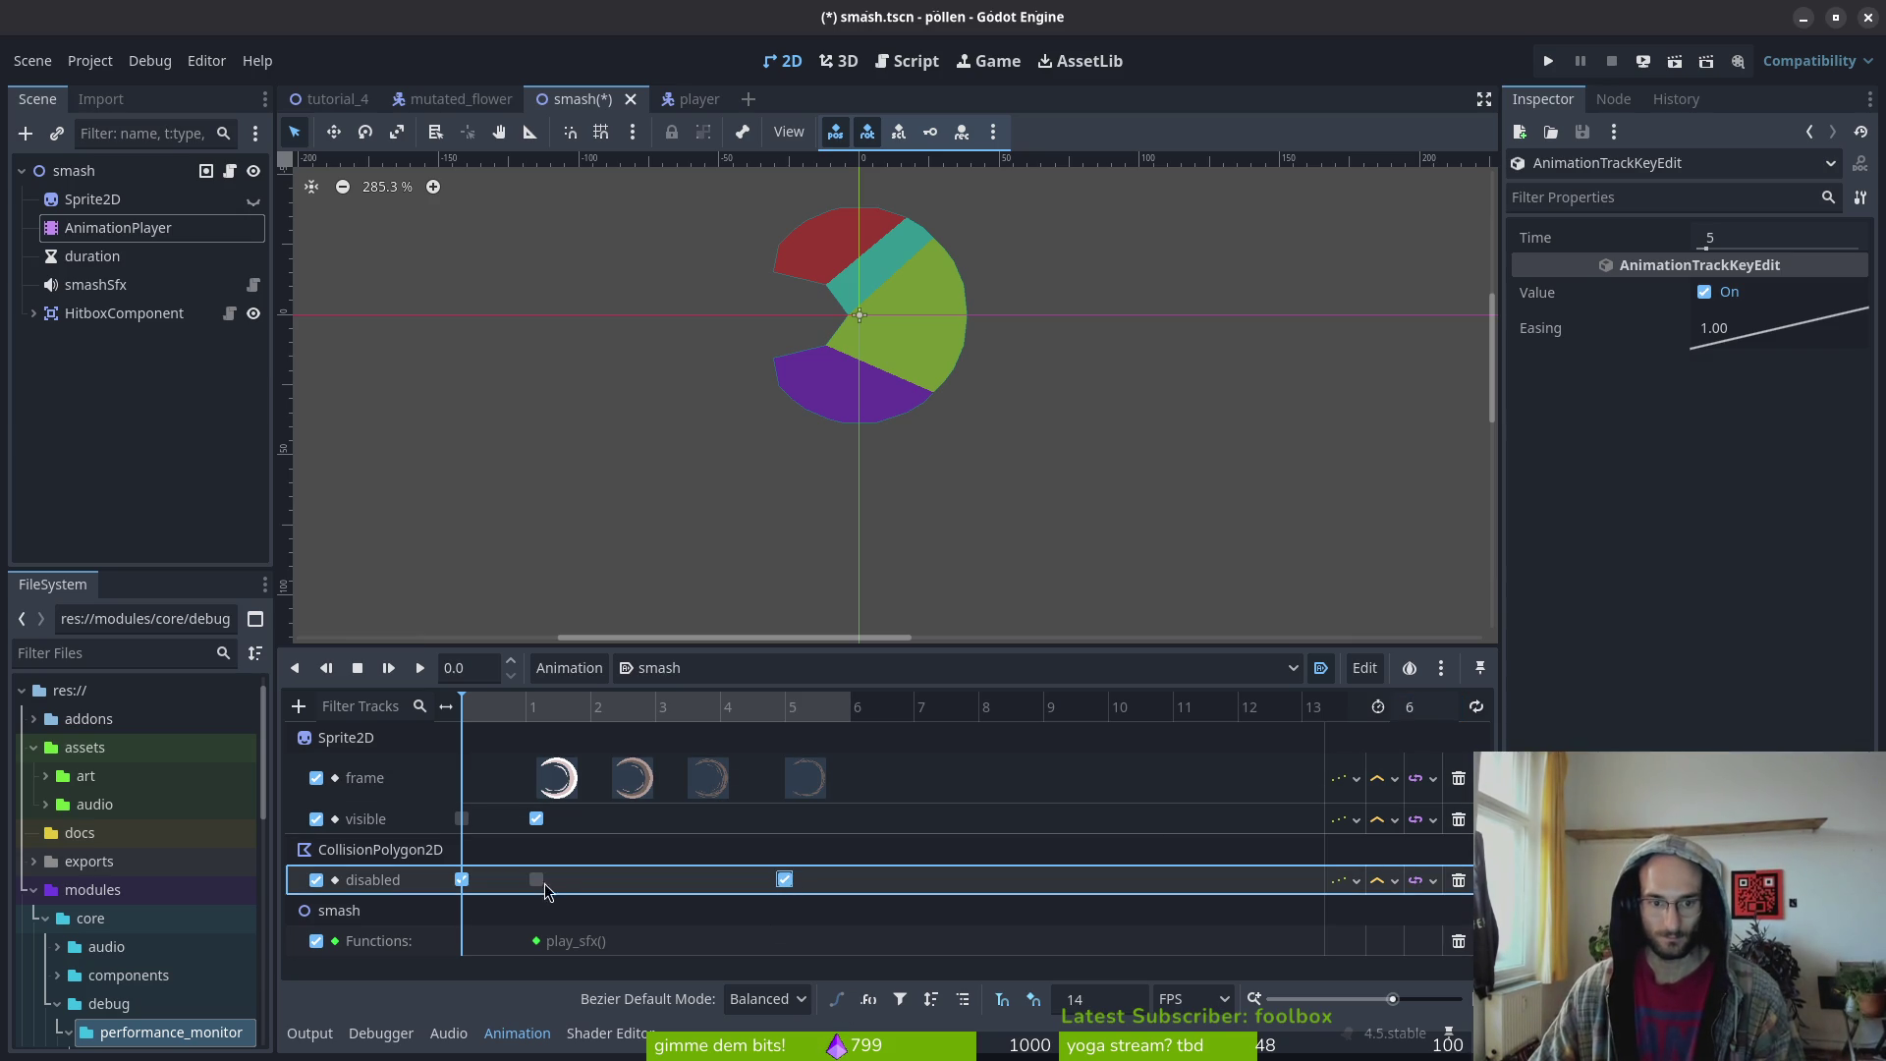
{"action": "left_click", "coordinate": [547, 794]}
{"action": "mouse_move", "coordinate": [691, 783]}
{"action": "left_mouse_down"}
{"action": "mouse_move", "coordinate": [723, 783]}
{"action": "mouse_move", "coordinate": [700, 792]}
{"action": "left_mouse_up"}
{"action": "mouse_move", "coordinate": [547, 786]}
{"action": "left_mouse_down"}
{"action": "mouse_move", "coordinate": [611, 786]}
{"action": "mouse_move", "coordinate": [591, 818]}
{"action": "left_mouse_up"}
{"action": "left_click_drag", "start_coordinate": [537, 879], "coordinate": [590, 879]}
{"action": "left_click_drag", "start_coordinate": [537, 940], "coordinate": [590, 940]}
{"action": "left_click", "coordinate": [788, 881]}
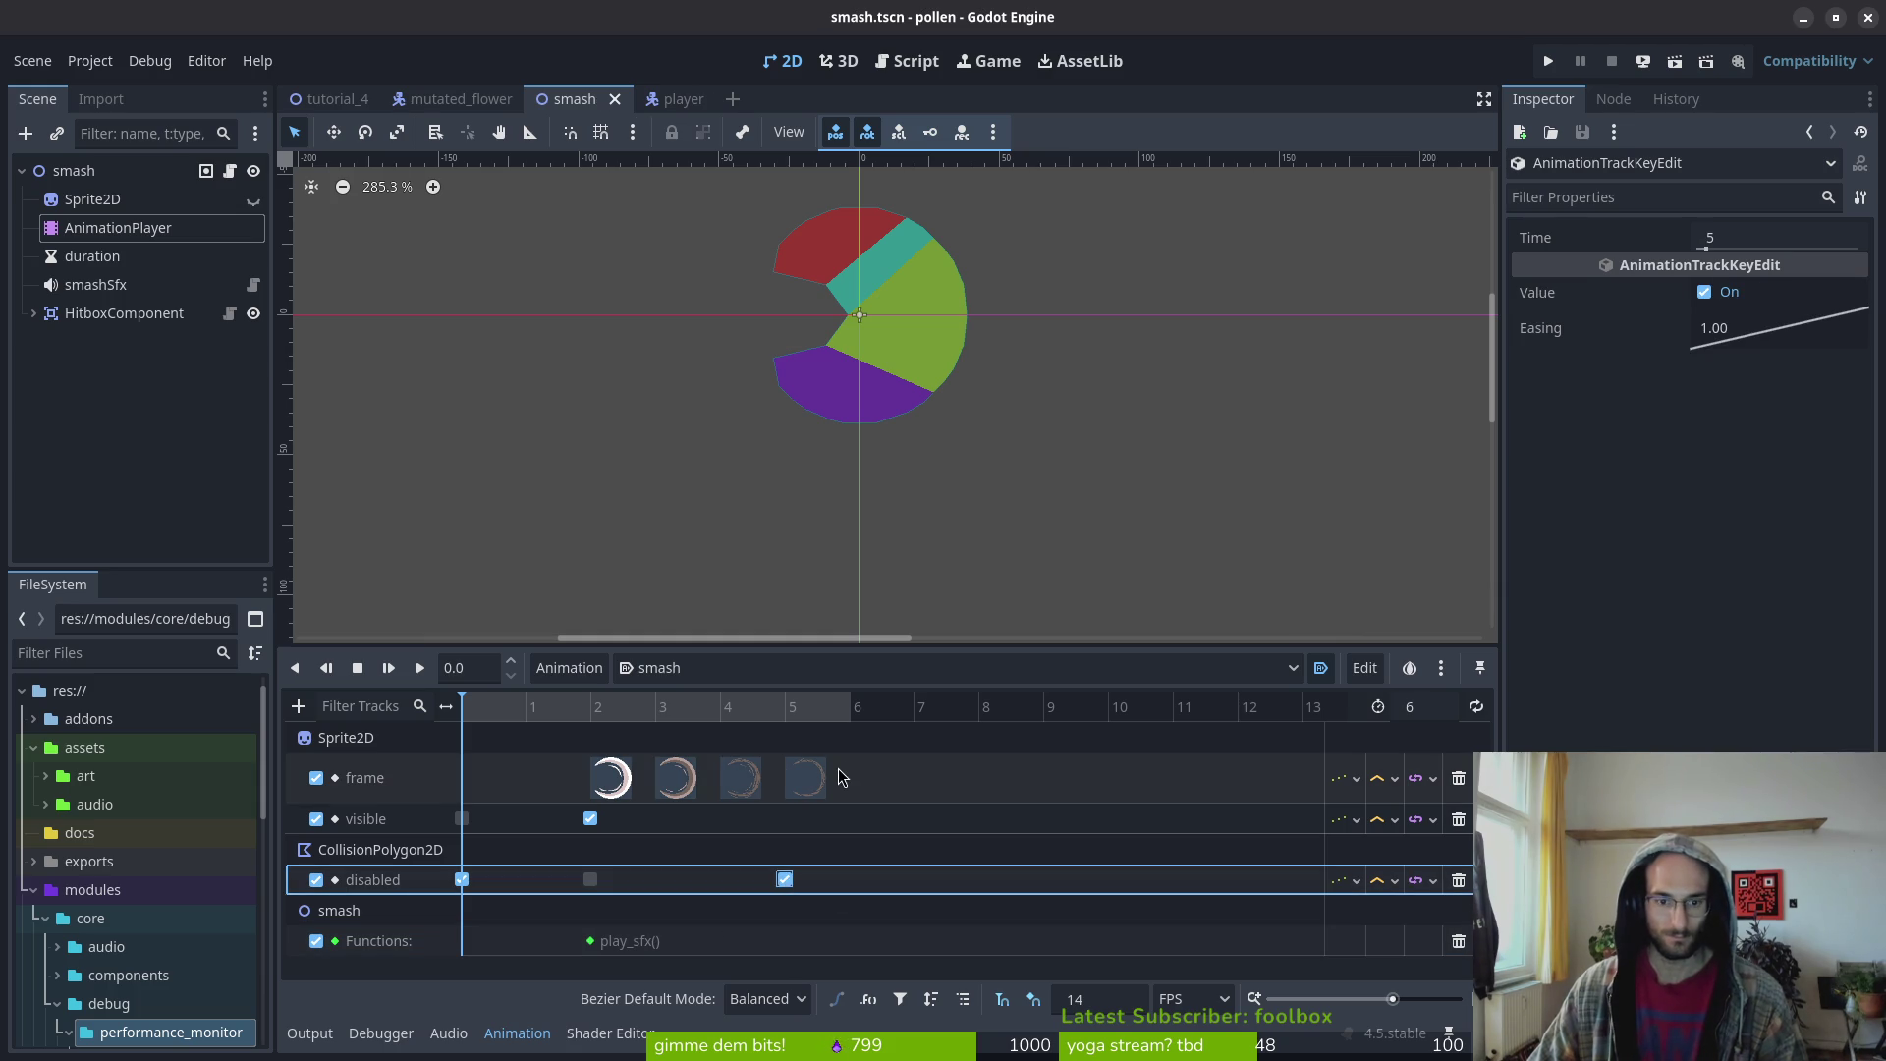
{"action": "key", "text": "ctrl+s"}
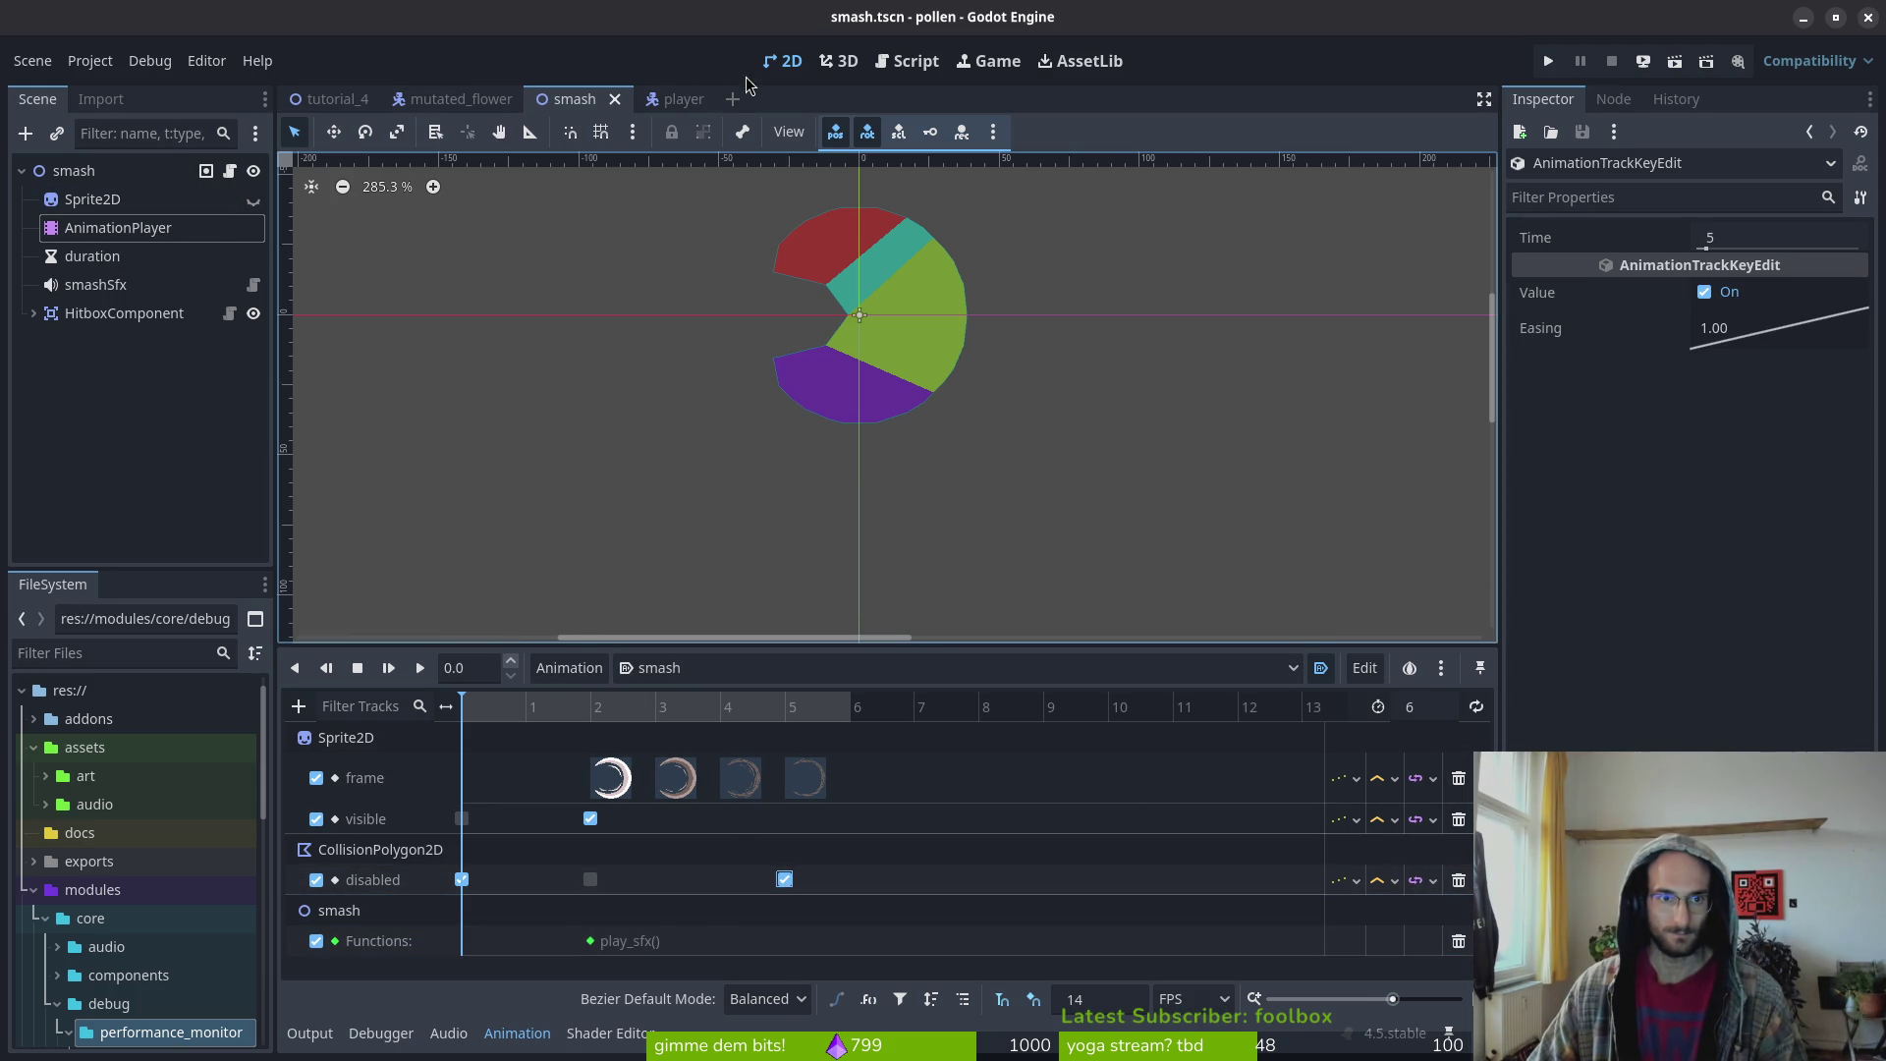
{"action": "left_click", "coordinate": [657, 99]}
Set the player's smash animation to 14 FPS and length 6, and save
{"action": "left_click", "coordinate": [103, 255]}
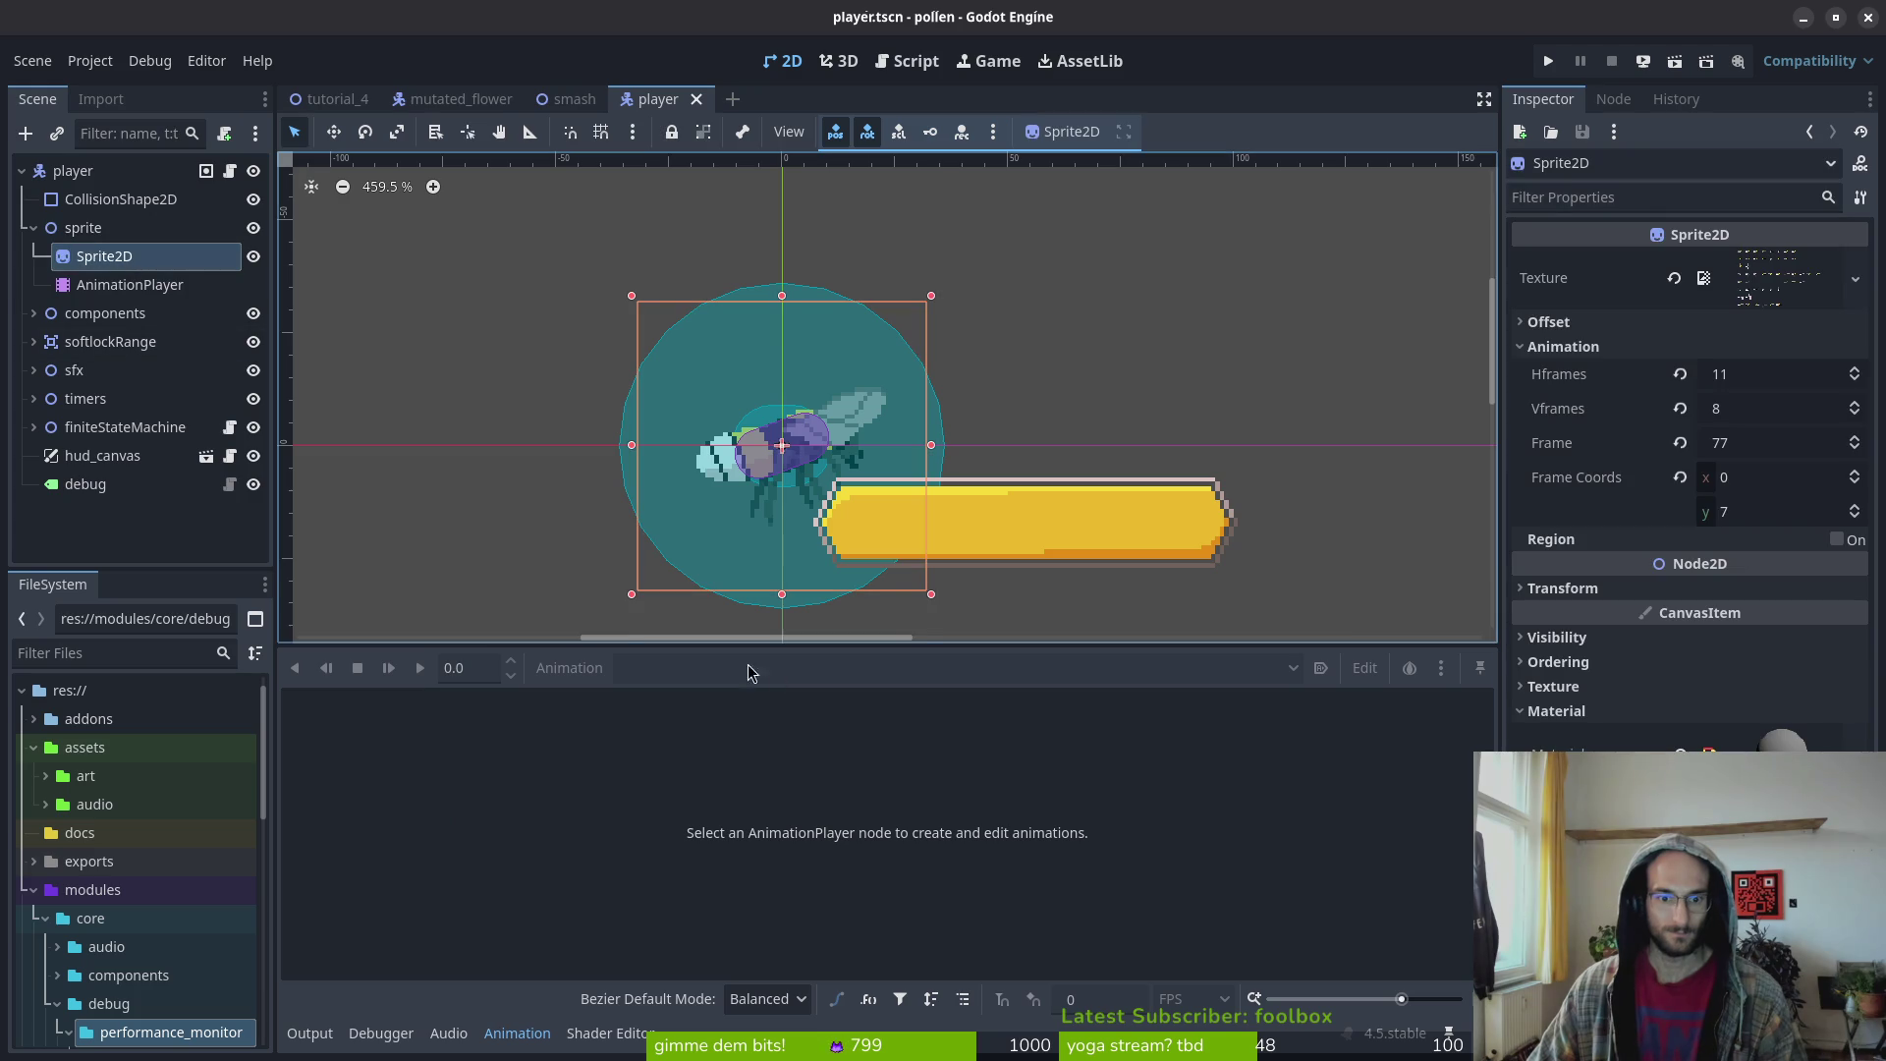
{"action": "left_click", "coordinate": [130, 284]}
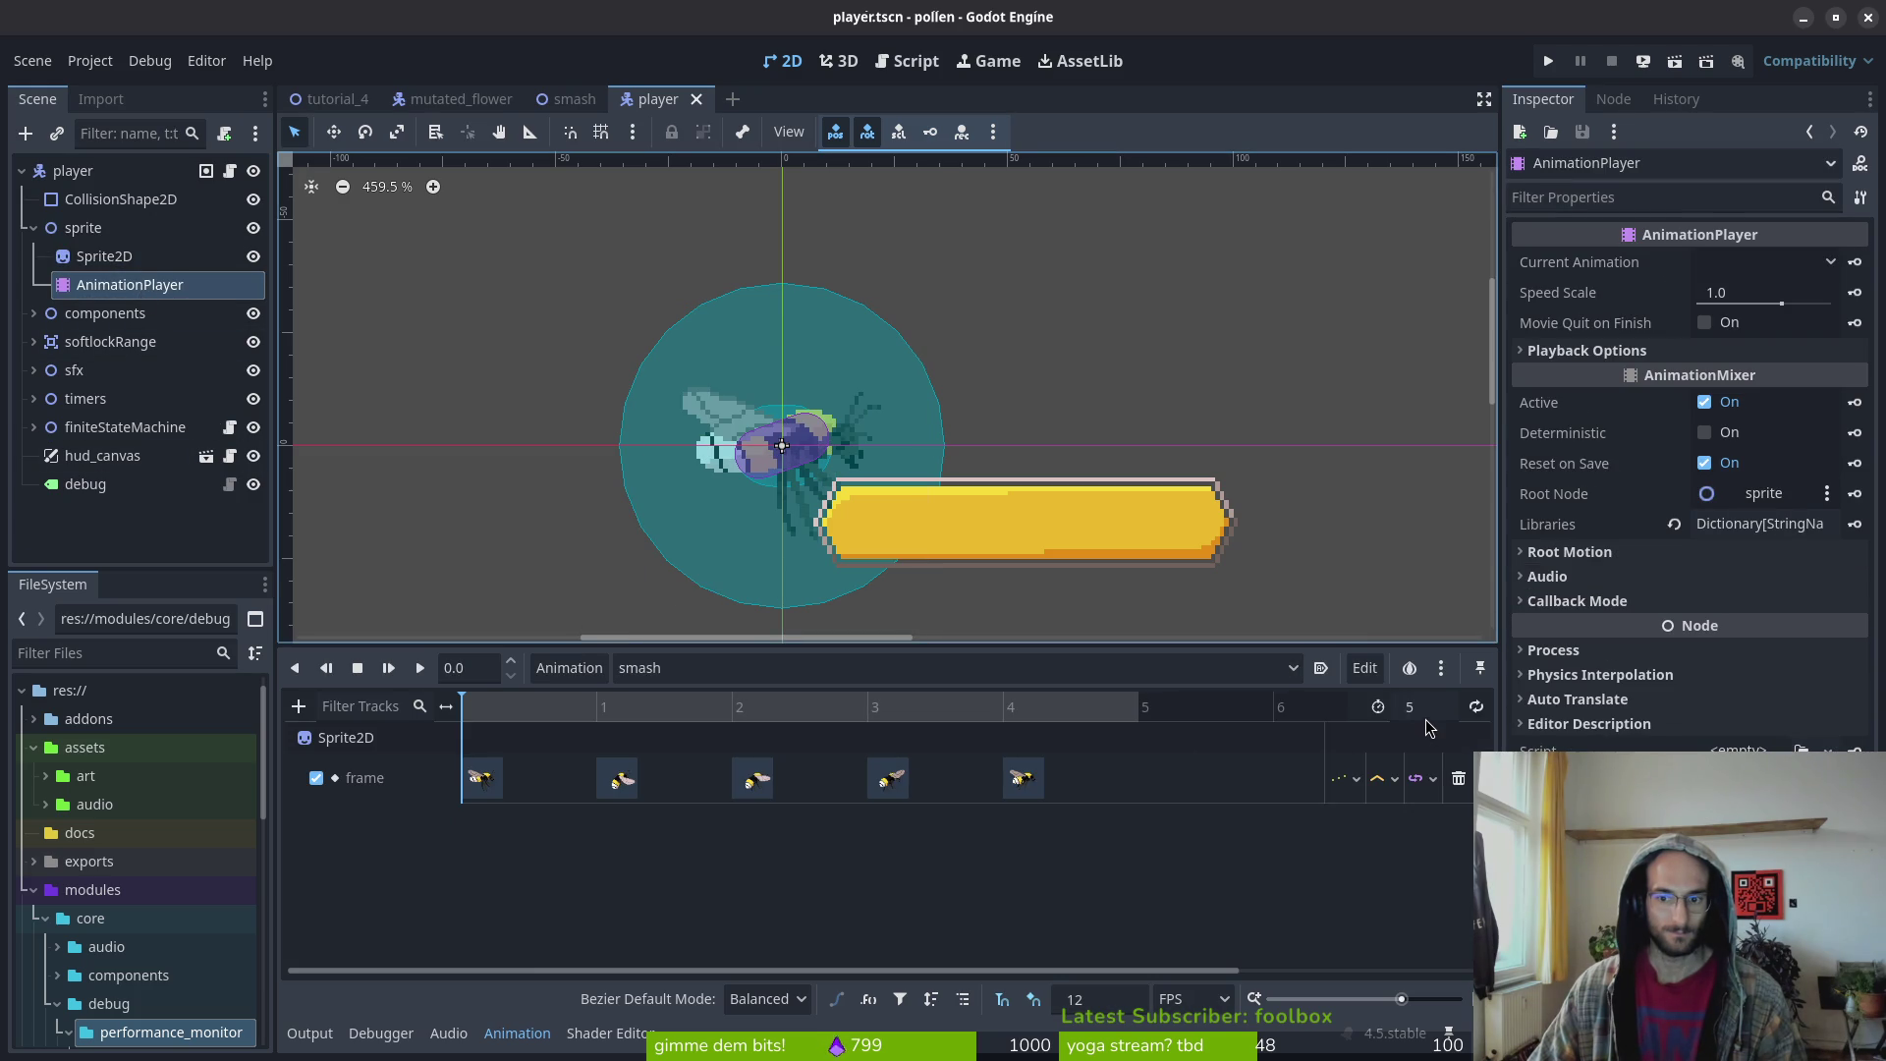
{"action": "left_click", "coordinate": [1099, 1000]}
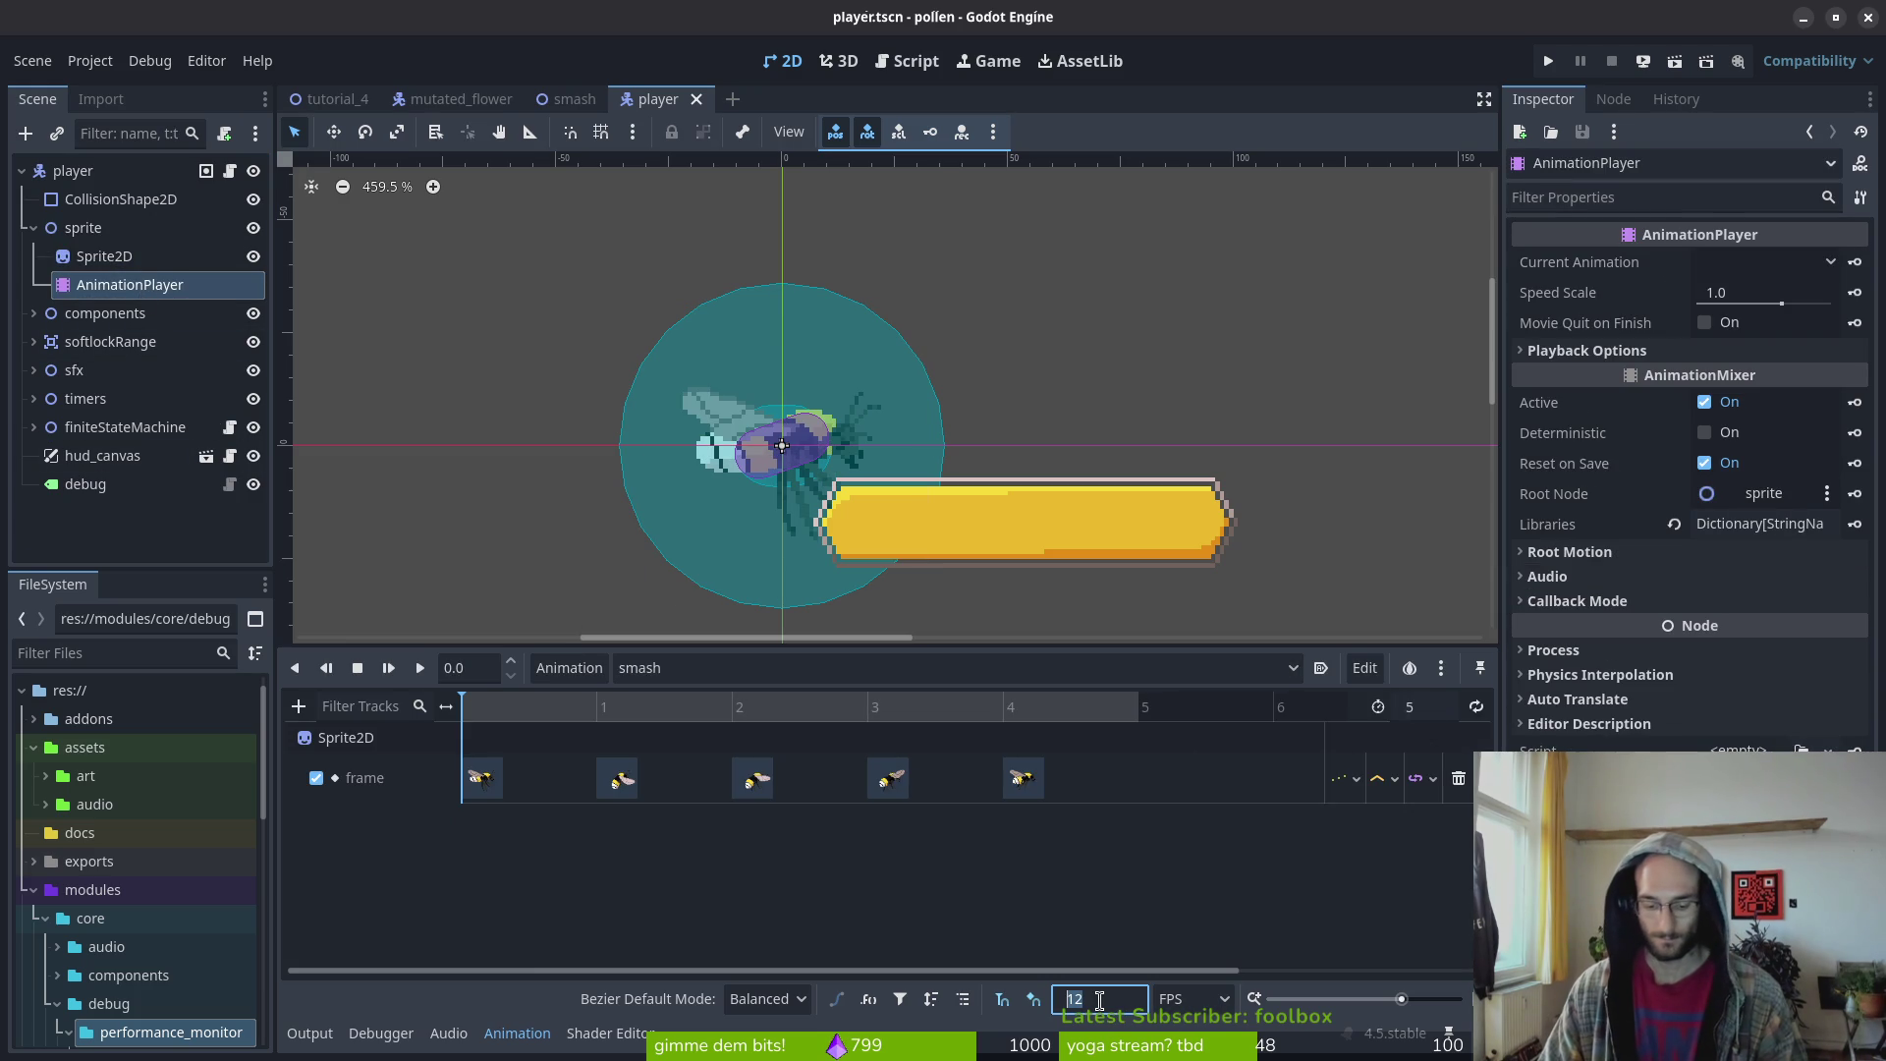
{"action": "type", "text": "14"}
{"action": "key", "text": "Return"}
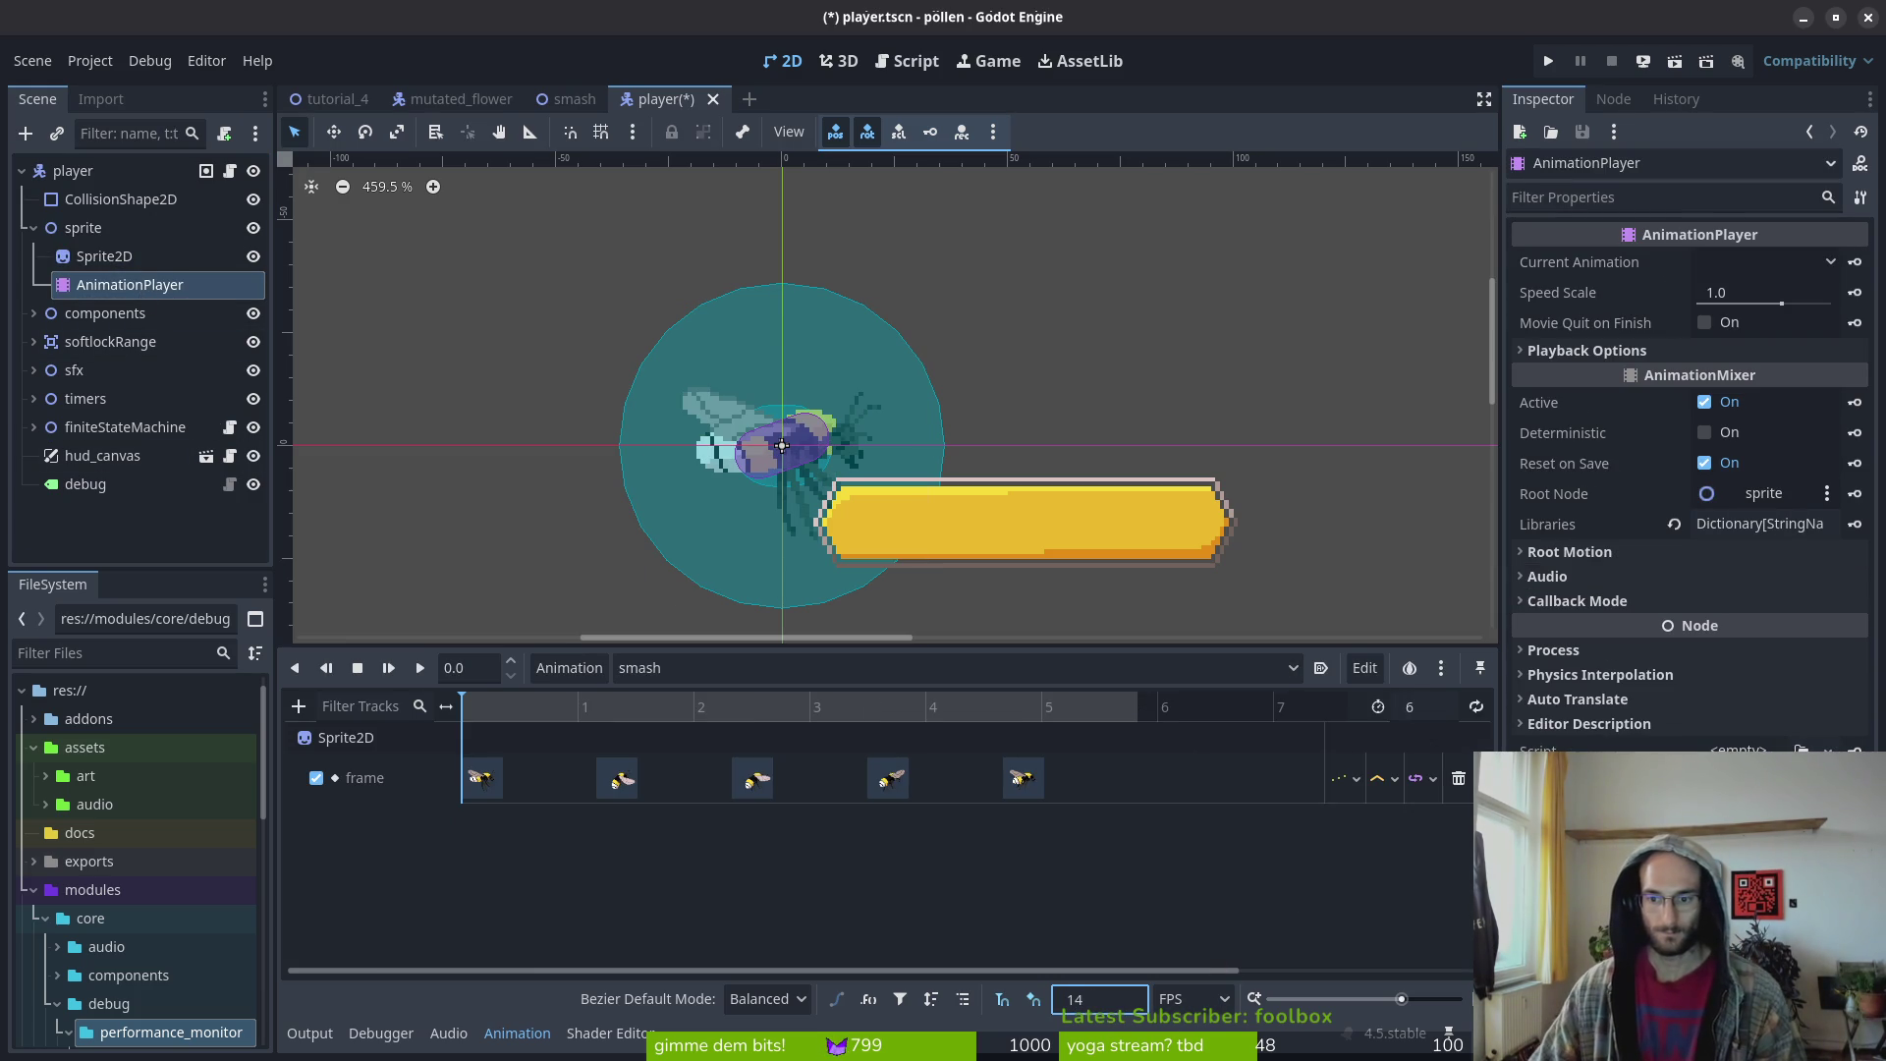
{"action": "left_click", "coordinate": [1425, 703]}
{"action": "type", "text": "4"}
{"action": "key", "text": "Return"}
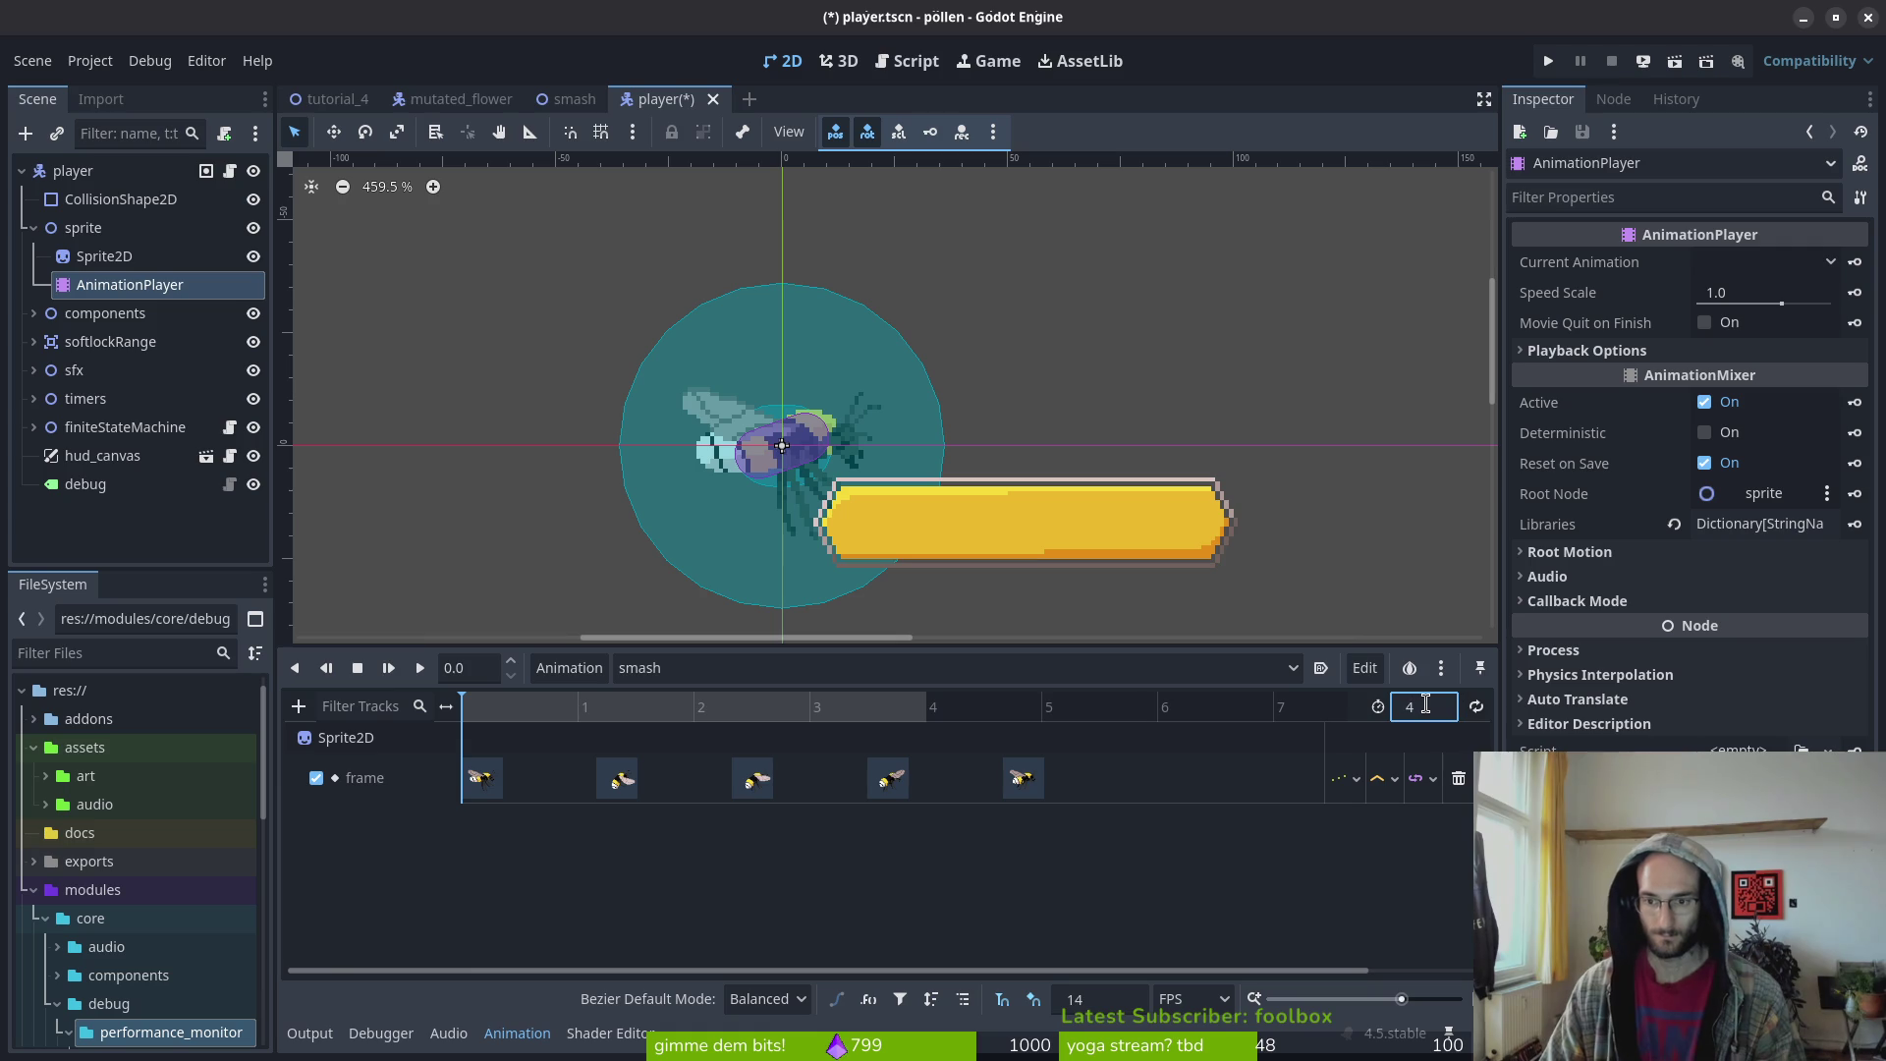
{"action": "double_click", "coordinate": [1426, 704]}
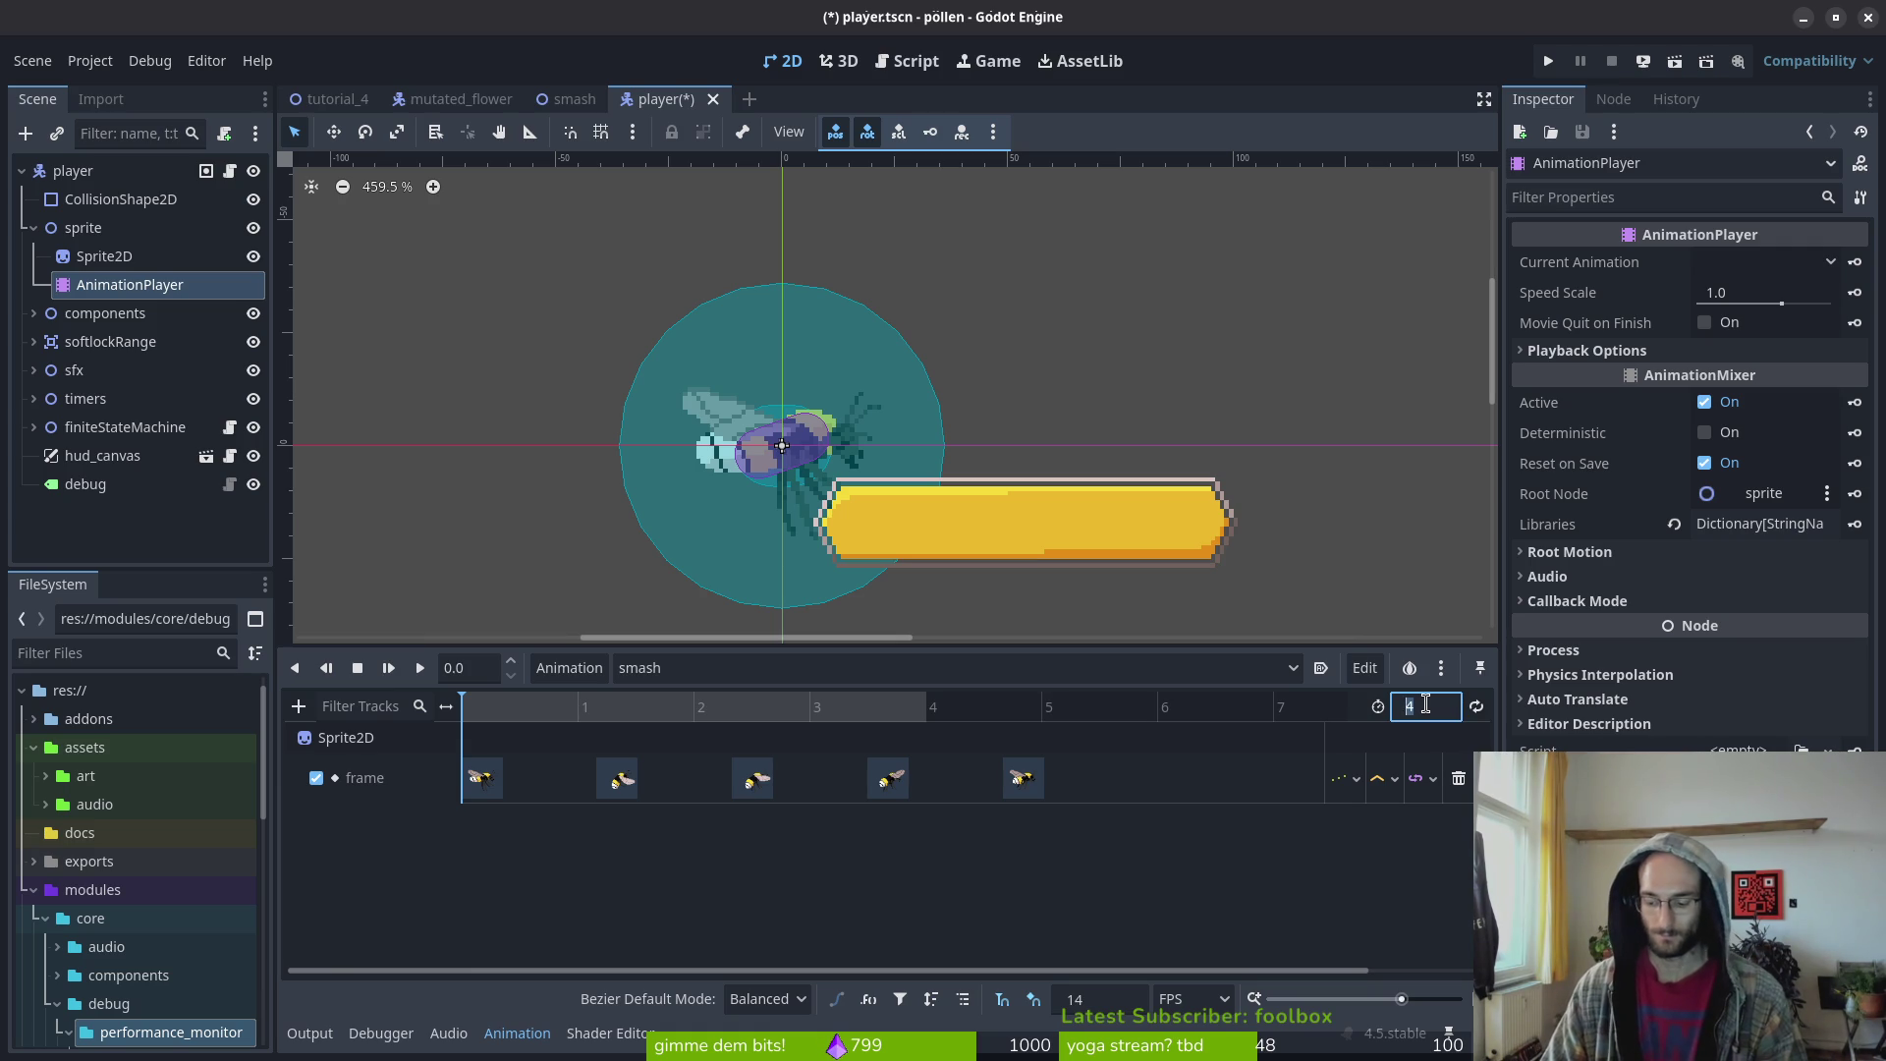
{"action": "type", "text": "6"}
{"action": "key", "text": "Return"}
{"action": "key", "text": "ctrl+s"}
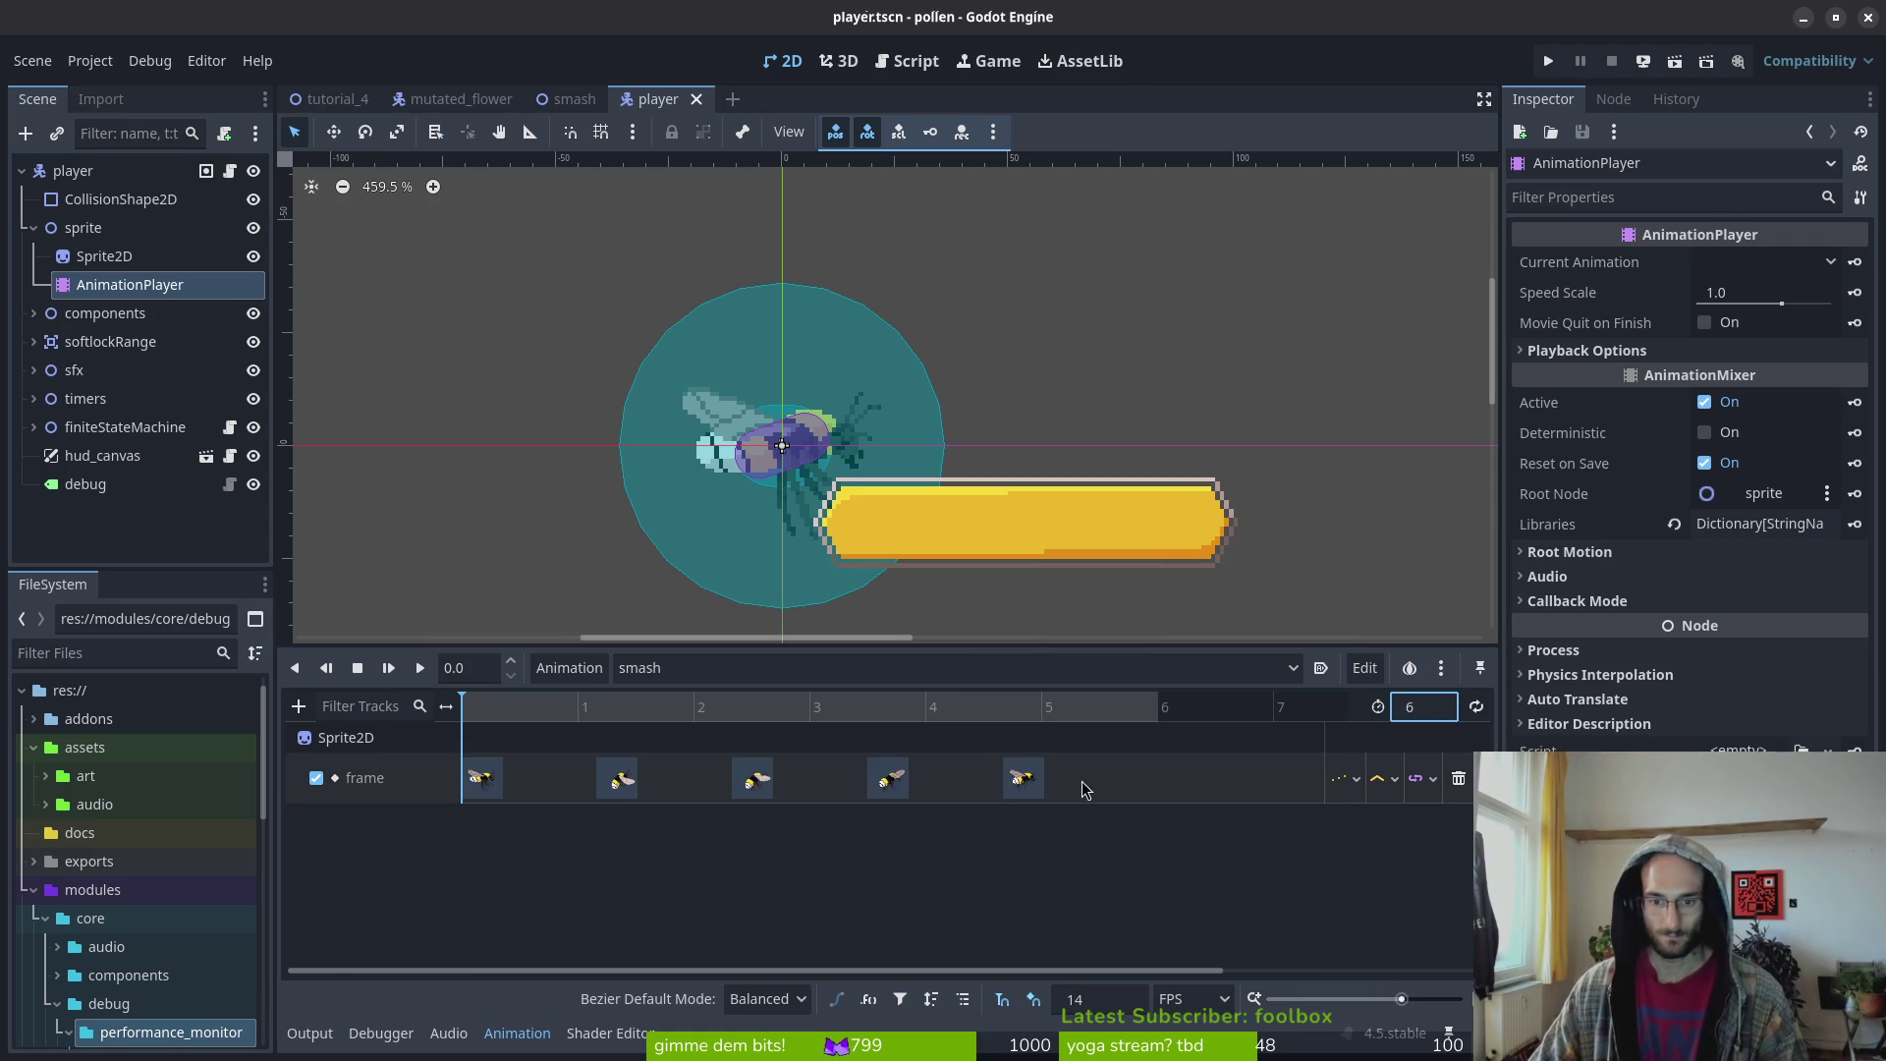
Shift the sprite frame keys one step later, the first to time 1
{"action": "left_click_drag", "start_coordinate": [1046, 783], "coordinate": [1080, 783]}
{"action": "left_click_drag", "start_coordinate": [884, 783], "coordinate": [938, 783]}
{"action": "left_click_drag", "start_coordinate": [744, 783], "coordinate": [818, 789]}
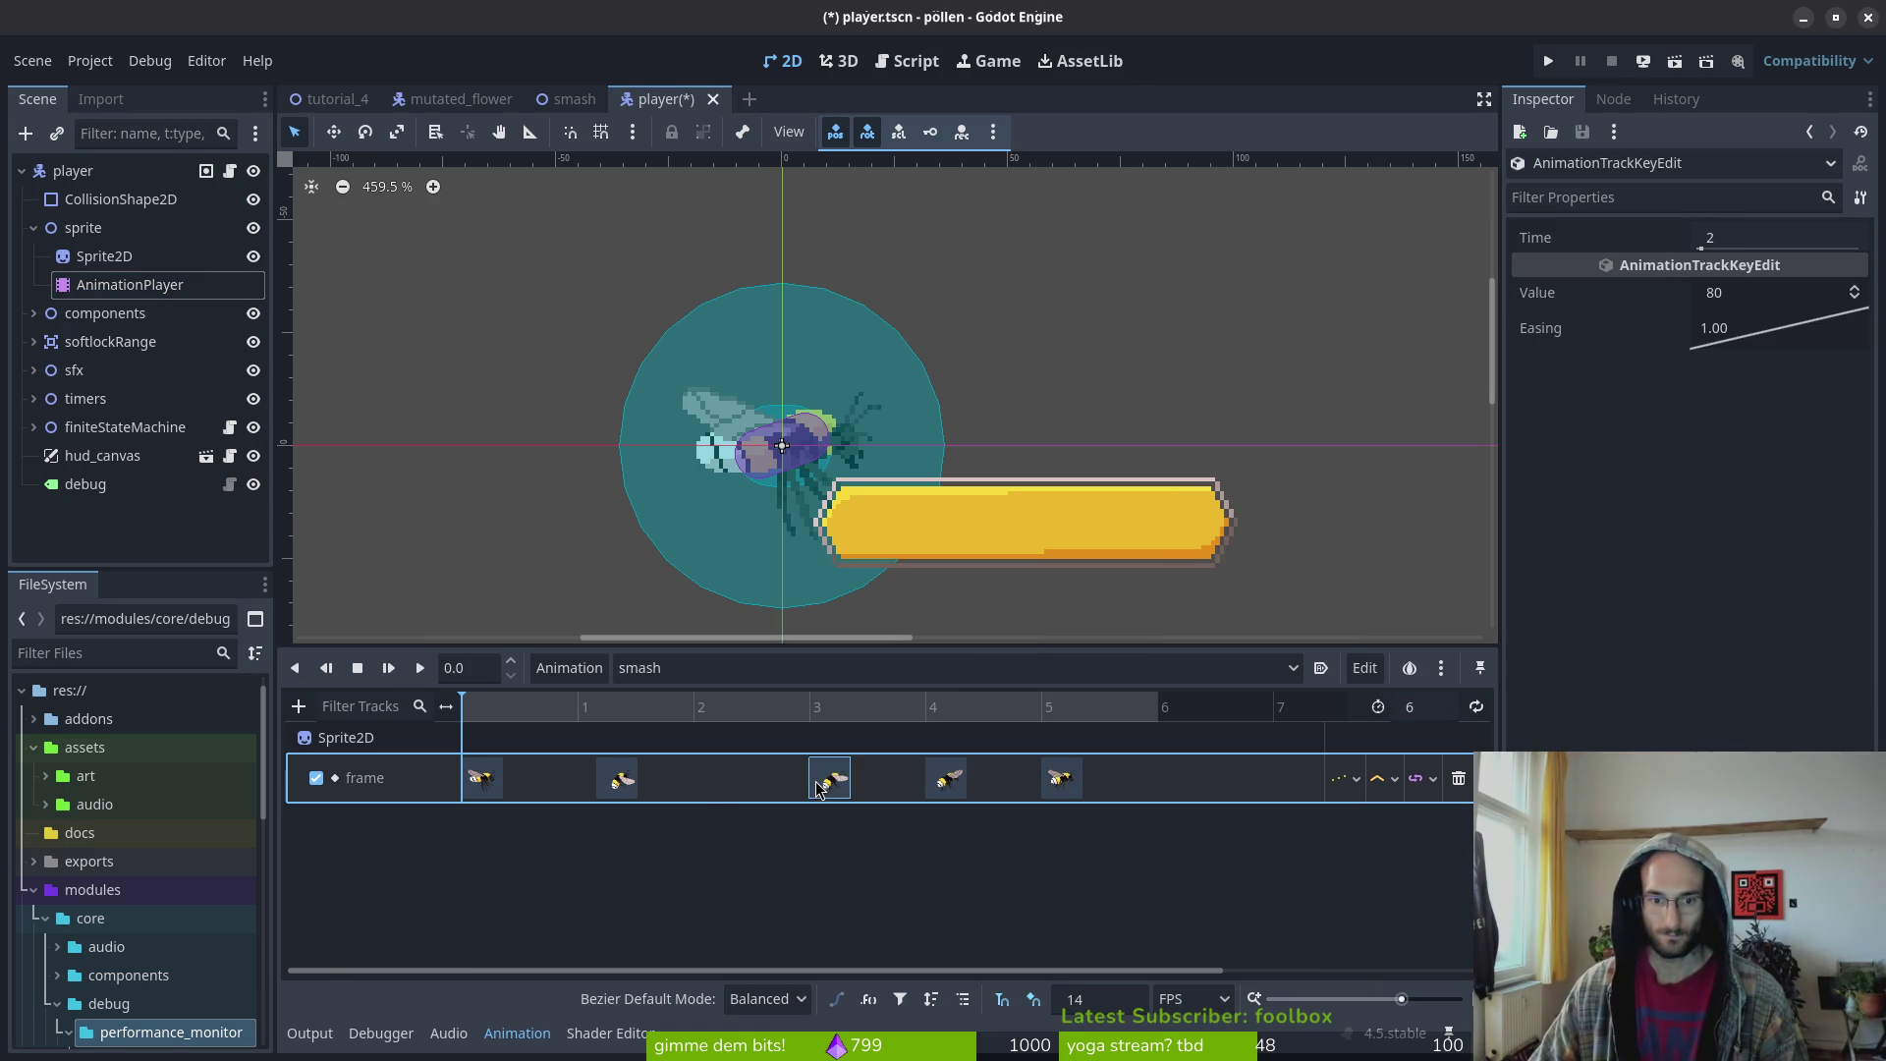
{"action": "left_click_drag", "start_coordinate": [607, 781], "coordinate": [714, 781]}
{"action": "left_click_drag", "start_coordinate": [488, 781], "coordinate": [597, 781]}
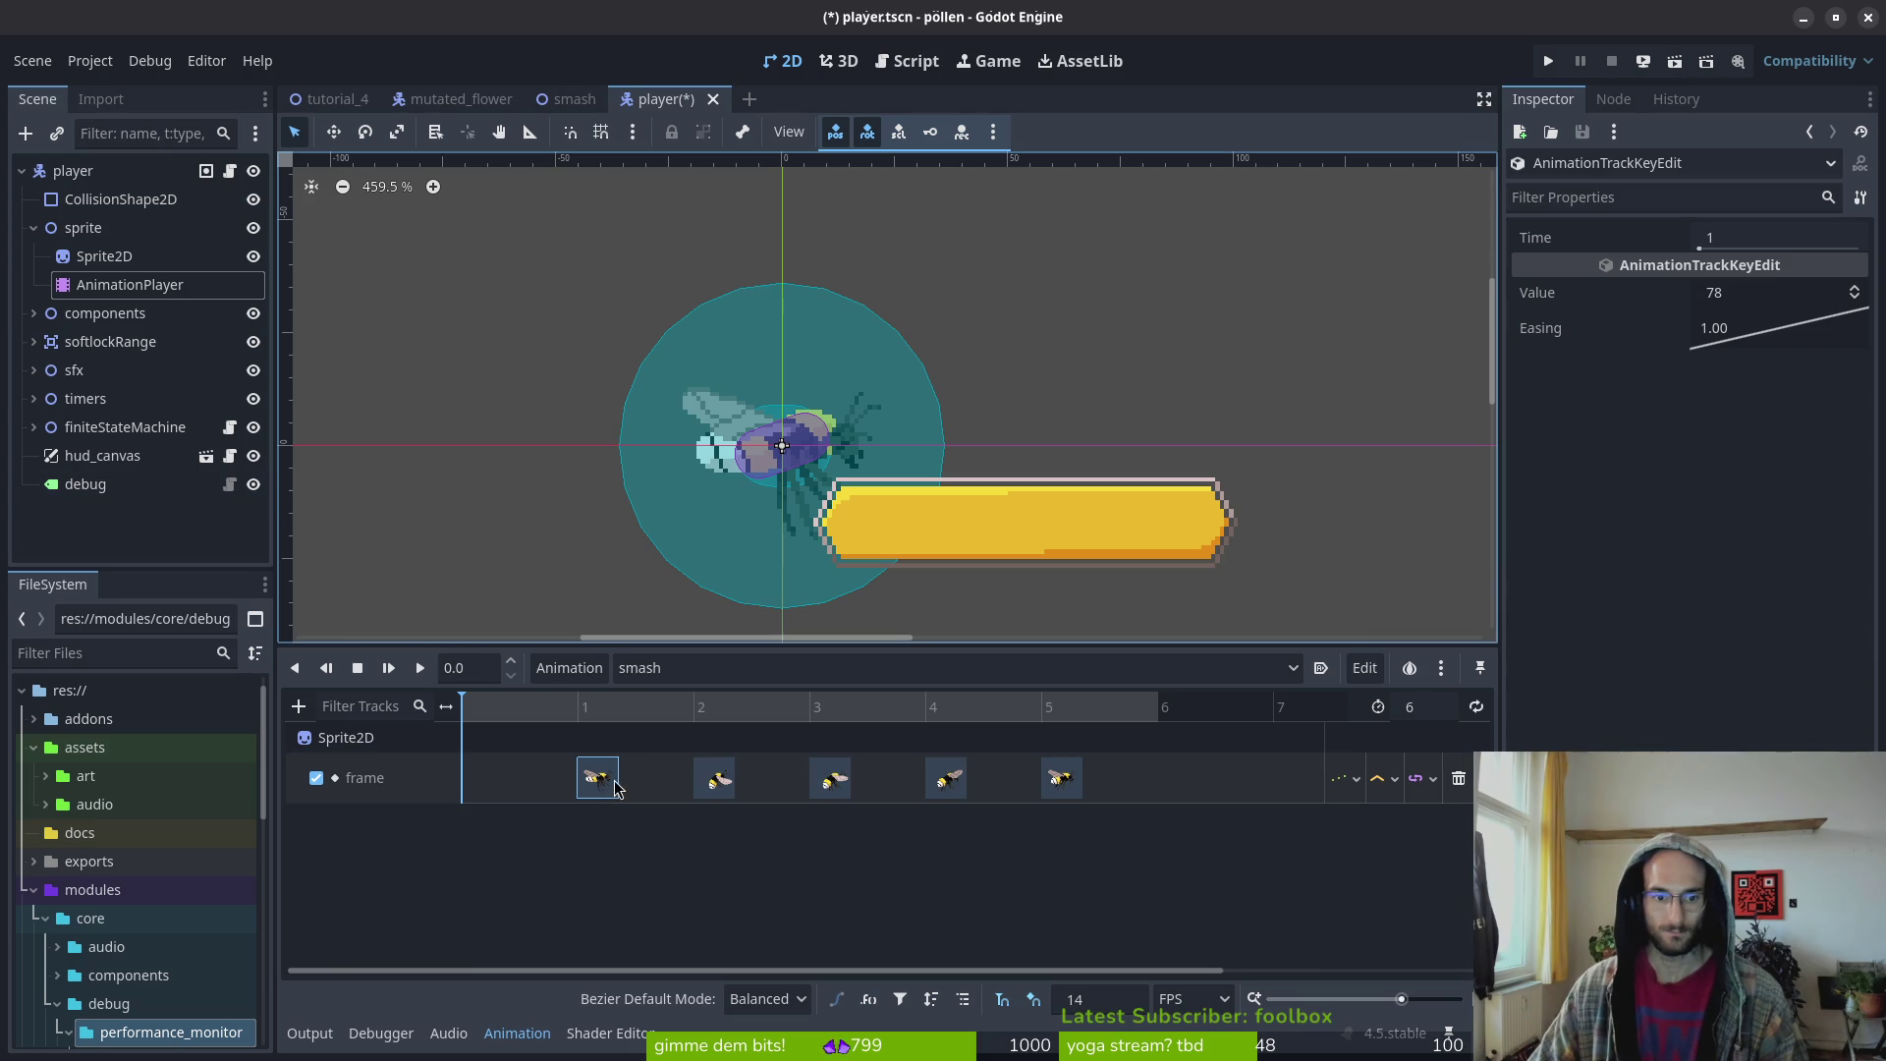
Key the Sprite2D Frame 78 at the start of the smash animation
{"action": "left_click", "coordinate": [104, 255]}
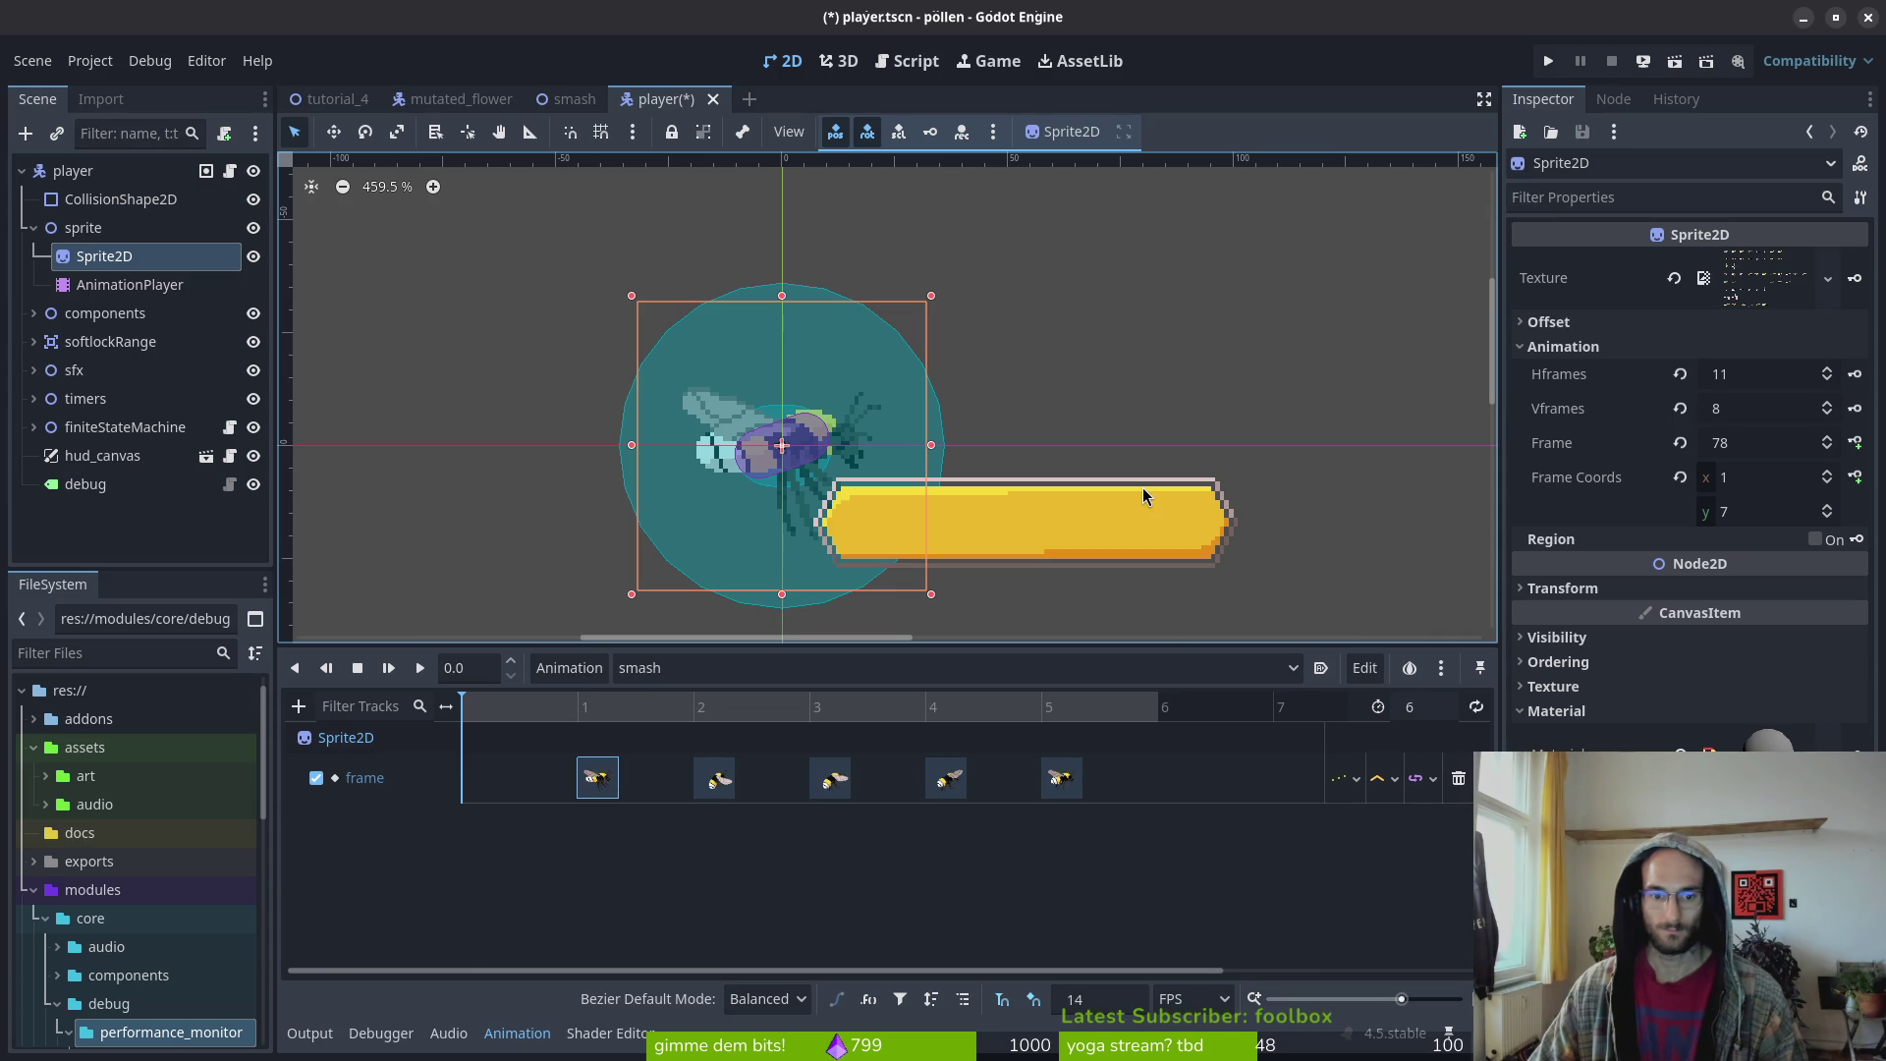
{"action": "left_click", "coordinate": [1682, 447]}
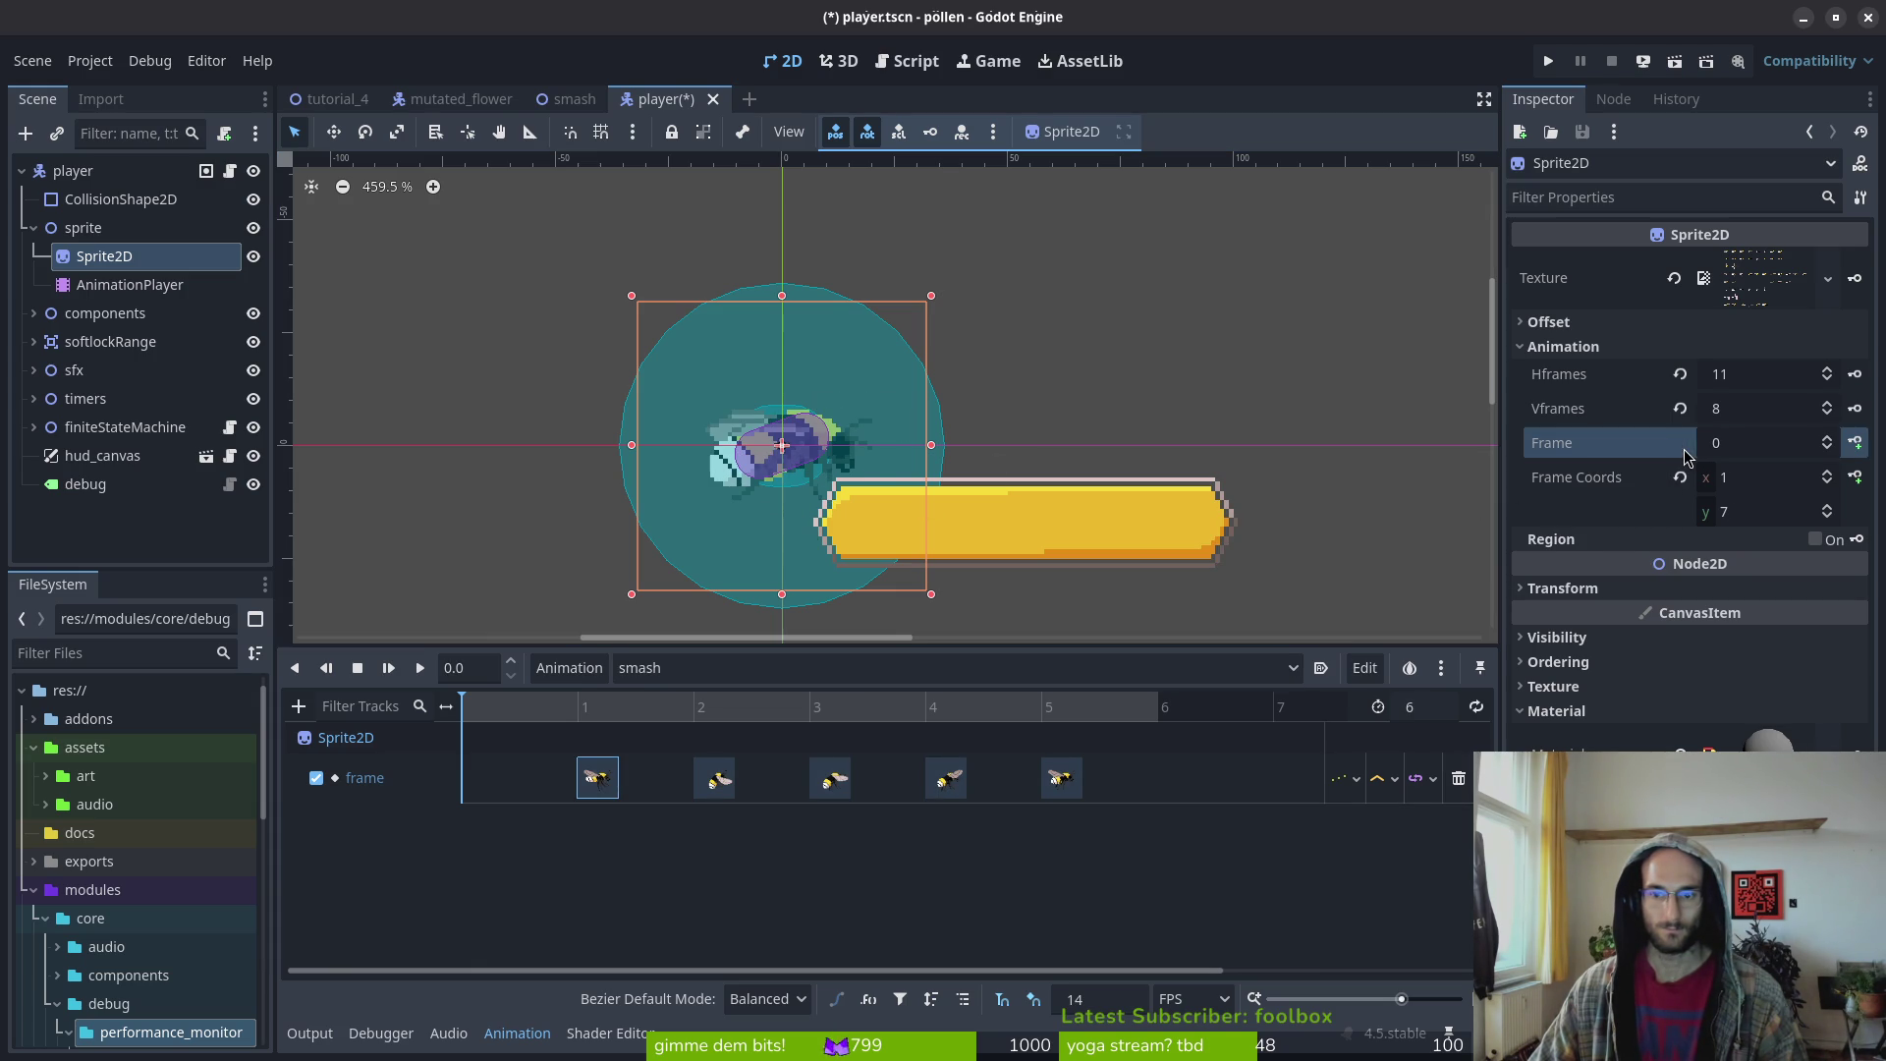
{"action": "left_click", "coordinate": [1830, 508]}
{"action": "left_click", "coordinate": [1830, 508]}
{"action": "left_click", "coordinate": [1830, 508]}
{"action": "left_click", "coordinate": [1830, 508]}
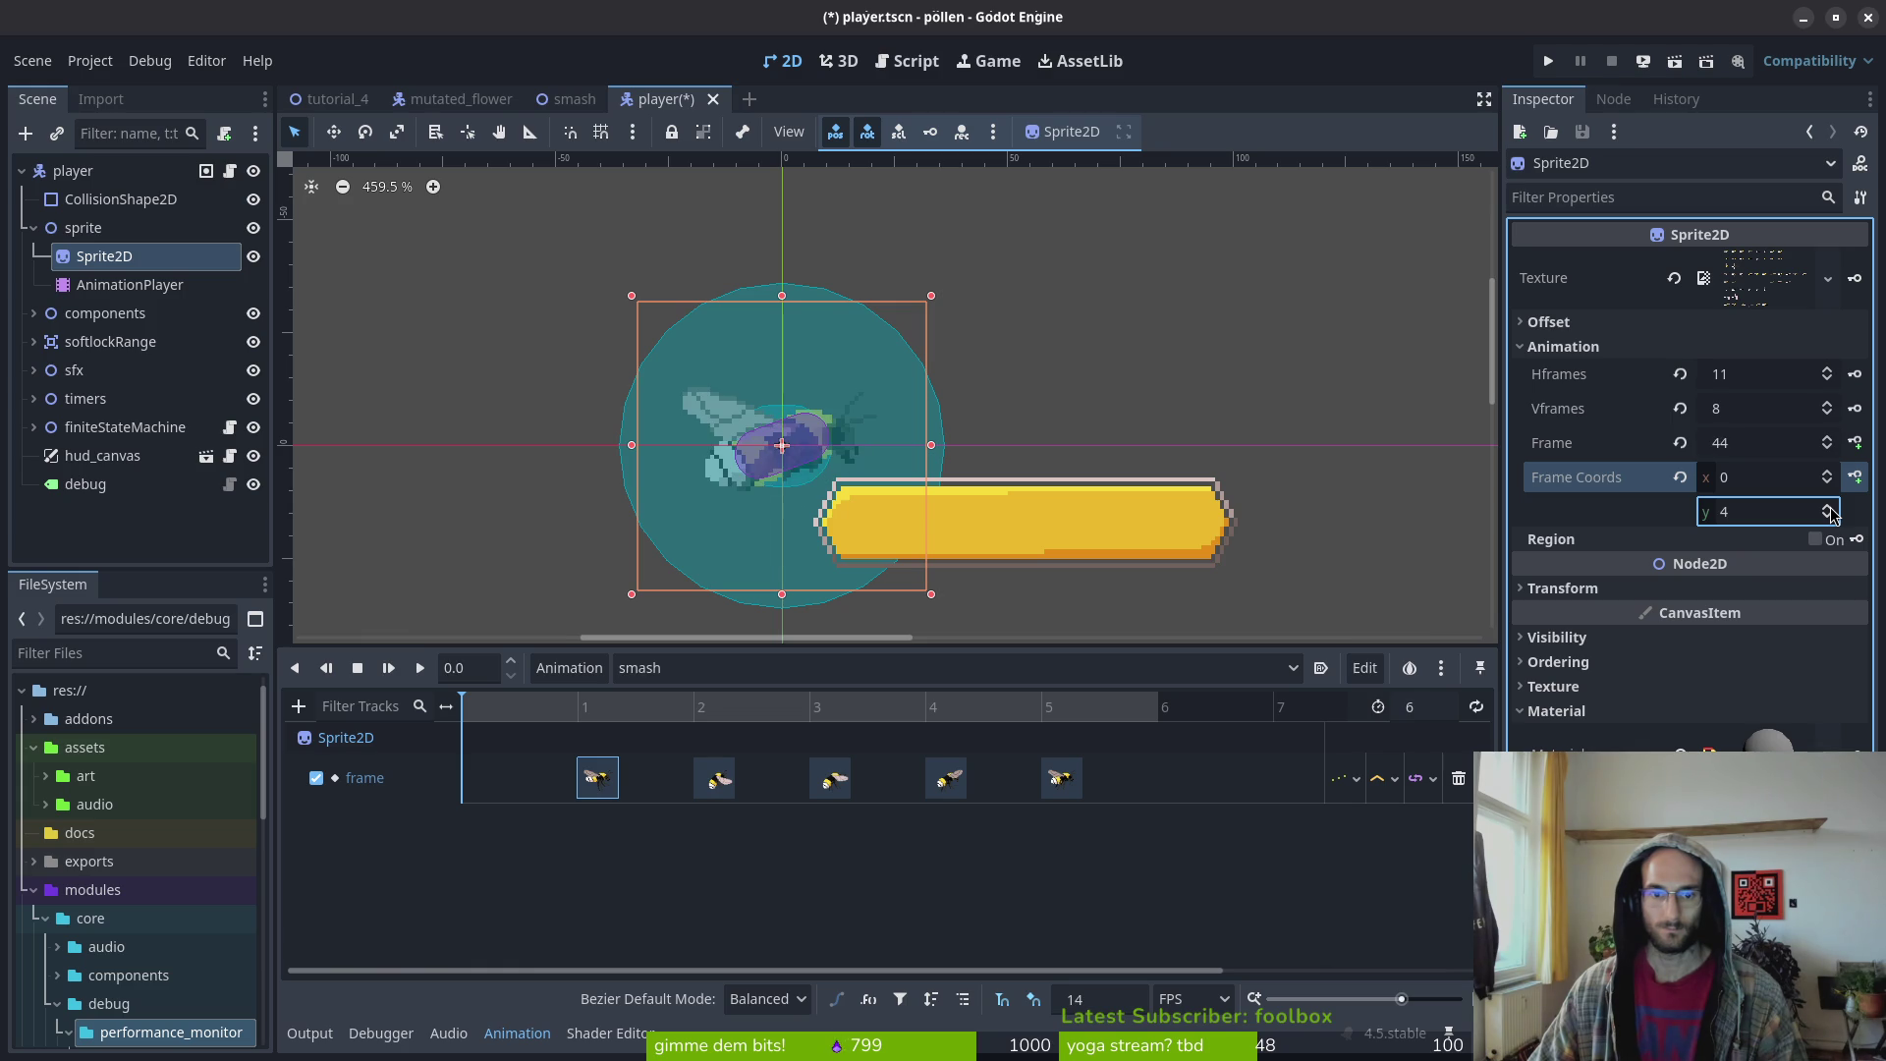
{"action": "left_click", "coordinate": [1830, 508]}
{"action": "left_click", "coordinate": [1830, 508]}
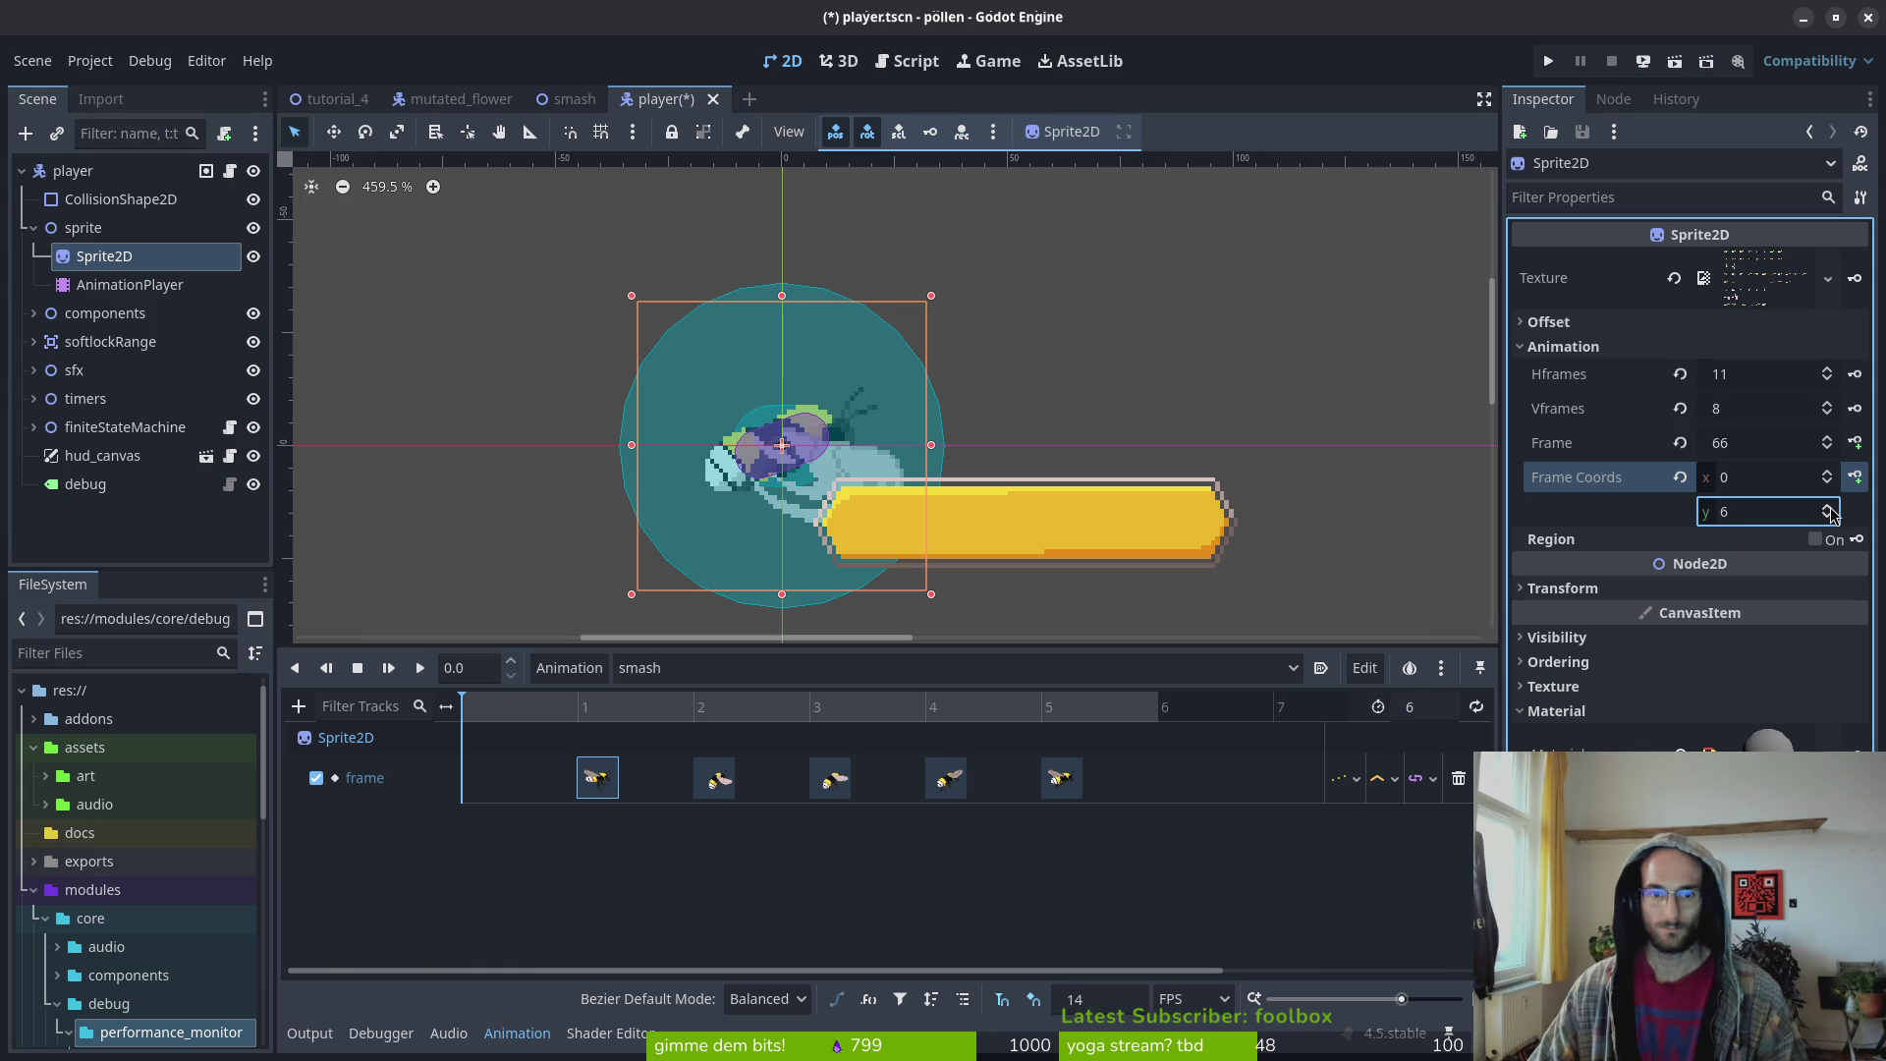
{"action": "left_click", "coordinate": [1830, 508]}
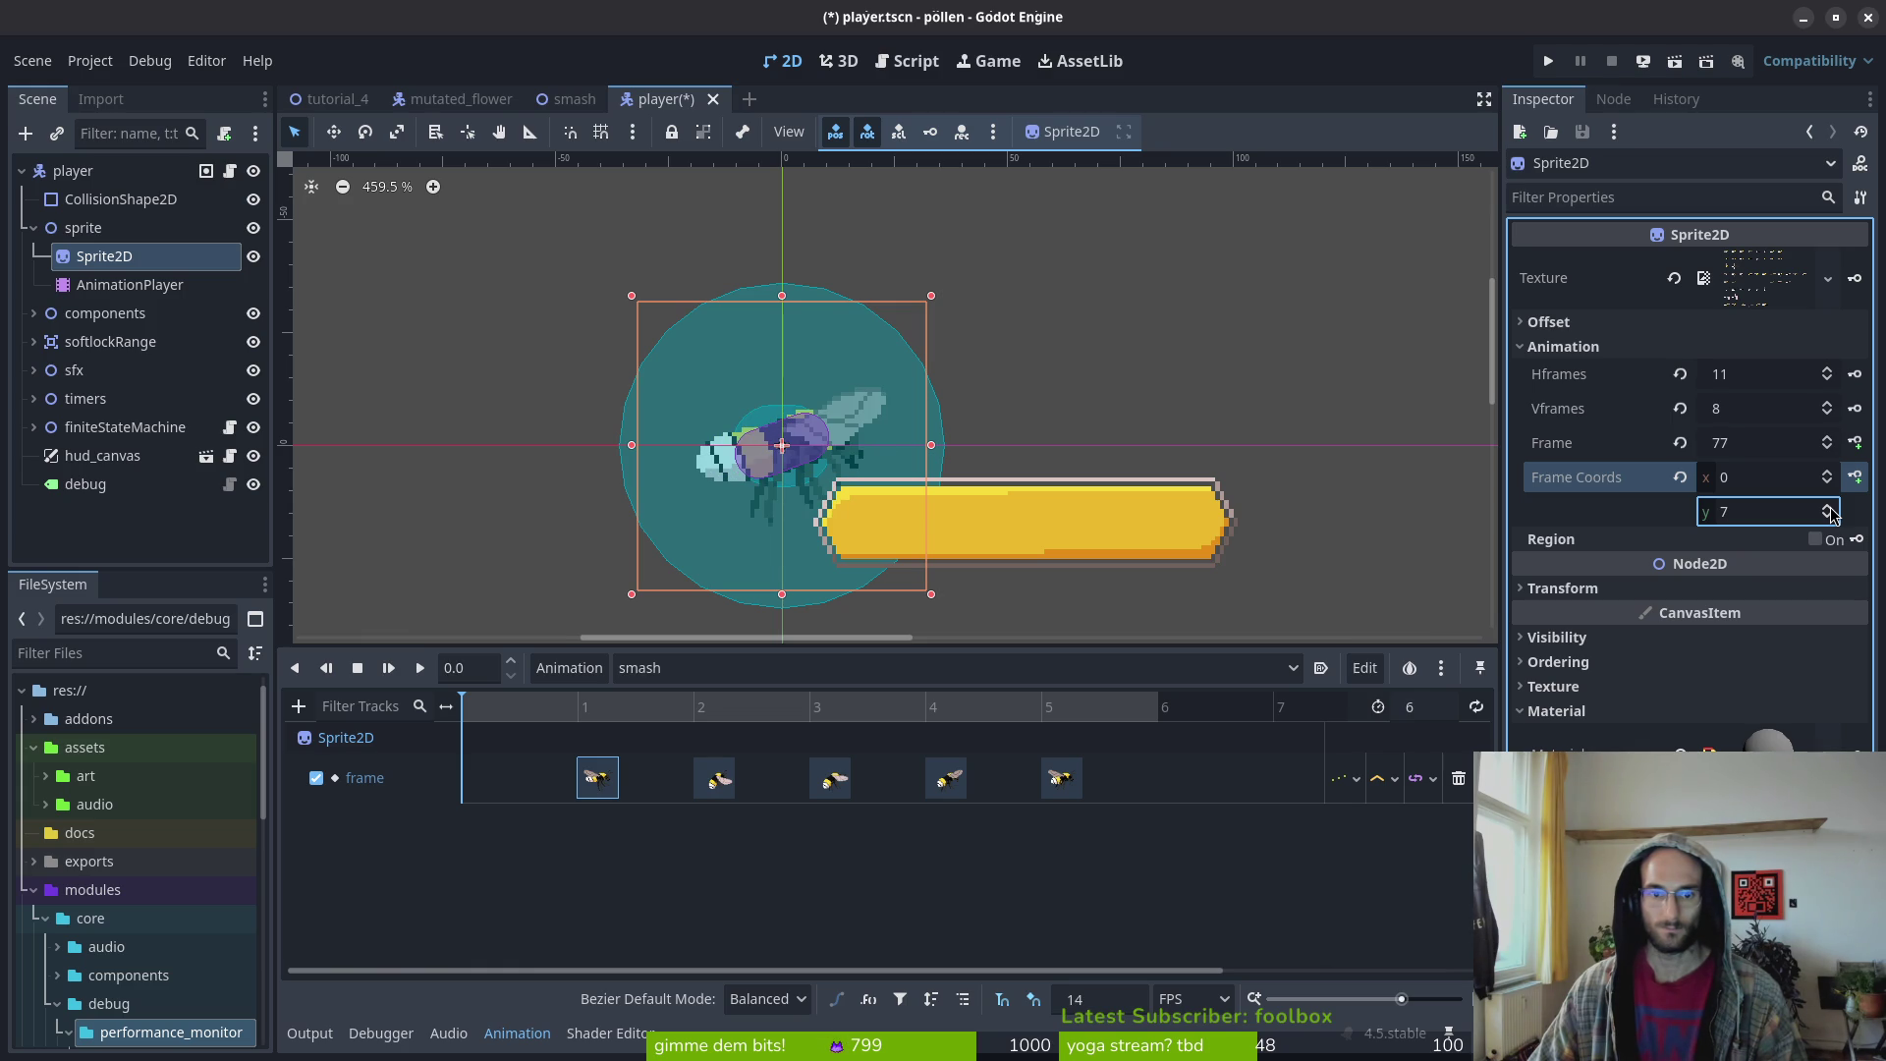
{"action": "left_click", "coordinate": [1856, 443]}
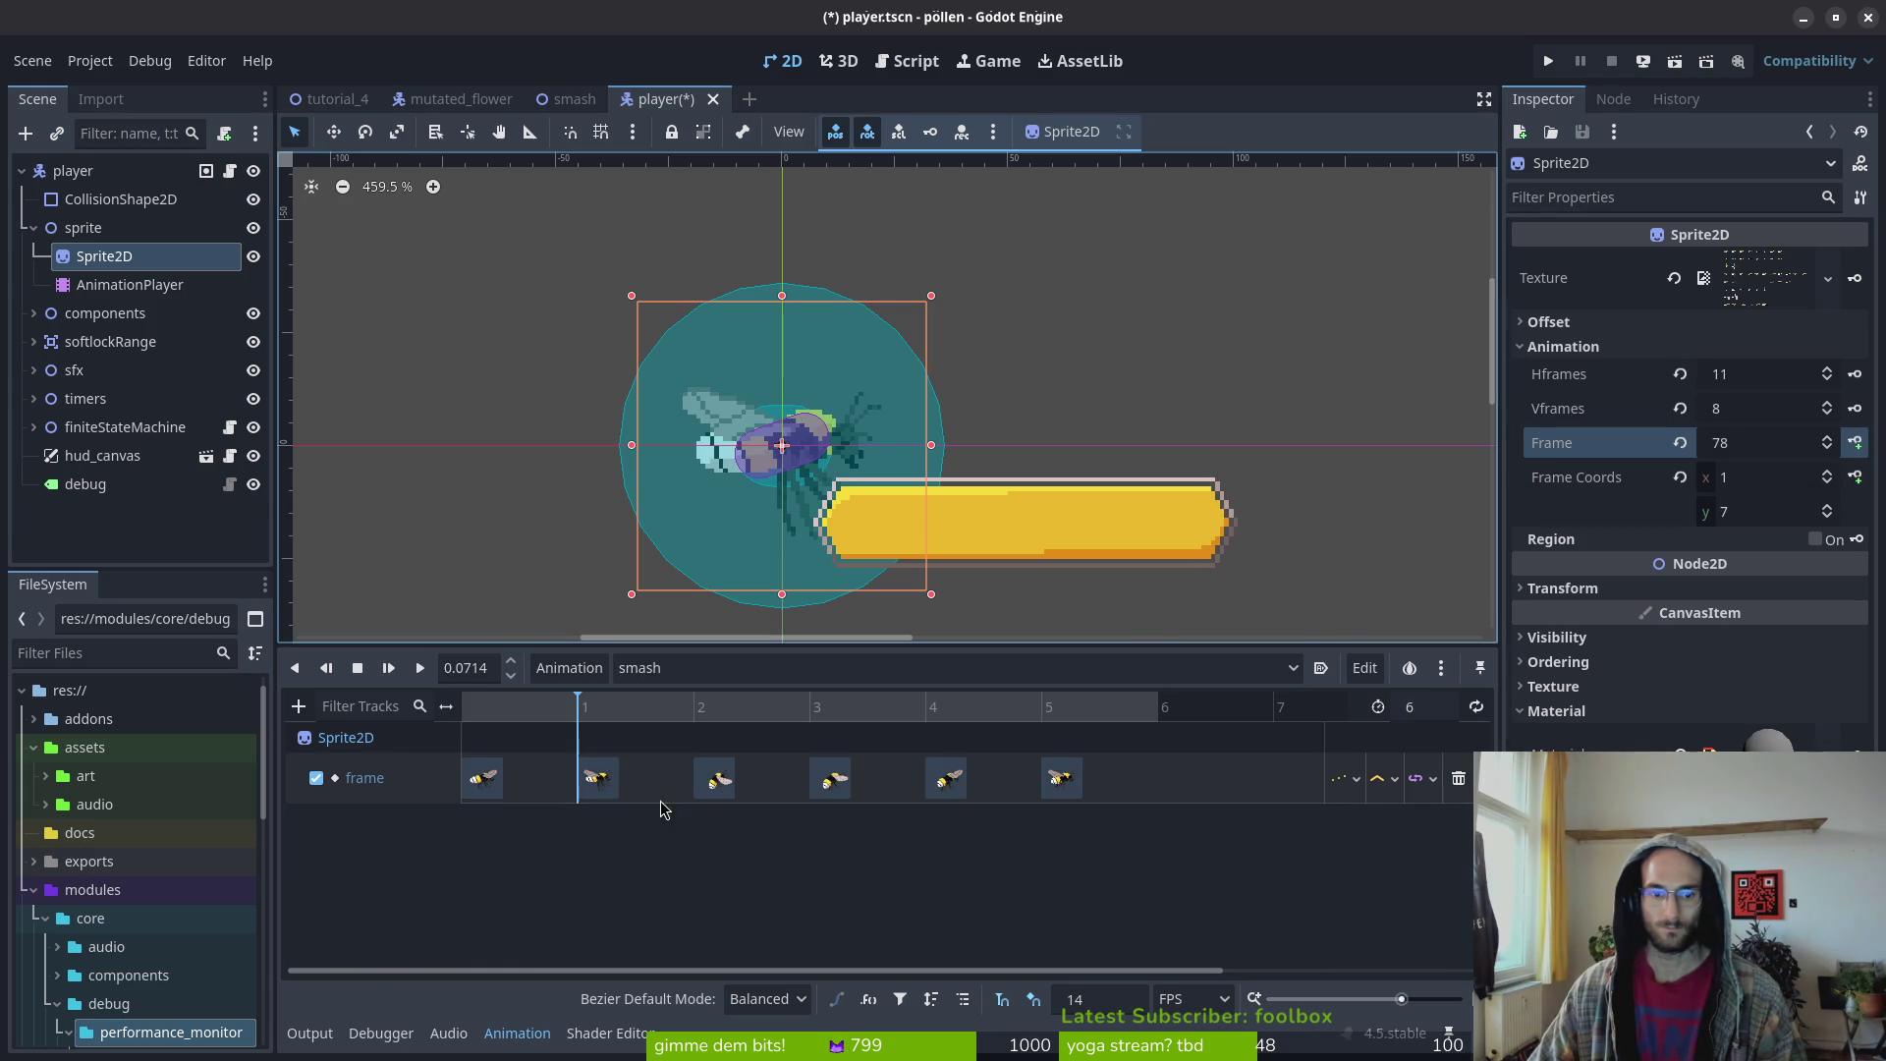
Scrub, rewind and play back the smash animation preview
{"action": "mouse_move", "coordinate": [650, 720]}
{"action": "left_mouse_down"}
{"action": "mouse_move", "coordinate": [935, 717]}
{"action": "mouse_move", "coordinate": [371, 711]}
{"action": "left_mouse_up"}
{"action": "left_click", "coordinate": [389, 674]}
{"action": "left_click", "coordinate": [420, 672]}
{"action": "left_click", "coordinate": [419, 674]}
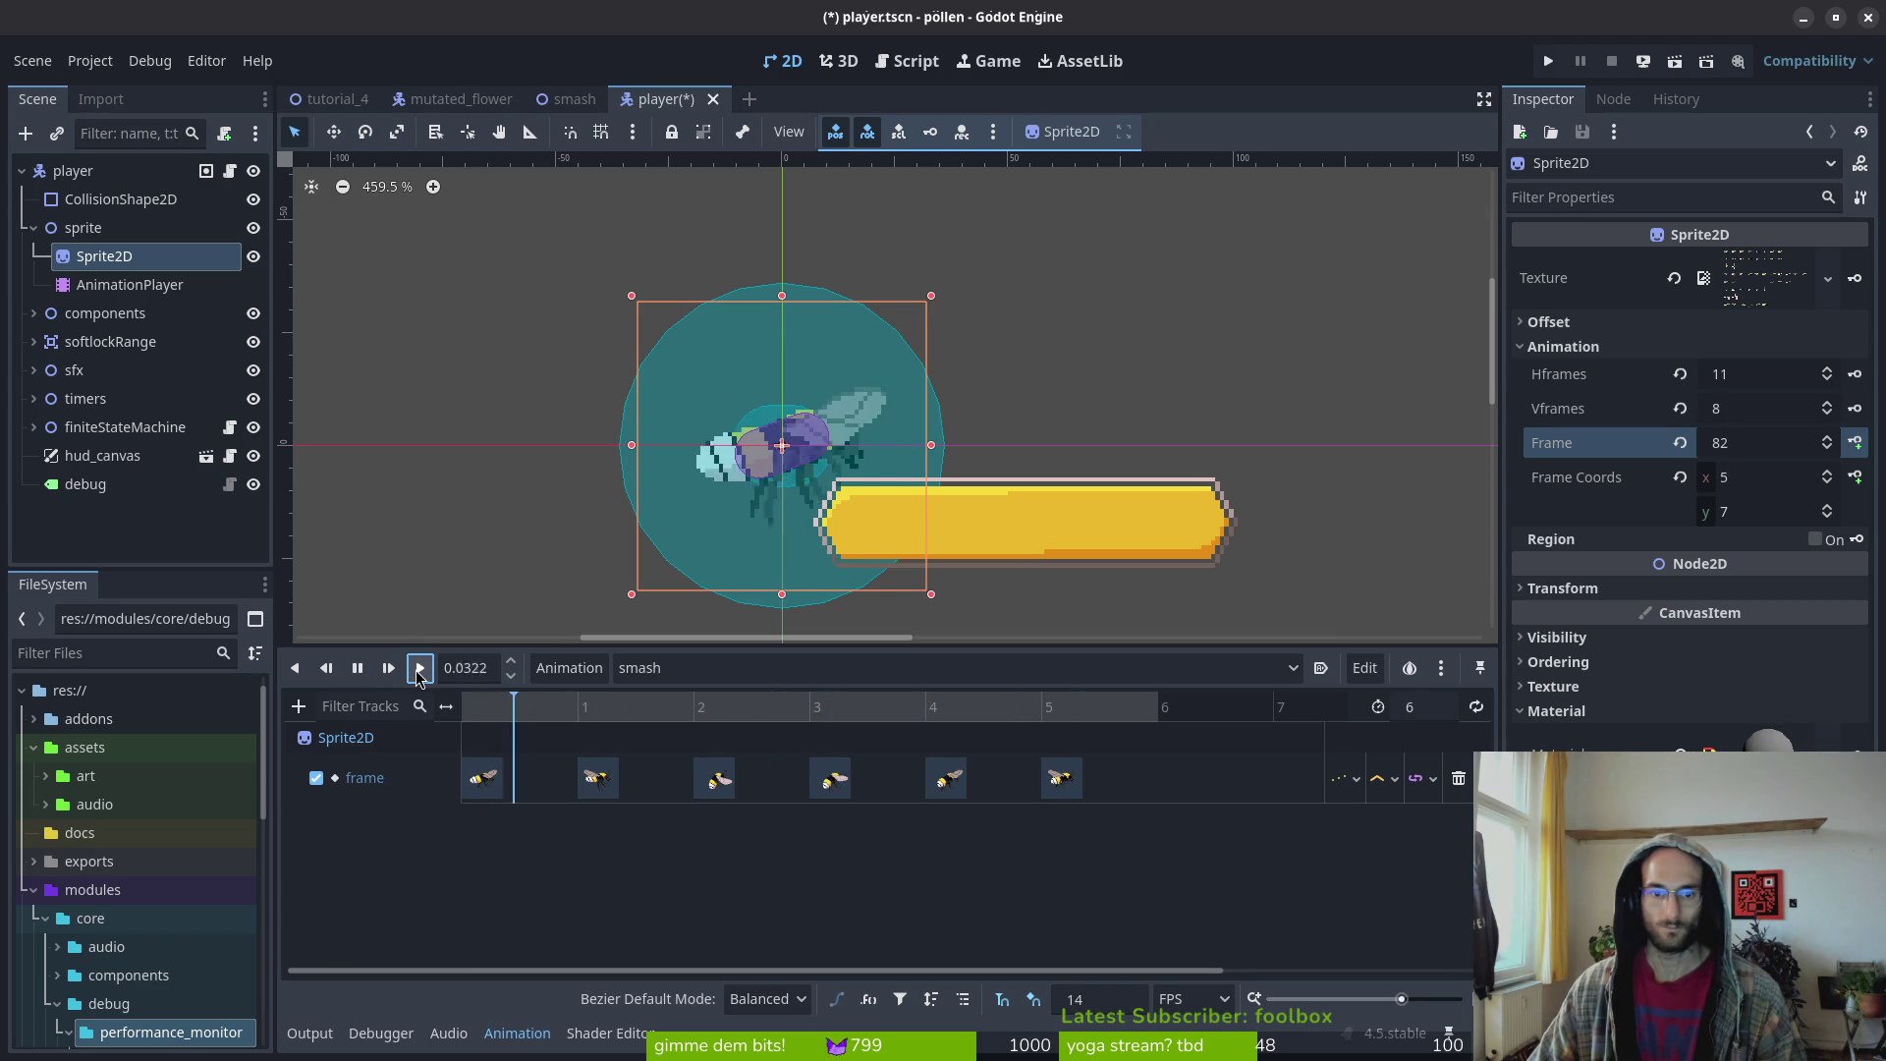
Run the game, pass the title, and smash into the middle level hexagon
{"action": "left_click", "coordinate": [1548, 61]}
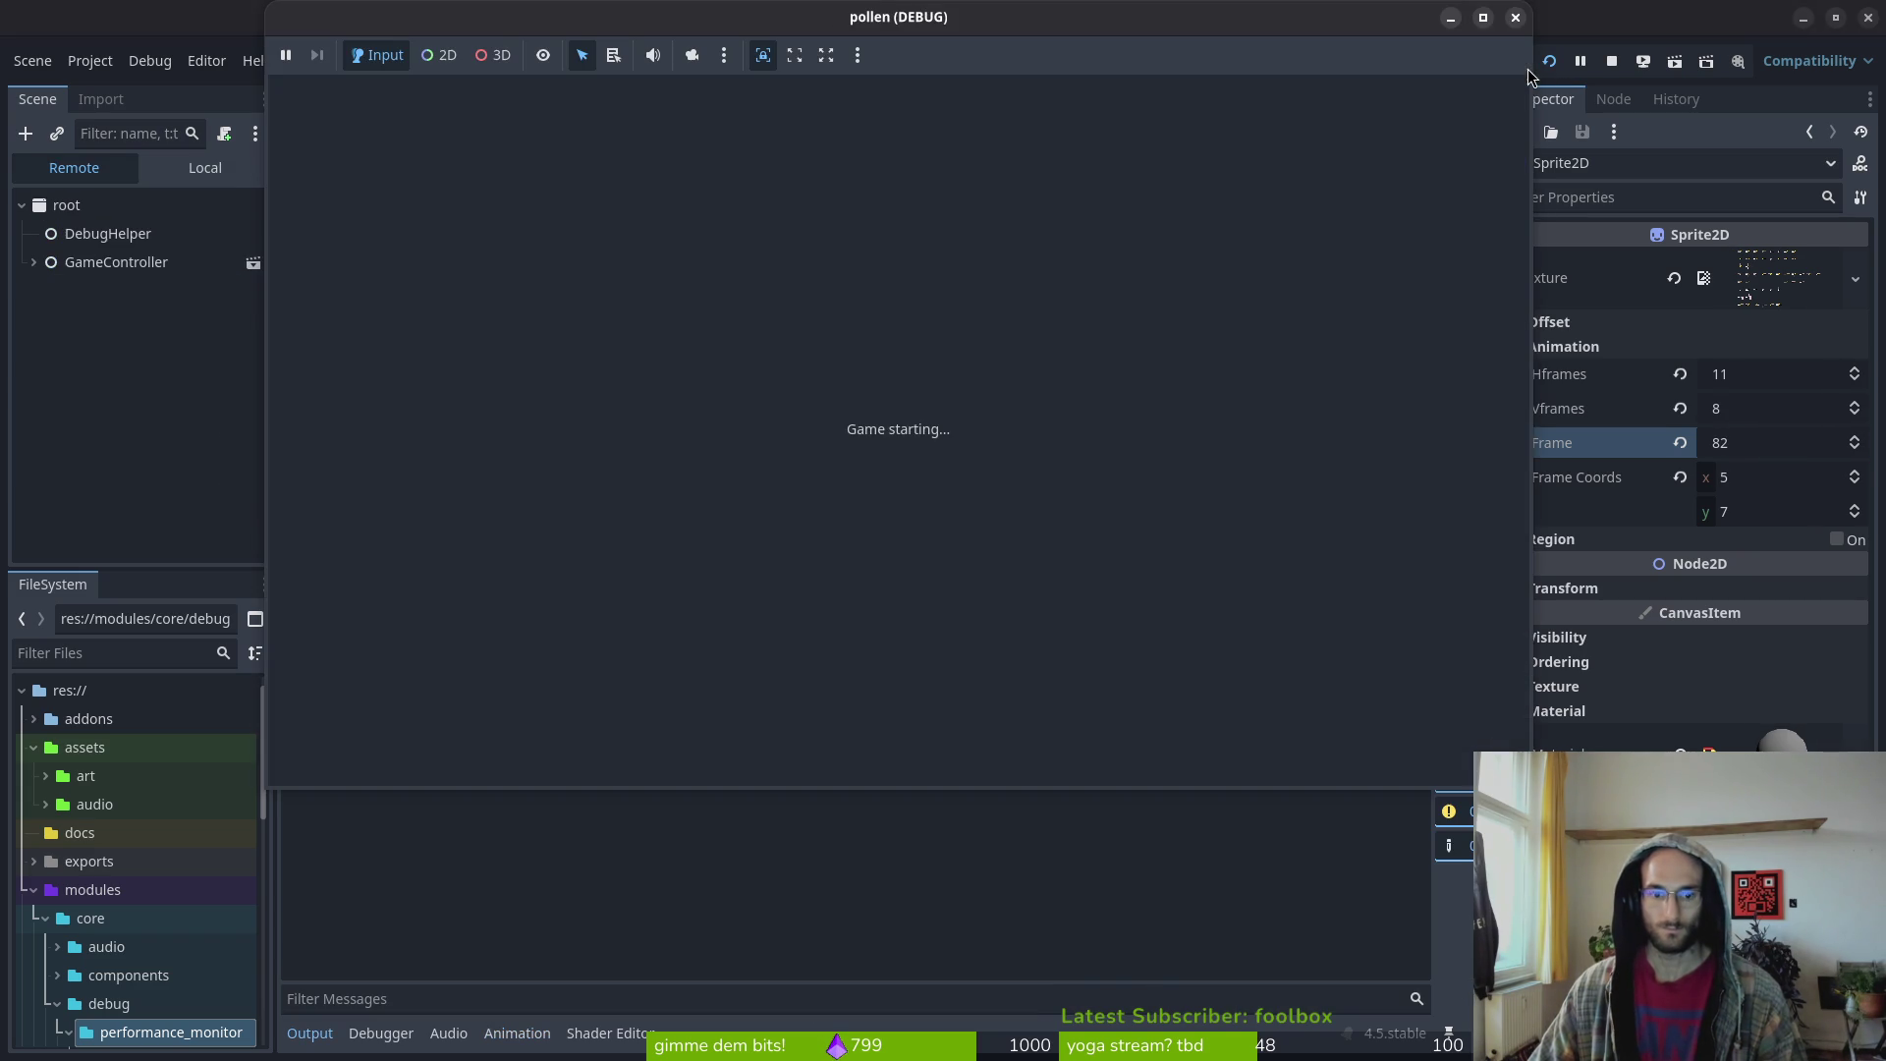
{"action": "key", "text": "Return"}
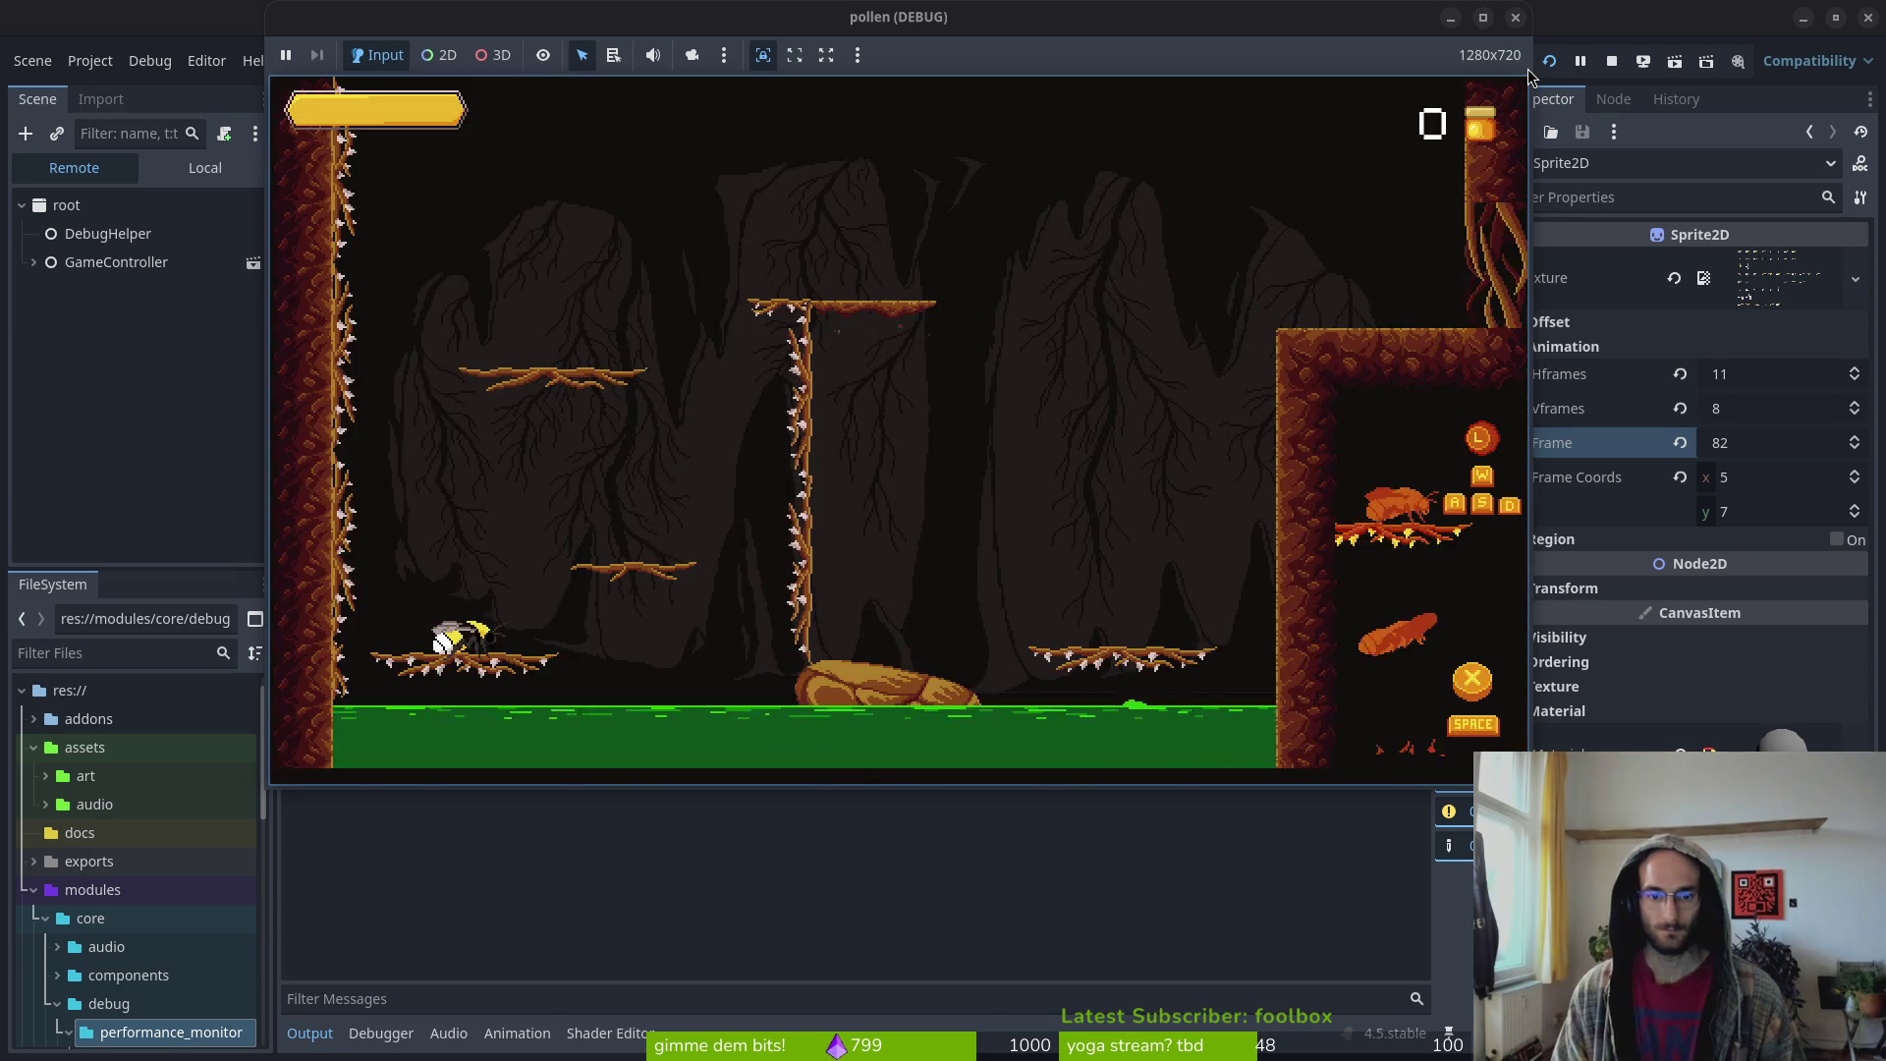
{"action": "key", "text": "space"}
{"action": "key", "text": "Left"}
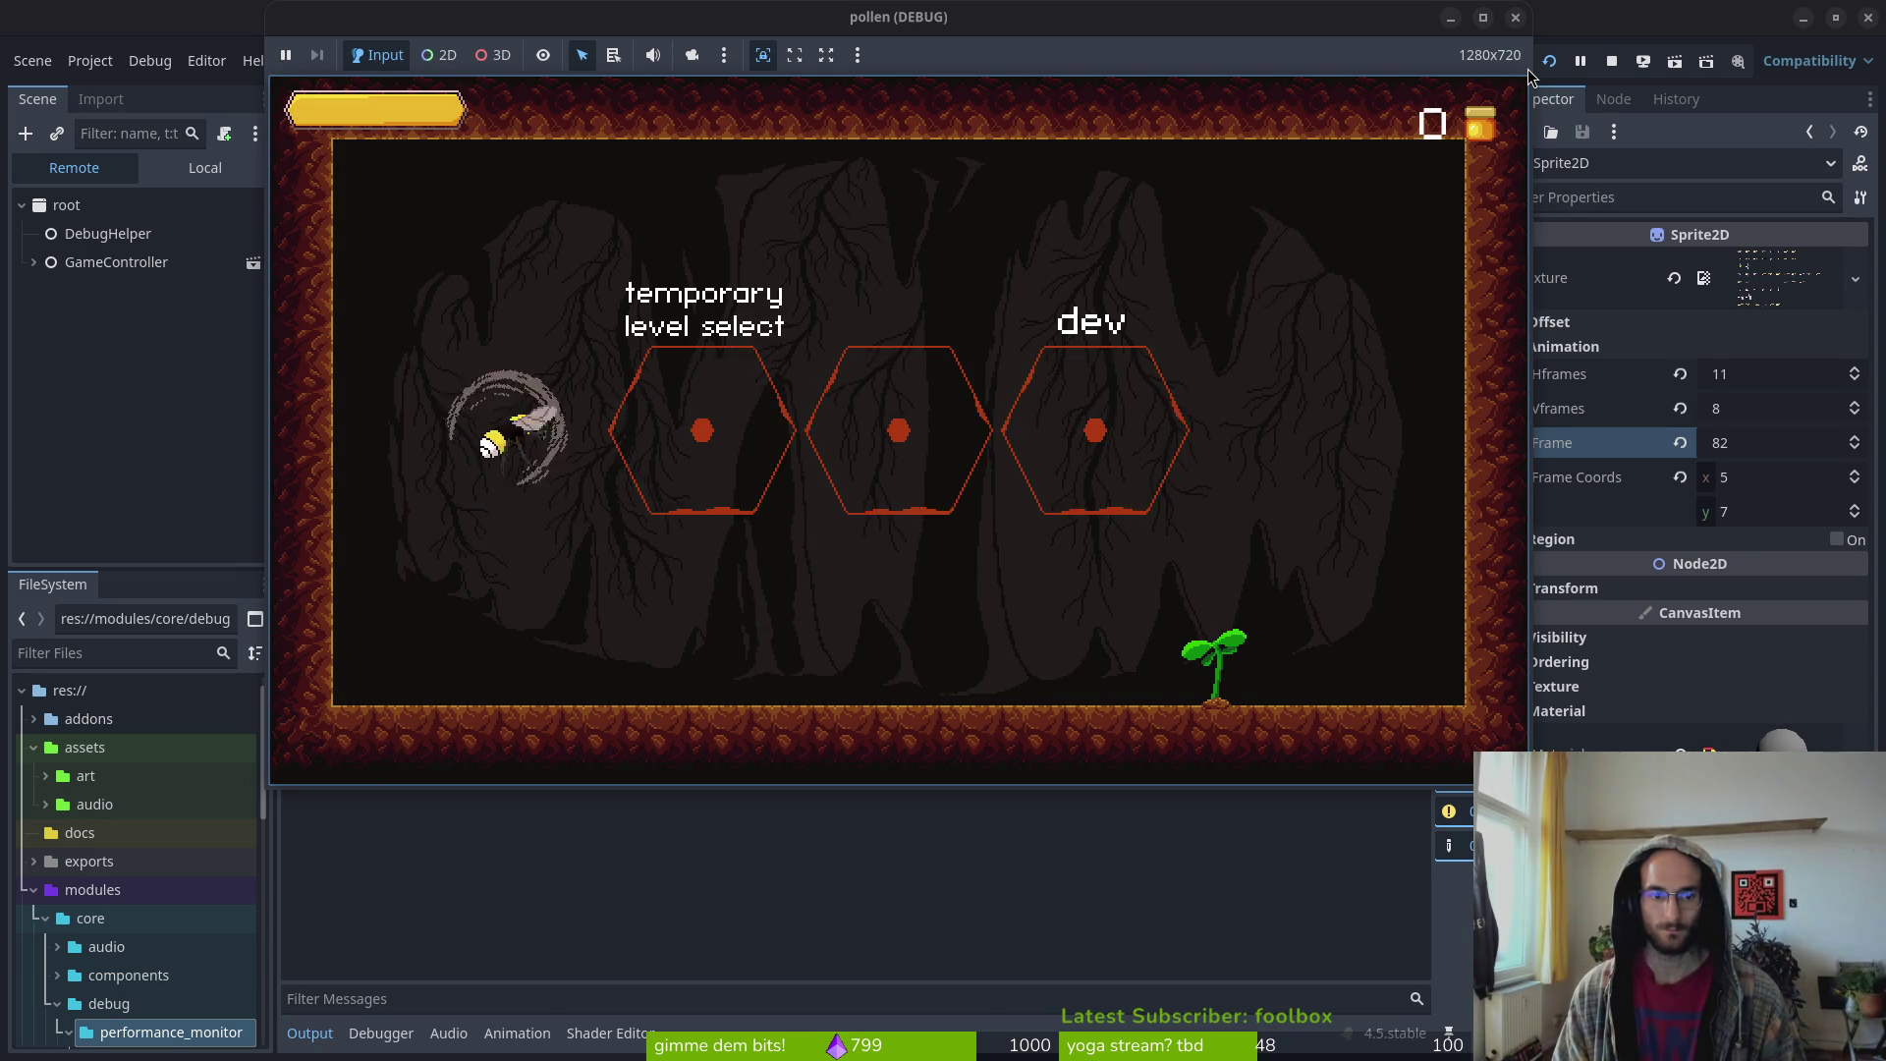
{"action": "key", "text": "space"}
{"action": "key", "text": "space"}
{"action": "key", "text": "Right"}
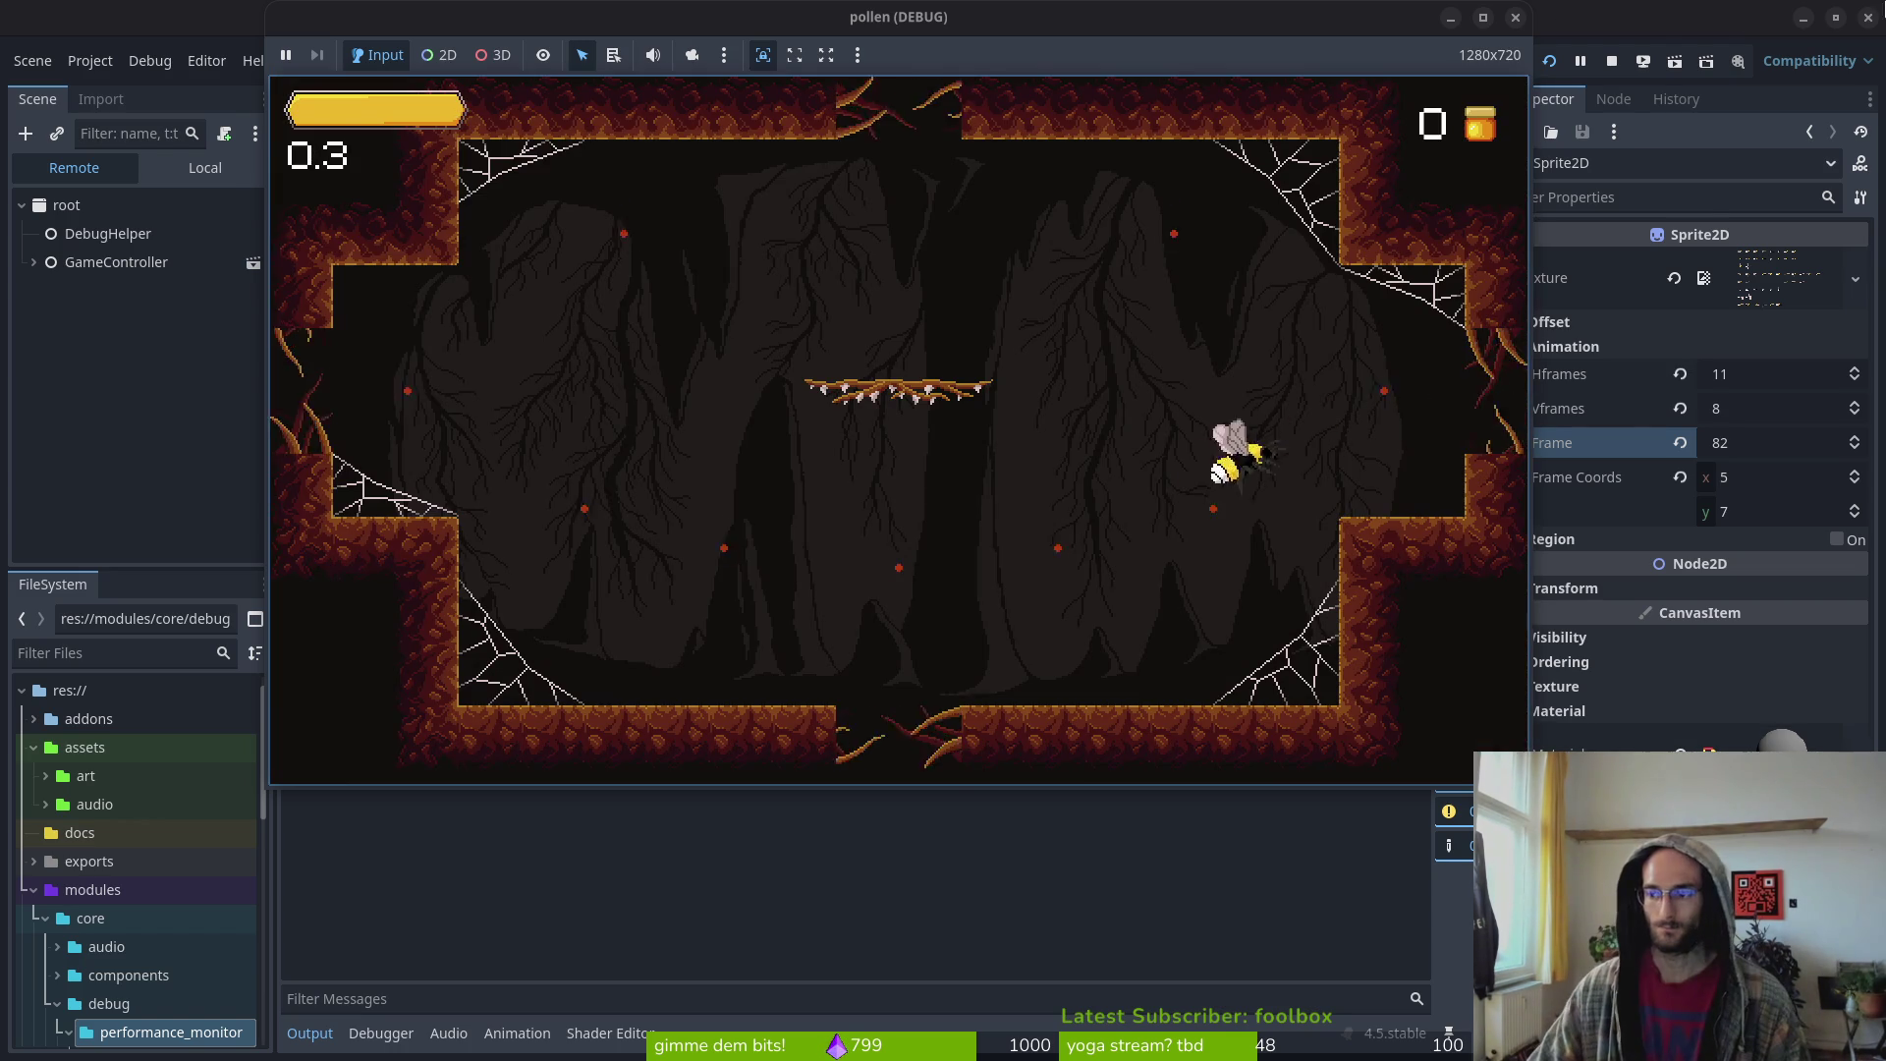
Dash and smash the bee into bugs around the level, then stop the game
{"action": "key", "text": "space"}
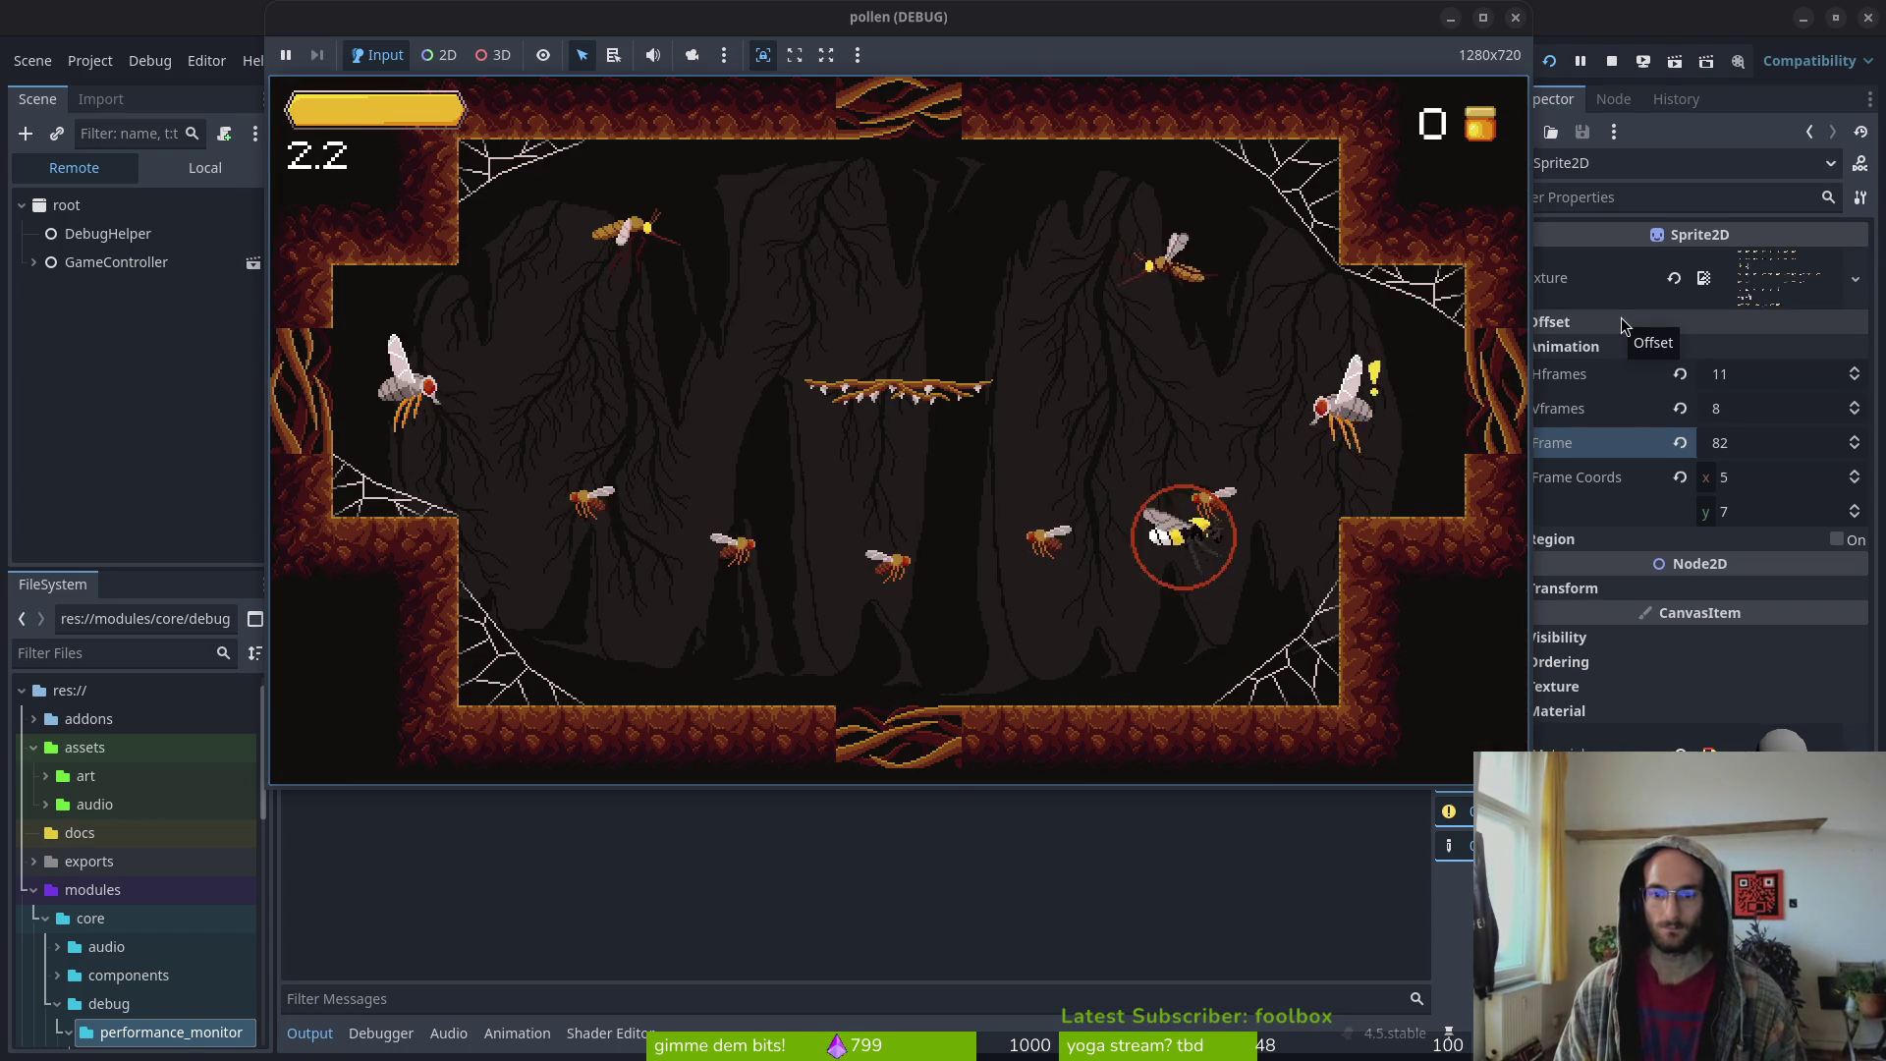
{"action": "key", "text": "space"}
{"action": "key", "text": "space"}
{"action": "key", "text": "space"}
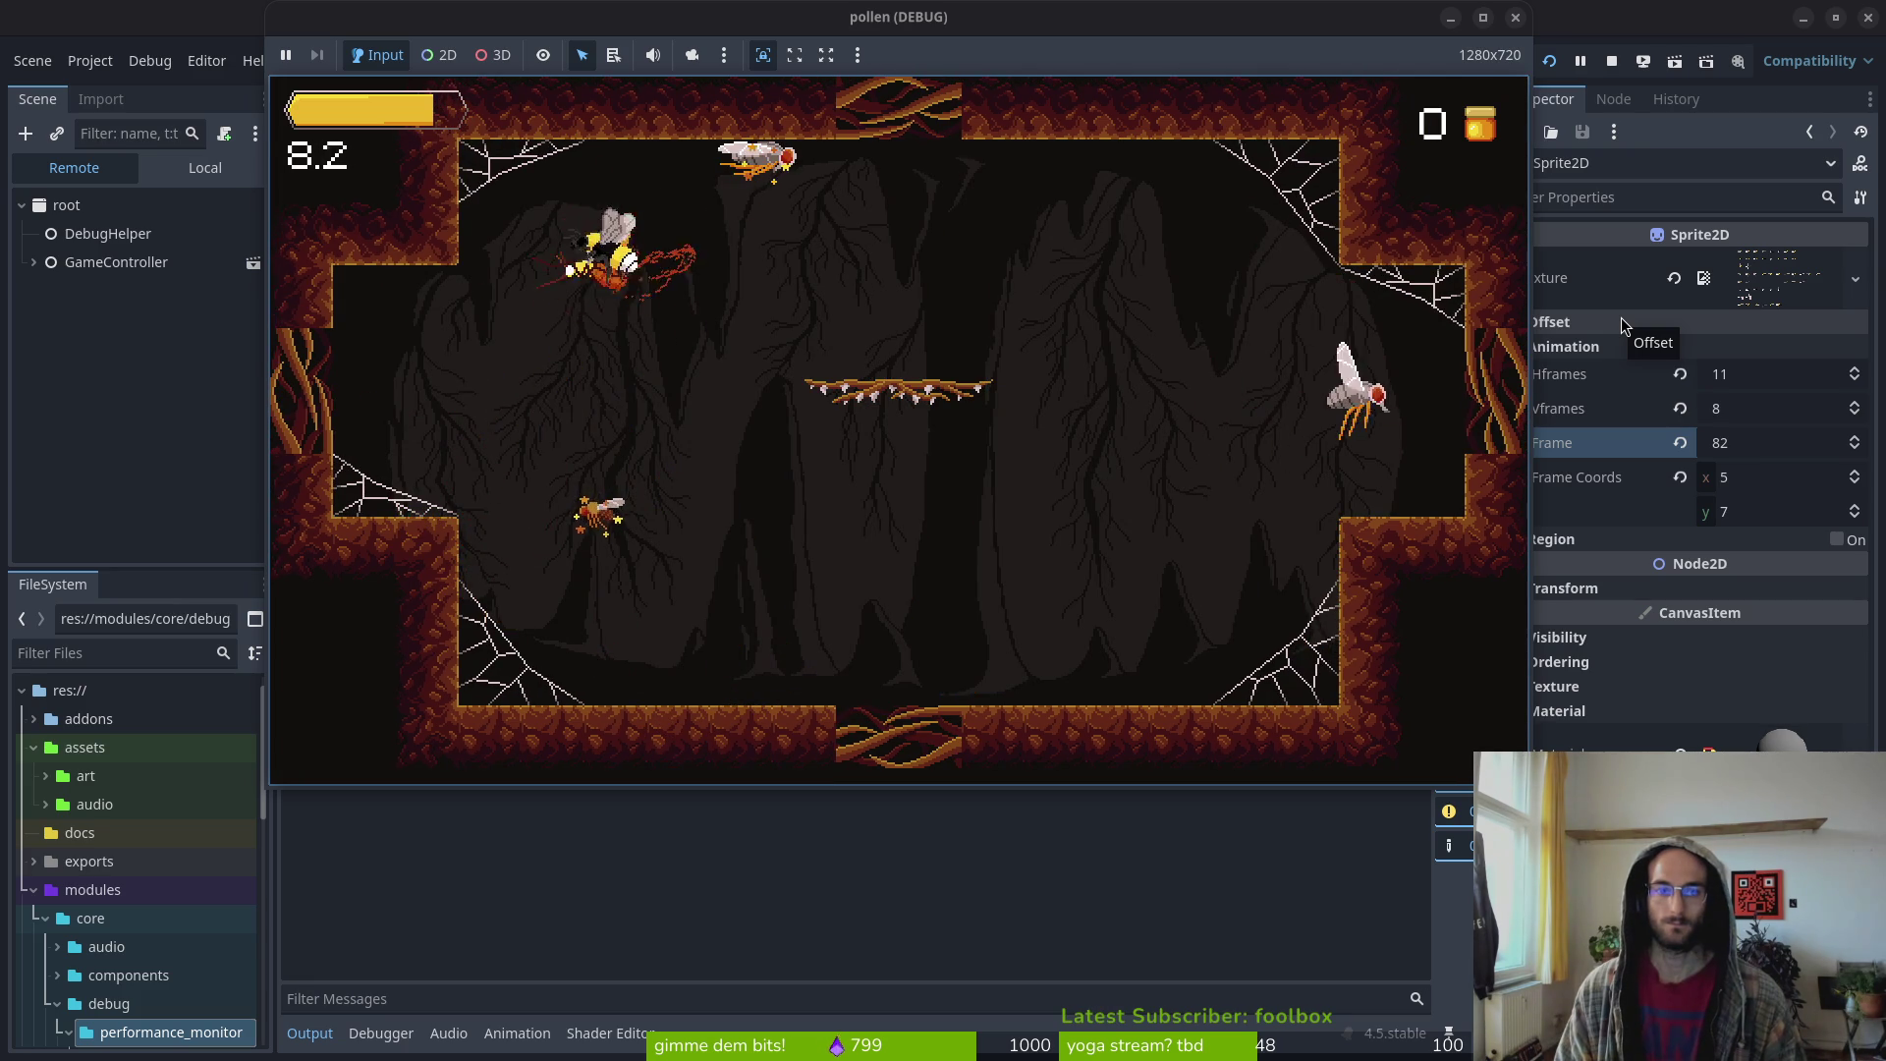
{"action": "key", "text": "space"}
{"action": "key", "text": "space"}
{"action": "key", "text": "space"}
{"action": "key", "text": "space"}
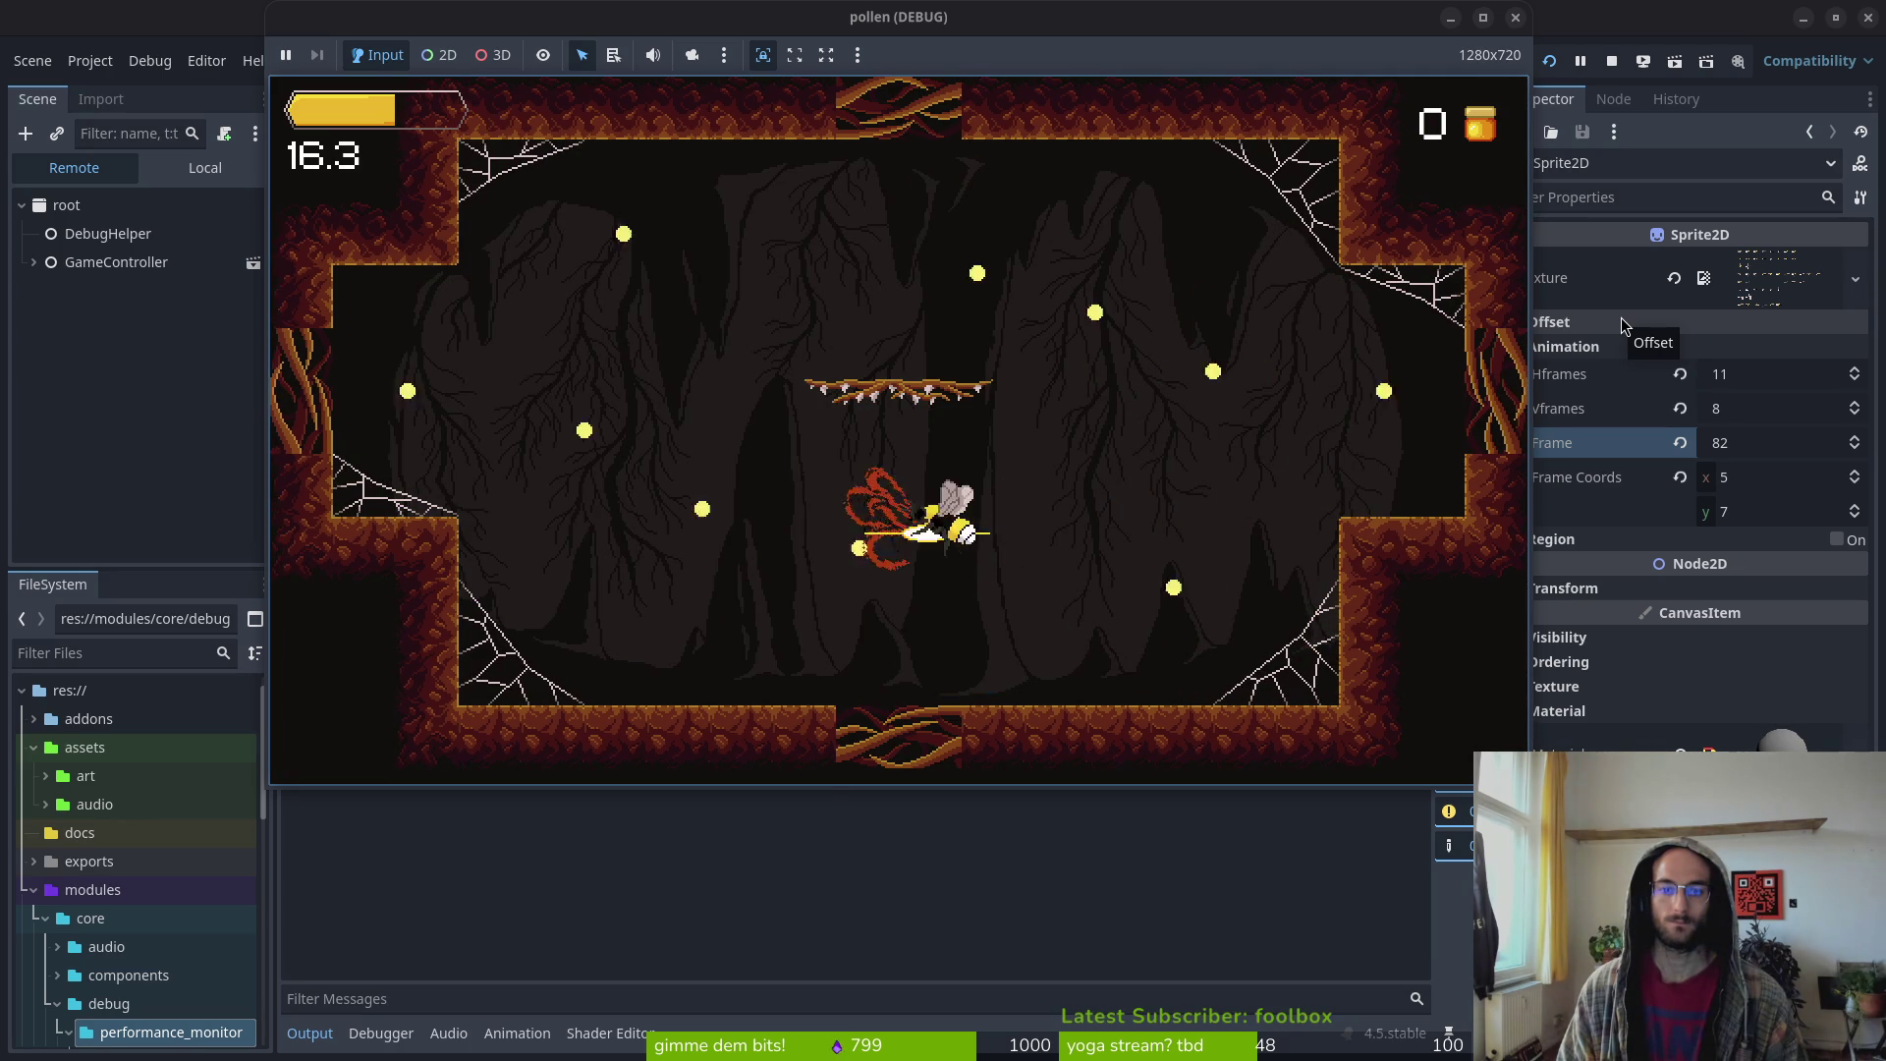
{"action": "key", "text": "space"}
{"action": "key", "text": "space"}
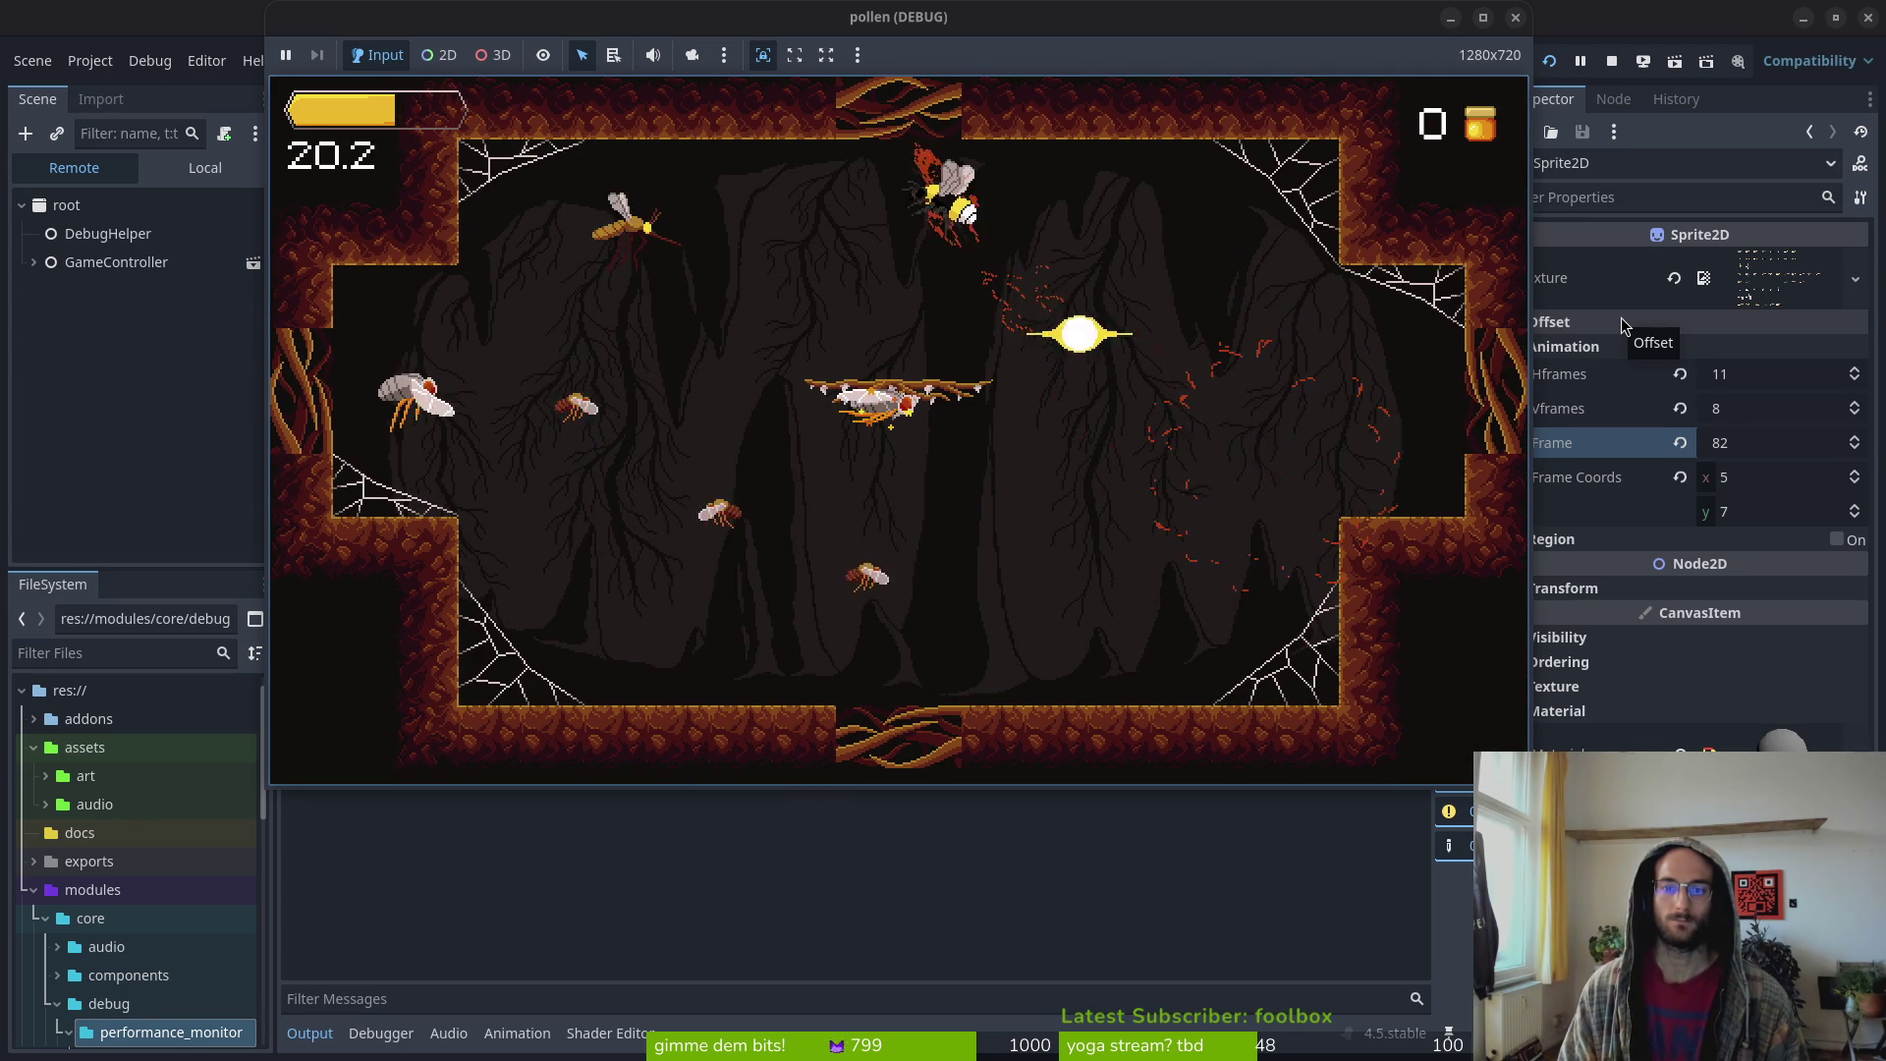
{"action": "key", "text": "space"}
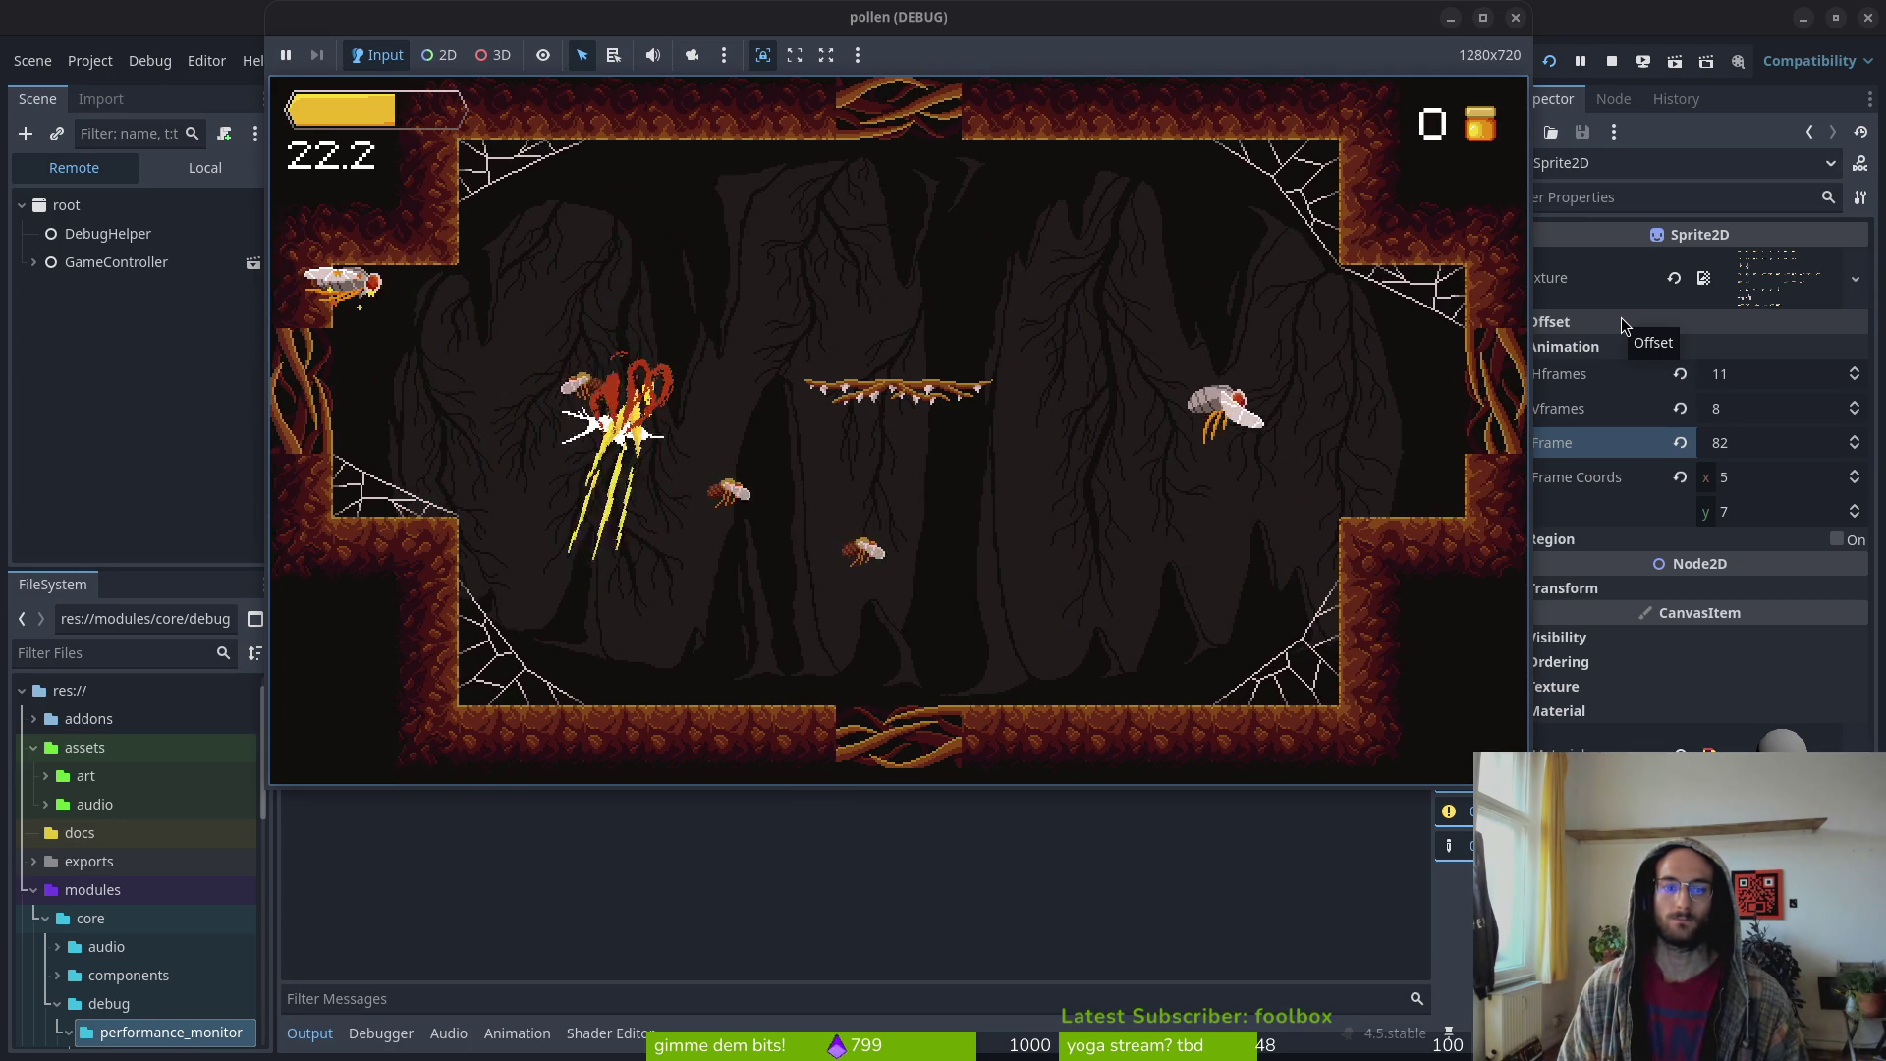
{"action": "key", "text": "space"}
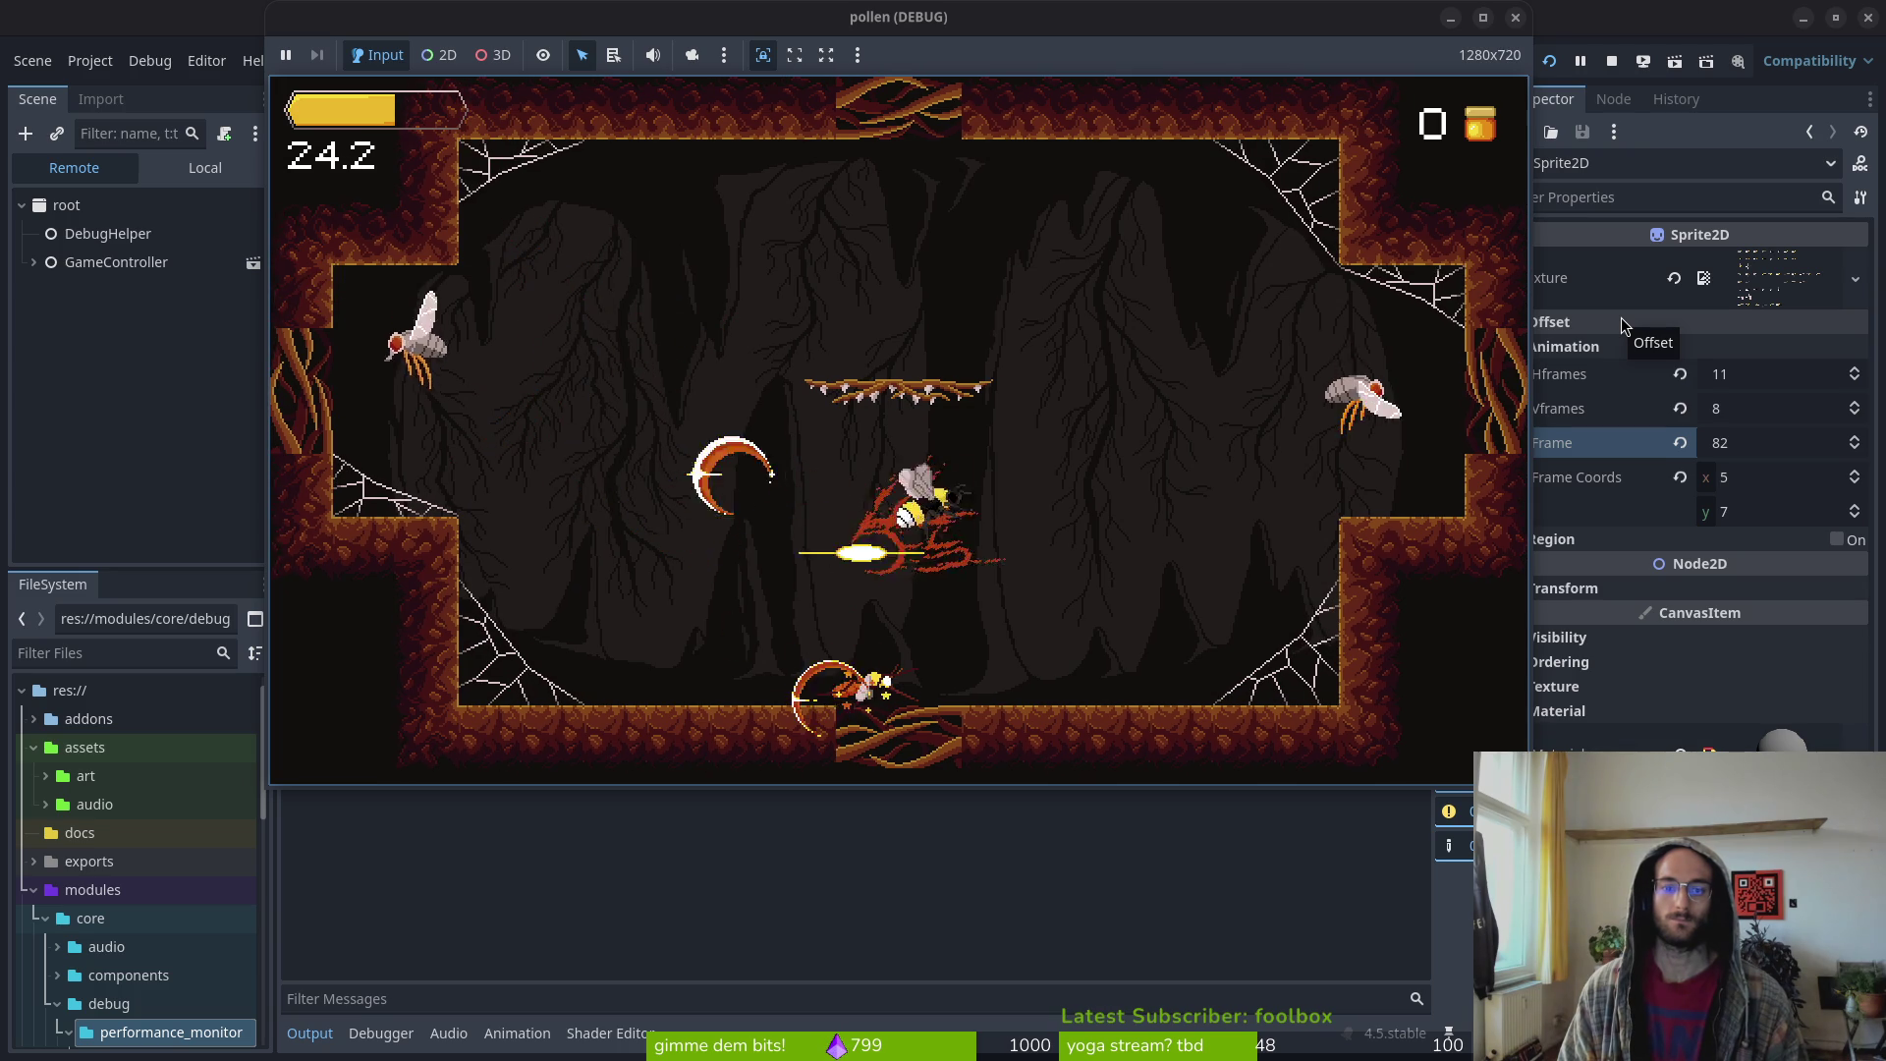
{"action": "key", "text": "space"}
{"action": "key", "text": "space"}
{"action": "key", "text": "space"}
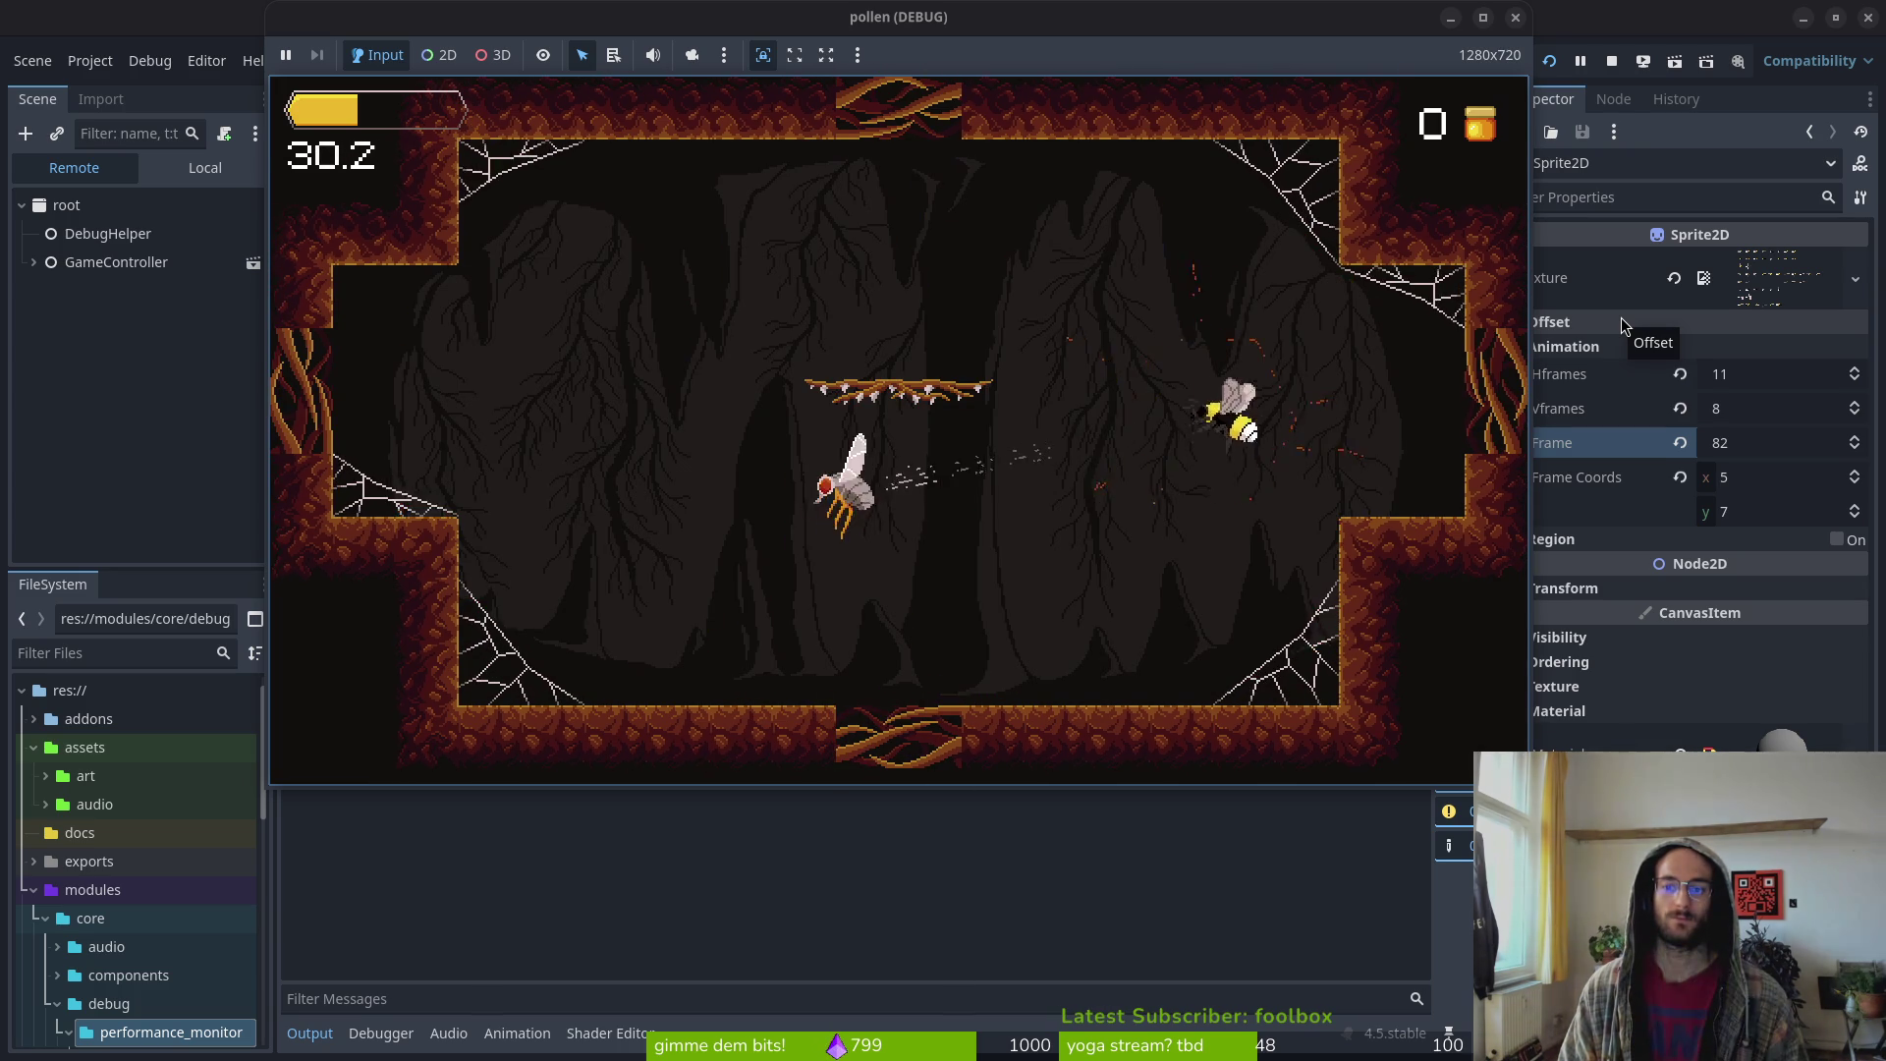
{"action": "key", "text": "space"}
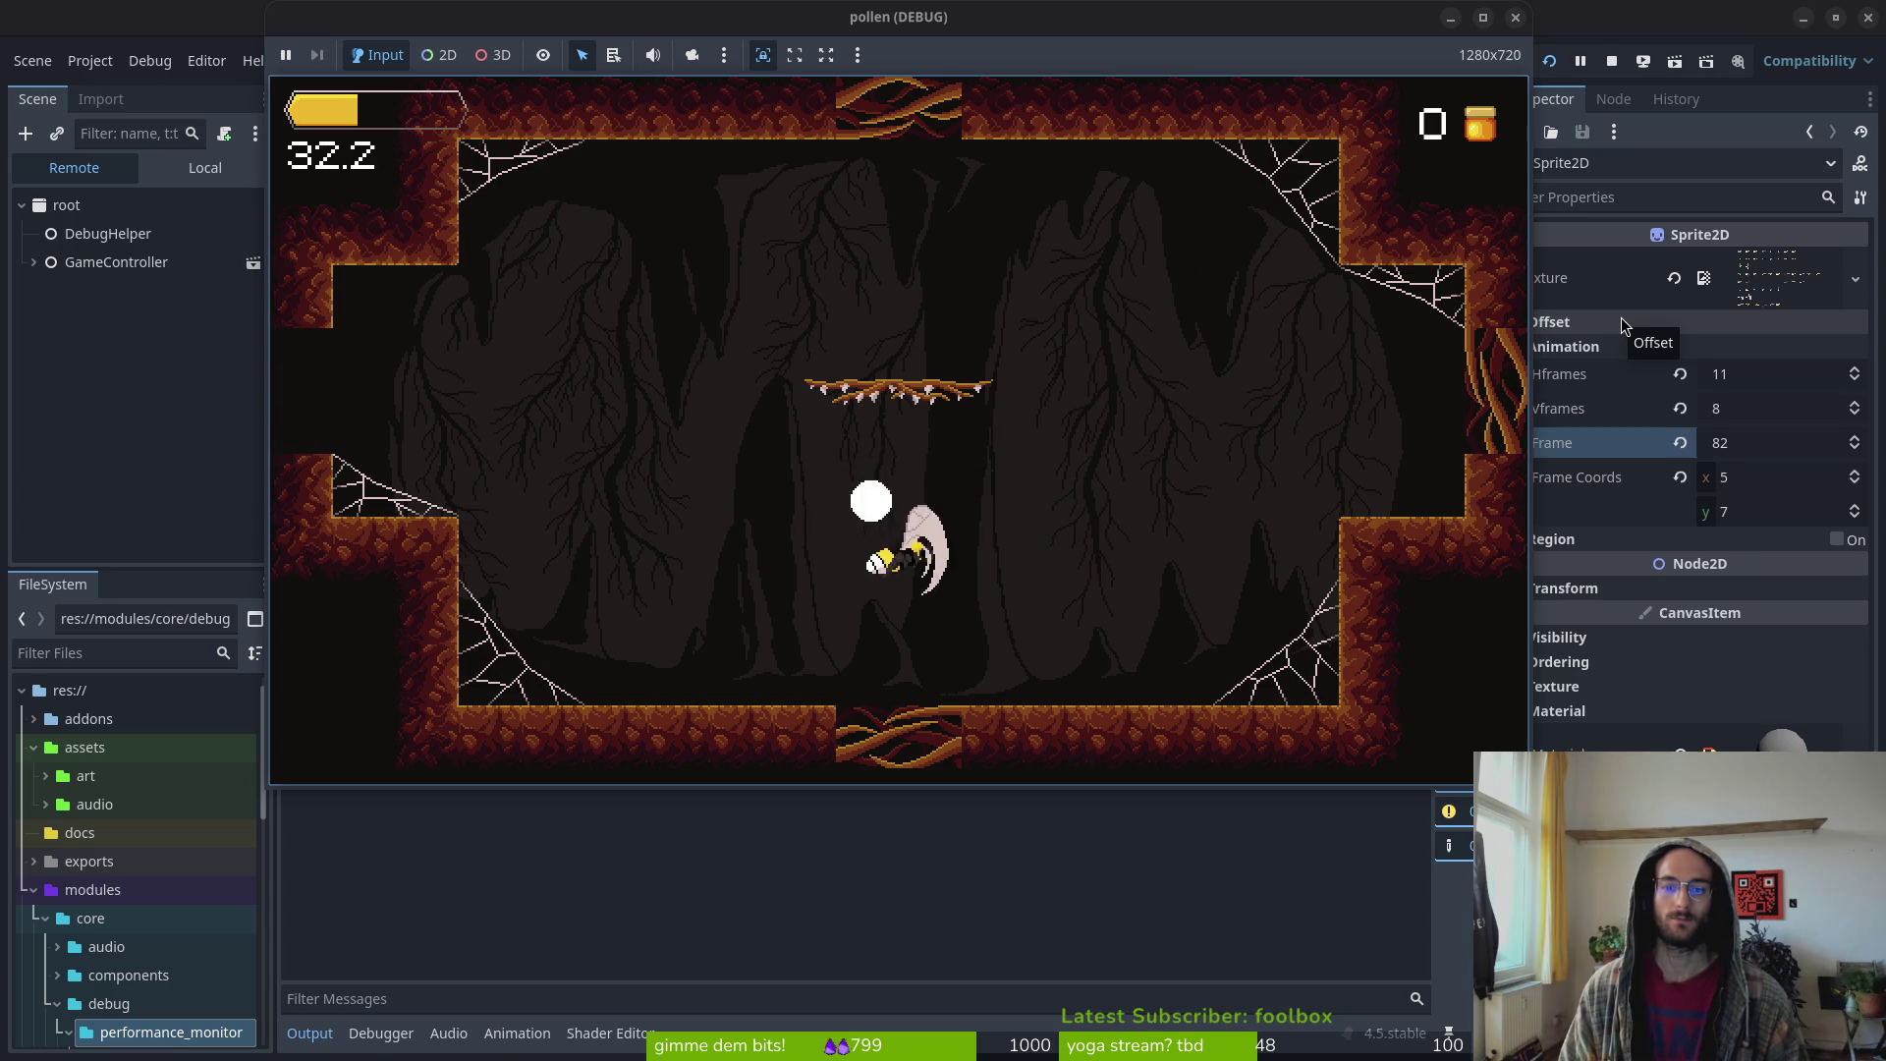
{"action": "key", "text": "space"}
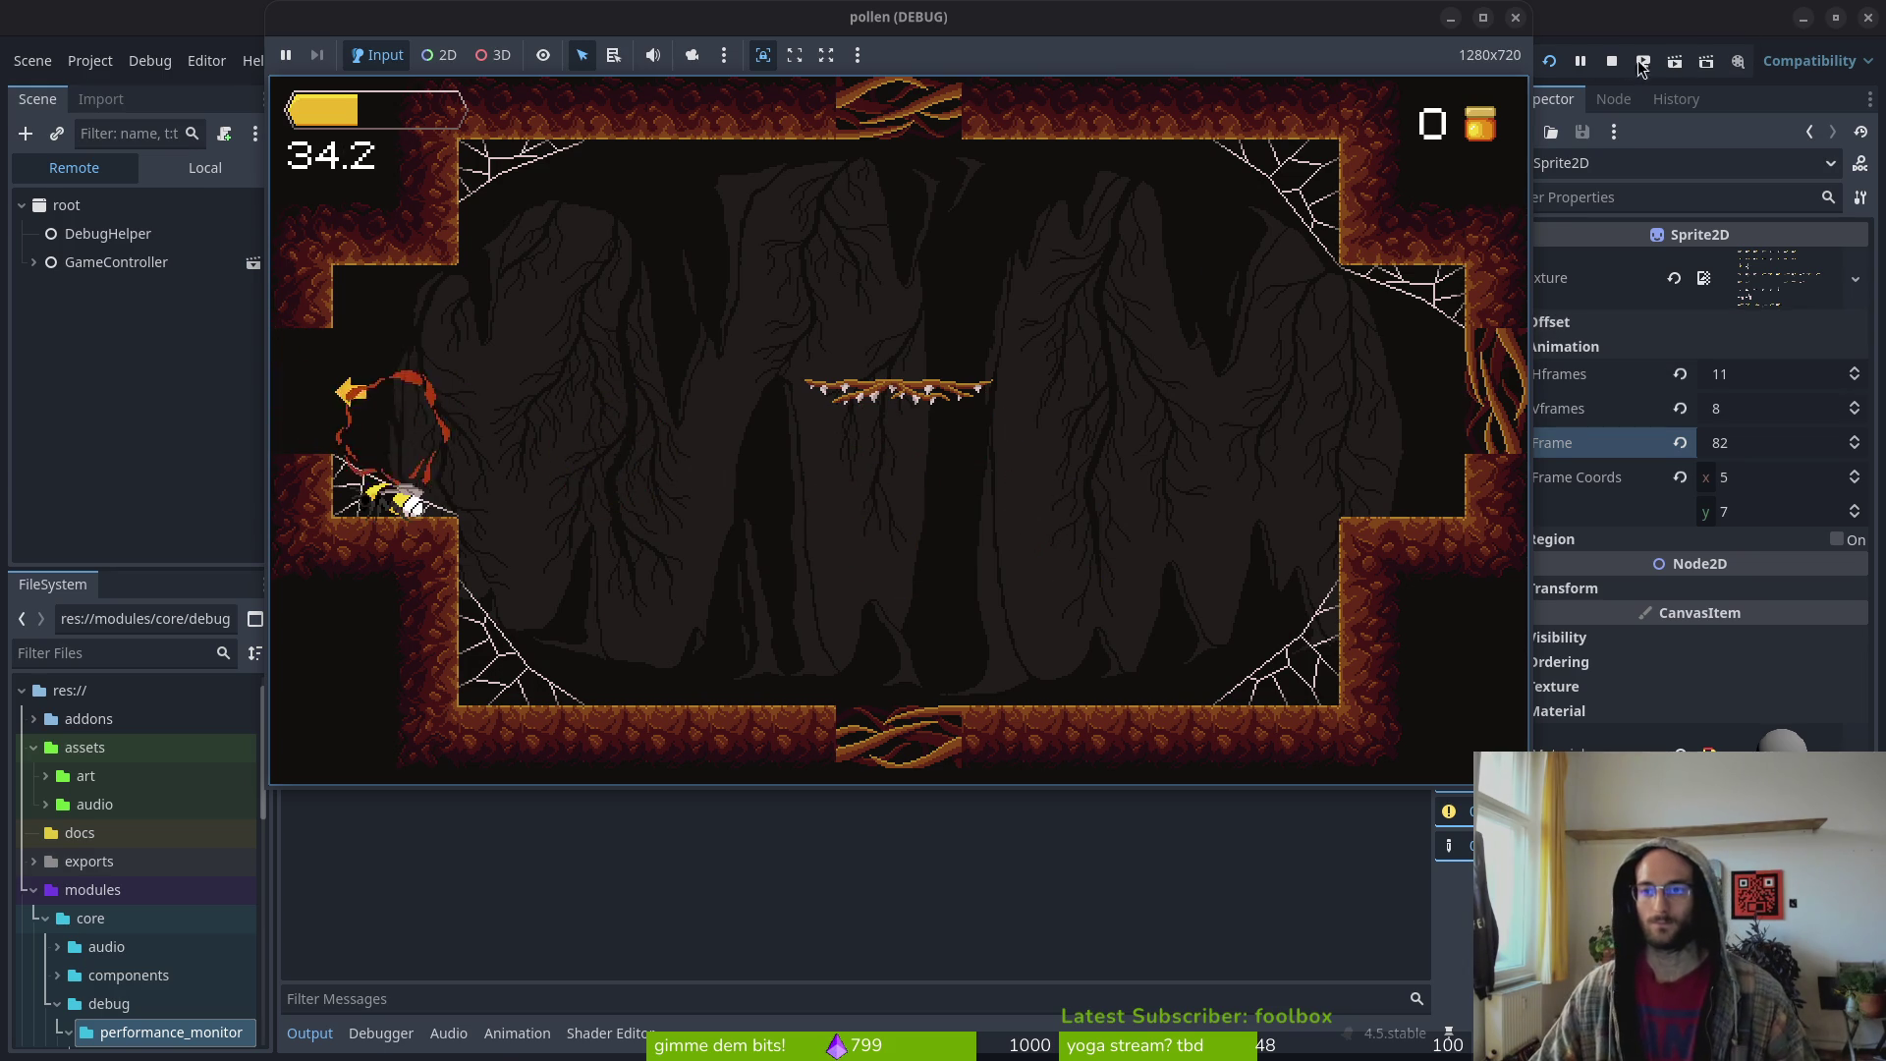
{"action": "left_click", "coordinate": [1618, 69]}
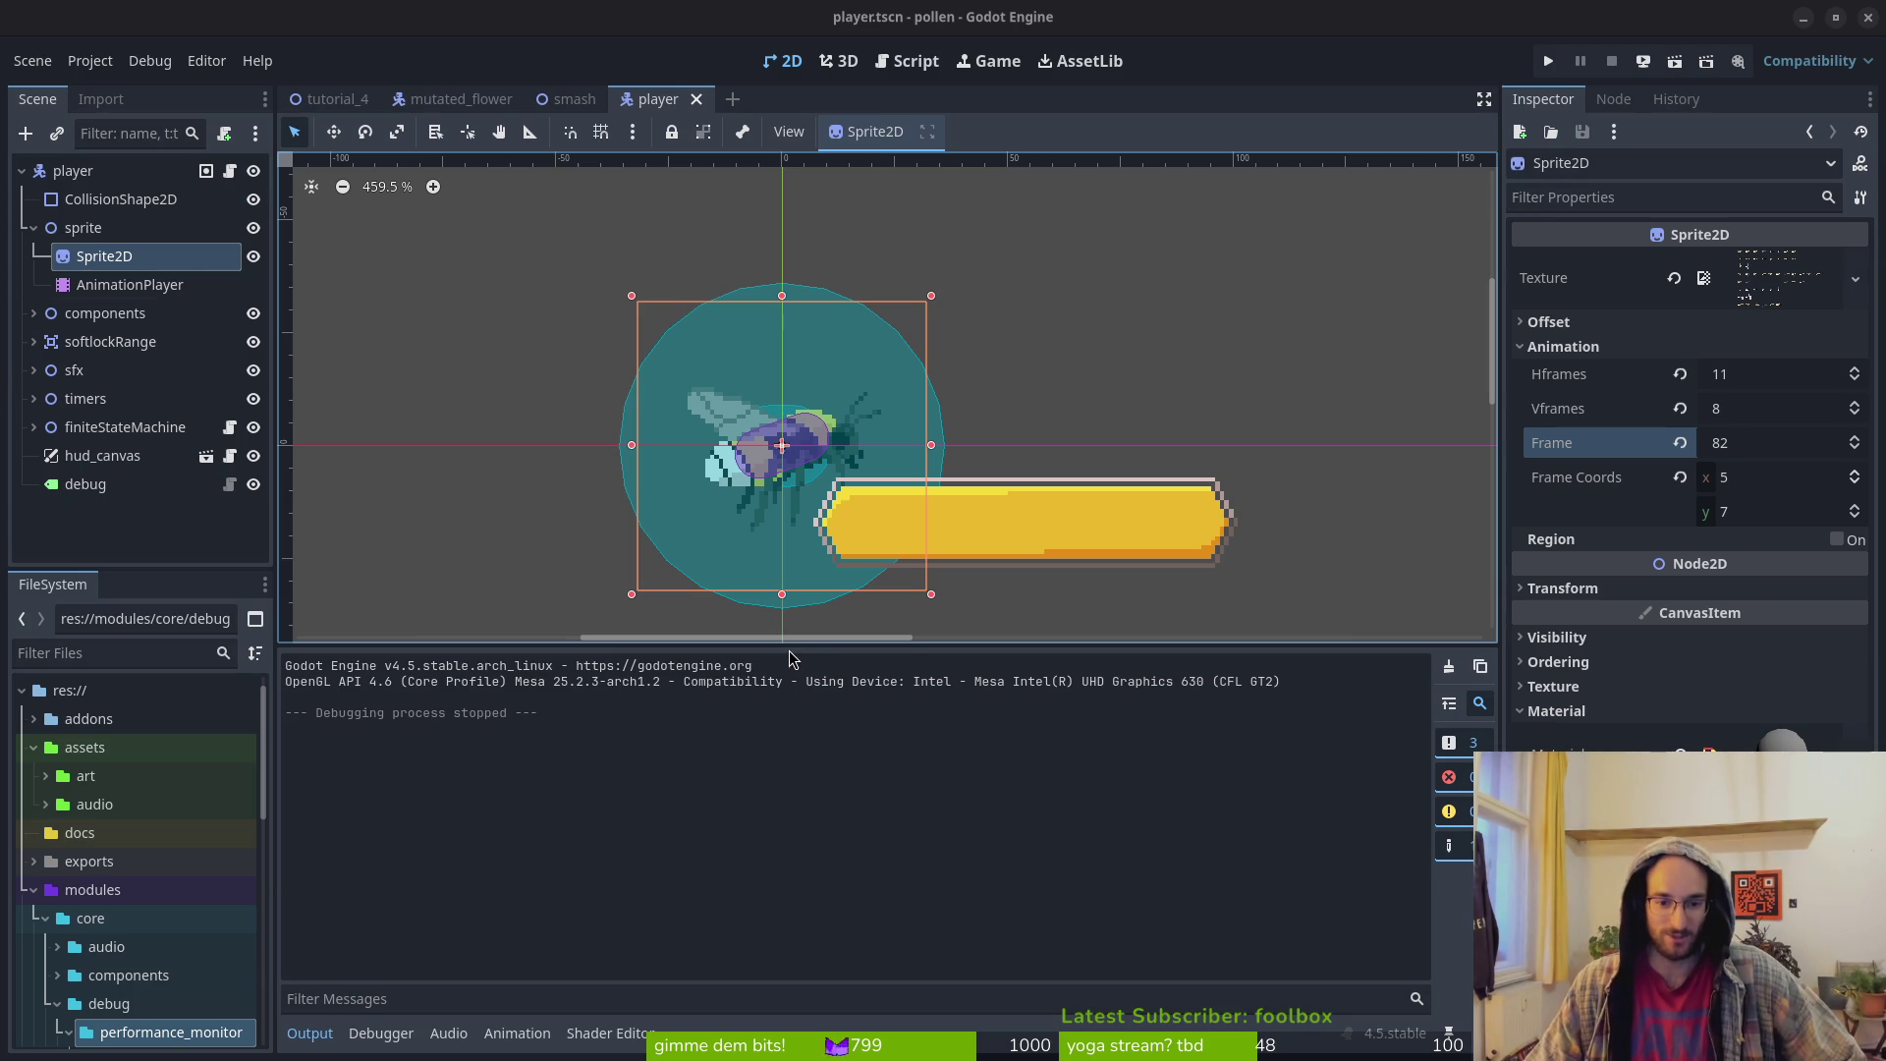
{"action": "left_click_drag", "start_coordinate": [789, 652], "coordinate": [791, 801]}
Recentre the bee on the canvas, fold the sprite node's children, and run the game
{"action": "left_click_drag", "start_coordinate": [815, 462], "coordinate": [976, 550]}
{"action": "scroll", "coordinate": [976, 550], "scroll_direction": "down", "scroll_amount": 2}
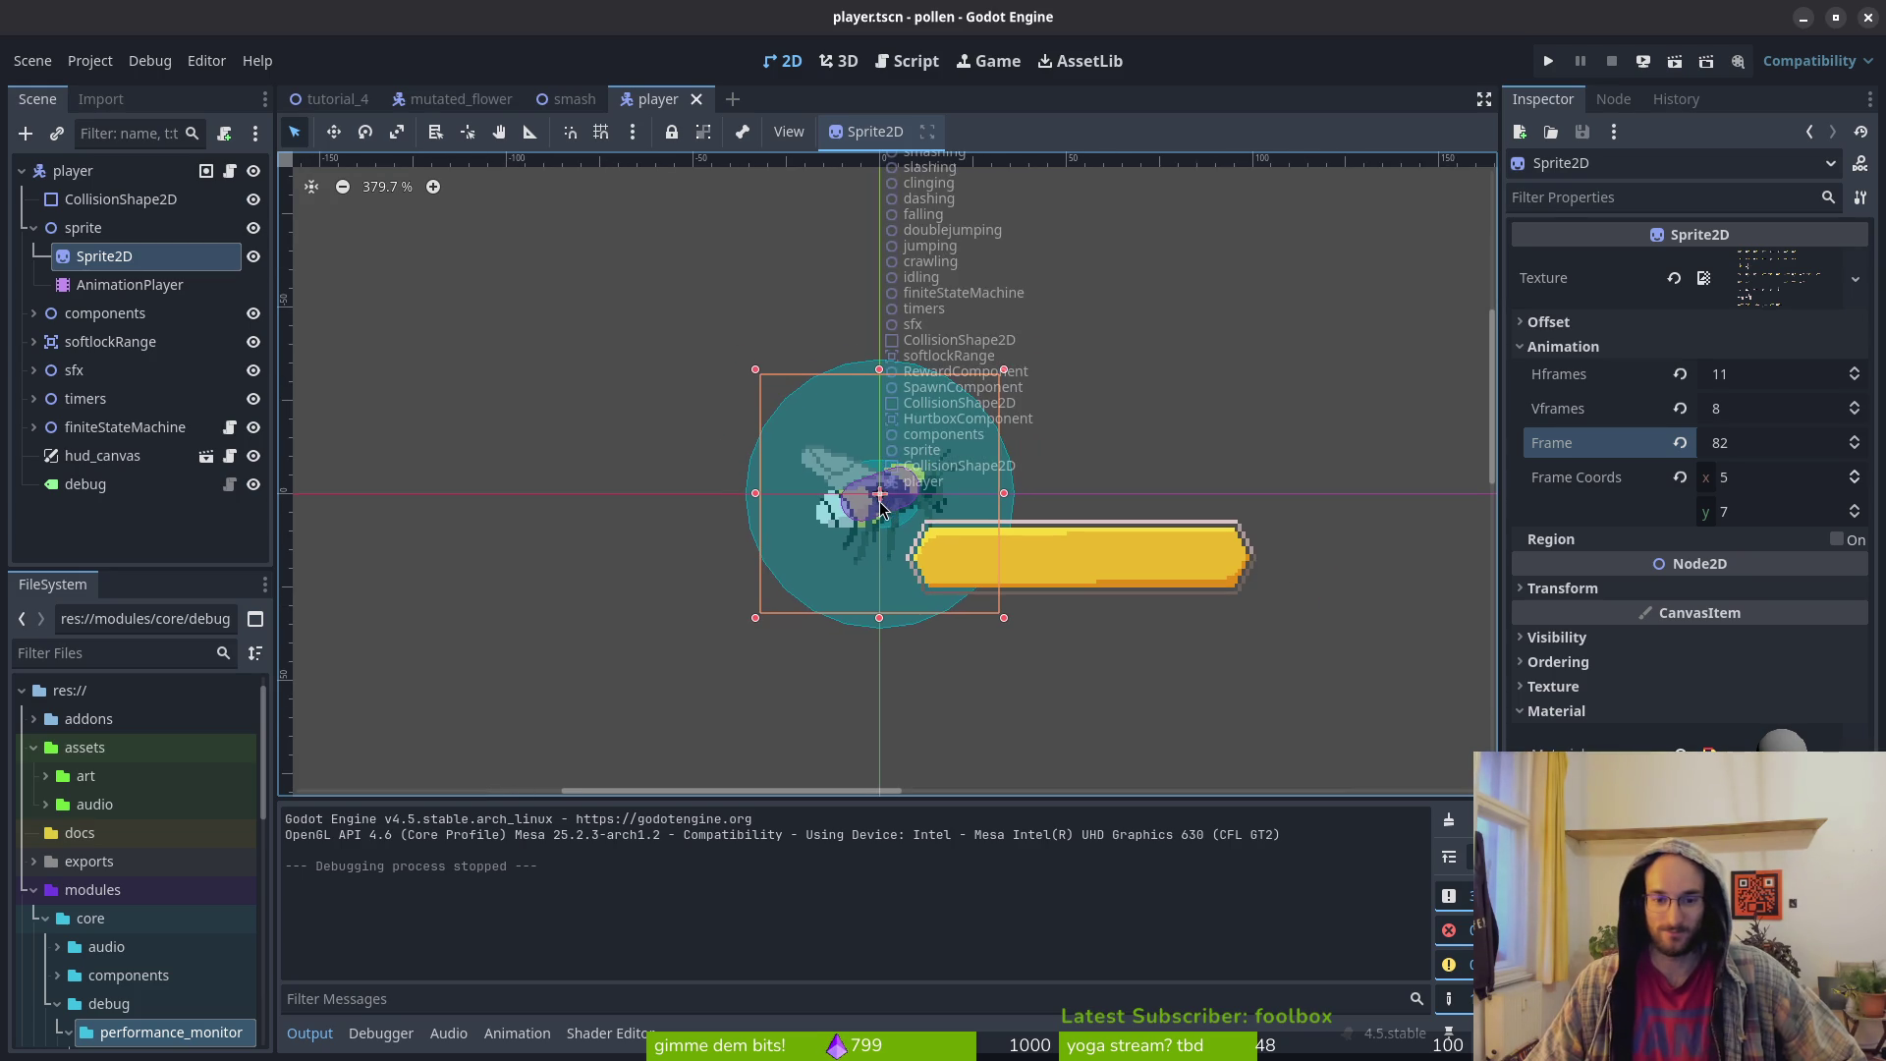
{"action": "scroll", "coordinate": [879, 508], "scroll_direction": "up", "scroll_amount": 8}
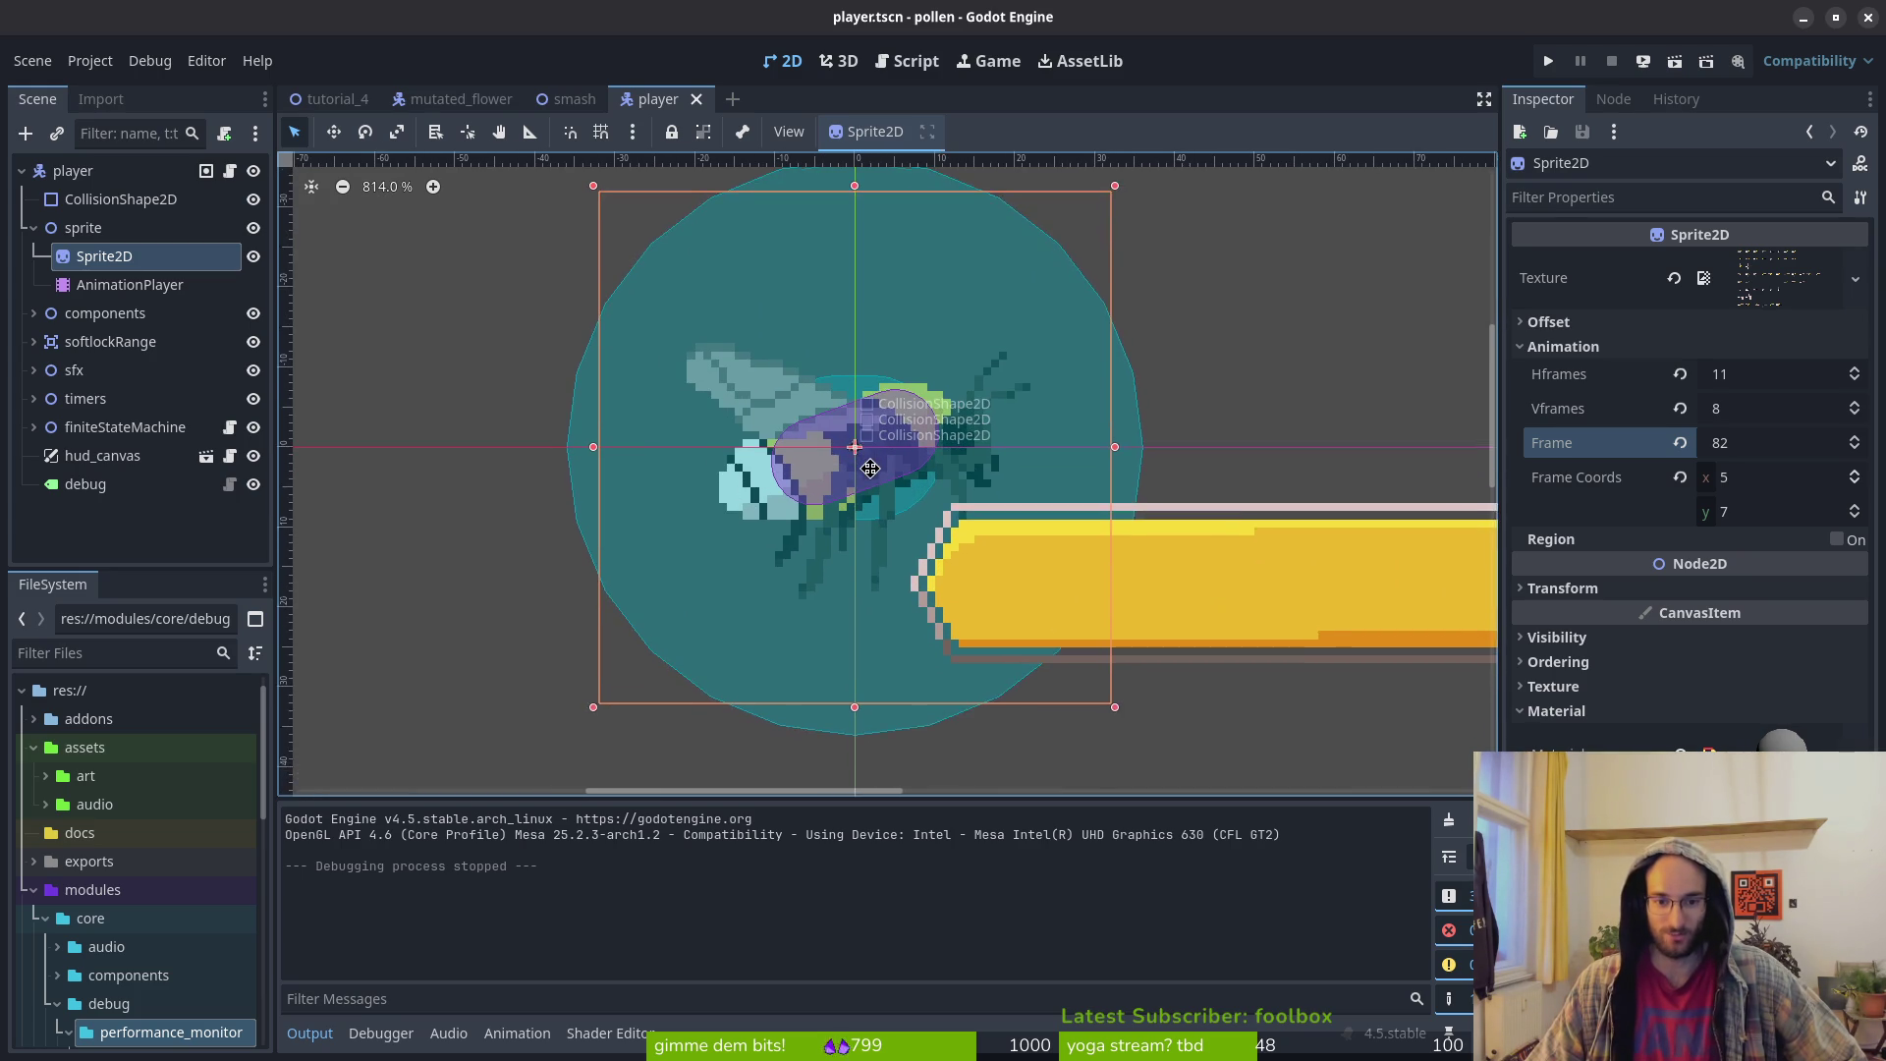
{"action": "left_click", "coordinate": [33, 228]}
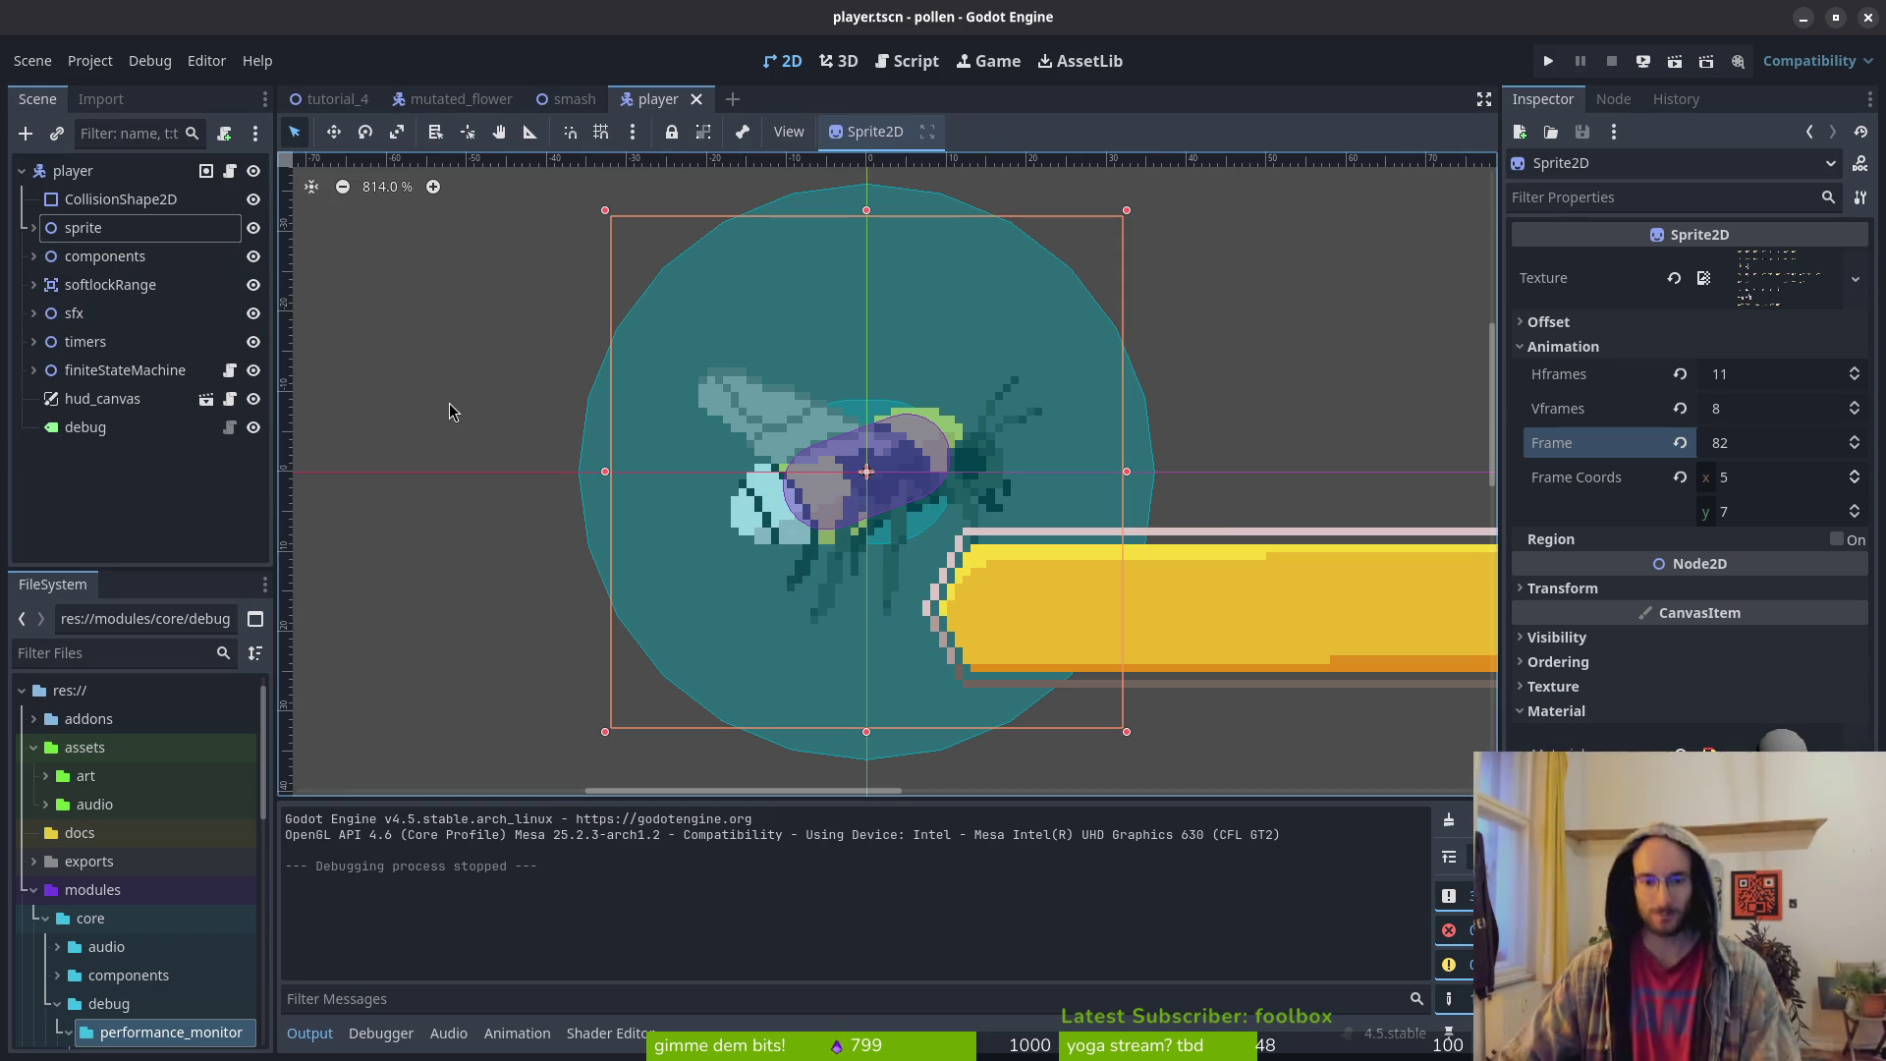
{"action": "scroll", "coordinate": [780, 504], "scroll_direction": "down", "scroll_amount": 1}
{"action": "scroll", "coordinate": [862, 529], "scroll_direction": "right", "scroll_amount": 1}
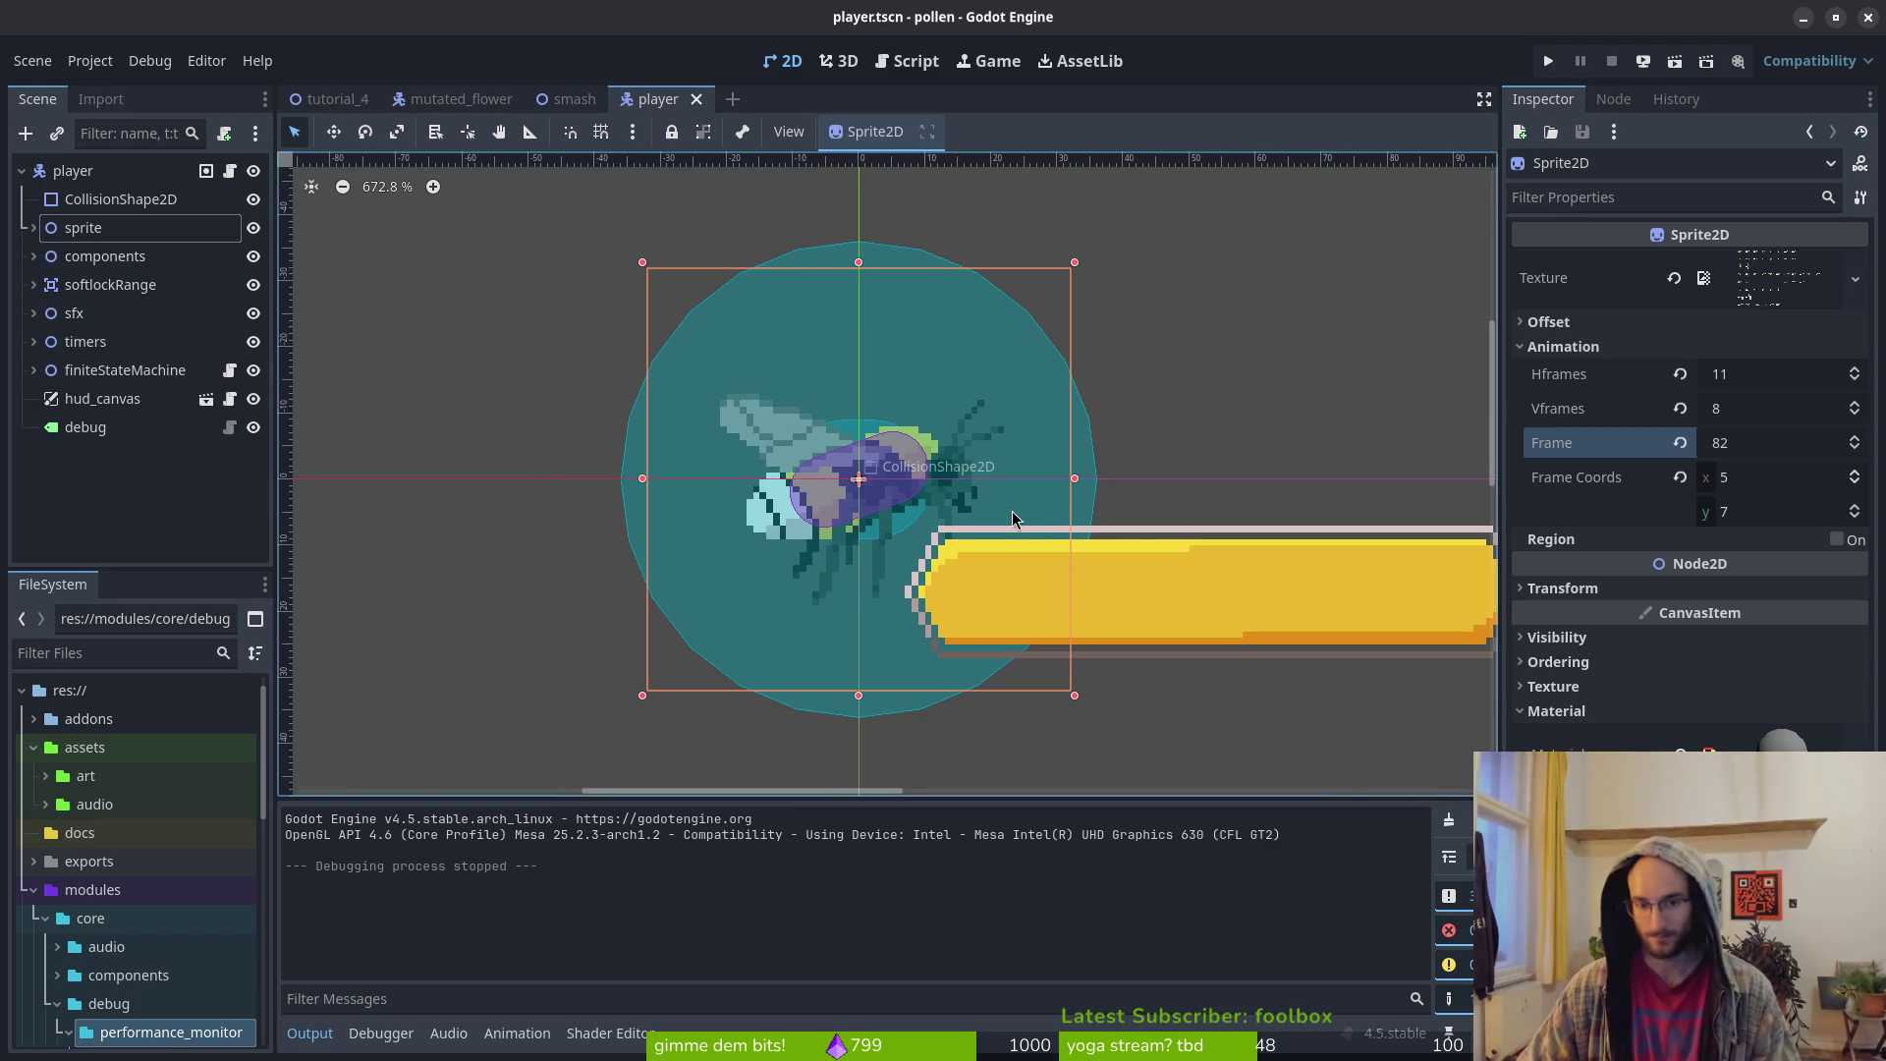
{"action": "left_click", "coordinate": [1547, 63]}
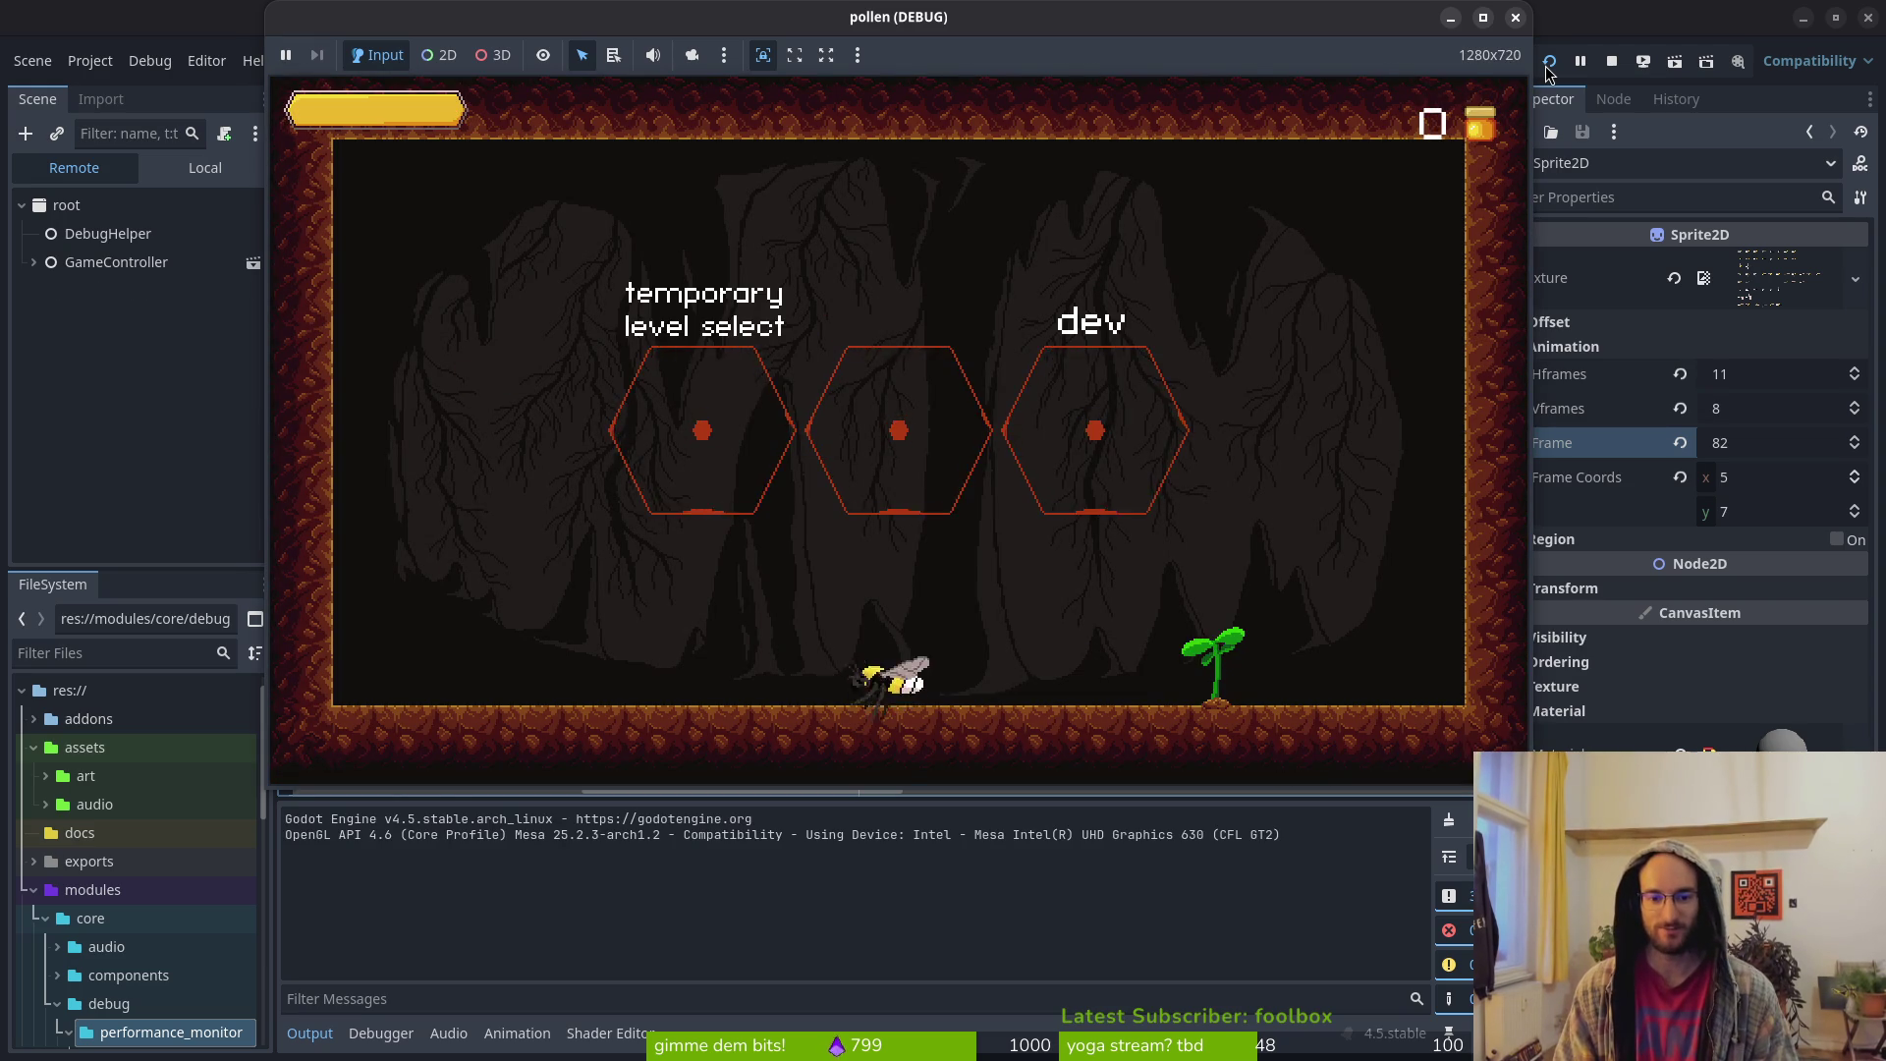
Finish flying the bee, then turn the music bus fully down in the Audio mixer
{"action": "key", "text": "Left"}
{"action": "key", "text": "Up"}
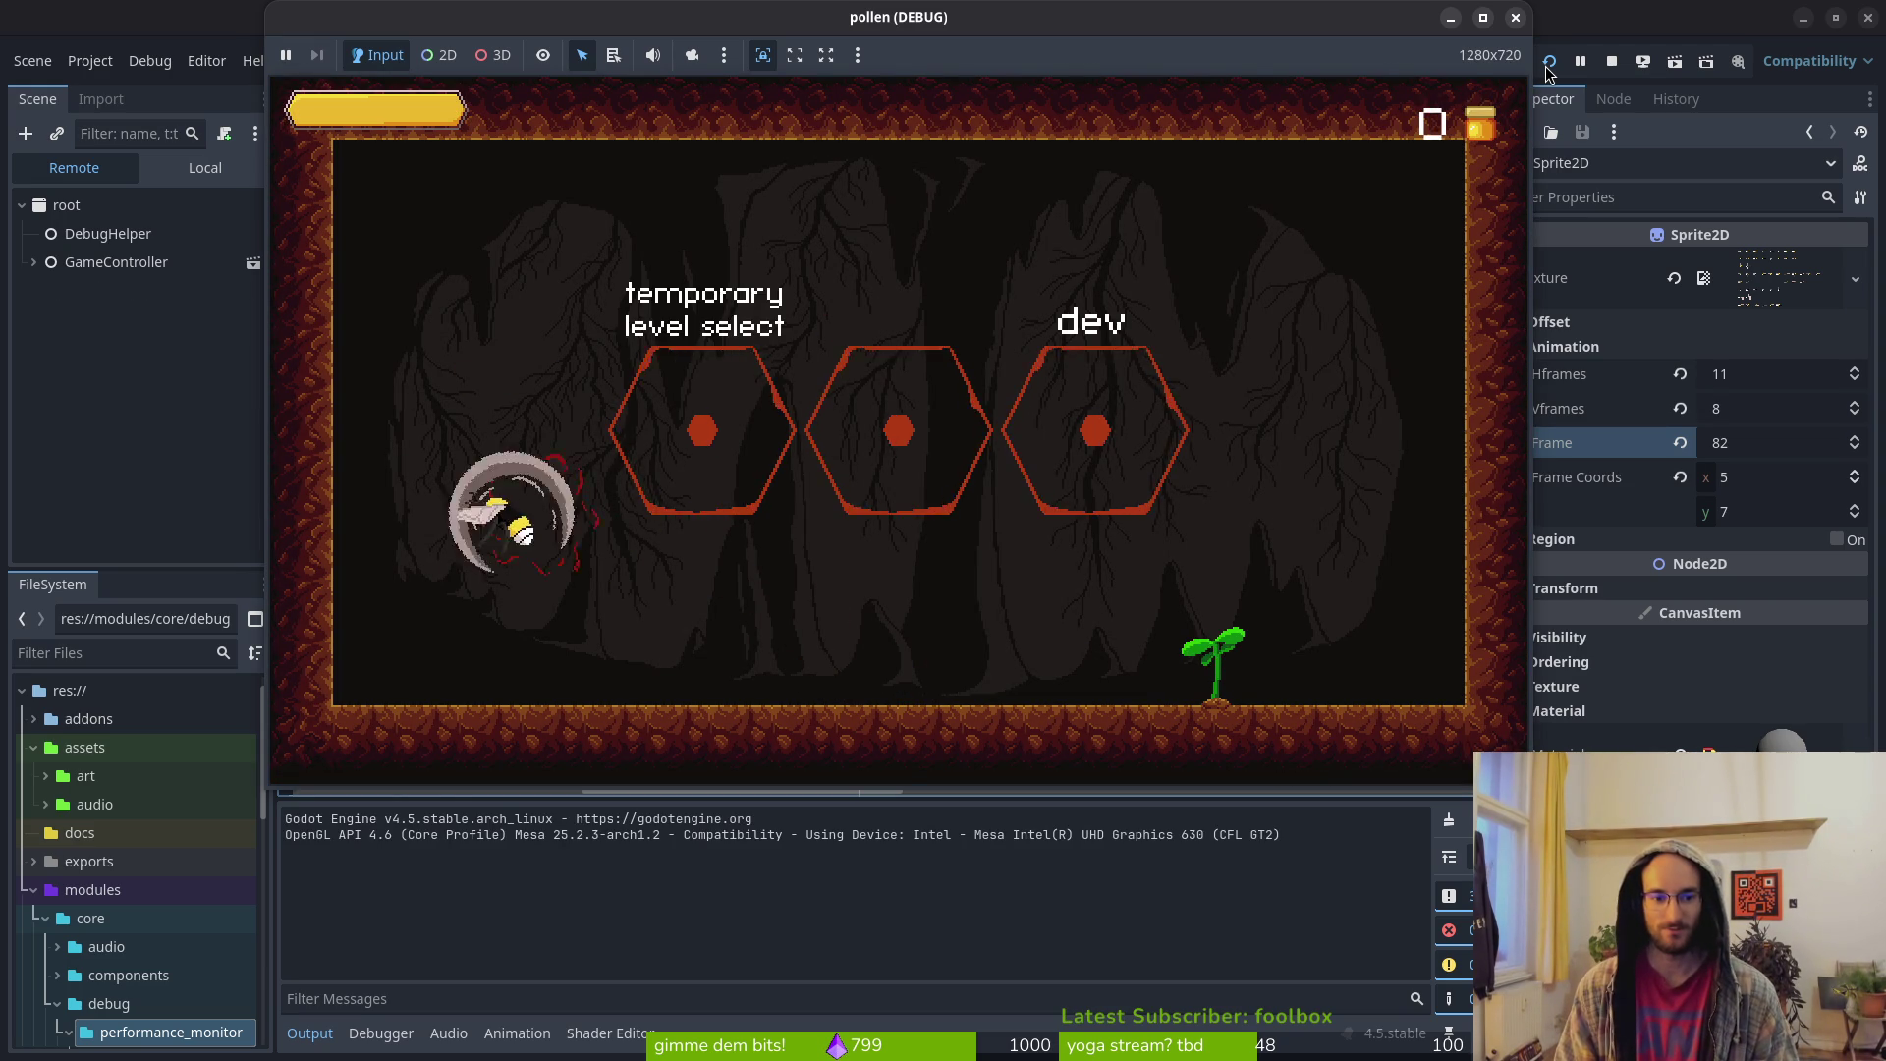
{"action": "left_click", "coordinate": [451, 1029]}
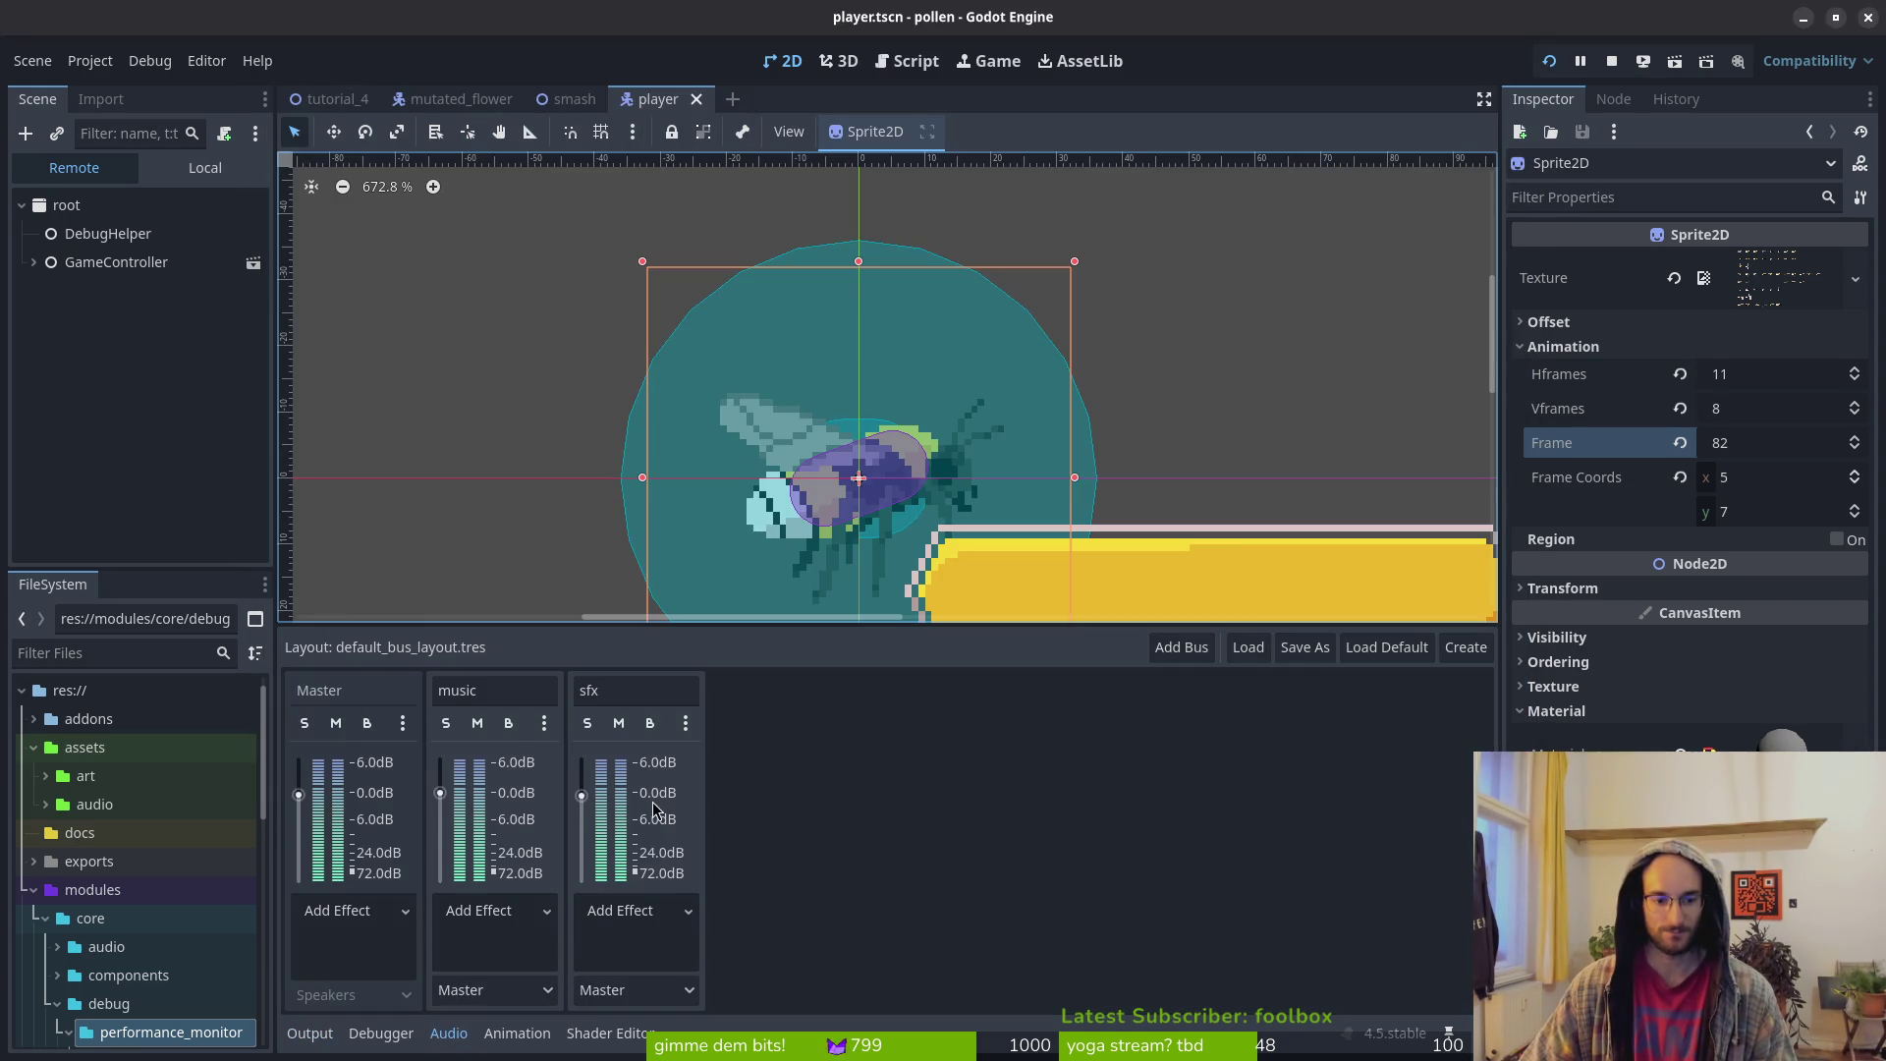
Relaunch the pollen game with F5, play a test run, then stop it with F8
{"action": "left_click", "coordinate": [1612, 59]}
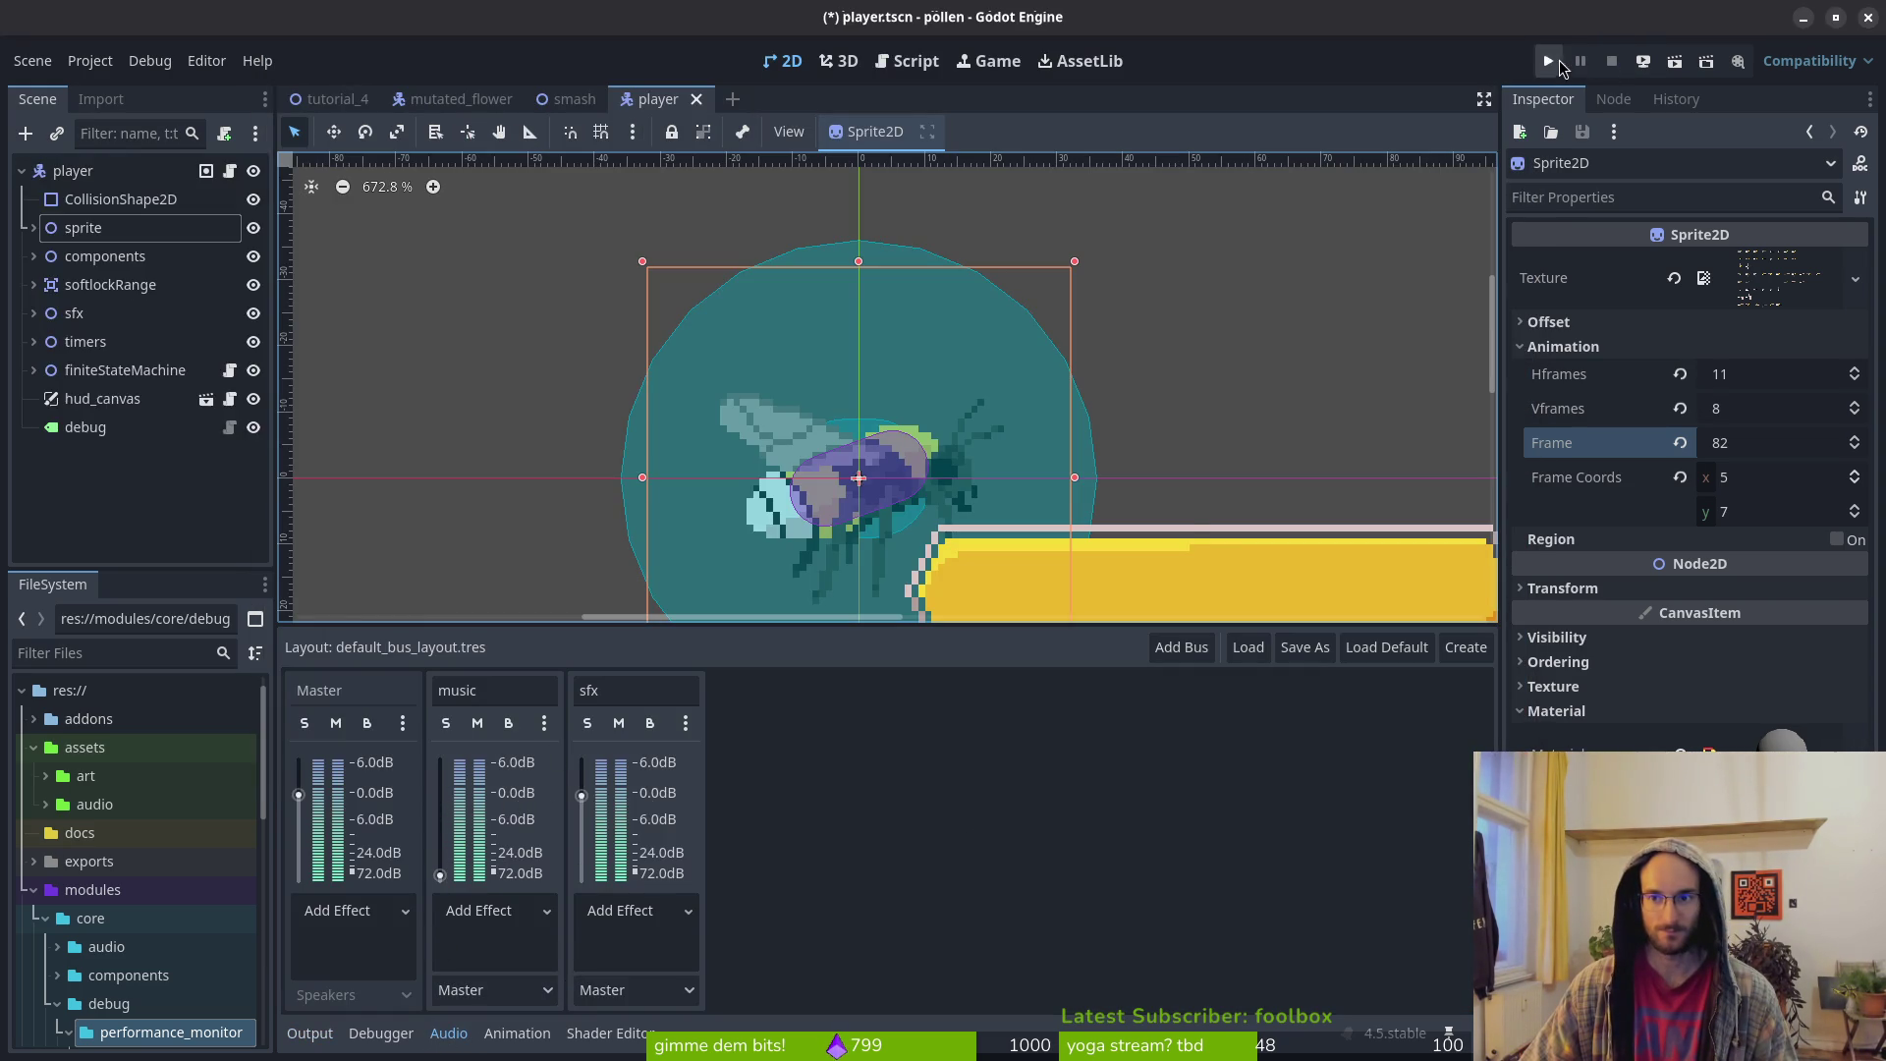
{"action": "key", "text": "F5"}
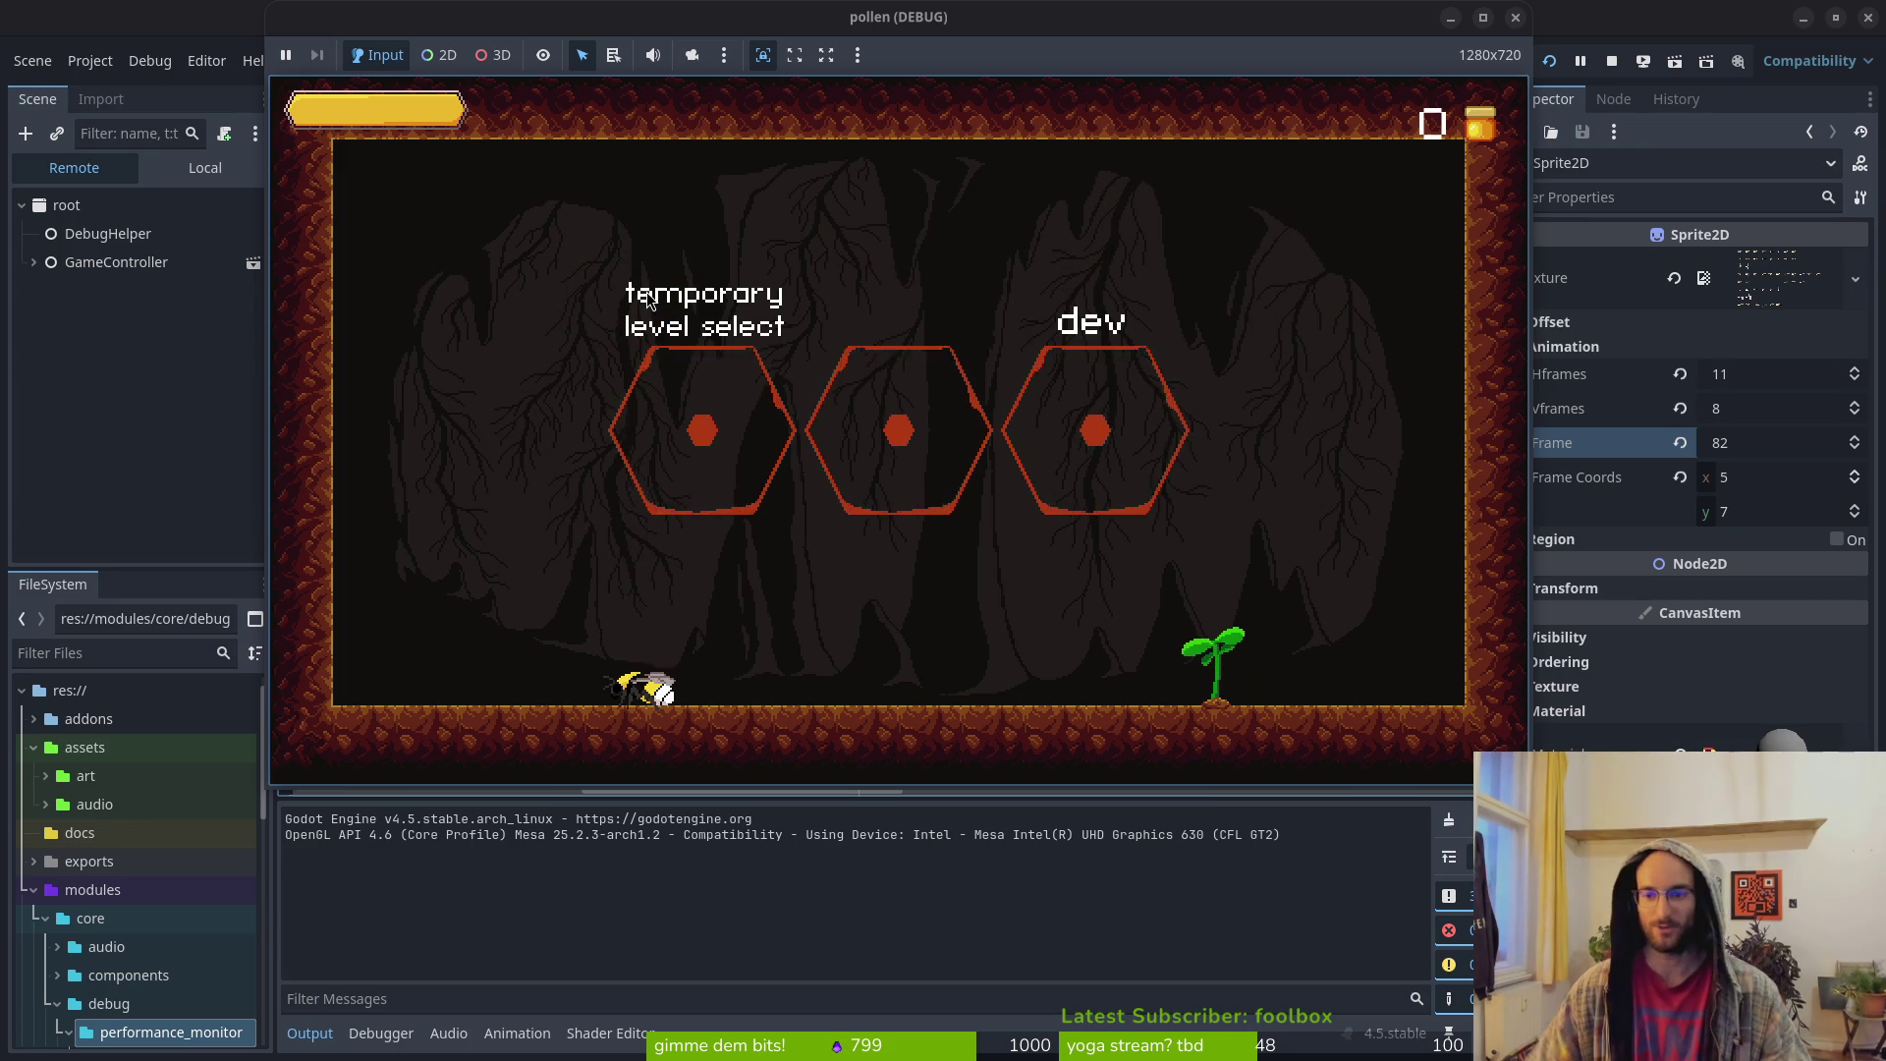
{"action": "key", "text": "F8"}
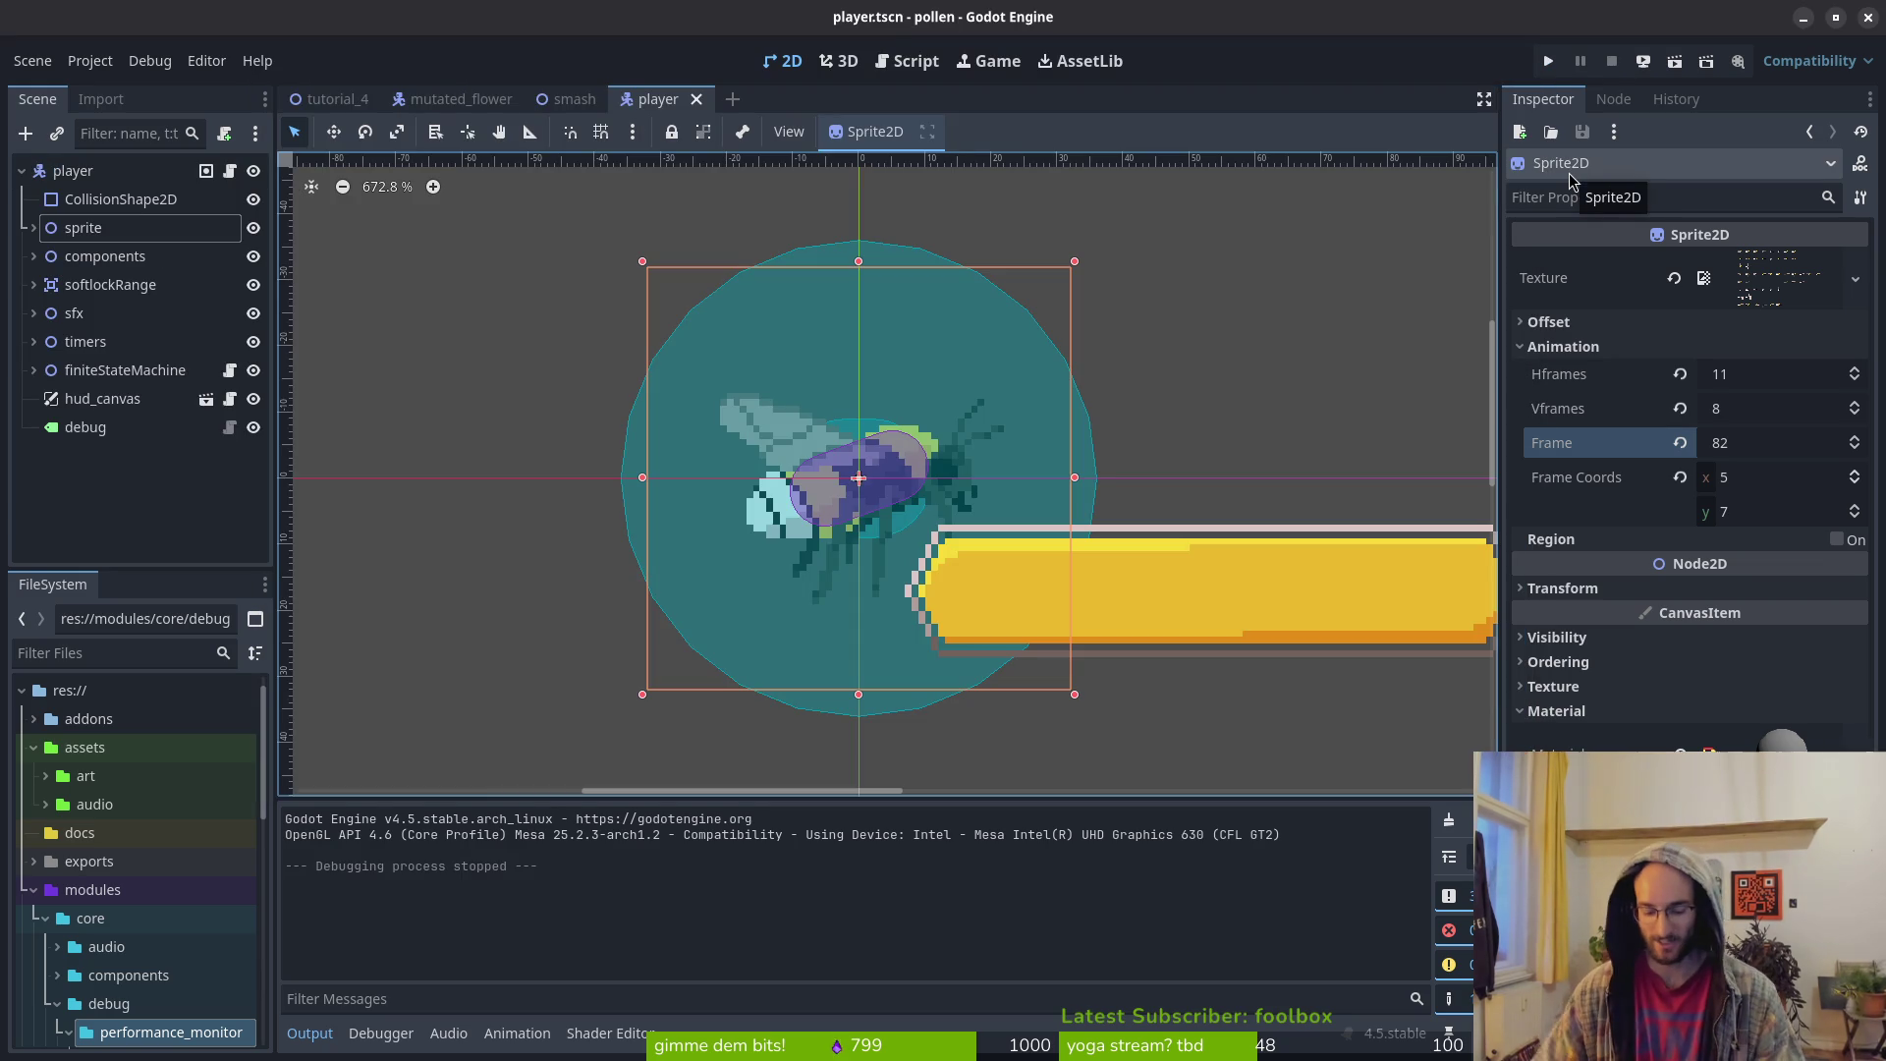
Open bumblebeeUpdated in Aseprite and bring smash frame 46's wing into view
{"action": "key", "text": "alt+Tab"}
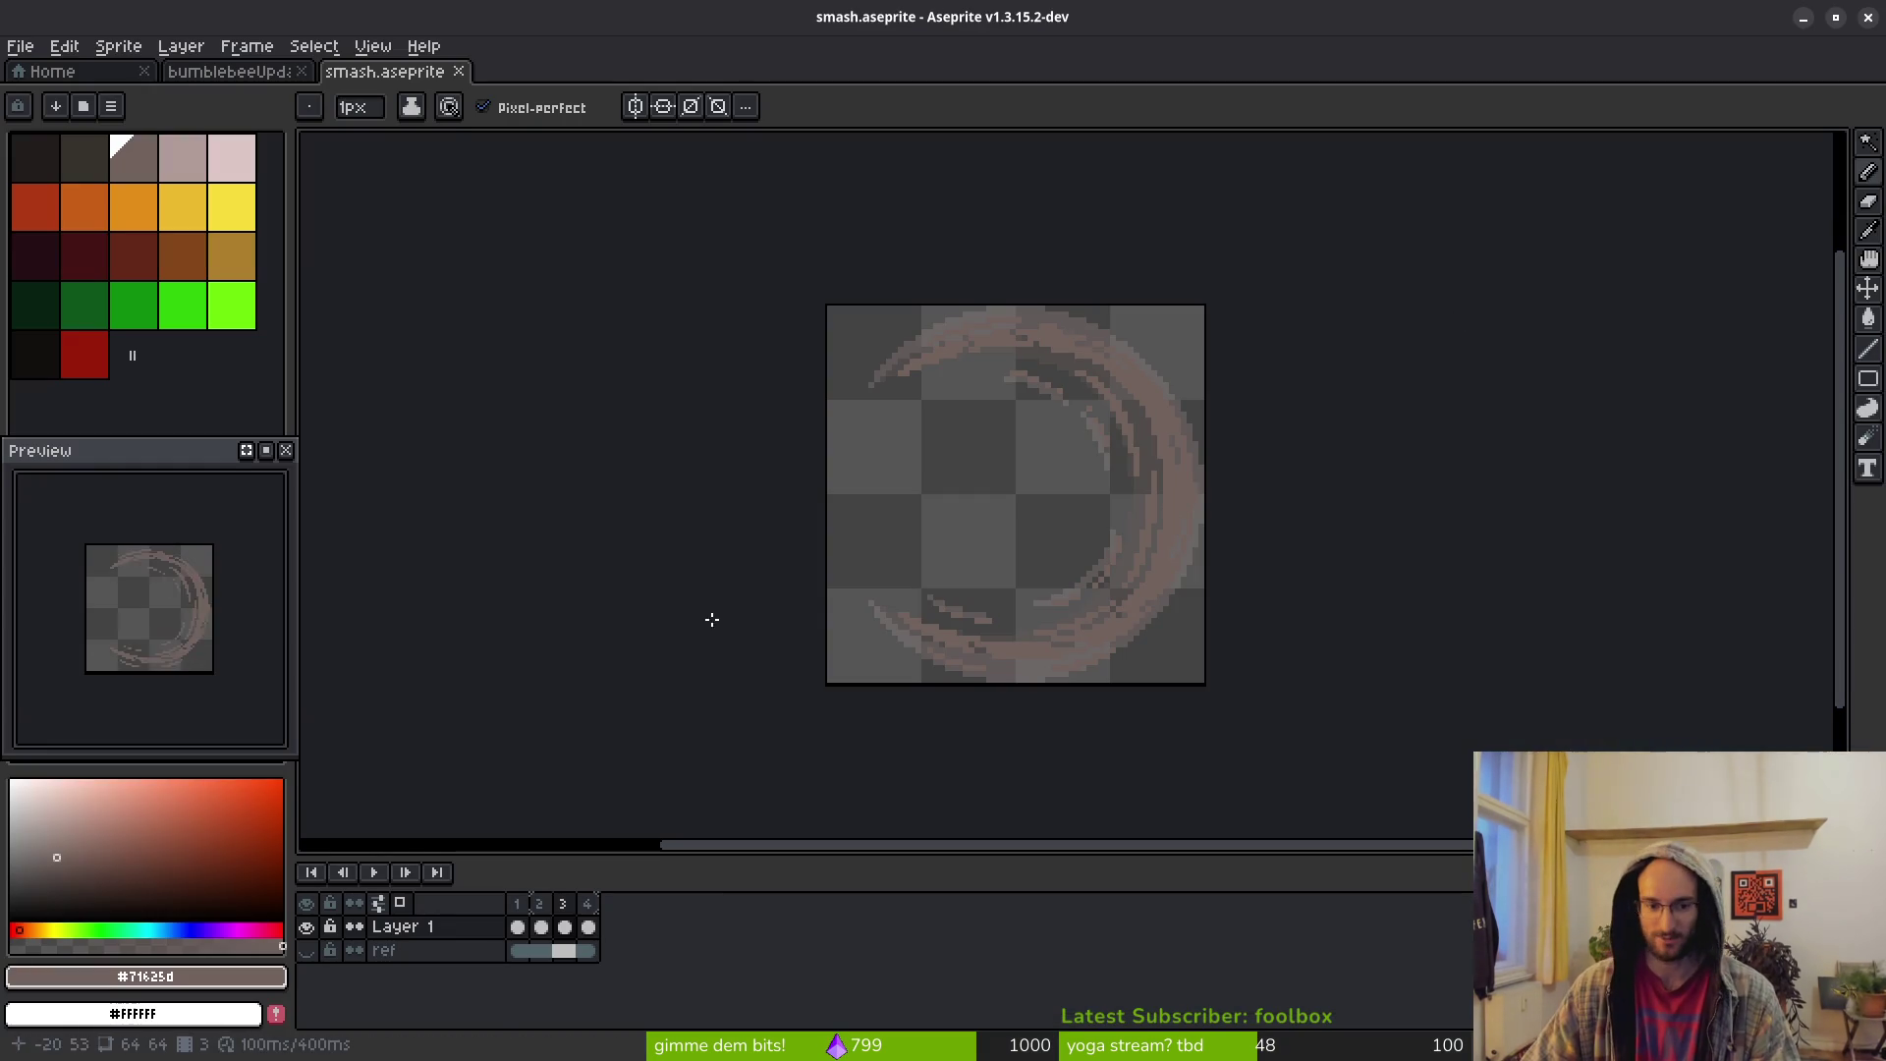
{"action": "left_click", "coordinate": [275, 72]}
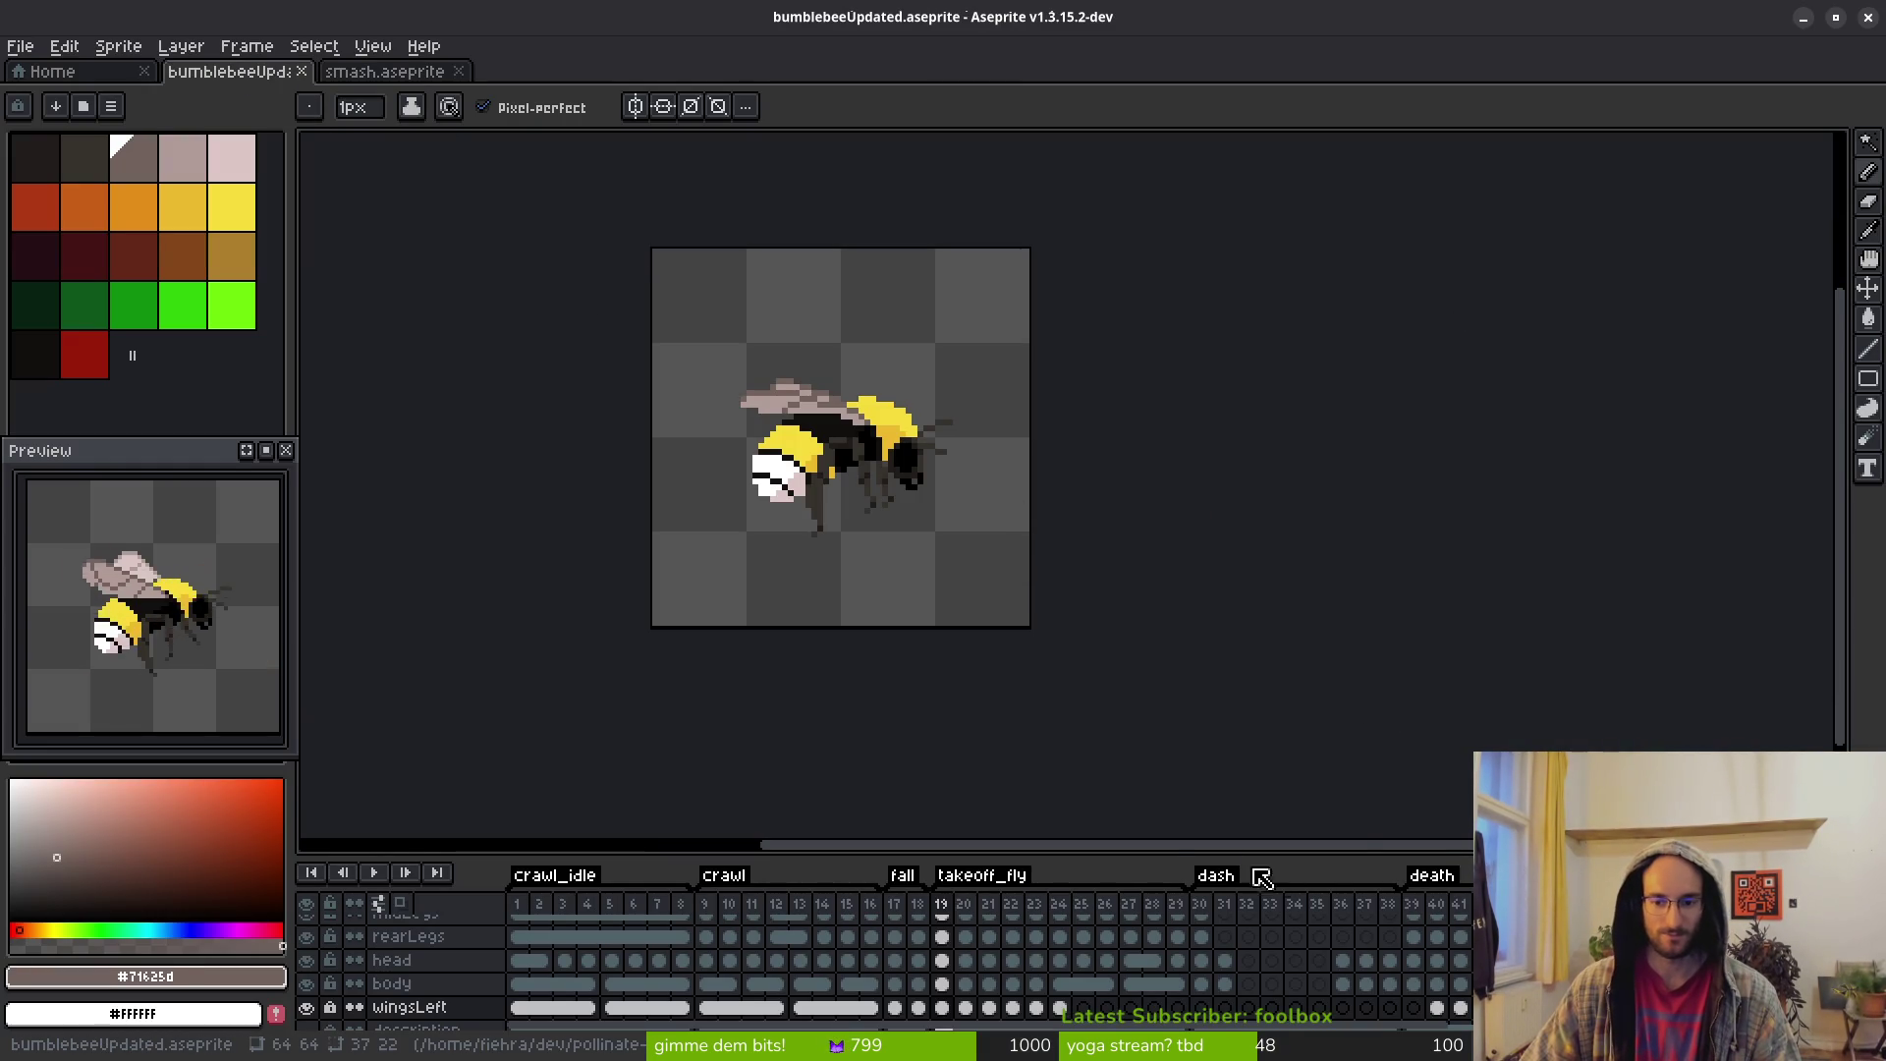
{"action": "left_click_drag", "start_coordinate": [1138, 853], "coordinate": [1138, 690]}
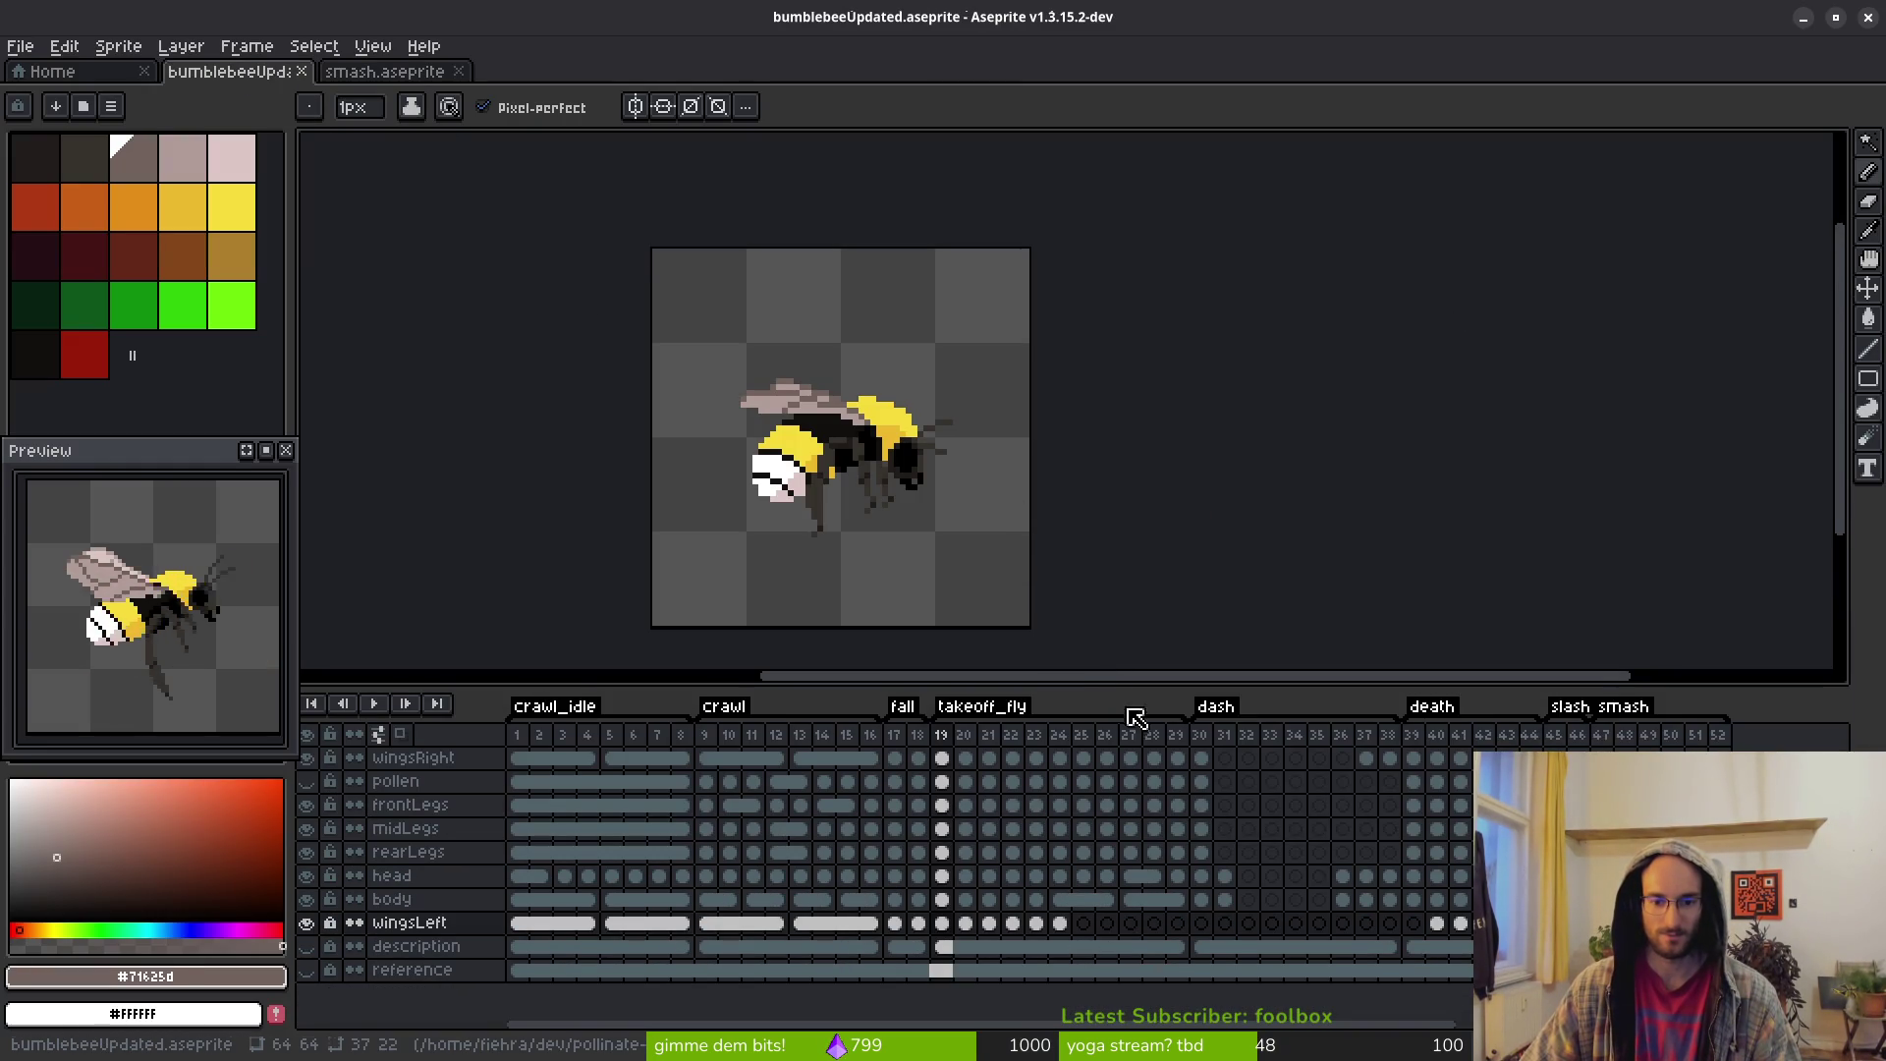
{"action": "left_click", "coordinate": [1554, 735]}
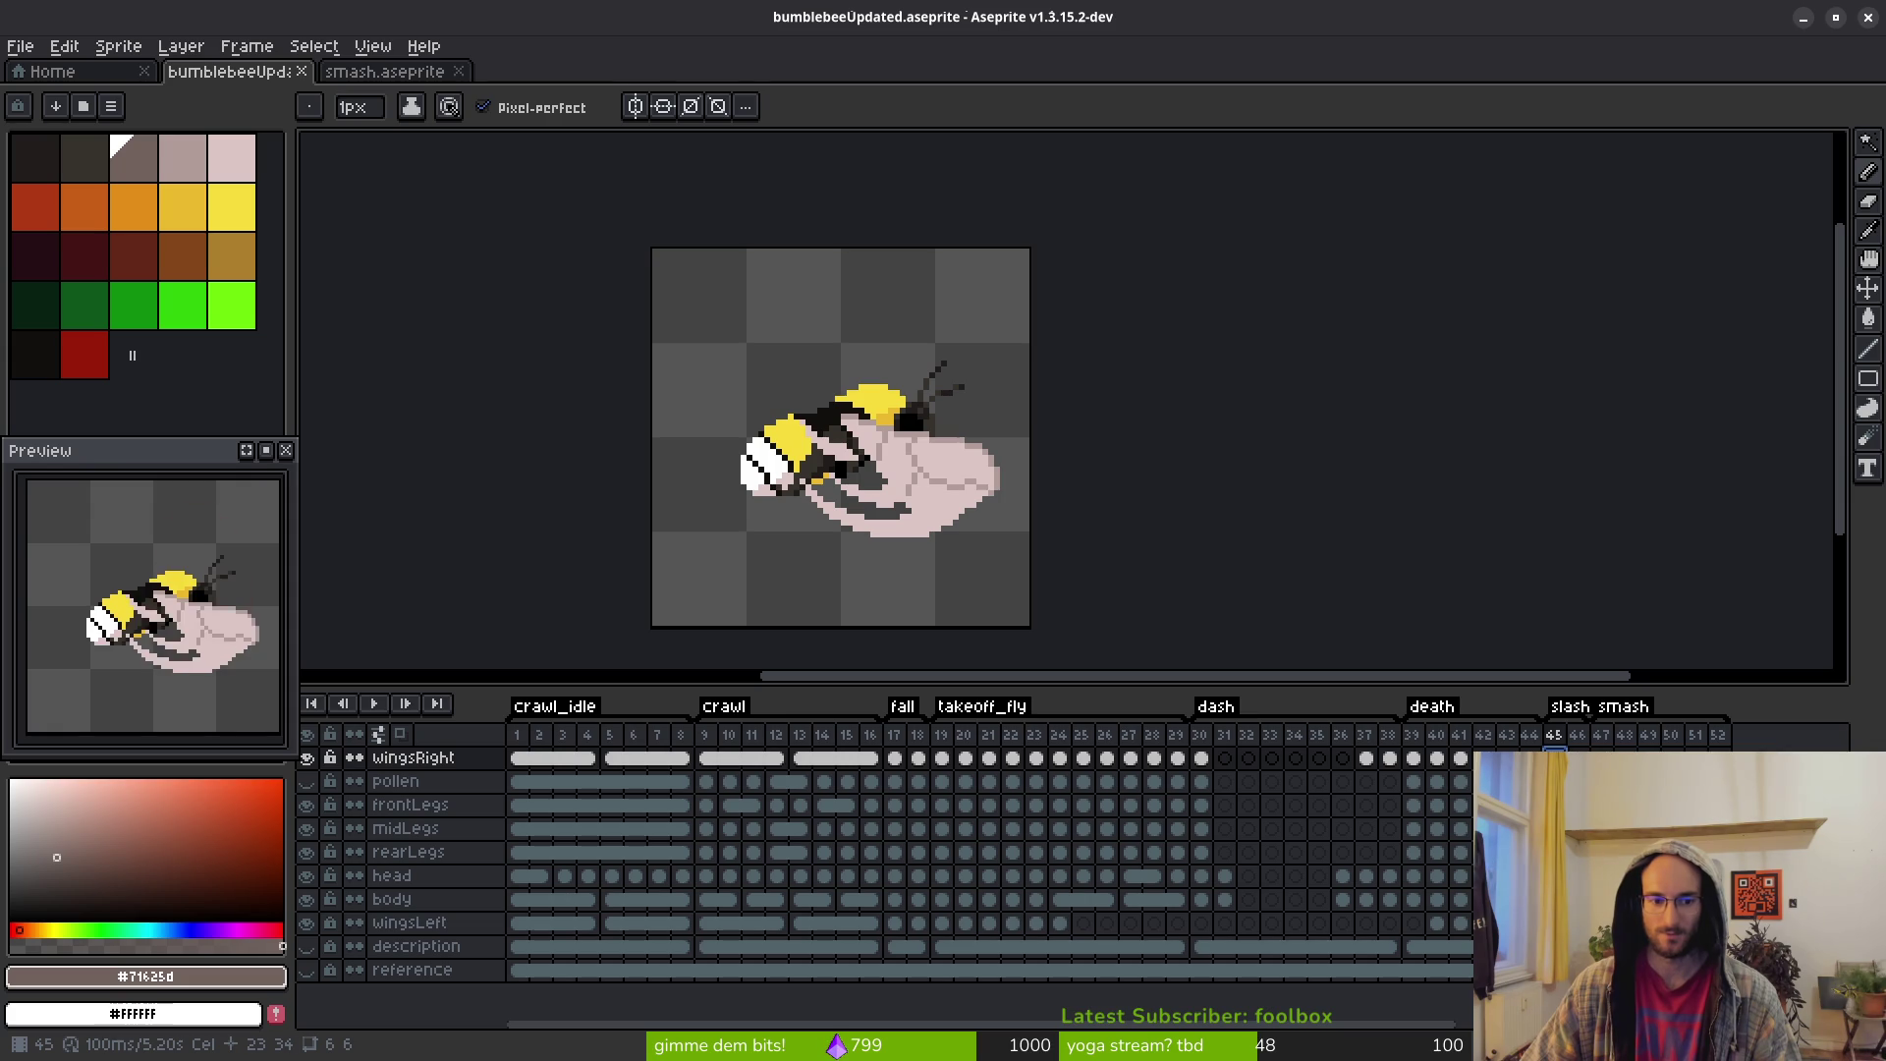
{"action": "left_click_drag", "start_coordinate": [951, 522], "coordinate": [923, 502]}
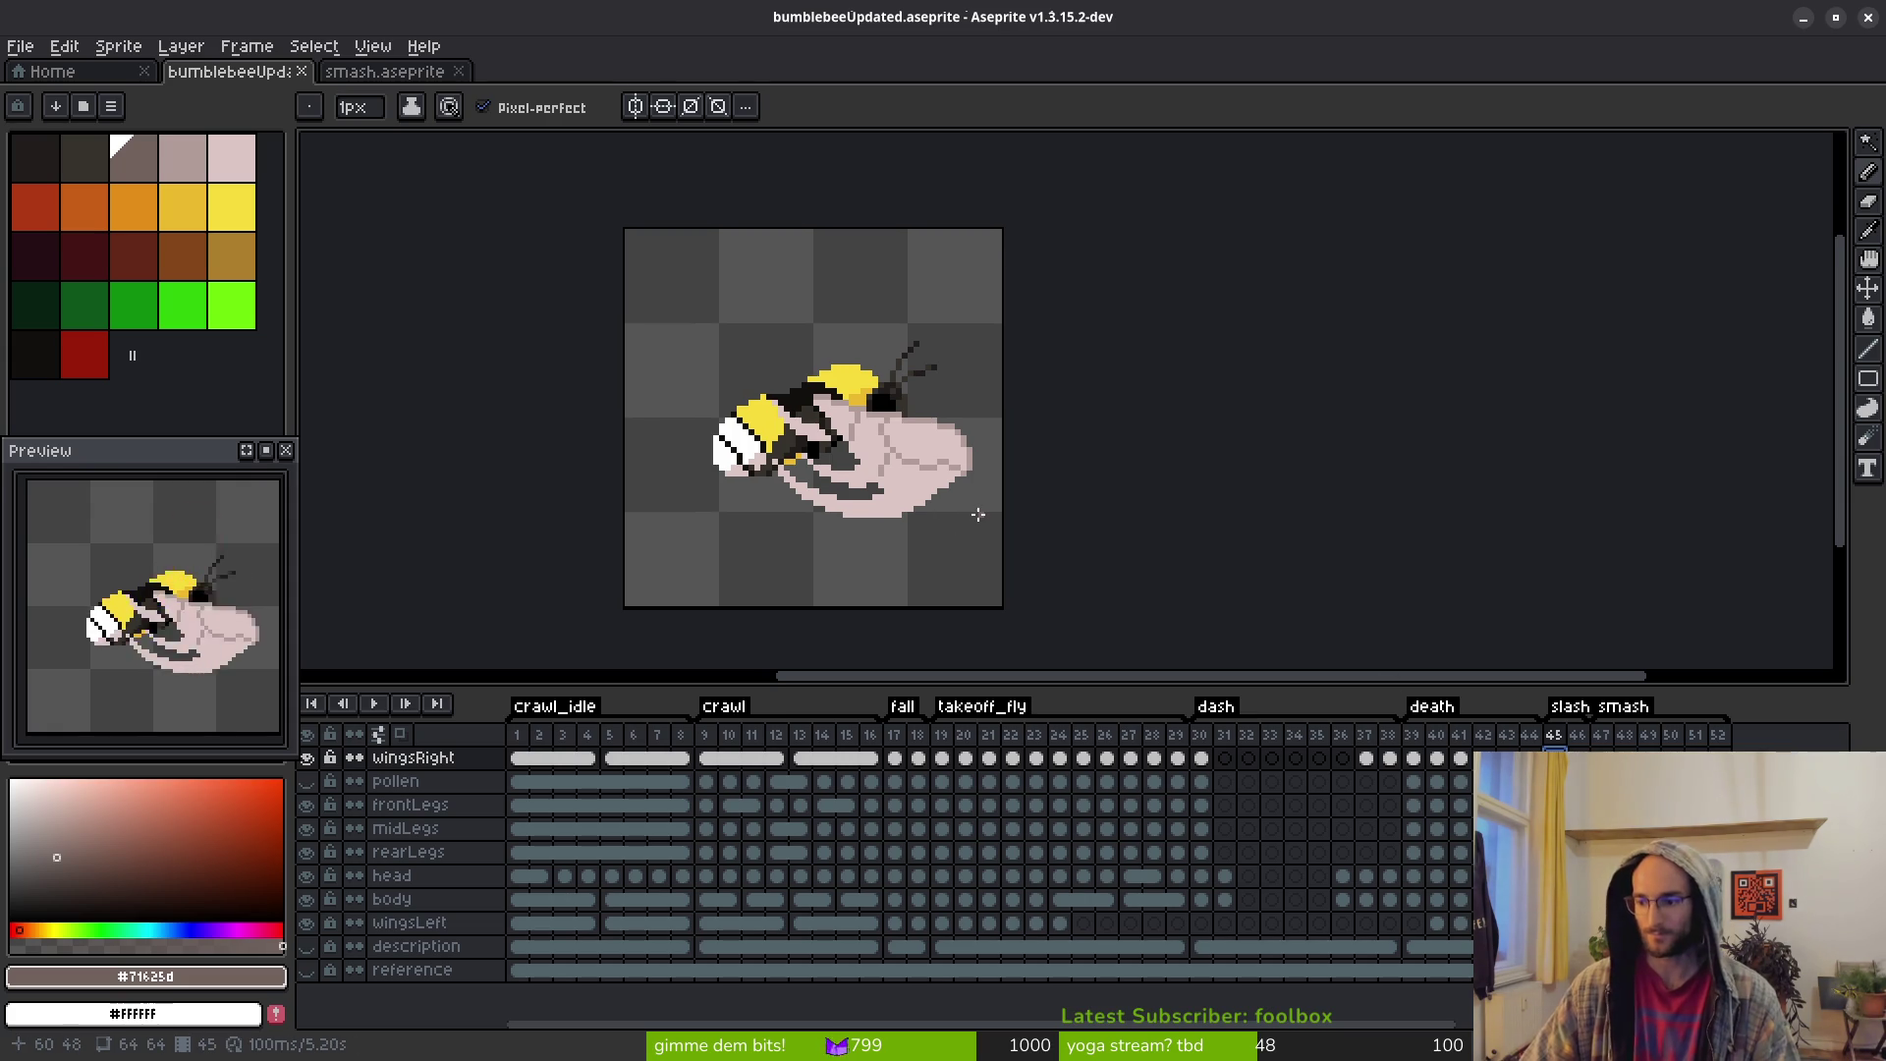
{"action": "key", "text": "Right"}
{"action": "mouse_move", "coordinate": [943, 463]}
{"action": "left_mouse_down"}
{"action": "mouse_move", "coordinate": [1014, 371]}
{"action": "mouse_move", "coordinate": [1115, 417]}
{"action": "left_mouse_up"}
{"action": "scroll", "coordinate": [997, 378], "scroll_direction": "up", "scroll_amount": 2}
Pick the pale wing pink and compare the right wing on frames 45 and 46
{"action": "left_click", "coordinate": [1022, 365], "text": "alt"}
{"action": "scroll", "coordinate": [1115, 442], "scroll_direction": "up", "scroll_amount": 2}
{"action": "scroll", "coordinate": [1163, 470], "scroll_direction": "down", "scroll_amount": 2}
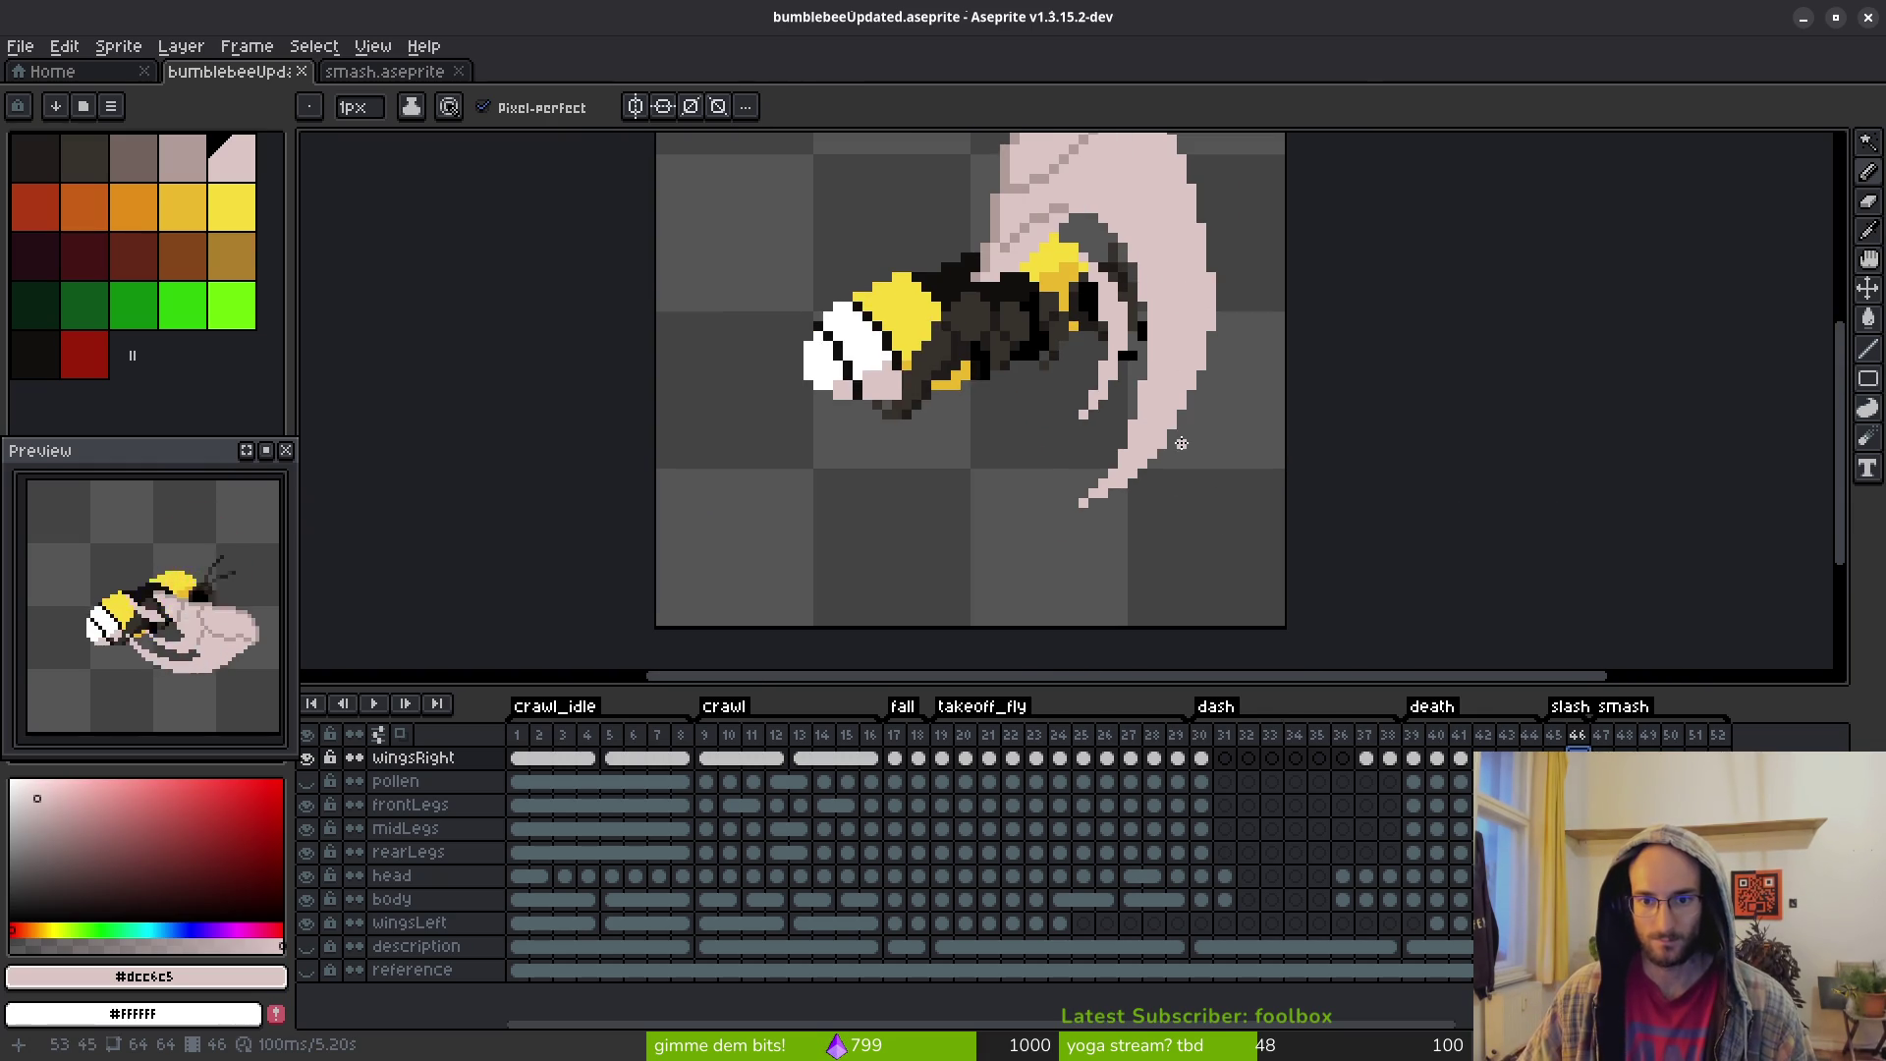
{"action": "scroll", "coordinate": [1192, 364], "scroll_direction": "down", "scroll_amount": 1}
{"action": "scroll", "coordinate": [1229, 358], "scroll_direction": "up", "scroll_amount": 2}
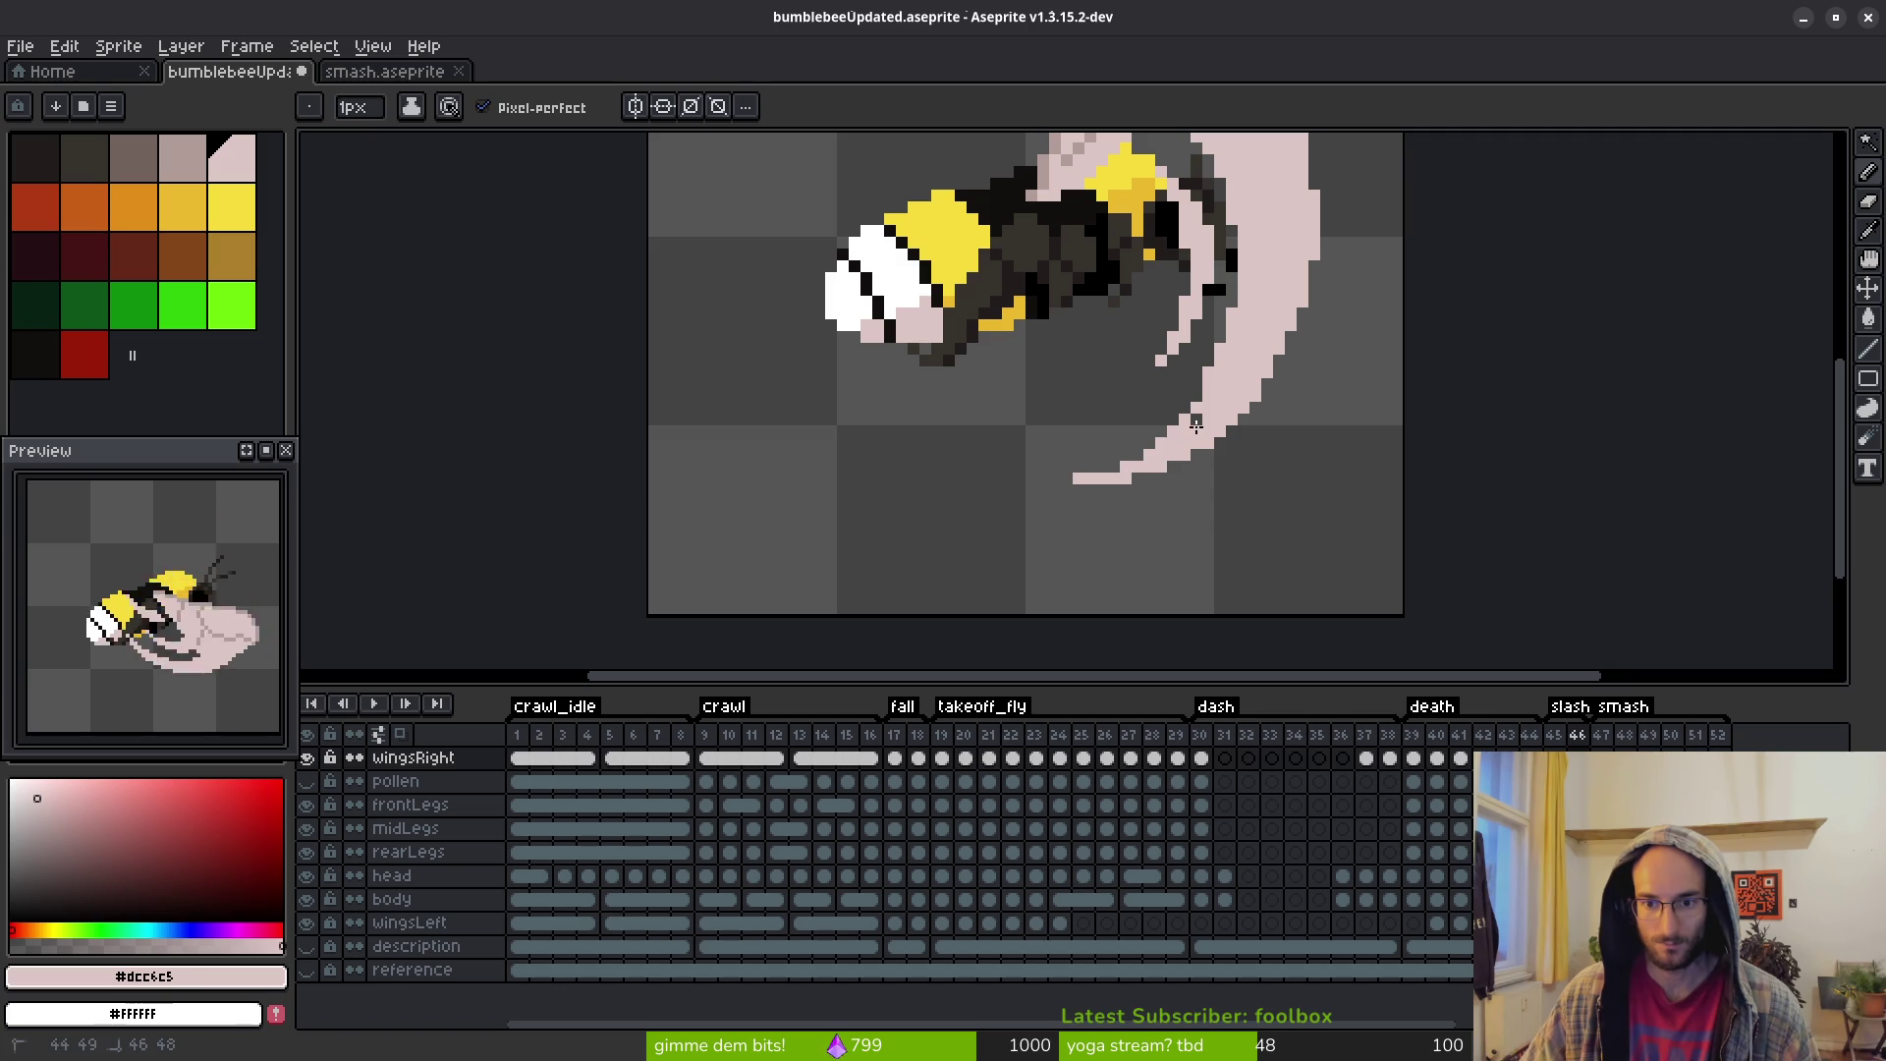
{"action": "scroll", "coordinate": [1195, 467], "scroll_direction": "down", "scroll_amount": 5}
{"action": "scroll", "coordinate": [1207, 471], "scroll_direction": "up", "scroll_amount": 5}
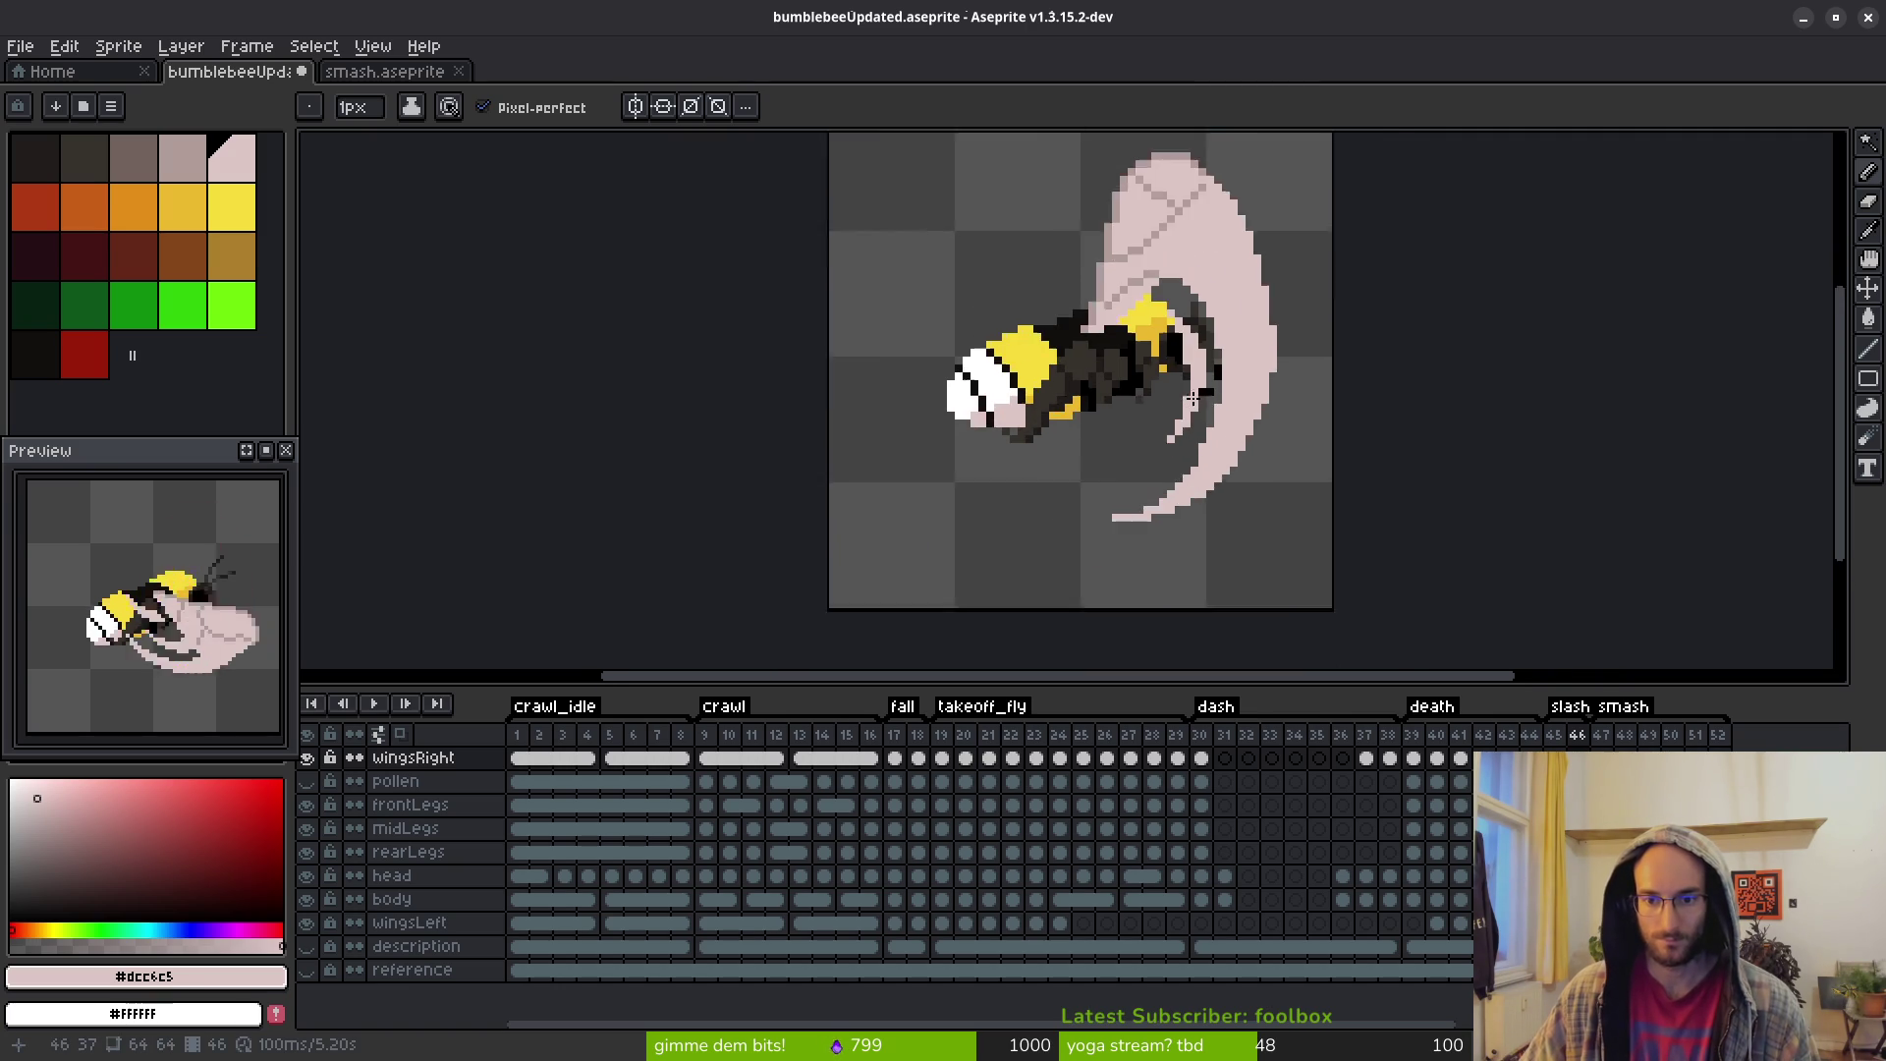
{"action": "scroll", "coordinate": [1232, 475], "scroll_direction": "down", "scroll_amount": 3}
{"action": "left_click_drag", "start_coordinate": [1232, 474], "coordinate": [1186, 424]}
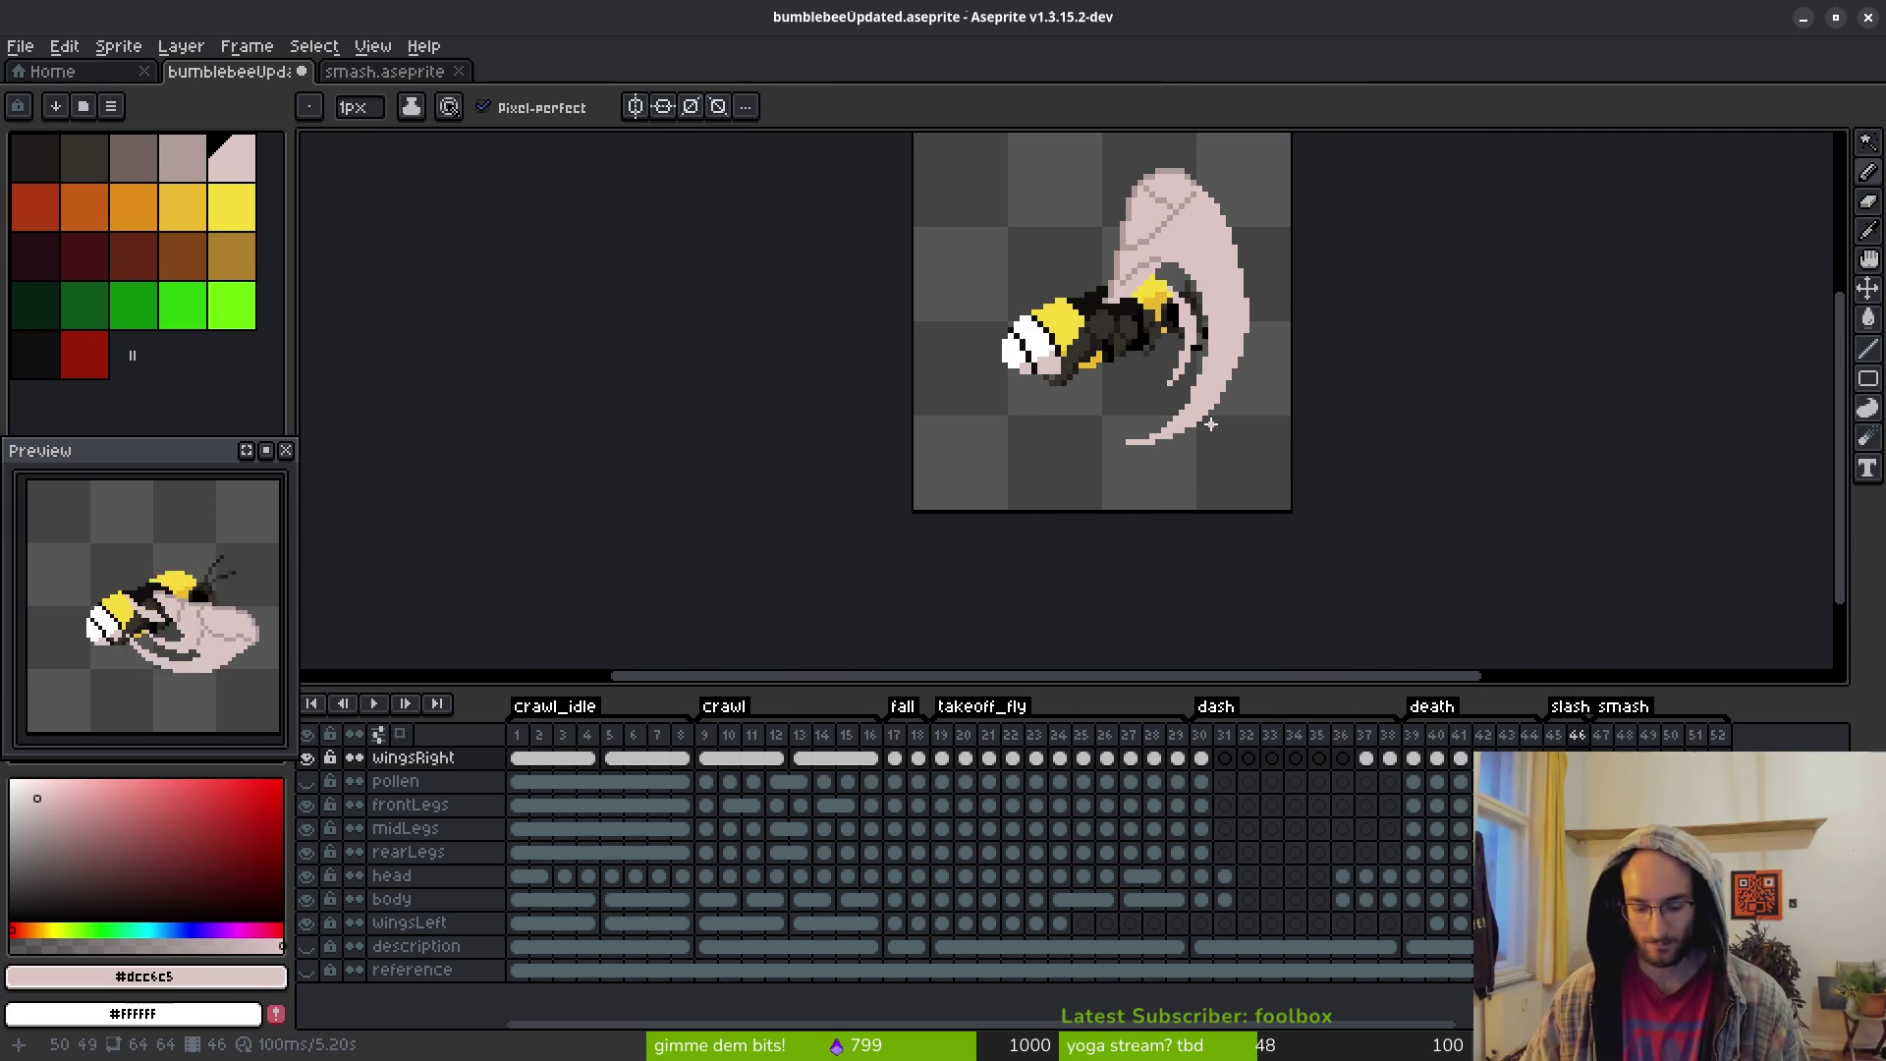
{"action": "left_click", "coordinate": [1553, 759]}
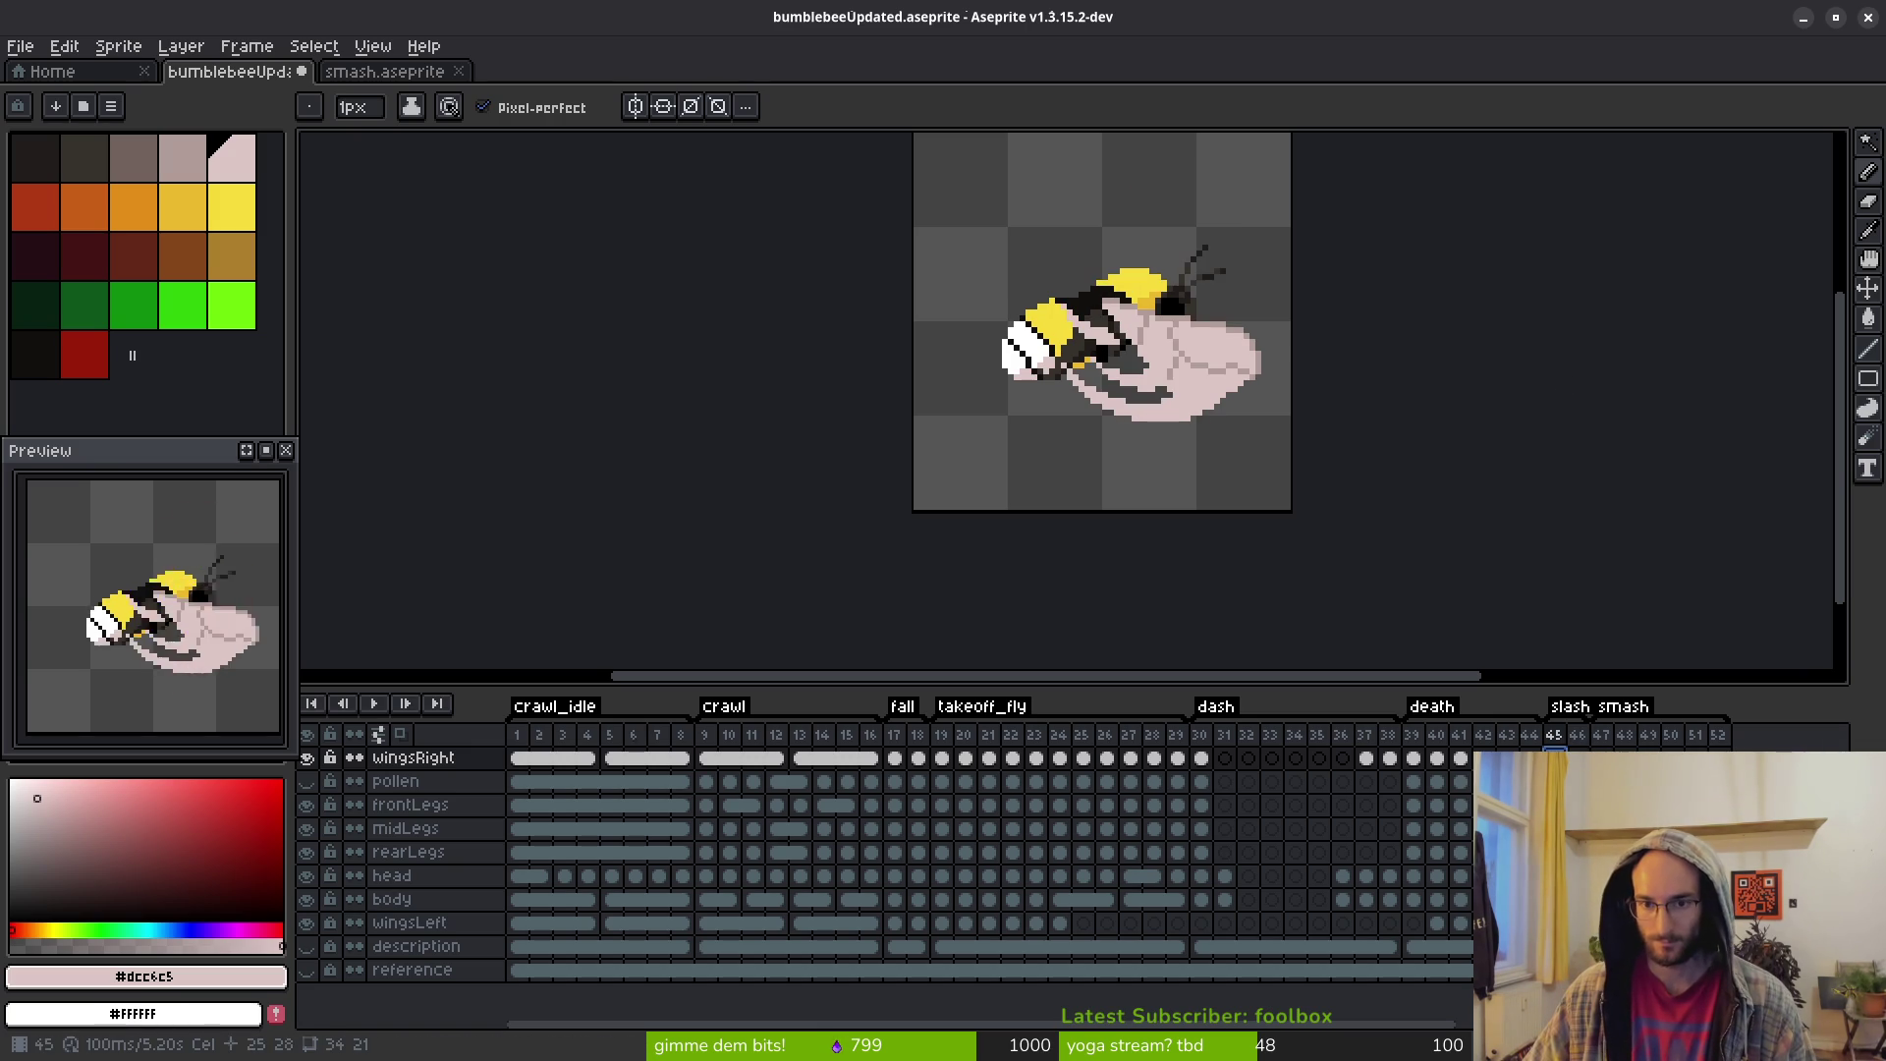
{"action": "key", "text": "Right"}
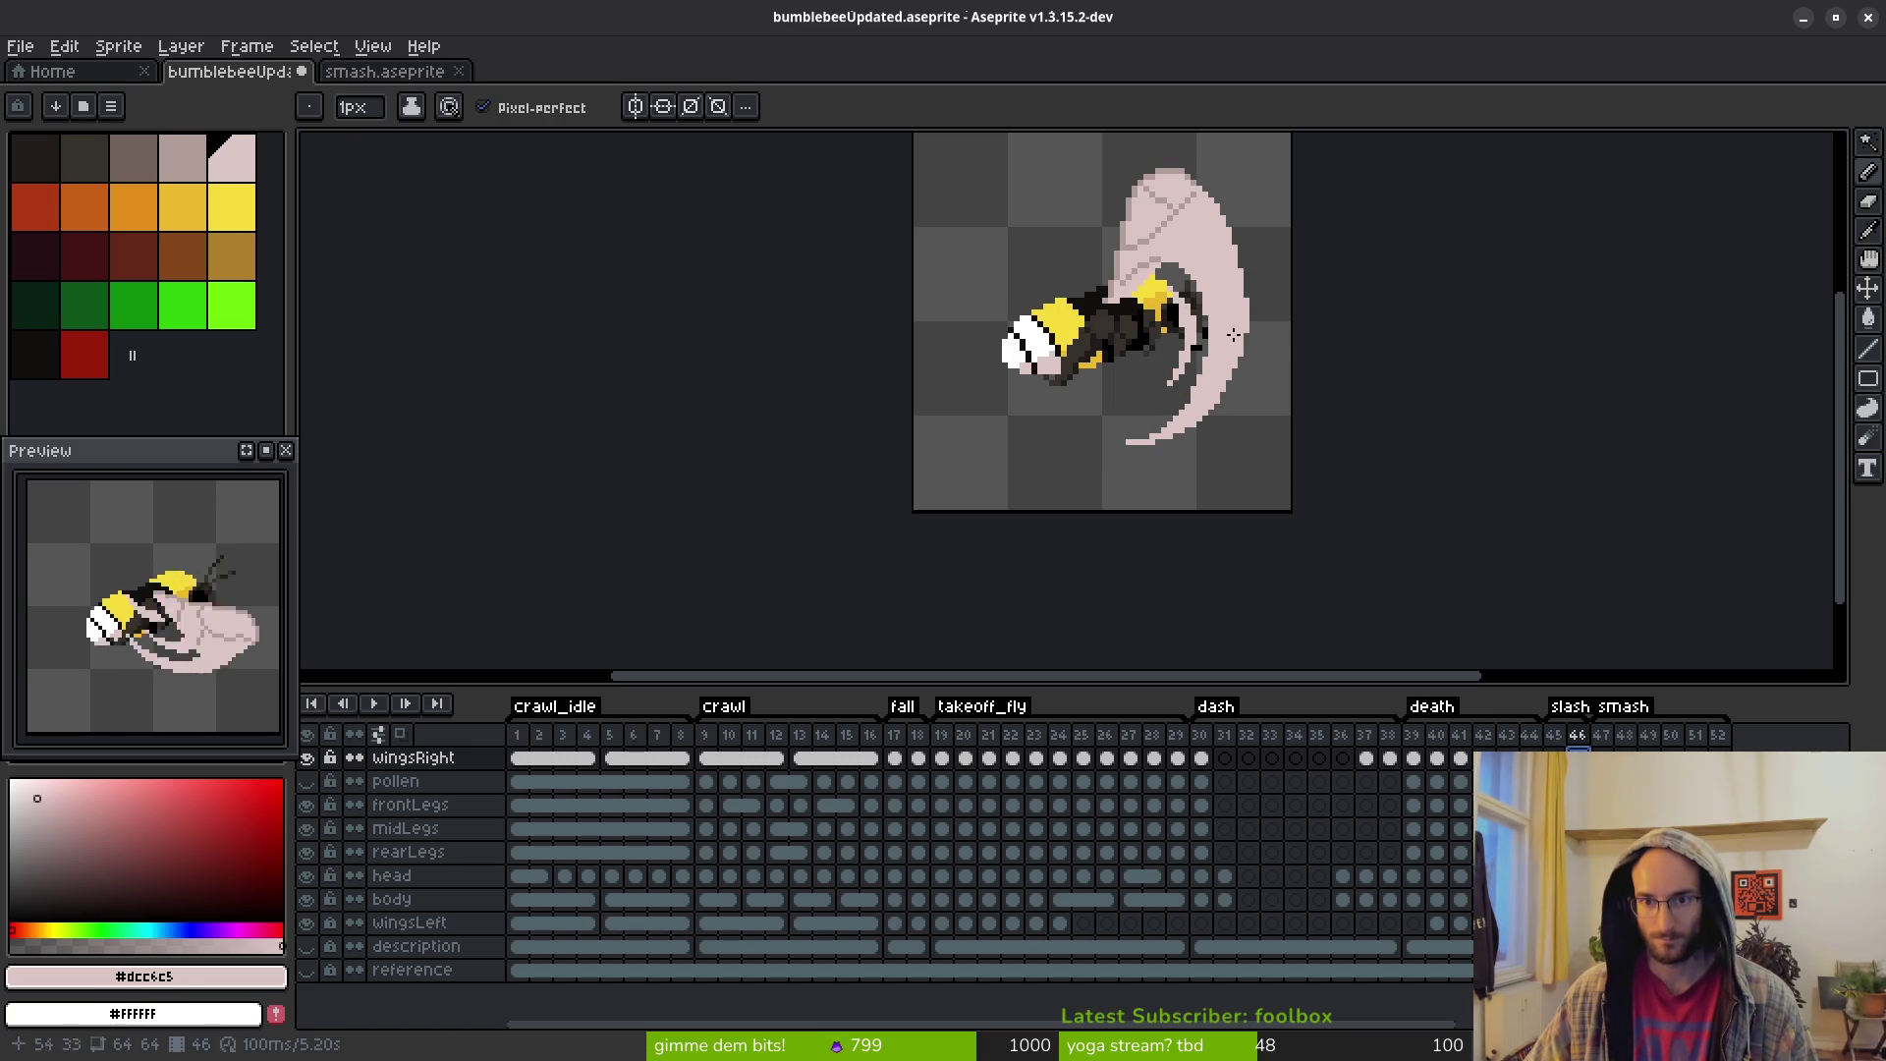
{"action": "scroll", "coordinate": [1231, 327], "scroll_direction": "up", "scroll_amount": 2}
{"action": "scroll", "coordinate": [1126, 466], "scroll_direction": "up", "scroll_amount": 1}
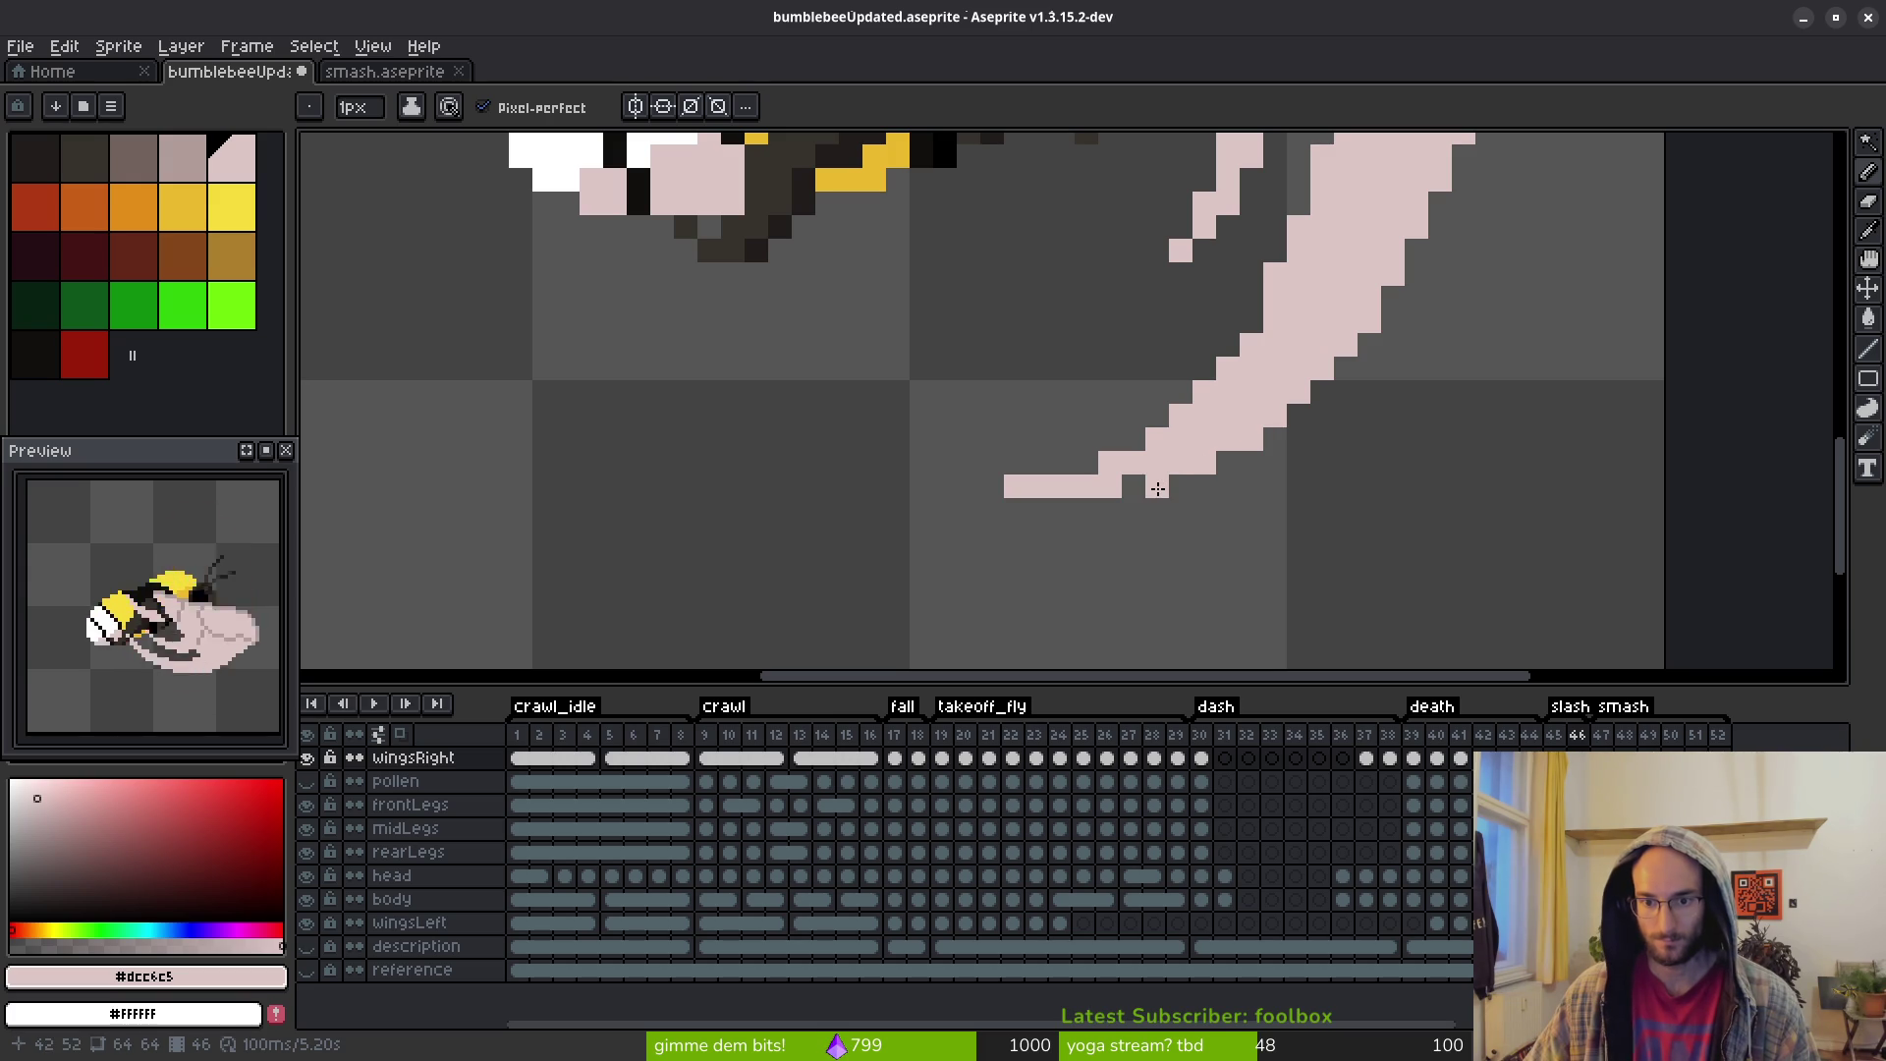
Redraw the pink pixels along the right wing's curved edge, erasing a stray pixel
{"action": "left_click_drag", "start_coordinate": [1093, 507], "coordinate": [951, 509]}
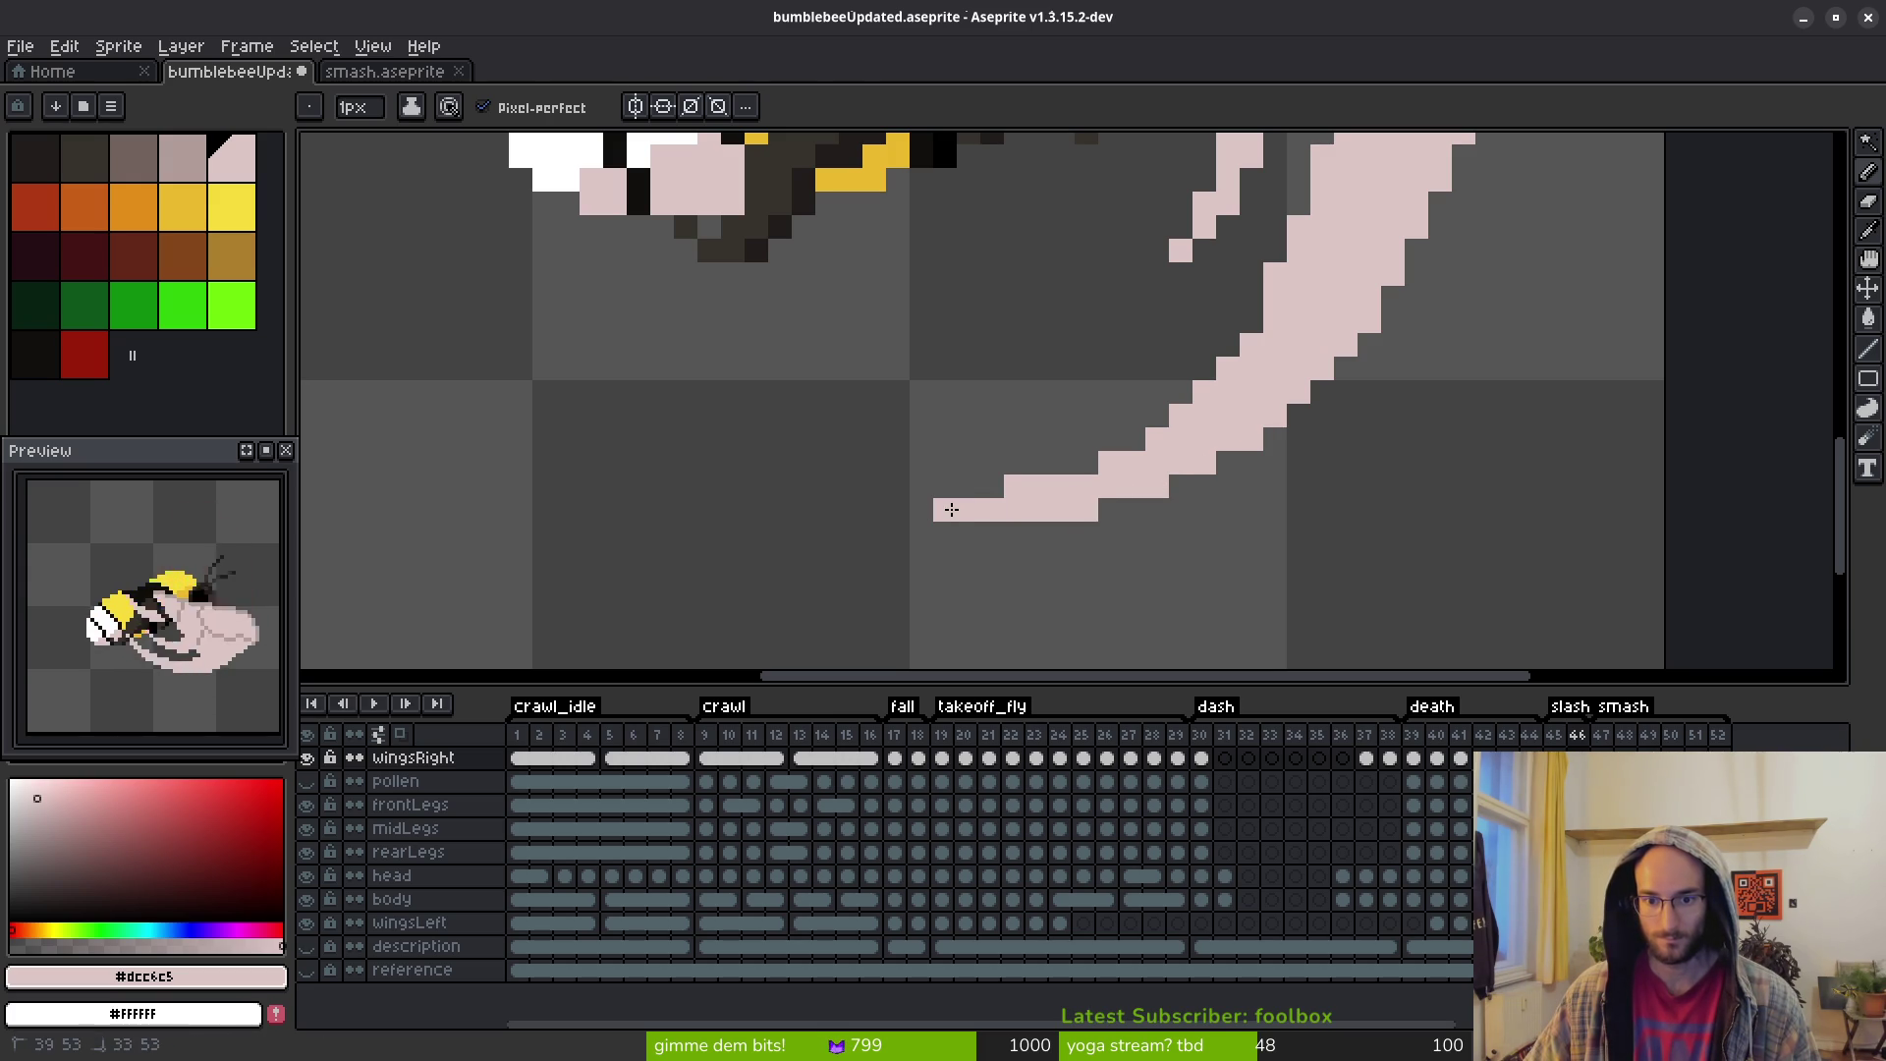
{"action": "key", "text": "ctrl+z"}
{"action": "key", "text": "e"}
{"action": "scroll", "coordinate": [999, 362], "scroll_direction": "down", "scroll_amount": 4}
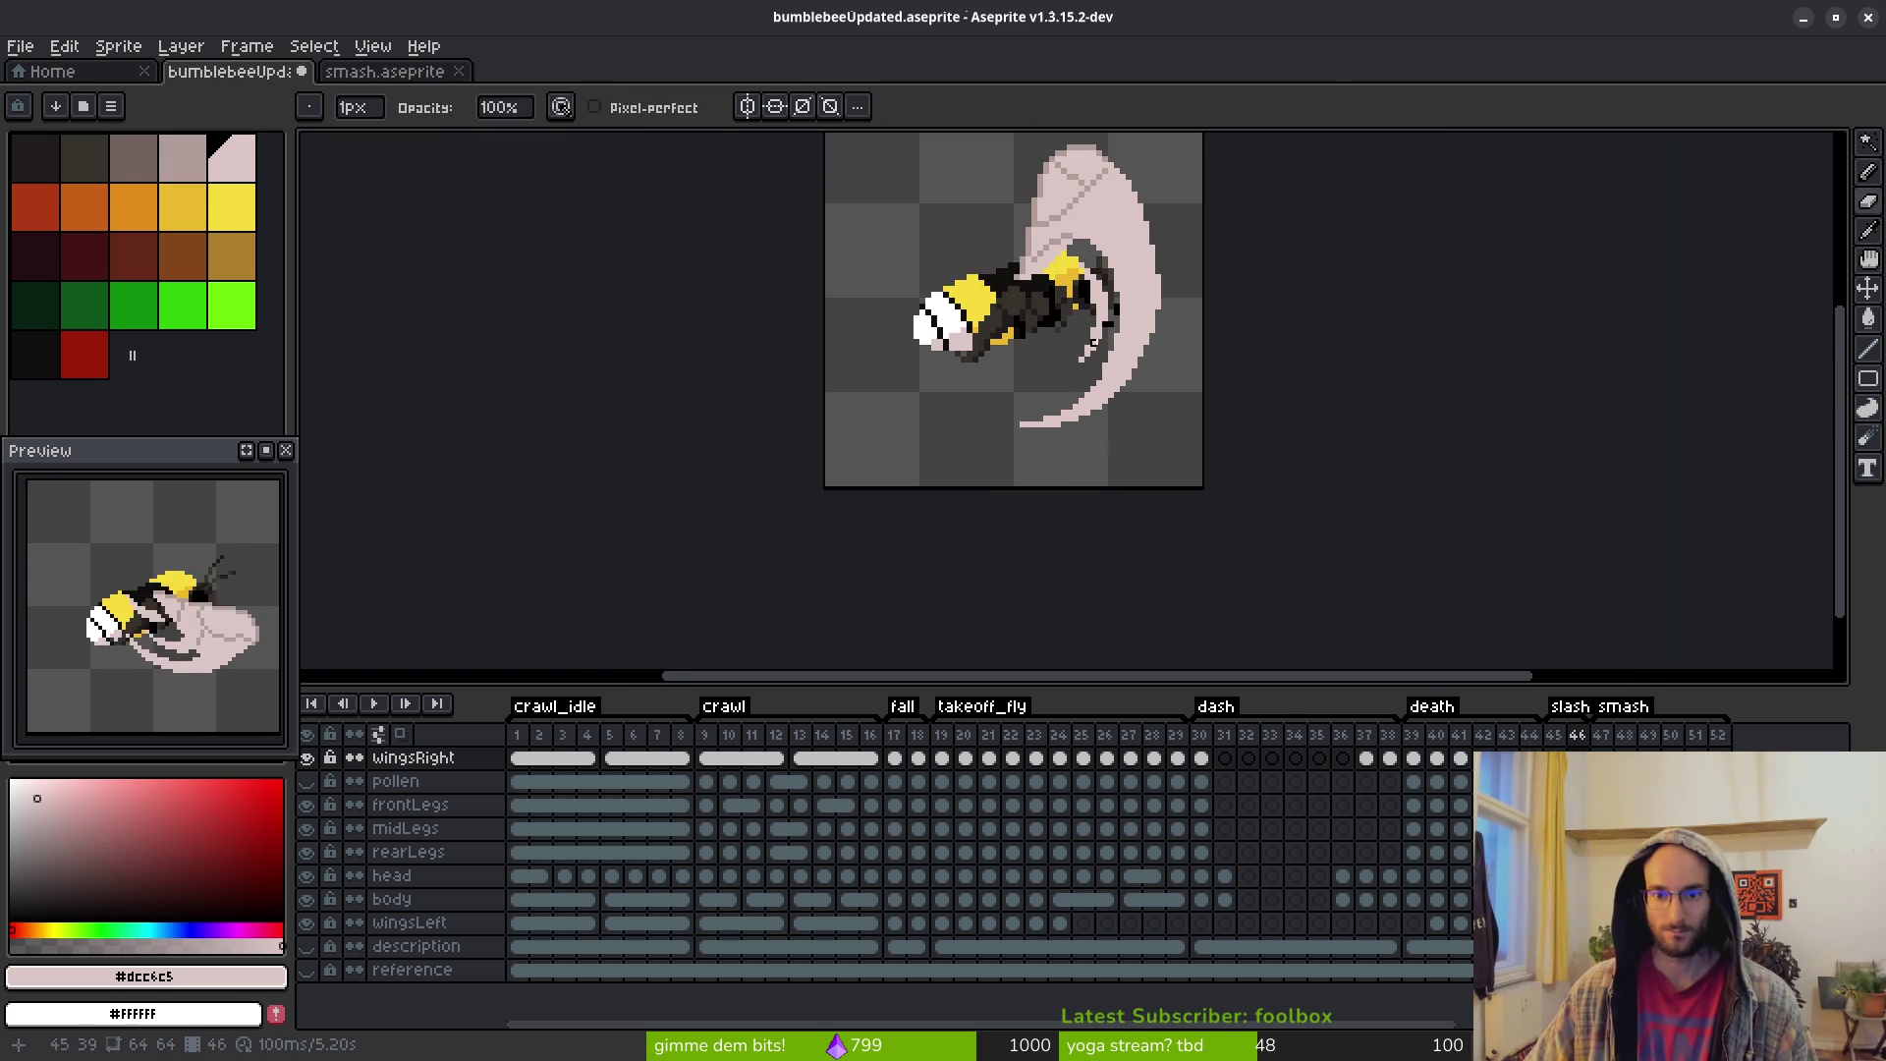
{"action": "scroll", "coordinate": [1098, 404], "scroll_direction": "up", "scroll_amount": 2}
{"action": "scroll", "coordinate": [1063, 373], "scroll_direction": "up", "scroll_amount": 3}
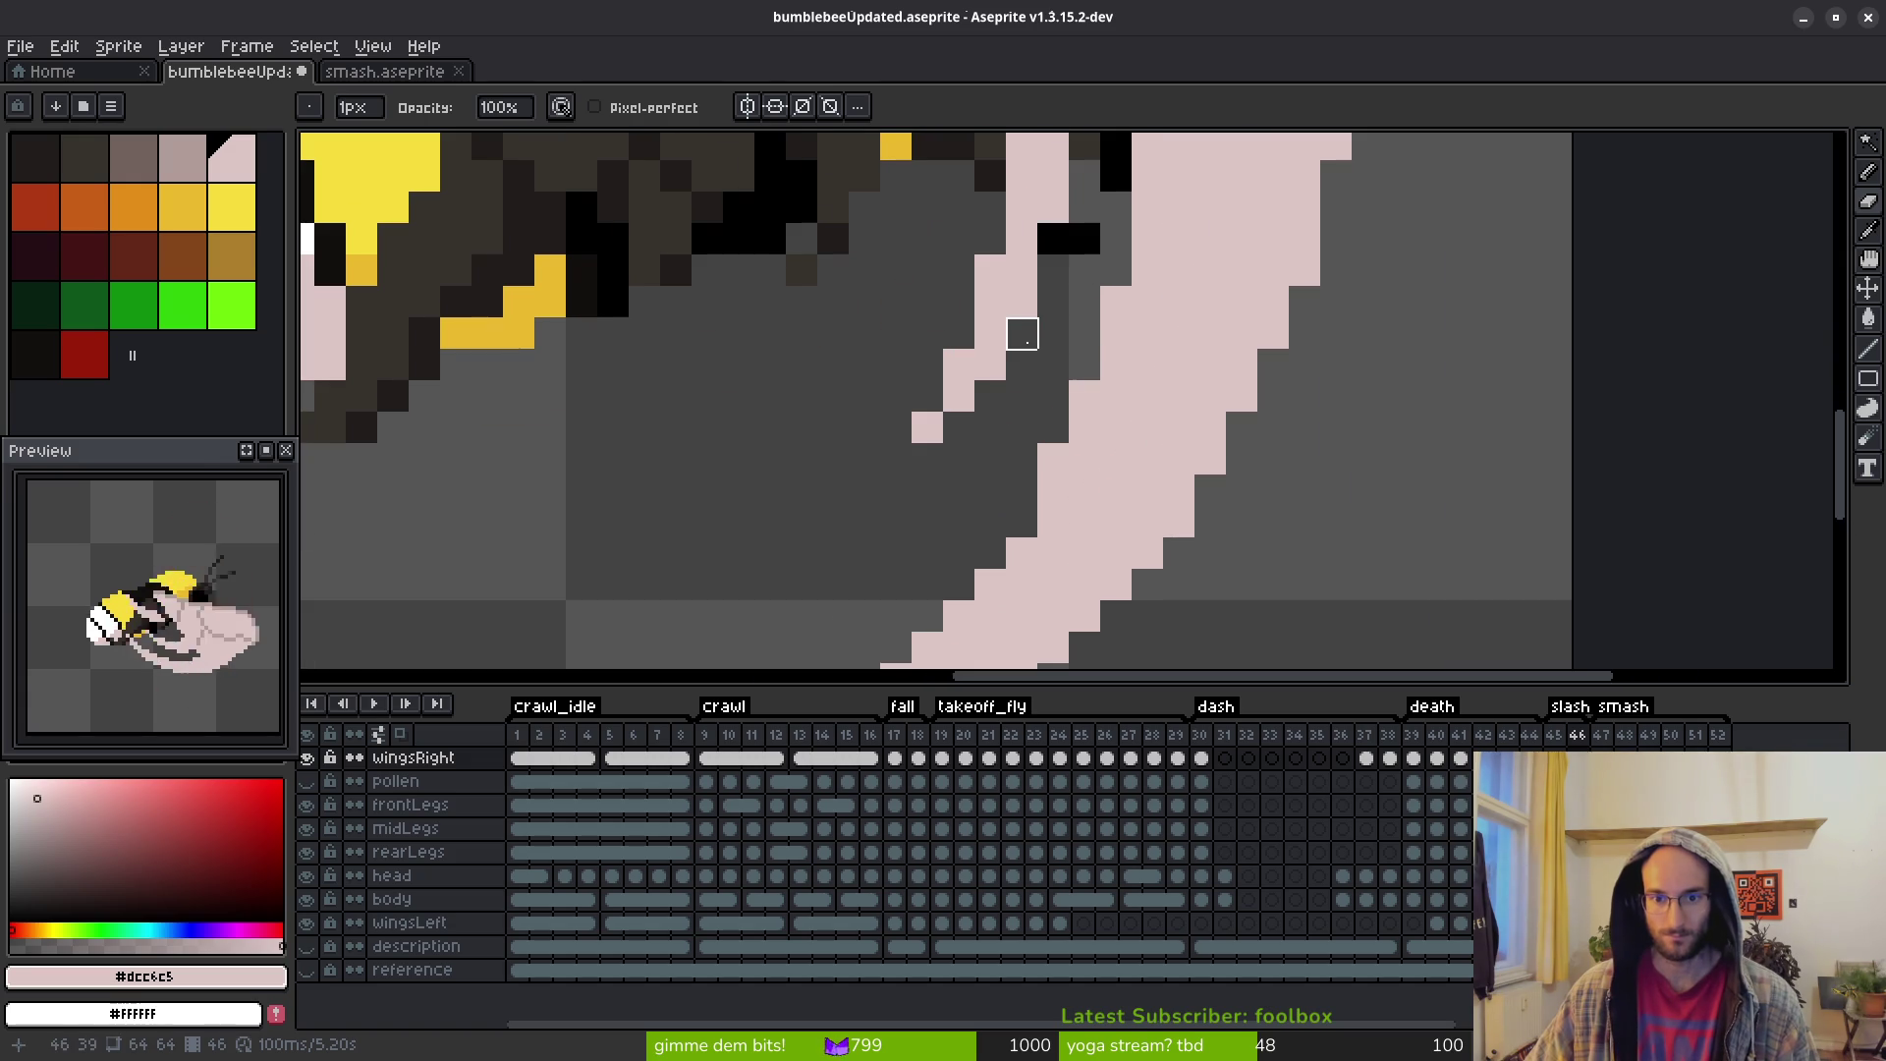
{"action": "key", "text": "b"}
{"action": "left_click", "coordinate": [1058, 316]}
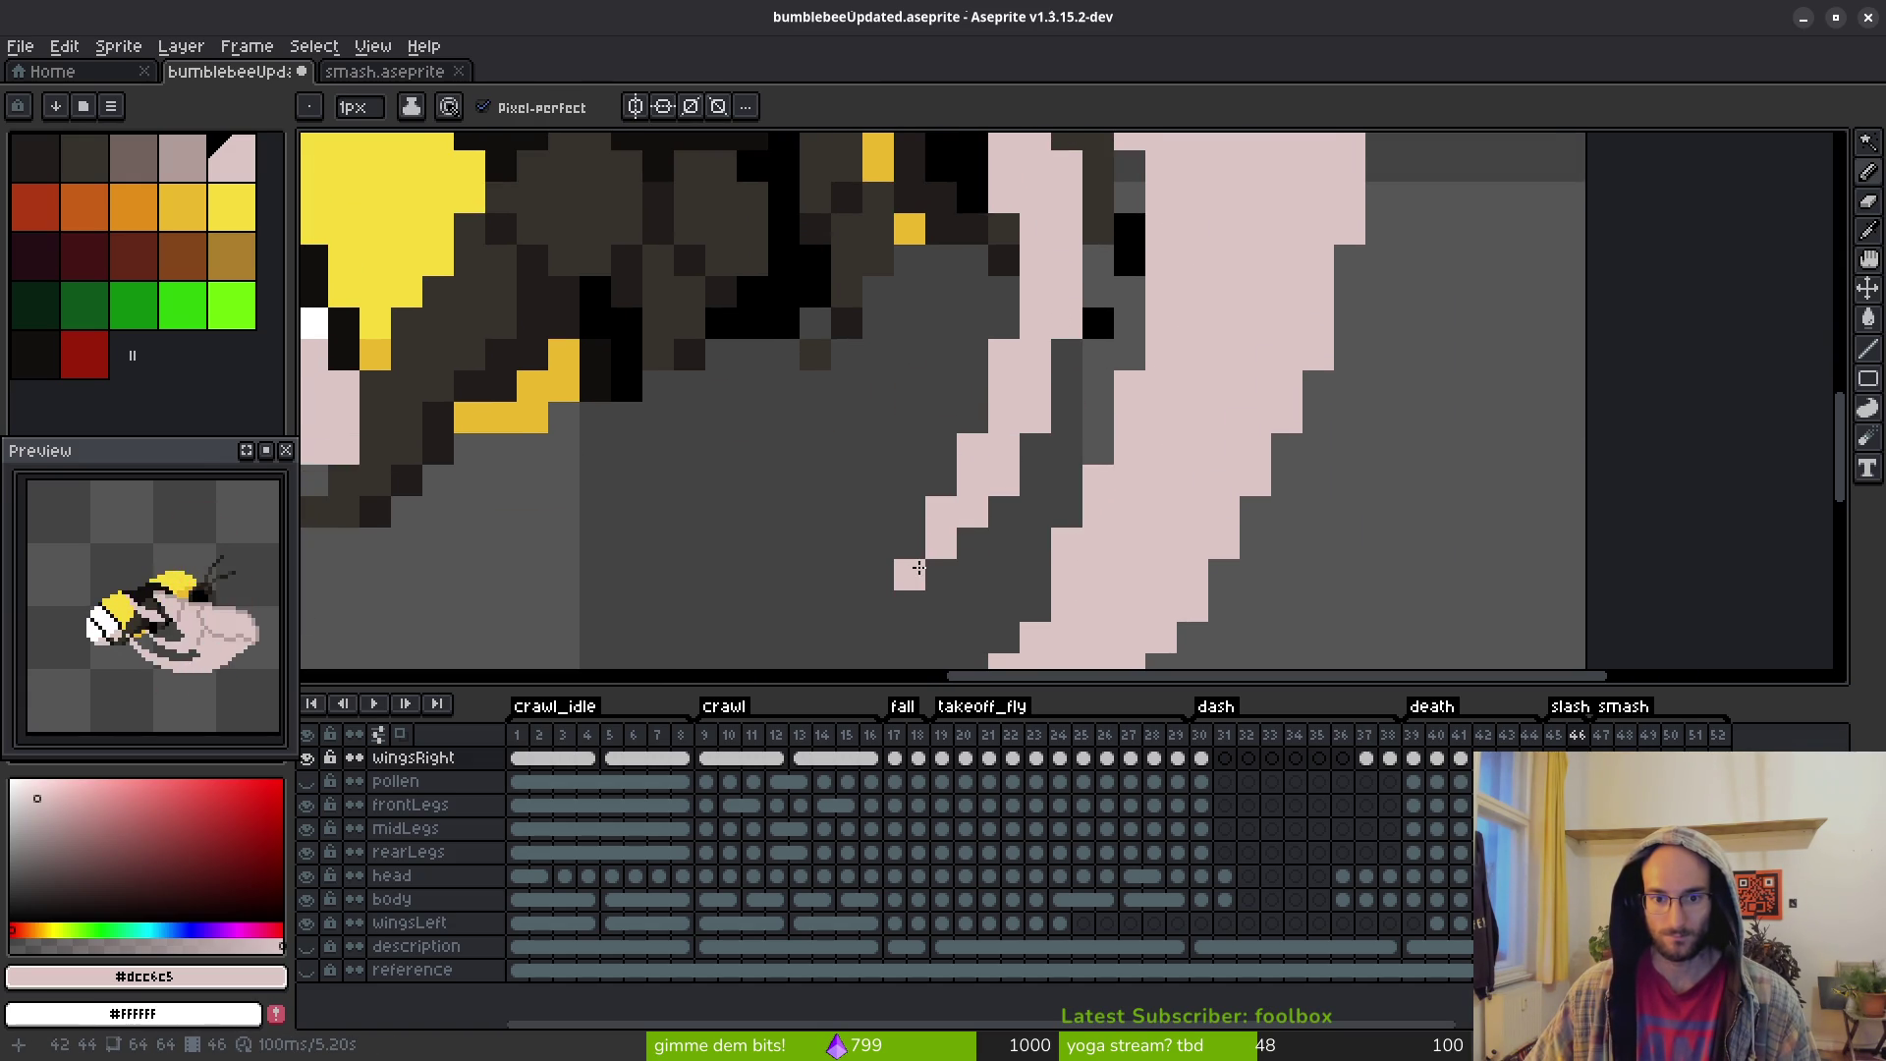
{"action": "mouse_move", "coordinate": [940, 574]}
{"action": "left_mouse_down"}
{"action": "mouse_move", "coordinate": [1041, 479]}
{"action": "mouse_move", "coordinate": [1040, 447]}
{"action": "mouse_move", "coordinate": [1010, 492]}
{"action": "left_mouse_up"}
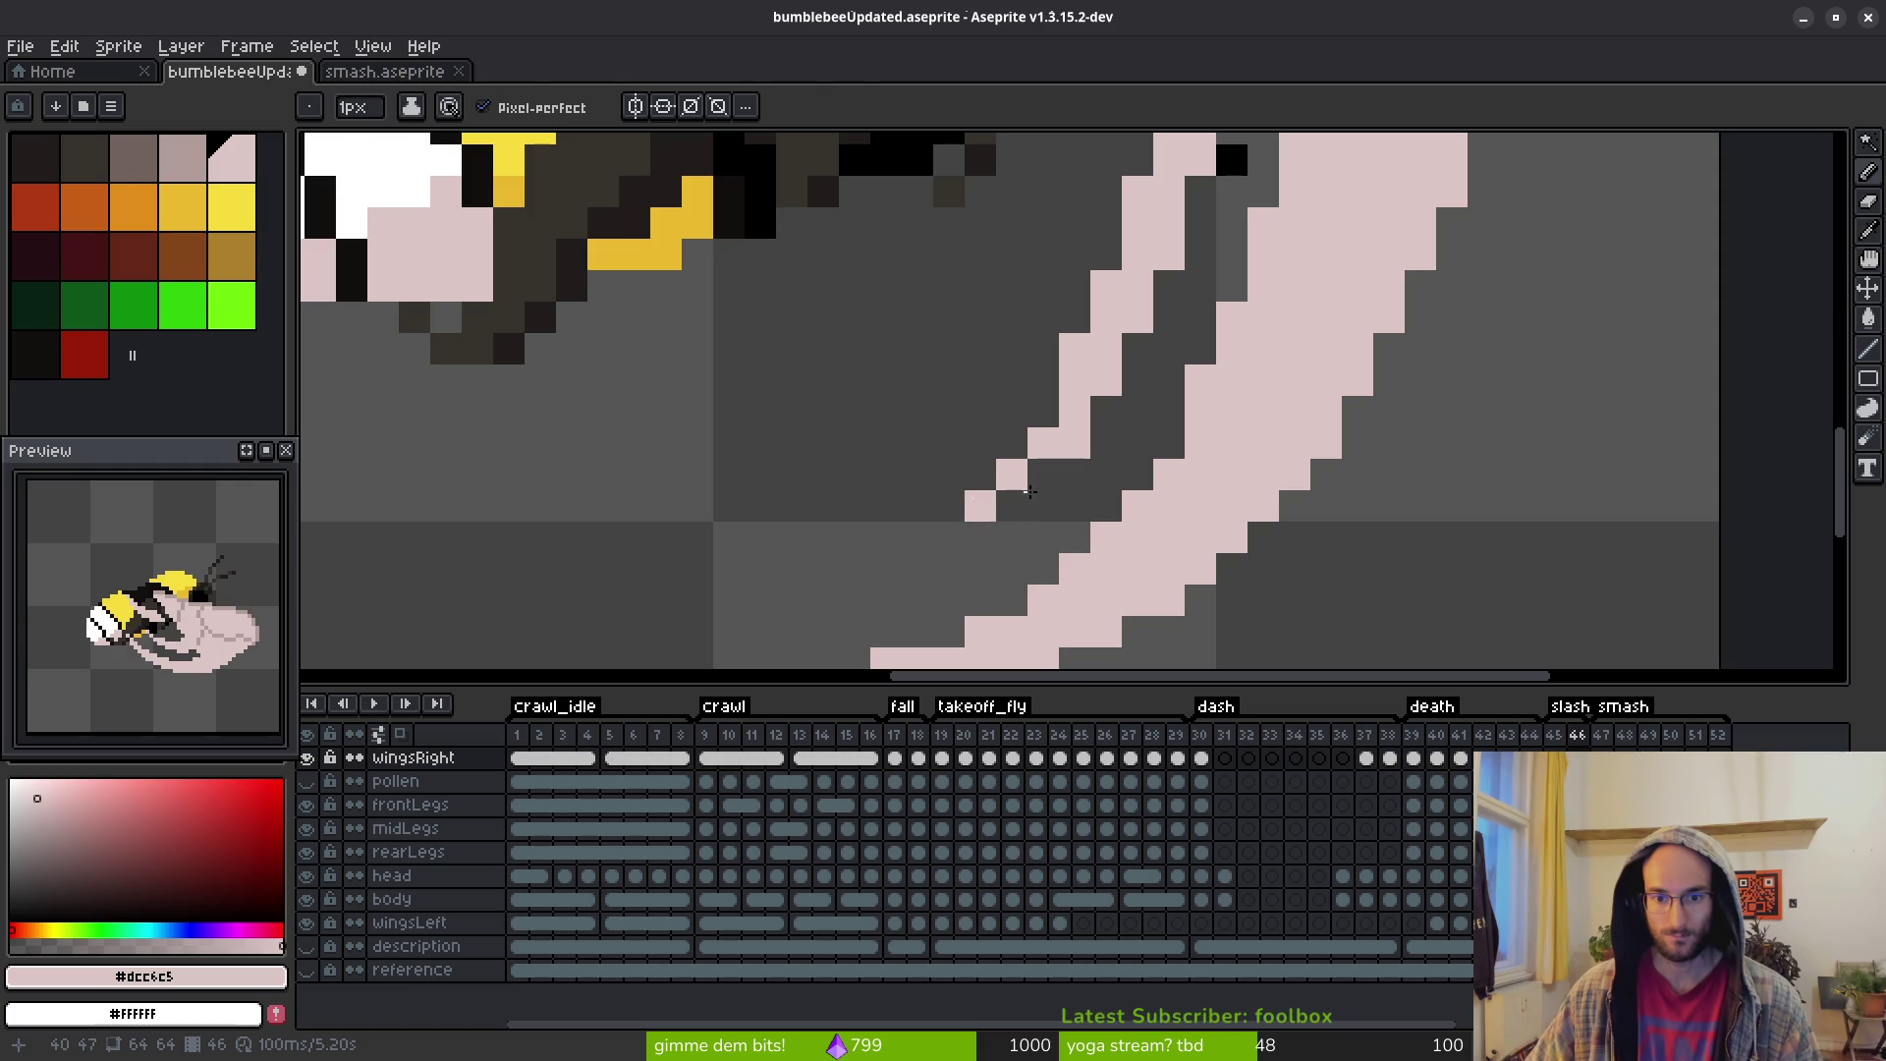
{"action": "key", "text": "e"}
{"action": "left_click", "coordinate": [1075, 443]}
{"action": "scroll", "coordinate": [1130, 464], "scroll_direction": "down", "scroll_amount": 1}
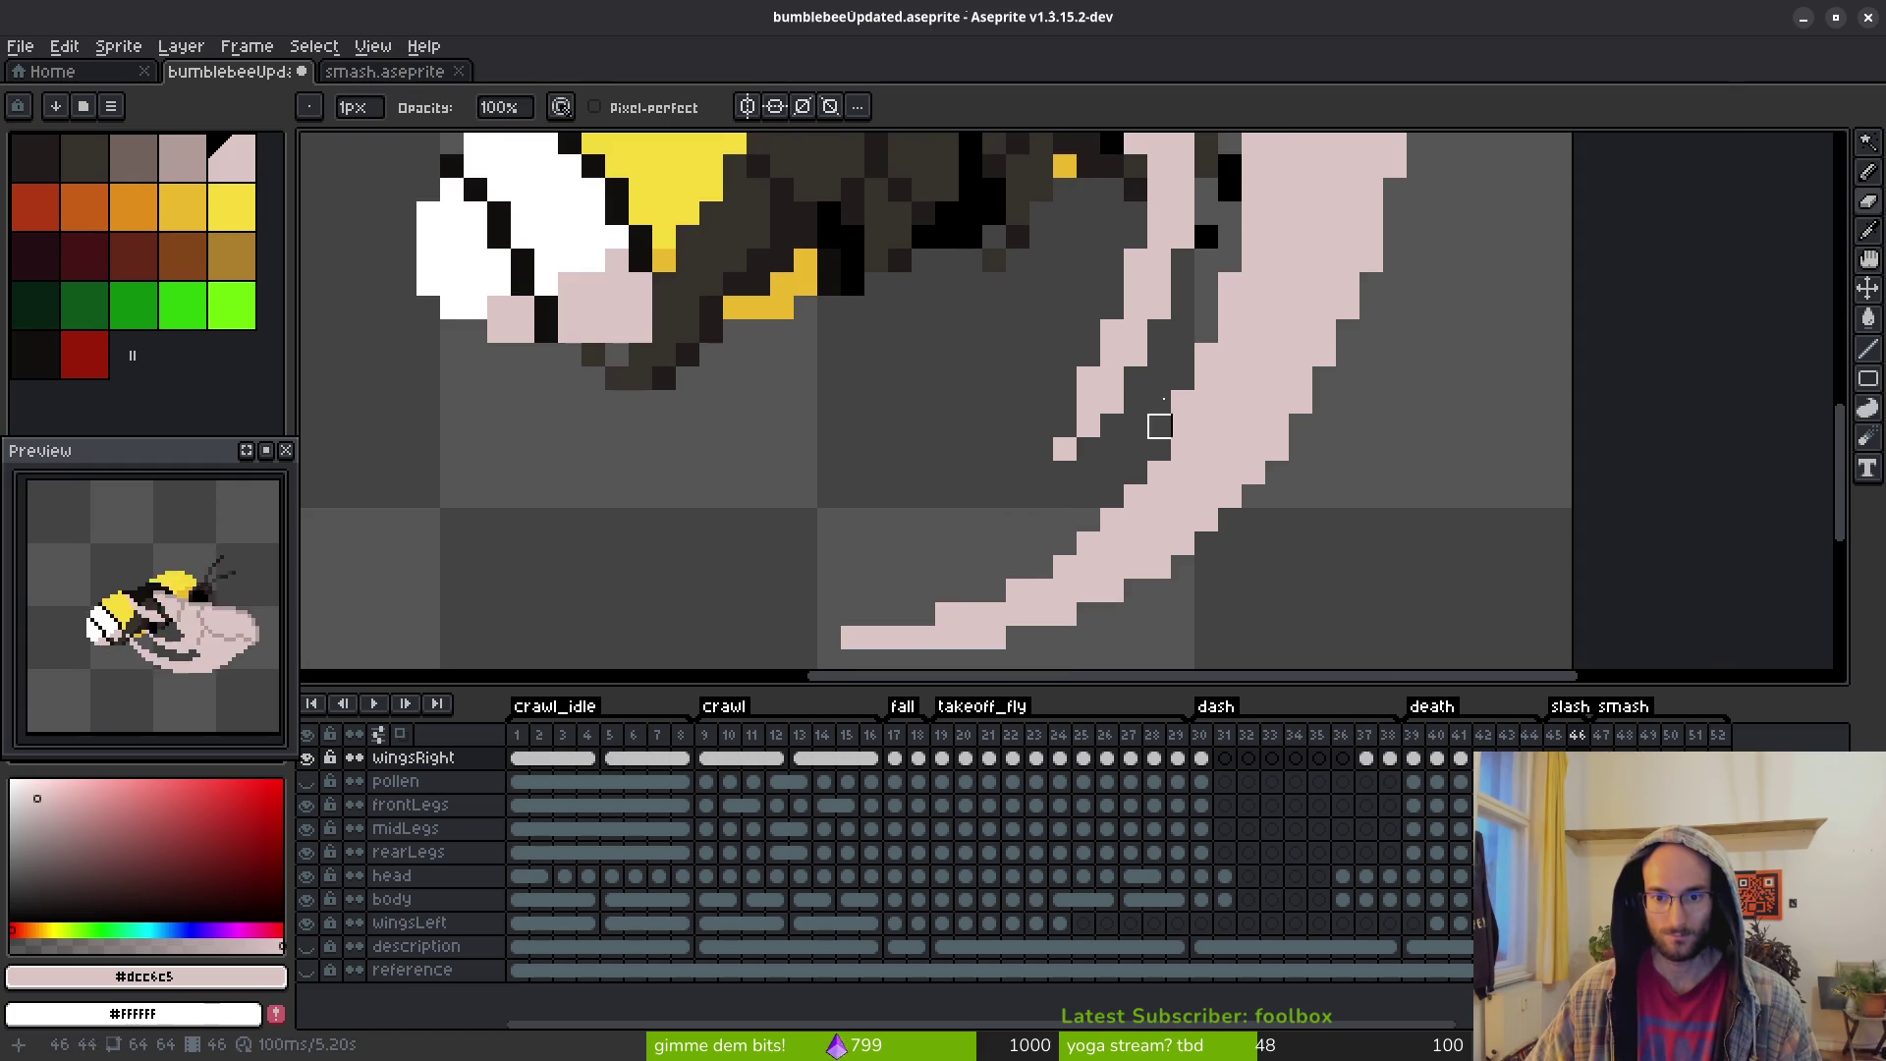
{"action": "scroll", "coordinate": [1089, 473], "scroll_direction": "up", "scroll_amount": 1}
{"action": "scroll", "coordinate": [1173, 446], "scroll_direction": "down", "scroll_amount": 4}
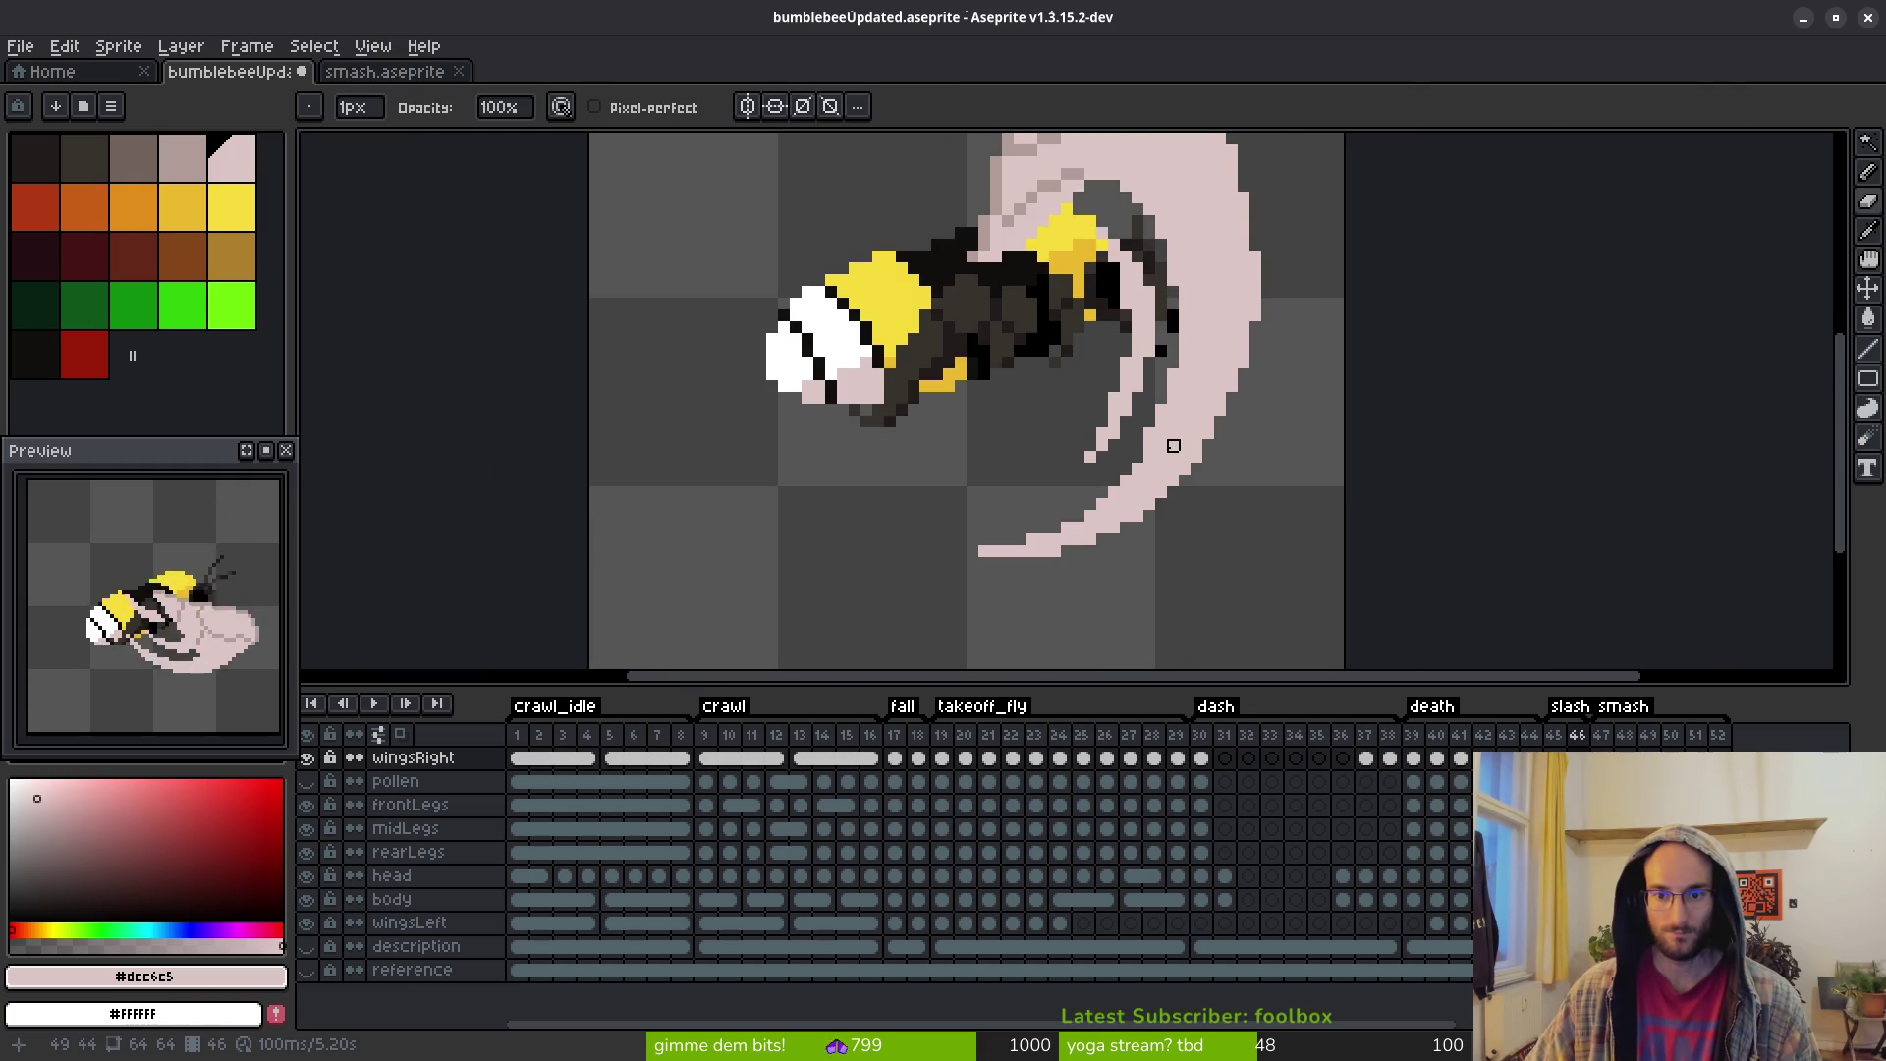
{"action": "scroll", "coordinate": [1161, 410], "scroll_direction": "up", "scroll_amount": 3}
{"action": "scroll", "coordinate": [1162, 413], "scroll_direction": "down", "scroll_amount": 3}
{"action": "scroll", "coordinate": [1160, 430], "scroll_direction": "up", "scroll_amount": 1}
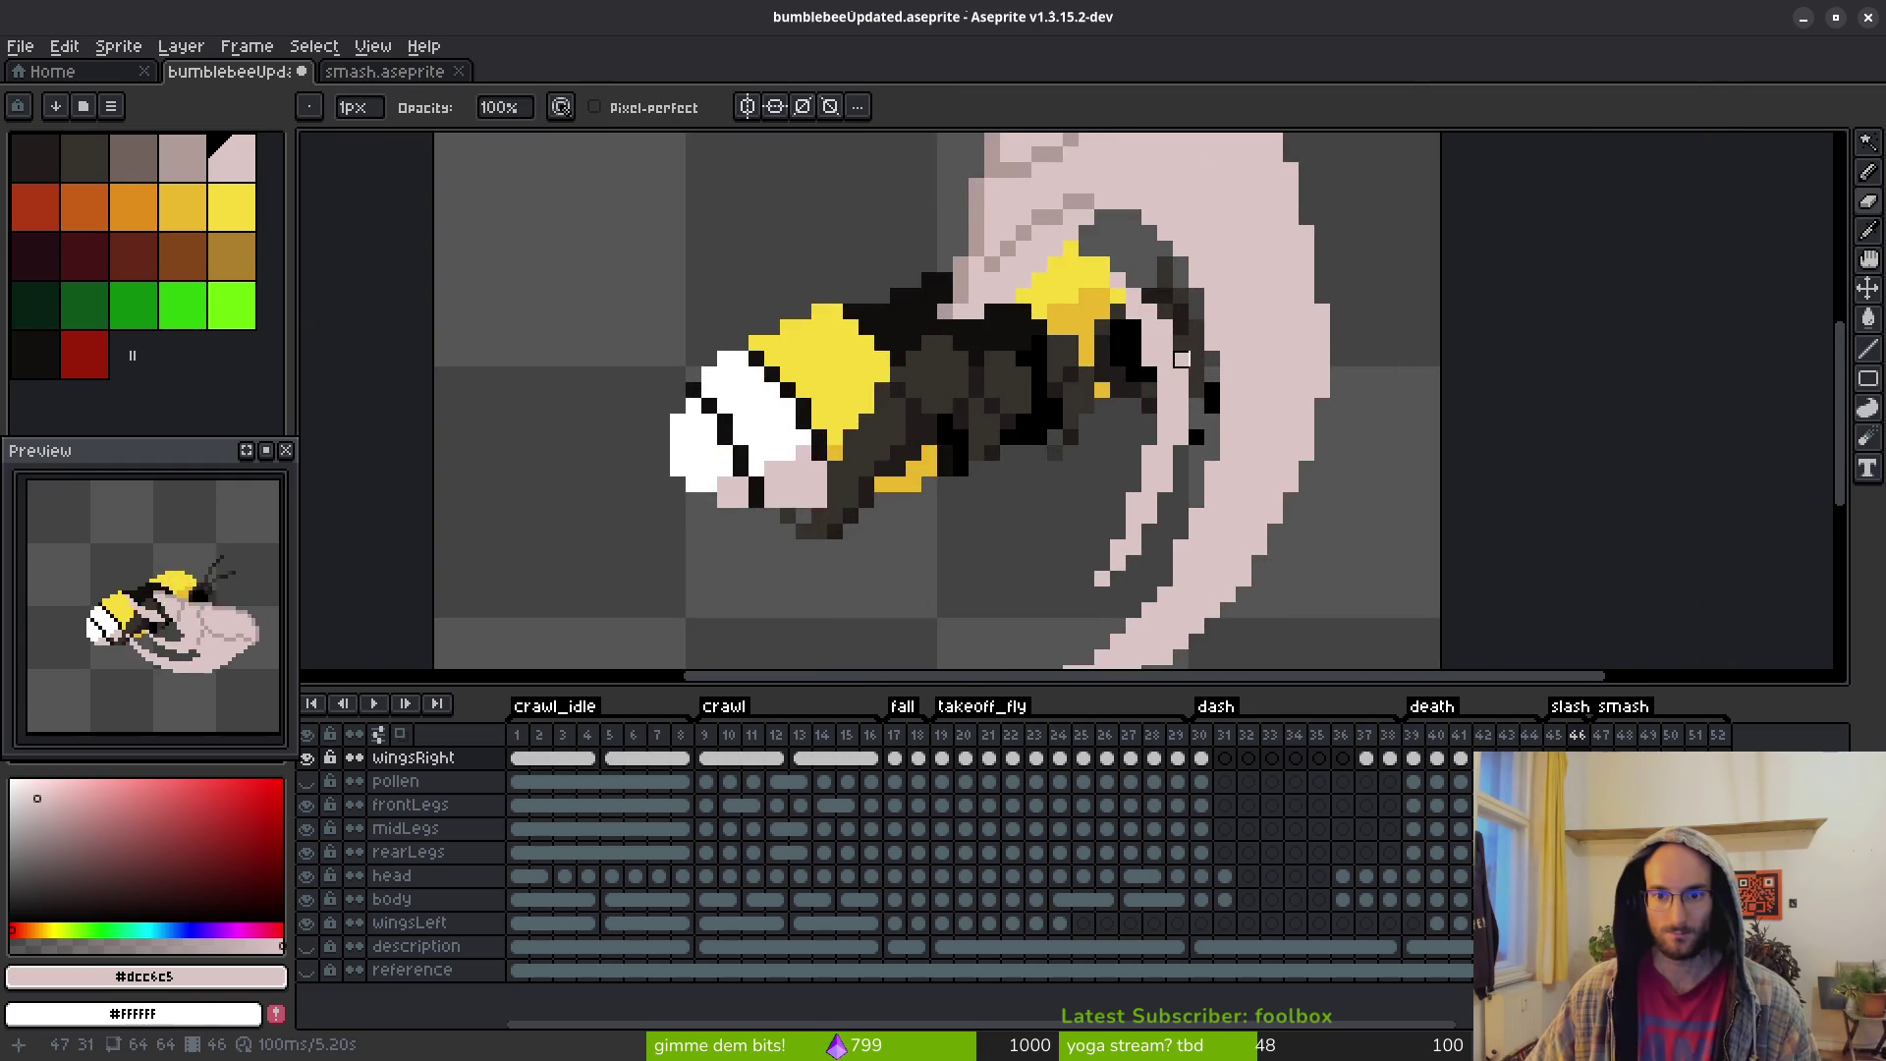
{"action": "scroll", "coordinate": [1159, 431], "scroll_direction": "up", "scroll_amount": 3}
{"action": "scroll", "coordinate": [1191, 347], "scroll_direction": "down", "scroll_amount": 3}
Step the wing edge diagonally down-left and draw a pink row for its tail
{"action": "mouse_move", "coordinate": [1137, 400]}
{"action": "left_mouse_down"}
{"action": "mouse_move", "coordinate": [1145, 387]}
{"action": "mouse_move", "coordinate": [1086, 379]}
{"action": "mouse_move", "coordinate": [1124, 330]}
{"action": "left_mouse_up"}
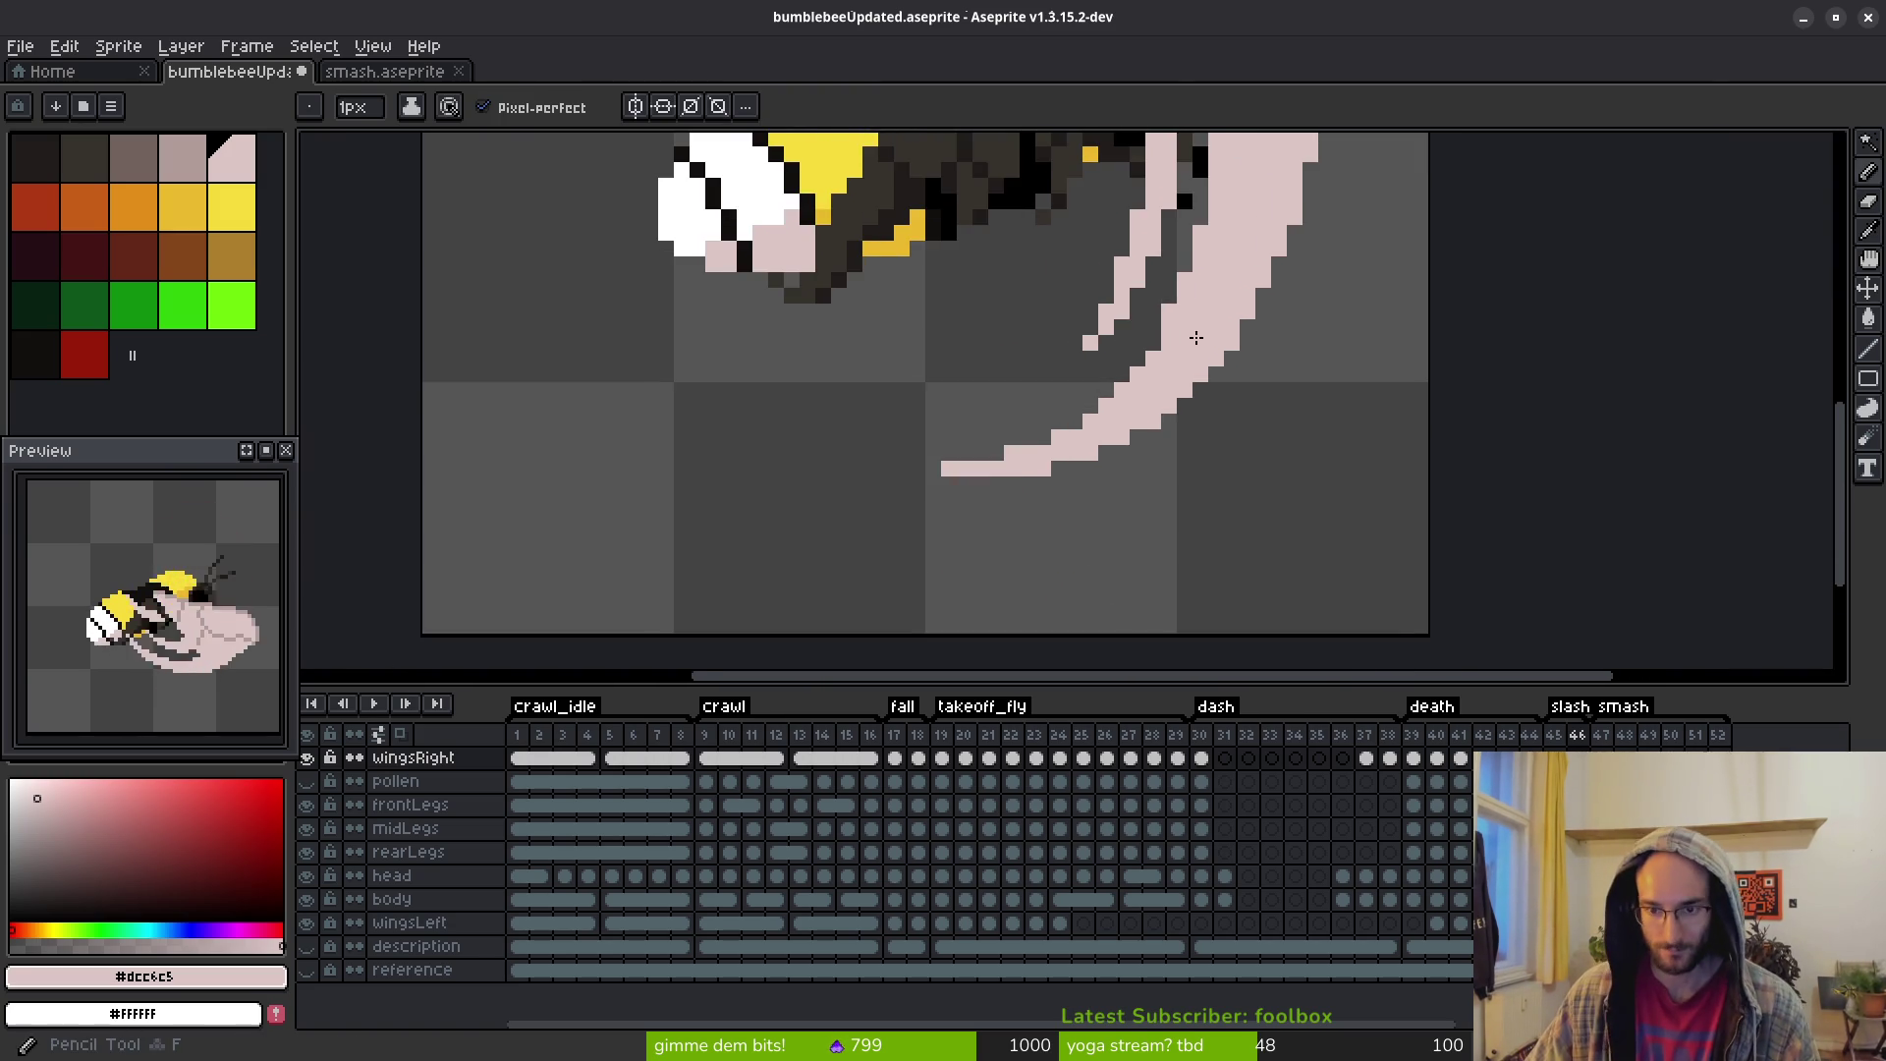
{"action": "scroll", "coordinate": [1218, 413], "scroll_direction": "down", "scroll_amount": 6}
{"action": "scroll", "coordinate": [1226, 425], "scroll_direction": "up", "scroll_amount": 5}
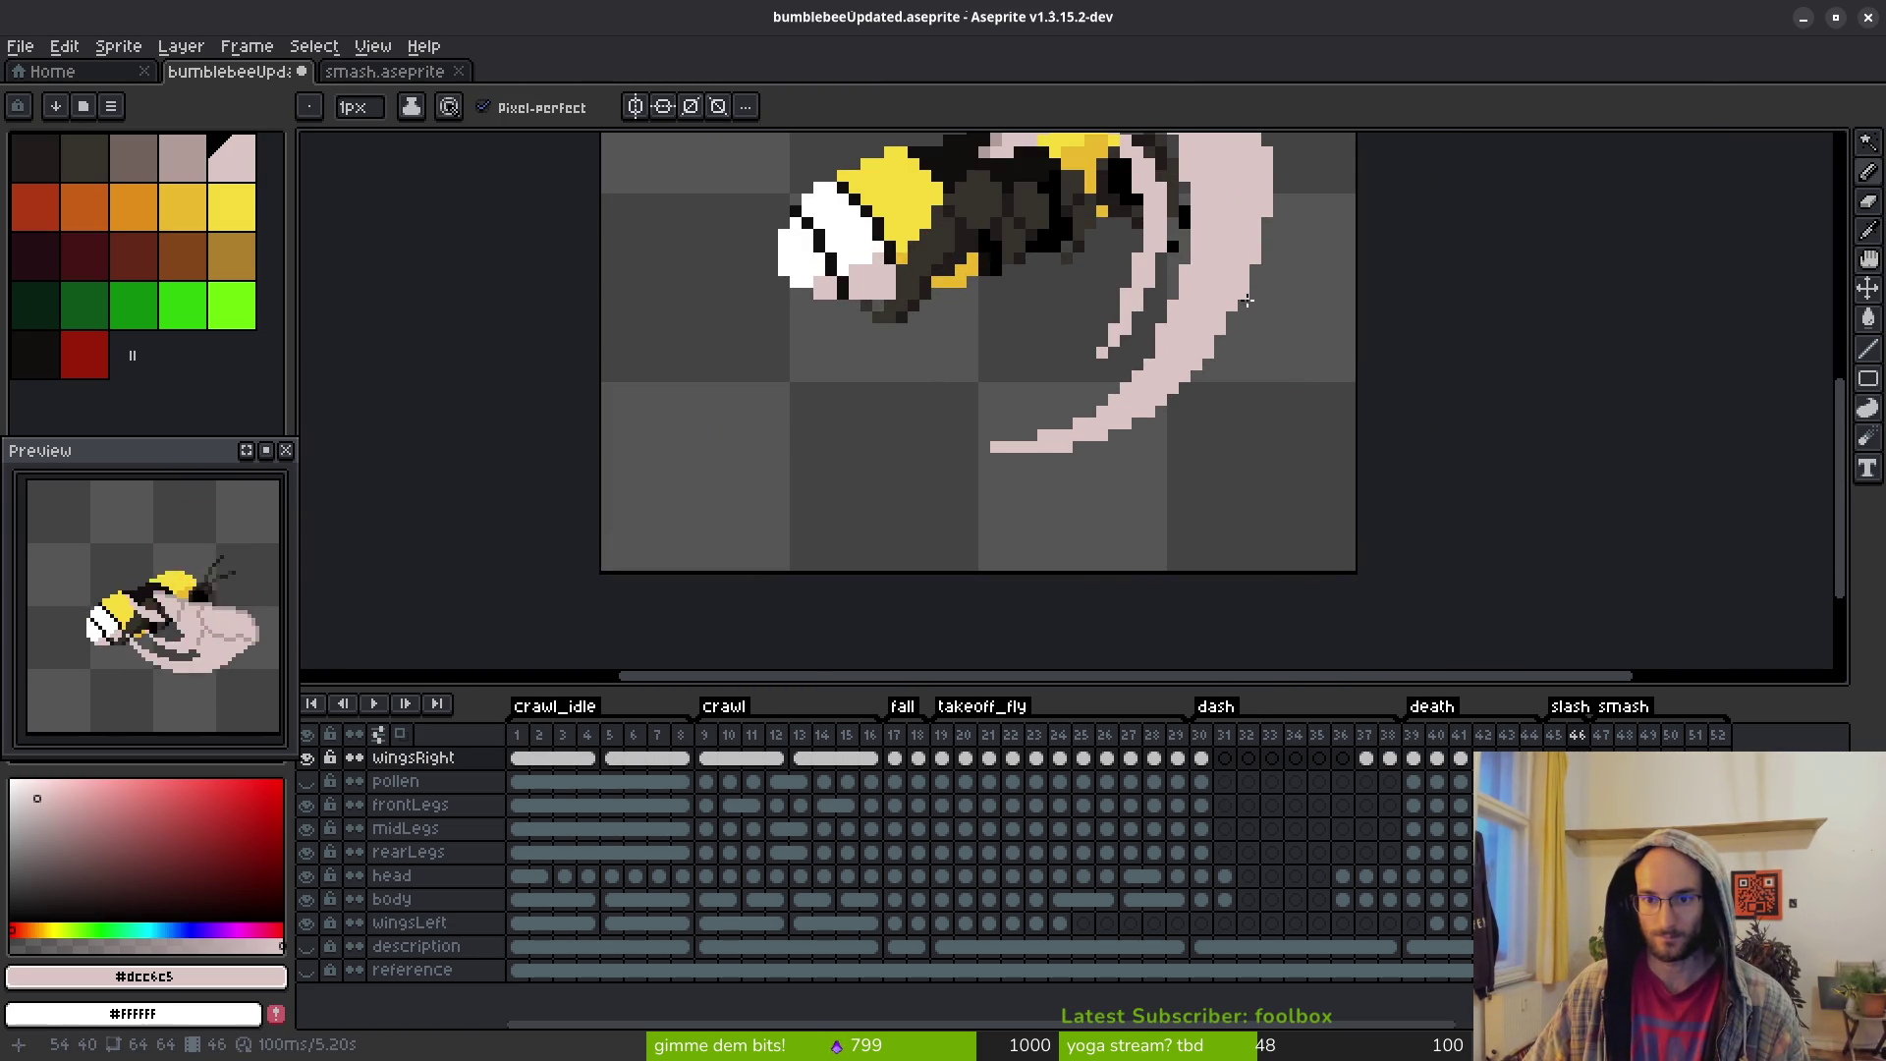
{"action": "scroll", "coordinate": [1223, 397], "scroll_direction": "down", "scroll_amount": 1}
{"action": "scroll", "coordinate": [1222, 404], "scroll_direction": "up", "scroll_amount": 2}
{"action": "scroll", "coordinate": [1207, 352], "scroll_direction": "up", "scroll_amount": 3}
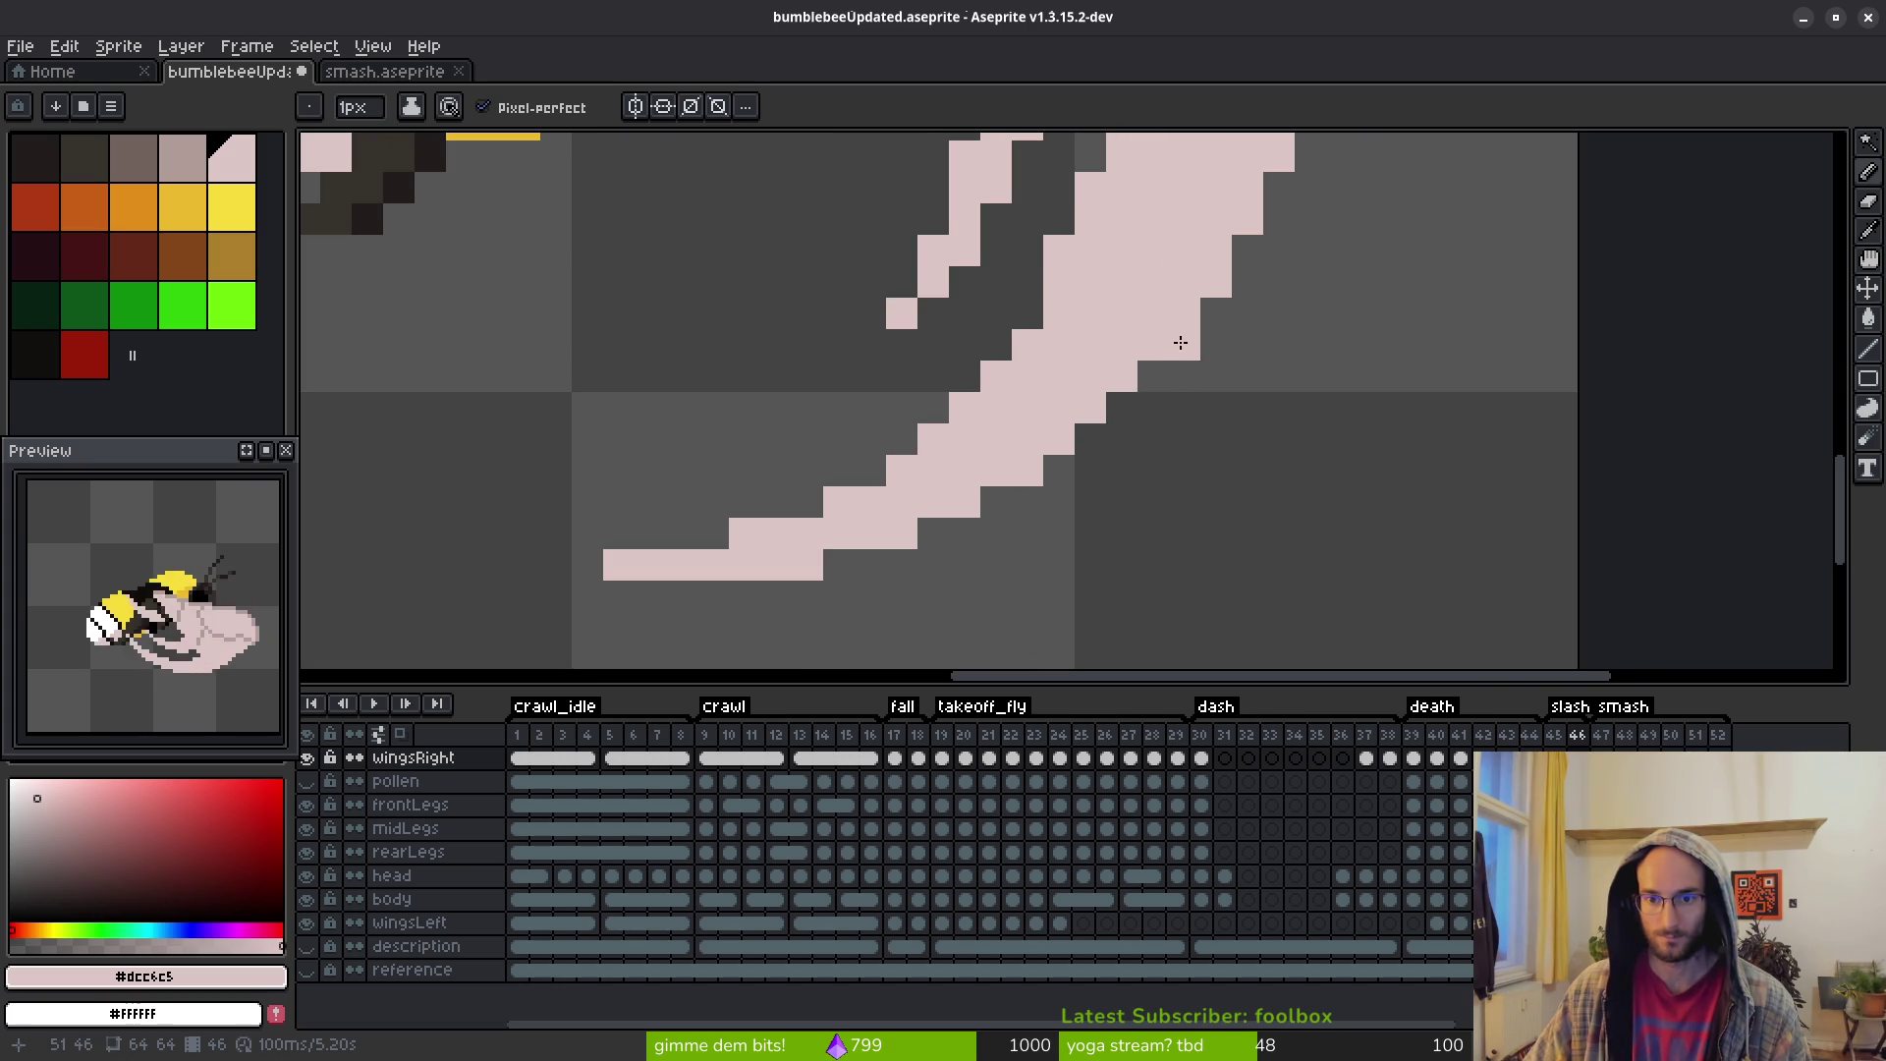
{"action": "left_click", "coordinate": [1122, 407]}
{"action": "left_click", "coordinate": [1153, 408]}
{"action": "key", "text": "ctrl+z"}
{"action": "left_click", "coordinate": [1090, 439]}
{"action": "left_click", "coordinate": [1060, 470]}
{"action": "left_click", "coordinate": [996, 502]}
{"action": "left_click", "coordinate": [933, 533]}
{"action": "left_click", "coordinate": [870, 565]}
{"action": "left_click_drag", "start_coordinate": [710, 596], "coordinate": [462, 596]}
Trim the tail's leftmost pixel and draw a pale pink tail under the wing tip
{"action": "key", "text": "e"}
{"action": "left_click", "coordinate": [619, 565]}
{"action": "key", "text": "ctrl+z"}
{"action": "left_click", "coordinate": [461, 596]}
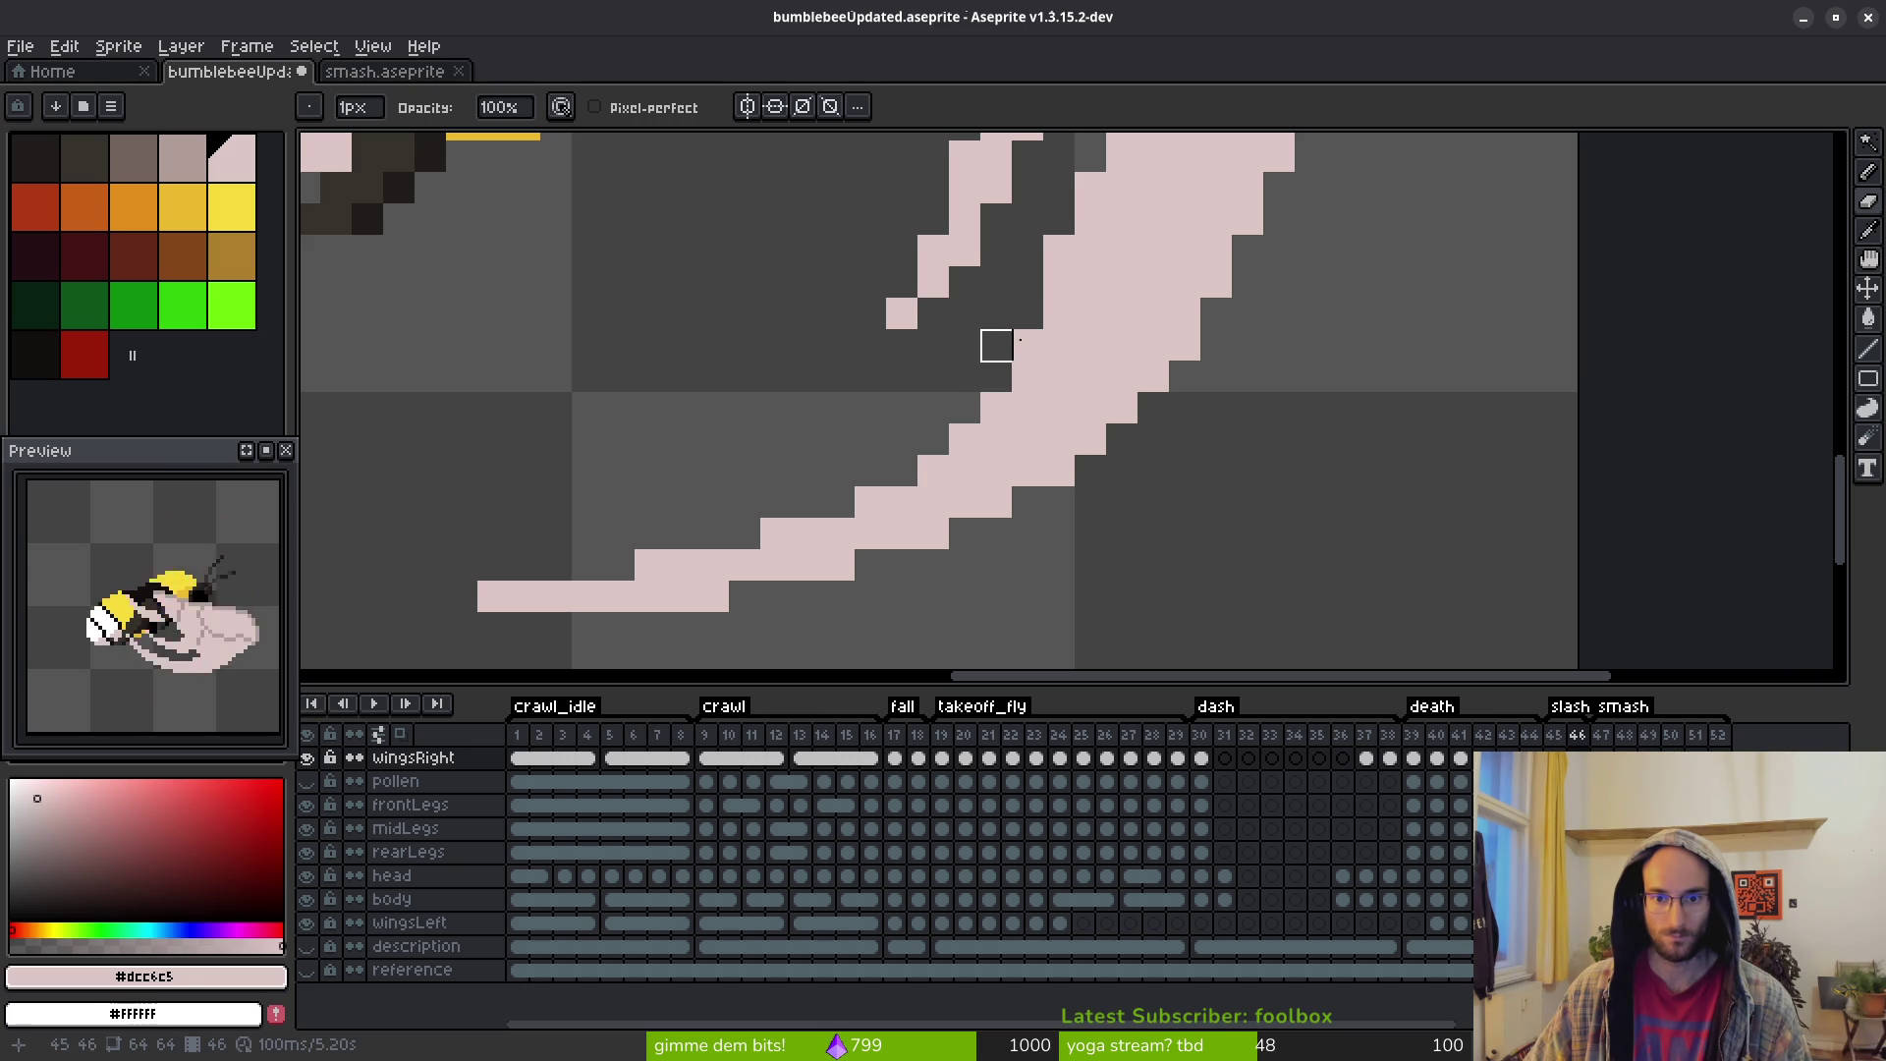
{"action": "scroll", "coordinate": [1059, 313], "scroll_direction": "down", "scroll_amount": 2}
{"action": "scroll", "coordinate": [1112, 508], "scroll_direction": "up", "scroll_amount": 2}
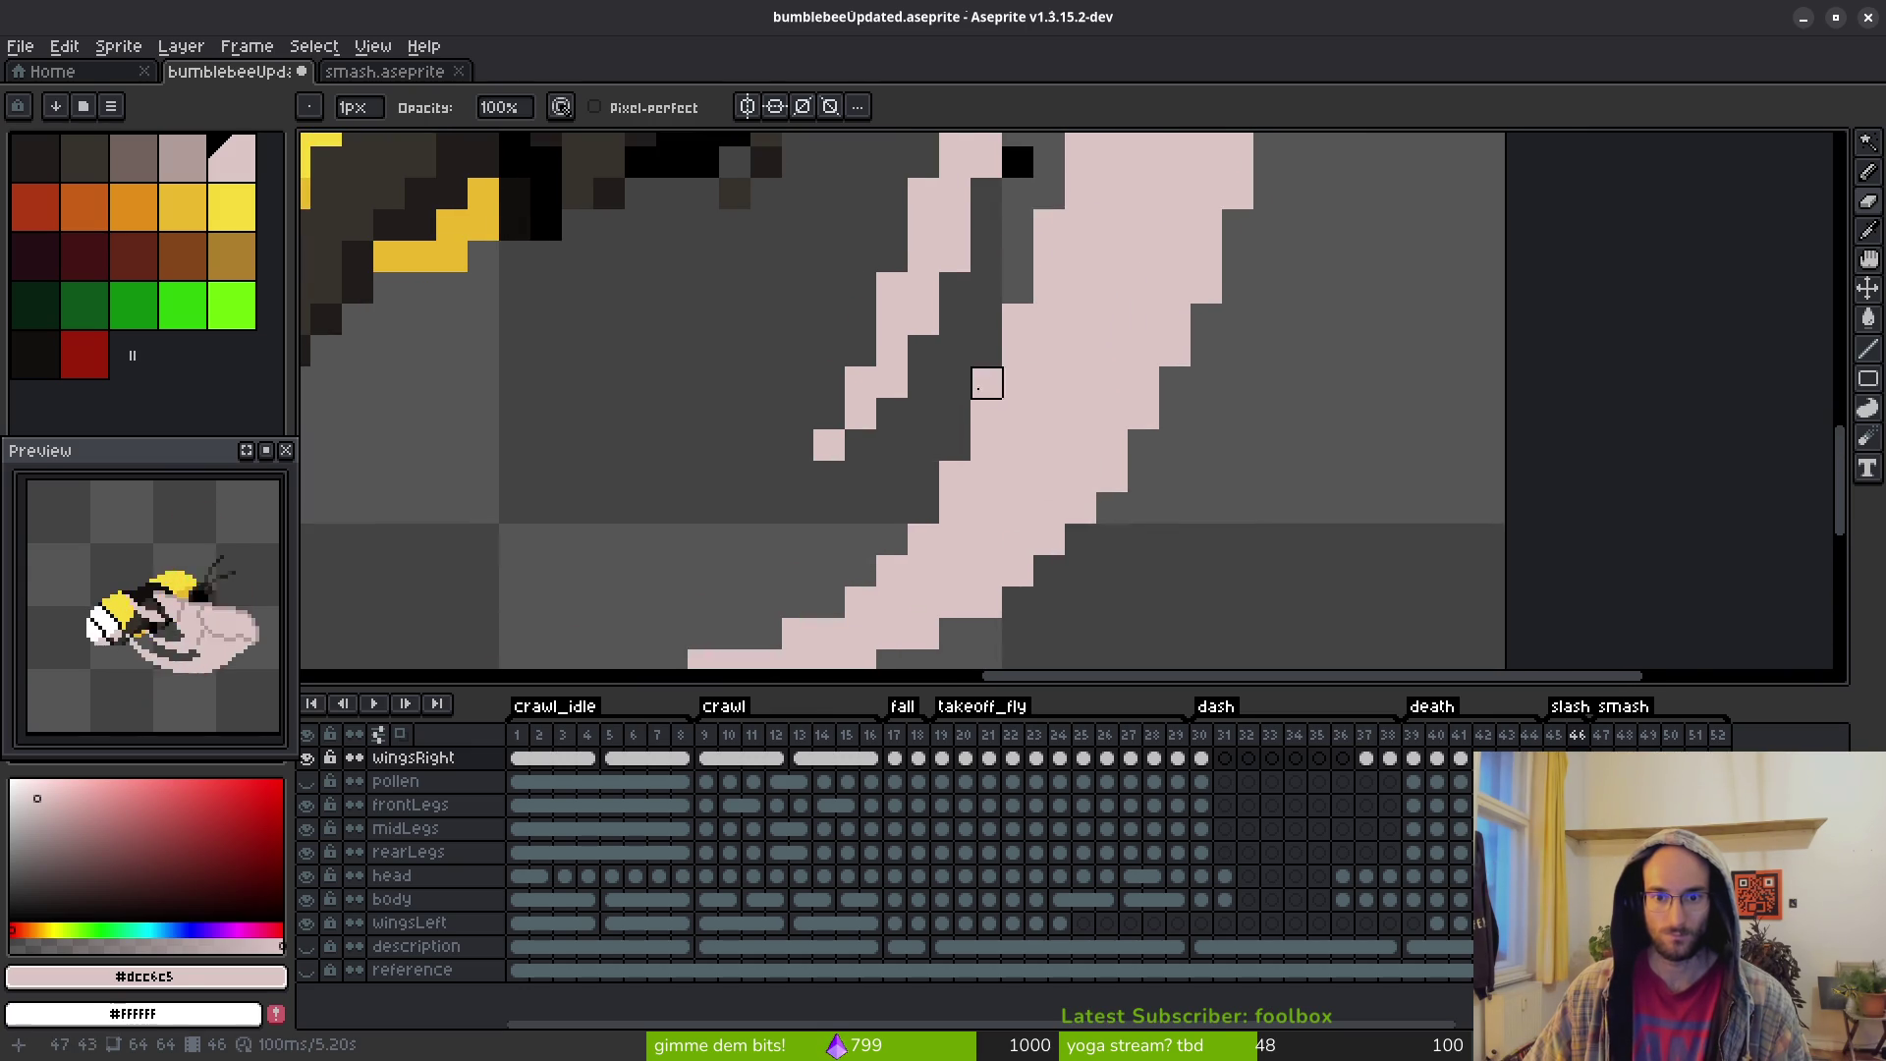
{"action": "scroll", "coordinate": [986, 383], "scroll_direction": "down", "scroll_amount": 3}
{"action": "scroll", "coordinate": [1084, 497], "scroll_direction": "down", "scroll_amount": 1}
{"action": "scroll", "coordinate": [1094, 525], "scroll_direction": "down", "scroll_amount": 1}
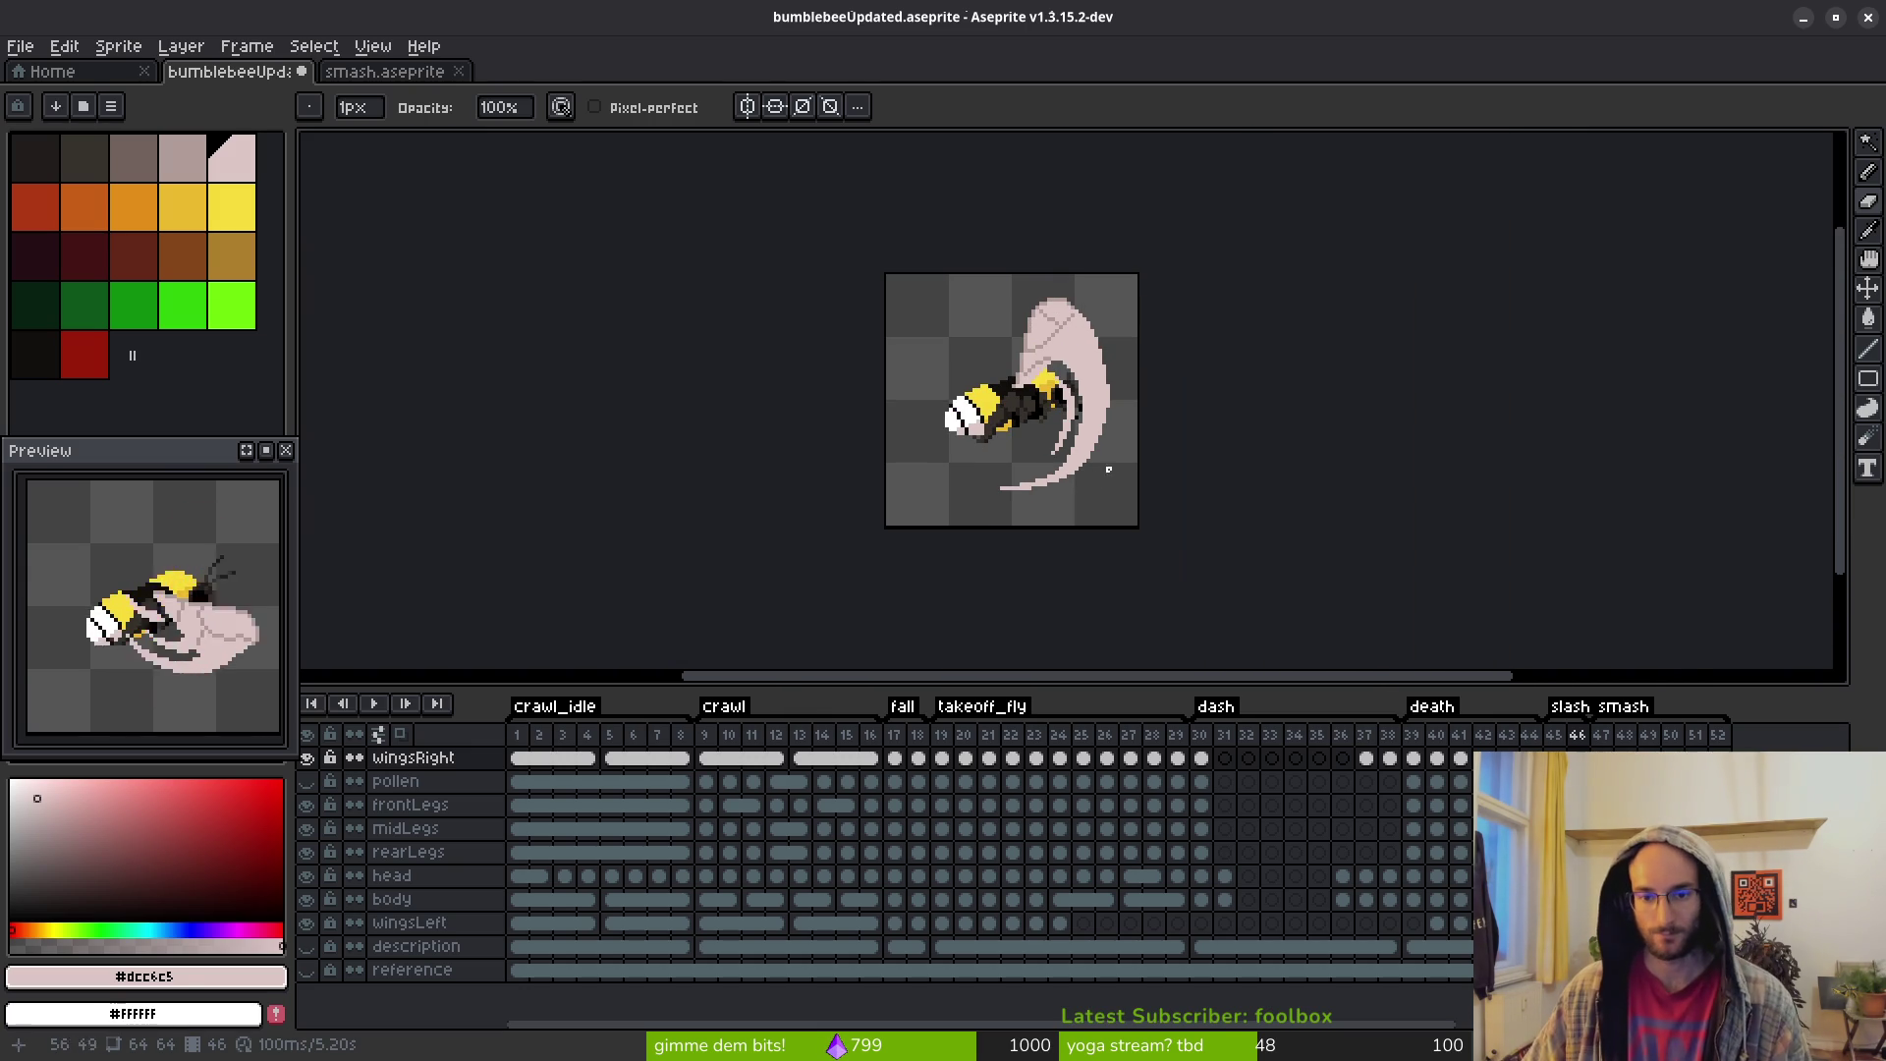
{"action": "scroll", "coordinate": [1094, 497], "scroll_direction": "up", "scroll_amount": 5}
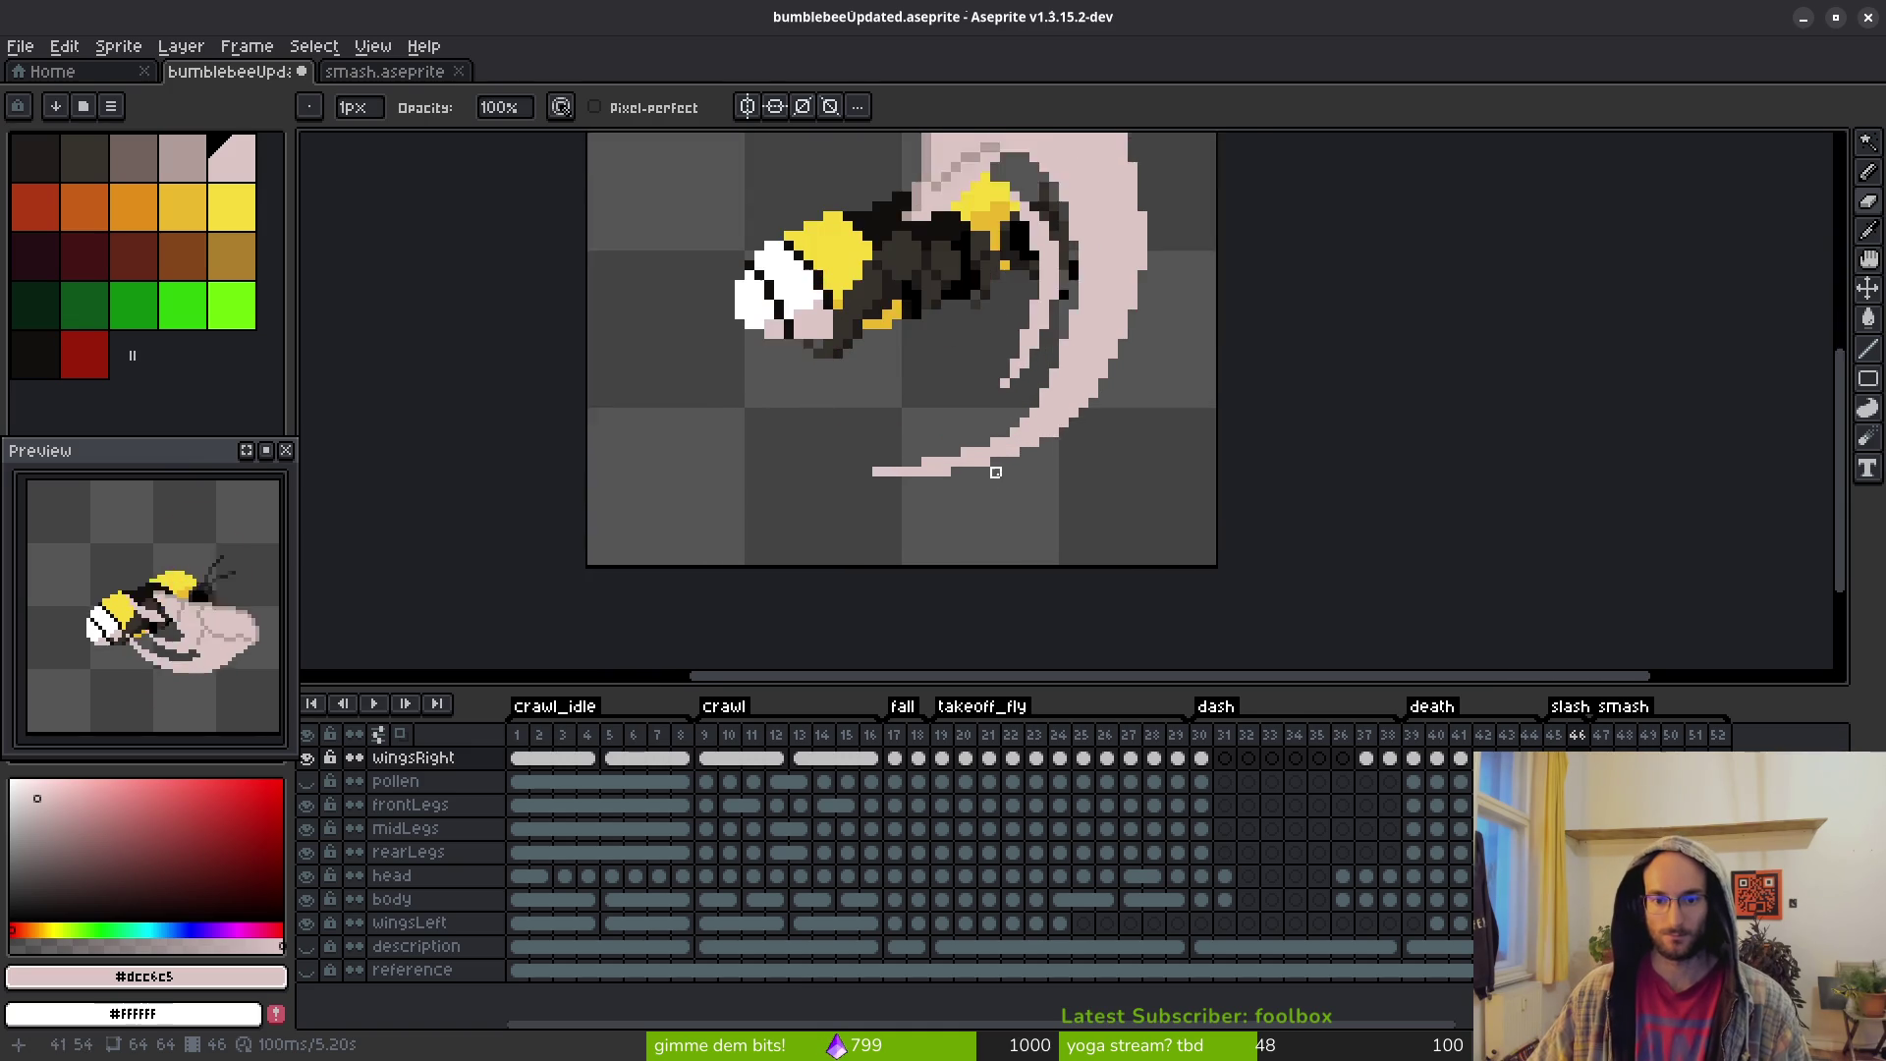
{"action": "left_click_drag", "start_coordinate": [943, 471], "coordinate": [850, 471]}
{"action": "scroll", "coordinate": [1015, 478], "scroll_direction": "up", "scroll_amount": 1}
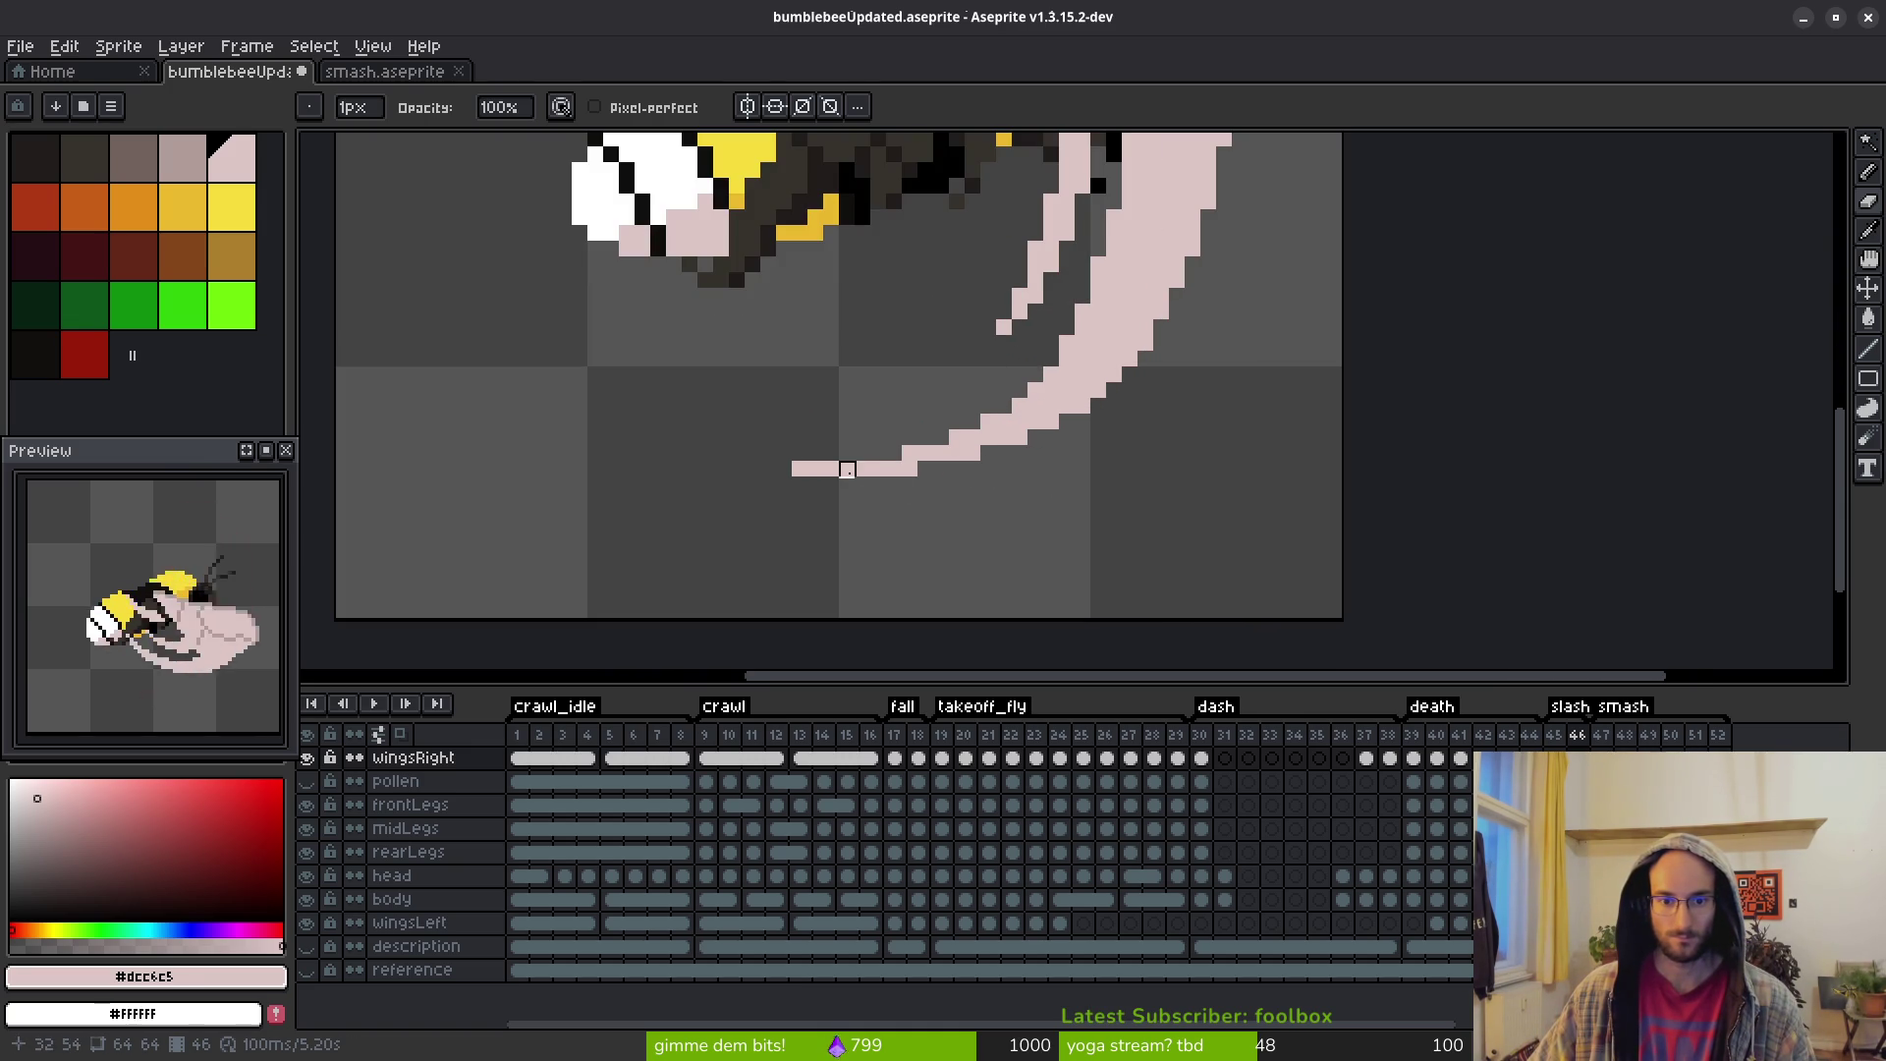
Reshape the wing tip by erasing its lower-left pixels and adding one pink pixel
{"action": "key", "text": "b"}
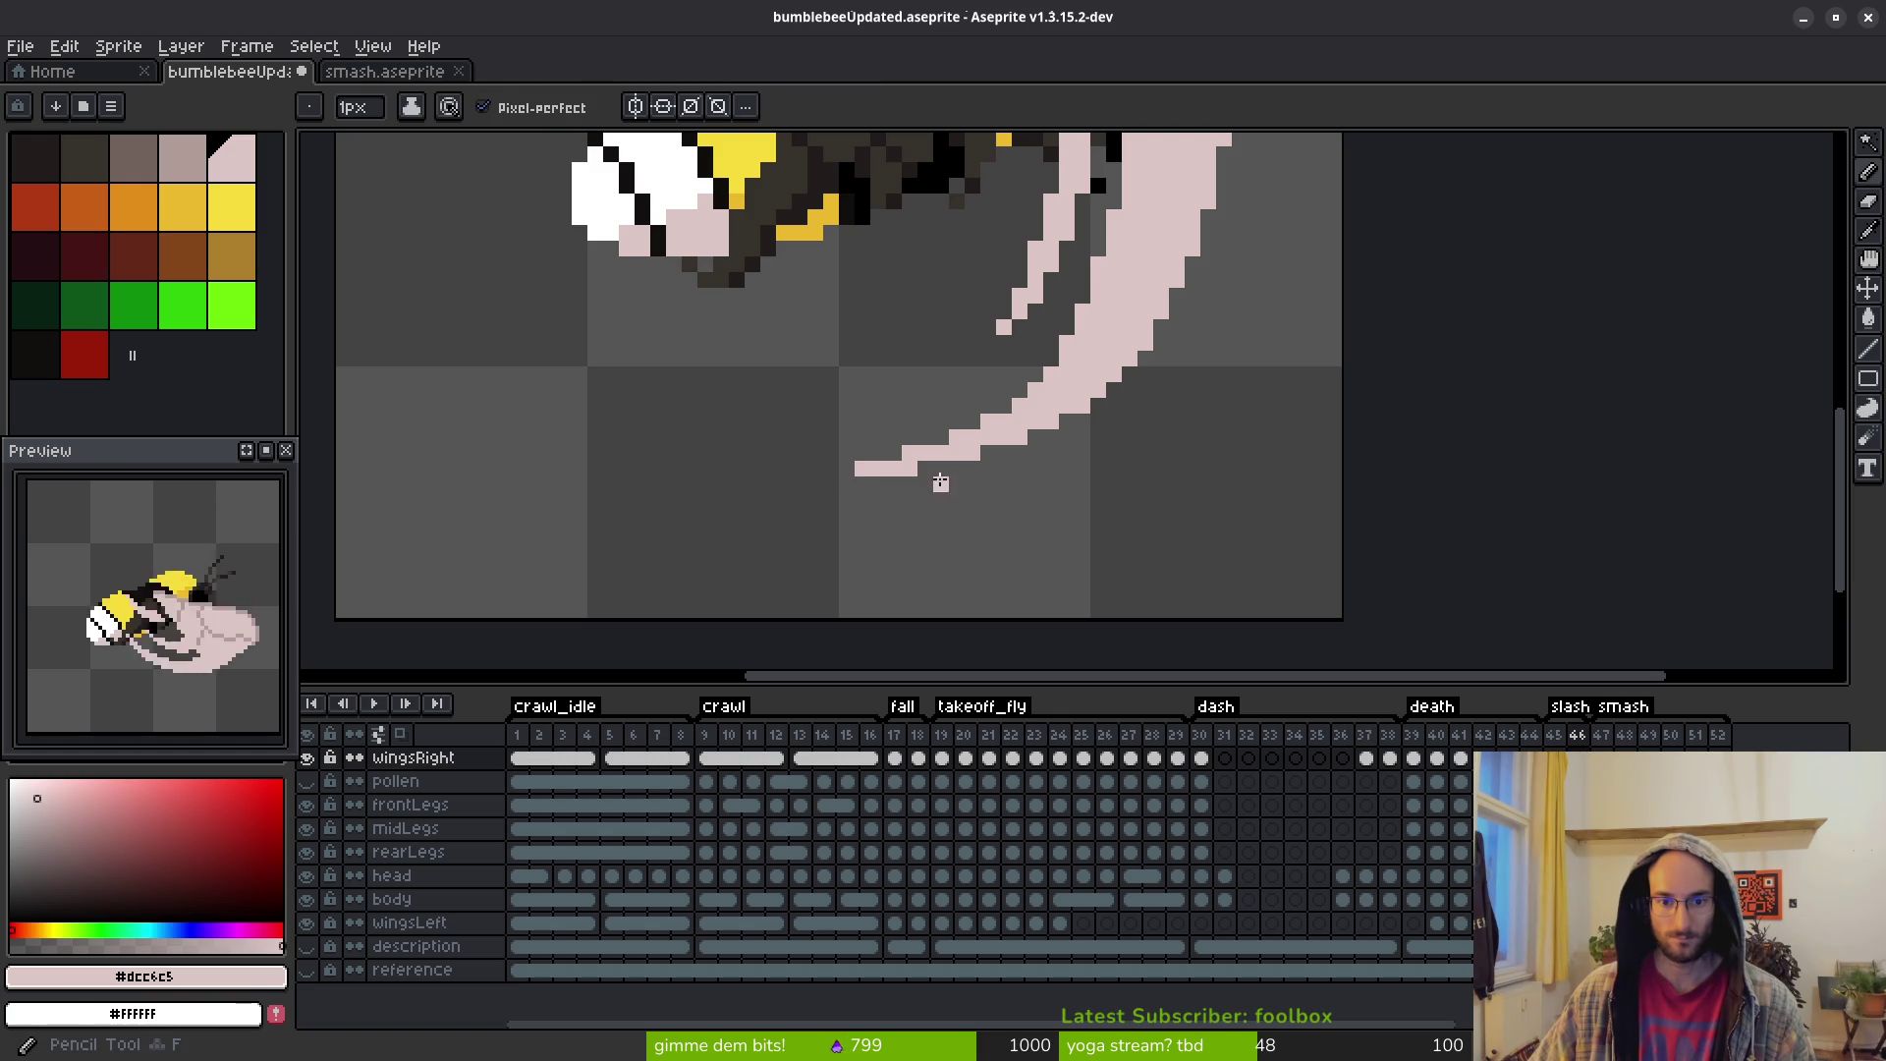
{"action": "left_click", "coordinate": [909, 484]}
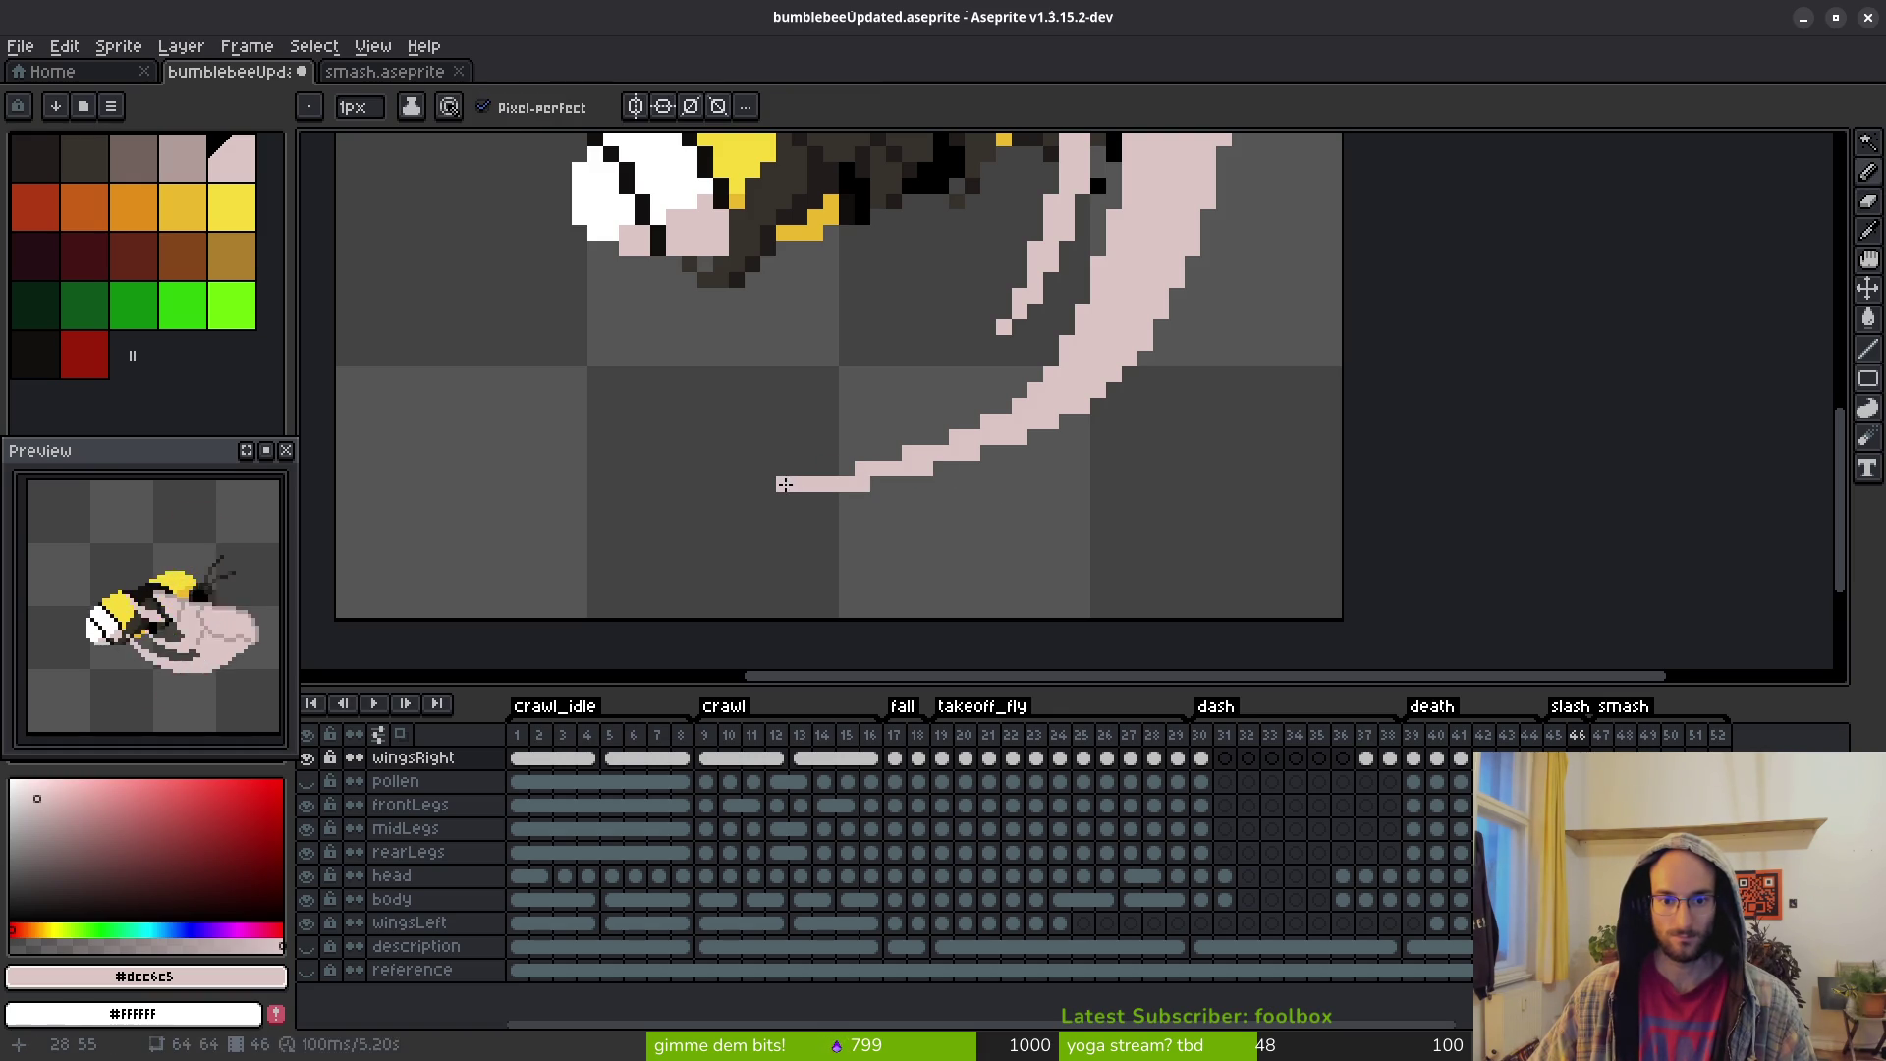
{"action": "key", "text": "ctrl+z"}
{"action": "key", "text": "e"}
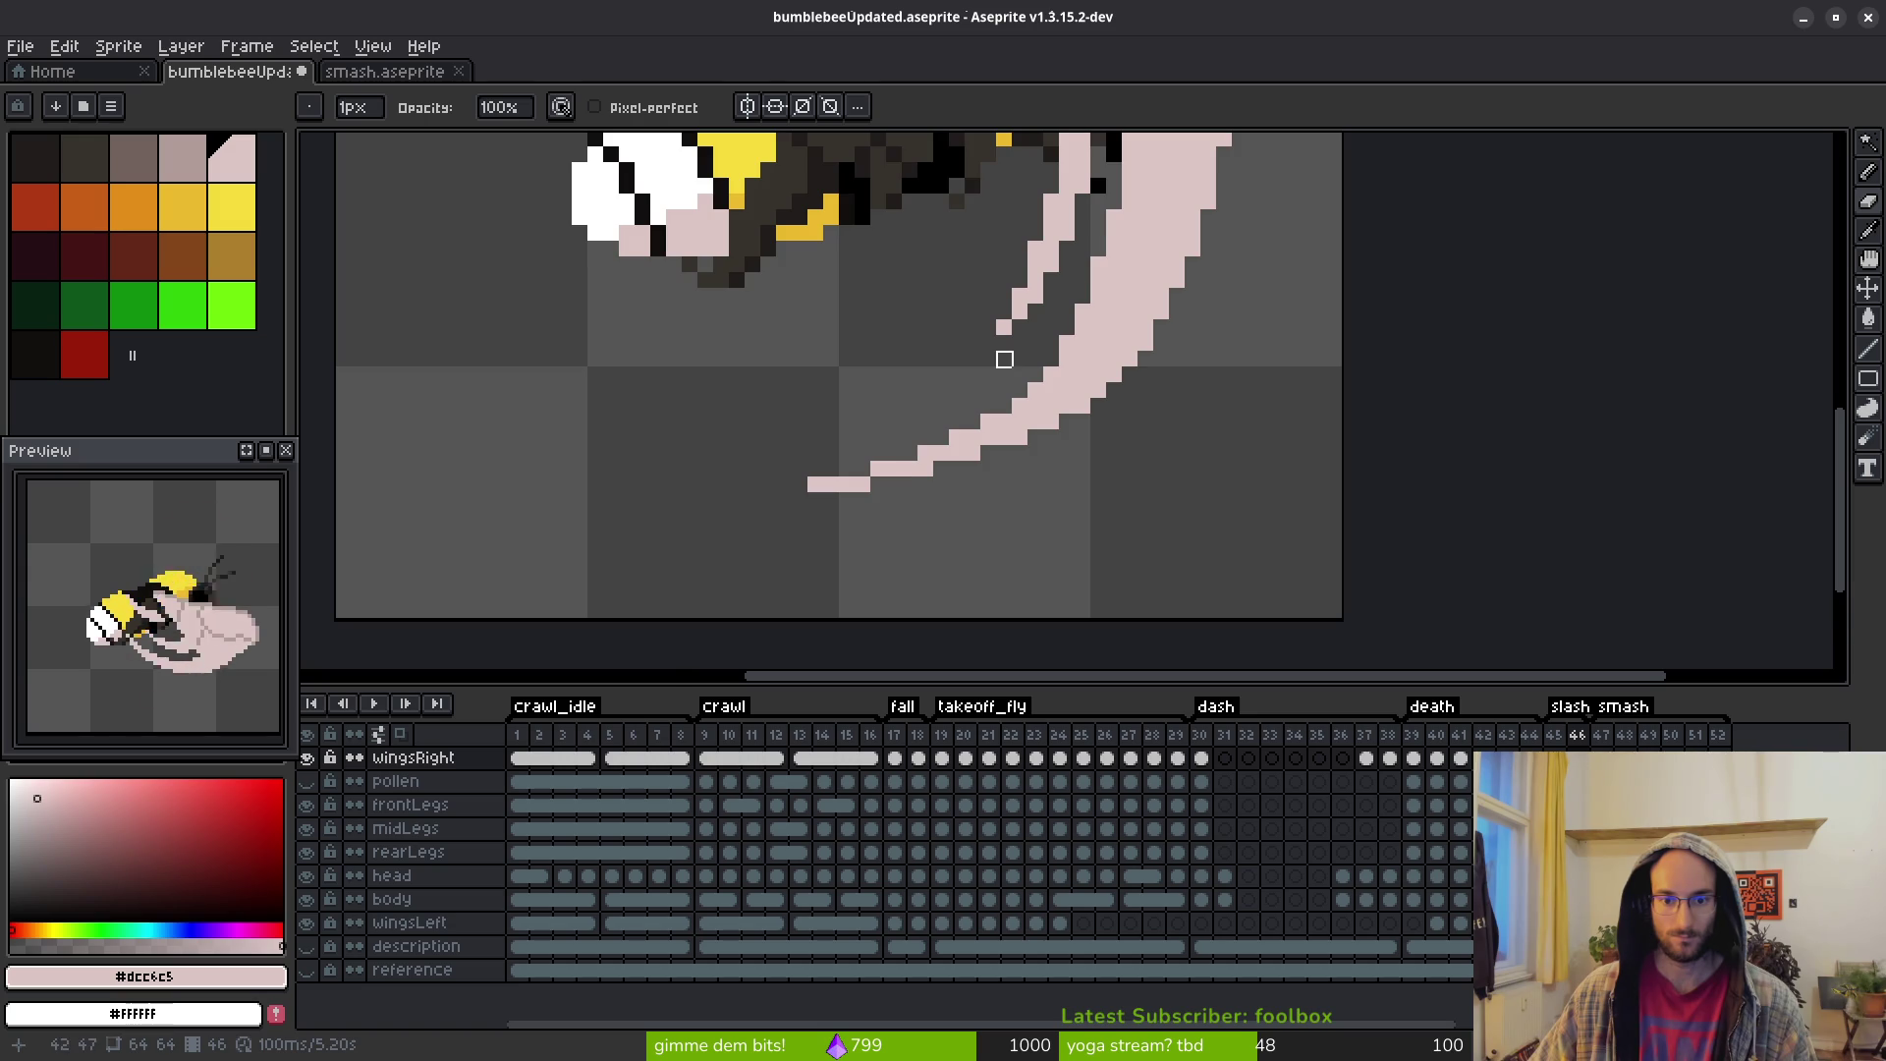
{"action": "scroll", "coordinate": [1004, 360], "scroll_direction": "down", "scroll_amount": 4}
{"action": "scroll", "coordinate": [1066, 462], "scroll_direction": "up", "scroll_amount": 4}
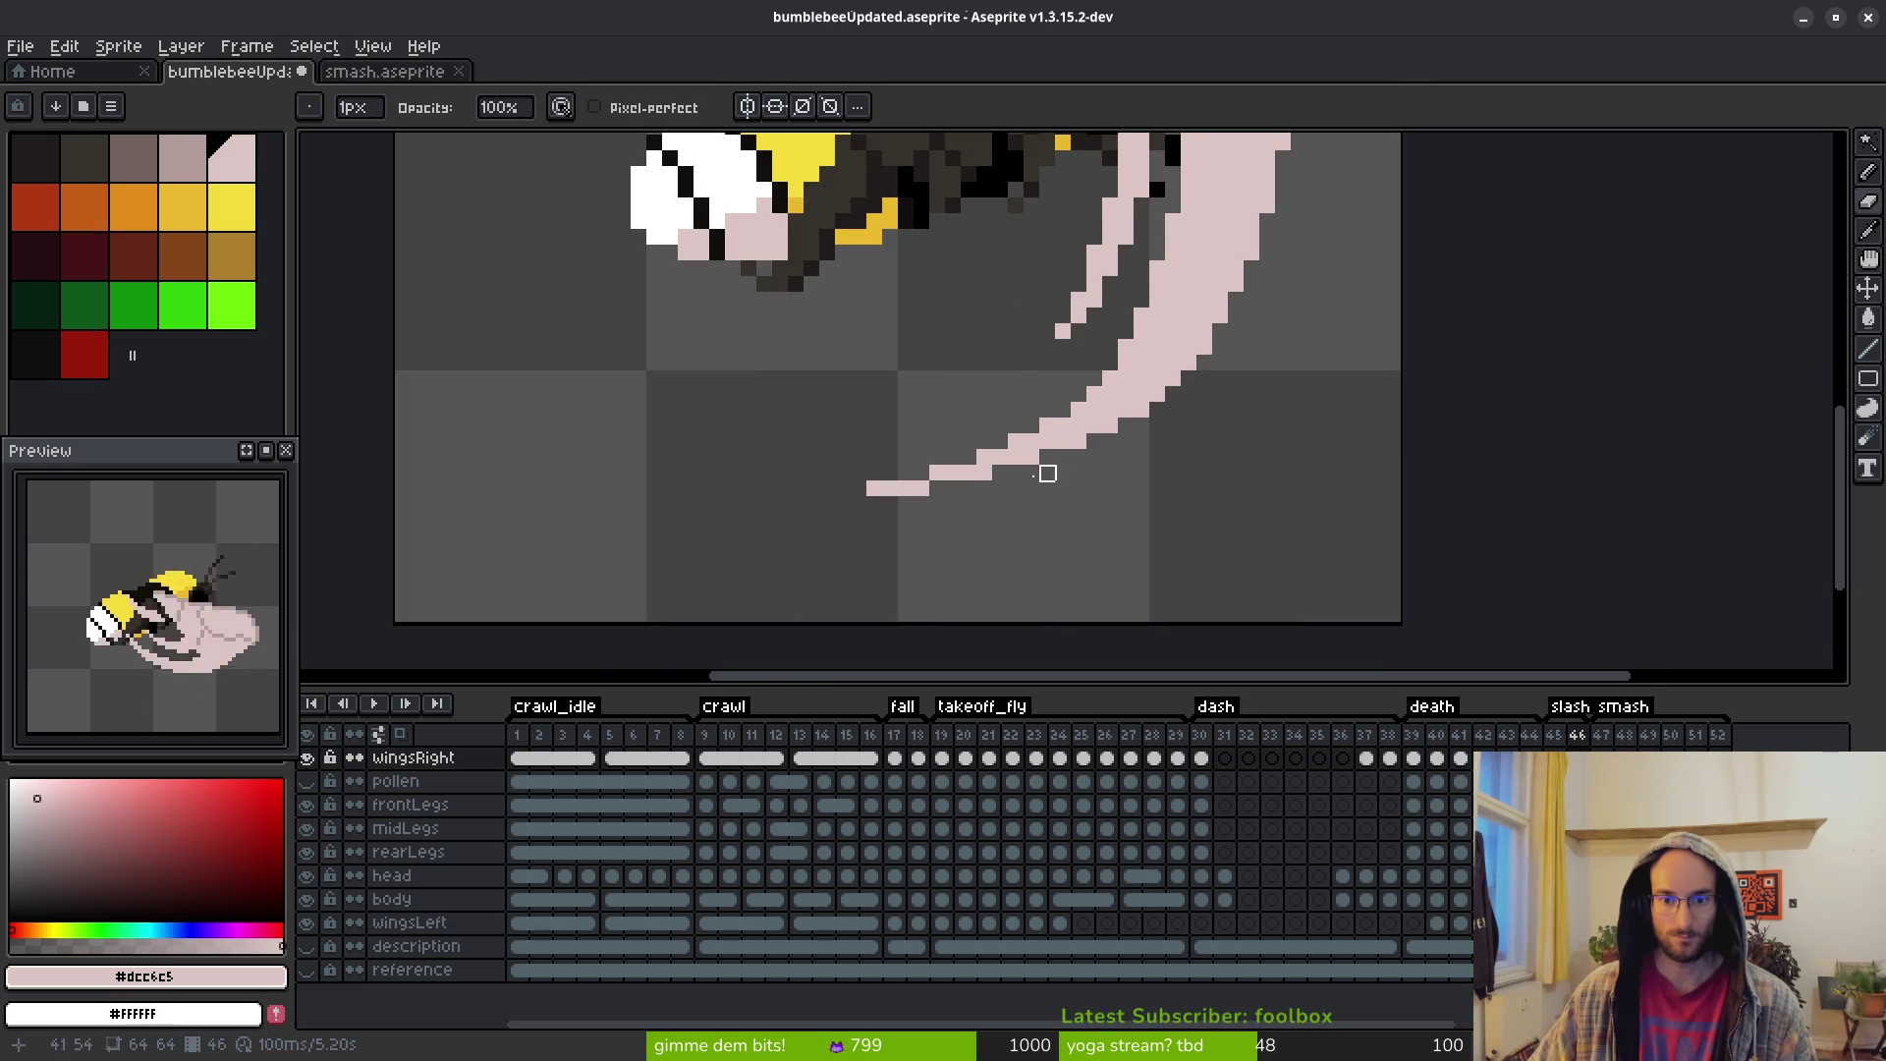
{"action": "left_click", "coordinate": [1016, 443]}
{"action": "left_click", "coordinate": [985, 458]}
{"action": "left_click_drag", "start_coordinate": [937, 473], "coordinate": [921, 489]}
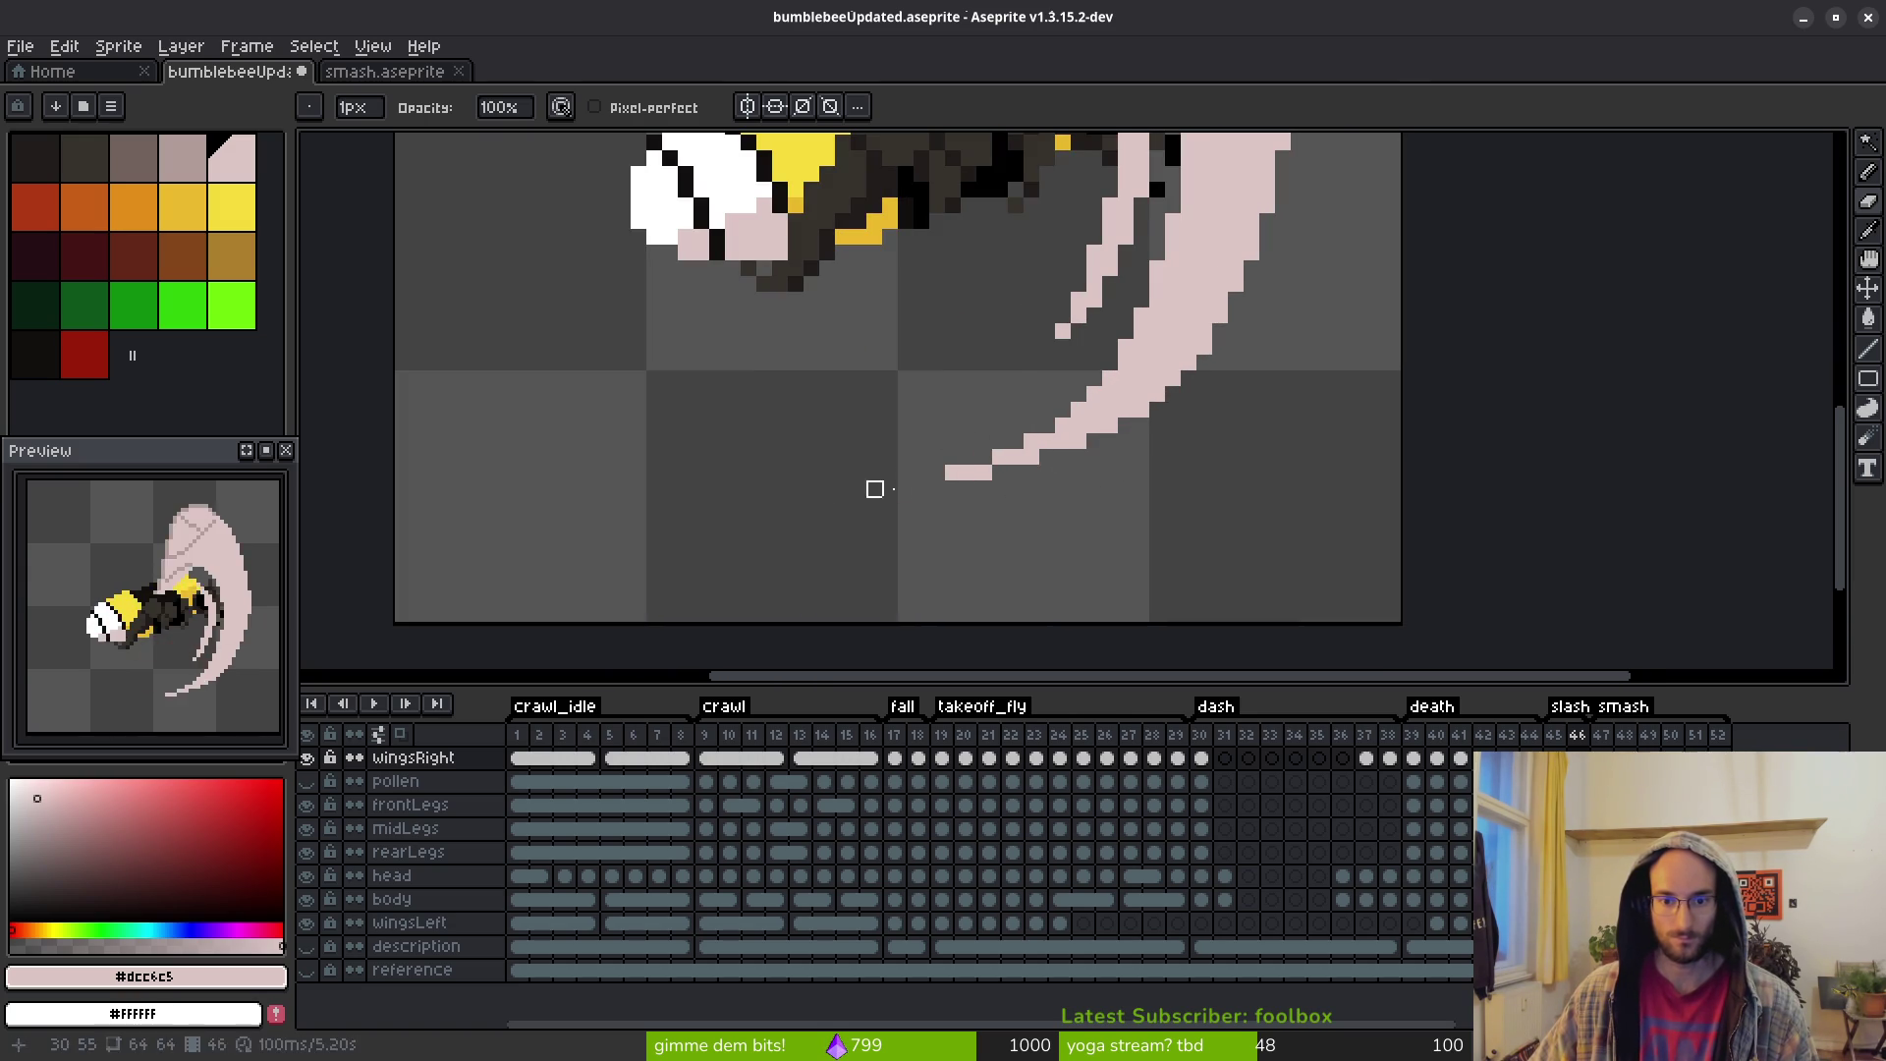
{"action": "key", "text": "b"}
{"action": "left_click", "coordinate": [929, 488]}
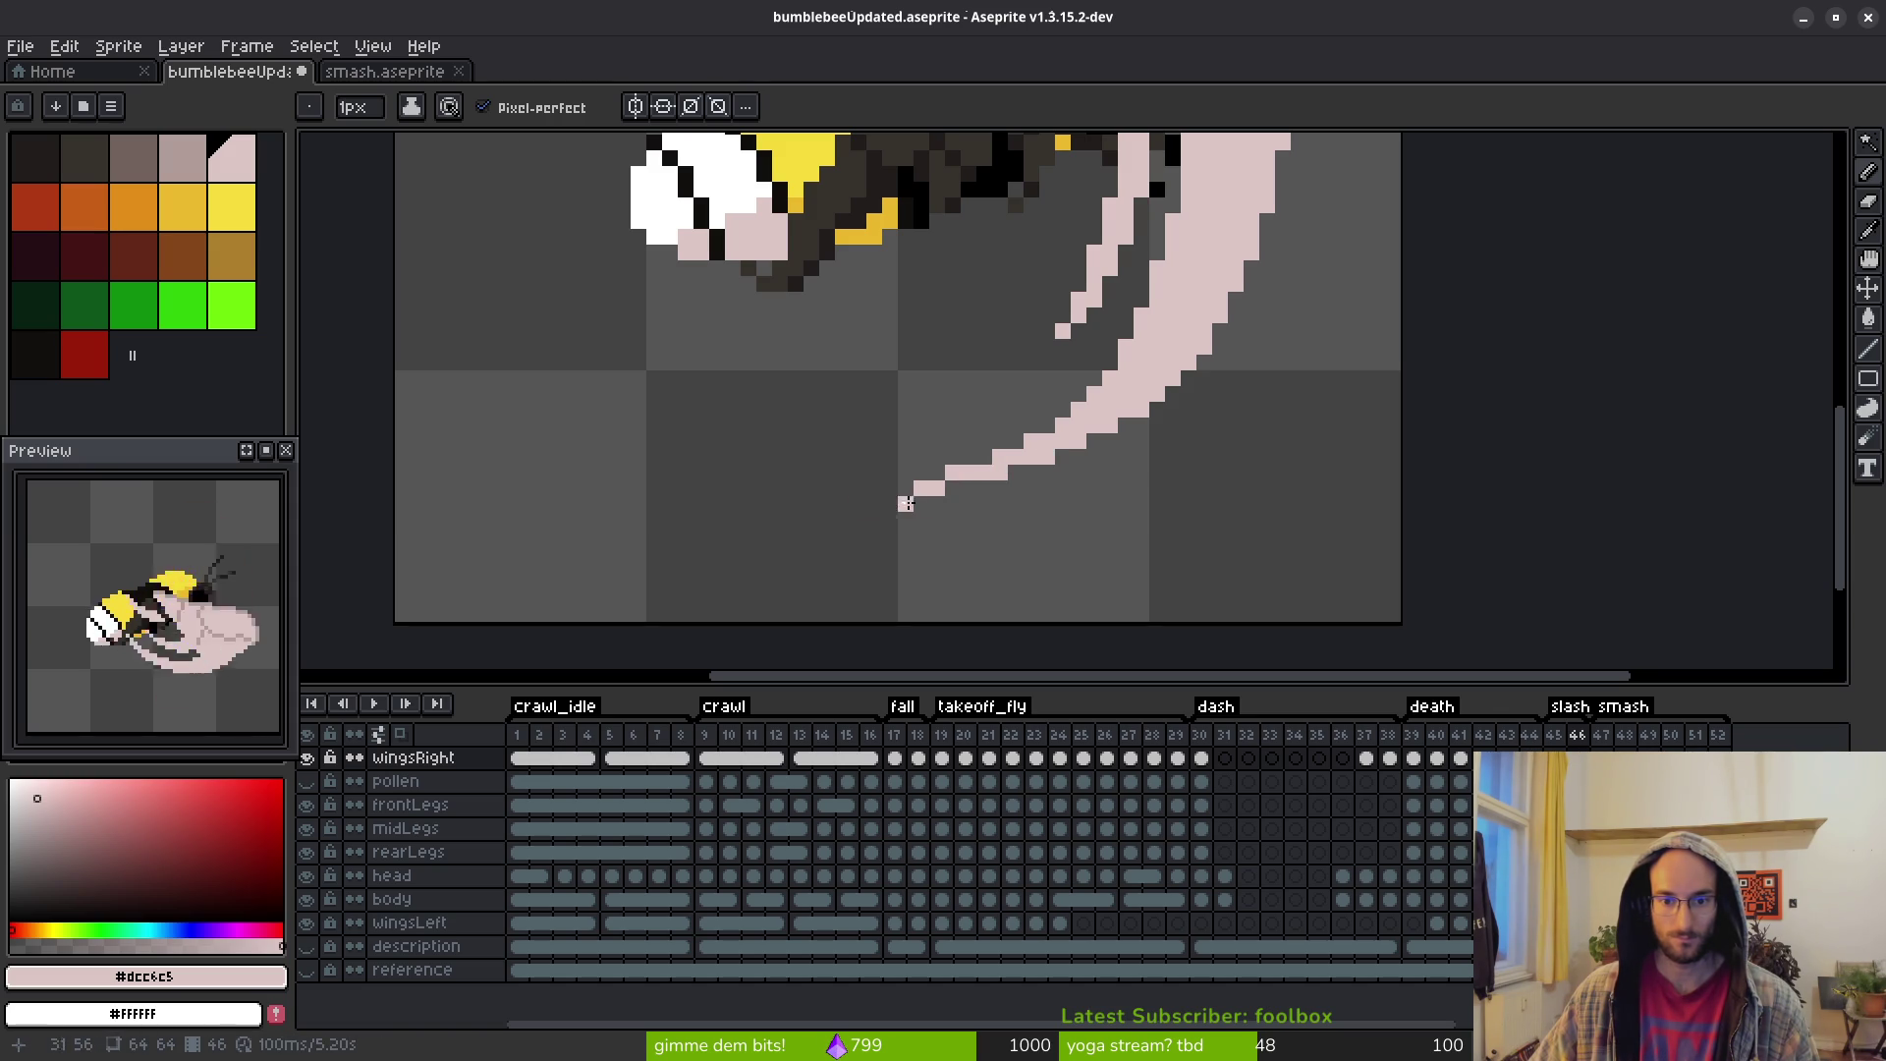
{"action": "scroll", "coordinate": [1054, 559], "scroll_direction": "down", "scroll_amount": 2}
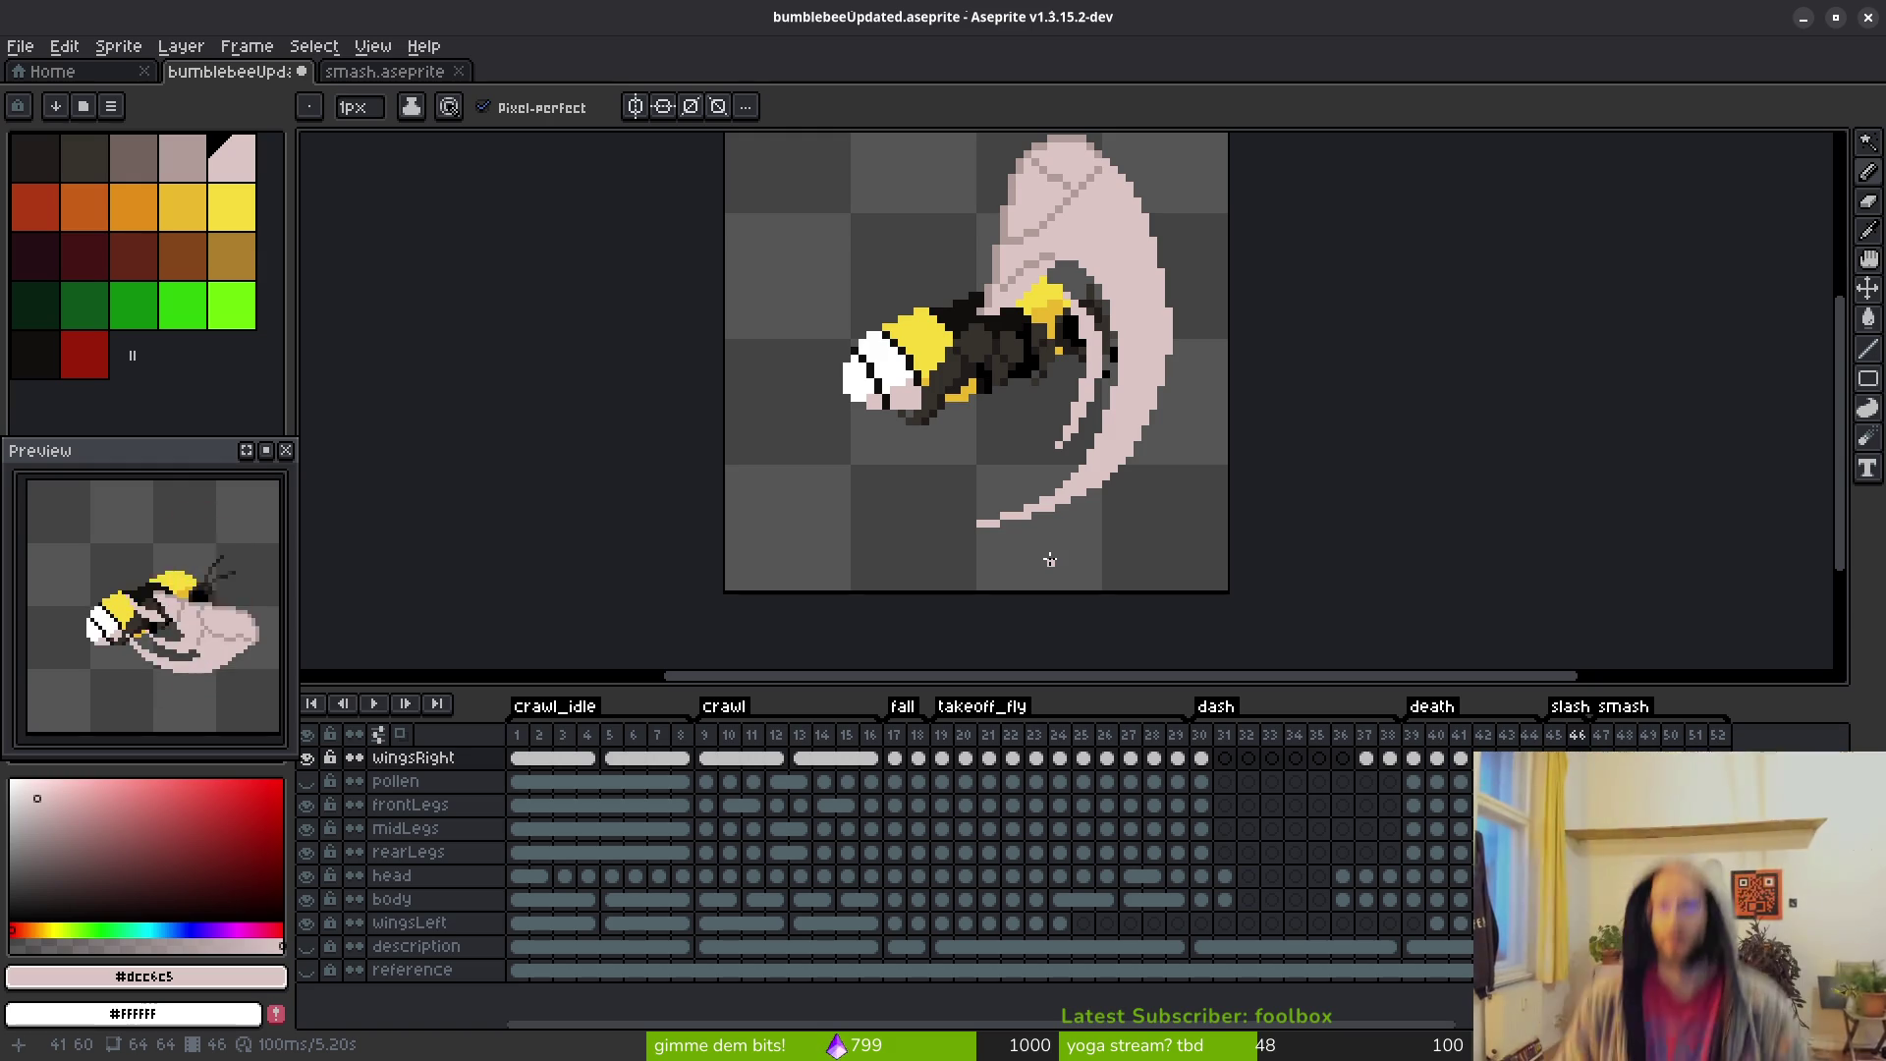
{"action": "scroll", "coordinate": [1050, 559], "scroll_direction": "up", "scroll_amount": 3}
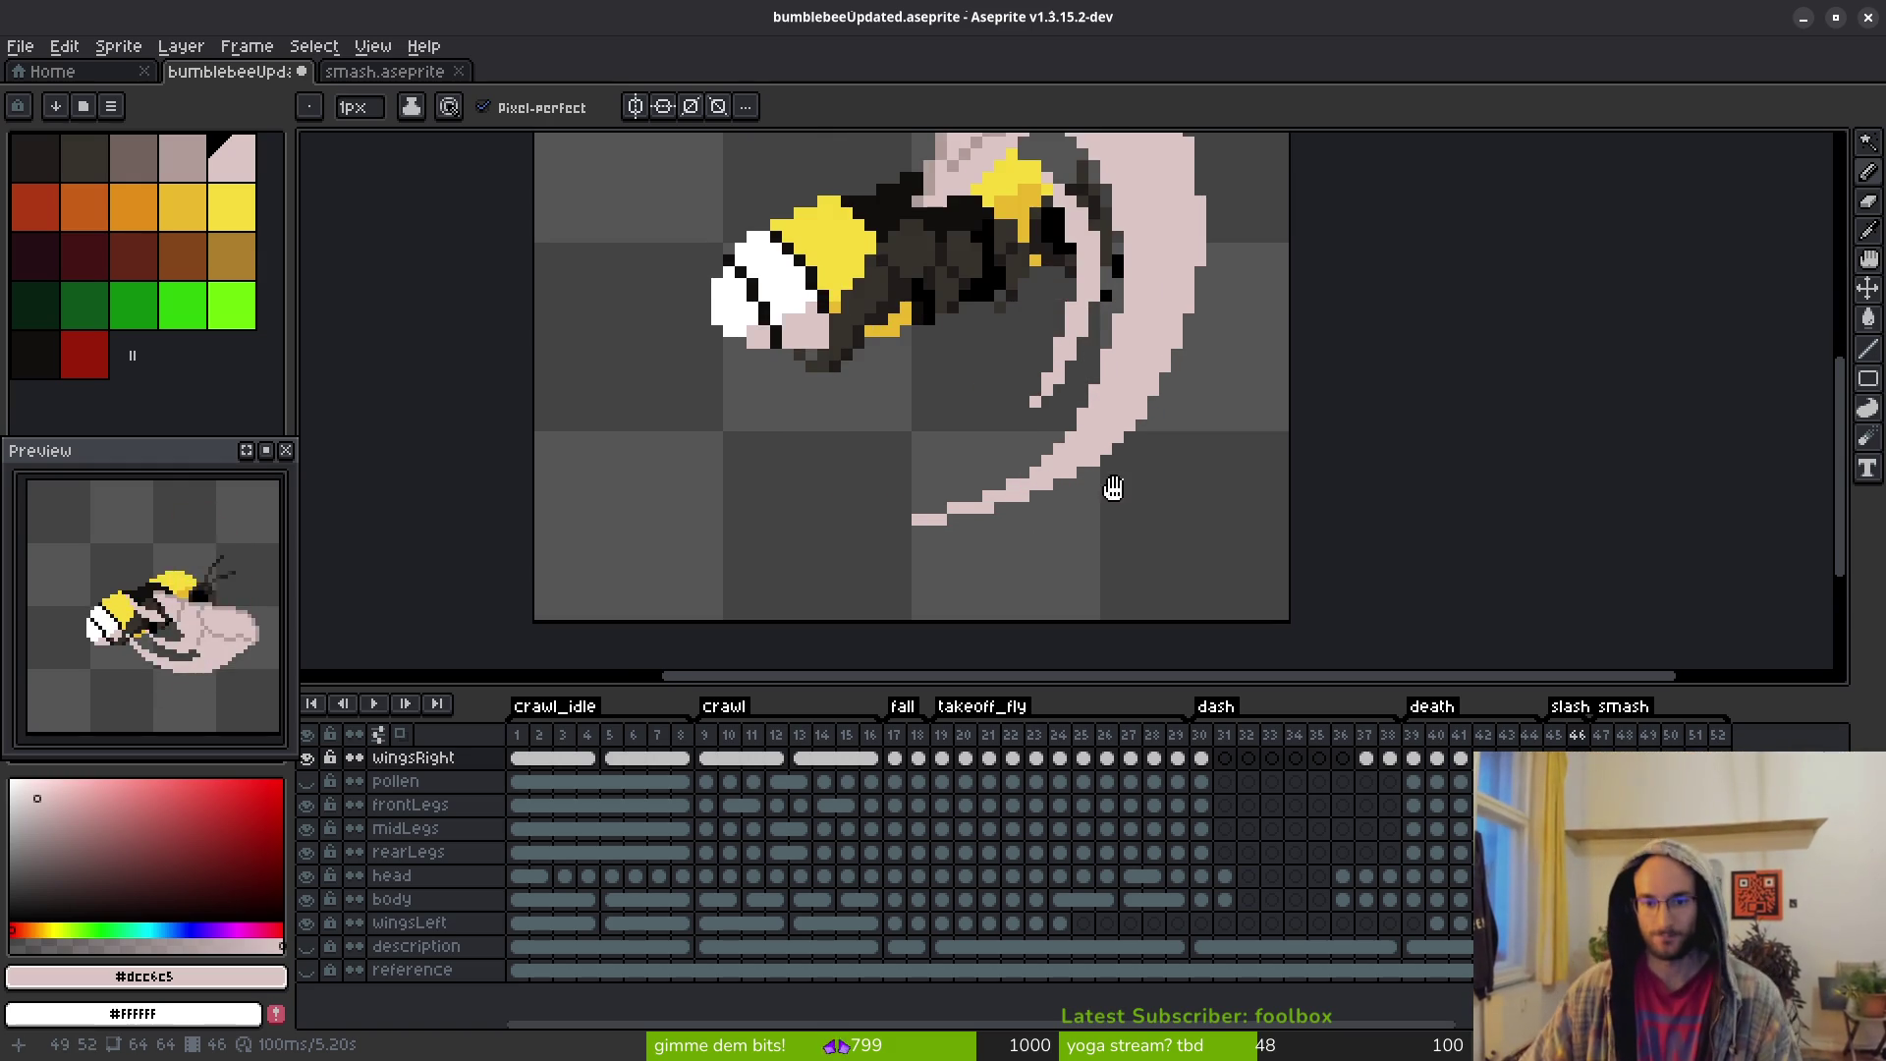
Thicken the lower edge of the curved wing streak on frame 46
{"action": "left_click_drag", "start_coordinate": [1108, 488], "coordinate": [1011, 532]}
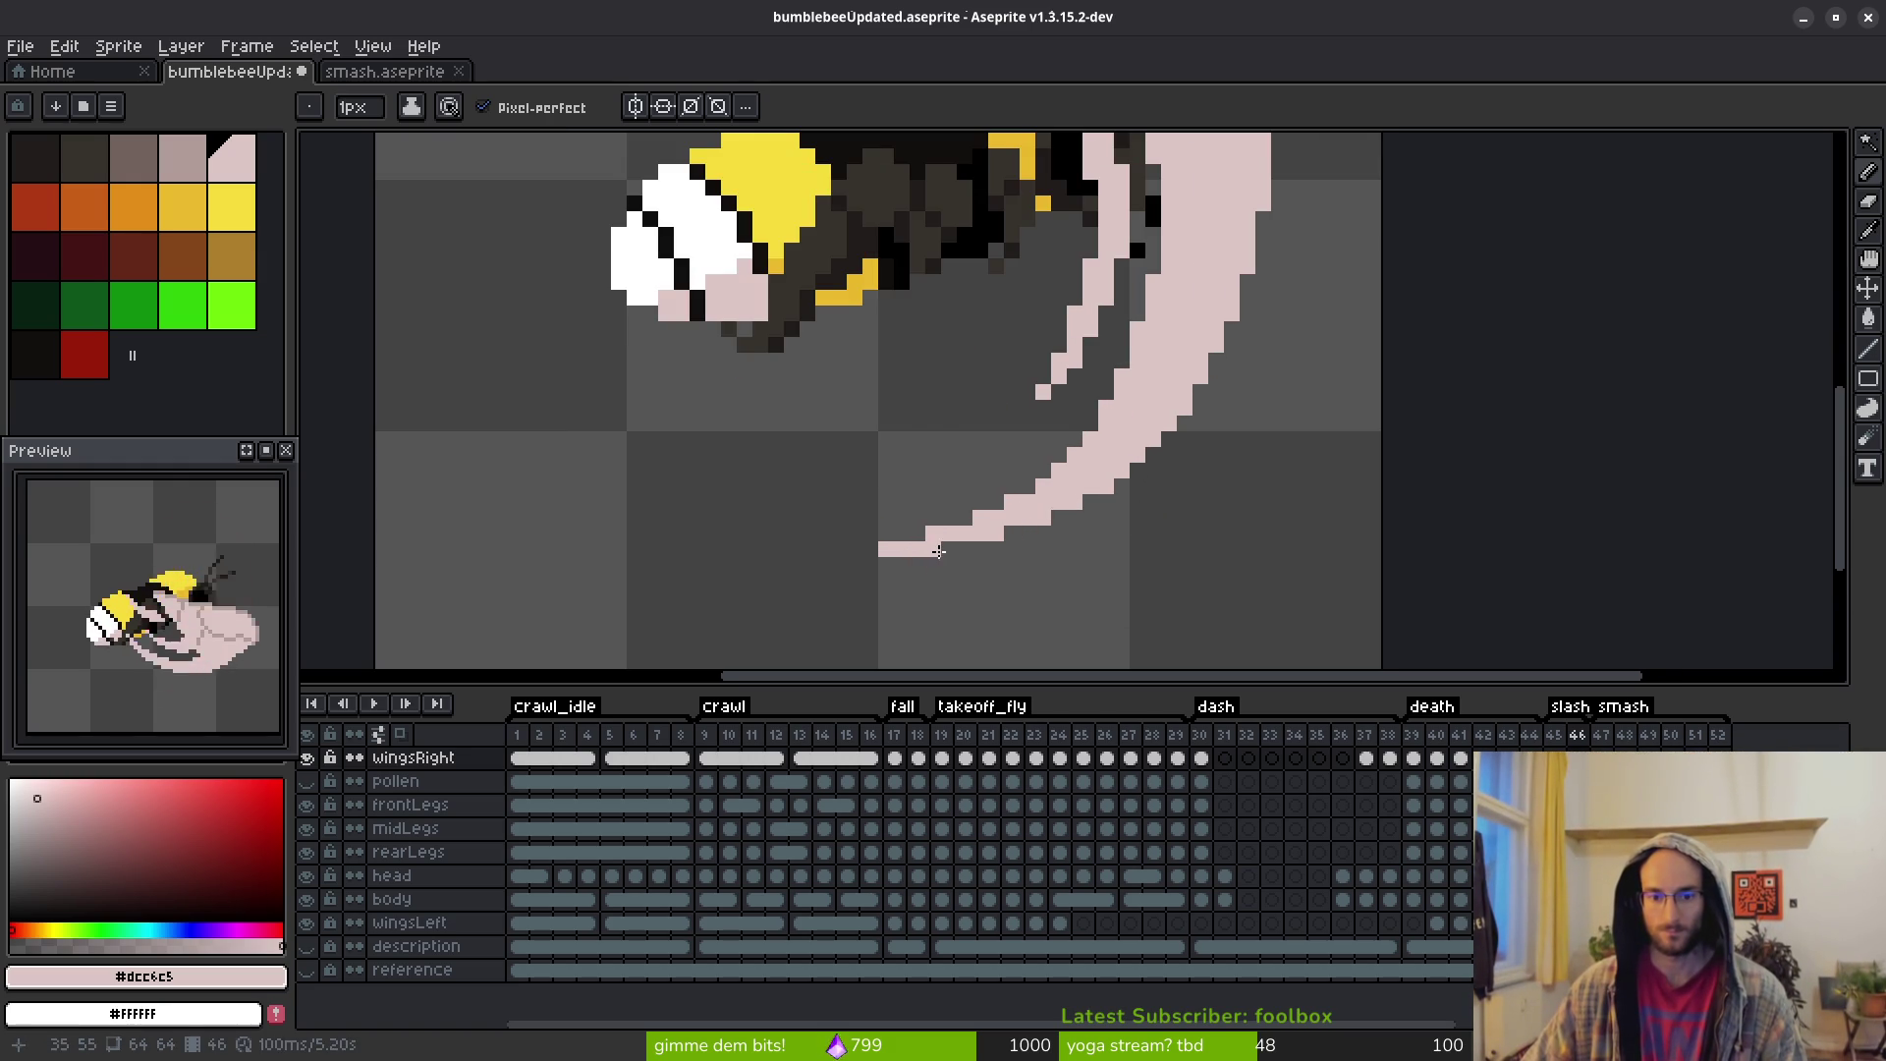
{"action": "scroll", "coordinate": [1096, 583], "scroll_direction": "down", "scroll_amount": 4}
{"action": "left_click_drag", "start_coordinate": [1115, 601], "coordinate": [1060, 584]}
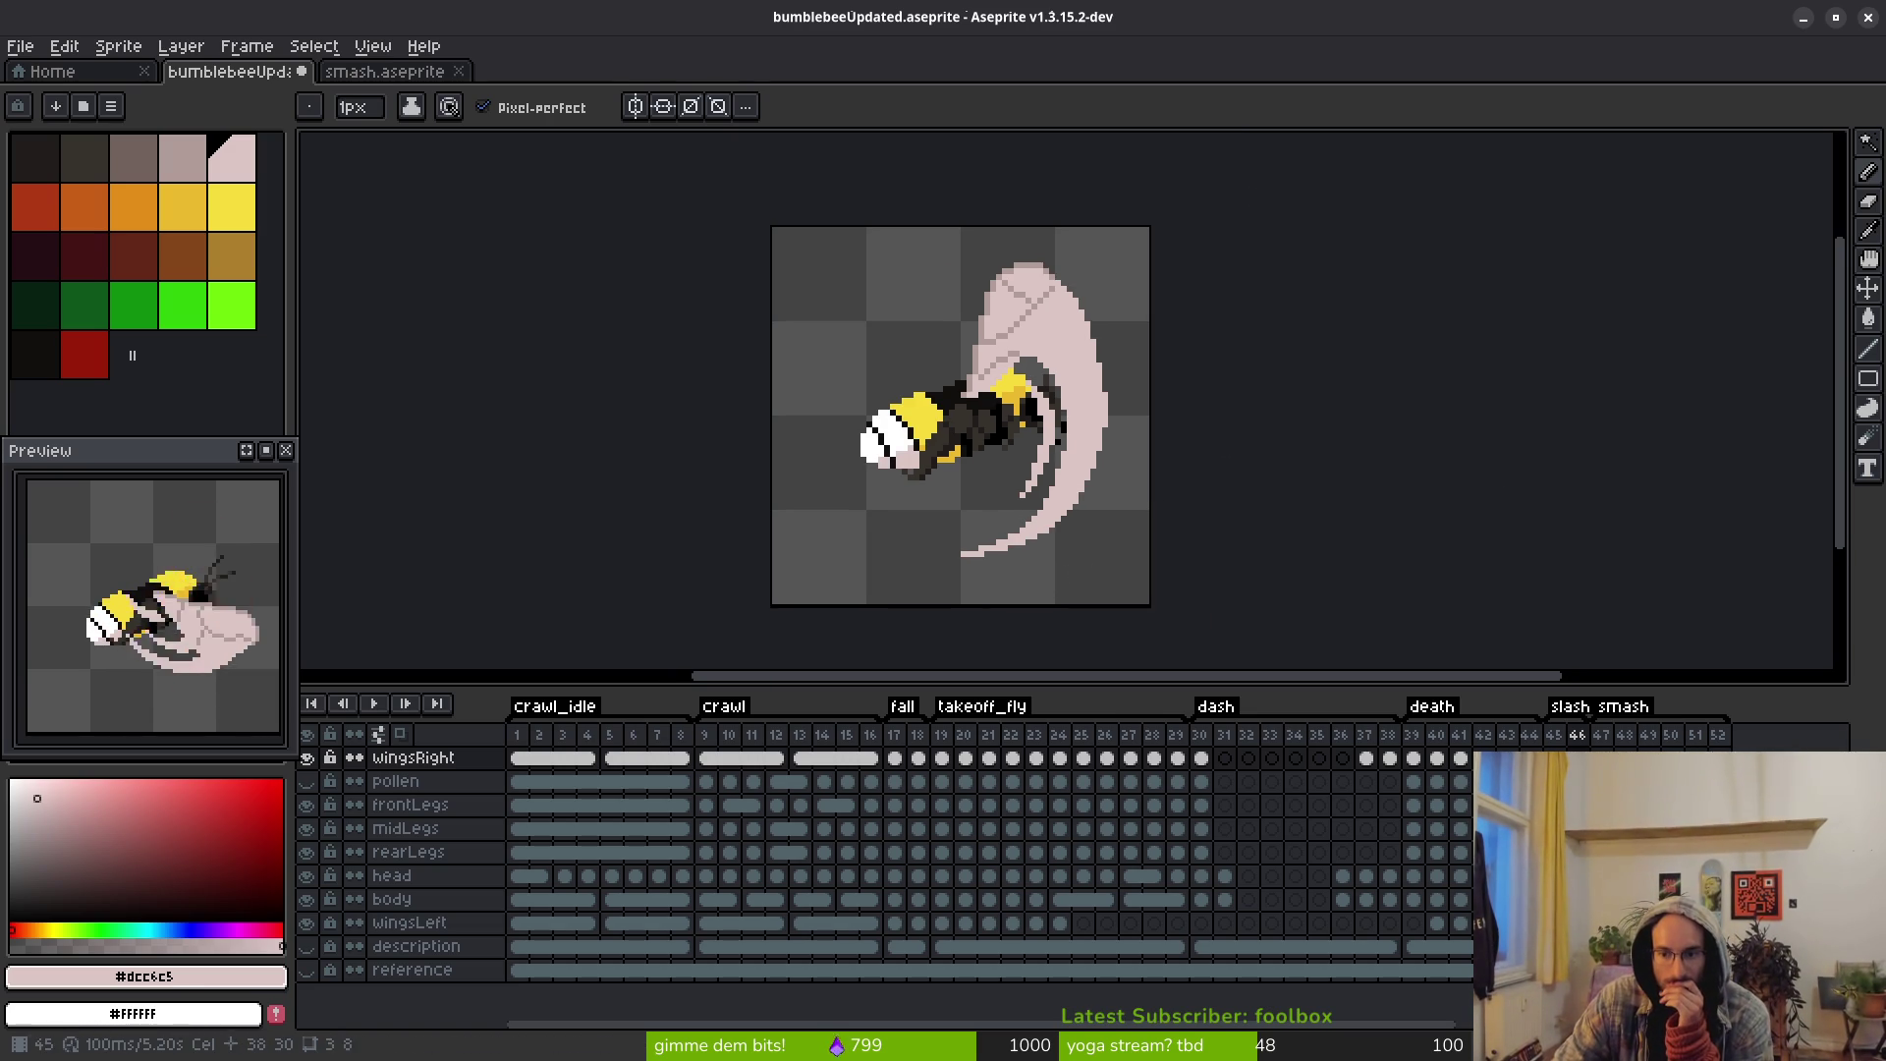
{"action": "left_click", "coordinate": [1553, 805]}
{"action": "key", "text": "Right"}
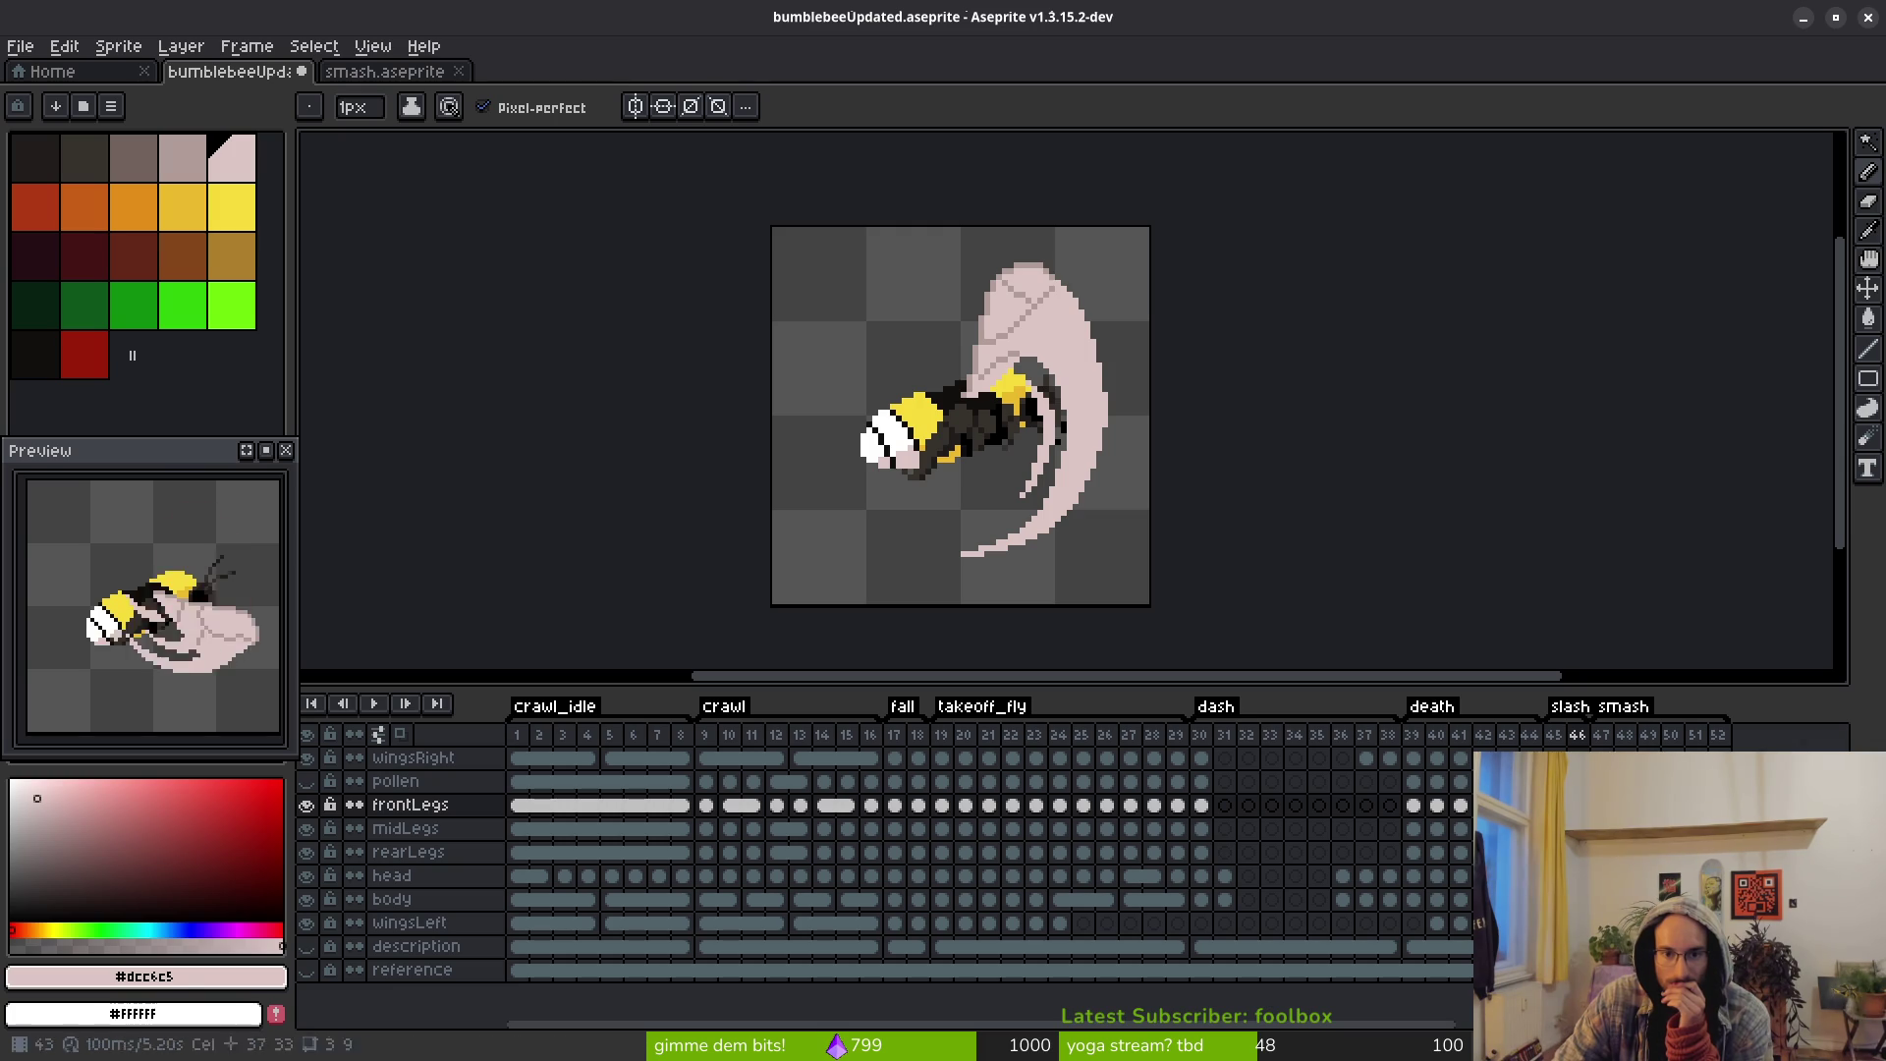
Paint diagonal pink motion streaks below the wing, erasing part of them back
{"action": "scroll", "coordinate": [1174, 505], "scroll_direction": "up", "scroll_amount": 2}
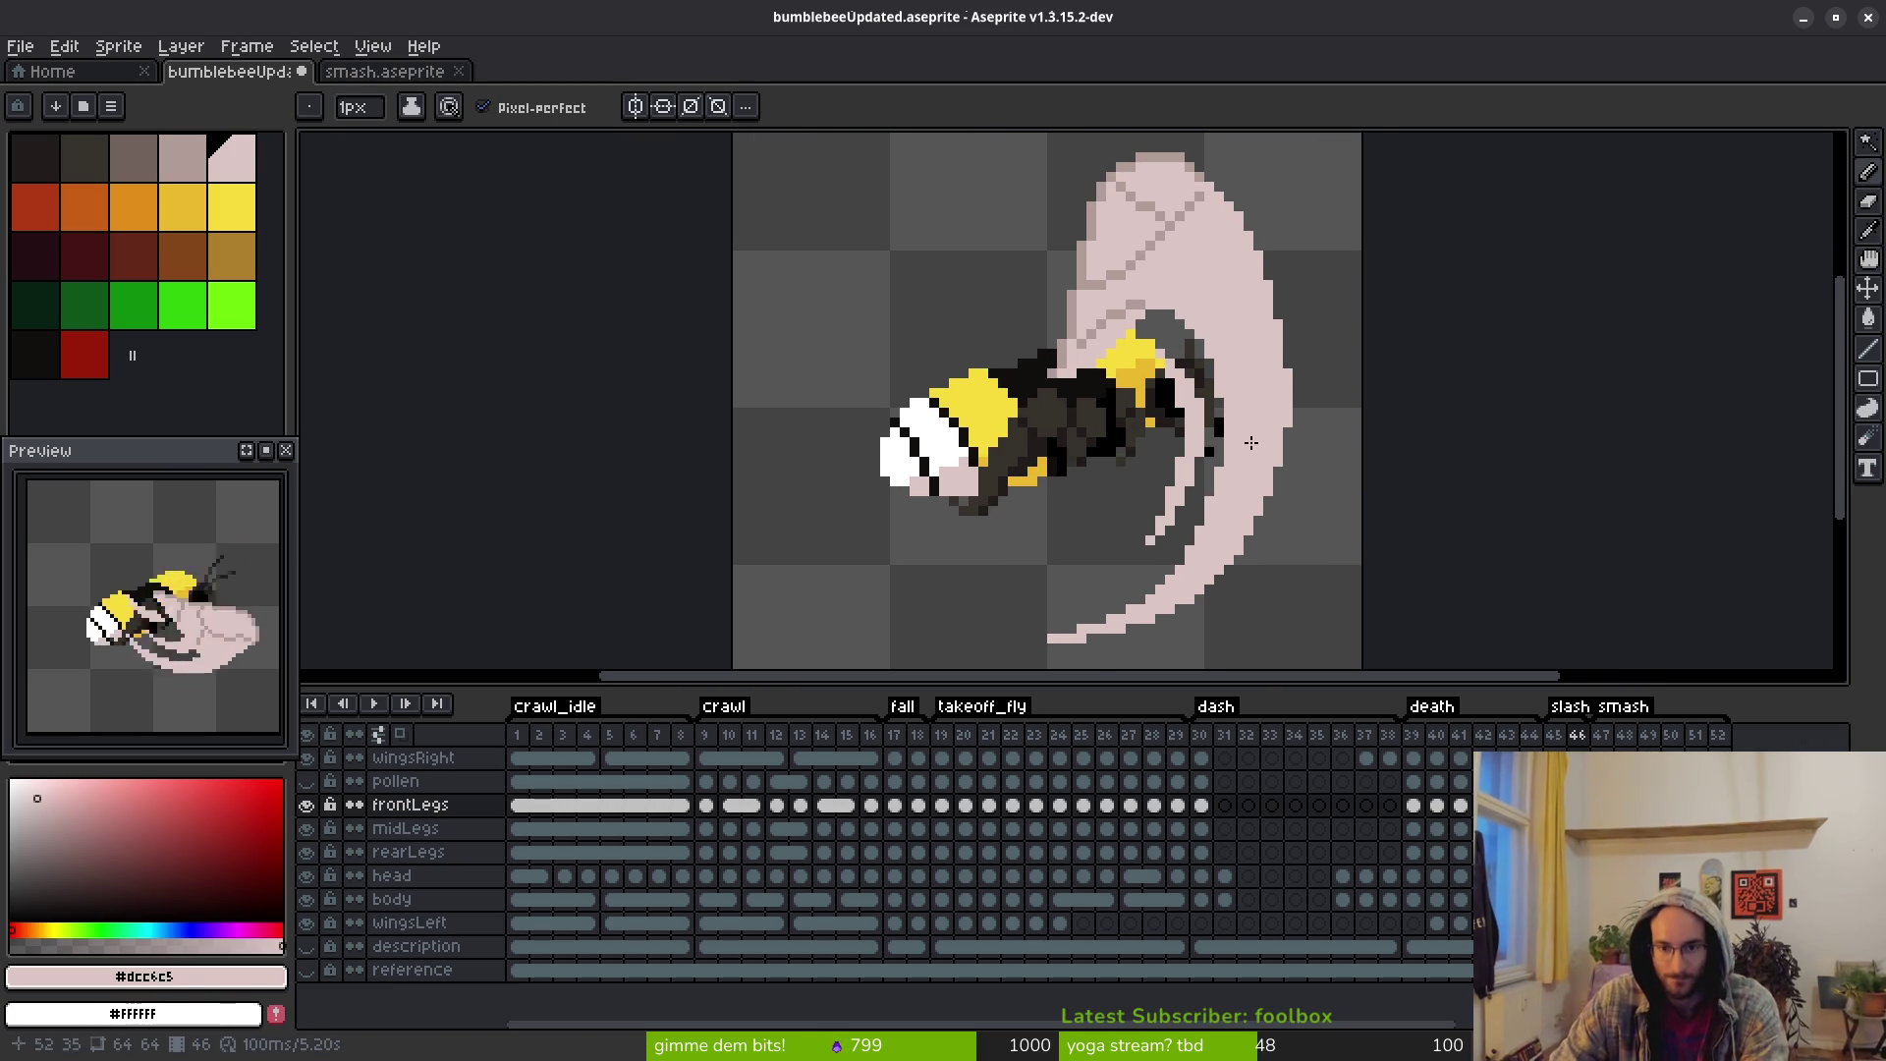
{"action": "scroll", "coordinate": [1192, 531], "scroll_direction": "up", "scroll_amount": 1}
{"action": "scroll", "coordinate": [1199, 394], "scroll_direction": "up", "scroll_amount": 1}
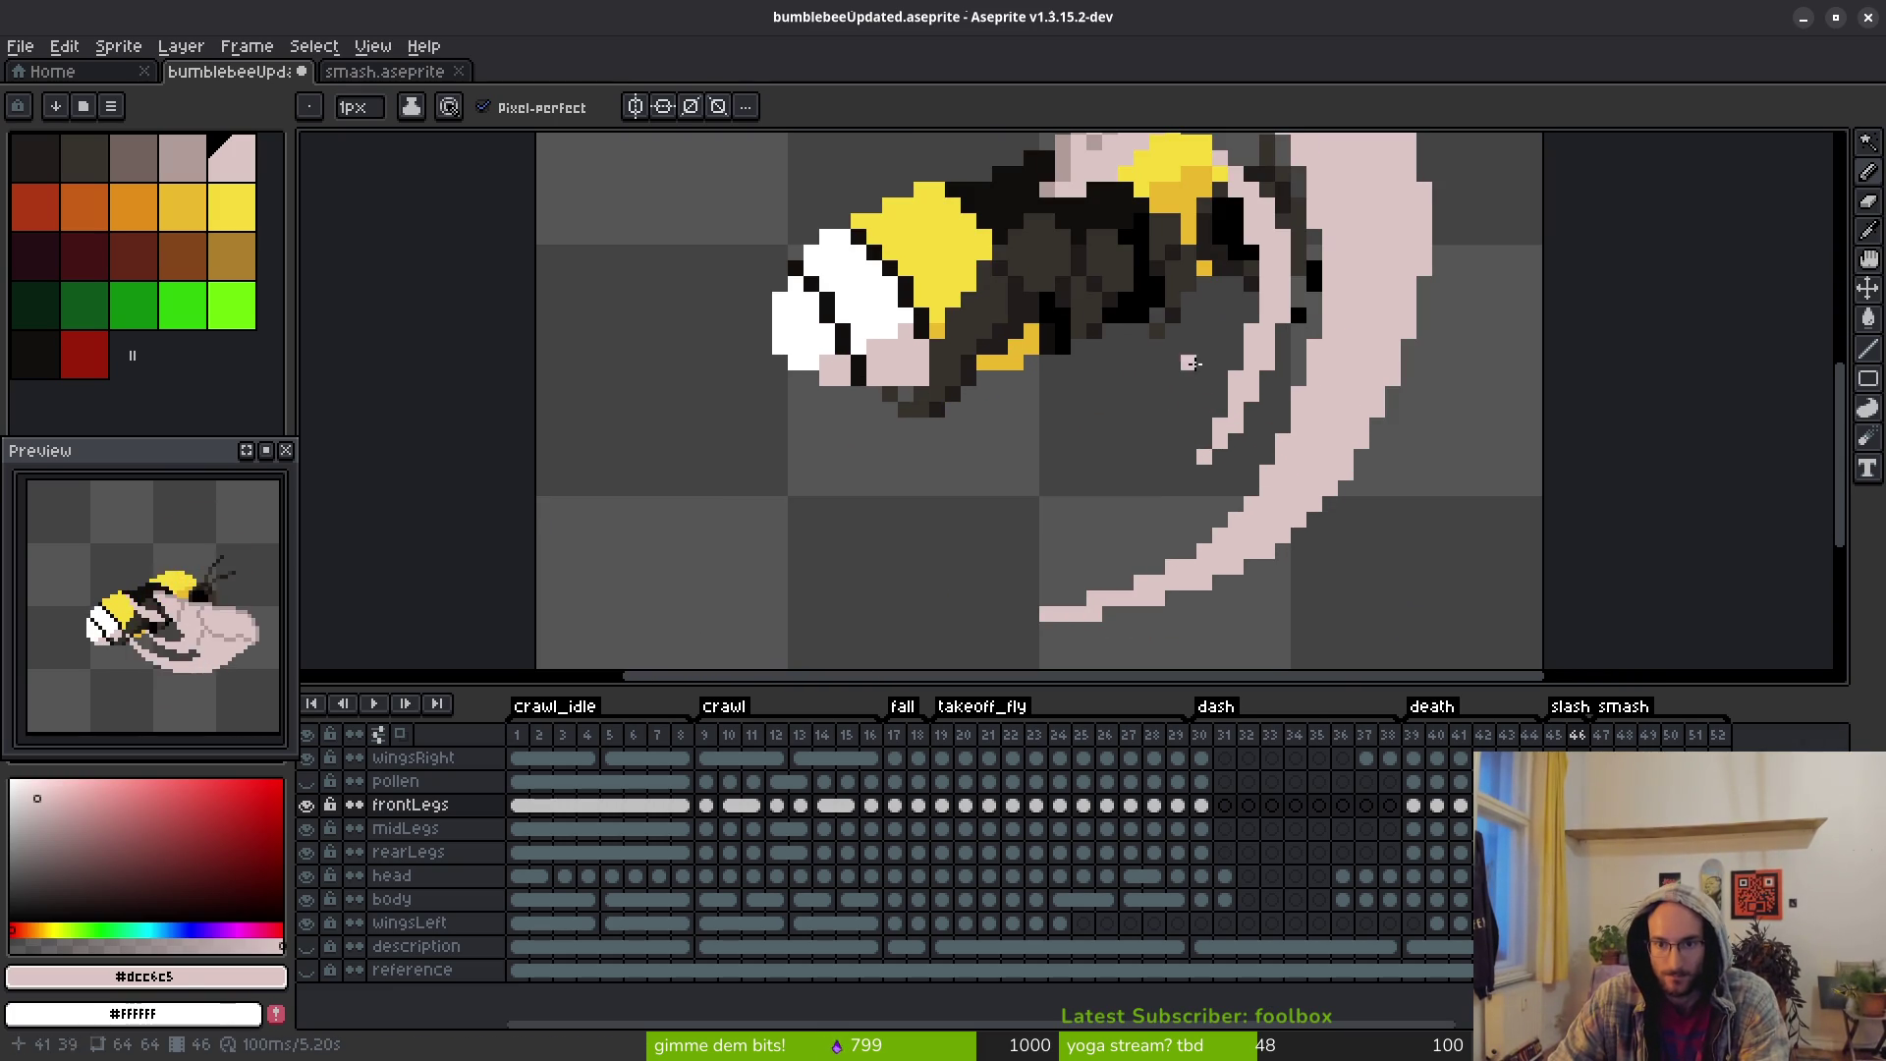
{"action": "left_click_drag", "start_coordinate": [1197, 389], "coordinate": [1180, 427]}
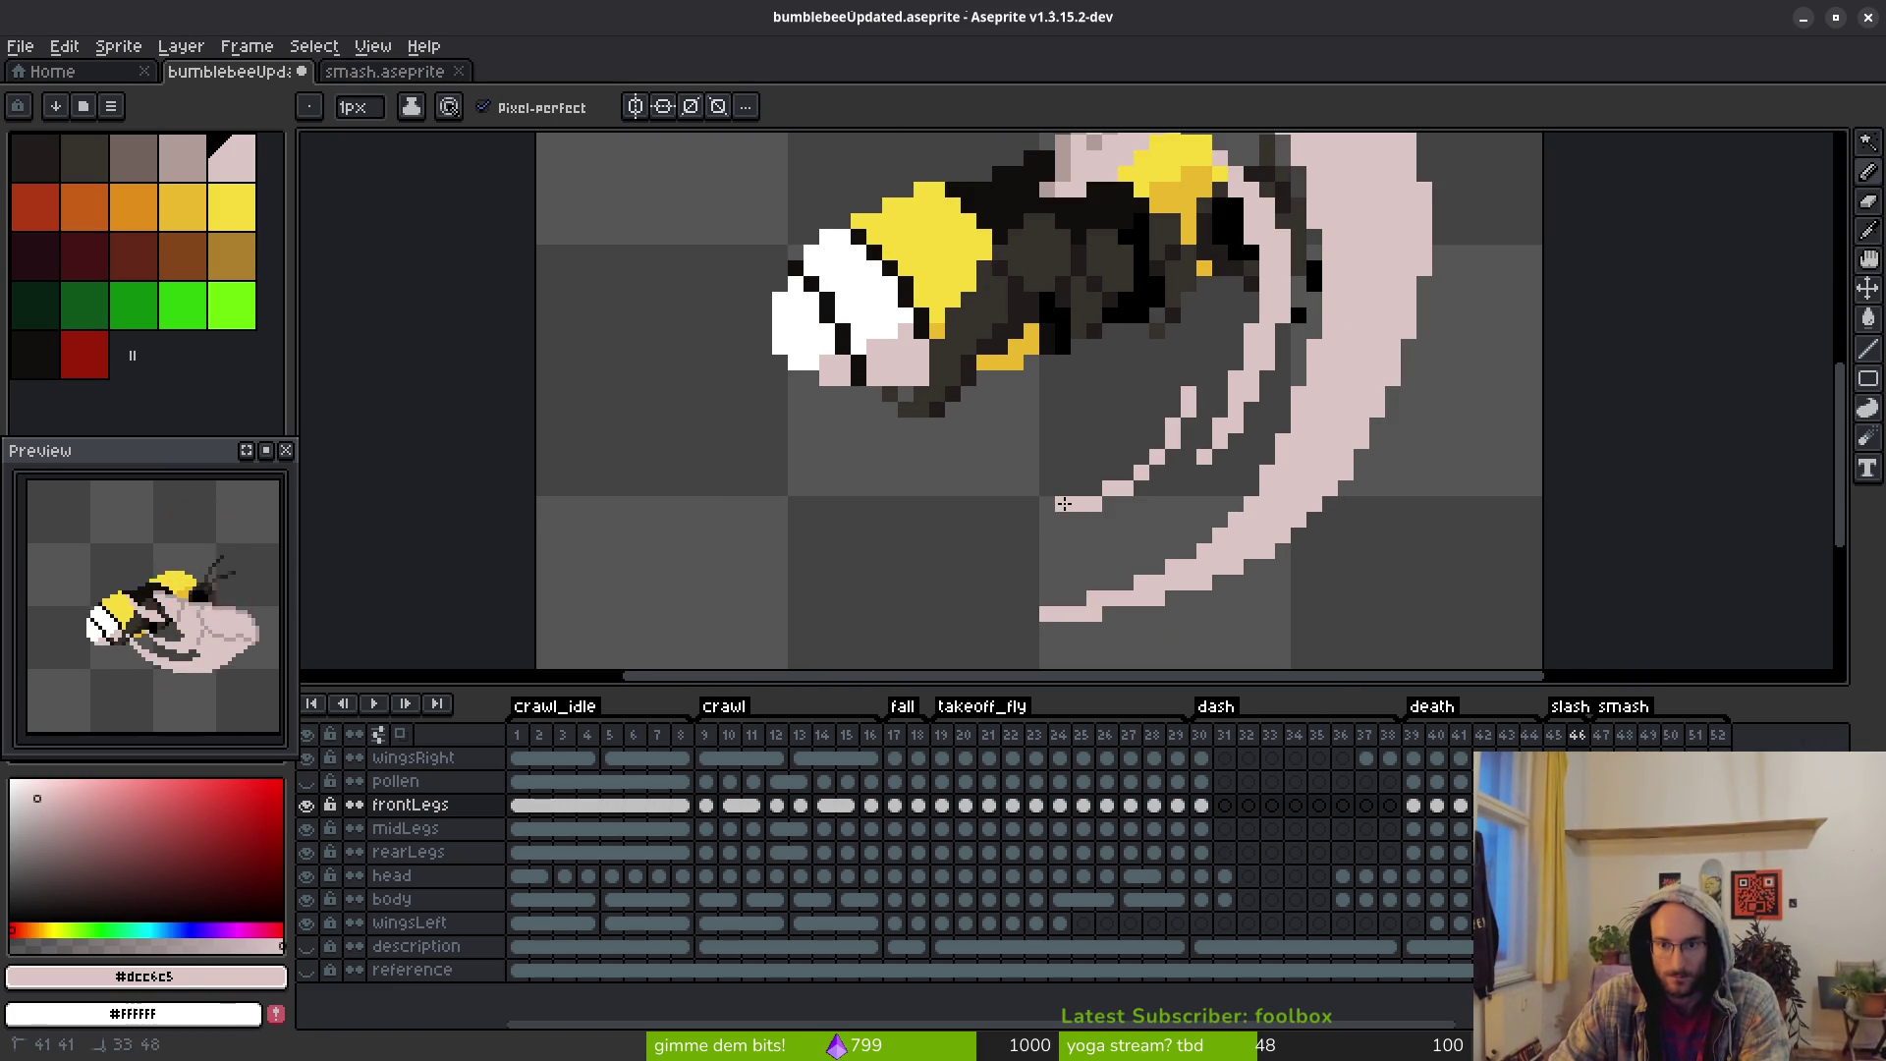
{"action": "left_click_drag", "start_coordinate": [1135, 492], "coordinate": [1142, 494]}
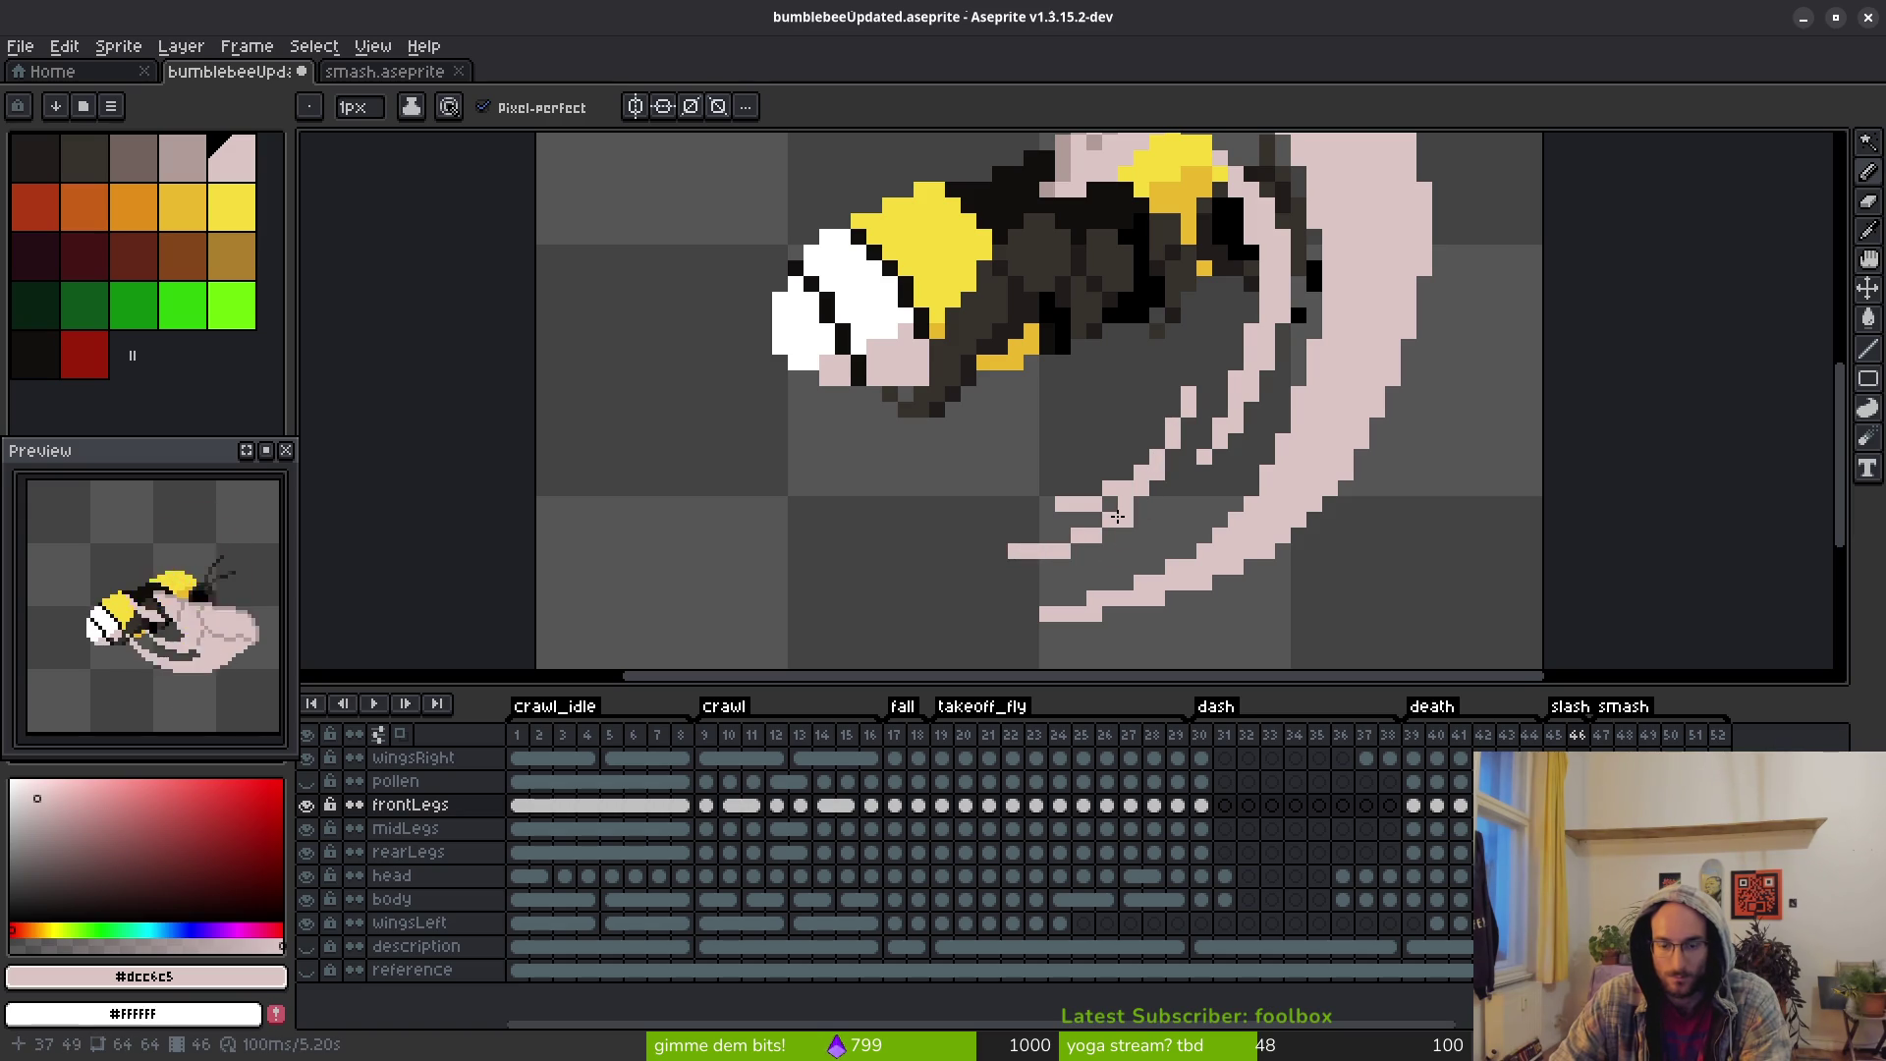
{"action": "scroll", "coordinate": [1118, 516], "scroll_direction": "up", "scroll_amount": 3}
{"action": "left_click_drag", "start_coordinate": [1205, 423], "coordinate": [1028, 542]}
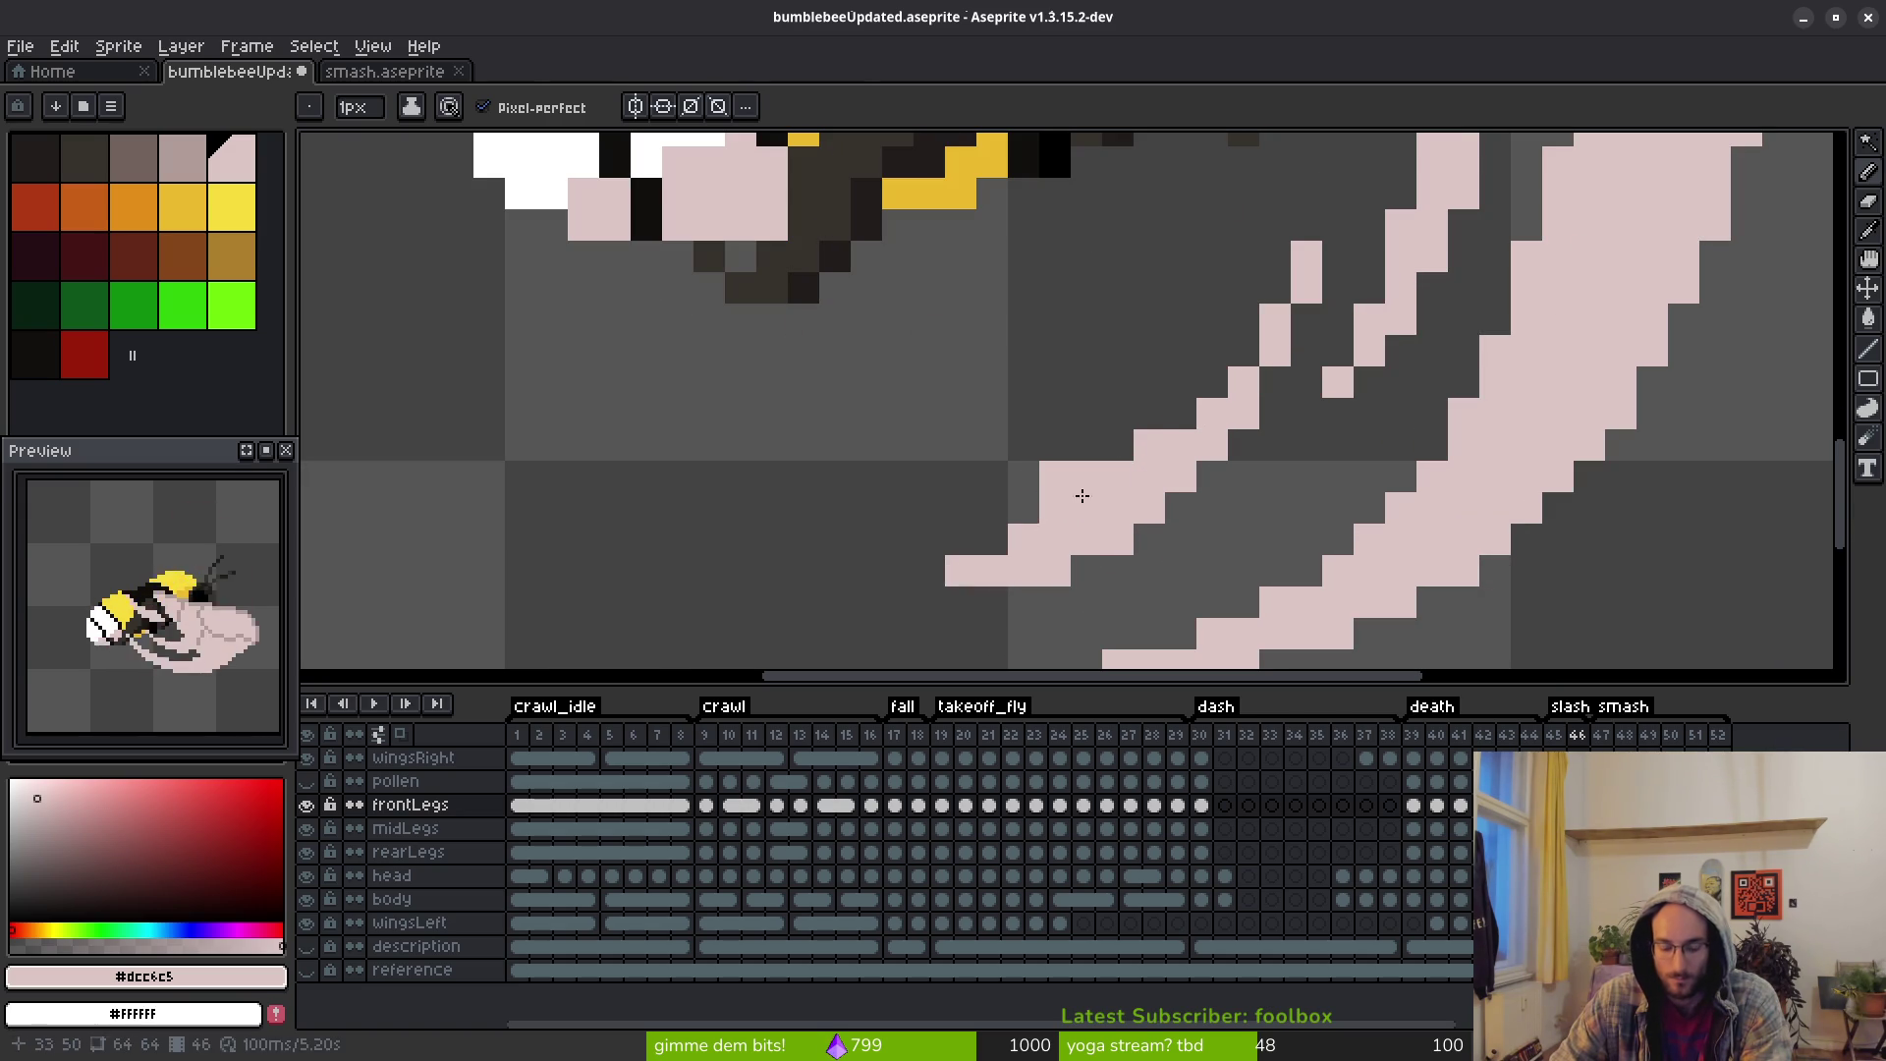
{"action": "key", "text": "e"}
{"action": "left_click_drag", "start_coordinate": [1179, 408], "coordinate": [1023, 508]}
{"action": "left_click", "coordinate": [1024, 539]}
Erase the front leg's lower-left tip and redraw it as a reshaped pink point
{"action": "scroll", "coordinate": [1106, 518], "scroll_direction": "down", "scroll_amount": 5}
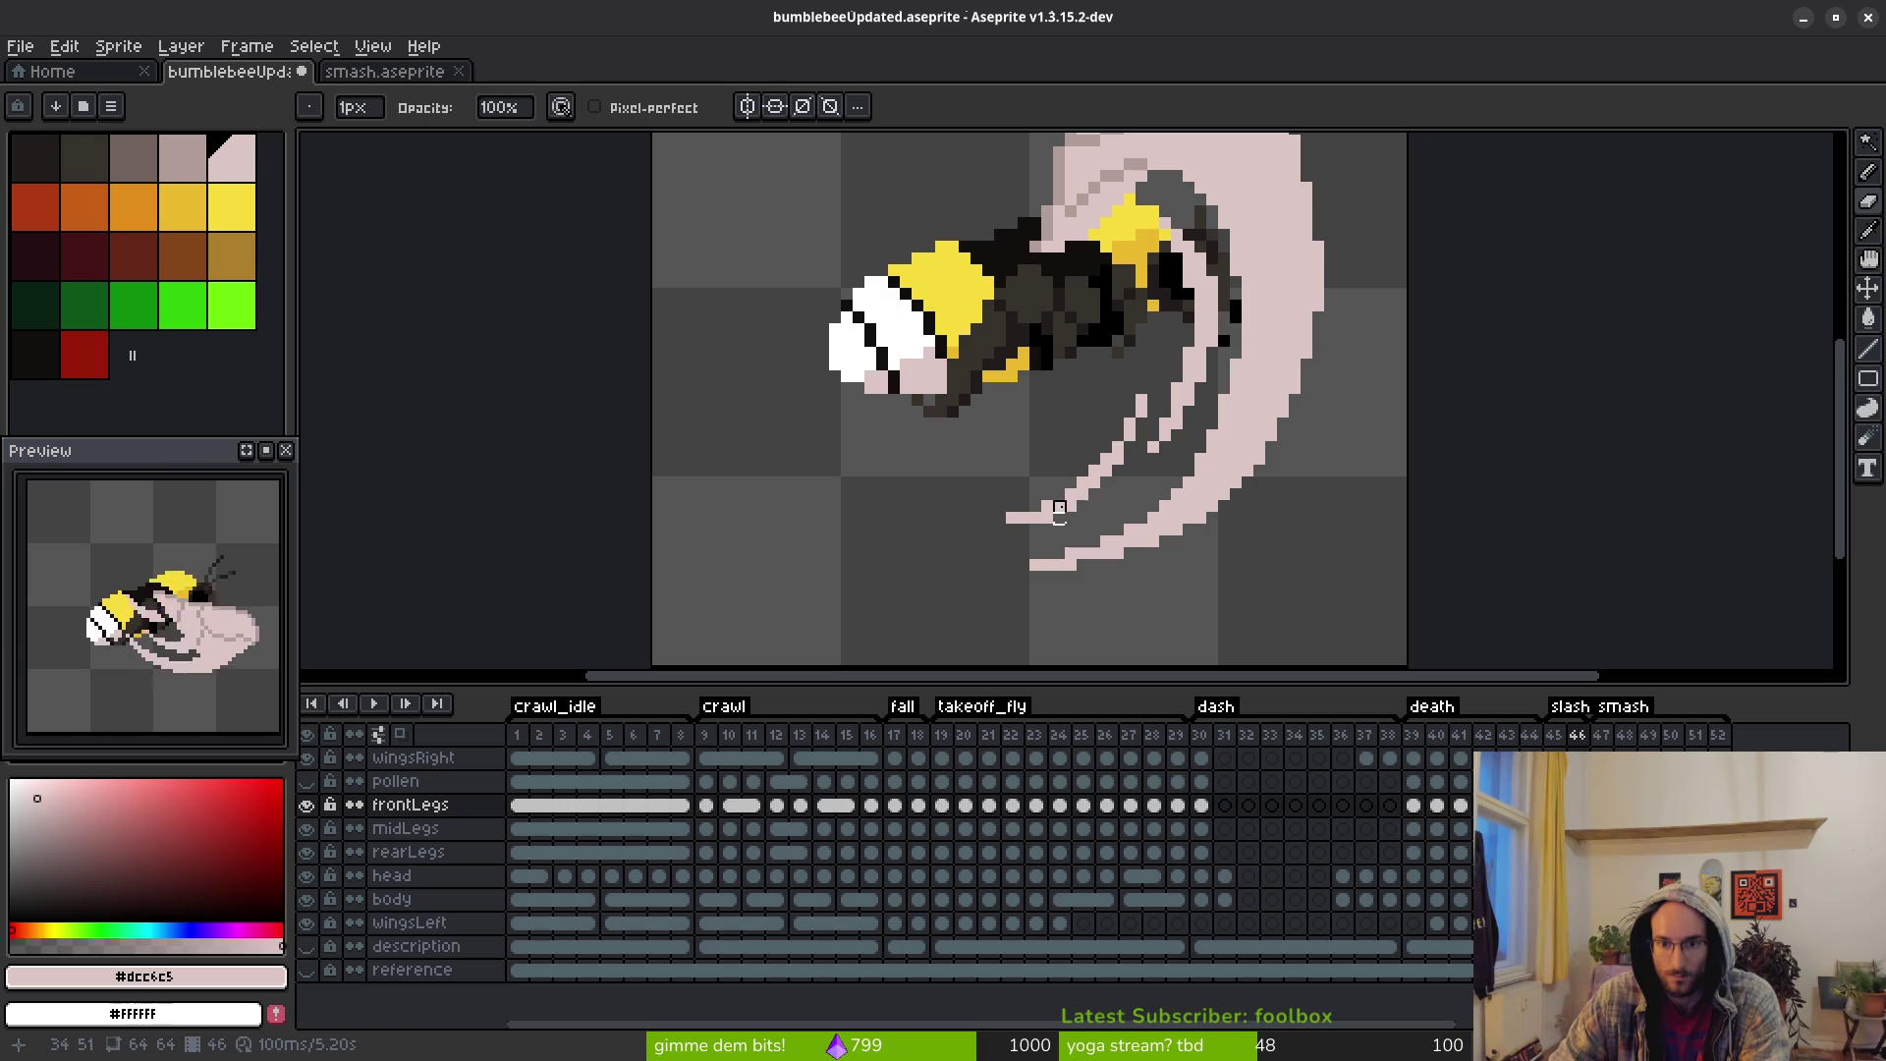
{"action": "scroll", "coordinate": [1128, 489], "scroll_direction": "up", "scroll_amount": 3}
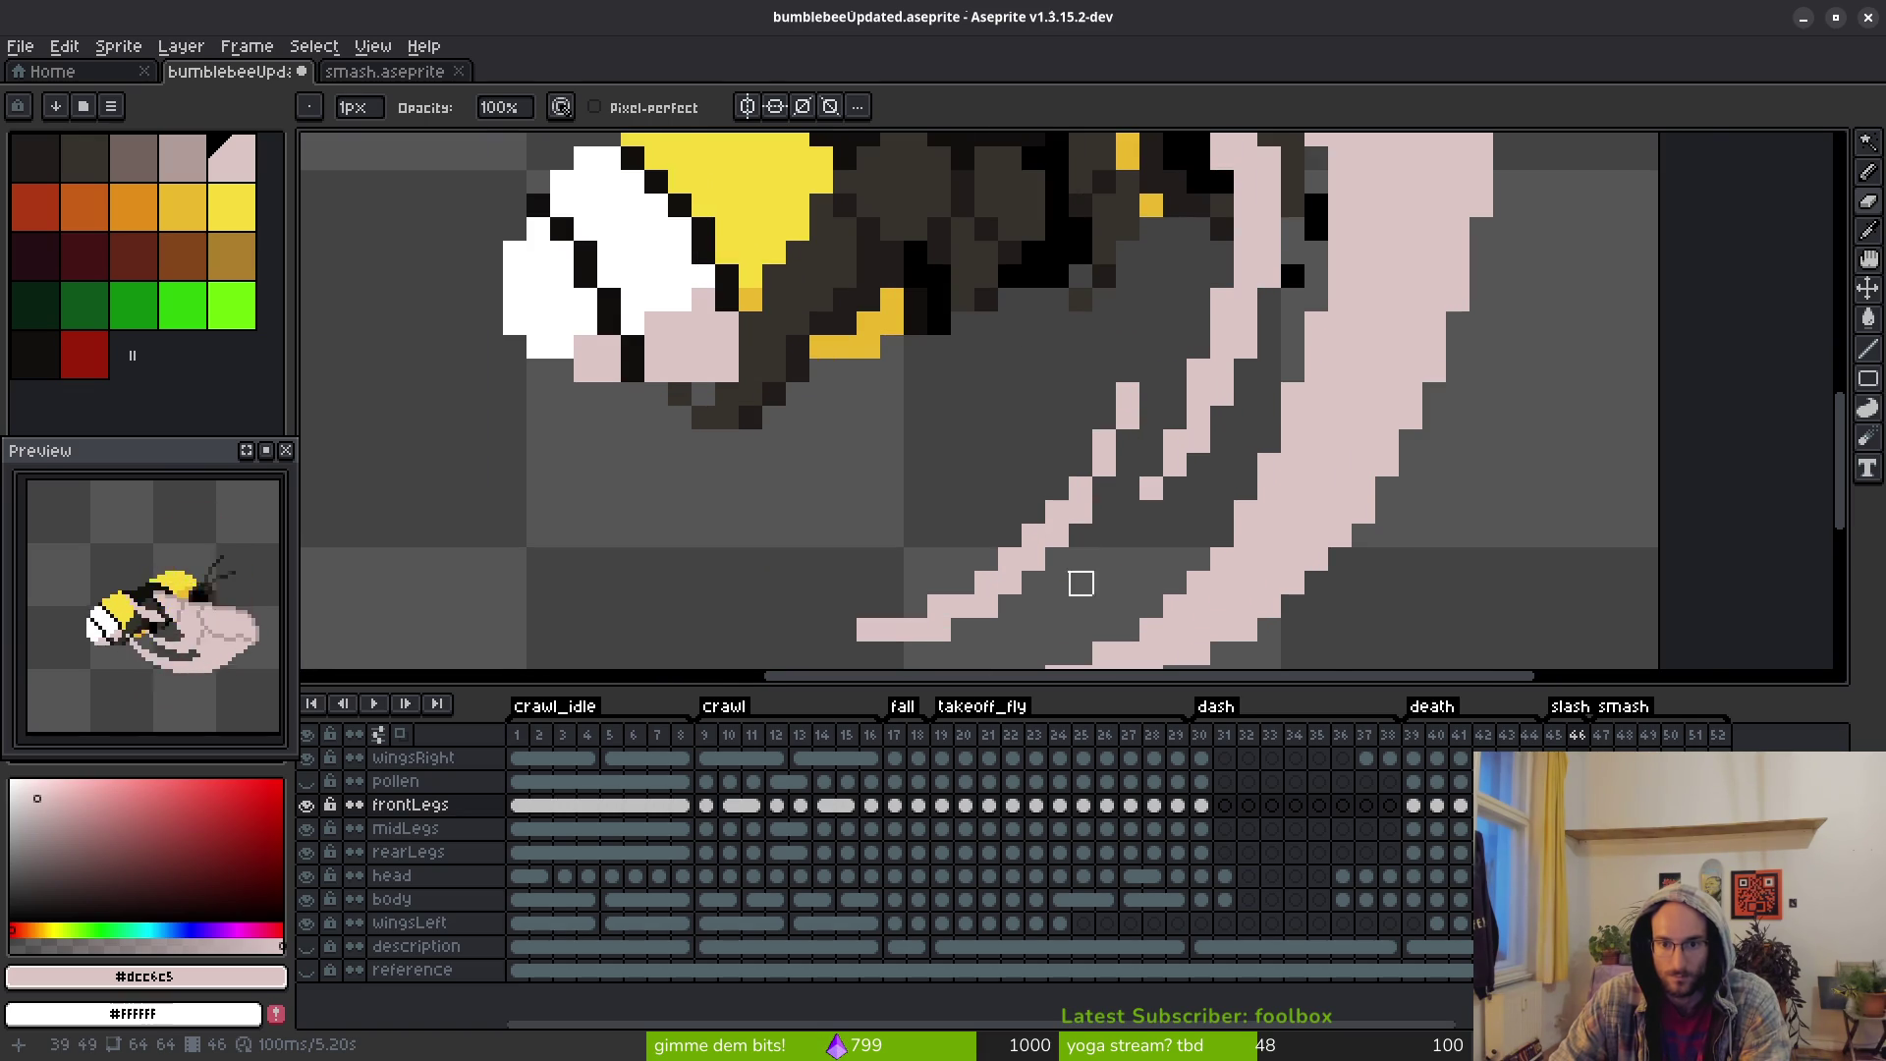
{"action": "scroll", "coordinate": [1080, 584], "scroll_direction": "down", "scroll_amount": 2}
{"action": "key", "text": "f"}
{"action": "left_click", "coordinate": [1095, 520]}
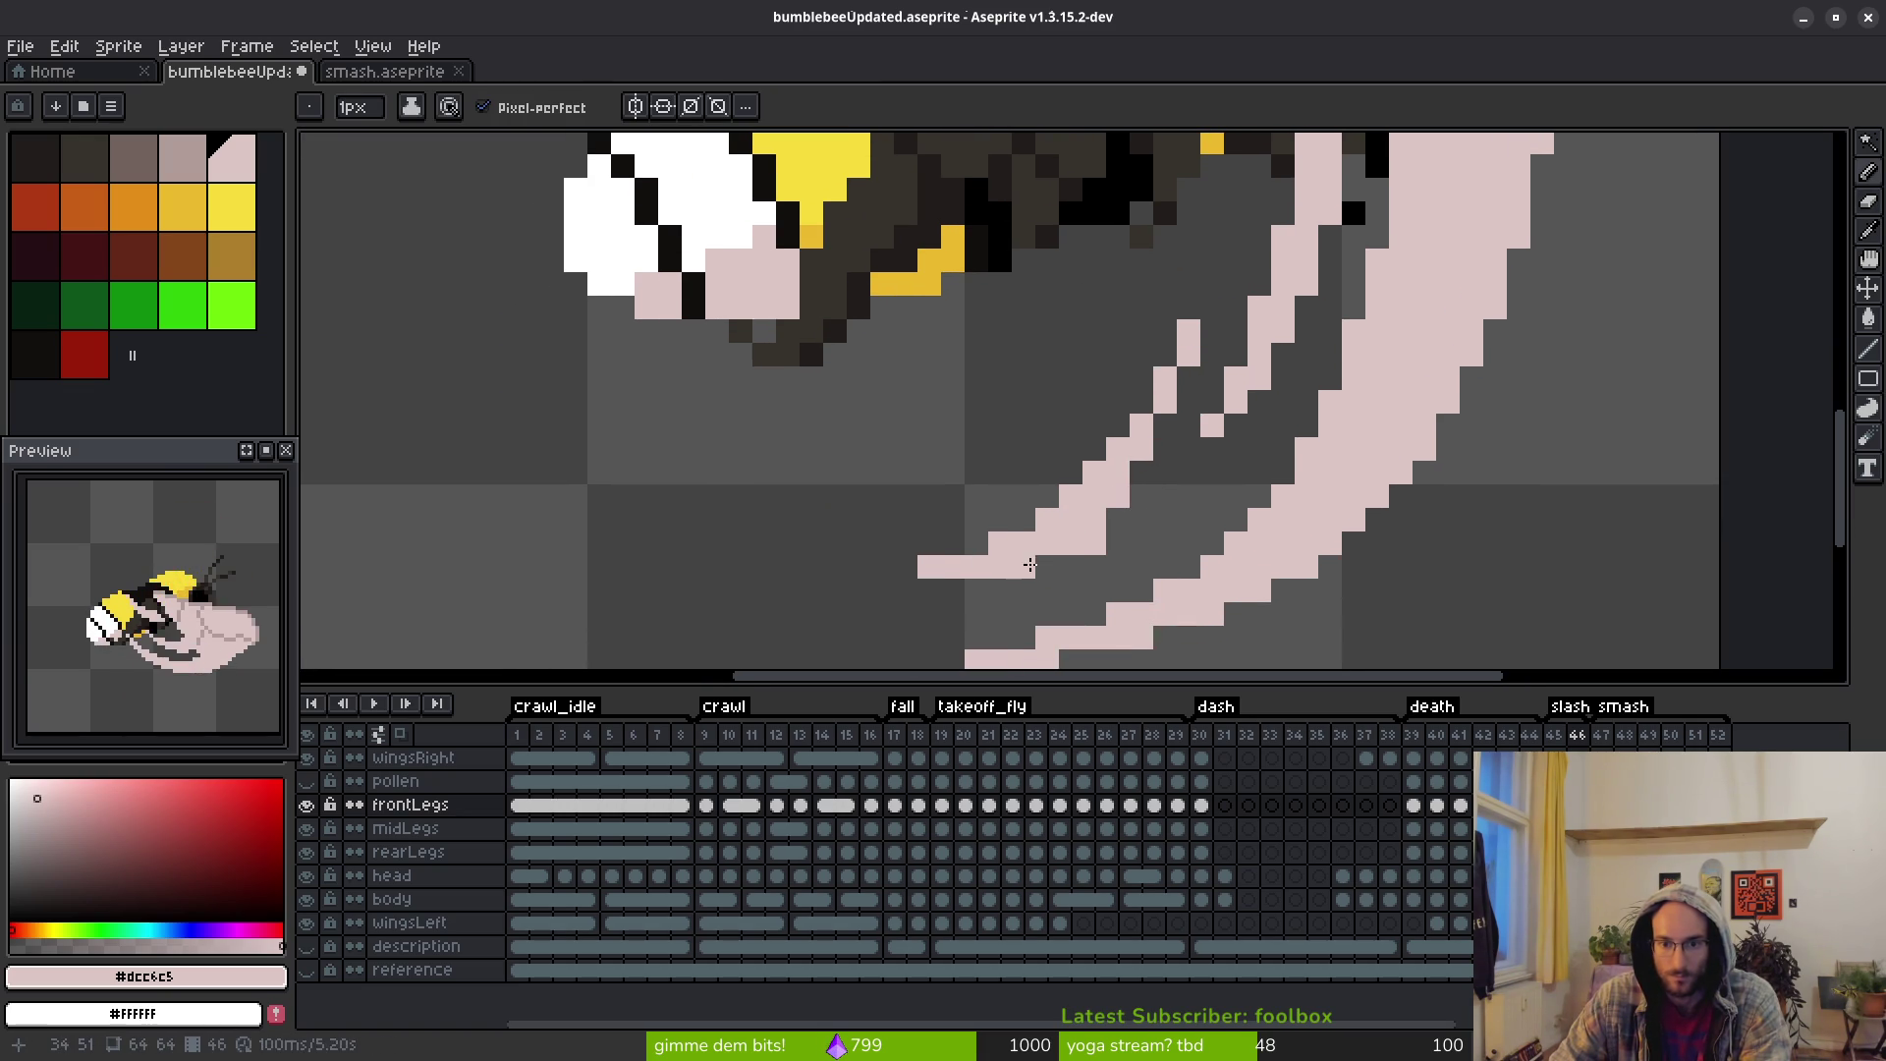
{"action": "key", "text": "e"}
{"action": "mouse_move", "coordinate": [1070, 497]}
{"action": "left_mouse_down"}
{"action": "mouse_move", "coordinate": [977, 539]}
{"action": "mouse_move", "coordinate": [1015, 560]}
{"action": "mouse_move", "coordinate": [897, 590]}
{"action": "left_mouse_up"}
{"action": "key", "text": "f"}
{"action": "left_click", "coordinate": [1047, 567]}
{"action": "left_click", "coordinate": [978, 589]}
{"action": "key", "text": "e"}
{"action": "left_click", "coordinate": [976, 566]}
Zoom in and out to check the leg tip, then step back to frame 45
{"action": "scroll", "coordinate": [1044, 497], "scroll_direction": "down", "scroll_amount": 1}
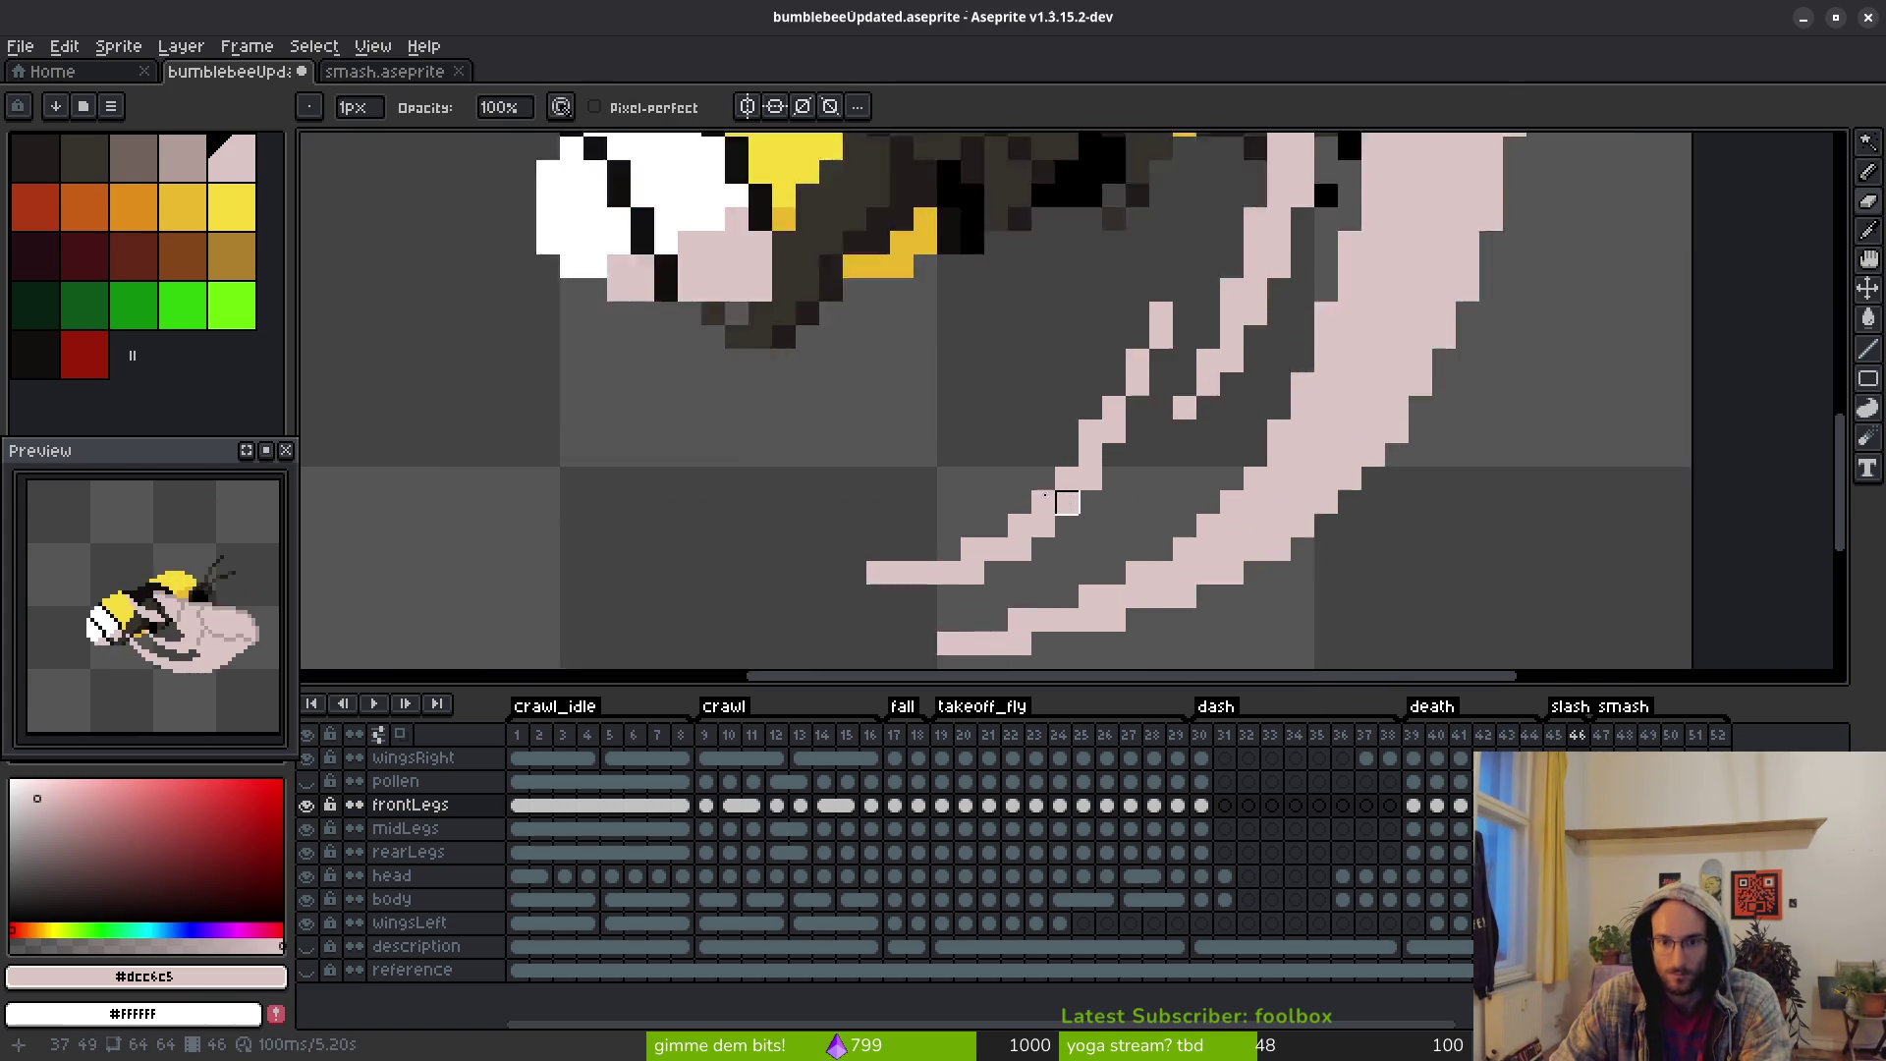
{"action": "scroll", "coordinate": [1068, 501], "scroll_direction": "up", "scroll_amount": 3}
{"action": "scroll", "coordinate": [903, 526], "scroll_direction": "down", "scroll_amount": 5}
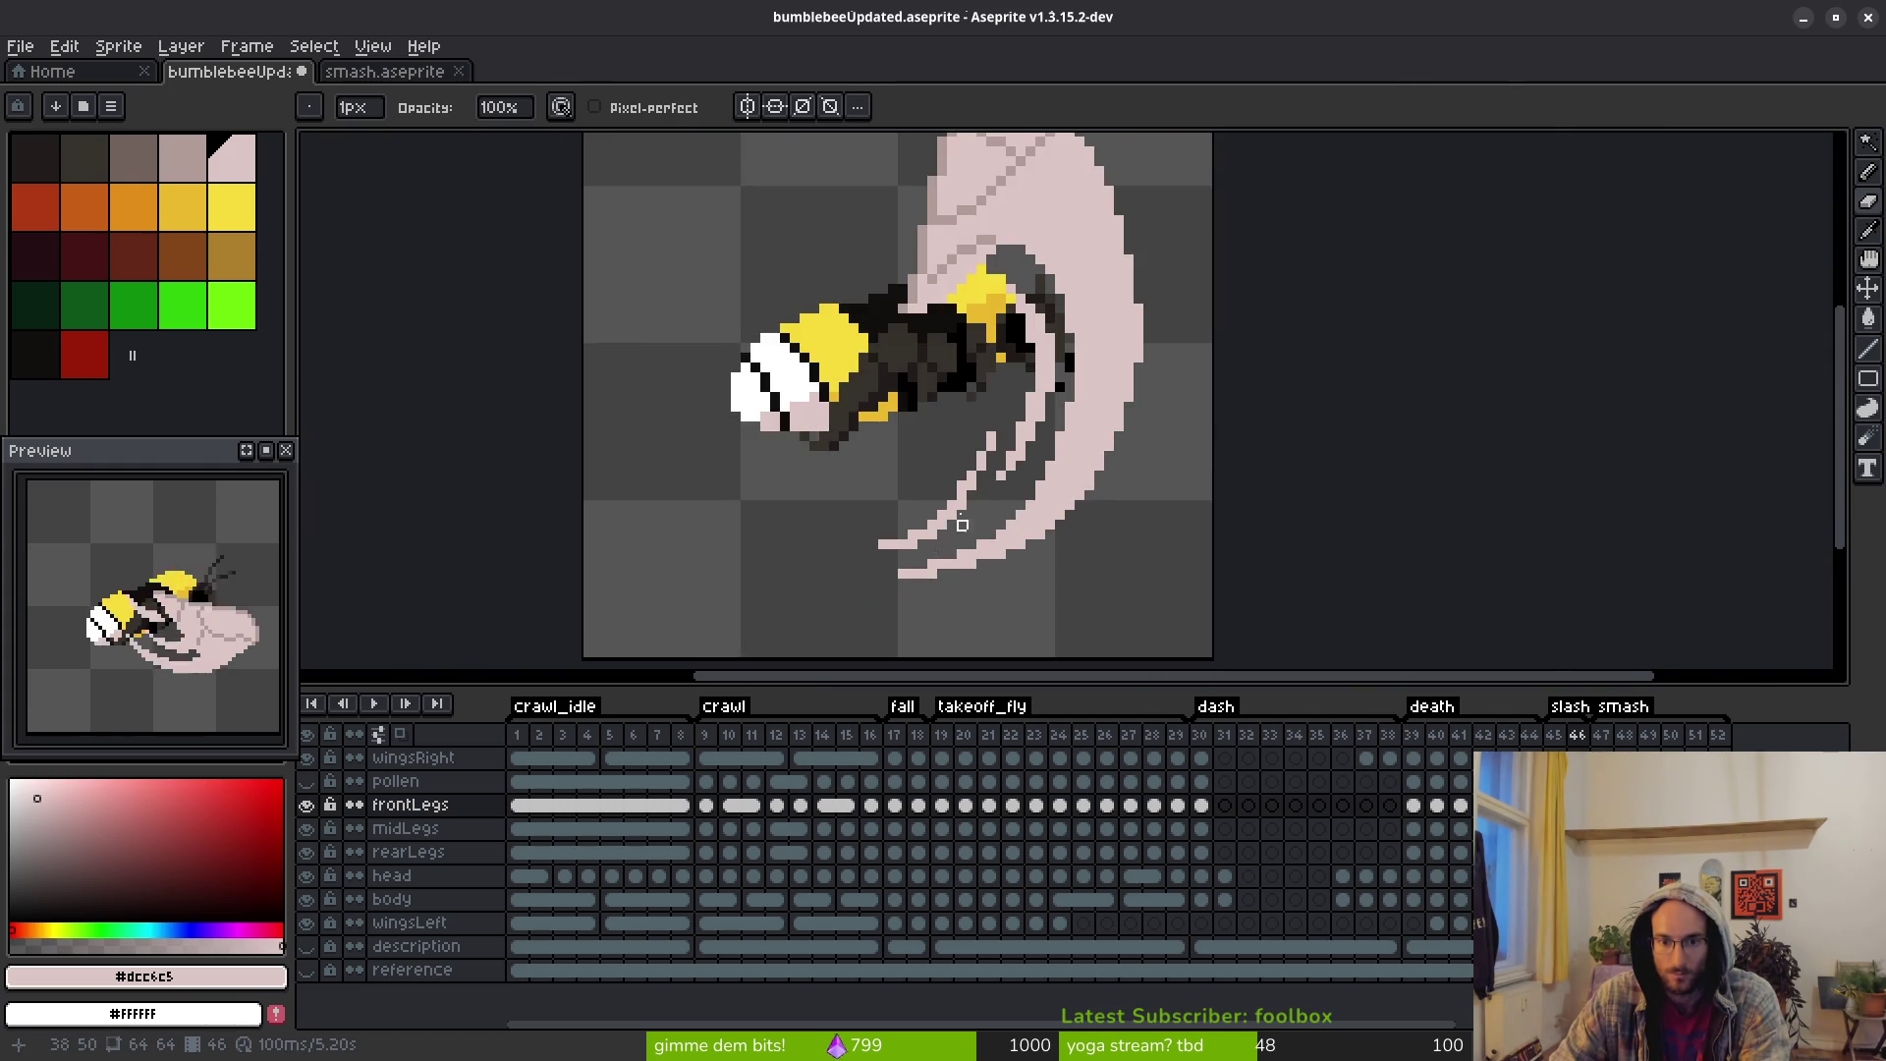
{"action": "scroll", "coordinate": [962, 534], "scroll_direction": "up", "scroll_amount": 3}
{"action": "scroll", "coordinate": [1072, 446], "scroll_direction": "down", "scroll_amount": 3}
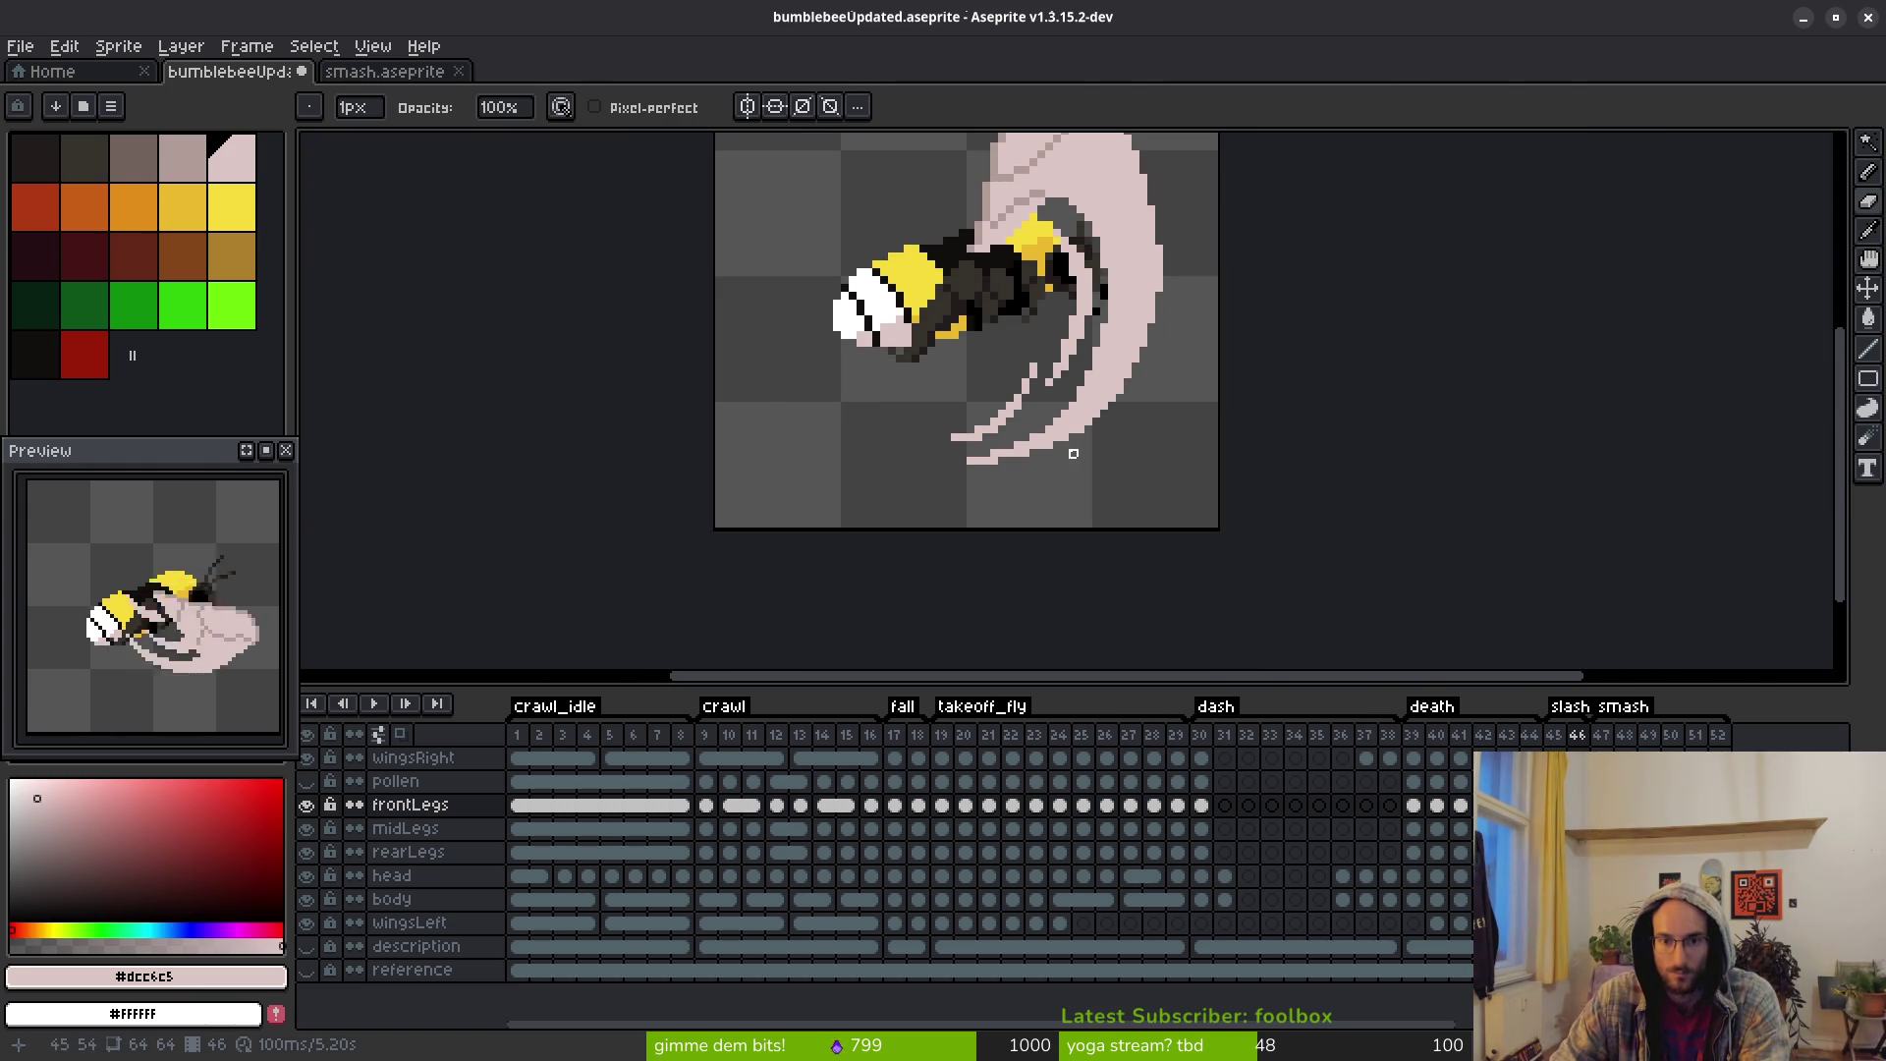
{"action": "scroll", "coordinate": [1034, 414], "scroll_direction": "up", "scroll_amount": 2}
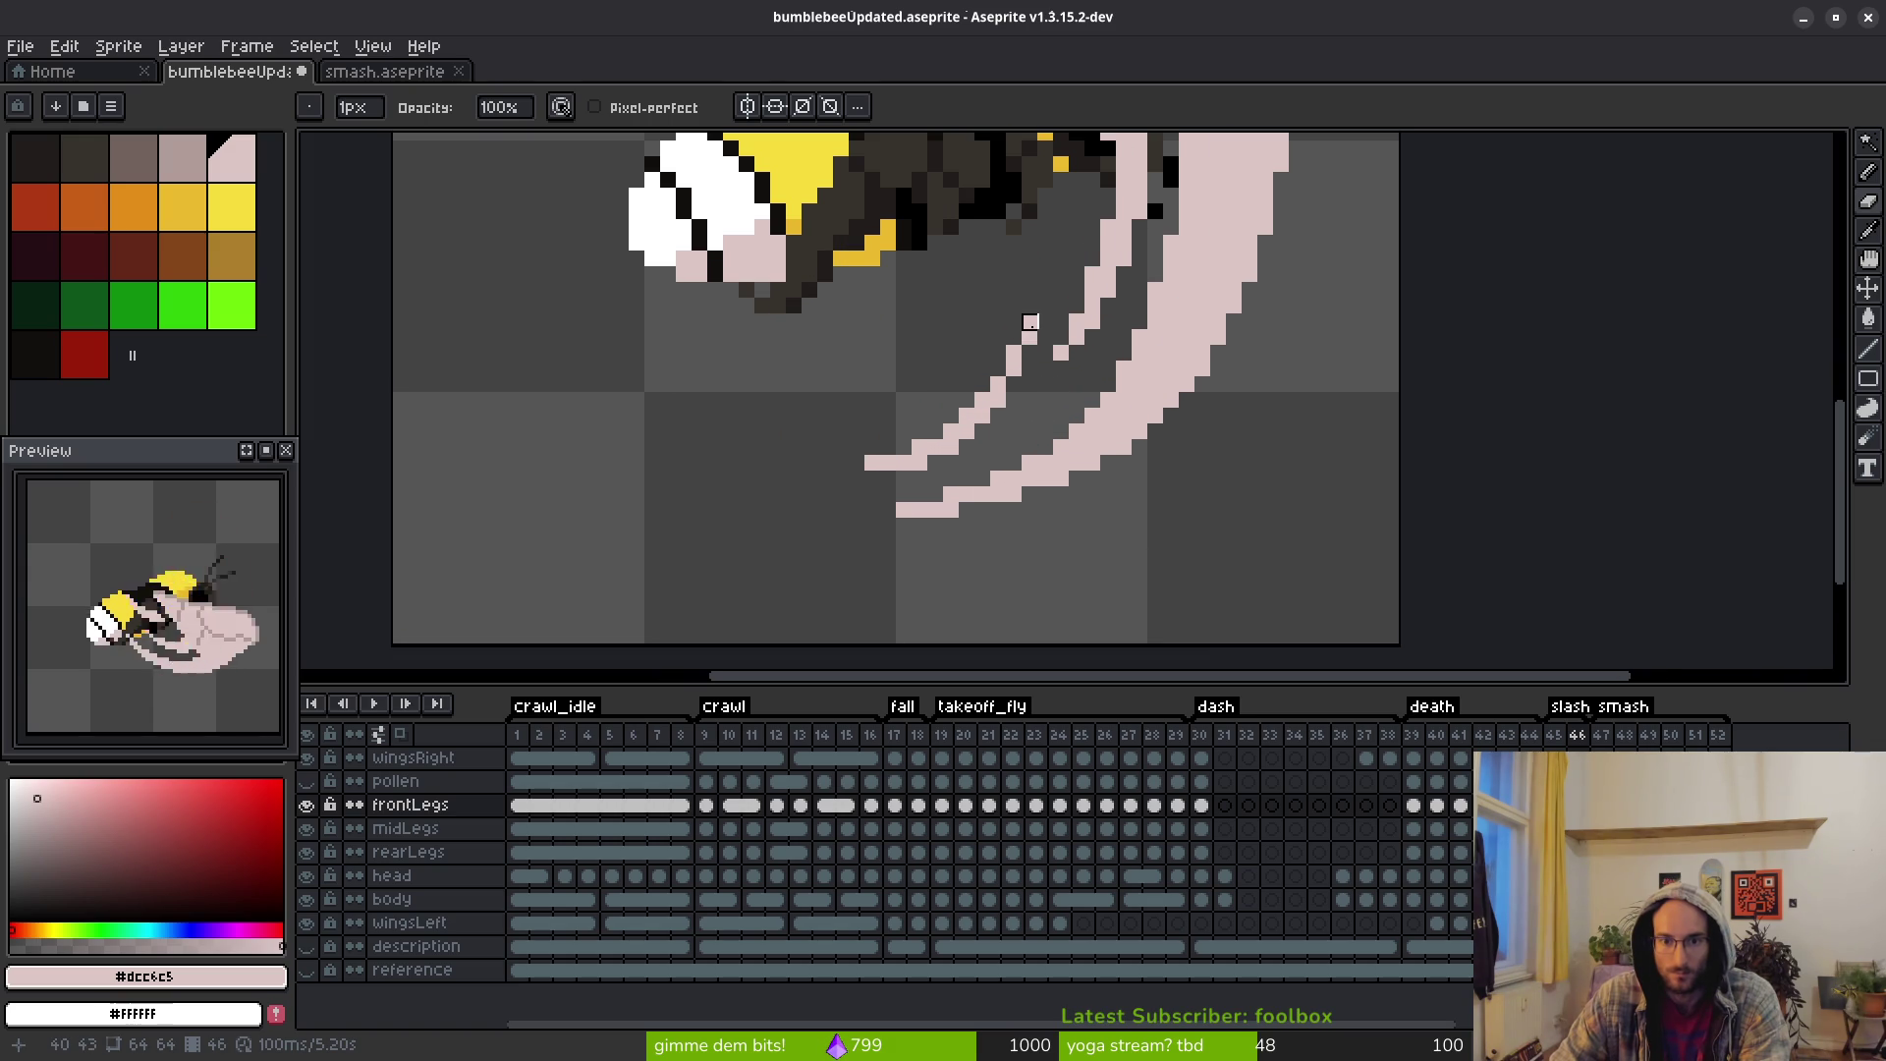
{"action": "scroll", "coordinate": [1030, 323], "scroll_direction": "down", "scroll_amount": 3}
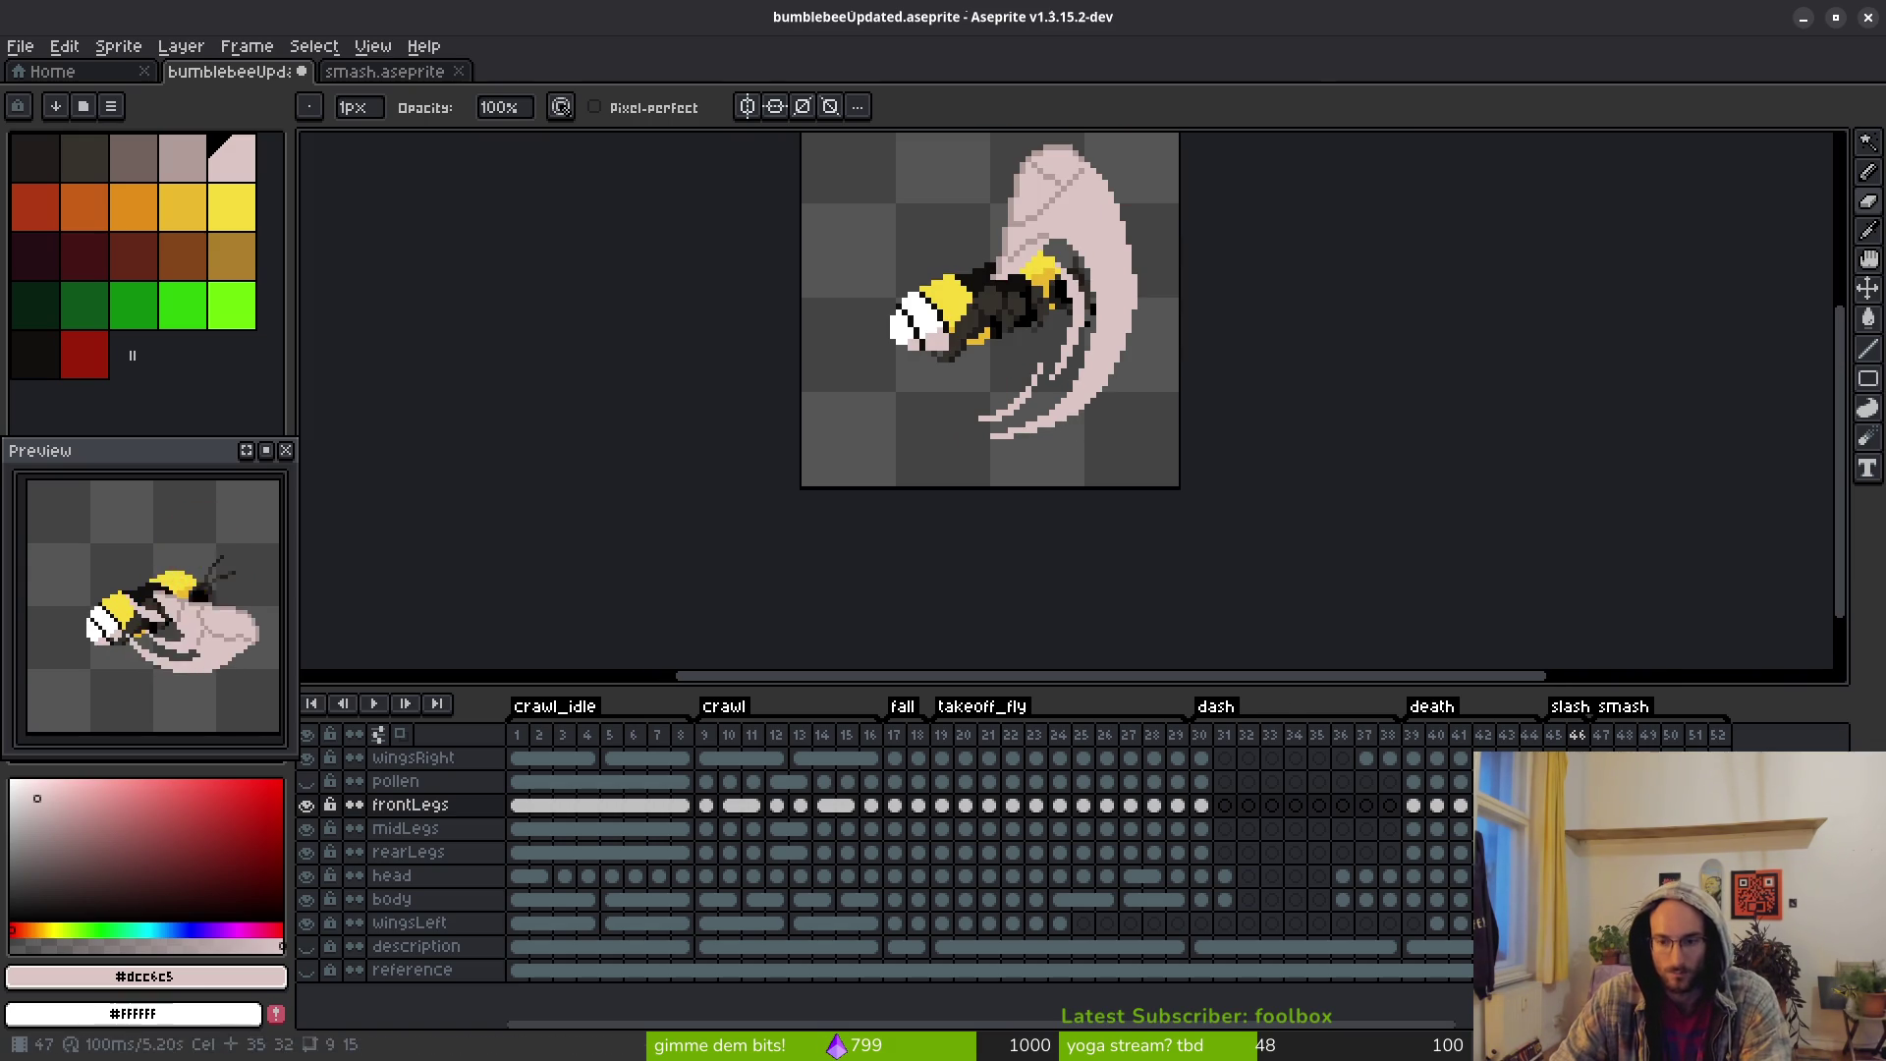
{"action": "key", "text": "Left"}
Return to frame 46 and undo the last two leg pencil strokes
{"action": "key", "text": "Right"}
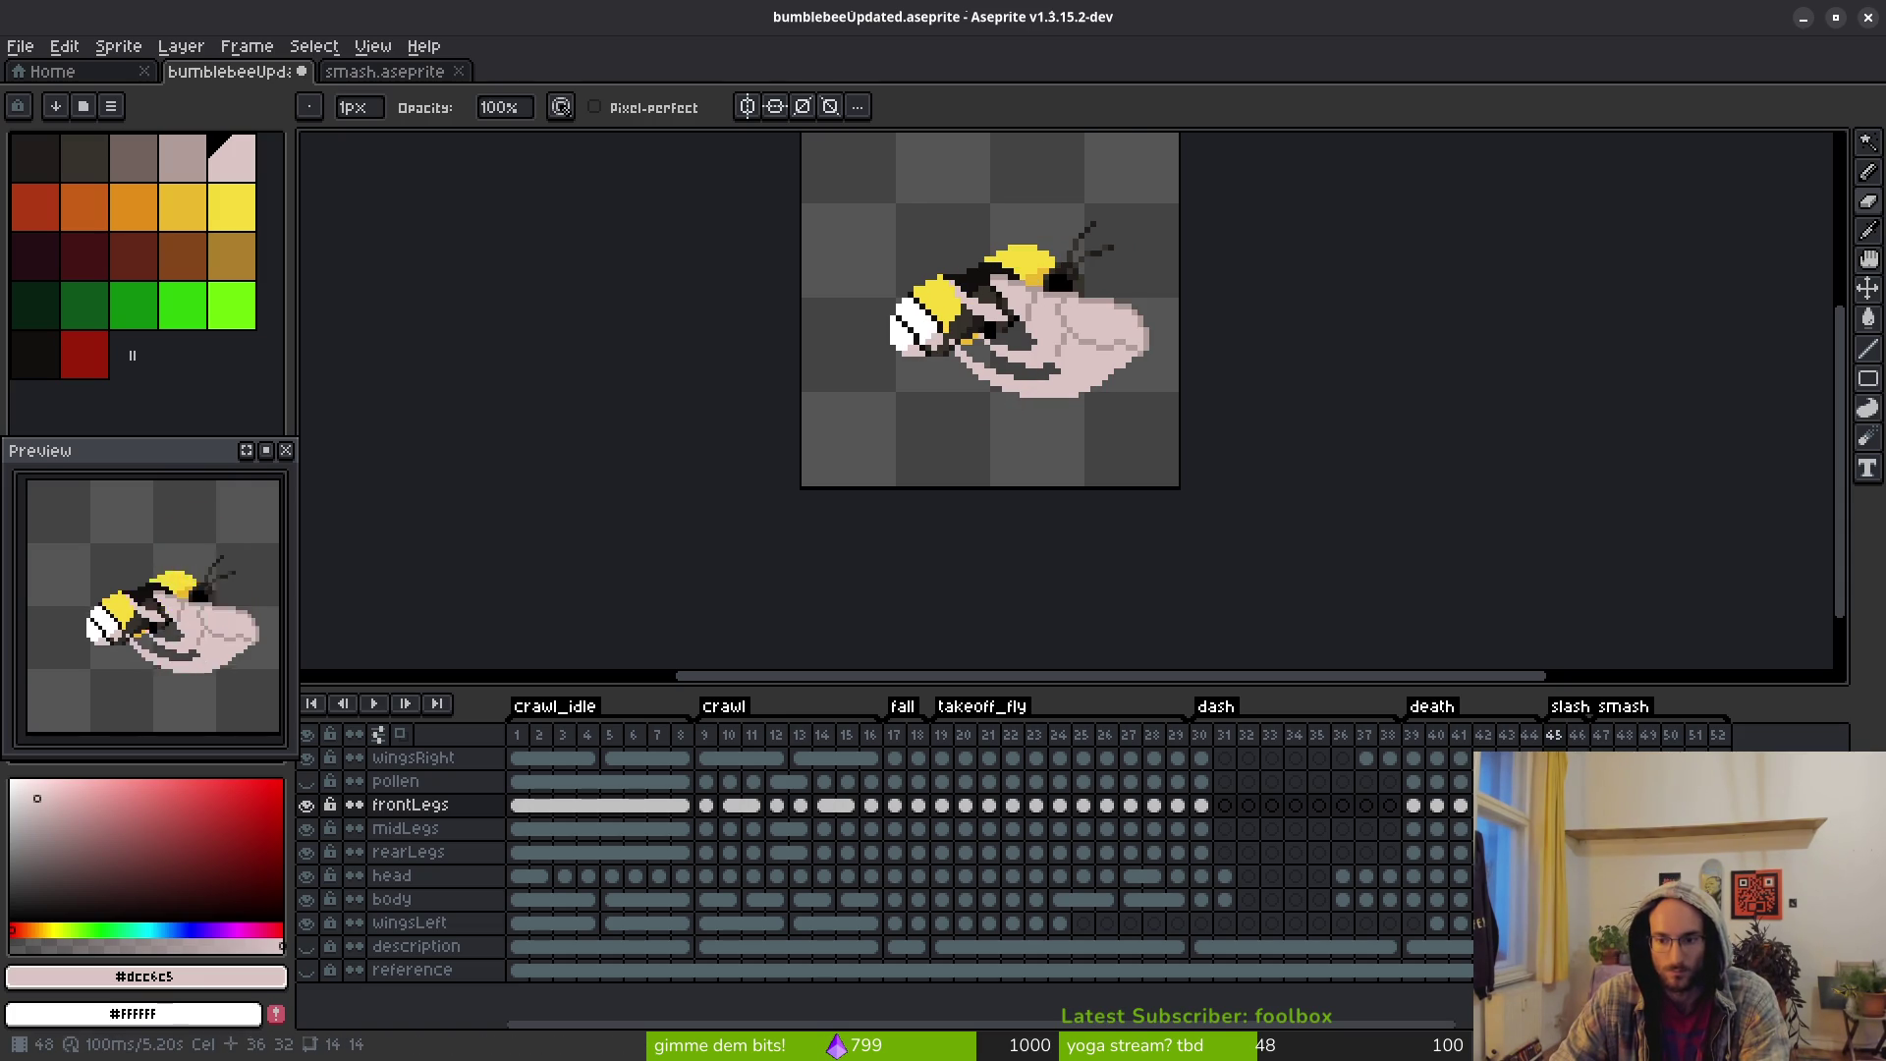
{"action": "key", "text": "Right"}
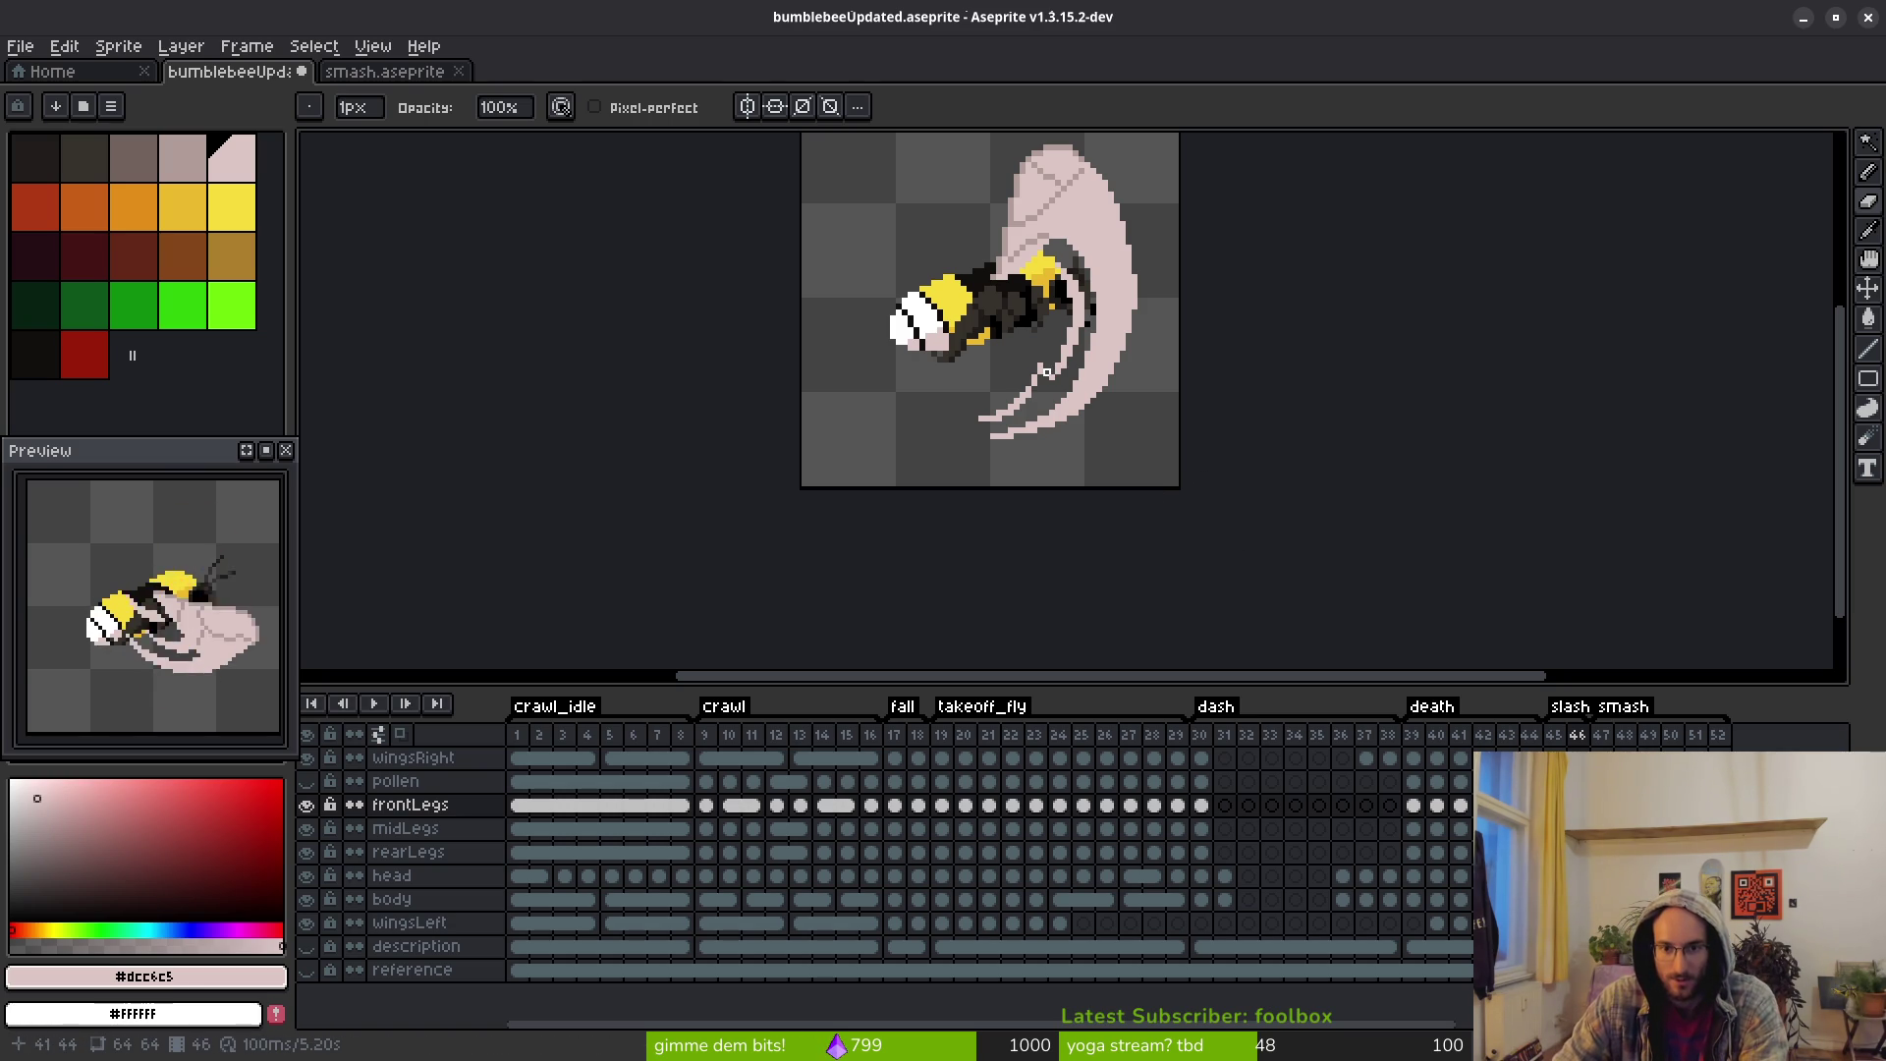
{"action": "key", "text": "ctrl+z"}
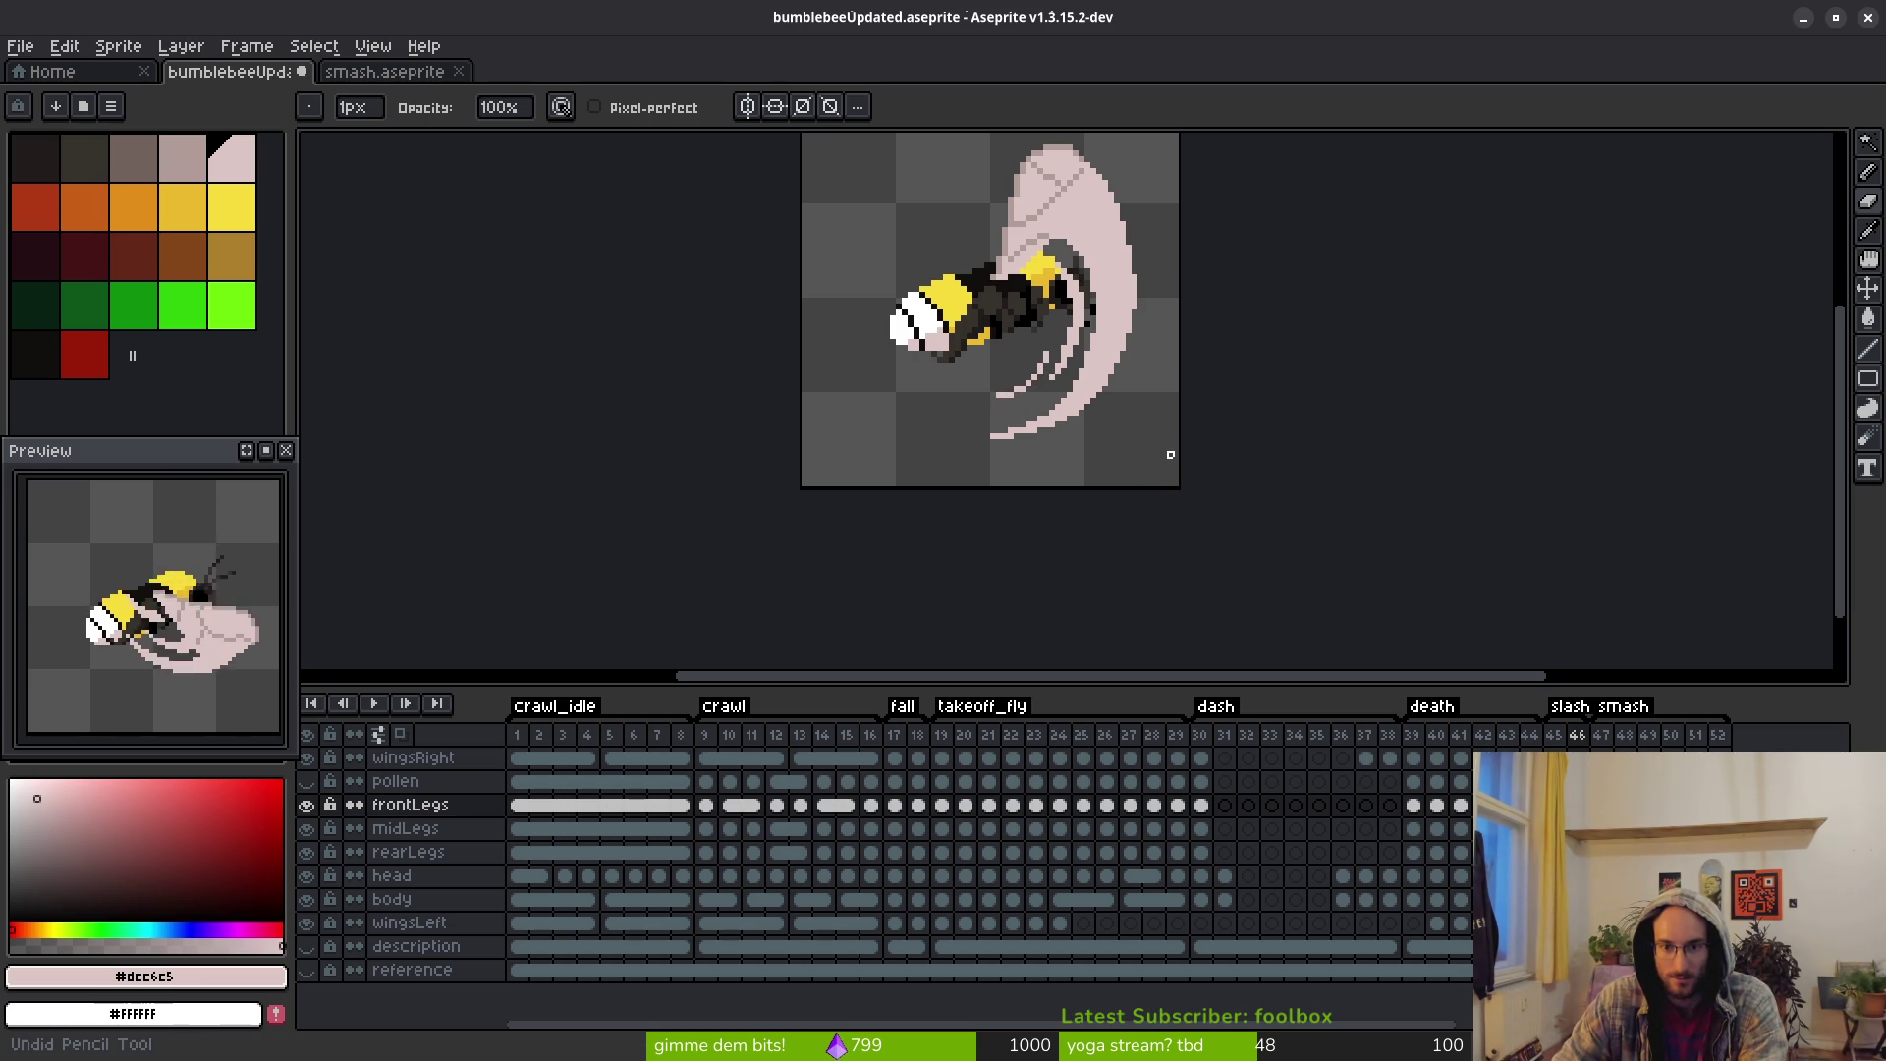
{"action": "key", "text": "ctrl+z"}
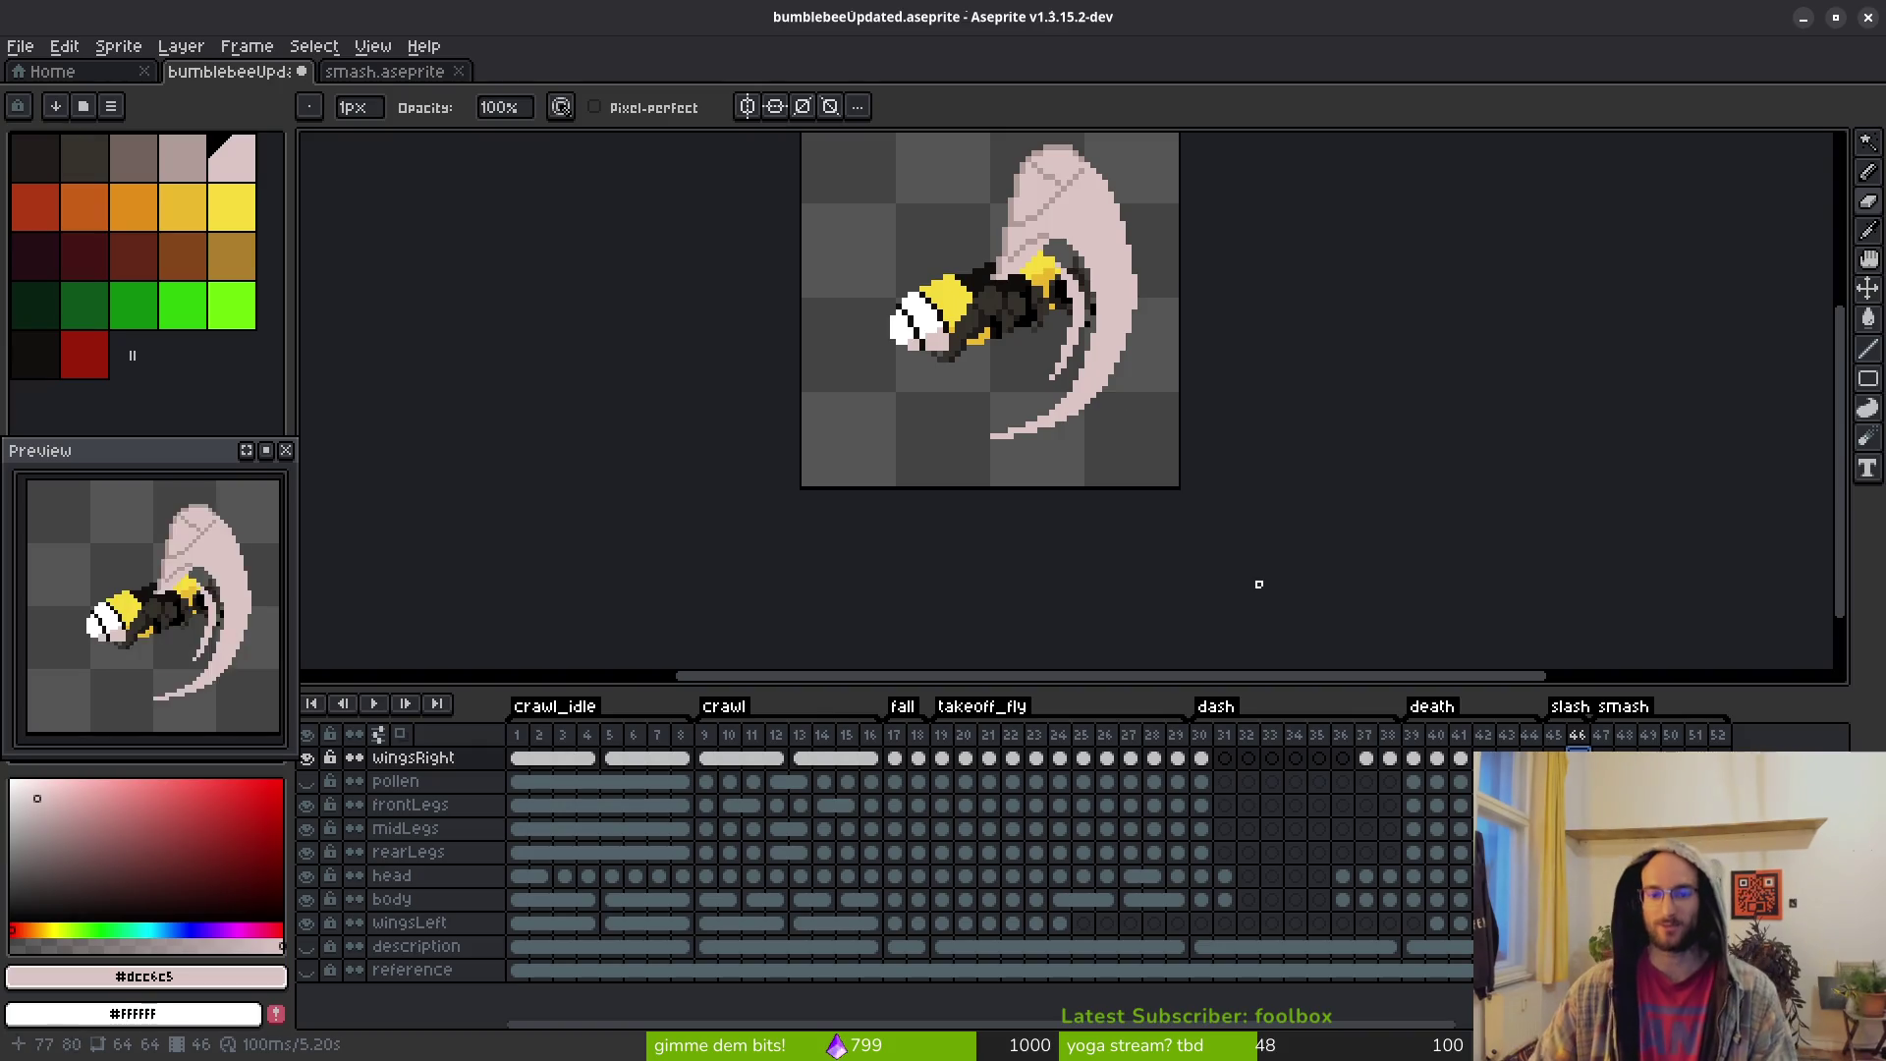
Add pink pixels to the lower wing streak, stretching its tail further down-left
{"action": "scroll", "coordinate": [1124, 368], "scroll_direction": "up", "scroll_amount": 2}
{"action": "scroll", "coordinate": [1125, 367], "scroll_direction": "up", "scroll_amount": 4}
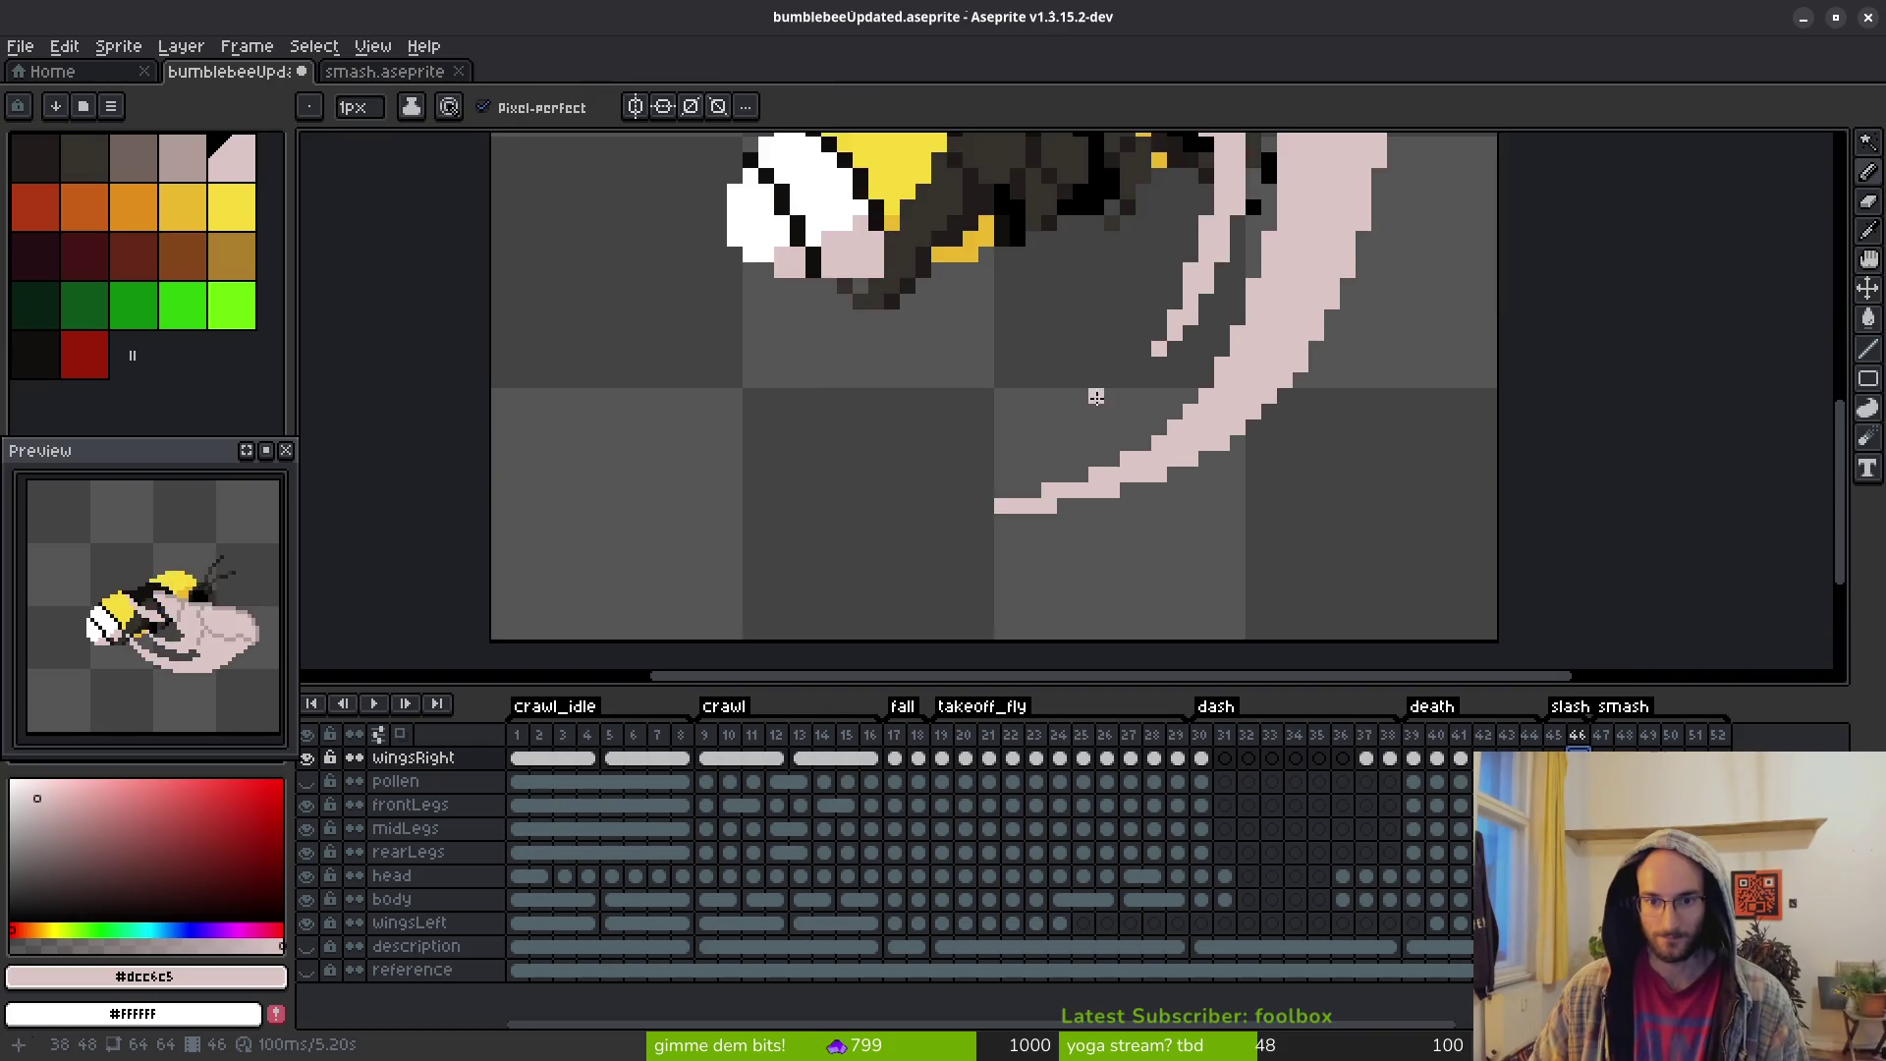
{"action": "left_click", "coordinate": [1246, 381]}
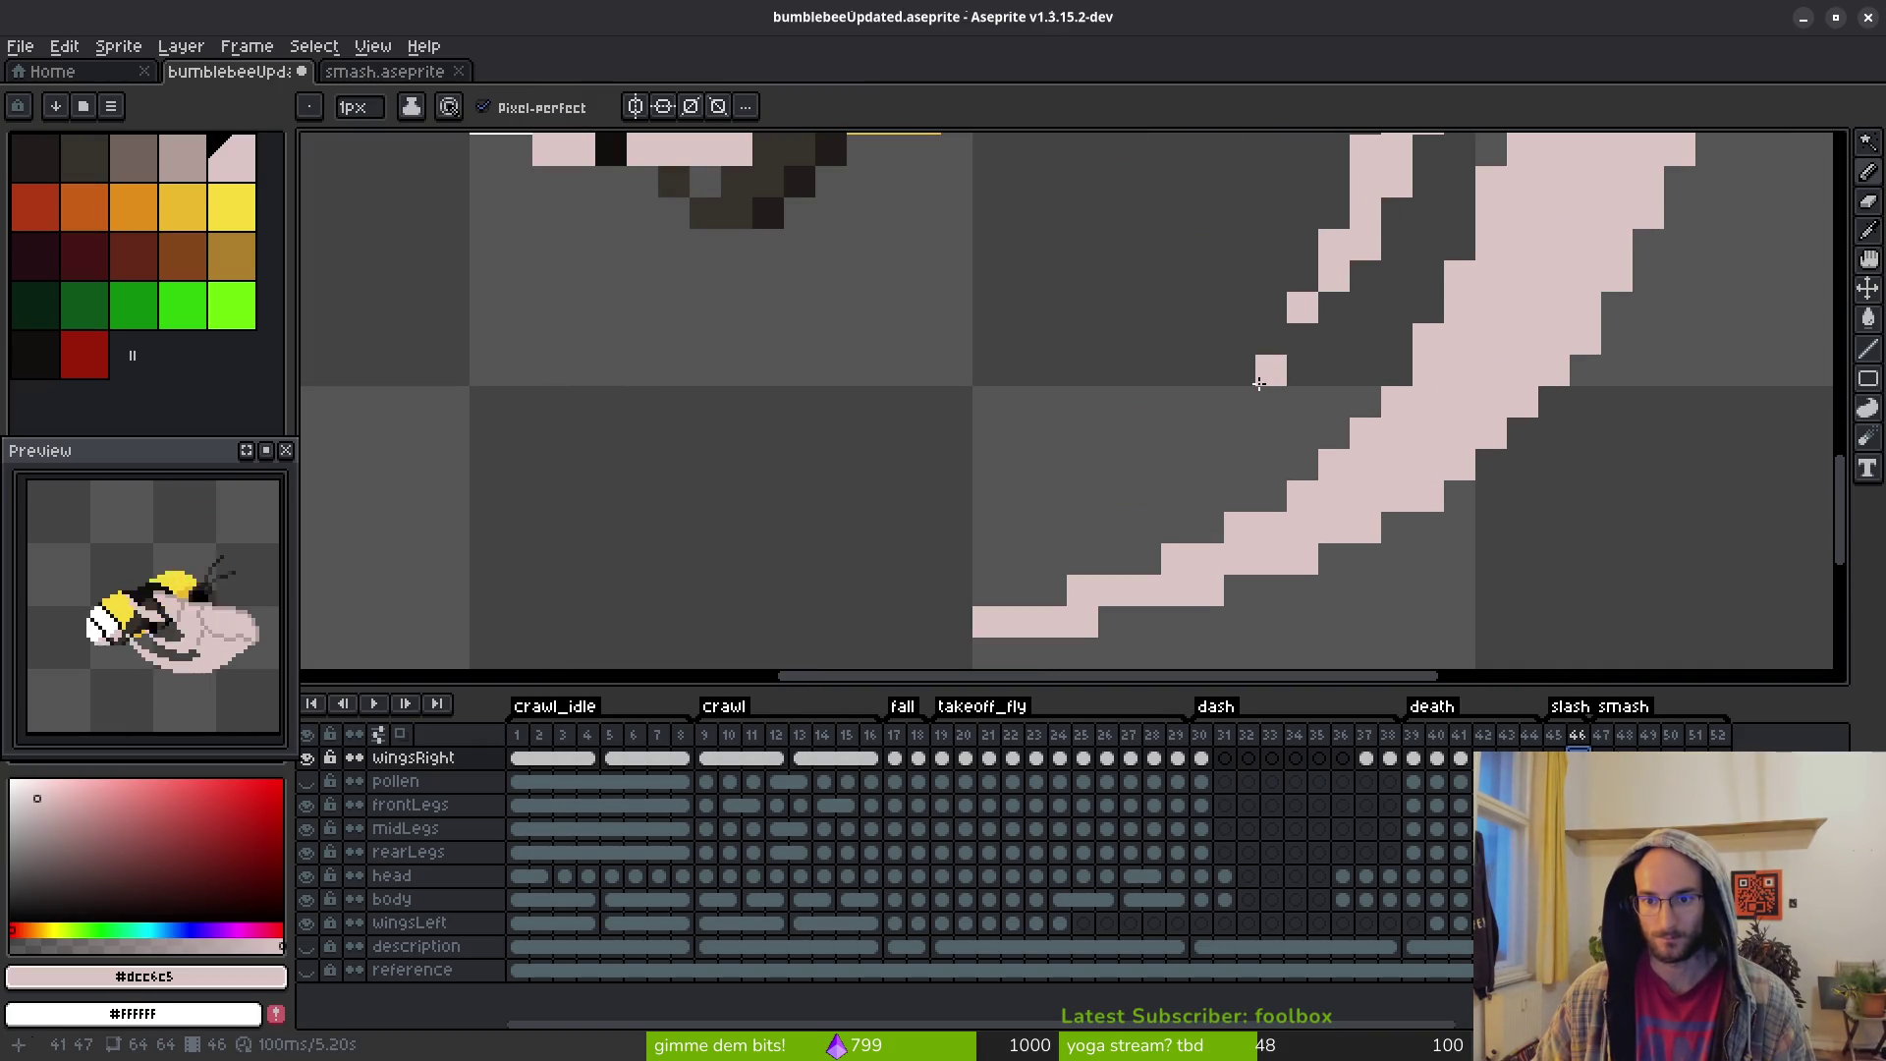
{"action": "left_click_drag", "start_coordinate": [1238, 405], "coordinate": [1051, 462]}
{"action": "scroll", "coordinate": [1394, 570], "scroll_direction": "down", "scroll_amount": 5}
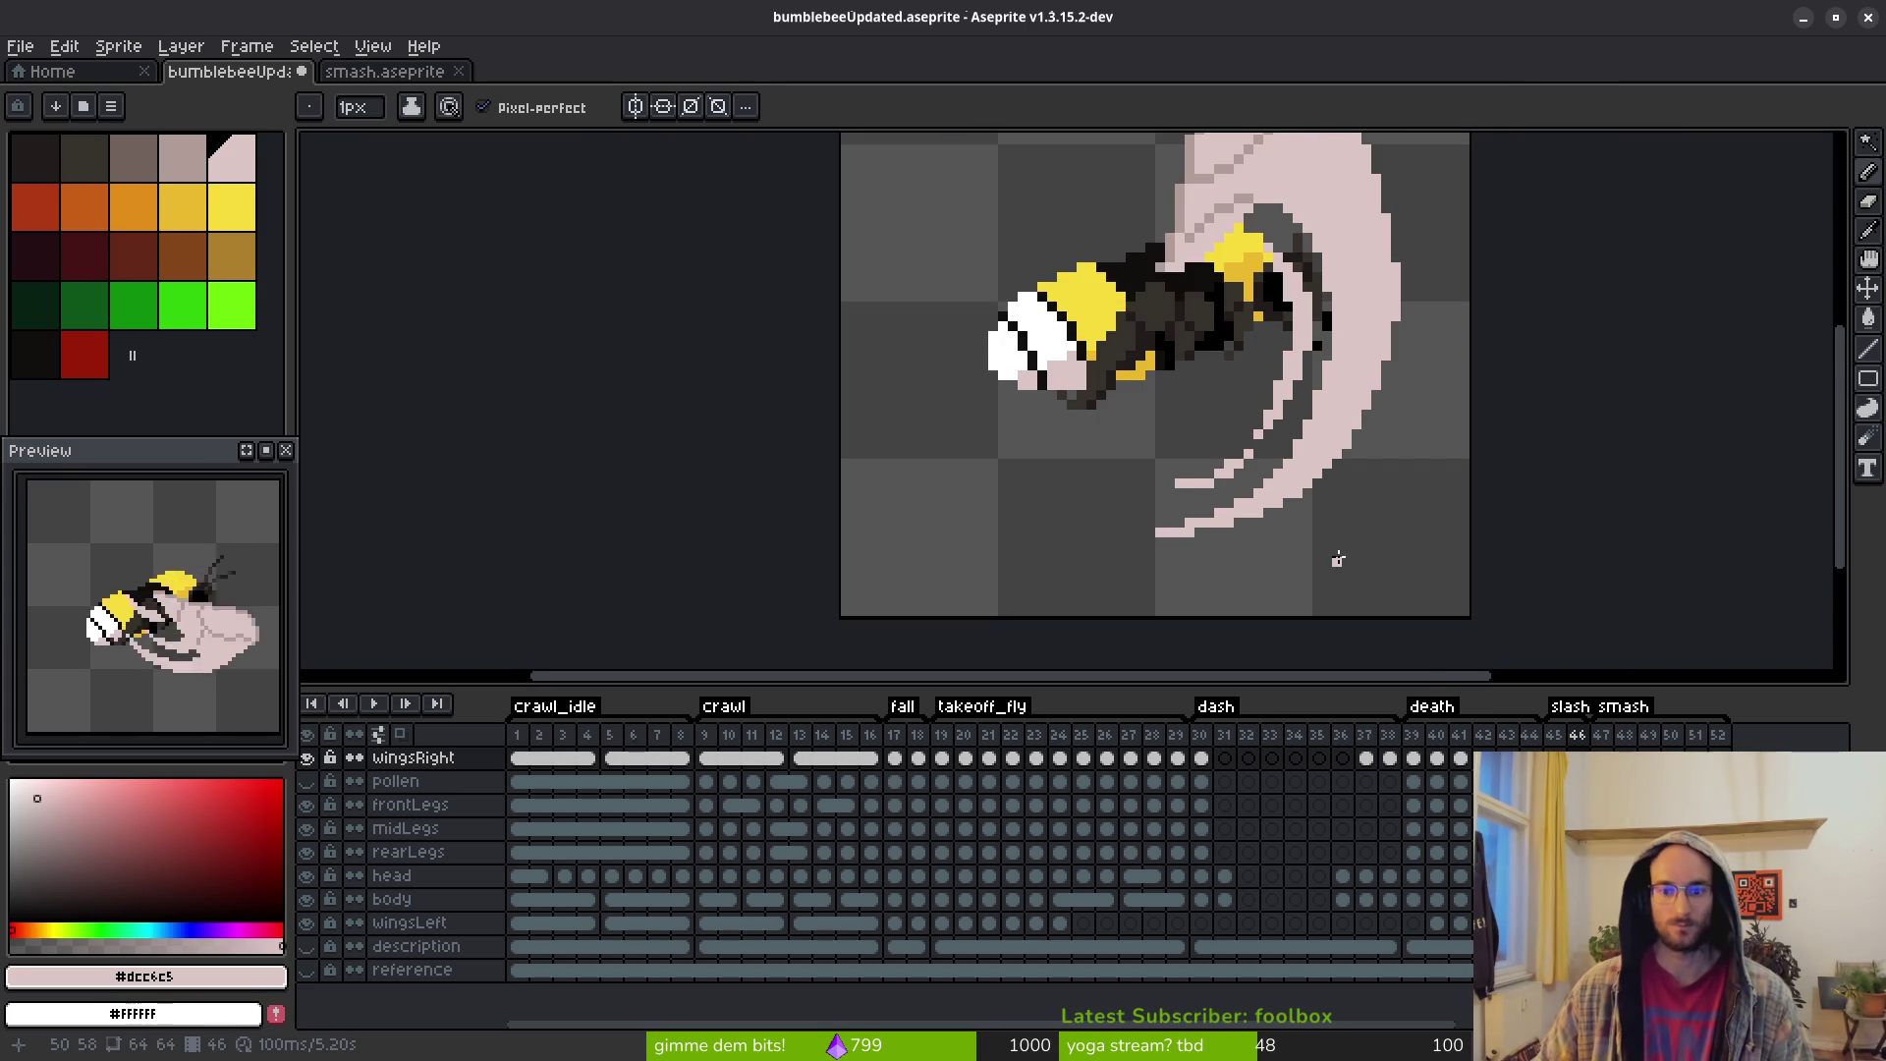
{"action": "scroll", "coordinate": [1327, 546], "scroll_direction": "down", "scroll_amount": 2}
{"action": "scroll", "coordinate": [1258, 442], "scroll_direction": "up", "scroll_amount": 8}
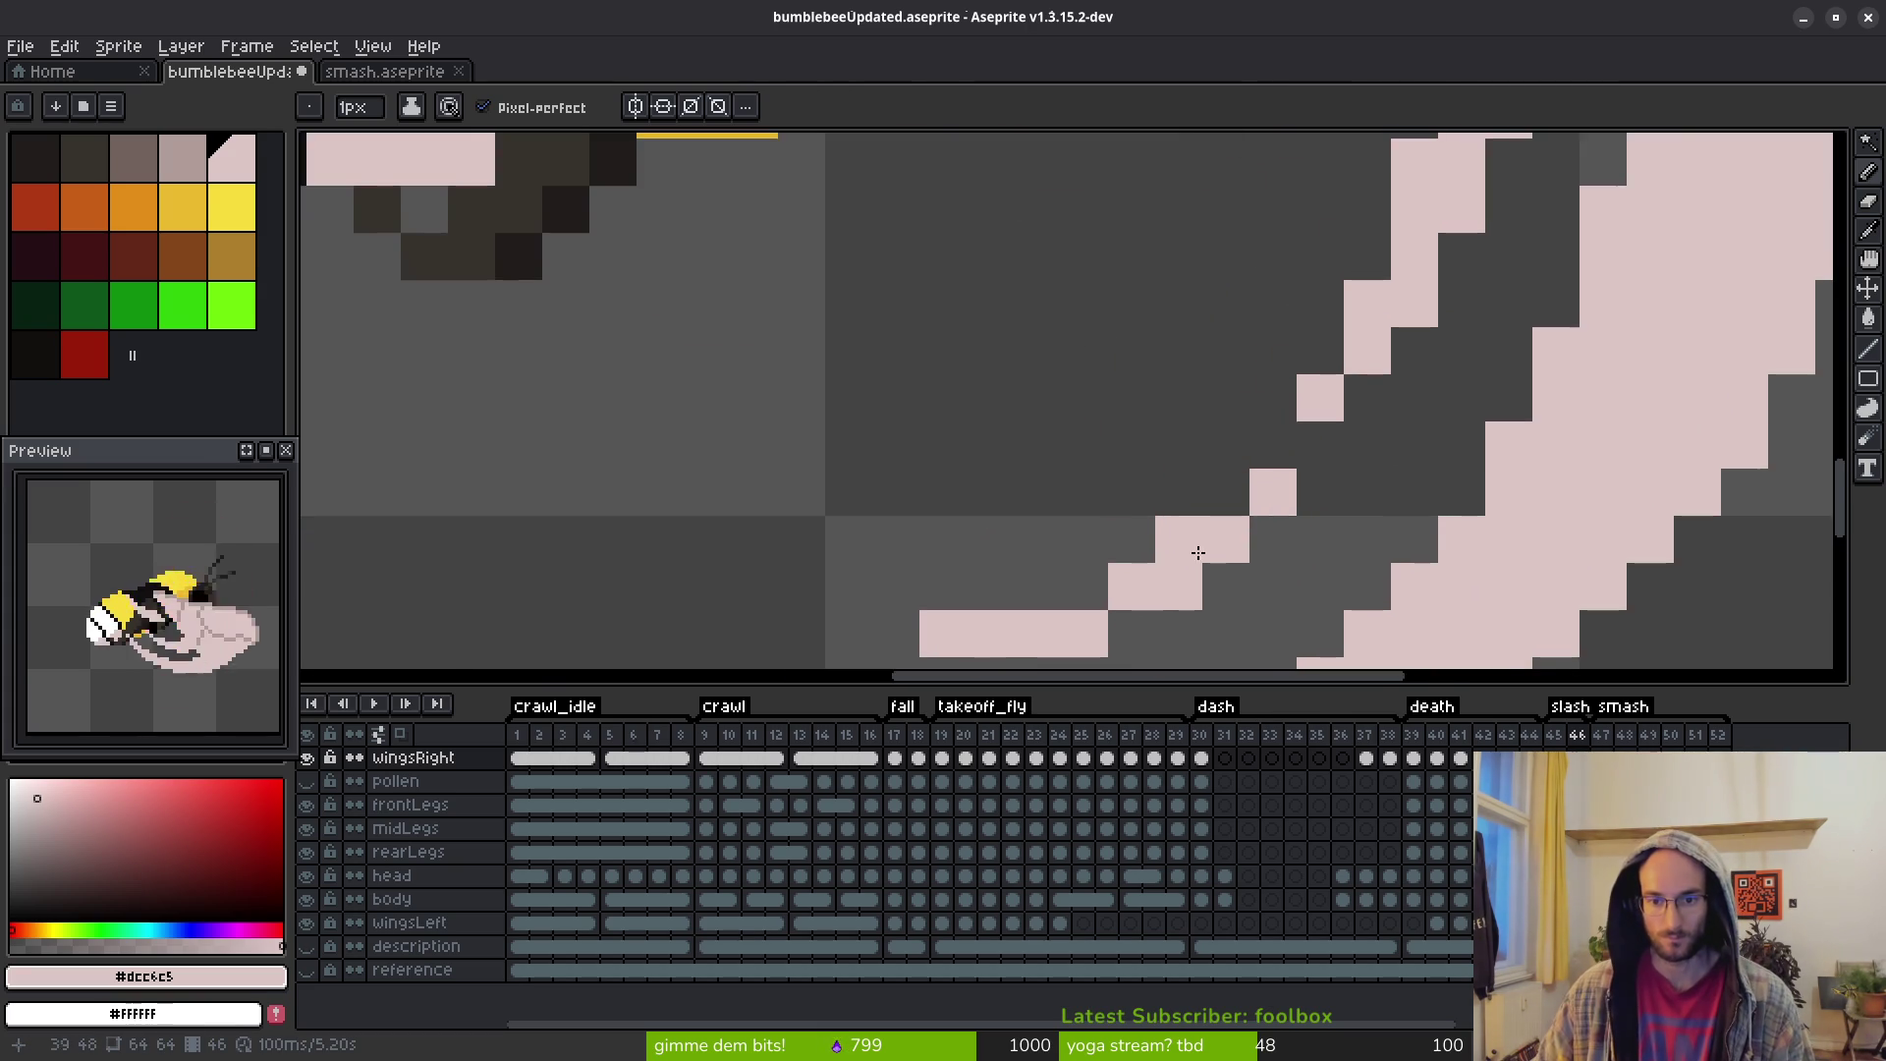
{"action": "scroll", "coordinate": [1143, 522], "scroll_direction": "down", "scroll_amount": 2}
{"action": "left_click", "coordinate": [1107, 403]}
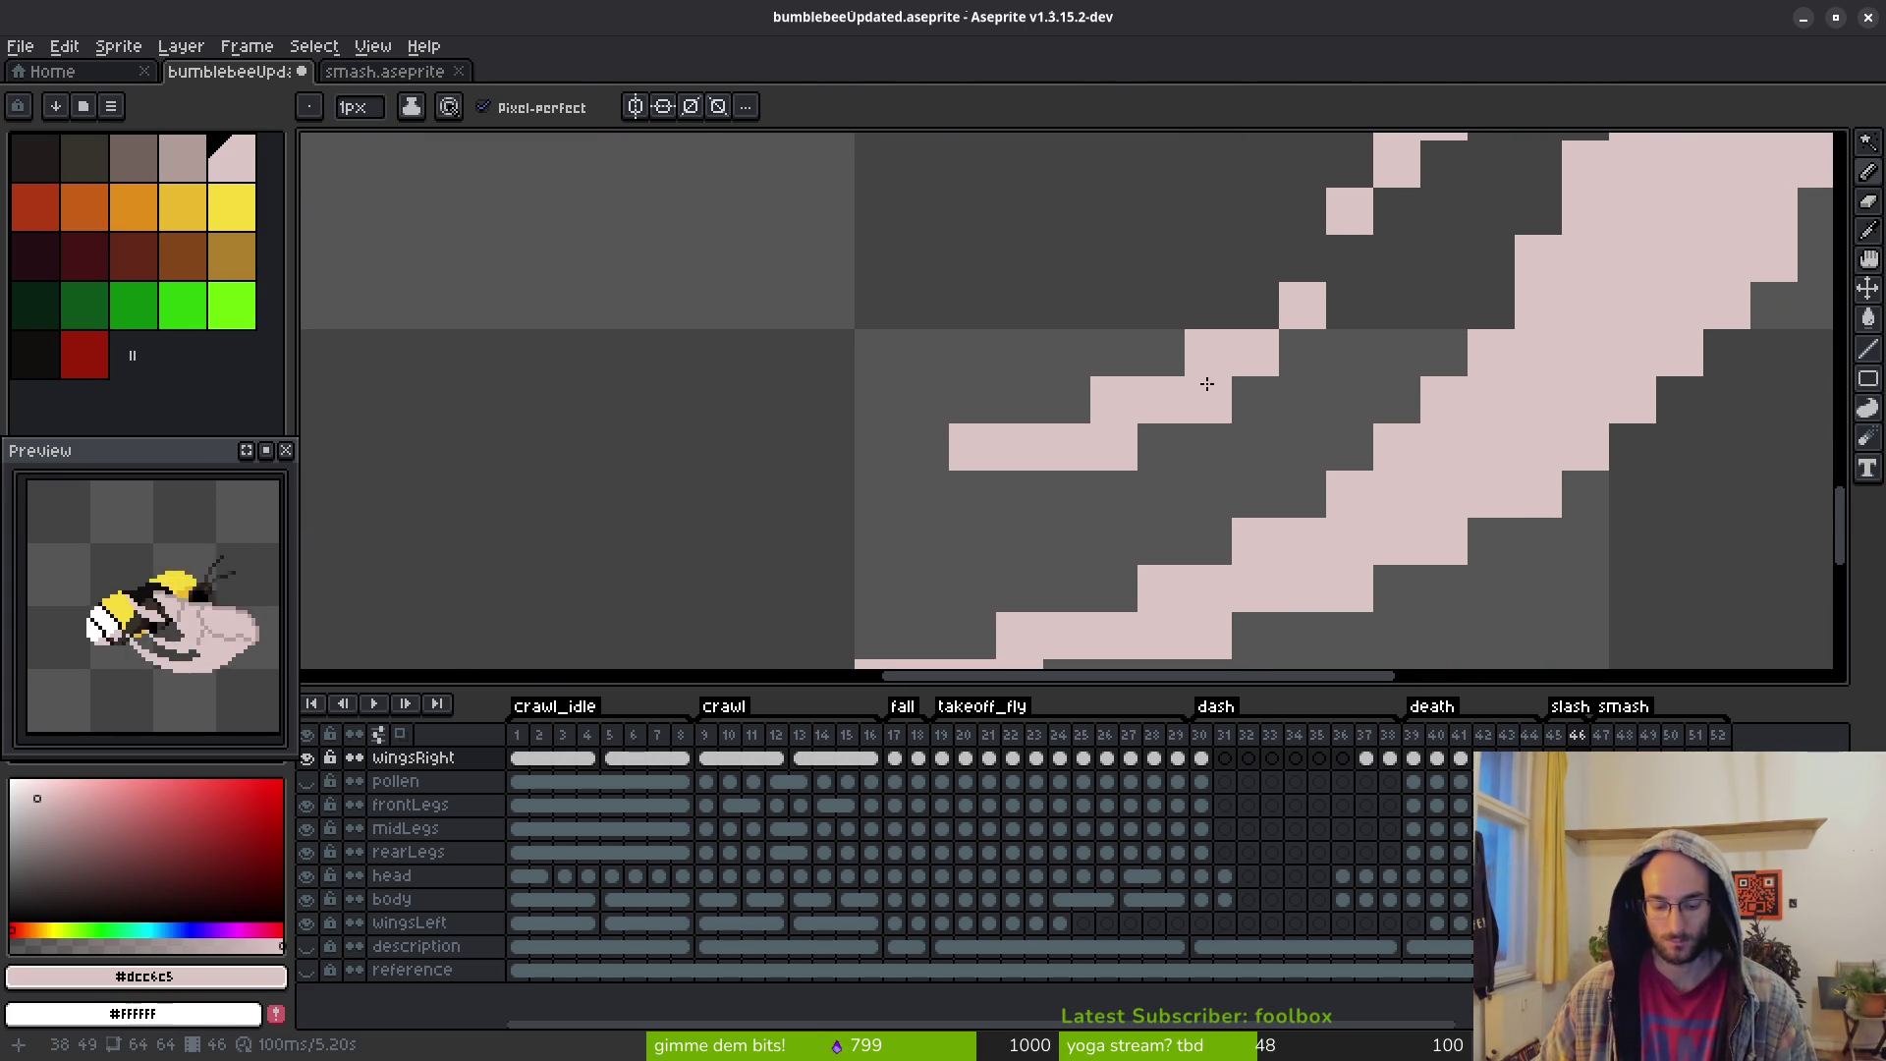
Freehand-select the inner streak tips and nudge them to the left
{"action": "key", "text": "w"}
{"action": "left_click", "coordinate": [986, 462]}
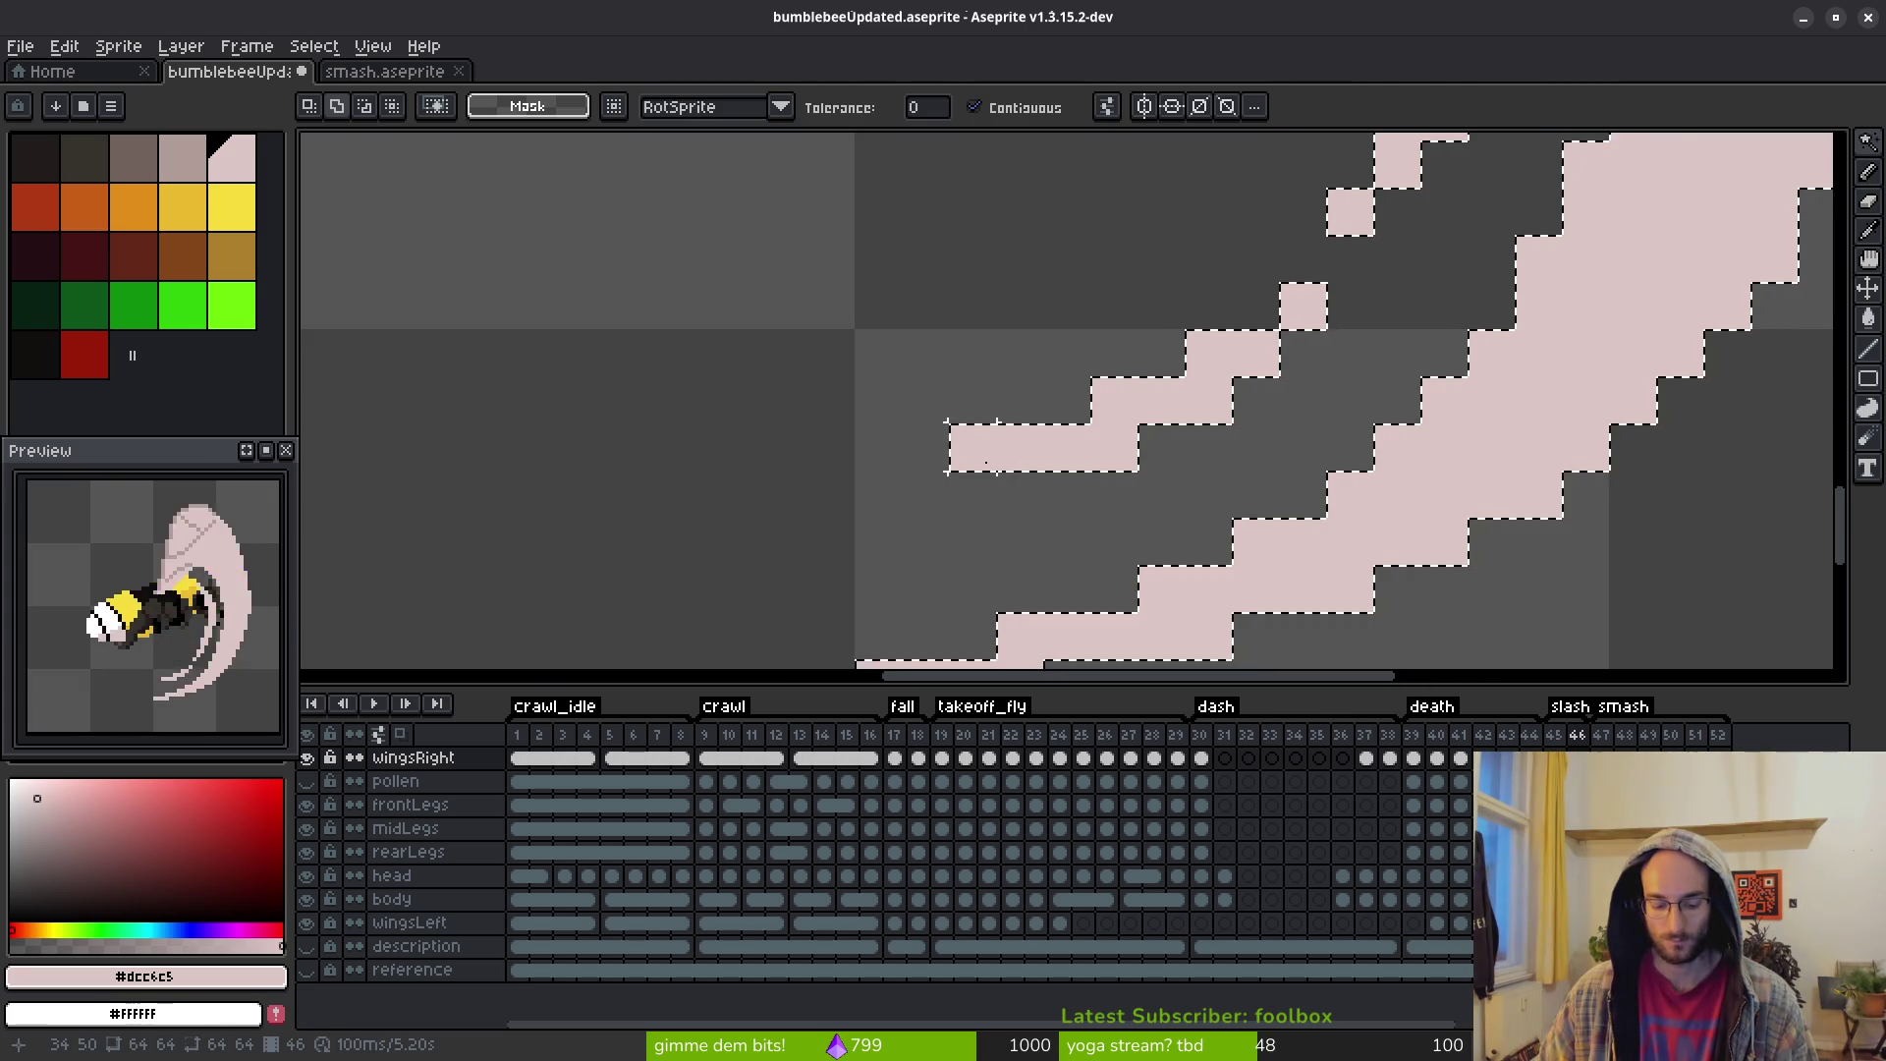
{"action": "key", "text": "ctrl+d"}
{"action": "key", "text": "shift+w"}
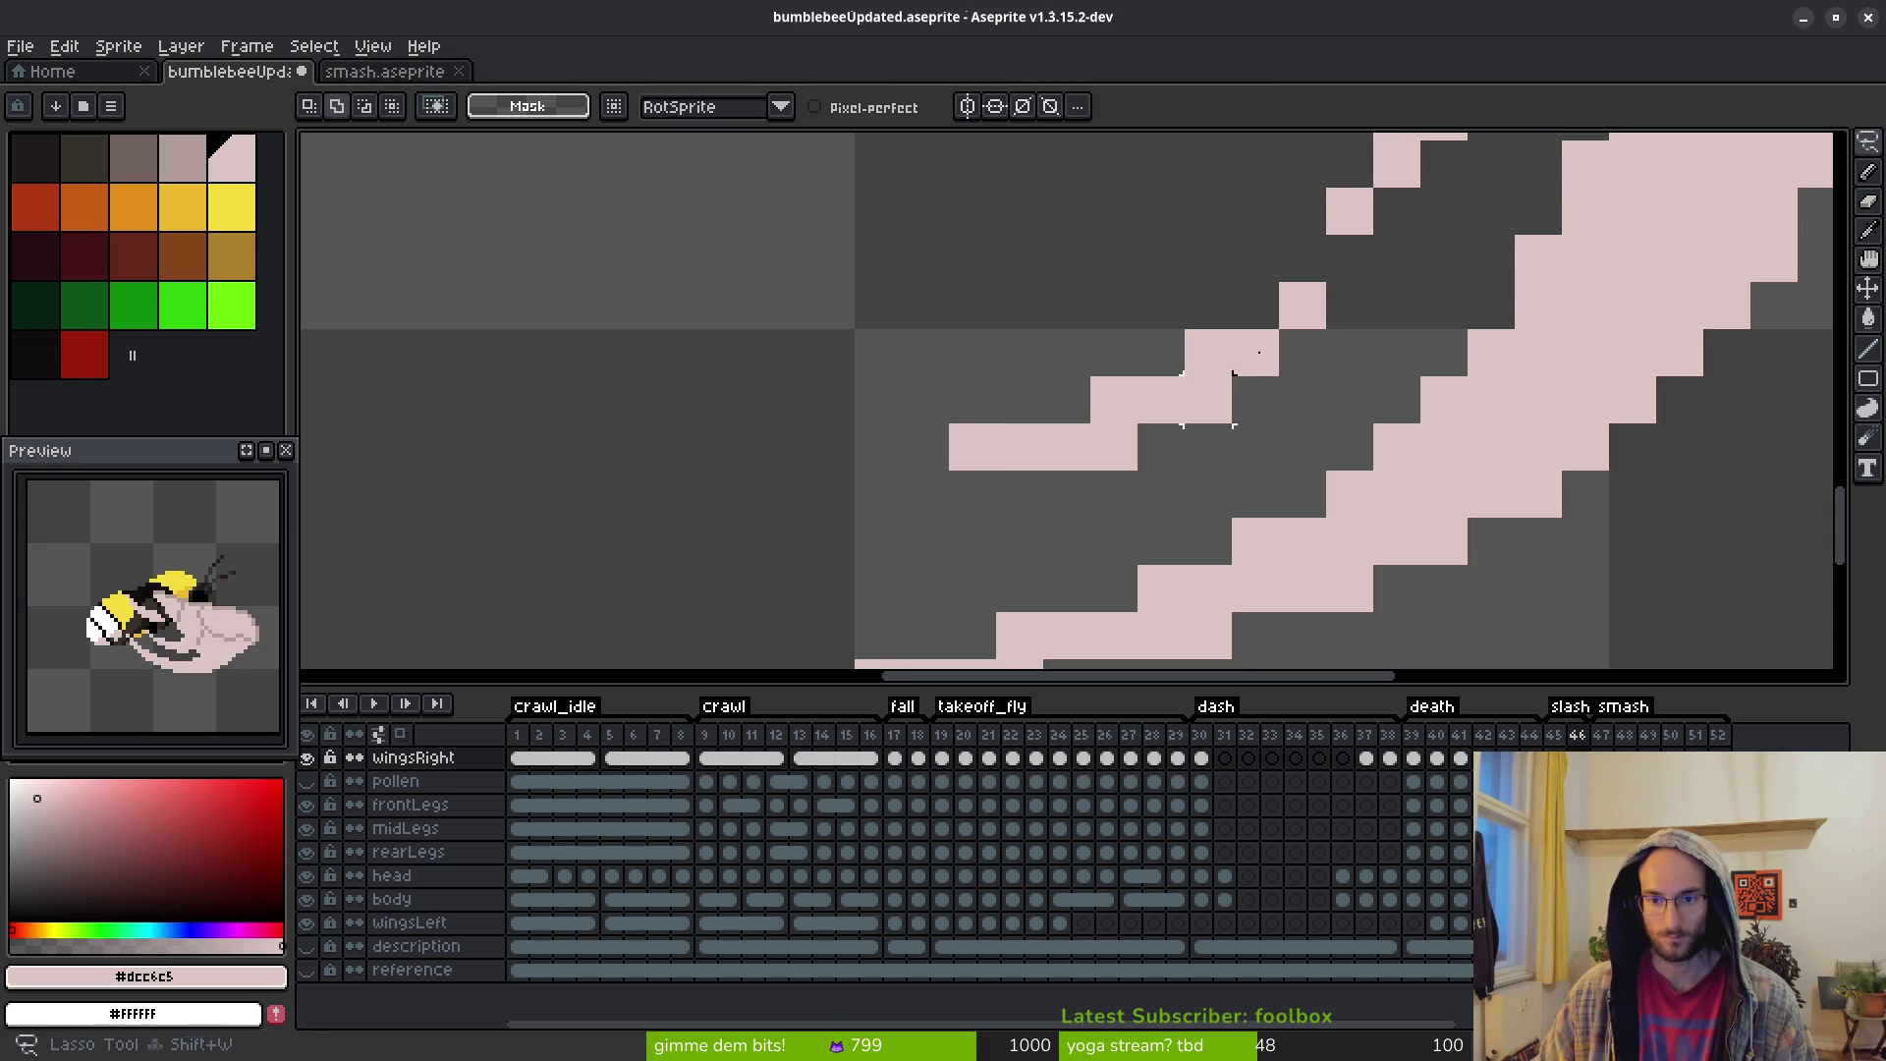
{"action": "mouse_move", "coordinate": [1368, 286]}
{"action": "left_mouse_down"}
{"action": "mouse_move", "coordinate": [1327, 412]}
{"action": "mouse_move", "coordinate": [1342, 325]}
{"action": "left_mouse_up"}
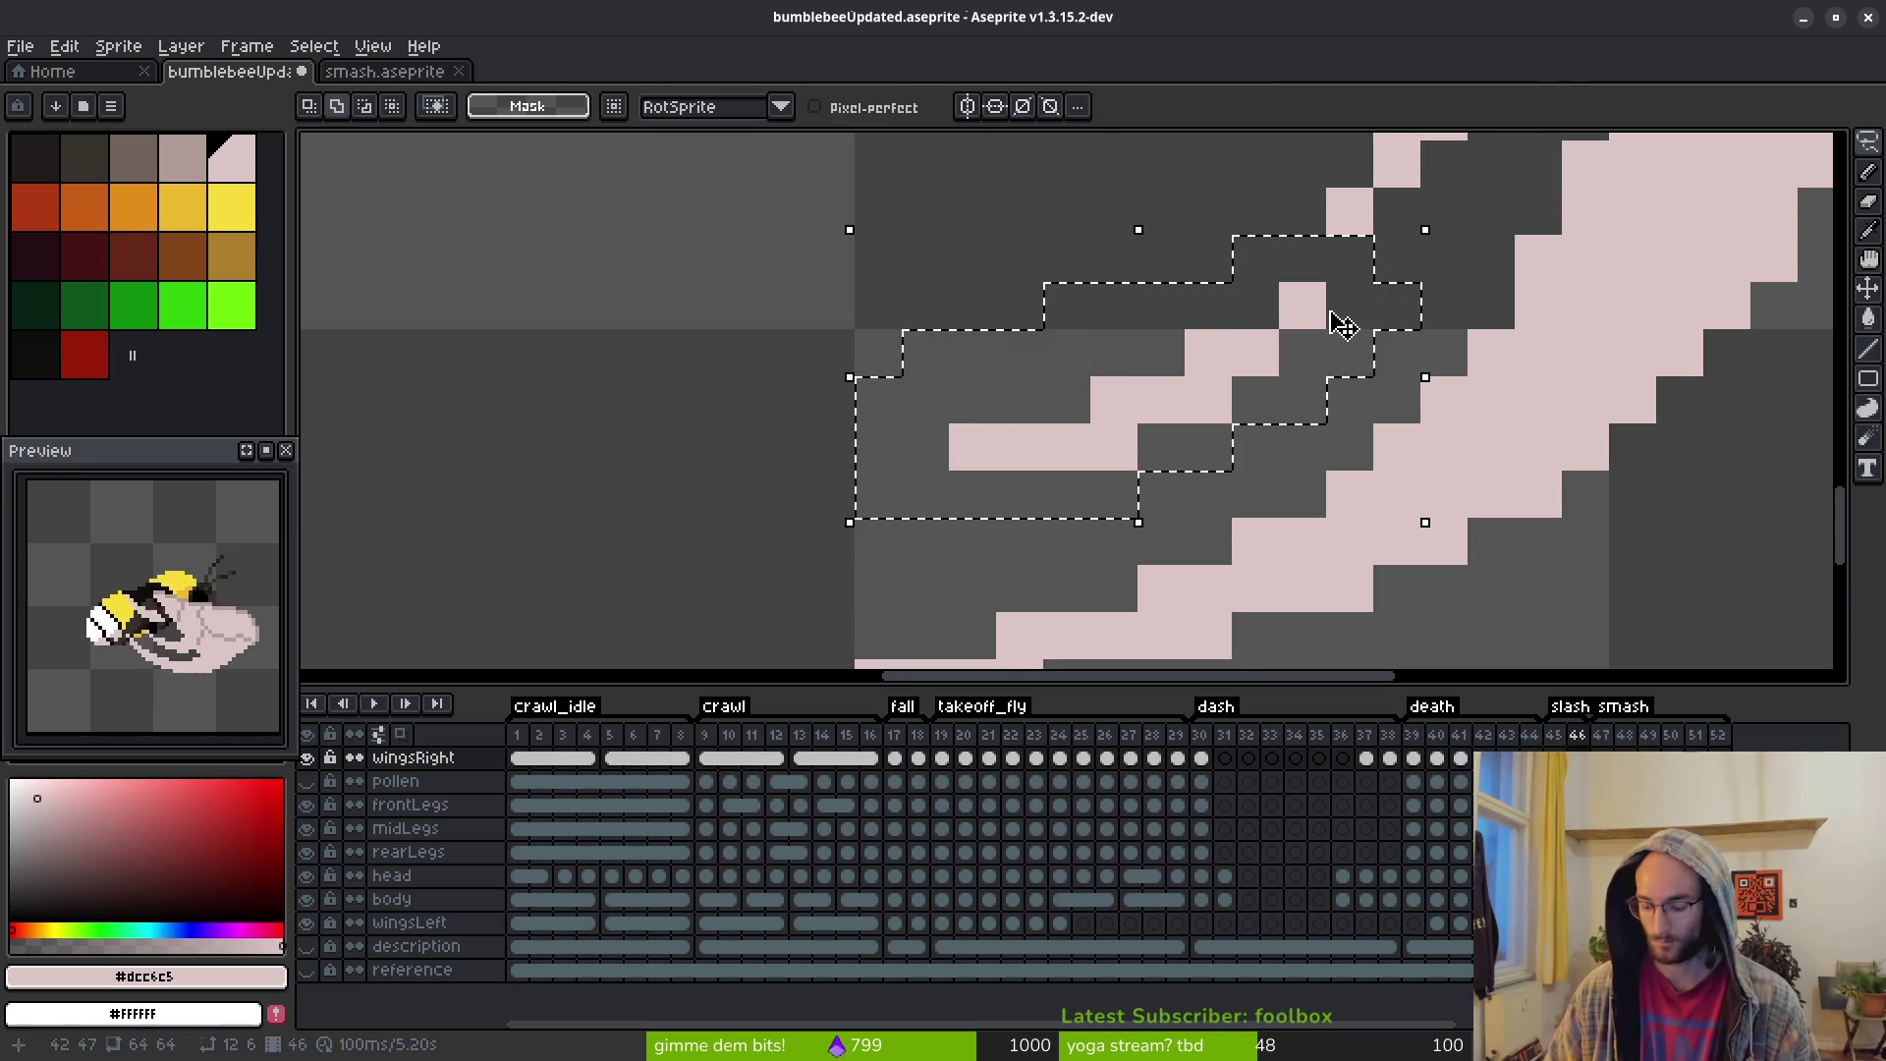
{"action": "key", "text": "Left"}
{"action": "key", "text": "Tab"}
{"action": "key", "text": "Tab"}
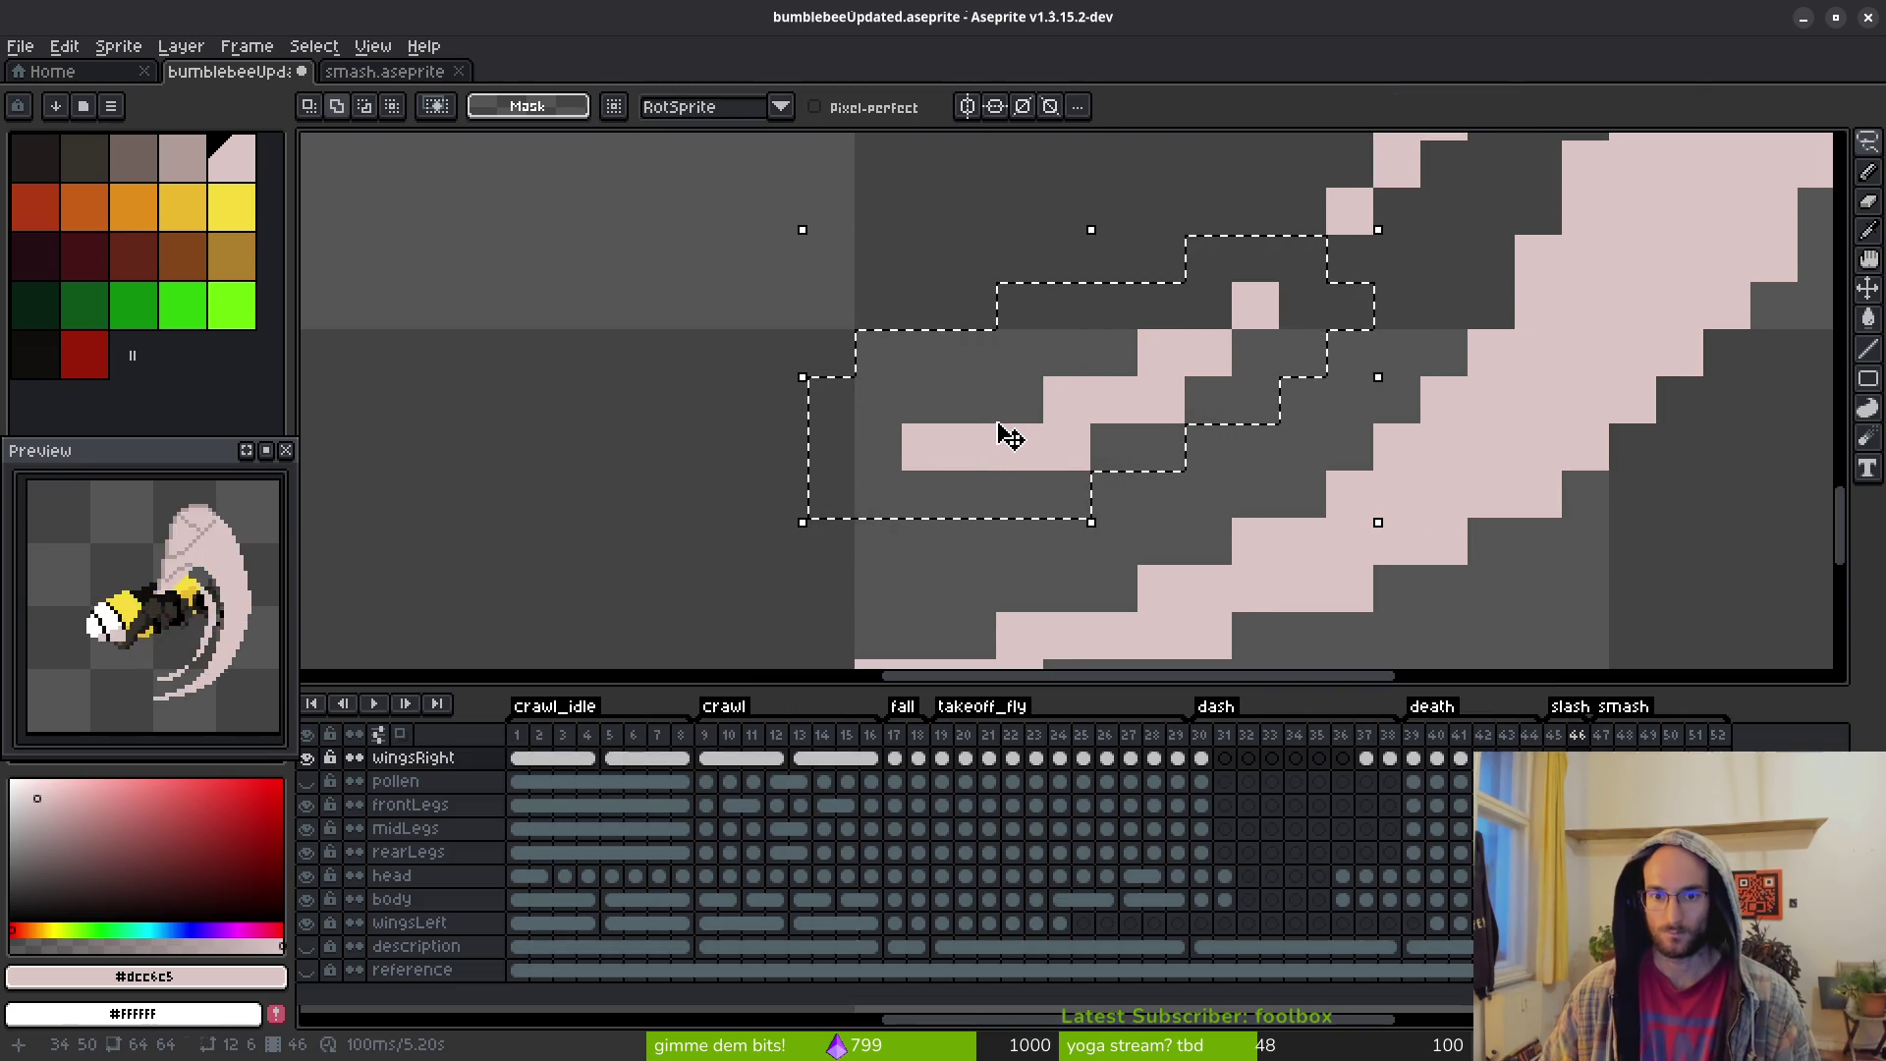
Compare smash frame 46 against frame 45, then return to frame 46
{"action": "scroll", "coordinate": [1004, 437], "scroll_direction": "down", "scroll_amount": 5}
{"action": "scroll", "coordinate": [1064, 447], "scroll_direction": "down", "scroll_amount": 2}
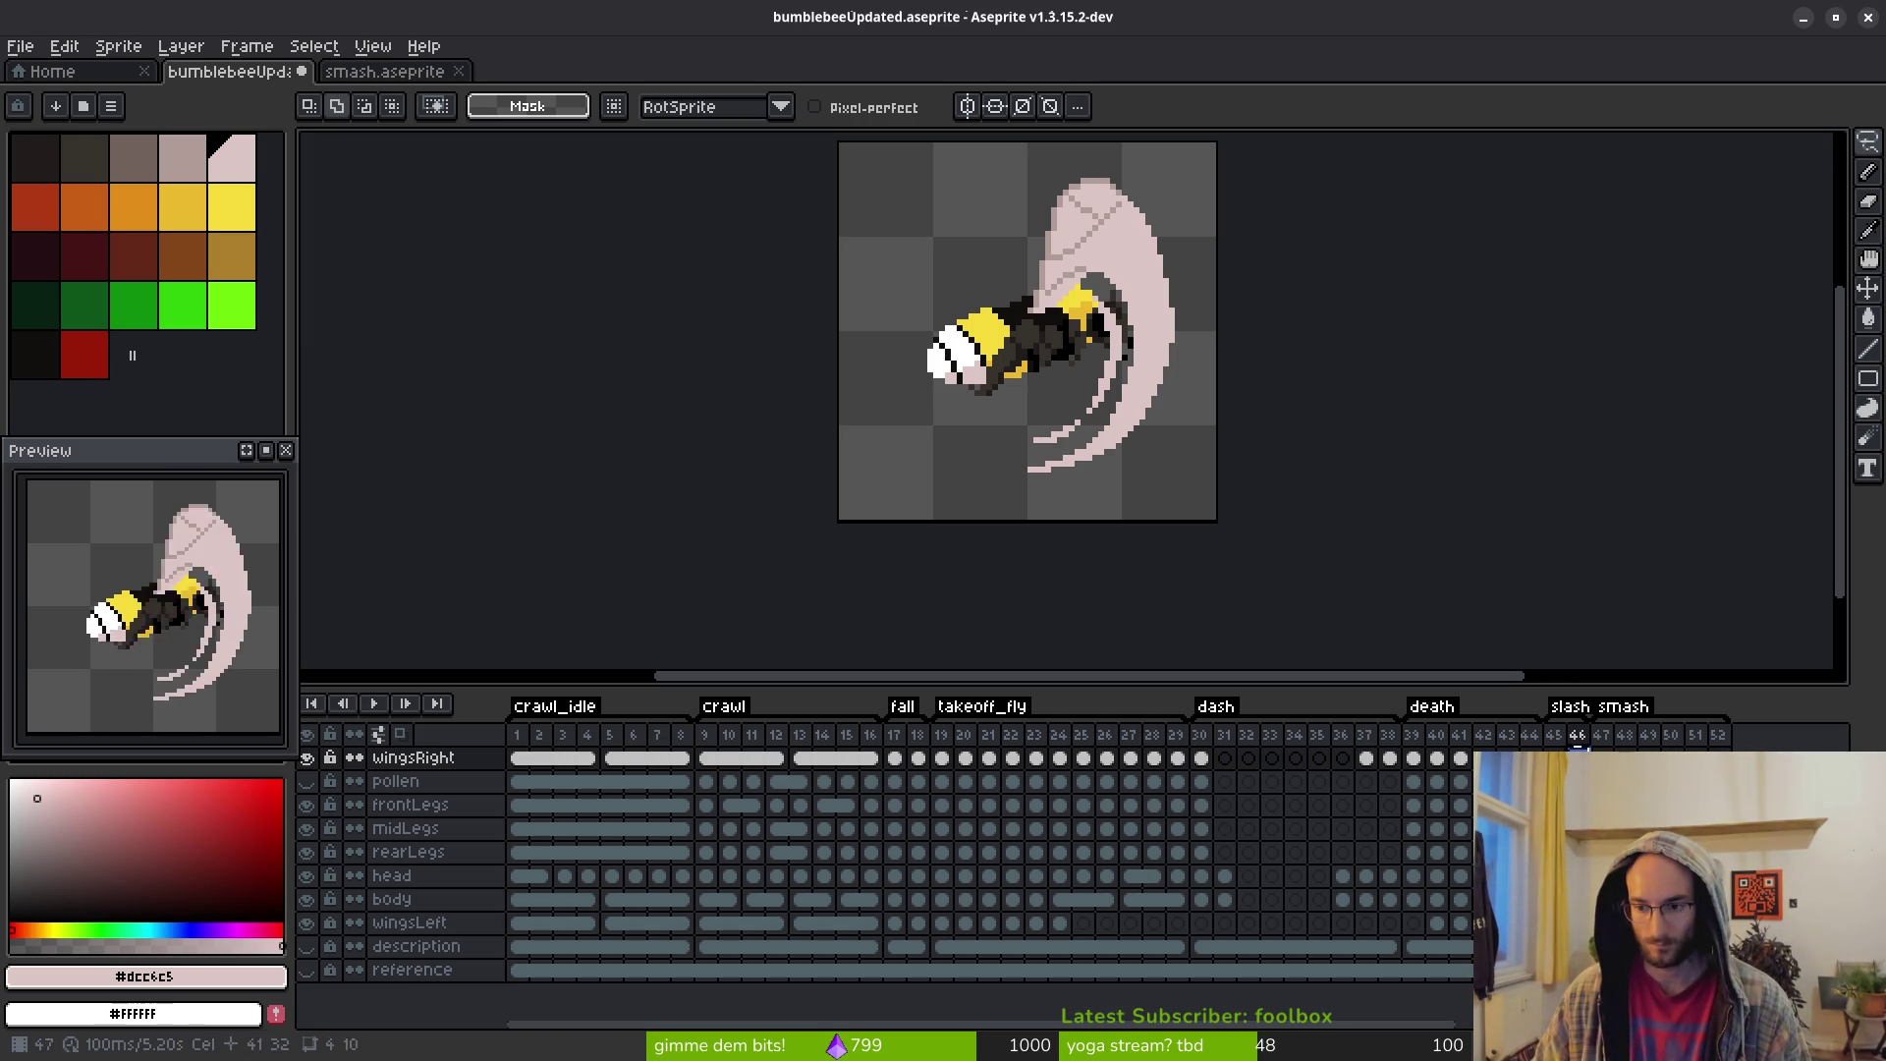
{"action": "key", "text": "Left"}
{"action": "key", "text": "Left"}
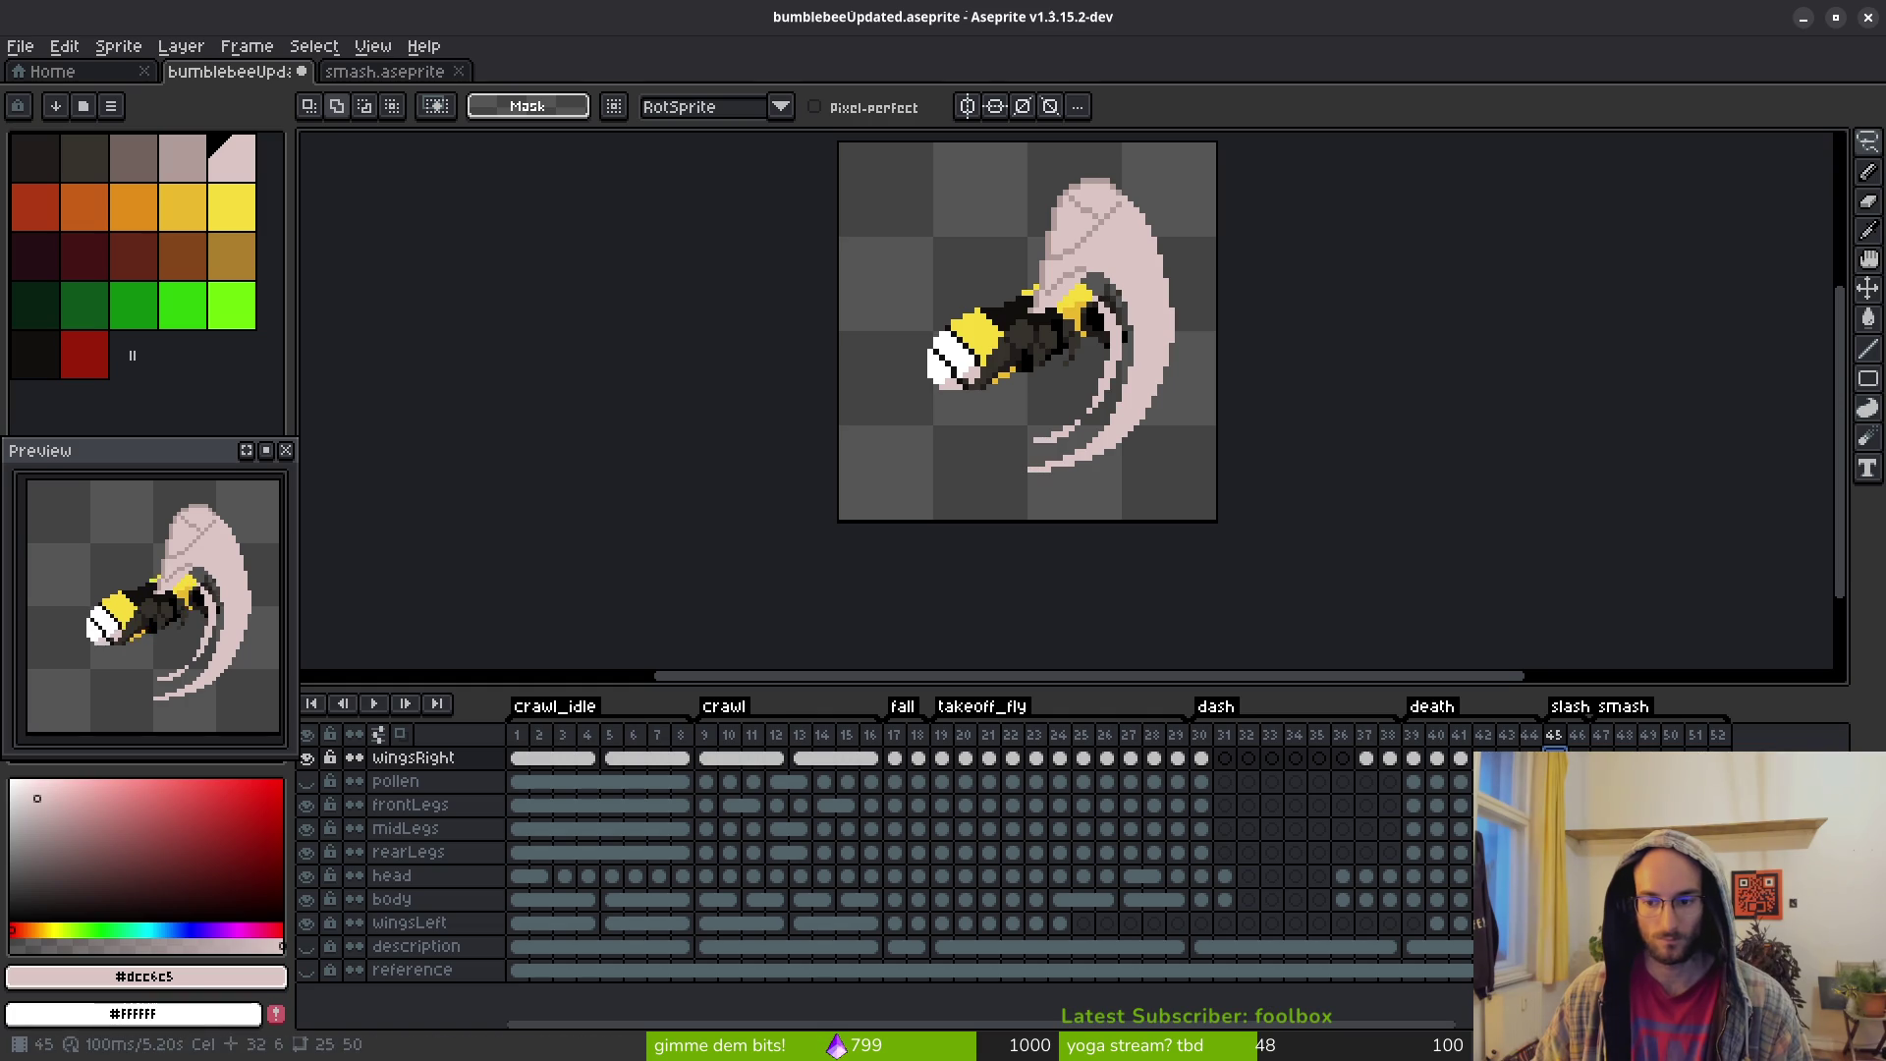
{"action": "mouse_move", "coordinate": [1218, 476]}
{"action": "left_mouse_down"}
{"action": "mouse_move", "coordinate": [1194, 484]}
{"action": "mouse_move", "coordinate": [1228, 497]}
{"action": "left_mouse_up"}
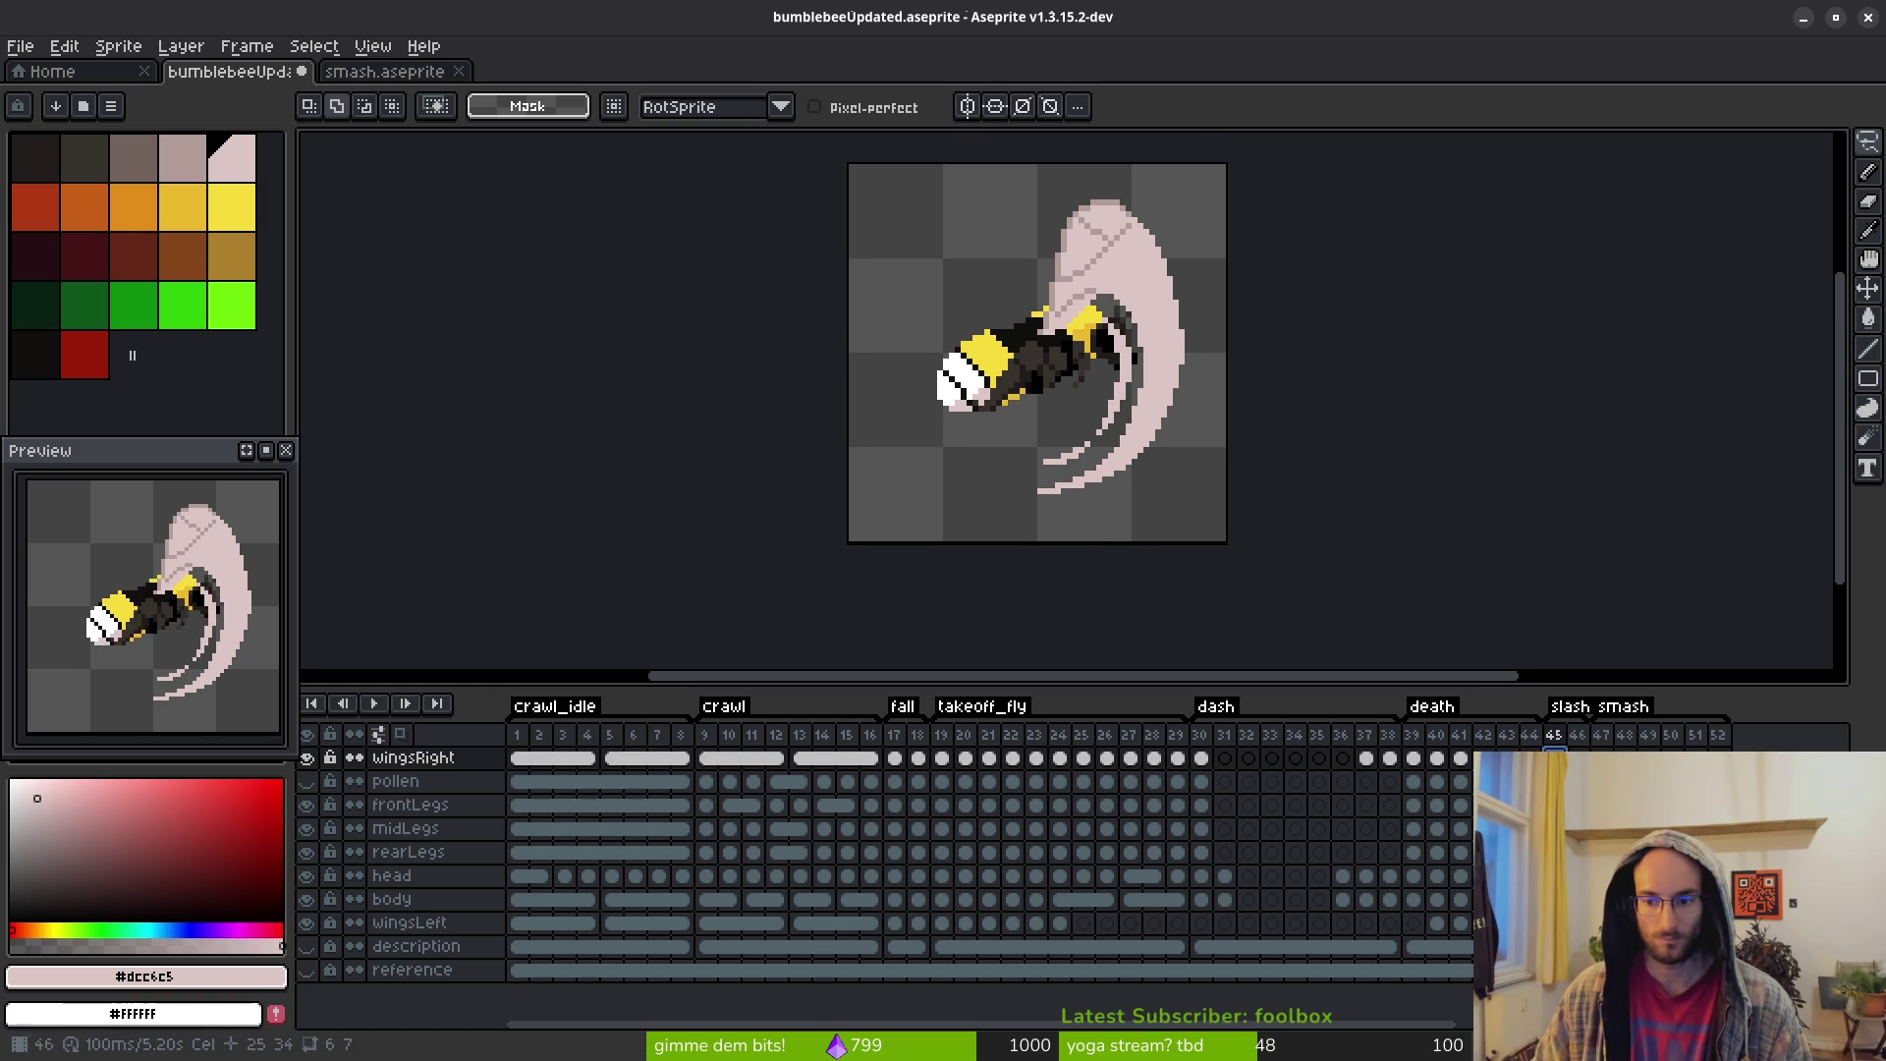
{"action": "key", "text": "Right"}
{"action": "scroll", "coordinate": [1163, 396], "scroll_direction": "up", "scroll_amount": 1}
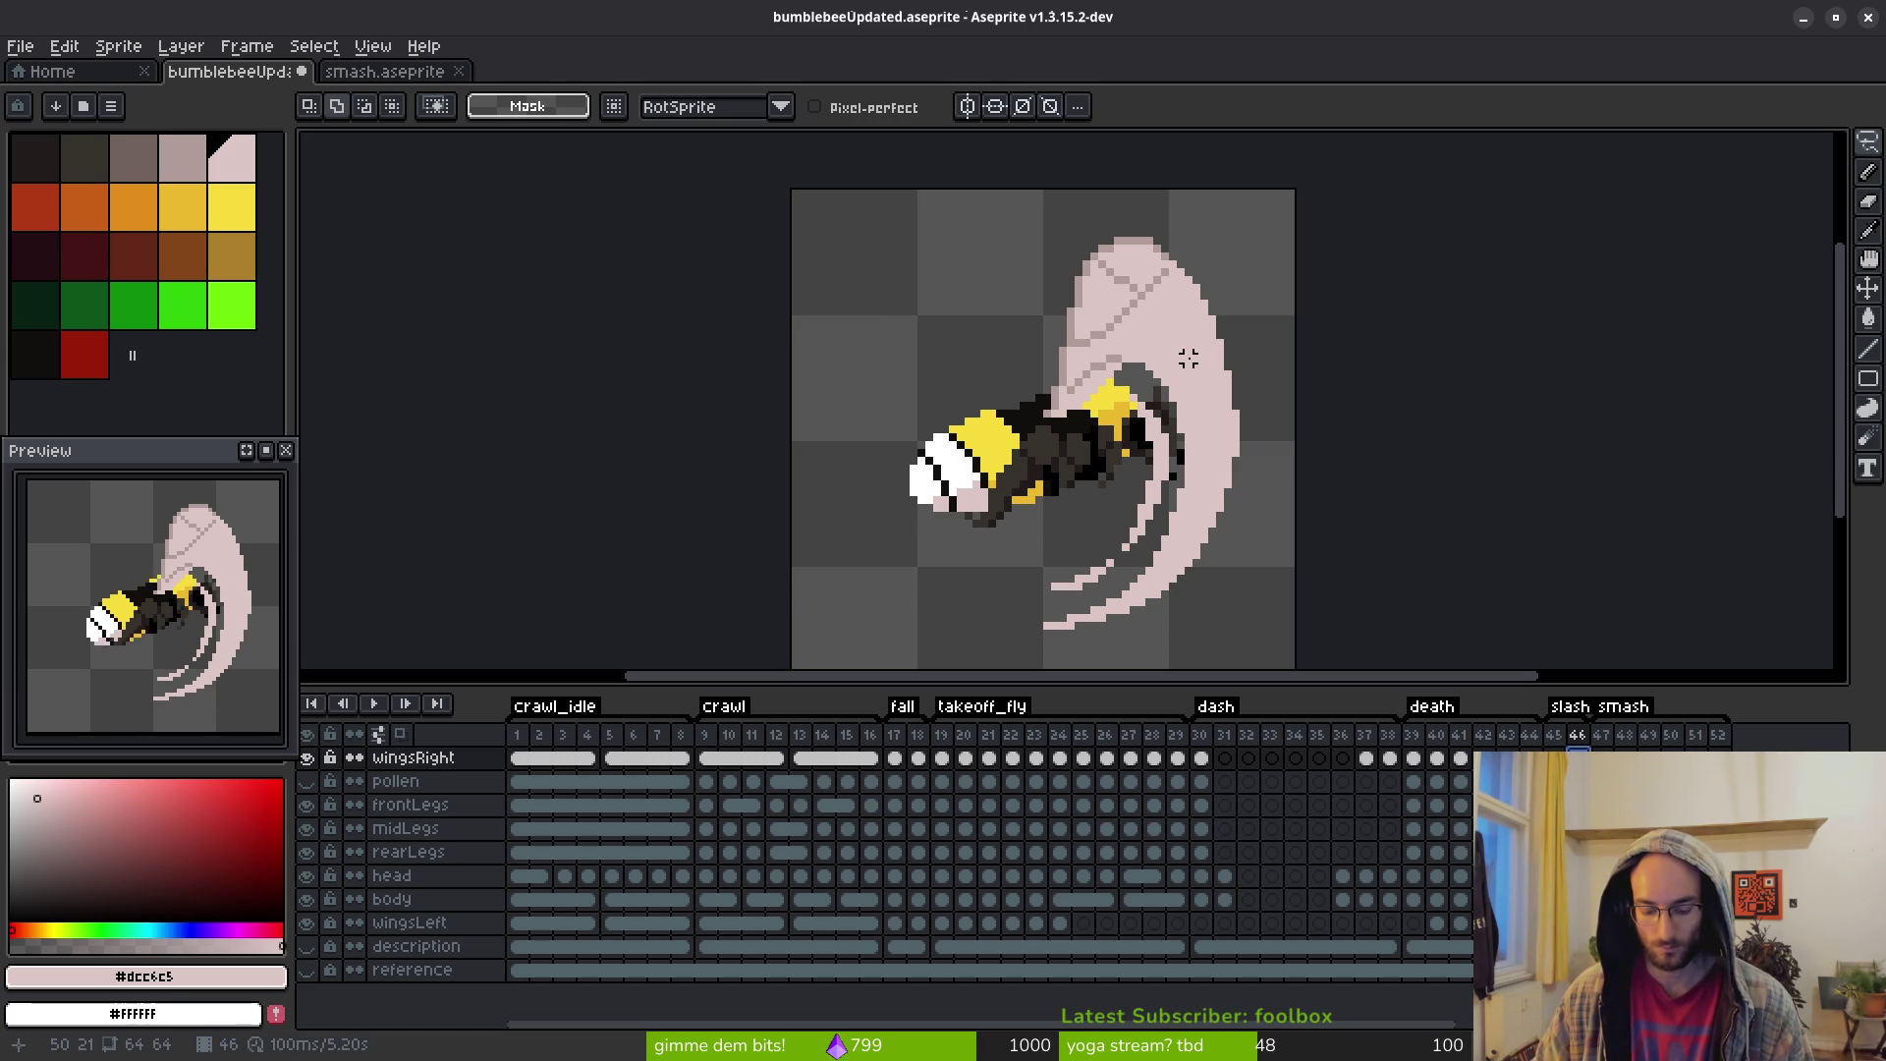
Try filling the right wing with a darker grey-pink, then undo the fill
{"action": "mouse_move", "coordinate": [1179, 218]}
{"action": "left_mouse_down"}
{"action": "mouse_move", "coordinate": [1120, 231]}
{"action": "mouse_move", "coordinate": [1007, 629]}
{"action": "mouse_move", "coordinate": [1297, 432]}
{"action": "mouse_move", "coordinate": [1129, 221]}
{"action": "mouse_move", "coordinate": [968, 350]}
{"action": "mouse_move", "coordinate": [1268, 226]}
{"action": "mouse_move", "coordinate": [1048, 162]}
{"action": "left_mouse_up"}
{"action": "key", "text": "ctrl+d"}
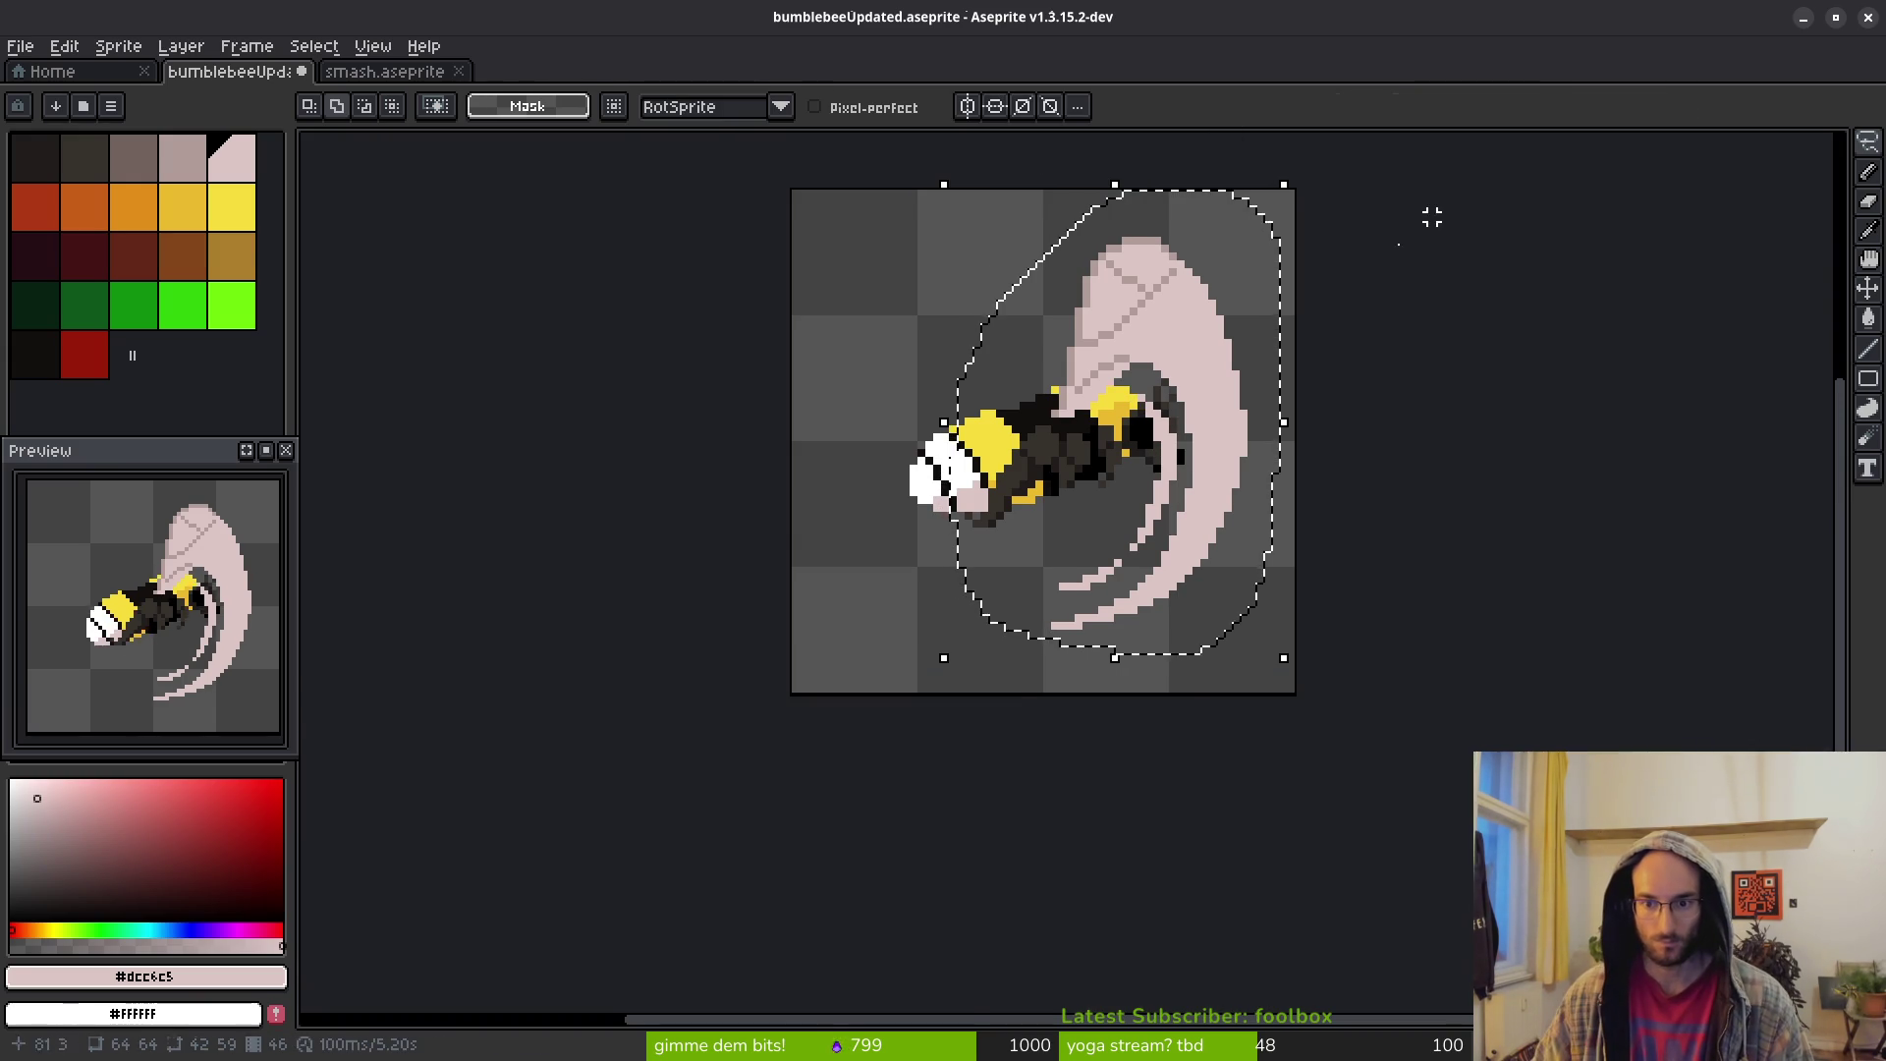
{"action": "key", "text": "ctrl+d"}
{"action": "key", "text": "b"}
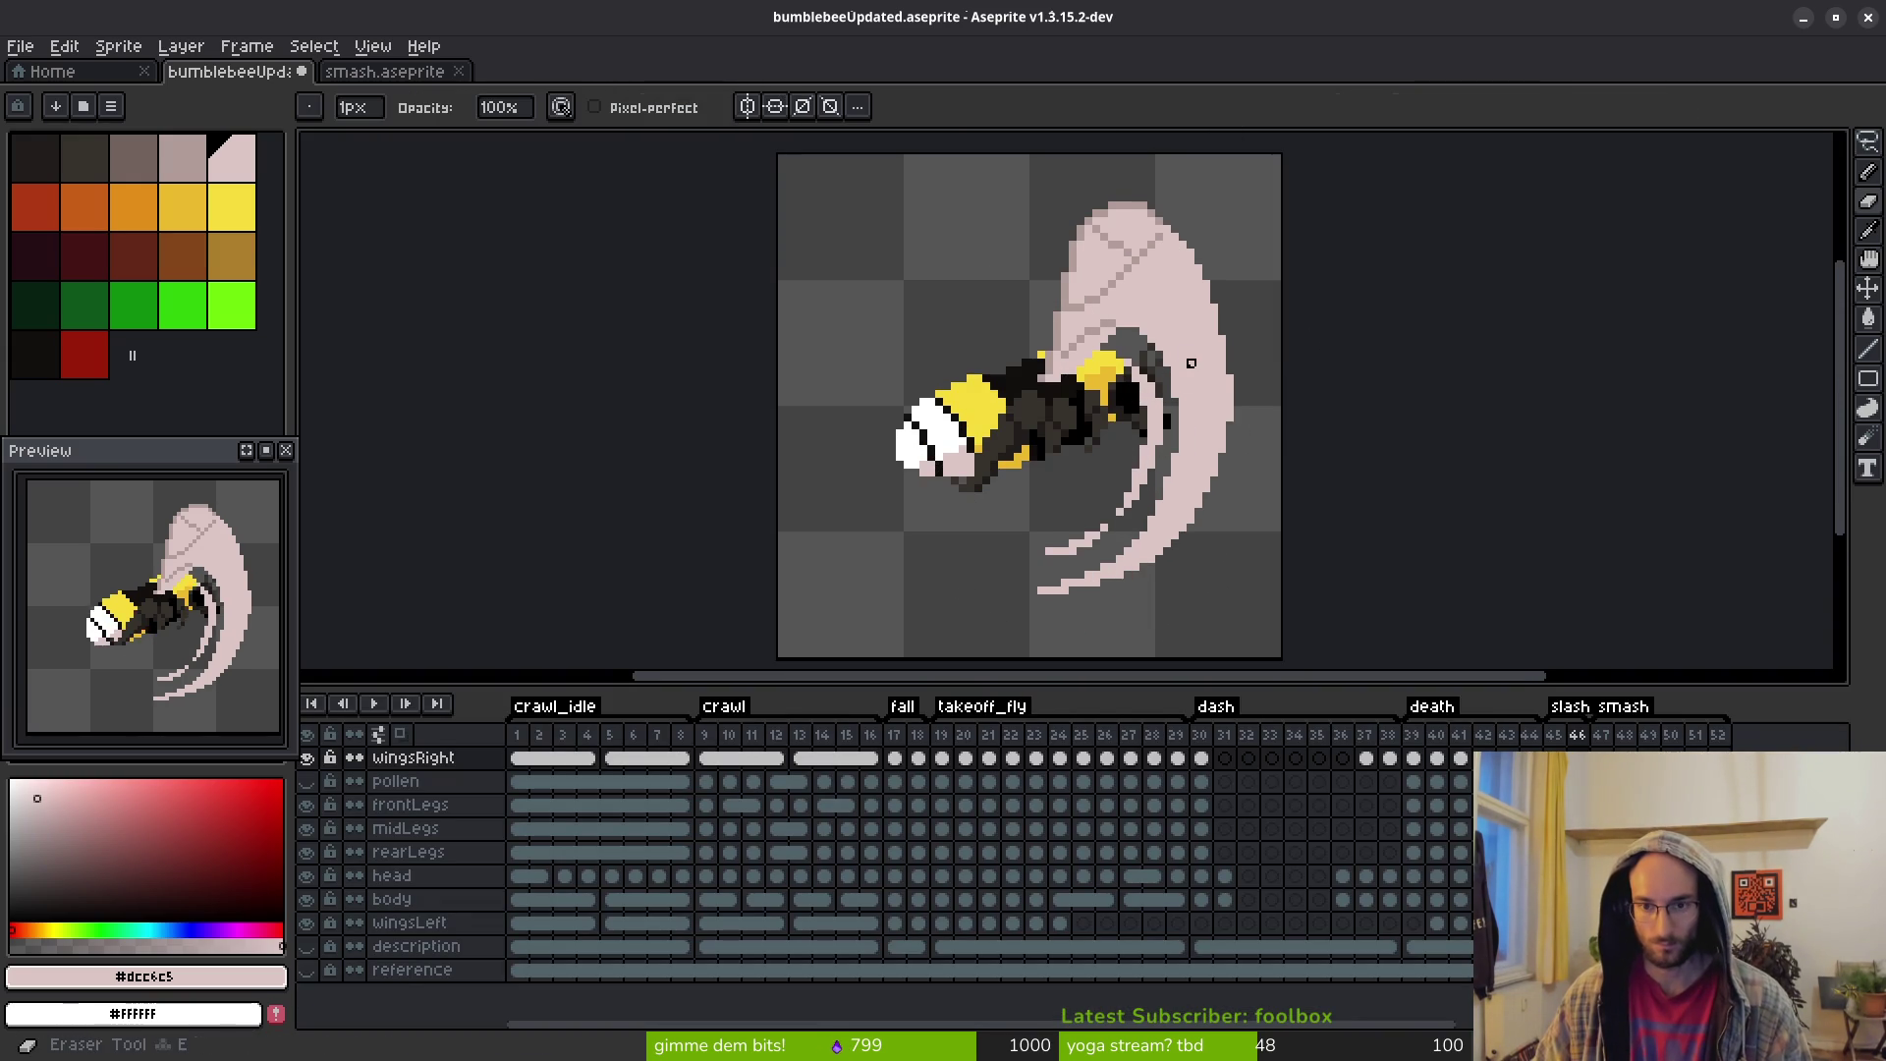
{"action": "left_click", "coordinate": [185, 154]}
{"action": "key", "text": "g"}
{"action": "left_click", "coordinate": [1202, 335]}
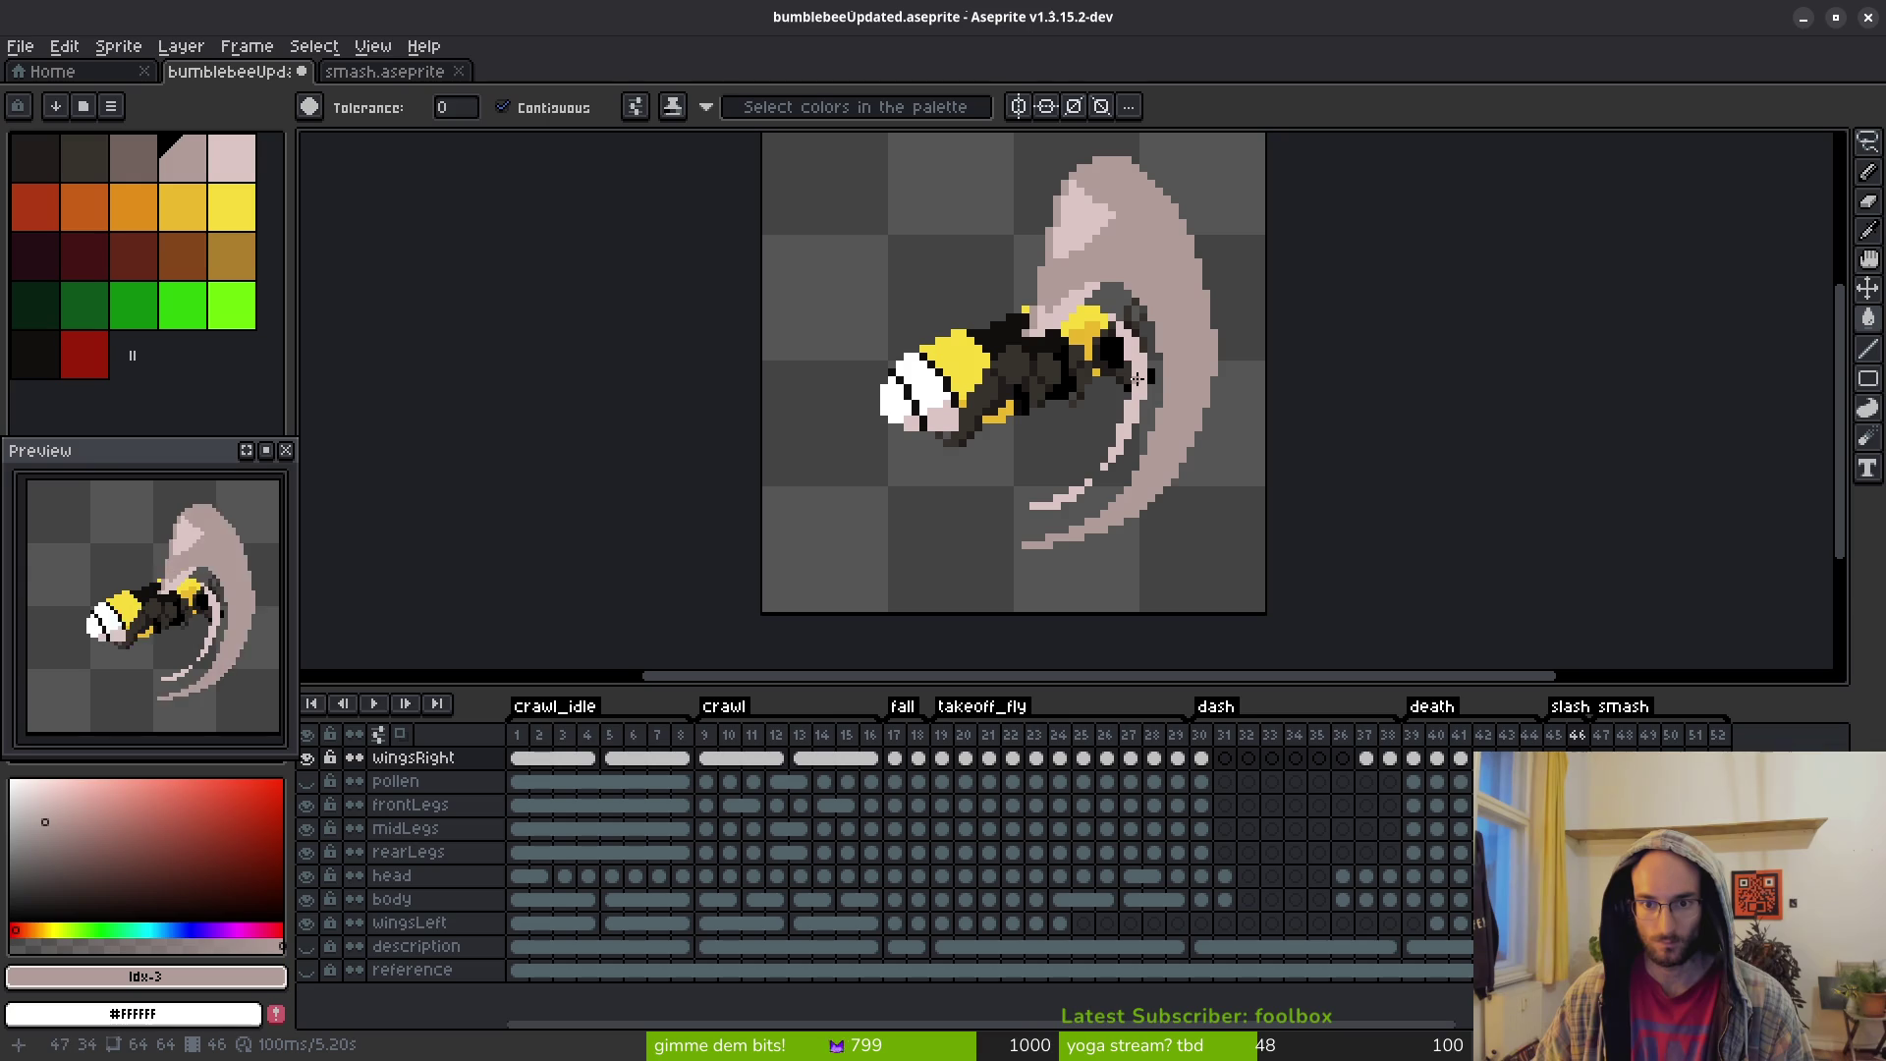
{"action": "scroll", "coordinate": [1074, 496], "scroll_direction": "up", "scroll_amount": 1}
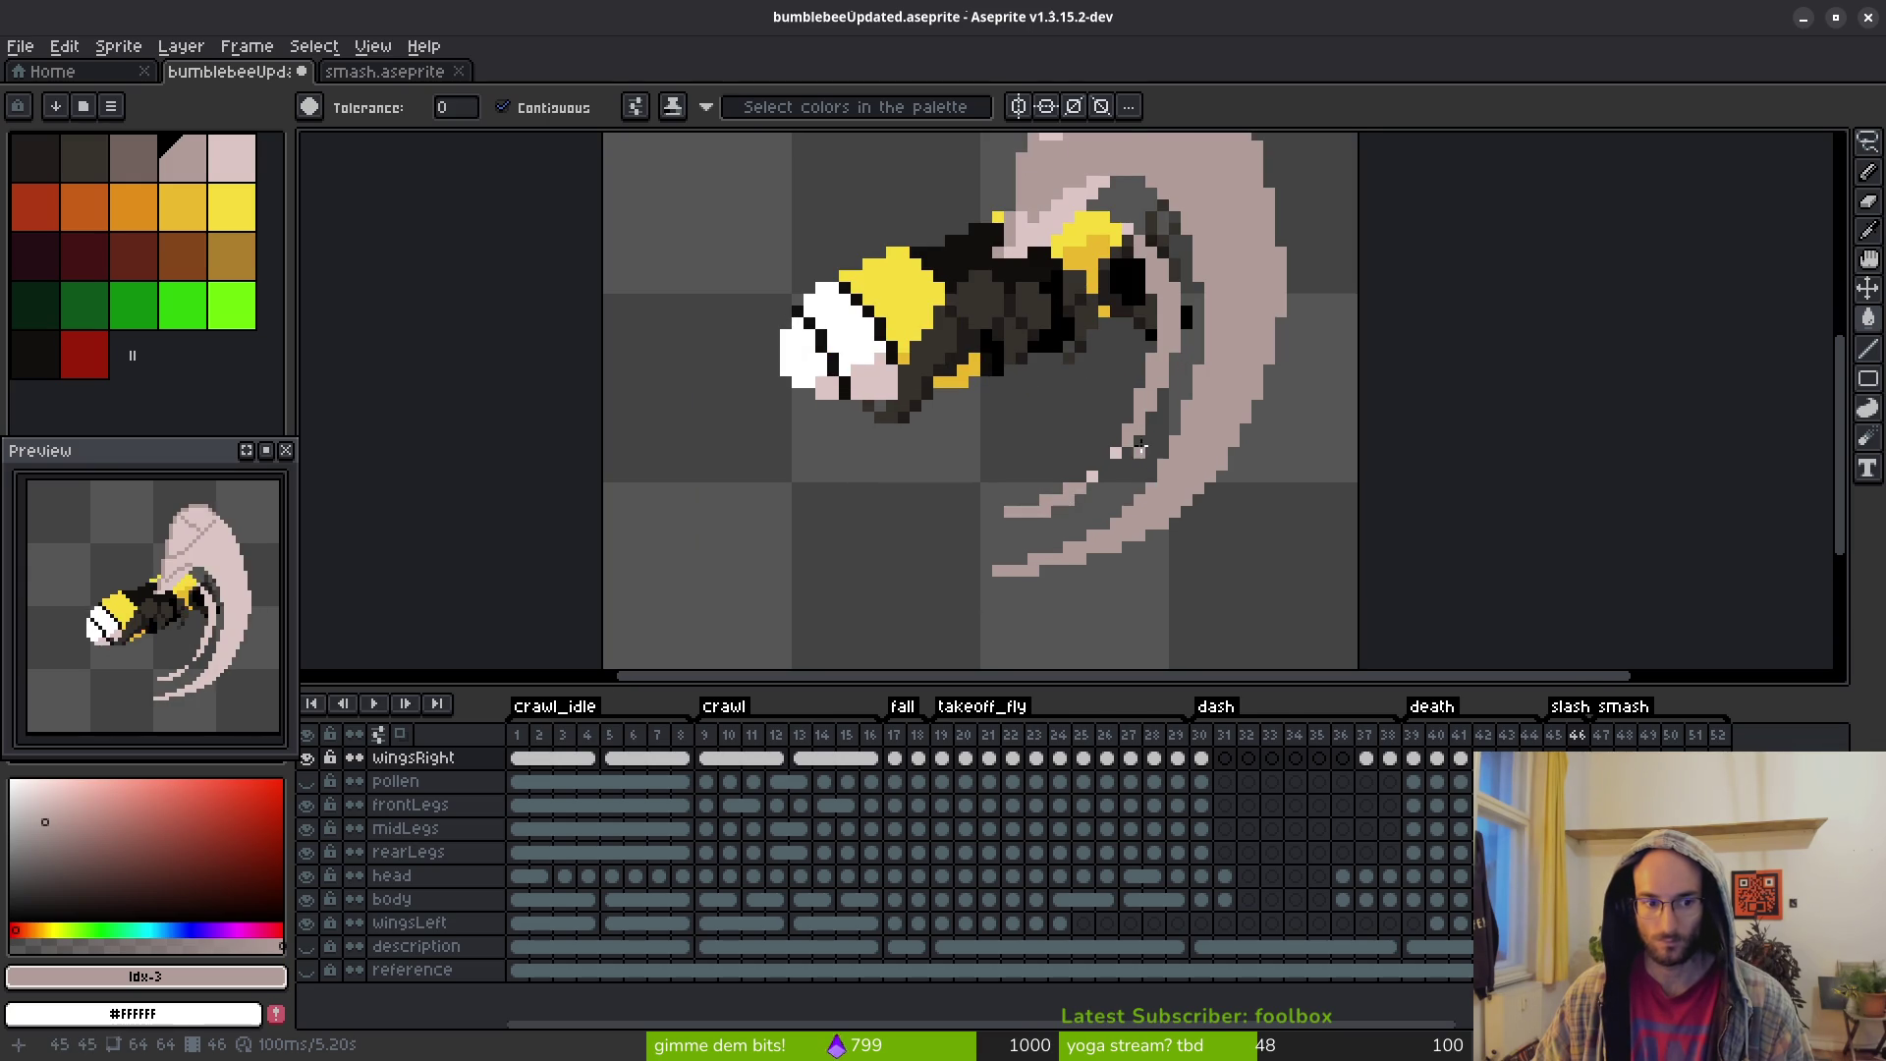
{"action": "scroll", "coordinate": [1140, 448], "scroll_direction": "down", "scroll_amount": 1}
{"action": "key", "text": "ctrl+z"}
{"action": "key", "text": "ctrl+z"}
{"action": "key", "text": "ctrl+z"}
Draw a pencil streak from the wing tip sweeping down-left
{"action": "scroll", "coordinate": [1156, 328], "scroll_direction": "up", "scroll_amount": 1}
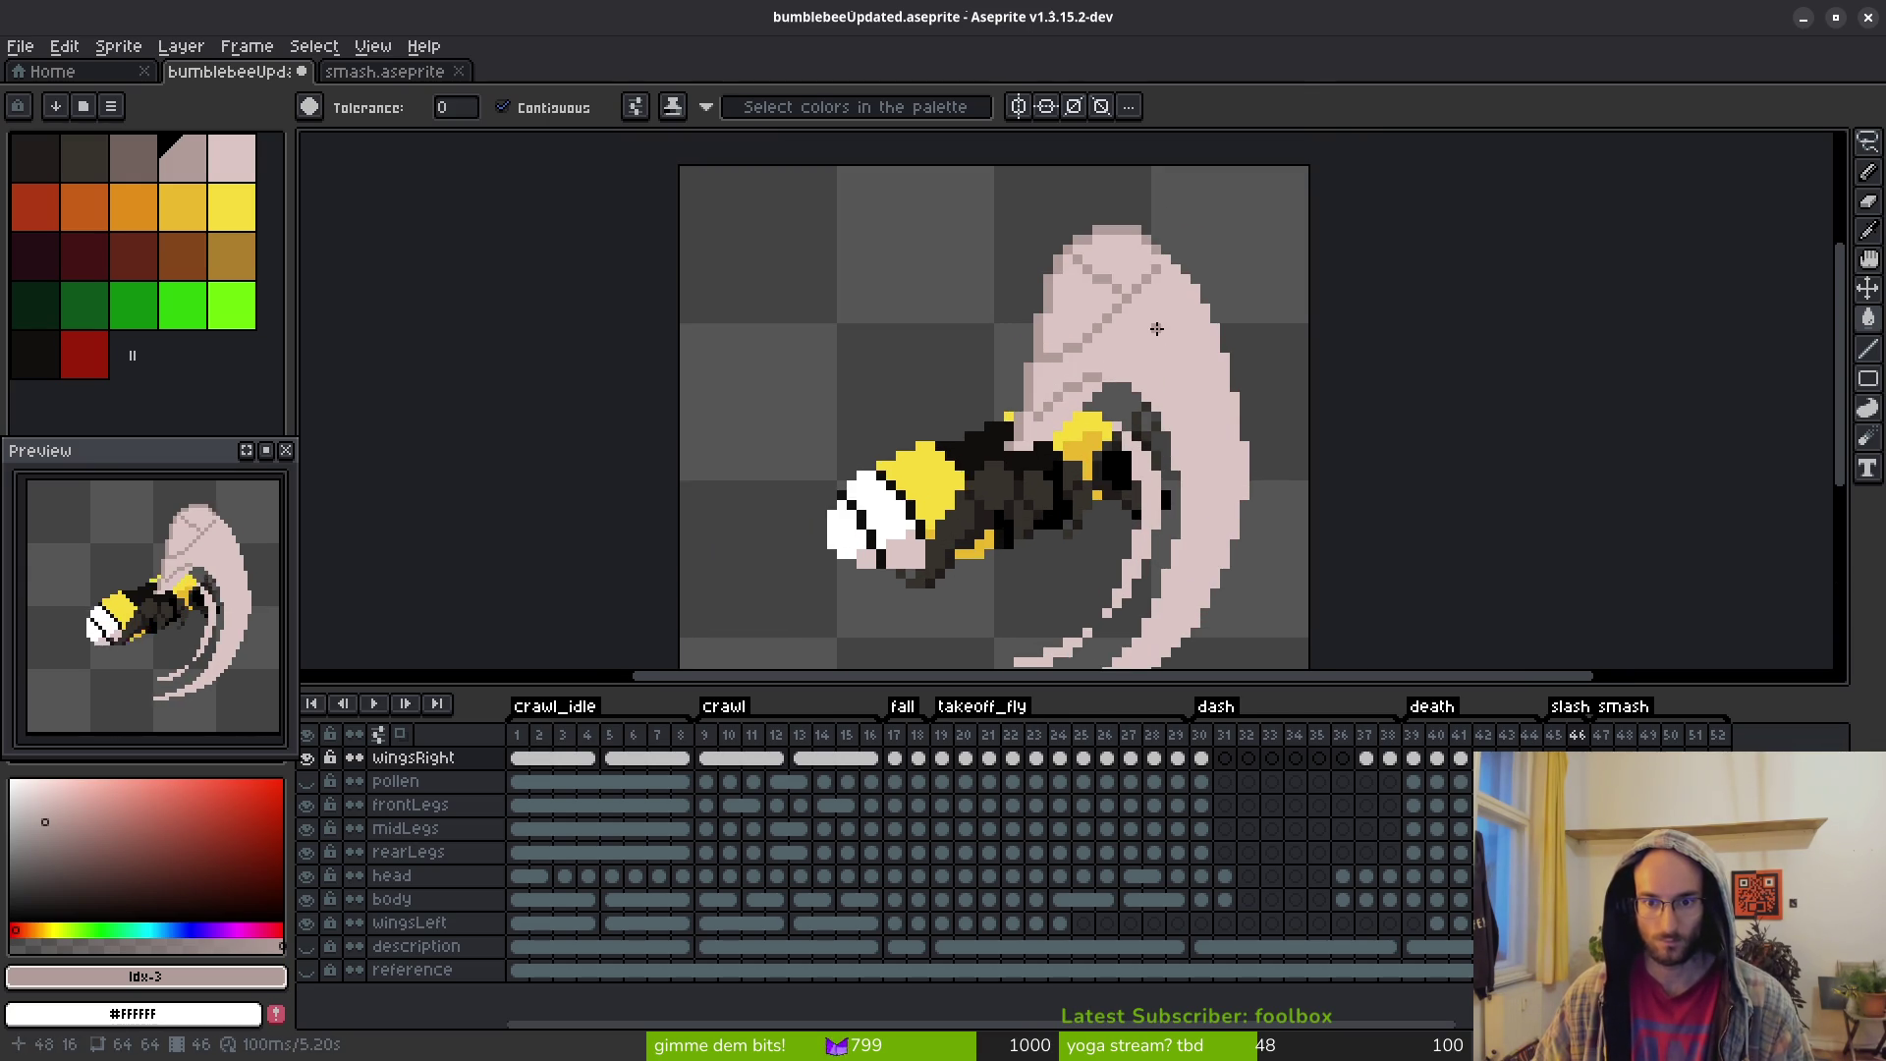
{"action": "scroll", "coordinate": [1157, 324], "scroll_direction": "up", "scroll_amount": 1}
{"action": "key", "text": "b"}
{"action": "scroll", "coordinate": [1161, 304], "scroll_direction": "up", "scroll_amount": 3}
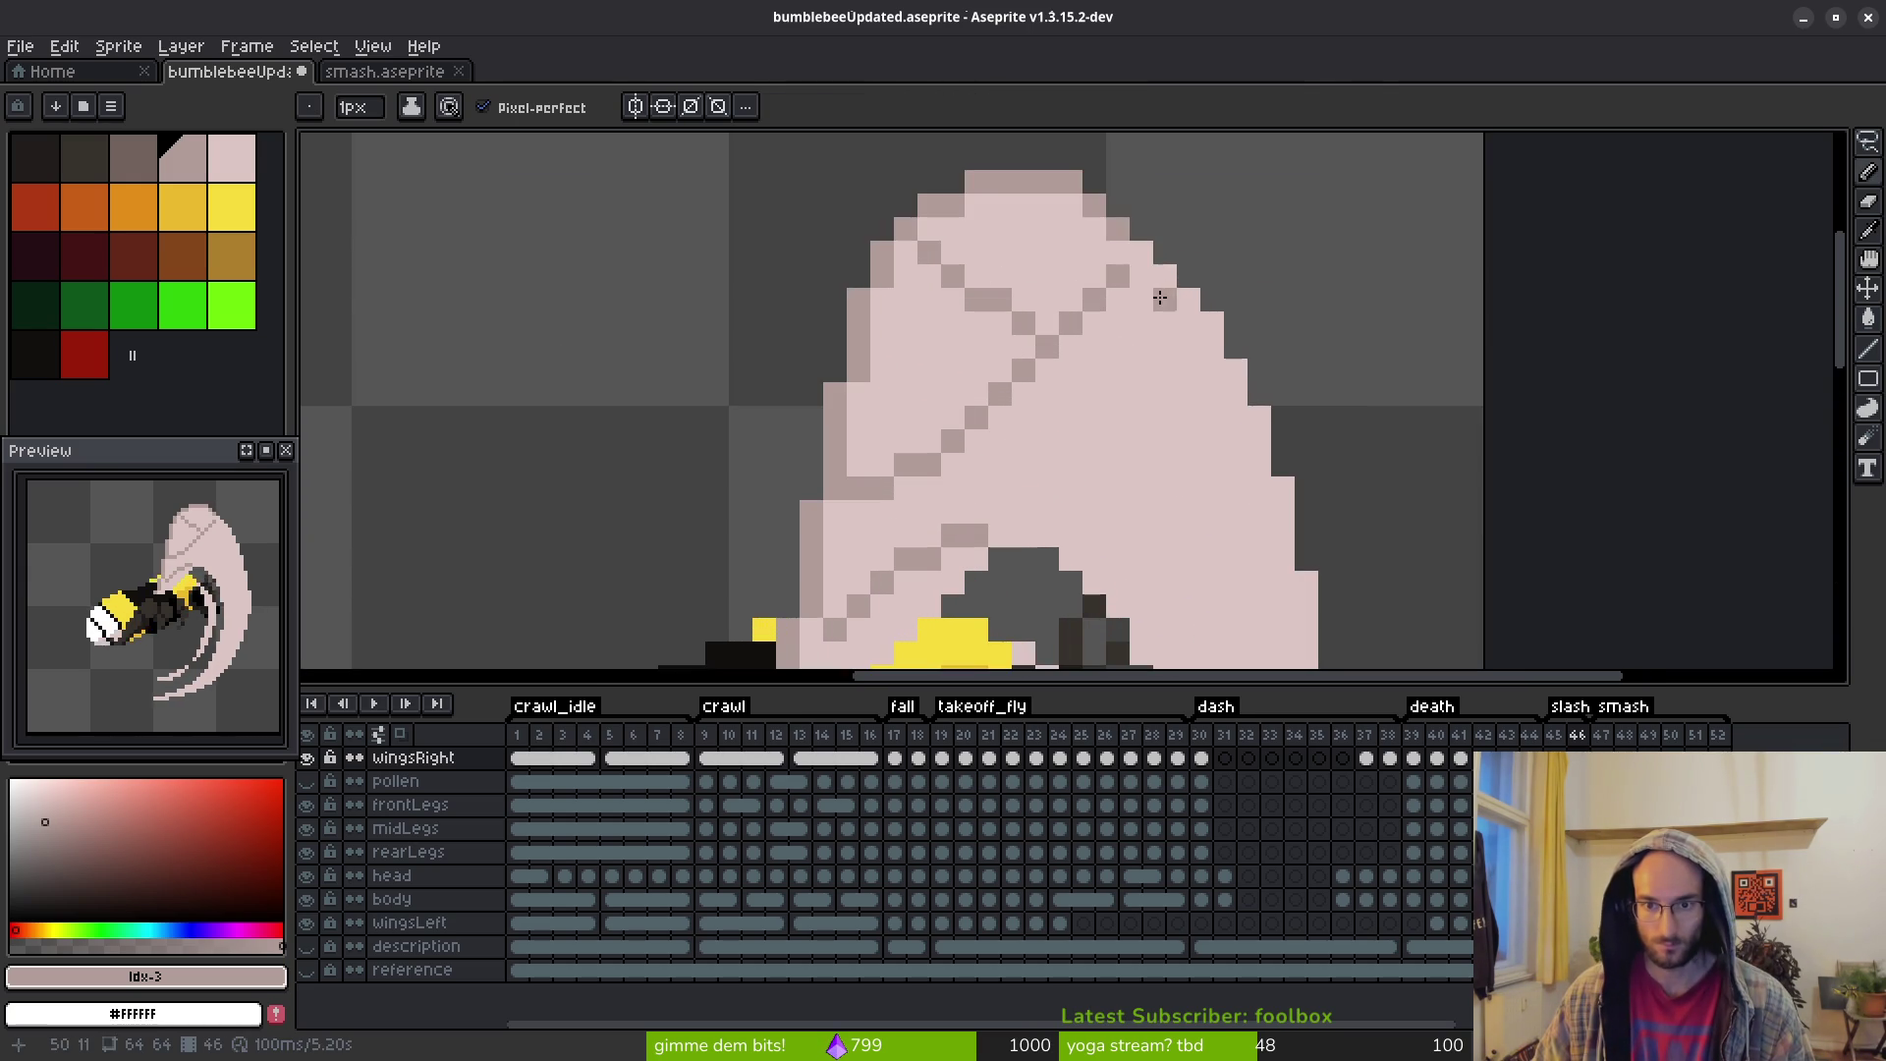
{"action": "mouse_move", "coordinate": [1134, 262]}
{"action": "left_mouse_down"}
{"action": "mouse_move", "coordinate": [1111, 378]}
{"action": "mouse_move", "coordinate": [1017, 539]}
{"action": "left_mouse_up"}
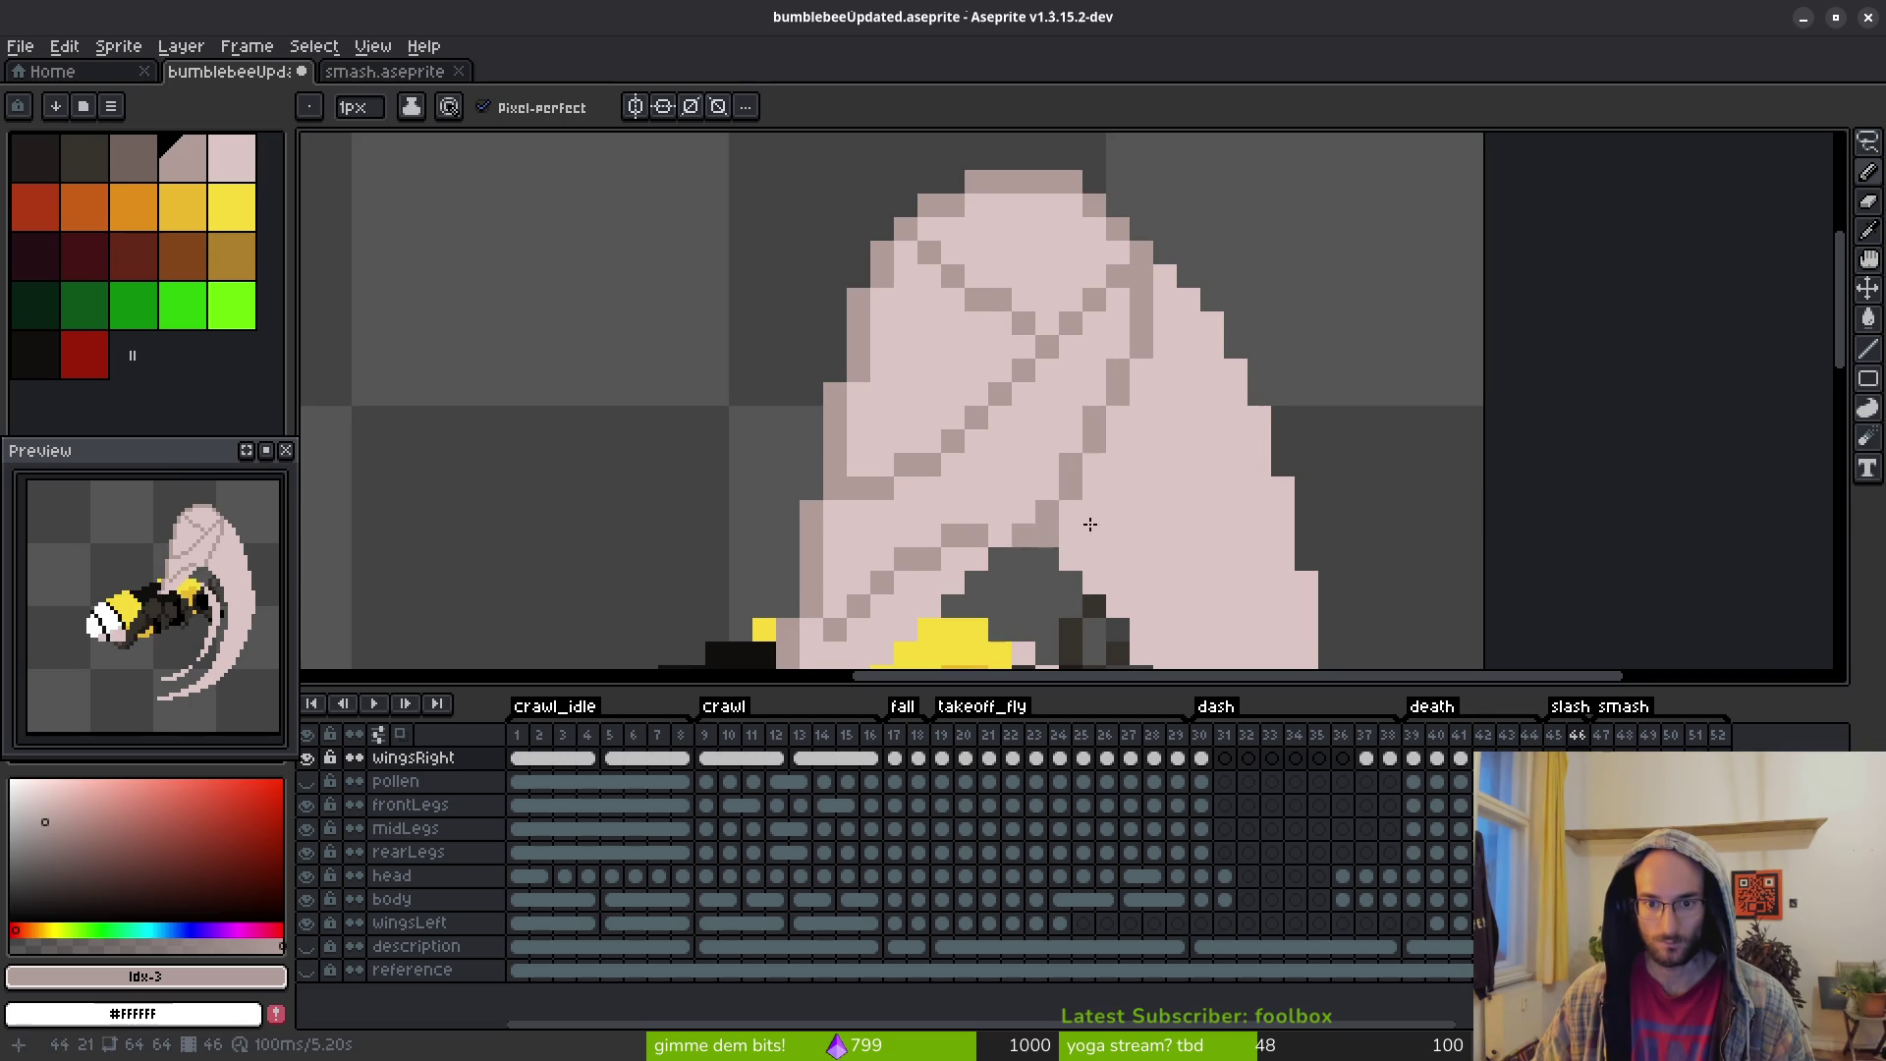
{"action": "scroll", "coordinate": [1009, 494], "scroll_direction": "down", "scroll_amount": 4}
Fill the outer and inner wing bands with the darker colour
{"action": "key", "text": "g"}
{"action": "left_click", "coordinate": [1169, 325]}
{"action": "left_click", "coordinate": [1088, 444]}
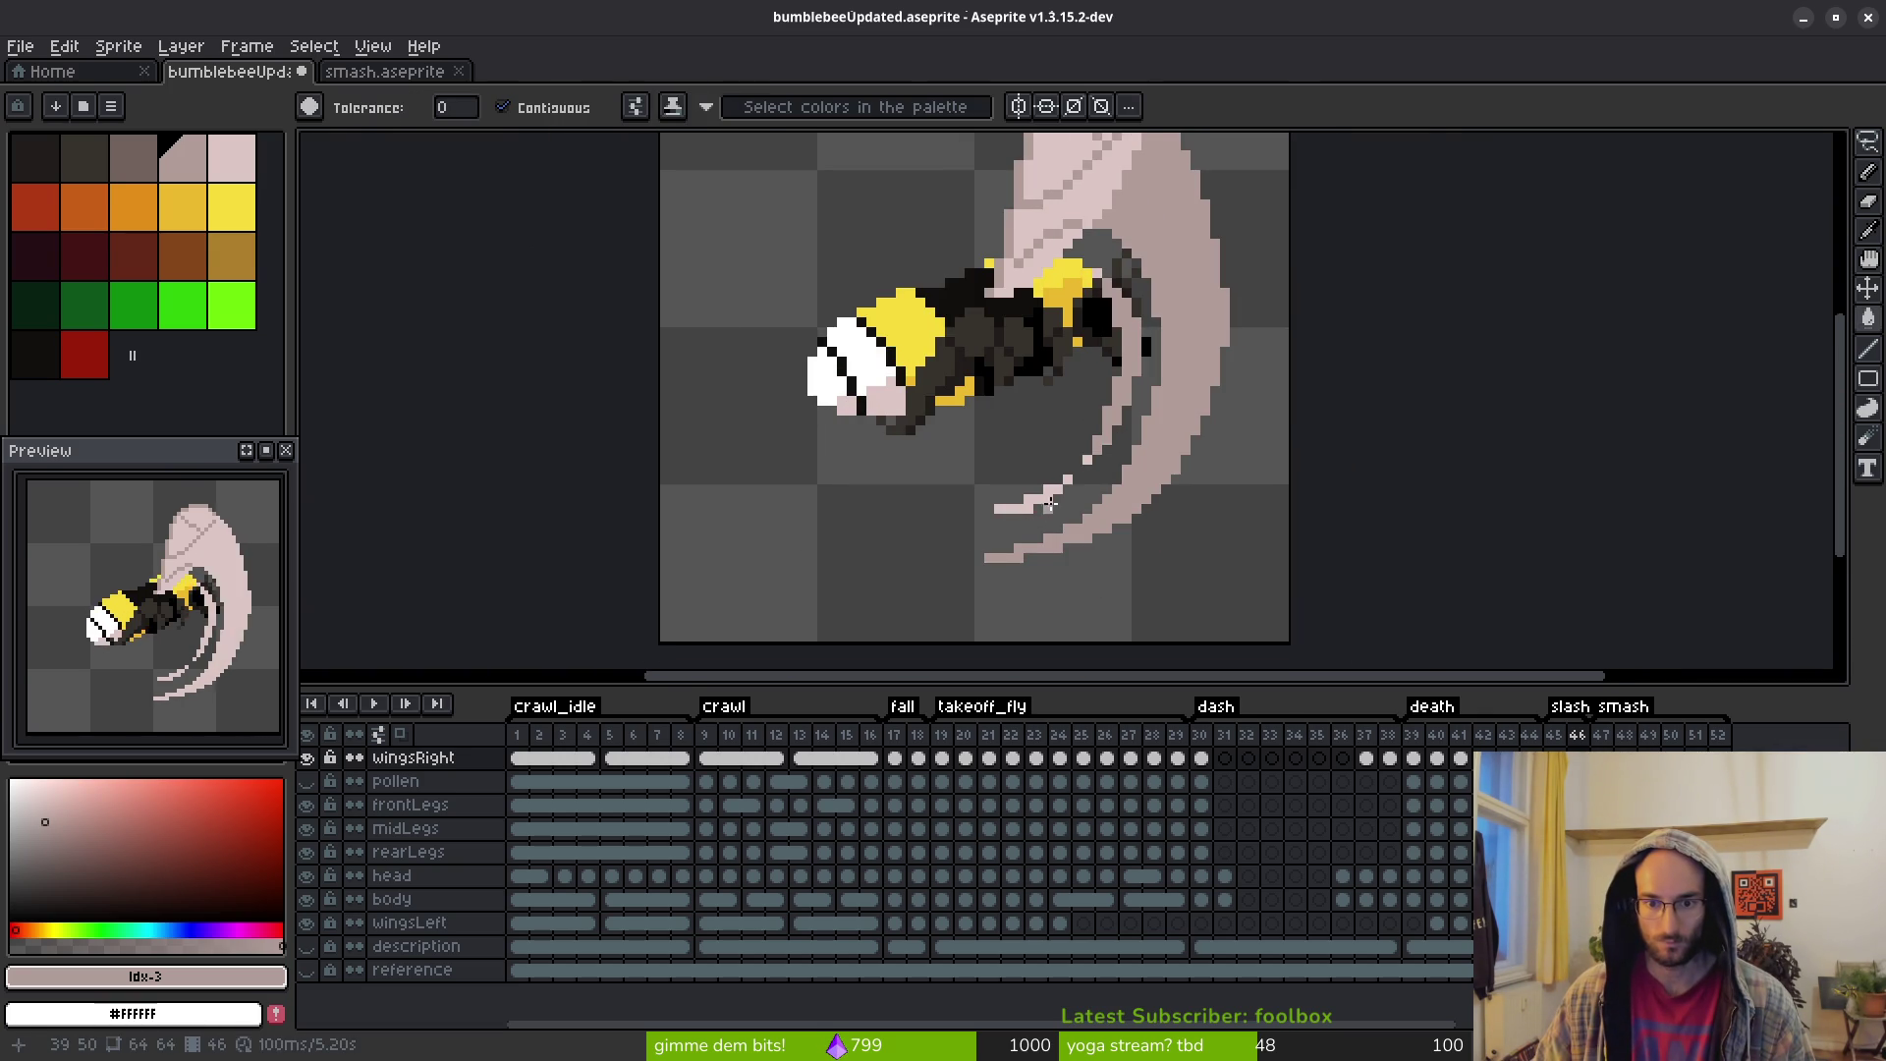
{"action": "scroll", "coordinate": [1047, 507], "scroll_direction": "up", "scroll_amount": 2}
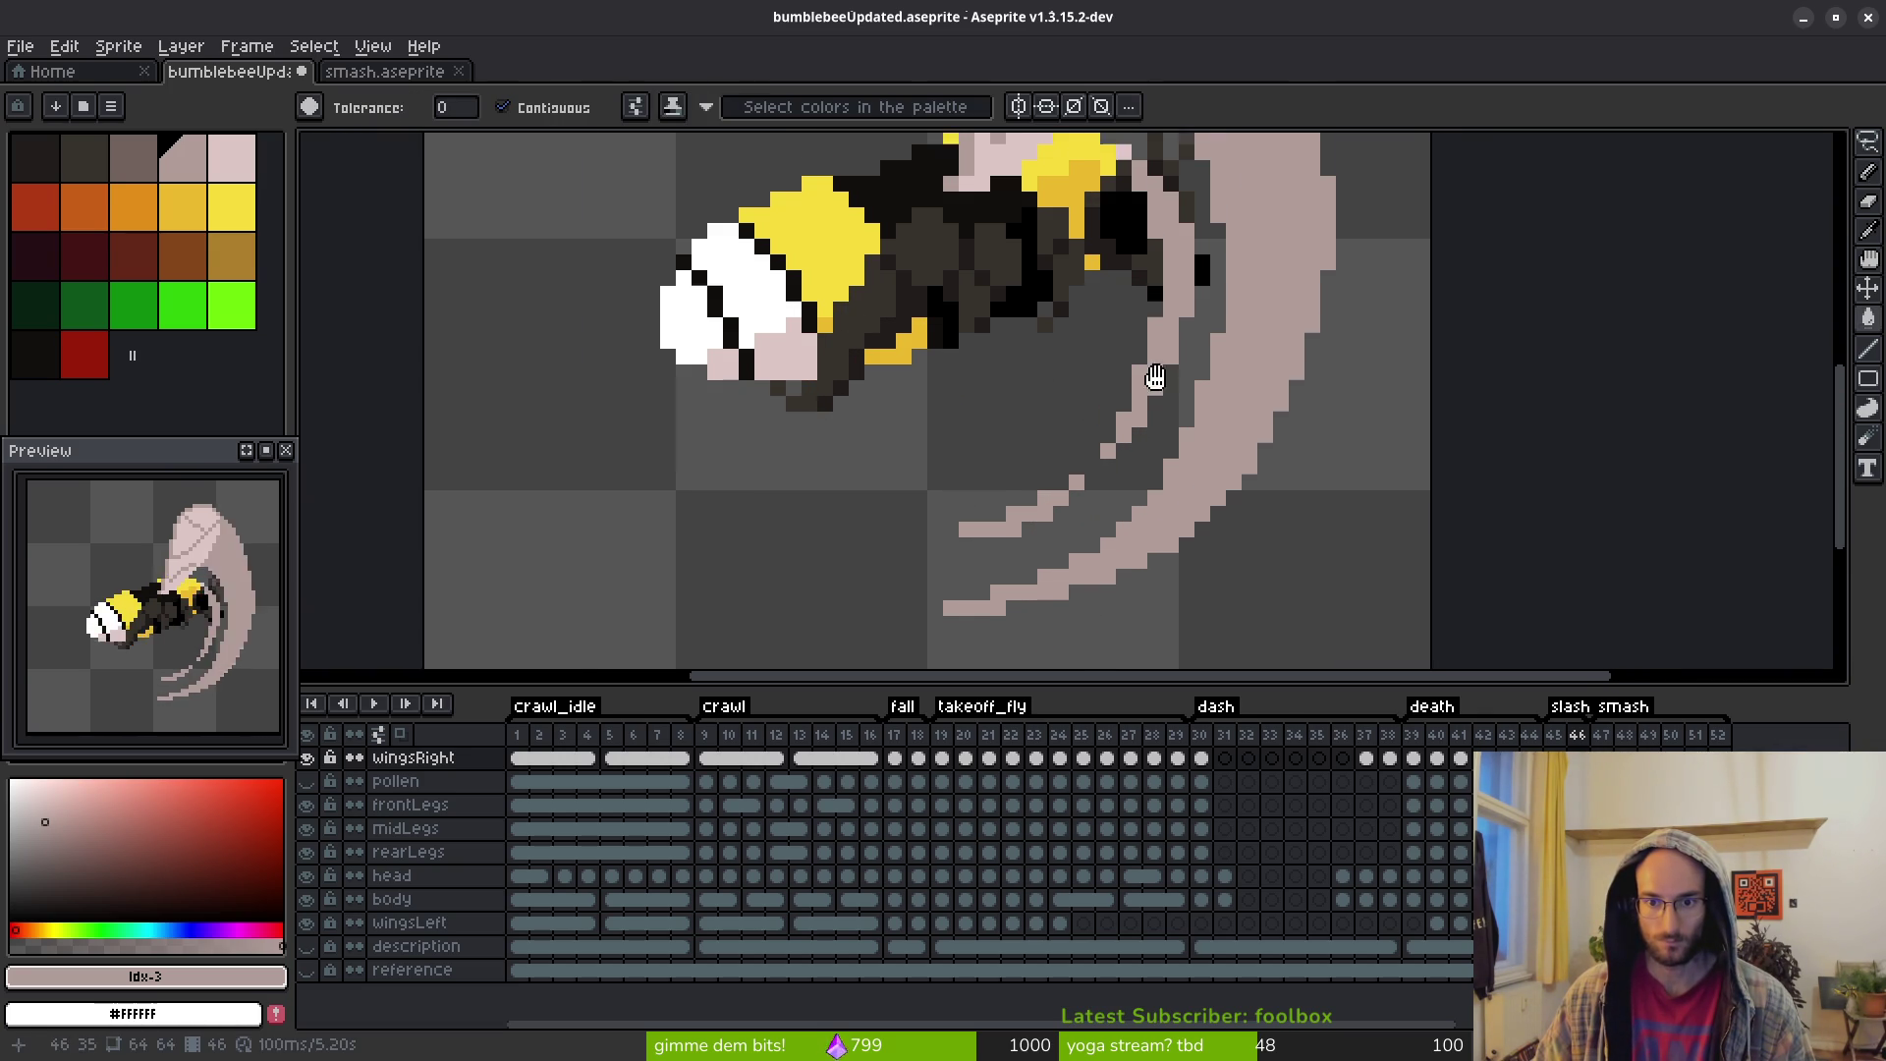
{"action": "scroll", "coordinate": [1151, 330], "scroll_direction": "up", "scroll_amount": 5}
{"action": "scroll", "coordinate": [1244, 548], "scroll_direction": "down", "scroll_amount": 6}
{"action": "scroll", "coordinate": [1236, 425], "scroll_direction": "down", "scroll_amount": 4}
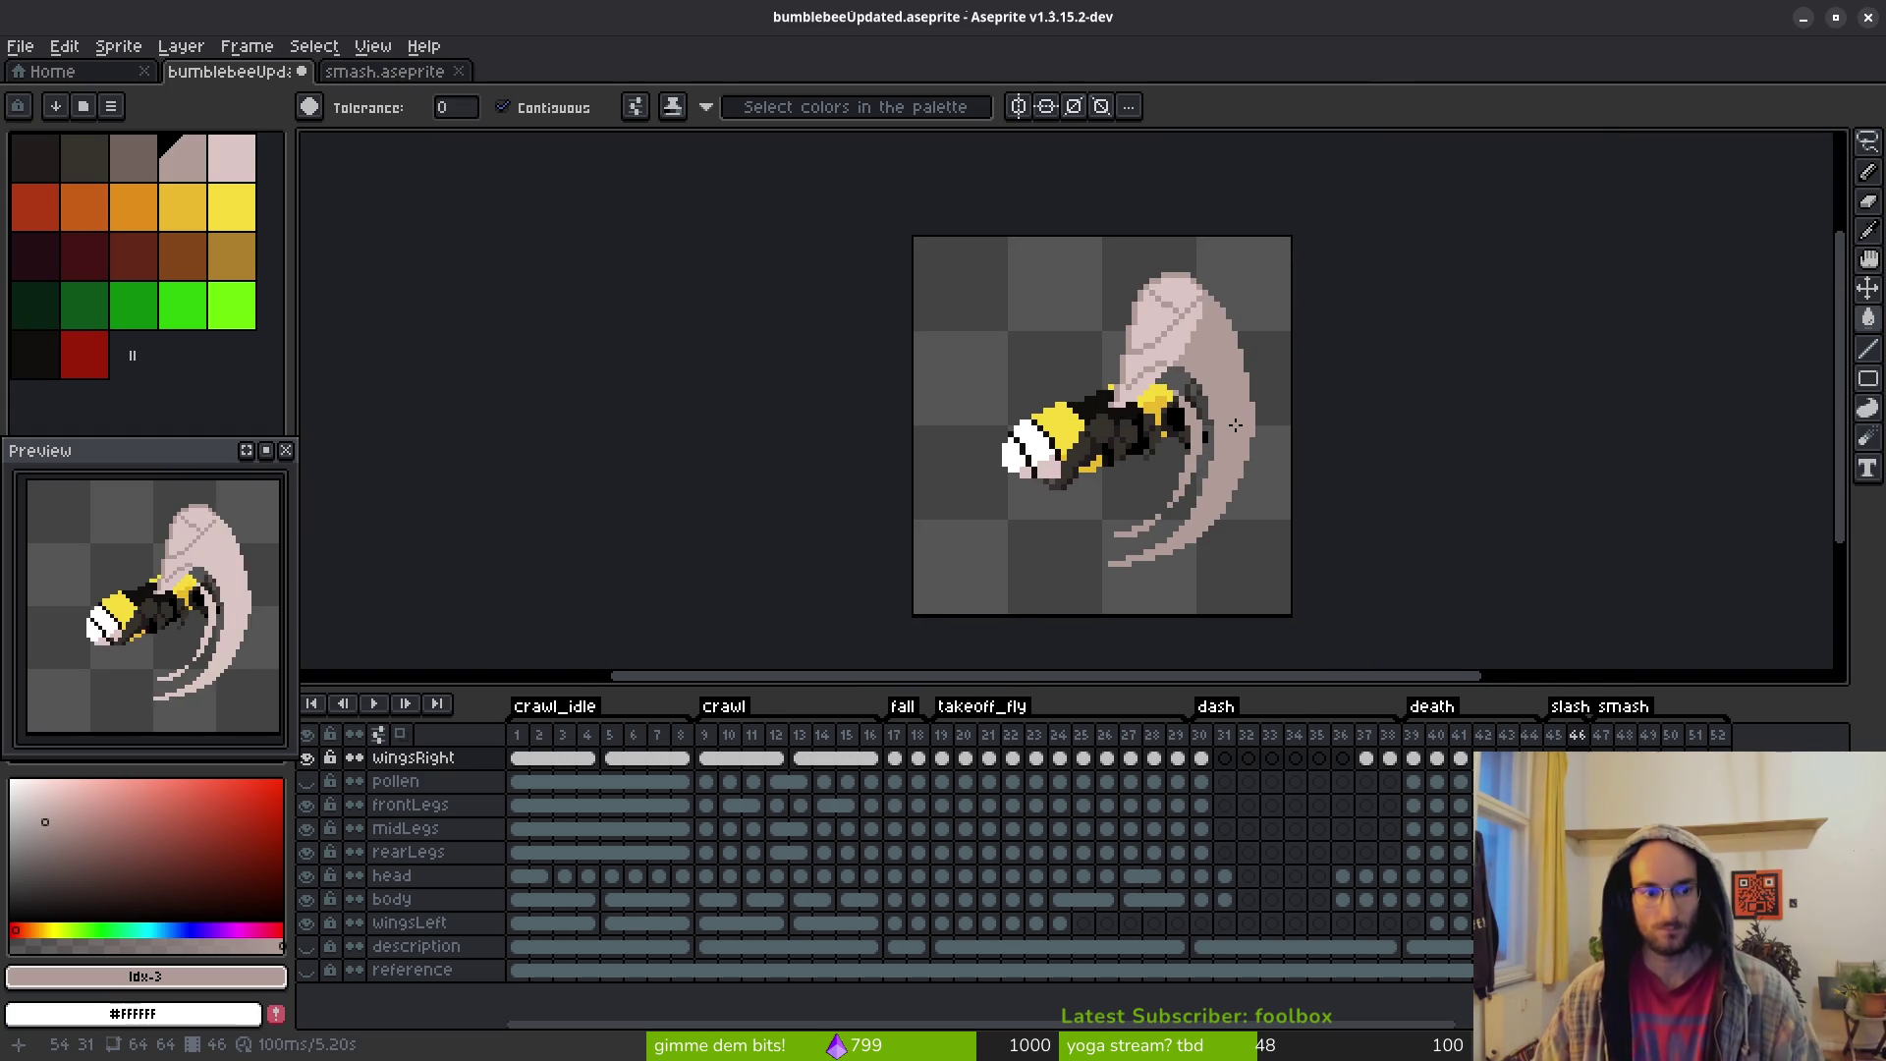
{"action": "scroll", "coordinate": [1236, 425], "scroll_direction": "down", "scroll_amount": 2}
{"action": "scroll", "coordinate": [1268, 408], "scroll_direction": "left", "scroll_amount": 1}
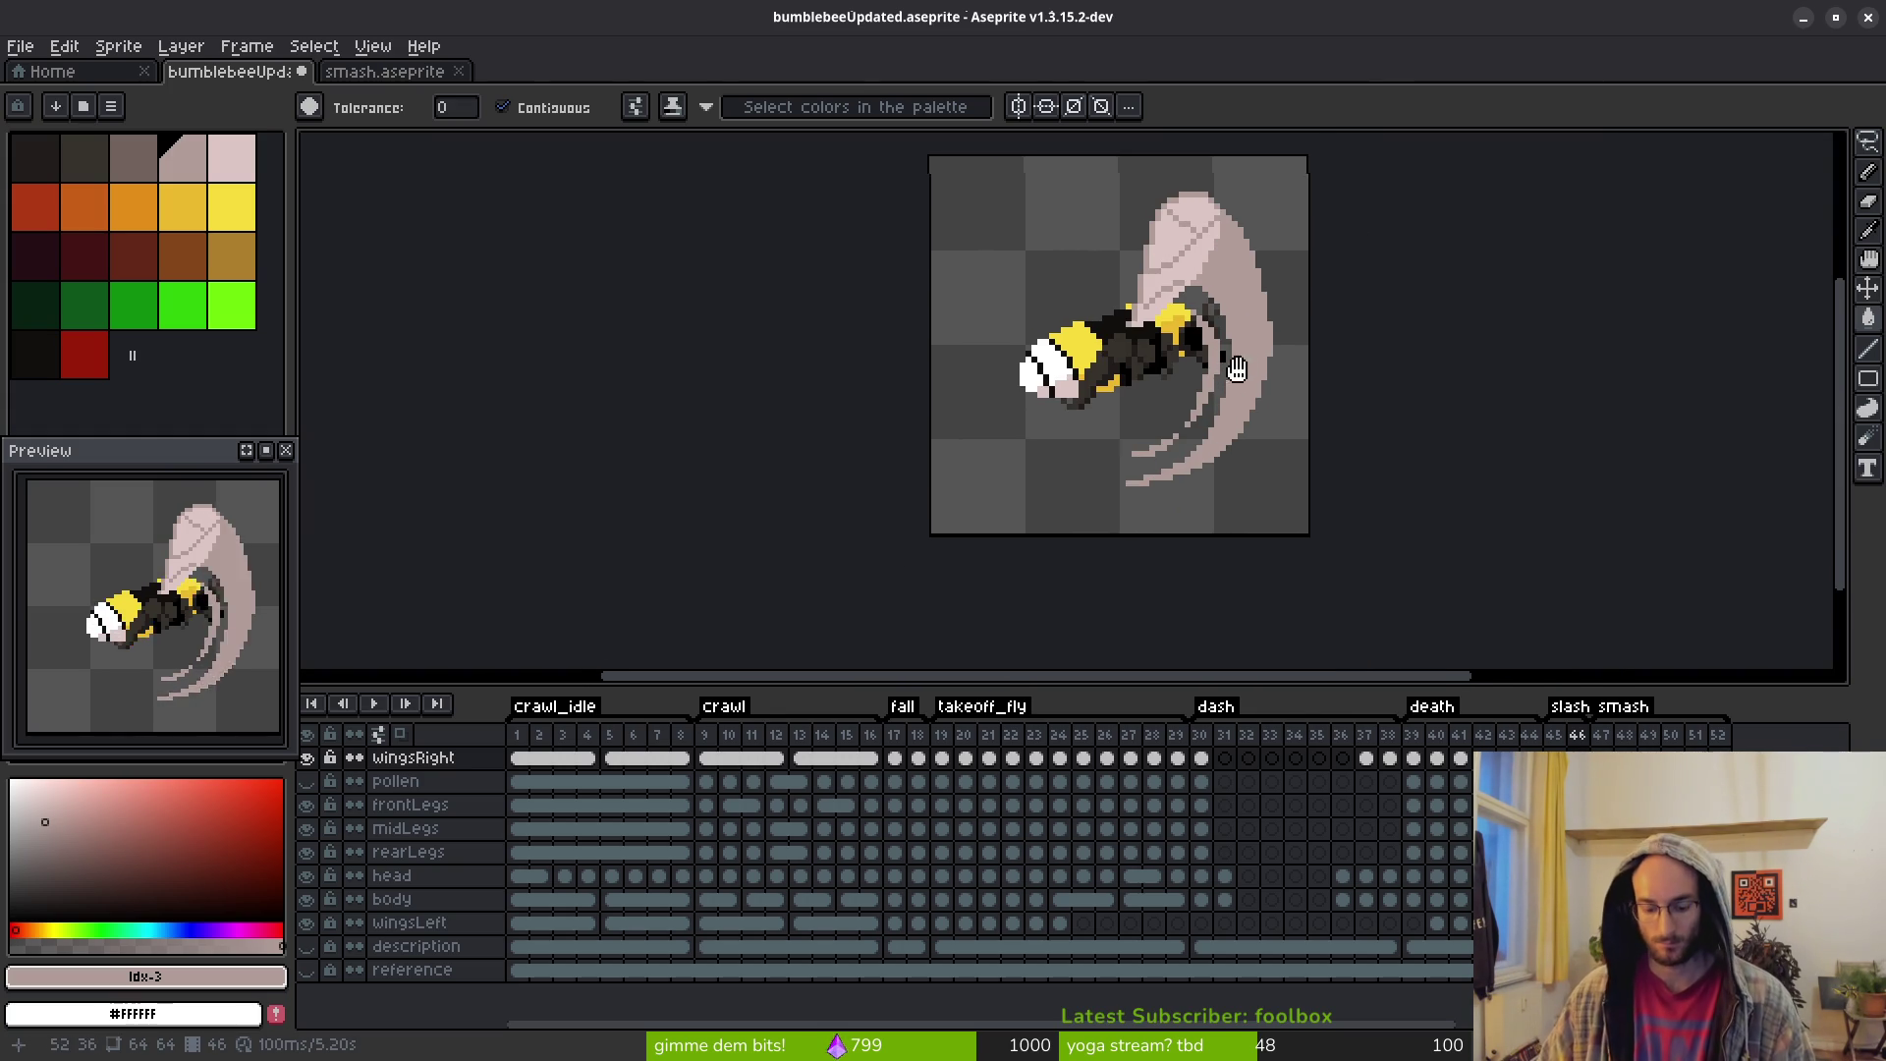
{"action": "scroll", "coordinate": [1247, 363], "scroll_direction": "up", "scroll_amount": 5}
{"action": "key", "text": "b"}
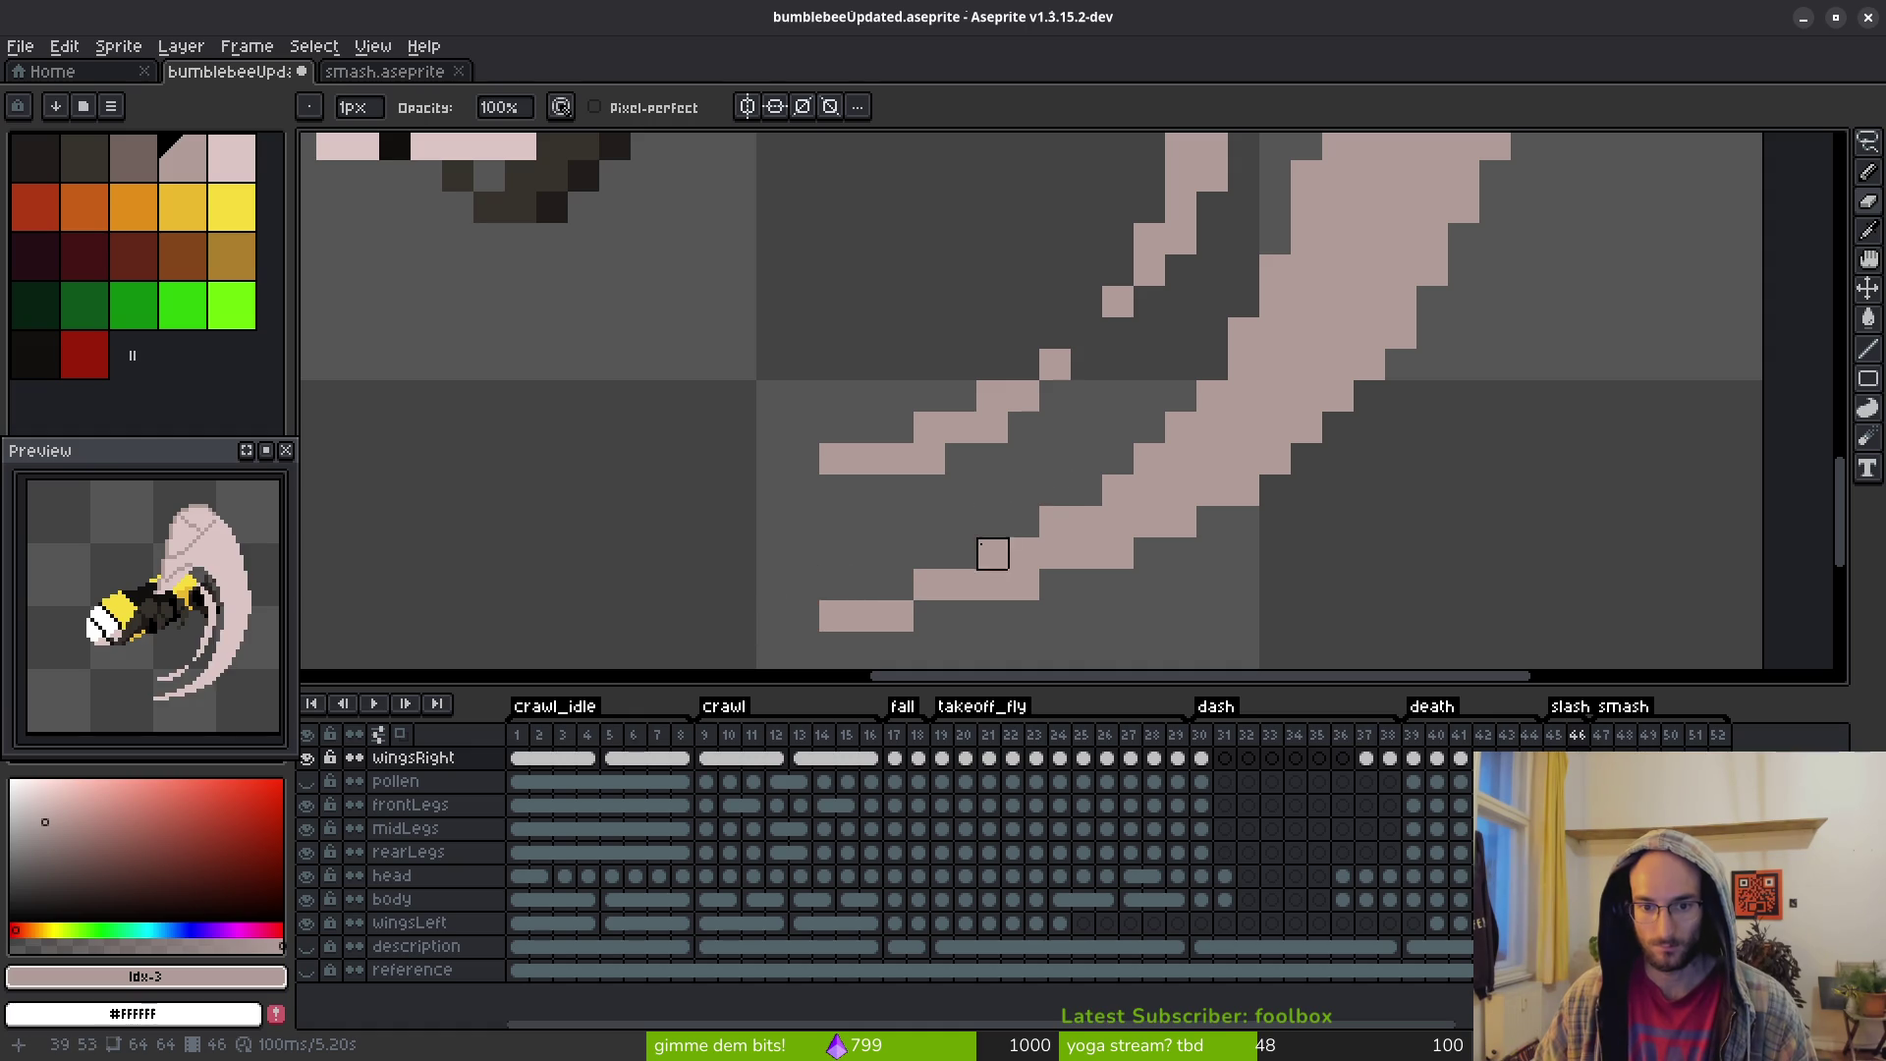
Paint three dark diagonal strokes cutting through the wing streaks
{"action": "left_click_drag", "start_coordinate": [992, 553], "coordinate": [1244, 333]}
{"action": "left_click_drag", "start_coordinate": [1464, 303], "coordinate": [1179, 455]}
{"action": "scroll", "coordinate": [1494, 425], "scroll_direction": "down", "scroll_amount": 3}
{"action": "scroll", "coordinate": [1358, 557], "scroll_direction": "up", "scroll_amount": 2}
{"action": "scroll", "coordinate": [1359, 557], "scroll_direction": "up", "scroll_amount": 2}
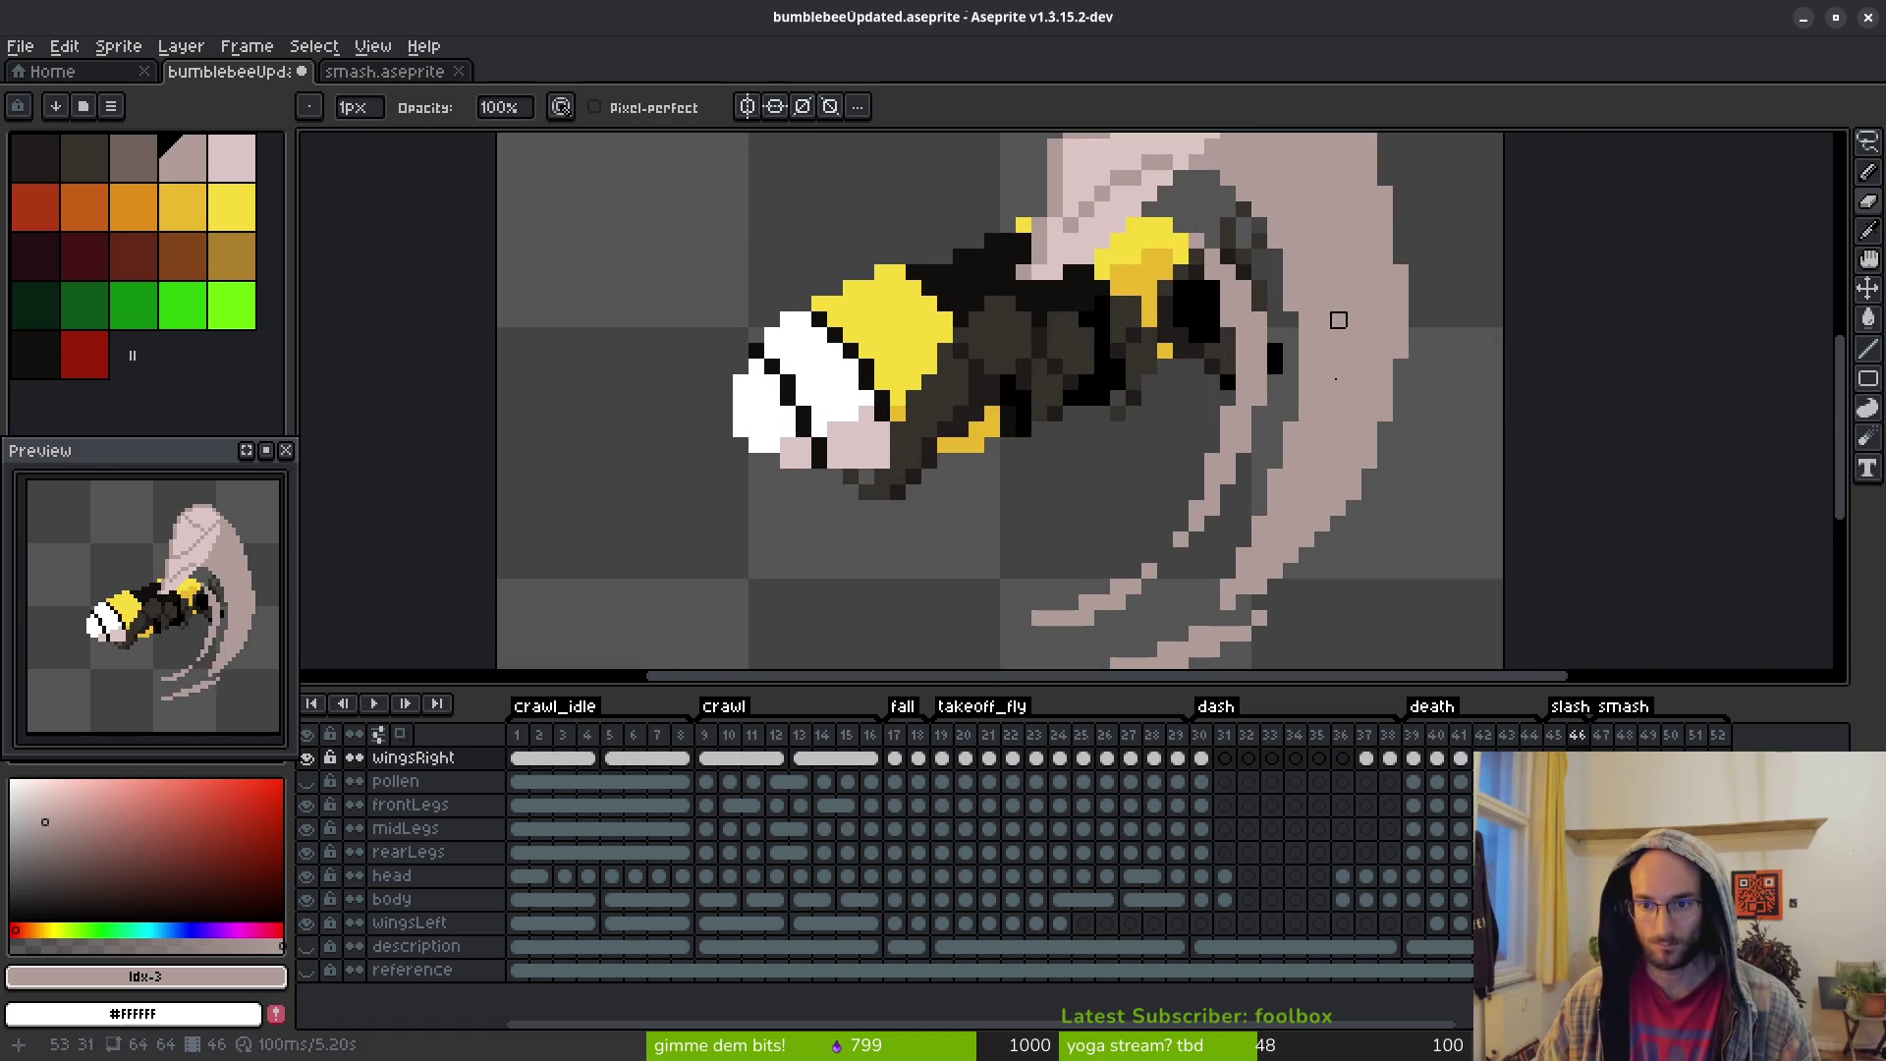
{"action": "left_click_drag", "start_coordinate": [1338, 320], "coordinate": [1244, 539]}
{"action": "scroll", "coordinate": [1326, 491], "scroll_direction": "down", "scroll_amount": 1}
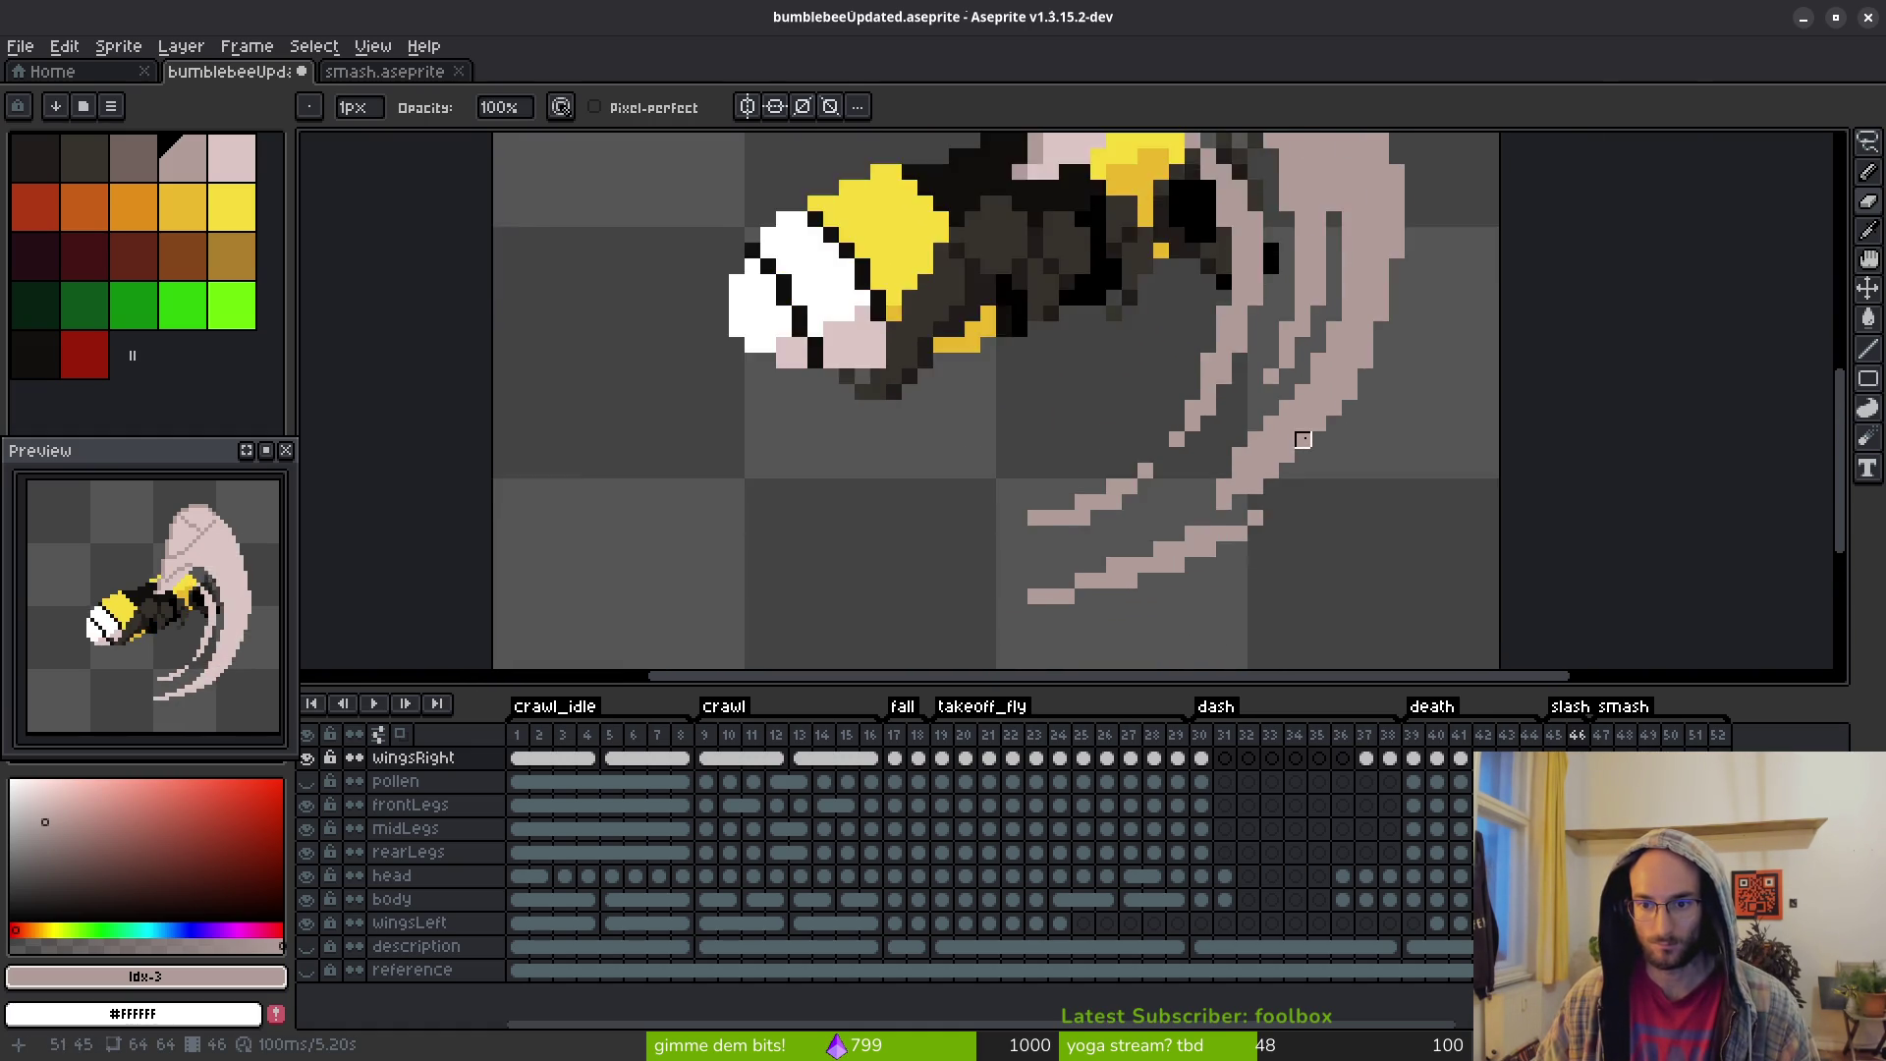
{"action": "scroll", "coordinate": [1267, 443], "scroll_direction": "up", "scroll_amount": 2}
{"action": "scroll", "coordinate": [1362, 286], "scroll_direction": "up", "scroll_amount": 2}
Add a single pale pixel to the lower wing streak
{"action": "key", "text": "b"}
{"action": "scroll", "coordinate": [1277, 363], "scroll_direction": "down", "scroll_amount": 3}
{"action": "scroll", "coordinate": [1331, 363], "scroll_direction": "up", "scroll_amount": 3}
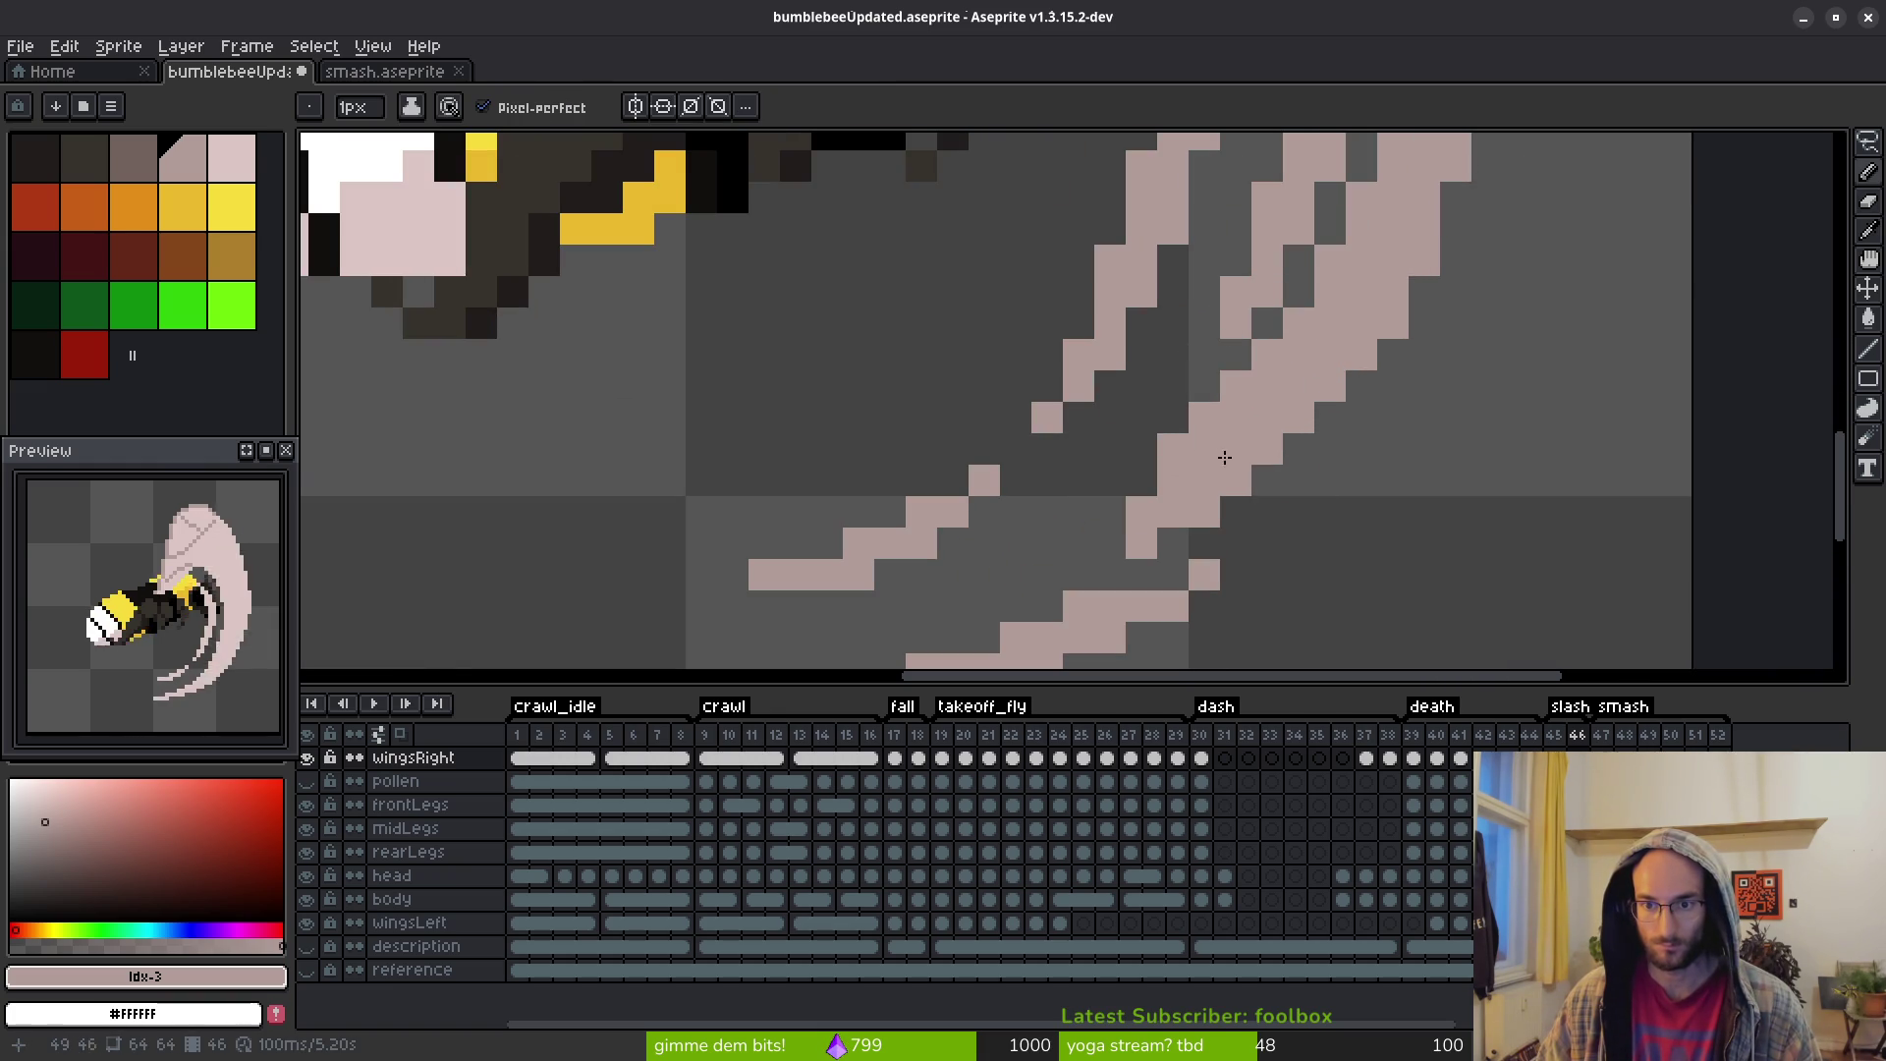
{"action": "left_click", "coordinate": [1236, 543]}
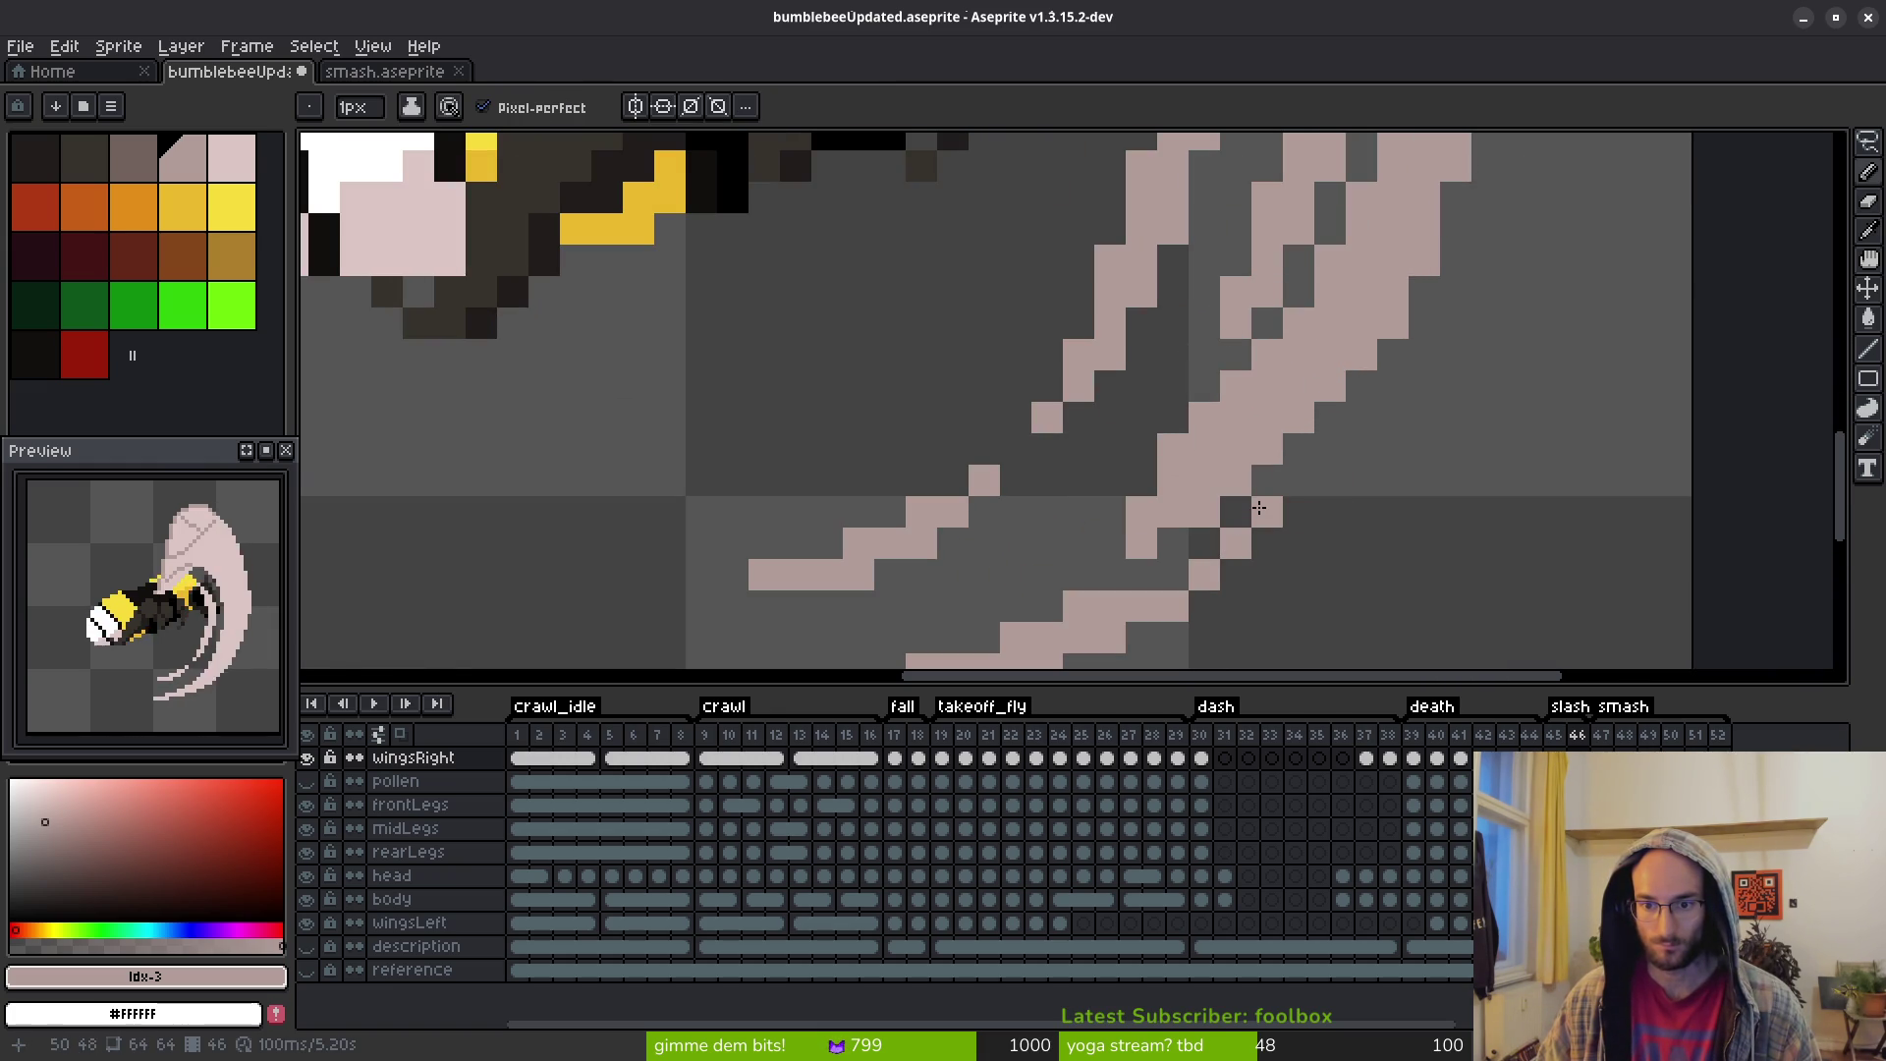
{"action": "scroll", "coordinate": [1263, 507], "scroll_direction": "down", "scroll_amount": 4}
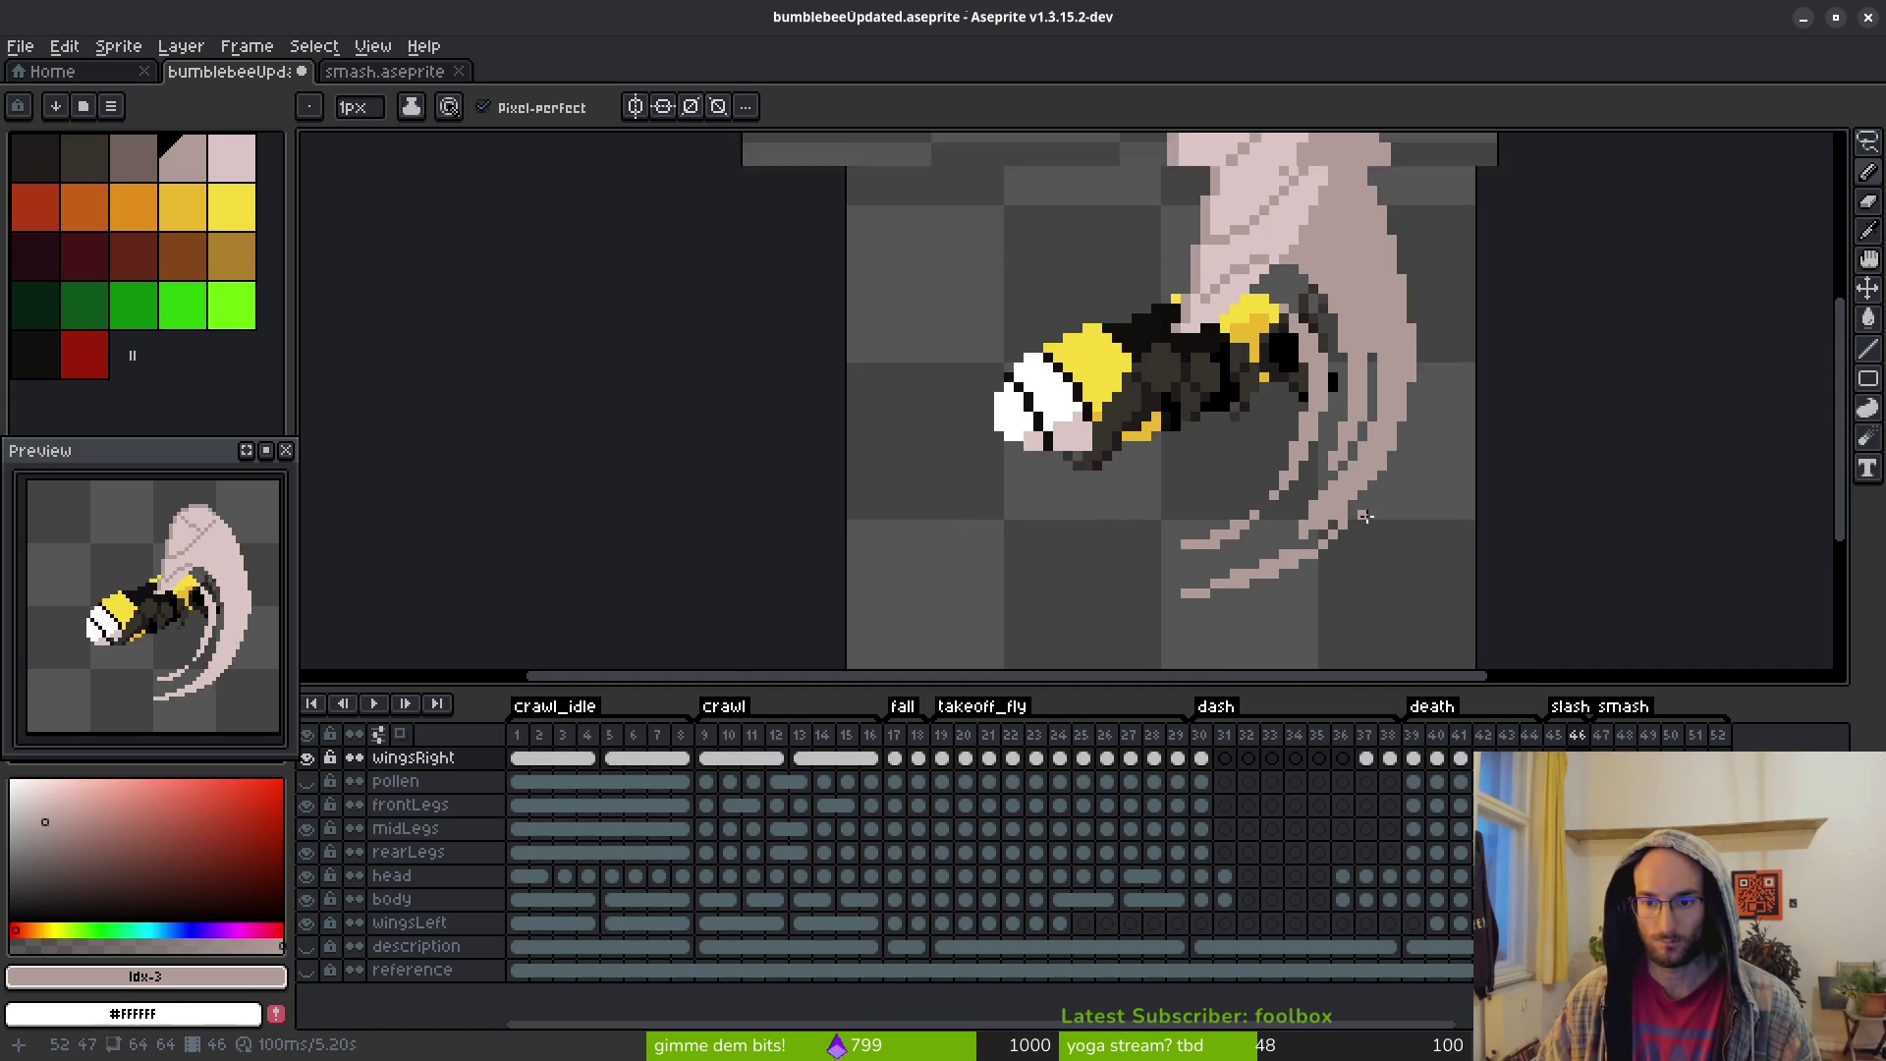
{"action": "scroll", "coordinate": [1365, 515], "scroll_direction": "up", "scroll_amount": 2}
{"action": "scroll", "coordinate": [1324, 555], "scroll_direction": "up", "scroll_amount": 2}
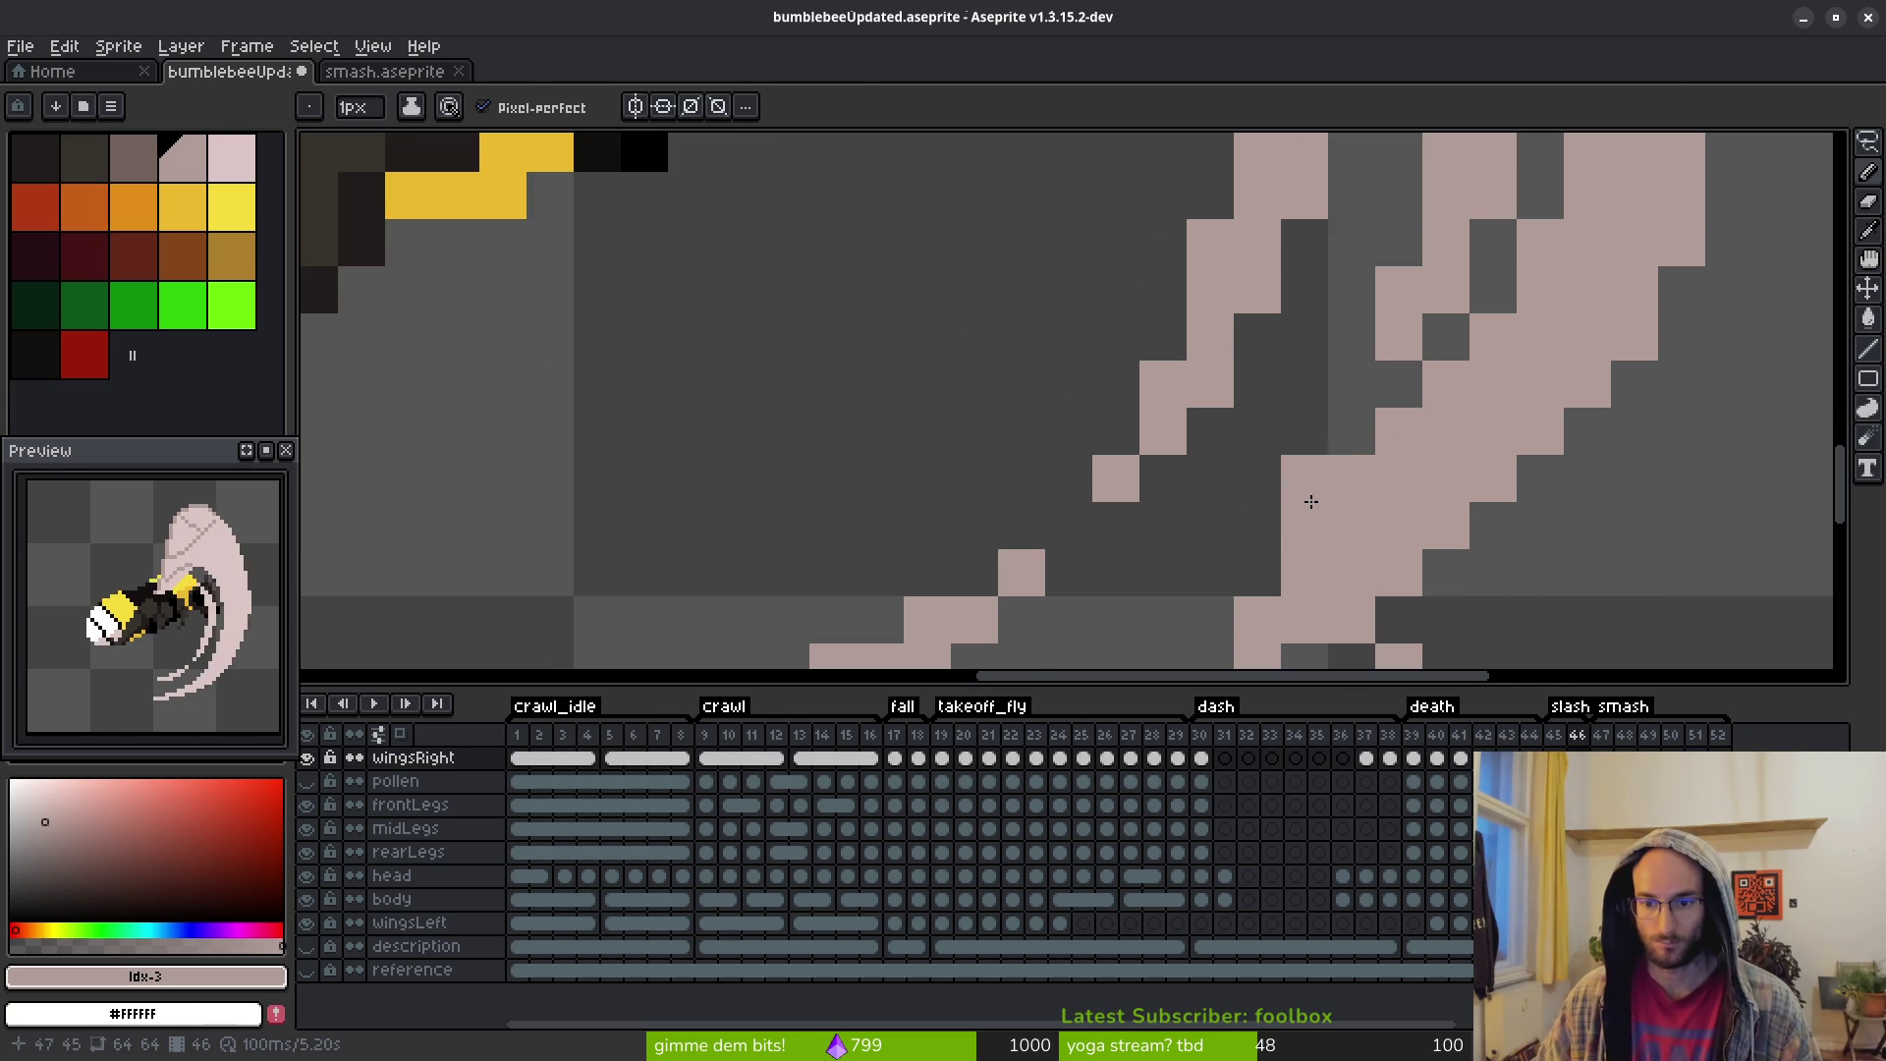
Switch between Eraser and Pencil while zooming in and out to inspect the streaks
{"action": "key", "text": "e"}
{"action": "scroll", "coordinate": [1305, 526], "scroll_direction": "down", "scroll_amount": 4}
{"action": "scroll", "coordinate": [1344, 517], "scroll_direction": "up", "scroll_amount": 3}
{"action": "key", "text": "b"}
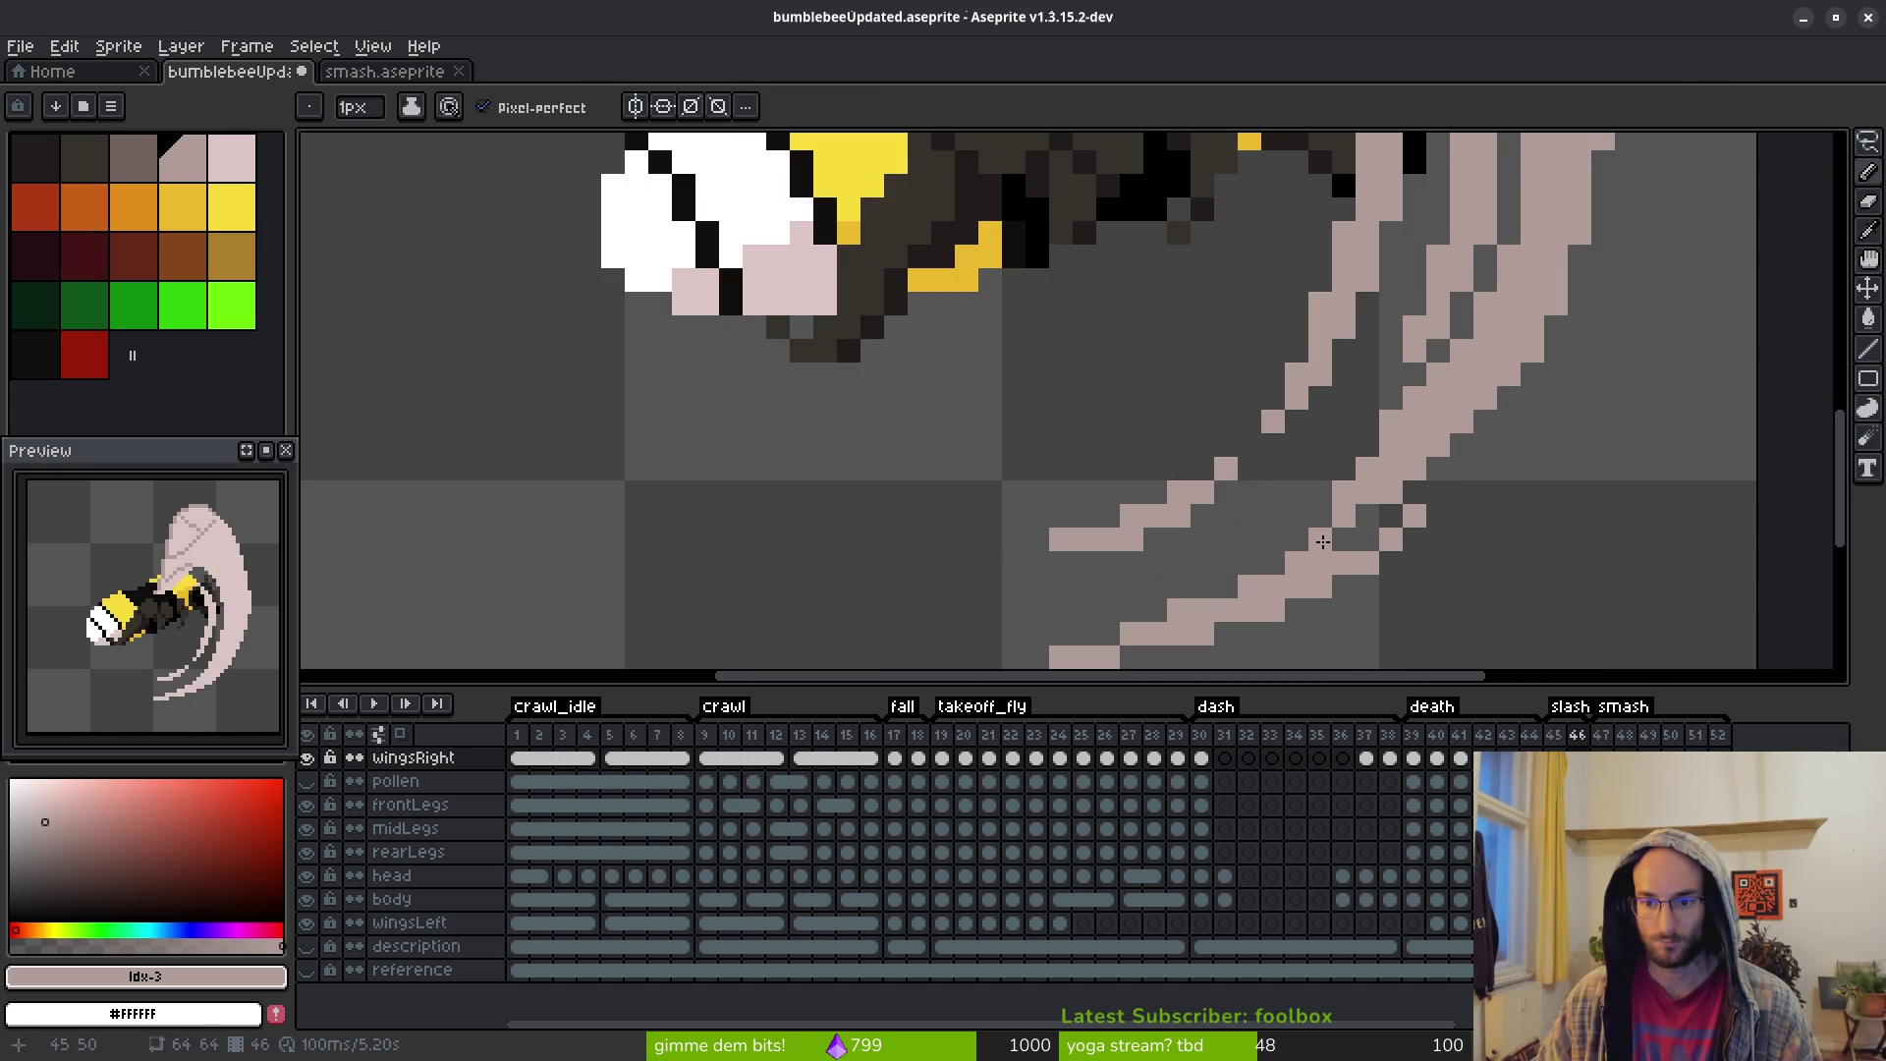
{"action": "scroll", "coordinate": [1425, 446], "scroll_direction": "down", "scroll_amount": 5}
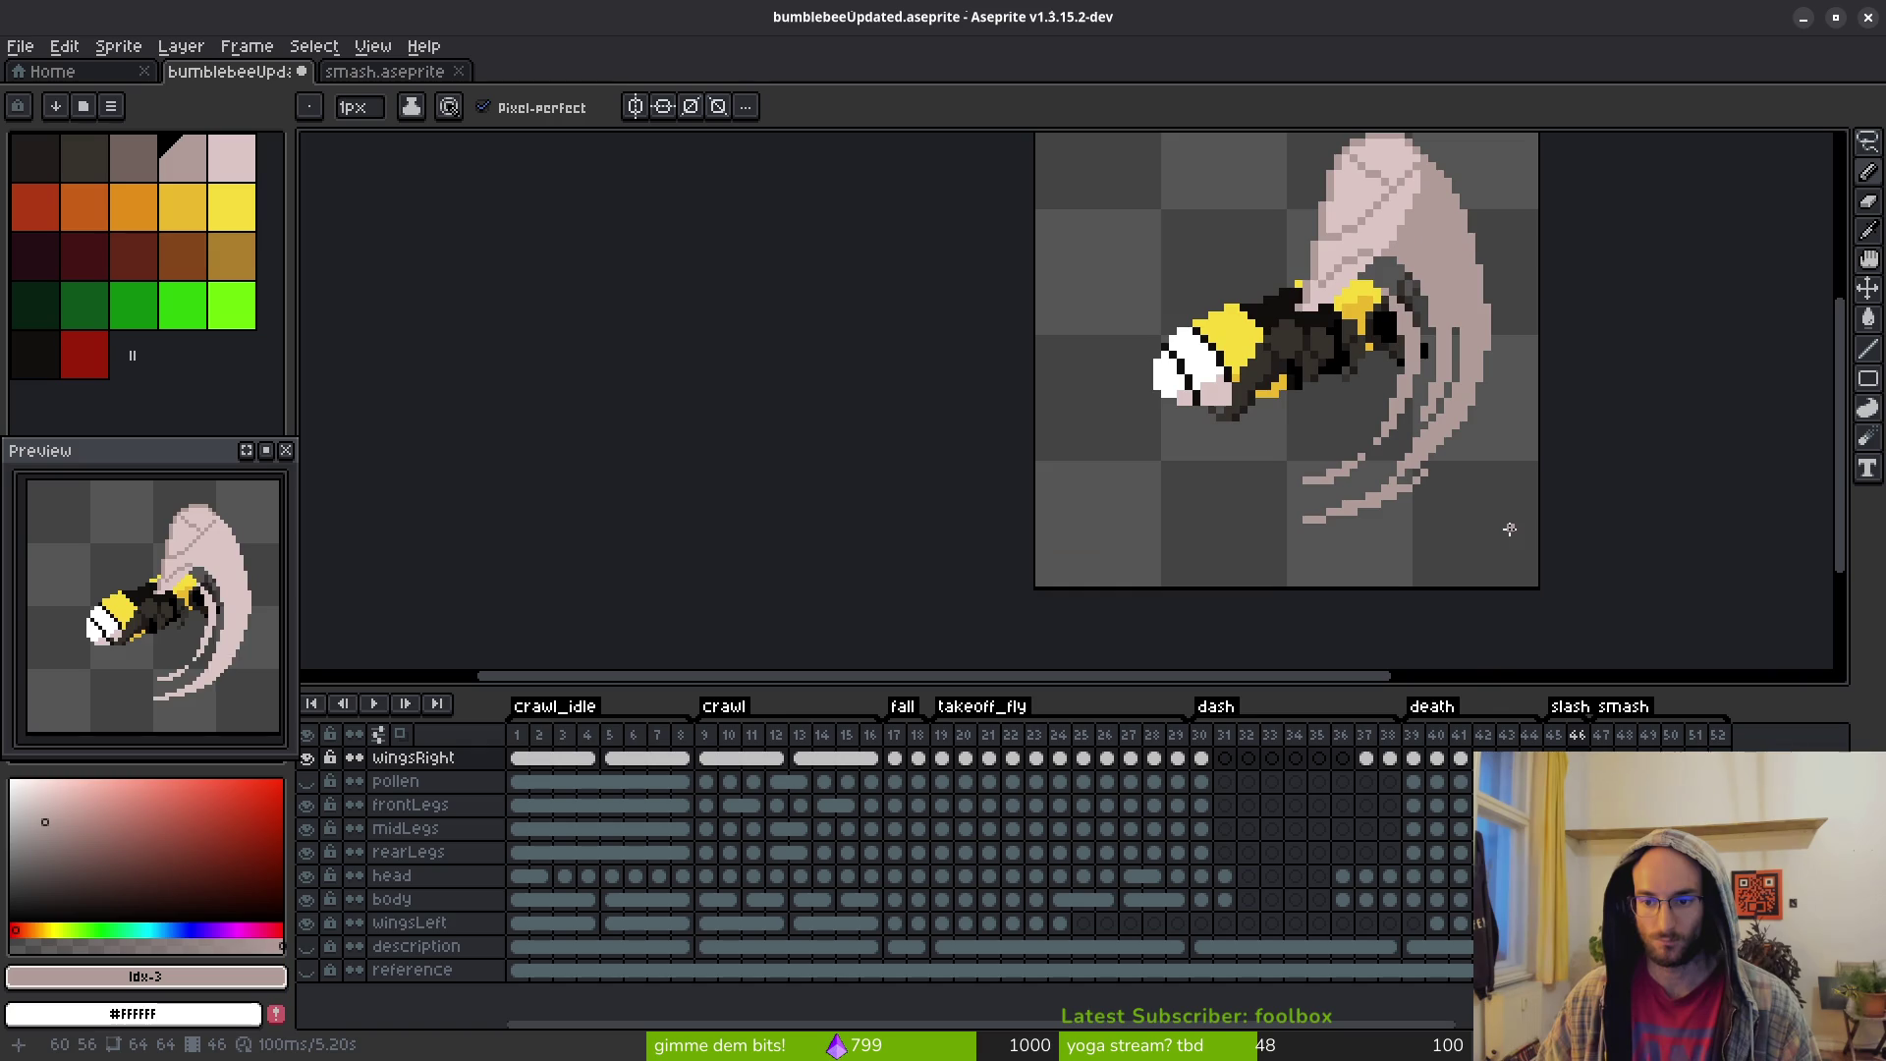
{"action": "scroll", "coordinate": [1460, 511], "scroll_direction": "up", "scroll_amount": 5}
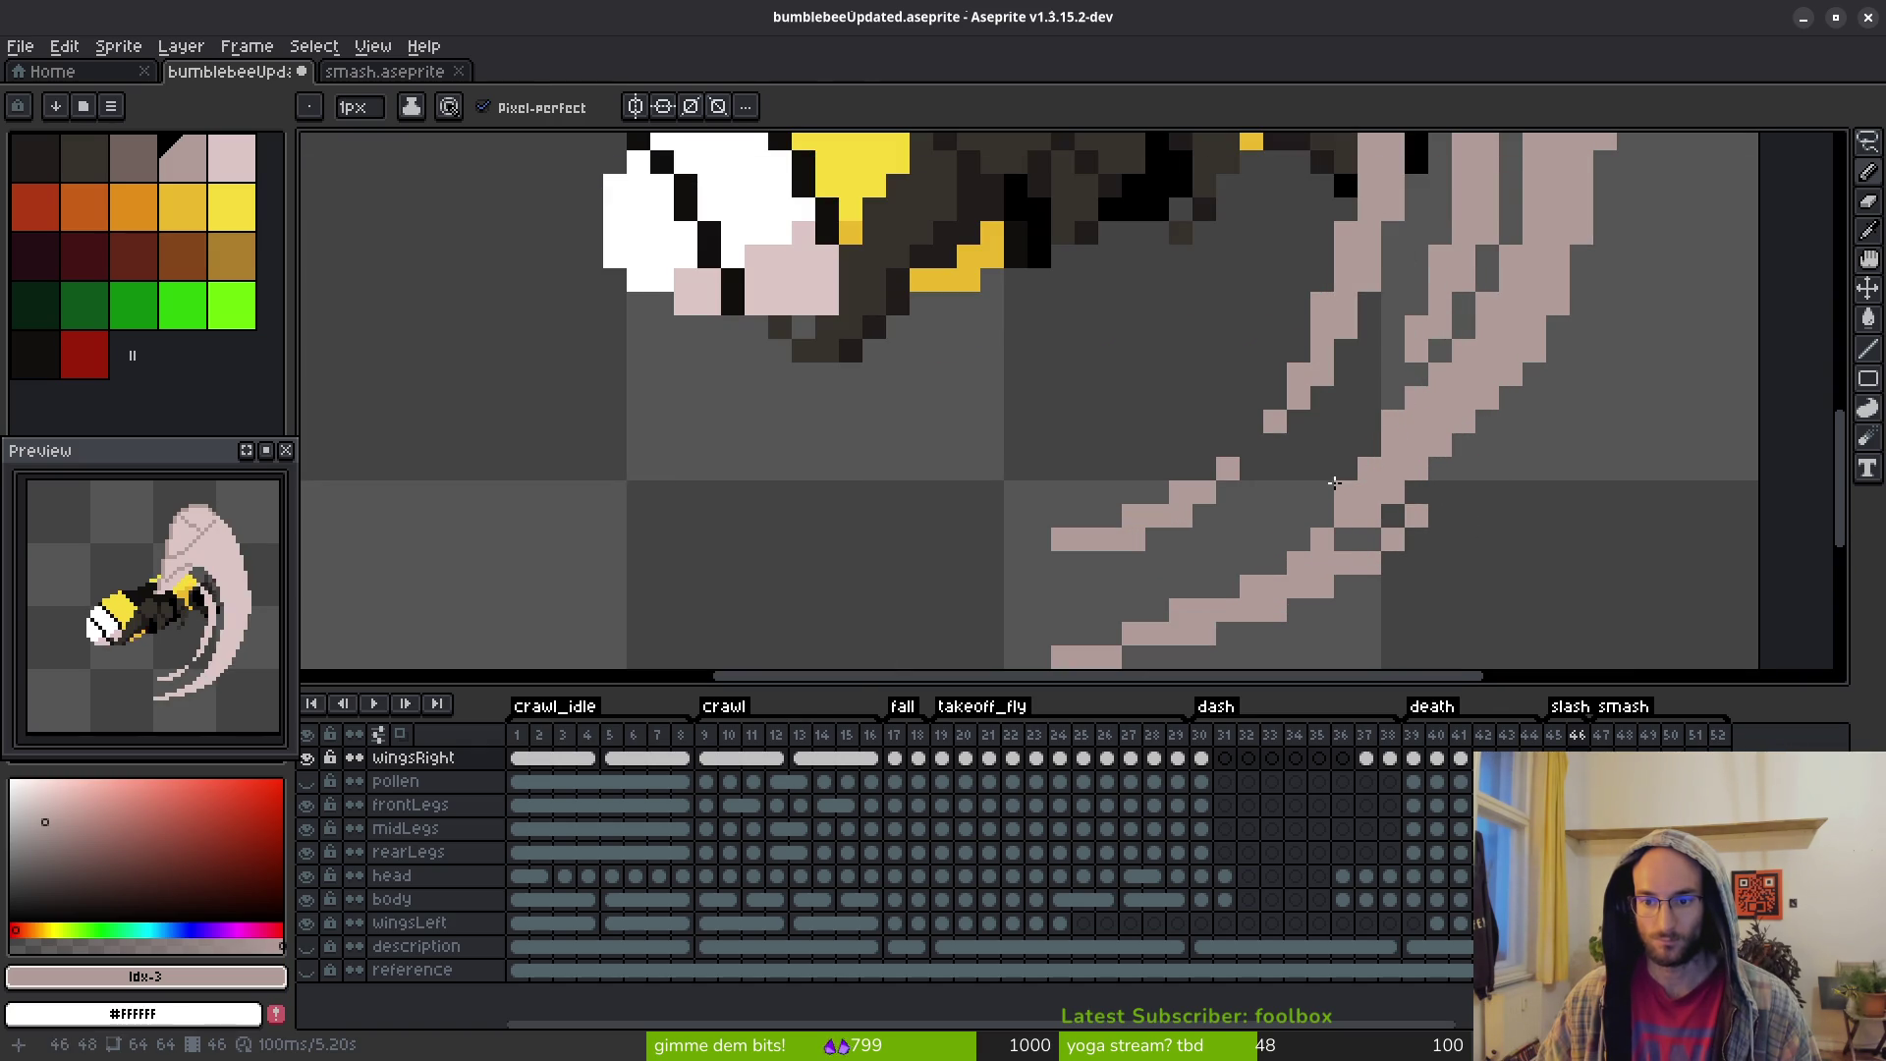
{"action": "key", "text": "e"}
{"action": "scroll", "coordinate": [1478, 485], "scroll_direction": "down", "scroll_amount": 5}
{"action": "scroll", "coordinate": [1443, 445], "scroll_direction": "up", "scroll_amount": 2}
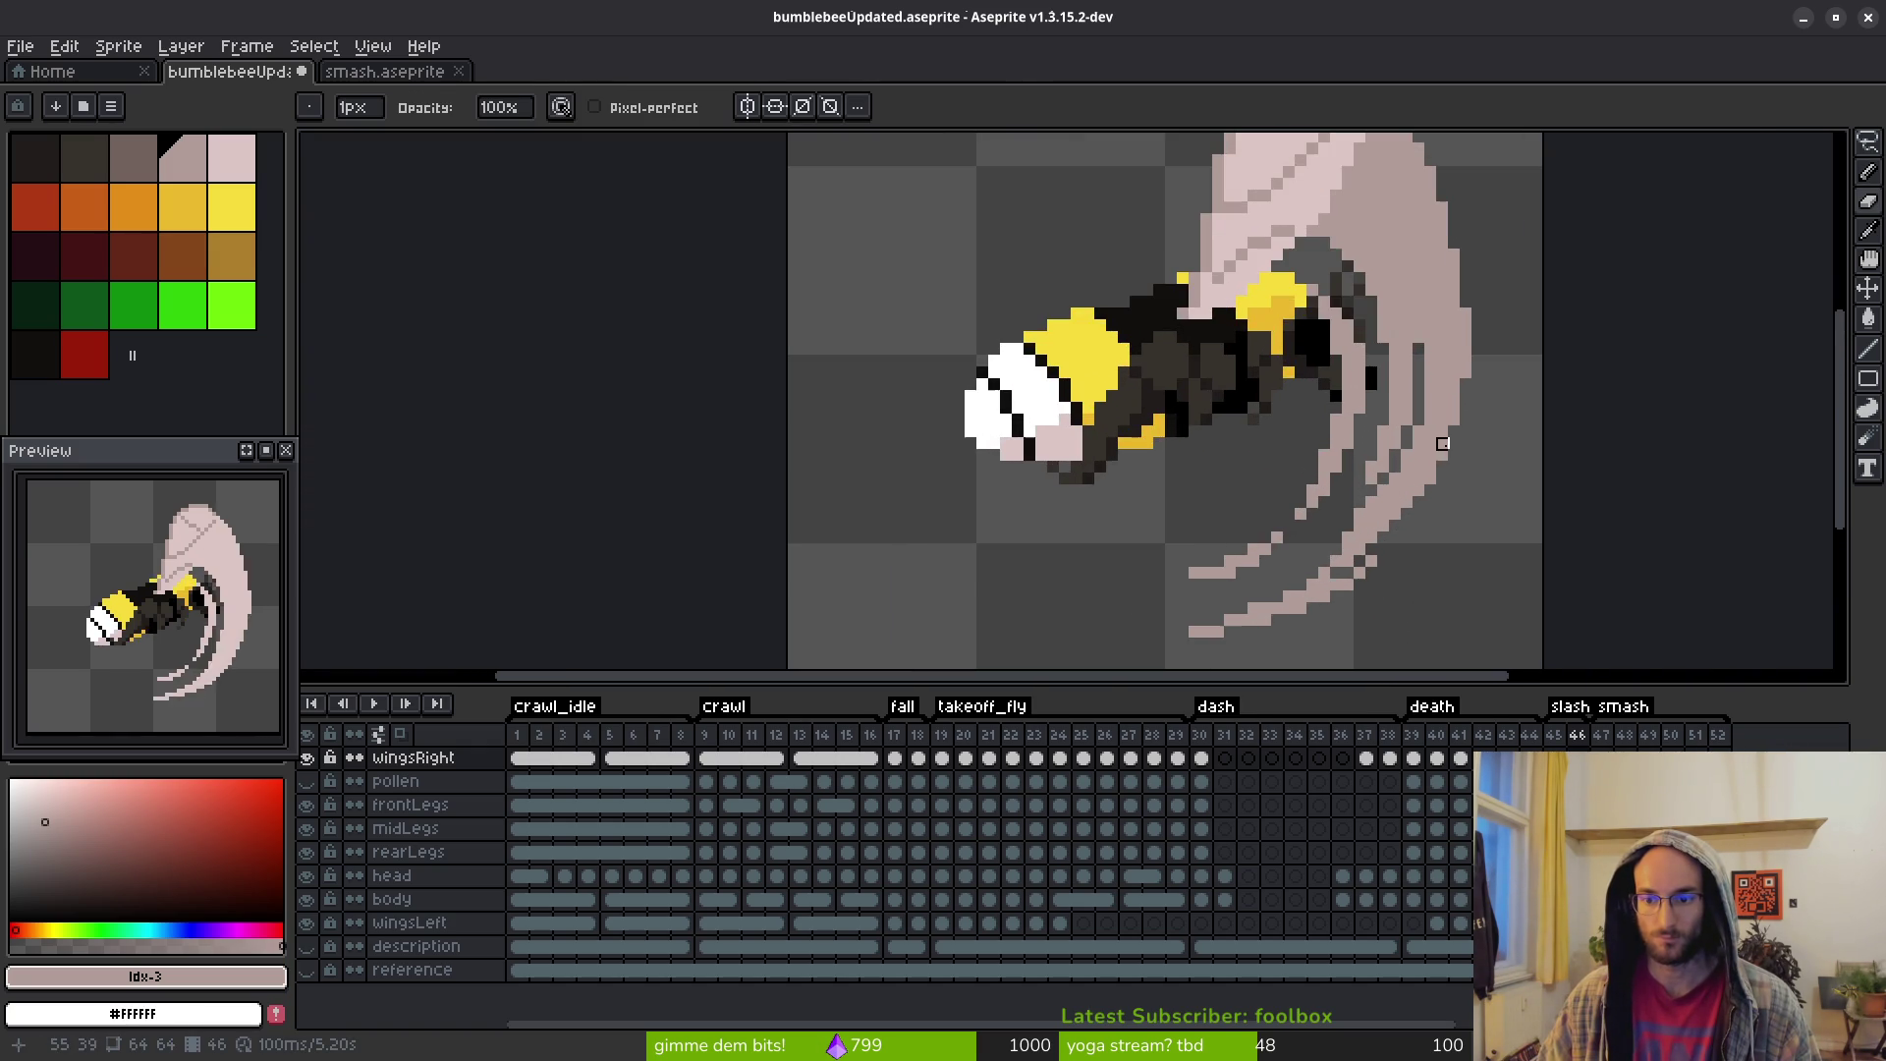
{"action": "key", "text": "b"}
{"action": "scroll", "coordinate": [1395, 541], "scroll_direction": "up", "scroll_amount": 3}
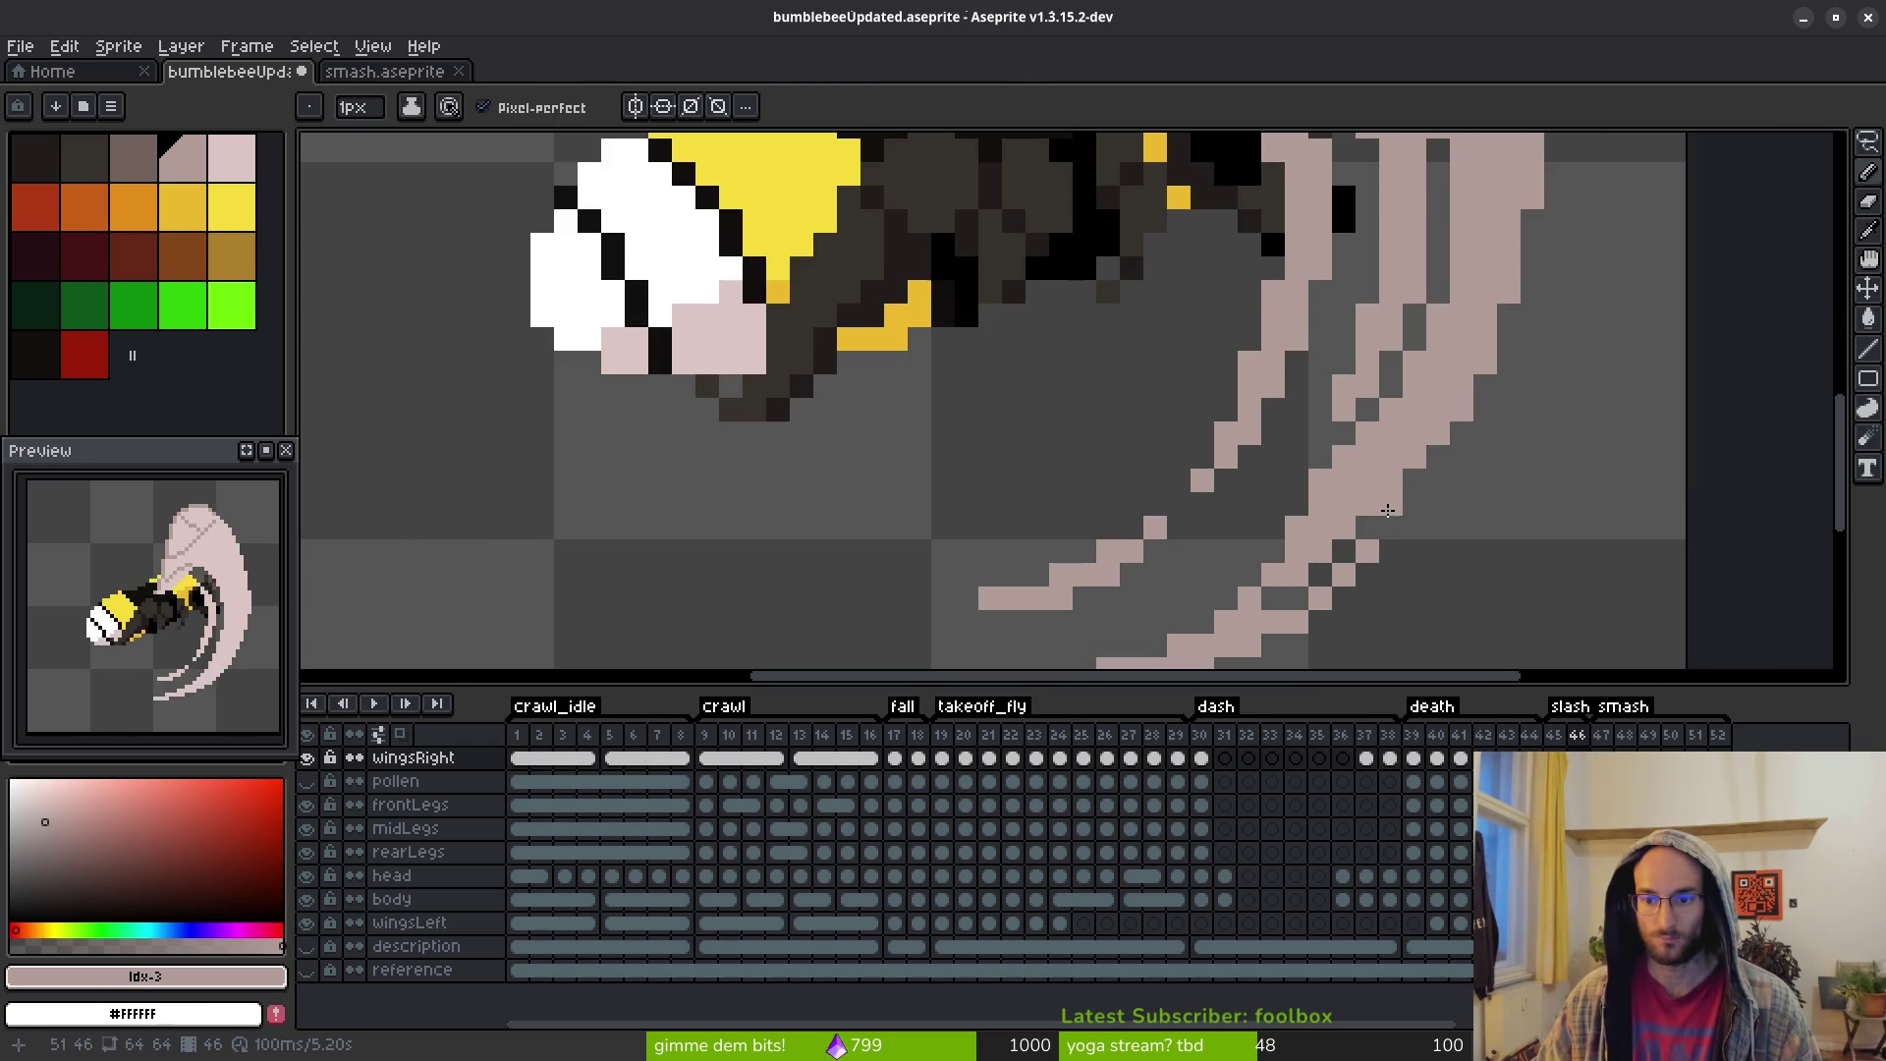
{"action": "scroll", "coordinate": [1439, 524], "scroll_direction": "down", "scroll_amount": 5}
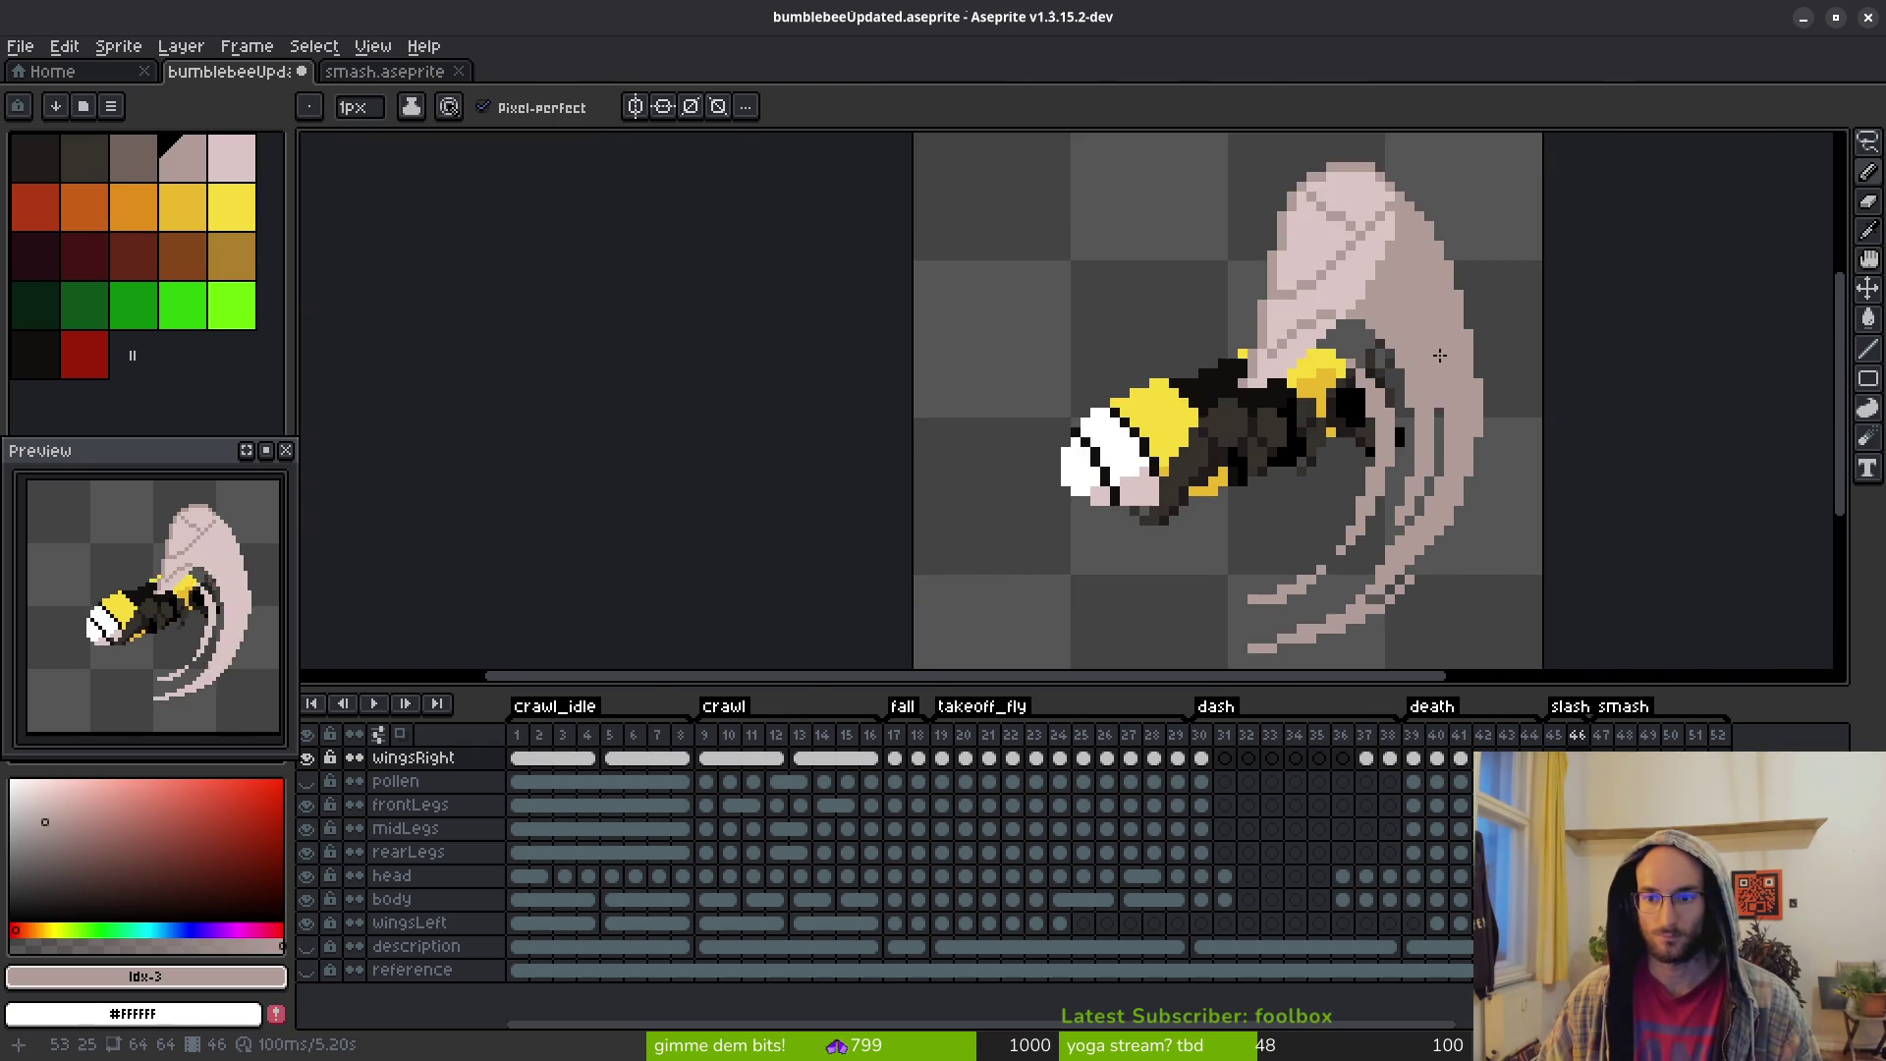
{"action": "scroll", "coordinate": [1472, 450], "scroll_direction": "up", "scroll_amount": 1}
{"action": "scroll", "coordinate": [1444, 432], "scroll_direction": "down", "scroll_amount": 1}
{"action": "scroll", "coordinate": [1403, 339], "scroll_direction": "up", "scroll_amount": 3}
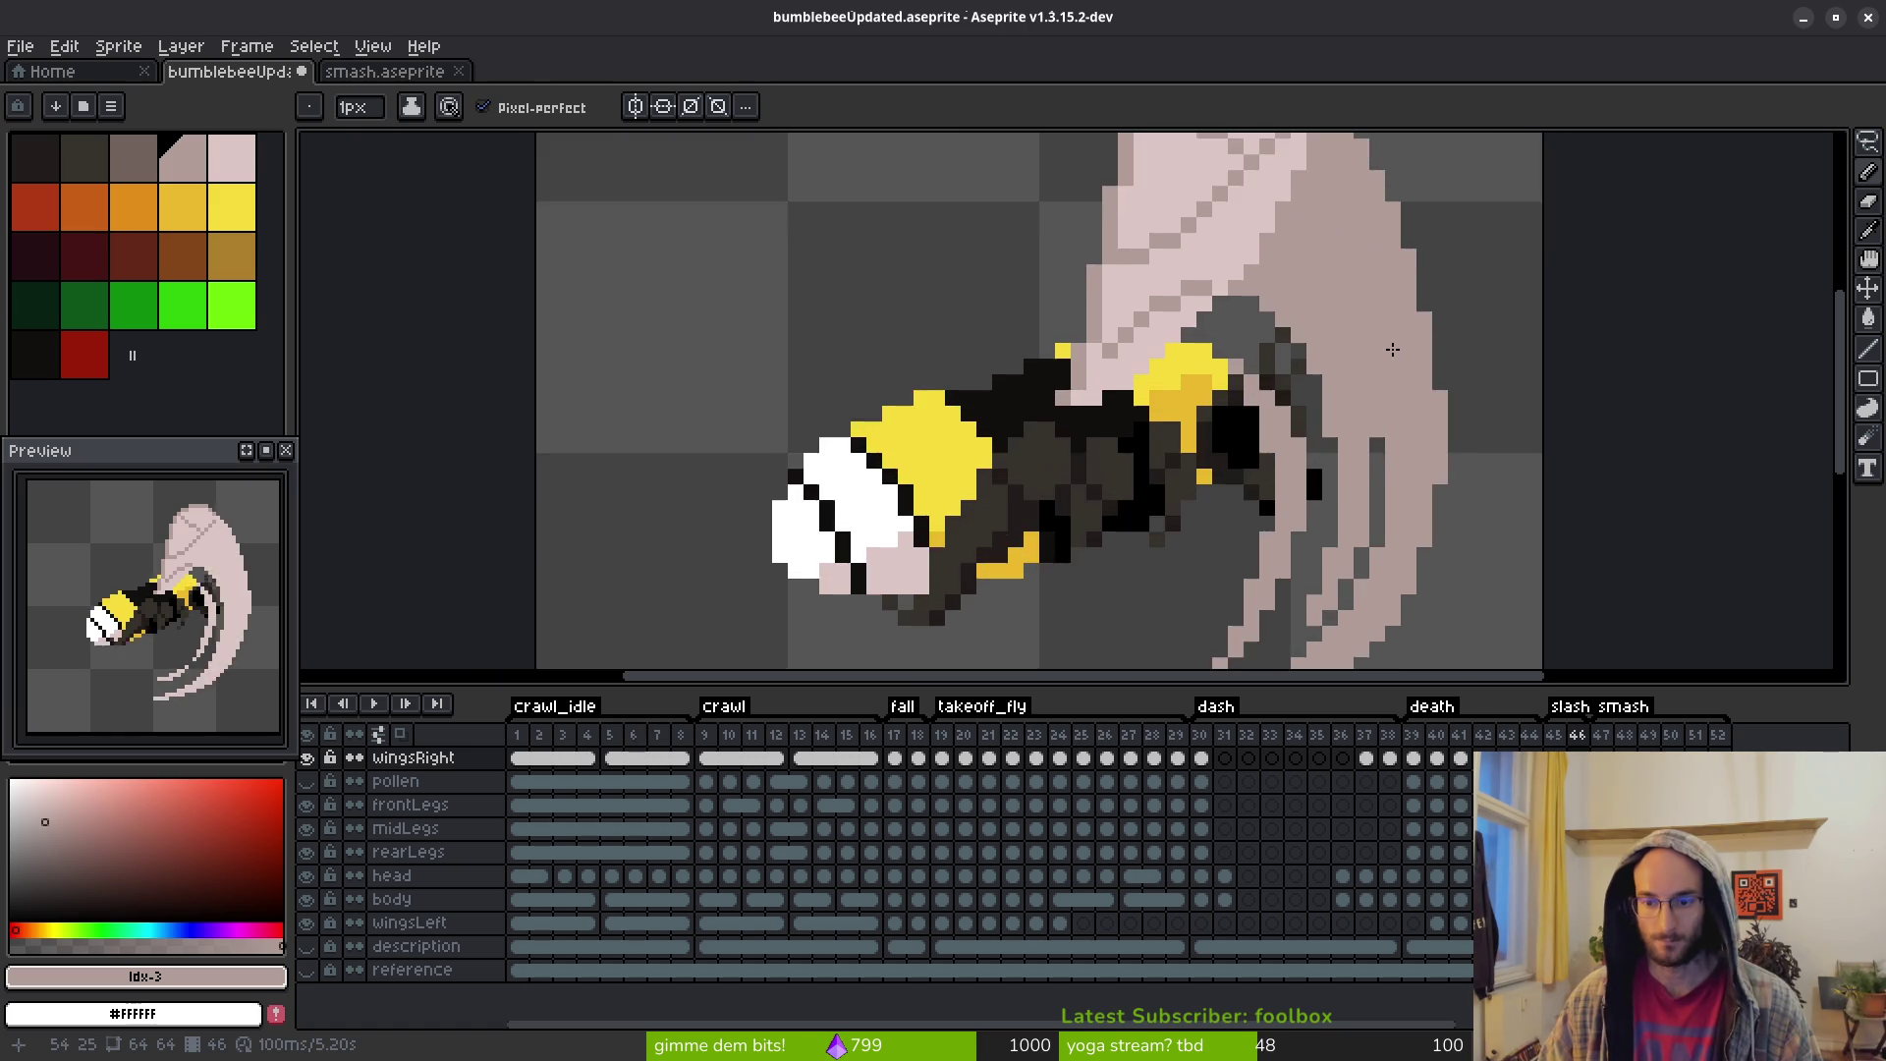
{"action": "key", "text": "b"}
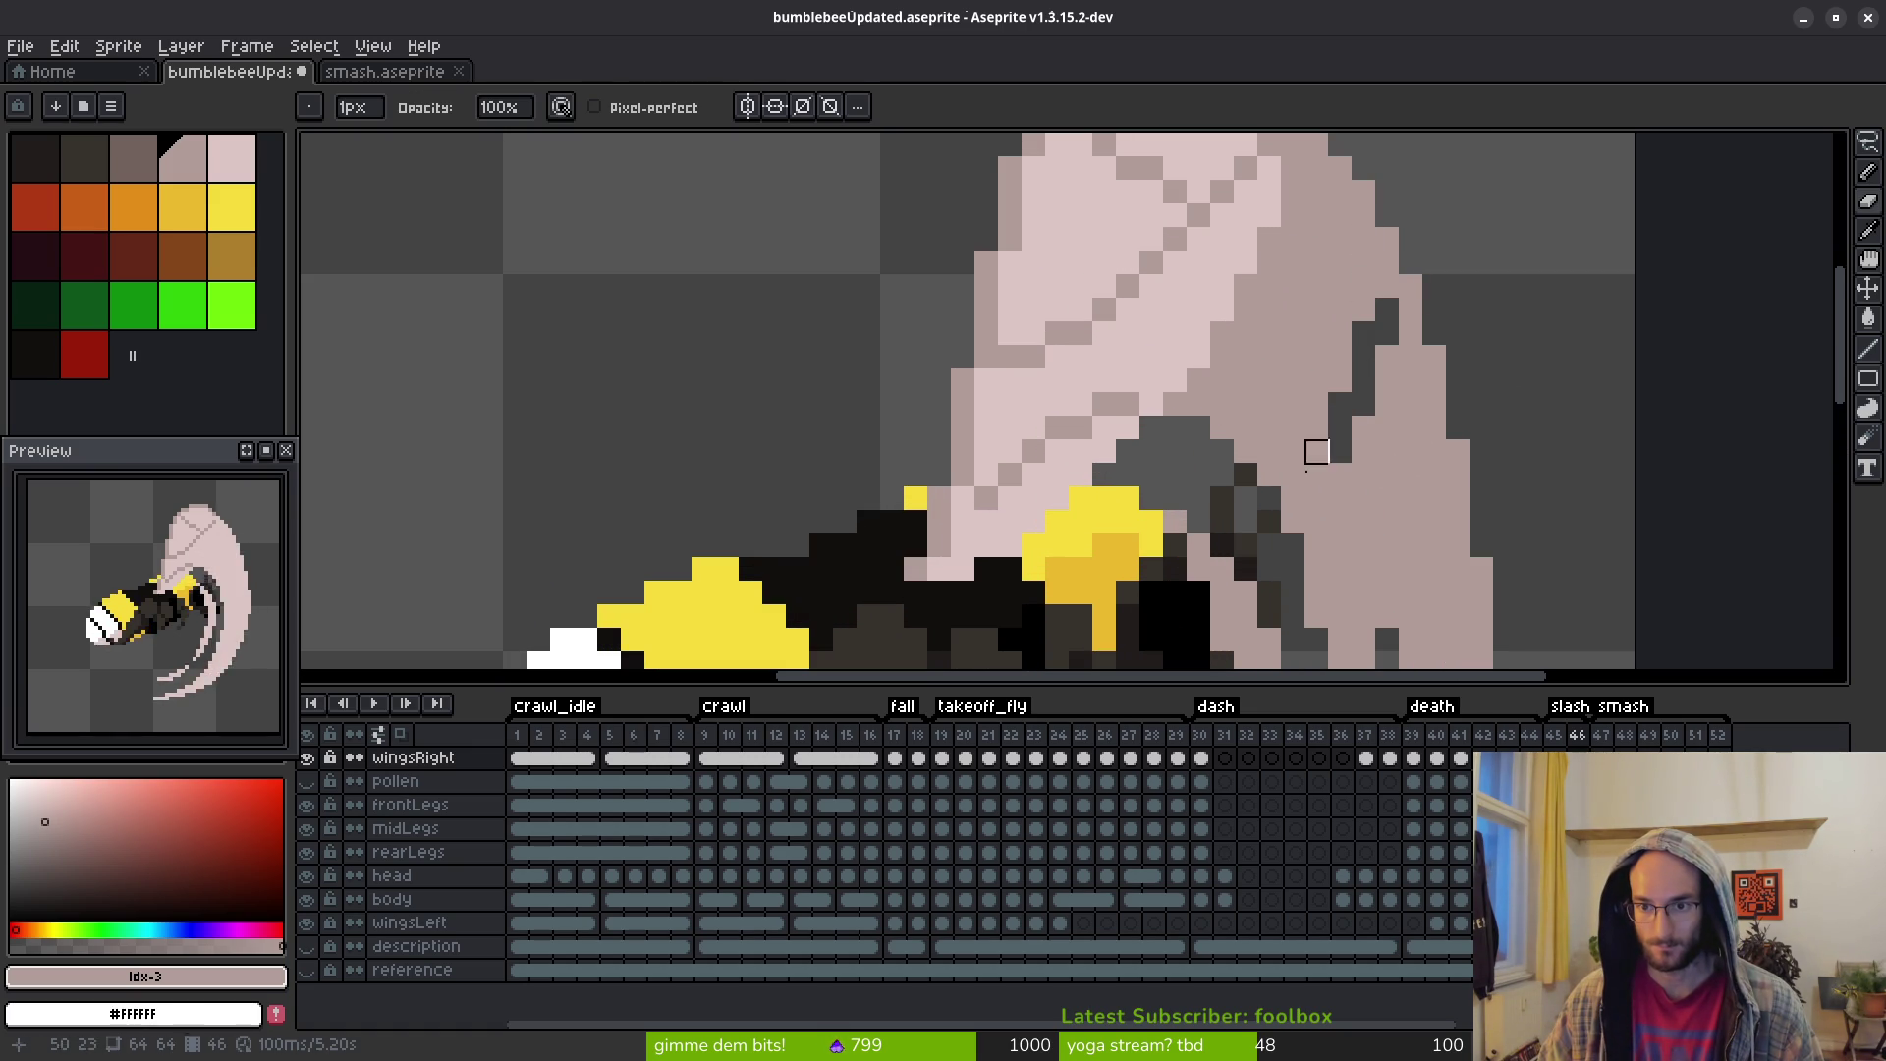
Draw a dark grey line down the right wing and erase a gap beside it
{"action": "left_click_drag", "start_coordinate": [1412, 550], "coordinate": [1370, 415]}
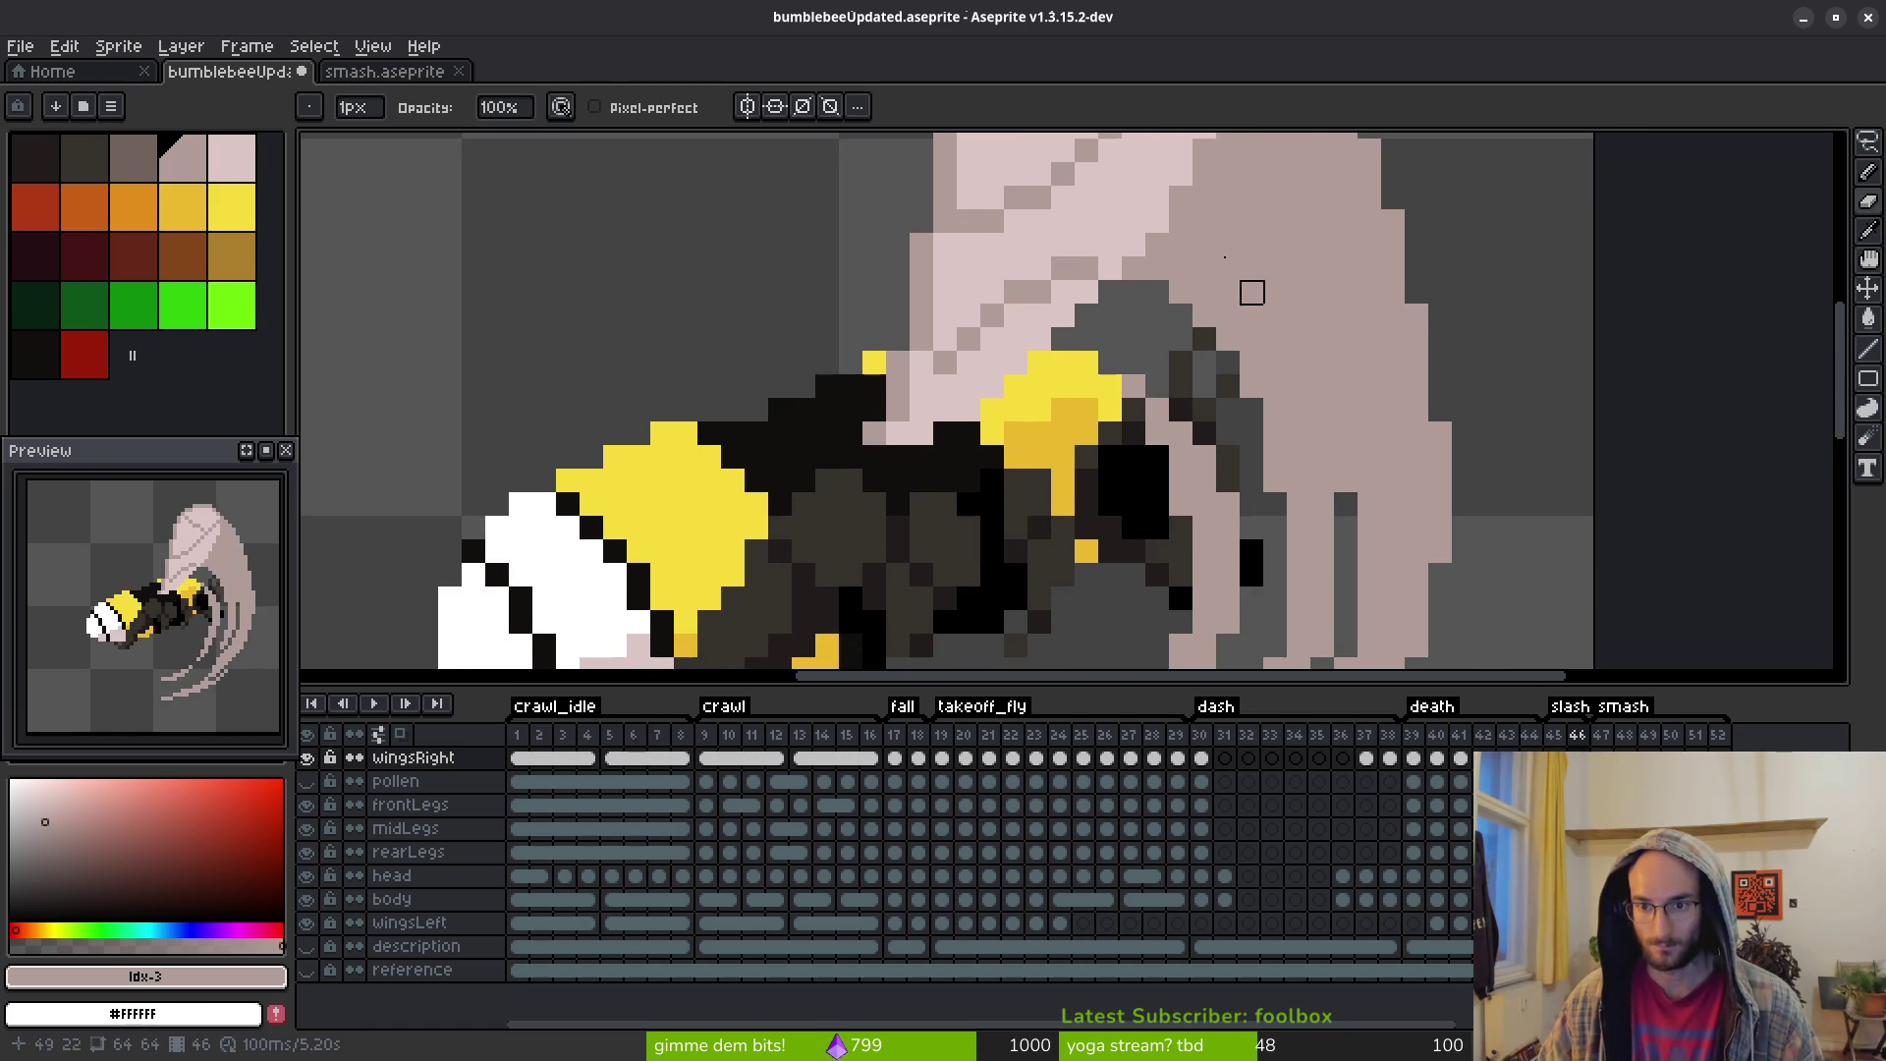
{"action": "left_click_drag", "start_coordinate": [1228, 245], "coordinate": [1299, 410]}
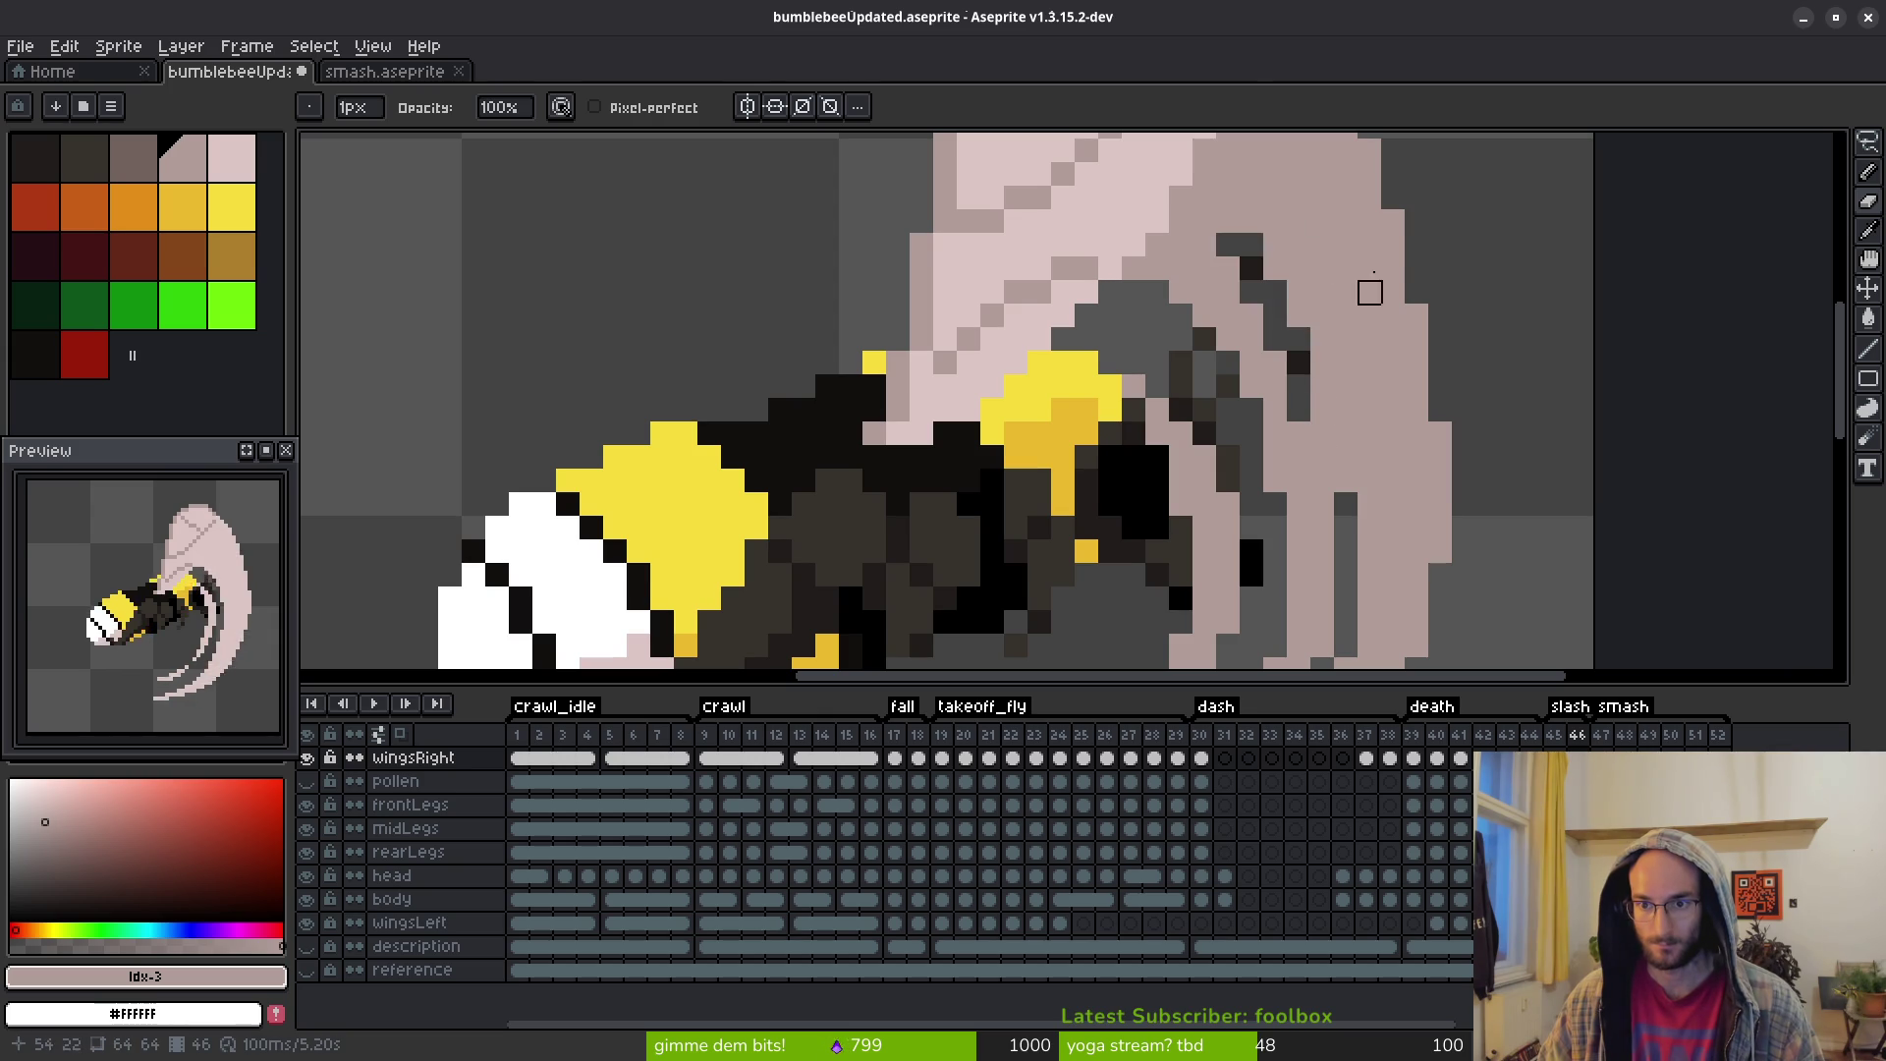
{"action": "mouse_move", "coordinate": [1415, 194]}
{"action": "left_mouse_down"}
{"action": "mouse_move", "coordinate": [1274, 495]}
{"action": "mouse_move", "coordinate": [1359, 425]}
{"action": "left_mouse_up"}
{"action": "key", "text": "f"}
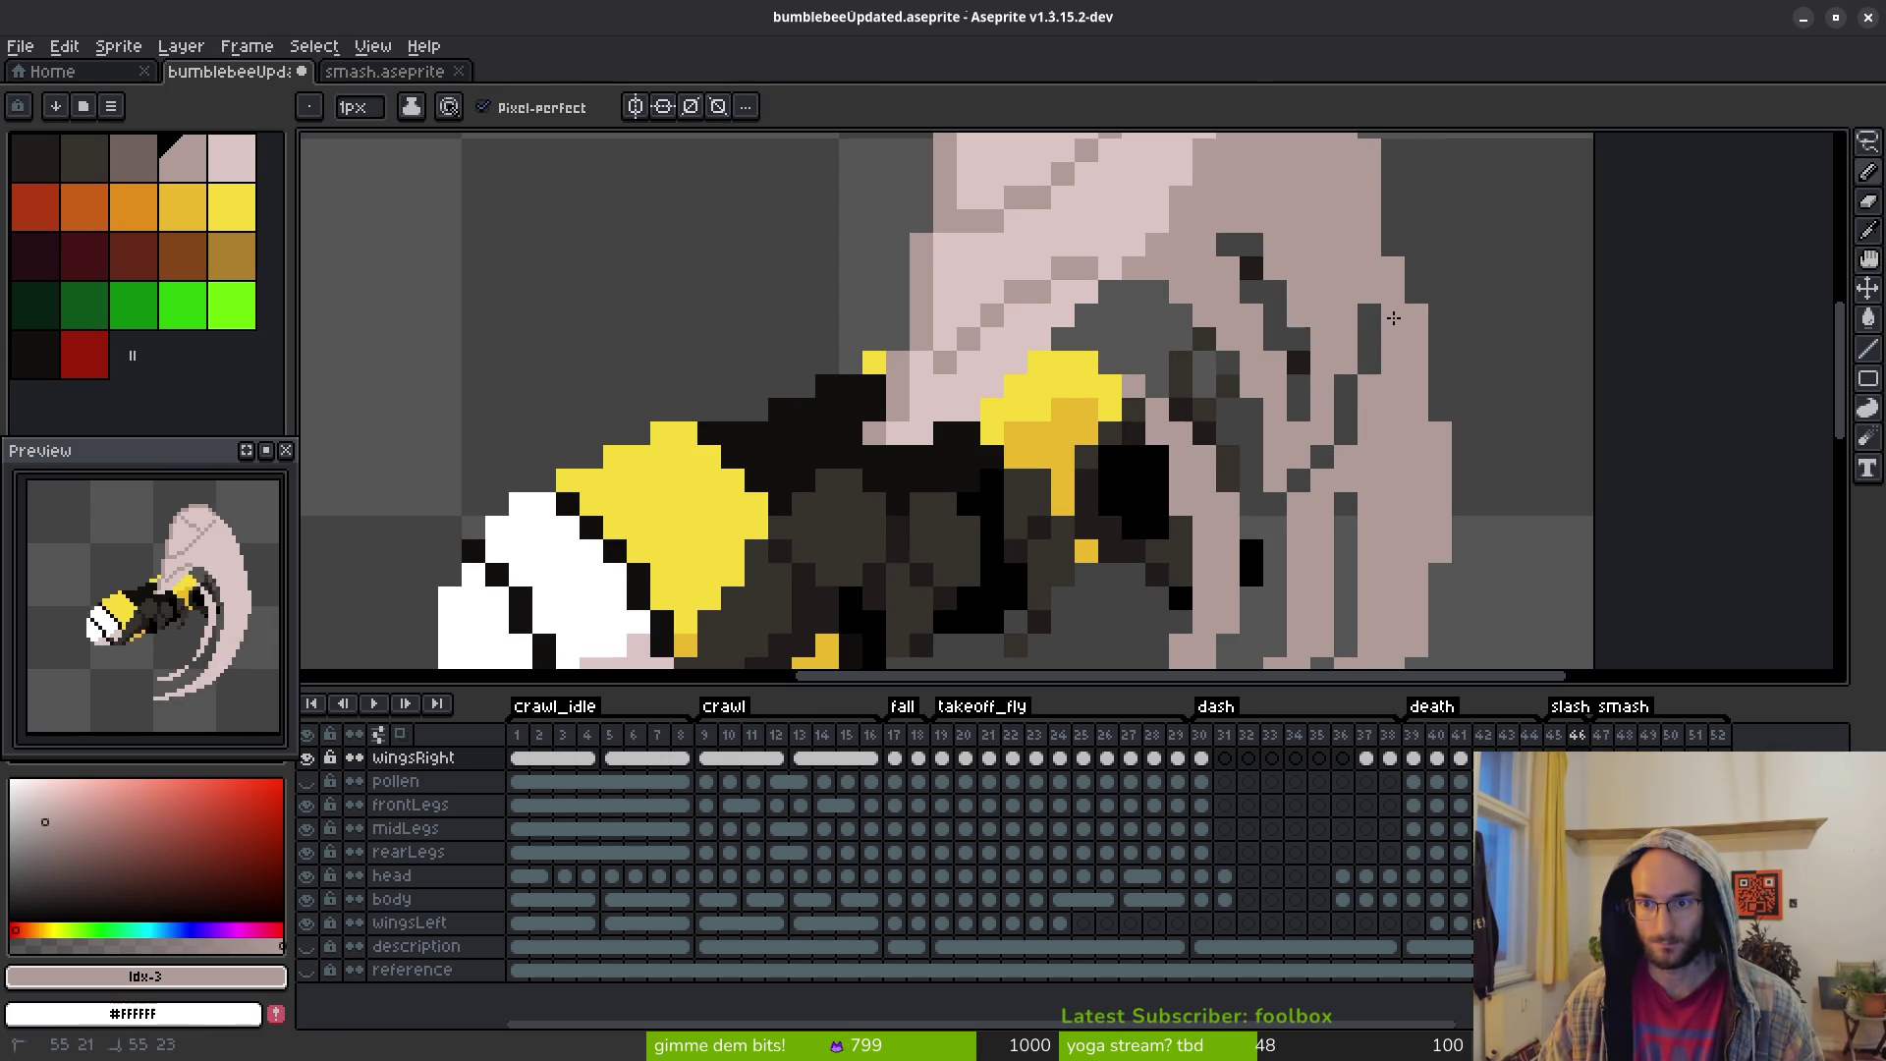
Erase pale pixels along the wing's right edge and cut a diagonal gap through it
{"action": "scroll", "coordinate": [1391, 306], "scroll_direction": "down", "scroll_amount": 3}
{"action": "scroll", "coordinate": [1399, 308], "scroll_direction": "up", "scroll_amount": 2}
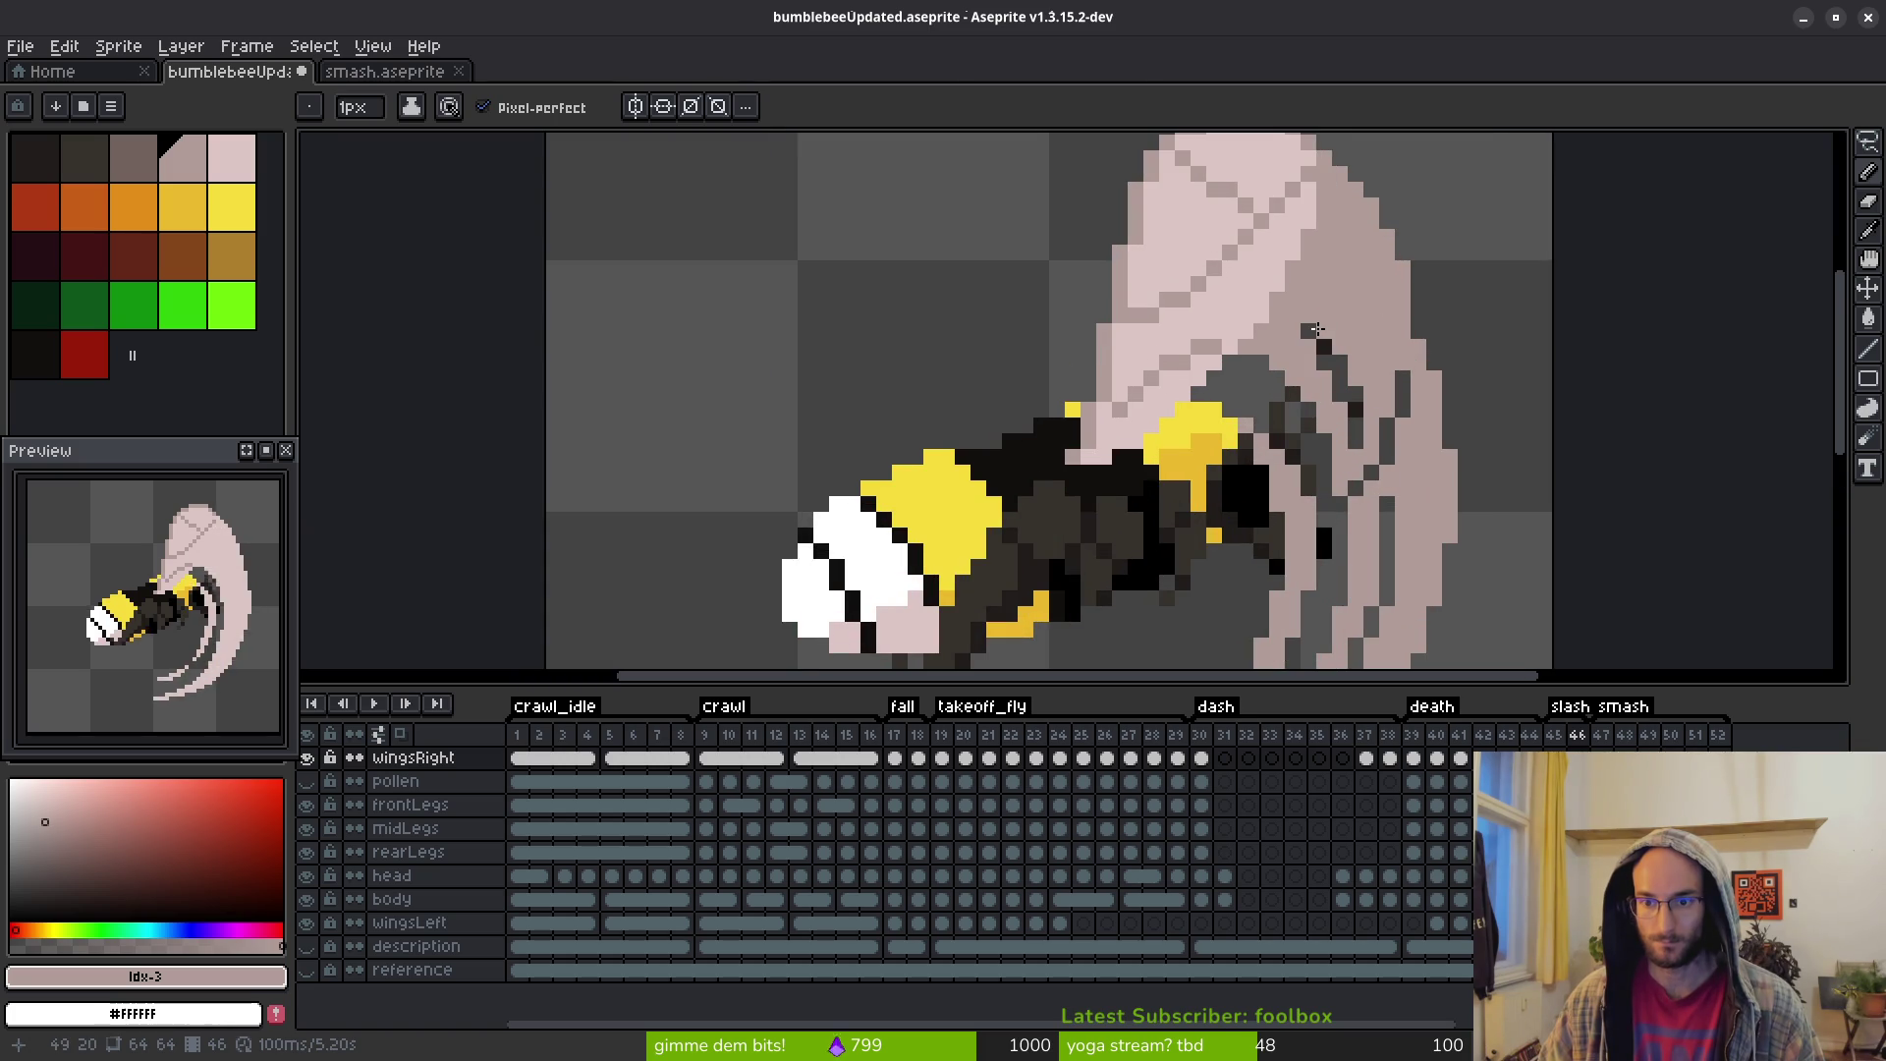
{"action": "scroll", "coordinate": [1343, 365], "scroll_direction": "down", "scroll_amount": 3}
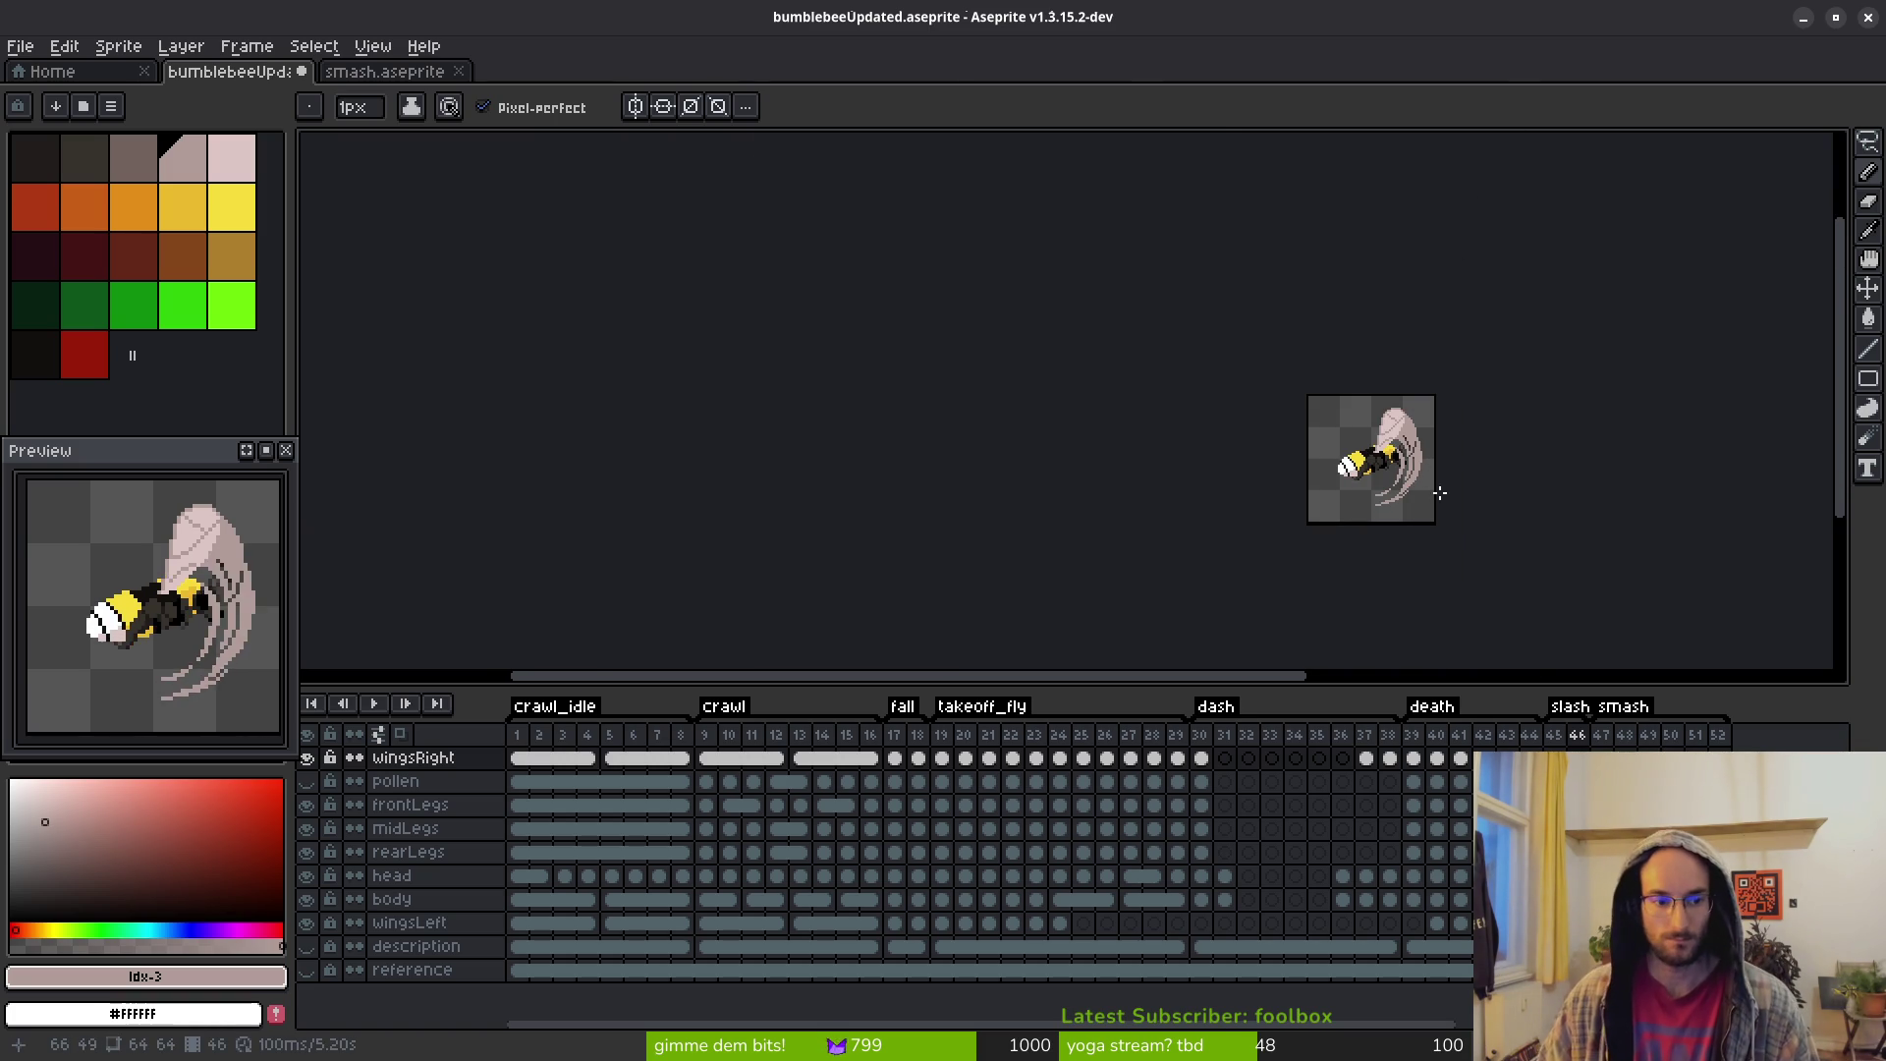
{"action": "scroll", "coordinate": [1427, 484], "scroll_direction": "up", "scroll_amount": 3}
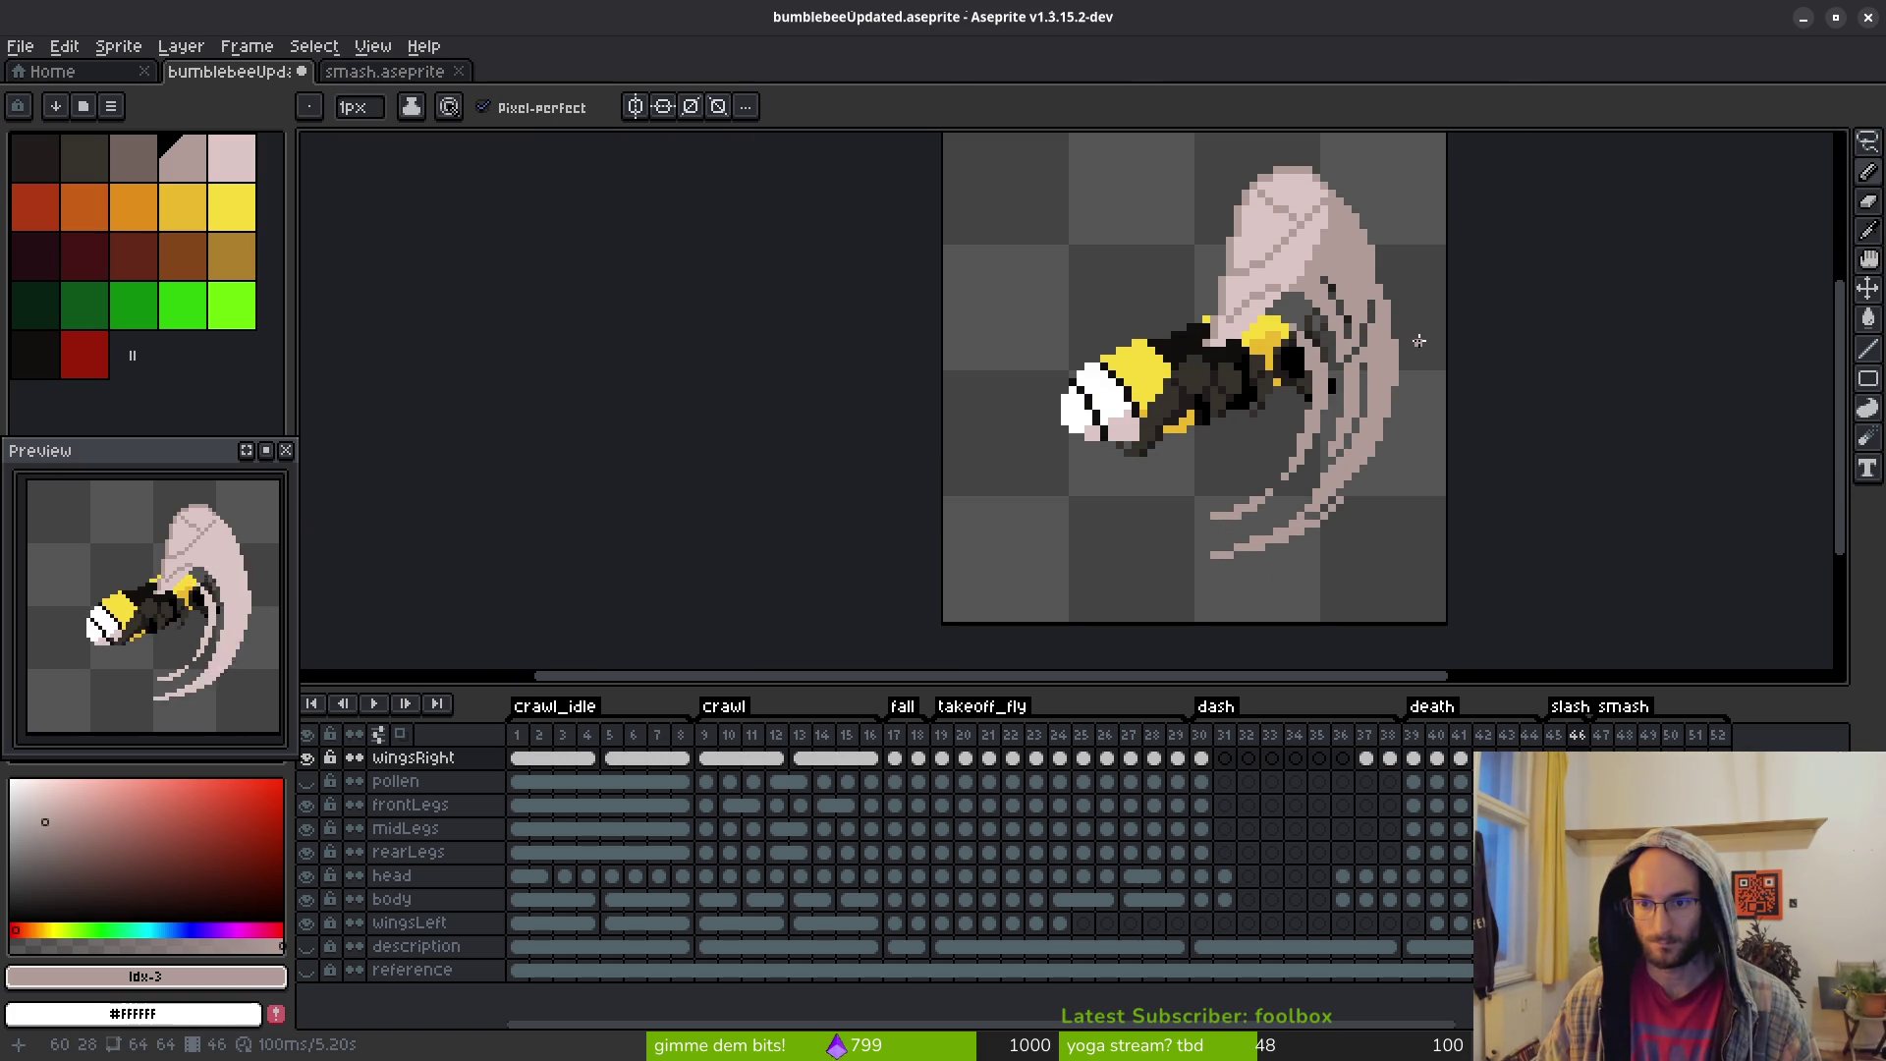
{"action": "scroll", "coordinate": [1368, 344], "scroll_direction": "up", "scroll_amount": 3}
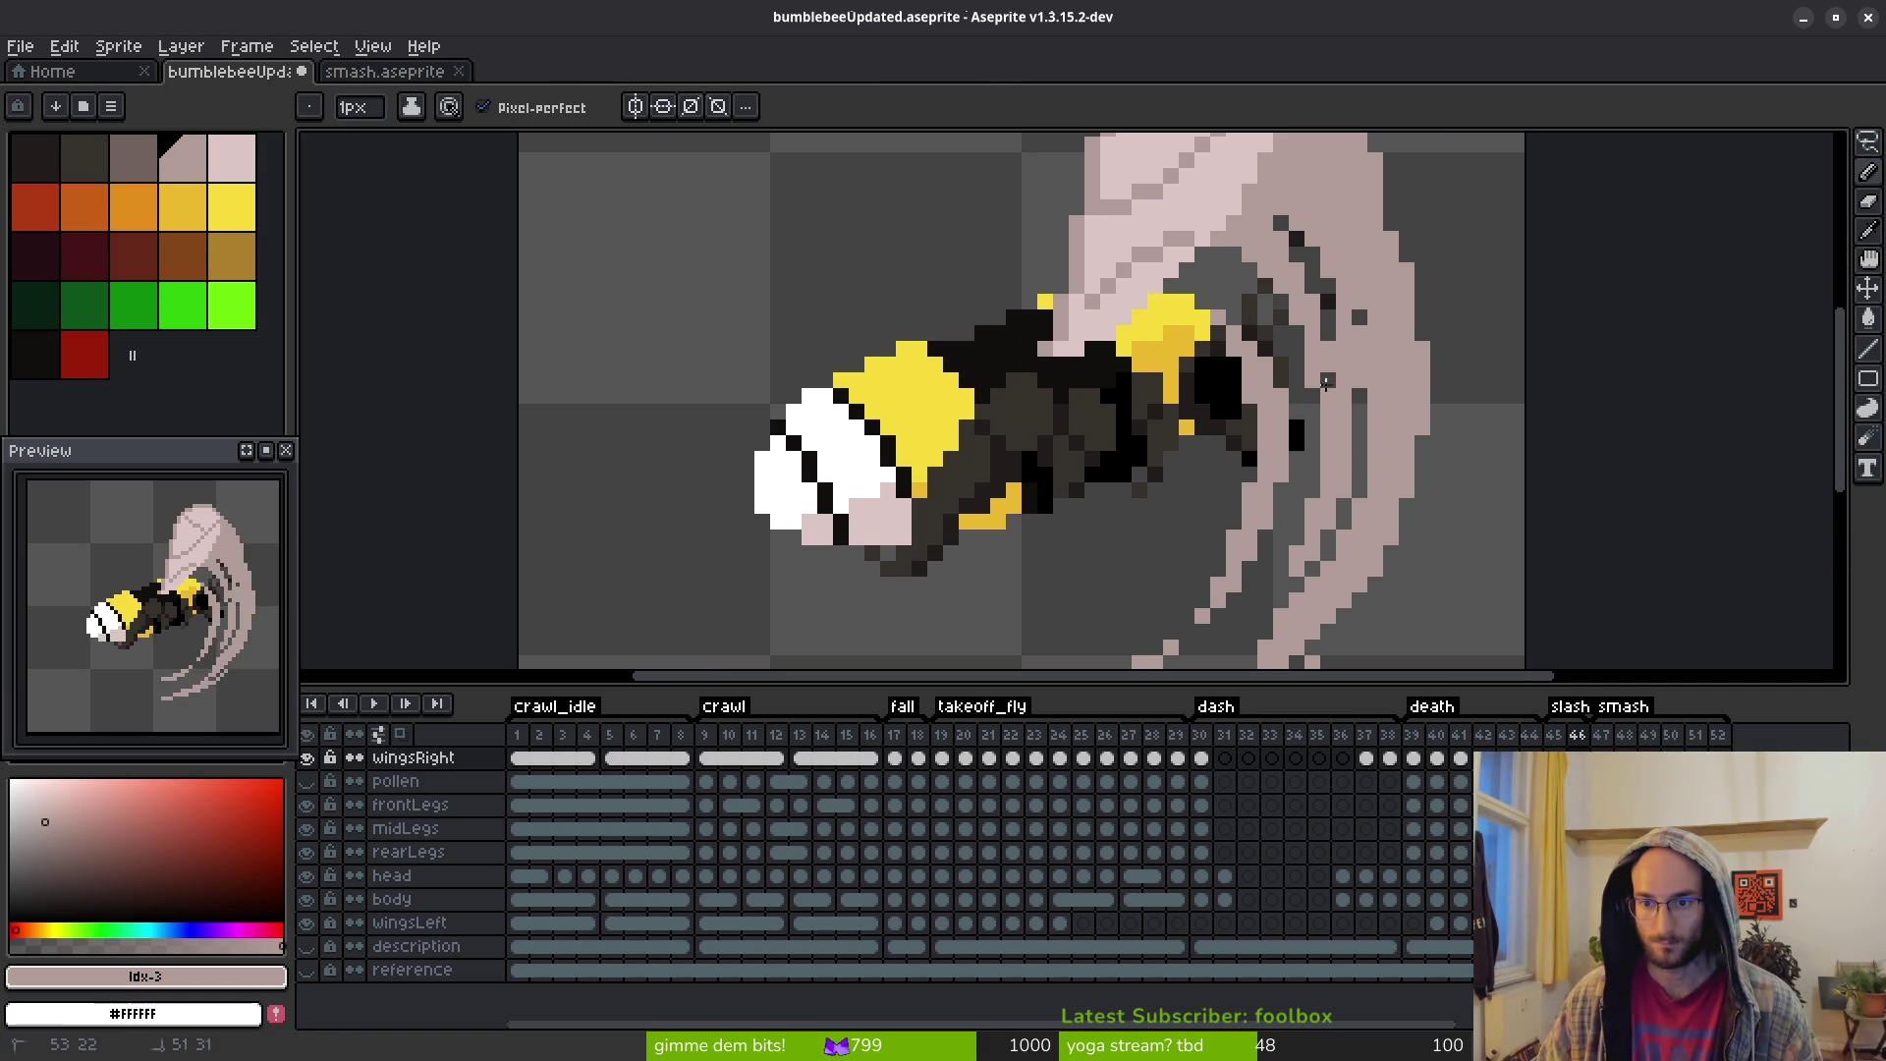
{"action": "scroll", "coordinate": [1370, 398], "scroll_direction": "down", "scroll_amount": 1}
{"action": "scroll", "coordinate": [1373, 407], "scroll_direction": "up", "scroll_amount": 1}
{"action": "key", "text": "e"}
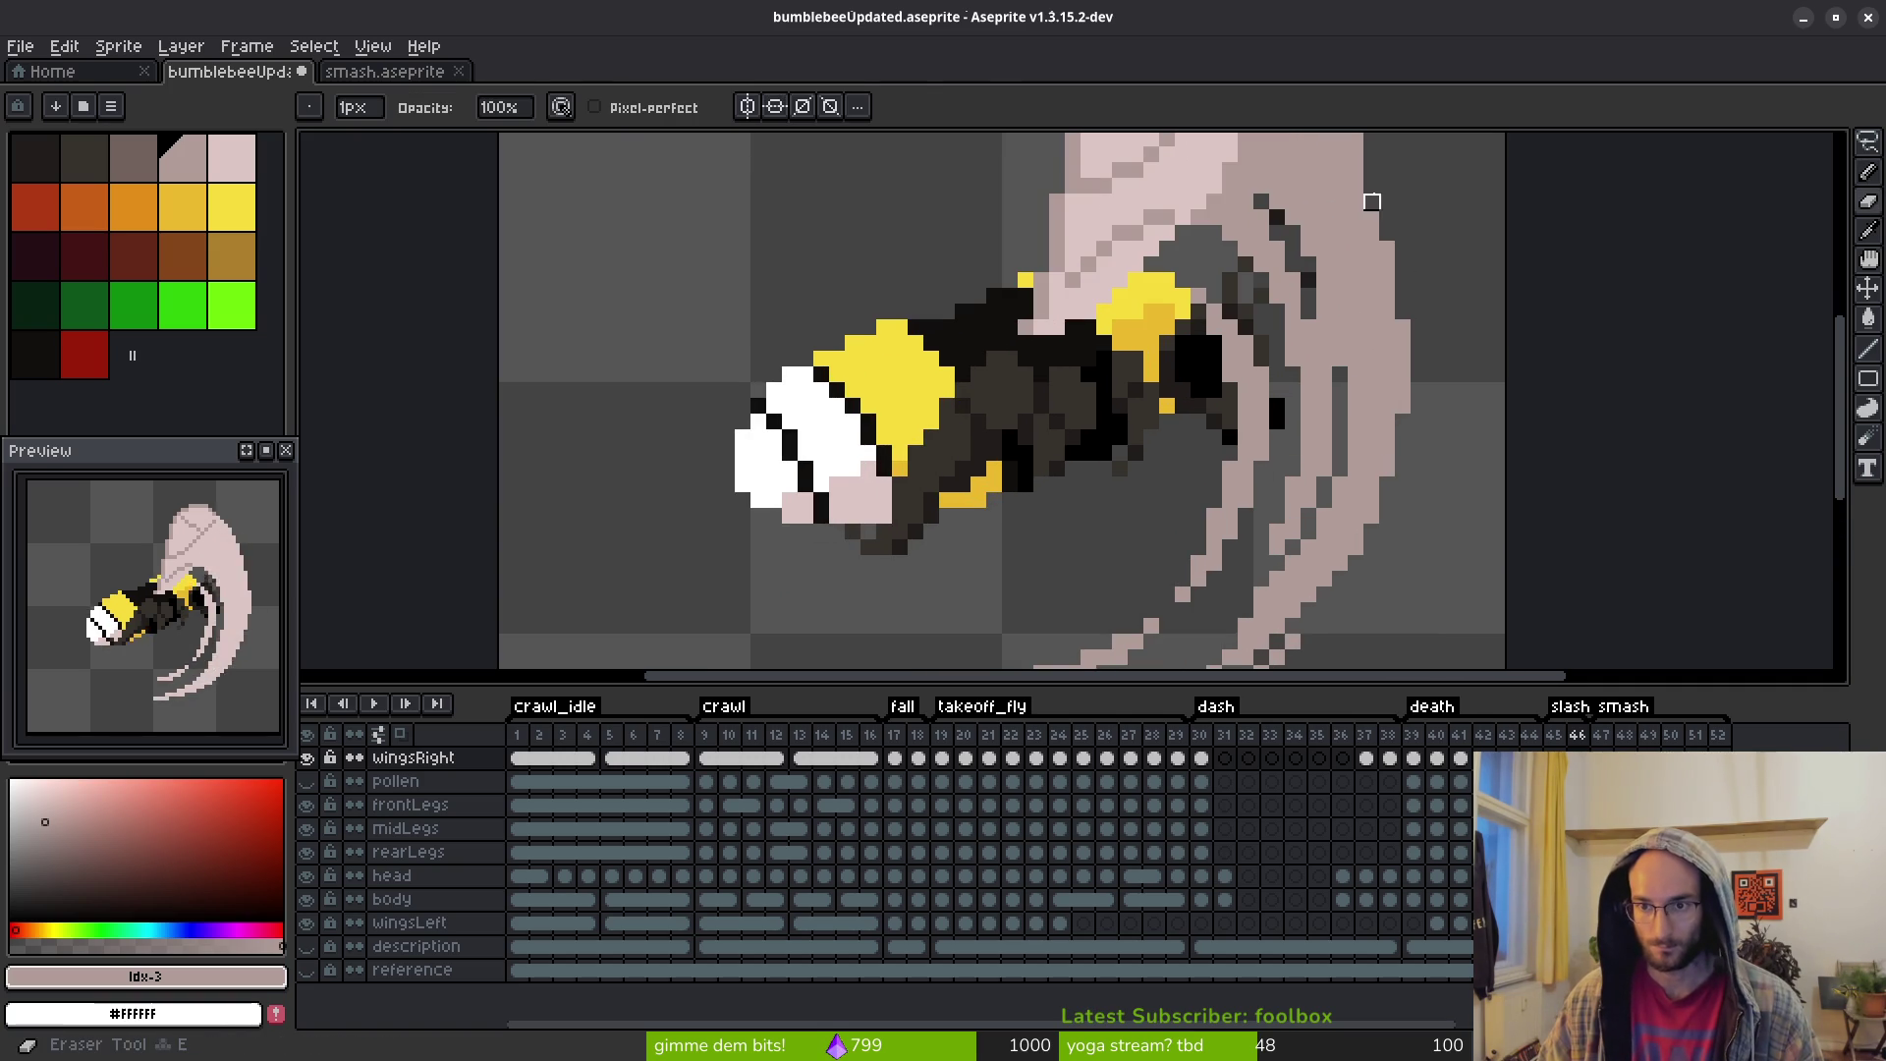
{"action": "left_click_drag", "start_coordinate": [1368, 197], "coordinate": [1372, 477]}
{"action": "left_click_drag", "start_coordinate": [1415, 308], "coordinate": [1356, 532]}
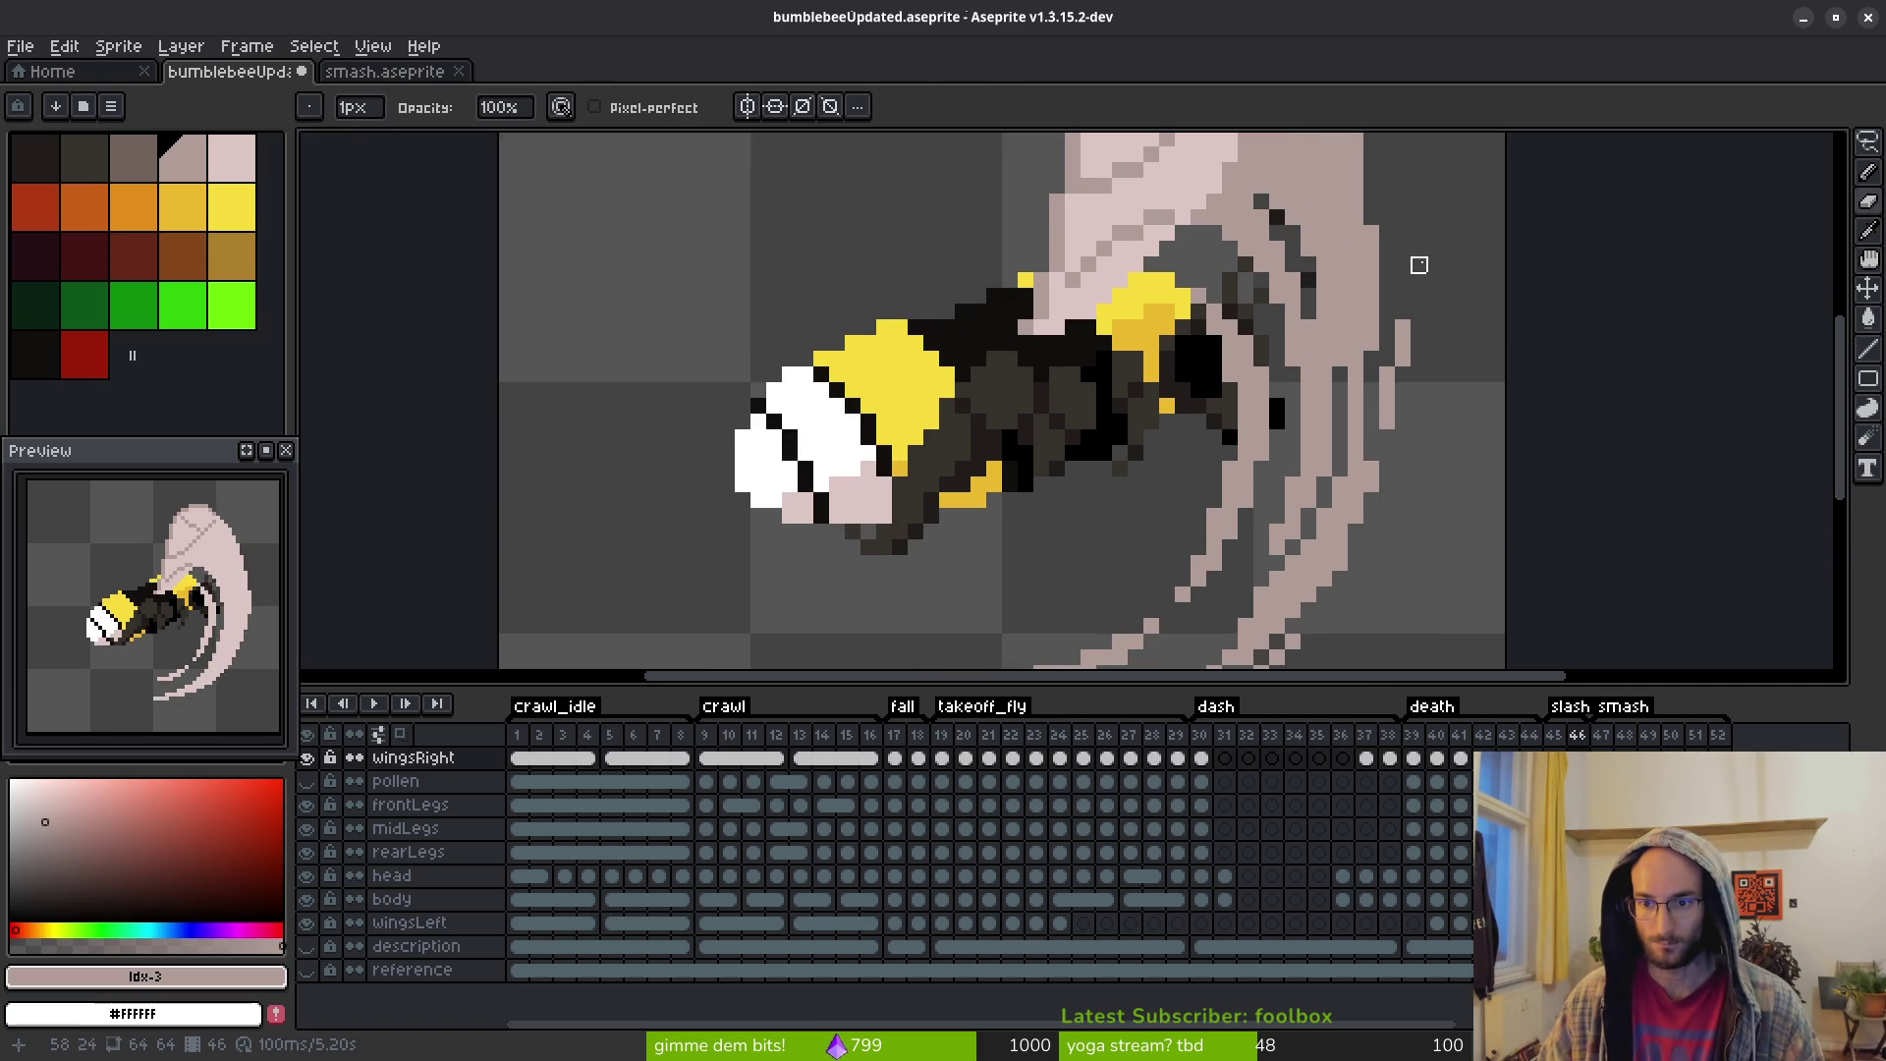
{"action": "scroll", "coordinate": [1405, 295], "scroll_direction": "up", "scroll_amount": 3}
{"action": "mouse_move", "coordinate": [1288, 356]}
{"action": "left_mouse_down"}
{"action": "mouse_move", "coordinate": [1357, 442]}
{"action": "mouse_move", "coordinate": [1367, 579]}
{"action": "left_mouse_up"}
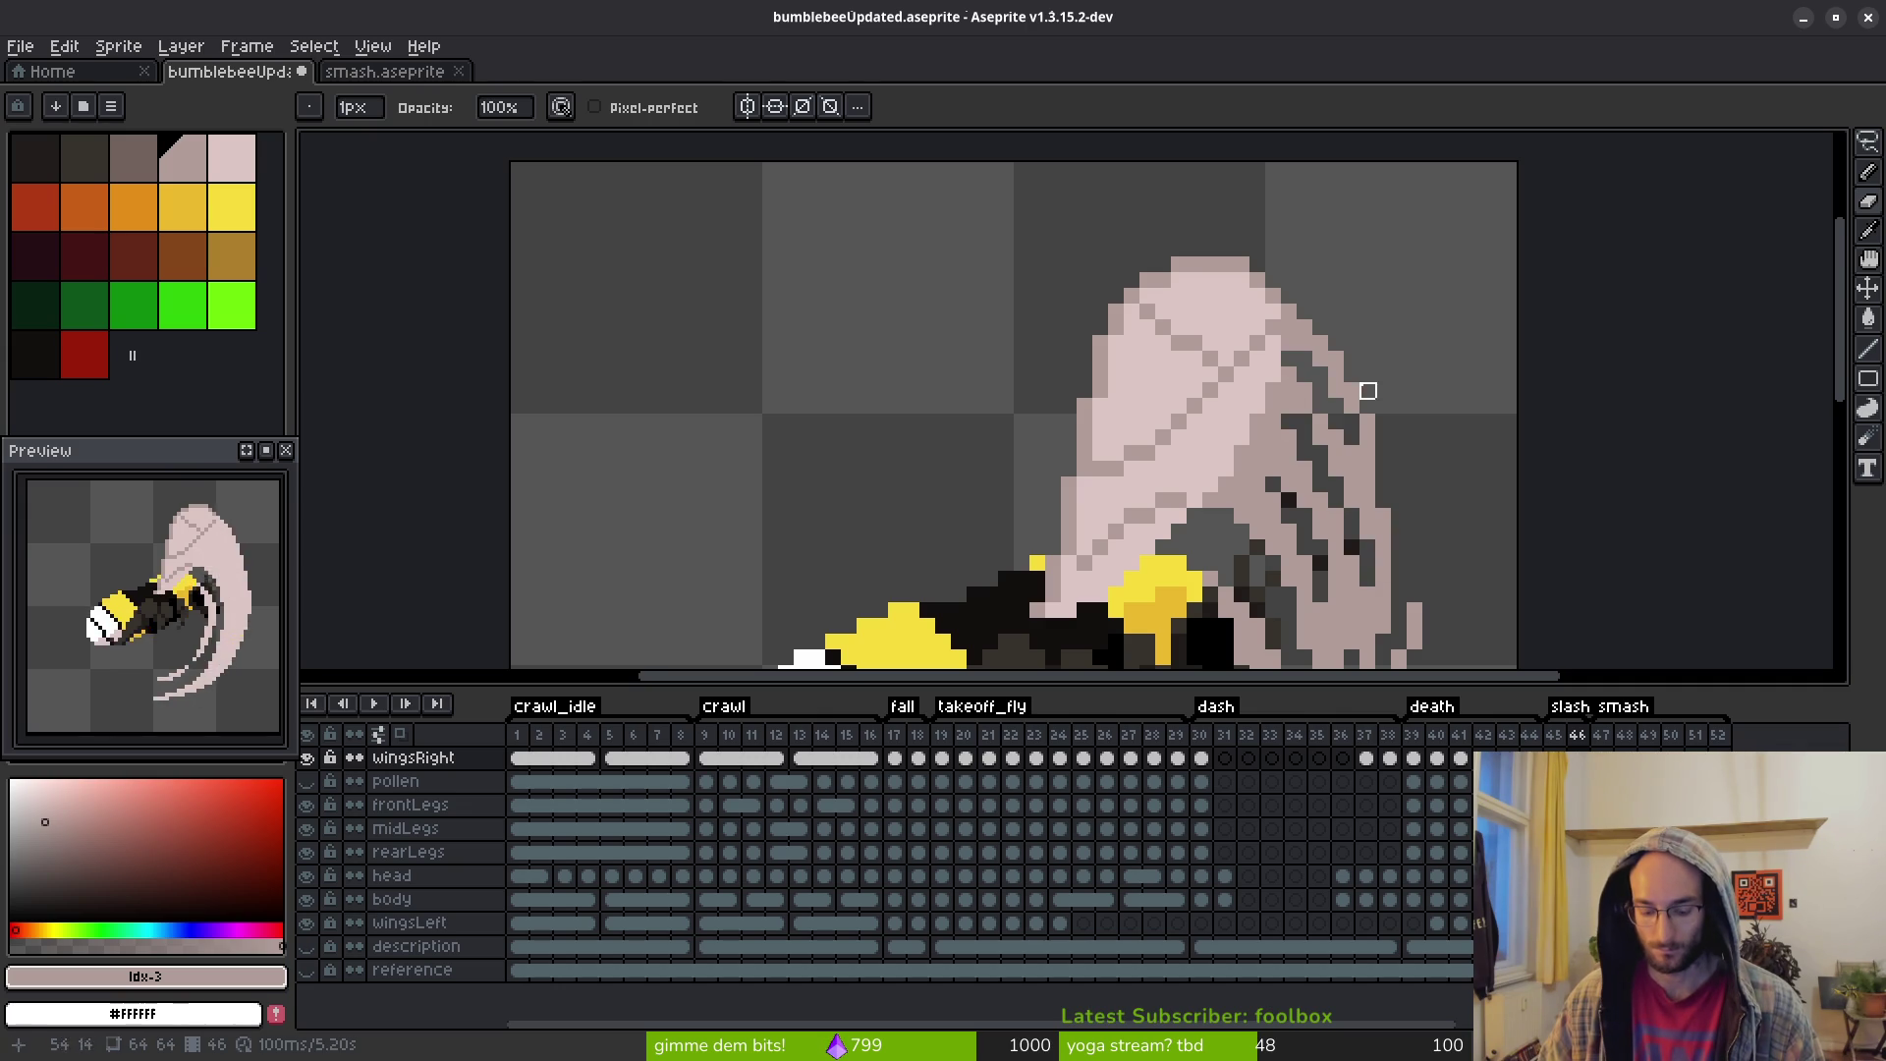
Repaint two dark pixels inside the wing light pink
{"action": "key", "text": "e"}
{"action": "scroll", "coordinate": [1346, 422], "scroll_direction": "up", "scroll_amount": 1}
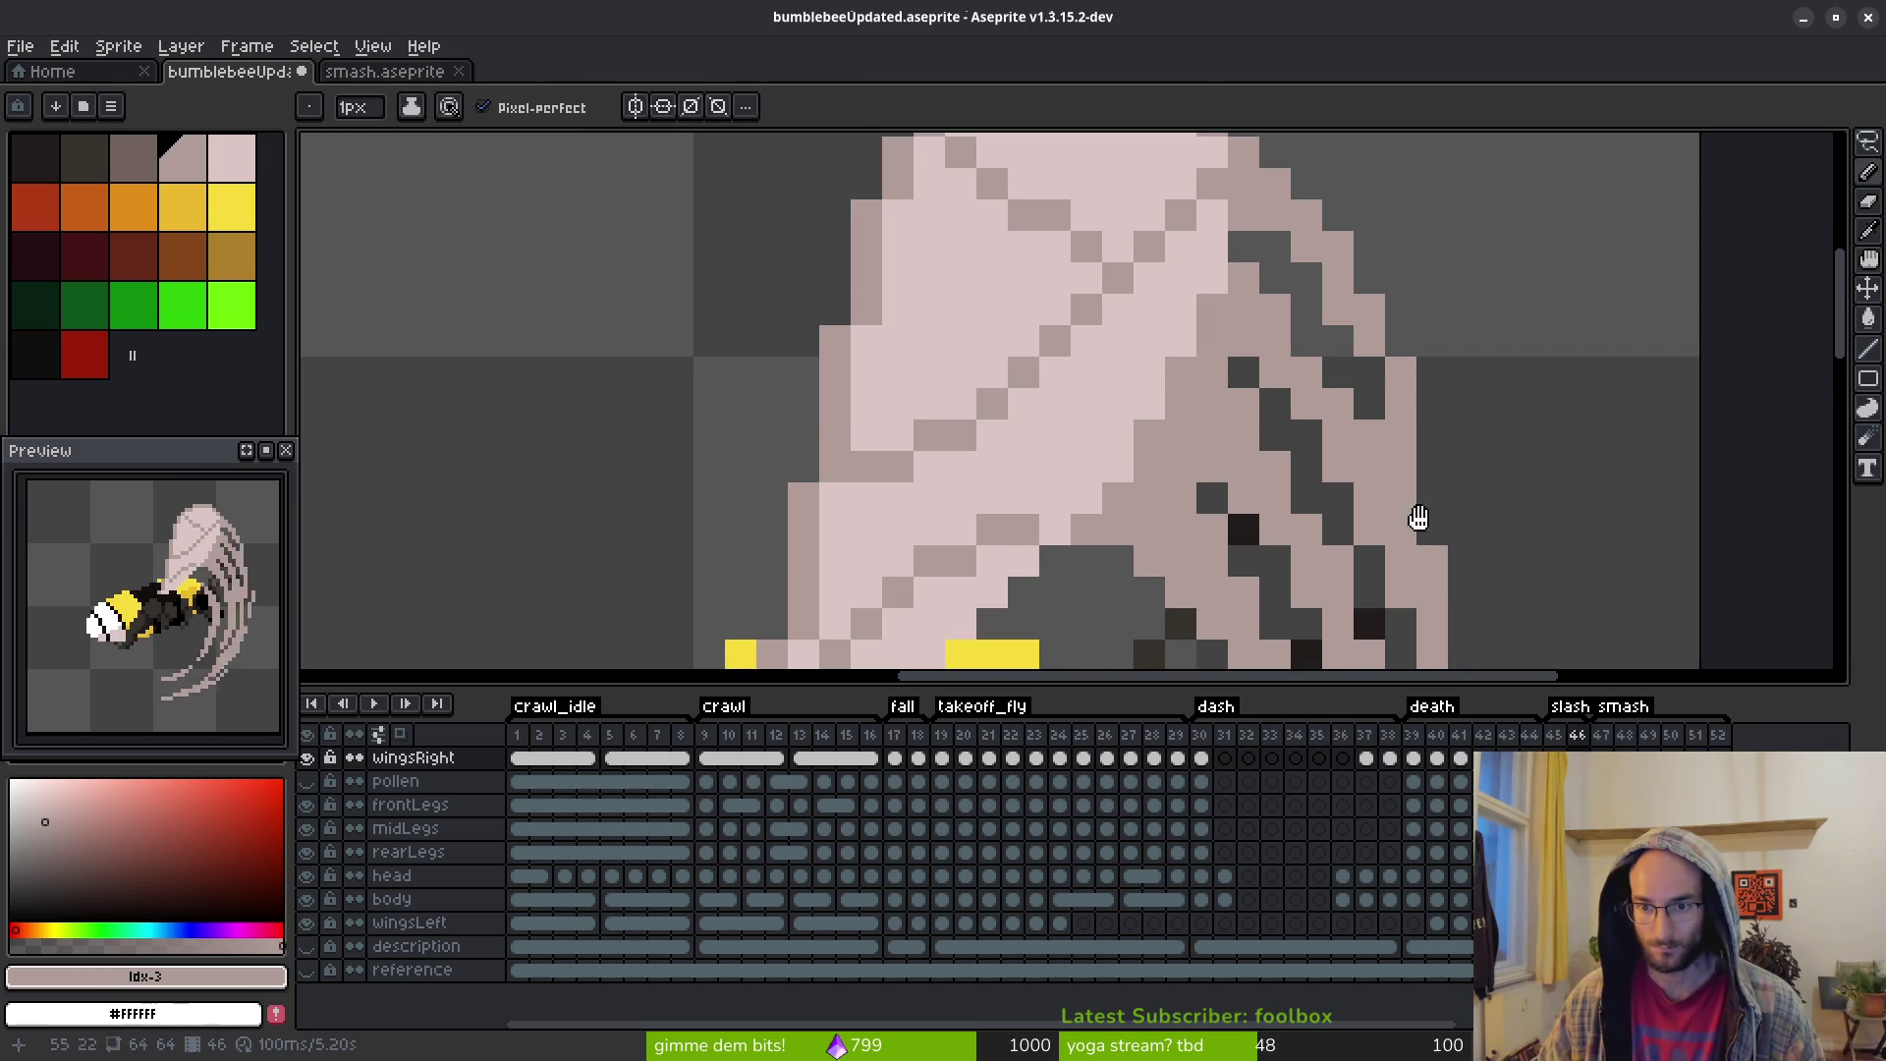
{"action": "left_click_drag", "start_coordinate": [1431, 544], "coordinate": [1348, 375]}
{"action": "scroll", "coordinate": [1326, 449], "scroll_direction": "up", "scroll_amount": 3}
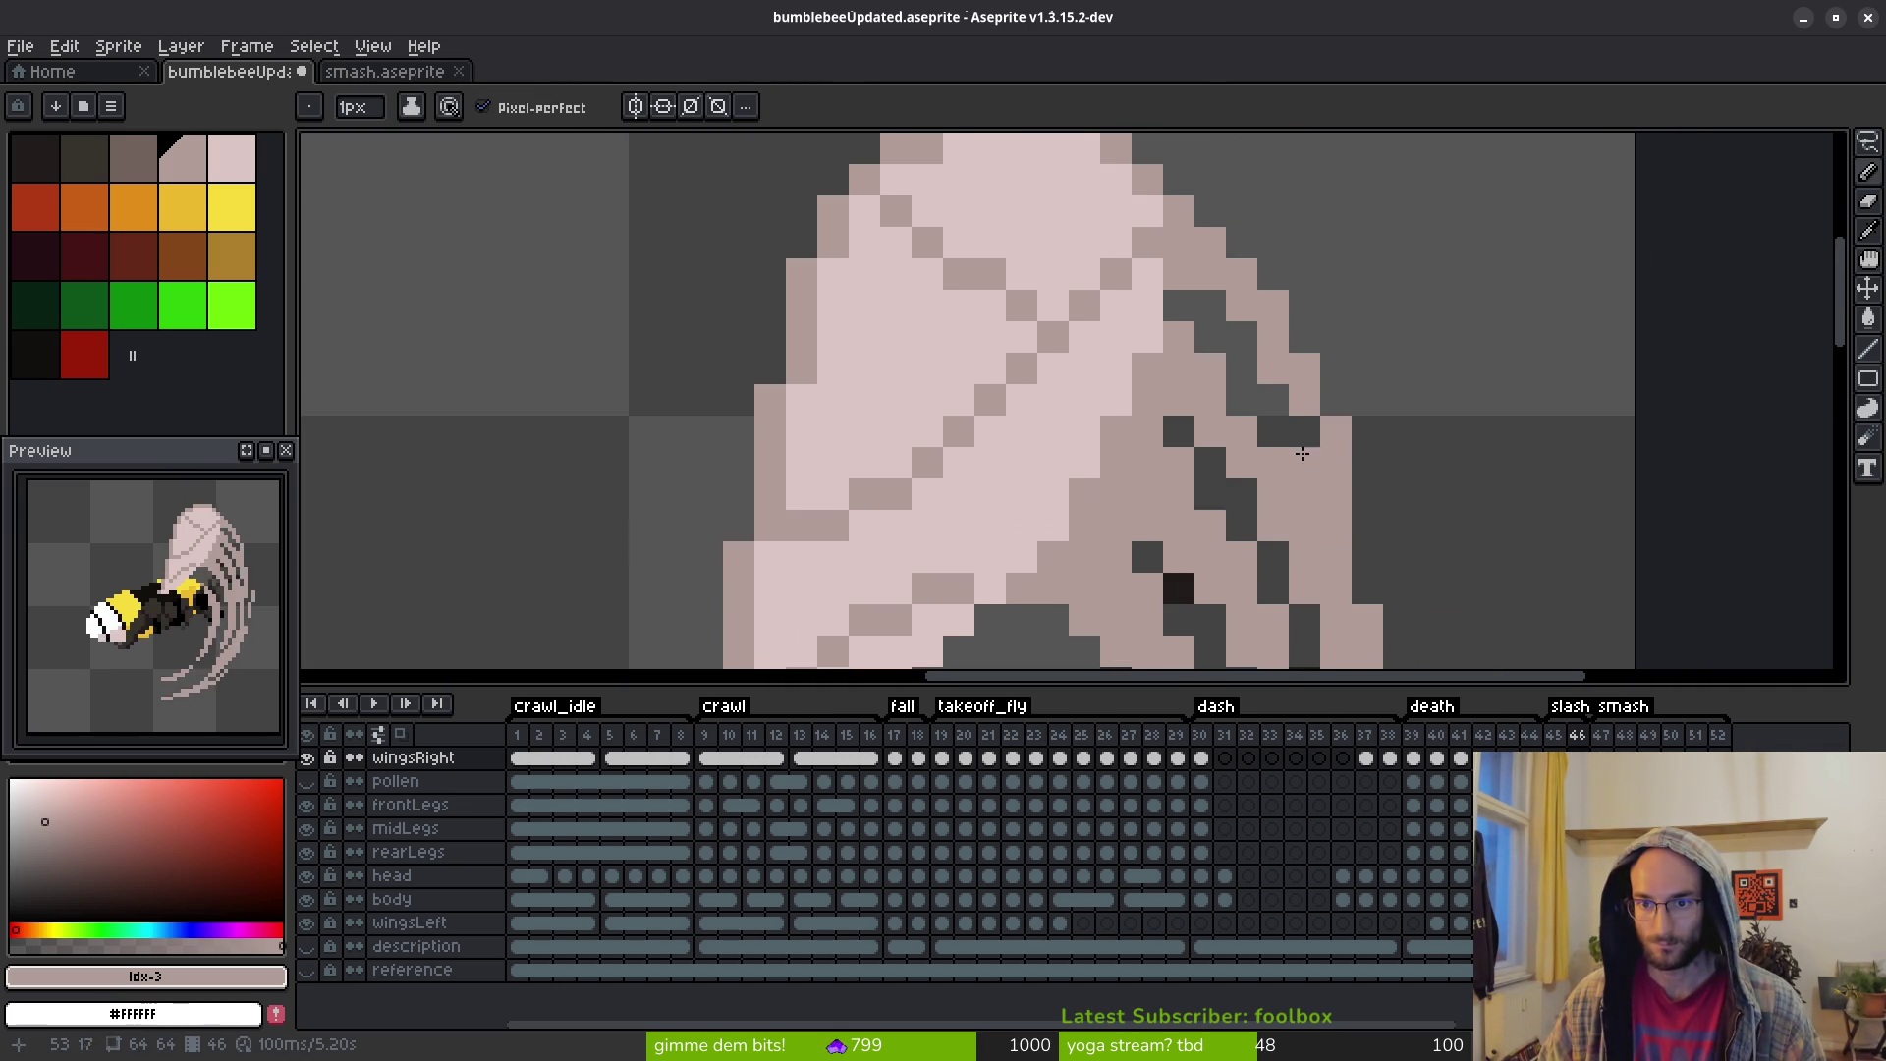
{"action": "left_click", "coordinate": [1273, 433]}
{"action": "left_click", "coordinate": [1305, 432]}
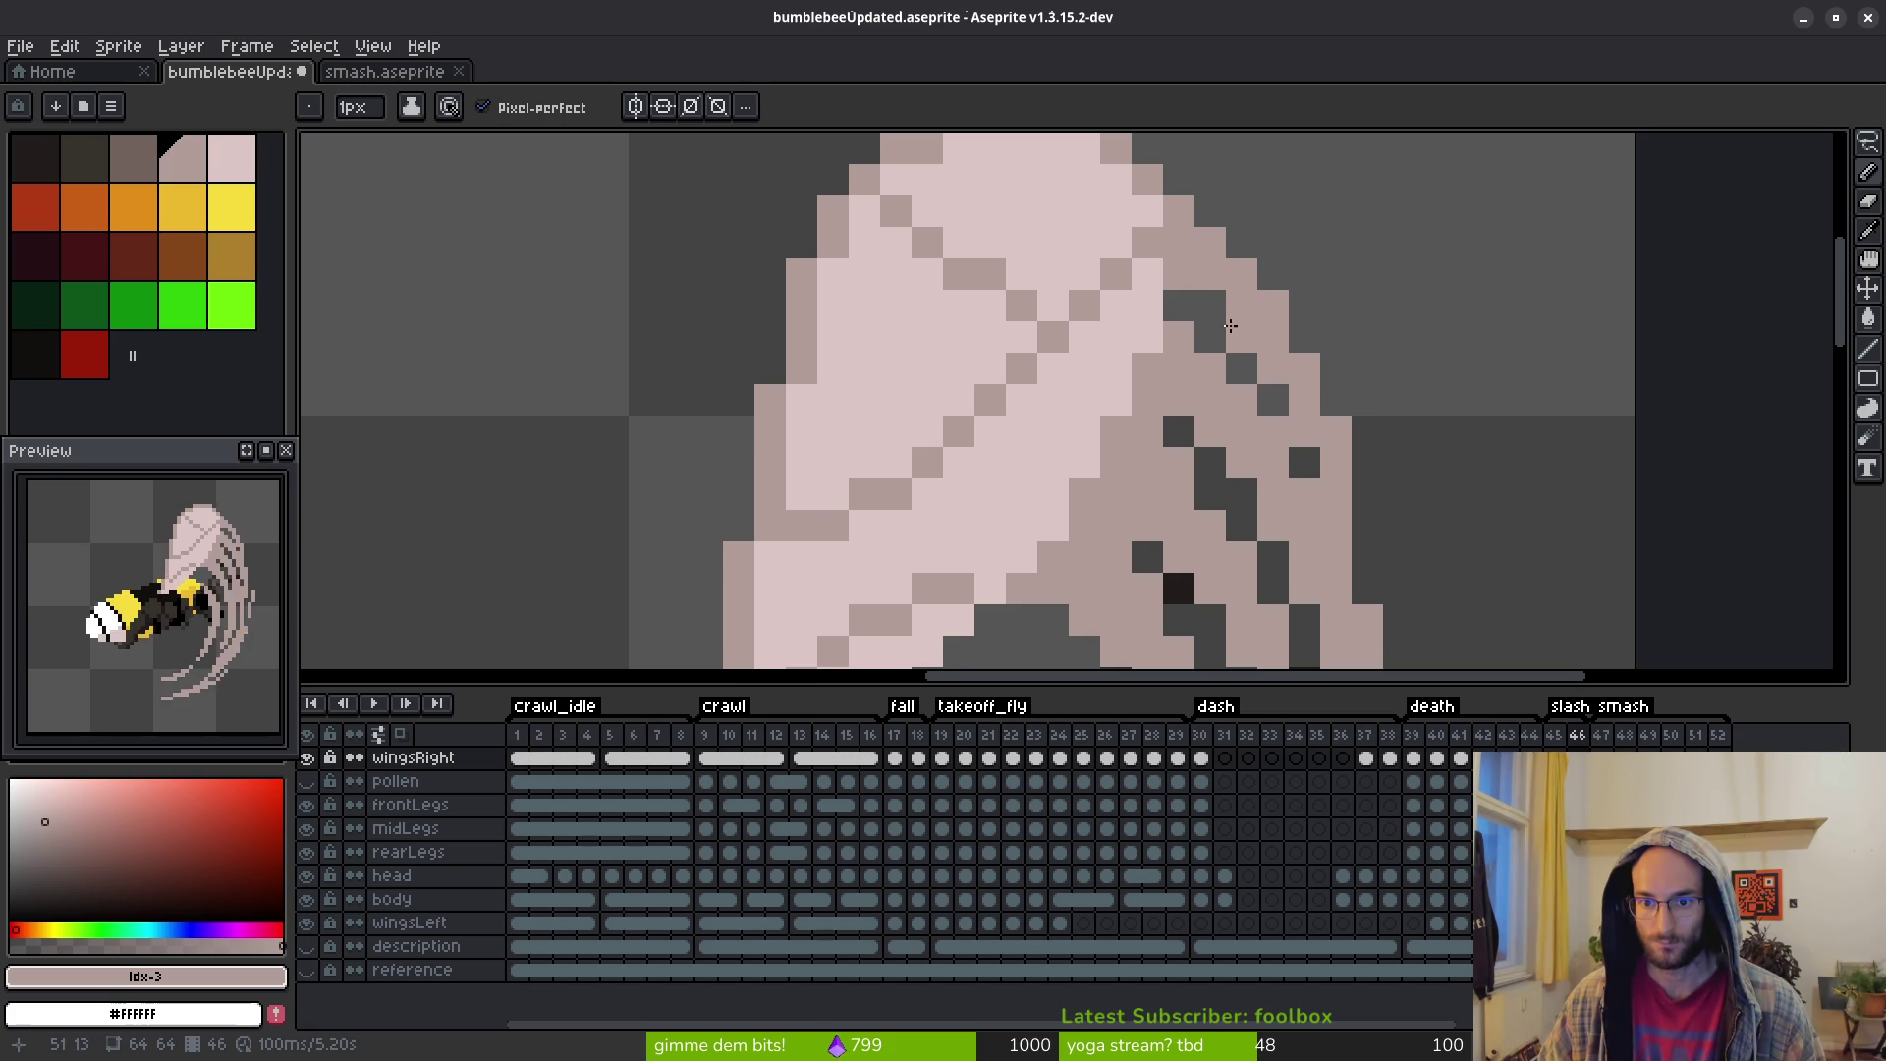
{"action": "scroll", "coordinate": [1388, 422], "scroll_direction": "down", "scroll_amount": 5}
{"action": "scroll", "coordinate": [1346, 455], "scroll_direction": "down", "scroll_amount": 2}
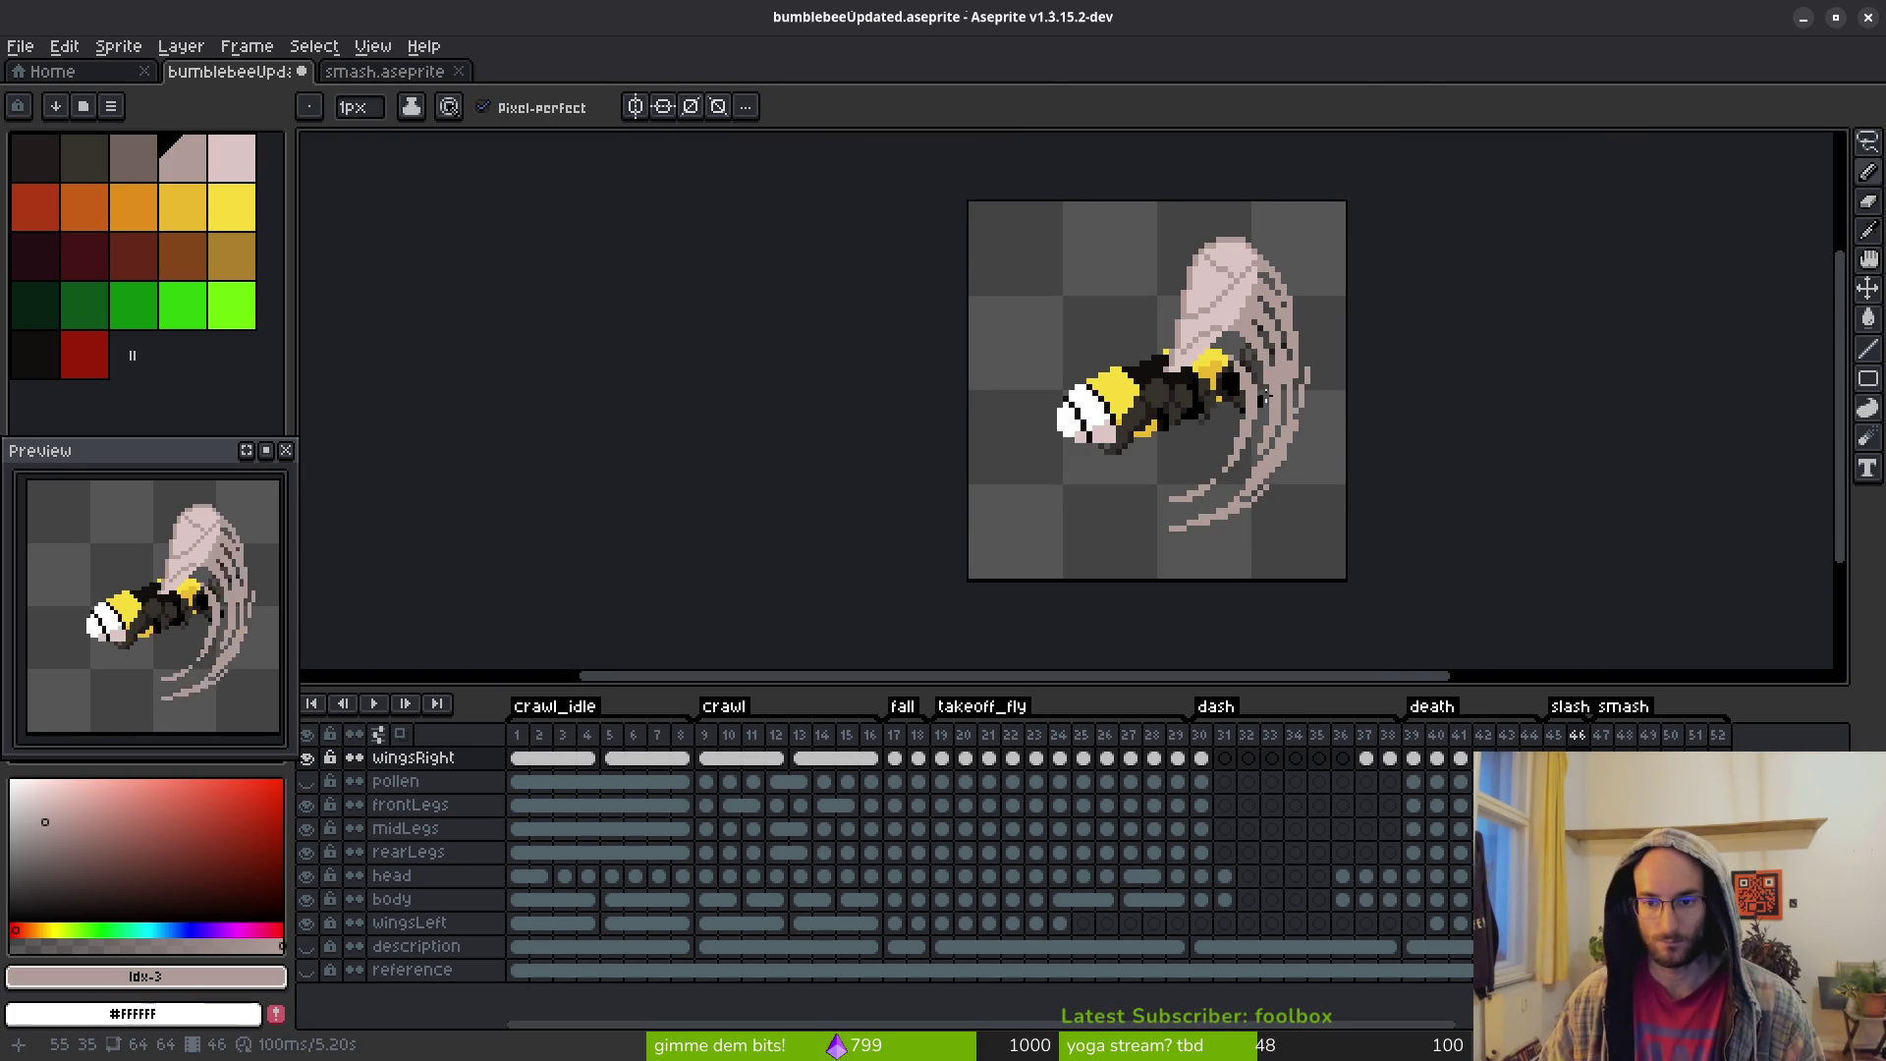
Erase the wing pixels covering the bee's body, redoing one over-long strip shorter
{"action": "scroll", "coordinate": [1247, 423], "scroll_direction": "up", "scroll_amount": 4}
{"action": "key", "text": "e"}
{"action": "left_click", "coordinate": [1178, 183]}
{"action": "left_click", "coordinate": [1178, 159]}
{"action": "left_click_drag", "start_coordinate": [1227, 254], "coordinate": [1227, 279]}
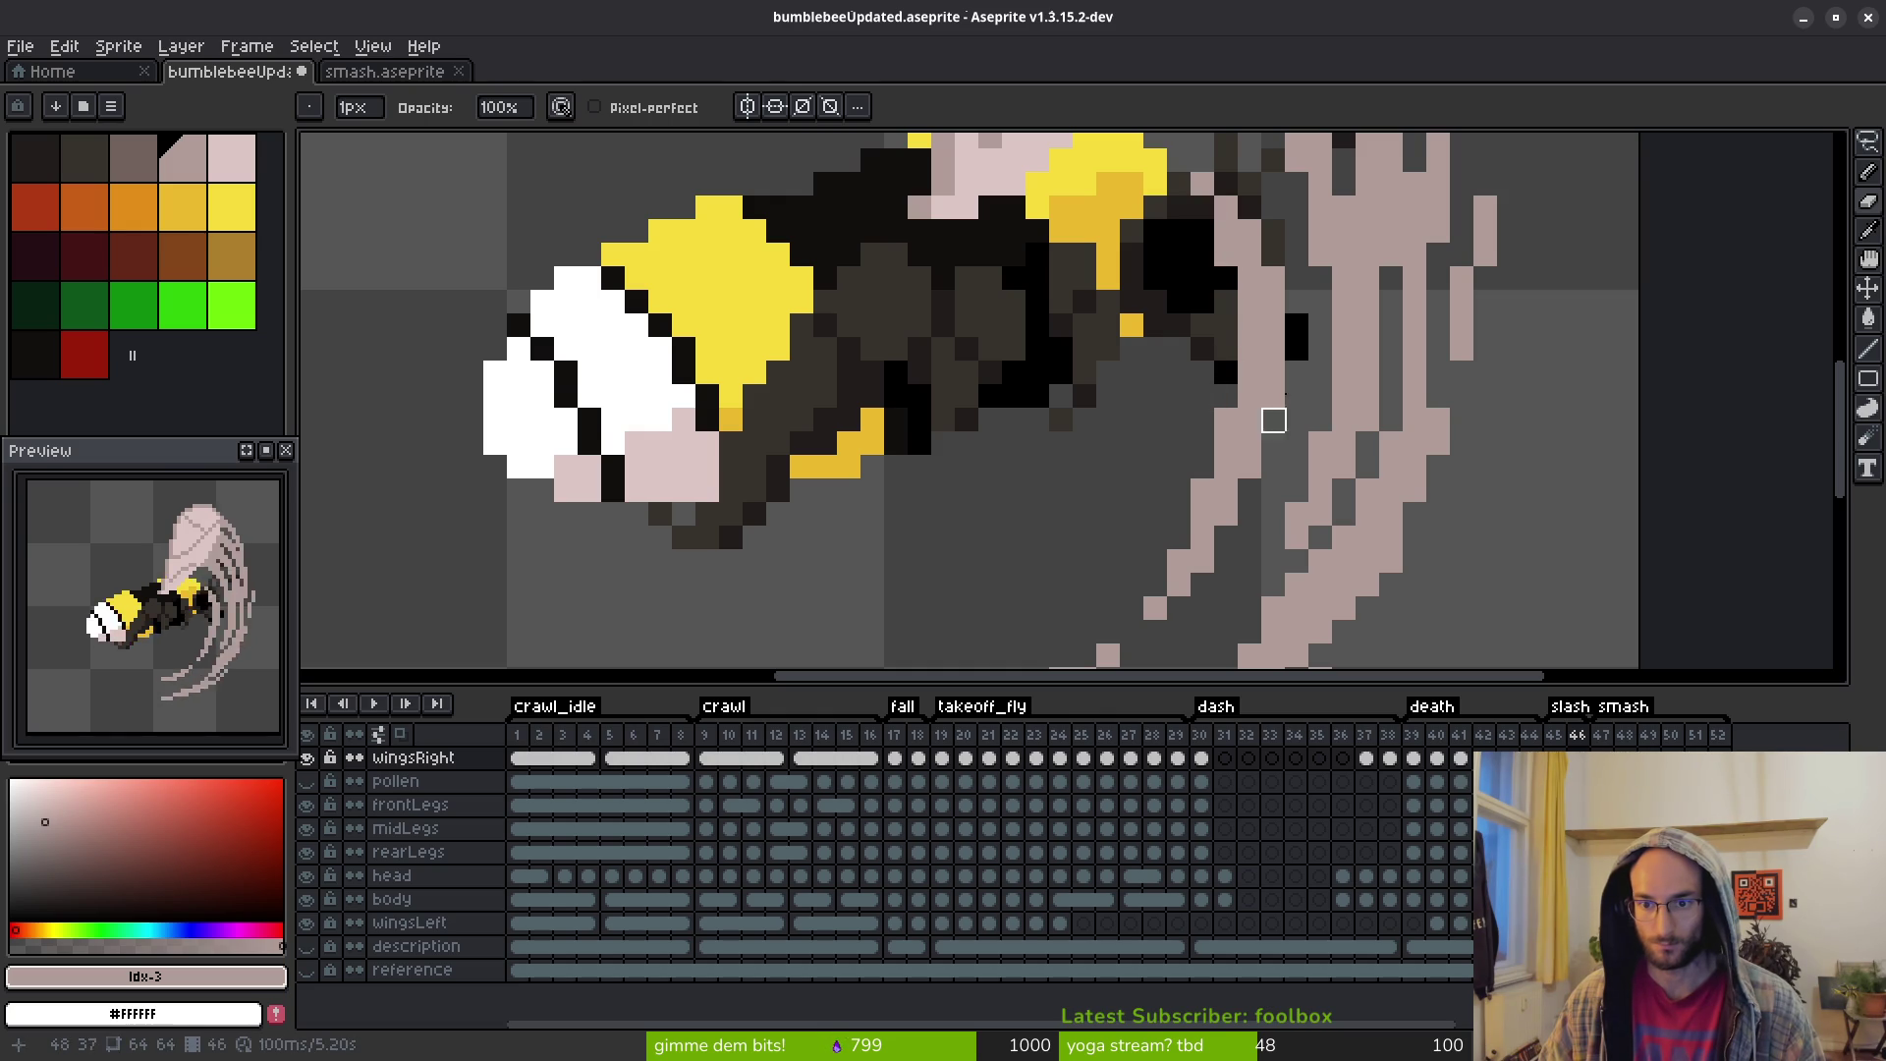
{"action": "left_click_drag", "start_coordinate": [1227, 420], "coordinate": [1116, 581]}
{"action": "scroll", "coordinate": [1228, 442], "scroll_direction": "up", "scroll_amount": 1}
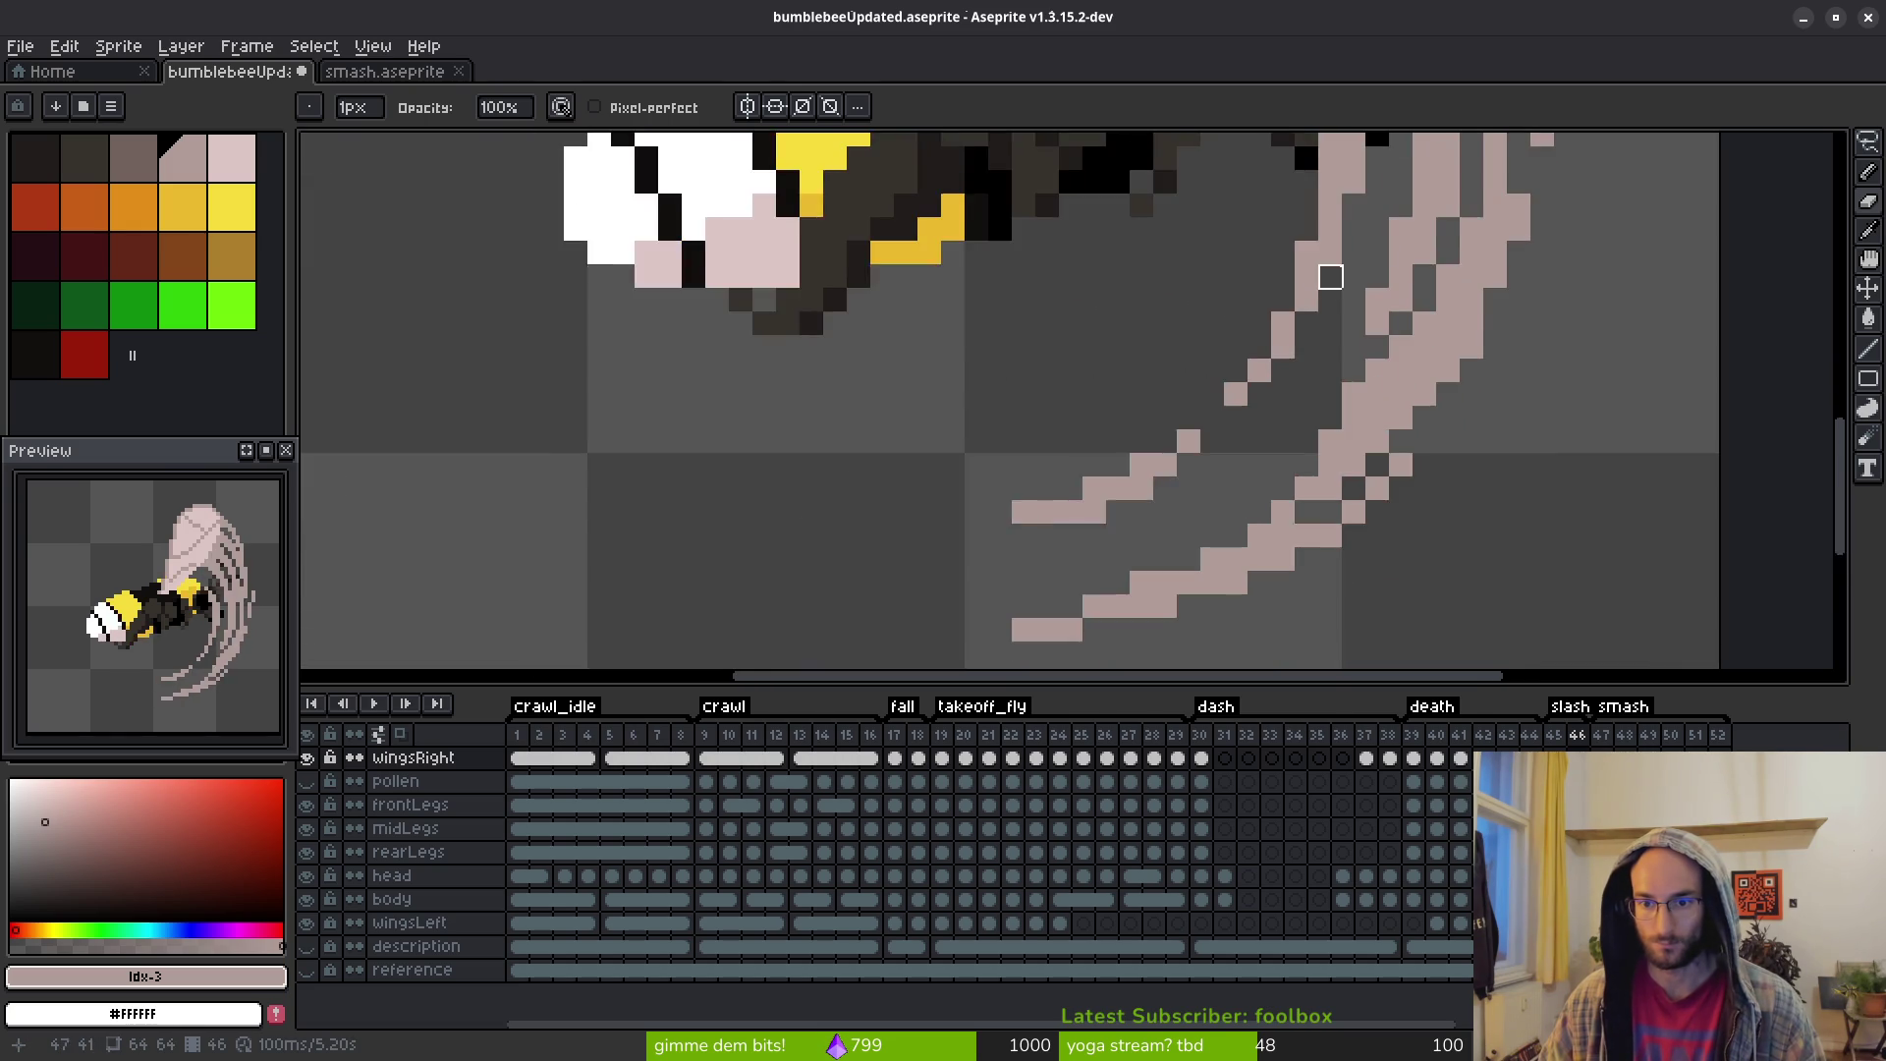
{"action": "scroll", "coordinate": [1351, 283], "scroll_direction": "down", "scroll_amount": 3}
{"action": "scroll", "coordinate": [1288, 303], "scroll_direction": "up", "scroll_amount": 2}
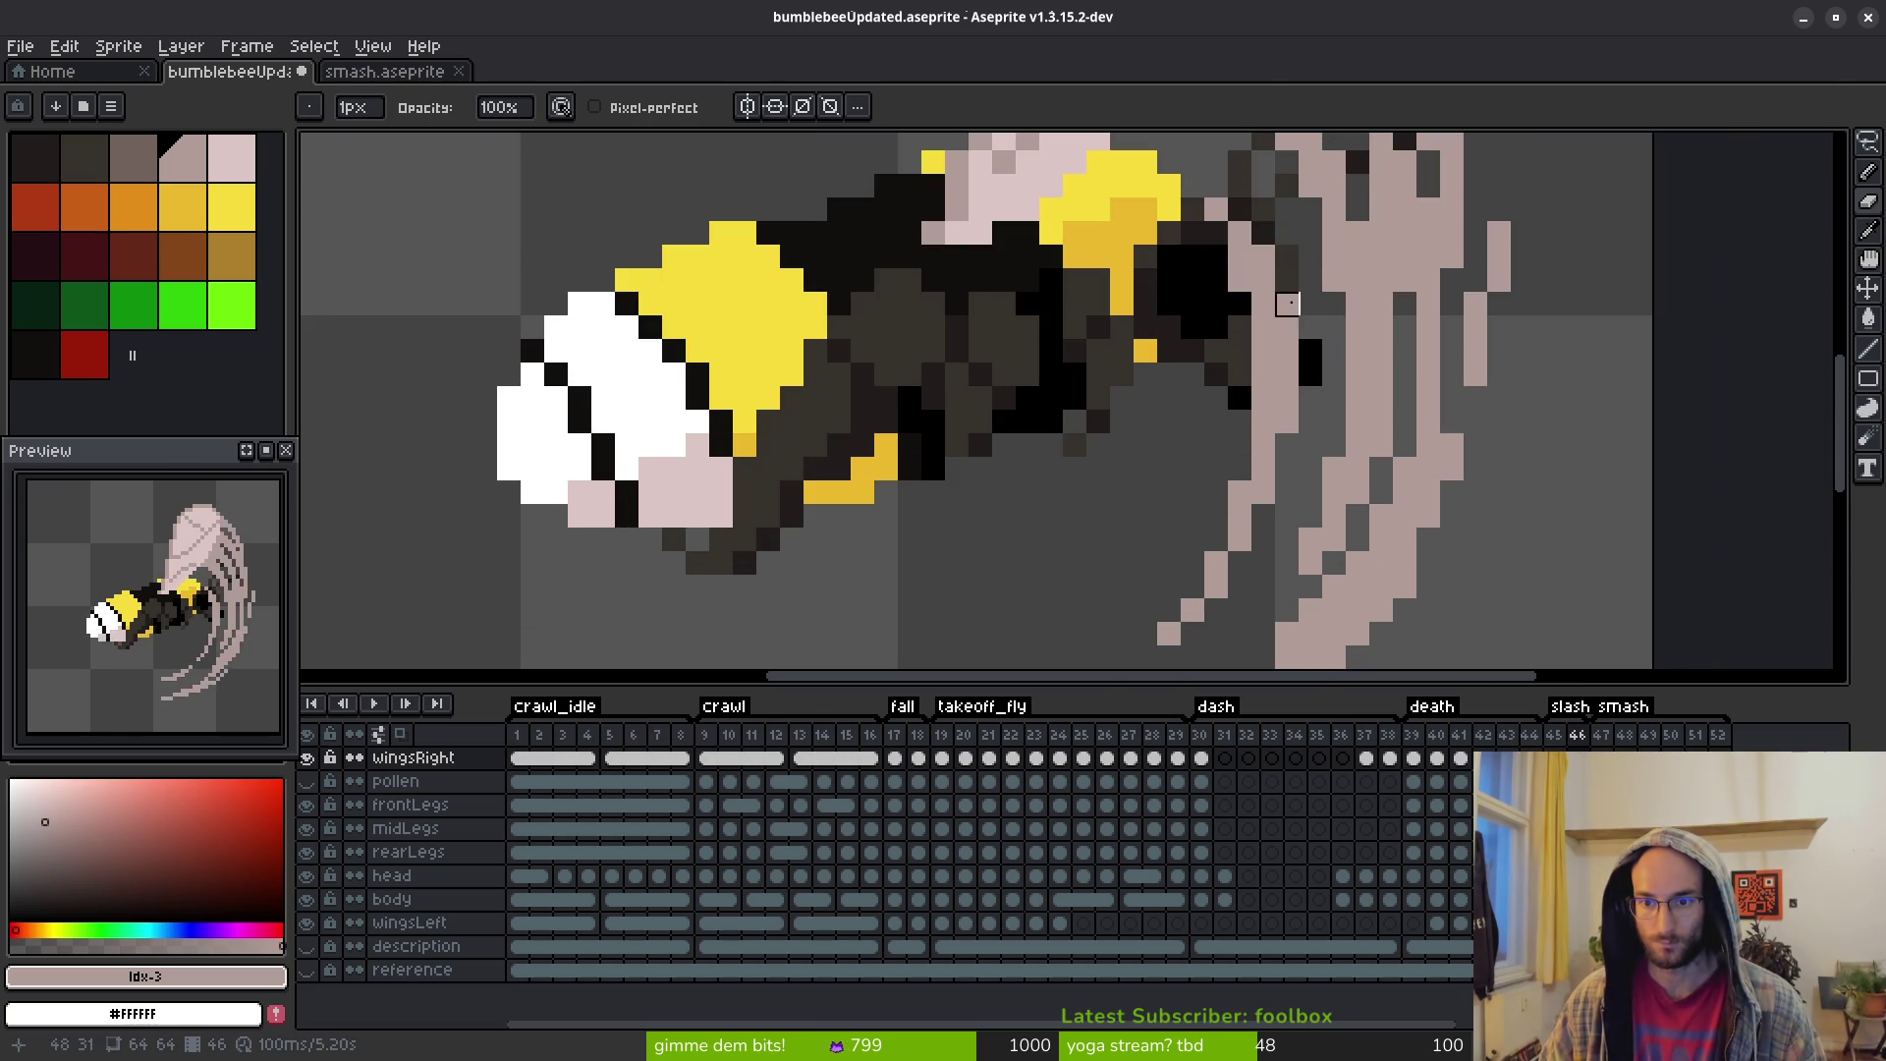
{"action": "left_click_drag", "start_coordinate": [1288, 257], "coordinate": [1288, 359]}
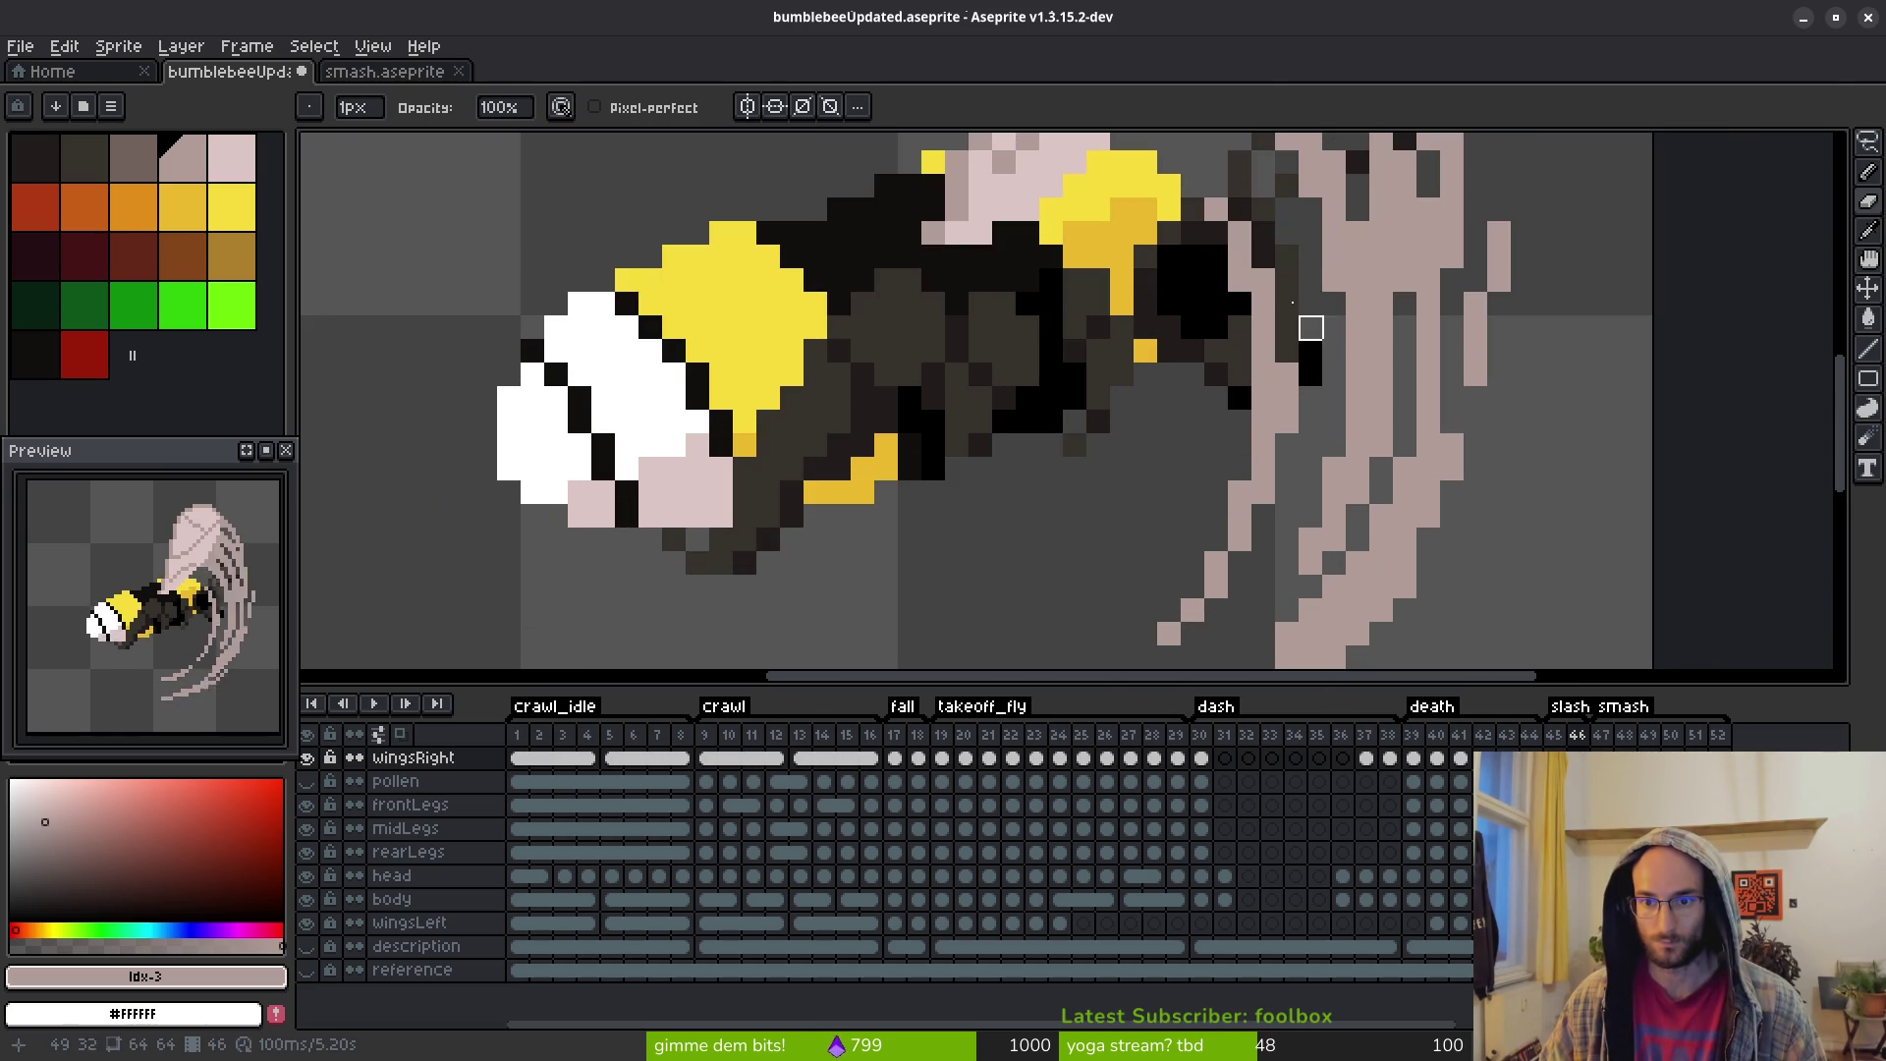
{"action": "key", "text": "ctrl+z"}
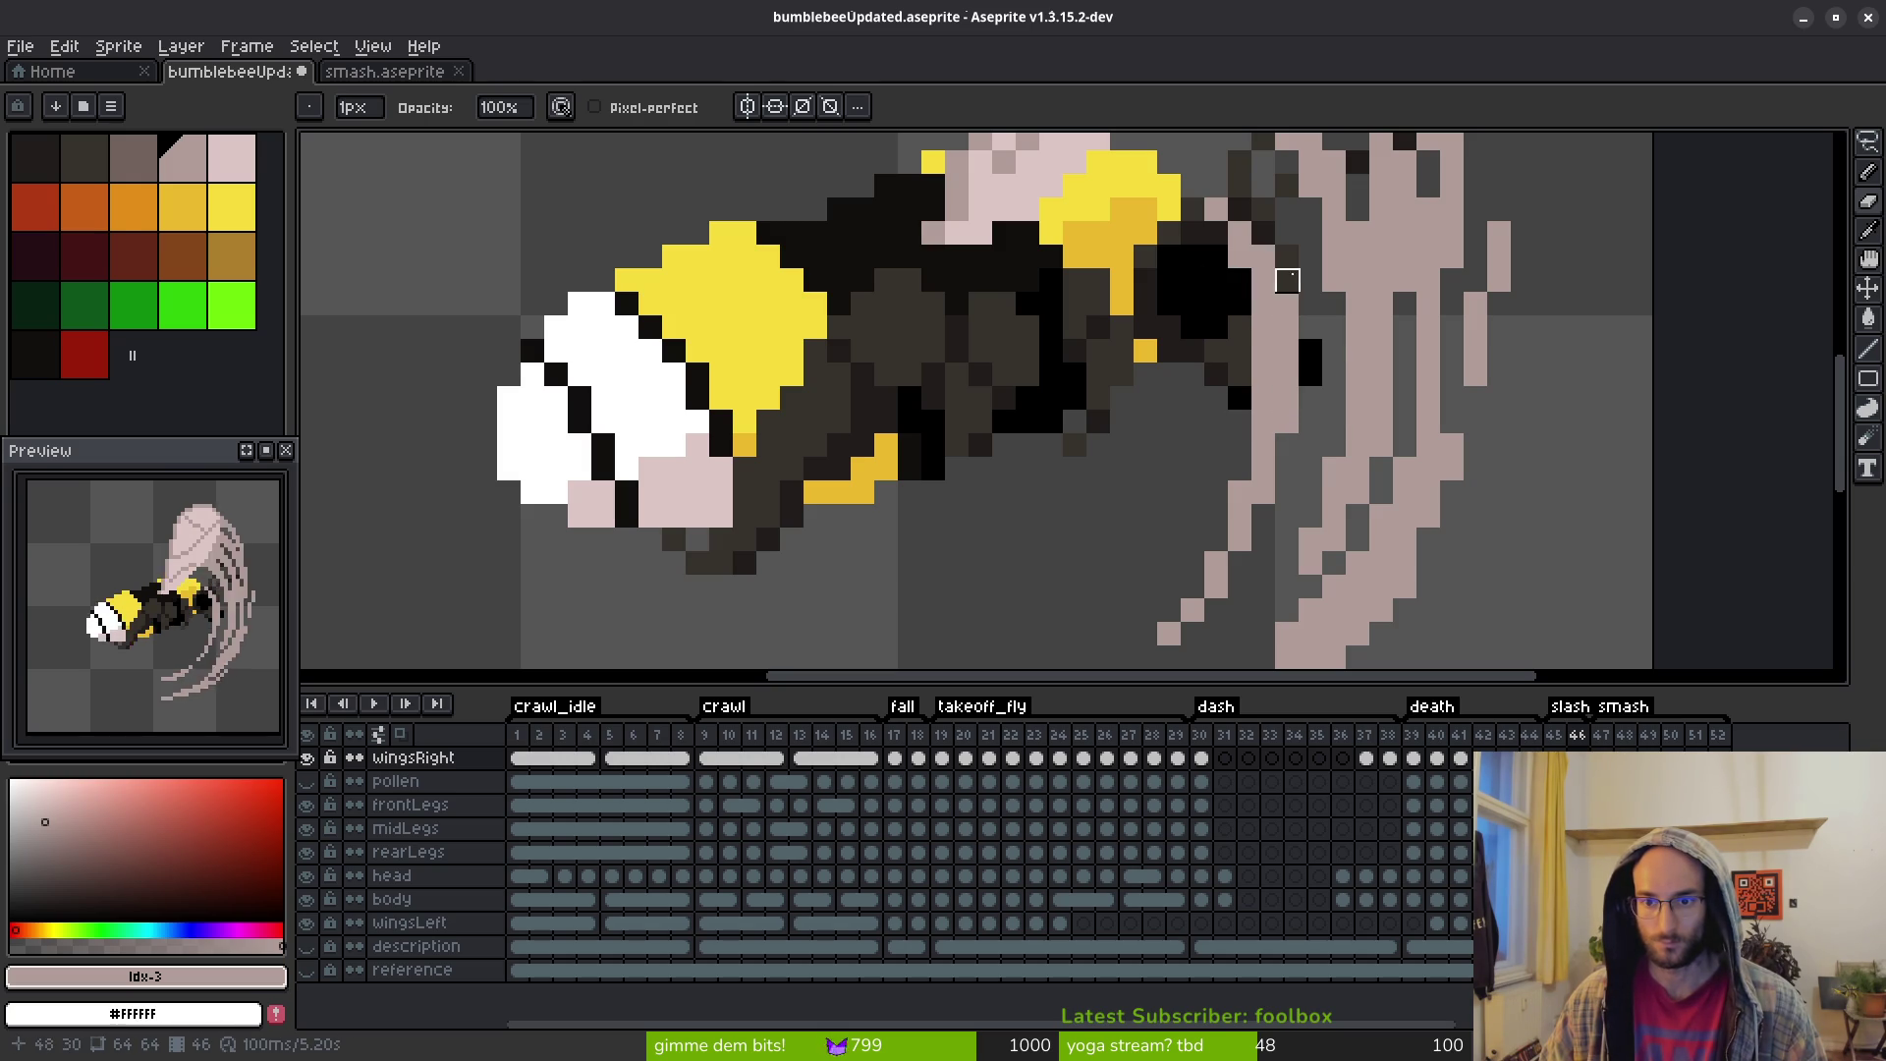
{"action": "left_click_drag", "start_coordinate": [1288, 304], "coordinate": [1288, 334]}
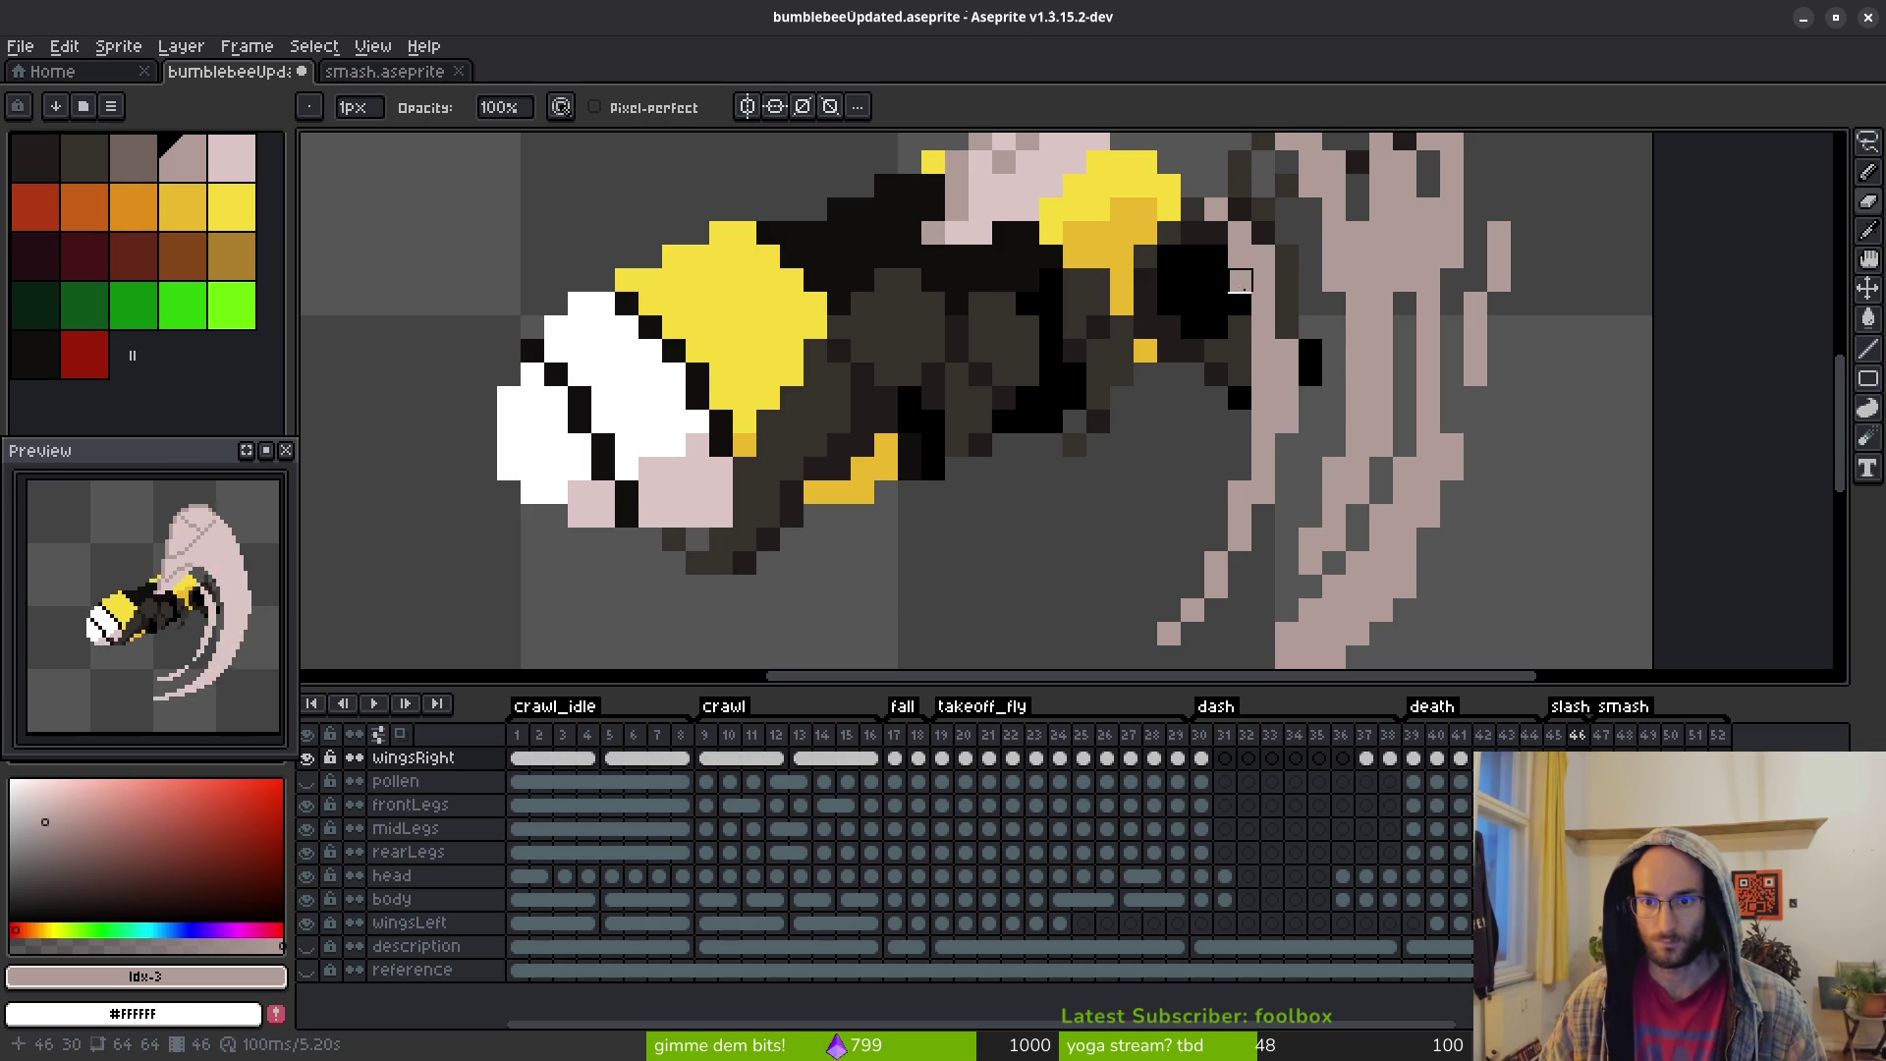
Thin the lower diagonal motion streak, restoring one pixel, and zoom around to check it
{"action": "scroll", "coordinate": [1282, 385], "scroll_direction": "up", "scroll_amount": 3}
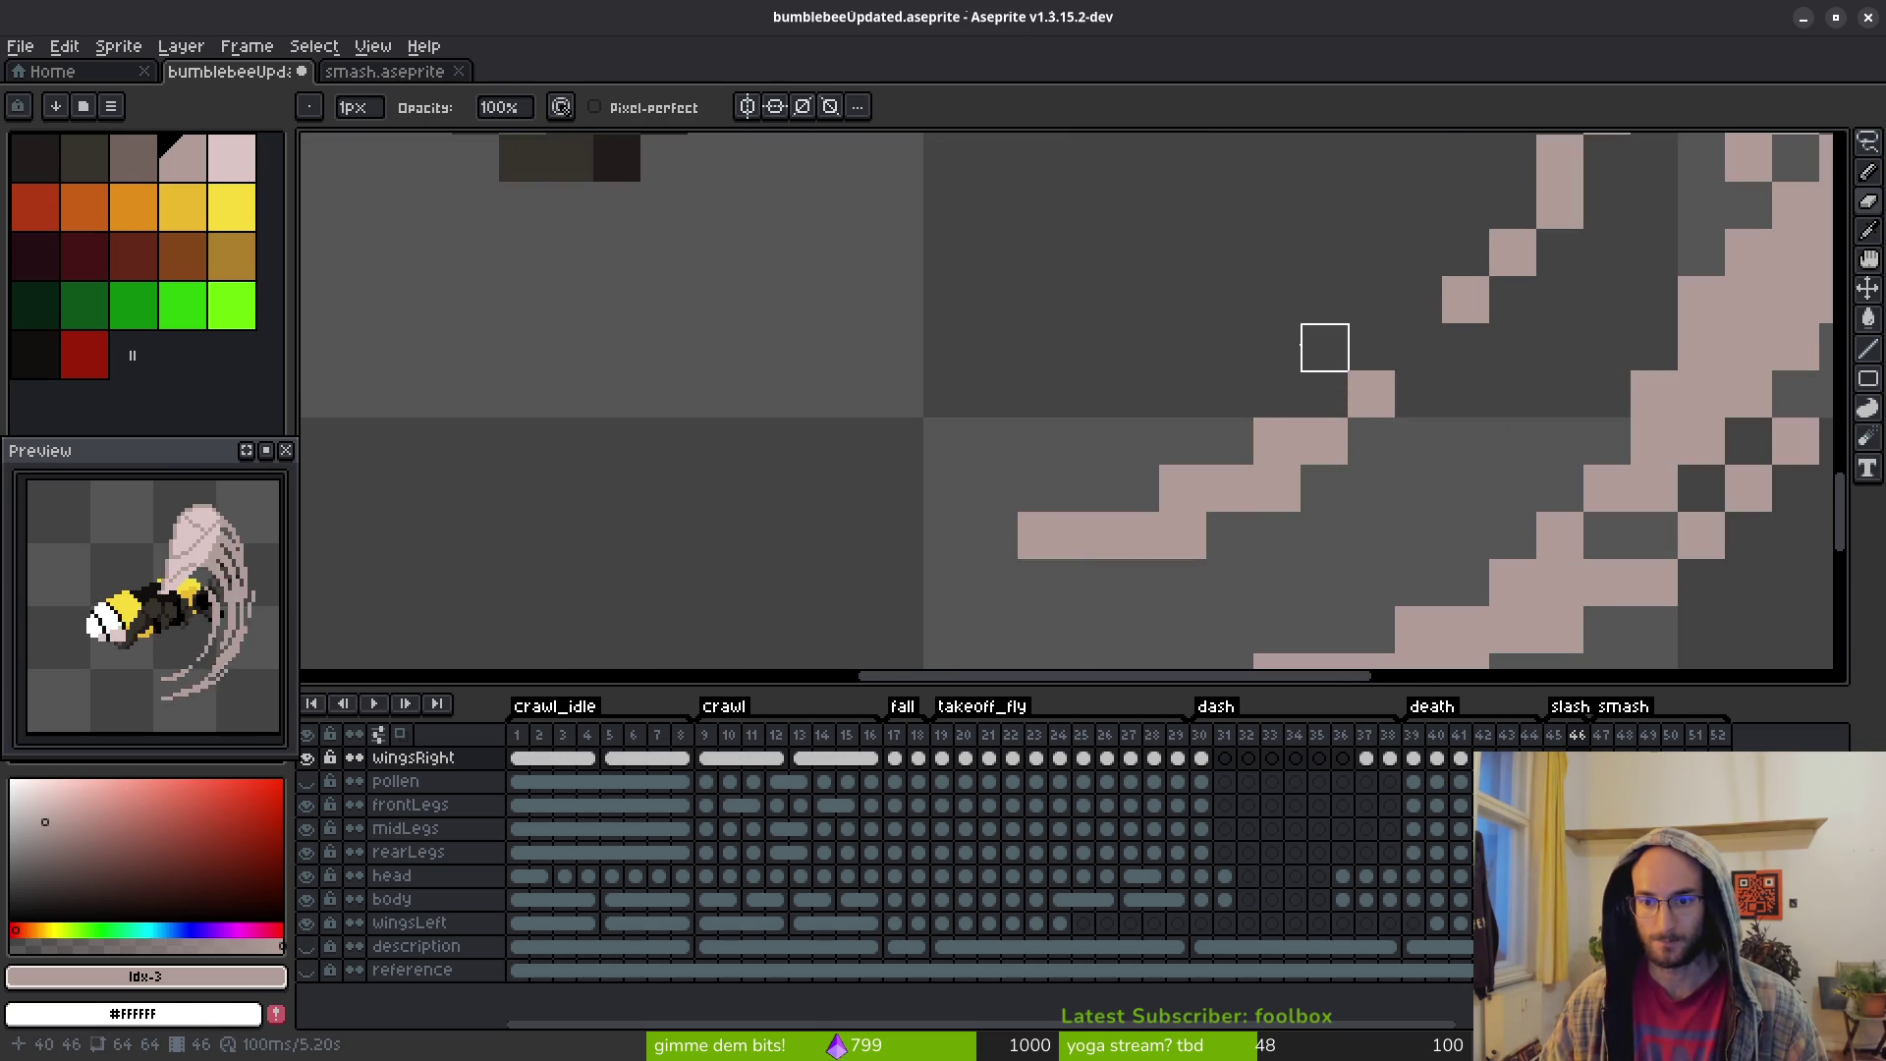
{"action": "left_click_drag", "start_coordinate": [1277, 440], "coordinate": [1136, 536]}
{"action": "left_click", "coordinate": [1042, 535]}
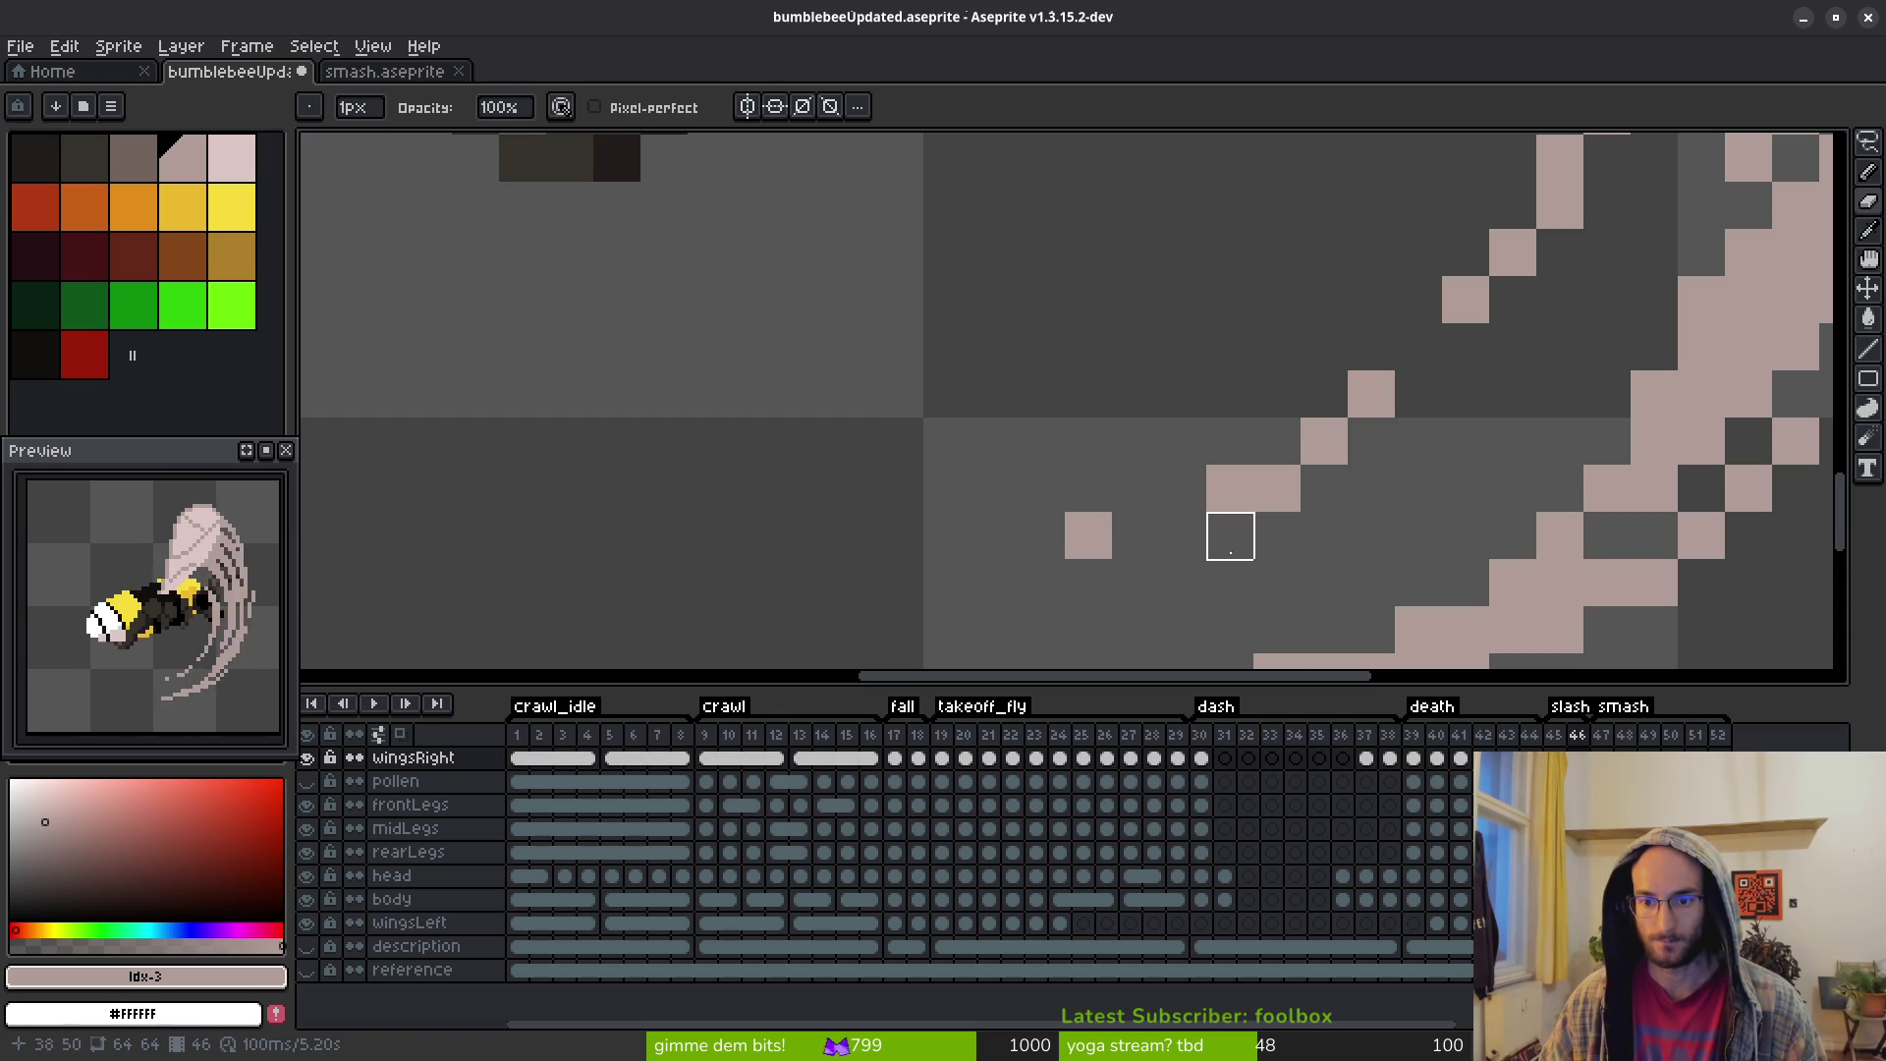
{"action": "left_click", "coordinate": [1136, 536]}
{"action": "scroll", "coordinate": [1484, 515], "scroll_direction": "down", "scroll_amount": 5}
{"action": "scroll", "coordinate": [1484, 515], "scroll_direction": "down", "scroll_amount": 1}
{"action": "scroll", "coordinate": [1474, 482], "scroll_direction": "up", "scroll_amount": 1}
{"action": "scroll", "coordinate": [1464, 442], "scroll_direction": "down", "scroll_amount": 2}
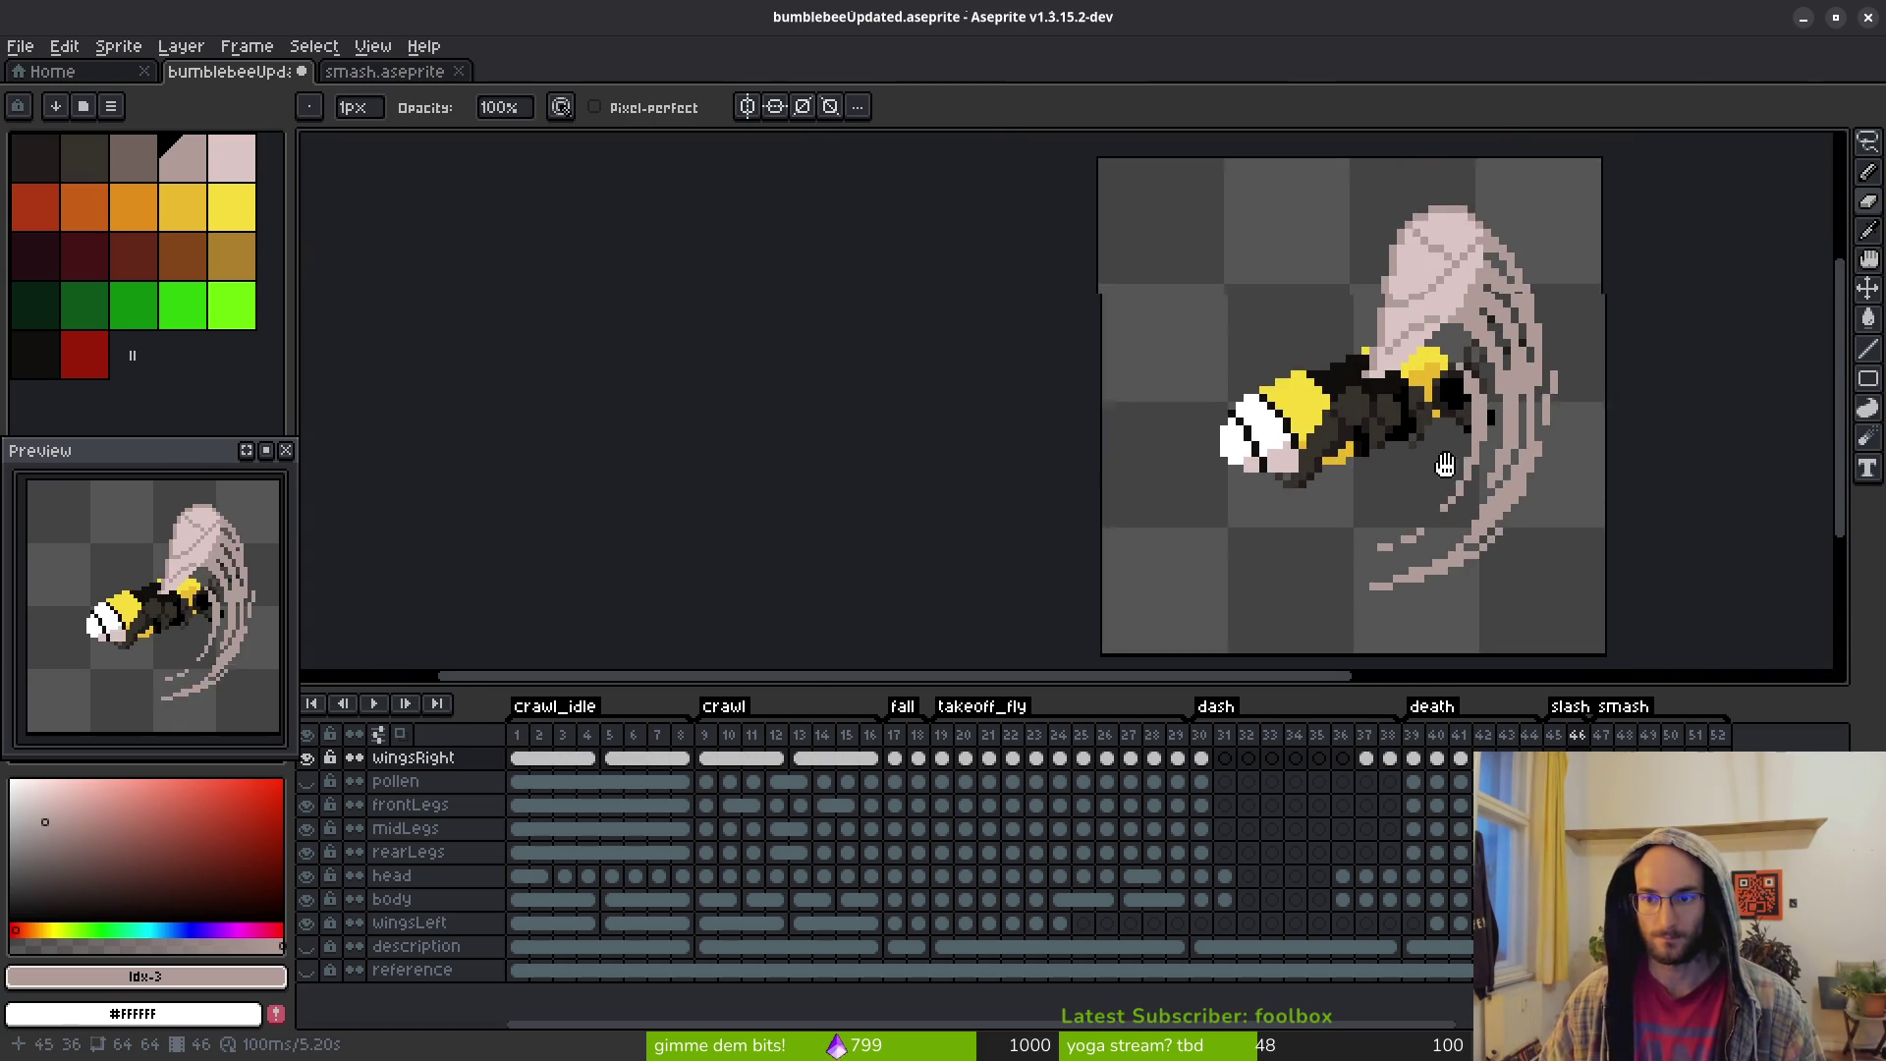
{"action": "scroll", "coordinate": [1557, 447], "scroll_direction": "up", "scroll_amount": 5}
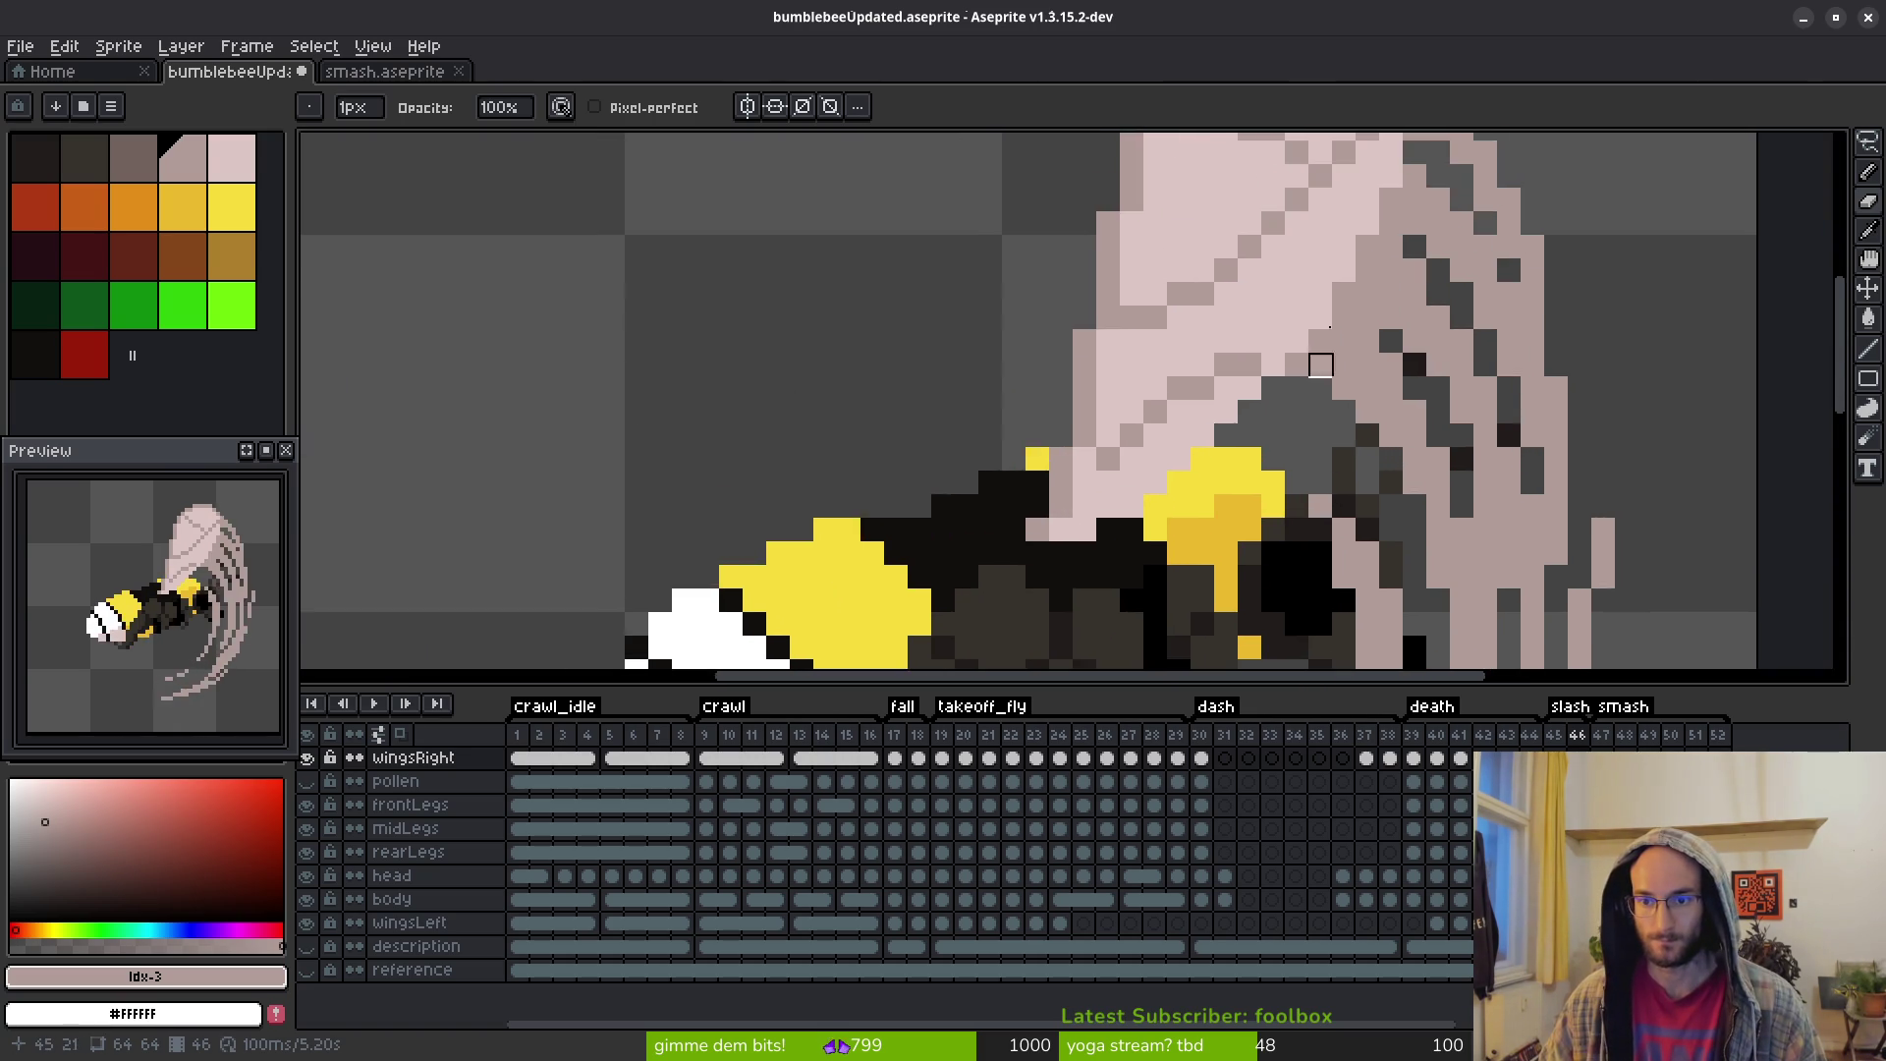
{"action": "scroll", "coordinate": [1320, 412], "scroll_direction": "up", "scroll_amount": 3}
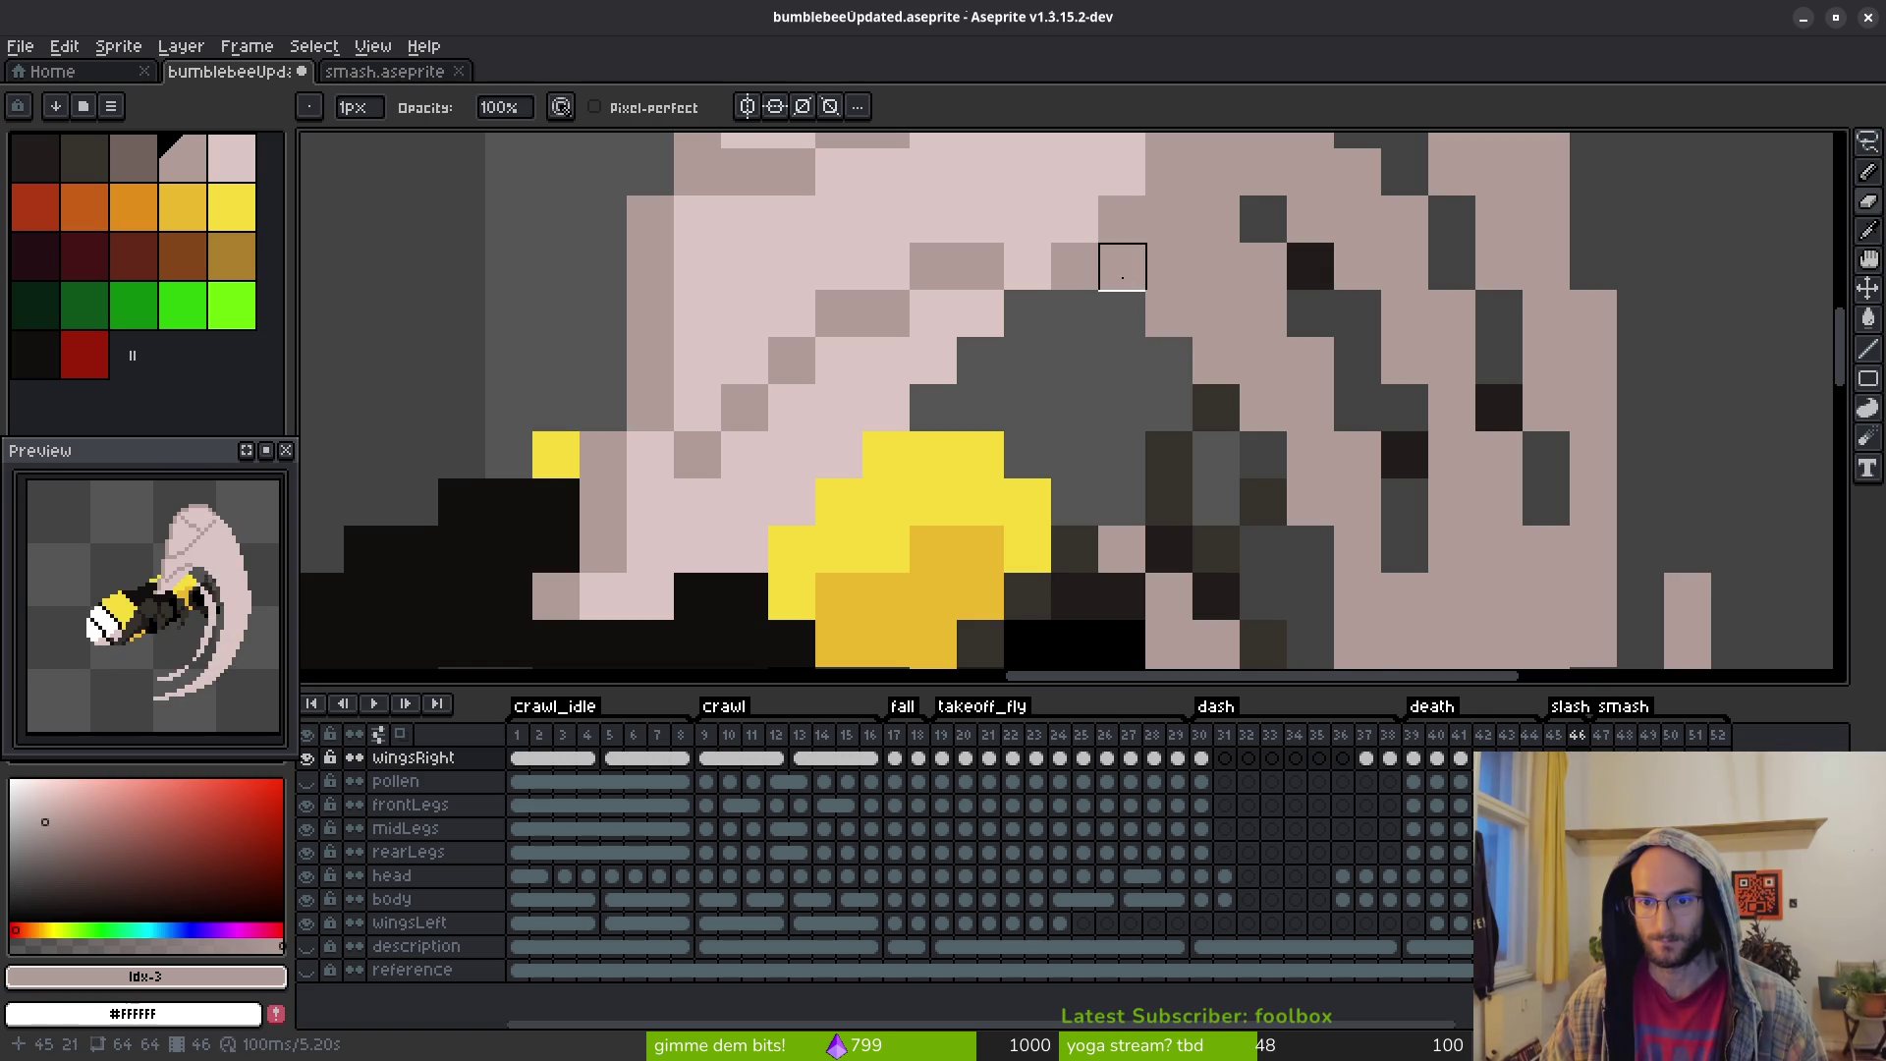
{"action": "scroll", "coordinate": [1230, 341], "scroll_direction": "down", "scroll_amount": 3}
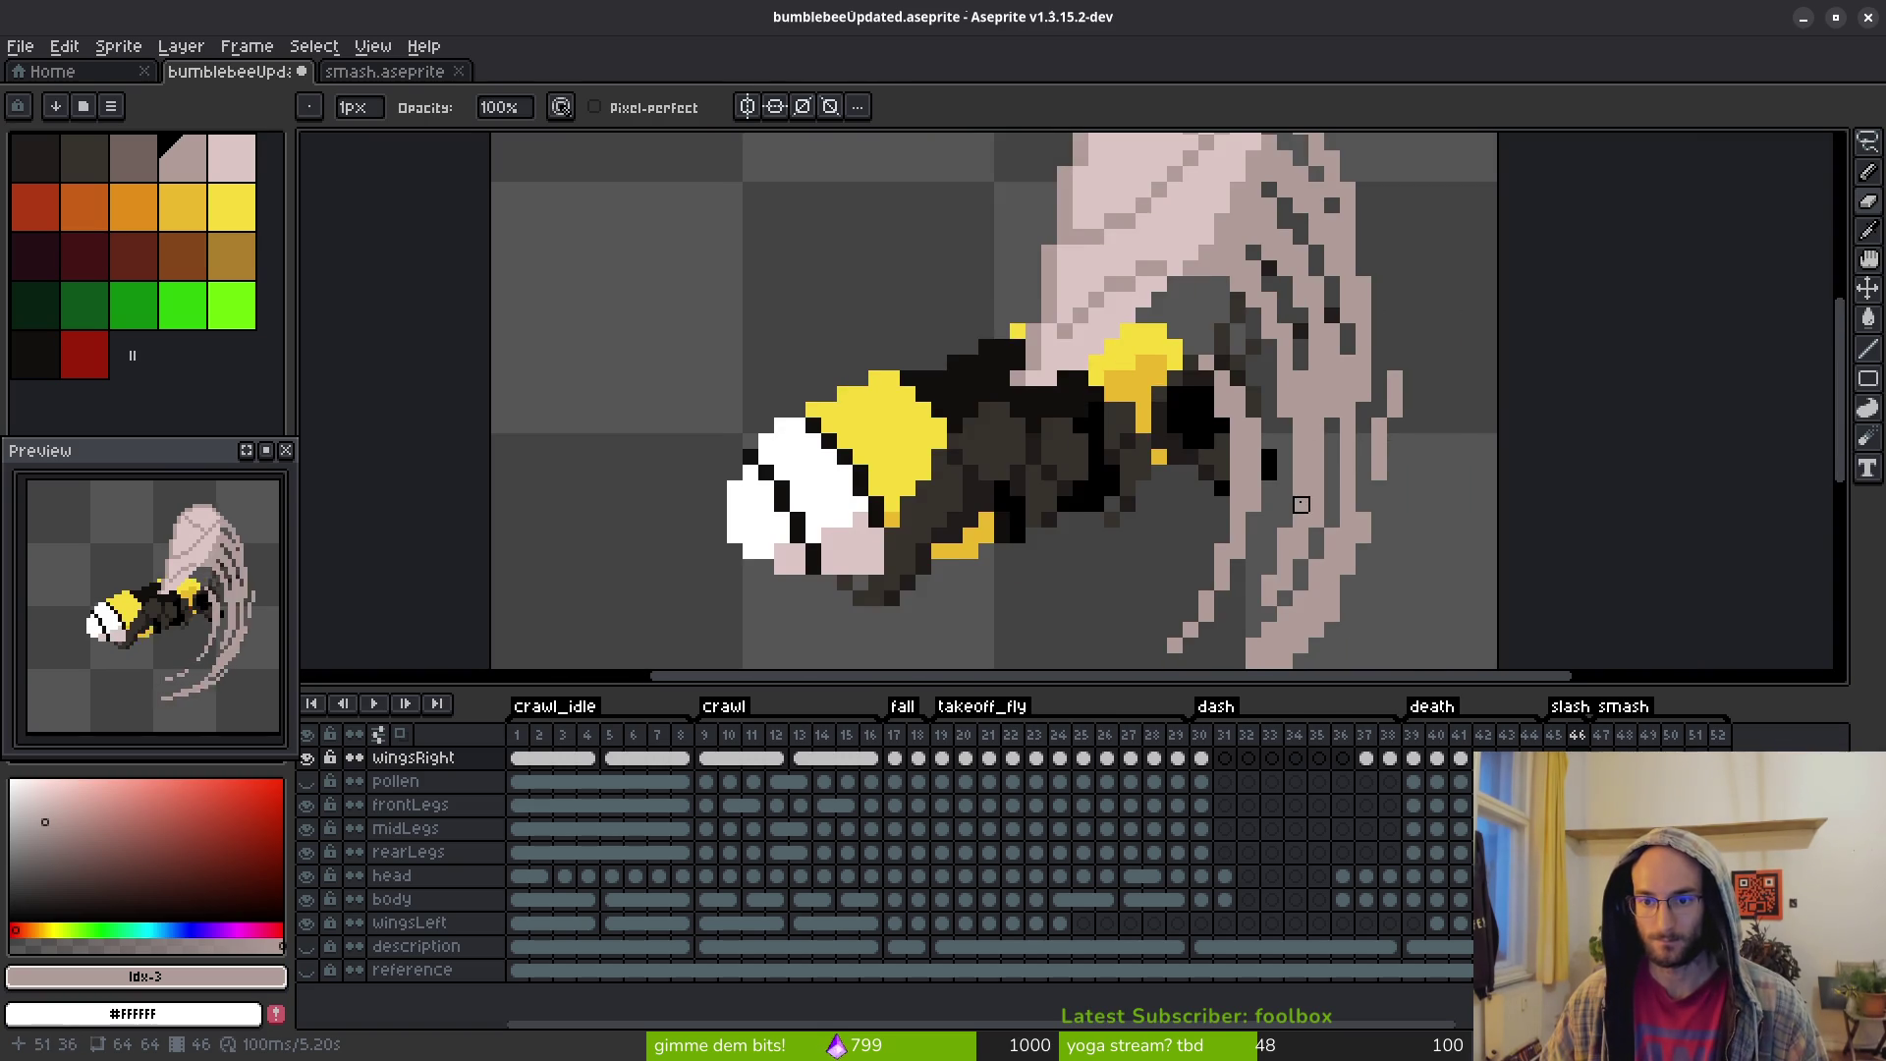
{"action": "scroll", "coordinate": [1338, 400], "scroll_direction": "down", "scroll_amount": 2}
{"action": "scroll", "coordinate": [1238, 475], "scroll_direction": "up", "scroll_amount": 1}
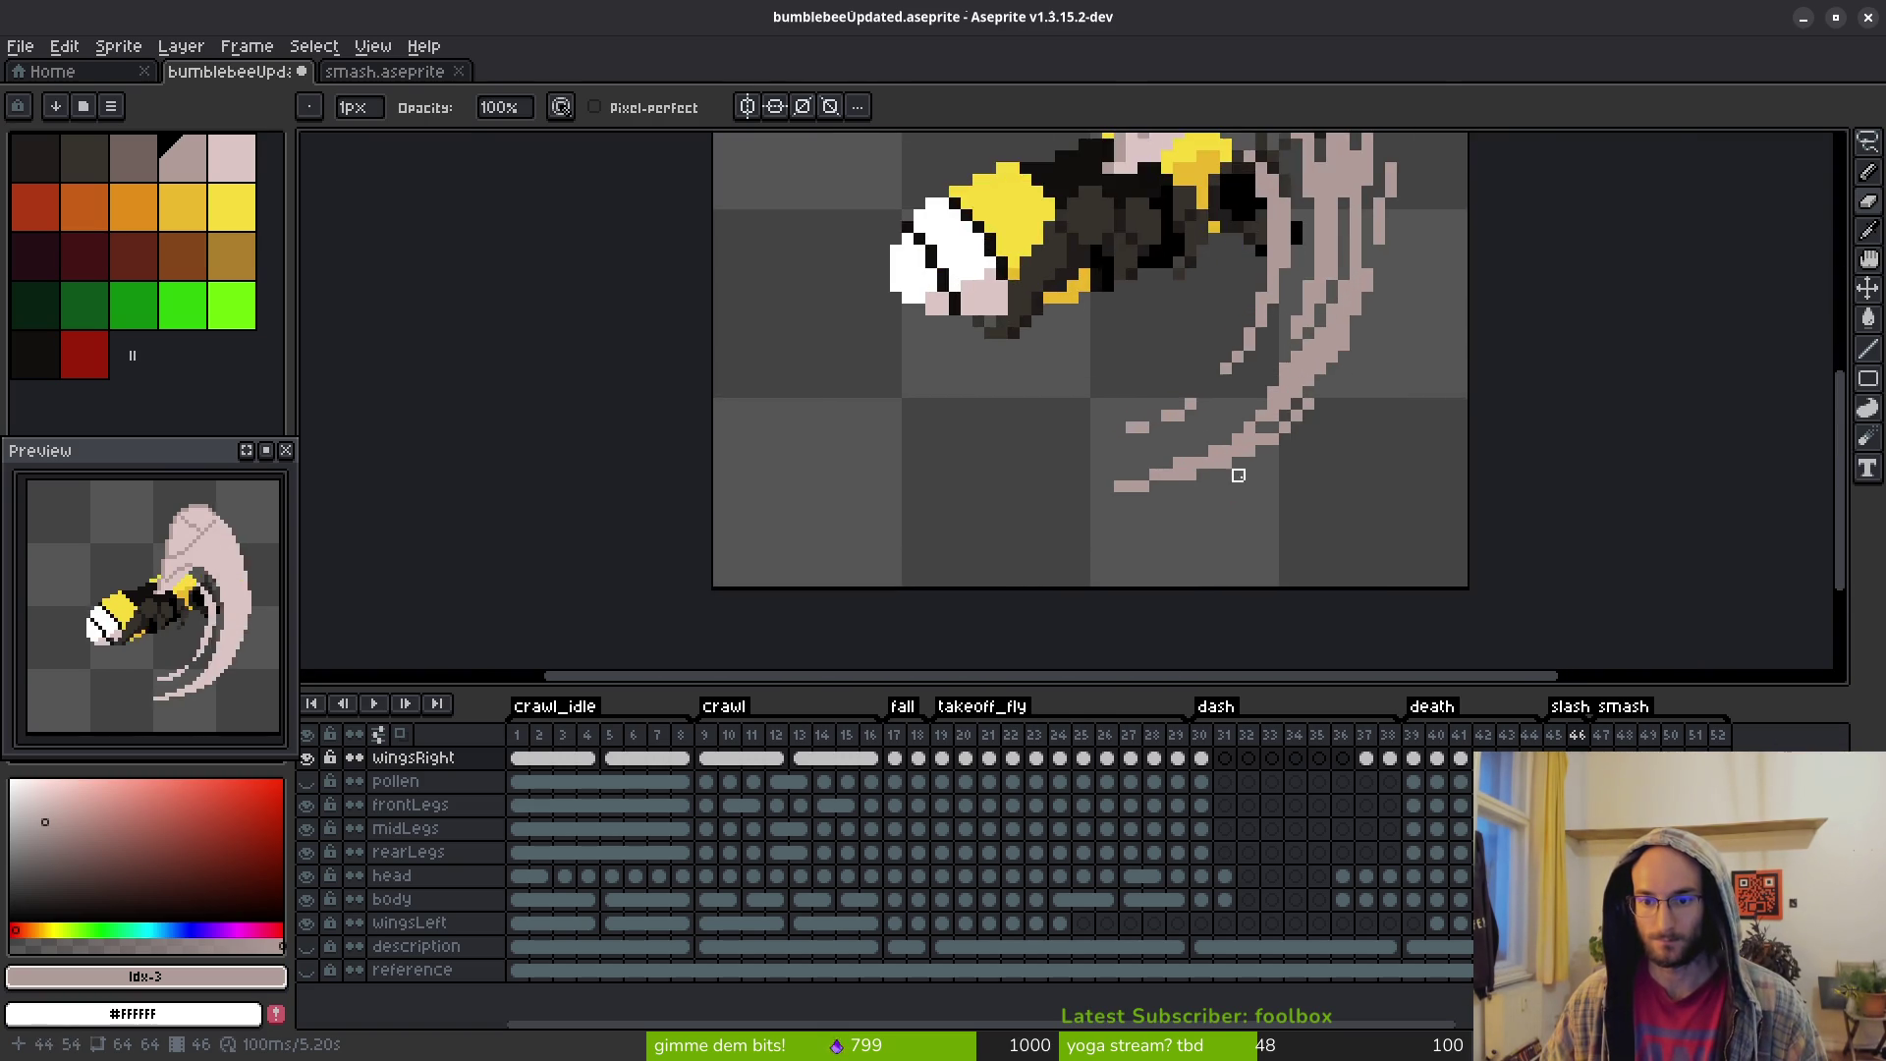
{"action": "scroll", "coordinate": [1237, 475], "scroll_direction": "up", "scroll_amount": 3}
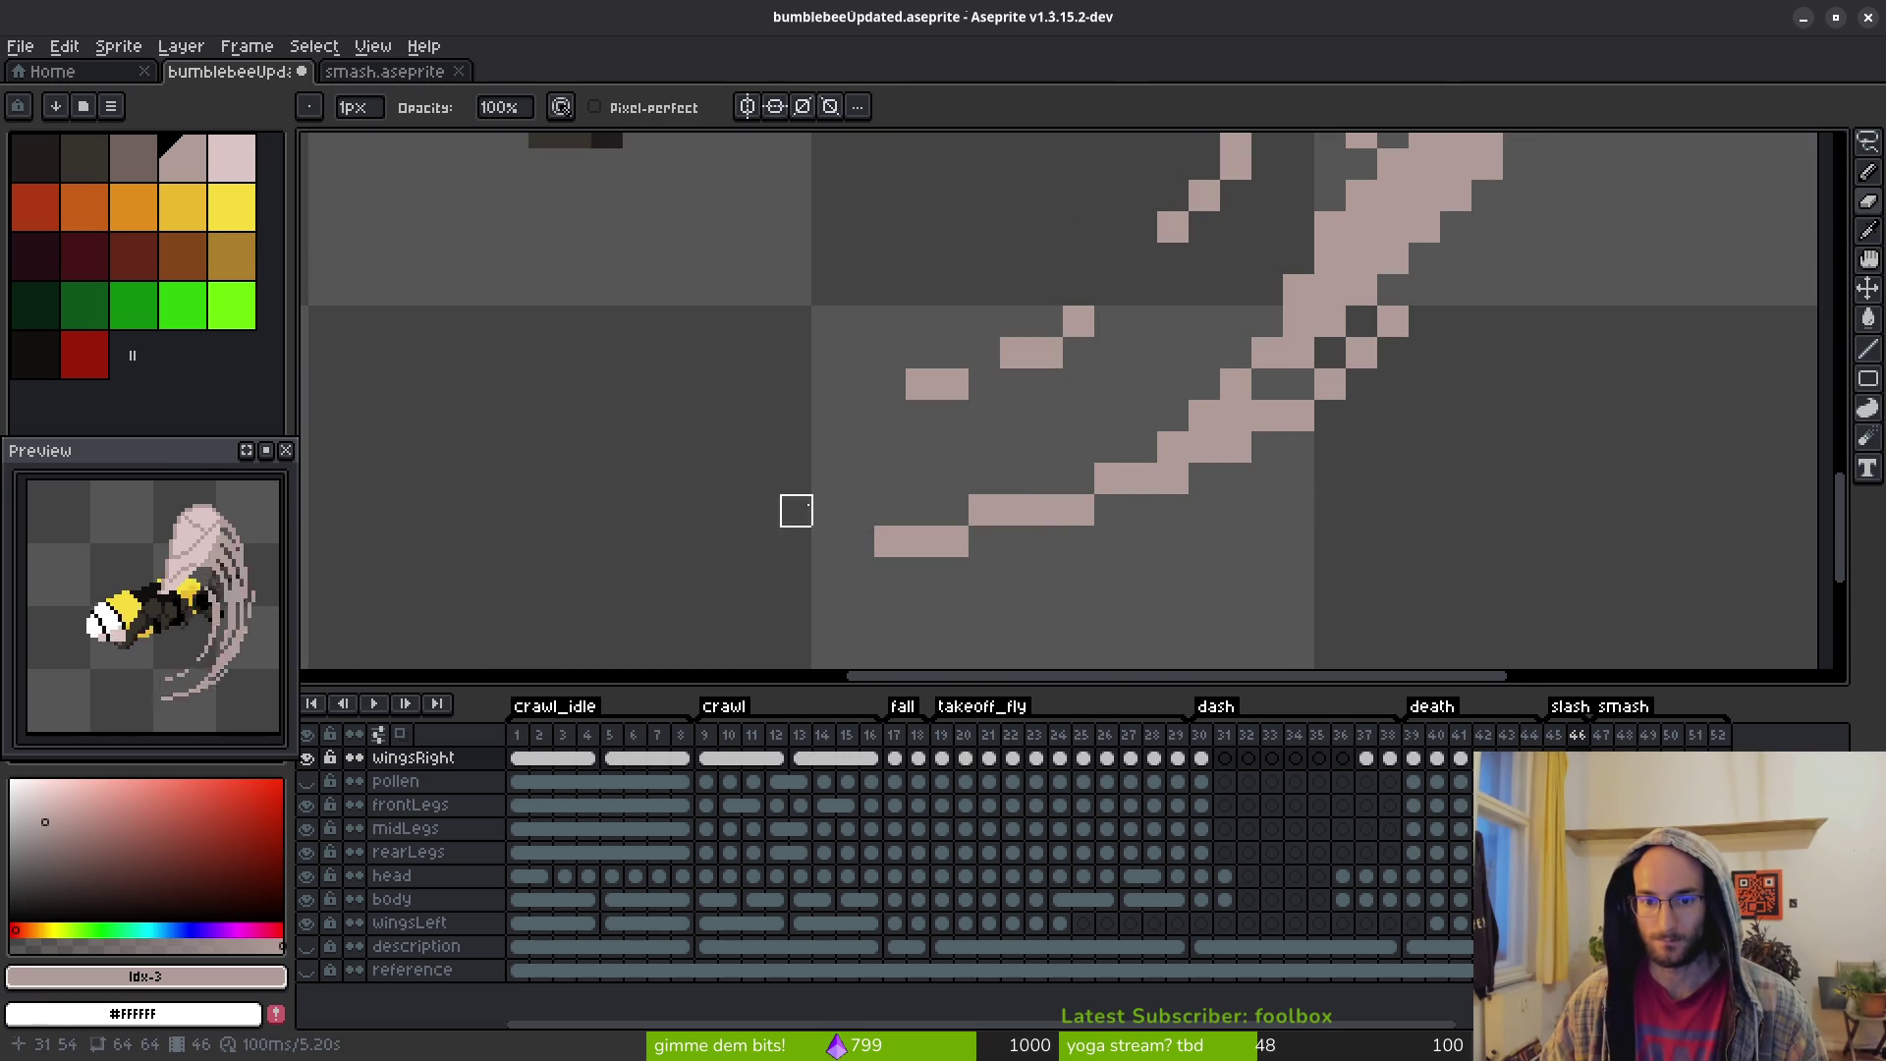
{"action": "scroll", "coordinate": [984, 510], "scroll_direction": "down", "scroll_amount": 4}
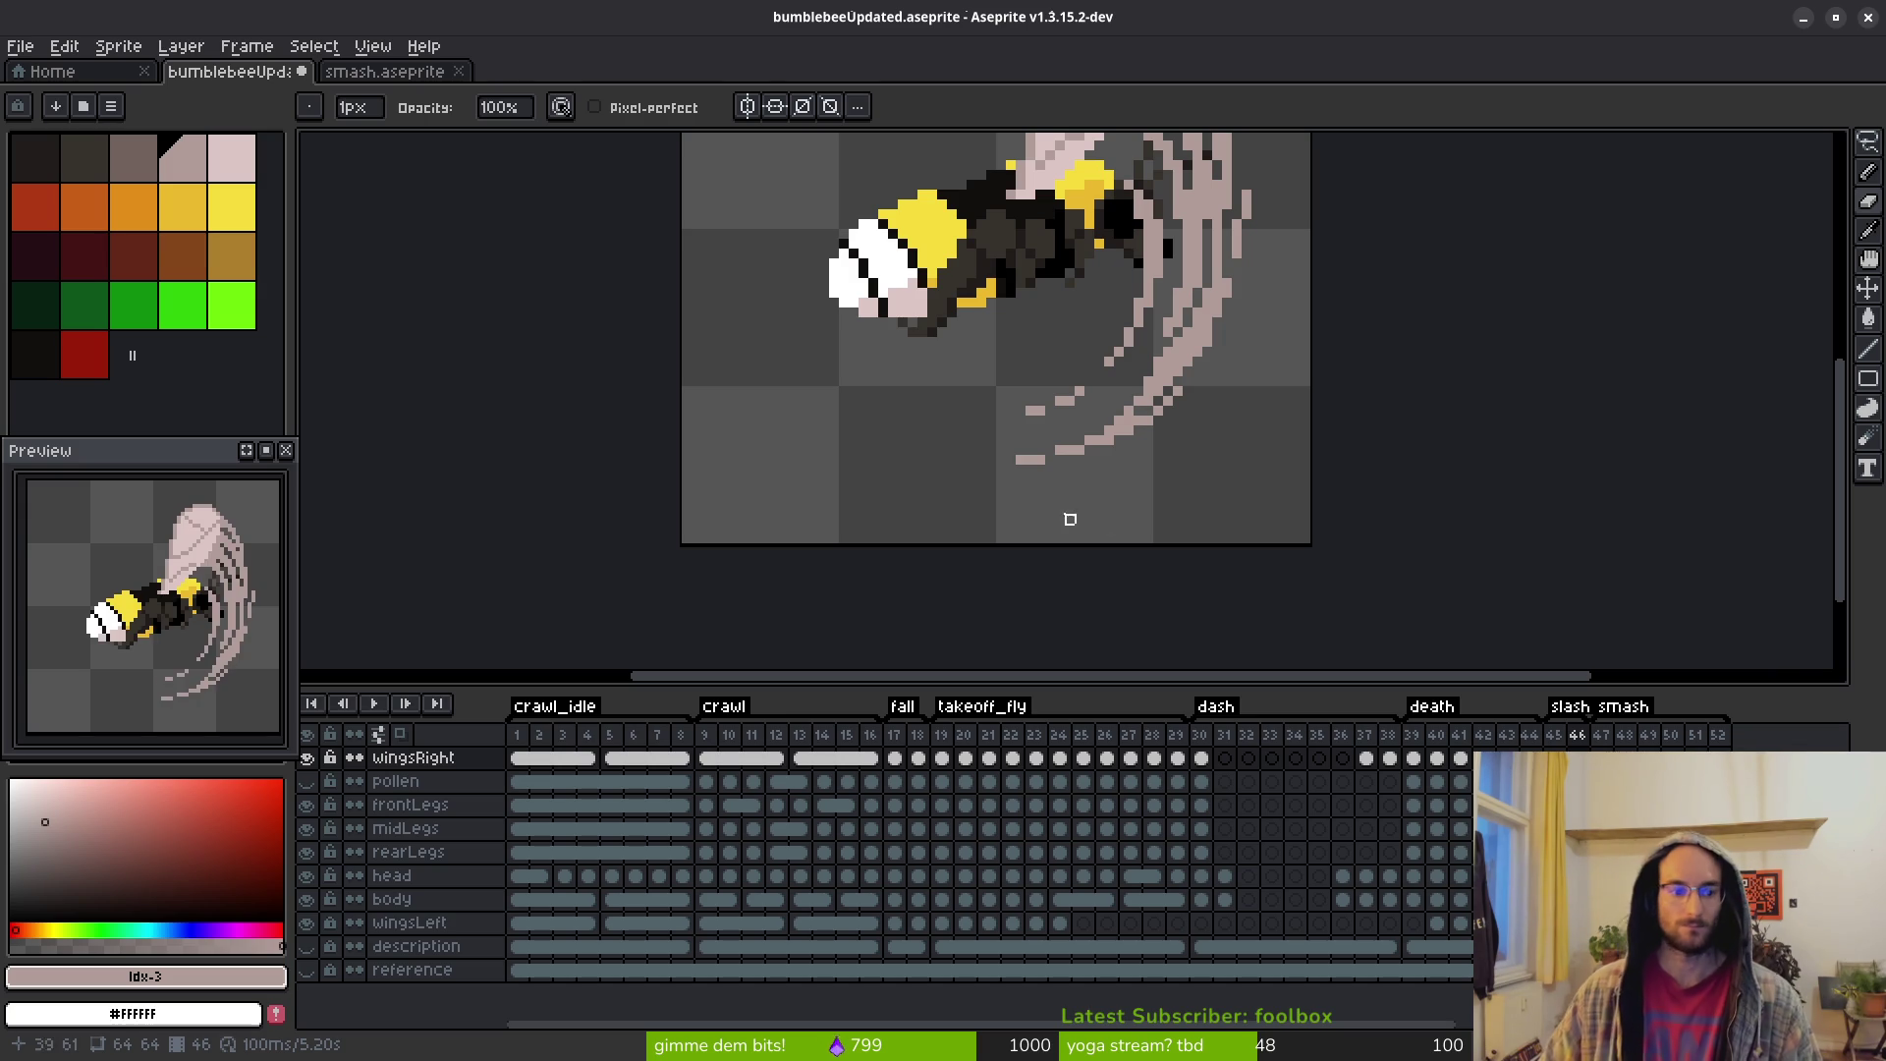
{"action": "scroll", "coordinate": [143, 599], "scroll_direction": "down", "scroll_amount": 2}
{"action": "scroll", "coordinate": [157, 624], "scroll_direction": "up", "scroll_amount": 2}
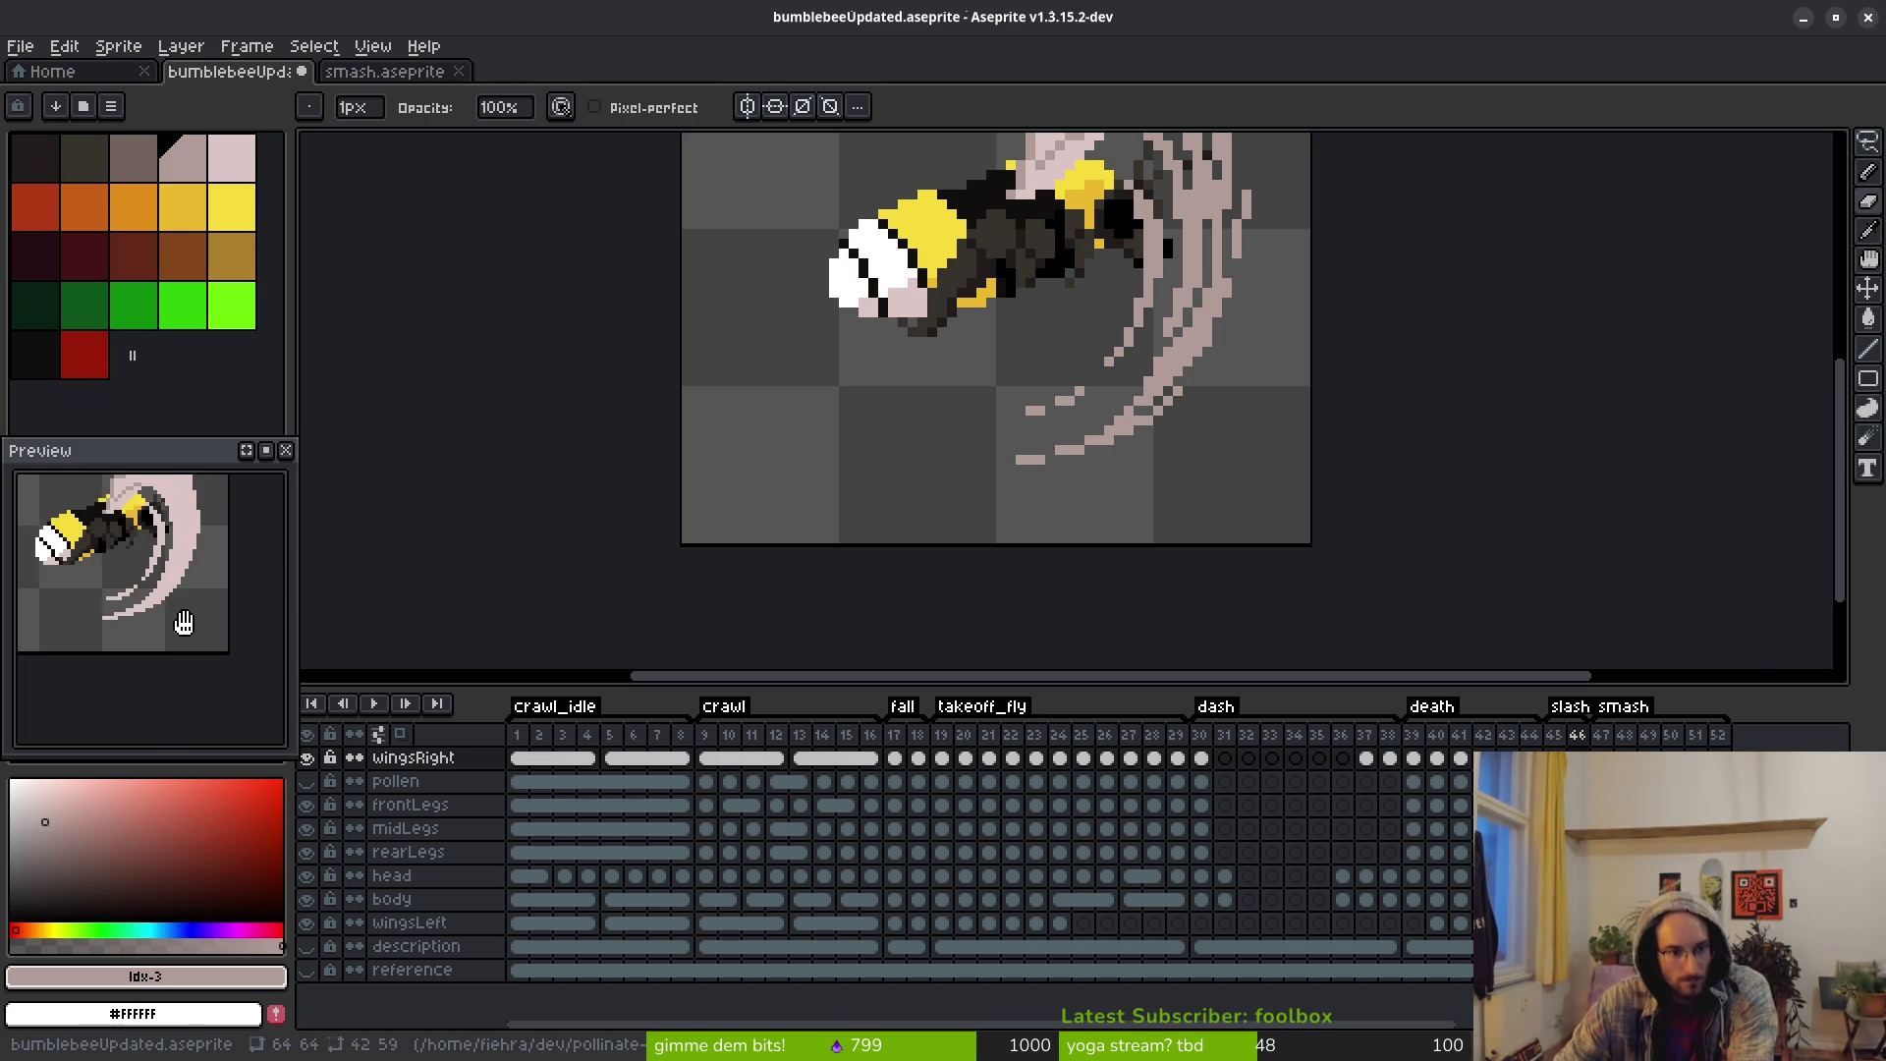
{"action": "scroll", "coordinate": [825, 399], "scroll_direction": "up", "scroll_amount": 2}
{"action": "scroll", "coordinate": [913, 560], "scroll_direction": "right", "scroll_amount": 1}
{"action": "scroll", "coordinate": [1027, 475], "scroll_direction": "down", "scroll_amount": 2}
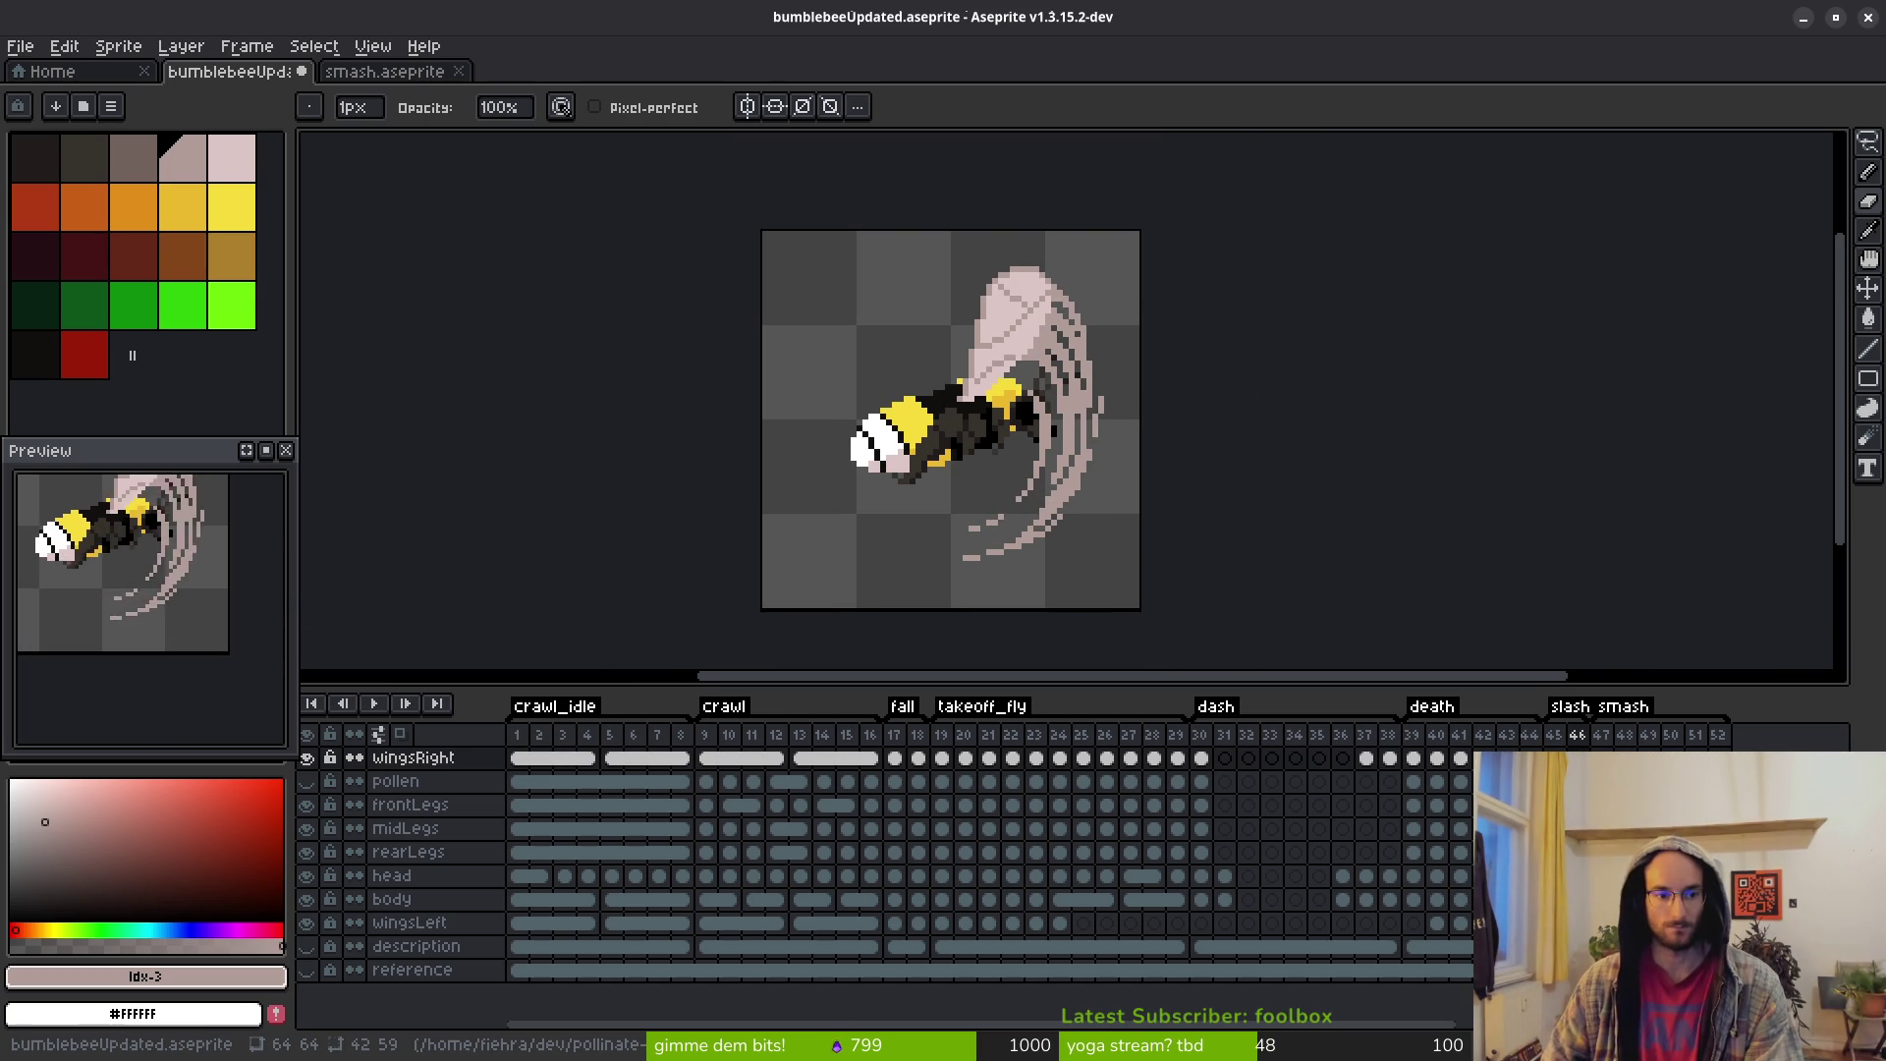
Flip between frames 44, 45 and 46 to compare the bee's wing art, ending on frame 45
{"action": "scroll", "coordinate": [173, 678], "scroll_direction": "up", "scroll_amount": 1}
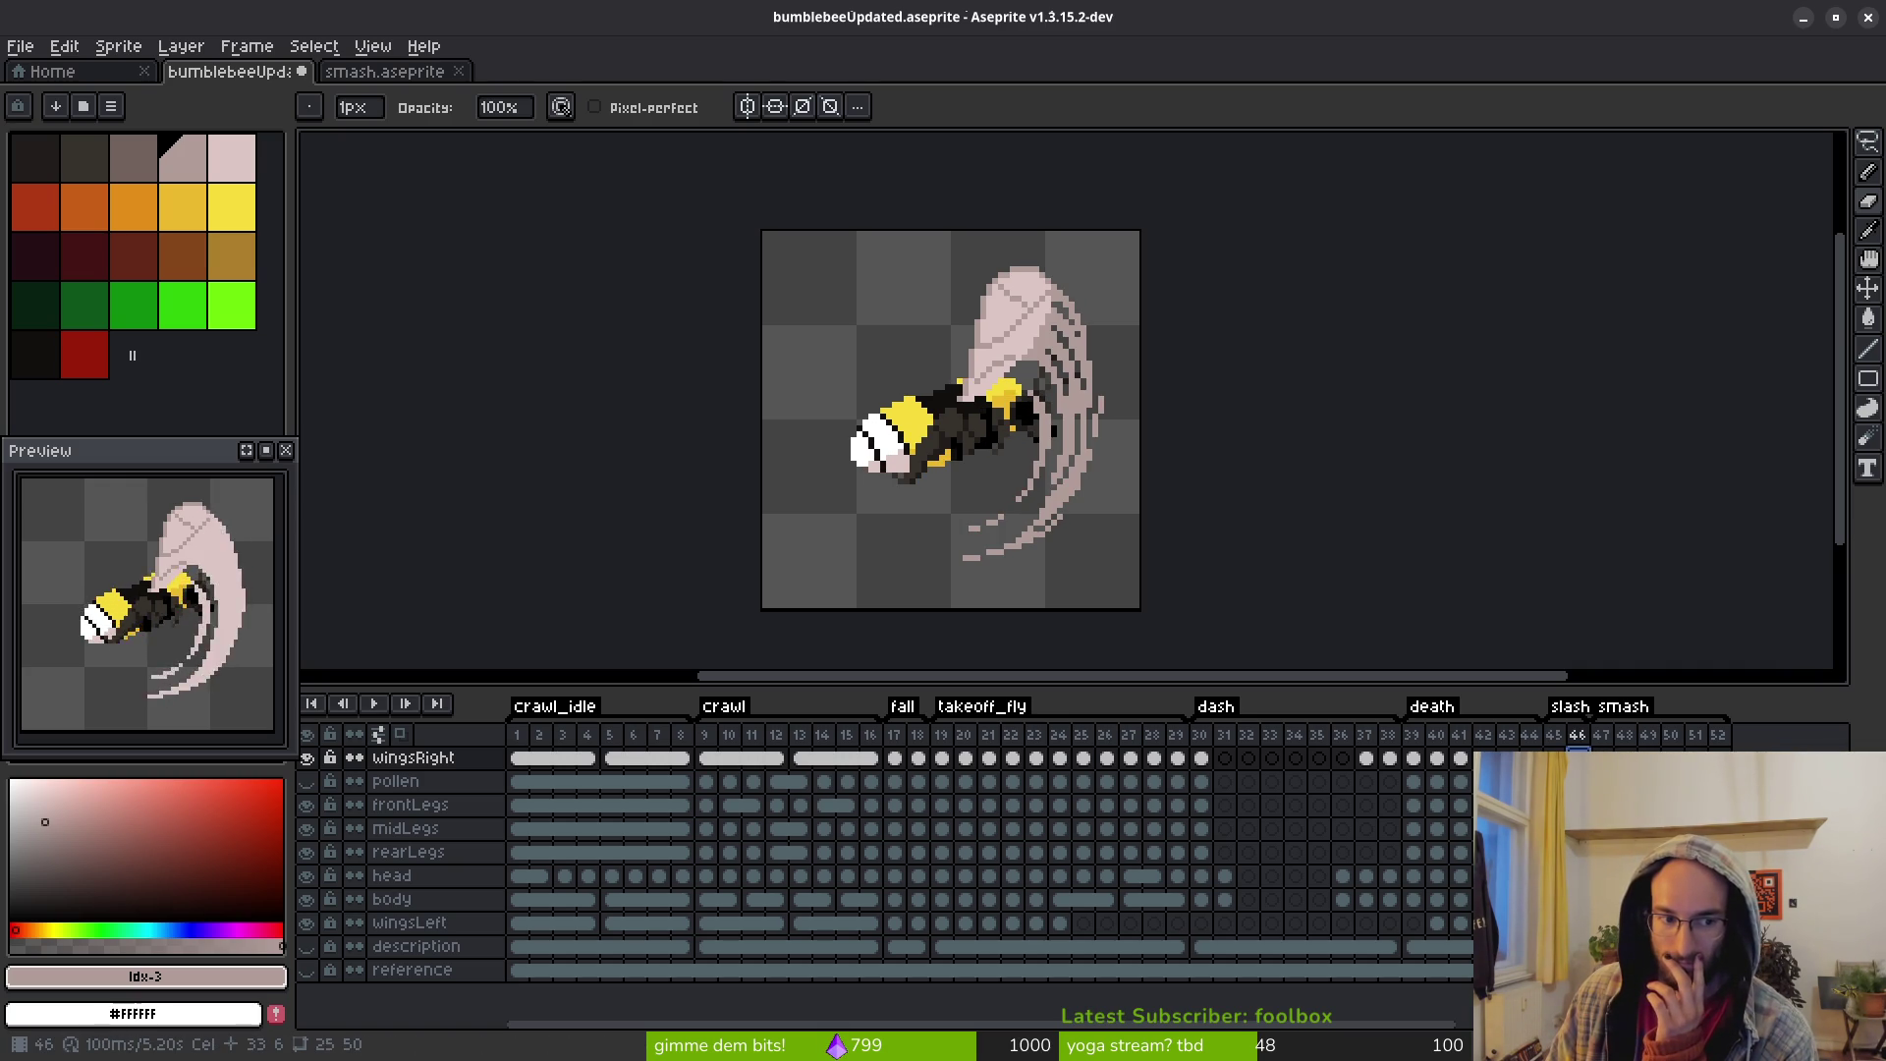
{"action": "key", "text": "Left"}
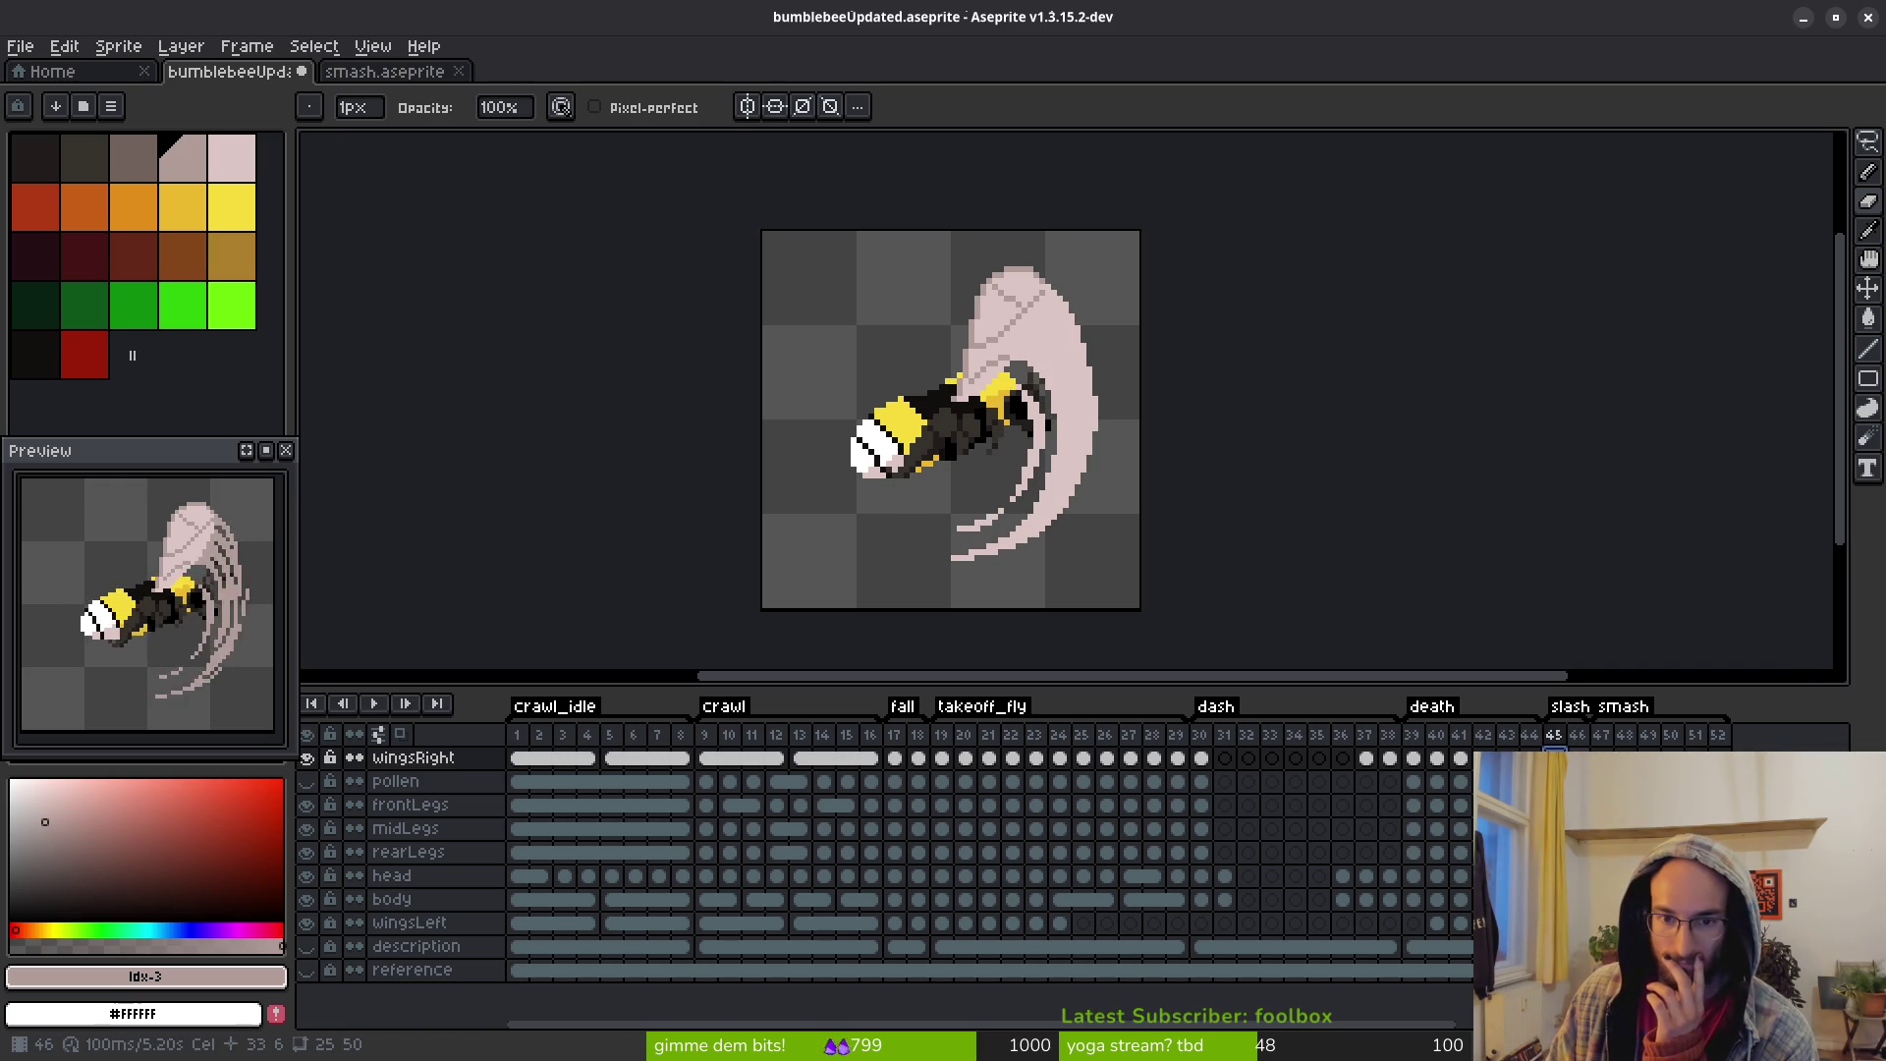
{"action": "key", "text": "Right"}
{"action": "key", "text": "Left"}
{"action": "key", "text": "Left"}
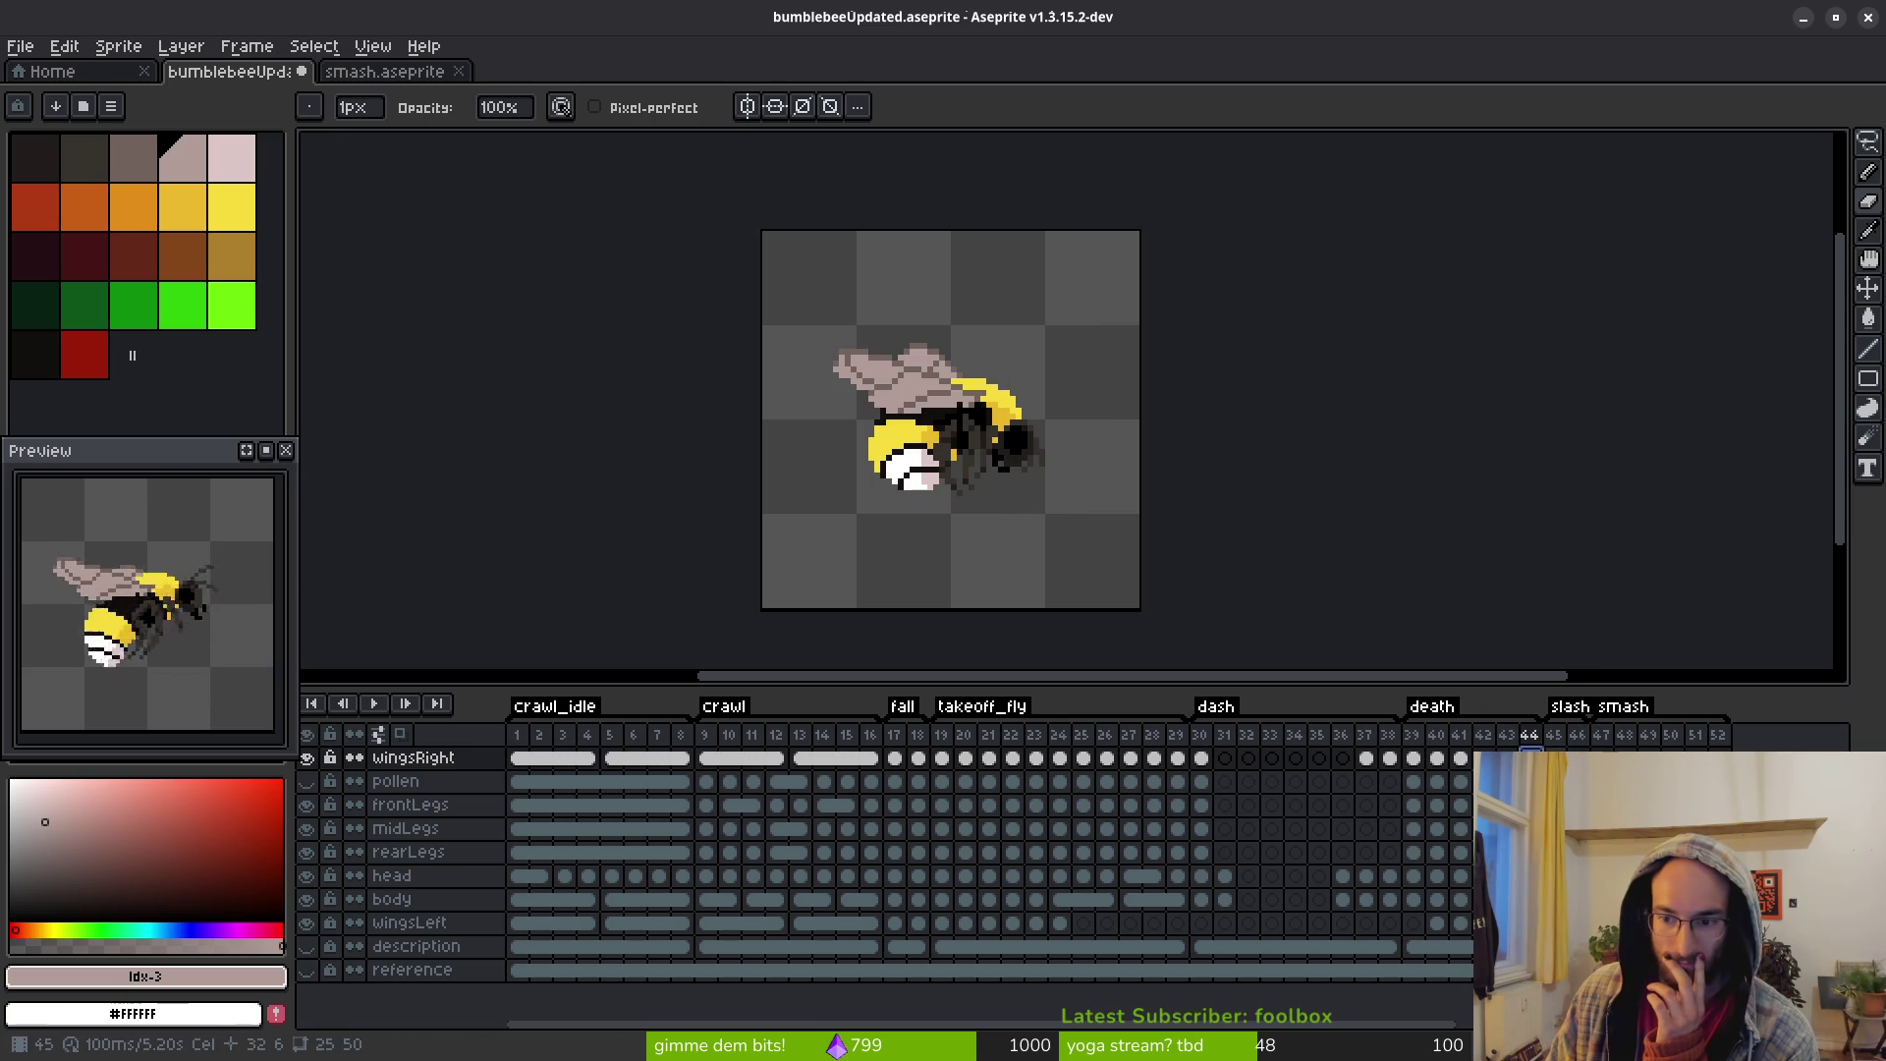
{"action": "key", "text": "Right"}
{"action": "key", "text": "Left"}
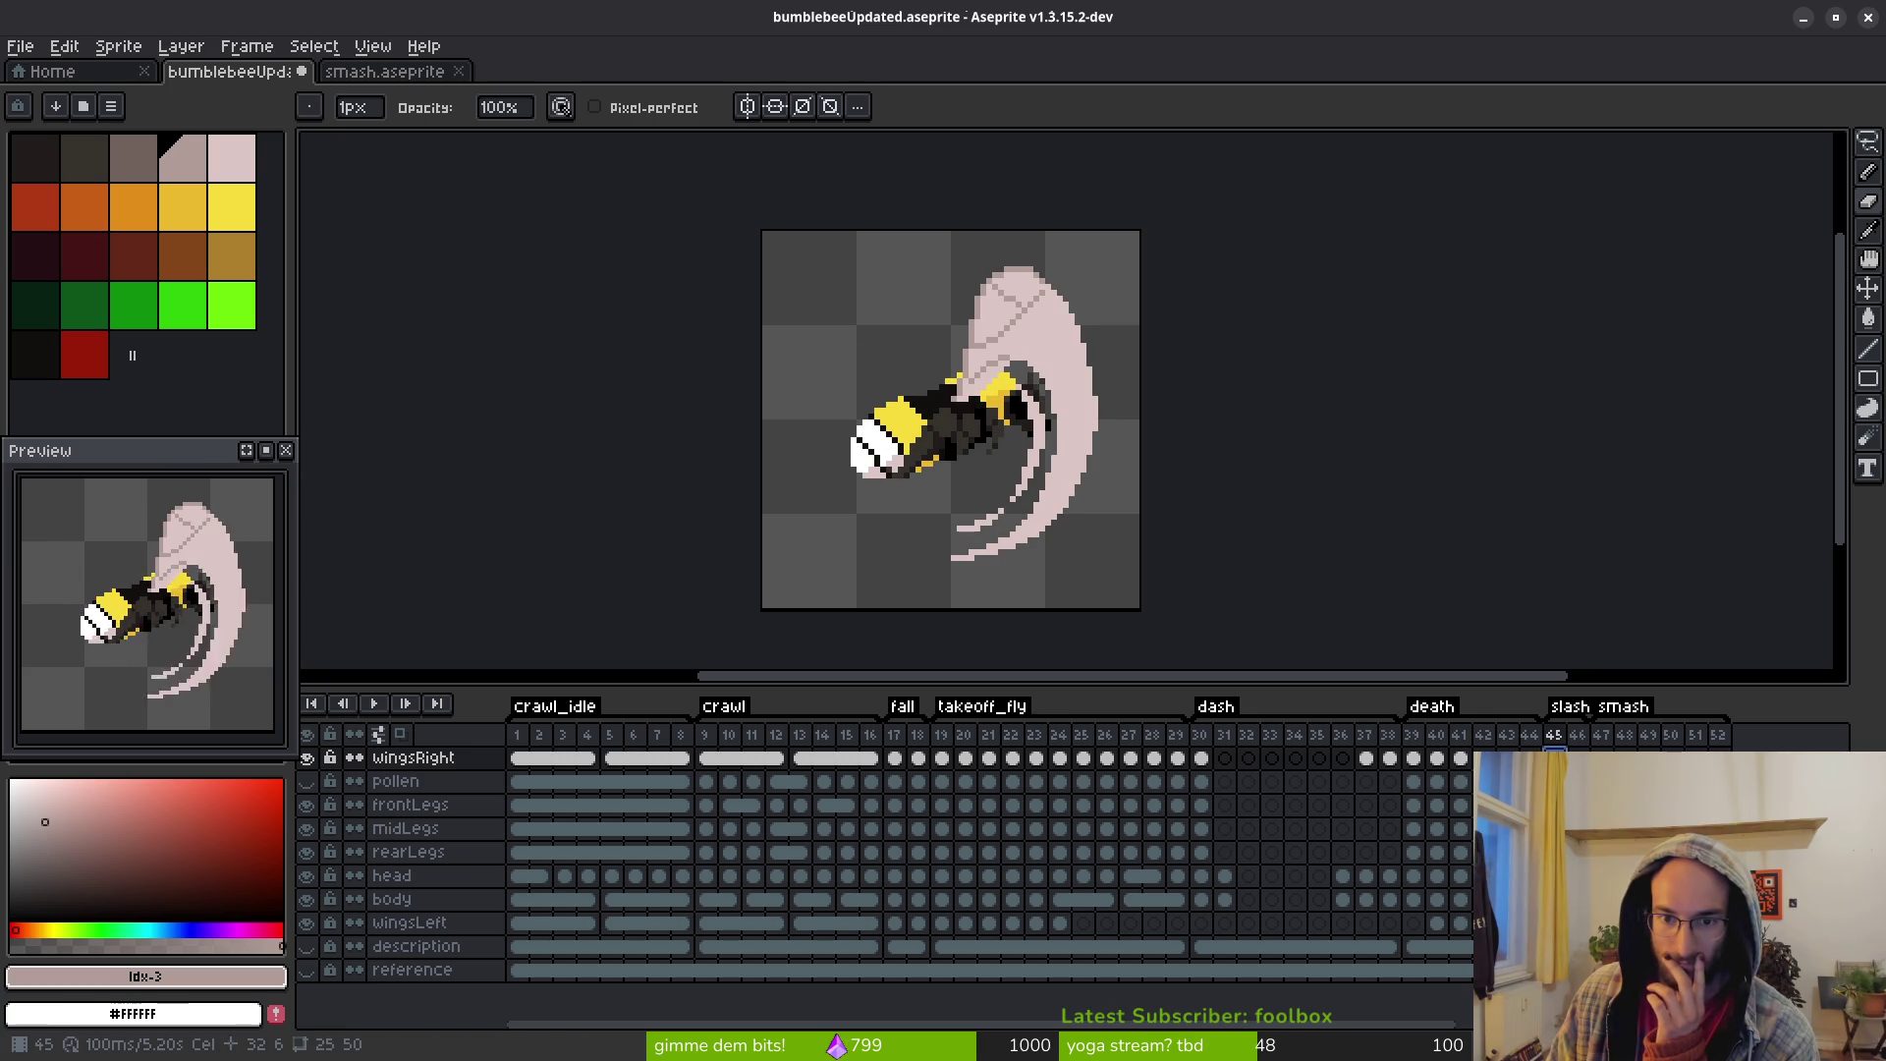
{"action": "key", "text": "Right"}
{"action": "key", "text": "Right"}
{"action": "key", "text": "Left"}
{"action": "key", "text": "Right"}
{"action": "key", "text": "Left"}
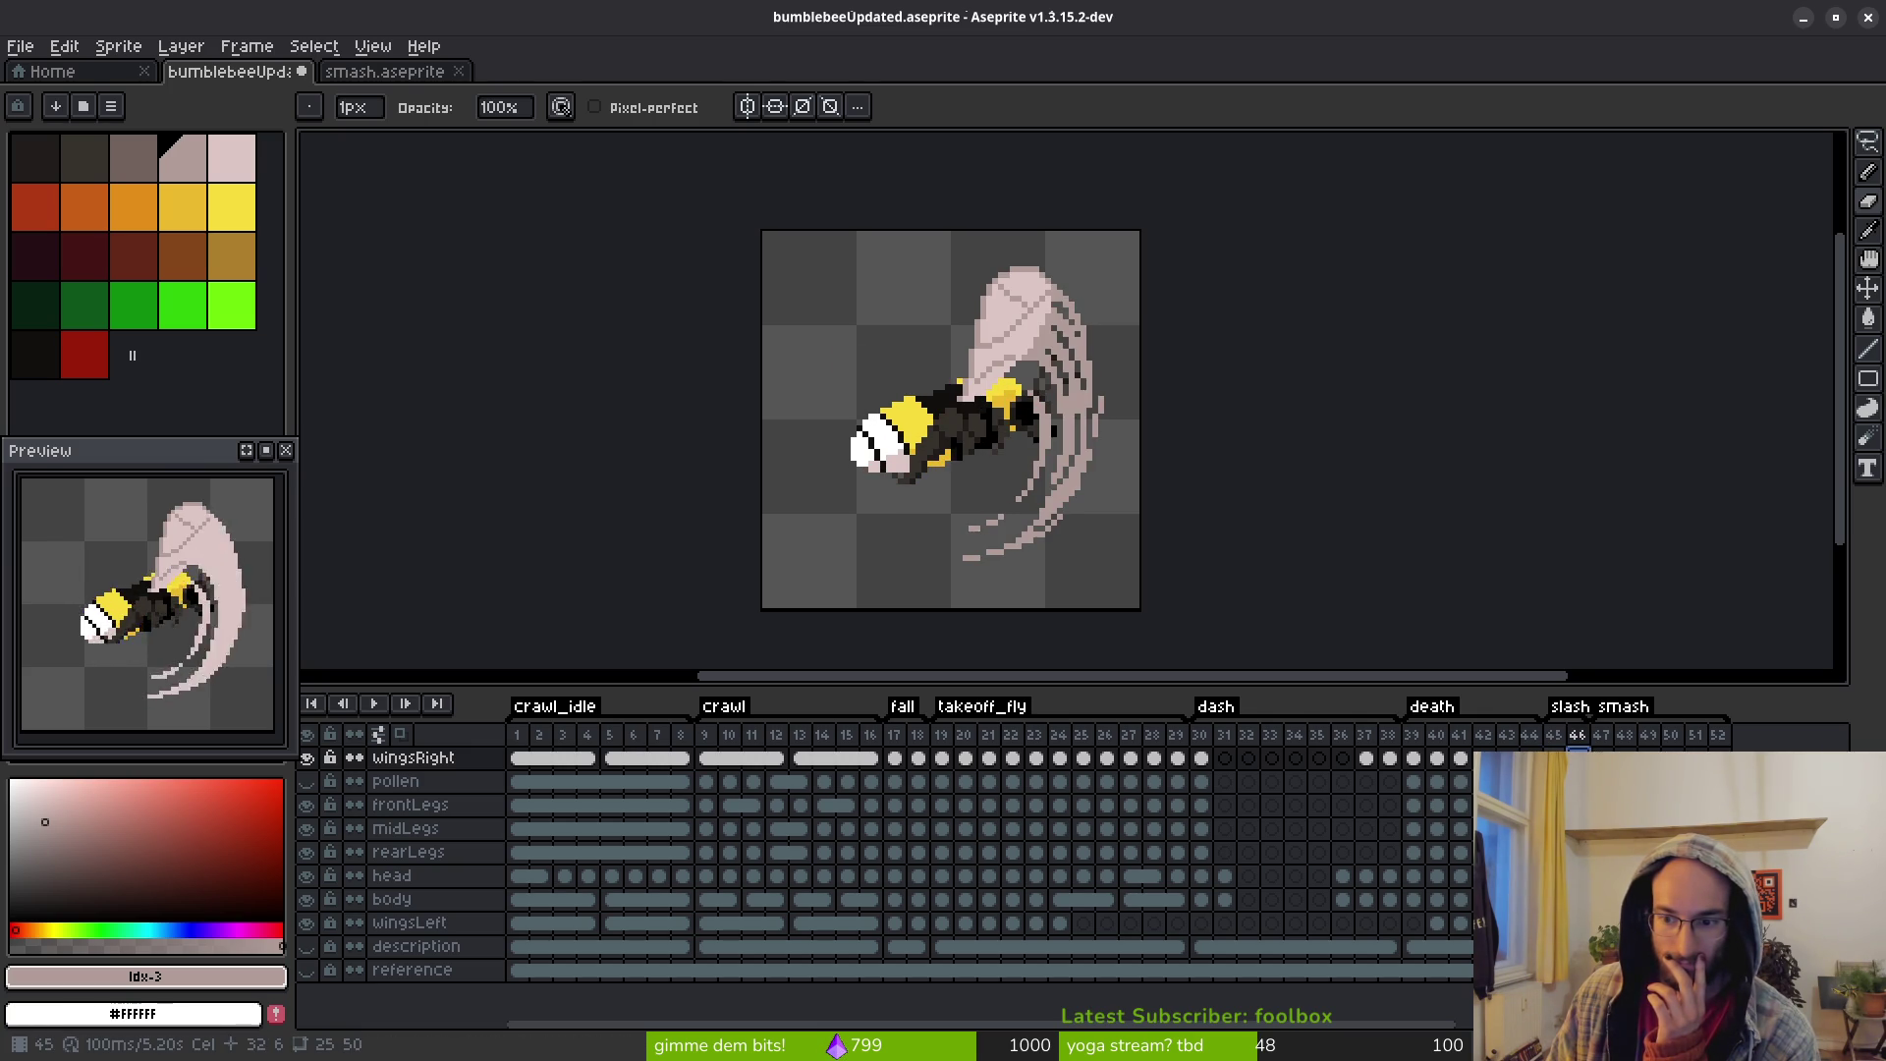
{"action": "key", "text": "Left"}
{"action": "key", "text": "Right"}
{"action": "key", "text": "Left"}
{"action": "key", "text": "Right"}
{"action": "key", "text": "Left"}
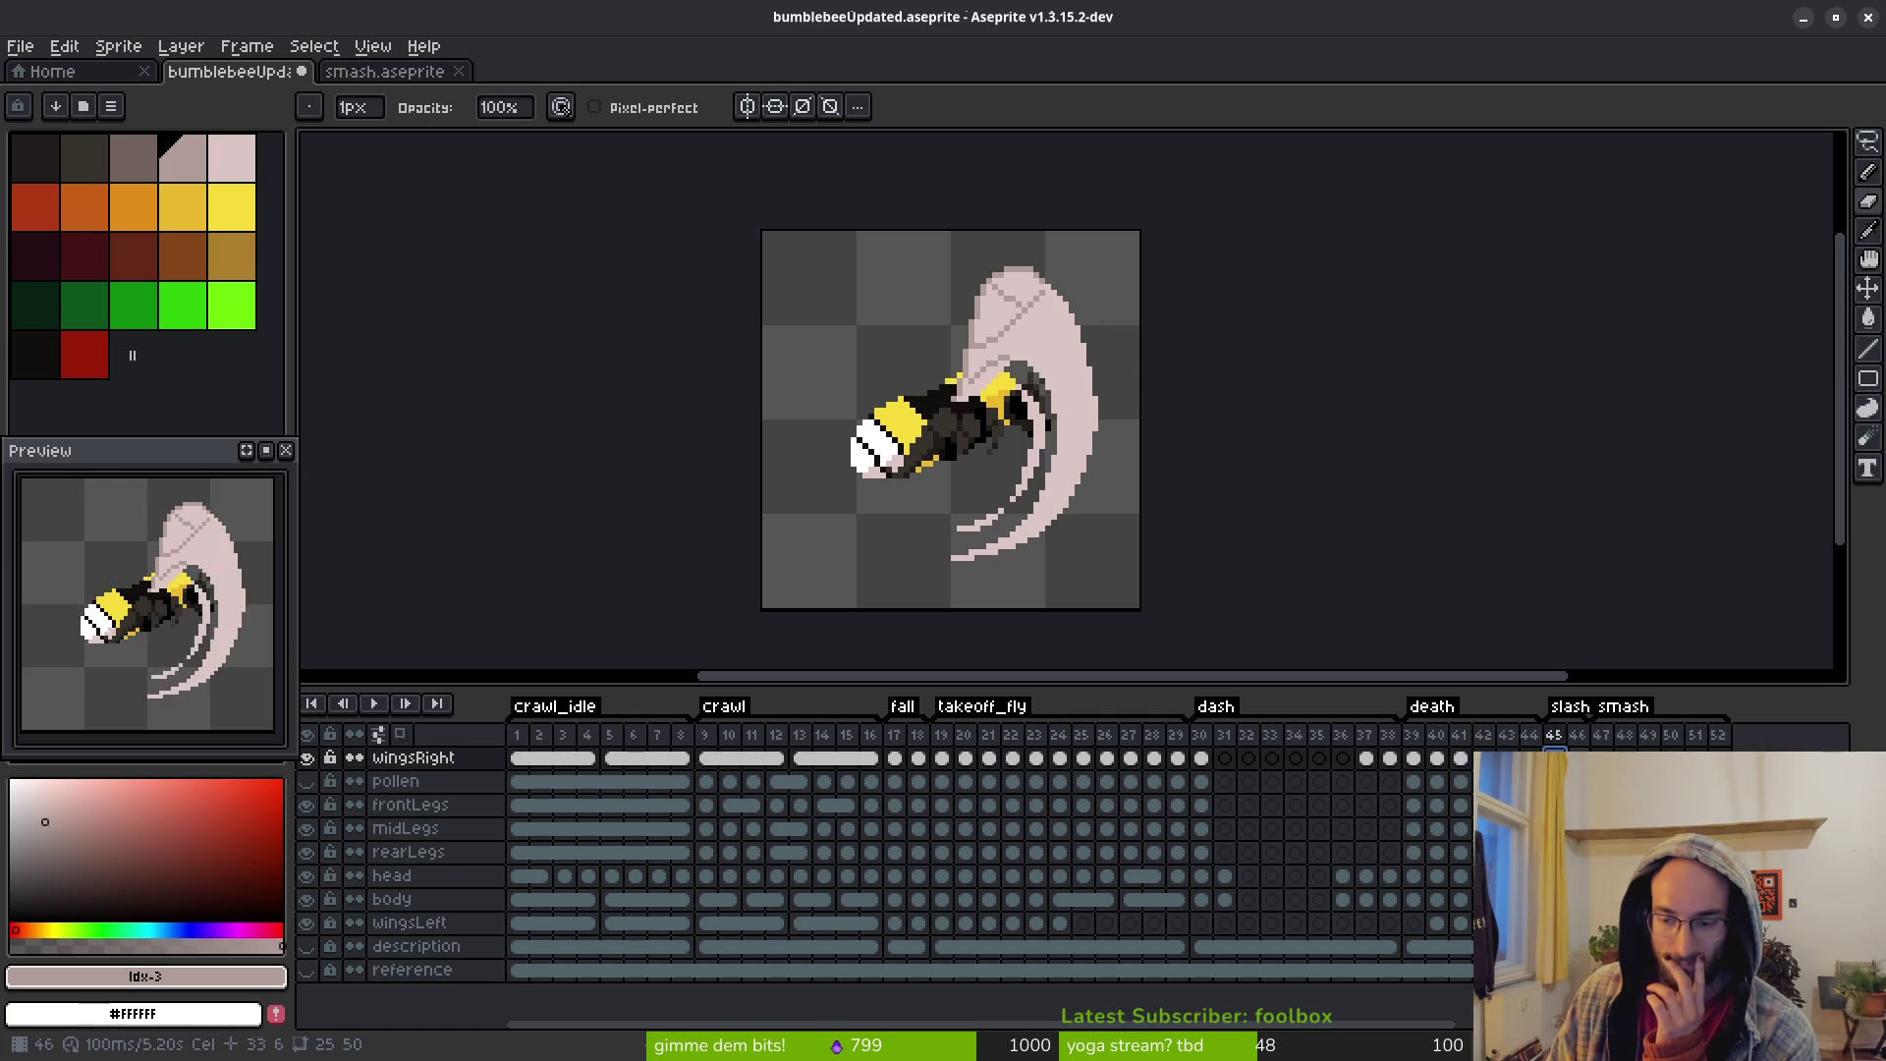
{"action": "key", "text": "Right"}
{"action": "key", "text": "Left"}
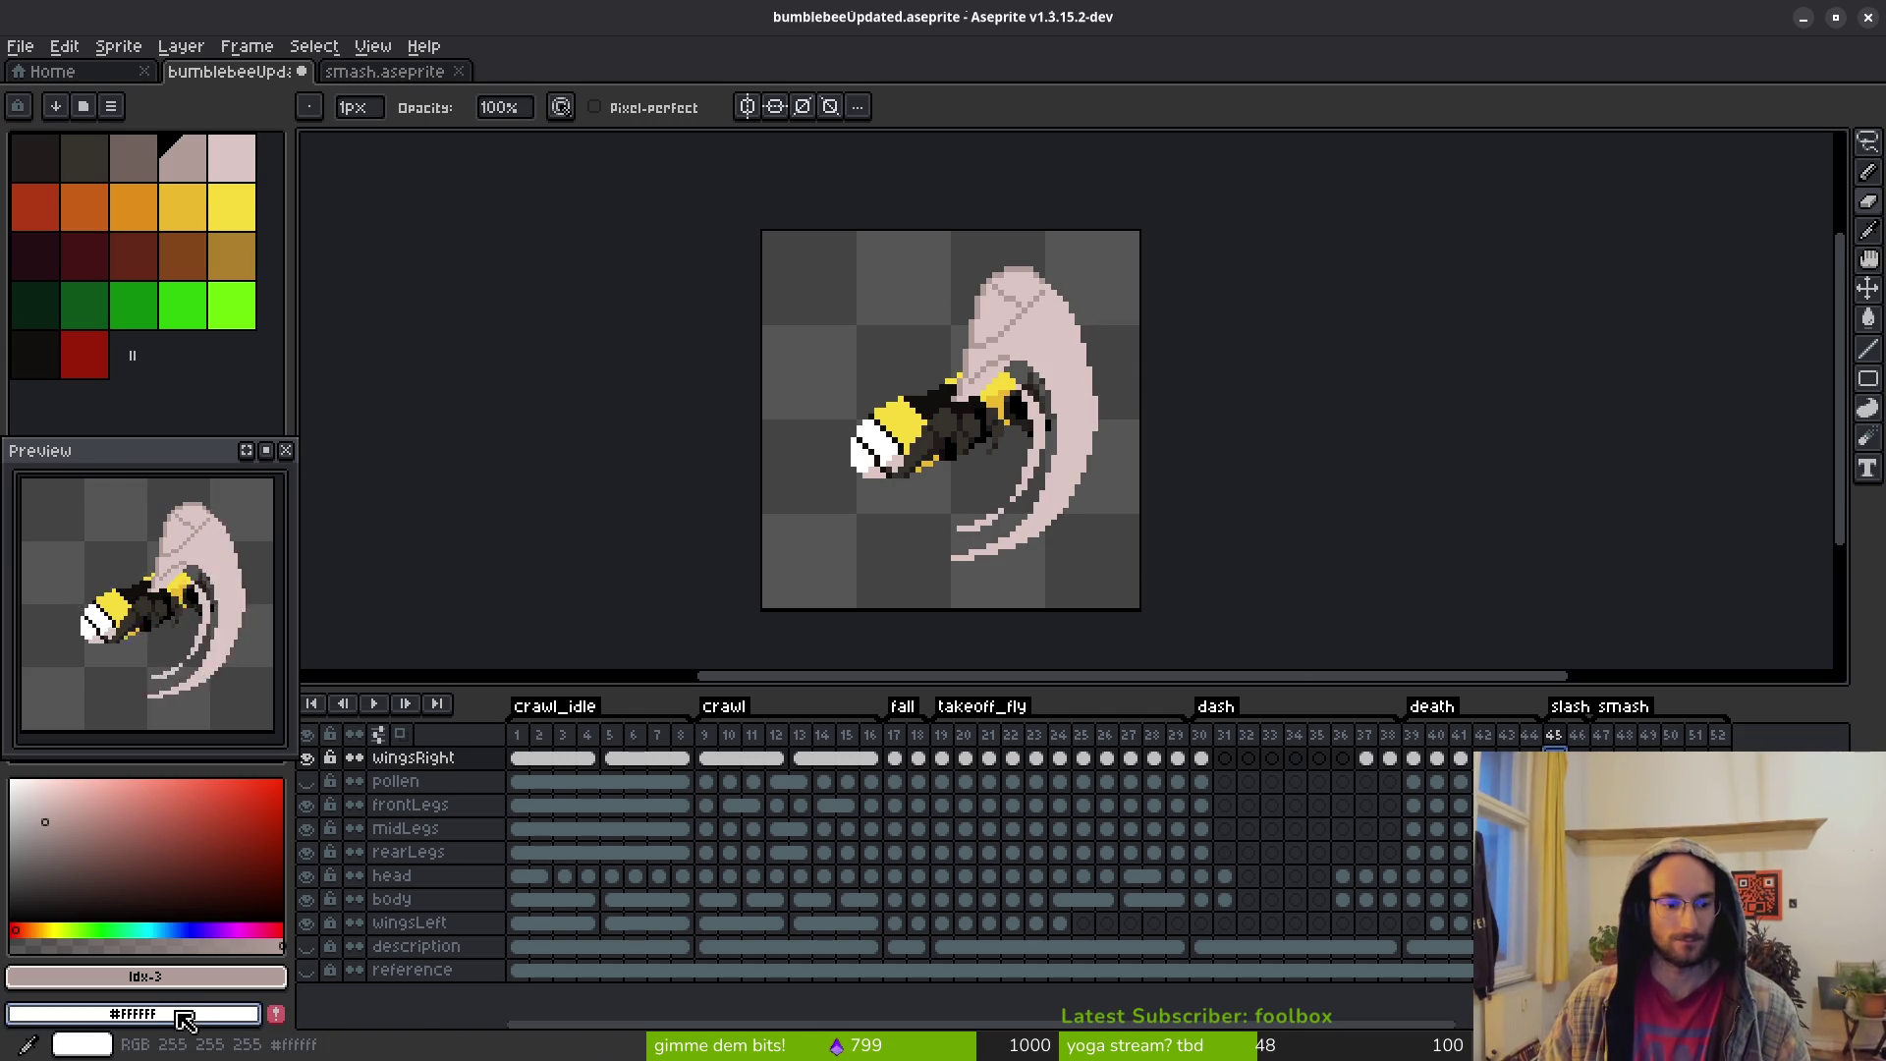
Draw a white line along the wing's inner edge, then paint over it with the wing's pink
{"action": "scroll", "coordinate": [1067, 208], "scroll_direction": "up", "scroll_amount": 4}
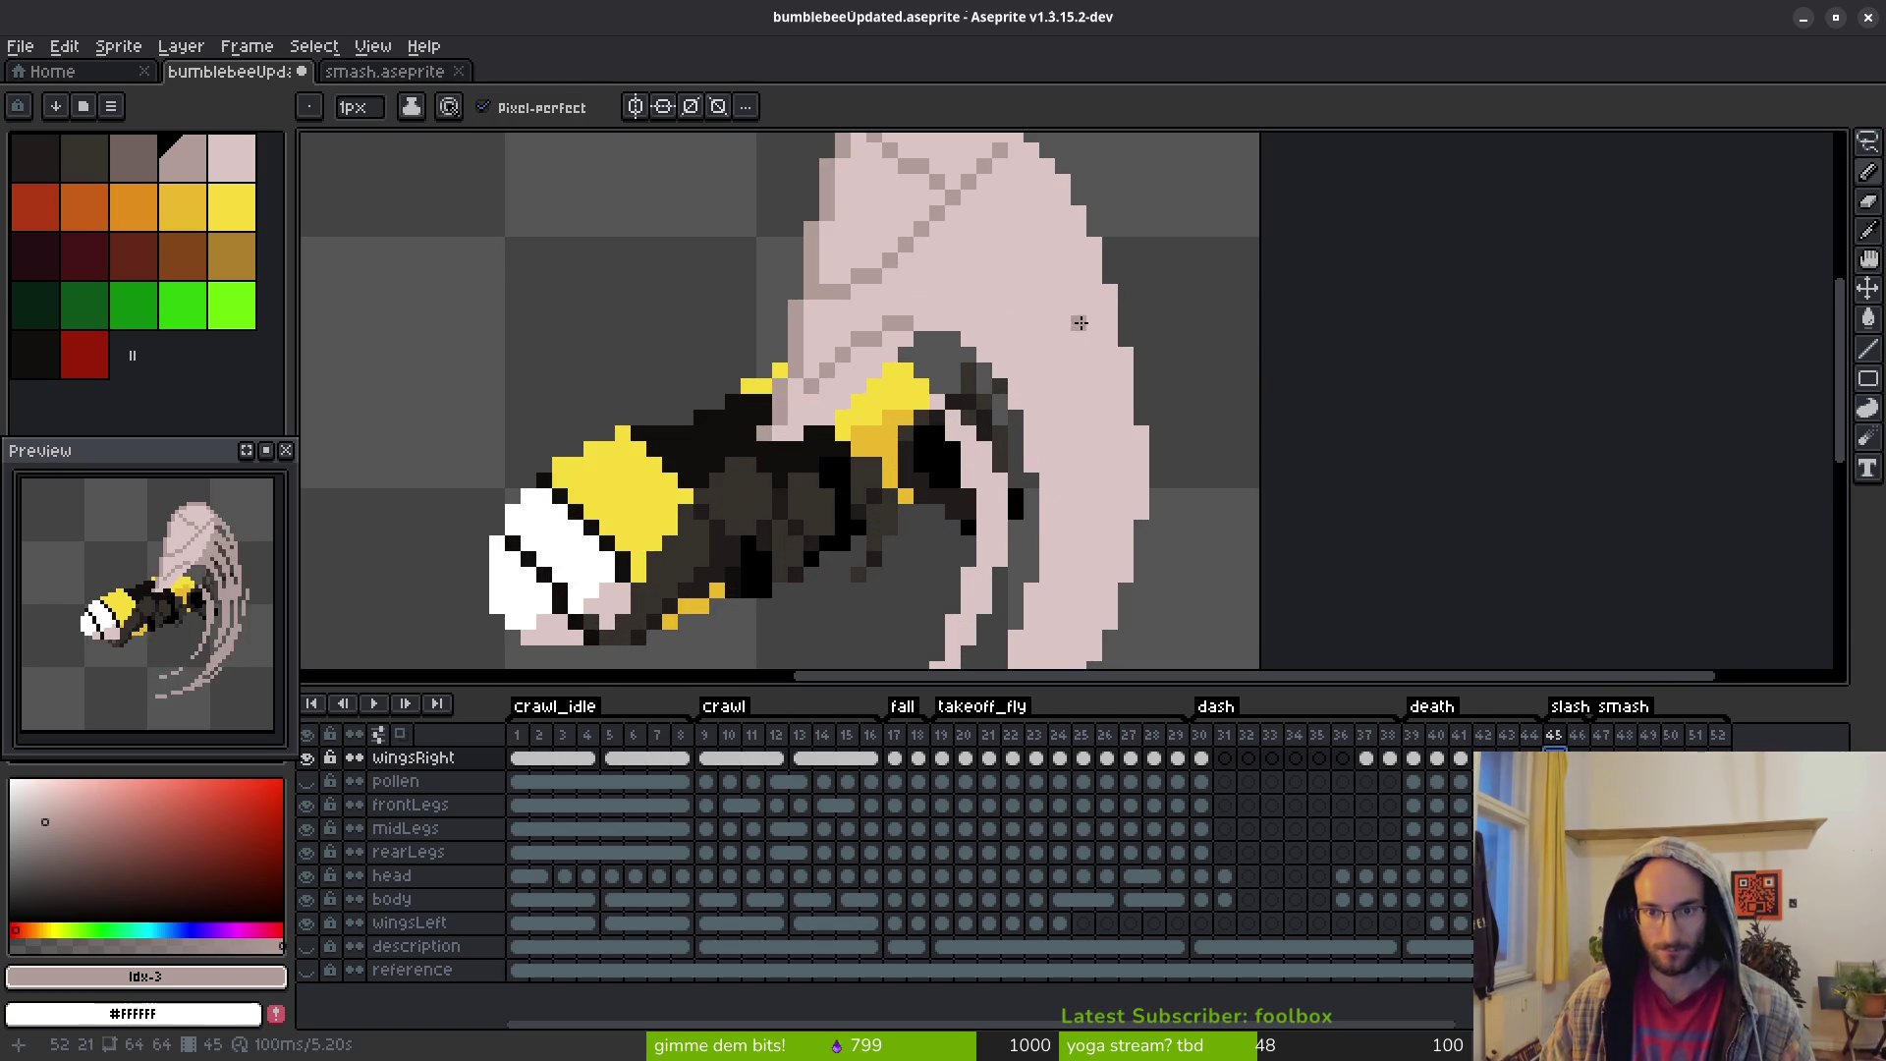
{"action": "mouse_move", "coordinate": [1066, 196]}
{"action": "left_mouse_down"}
{"action": "mouse_move", "coordinate": [1100, 462]}
{"action": "mouse_move", "coordinate": [1056, 638]}
{"action": "left_mouse_up"}
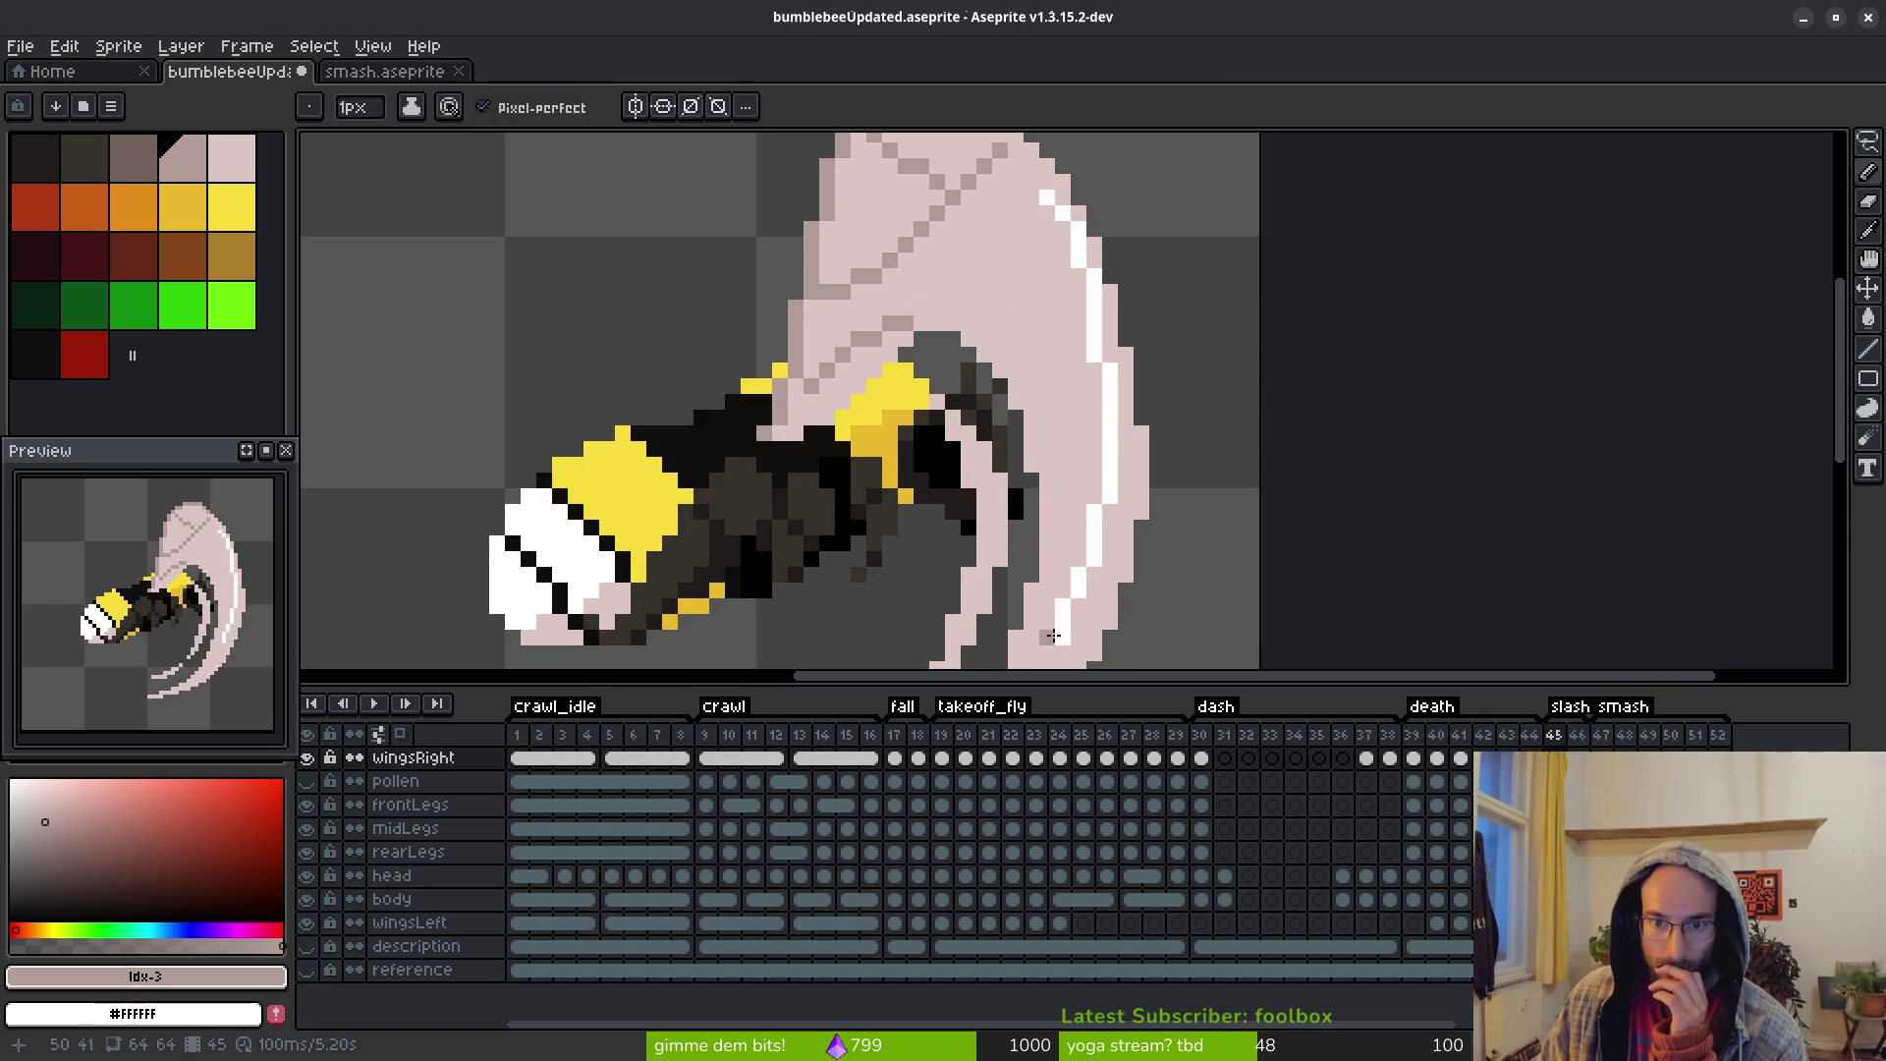
{"action": "left_click_drag", "start_coordinate": [1075, 537], "coordinate": [1117, 311]}
{"action": "left_click_drag", "start_coordinate": [1103, 419], "coordinate": [1075, 473]}
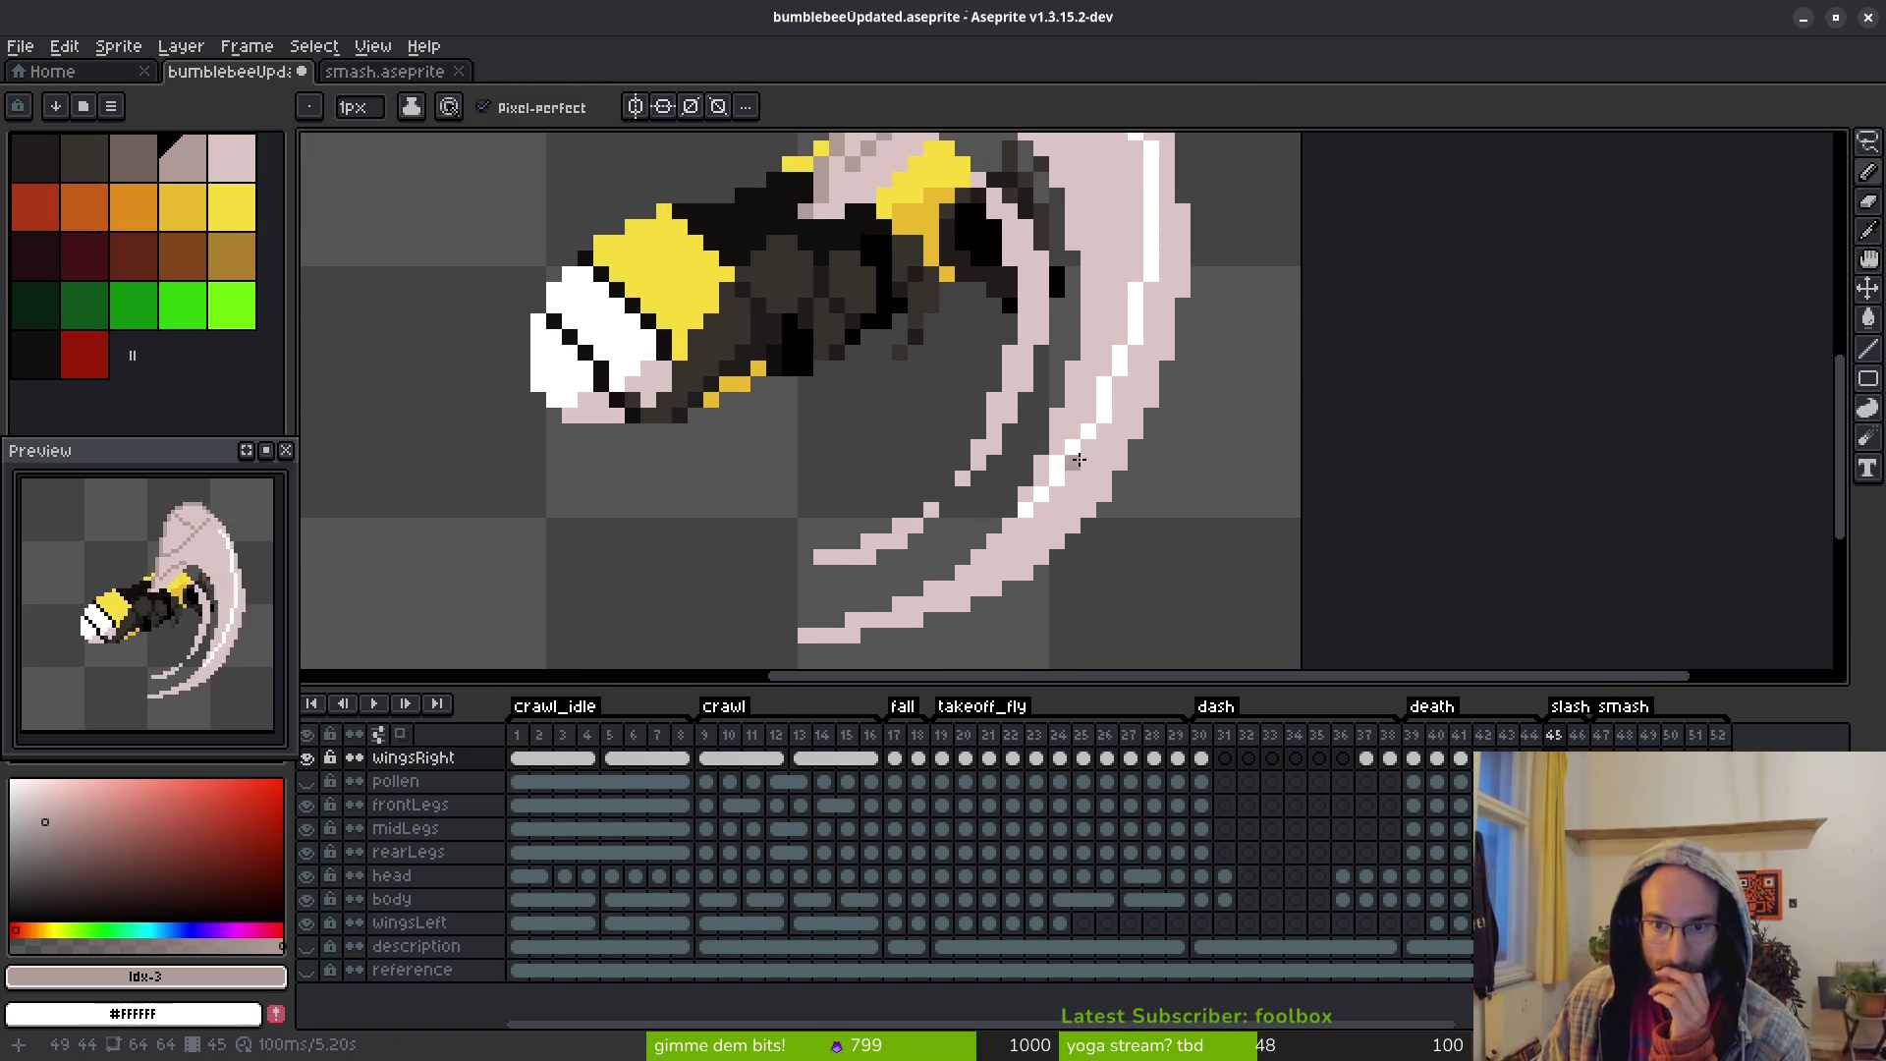
{"action": "left_click", "coordinate": [1058, 414], "text": "alt"}
{"action": "left_click_drag", "start_coordinate": [1105, 383], "coordinate": [1031, 507]}
Paint a diagonal white highlight along the wing's lower motion streak
{"action": "scroll", "coordinate": [1151, 420], "scroll_direction": "down", "scroll_amount": 3}
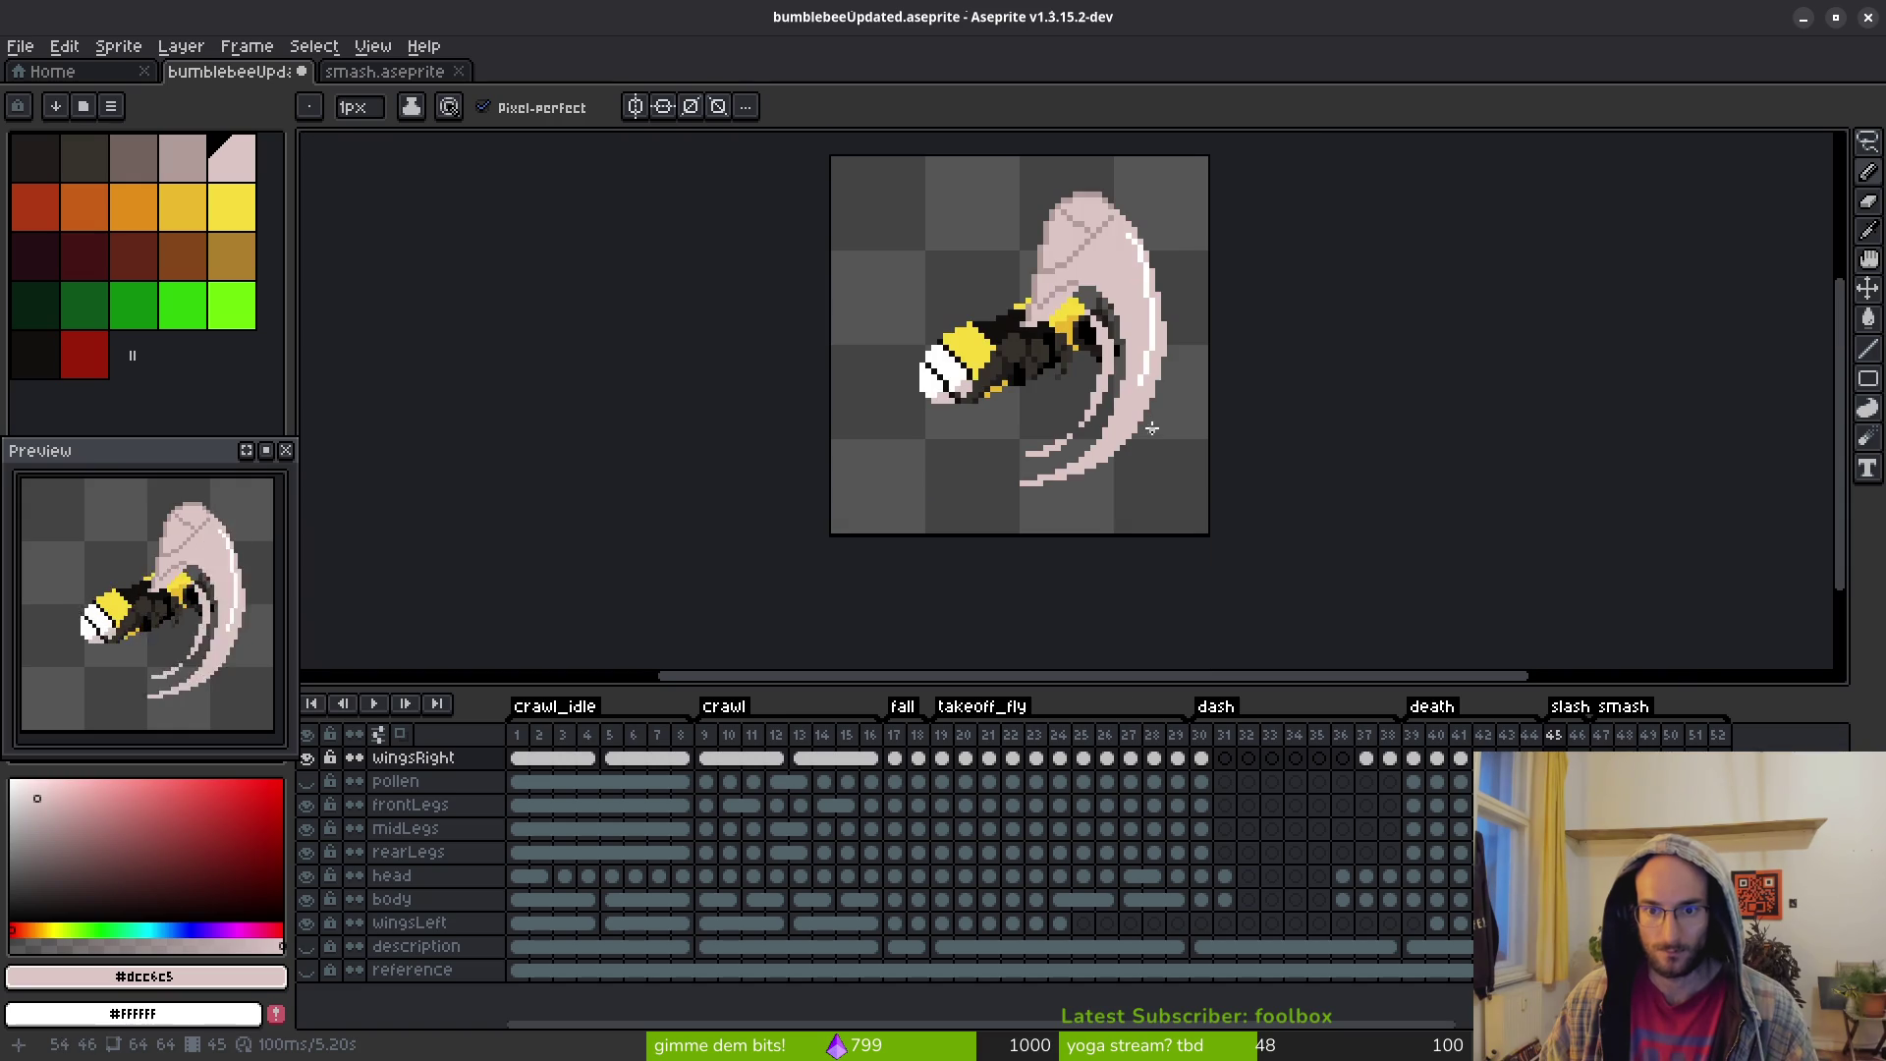
{"action": "scroll", "coordinate": [1140, 335], "scroll_direction": "up", "scroll_amount": 2}
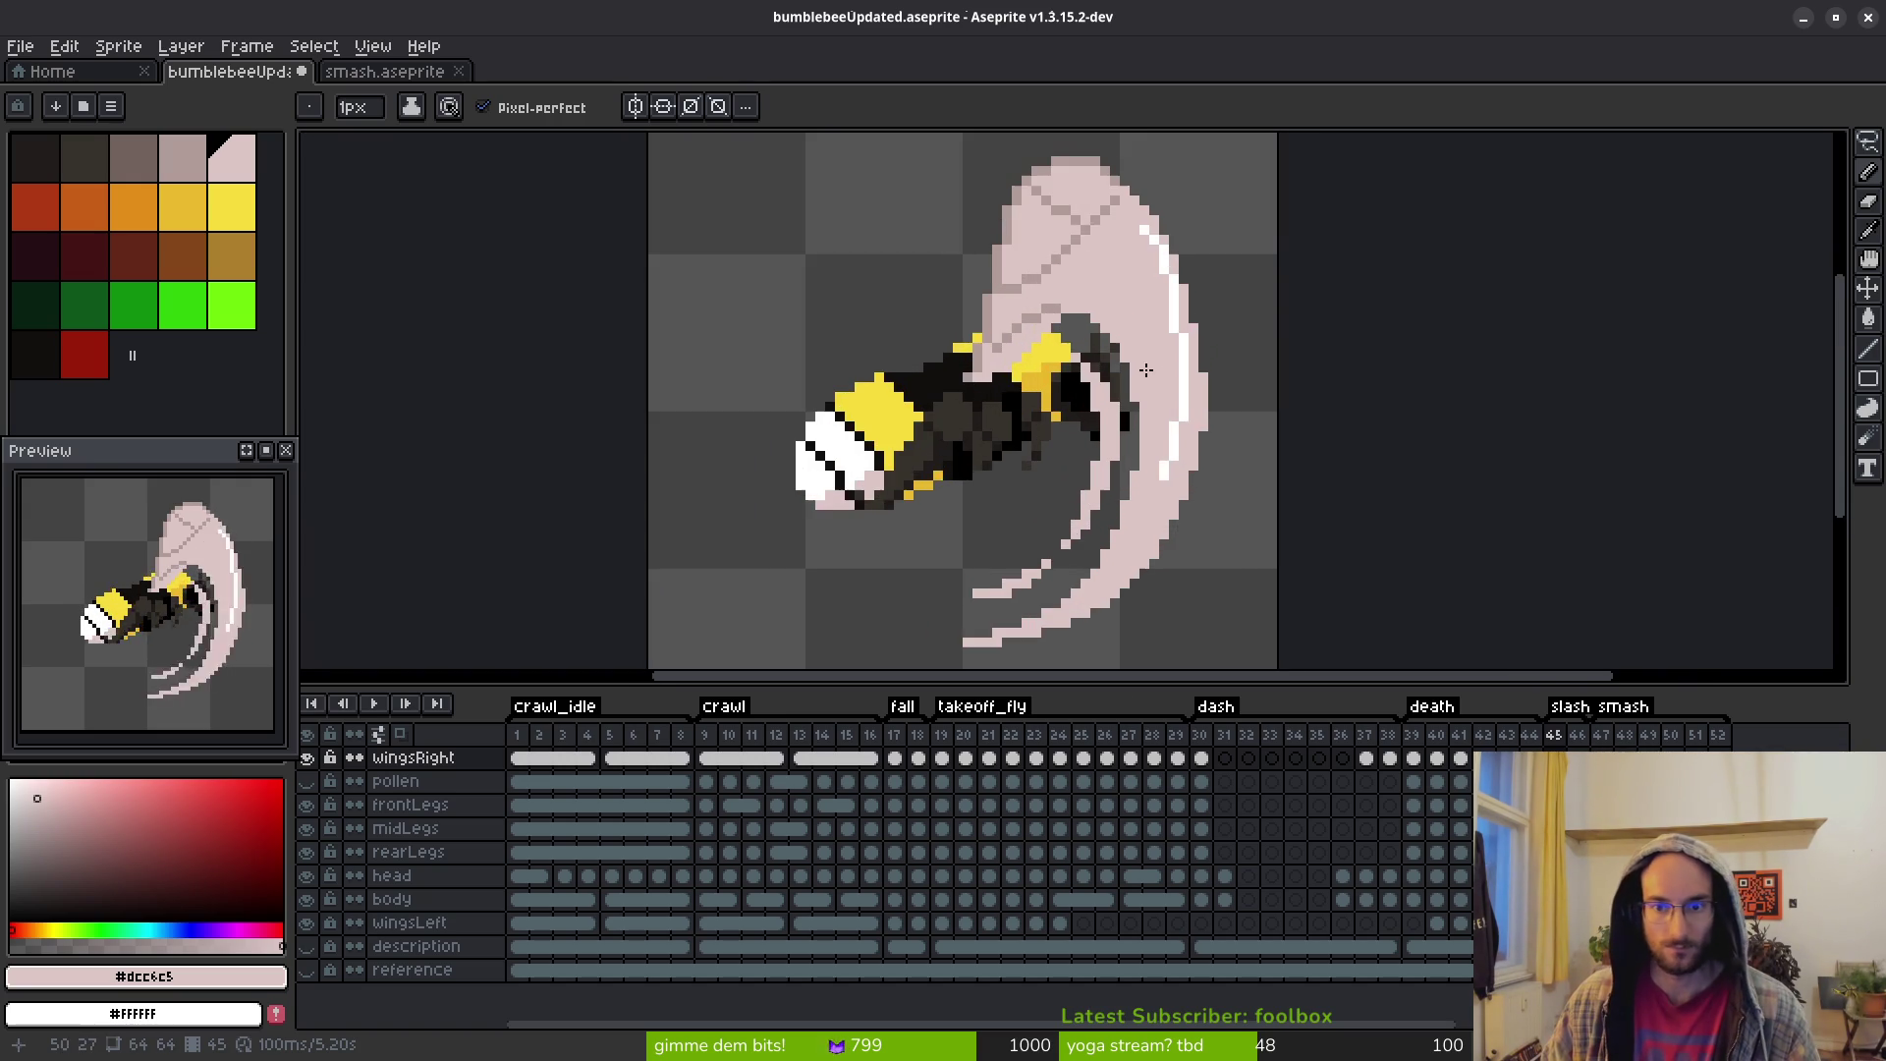
{"action": "scroll", "coordinate": [1146, 323], "scroll_direction": "up", "scroll_amount": 5}
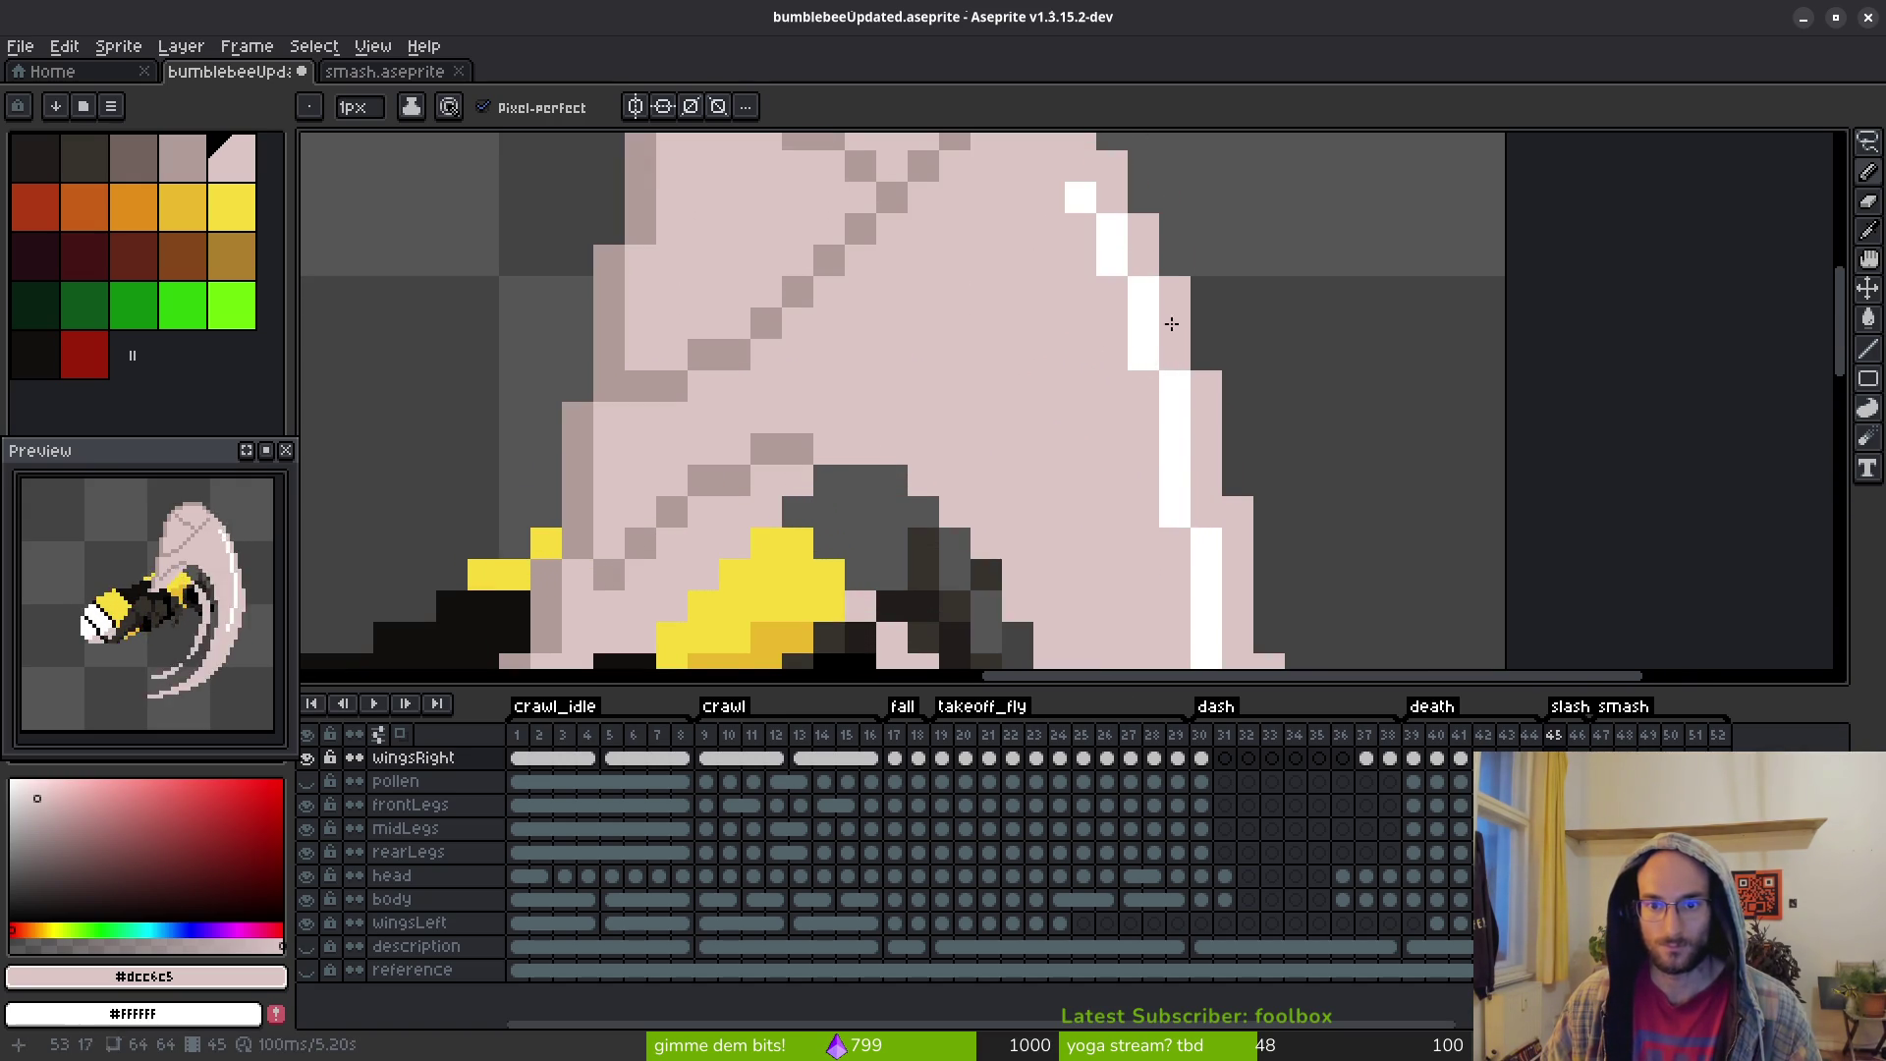
{"action": "scroll", "coordinate": [1120, 265], "scroll_direction": "down", "scroll_amount": 4}
{"action": "scroll", "coordinate": [1245, 393], "scroll_direction": "up", "scroll_amount": 2}
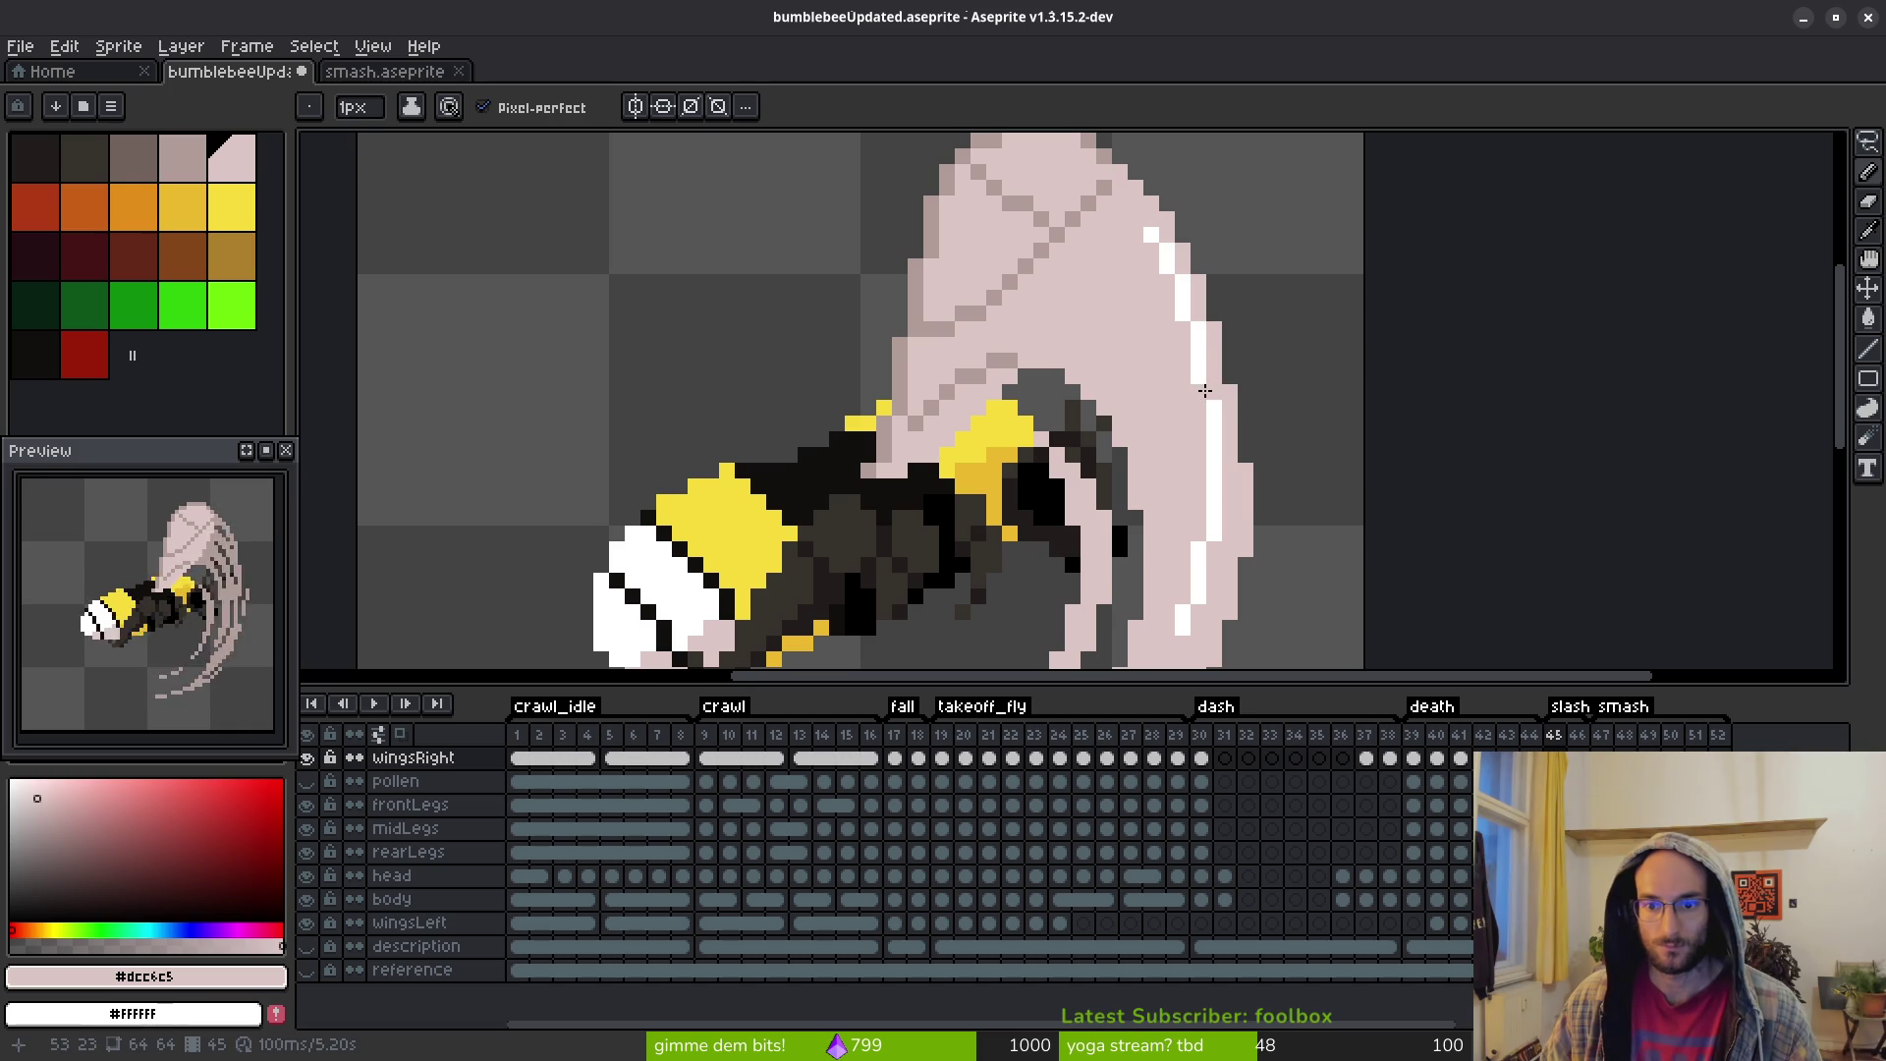
{"action": "scroll", "coordinate": [1228, 315], "scroll_direction": "up", "scroll_amount": 2}
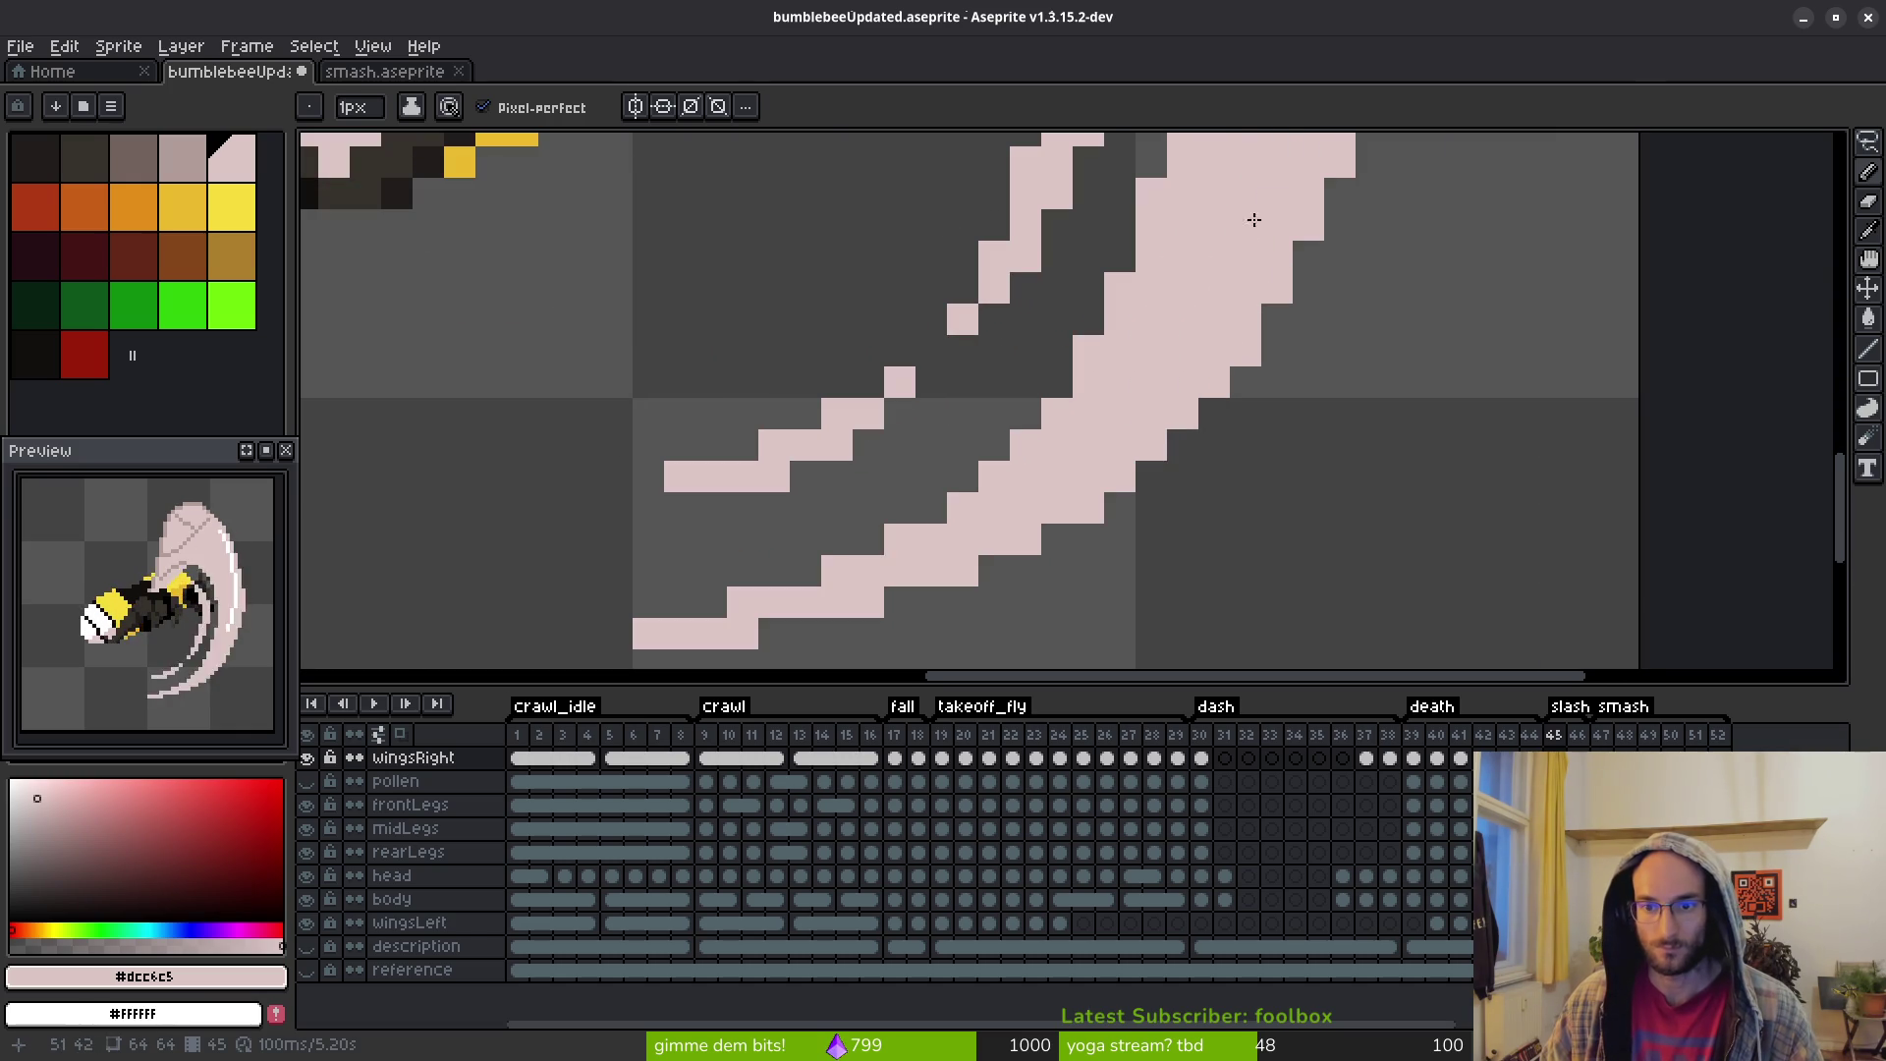
{"action": "mouse_move", "coordinate": [1272, 210]}
{"action": "left_mouse_down"}
{"action": "mouse_move", "coordinate": [1118, 416]}
{"action": "mouse_move", "coordinate": [966, 512]}
{"action": "left_mouse_up"}
{"action": "mouse_move", "coordinate": [1274, 285]}
{"action": "left_mouse_down"}
{"action": "mouse_move", "coordinate": [1221, 345]}
{"action": "mouse_move", "coordinate": [910, 534]}
{"action": "mouse_move", "coordinate": [945, 535]}
{"action": "mouse_move", "coordinate": [958, 503]}
{"action": "mouse_move", "coordinate": [1086, 439]}
{"action": "mouse_move", "coordinate": [1225, 278]}
{"action": "left_mouse_up"}
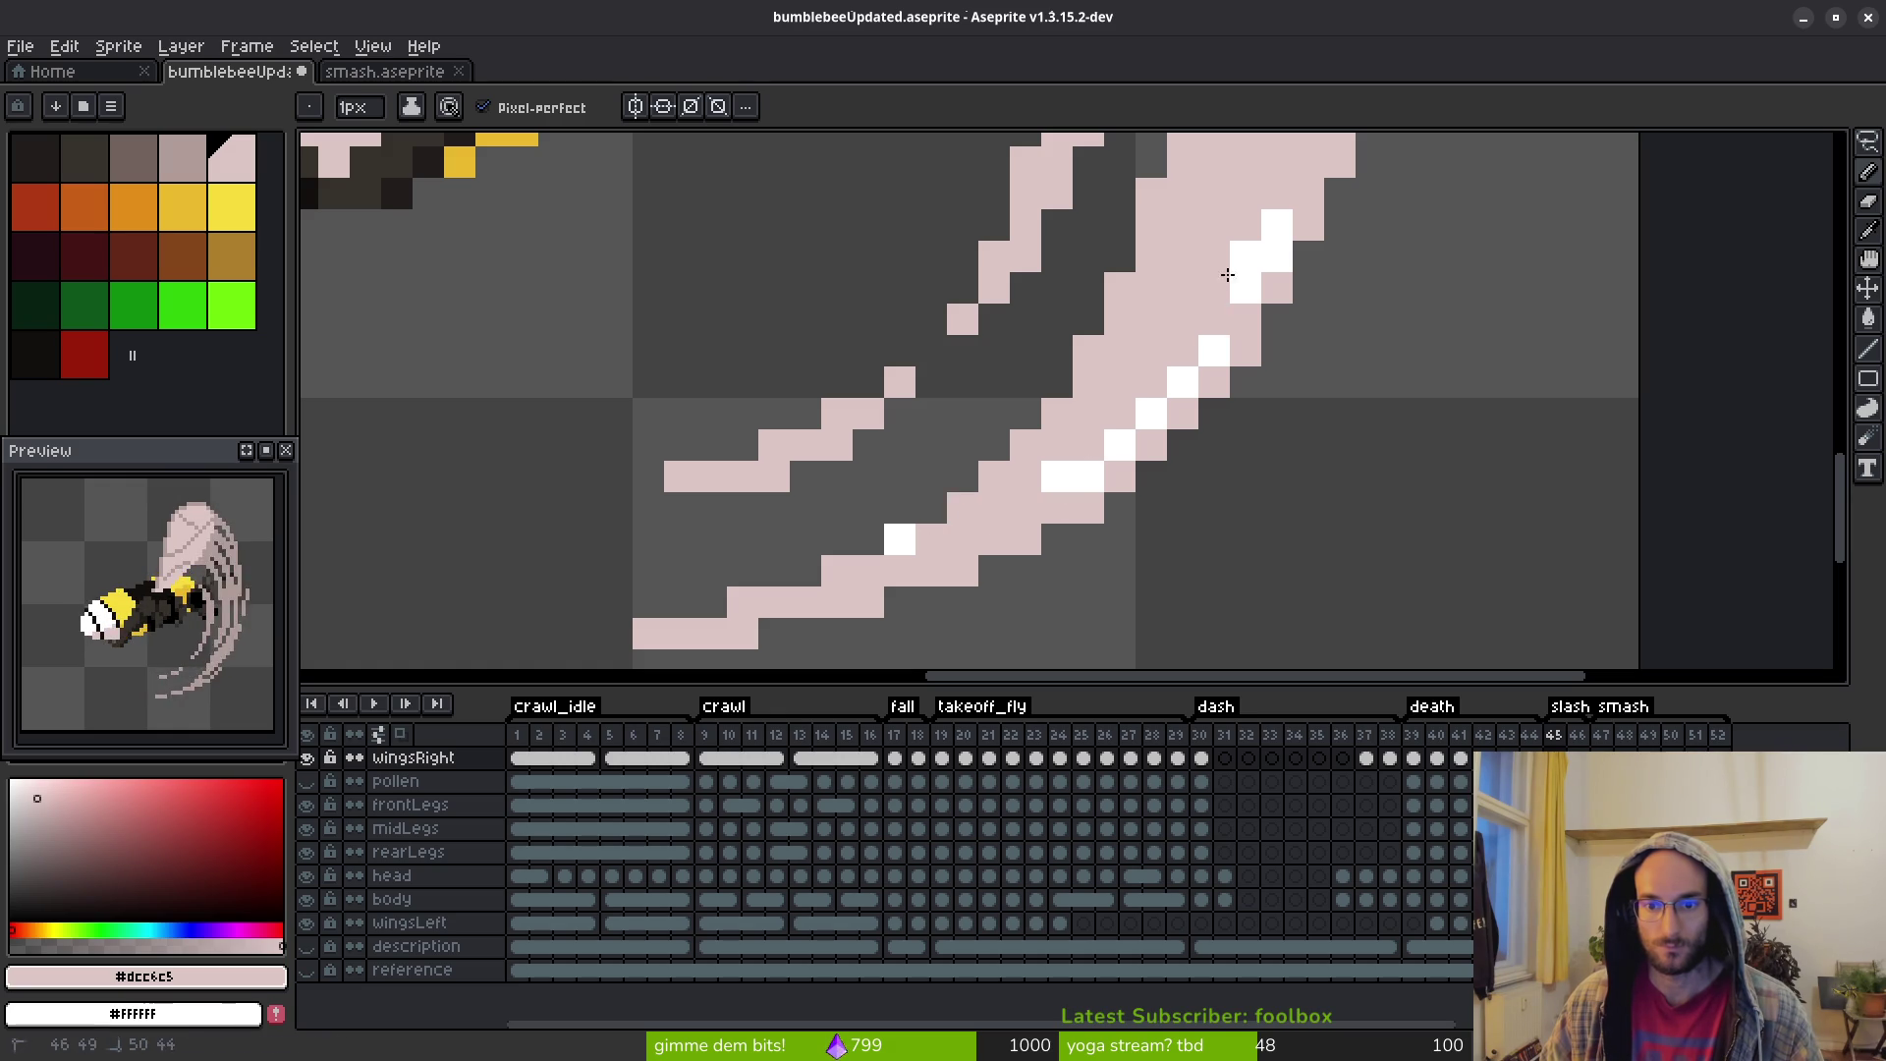
{"action": "scroll", "coordinate": [1159, 483], "scroll_direction": "down", "scroll_amount": 5}
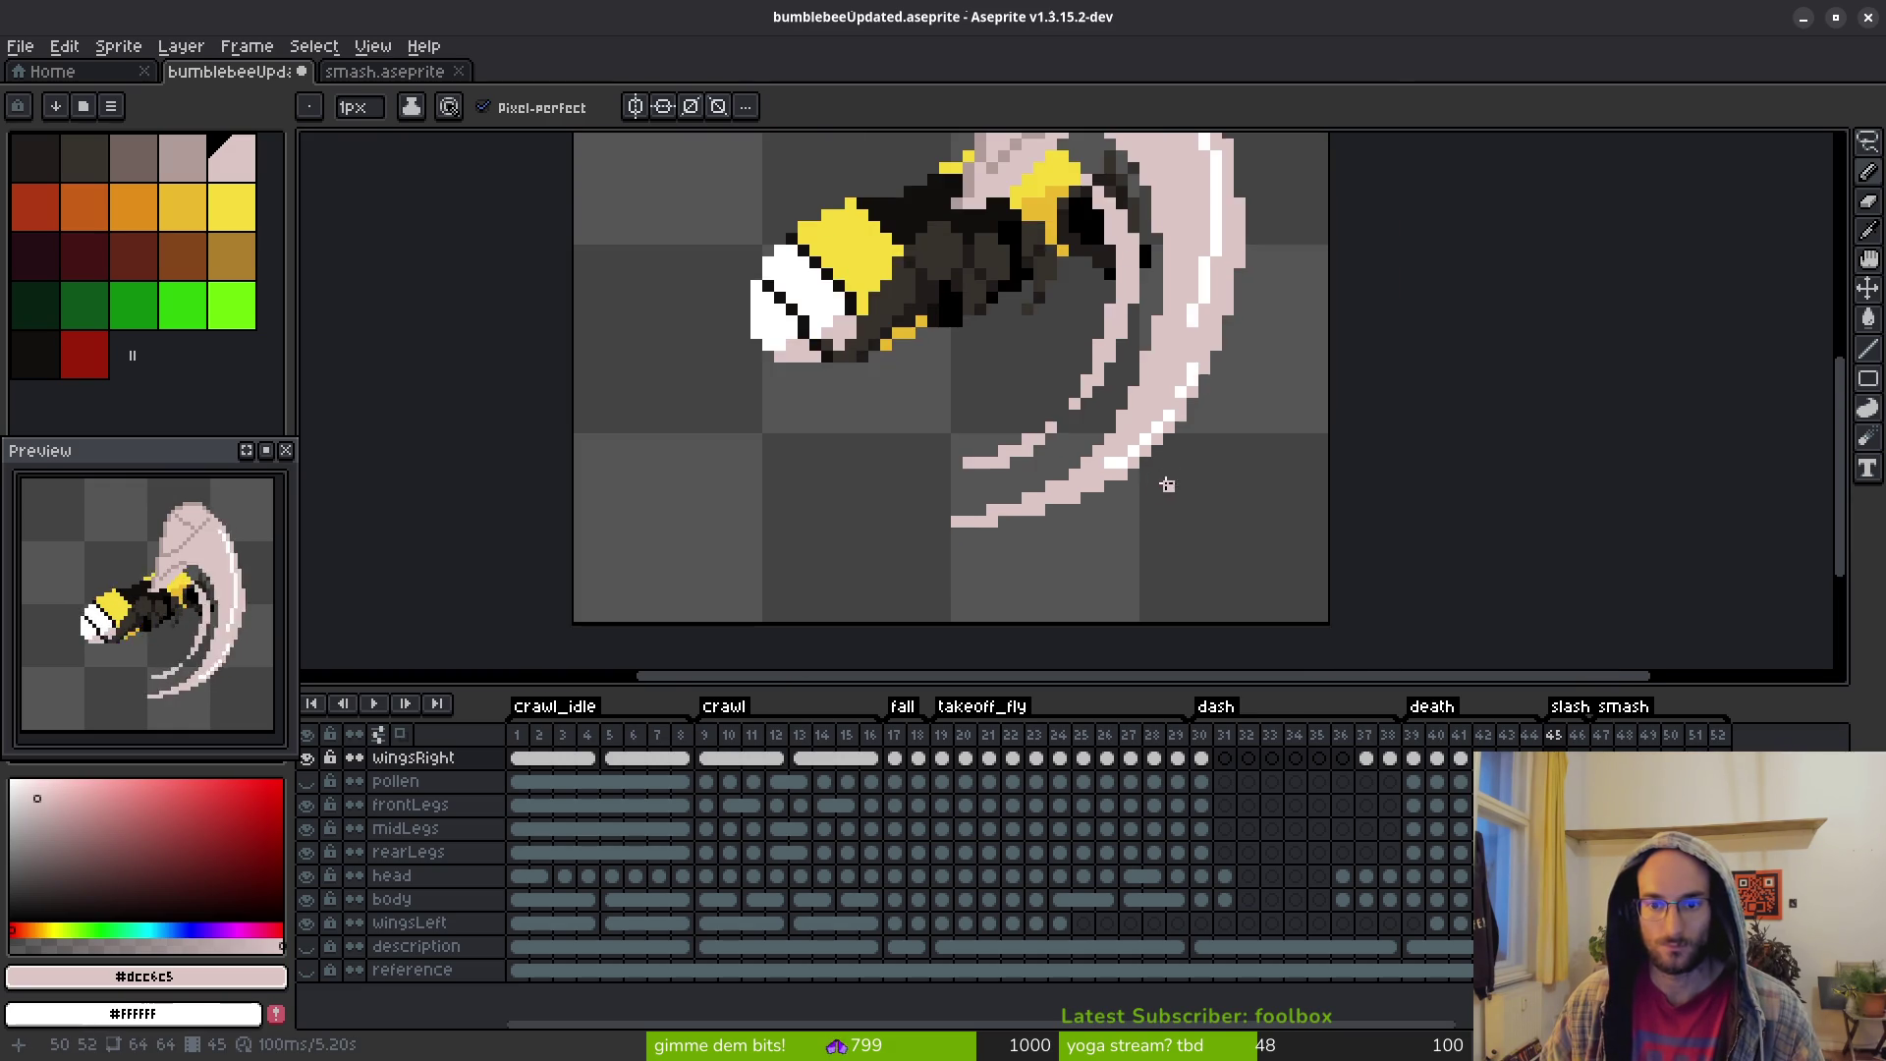
{"action": "scroll", "coordinate": [1211, 308], "scroll_direction": "up", "scroll_amount": 3}
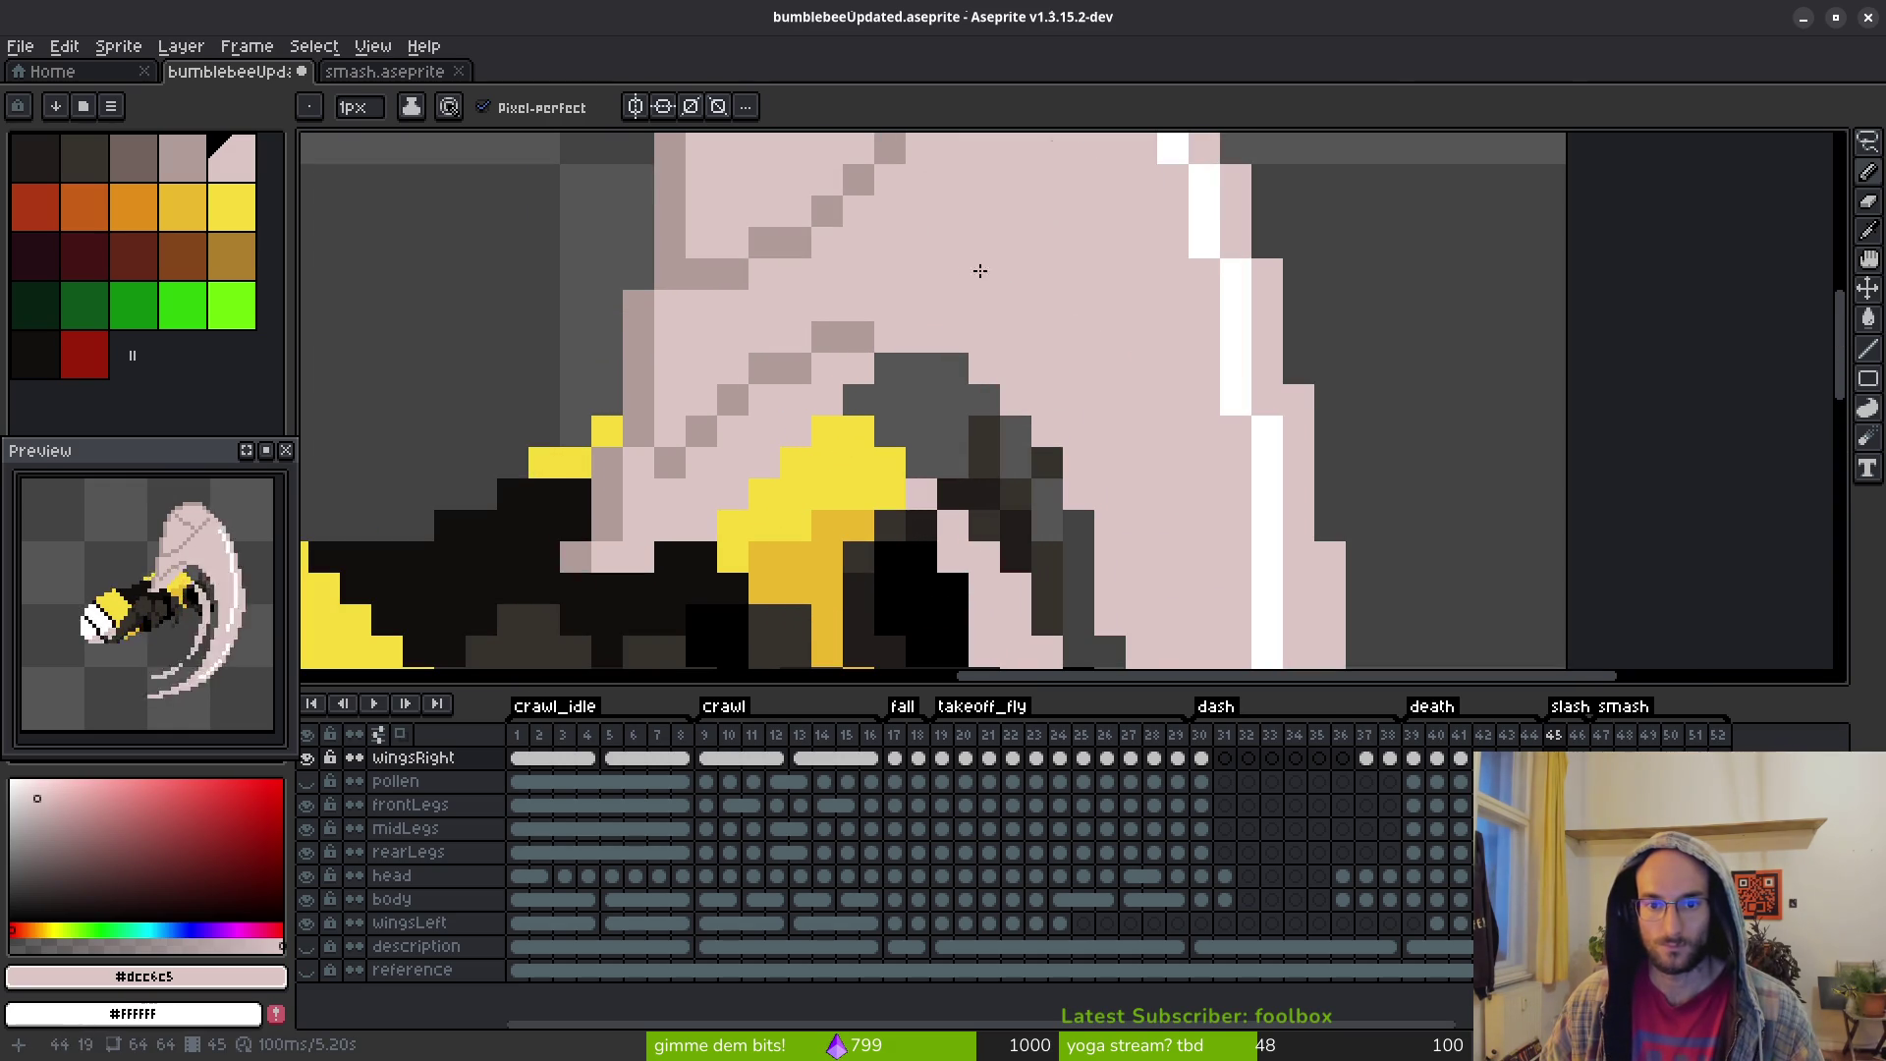
Redraw the diagonal highlight one pixel higher, add white streaks inside the wing, and fix stray pixels
{"action": "mouse_move", "coordinate": [989, 328]}
{"action": "left_mouse_down"}
{"action": "mouse_move", "coordinate": [1066, 390]}
{"action": "mouse_move", "coordinate": [1142, 565]}
{"action": "left_mouse_up"}
{"action": "left_click_drag", "start_coordinate": [985, 209], "coordinate": [1085, 407]}
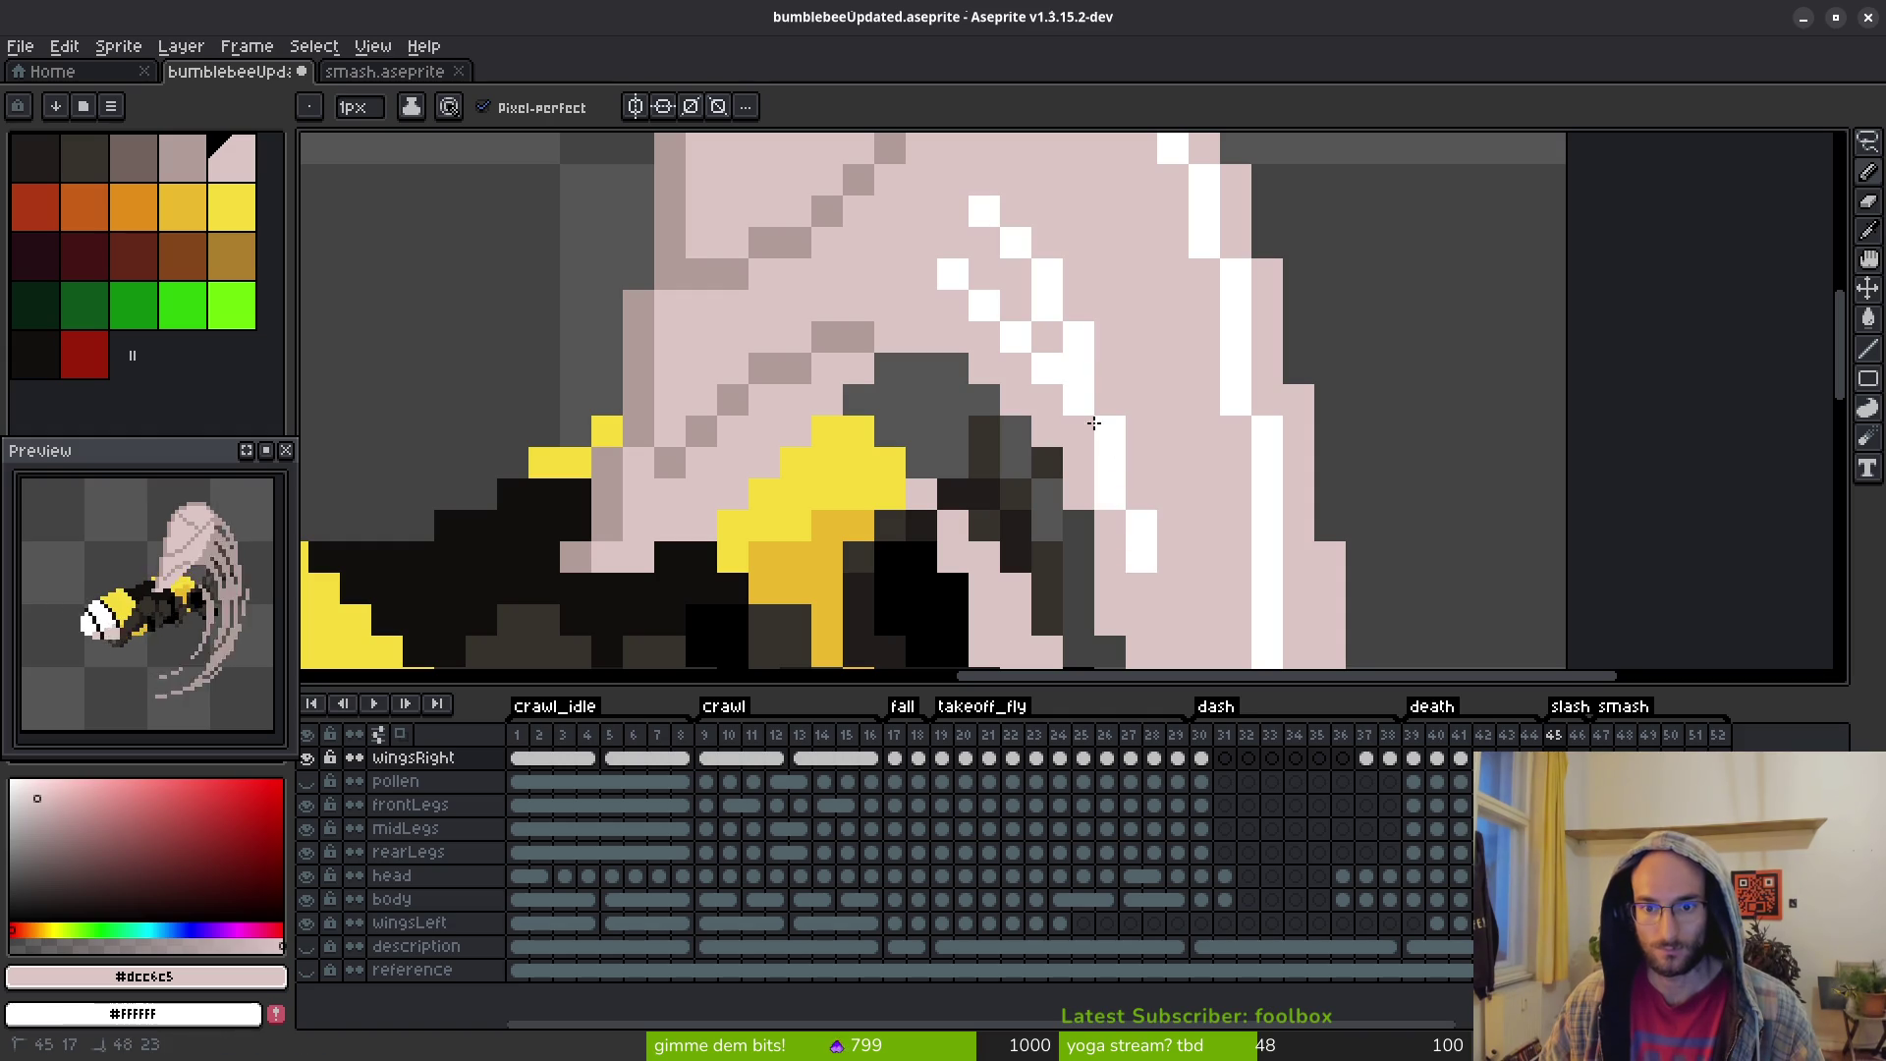
{"action": "mouse_move", "coordinate": [994, 264]}
{"action": "left_mouse_down"}
{"action": "mouse_move", "coordinate": [1103, 425]}
{"action": "mouse_move", "coordinate": [1082, 422]}
{"action": "mouse_move", "coordinate": [1099, 402]}
{"action": "left_mouse_up"}
{"action": "left_click", "coordinate": [1078, 432]}
{"action": "left_click", "coordinate": [1110, 493]}
{"action": "right_click", "coordinate": [1111, 493]}
{"action": "left_click", "coordinate": [1111, 397]}
{"action": "right_click", "coordinate": [1110, 398]}
{"action": "left_click", "coordinate": [1110, 398]}
{"action": "left_click", "coordinate": [1111, 461]}
{"action": "left_click", "coordinate": [1110, 493]}
Touch up single wing pixels, whitening some highlight pixels and restoring others to pink
{"action": "scroll", "coordinate": [1091, 451], "scroll_direction": "down", "scroll_amount": 5}
{"action": "scroll", "coordinate": [1051, 393], "scroll_direction": "up", "scroll_amount": 5}
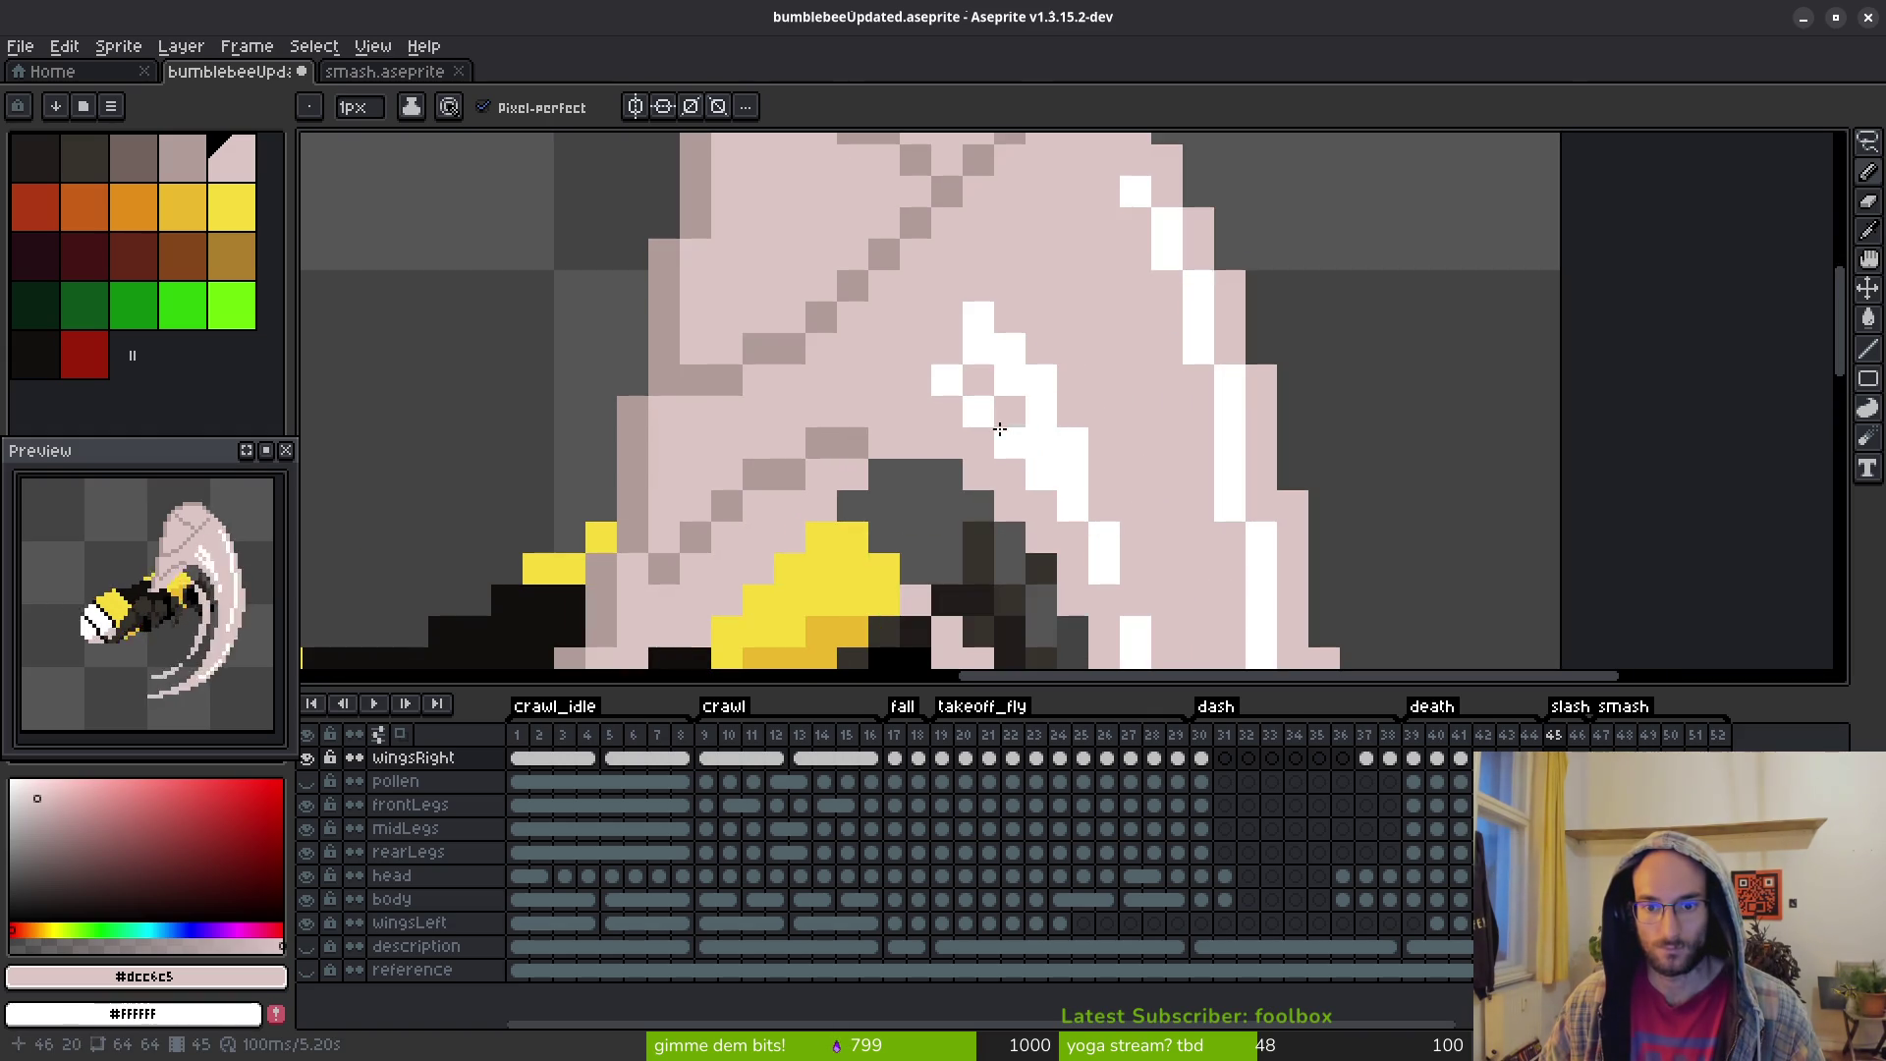
{"action": "right_click", "coordinate": [983, 320]}
{"action": "left_click", "coordinate": [976, 337]}
{"action": "left_click", "coordinate": [1006, 388]}
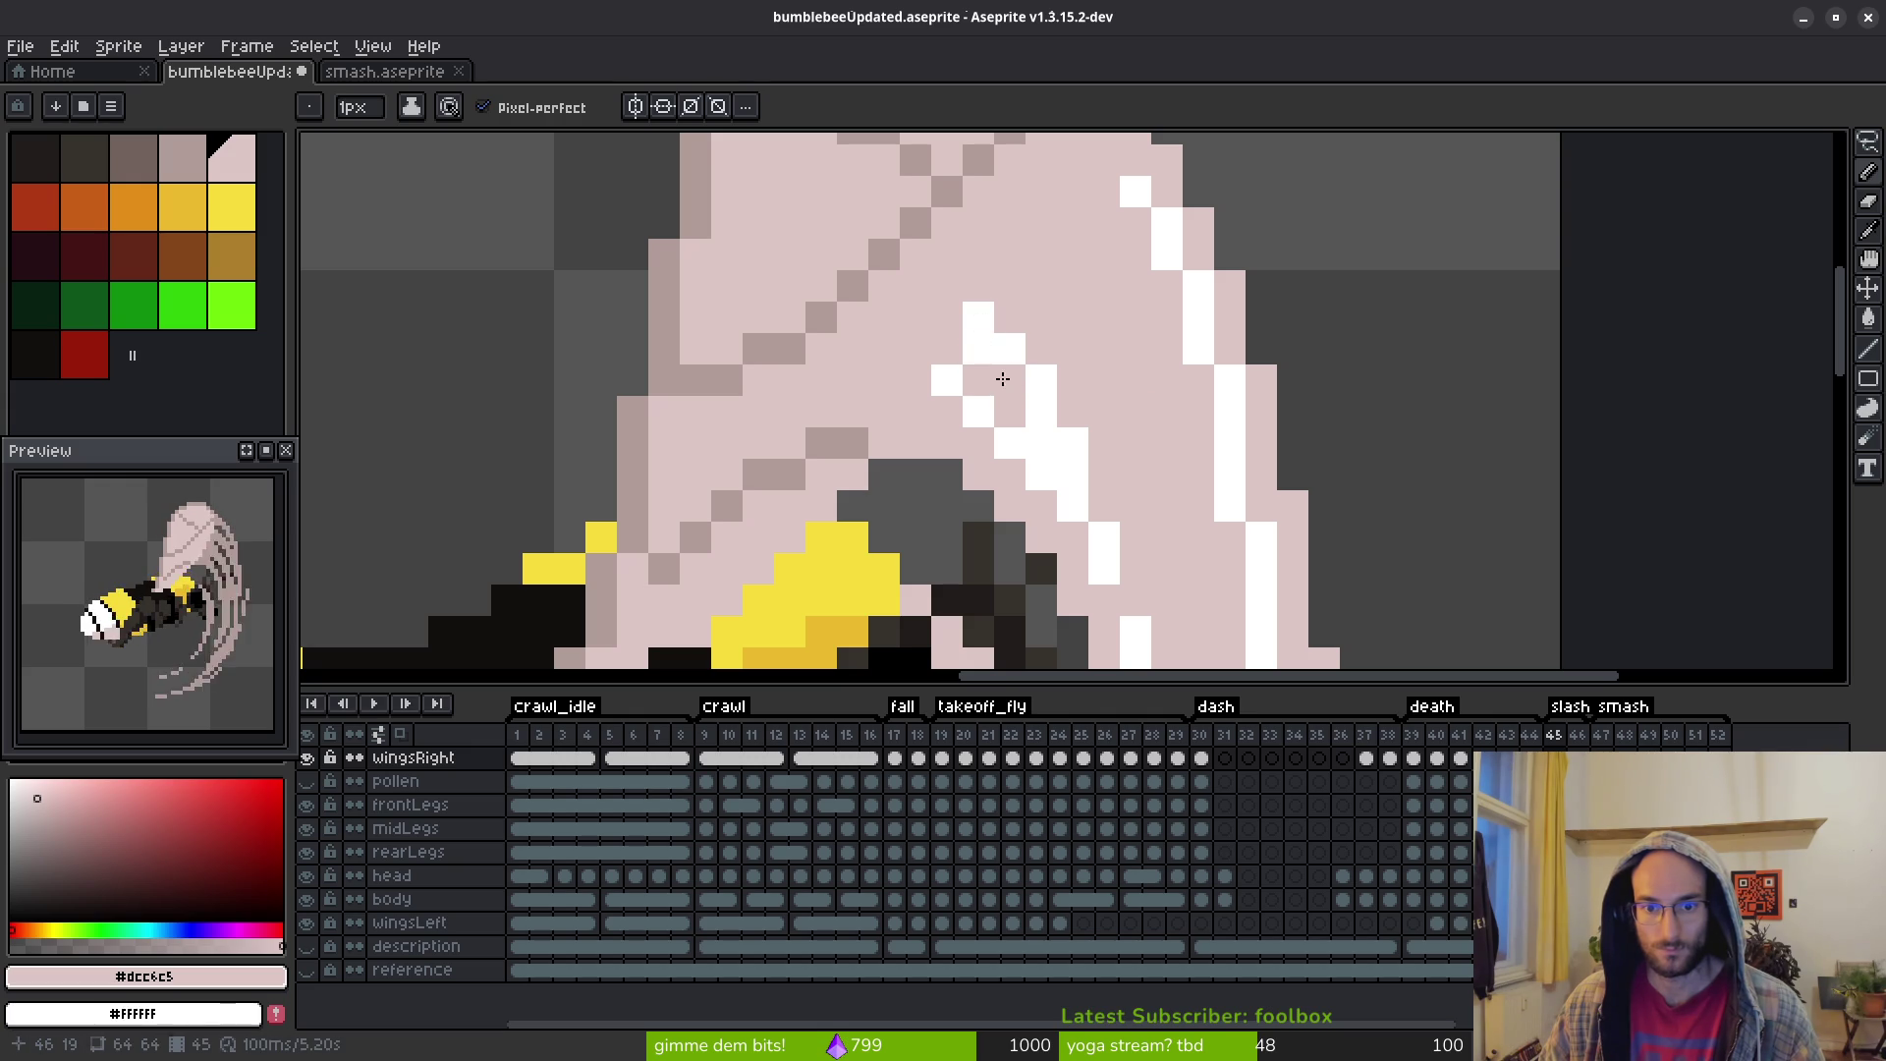
{"action": "right_click", "coordinate": [1063, 429]}
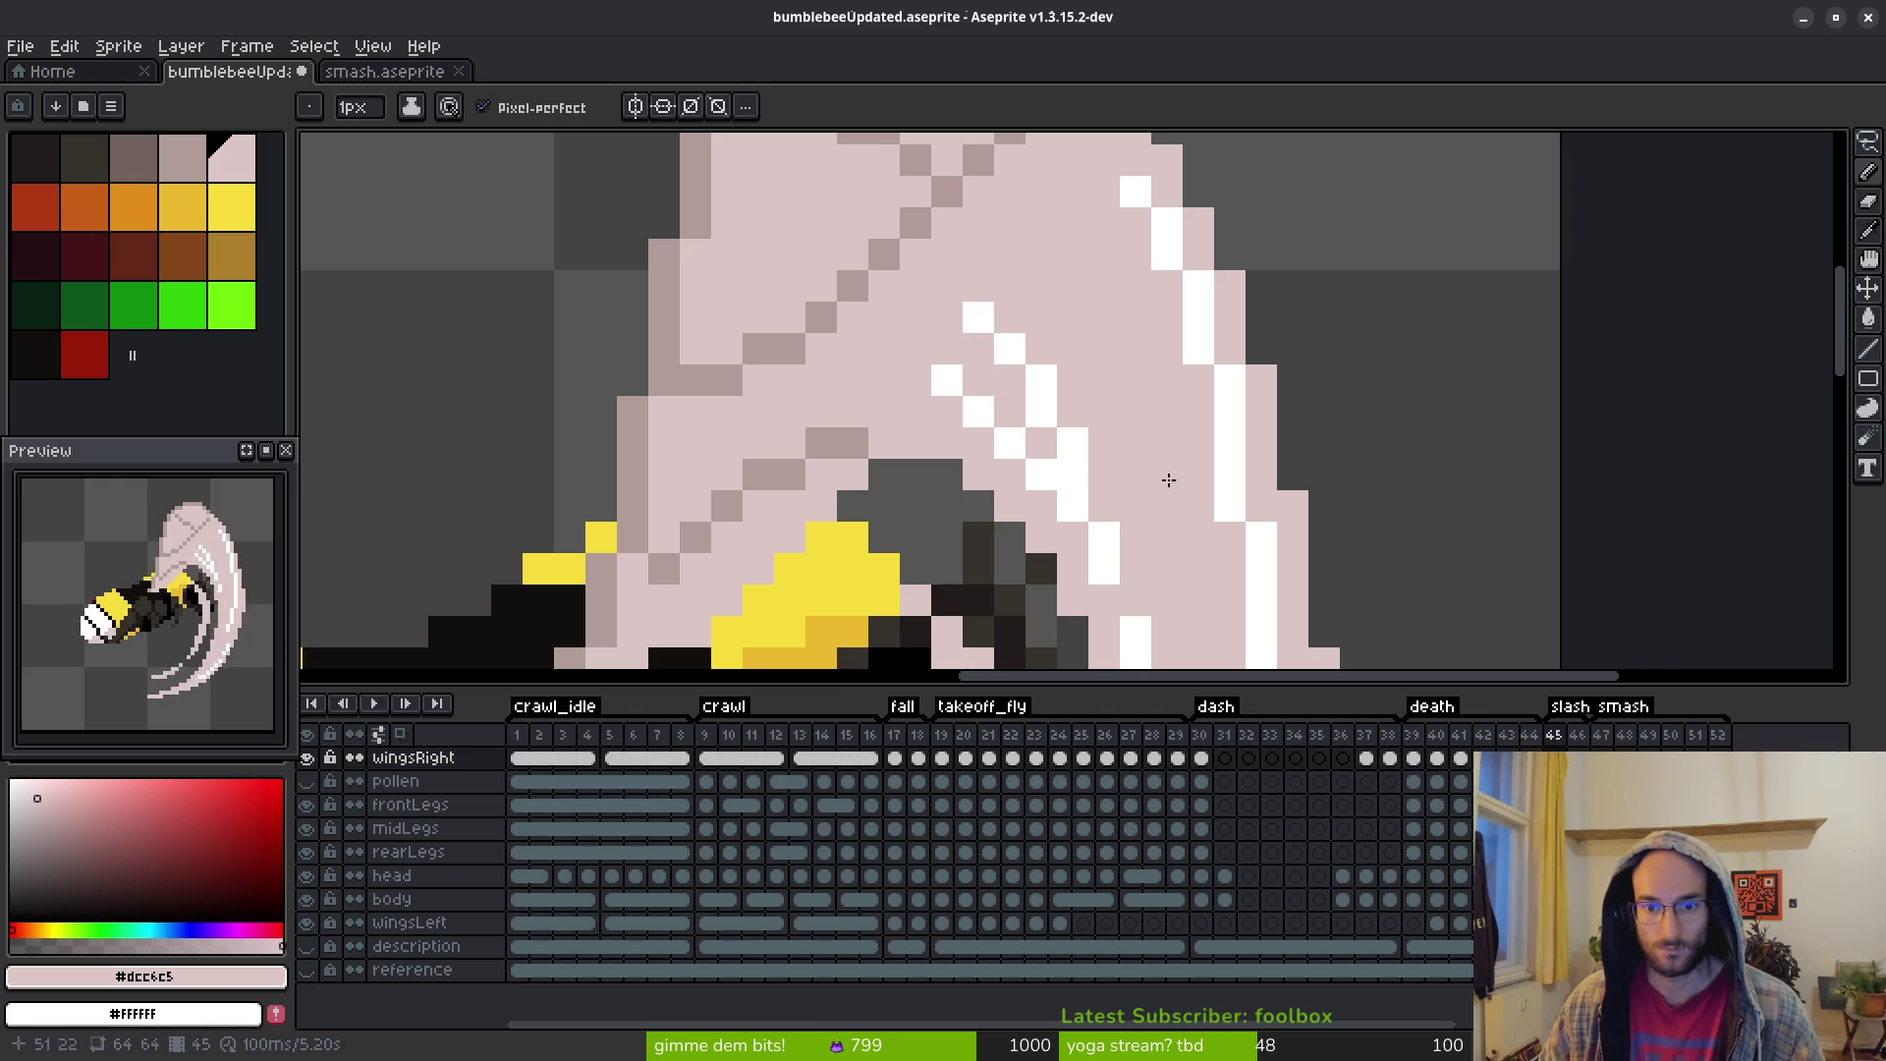
Paint white highlight pixels along the wing's inner edge
{"action": "scroll", "coordinate": [1163, 484], "scroll_direction": "down", "scroll_amount": 3}
{"action": "scroll", "coordinate": [1140, 367], "scroll_direction": "up", "scroll_amount": 4}
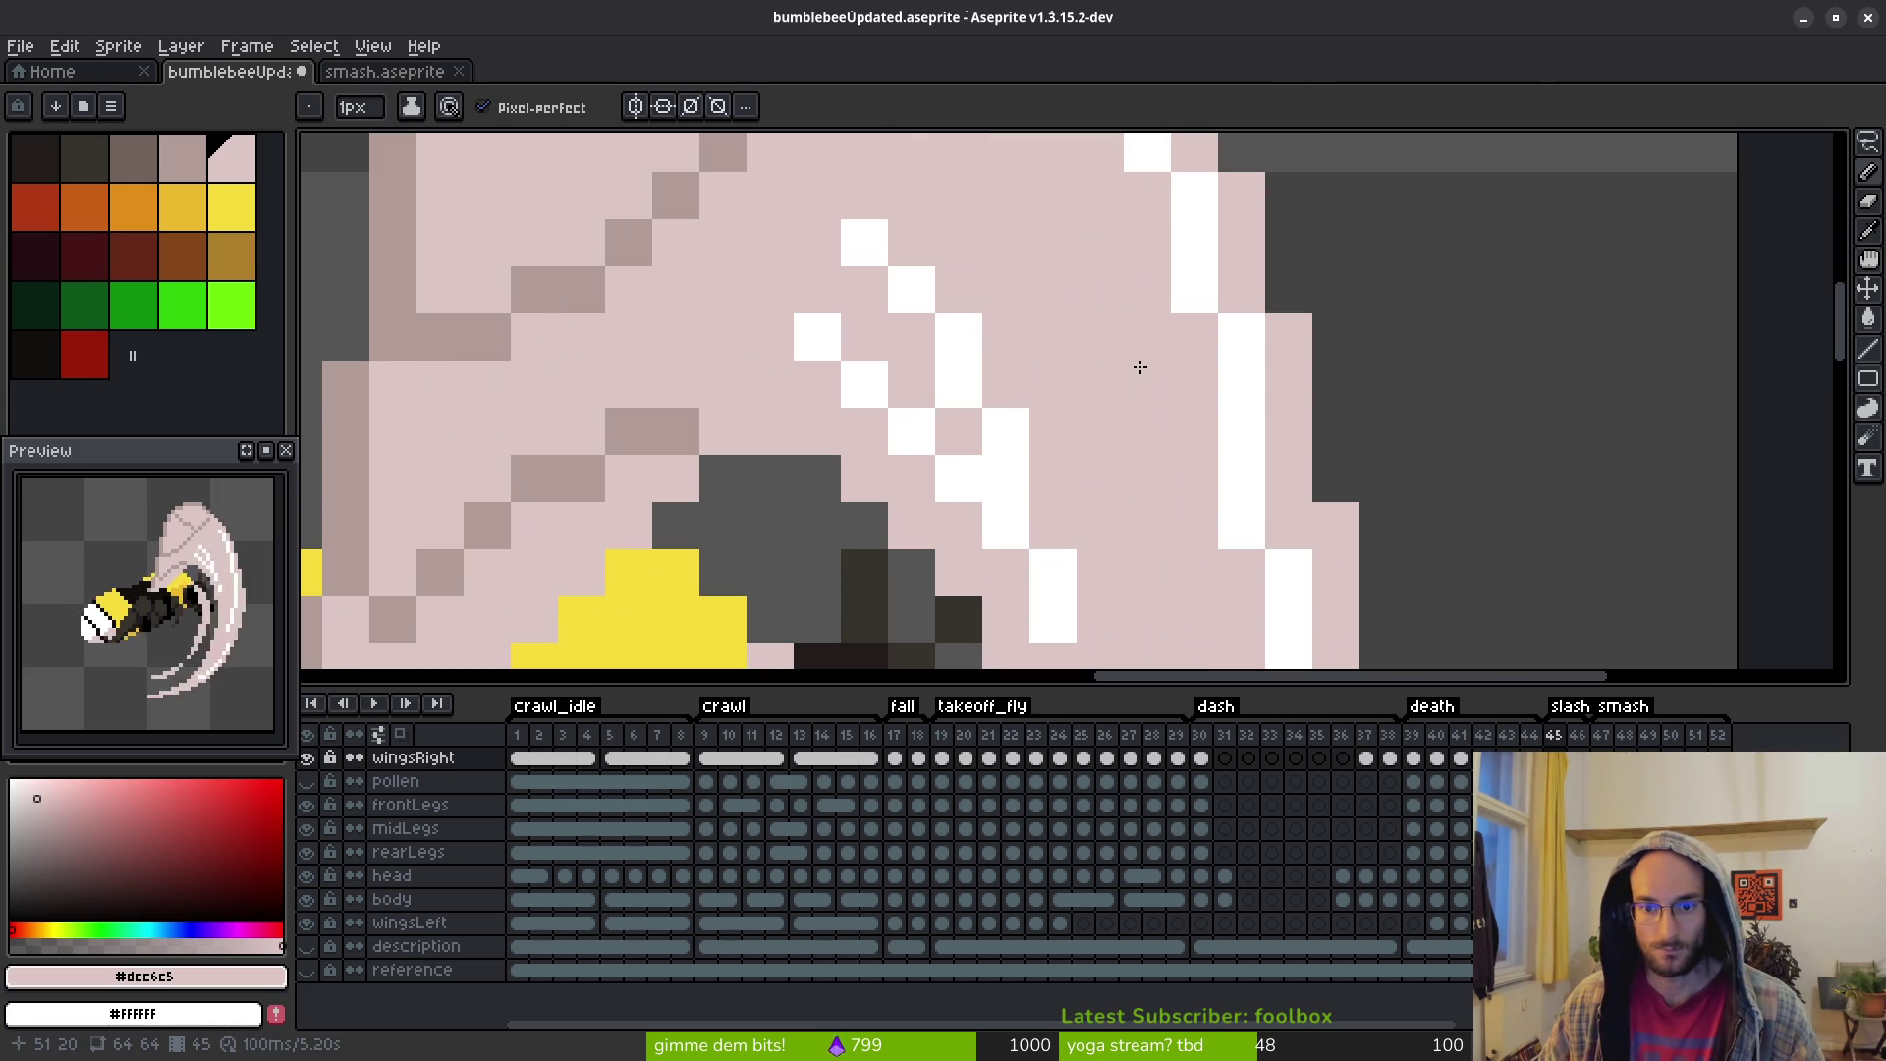
{"action": "scroll", "coordinate": [1048, 537], "scroll_direction": "down", "scroll_amount": 3}
{"action": "scroll", "coordinate": [1145, 517], "scroll_direction": "up", "scroll_amount": 2}
{"action": "scroll", "coordinate": [1111, 470], "scroll_direction": "up", "scroll_amount": 2}
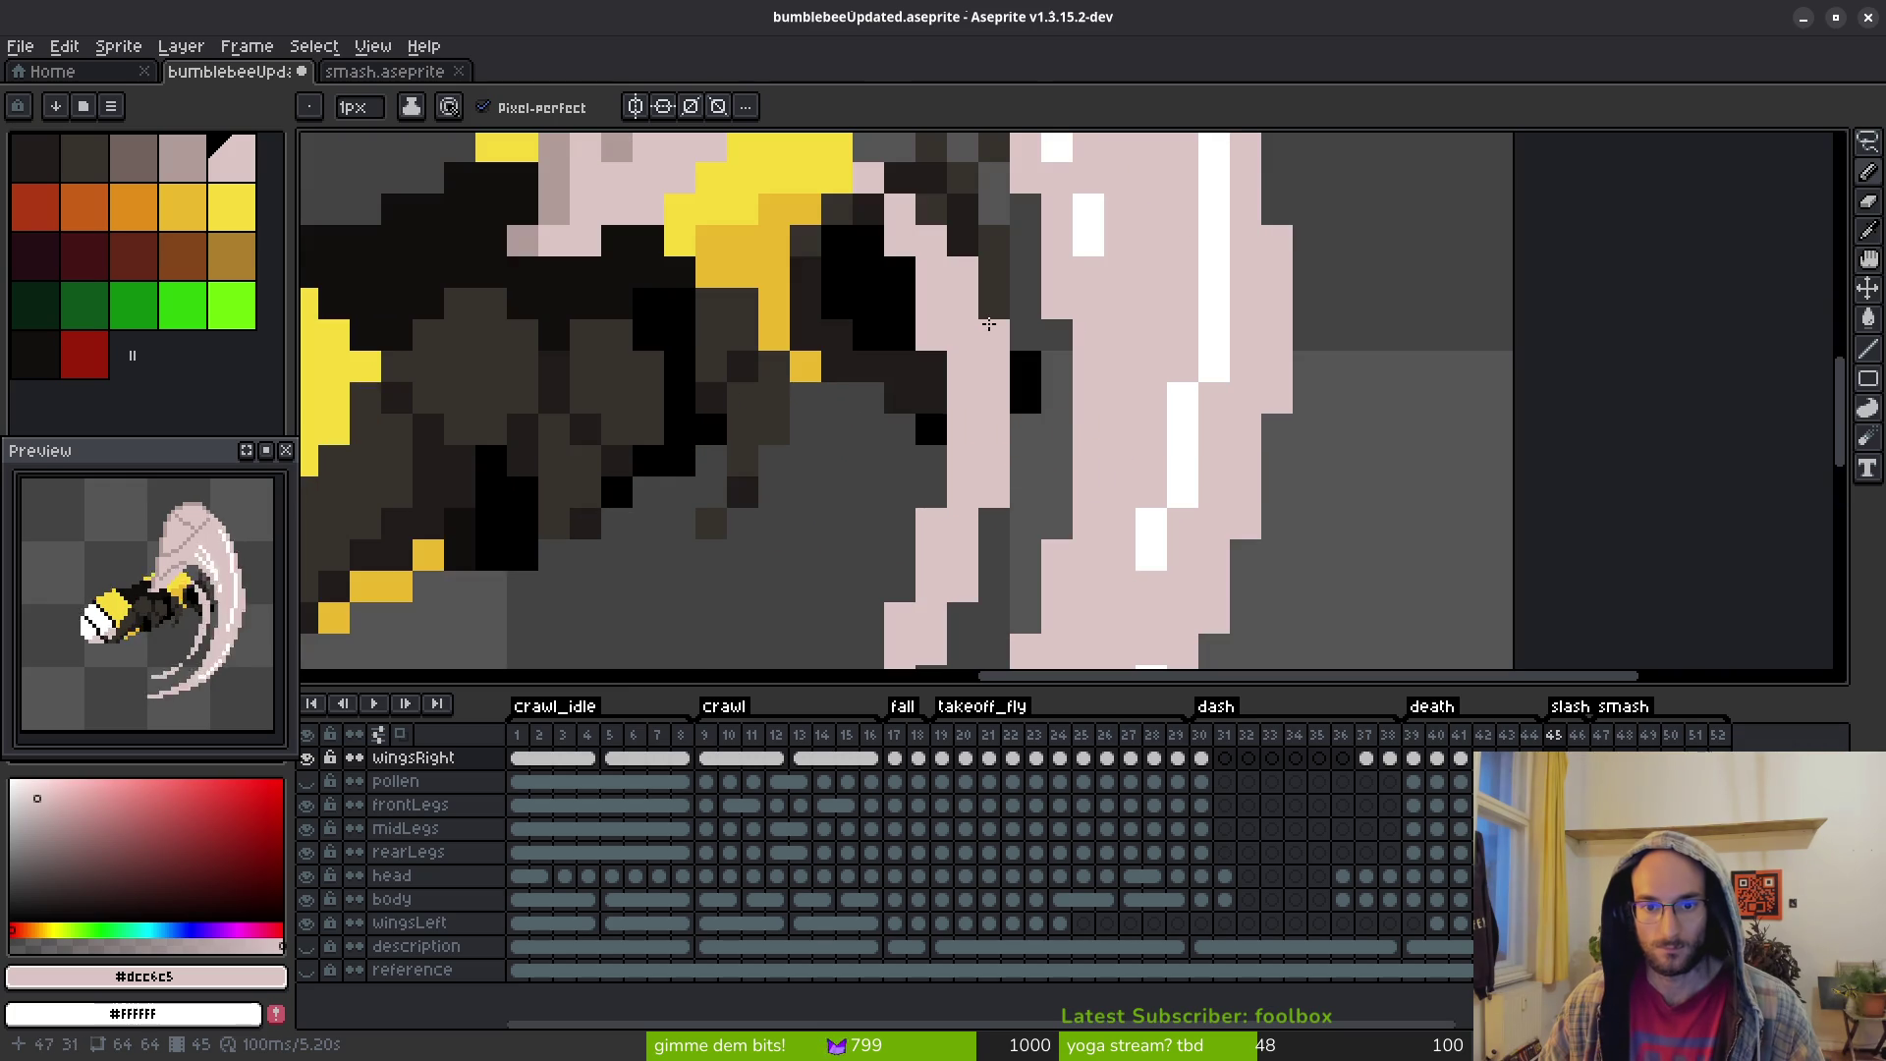
{"action": "right_click", "coordinate": [963, 273]}
{"action": "right_click", "coordinate": [995, 366]}
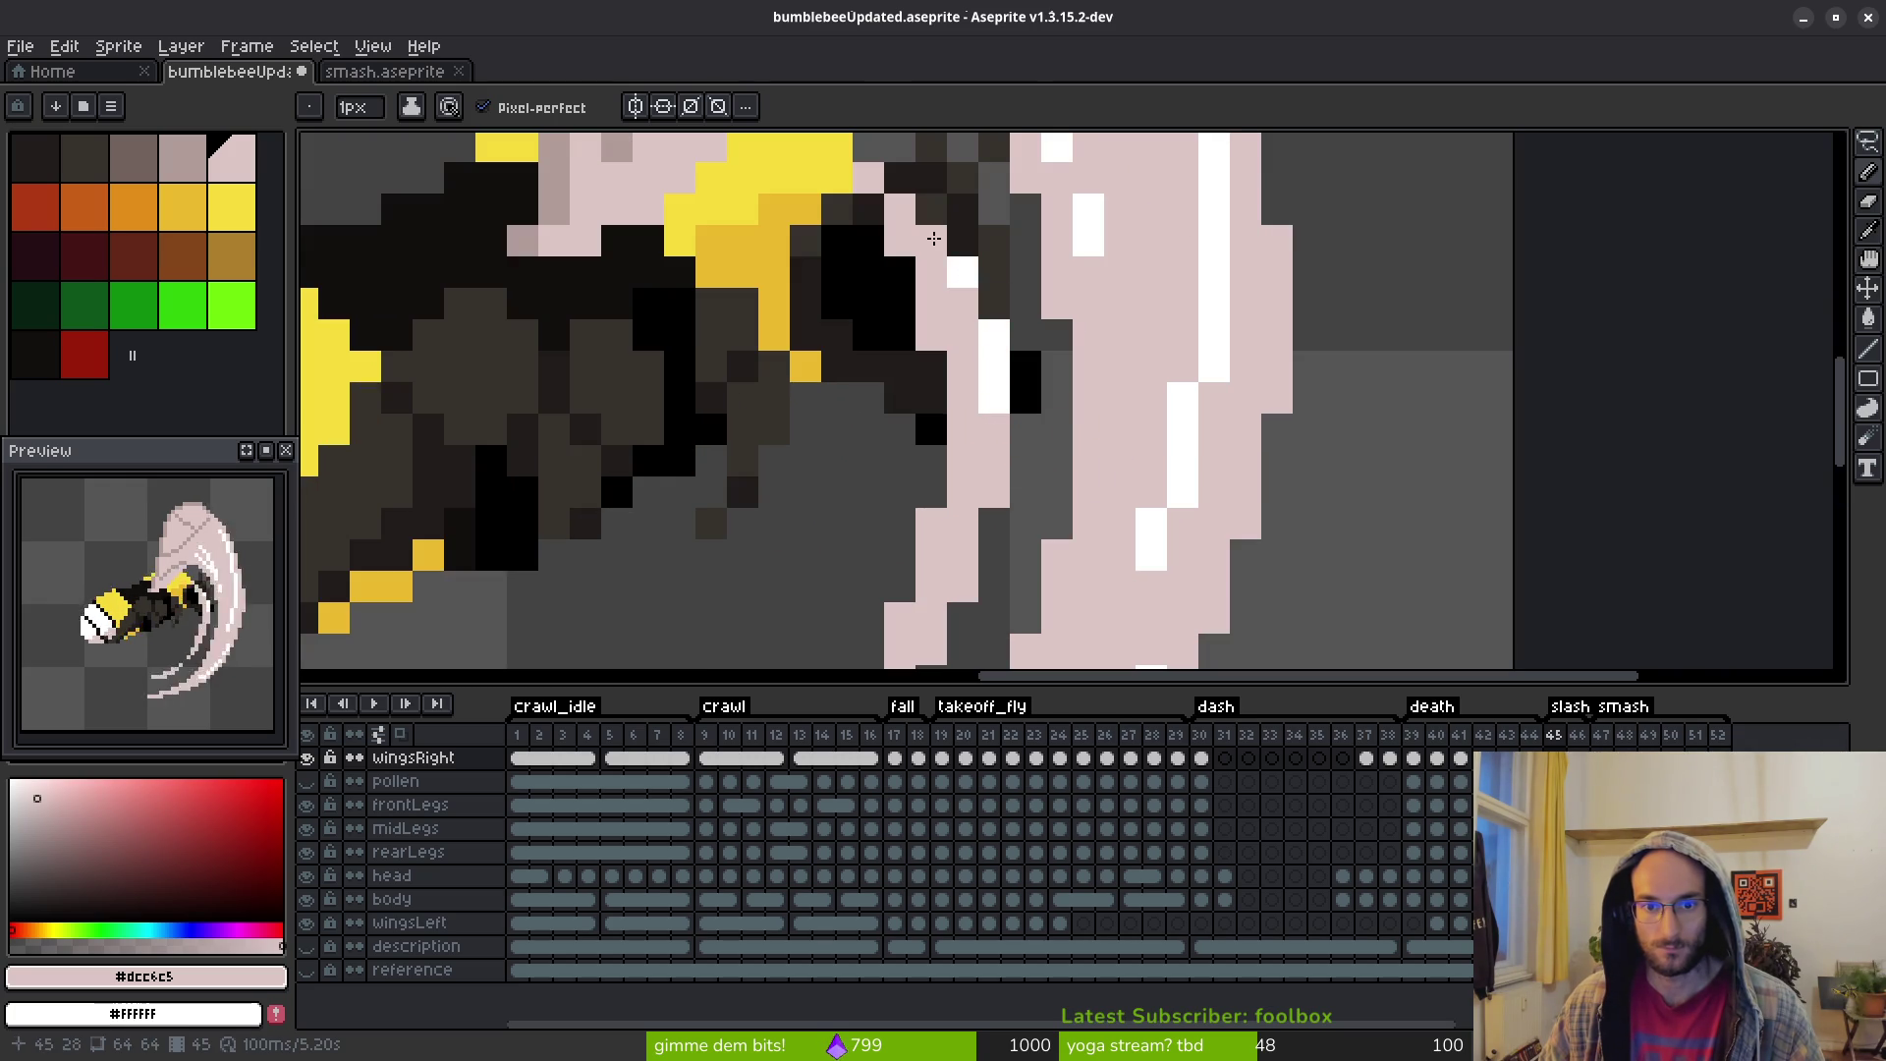
{"action": "right_click", "coordinate": [931, 241]}
{"action": "right_click", "coordinate": [963, 303]}
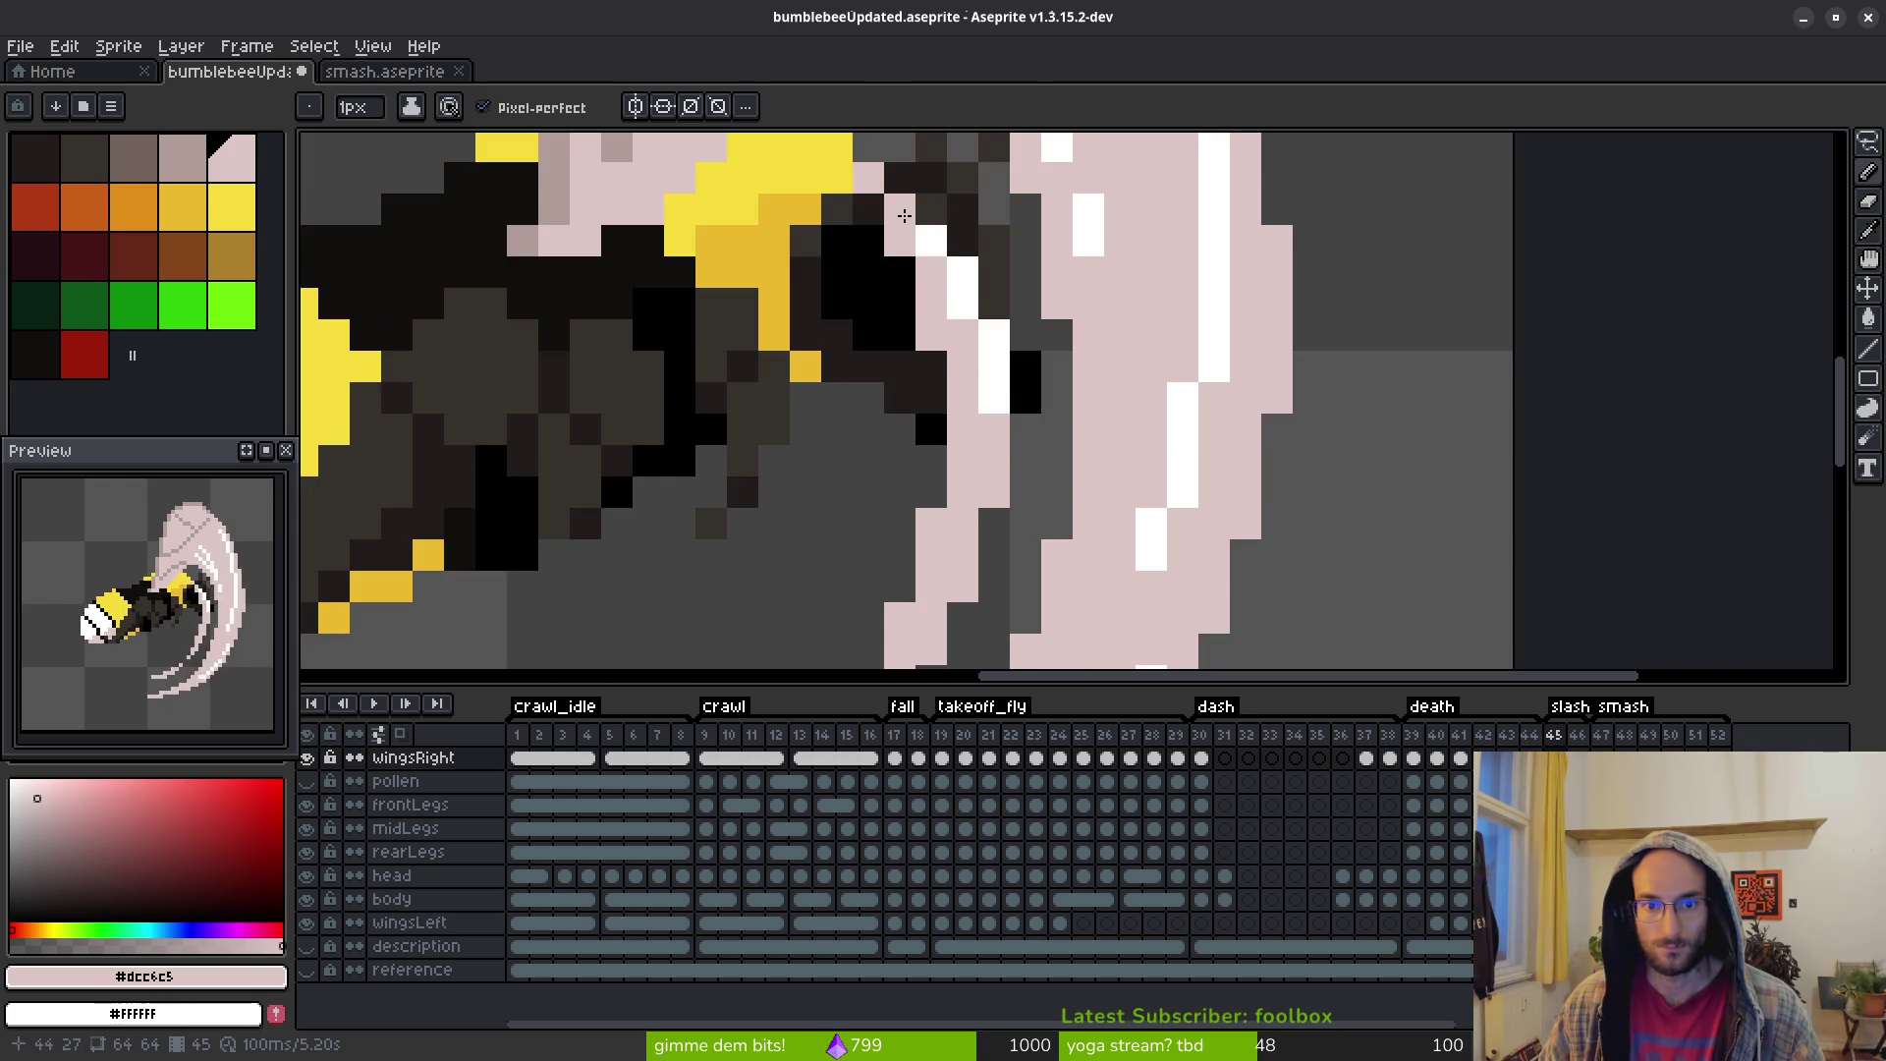
Draw a white highlight strip down the wing edge beside the body
{"action": "scroll", "coordinate": [1041, 462], "scroll_direction": "down", "scroll_amount": 2}
{"action": "scroll", "coordinate": [1032, 496], "scroll_direction": "up", "scroll_amount": 3}
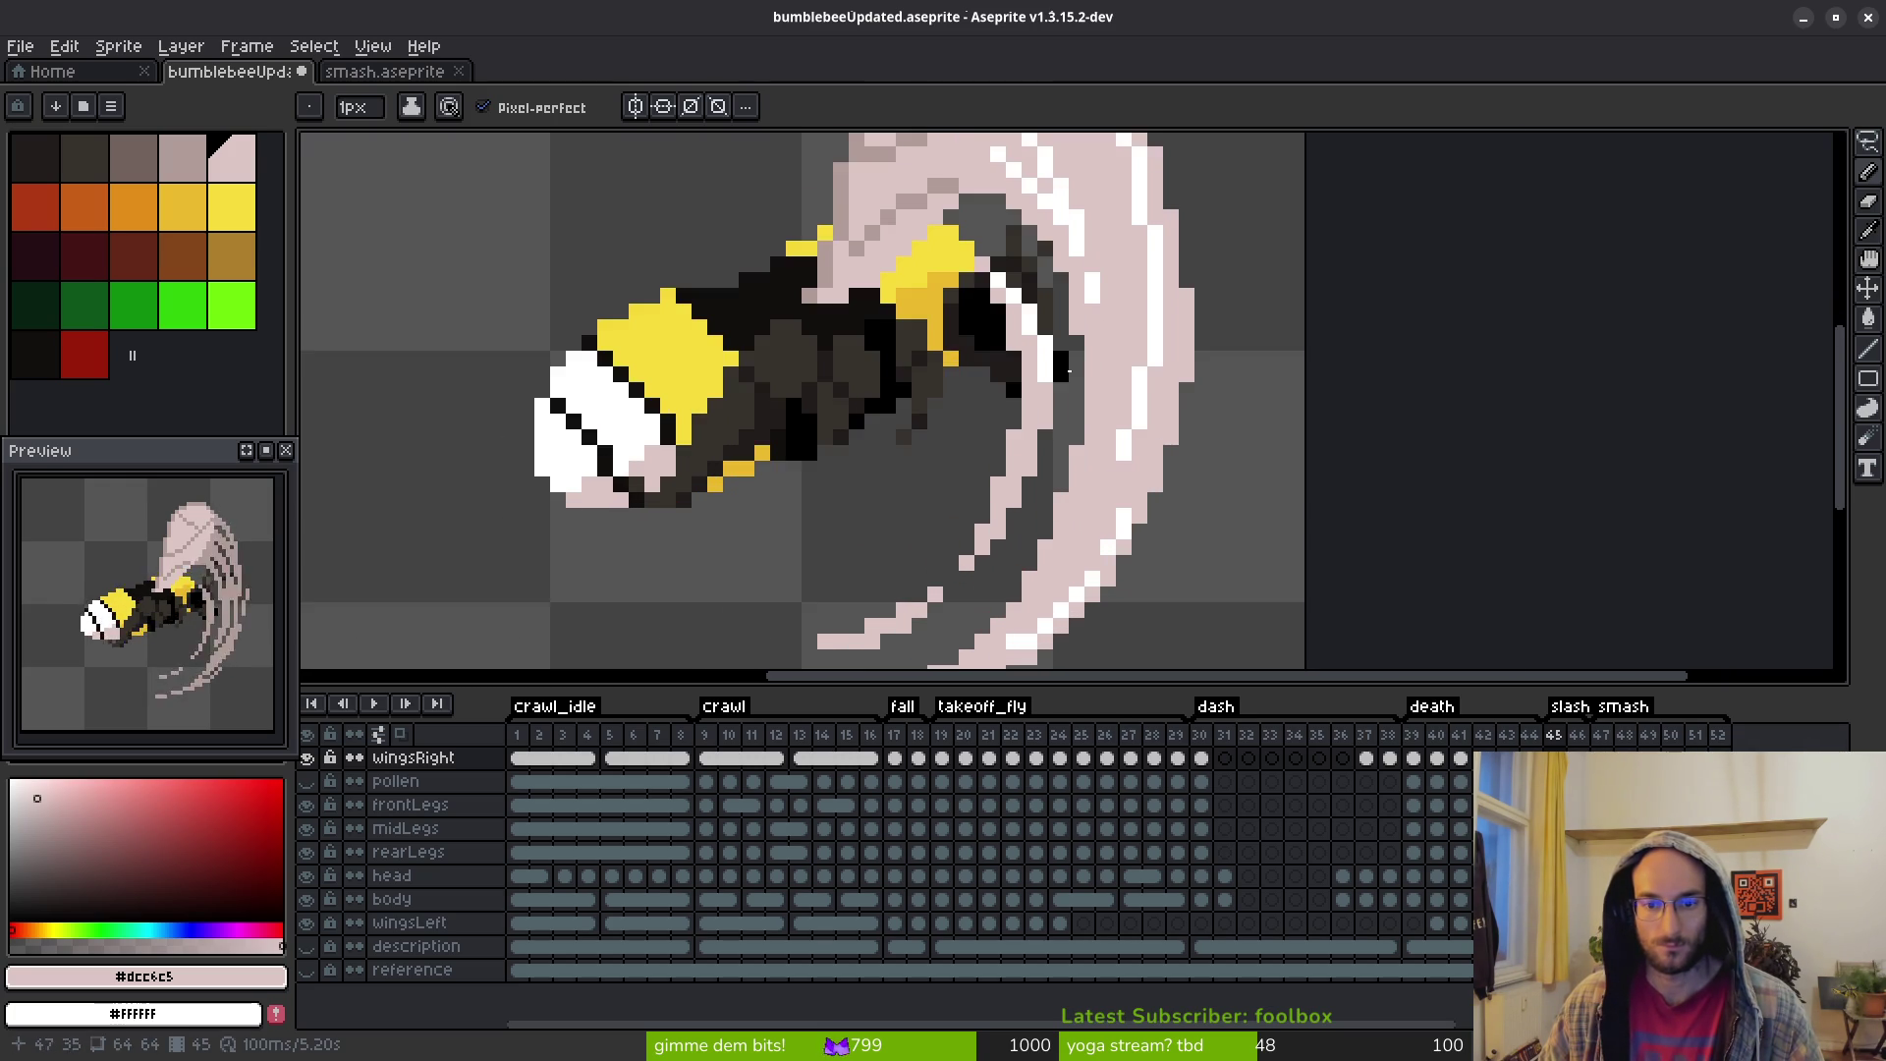
{"action": "scroll", "coordinate": [1100, 367], "scroll_direction": "down", "scroll_amount": 1}
{"action": "scroll", "coordinate": [1101, 366], "scroll_direction": "down", "scroll_amount": 2}
{"action": "scroll", "coordinate": [1120, 324], "scroll_direction": "up", "scroll_amount": 3}
{"action": "left_click_drag", "start_coordinate": [1141, 292], "coordinate": [1075, 539]}
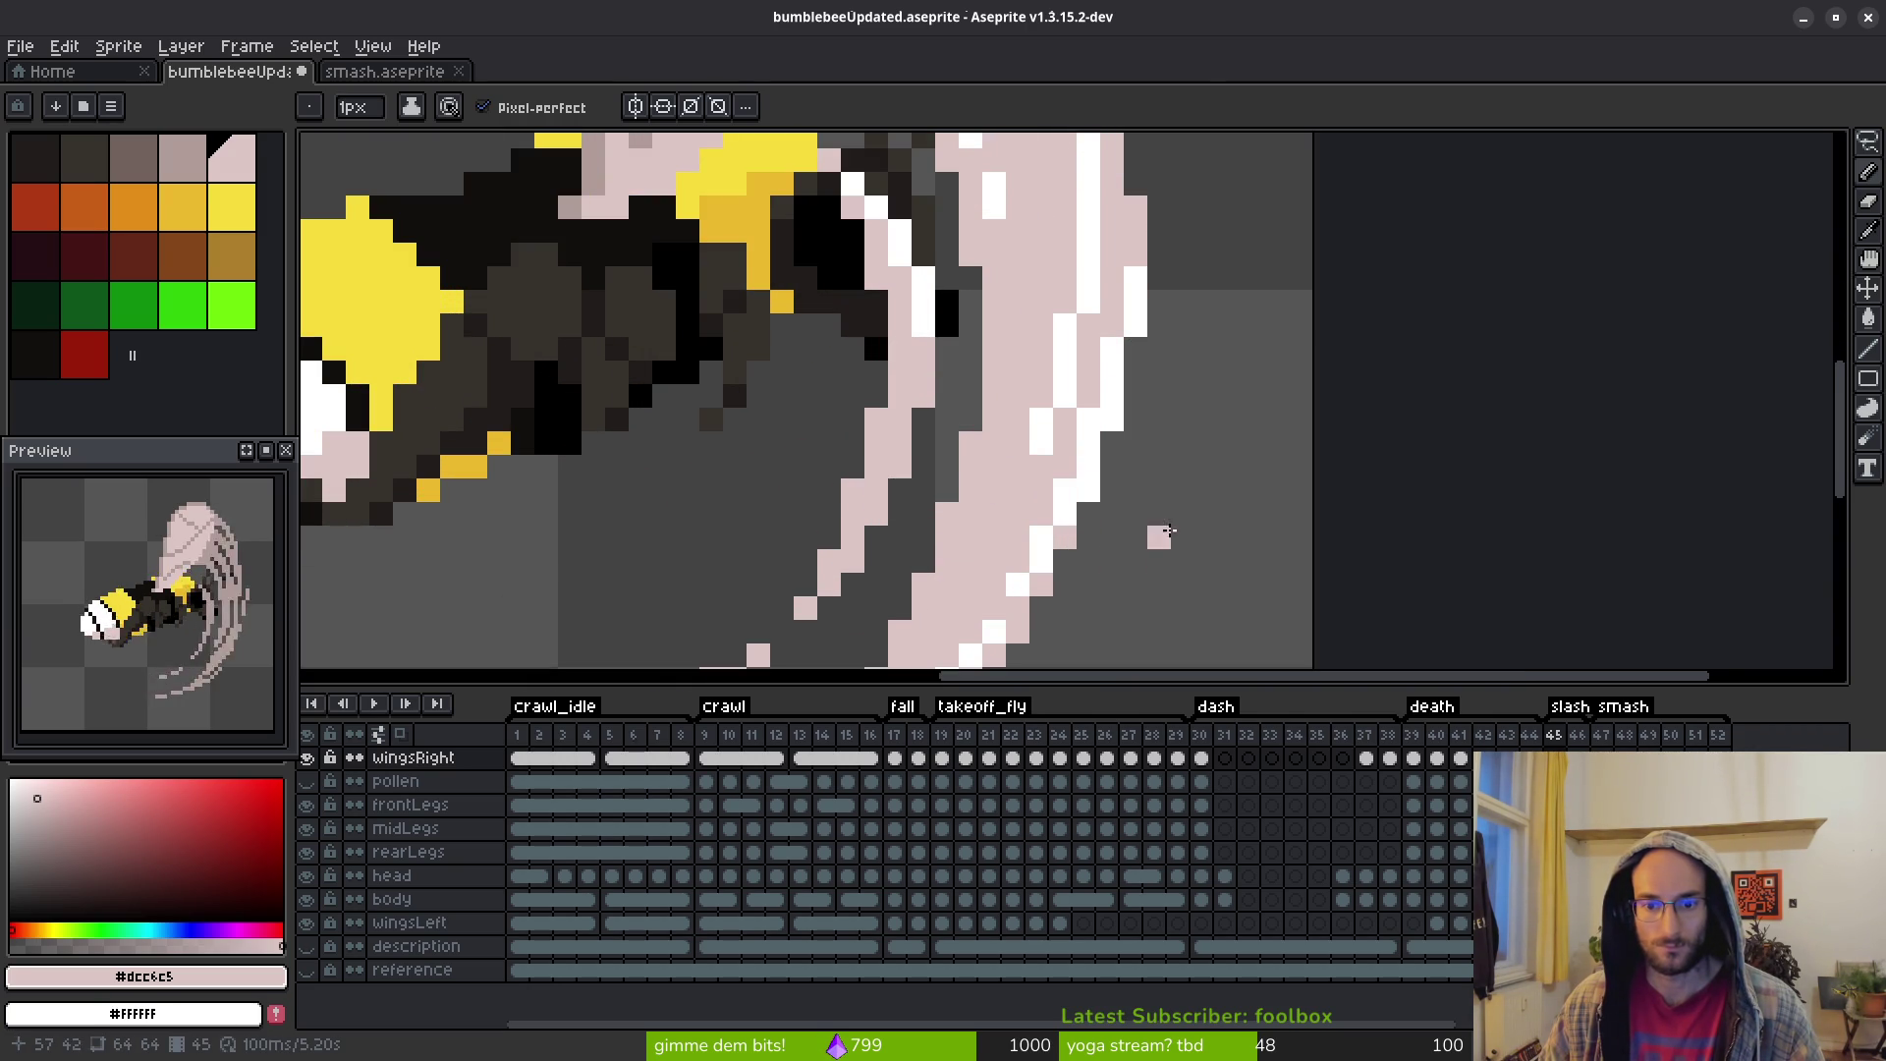
Add white highlight along the lower streak's edge out to the wing tip
{"action": "scroll", "coordinate": [1165, 542], "scroll_direction": "down", "scroll_amount": 4}
{"action": "scroll", "coordinate": [1115, 491], "scroll_direction": "up", "scroll_amount": 4}
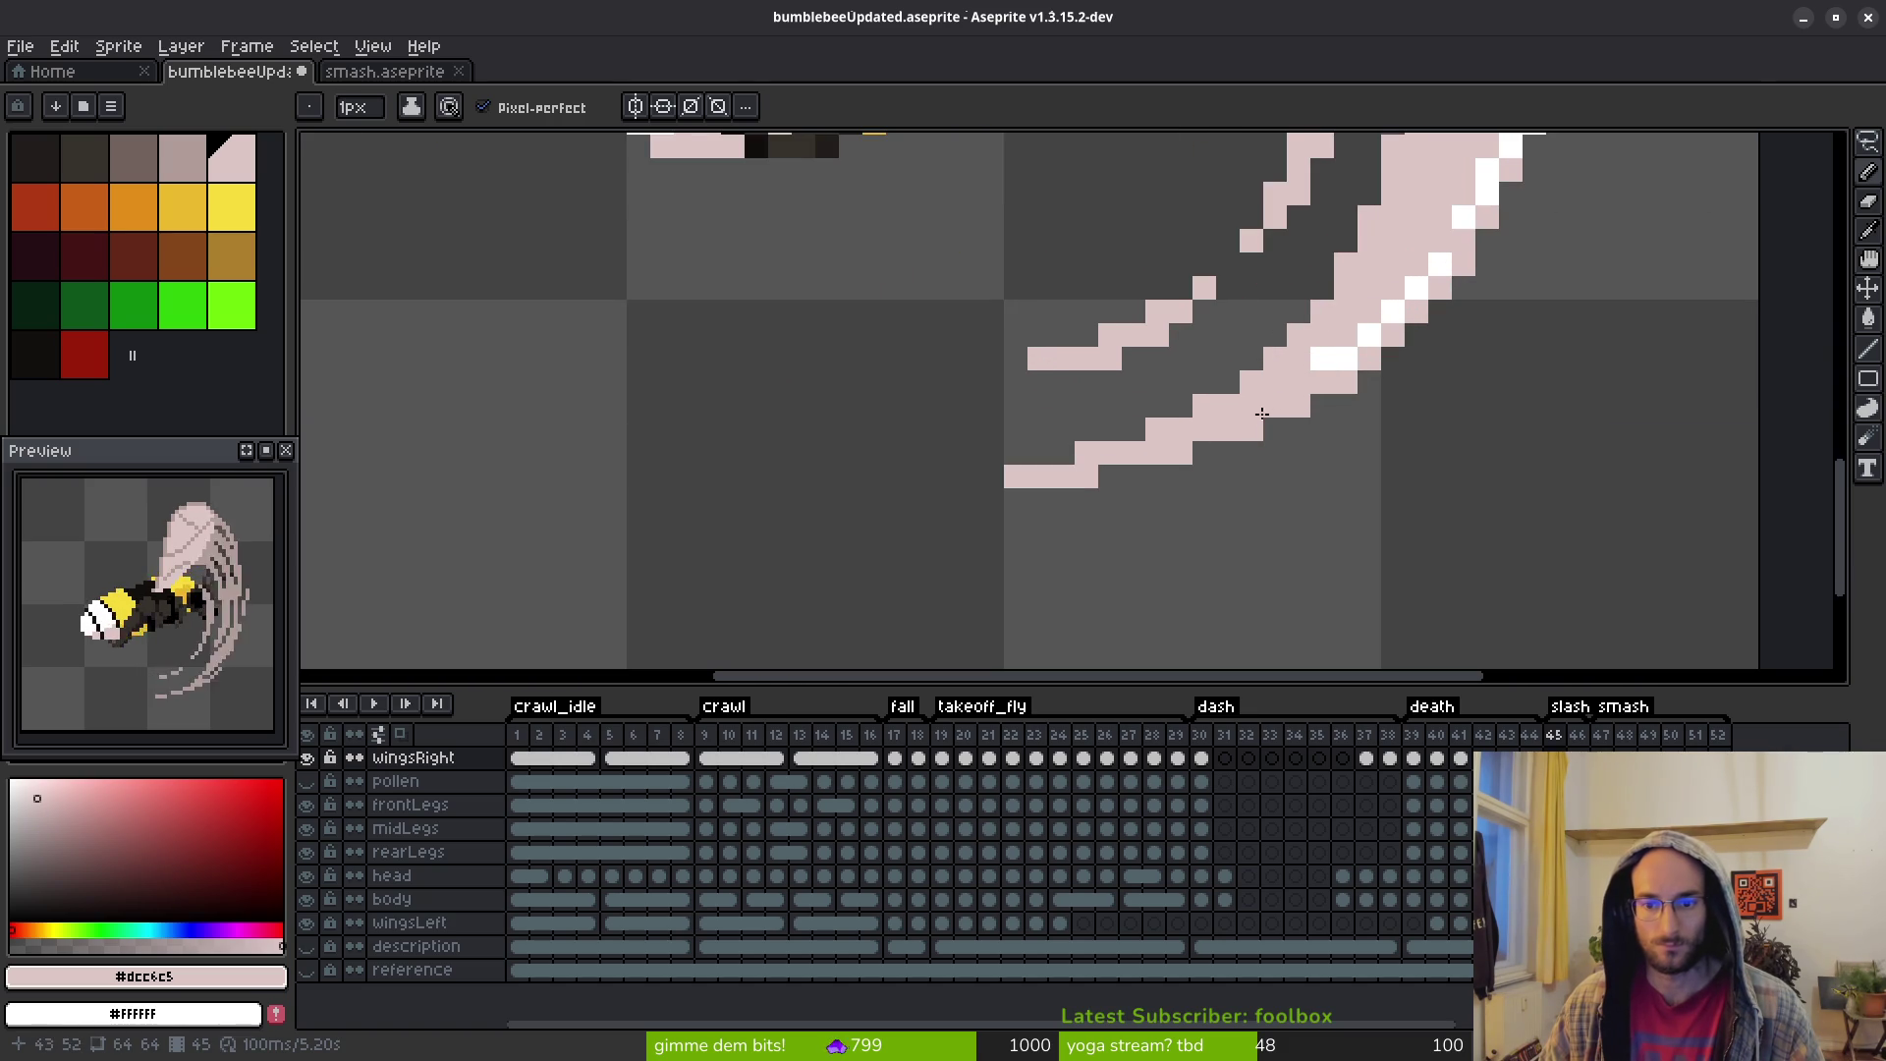
{"action": "left_click_drag", "start_coordinate": [1291, 404], "coordinate": [1008, 477]}
{"action": "left_click", "coordinate": [1141, 472]}
{"action": "scroll", "coordinate": [1238, 413], "scroll_direction": "down", "scroll_amount": 5}
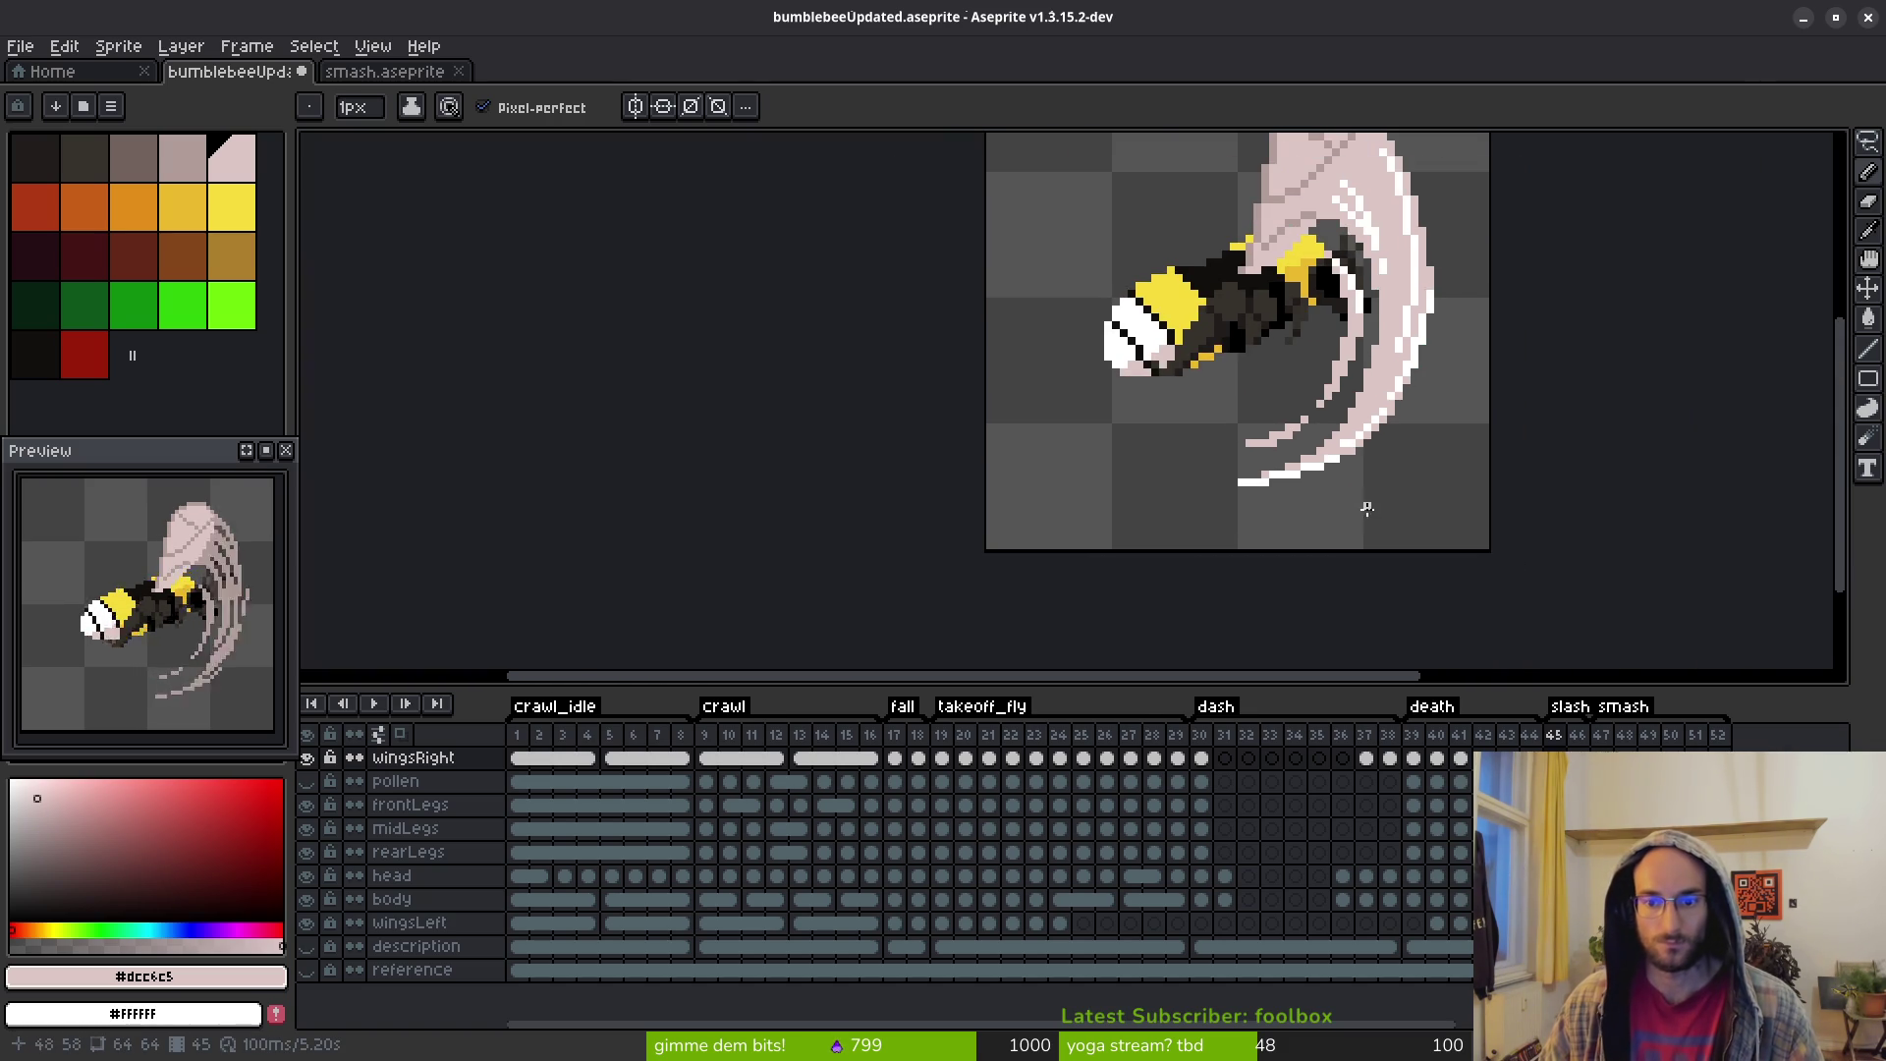
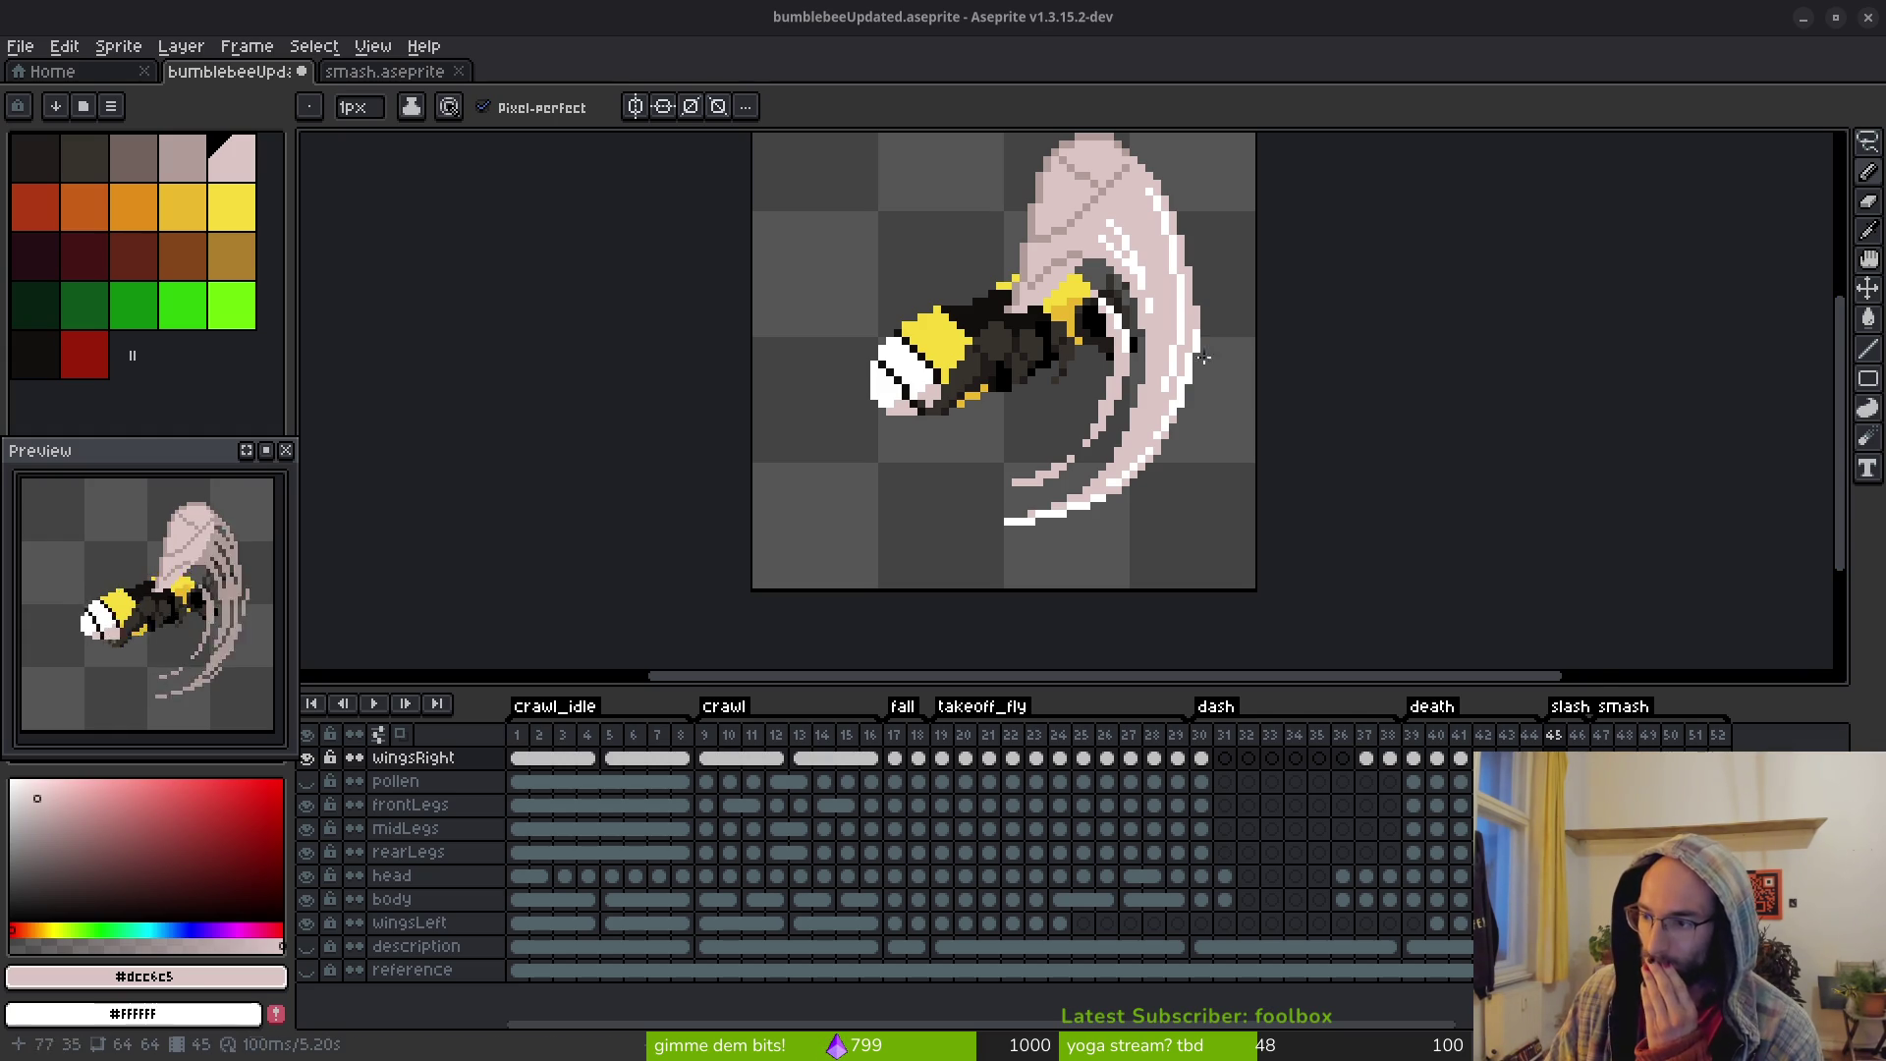
Advance from frame 45 to frame 46 and zoom in on its streaked wing
{"action": "scroll", "coordinate": [1277, 402], "scroll_direction": "right", "scroll_amount": 2}
{"action": "scroll", "coordinate": [1277, 402], "scroll_direction": "up", "scroll_amount": 1}
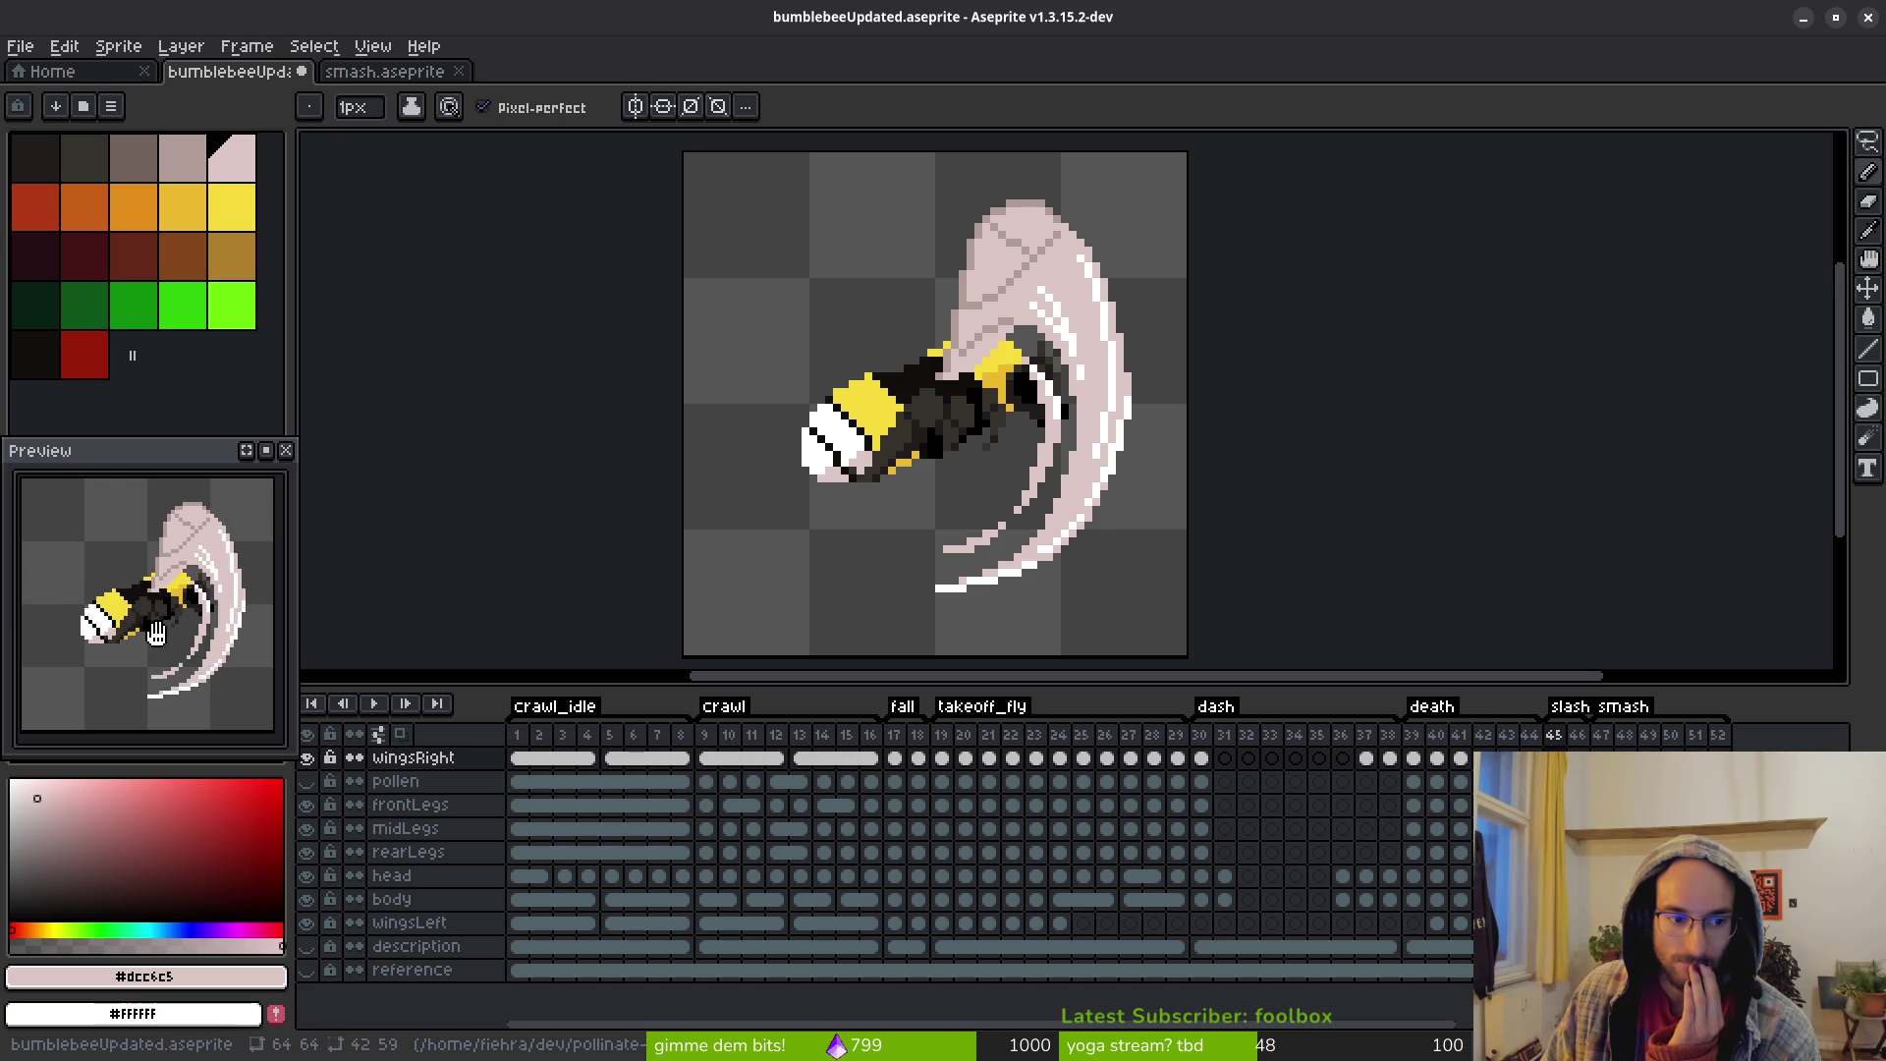
{"action": "scroll", "coordinate": [1045, 299], "scroll_direction": "up", "scroll_amount": 2}
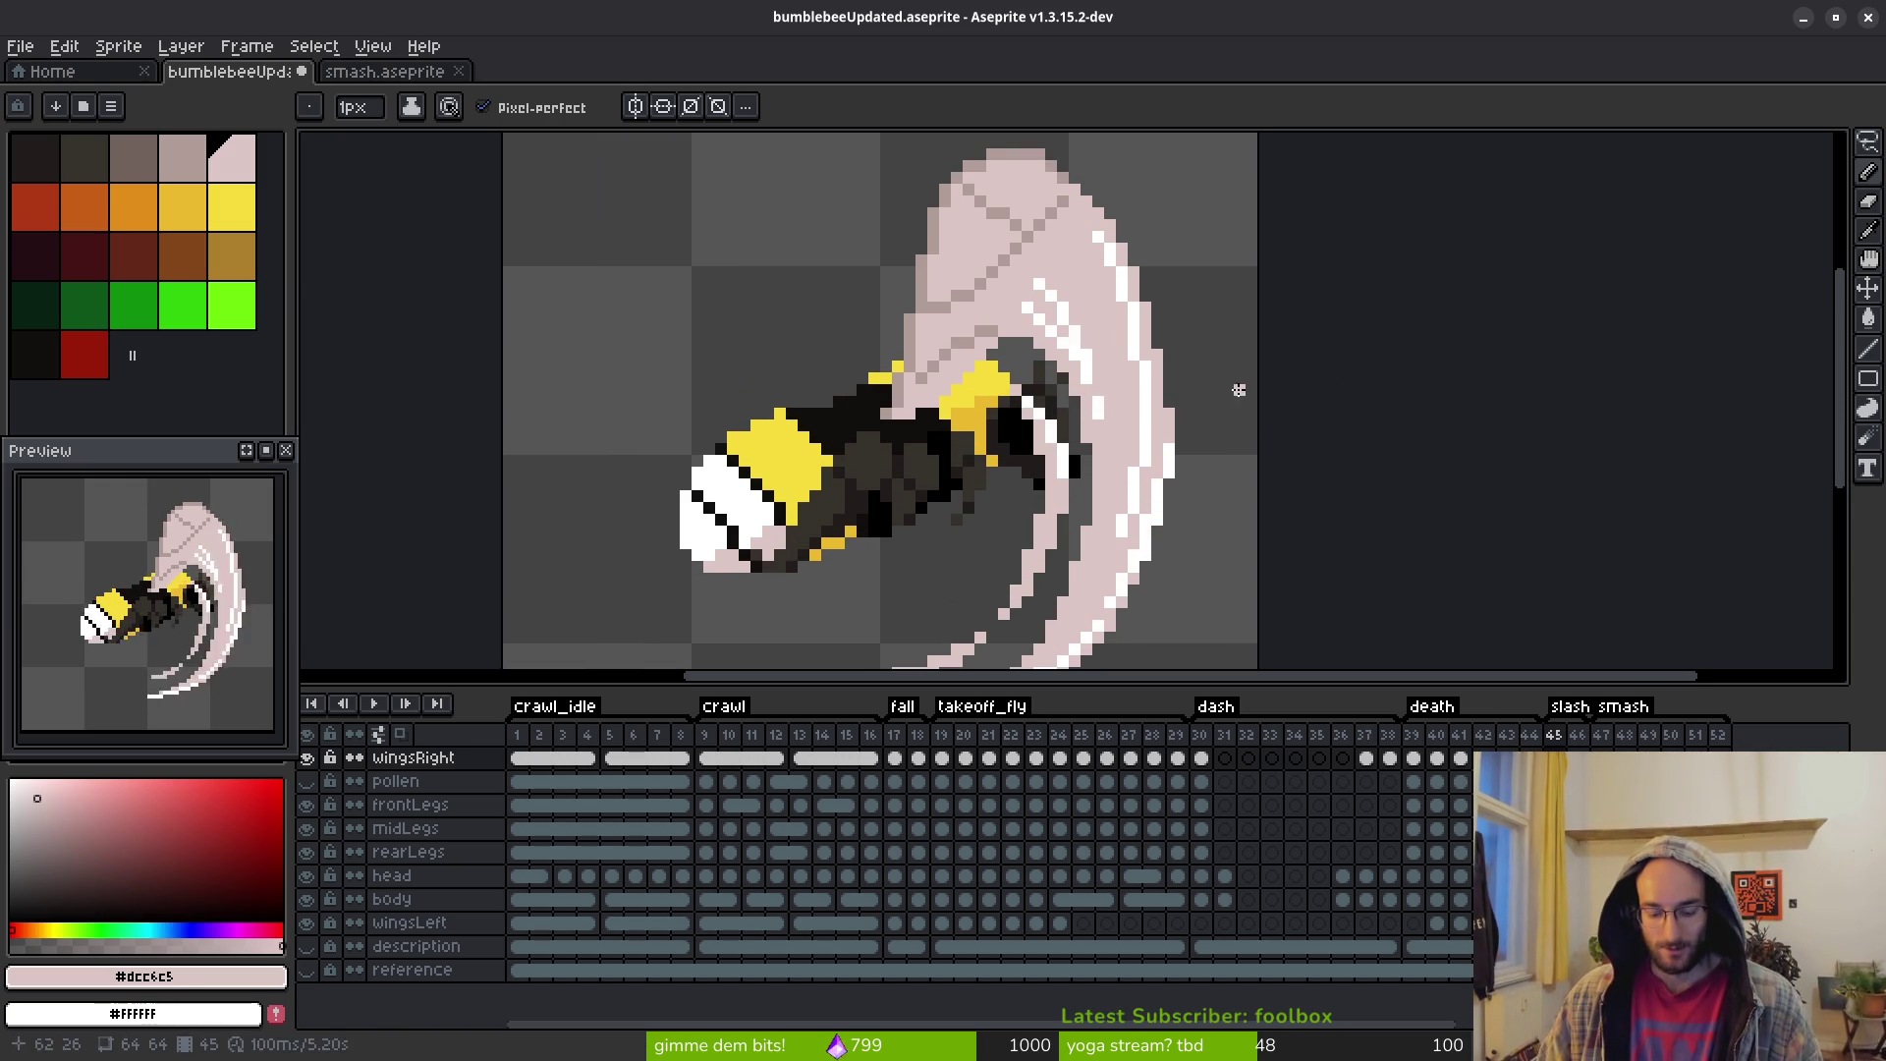
{"action": "key", "text": "."}
{"action": "scroll", "coordinate": [1159, 373], "scroll_direction": "left", "scroll_amount": 2}
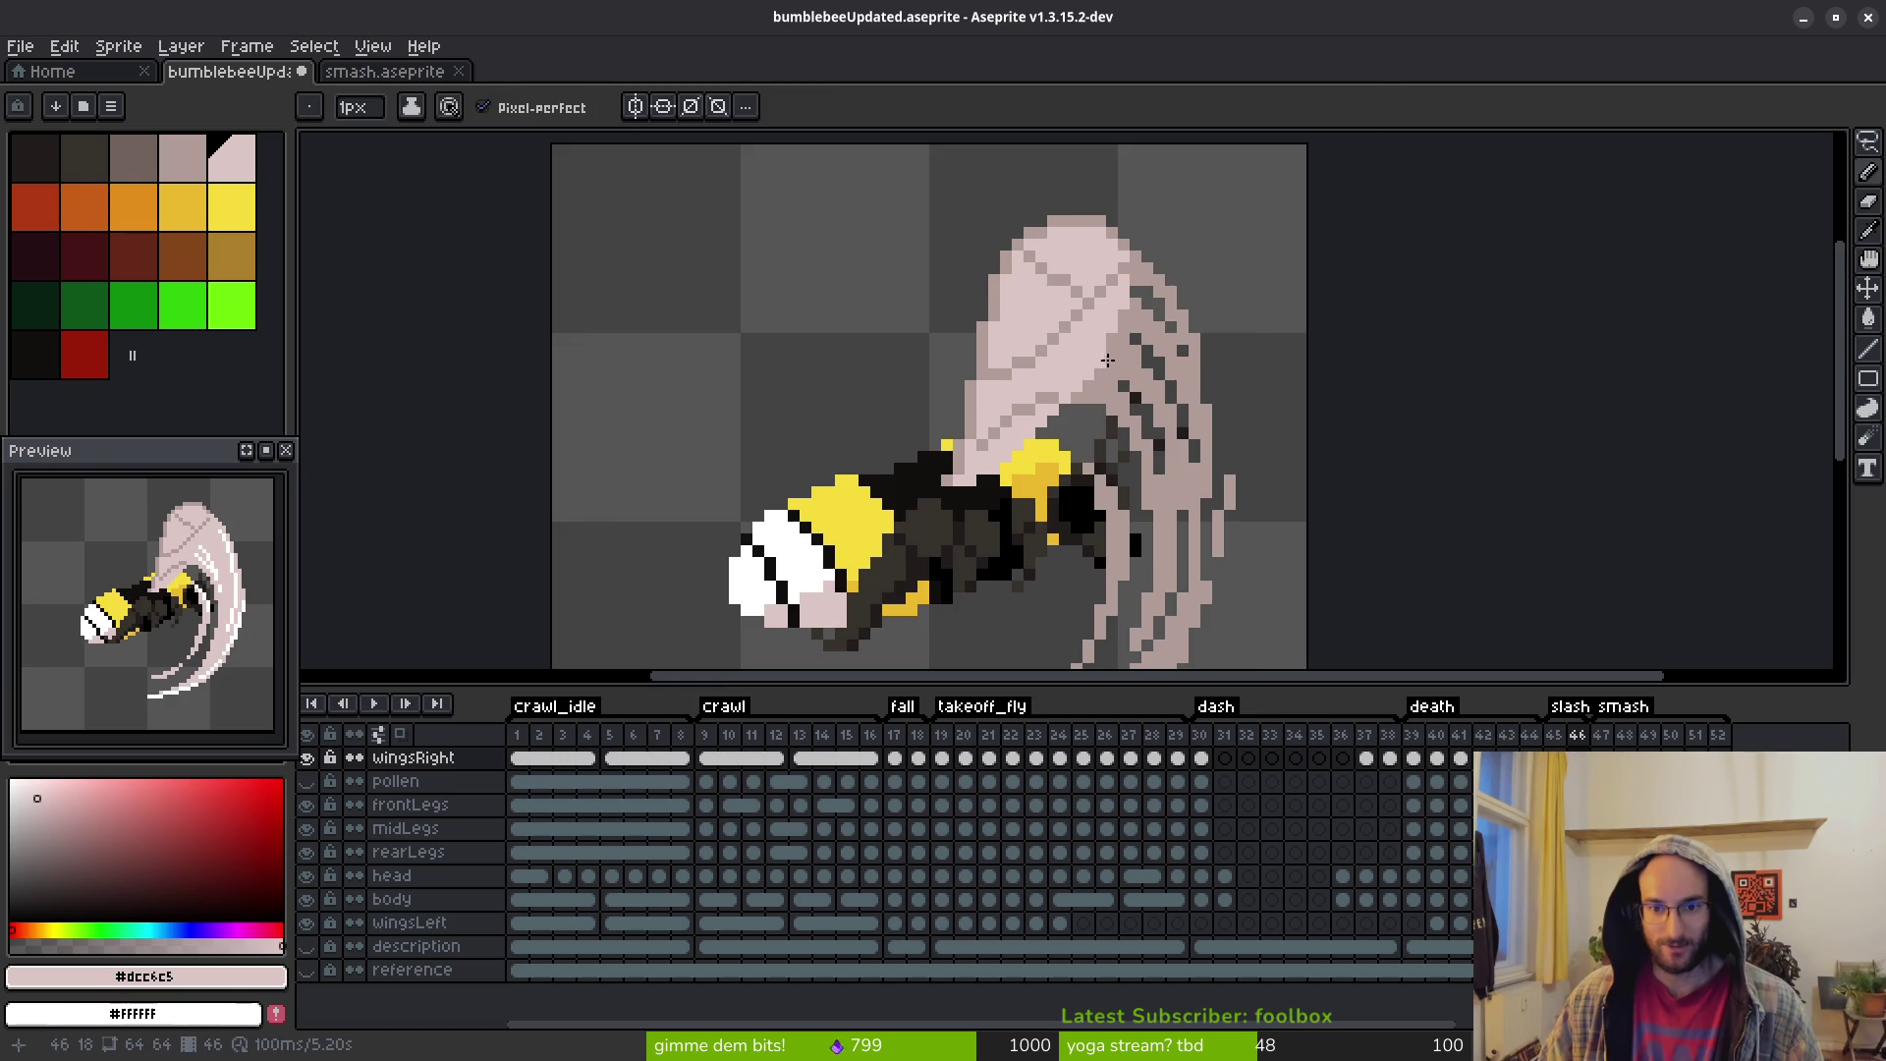
{"action": "scroll", "coordinate": [1105, 362], "scroll_direction": "up", "scroll_amount": 2}
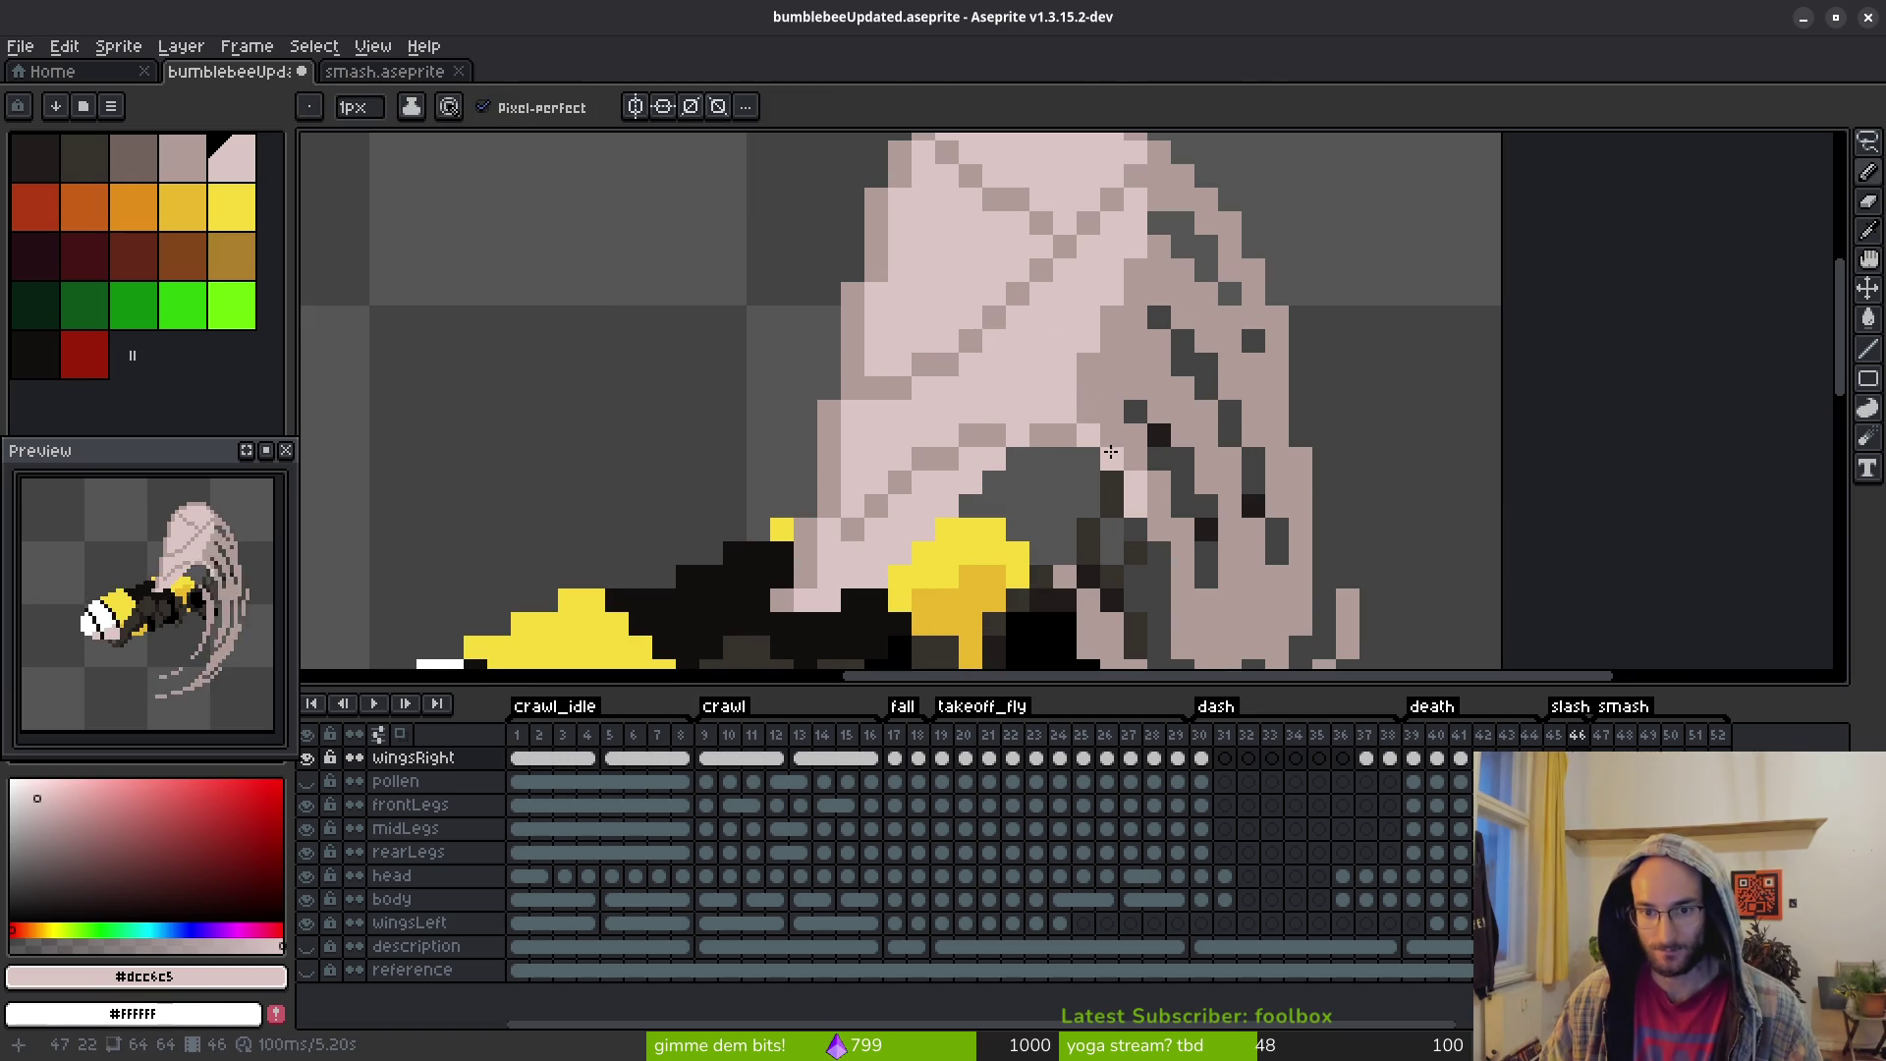
Paint #dcc6c5 light pink streaks and pixels down frame 46's wing with the Pencil
{"action": "key", "text": "w"}
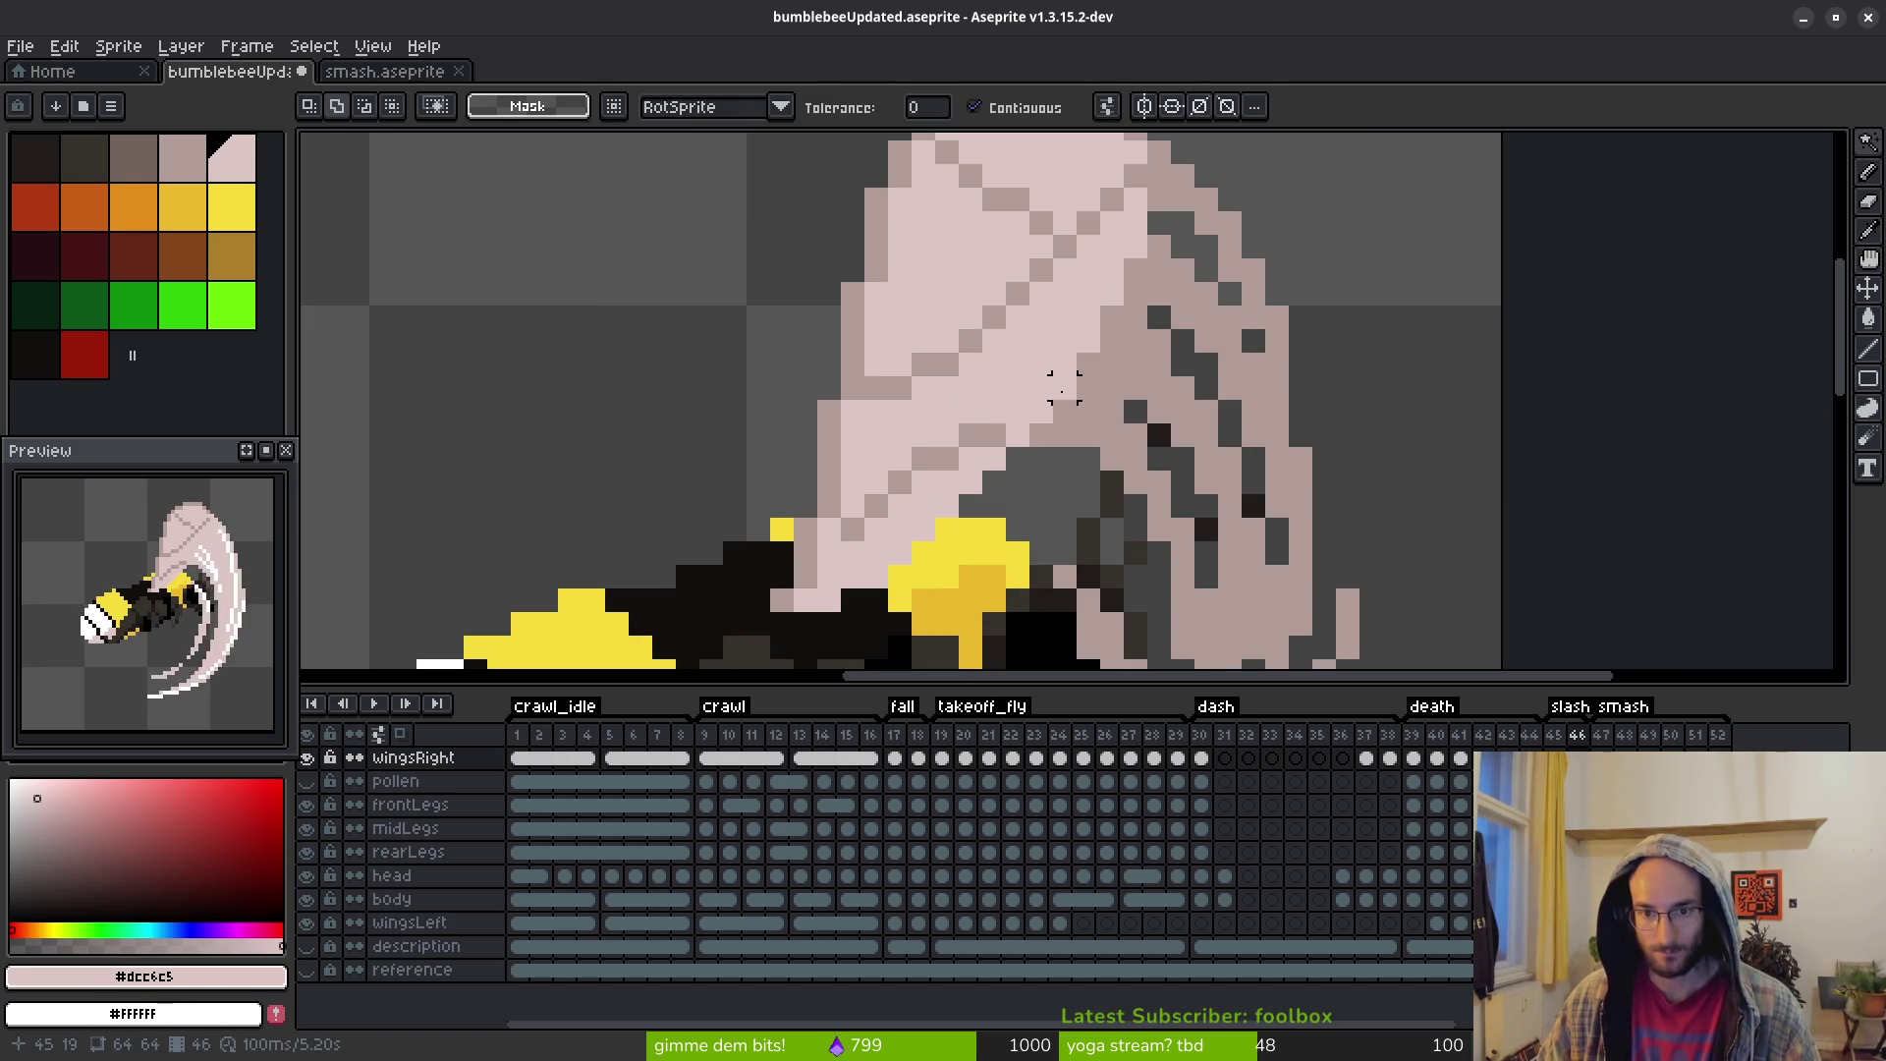
{"action": "key", "text": "b"}
{"action": "mouse_move", "coordinate": [1070, 389]}
{"action": "left_mouse_down"}
{"action": "mouse_move", "coordinate": [1140, 447]}
{"action": "mouse_move", "coordinate": [1193, 567]}
{"action": "left_mouse_up"}
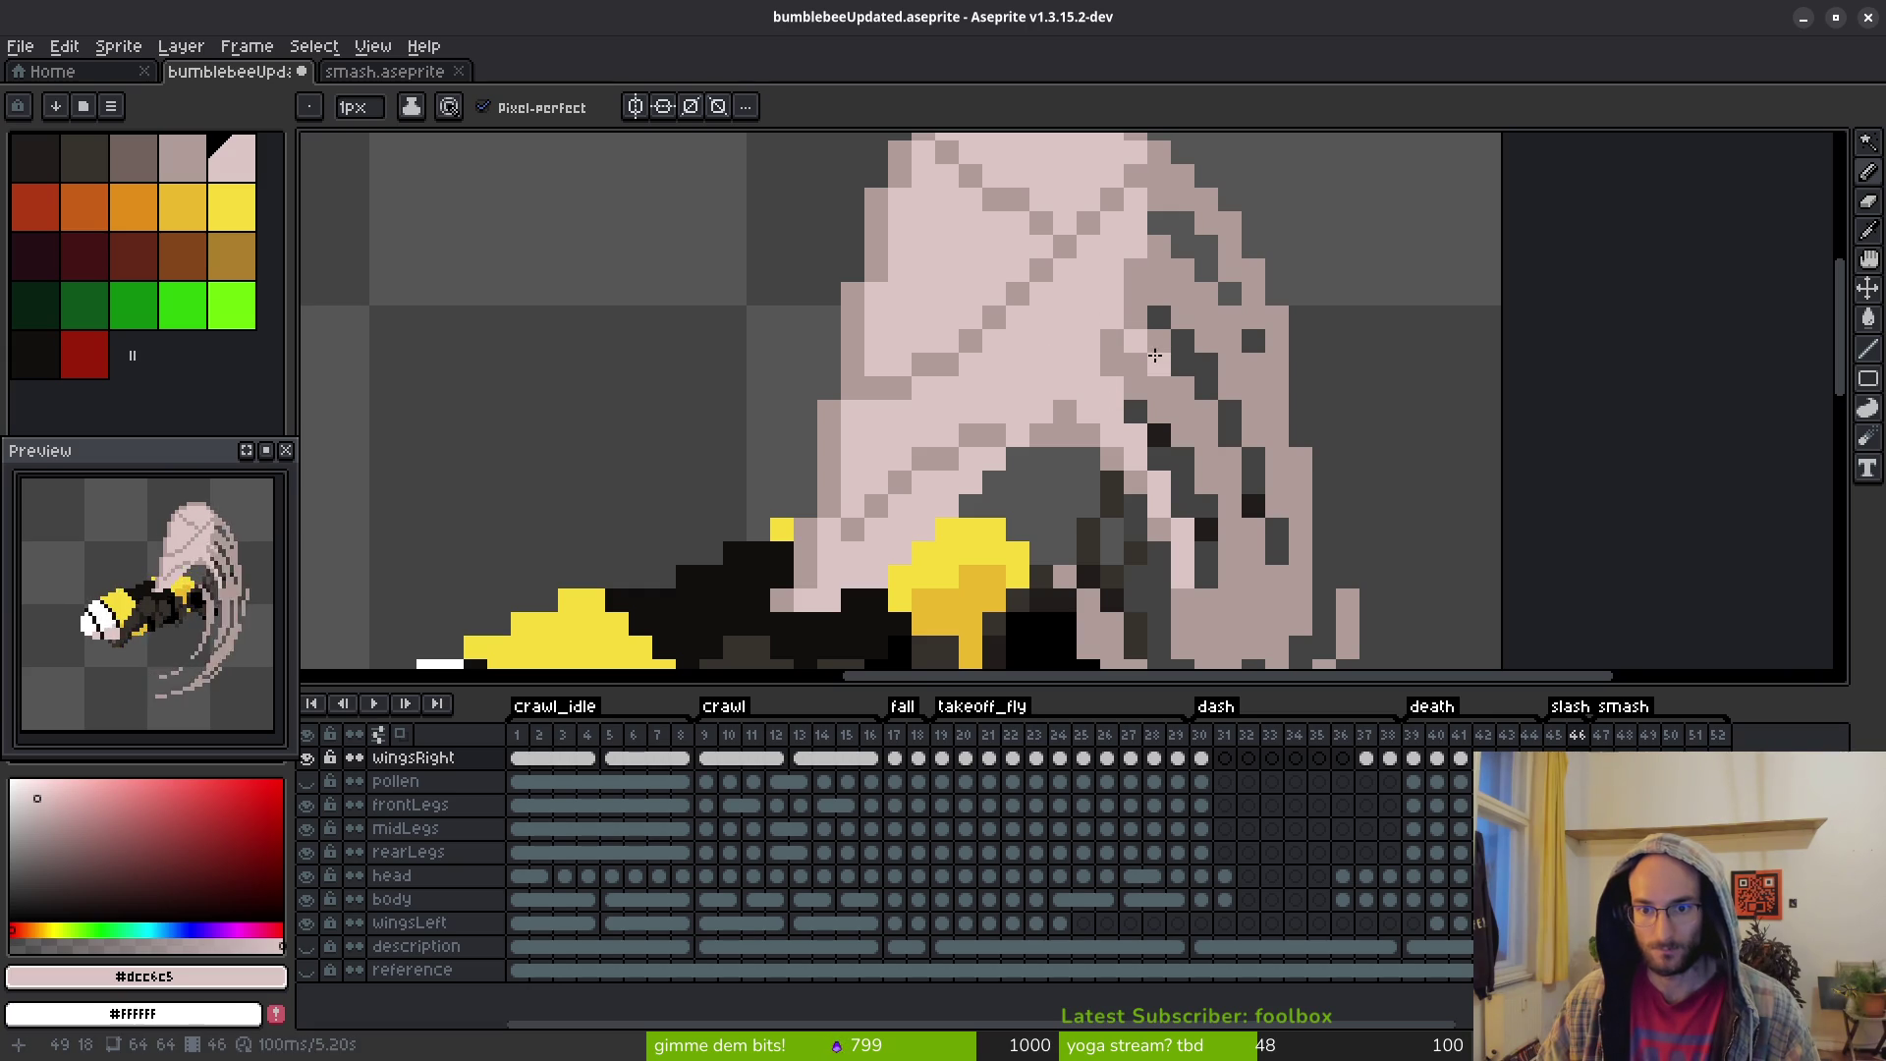
{"action": "mouse_move", "coordinate": [1199, 409]}
{"action": "left_mouse_down"}
{"action": "mouse_move", "coordinate": [1230, 440]}
{"action": "mouse_move", "coordinate": [1254, 535]}
{"action": "mouse_move", "coordinate": [1256, 652]}
{"action": "left_mouse_up"}
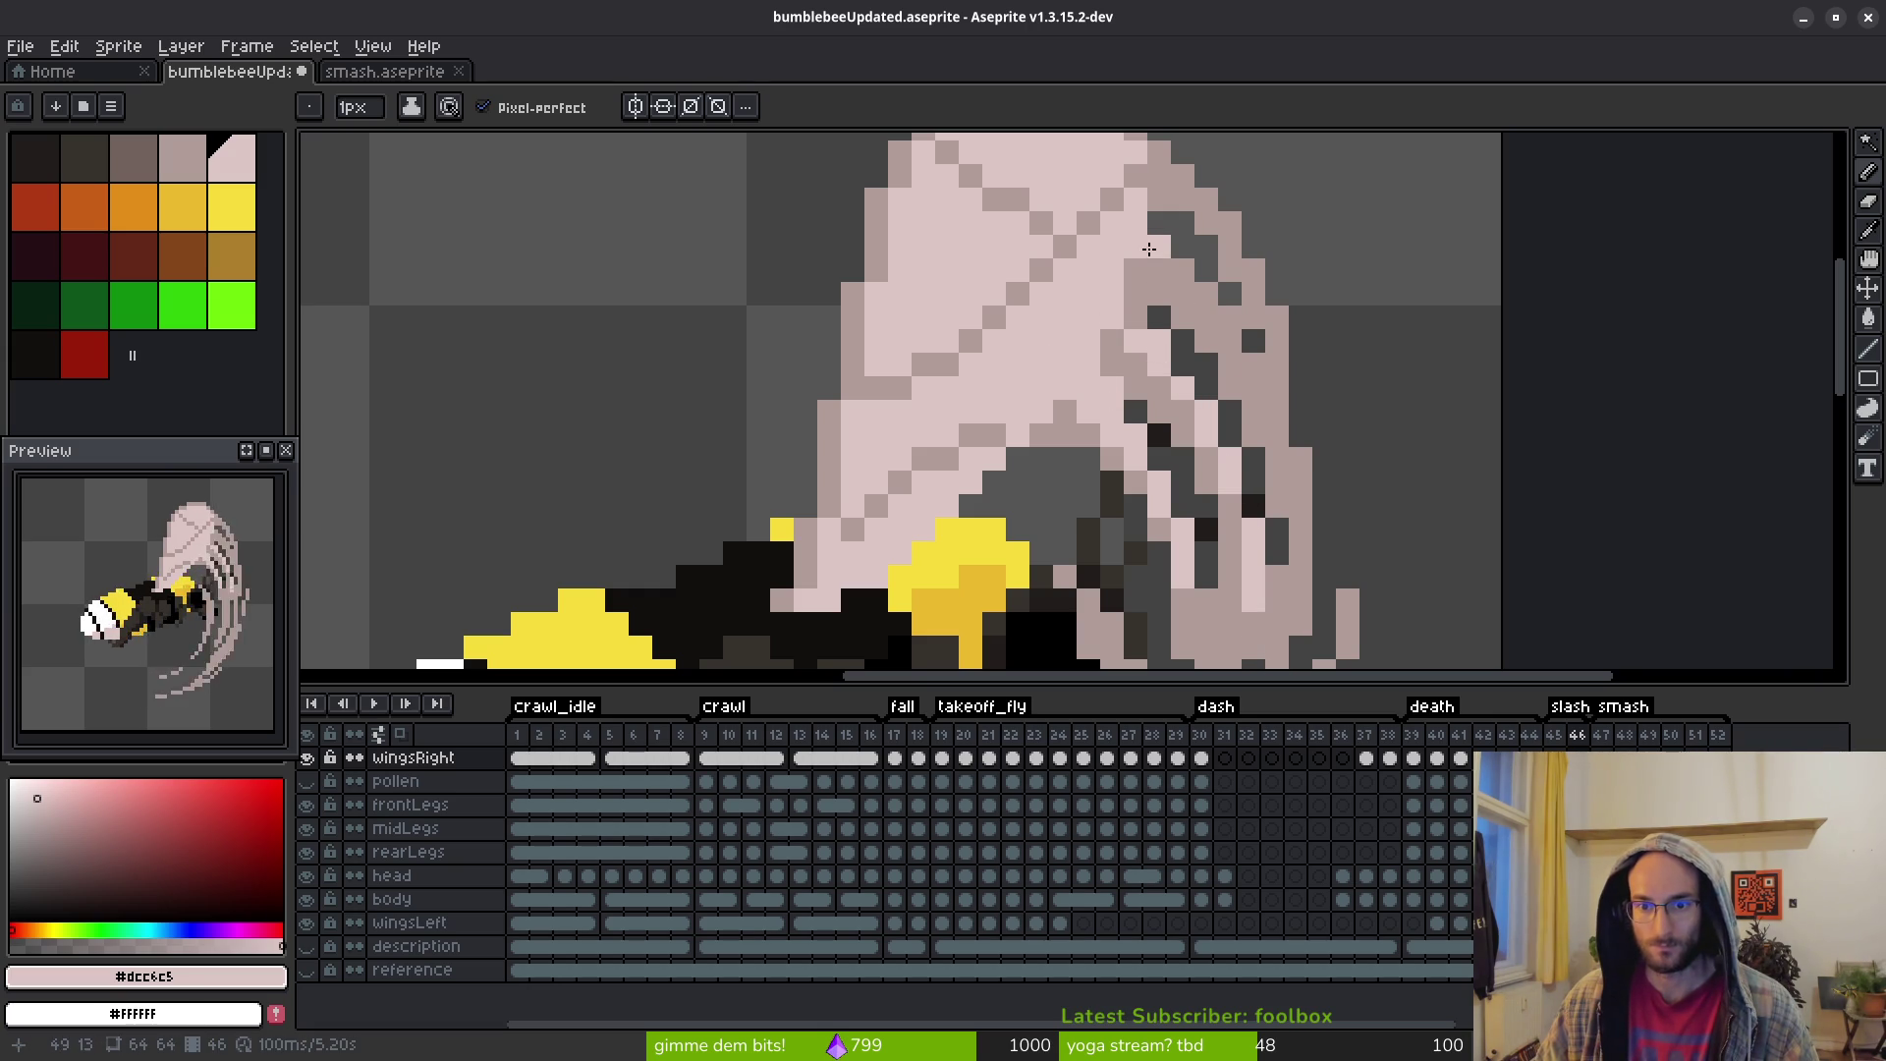
{"action": "mouse_move", "coordinate": [1199, 293]}
{"action": "left_mouse_down"}
{"action": "mouse_move", "coordinate": [1277, 432]}
{"action": "mouse_move", "coordinate": [1278, 506]}
{"action": "left_mouse_up"}
{"action": "left_click", "coordinate": [1184, 175]}
{"action": "left_click", "coordinate": [1256, 316]}
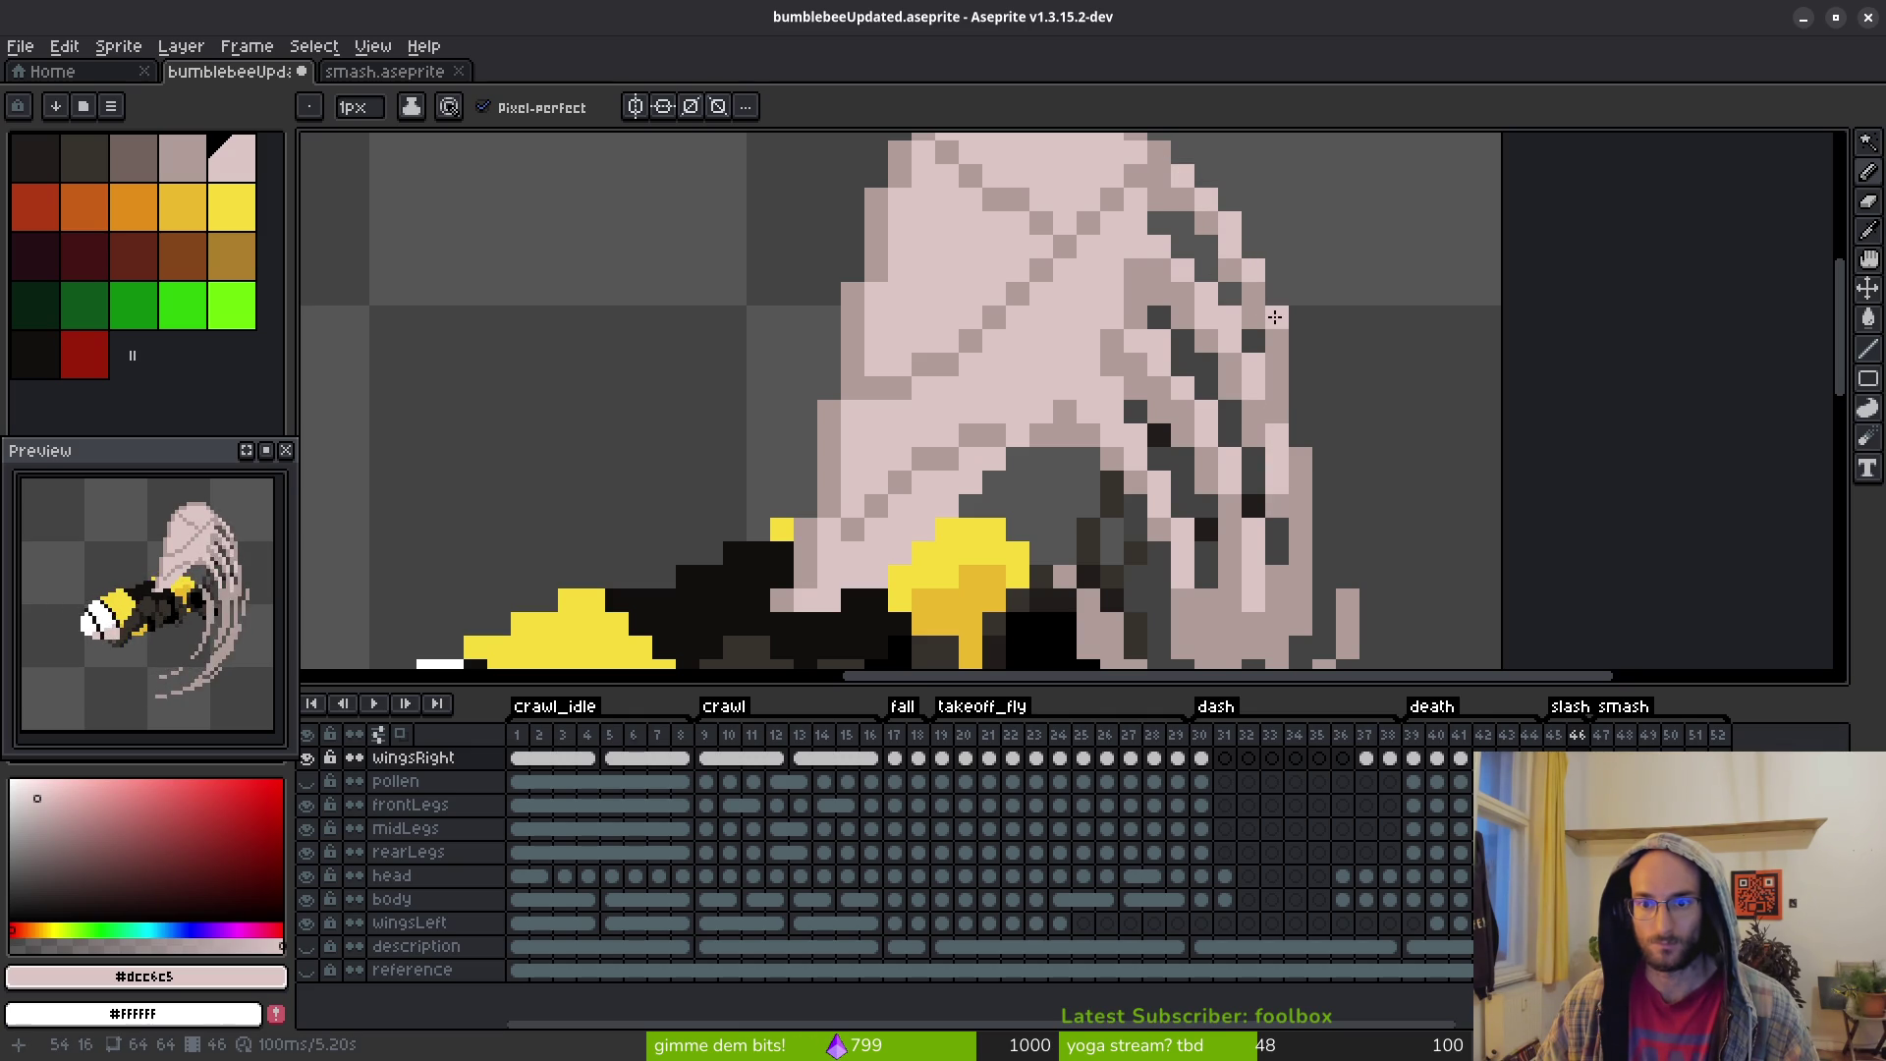
{"action": "left_click", "coordinate": [1277, 364]}
{"action": "scroll", "coordinate": [1277, 364], "scroll_direction": "down", "scroll_amount": 5}
{"action": "scroll", "coordinate": [1239, 431], "scroll_direction": "up", "scroll_amount": 4}
{"action": "scroll", "coordinate": [1238, 432], "scroll_direction": "up", "scroll_amount": 2}
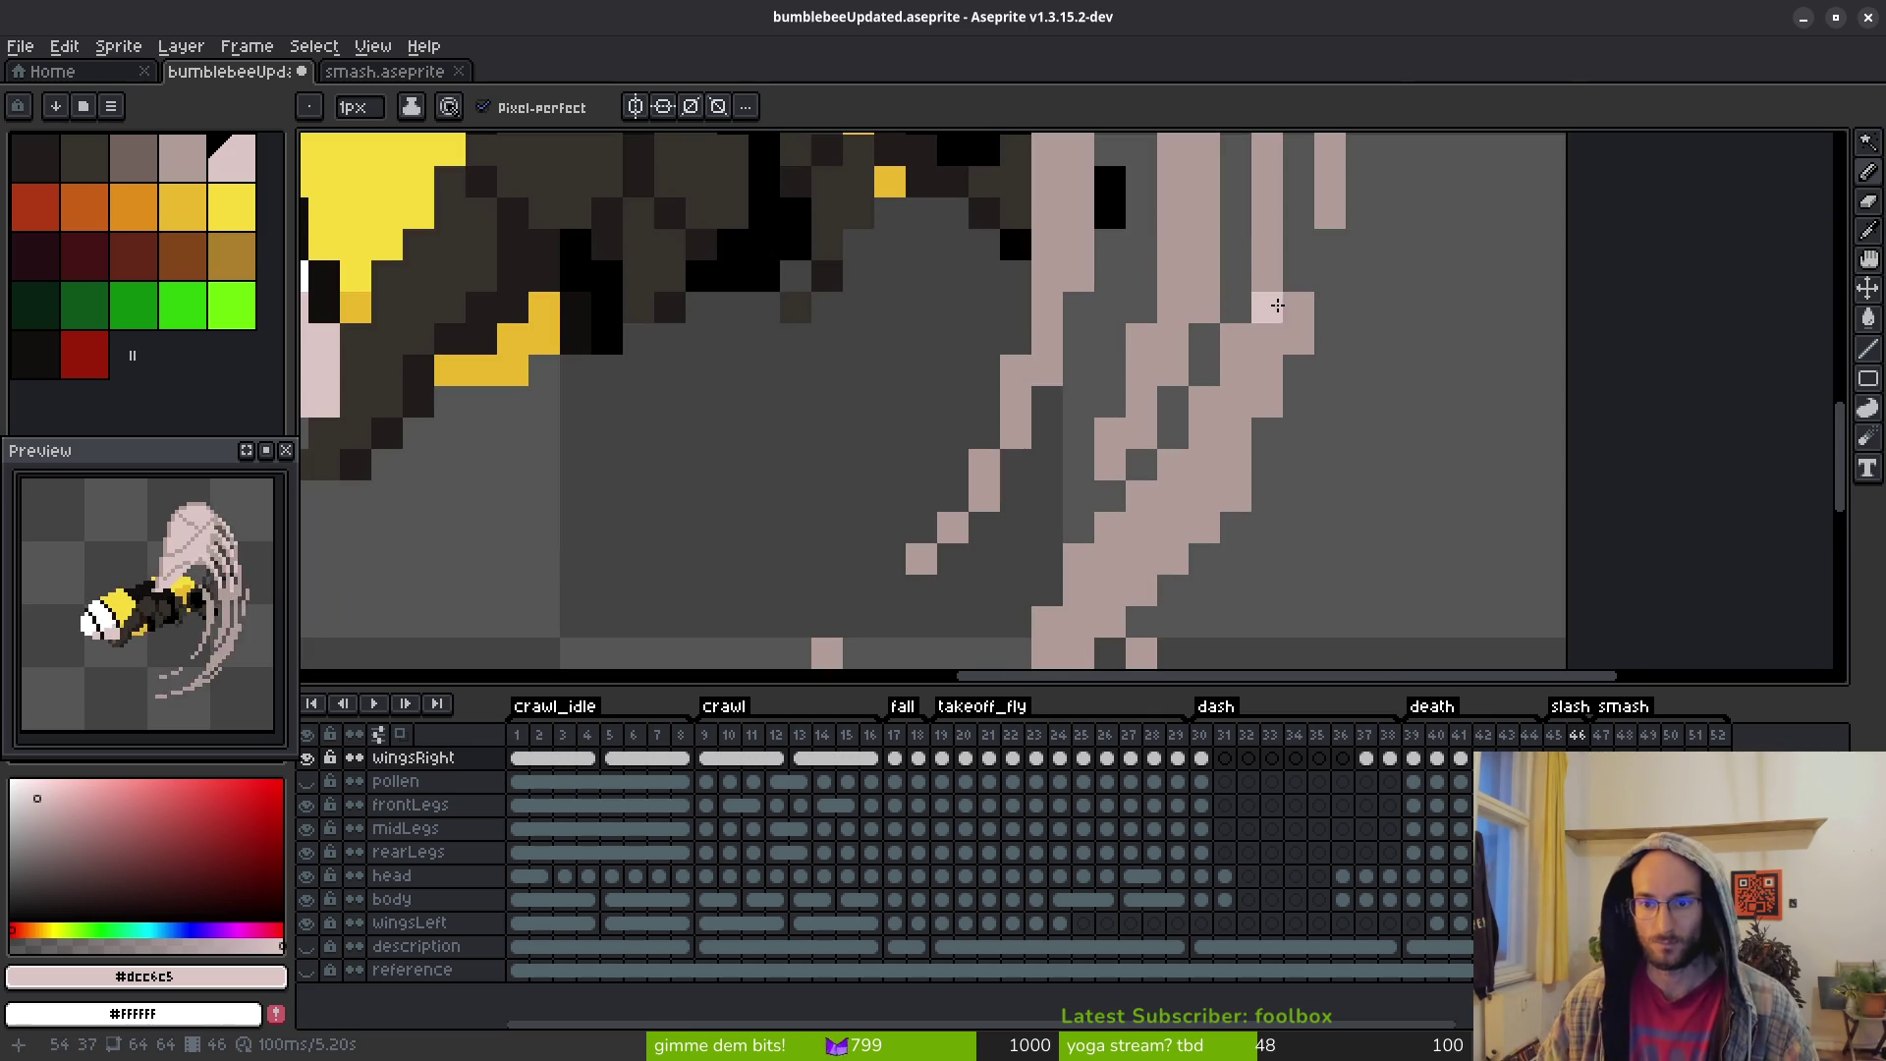
{"action": "mouse_move", "coordinate": [1297, 307]}
{"action": "left_mouse_down"}
{"action": "mouse_move", "coordinate": [1200, 528]}
{"action": "mouse_move", "coordinate": [1117, 619]}
{"action": "left_mouse_up"}
Add a light pink pixel to the wing trail and compare it against frame 45
{"action": "scroll", "coordinate": [1112, 621], "scroll_direction": "down", "scroll_amount": 3}
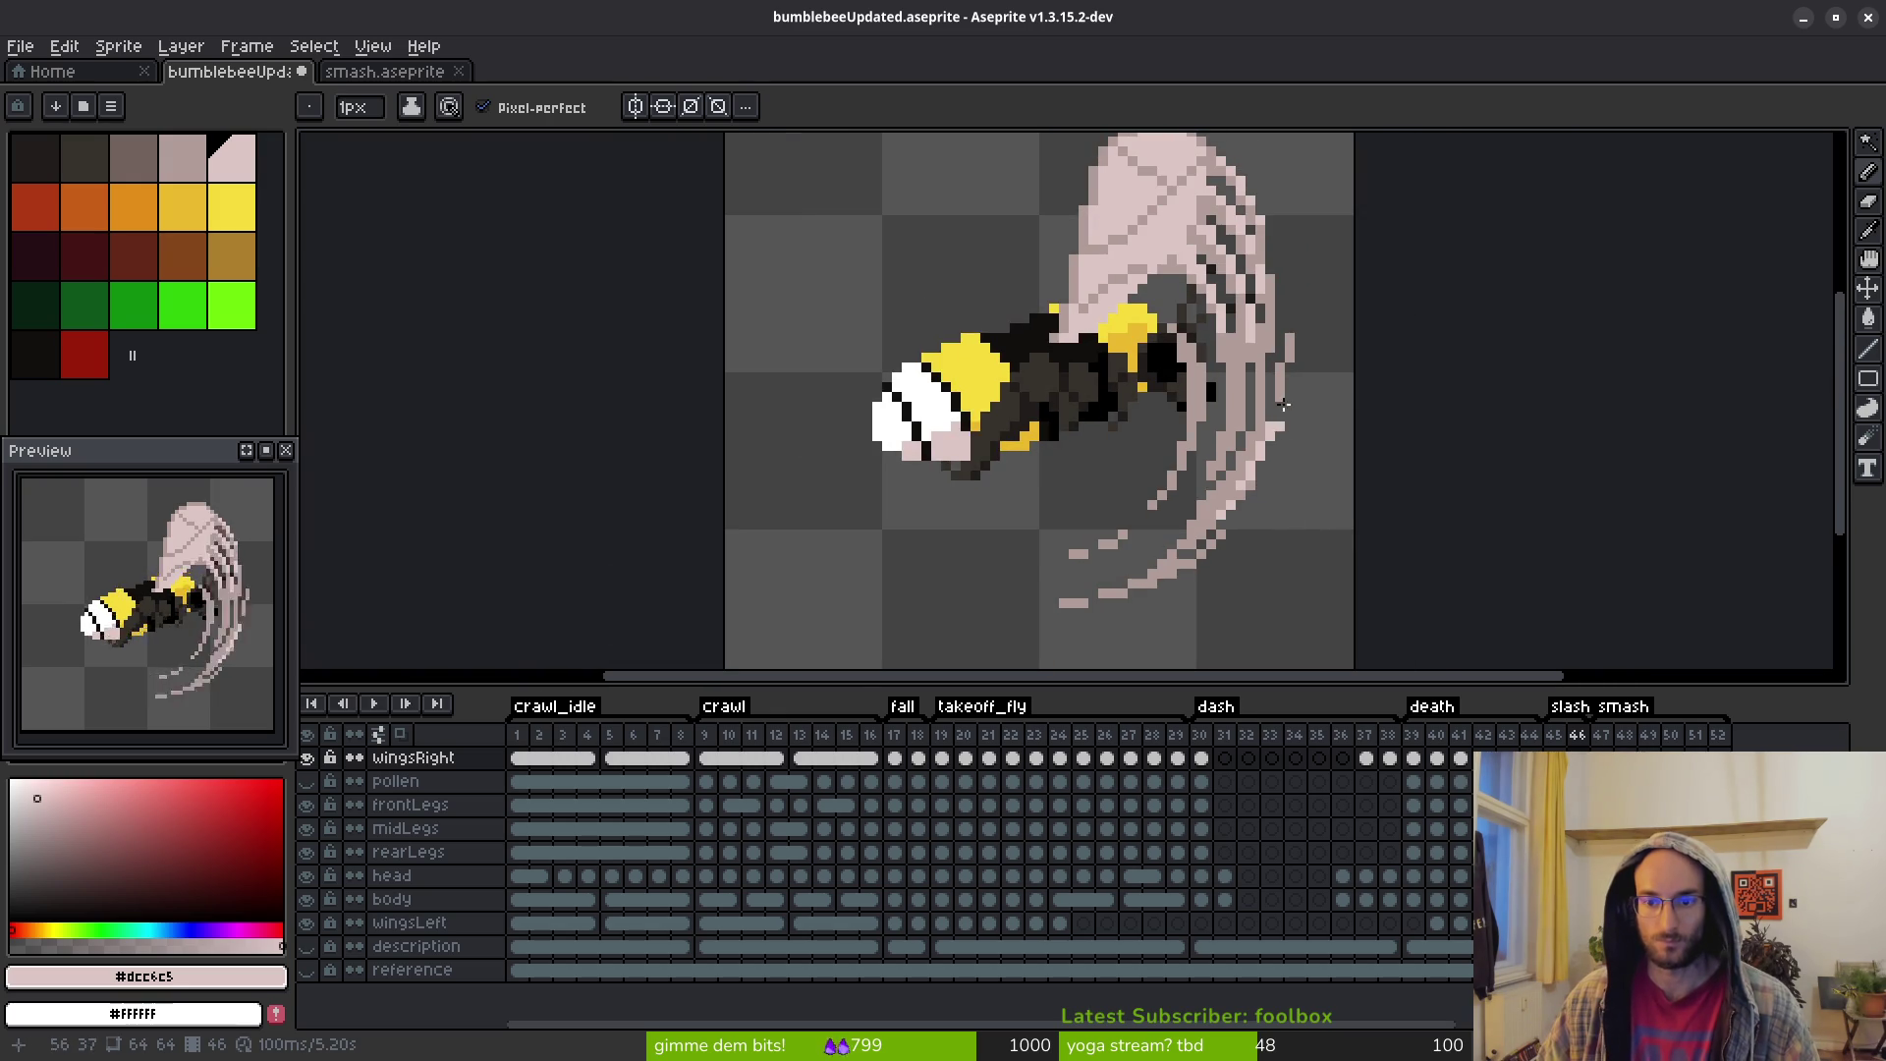
{"action": "scroll", "coordinate": [1304, 549], "scroll_direction": "up", "scroll_amount": 3}
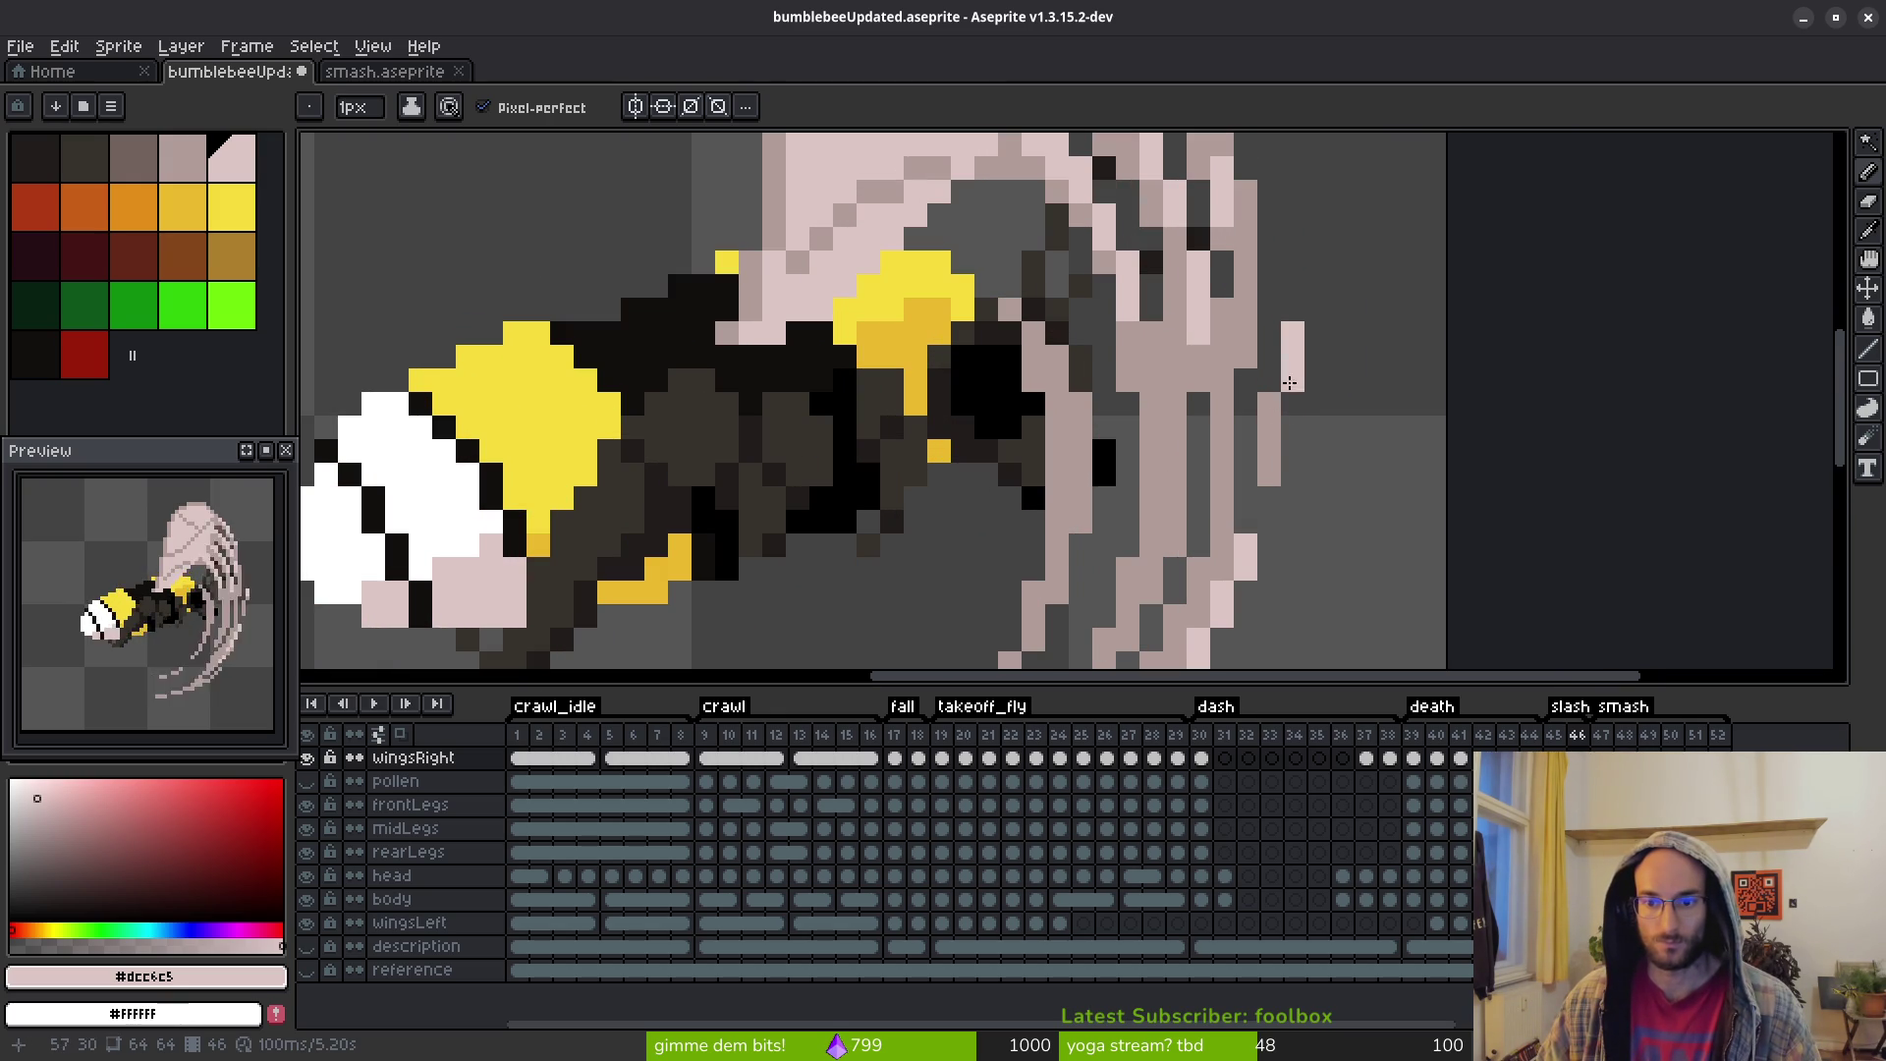
{"action": "scroll", "coordinate": [1435, 427], "scroll_direction": "down", "scroll_amount": 3}
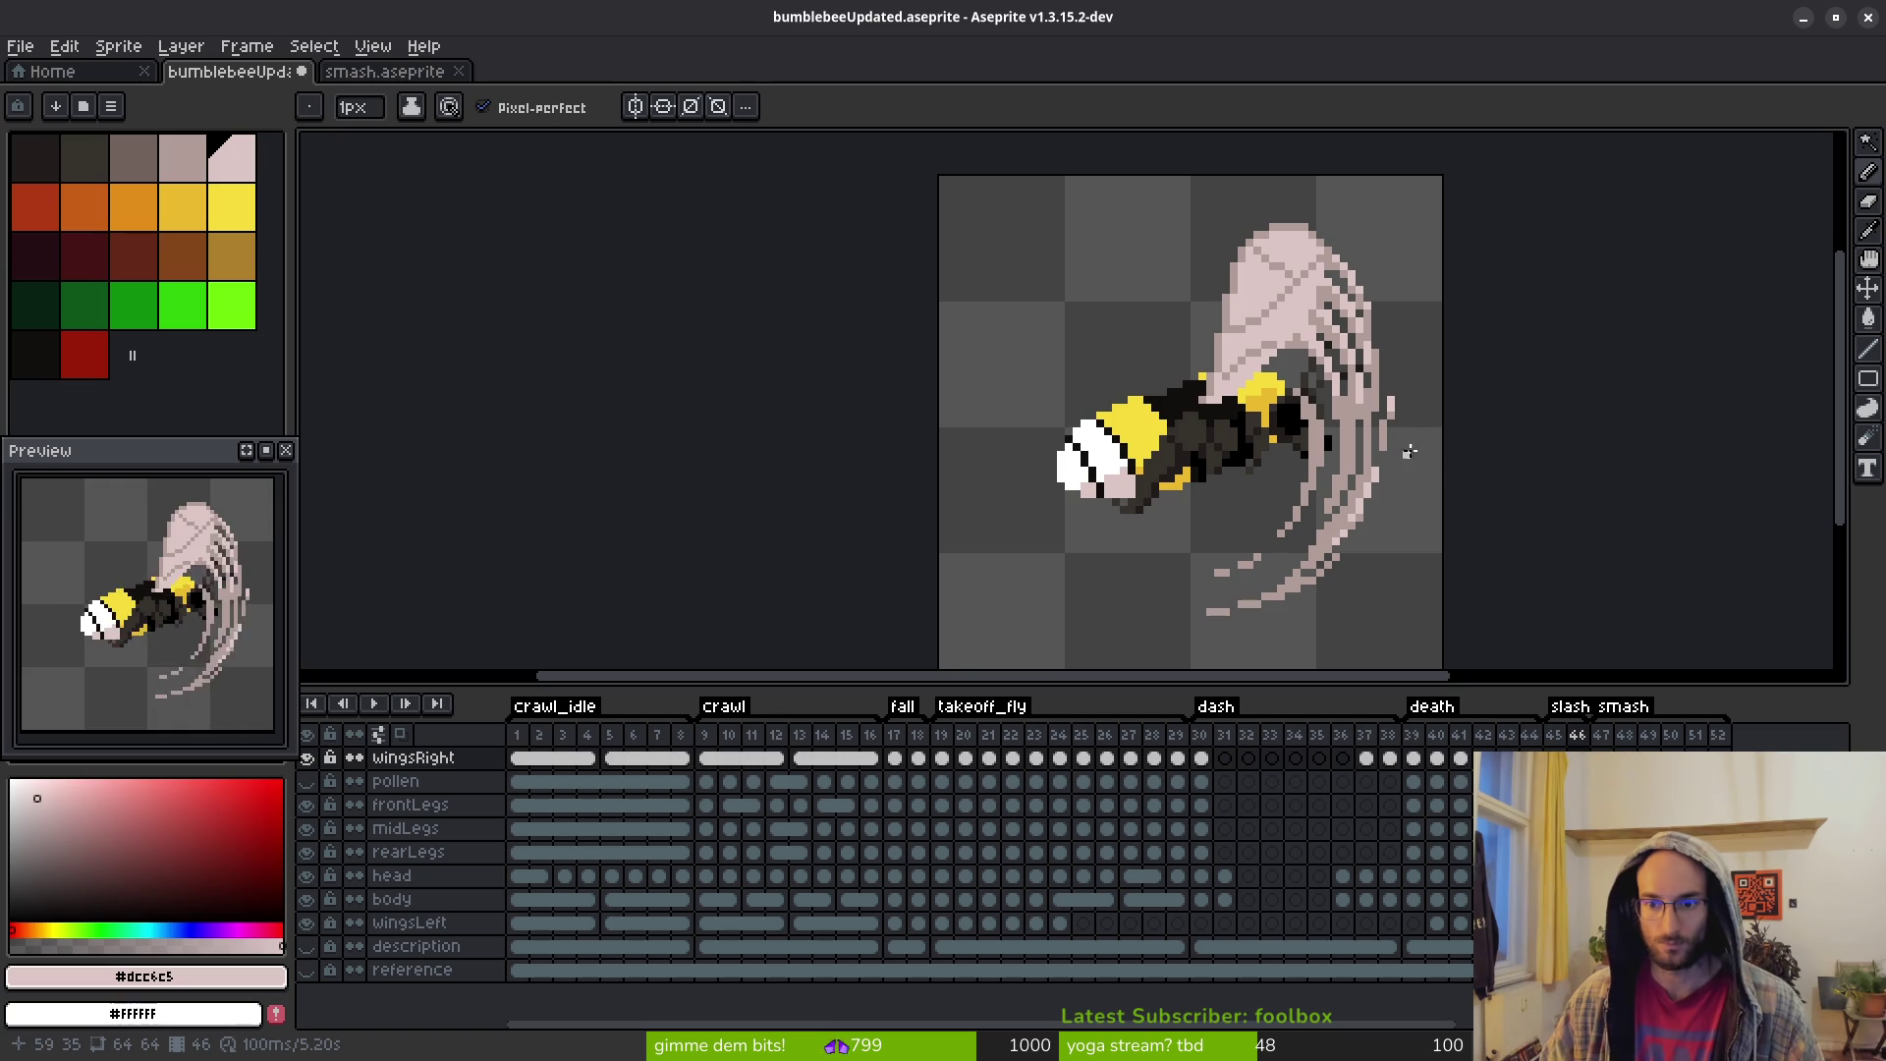
{"action": "scroll", "coordinate": [1368, 419], "scroll_direction": "up", "scroll_amount": 2}
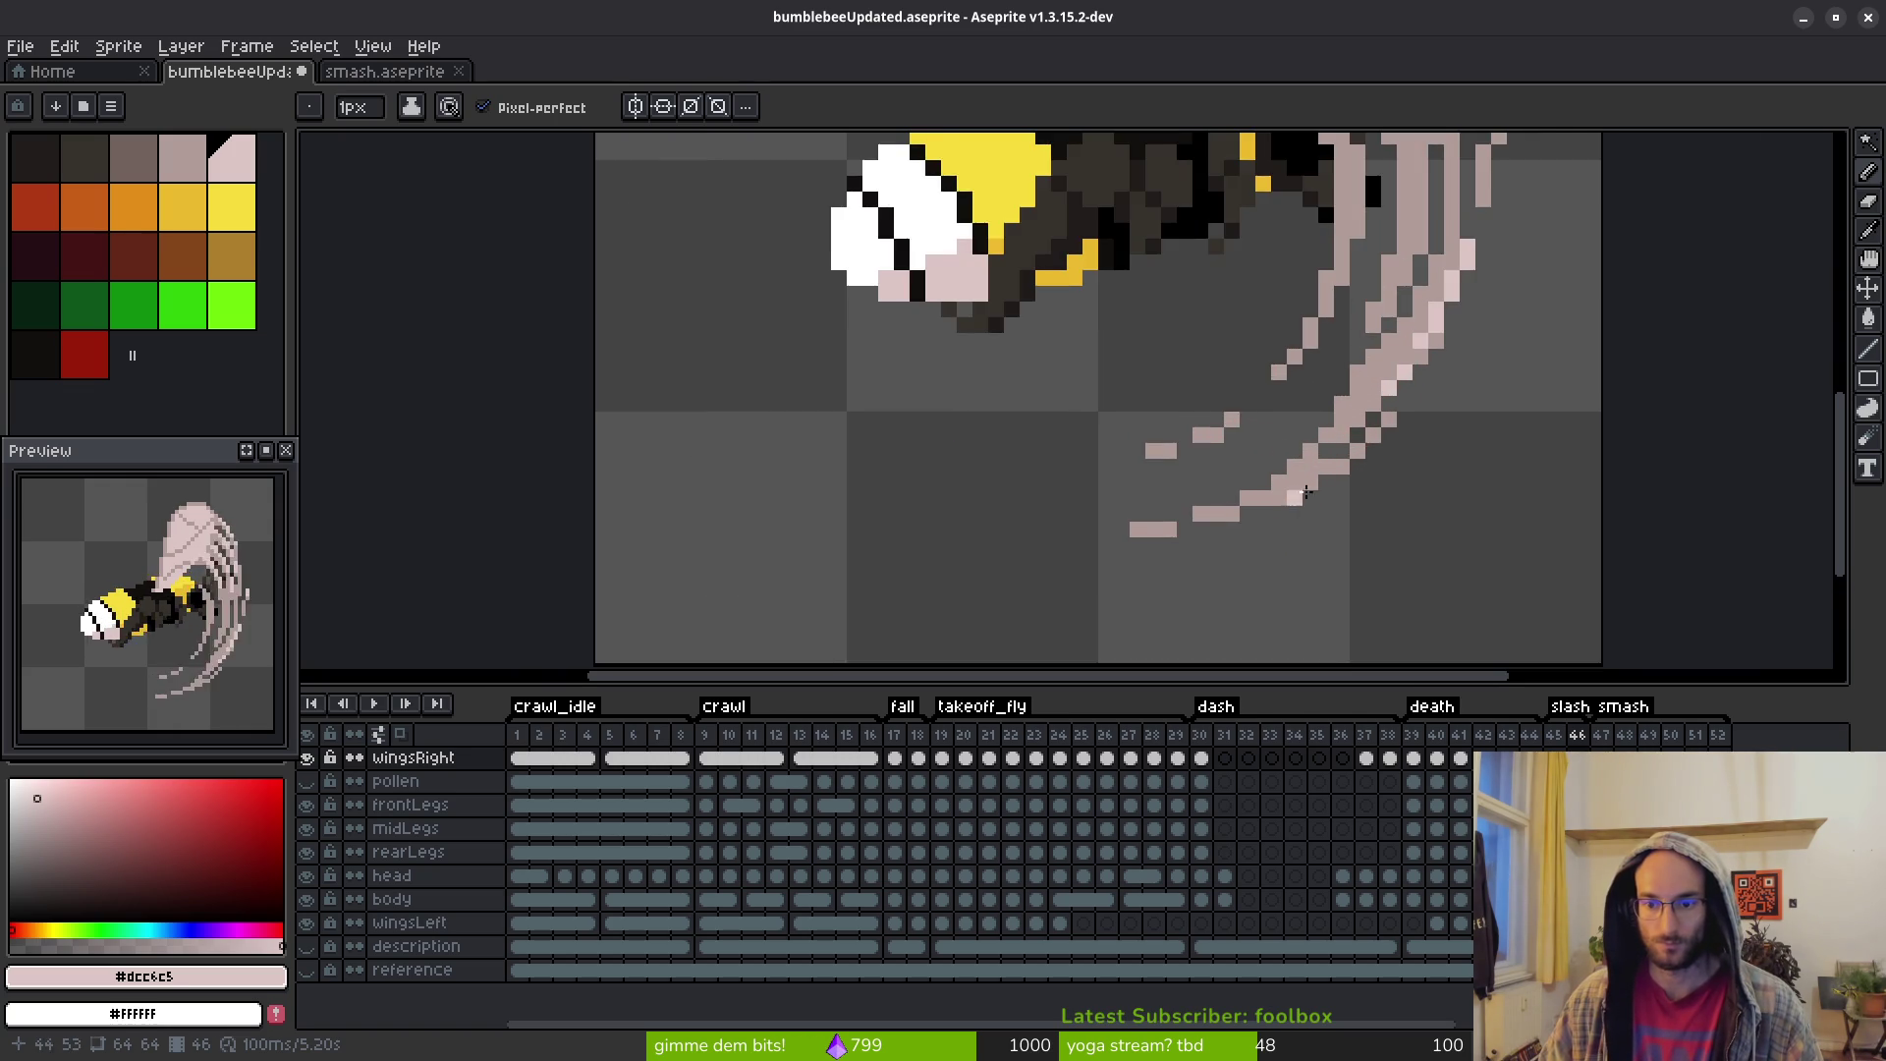
{"action": "scroll", "coordinate": [1294, 498], "scroll_direction": "up", "scroll_amount": 3}
{"action": "left_click", "coordinate": [1250, 506]}
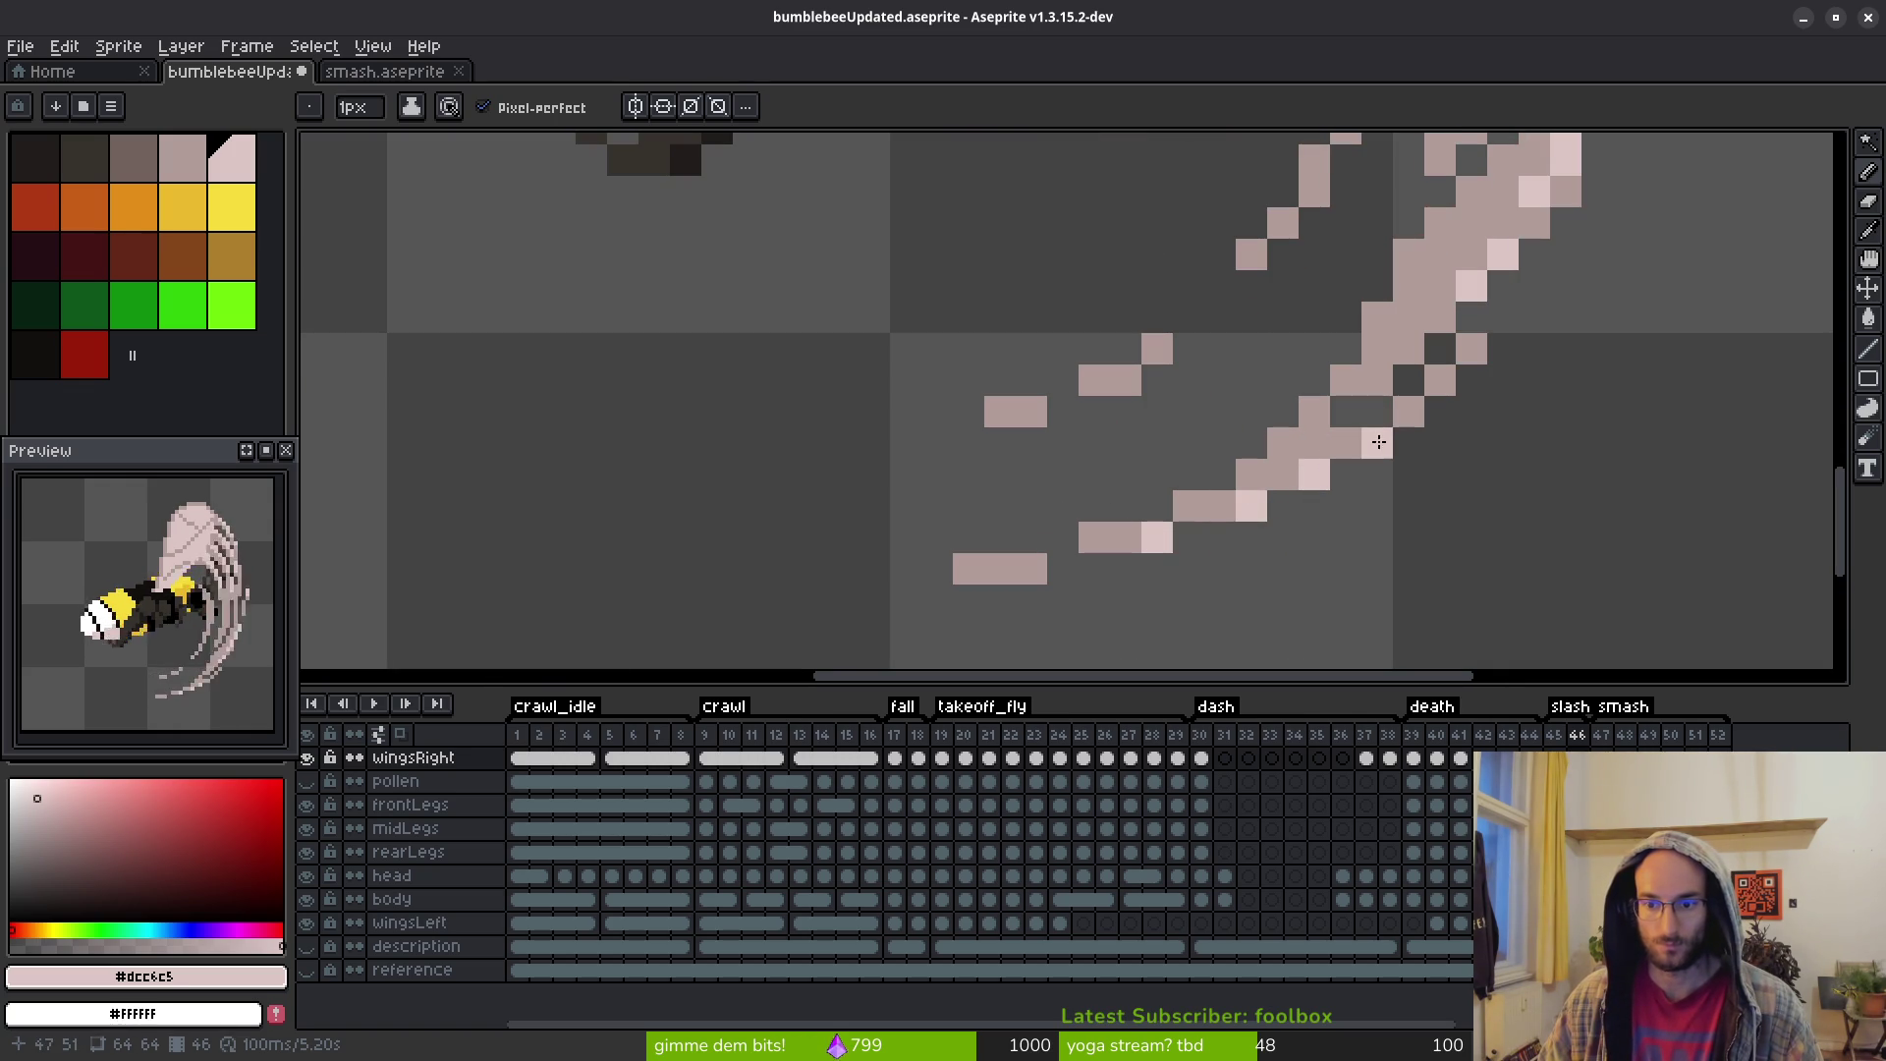
{"action": "scroll", "coordinate": [1534, 527], "scroll_direction": "down", "scroll_amount": 4}
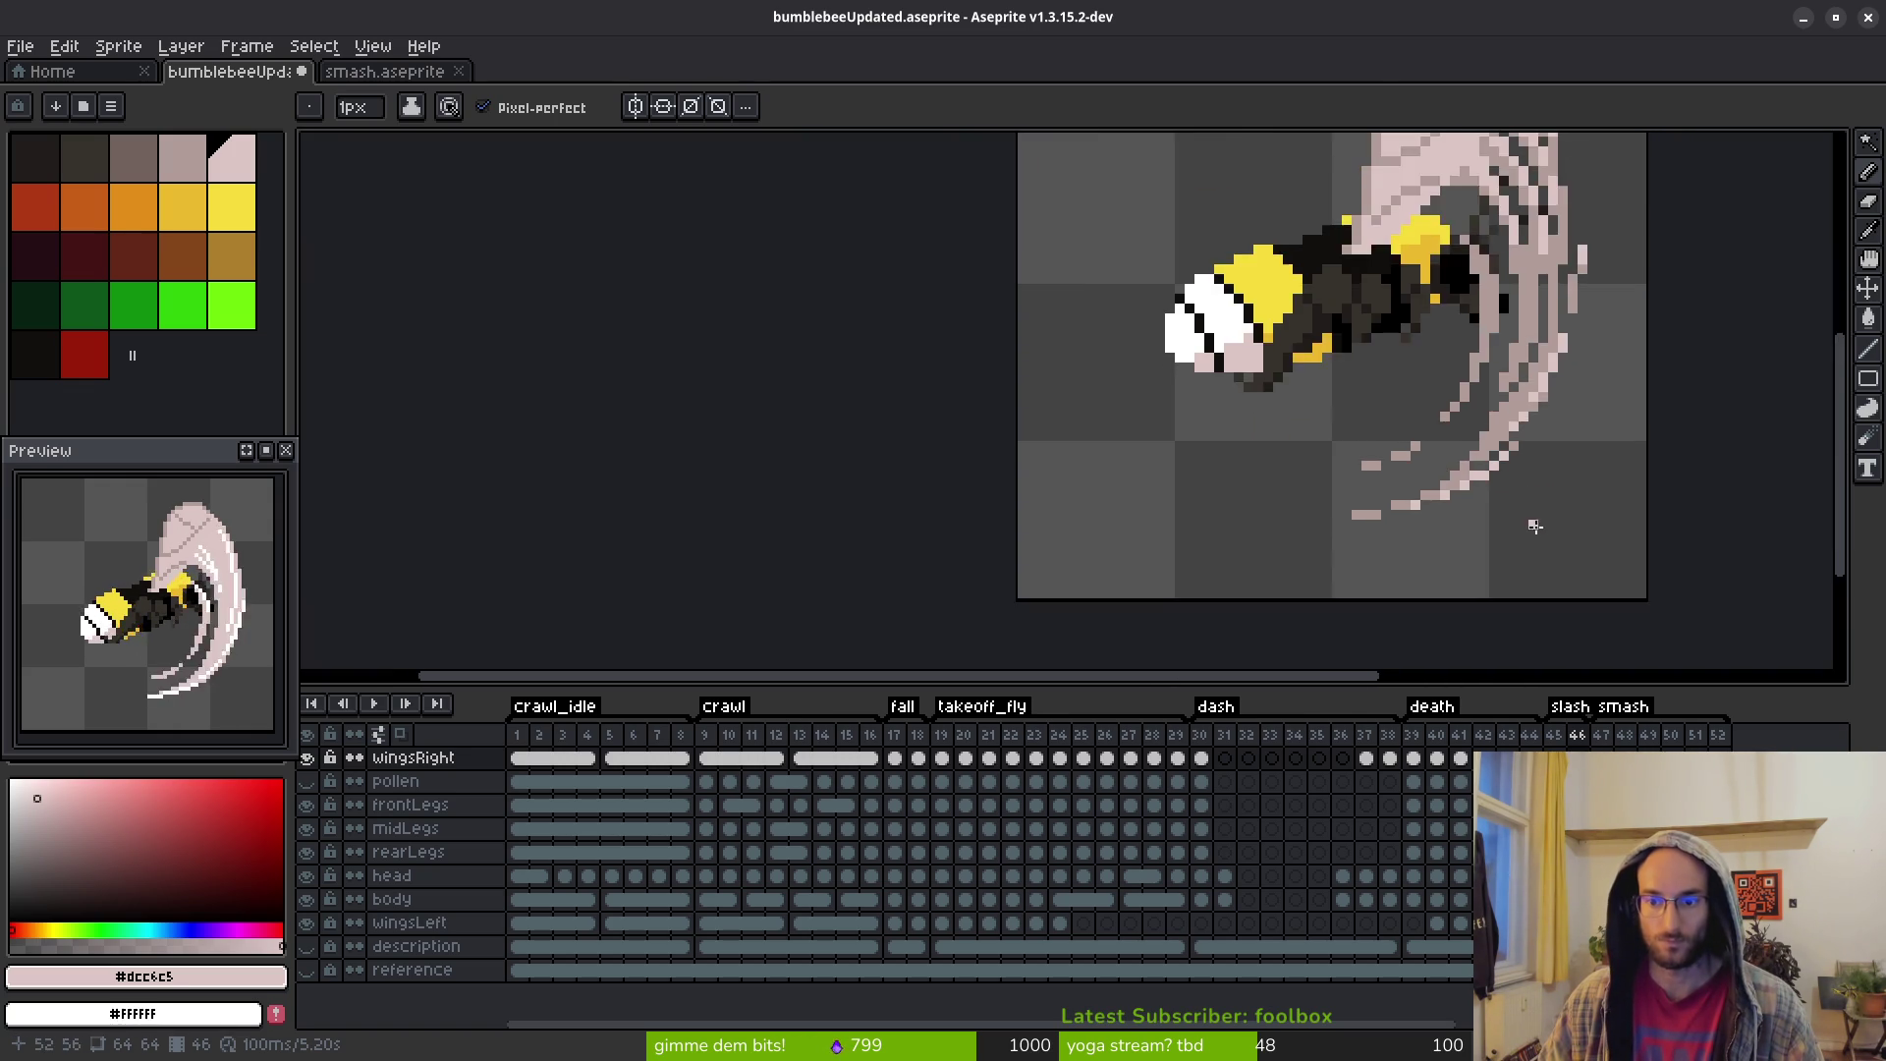
{"action": "scroll", "coordinate": [1534, 526], "scroll_direction": "down", "scroll_amount": 2}
{"action": "scroll", "coordinate": [1286, 434], "scroll_direction": "up", "scroll_amount": 4}
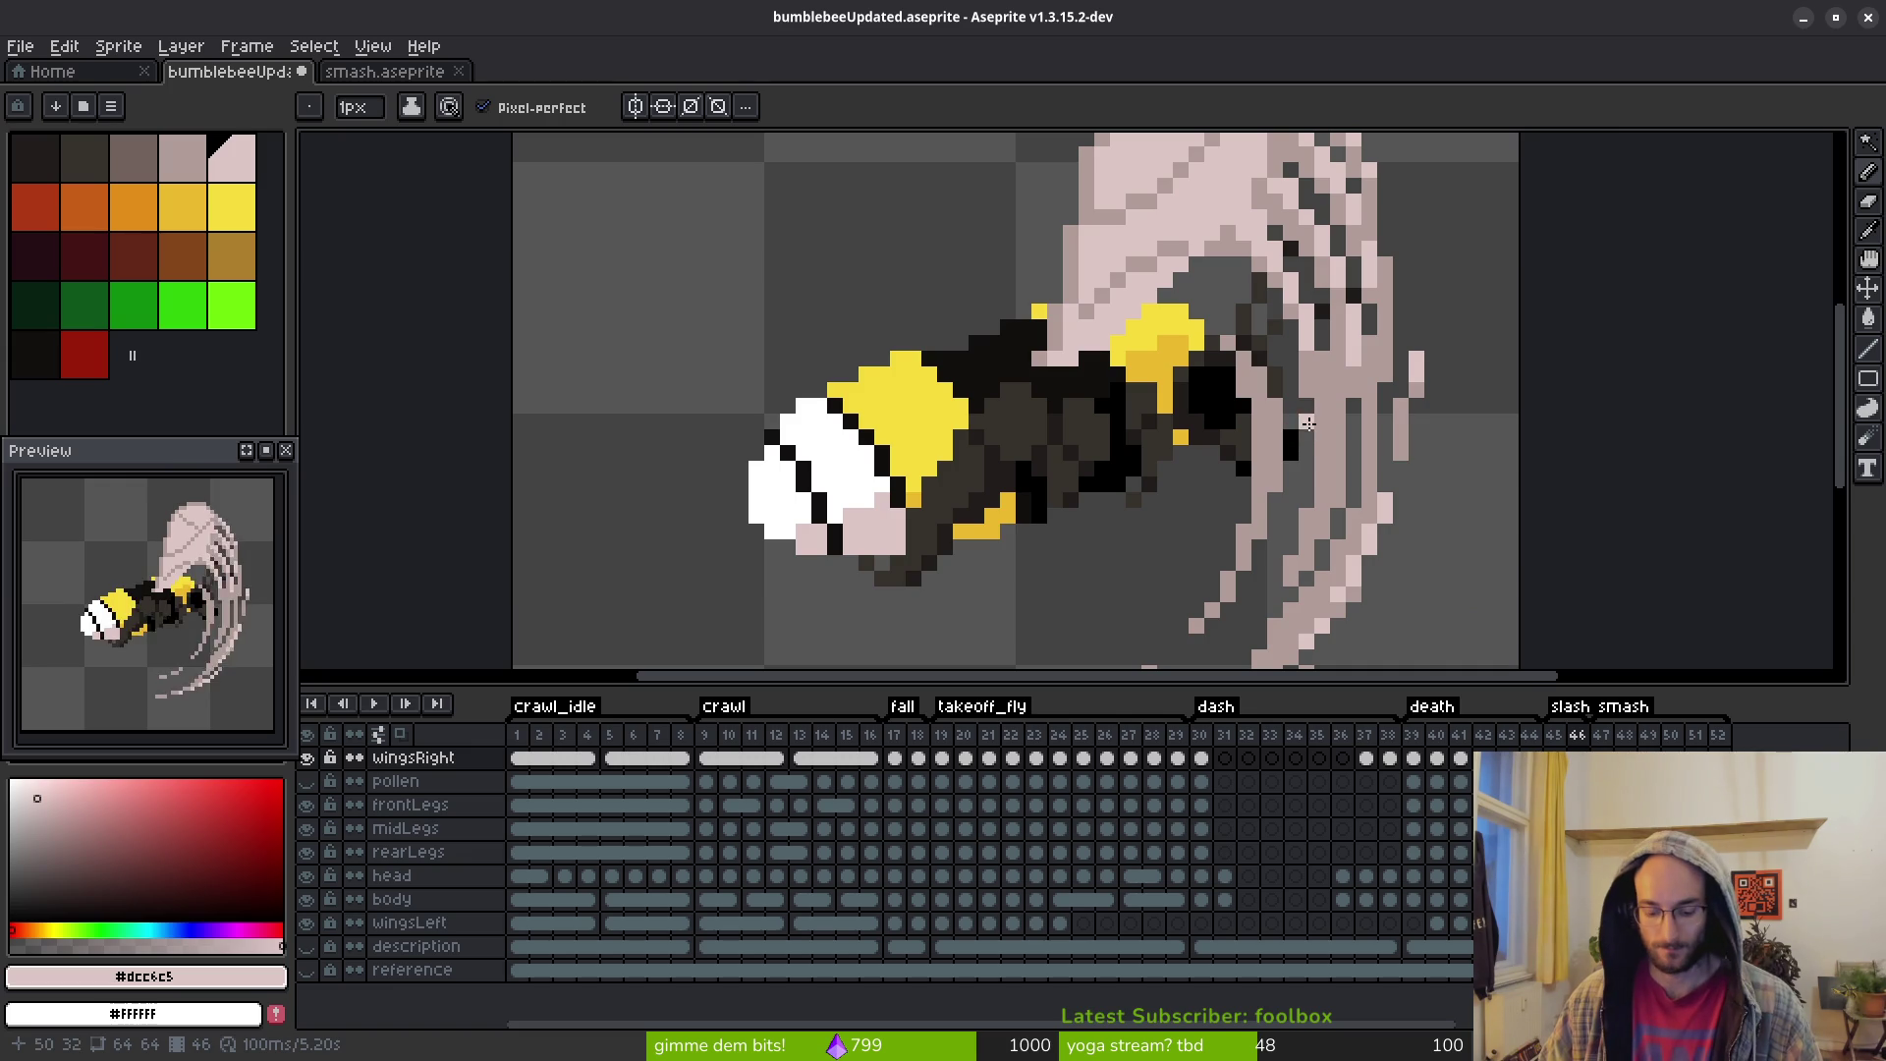
{"action": "key", "text": "i"}
{"action": "key", "text": "Left"}
{"action": "scroll", "coordinate": [1417, 432], "scroll_direction": "down", "scroll_amount": 2}
{"action": "scroll", "coordinate": [1486, 387], "scroll_direction": "up", "scroll_amount": 4}
{"action": "scroll", "coordinate": [1513, 442], "scroll_direction": "down", "scroll_amount": 4}
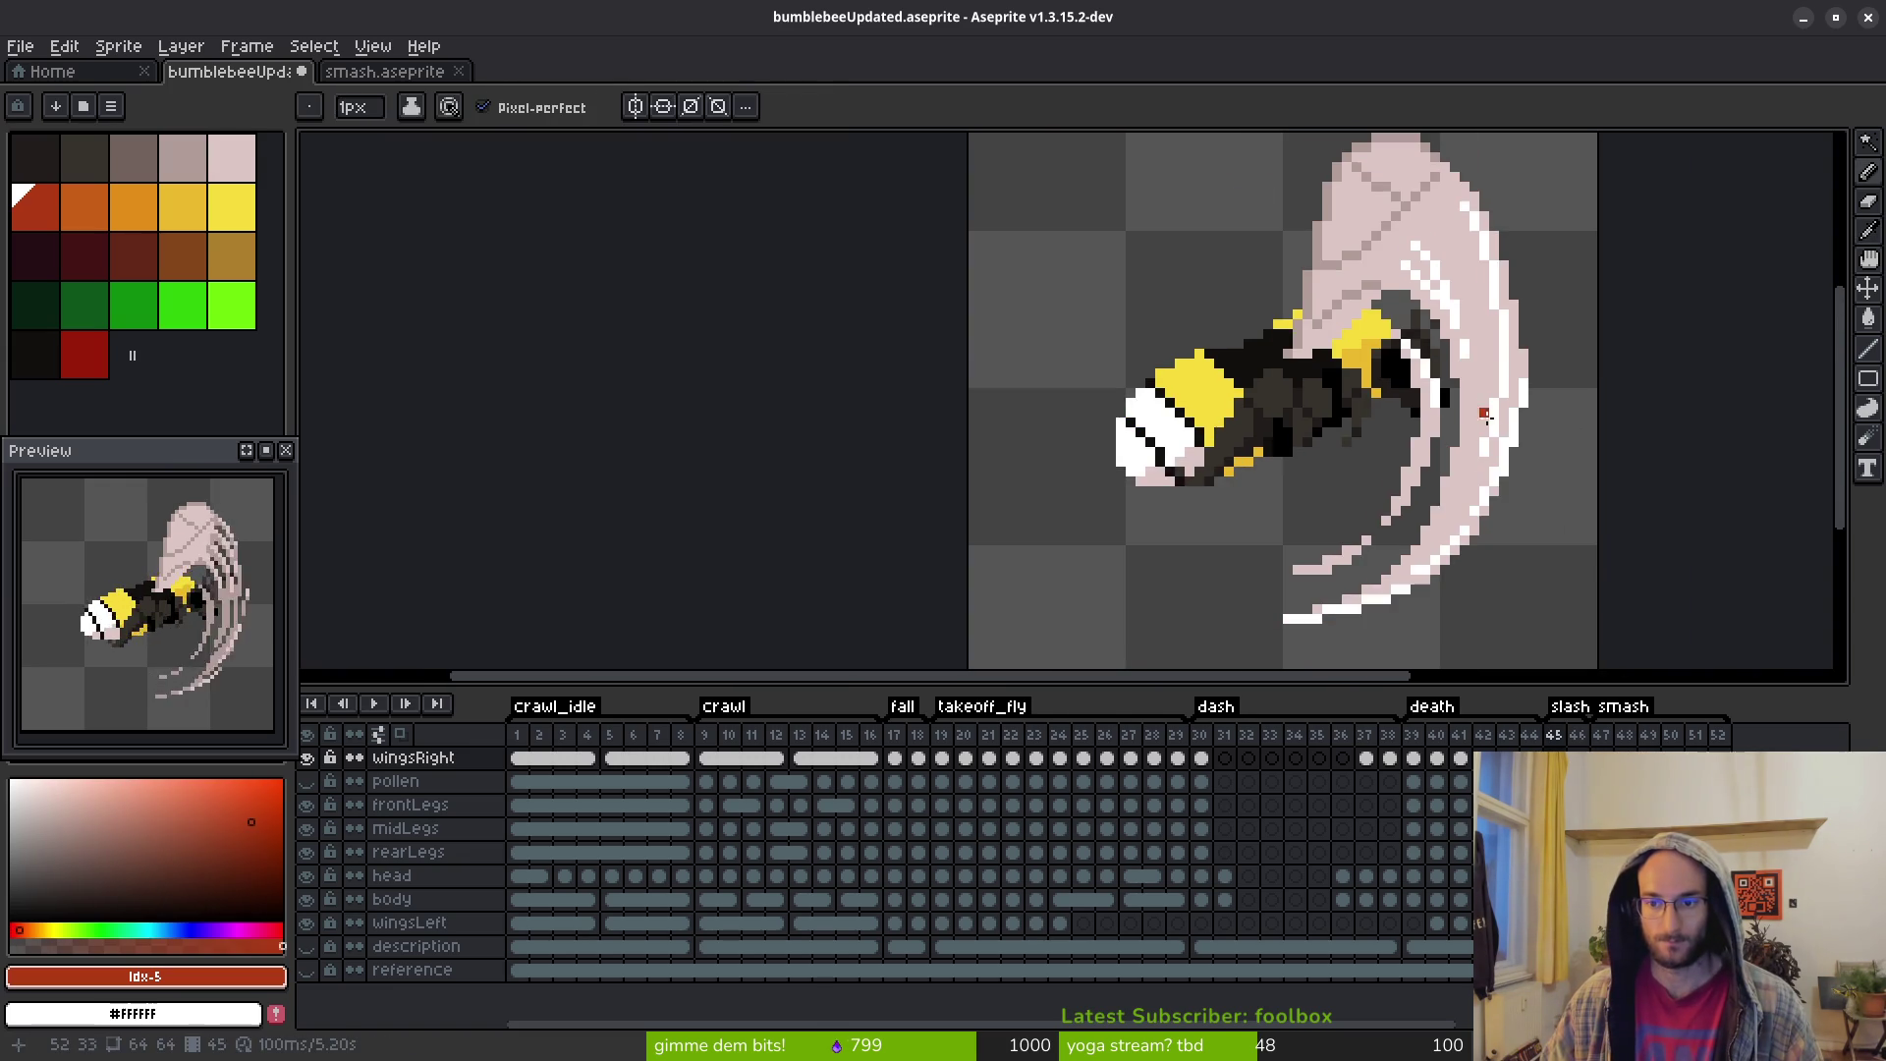
{"action": "key", "text": "Right"}
Eyedrop wing colours and paint a light pink column and diagonal, with a #b19d99 top touch-up
{"action": "scroll", "coordinate": [1503, 452], "scroll_direction": "up", "scroll_amount": 3}
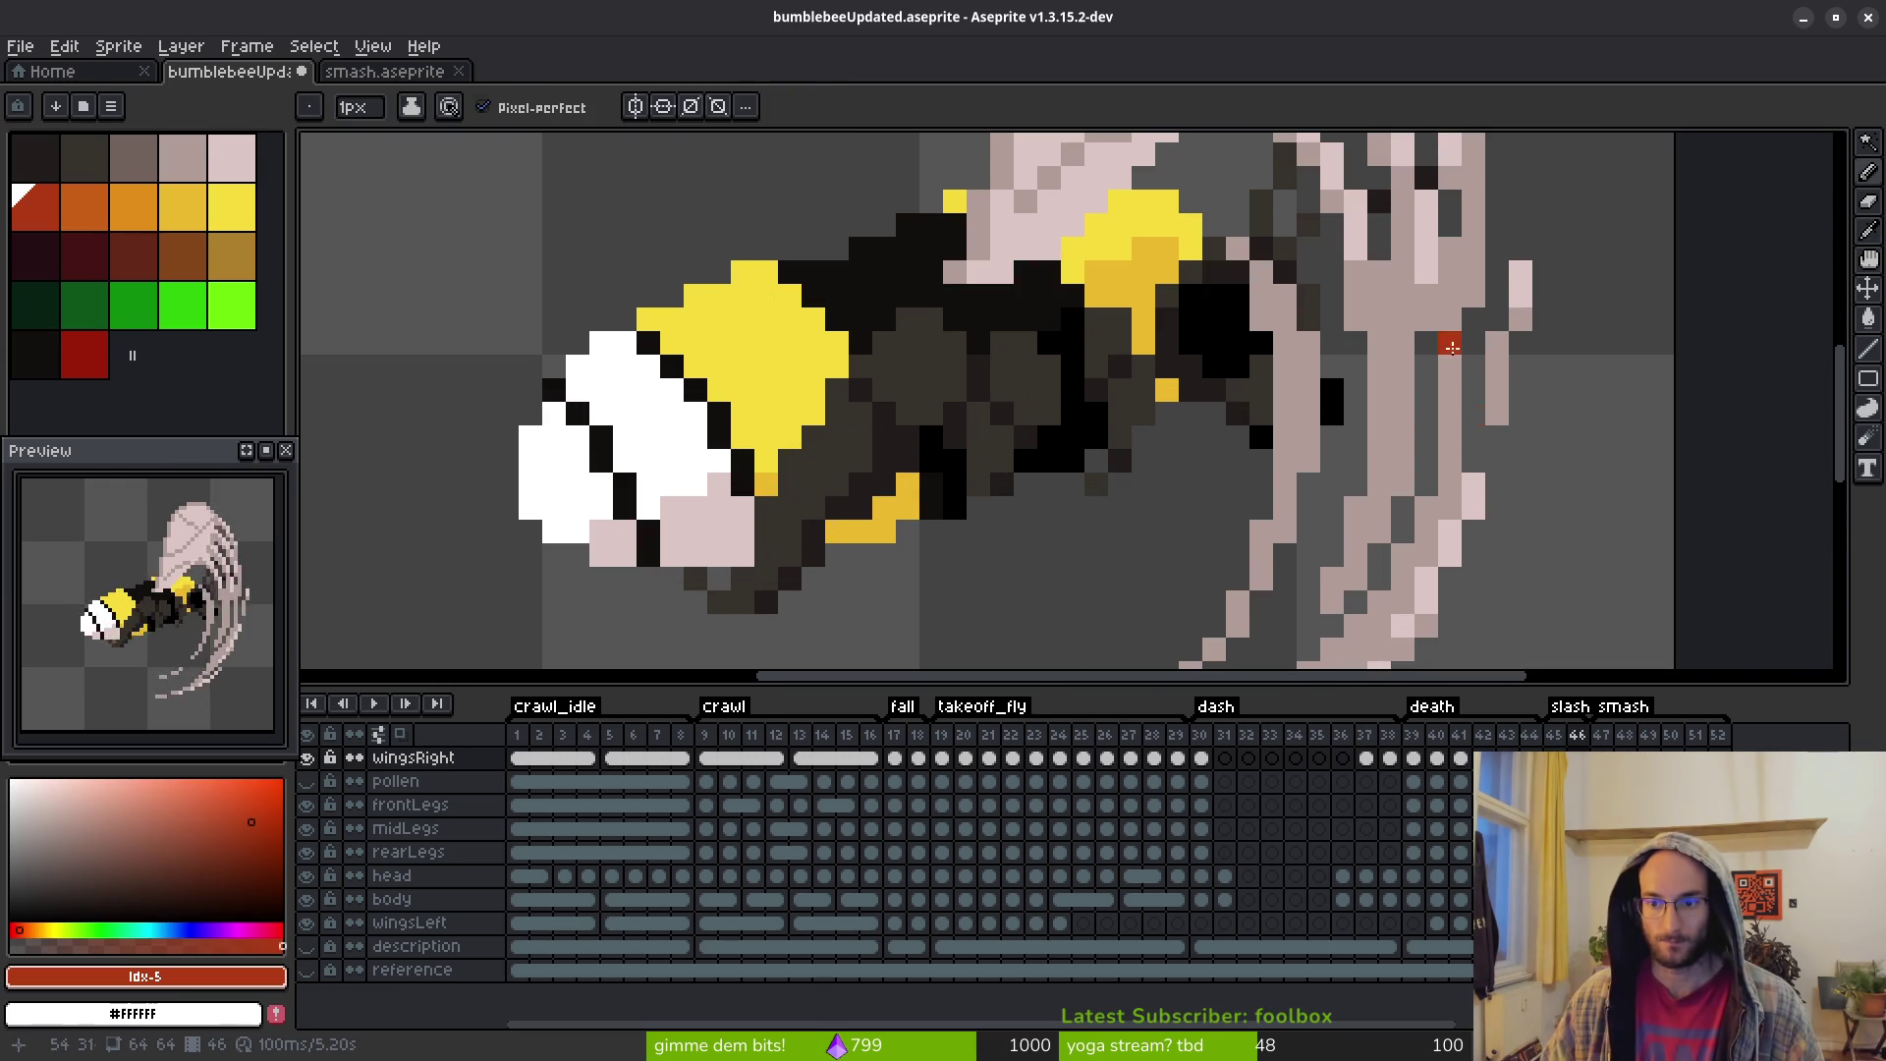
{"action": "left_click", "coordinate": [1451, 214]}
{"action": "key", "text": "b"}
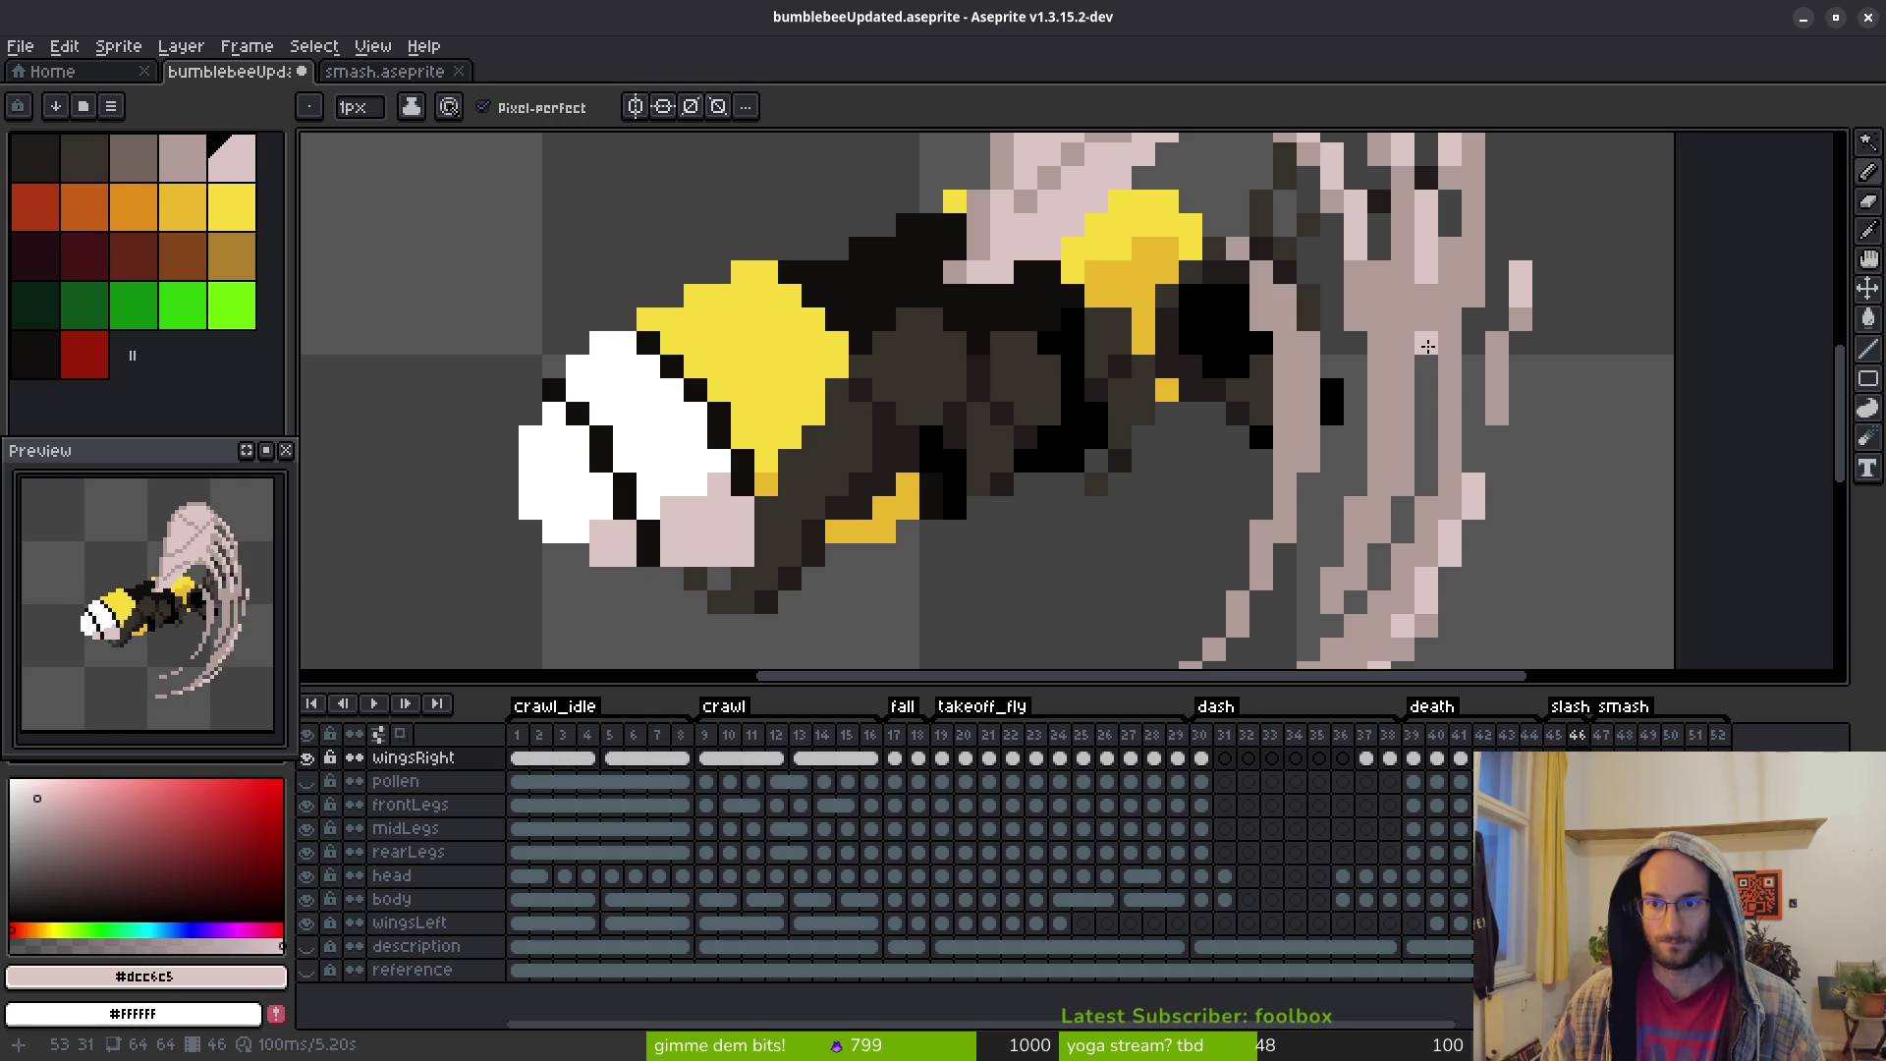
{"action": "scroll", "coordinate": [1523, 517], "scroll_direction": "down", "scroll_amount": 3}
{"action": "scroll", "coordinate": [1509, 507], "scroll_direction": "up", "scroll_amount": 3}
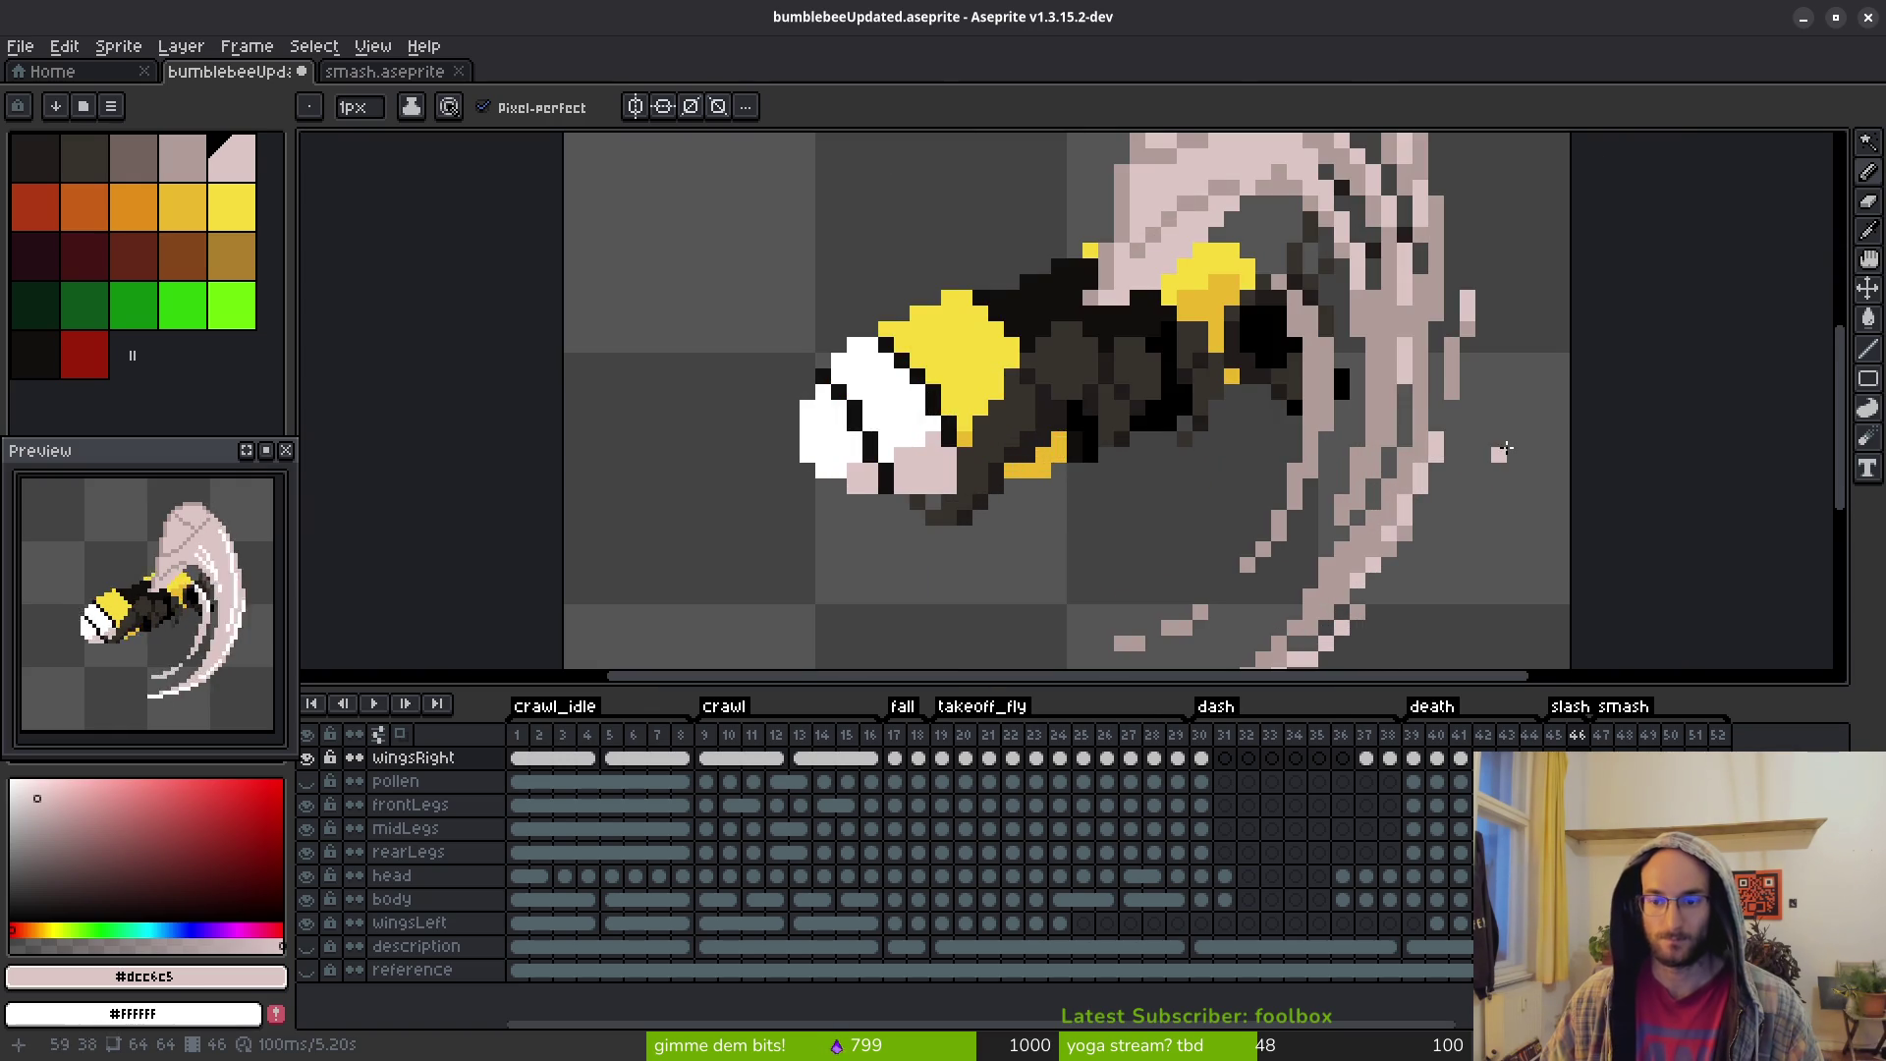
{"action": "left_click", "coordinate": [1407, 367], "text": "alt"}
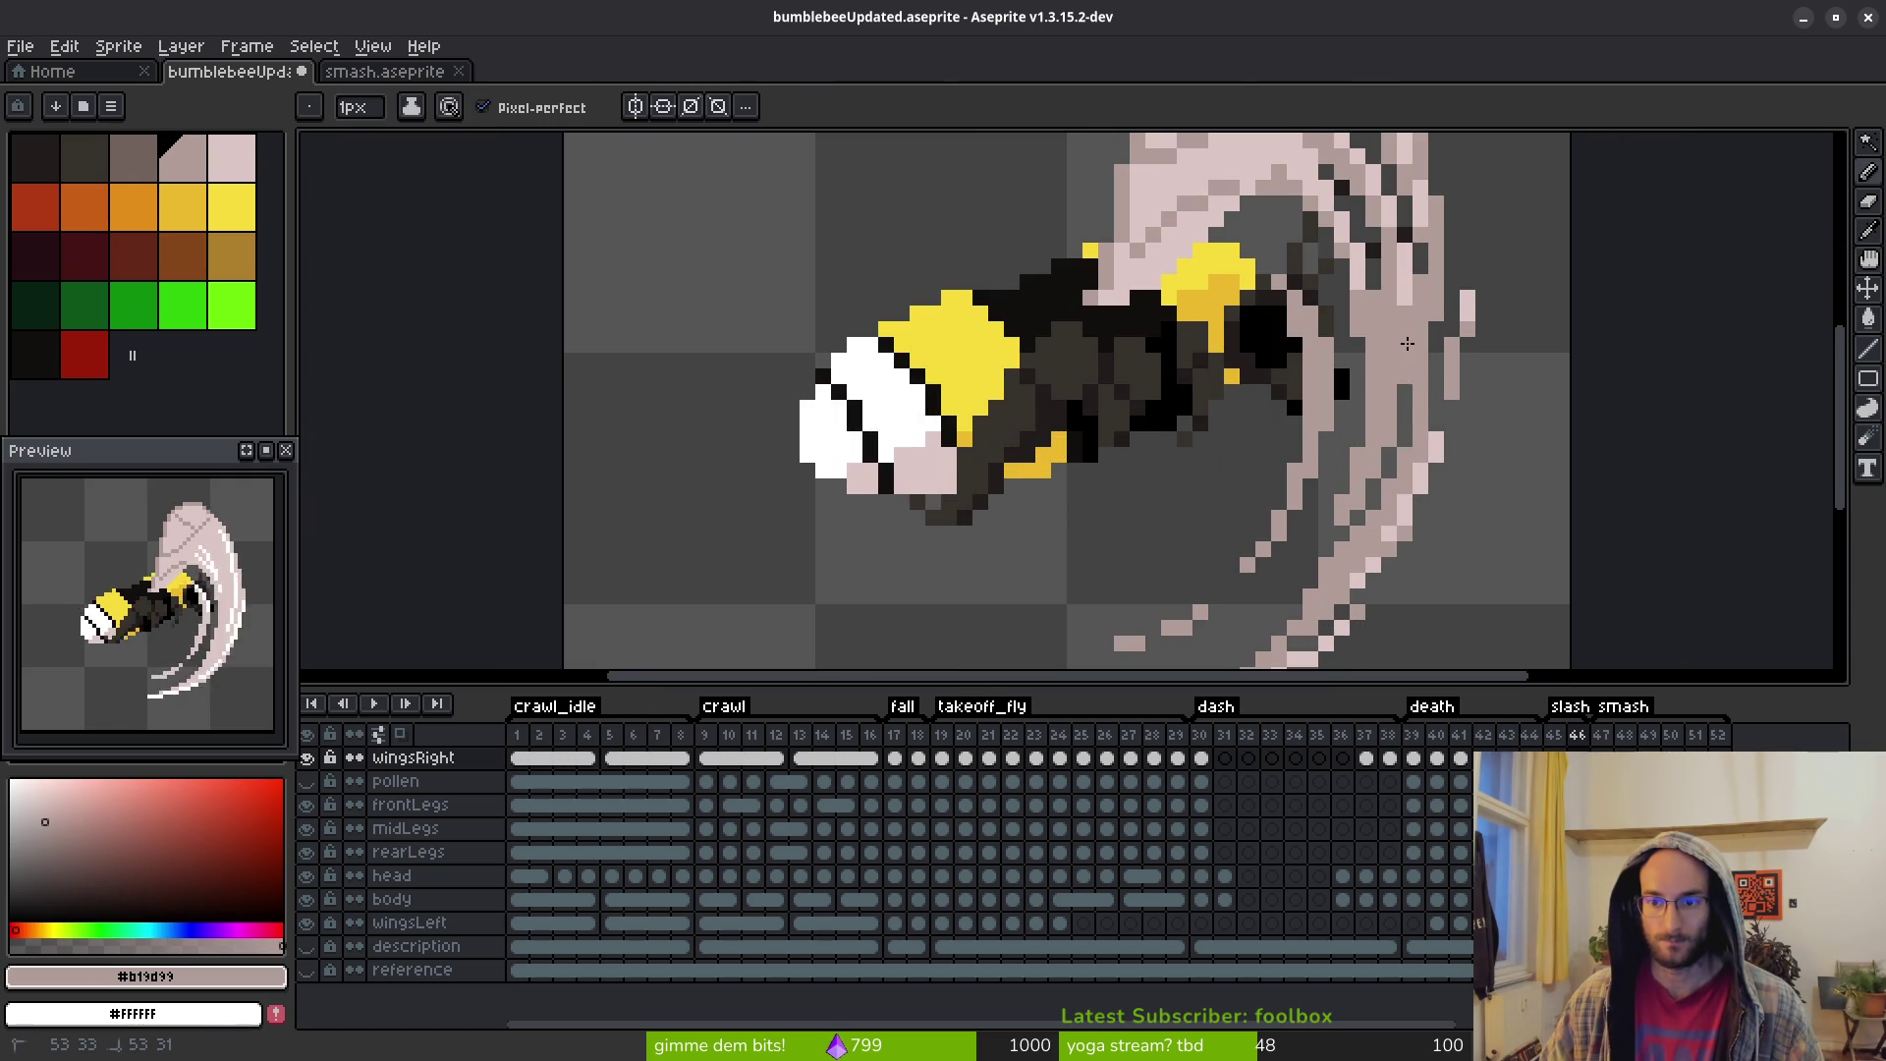
{"action": "scroll", "coordinate": [1406, 366], "scroll_direction": "down", "scroll_amount": 3}
{"action": "scroll", "coordinate": [1363, 450], "scroll_direction": "up", "scroll_amount": 3}
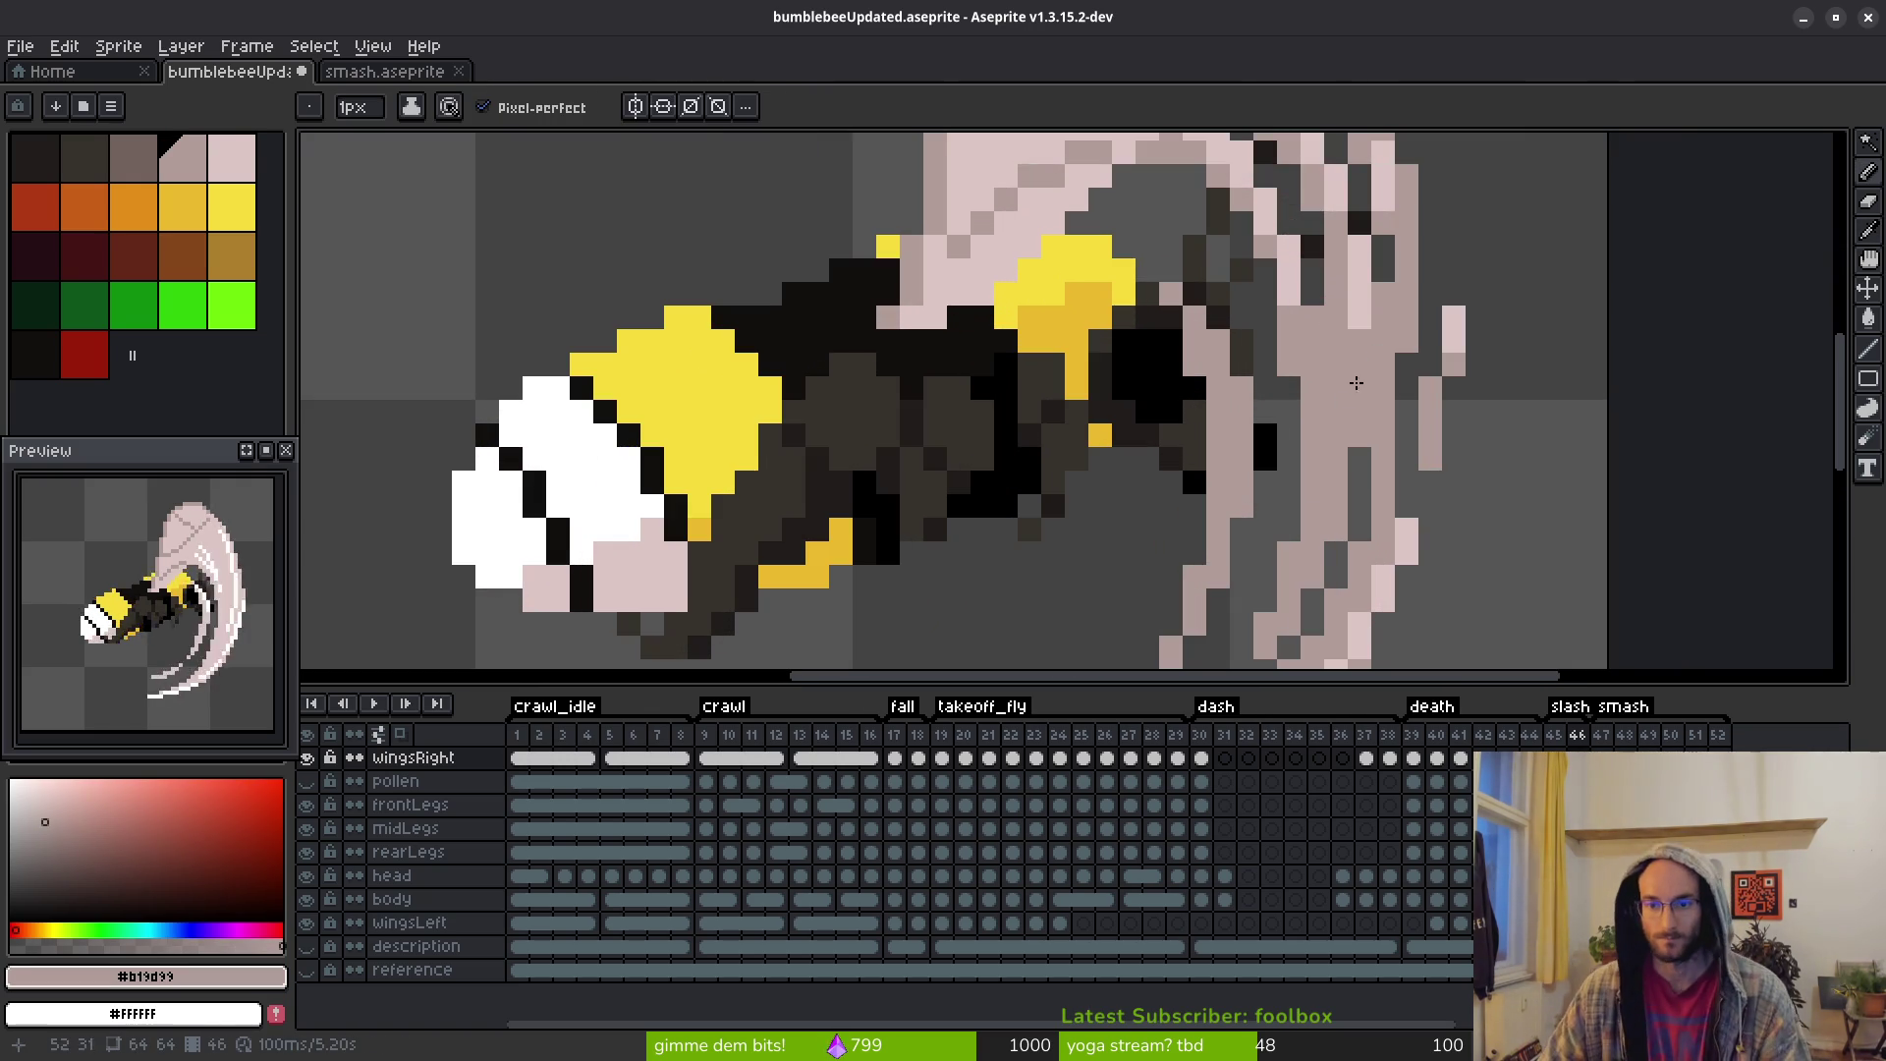
{"action": "left_click", "coordinate": [1371, 300], "text": "alt"}
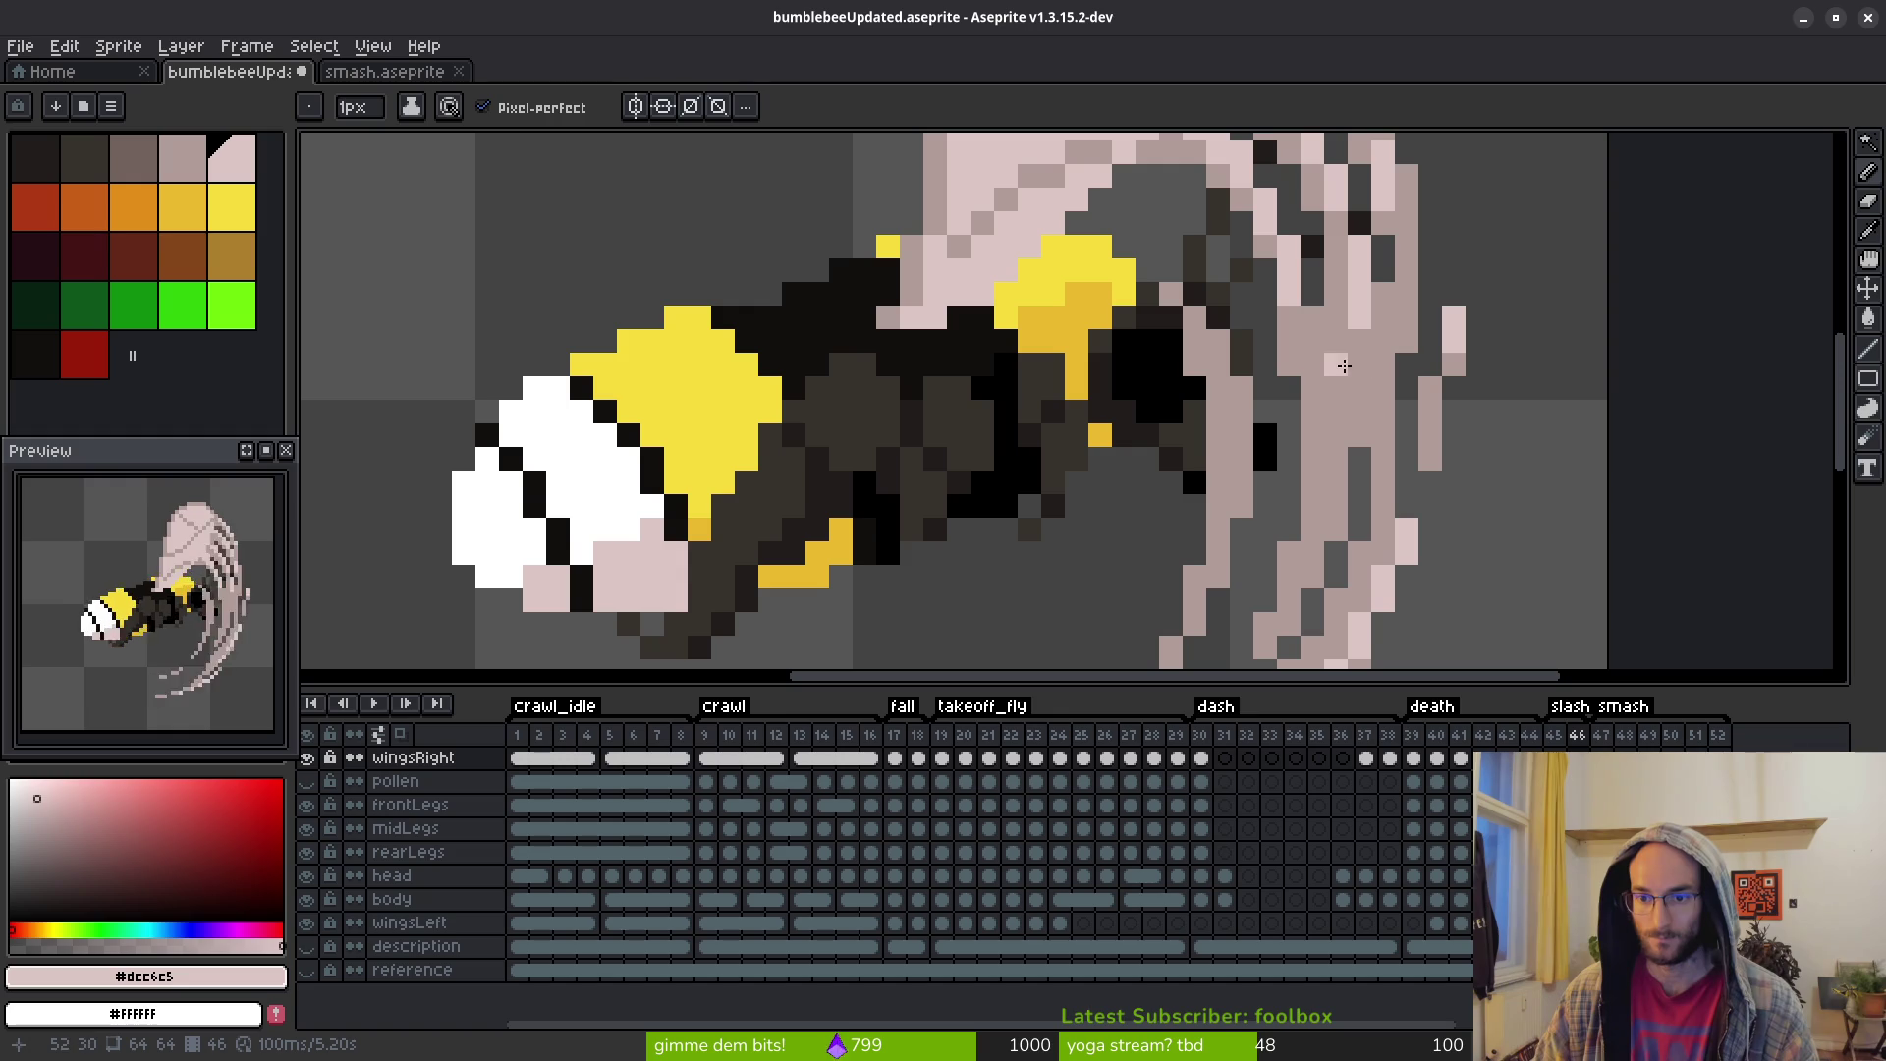
{"action": "mouse_move", "coordinate": [1336, 365]}
{"action": "left_mouse_down"}
{"action": "mouse_move", "coordinate": [1336, 493]}
{"action": "mouse_move", "coordinate": [1323, 342]}
{"action": "mouse_move", "coordinate": [1336, 393]}
{"action": "left_mouse_up"}
{"action": "right_click", "coordinate": [1323, 342], "text": "alt"}
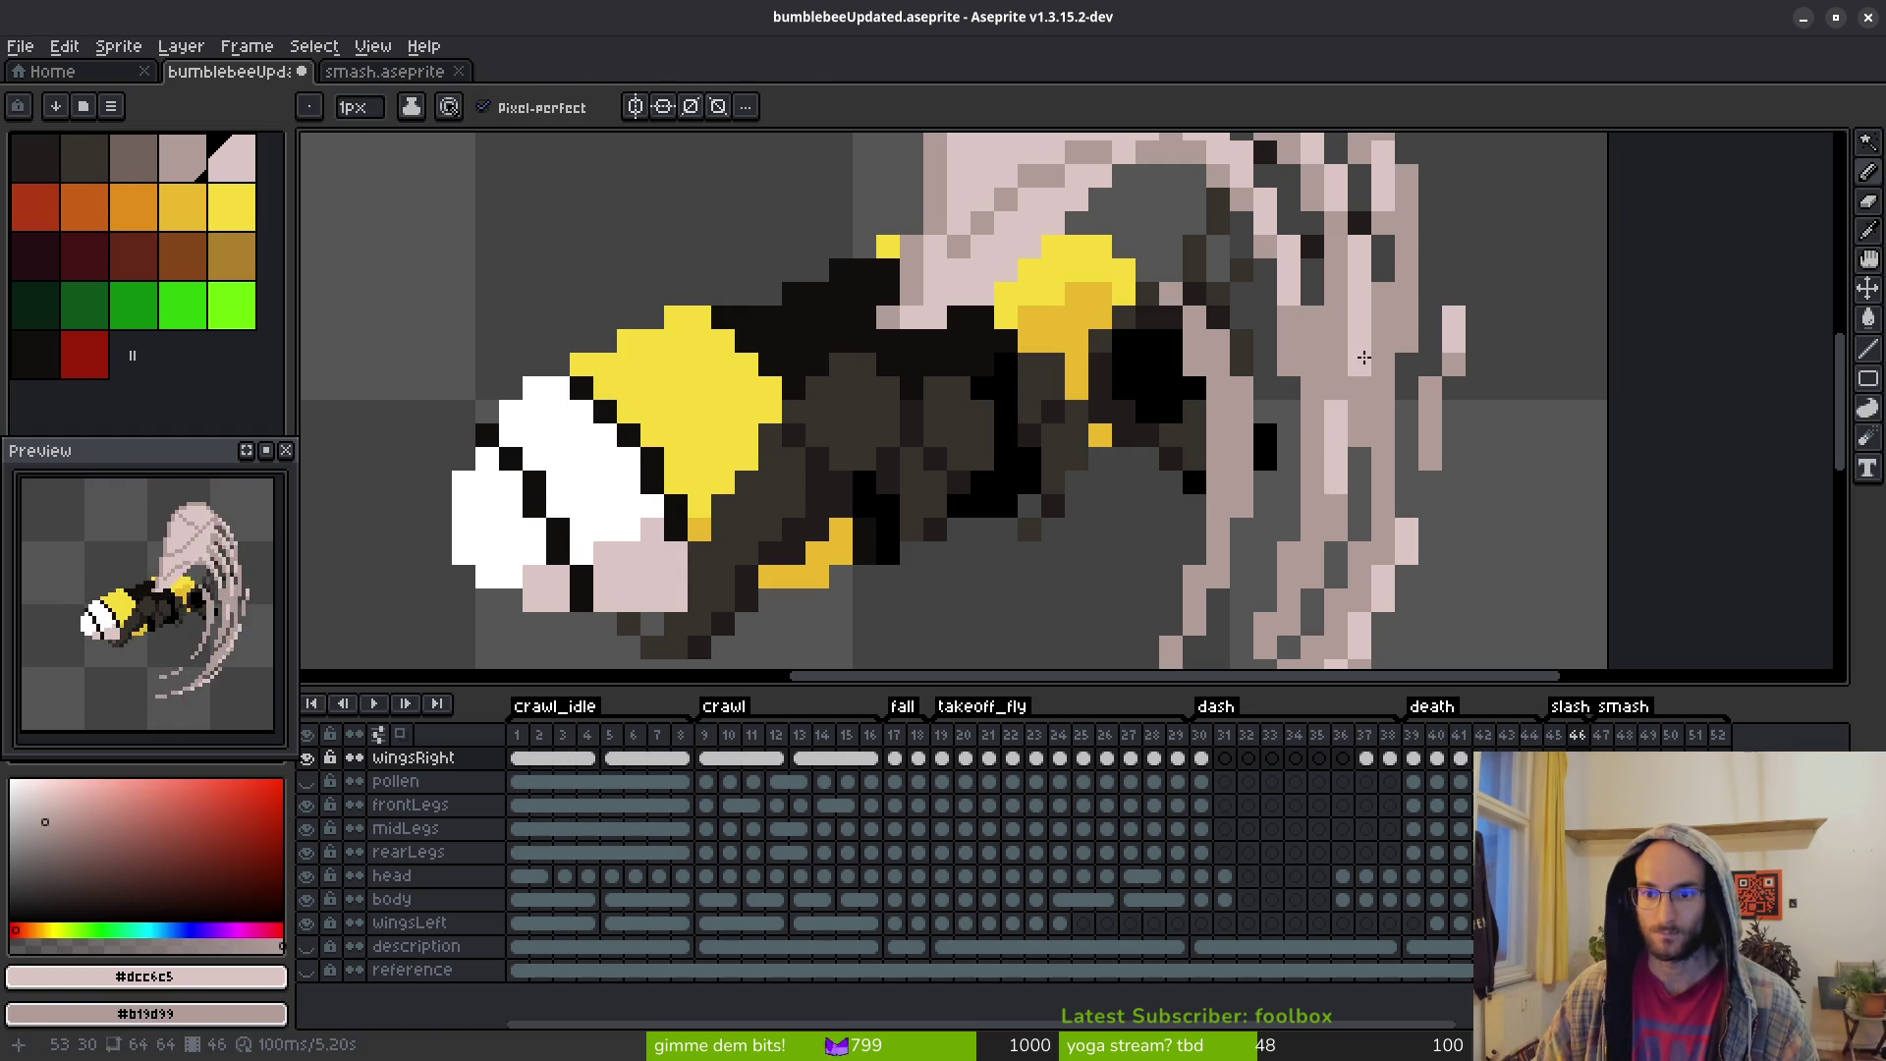
{"action": "left_click_drag", "start_coordinate": [1336, 500], "coordinate": [1289, 606]}
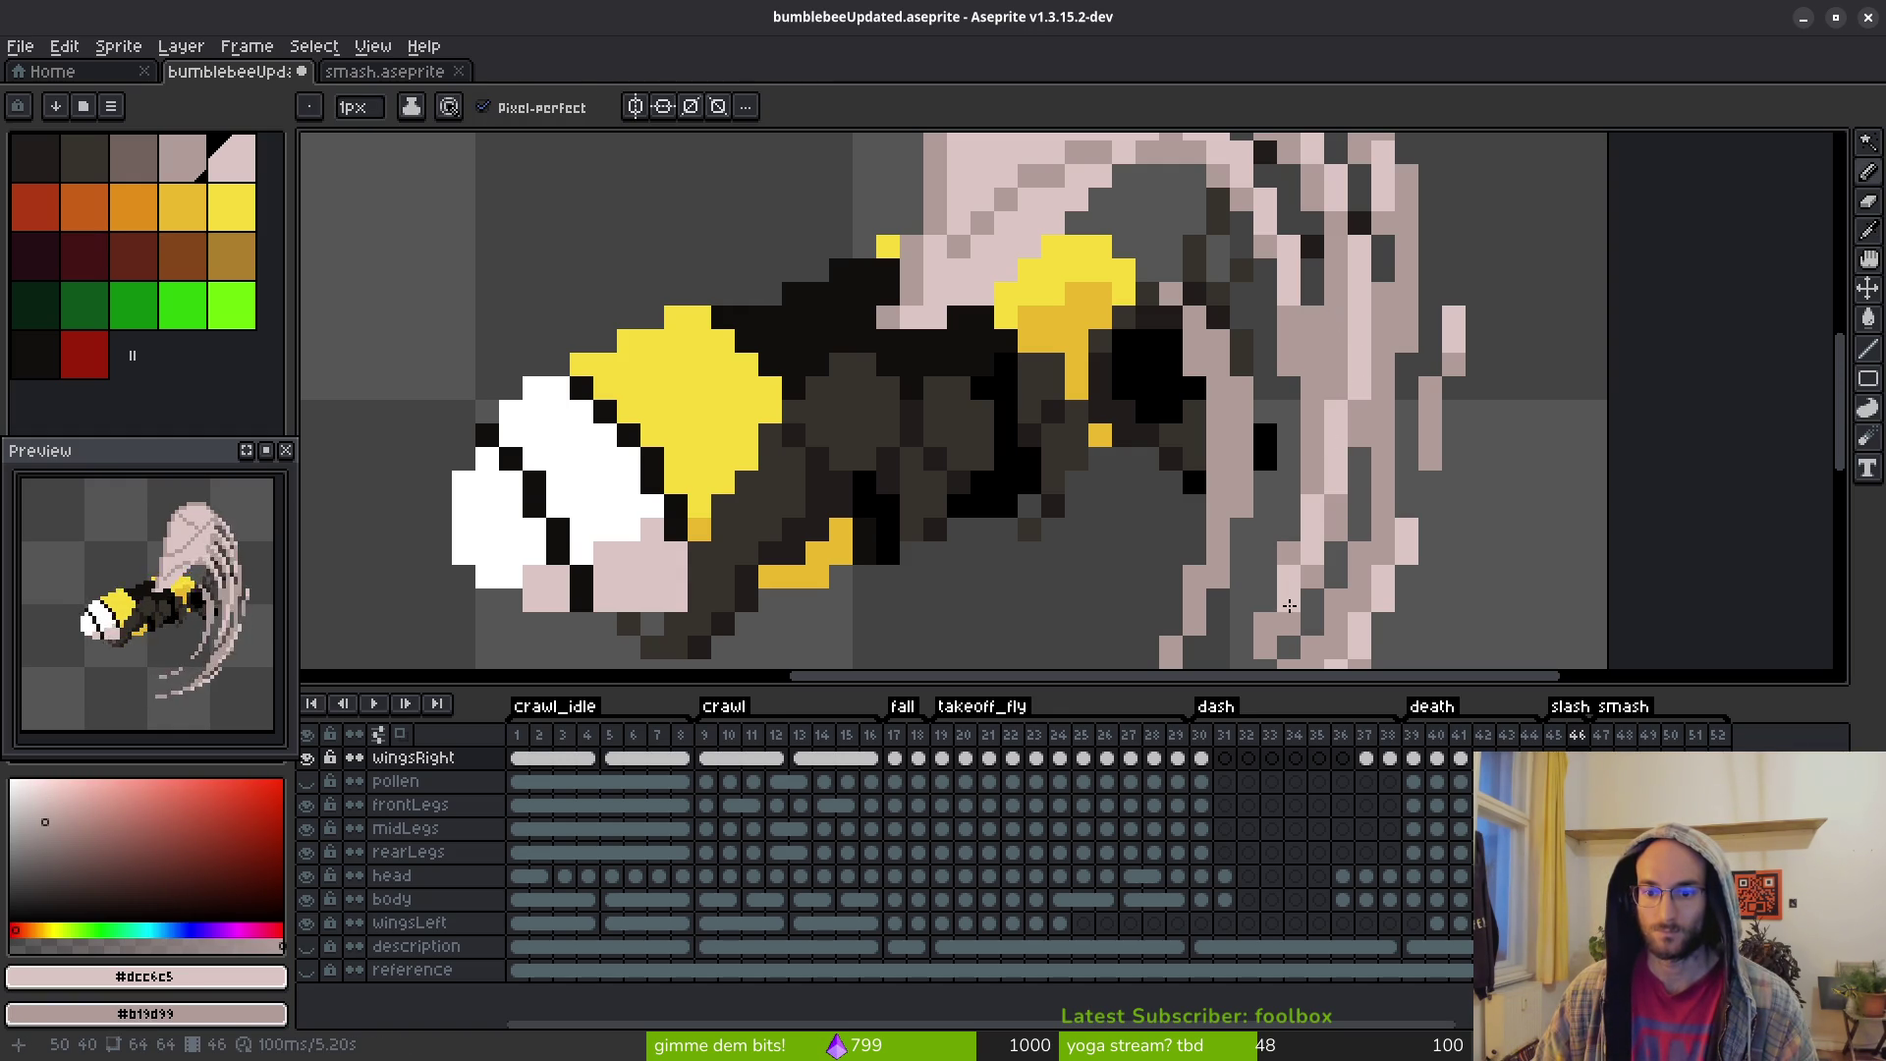
{"action": "scroll", "coordinate": [1345, 535], "scroll_direction": "down", "scroll_amount": 4}
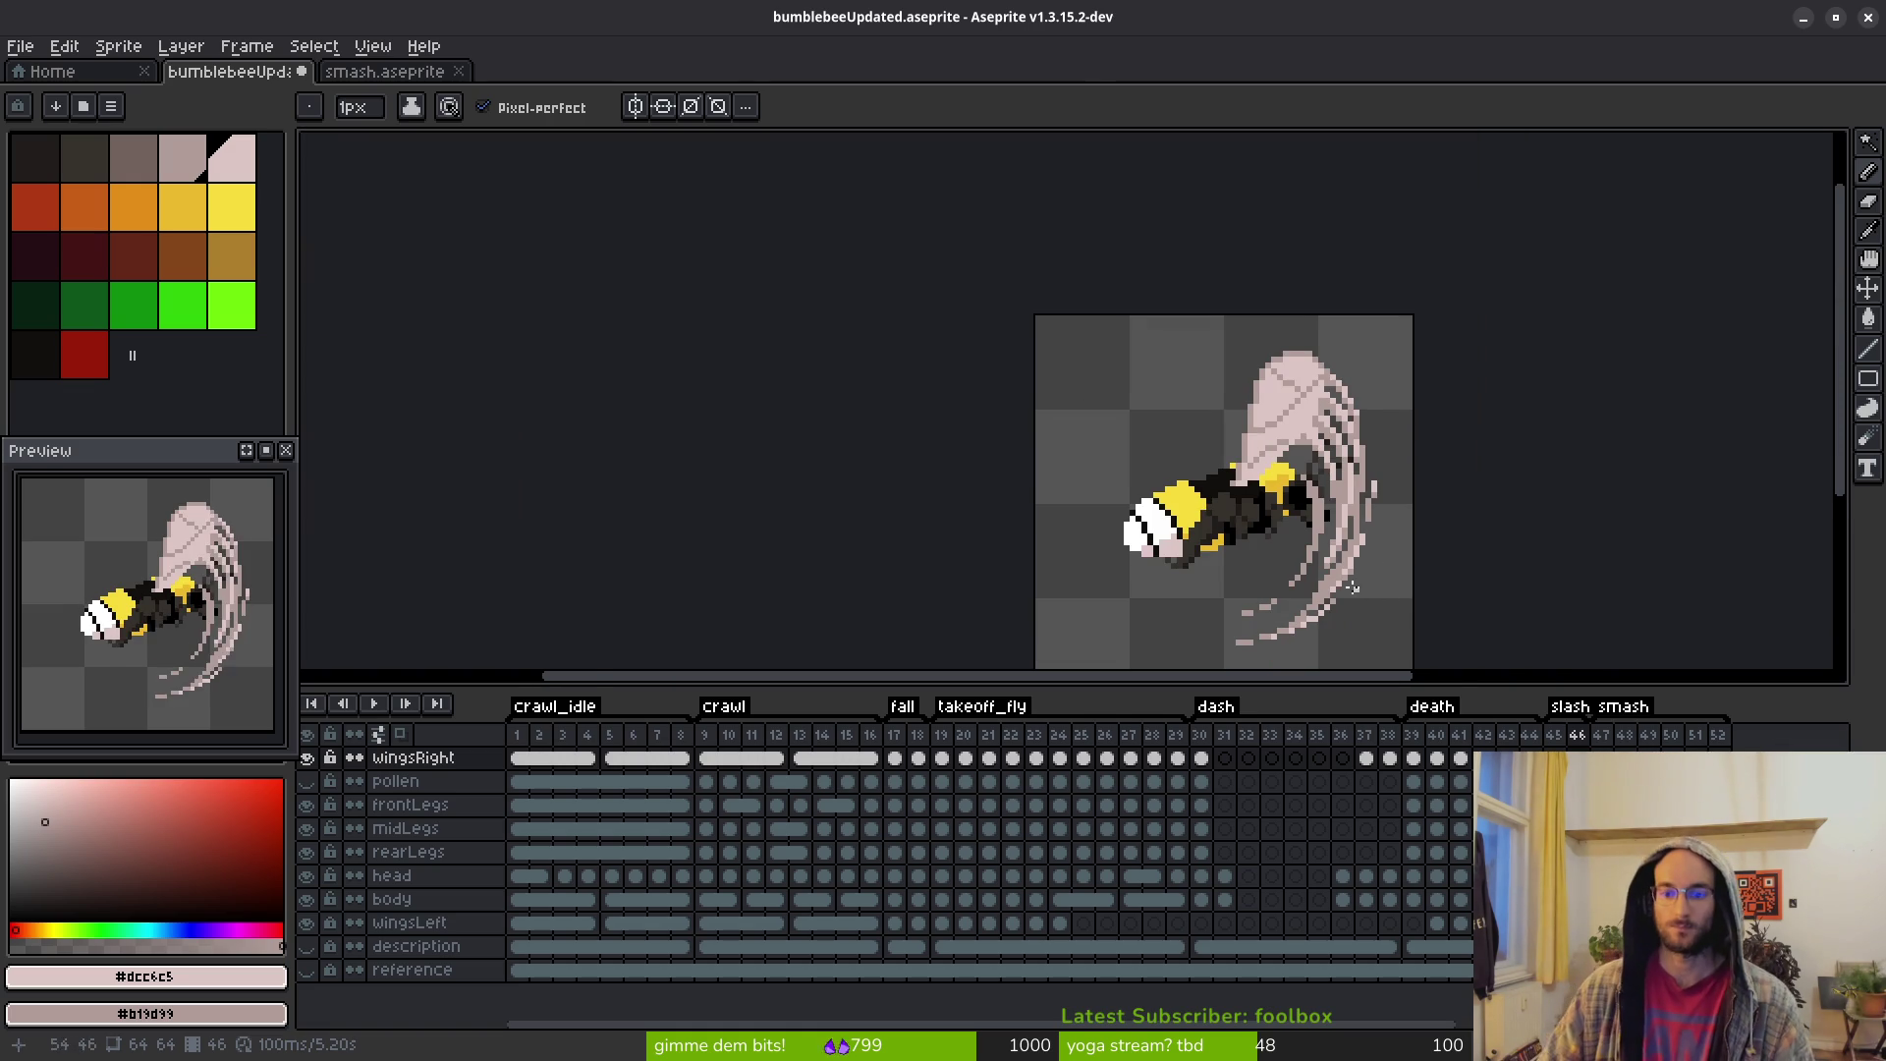
Compare the wings of frames 45 and 46, ending on frame 46
{"action": "scroll", "coordinate": [1326, 570], "scroll_direction": "right", "scroll_amount": 2}
{"action": "scroll", "coordinate": [1294, 549], "scroll_direction": "up", "scroll_amount": 3}
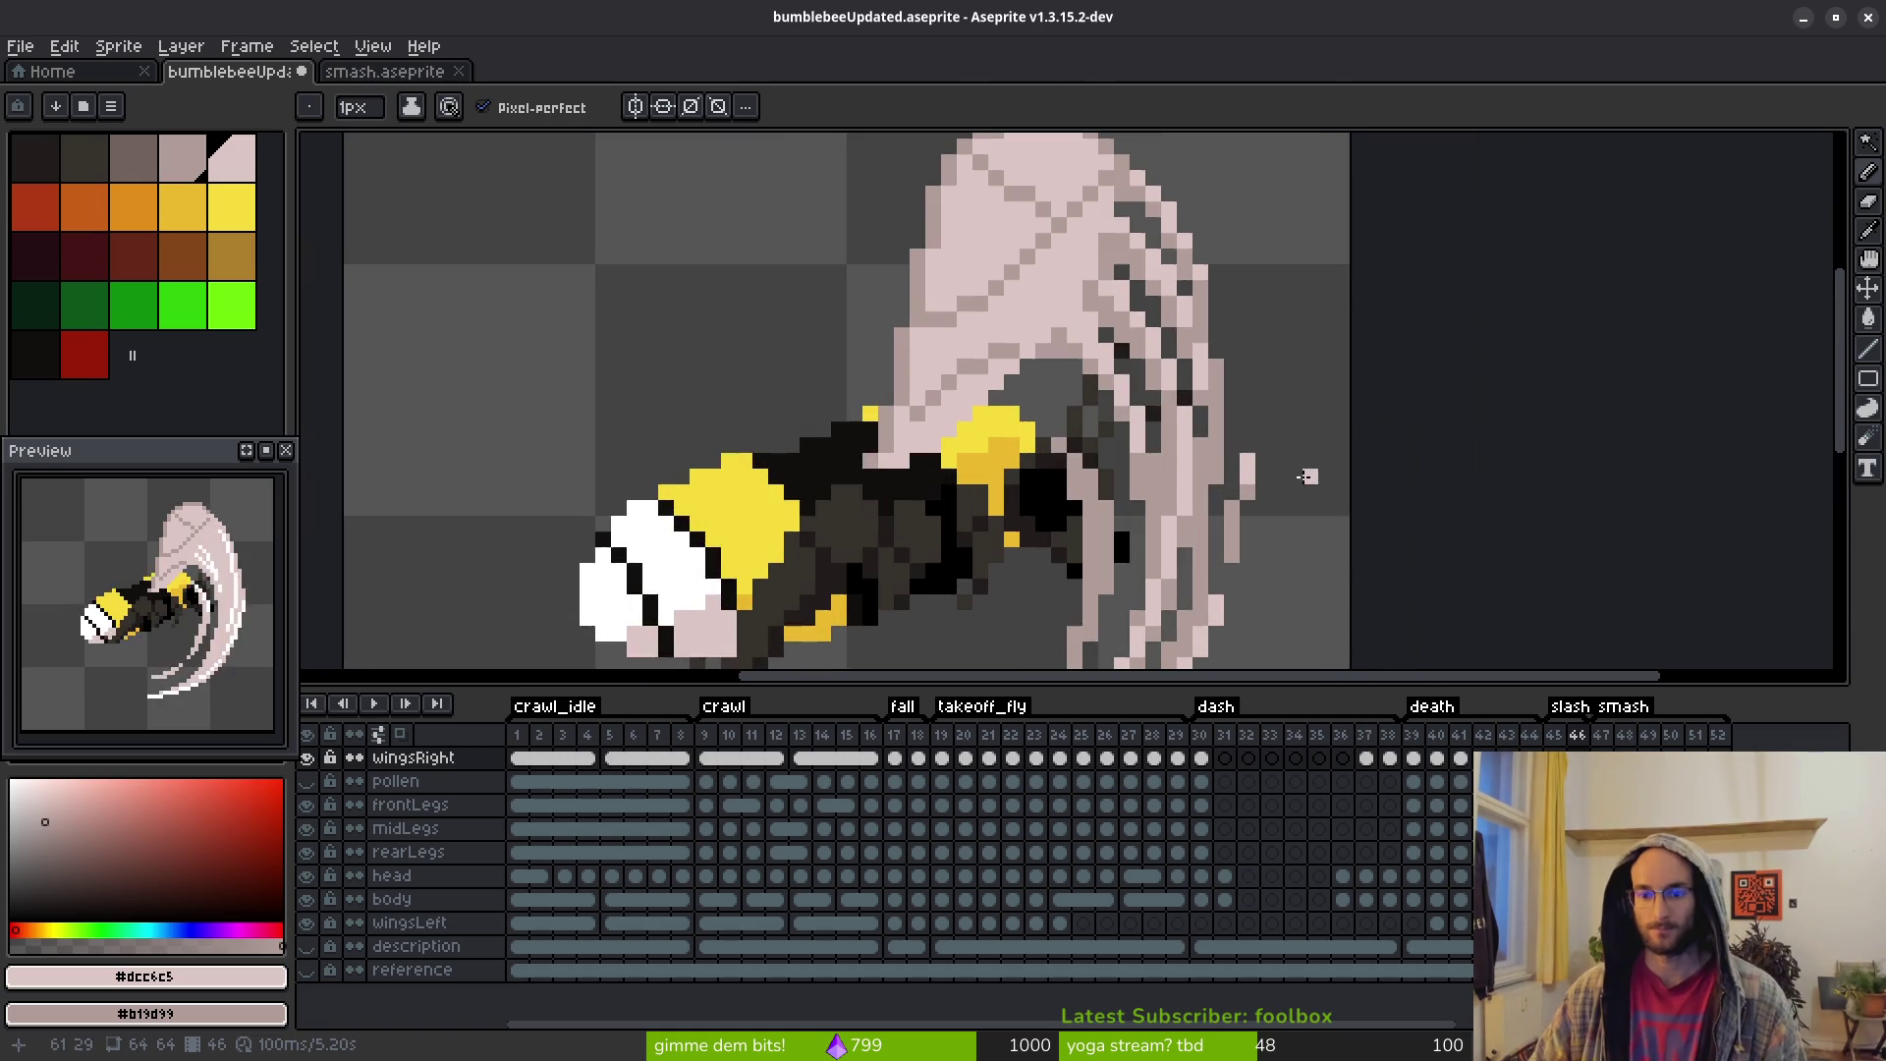
{"action": "scroll", "coordinate": [1228, 462], "scroll_direction": "down", "scroll_amount": 3}
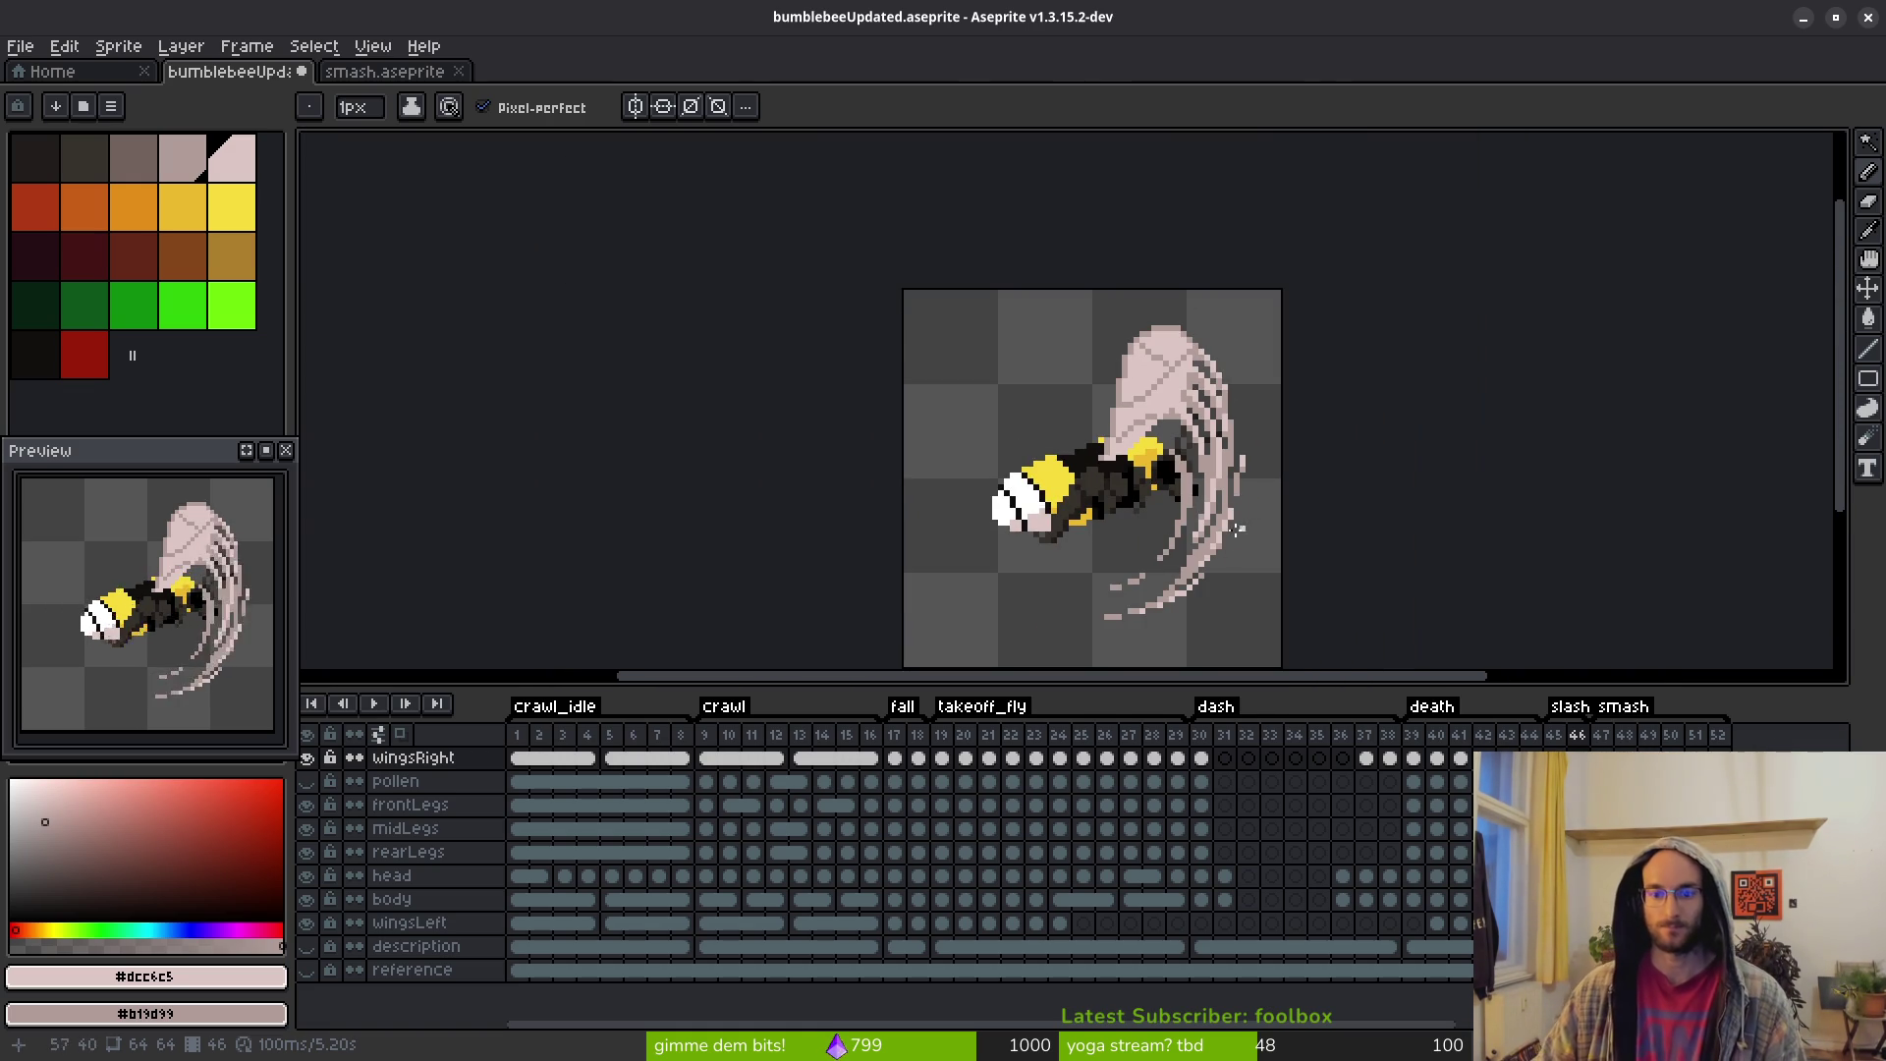
{"action": "scroll", "coordinate": [1195, 475], "scroll_direction": "up", "scroll_amount": 4}
{"action": "scroll", "coordinate": [1179, 452], "scroll_direction": "down", "scroll_amount": 3}
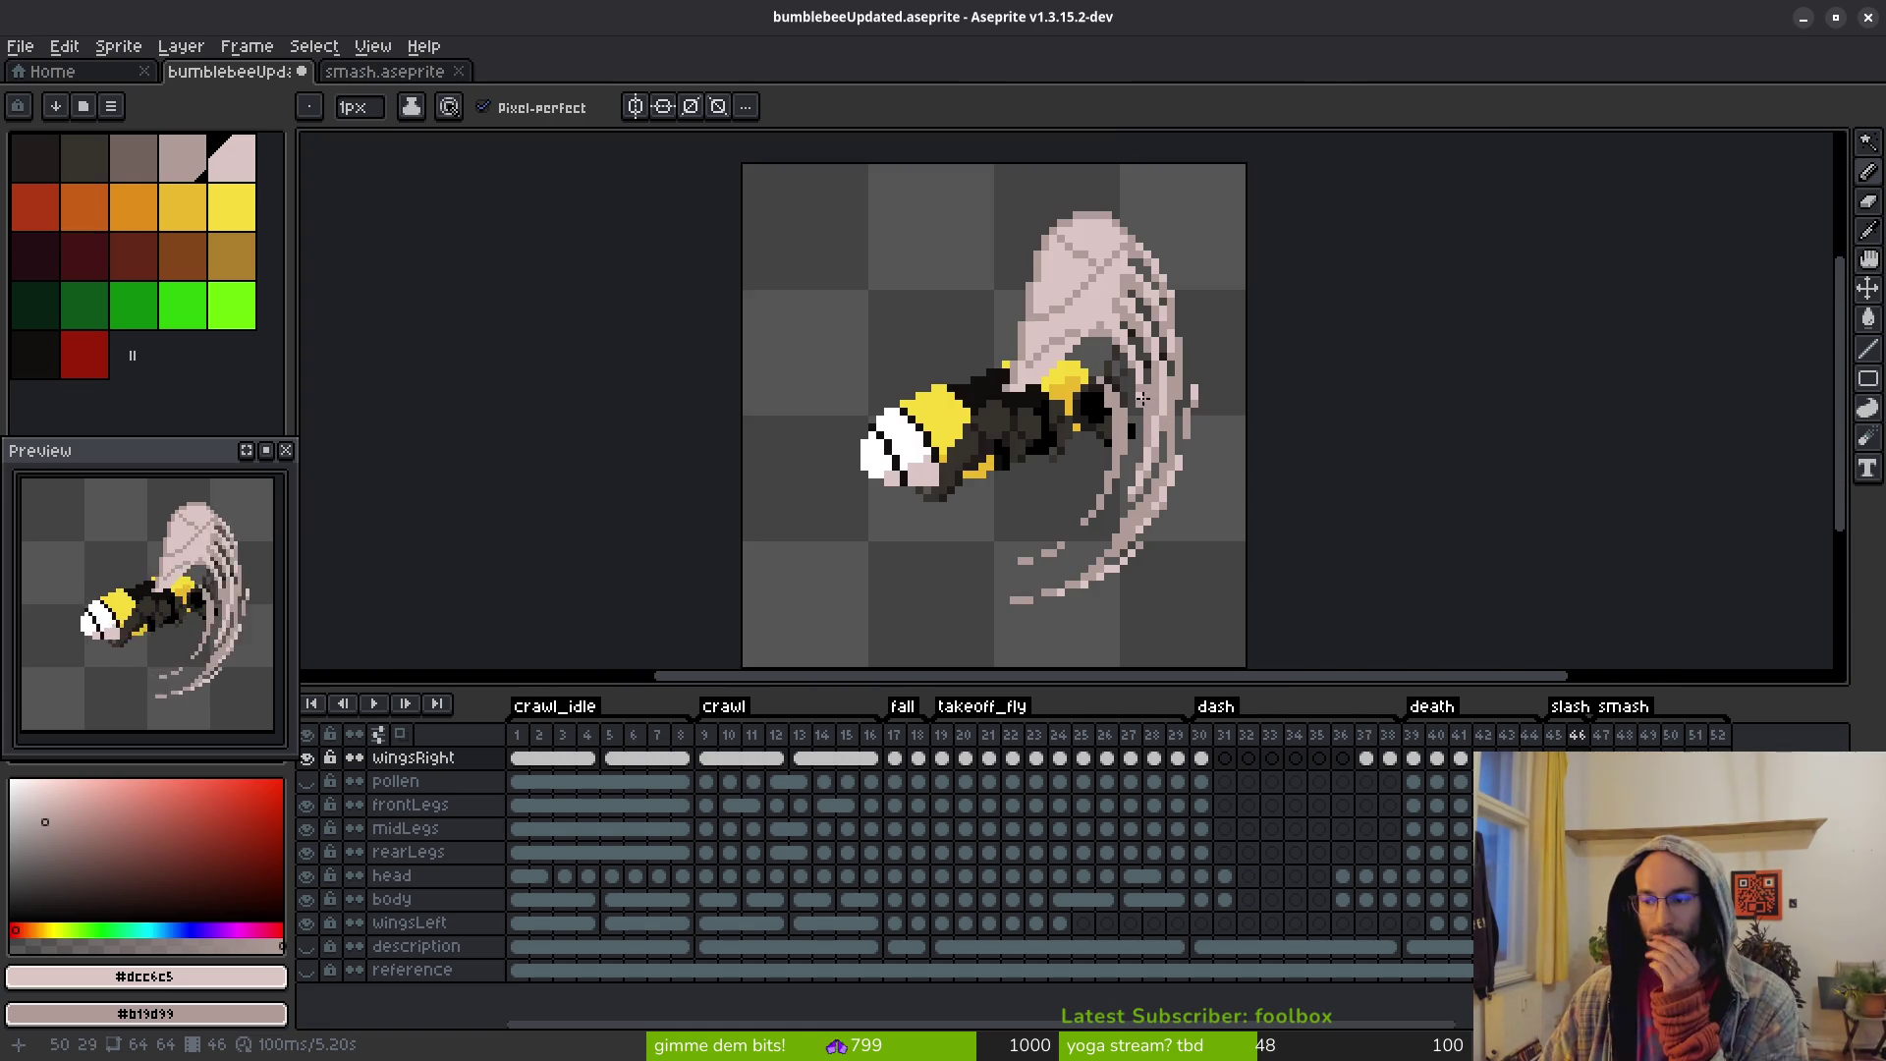
{"action": "scroll", "coordinate": [1110, 390], "scroll_direction": "up", "scroll_amount": 3}
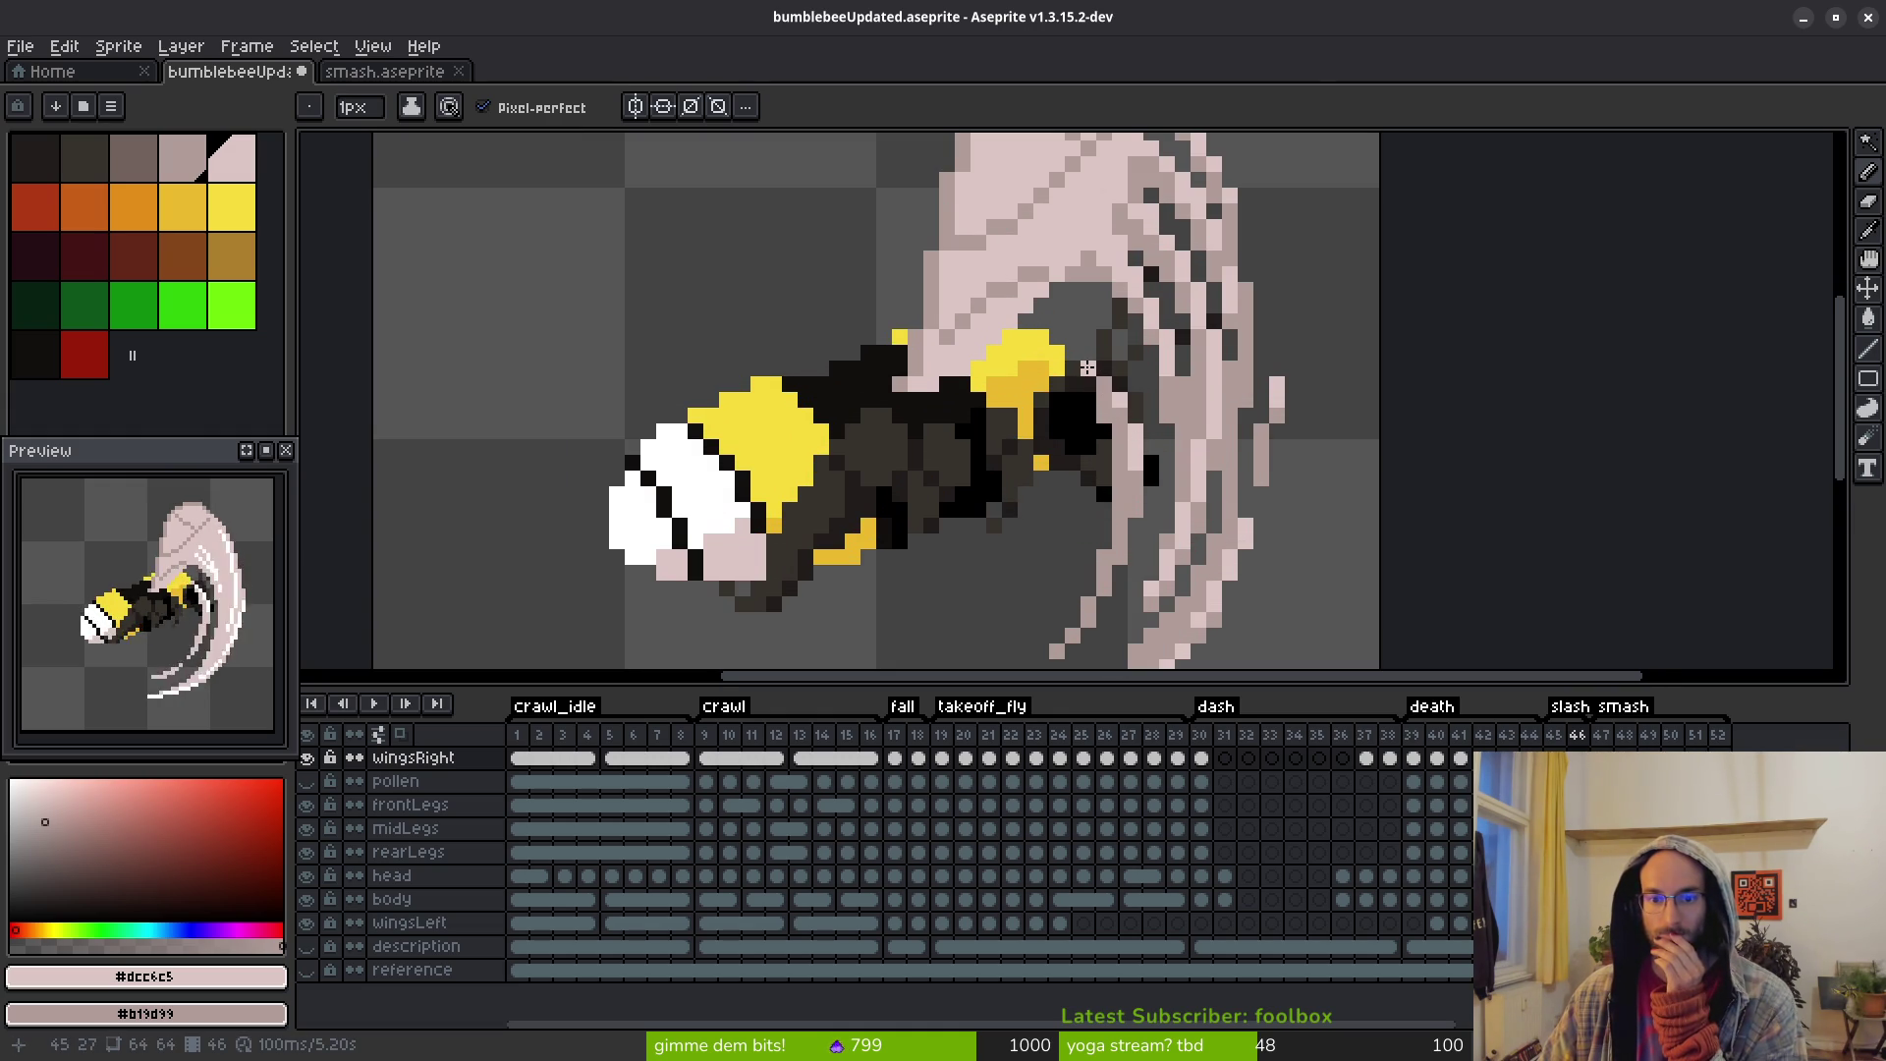
{"action": "scroll", "coordinate": [1184, 454], "scroll_direction": "down", "scroll_amount": 3}
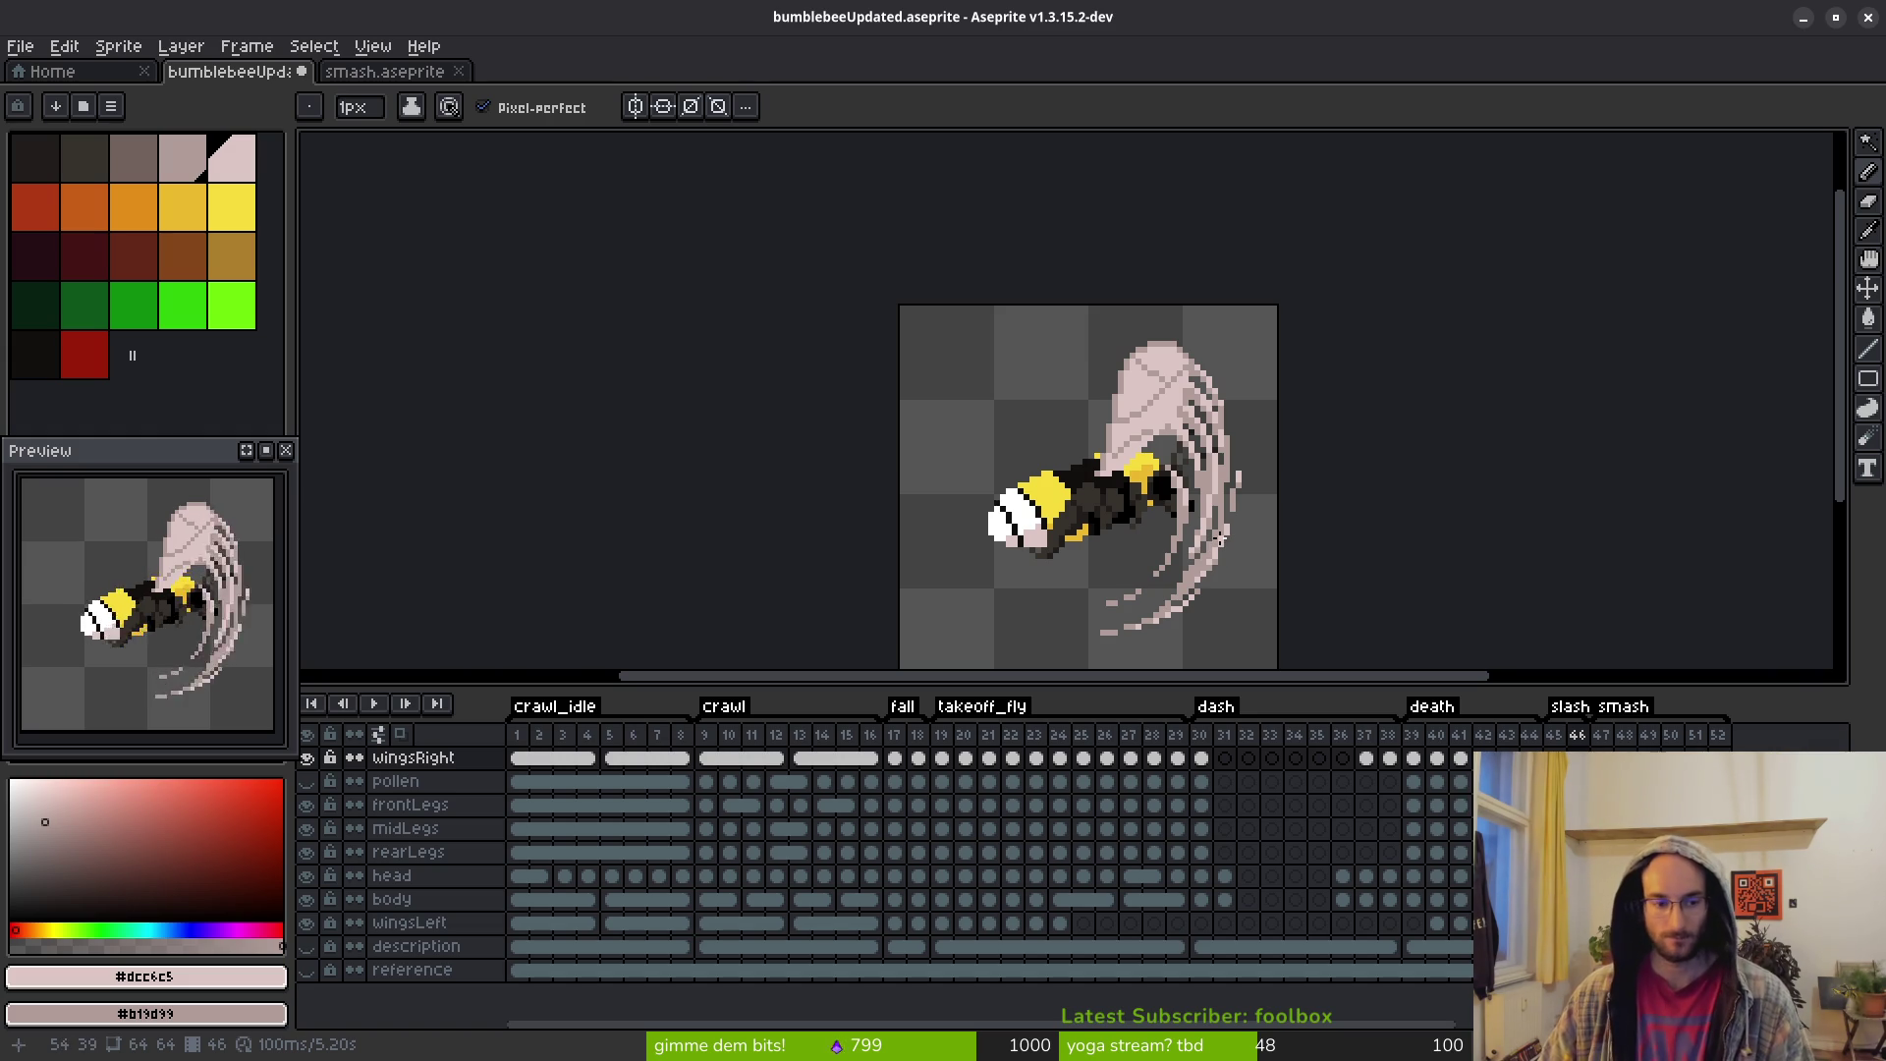
{"action": "scroll", "coordinate": [1218, 537], "scroll_direction": "up", "scroll_amount": 2}
{"action": "key", "text": "alt"}
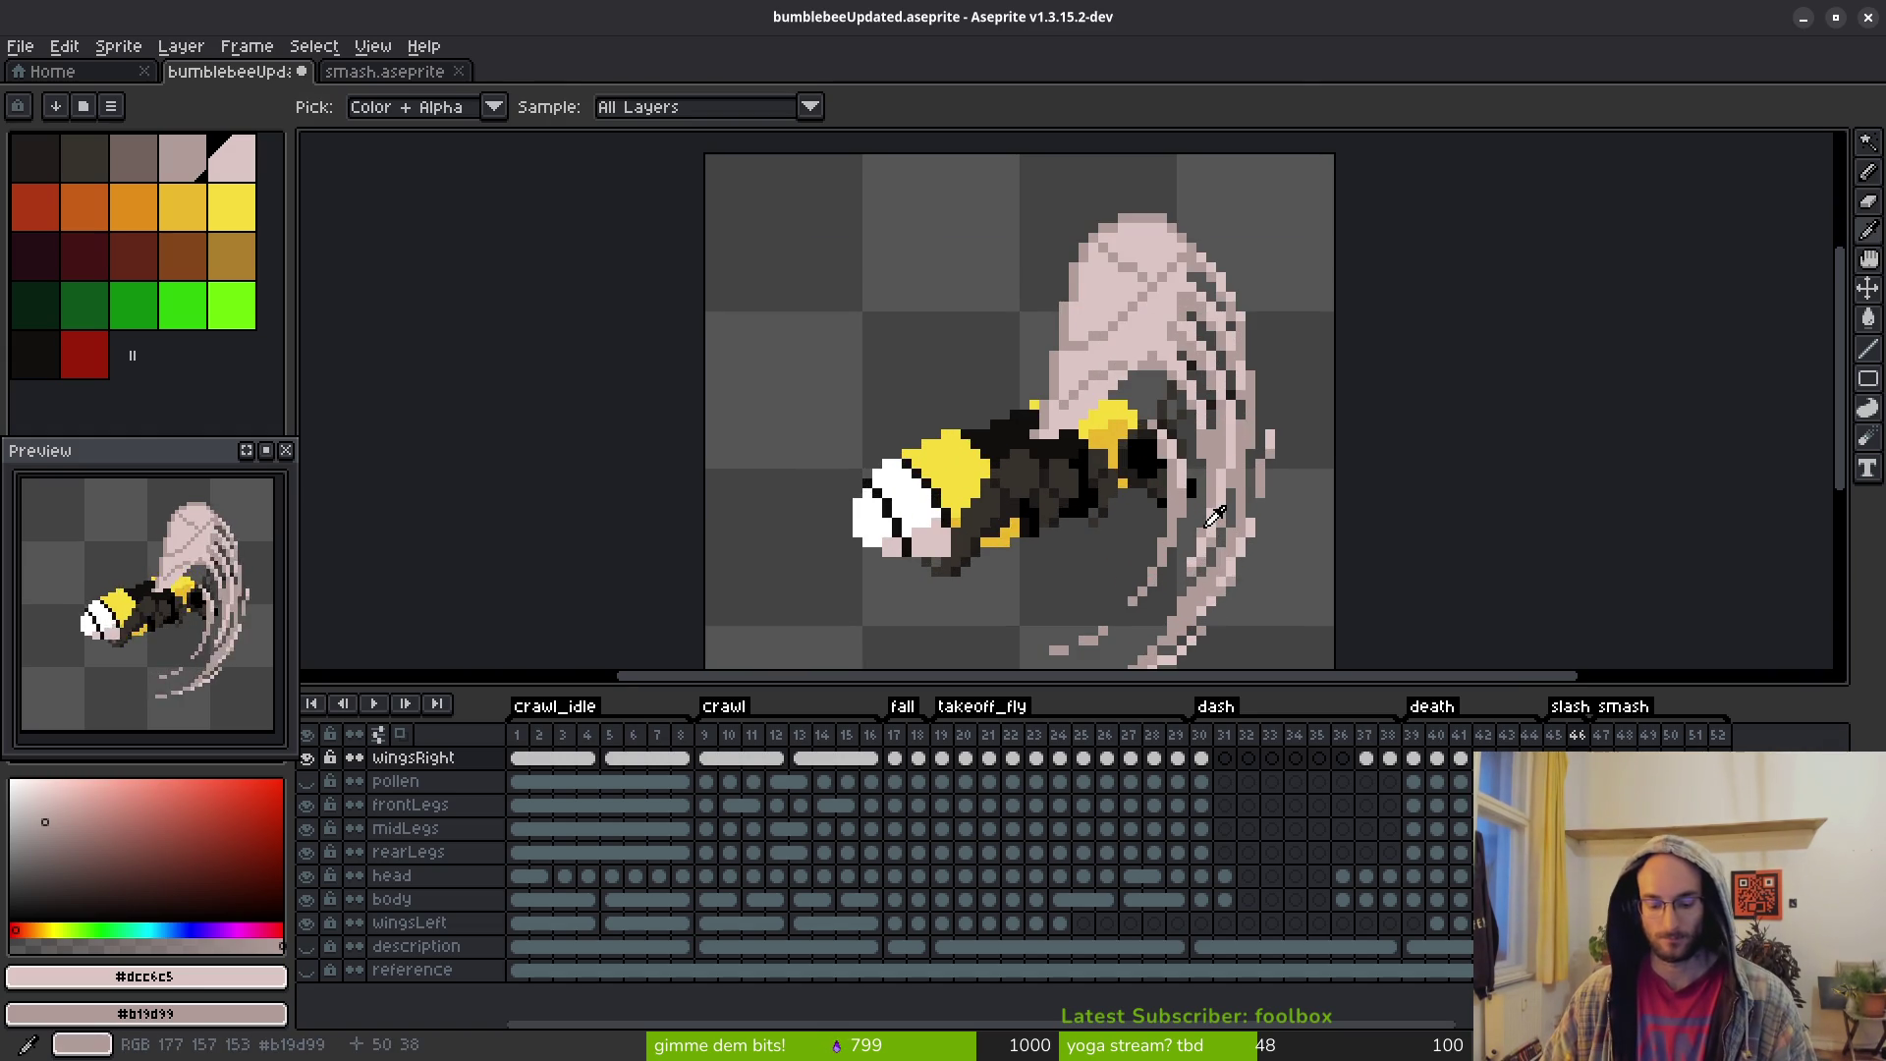
{"action": "key", "text": "Left"}
{"action": "key", "text": "Right"}
{"action": "key", "text": "Left"}
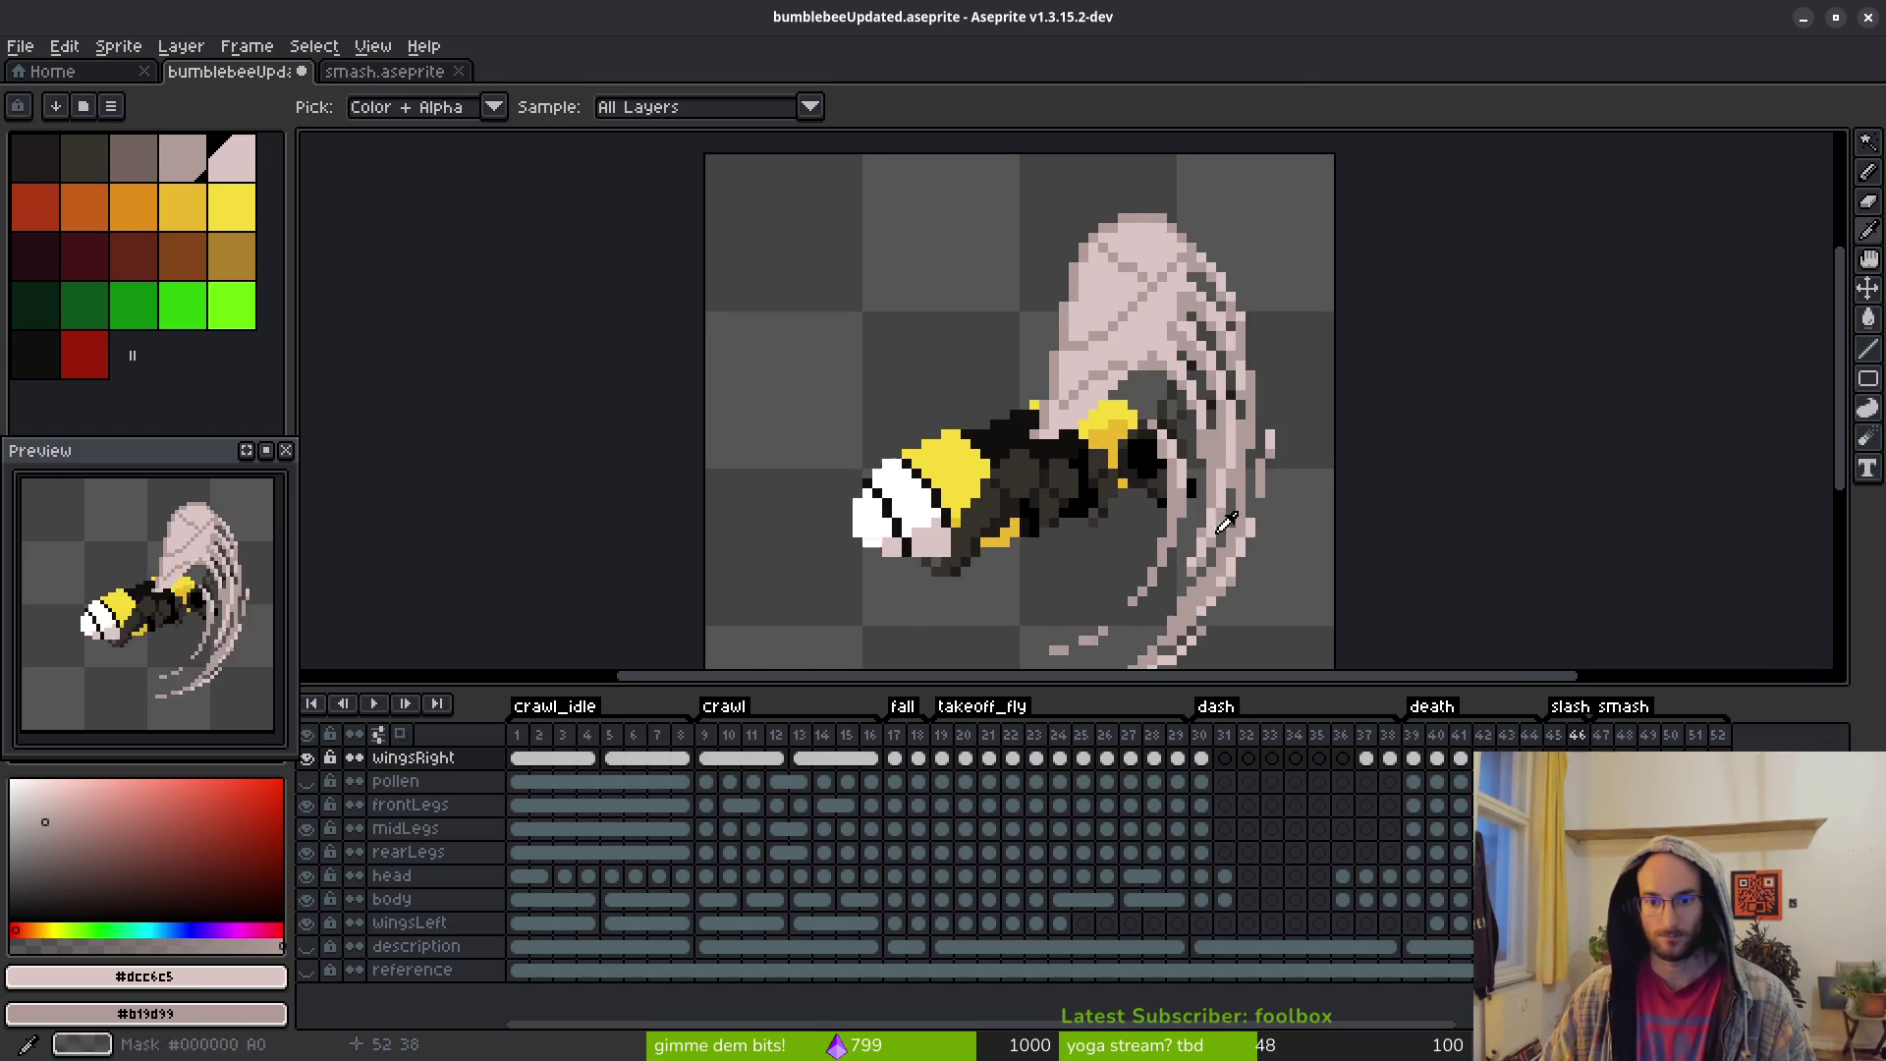
{"action": "key", "text": "Right"}
{"action": "scroll", "coordinate": [1218, 491], "scroll_direction": "up", "scroll_amount": 3}
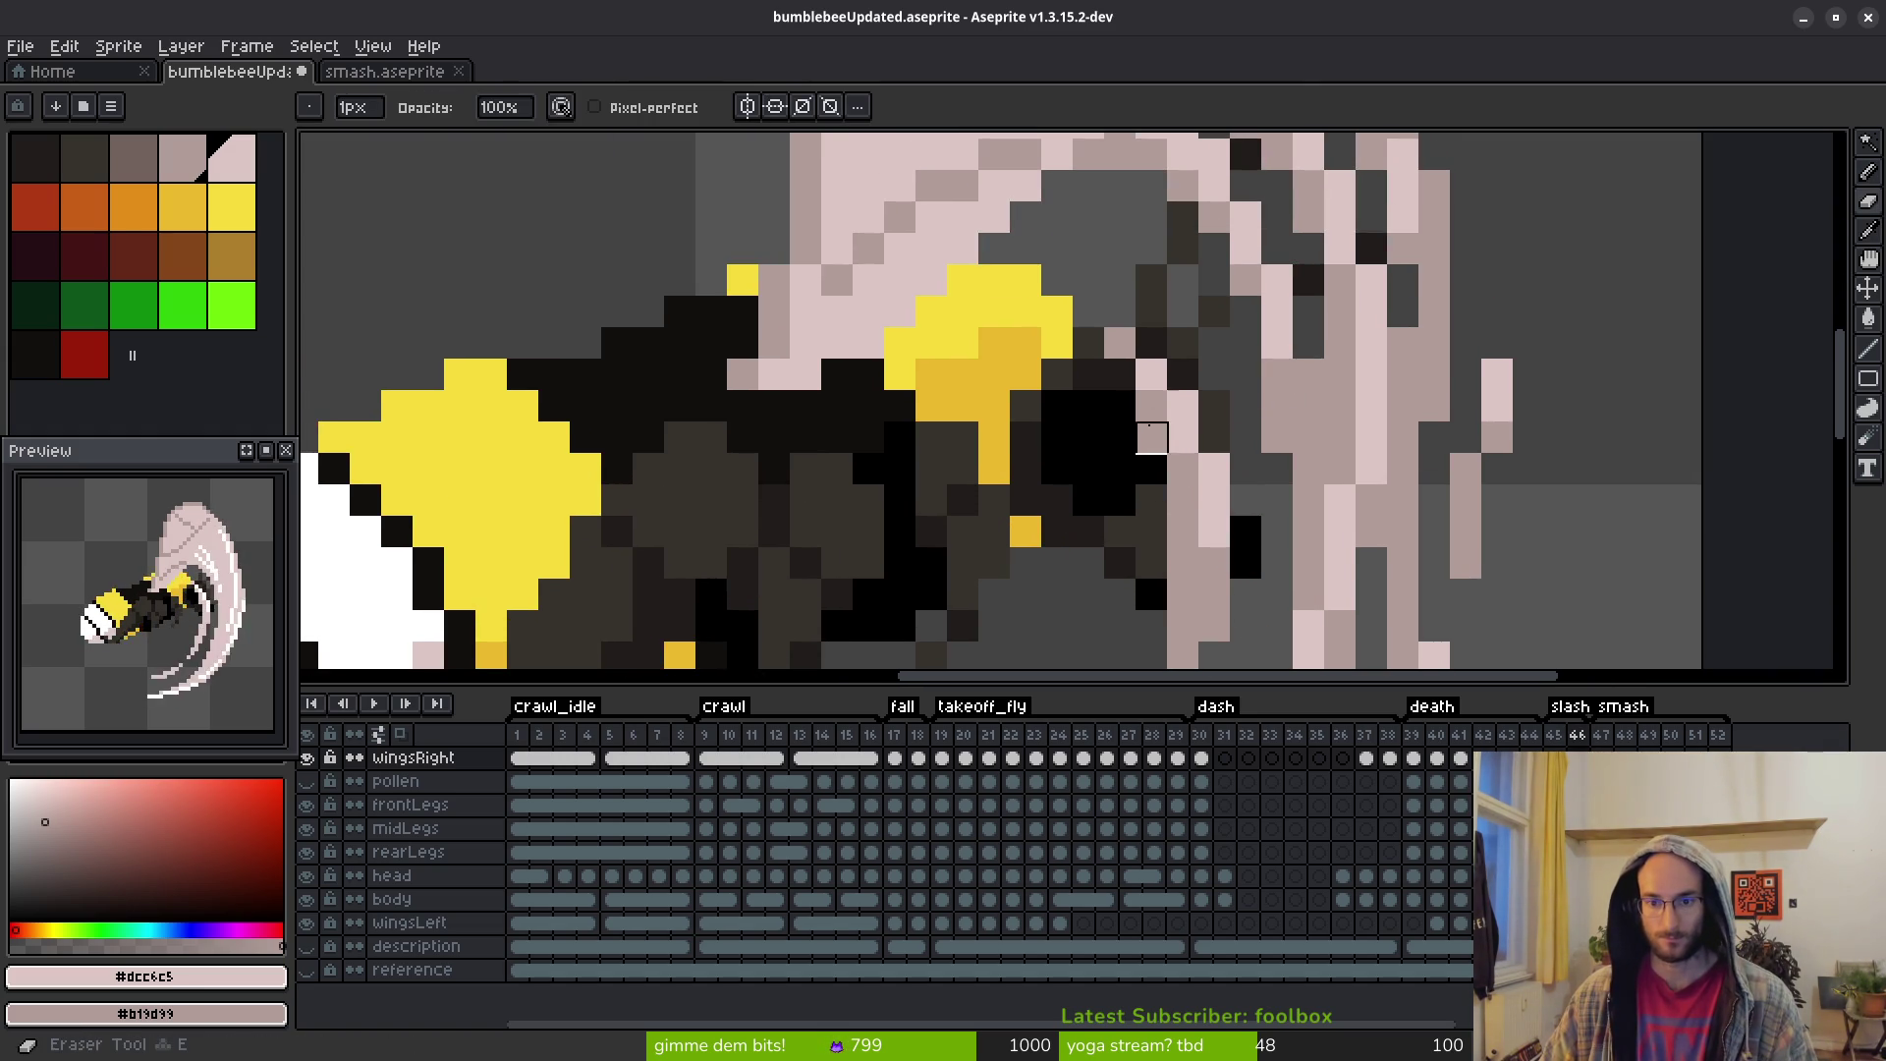
Erase stray pale wing pixels near the bee's body, undoing the bad eraser stroke
{"action": "left_click", "coordinate": [1120, 343]}
{"action": "left_click", "coordinate": [1151, 406]}
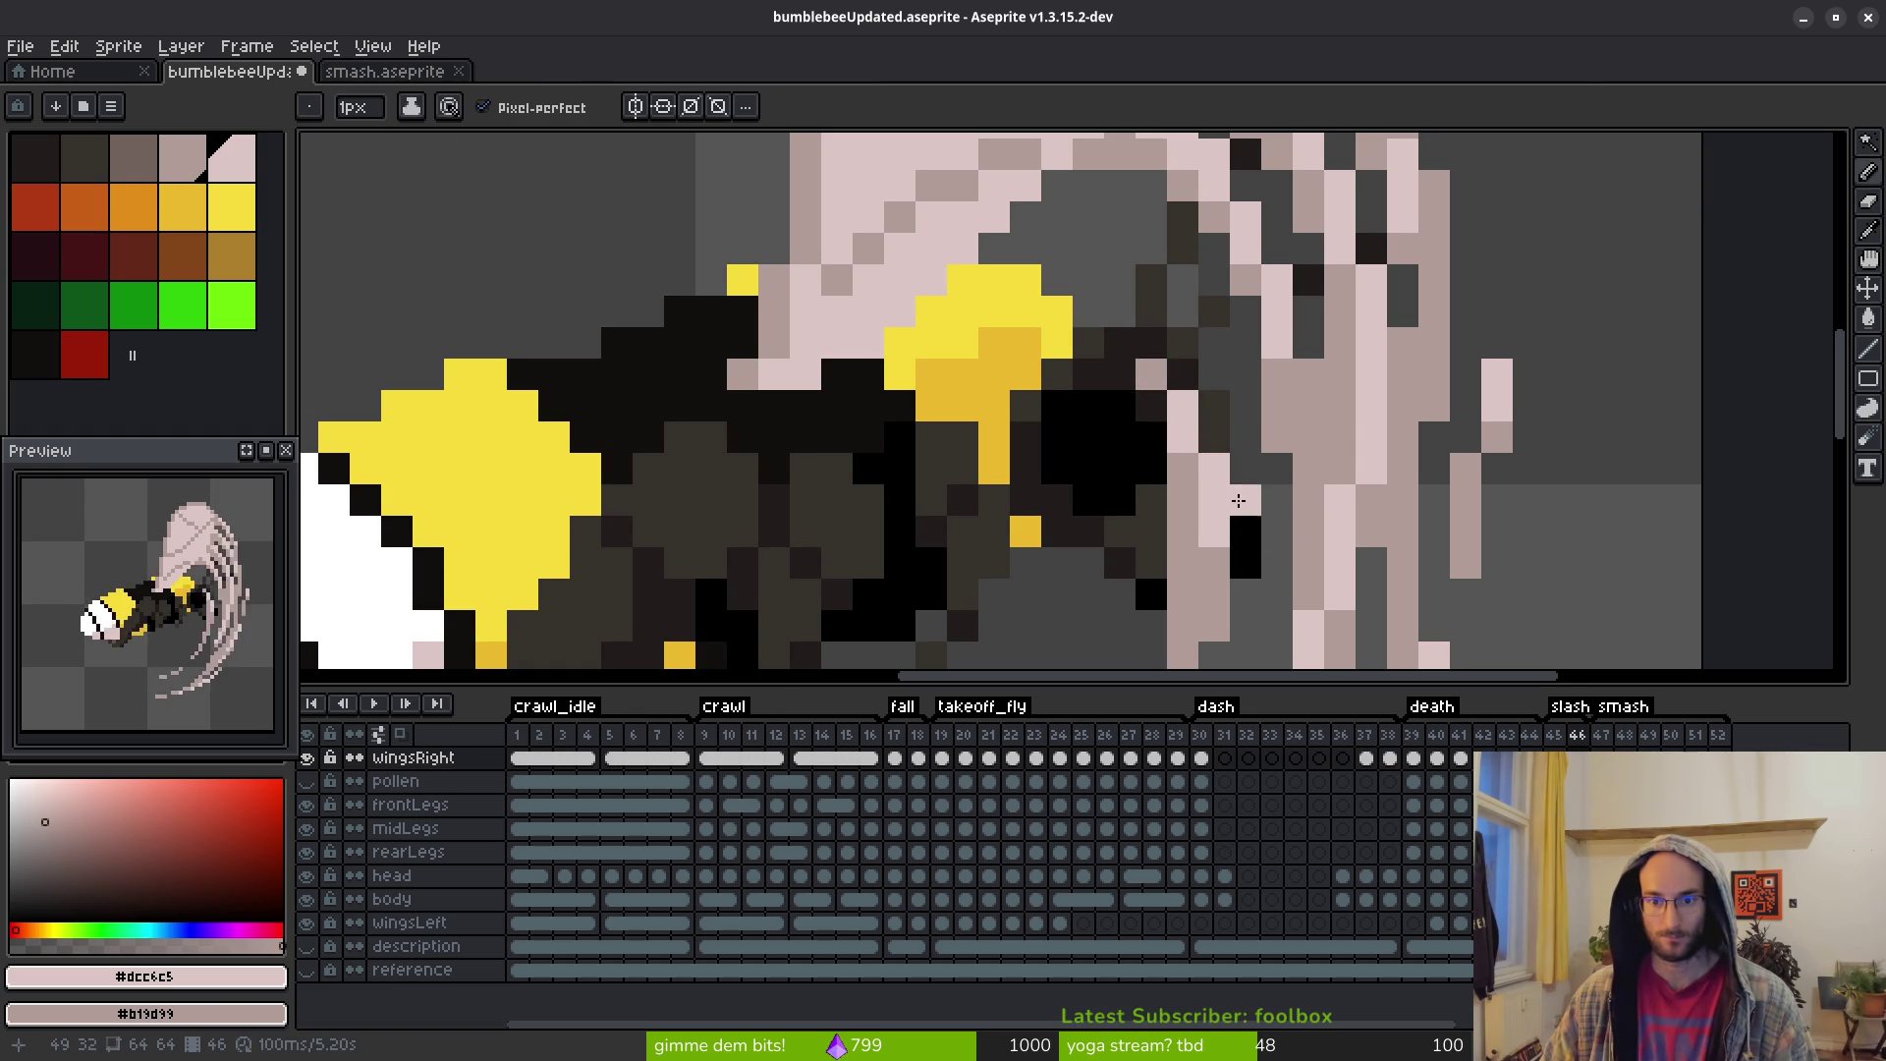
{"action": "scroll", "coordinate": [1227, 581], "scroll_direction": "down", "scroll_amount": 5}
{"action": "scroll", "coordinate": [1227, 581], "scroll_direction": "up", "scroll_amount": 3}
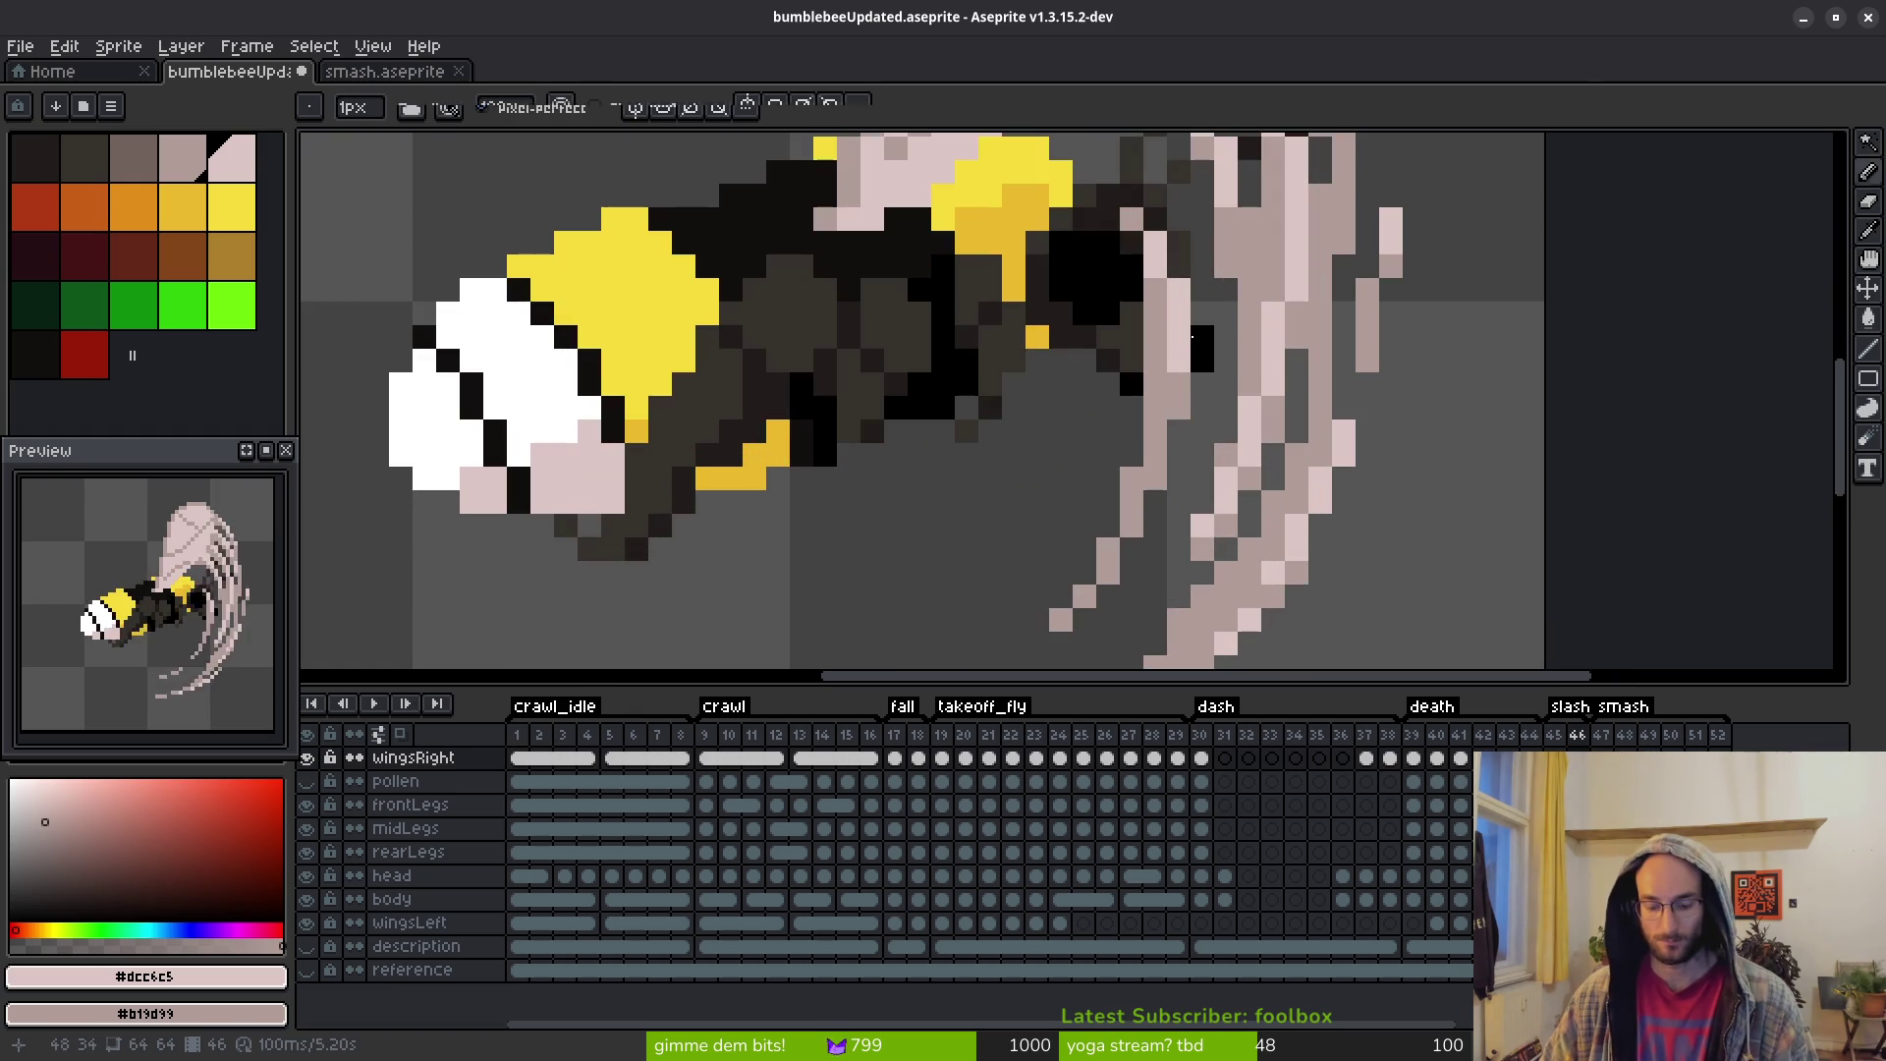
{"action": "mouse_move", "coordinate": [1131, 315]}
{"action": "left_mouse_down"}
{"action": "mouse_move", "coordinate": [1154, 307]}
{"action": "mouse_move", "coordinate": [1156, 385]}
{"action": "left_mouse_up"}
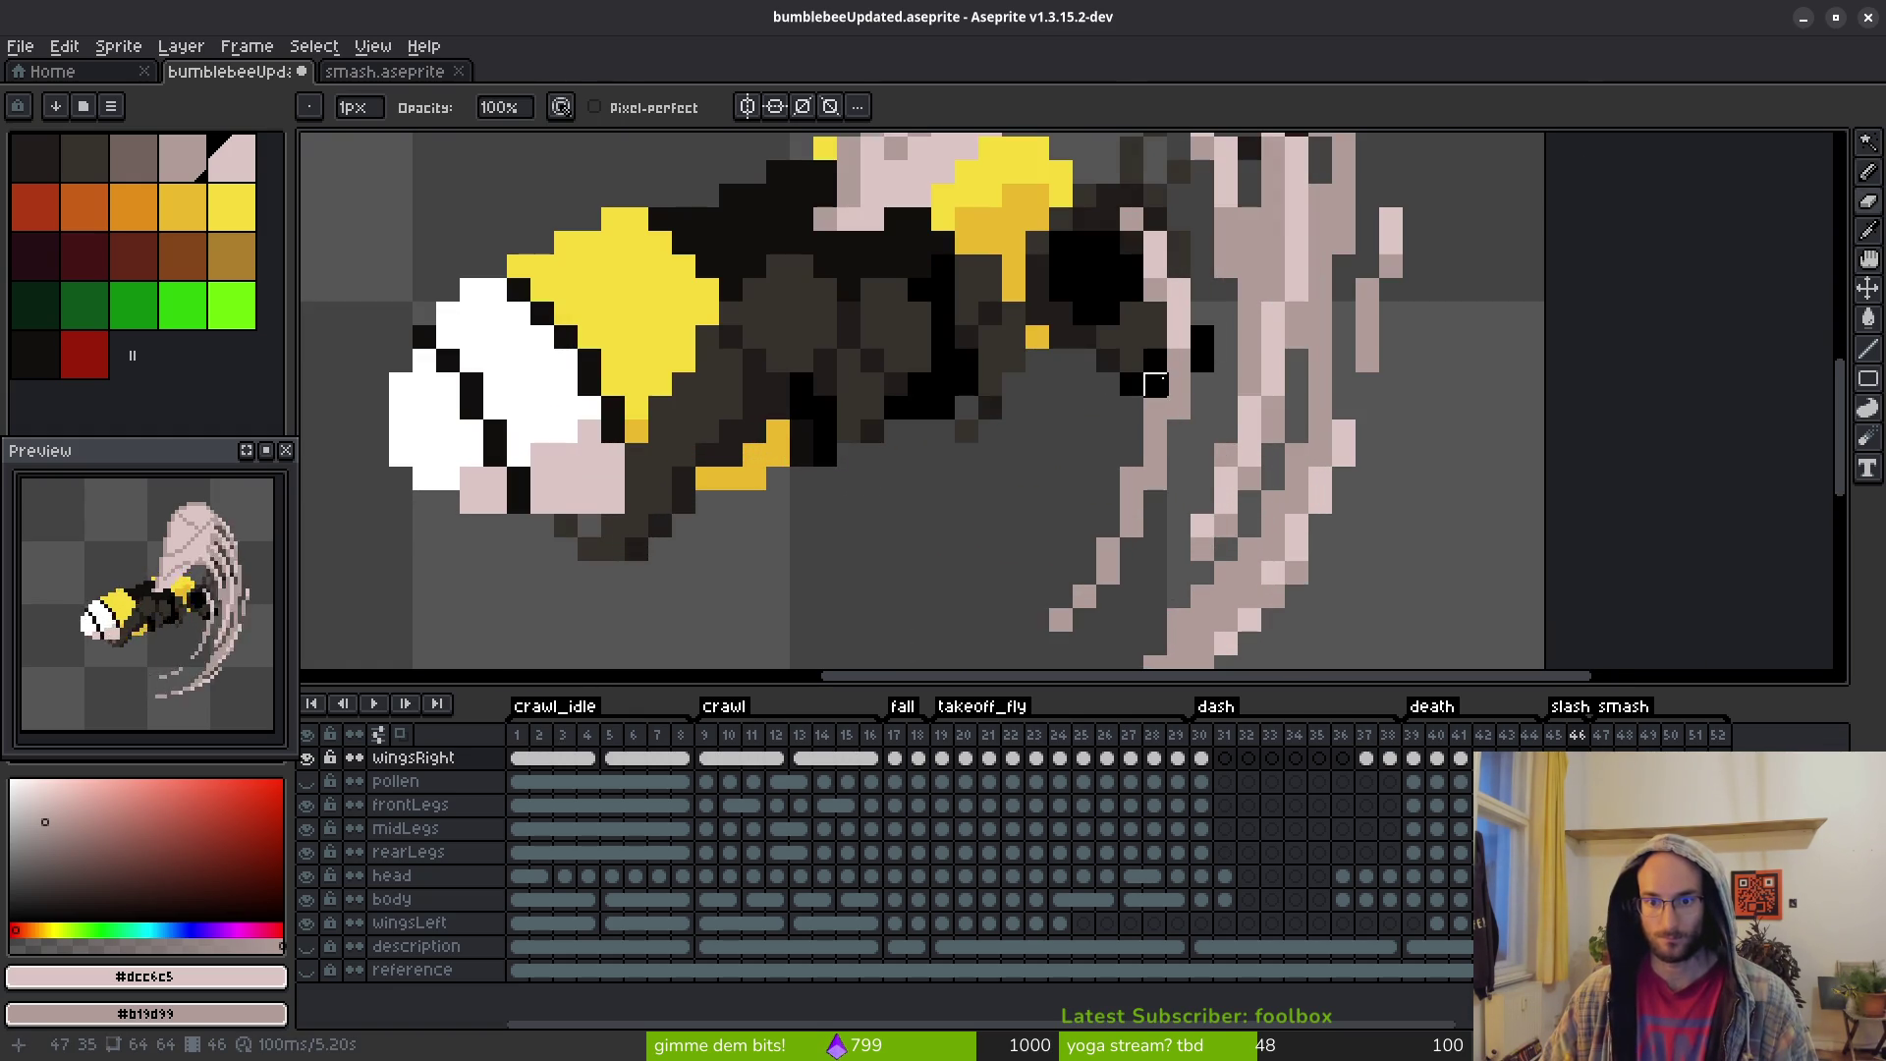
{"action": "key", "text": "w"}
{"action": "key", "text": "ctrl+z"}
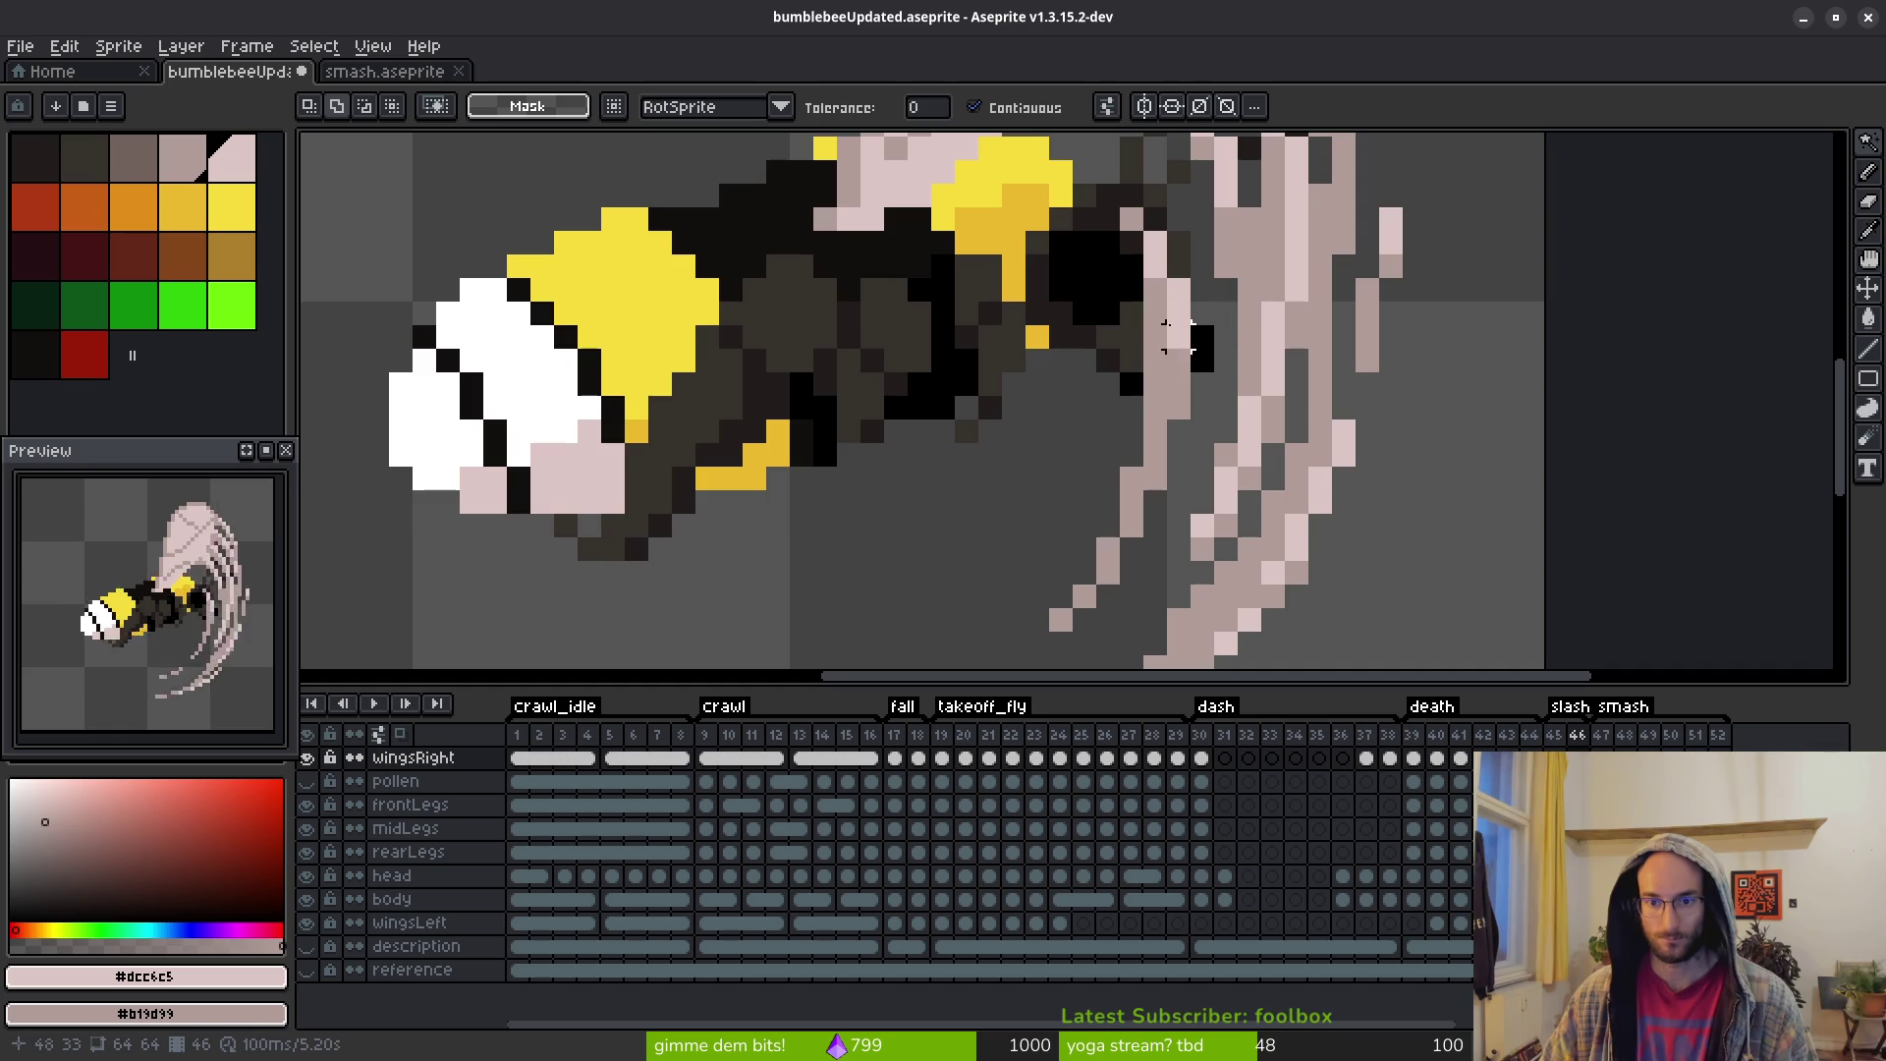
{"action": "key", "text": "e"}
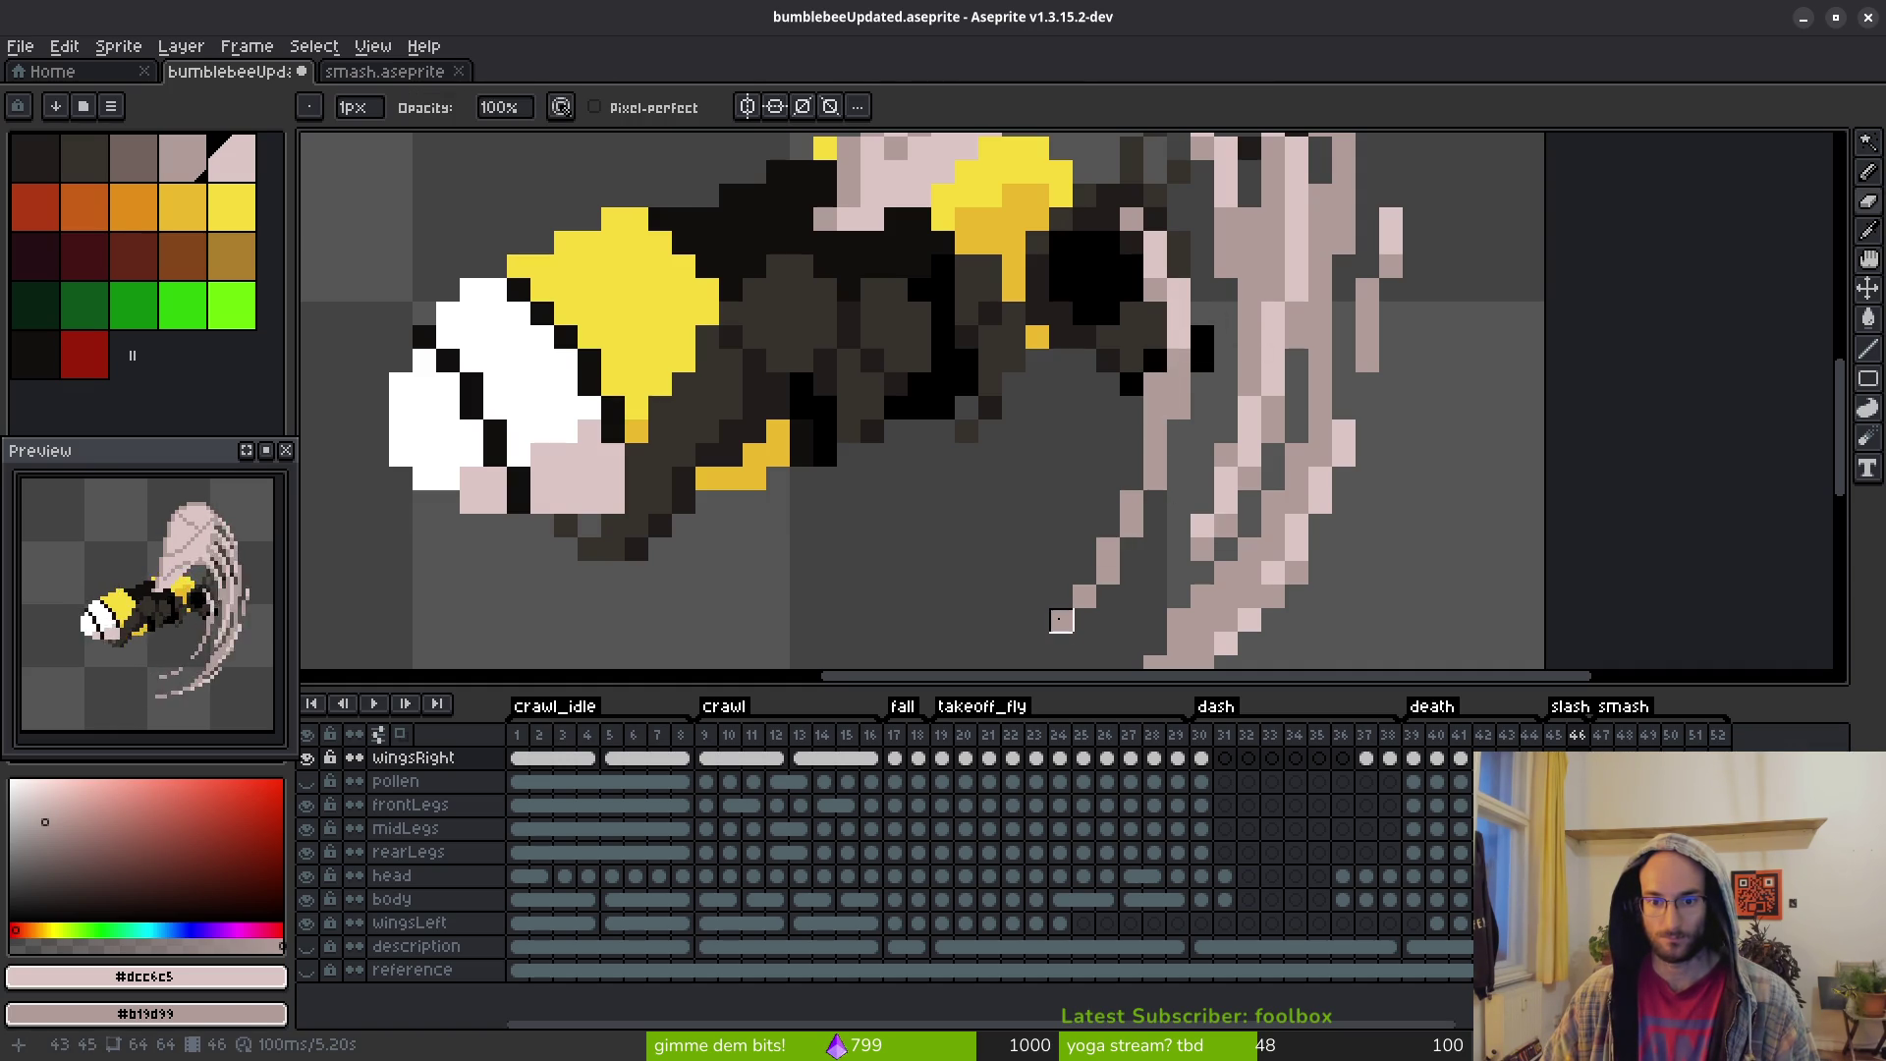
Save bumblebeeUpdated.aseprite
{"action": "scroll", "coordinate": [1150, 540], "scroll_direction": "down", "scroll_amount": 5}
{"action": "scroll", "coordinate": [1149, 542], "scroll_direction": "up", "scroll_amount": 3}
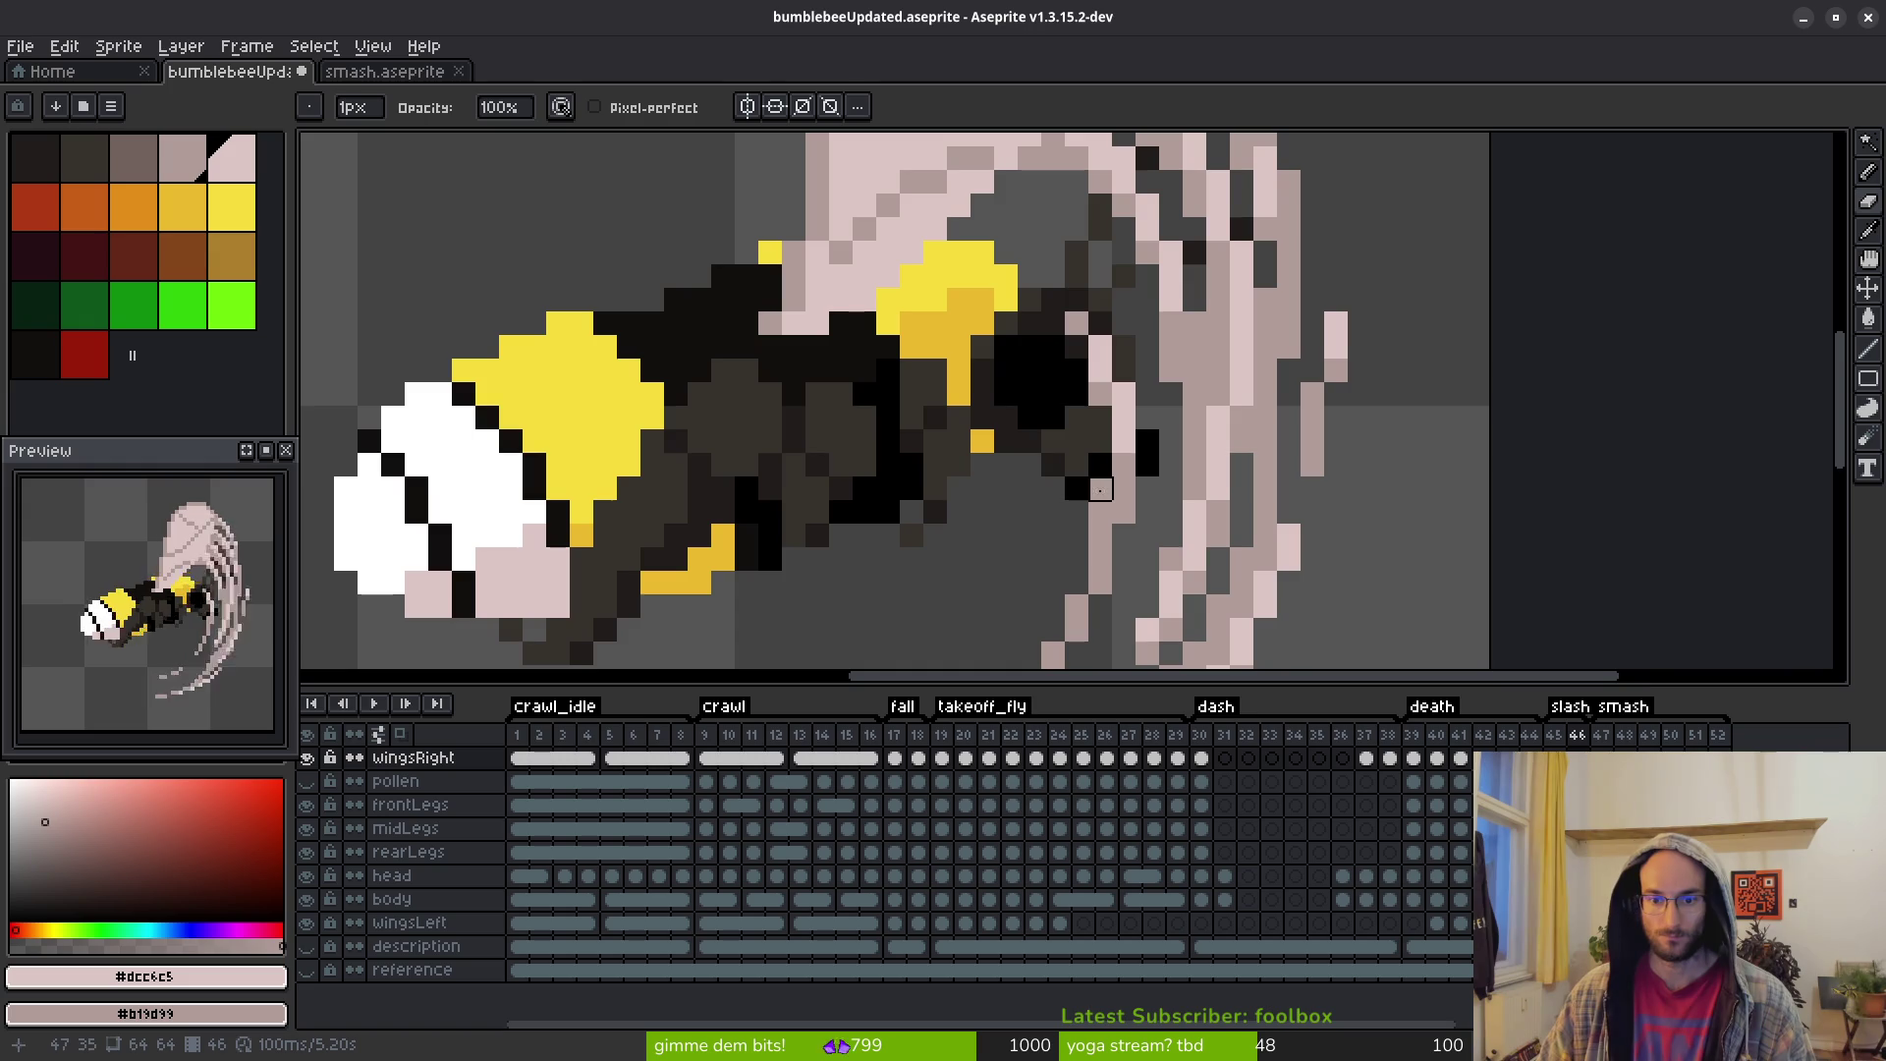
{"action": "scroll", "coordinate": [1171, 394], "scroll_direction": "down", "scroll_amount": 3}
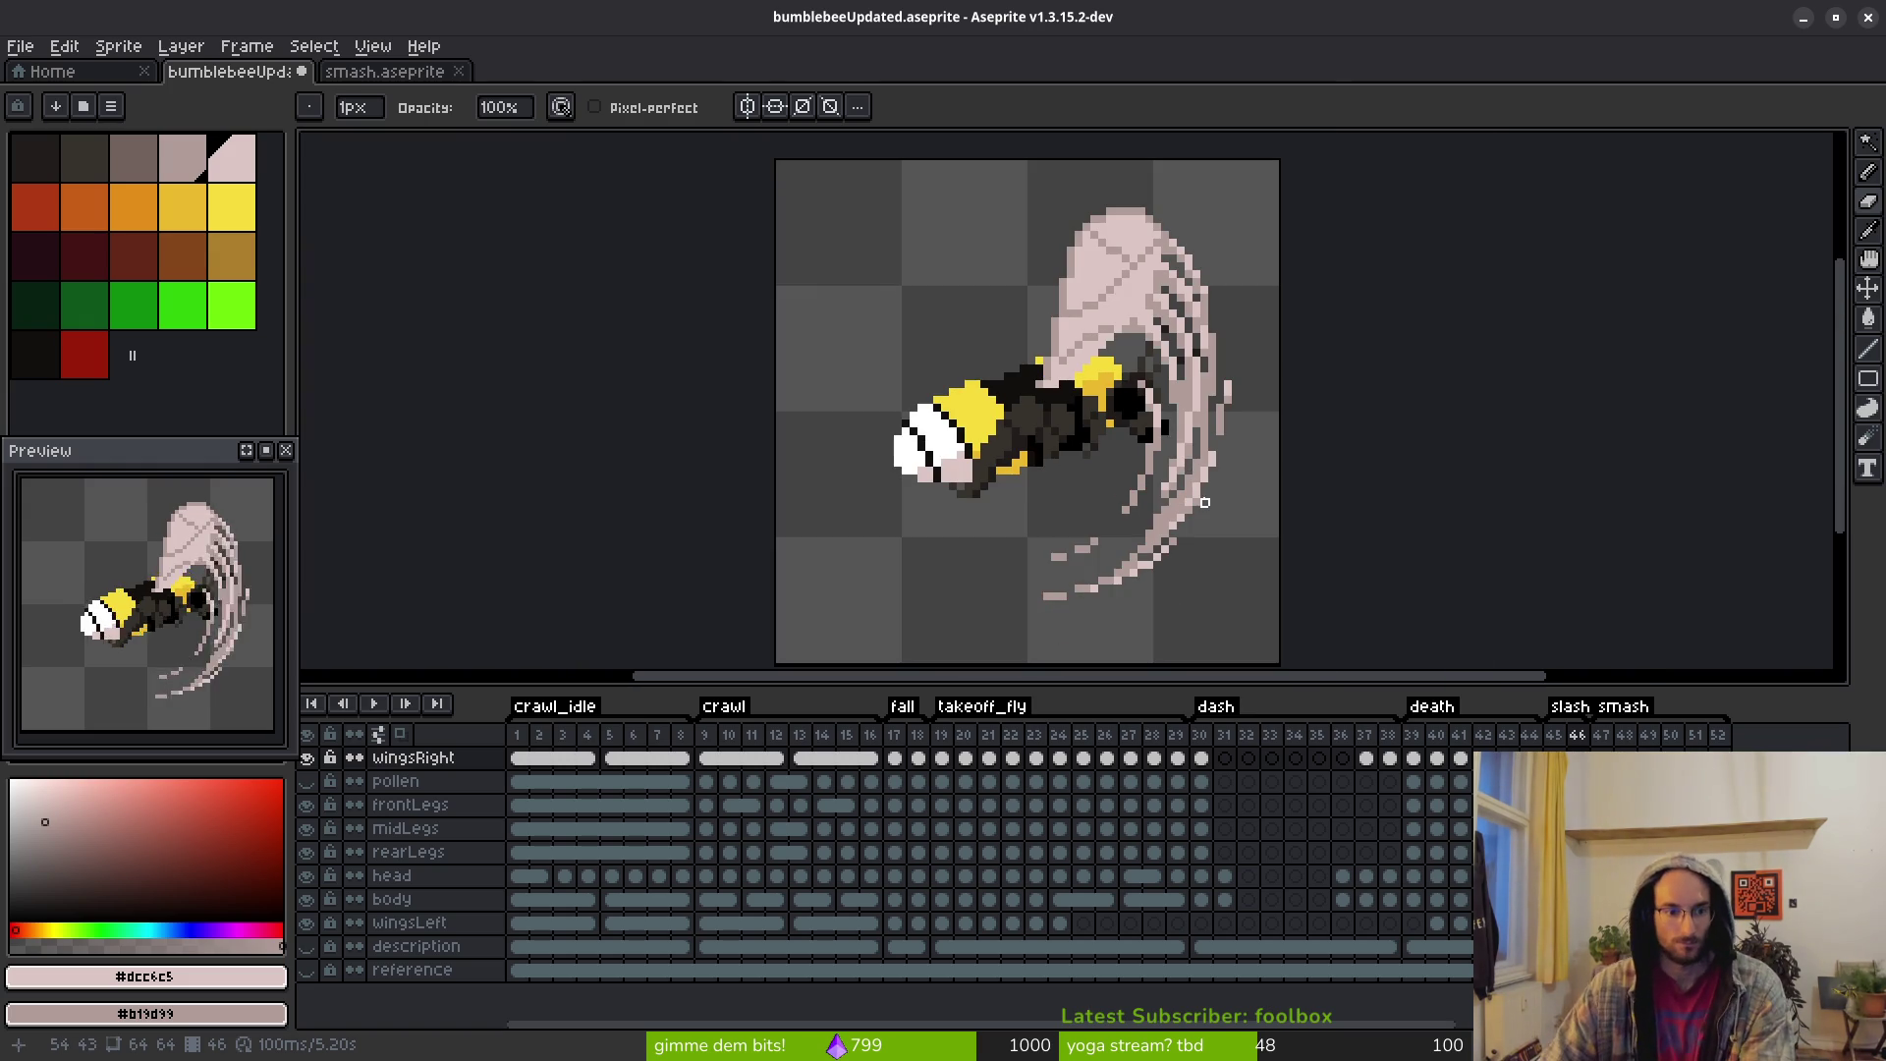
{"action": "scroll", "coordinate": [1068, 444], "scroll_direction": "down", "scroll_amount": 1}
{"action": "key", "text": "ctrl+s"}
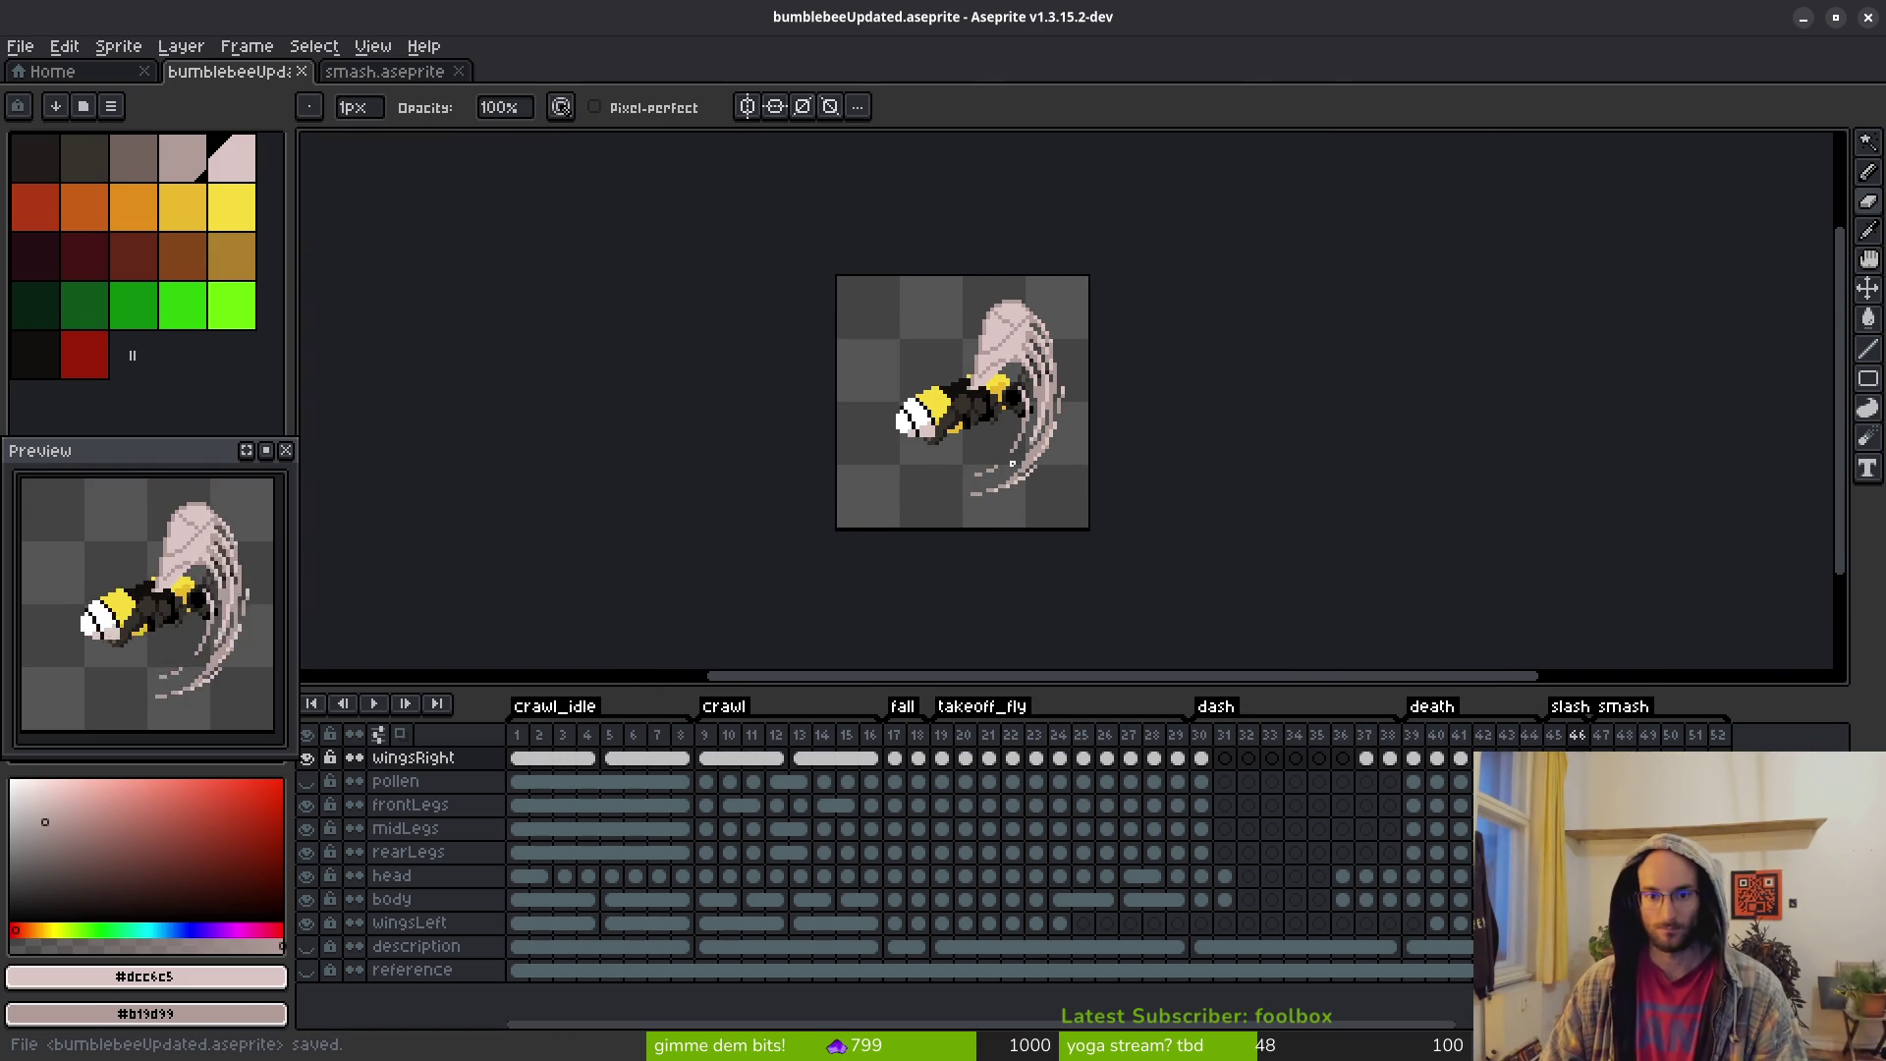
On frame 45, pick white from the wing and try a highlight stroke, undoing the misplaced one
{"action": "scroll", "coordinate": [1061, 379], "scroll_direction": "up", "scroll_amount": 3}
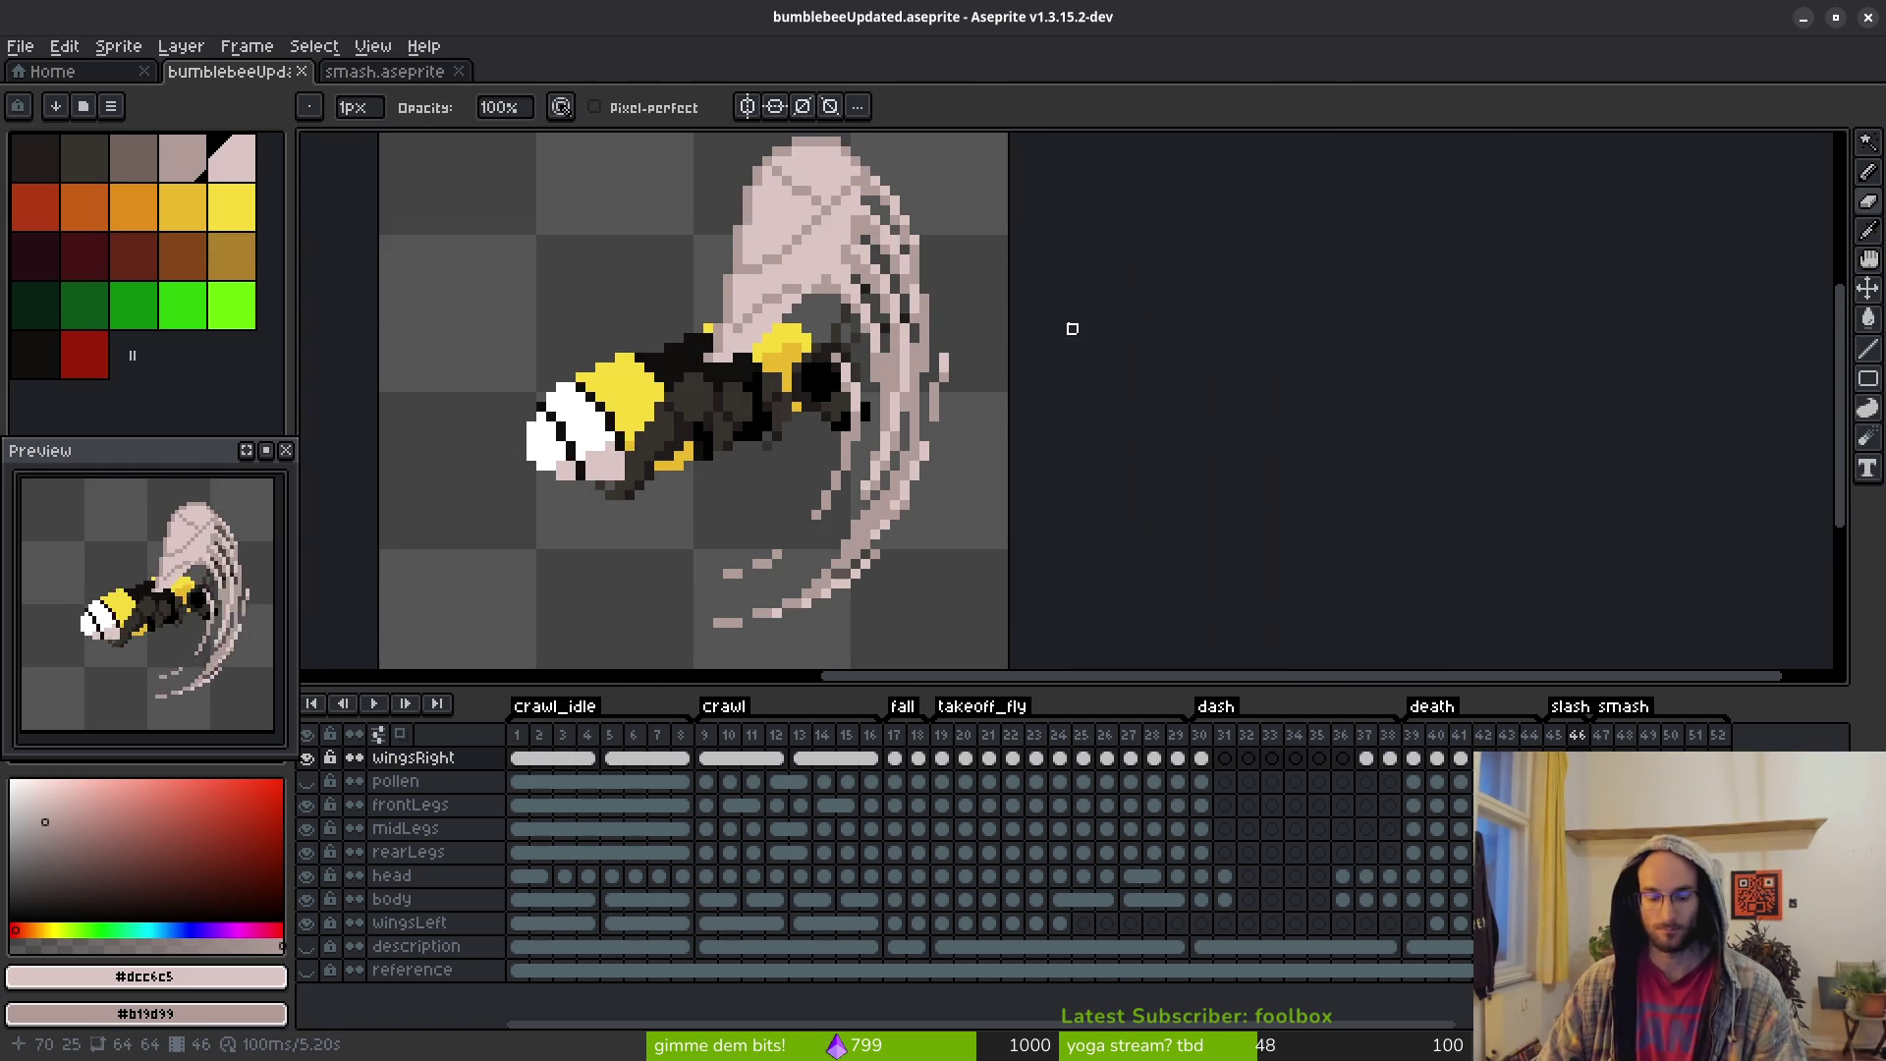
{"action": "key", "text": "i"}
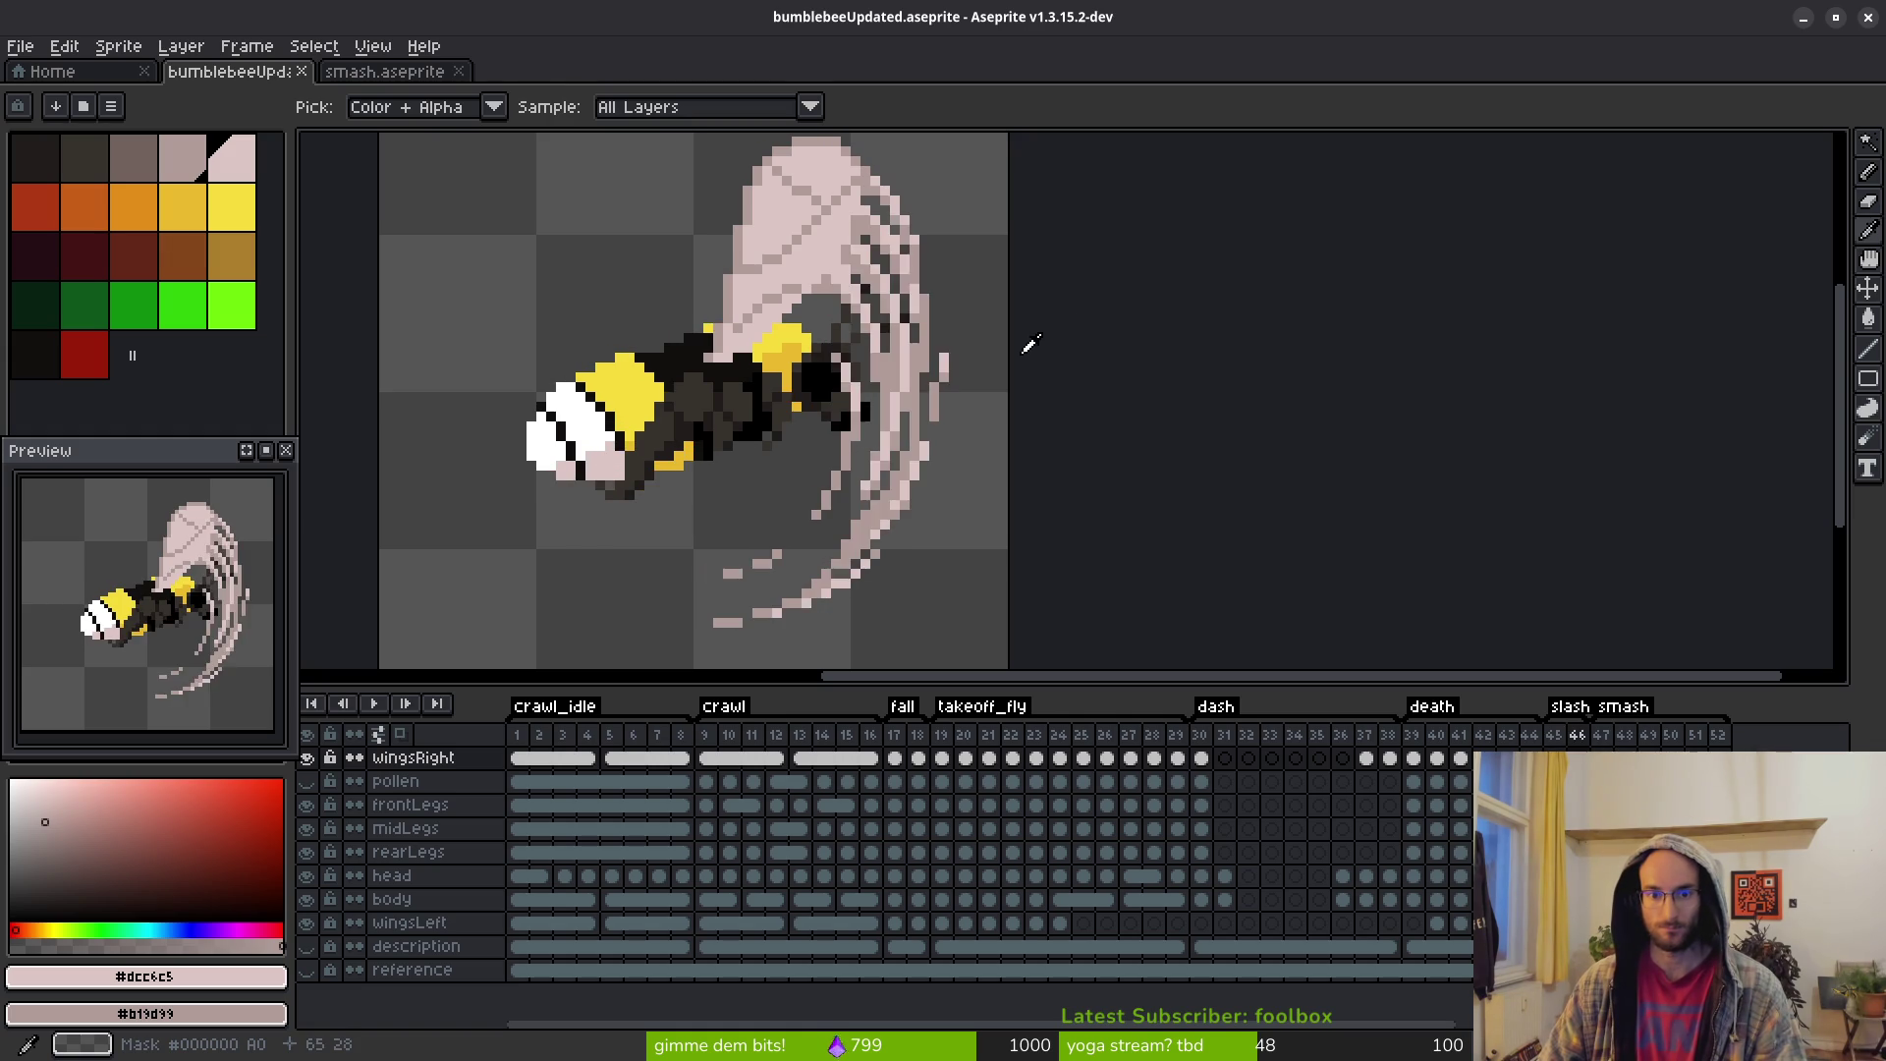
{"action": "key", "text": "b"}
{"action": "scroll", "coordinate": [1011, 370], "scroll_direction": "down", "scroll_amount": 6}
{"action": "scroll", "coordinate": [1021, 466], "scroll_direction": "up", "scroll_amount": 5}
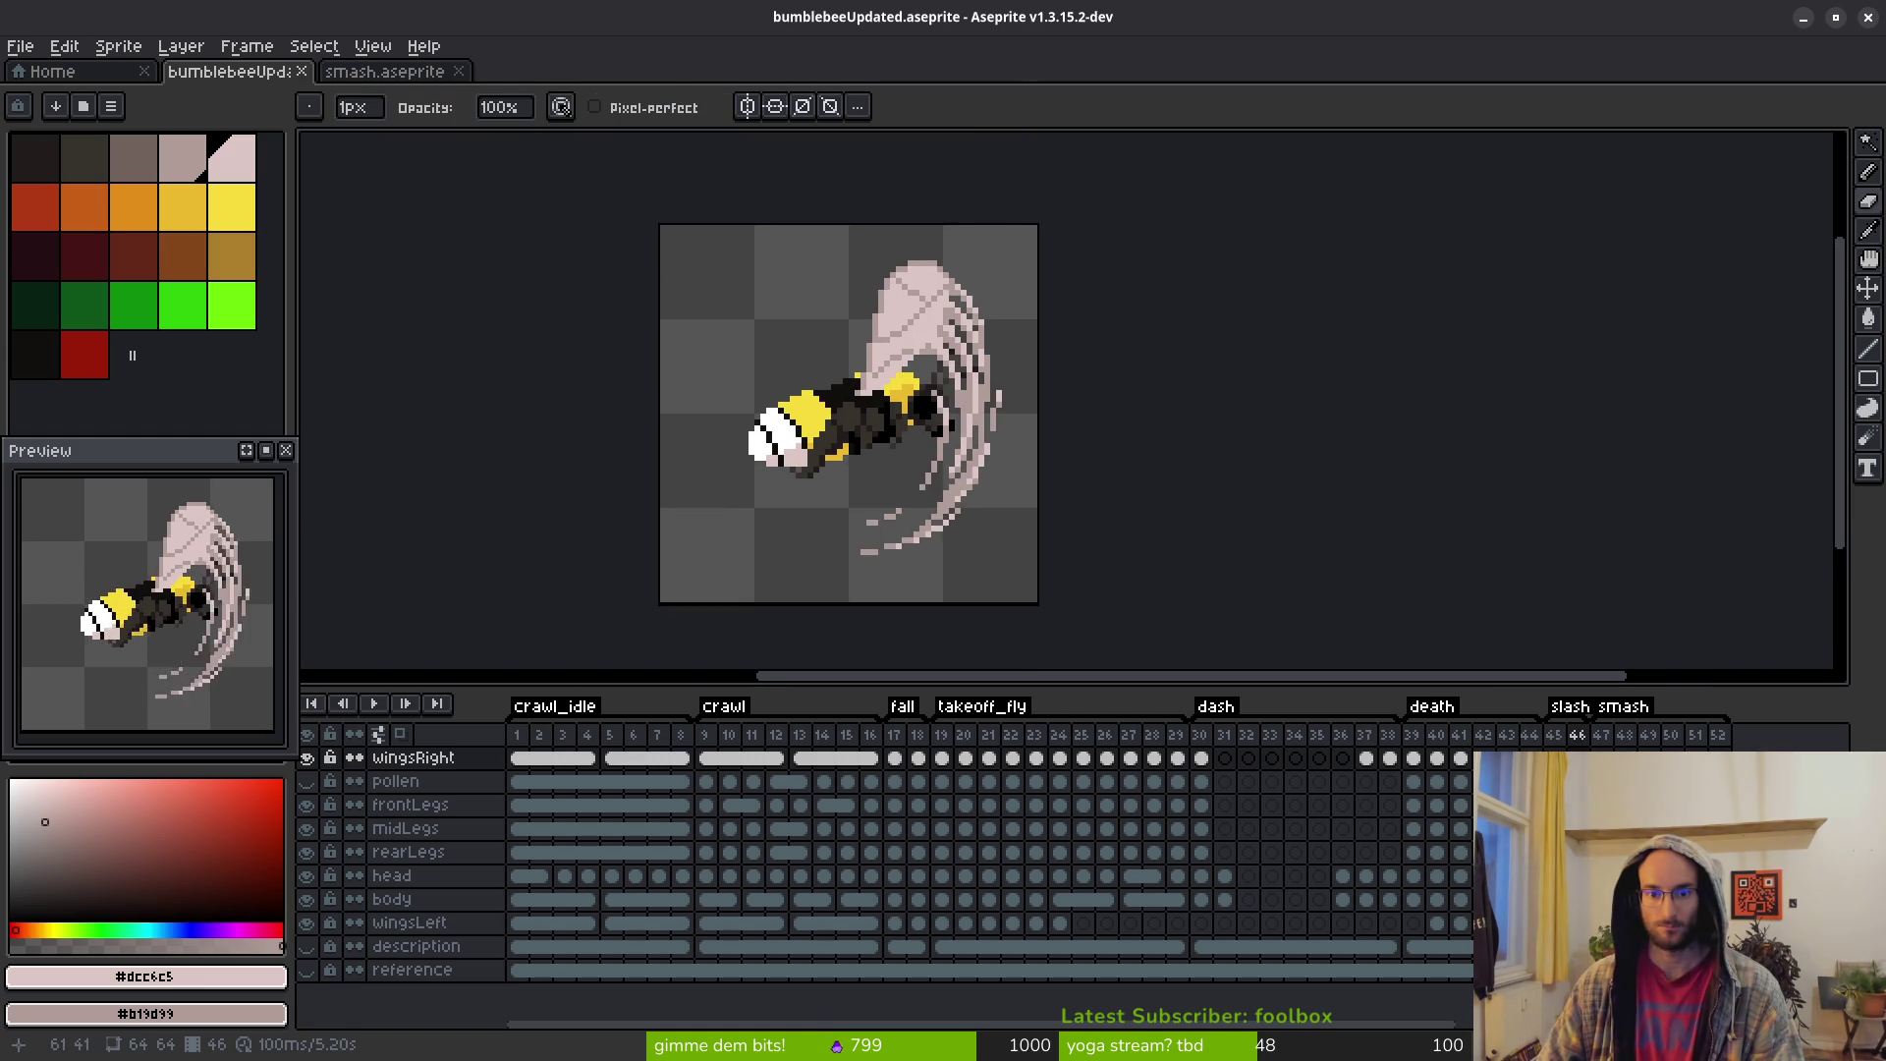
{"action": "key", "text": "i"}
{"action": "key", "text": "Left"}
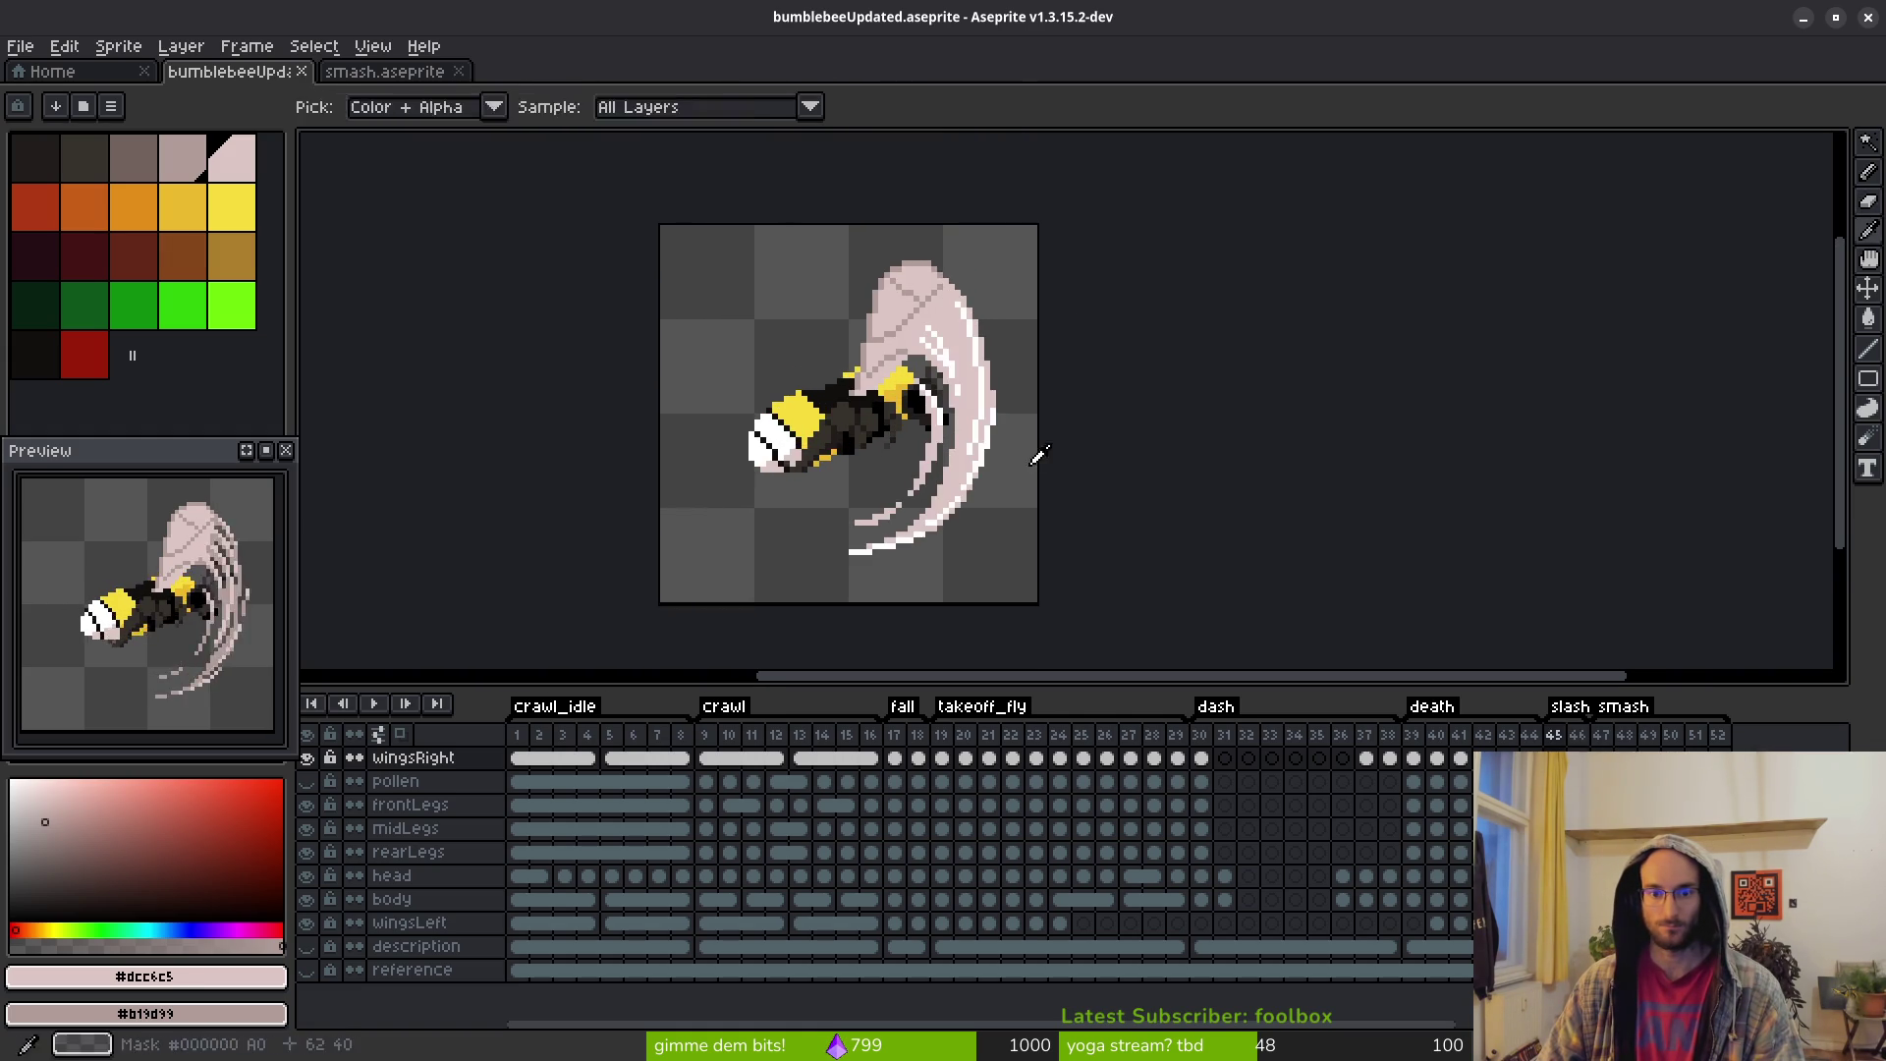
{"action": "scroll", "coordinate": [982, 373], "scroll_direction": "up", "scroll_amount": 4}
{"action": "left_click", "coordinate": [1042, 352]}
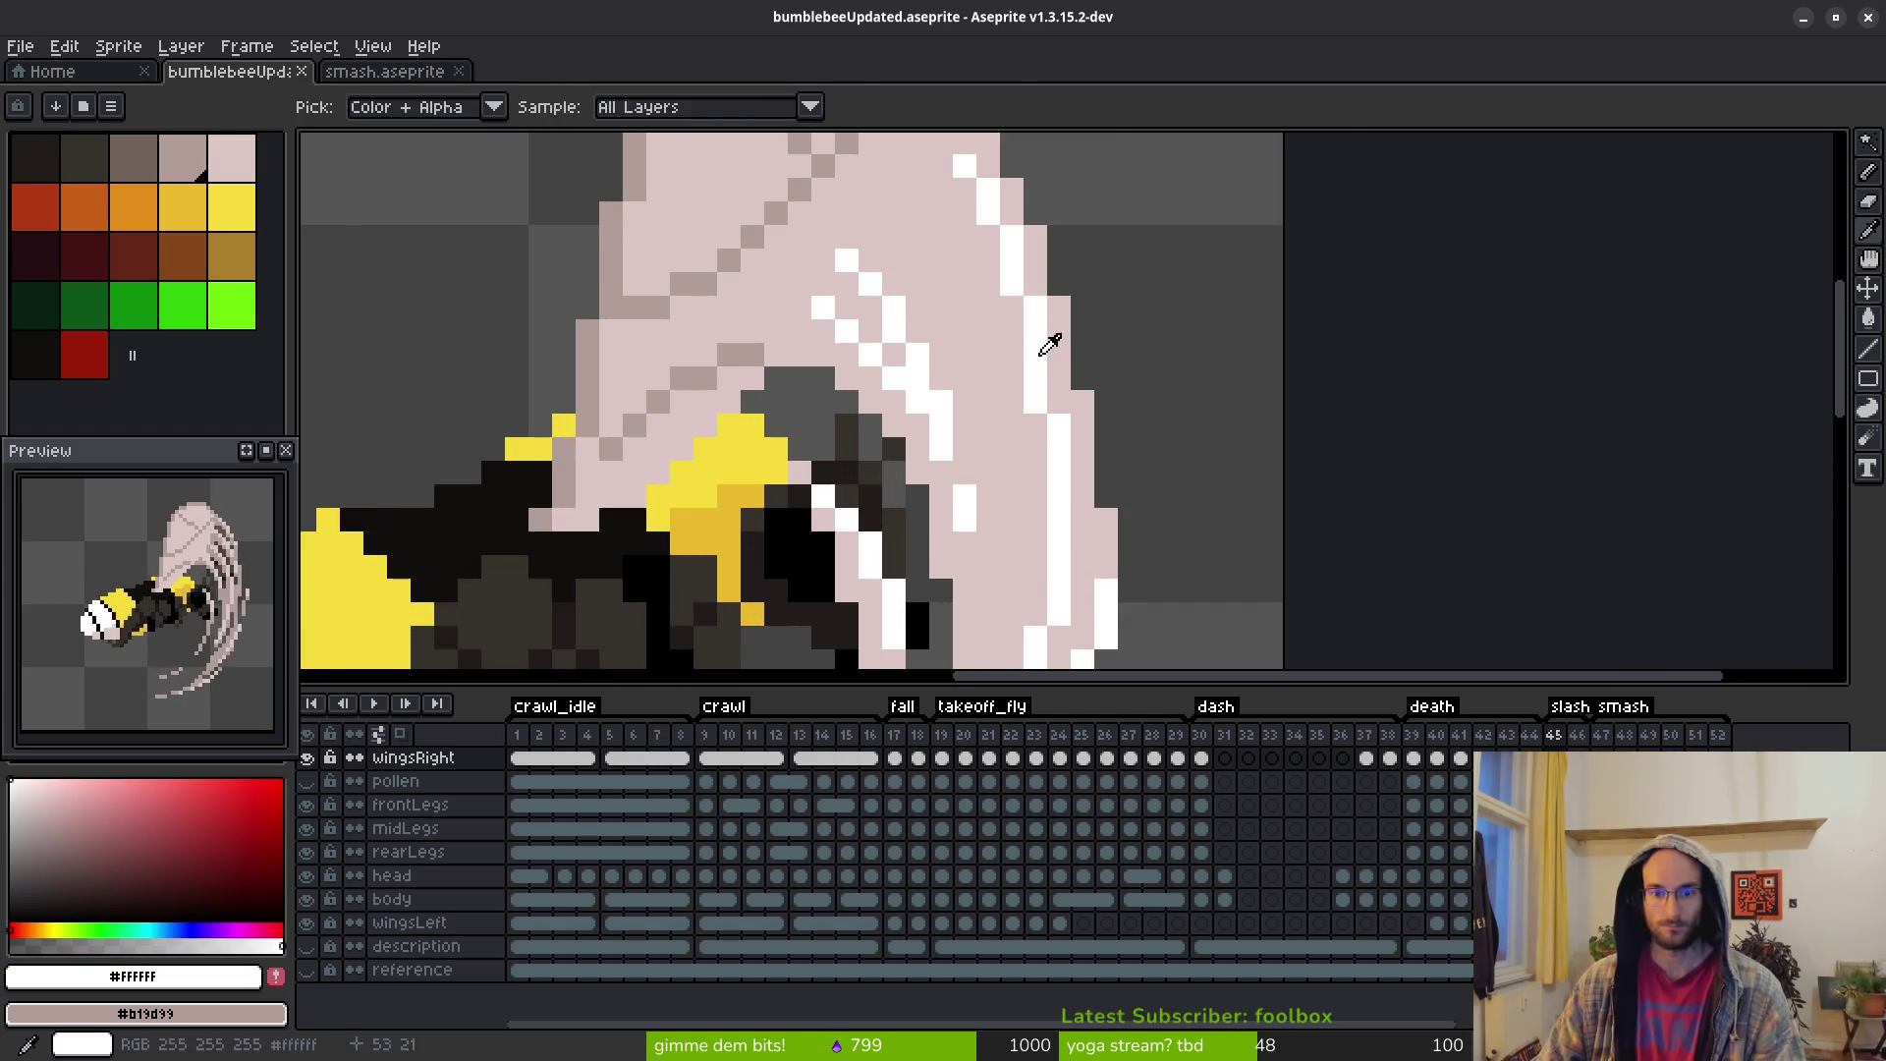
{"action": "left_click_drag", "start_coordinate": [1049, 344], "coordinate": [1116, 450]}
{"action": "key", "text": "b"}
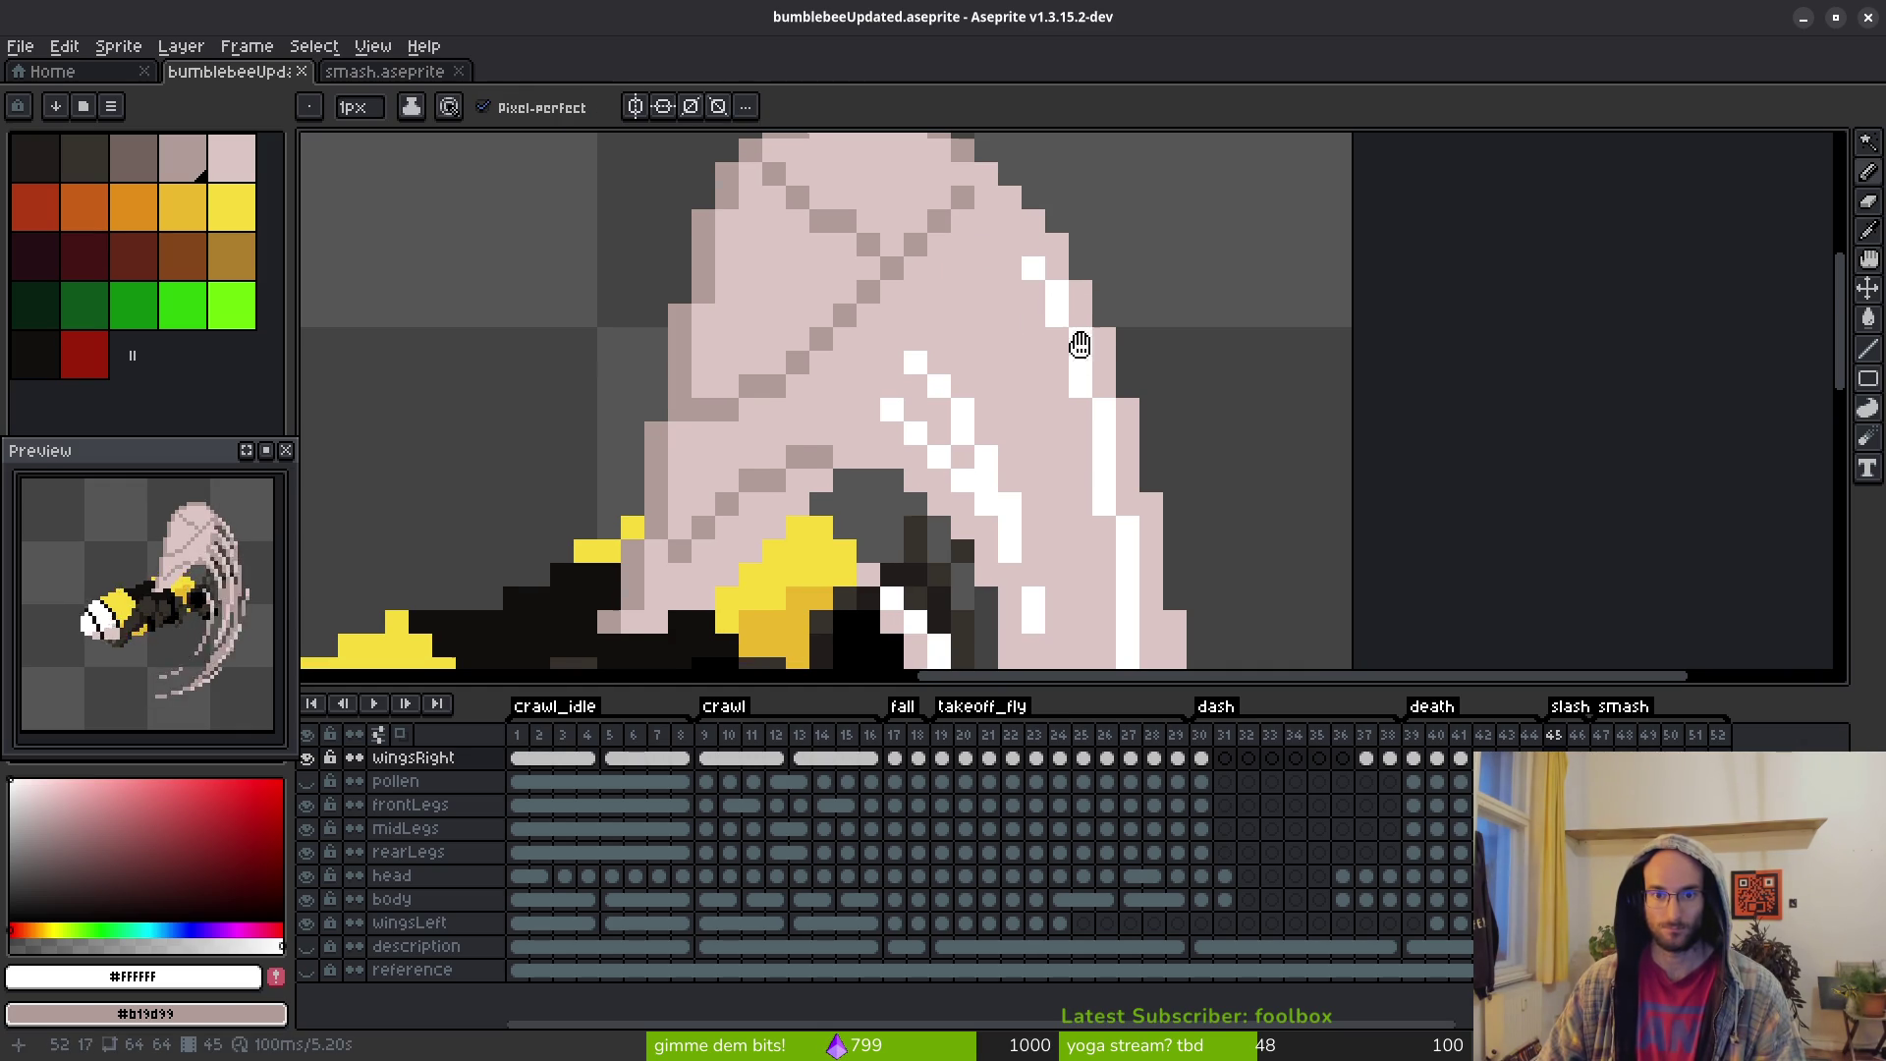
{"action": "left_click_drag", "start_coordinate": [1106, 540], "coordinate": [1035, 372]}
{"action": "mouse_move", "coordinate": [1009, 271]}
{"action": "left_mouse_down"}
{"action": "mouse_move", "coordinate": [1061, 444]}
{"action": "mouse_move", "coordinate": [964, 307]}
{"action": "mouse_move", "coordinate": [1018, 295]}
{"action": "mouse_move", "coordinate": [1059, 463]}
{"action": "mouse_move", "coordinate": [995, 251]}
{"action": "left_mouse_up"}
{"action": "key", "text": "ctrl+z"}
{"action": "key", "text": "ctrl+z"}
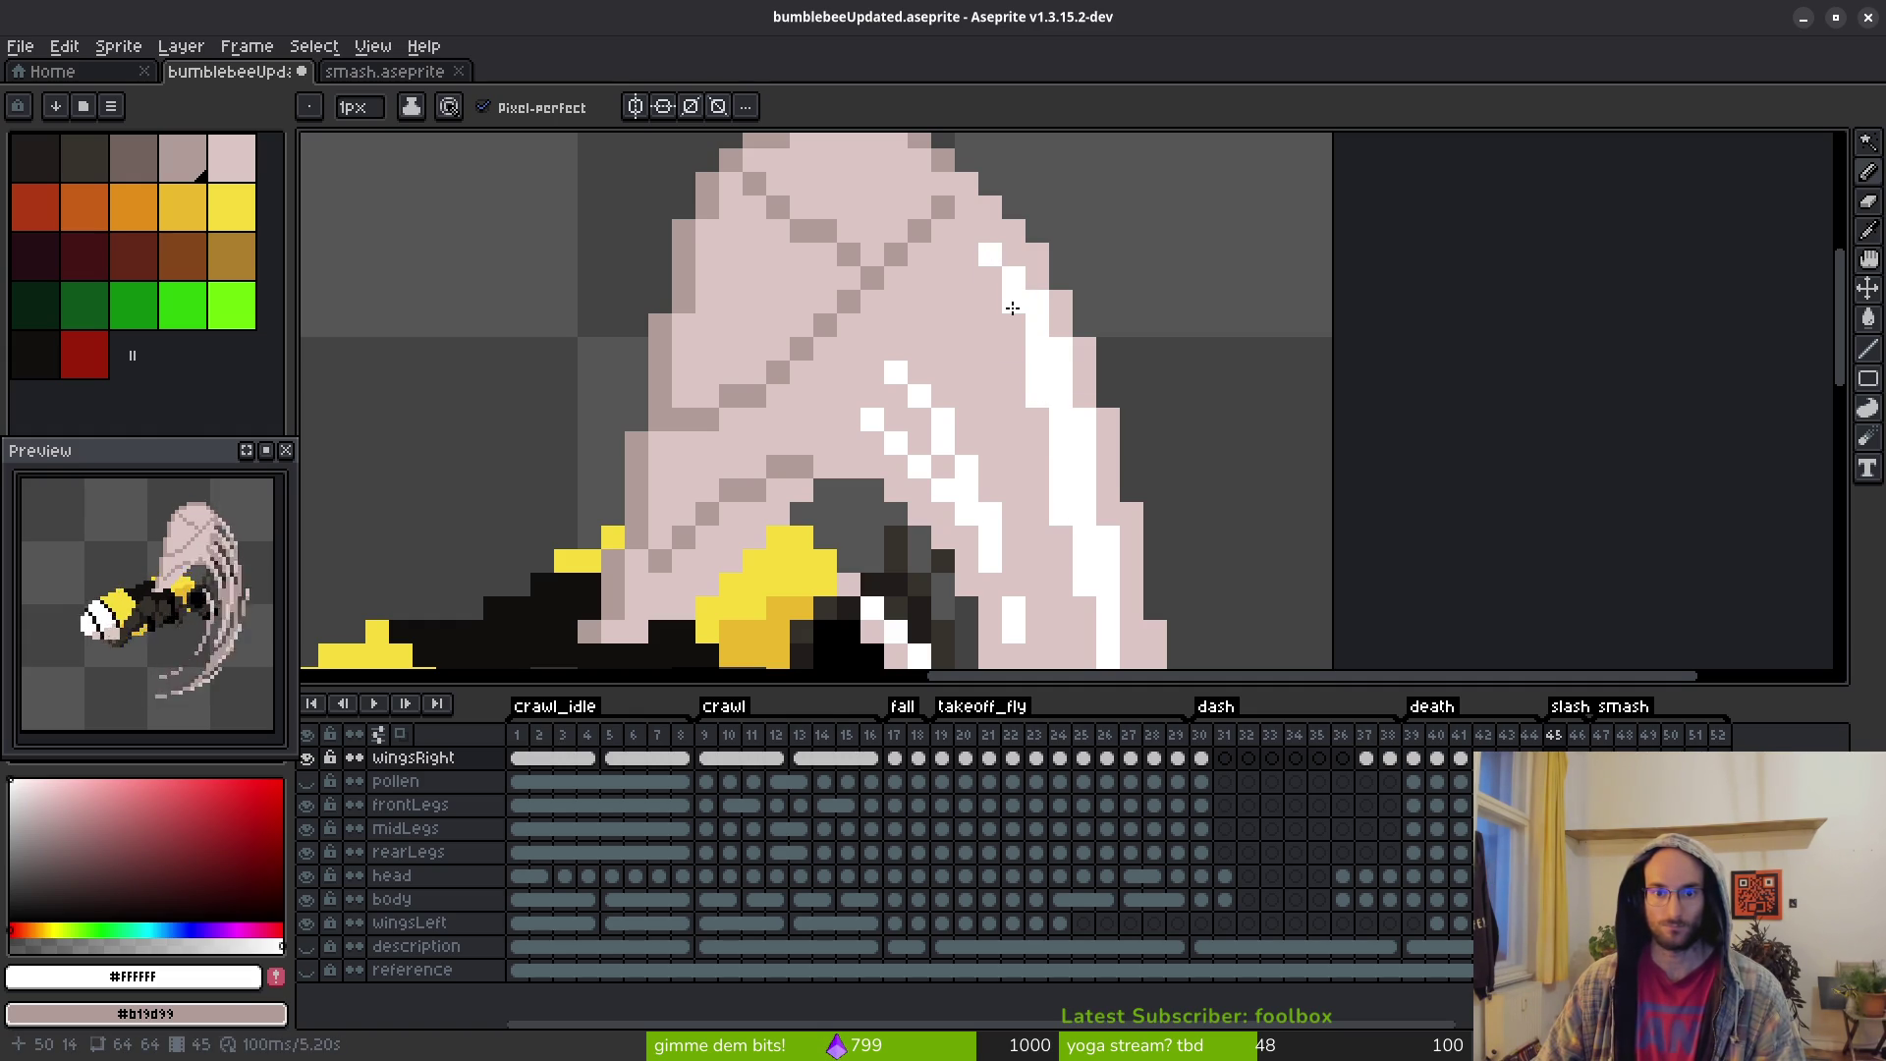
Draw the white highlight along the wing's outer curve and save the file
{"action": "scroll", "coordinate": [1134, 487], "scroll_direction": "down", "scroll_amount": 3}
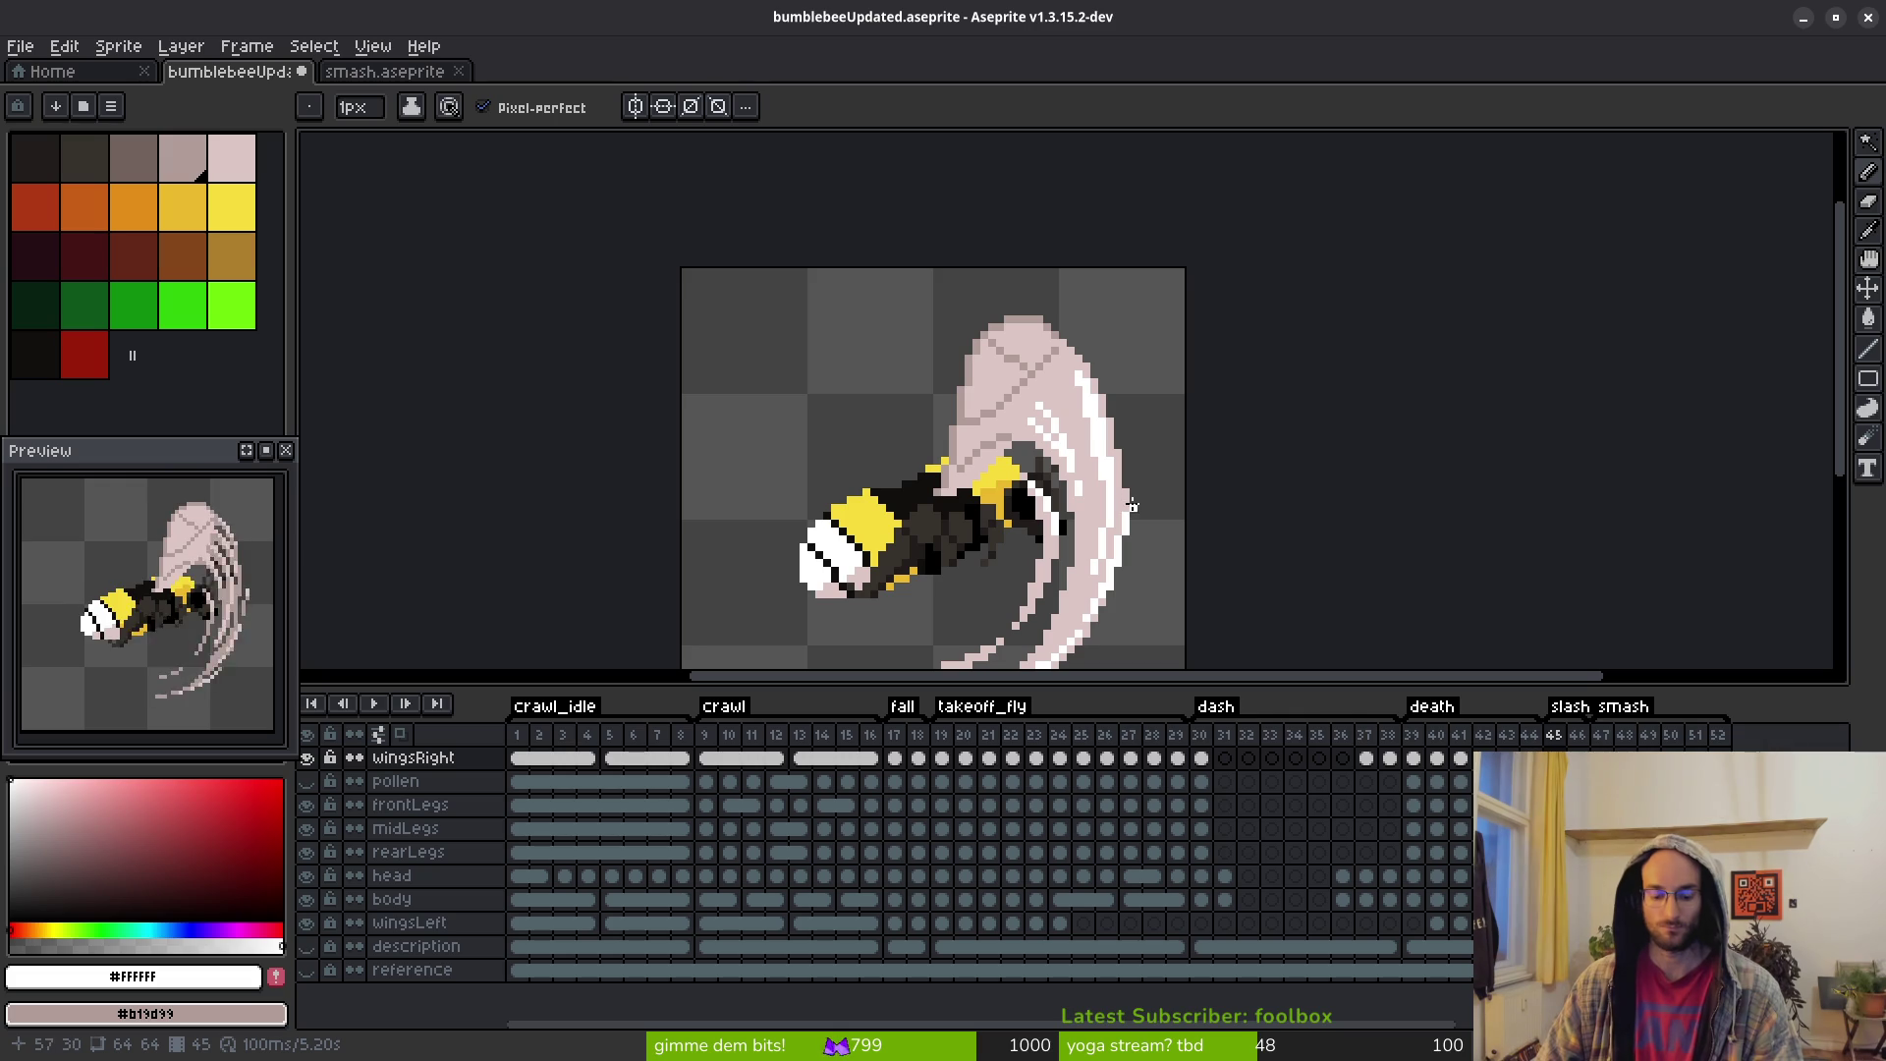
{"action": "scroll", "coordinate": [1105, 405], "scroll_direction": "up", "scroll_amount": 3}
{"action": "key", "text": "e"}
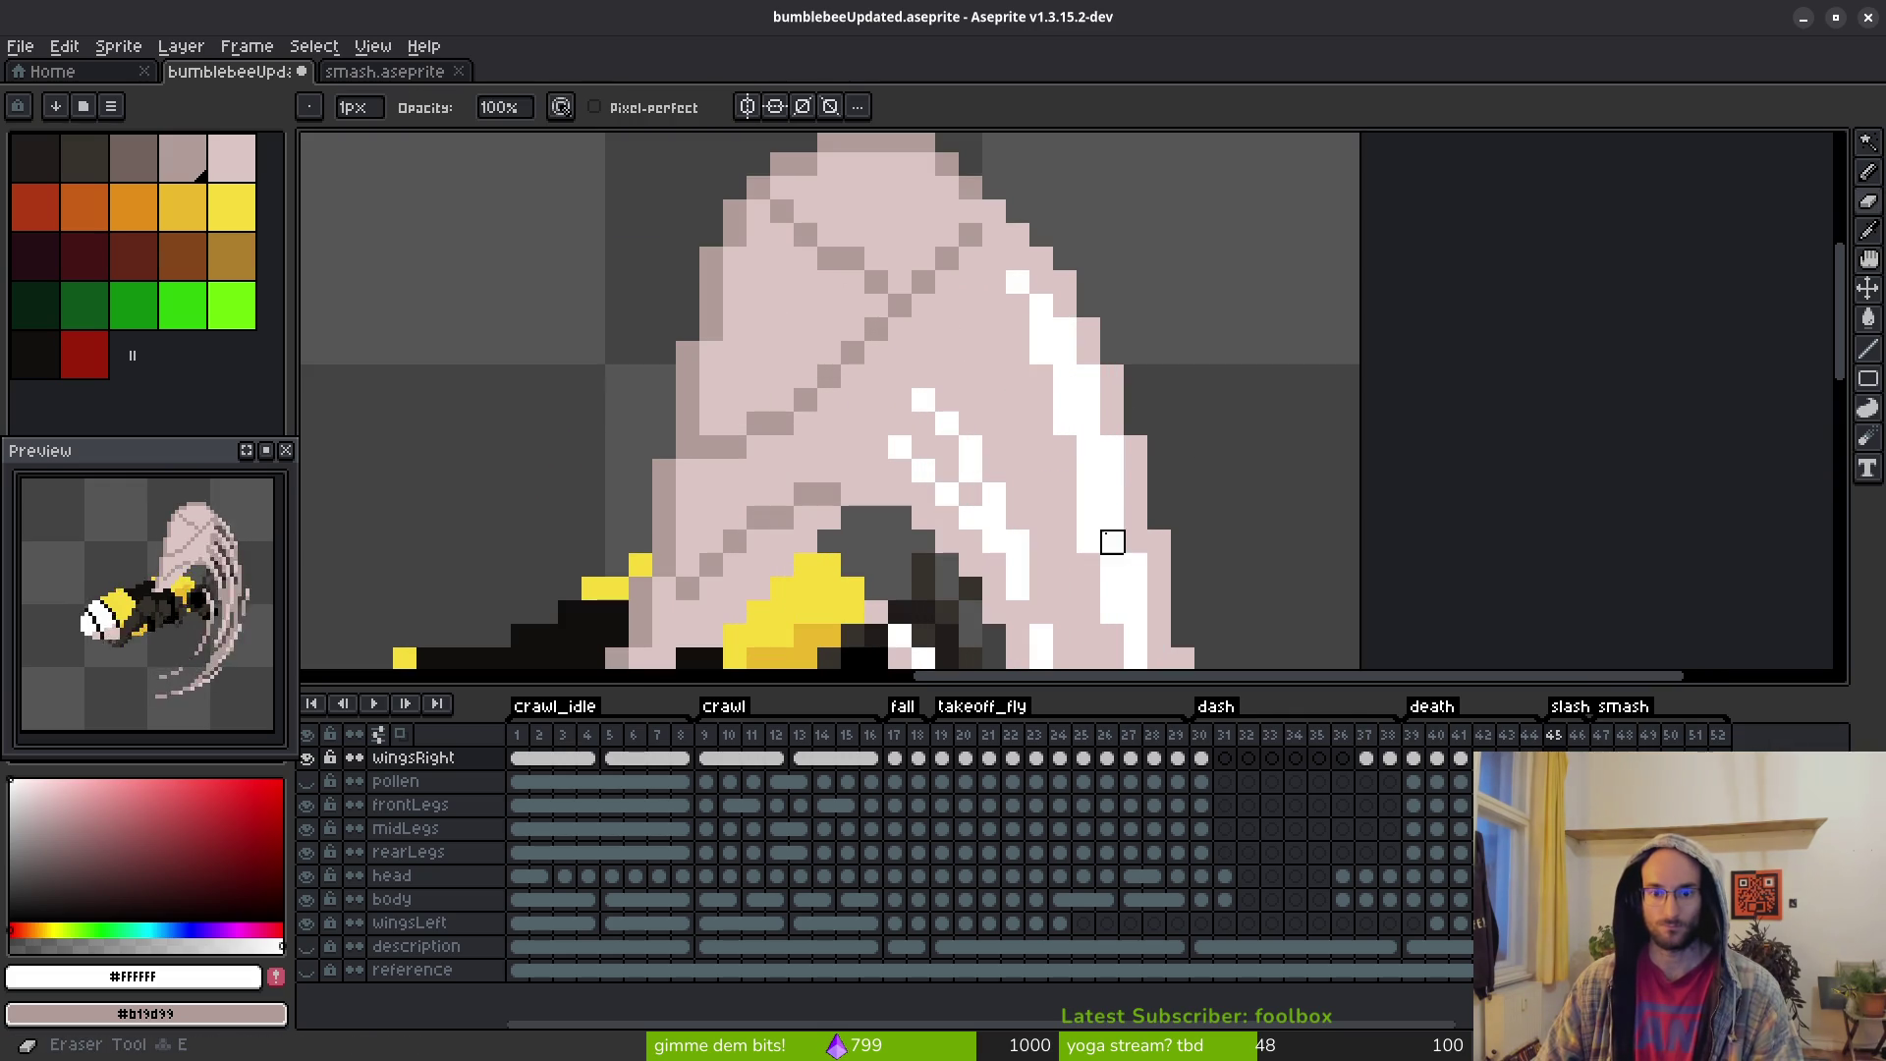
{"action": "left_click", "coordinate": [1051, 506], "text": "alt"}
{"action": "key", "text": "b"}
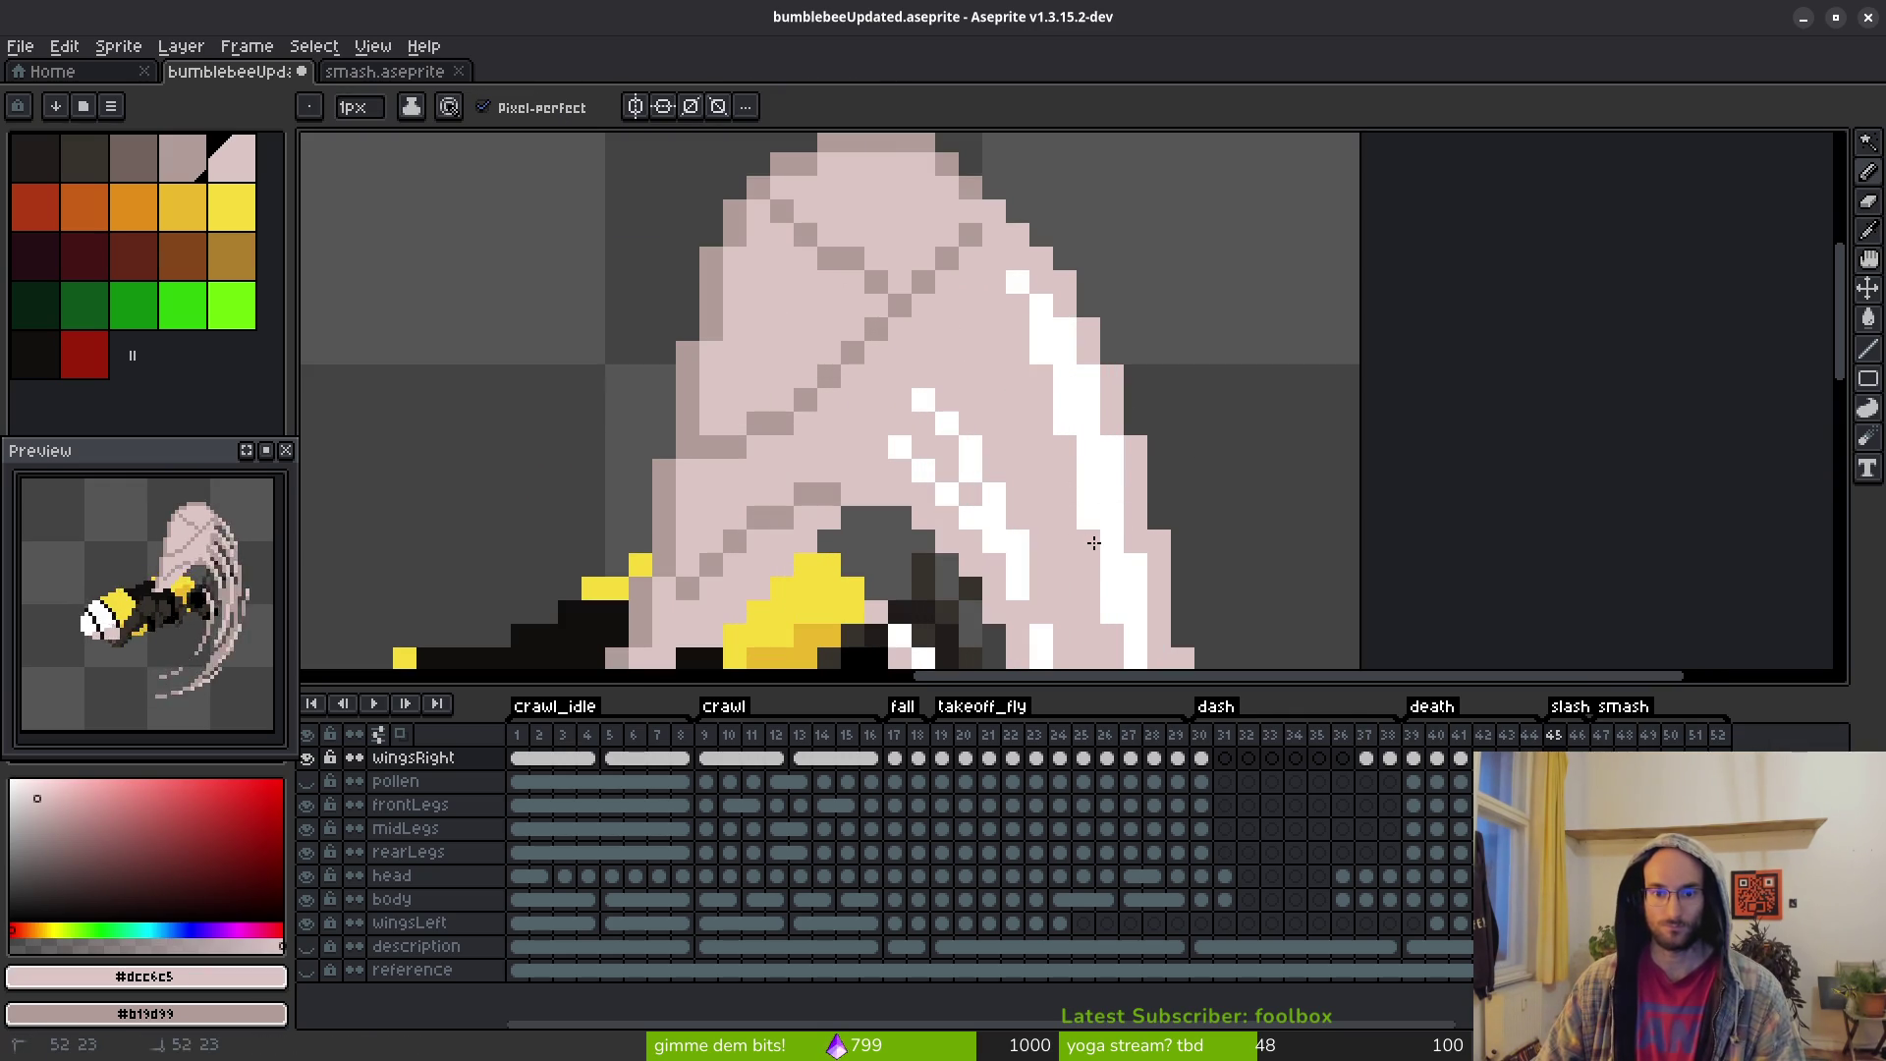
{"action": "scroll", "coordinate": [1164, 433], "scroll_direction": "down", "scroll_amount": 2}
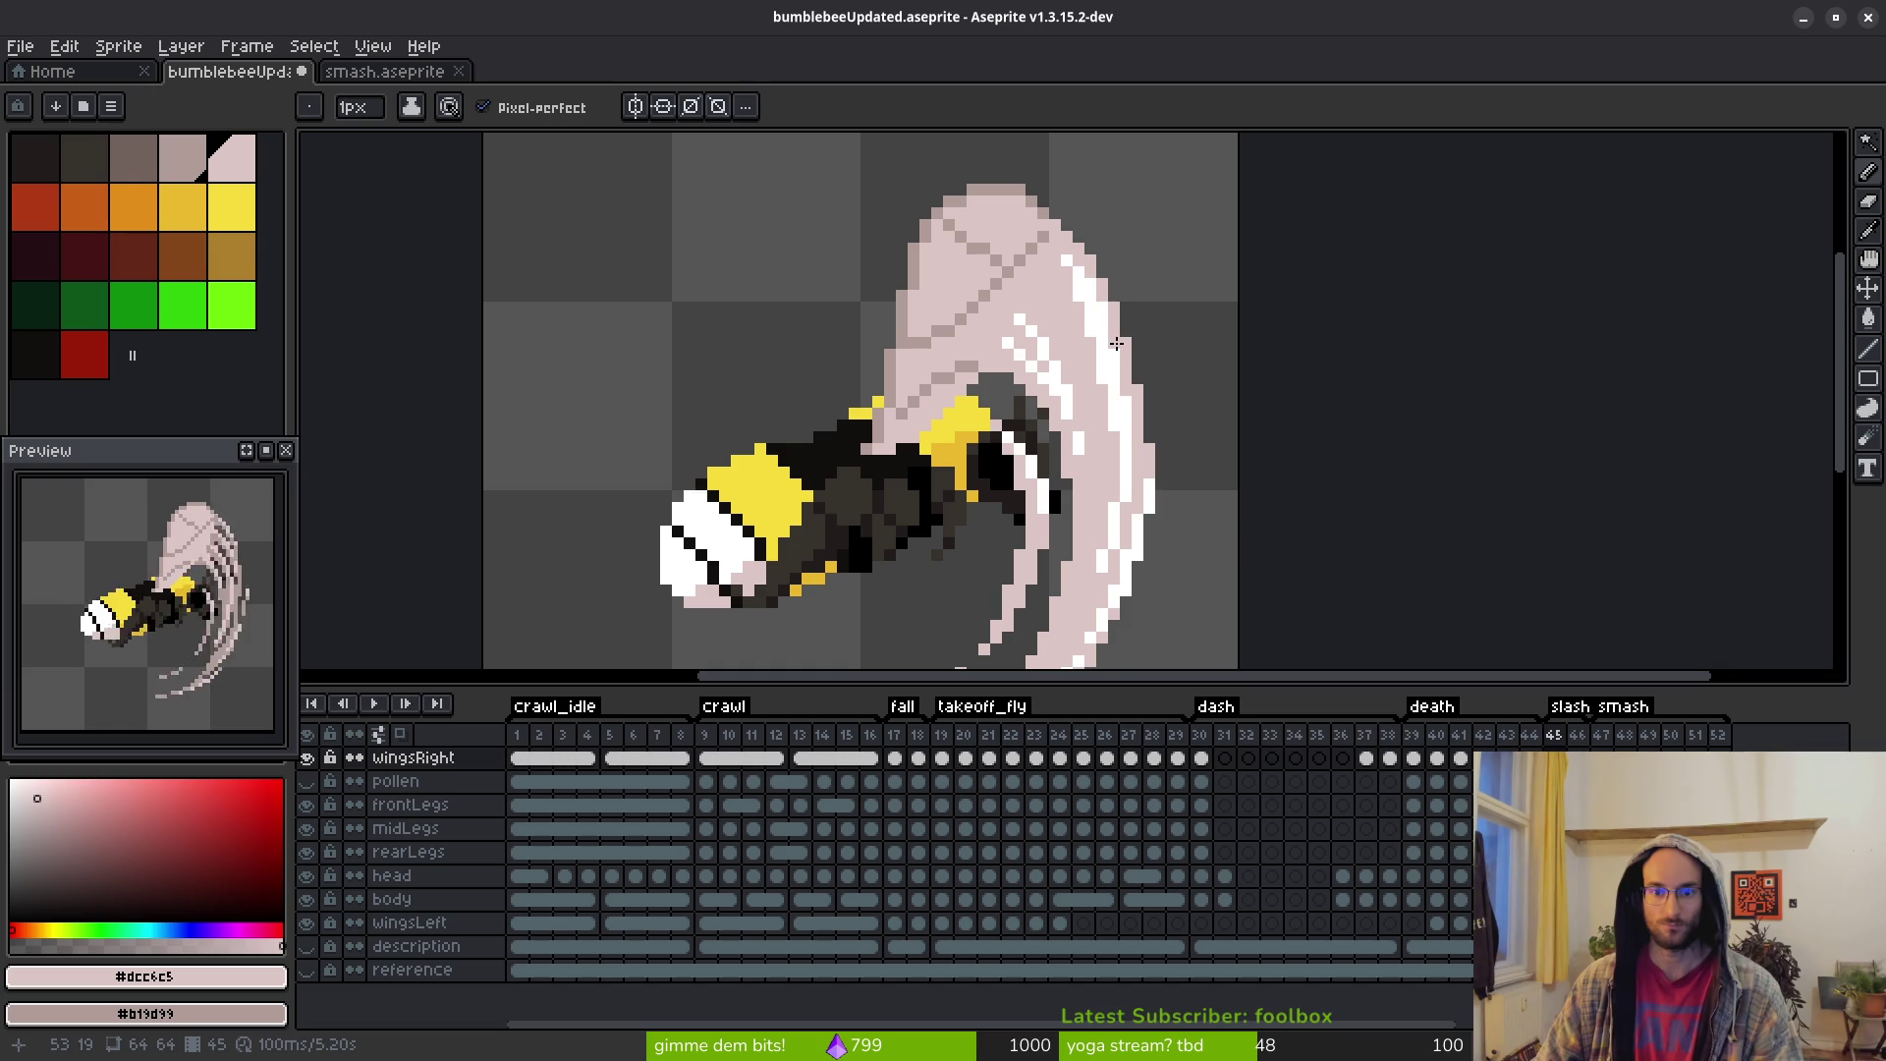
{"action": "scroll", "coordinate": [1194, 455], "scroll_direction": "down", "scroll_amount": 3}
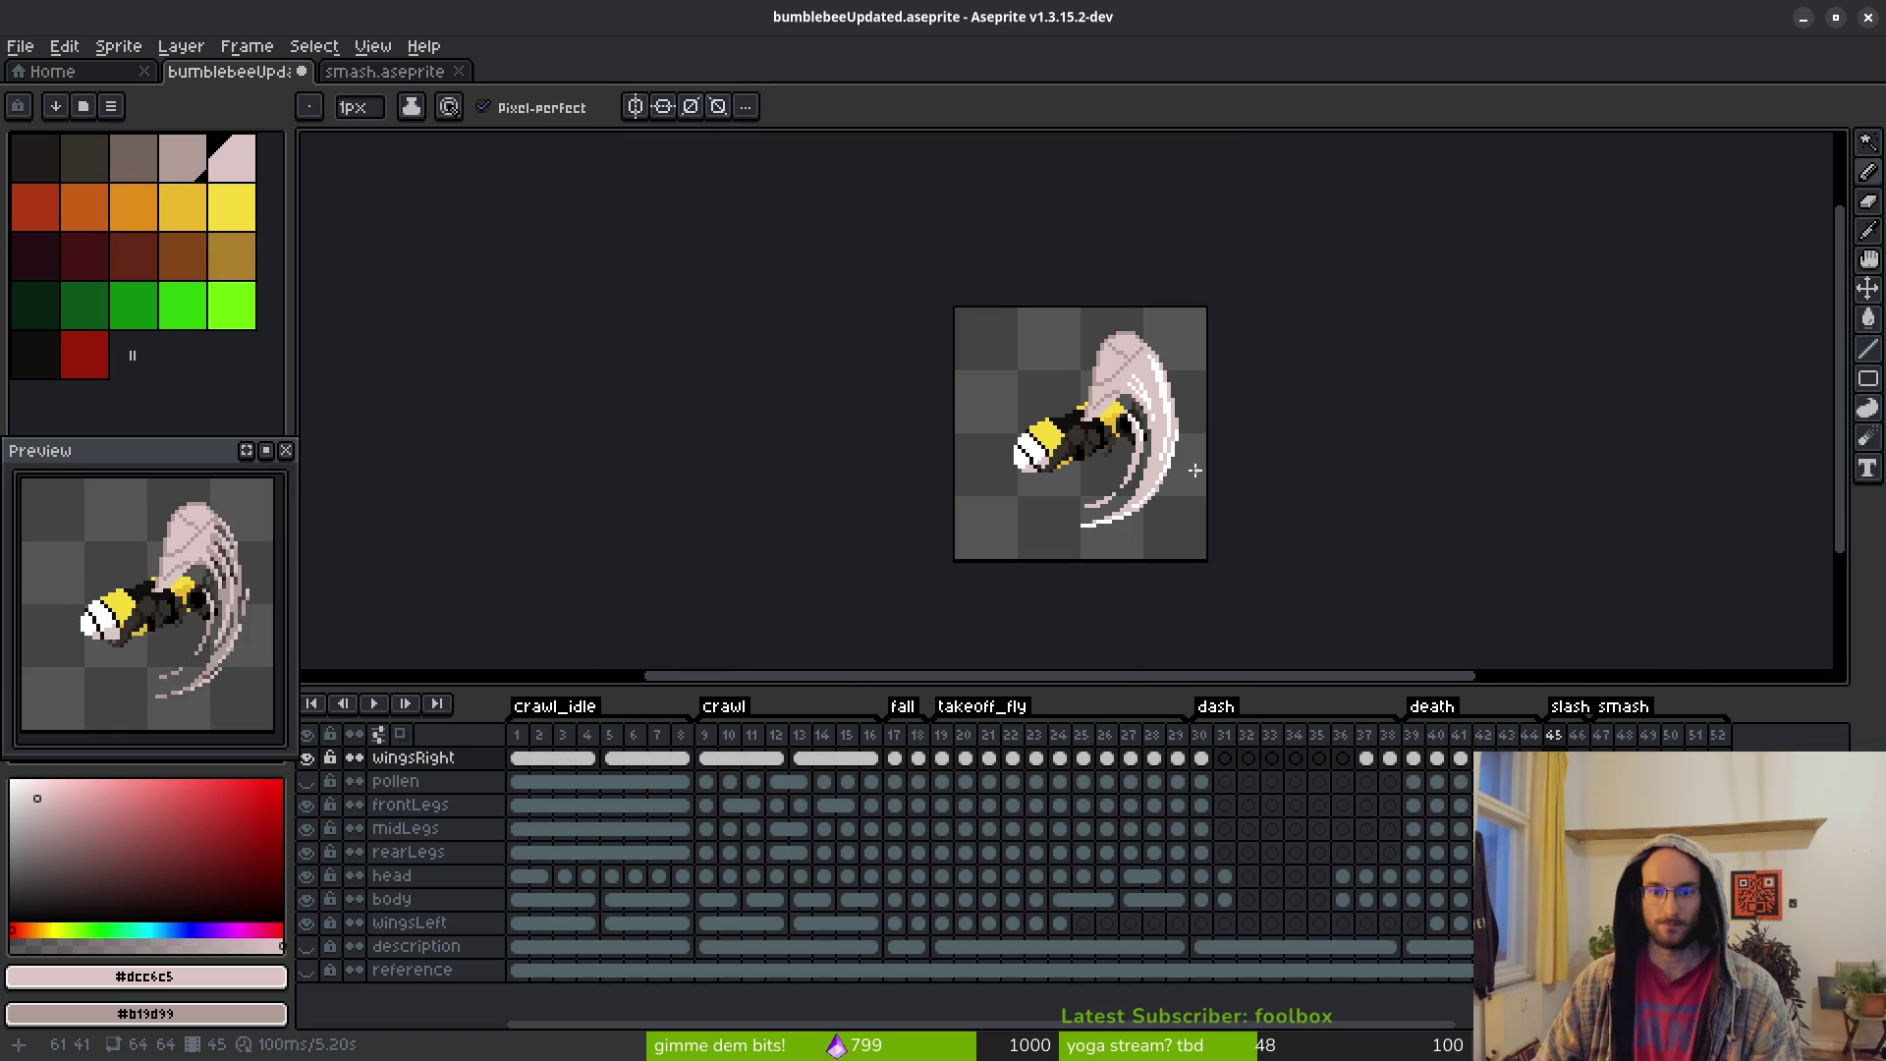
{"action": "scroll", "coordinate": [1167, 444], "scroll_direction": "up", "scroll_amount": 3}
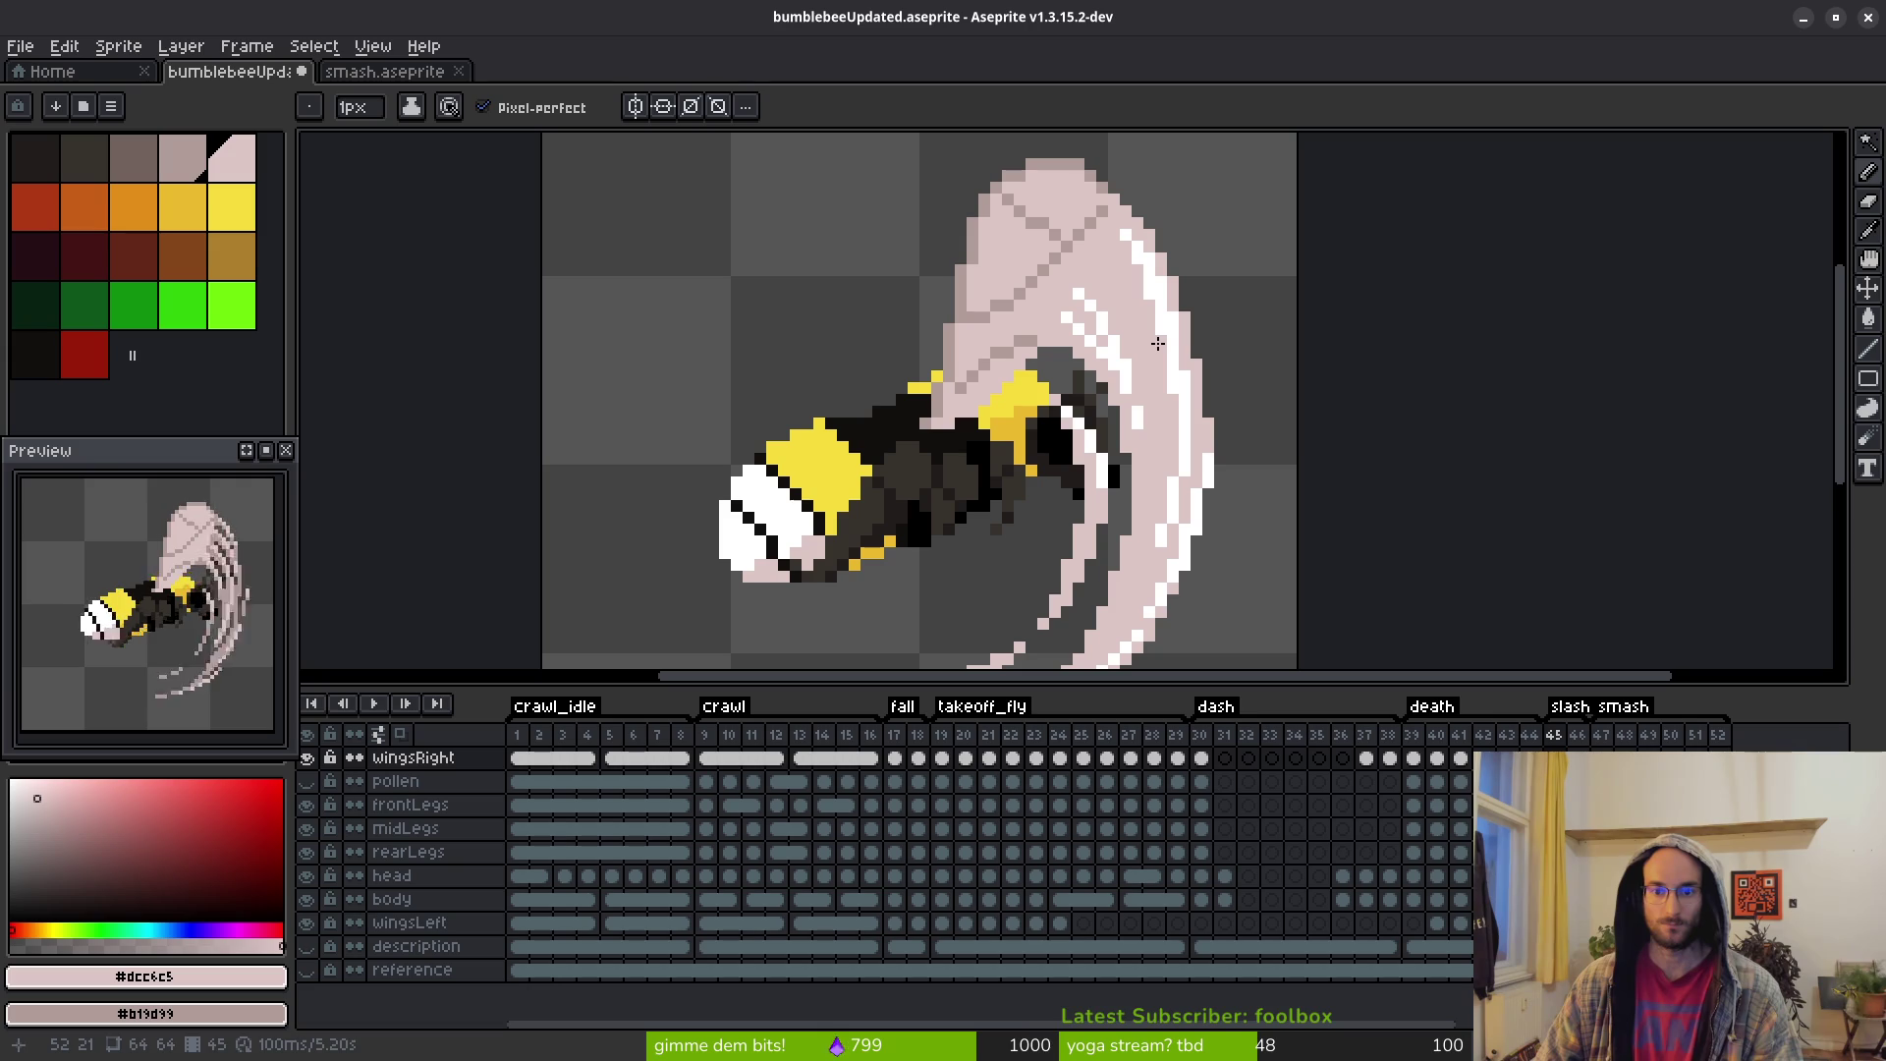
{"action": "scroll", "coordinate": [1167, 478], "scroll_direction": "down", "scroll_amount": 3}
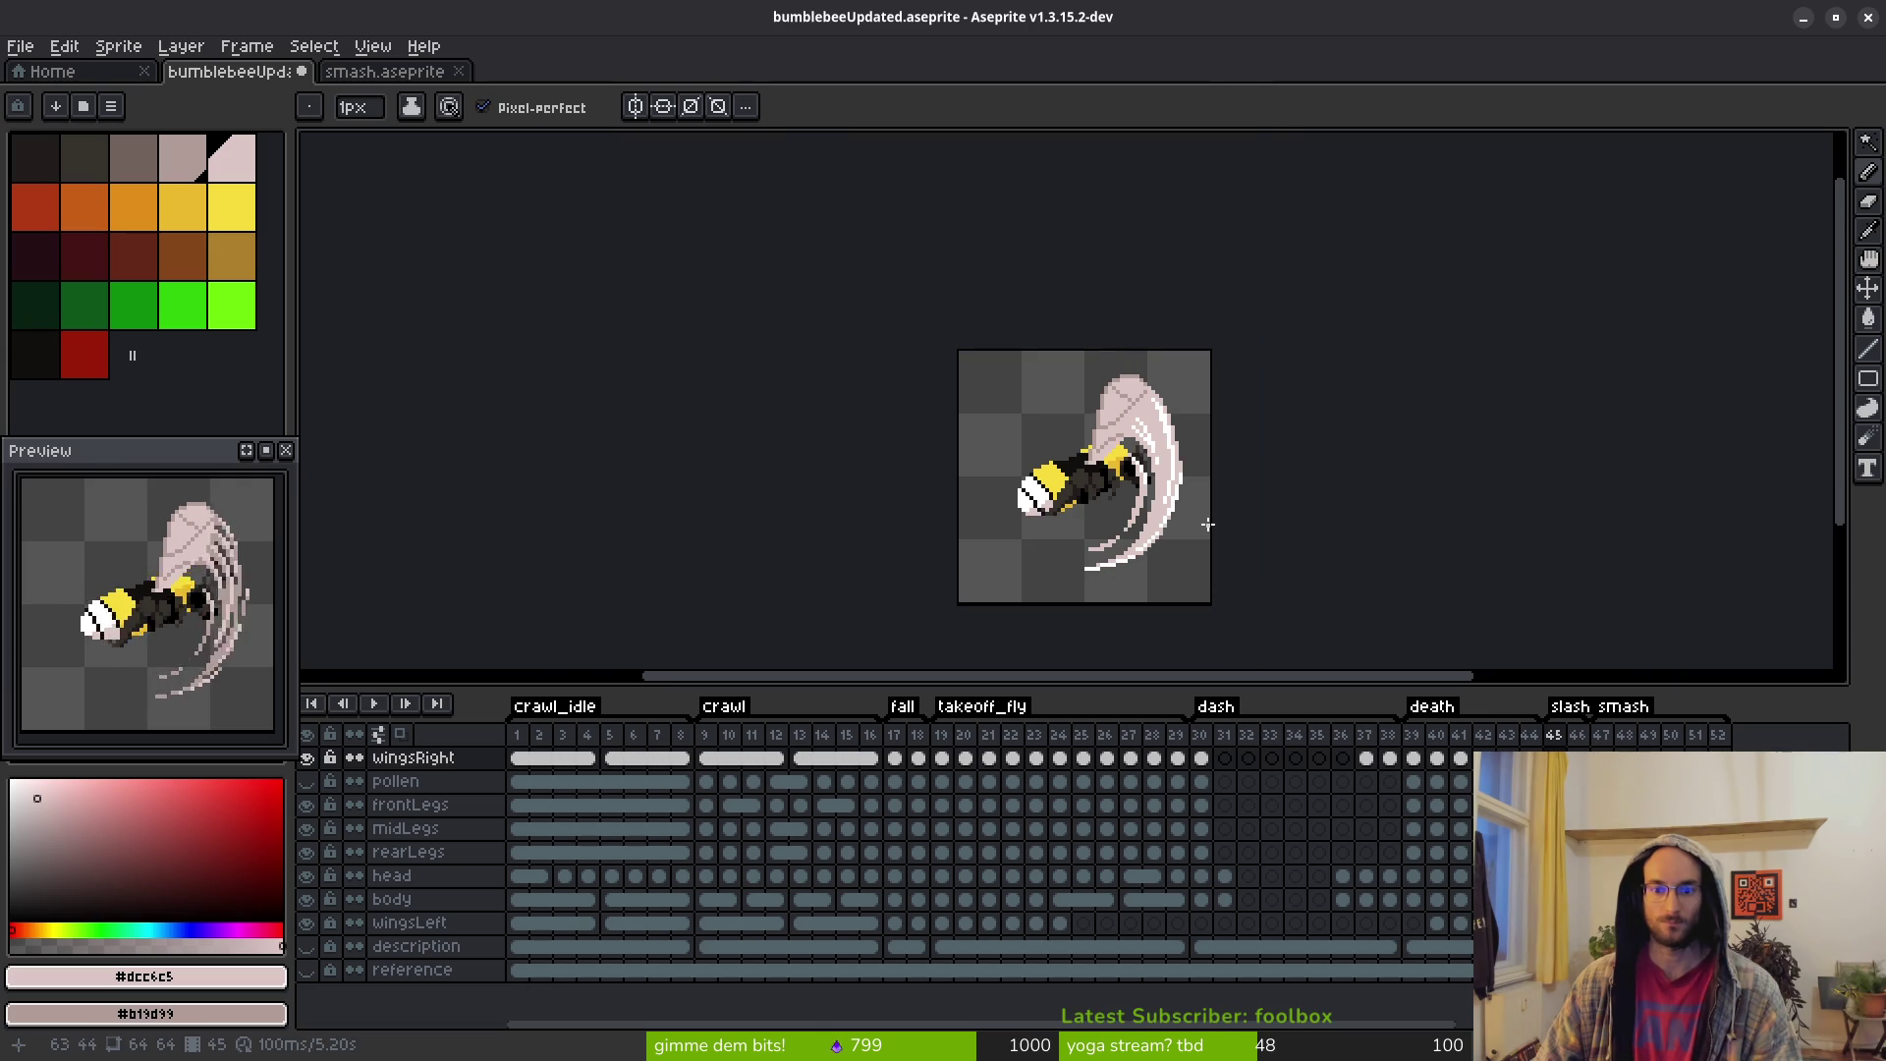
{"action": "left_click_drag", "start_coordinate": [1212, 524], "coordinate": [1156, 473]}
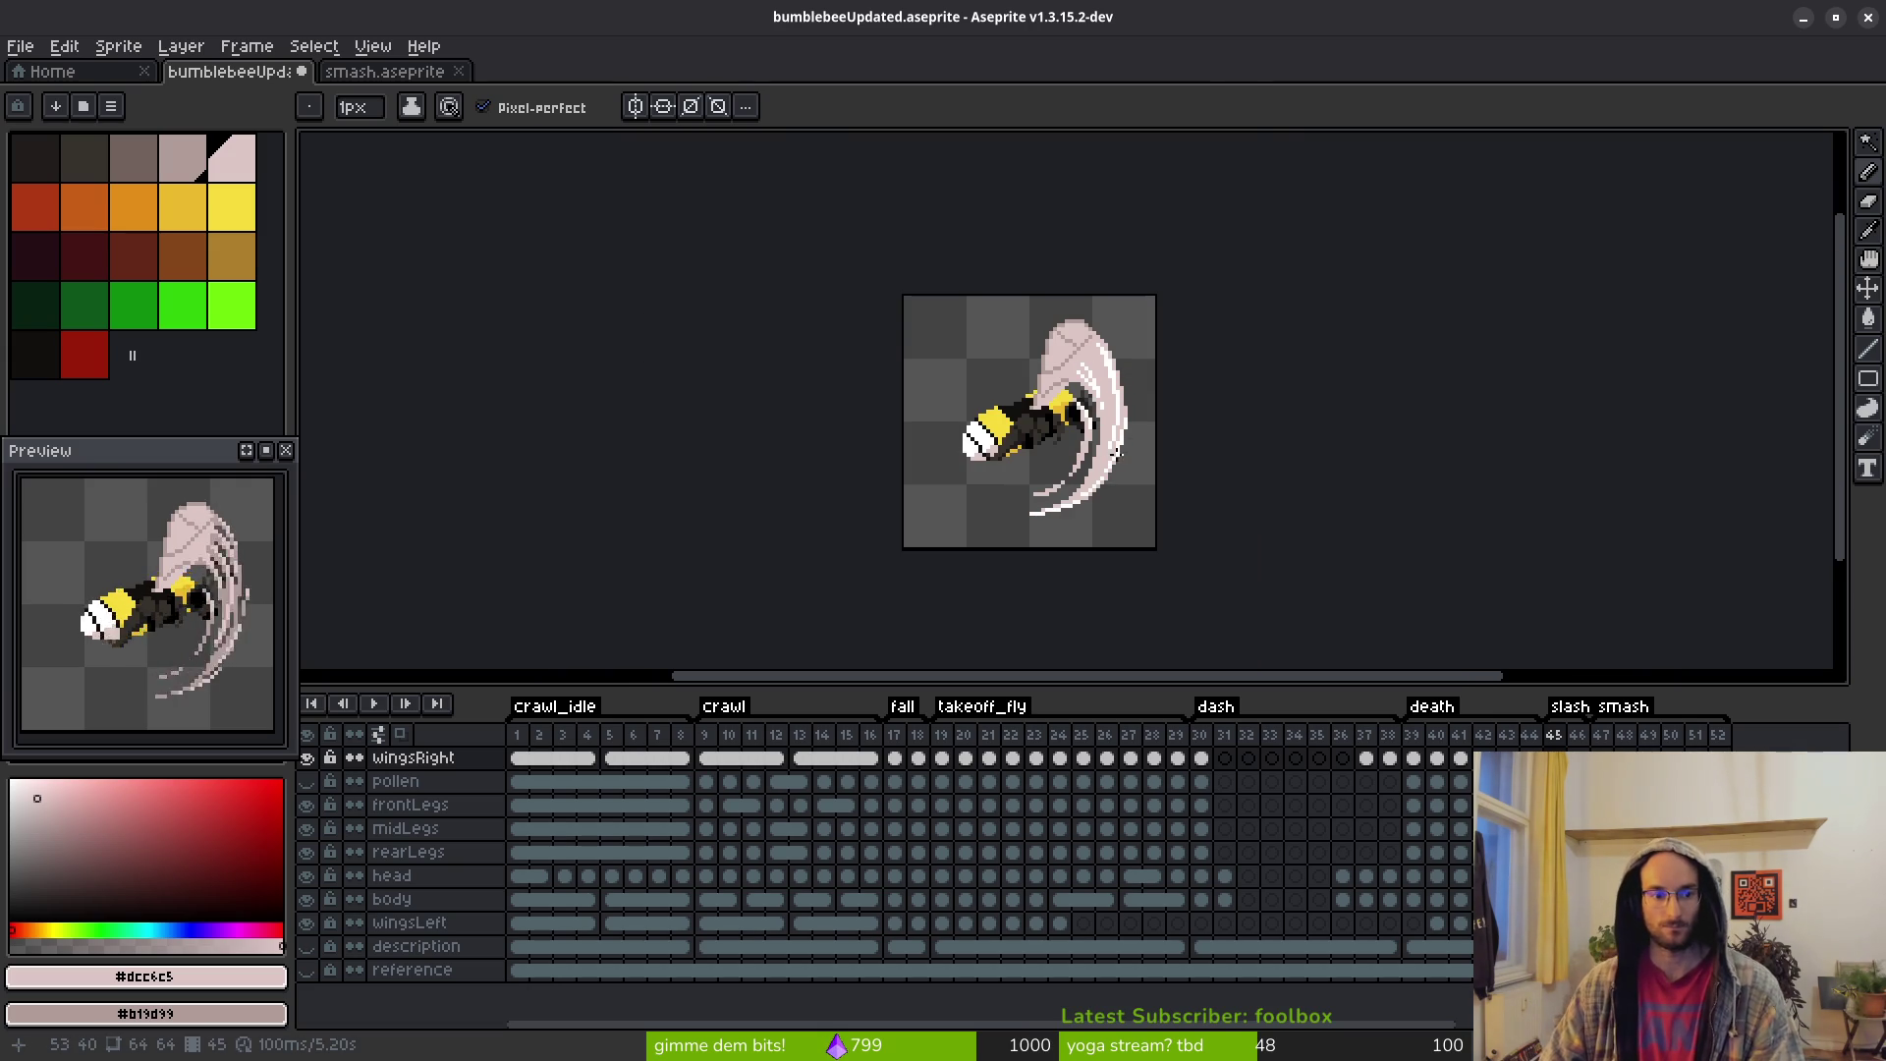
{"action": "key", "text": "ctrl+s"}
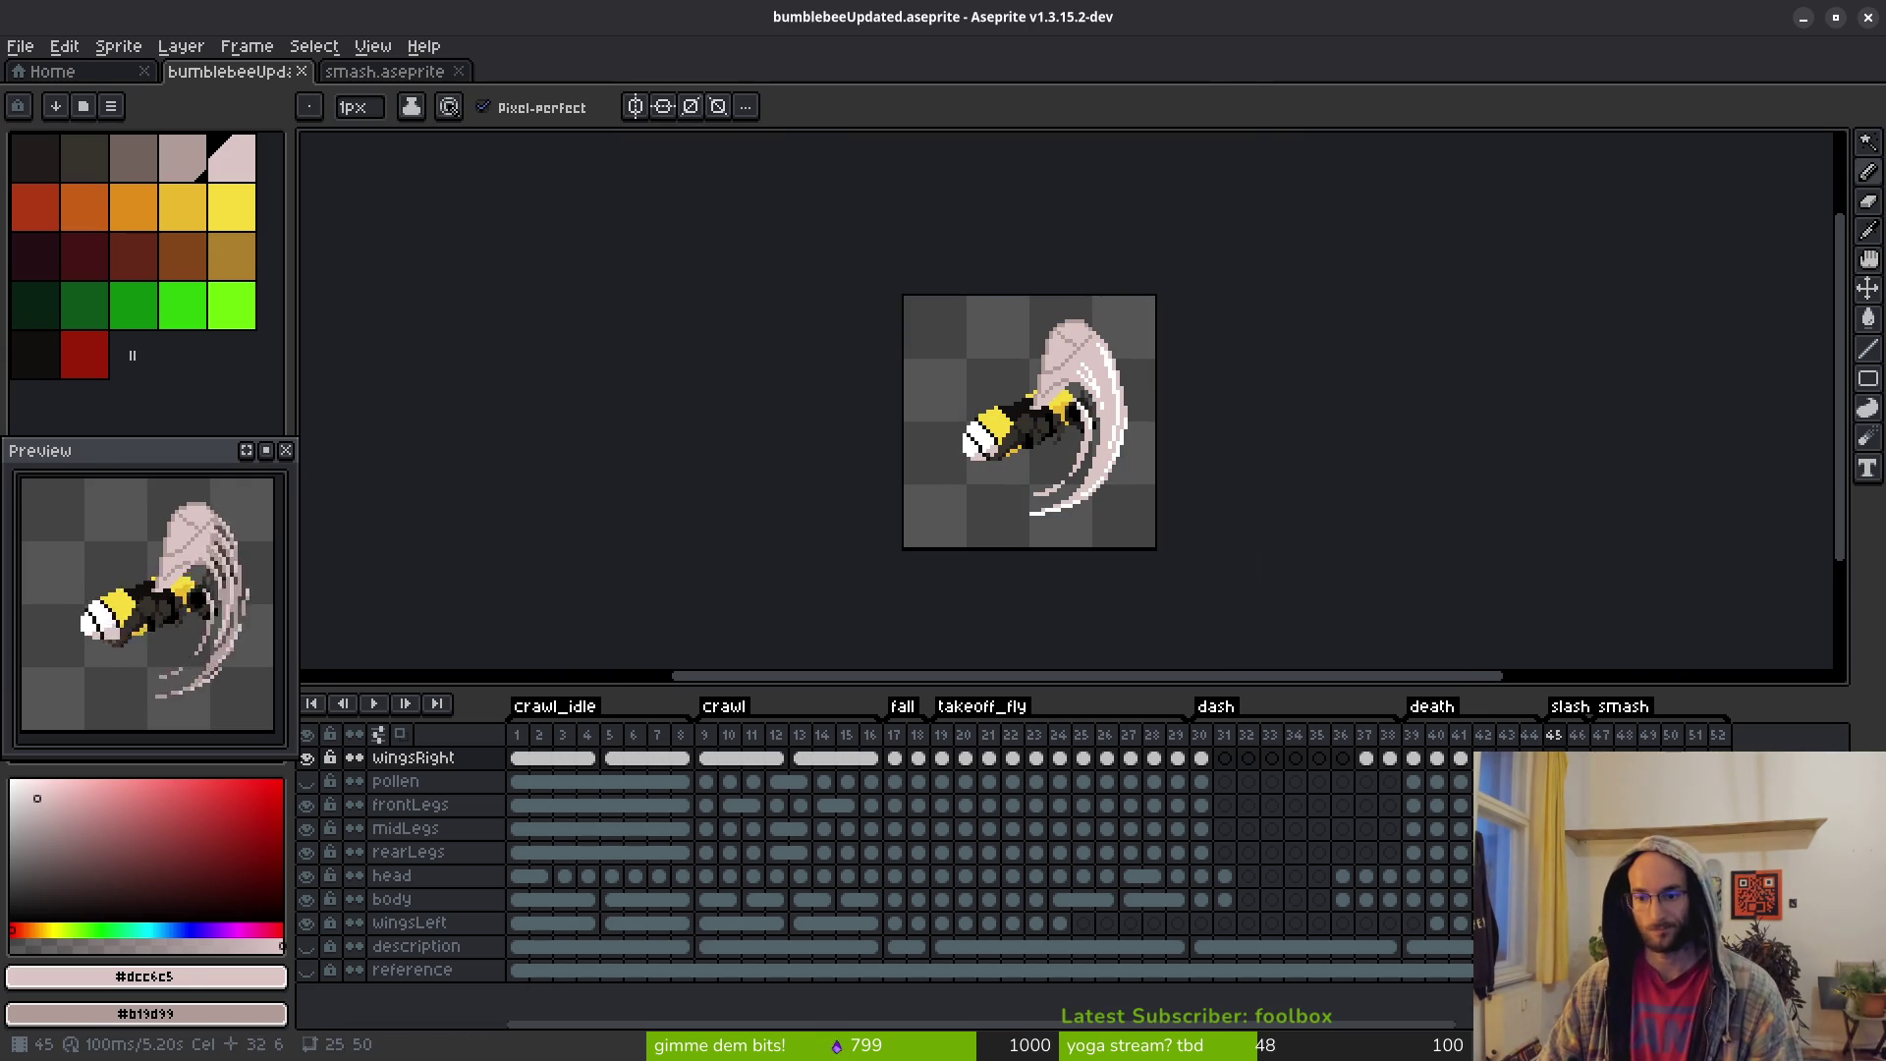
Compare frames 45 and 46, then insert a new empty frame after frame 45
{"action": "key", "text": "Right"}
{"action": "key", "text": "Left"}
{"action": "key", "text": "Right"}
{"action": "key", "text": "Left"}
{"action": "key", "text": "Left"}
{"action": "key", "text": "Right"}
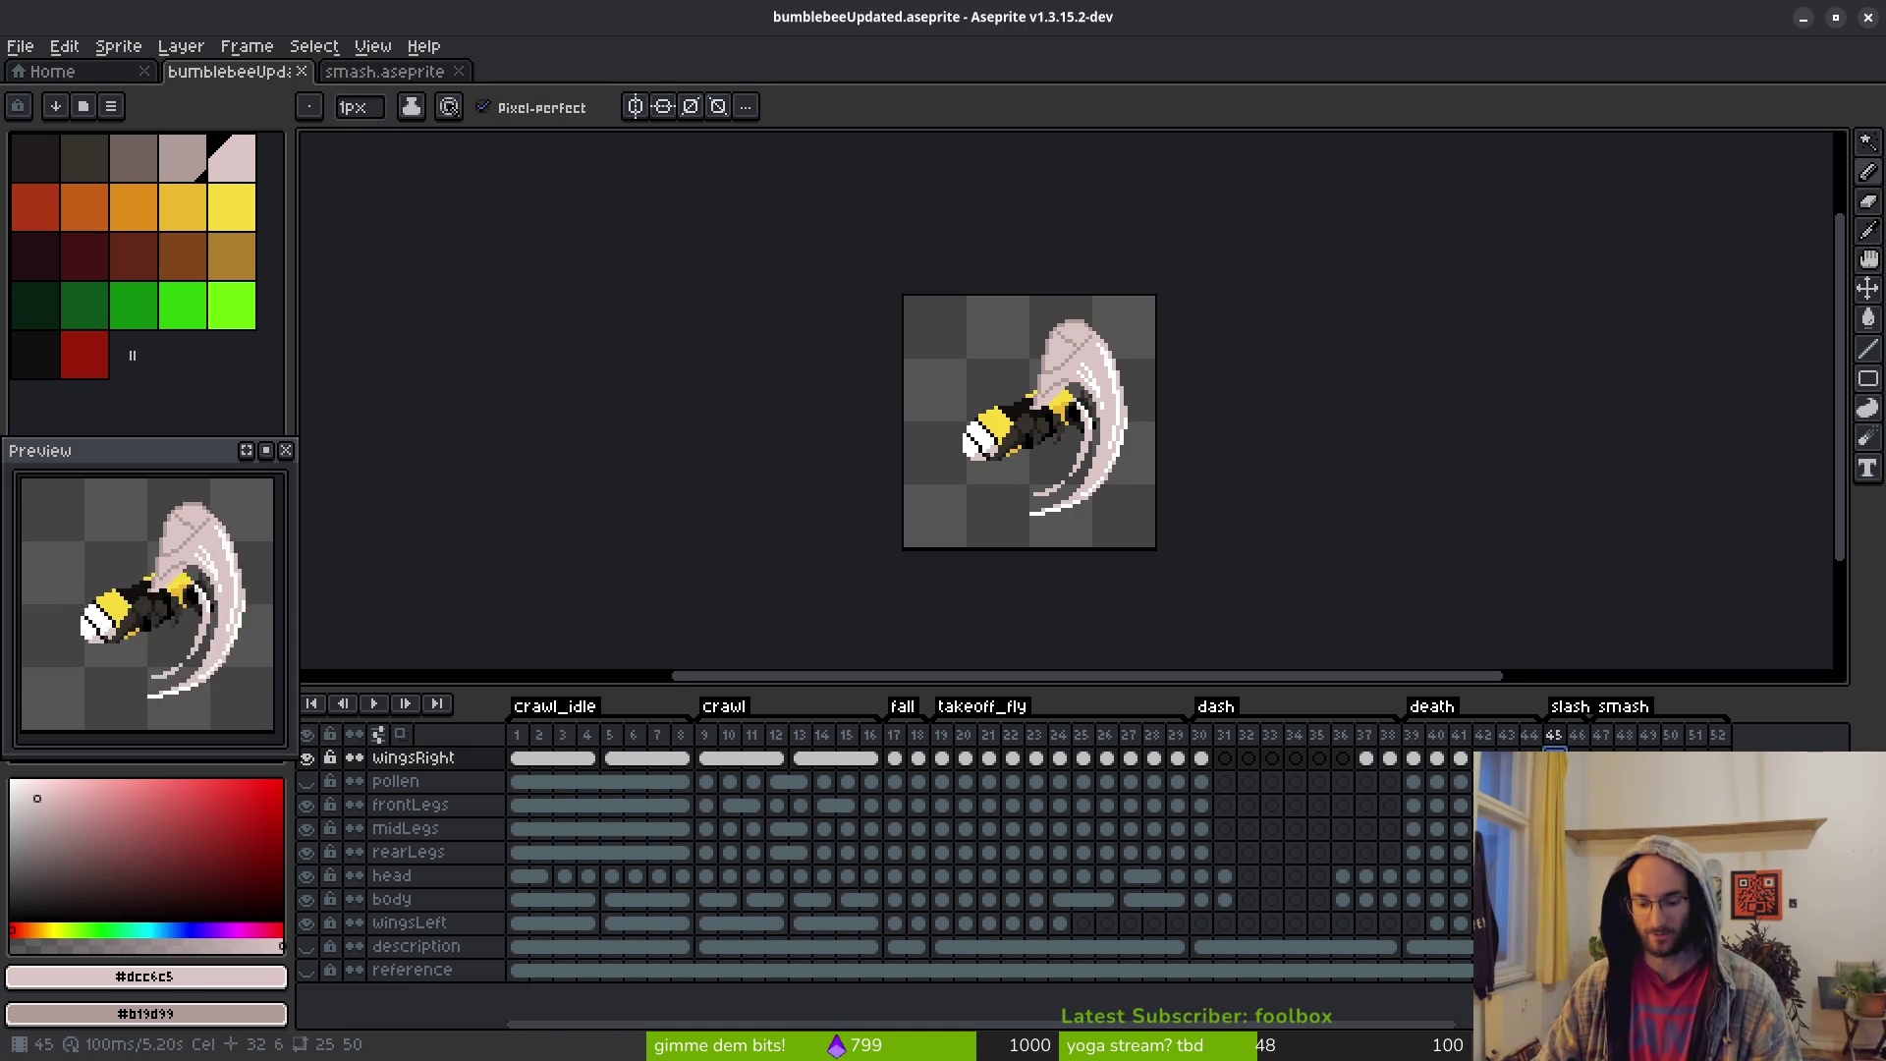
{"action": "key", "text": "alt+b"}
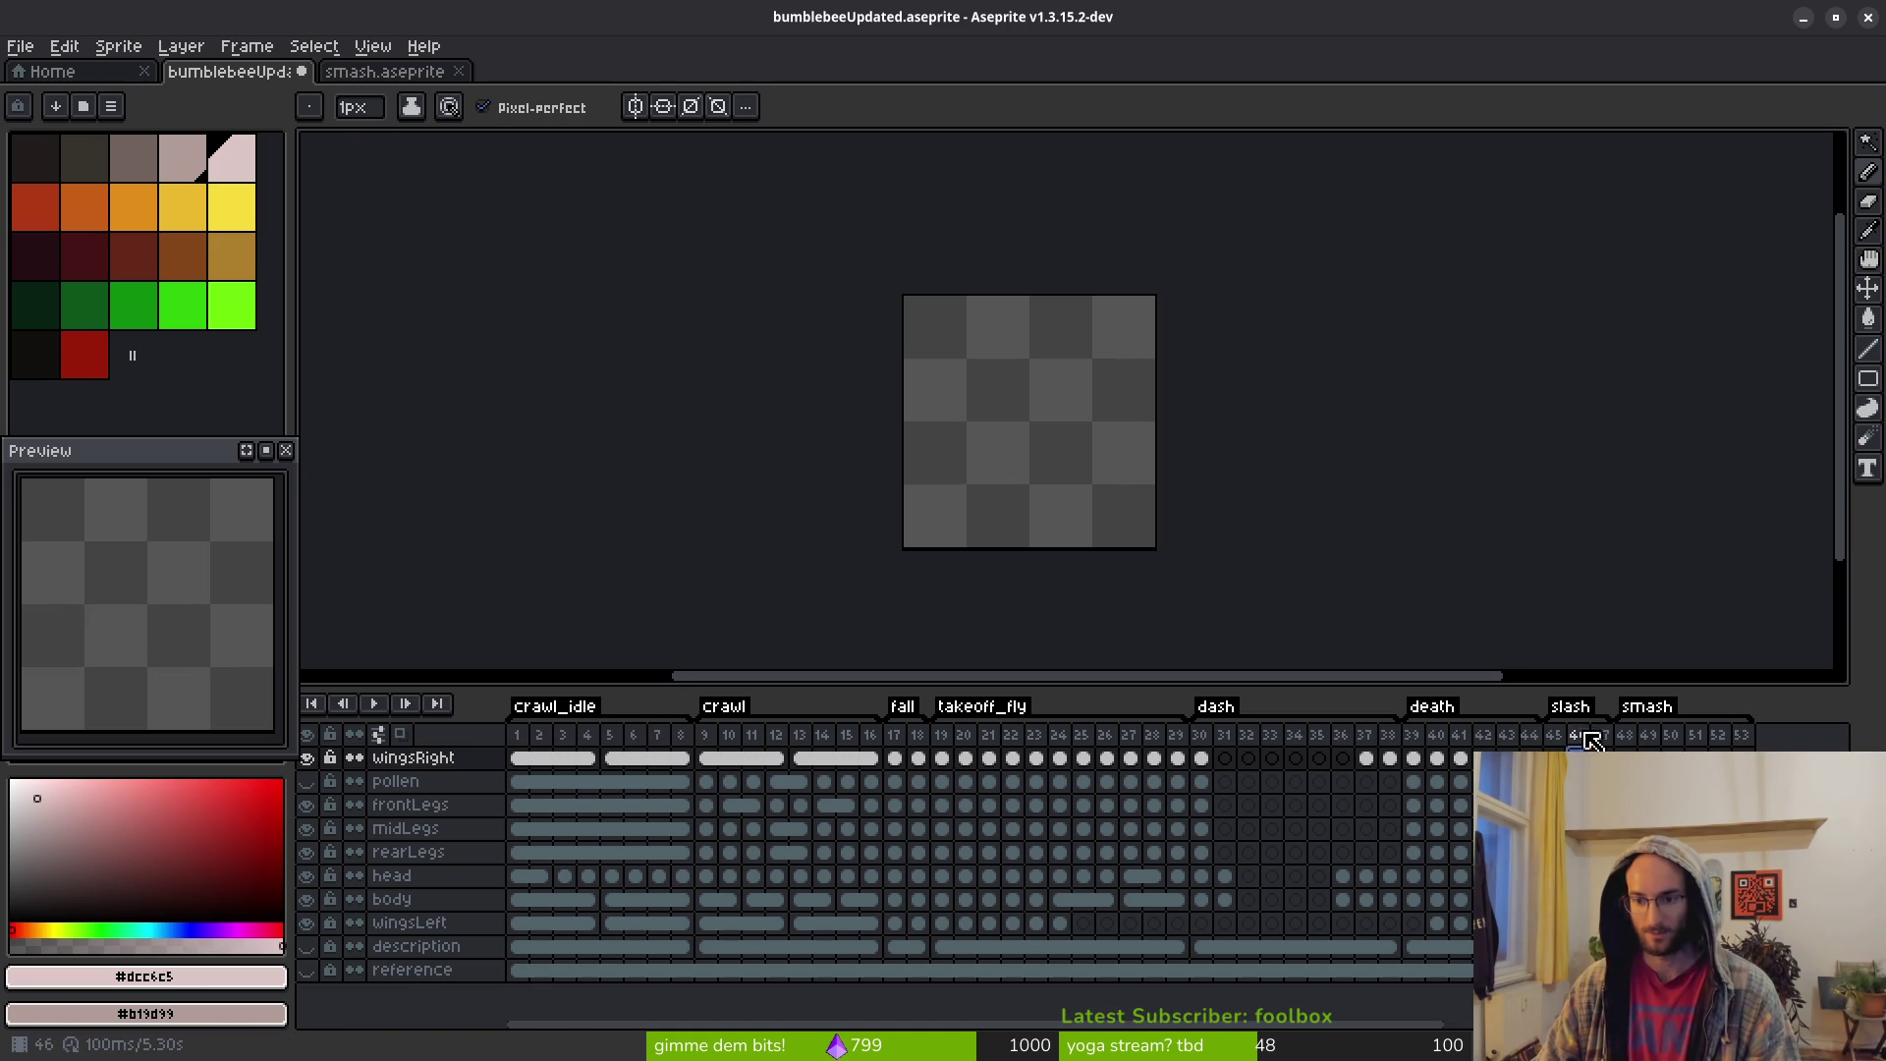
Inspect frames 45 and 47 and the body, head, legs and pollen layers
{"action": "left_click_drag", "start_coordinate": [1577, 737], "coordinate": [1553, 735]}
{"action": "left_click", "coordinate": [1601, 734]}
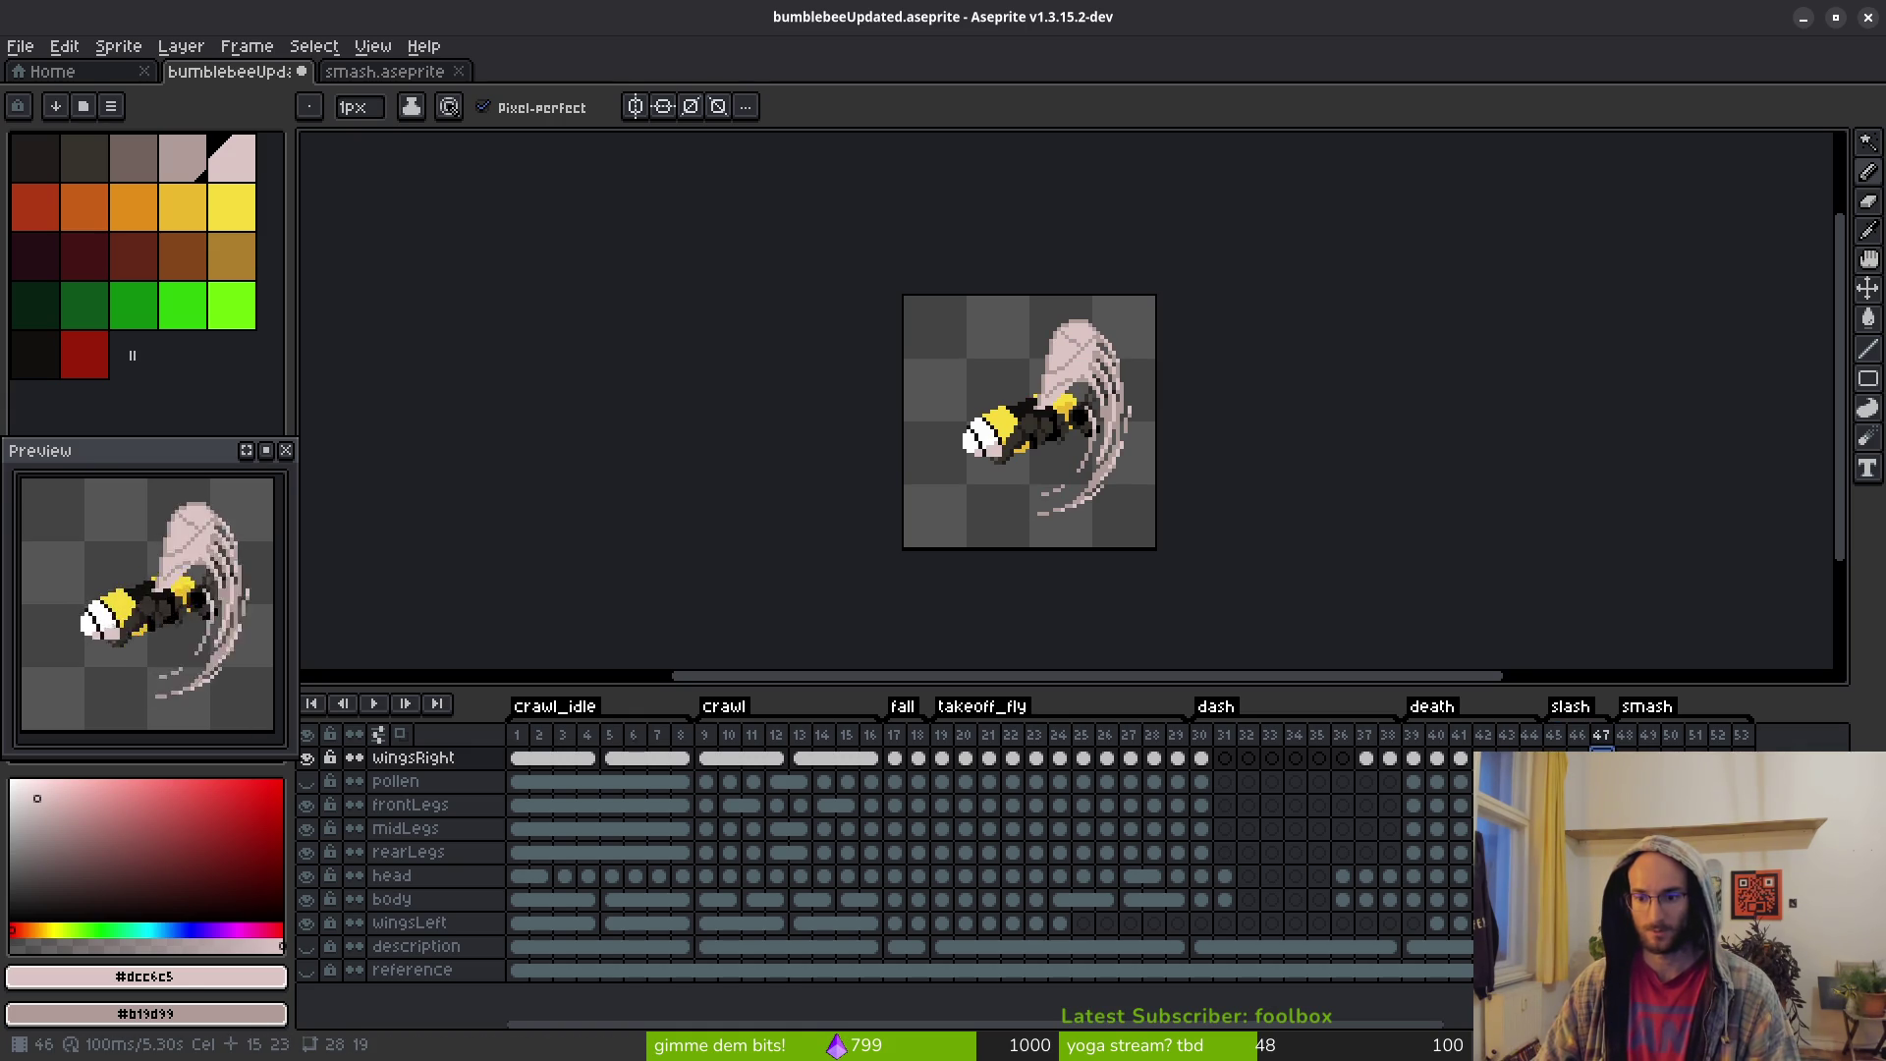
{"action": "left_click", "coordinate": [391, 899]}
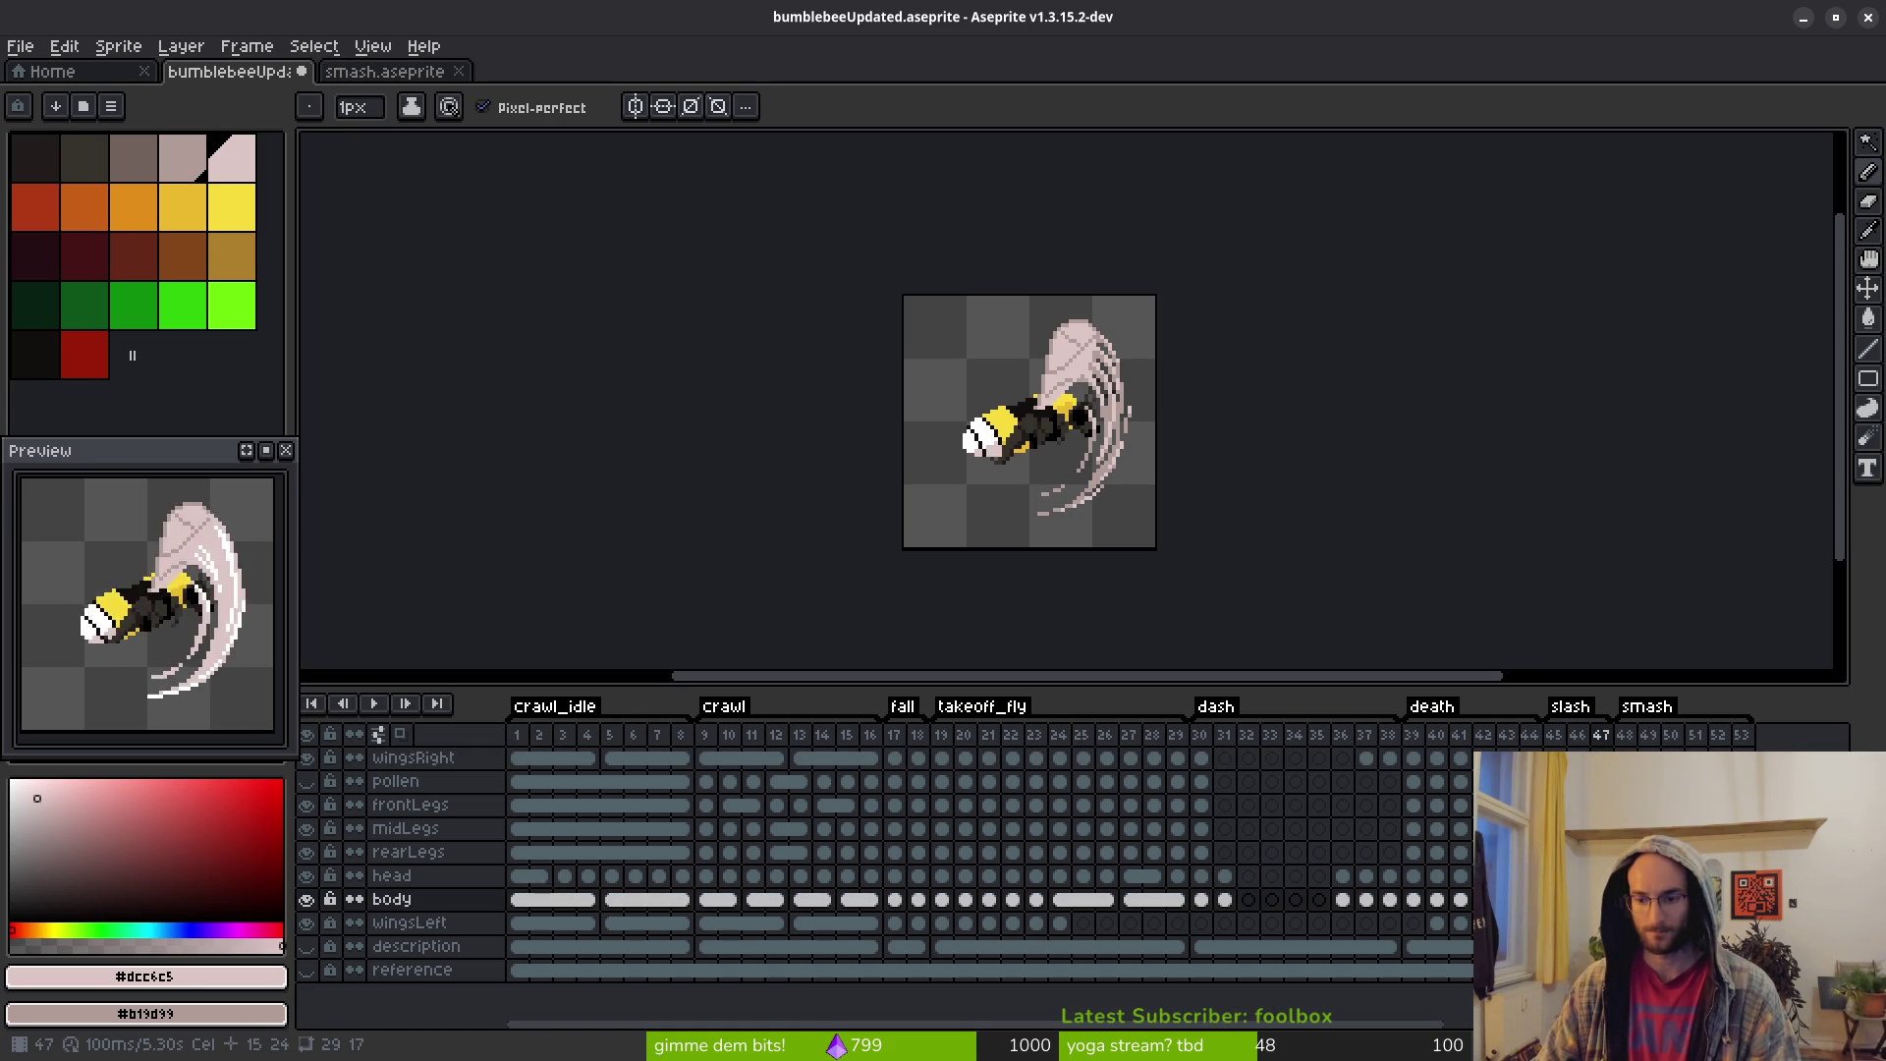
{"action": "key", "text": "Left"}
{"action": "key", "text": "Left"}
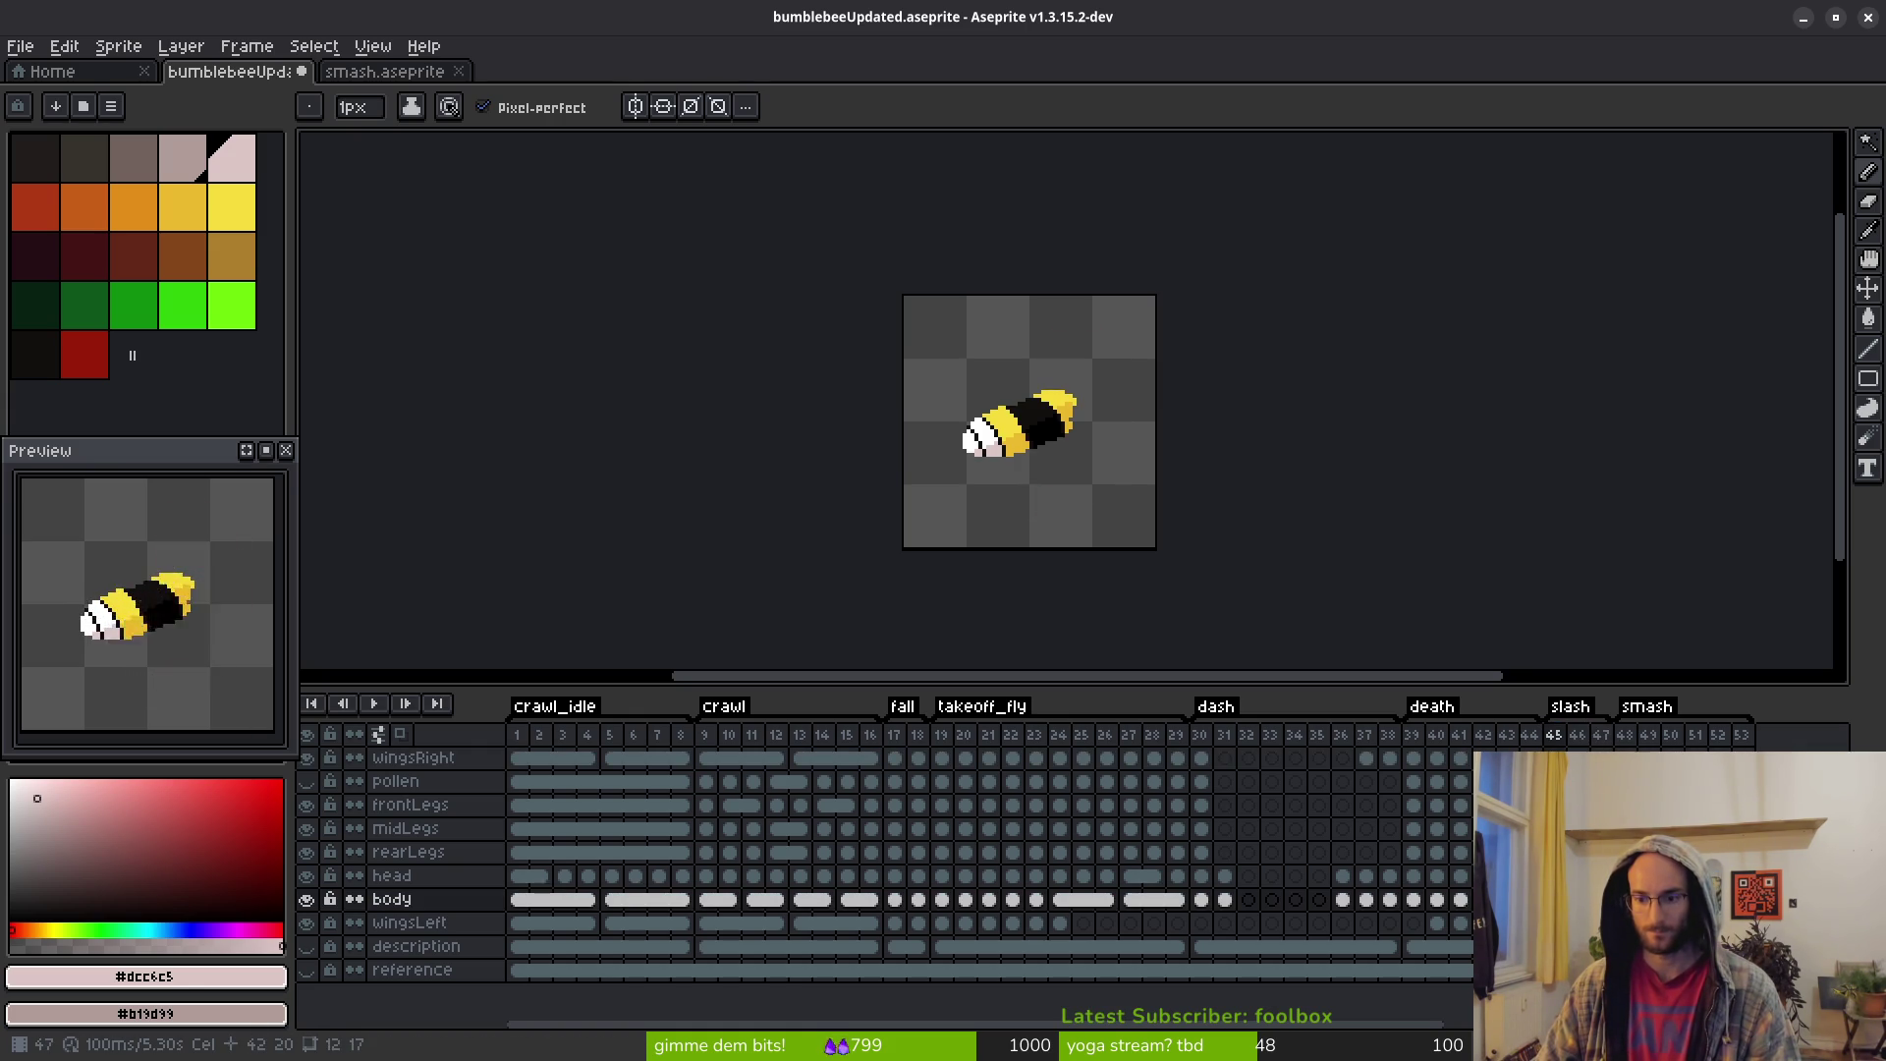
{"action": "left_click", "coordinate": [391, 875]}
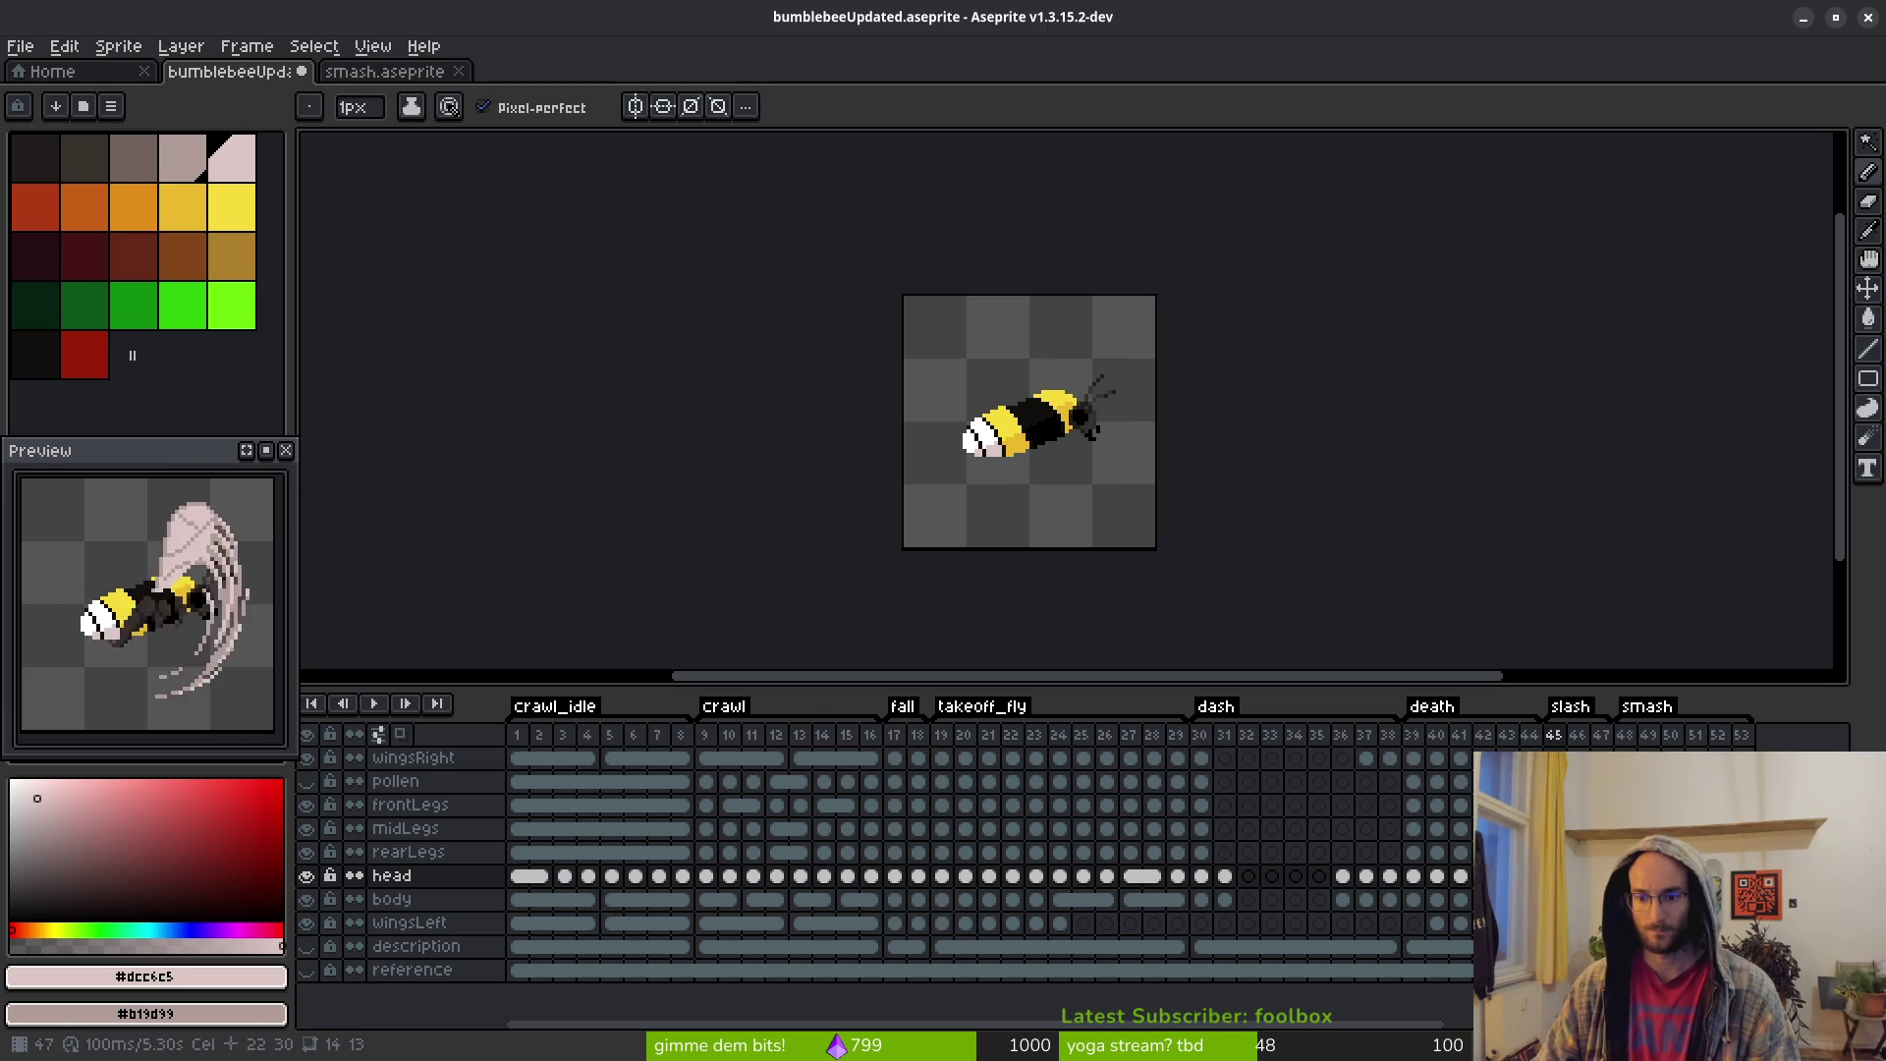
{"action": "left_click", "coordinate": [408, 852]}
{"action": "left_click", "coordinate": [405, 828]}
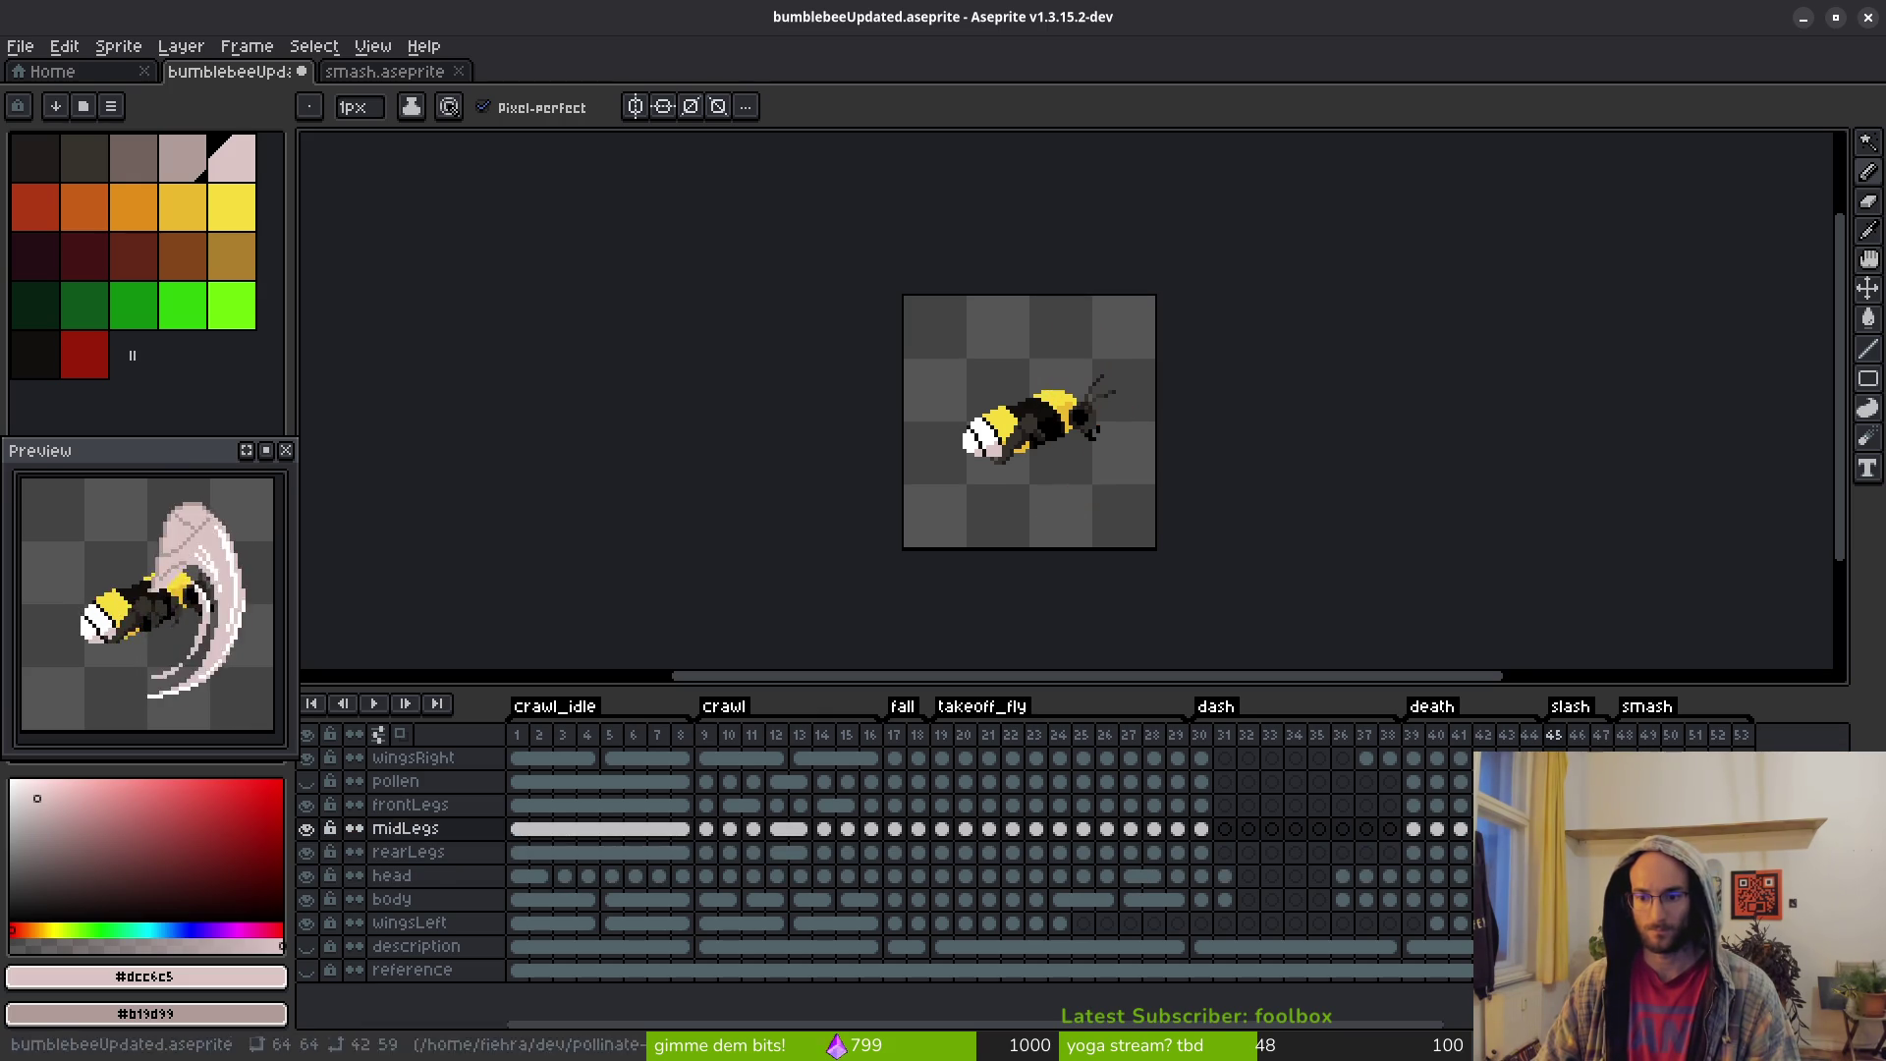
{"action": "left_click", "coordinate": [409, 804]}
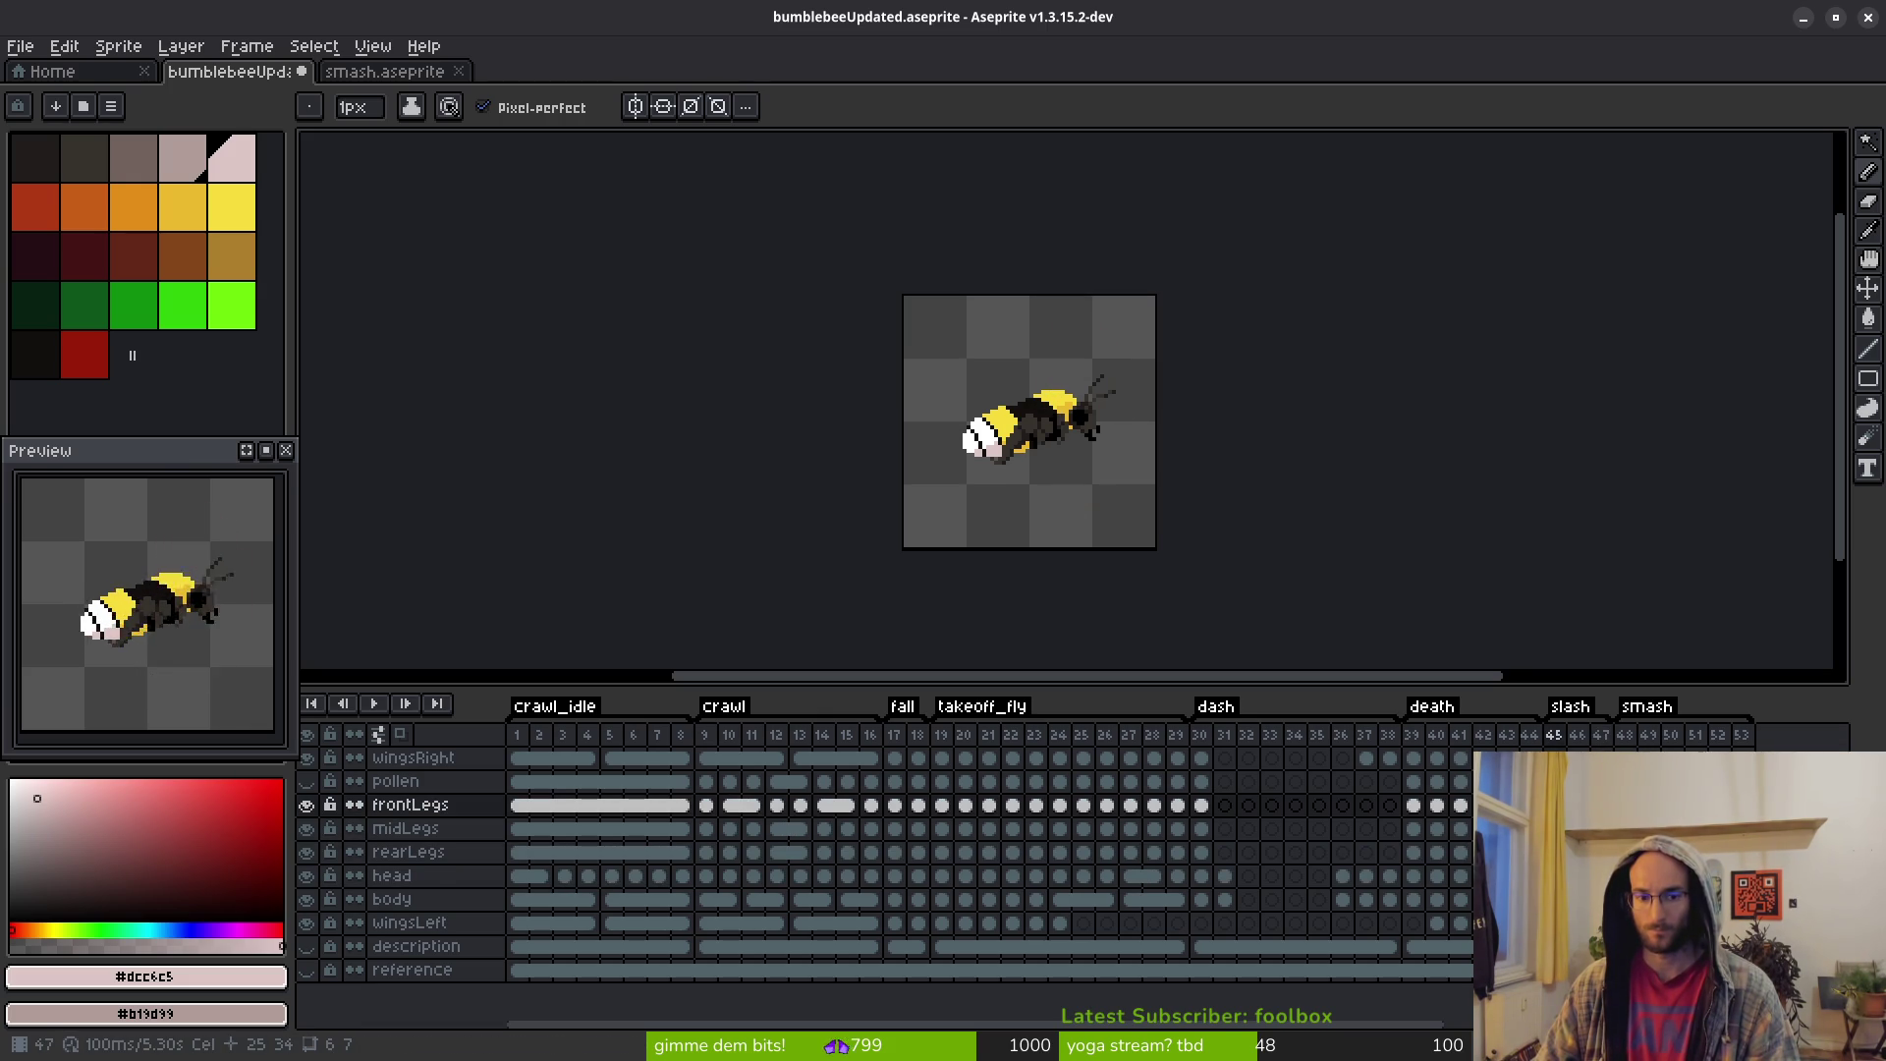
{"action": "left_click", "coordinate": [395, 781]}
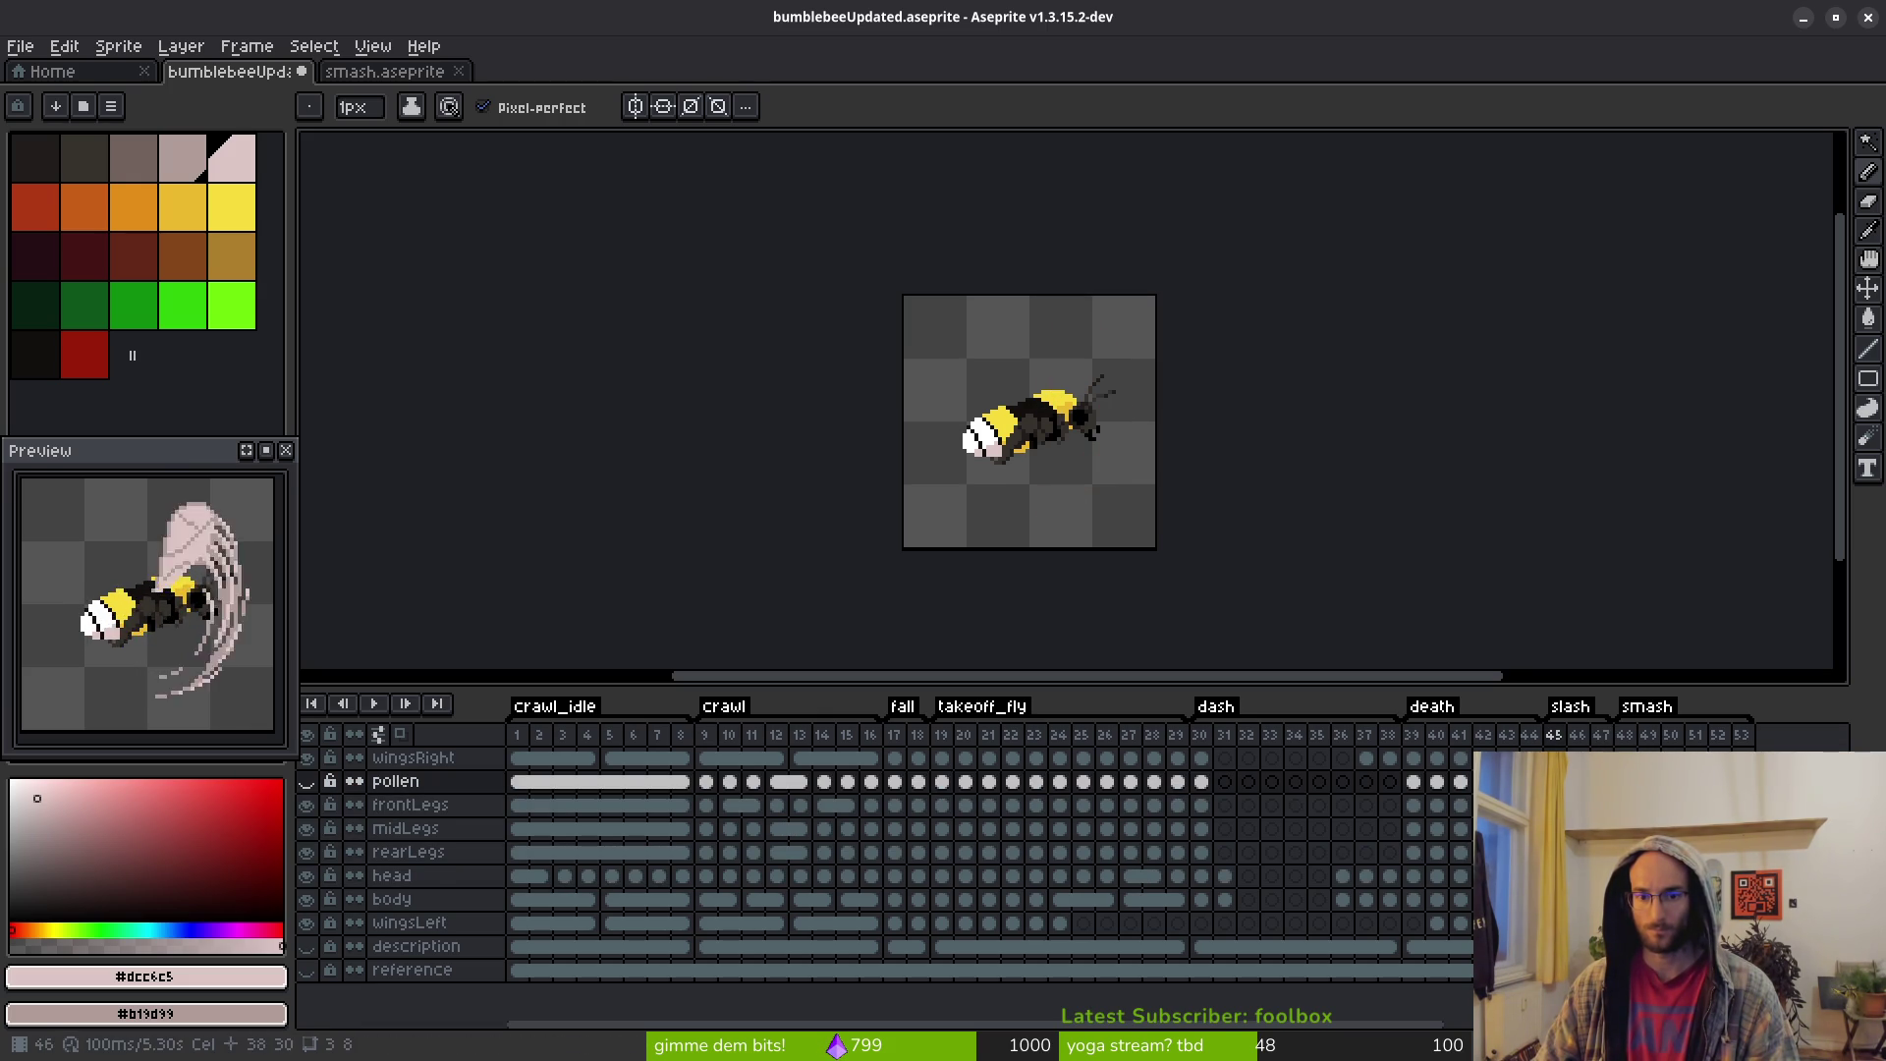
Select the wingsRight layer and return to frame 45 after checking frame 44
{"action": "key", "text": "Up"}
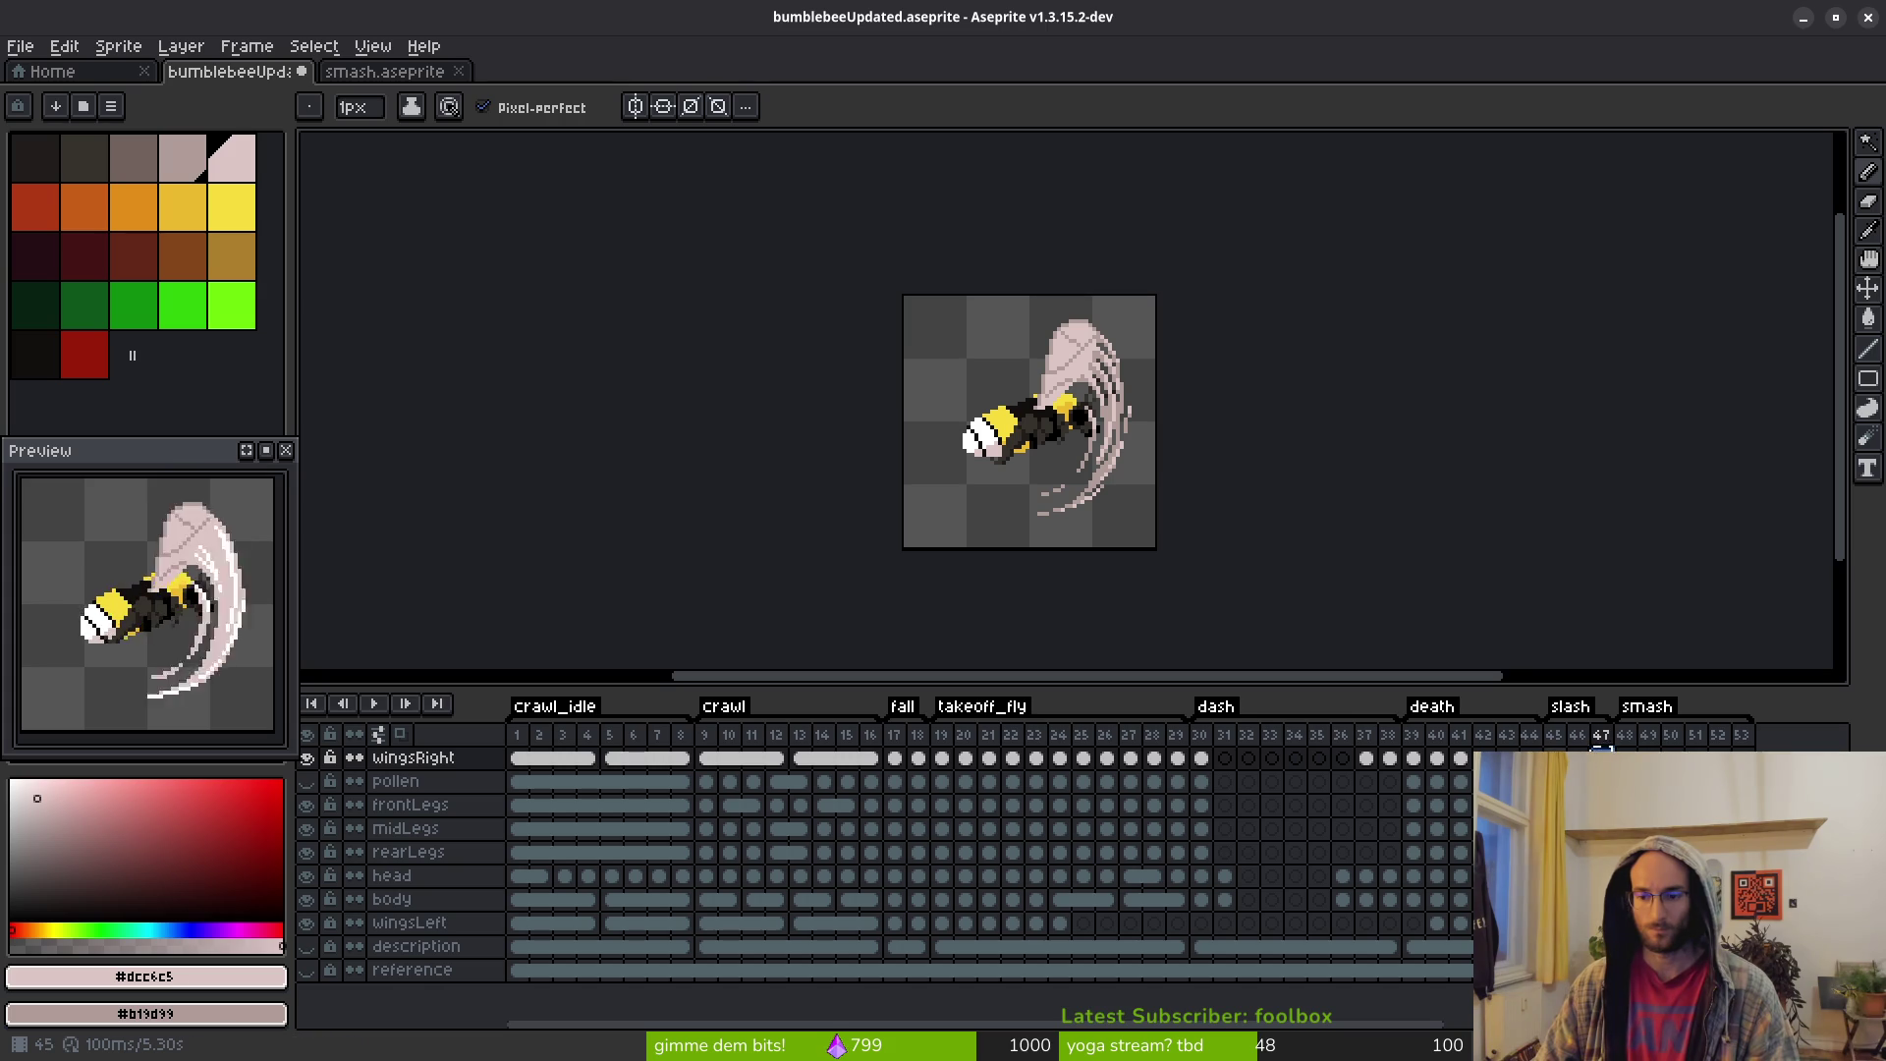
{"action": "left_click", "coordinate": [1528, 744]}
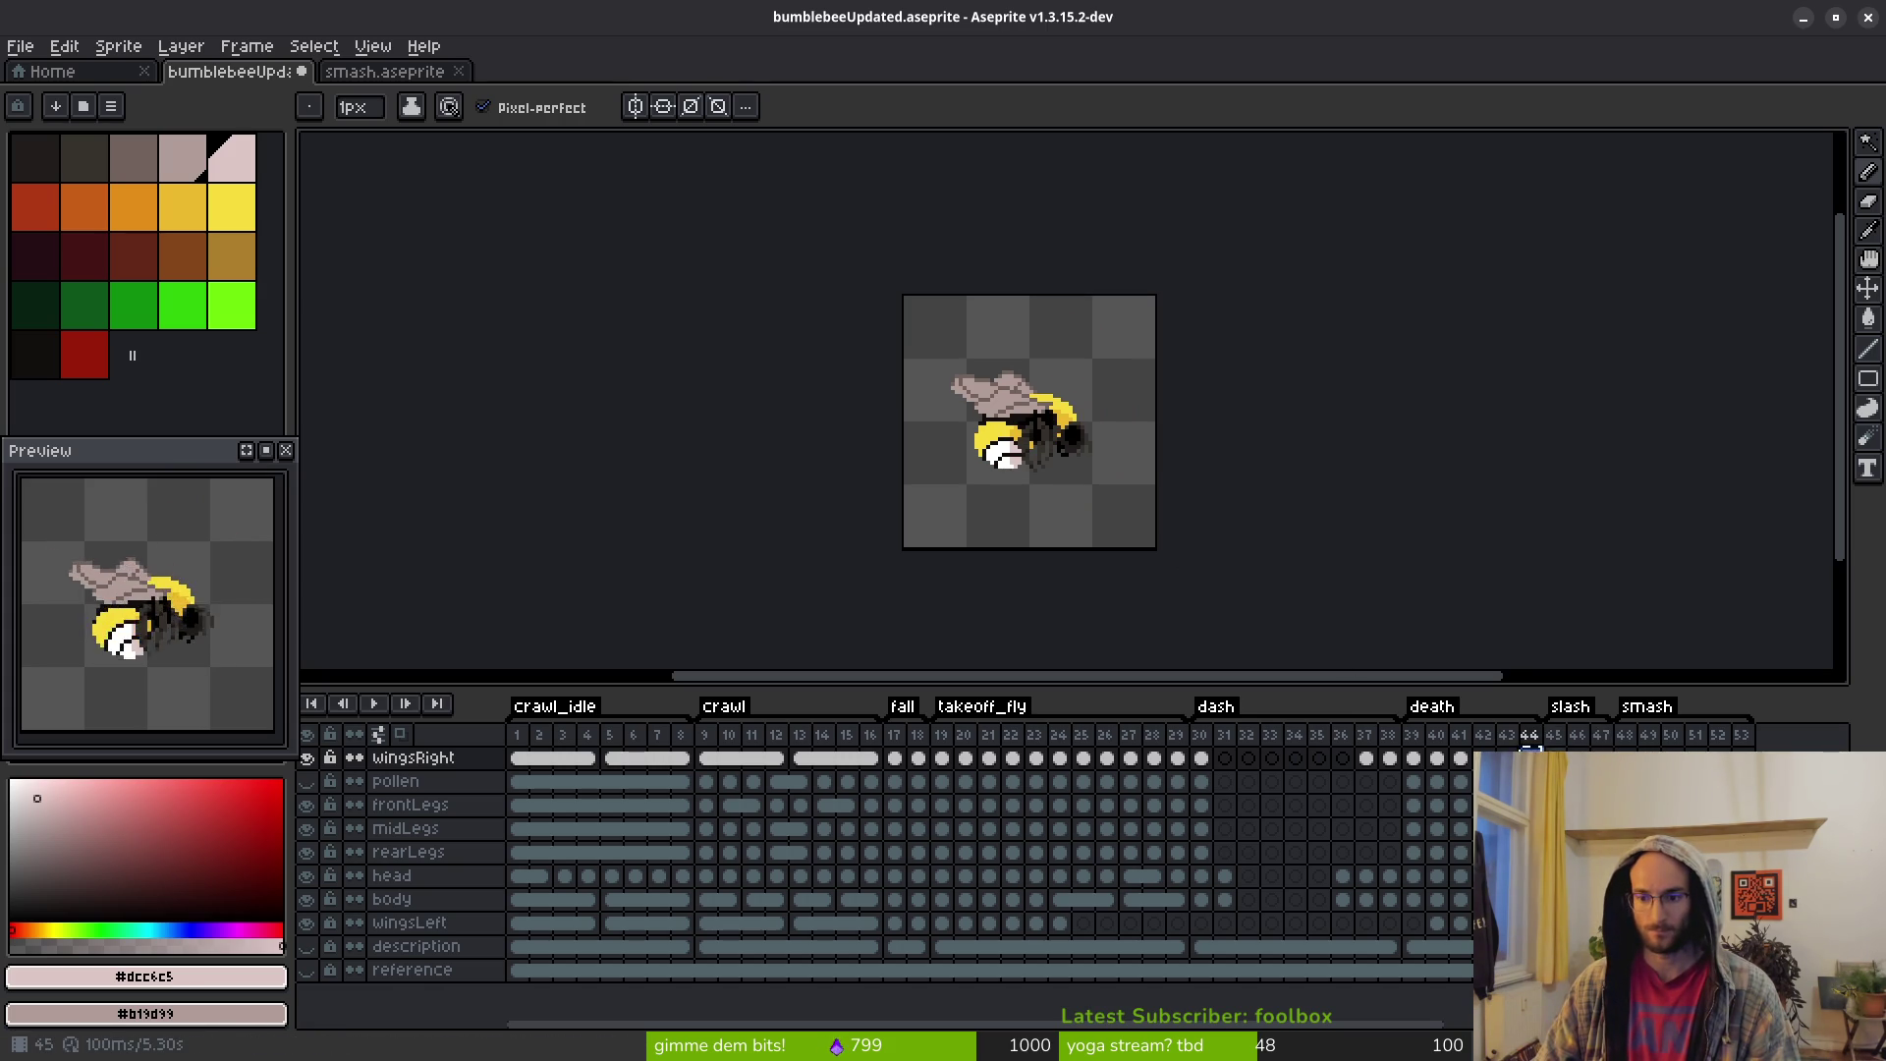
{"action": "left_click", "coordinate": [1553, 735]}
{"action": "key", "text": "v"}
{"action": "key", "text": "b"}
{"action": "scroll", "coordinate": [993, 370], "scroll_direction": "up", "scroll_amount": 3}
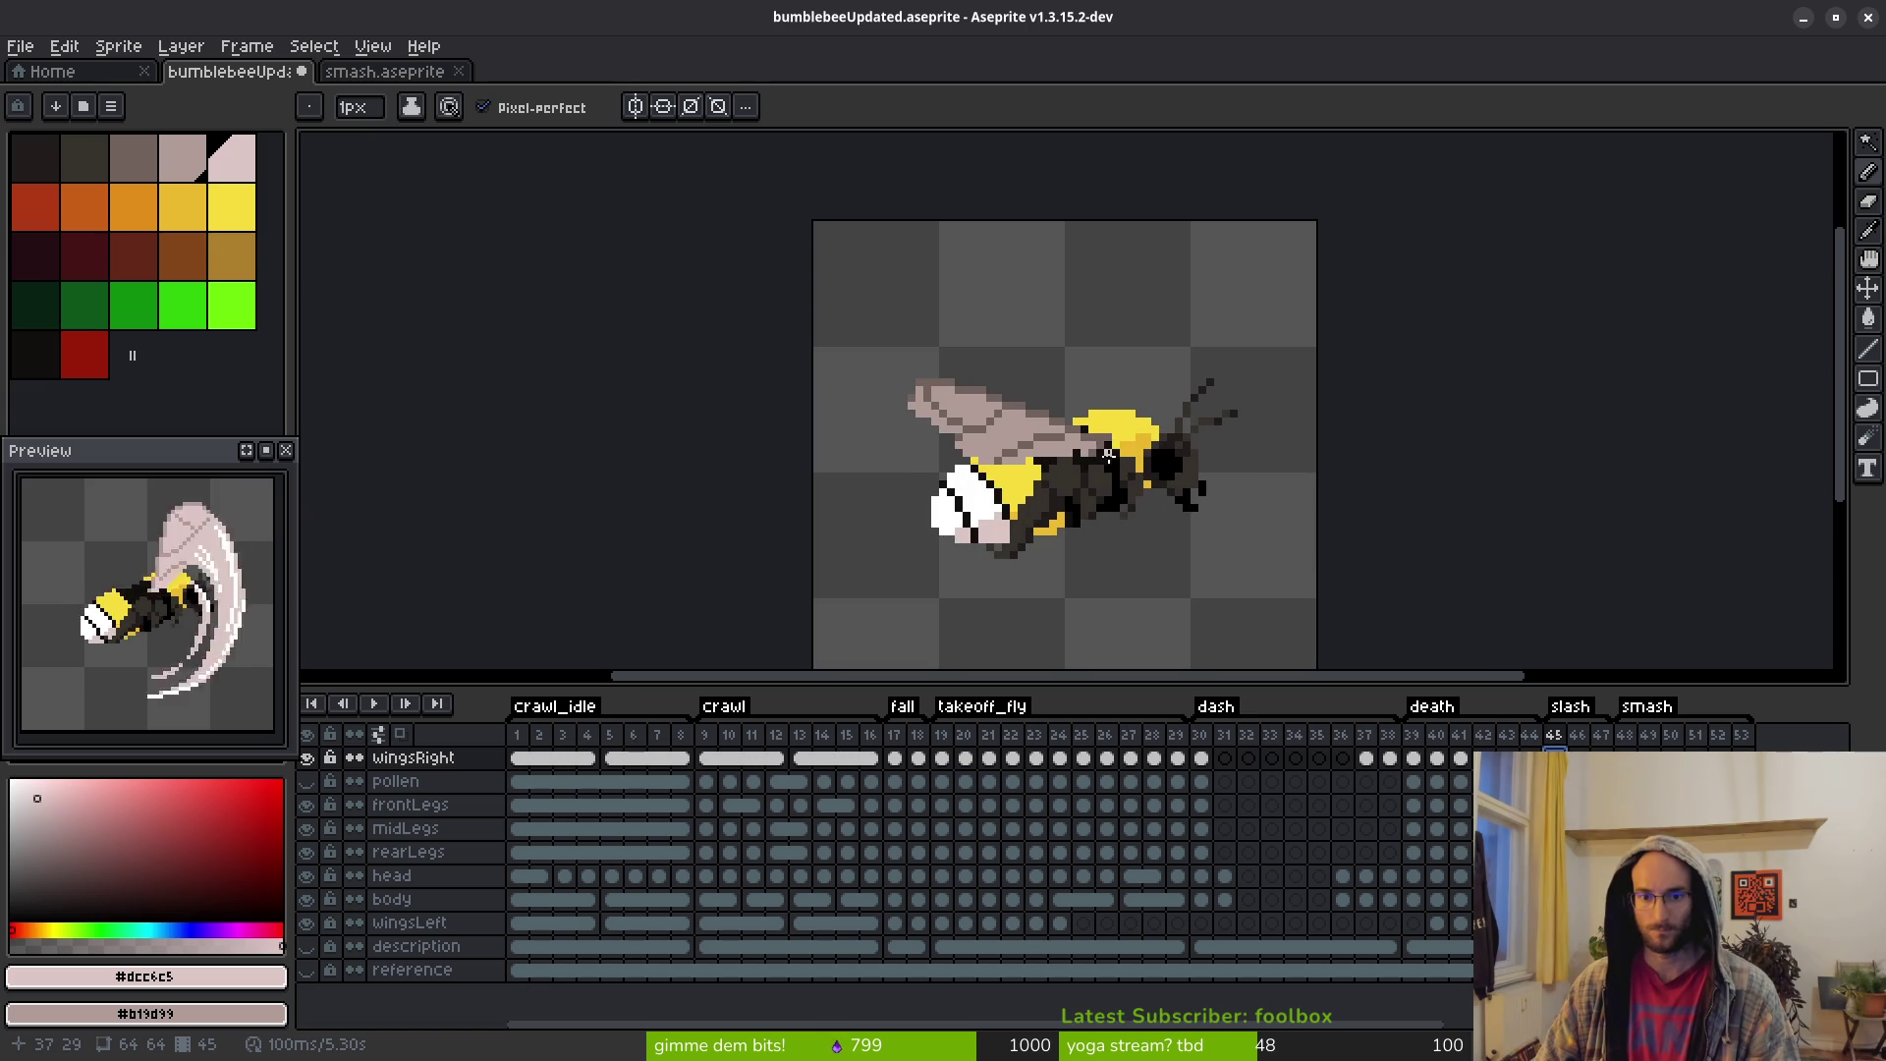
Marquee-select and delete frame 45's grey wing, then turn on onion skin
{"action": "key", "text": "m"}
{"action": "left_click_drag", "start_coordinate": [851, 307], "coordinate": [1160, 513]}
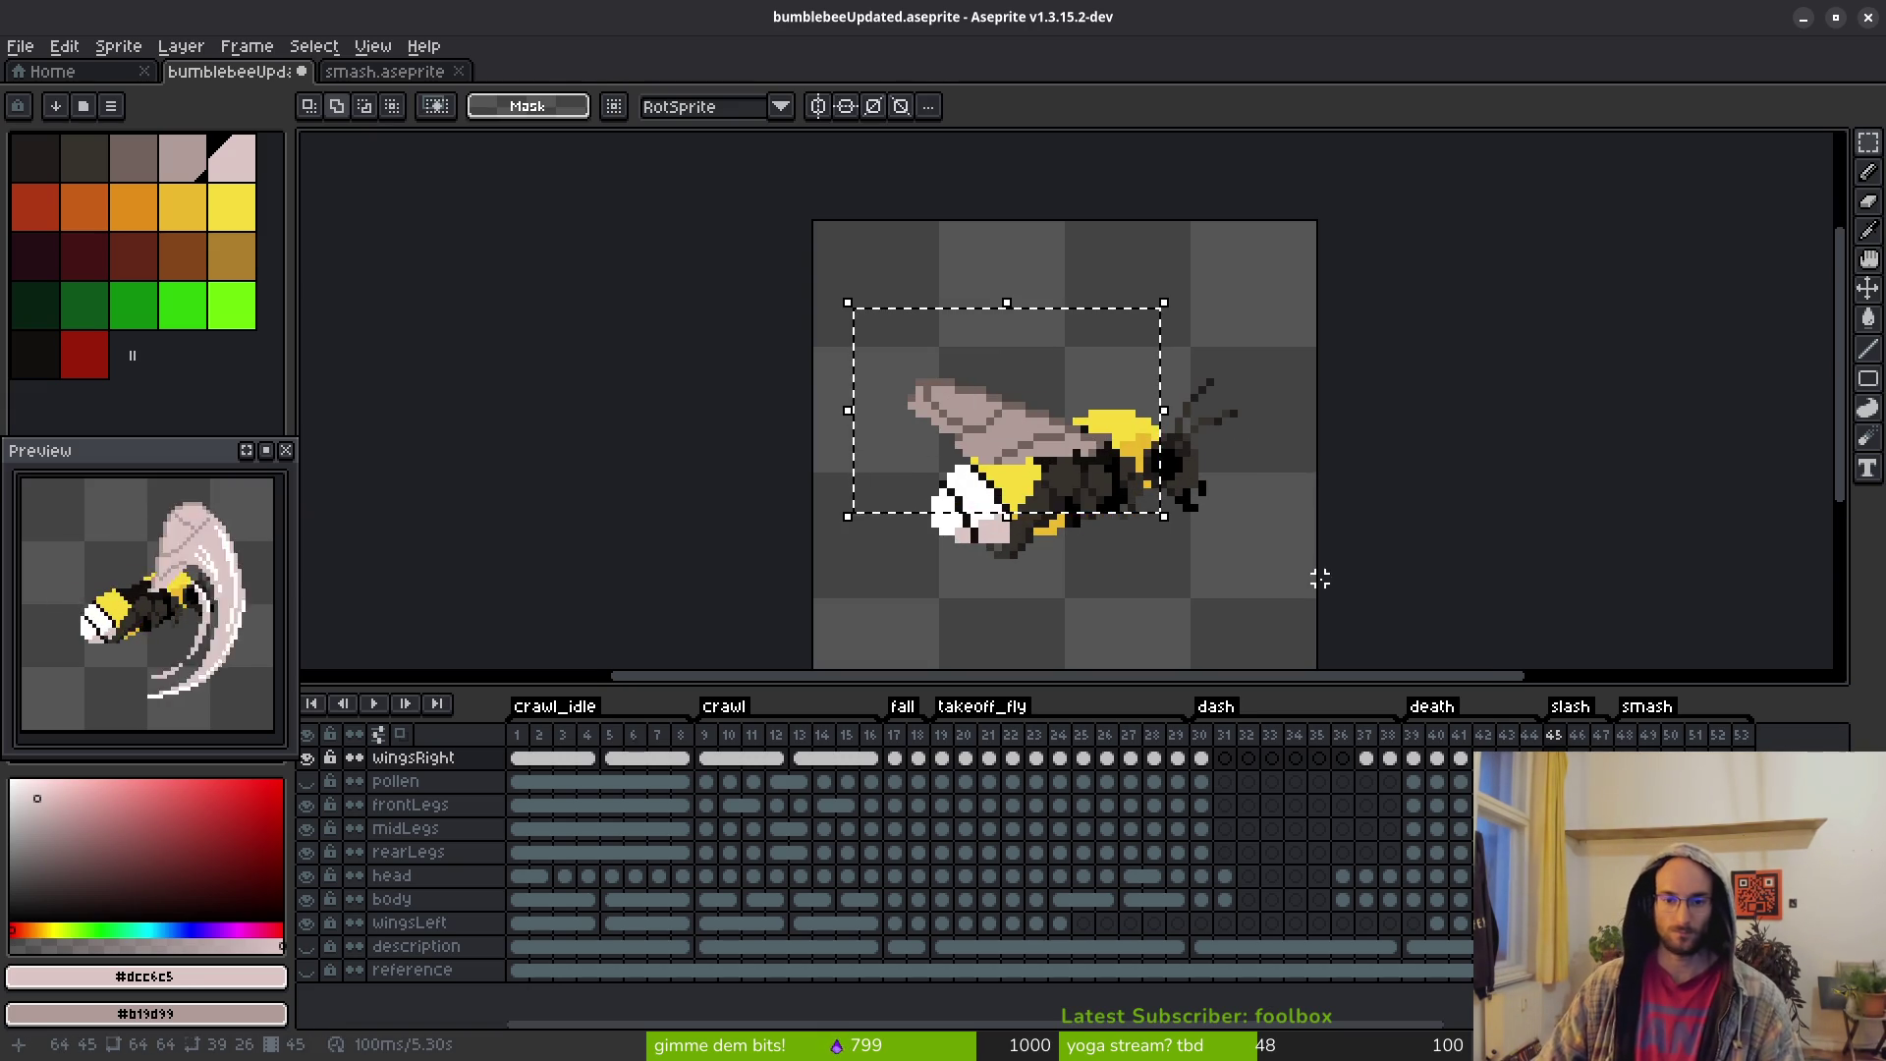
{"action": "key", "text": "ctrl+d"}
{"action": "key", "text": "Delete"}
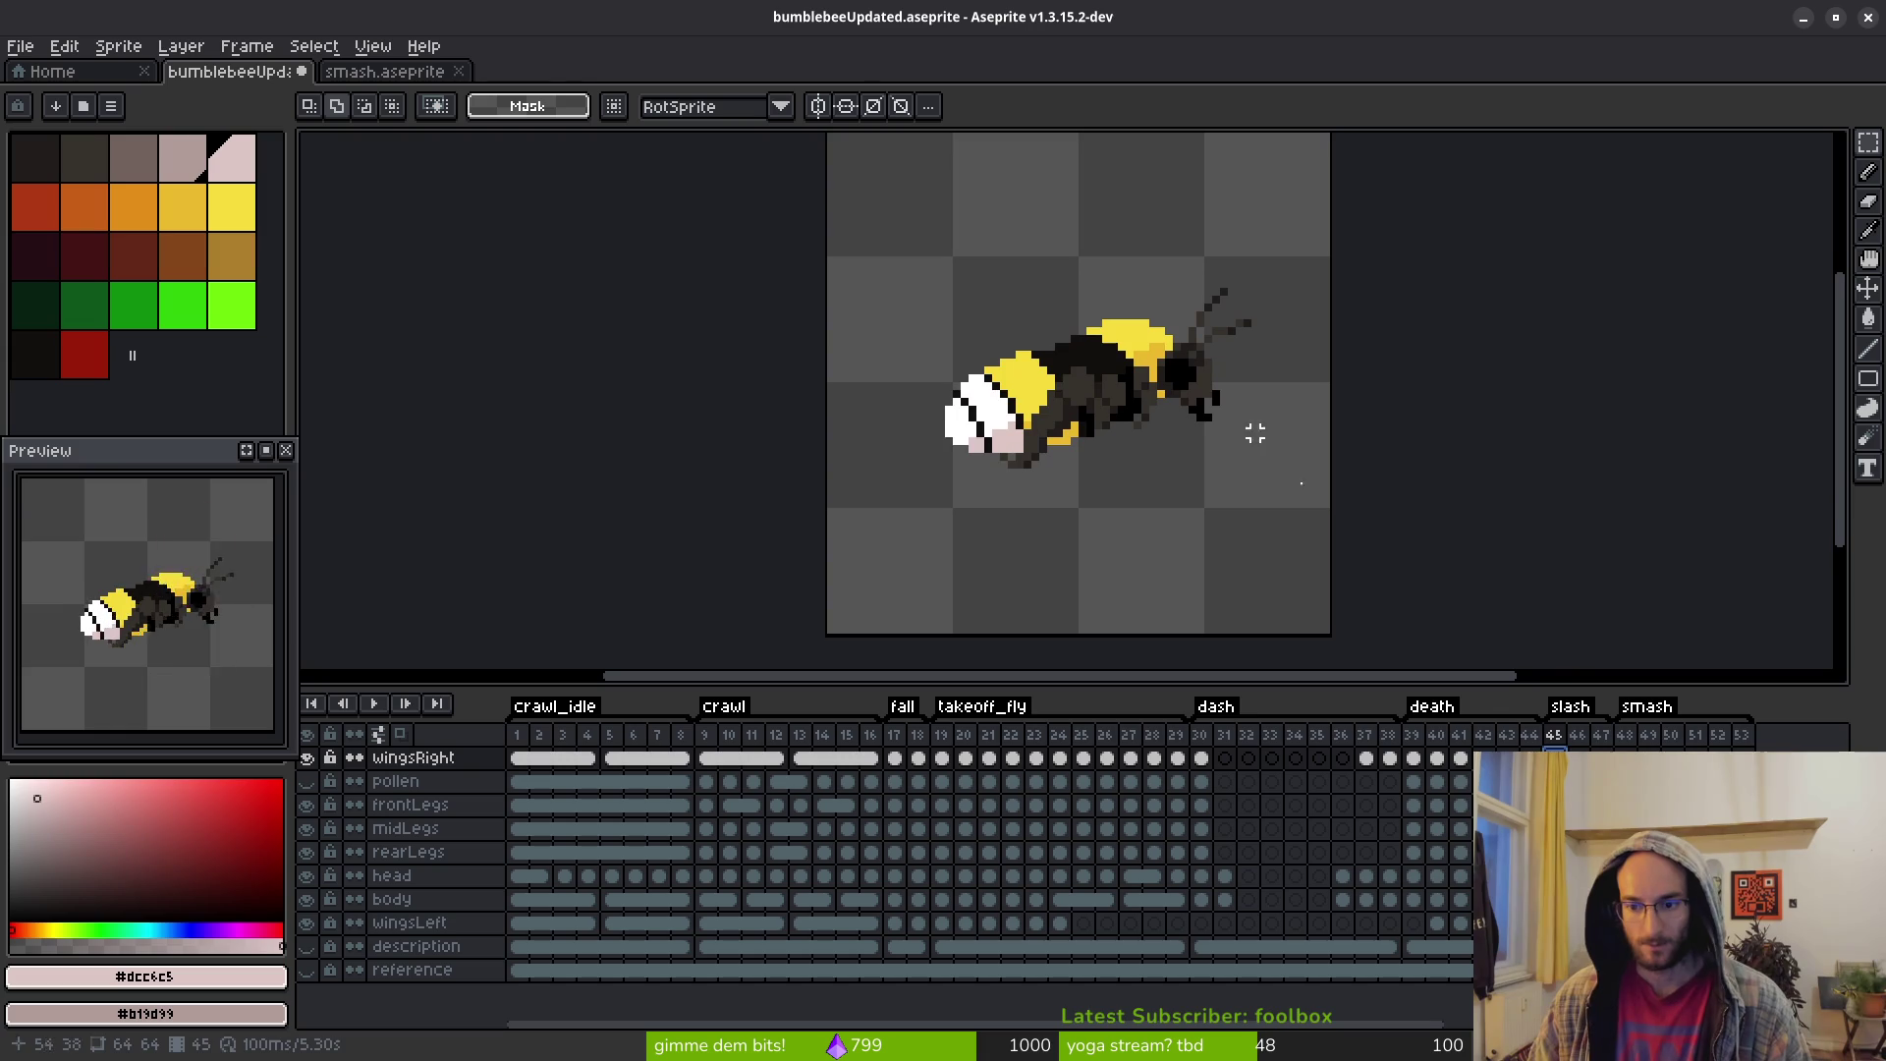
{"action": "scroll", "coordinate": [1149, 426], "scroll_direction": "down", "scroll_amount": 1}
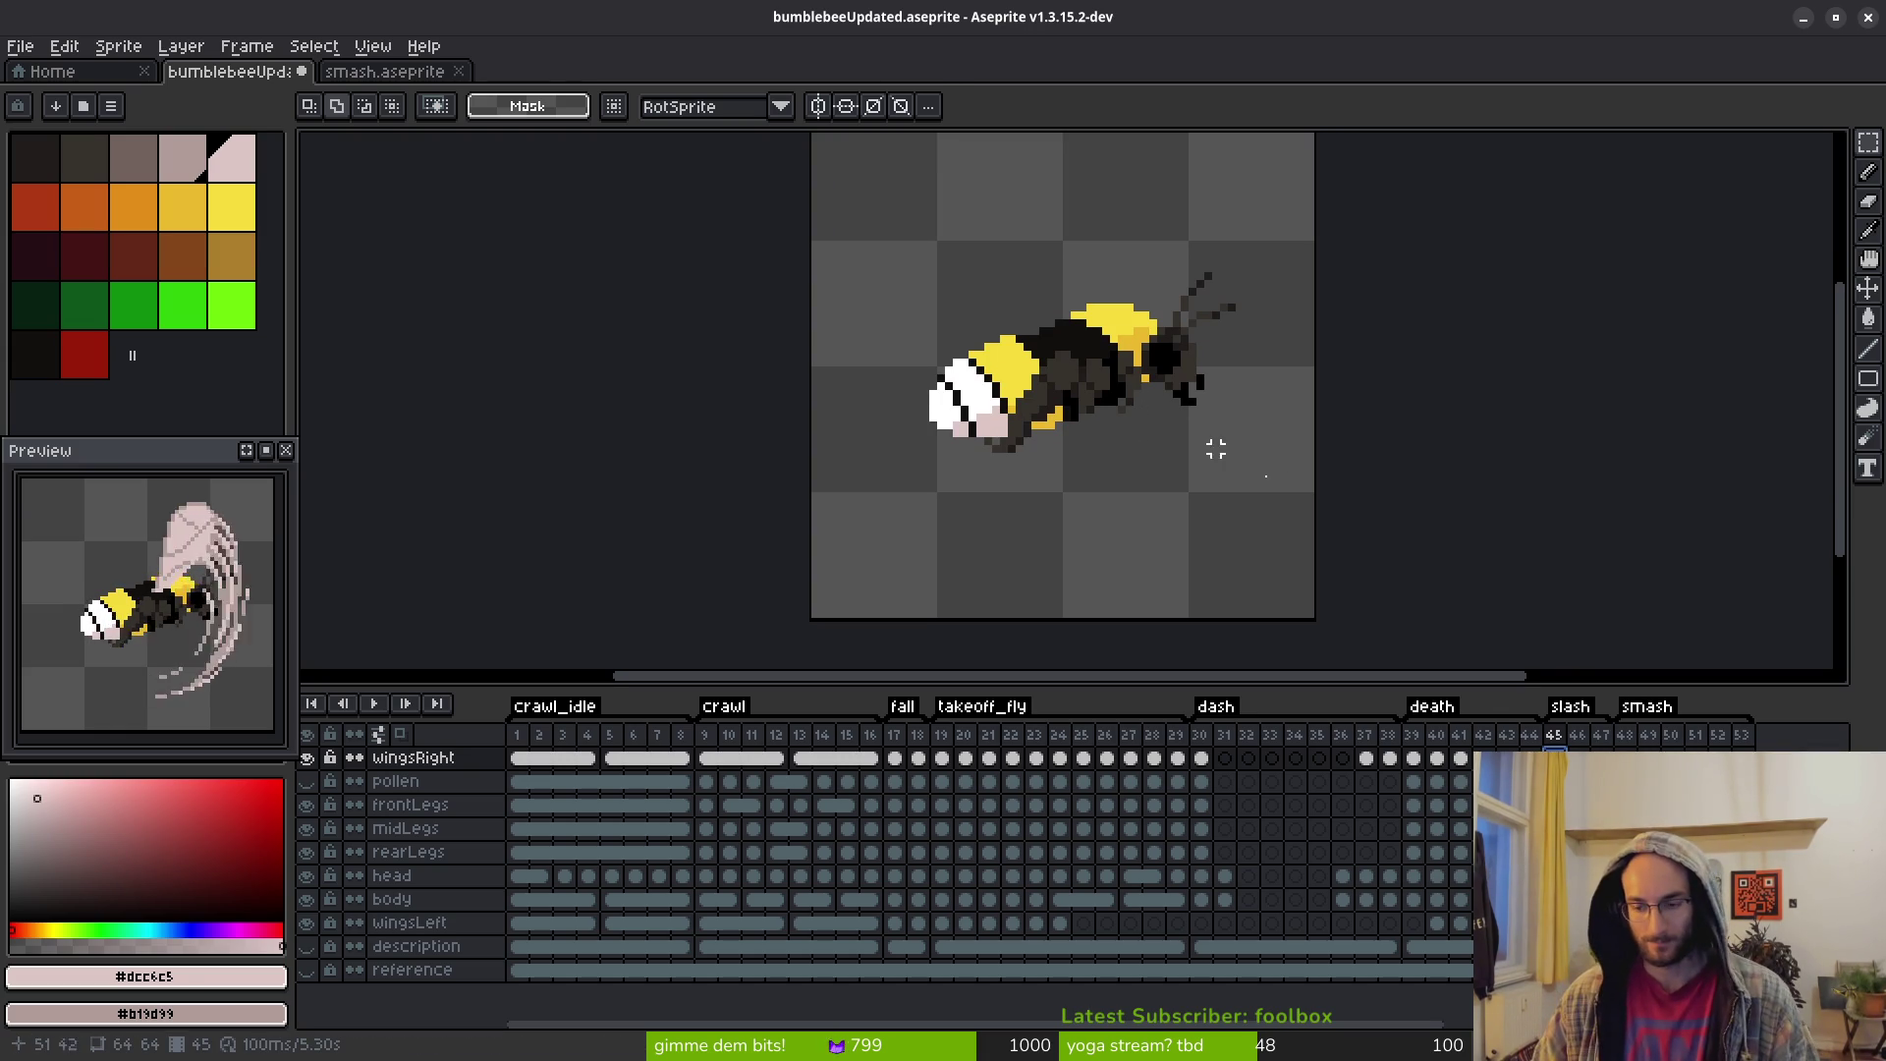
{"action": "scroll", "coordinate": [1149, 409], "scroll_direction": "right", "scroll_amount": 1}
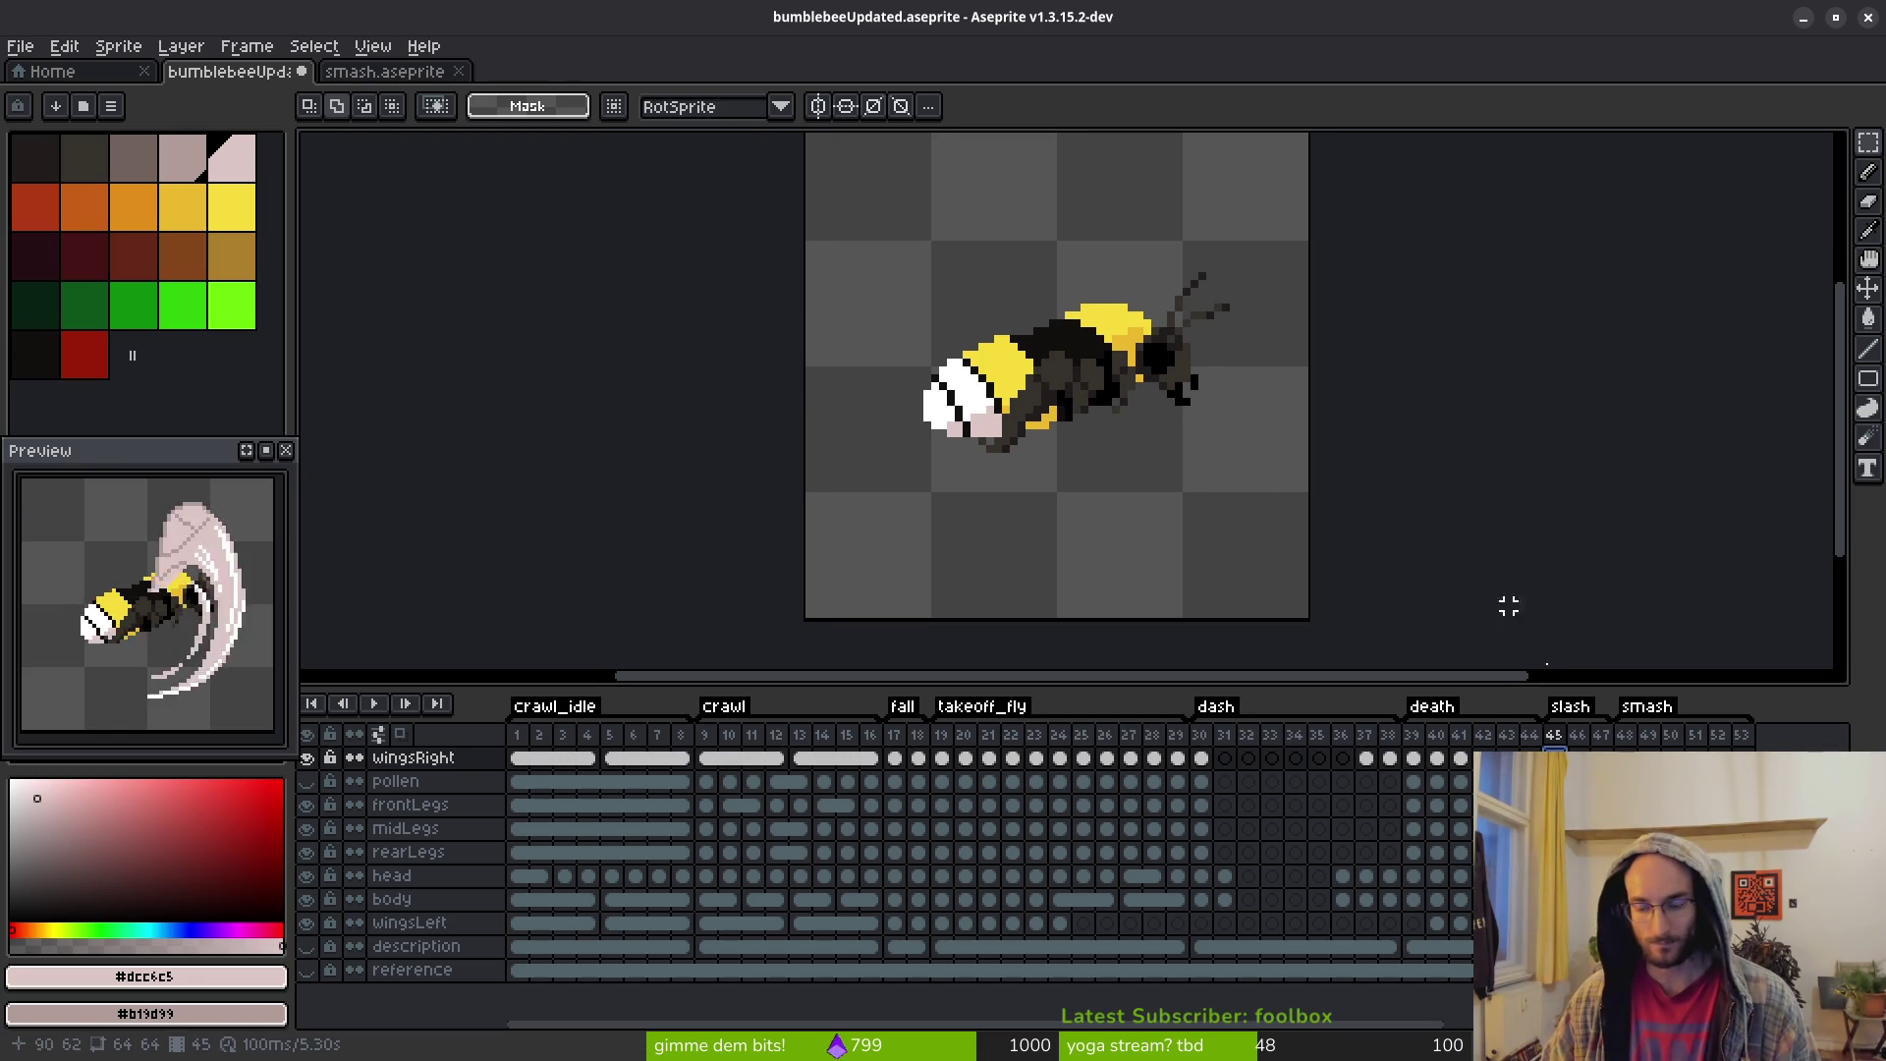
{"action": "key", "text": "b"}
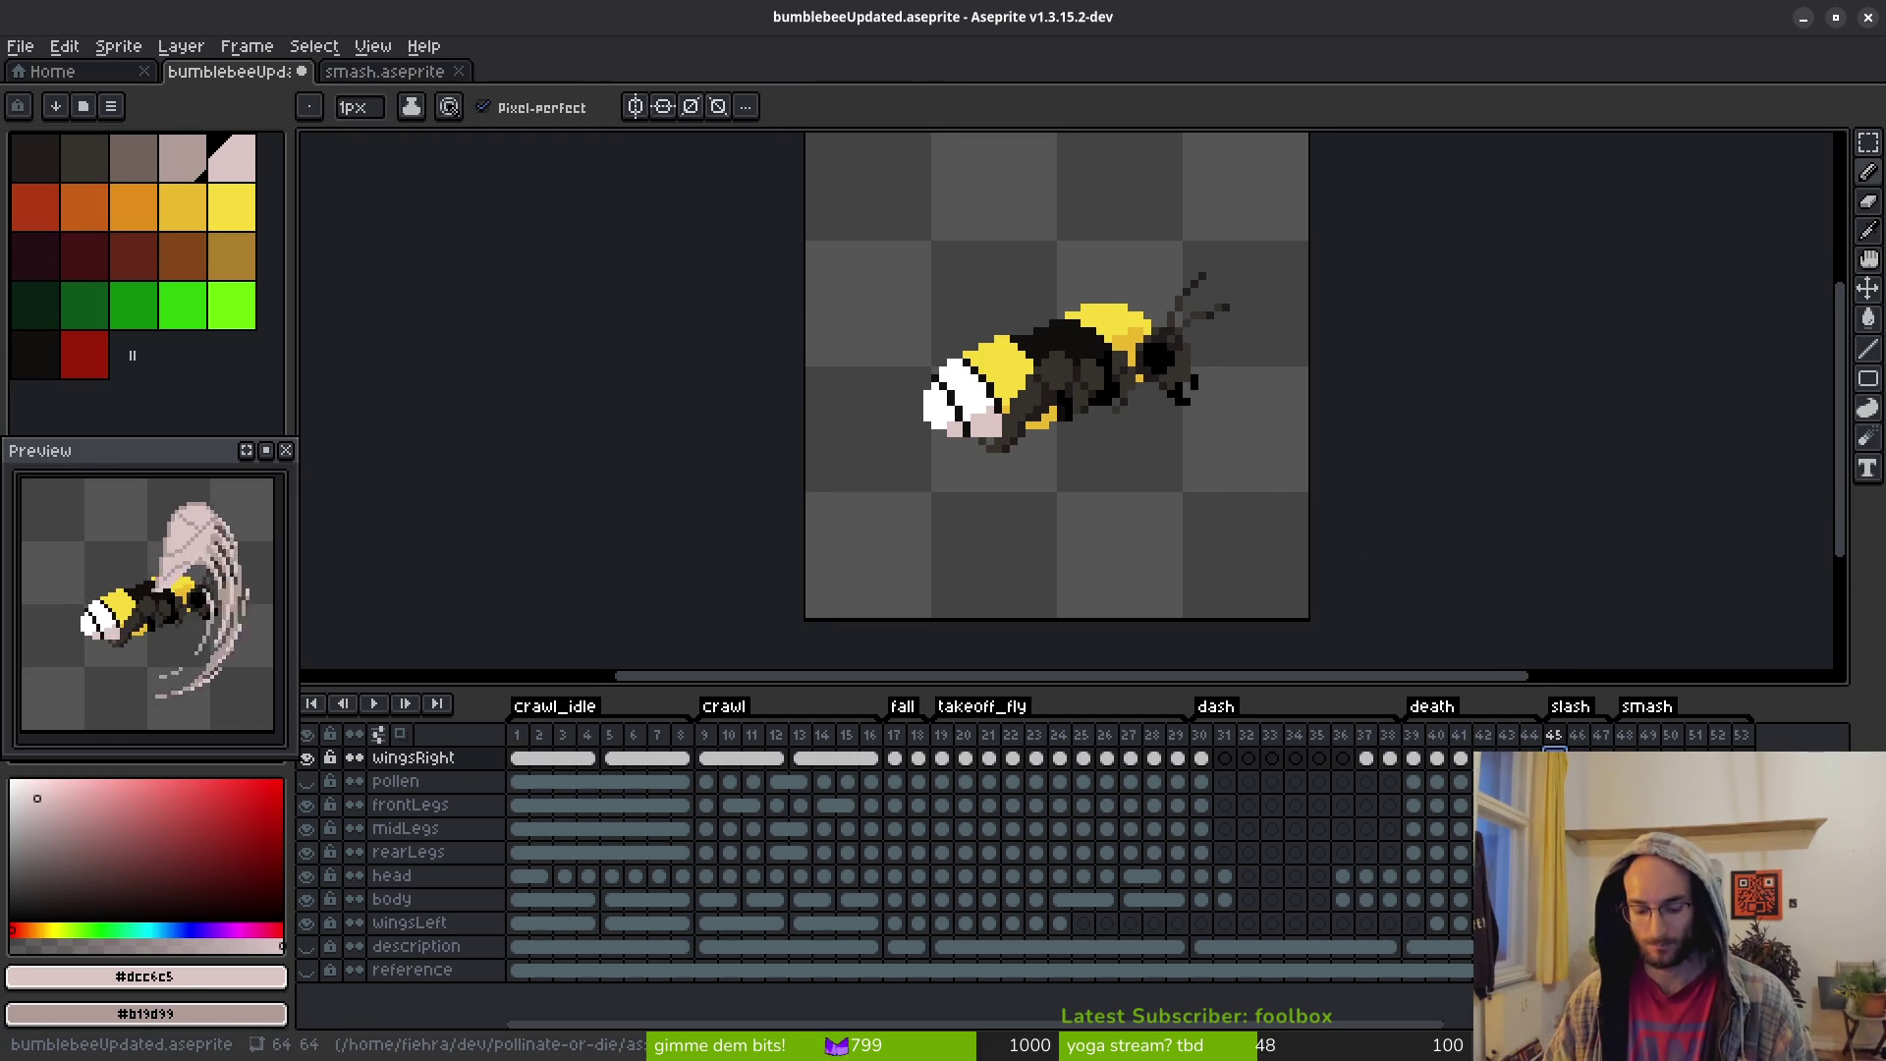
{"action": "key", "text": "F3"}
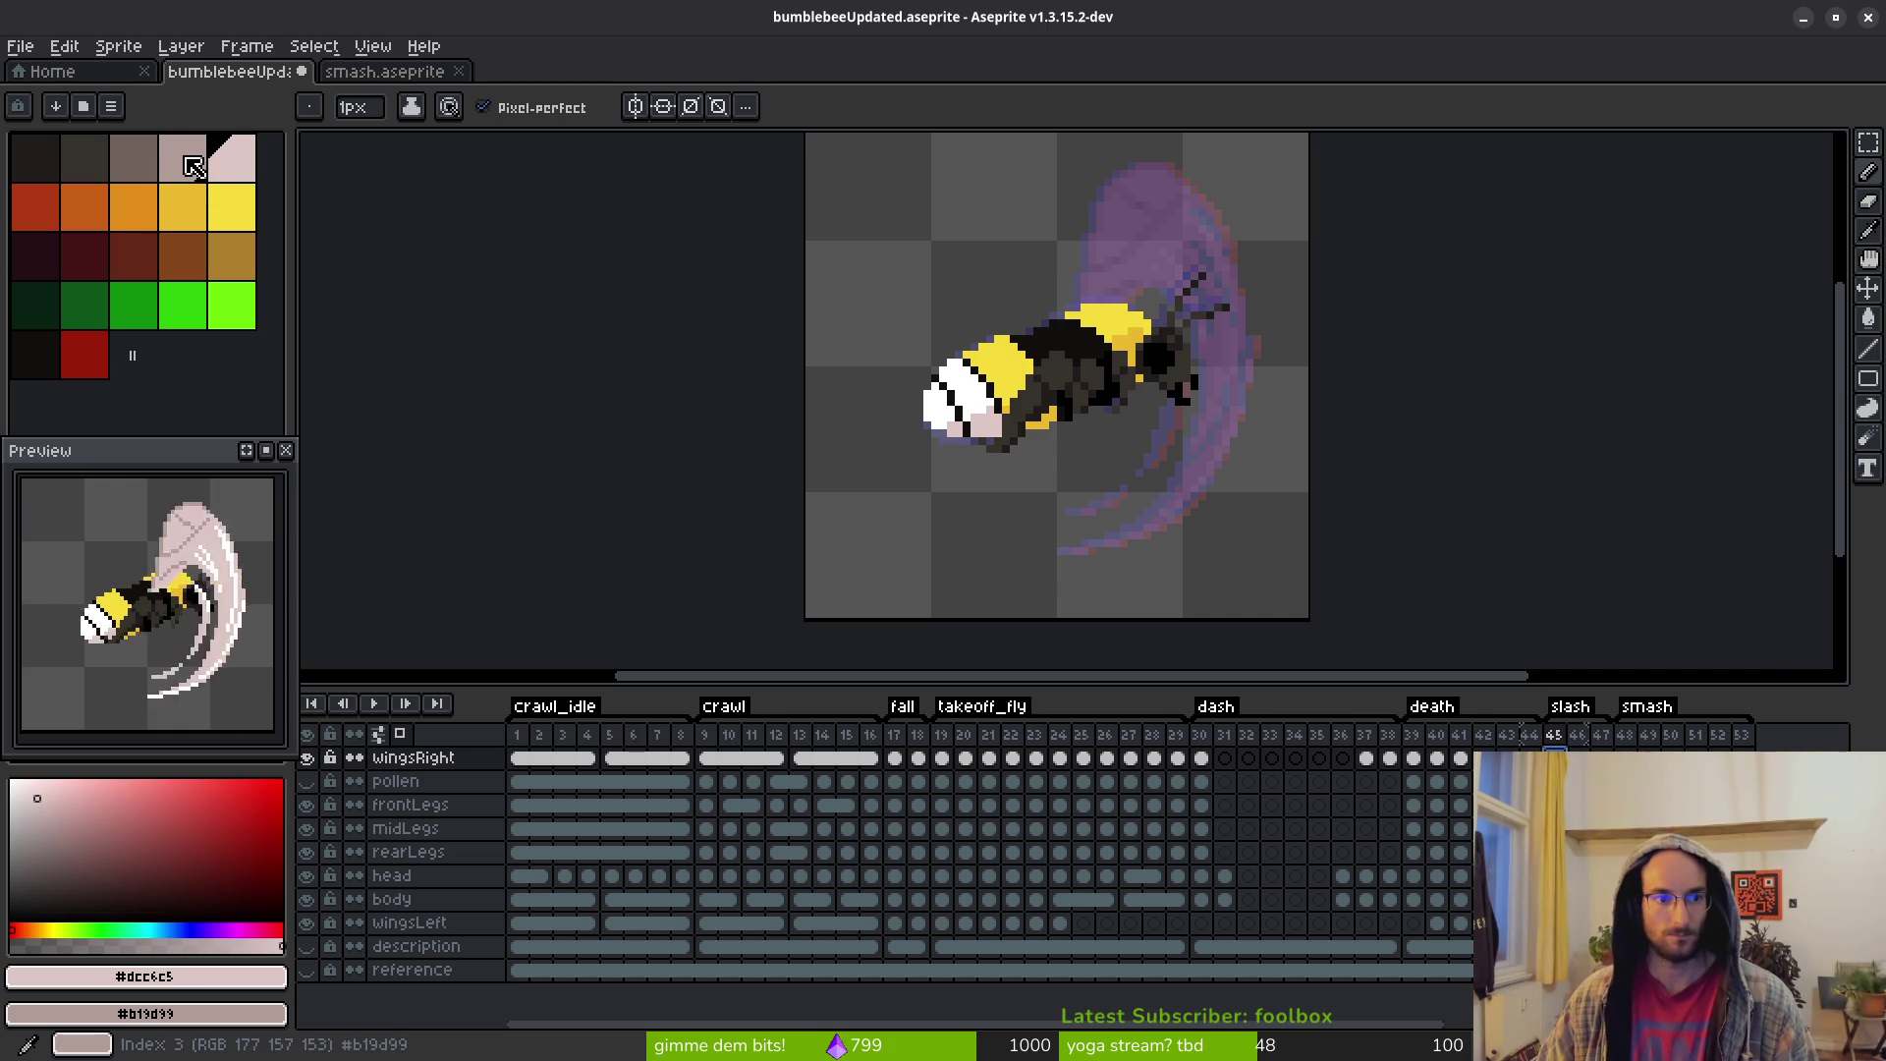
Pick the pale pink colour and draw the wing's two edges curving down from the bee's body
{"action": "left_click", "coordinate": [193, 167]}
{"action": "left_click", "coordinate": [232, 157]}
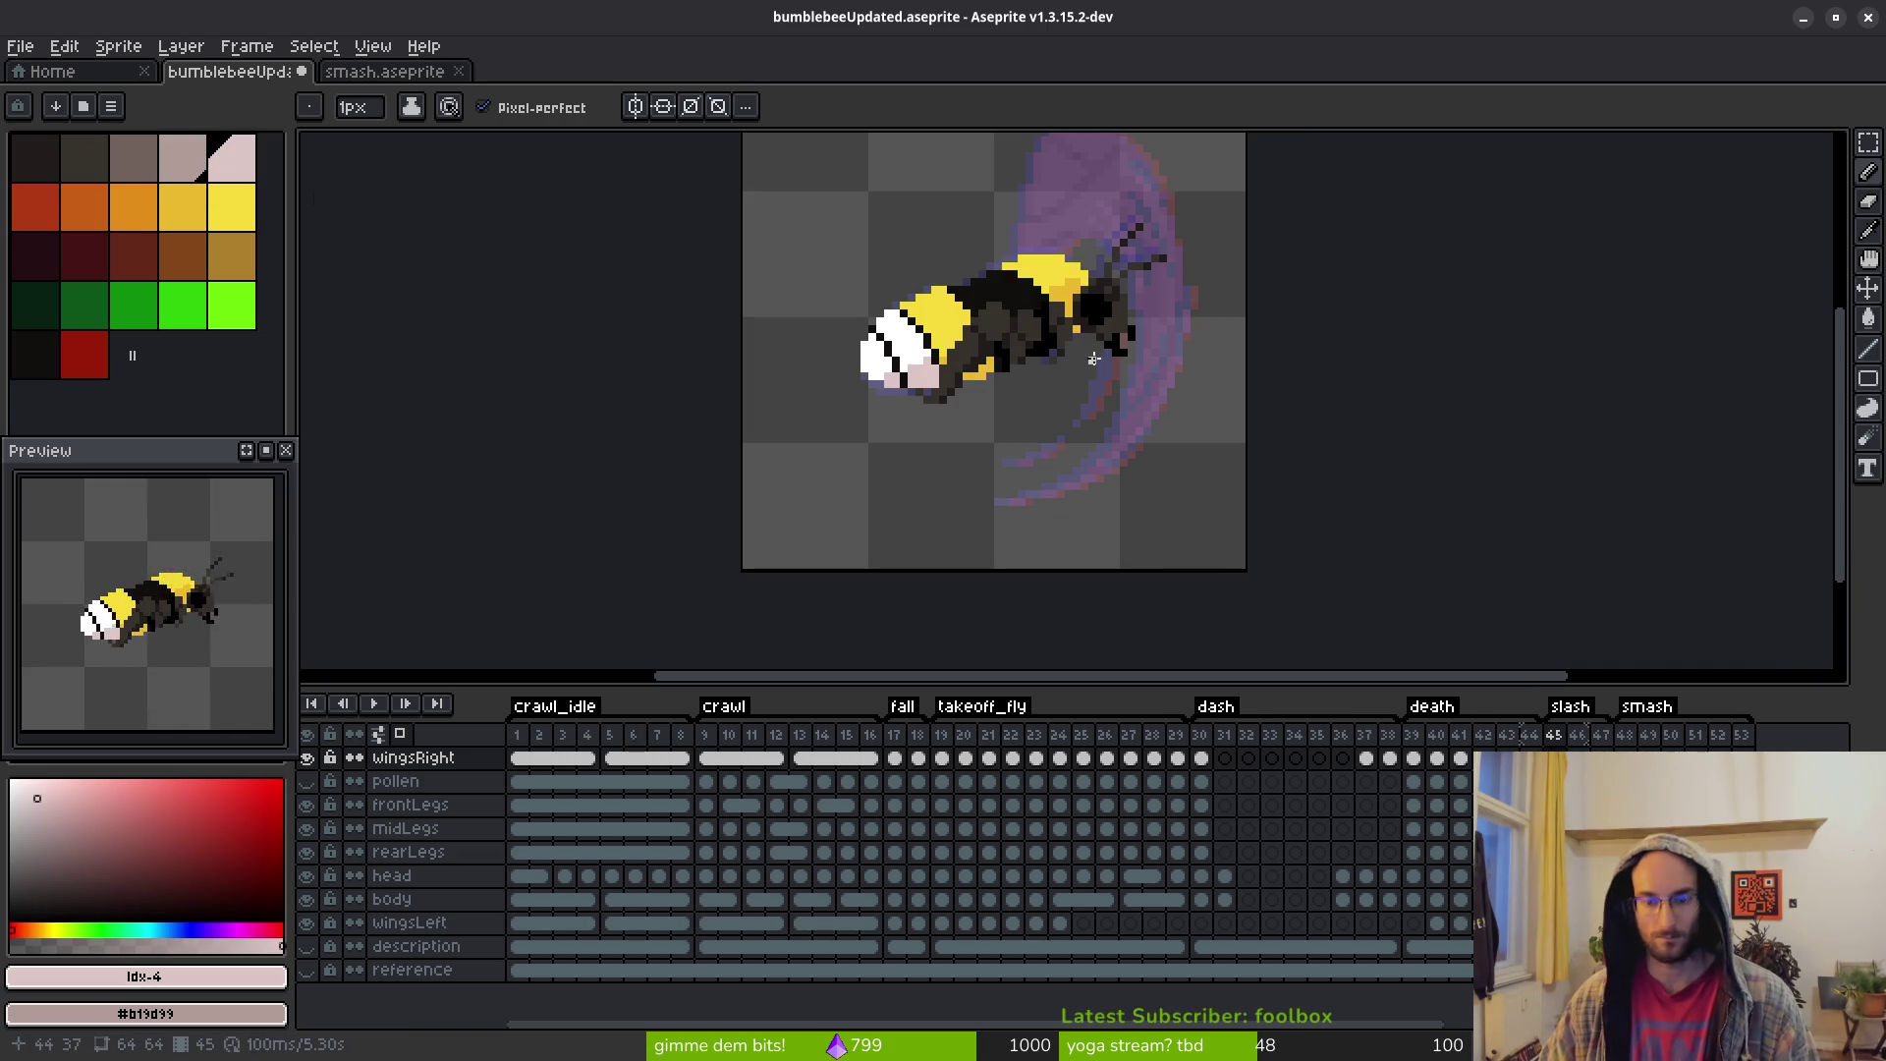
{"action": "scroll", "coordinate": [1094, 359], "scroll_direction": "up", "scroll_amount": 1}
{"action": "scroll", "coordinate": [1007, 296], "scroll_direction": "up", "scroll_amount": 1}
{"action": "mouse_move", "coordinate": [1007, 271]}
{"action": "left_mouse_down"}
{"action": "mouse_move", "coordinate": [1111, 513]}
{"action": "mouse_move", "coordinate": [977, 482]}
{"action": "mouse_move", "coordinate": [962, 312]}
{"action": "mouse_move", "coordinate": [983, 287]}
{"action": "left_mouse_up"}
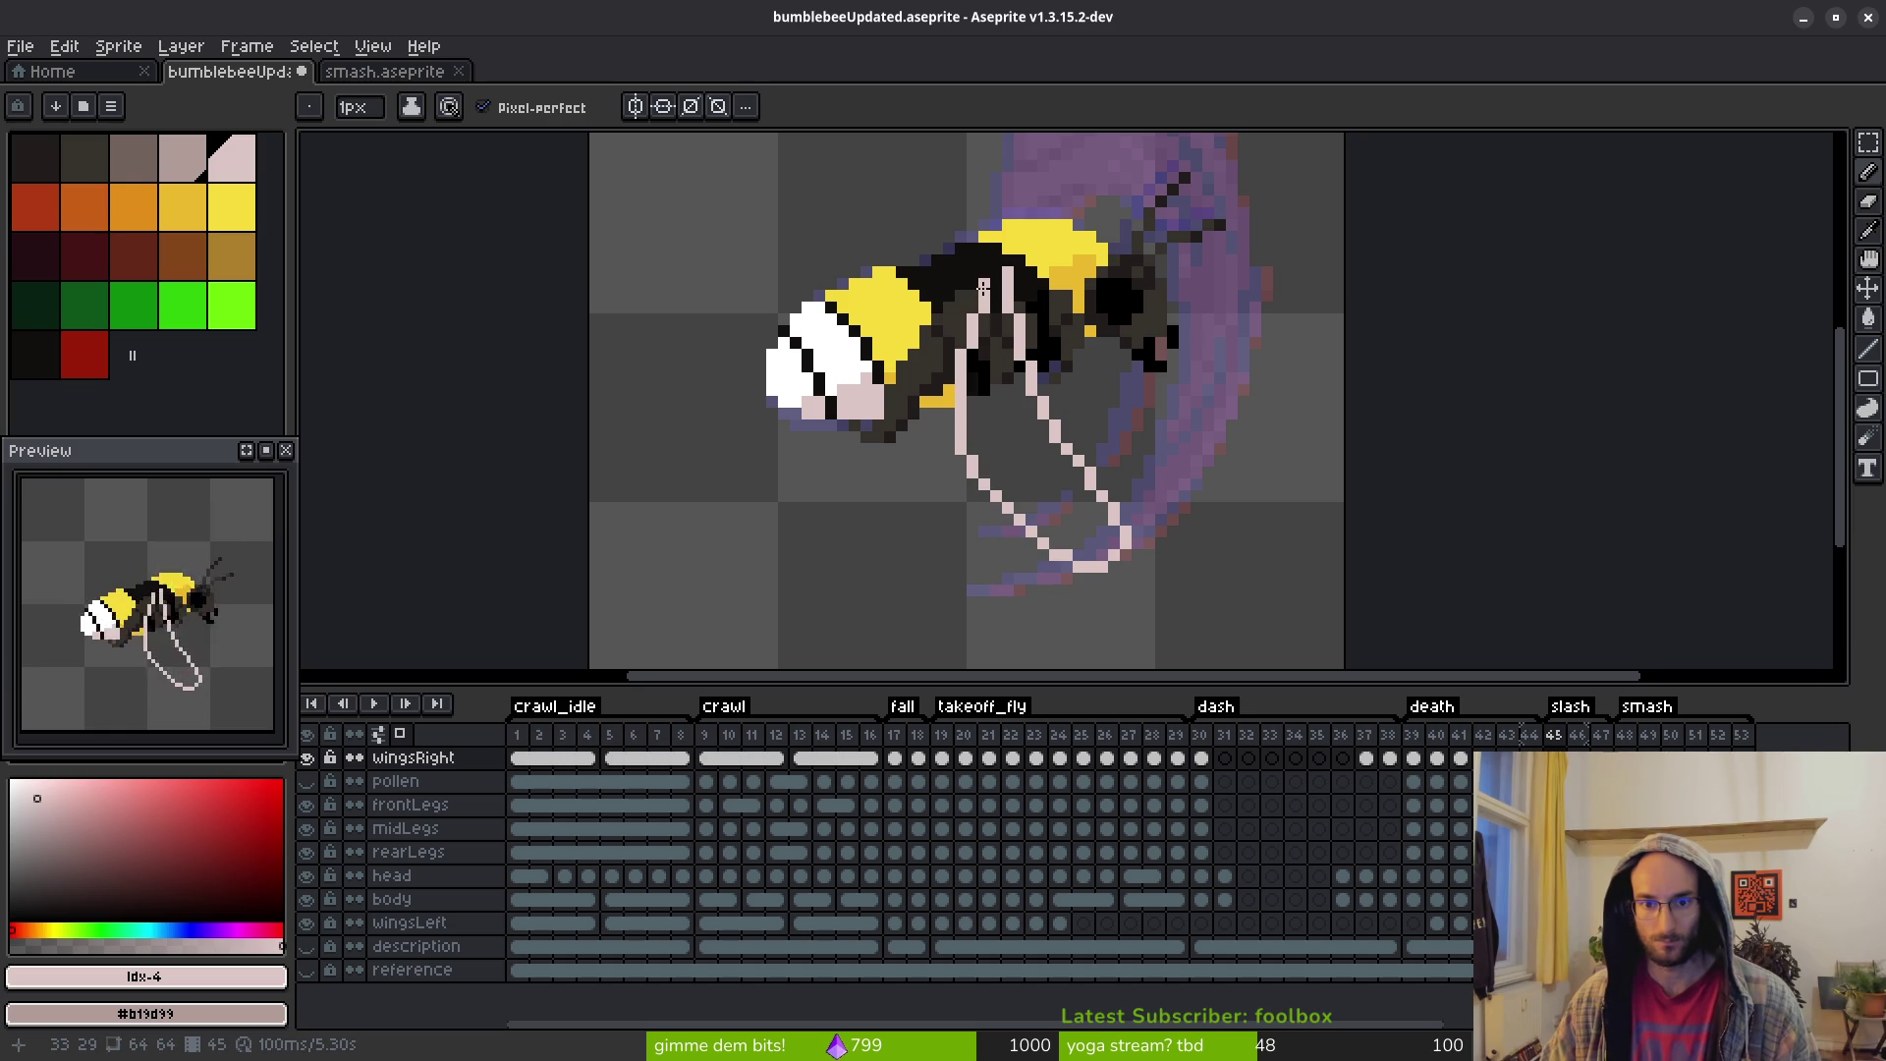
{"action": "left_click_drag", "start_coordinate": [973, 473], "coordinate": [1022, 554]}
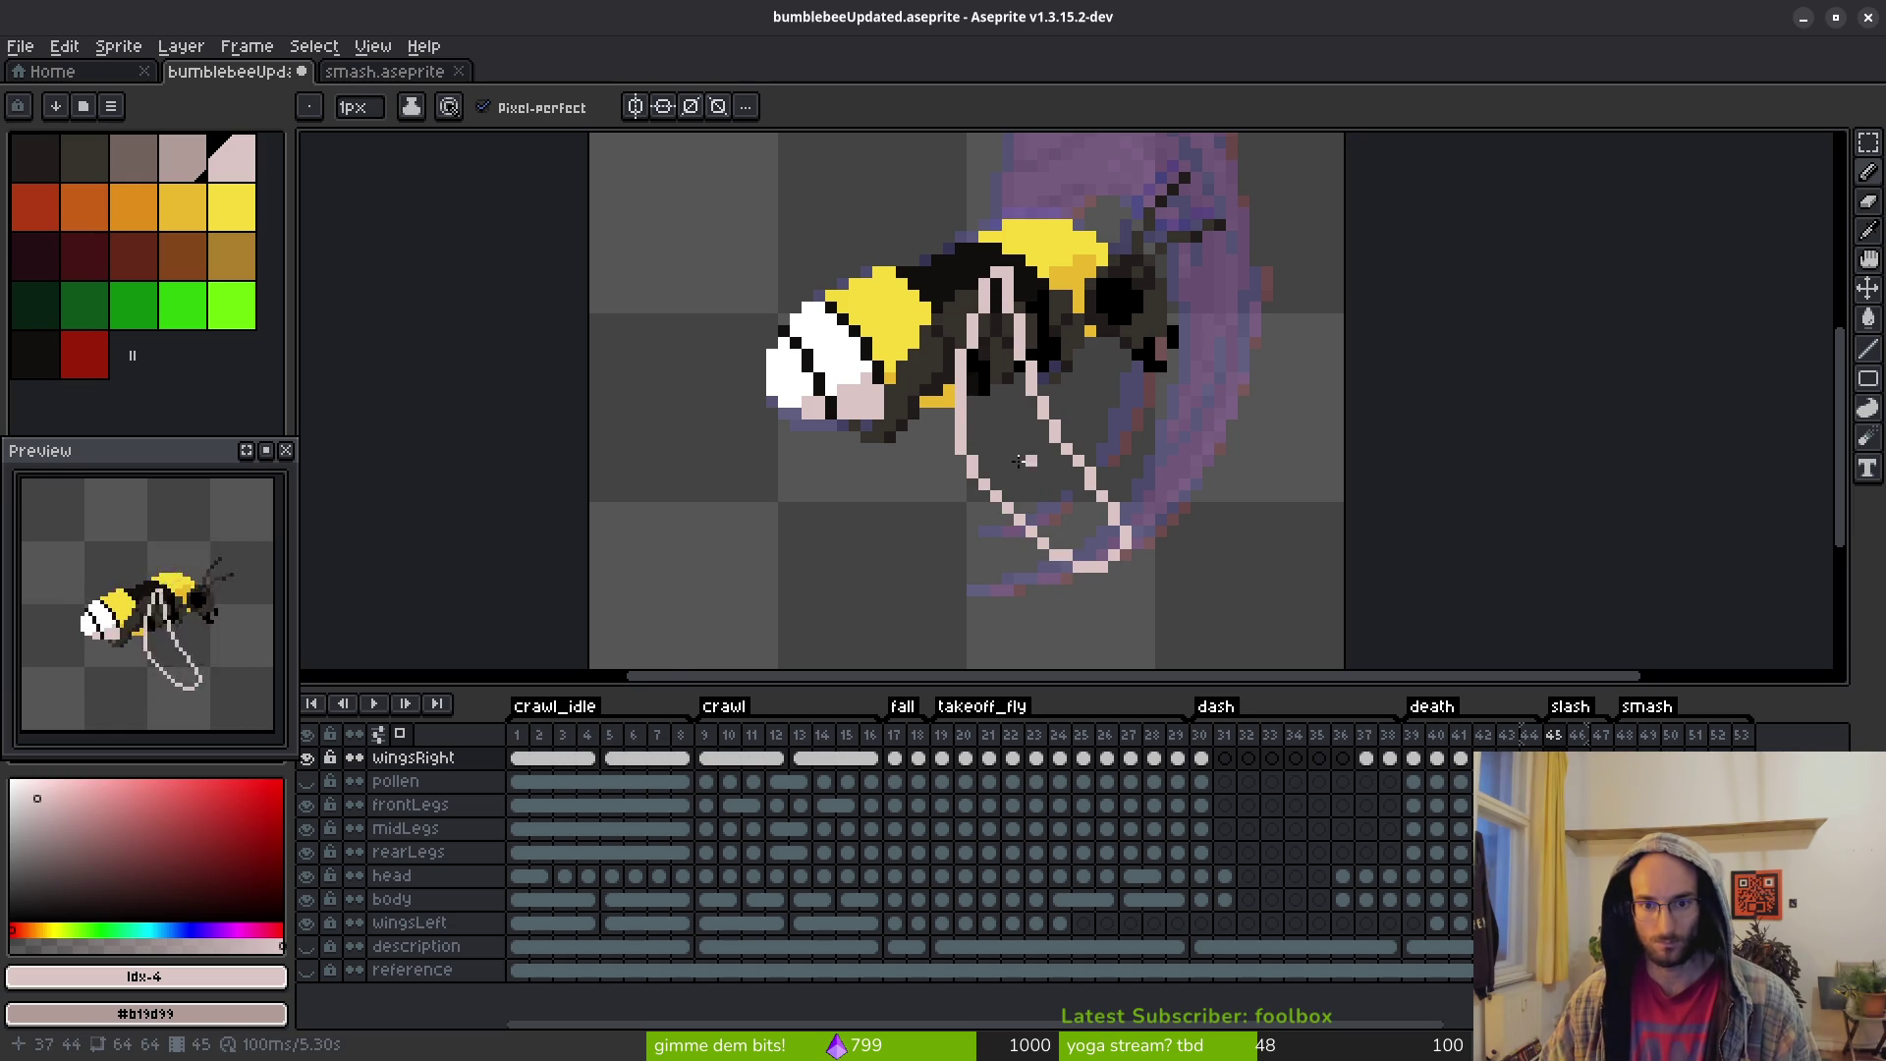
{"action": "scroll", "coordinate": [1015, 464], "scroll_direction": "up", "scroll_amount": 1}
Erase stray parts of the wing stroke, then extend and thicken its diagonal edge in pale pink
{"action": "key", "text": "e"}
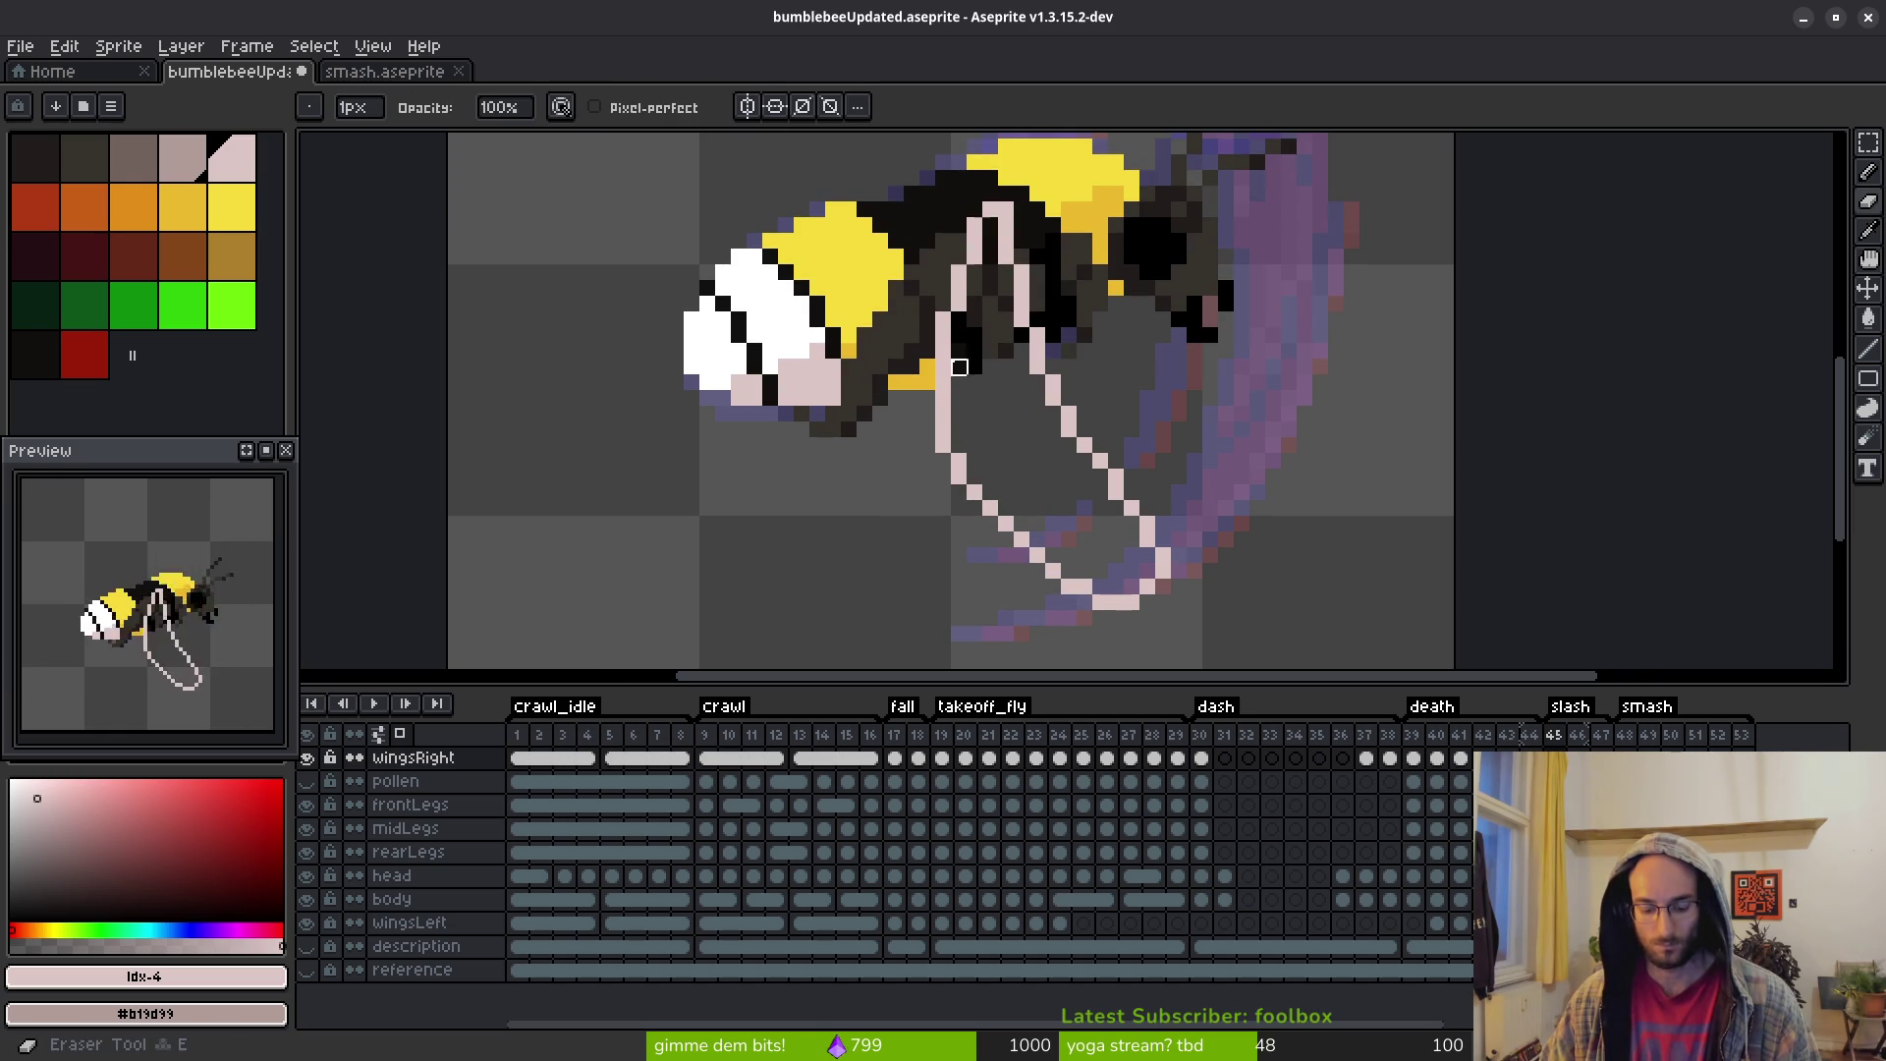
{"action": "key", "text": "b"}
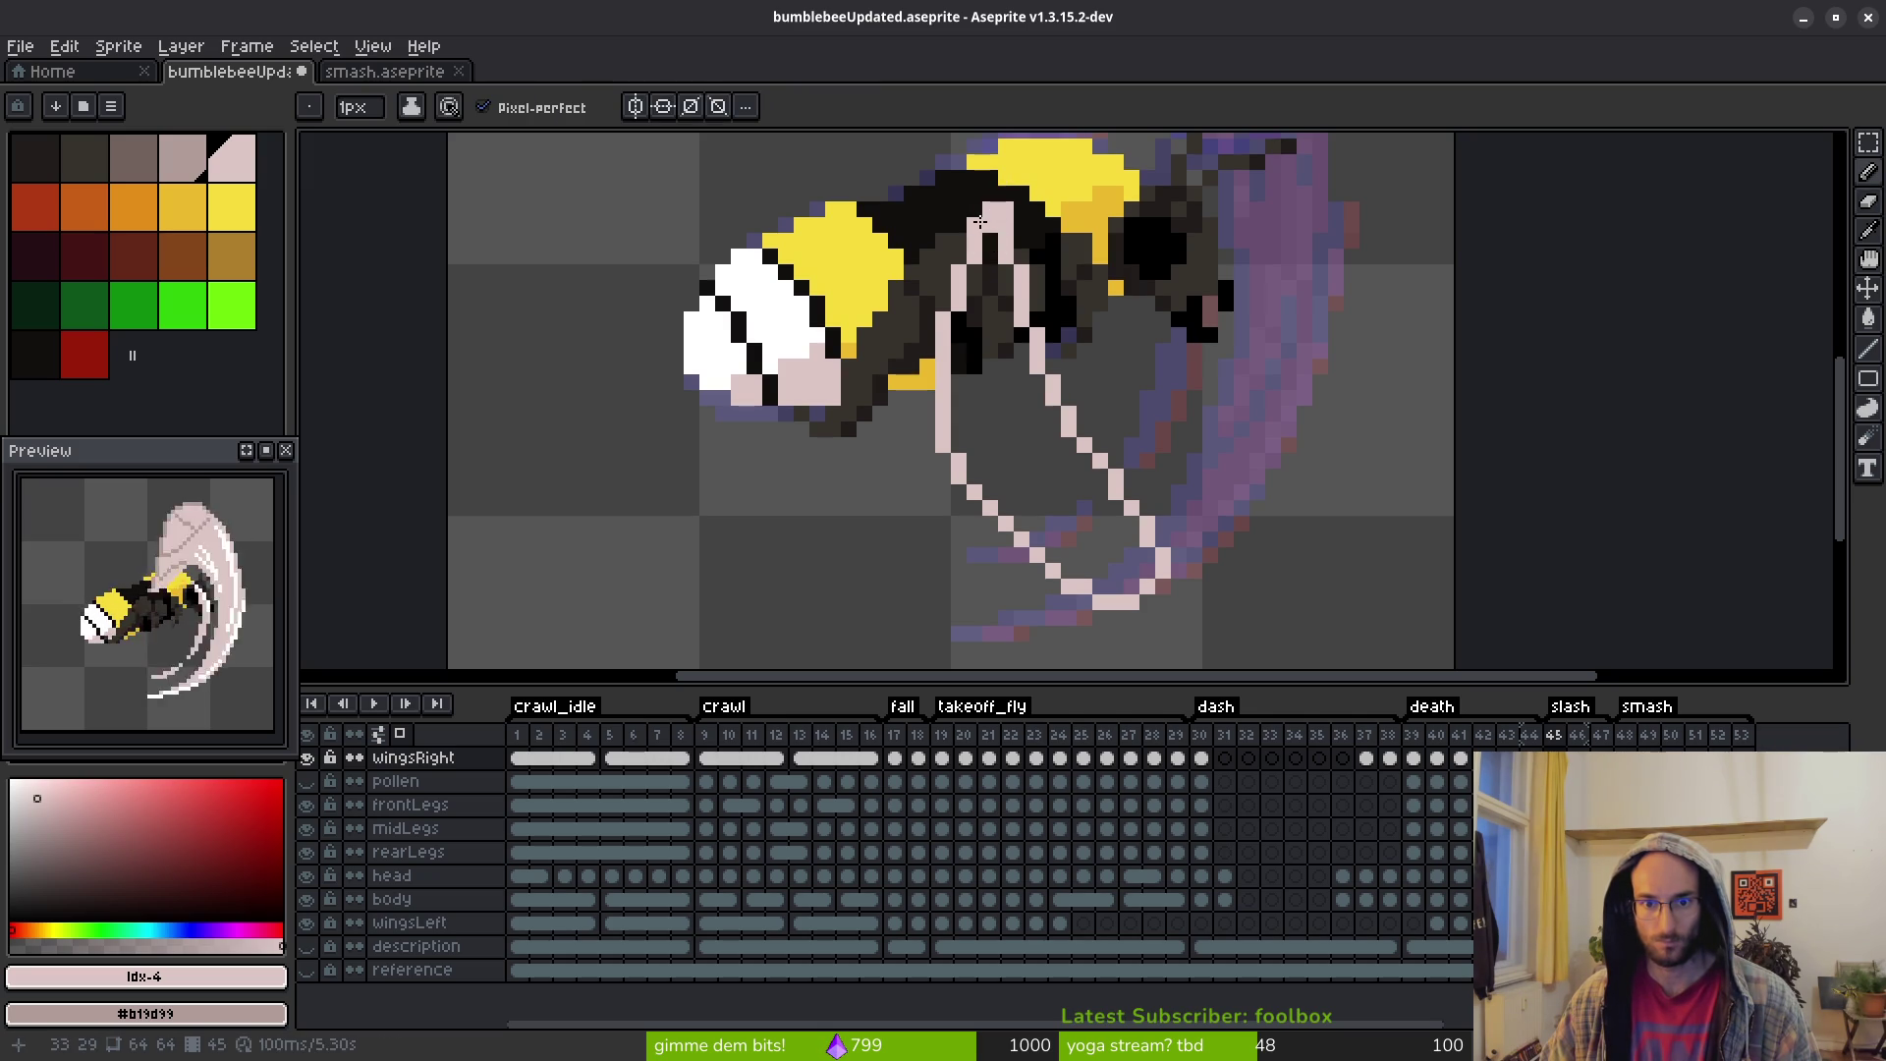
{"action": "key", "text": "e"}
{"action": "mouse_move", "coordinate": [961, 270]}
{"action": "left_mouse_down"}
{"action": "mouse_move", "coordinate": [945, 354]}
{"action": "mouse_move", "coordinate": [1015, 521]}
{"action": "mouse_move", "coordinate": [1085, 523]}
{"action": "left_mouse_up"}
{"action": "key", "text": "b"}
{"action": "scroll", "coordinate": [966, 428], "scroll_direction": "up", "scroll_amount": 2}
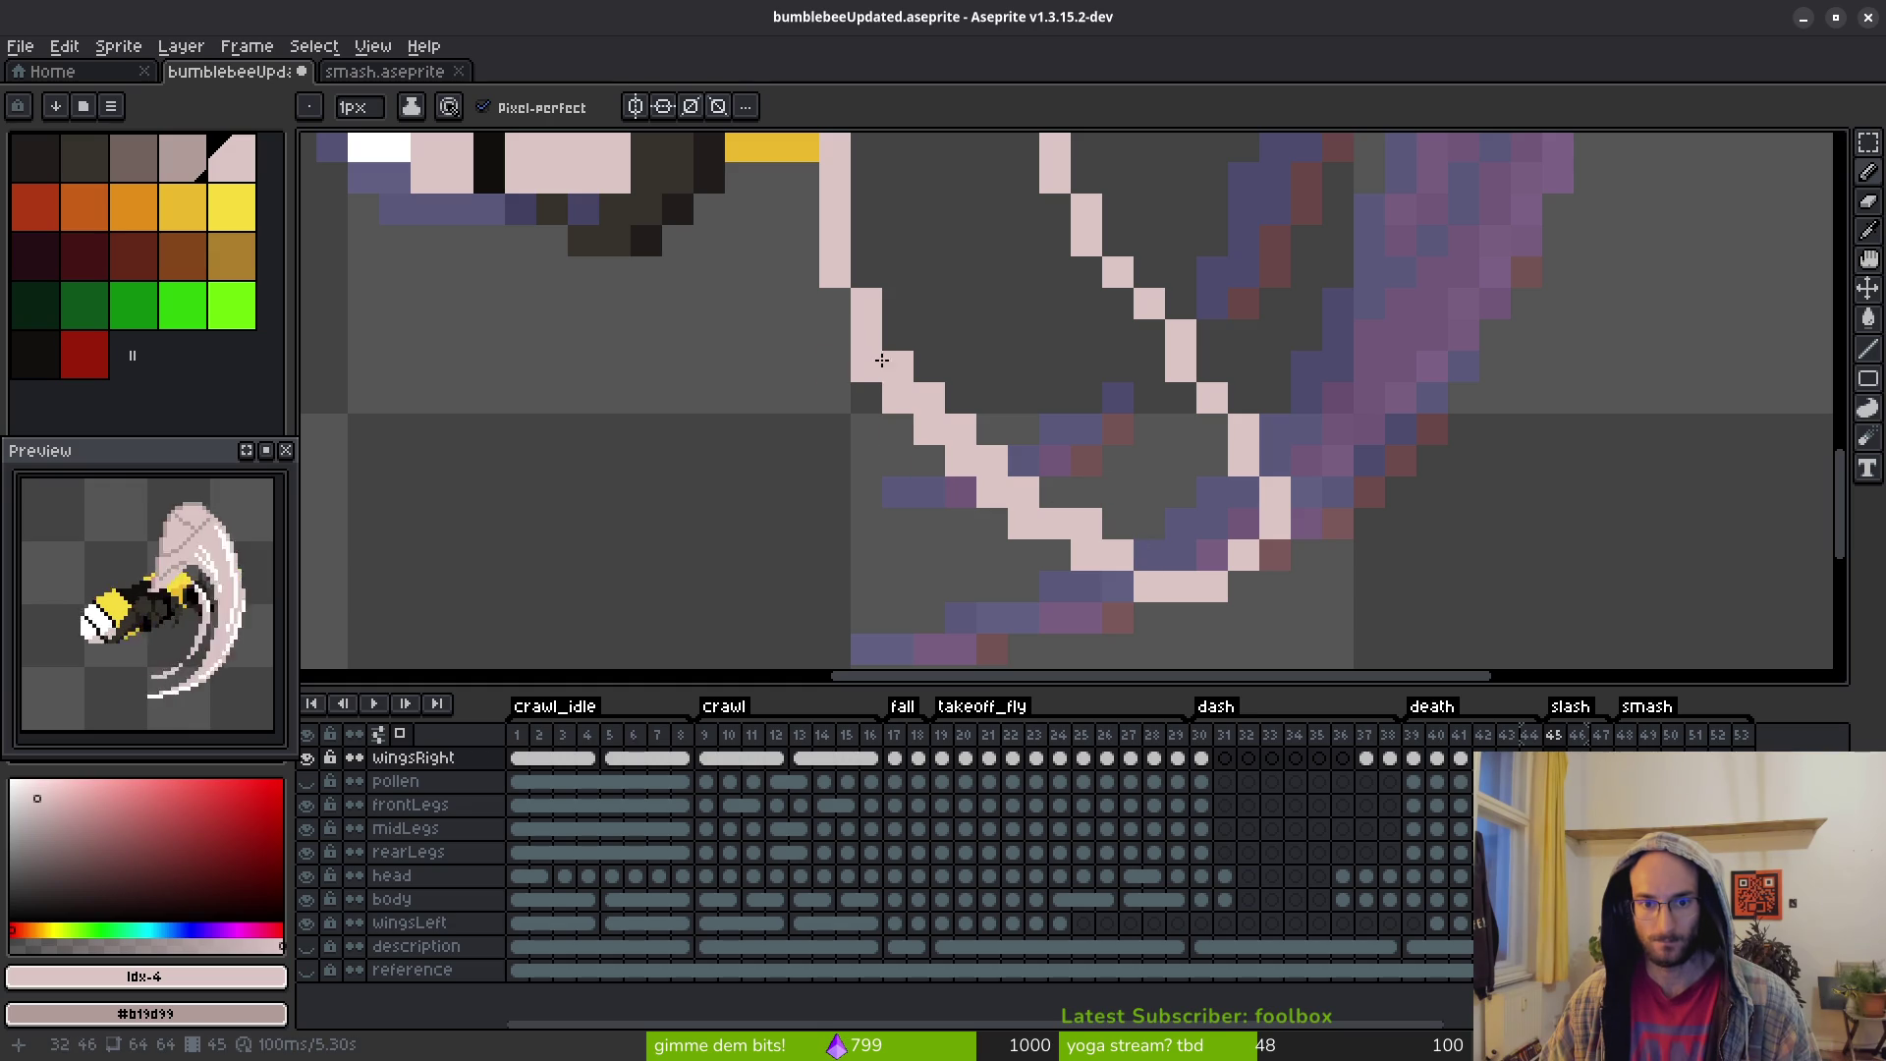
{"action": "left_click", "coordinate": [847, 309]}
{"action": "mouse_move", "coordinate": [847, 308]}
{"action": "left_mouse_down"}
{"action": "mouse_move", "coordinate": [930, 446]}
{"action": "mouse_move", "coordinate": [909, 447]}
{"action": "mouse_move", "coordinate": [1000, 467]}
{"action": "left_mouse_up"}
{"action": "left_click", "coordinate": [1181, 523]}
{"action": "scroll", "coordinate": [1183, 539], "scroll_direction": "down", "scroll_amount": 5}
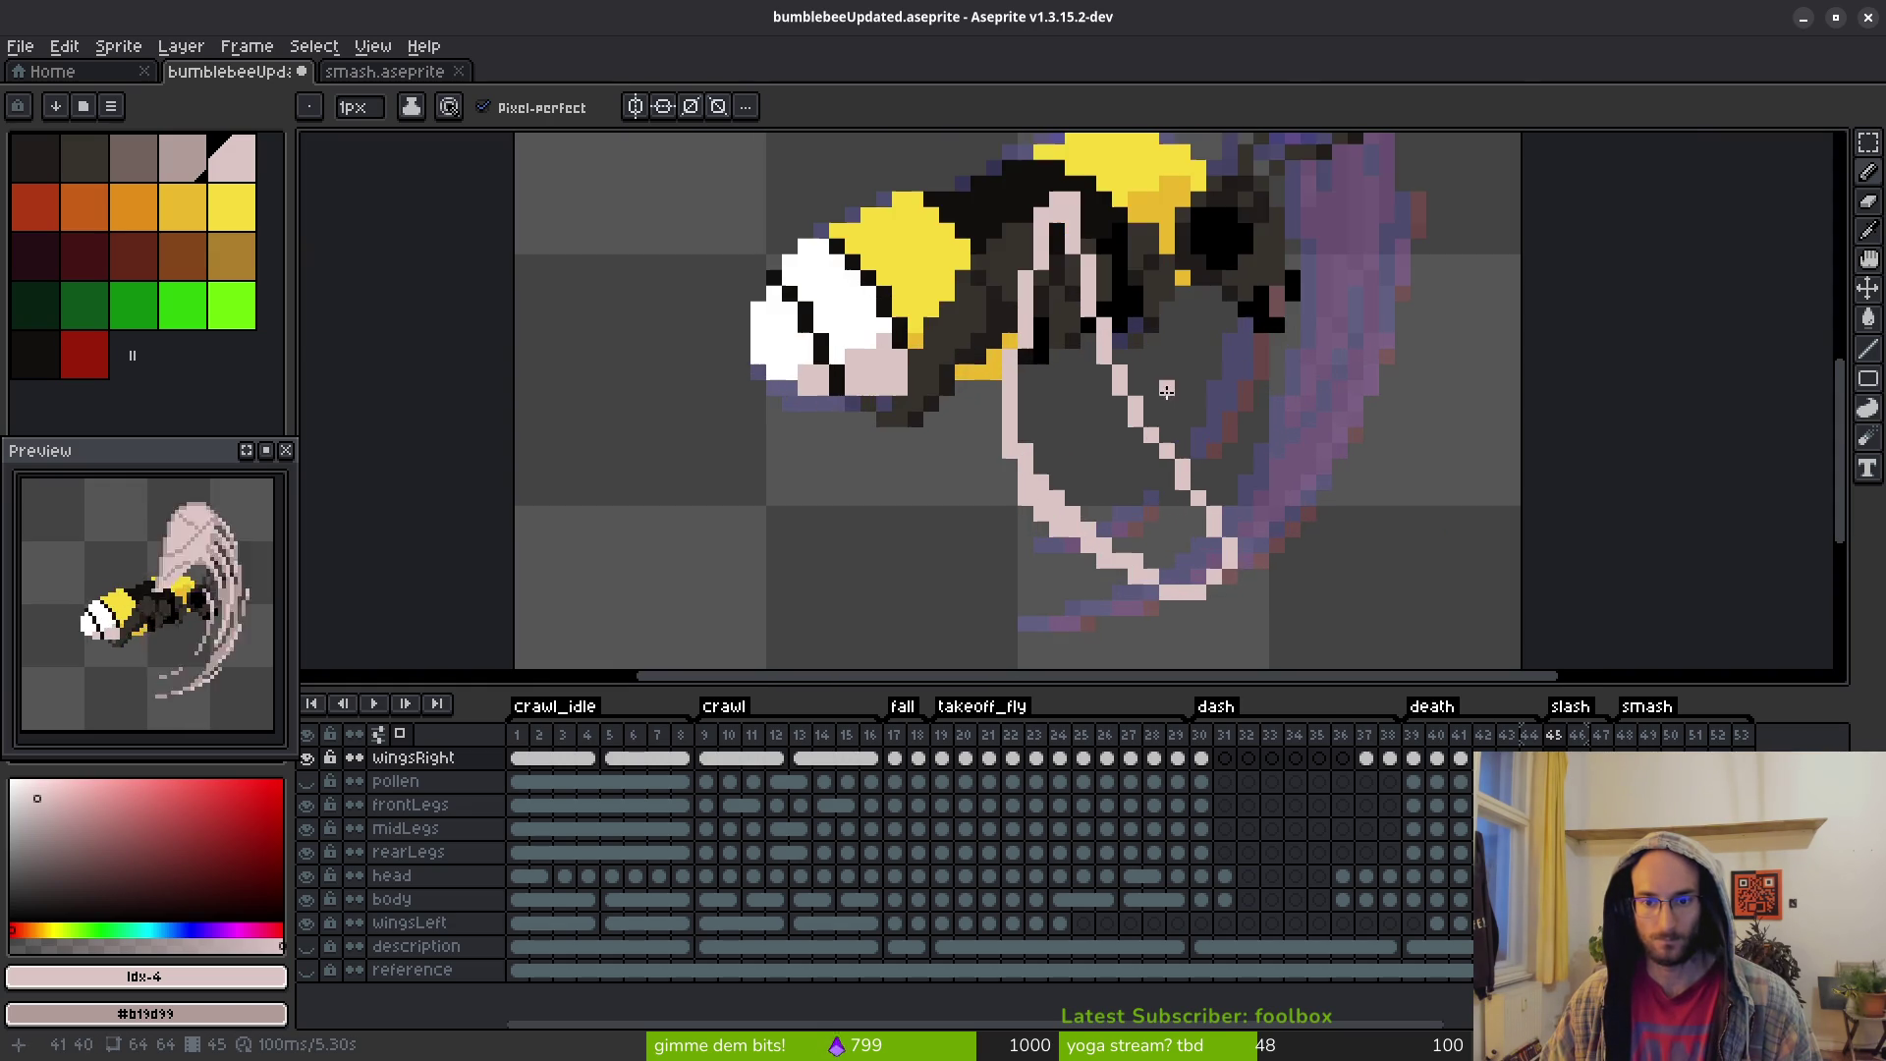
Fill the wing's interior solid pale pink with the Paint Bucket
{"action": "key", "text": "g"}
{"action": "left_click", "coordinate": [1099, 459]}
{"action": "scroll", "coordinate": [1098, 459], "scroll_direction": "down", "scroll_amount": 3}
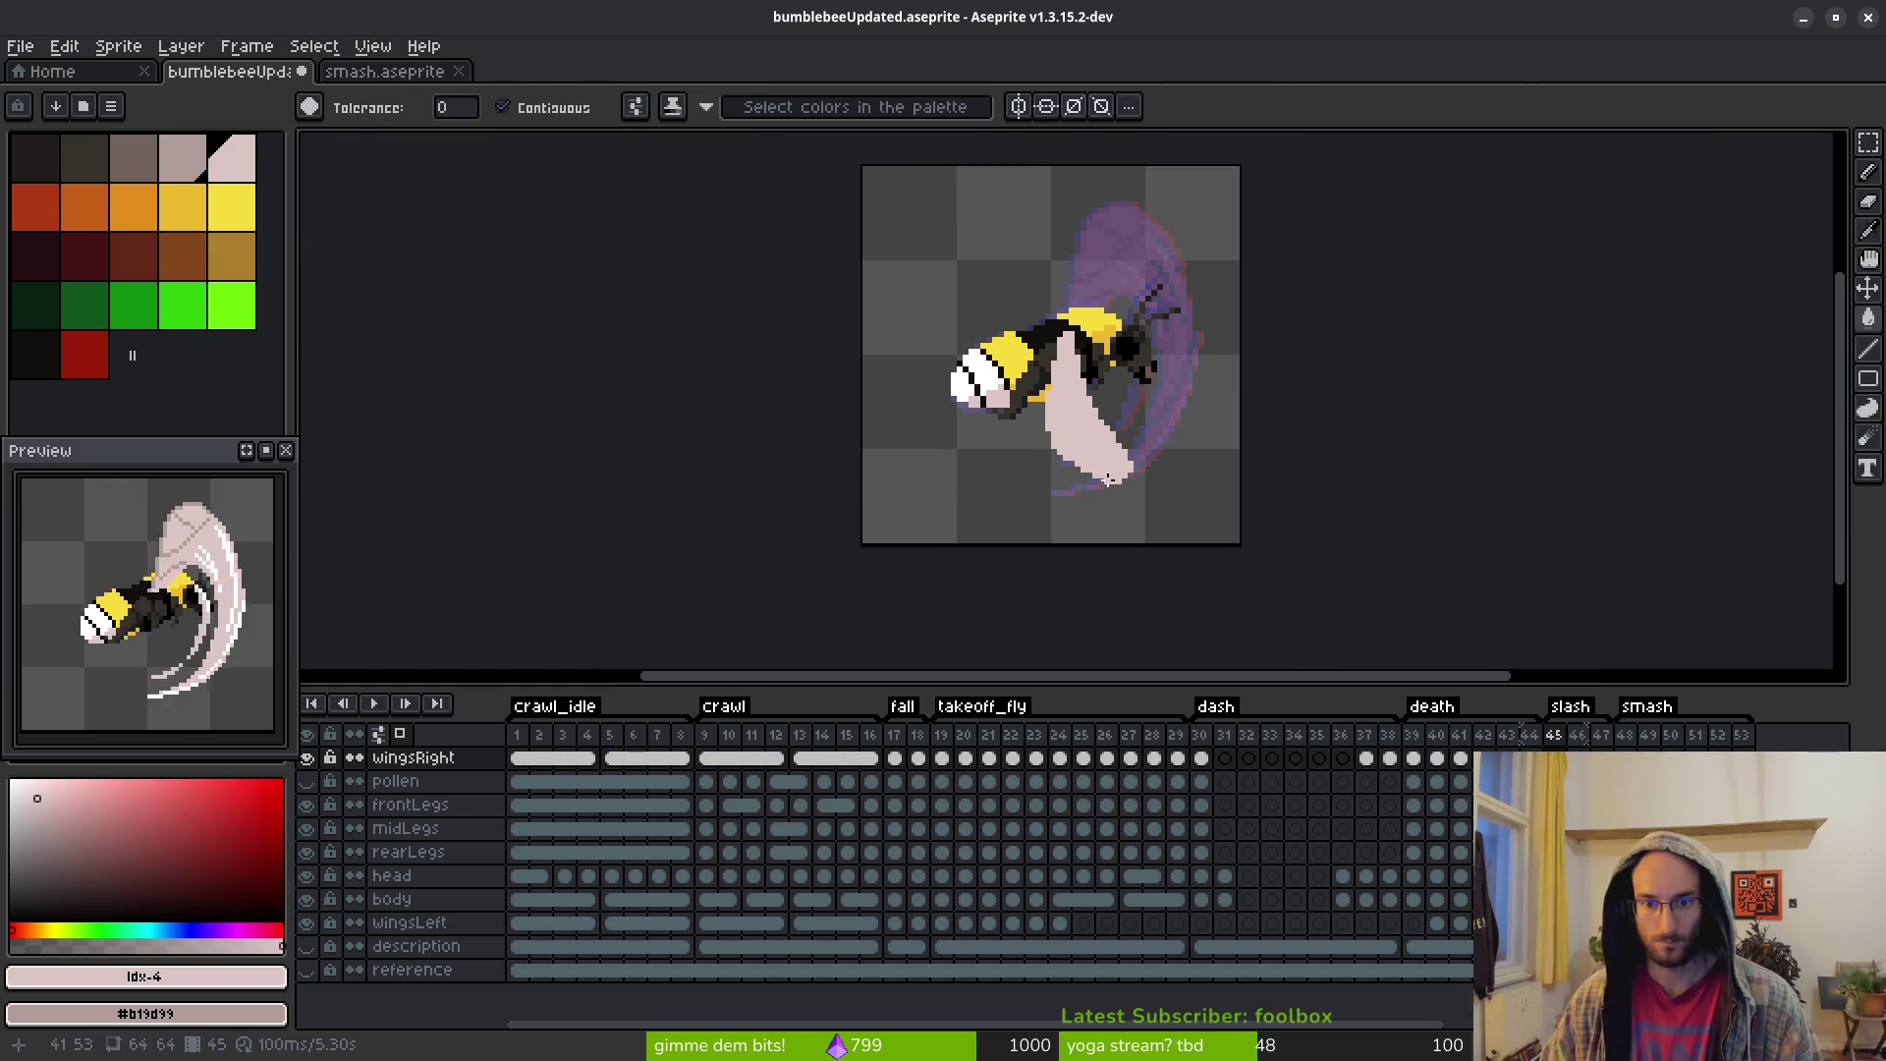
Trim the wing's lower-right edge and redraw that edge in pink
{"action": "key", "text": "b"}
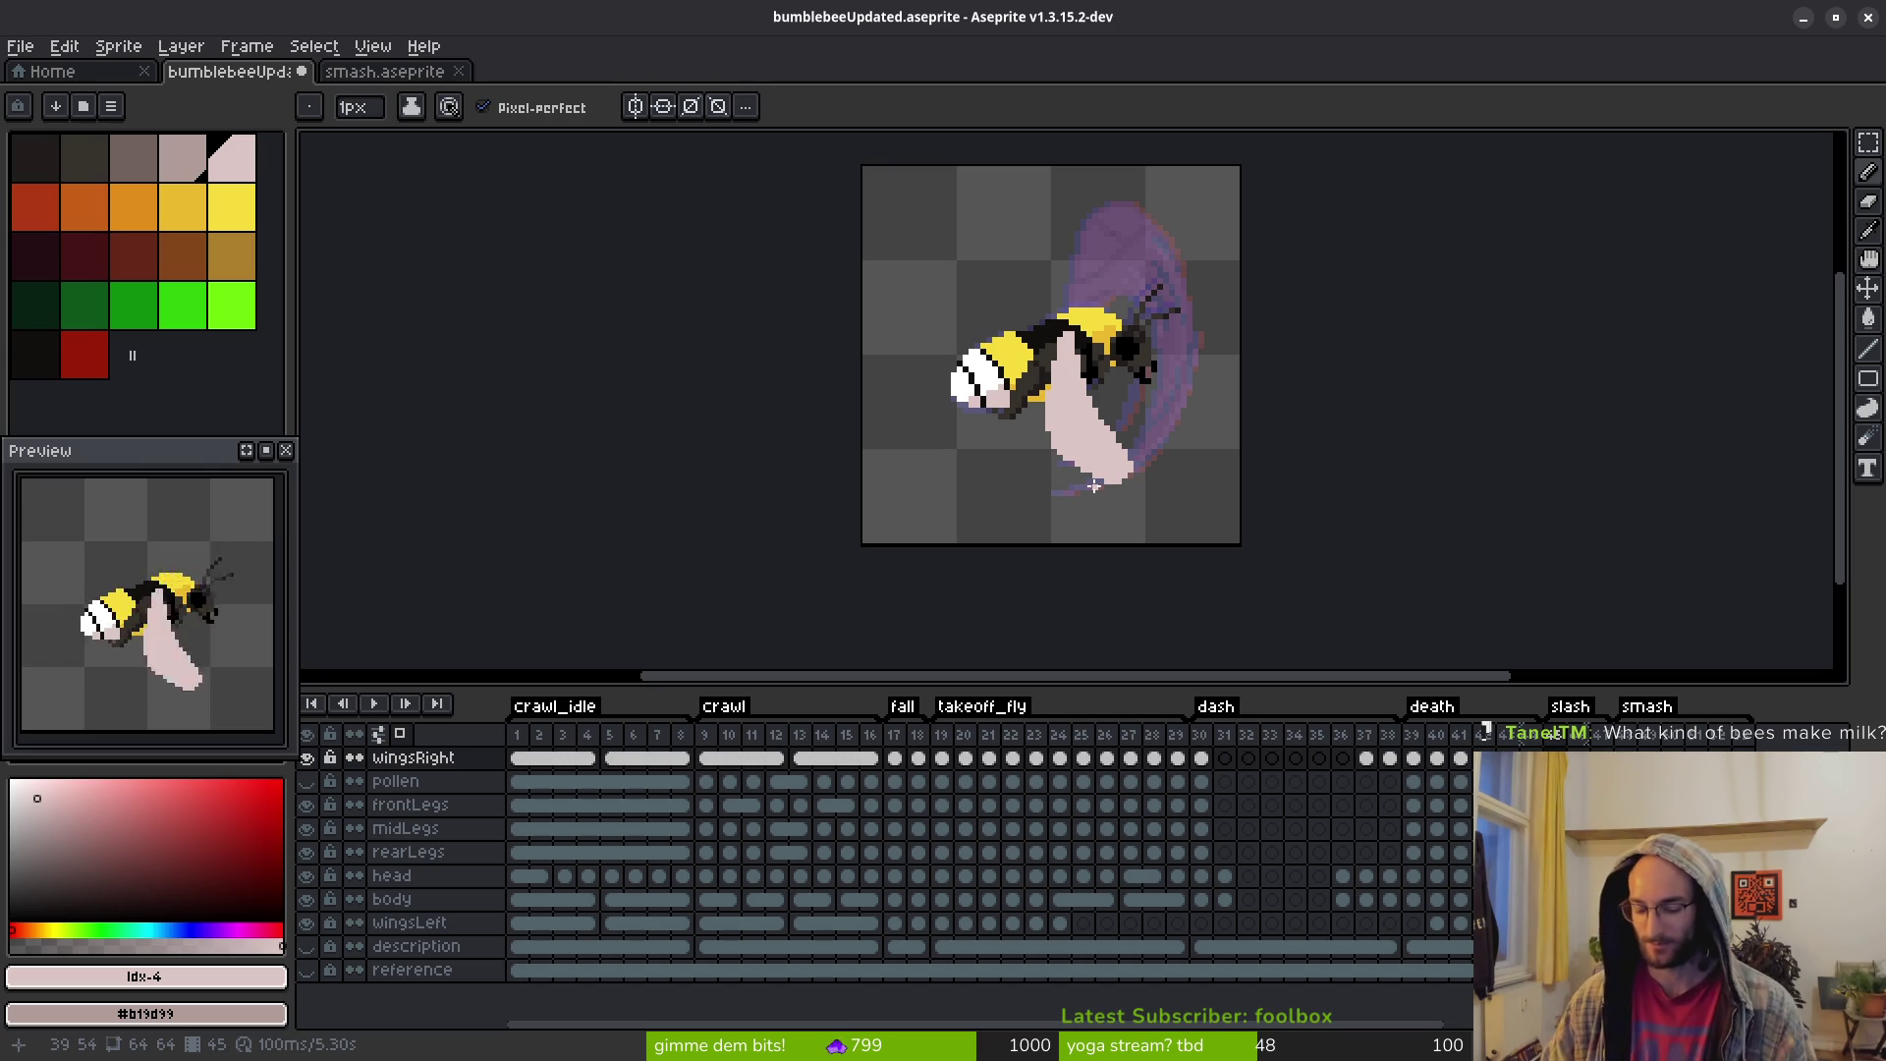
{"action": "scroll", "coordinate": [1168, 426], "scroll_direction": "up", "scroll_amount": 1}
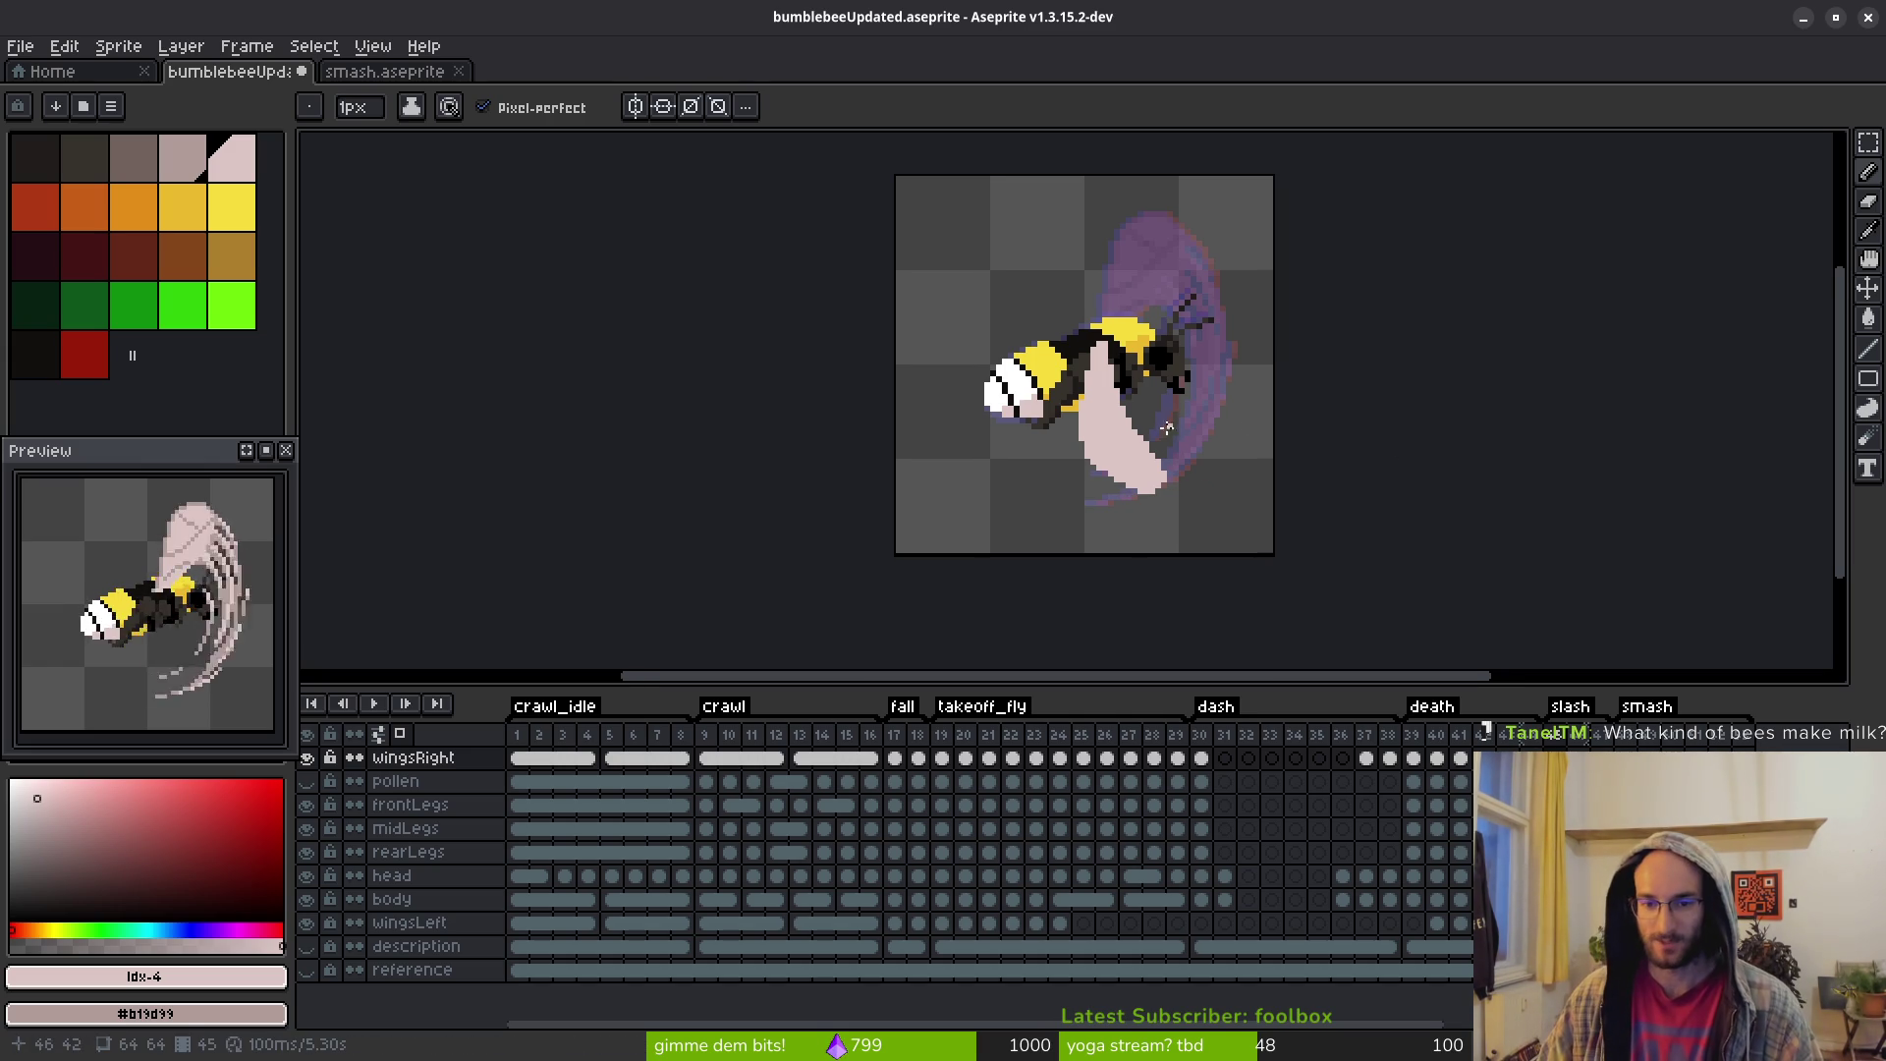
{"action": "scroll", "coordinate": [1155, 438], "scroll_direction": "up", "scroll_amount": 2}
{"action": "key", "text": "e"}
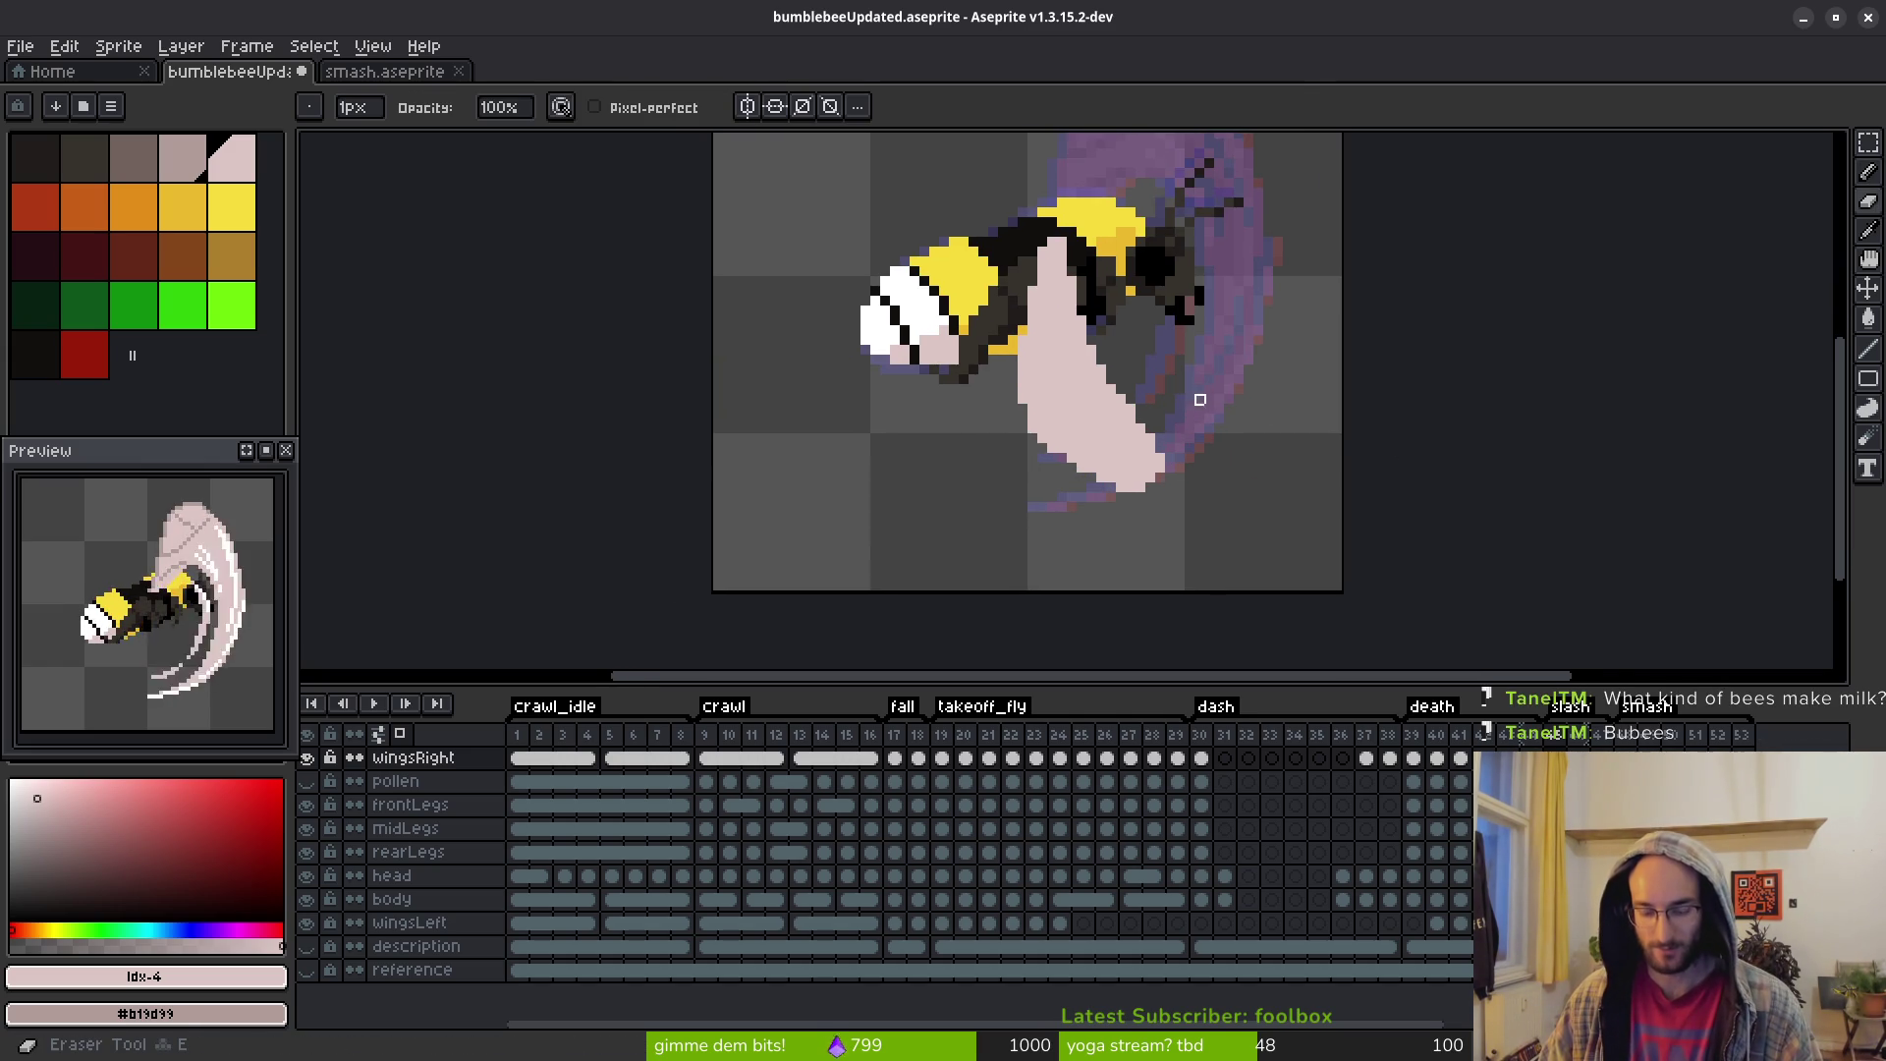
{"action": "scroll", "coordinate": [1181, 399], "scroll_direction": "up", "scroll_amount": 1}
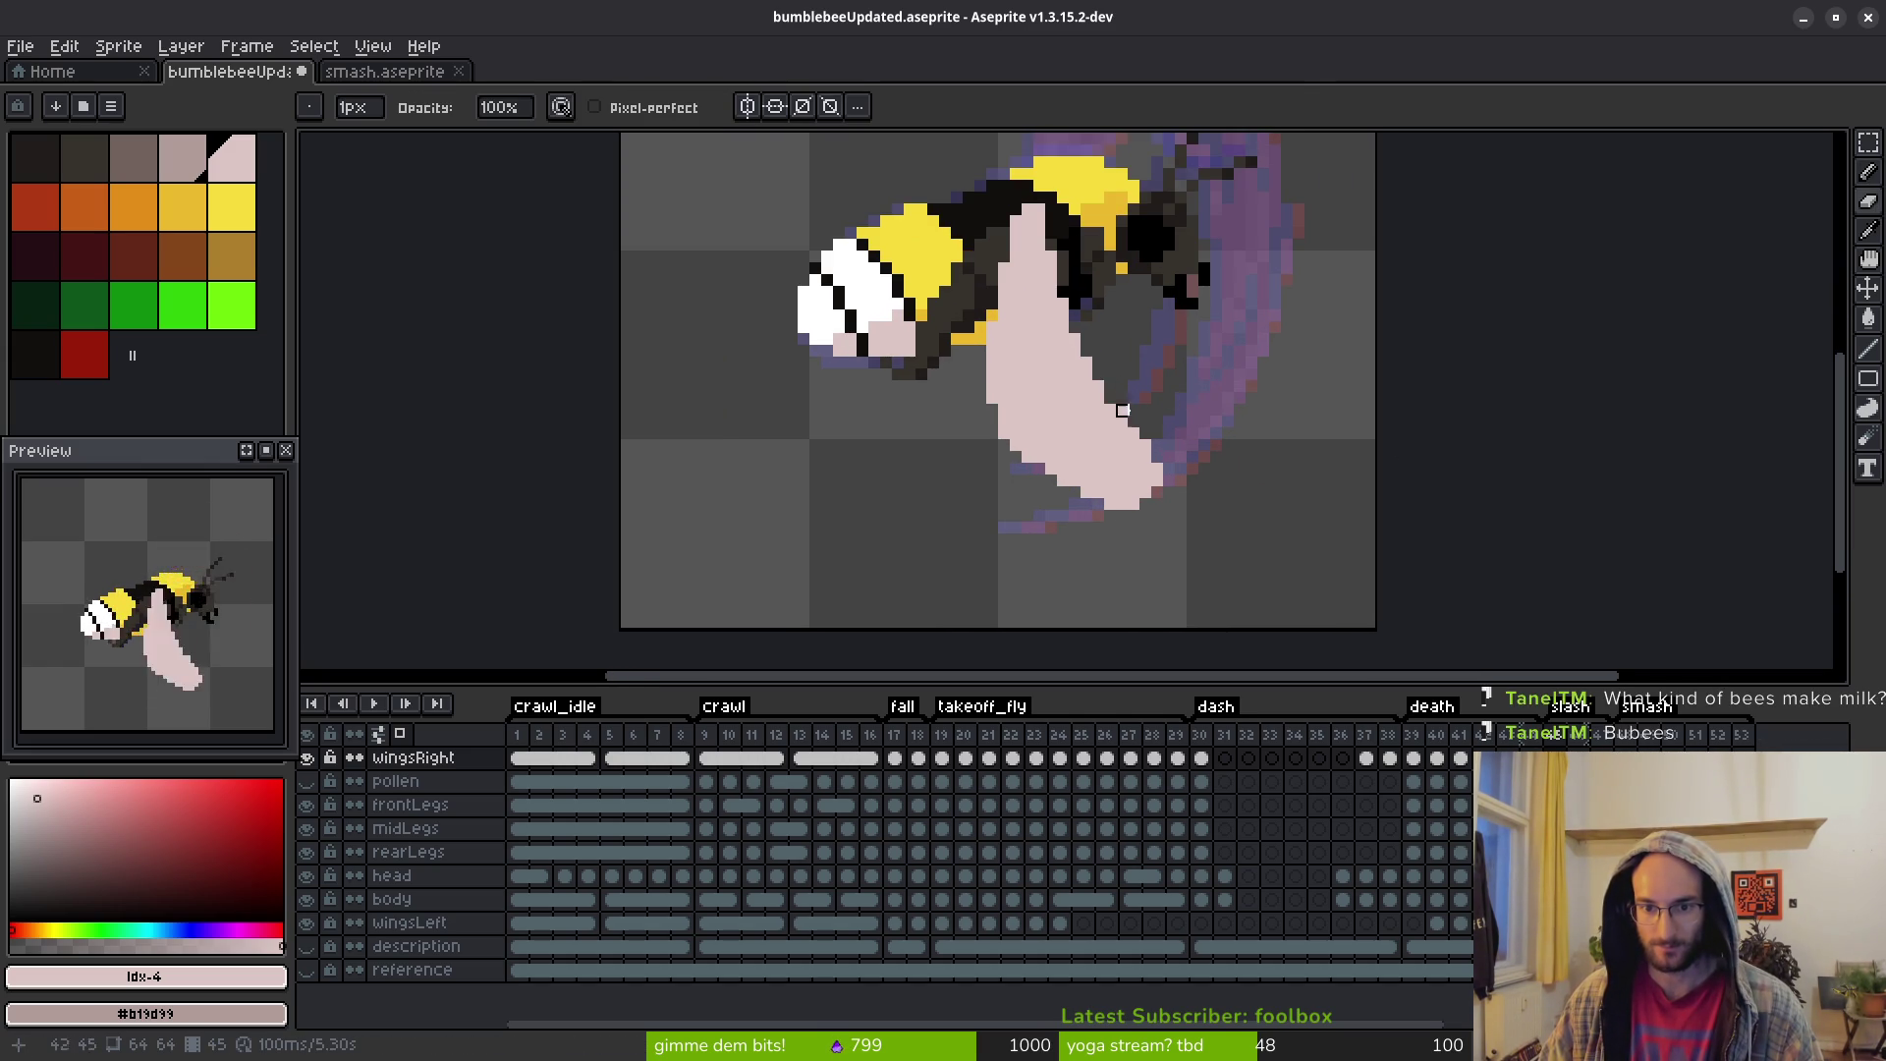
{"action": "mouse_move", "coordinate": [1123, 411]}
{"action": "left_mouse_down"}
{"action": "mouse_move", "coordinate": [1164, 470]}
{"action": "mouse_move", "coordinate": [1127, 509]}
{"action": "left_mouse_up"}
{"action": "scroll", "coordinate": [1181, 517], "scroll_direction": "down", "scroll_amount": 2}
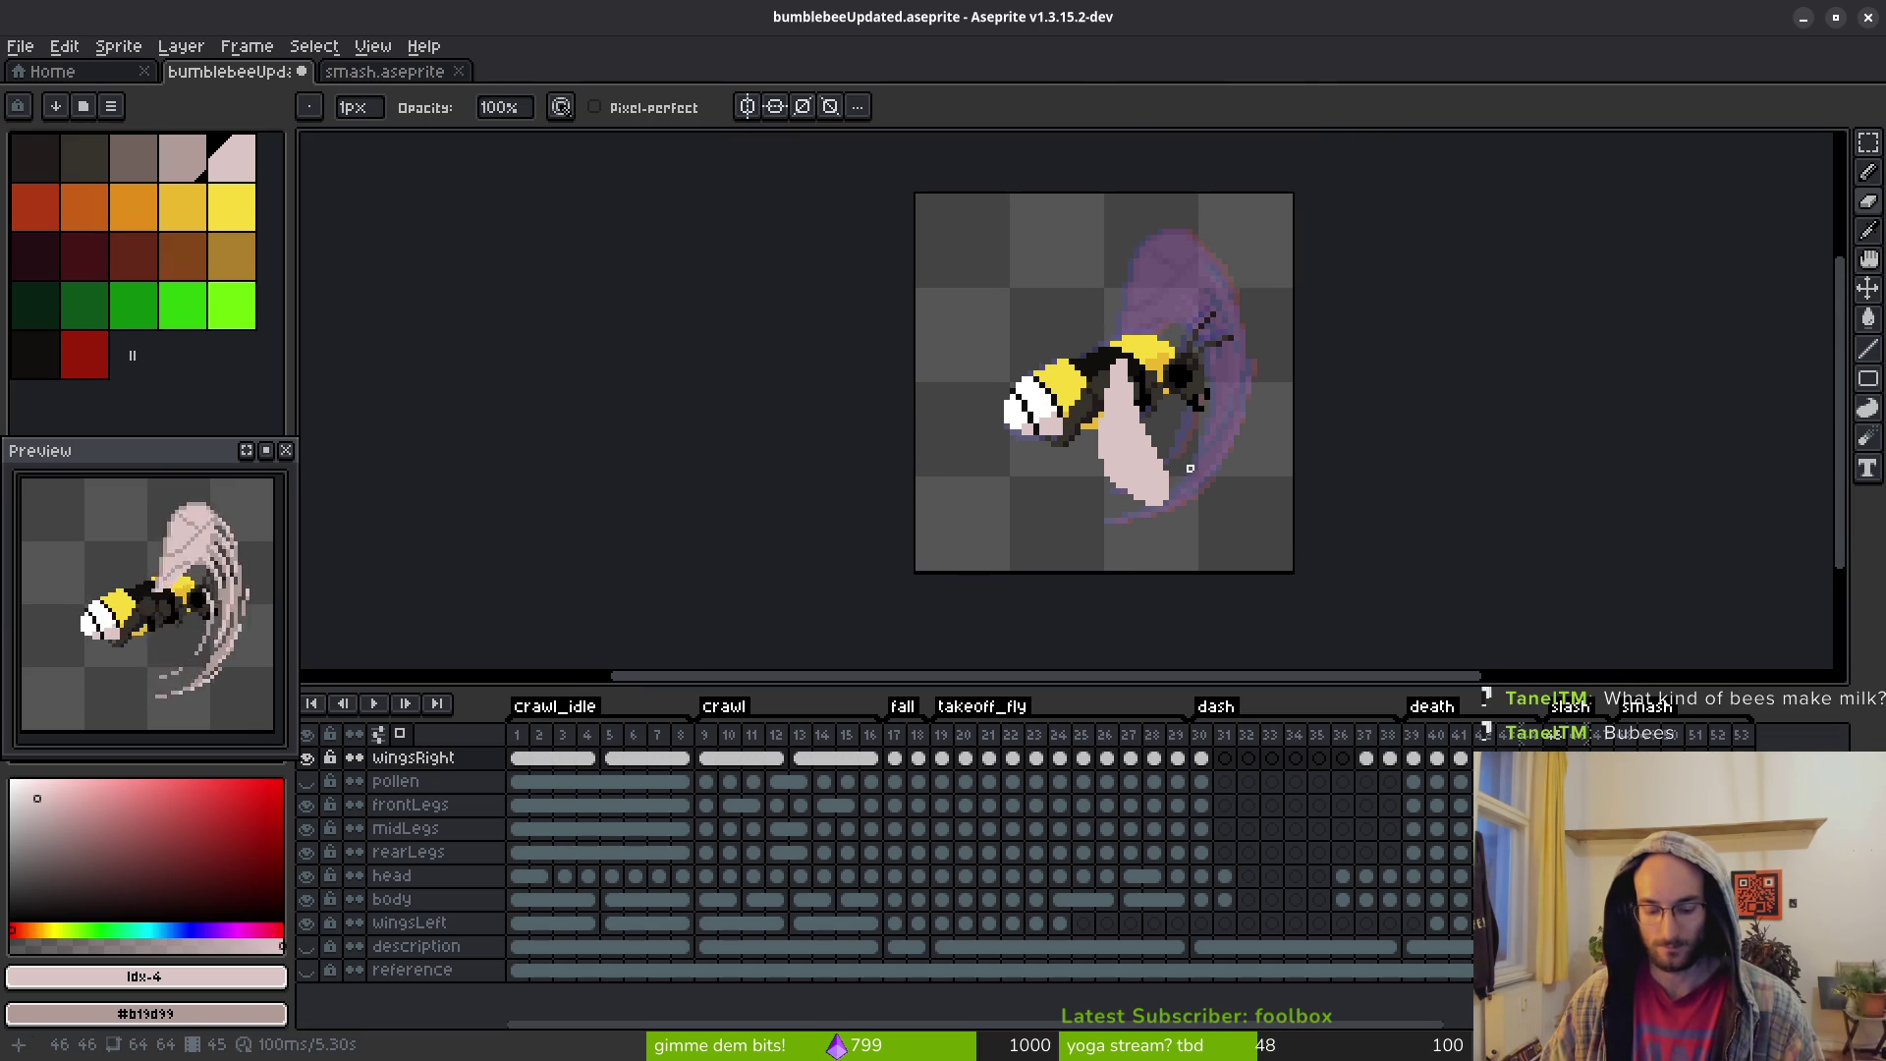
{"action": "key", "text": "b"}
{"action": "scroll", "coordinate": [1130, 412], "scroll_direction": "up", "scroll_amount": 1}
{"action": "scroll", "coordinate": [1130, 393], "scroll_direction": "up", "scroll_amount": 1}
{"action": "left_click_drag", "start_coordinate": [1120, 395], "coordinate": [1163, 498]}
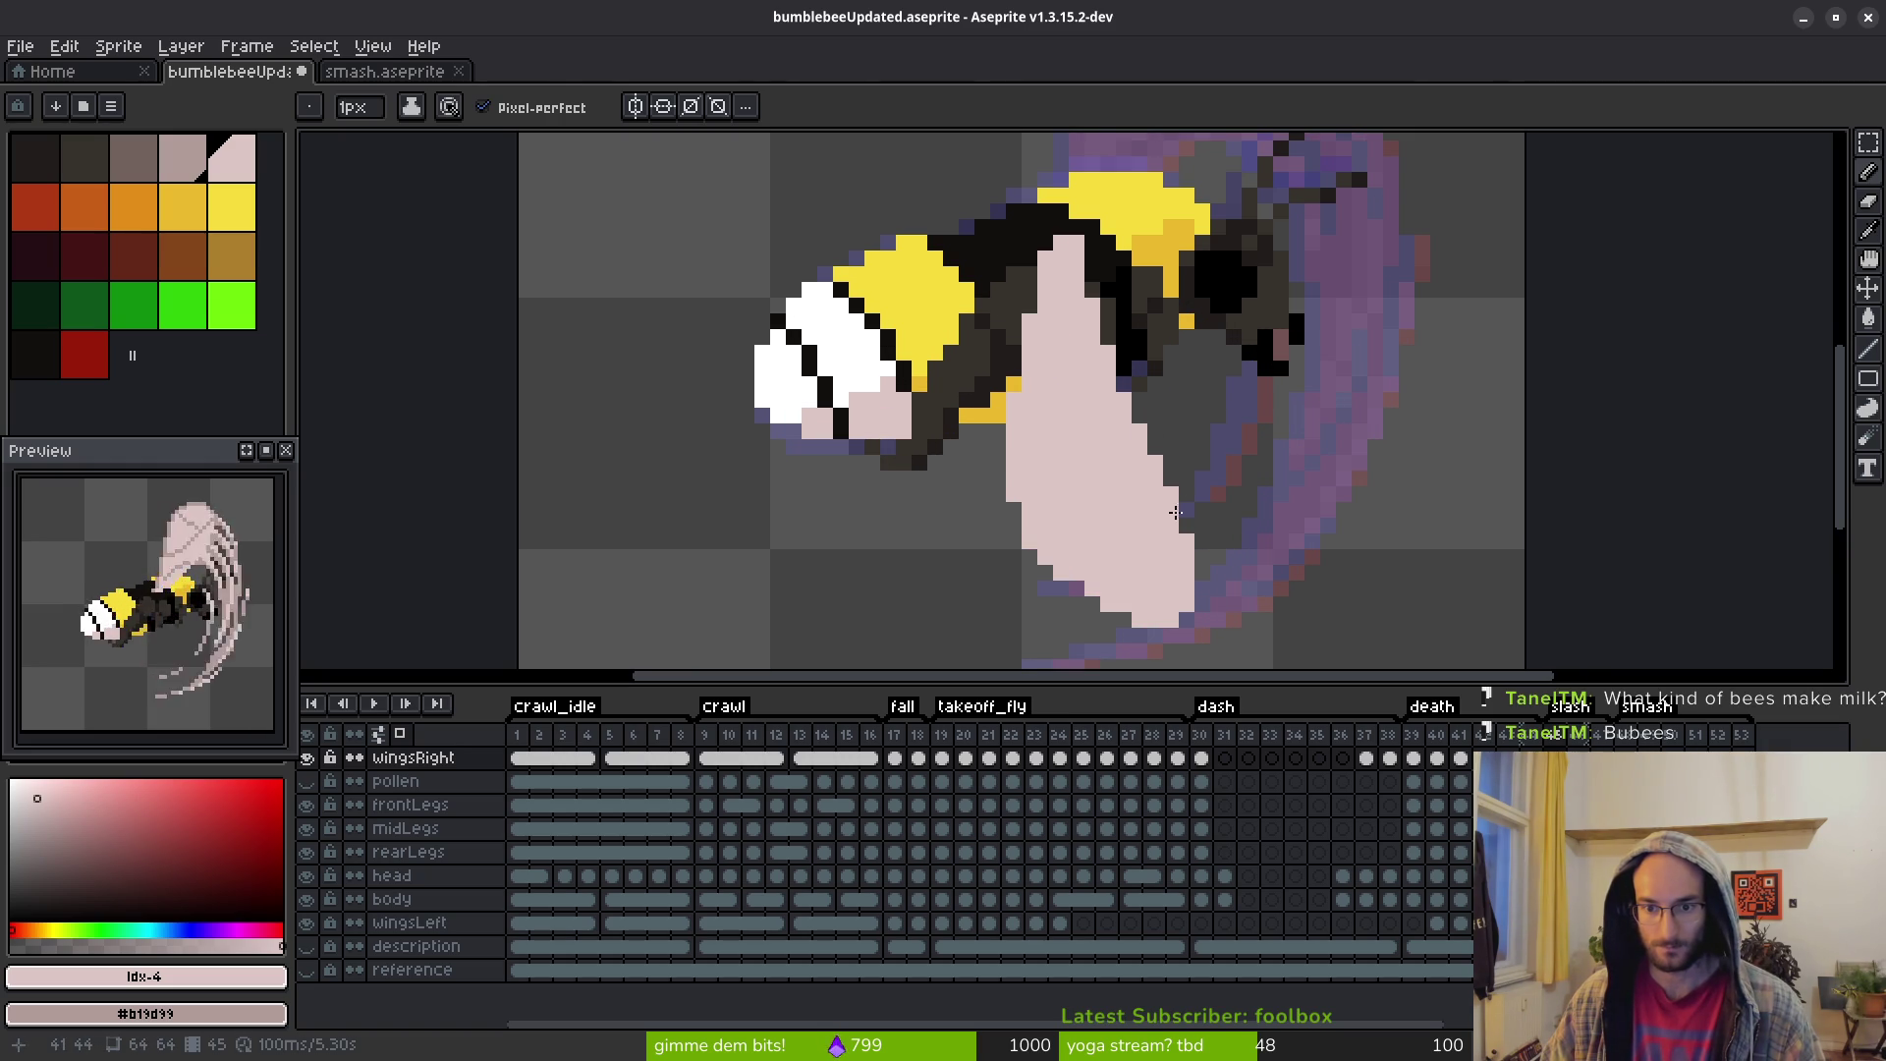
Draw a darker pink shading line down the wing's right edge to its lower tip
{"action": "left_click_drag", "start_coordinate": [1075, 592], "coordinate": [1120, 543]}
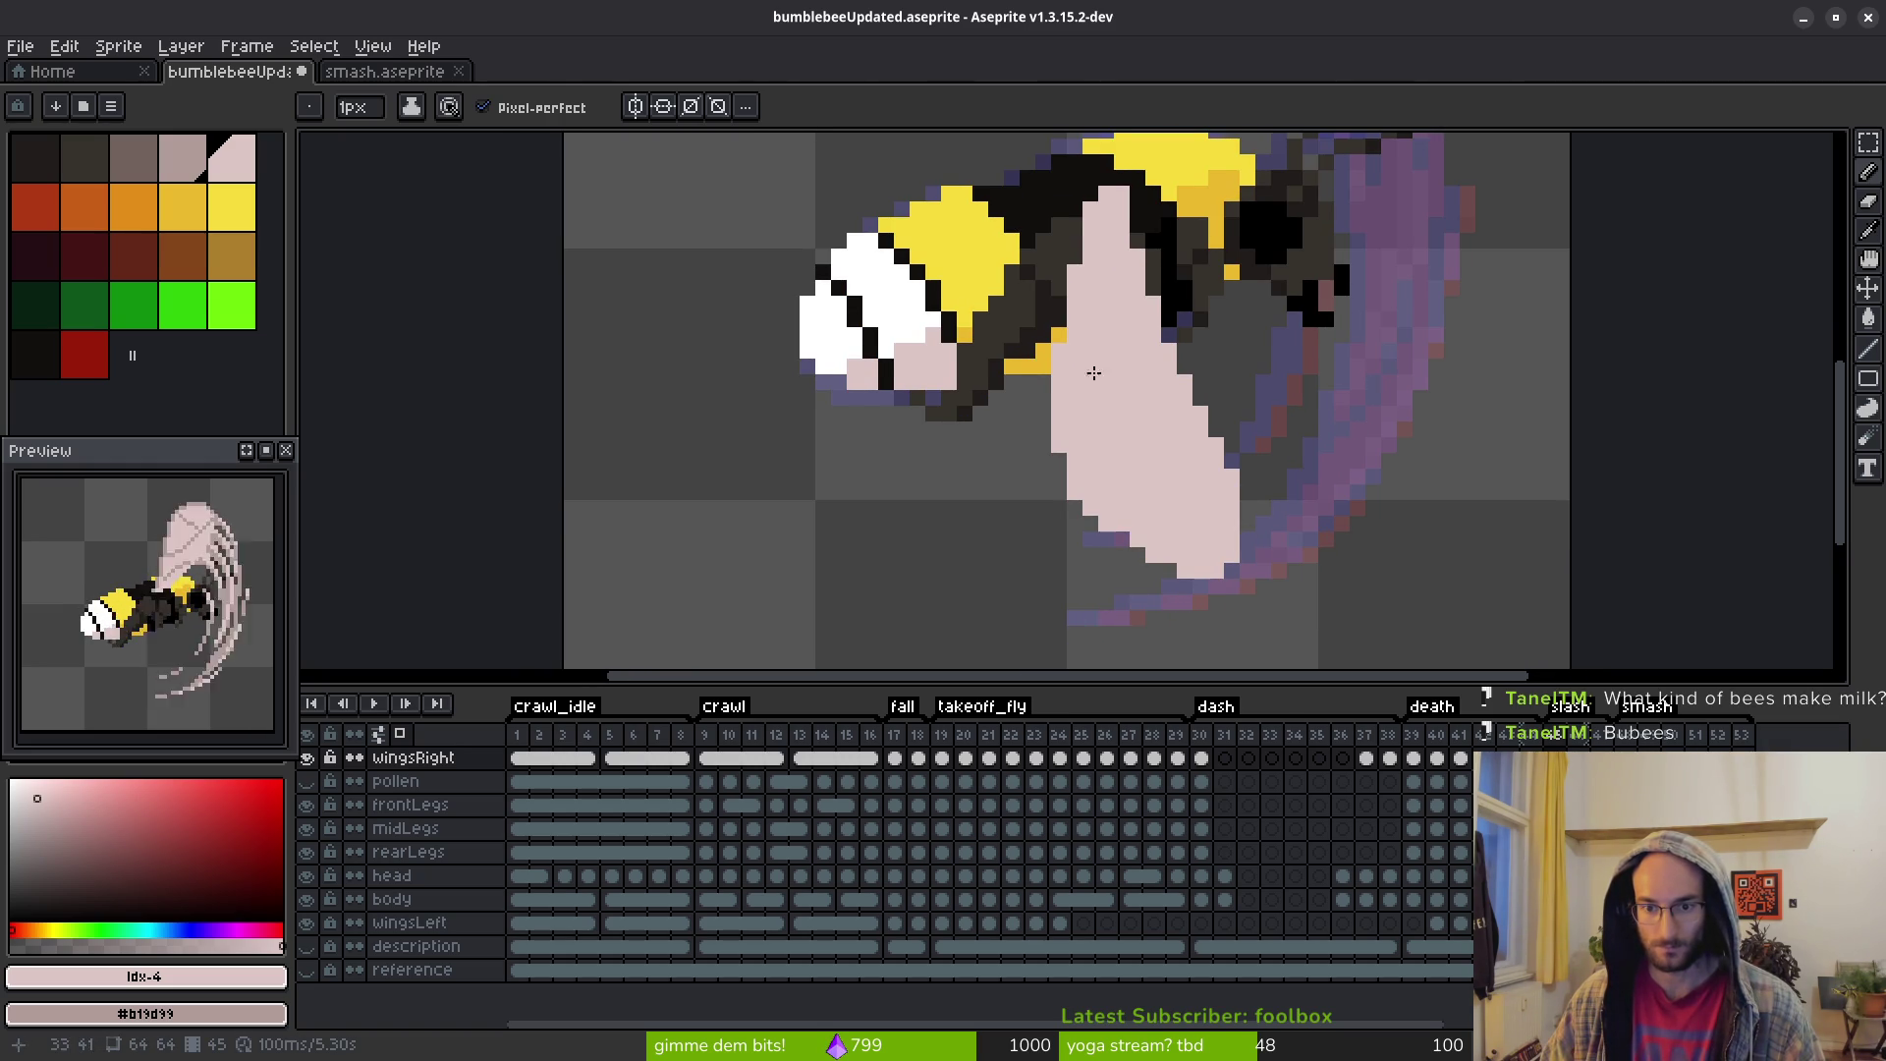
{"action": "left_click_drag", "start_coordinate": [1094, 406], "coordinate": [1115, 450]}
{"action": "scroll", "coordinate": [1163, 256], "scroll_direction": "up", "scroll_amount": 1}
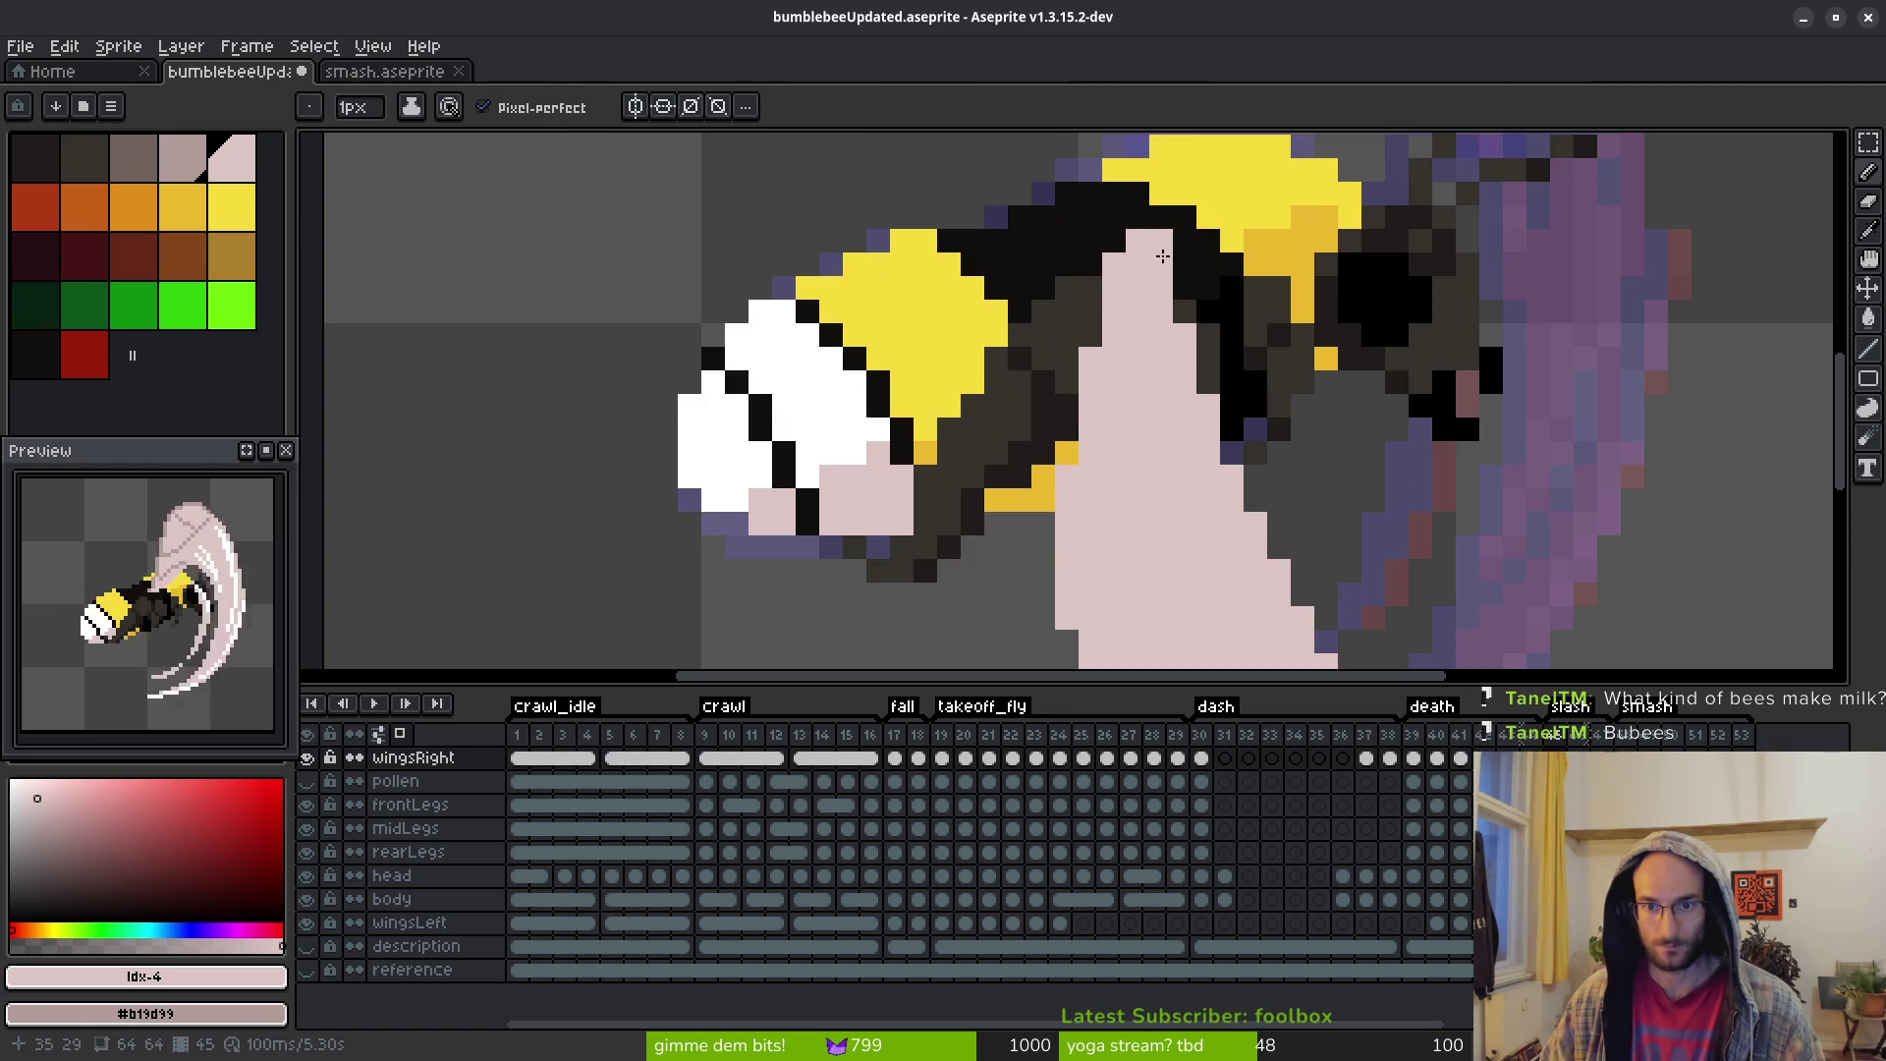
{"action": "mouse_move", "coordinate": [1161, 243]}
{"action": "left_mouse_down"}
{"action": "mouse_move", "coordinate": [1206, 460]}
{"action": "mouse_move", "coordinate": [1027, 270]}
{"action": "mouse_move", "coordinate": [1148, 405]}
{"action": "mouse_move", "coordinate": [1148, 513]}
{"action": "mouse_move", "coordinate": [1122, 536]}
{"action": "left_mouse_up"}
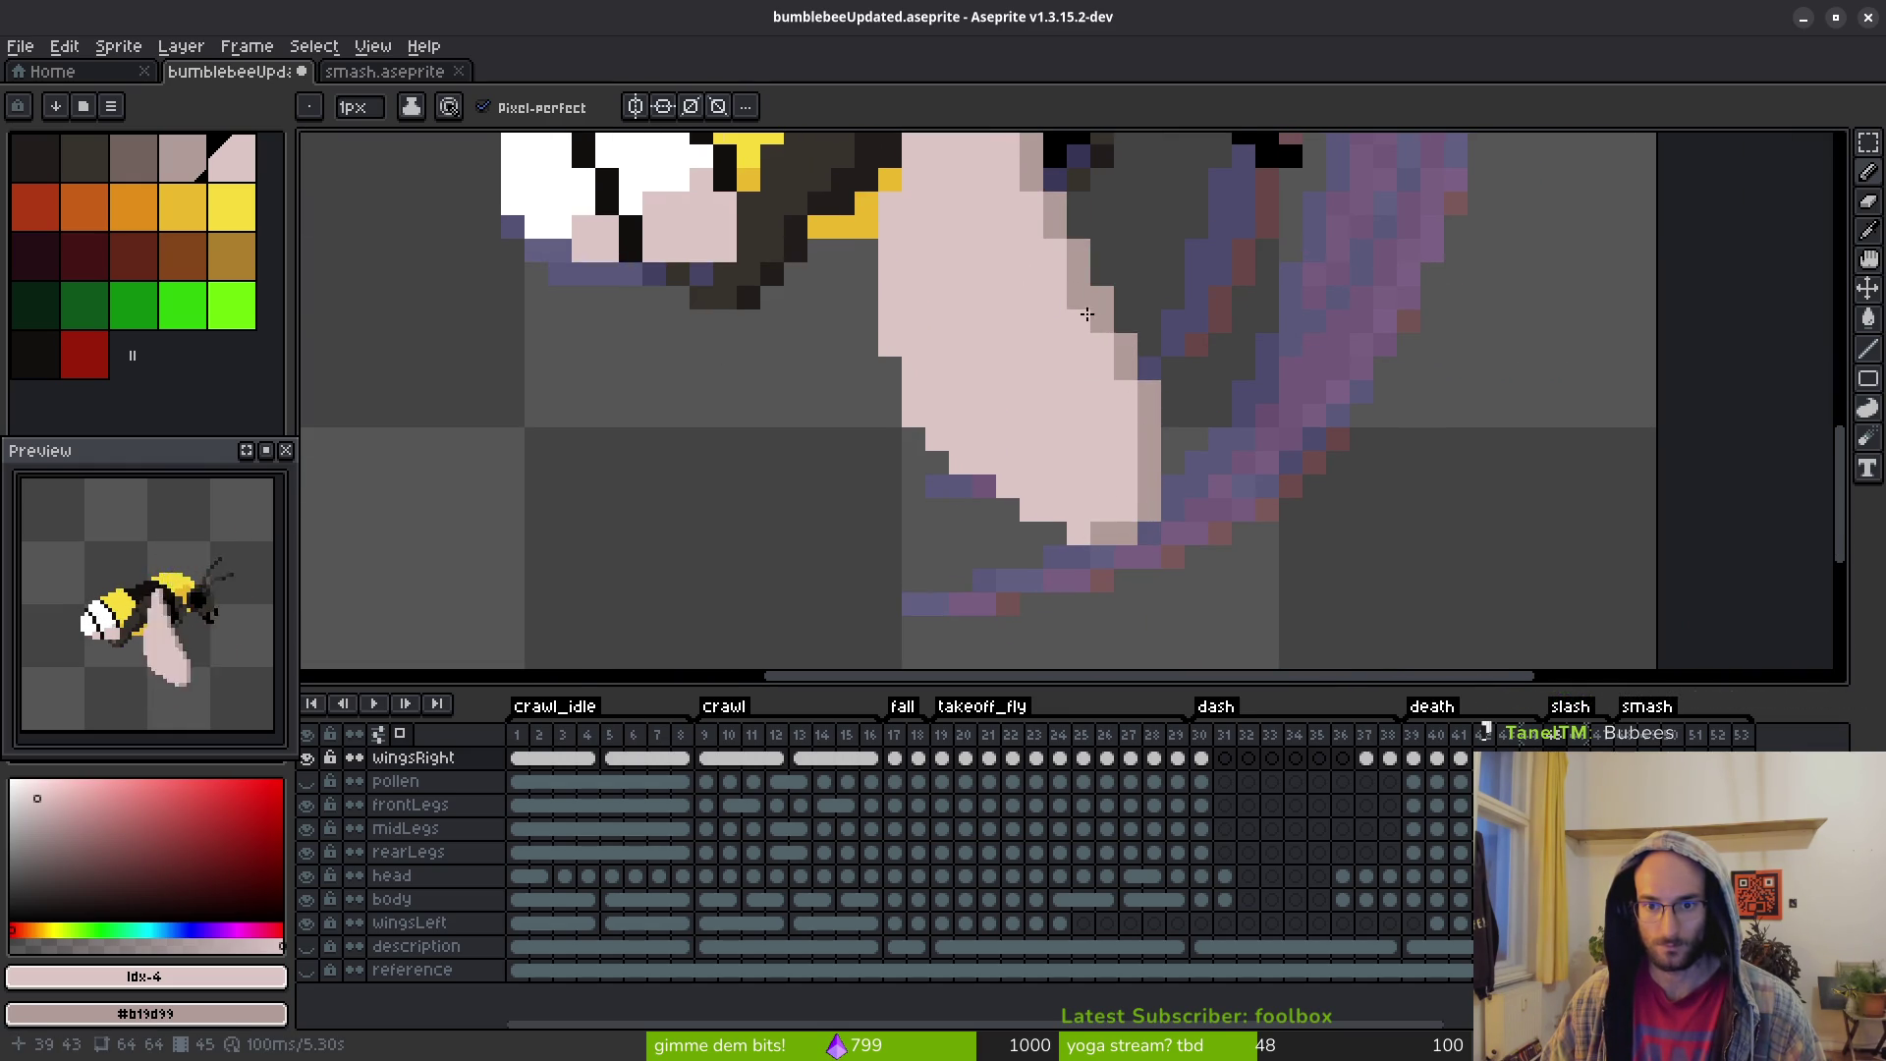
{"action": "scroll", "coordinate": [1087, 304], "scroll_direction": "down", "scroll_amount": 3}
{"action": "scroll", "coordinate": [1119, 399], "scroll_direction": "up", "scroll_amount": 3}
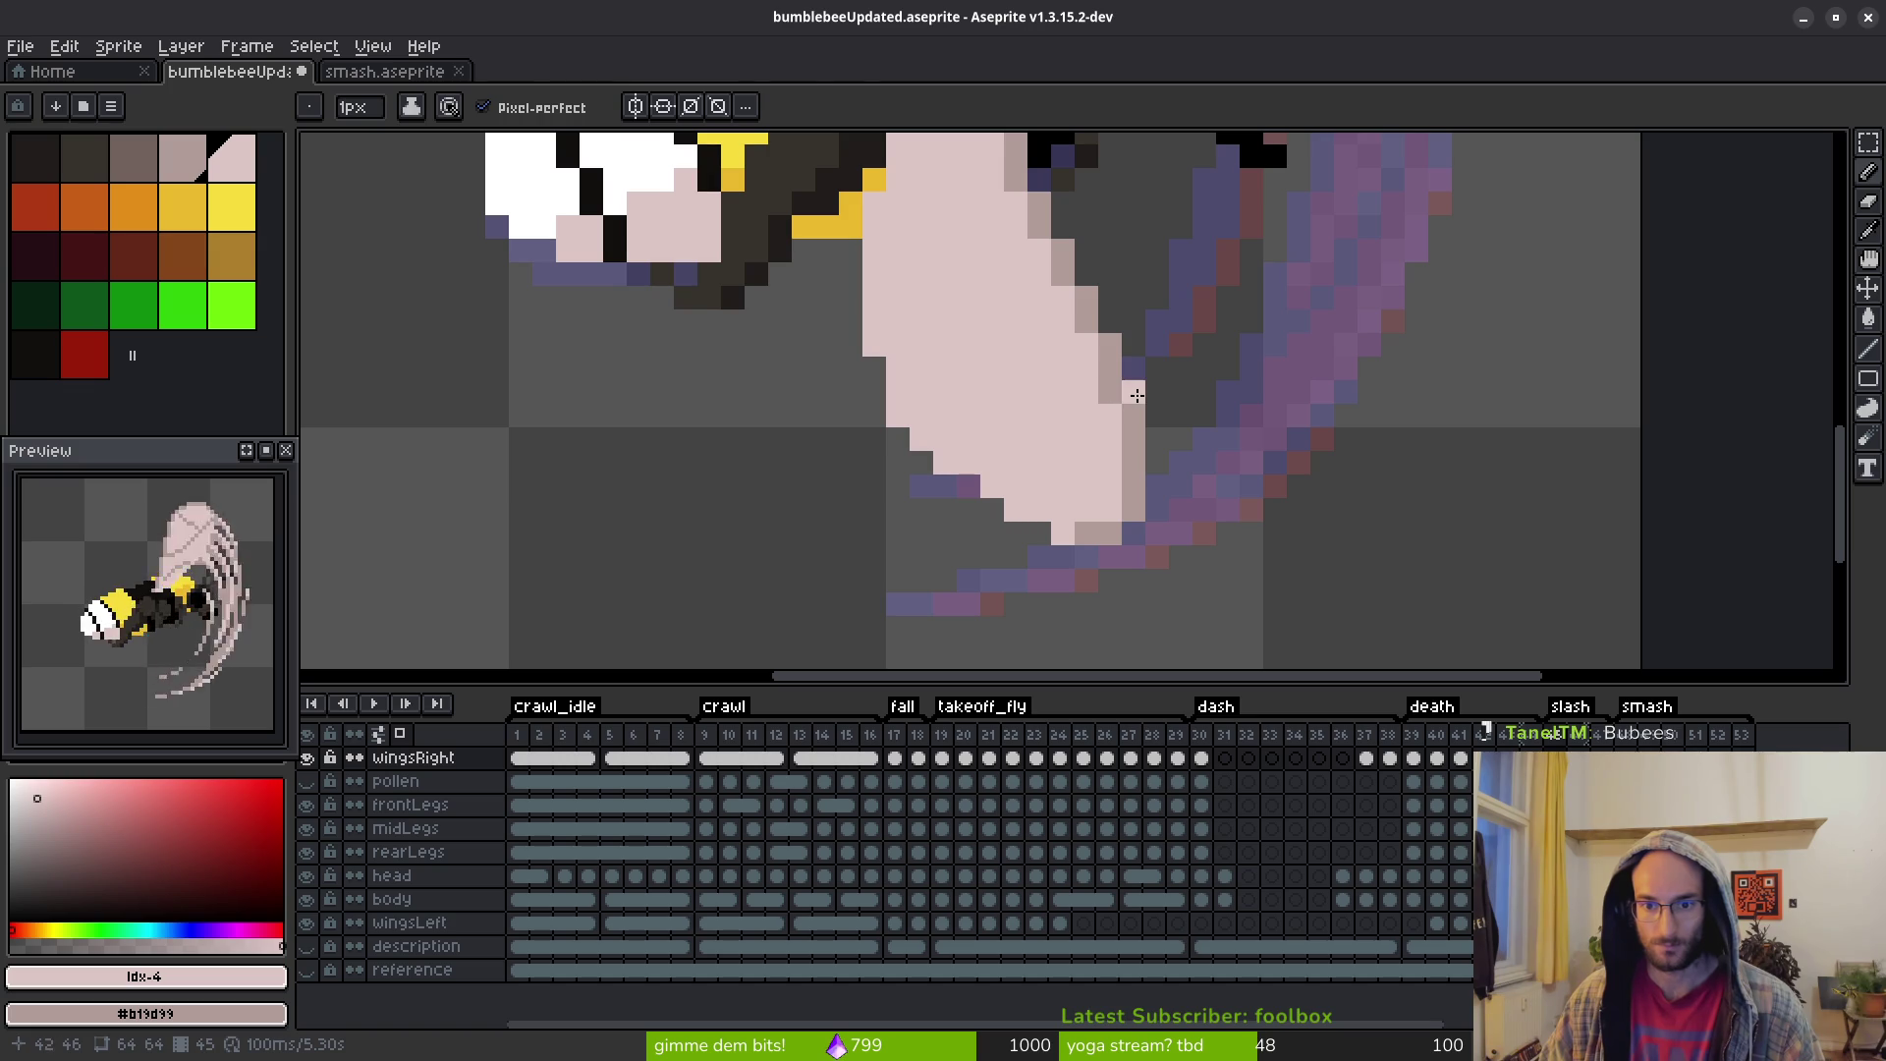
{"action": "key", "text": "e"}
{"action": "scroll", "coordinate": [1208, 417], "scroll_direction": "down", "scroll_amount": 3}
{"action": "key", "text": "b"}
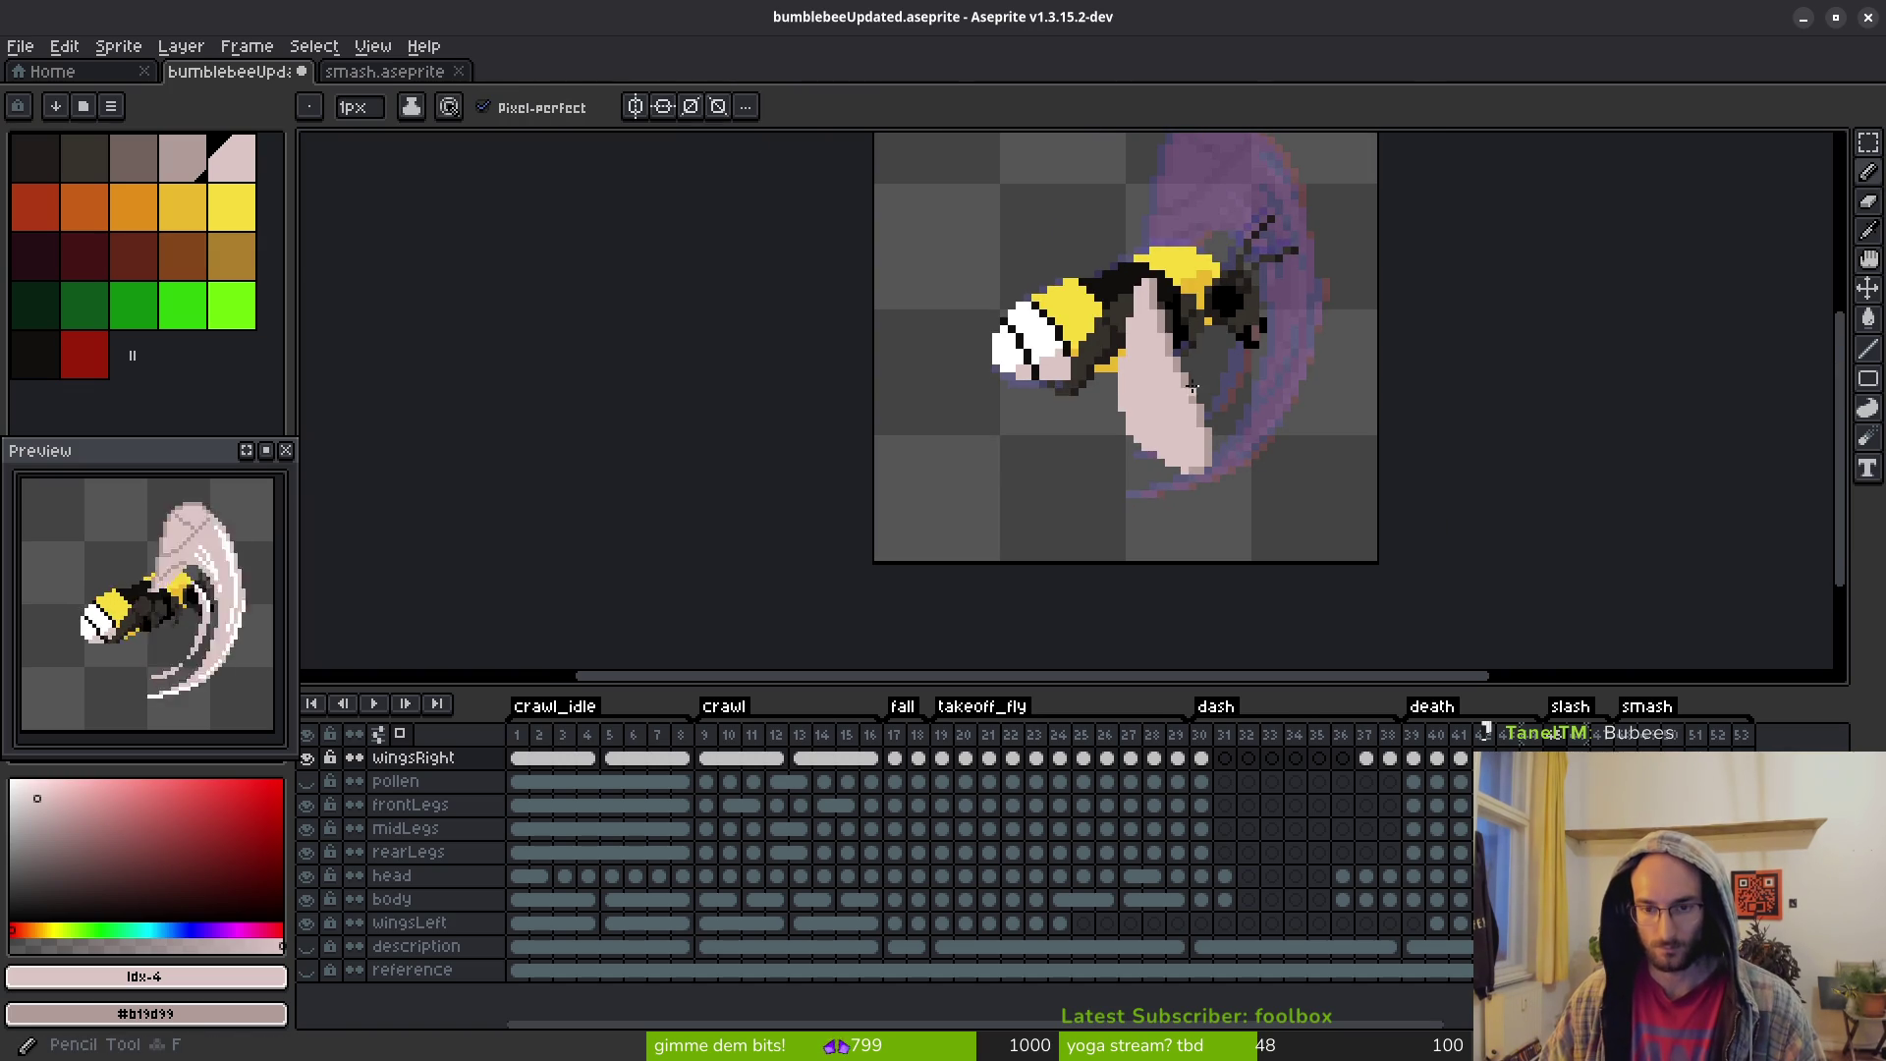
{"action": "scroll", "coordinate": [1166, 383], "scroll_direction": "up", "scroll_amount": 3}
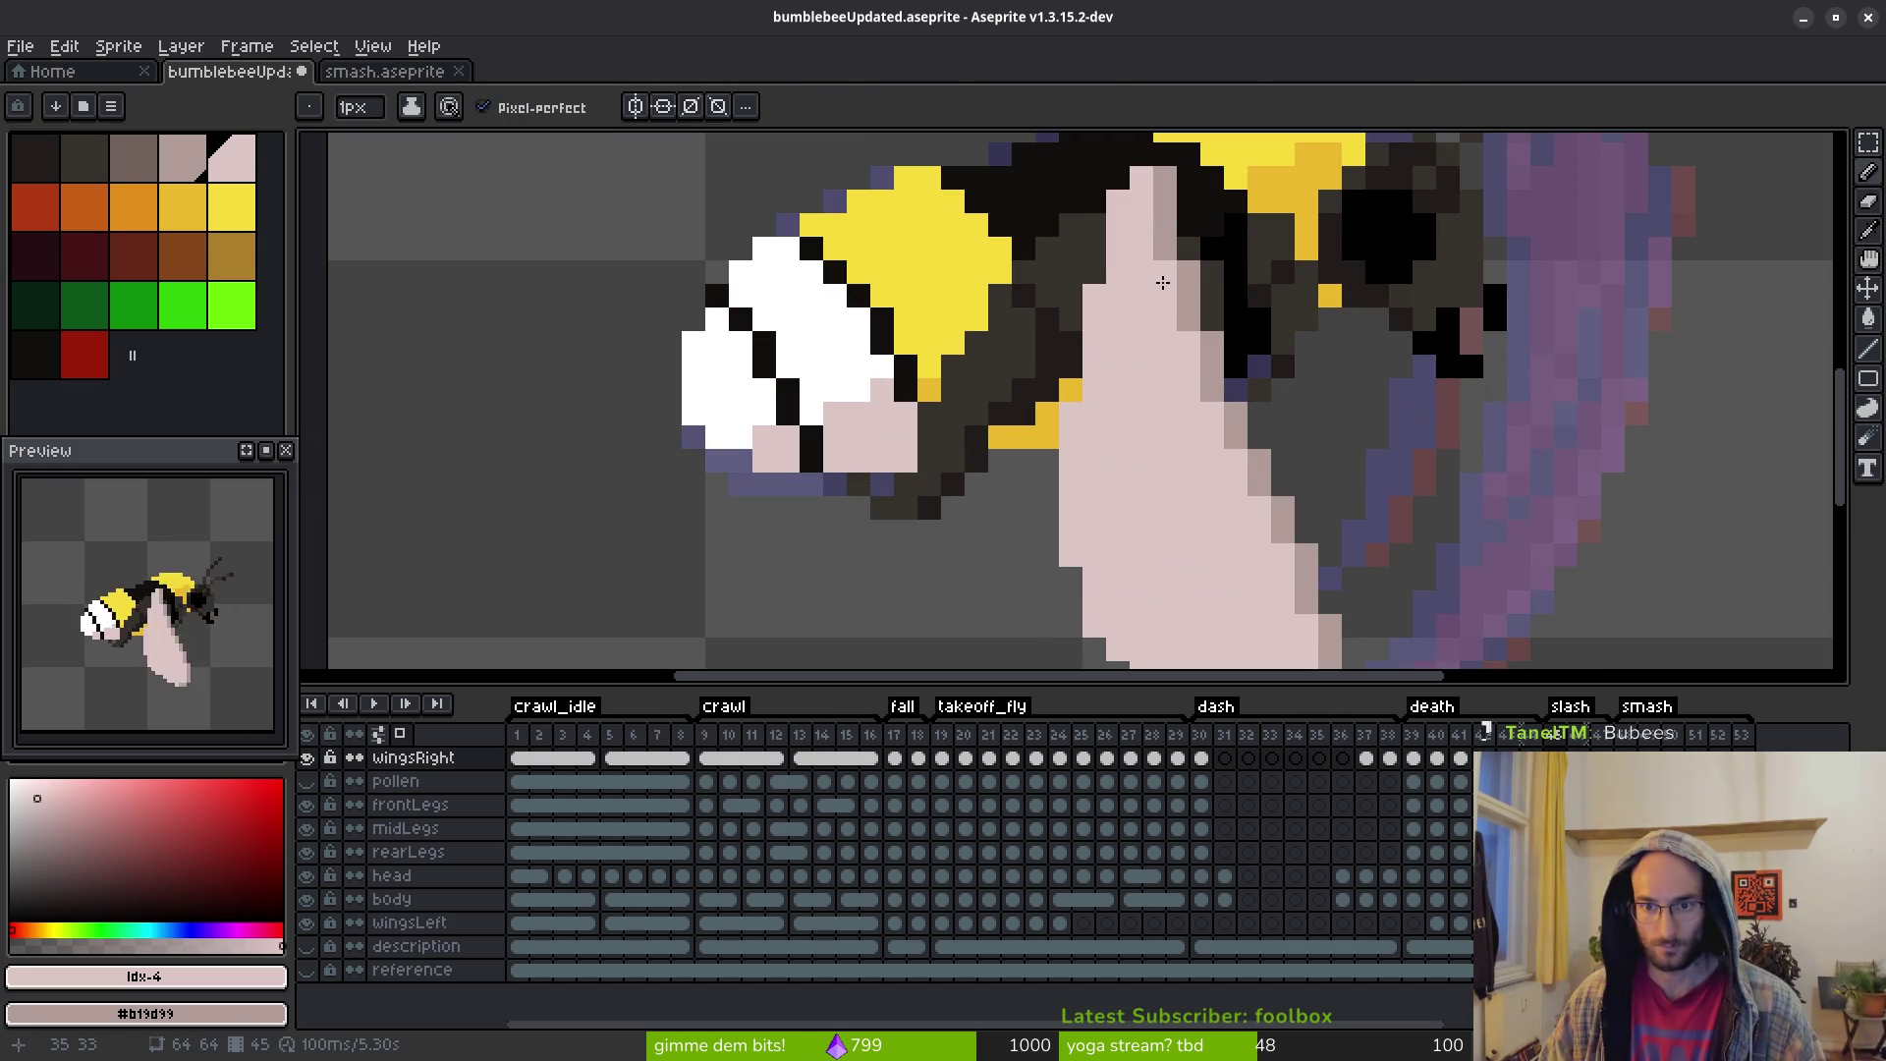
Place greyish-pink shading pixels on the wing's inner side, repainting unwanted ones pink
{"action": "left_click_drag", "start_coordinate": [1151, 272], "coordinate": [1116, 316]}
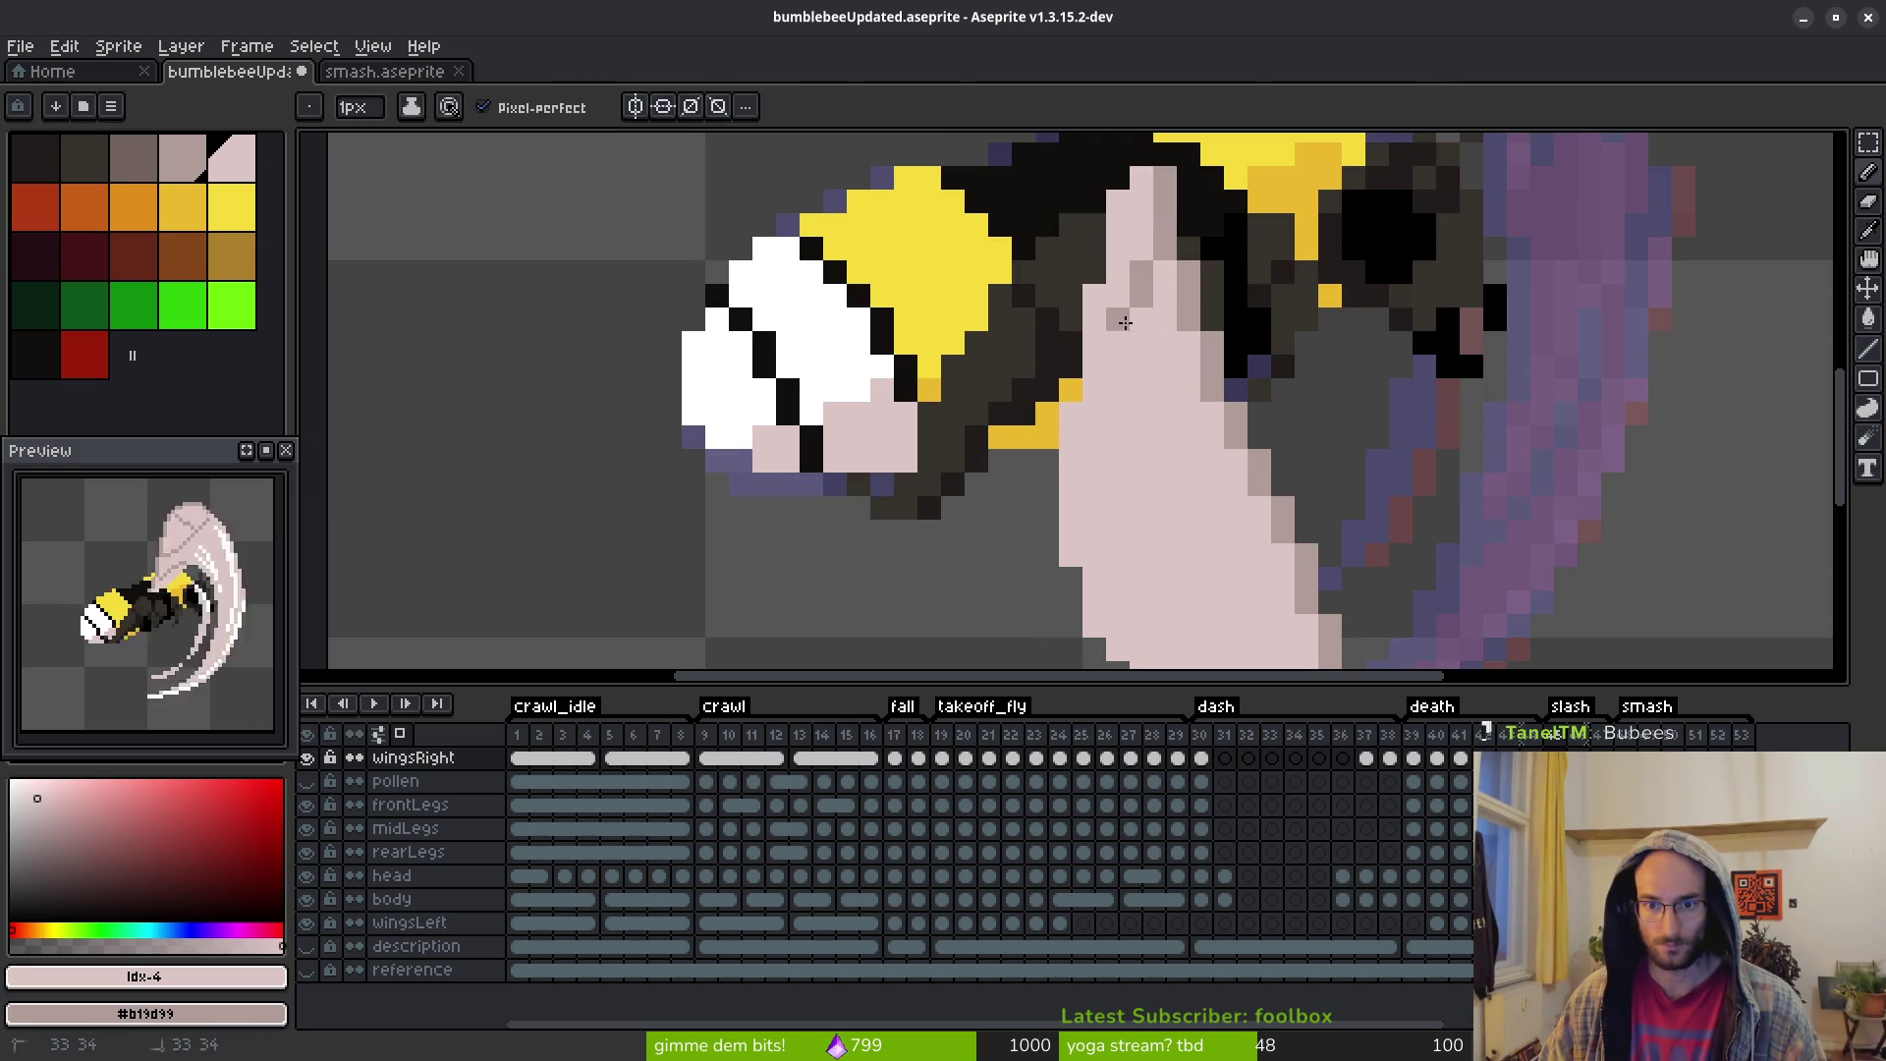
{"action": "scroll", "coordinate": [1138, 386], "scroll_direction": "down", "scroll_amount": 3}
{"action": "scroll", "coordinate": [1150, 363], "scroll_direction": "up", "scroll_amount": 3}
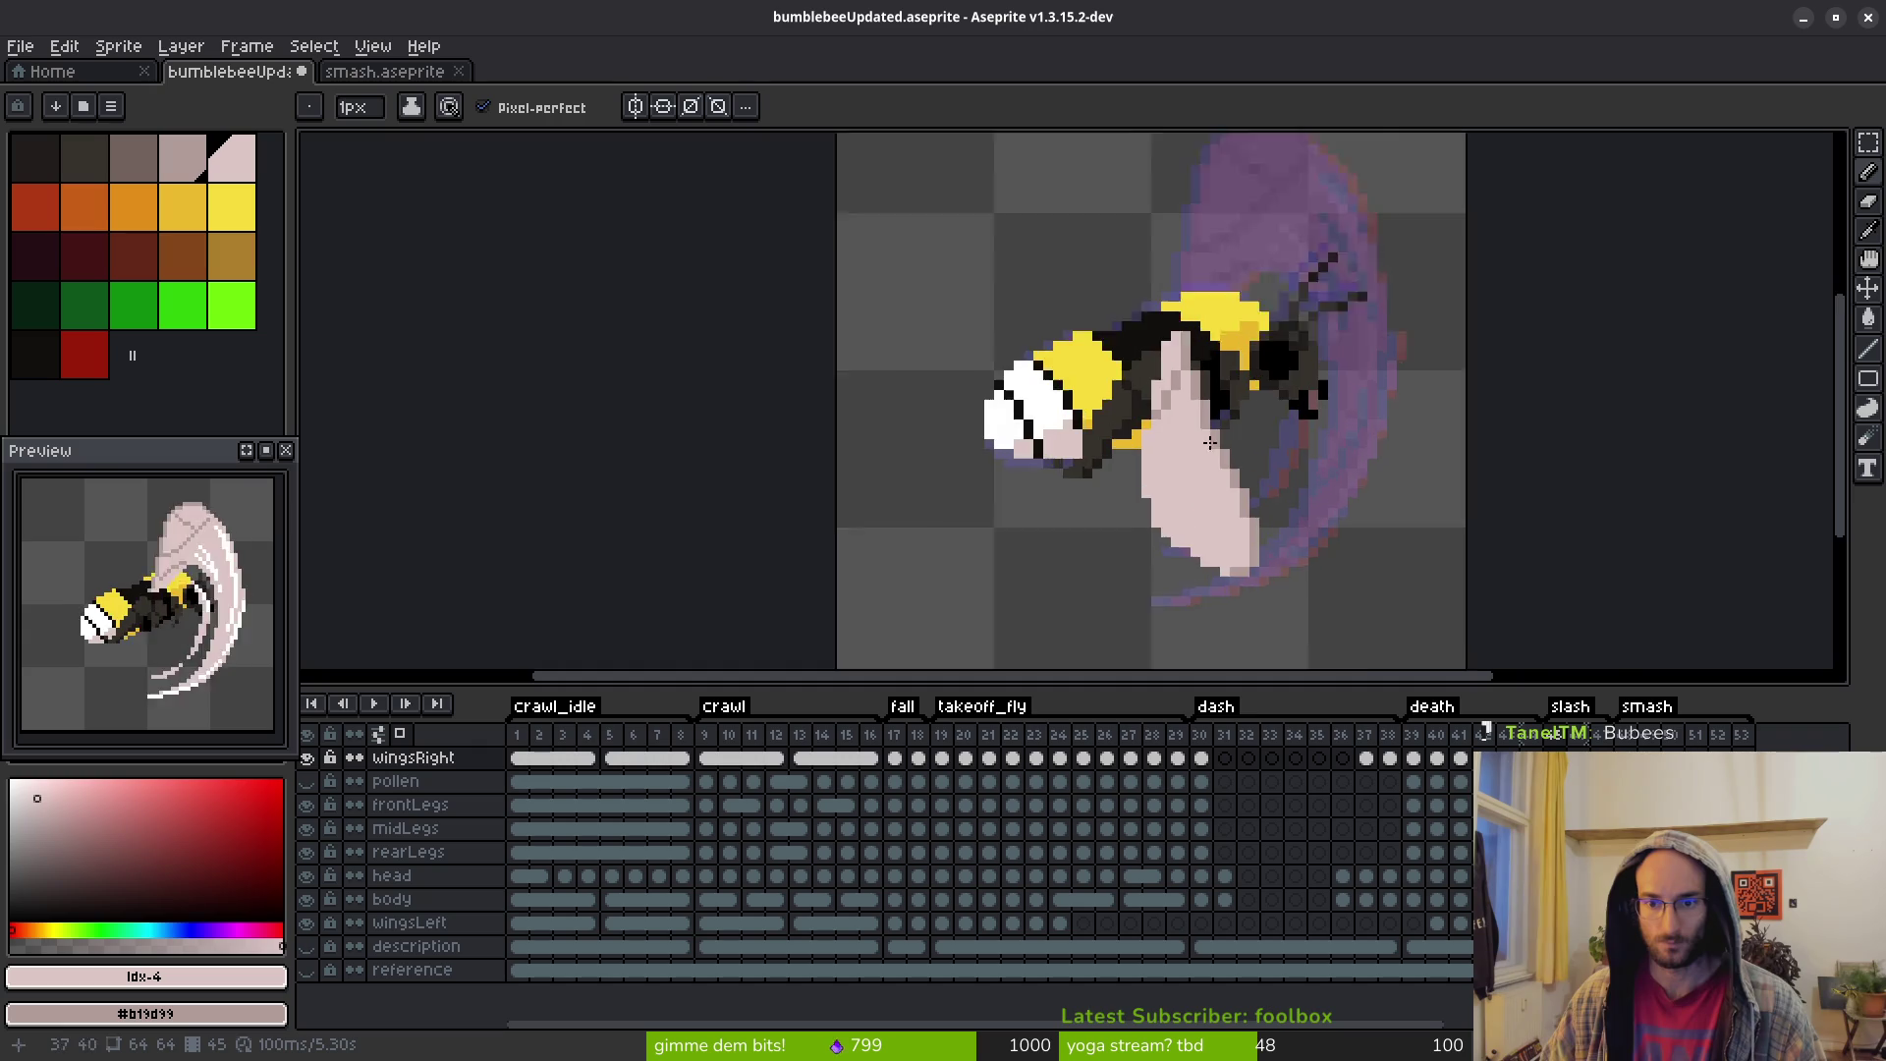
{"action": "mouse_move", "coordinate": [1140, 323]}
{"action": "left_mouse_down"}
{"action": "mouse_move", "coordinate": [1120, 300]}
{"action": "mouse_move", "coordinate": [1072, 395]}
{"action": "left_mouse_up"}
{"action": "left_click", "coordinate": [1120, 349]}
{"action": "left_click", "coordinate": [1144, 374]}
{"action": "left_click", "coordinate": [1120, 396]}
{"action": "left_click", "coordinate": [1119, 349]}
{"action": "left_click", "coordinate": [1120, 396]}
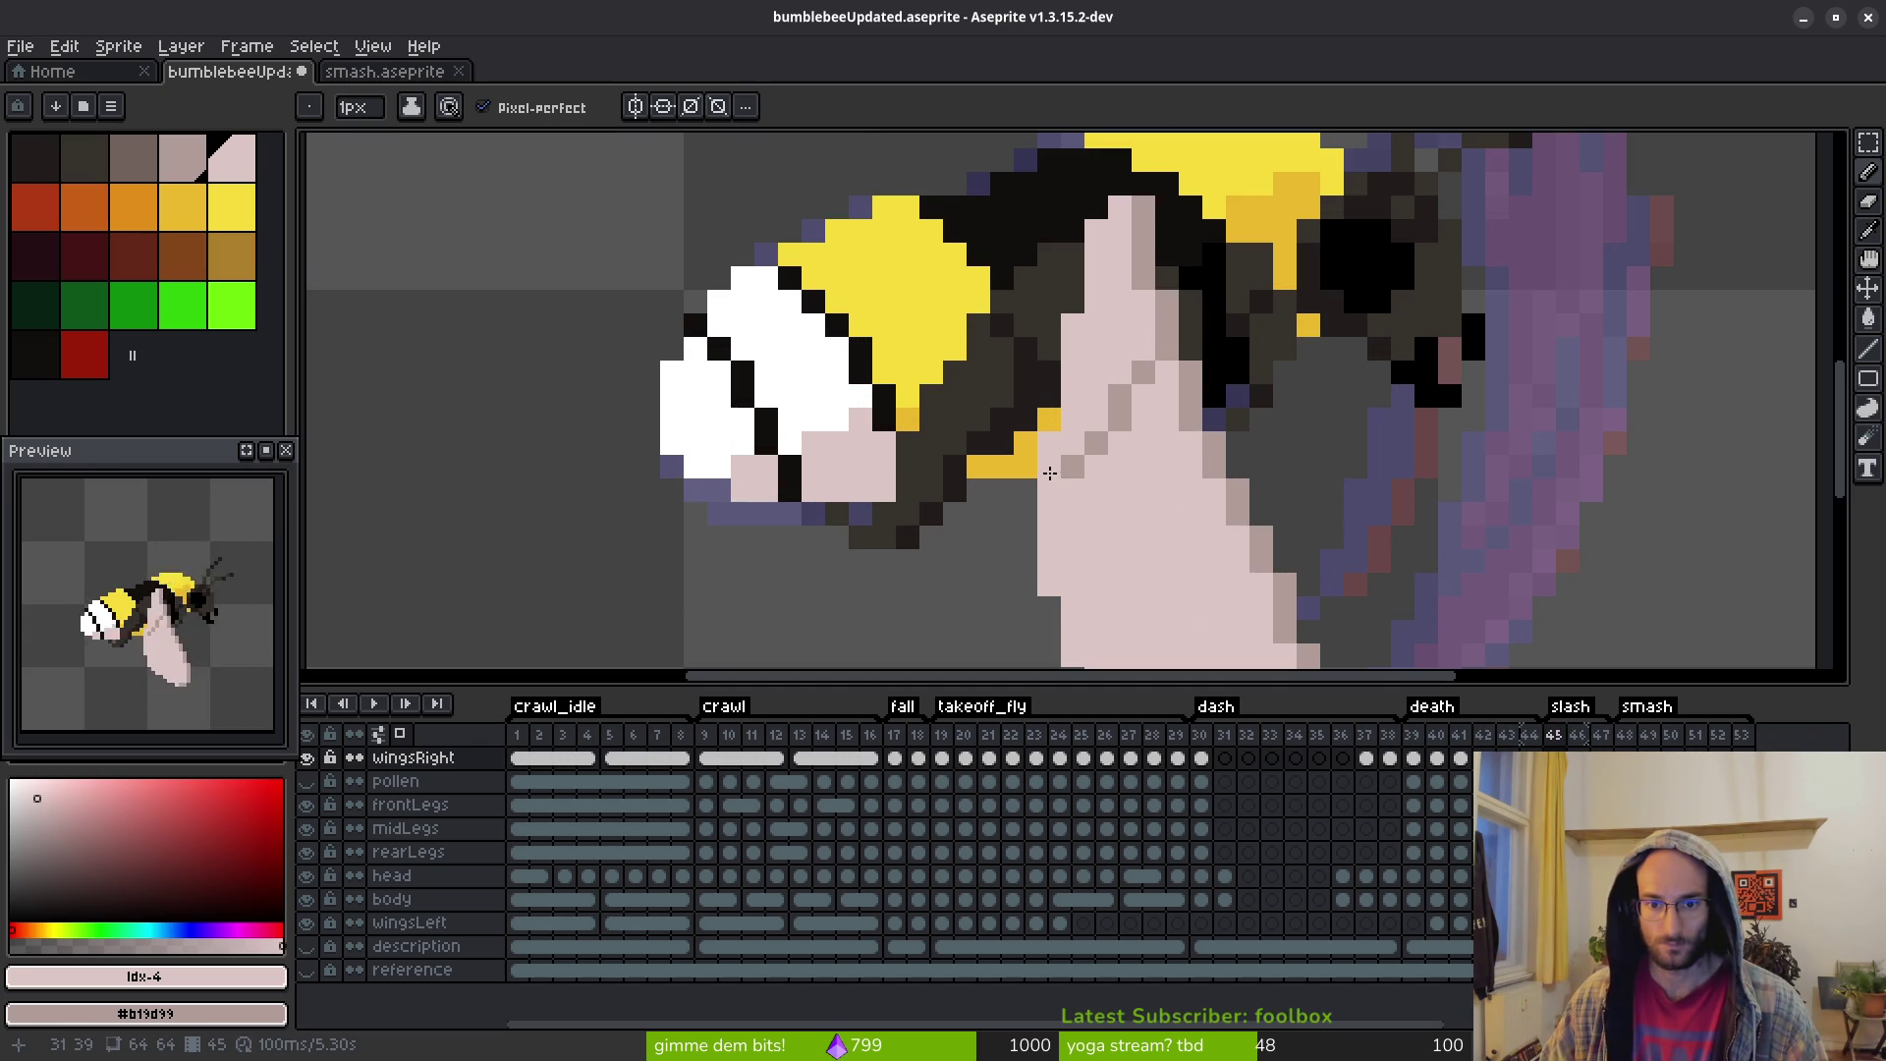
Flip back to frame 44 to compare, then return to slash frame 45
{"action": "scroll", "coordinate": [1049, 473], "scroll_direction": "down", "scroll_amount": 4}
{"action": "scroll", "coordinate": [1155, 481], "scroll_direction": "up", "scroll_amount": 4}
{"action": "scroll", "coordinate": [1156, 479], "scroll_direction": "down", "scroll_amount": 4}
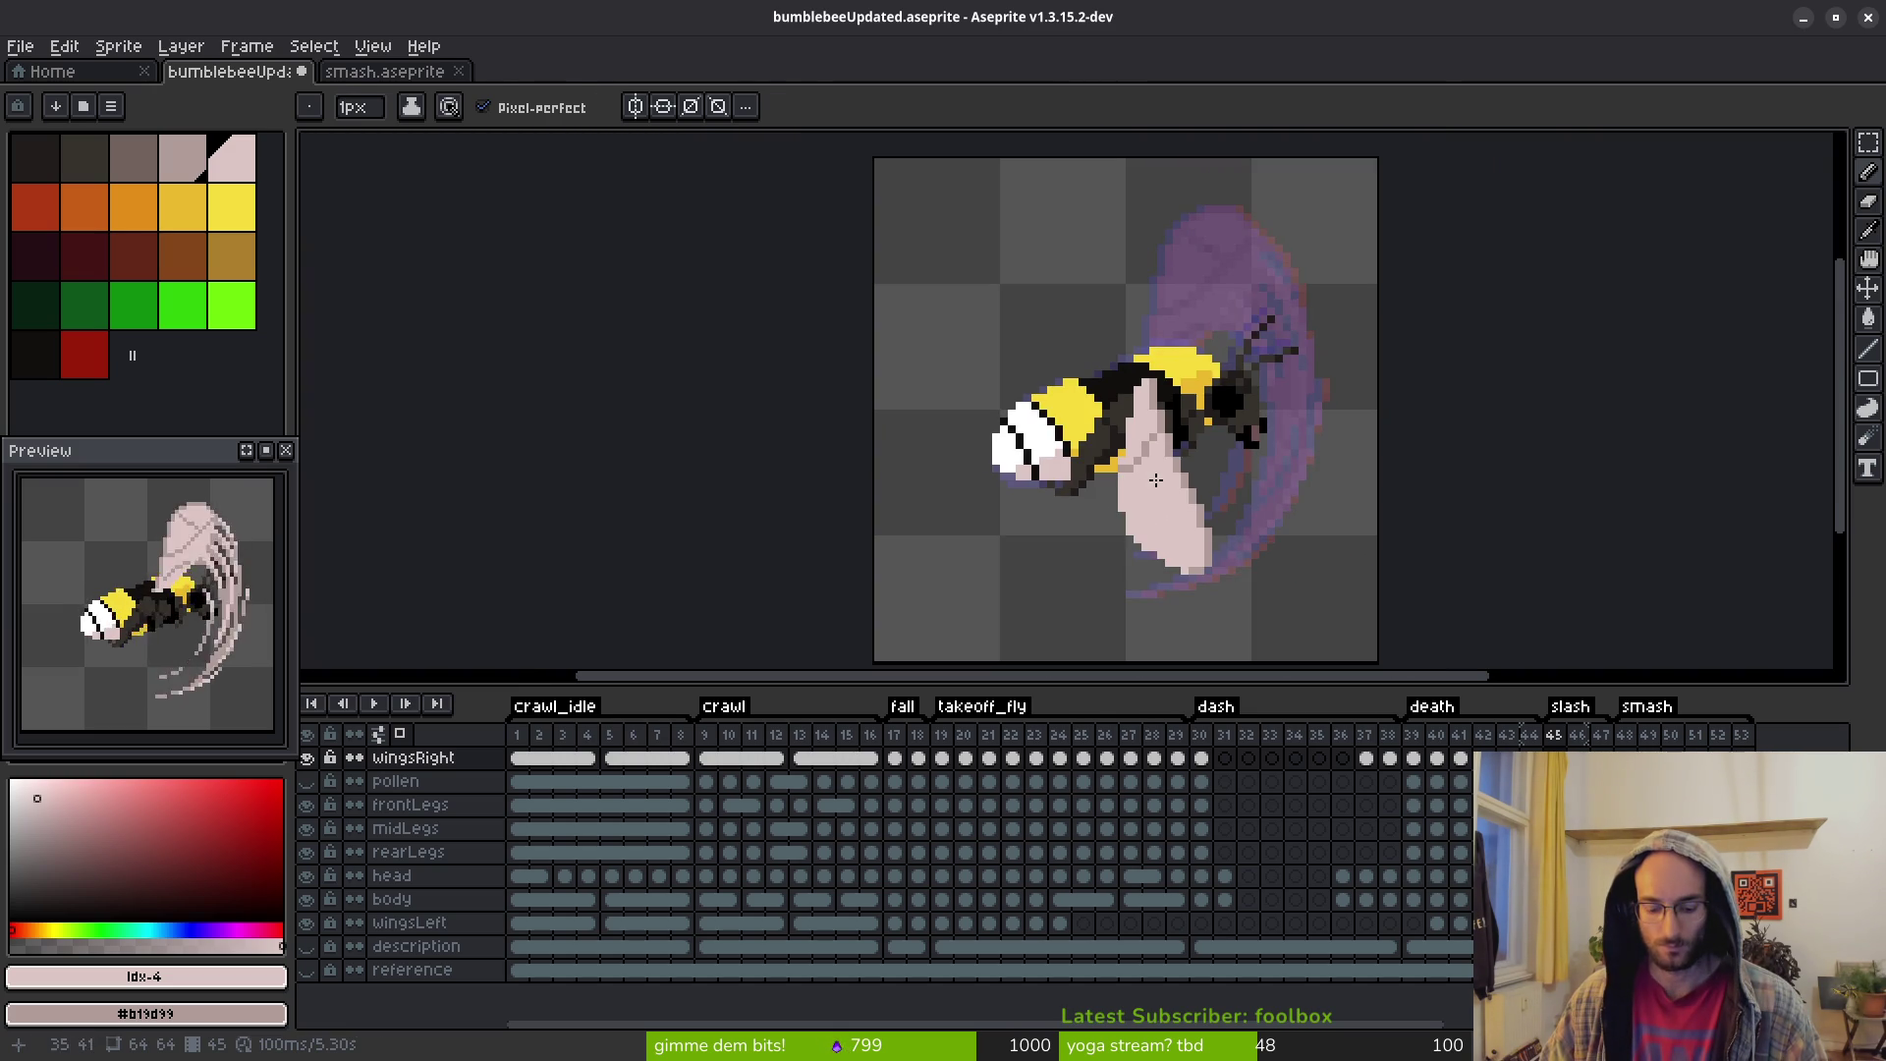
{"action": "key", "text": "i"}
{"action": "key", "text": "comma"}
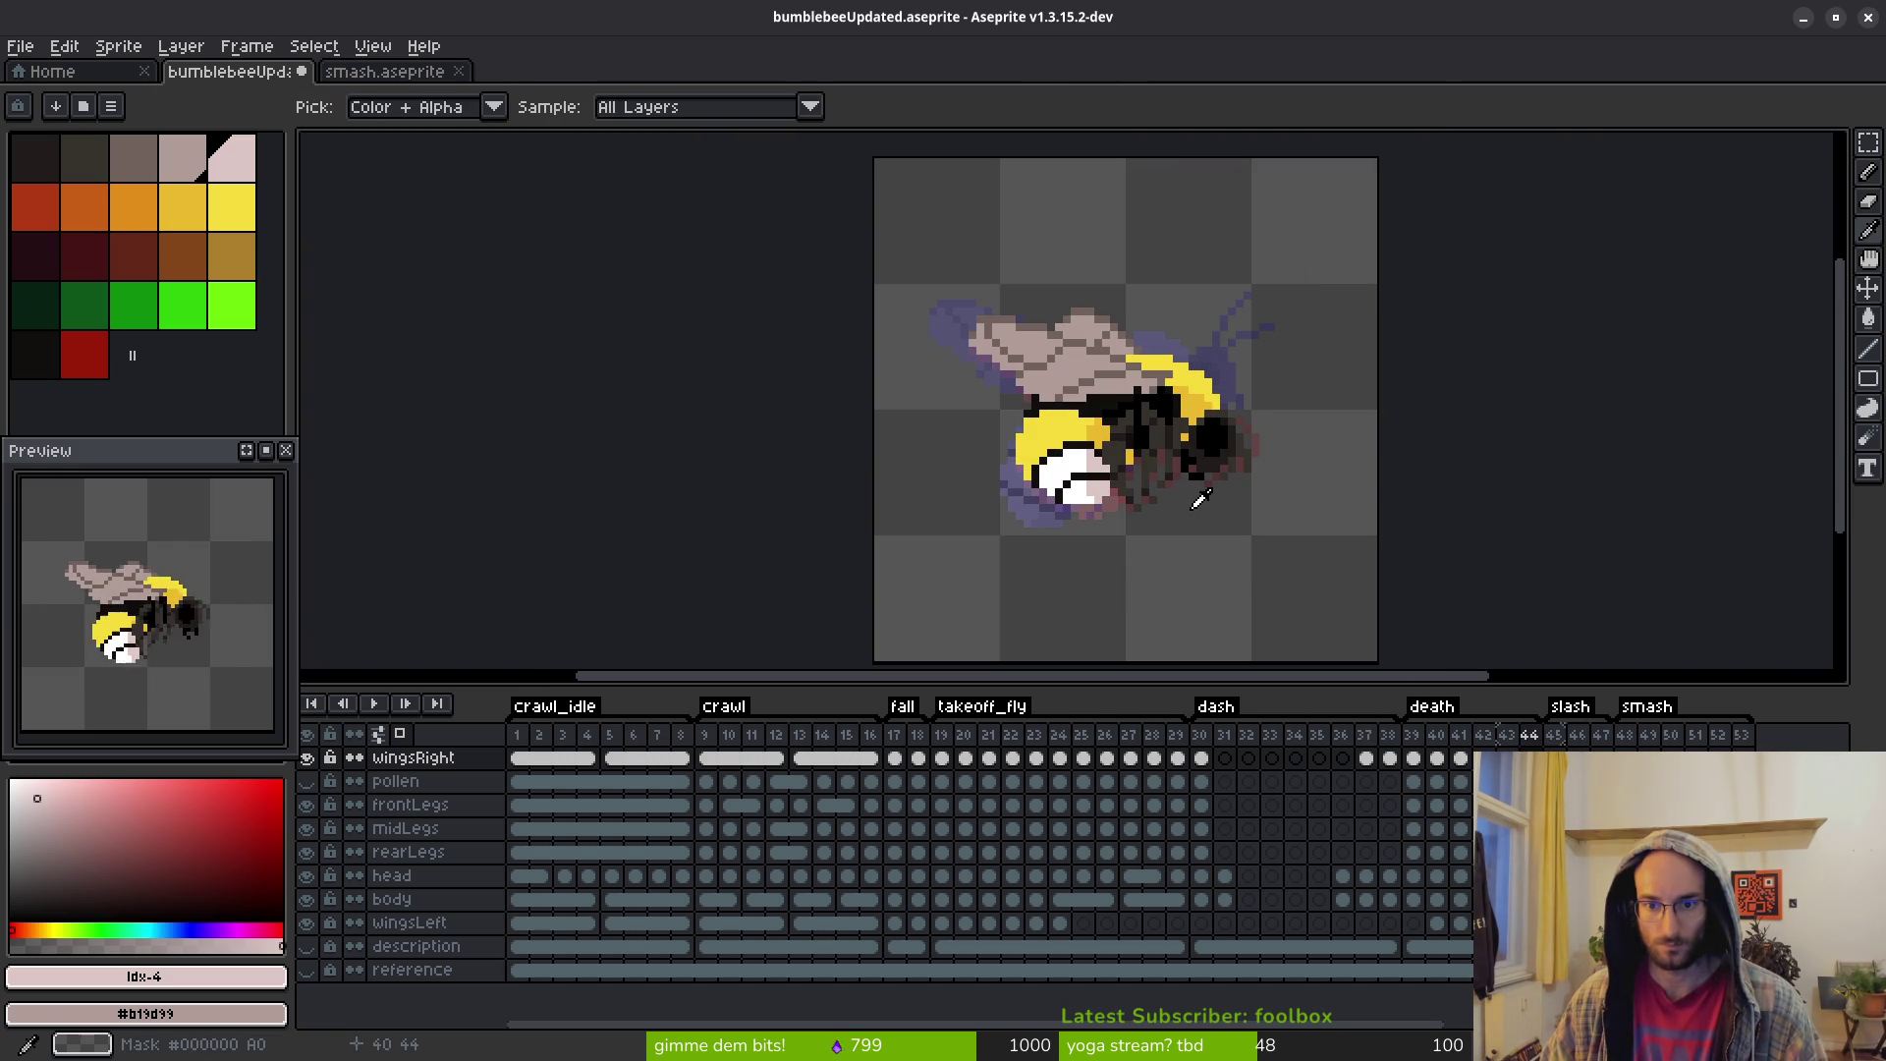
{"action": "key", "text": "period"}
{"action": "key", "text": "b"}
Repaint grey pixels on the lower wing pink and add one lower shading pixel
{"action": "scroll", "coordinate": [1146, 467], "scroll_direction": "up", "scroll_amount": 2}
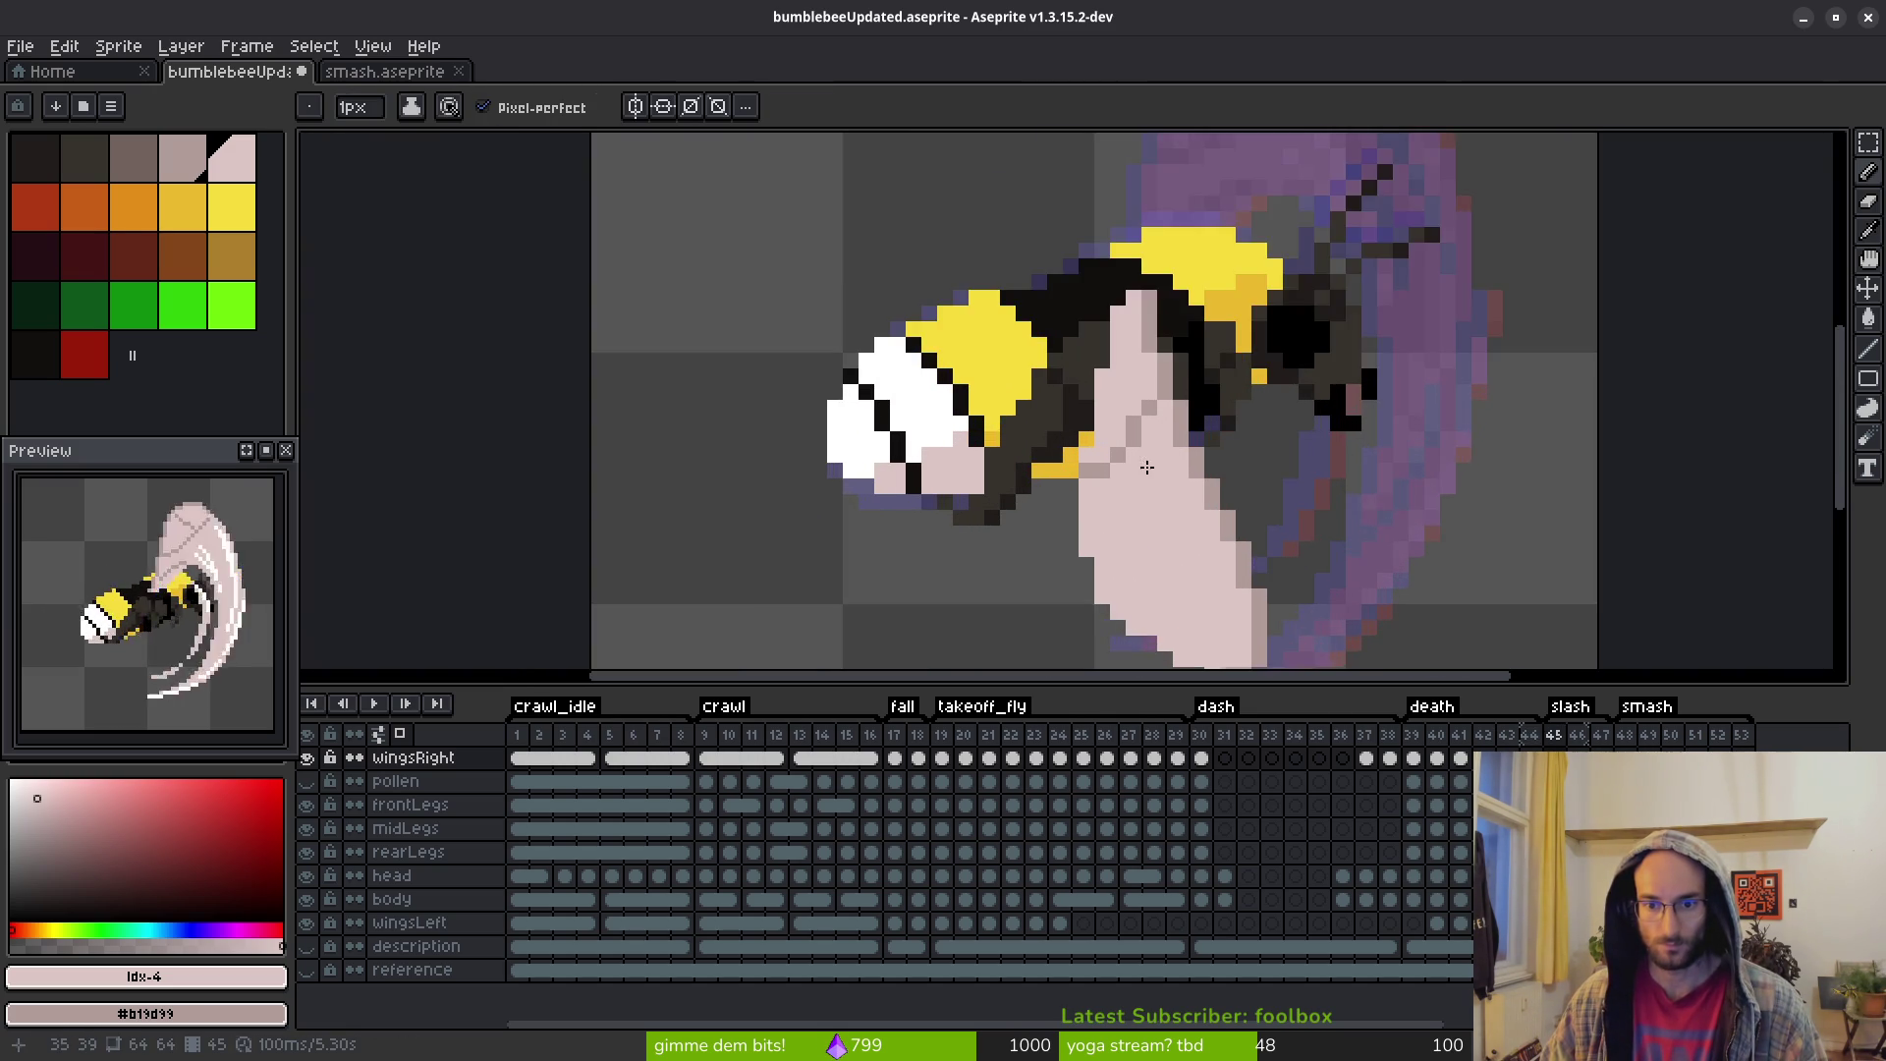
{"action": "scroll", "coordinate": [1147, 468], "scroll_direction": "up", "scroll_amount": 2}
{"action": "left_click", "coordinate": [1019, 475]}
{"action": "left_click", "coordinate": [1019, 505]}
{"action": "left_click", "coordinate": [1020, 538]}
{"action": "left_click", "coordinate": [1051, 506]}
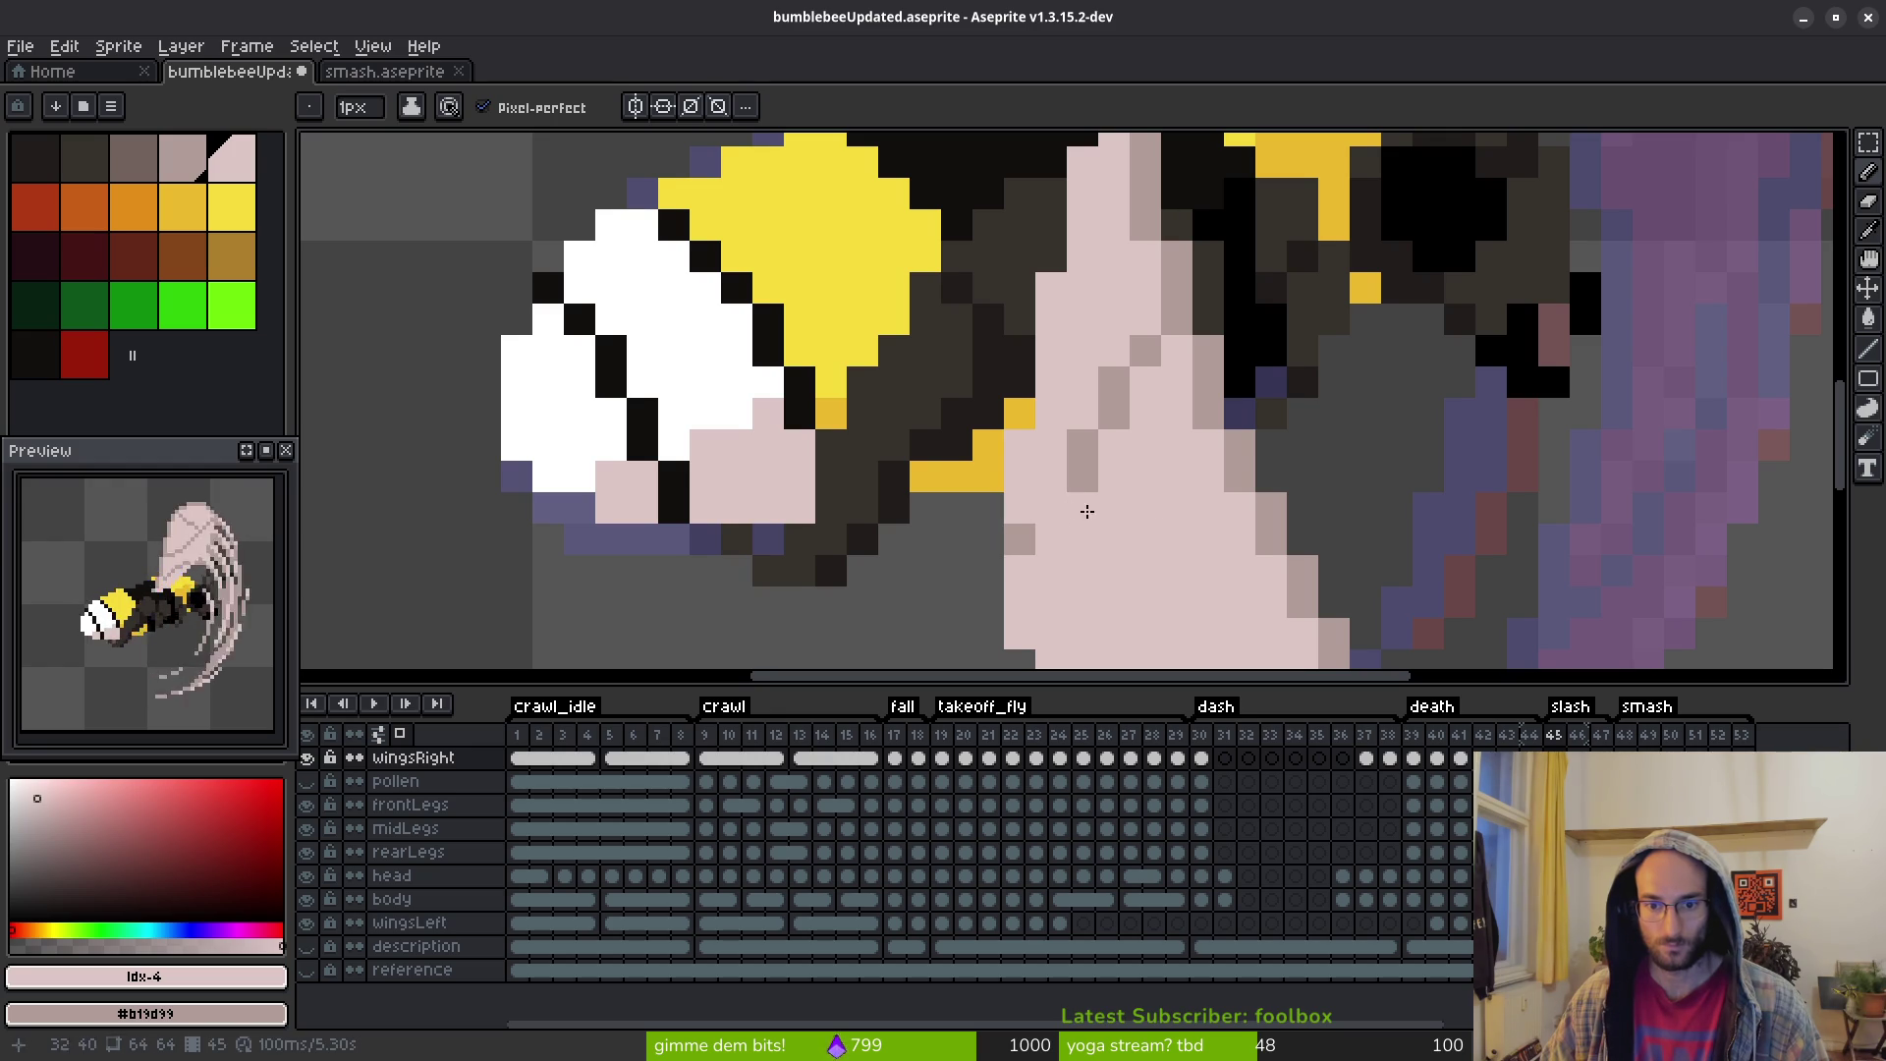
{"action": "scroll", "coordinate": [1069, 509], "scroll_direction": "down", "scroll_amount": 3}
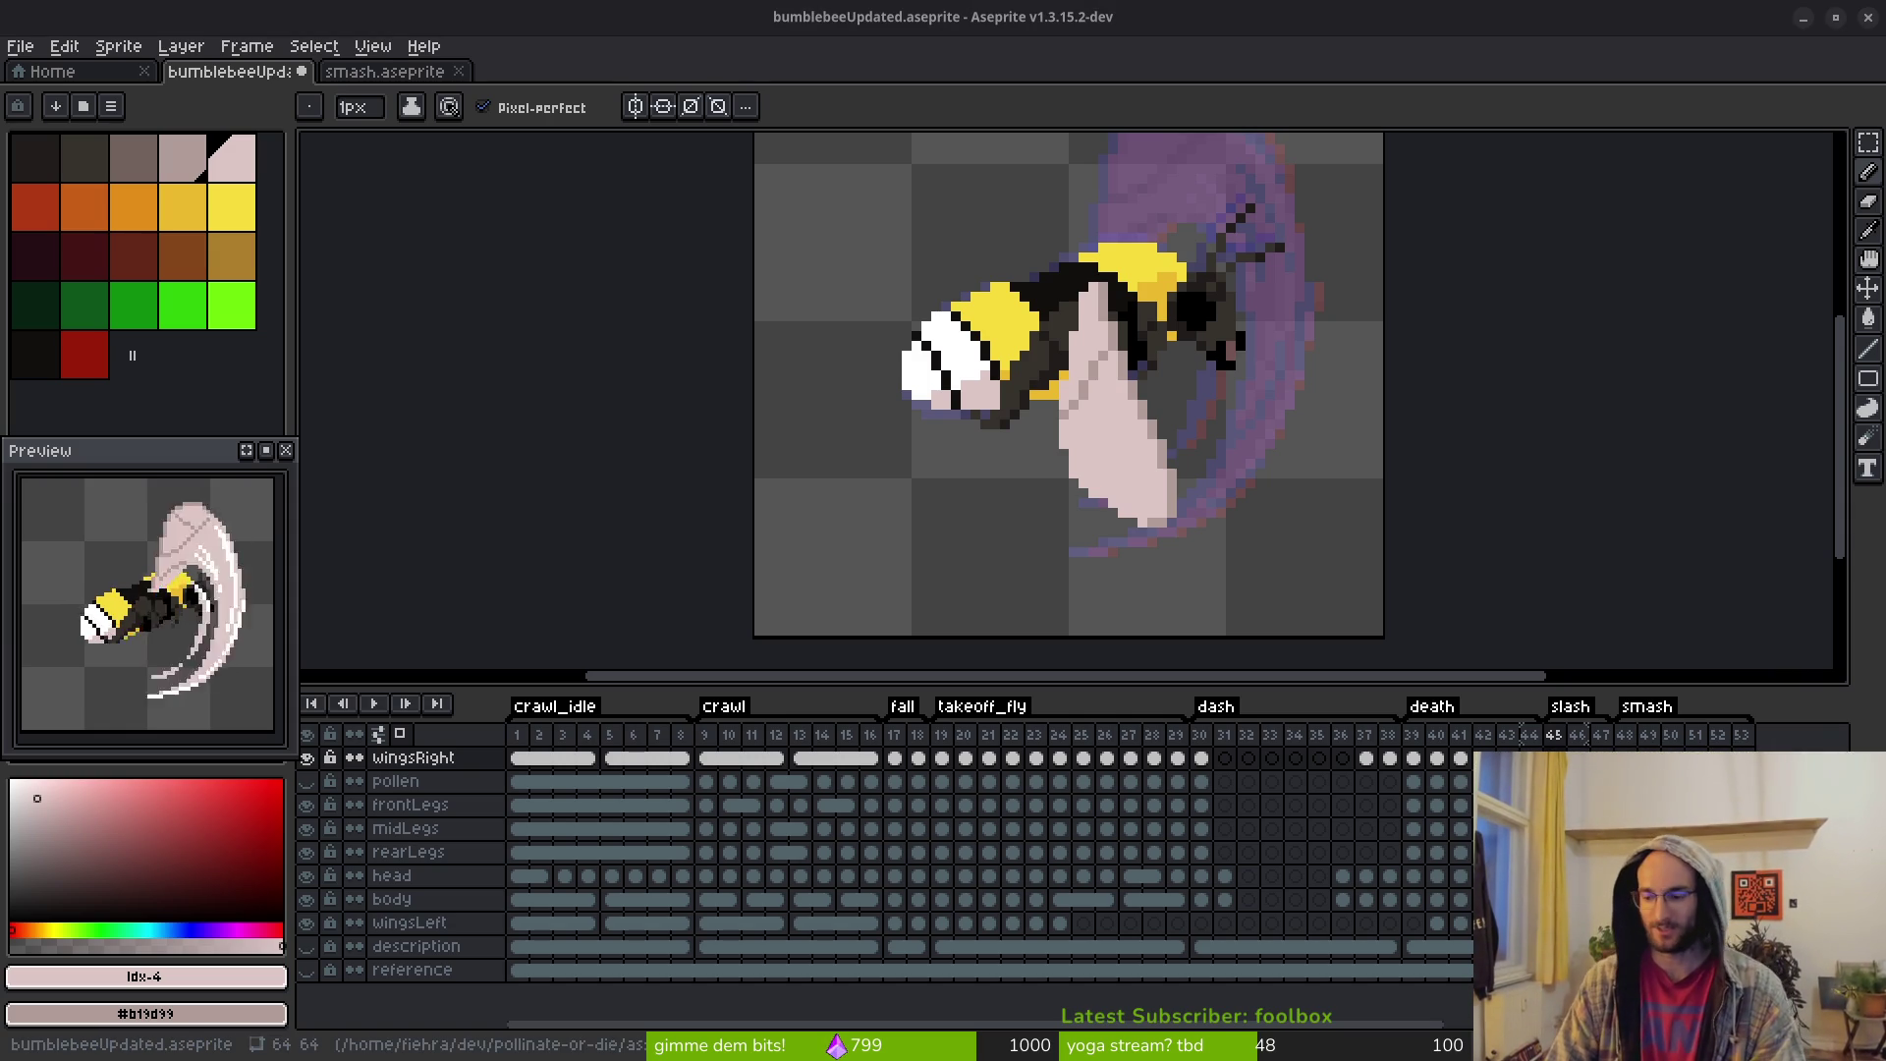
{"action": "left_click_drag", "start_coordinate": [1106, 464], "coordinate": [1130, 459]}
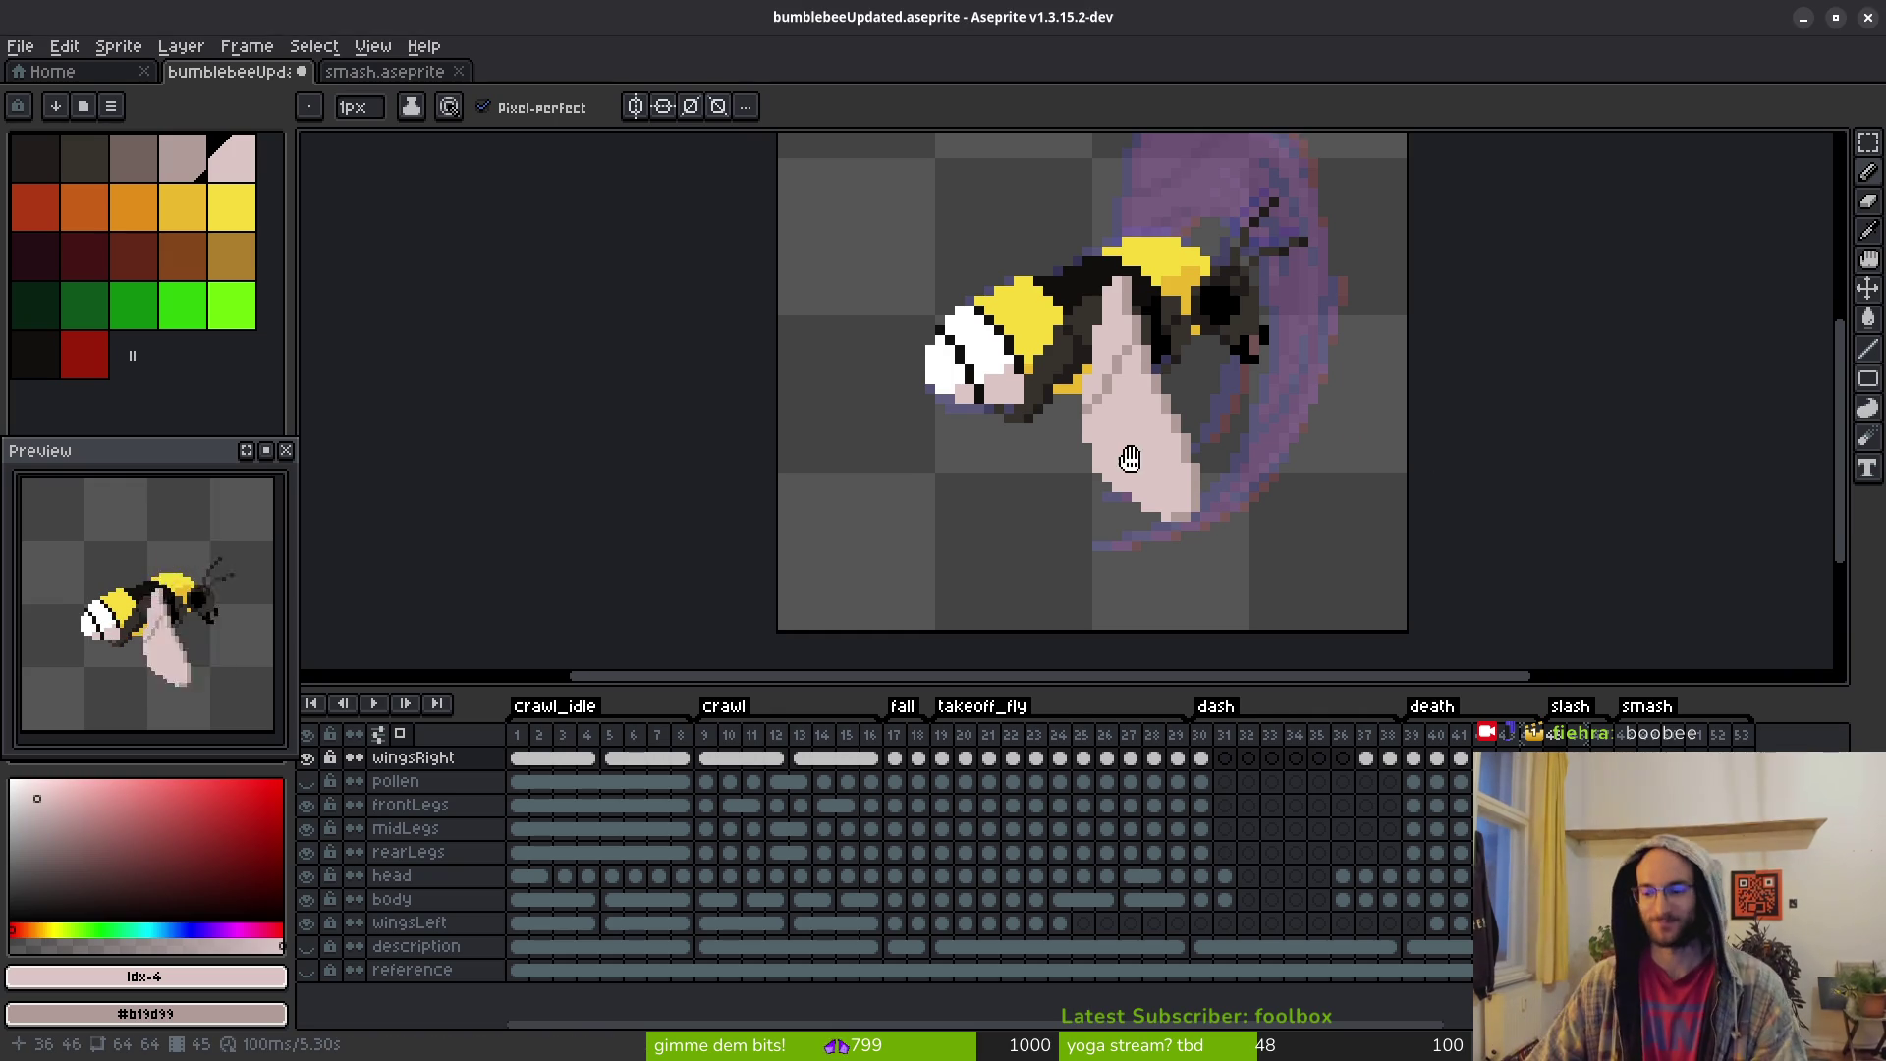
{"action": "scroll", "coordinate": [1161, 444], "scroll_direction": "up", "scroll_amount": 2}
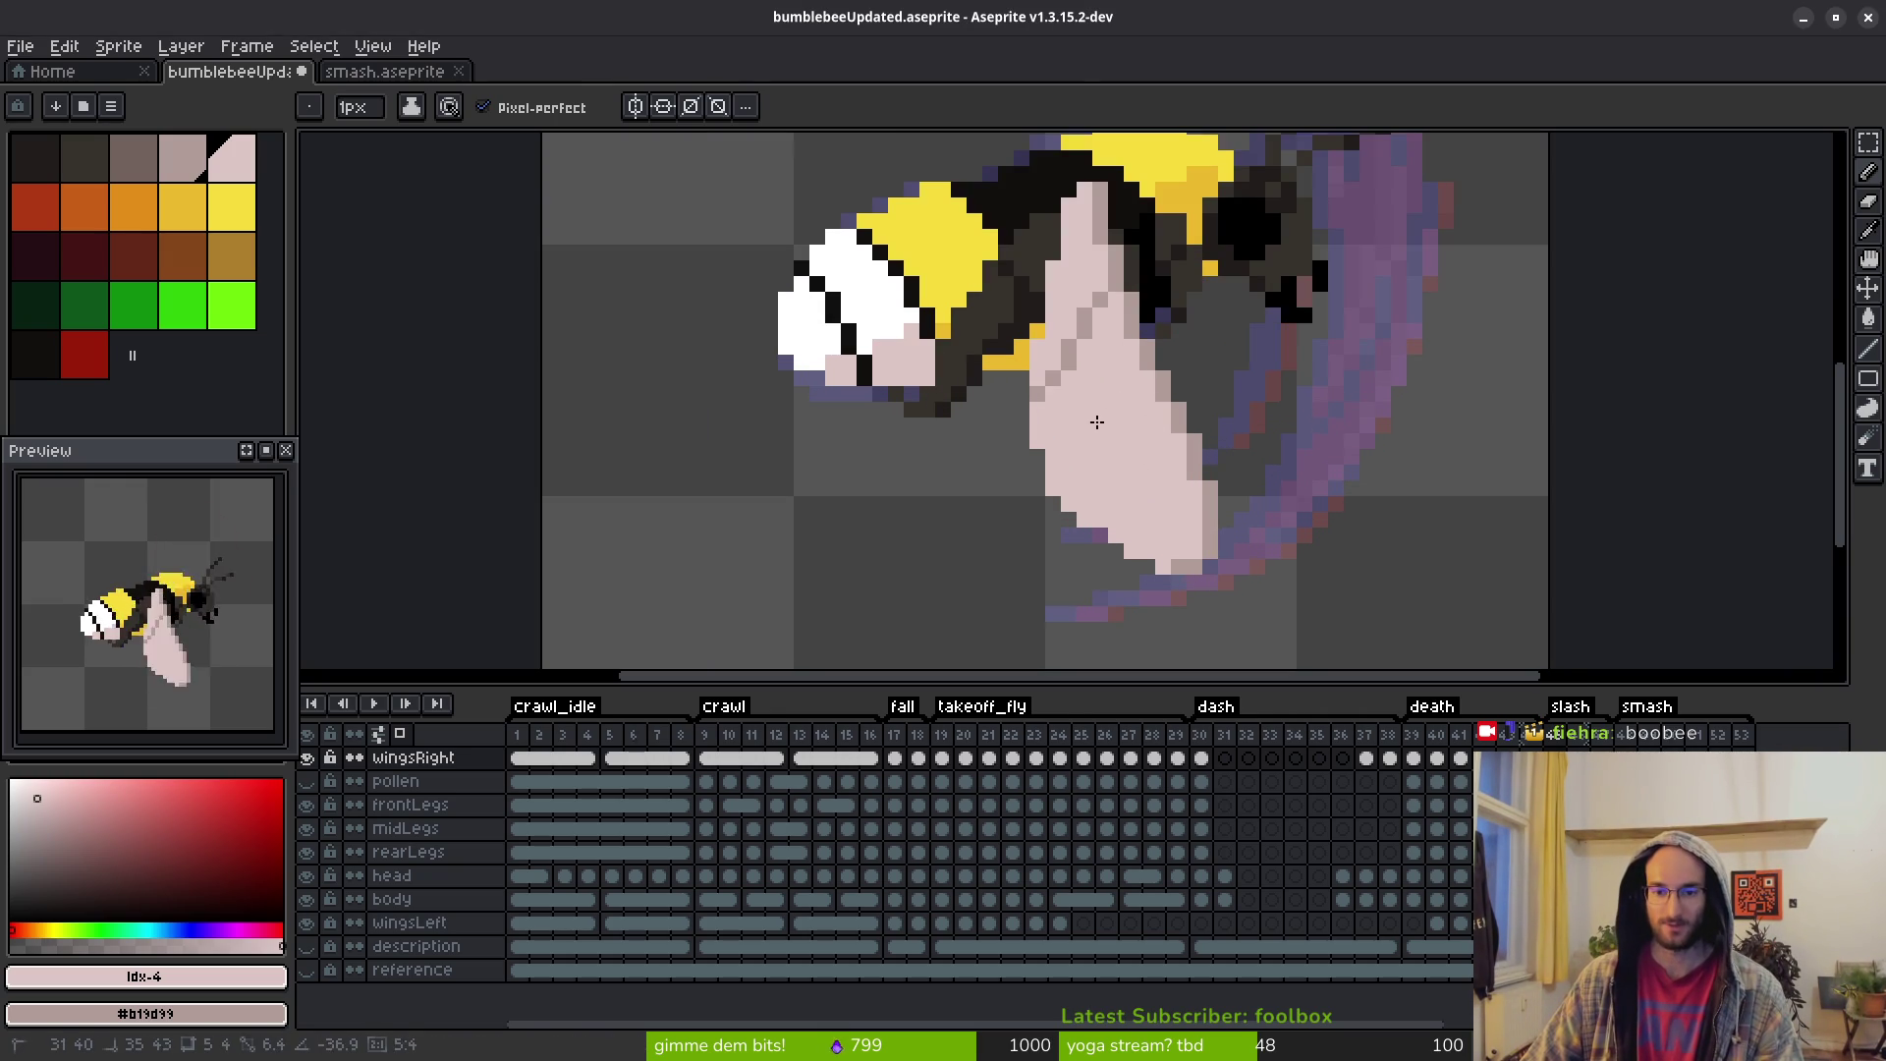
{"action": "key", "text": "shift+w"}
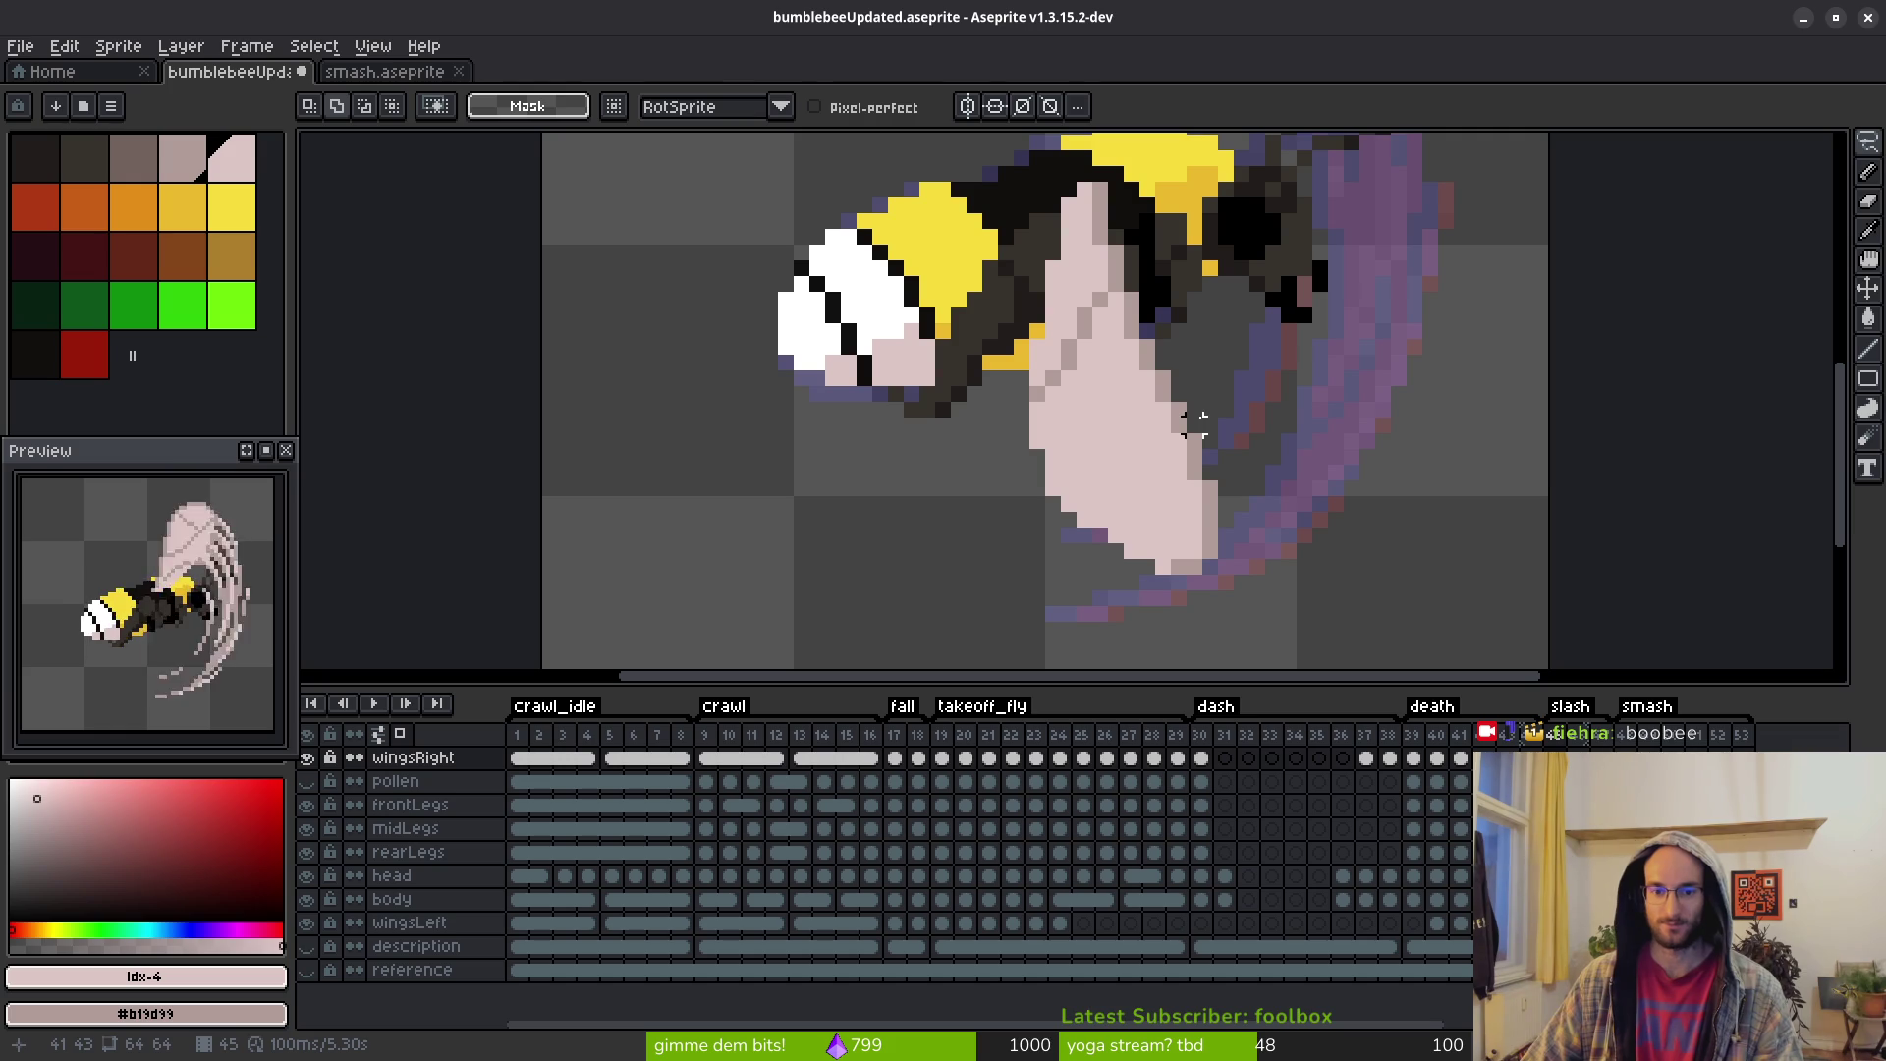
{"action": "key", "text": "i"}
{"action": "scroll", "coordinate": [1210, 406], "scroll_direction": "down", "scroll_amount": 3}
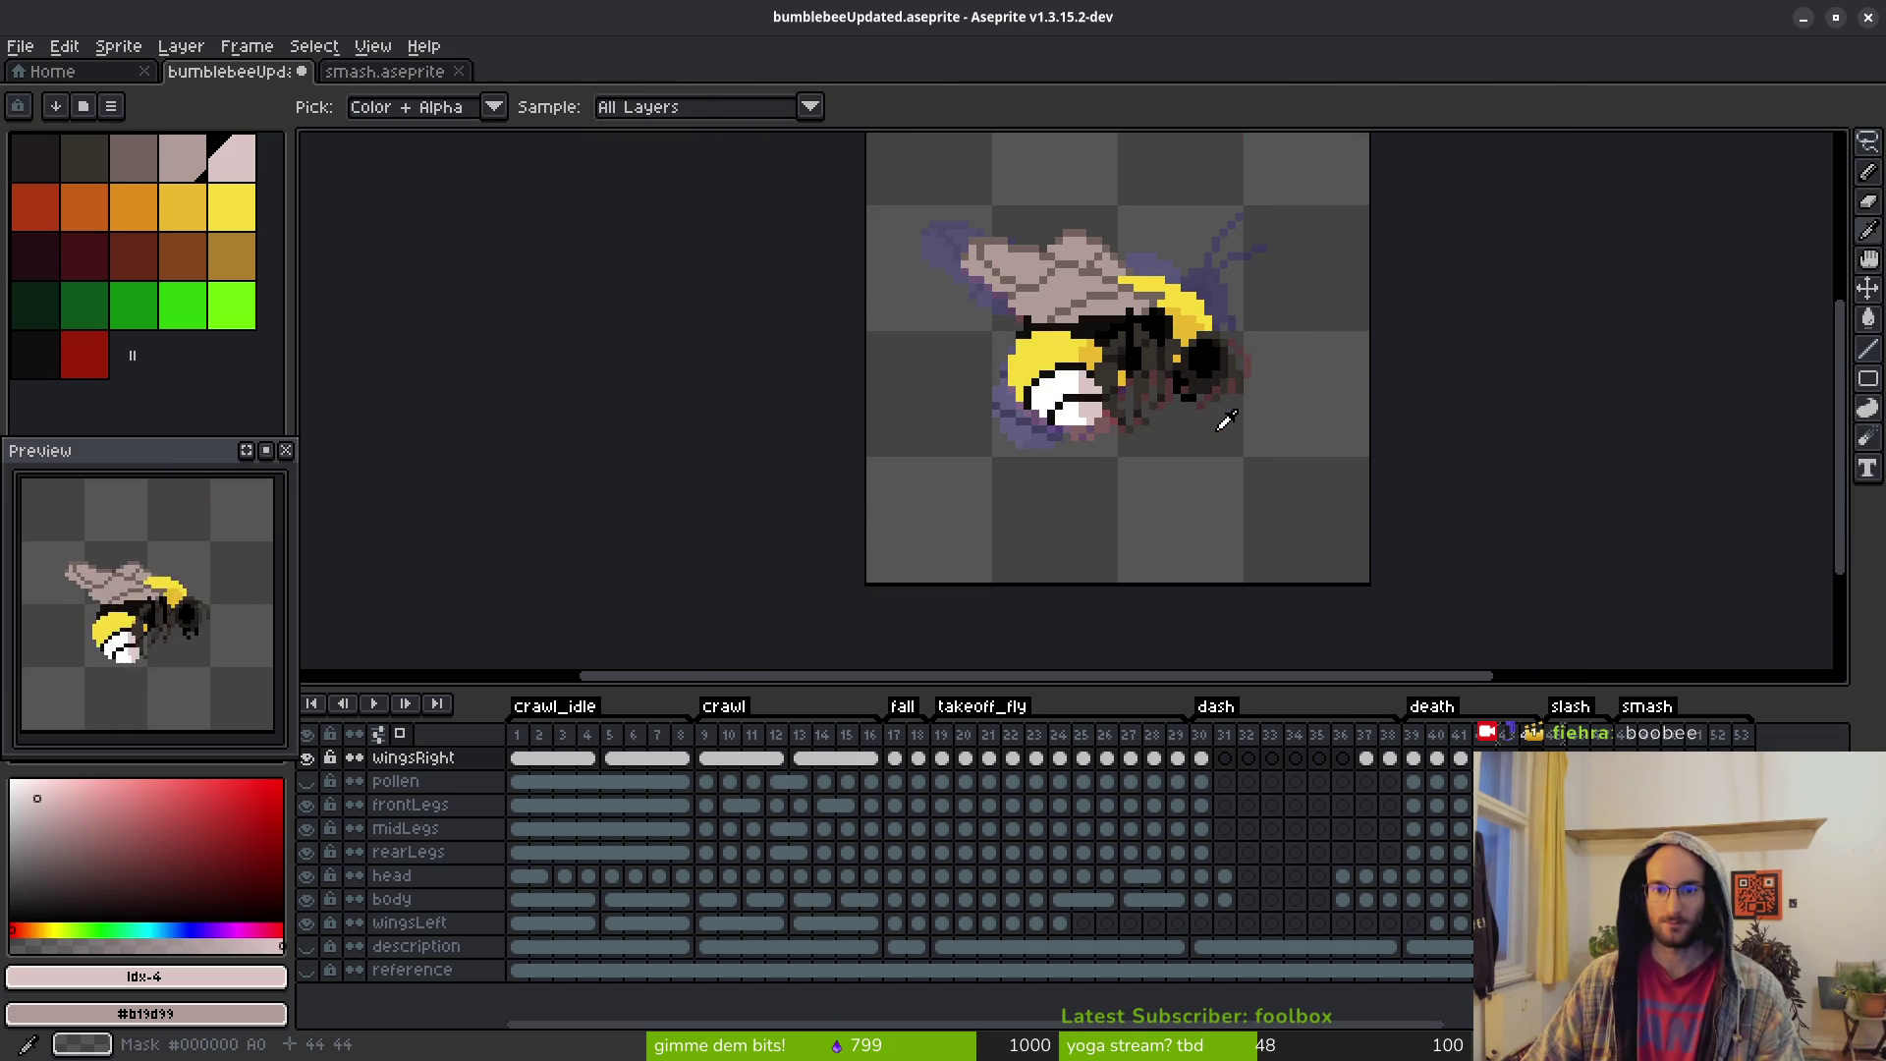
{"action": "scroll", "coordinate": [1110, 408], "scroll_direction": "up", "scroll_amount": 3}
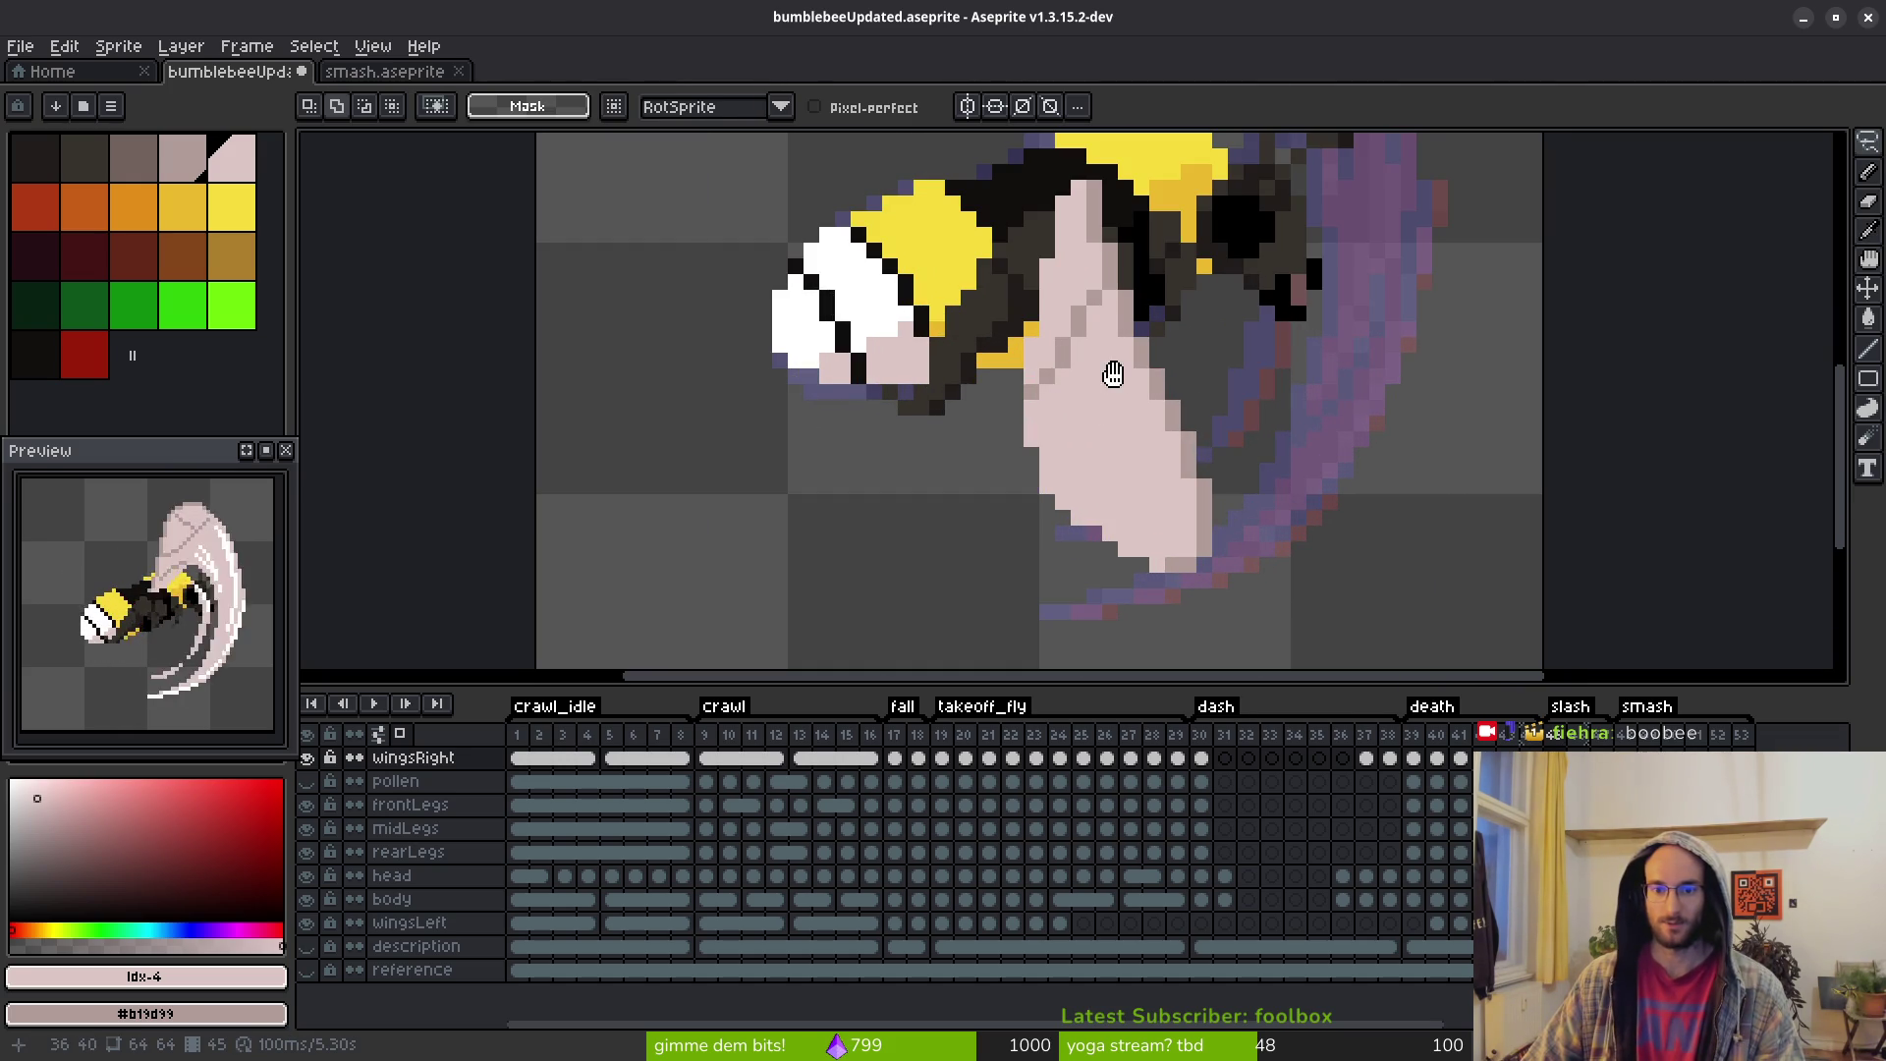
{"action": "key", "text": "b"}
{"action": "scroll", "coordinate": [1120, 363], "scroll_direction": "up", "scroll_amount": 1}
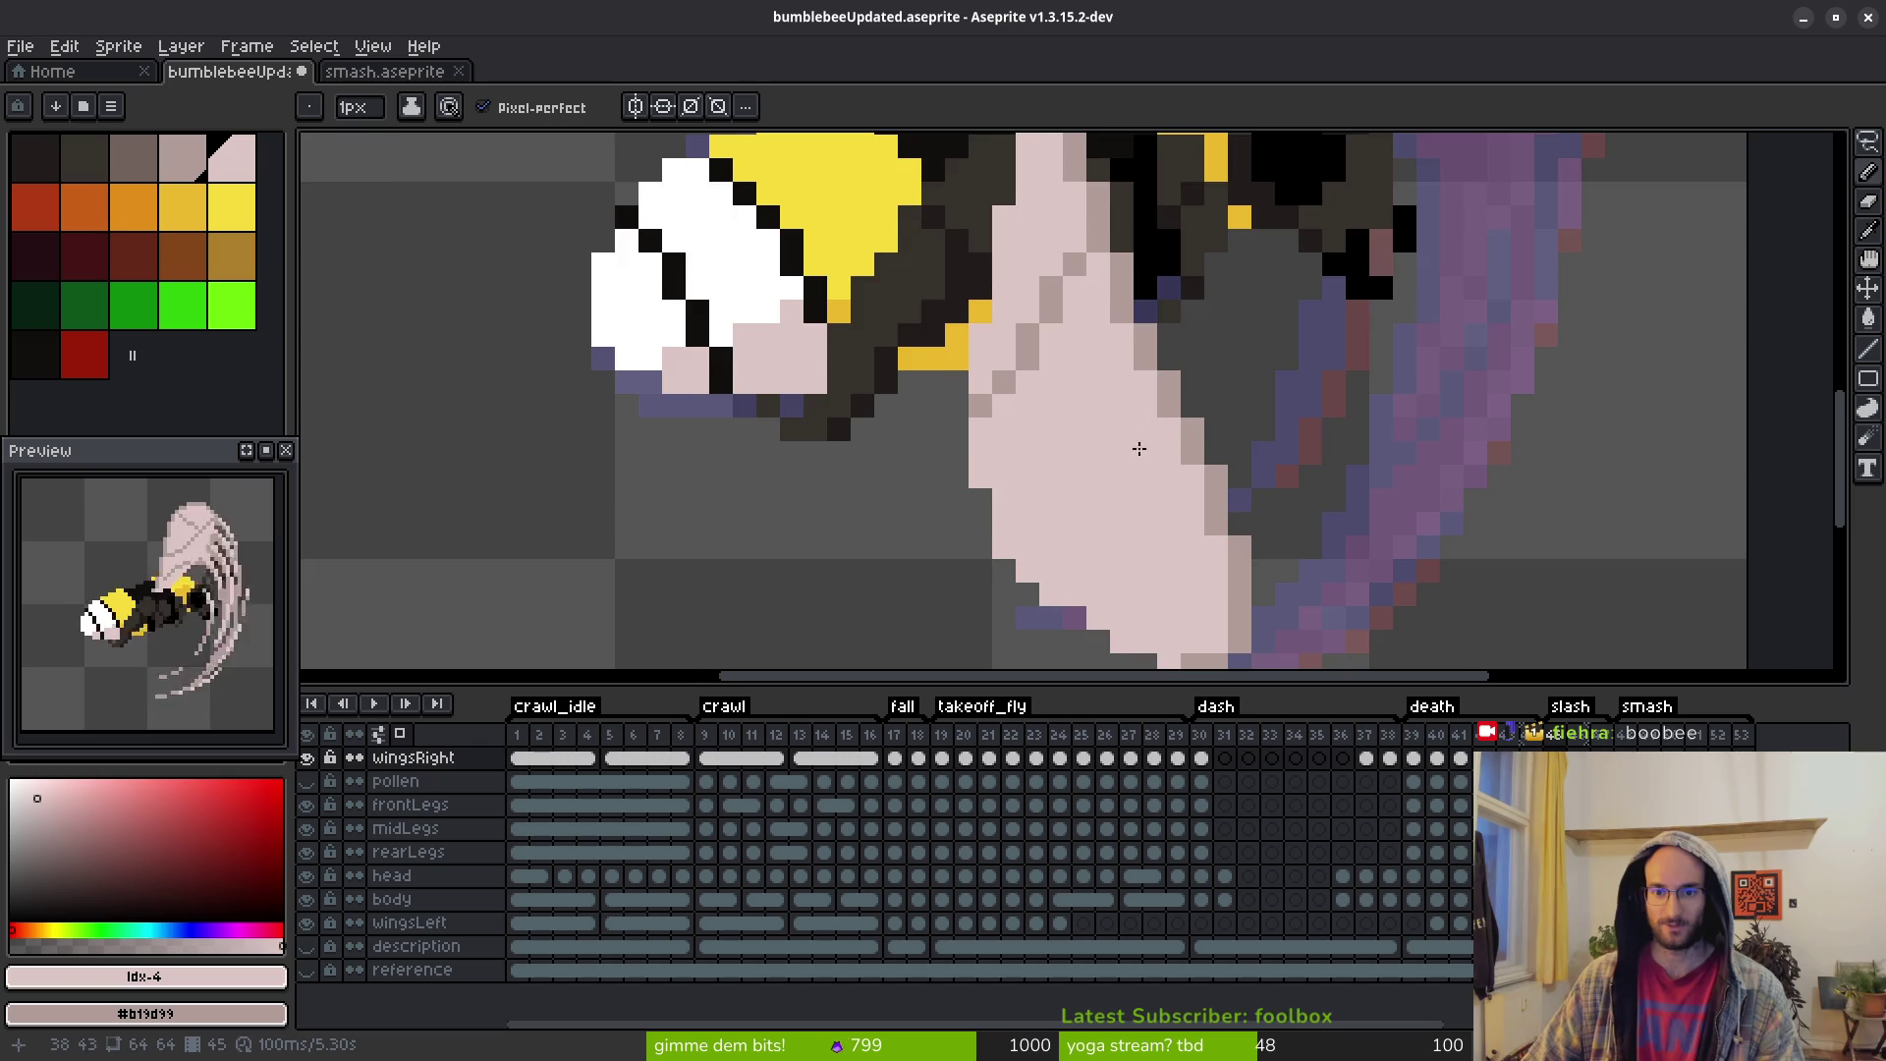
Add darker pink diagonal shading pixels from near the body down to the wing's tip
{"action": "scroll", "coordinate": [1169, 334], "scroll_direction": "down", "scroll_amount": 2}
{"action": "scroll", "coordinate": [1170, 334], "scroll_direction": "left", "scroll_amount": 1}
{"action": "left_click", "coordinate": [1178, 306]}
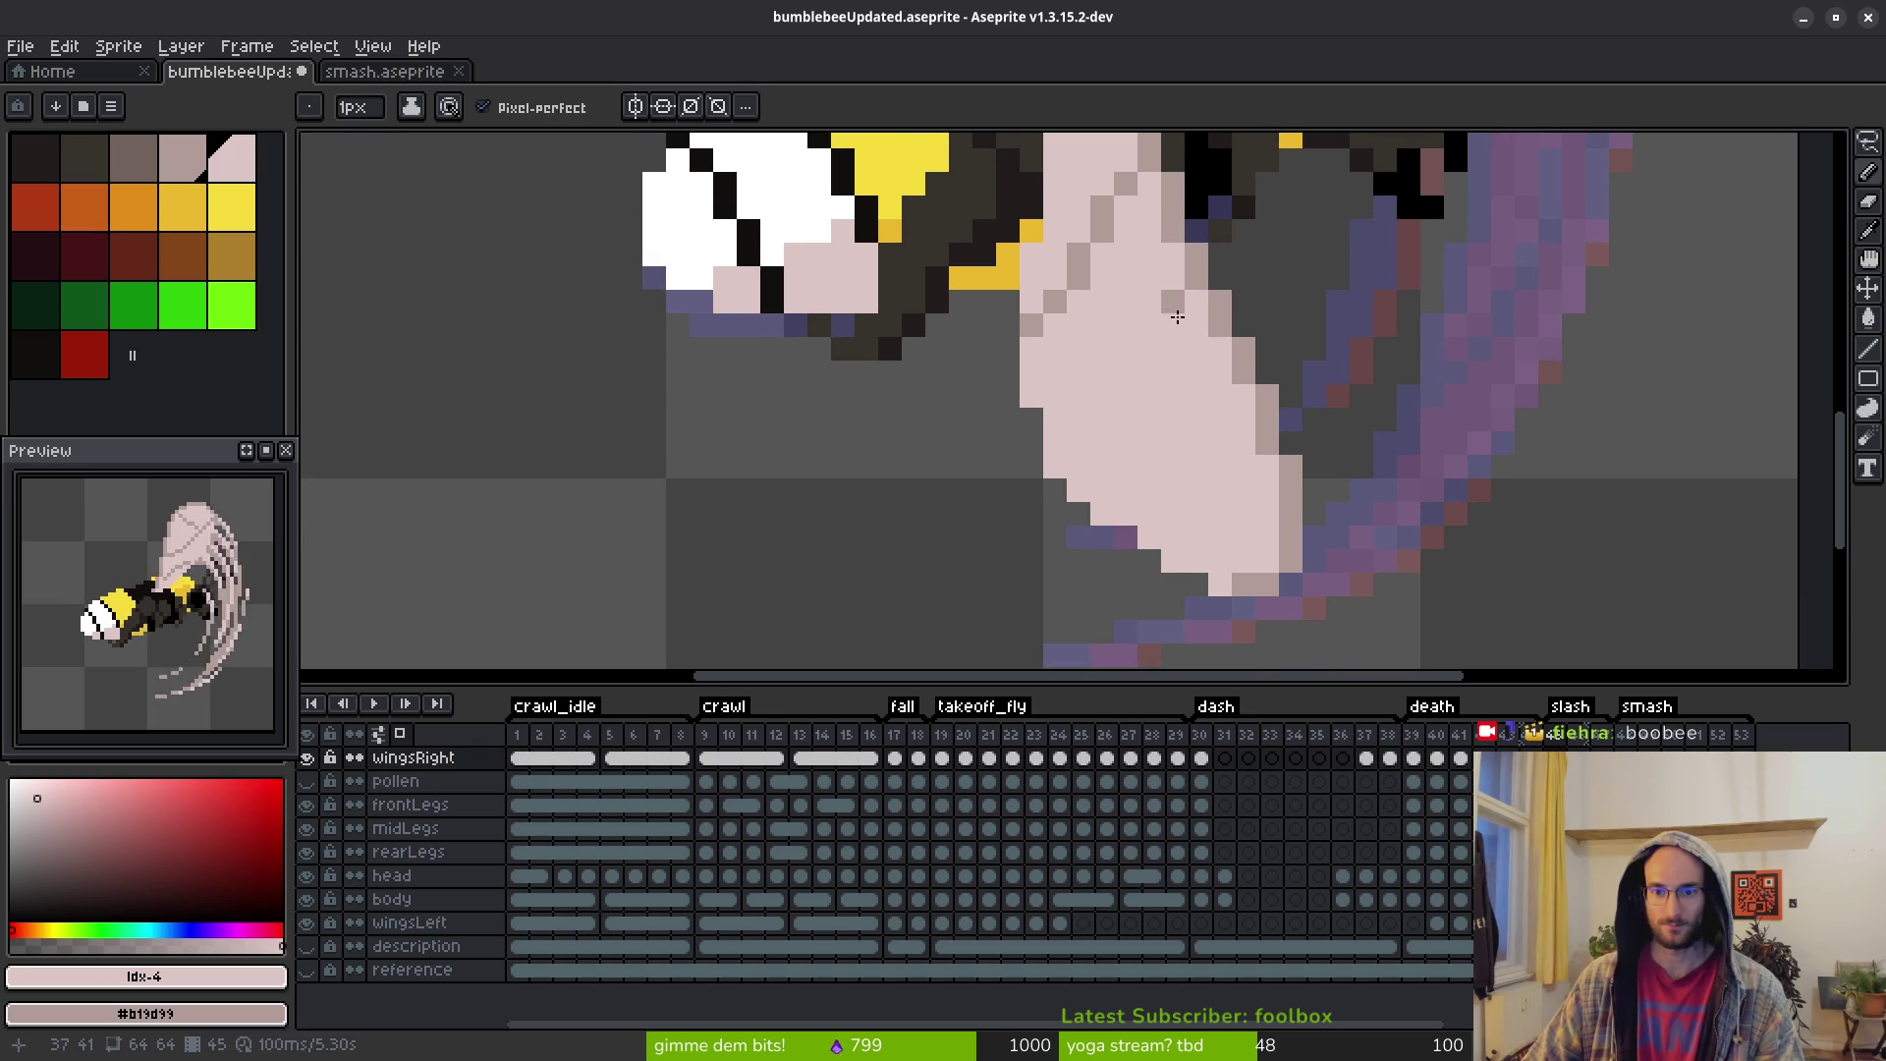
{"action": "left_click_drag", "start_coordinate": [1167, 337], "coordinate": [1147, 383]}
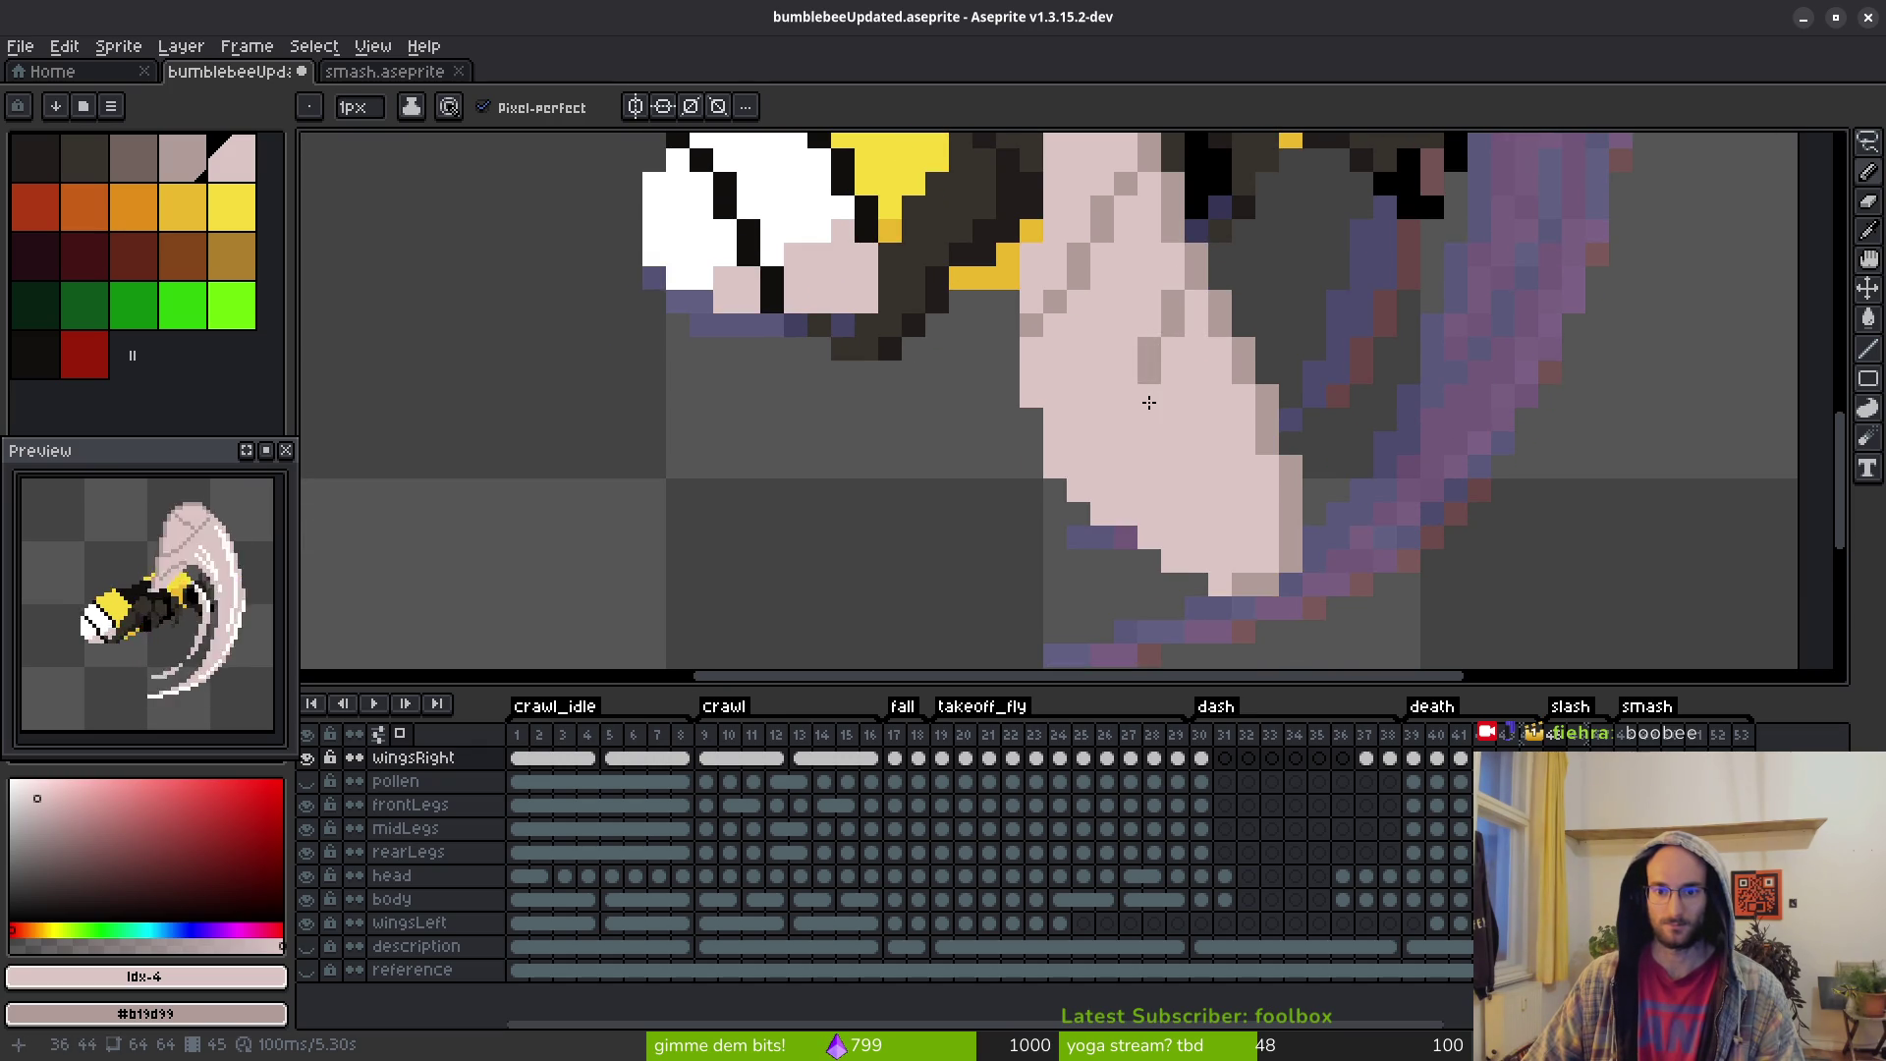
{"action": "left_click", "coordinate": [1126, 419]}
{"action": "left_click", "coordinate": [1149, 468]}
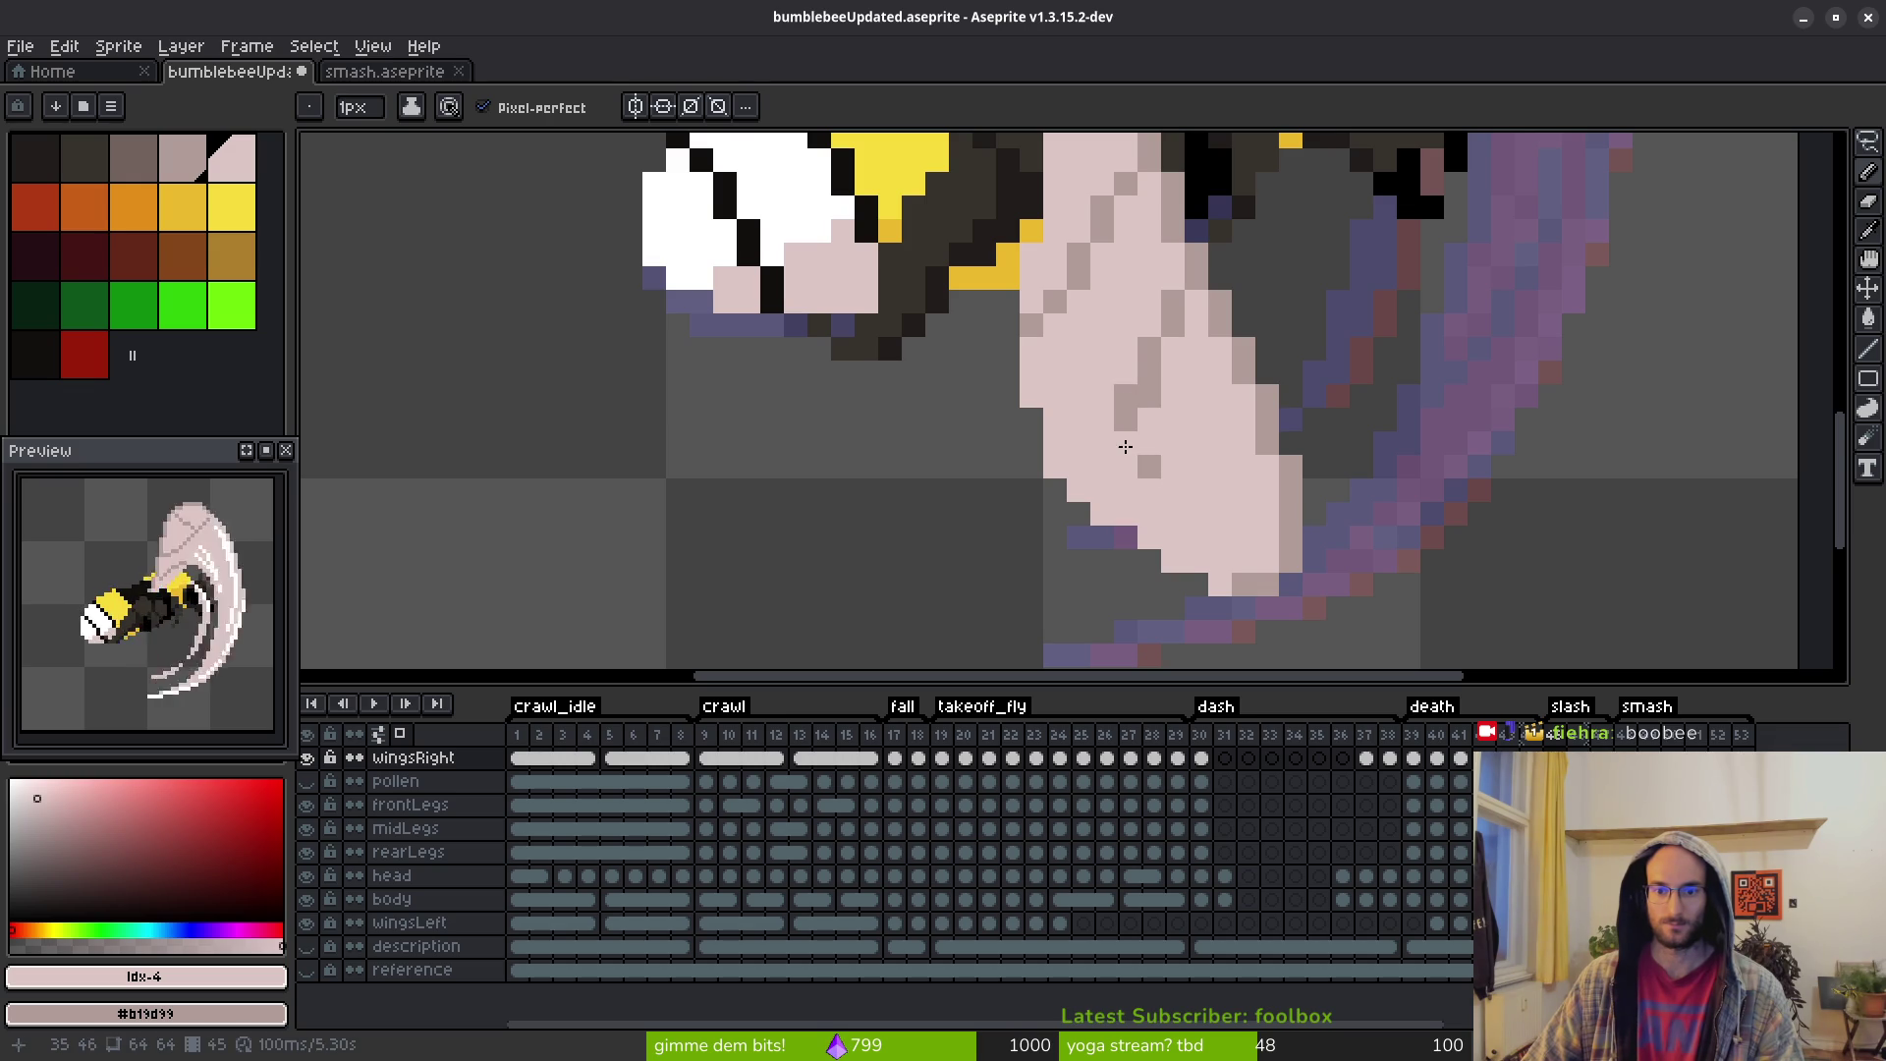
{"action": "left_click", "coordinate": [1172, 487]}
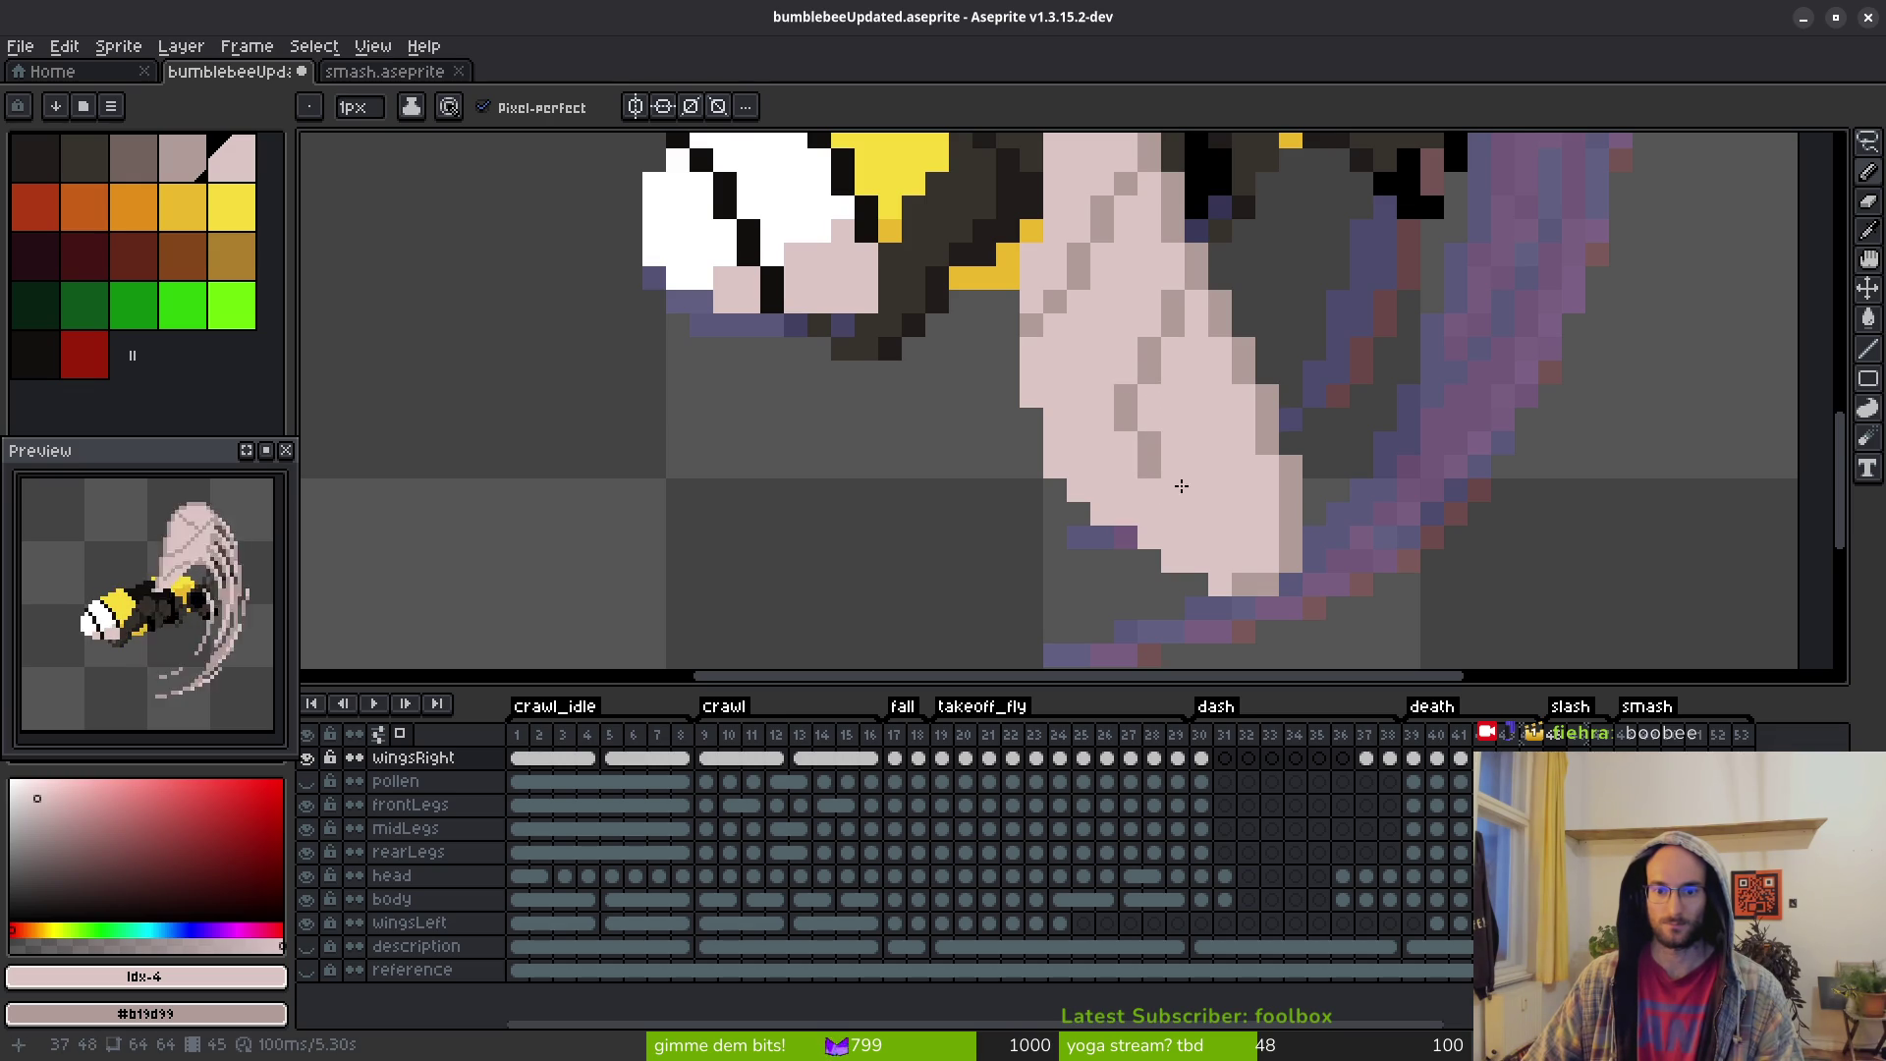
{"action": "left_click", "coordinate": [1196, 512]}
{"action": "left_click_drag", "start_coordinate": [1219, 512], "coordinate": [1243, 536]}
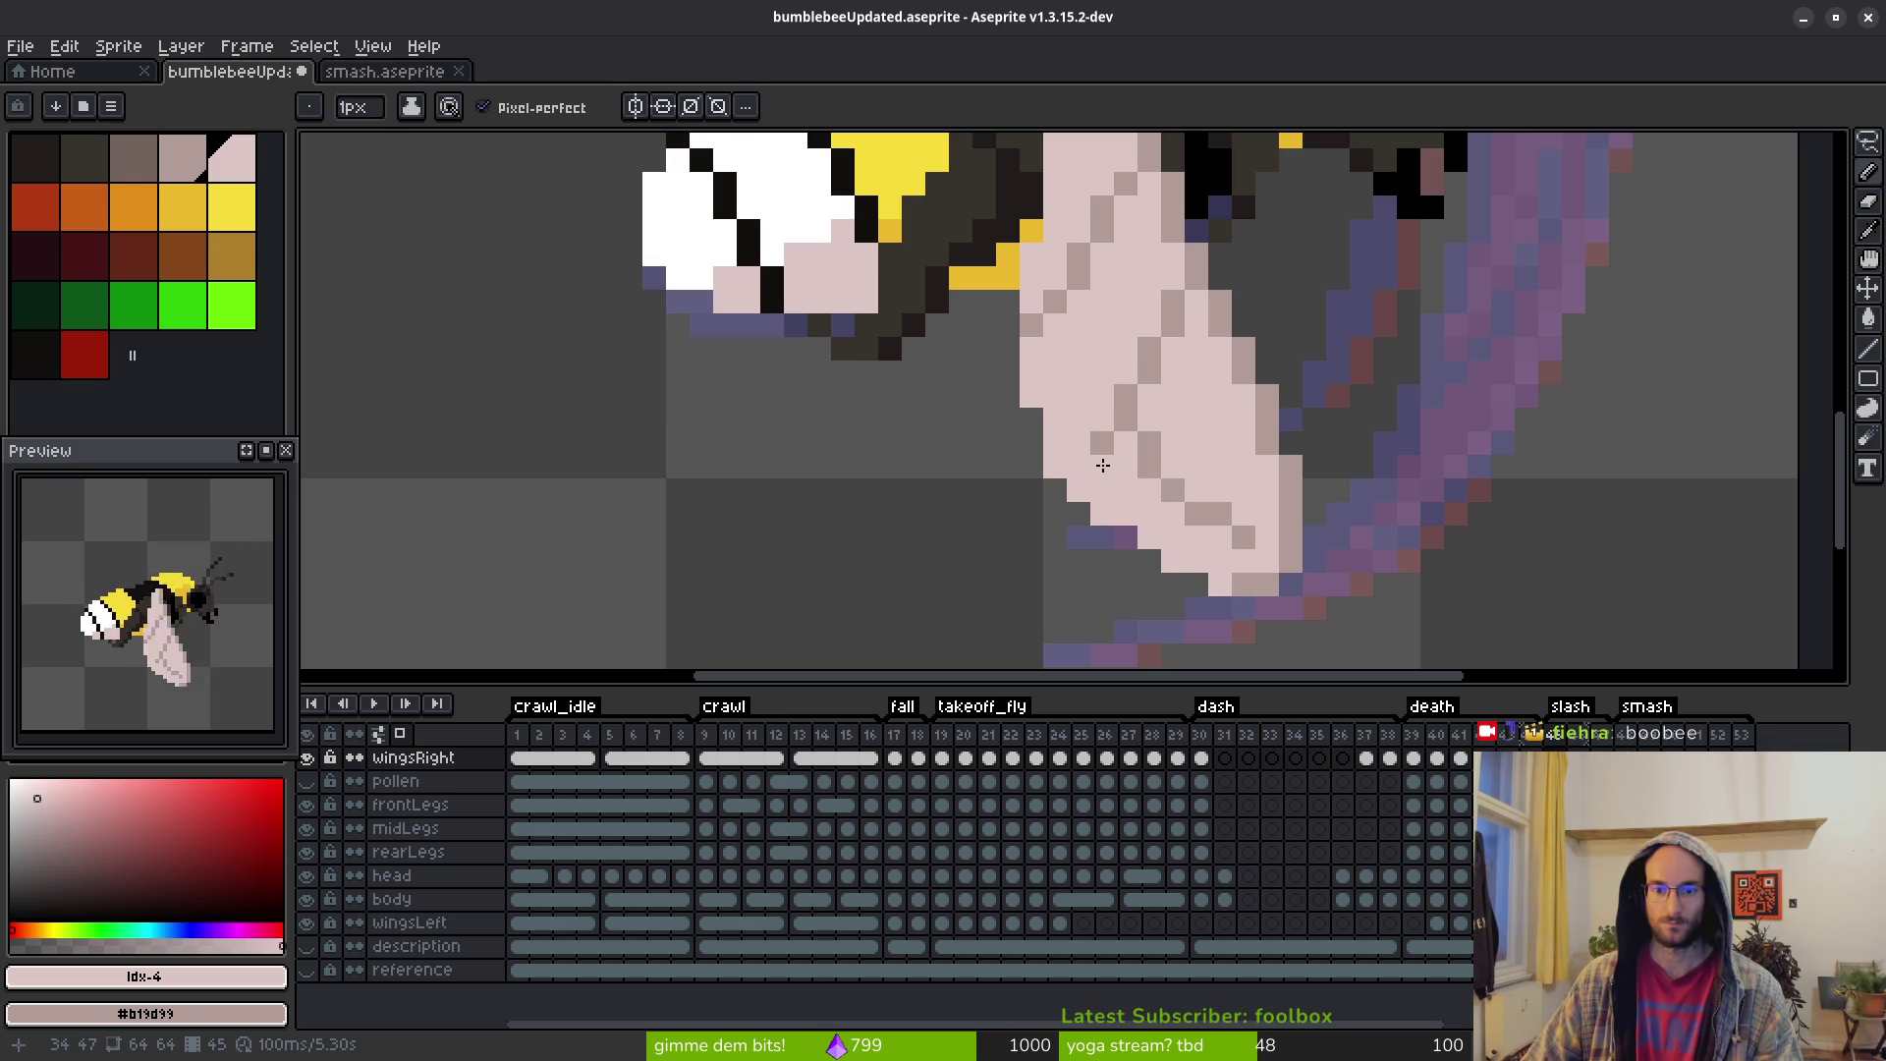
Redraw the wing's lower edge in darker pink and repaint stray dark pixels light pink
{"action": "scroll", "coordinate": [1210, 504], "scroll_direction": "down", "scroll_amount": 4}
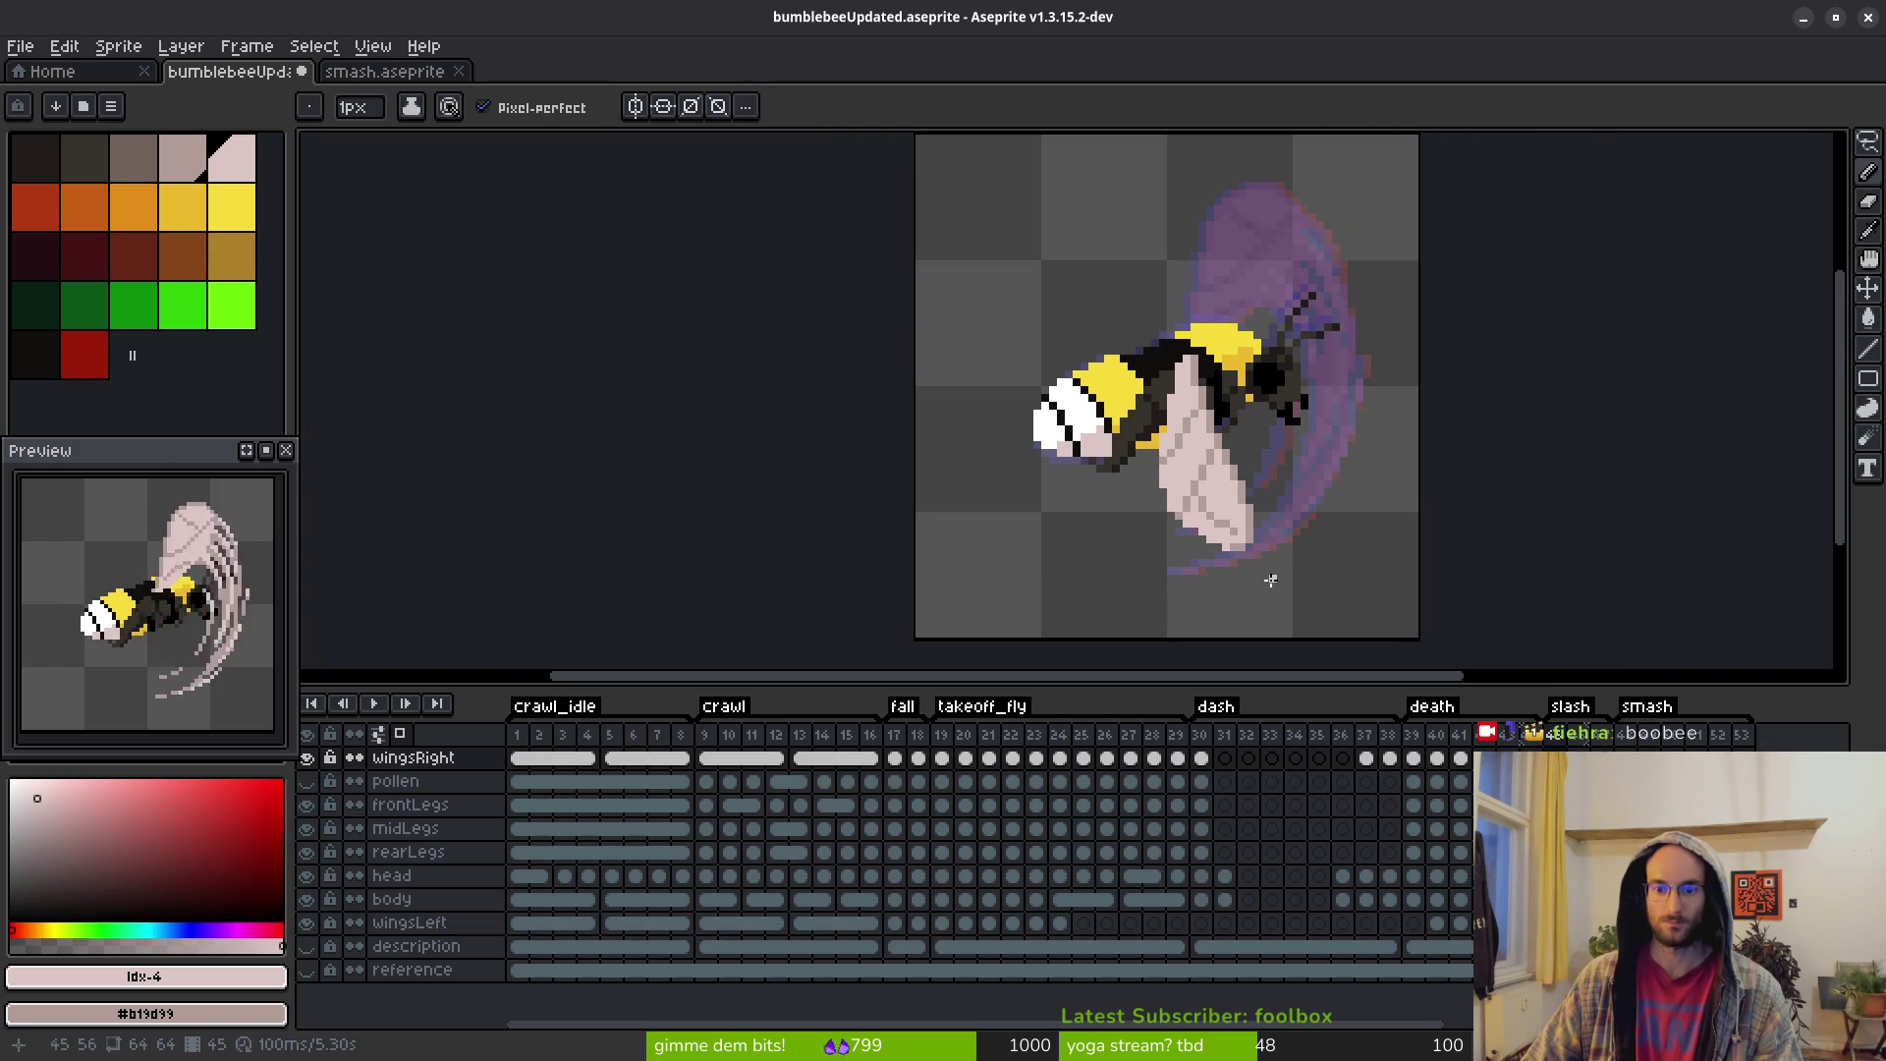
{"action": "scroll", "coordinate": [1248, 520], "scroll_direction": "up", "scroll_amount": 2}
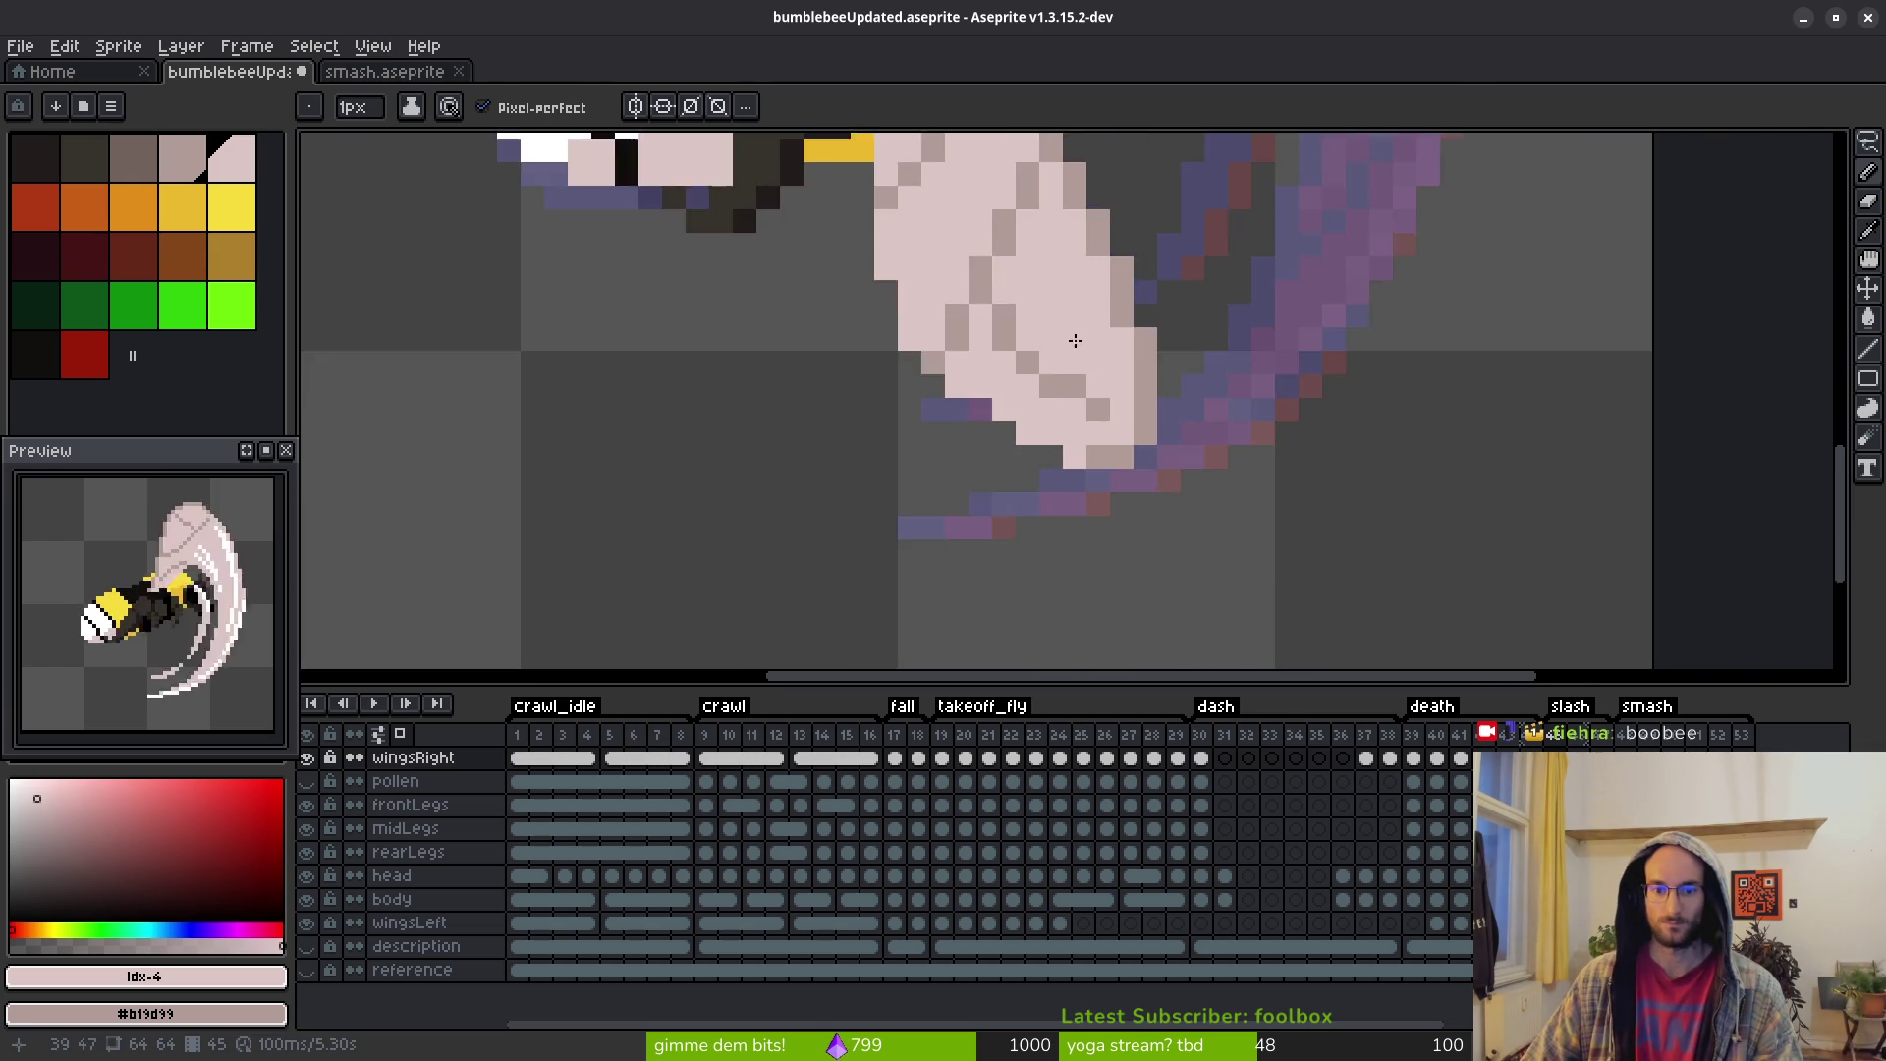
{"action": "scroll", "coordinate": [1191, 439], "scroll_direction": "down", "scroll_amount": 4}
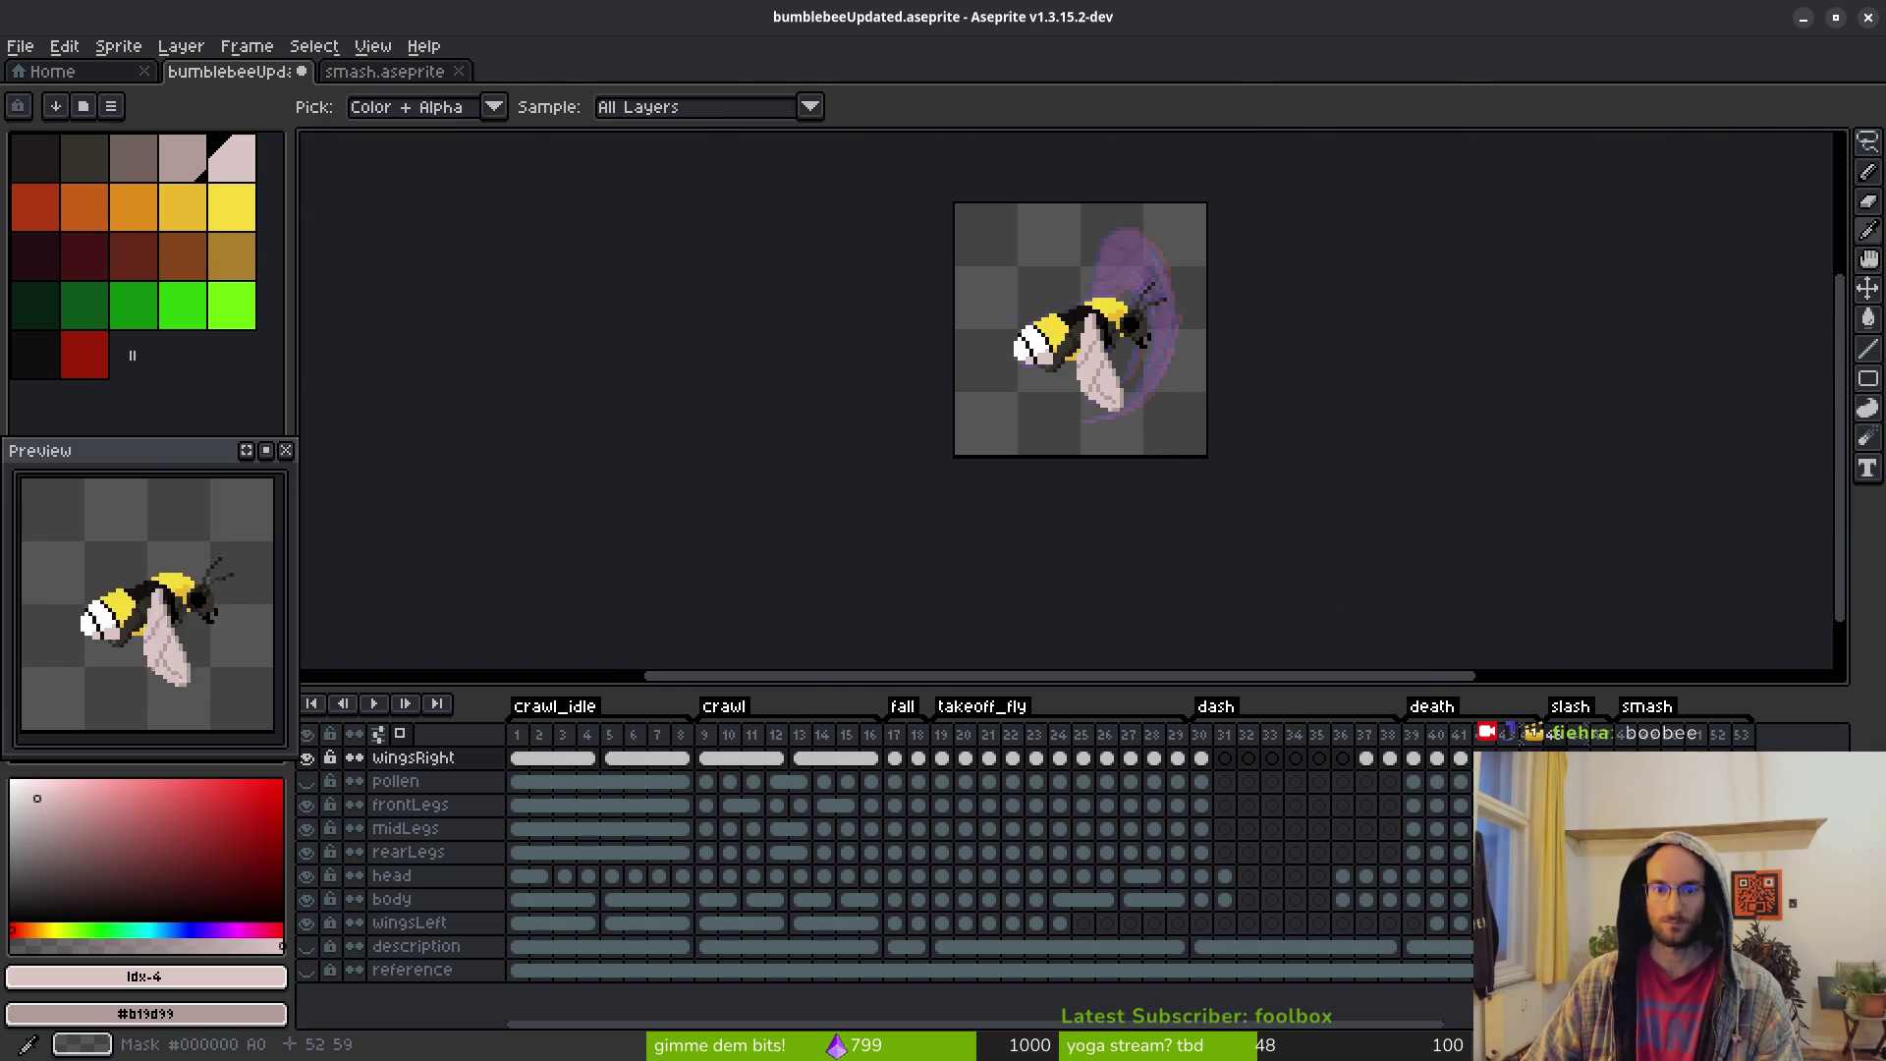
{"action": "scroll", "coordinate": [1051, 342], "scroll_direction": "up", "scroll_amount": 4}
{"action": "scroll", "coordinate": [1052, 342], "scroll_direction": "up", "scroll_amount": 1}
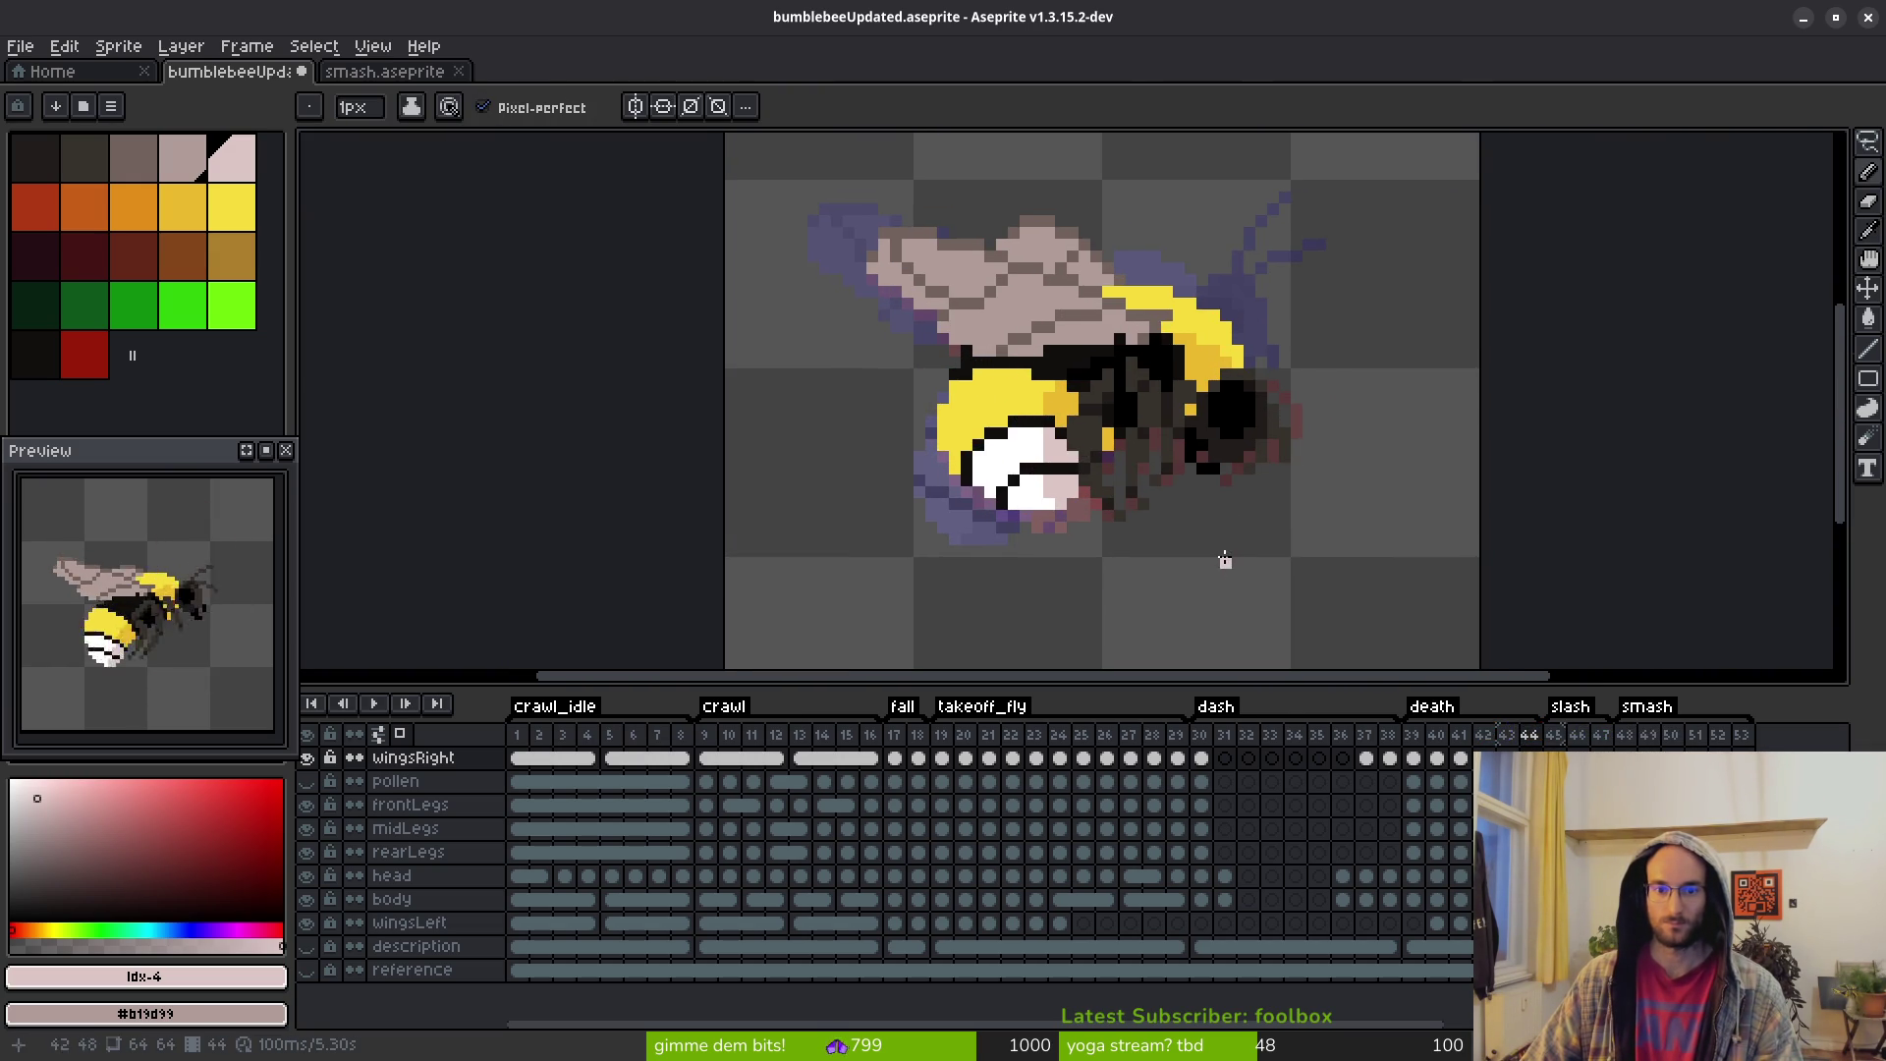
{"action": "key", "text": "Right"}
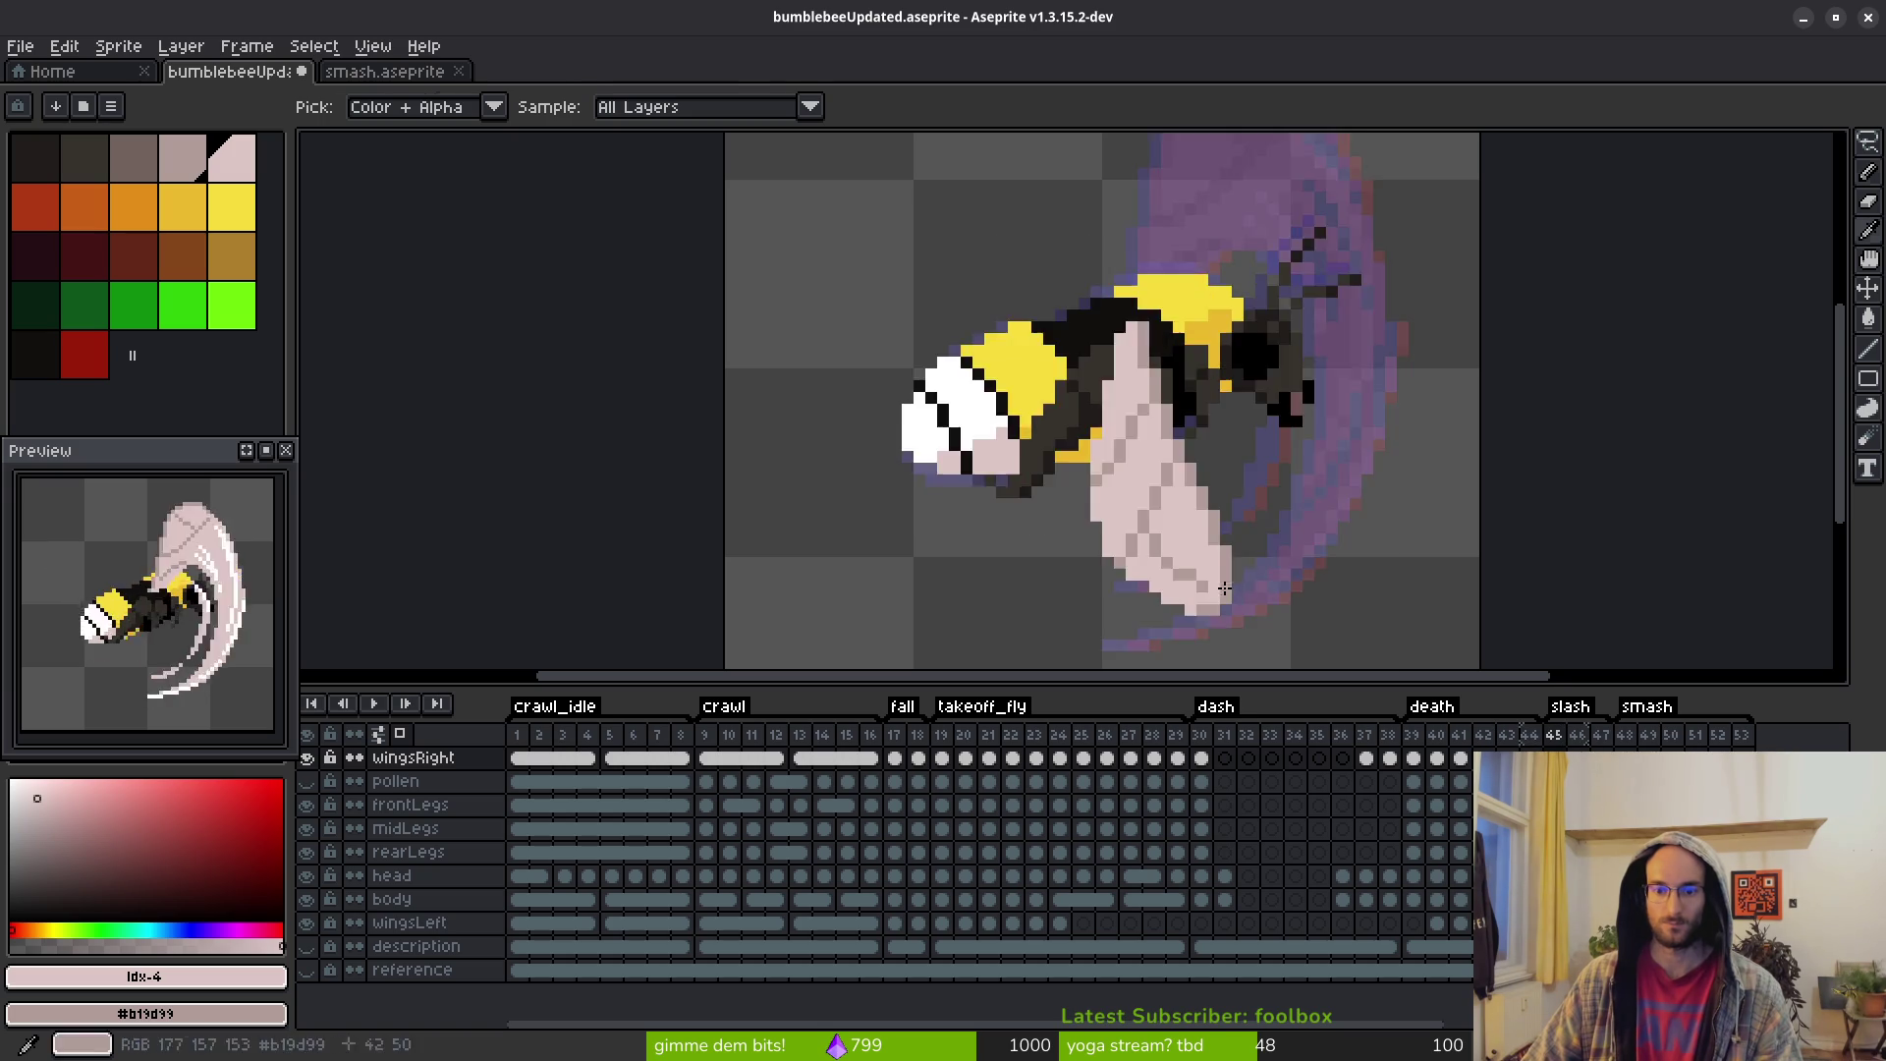
{"action": "scroll", "coordinate": [1225, 577], "scroll_direction": "up", "scroll_amount": 6}
{"action": "mouse_move", "coordinate": [974, 407]}
{"action": "left_mouse_down"}
{"action": "mouse_move", "coordinate": [949, 403]}
{"action": "mouse_move", "coordinate": [1095, 481]}
{"action": "left_mouse_up"}
{"action": "right_click", "coordinate": [1041, 396]}
{"action": "right_click", "coordinate": [996, 400]}
{"action": "right_click", "coordinate": [1088, 541]}
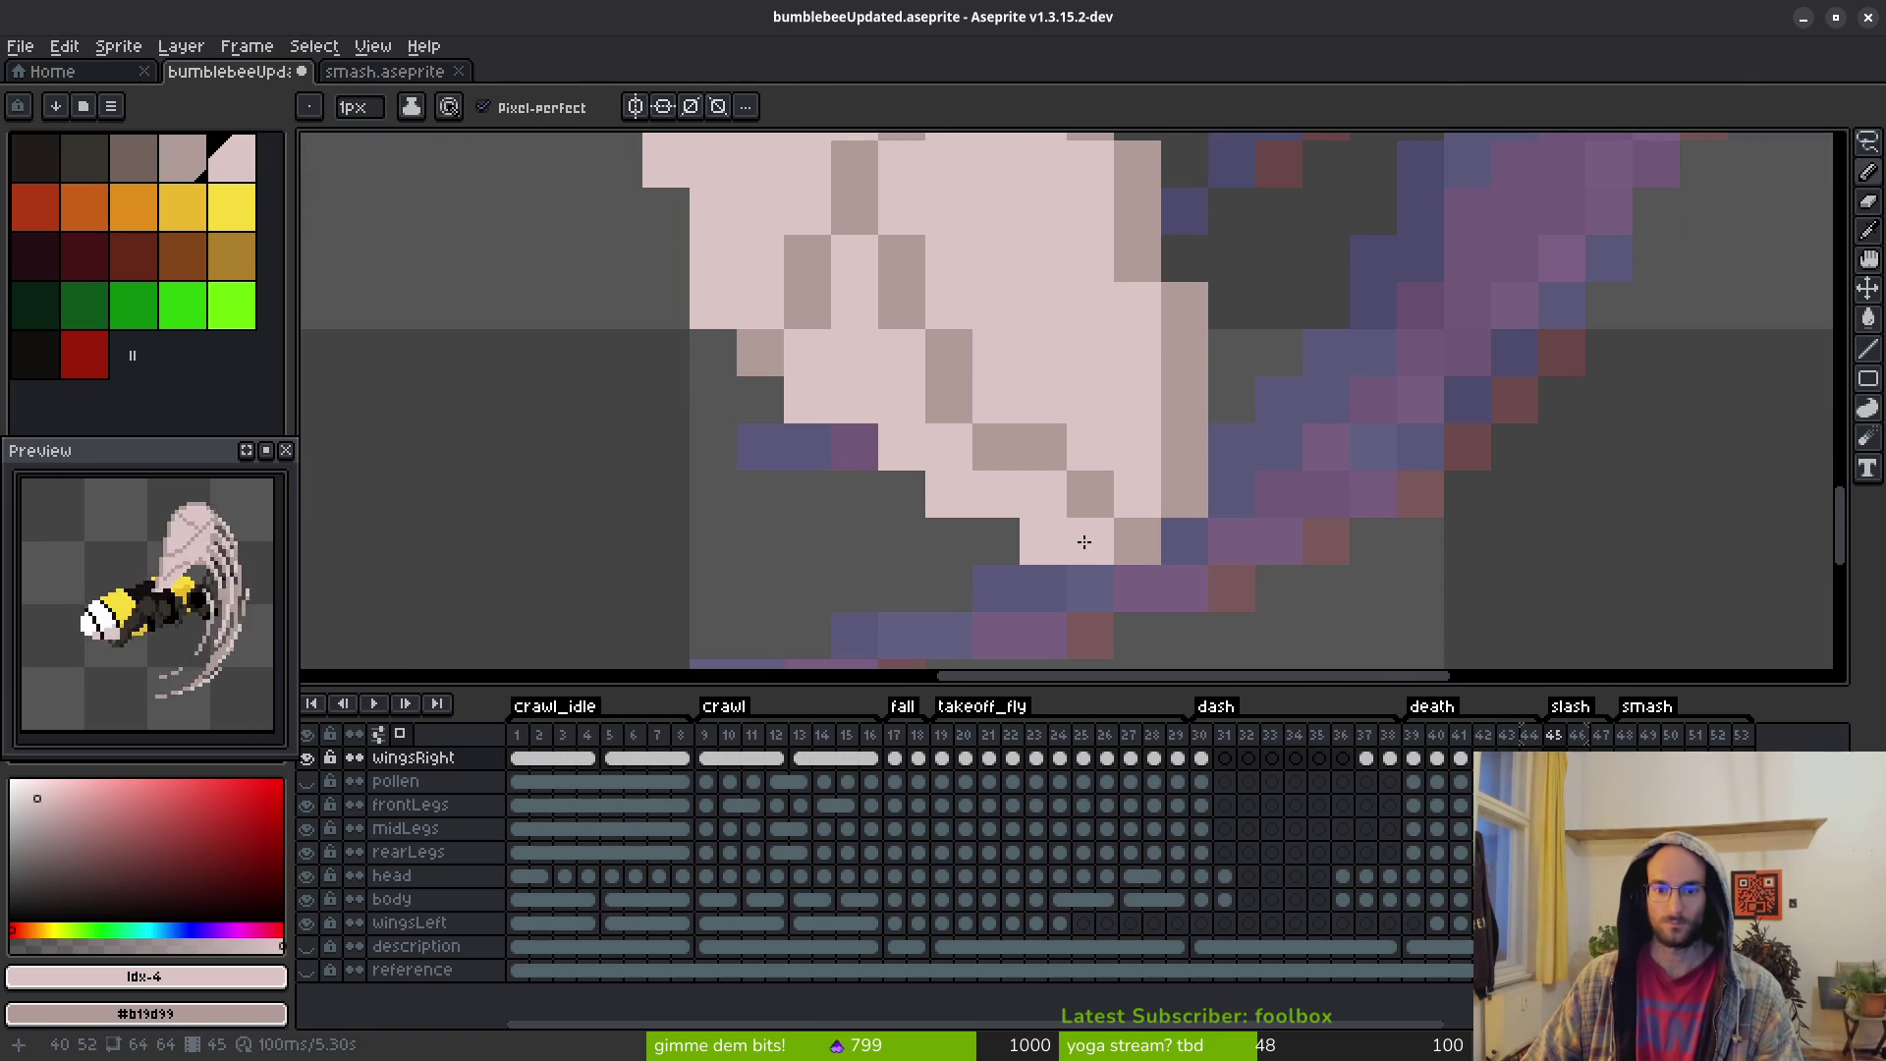
Compare the wing against the previous frame, then return to frame 45
{"action": "scroll", "coordinate": [1117, 398], "scroll_direction": "down", "scroll_amount": 4}
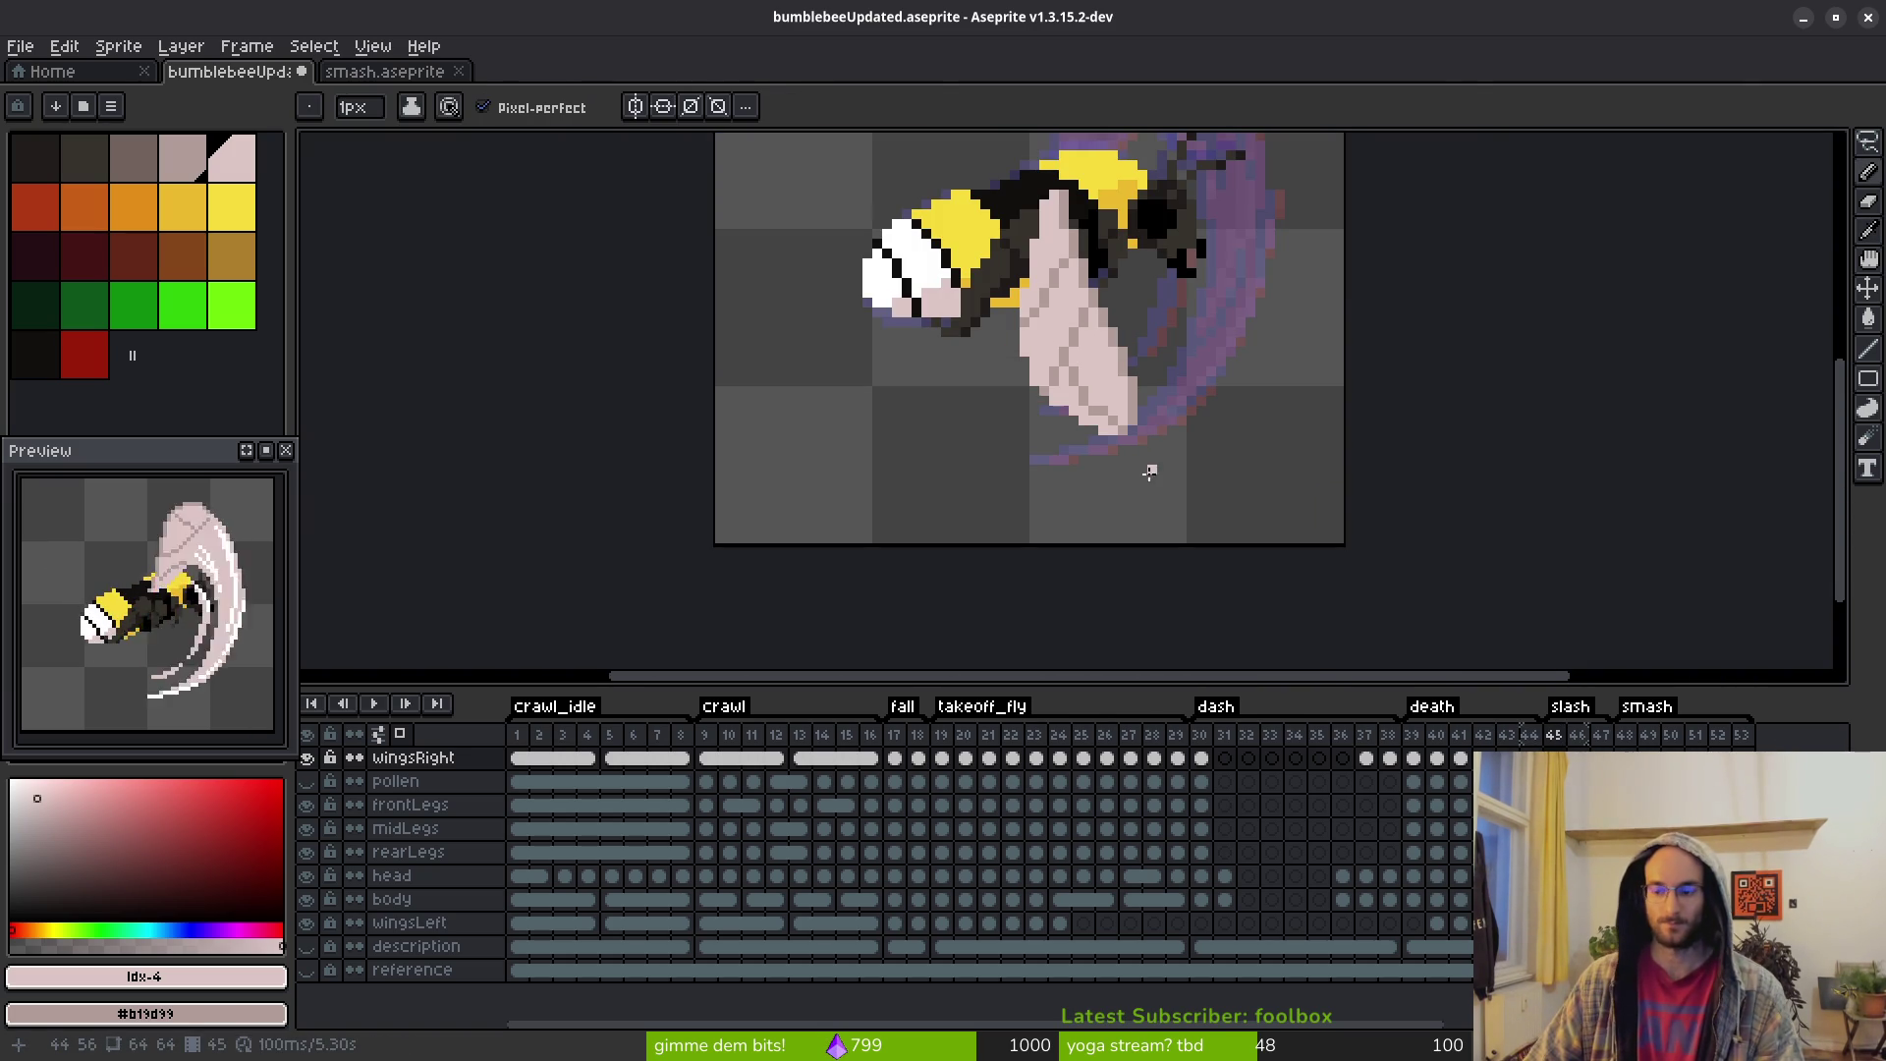
{"action": "scroll", "coordinate": [1150, 457], "scroll_direction": "down", "scroll_amount": 2}
{"action": "scroll", "coordinate": [1108, 437], "scroll_direction": "up", "scroll_amount": 5}
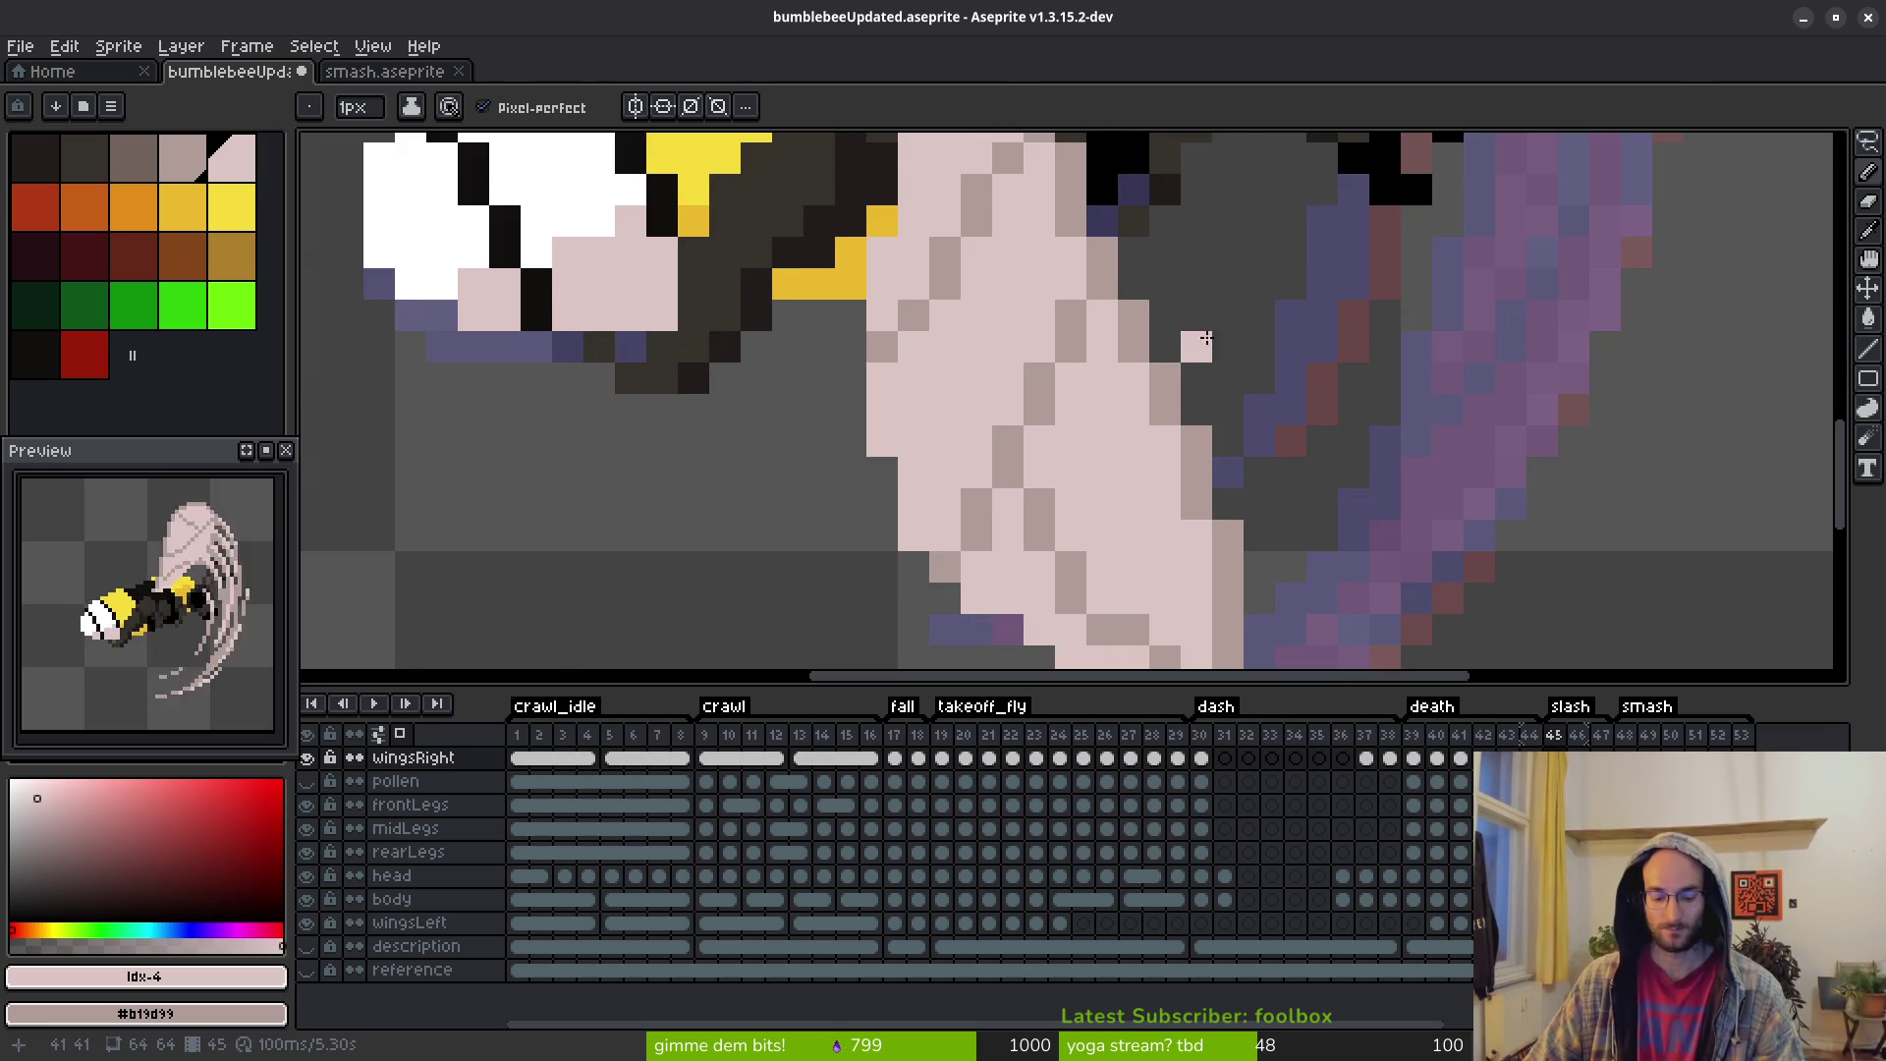
{"action": "scroll", "coordinate": [1051, 257], "scroll_direction": "down", "scroll_amount": 4}
{"action": "key", "text": "i"}
{"action": "key", "text": "Left"}
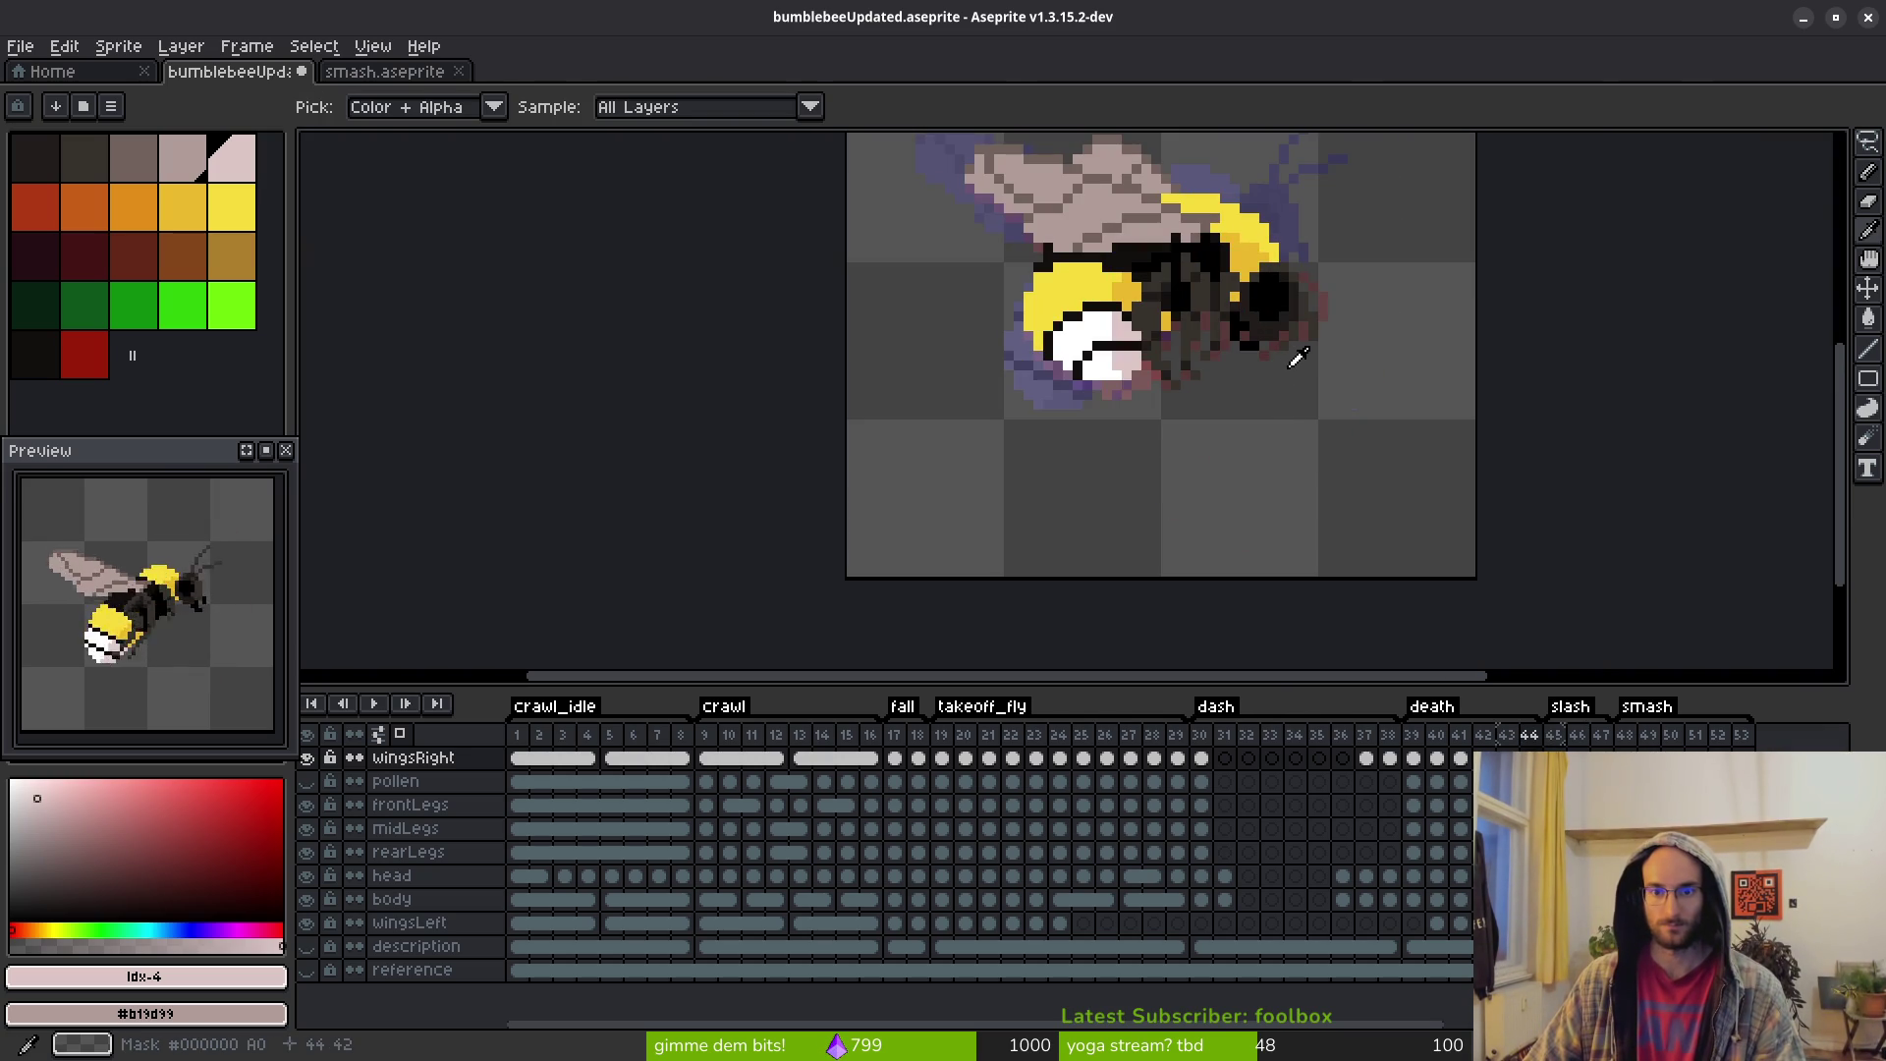
{"action": "key", "text": "Right"}
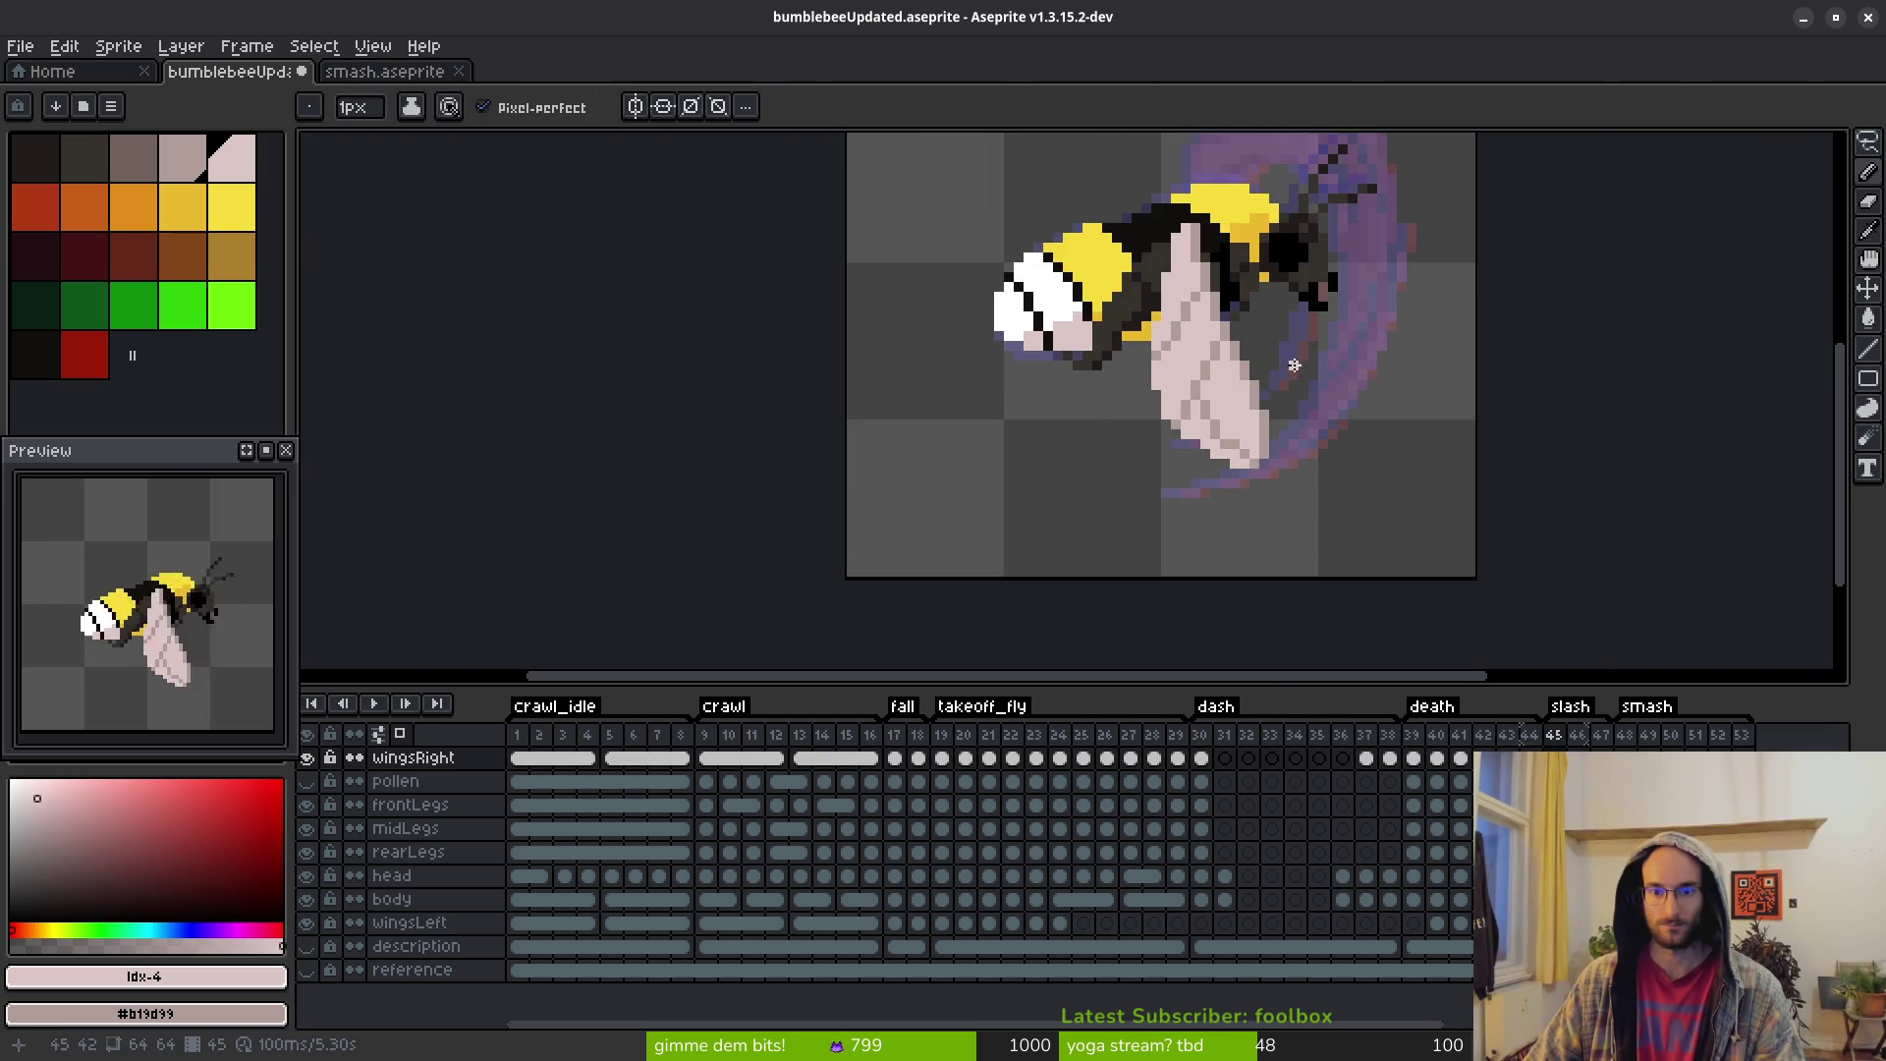
{"action": "key", "text": "b"}
{"action": "scroll", "coordinate": [1218, 344], "scroll_direction": "up", "scroll_amount": 4}
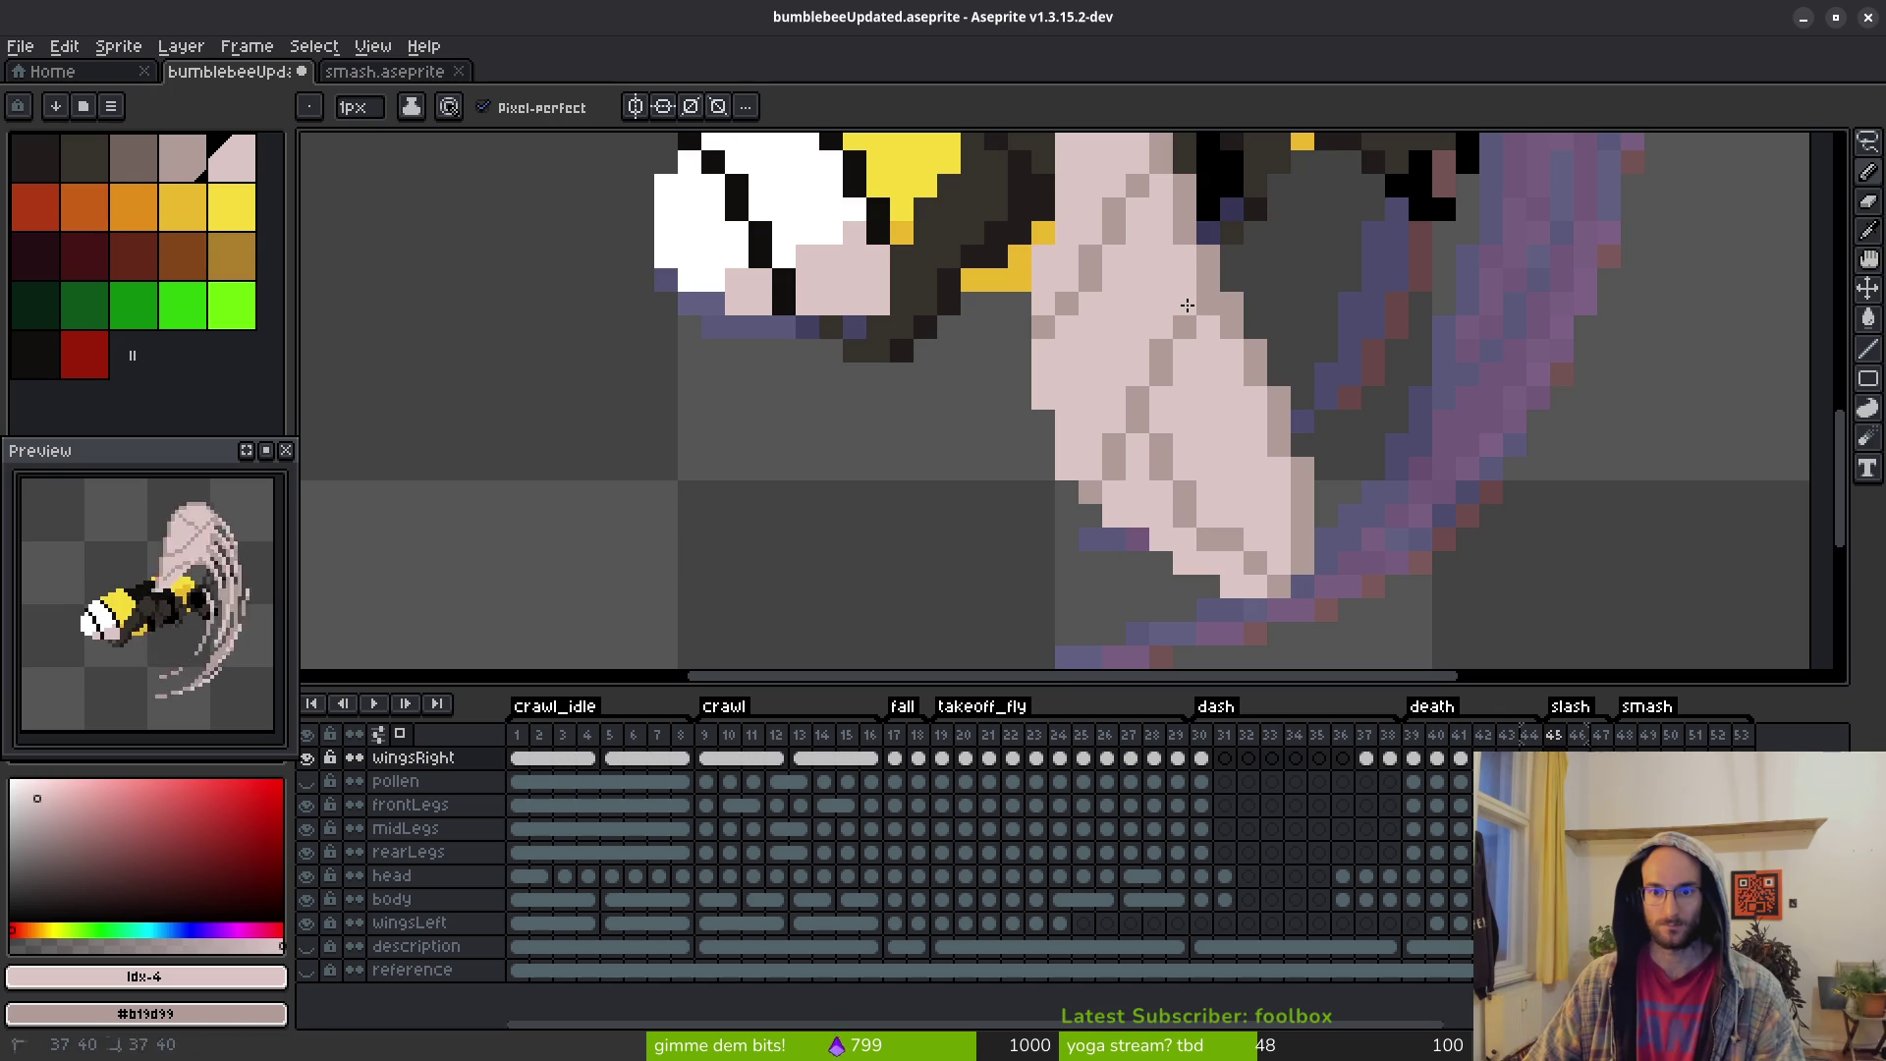
{"action": "scroll", "coordinate": [1264, 414], "scroll_direction": "down", "scroll_amount": 4}
{"action": "scroll", "coordinate": [1238, 393], "scroll_direction": "up", "scroll_amount": 1}
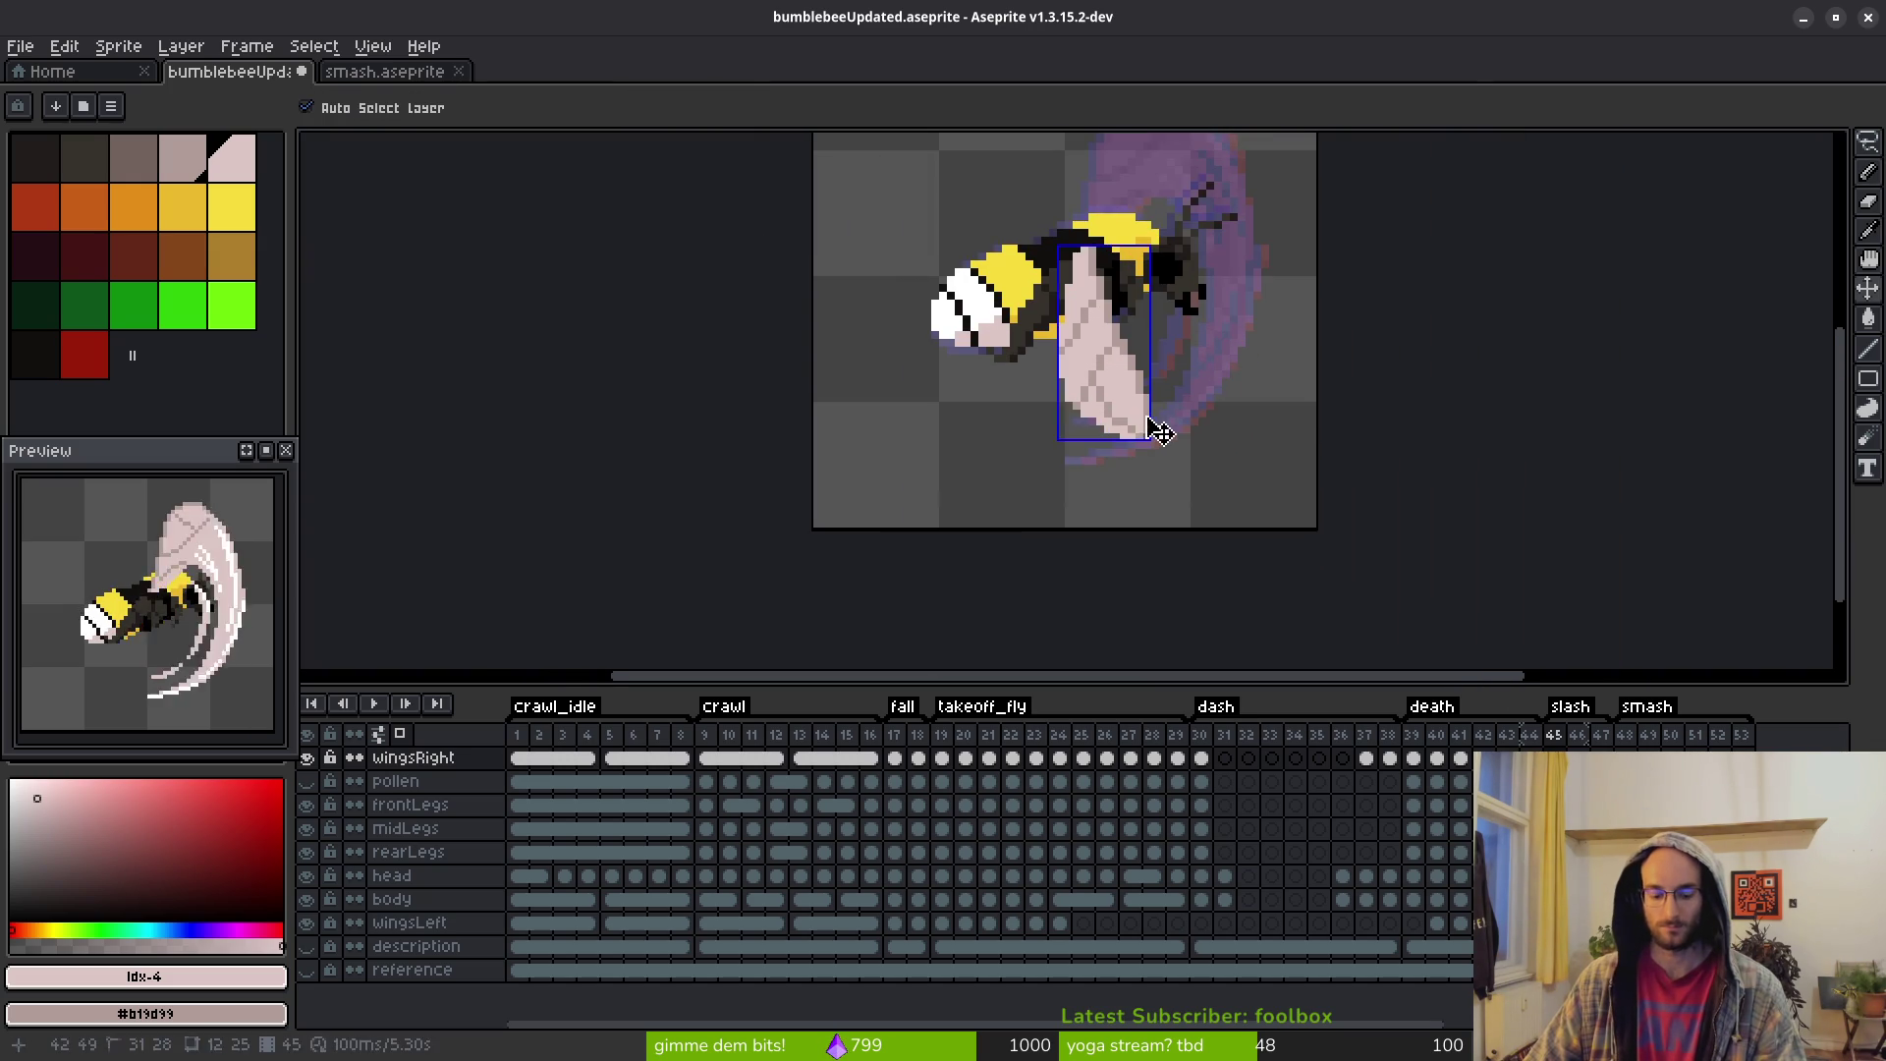
Save bumblebeeUpdated.aseprite
{"action": "key", "text": "ctrl+s"}
{"action": "scroll", "coordinate": [1229, 389], "scroll_direction": "down", "scroll_amount": 1}
{"action": "scroll", "coordinate": [1229, 390], "scroll_direction": "up", "scroll_amount": 1}
{"action": "scroll", "coordinate": [1213, 393], "scroll_direction": "down", "scroll_amount": 1}
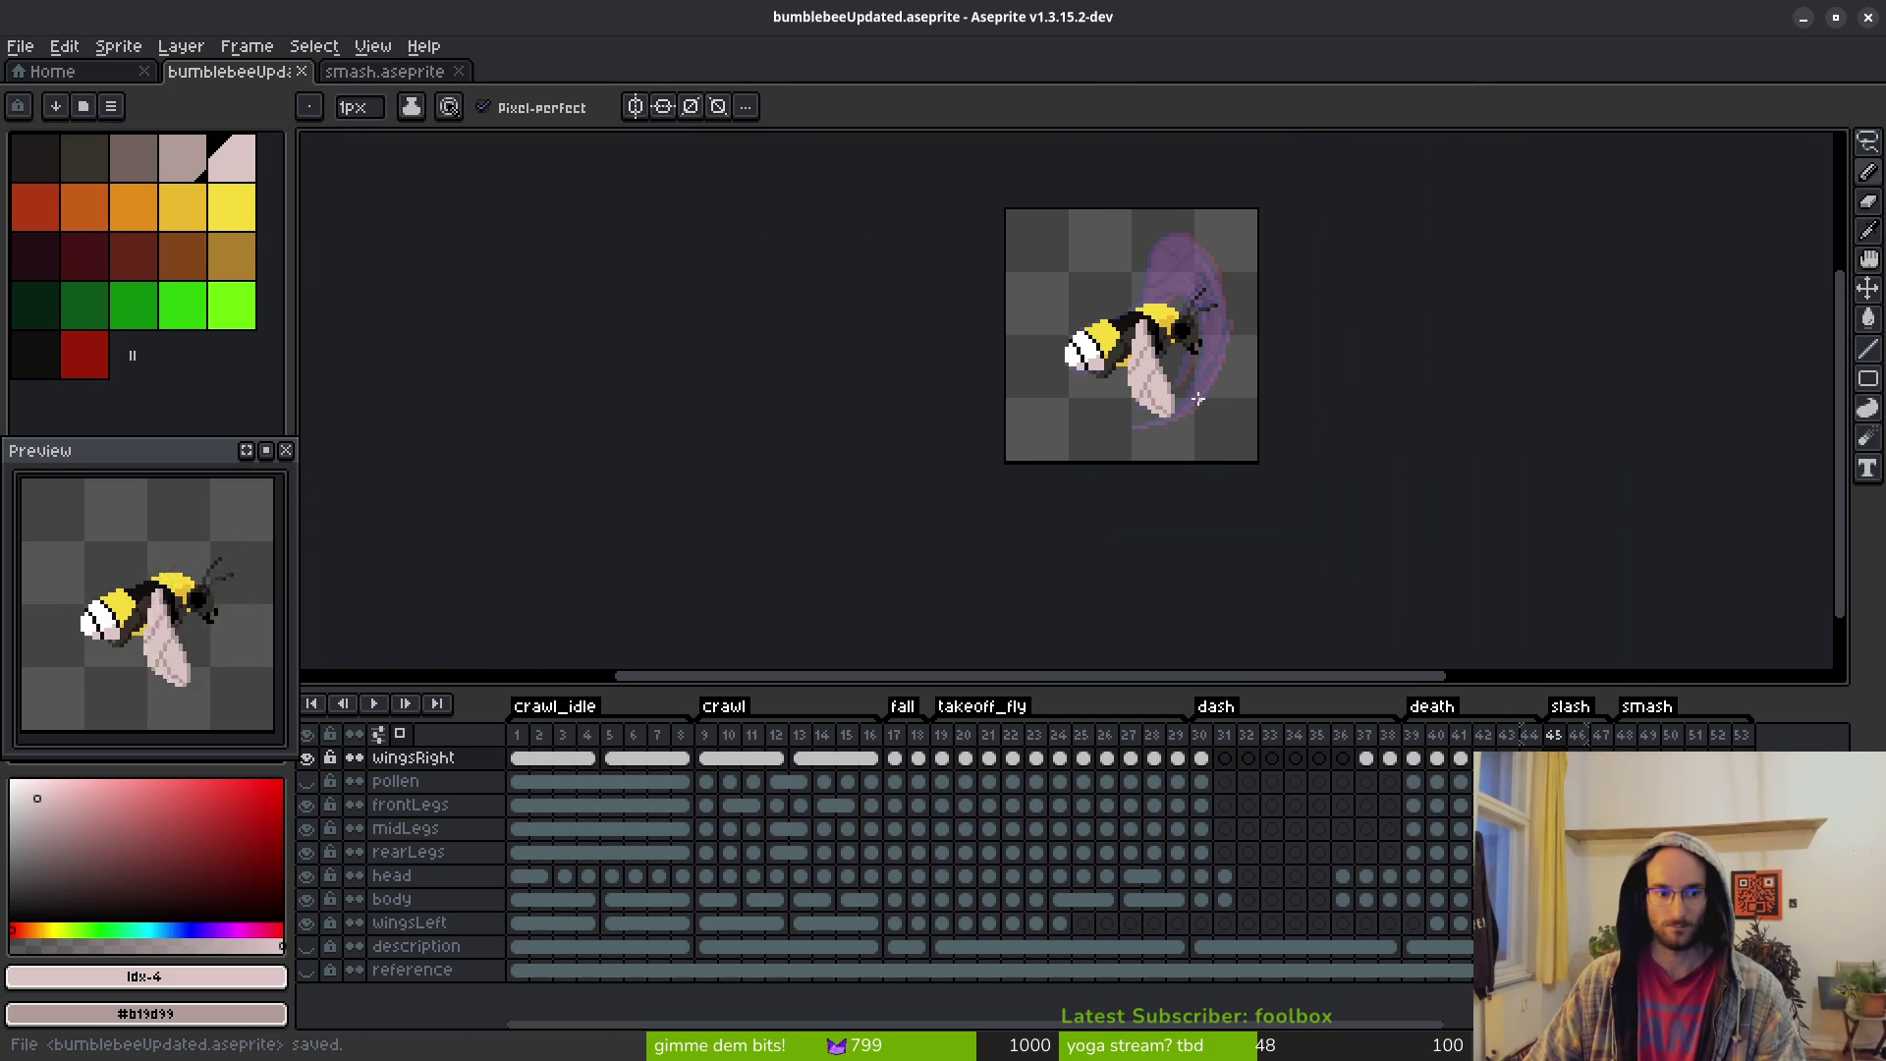
{"action": "scroll", "coordinate": [1198, 398], "scroll_direction": "up", "scroll_amount": 4}
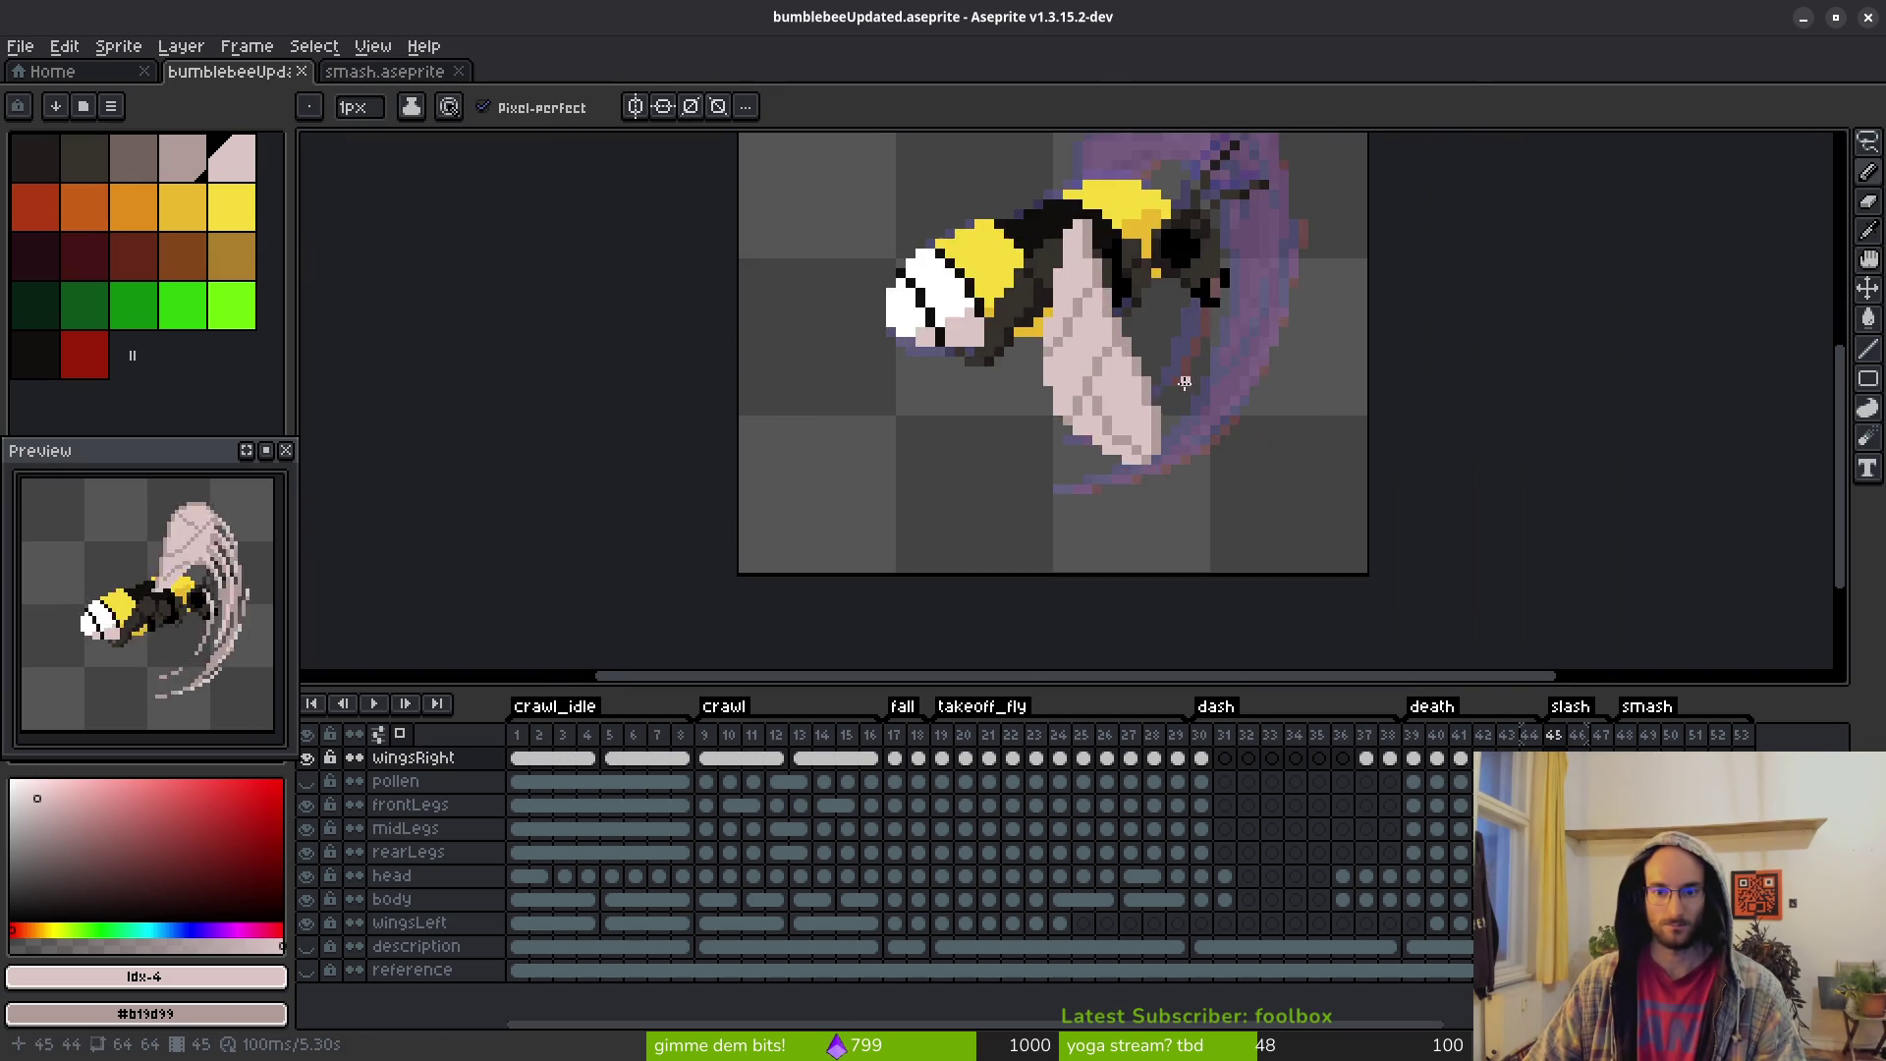
Fix a pixel on the wing's left edge and repaint its lower-left outline pink
{"action": "left_click", "coordinate": [990, 317]}
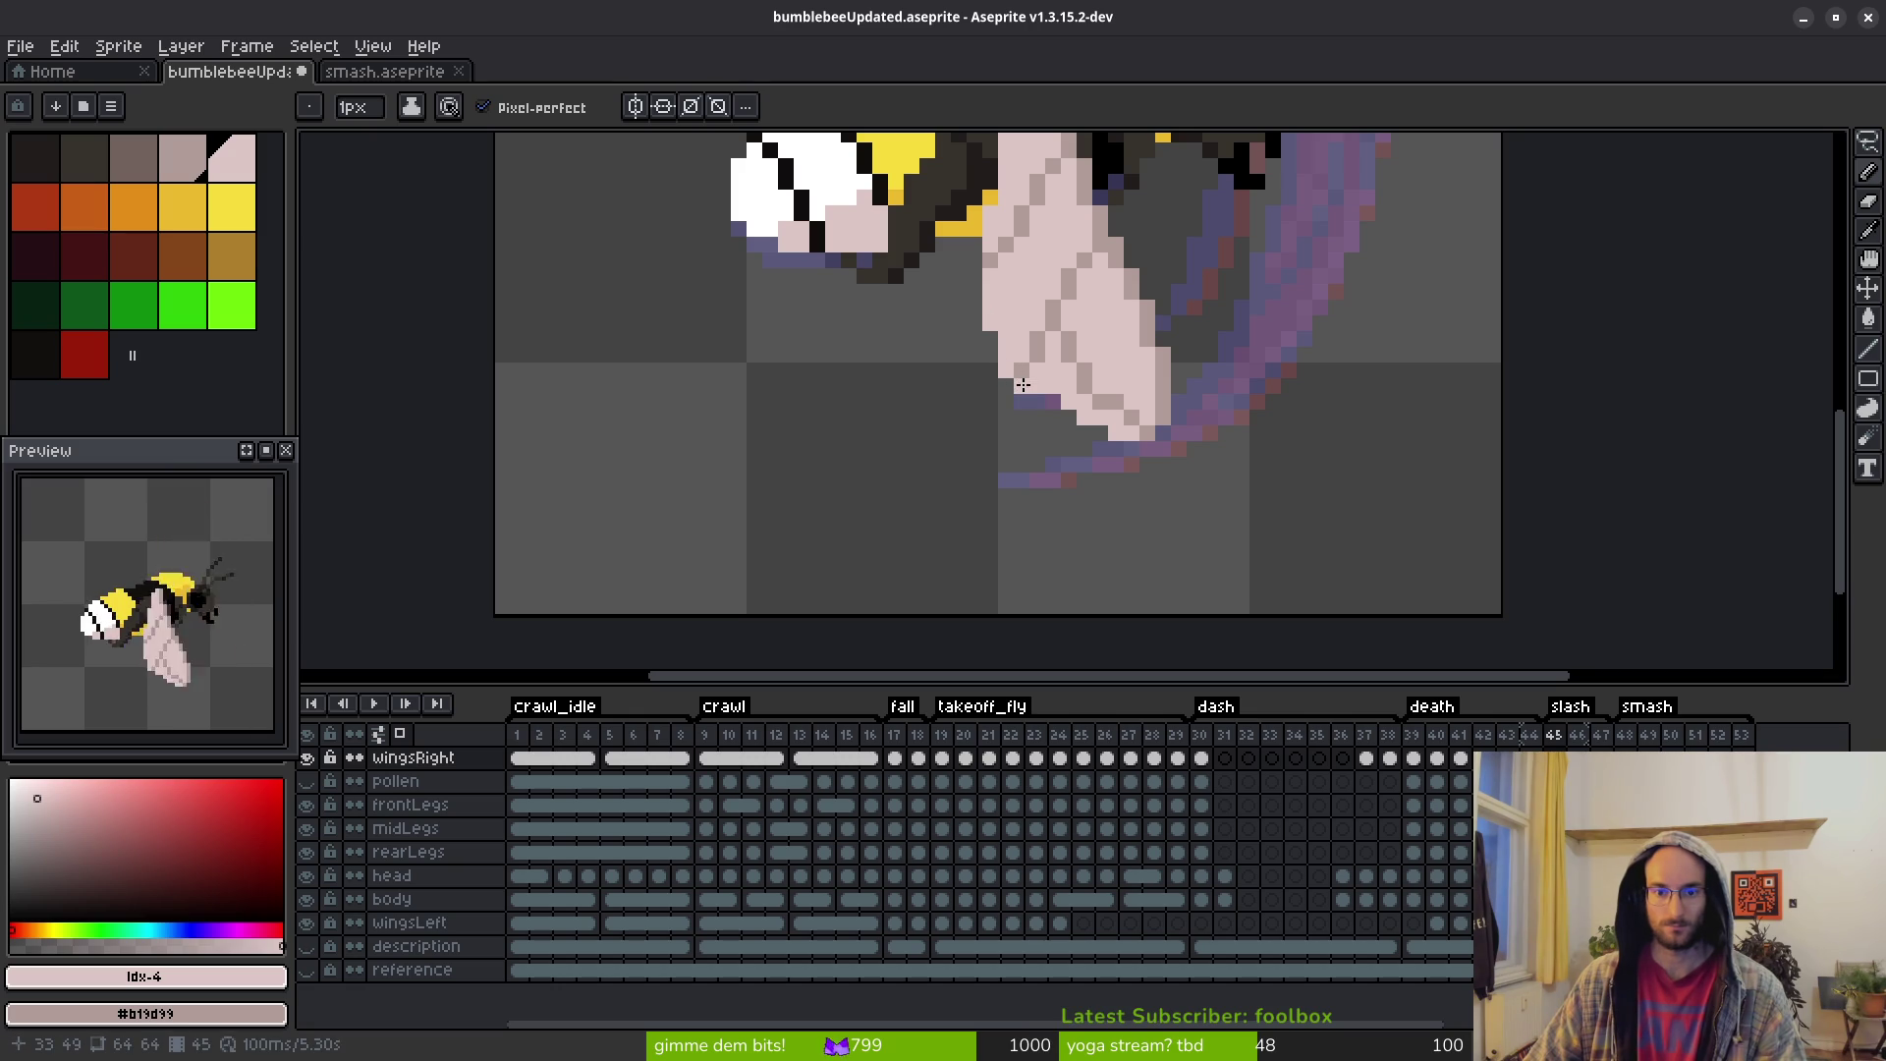
{"action": "mouse_move", "coordinate": [1036, 397]}
{"action": "left_mouse_down"}
{"action": "mouse_move", "coordinate": [1125, 449]}
{"action": "mouse_move", "coordinate": [1064, 432]}
{"action": "left_mouse_up"}
{"action": "scroll", "coordinate": [1130, 471], "scroll_direction": "down", "scroll_amount": 3}
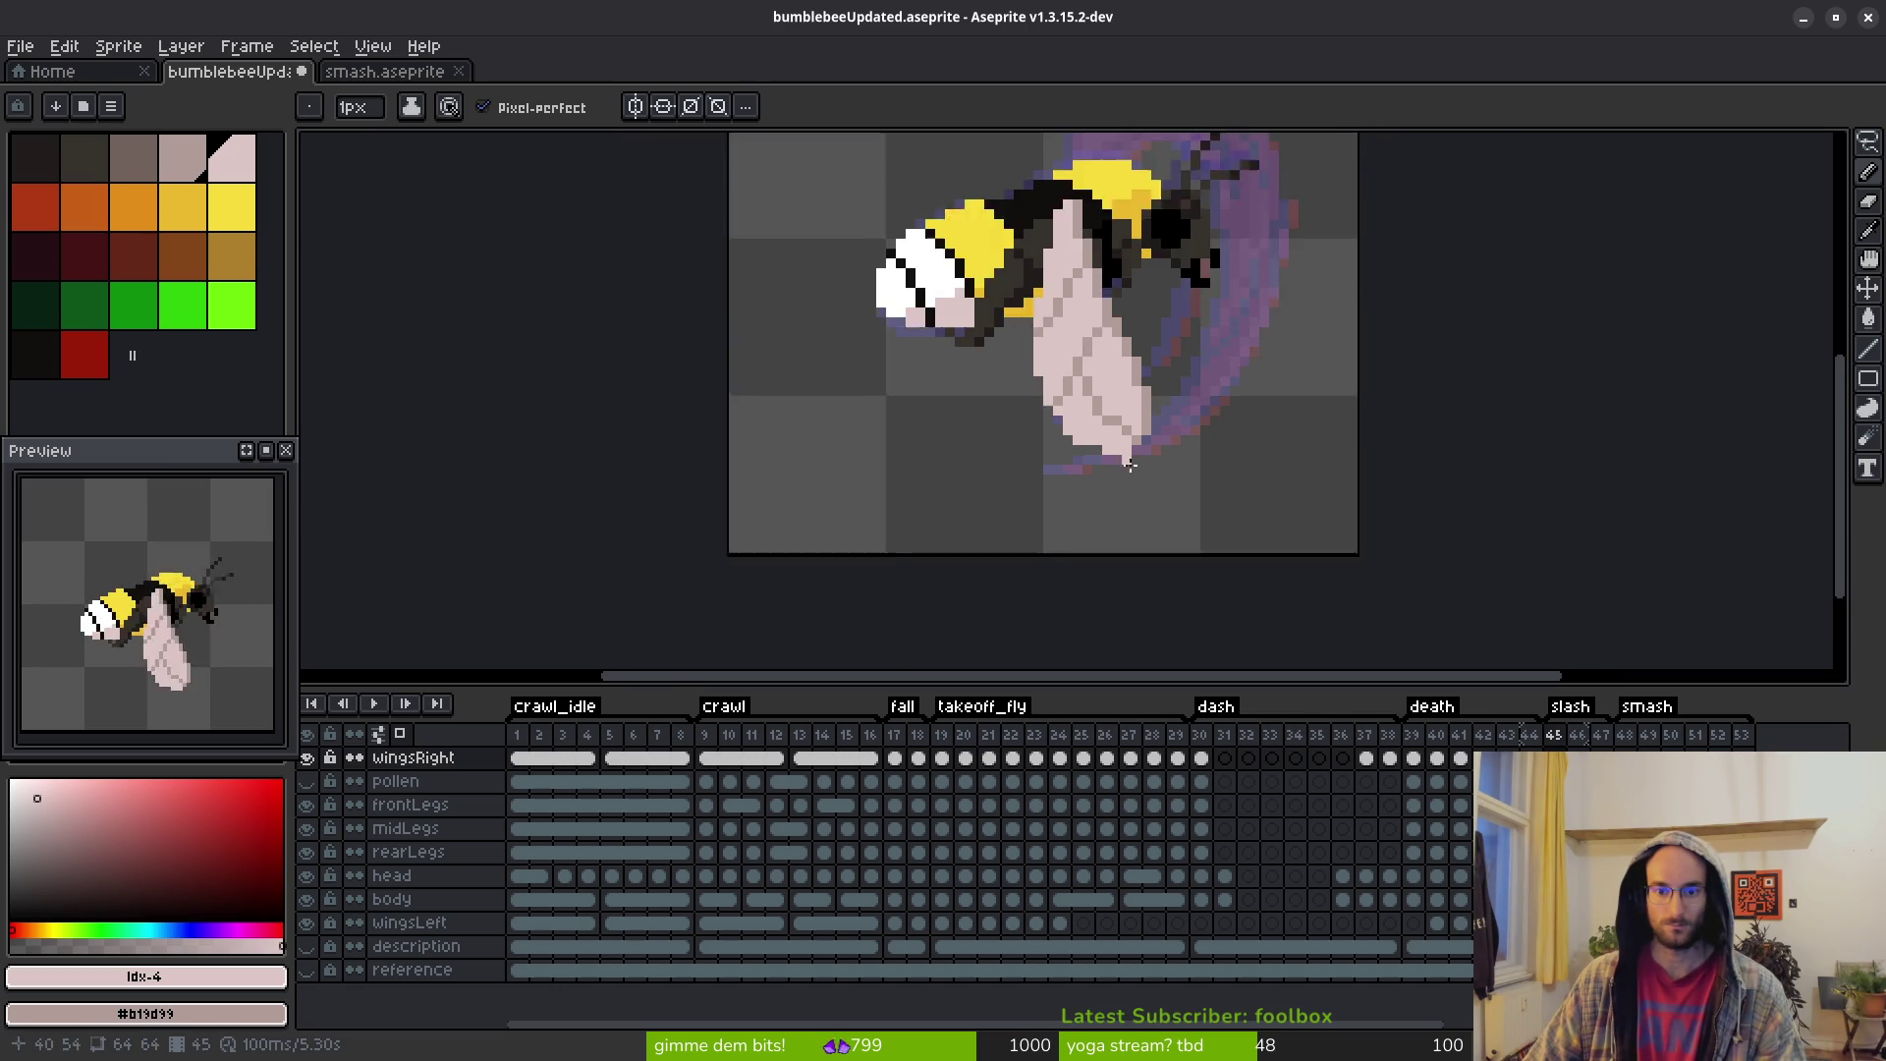
{"action": "scroll", "coordinate": [1139, 478], "scroll_direction": "up", "scroll_amount": 3}
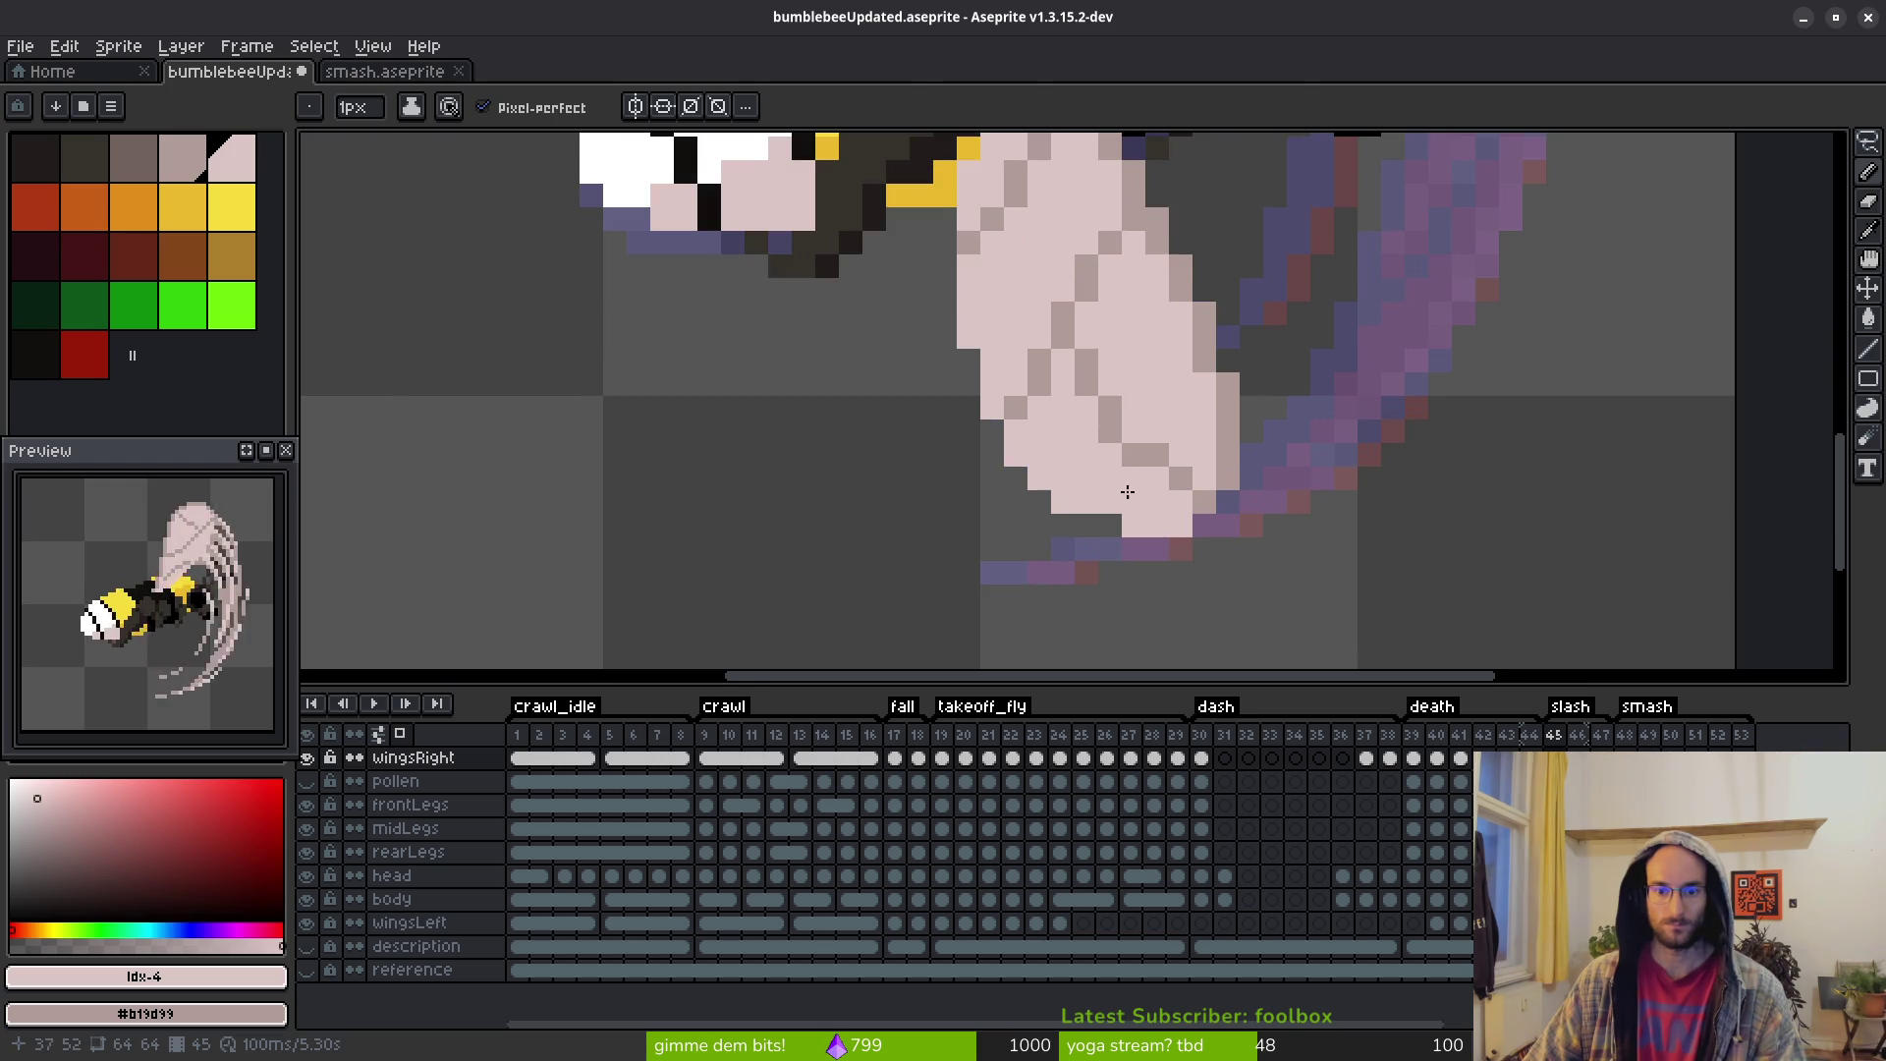
{"action": "scroll", "coordinate": [1162, 483], "scroll_direction": "down", "scroll_amount": 3}
{"action": "scroll", "coordinate": [1162, 484], "scroll_direction": "up", "scroll_amount": 3}
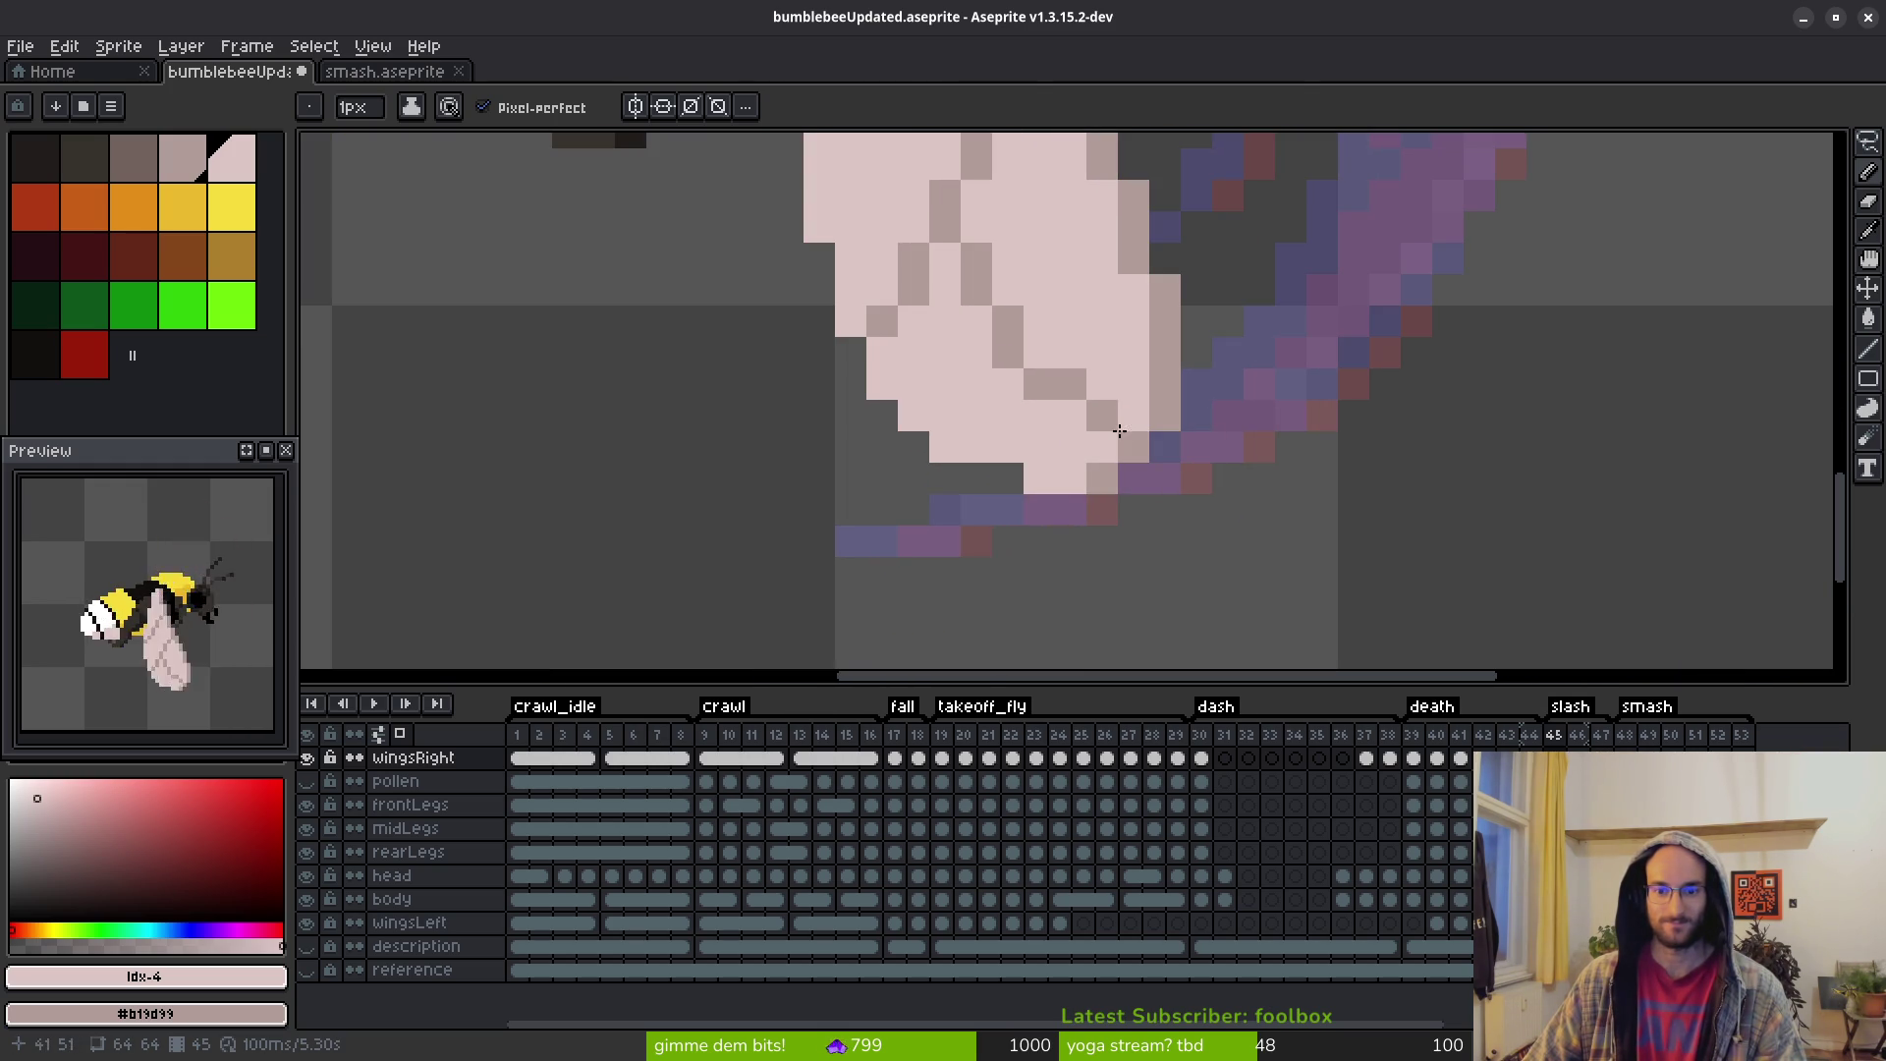
{"action": "scroll", "coordinate": [1235, 516], "scroll_direction": "down", "scroll_amount": 3}
{"action": "scroll", "coordinate": [1219, 506], "scroll_direction": "up", "scroll_amount": 3}
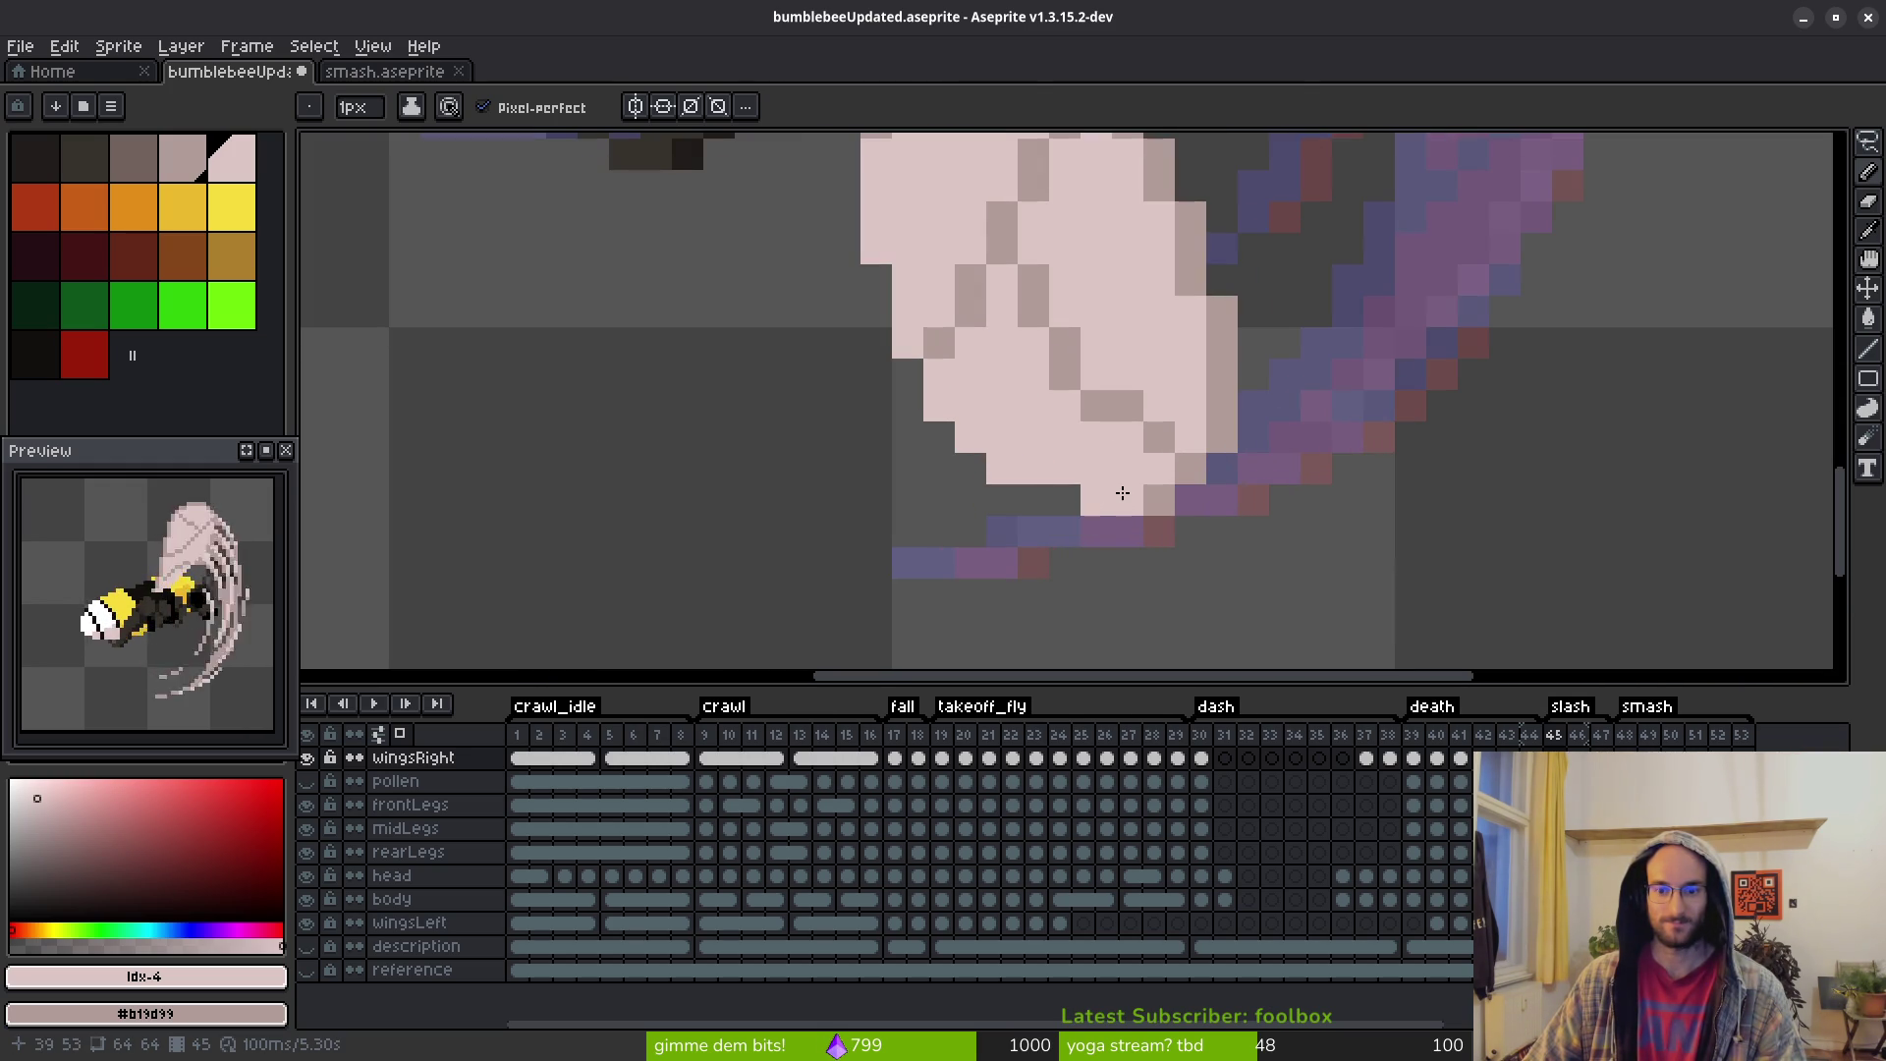
{"action": "scroll", "coordinate": [1209, 495], "scroll_direction": "down", "scroll_amount": 3}
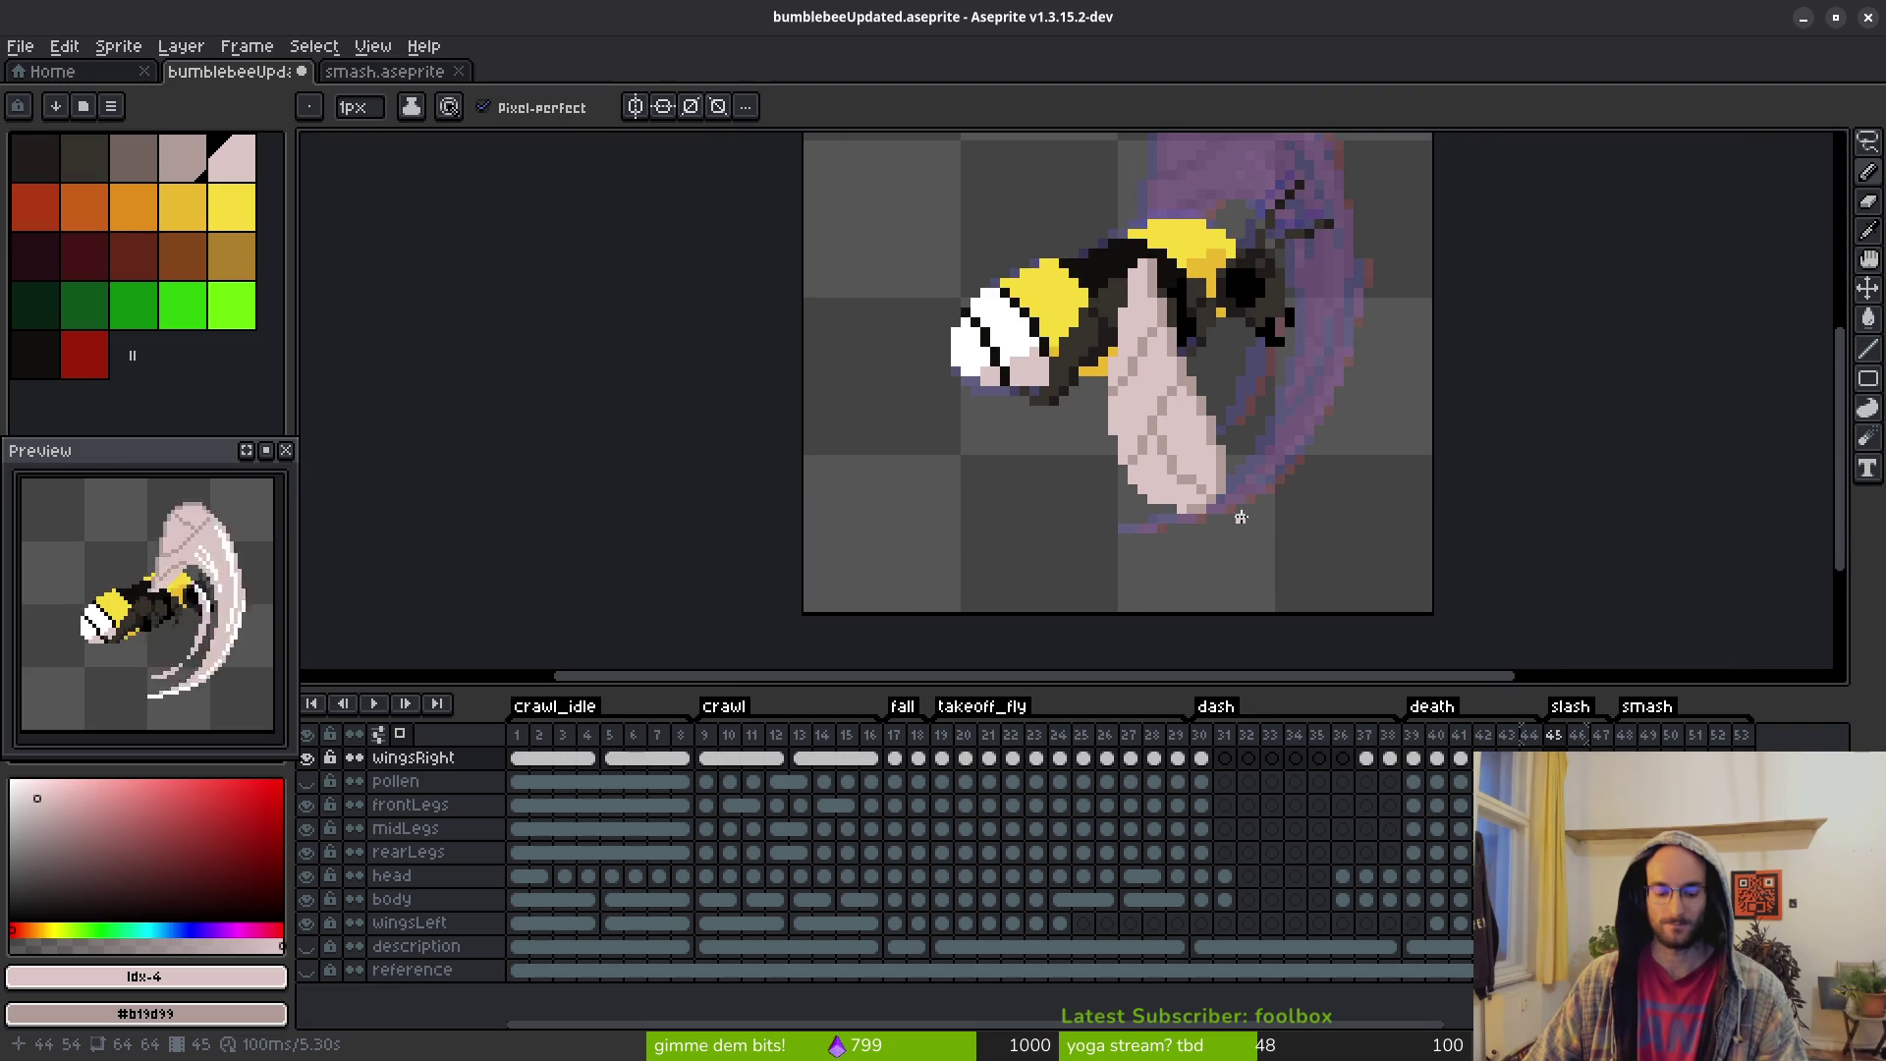
{"action": "scroll", "coordinate": [1241, 516], "scroll_direction": "down", "scroll_amount": 2}
{"action": "left_click_drag", "start_coordinate": [1213, 499], "coordinate": [1133, 461]}
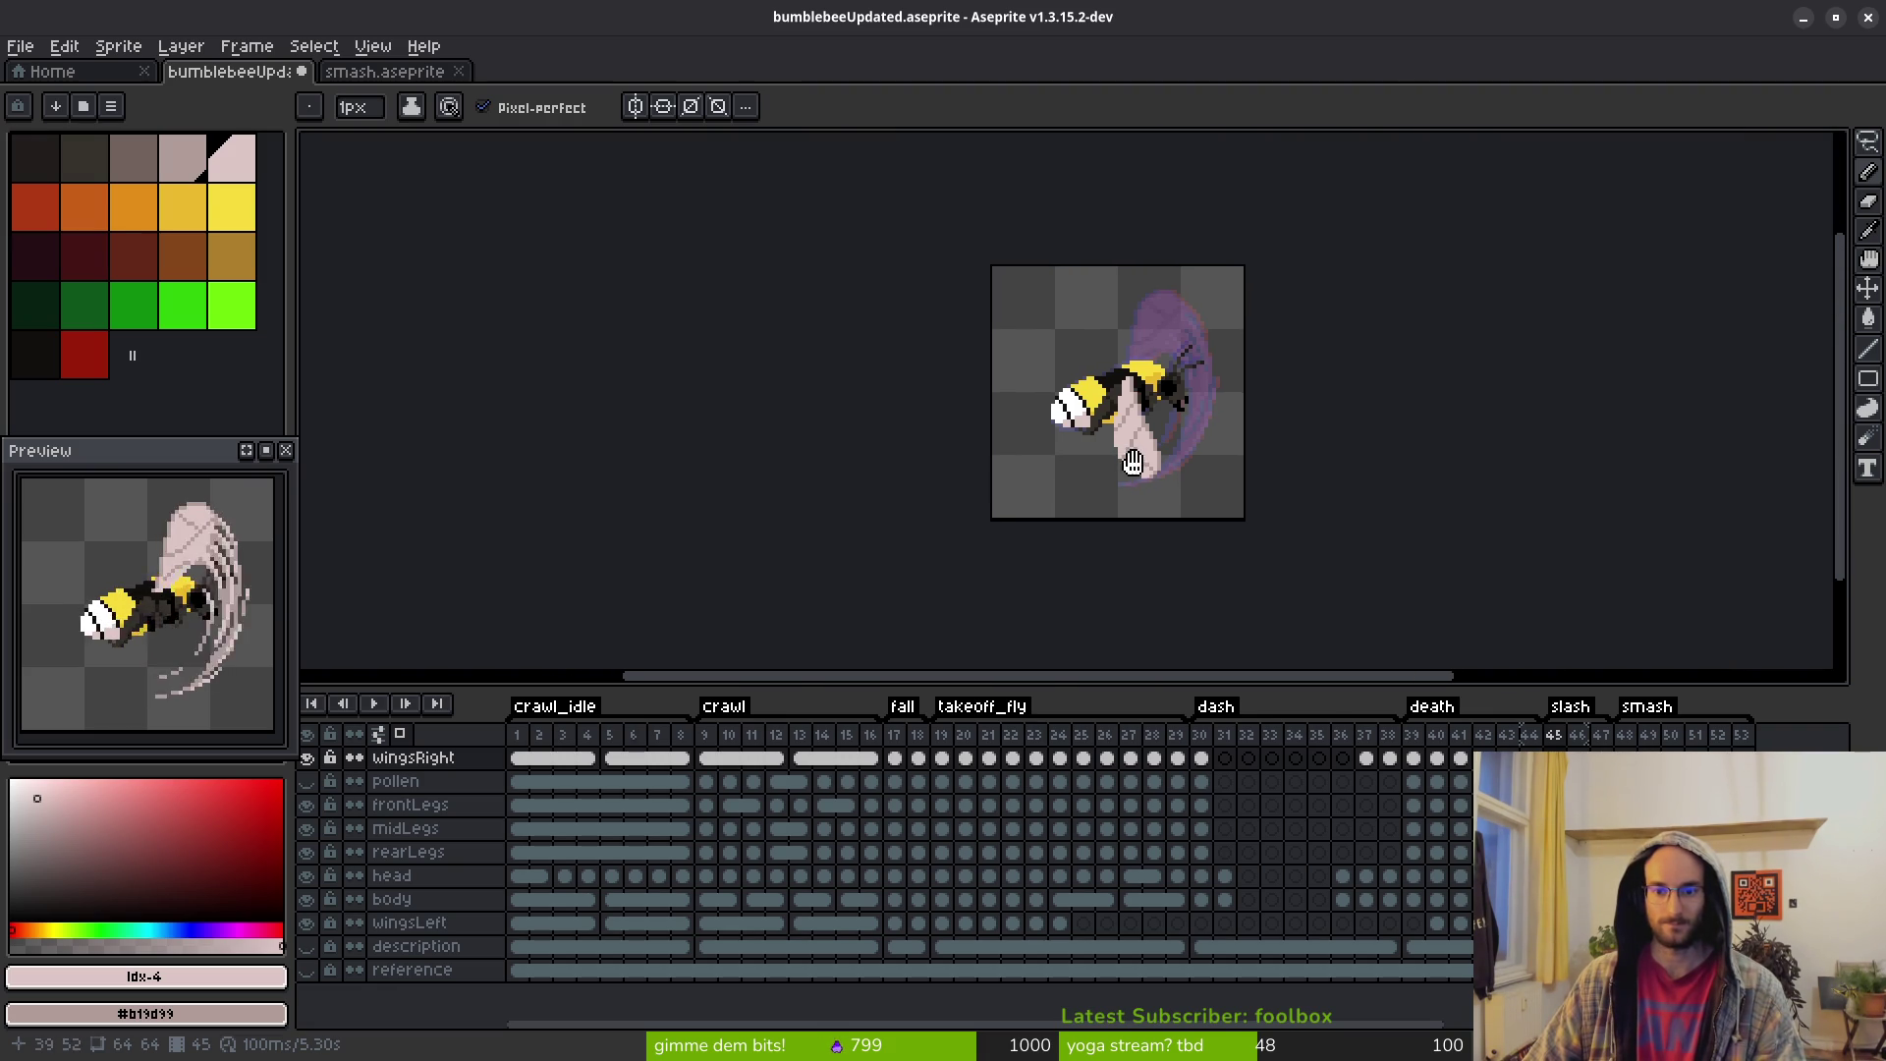
{"action": "scroll", "coordinate": [1140, 412], "scroll_direction": "up", "scroll_amount": 4}
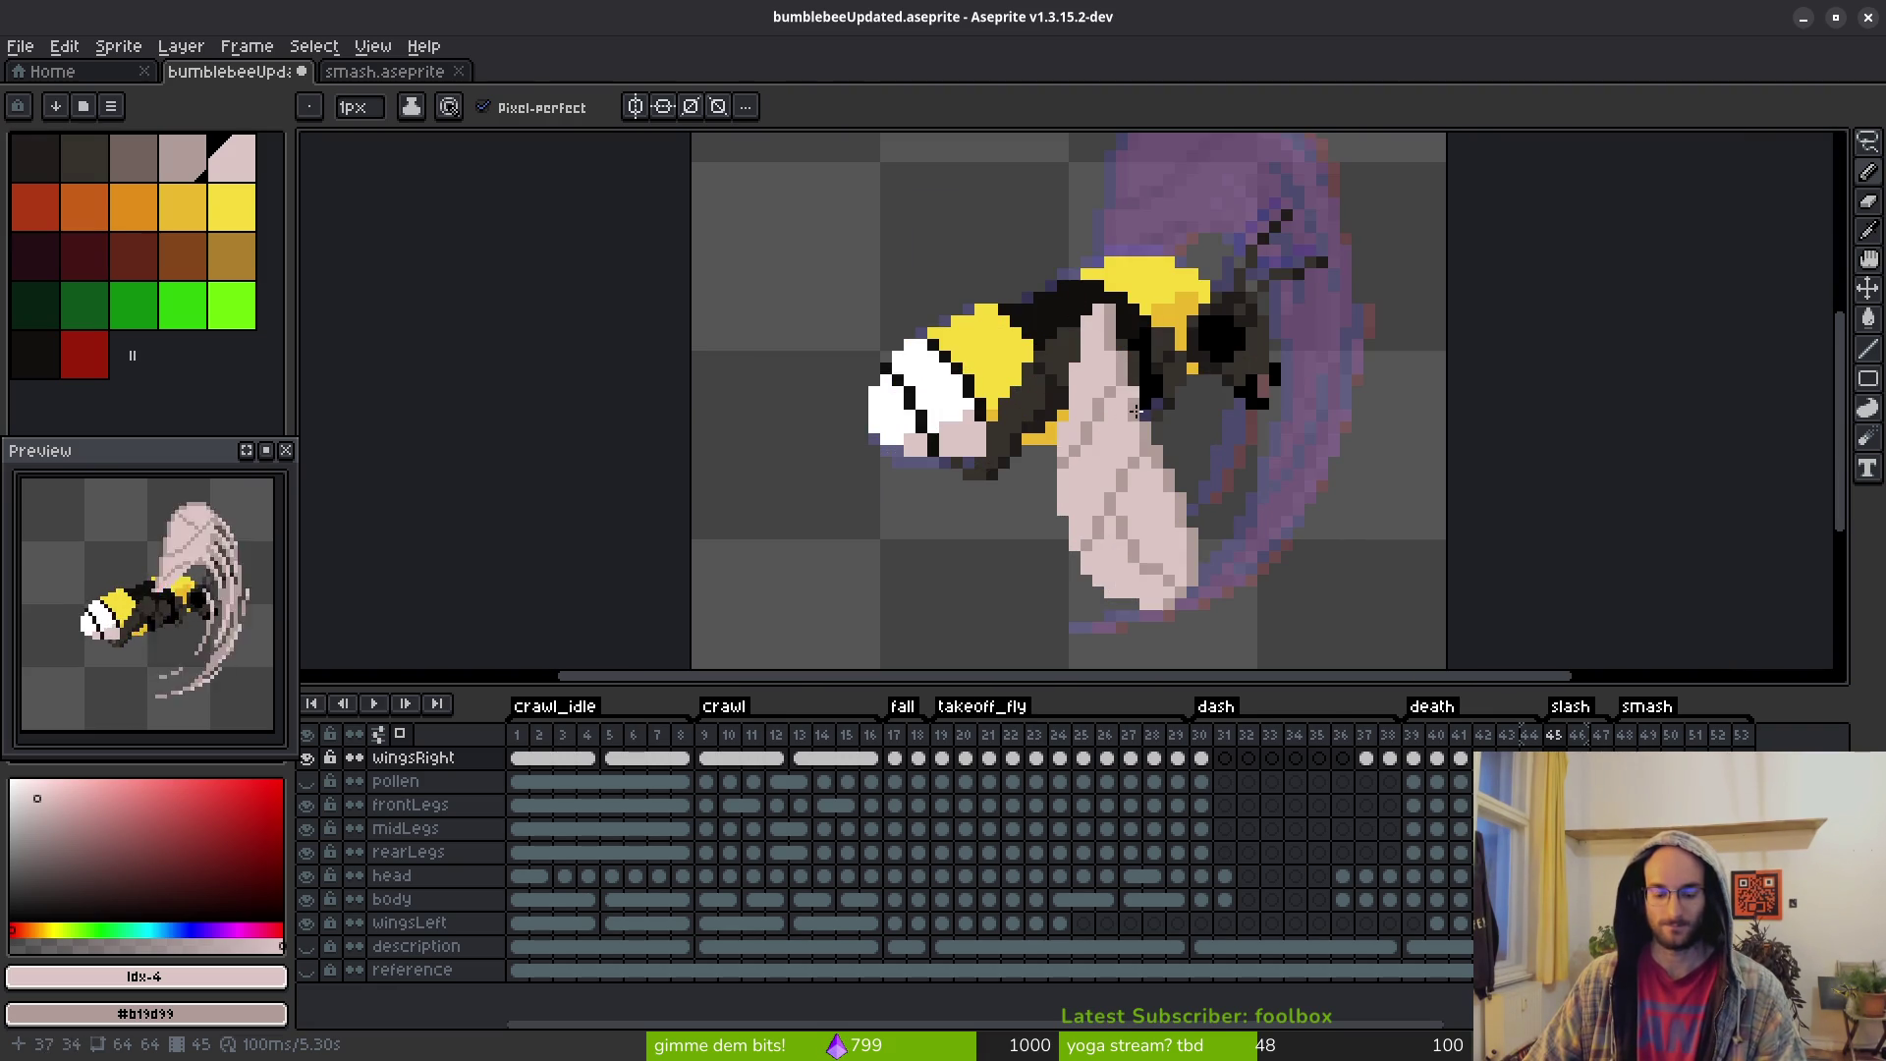
{"action": "key", "text": "e"}
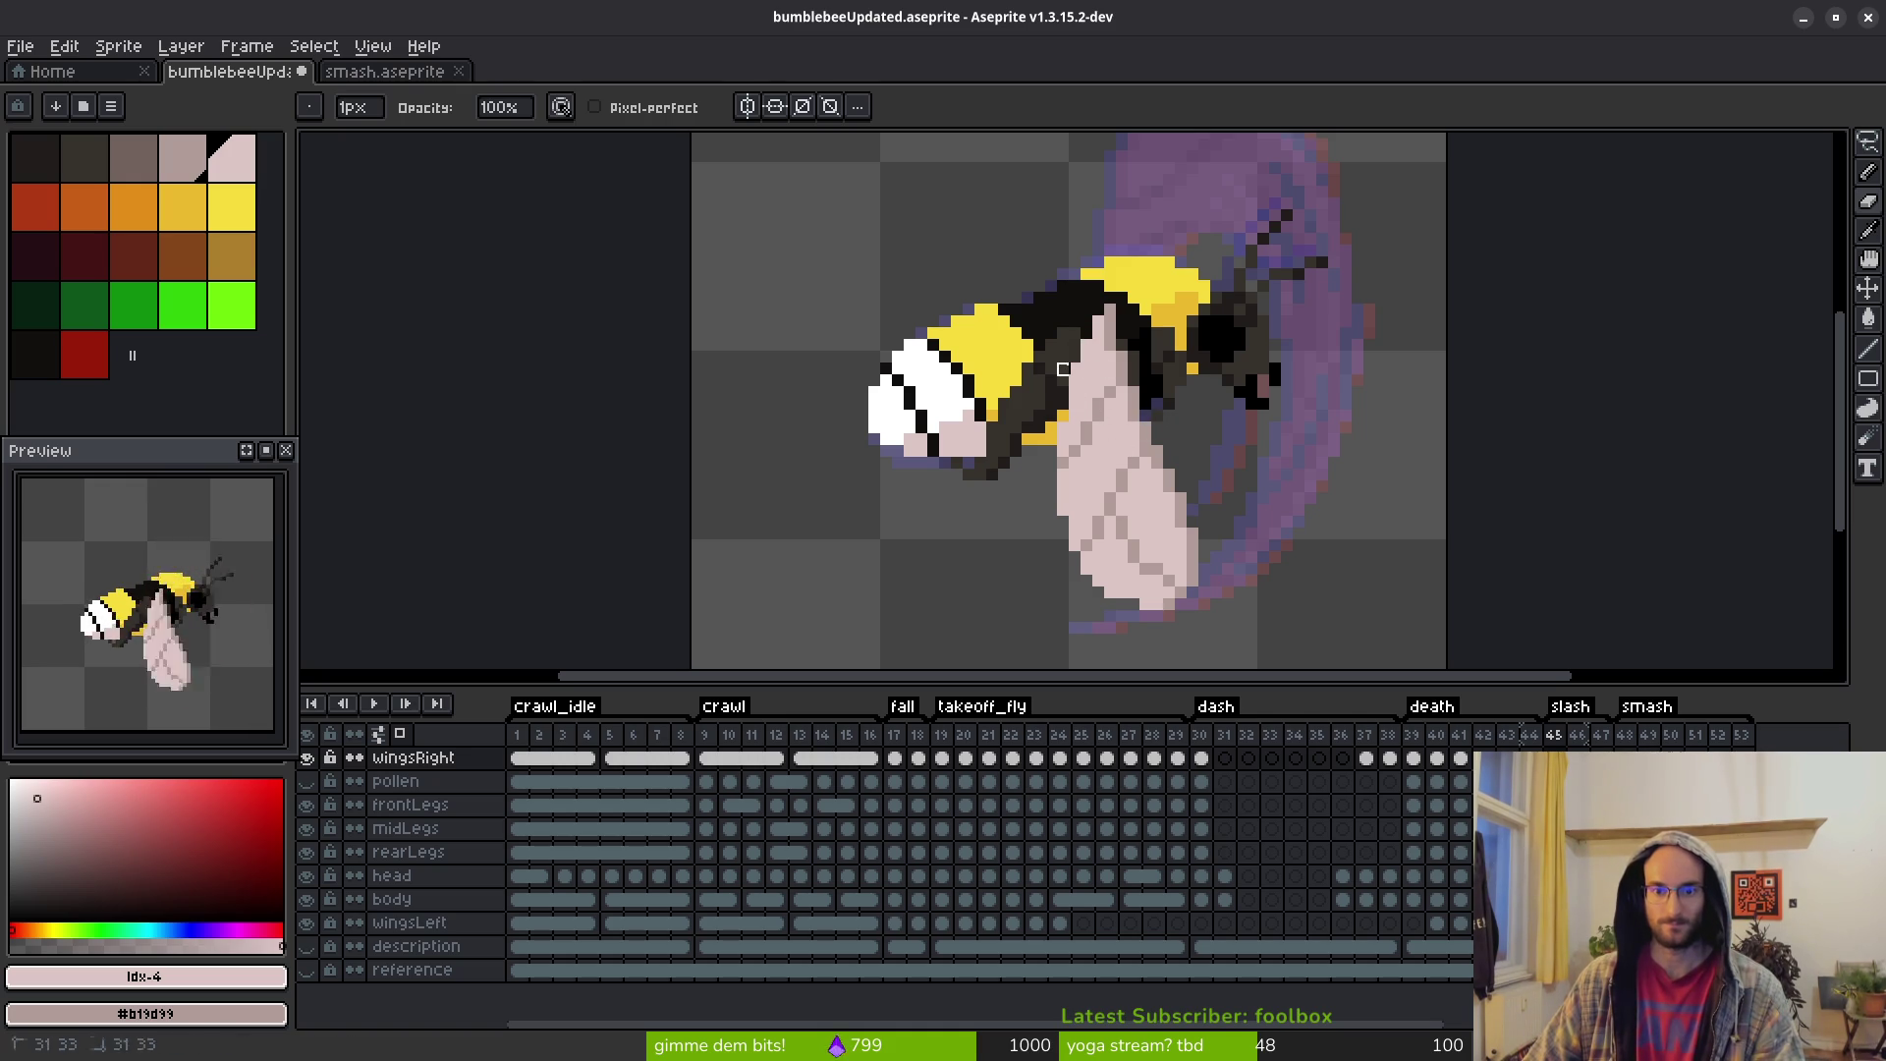
{"action": "scroll", "coordinate": [1088, 442], "scroll_direction": "up", "scroll_amount": 4}
{"action": "scroll", "coordinate": [993, 438], "scroll_direction": "down", "scroll_amount": 6}
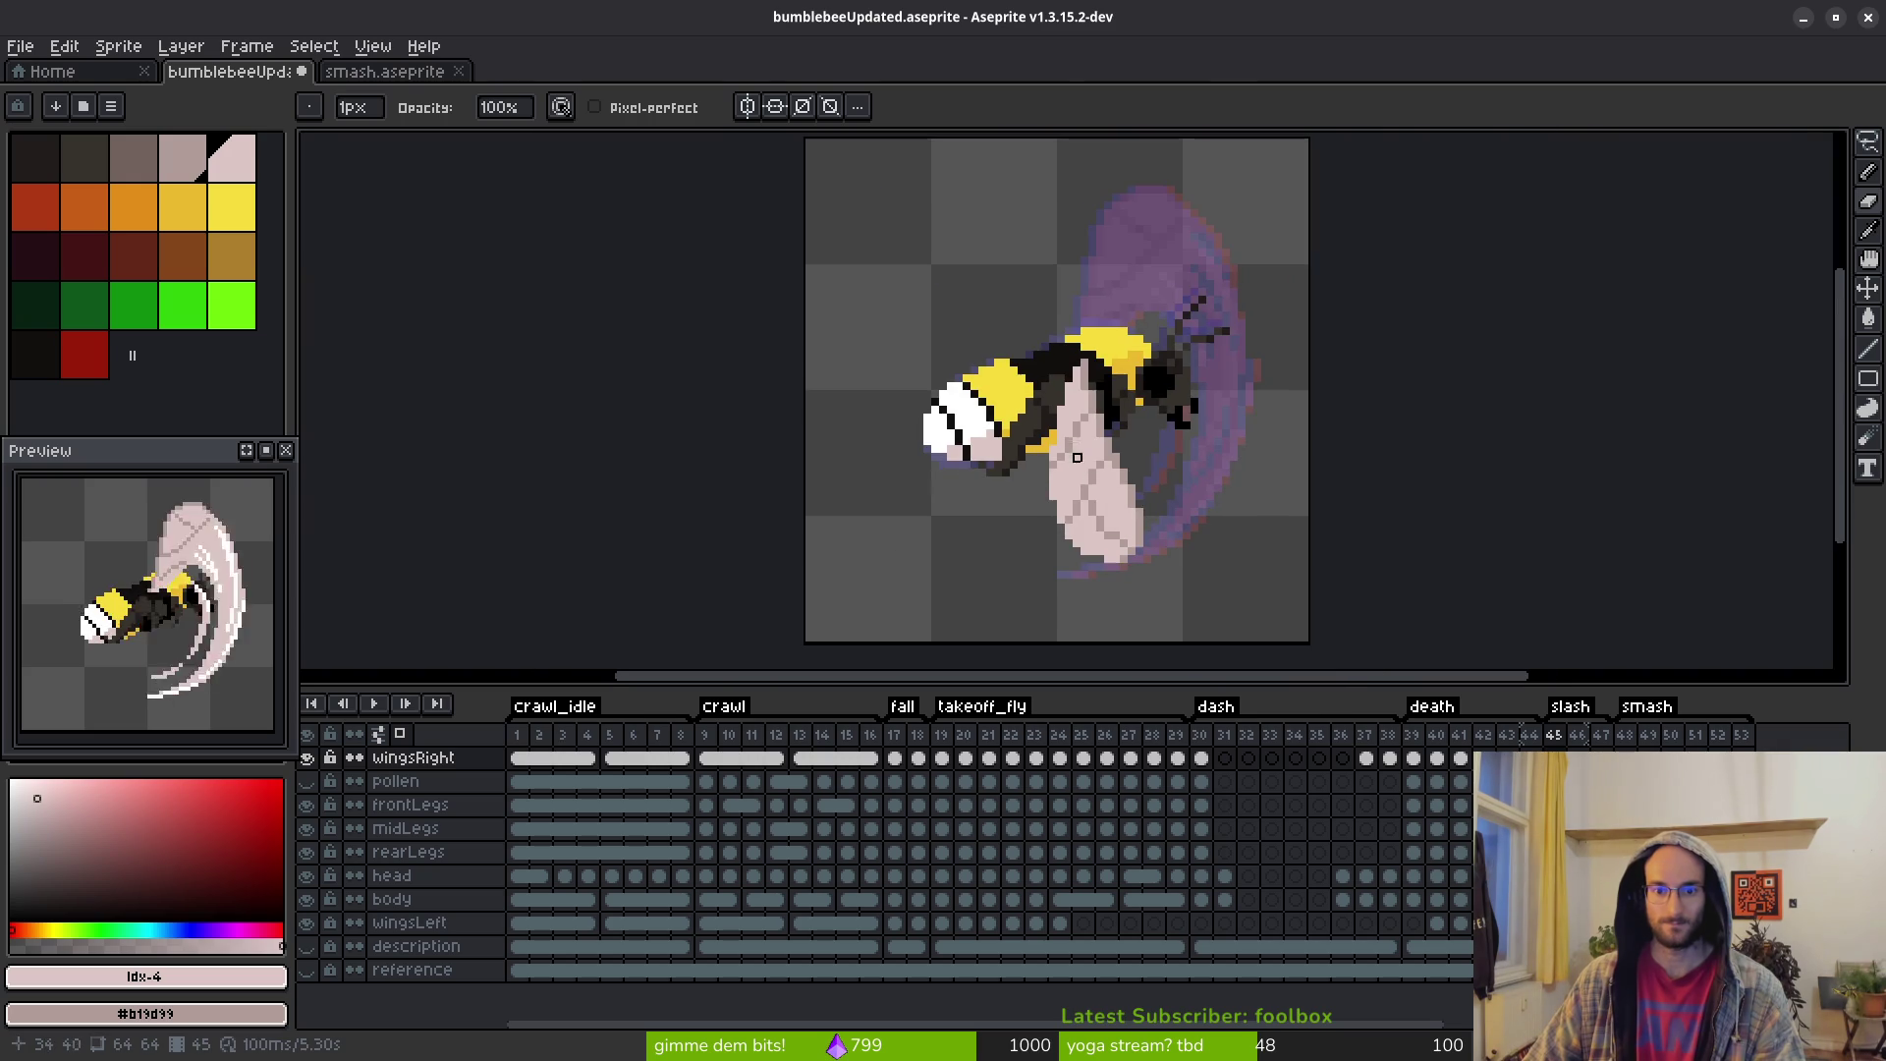
{"action": "scroll", "coordinate": [1085, 505], "scroll_direction": "up", "scroll_amount": 4}
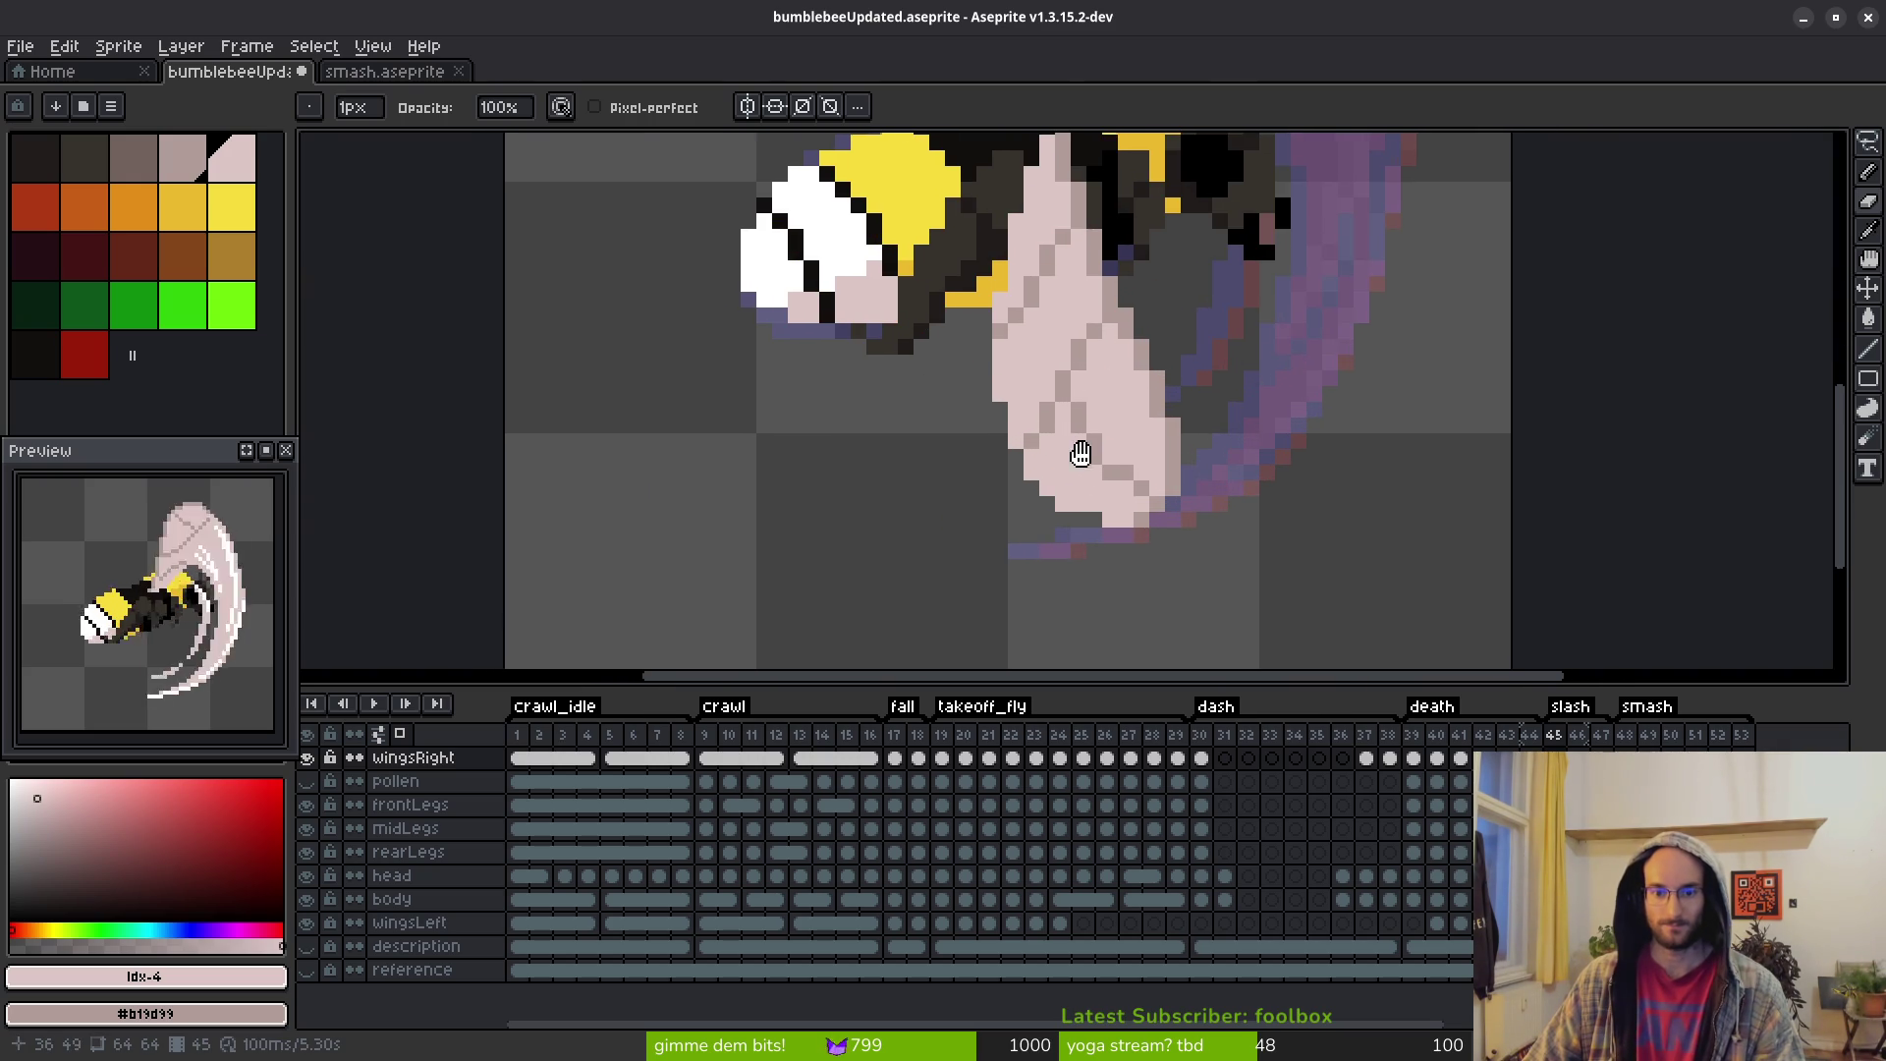
{"action": "key", "text": "b"}
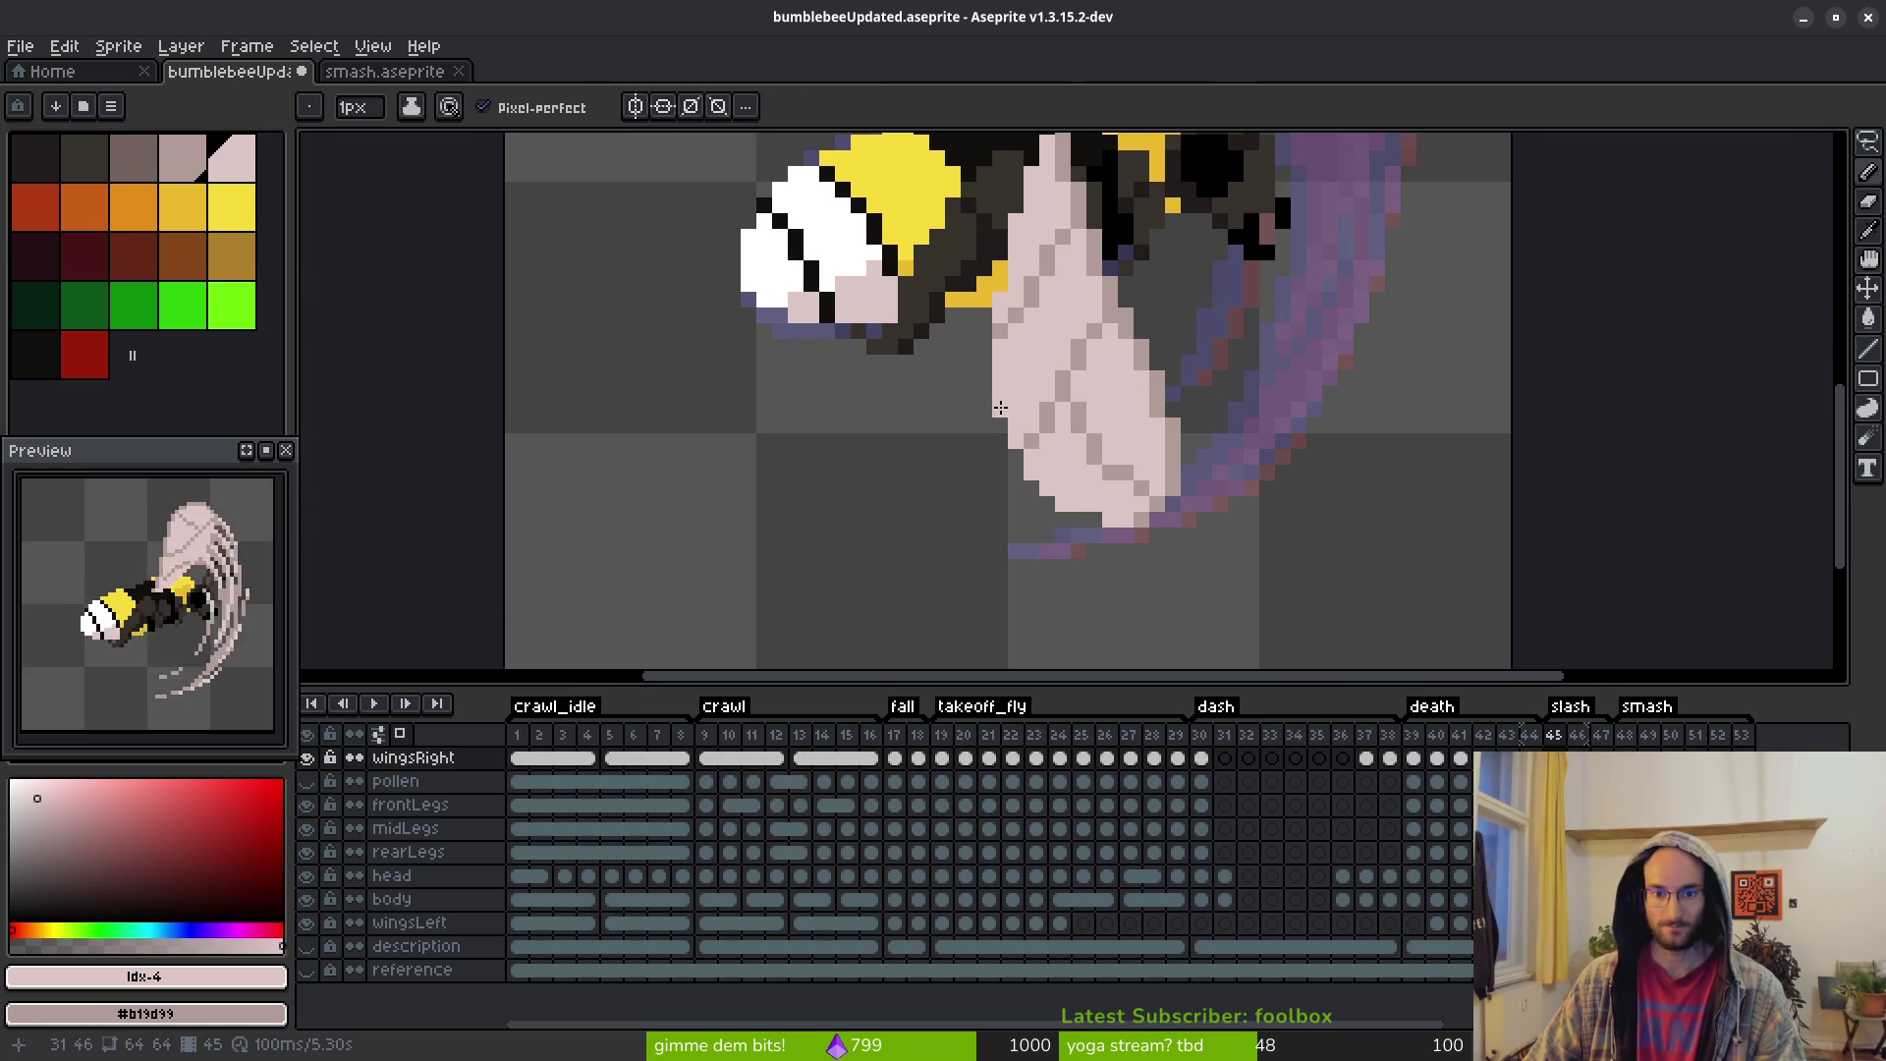
{"action": "scroll", "coordinate": [1098, 500], "scroll_direction": "down", "scroll_amount": 5}
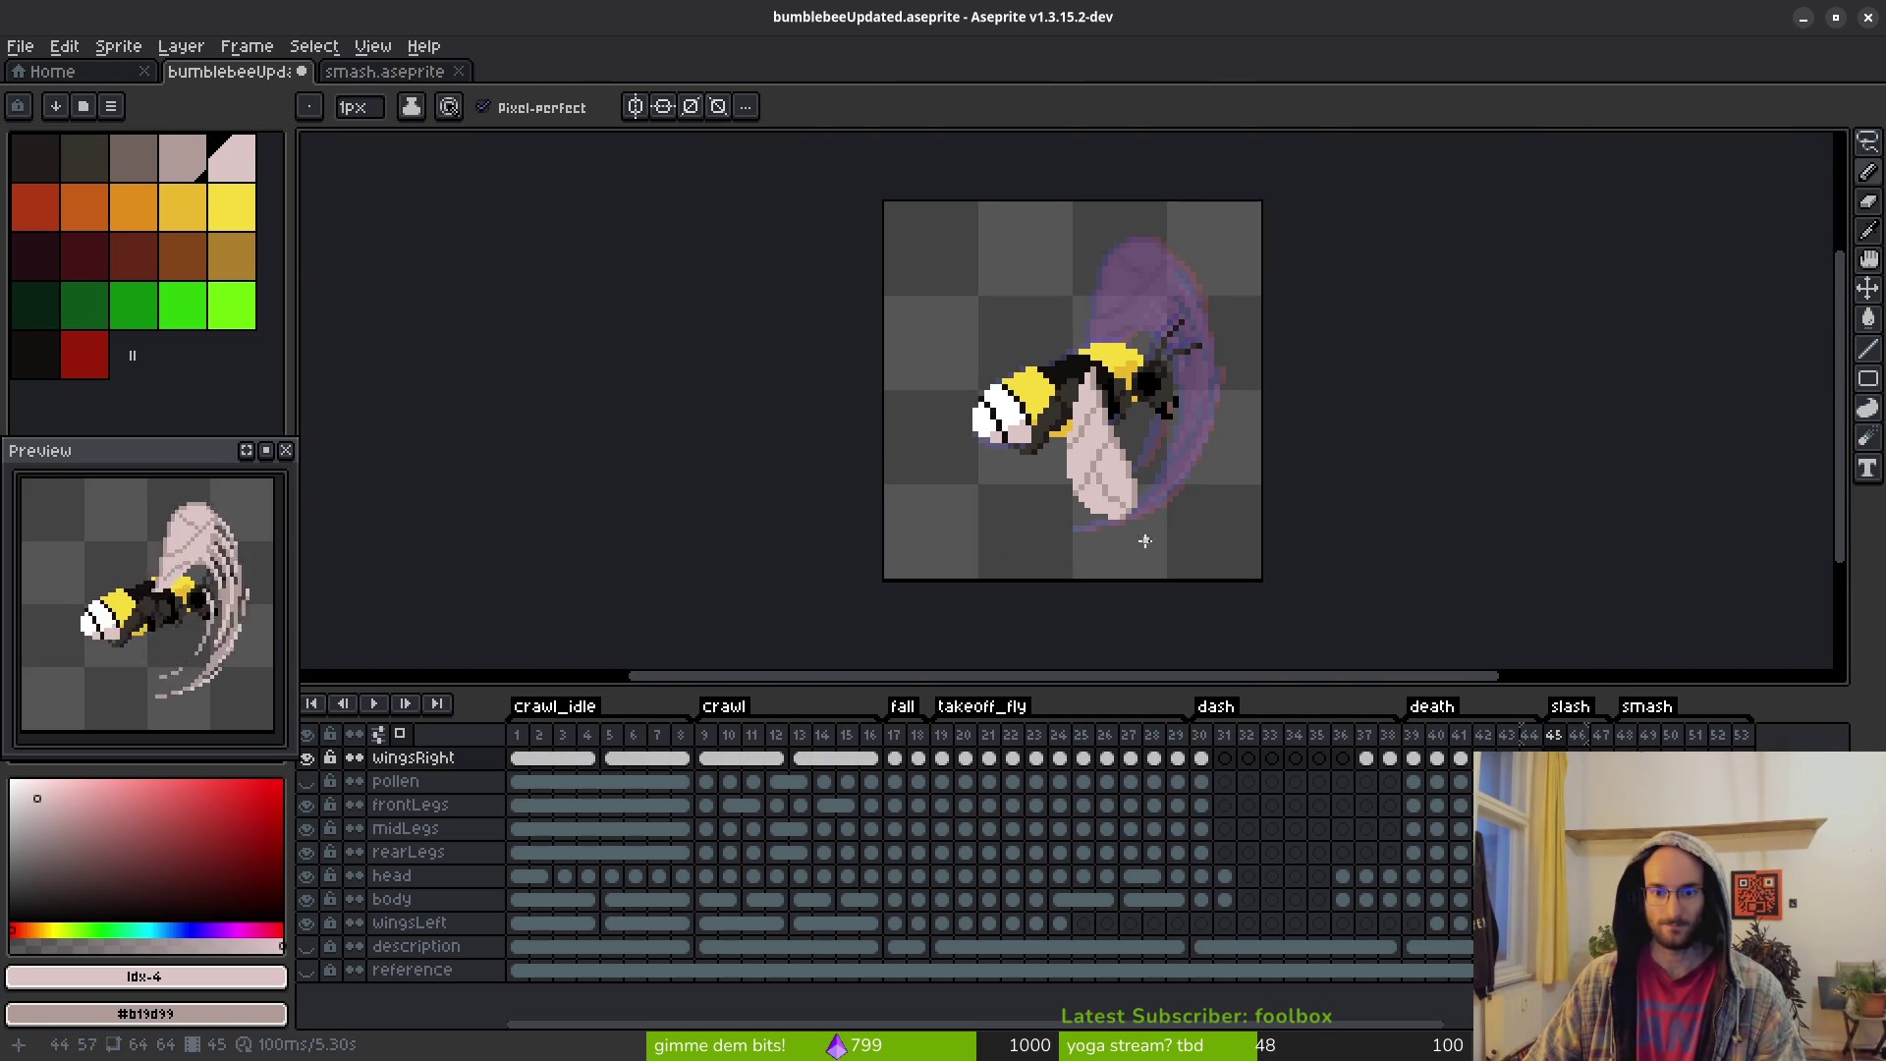
{"action": "scroll", "coordinate": [1126, 504], "scroll_direction": "down", "scroll_amount": 4}
Save the bumblebee file again and bring up the Export Sprite Sheet settings
{"action": "key", "text": "ctrl+s"}
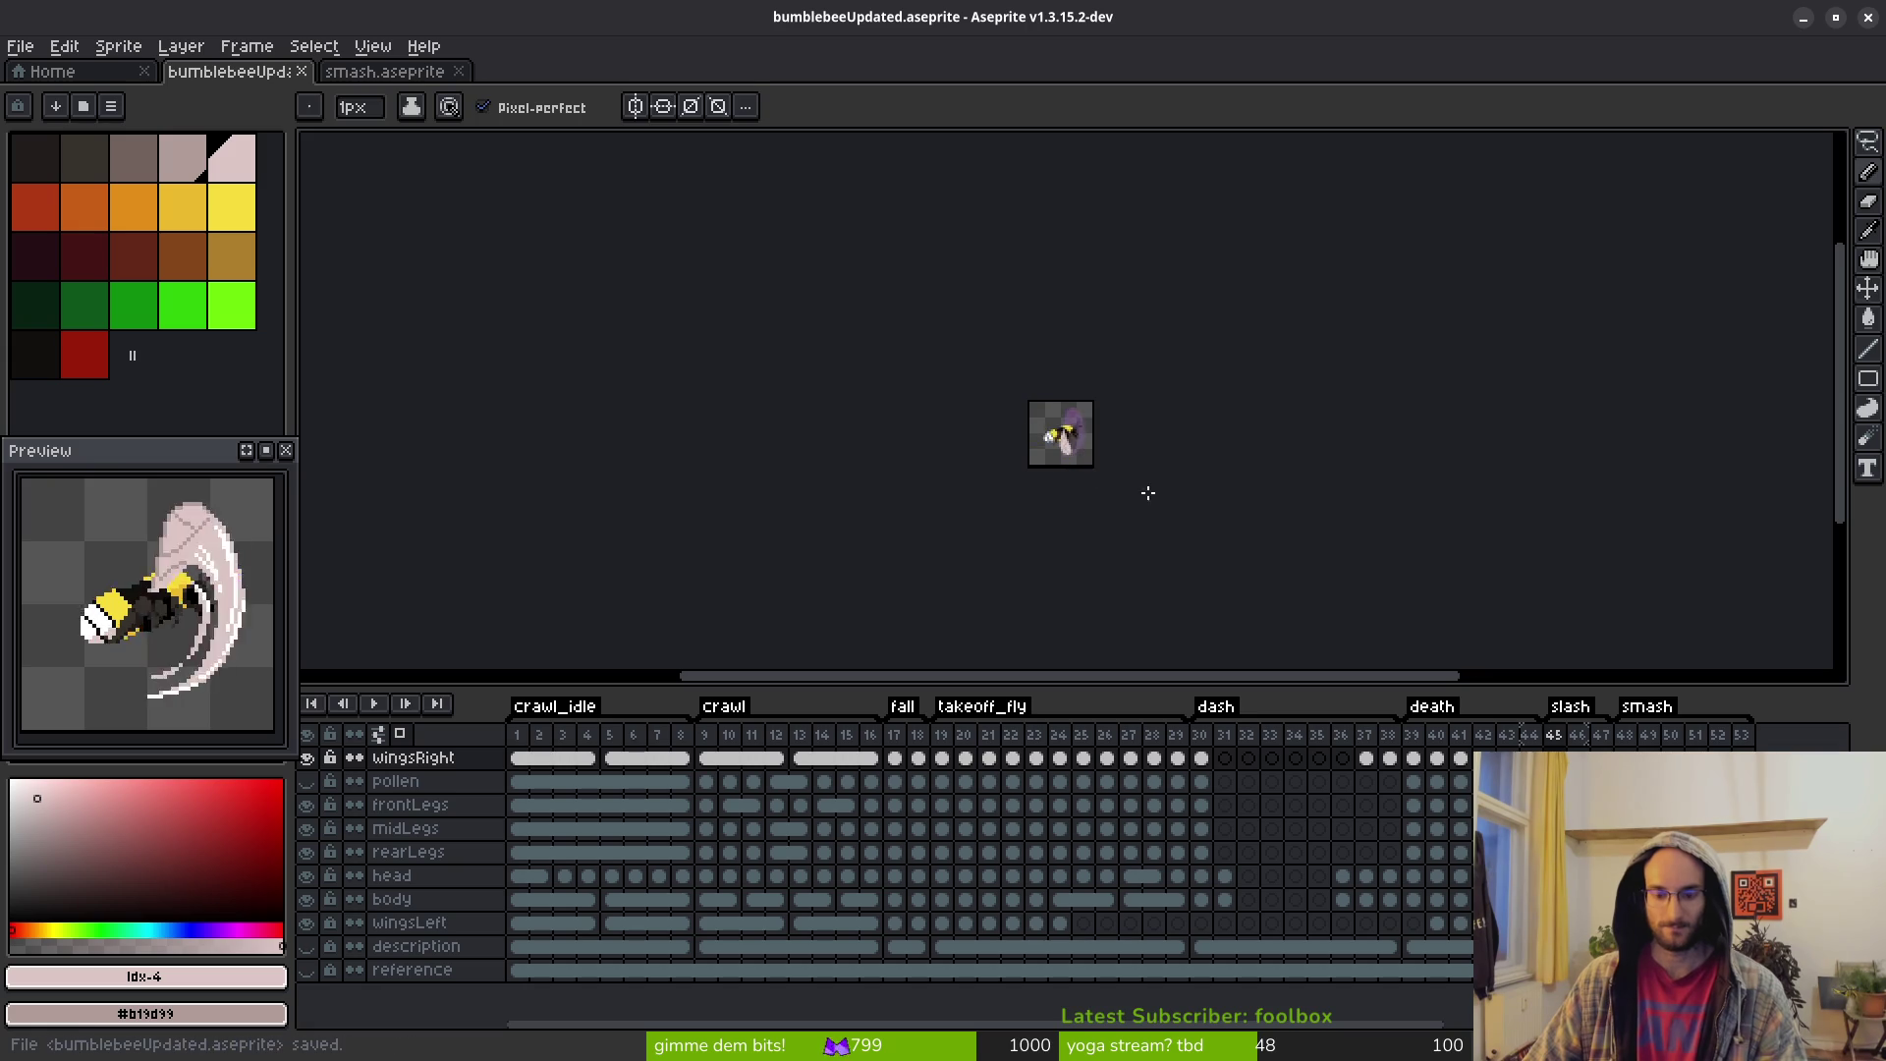
{"action": "scroll", "coordinate": [976, 456], "scroll_direction": "up", "scroll_amount": 4}
{"action": "left_click_drag", "start_coordinate": [976, 456], "coordinate": [992, 462]}
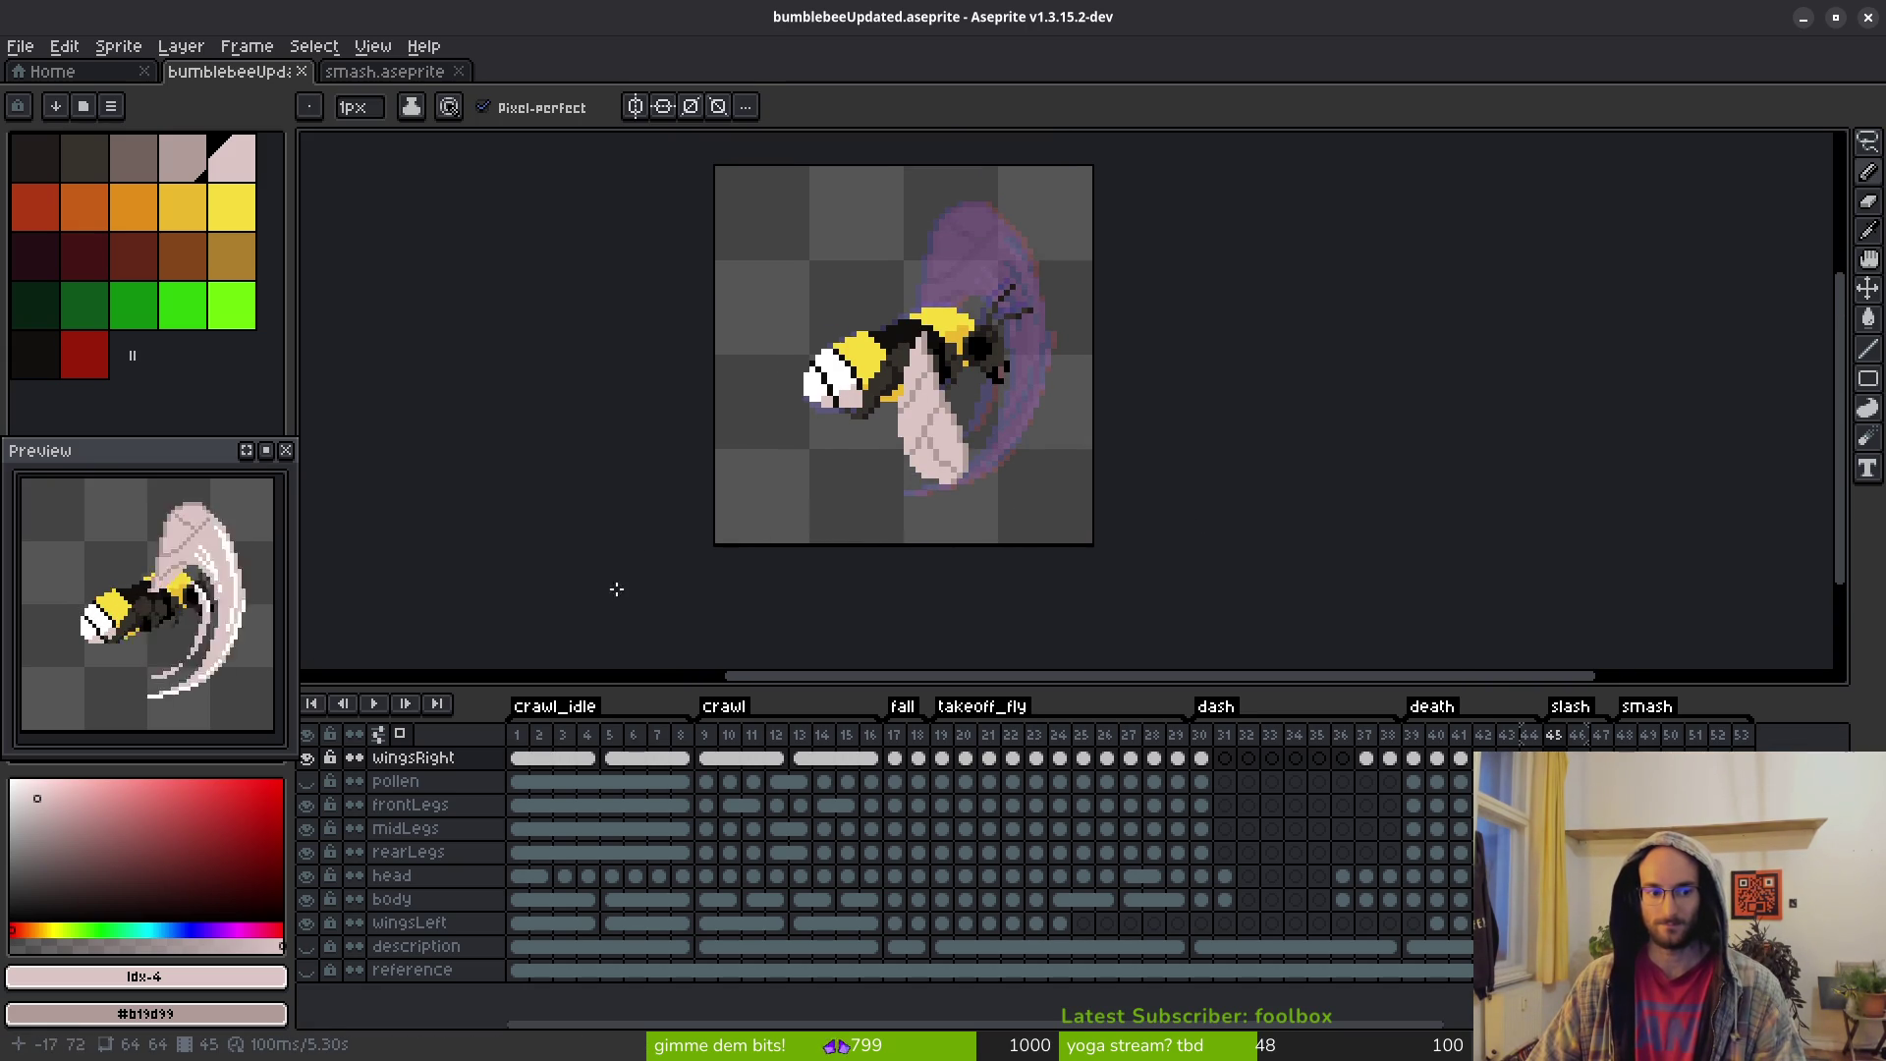
{"action": "scroll", "coordinate": [812, 539], "scroll_direction": "down", "scroll_amount": 2}
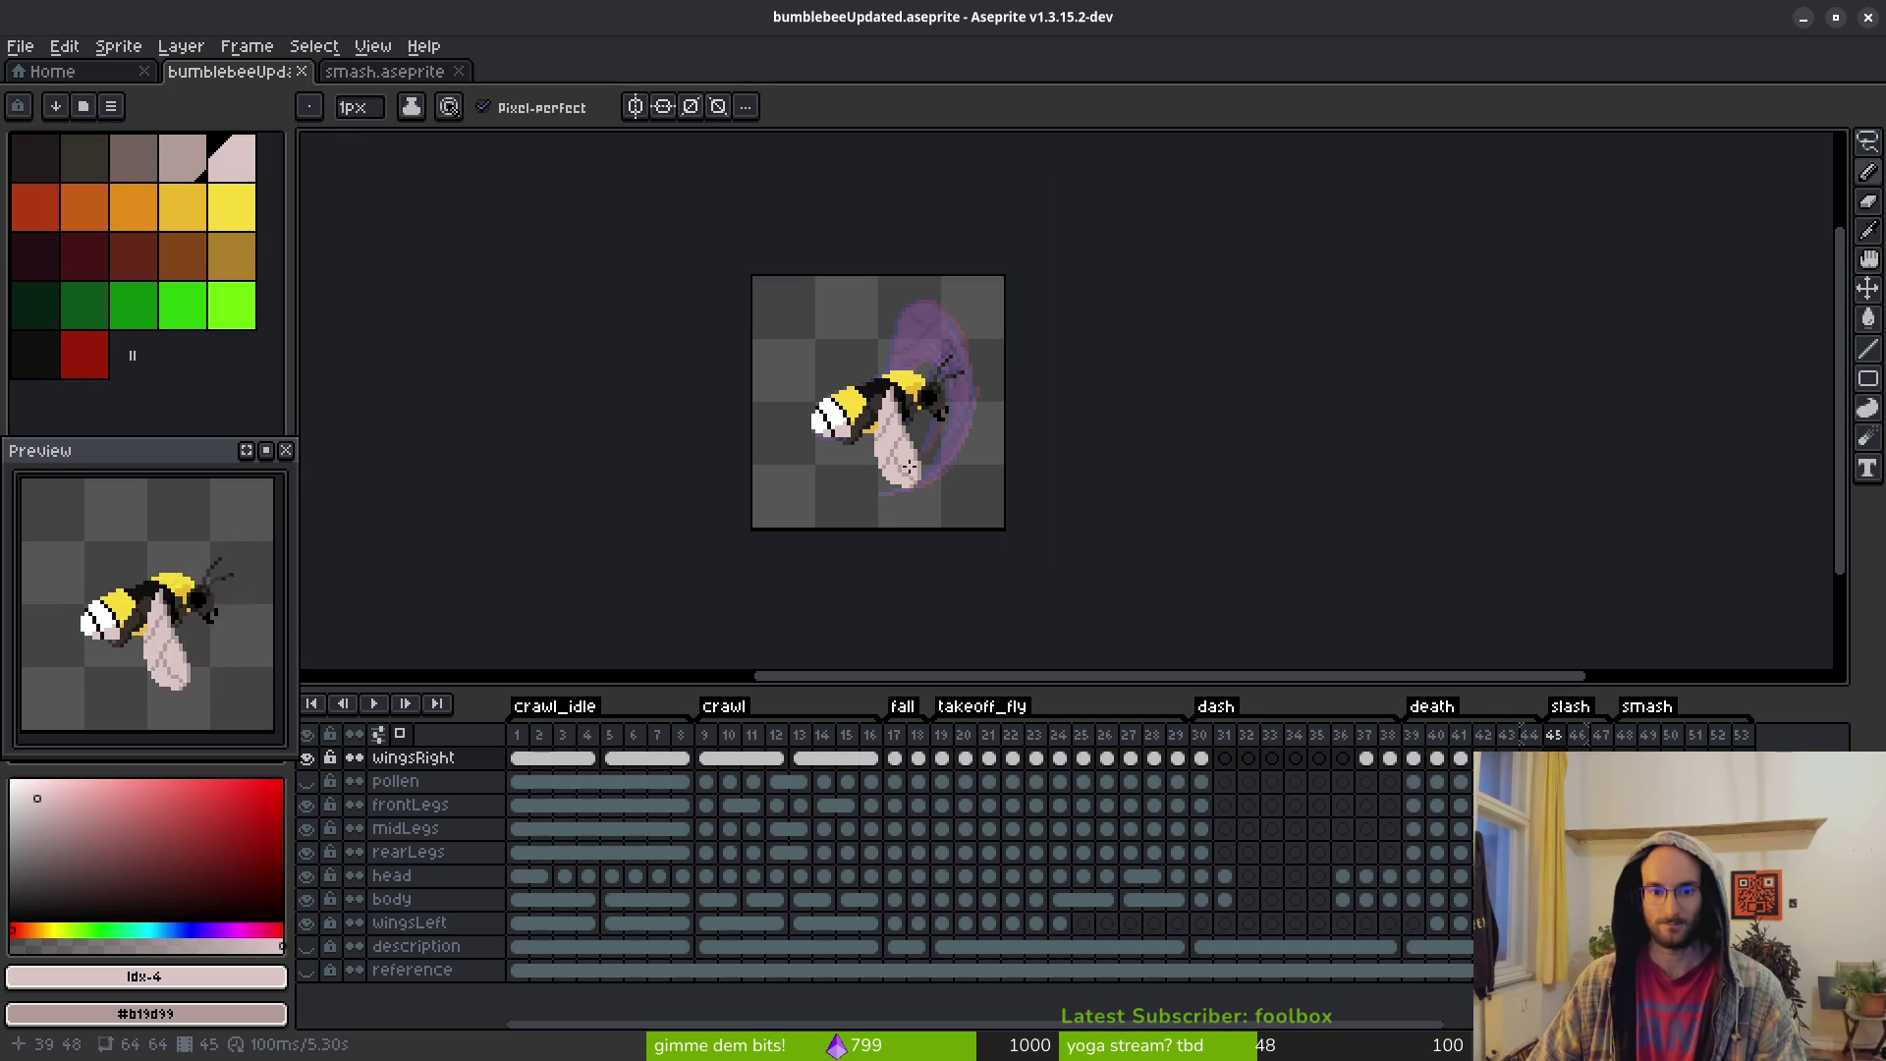
{"action": "key", "text": "ctrl+s"}
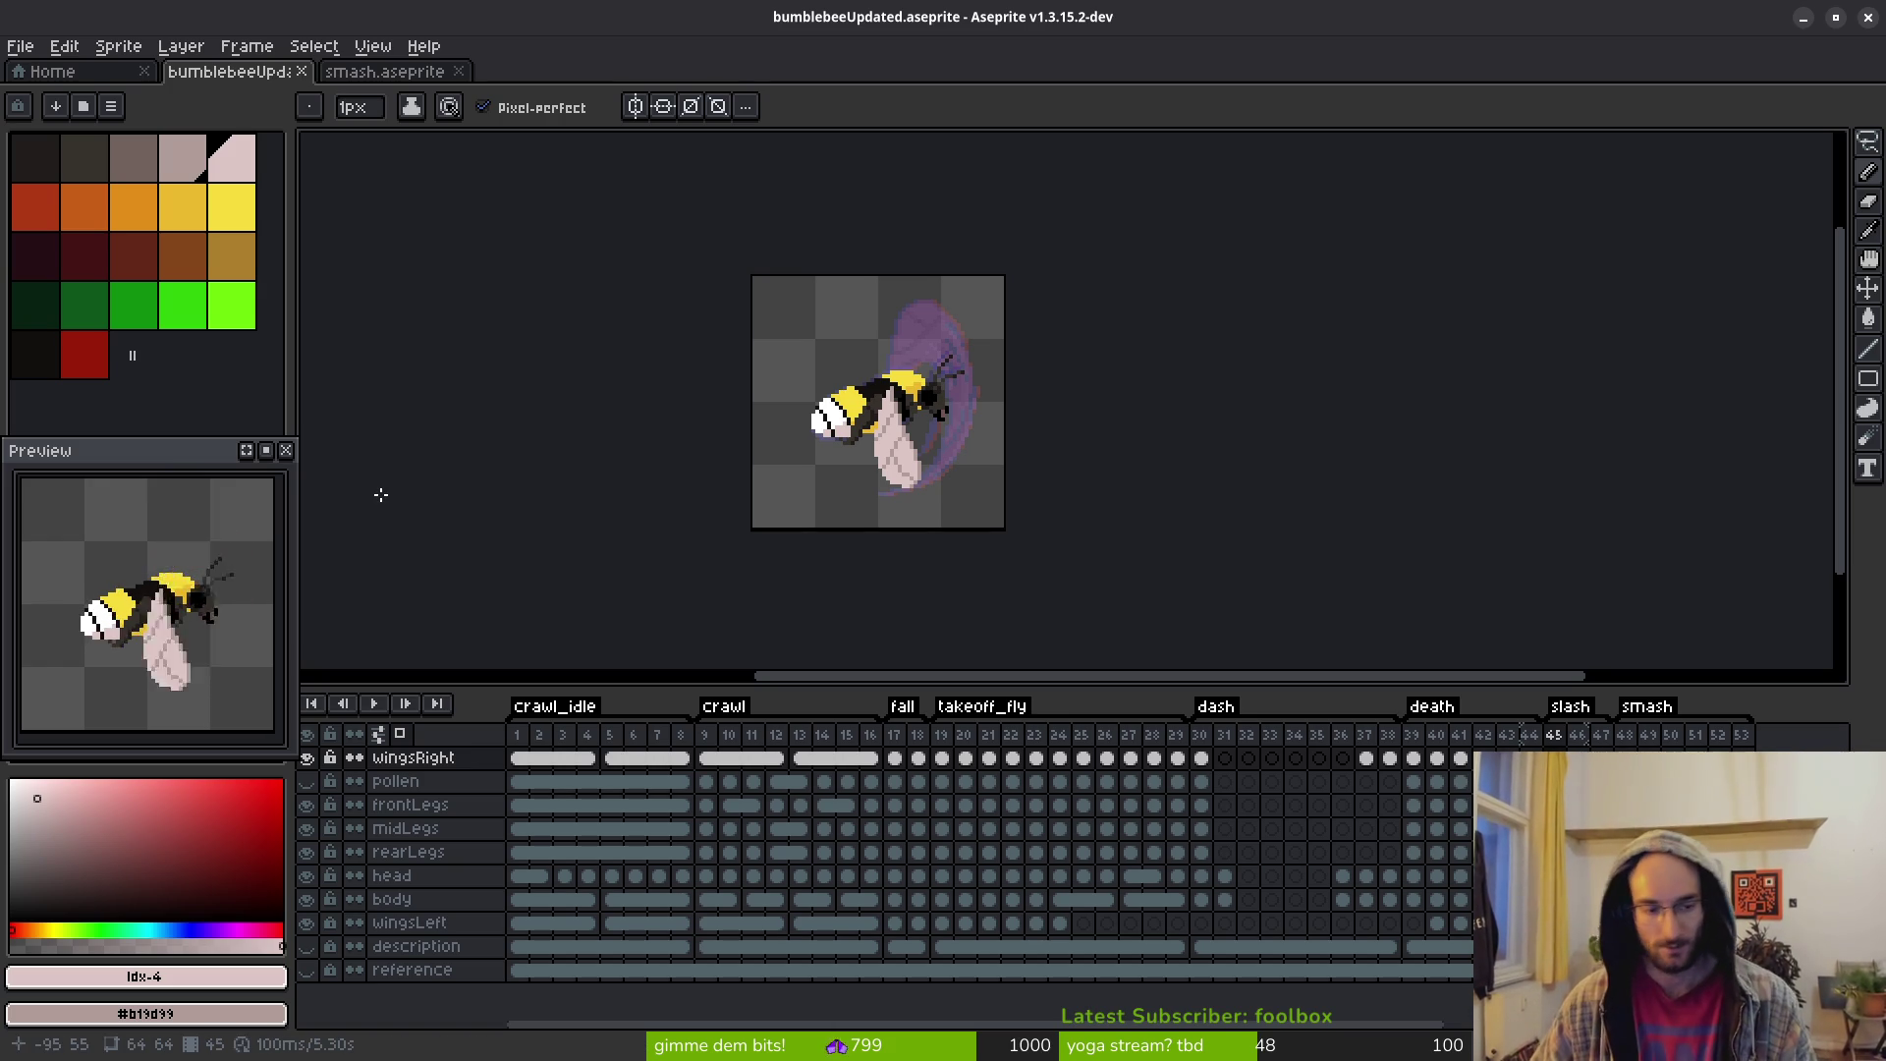
{"action": "scroll", "coordinate": [940, 475], "scroll_direction": "down", "scroll_amount": 2}
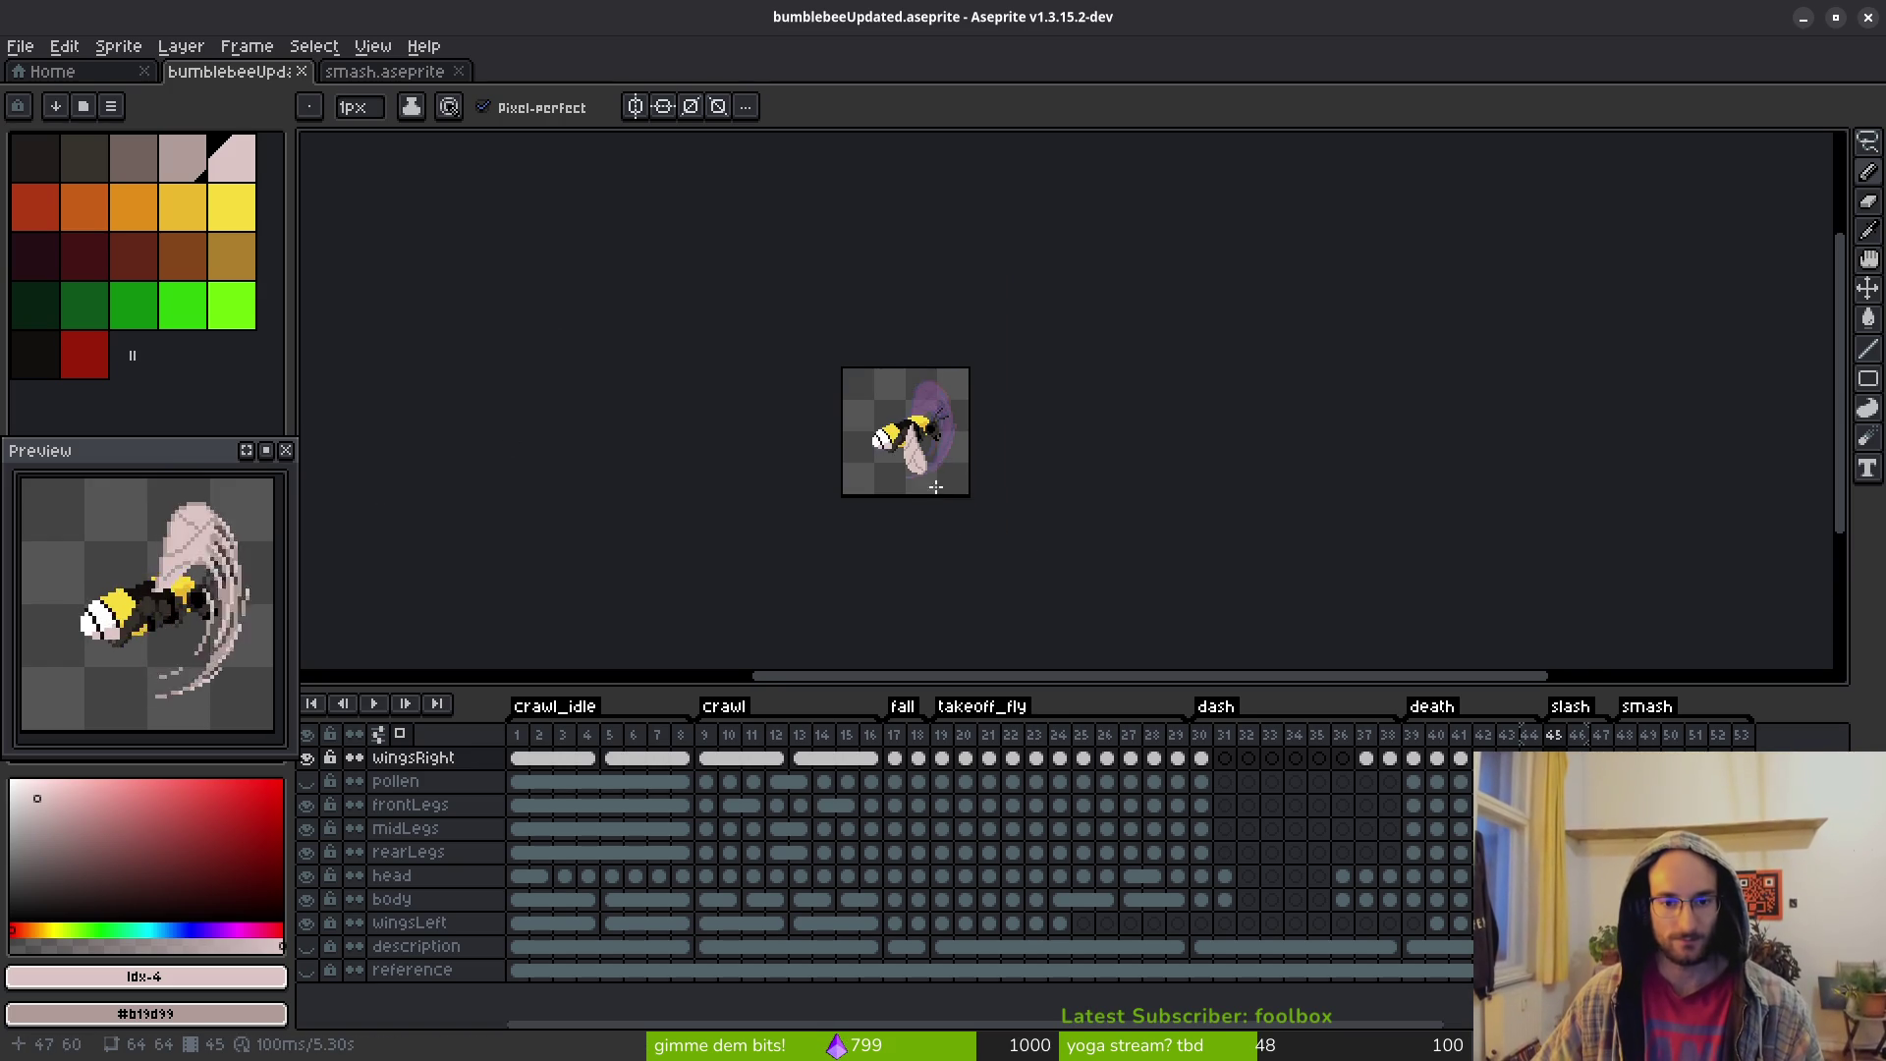
{"action": "key", "text": "ctrl+s"}
{"action": "scroll", "coordinate": [943, 473], "scroll_direction": "up", "scroll_amount": 5}
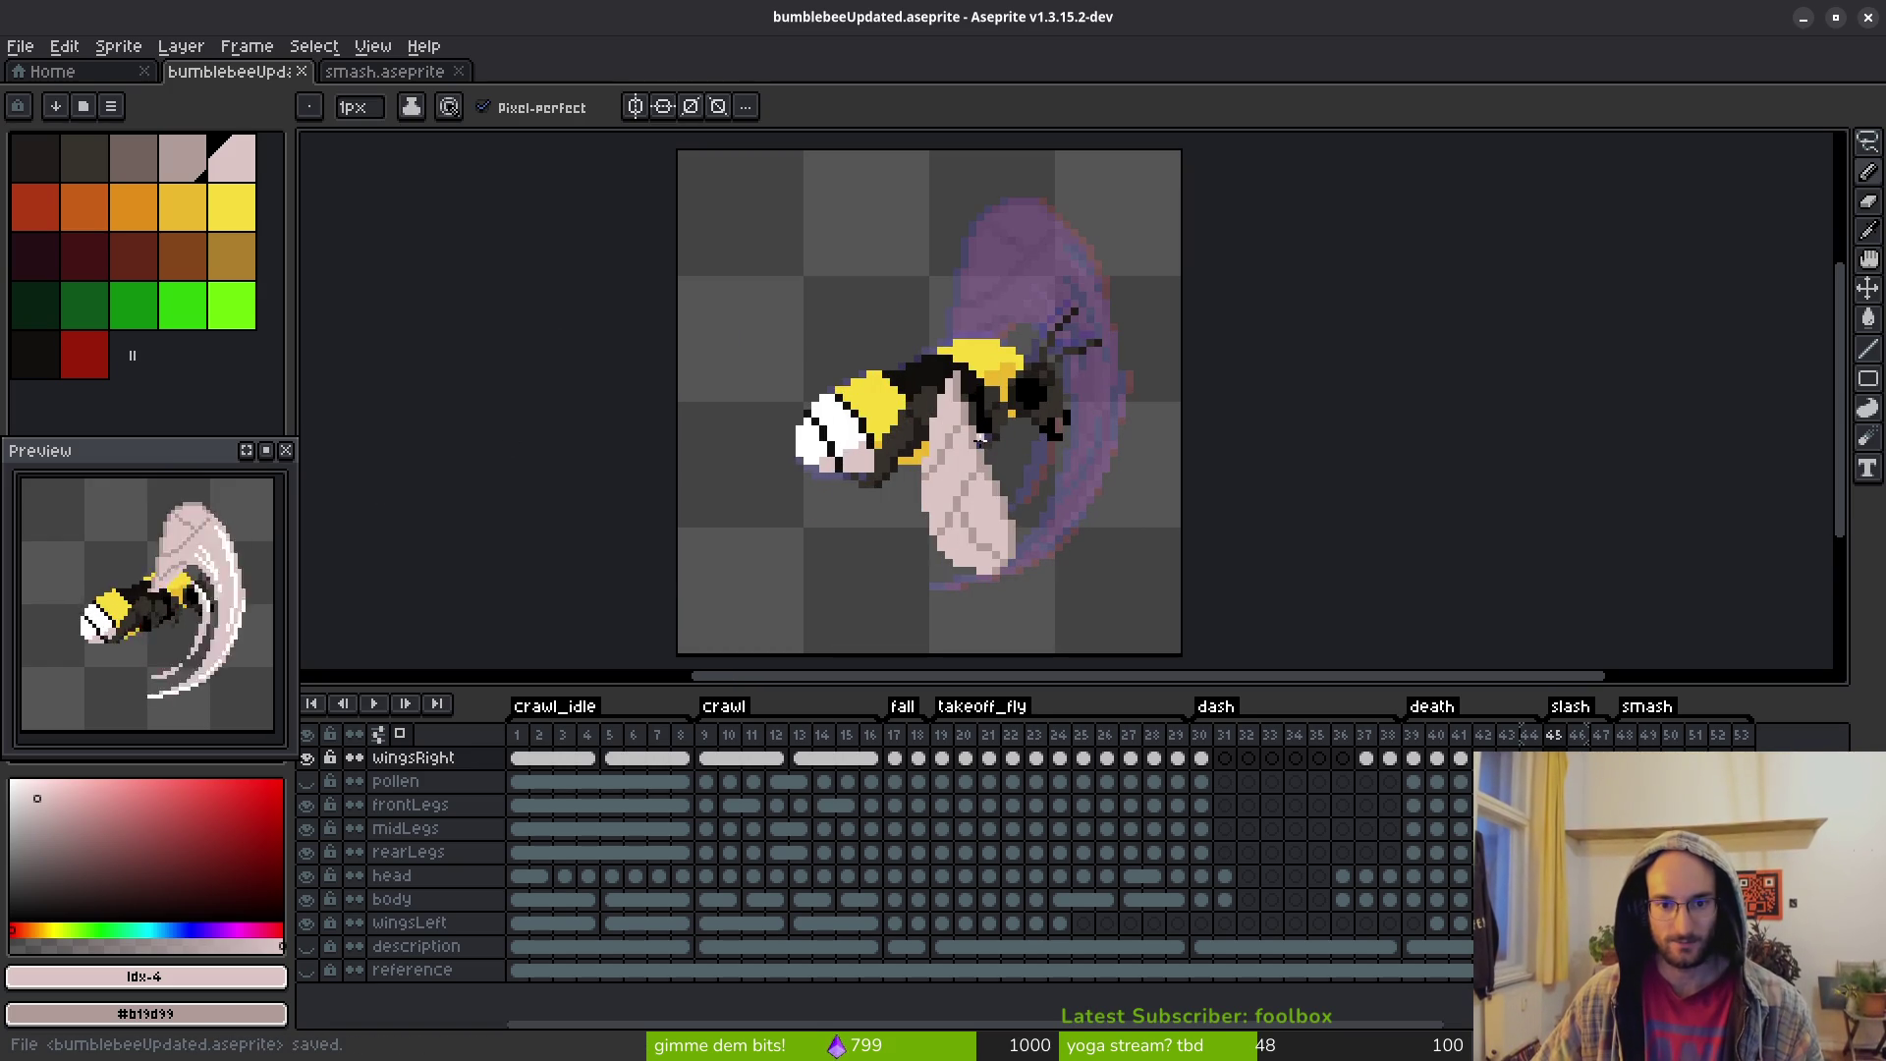
{"action": "scroll", "coordinate": [973, 444], "scroll_direction": "down", "scroll_amount": 3}
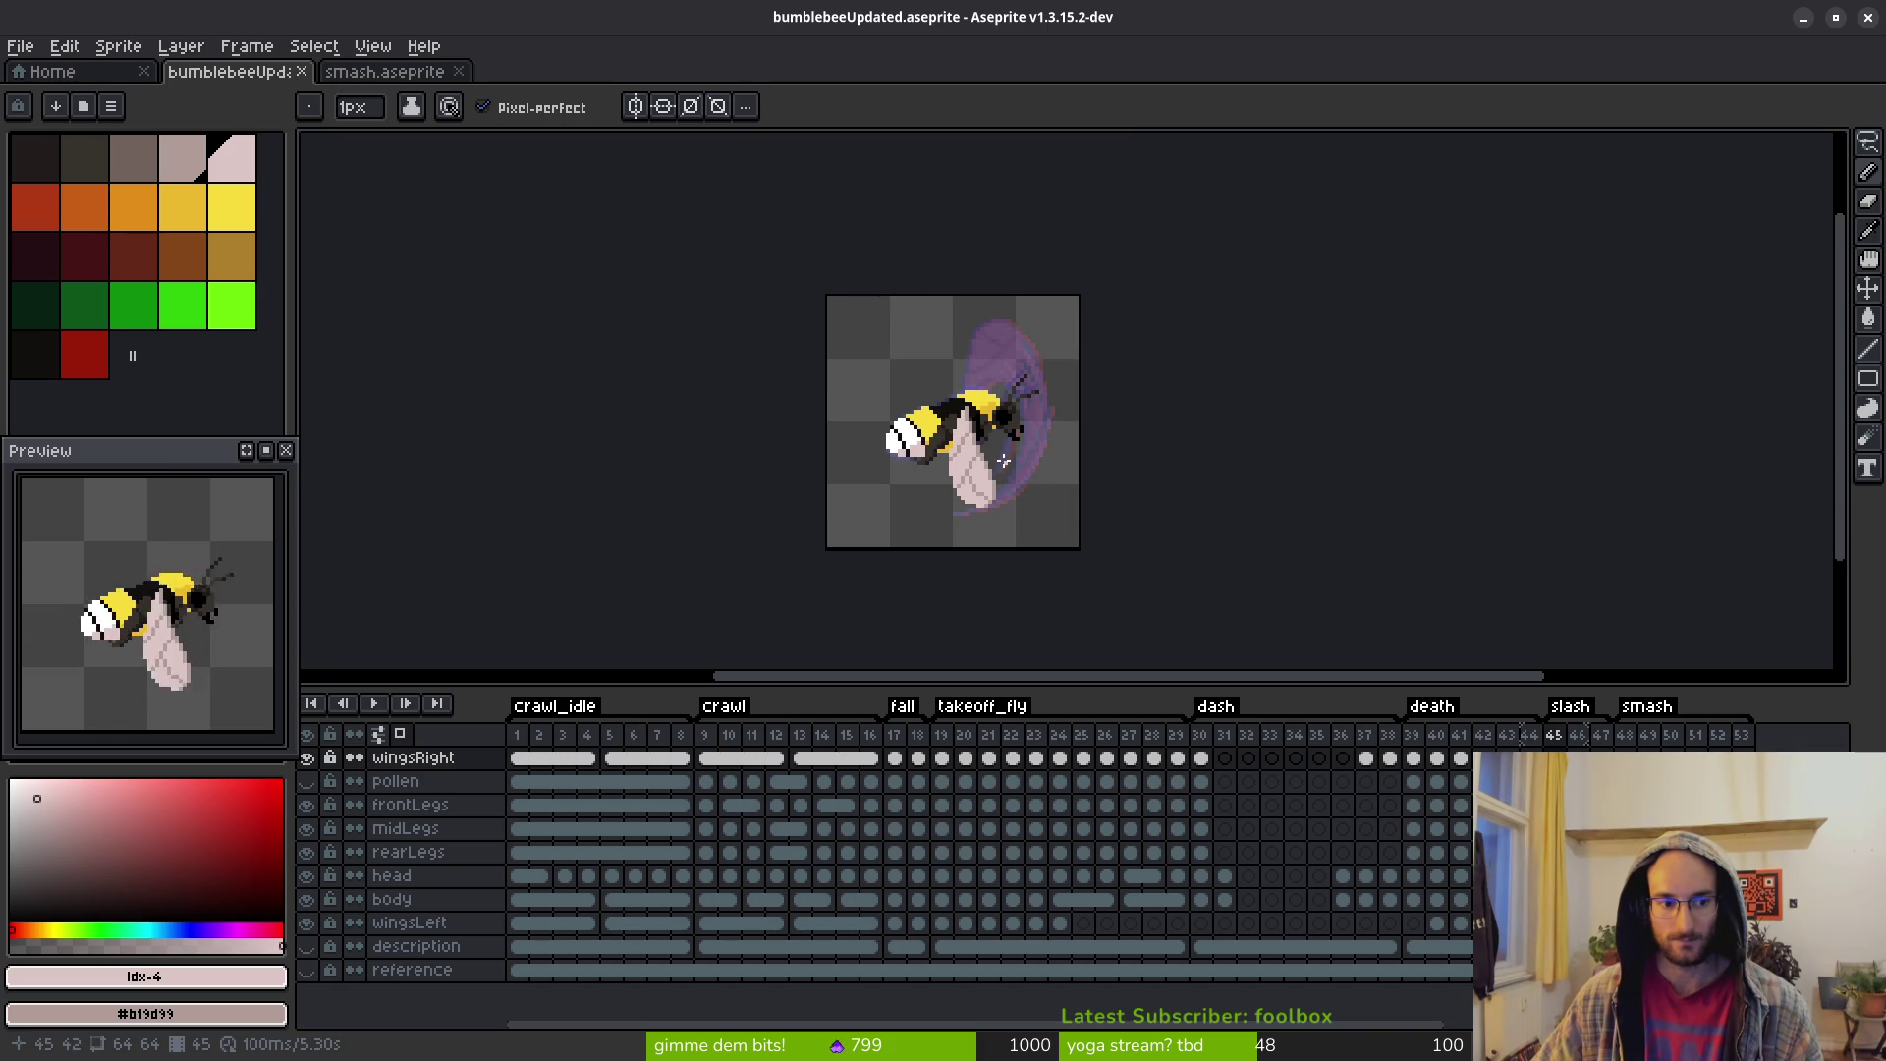
{"action": "left_click_drag", "start_coordinate": [1014, 459], "coordinate": [994, 461]}
{"action": "key", "text": "ctrl+s"}
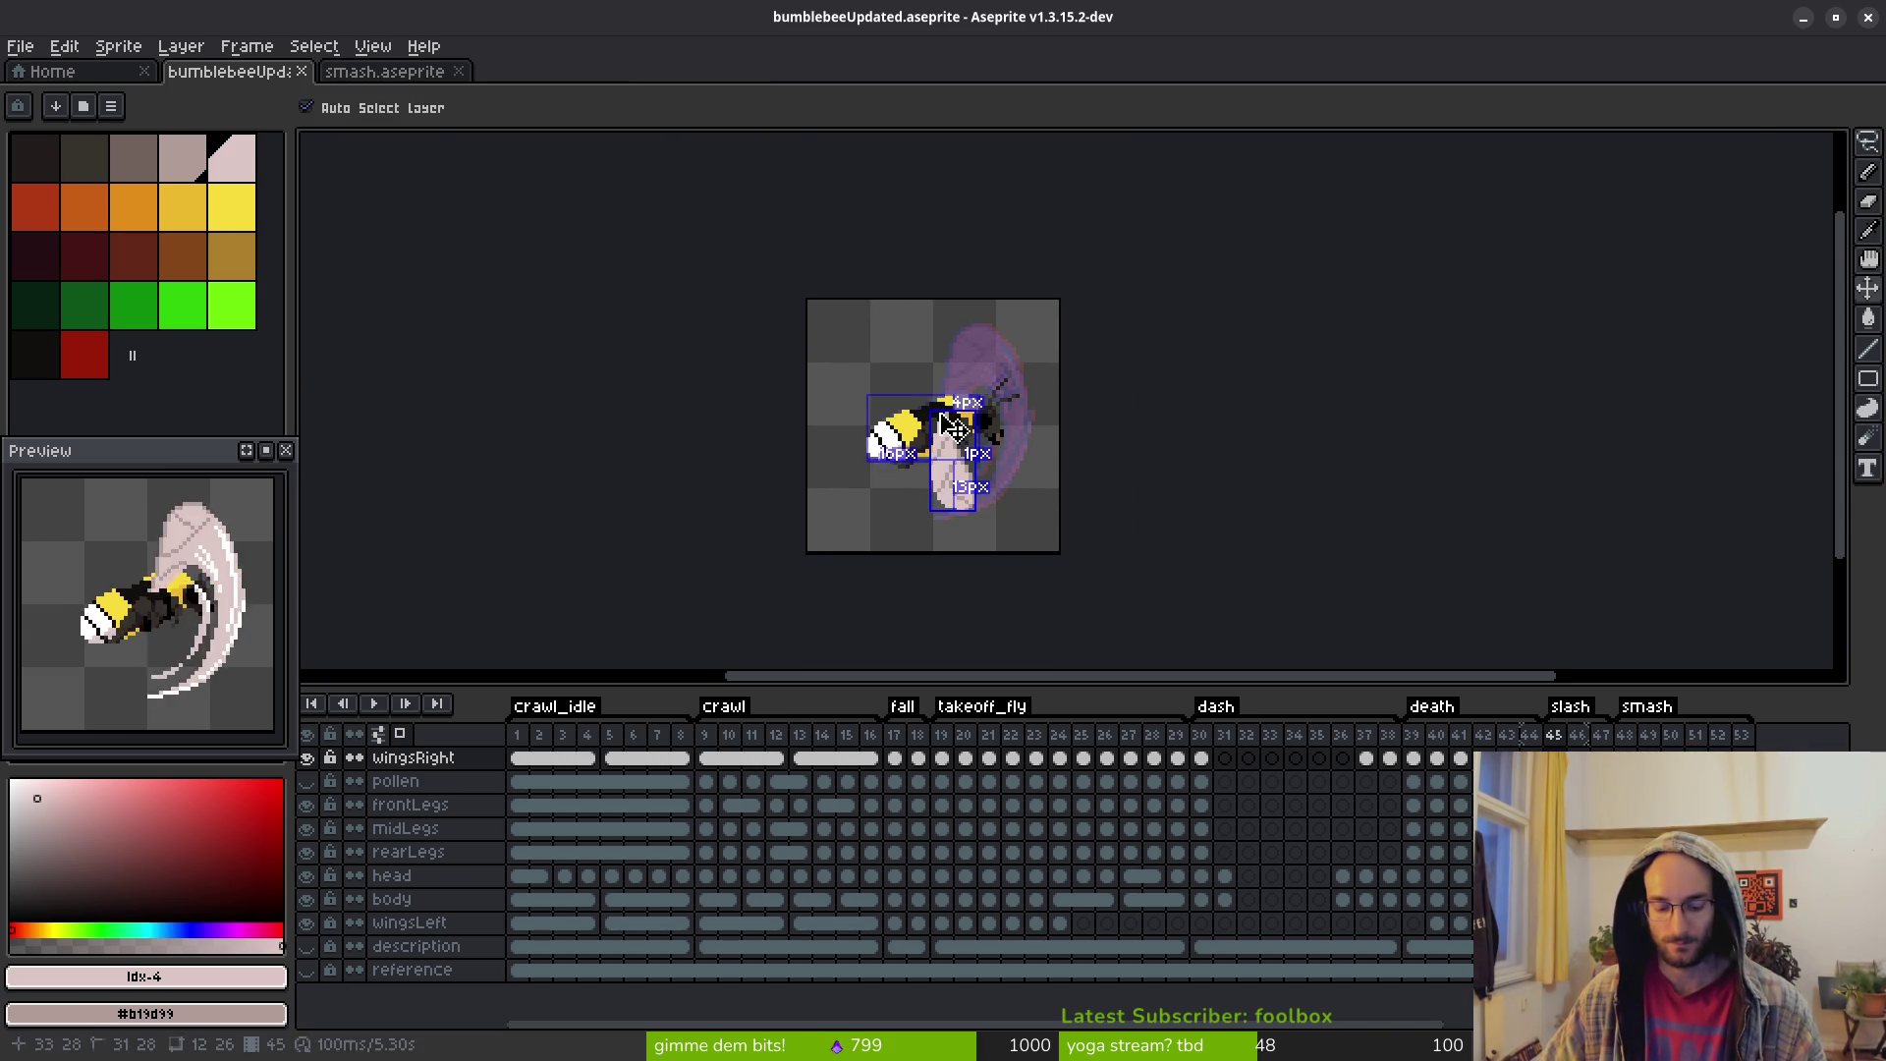
{"action": "key", "text": "ctrl+e"}
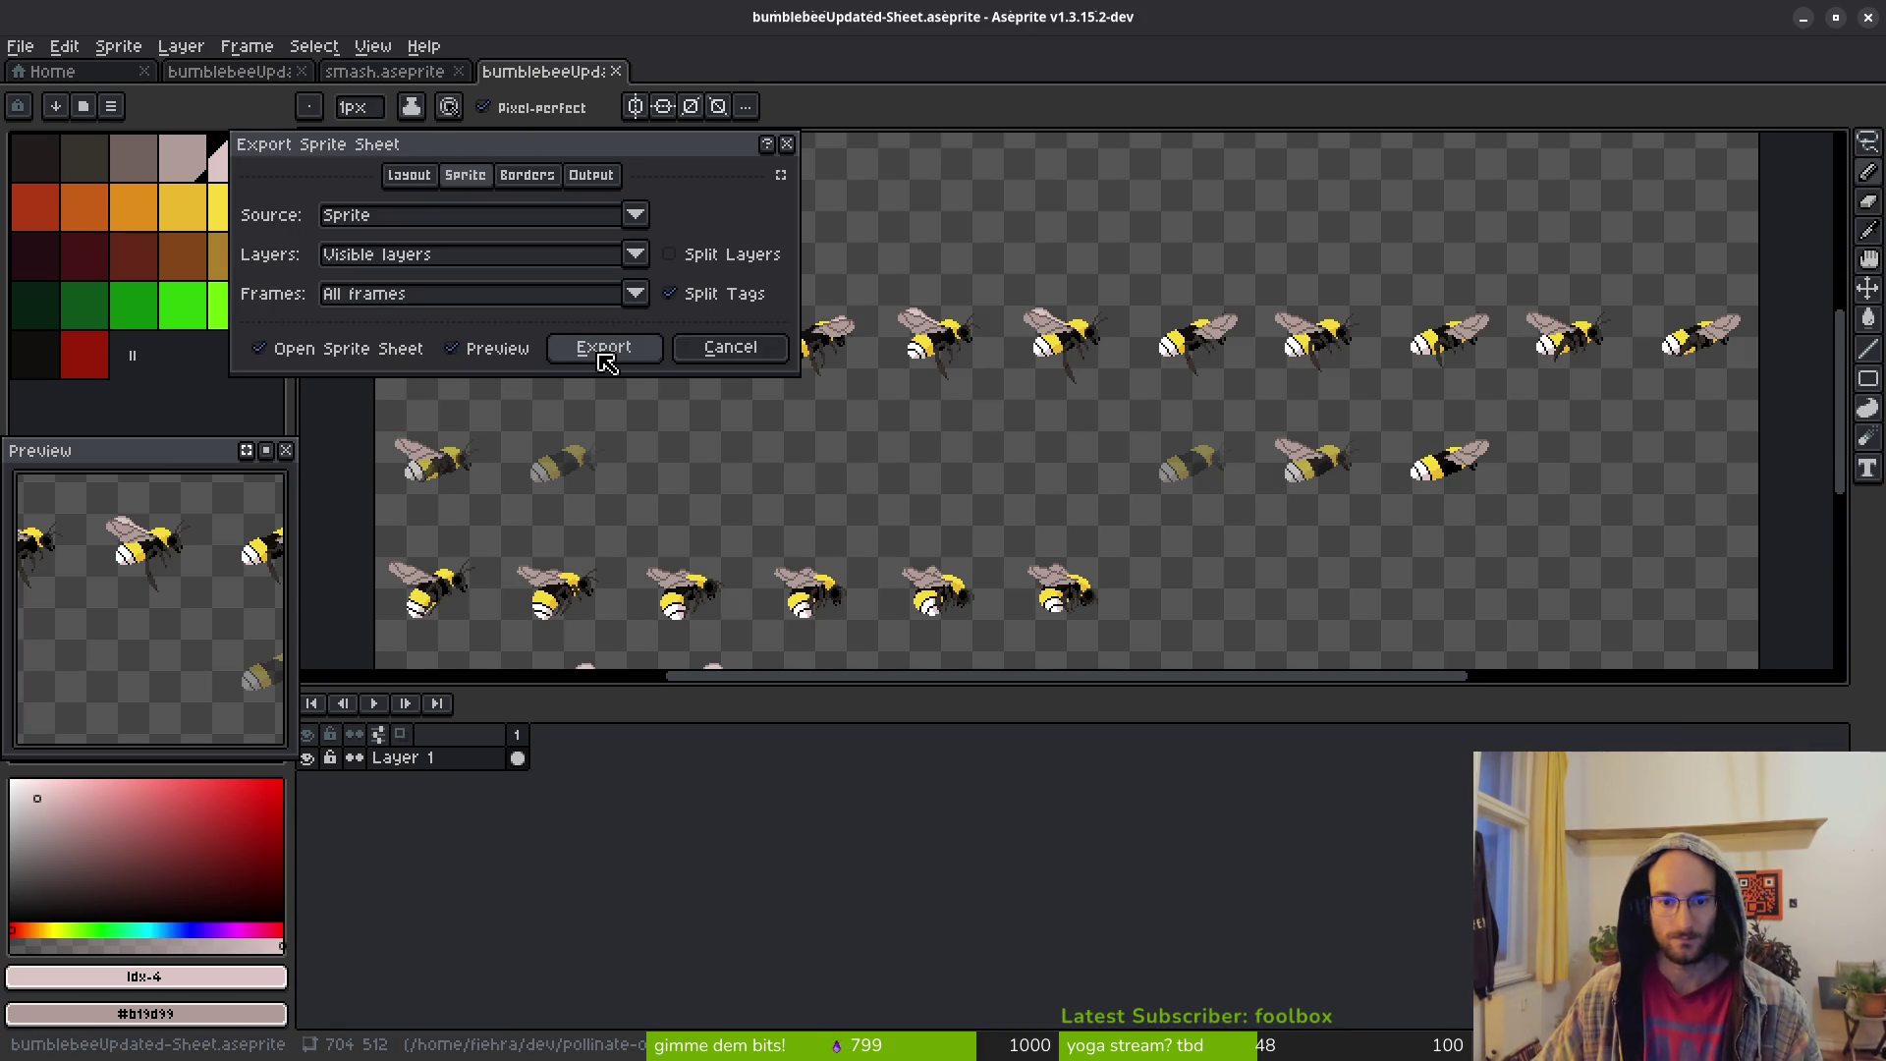
Start exporting the bumblebee frames as a sprite sheet image
{"action": "left_click", "coordinate": [604, 349]}
{"action": "scroll", "coordinate": [923, 468], "scroll_direction": "down", "scroll_amount": 3}
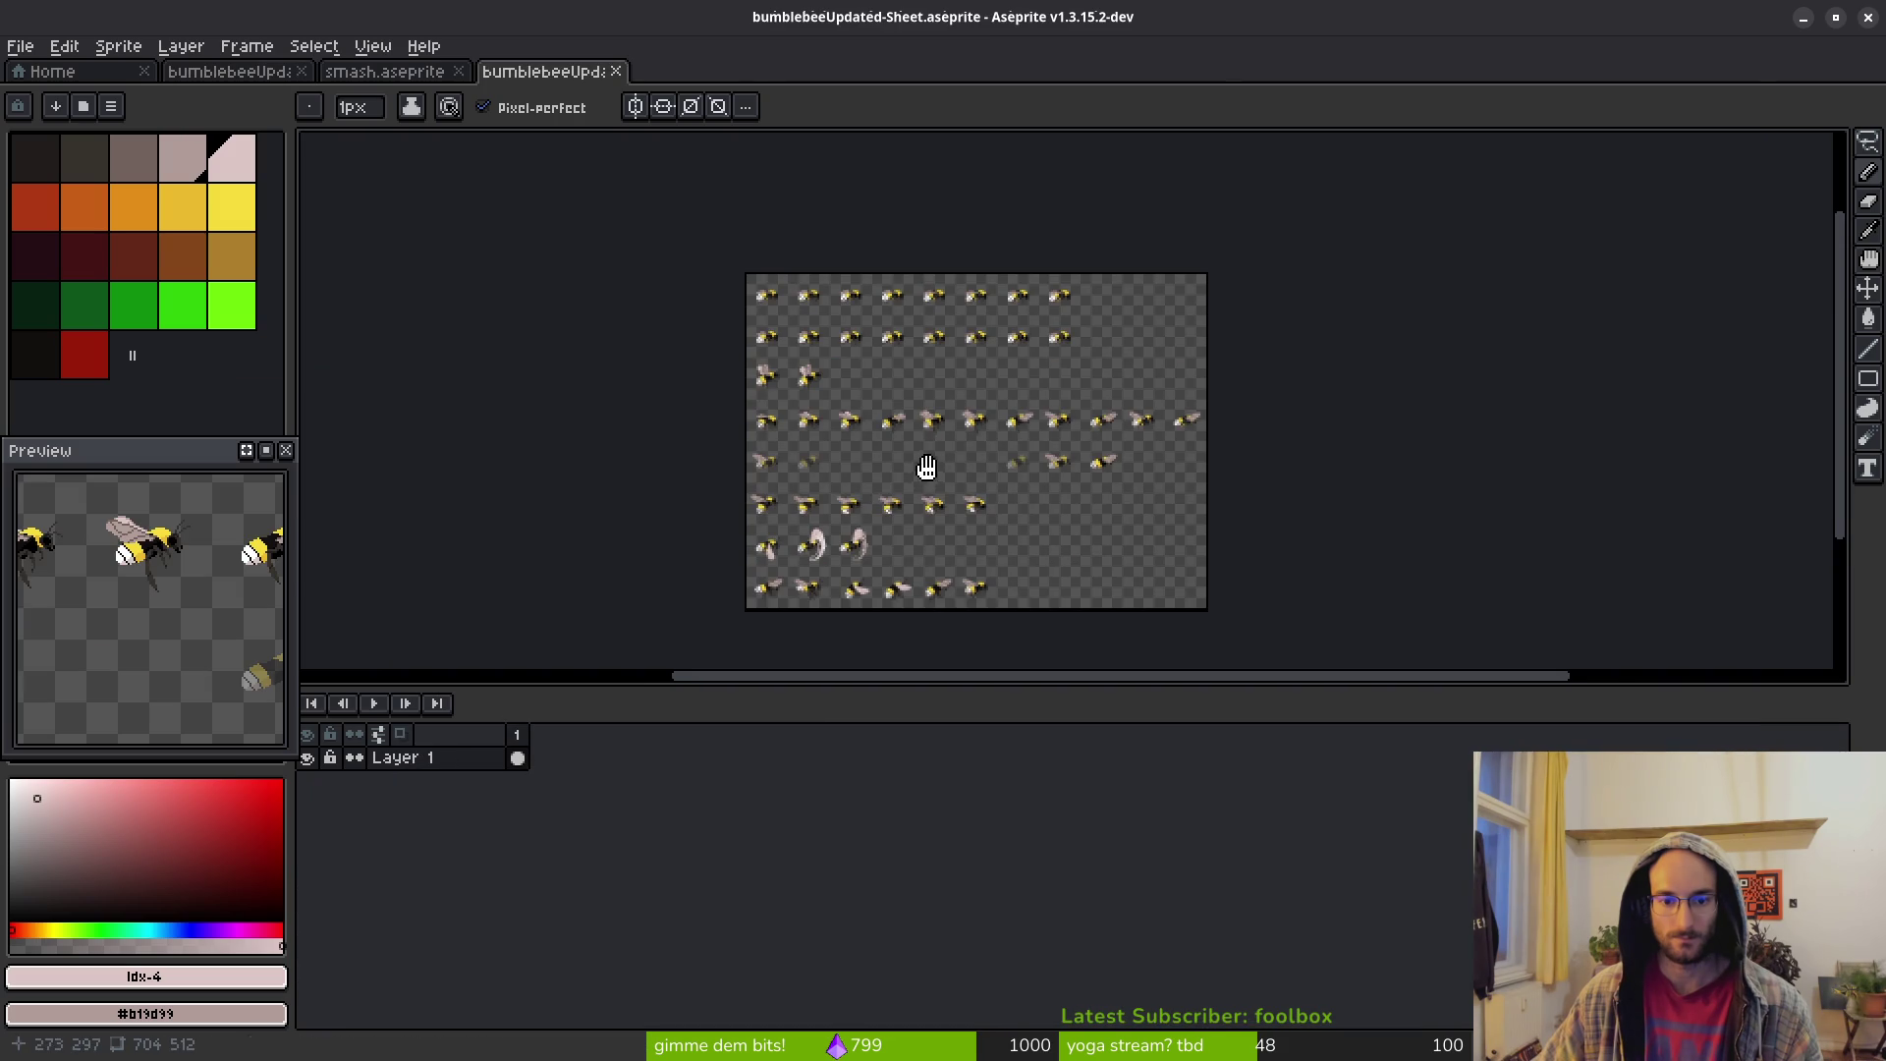
{"action": "key", "text": "ctrl+shift+e"}
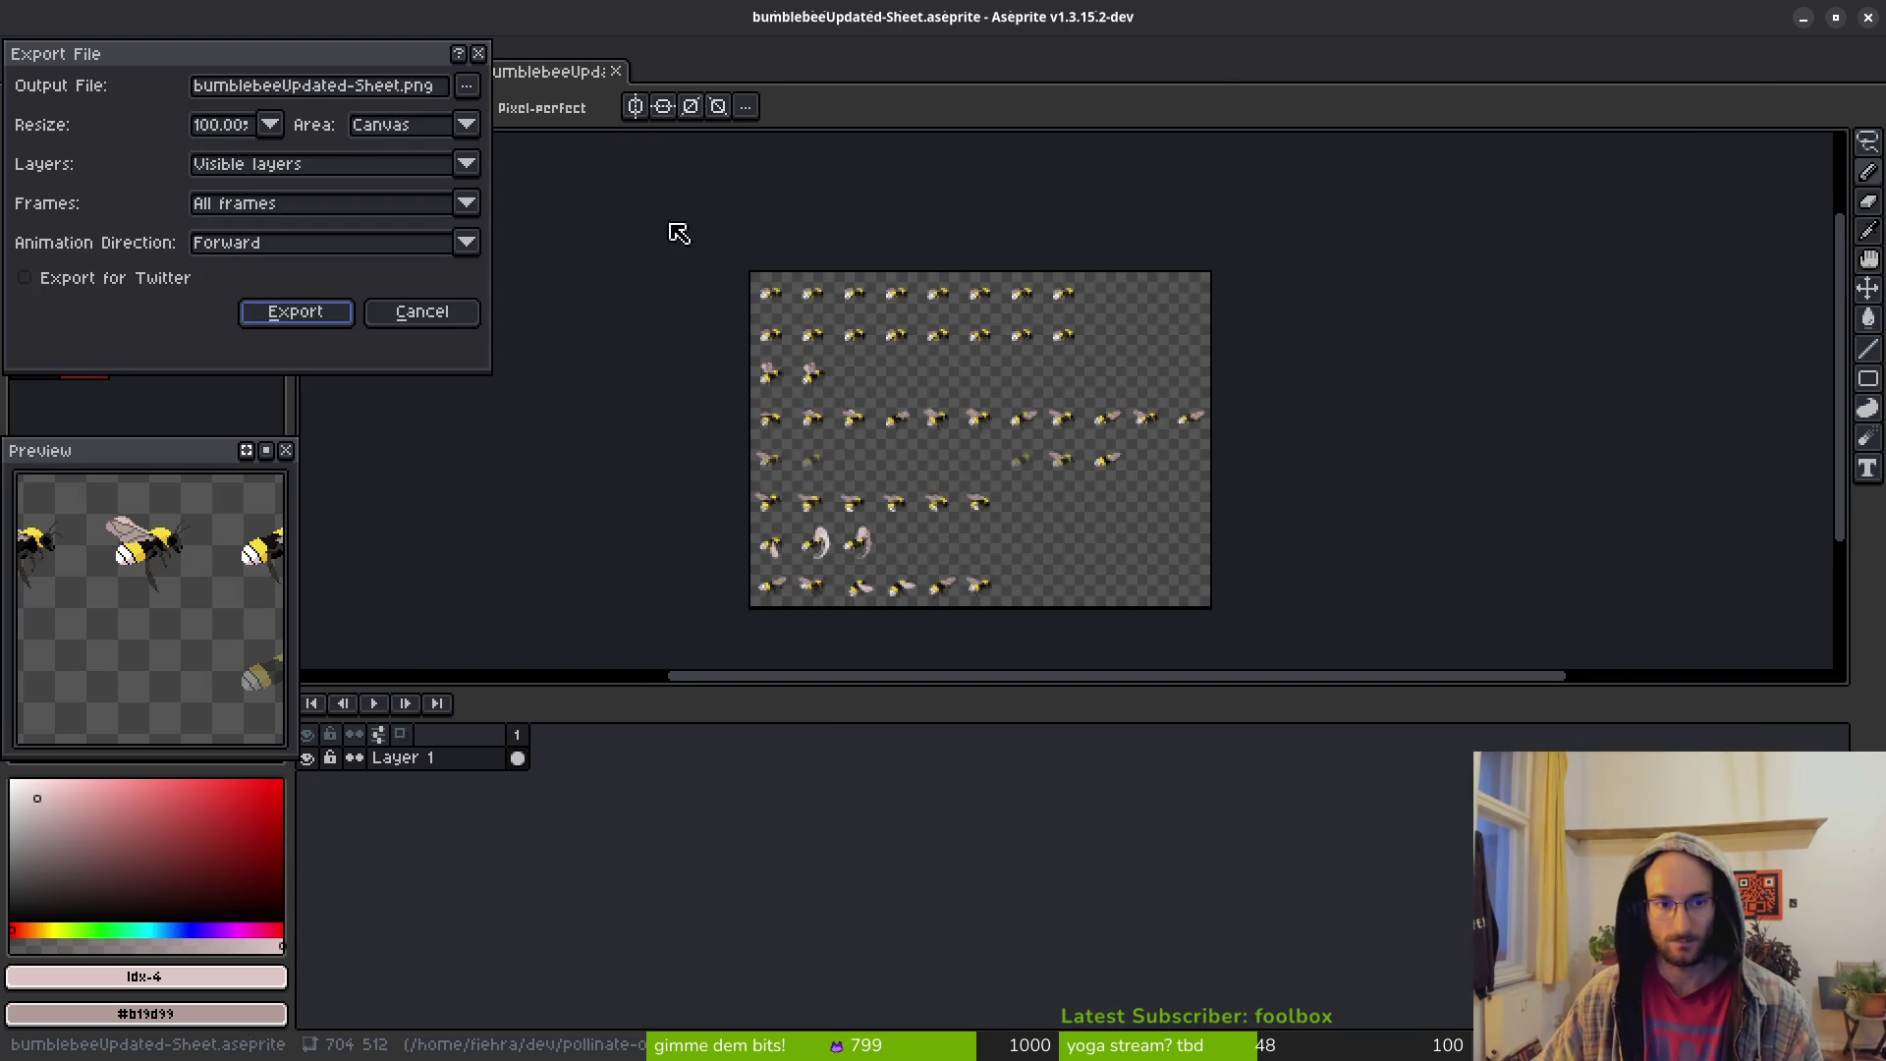
Export the sheet over art/player/bumblebee-Sheet.png, confirming the overwrite
{"action": "left_click", "coordinate": [473, 89]}
{"action": "left_click", "coordinate": [477, 119]}
{"action": "left_click", "coordinate": [95, 88]}
{"action": "double_click", "coordinate": [74, 196]}
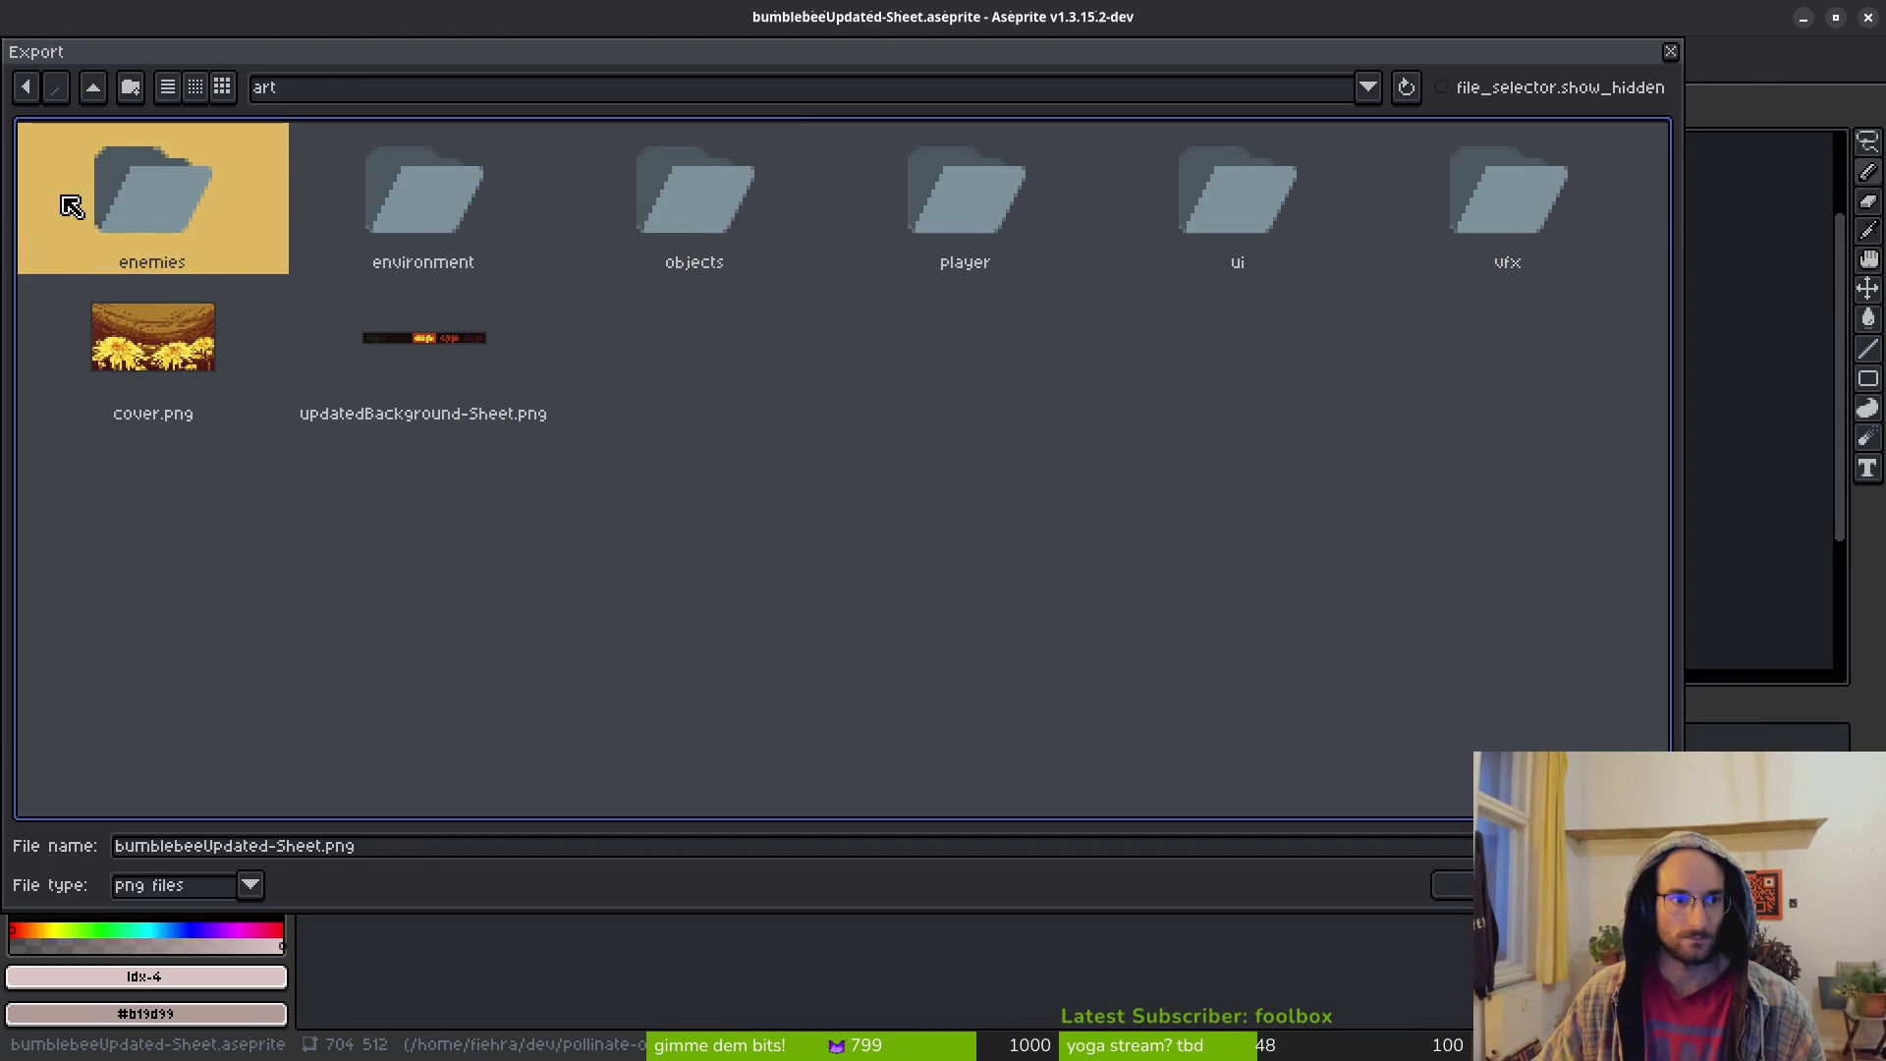
{"action": "double_click", "coordinate": [983, 201]}
{"action": "left_click", "coordinate": [507, 203]}
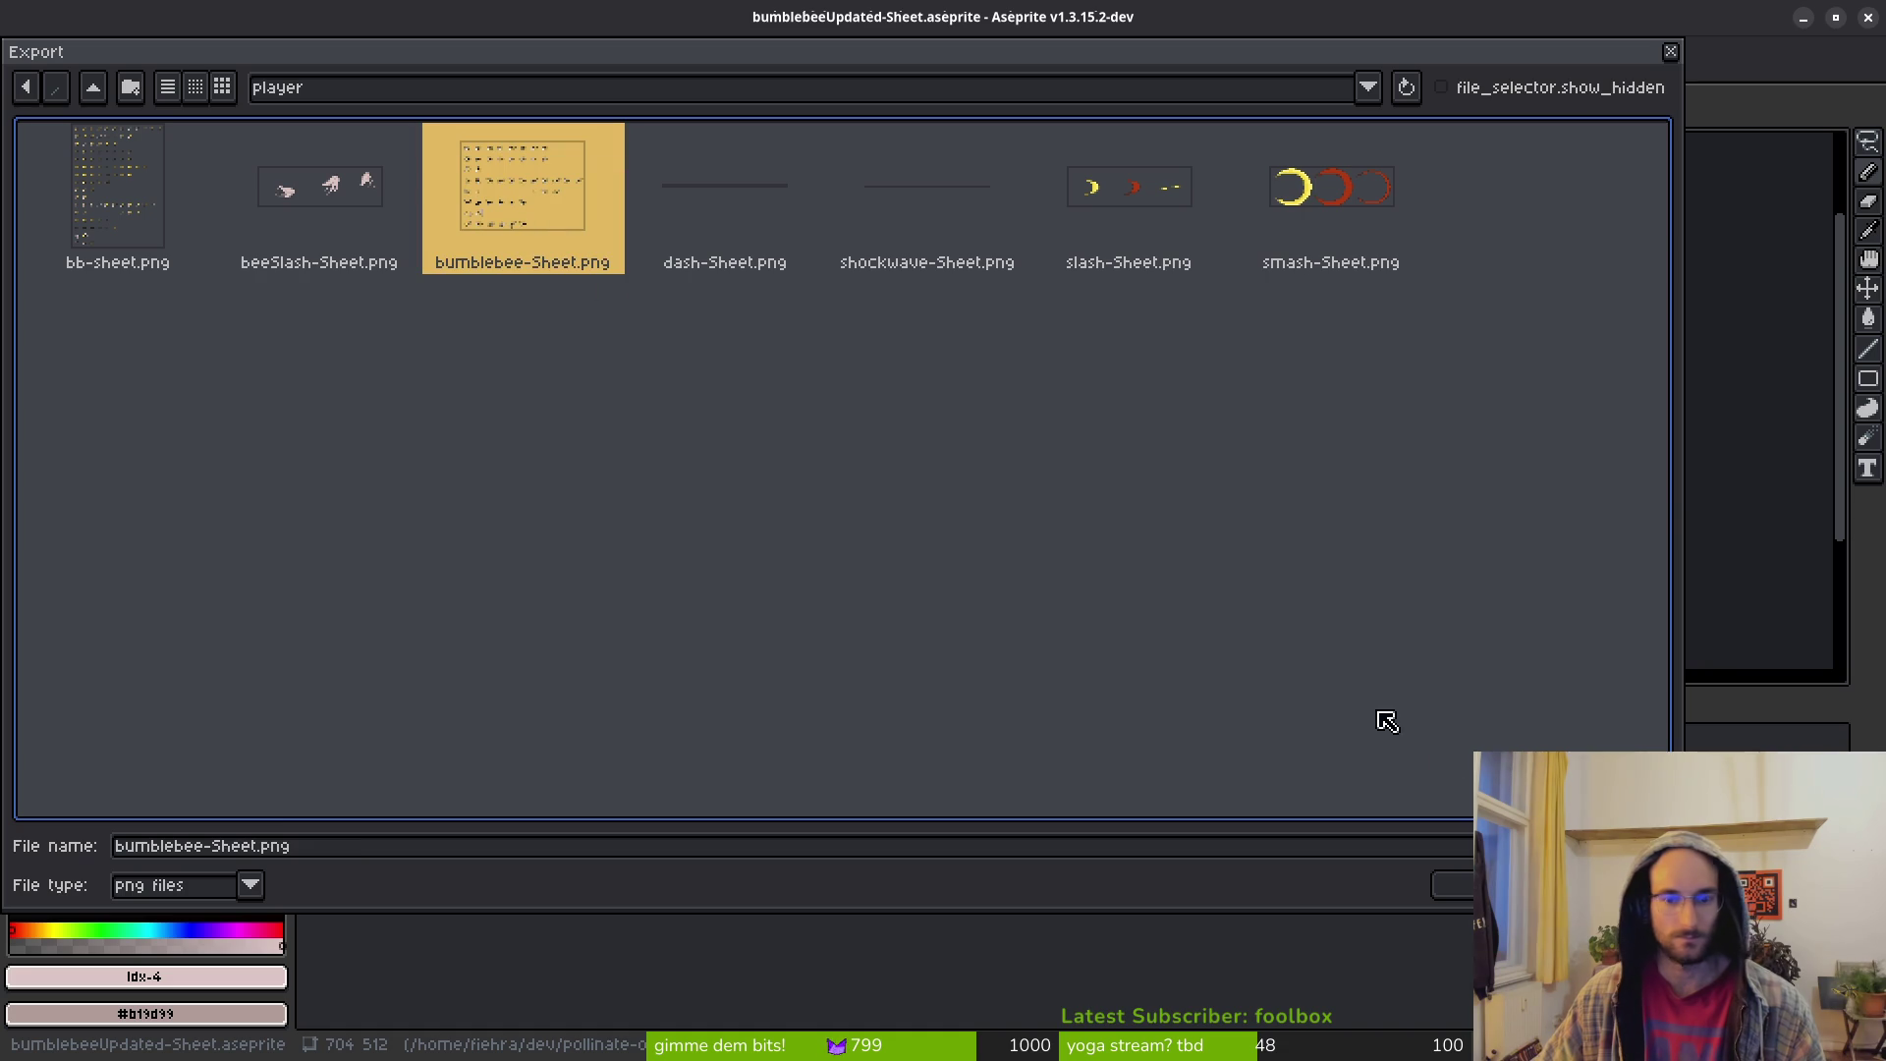
{"action": "left_click", "coordinate": [1468, 885]}
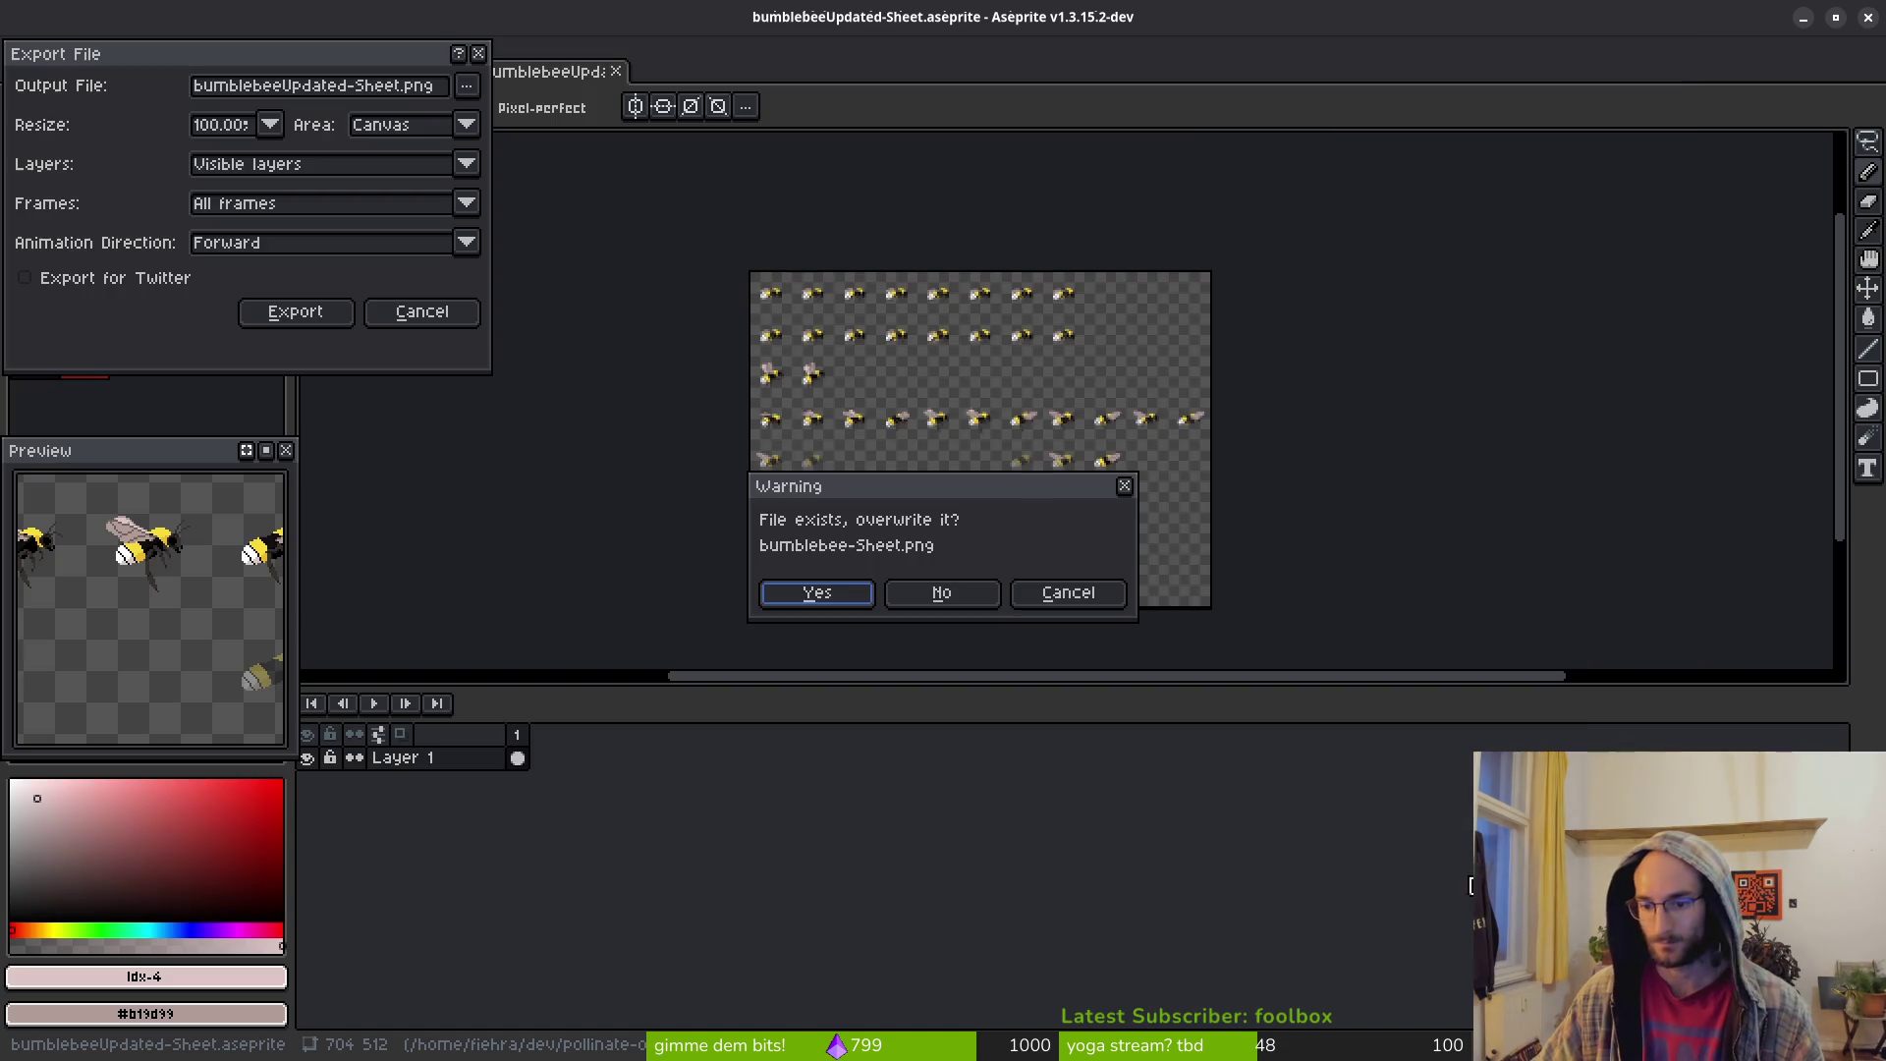
{"action": "left_click", "coordinate": [833, 603]}
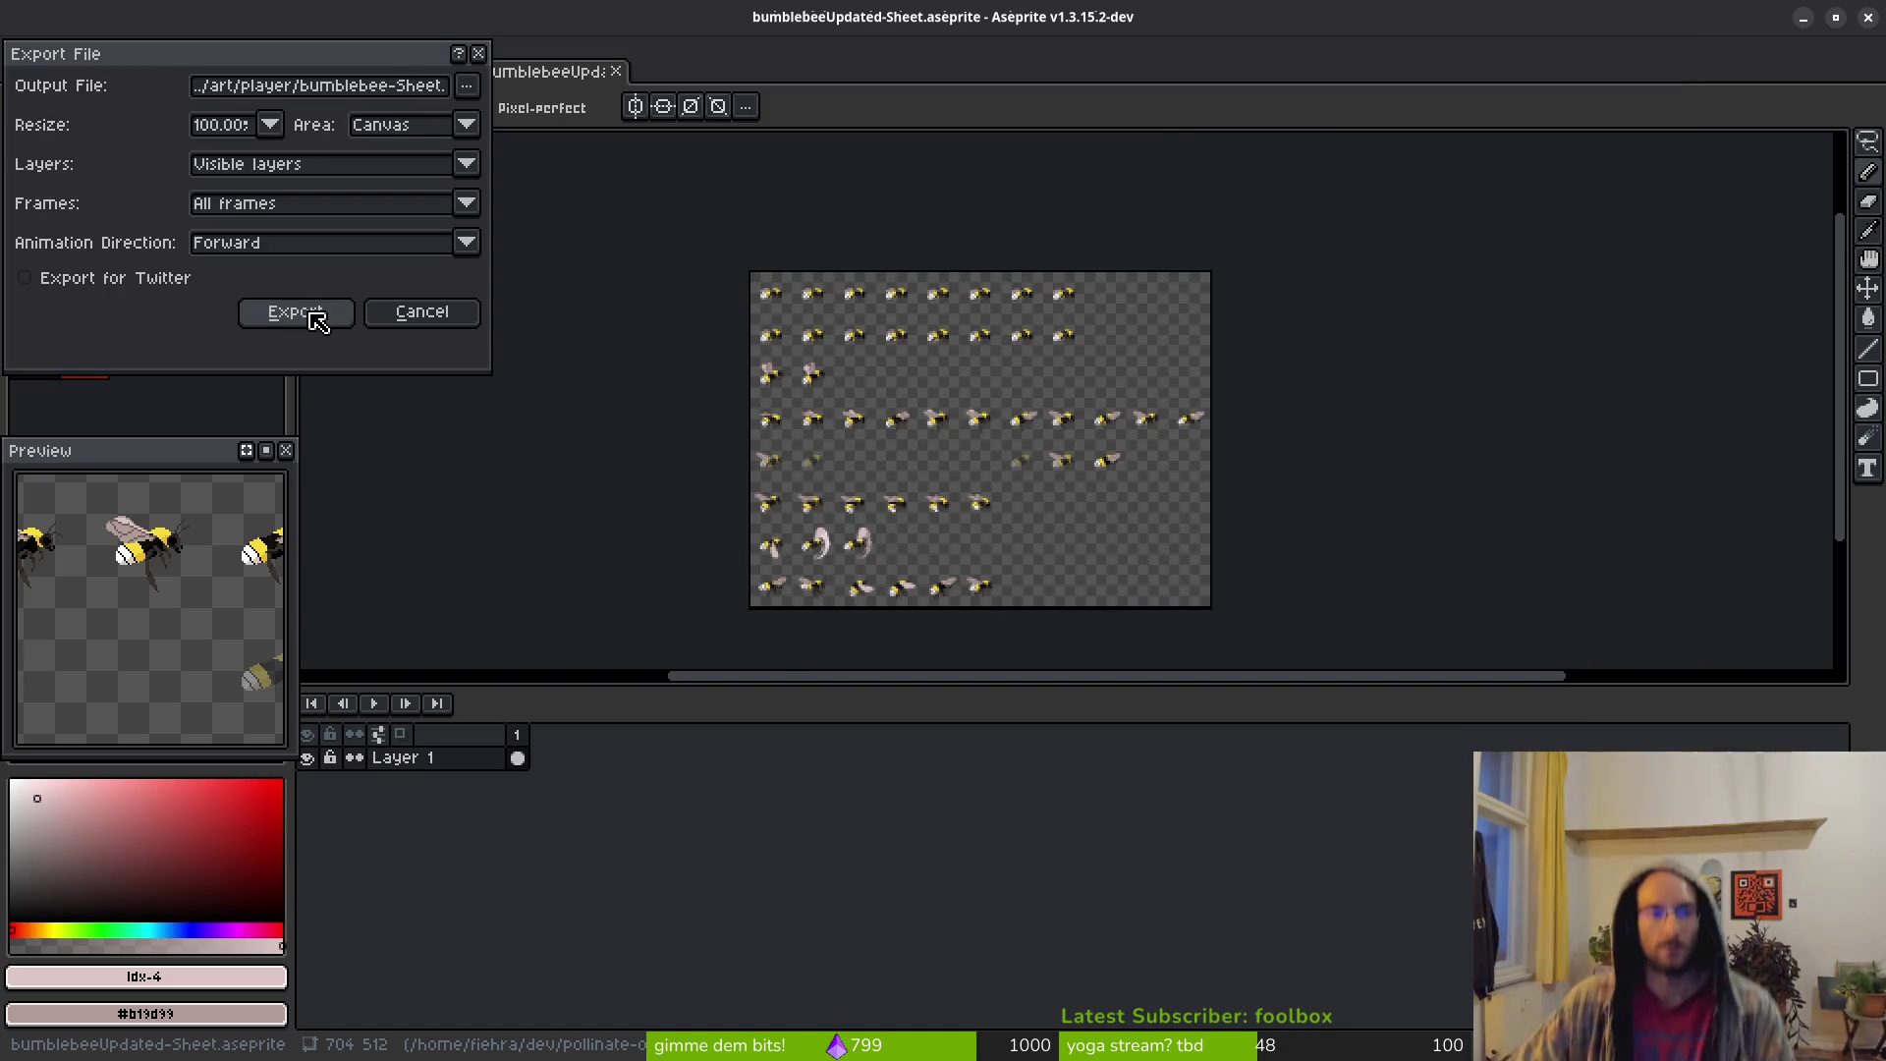
{"action": "left_click", "coordinate": [305, 312]}
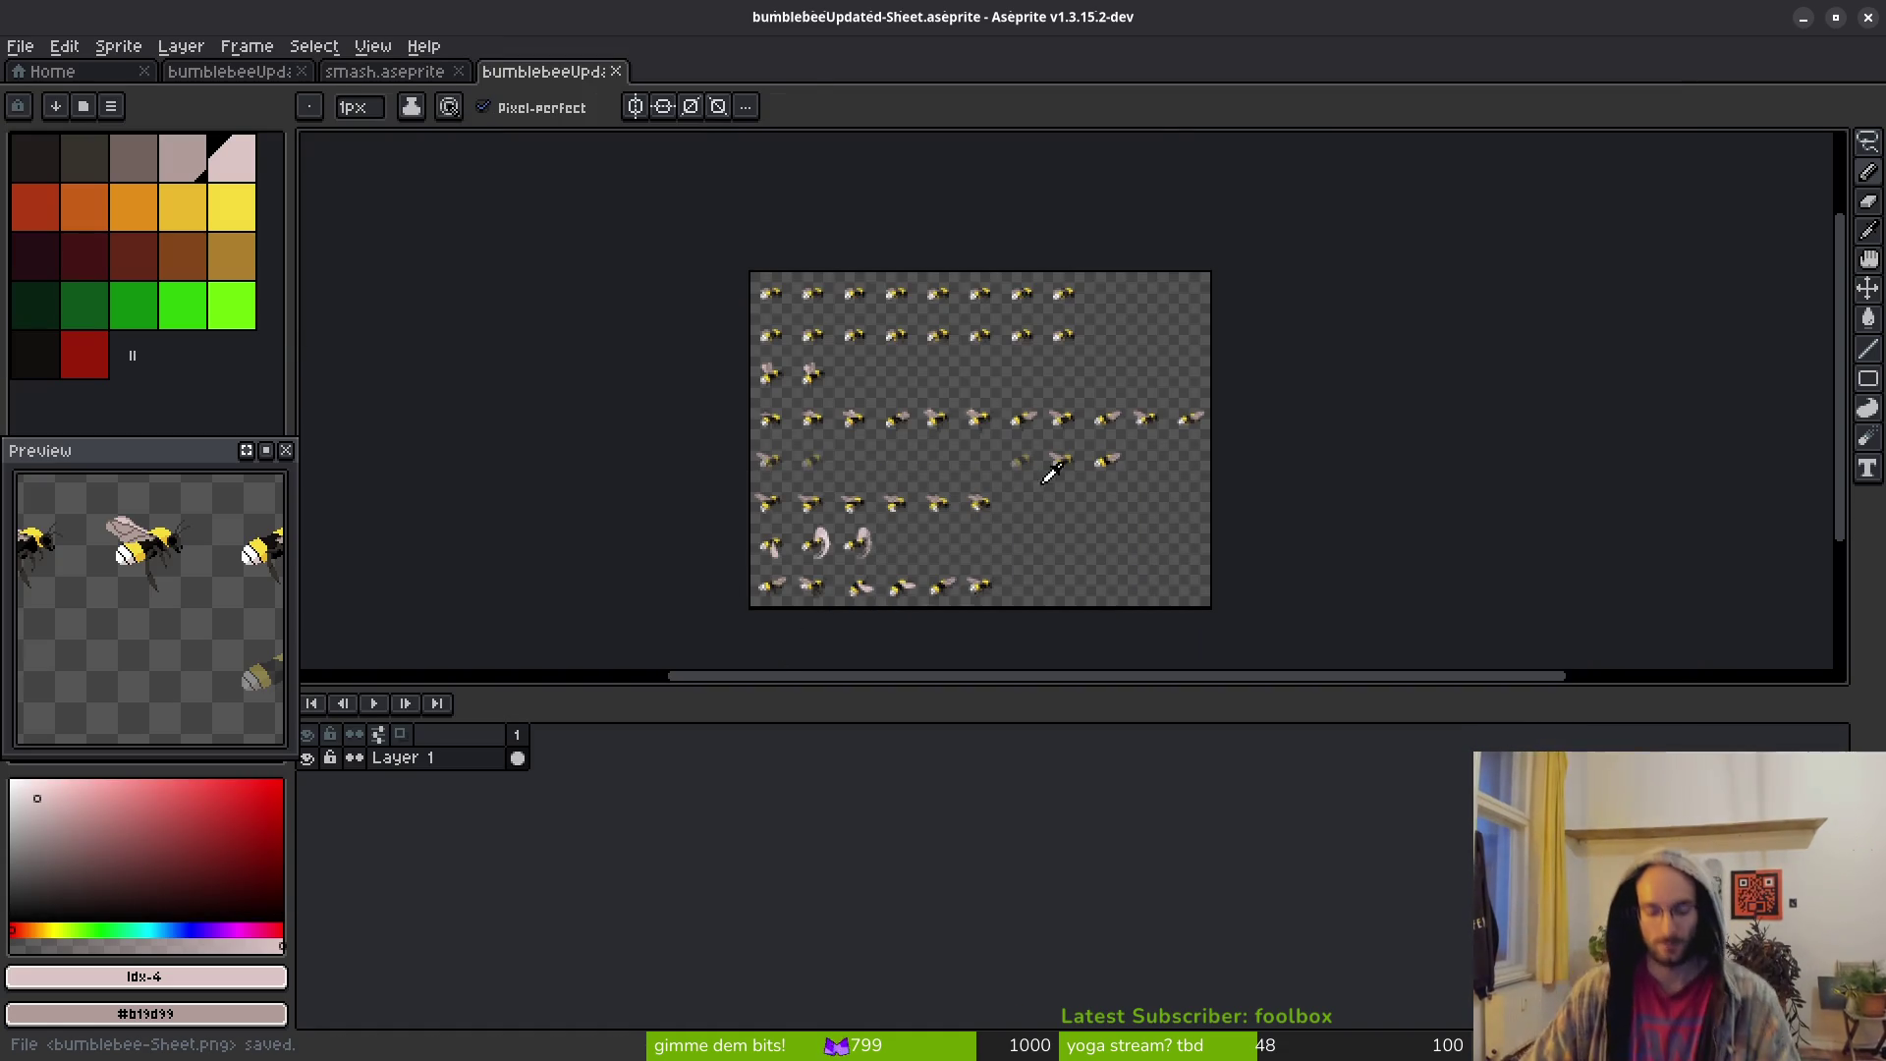
{"action": "key", "text": "alt+Tab"}
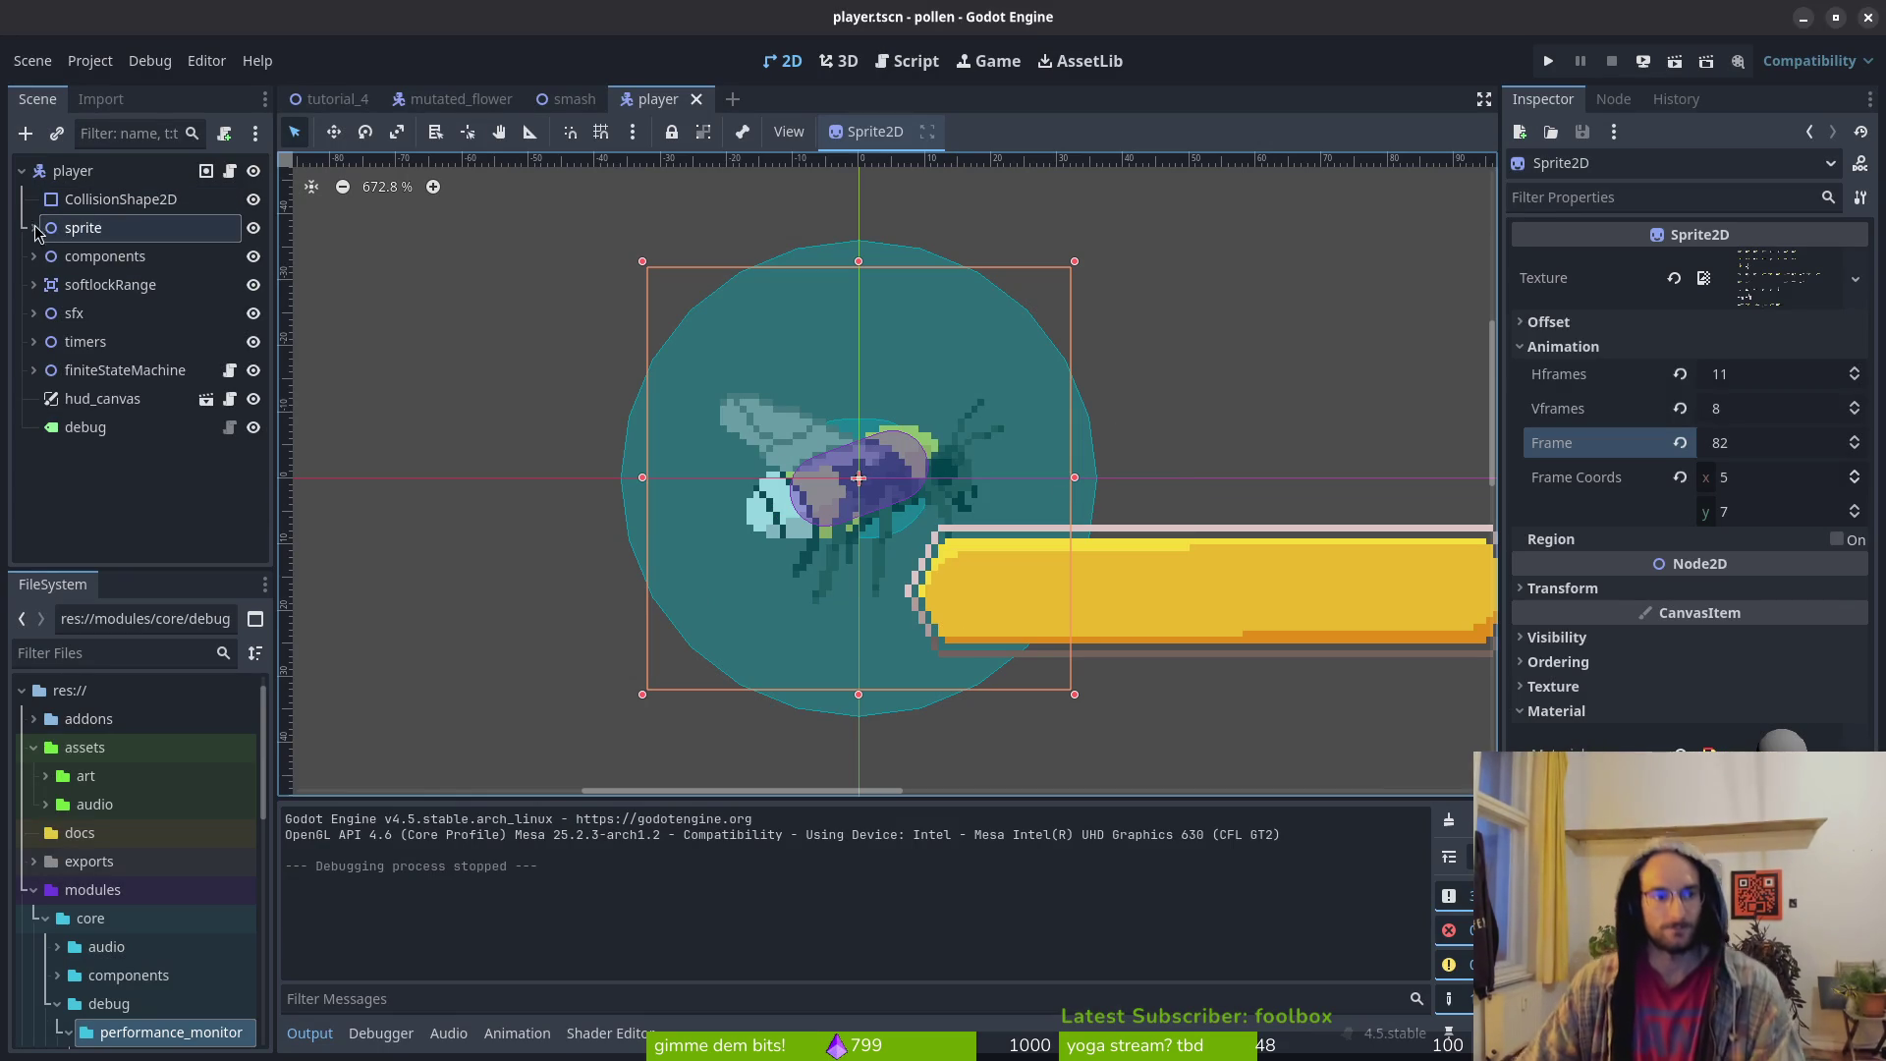
Select the player's AnimationPlayer, choose the slash animation and set its length to 3
{"action": "left_click", "coordinate": [34, 228]}
{"action": "left_click", "coordinate": [121, 282]}
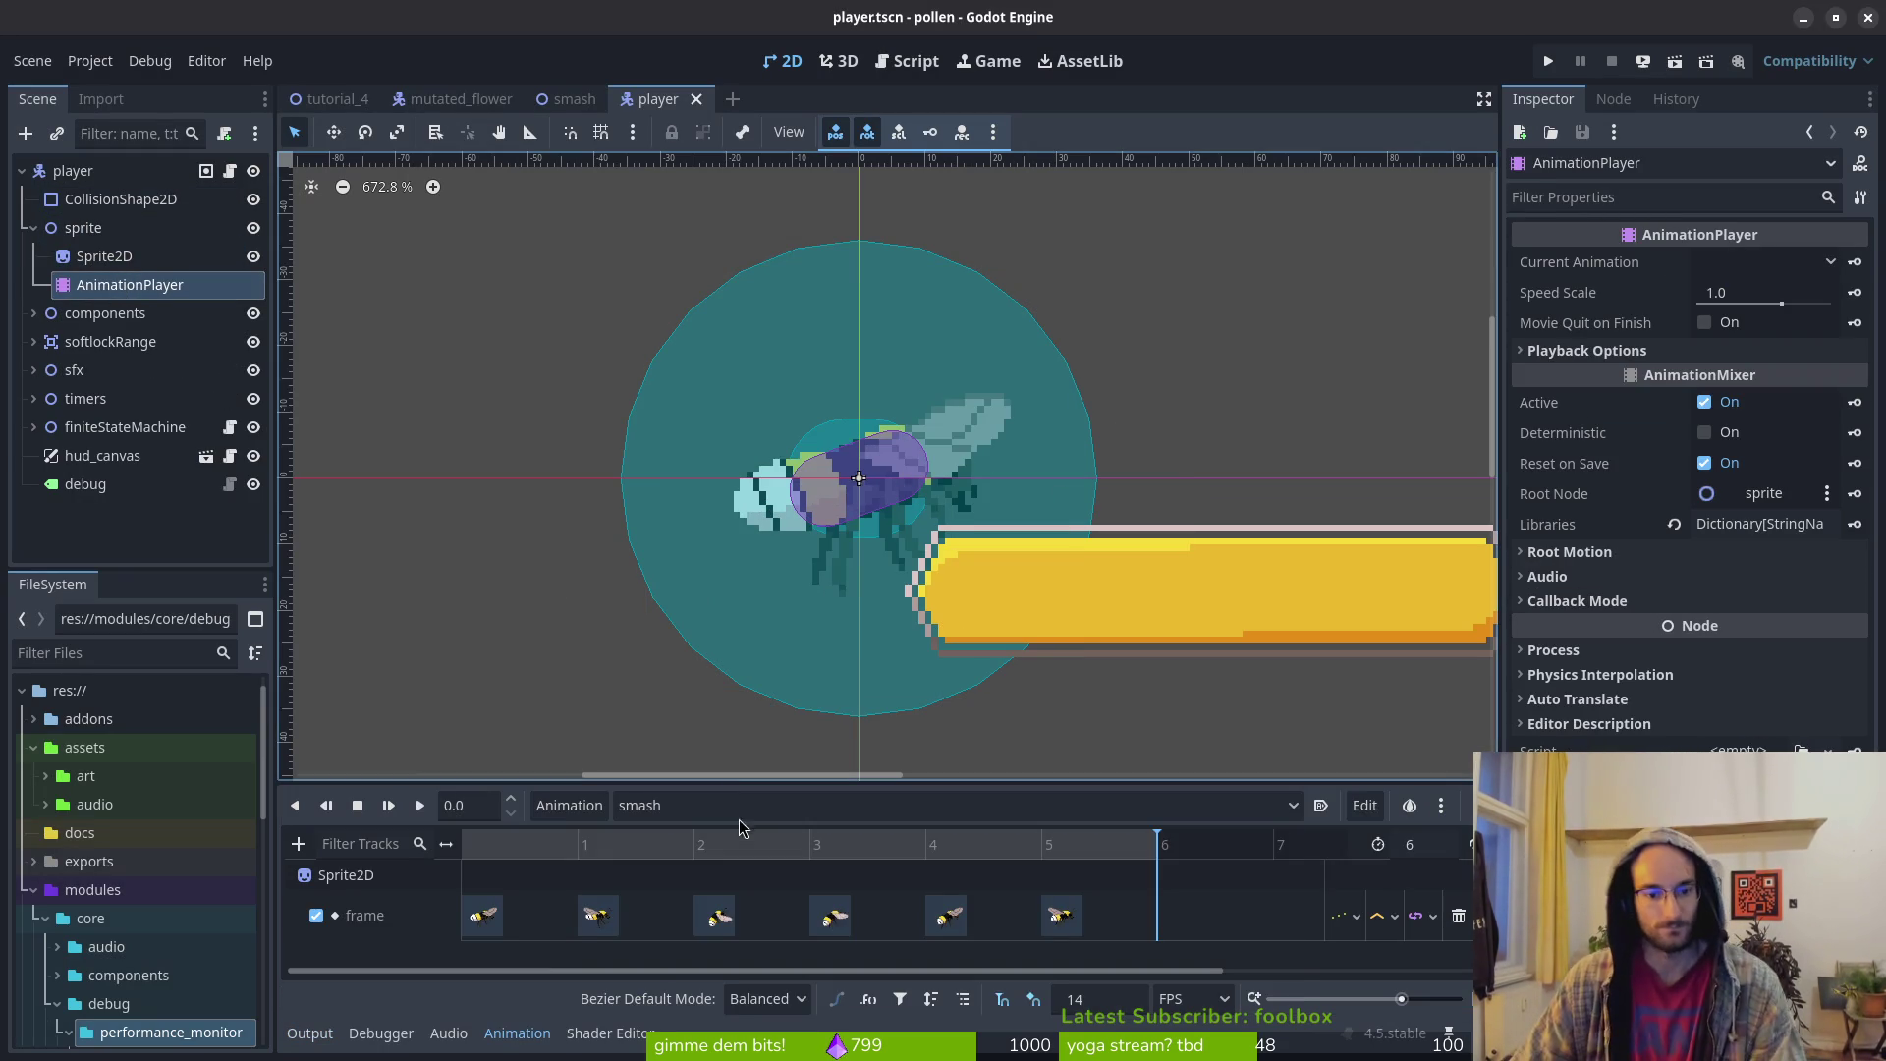
{"action": "left_click", "coordinate": [737, 805]}
{"action": "left_click", "coordinate": [737, 1017]}
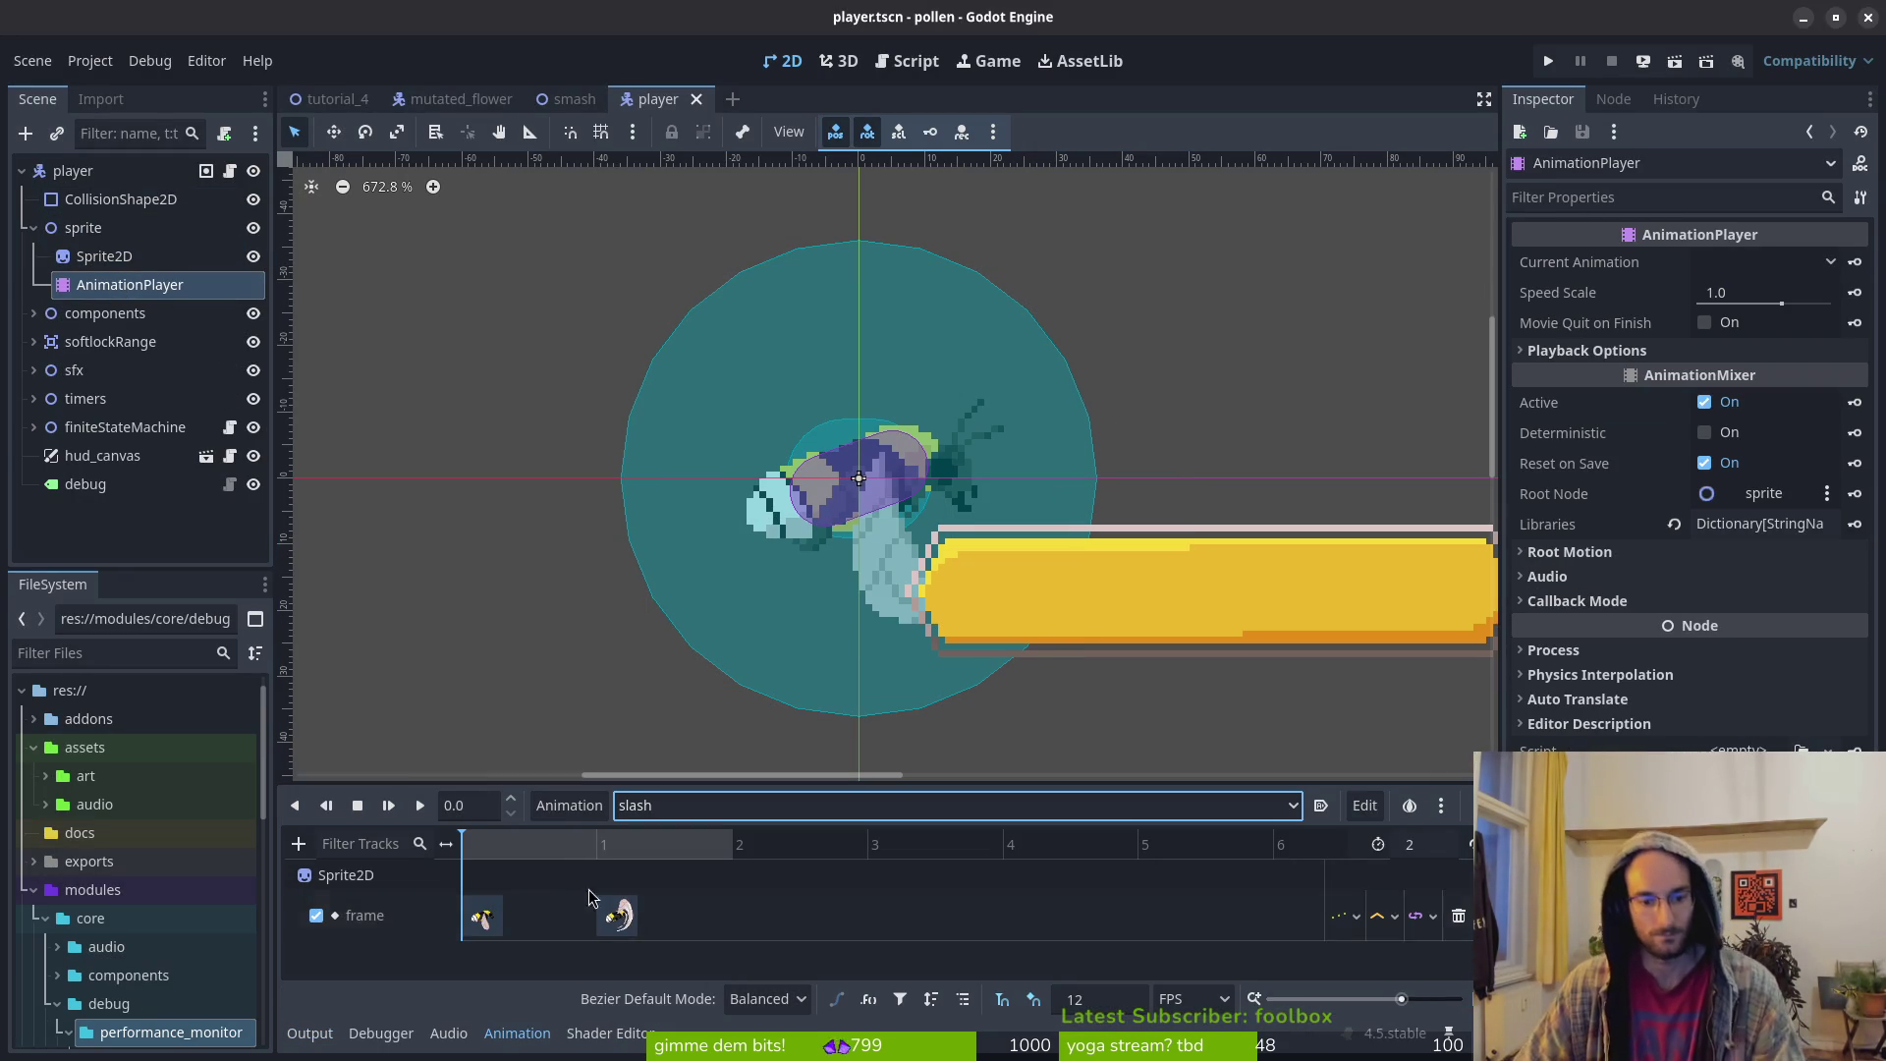
{"action": "left_click", "coordinate": [1436, 844]}
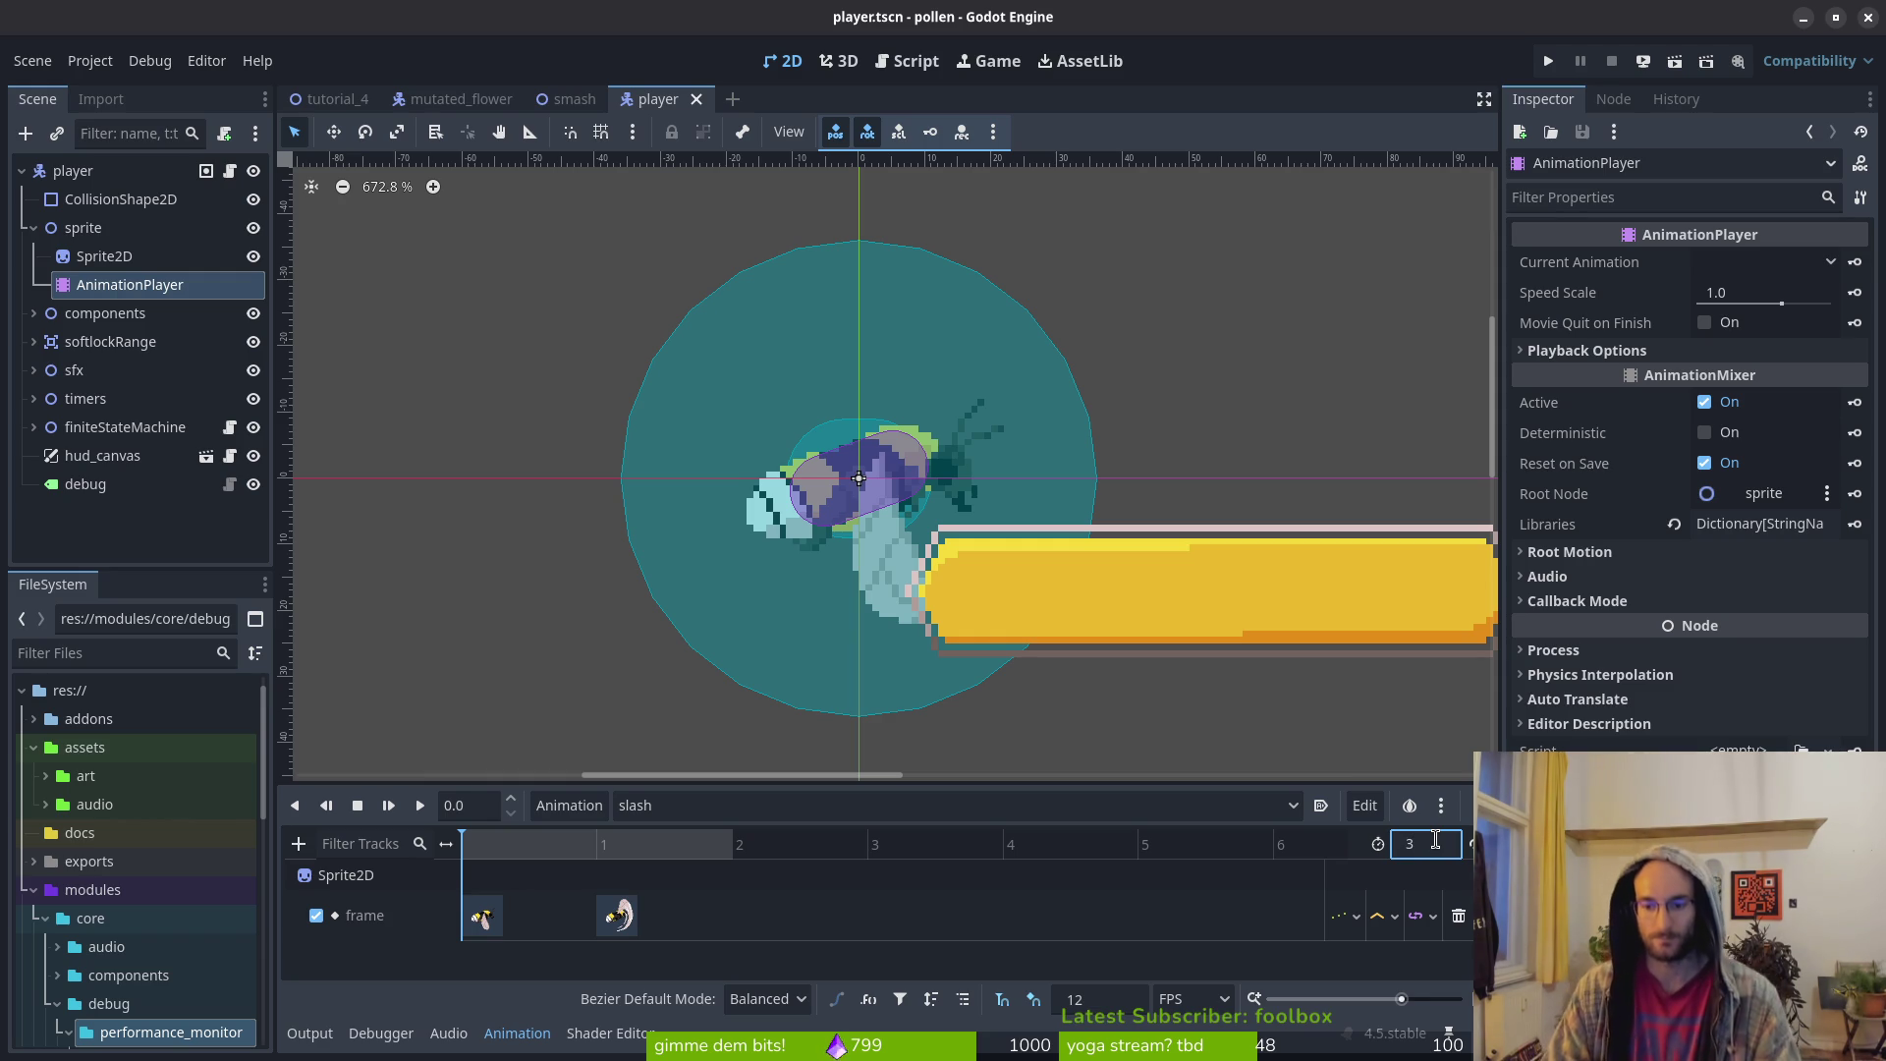
{"action": "key", "text": "Return"}
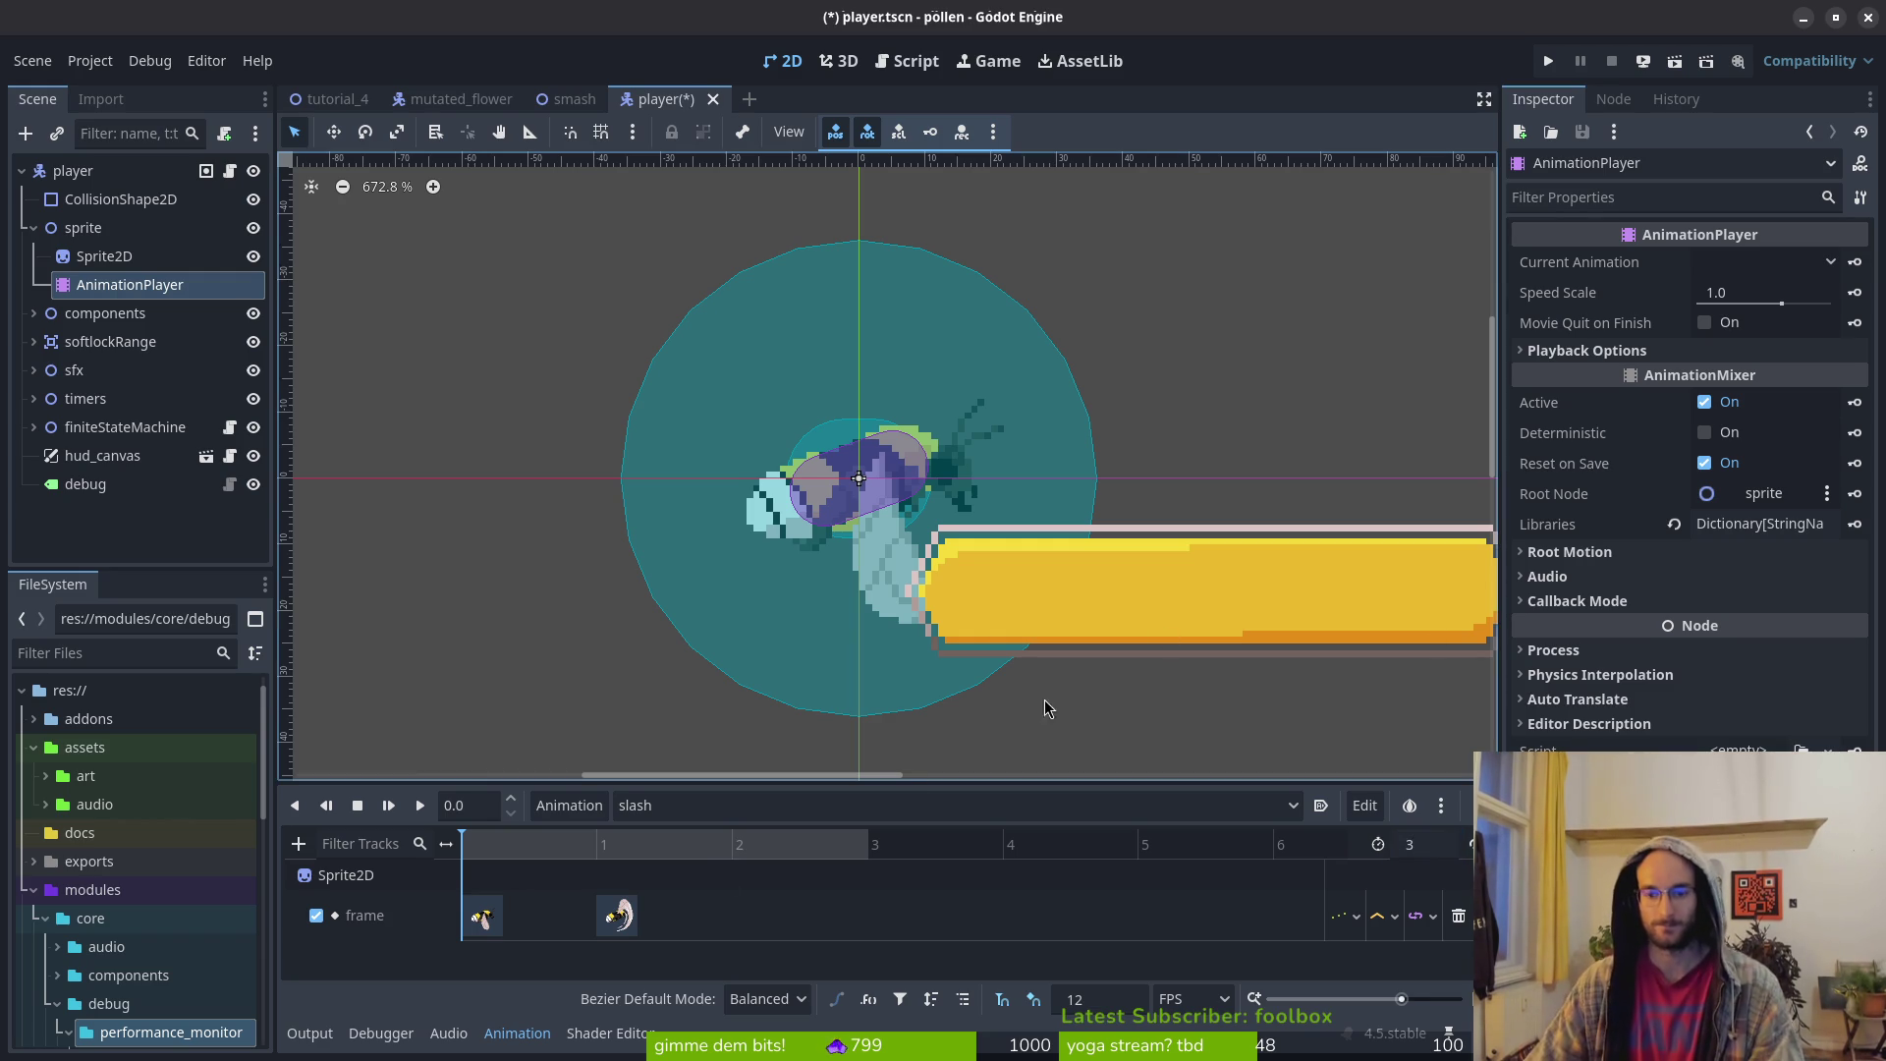
Adjust the timeline snap FPS, move the second frame key to time 1, and save
{"action": "left_click", "coordinate": [1129, 1001]}
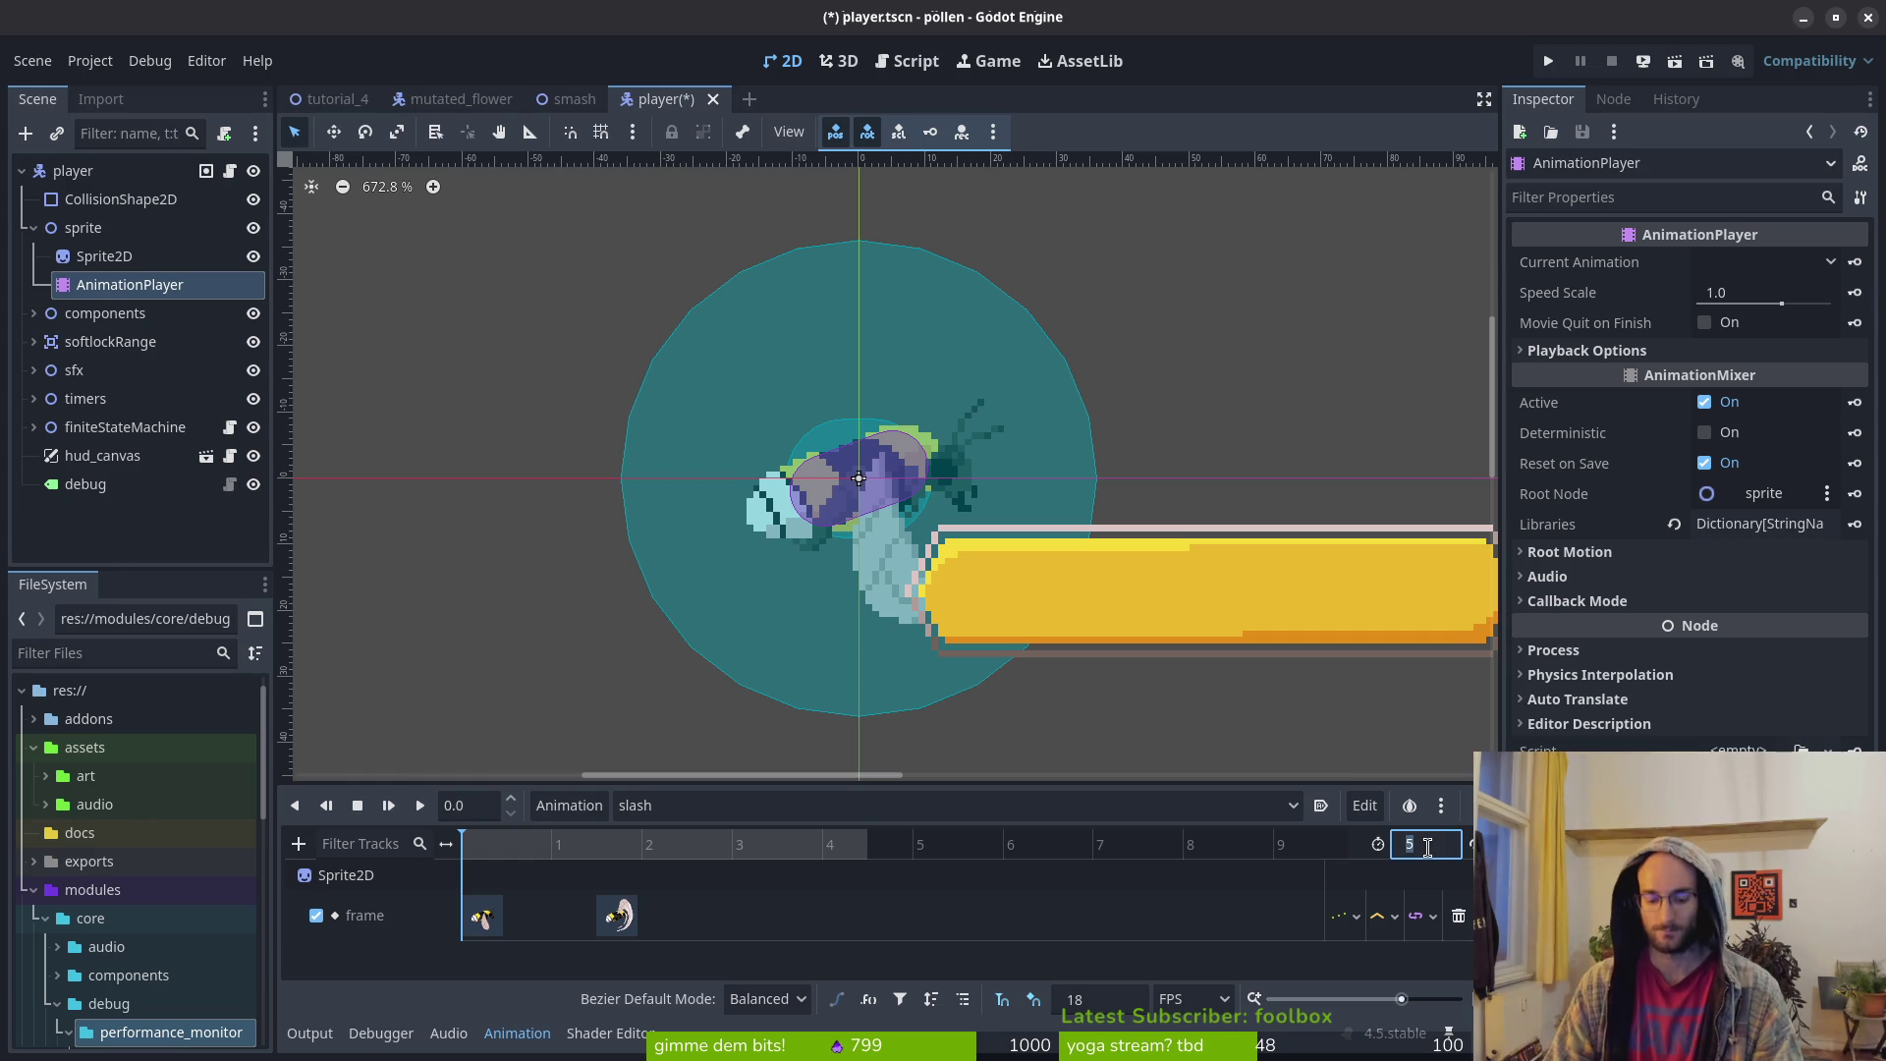
{"action": "type", "text": "3"}
{"action": "key", "text": "Return"}
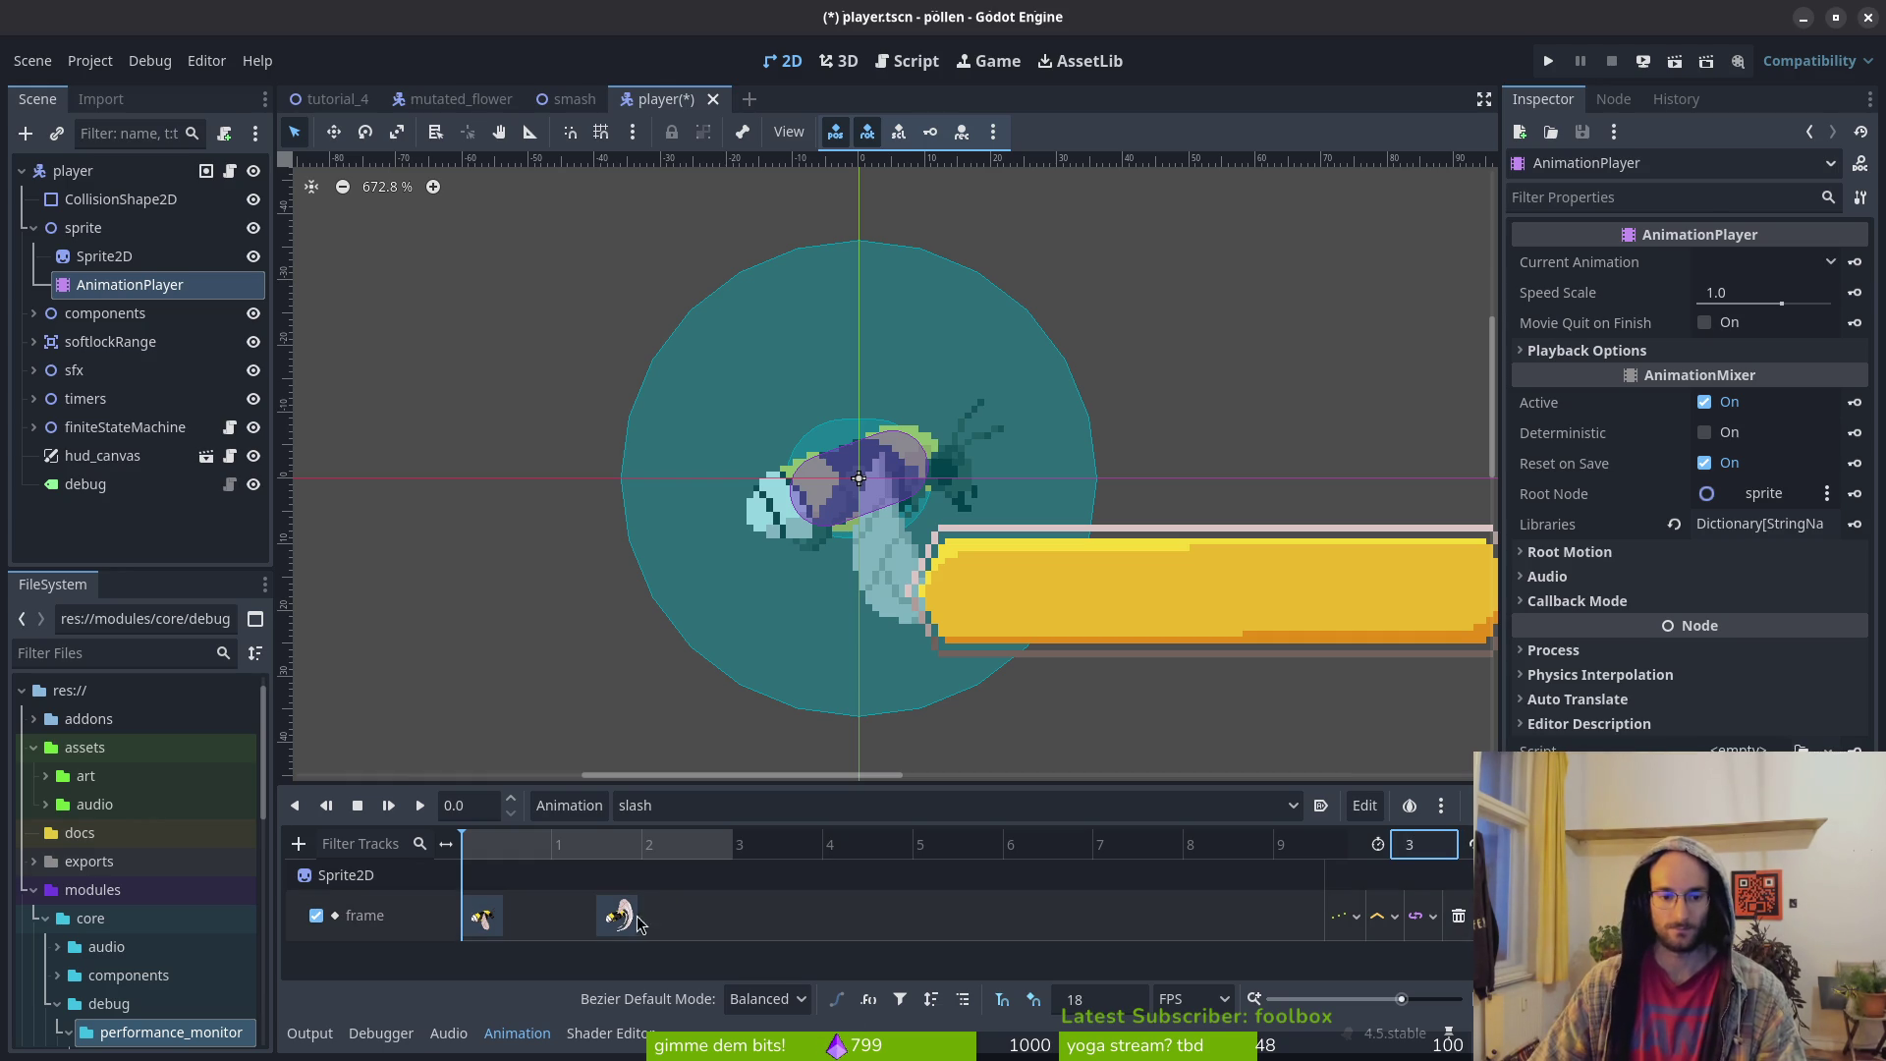
{"action": "left_click_drag", "start_coordinate": [617, 915], "coordinate": [571, 915]}
{"action": "key", "text": "ctrl+s"}
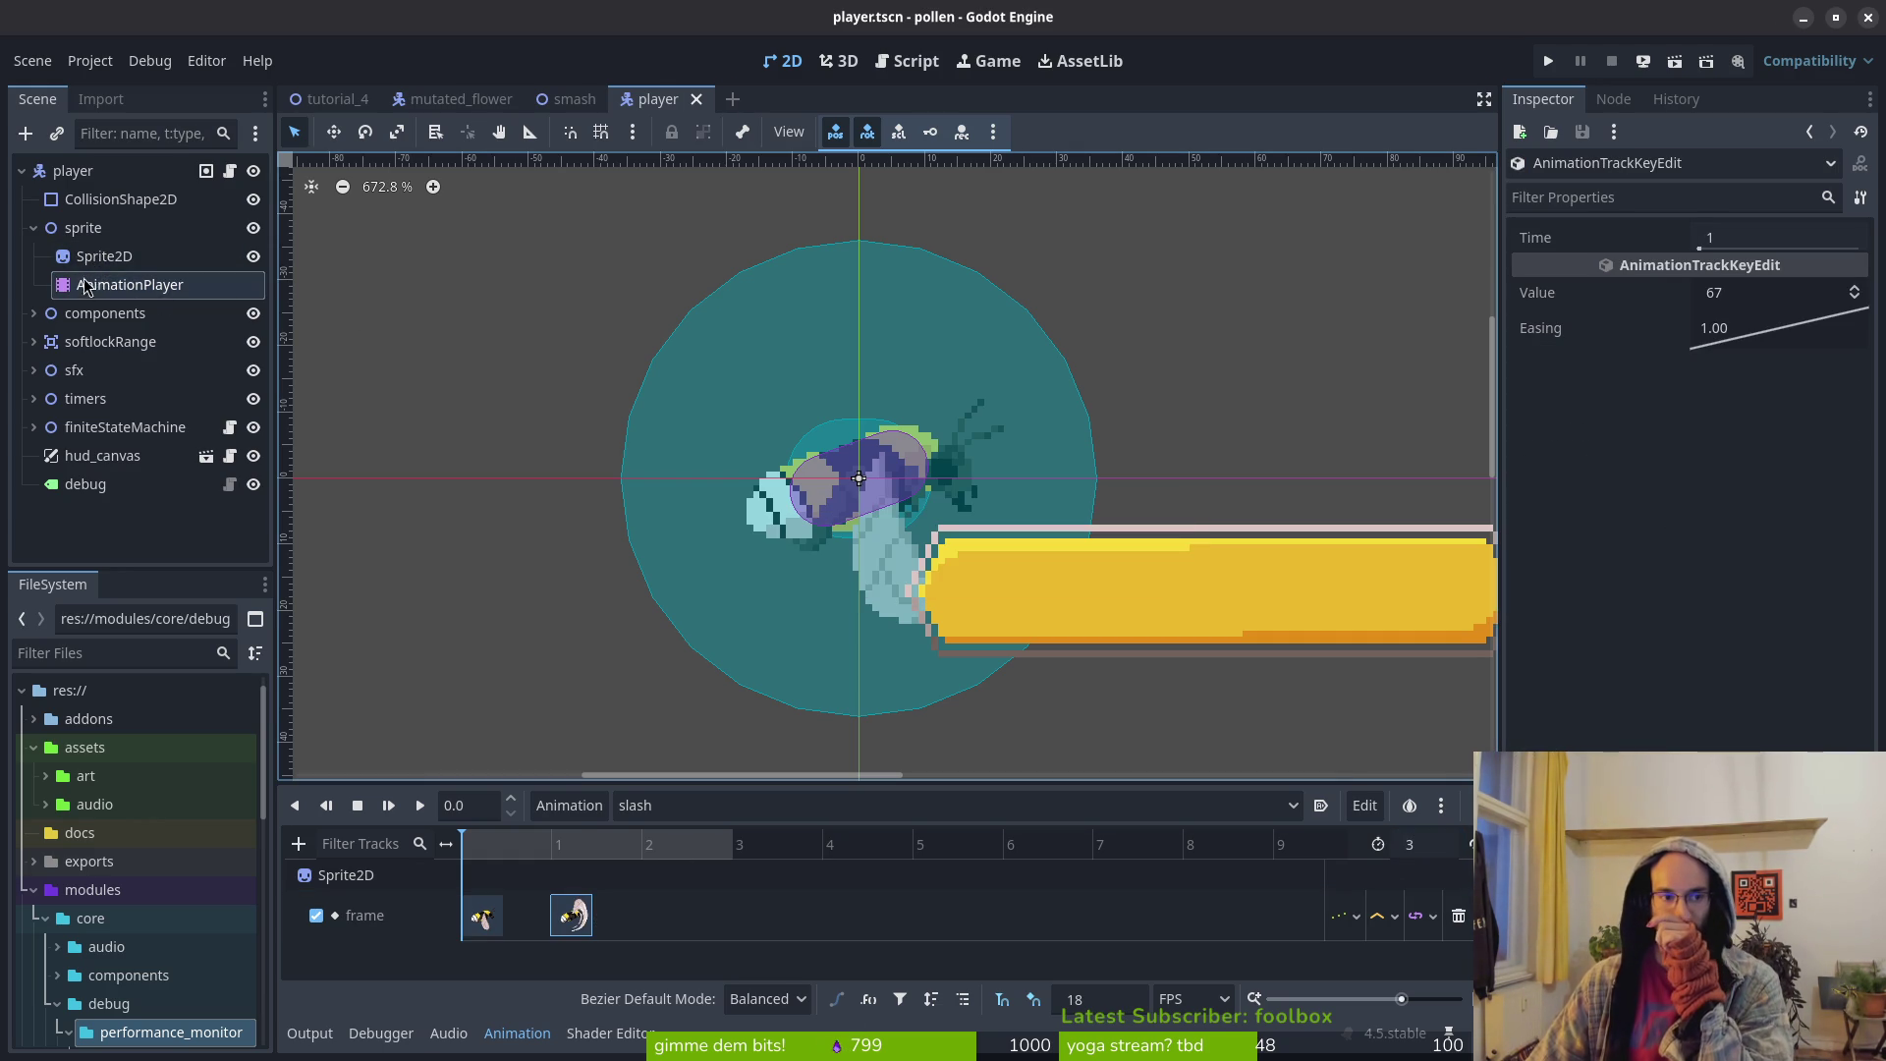
Key Sprite2D frame 68 into slash, save player.tscn and preview the animation
{"action": "left_click", "coordinate": [108, 255]}
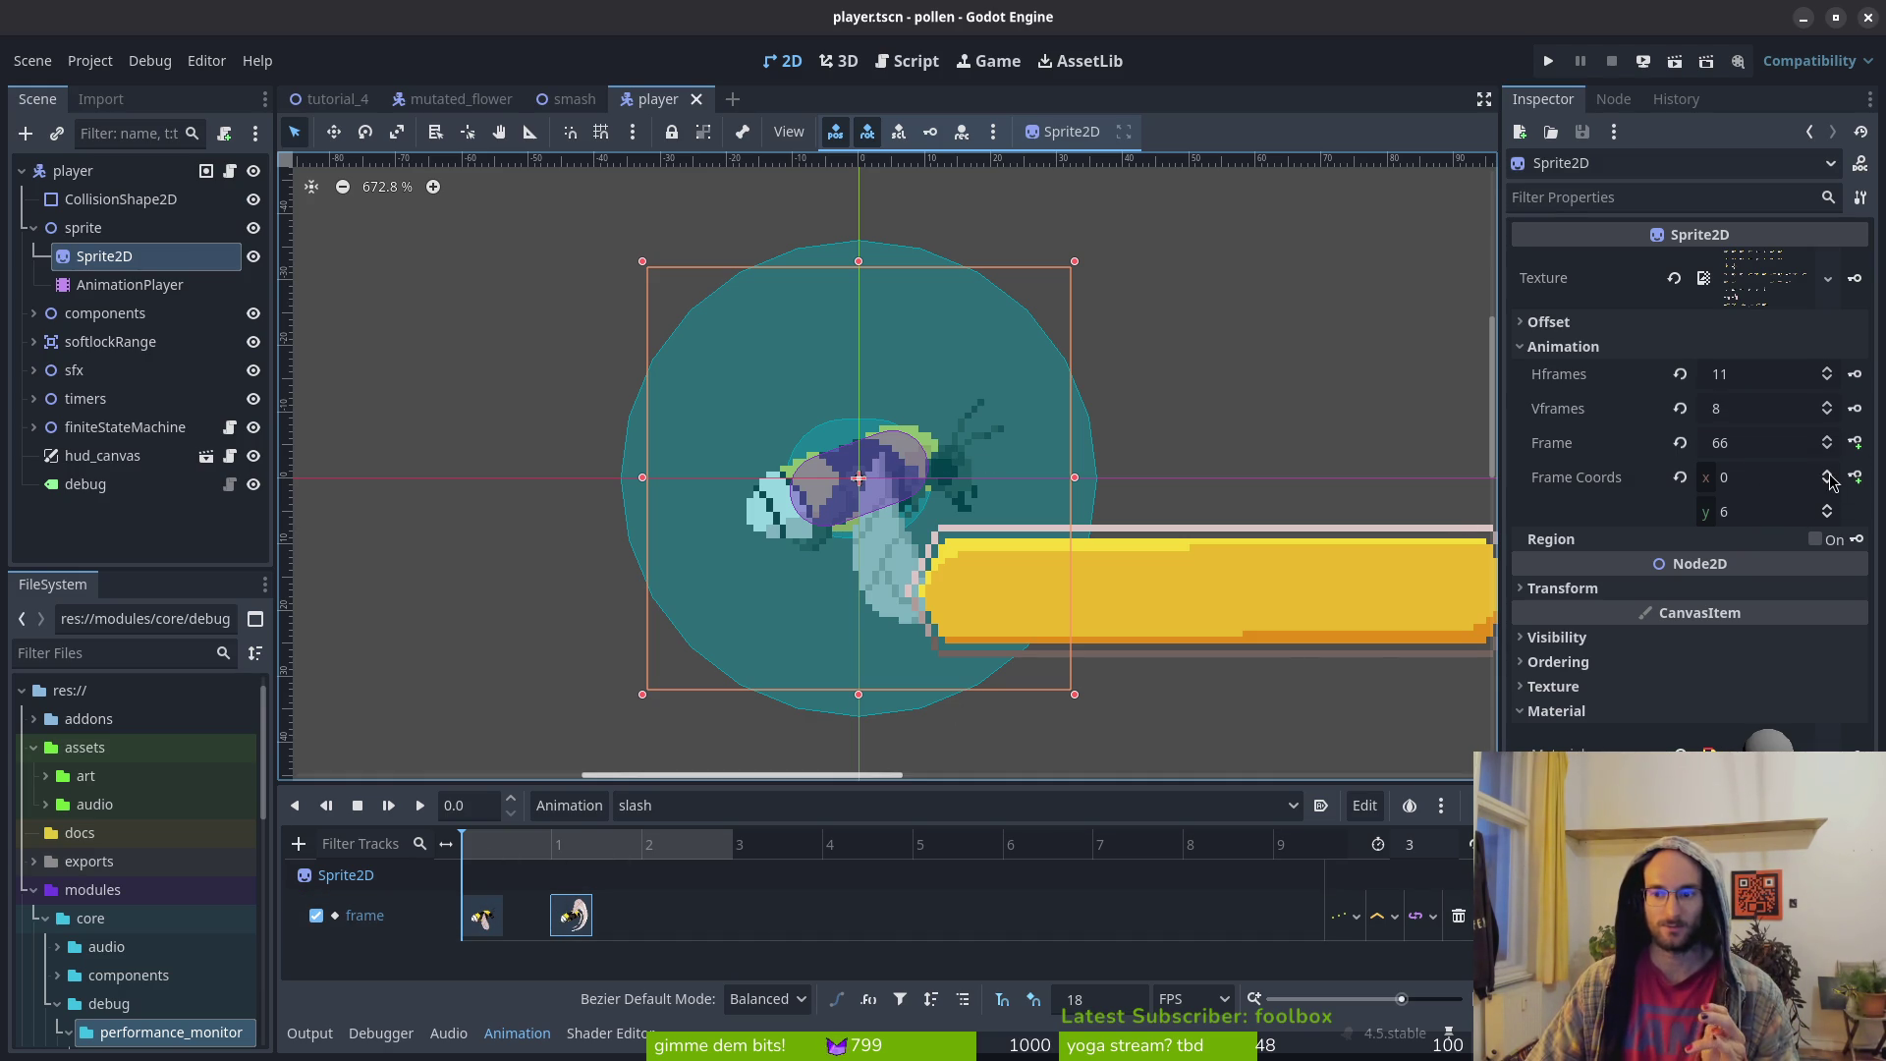
{"action": "left_click", "coordinate": [1827, 438]}
{"action": "left_click", "coordinate": [1828, 438]}
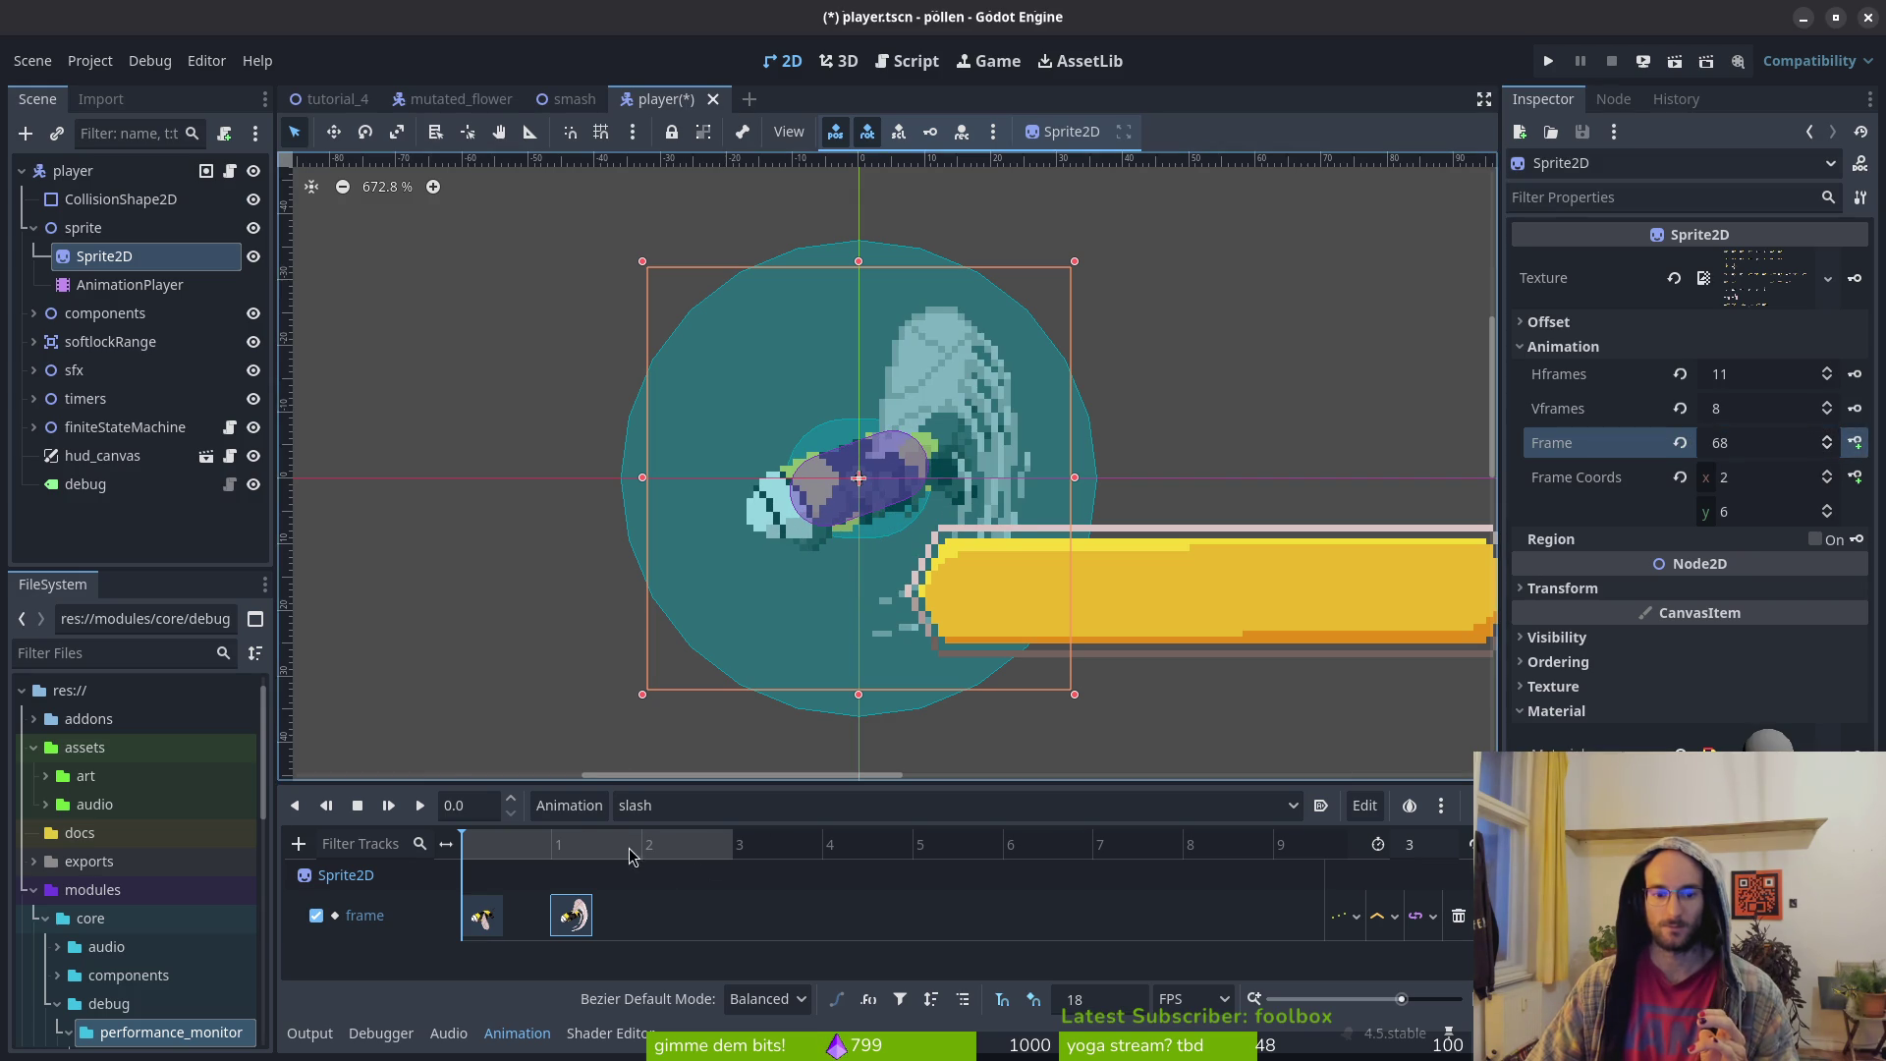
{"action": "left_click", "coordinate": [1829, 438]}
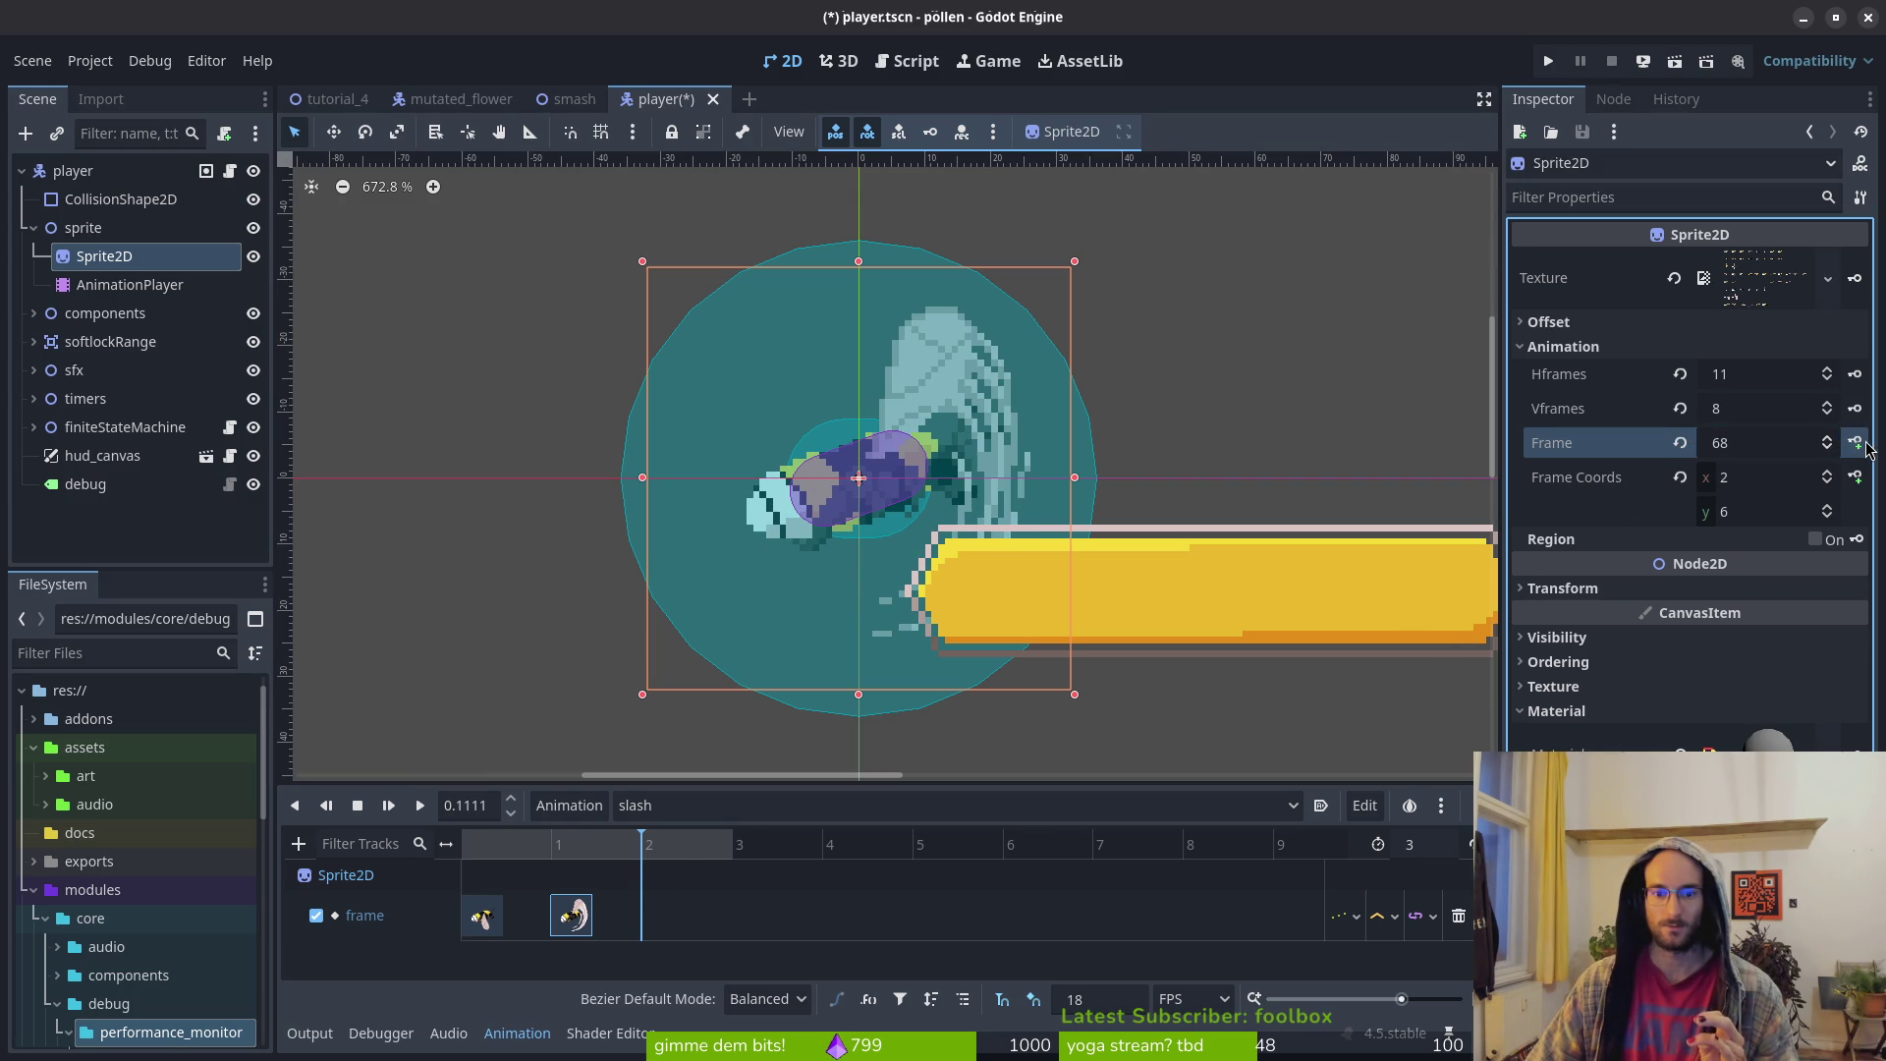
{"action": "left_click", "coordinate": [1864, 444]}
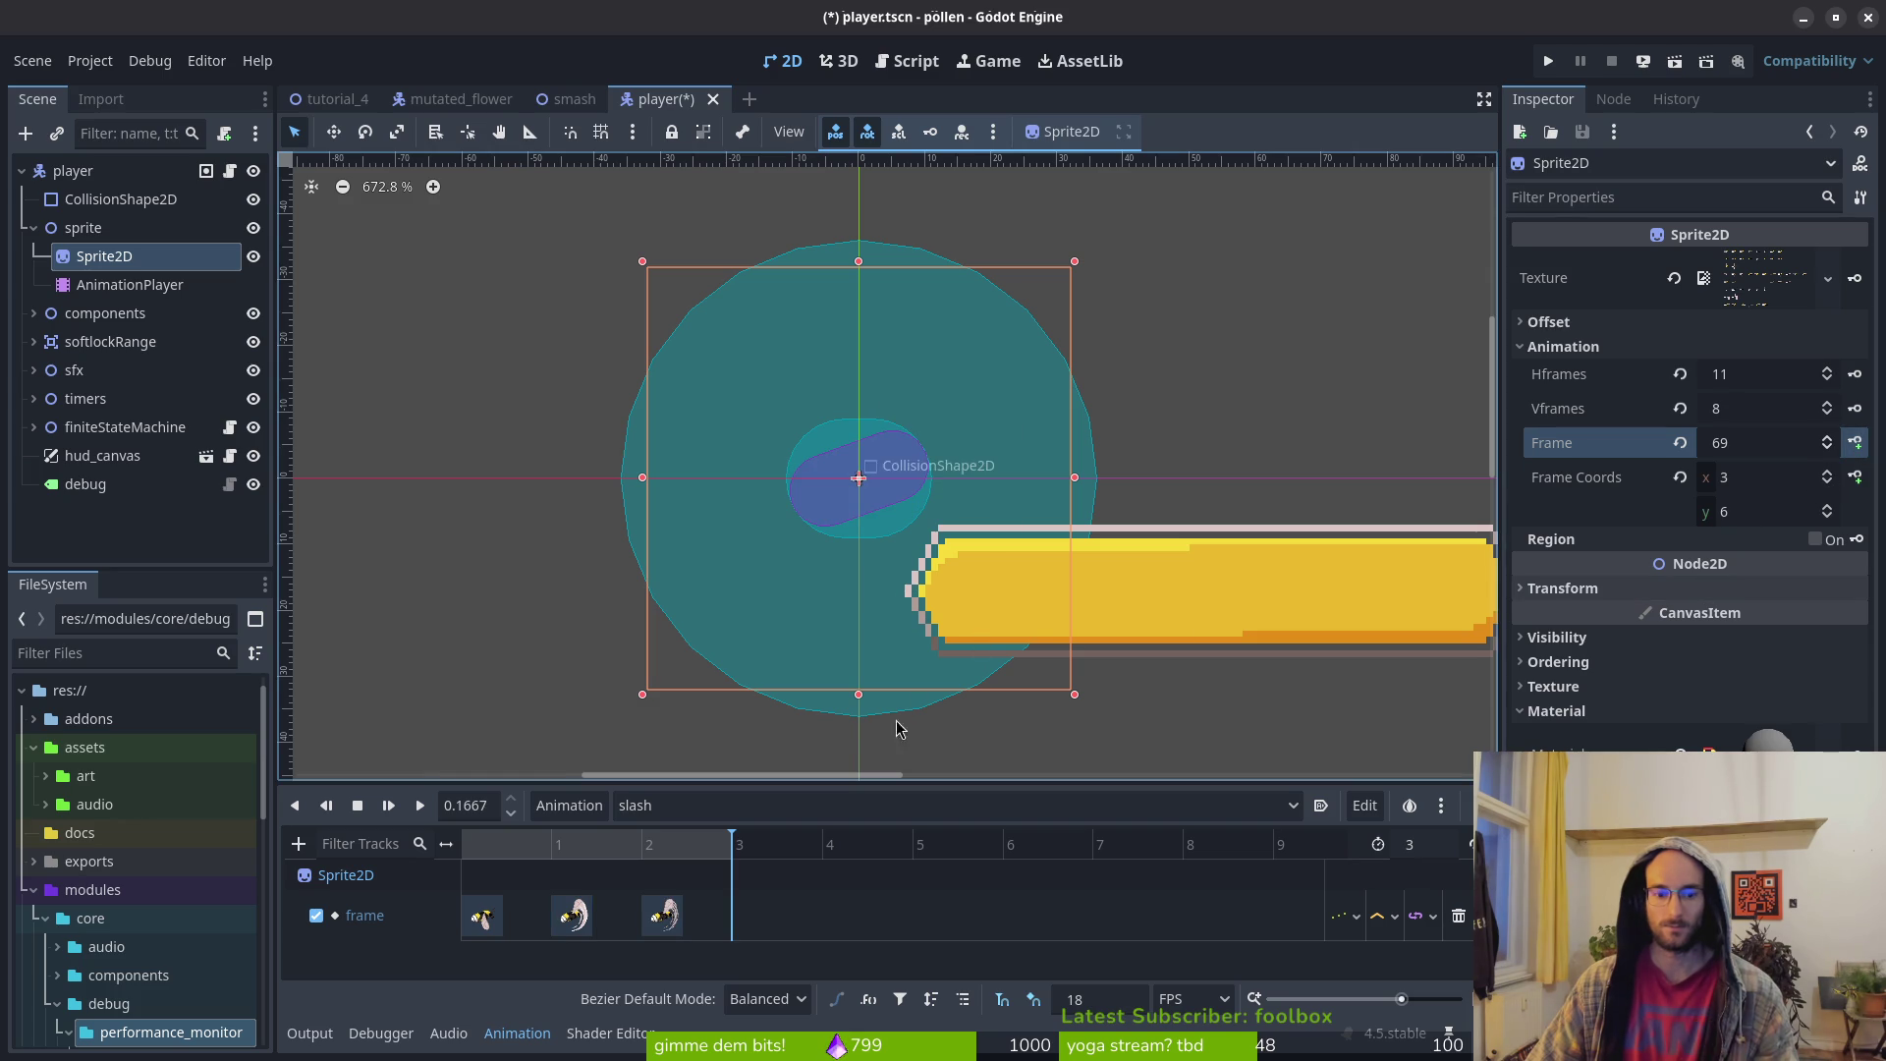
{"action": "key", "text": "ctrl+s"}
{"action": "key", "text": "shift+d"}
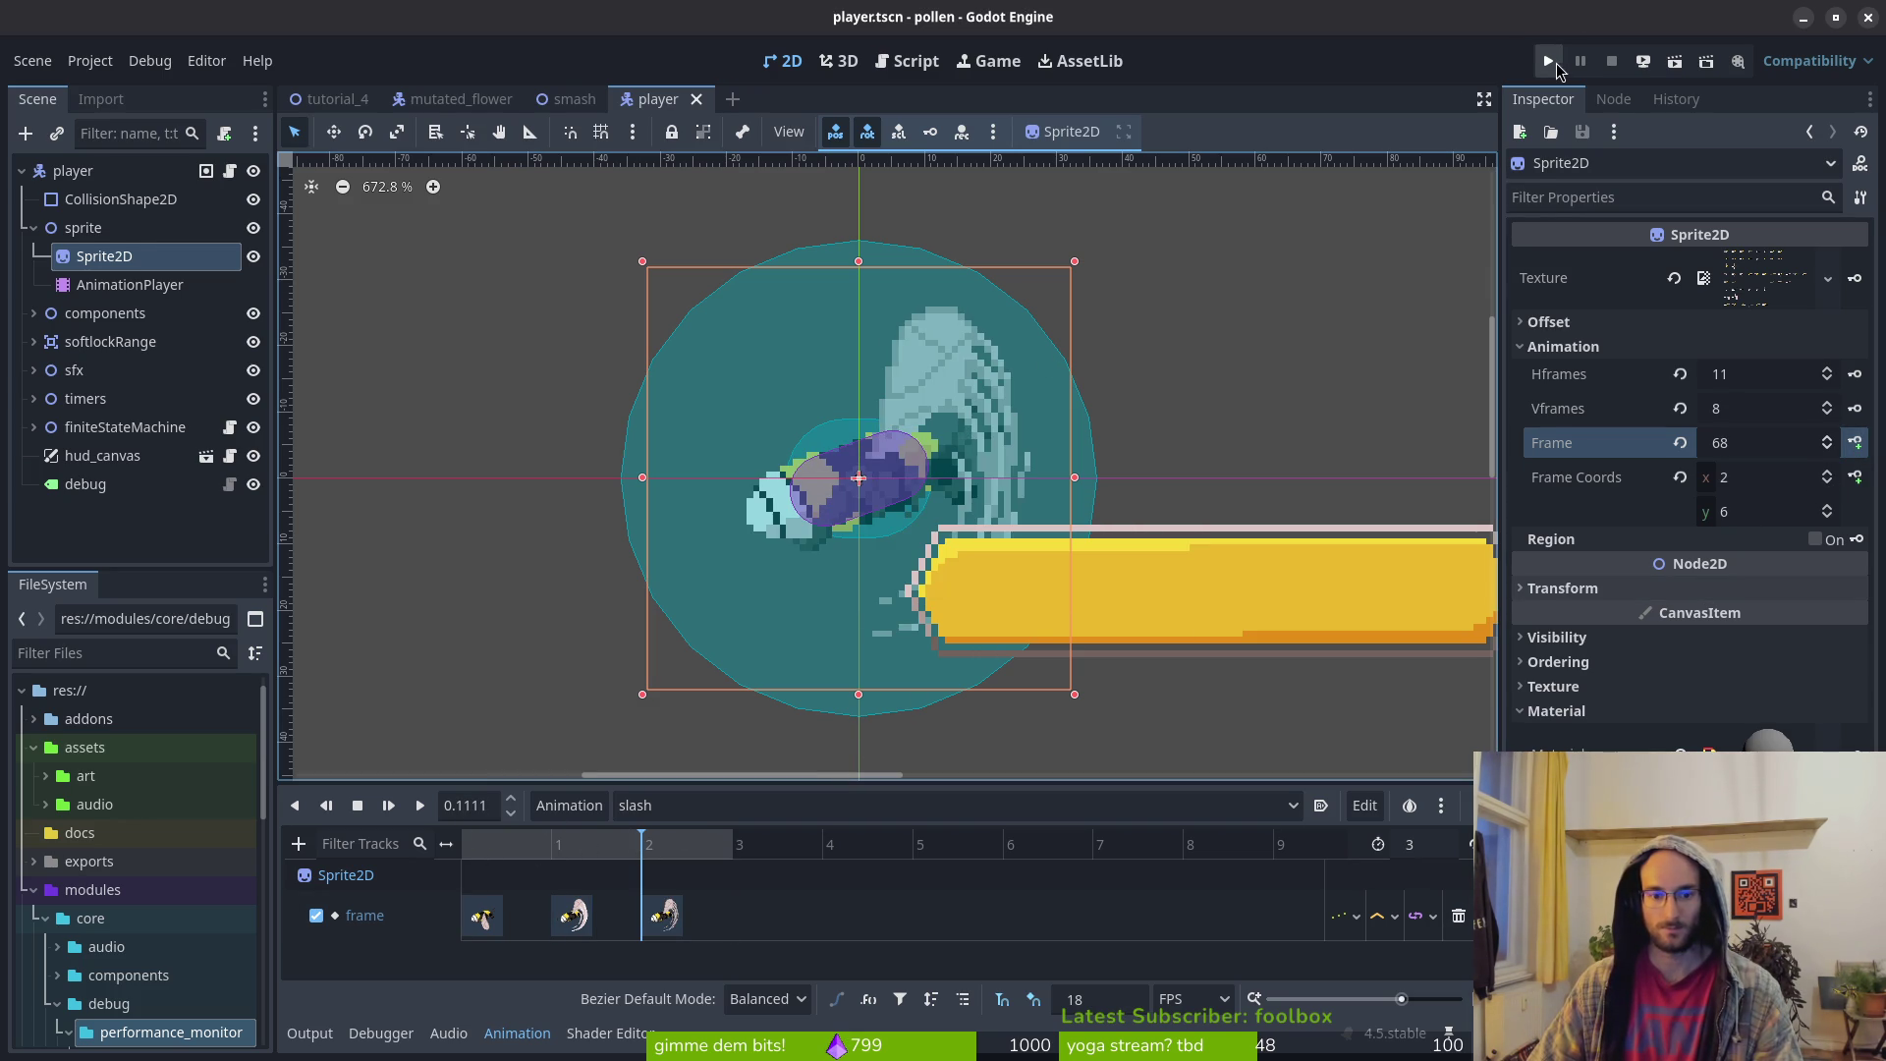
{"action": "left_click", "coordinate": [1549, 61]}
Fly the bee and test its slash attack in the running game, then stop it
{"action": "key", "text": "Return"}
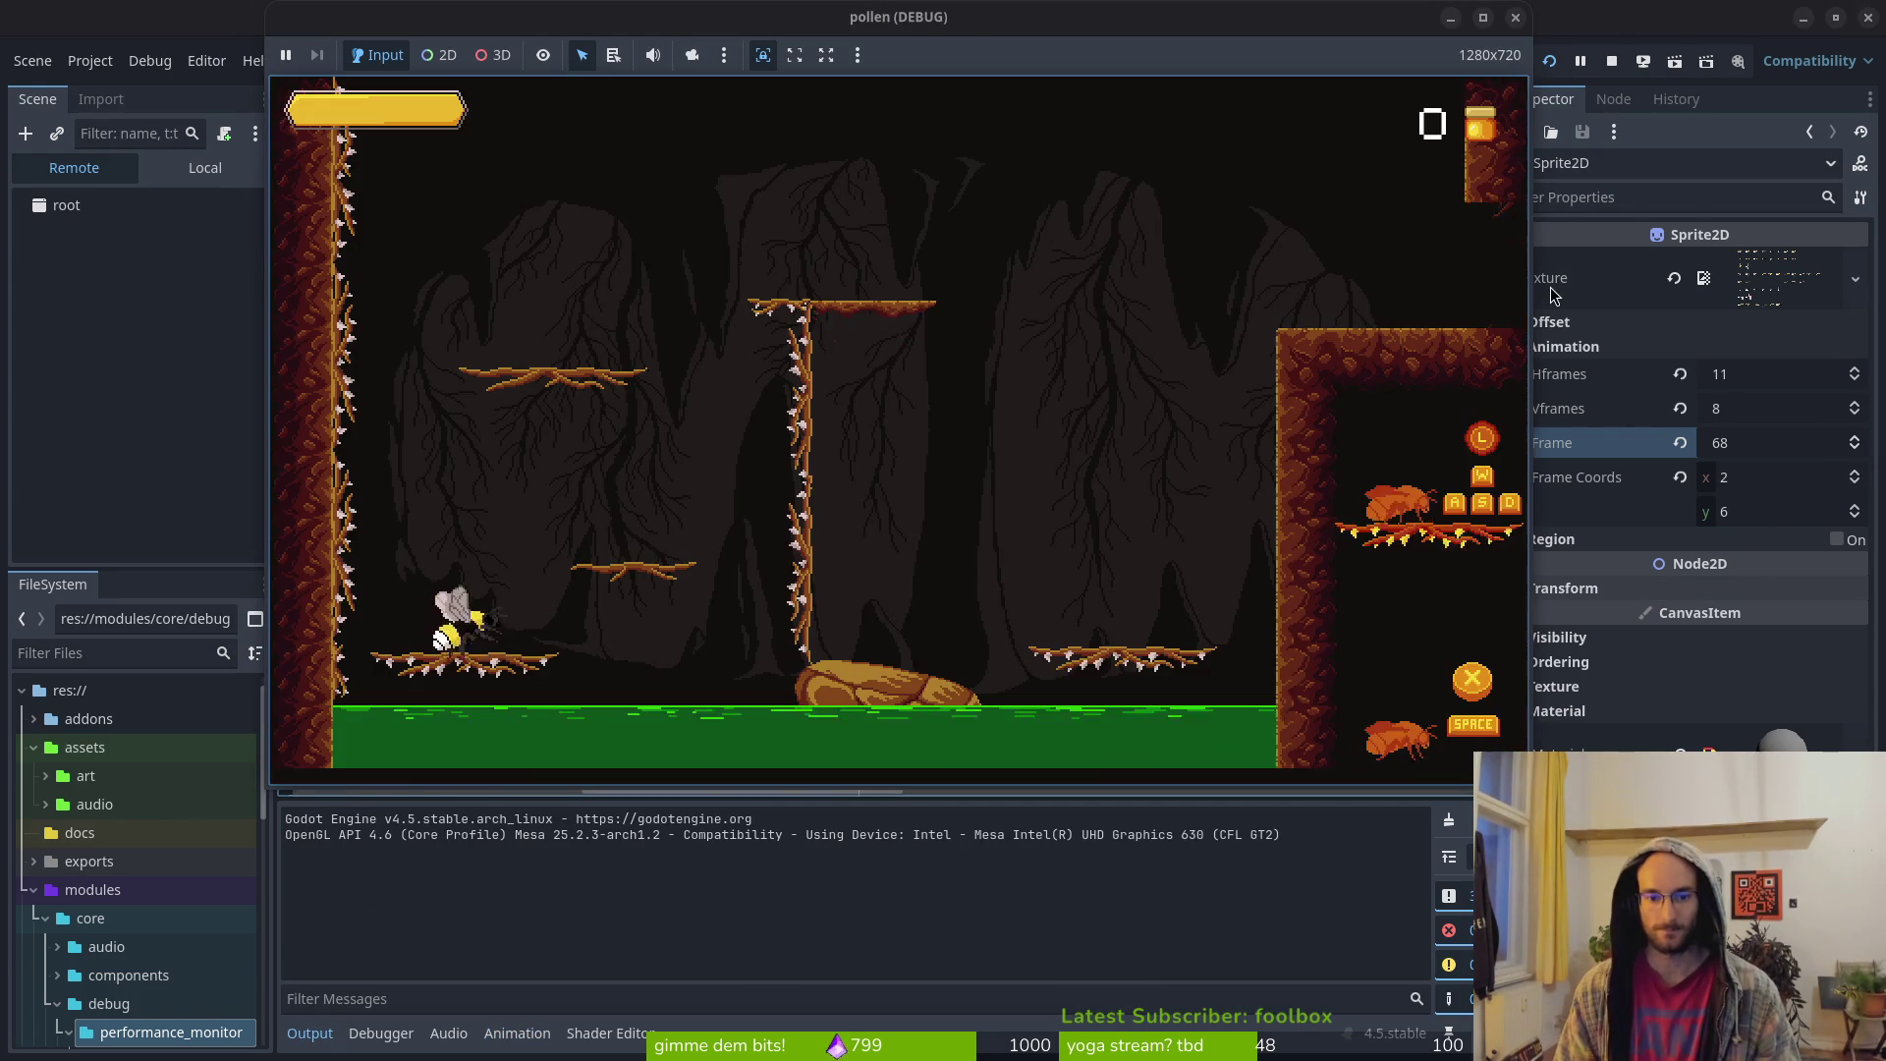
{"action": "key", "text": "space"}
{"action": "key", "text": "space"}
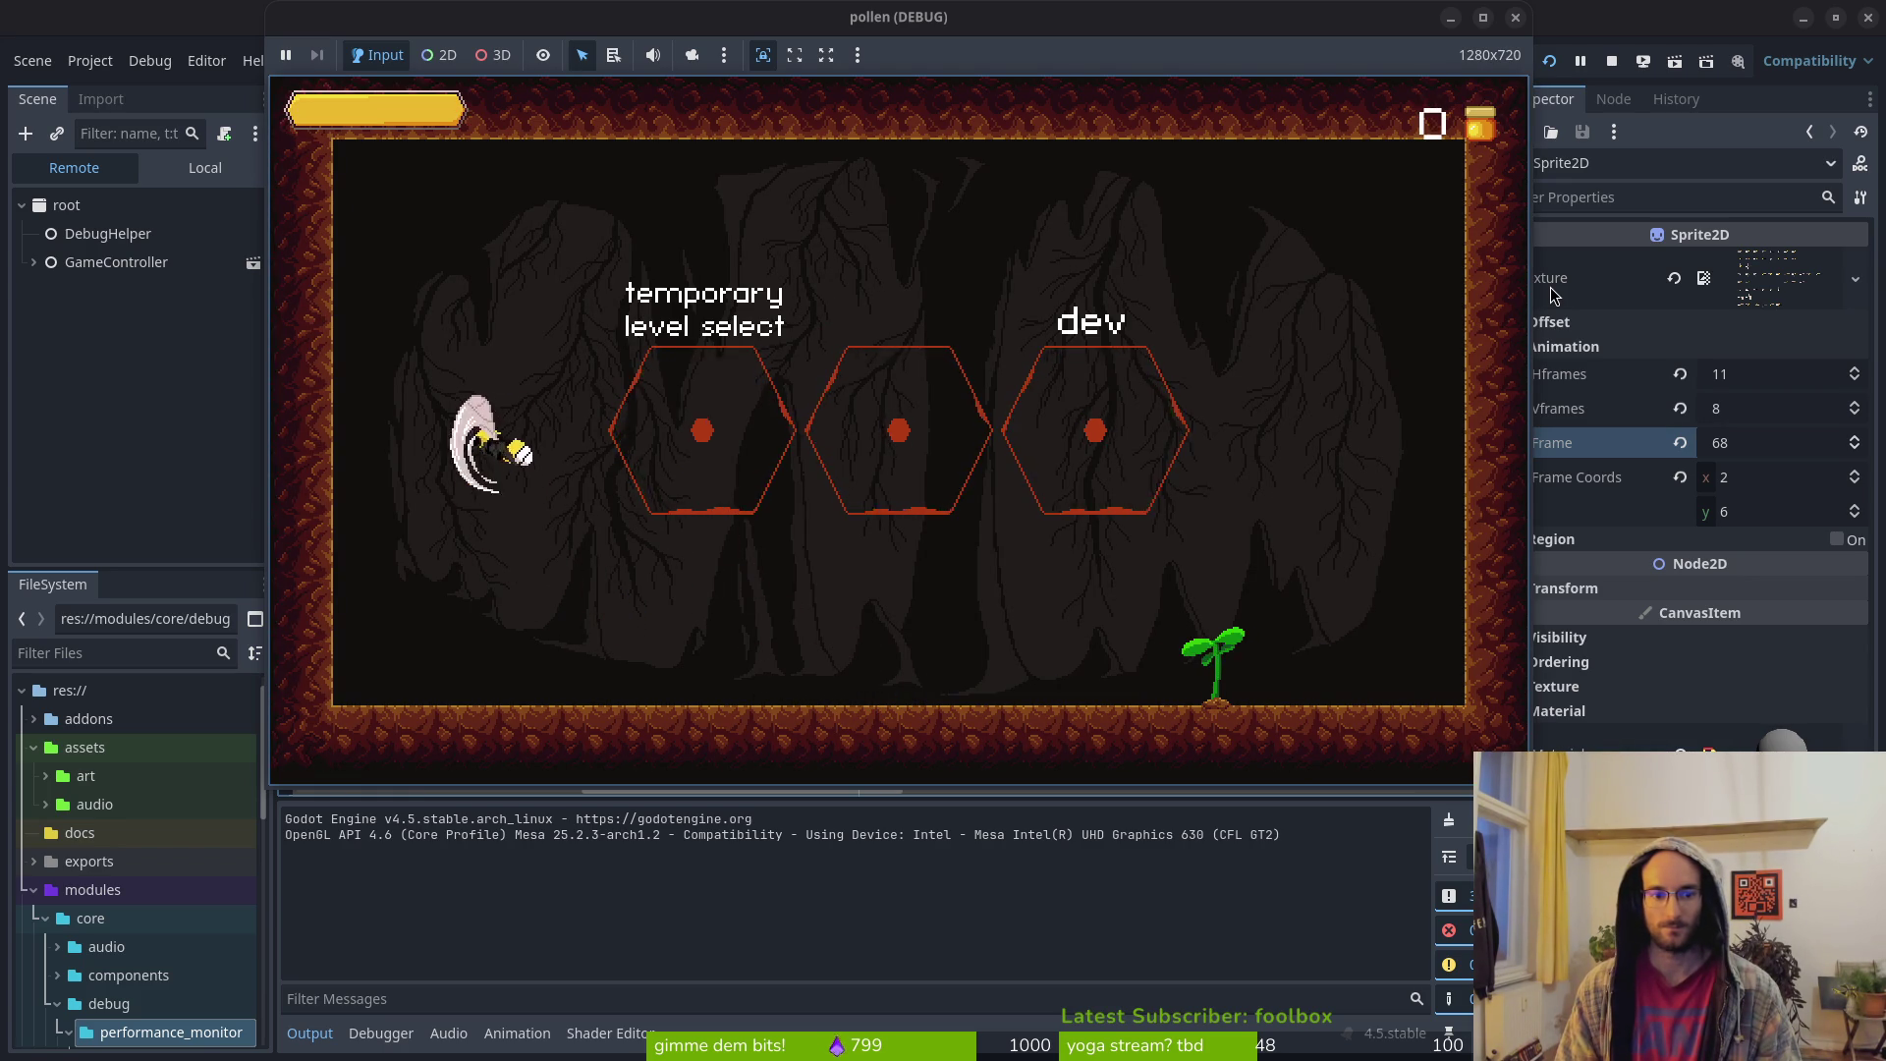
{"action": "key", "text": "space"}
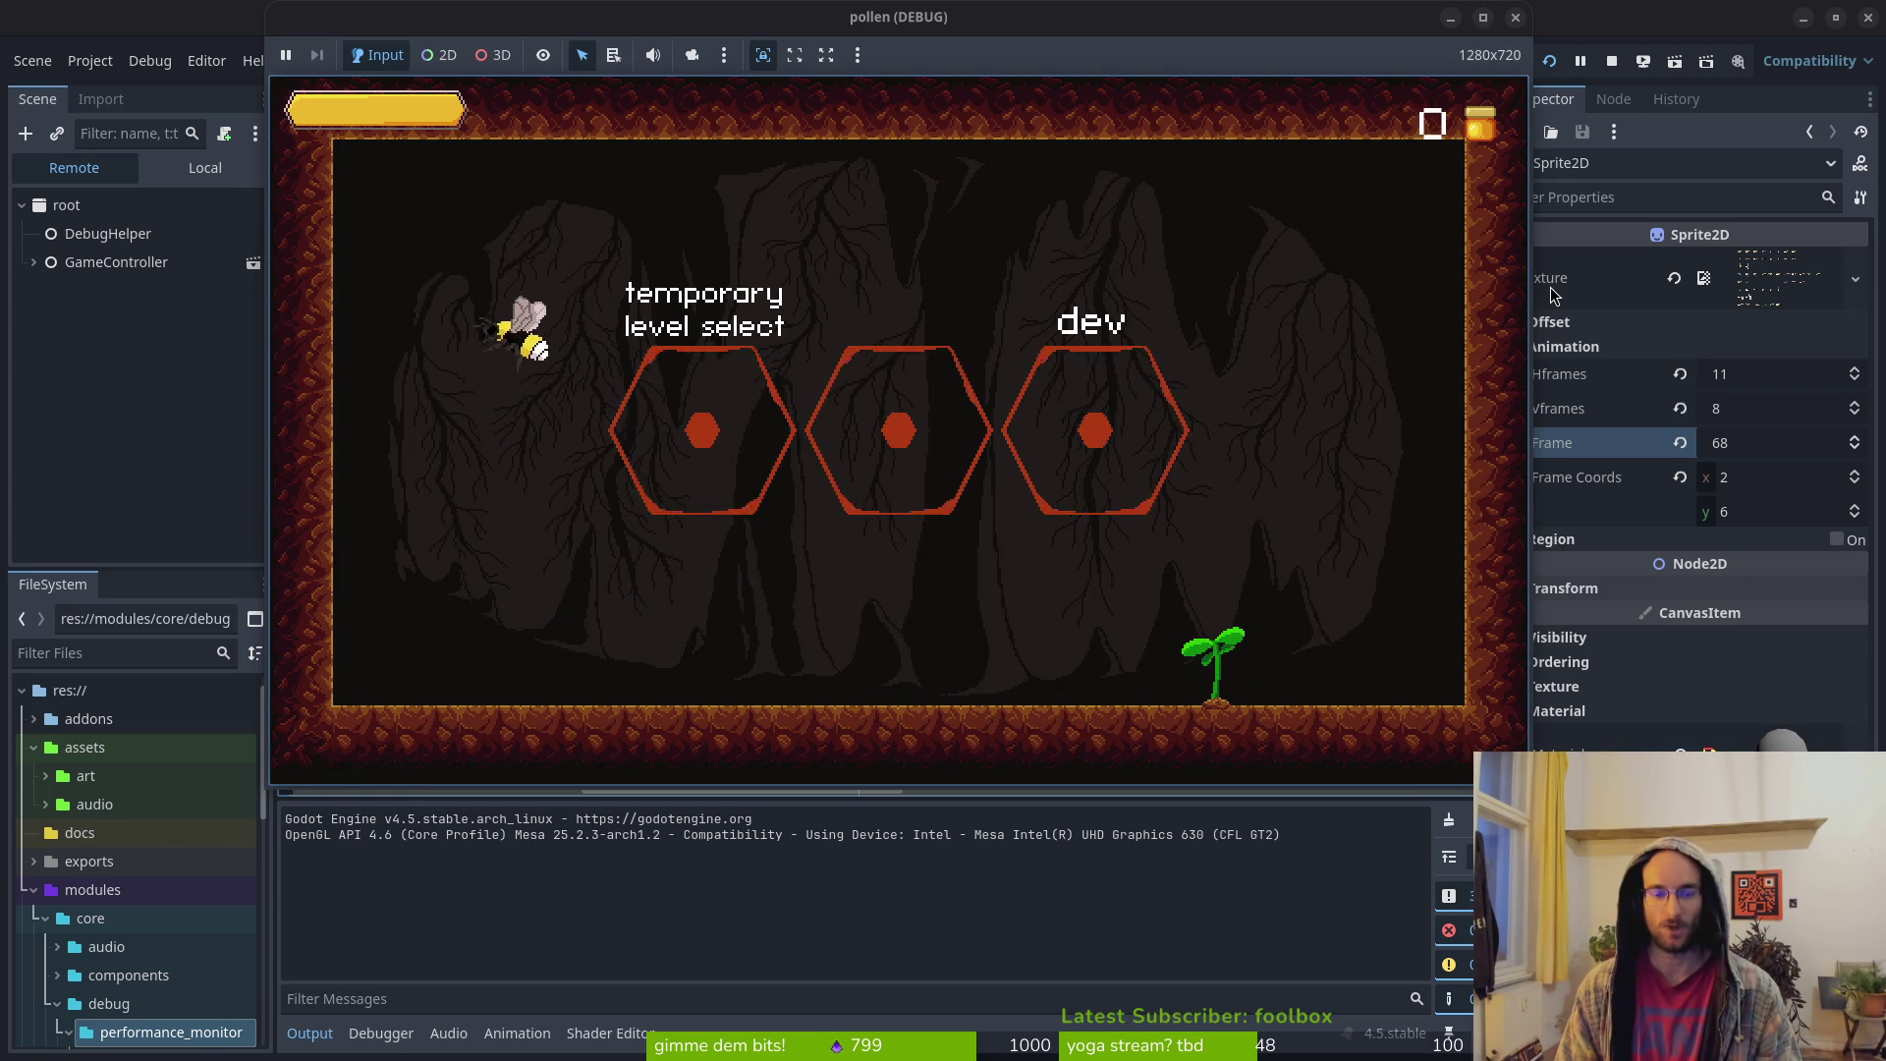
{"action": "key", "text": "space"}
{"action": "key", "text": "space"}
{"action": "key", "text": "space"}
{"action": "key", "text": "space"}
{"action": "key", "text": "Right"}
{"action": "key", "text": "Left"}
{"action": "key", "text": "space"}
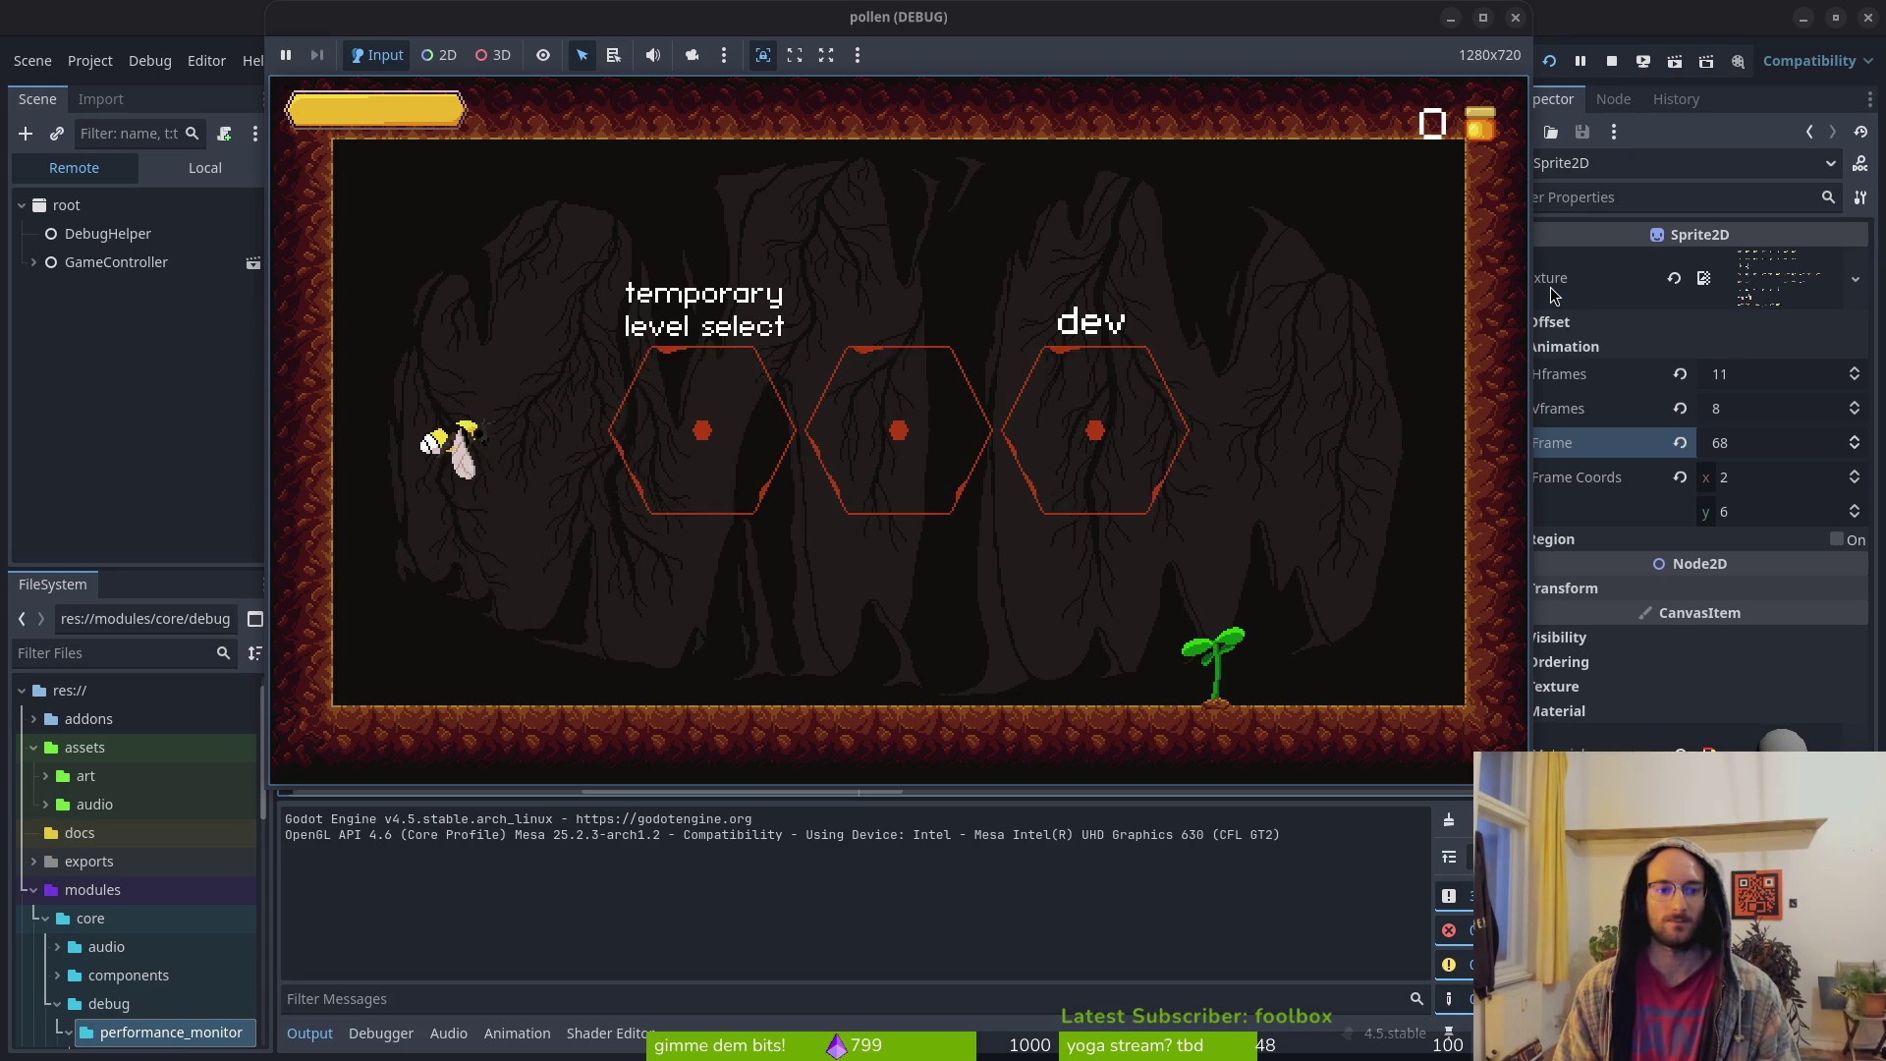
{"action": "key", "text": "F8"}
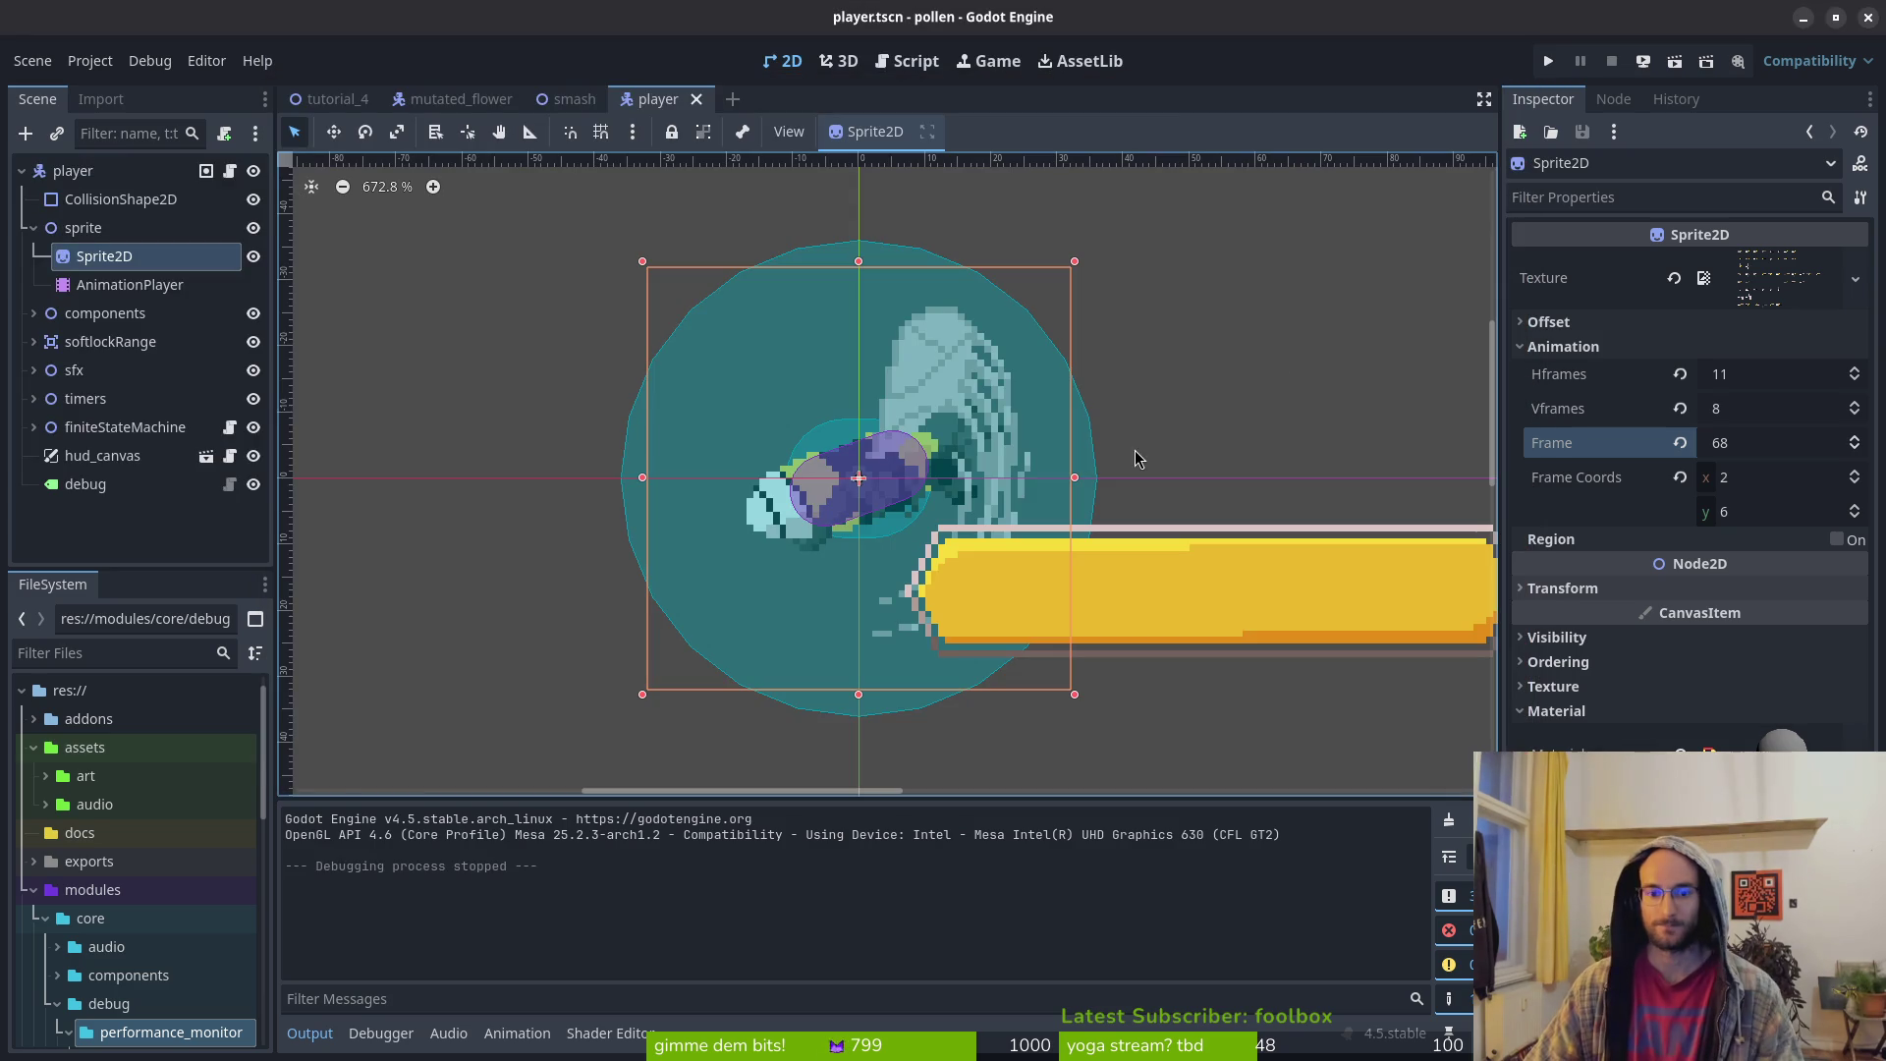
Enable Debug > Visible Collision Shapes, rerun and stop the game, then return to Aseprite's smash sprite
{"action": "left_click", "coordinate": [149, 60]}
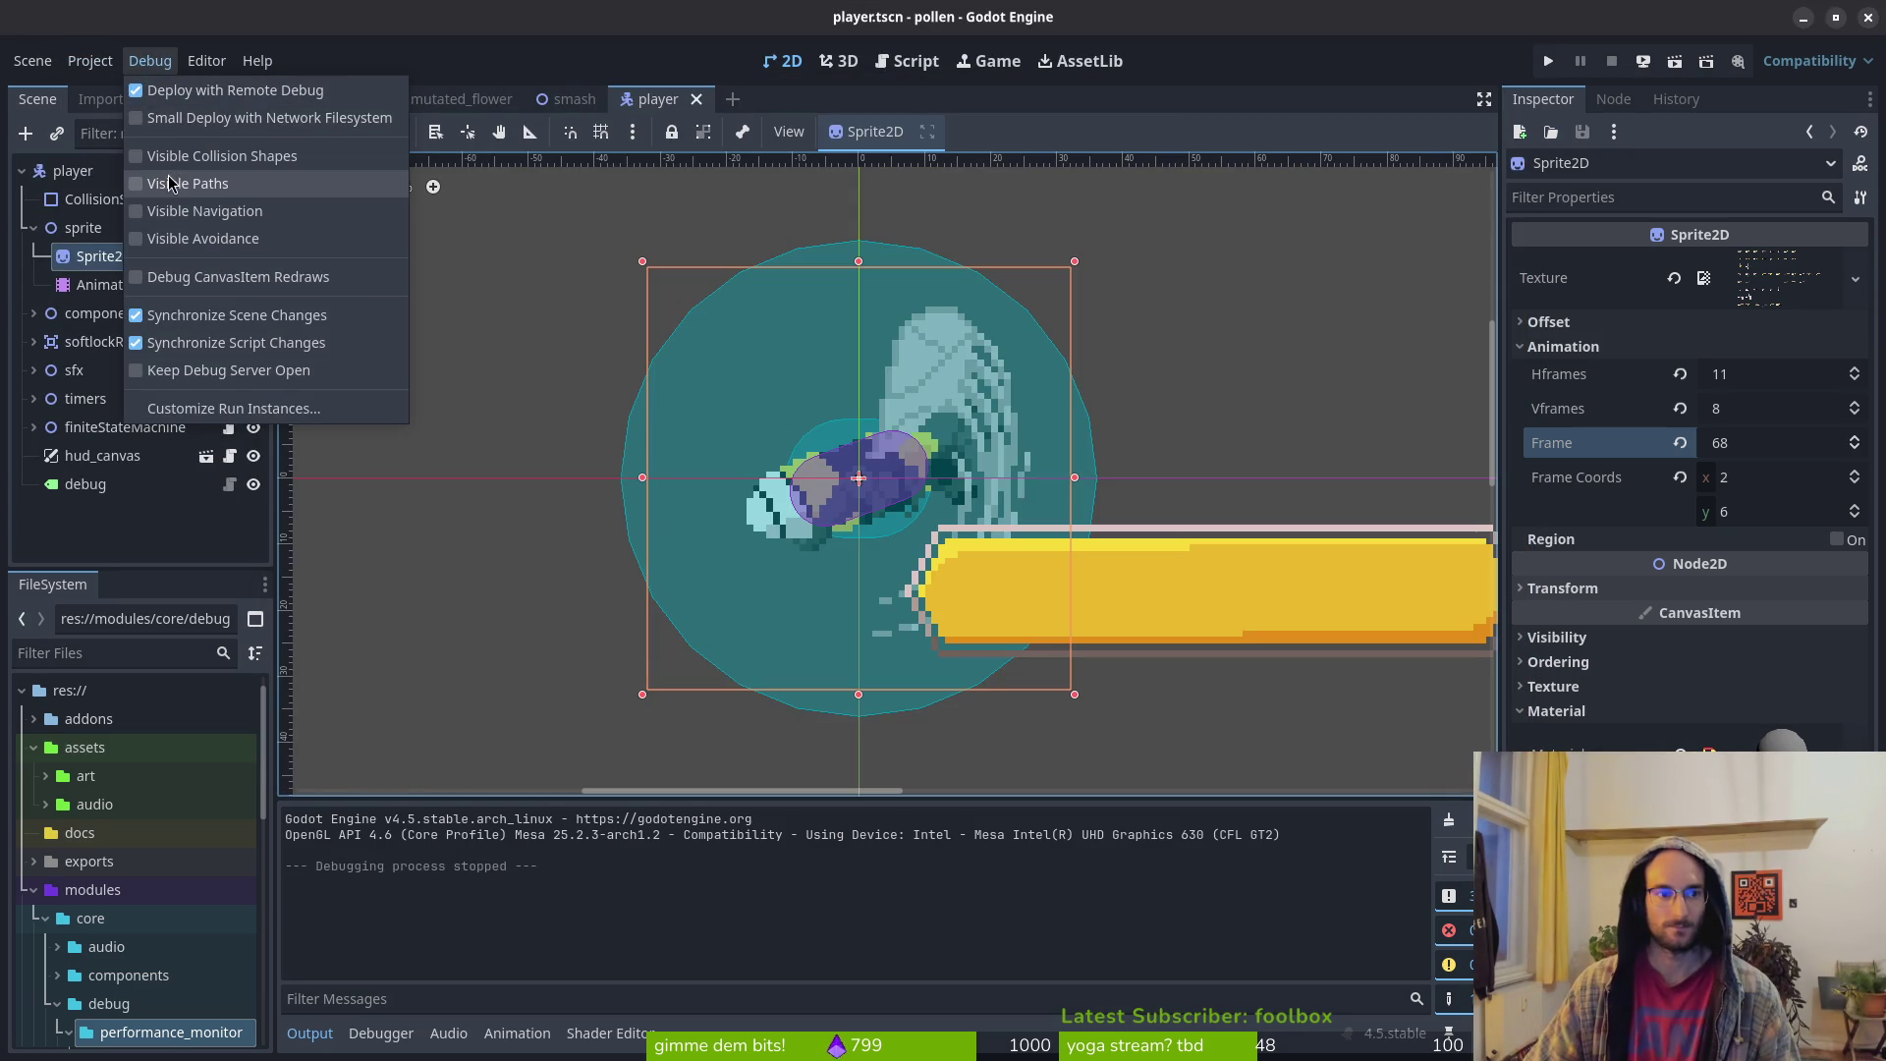
{"action": "left_click", "coordinate": [186, 155]}
{"action": "left_click", "coordinate": [1548, 61]}
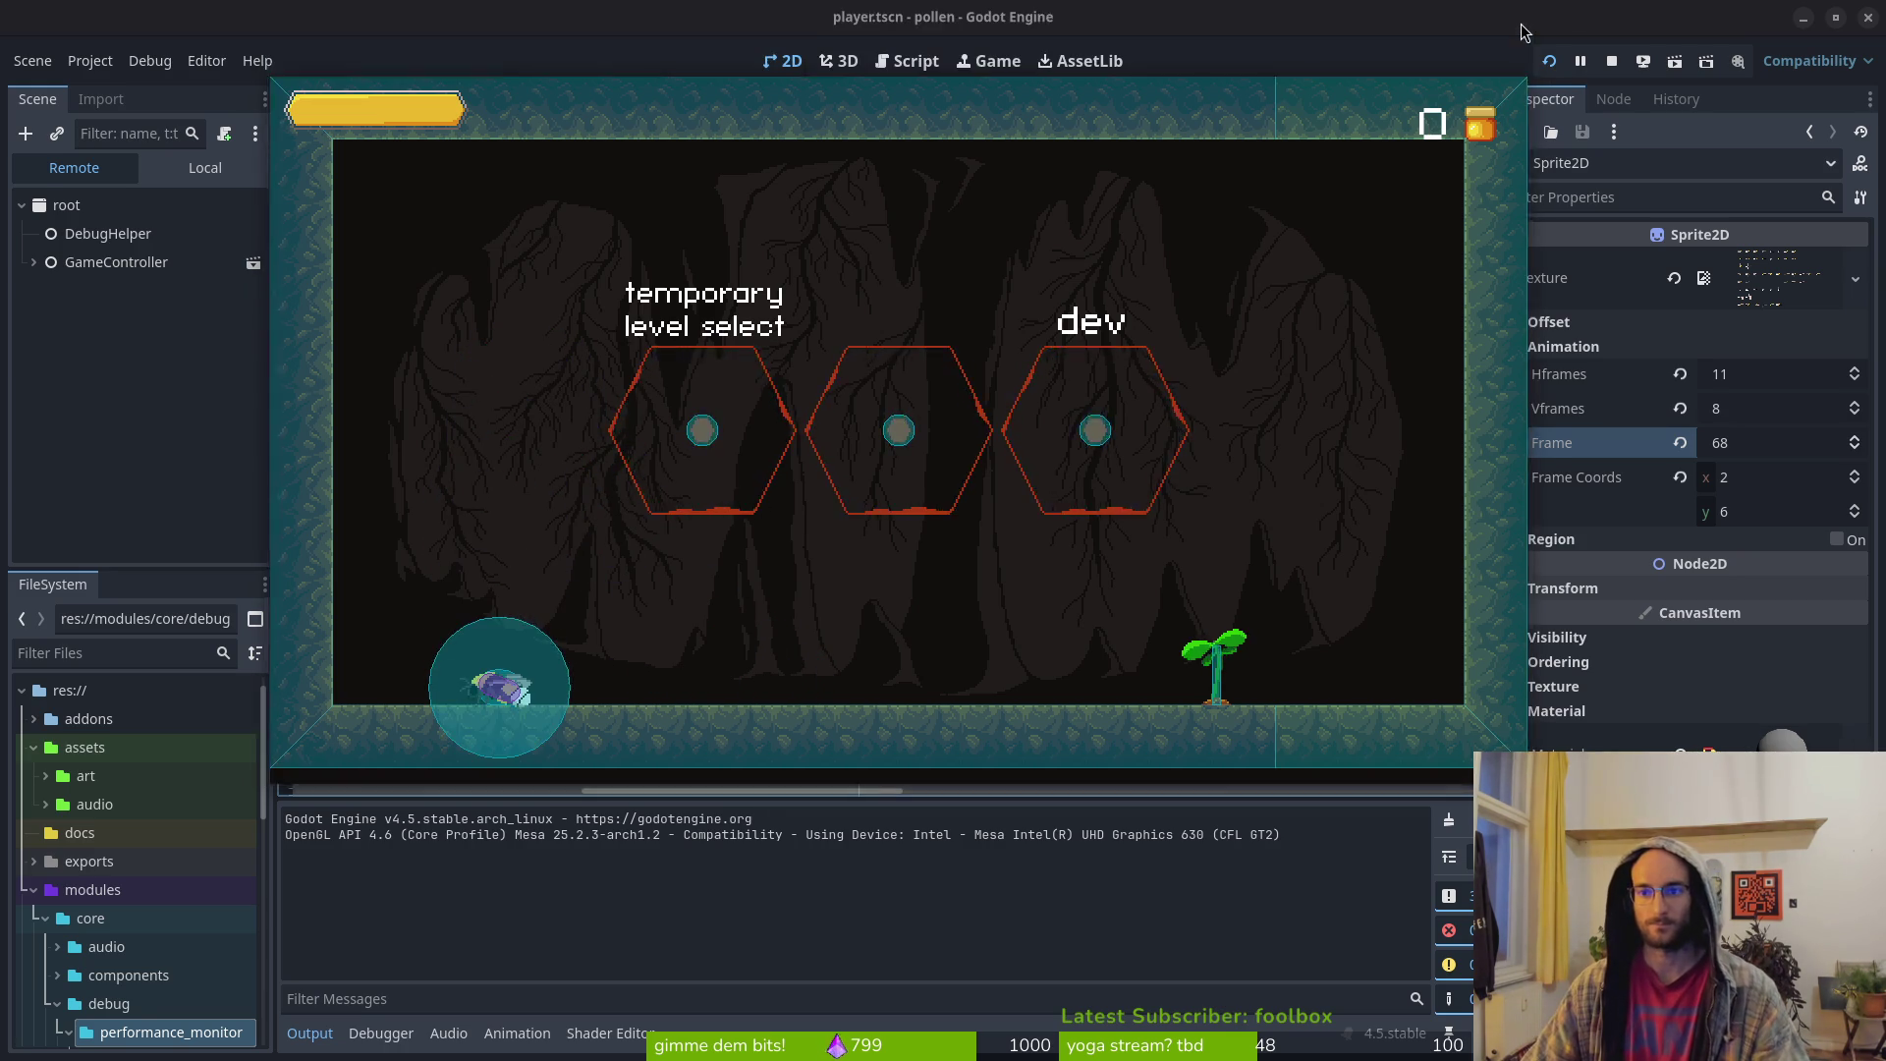
{"action": "key", "text": "F8"}
{"action": "key", "text": "alt+Tab"}
{"action": "key", "text": "ctrl+shift+Tab"}
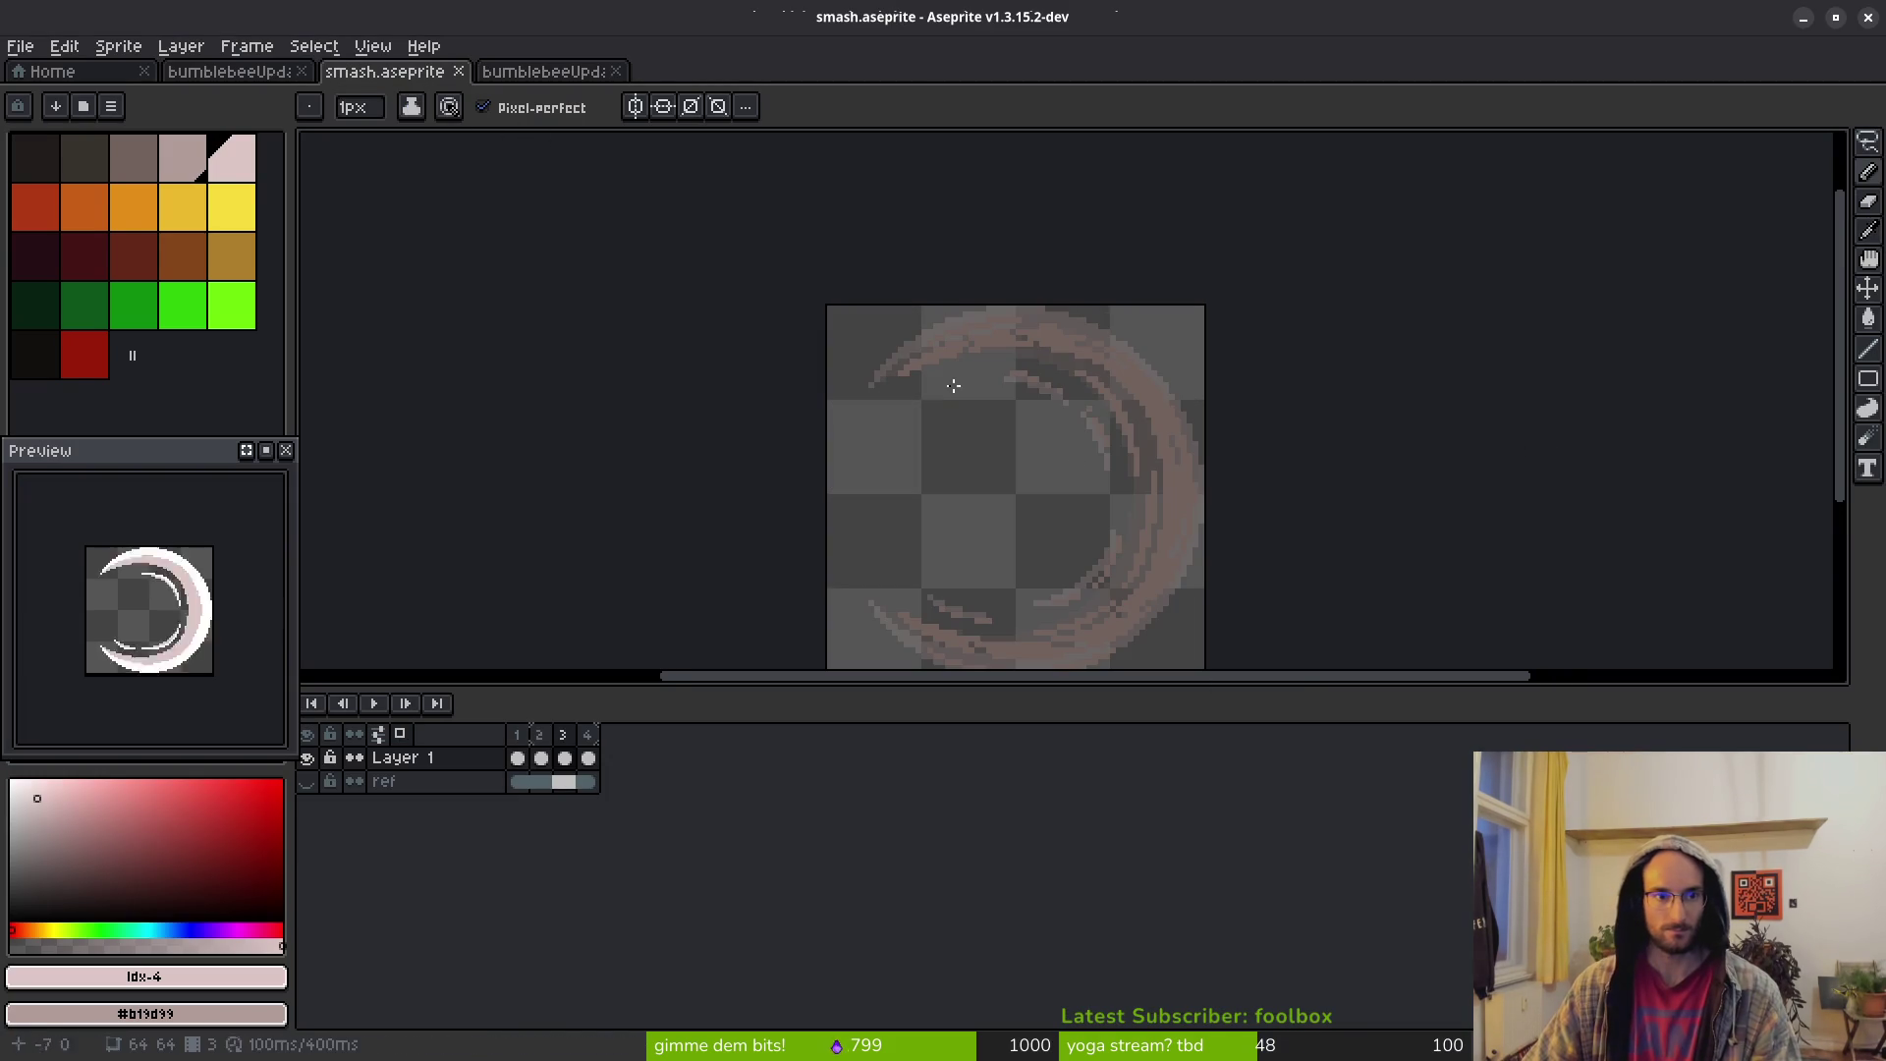
Resize the smash canvas to 96×96 px and save the sprite
{"action": "left_click", "coordinate": [118, 47]}
{"action": "left_click", "coordinate": [182, 174]}
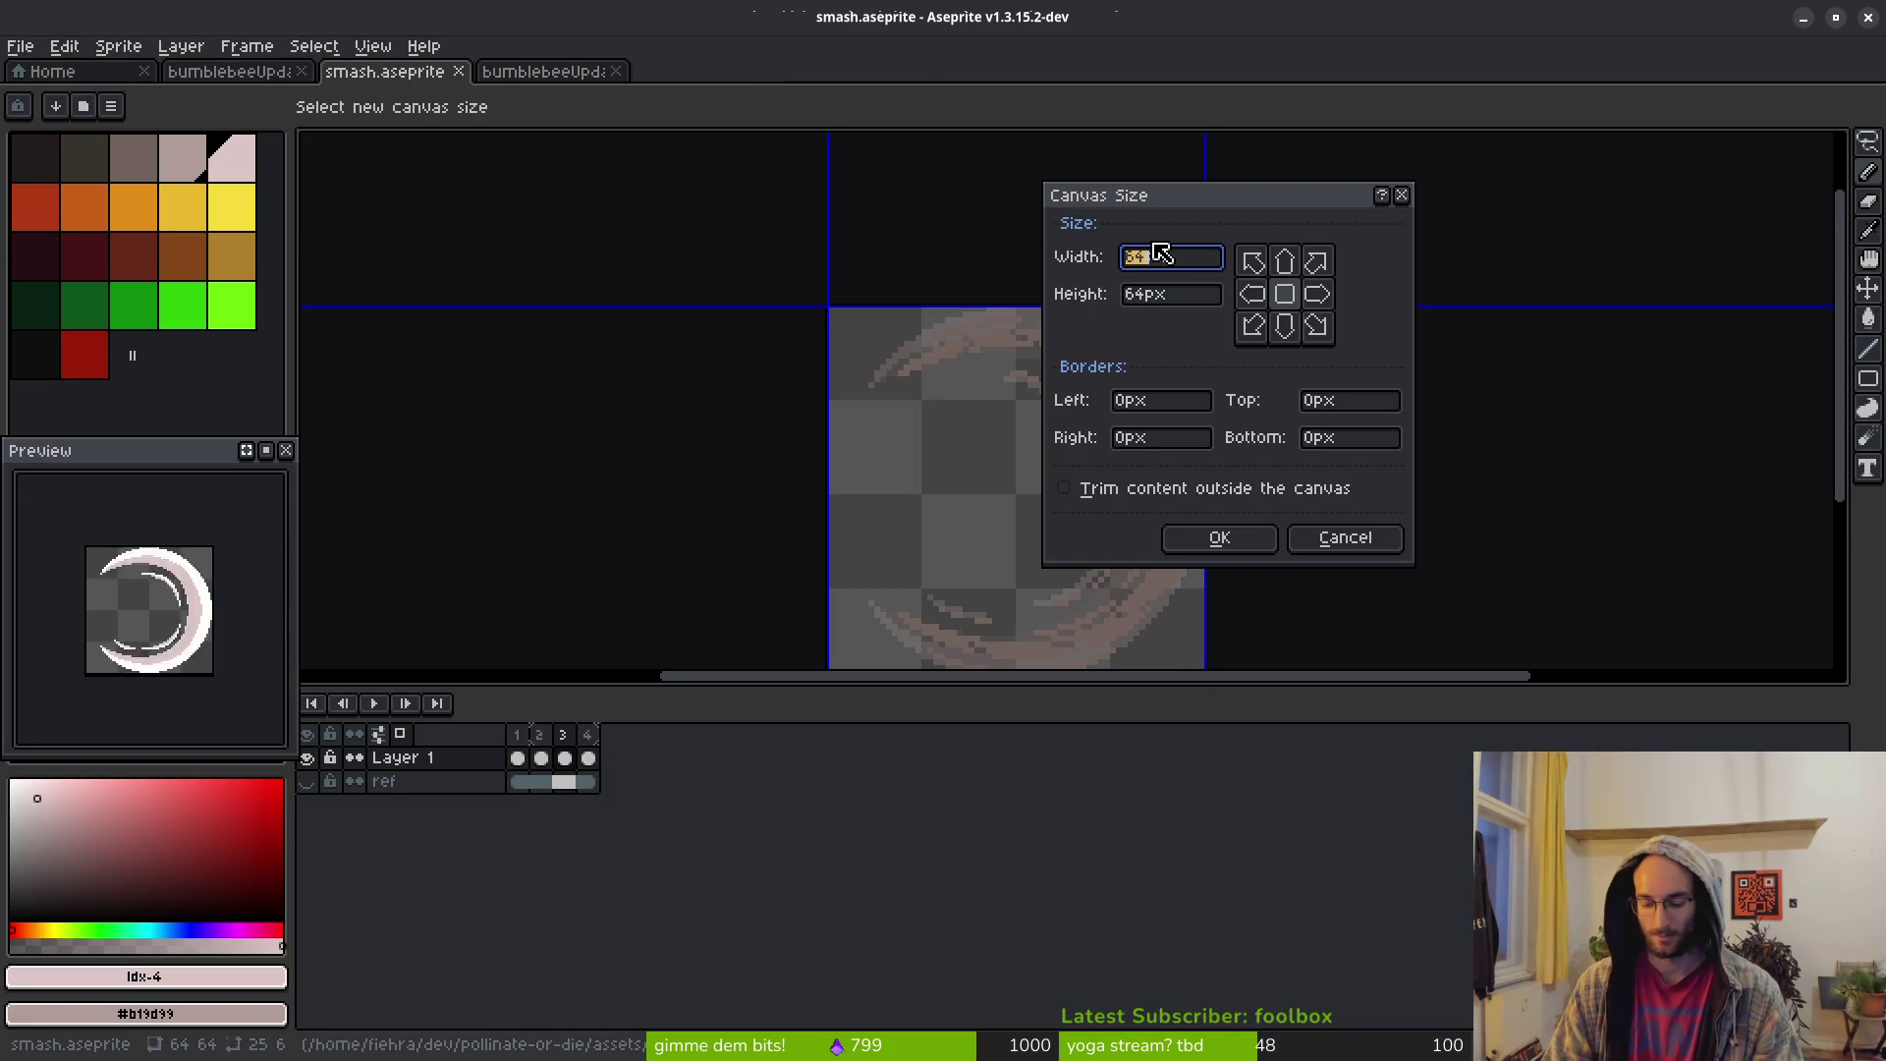
{"action": "type", "text": "06"}
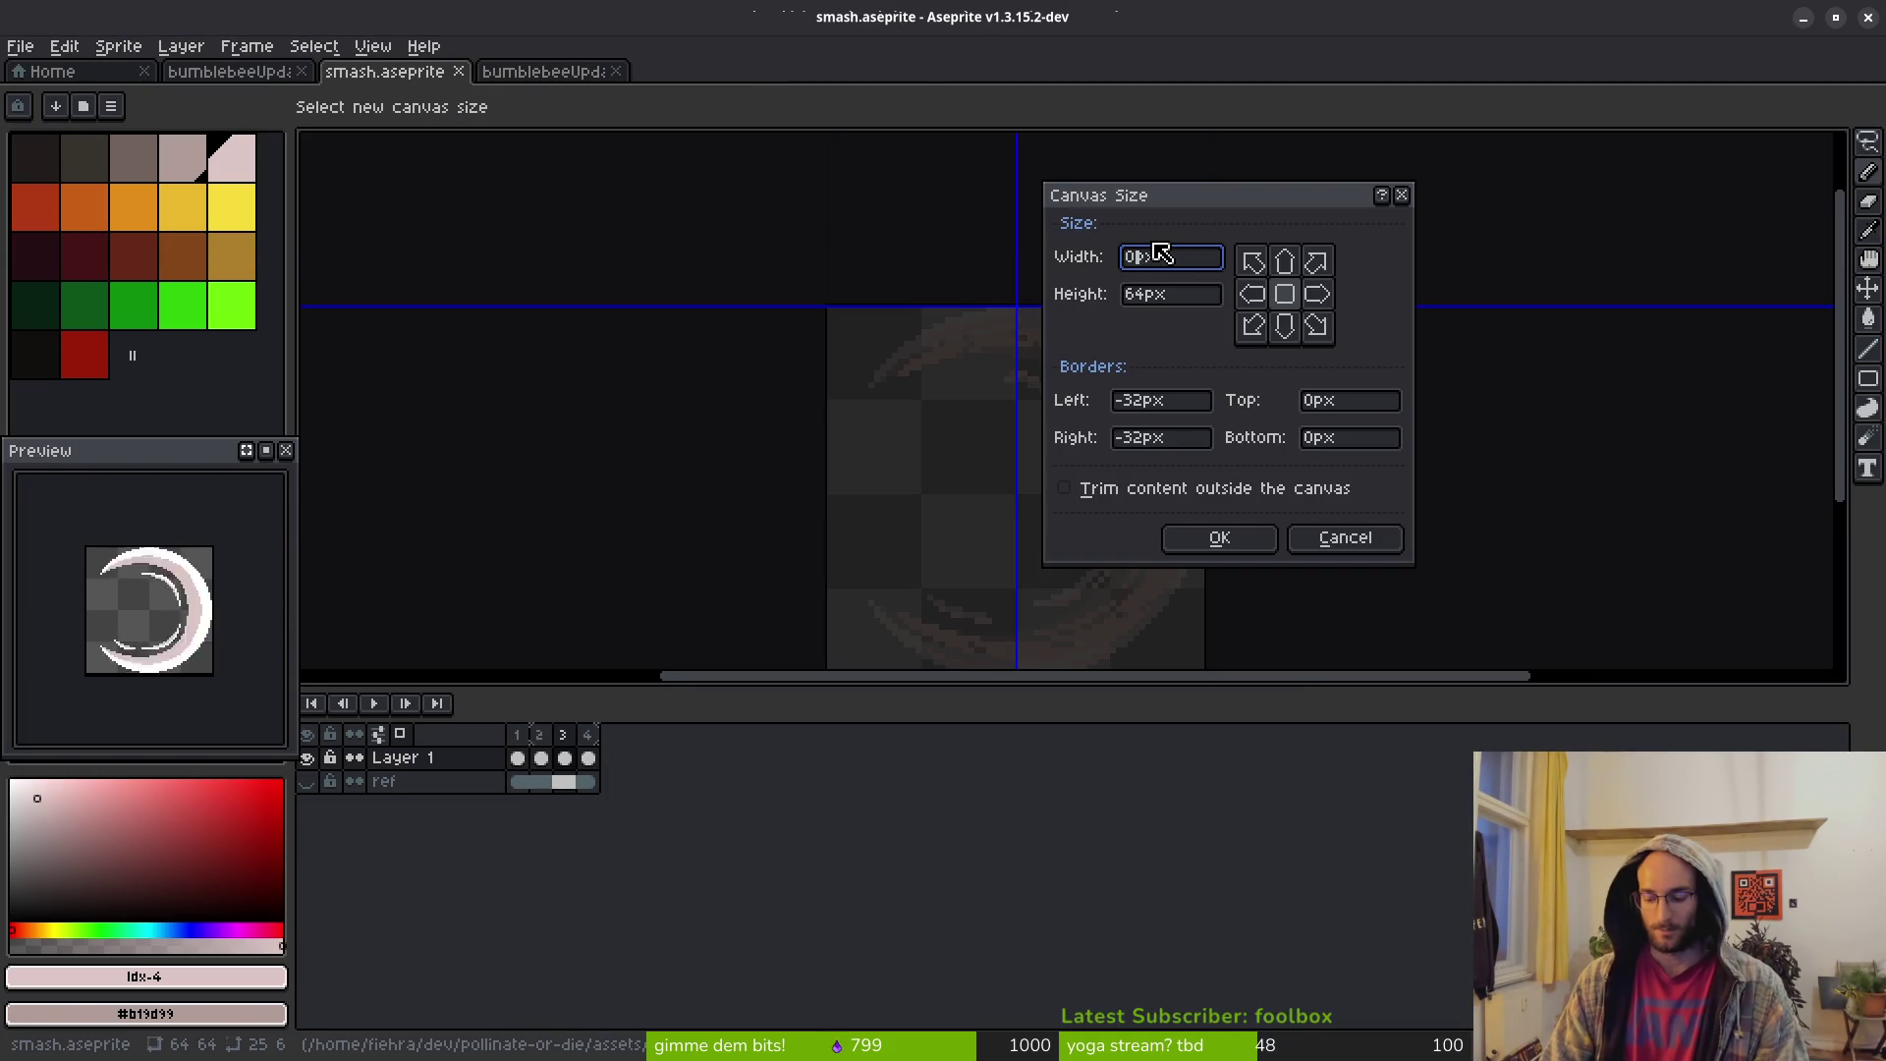
{"action": "key", "text": "BackSpace"}
{"action": "key", "text": "BackSpace"}
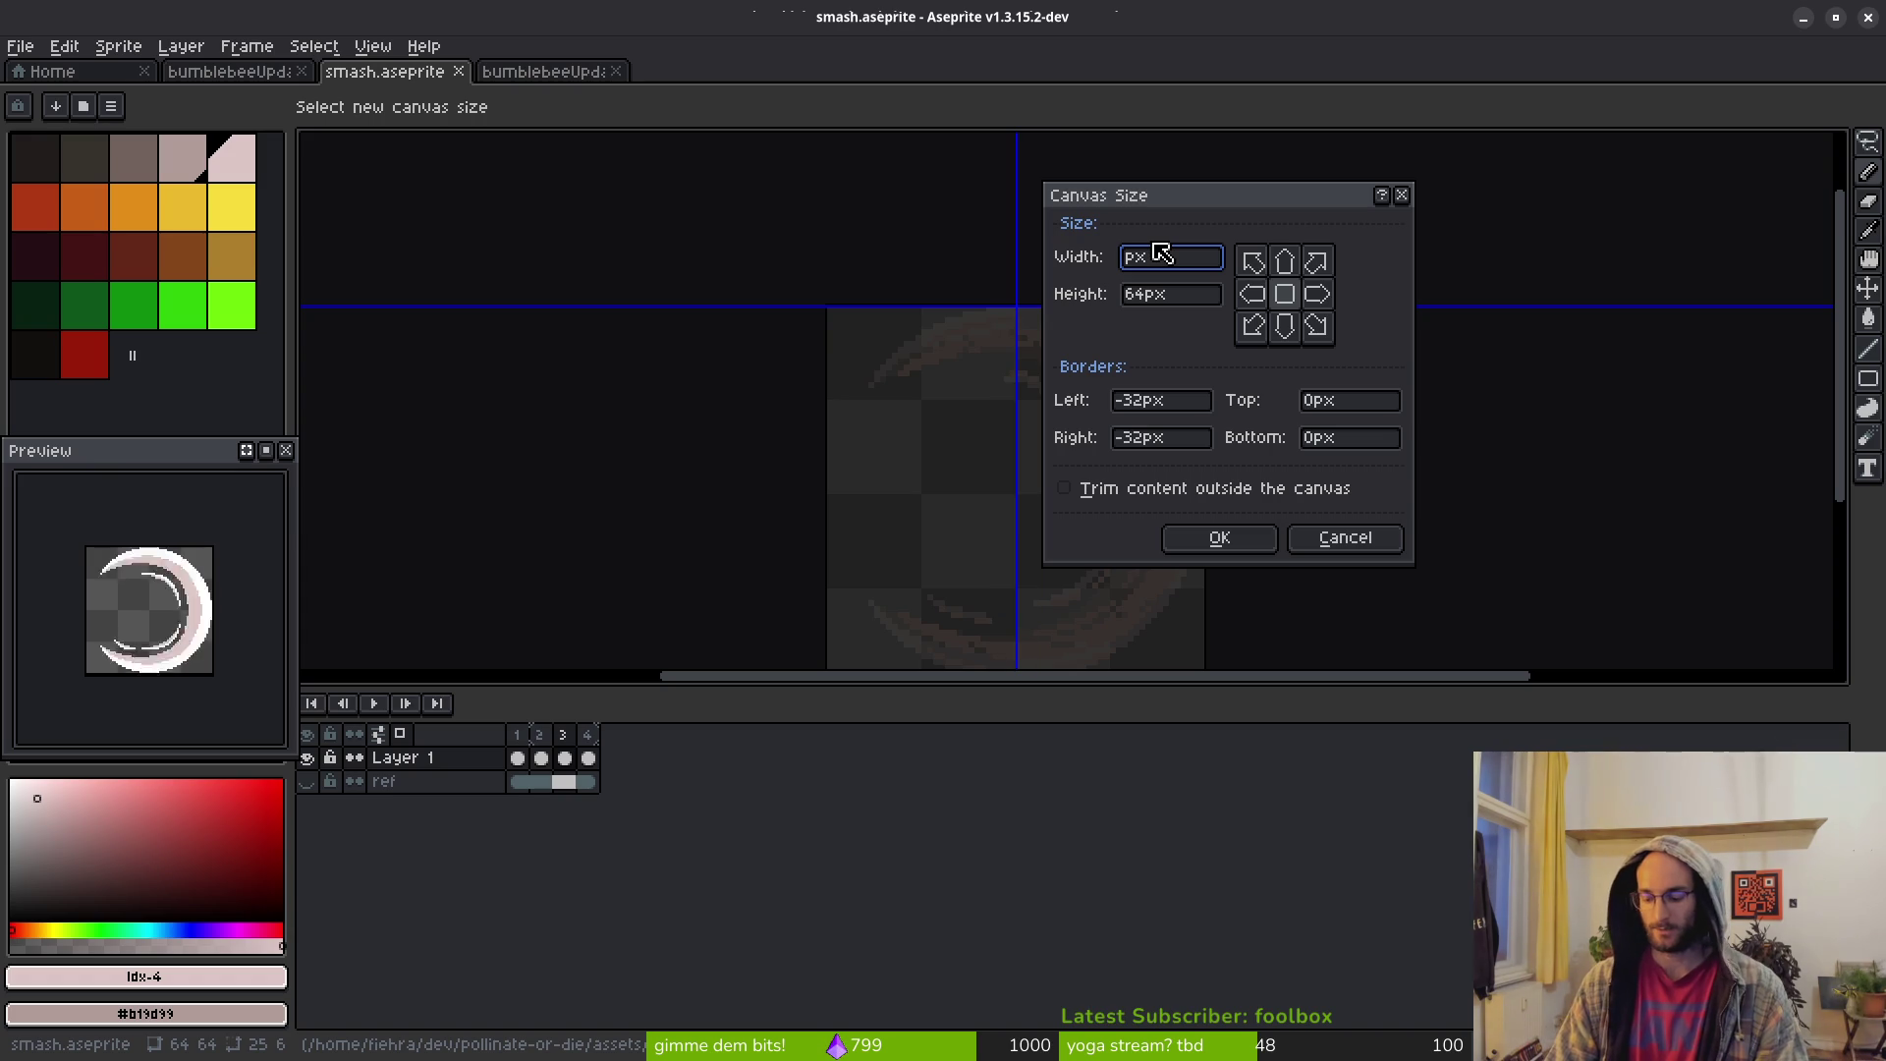
{"action": "type", "text": "96"}
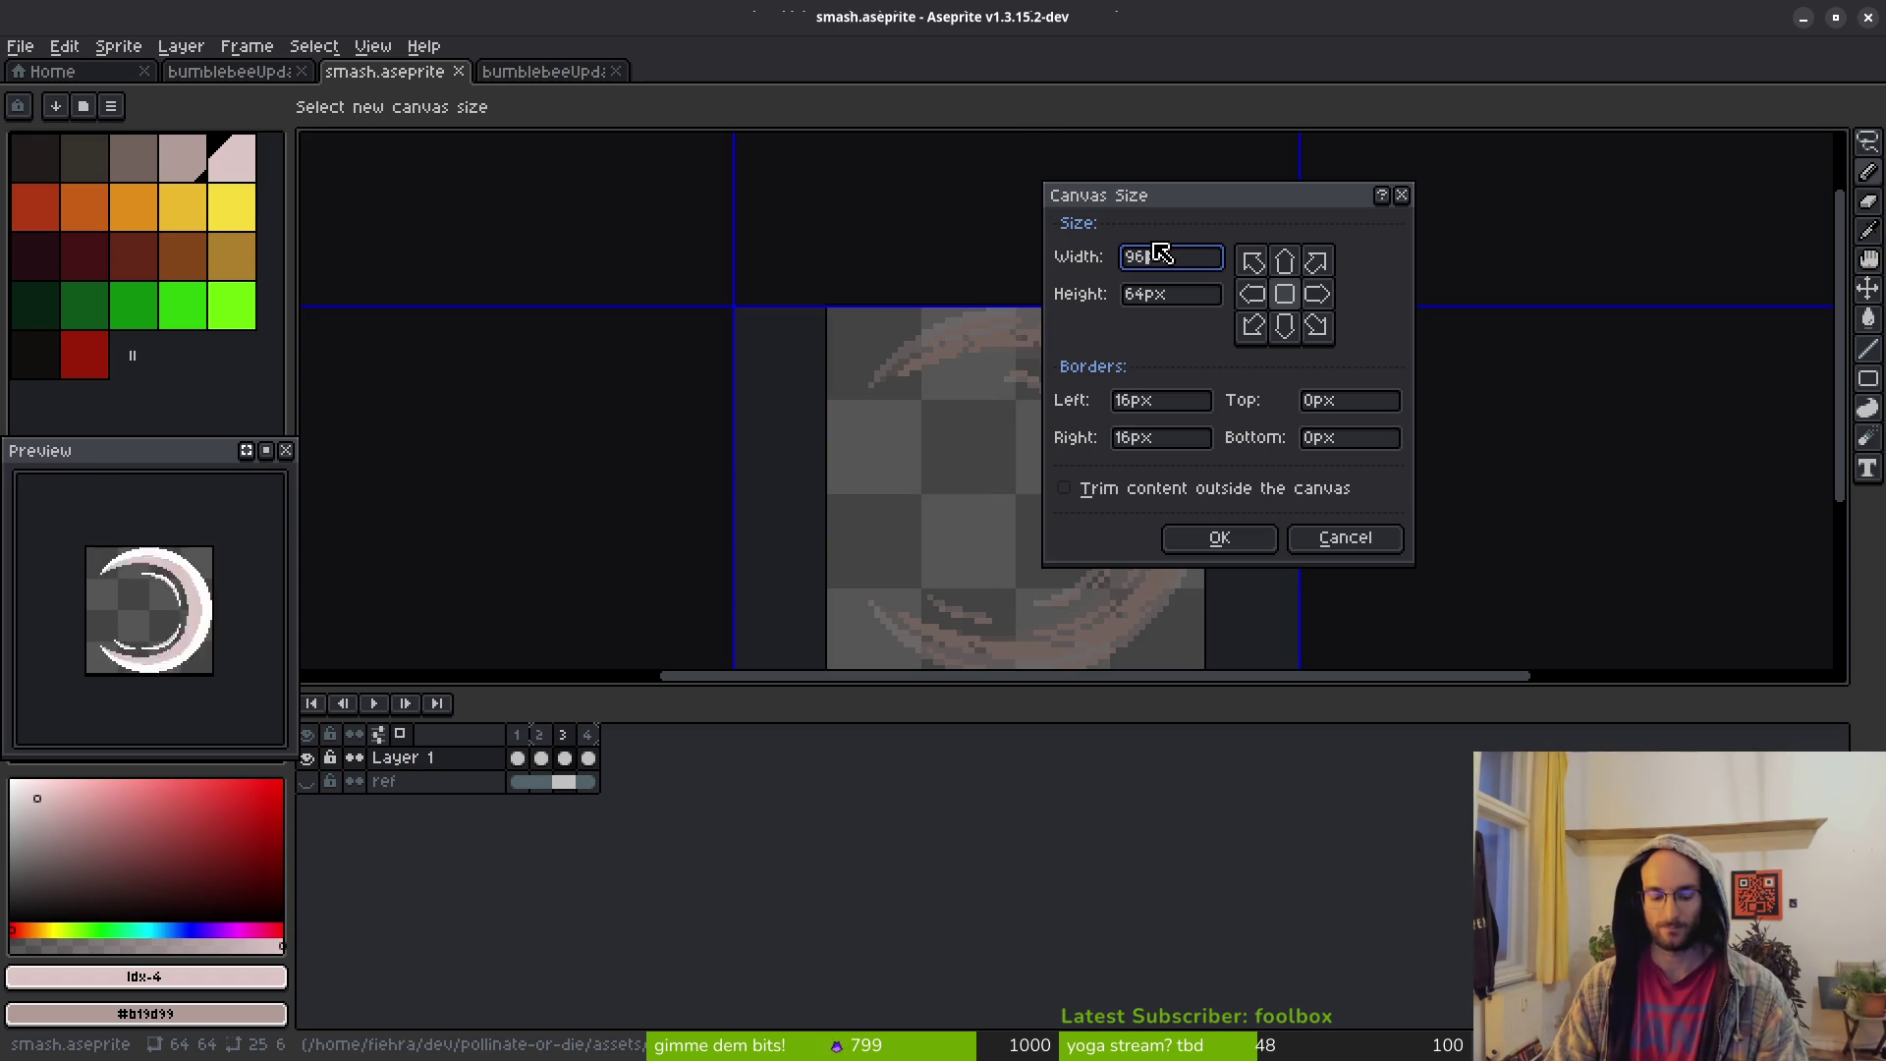
{"action": "key", "text": "Tab"}
{"action": "type", "text": "96"}
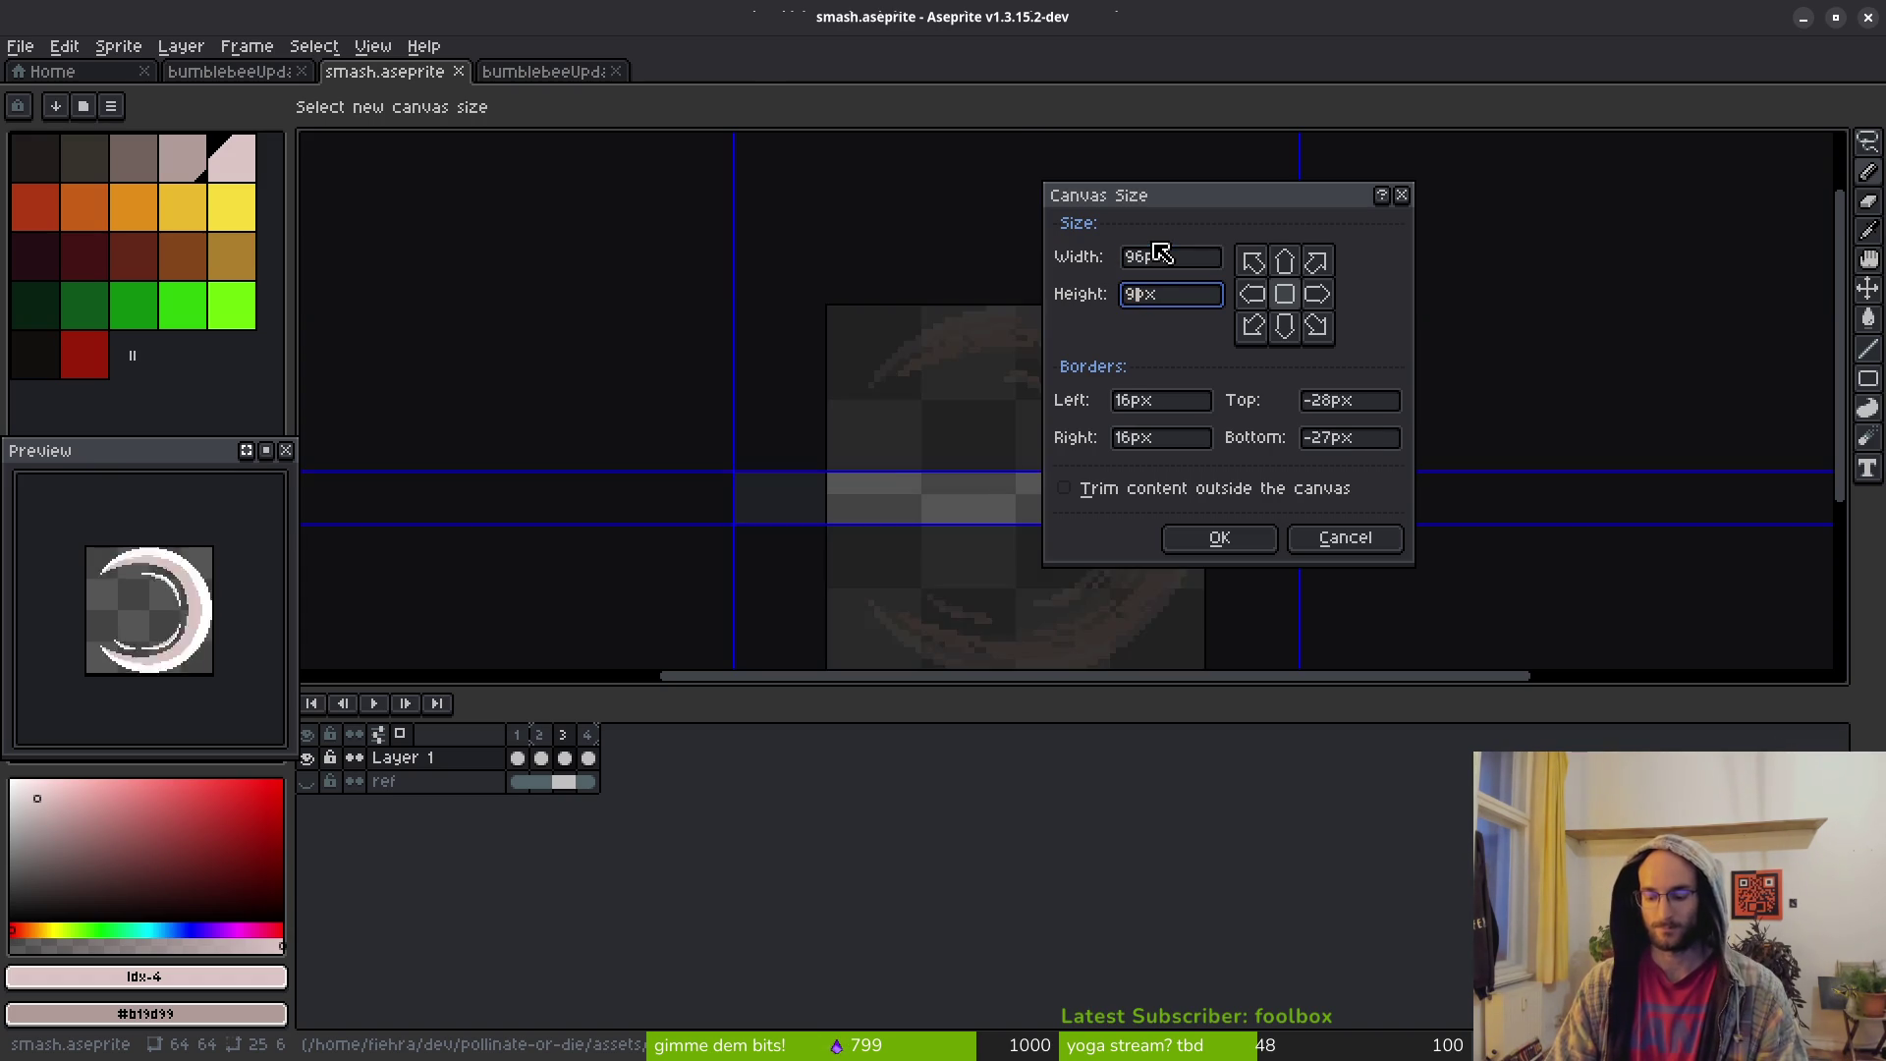
{"action": "key", "text": "Return"}
{"action": "left_click_drag", "start_coordinate": [1008, 577], "coordinate": [1048, 350]}
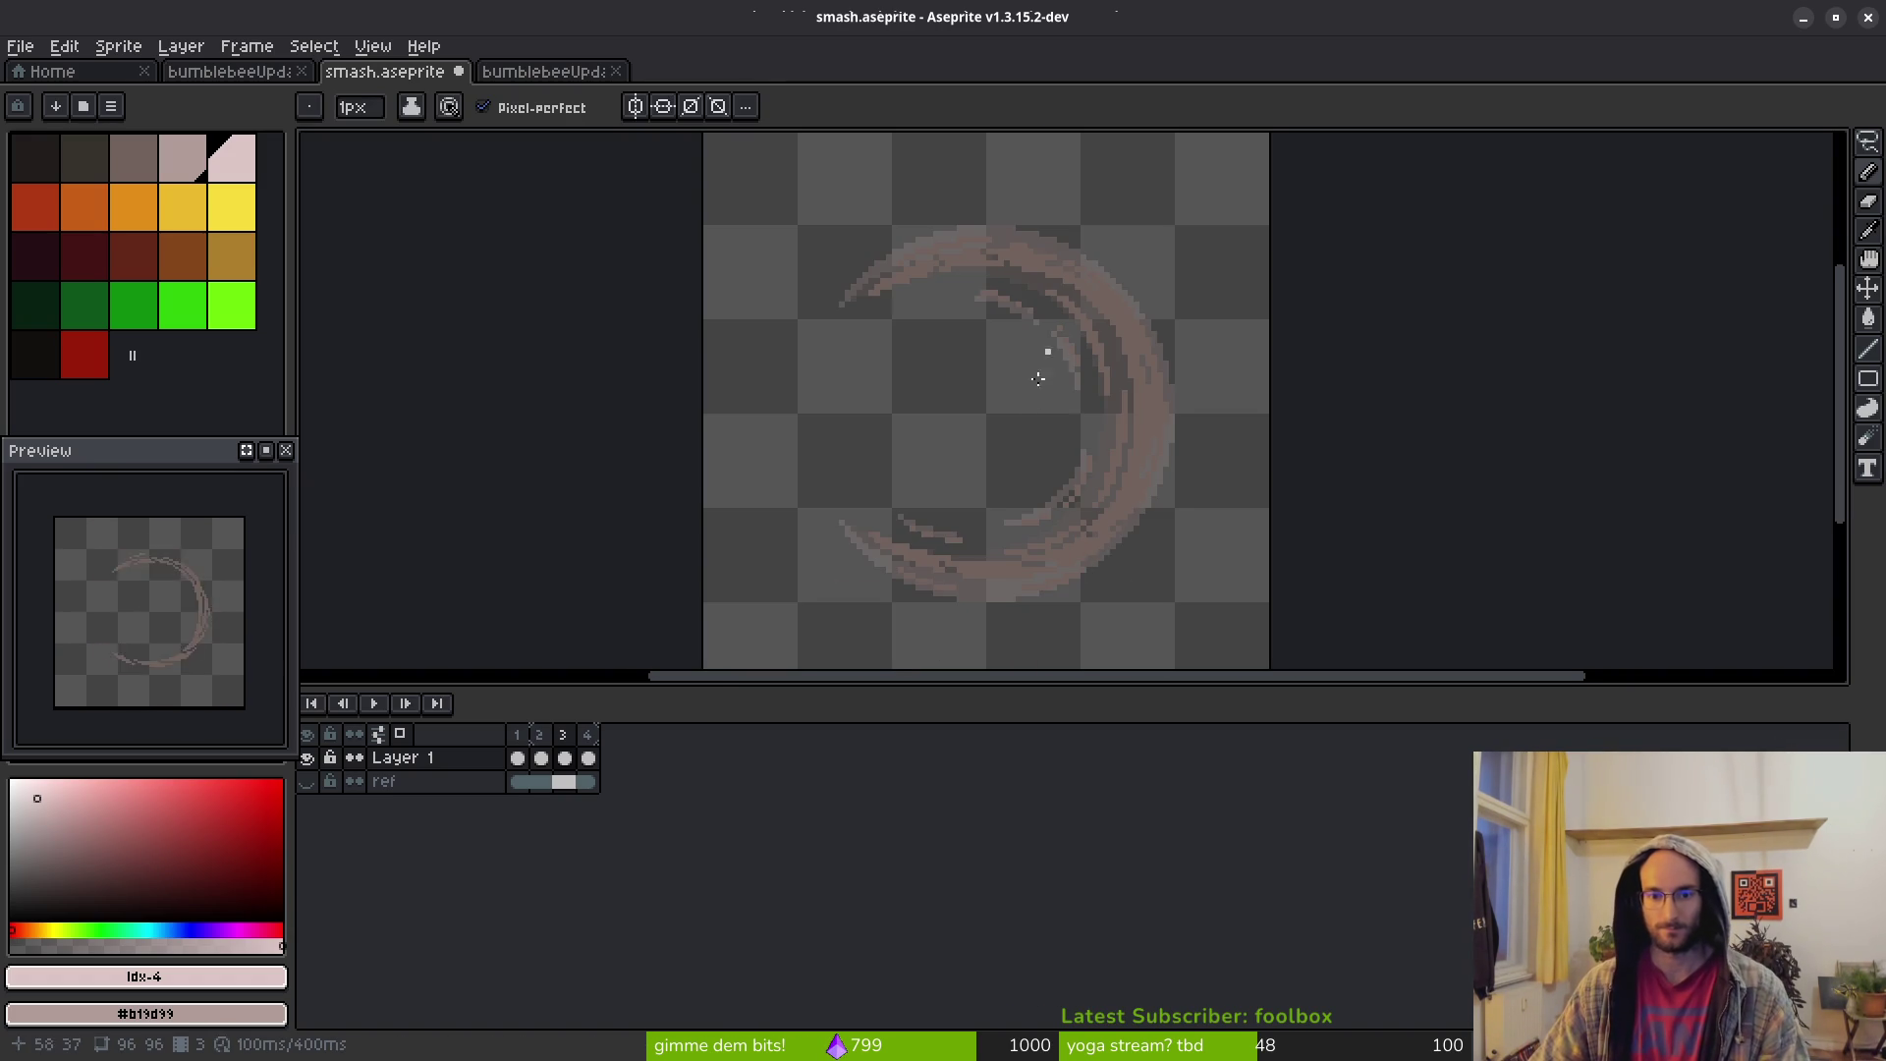
{"action": "key", "text": "ctrl+s"}
Show the dark reference layer, step back to the first crescent frame, then open bumblebeeUpdated-Sheet
{"action": "left_click", "coordinate": [308, 781]}
{"action": "left_click", "coordinate": [516, 758]}
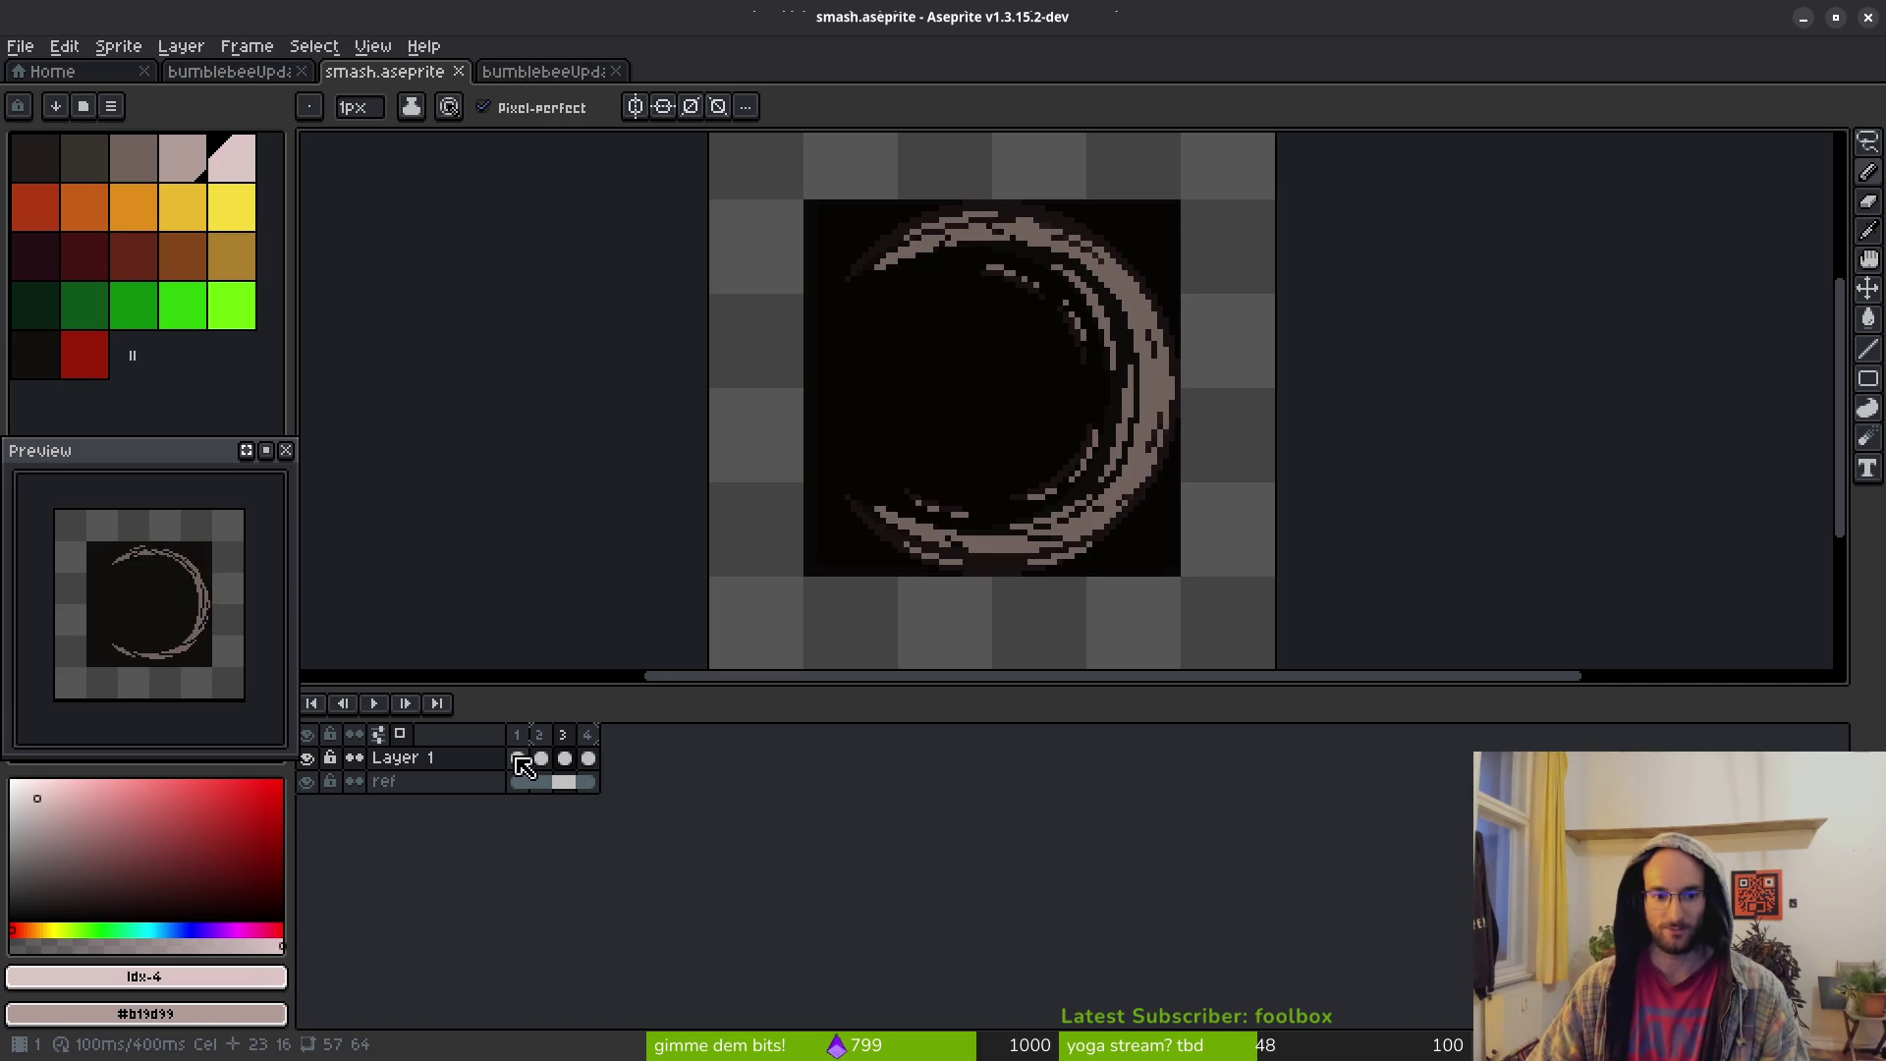
{"action": "key", "text": "i"}
{"action": "key", "text": "Left"}
{"action": "key", "text": "Left"}
{"action": "key", "text": "Left"}
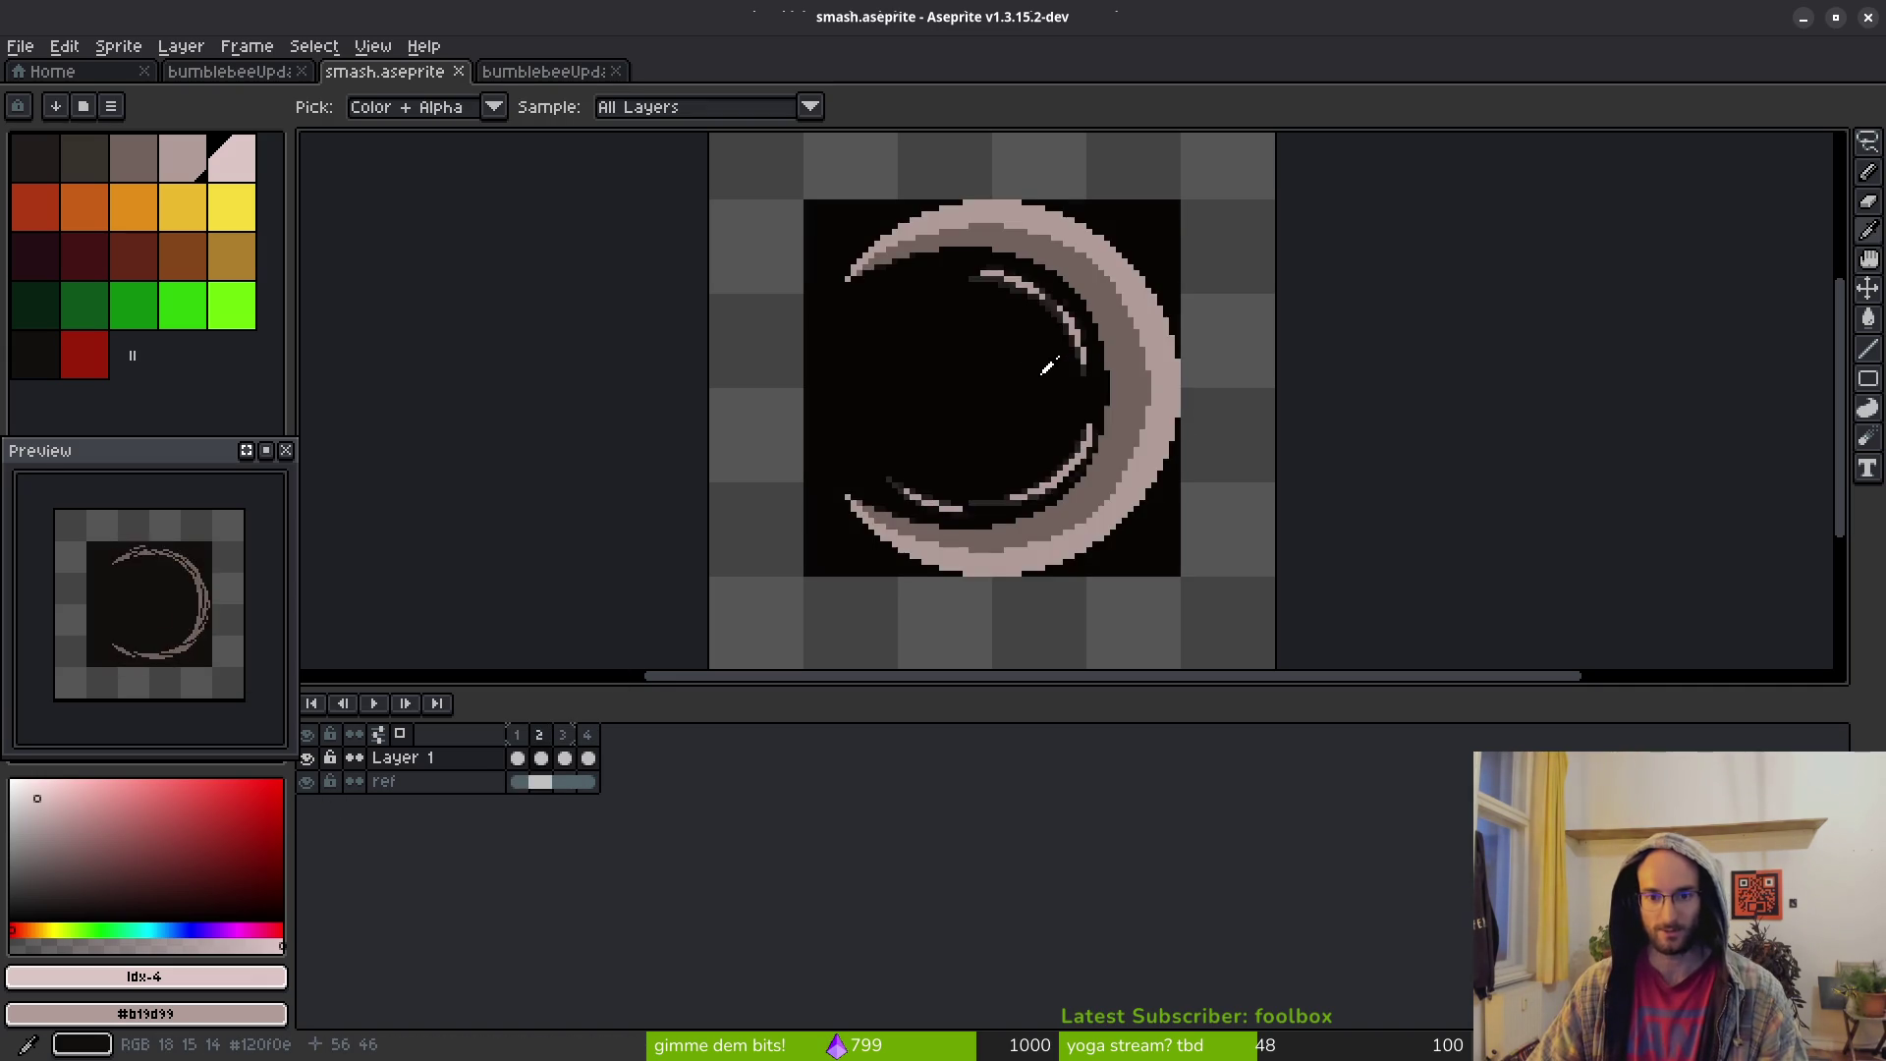
{"action": "key", "text": "Left"}
{"action": "key", "text": "b"}
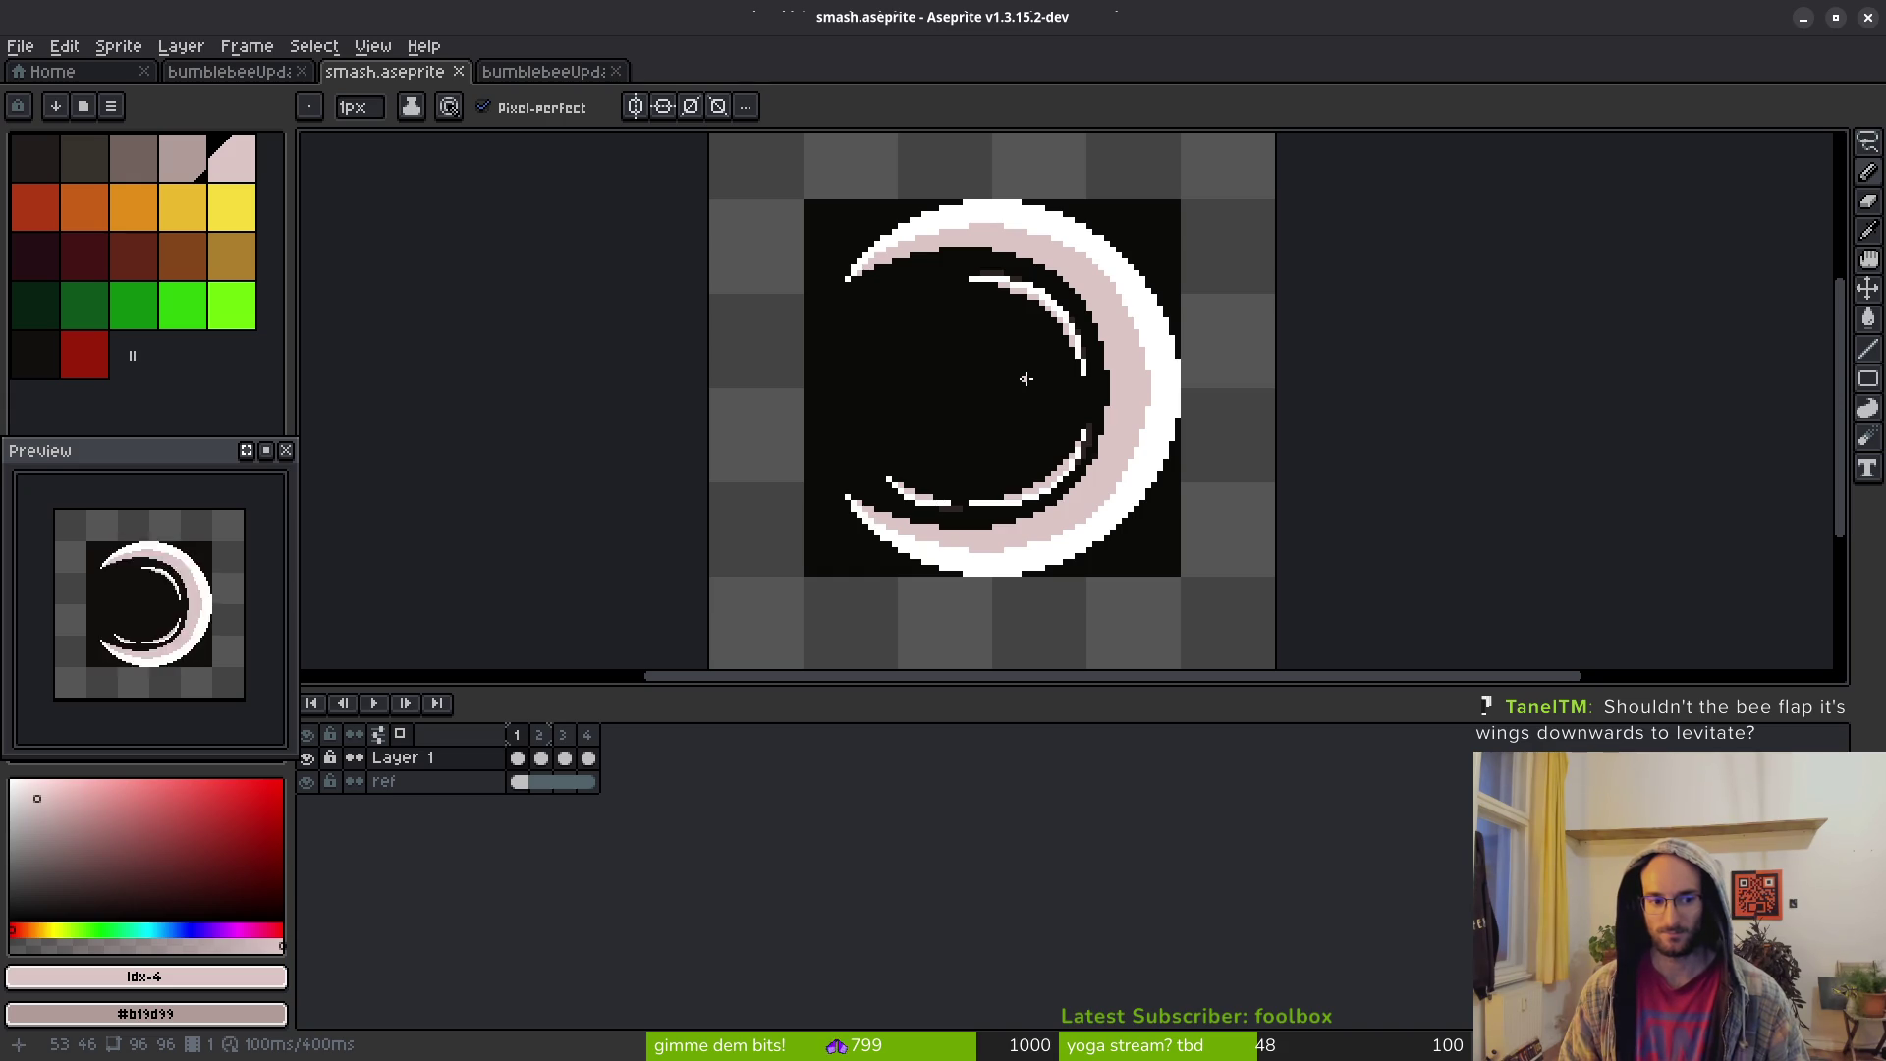
{"action": "key", "text": "i"}
{"action": "key", "text": "alt+Tab"}
{"action": "key", "text": "alt+Tab"}
{"action": "left_click", "coordinate": [543, 71]}
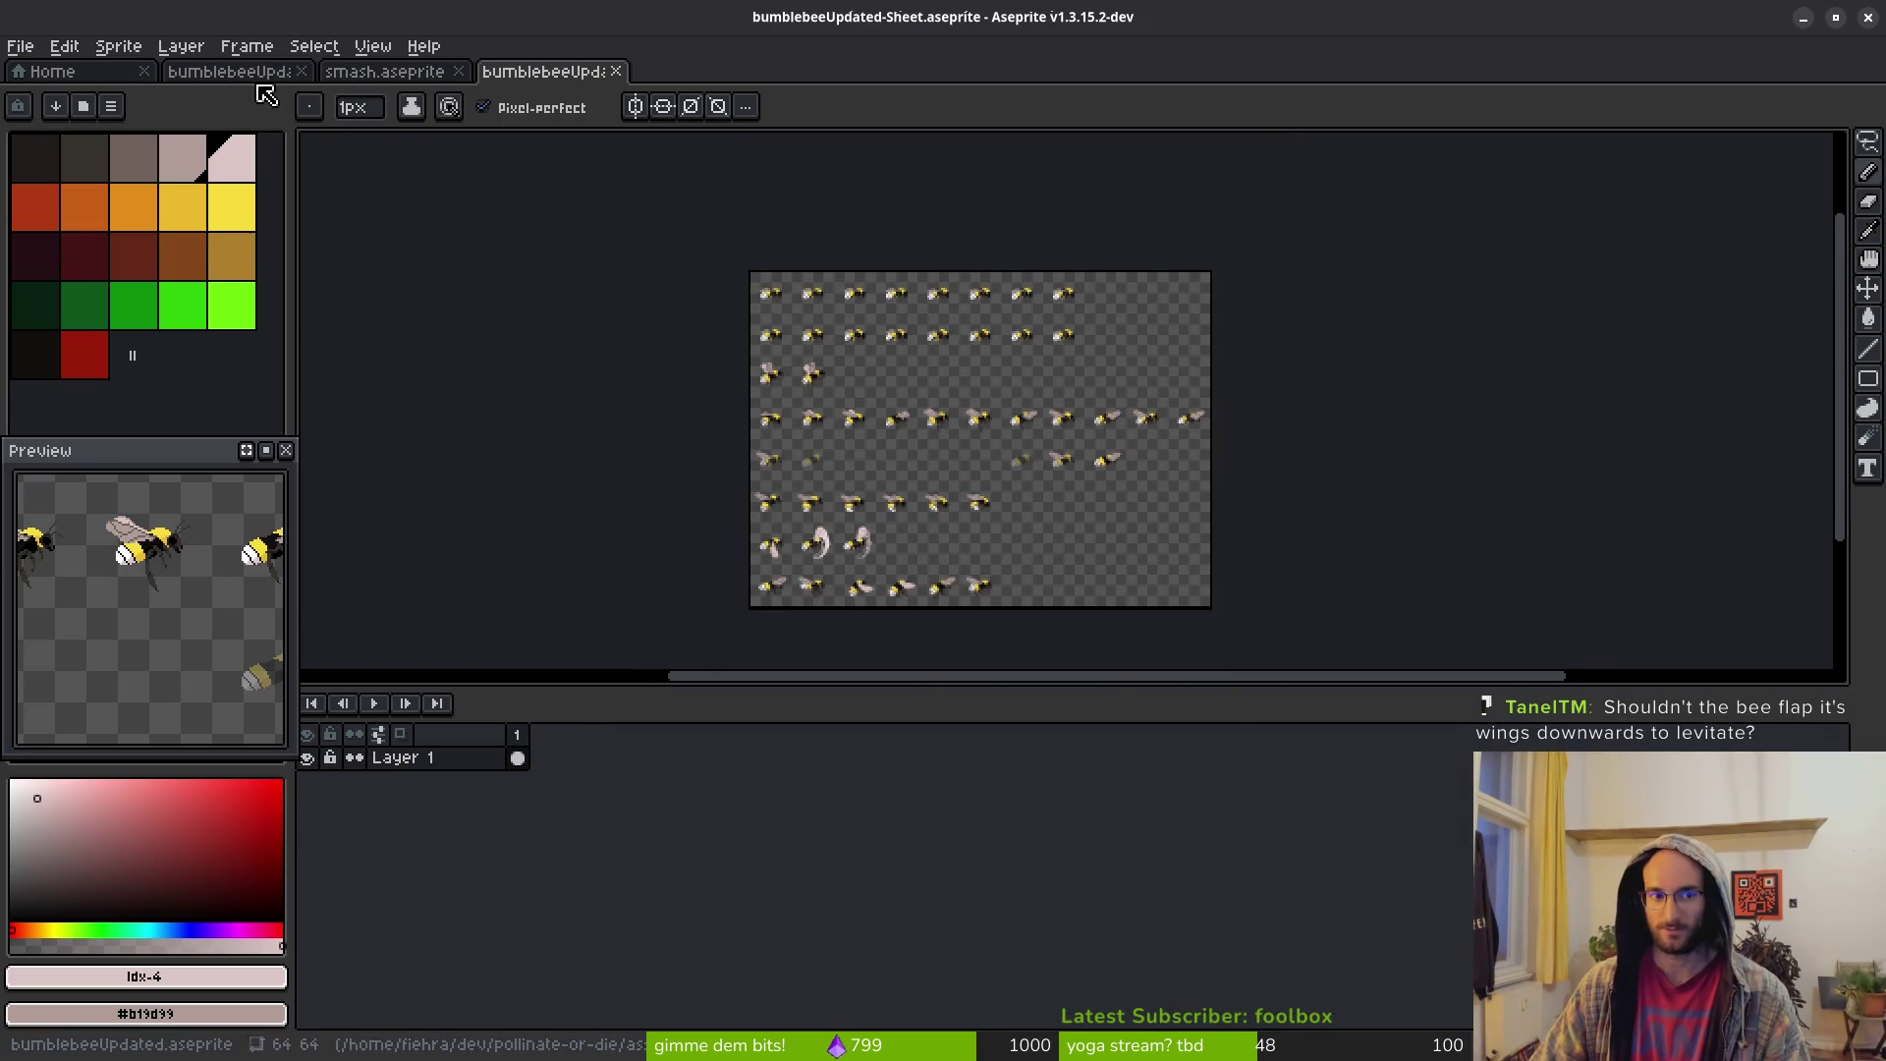
Switch to bumblebeeUpdated.aseprite and inspect the bee on frames 18, 30, 37 and 38
{"action": "left_click", "coordinate": [383, 71]}
{"action": "left_click", "coordinate": [241, 73]}
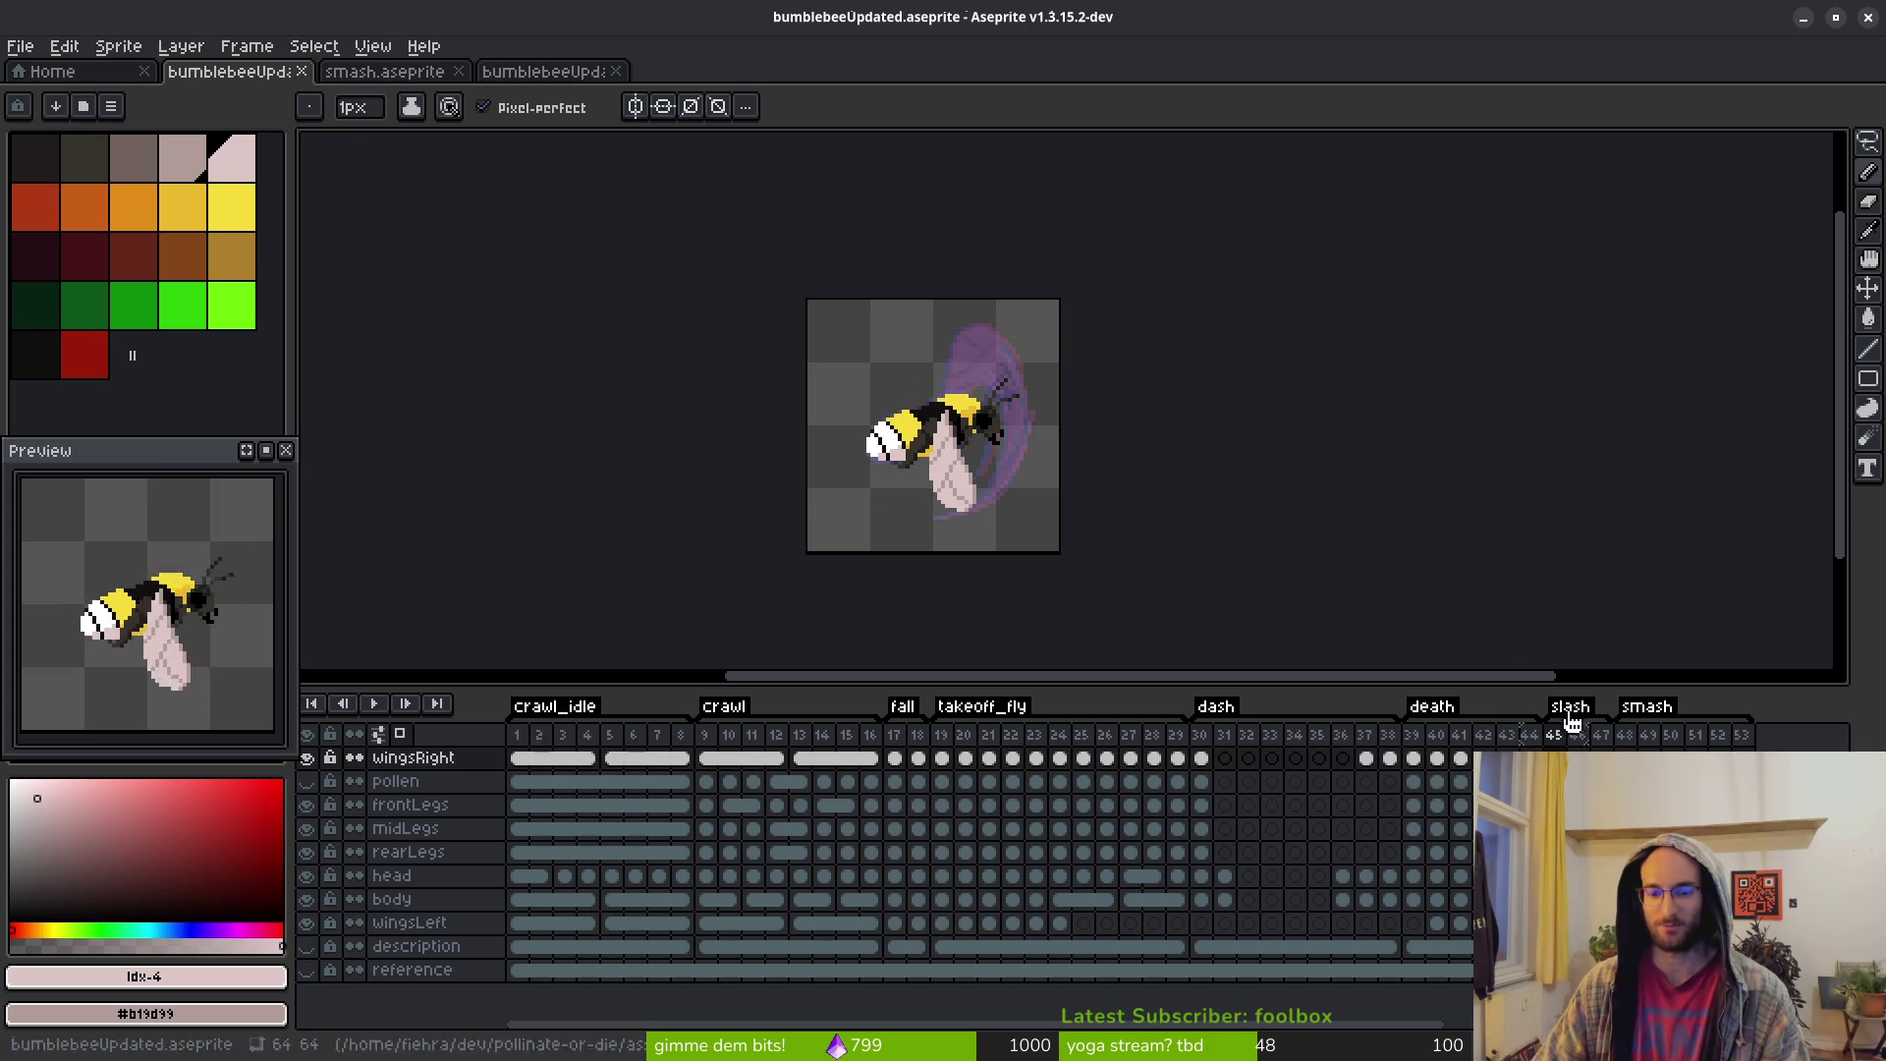
{"action": "left_click", "coordinate": [917, 758]}
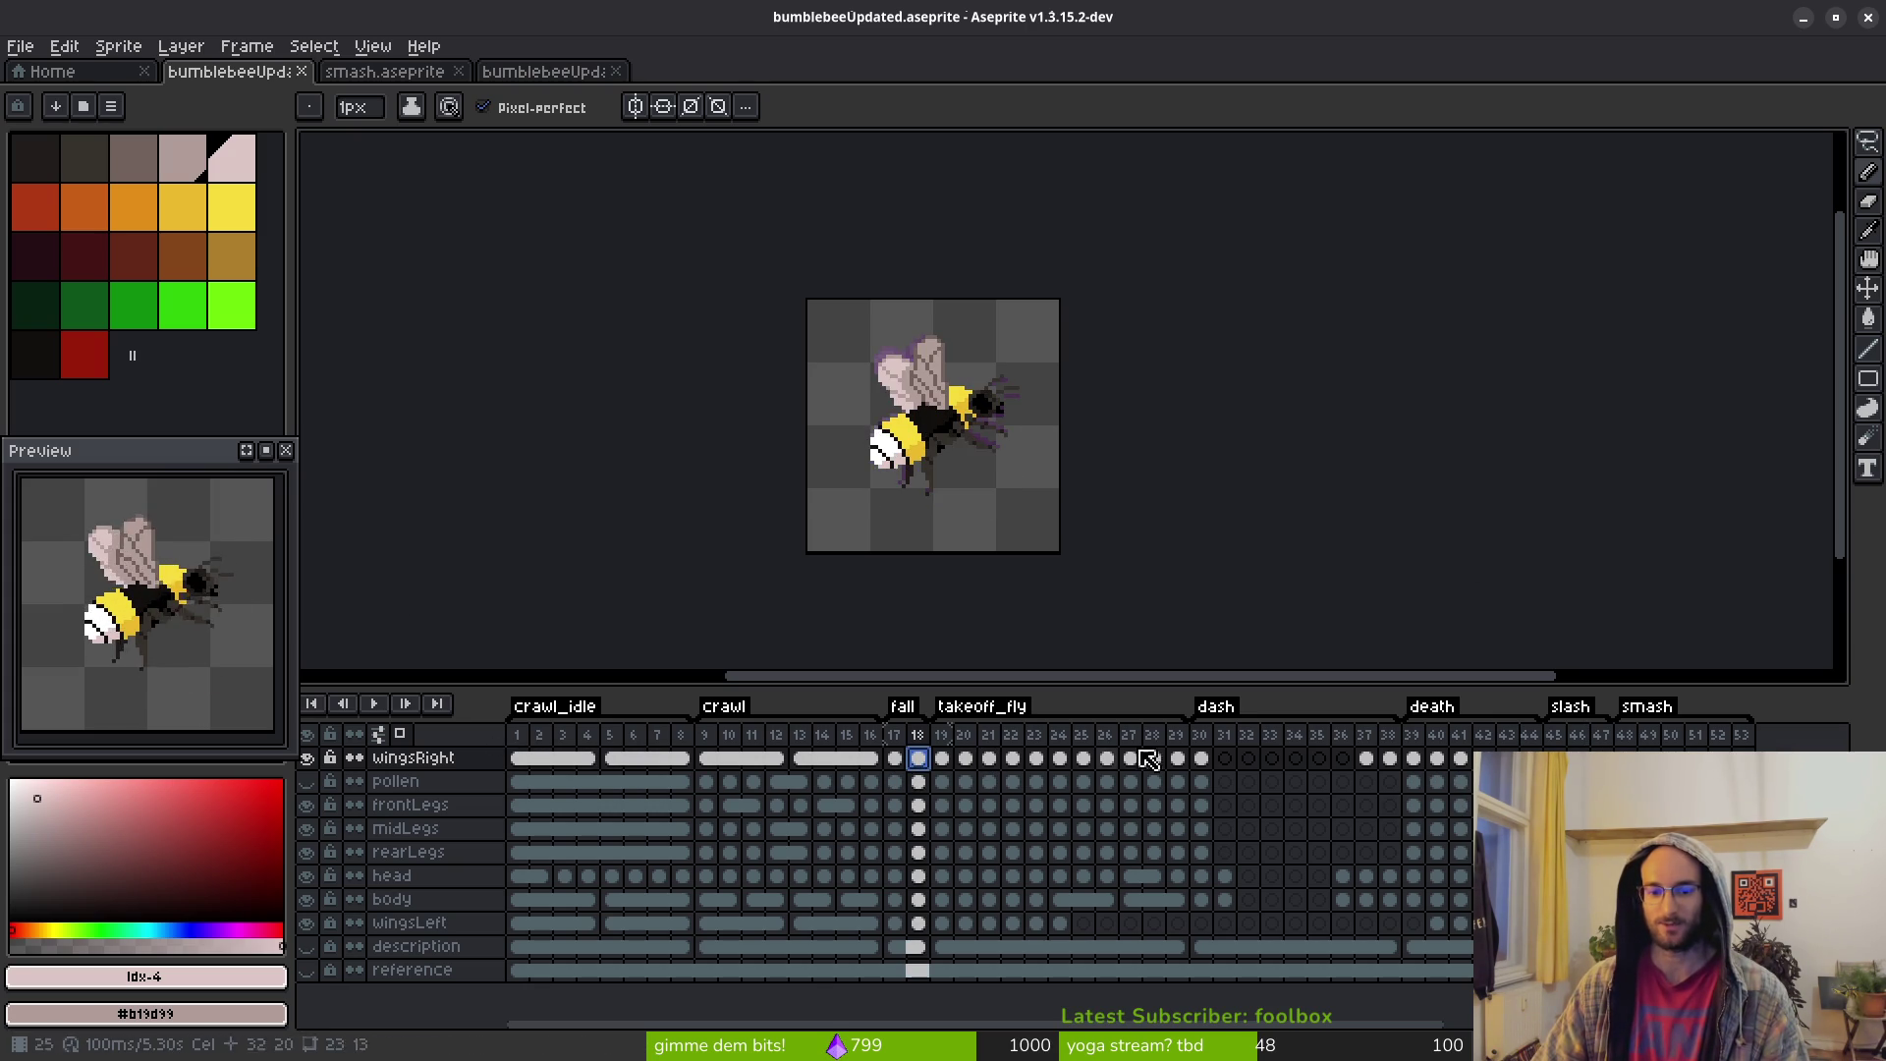
{"action": "left_click", "coordinate": [1200, 758]}
{"action": "left_click", "coordinate": [1368, 758]}
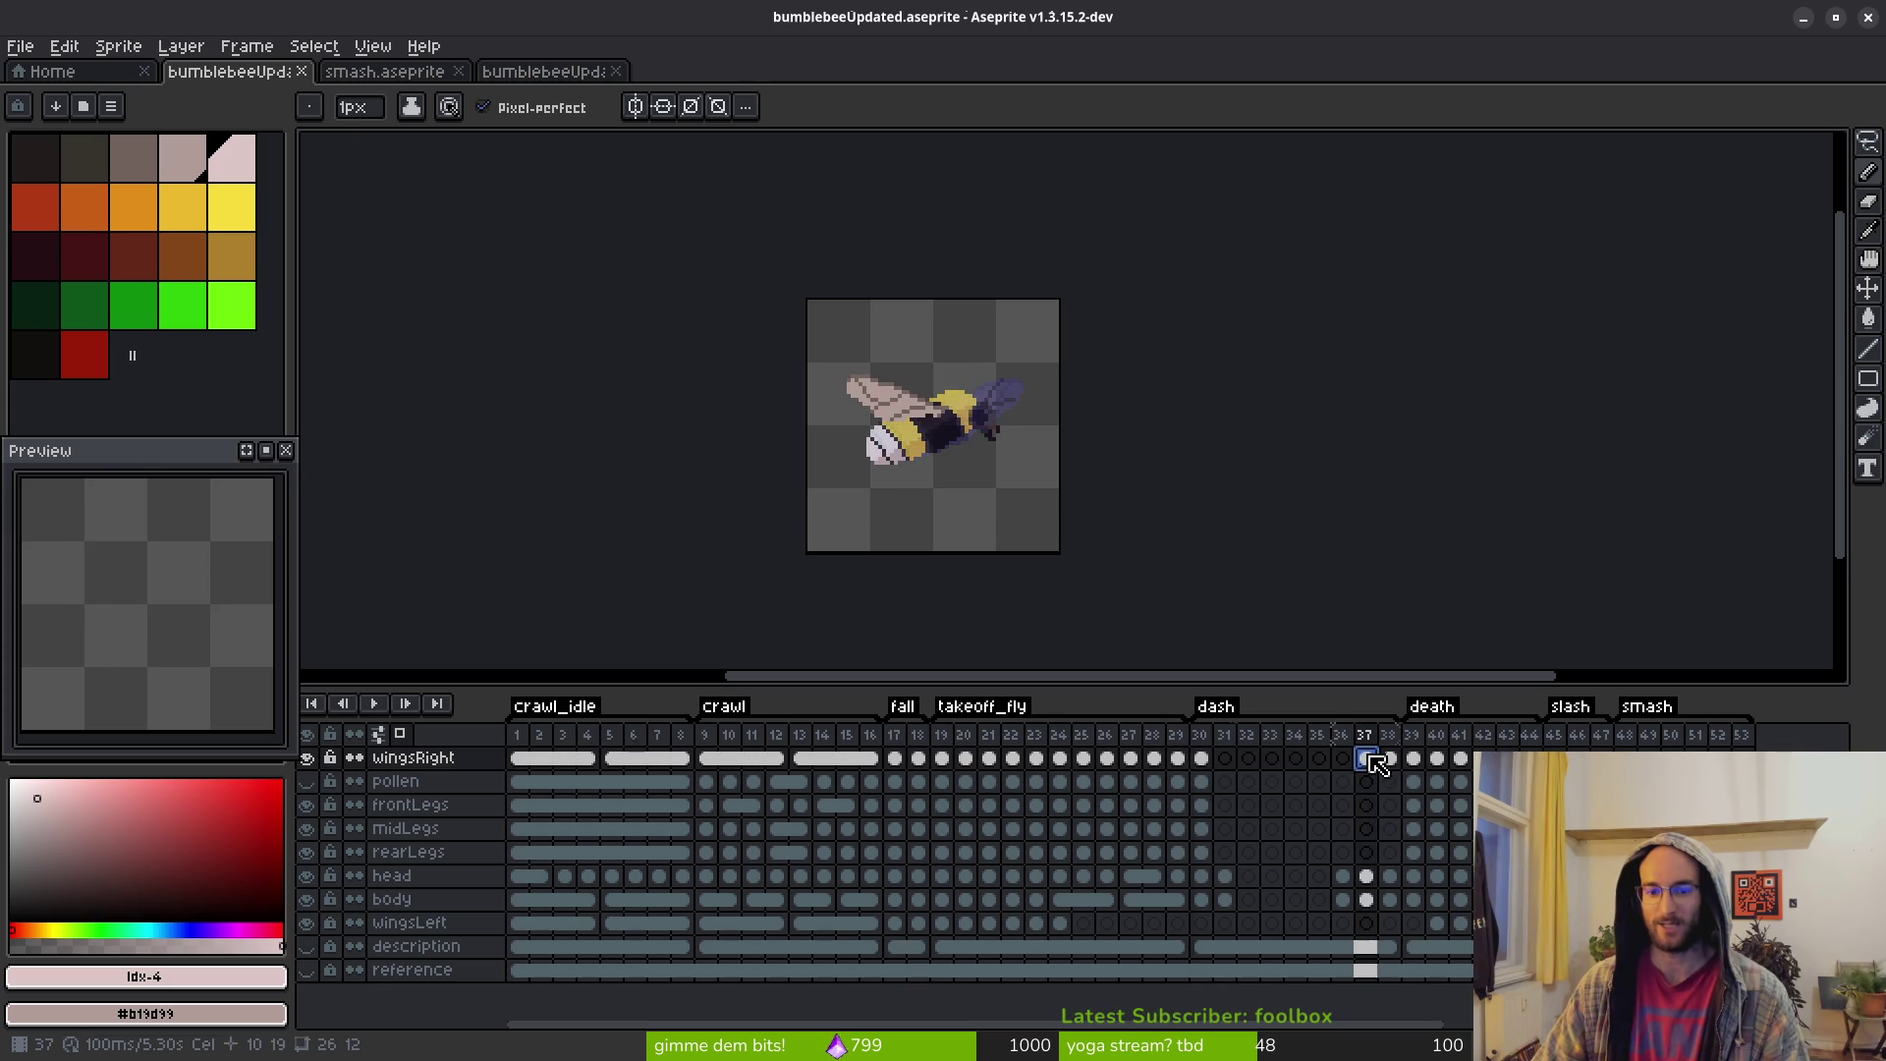
{"action": "left_click", "coordinate": [1388, 759]}
{"action": "left_click", "coordinate": [1365, 758]}
{"action": "left_click", "coordinate": [1388, 758]}
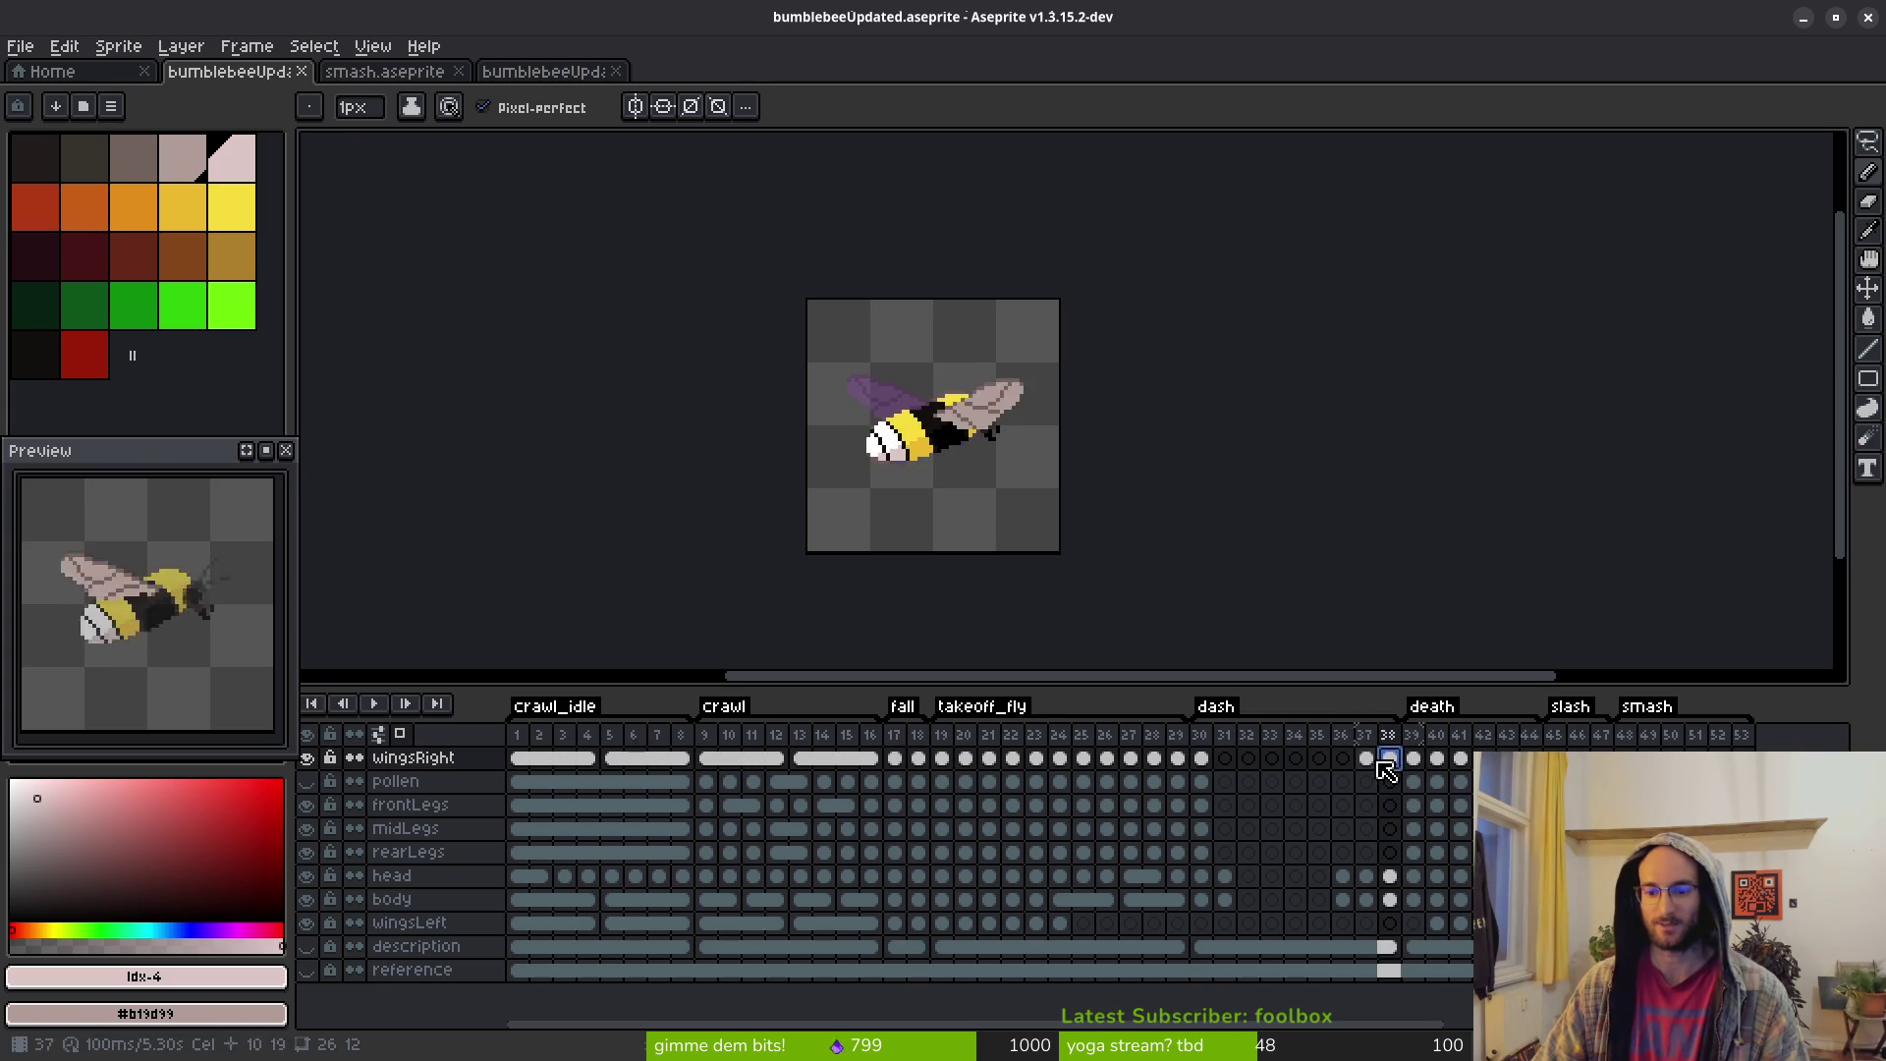
Step back and forth around frames 36–37, then play the bee animation
{"action": "key", "text": "Left"}
{"action": "key", "text": "Right"}
{"action": "key", "text": "Left"}
{"action": "key", "text": "Left"}
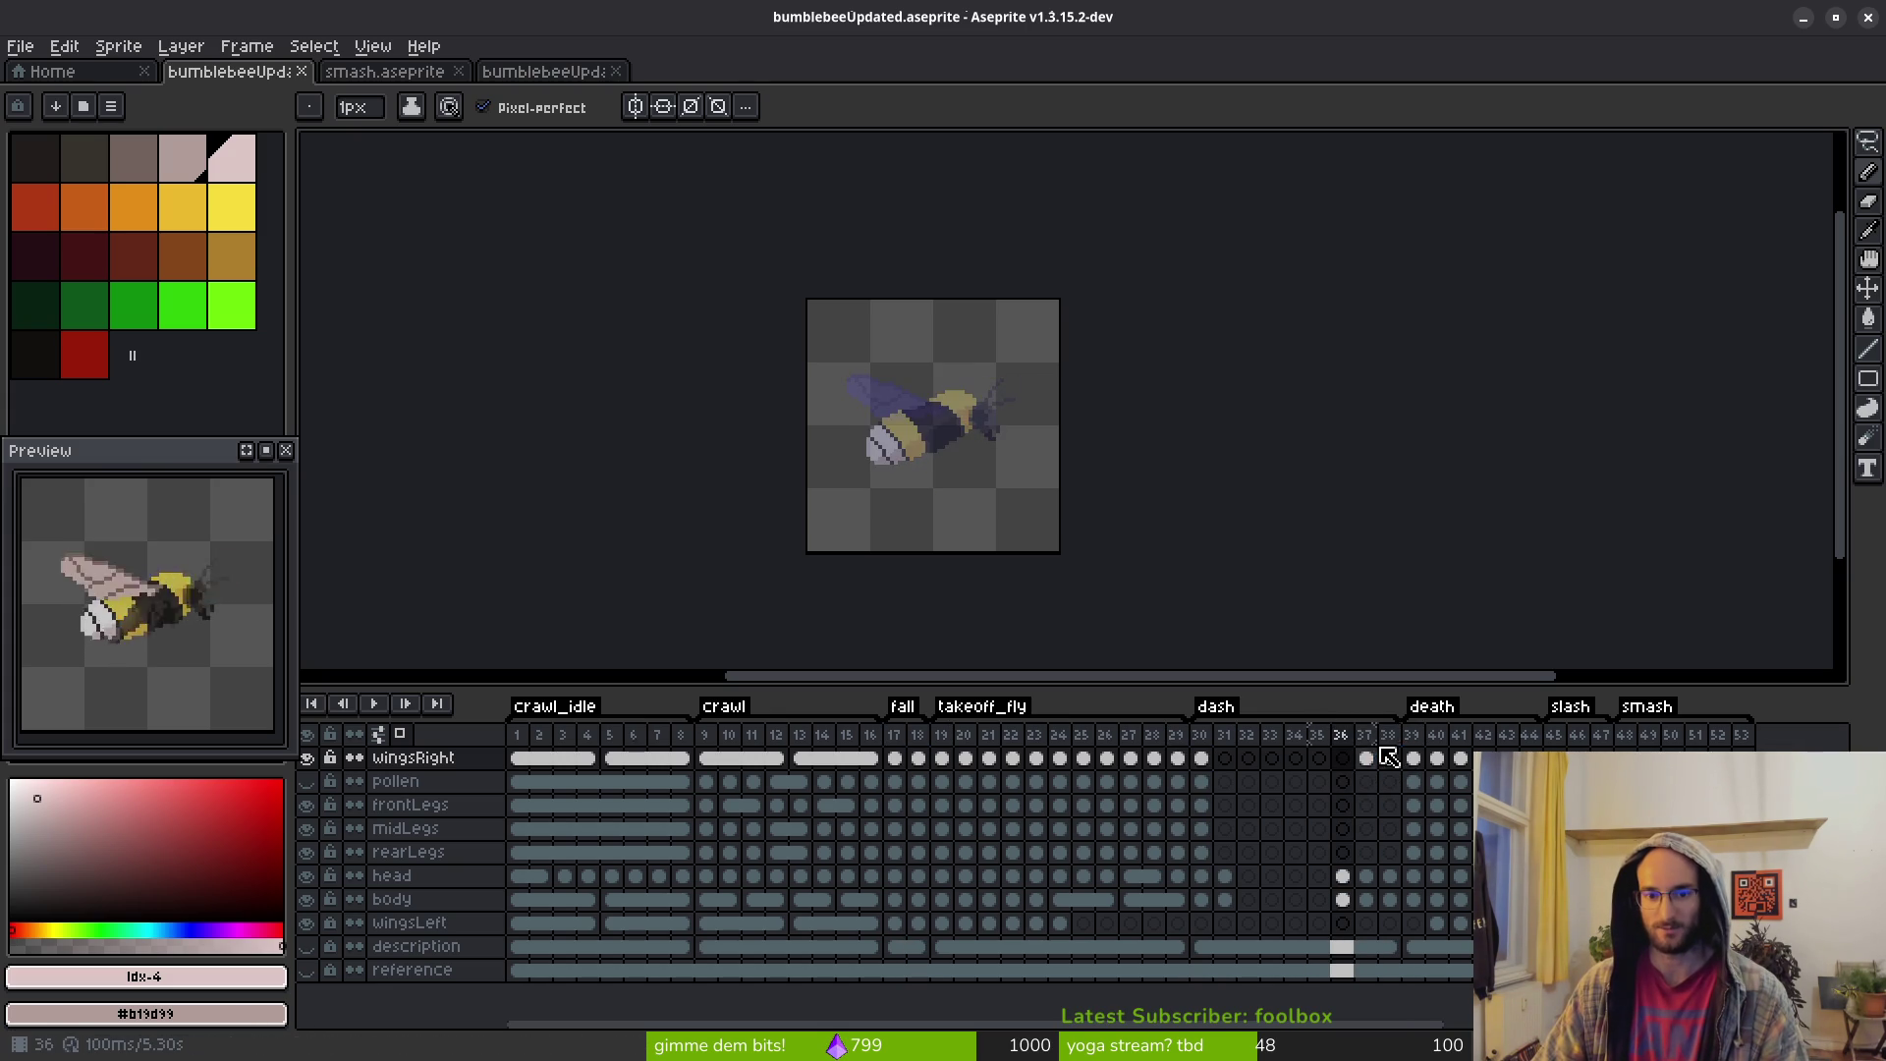
{"action": "key", "text": "Right"}
{"action": "key", "text": "Right"}
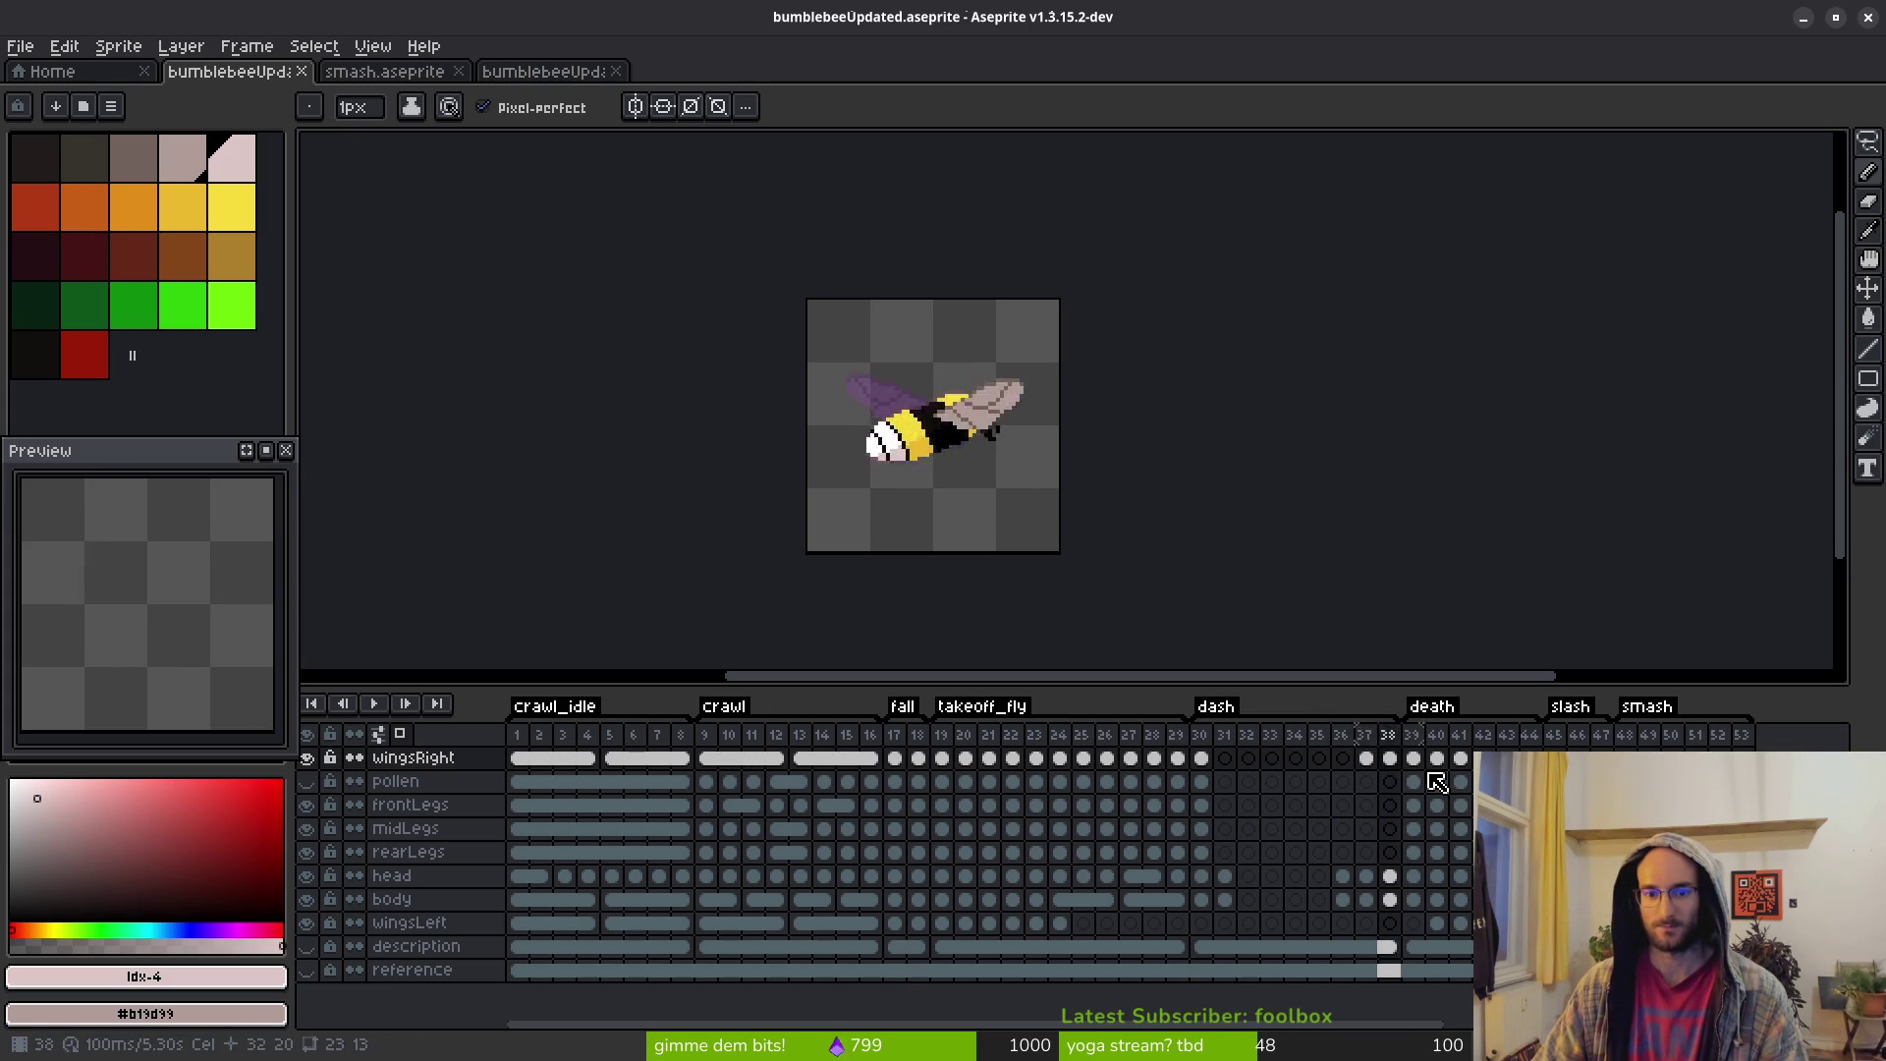
{"action": "key", "text": "Left"}
{"action": "key", "text": "Return"}
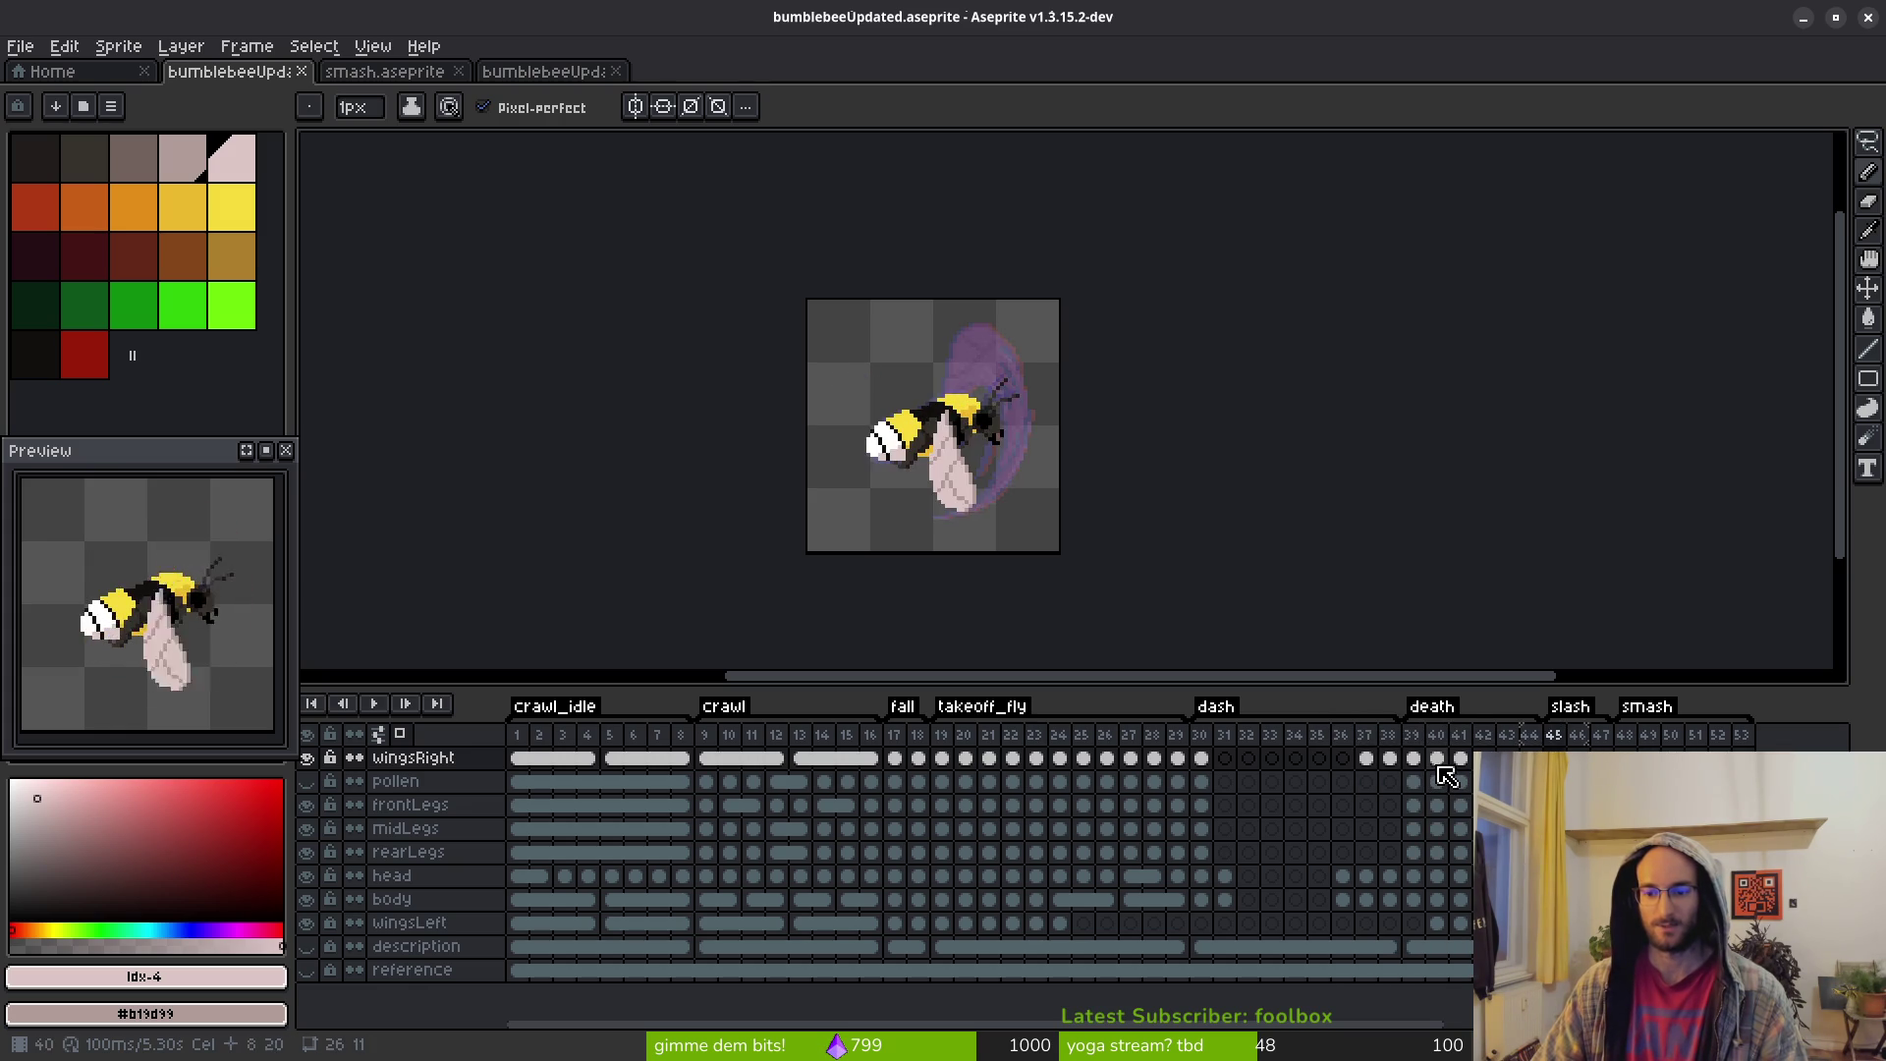
{"action": "key", "text": "alt"}
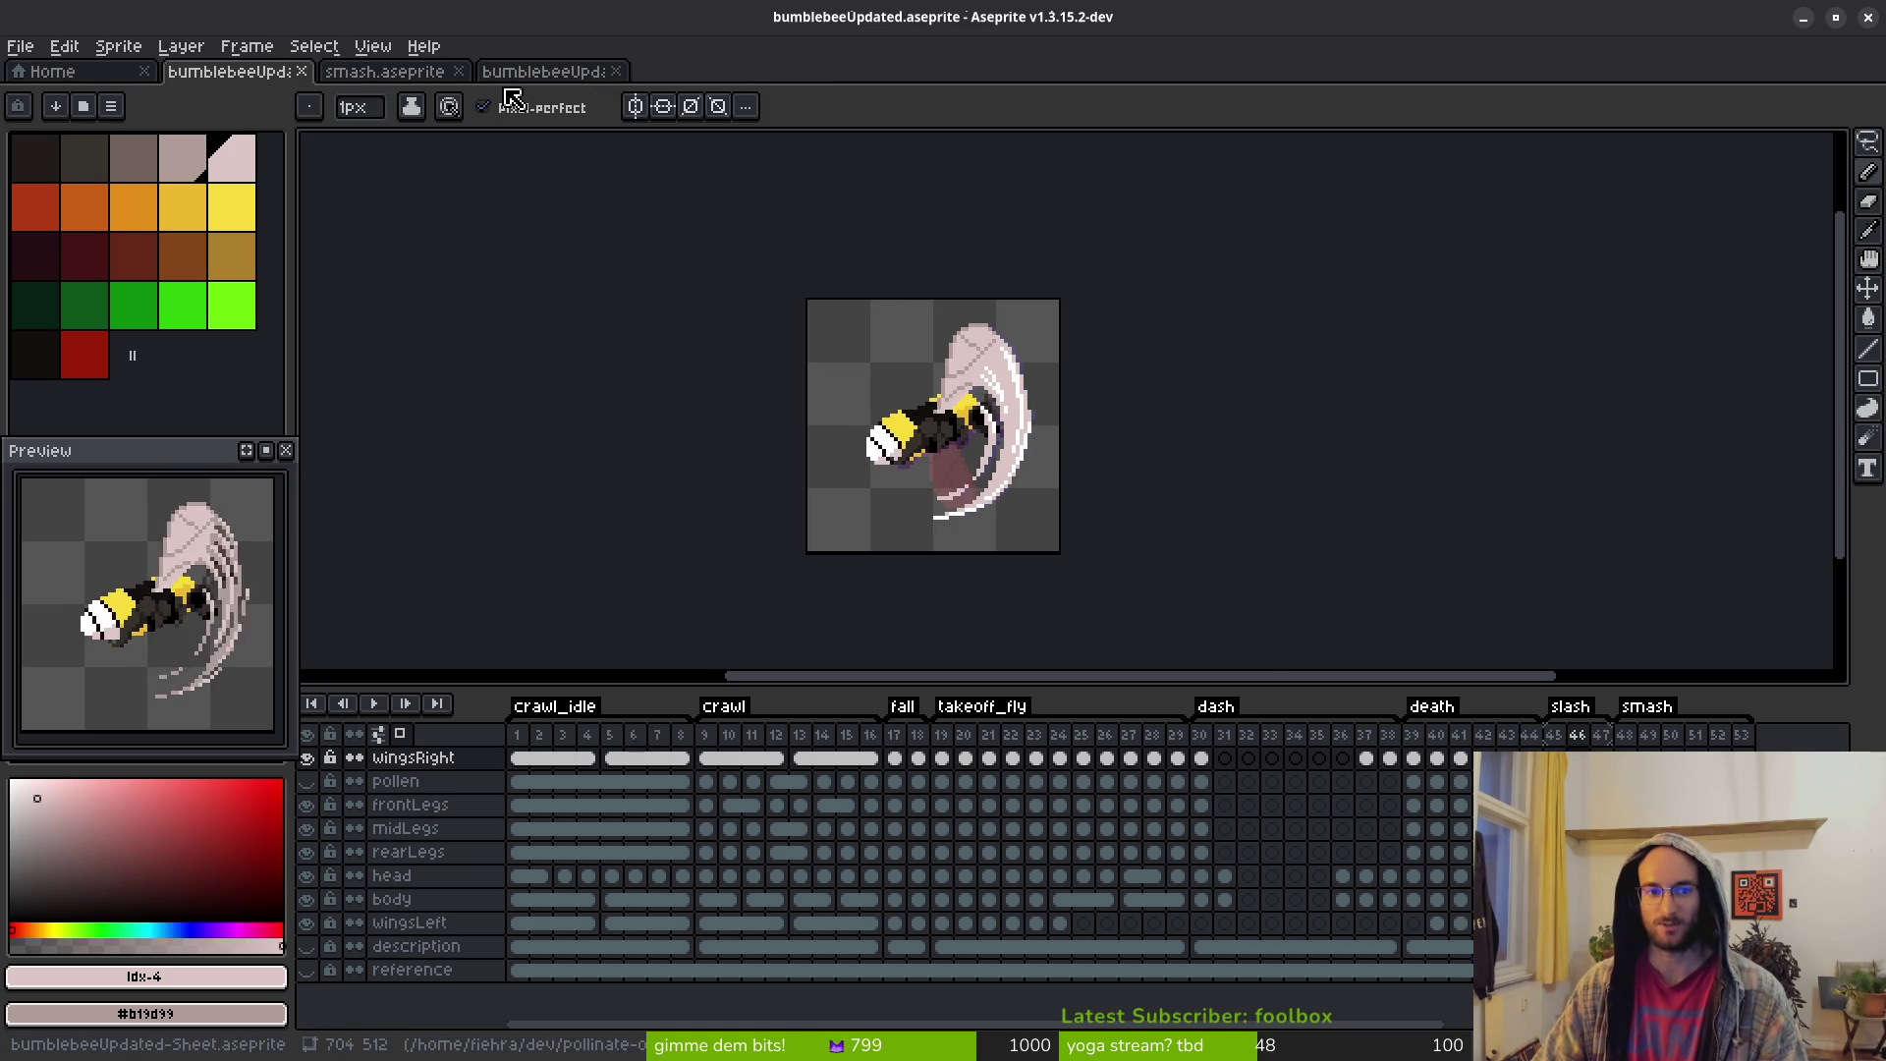
{"action": "left_click", "coordinate": [385, 71]}
Fill the empty area of the ref layer with solid black
{"action": "scroll", "coordinate": [1049, 450], "scroll_direction": "down", "scroll_amount": 4}
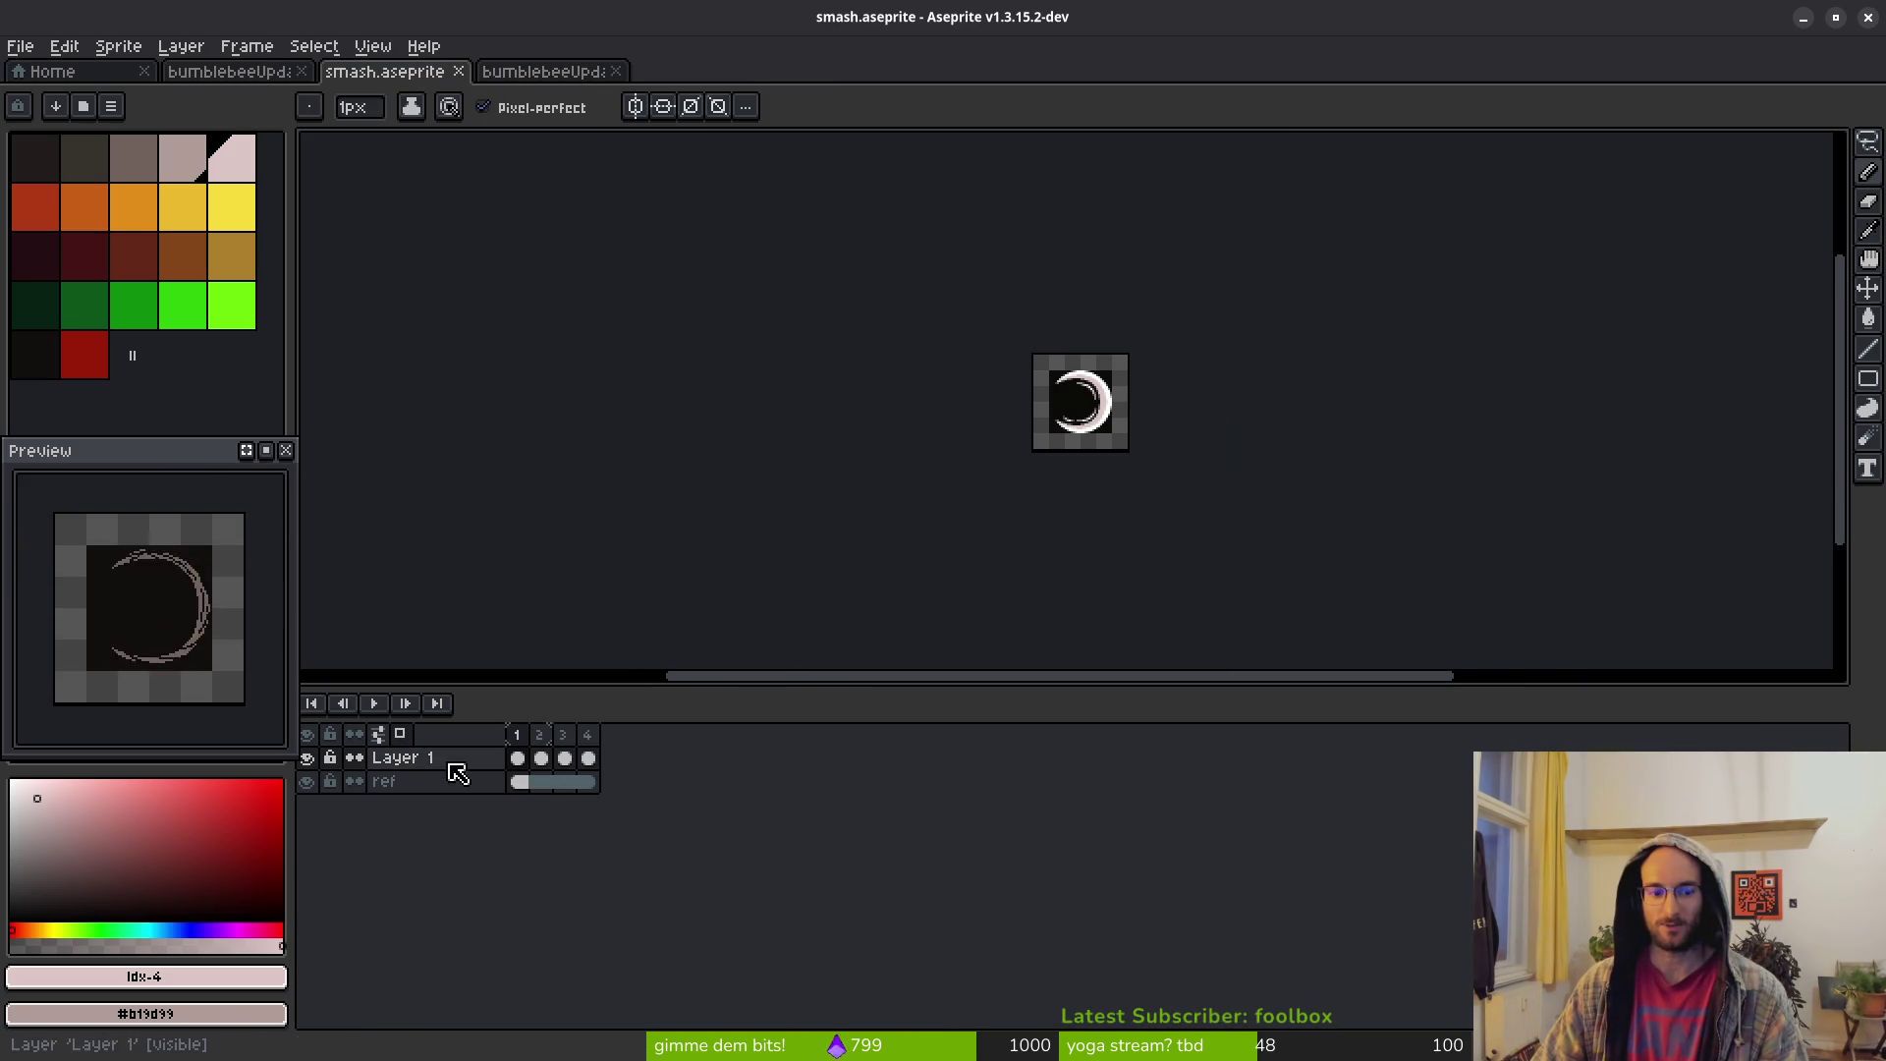
{"action": "left_click", "coordinate": [530, 783]}
{"action": "left_click", "coordinate": [41, 367]}
{"action": "scroll", "coordinate": [1125, 386], "scroll_direction": "up", "scroll_amount": 5}
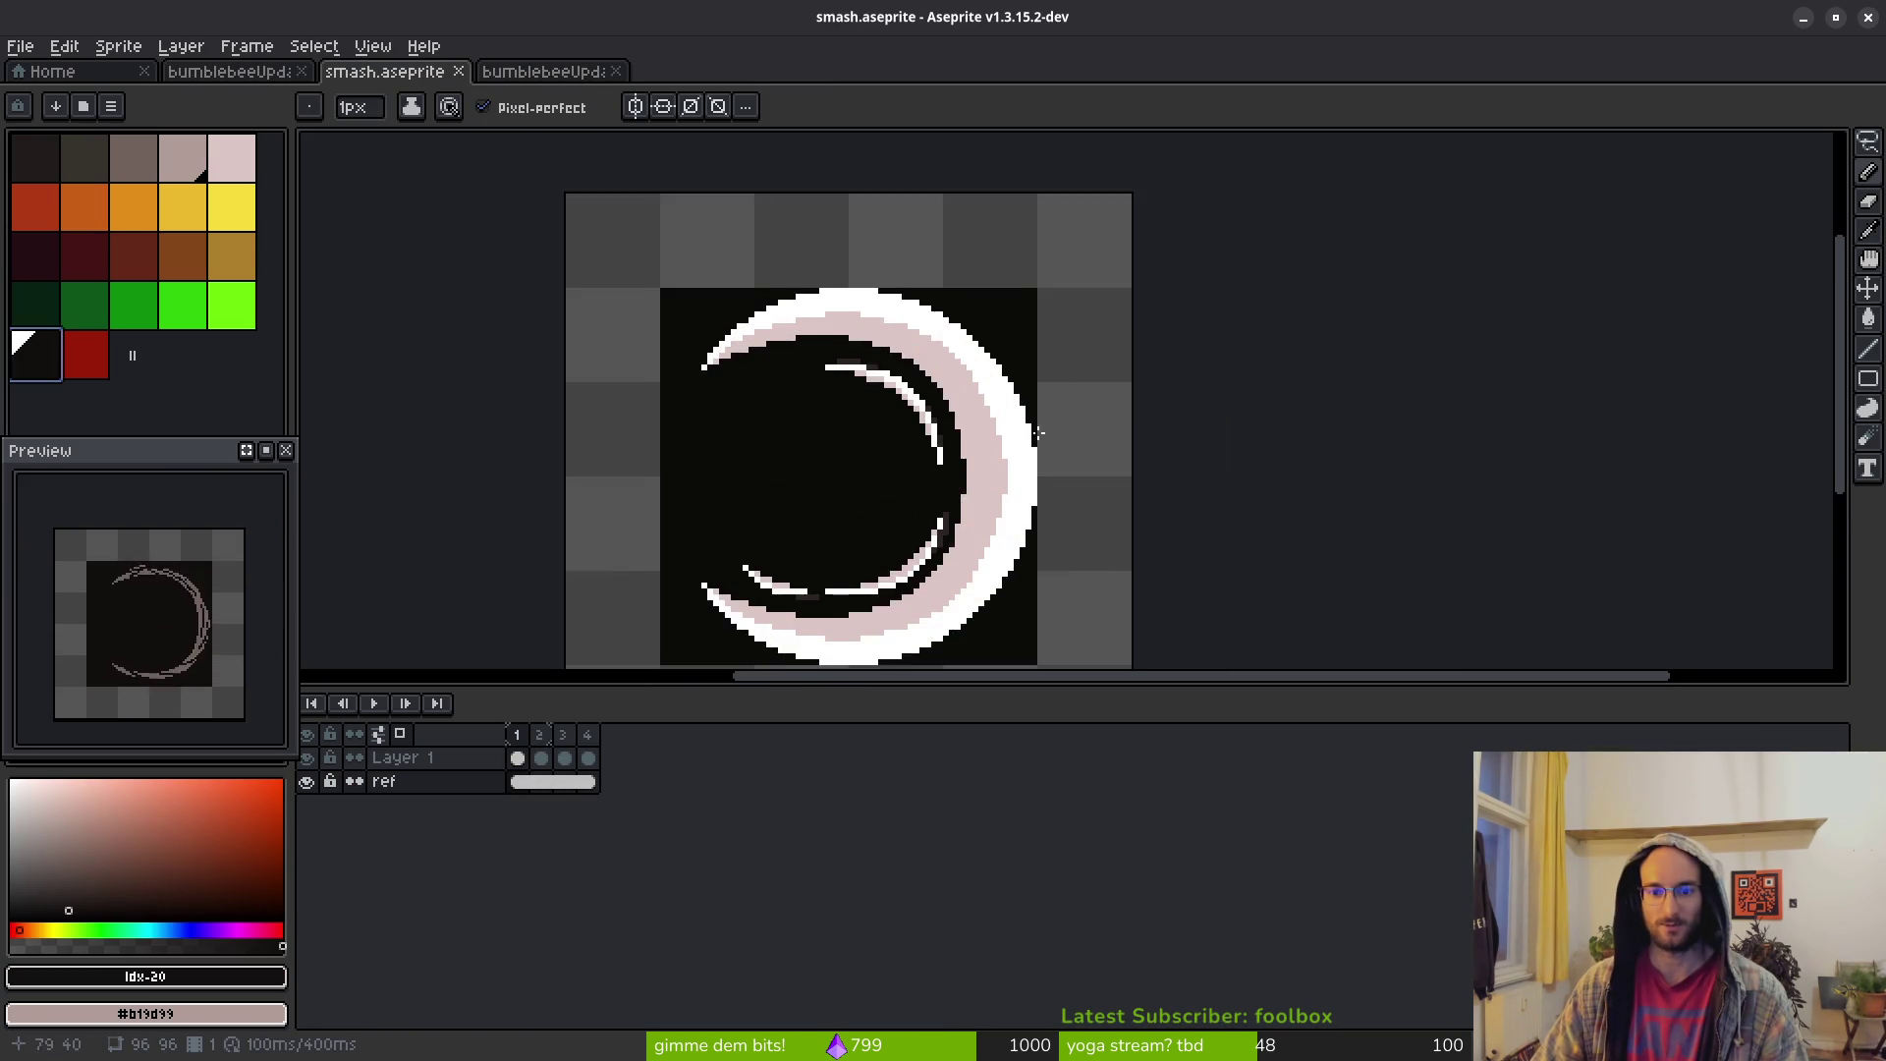
{"action": "key", "text": "g"}
{"action": "left_click", "coordinate": [1130, 429]}
{"action": "scroll", "coordinate": [1125, 448], "scroll_direction": "down", "scroll_amount": 5}
{"action": "scroll", "coordinate": [1128, 447], "scroll_direction": "up", "scroll_amount": 4}
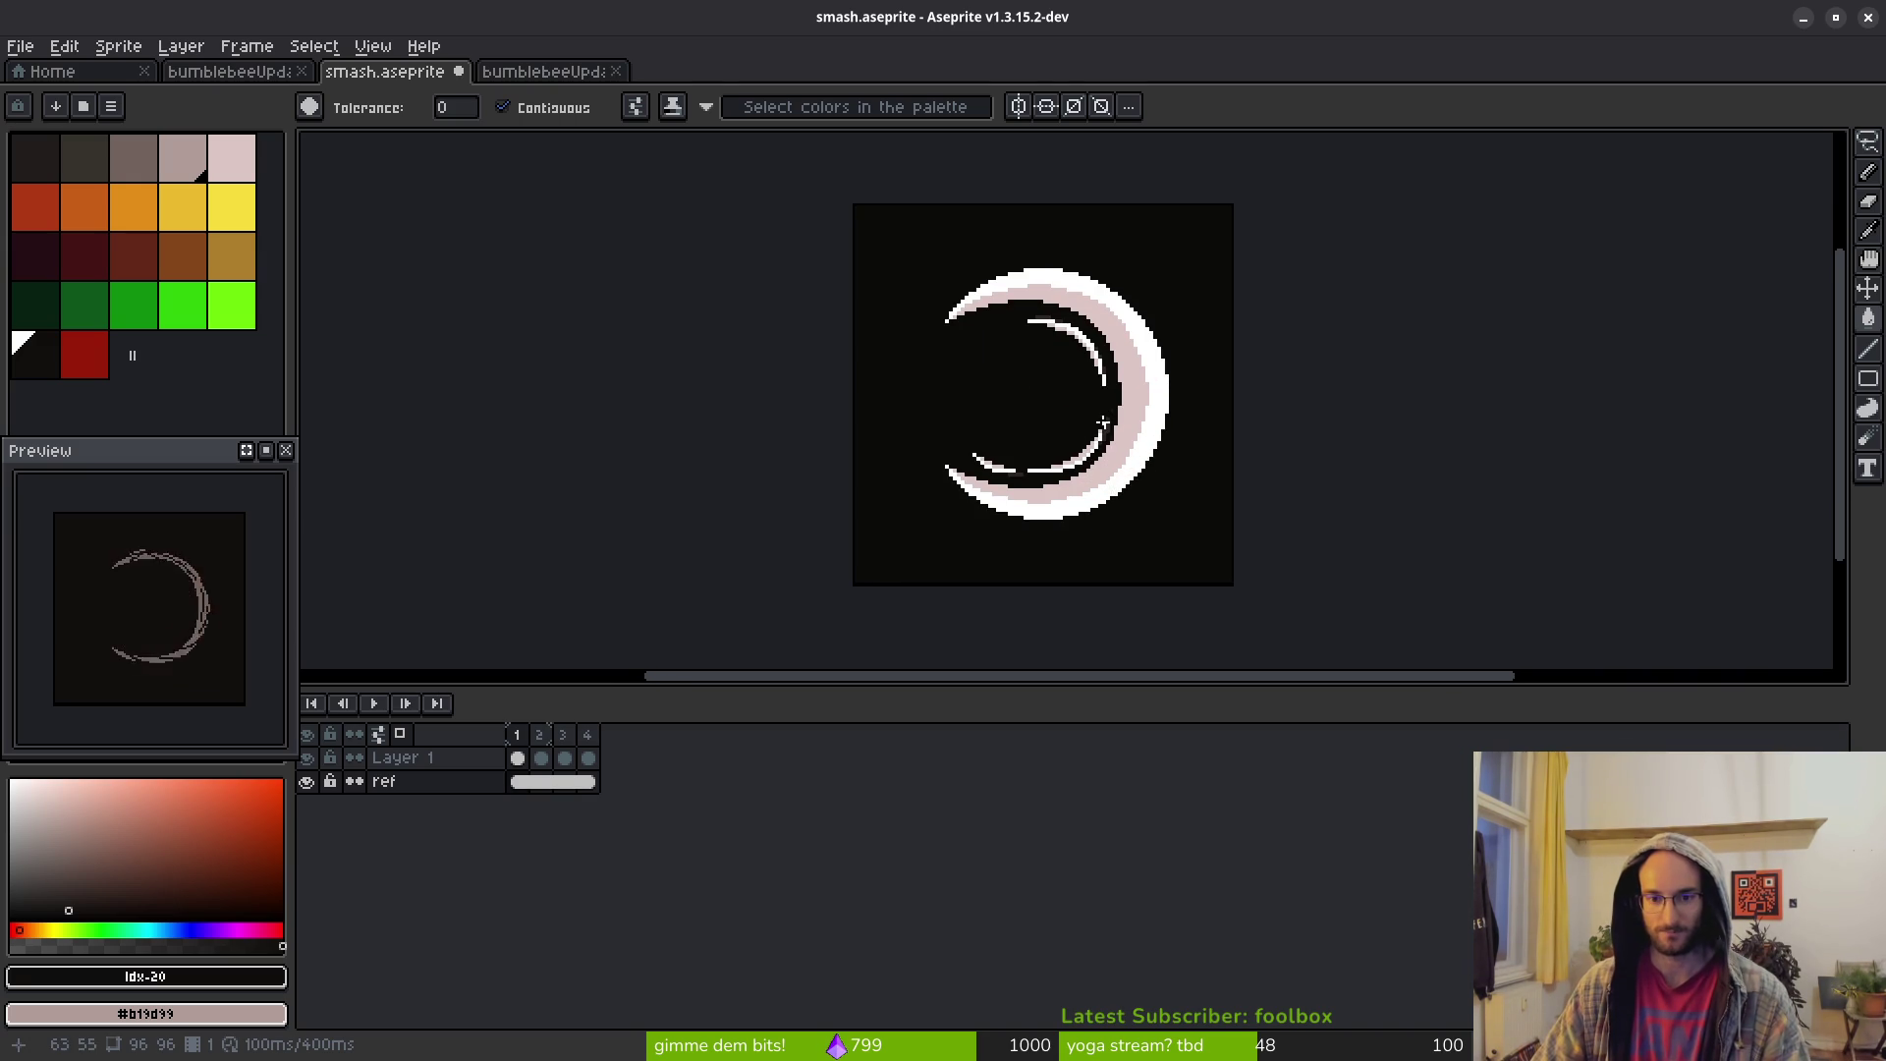
{"action": "left_click_drag", "start_coordinate": [1111, 412], "coordinate": [1077, 416]}
Show the pixel grid and select the 64×64 square from 16,16 to 79,79
{"action": "key", "text": "ctrl+apostrophe"}
{"action": "left_click_drag", "start_coordinate": [1015, 372], "coordinate": [1038, 365]}
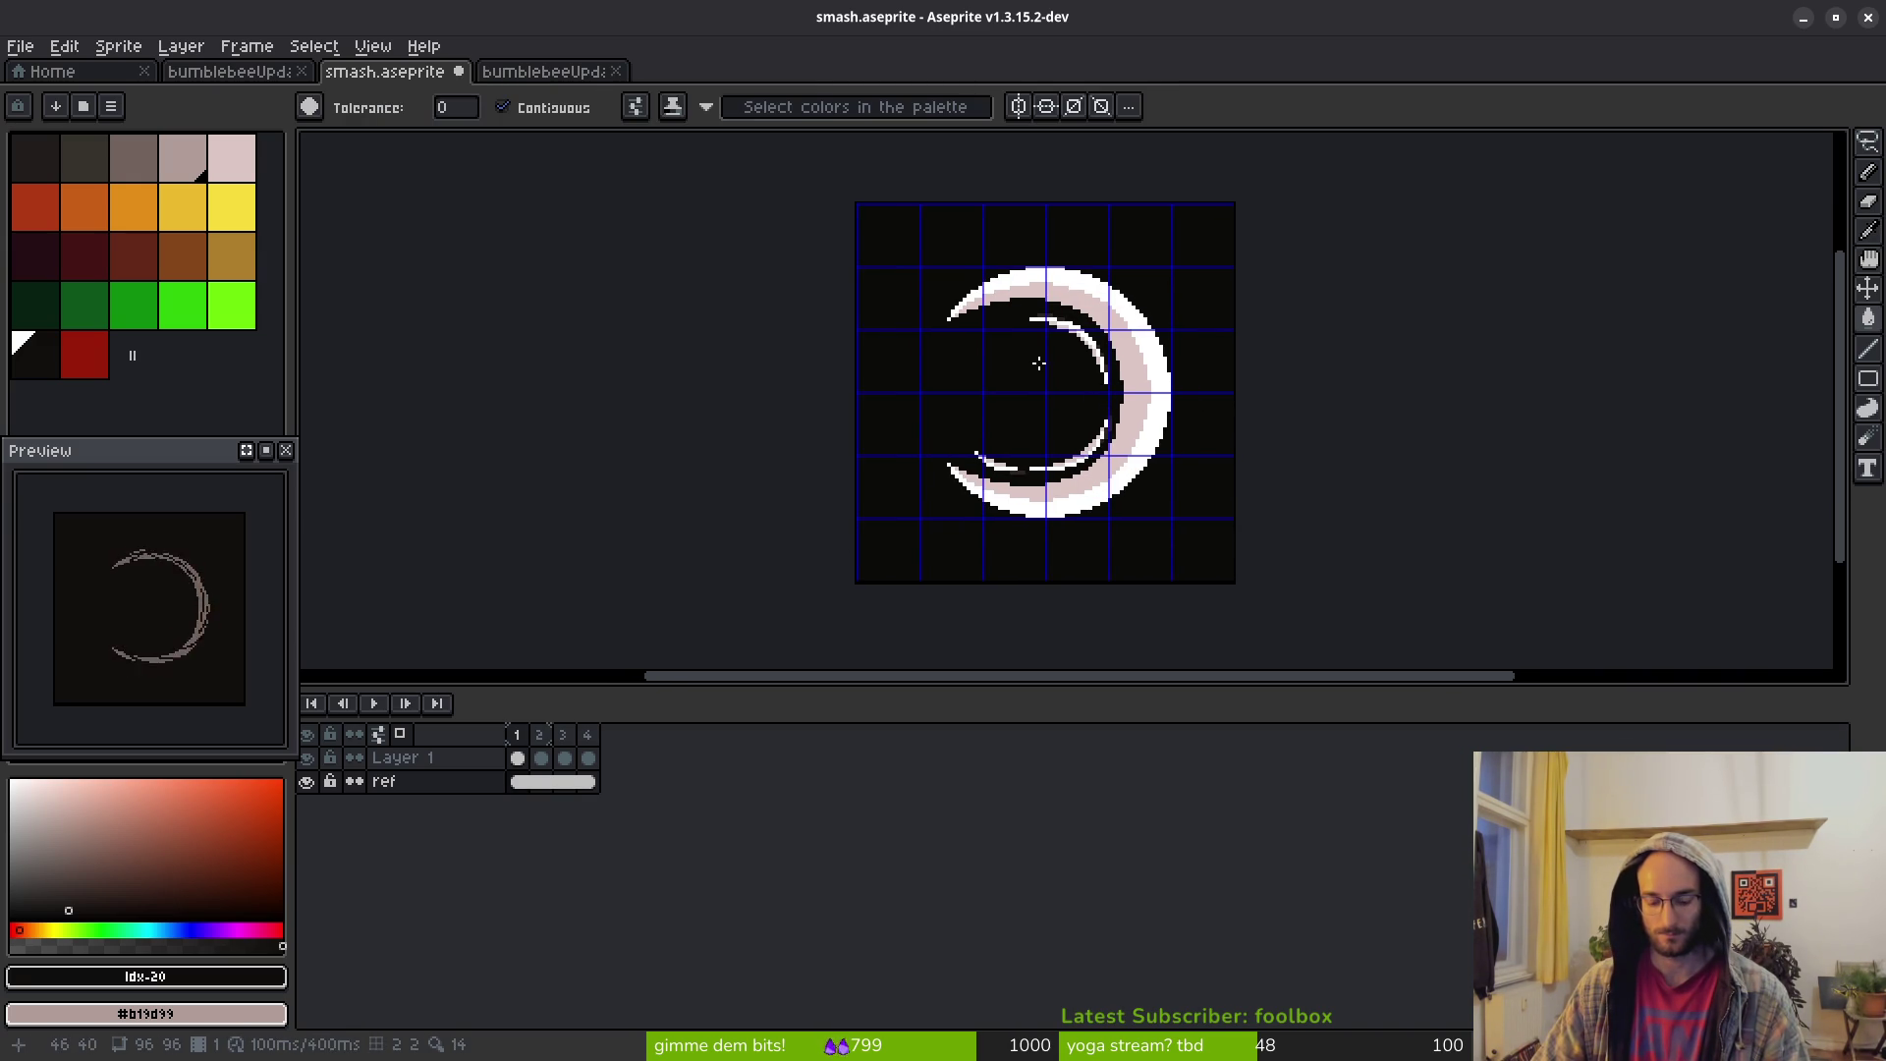
{"action": "key", "text": "m"}
{"action": "scroll", "coordinate": [925, 265], "scroll_direction": "up", "scroll_amount": 3}
{"action": "mouse_move", "coordinate": [916, 257]}
{"action": "left_mouse_down"}
{"action": "mouse_move", "coordinate": [1242, 463]}
{"action": "mouse_move", "coordinate": [1287, 550]}
{"action": "mouse_move", "coordinate": [1314, 547]}
{"action": "mouse_move", "coordinate": [1286, 592]}
{"action": "left_mouse_up"}
{"action": "scroll", "coordinate": [1242, 463], "scroll_direction": "down", "scroll_amount": 5}
{"action": "scroll", "coordinate": [1287, 550], "scroll_direction": "up", "scroll_amount": 6}
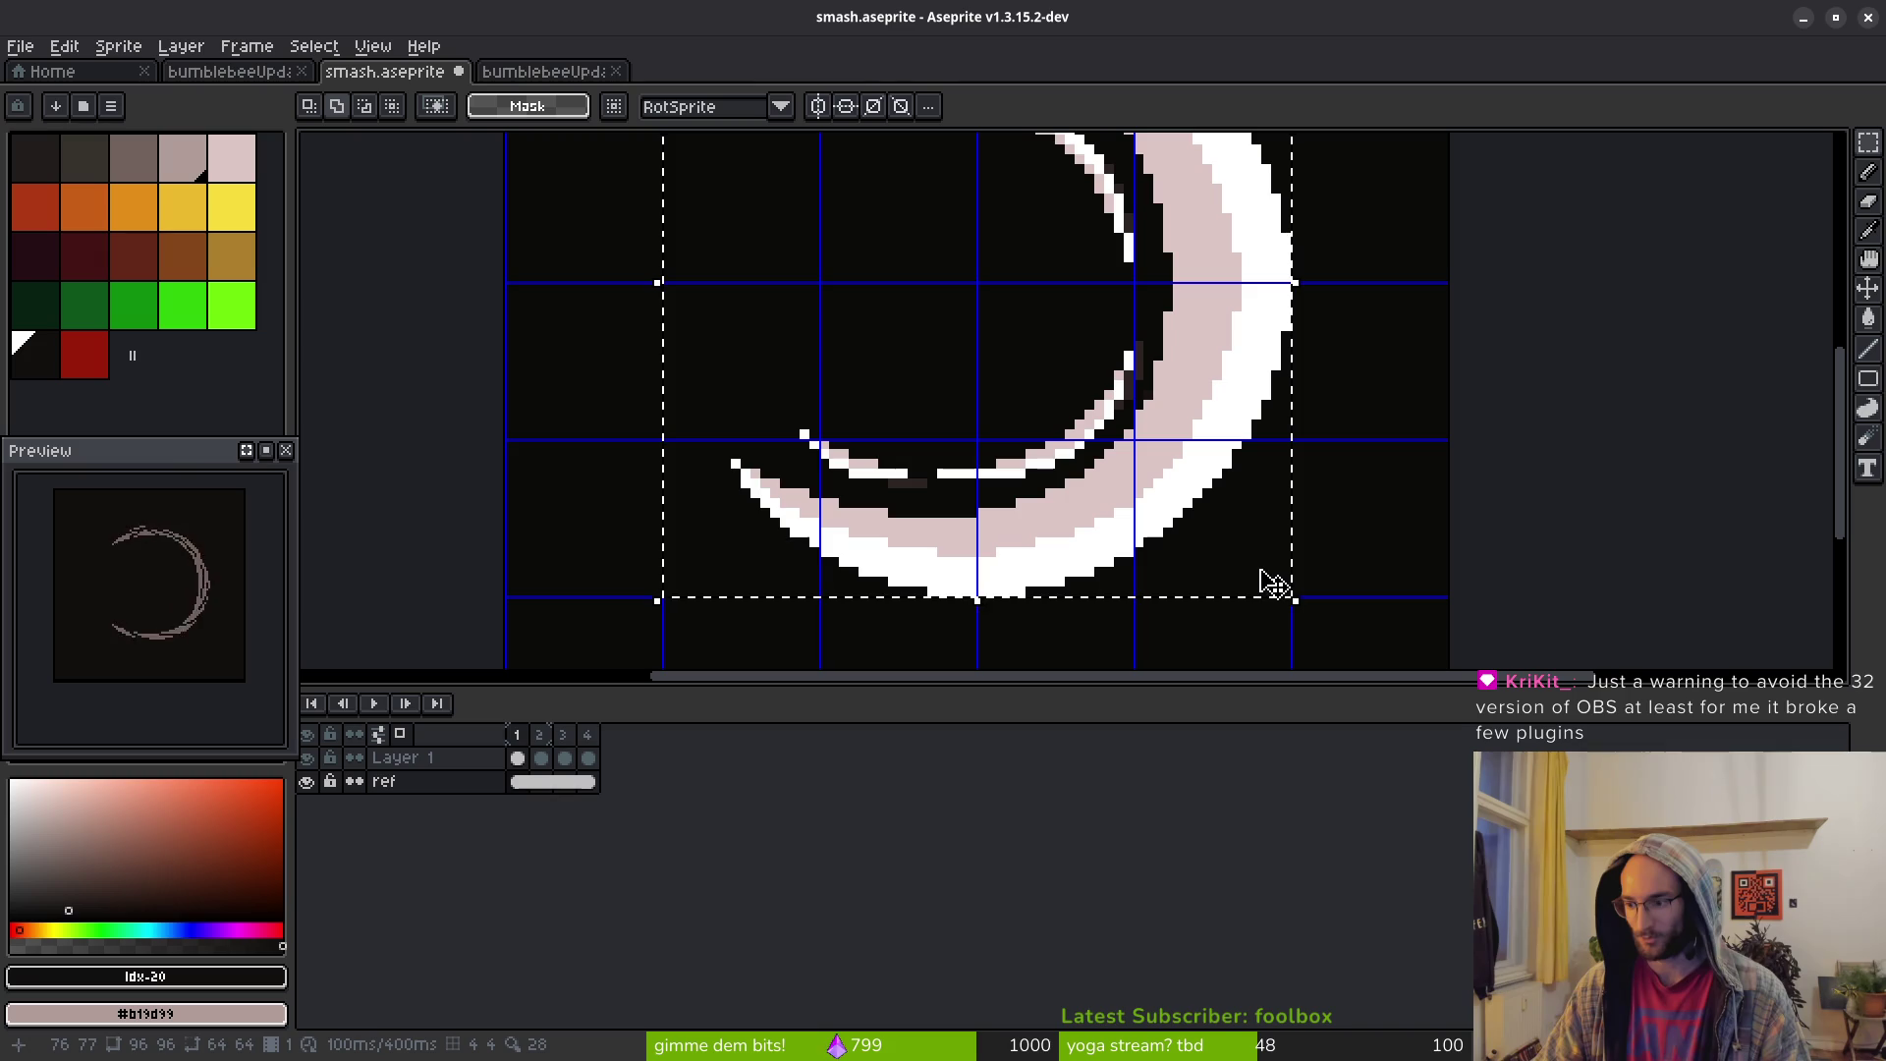
{"action": "key", "text": "i"}
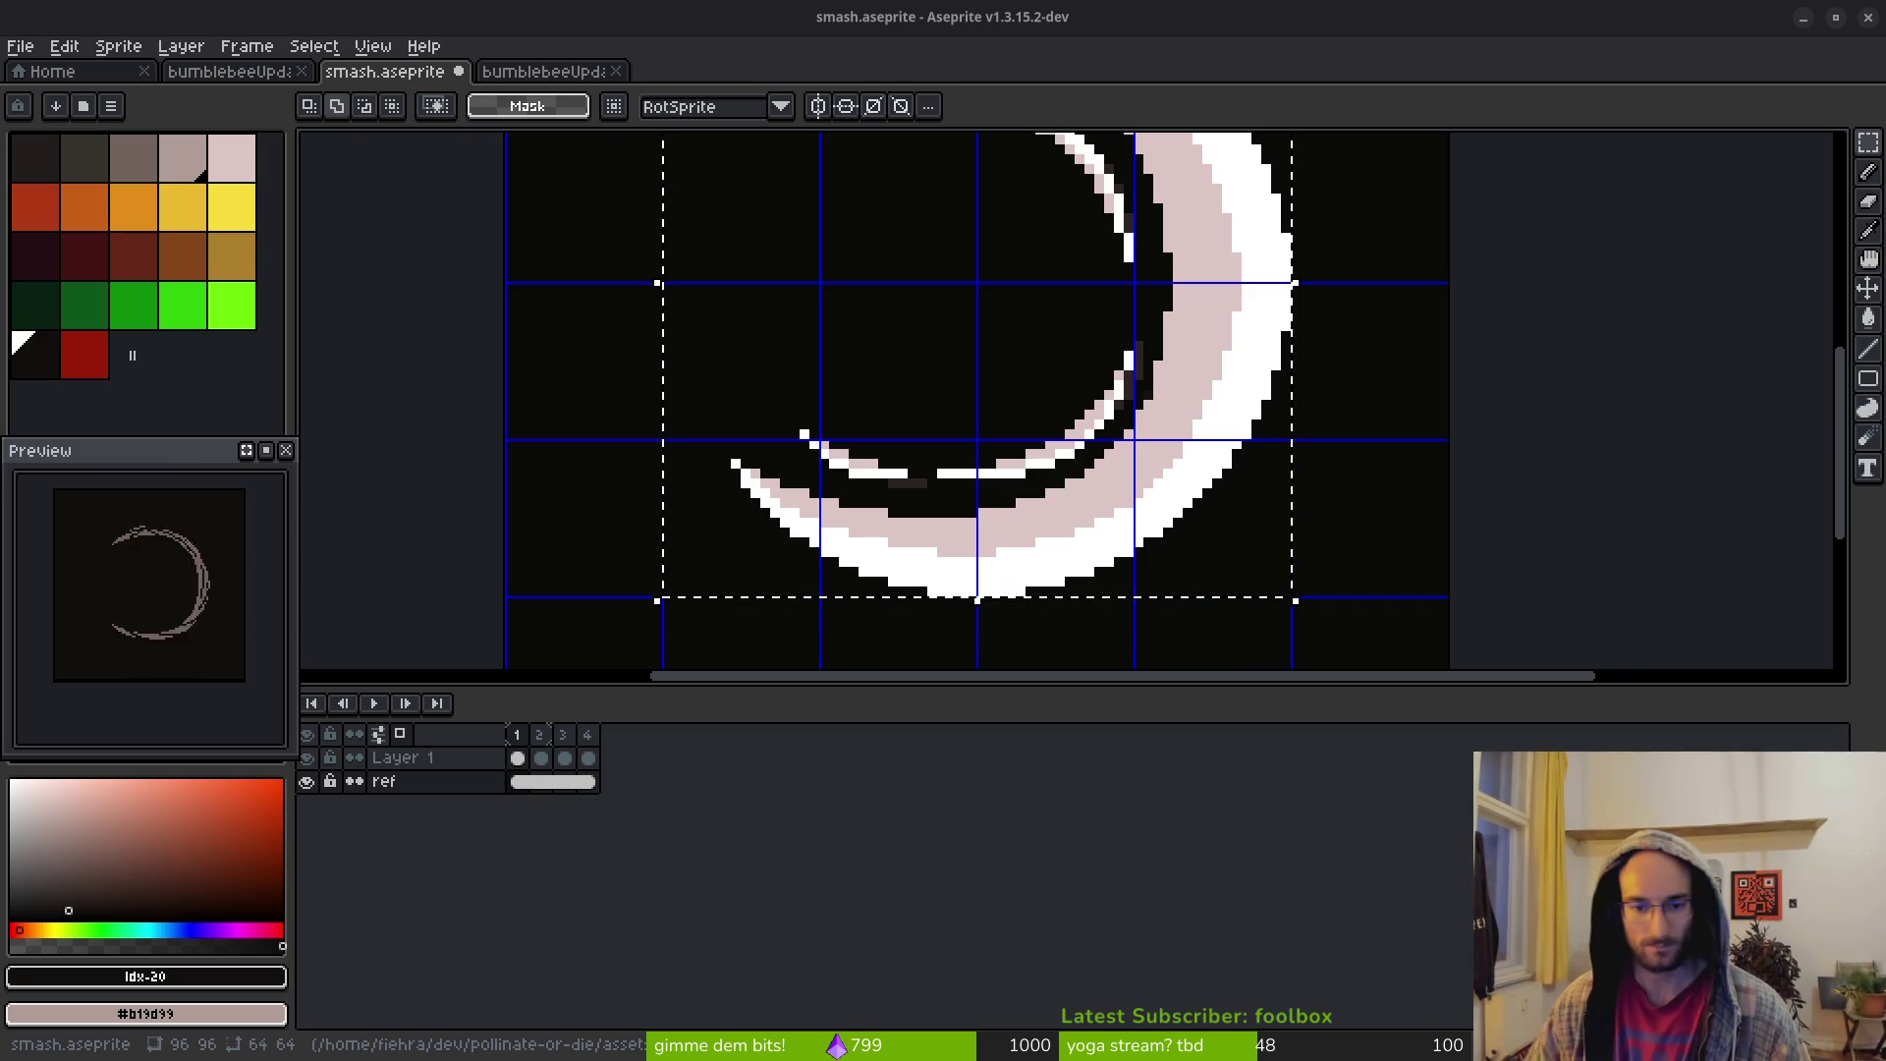
{"action": "scroll", "coordinate": [1280, 438], "scroll_direction": "down", "scroll_amount": 1}
Scale the selected area up slightly and confirm the scaling
{"action": "scroll", "coordinate": [1234, 366], "scroll_direction": "up", "scroll_amount": 1}
{"action": "left_click_drag", "start_coordinate": [1193, 336], "coordinate": [1352, 505]}
{"action": "scroll", "coordinate": [1264, 425], "scroll_direction": "down", "scroll_amount": 4}
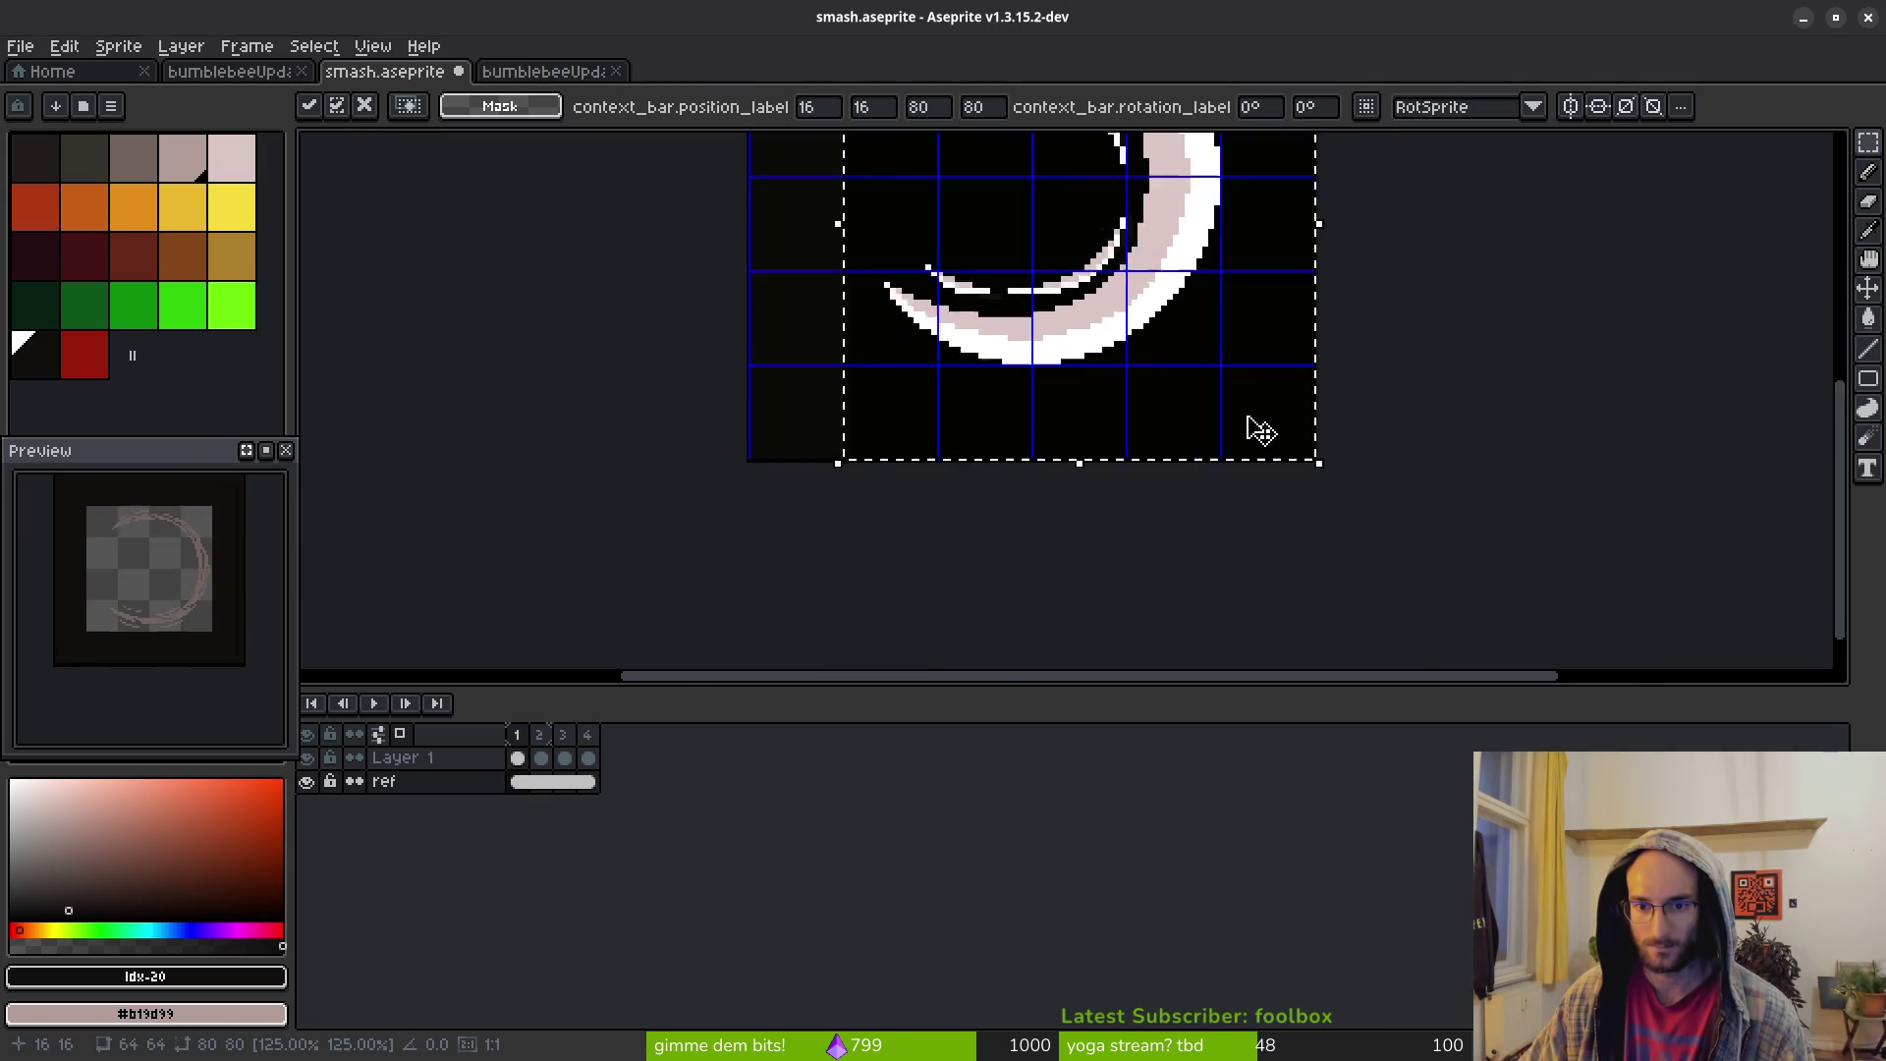
{"action": "scroll", "coordinate": [1247, 406], "scroll_direction": "up", "scroll_amount": 4}
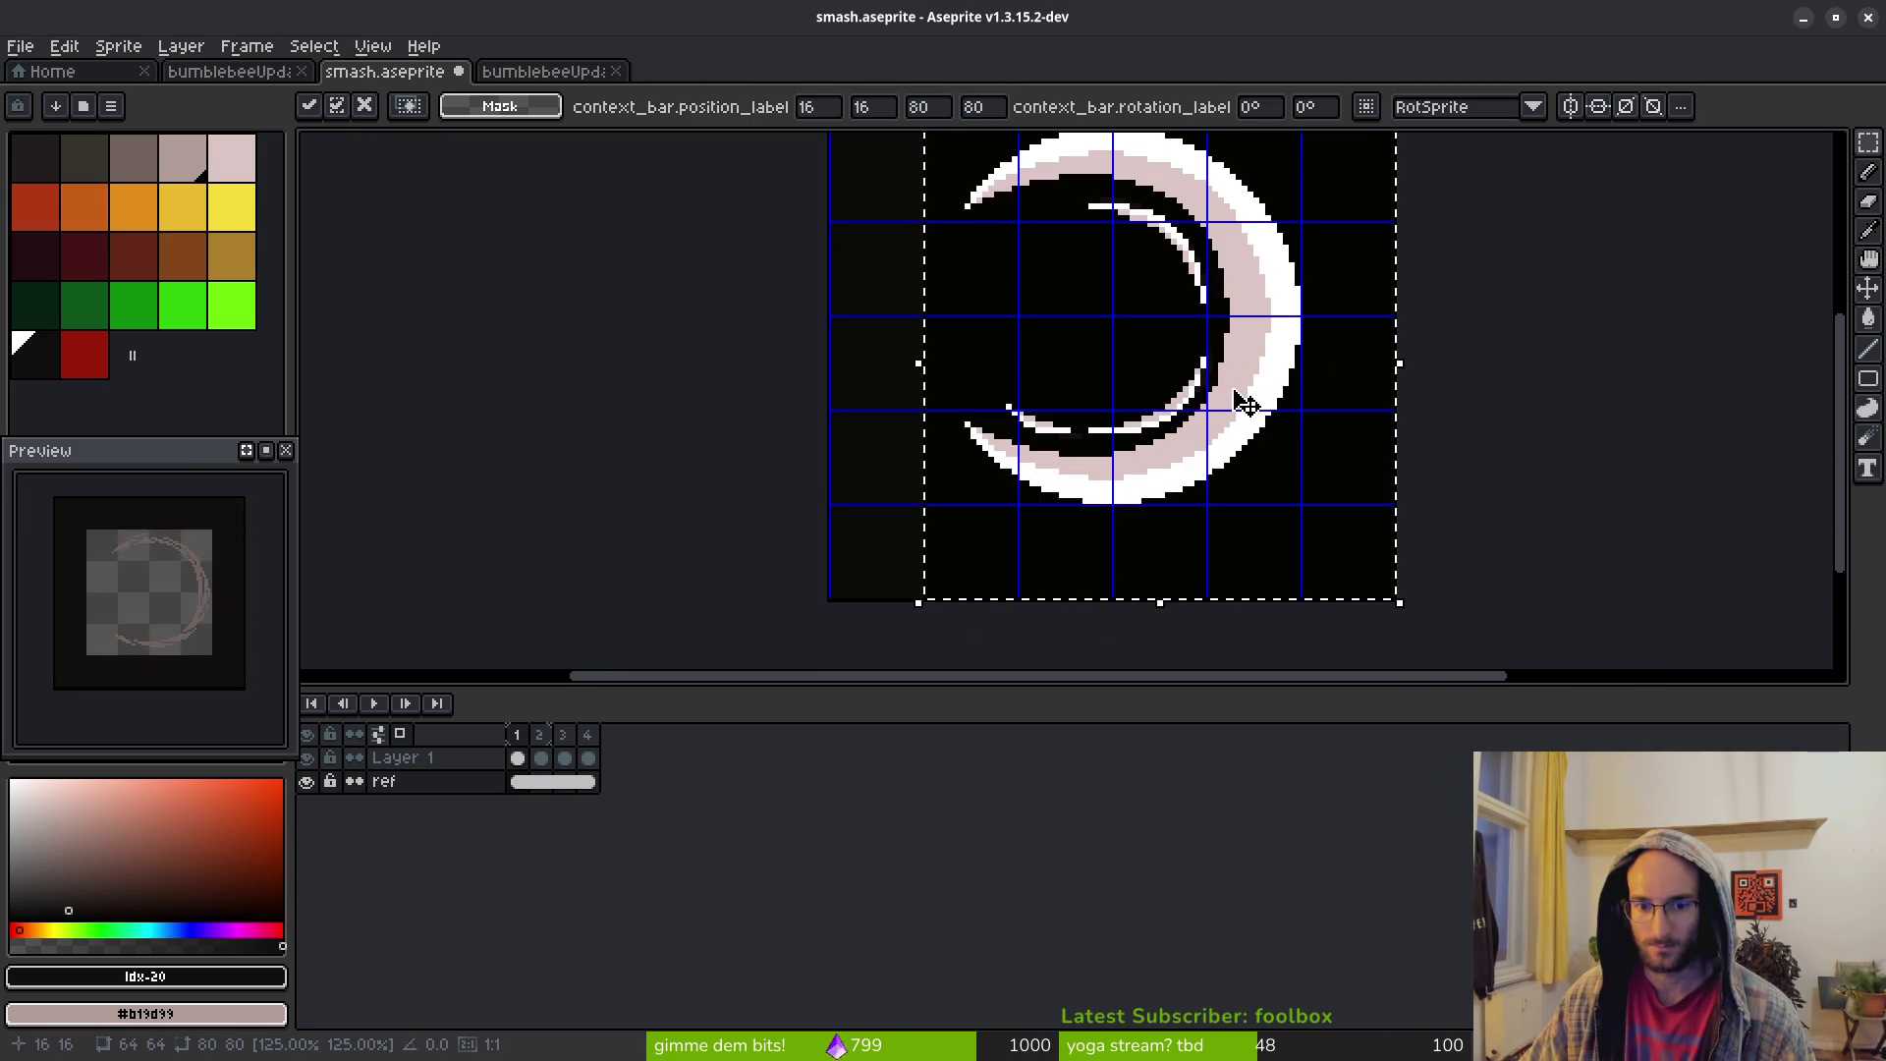
{"action": "key", "text": "Return"}
On Layer 1, enlarge the crescent to 80×80 and nudge it to position 8,8
{"action": "left_click", "coordinate": [518, 759]}
{"action": "scroll", "coordinate": [1400, 518], "scroll_direction": "up", "scroll_amount": 2}
{"action": "left_click_drag", "start_coordinate": [1246, 505], "coordinate": [1420, 675]}
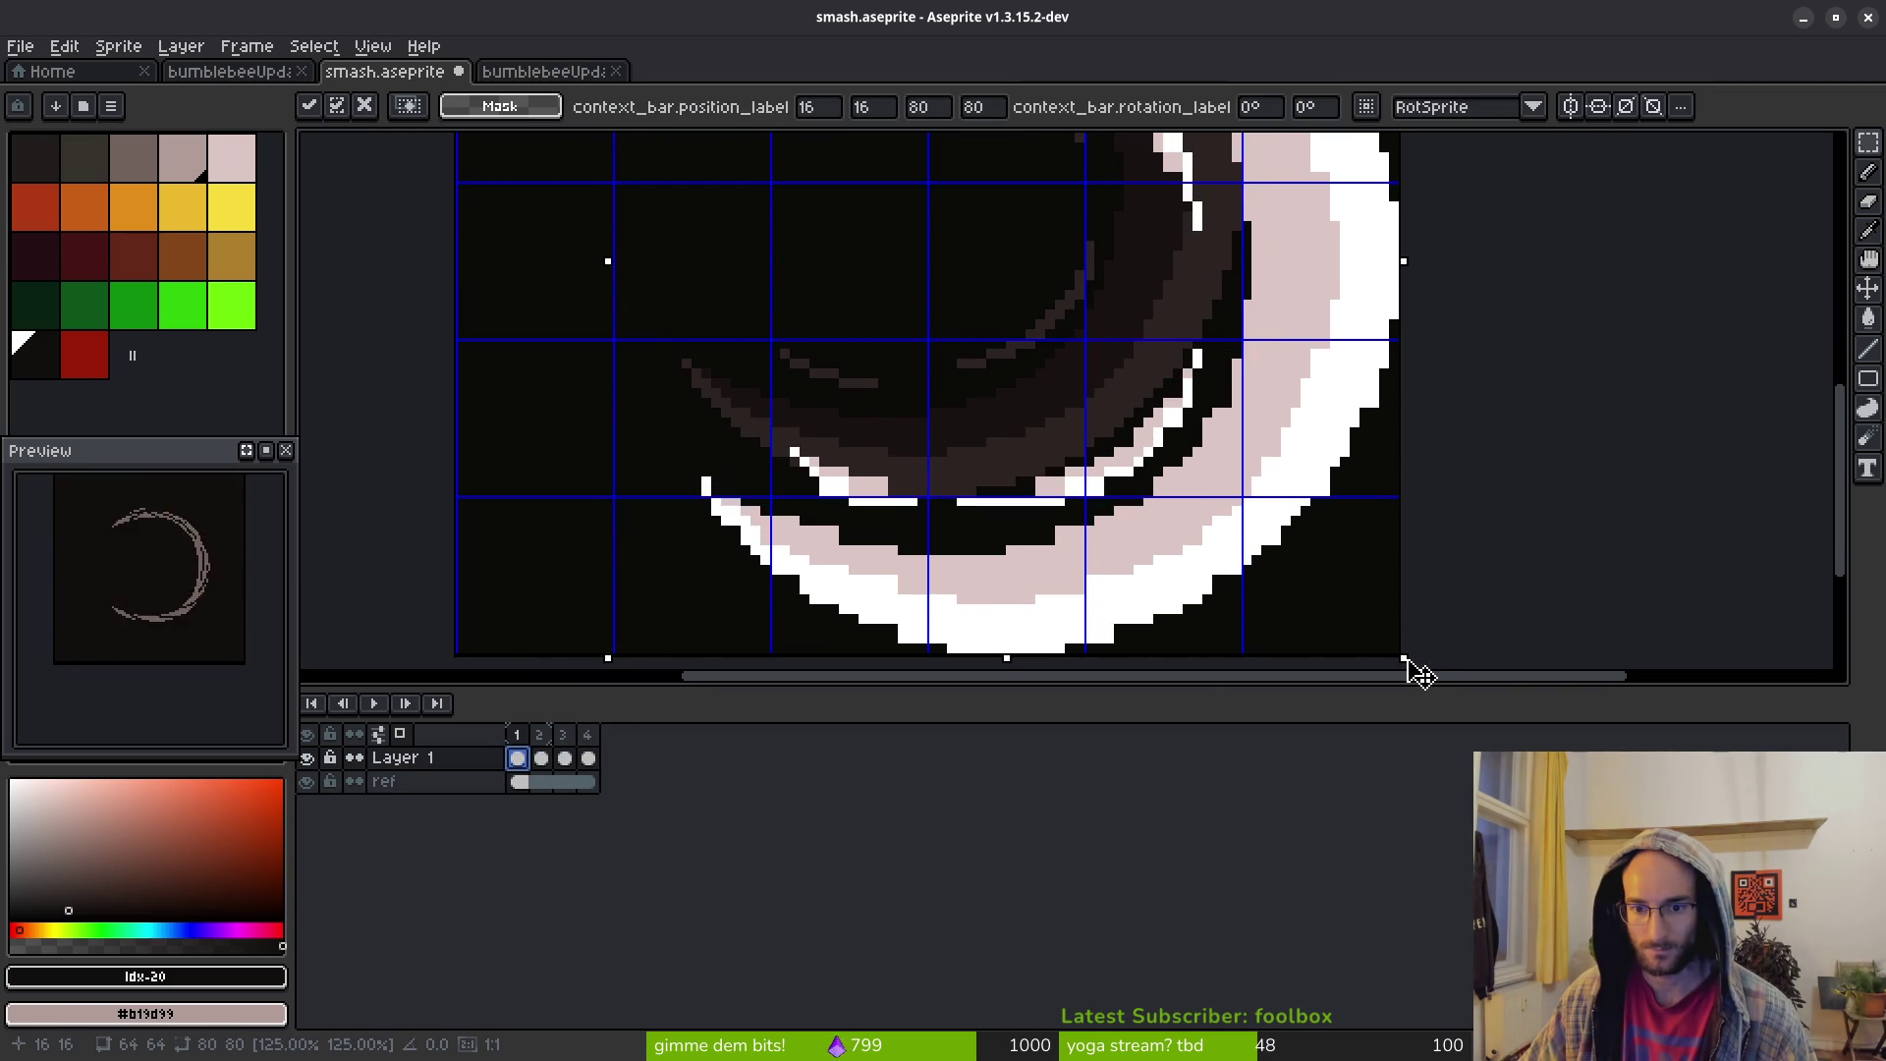
{"action": "scroll", "coordinate": [1339, 589], "scroll_direction": "down", "scroll_amount": 4}
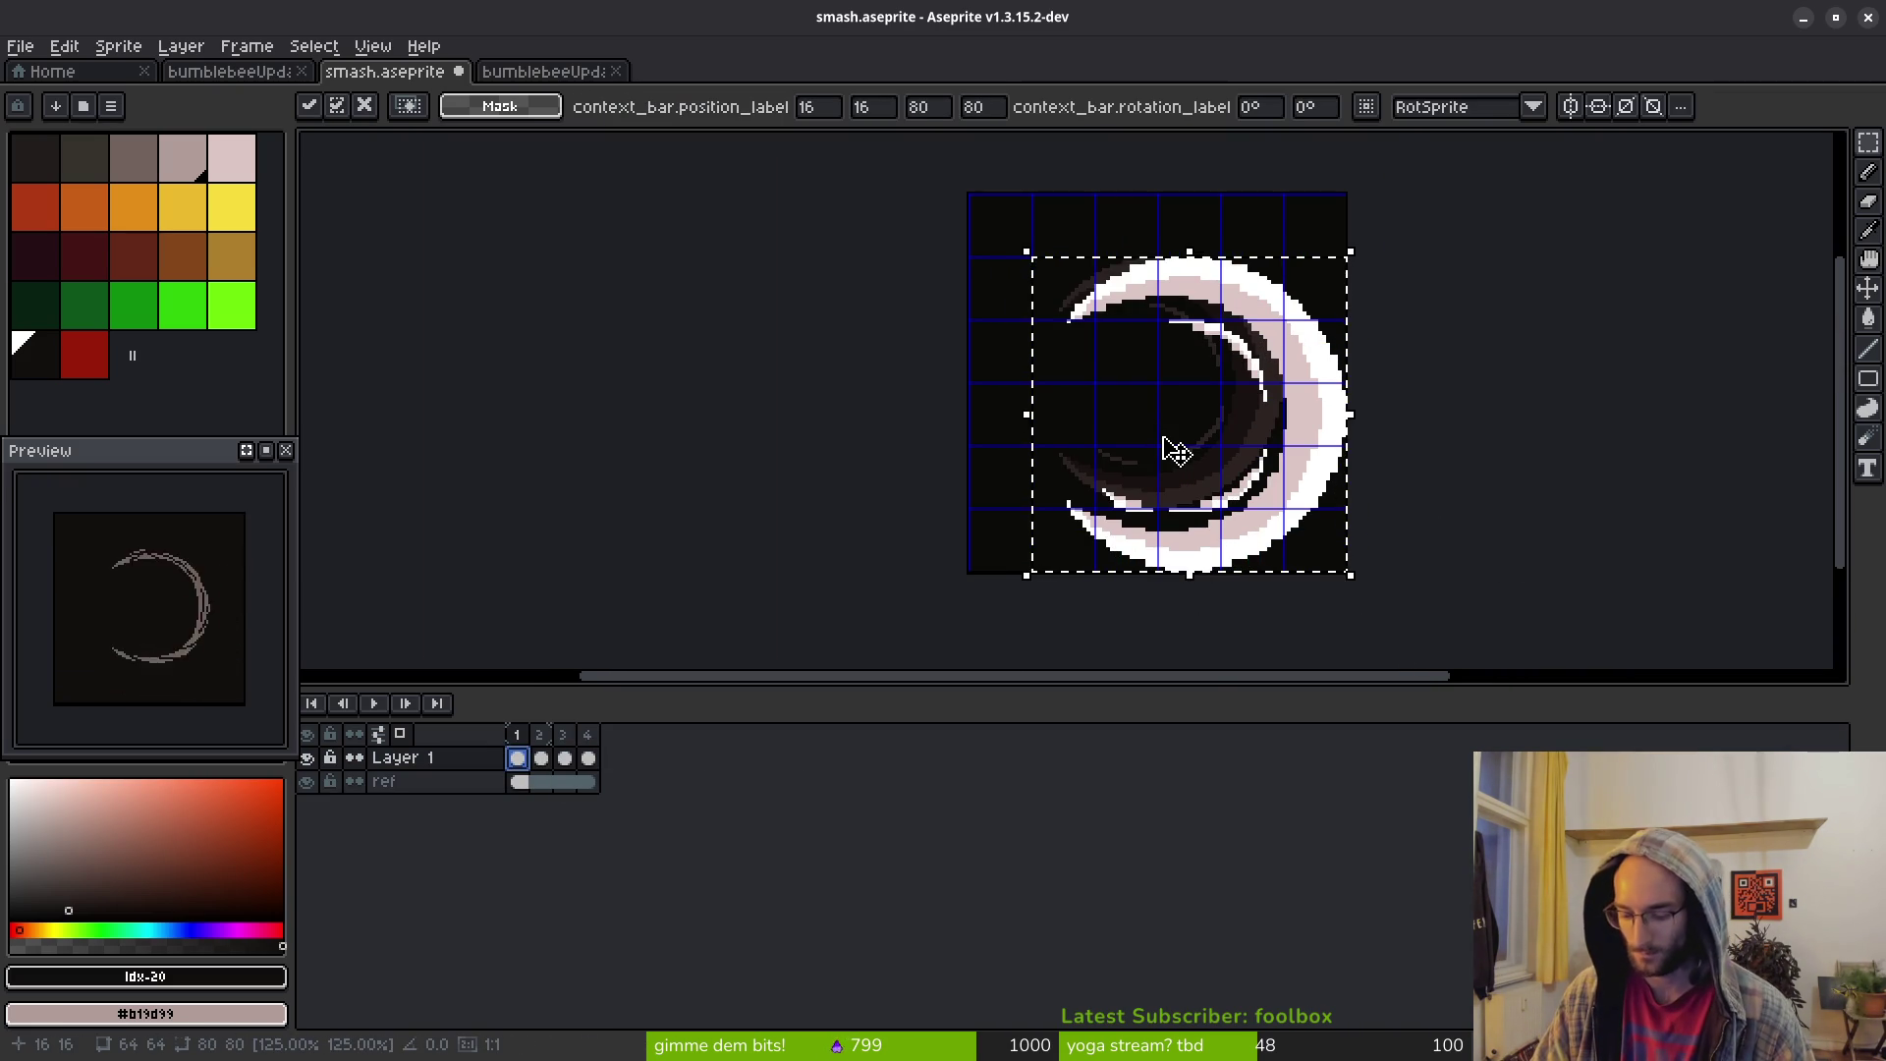
{"action": "key", "text": "Left"}
{"action": "key", "text": "Left"}
{"action": "key", "text": "Left"}
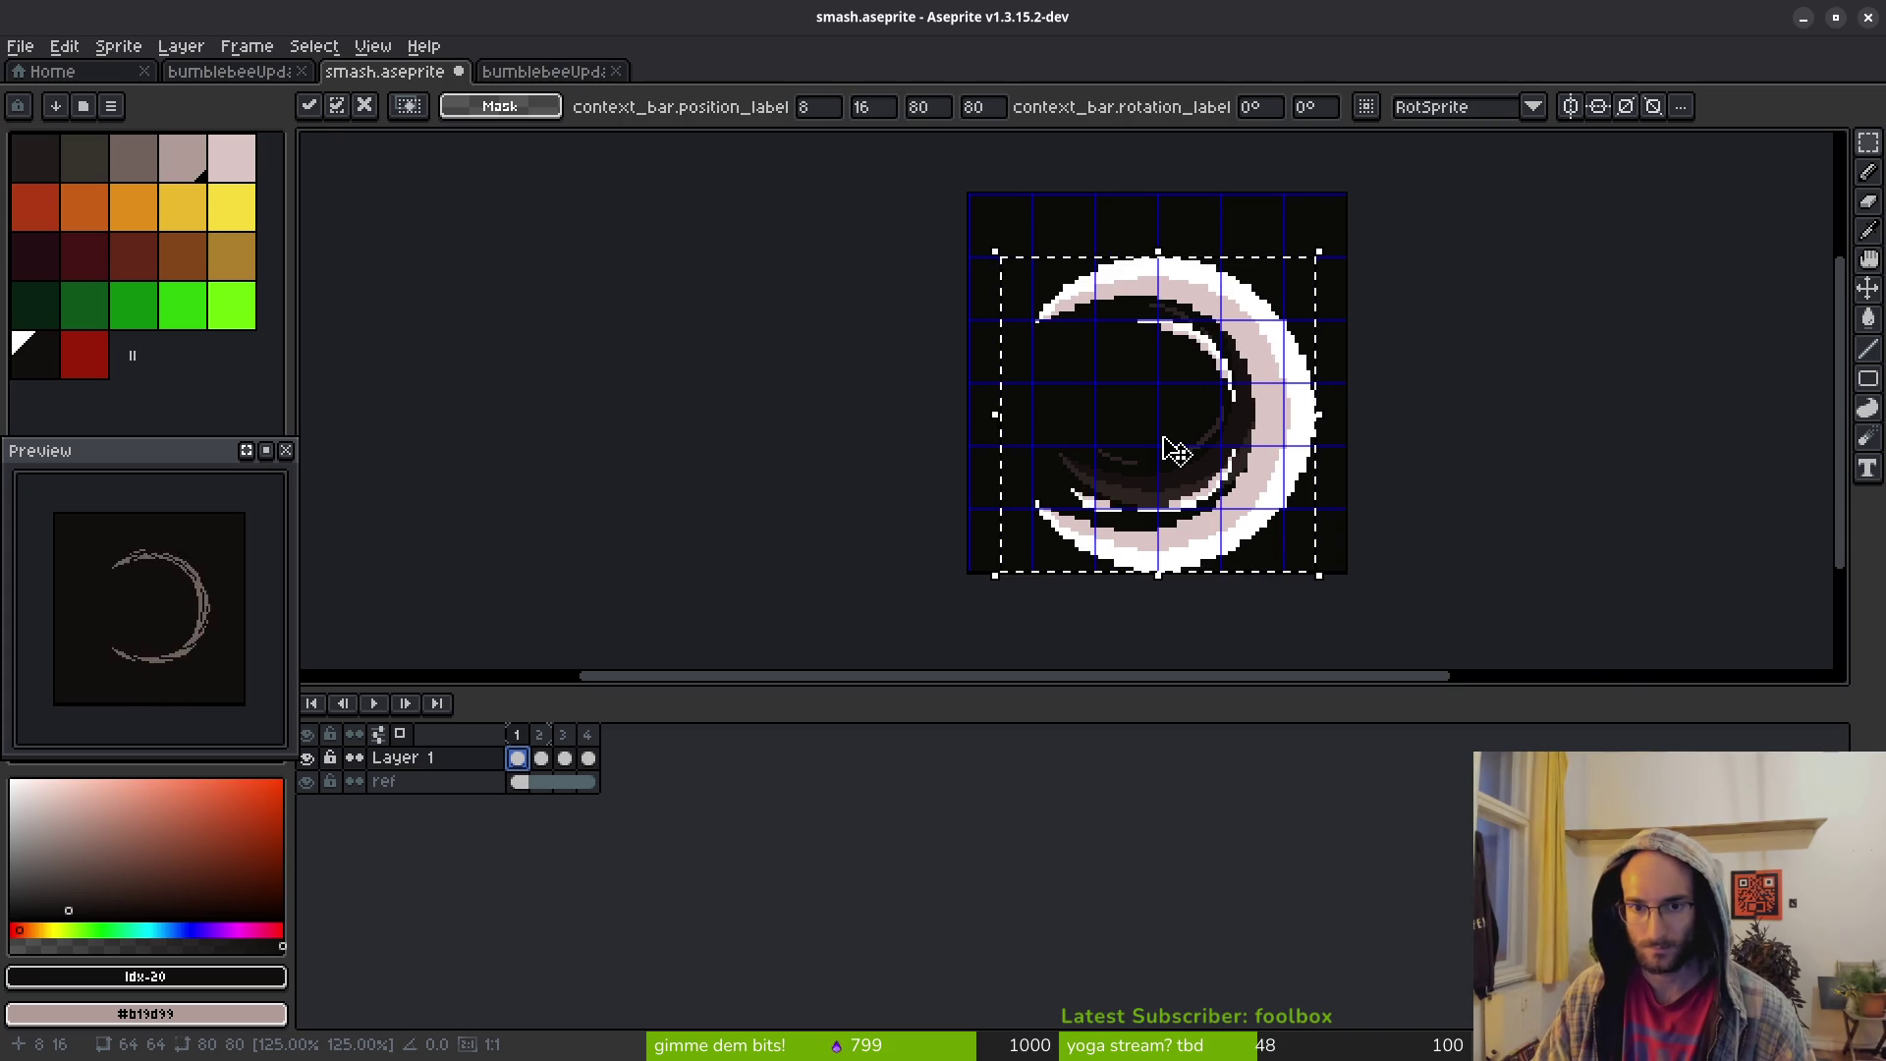
{"action": "key", "text": "Up"}
{"action": "key", "text": "Up"}
{"action": "key", "text": "Up"}
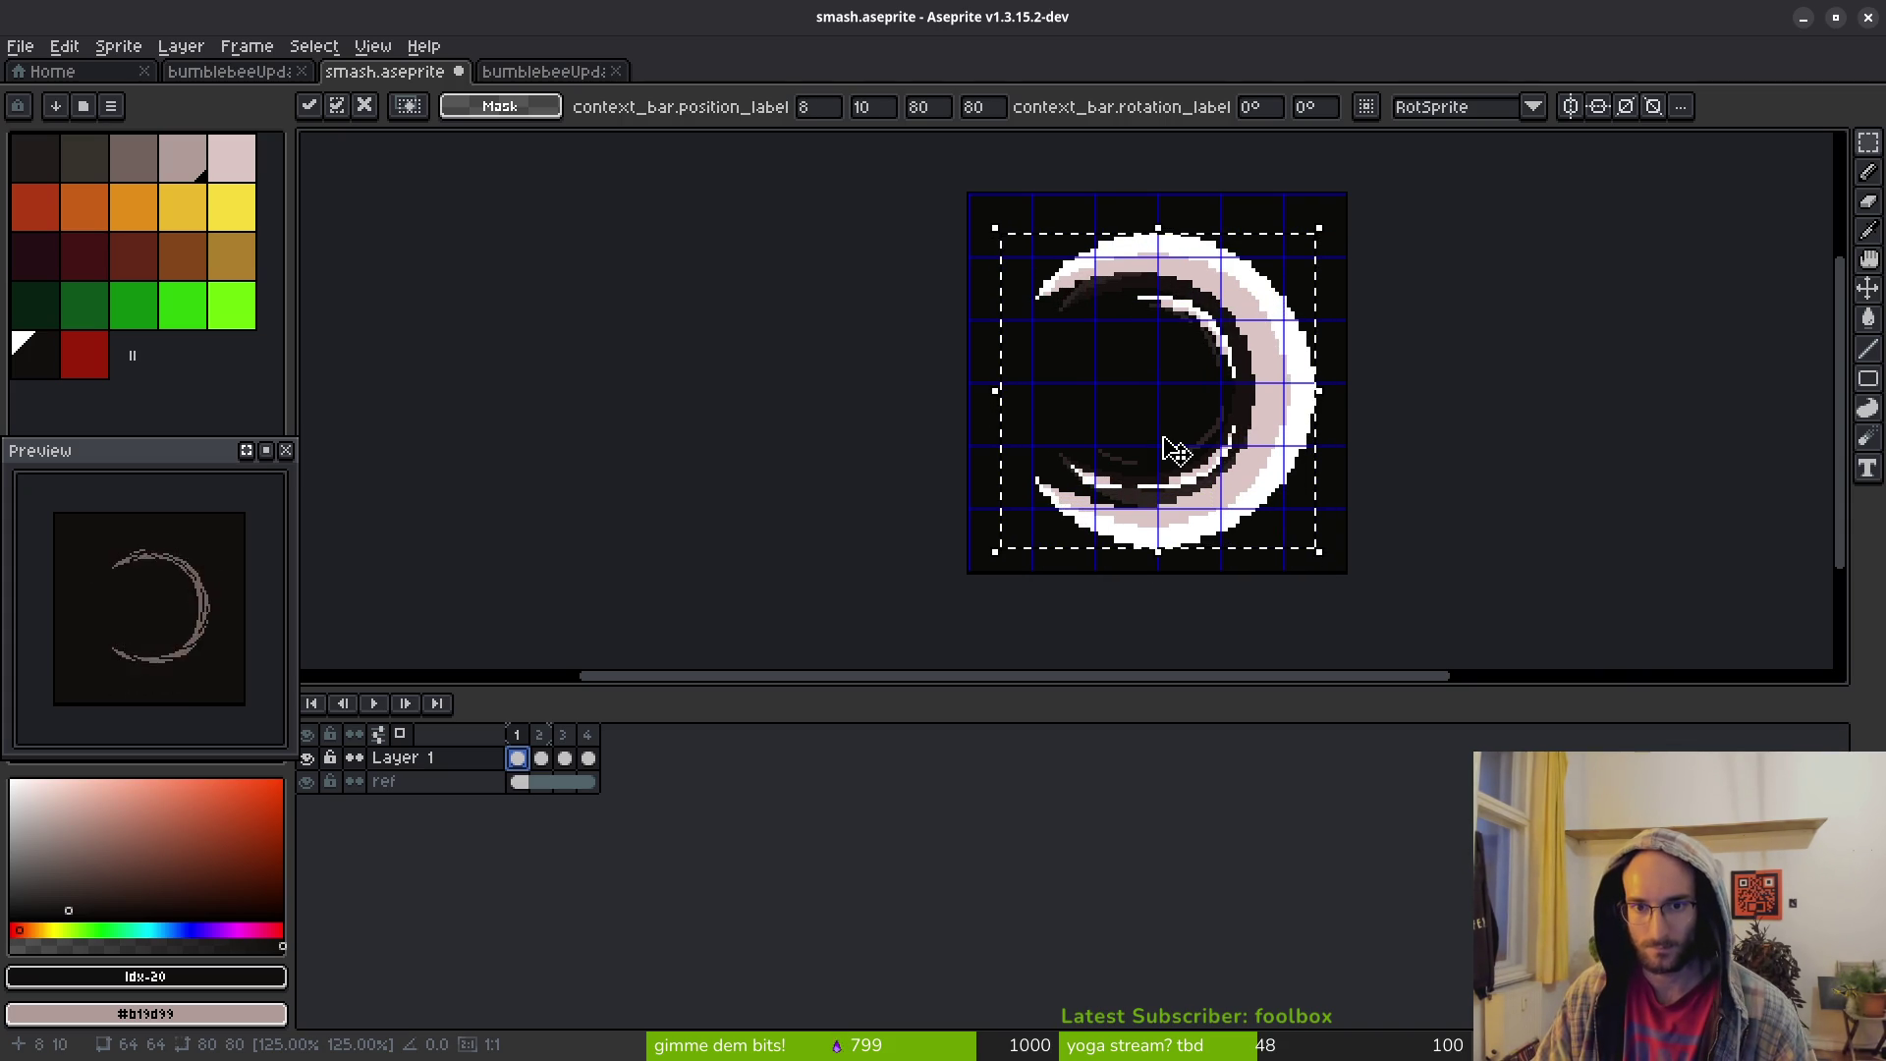
{"action": "key", "text": "Up"}
{"action": "key", "text": "Up"}
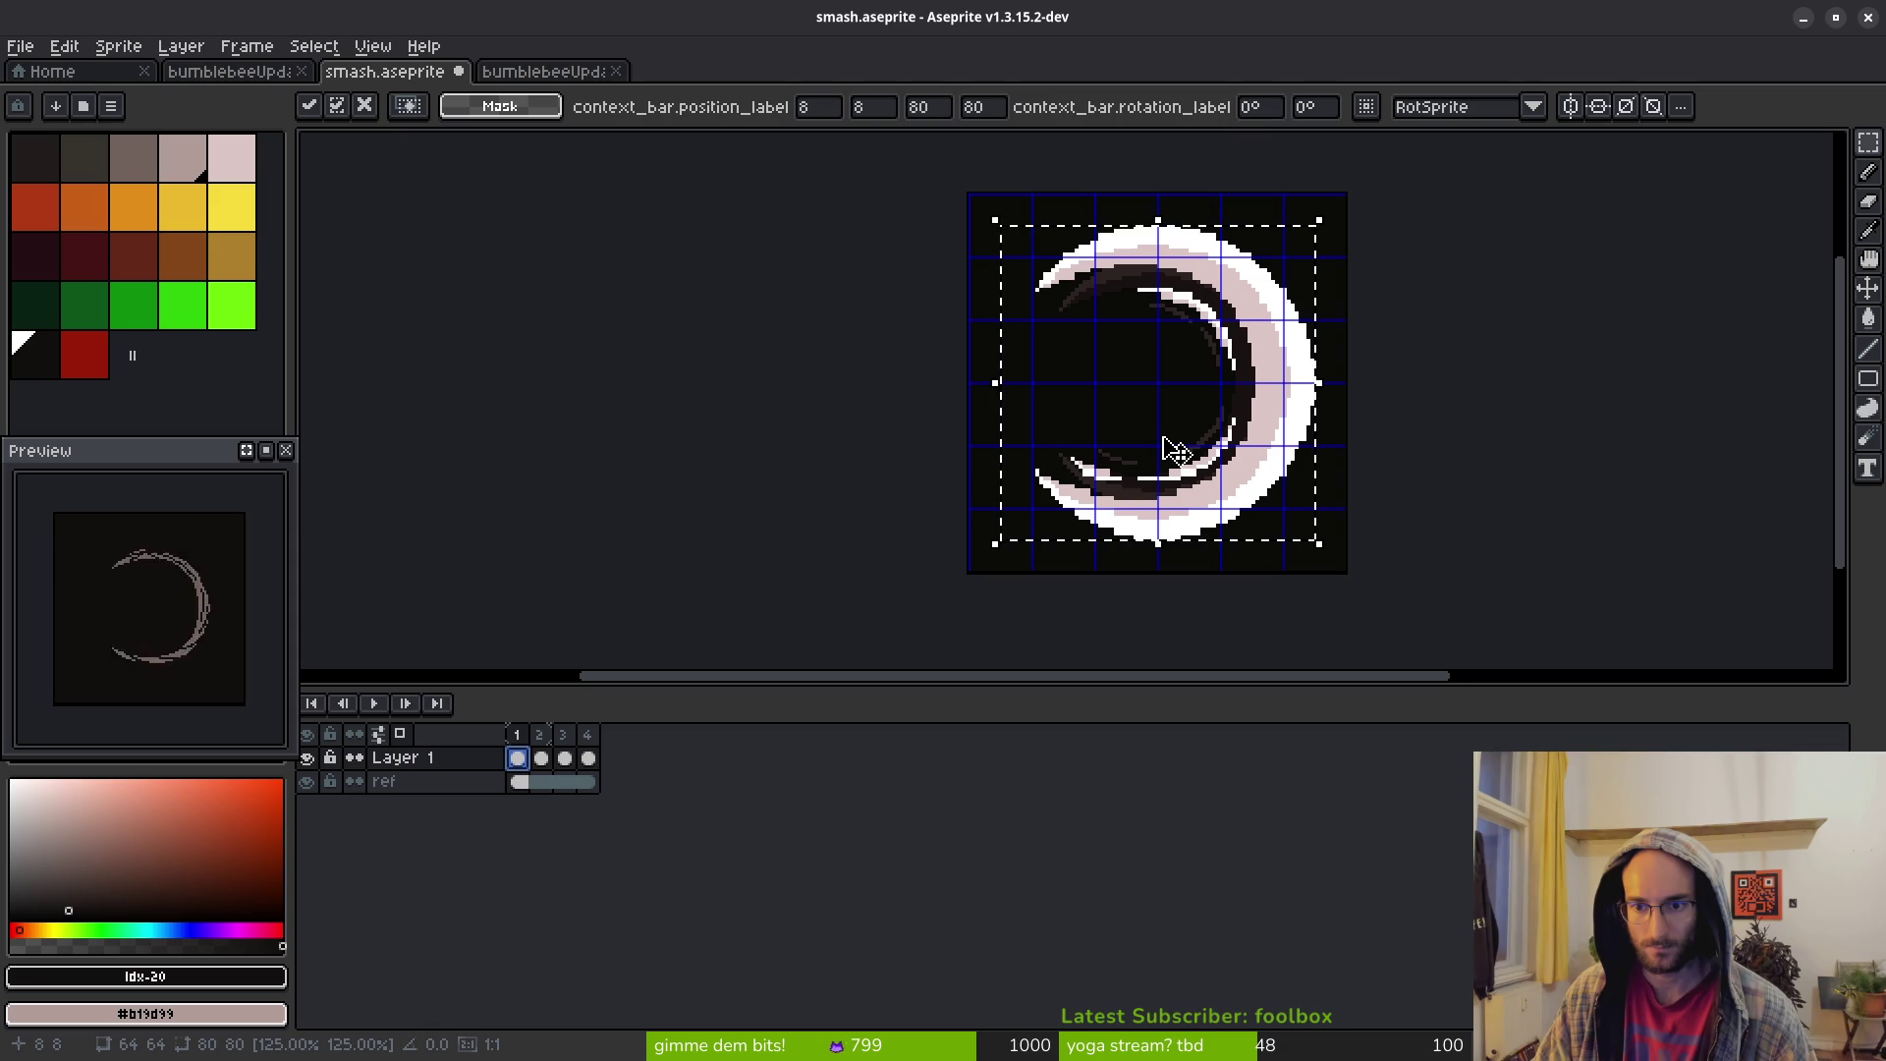
Apply the enlarged crescent, deselect, and pan to check it sits centred
{"action": "scroll", "coordinate": [1169, 449], "scroll_direction": "up", "scroll_amount": 3}
{"action": "mouse_move", "coordinate": [1529, 515]}
{"action": "left_mouse_down"}
{"action": "mouse_move", "coordinate": [1246, 455]}
{"action": "mouse_move", "coordinate": [1217, 476]}
{"action": "left_mouse_up"}
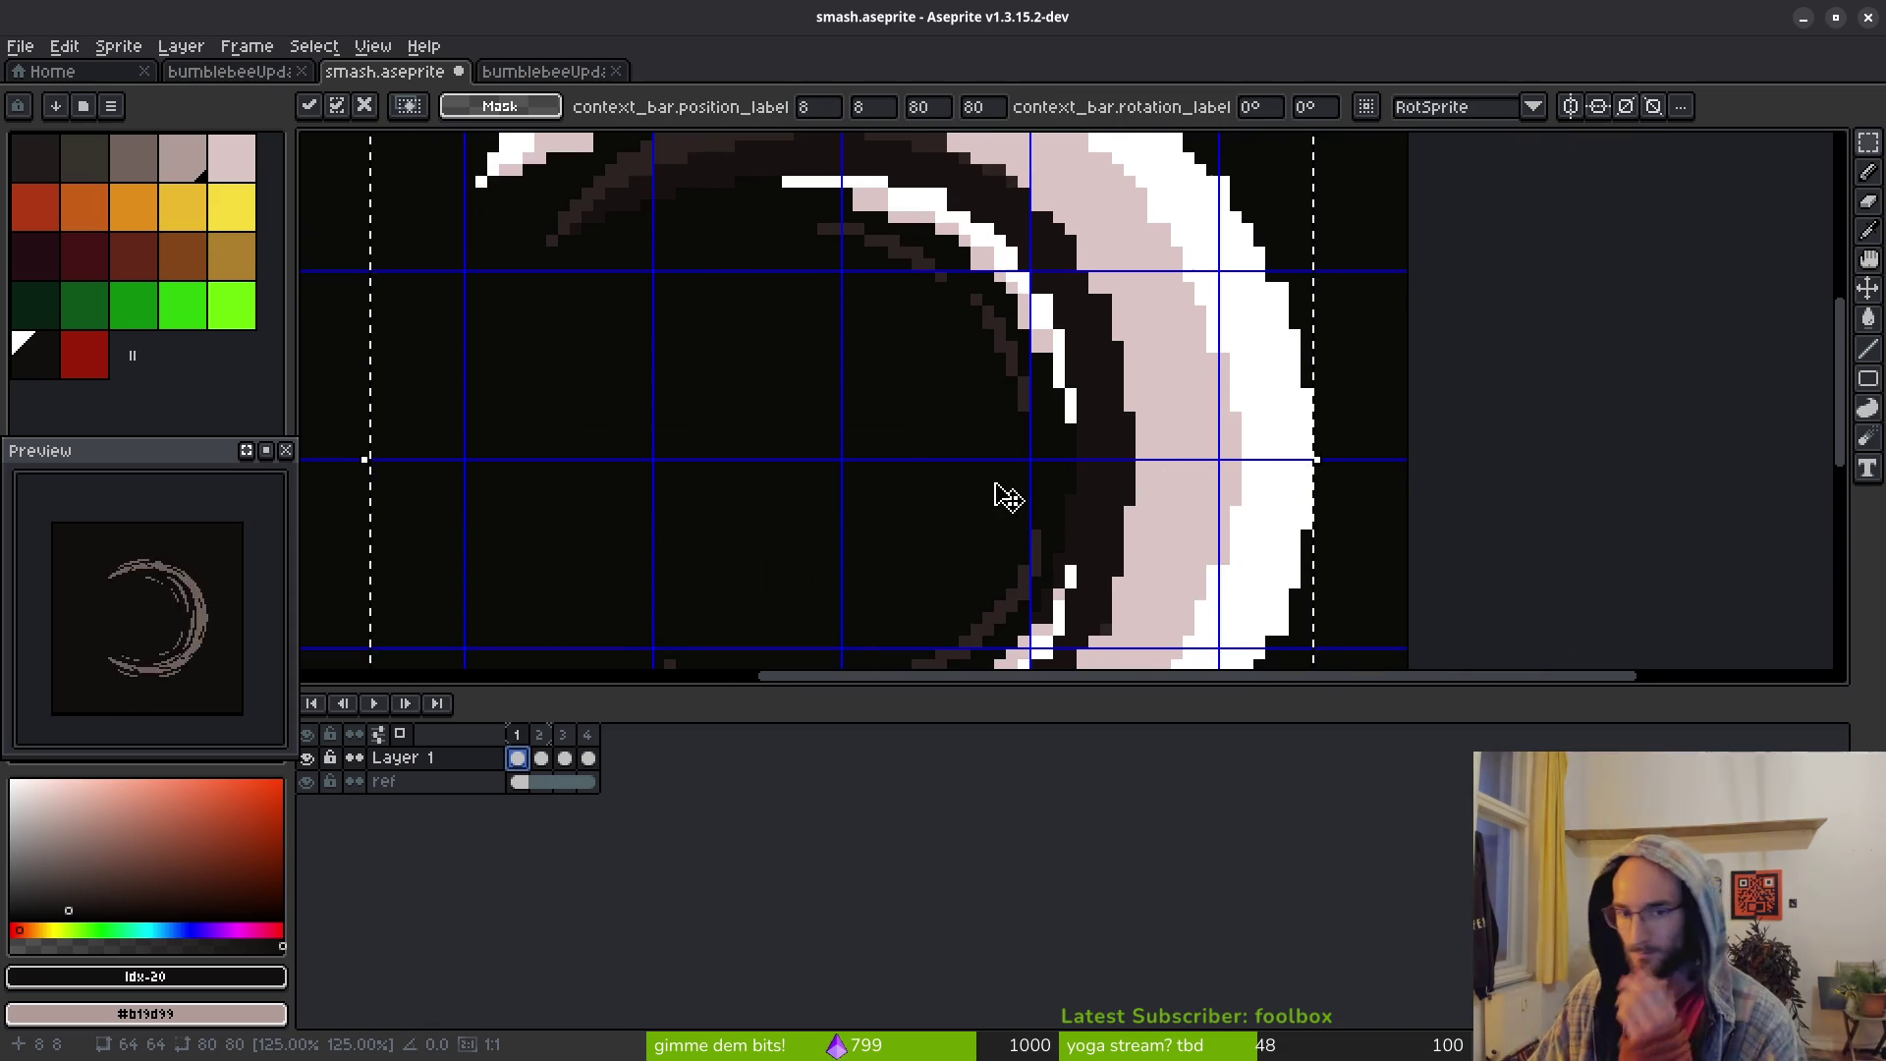
{"action": "scroll", "coordinate": [994, 450], "scroll_direction": "down", "scroll_amount": 2}
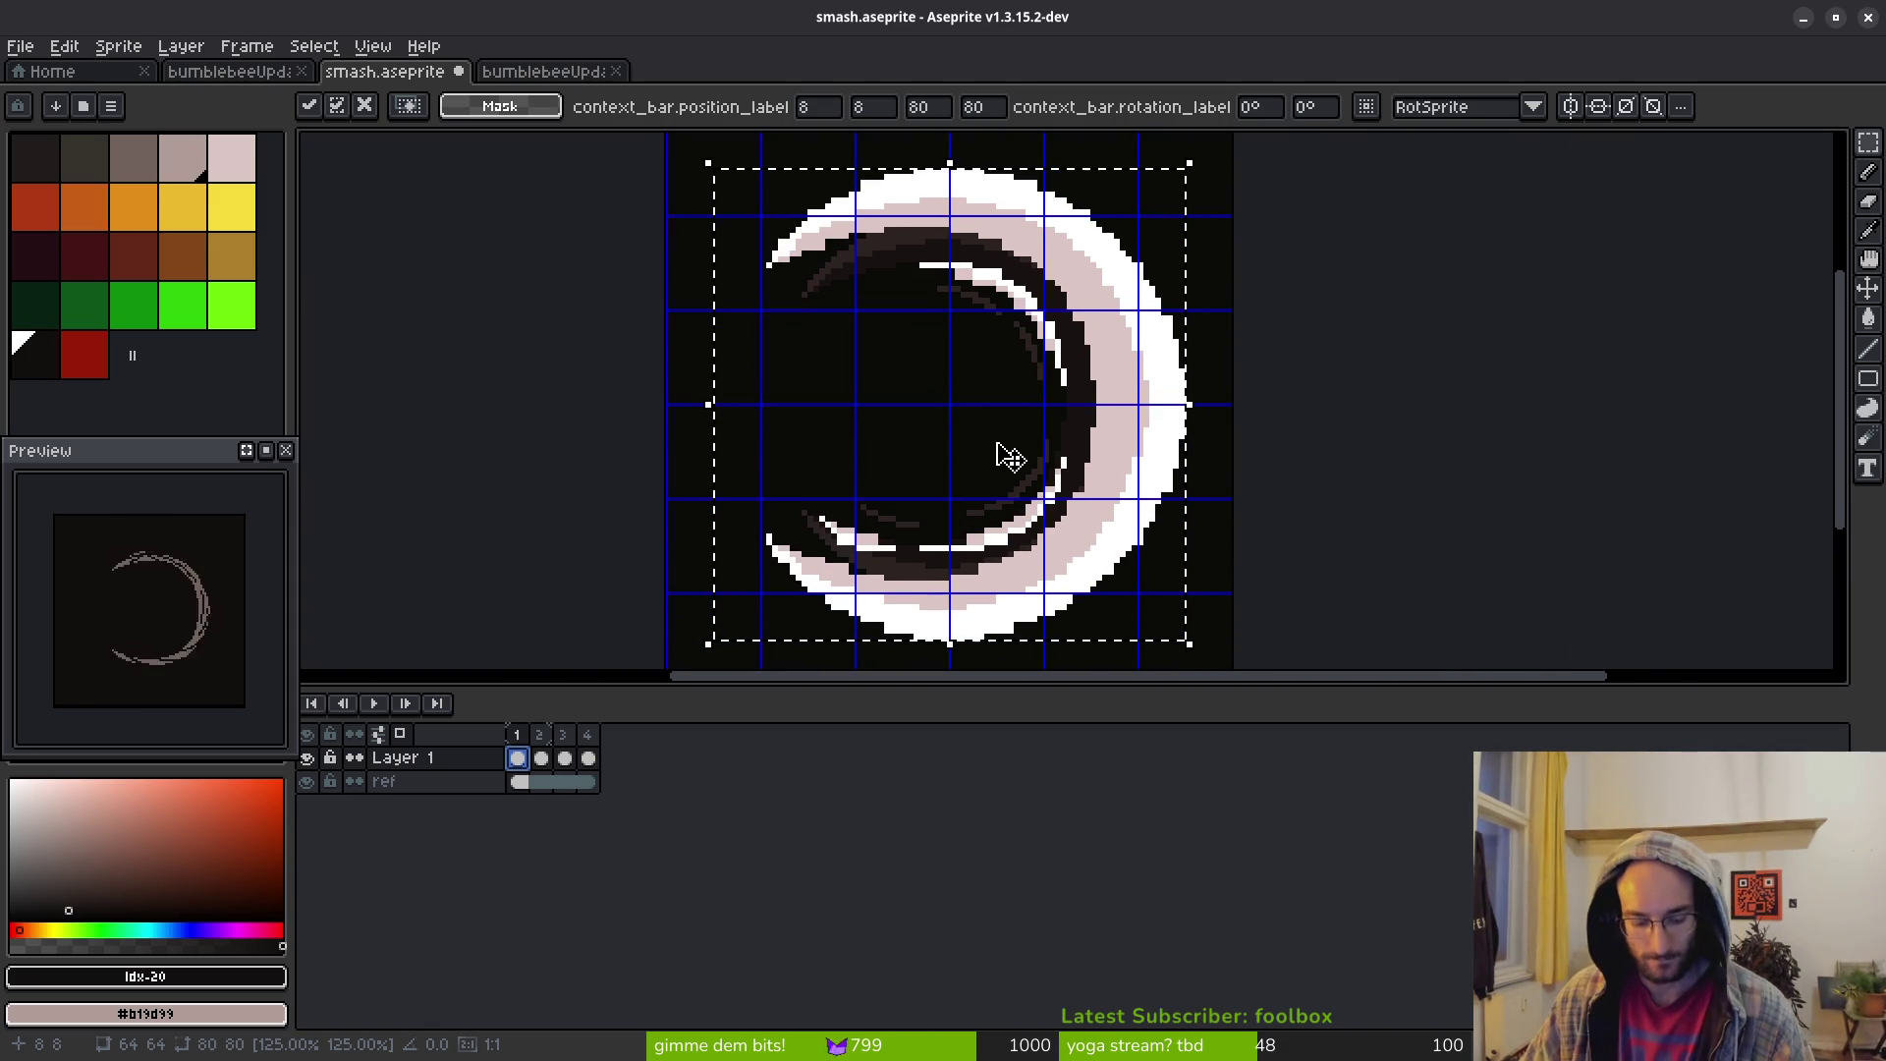
{"action": "key", "text": "Tab"}
{"action": "key", "text": "Tab"}
{"action": "key", "text": "ctrl+d"}
{"action": "mouse_move", "coordinate": [1002, 450]}
{"action": "left_mouse_down"}
{"action": "mouse_move", "coordinate": [1081, 433]}
{"action": "mouse_move", "coordinate": [1125, 503]}
{"action": "left_mouse_up"}
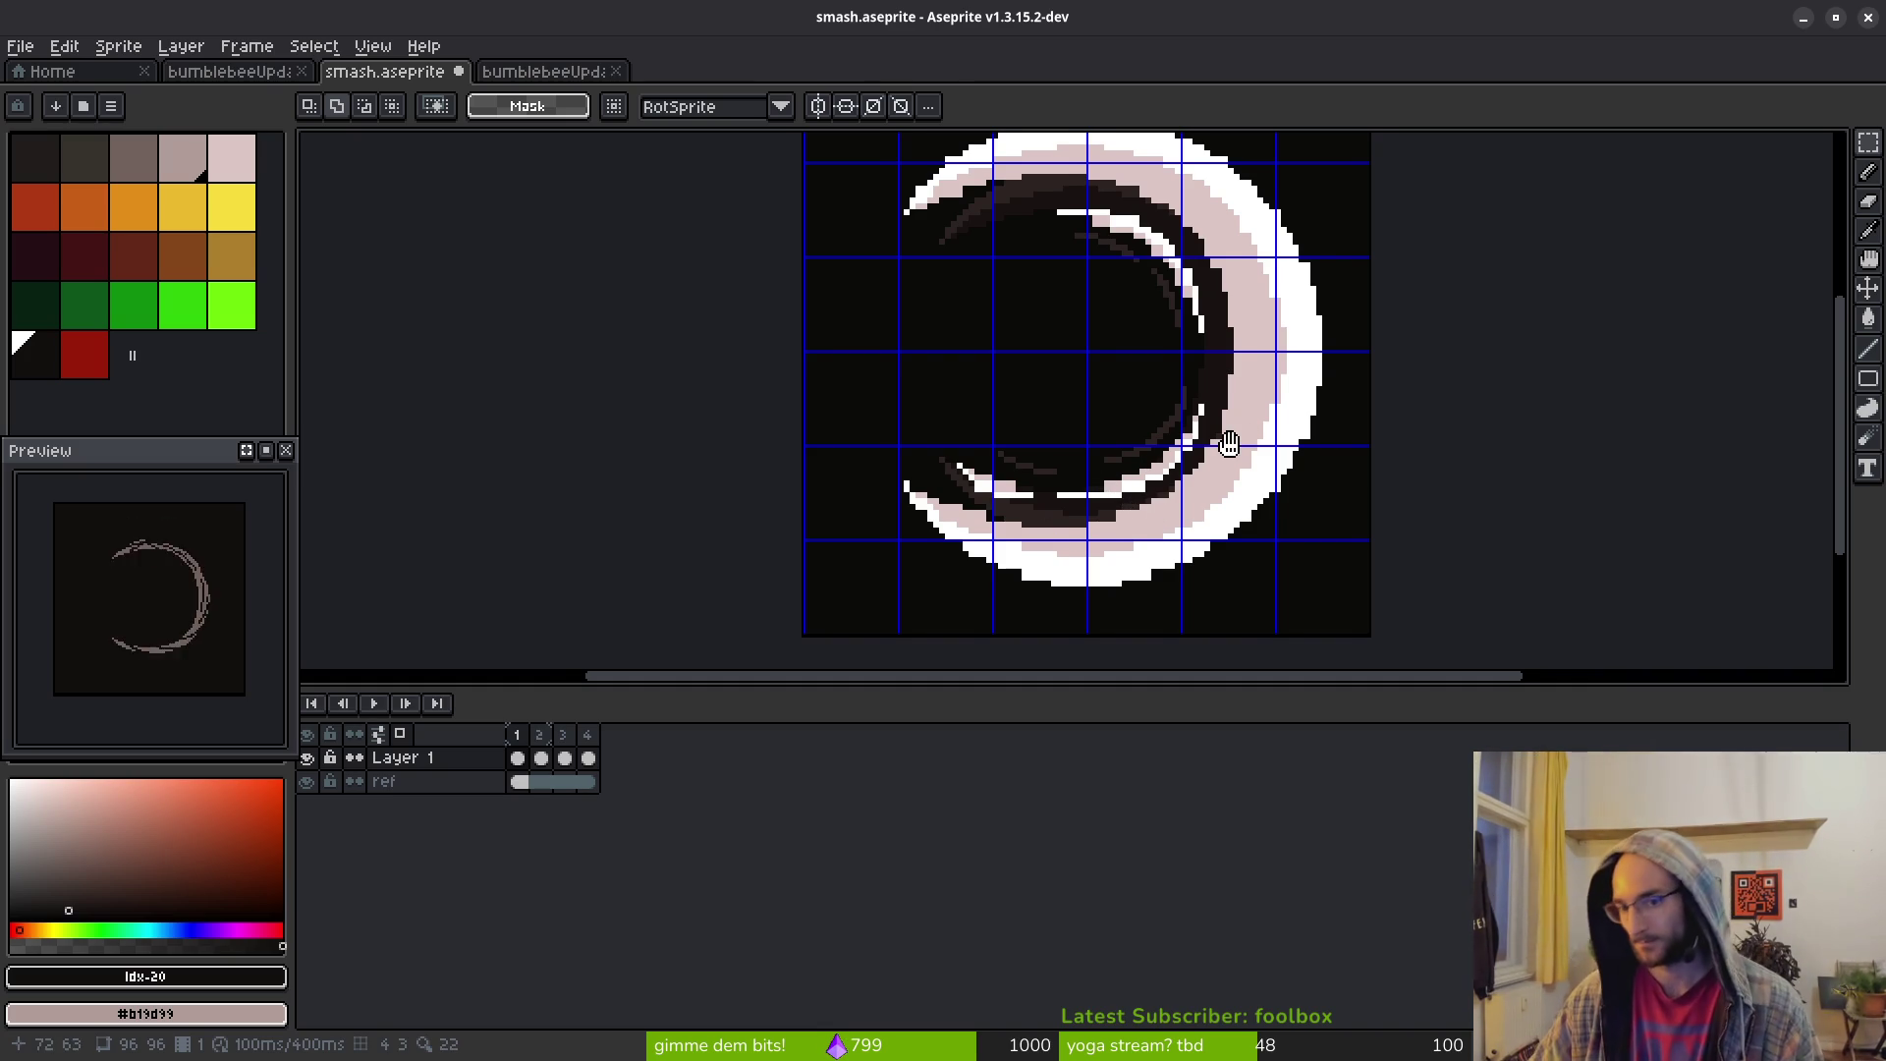
{"action": "left_click_drag", "start_coordinate": [1217, 433], "coordinate": [1213, 432]}
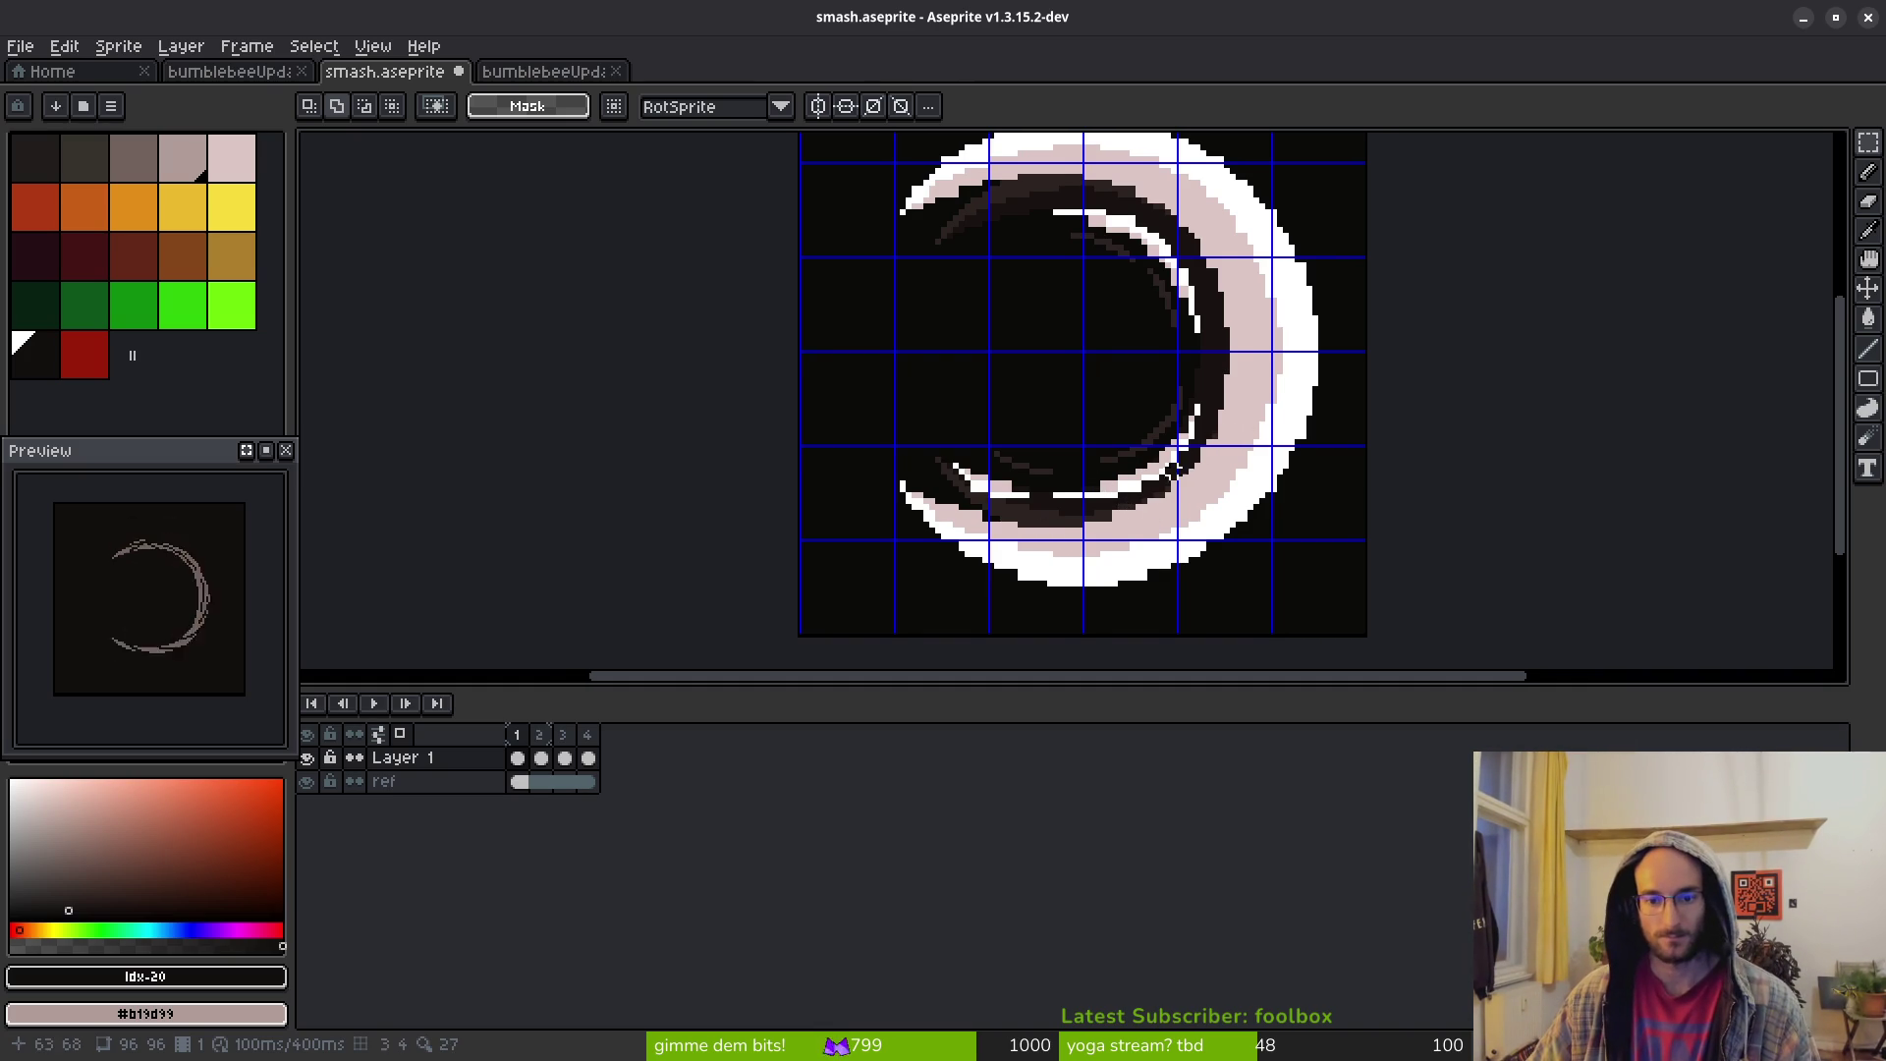
{"action": "left_click", "coordinate": [540, 758]}
Select frame 2's crescent, enlarge it to 74×75 and nudge it to 11,10
{"action": "scroll", "coordinate": [943, 580], "scroll_direction": "down", "scroll_amount": 2}
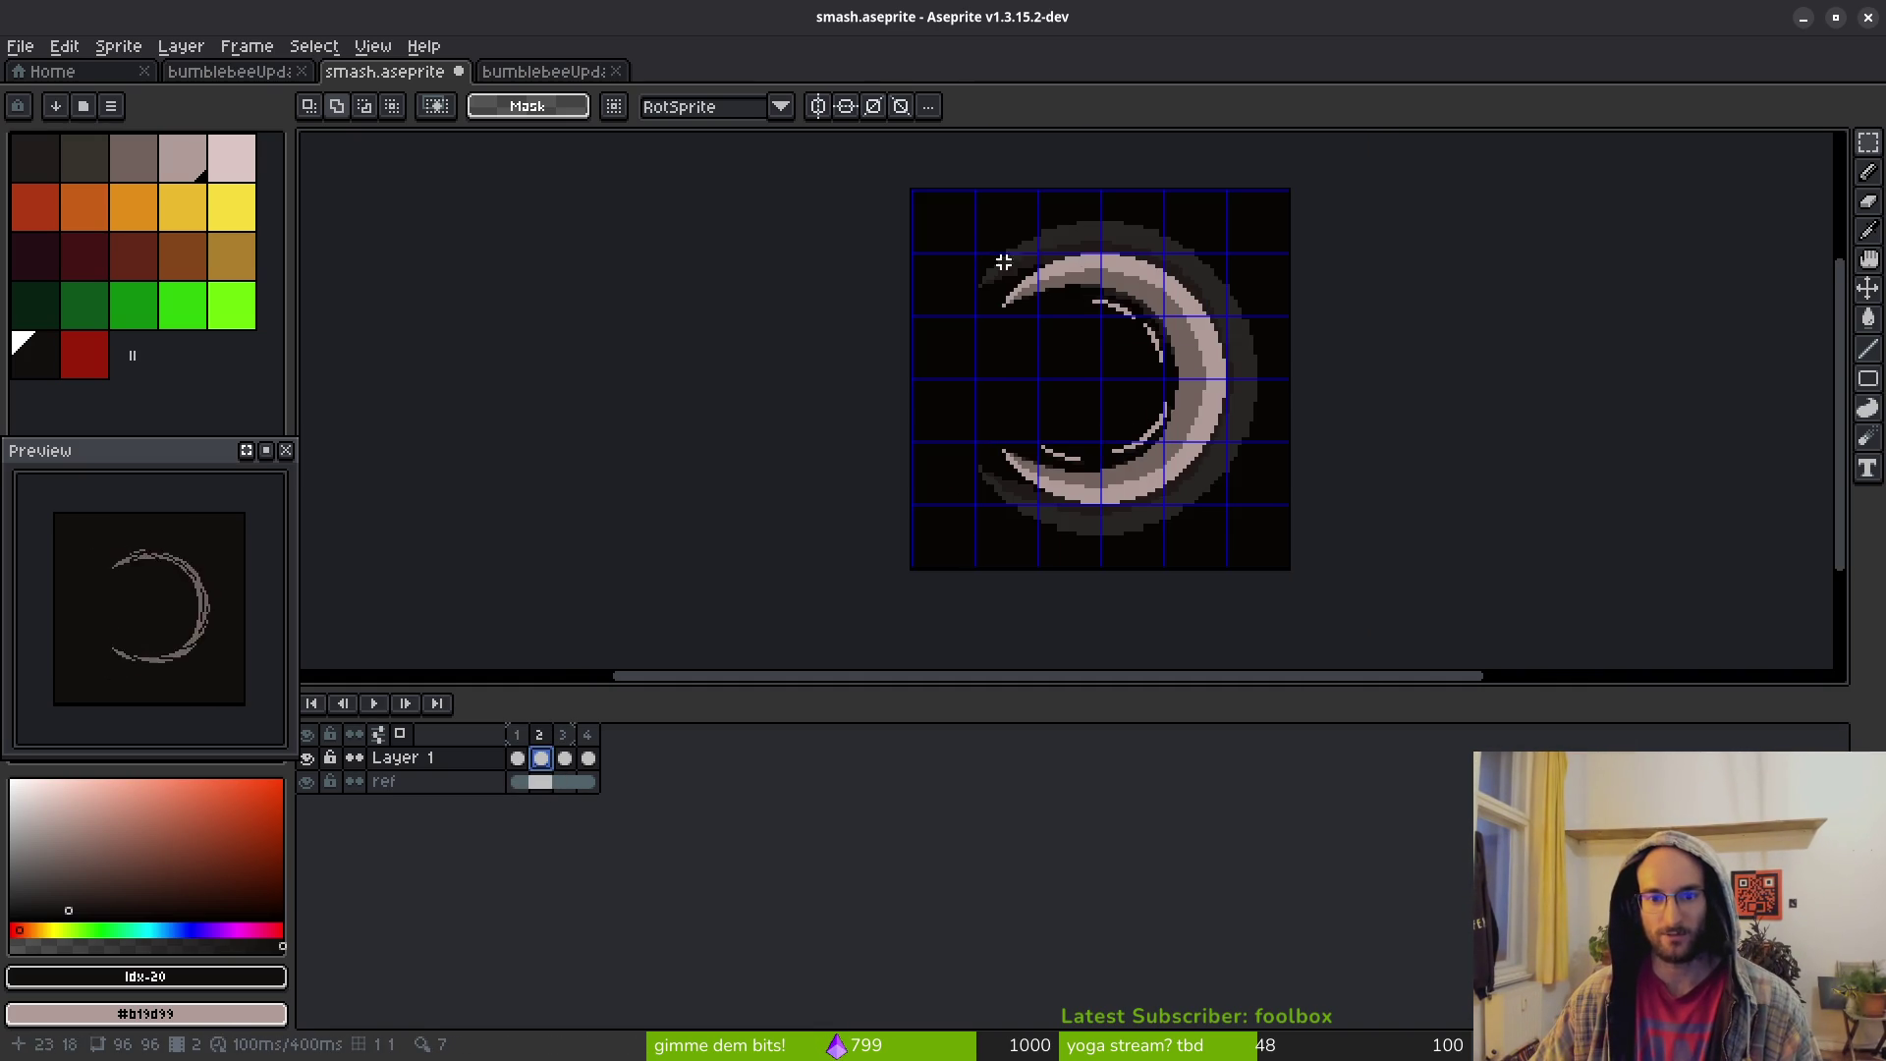
{"action": "scroll", "coordinate": [1002, 262], "scroll_direction": "up", "scroll_amount": 3}
{"action": "scroll", "coordinate": [1474, 472], "scroll_direction": "down", "scroll_amount": 2}
{"action": "mouse_move", "coordinate": [953, 246]}
{"action": "left_mouse_down"}
{"action": "mouse_move", "coordinate": [1473, 472]}
{"action": "mouse_move", "coordinate": [1494, 560]}
{"action": "mouse_move", "coordinate": [1405, 455]}
{"action": "mouse_move", "coordinate": [1402, 484]}
{"action": "mouse_move", "coordinate": [1490, 583]}
{"action": "left_mouse_up"}
{"action": "scroll", "coordinate": [1494, 560], "scroll_direction": "up", "scroll_amount": 2}
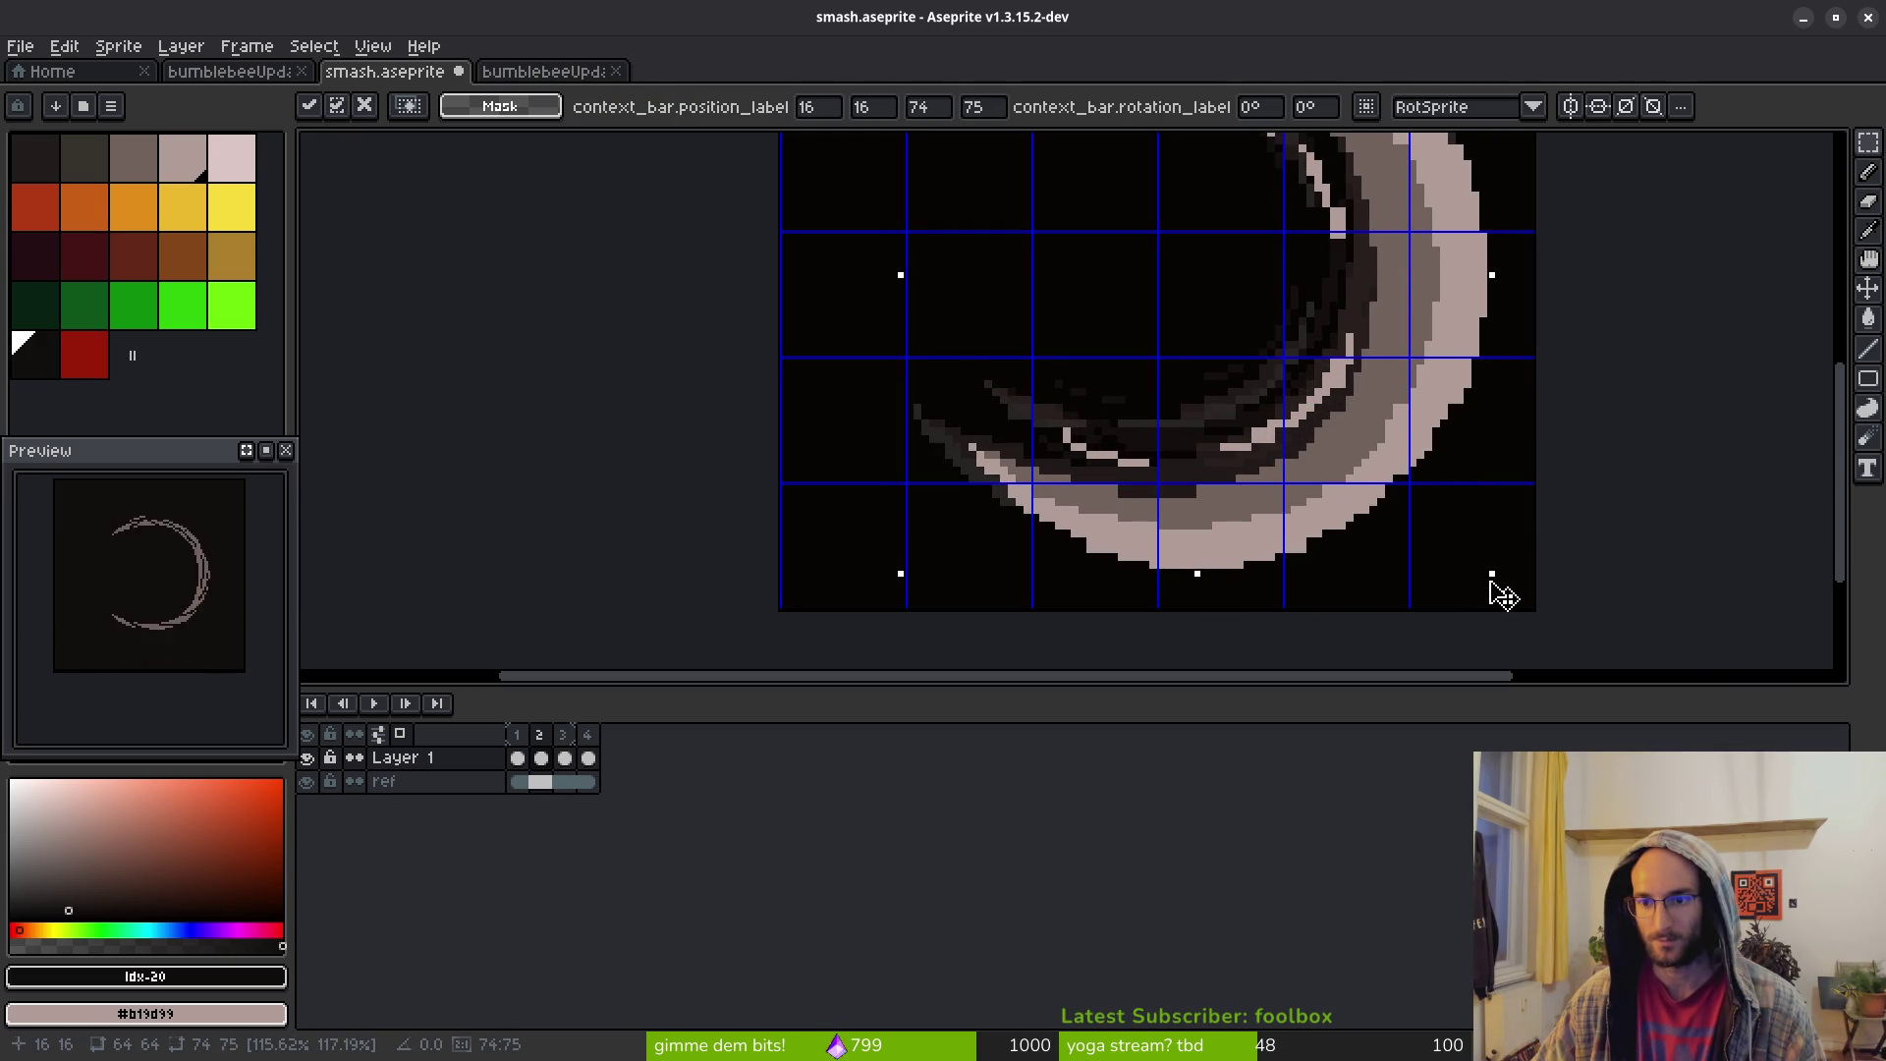
{"action": "scroll", "coordinate": [1248, 497], "scroll_direction": "down", "scroll_amount": 2}
{"action": "key", "text": "Up"}
{"action": "key", "text": "Up"}
{"action": "key", "text": "Up"}
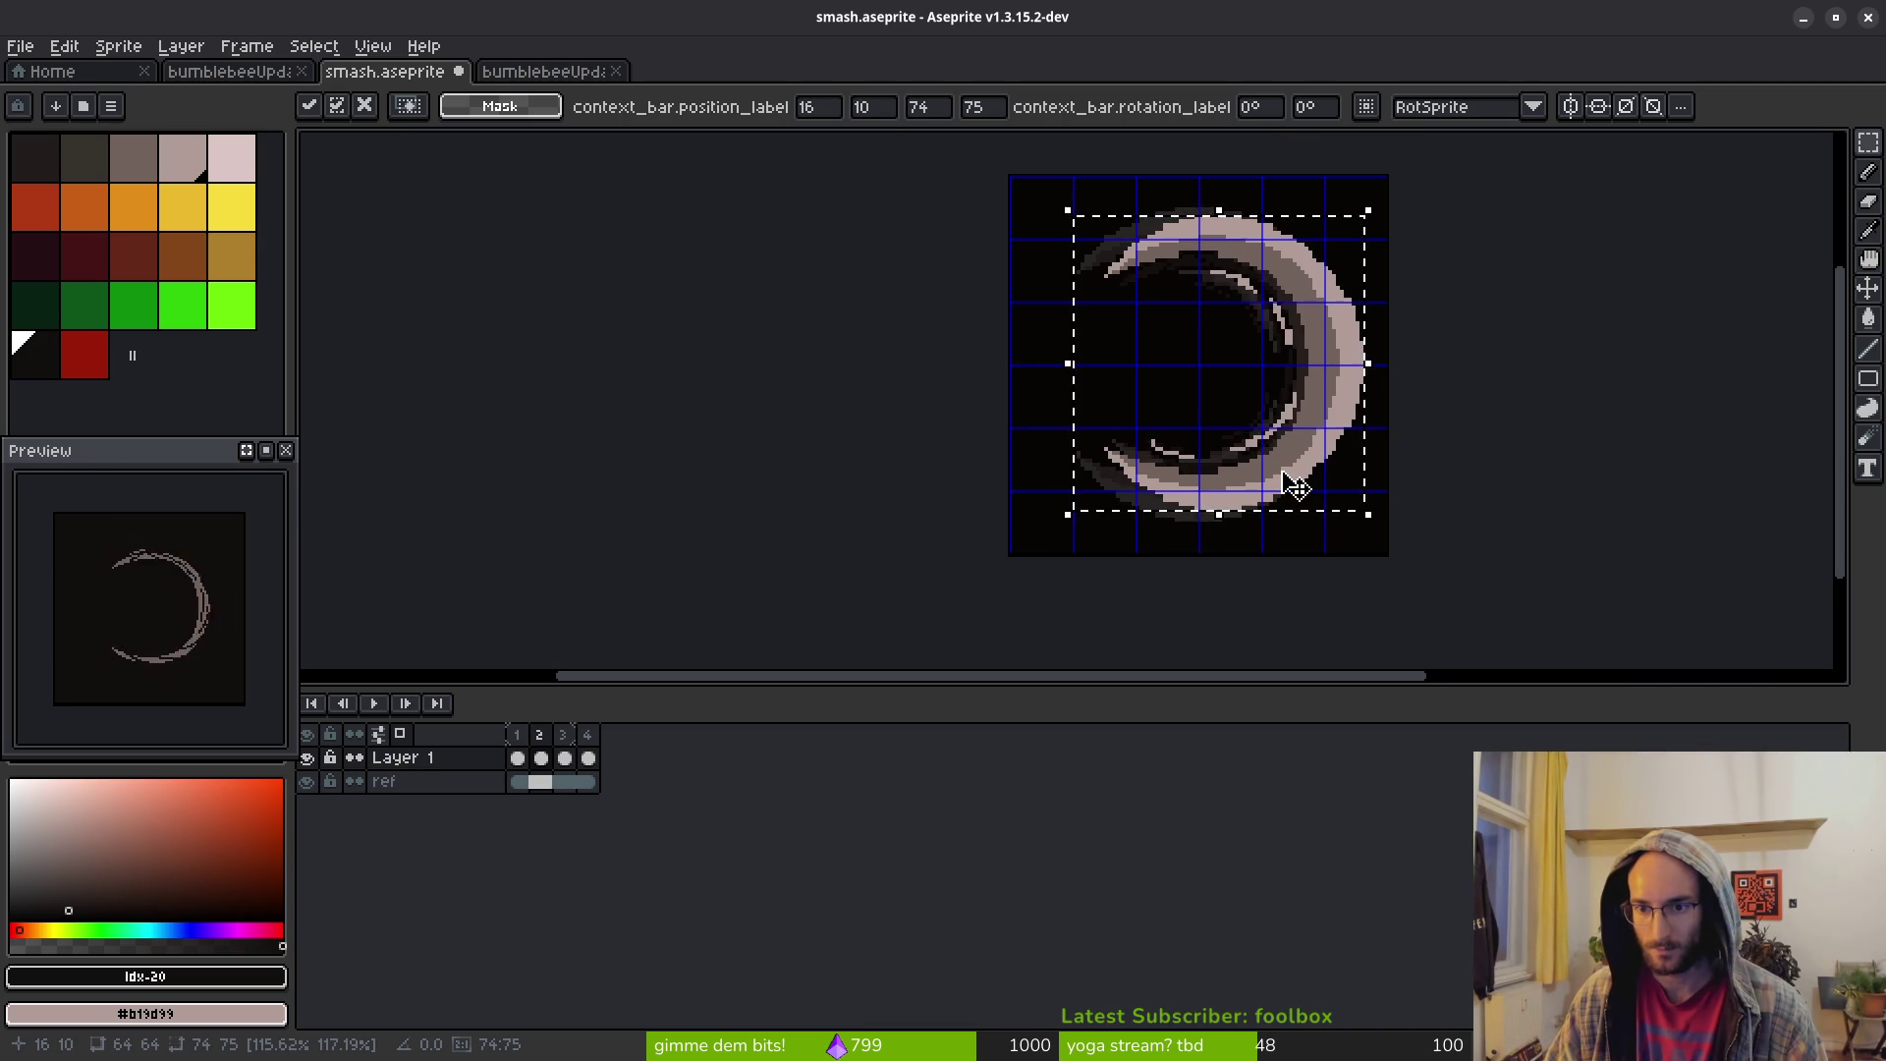
{"action": "key", "text": "Left"}
{"action": "key", "text": "Left"}
{"action": "key", "text": "Left"}
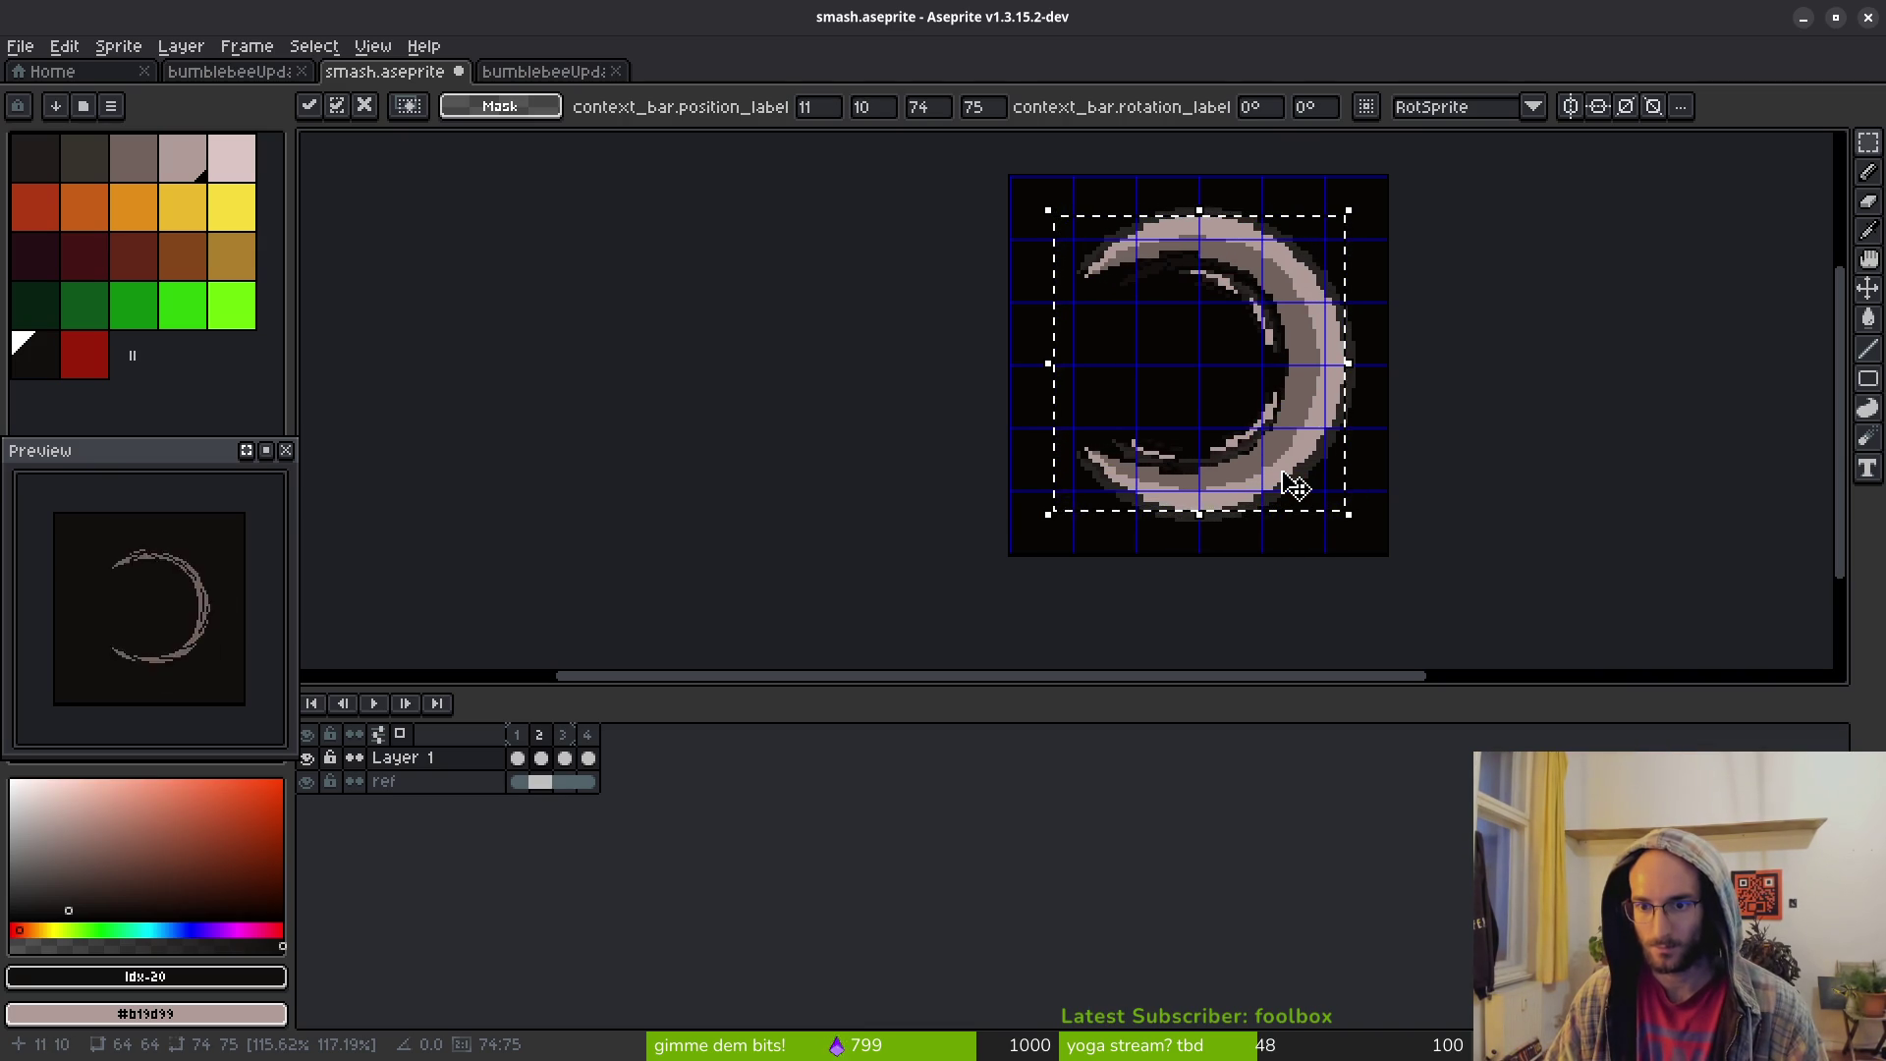
Apply the transform, deselect, check the centring, and step to frame 3
{"action": "key", "text": "Tab"}
{"action": "key", "text": "Tab"}
{"action": "key", "text": "ctrl+d"}
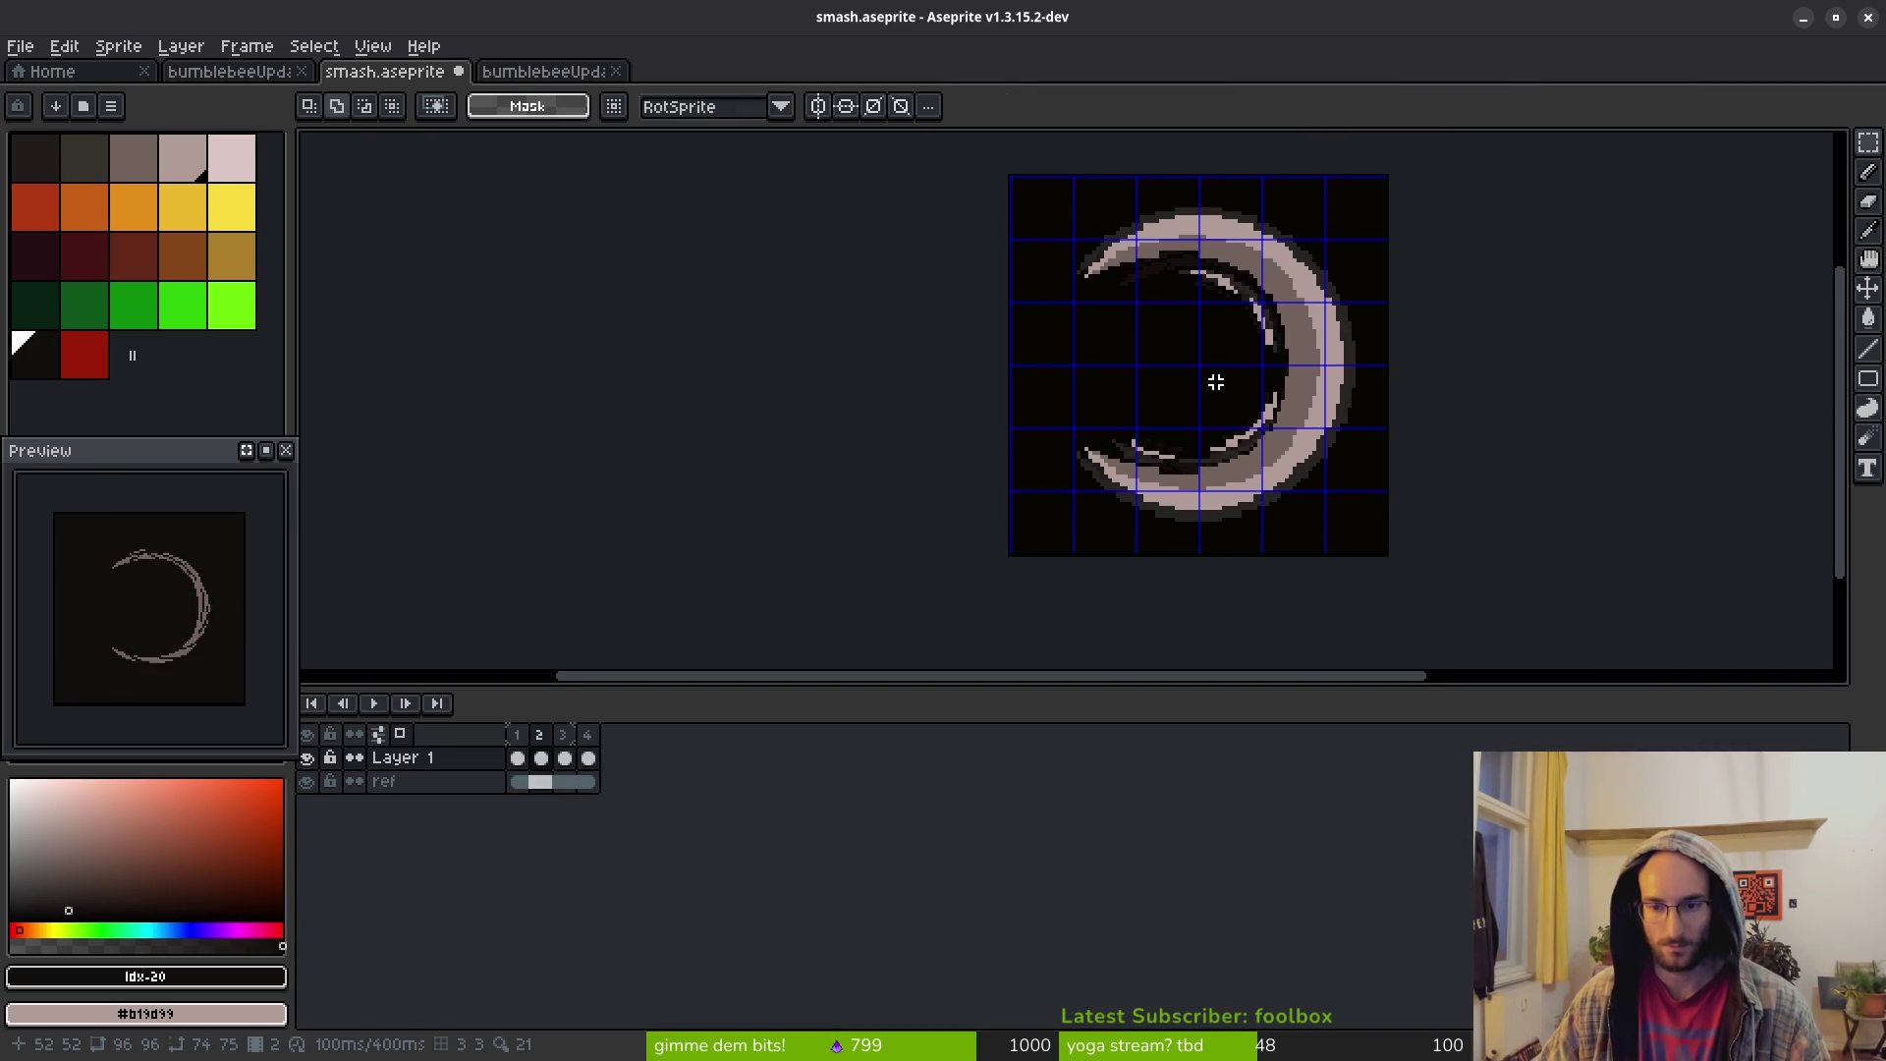
{"action": "left_click_drag", "start_coordinate": [1228, 419], "coordinate": [1204, 428]}
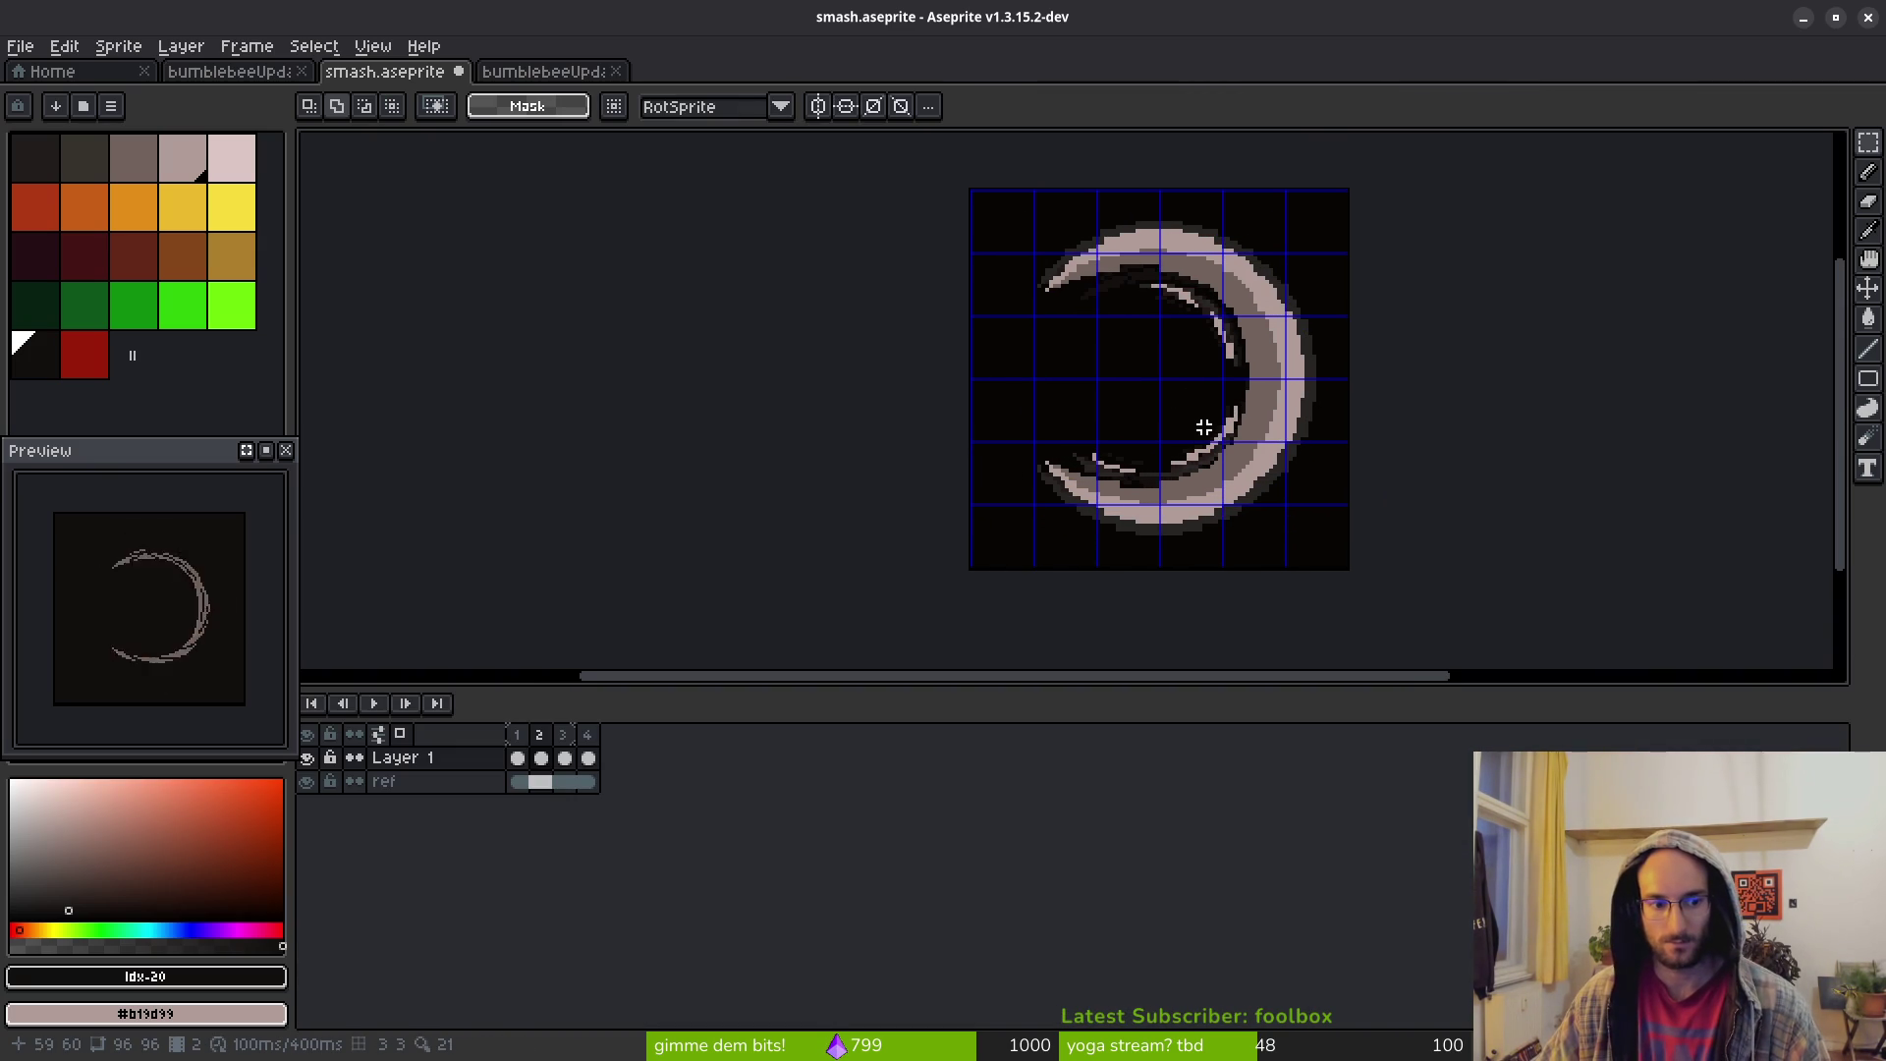
{"action": "key", "text": "i"}
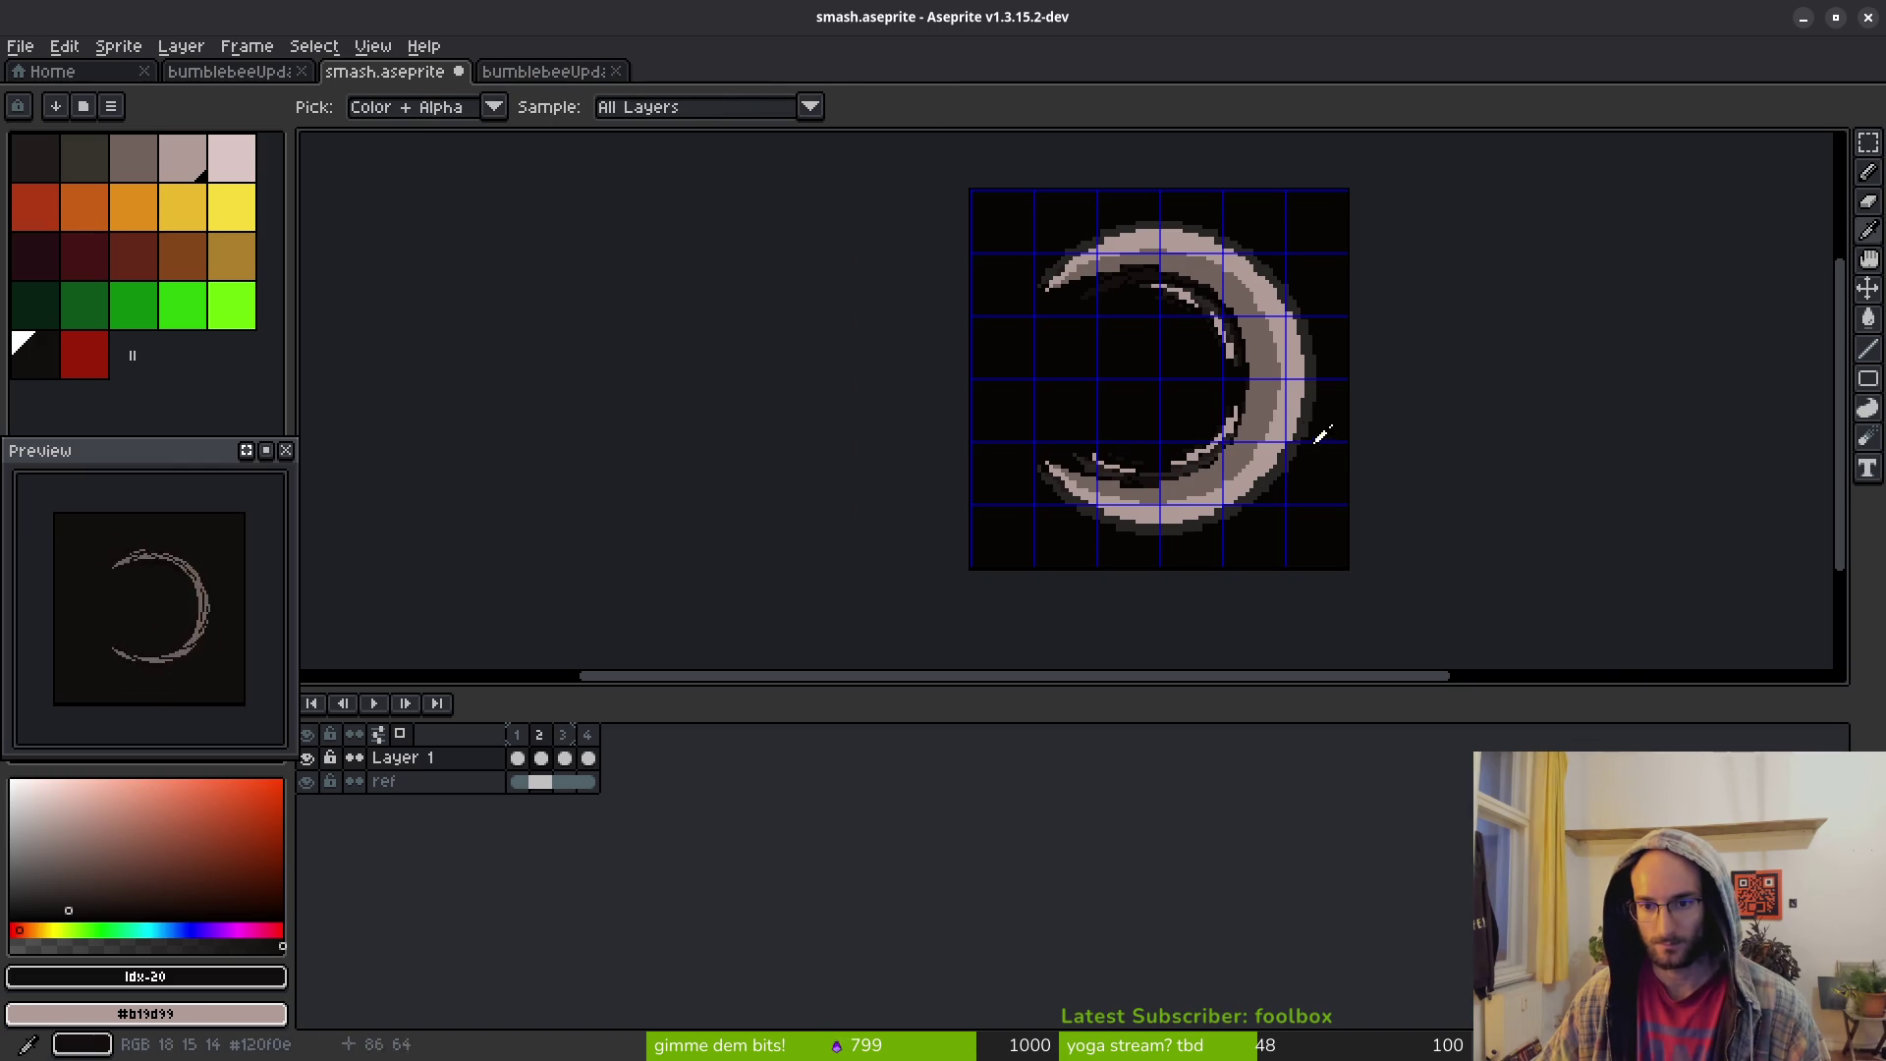
{"action": "key", "text": "Right"}
{"action": "key", "text": "Left"}
{"action": "key", "text": "Left"}
{"action": "key", "text": "Right"}
Marquee-select the 64×64 crescent in frame 3
{"action": "key", "text": "m"}
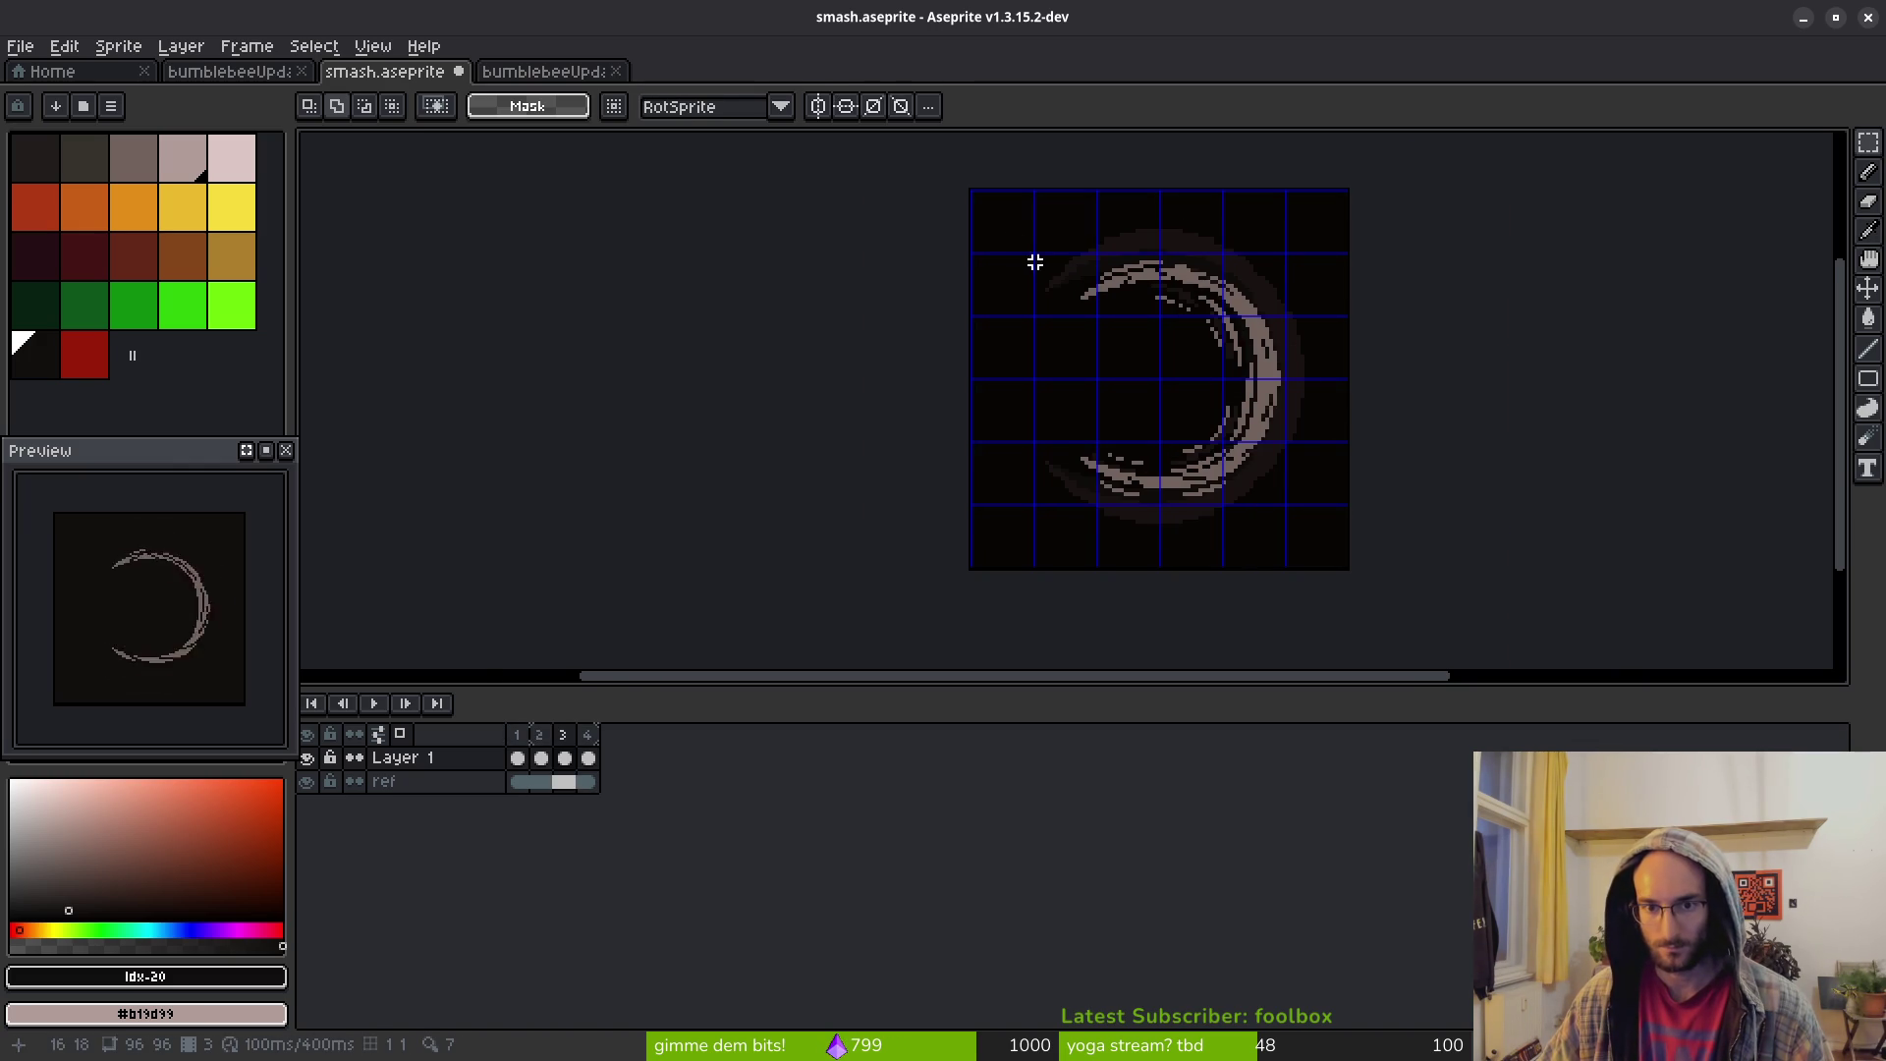
{"action": "scroll", "coordinate": [1037, 250], "scroll_direction": "up", "scroll_amount": 3}
{"action": "scroll", "coordinate": [1317, 497], "scroll_direction": "down", "scroll_amount": 3}
{"action": "left_click_drag", "start_coordinate": [1034, 244], "coordinate": [1353, 544]}
{"action": "scroll", "coordinate": [1317, 497], "scroll_direction": "up", "scroll_amount": 3}
{"action": "scroll", "coordinate": [1383, 560], "scroll_direction": "up", "scroll_amount": 1}
{"action": "scroll", "coordinate": [1235, 422], "scroll_direction": "up", "scroll_amount": 2}
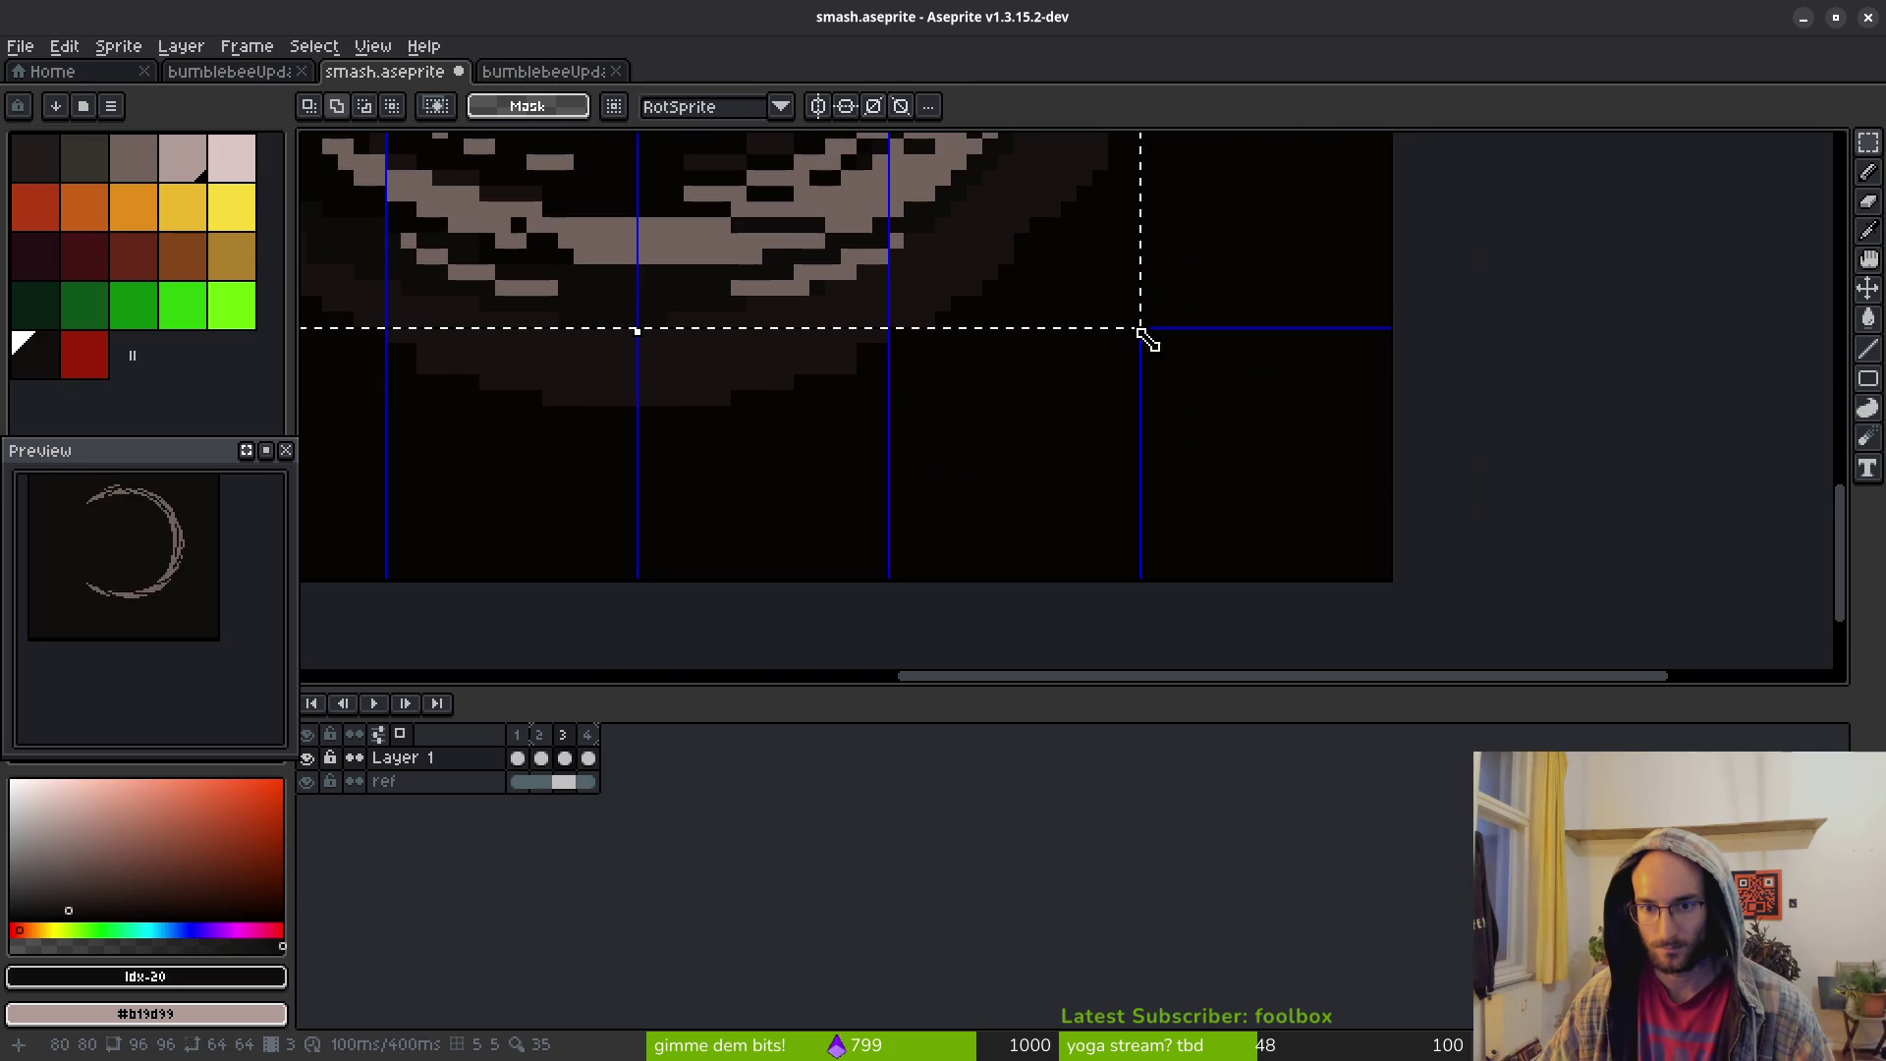
Enlarge frame 3's crescent to 76×76, move it to 10,10 and apply
{"action": "left_click", "coordinate": [1179, 377]}
{"action": "left_click_drag", "start_coordinate": [1168, 362], "coordinate": [1334, 522]}
{"action": "scroll", "coordinate": [1218, 462], "scroll_direction": "down", "scroll_amount": 4}
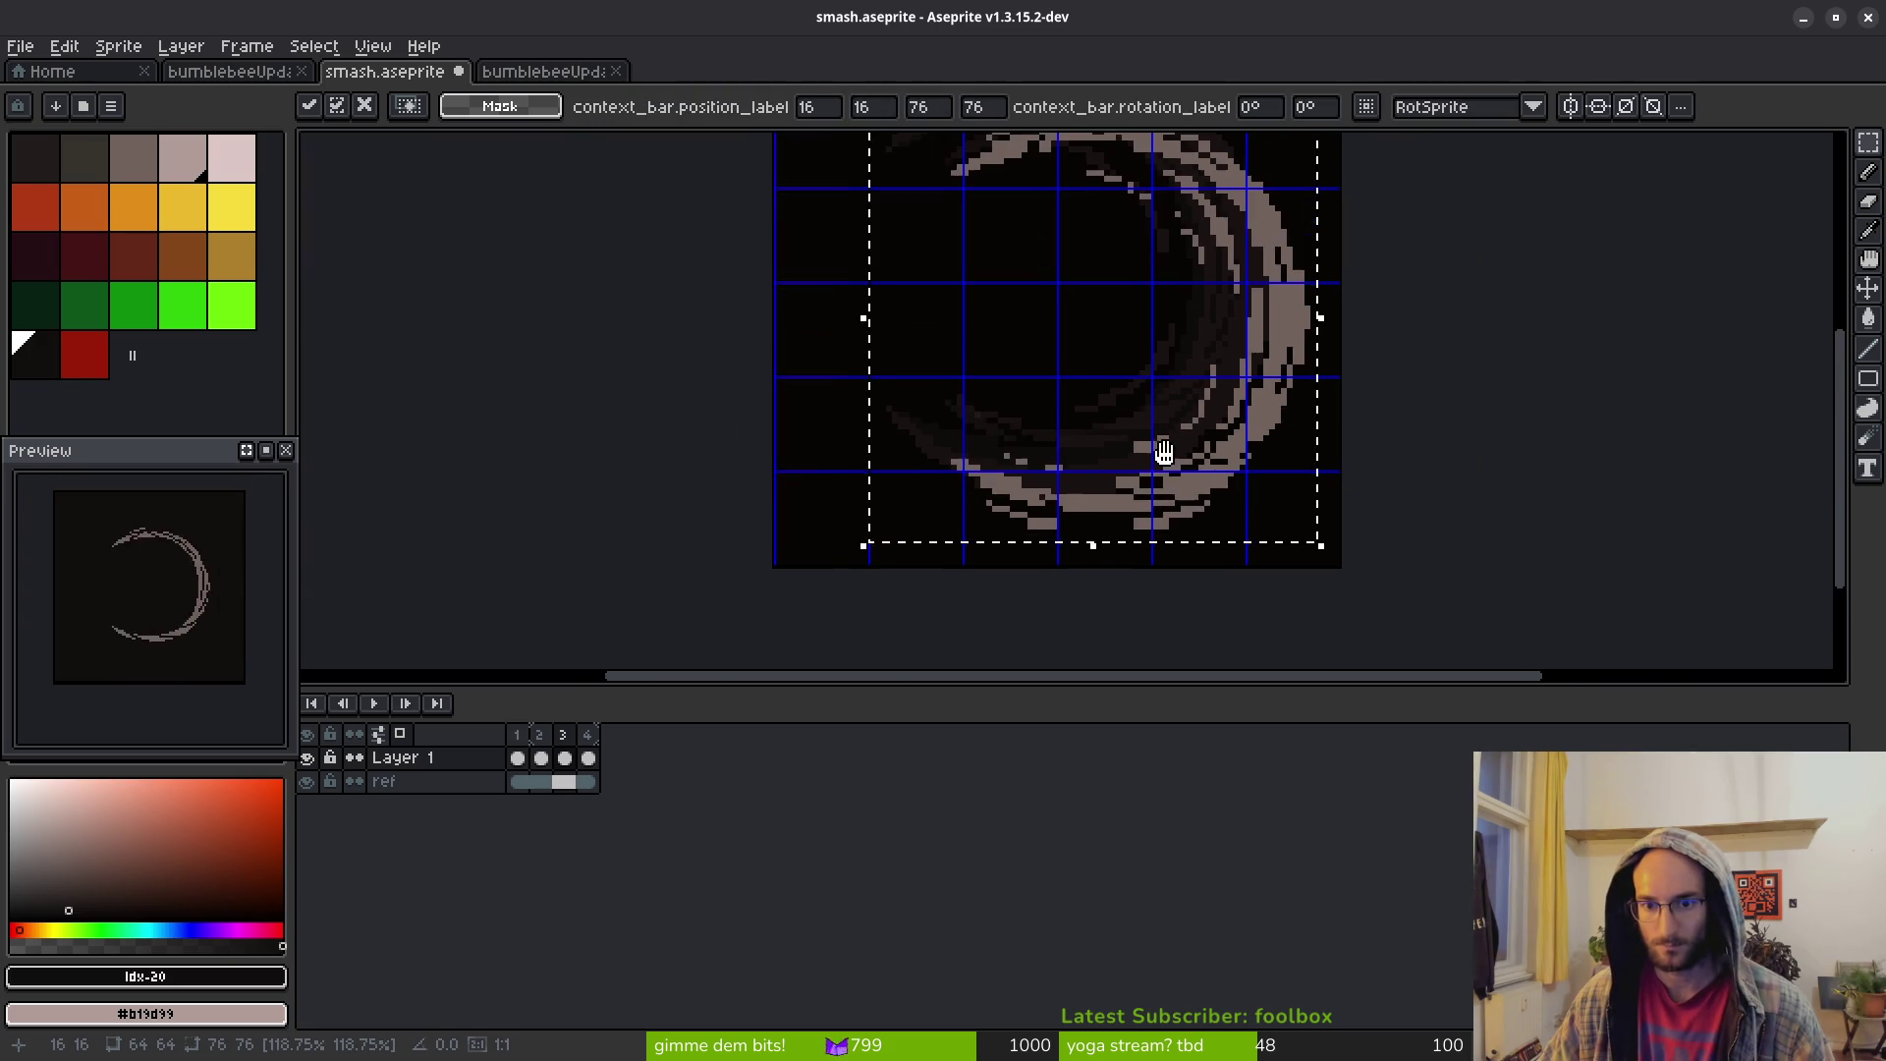
{"action": "key", "text": "Left"}
{"action": "key", "text": "Left"}
{"action": "key", "text": "Left"}
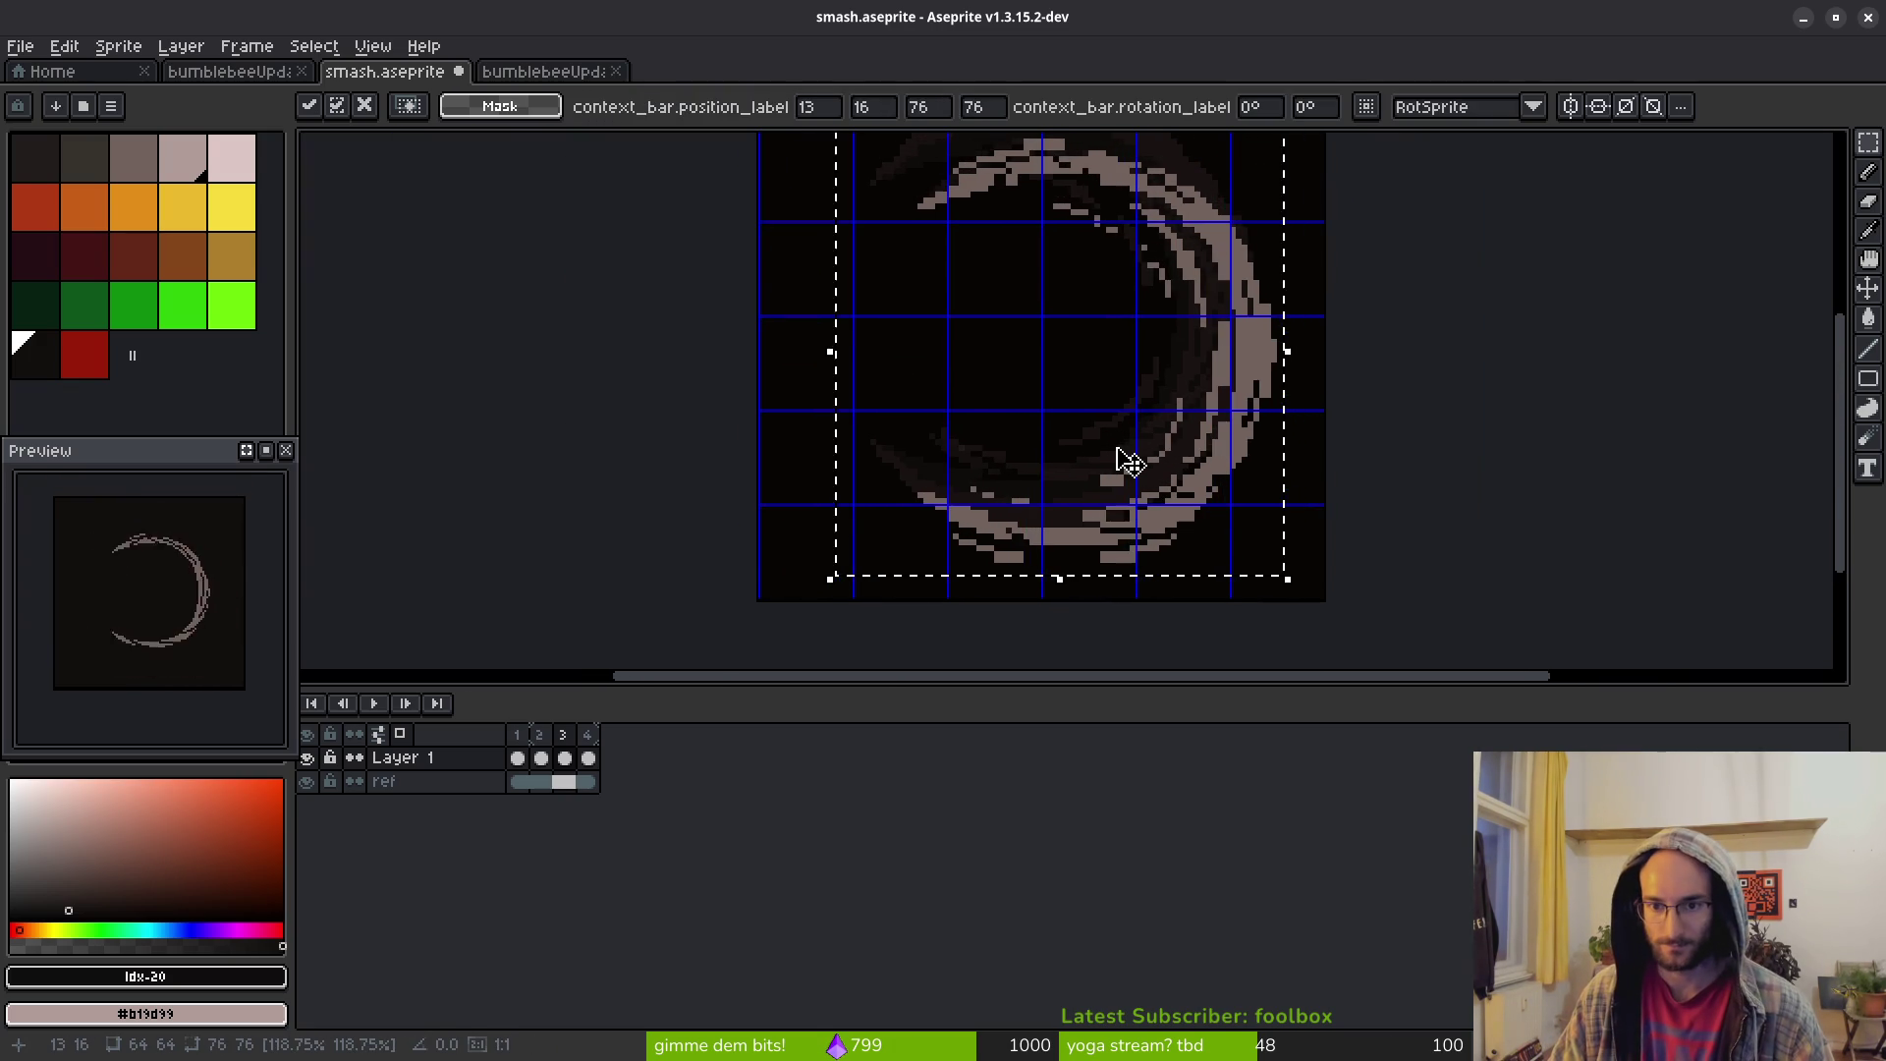
{"action": "key", "text": "Up"}
{"action": "key", "text": "Up"}
{"action": "key", "text": "Up"}
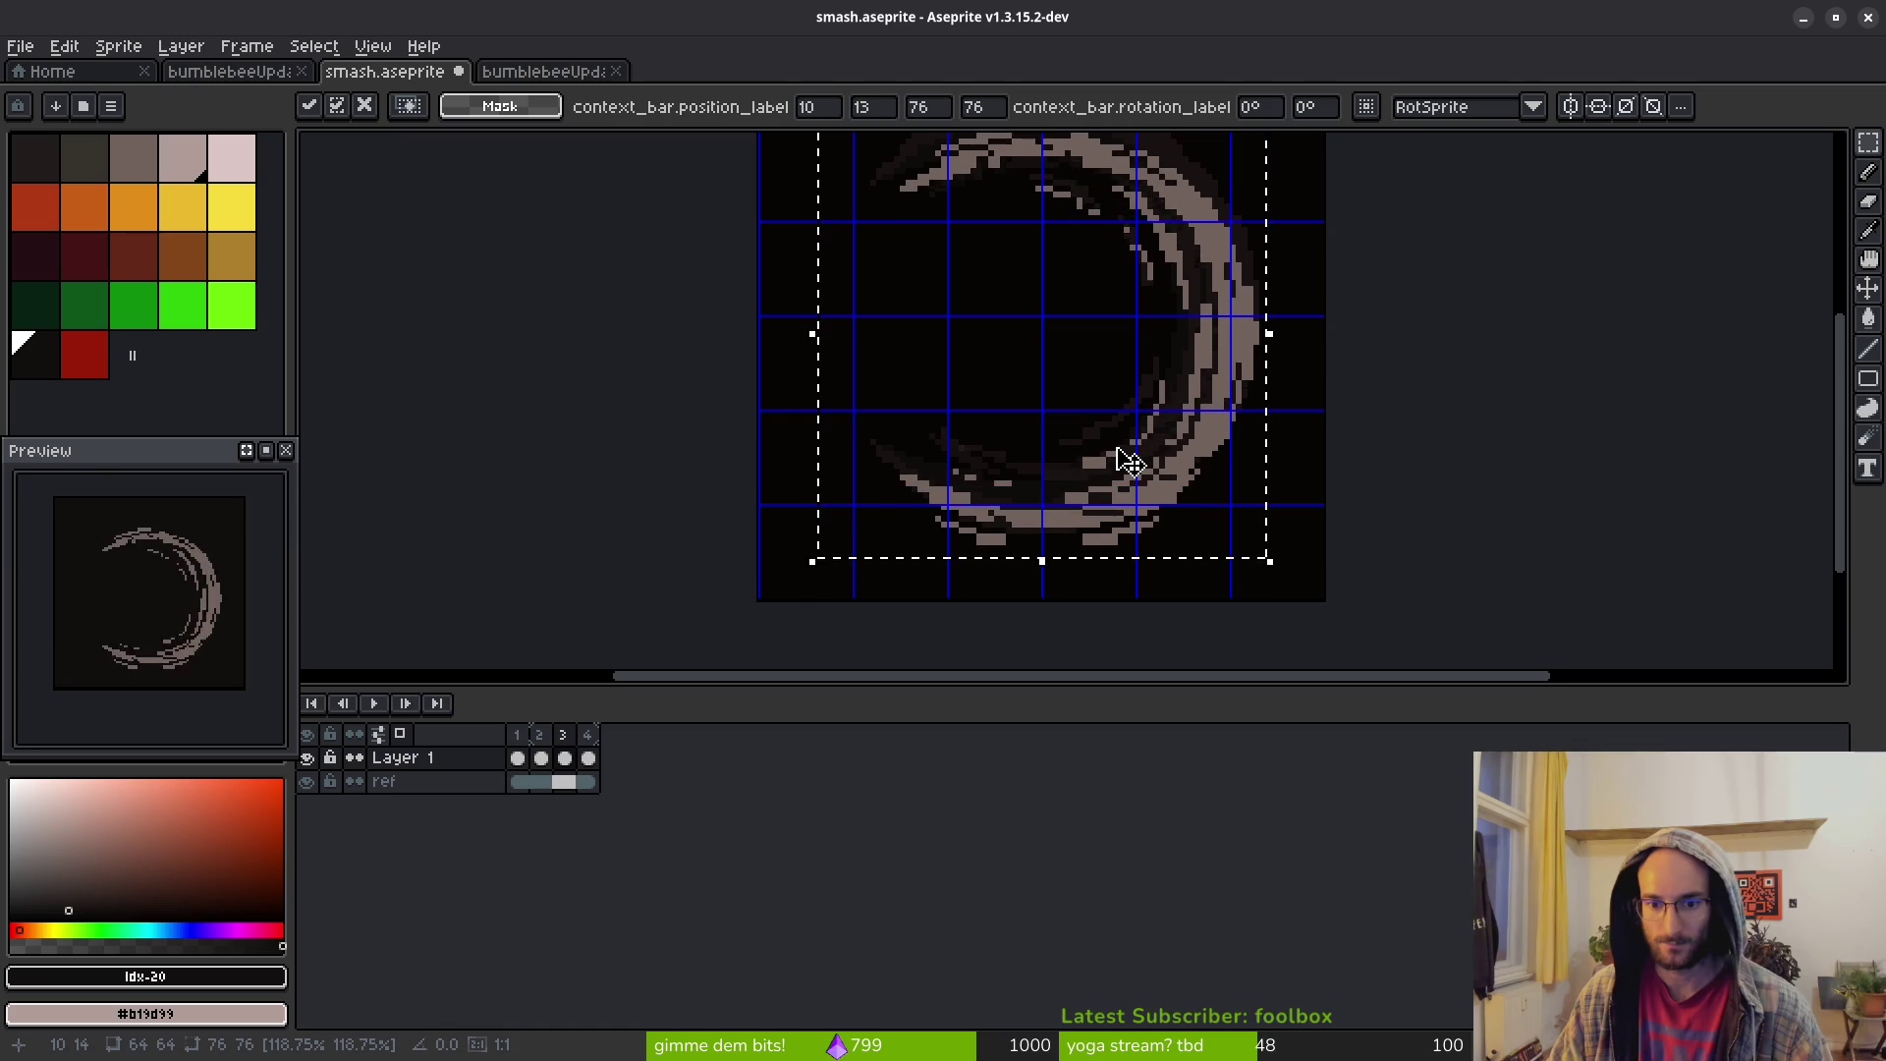
{"action": "key", "text": "Return"}
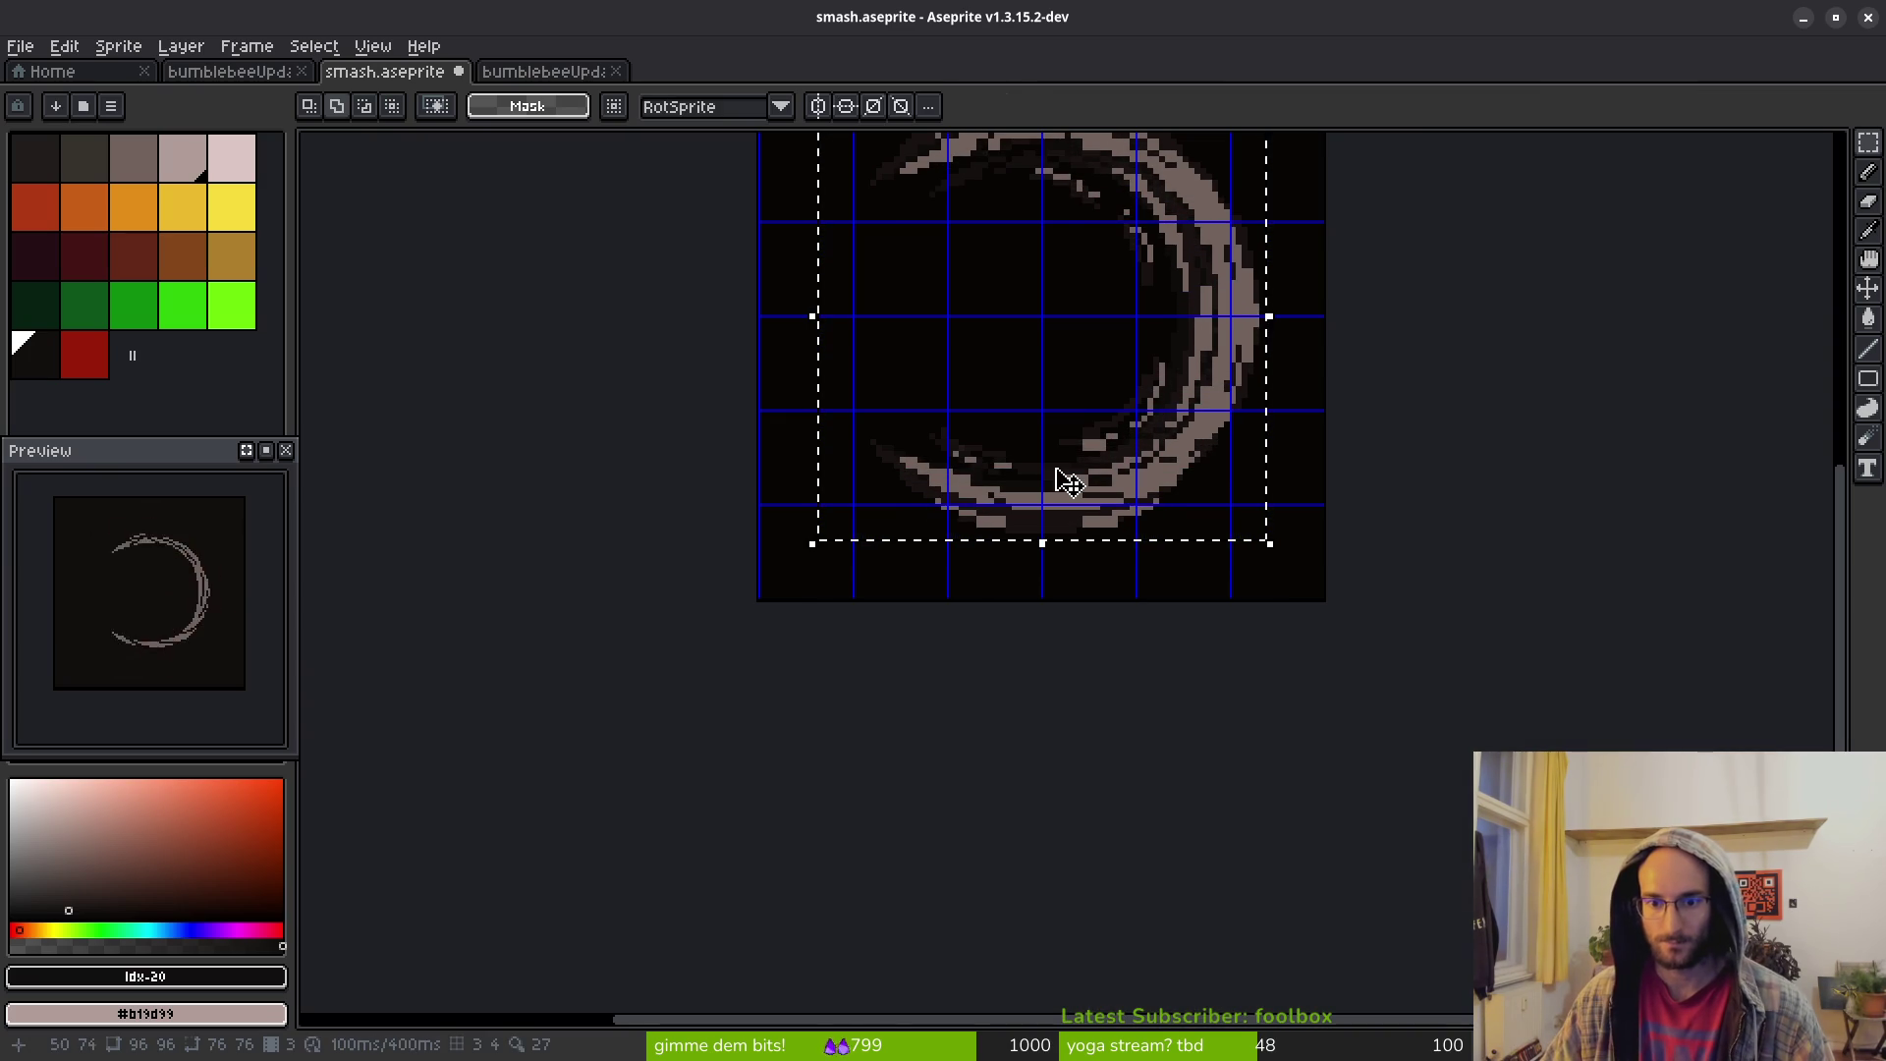
Marquee-select the crescent in frame 4
{"action": "scroll", "coordinate": [1126, 448], "scroll_direction": "down", "scroll_amount": 2}
{"action": "left_click_drag", "start_coordinate": [1127, 448], "coordinate": [1111, 452]}
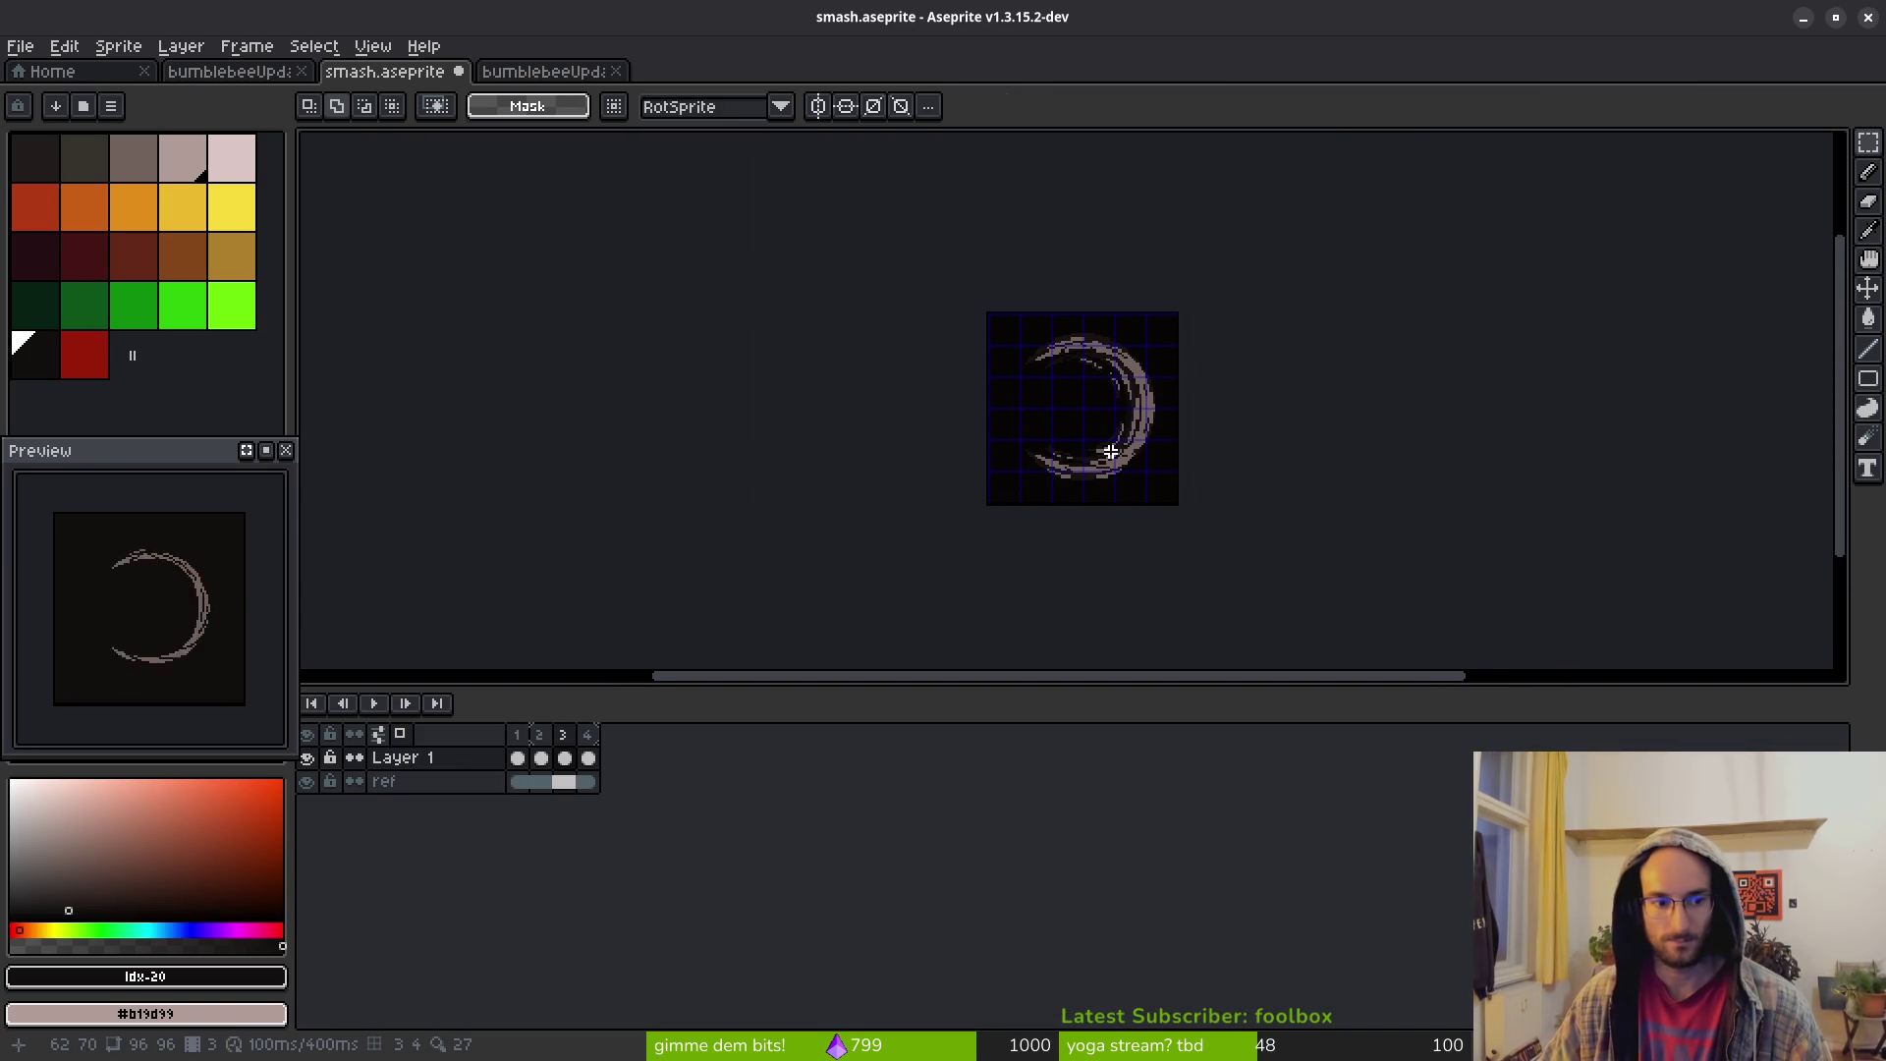
{"action": "scroll", "coordinate": [1120, 370], "scroll_direction": "up", "scroll_amount": 4}
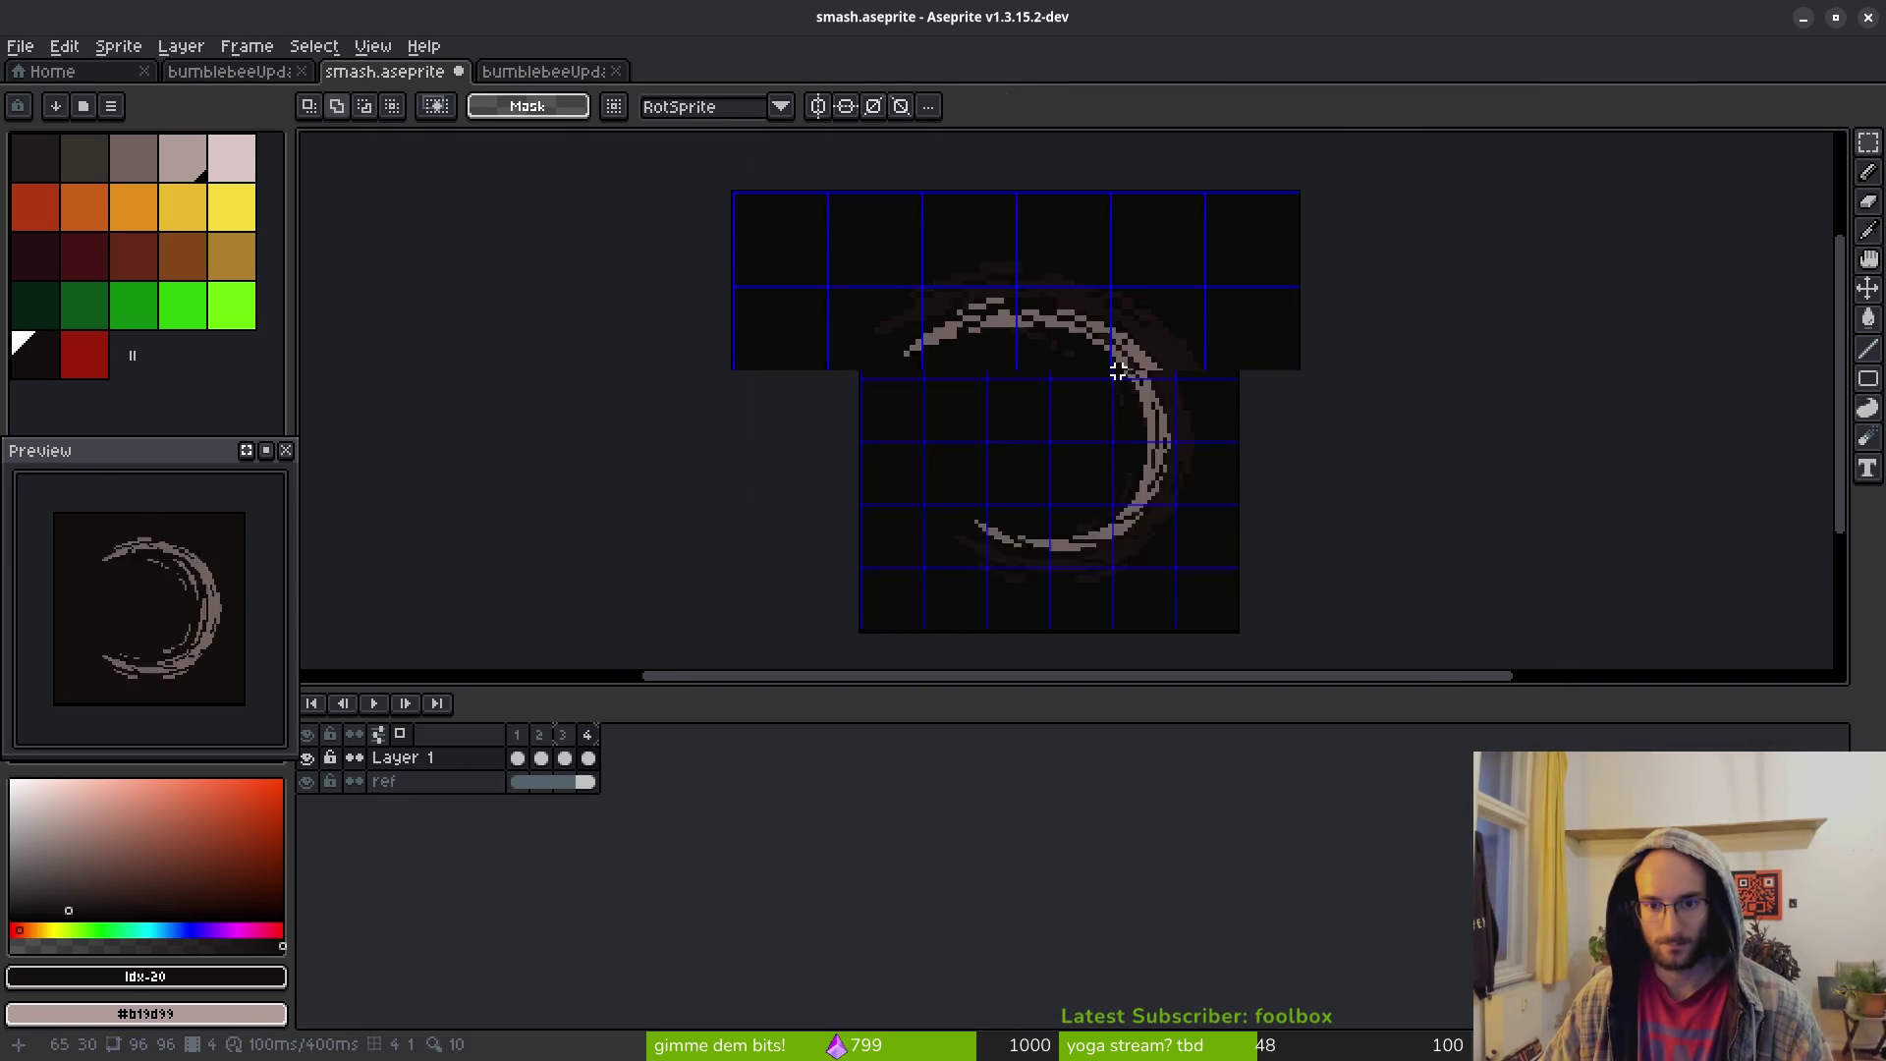
{"action": "mouse_move", "coordinate": [732, 260]}
{"action": "left_mouse_down"}
{"action": "mouse_move", "coordinate": [935, 412]}
{"action": "mouse_move", "coordinate": [1035, 530]}
{"action": "mouse_move", "coordinate": [1078, 624]}
{"action": "left_mouse_up"}
{"action": "scroll", "coordinate": [935, 412], "scroll_direction": "down", "scroll_amount": 2}
{"action": "scroll", "coordinate": [1035, 530], "scroll_direction": "up", "scroll_amount": 3}
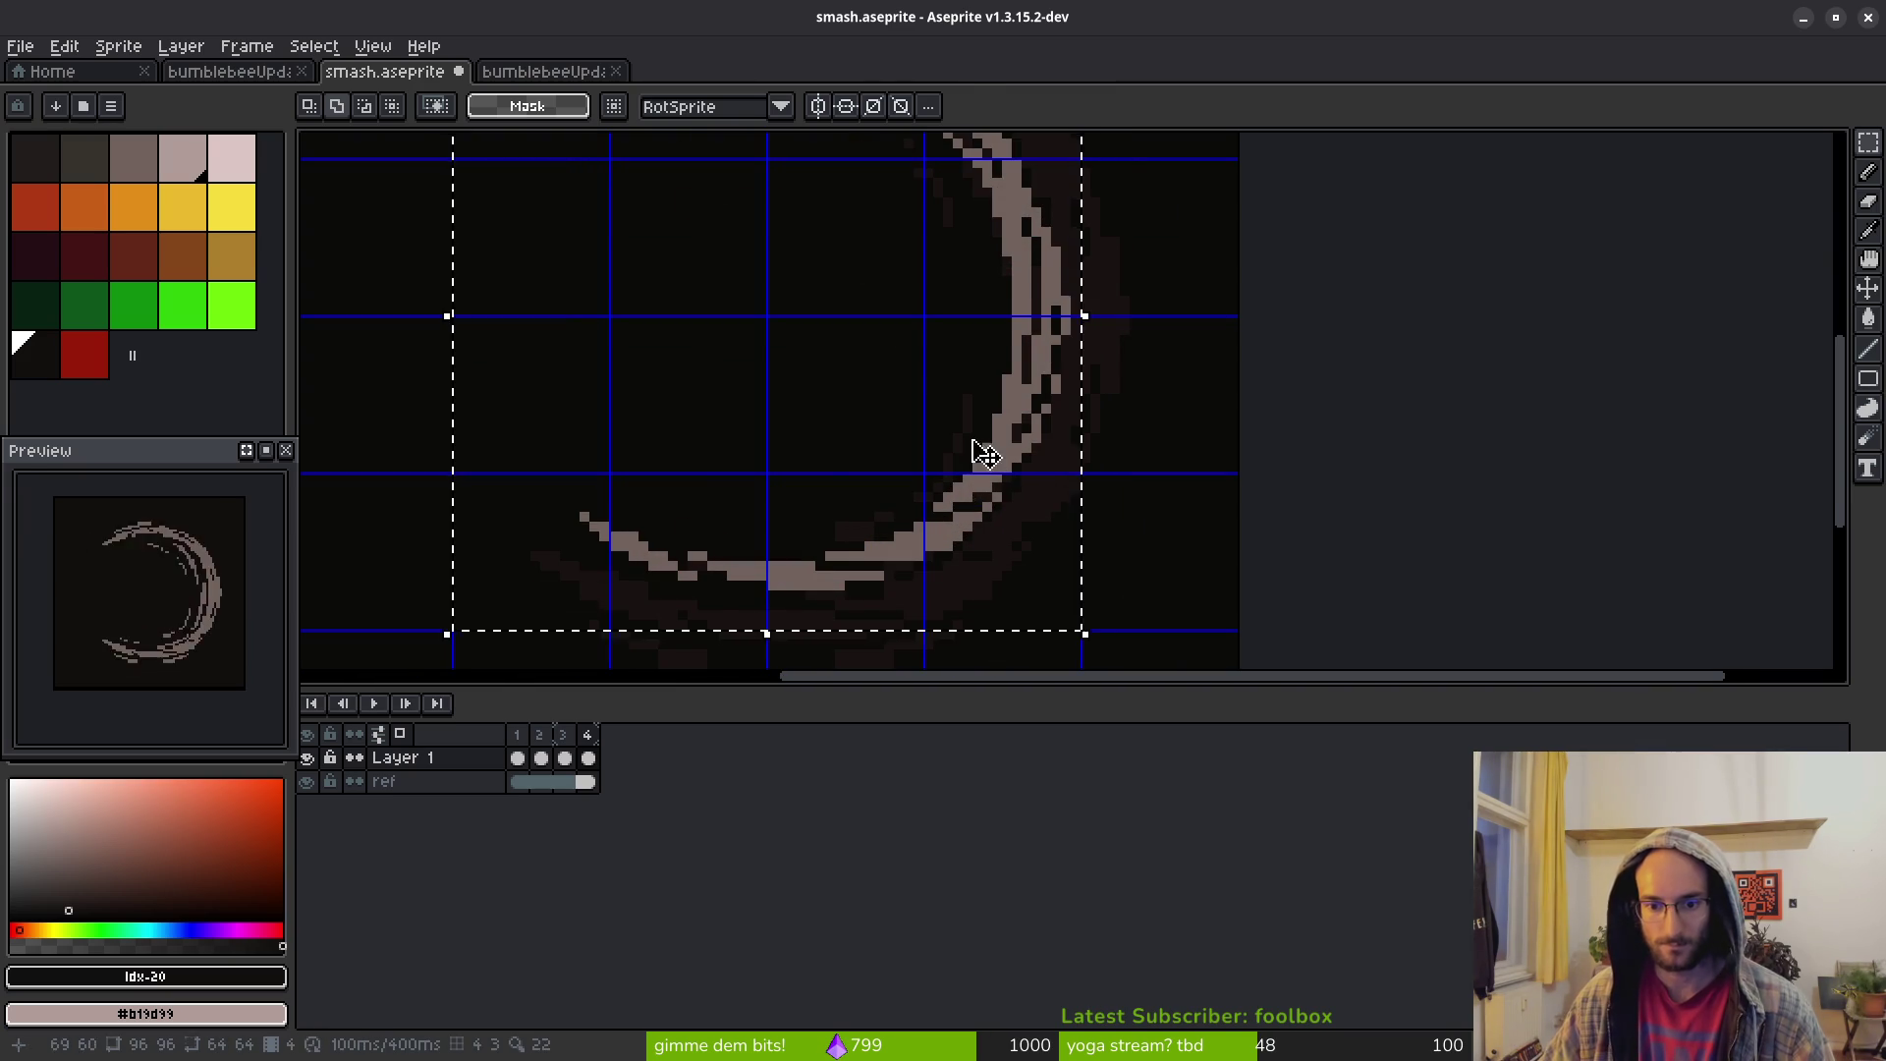
{"action": "scroll", "coordinate": [981, 451], "scroll_direction": "down", "scroll_amount": 1}
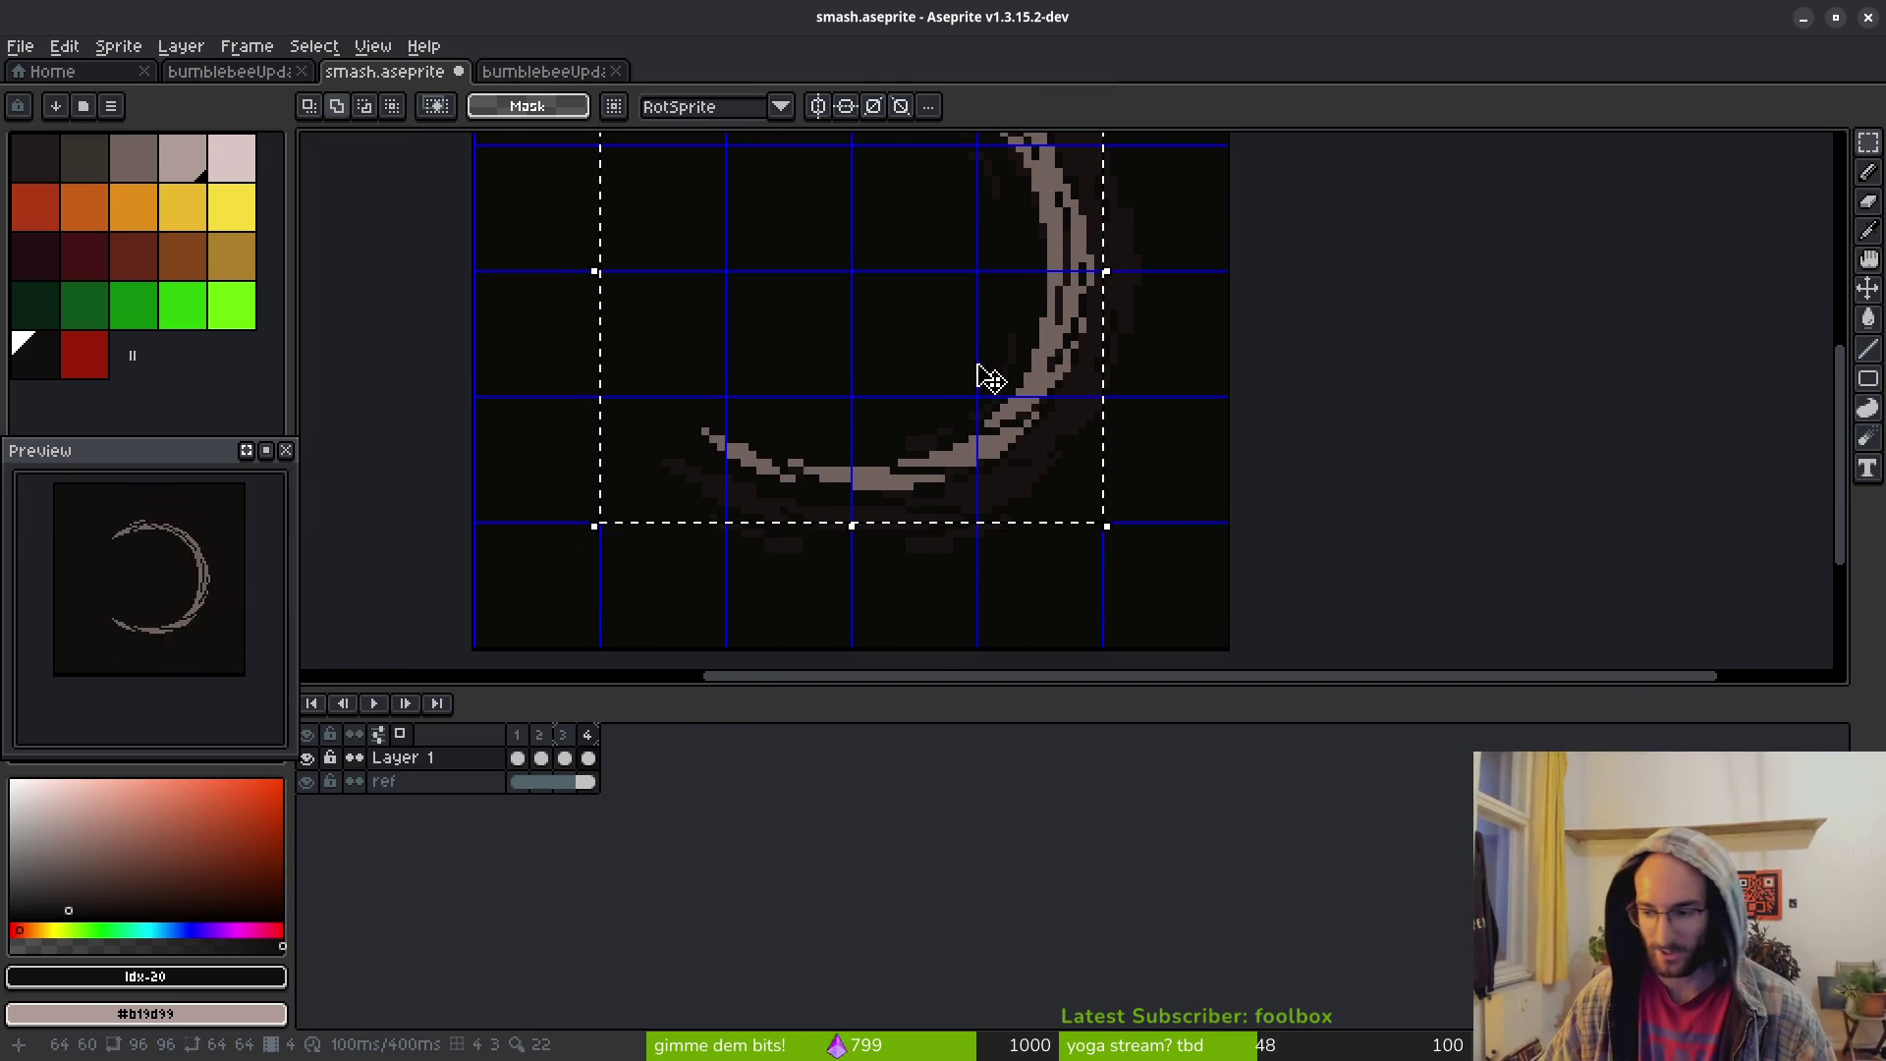
{"action": "scroll", "coordinate": [985, 379], "scroll_direction": "right", "scroll_amount": 2}
{"action": "scroll", "coordinate": [1035, 366], "scroll_direction": "up", "scroll_amount": 1}
Scale frame 4's crescent to 75×75 and nudge it to position 11,10
{"action": "mouse_move", "coordinate": [991, 420]}
{"action": "left_mouse_down"}
{"action": "mouse_move", "coordinate": [1074, 484]}
{"action": "mouse_move", "coordinate": [1120, 572]}
{"action": "mouse_move", "coordinate": [1136, 567]}
{"action": "left_mouse_up"}
{"action": "scroll", "coordinate": [944, 421], "scroll_direction": "down", "scroll_amount": 1}
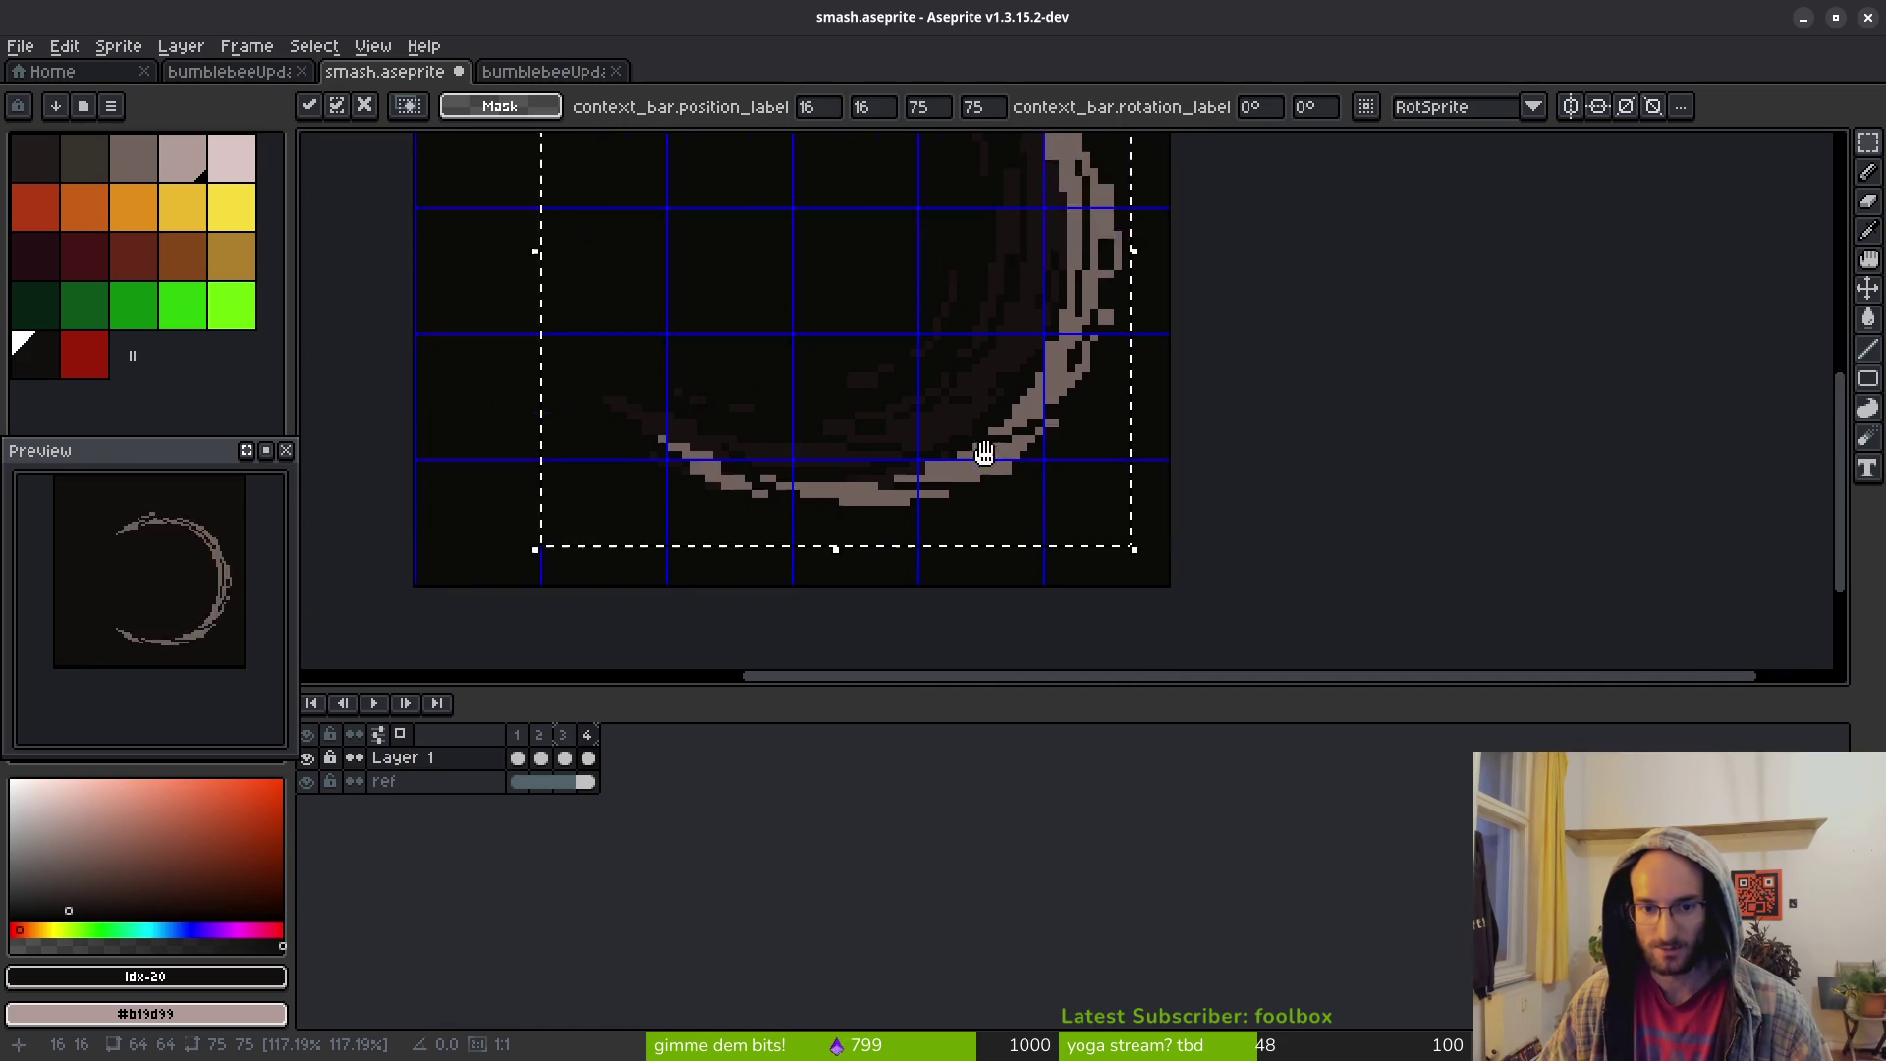
{"action": "key", "text": "Left"}
{"action": "key", "text": "Left"}
{"action": "key", "text": "Left"}
{"action": "key", "text": "Up"}
{"action": "key", "text": "Up"}
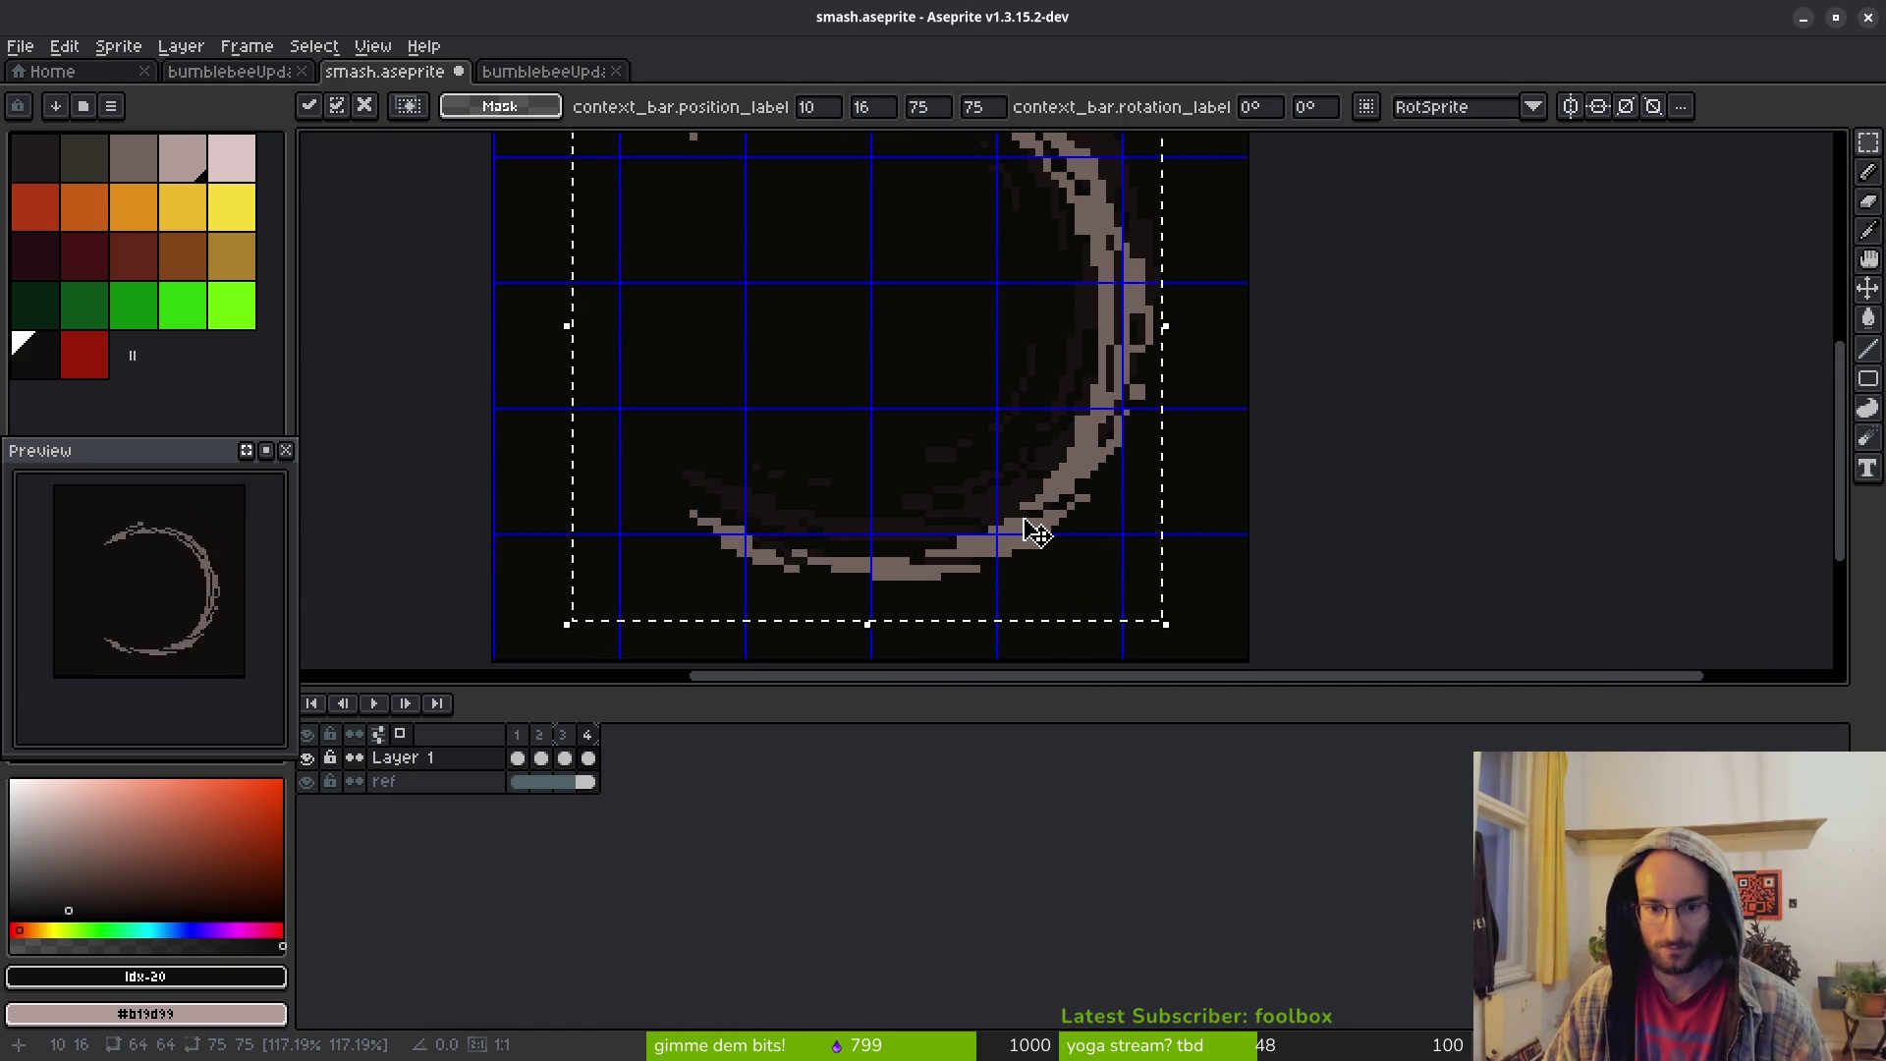
{"action": "key", "text": "Left"}
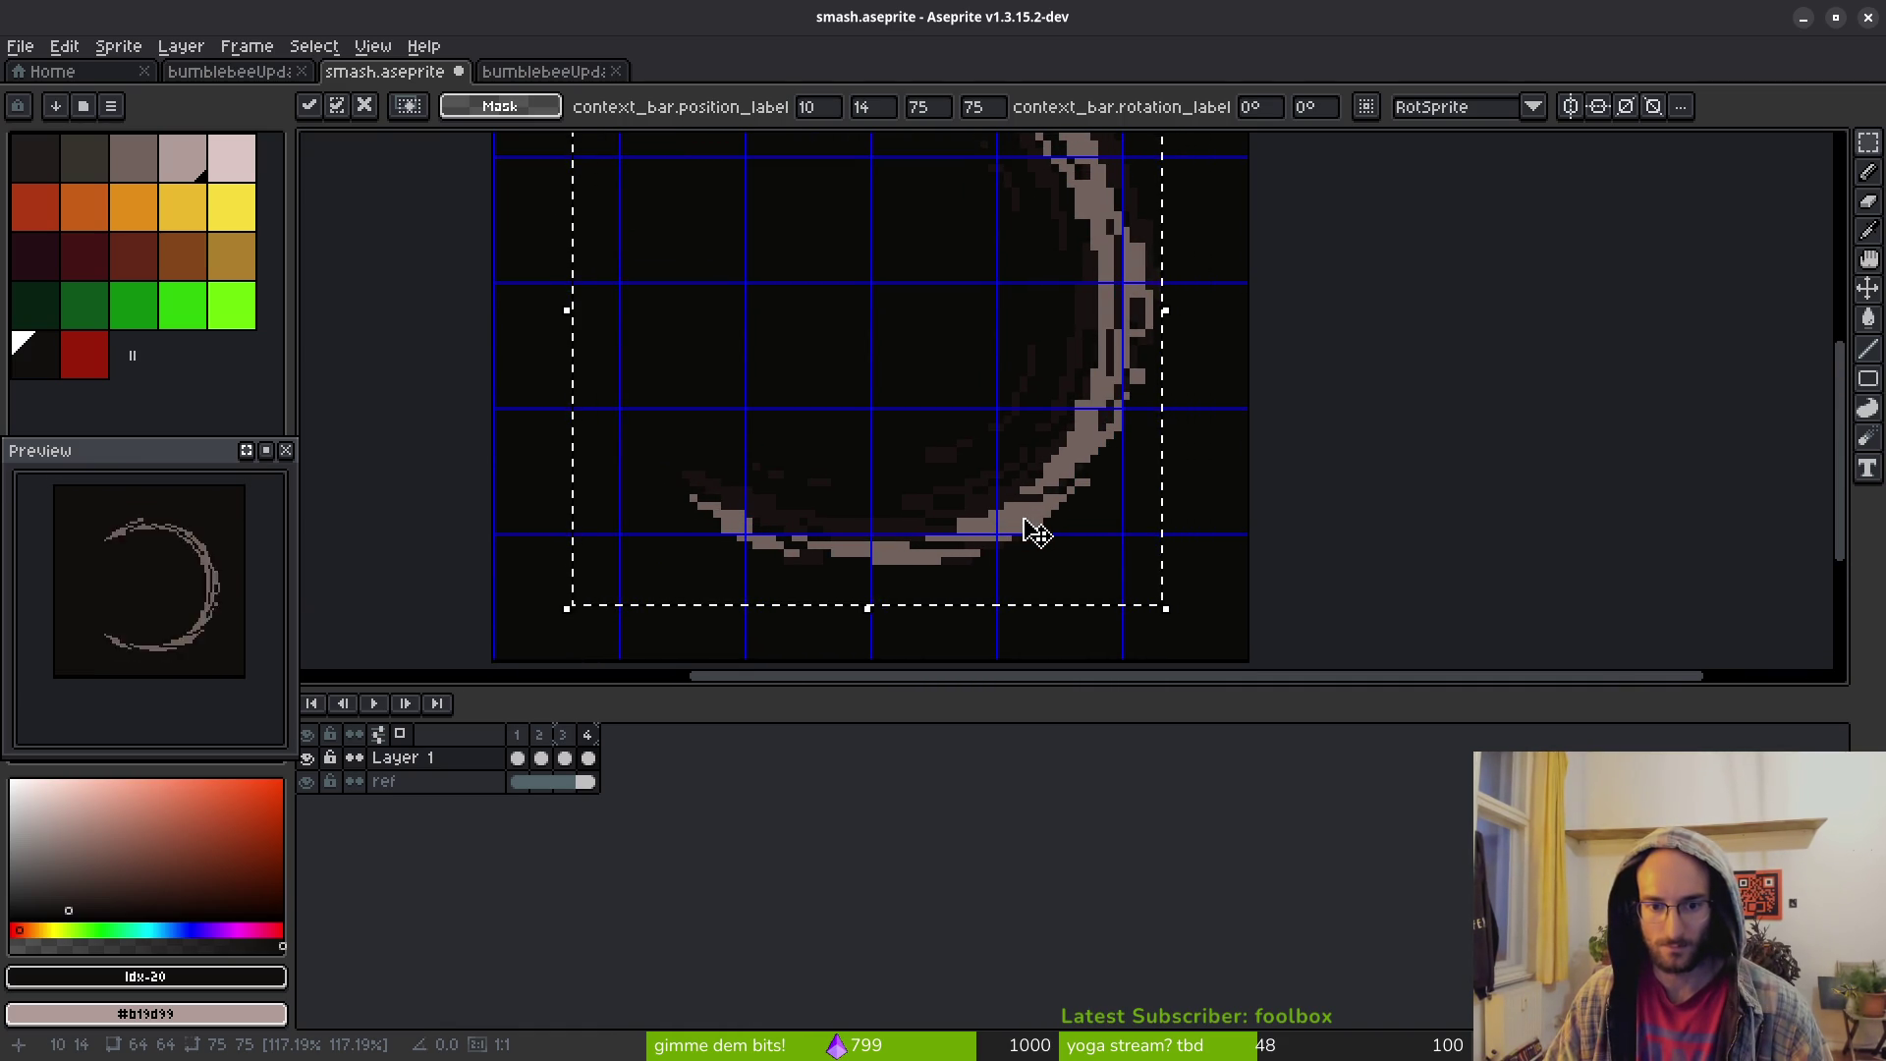
{"action": "key", "text": "Right"}
{"action": "key", "text": "Up"}
{"action": "key", "text": "Up"}
{"action": "key", "text": "Up"}
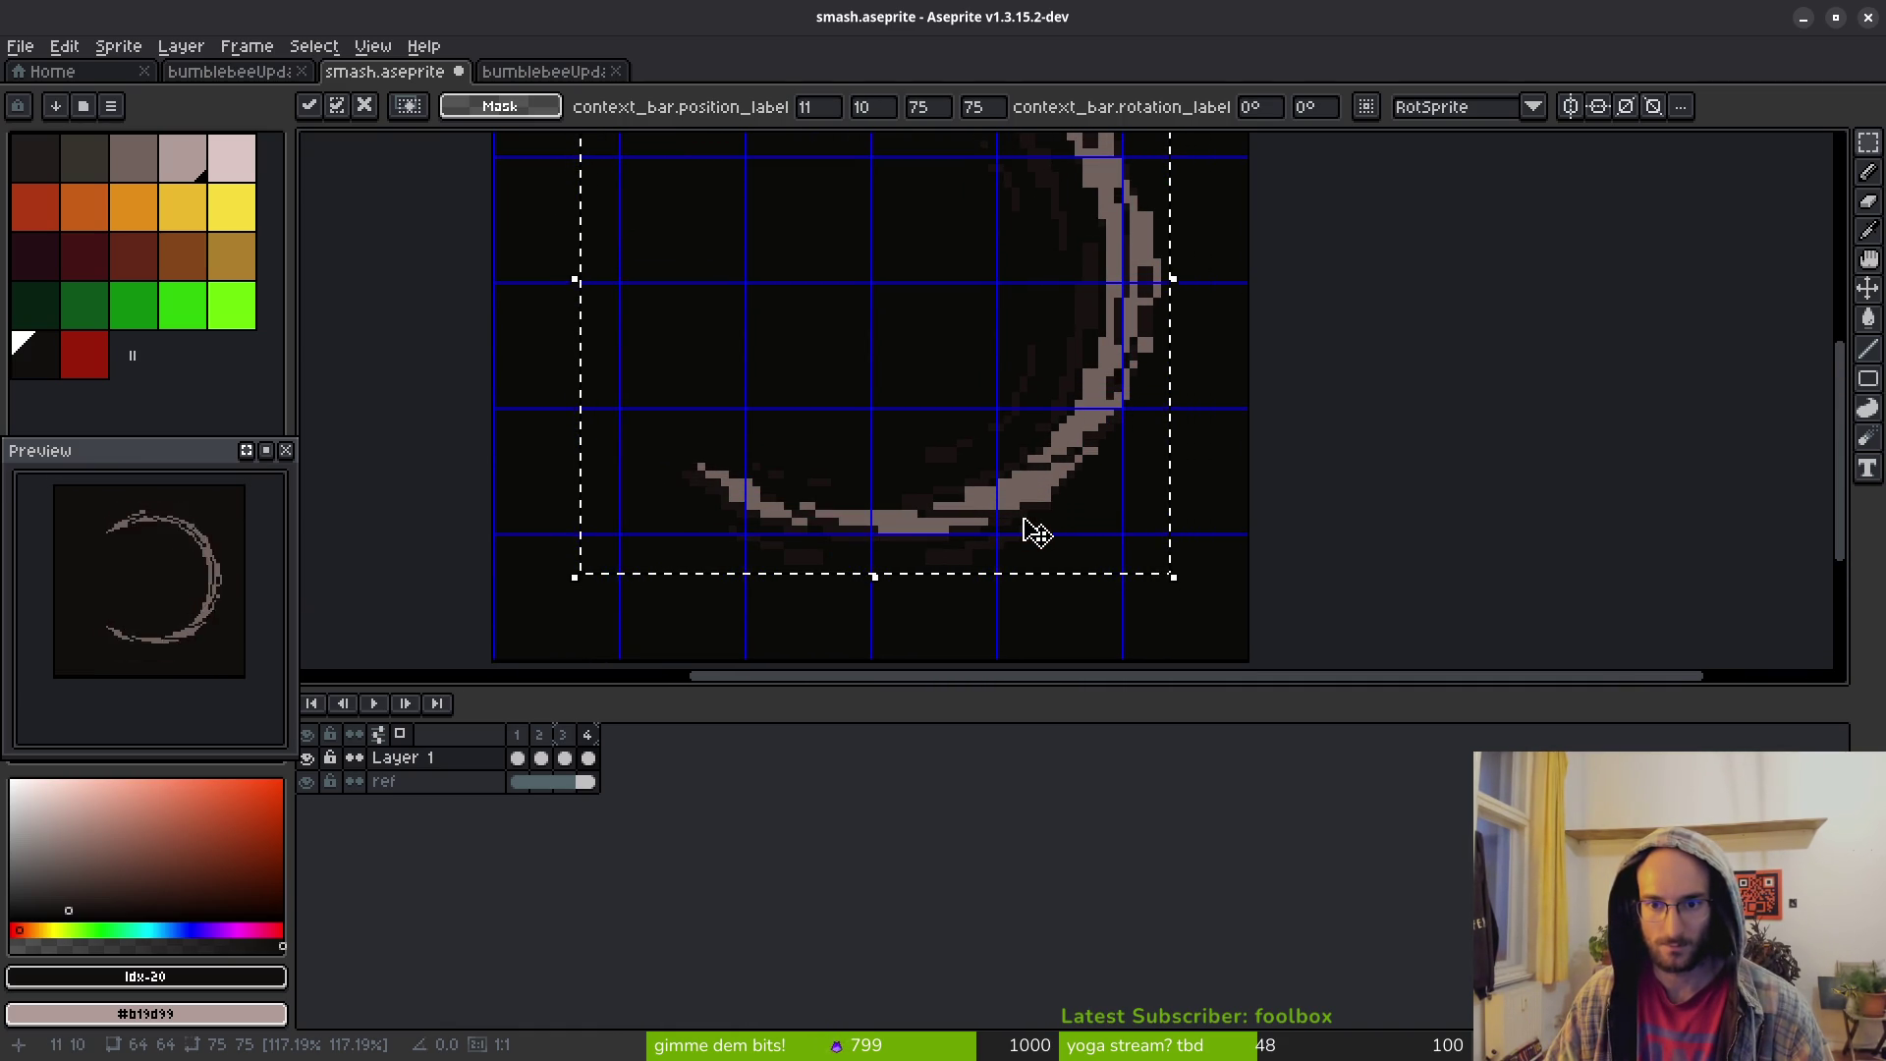
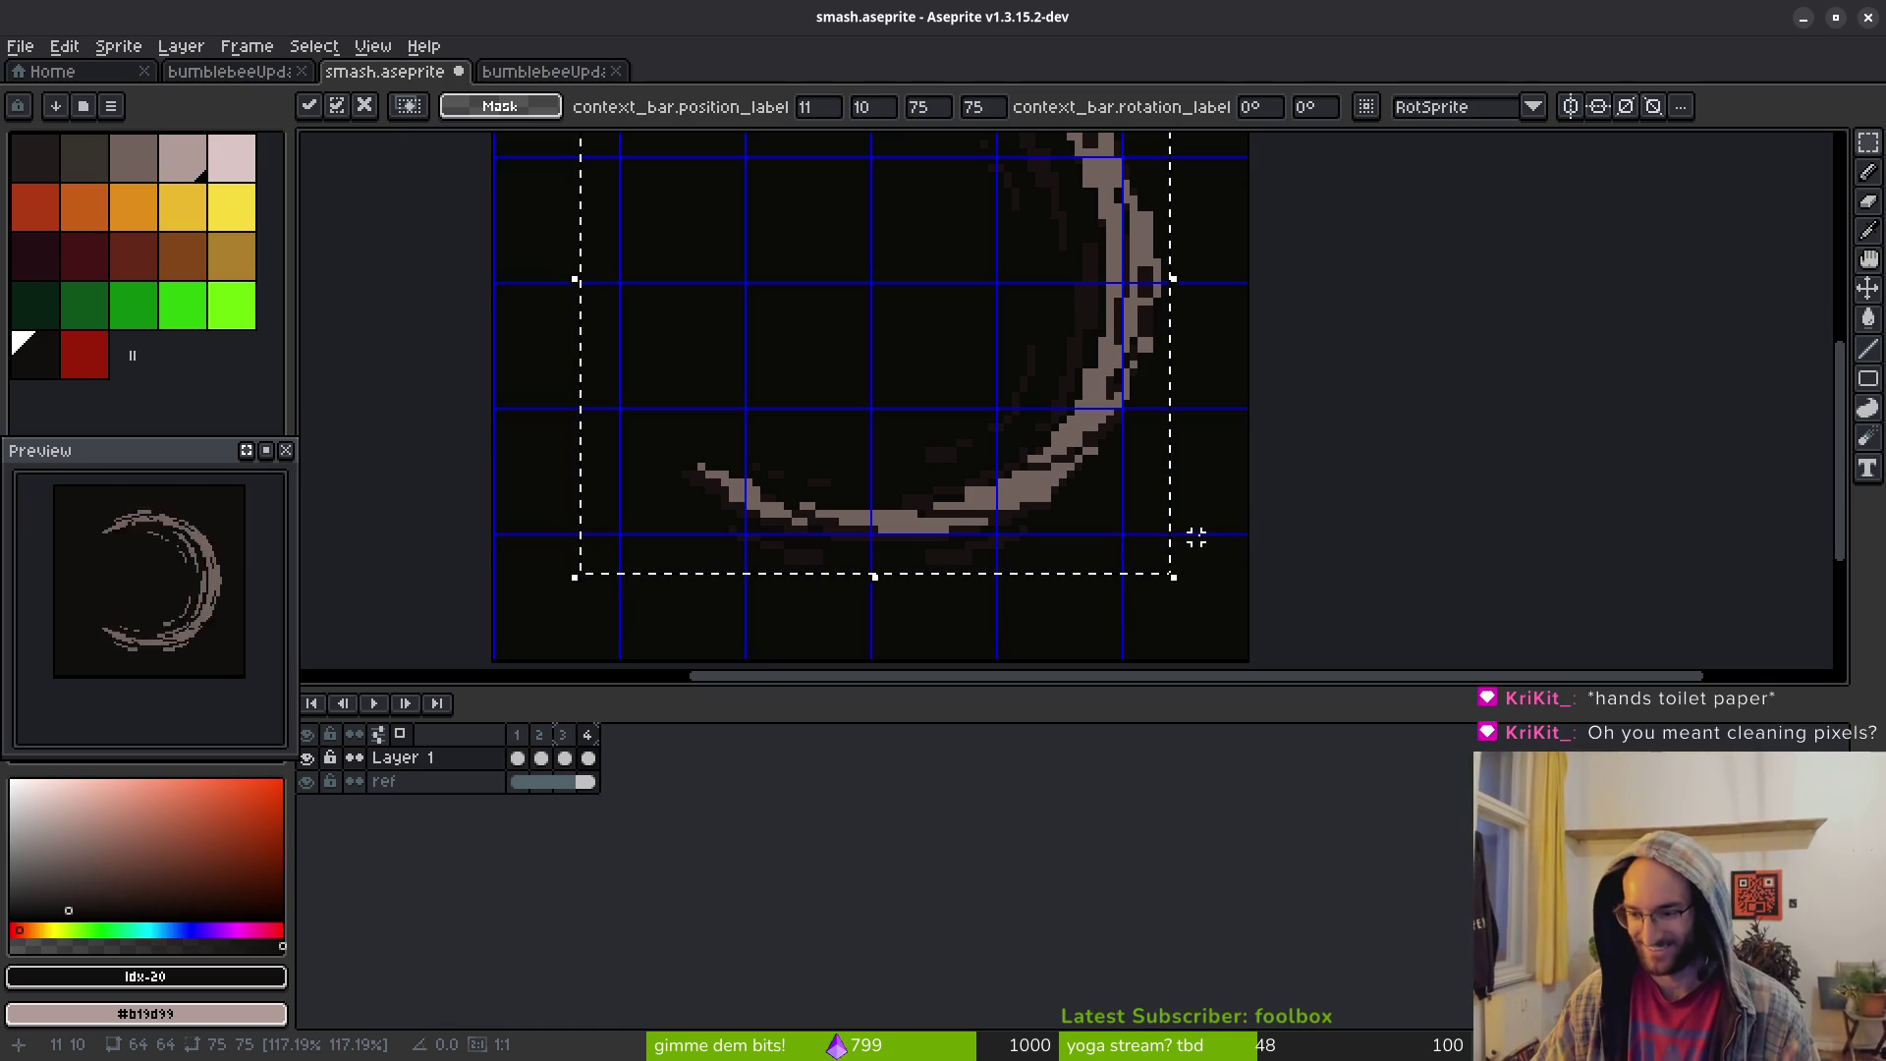
Commit the resized thin crescent, clearing its selection, and zoom out to see the whole sprite
{"action": "scroll", "coordinate": [1194, 536], "scroll_direction": "down", "scroll_amount": 1}
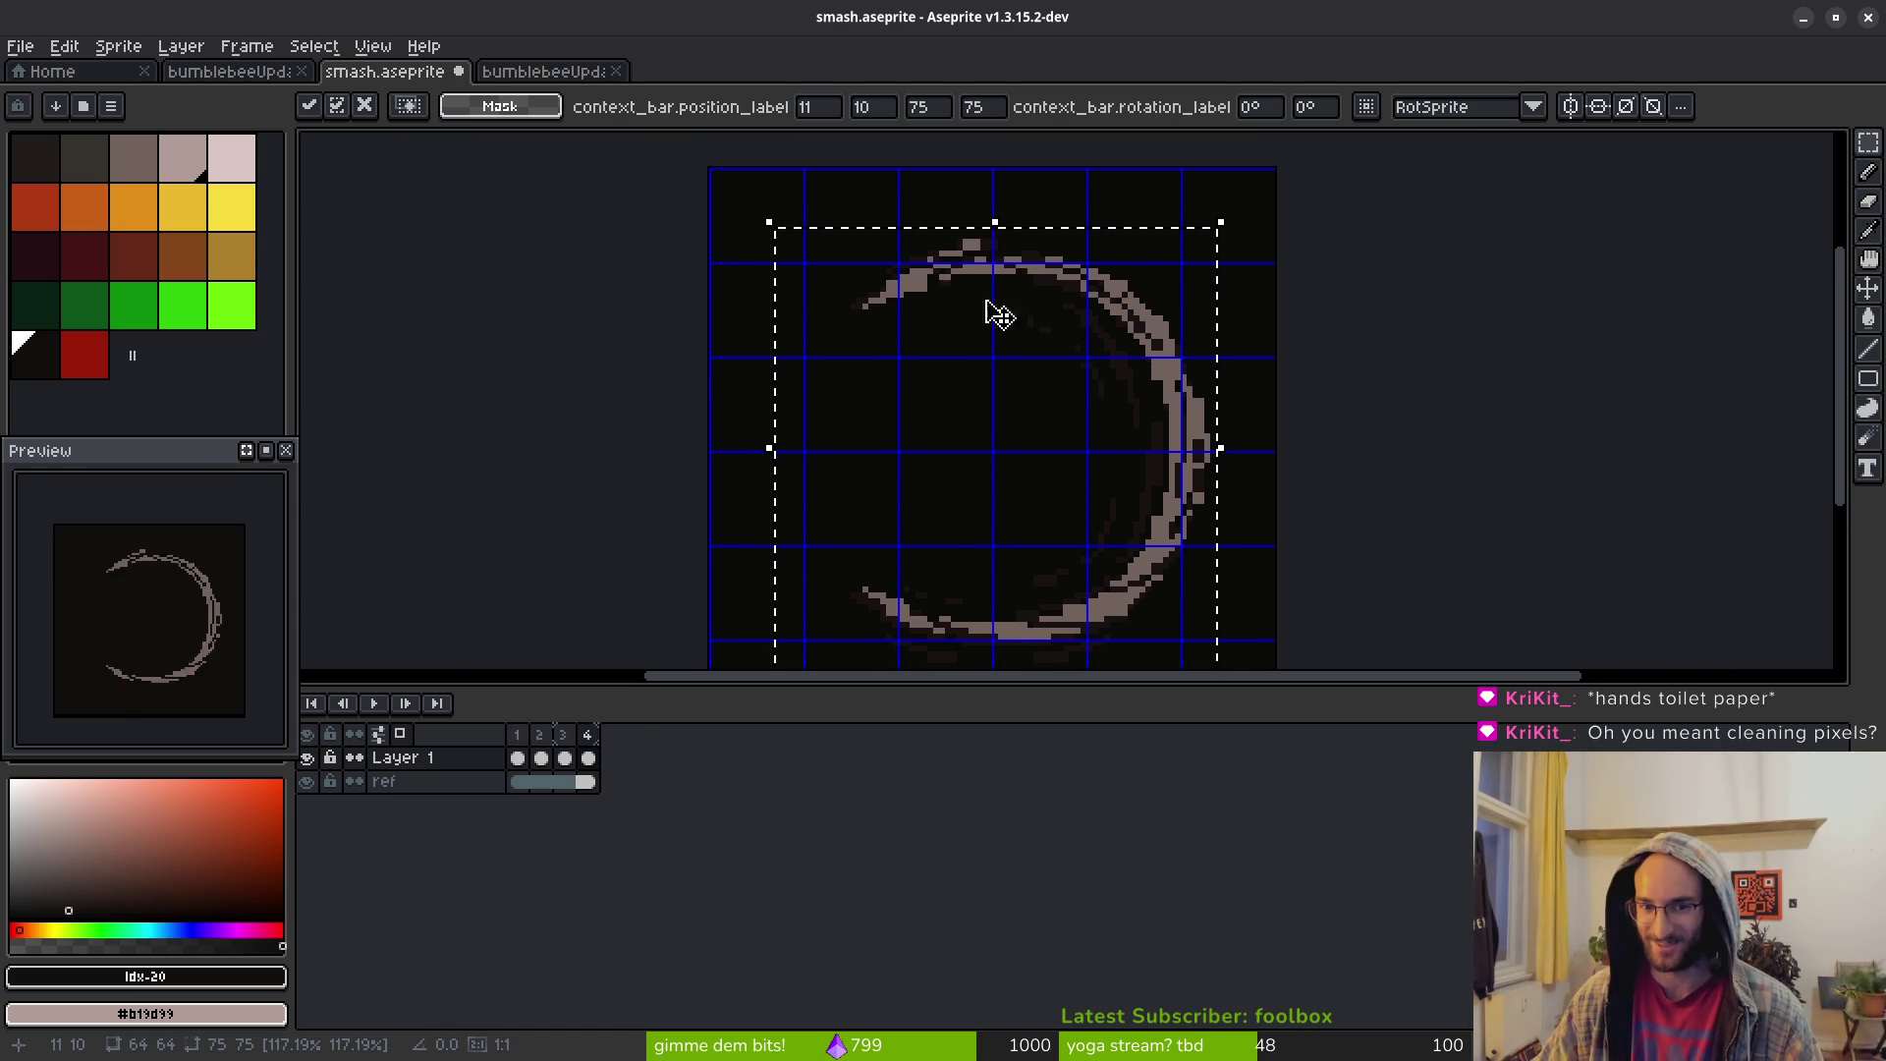
{"action": "key", "text": "ctrl+d"}
{"action": "scroll", "coordinate": [1090, 469], "scroll_direction": "down", "scroll_amount": 1}
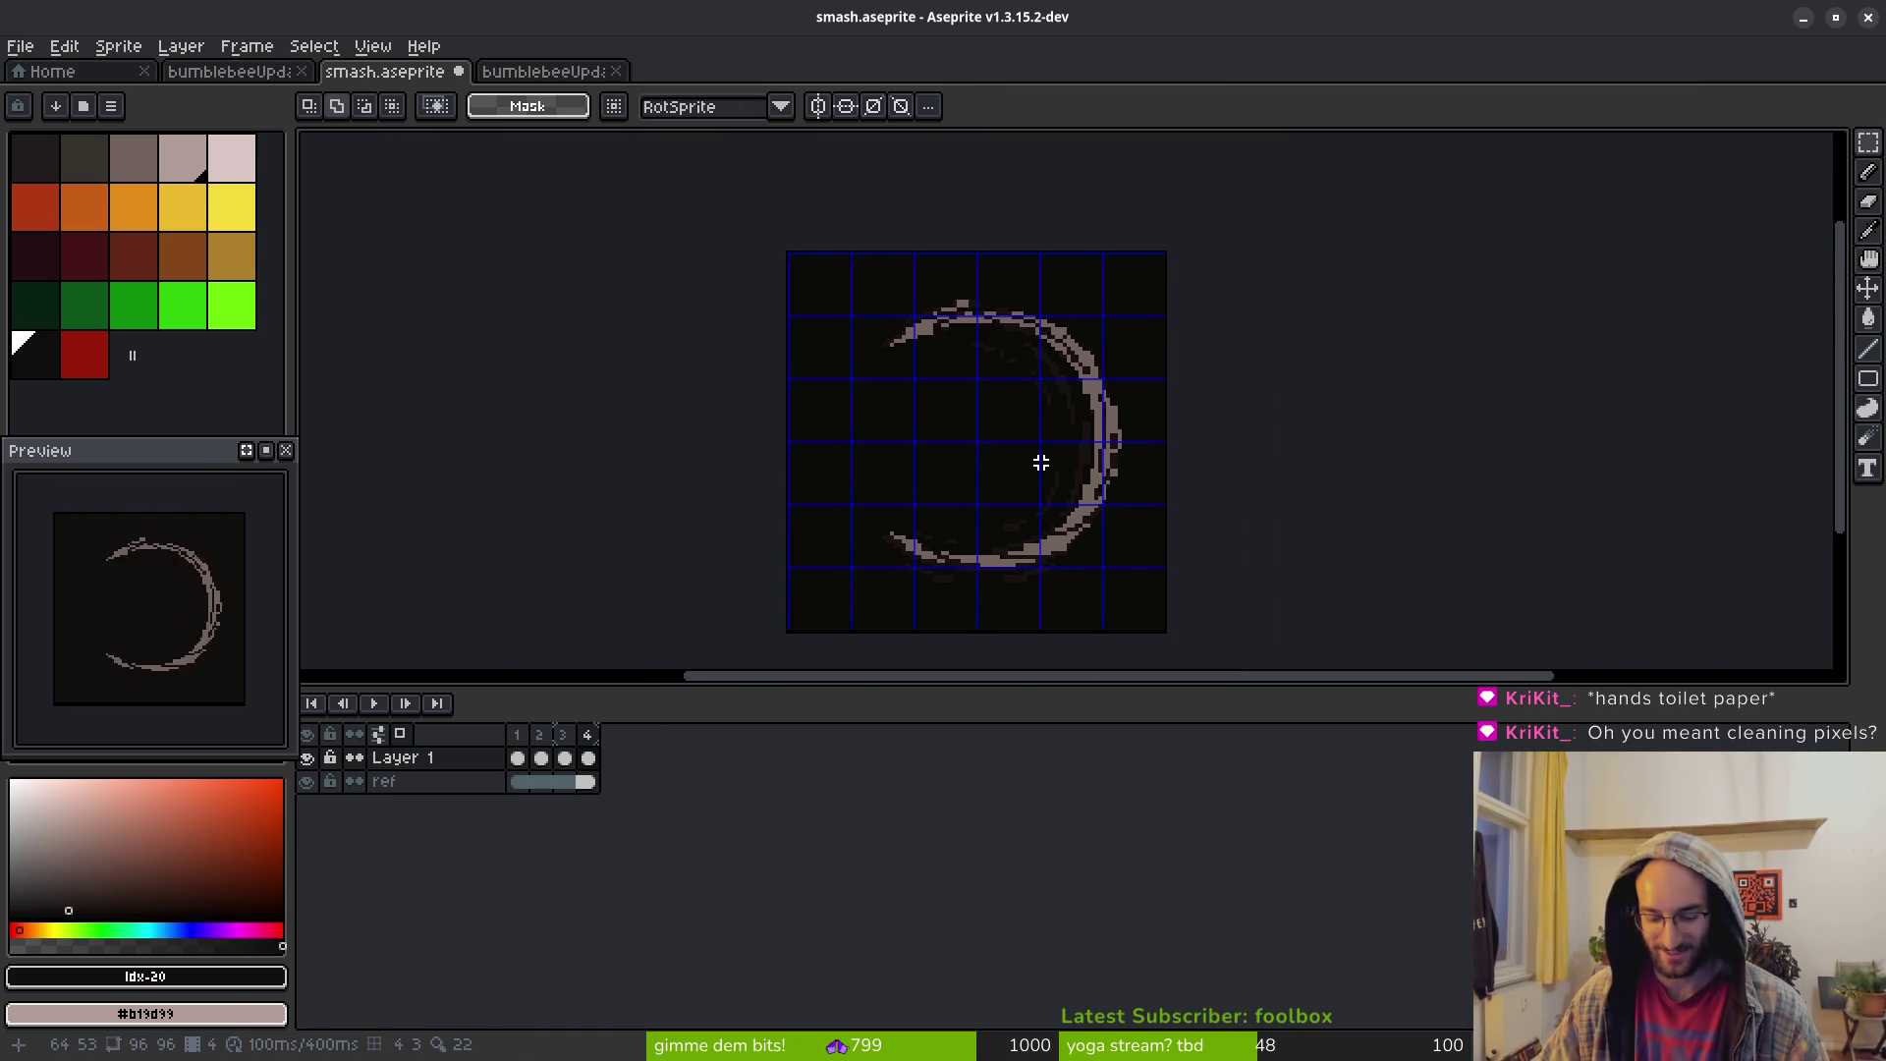
Go to frame 2's large white-and-pink crescent, switch to the Move tool, and zoom onto its upper arc
{"action": "key", "text": "i"}
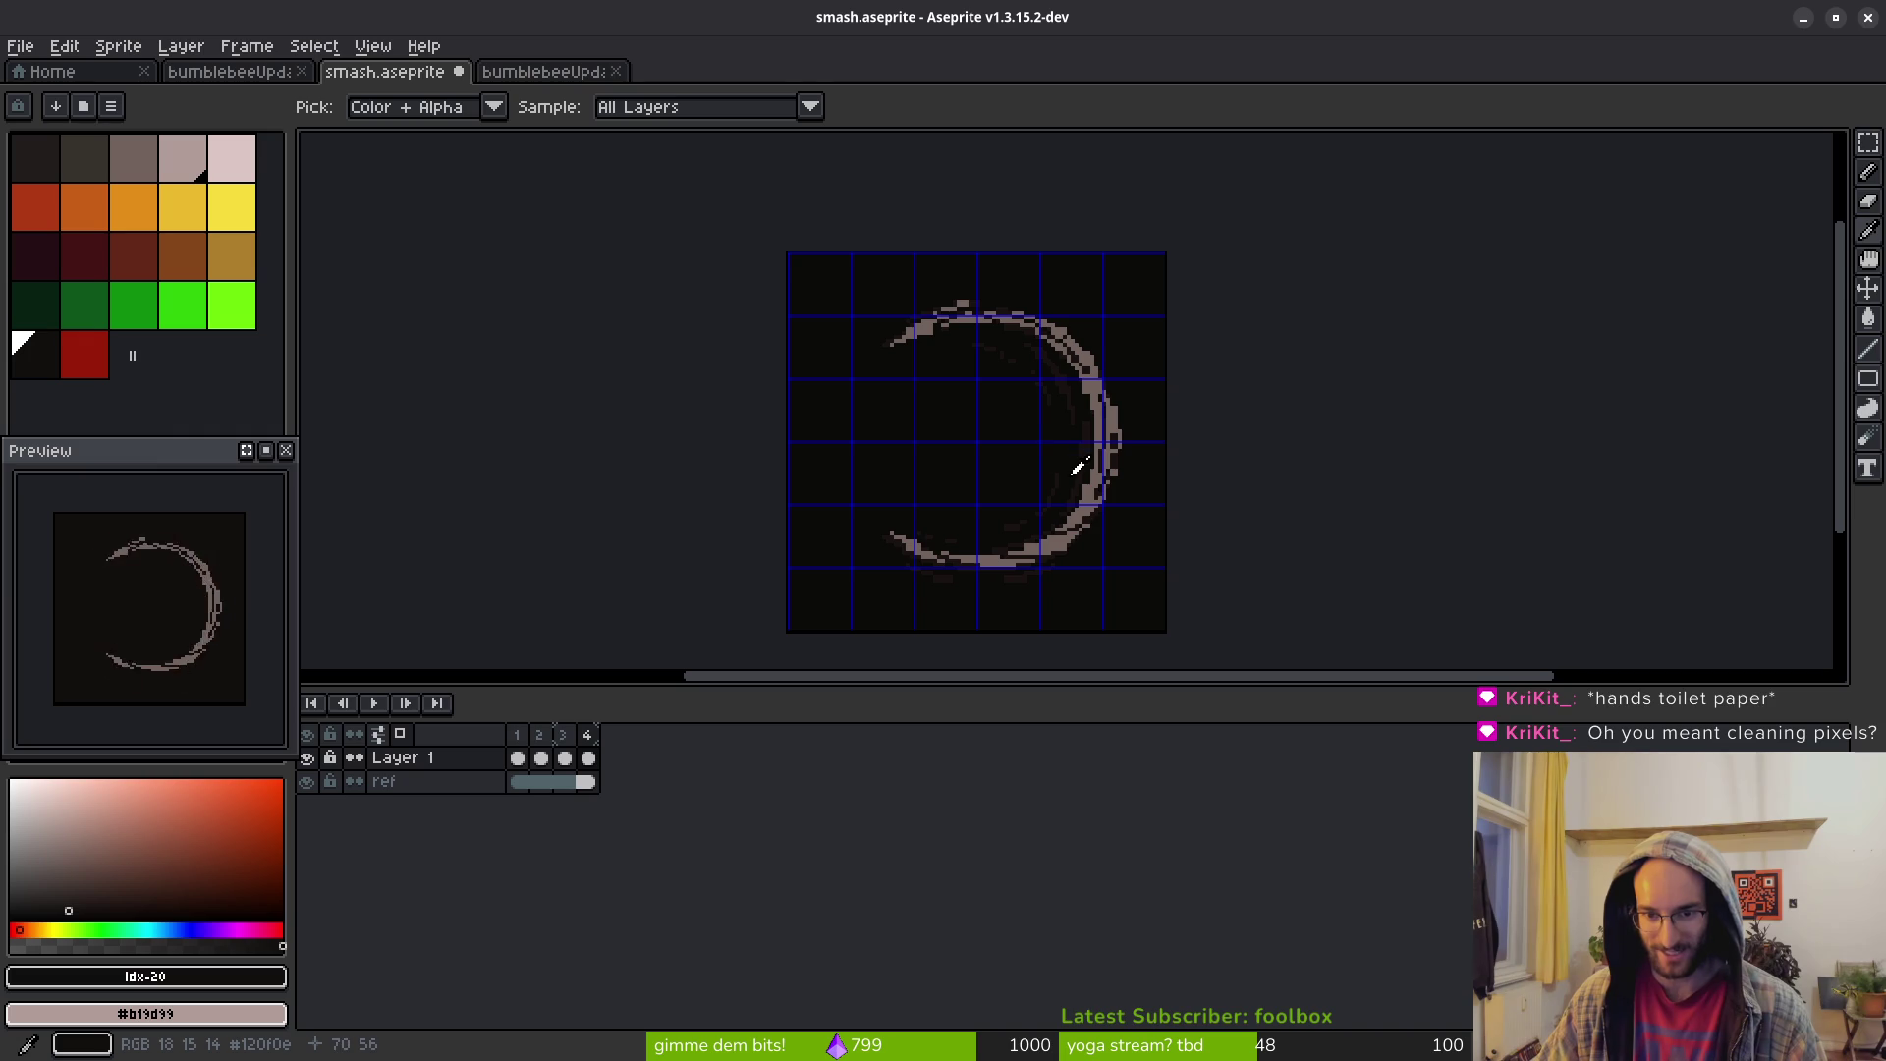
{"action": "key", "text": "Right"}
{"action": "key", "text": "Right"}
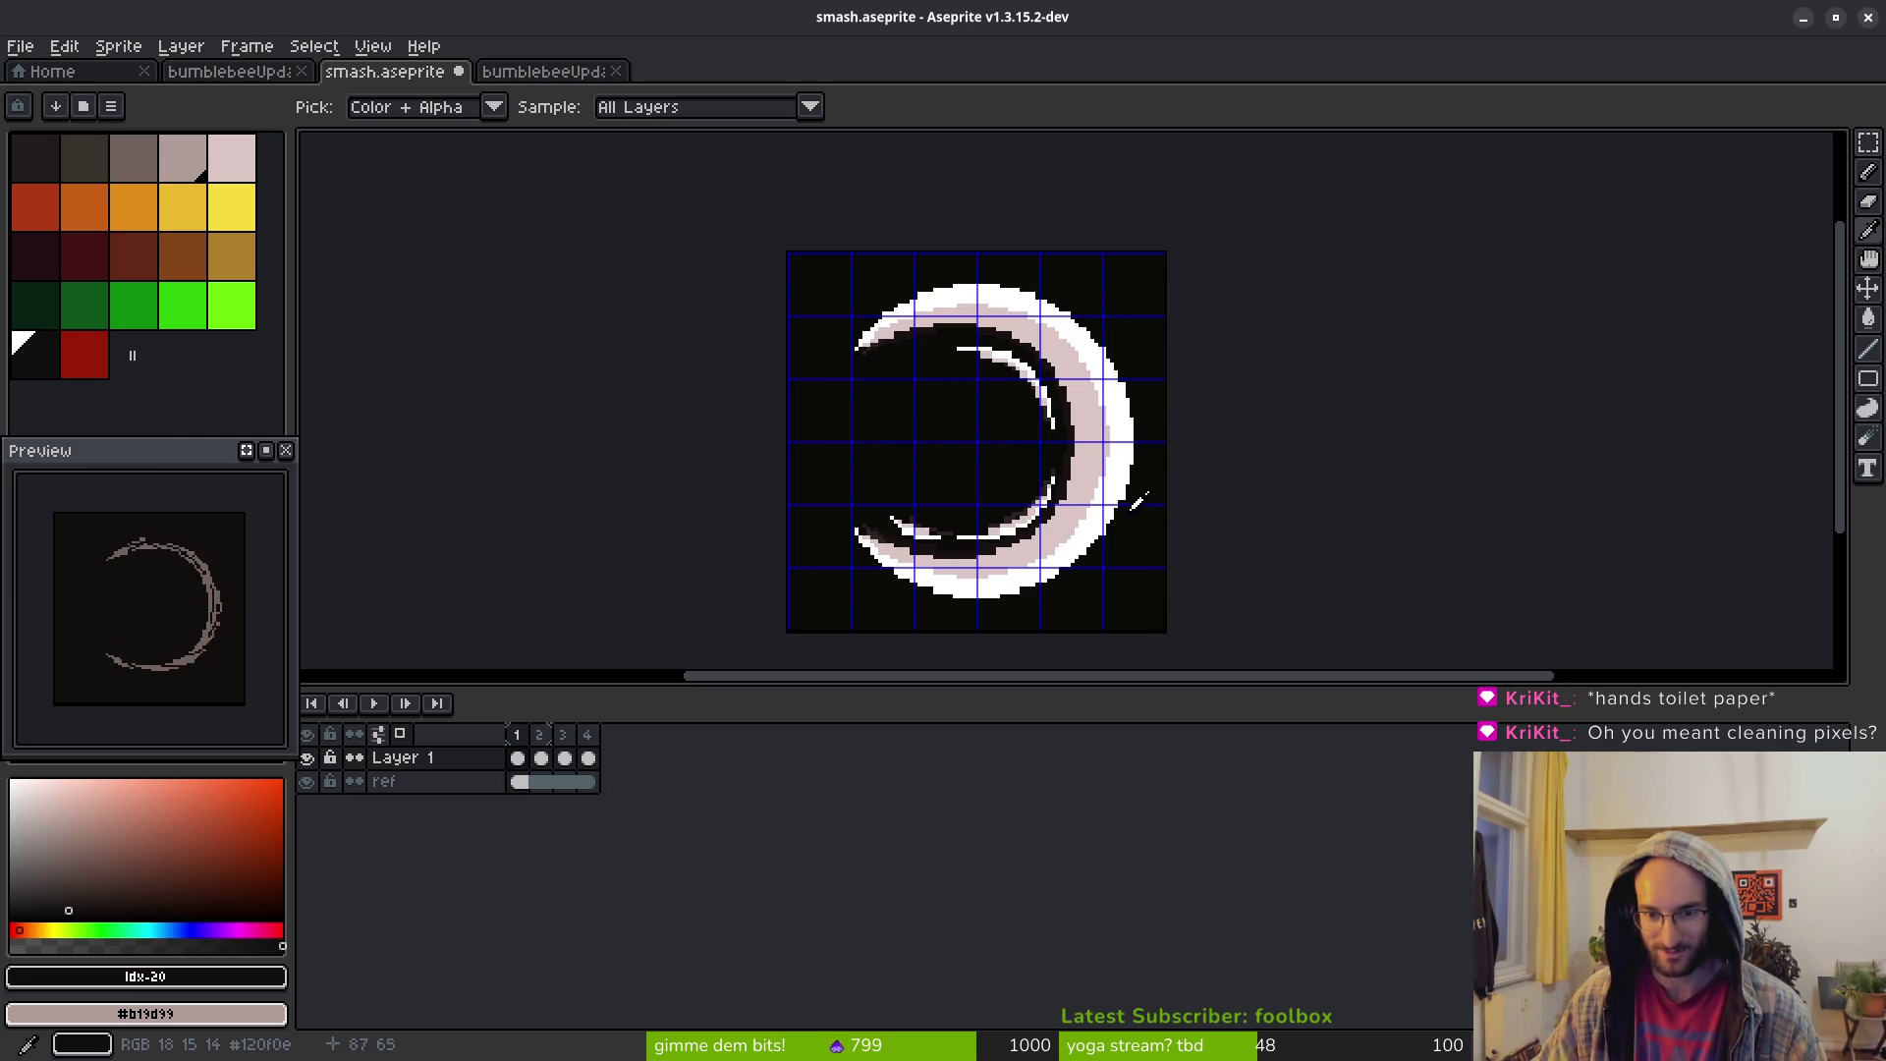
{"action": "key", "text": "v"}
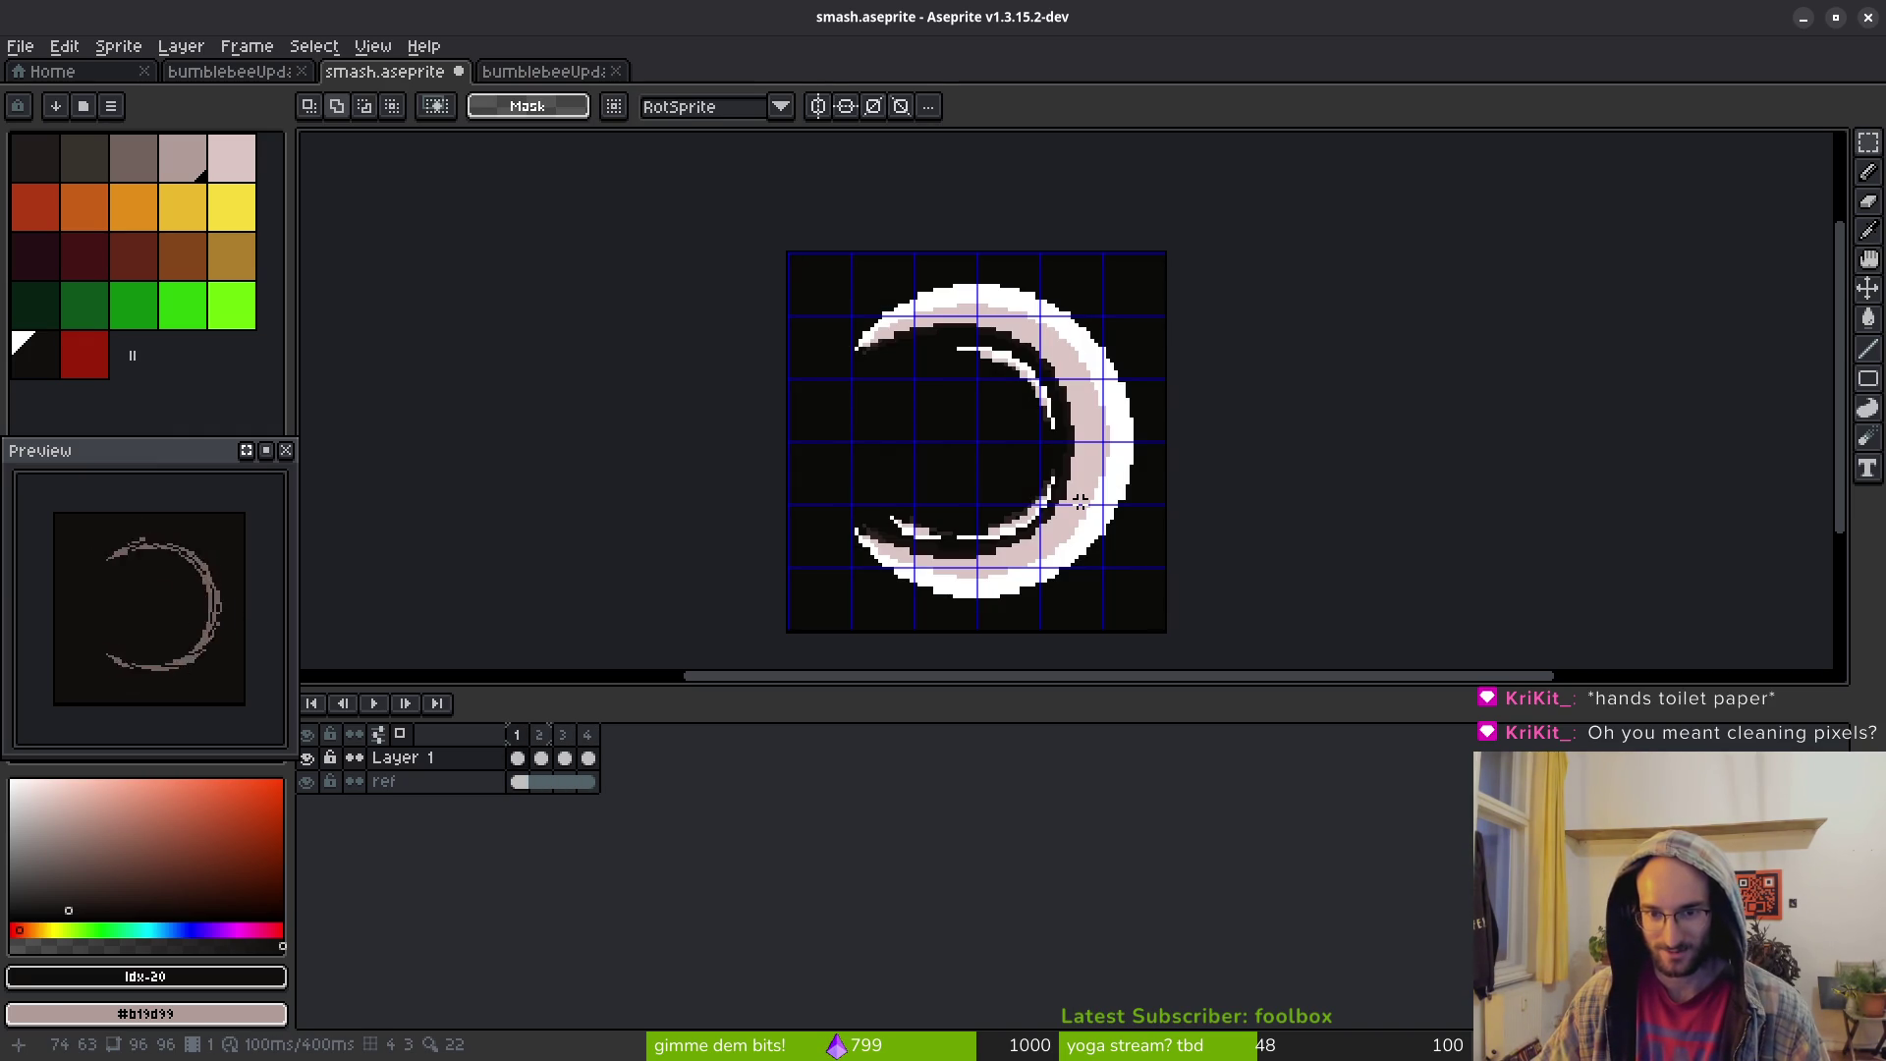
{"action": "scroll", "coordinate": [1064, 525], "scroll_direction": "right", "scroll_amount": 2}
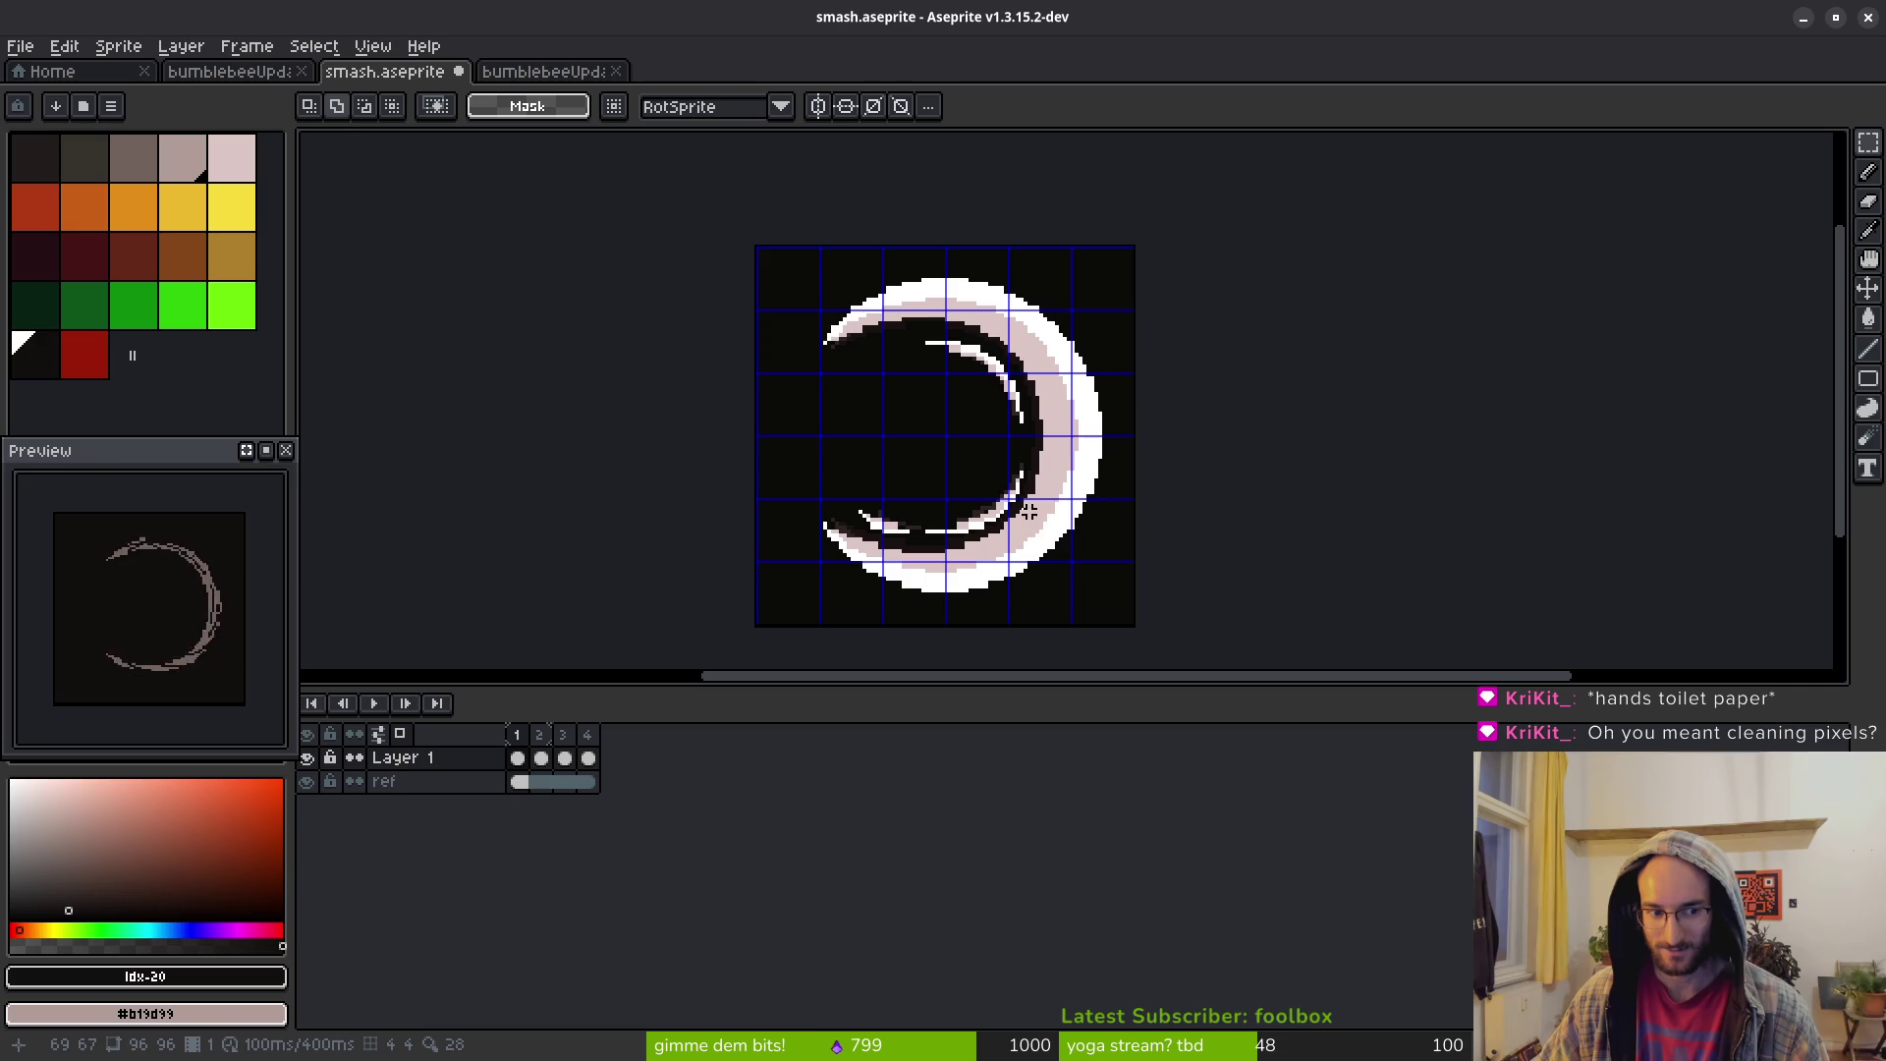
{"action": "scroll", "coordinate": [1053, 507], "scroll_direction": "up", "scroll_amount": 4}
{"action": "scroll", "coordinate": [1023, 450], "scroll_direction": "down", "scroll_amount": 4}
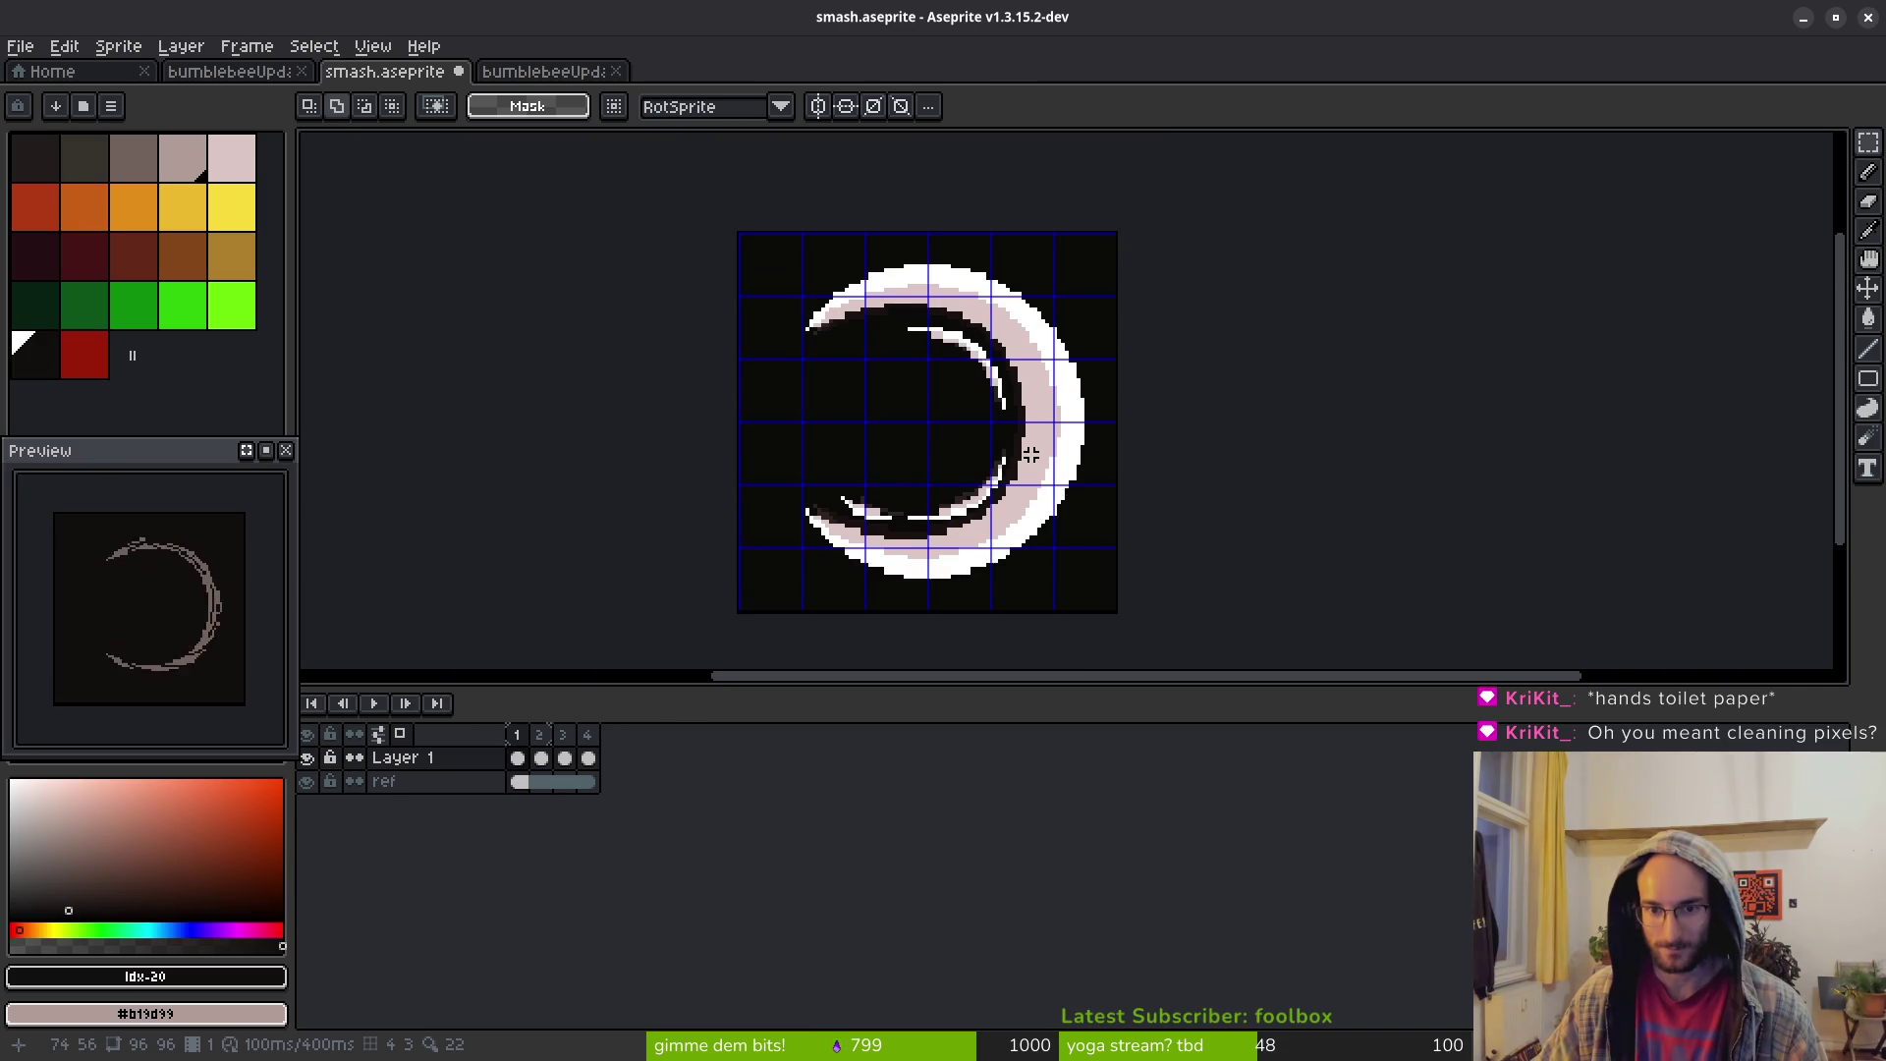
{"action": "scroll", "coordinate": [967, 374], "scroll_direction": "up", "scroll_amount": 2}
{"action": "scroll", "coordinate": [1055, 391], "scroll_direction": "up", "scroll_amount": 2}
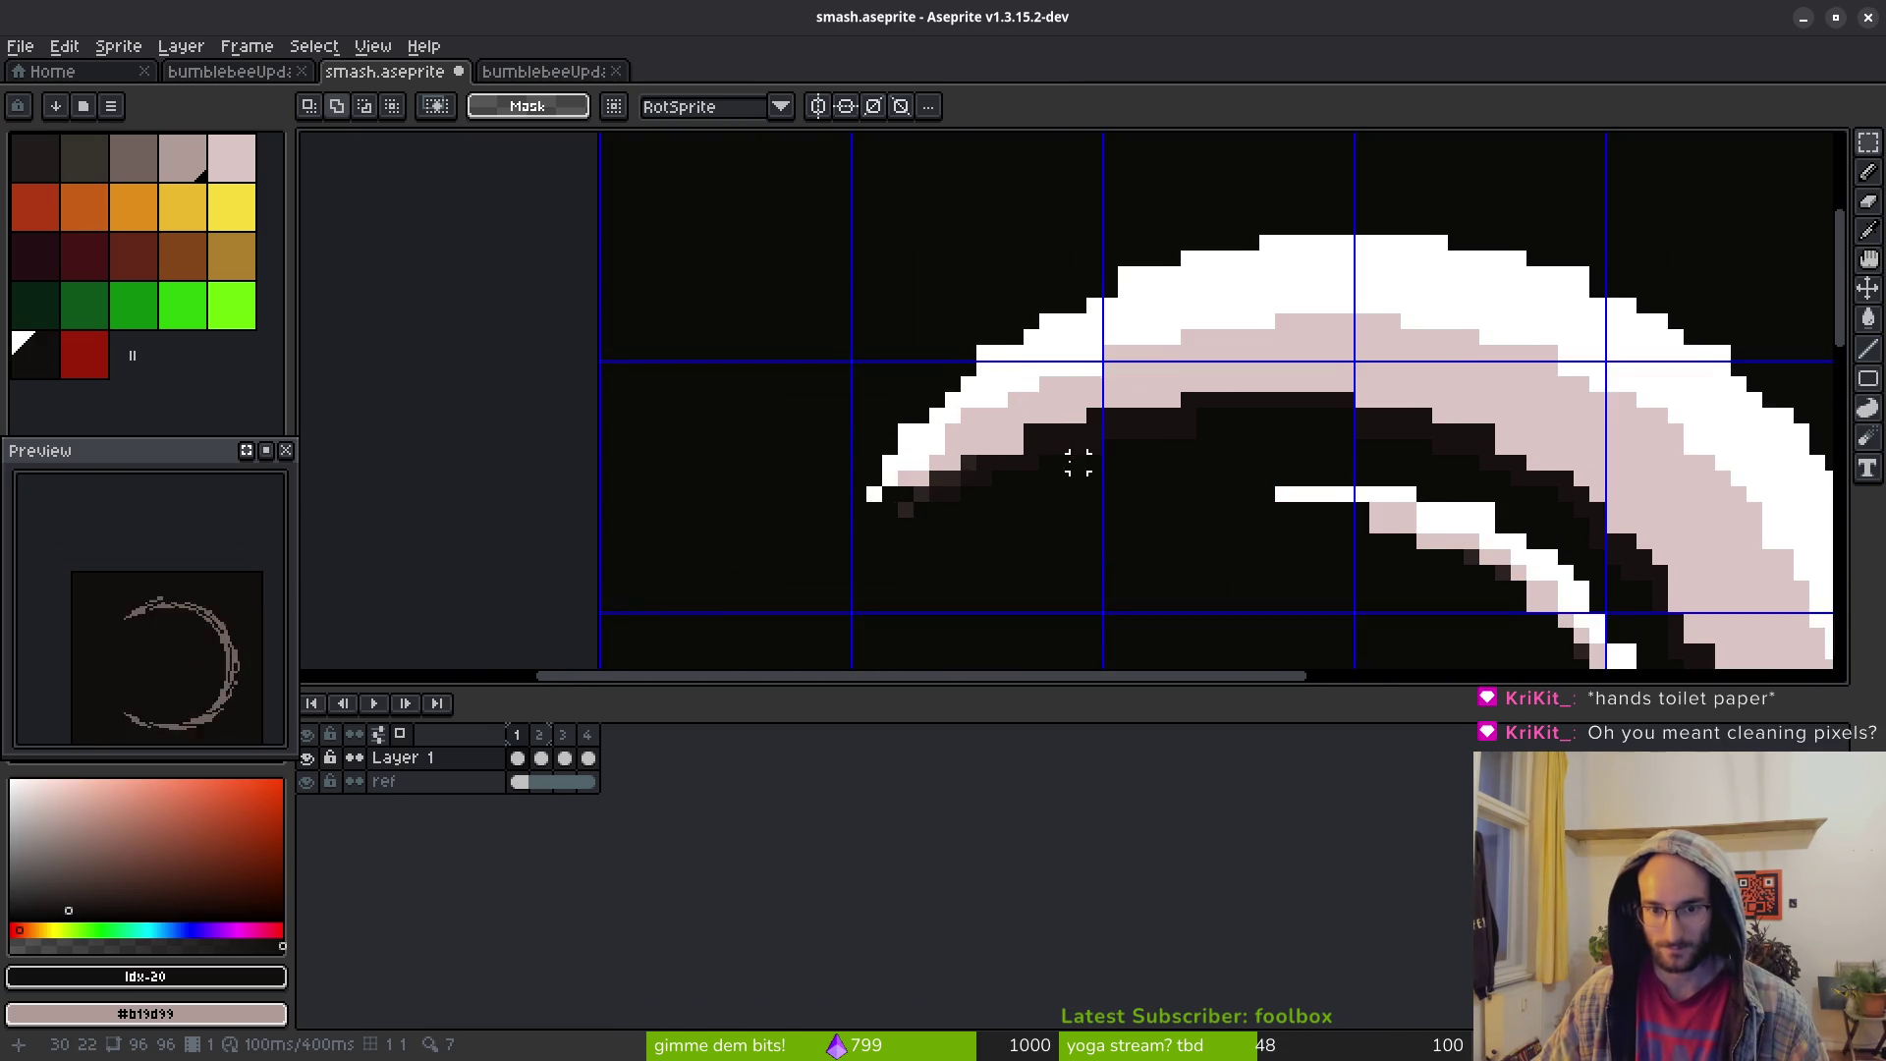
Erase the stray pink pixels at the upper arc's tip and two white pixels on its outer edge
{"action": "key", "text": "b"}
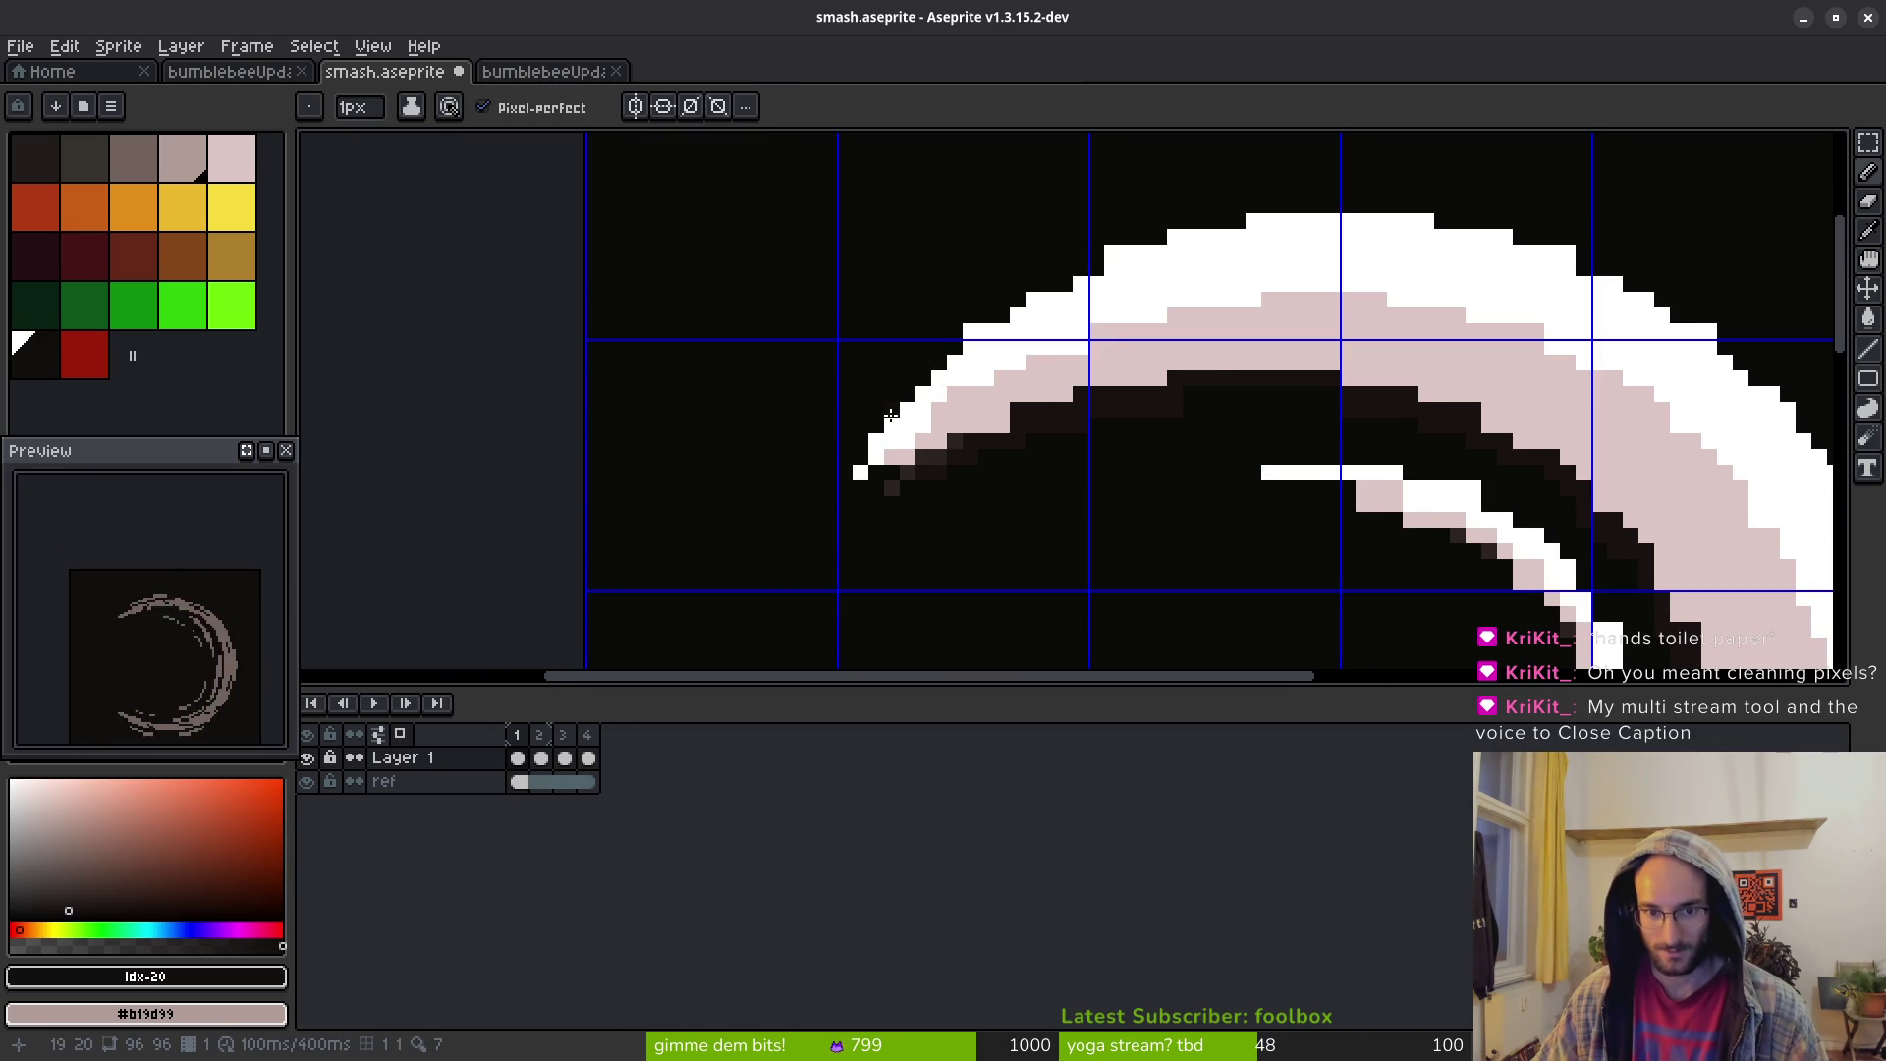
{"action": "key", "text": "e"}
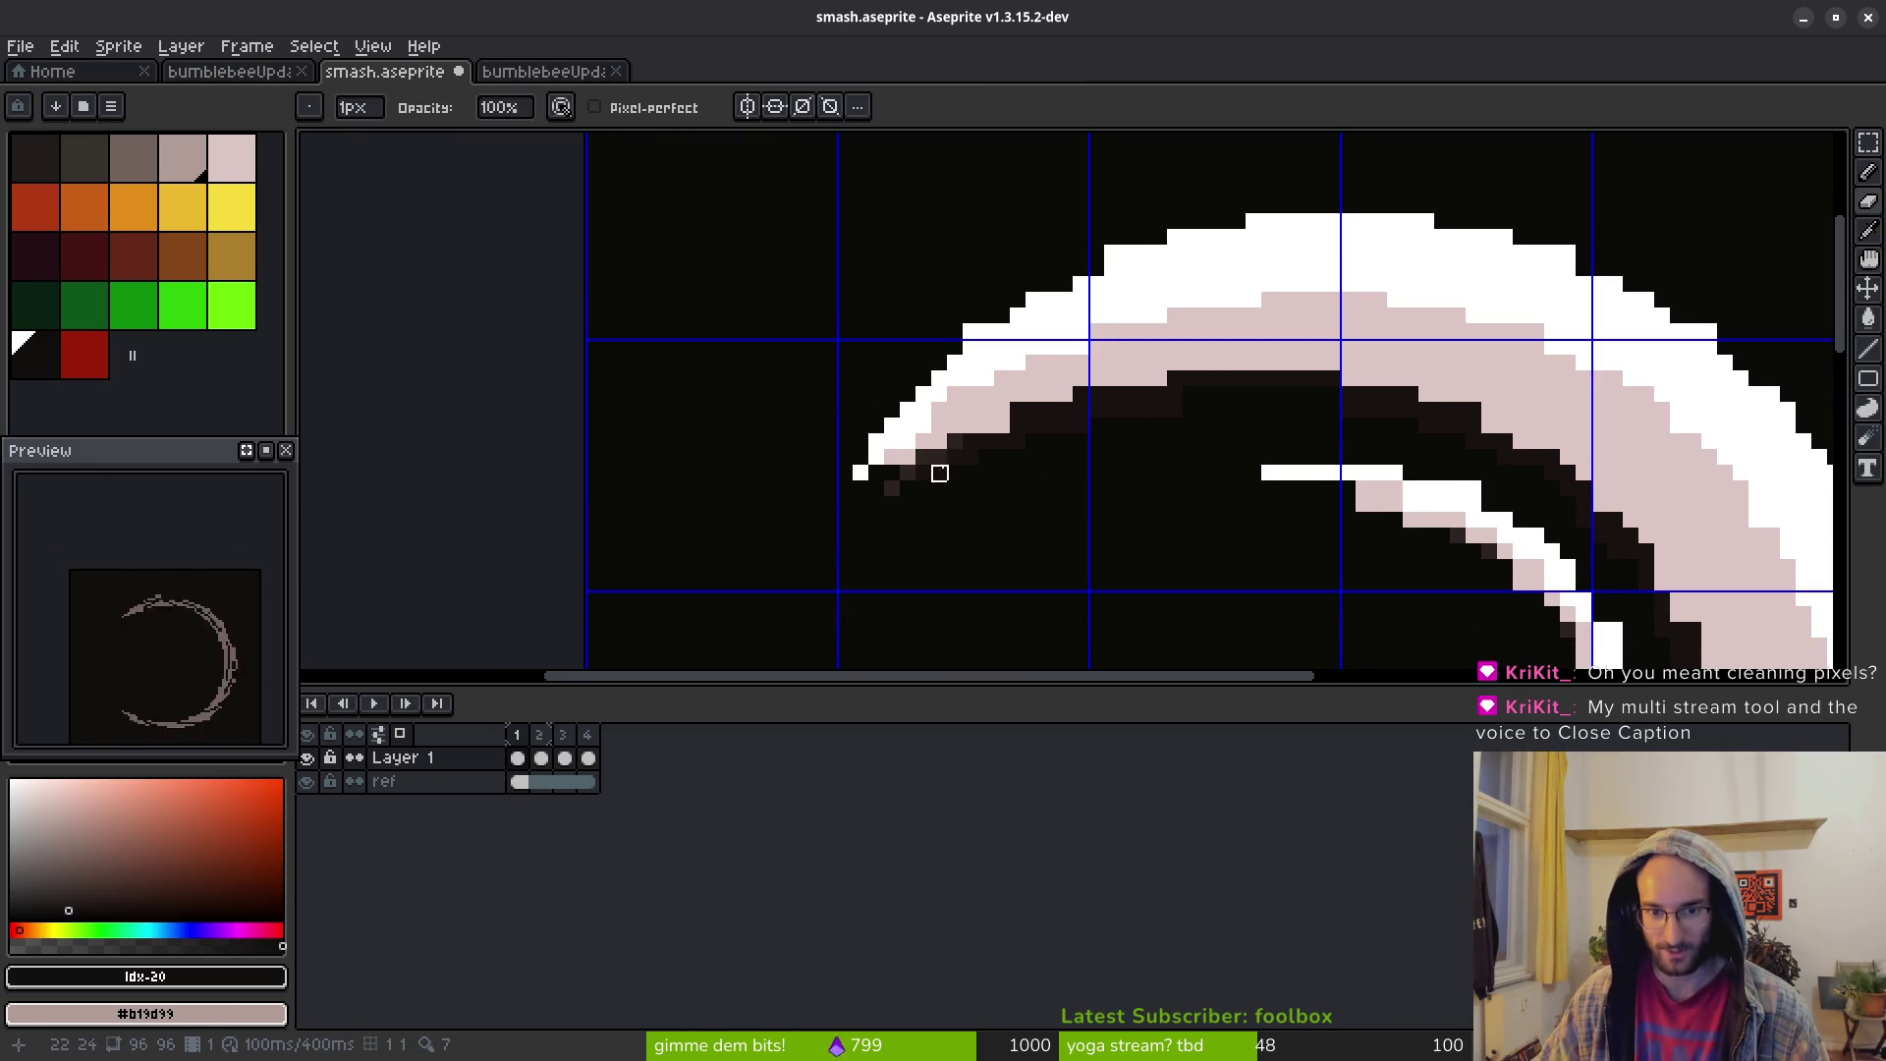
{"action": "left_click_drag", "start_coordinate": [909, 474], "coordinate": [971, 458]}
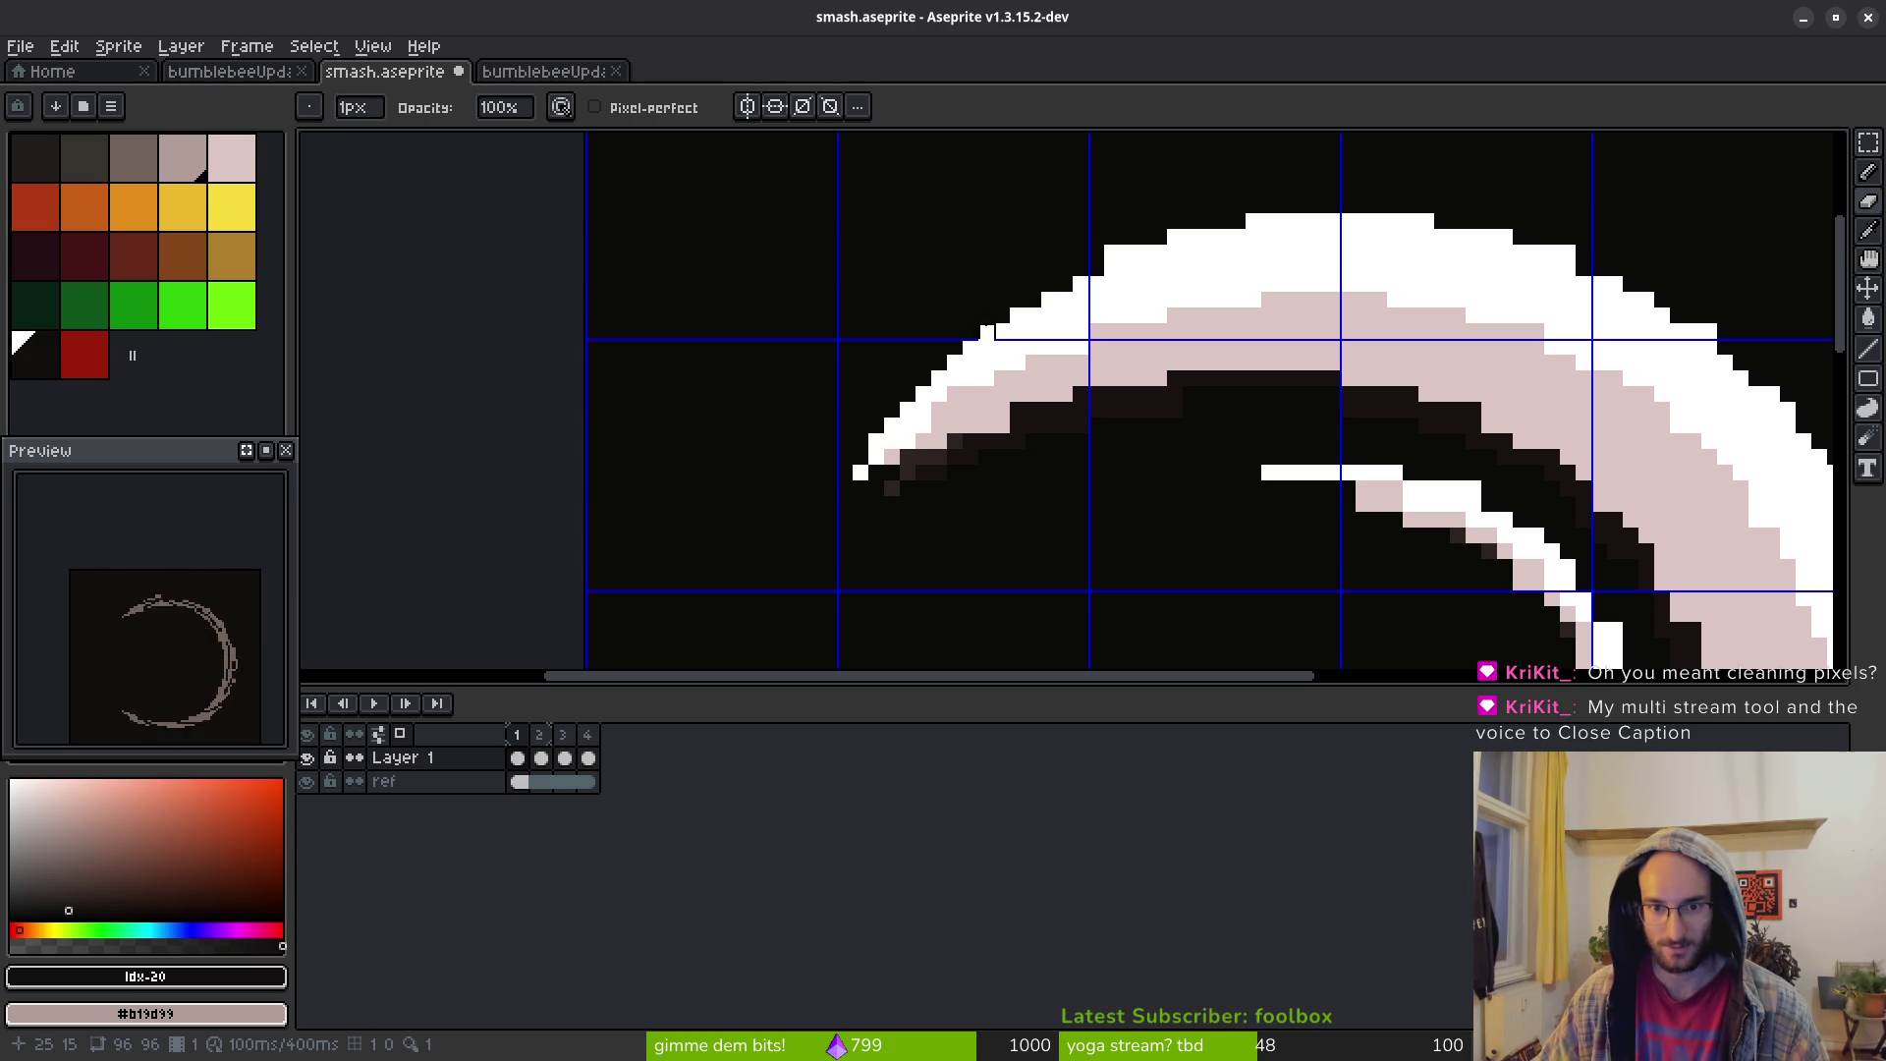
{"action": "right_click", "coordinate": [1120, 253]}
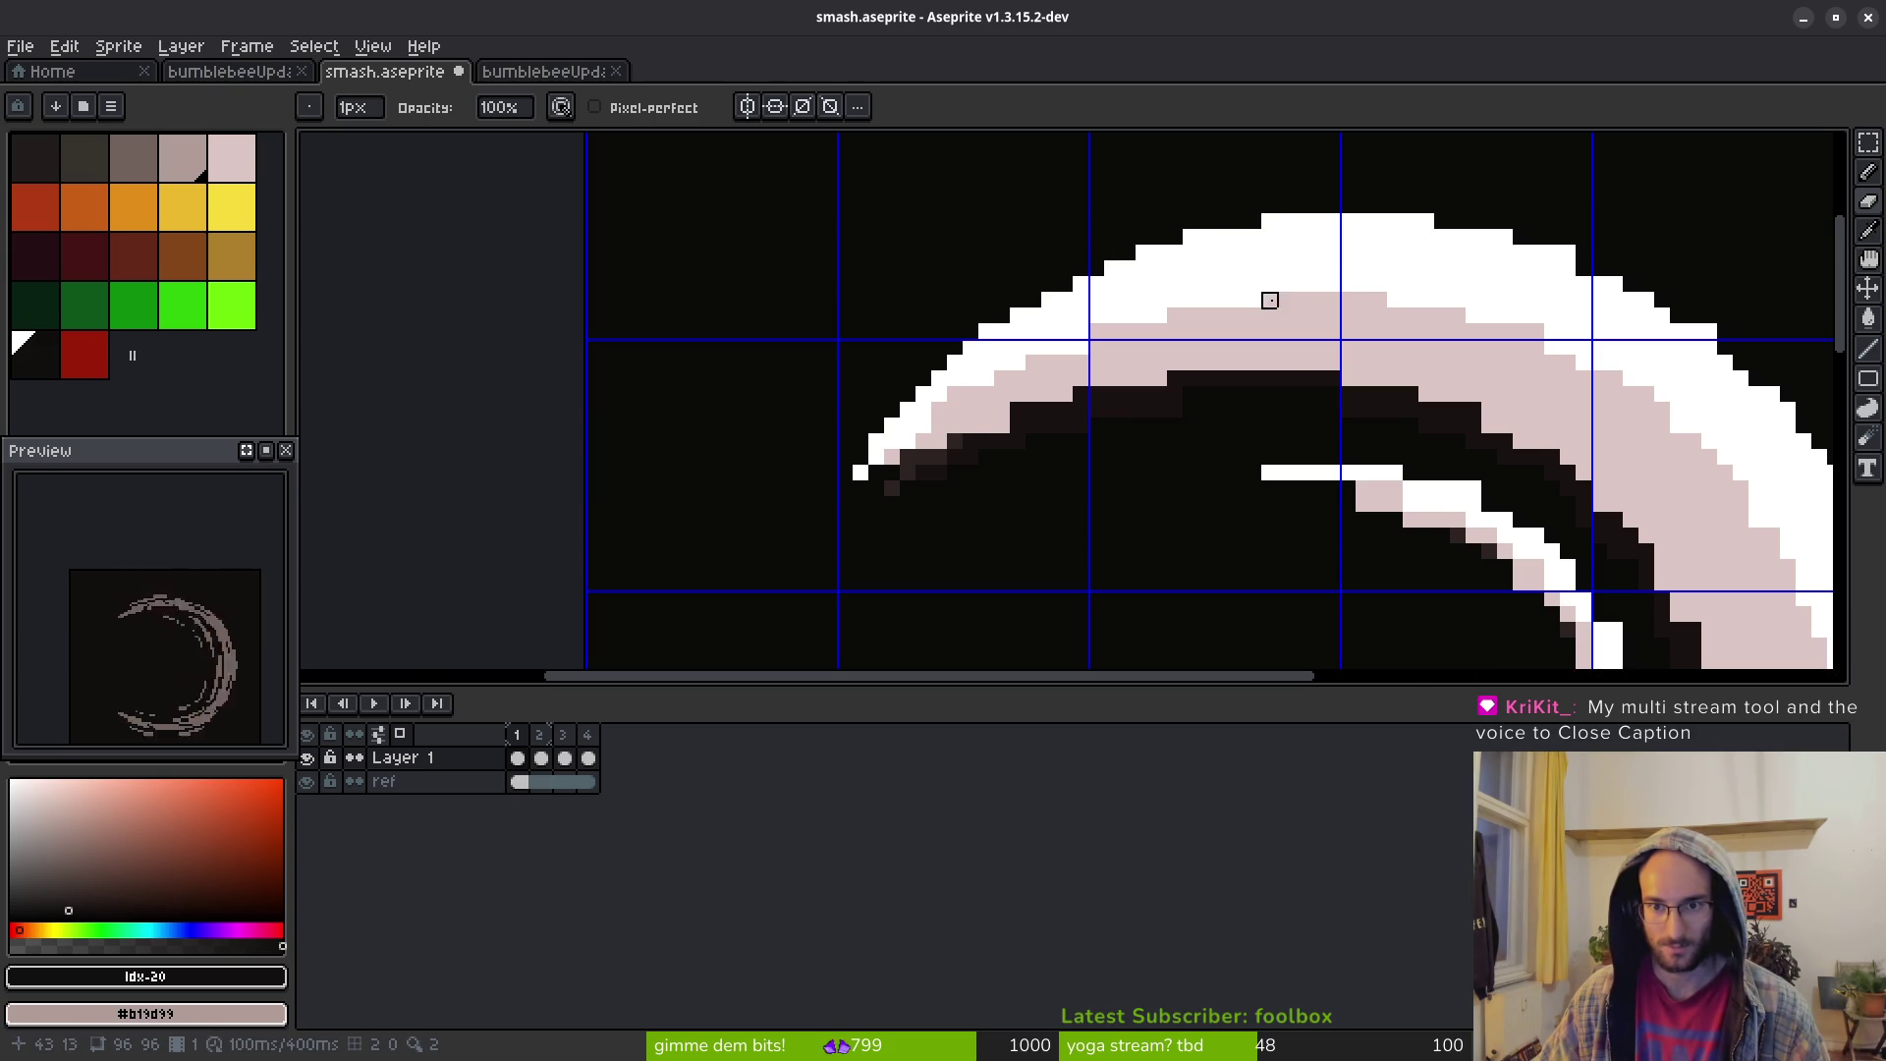
{"action": "scroll", "coordinate": [1269, 300], "scroll_direction": "down", "scroll_amount": 1}
{"action": "scroll", "coordinate": [1277, 300], "scroll_direction": "up", "scroll_amount": 1}
{"action": "scroll", "coordinate": [1238, 307], "scroll_direction": "down", "scroll_amount": 1}
{"action": "scroll", "coordinate": [1080, 280], "scroll_direction": "up", "scroll_amount": 2}
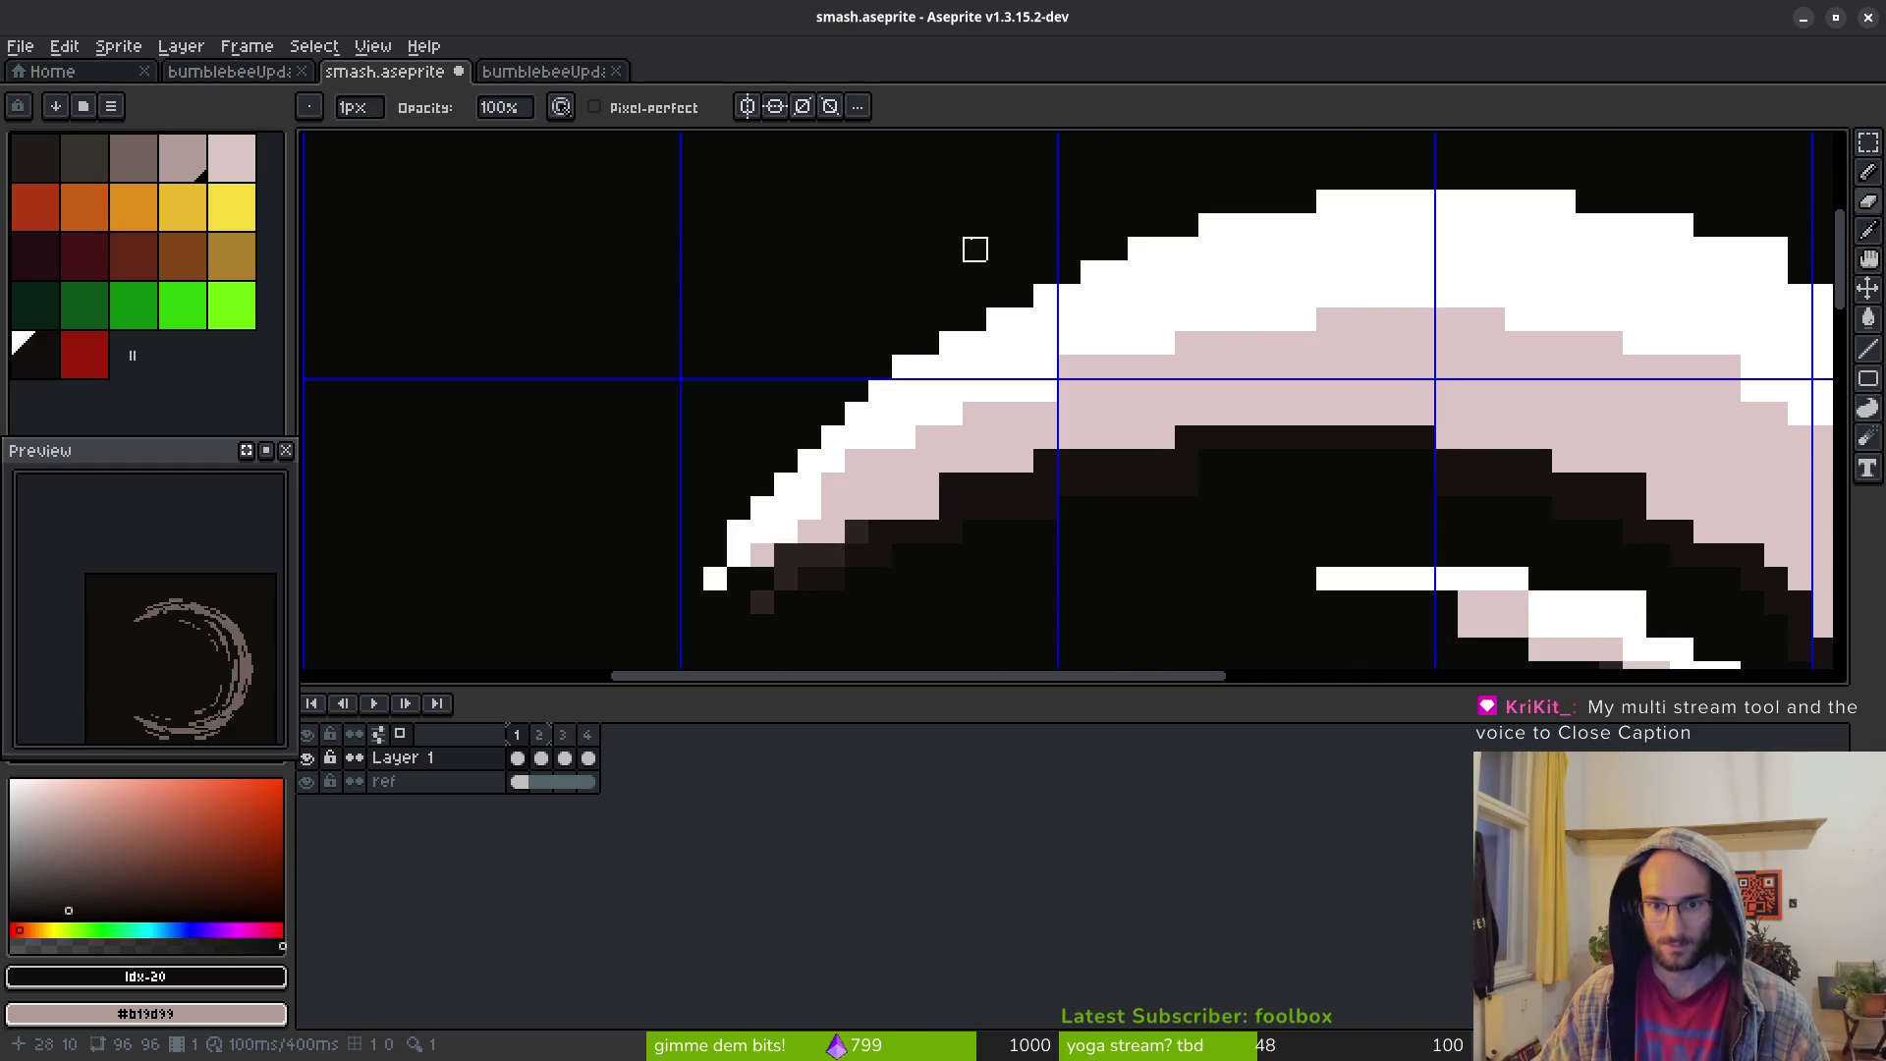
{"action": "scroll", "coordinate": [968, 273], "scroll_direction": "down", "scroll_amount": 4}
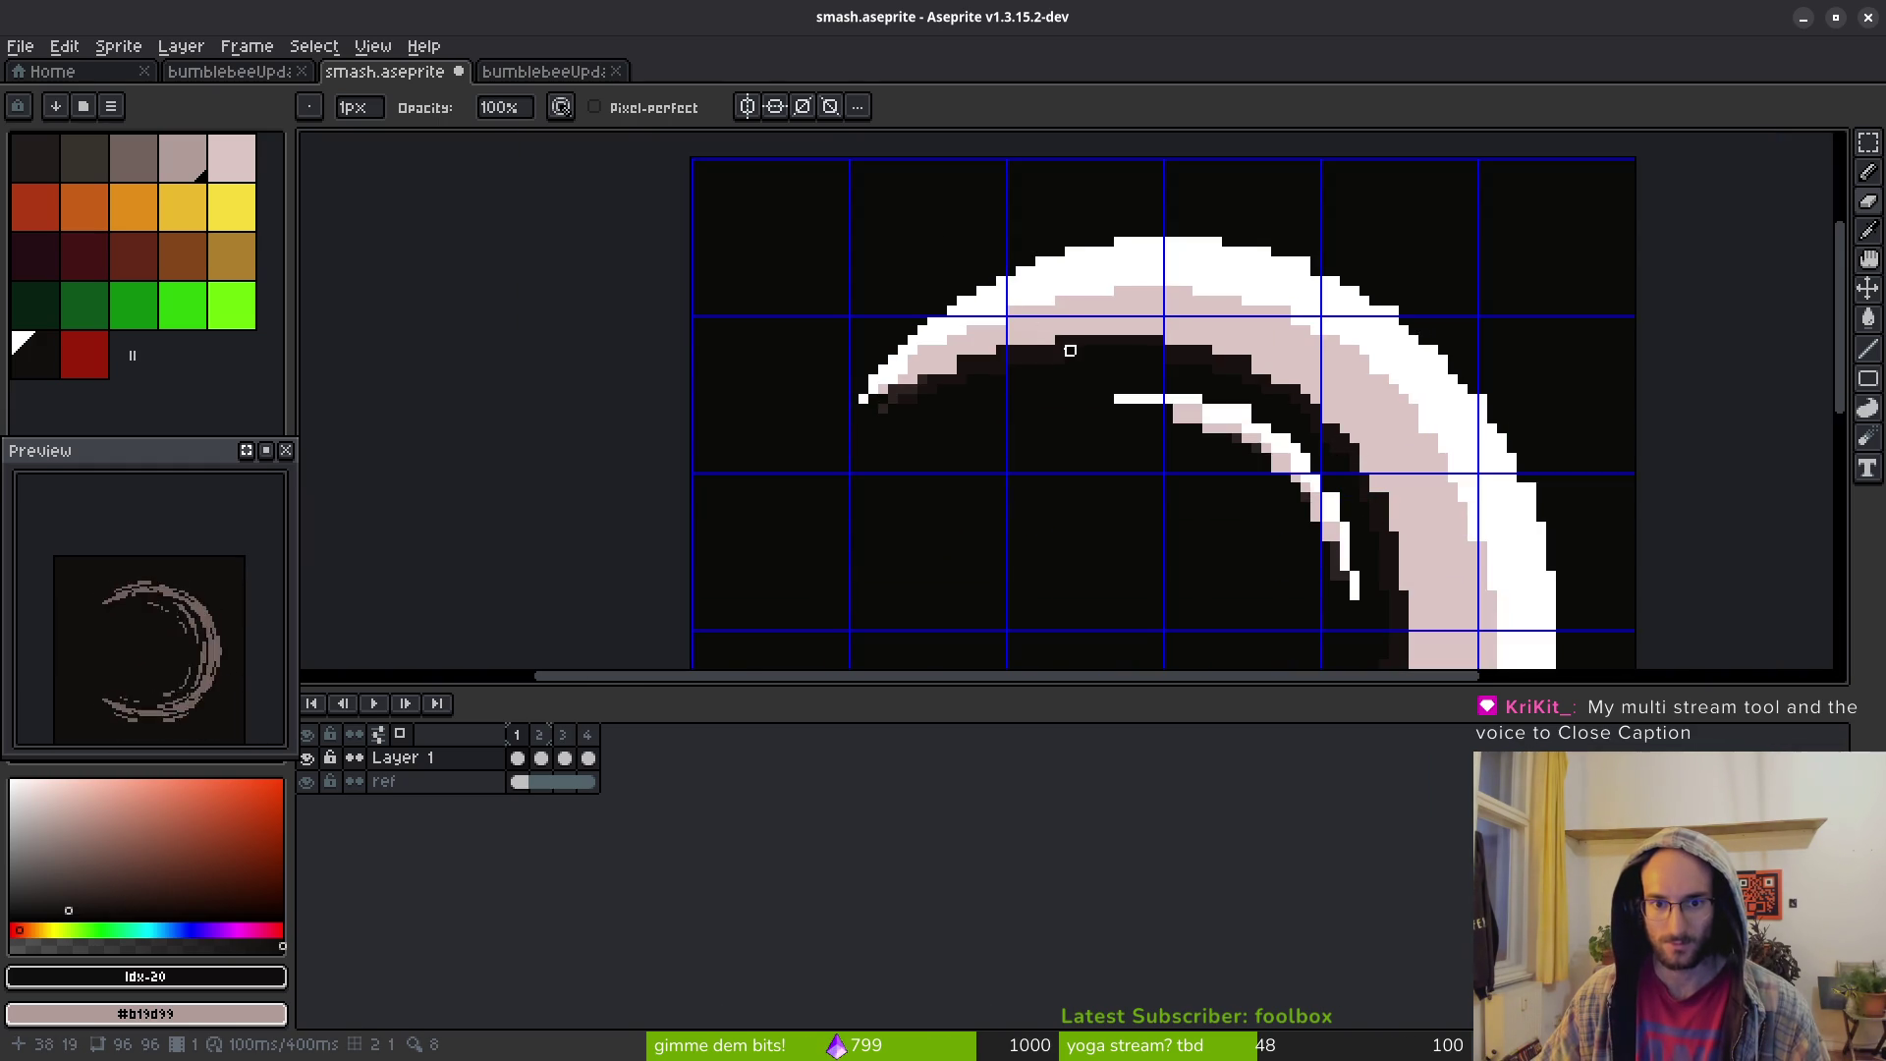
{"action": "scroll", "coordinate": [1021, 408], "scroll_direction": "up", "scroll_amount": 3}
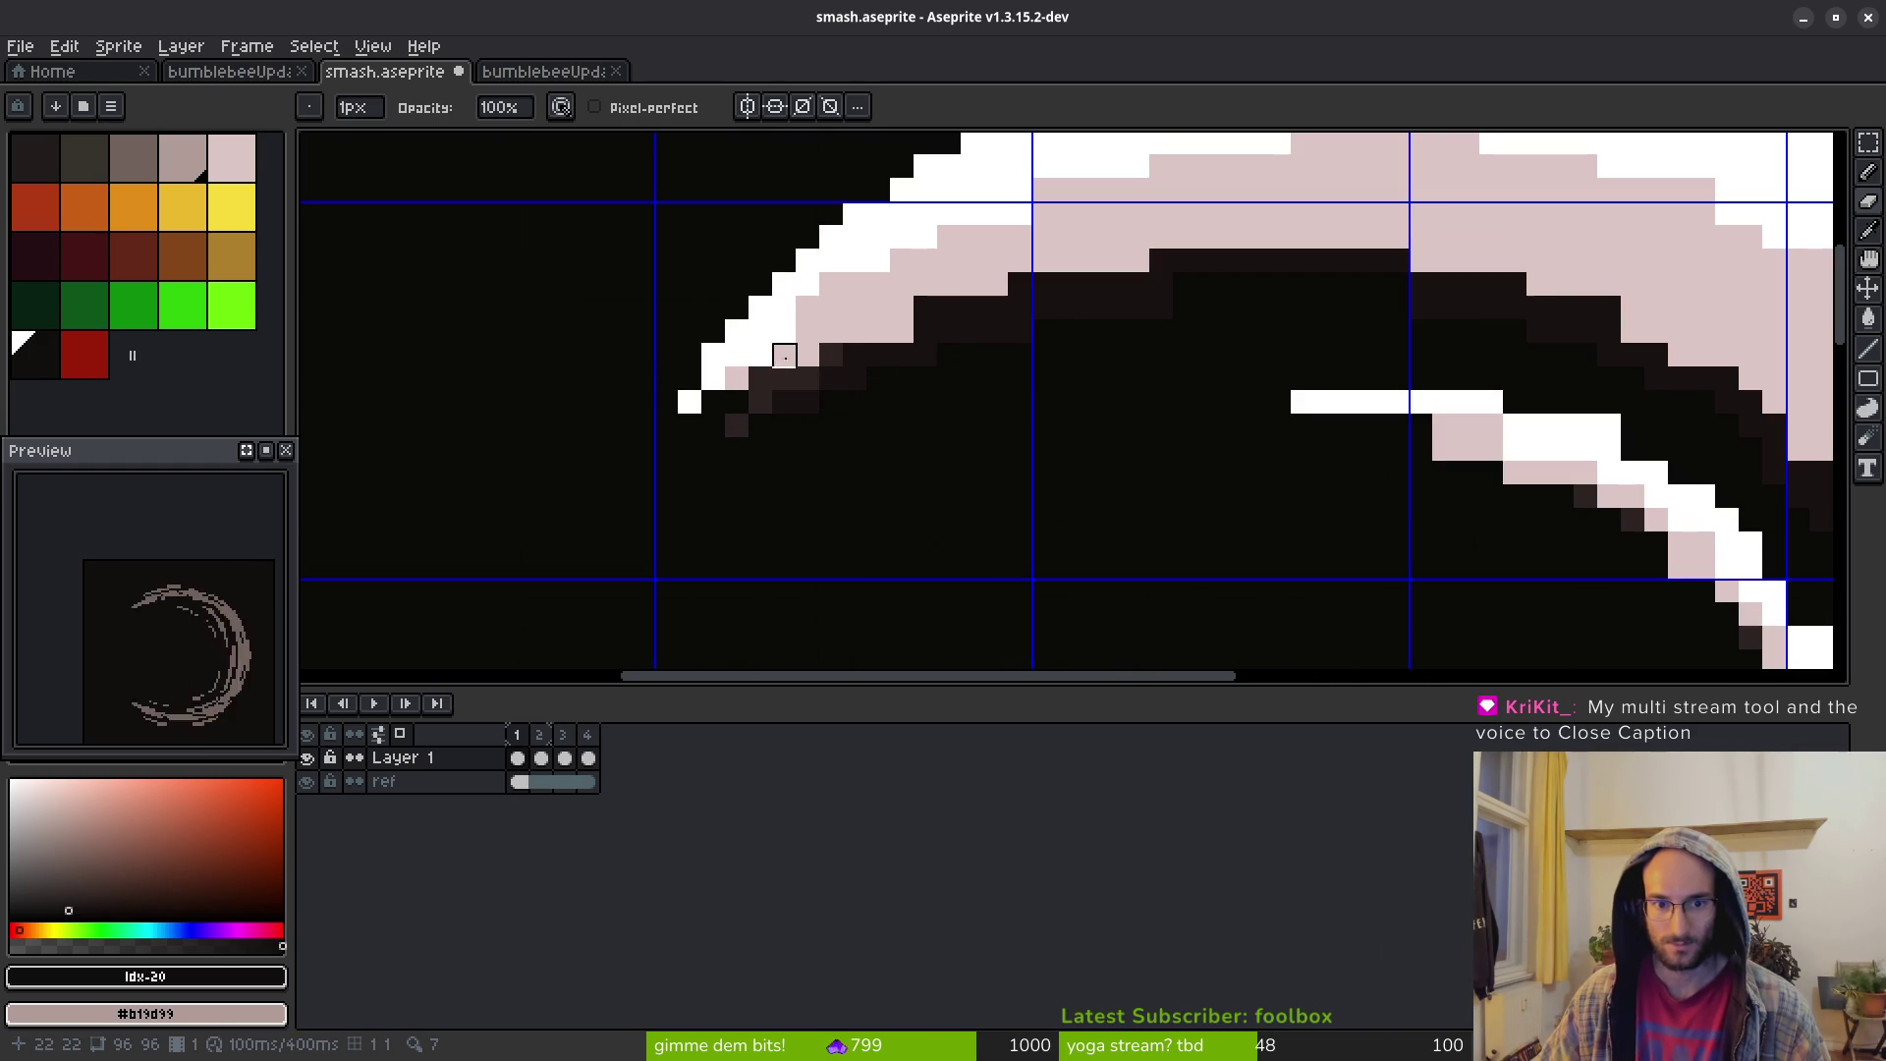
Repaint the upper arc's inner edge in sampled light pink #dcc6c5 and erase one stray edge pixel
{"action": "key", "text": "b"}
{"action": "left_click", "coordinate": [855, 304], "text": "alt"}
{"action": "mouse_move", "coordinate": [784, 331]}
{"action": "left_mouse_down"}
{"action": "mouse_move", "coordinate": [720, 385]}
{"action": "mouse_move", "coordinate": [878, 355]}
{"action": "mouse_move", "coordinate": [972, 308]}
{"action": "left_mouse_up"}
{"action": "left_click", "coordinate": [808, 378]}
{"action": "key", "text": "e"}
{"action": "left_click", "coordinate": [737, 378]}
{"action": "scroll", "coordinate": [997, 285], "scroll_direction": "down", "scroll_amount": 9}
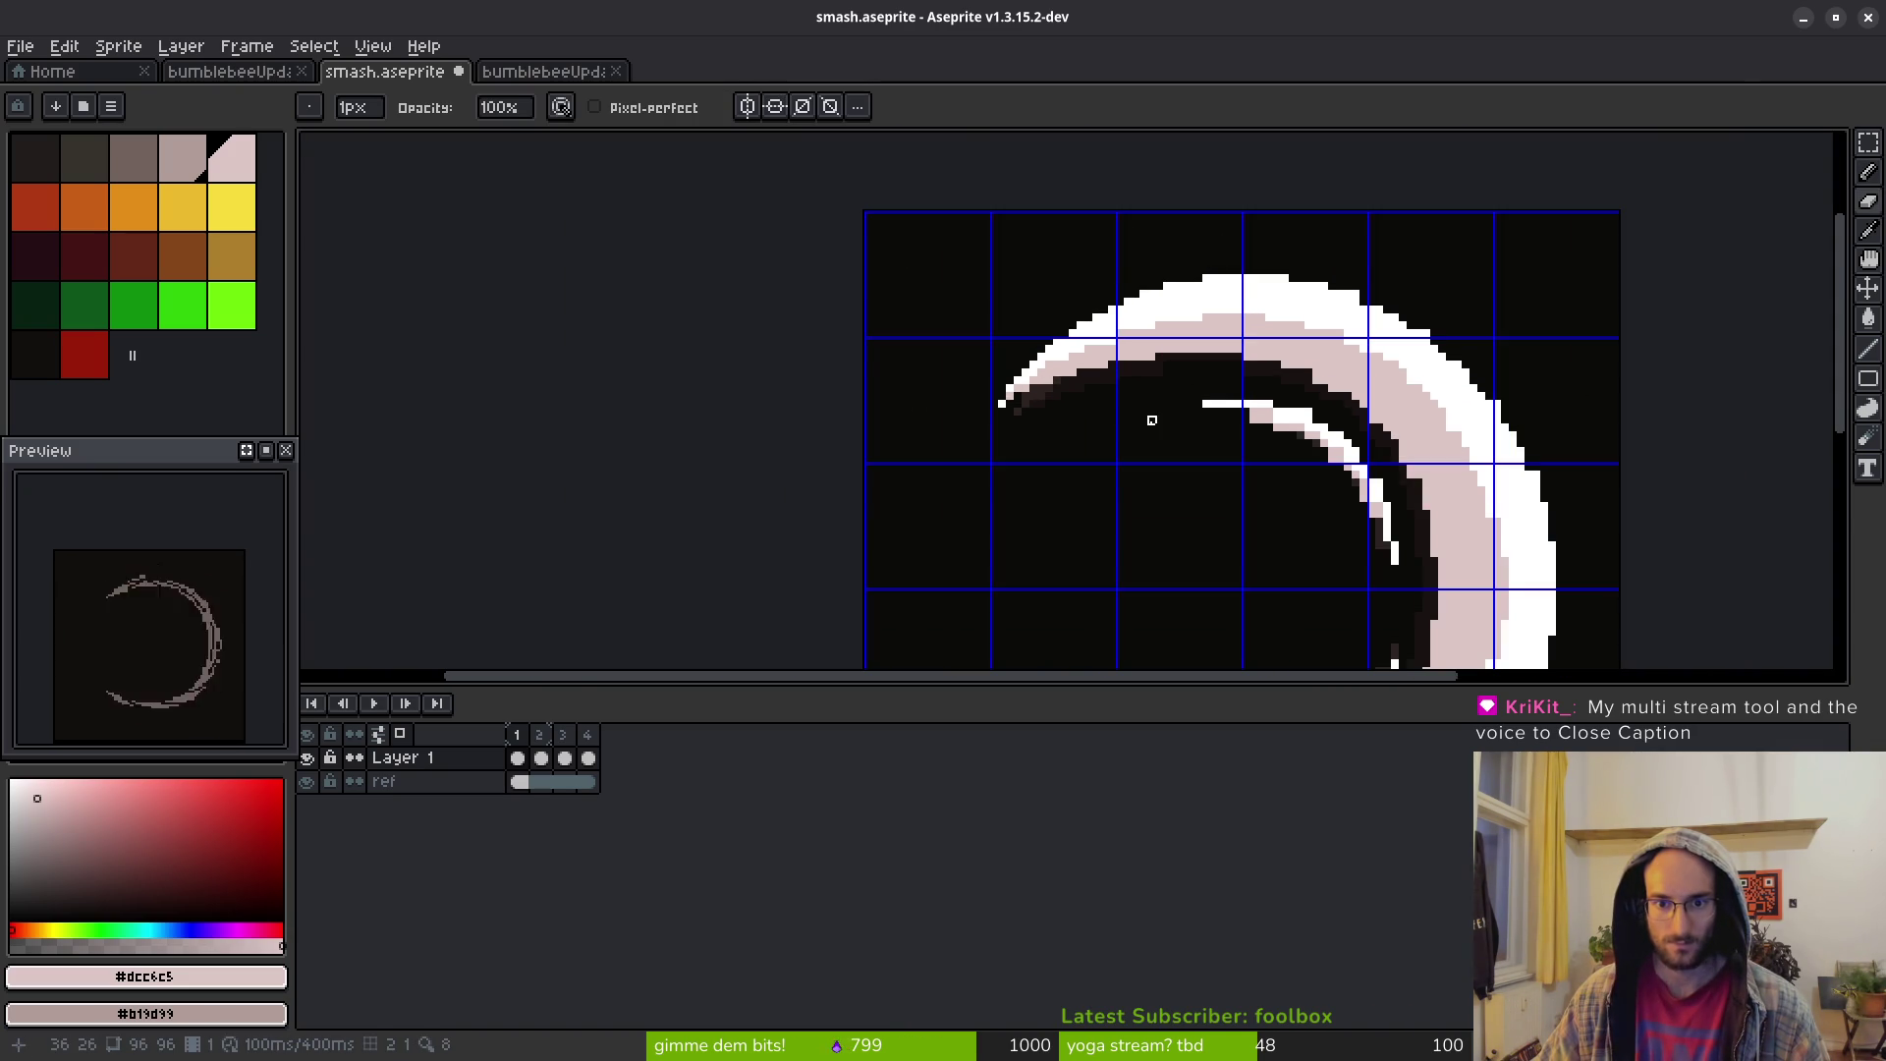
{"action": "scroll", "coordinate": [1092, 341], "scroll_direction": "up", "scroll_amount": 6}
{"action": "scroll", "coordinate": [1092, 341], "scroll_direction": "up", "scroll_amount": 2}
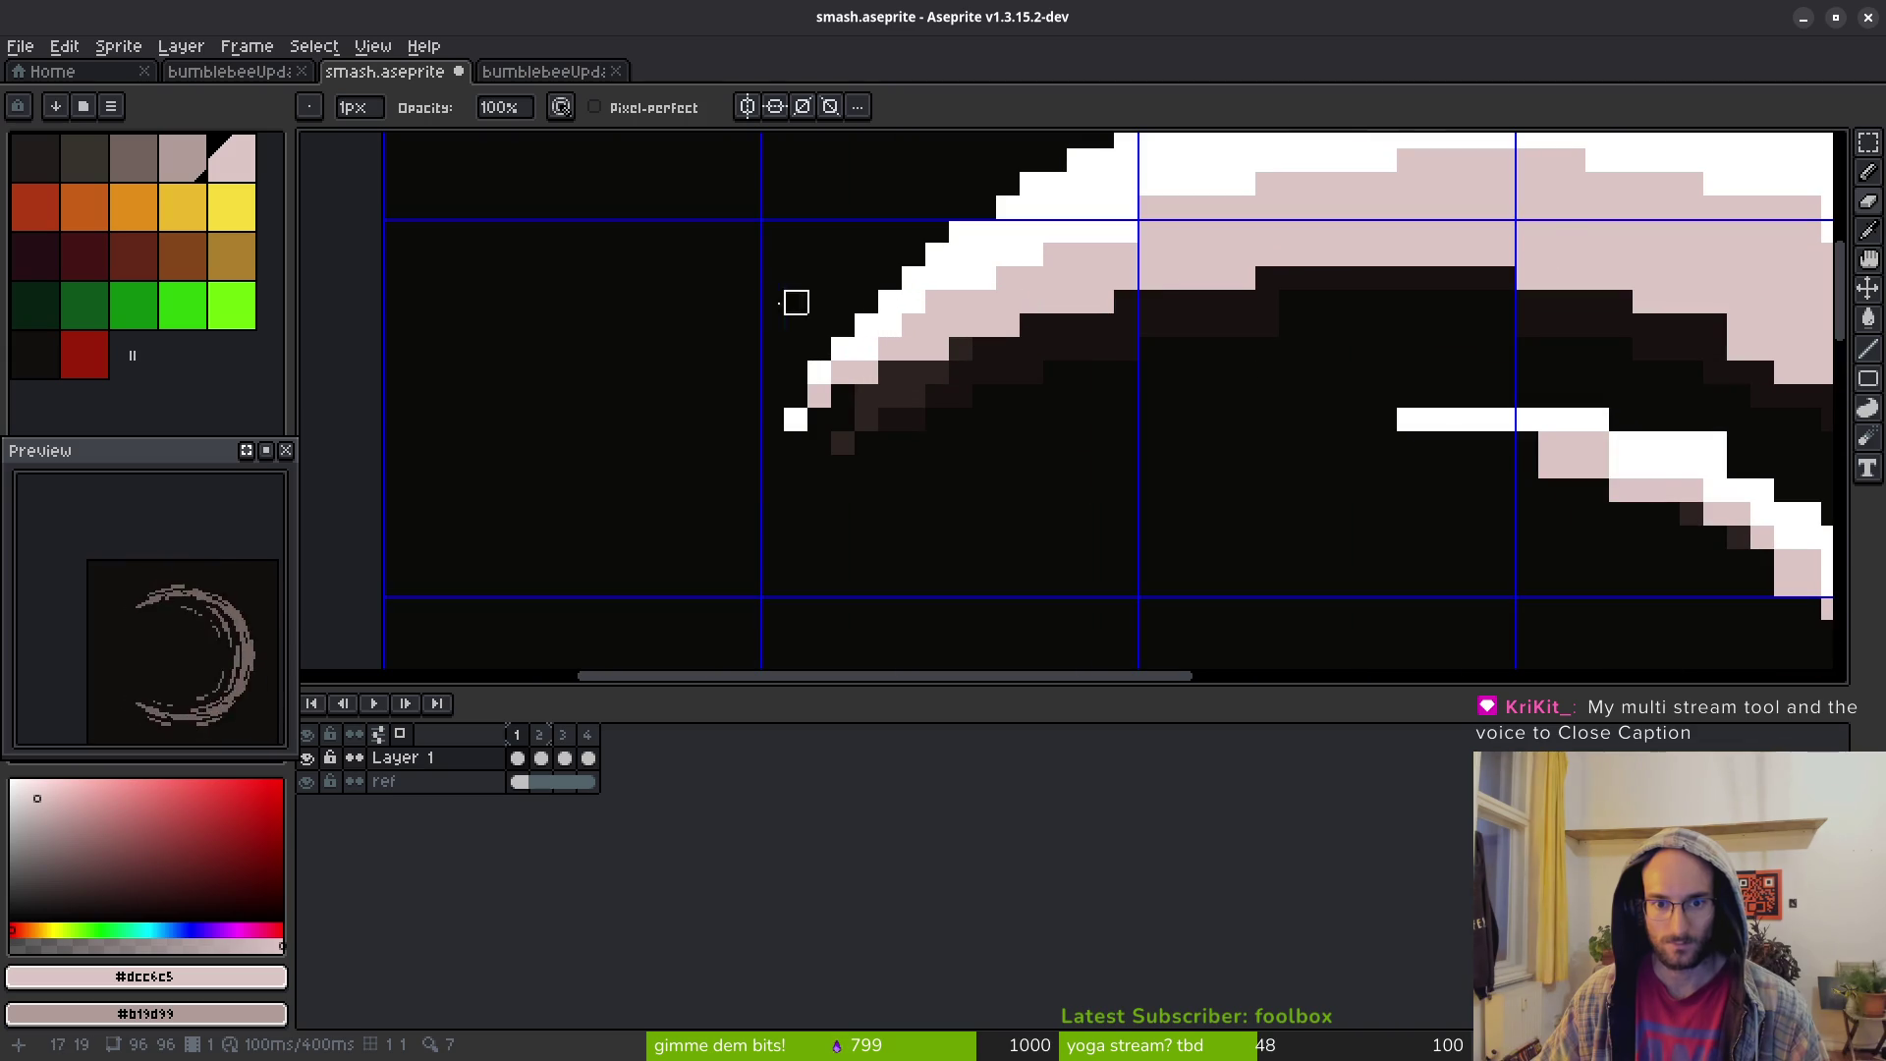
{"action": "scroll", "coordinate": [772, 443], "scroll_direction": "down", "scroll_amount": 4}
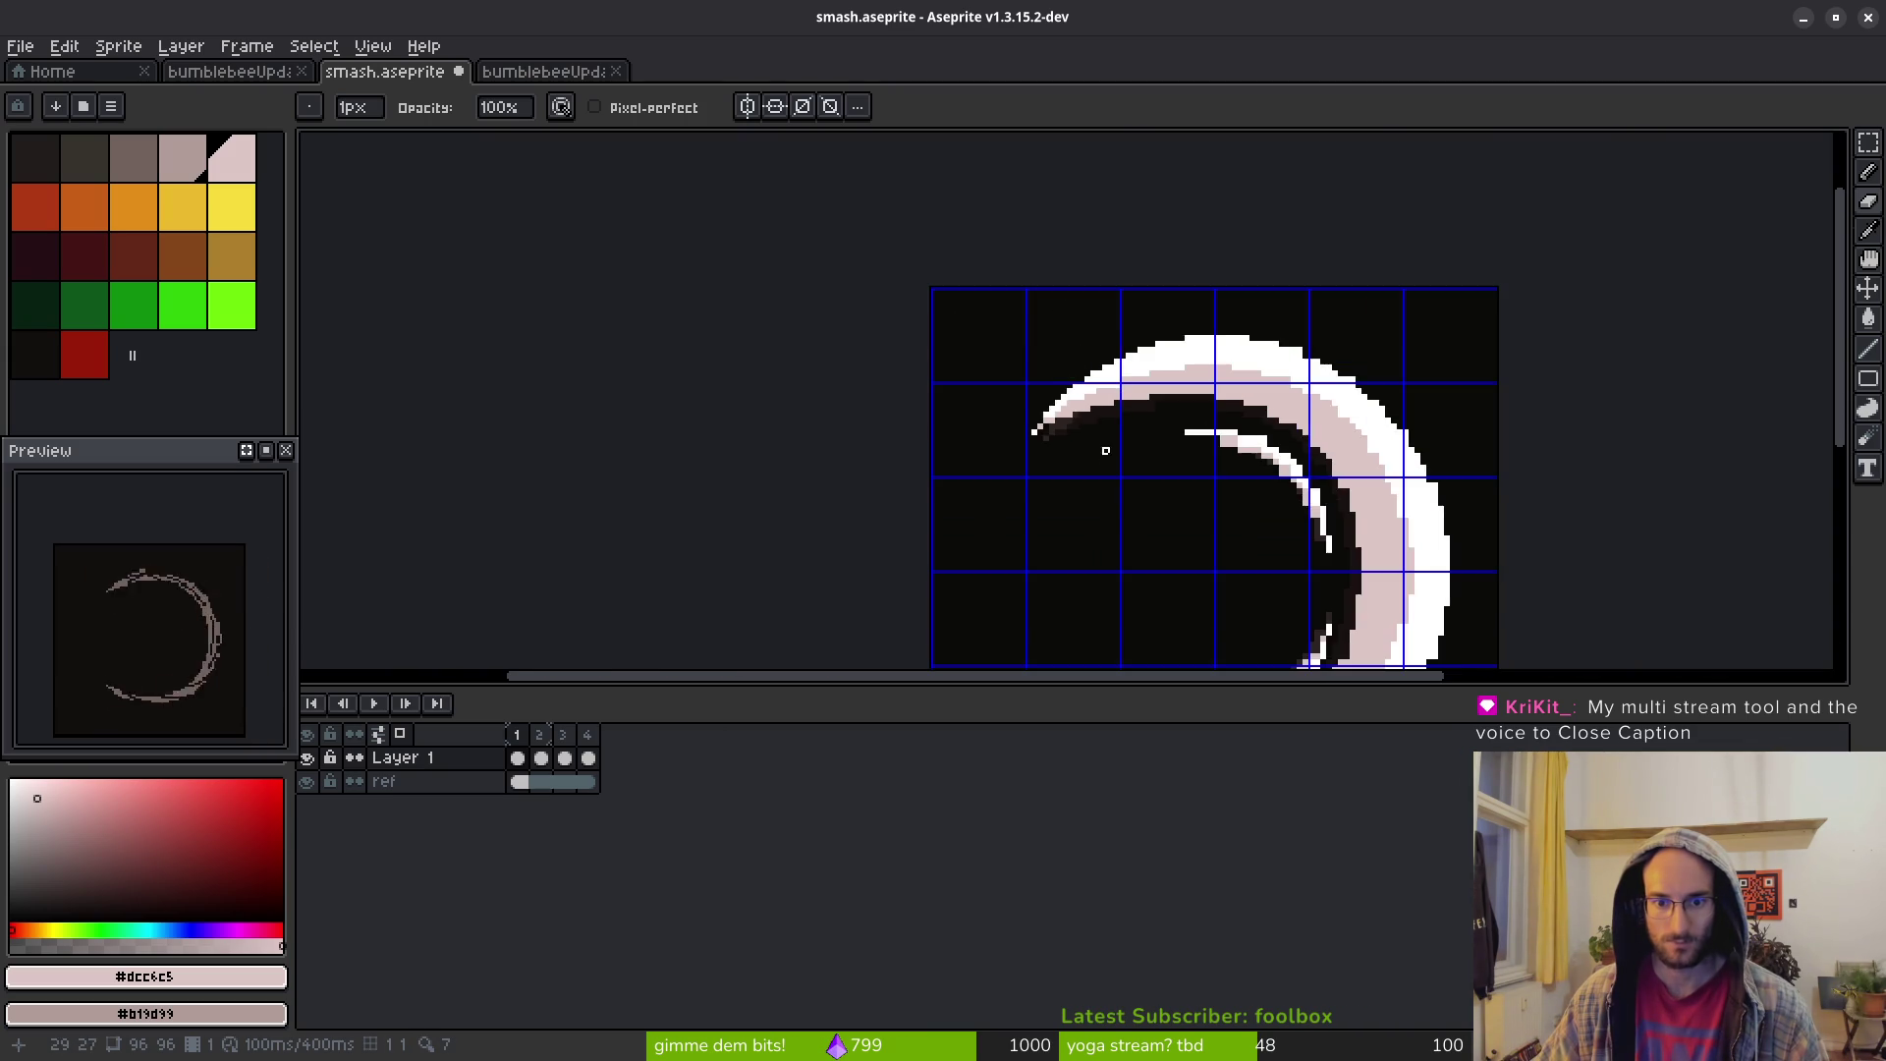
{"action": "scroll", "coordinate": [994, 315], "scroll_direction": "up", "scroll_amount": 3}
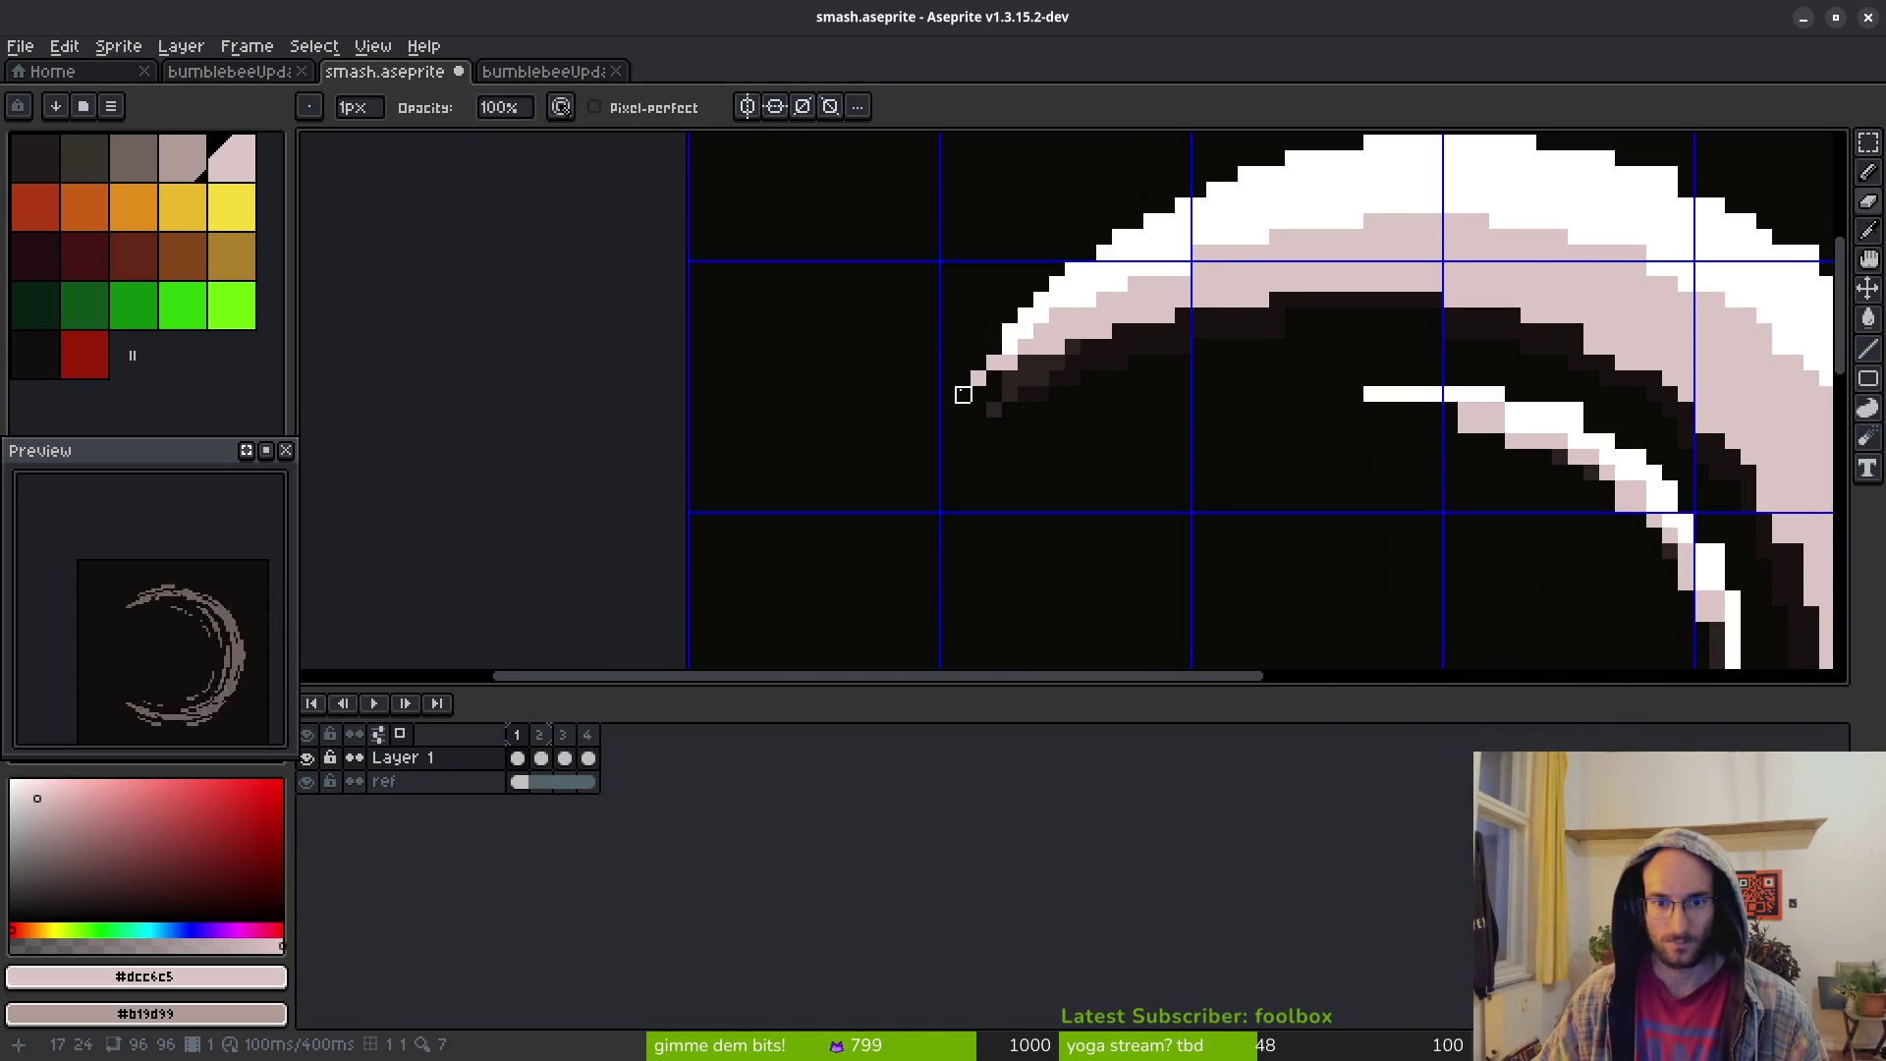
{"action": "scroll", "coordinate": [1103, 450], "scroll_direction": "down", "scroll_amount": 6}
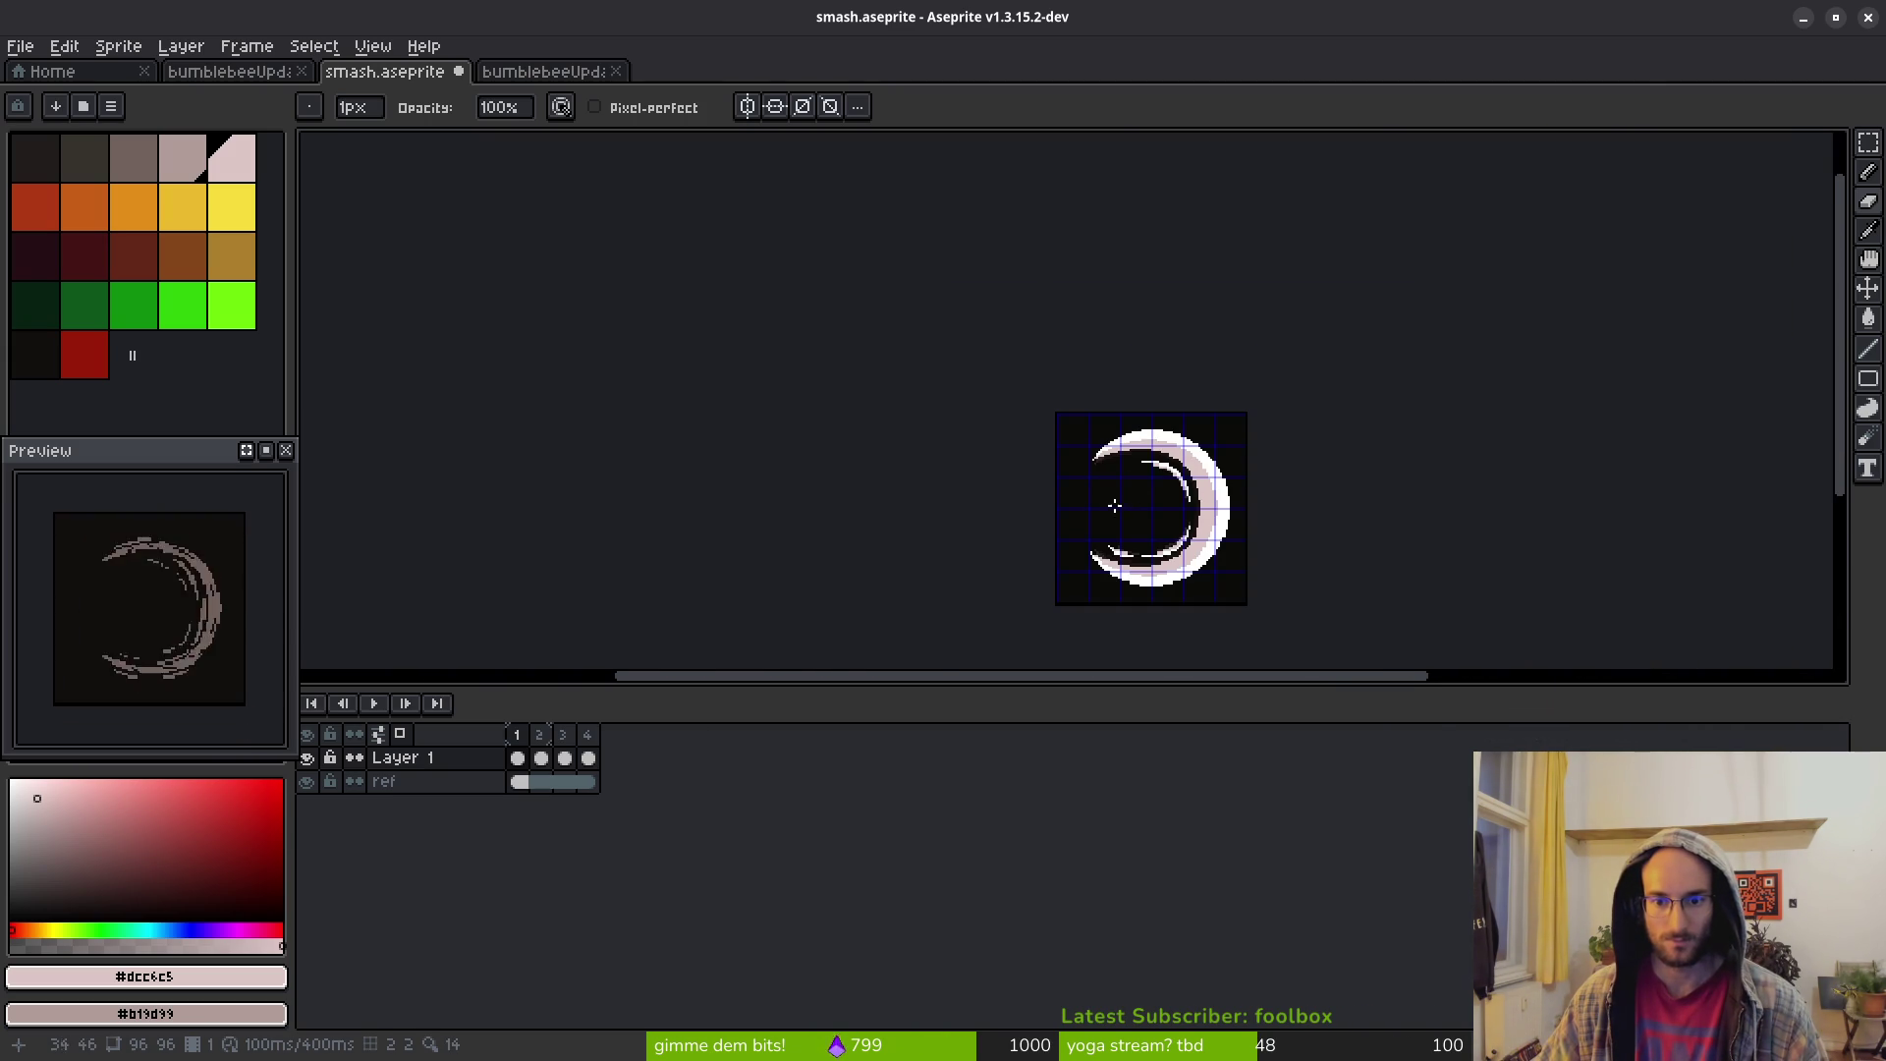
{"action": "scroll", "coordinate": [1095, 471], "scroll_direction": "up", "scroll_amount": 4}
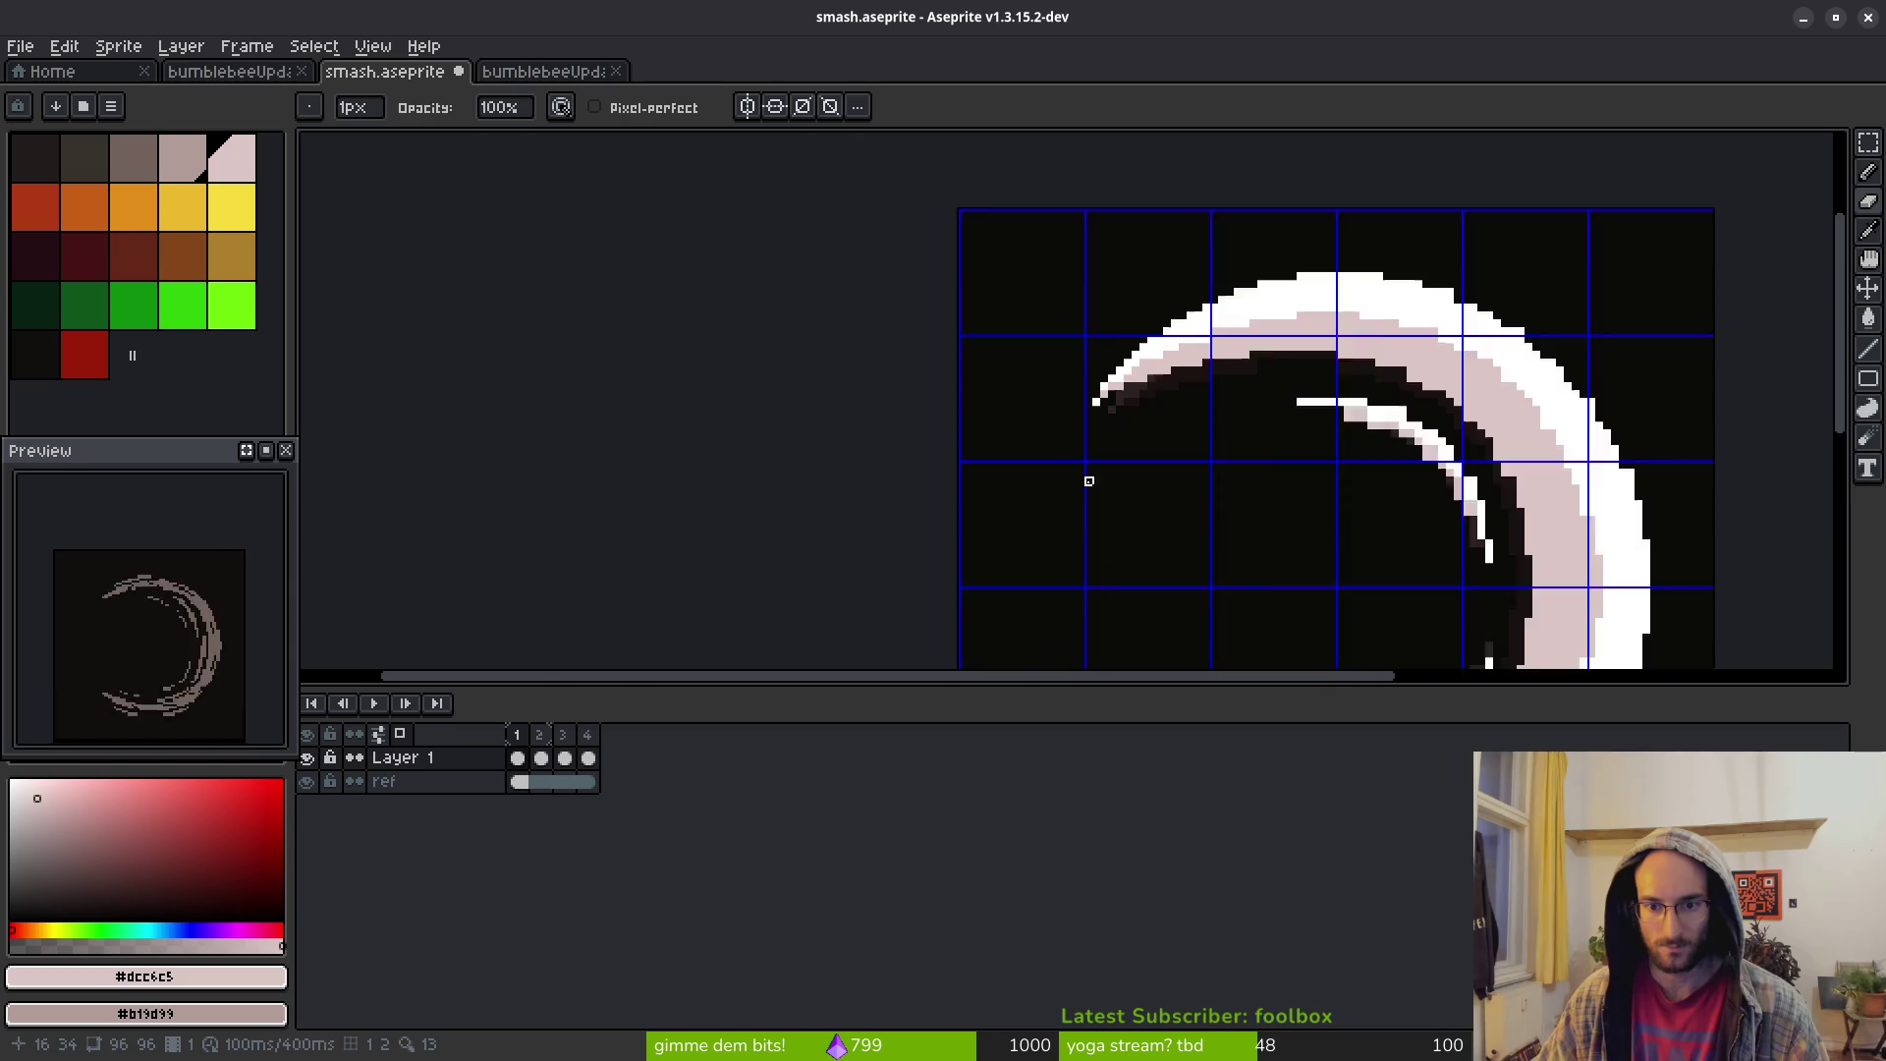
{"action": "scroll", "coordinate": [1229, 430], "scroll_direction": "right", "scroll_amount": 1}
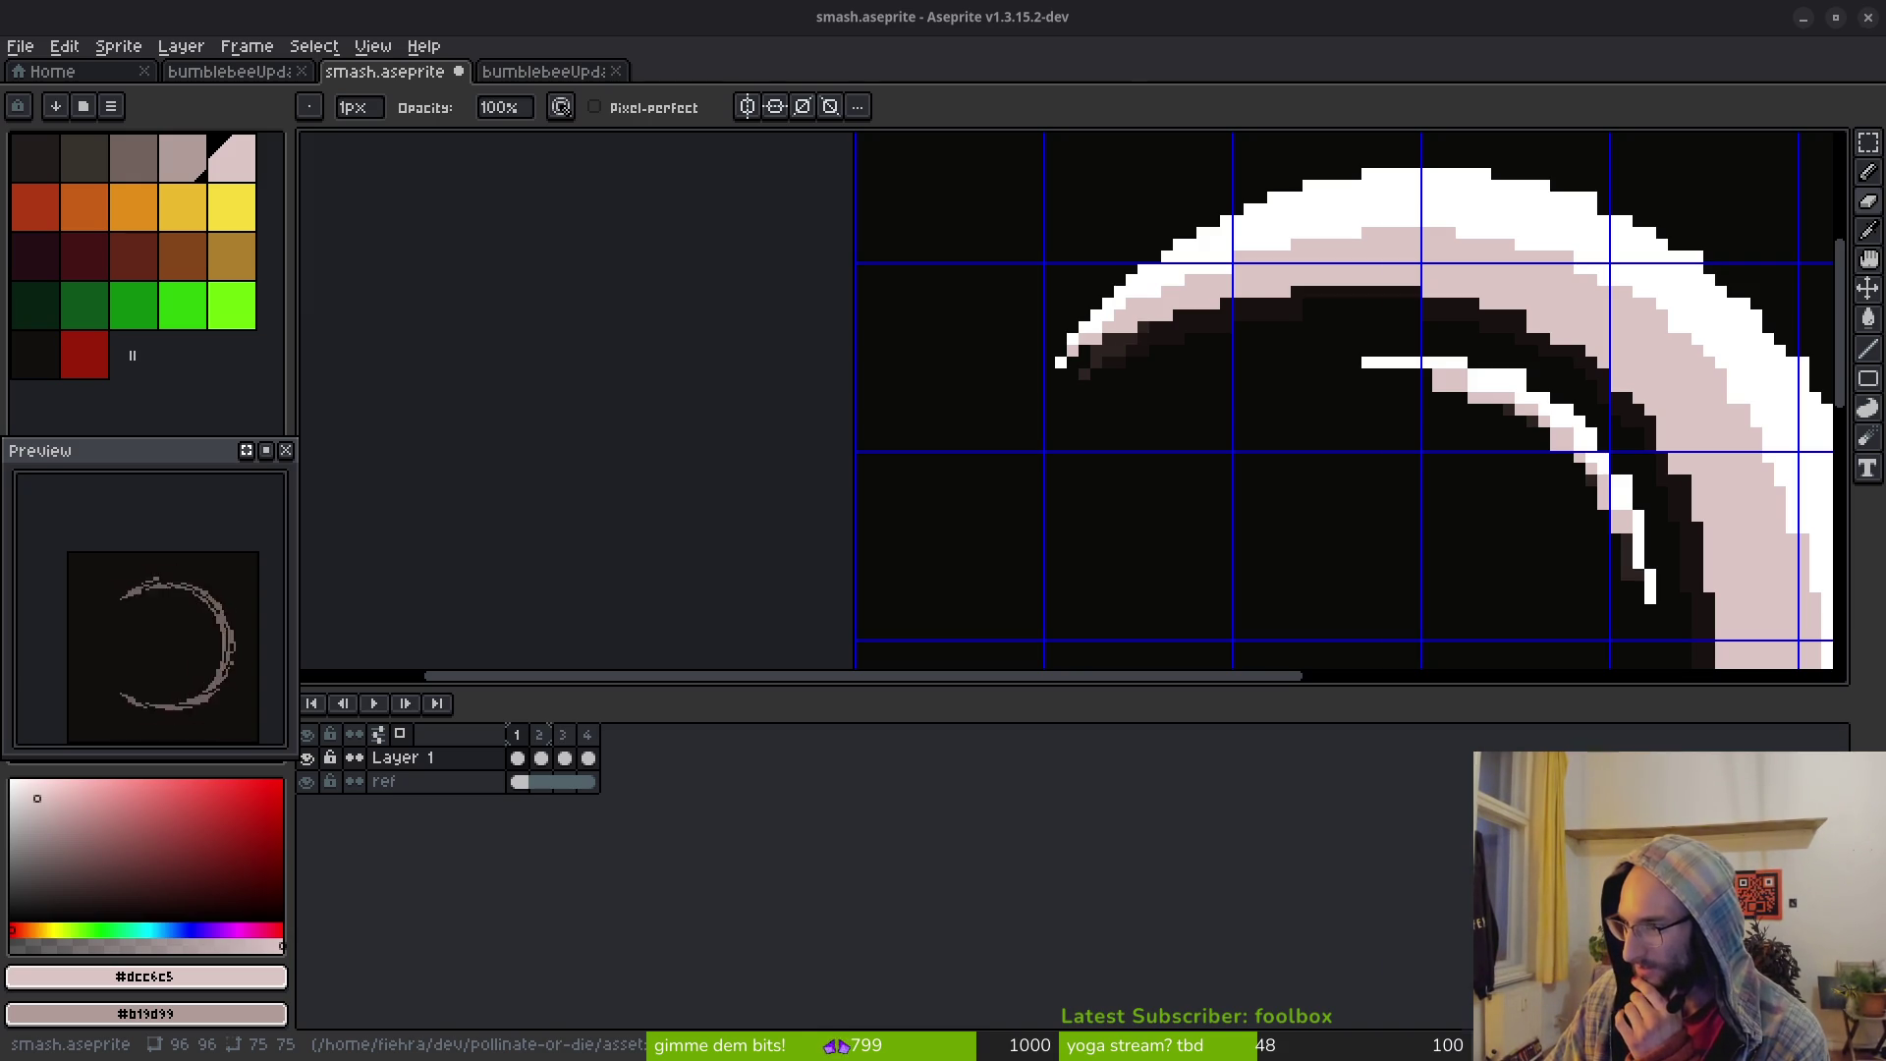
{"action": "key", "text": "alt+Tab"}
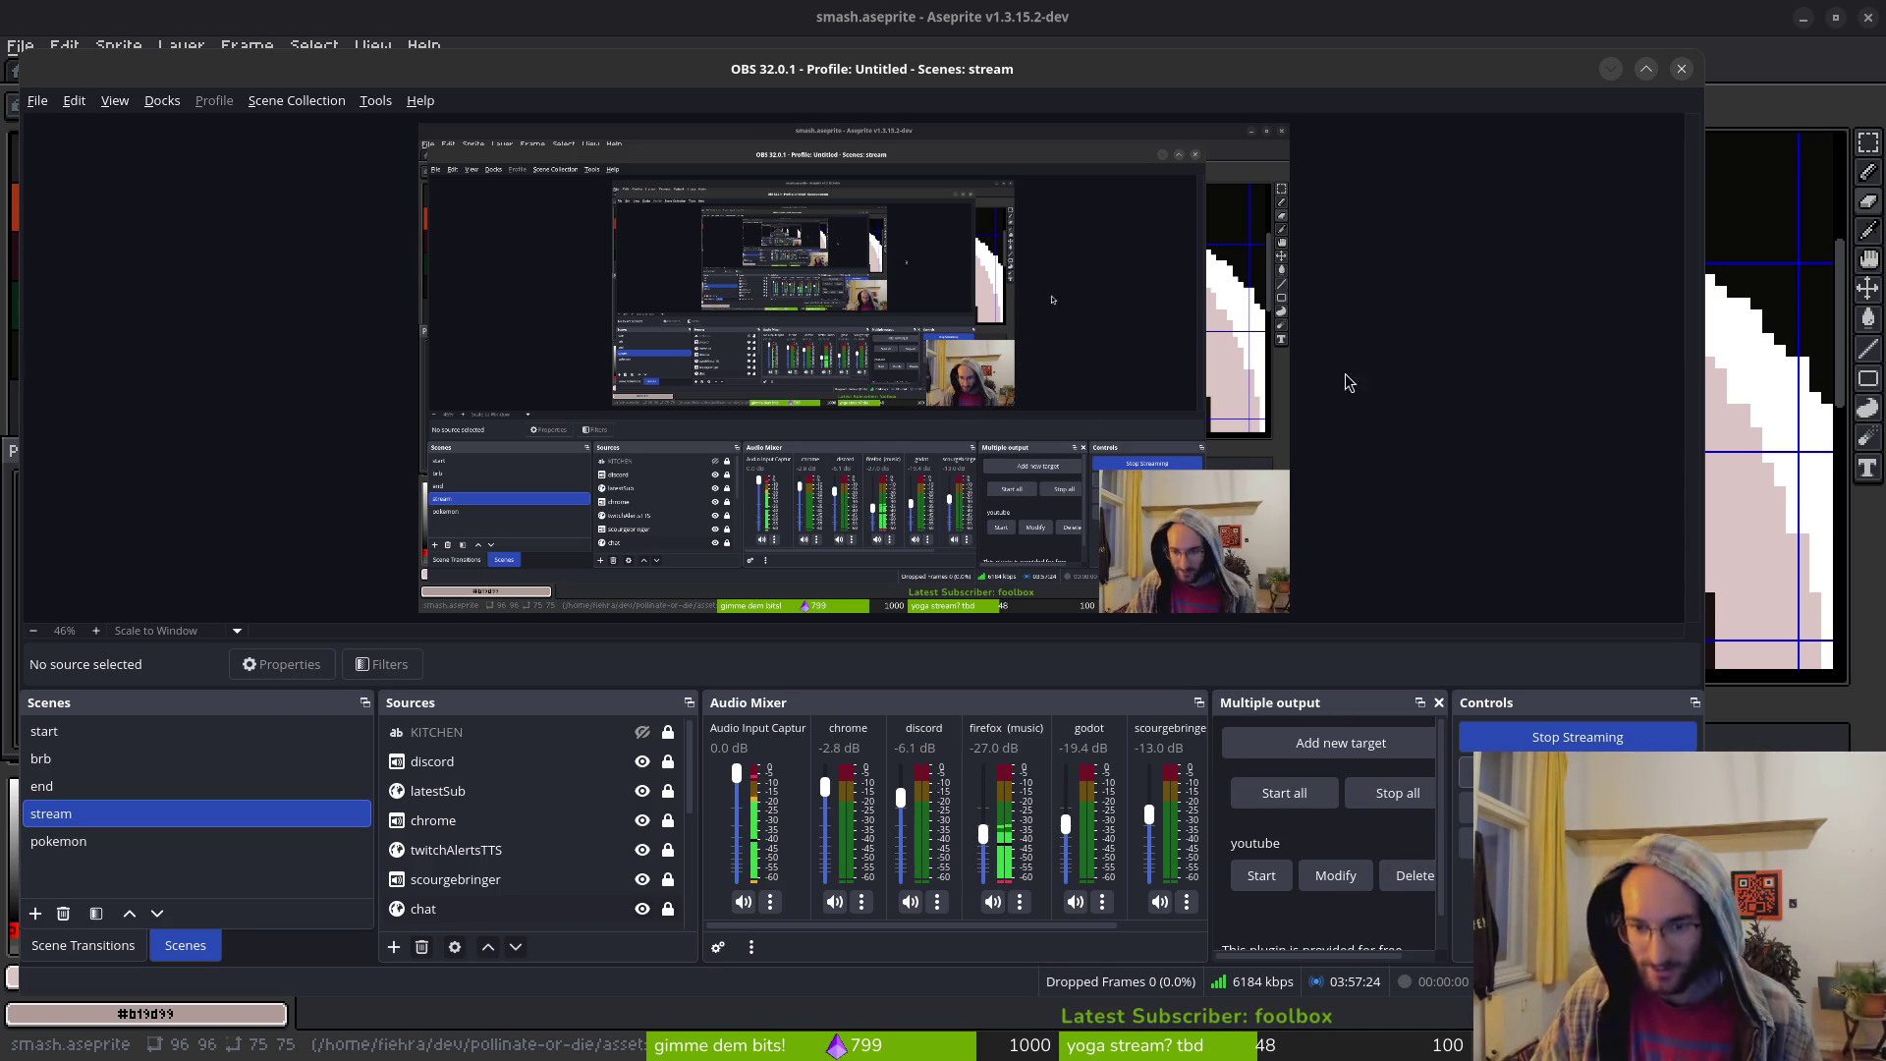
{"action": "key", "text": "alt+Tab"}
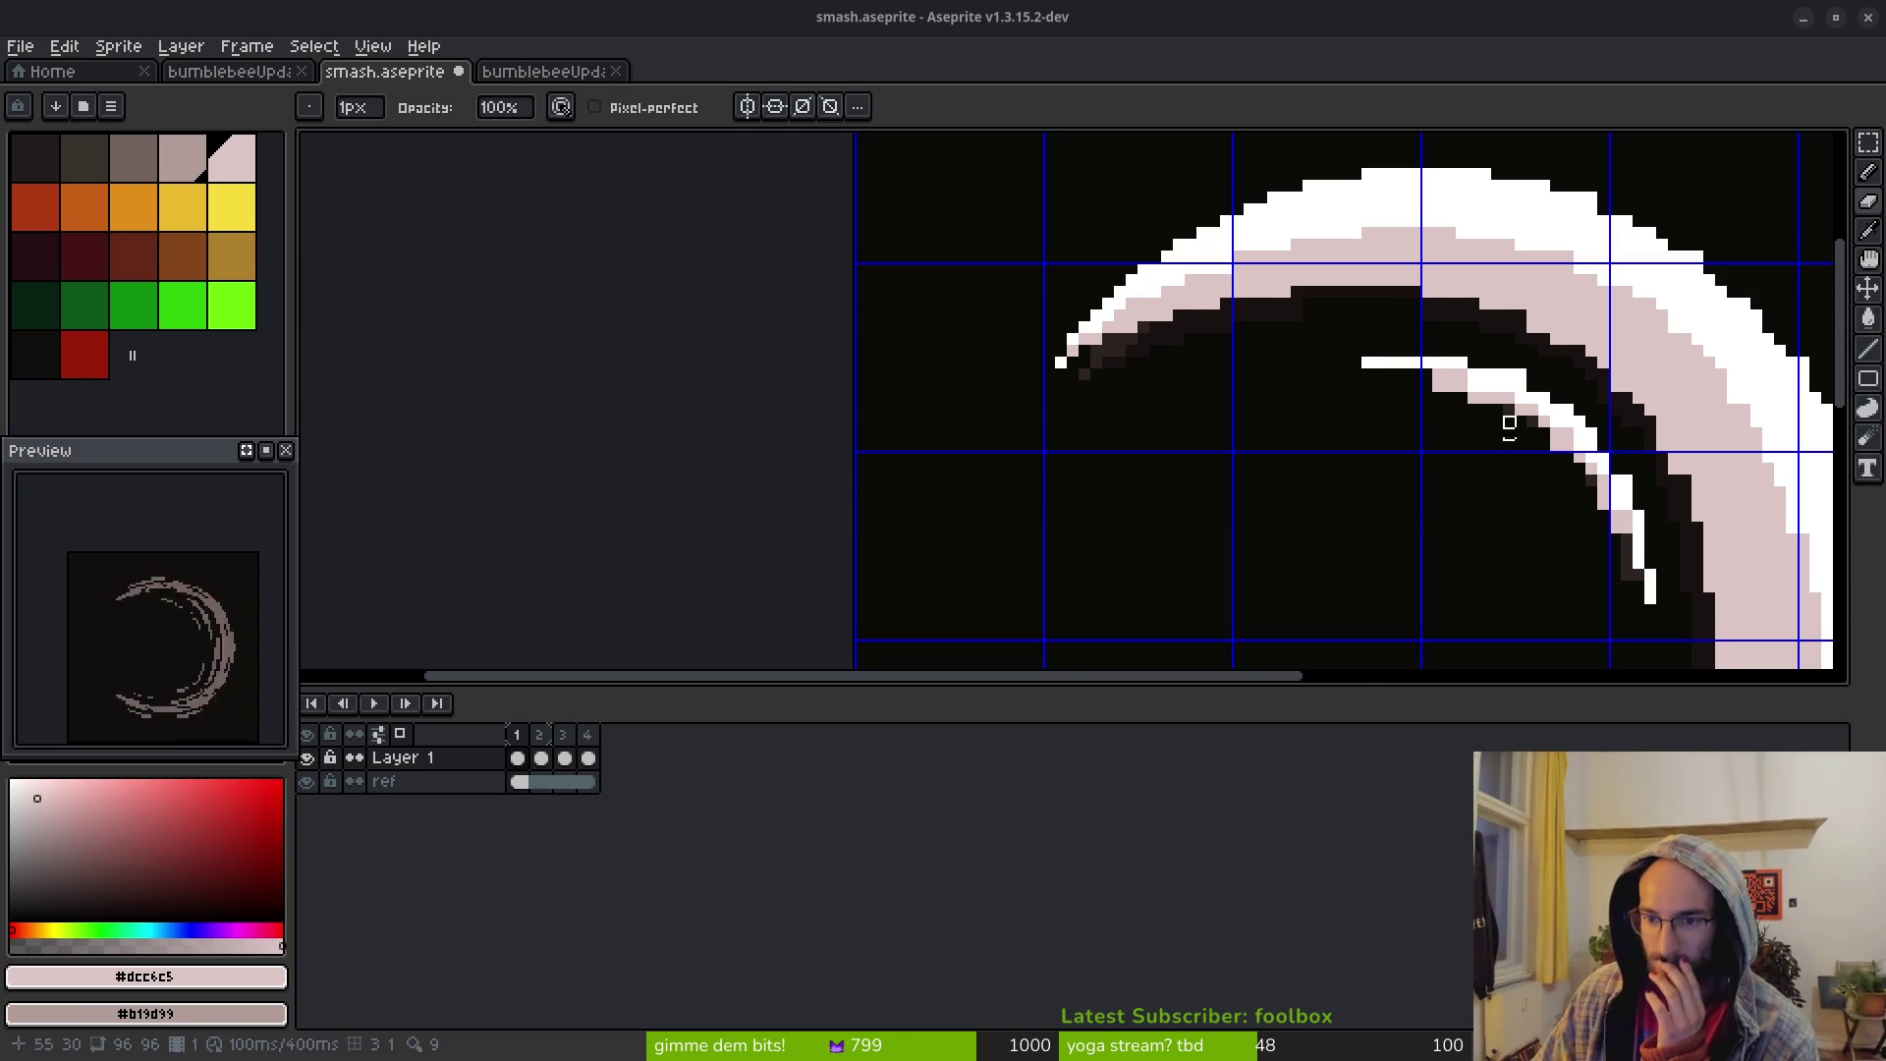
Darken pink pixels along the stroke's lower edge and recolour several white stroke pixels light pink
{"action": "scroll", "coordinate": [1391, 396], "scroll_direction": "up", "scroll_amount": 3}
{"action": "left_click_drag", "start_coordinate": [1273, 326], "coordinate": [1250, 325]}
{"action": "left_click", "coordinate": [1344, 349]}
{"action": "left_click", "coordinate": [1321, 349]}
{"action": "key", "text": "b"}
{"action": "left_click", "coordinate": [1320, 326]}
{"action": "left_click", "coordinate": [1344, 325]}
{"action": "mouse_move", "coordinate": [1362, 340]}
{"action": "left_mouse_down"}
{"action": "mouse_move", "coordinate": [1041, 243]}
{"action": "mouse_move", "coordinate": [1093, 206]}
{"action": "left_mouse_up"}
Turn on horizontal symmetry drawing
{"action": "key", "text": "e"}
{"action": "scroll", "coordinate": [1218, 393], "scroll_direction": "down", "scroll_amount": 5}
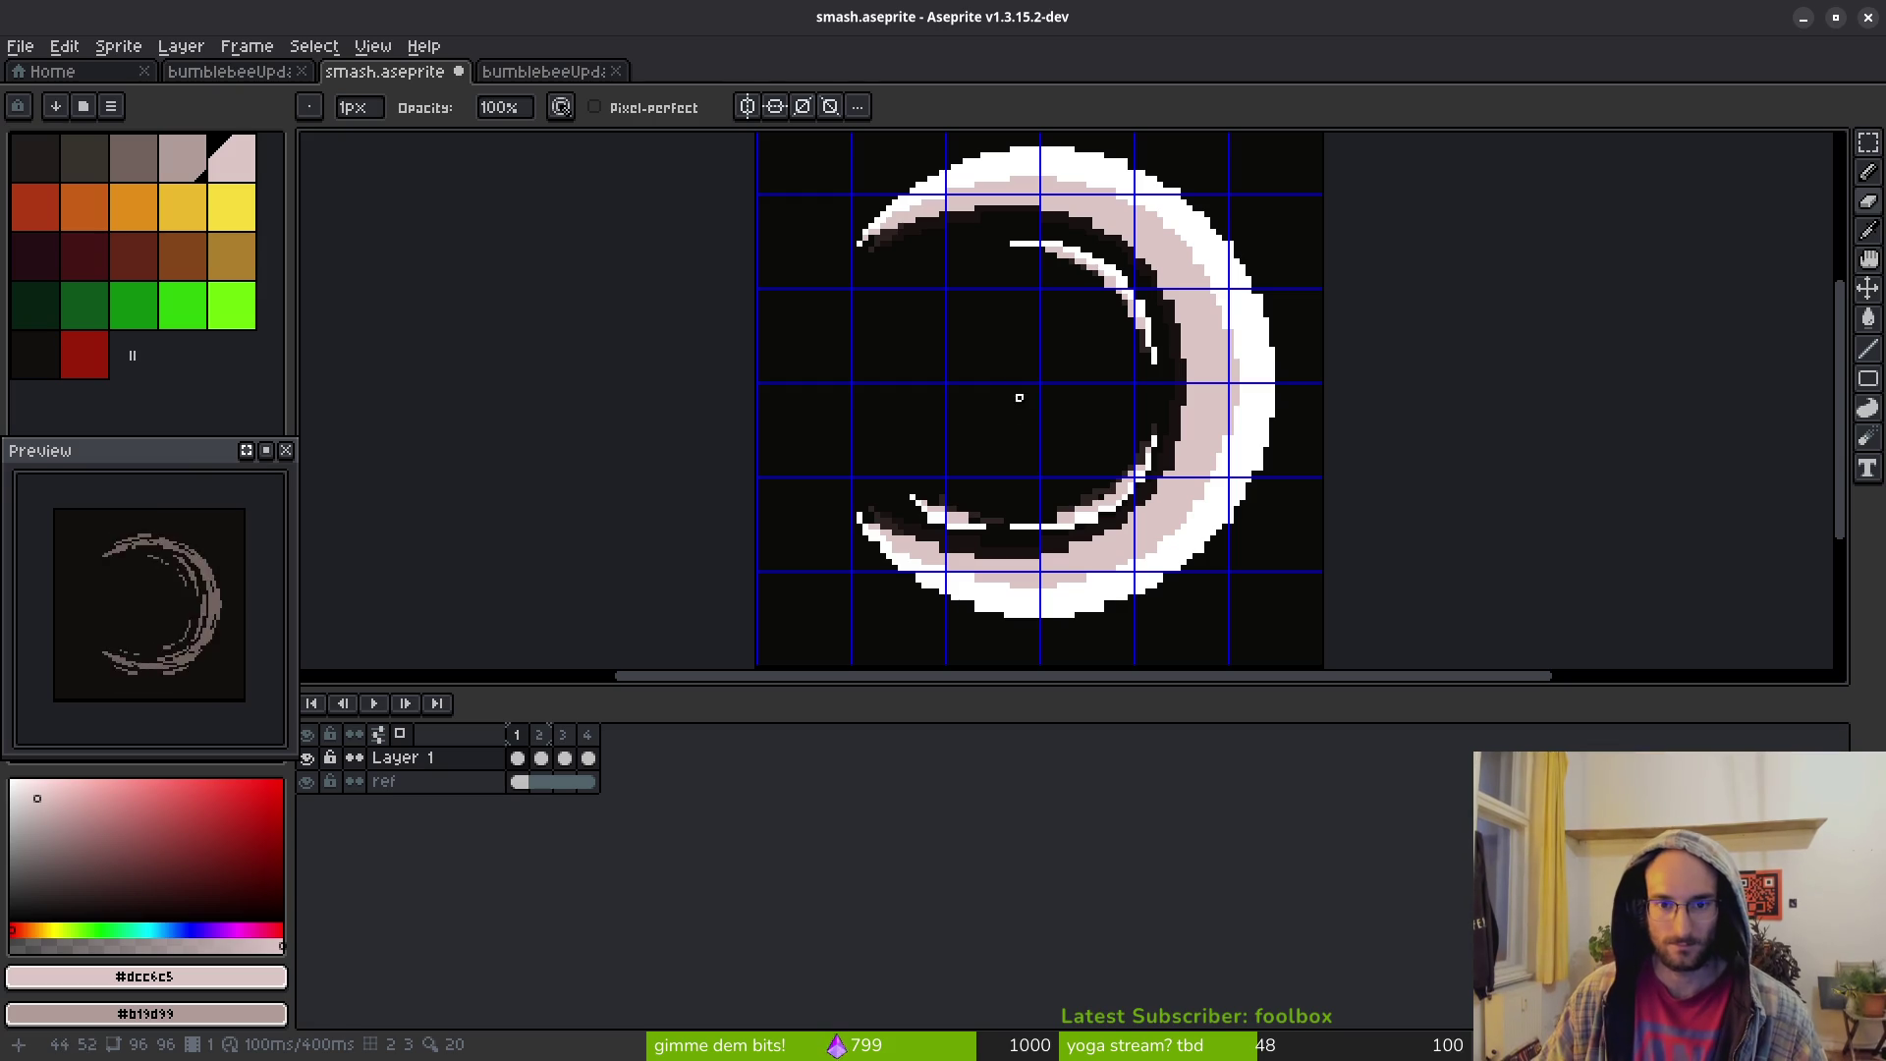
{"action": "left_click", "coordinate": [747, 106]}
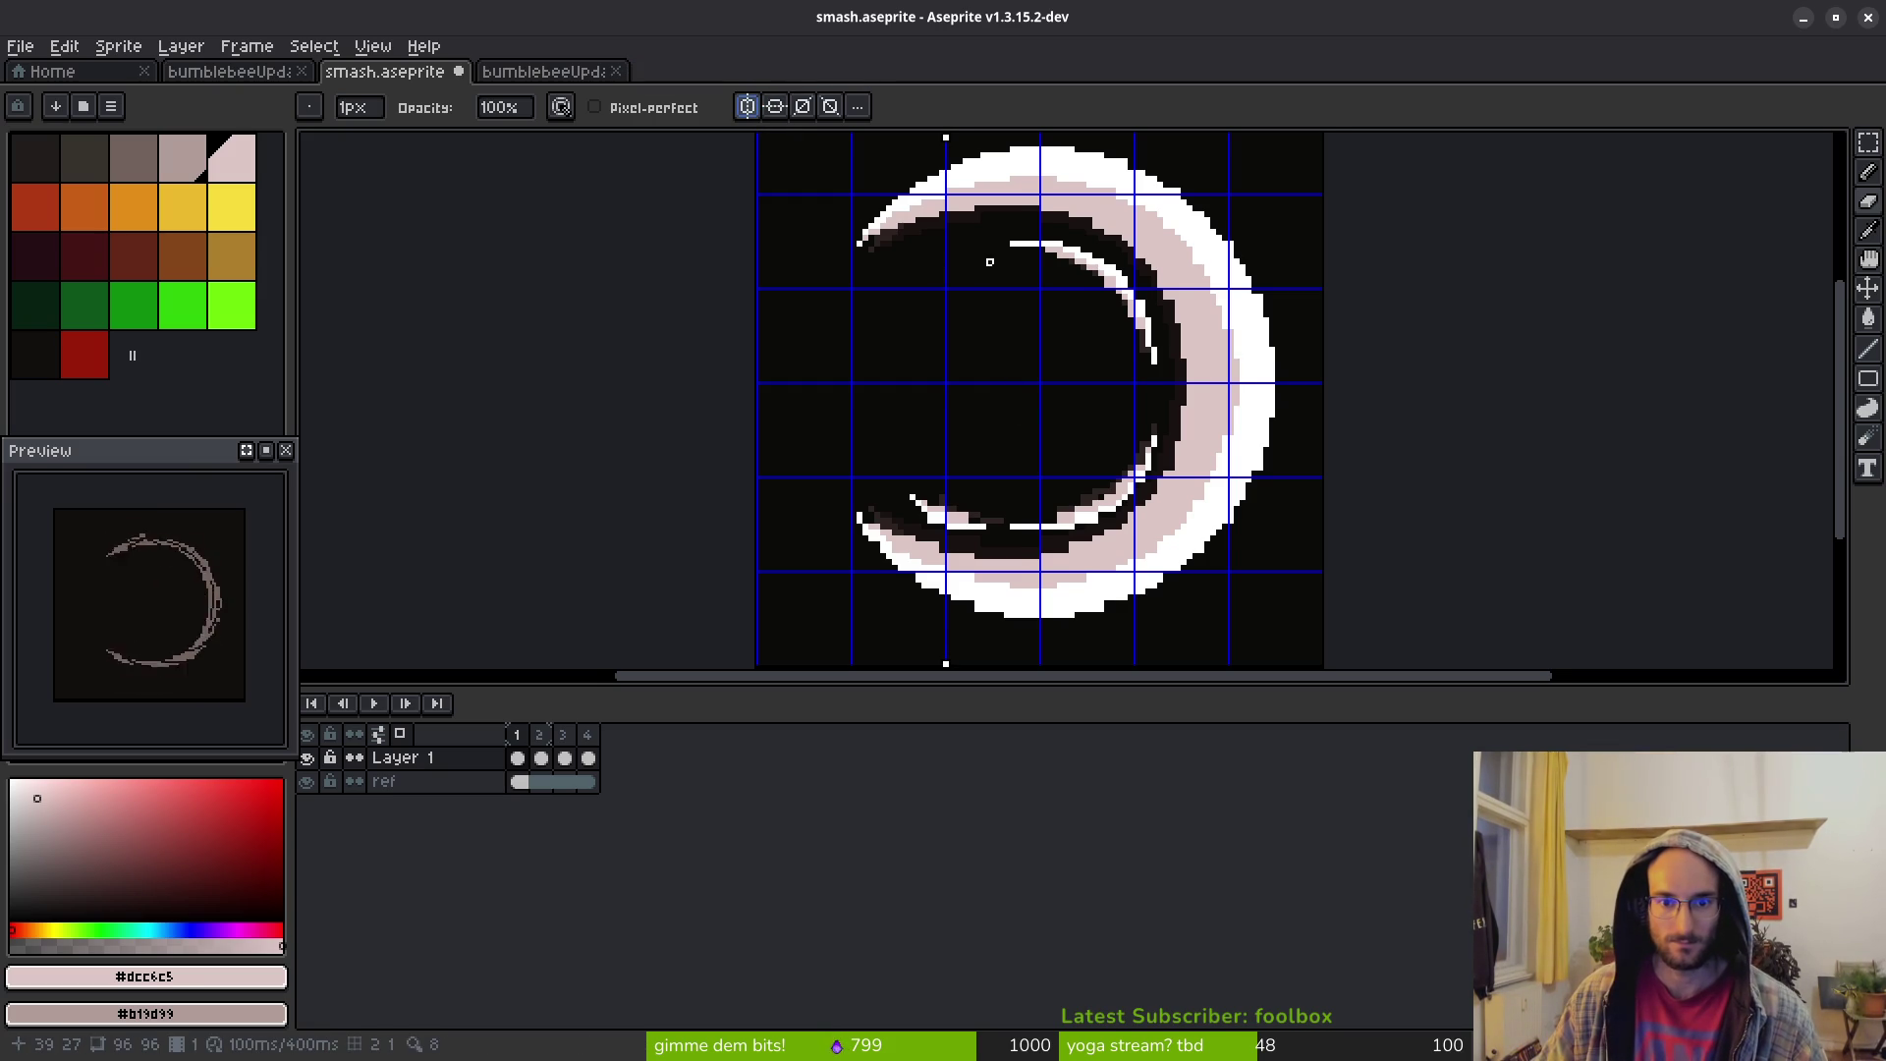
{"action": "scroll", "coordinate": [989, 262], "scroll_direction": "down", "scroll_amount": 4}
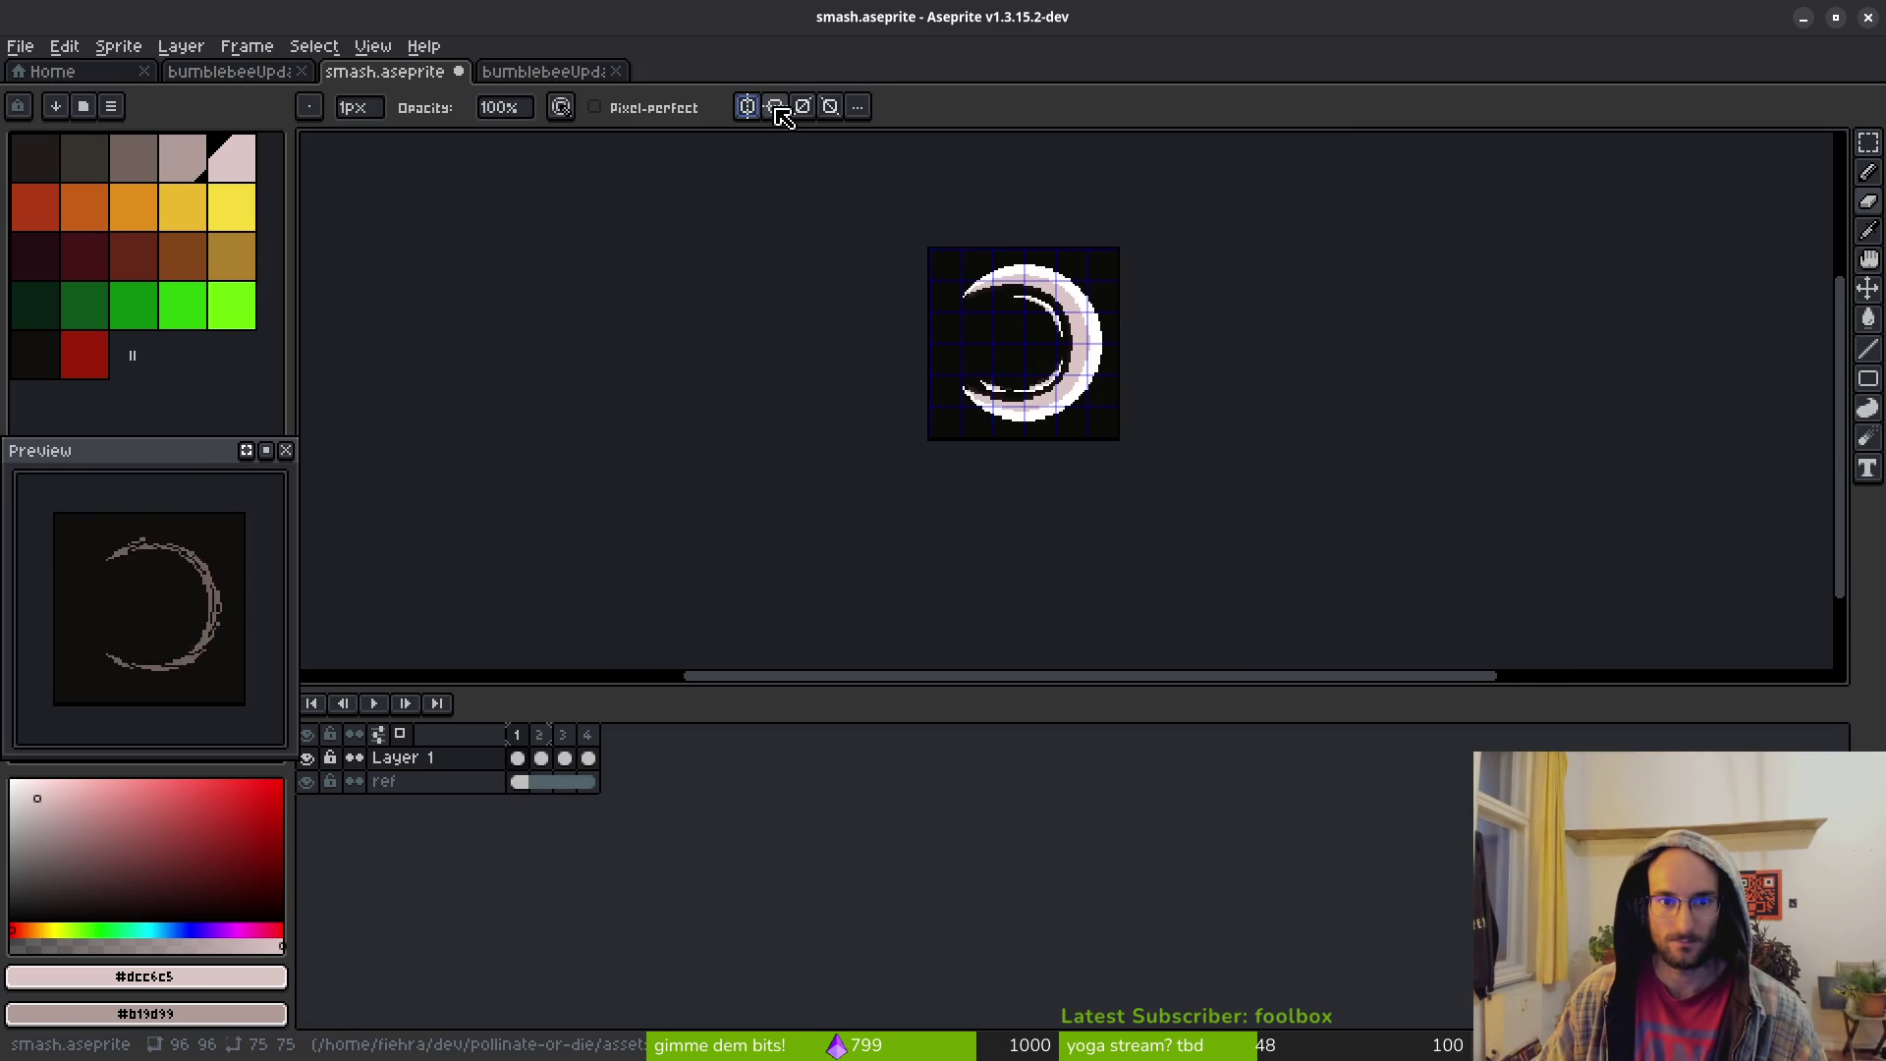
Enable vertical symmetry as well and move the symmetry axis to the sprite's middle
{"action": "left_click", "coordinate": [775, 106]}
{"action": "scroll", "coordinate": [1029, 262], "scroll_direction": "up", "scroll_amount": 5}
{"action": "mouse_move", "coordinate": [619, 449]}
{"action": "left_mouse_down"}
{"action": "mouse_move", "coordinate": [894, 236]}
{"action": "mouse_move", "coordinate": [889, 361]}
{"action": "left_mouse_up"}
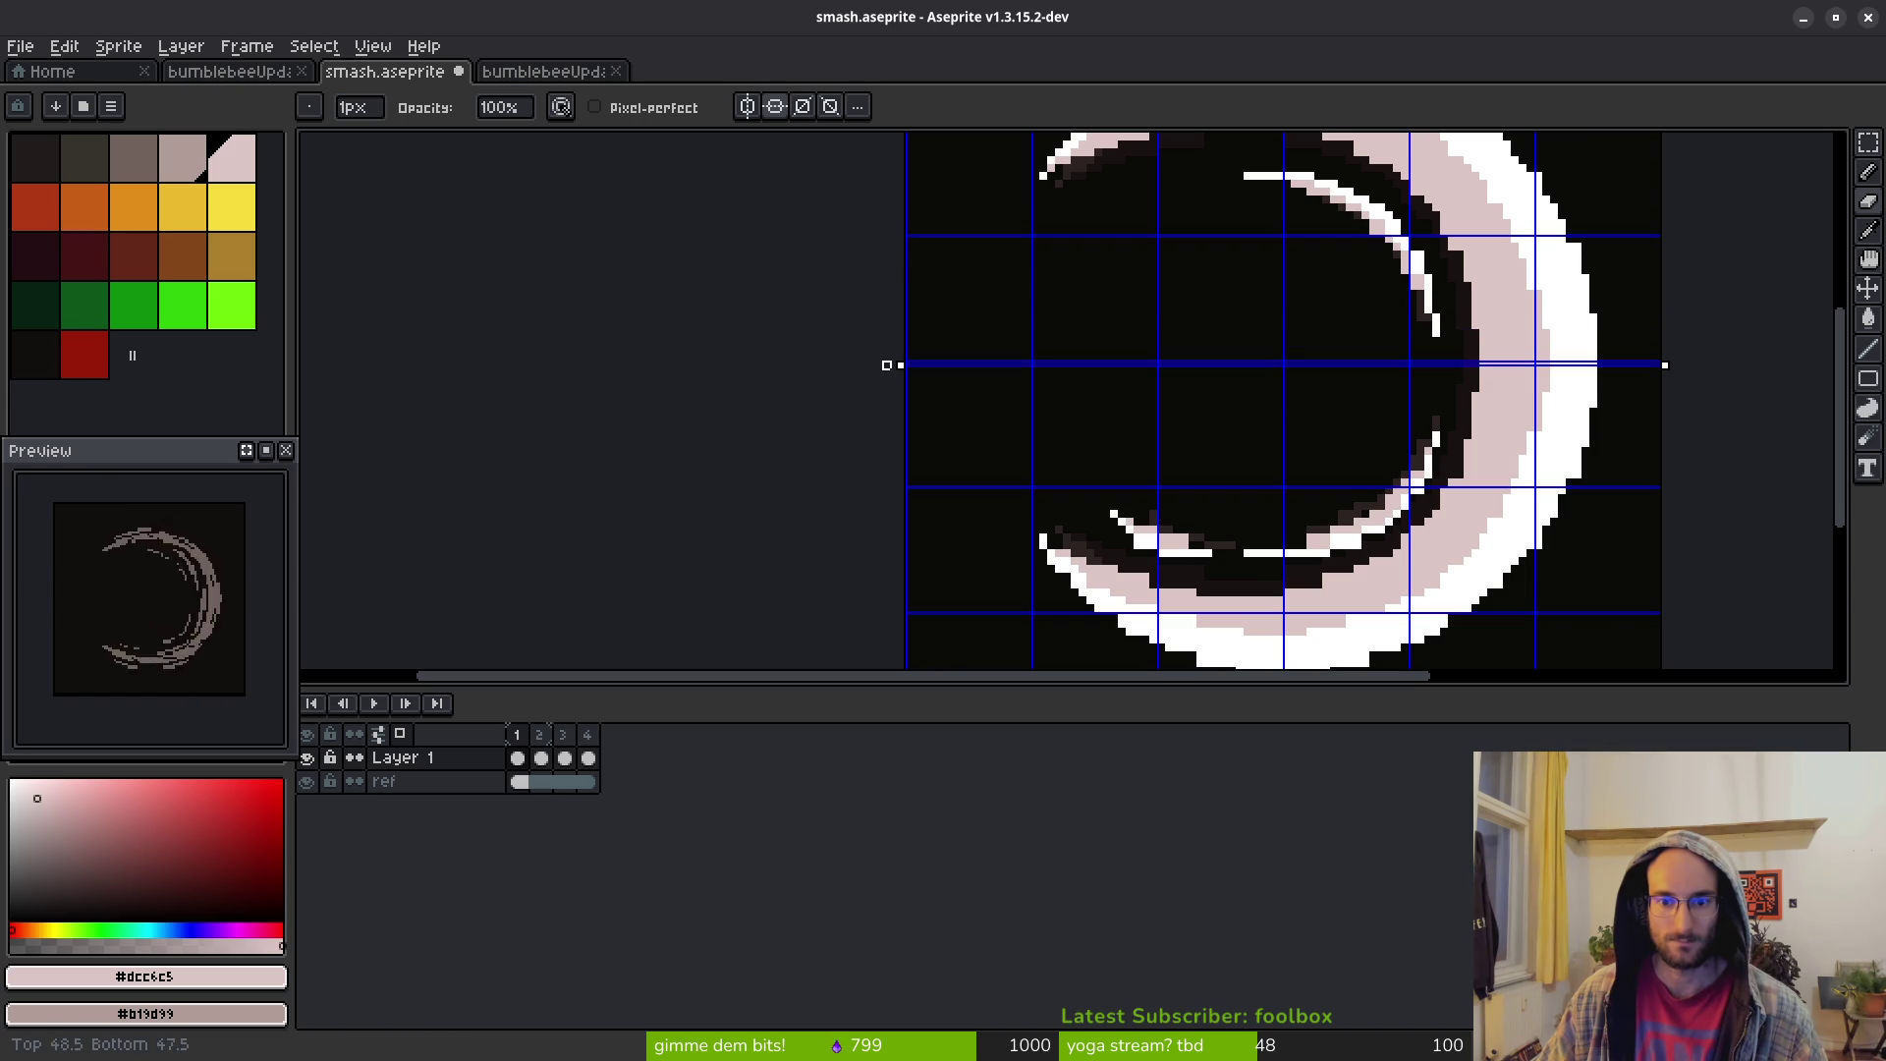
{"action": "left_click_drag", "start_coordinate": [1216, 380], "coordinate": [1022, 526]}
{"action": "scroll", "coordinate": [919, 309], "scroll_direction": "up", "scroll_amount": 6}
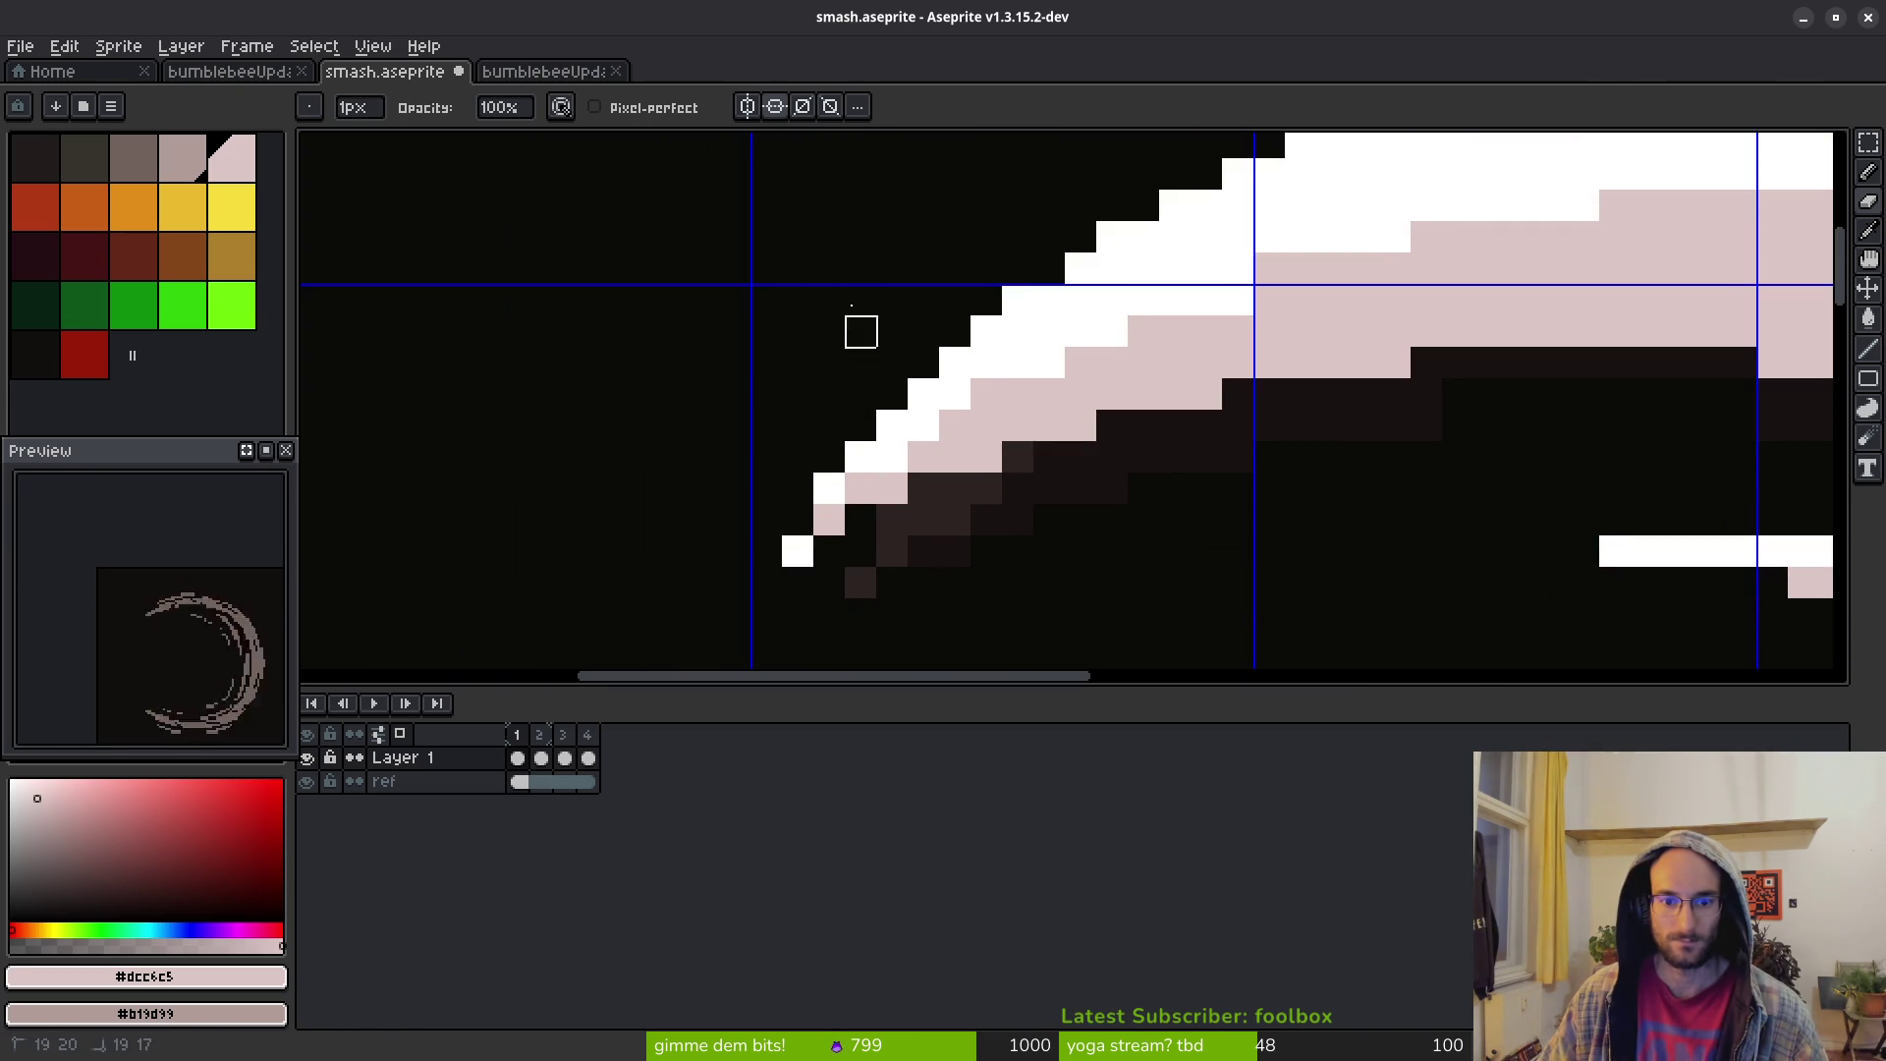
{"action": "left_click", "coordinate": [924, 364]}
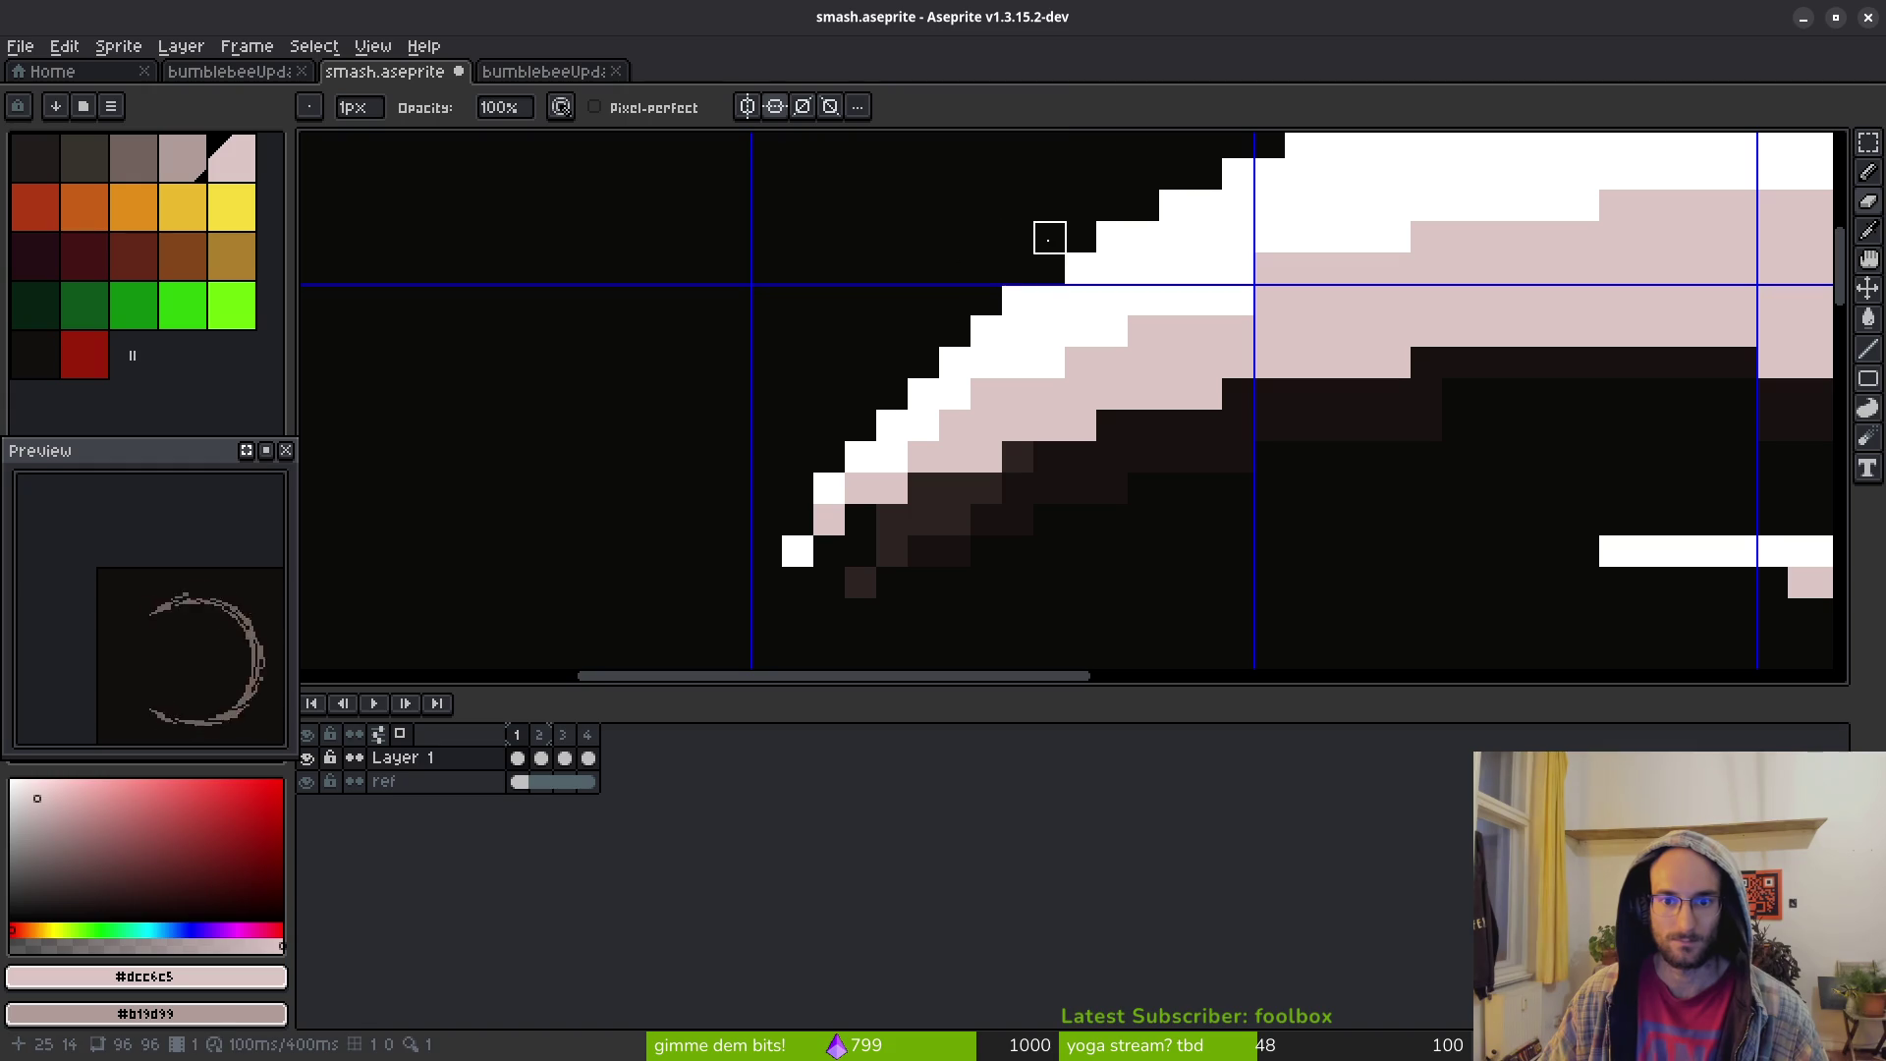
Sample pure white from the crescent's upper edge as the drawing colour
{"action": "mouse_move", "coordinate": [1080, 237]}
{"action": "left_mouse_down"}
{"action": "mouse_move", "coordinate": [1052, 366]}
{"action": "mouse_move", "coordinate": [959, 551]}
{"action": "left_mouse_up"}
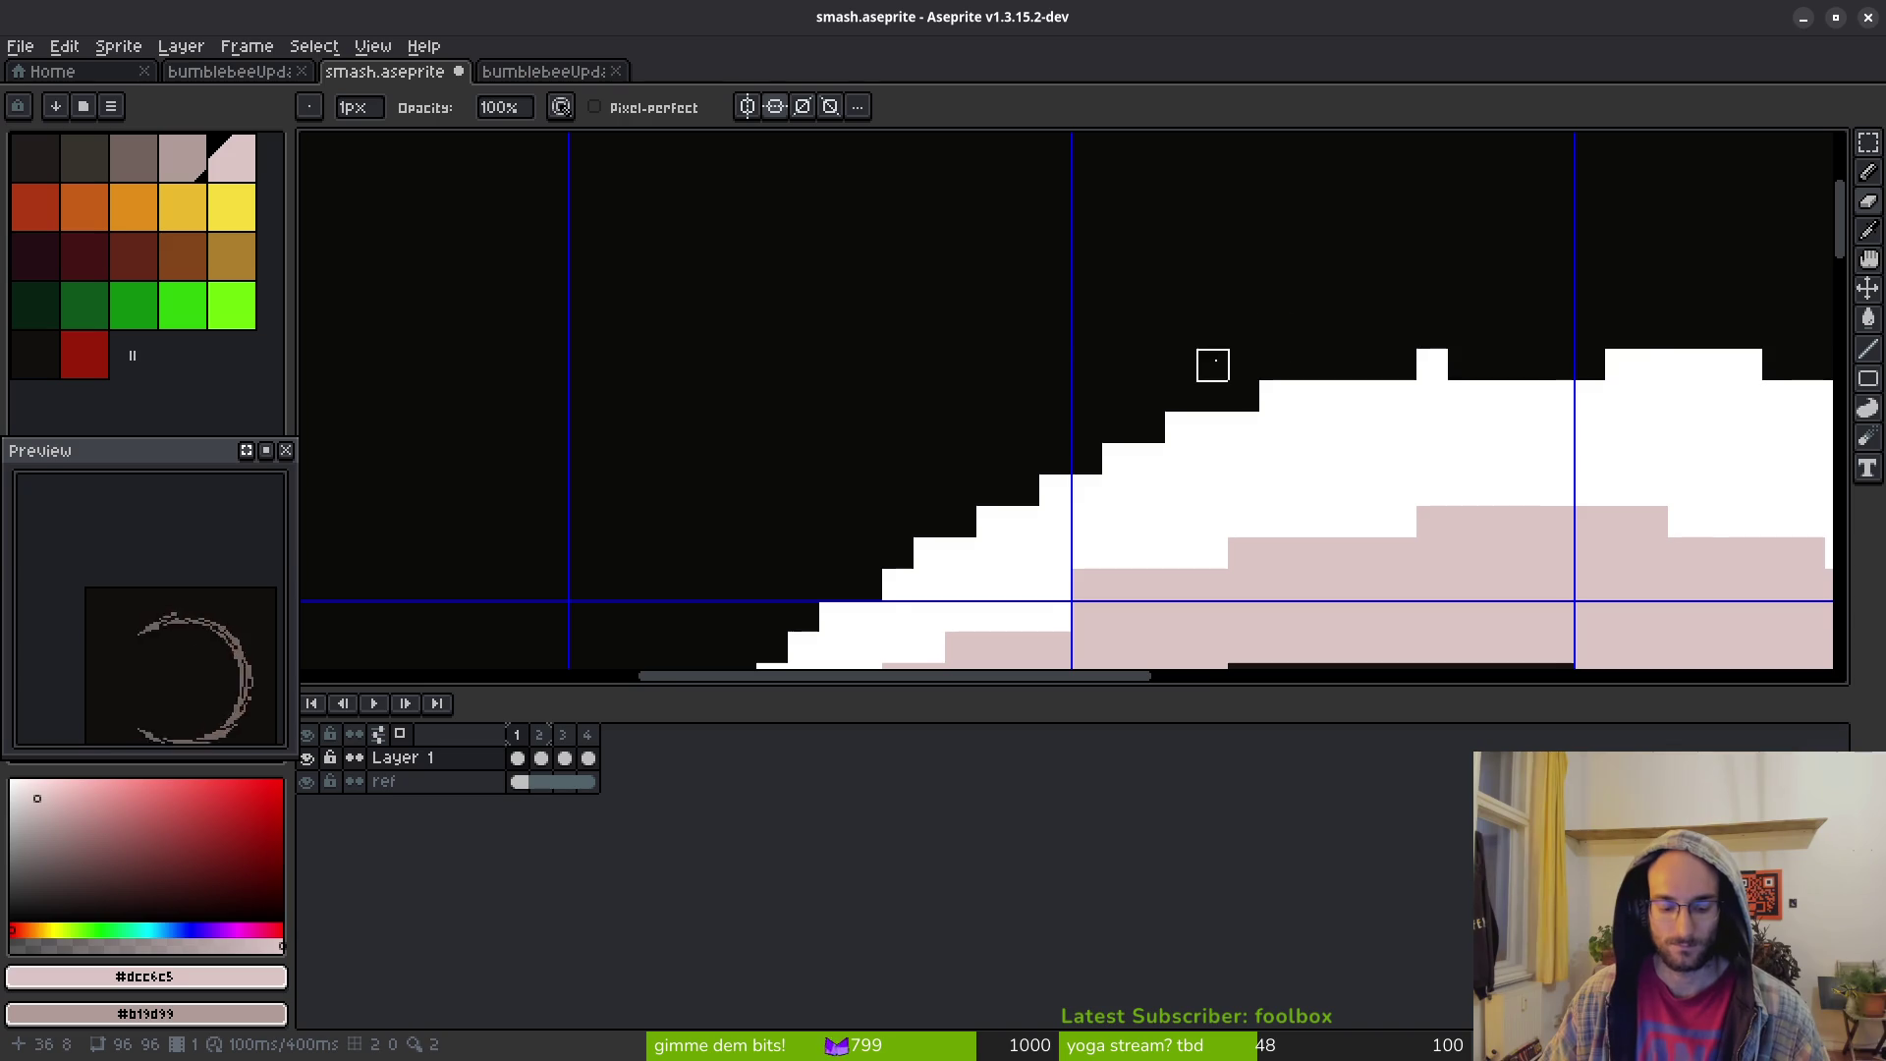
{"action": "scroll", "coordinate": [1212, 366], "scroll_direction": "down", "scroll_amount": 5}
{"action": "scroll", "coordinate": [1145, 277], "scroll_direction": "up", "scroll_amount": 2}
{"action": "scroll", "coordinate": [1145, 277], "scroll_direction": "down", "scroll_amount": 3}
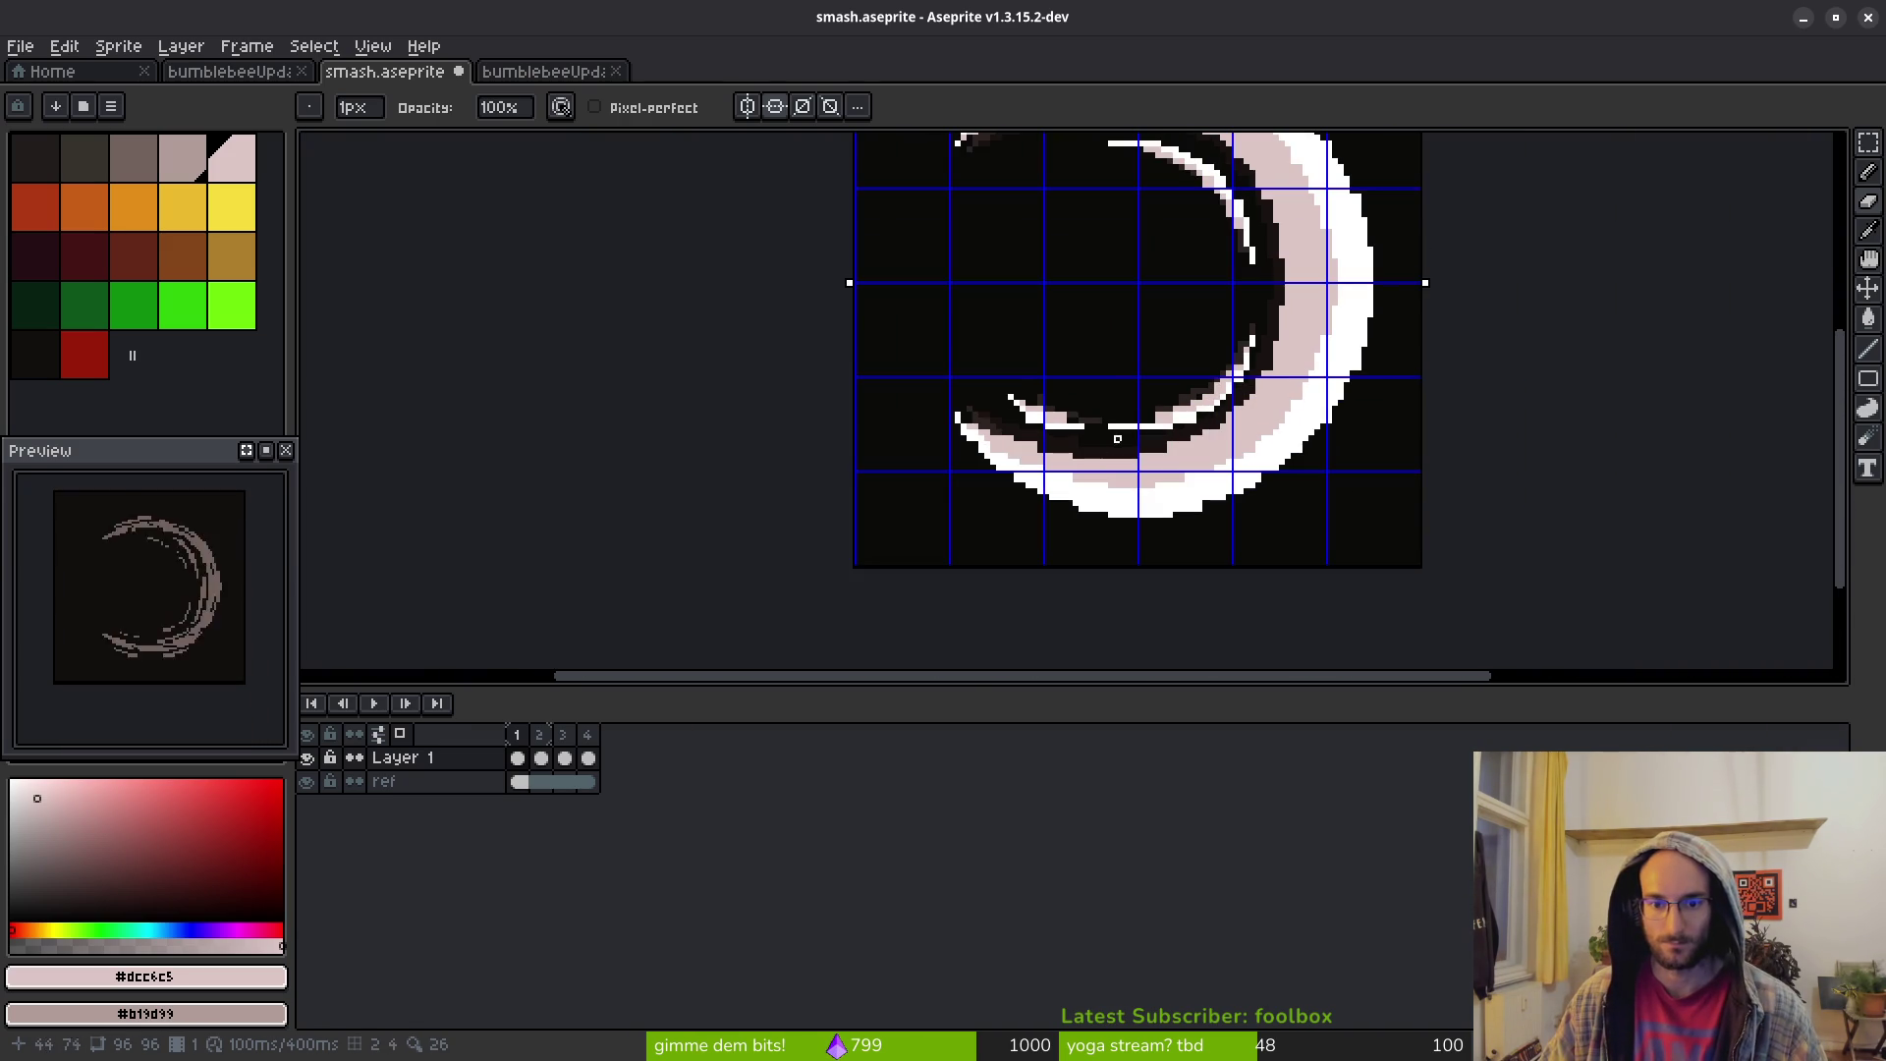
{"action": "scroll", "coordinate": [1011, 249], "scroll_direction": "up", "scroll_amount": 2}
{"action": "scroll", "coordinate": [1078, 324], "scroll_direction": "up", "scroll_amount": 2}
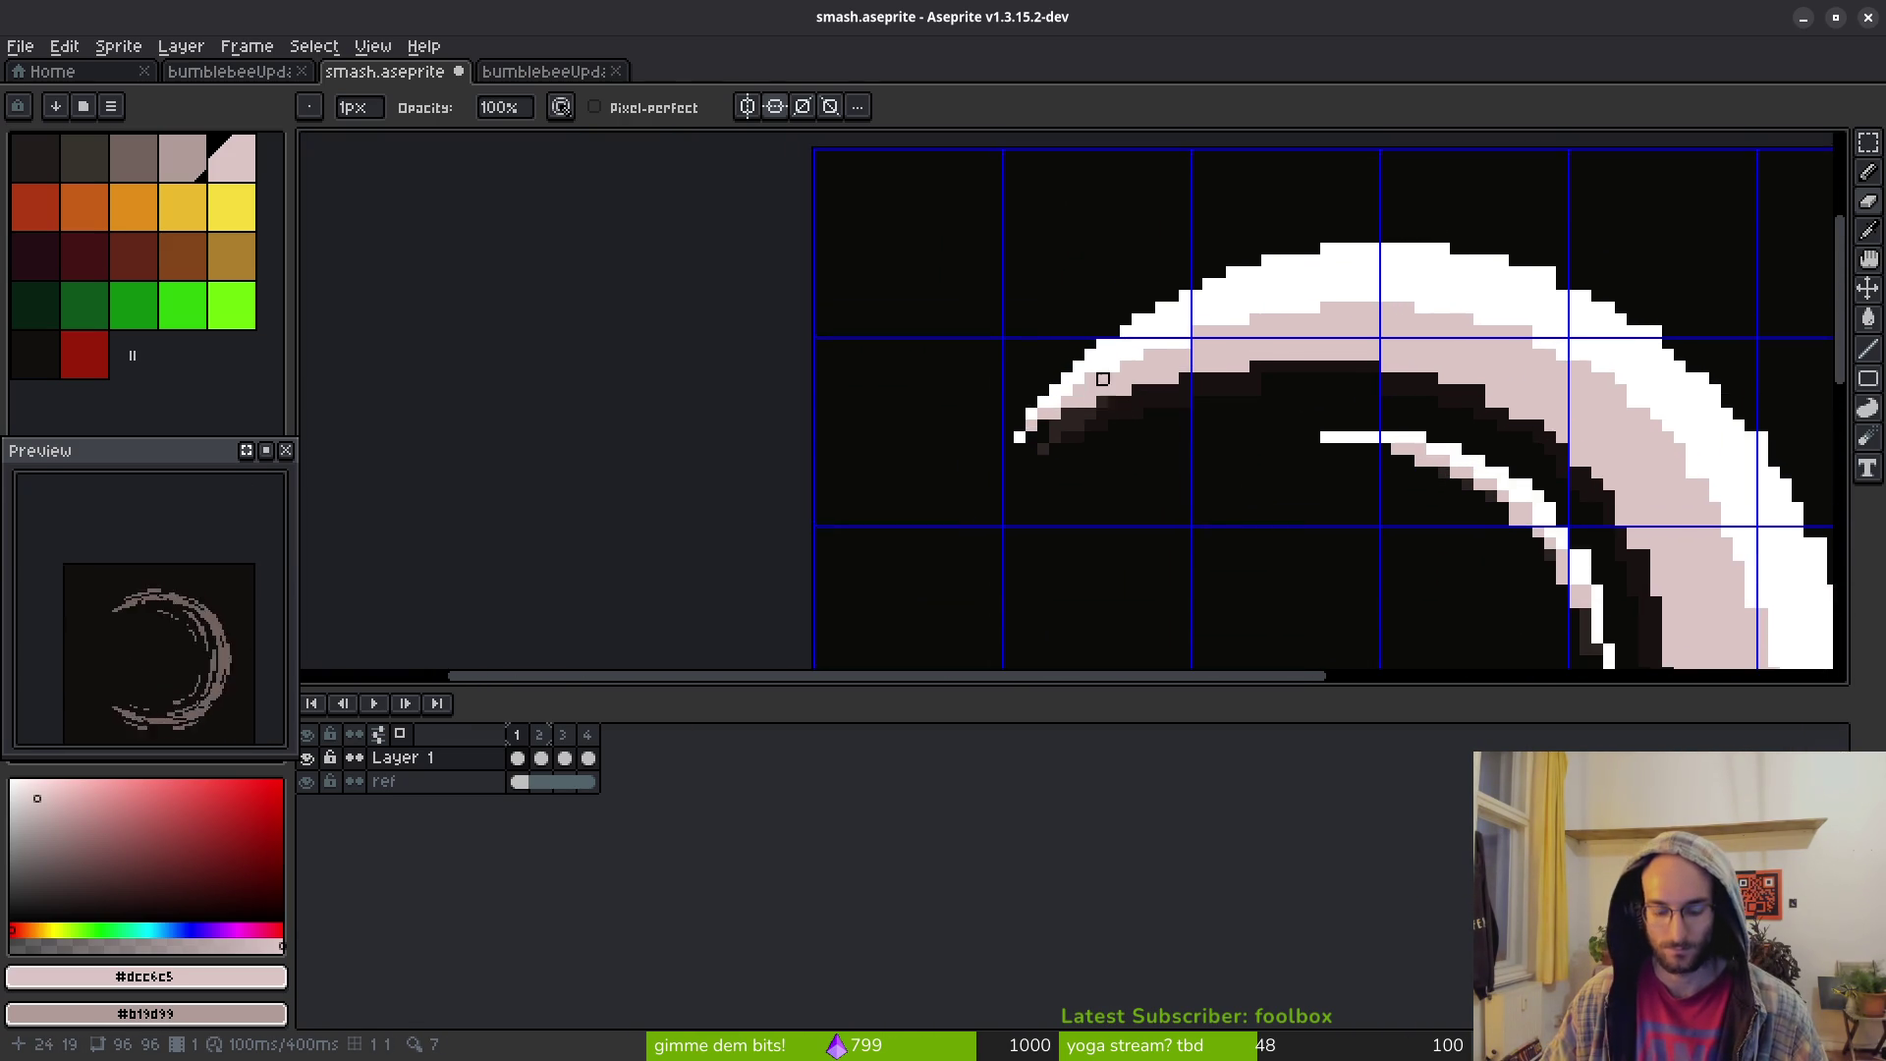
{"action": "key", "text": "alt"}
{"action": "left_click", "coordinate": [1022, 378], "text": "alt"}
{"action": "scroll", "coordinate": [1044, 391], "scroll_direction": "up", "scroll_amount": 1}
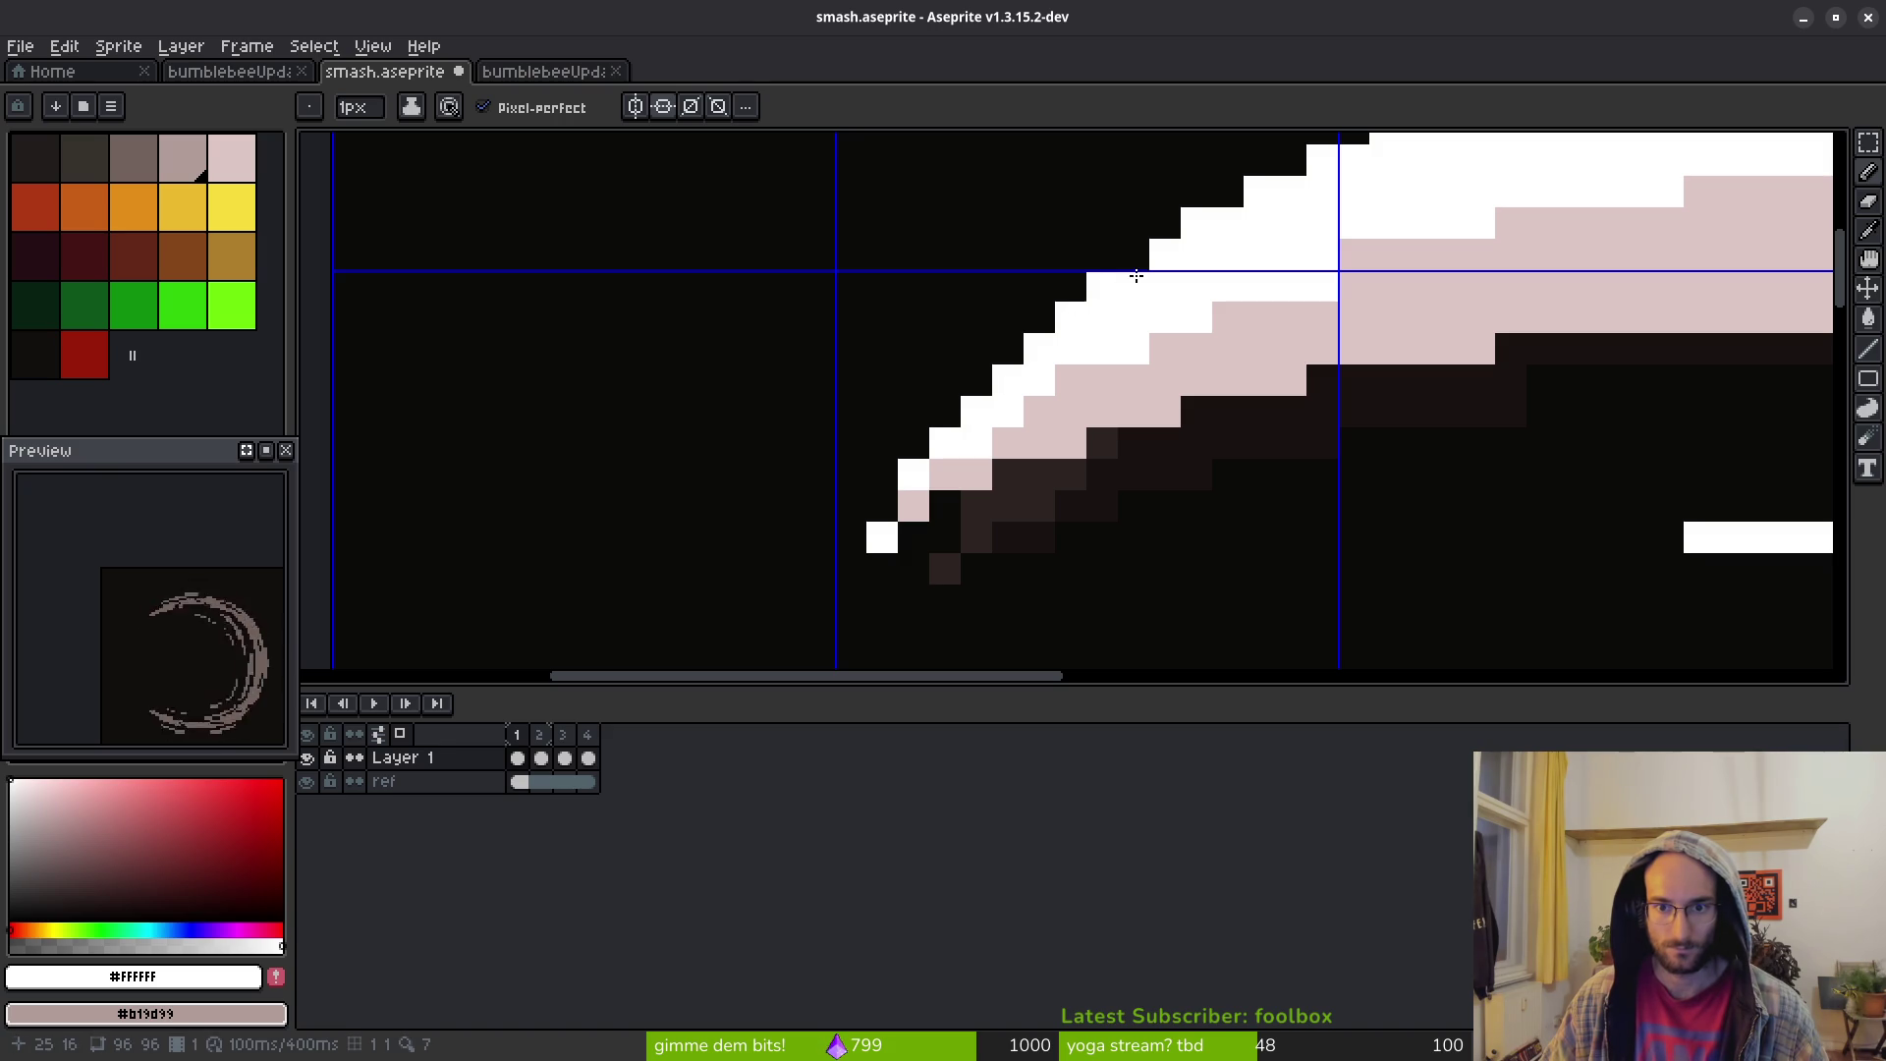
Erase excess white pixels along the upper arc, restoring the crescent's tip pixel
{"action": "scroll", "coordinate": [1127, 442], "scroll_direction": "up", "scroll_amount": 1}
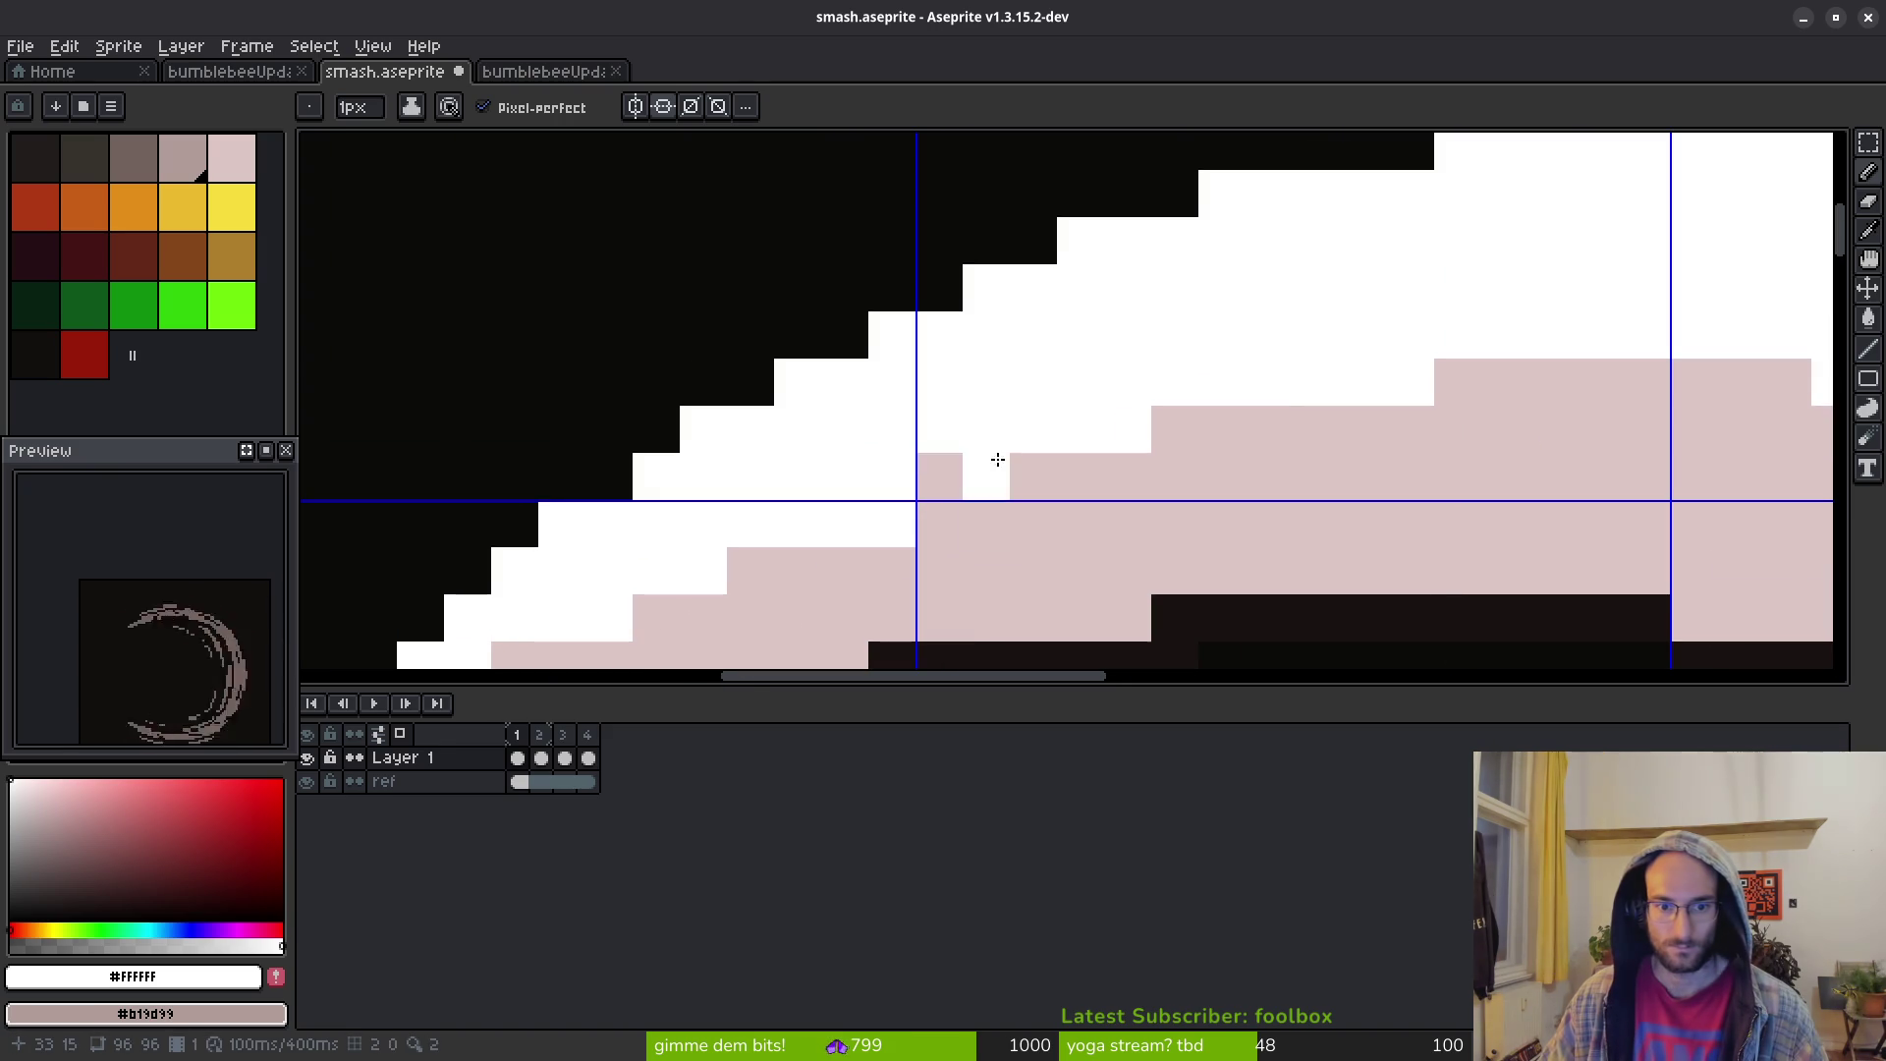
{"action": "scroll", "coordinate": [722, 431], "scroll_direction": "down", "scroll_amount": 2}
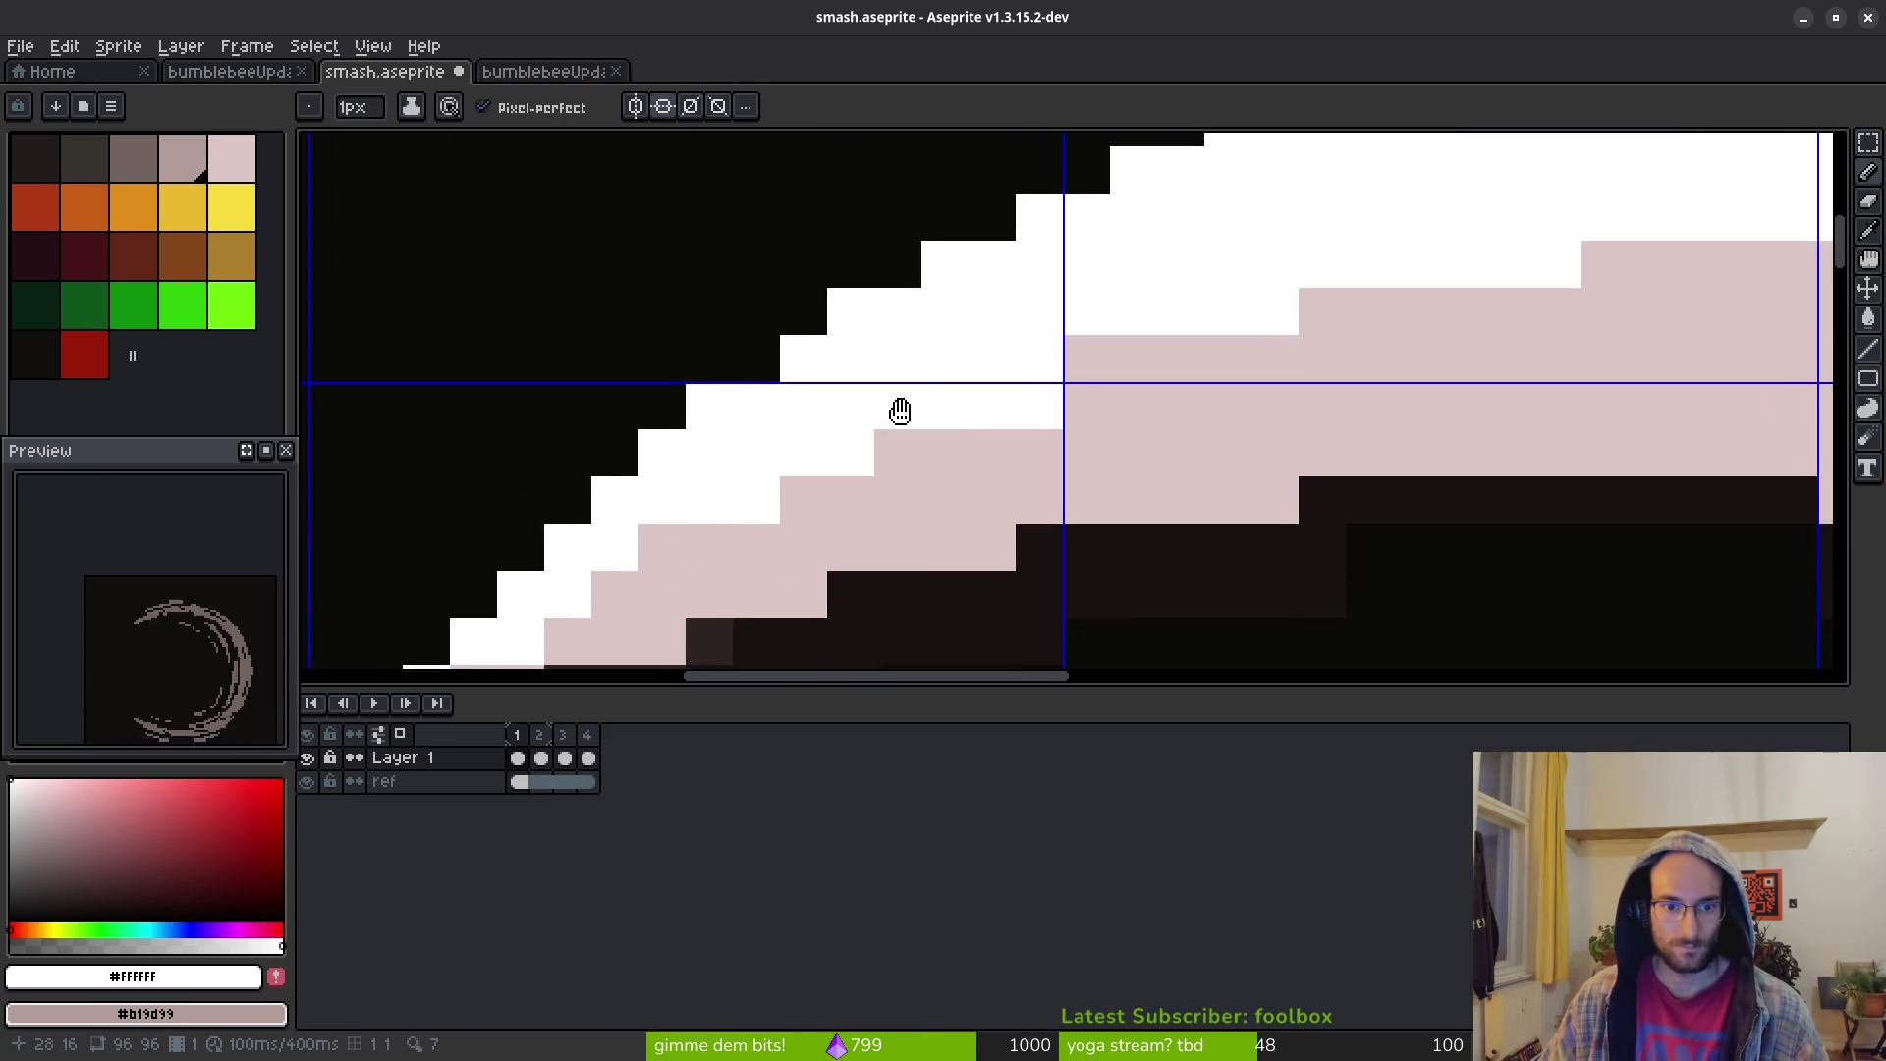
{"action": "left_click_drag", "start_coordinate": [952, 408], "coordinate": [888, 476]}
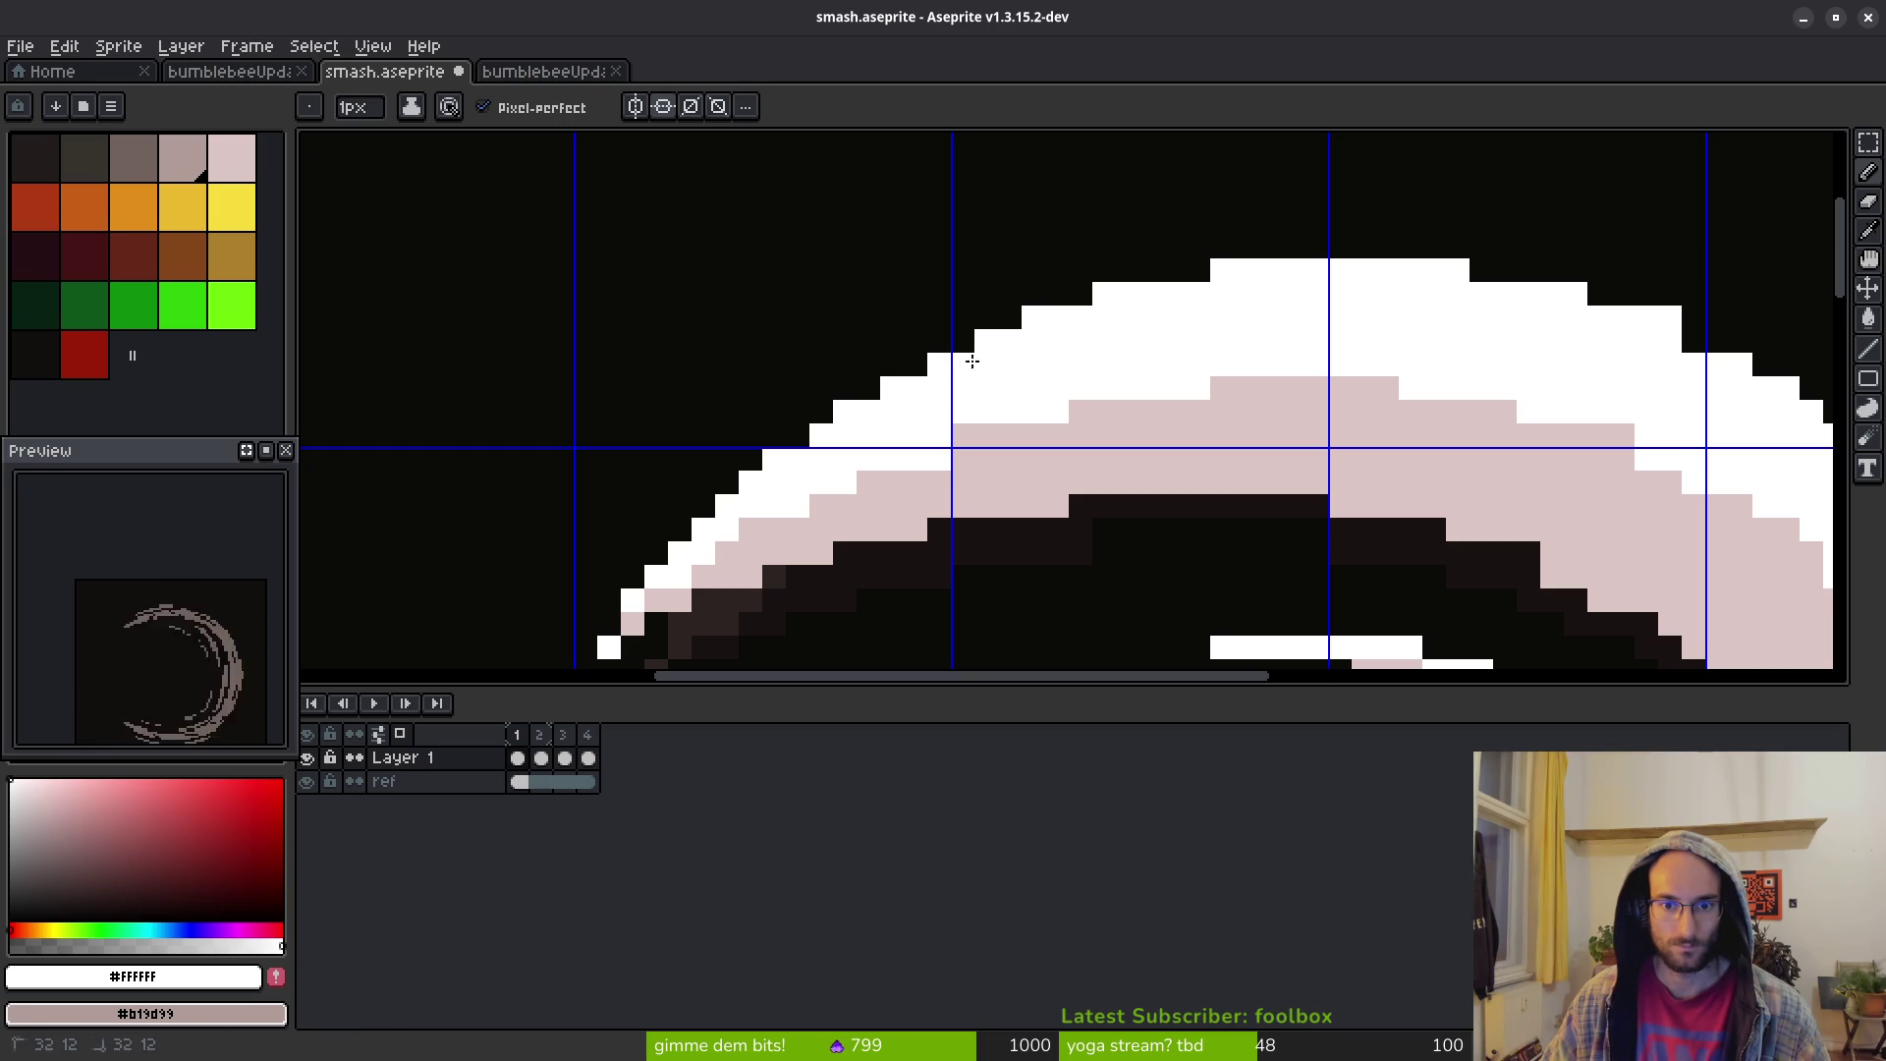
{"action": "left_click", "coordinate": [1181, 293]}
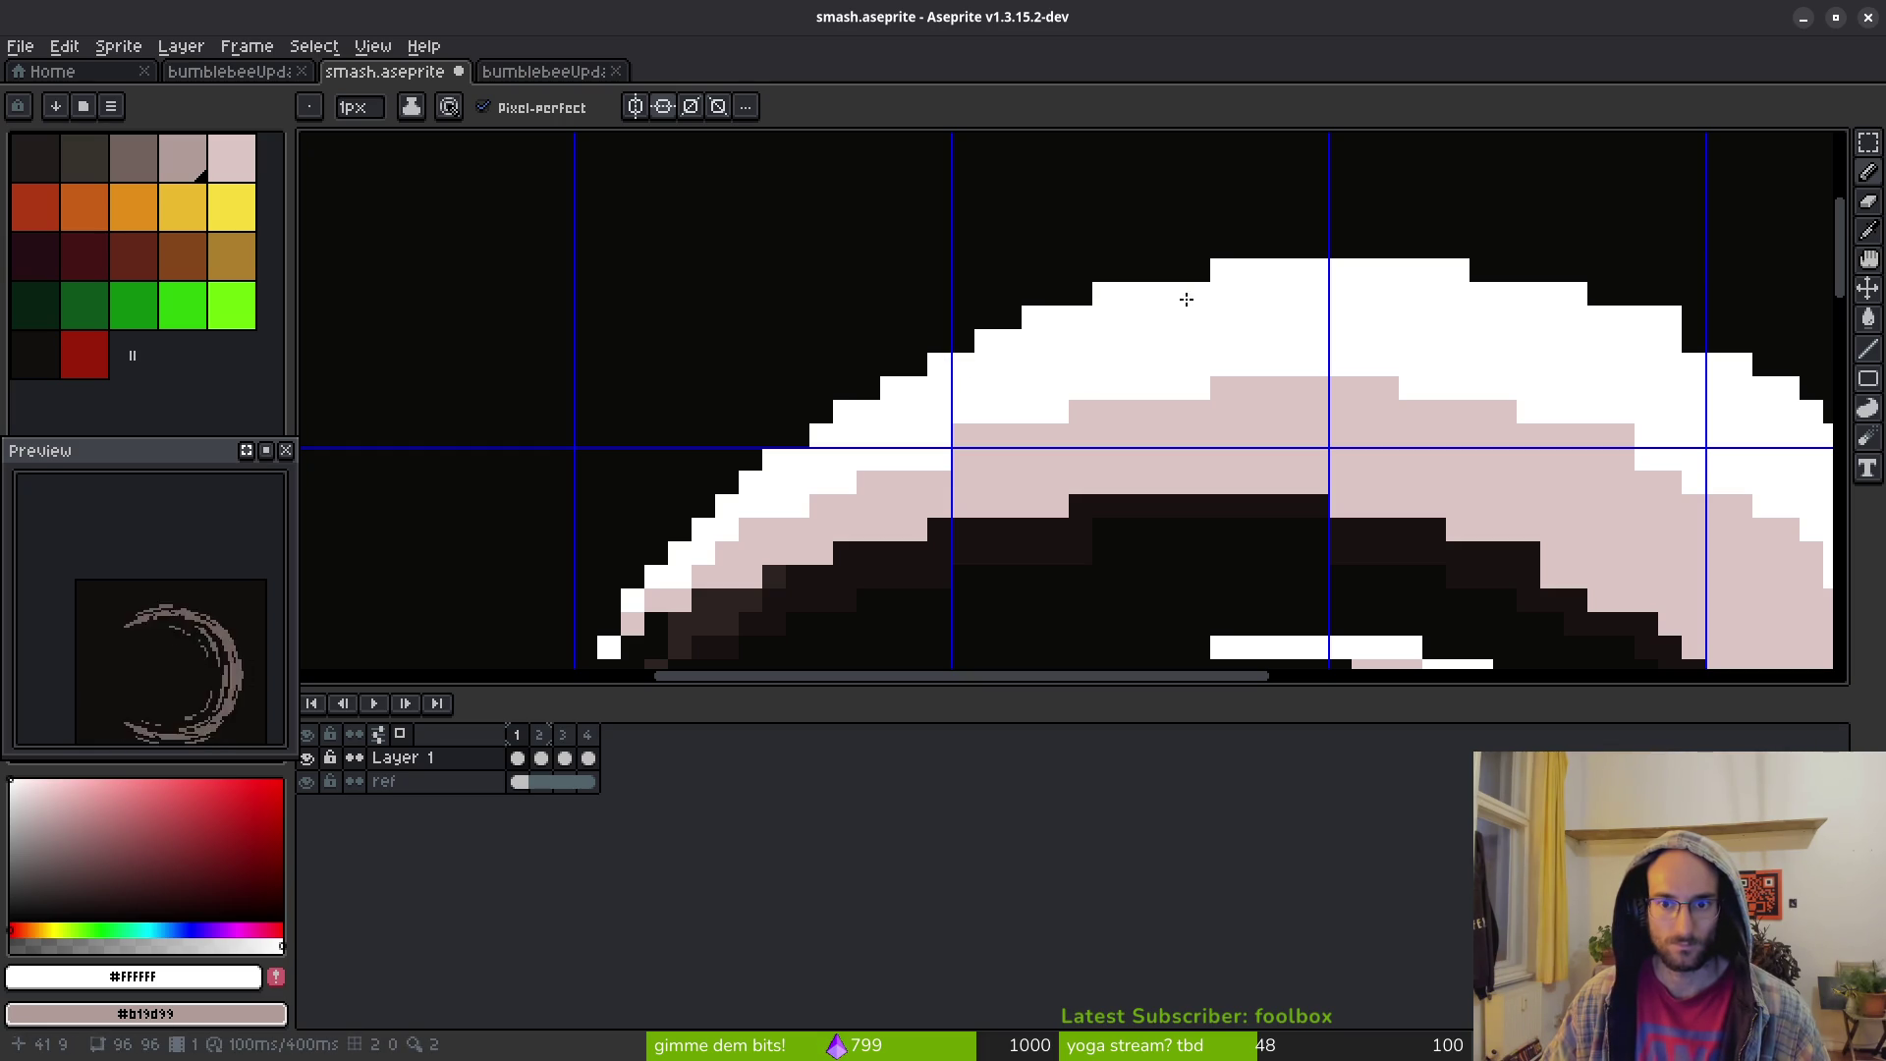
{"action": "scroll", "coordinate": [1140, 309], "scroll_direction": "down", "scroll_amount": 2}
{"action": "scroll", "coordinate": [1099, 400], "scroll_direction": "up", "scroll_amount": 2}
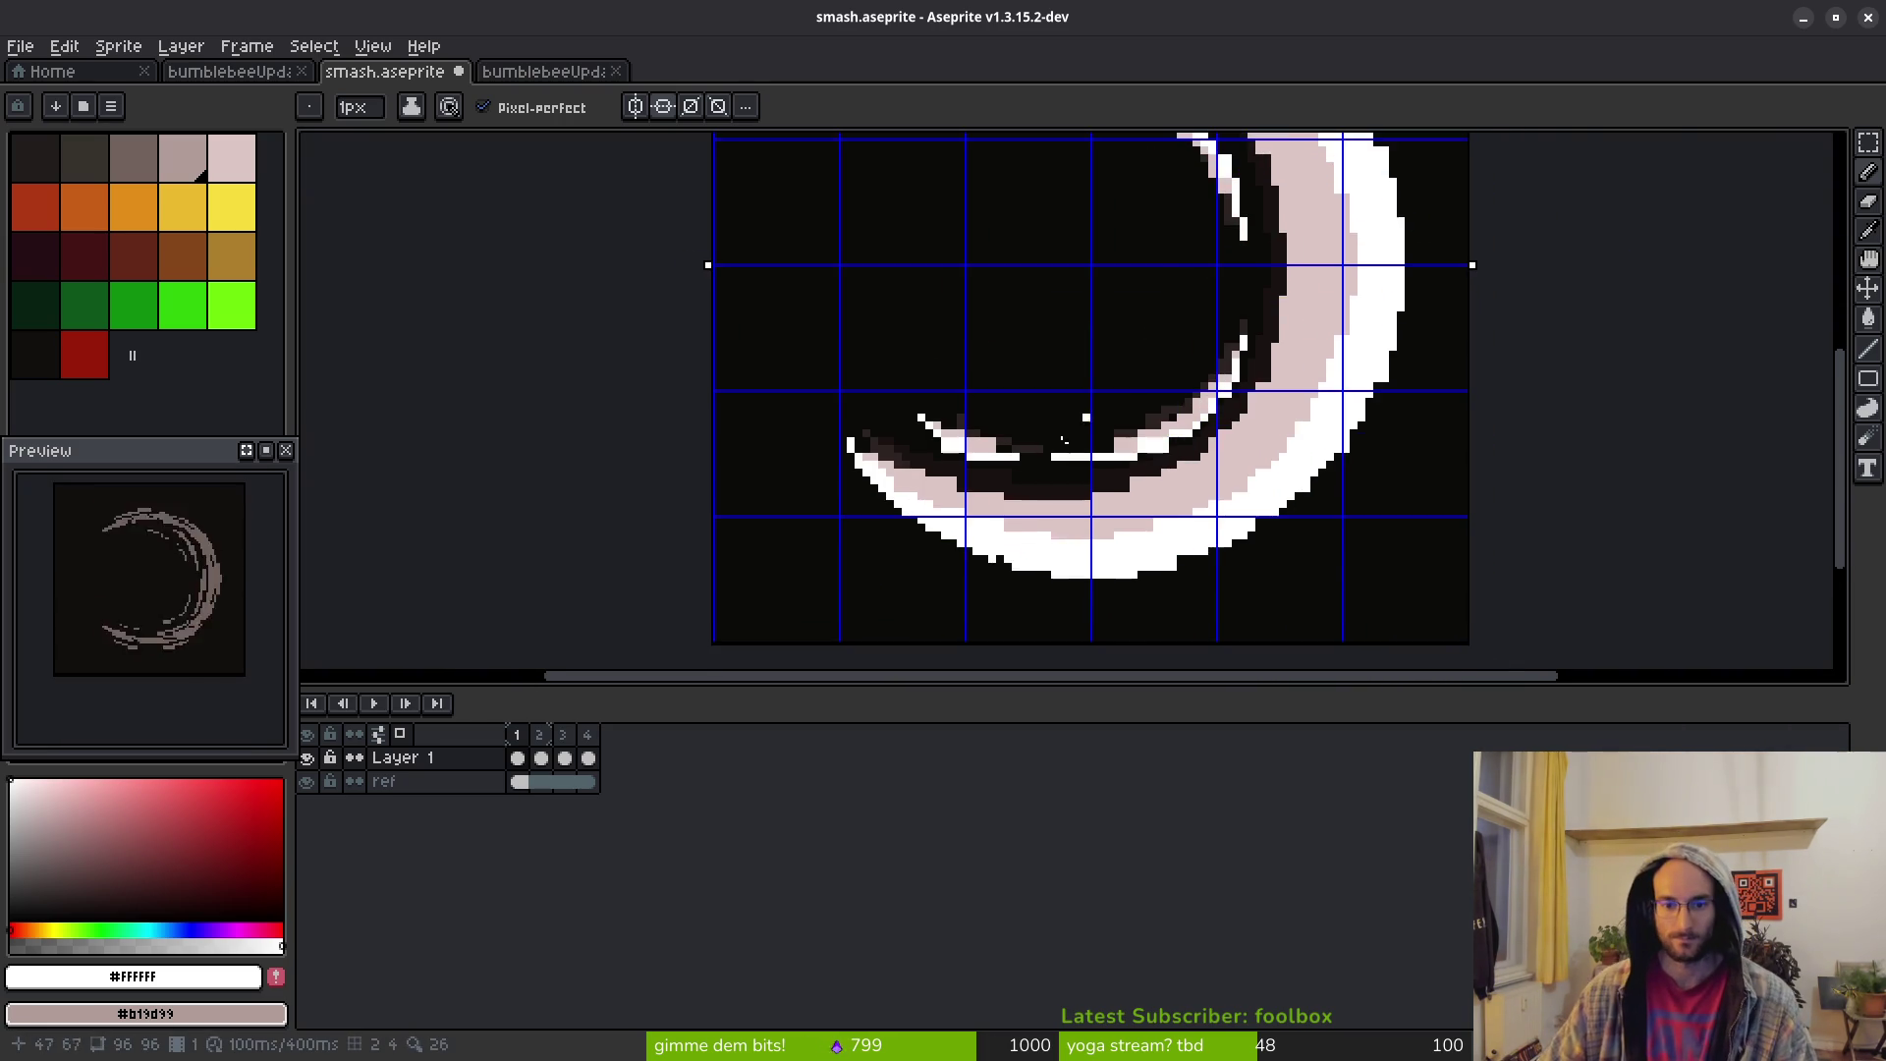
{"action": "scroll", "coordinate": [1040, 533], "scroll_direction": "up", "scroll_amount": 3}
{"action": "scroll", "coordinate": [971, 587], "scroll_direction": "down", "scroll_amount": 5}
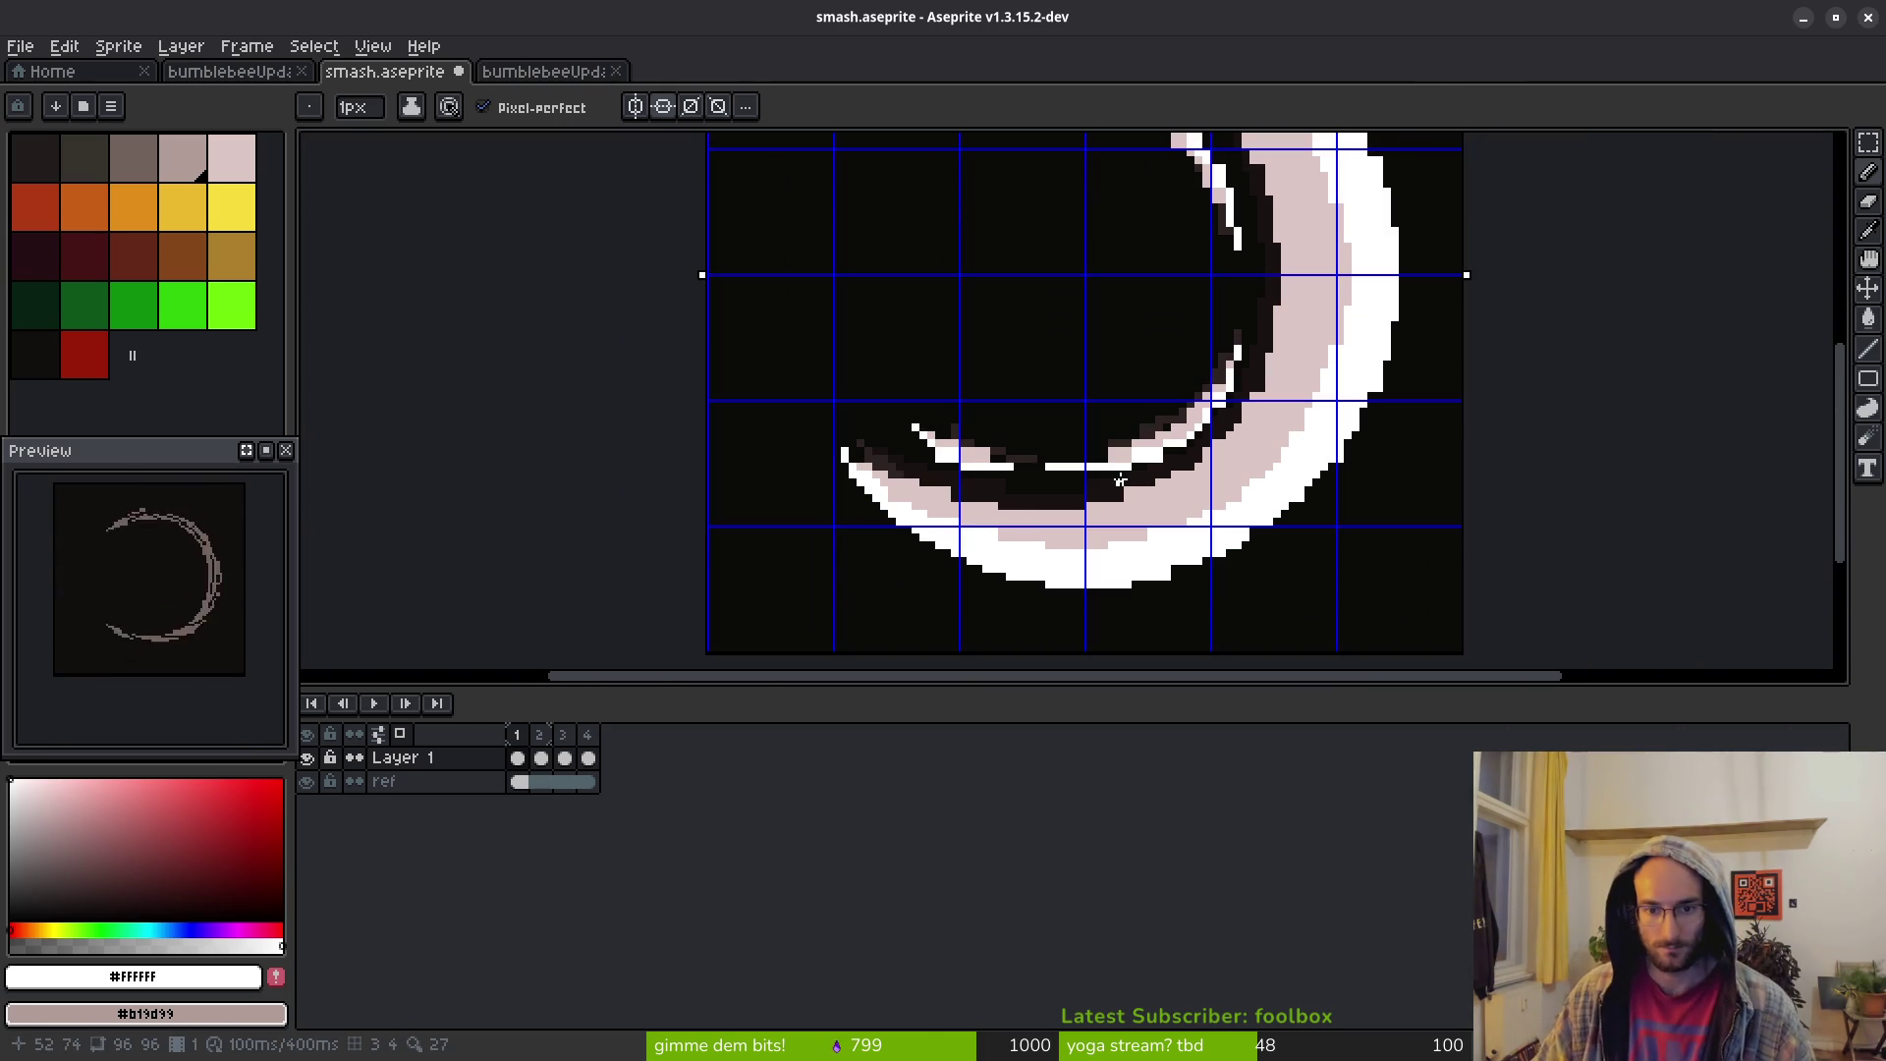
{"action": "scroll", "coordinate": [1034, 498], "scroll_direction": "down", "scroll_amount": 3}
{"action": "scroll", "coordinate": [981, 462], "scroll_direction": "up", "scroll_amount": 4}
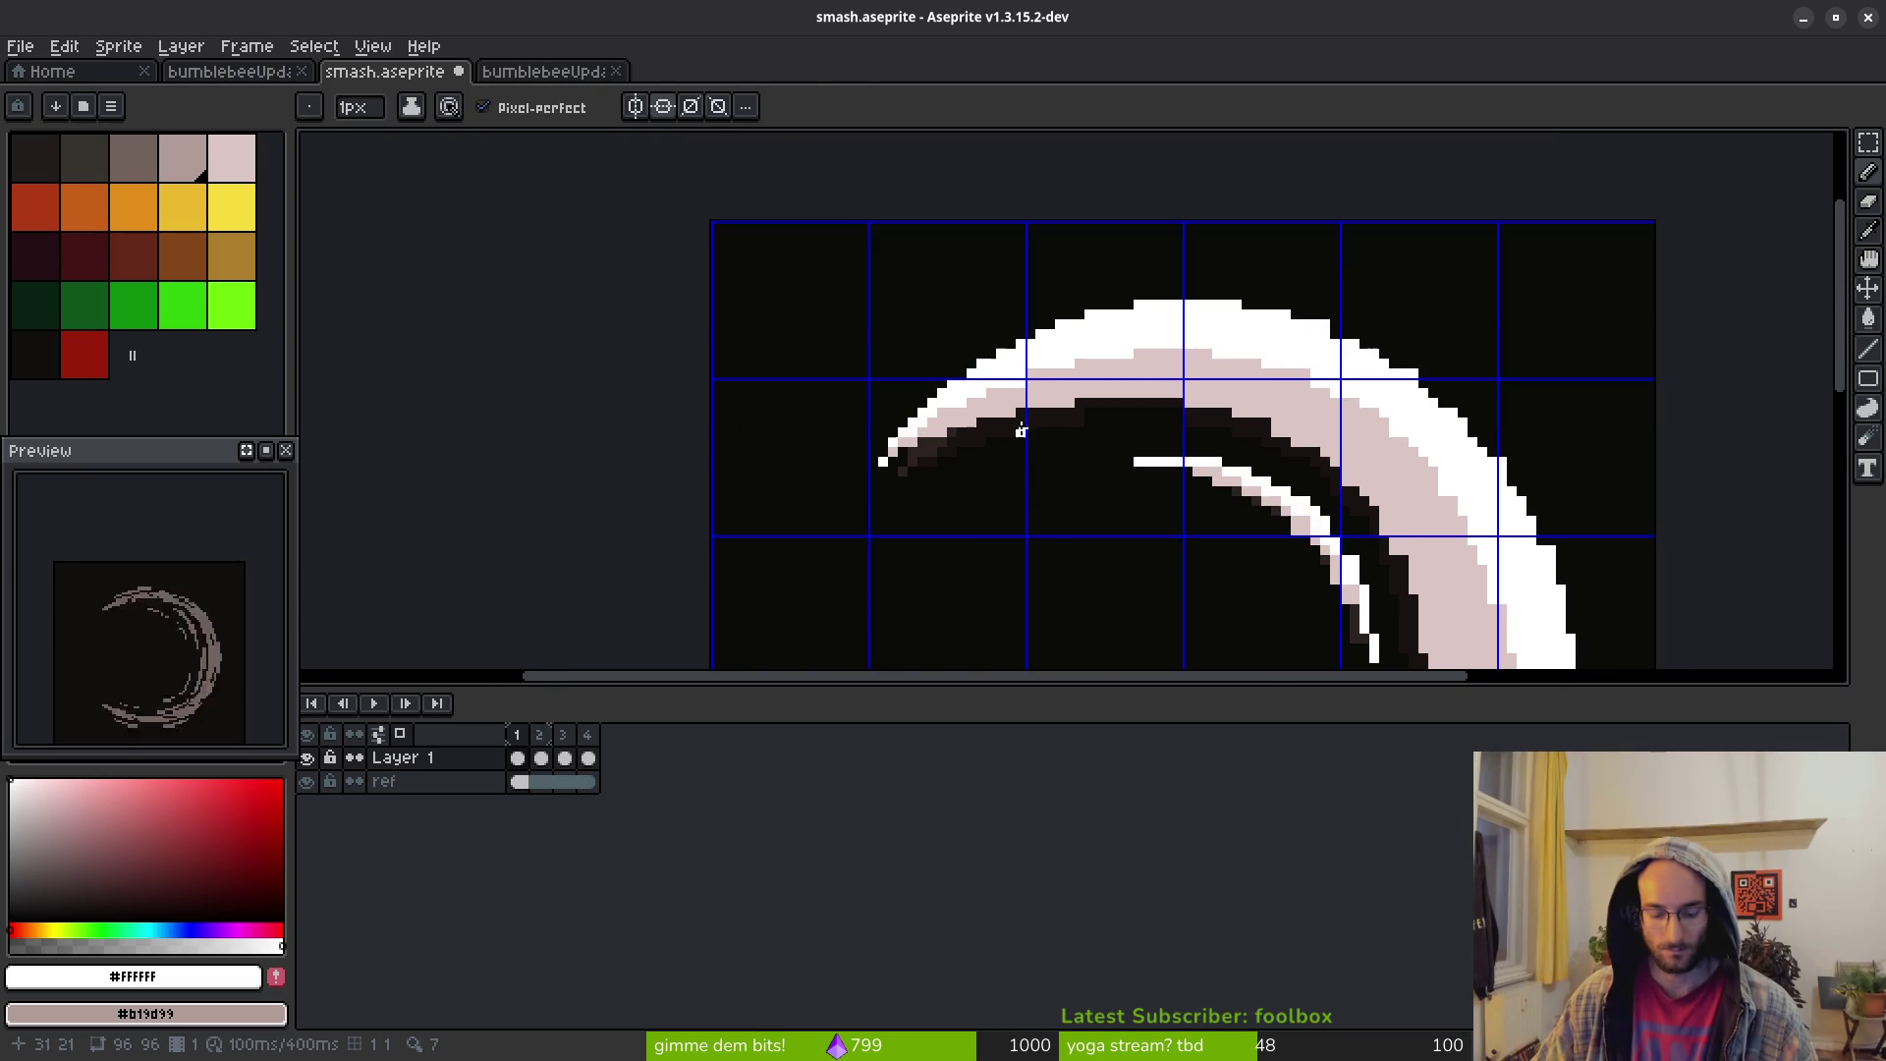
{"action": "key", "text": "e"}
{"action": "scroll", "coordinate": [928, 444], "scroll_direction": "up", "scroll_amount": 2}
{"action": "left_click_drag", "start_coordinate": [895, 444], "coordinate": [1056, 381]}
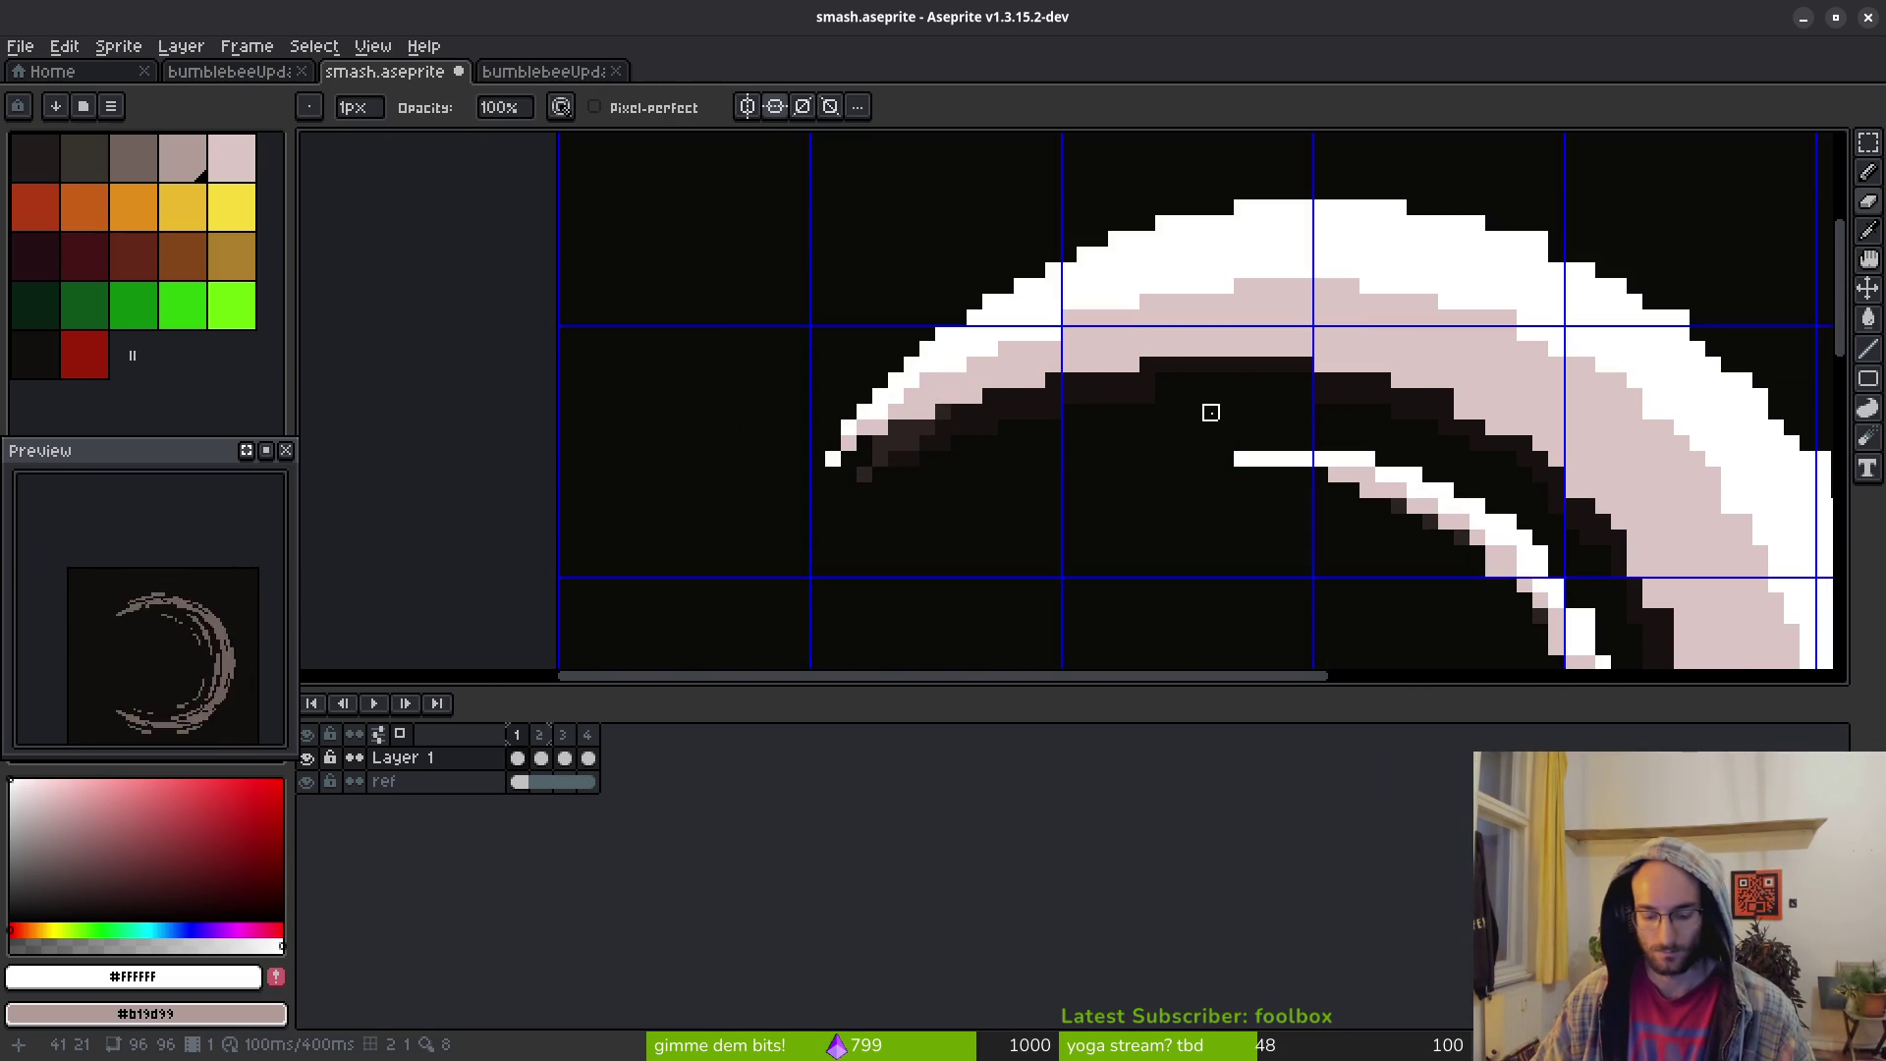
{"action": "scroll", "coordinate": [1094, 285], "scroll_direction": "down", "scroll_amount": 3}
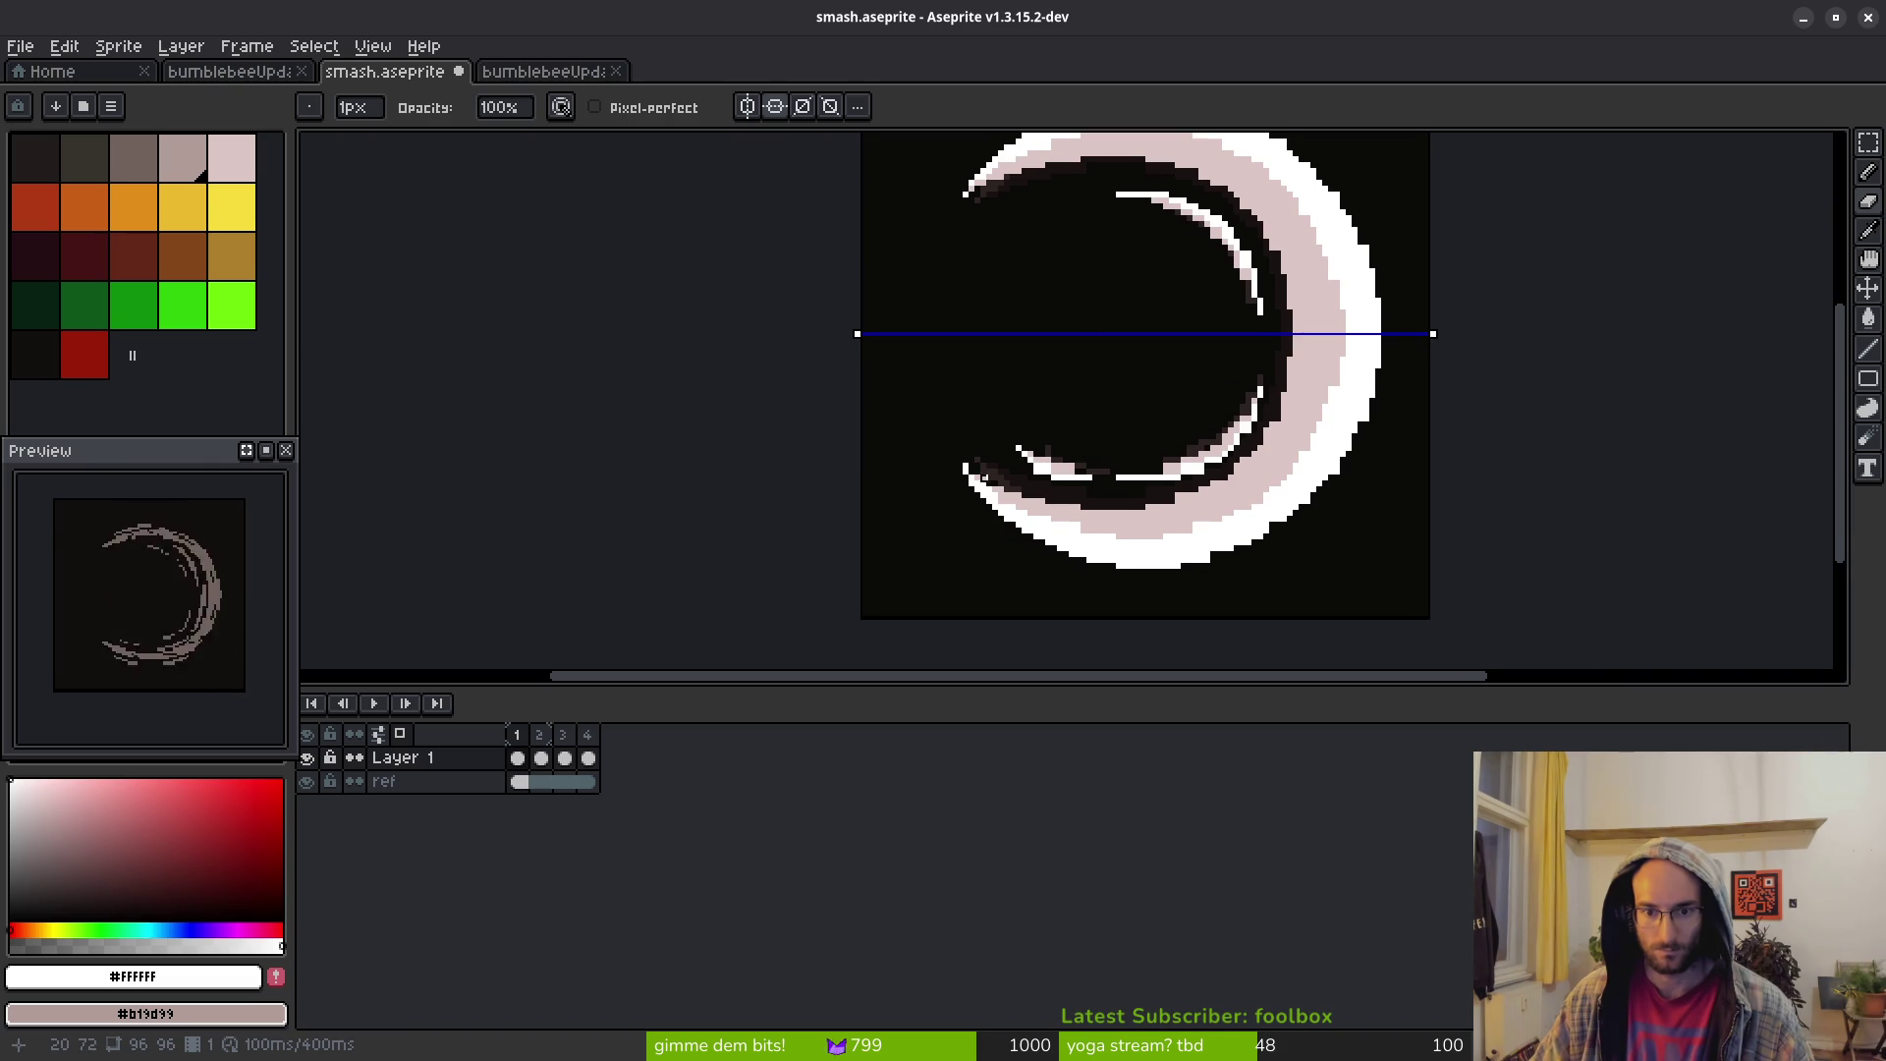
{"action": "scroll", "coordinate": [986, 482], "scroll_direction": "up", "scroll_amount": 2}
{"action": "scroll", "coordinate": [910, 492], "scroll_direction": "up", "scroll_amount": 2}
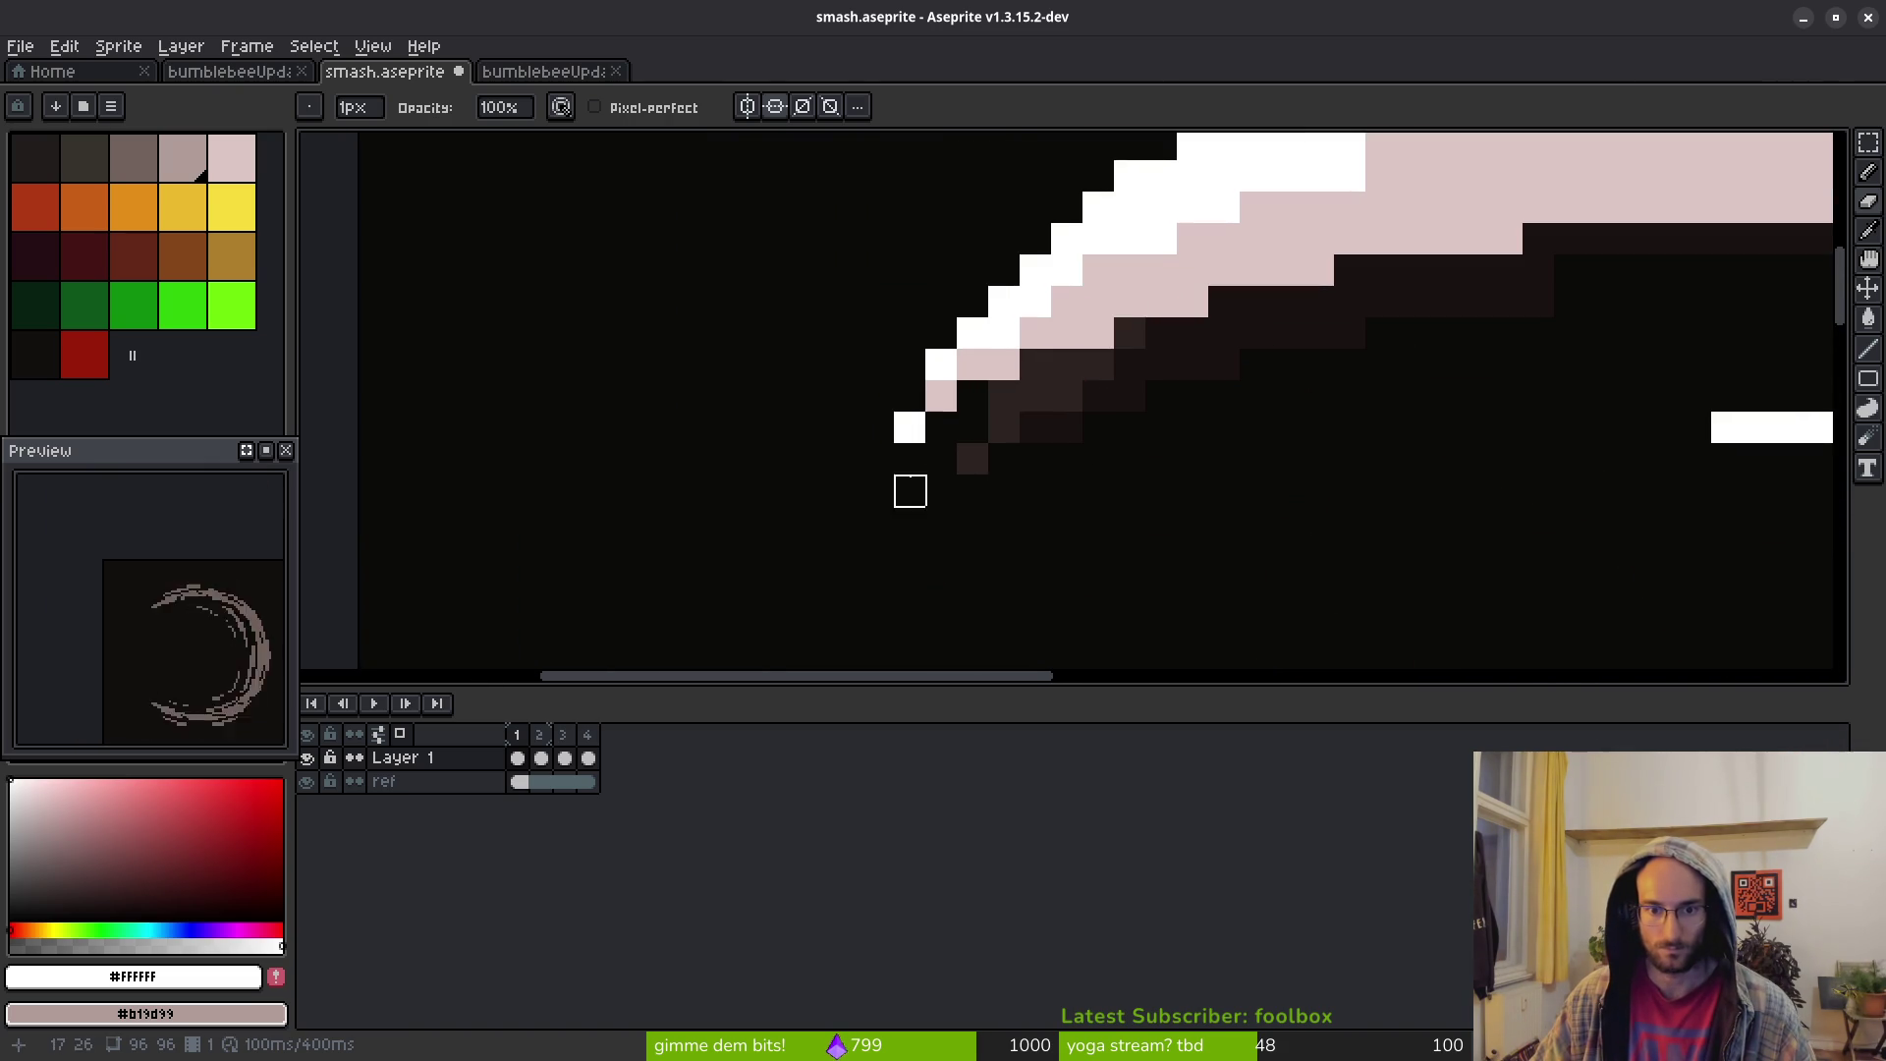
{"action": "left_click", "coordinate": [909, 428]}
{"action": "key", "text": "ctrl+z"}
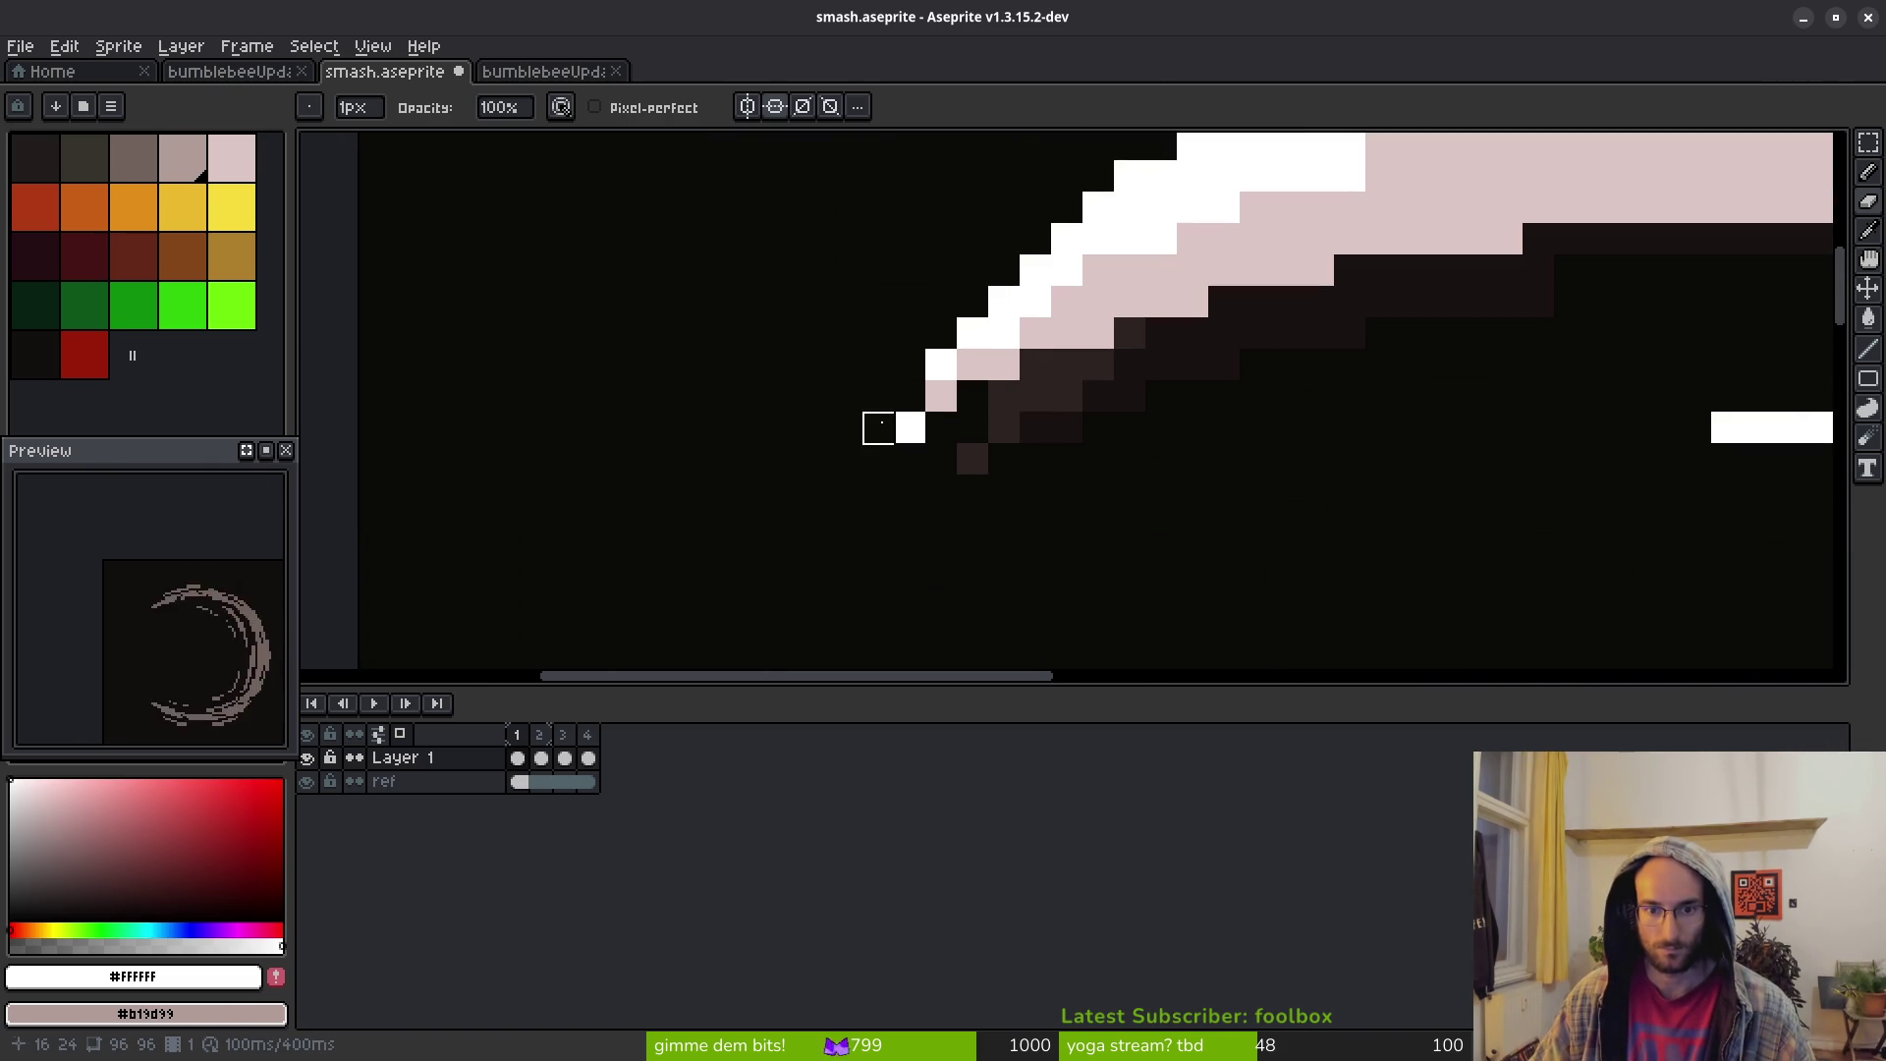
Pan over the crescent and flip between frames 1 and 2 to compare them
{"action": "scroll", "coordinate": [973, 425], "scroll_direction": "down", "scroll_amount": 4}
{"action": "left_click_drag", "start_coordinate": [1035, 442], "coordinate": [1001, 297]}
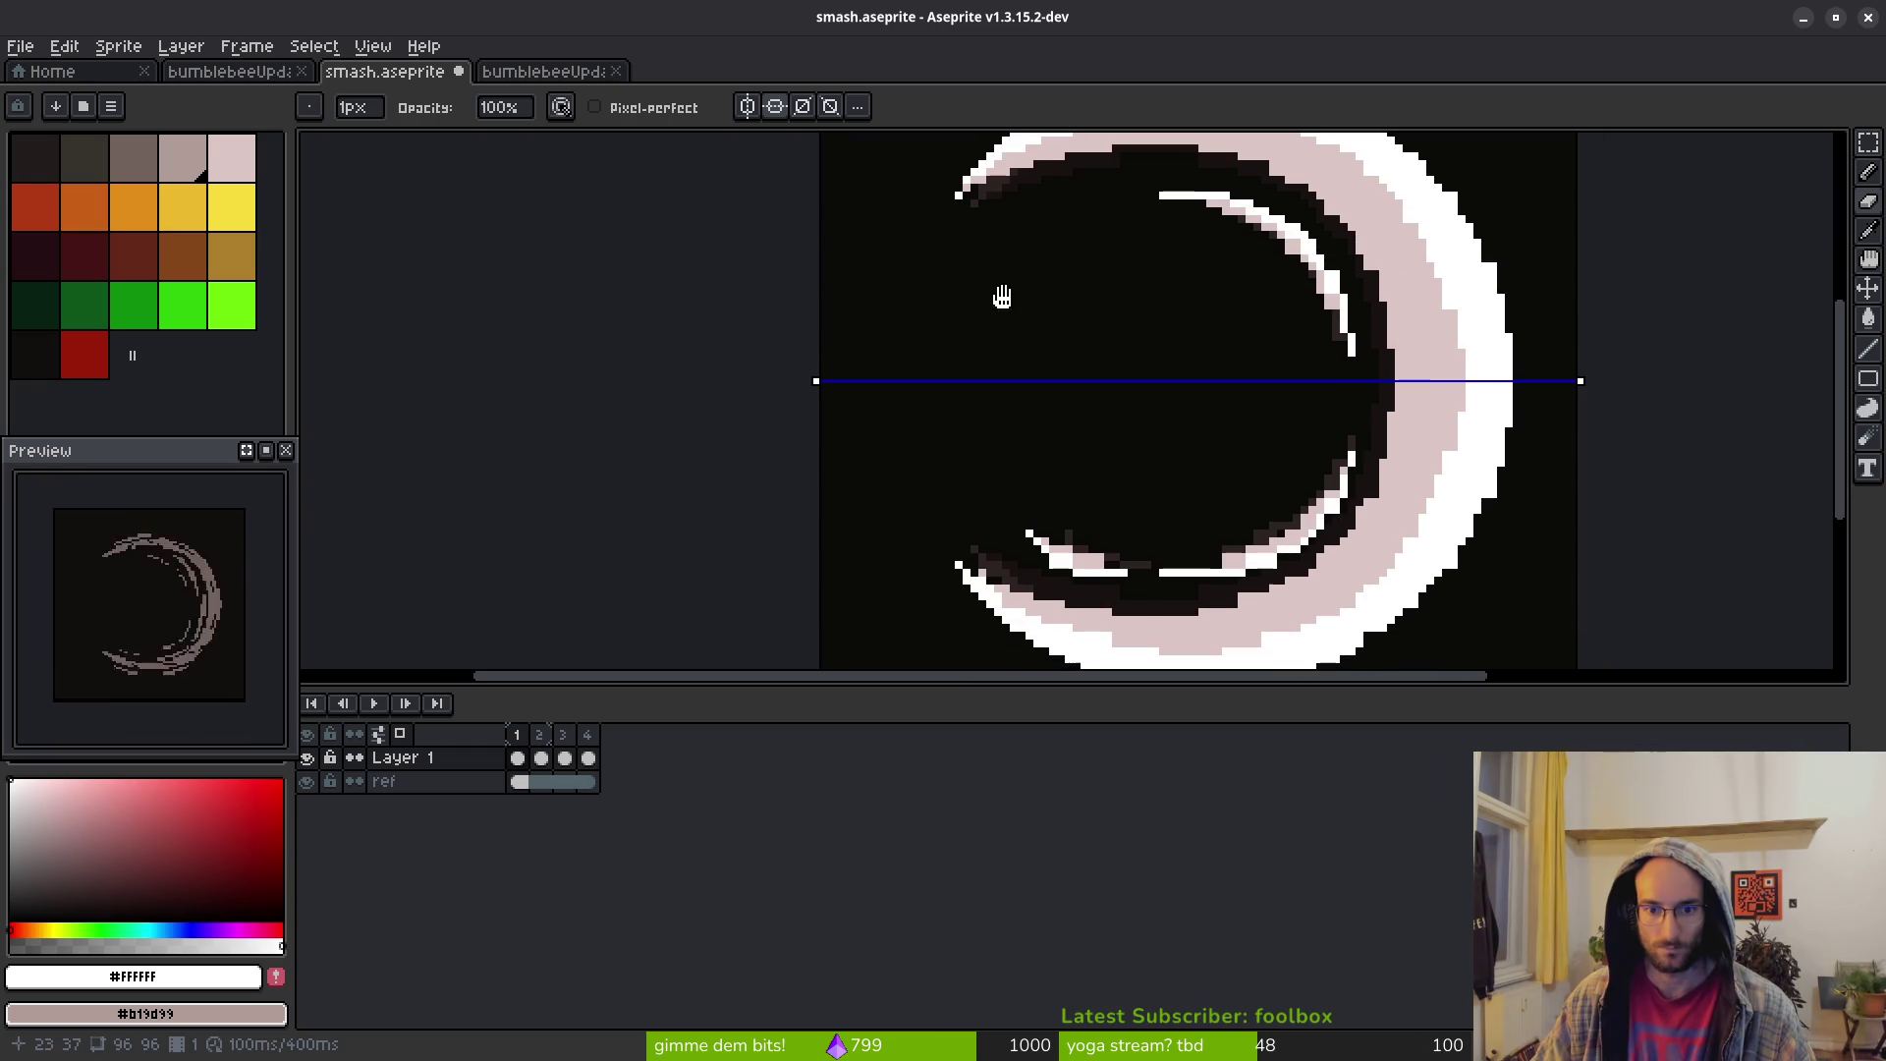
{"action": "scroll", "coordinate": [1036, 383], "scroll_direction": "up", "scroll_amount": 2}
{"action": "scroll", "coordinate": [1127, 409], "scroll_direction": "down", "scroll_amount": 2}
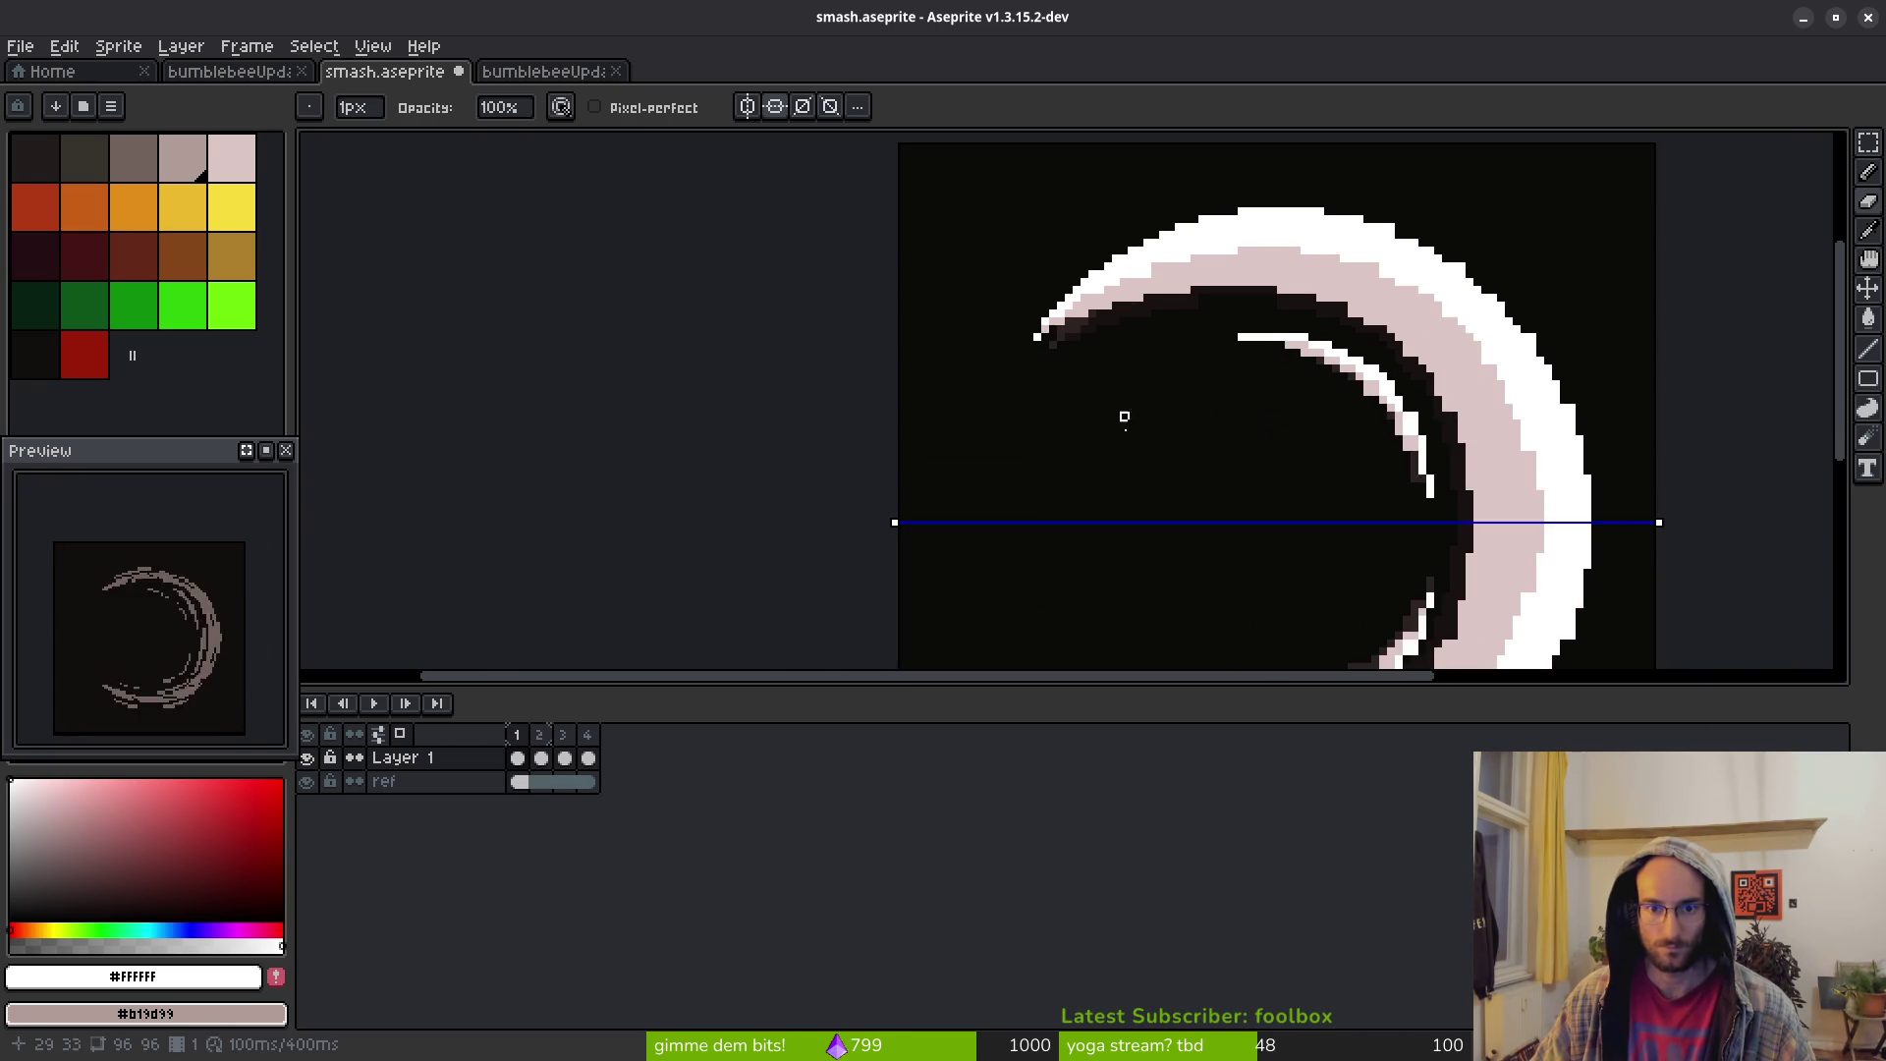
{"action": "left_click_drag", "start_coordinate": [1079, 407], "coordinate": [1025, 266]}
{"action": "left_click_drag", "start_coordinate": [1031, 330], "coordinate": [1032, 252]}
{"action": "scroll", "coordinate": [1081, 275], "scroll_direction": "up", "scroll_amount": 5}
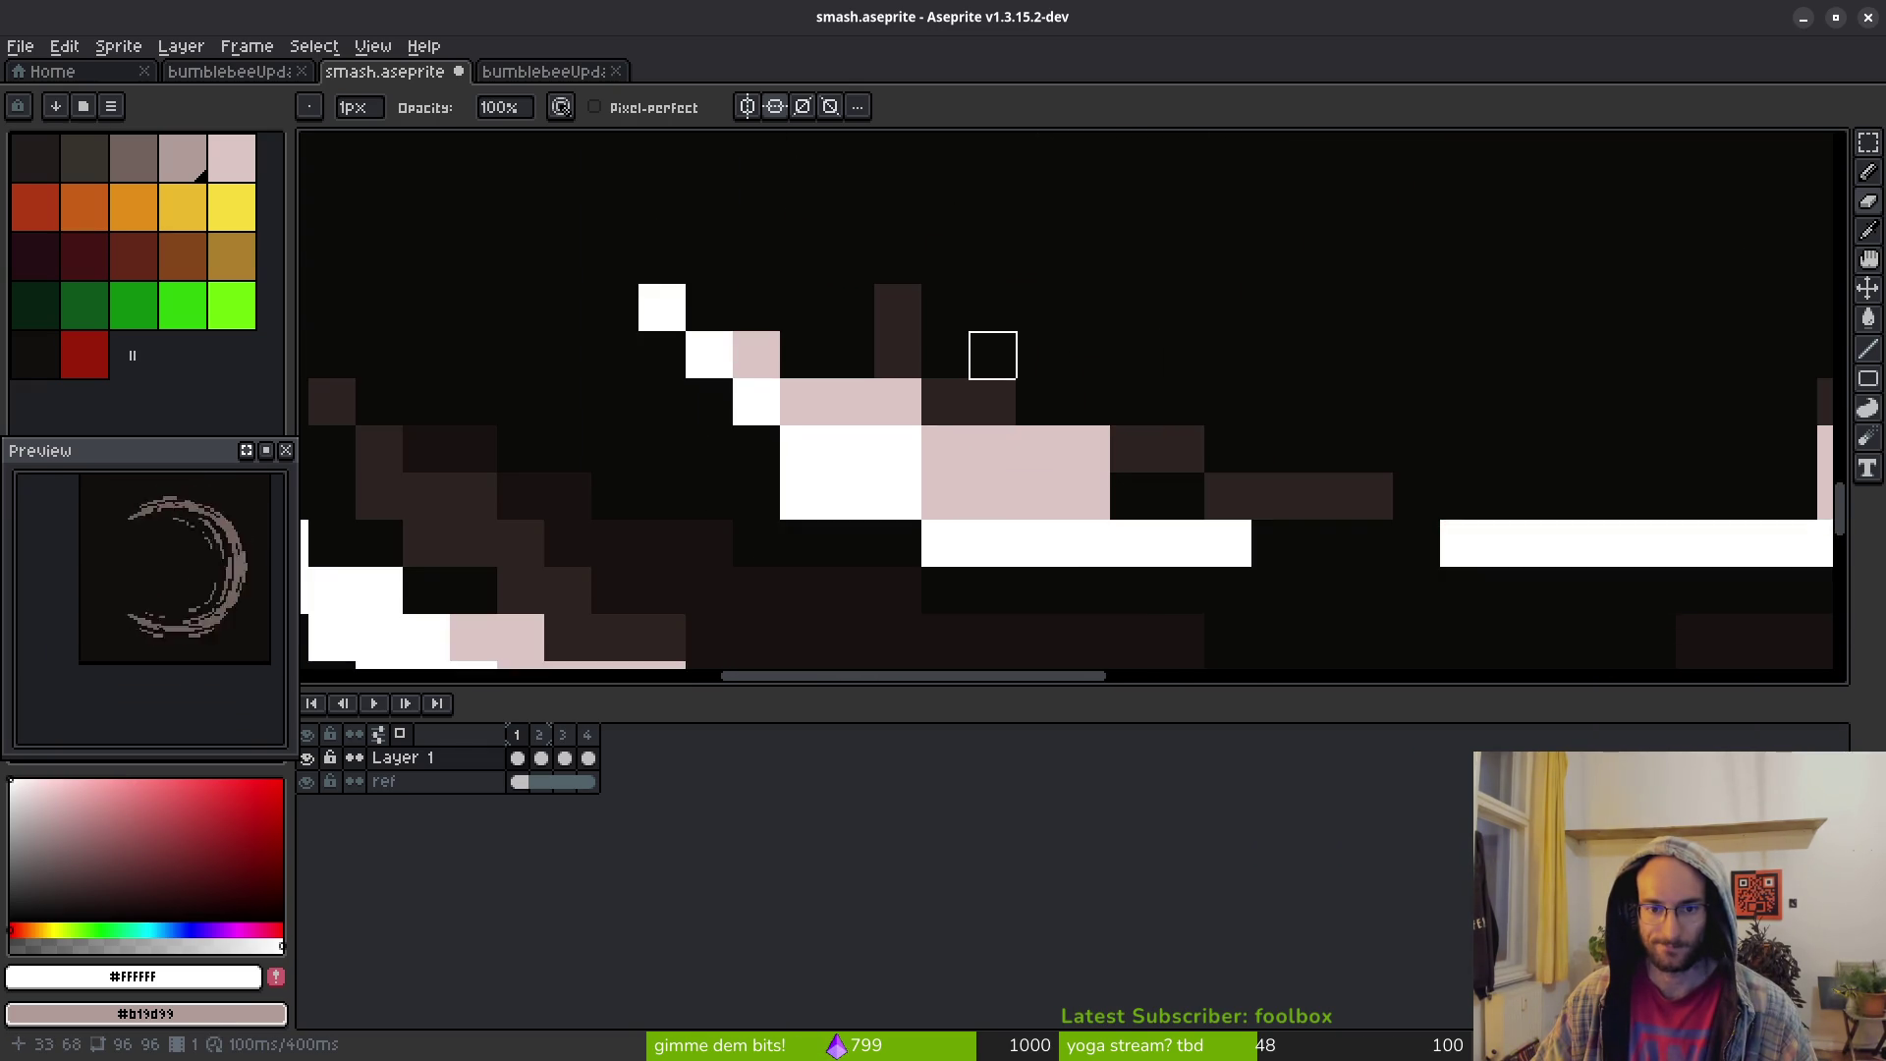
{"action": "scroll", "coordinate": [992, 355], "scroll_direction": "down", "scroll_amount": 2}
{"action": "key", "text": "i"}
{"action": "key", "text": "Right"}
{"action": "key", "text": "Left"}
{"action": "key", "text": "Right"}
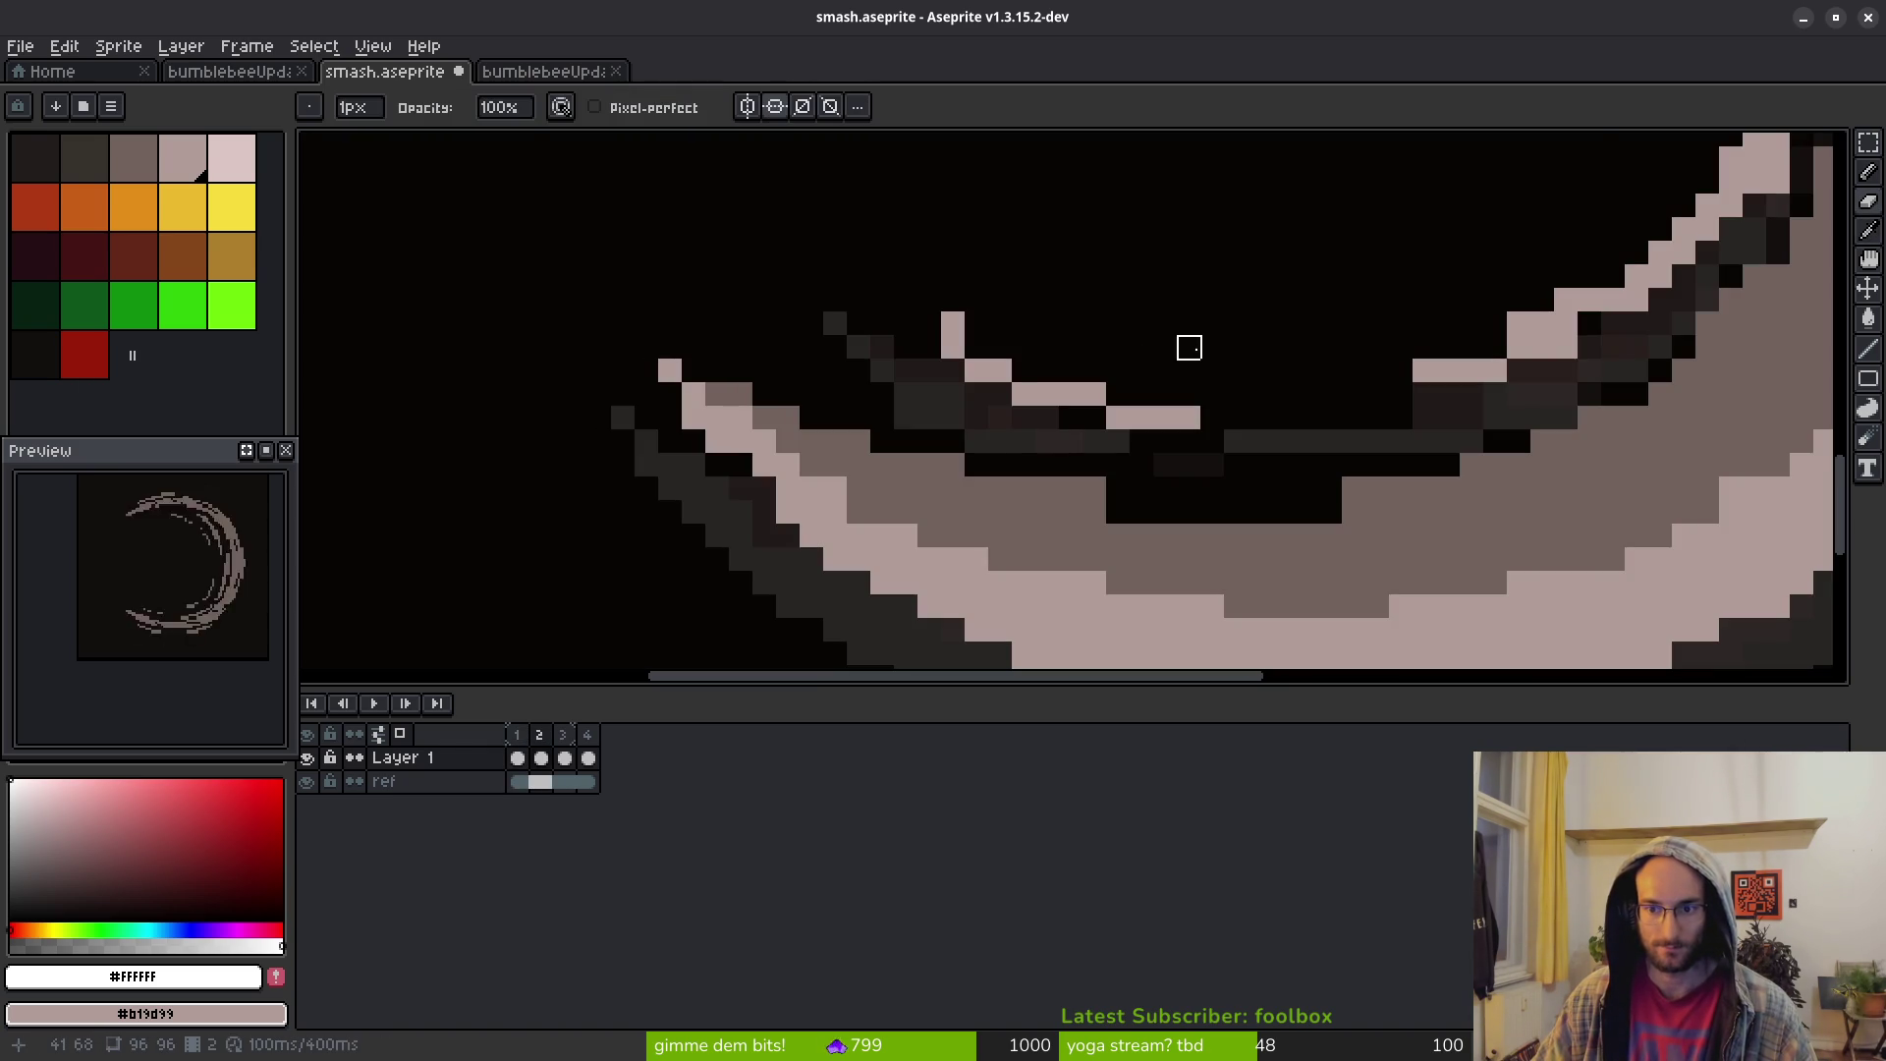
{"action": "scroll", "coordinate": [1189, 349], "scroll_direction": "down", "scroll_amount": 3}
{"action": "key", "text": "Left"}
{"action": "key", "text": "Right"}
{"action": "key", "text": "Left"}
{"action": "key", "text": "Right"}
{"action": "key", "text": "Left"}
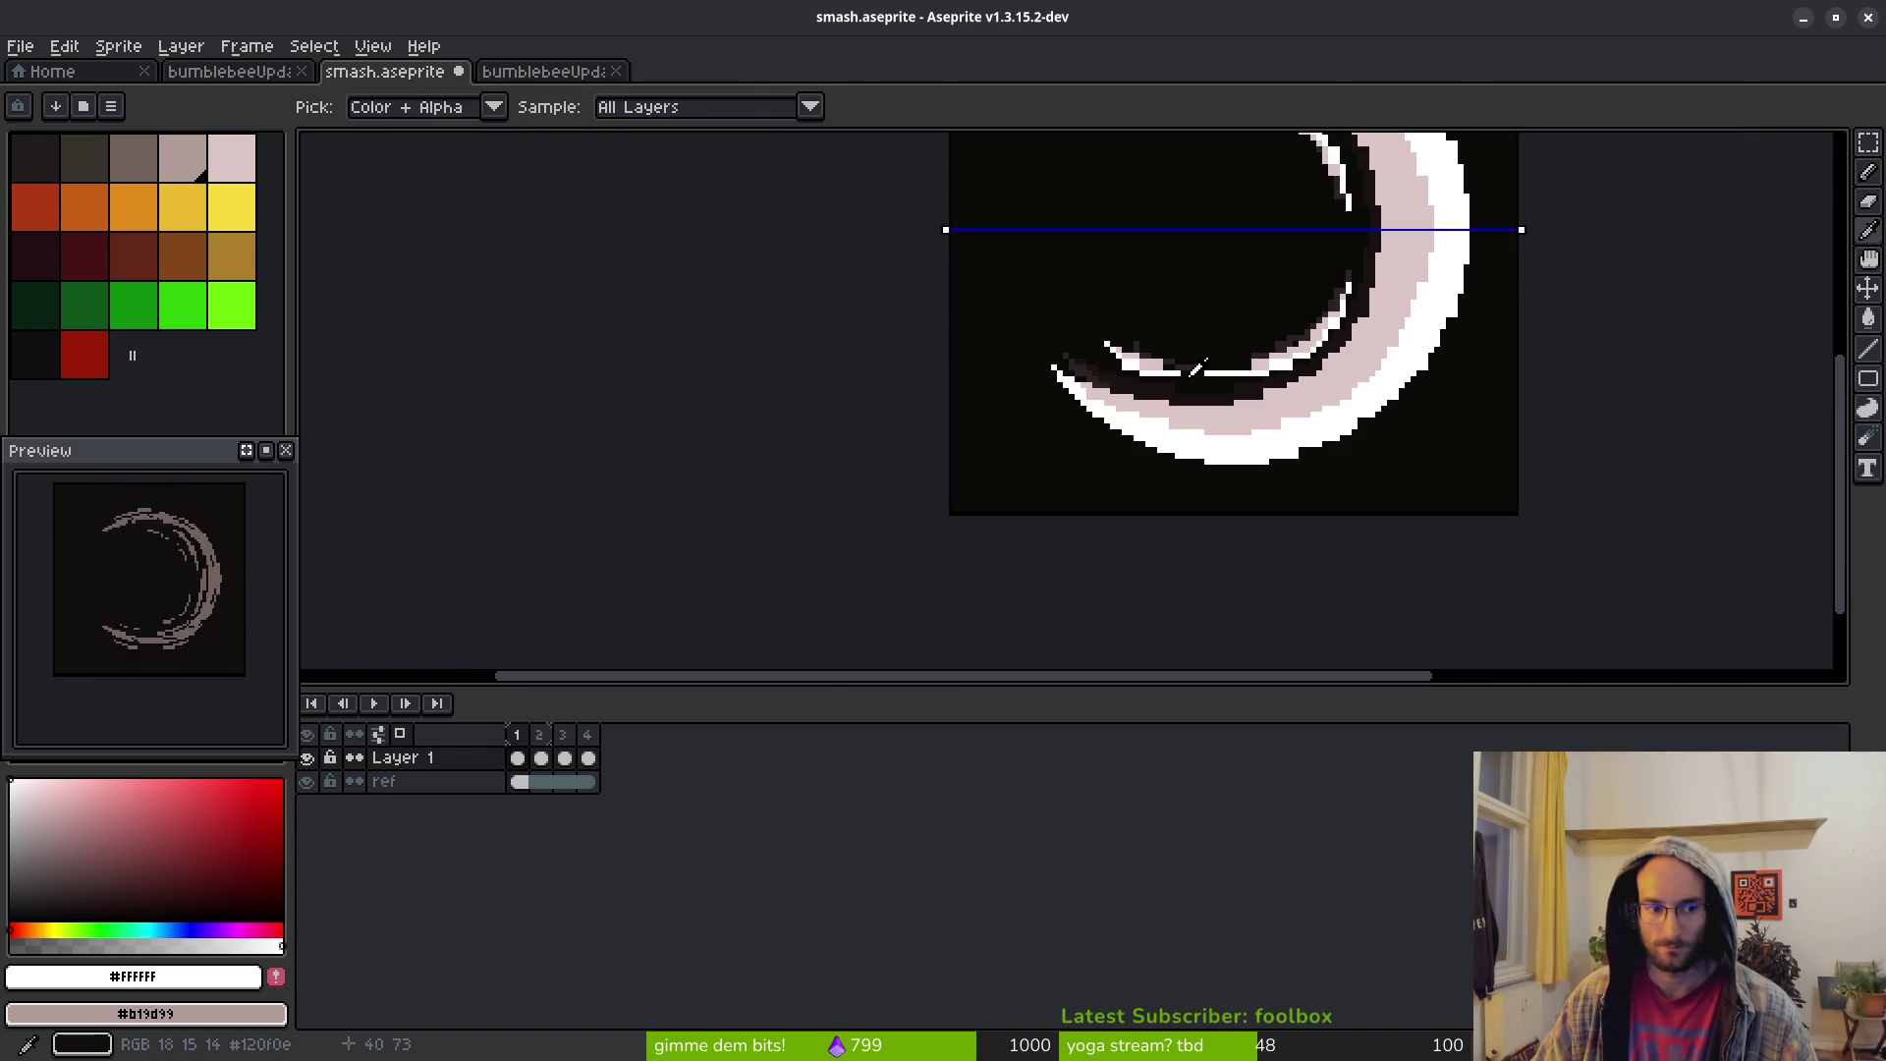
Fill white pixels along the upper-right arc's outer edge, undoing an accidental round blob
{"action": "key", "text": "b"}
{"action": "scroll", "coordinate": [1255, 362], "scroll_direction": "down", "scroll_amount": 3}
{"action": "scroll", "coordinate": [1245, 378], "scroll_direction": "up", "scroll_amount": 5}
{"action": "scroll", "coordinate": [1271, 324], "scroll_direction": "up", "scroll_amount": 5}
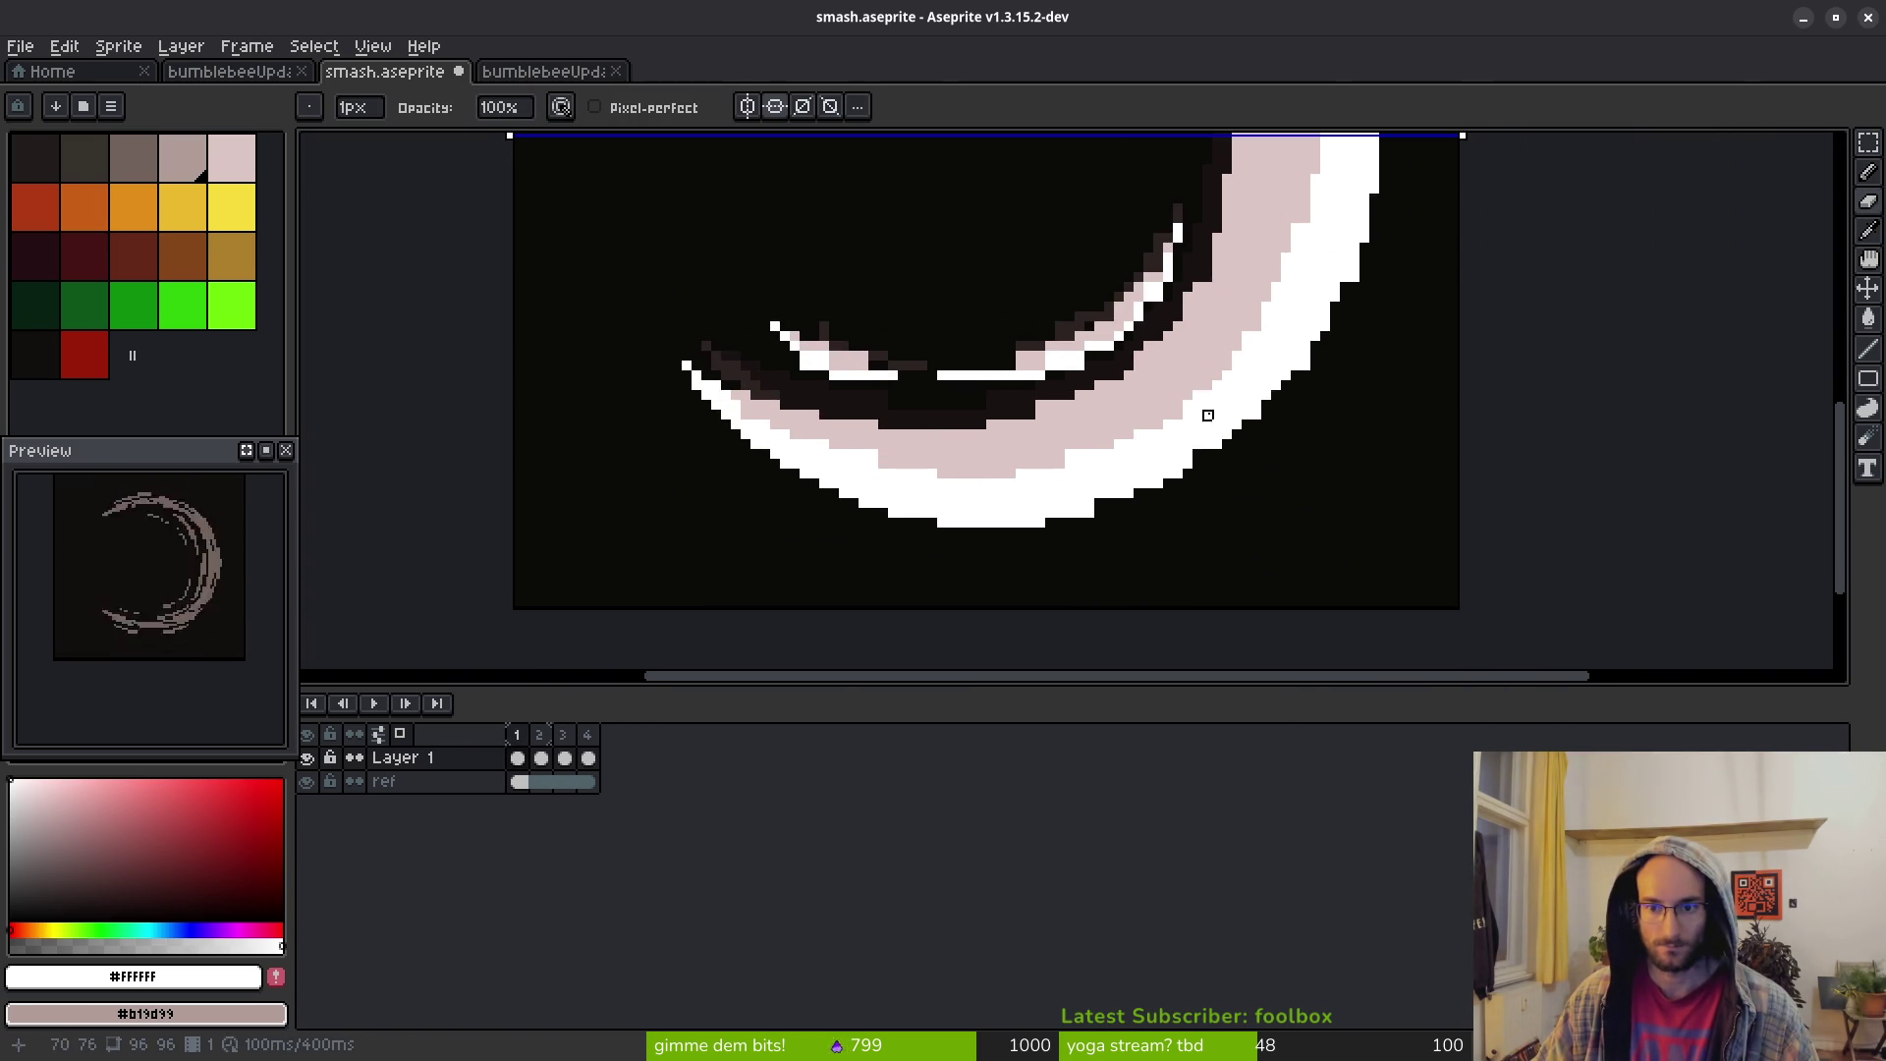
{"action": "scroll", "coordinate": [1107, 282], "scroll_direction": "up", "scroll_amount": 2}
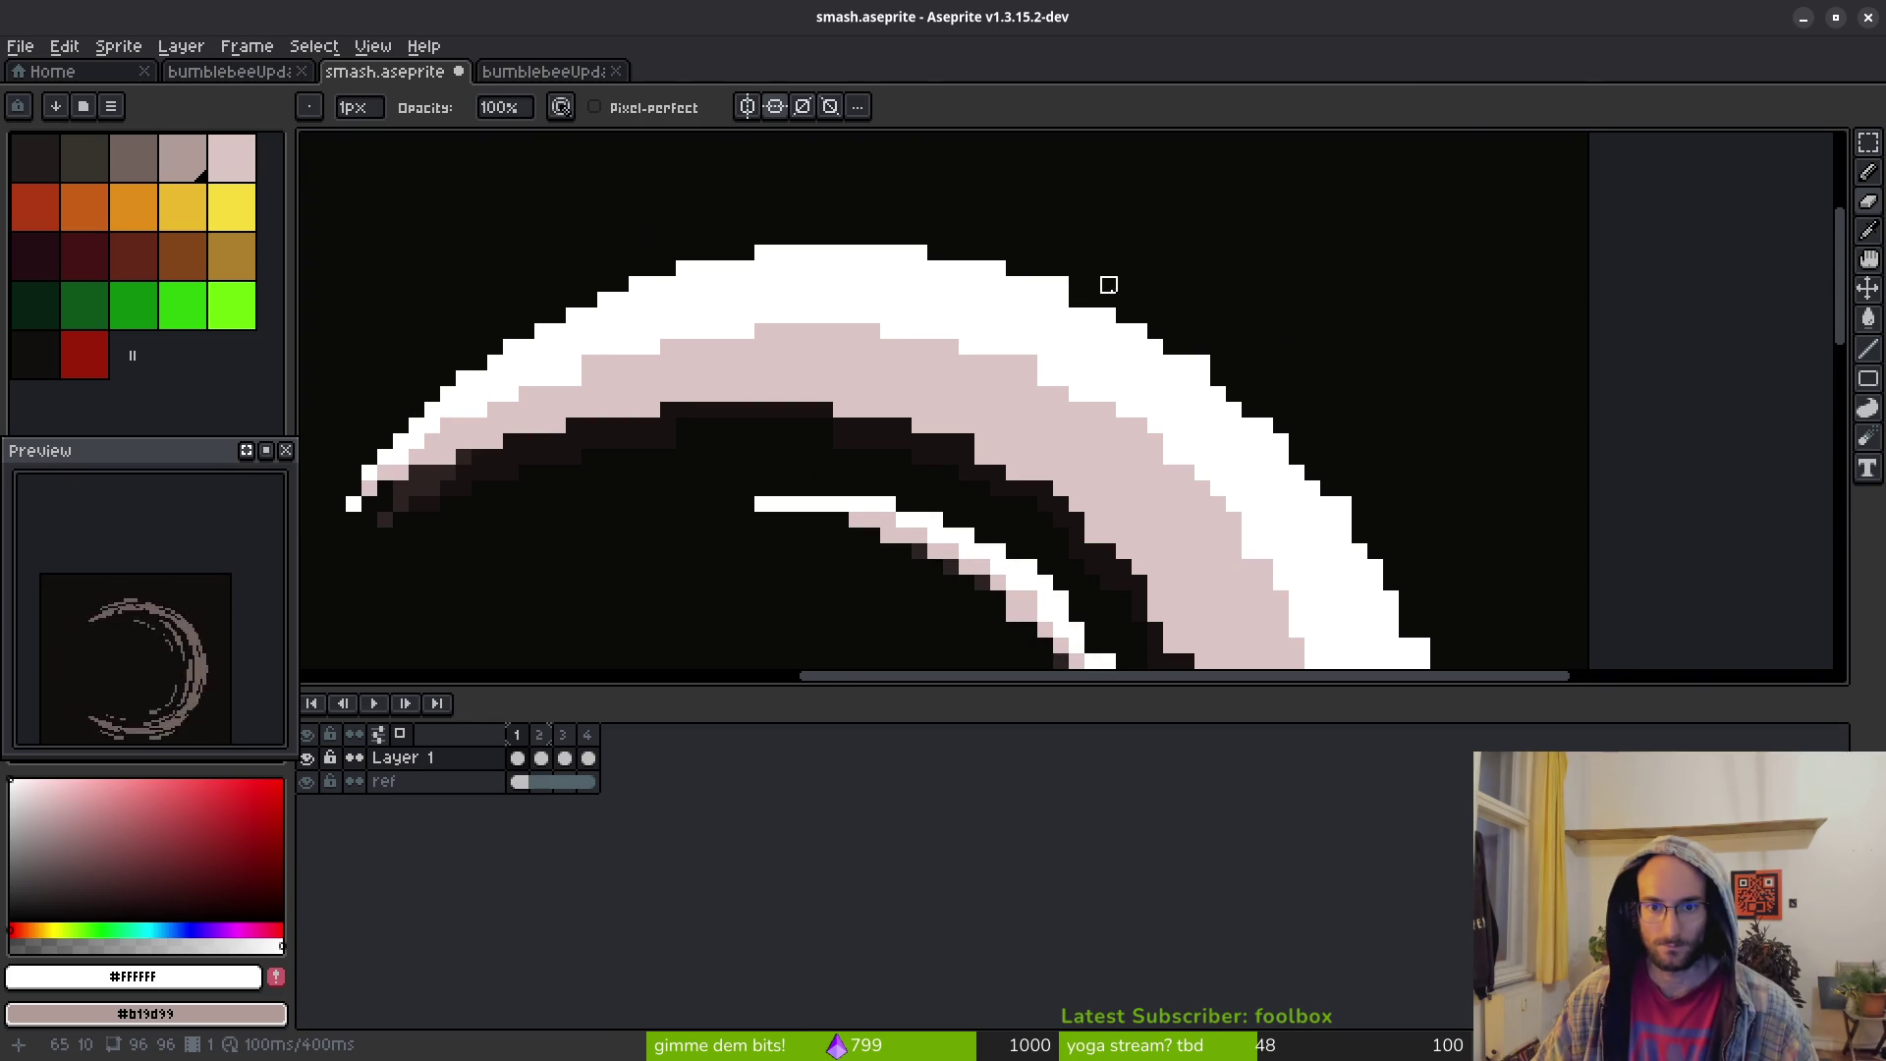
{"action": "key", "text": "b"}
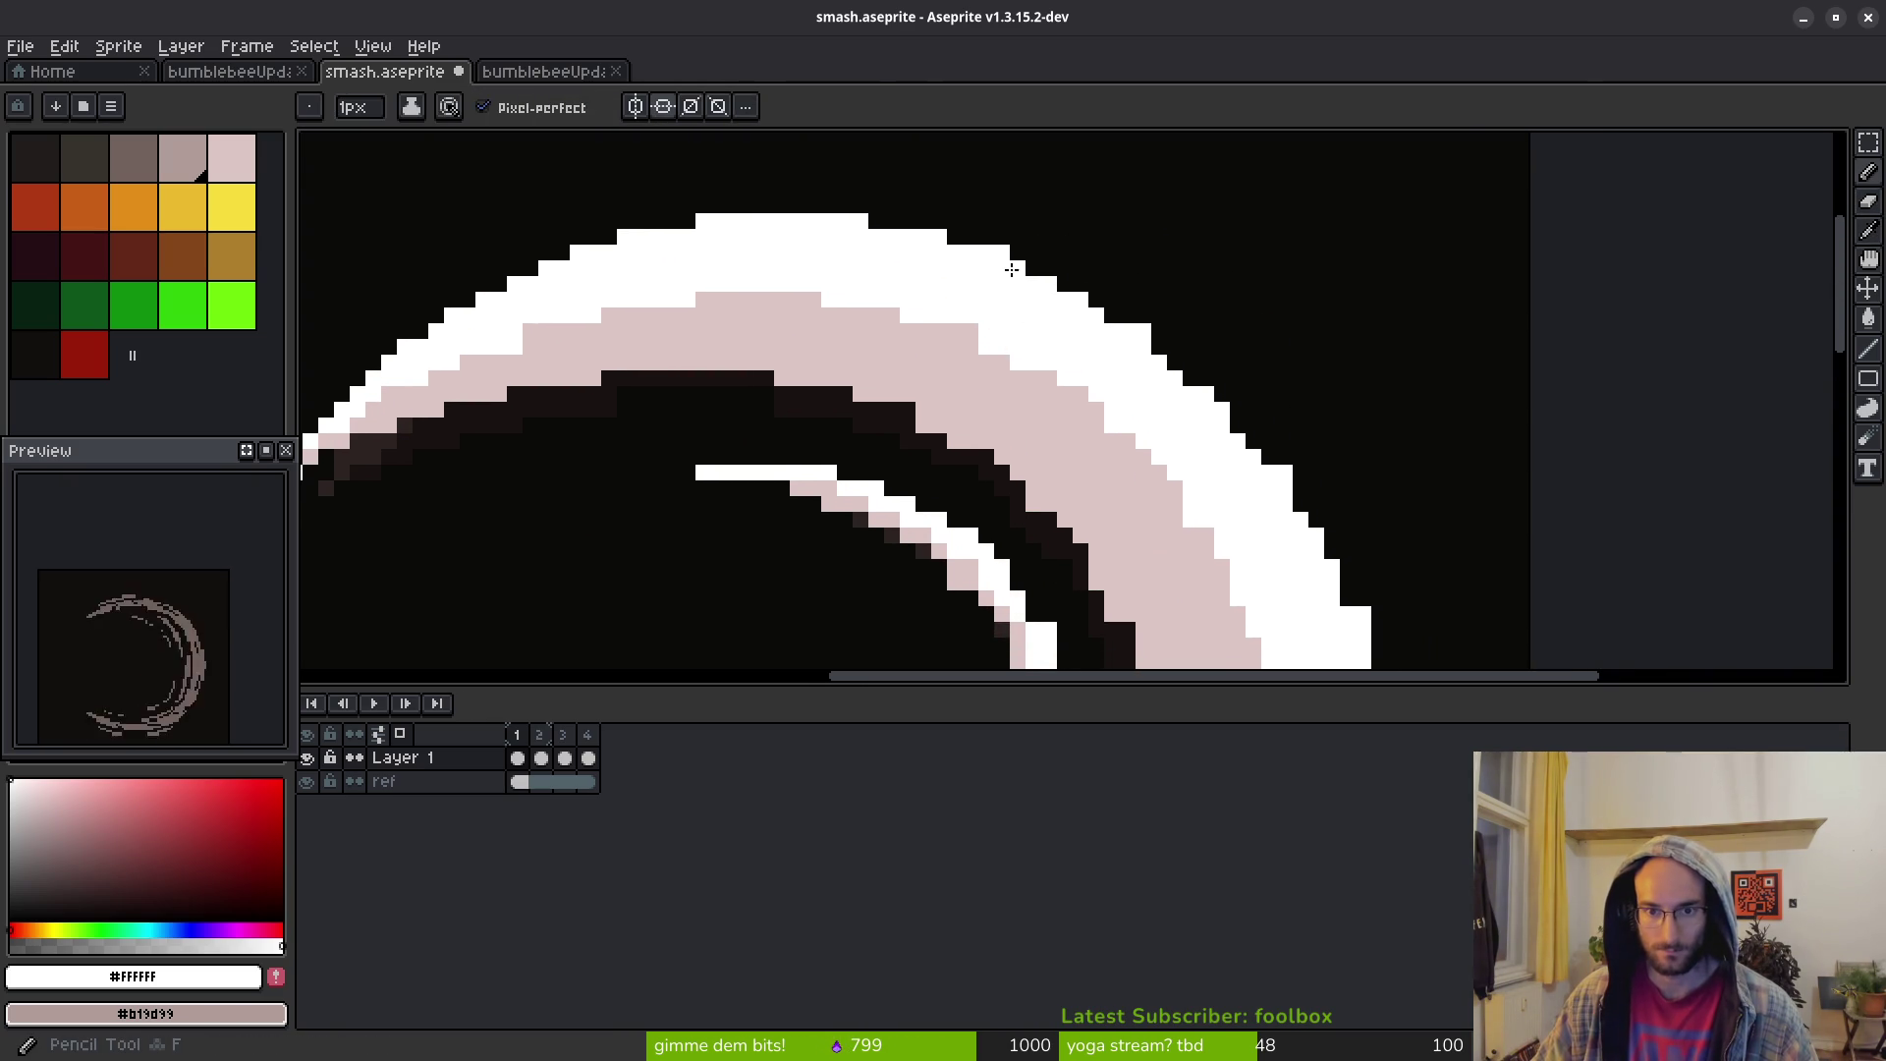
{"action": "mouse_move", "coordinate": [1013, 270]}
{"action": "left_mouse_down"}
{"action": "mouse_move", "coordinate": [1116, 317]}
{"action": "mouse_move", "coordinate": [1160, 365]}
{"action": "left_mouse_up"}
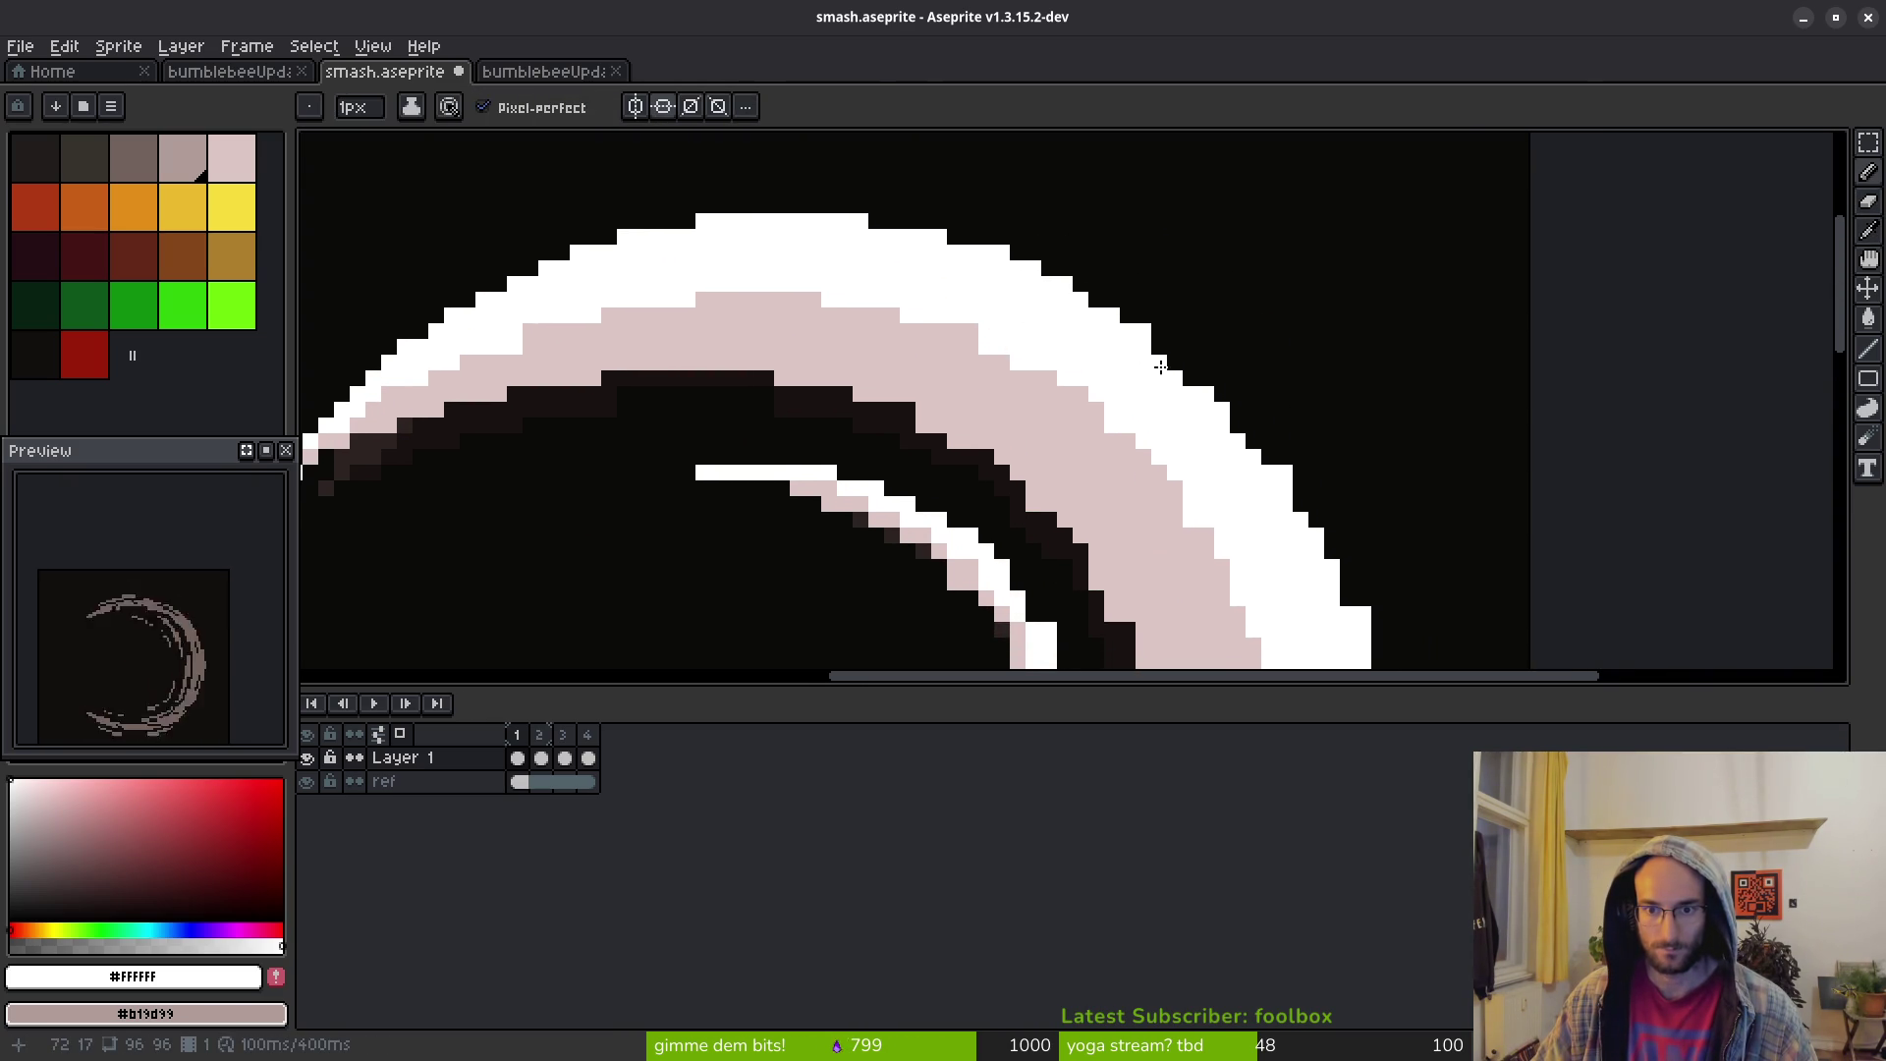
{"action": "left_click_drag", "start_coordinate": [1284, 547], "coordinate": [1166, 391]}
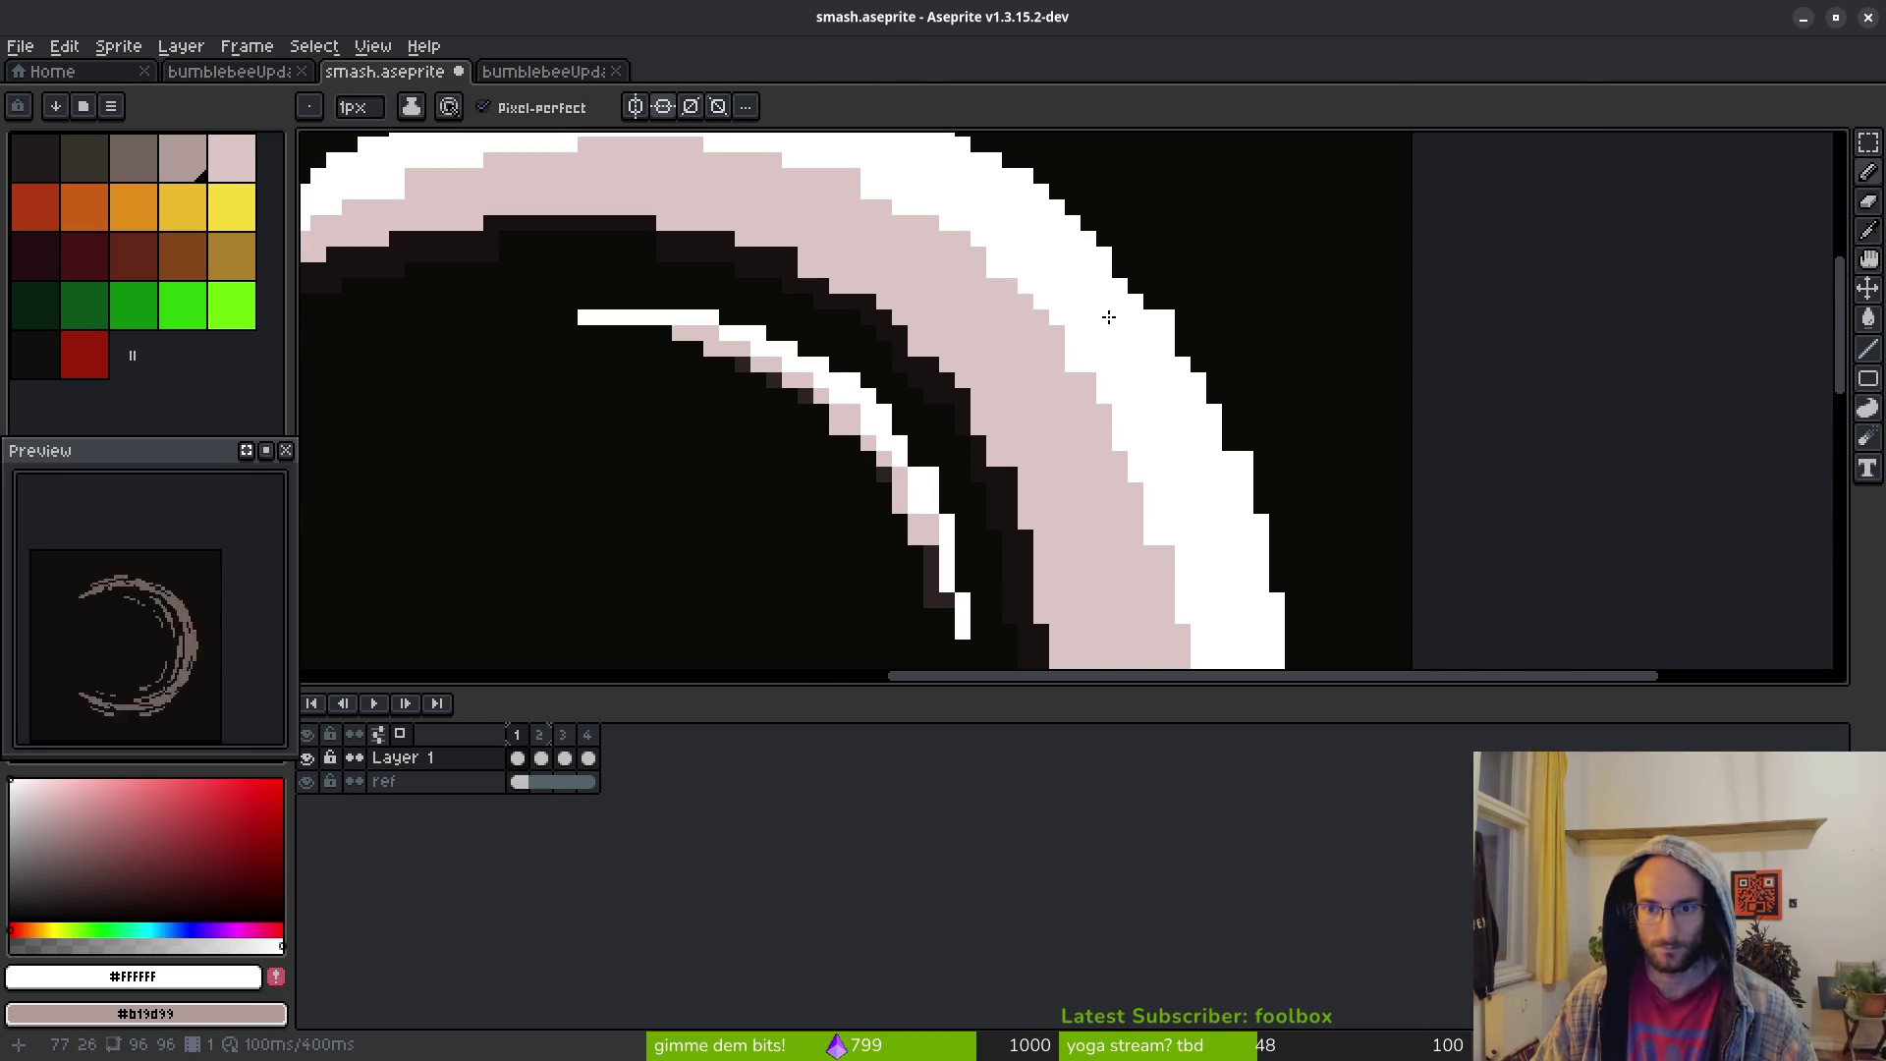
{"action": "left_click_drag", "start_coordinate": [1138, 299], "coordinate": [1158, 318]}
{"action": "key", "text": "plus"}
{"action": "key", "text": "plus"}
{"action": "key", "text": "plus"}
{"action": "left_click", "coordinate": [1169, 322]}
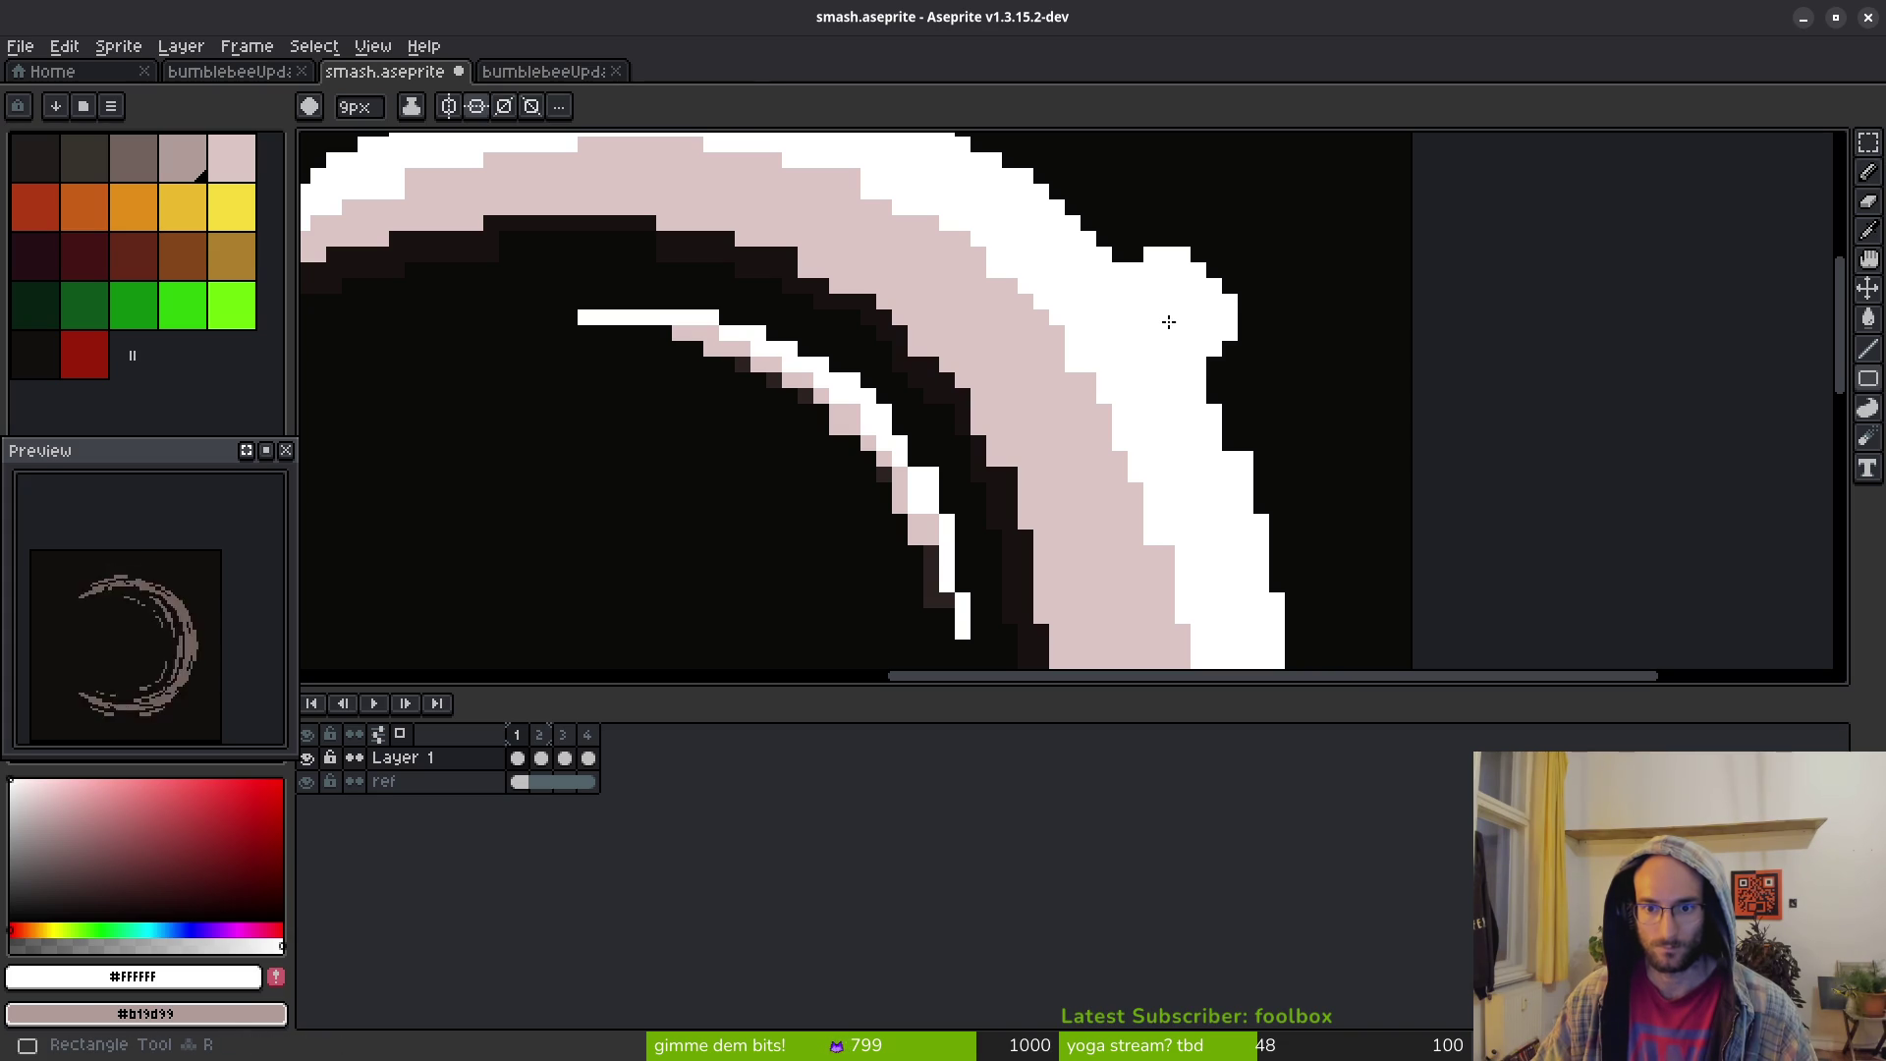
{"action": "key", "text": "ctrl+z"}
{"action": "key", "text": "minus"}
{"action": "key", "text": "minus"}
{"action": "key", "text": "minus"}
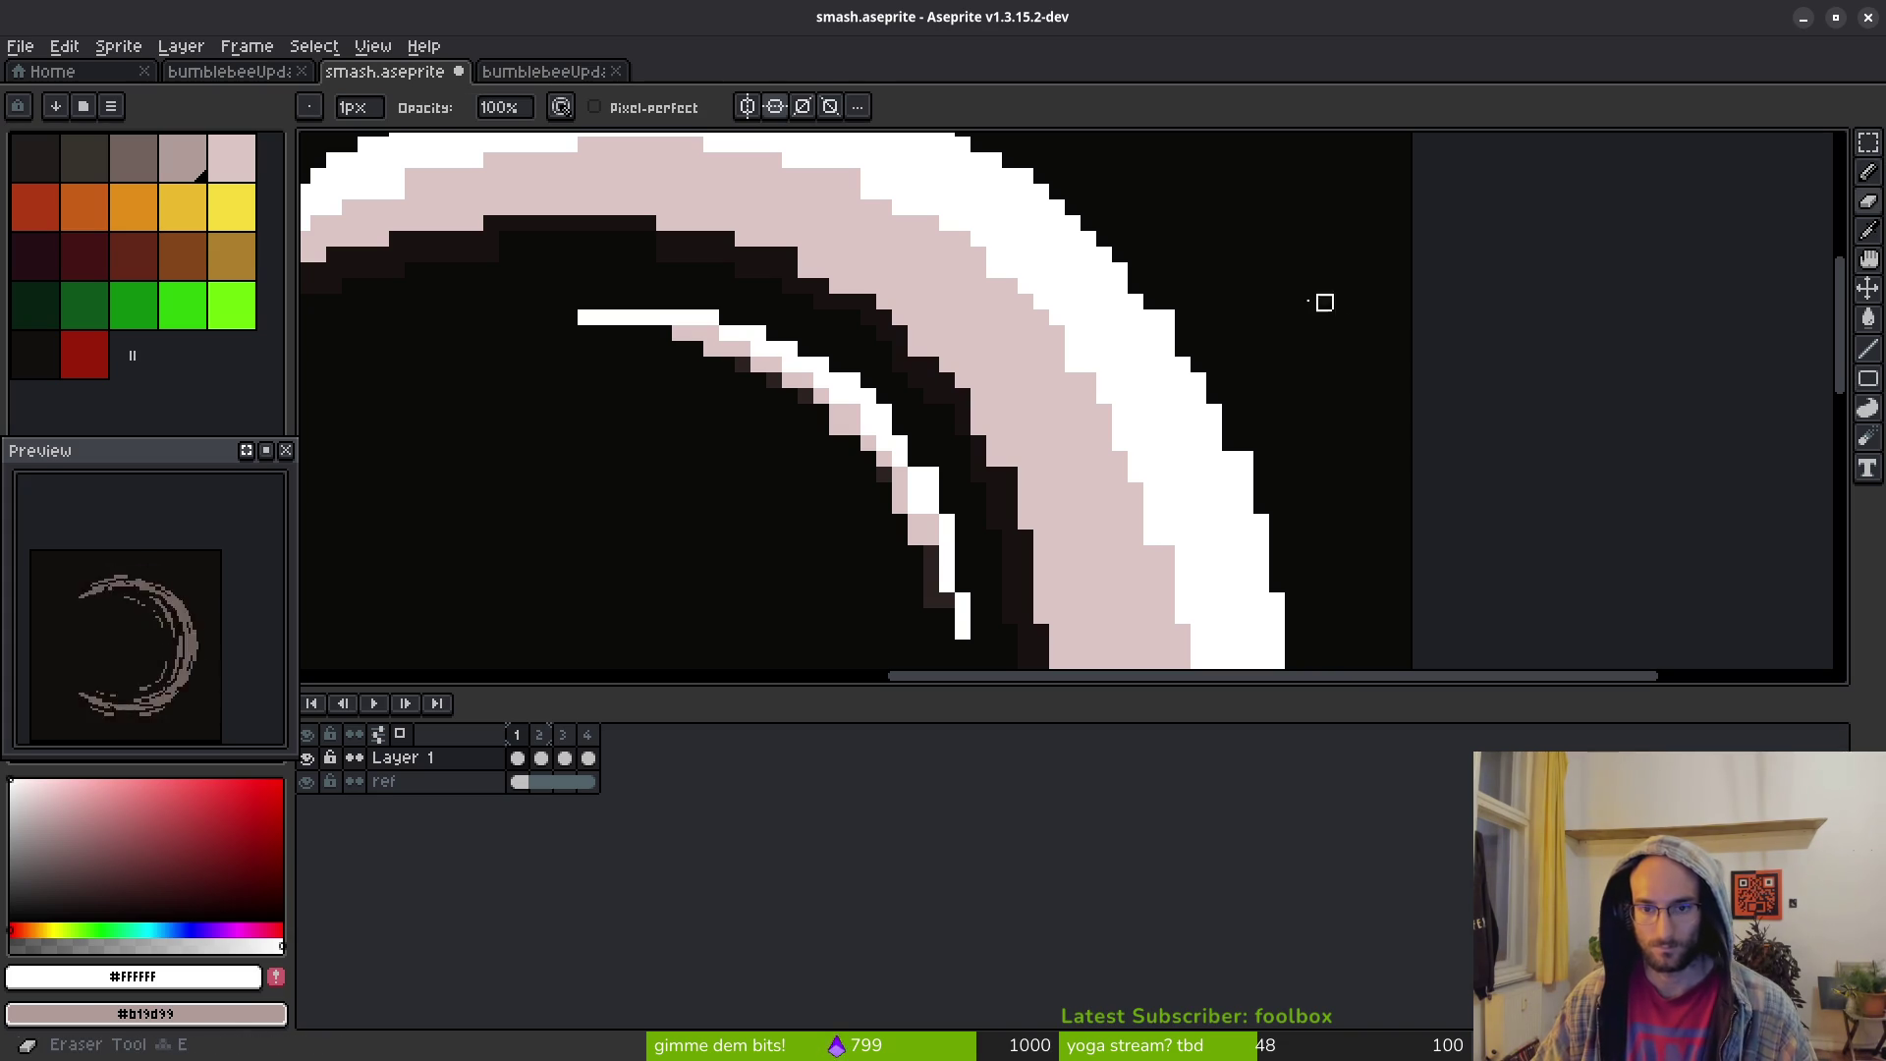
{"action": "left_click_drag", "start_coordinate": [1104, 272], "coordinate": [1183, 319]}
{"action": "scroll", "coordinate": [1309, 365], "scroll_direction": "down", "scroll_amount": 2}
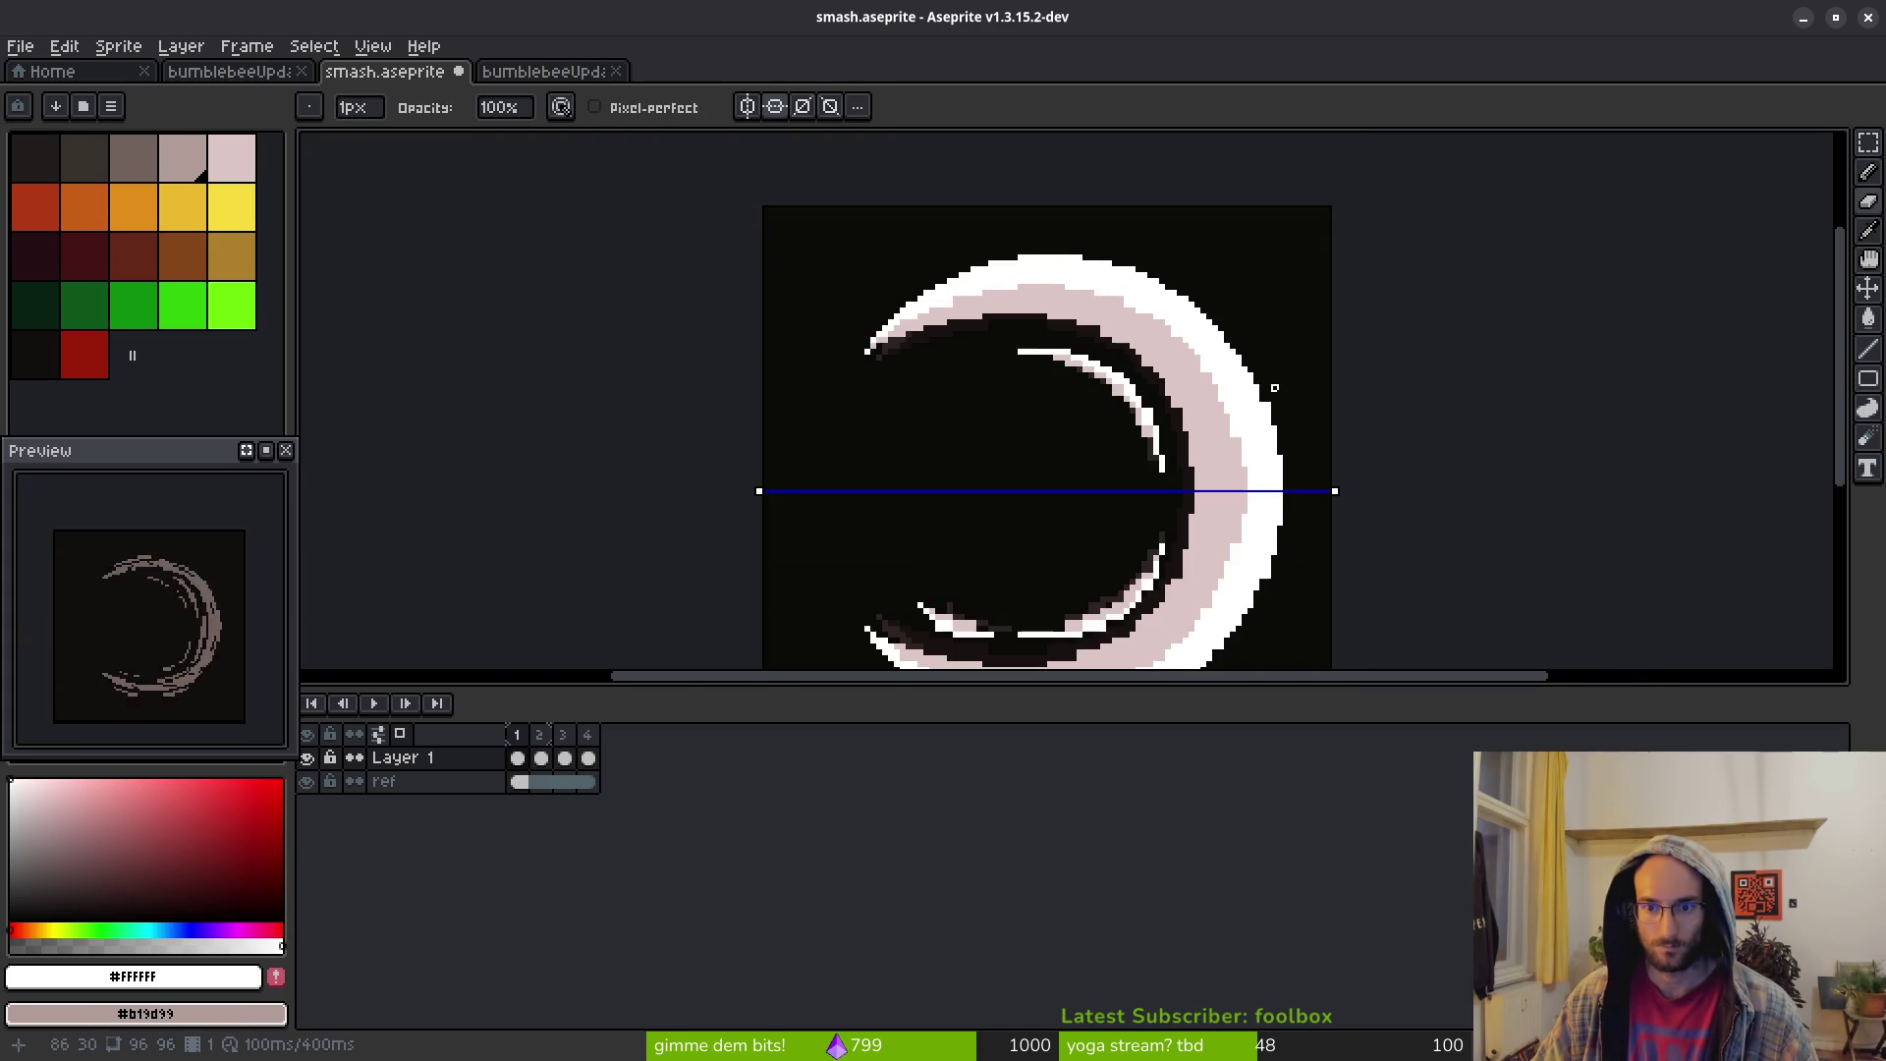
{"action": "scroll", "coordinate": [1275, 370], "scroll_direction": "up", "scroll_amount": 2}
{"action": "key", "text": "b"}
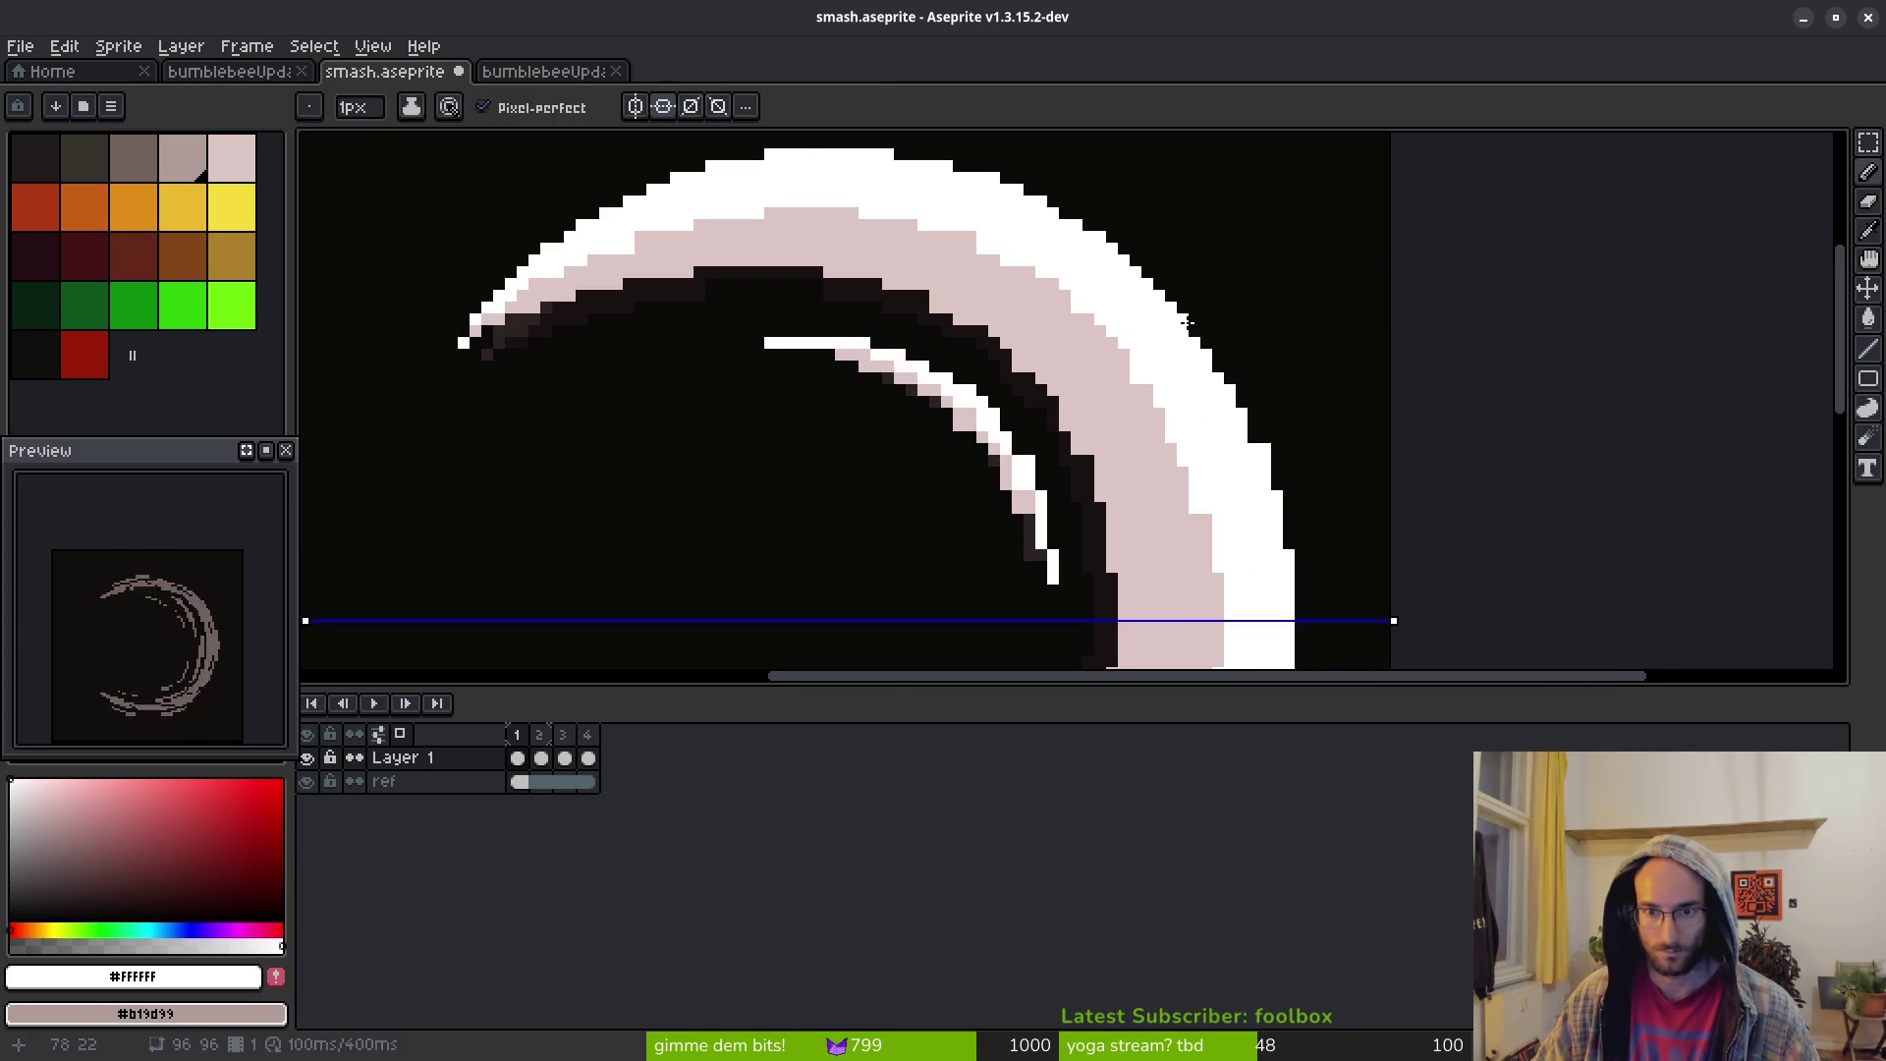
Erase stray white pixels from the crescent's outer edge
{"action": "left_click_drag", "start_coordinate": [1317, 492], "coordinate": [1210, 296]}
{"action": "key", "text": "e"}
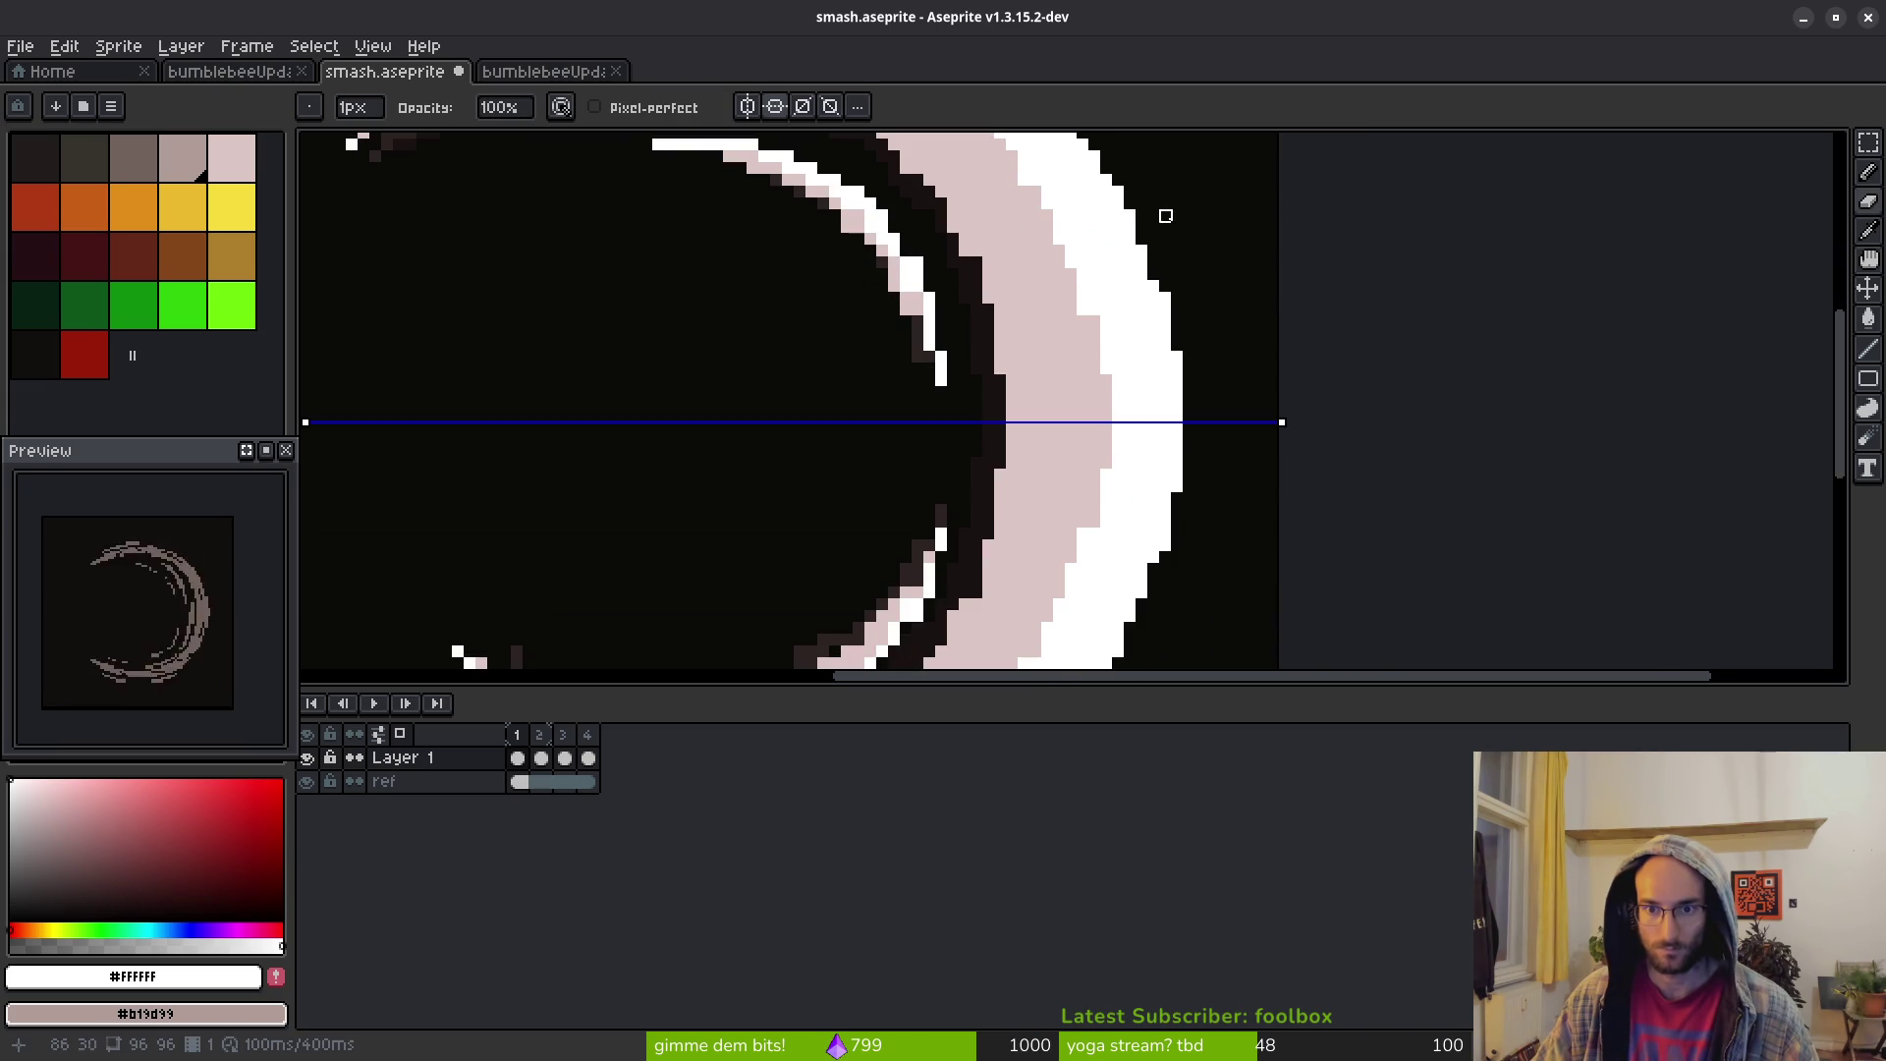
{"action": "left_click_drag", "start_coordinate": [1165, 321], "coordinate": [1201, 369]}
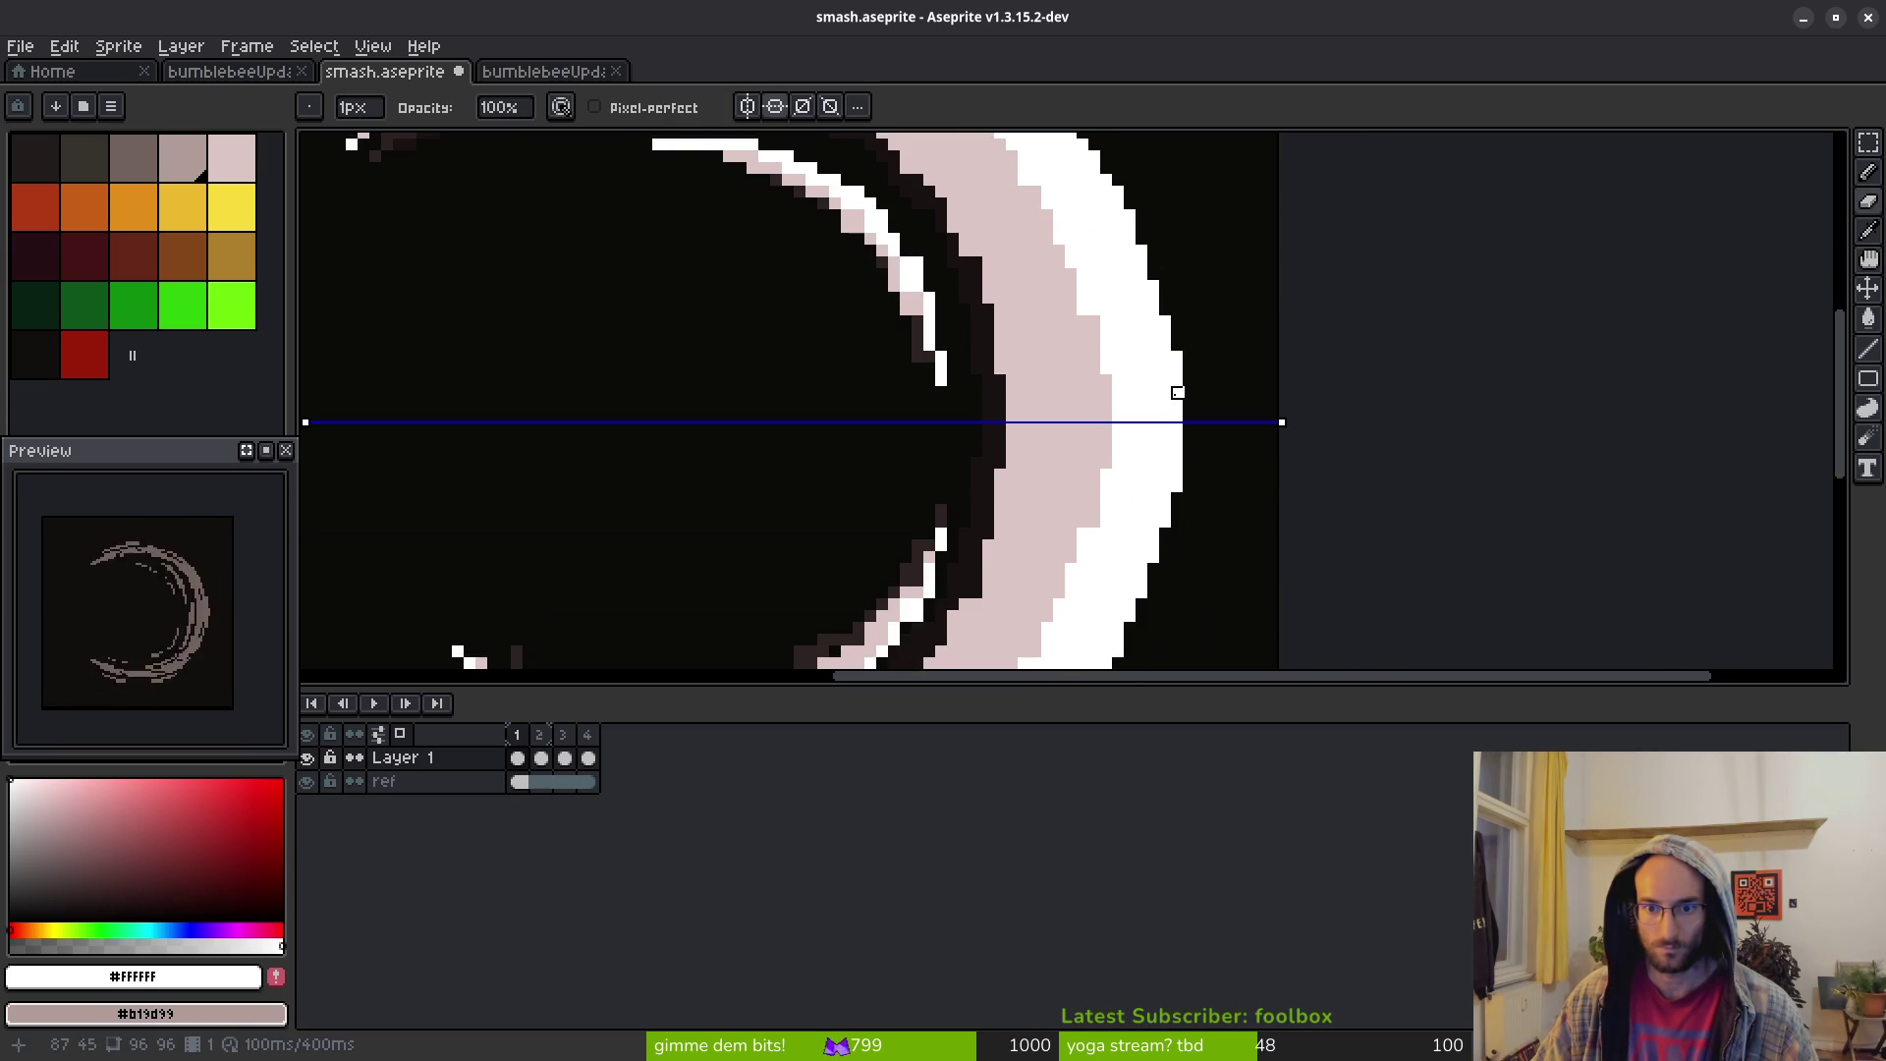
{"action": "key", "text": "b"}
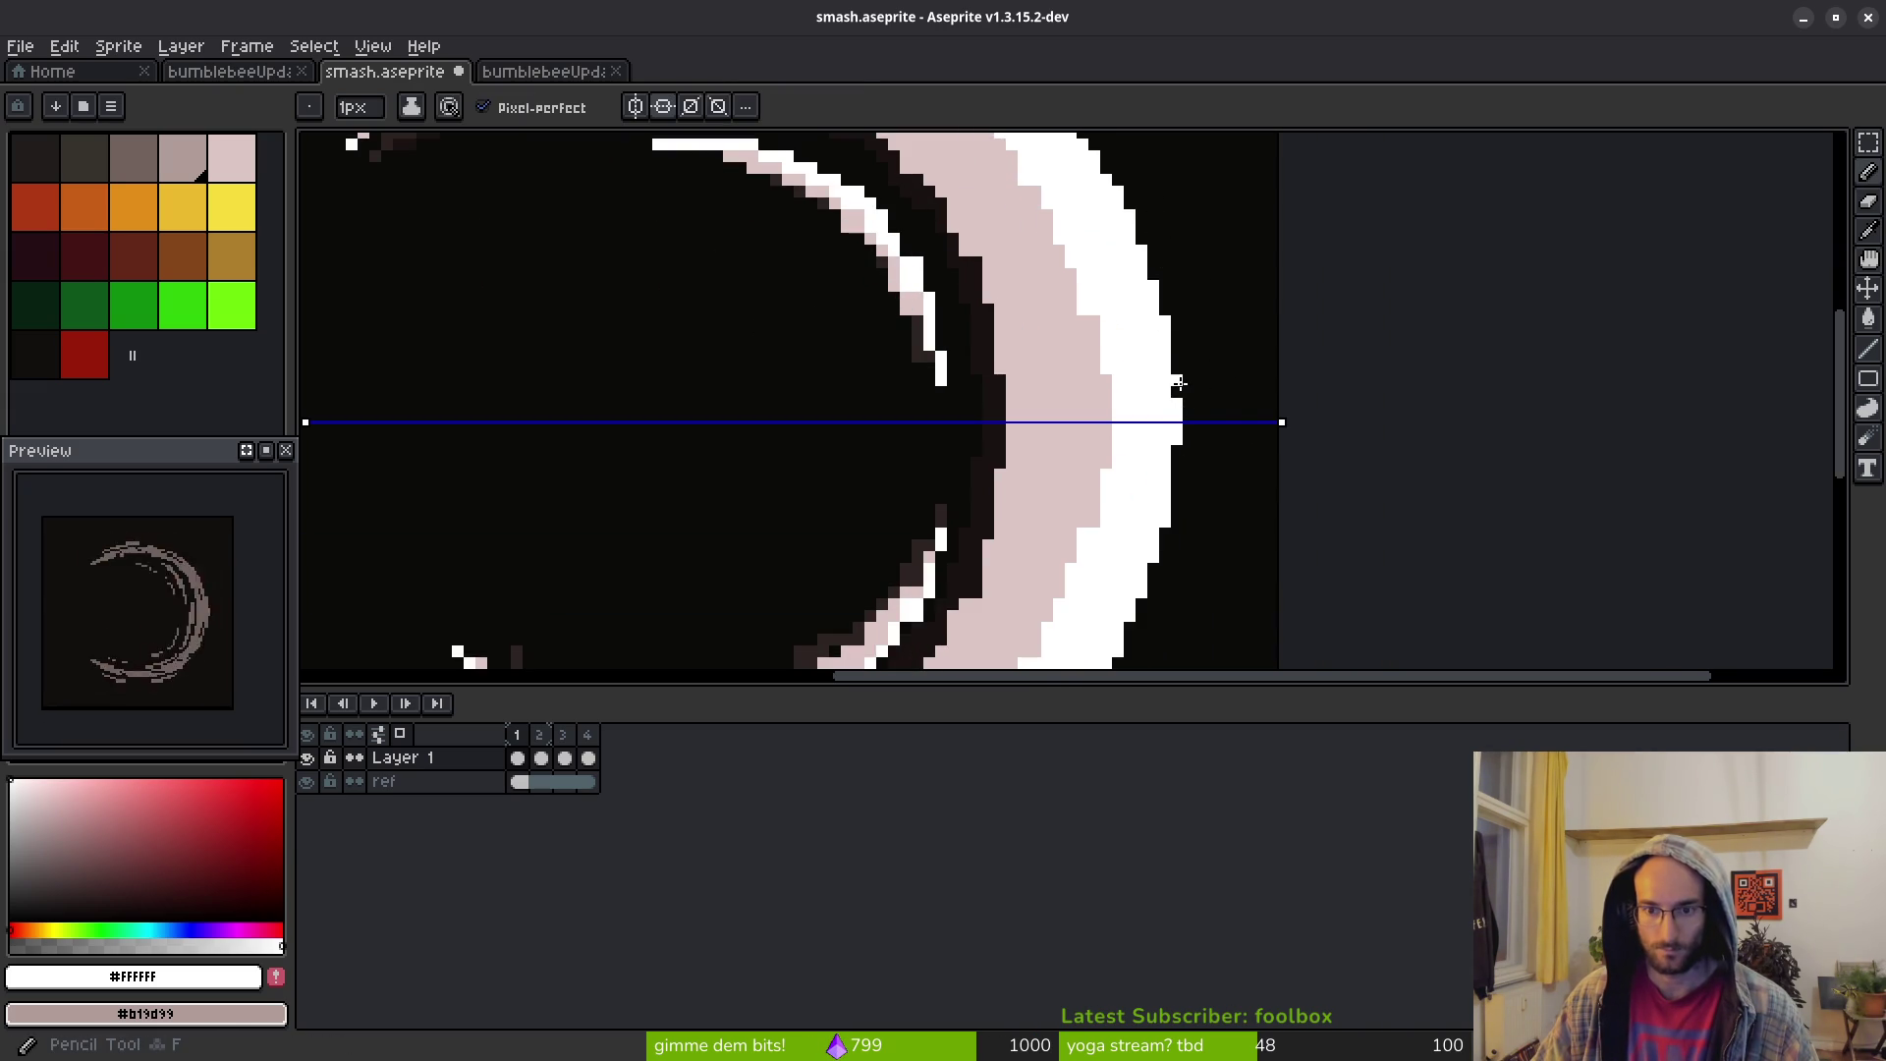
{"action": "scroll", "coordinate": [1178, 383], "scroll_direction": "down", "scroll_amount": 3}
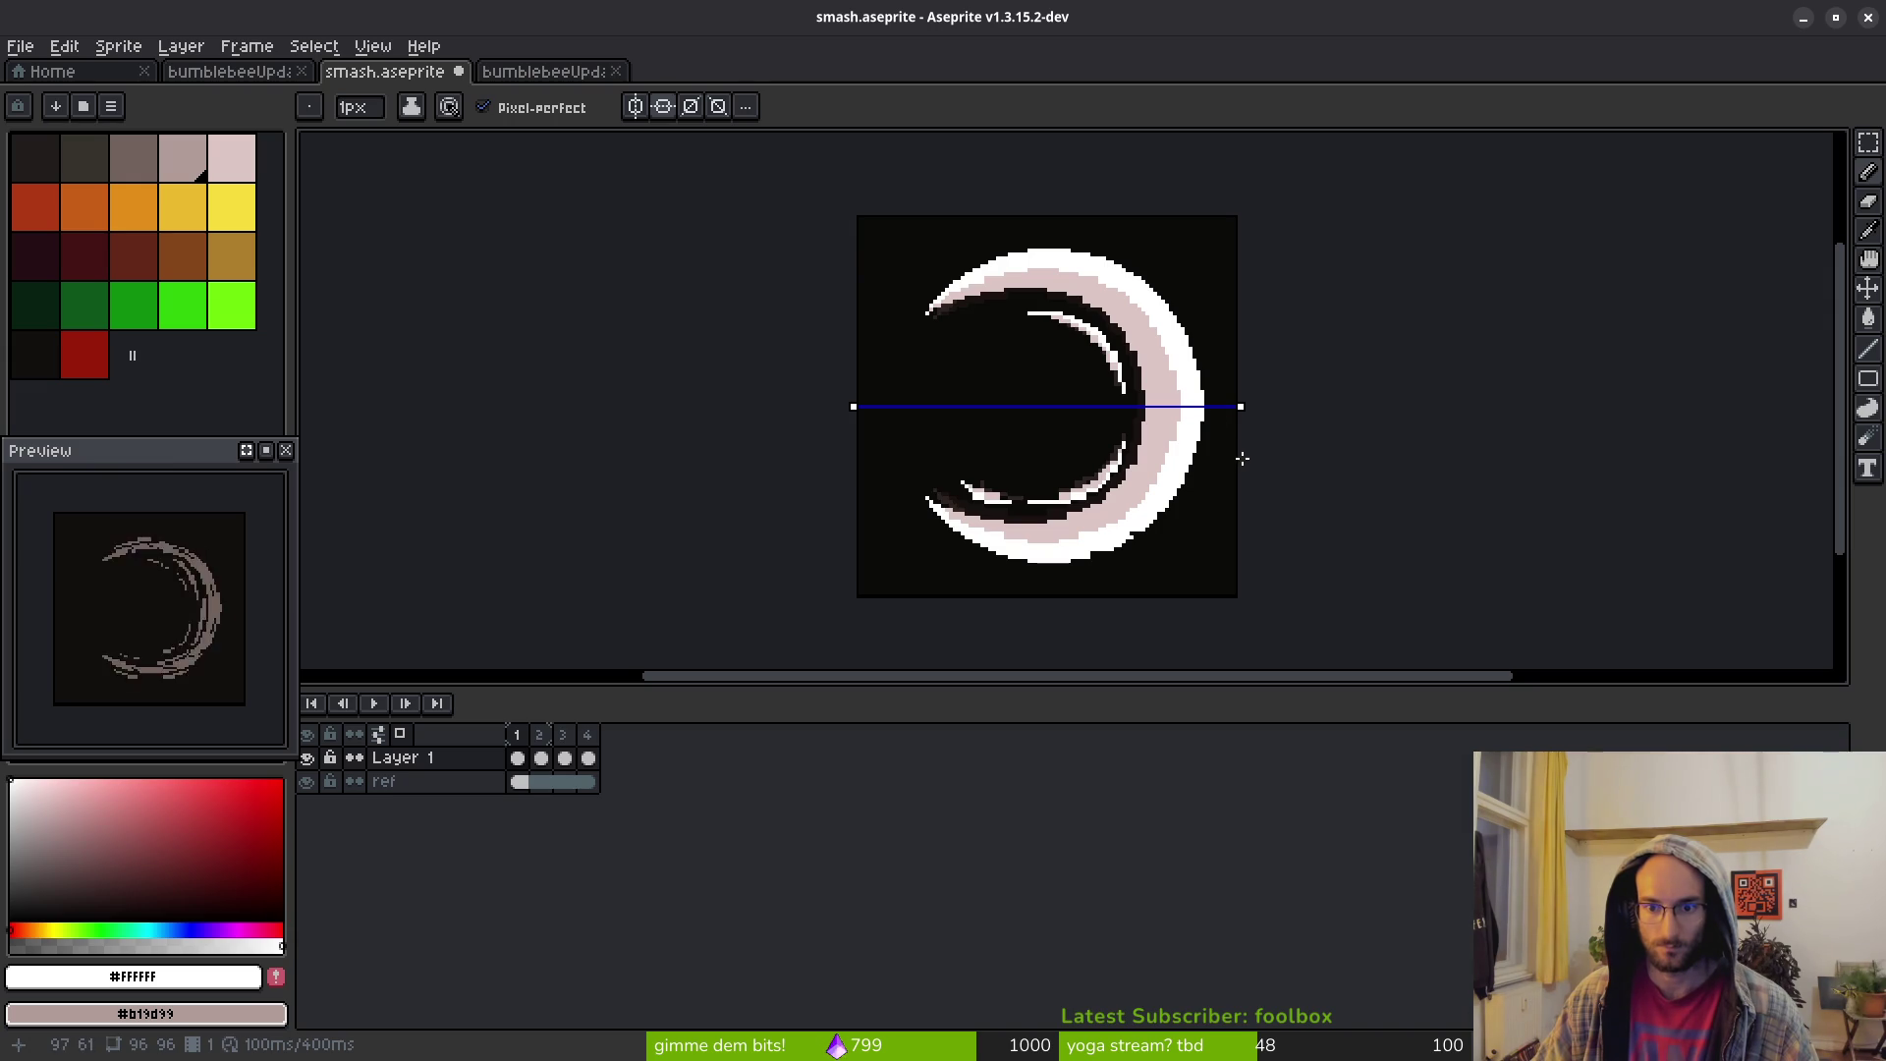
With the Eraser selected, zoom and pan around the crescent to find the stray pixel
{"action": "scroll", "coordinate": [1196, 498], "scroll_direction": "up", "scroll_amount": 2}
{"action": "scroll", "coordinate": [1228, 503], "scroll_direction": "down", "scroll_amount": 4}
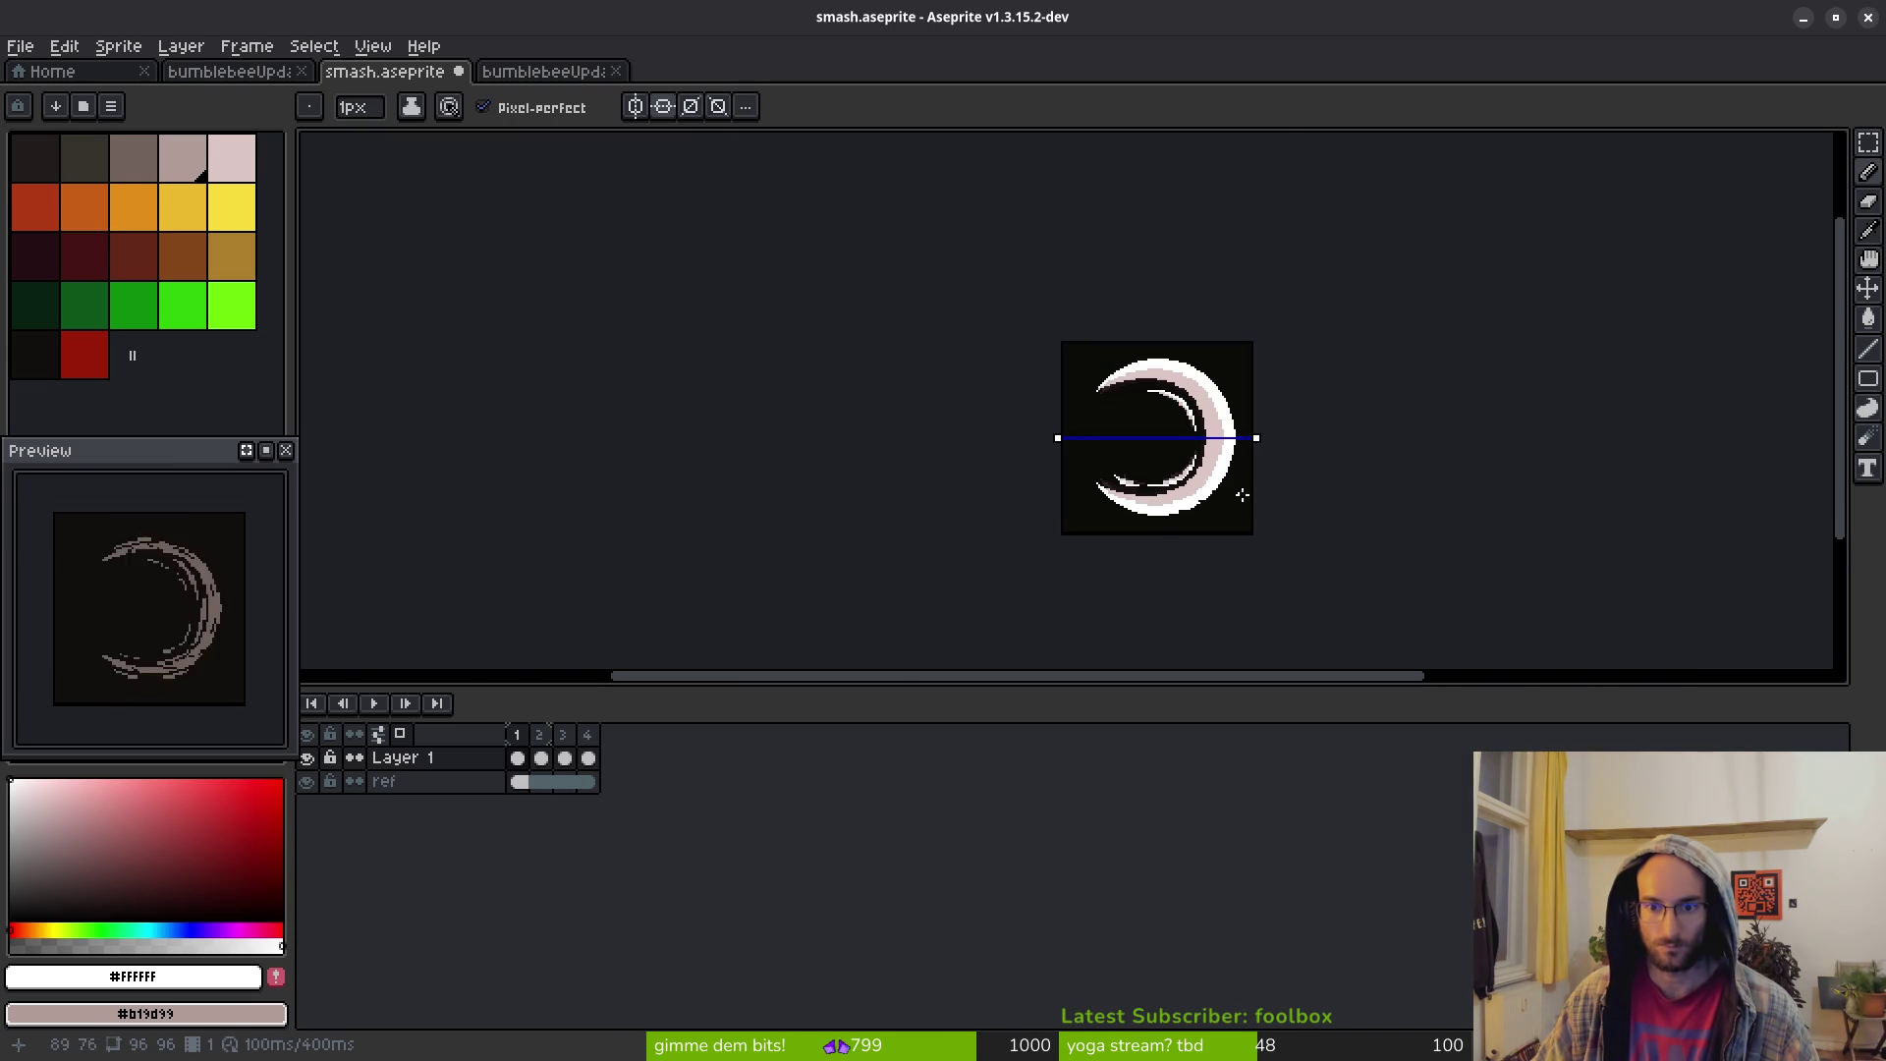
{"action": "scroll", "coordinate": [1243, 506], "scroll_direction": "up", "scroll_amount": 3}
{"action": "scroll", "coordinate": [1139, 413], "scroll_direction": "up", "scroll_amount": 1}
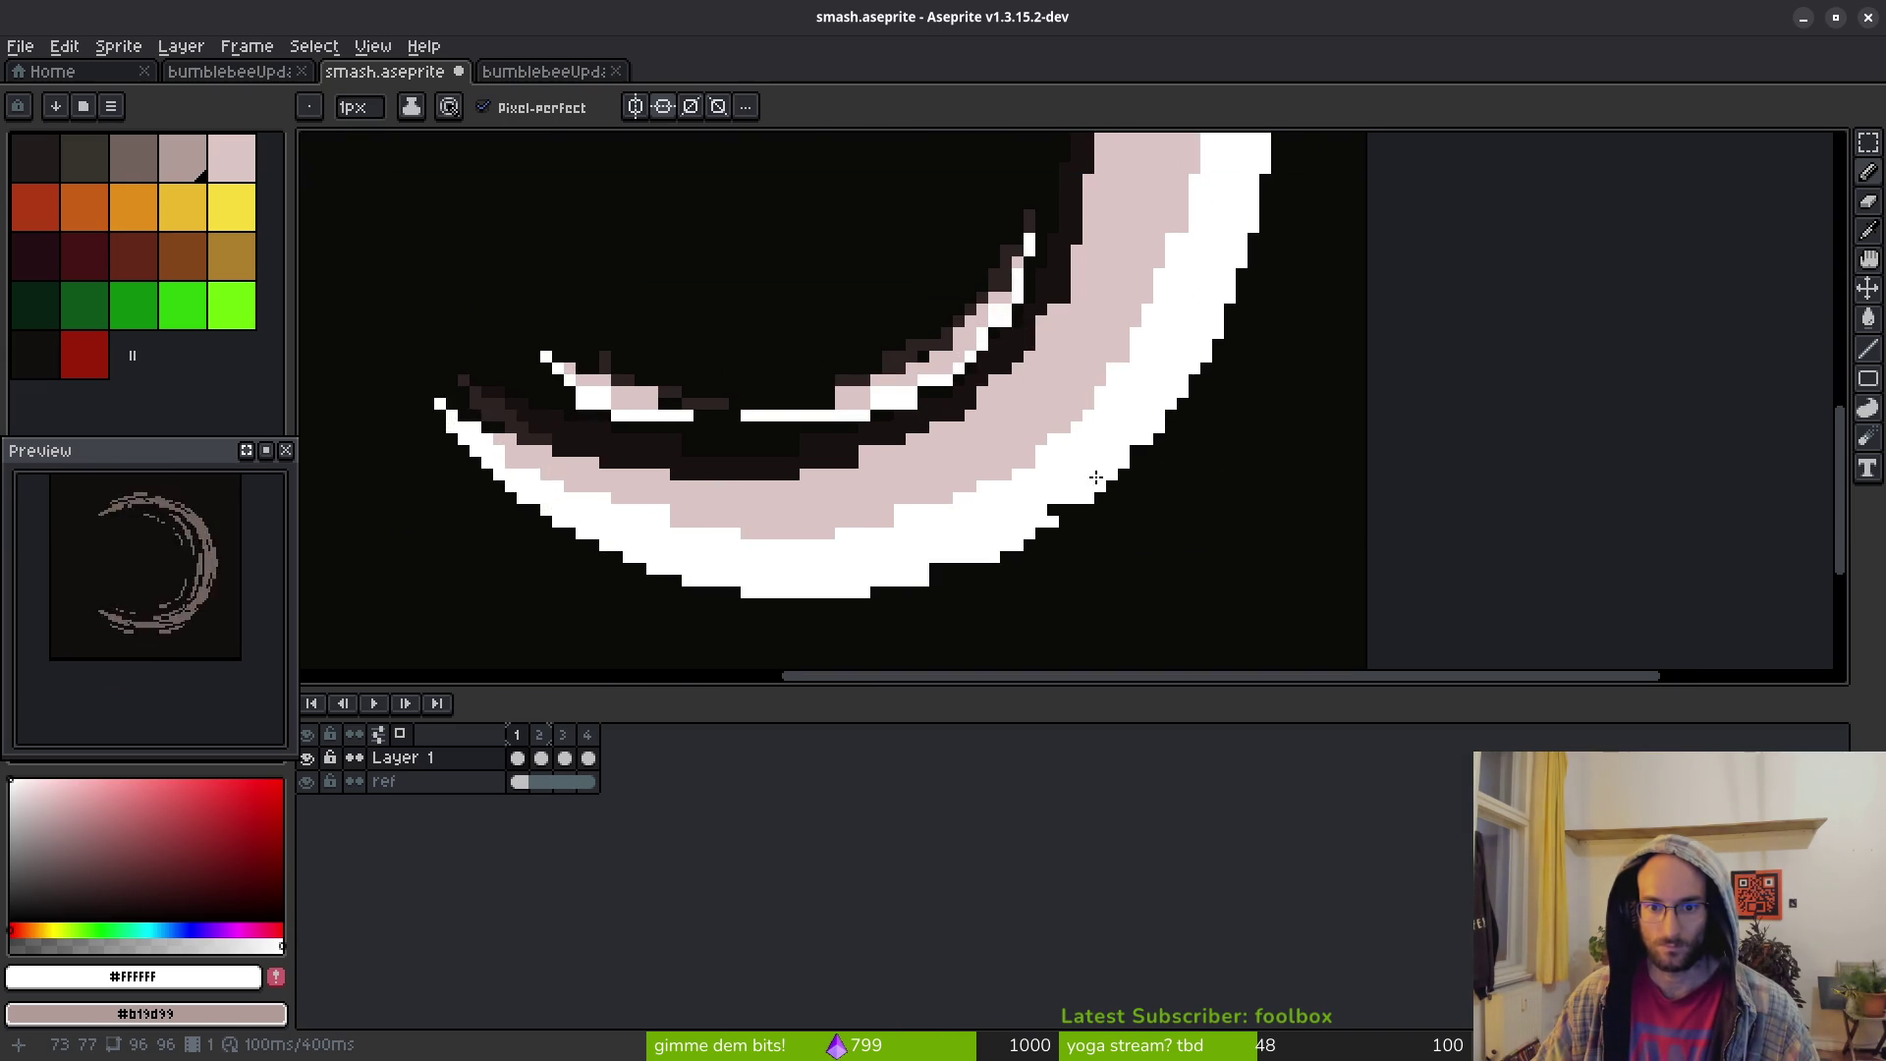
{"action": "scroll", "coordinate": [1129, 395], "scroll_direction": "down", "scroll_amount": 1}
{"action": "scroll", "coordinate": [1129, 395], "scroll_direction": "down", "scroll_amount": 1}
{"action": "scroll", "coordinate": [1102, 285], "scroll_direction": "up", "scroll_amount": 3}
{"action": "scroll", "coordinate": [1081, 379], "scroll_direction": "down", "scroll_amount": 1}
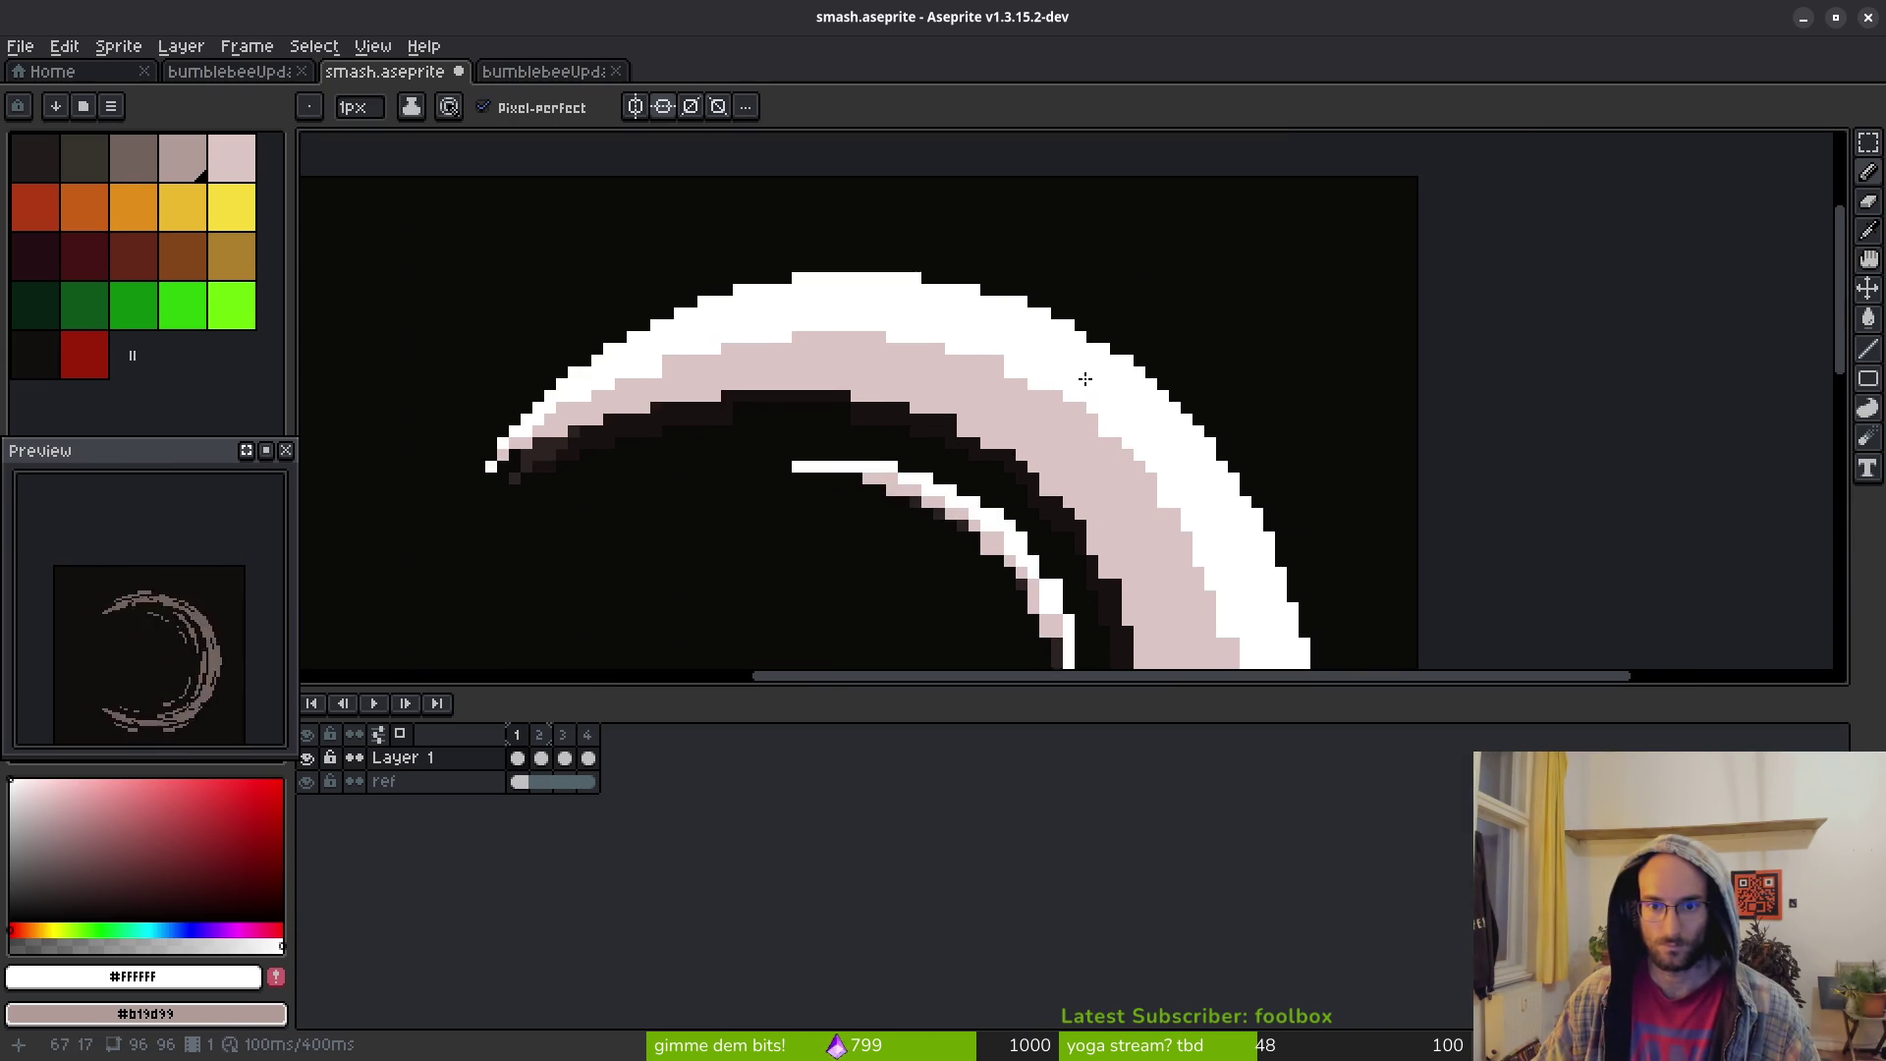
{"action": "scroll", "coordinate": [1090, 325], "scroll_direction": "up", "scroll_amount": 1}
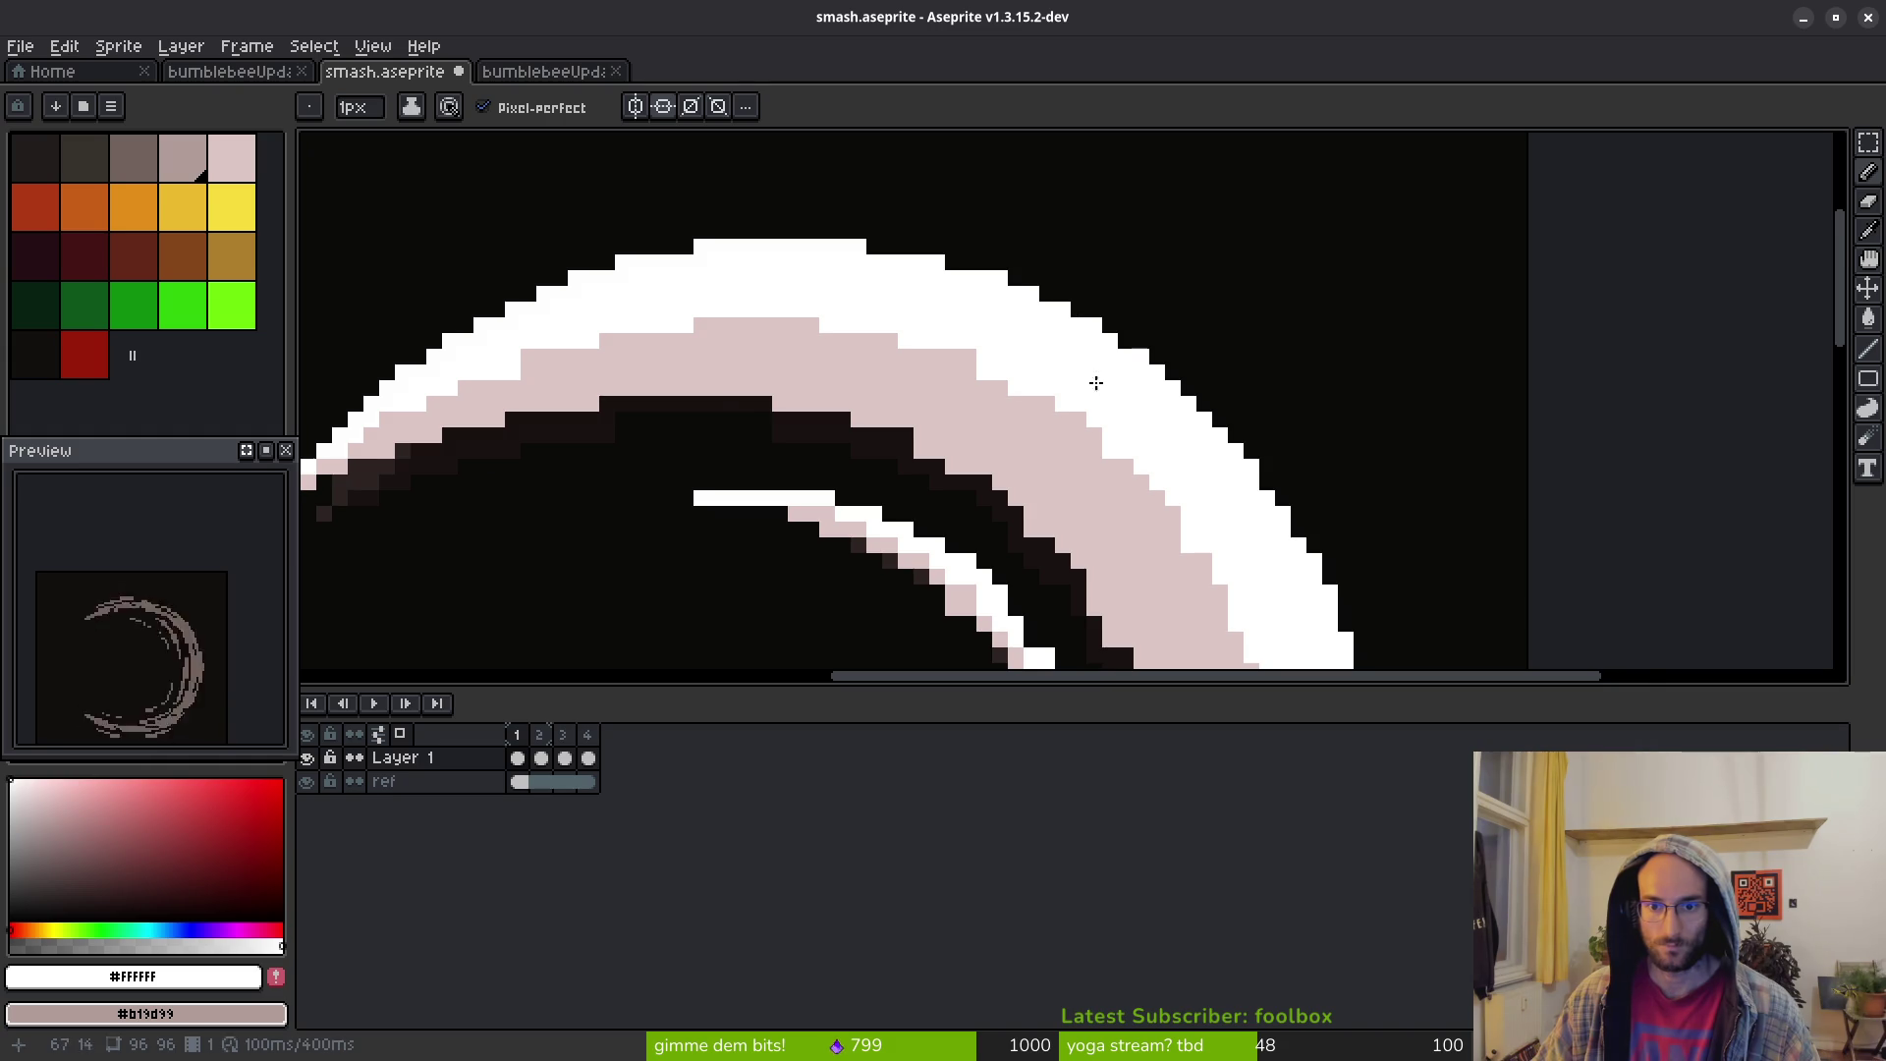
{"action": "scroll", "coordinate": [1080, 364], "scroll_direction": "down", "scroll_amount": 2}
{"action": "scroll", "coordinate": [1076, 472], "scroll_direction": "up", "scroll_amount": 4}
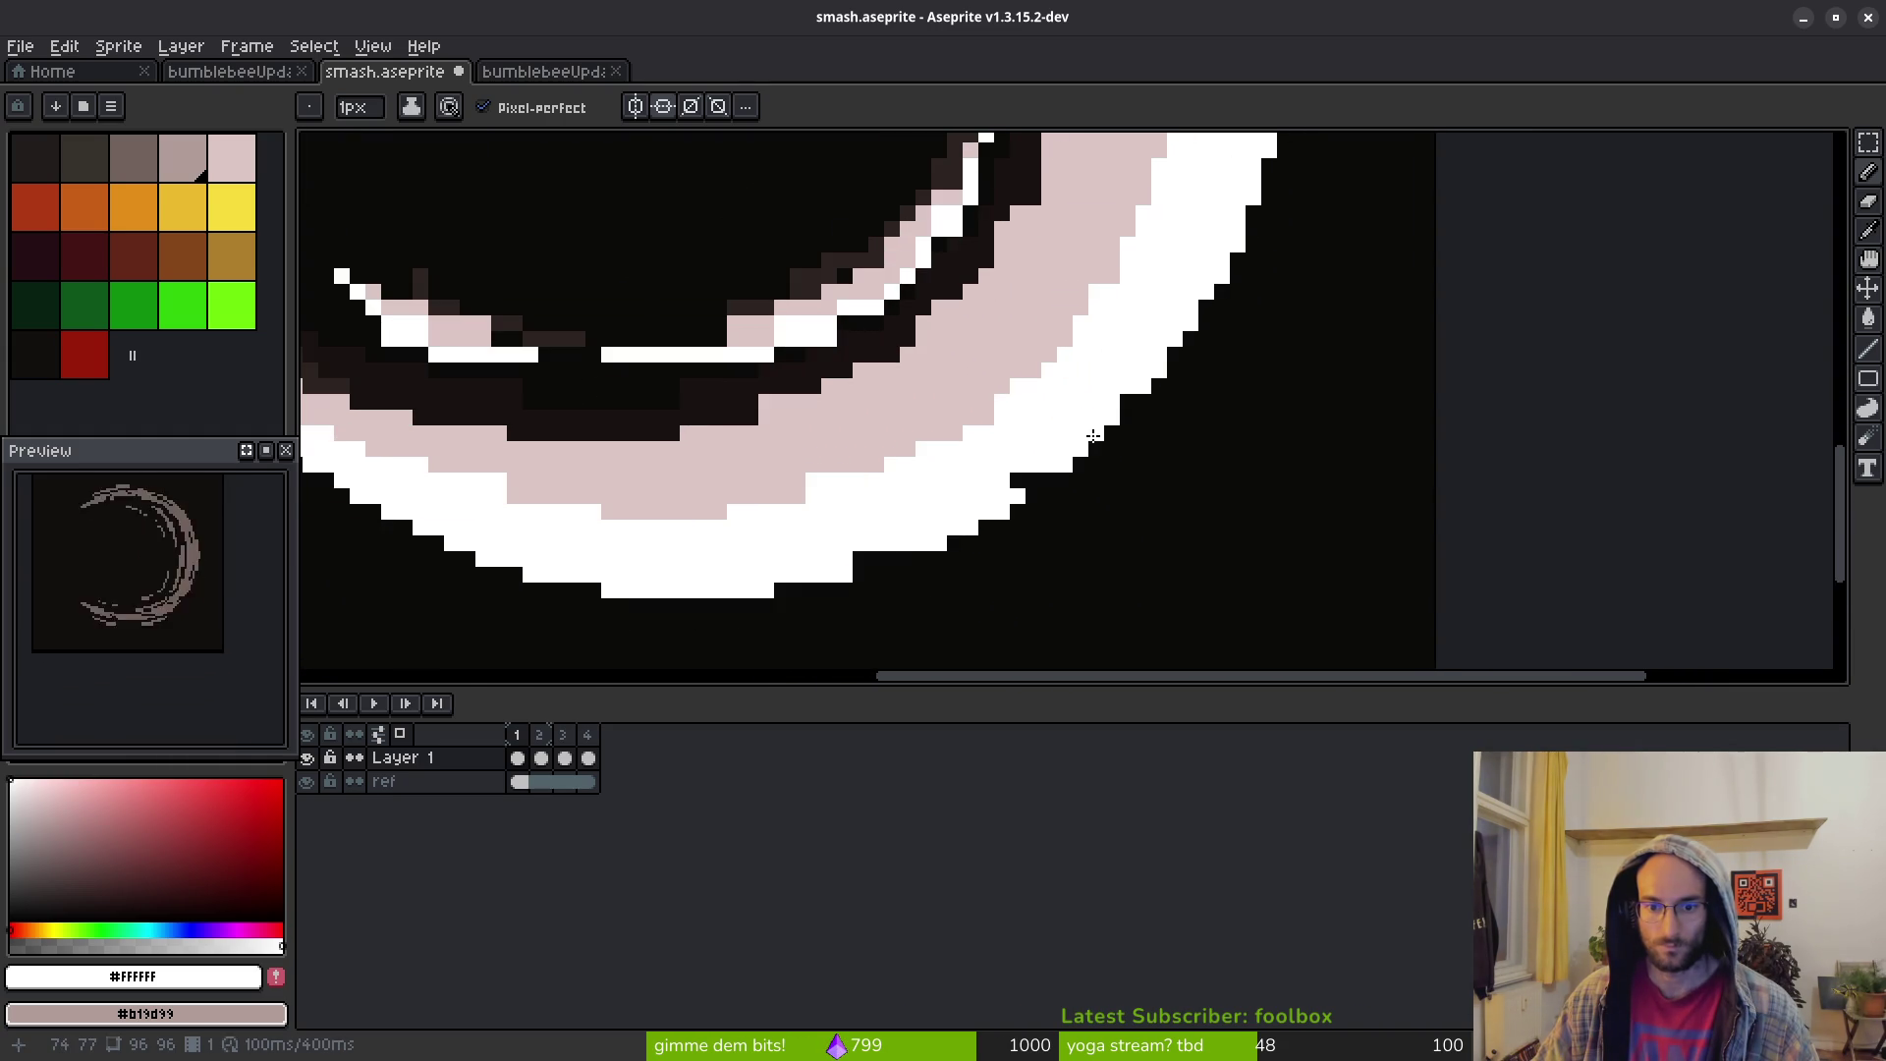
{"action": "scroll", "coordinate": [1090, 432], "scroll_direction": "down", "scroll_amount": 2}
{"action": "scroll", "coordinate": [1029, 436], "scroll_direction": "up", "scroll_amount": 2}
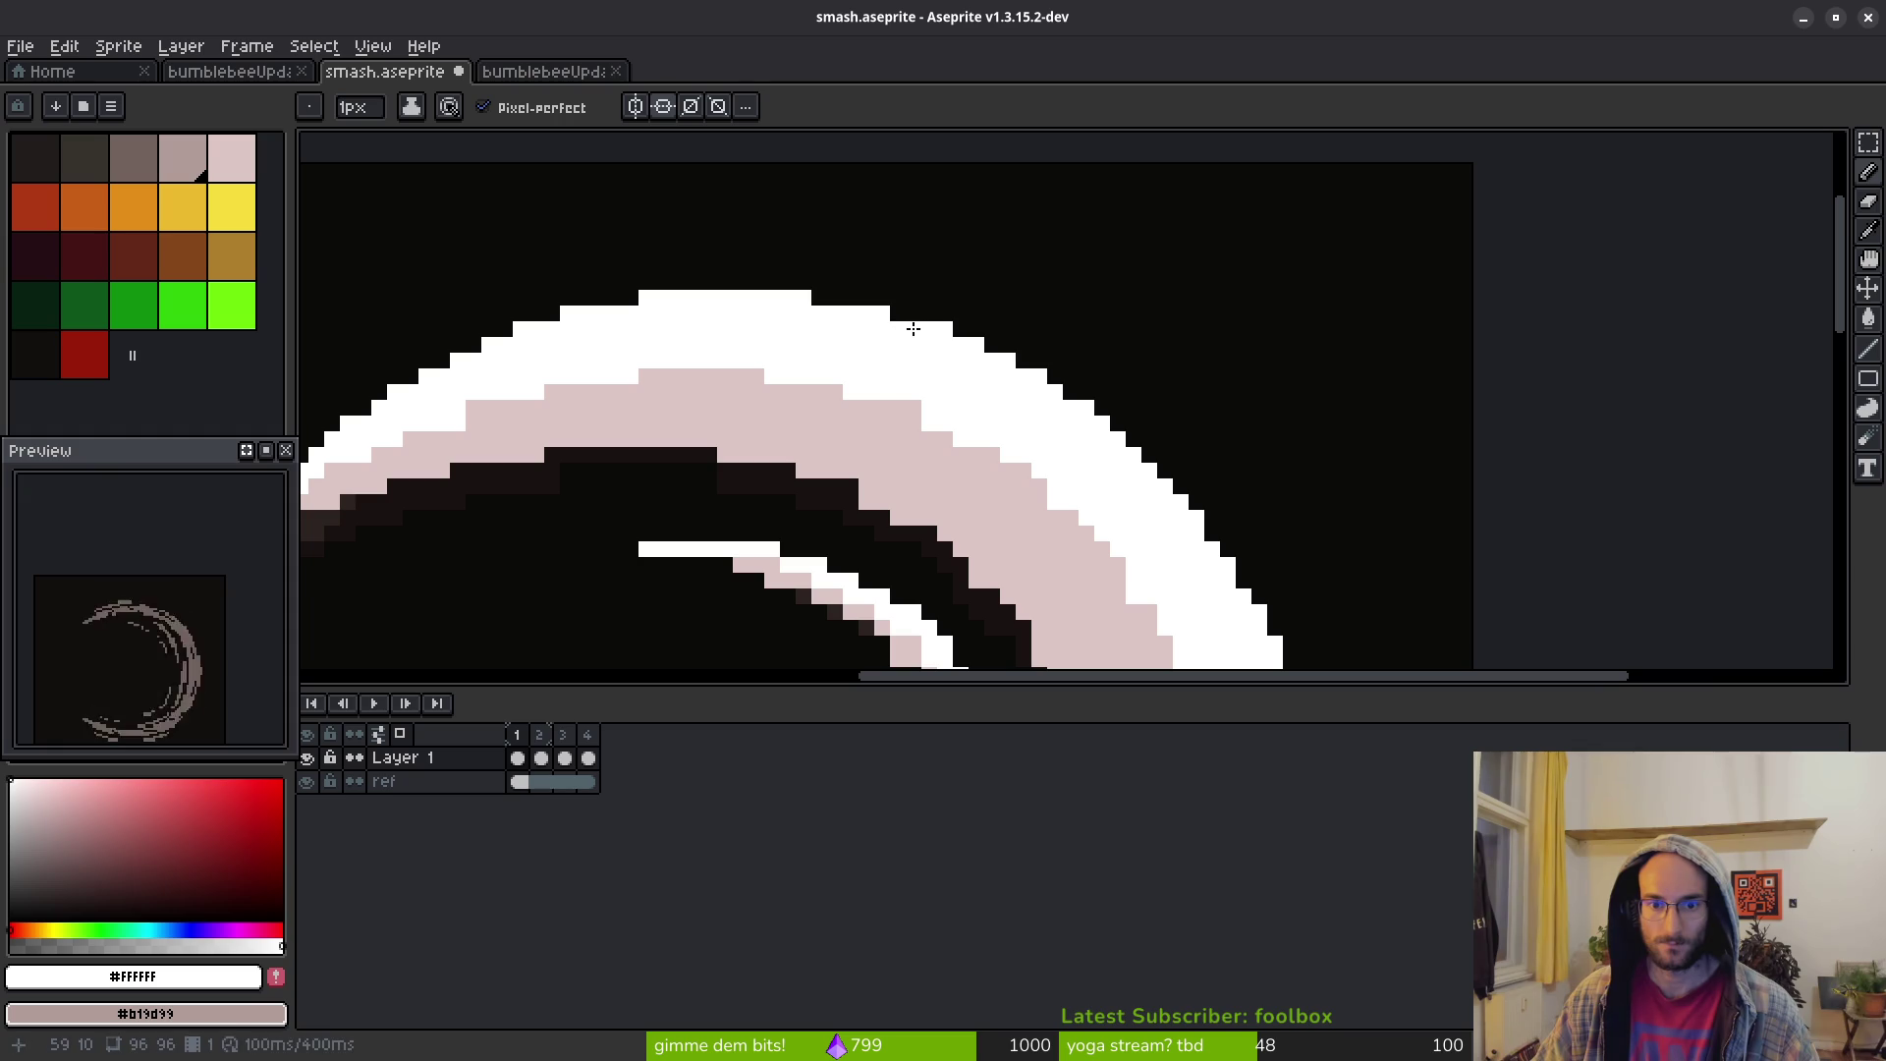
{"action": "key", "text": "e"}
{"action": "scroll", "coordinate": [1134, 314], "scroll_direction": "down", "scroll_amount": 3}
{"action": "scroll", "coordinate": [1026, 335], "scroll_direction": "up", "scroll_amount": 4}
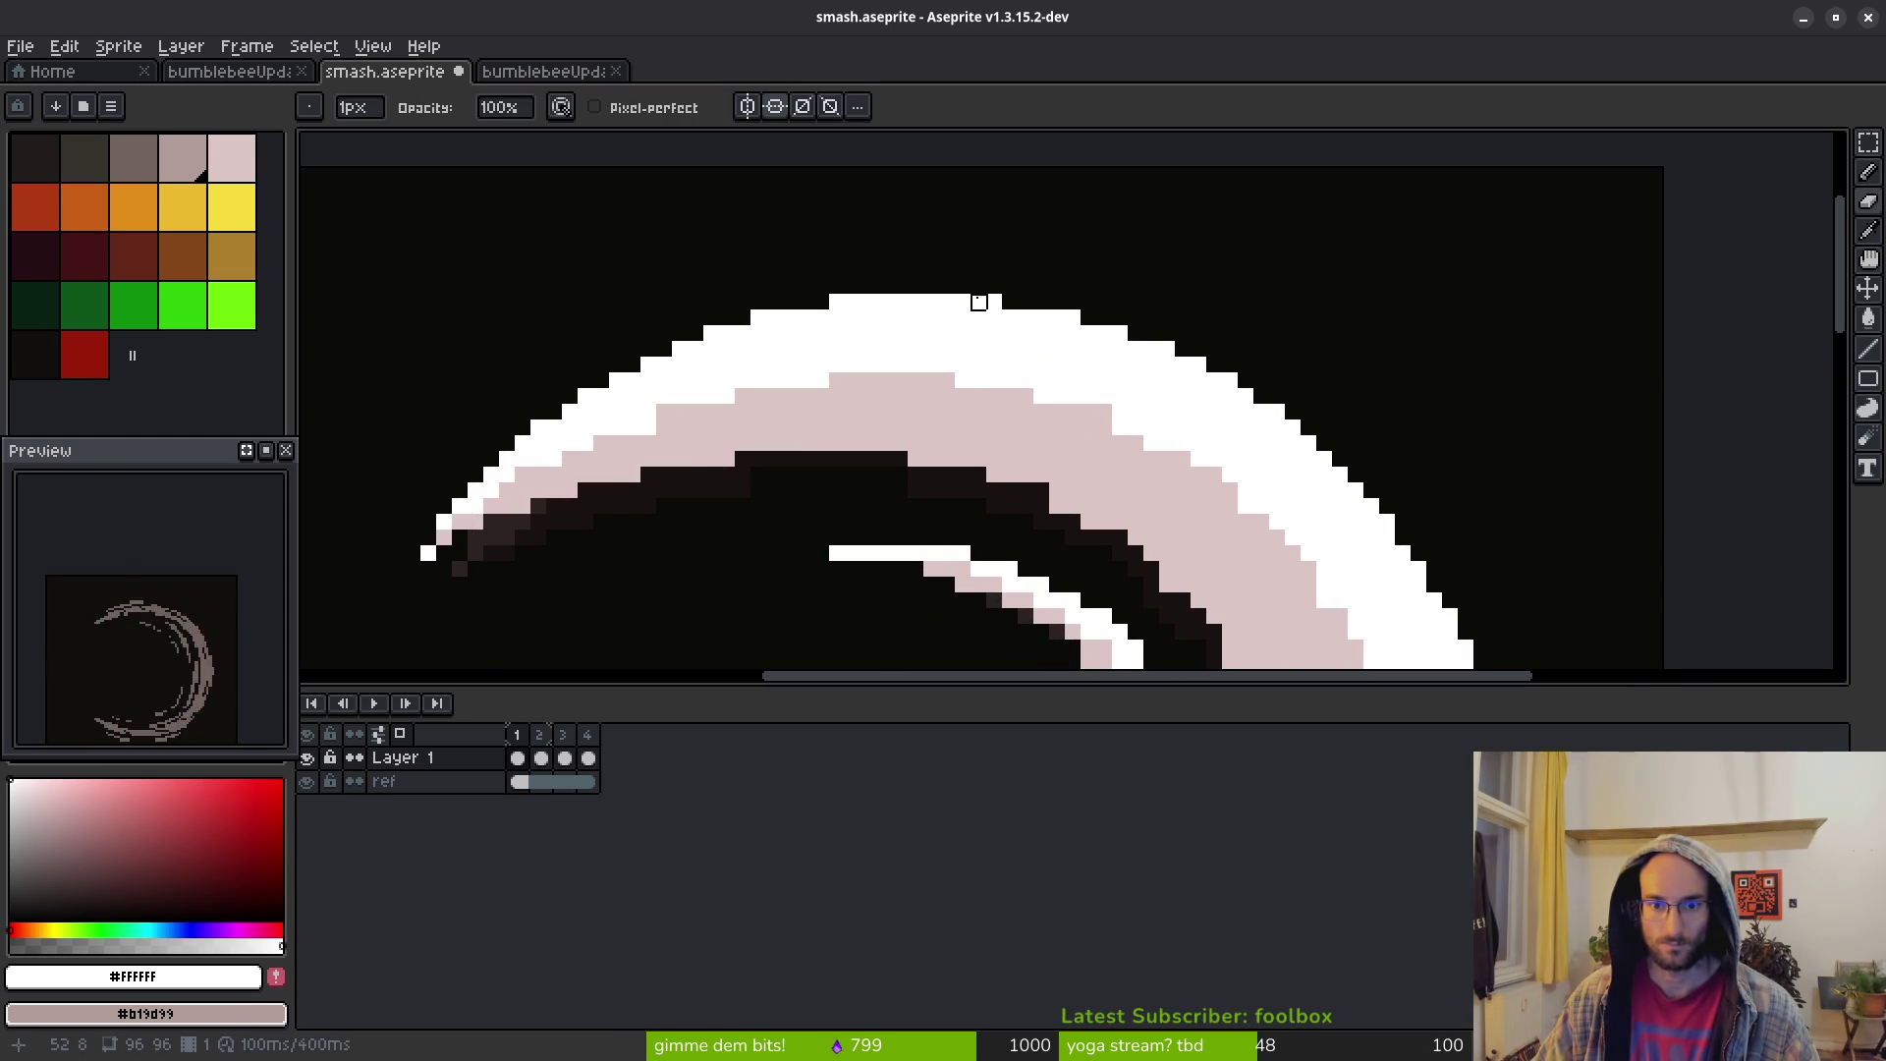
{"action": "scroll", "coordinate": [1233, 352], "scroll_direction": "down", "scroll_amount": 2}
{"action": "scroll", "coordinate": [1232, 353], "scroll_direction": "down", "scroll_amount": 2}
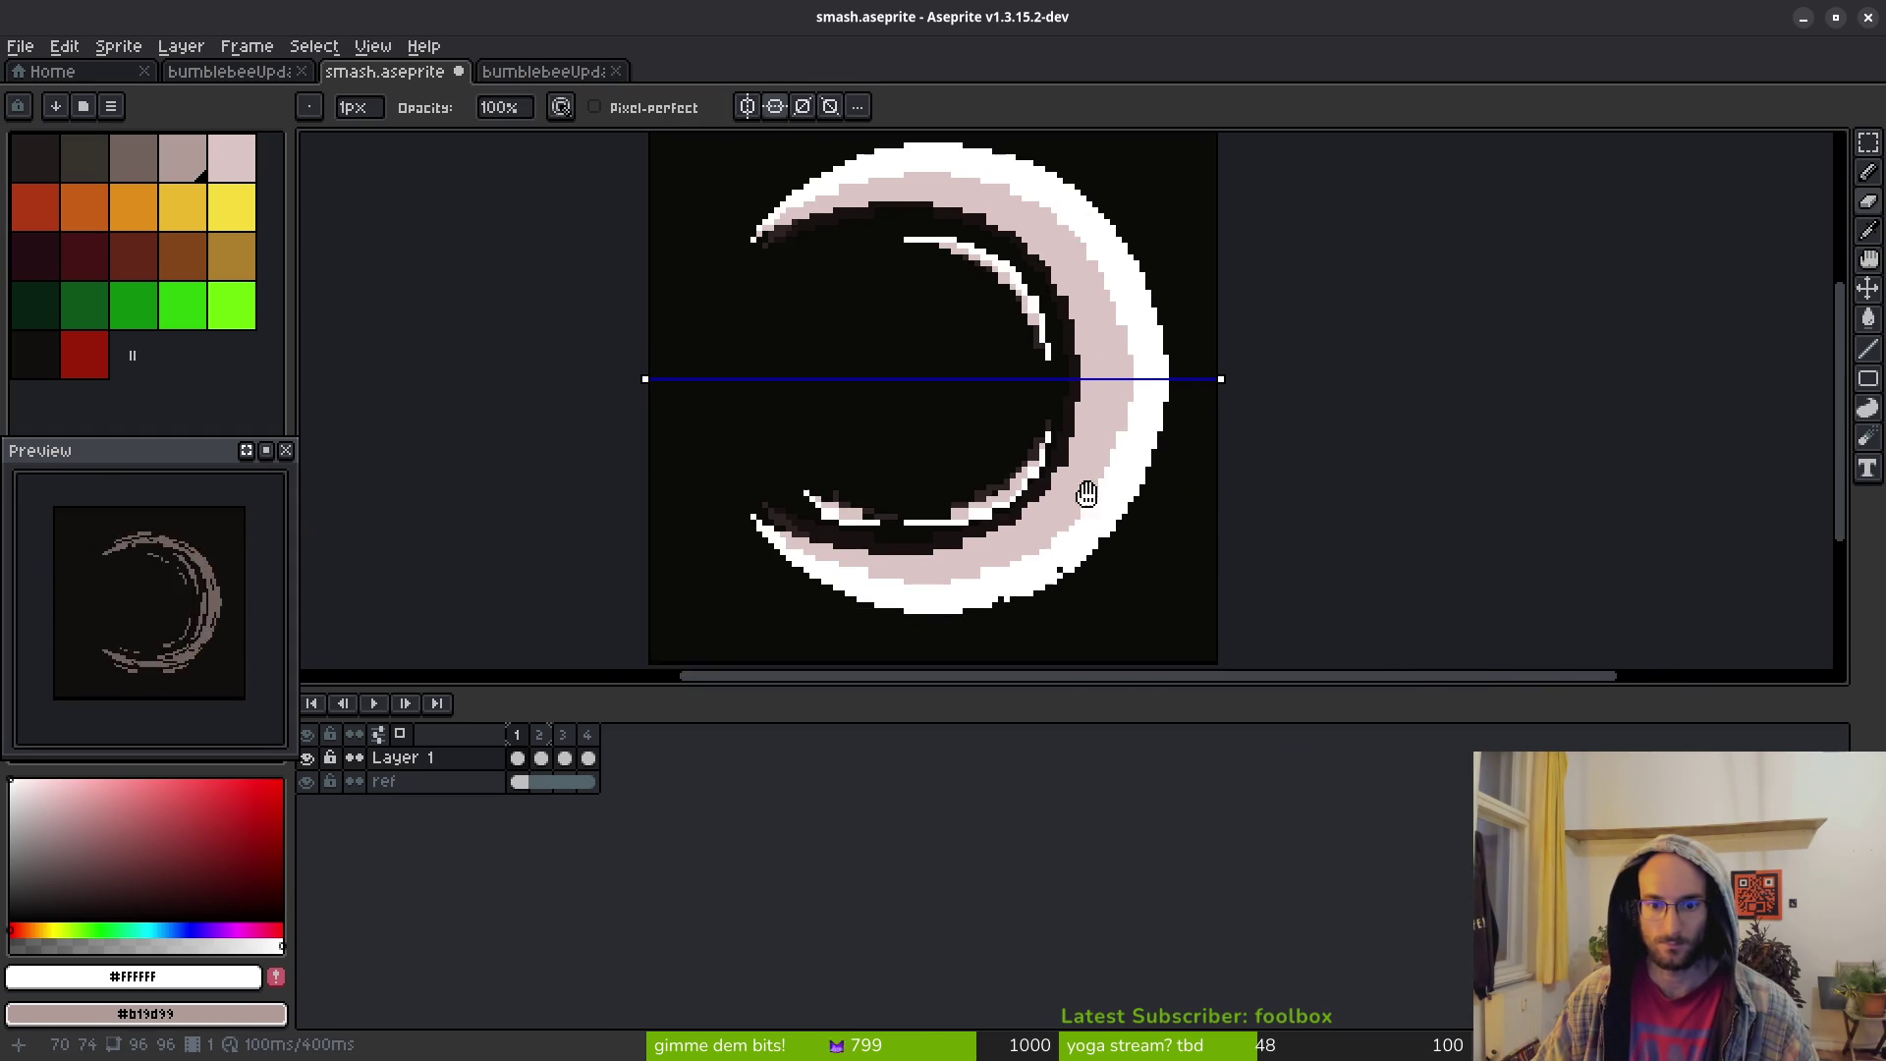
{"action": "left_click_drag", "start_coordinate": [1069, 522], "coordinate": [1116, 453]}
{"action": "scroll", "coordinate": [1078, 475], "scroll_direction": "up", "scroll_amount": 3}
{"action": "left_click_drag", "start_coordinate": [1095, 341], "coordinate": [1151, 401]}
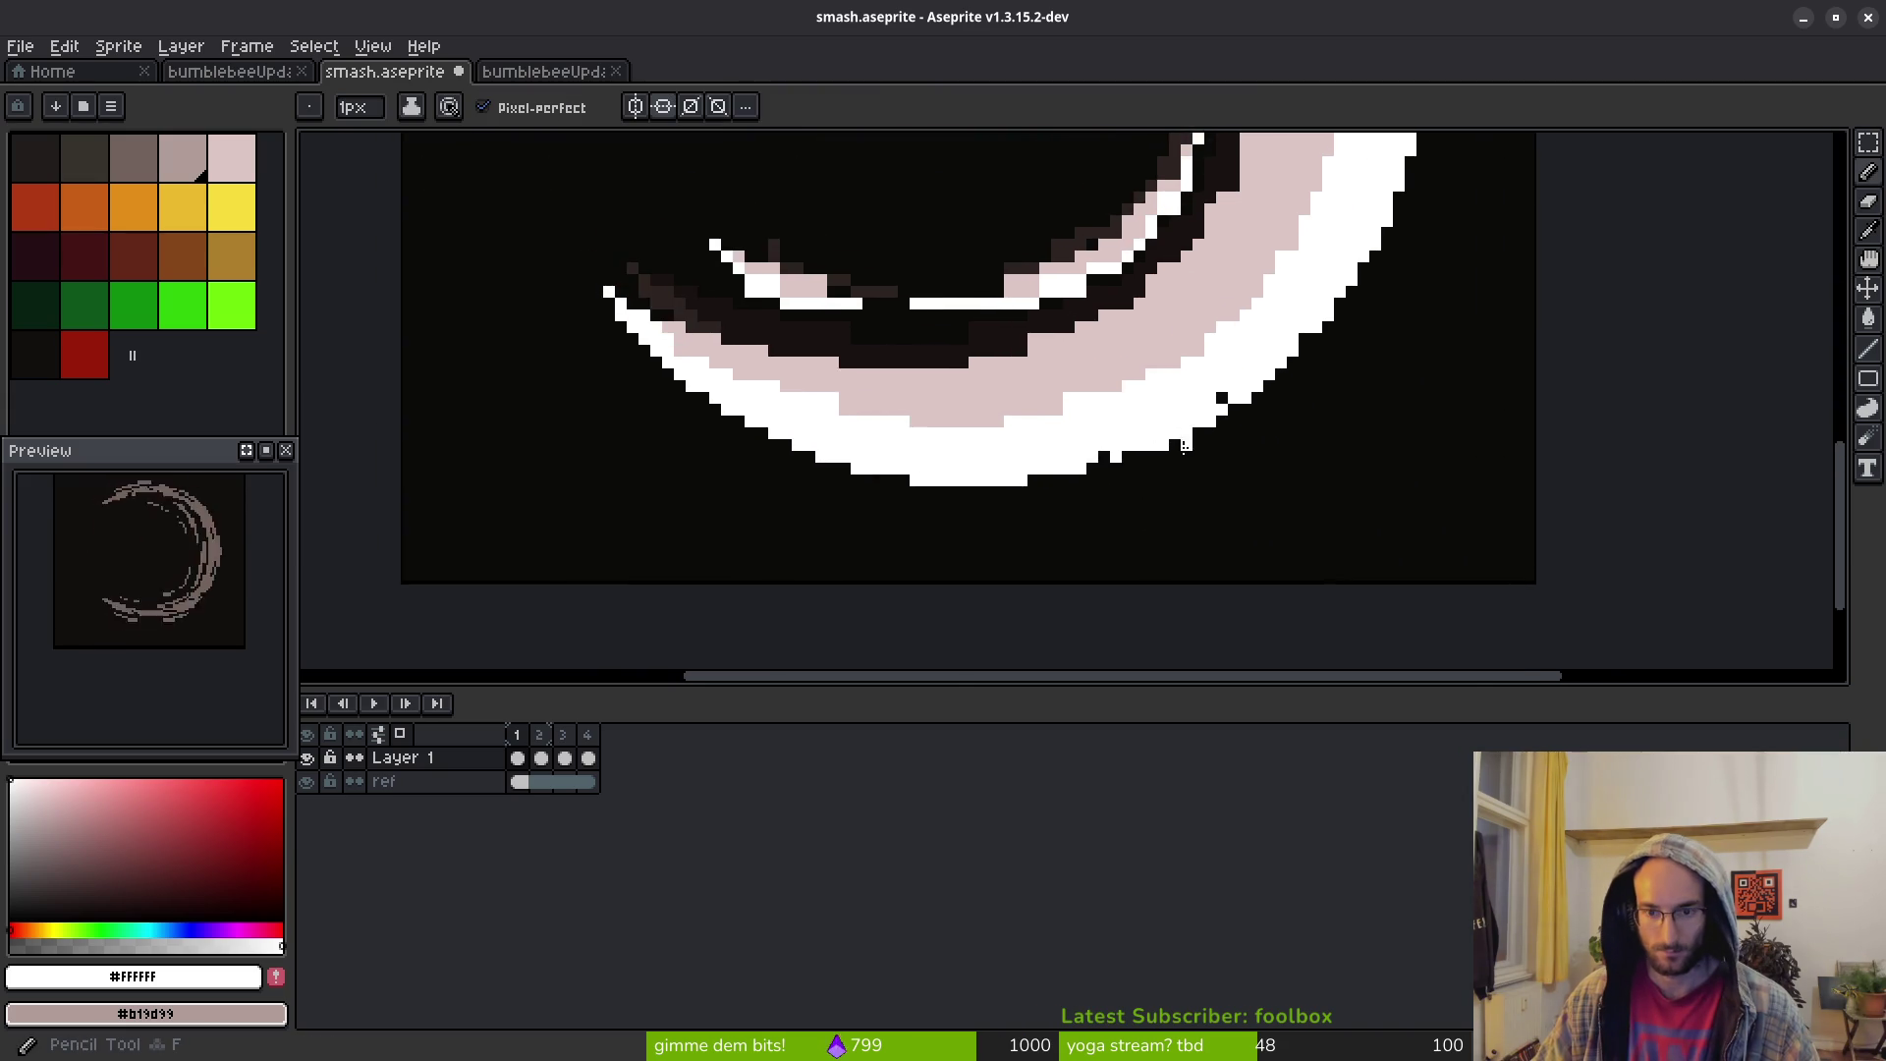
{"action": "scroll", "coordinate": [1018, 468], "scroll_direction": "up", "scroll_amount": 3}
{"action": "scroll", "coordinate": [1289, 328], "scroll_direction": "down", "scroll_amount": 6}
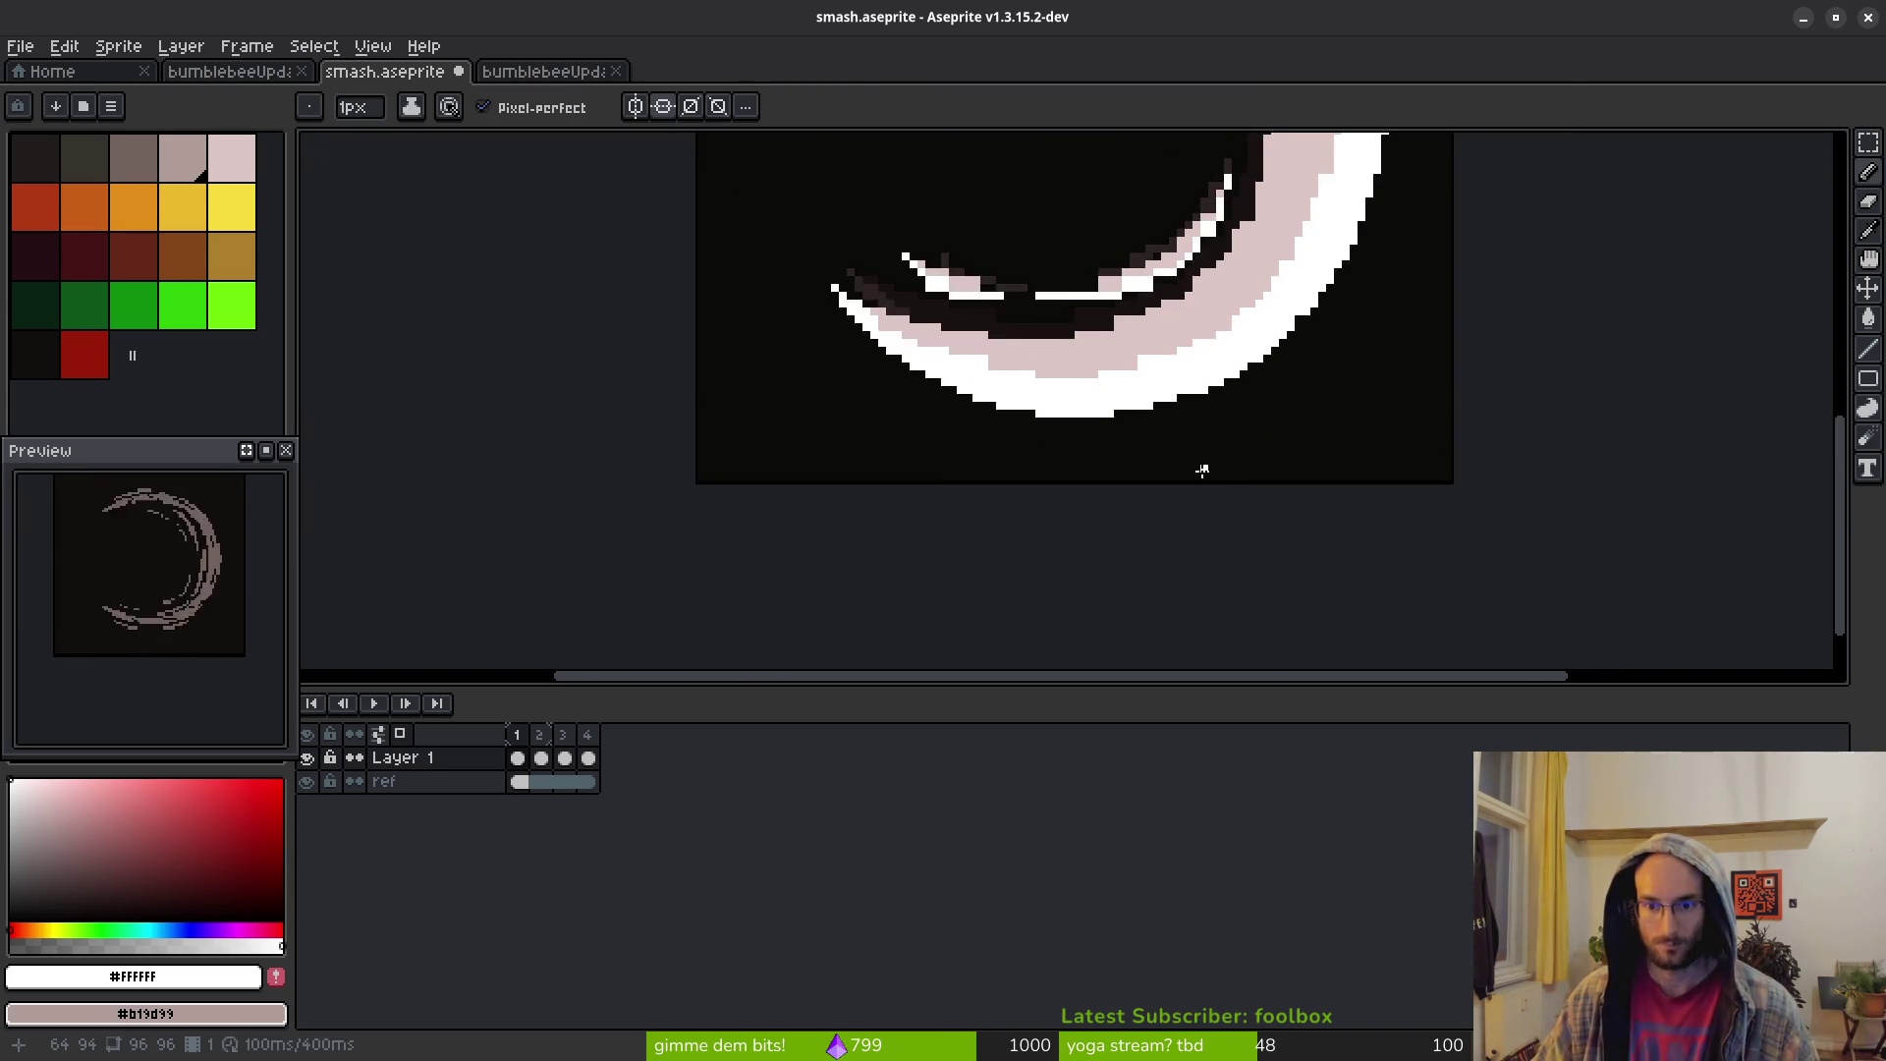
{"action": "scroll", "coordinate": [1183, 328], "scroll_direction": "up", "scroll_amount": 8}
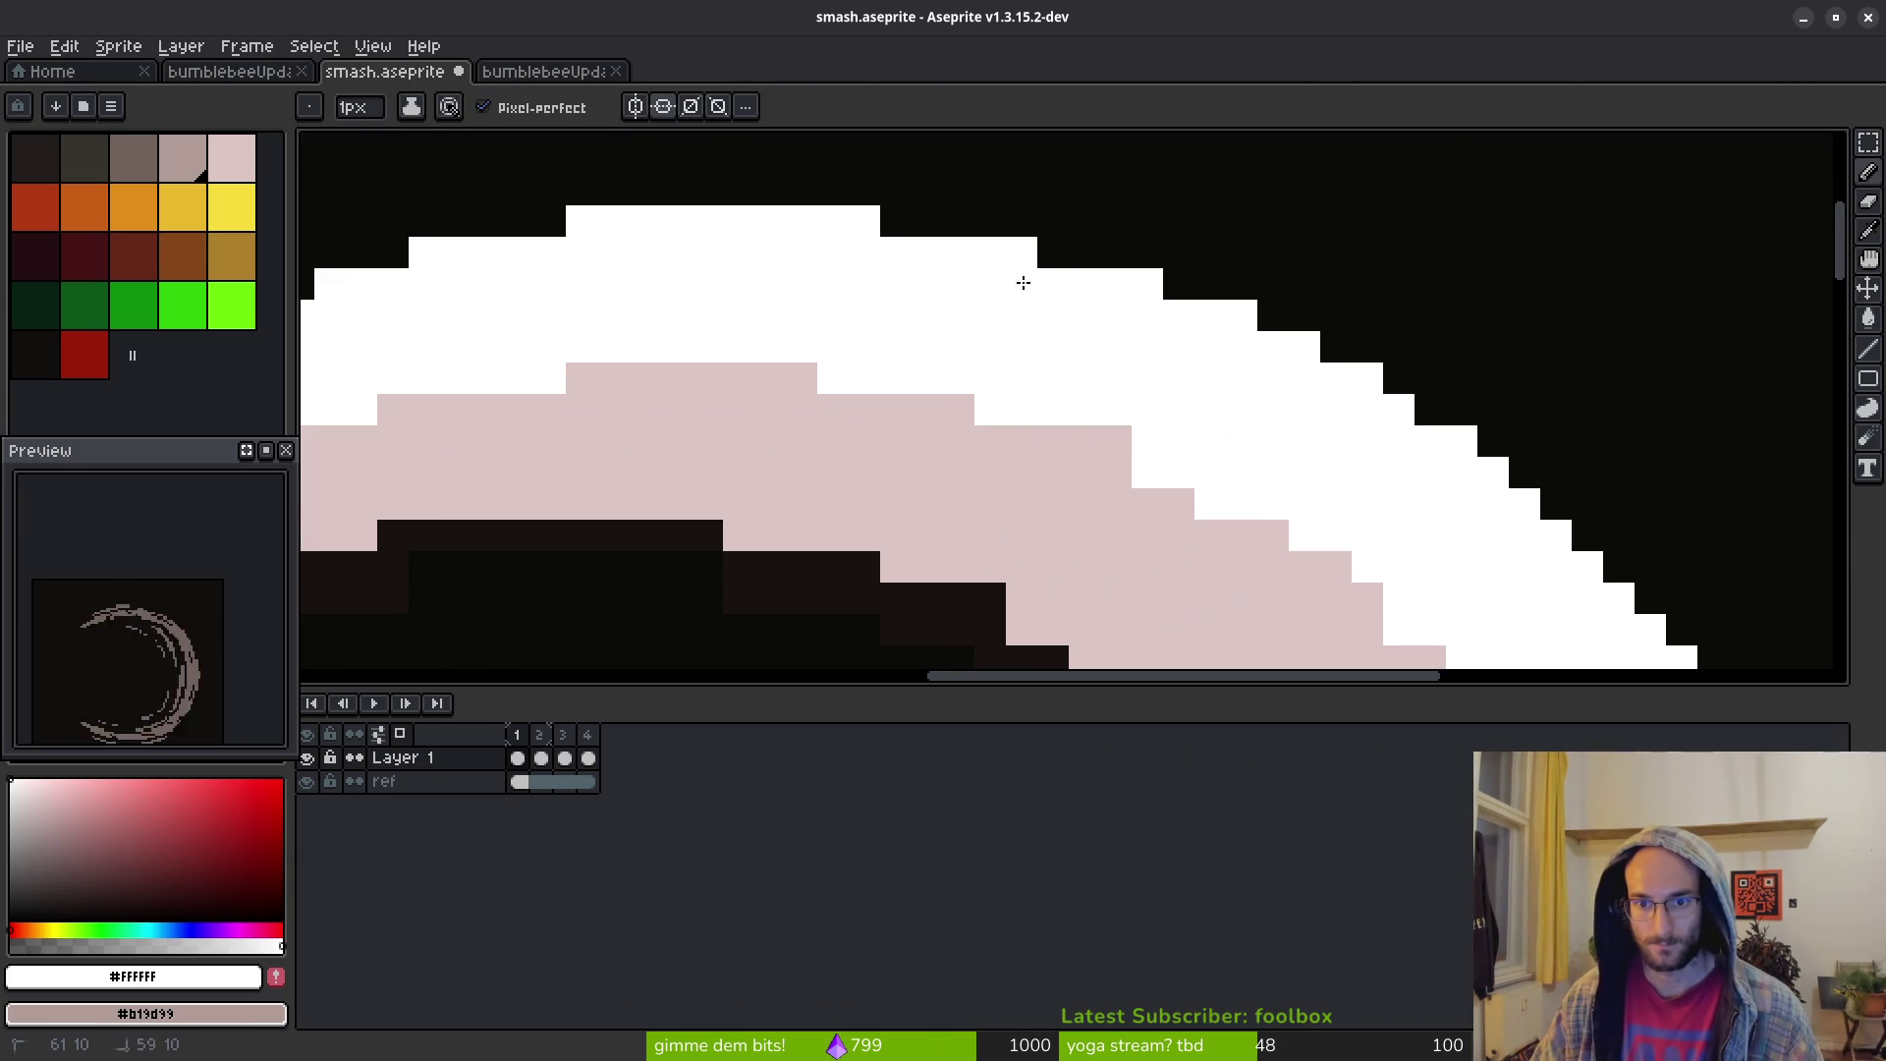
{"action": "scroll", "coordinate": [890, 319], "scroll_direction": "down", "scroll_amount": 3}
Erase the stray pink pixel on the inner edge of the upper-right arc
{"action": "mouse_move", "coordinate": [1107, 503]}
{"action": "left_mouse_down"}
{"action": "mouse_move", "coordinate": [1032, 337]}
{"action": "mouse_move", "coordinate": [1031, 265]}
{"action": "left_mouse_up"}
{"action": "scroll", "coordinate": [1158, 429], "scroll_direction": "up", "scroll_amount": 2}
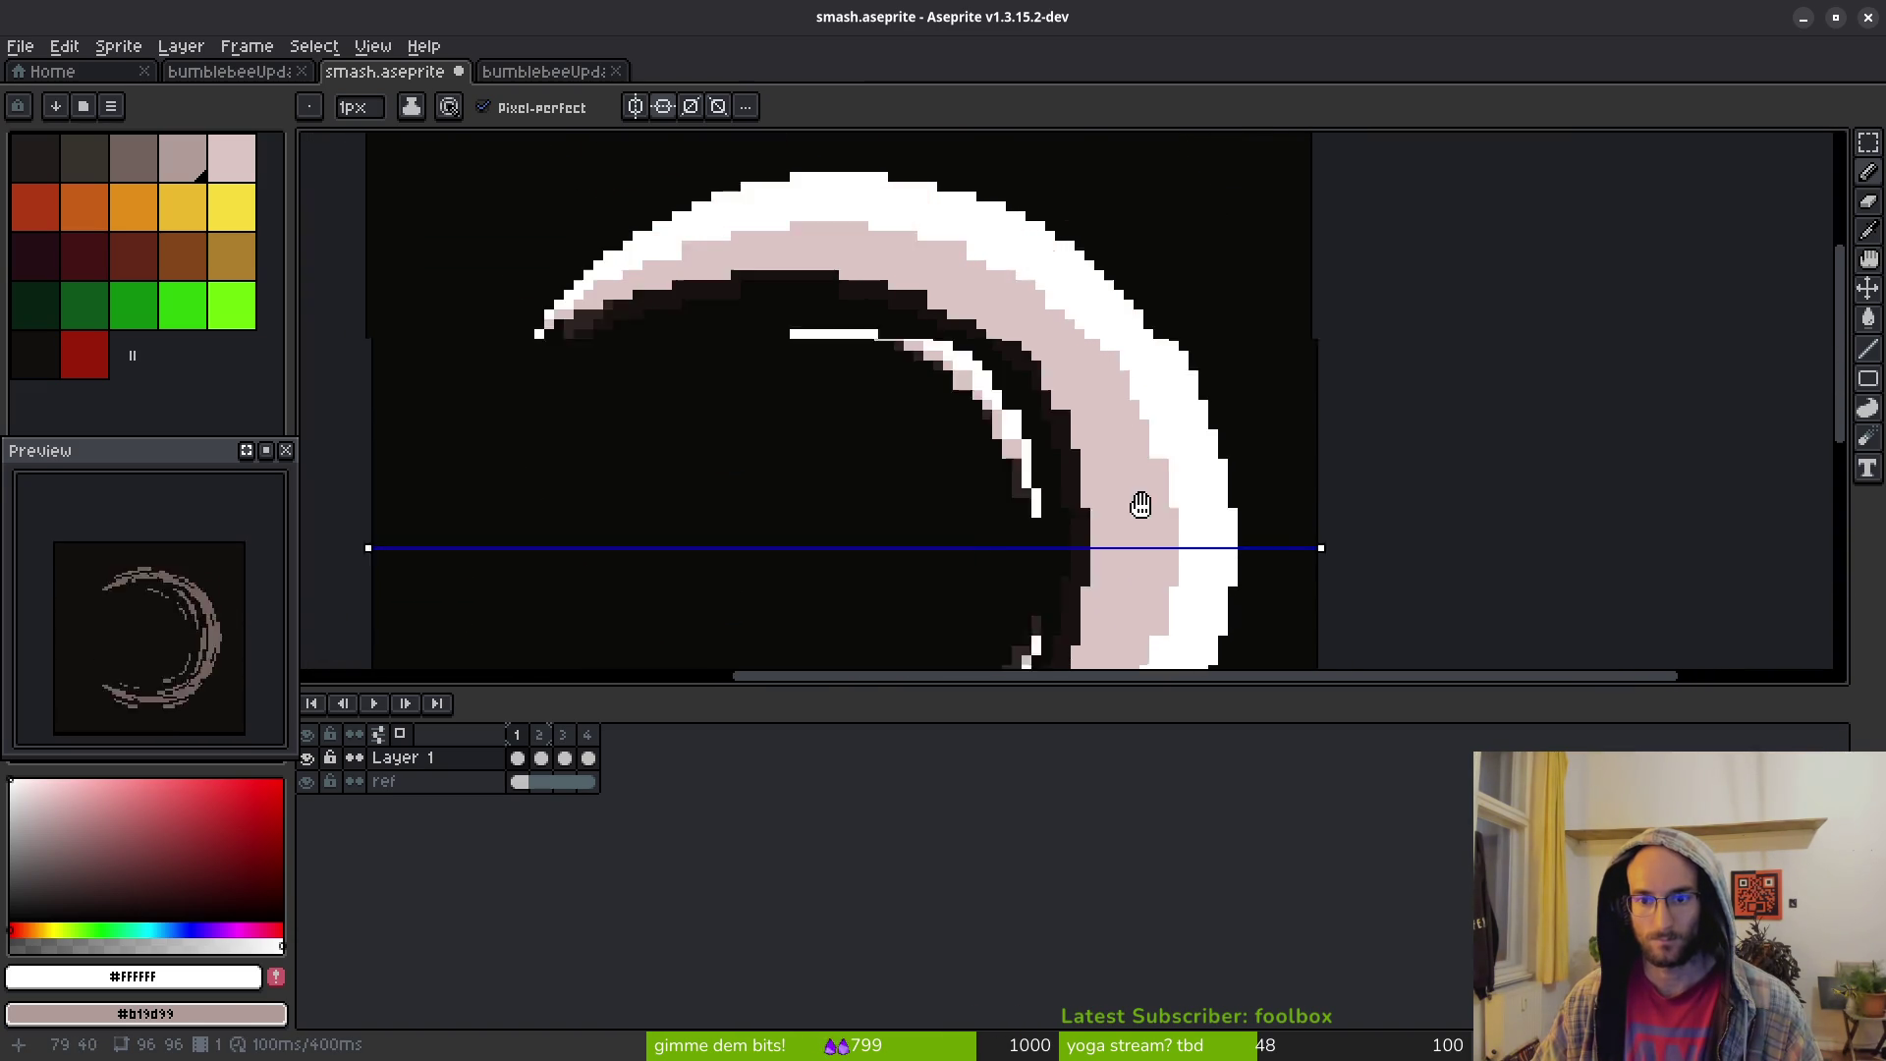
{"action": "scroll", "coordinate": [1117, 393], "scroll_direction": "up", "scroll_amount": 1}
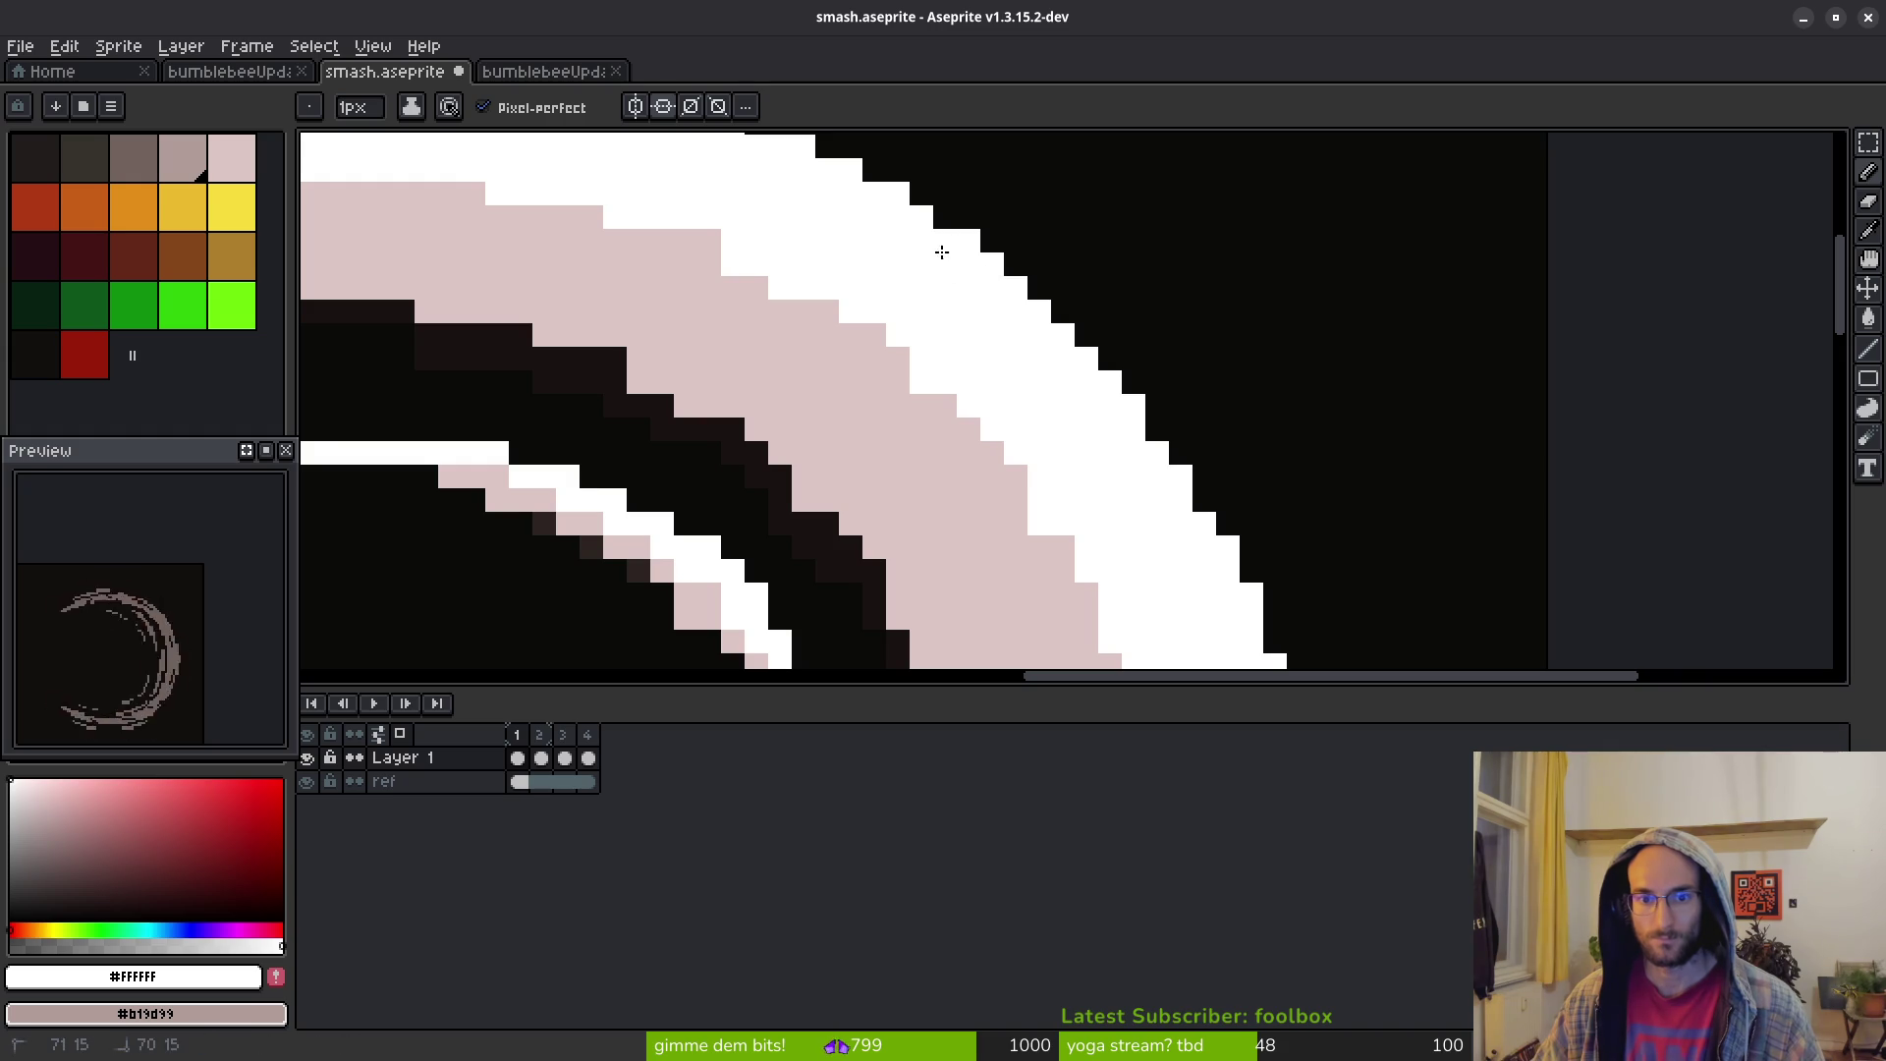
{"action": "scroll", "coordinate": [901, 262], "scroll_direction": "down", "scroll_amount": 2}
{"action": "scroll", "coordinate": [901, 263], "scroll_direction": "right", "scroll_amount": 3}
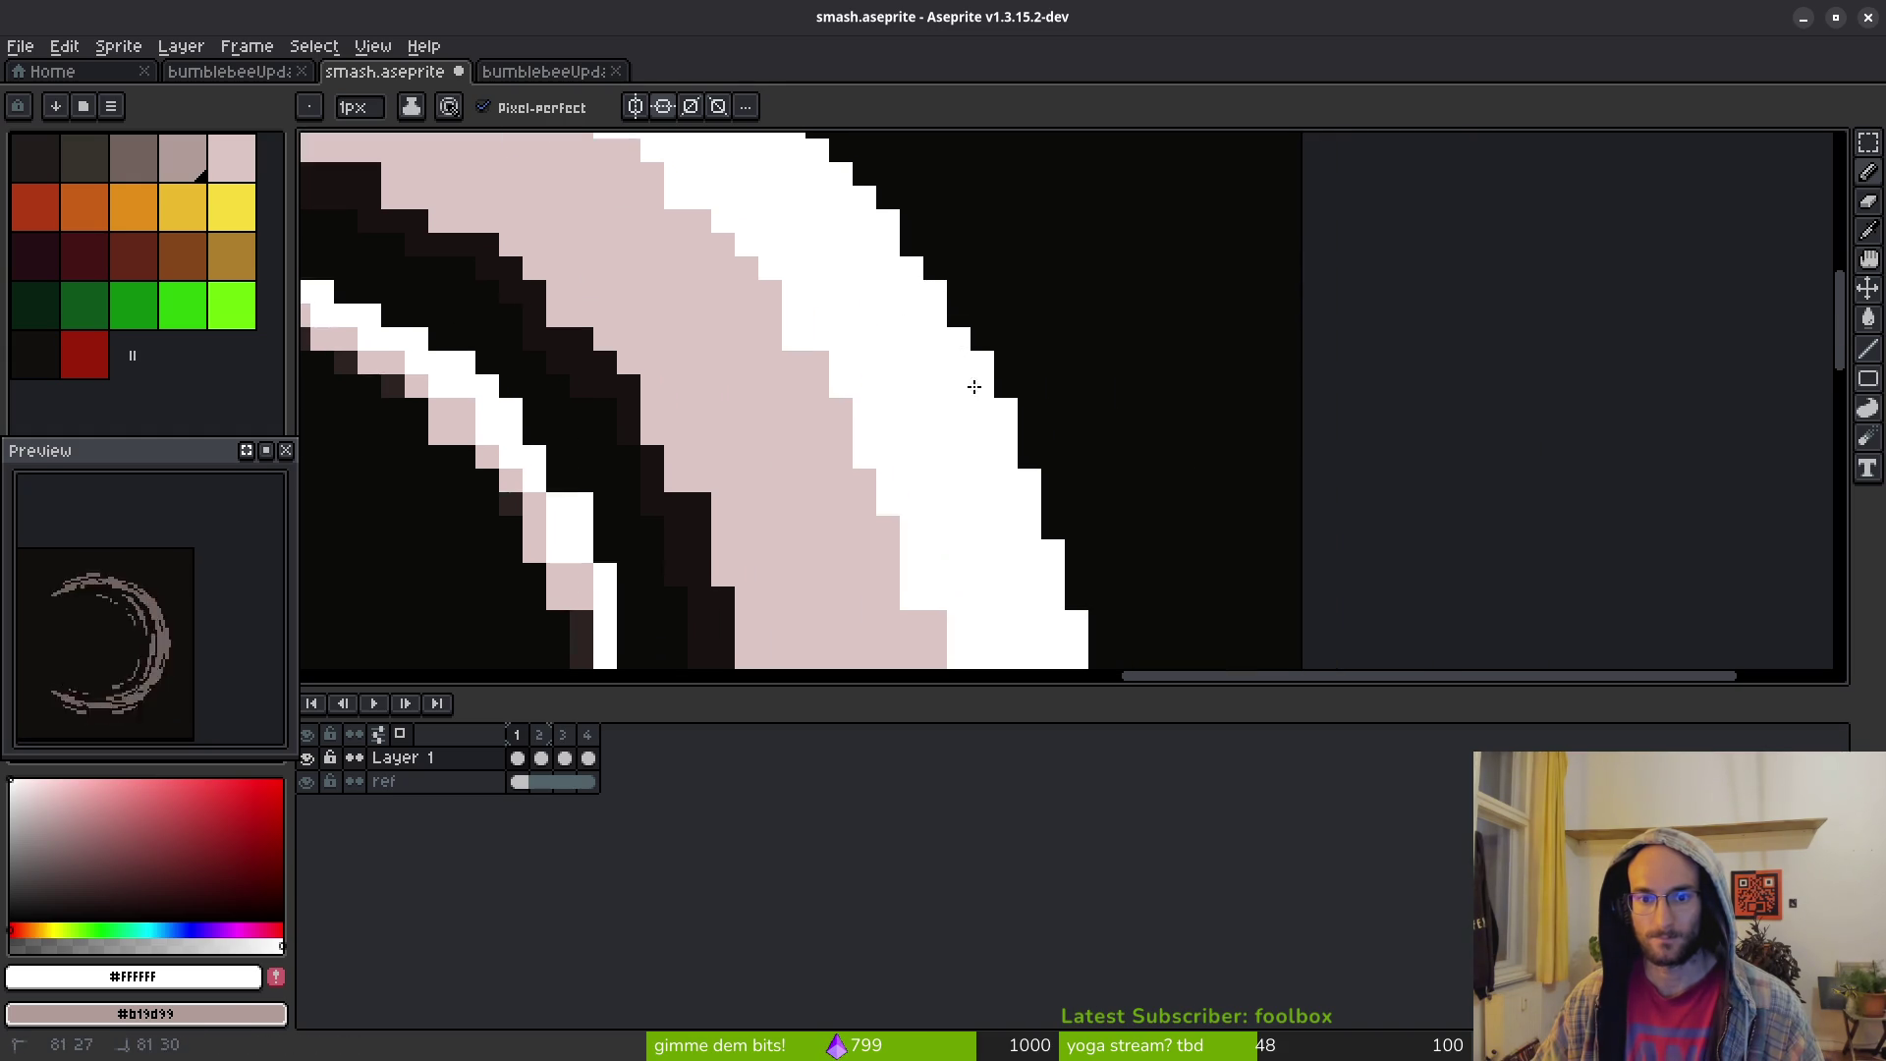
{"action": "scroll", "coordinate": [1000, 418], "scroll_direction": "down", "scroll_amount": 2}
{"action": "scroll", "coordinate": [982, 334], "scroll_direction": "down", "scroll_amount": 2}
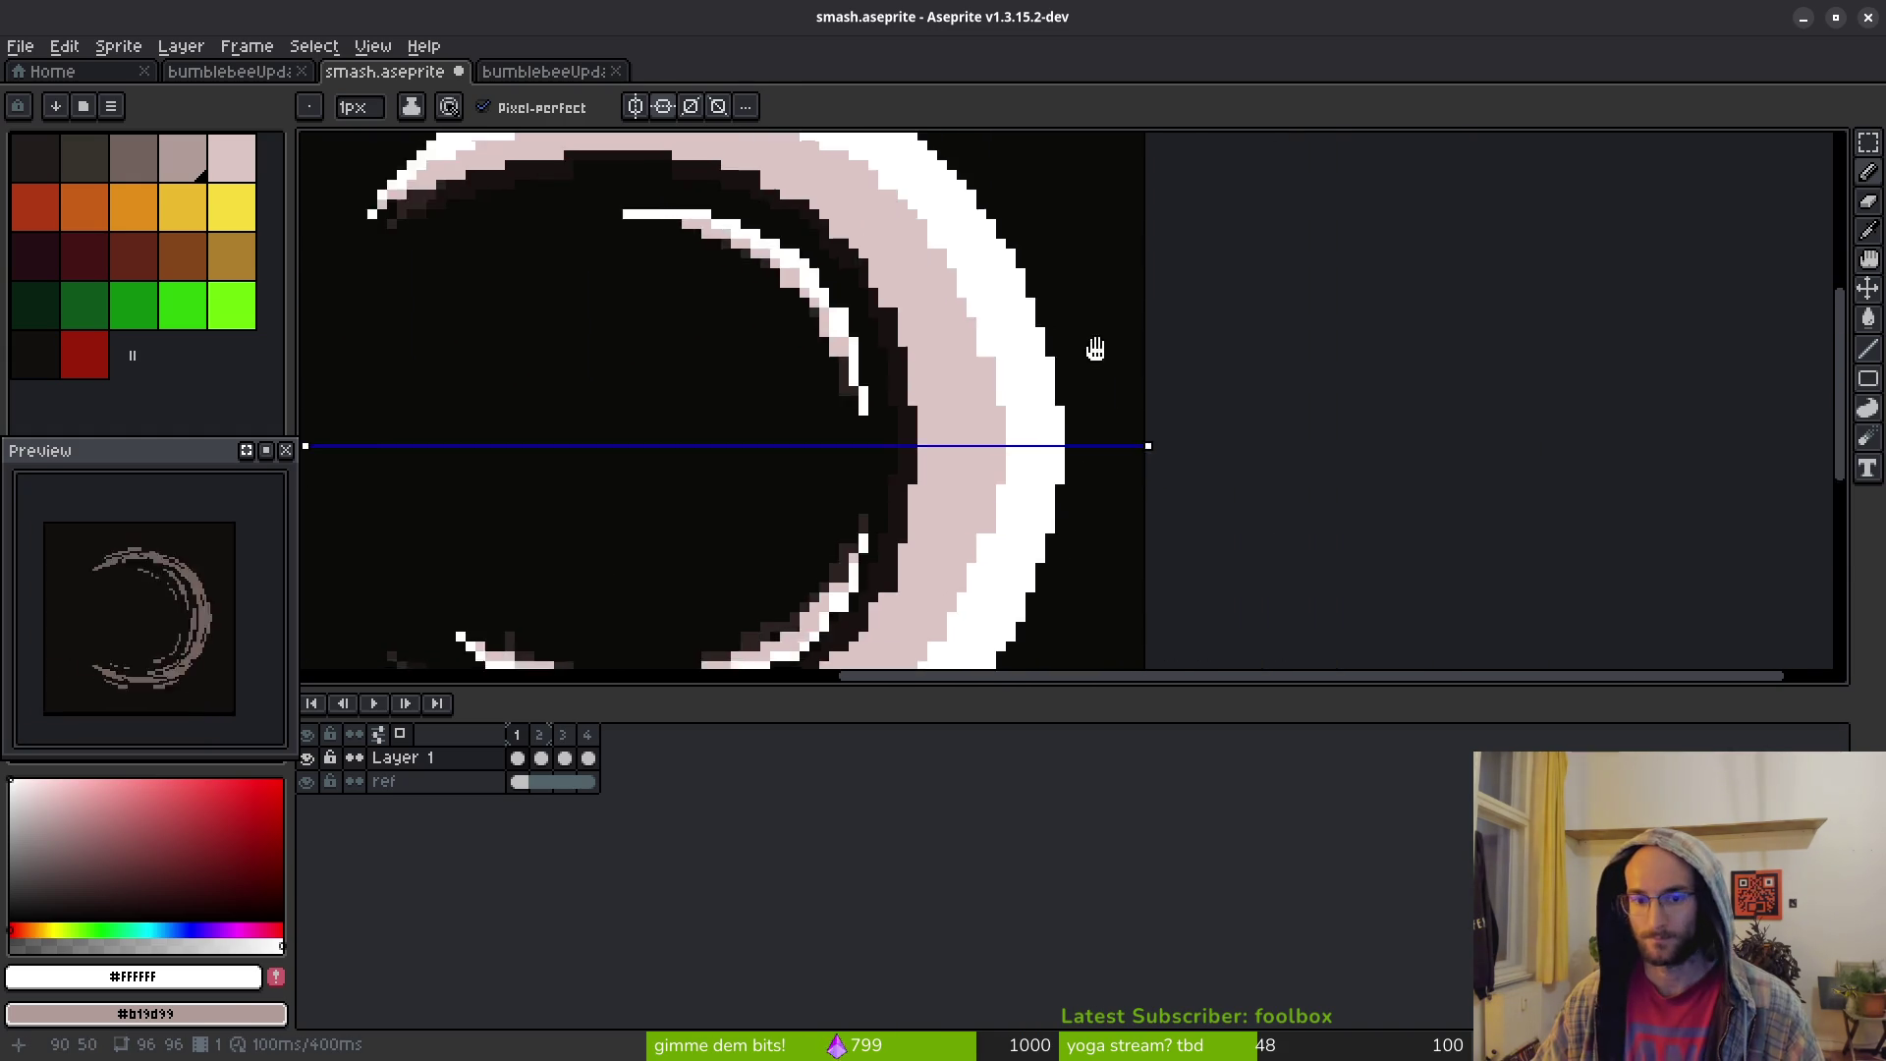
{"action": "scroll", "coordinate": [1095, 455], "scroll_direction": "down", "scroll_amount": 3}
{"action": "scroll", "coordinate": [1061, 404], "scroll_direction": "down", "scroll_amount": 2}
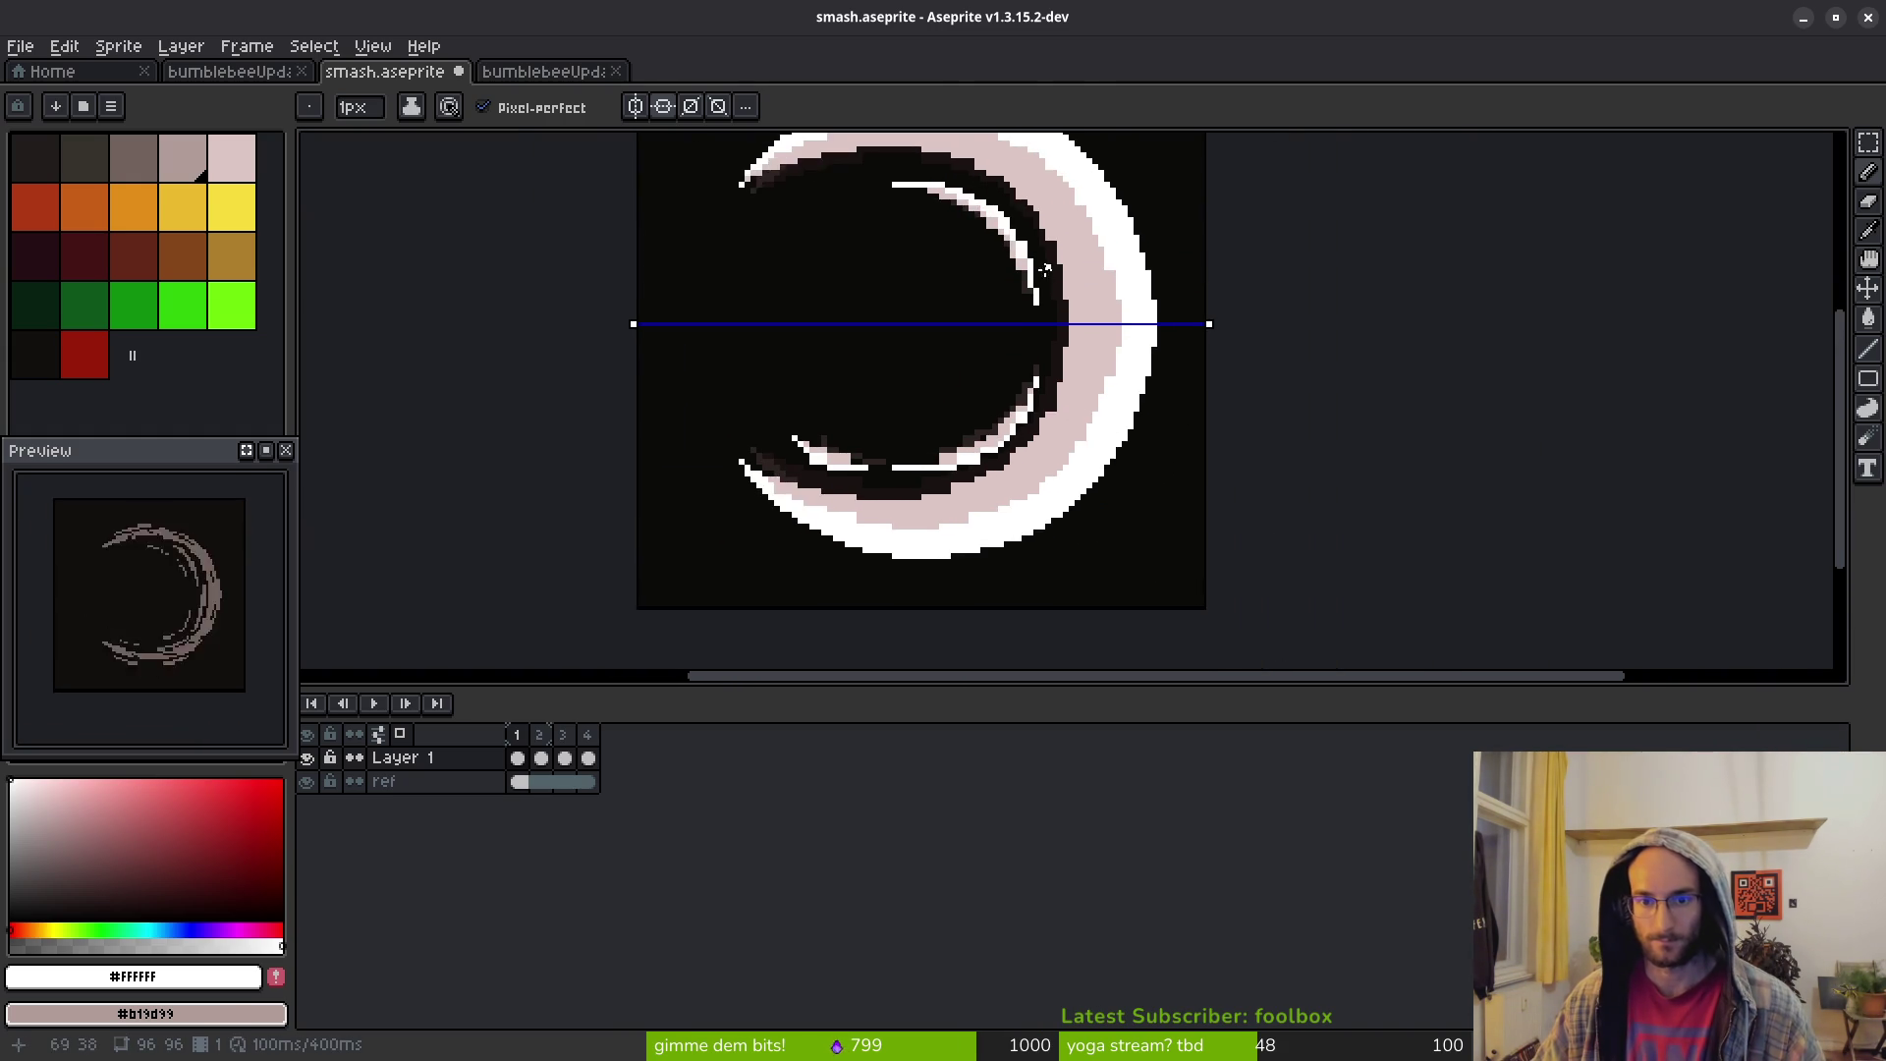
{"action": "scroll", "coordinate": [953, 270], "scroll_direction": "up", "scroll_amount": 2}
{"action": "scroll", "coordinate": [958, 285], "scroll_direction": "up", "scroll_amount": 2}
{"action": "key", "text": "e"}
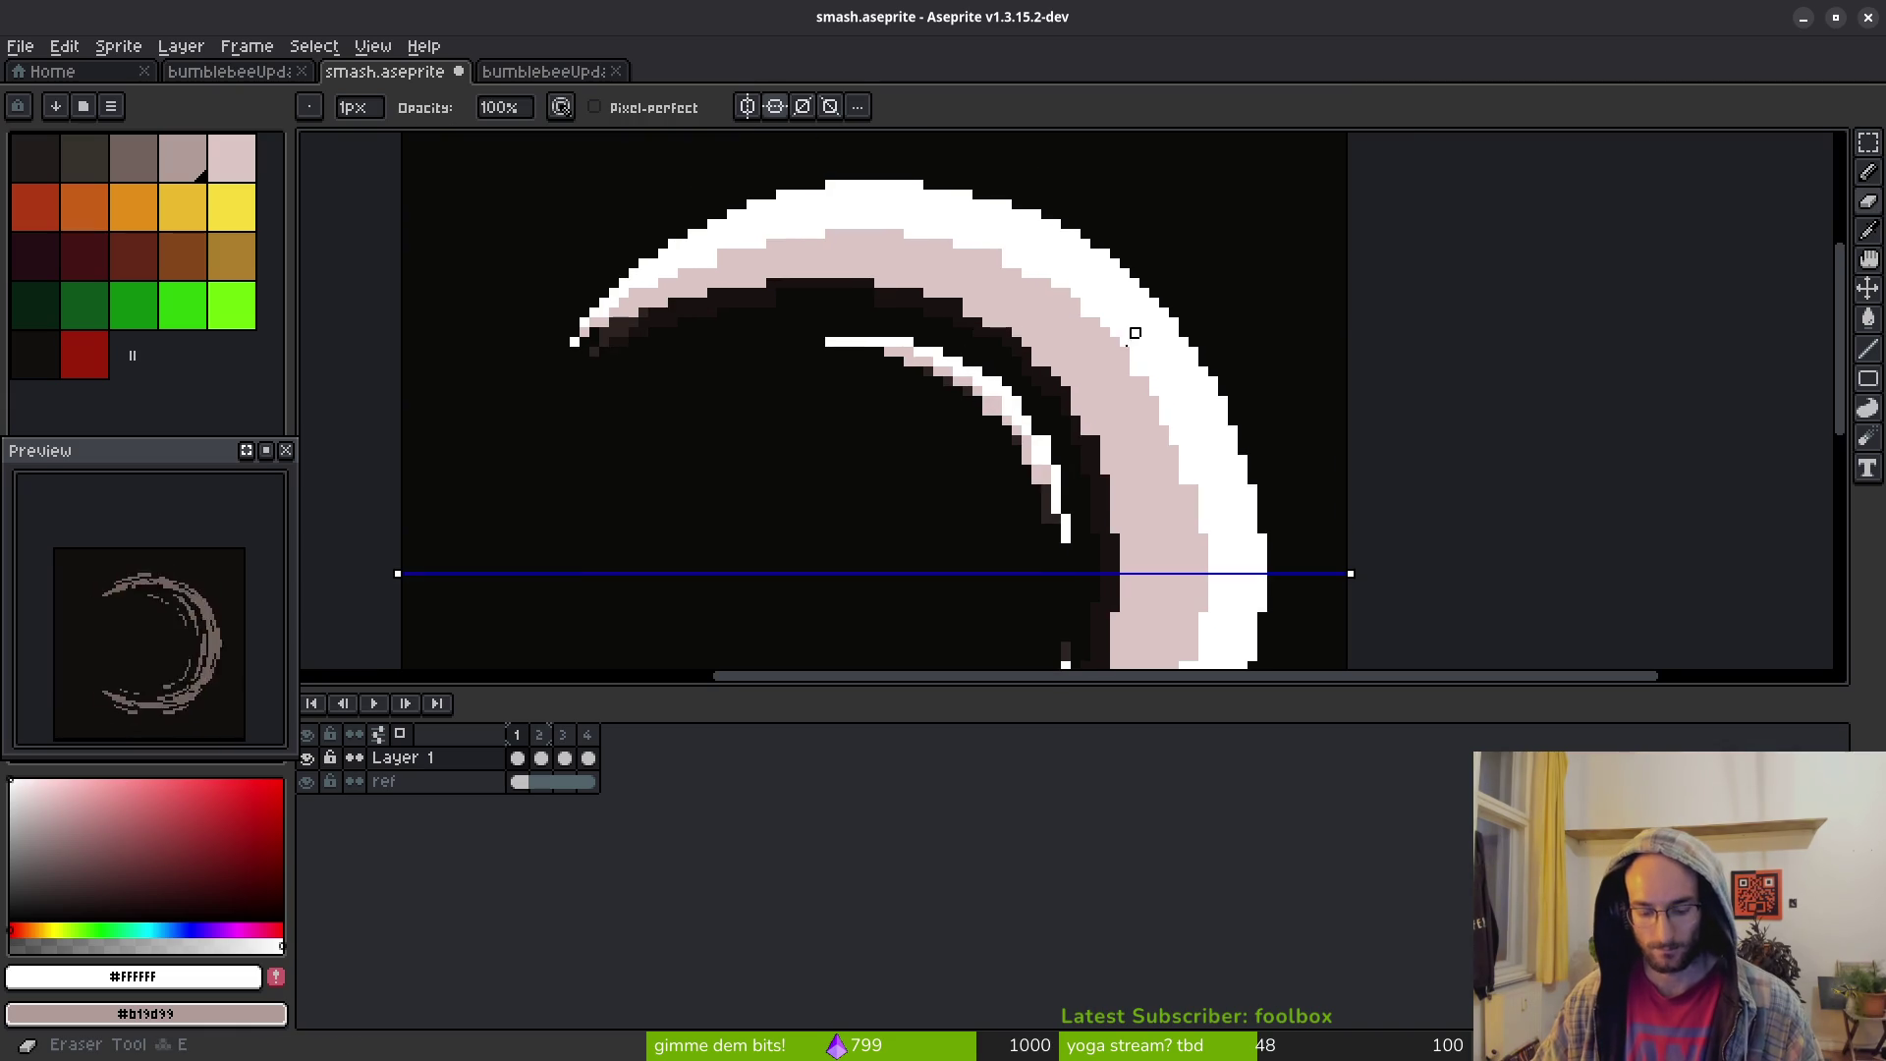
{"action": "scroll", "coordinate": [960, 295], "scroll_direction": "up", "scroll_amount": 1}
{"action": "scroll", "coordinate": [965, 300], "scroll_direction": "up", "scroll_amount": 2}
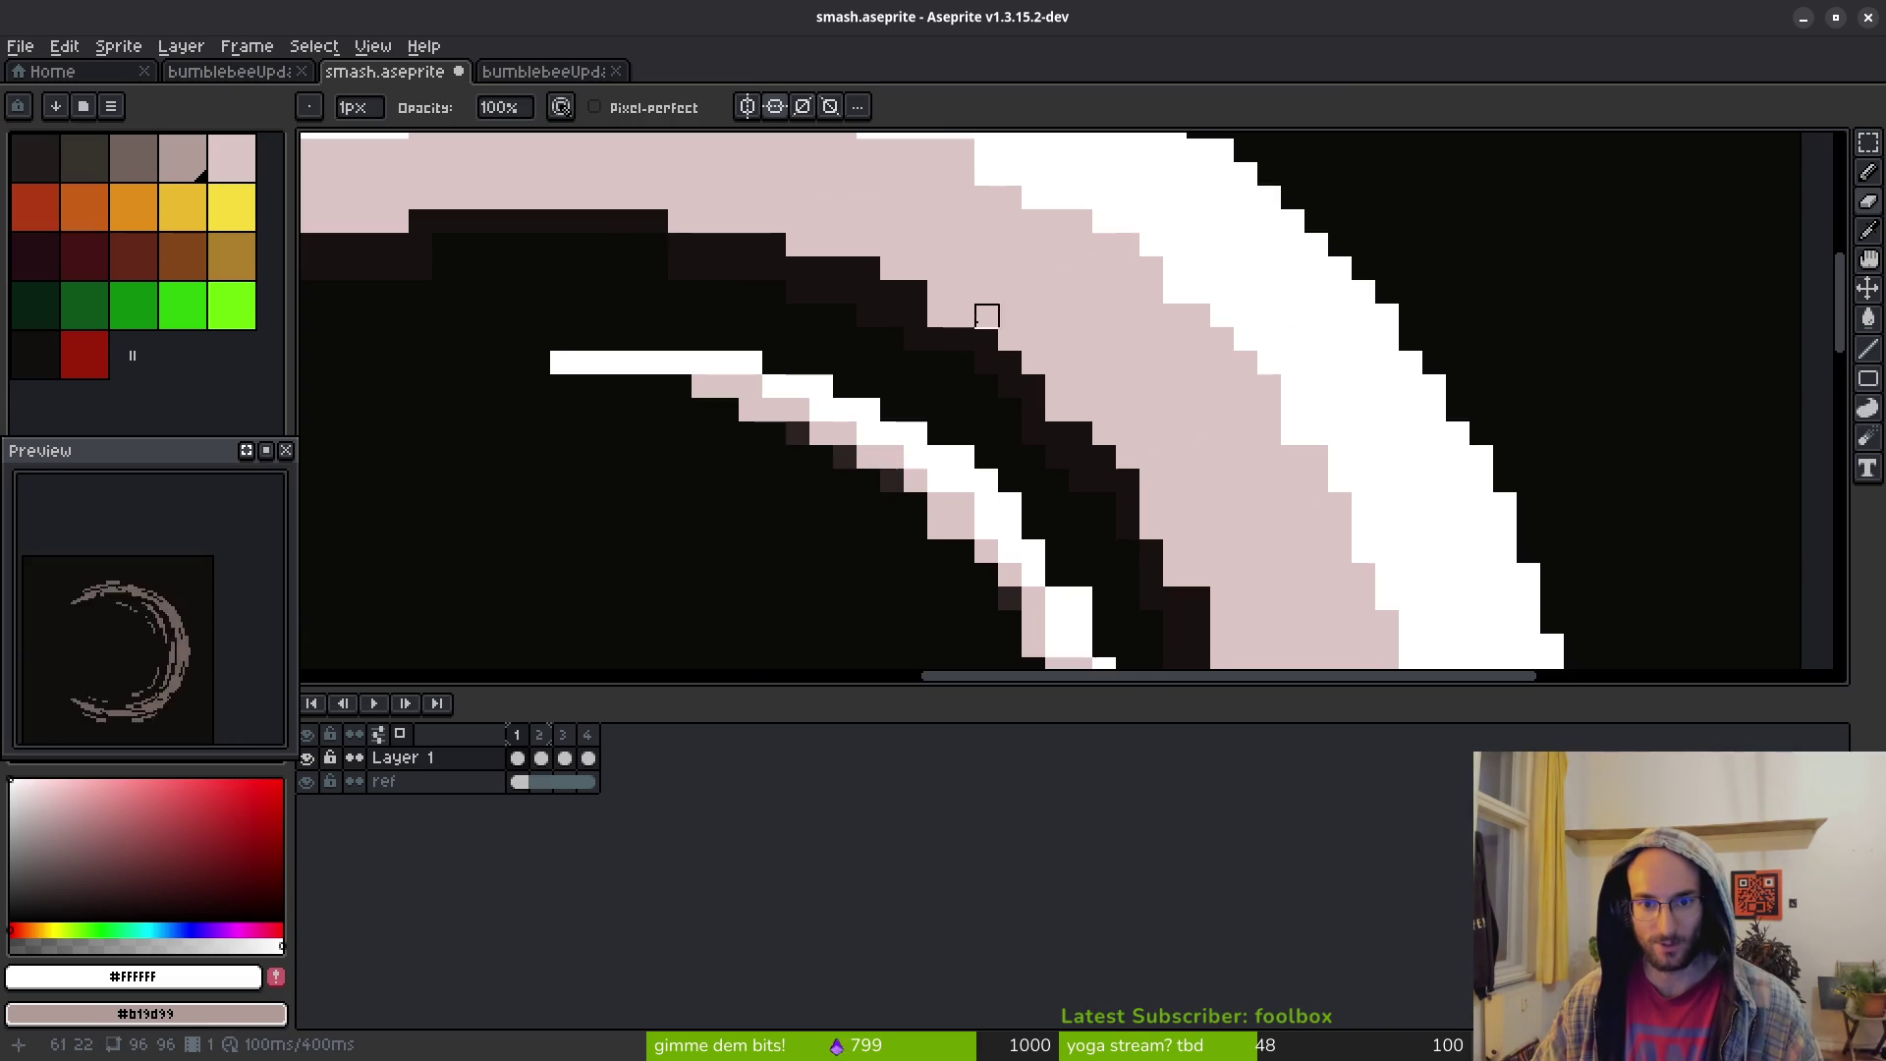
{"action": "scroll", "coordinate": [1052, 409], "scroll_direction": "down", "scroll_amount": 3}
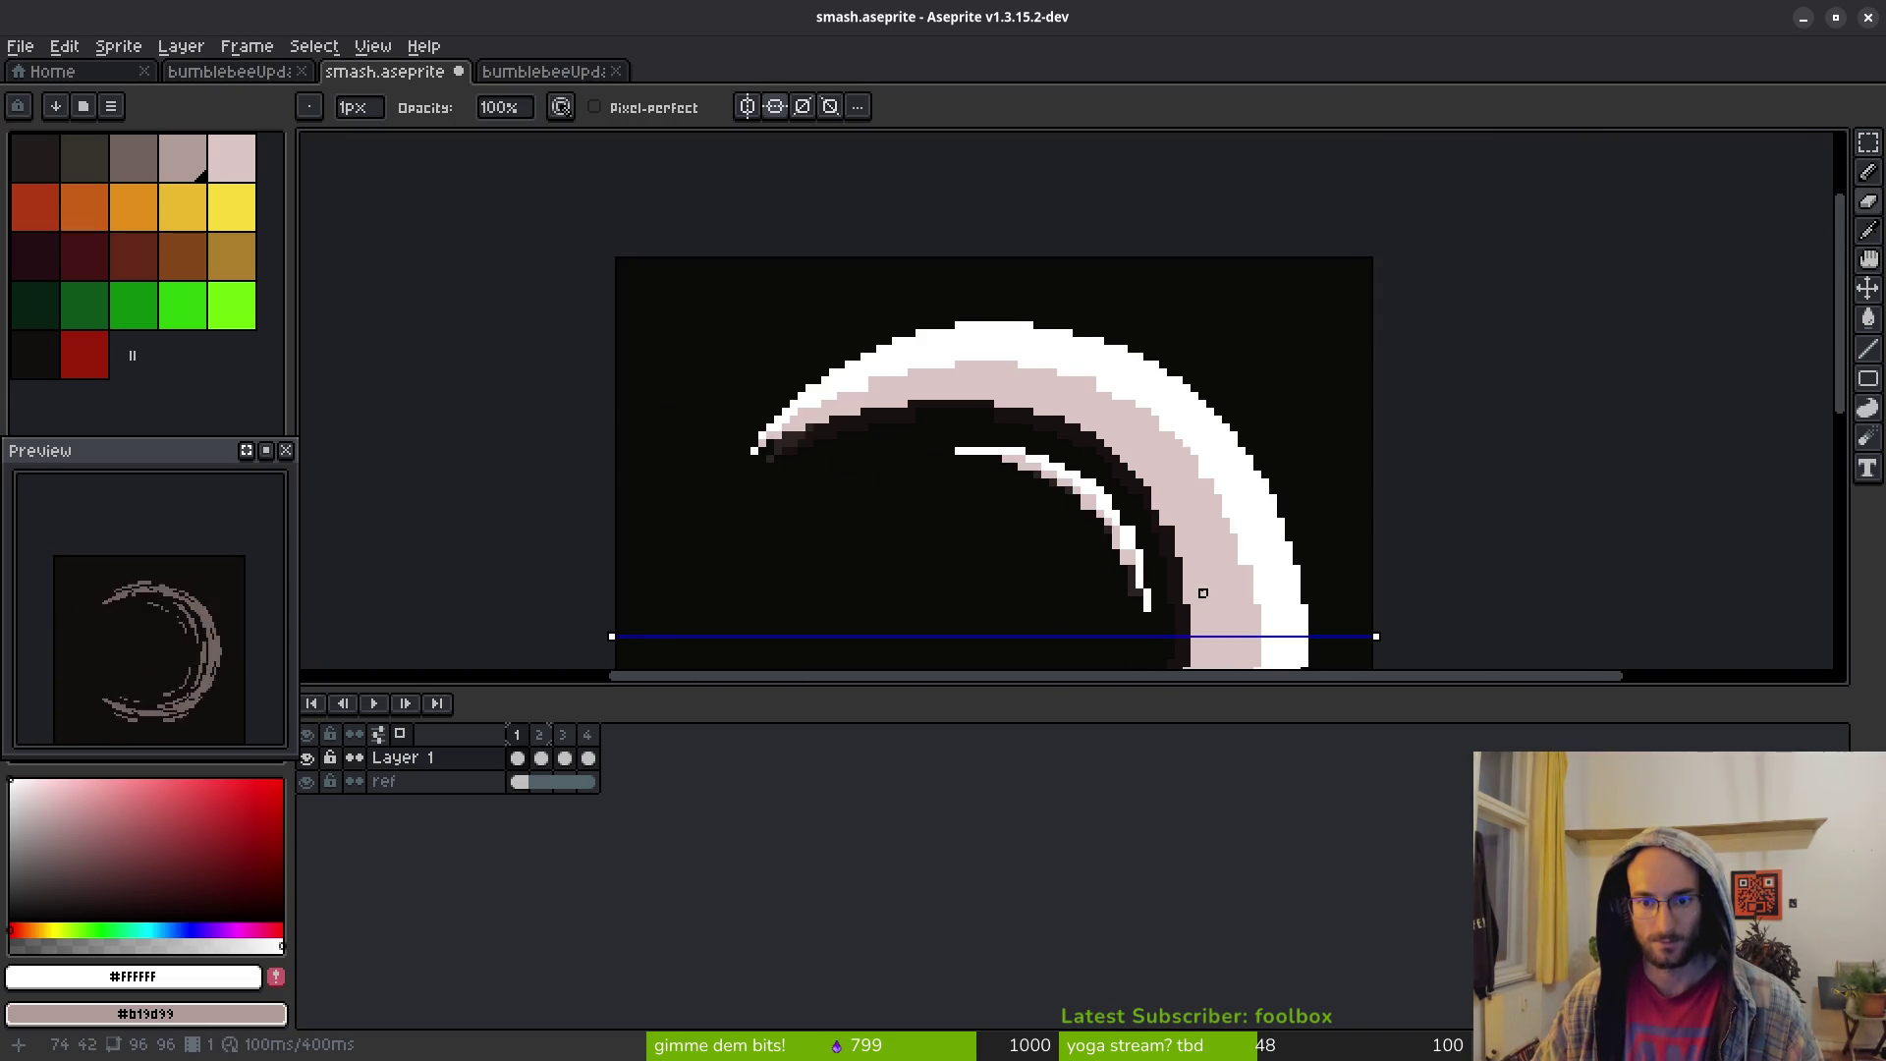
{"action": "scroll", "coordinate": [1137, 422], "scroll_direction": "up", "scroll_amount": 1}
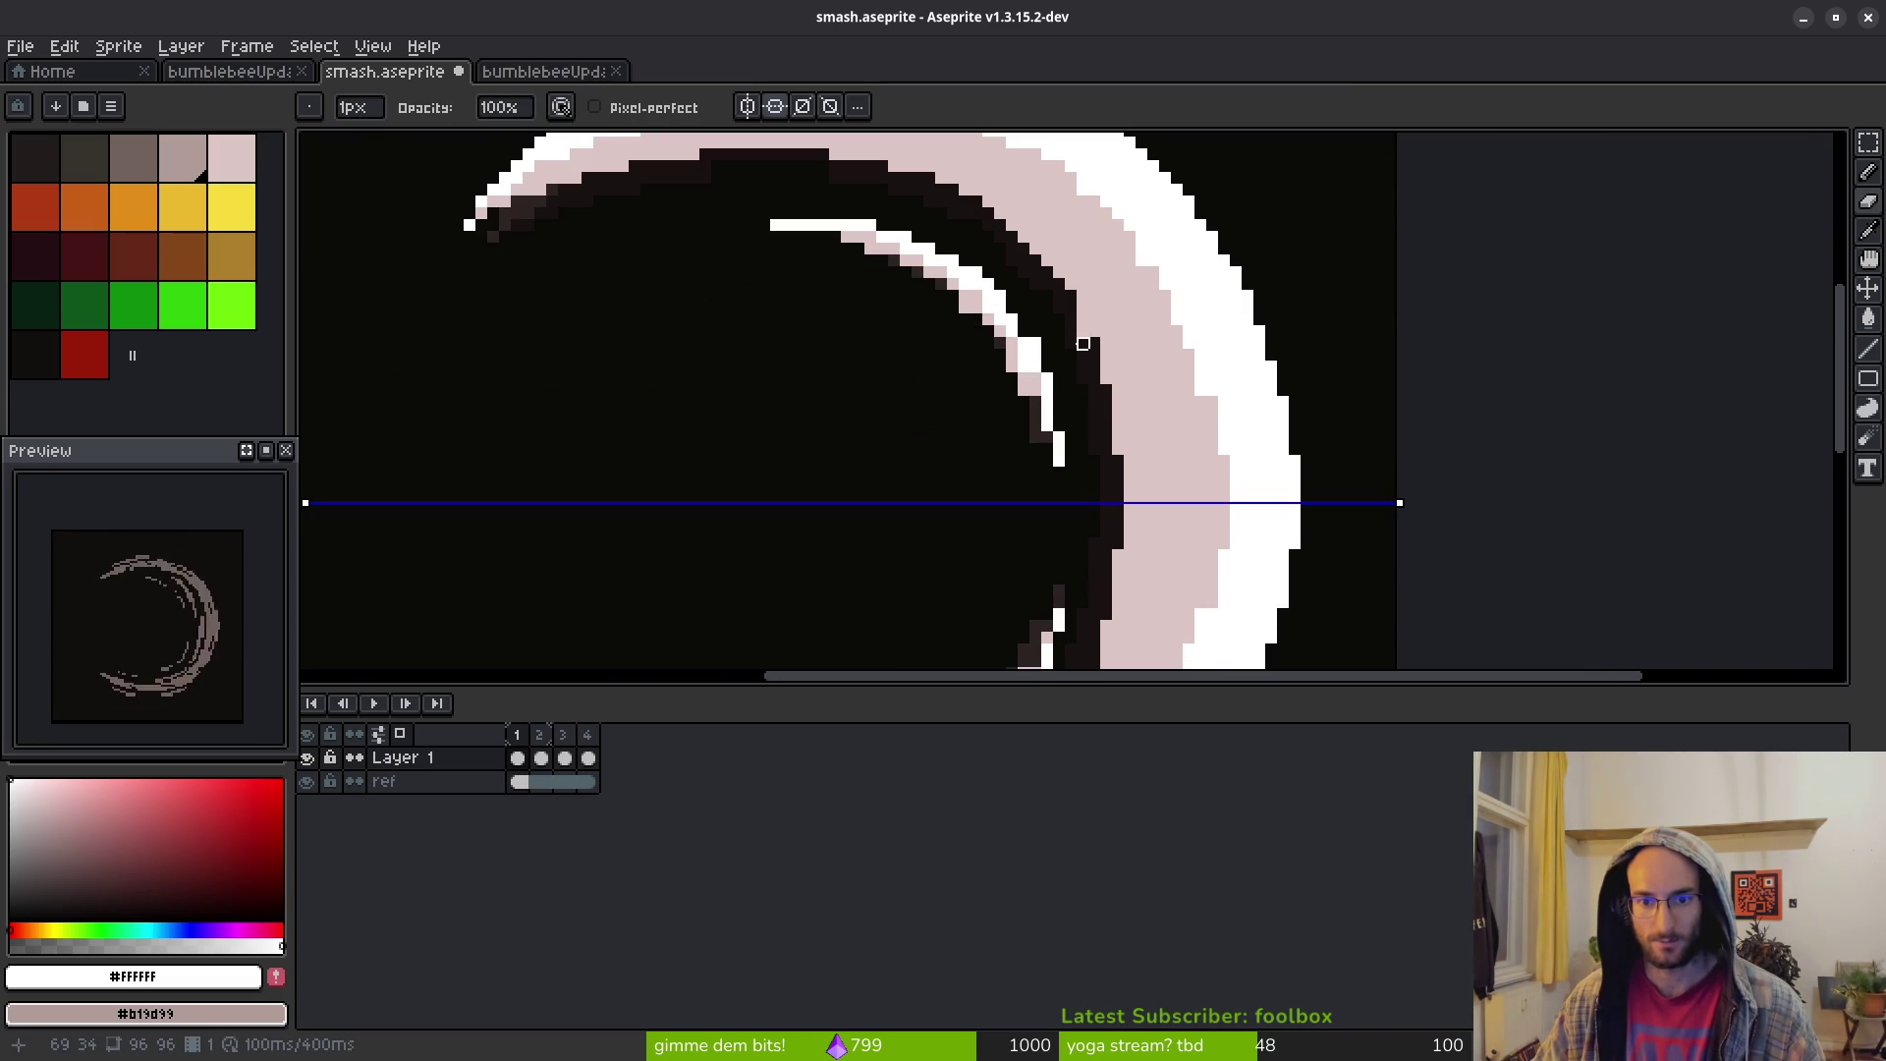
{"action": "scroll", "coordinate": [1086, 329], "scroll_direction": "up", "scroll_amount": 2}
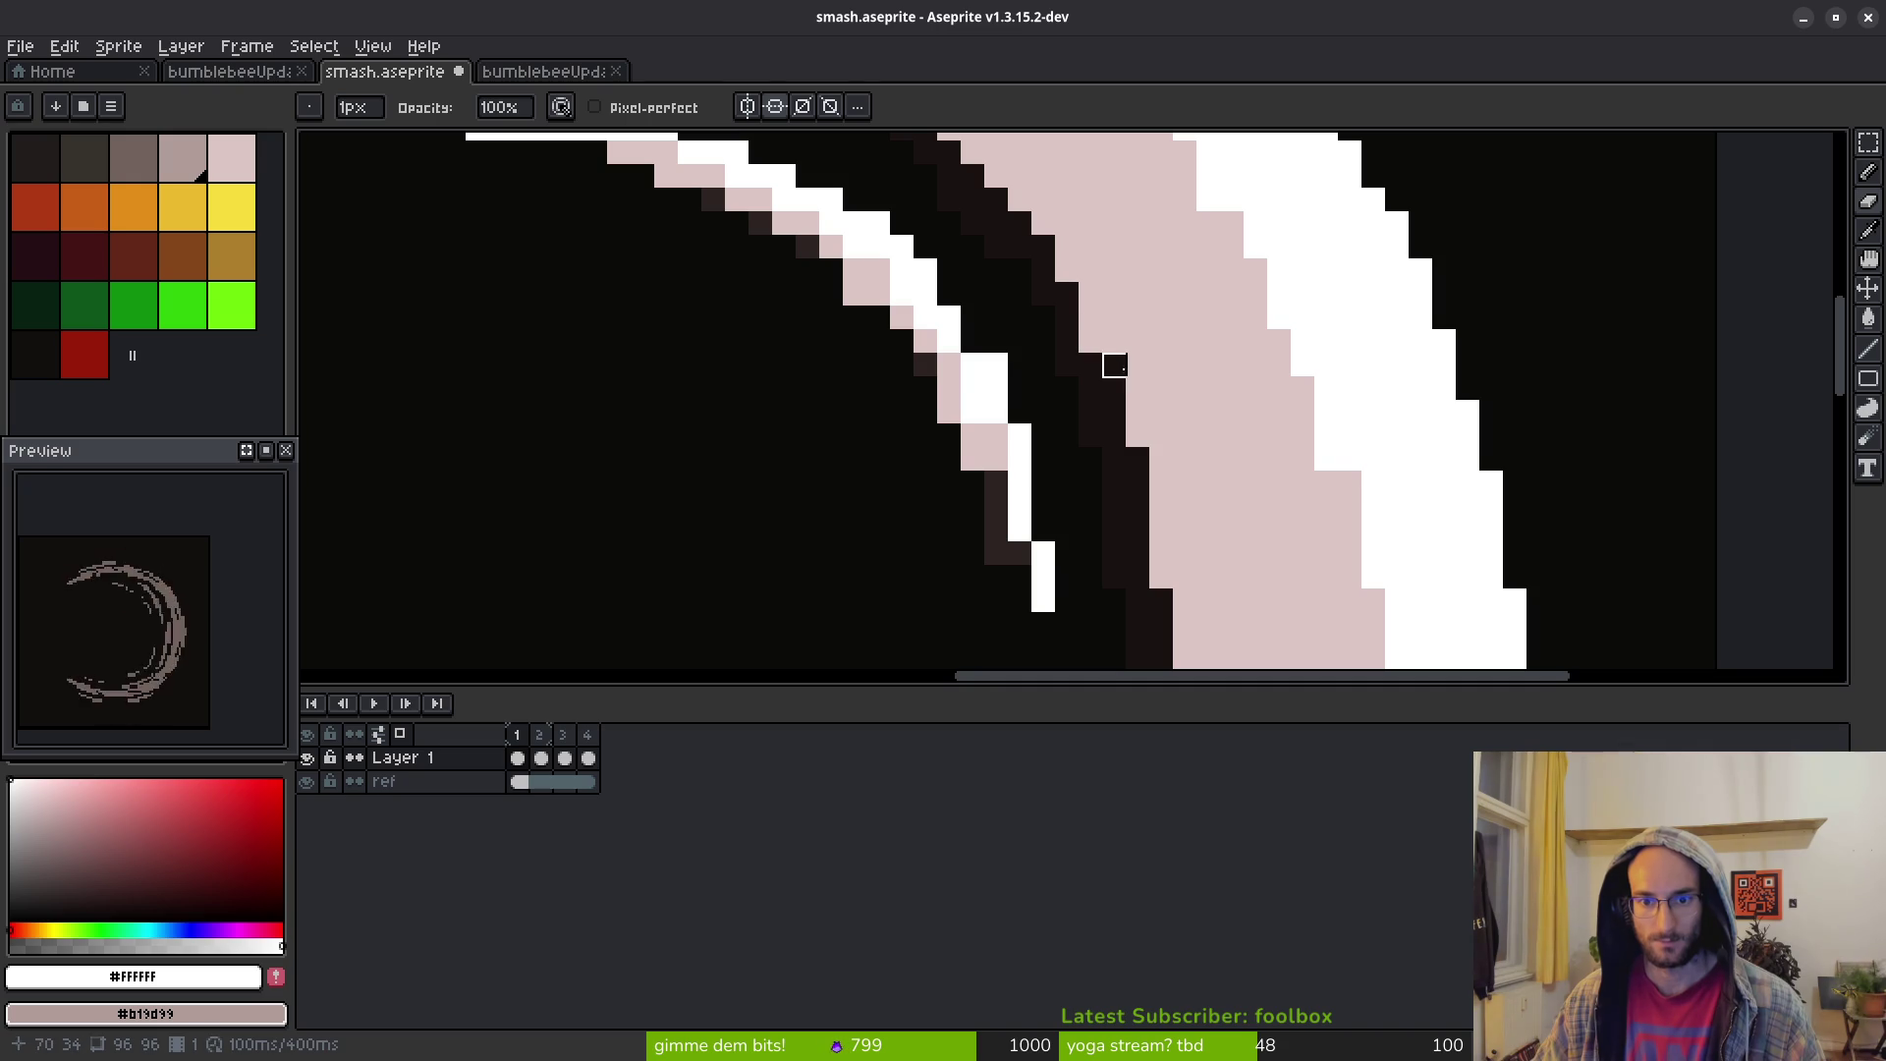
{"action": "left_click", "coordinate": [1087, 337]}
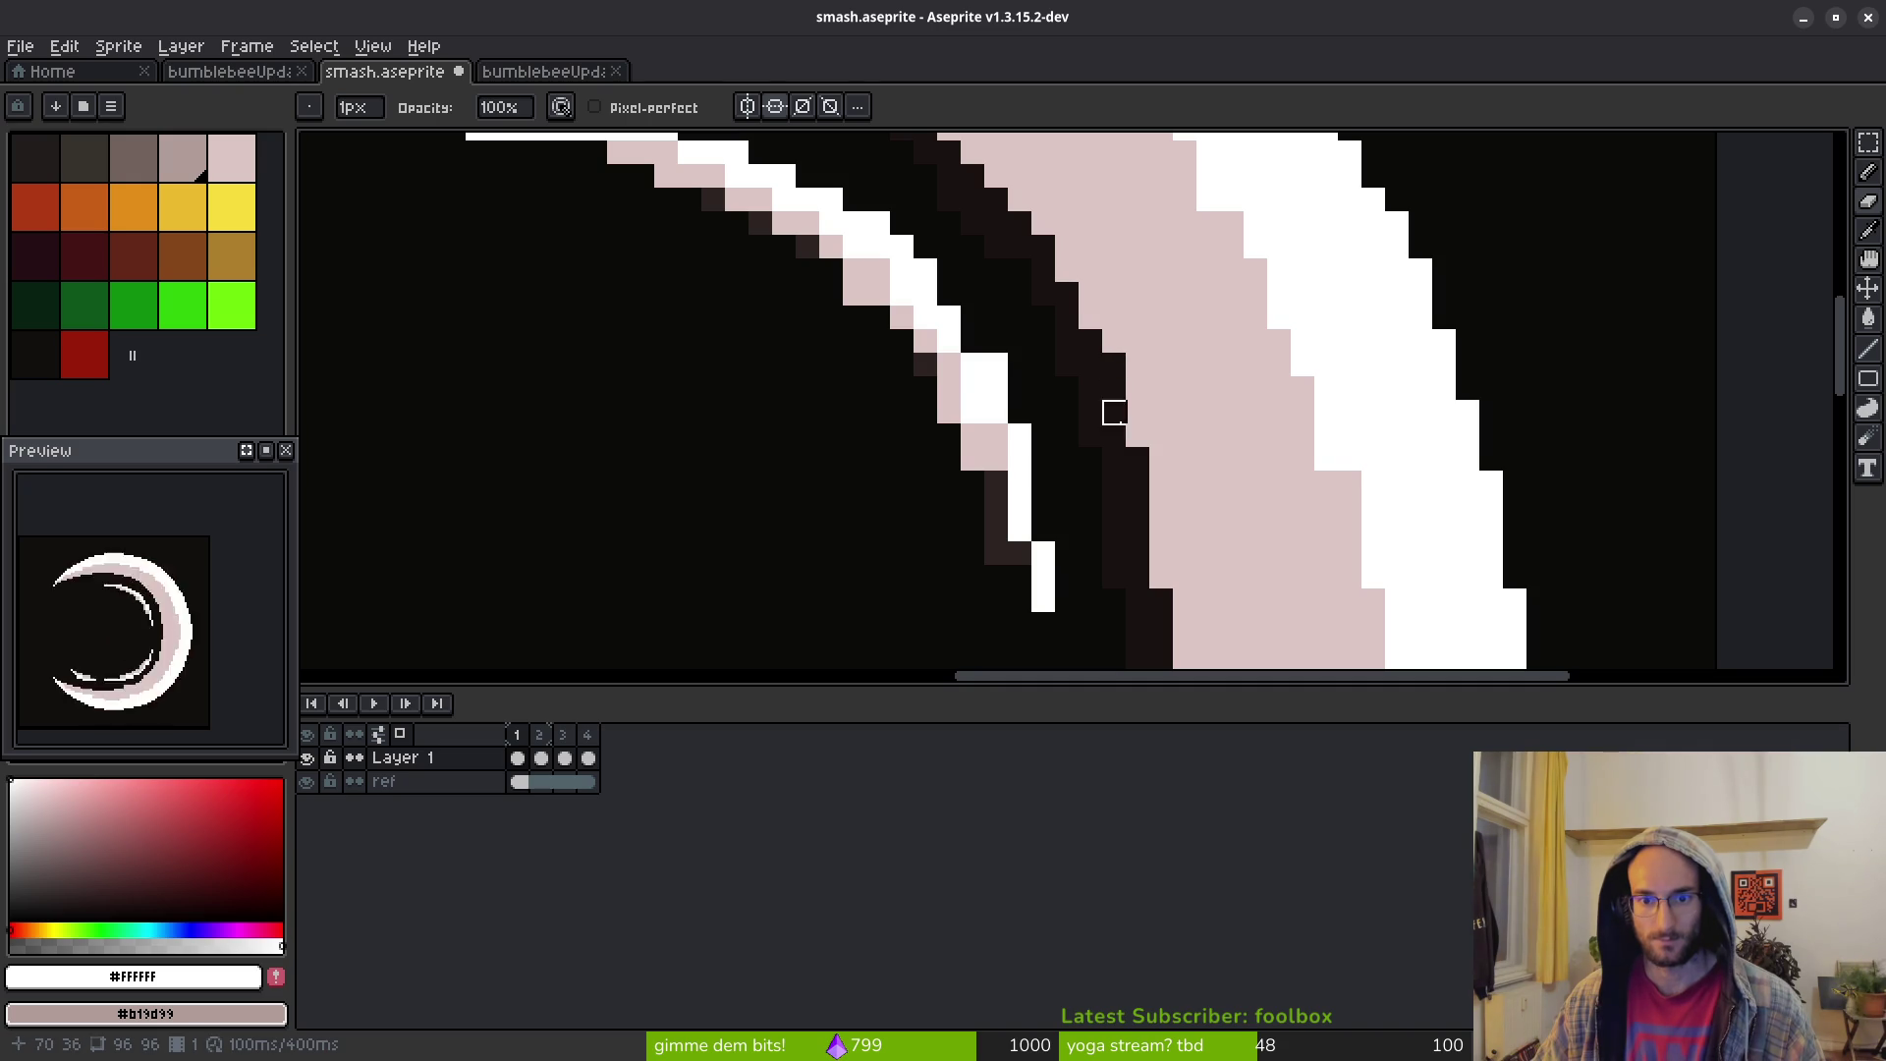
Sample pale pink #dcc6c5 from the crescent and frame its upper arc for pencil work
{"action": "left_click", "coordinate": [1137, 363], "text": "alt"}
{"action": "scroll", "coordinate": [1149, 364], "scroll_direction": "down", "scroll_amount": 3}
{"action": "scroll", "coordinate": [1159, 361], "scroll_direction": "up", "scroll_amount": 2}
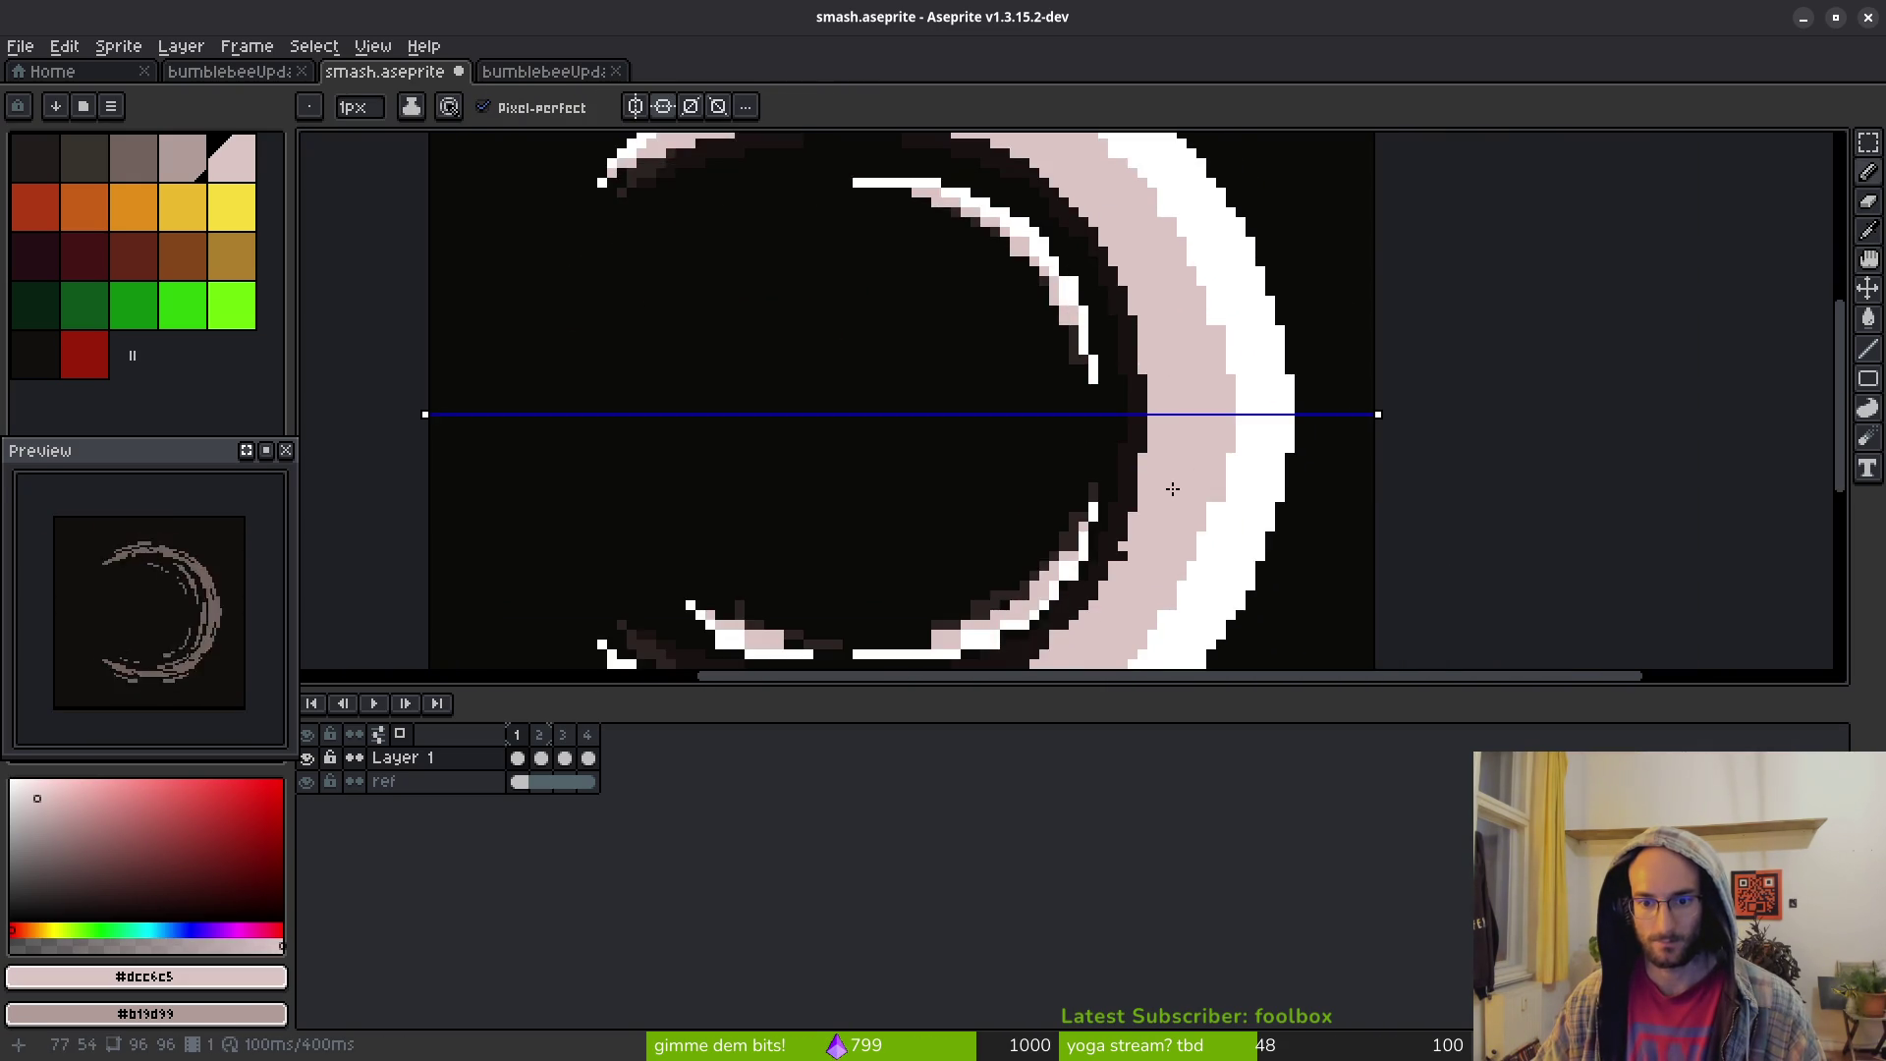
{"action": "scroll", "coordinate": [1192, 477], "scroll_direction": "up", "scroll_amount": 2}
{"action": "scroll", "coordinate": [1200, 401], "scroll_direction": "down", "scroll_amount": 3}
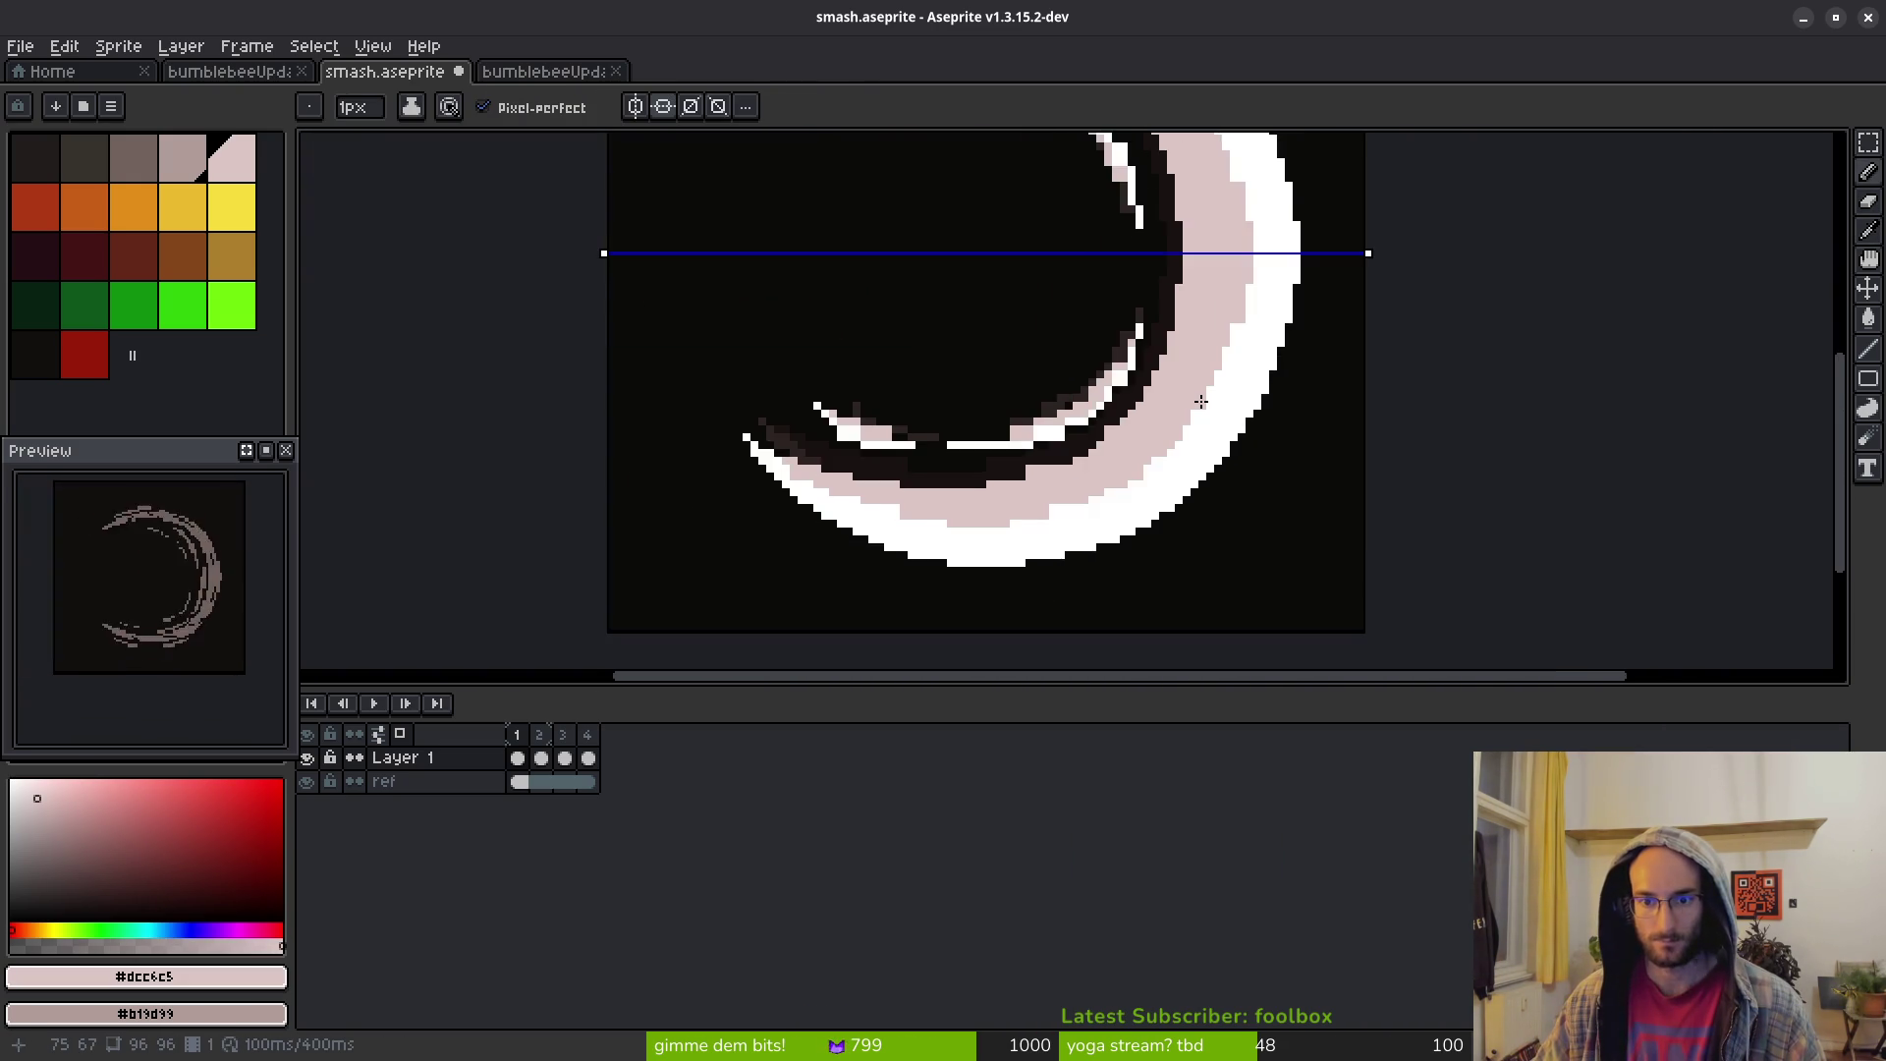
{"action": "scroll", "coordinate": [1179, 403], "scroll_direction": "down", "scroll_amount": 3}
{"action": "scroll", "coordinate": [1106, 407], "scroll_direction": "up", "scroll_amount": 4}
{"action": "scroll", "coordinate": [1105, 410], "scroll_direction": "up", "scroll_amount": 3}
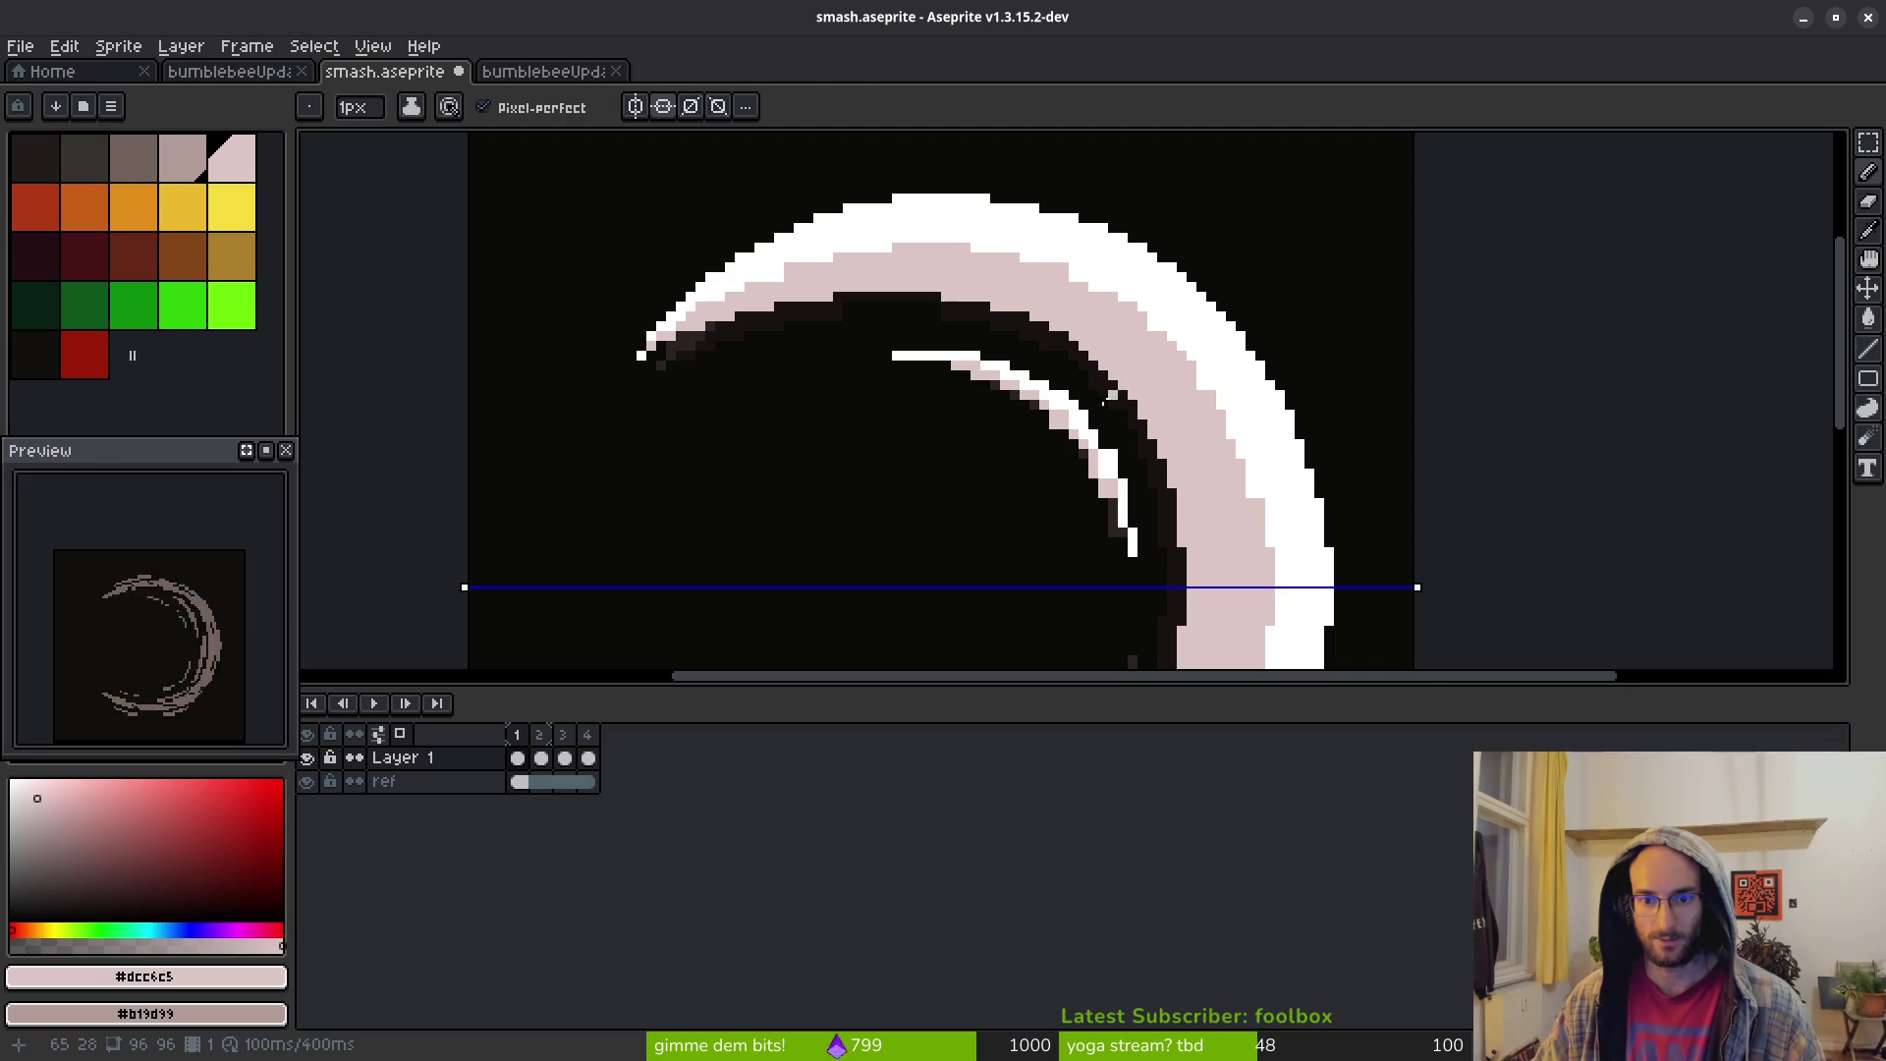
{"action": "key", "text": "b"}
{"action": "scroll", "coordinate": [1115, 403], "scroll_direction": "up", "scroll_amount": 2}
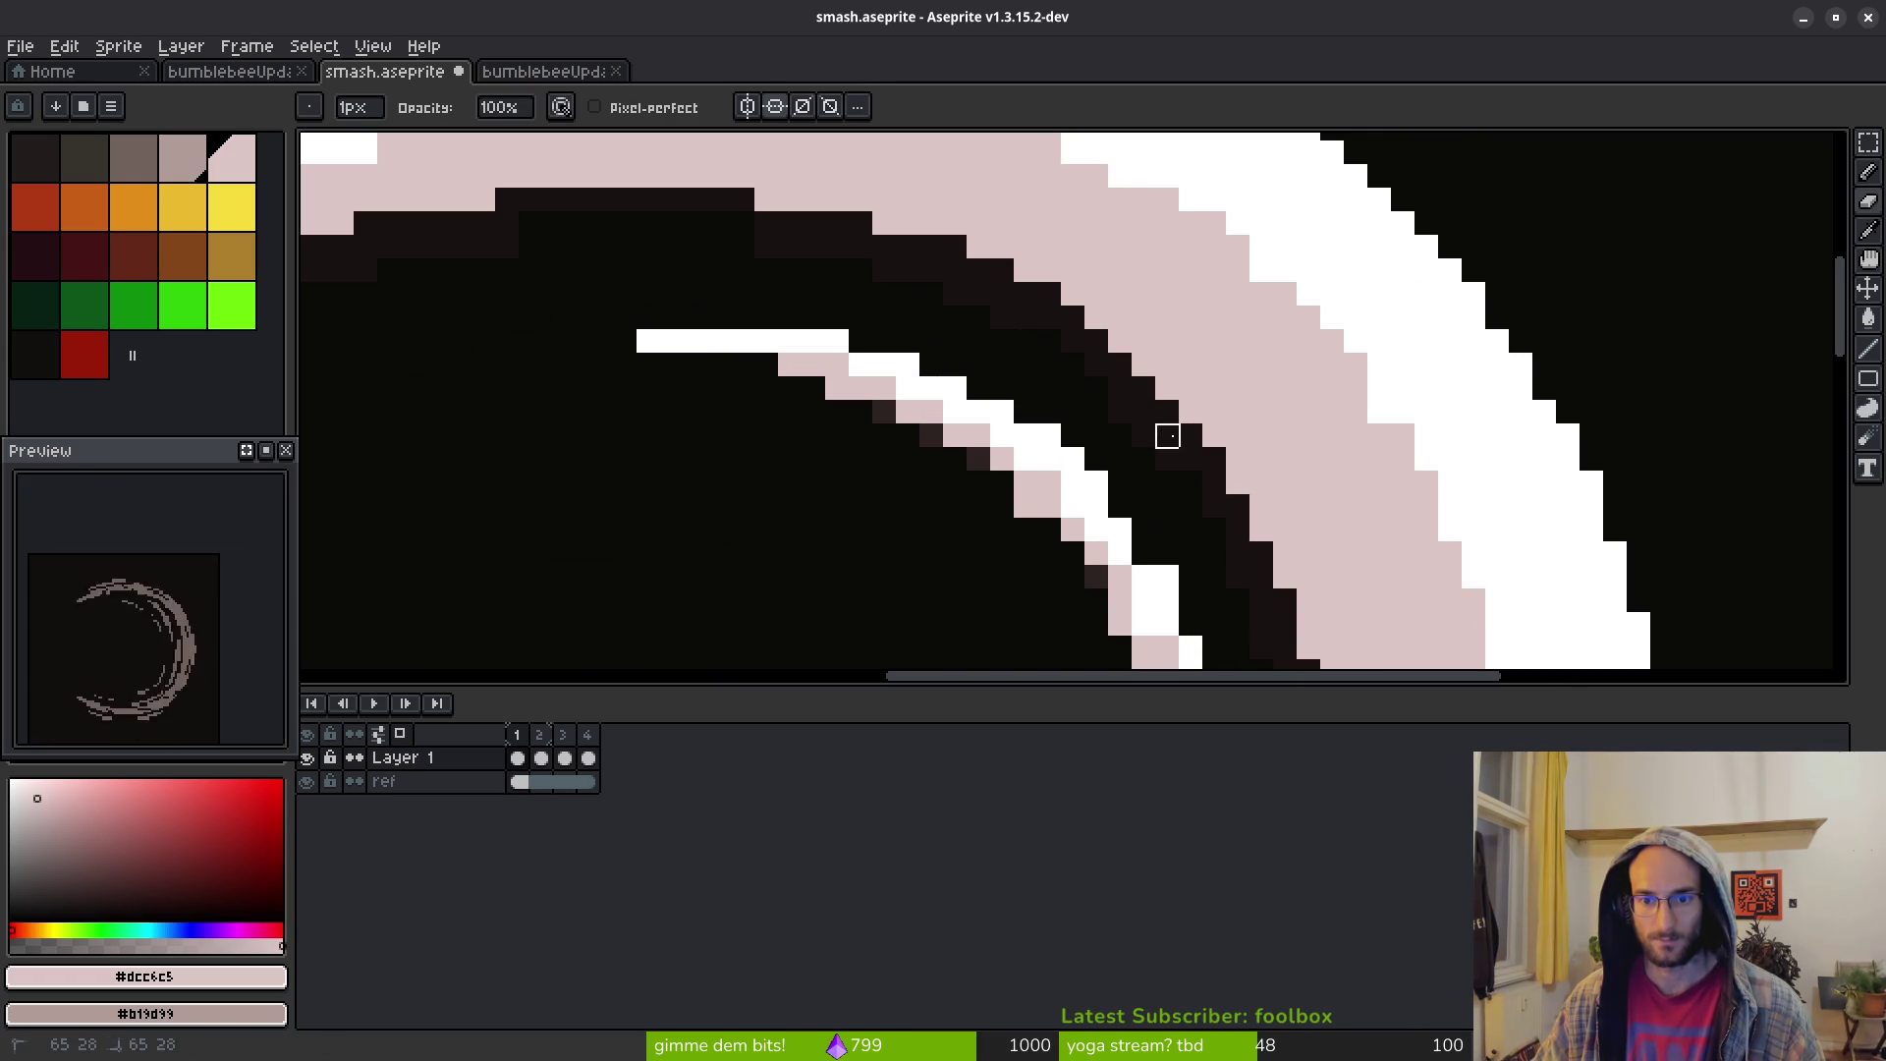
{"action": "scroll", "coordinate": [1167, 435], "scroll_direction": "down", "scroll_amount": 3}
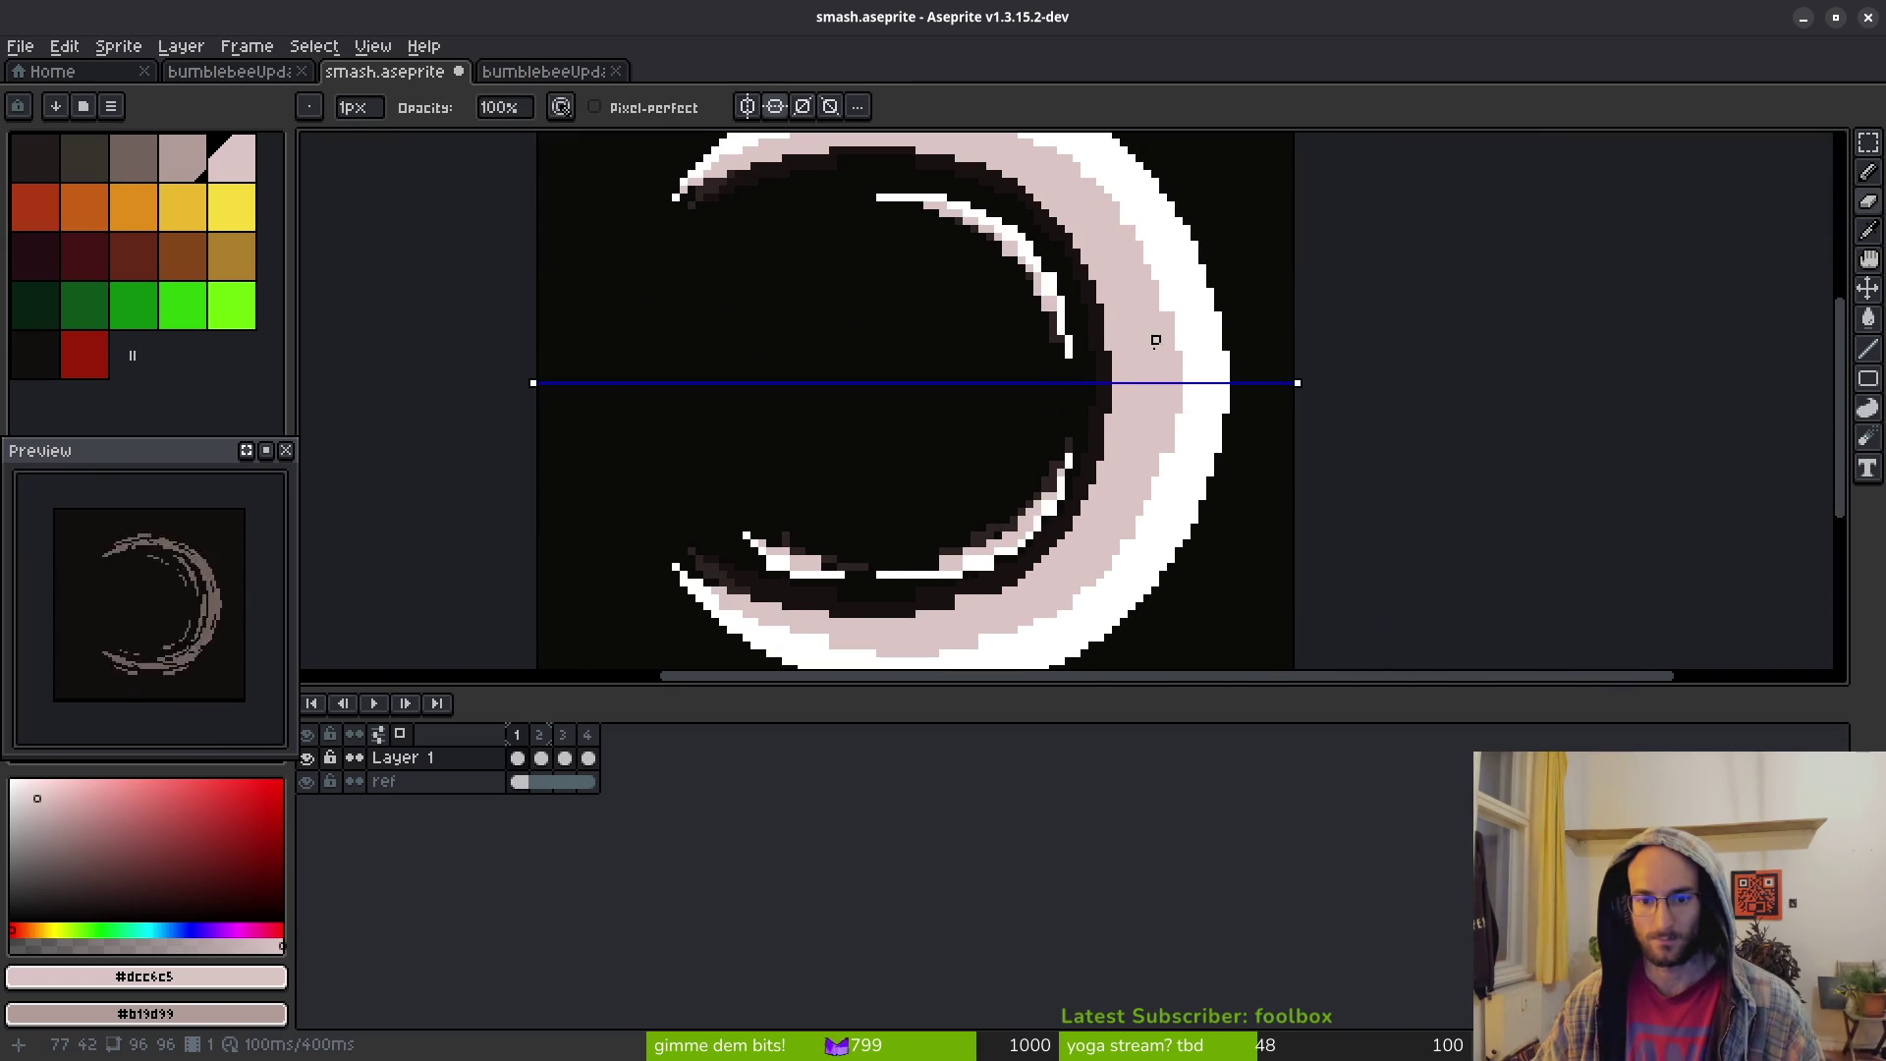
{"action": "scroll", "coordinate": [1147, 339], "scroll_direction": "down", "scroll_amount": 3}
{"action": "scroll", "coordinate": [1161, 345], "scroll_direction": "up", "scroll_amount": 3}
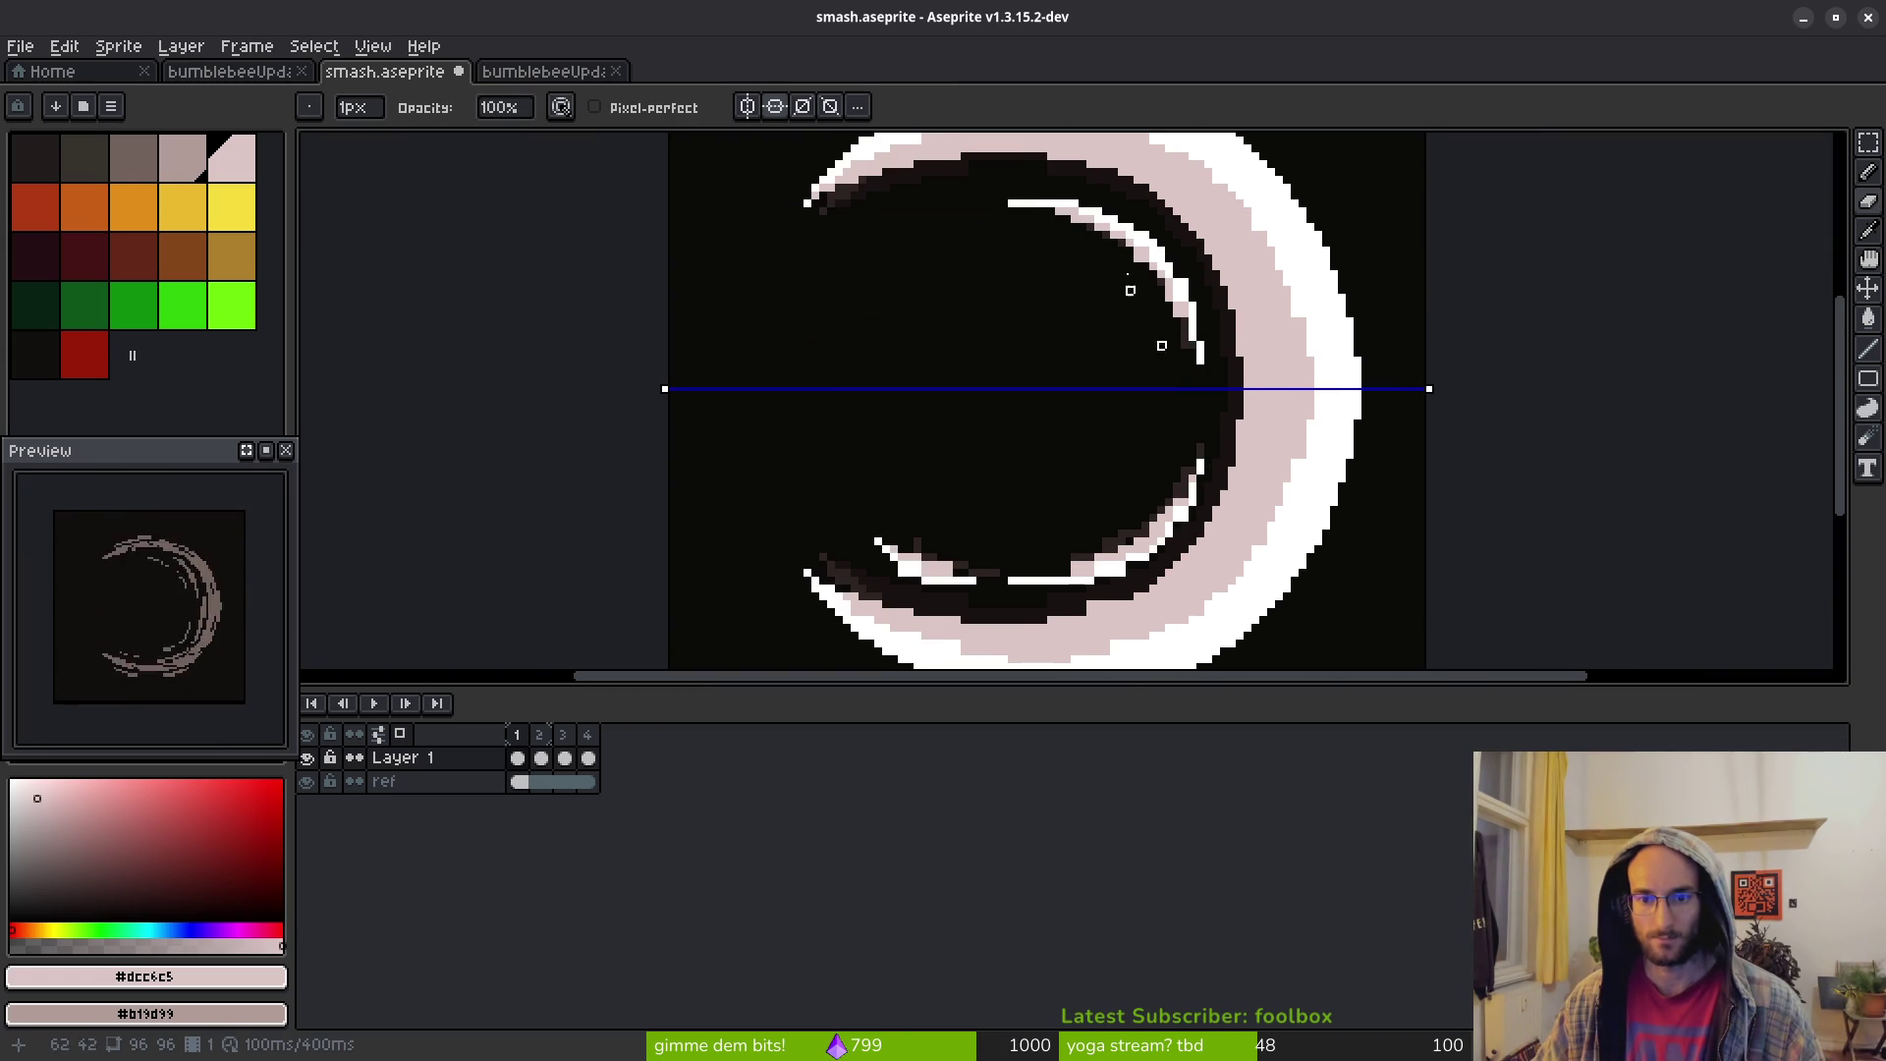
{"action": "scroll", "coordinate": [1122, 275], "scroll_direction": "up", "scroll_amount": 3}
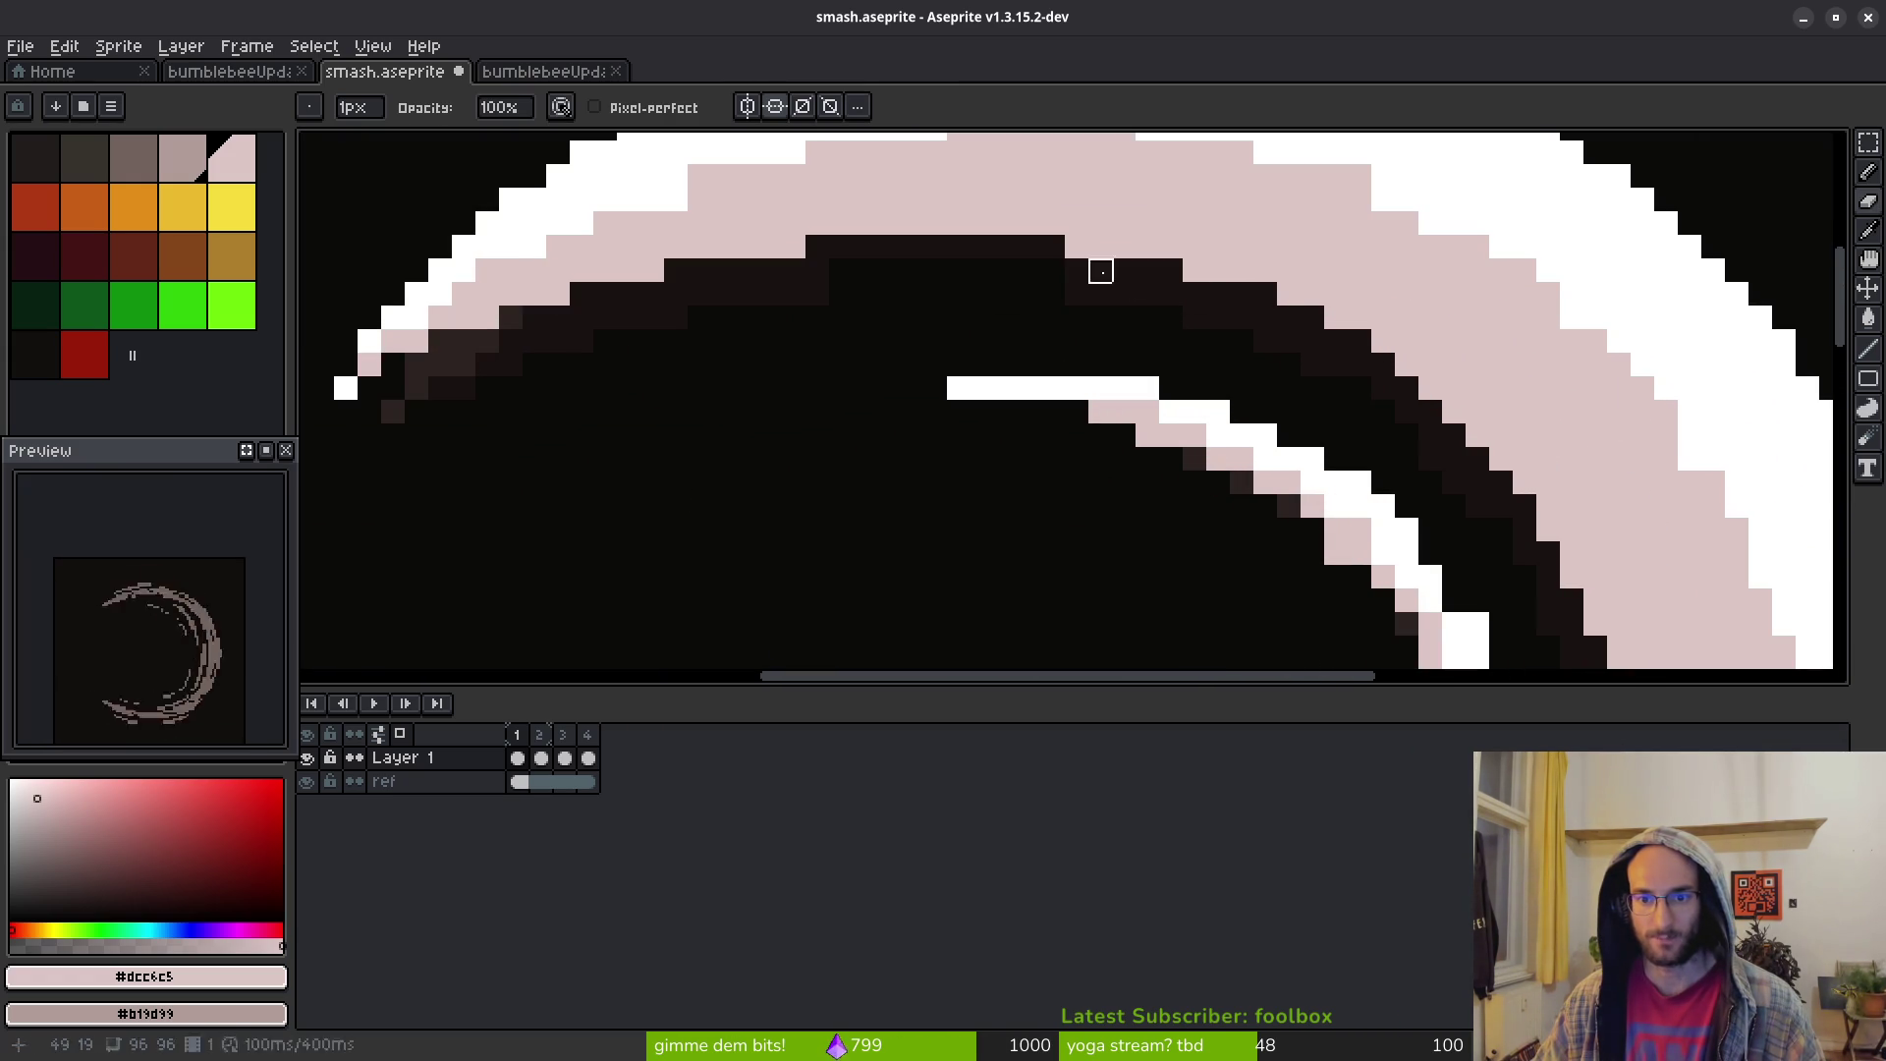
{"action": "scroll", "coordinate": [1162, 497], "scroll_direction": "down", "scroll_amount": 3}
{"action": "mouse_move", "coordinate": [1162, 497]}
{"action": "left_mouse_down"}
{"action": "mouse_move", "coordinate": [1101, 312]}
{"action": "mouse_move", "coordinate": [1111, 391]}
{"action": "left_mouse_up"}
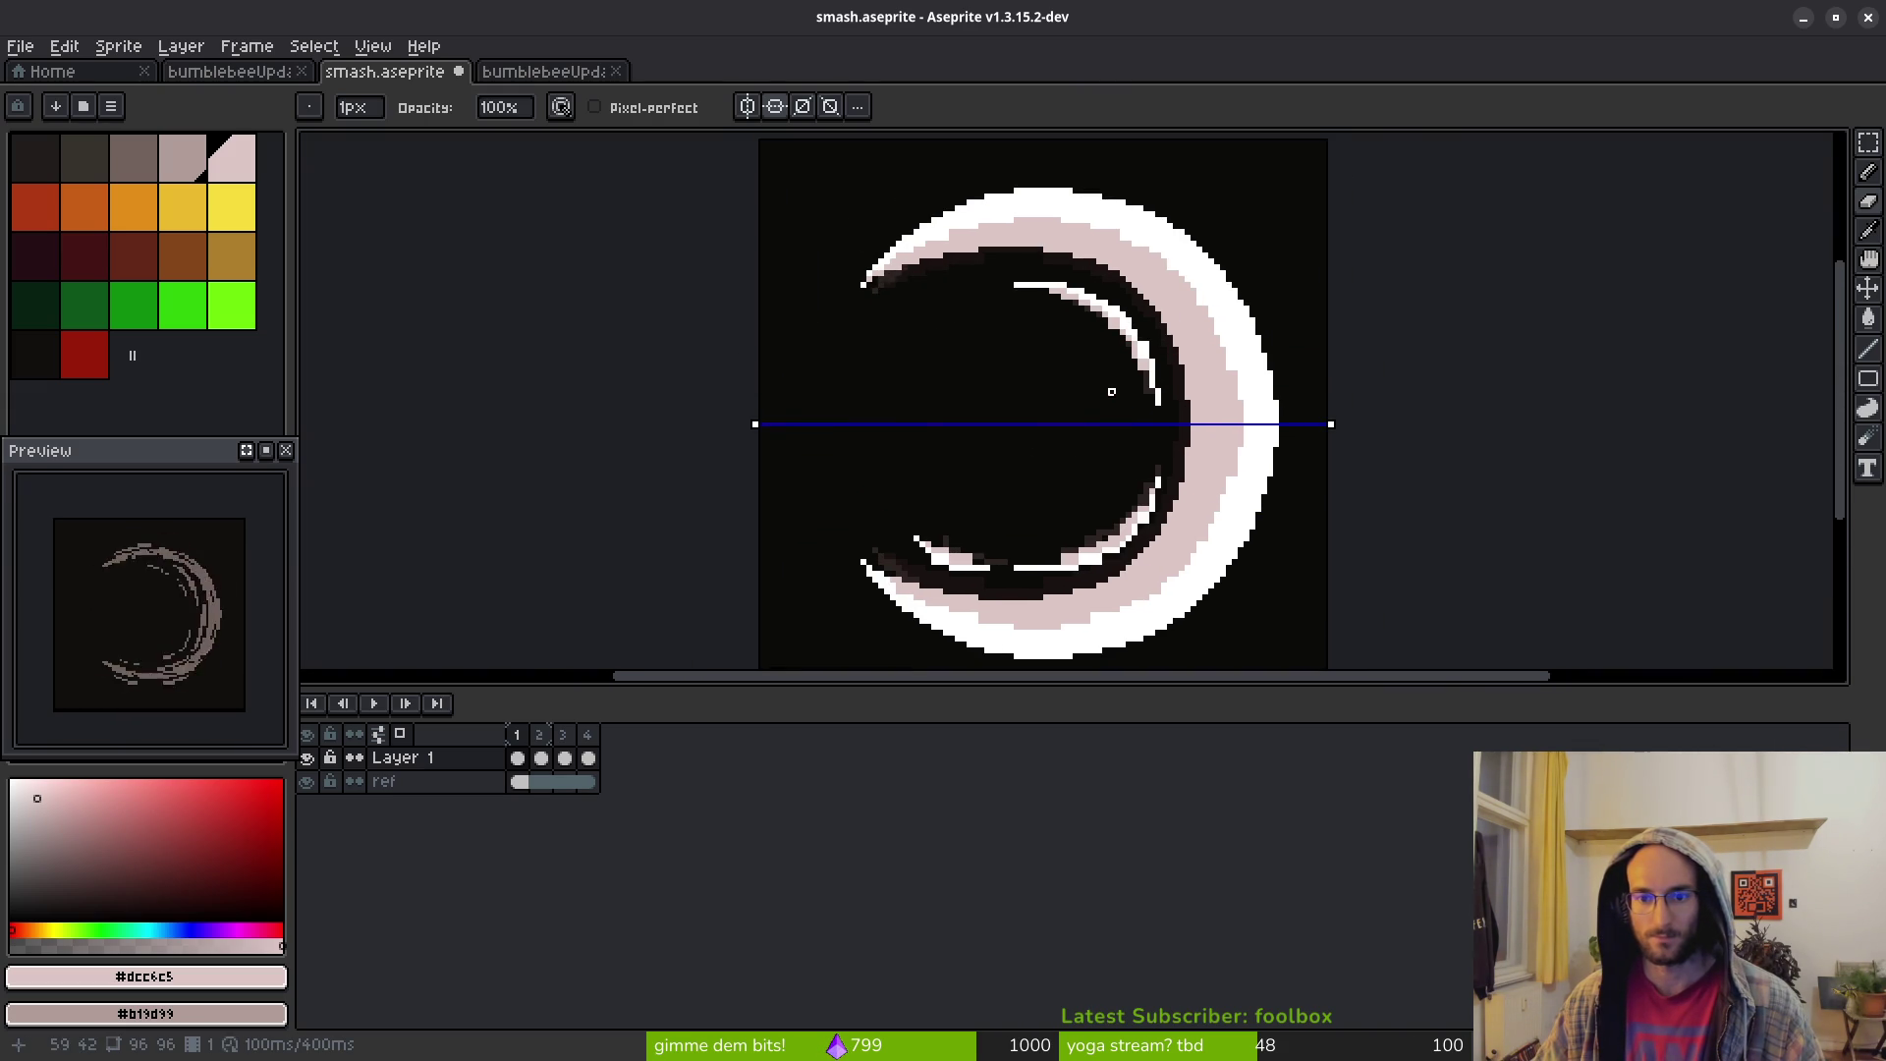
{"action": "scroll", "coordinate": [1182, 397], "scroll_direction": "up", "scroll_amount": 2}
{"action": "left_click_drag", "start_coordinate": [1129, 274], "coordinate": [1138, 333]}
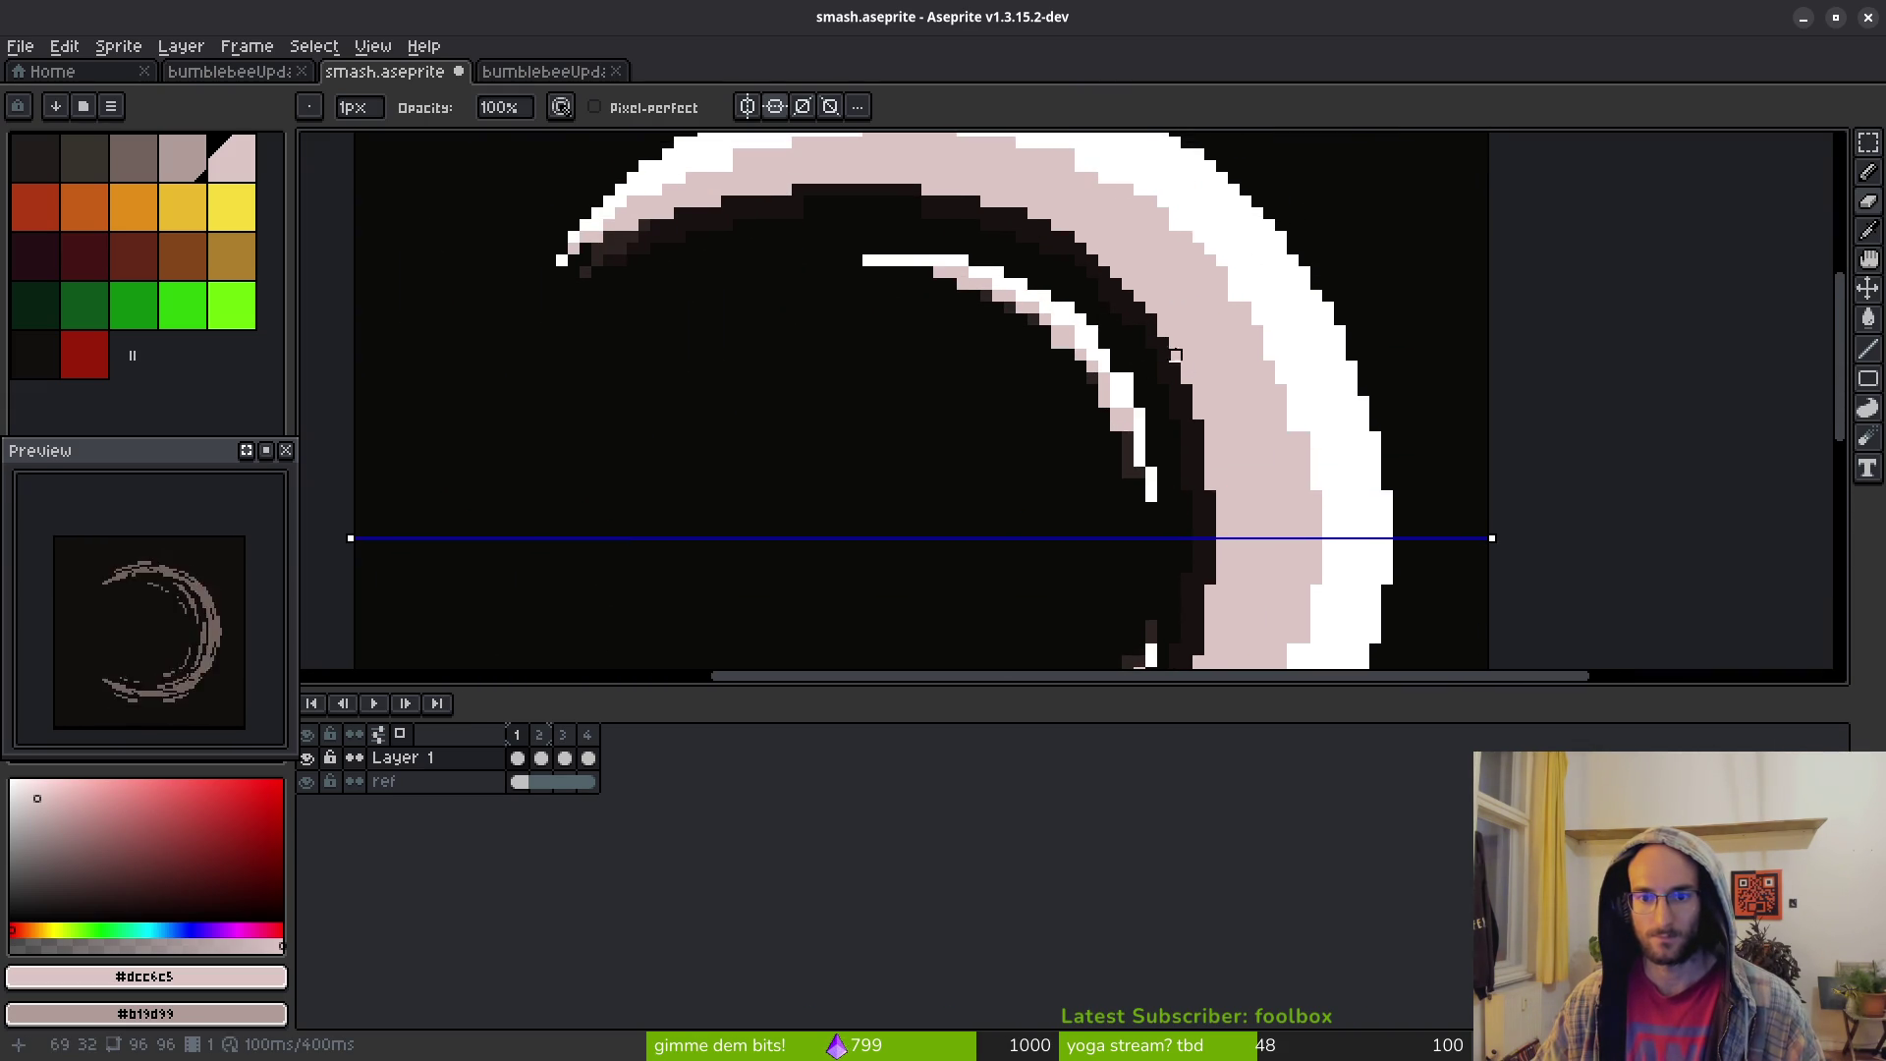
{"action": "key", "text": "f"}
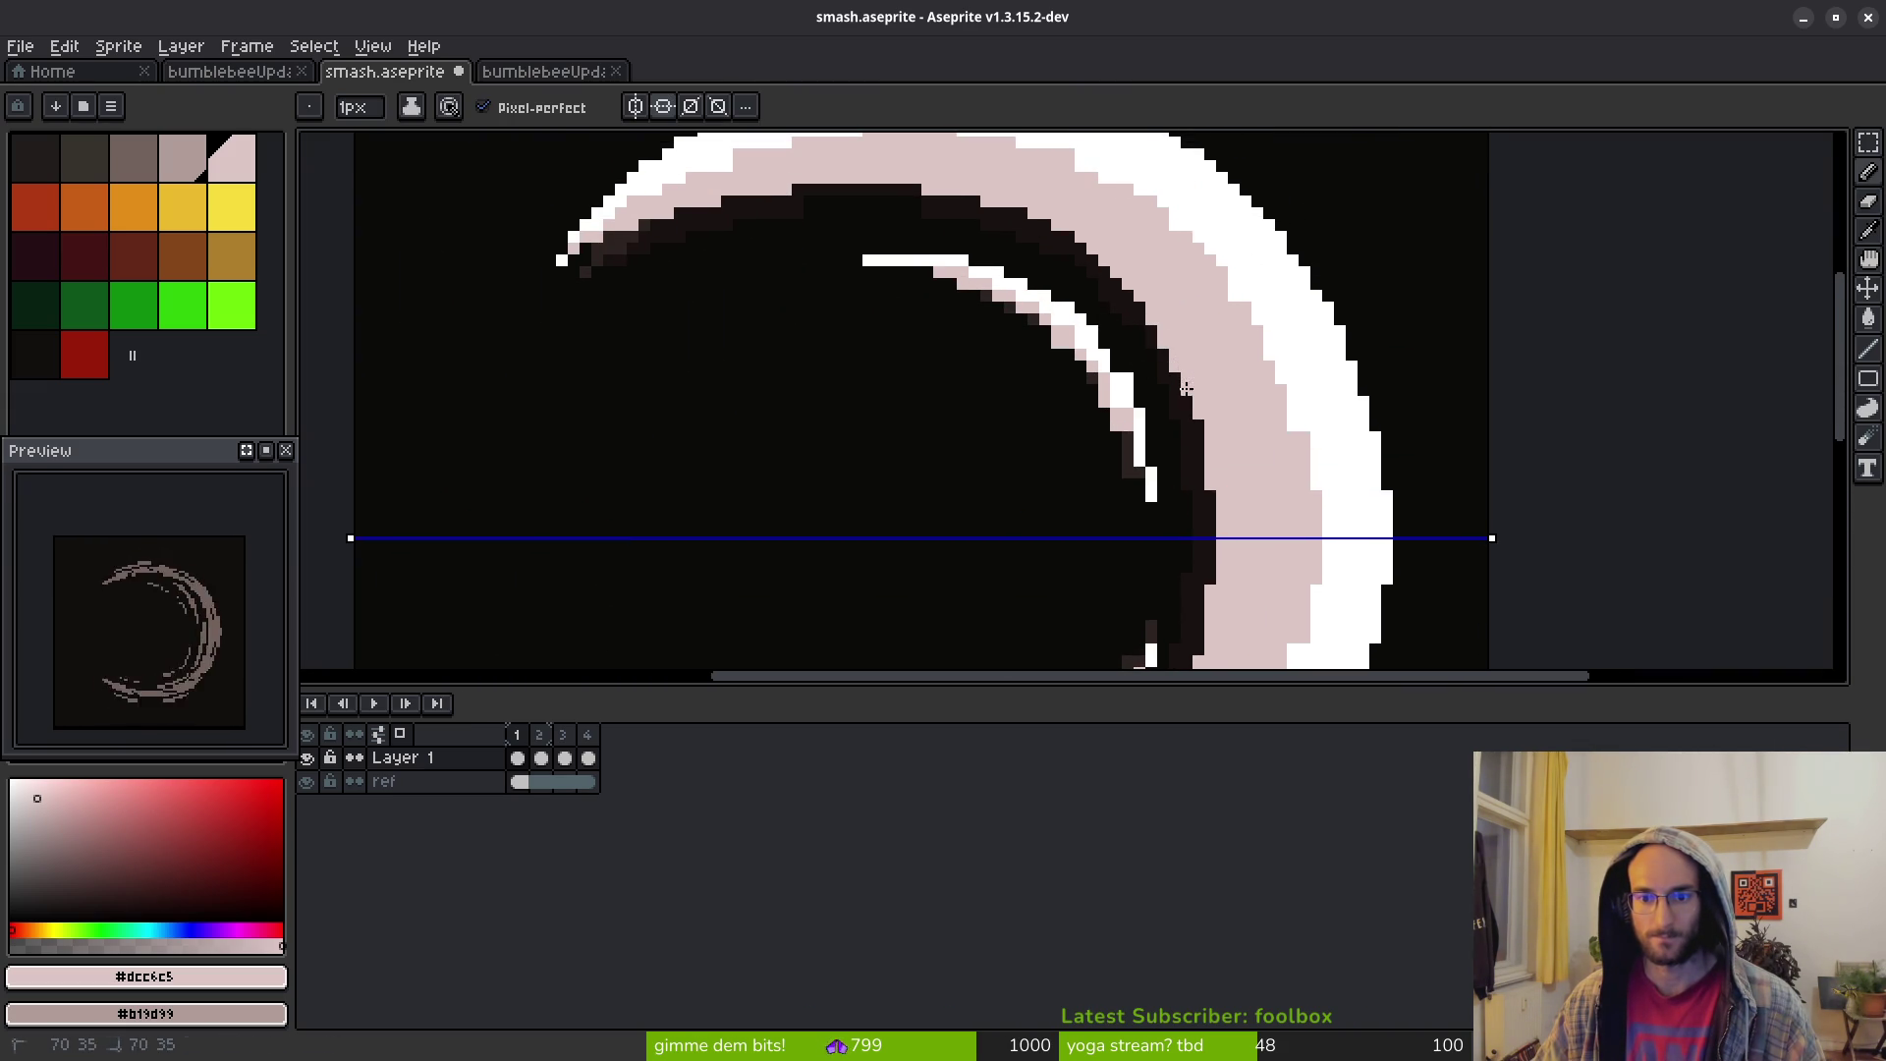
{"action": "scroll", "coordinate": [1198, 420], "scroll_direction": "down", "scroll_amount": 3}
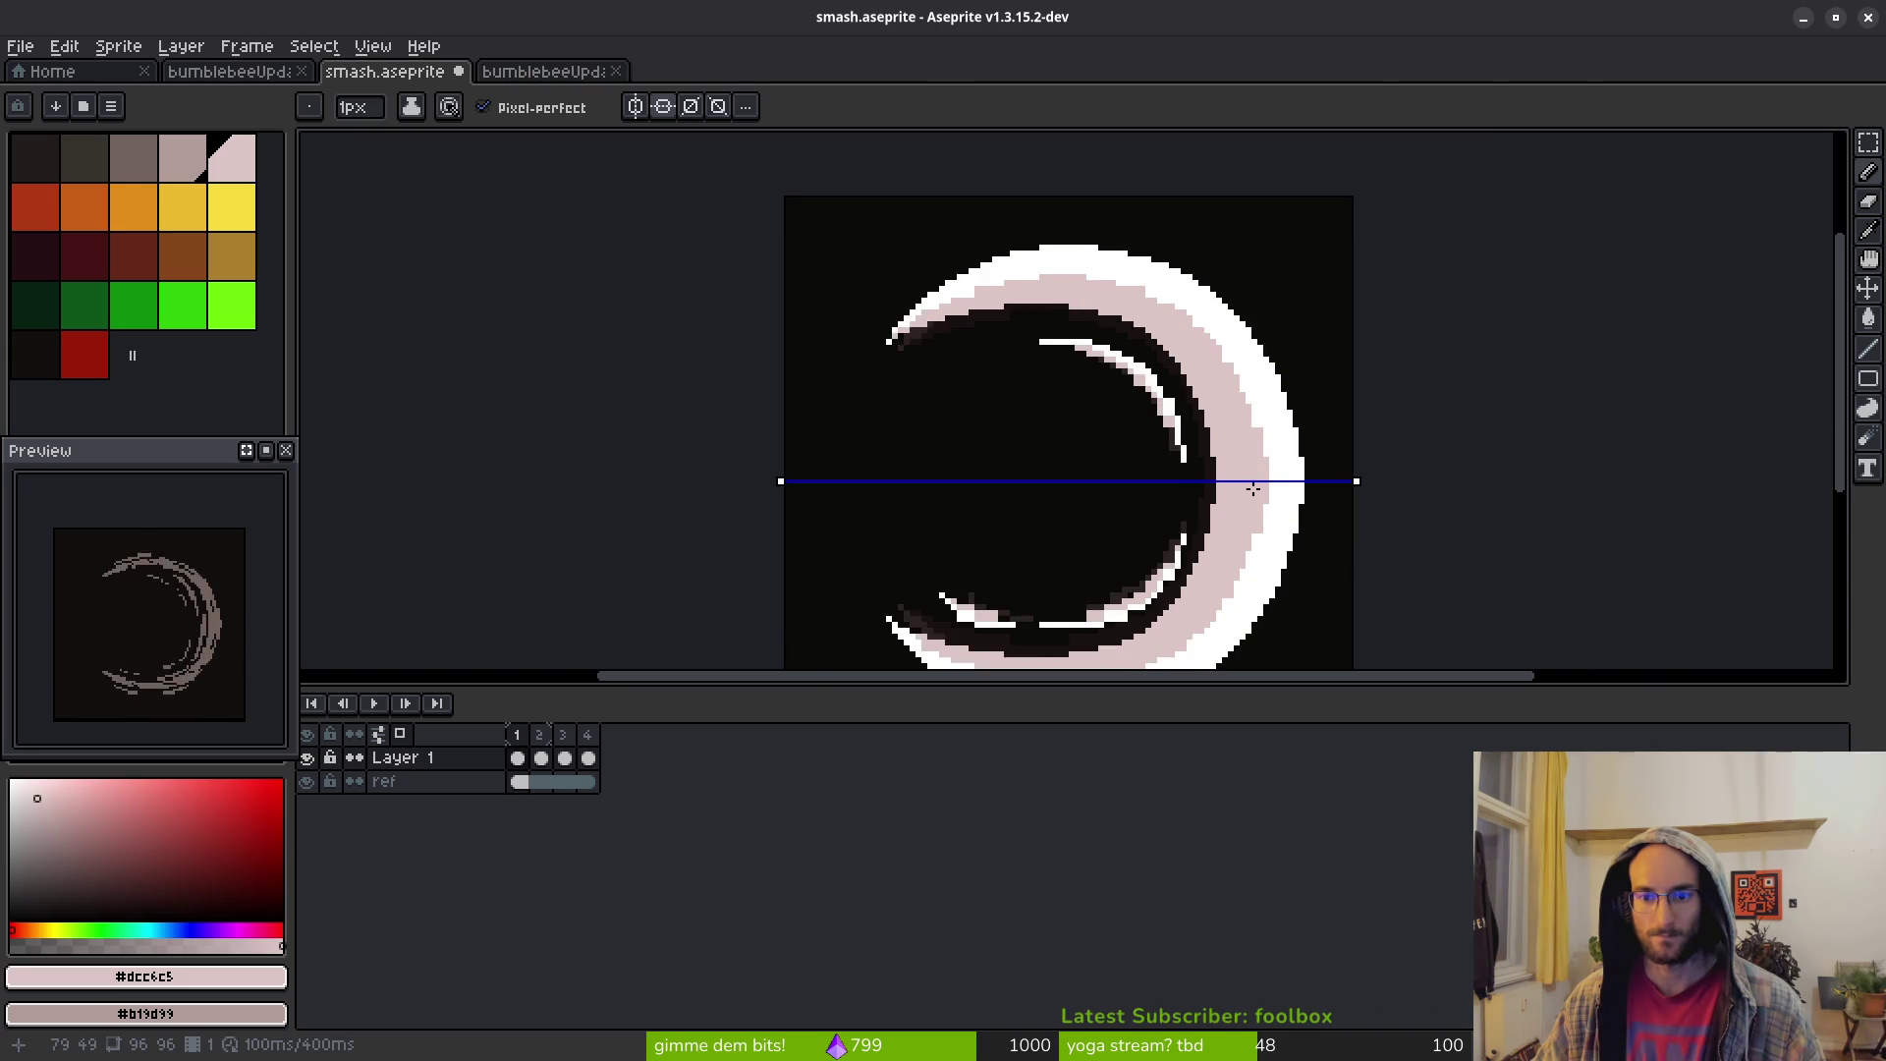
{"action": "scroll", "coordinate": [1192, 401], "scroll_direction": "down", "scroll_amount": 4}
{"action": "scroll", "coordinate": [1210, 462], "scroll_direction": "up", "scroll_amount": 6}
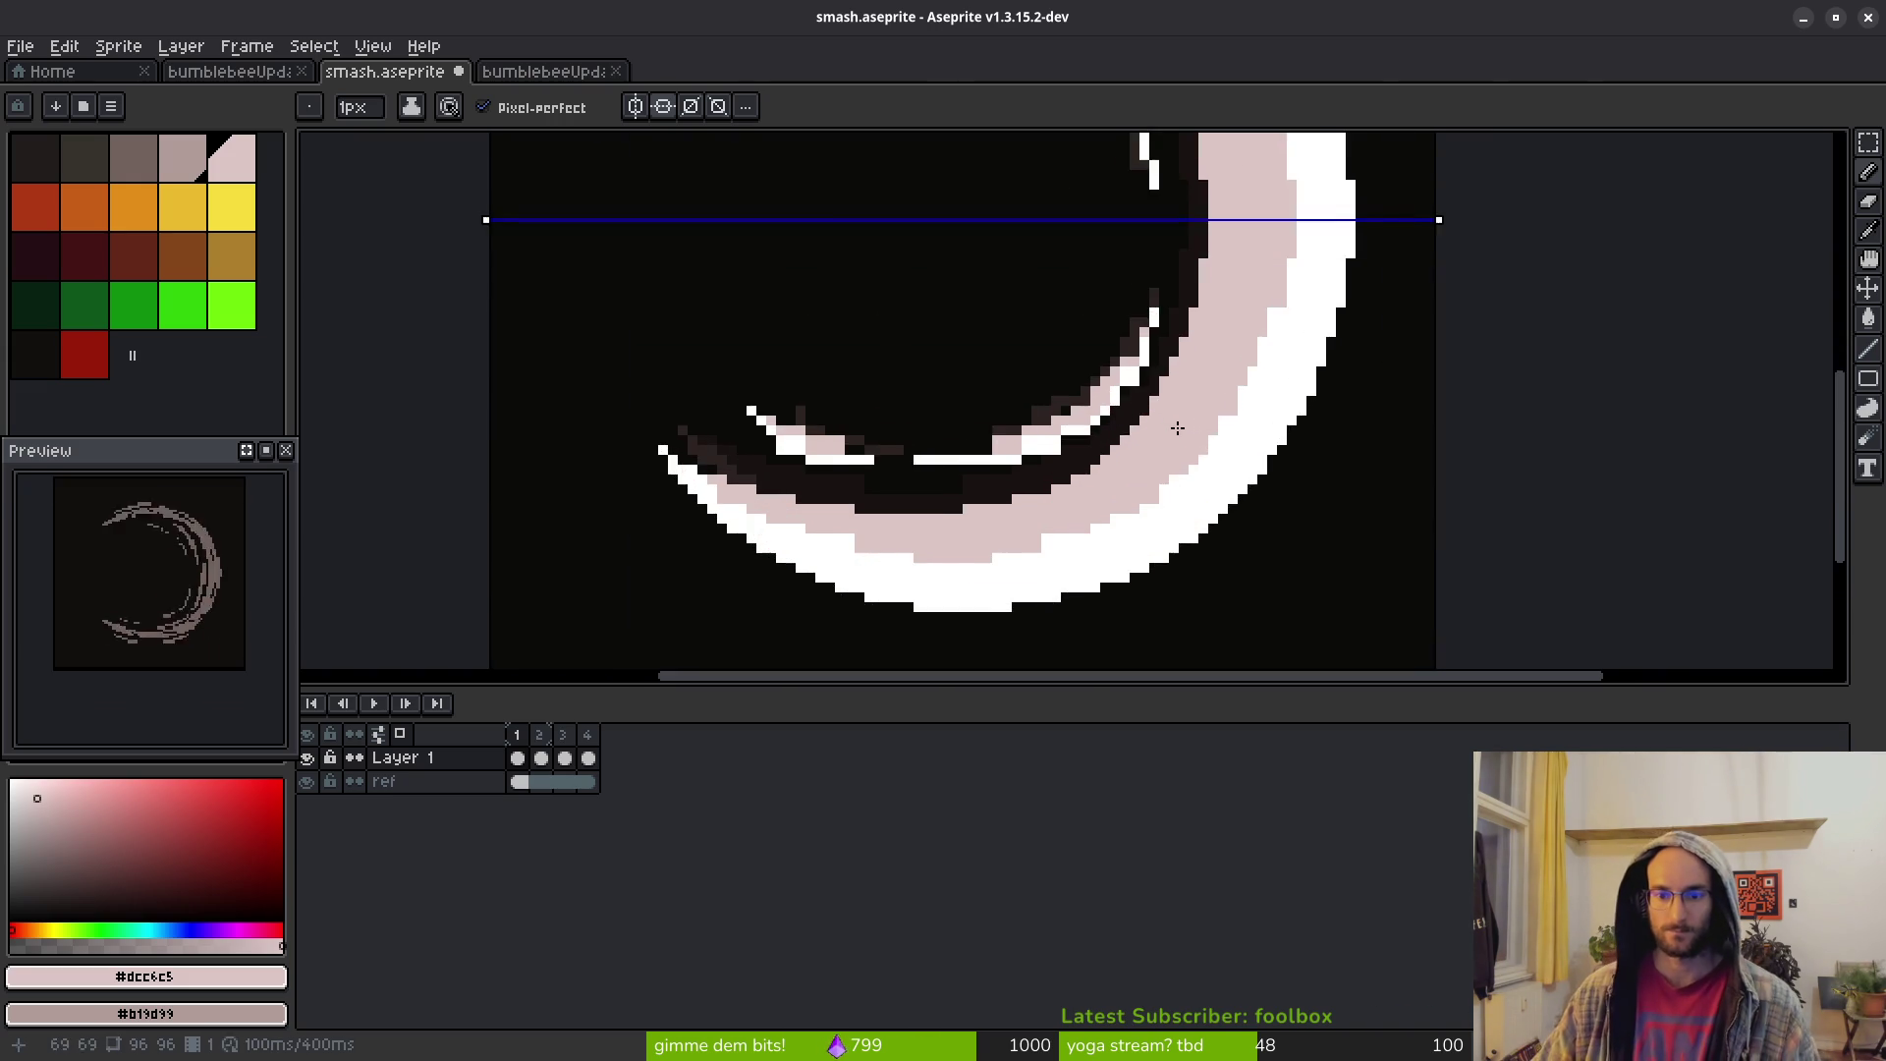
{"action": "scroll", "coordinate": [1206, 387], "scroll_direction": "up", "scroll_amount": 3}
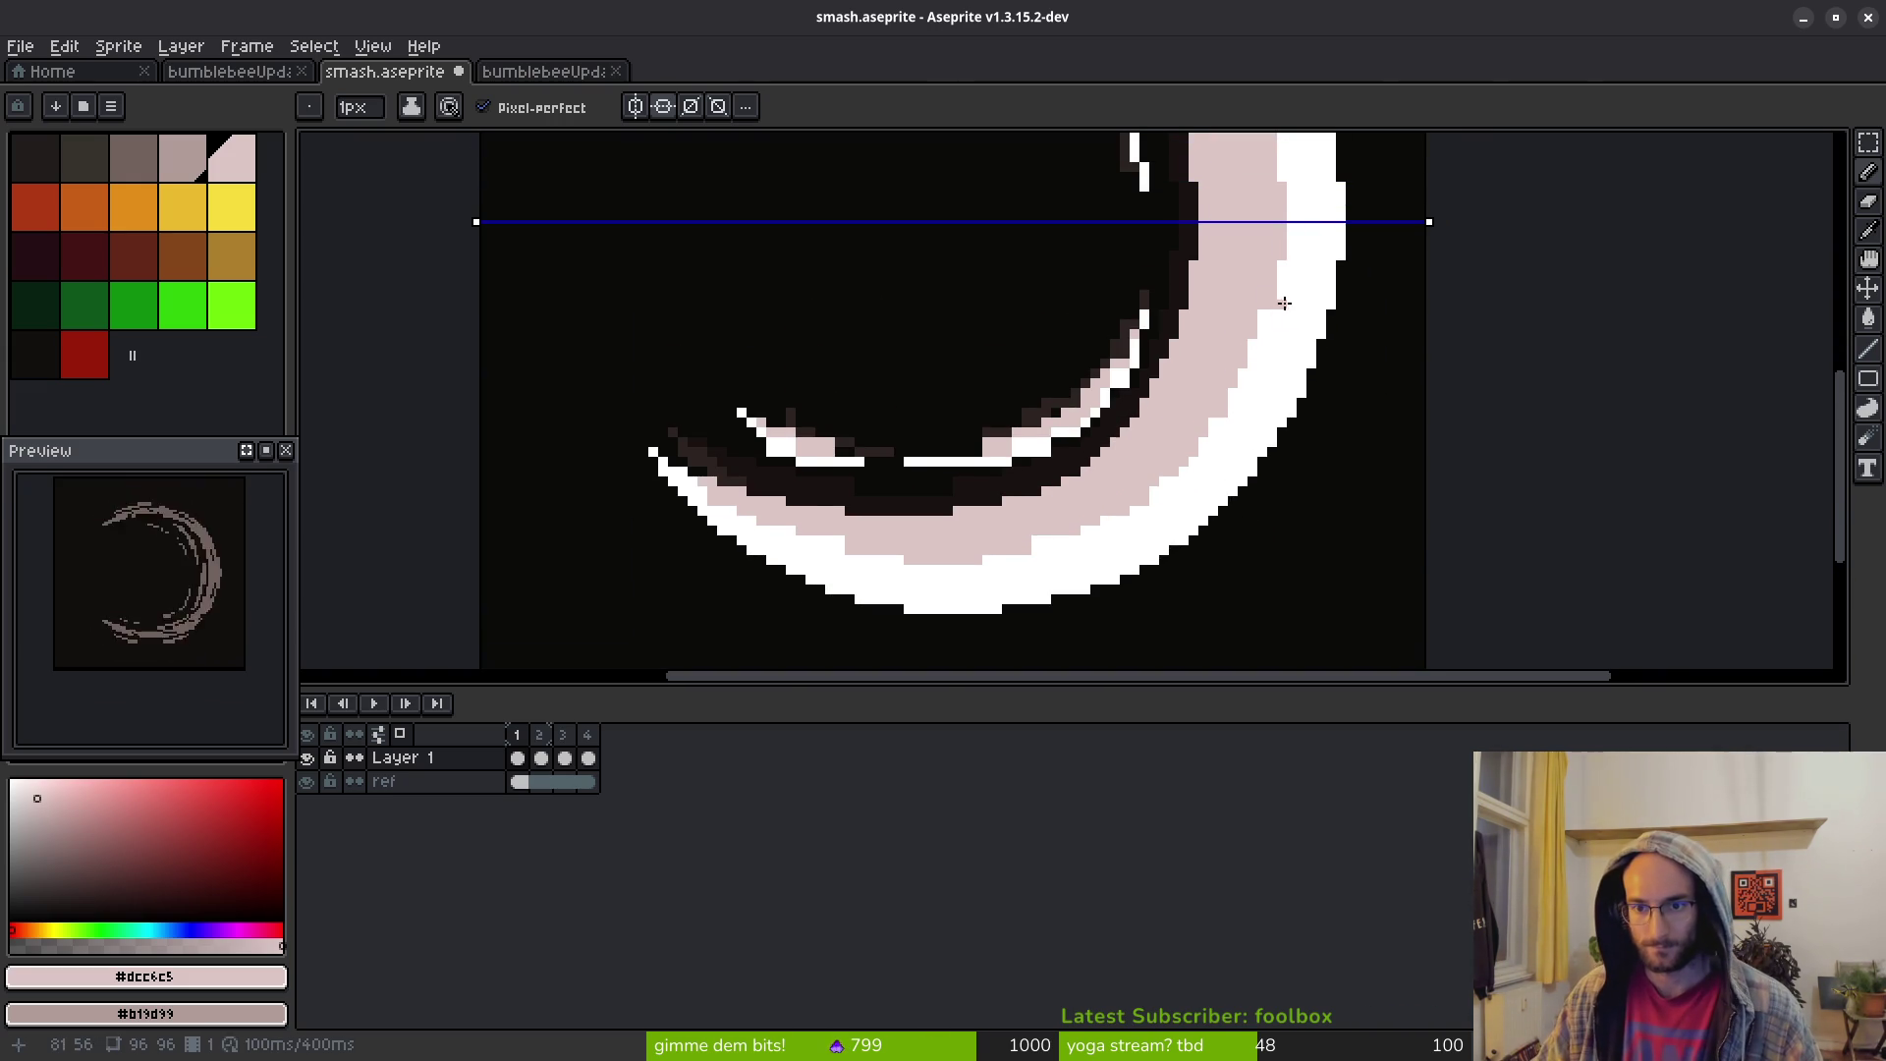
{"action": "scroll", "coordinate": [1252, 317], "scroll_direction": "up", "scroll_amount": 3}
Paint white pixels along the band's inner edge, using light pink #dcc6c5 as secondary colour
{"action": "left_click", "coordinate": [1243, 337], "text": "alt"}
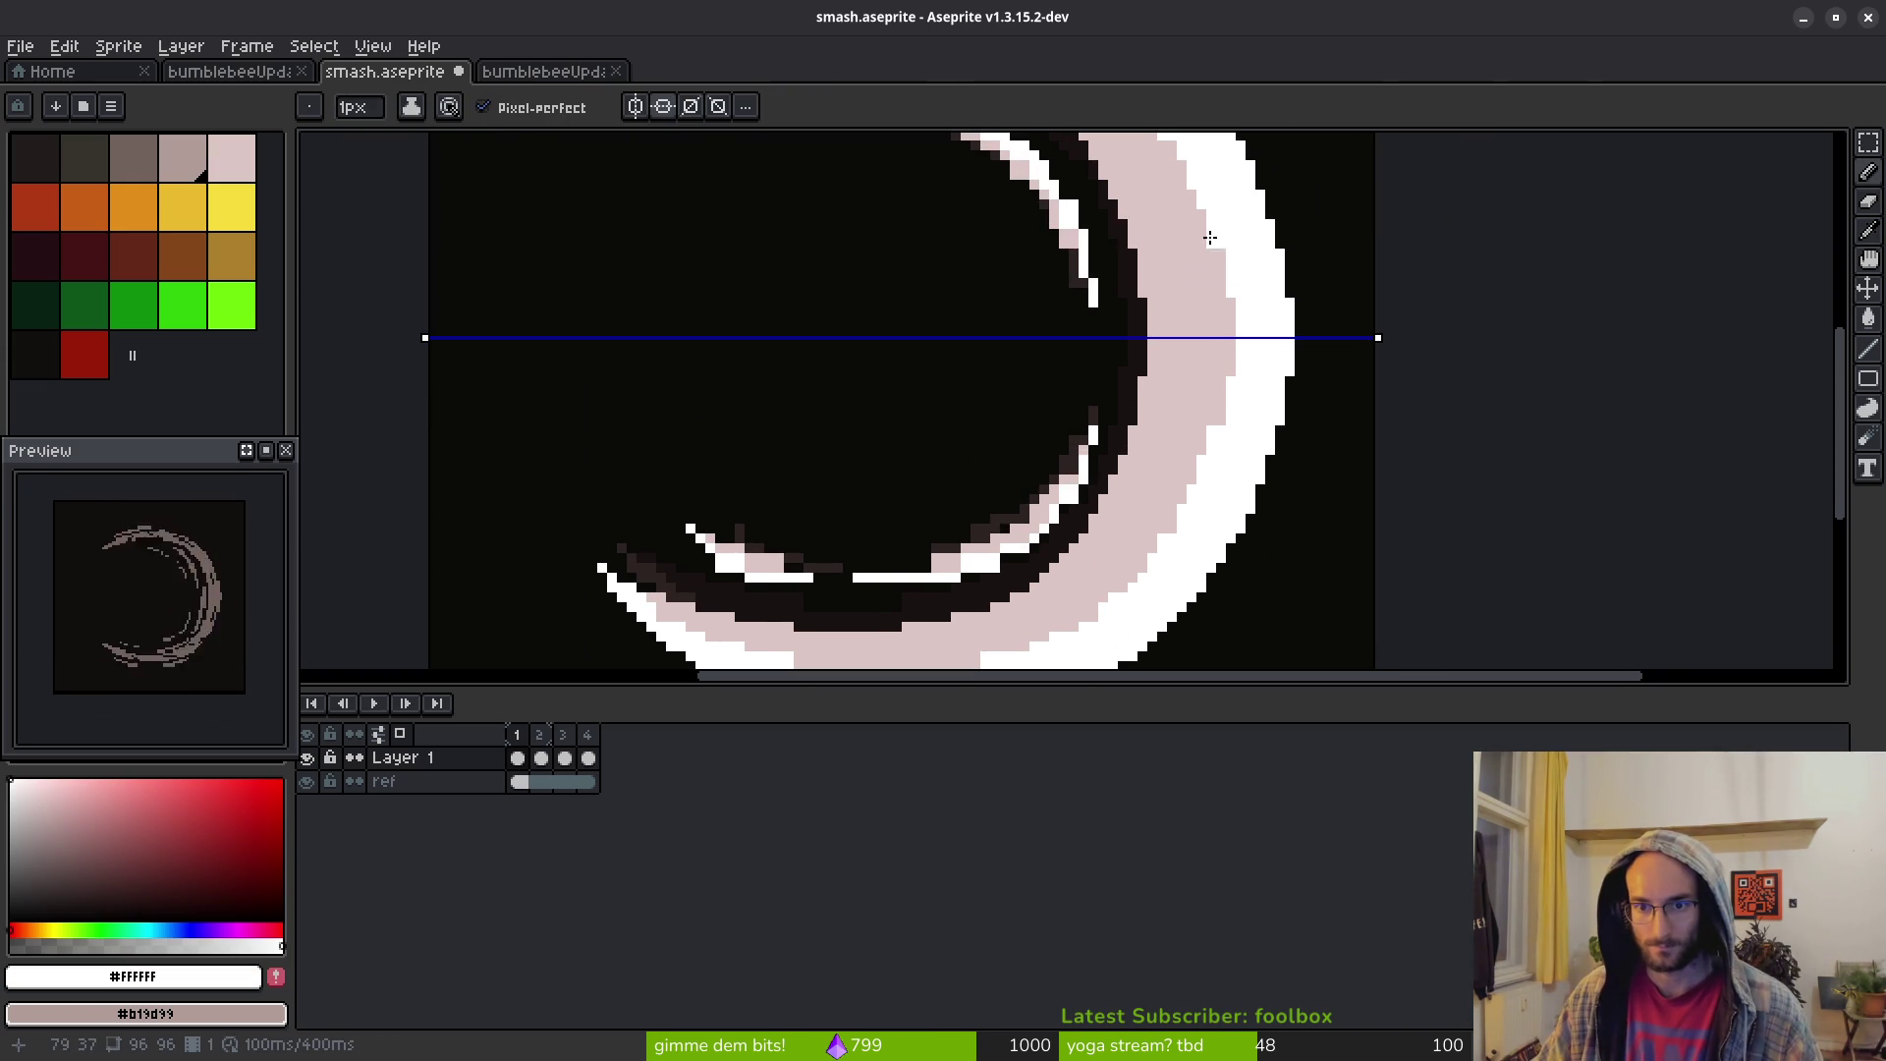
{"action": "left_click_drag", "start_coordinate": [1238, 360], "coordinate": [1221, 270]}
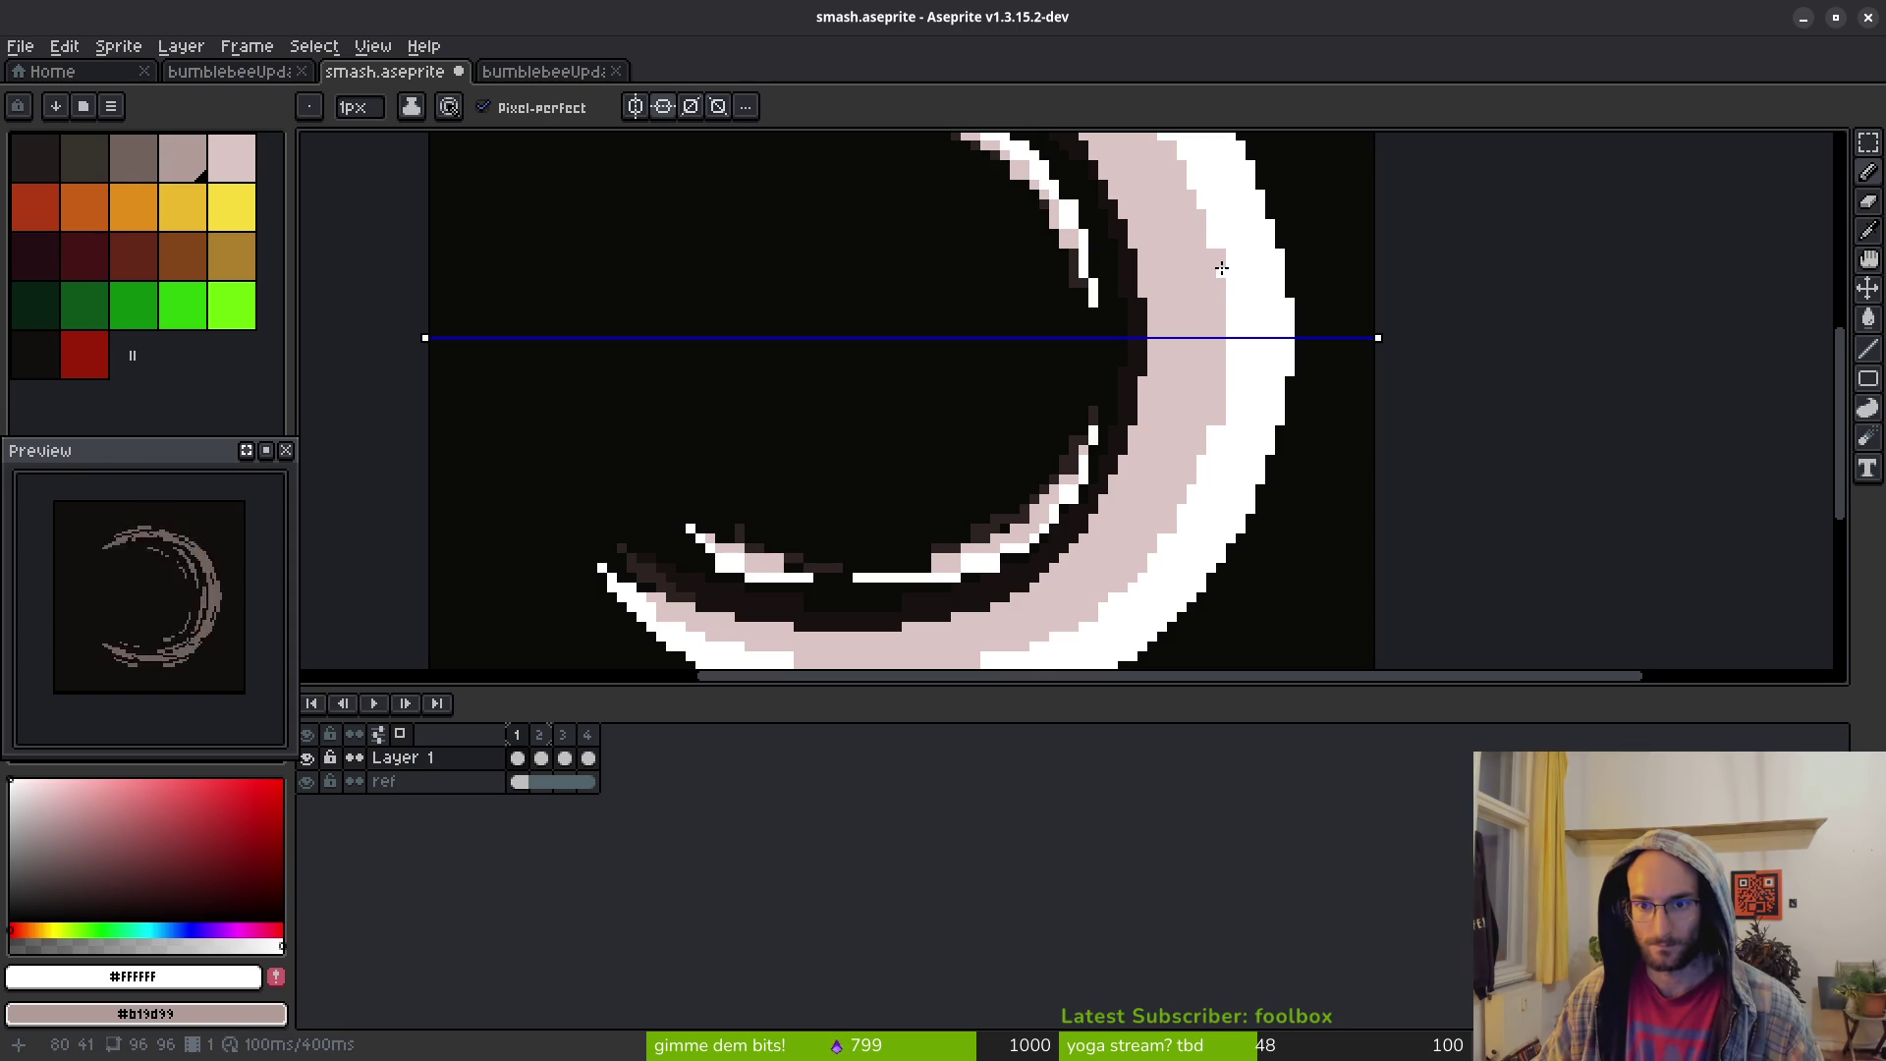
{"action": "scroll", "coordinate": [1214, 275], "scroll_direction": "up", "scroll_amount": 2}
{"action": "left_click_drag", "start_coordinate": [1196, 281], "coordinate": [1216, 412]}
{"action": "left_click", "coordinate": [1132, 326]}
{"action": "left_click", "coordinate": [1100, 325]}
{"action": "right_click", "coordinate": [1092, 339], "text": "alt"}
{"action": "right_click", "coordinate": [1116, 302]}
{"action": "scroll", "coordinate": [1075, 363], "scroll_direction": "down", "scroll_amount": 4}
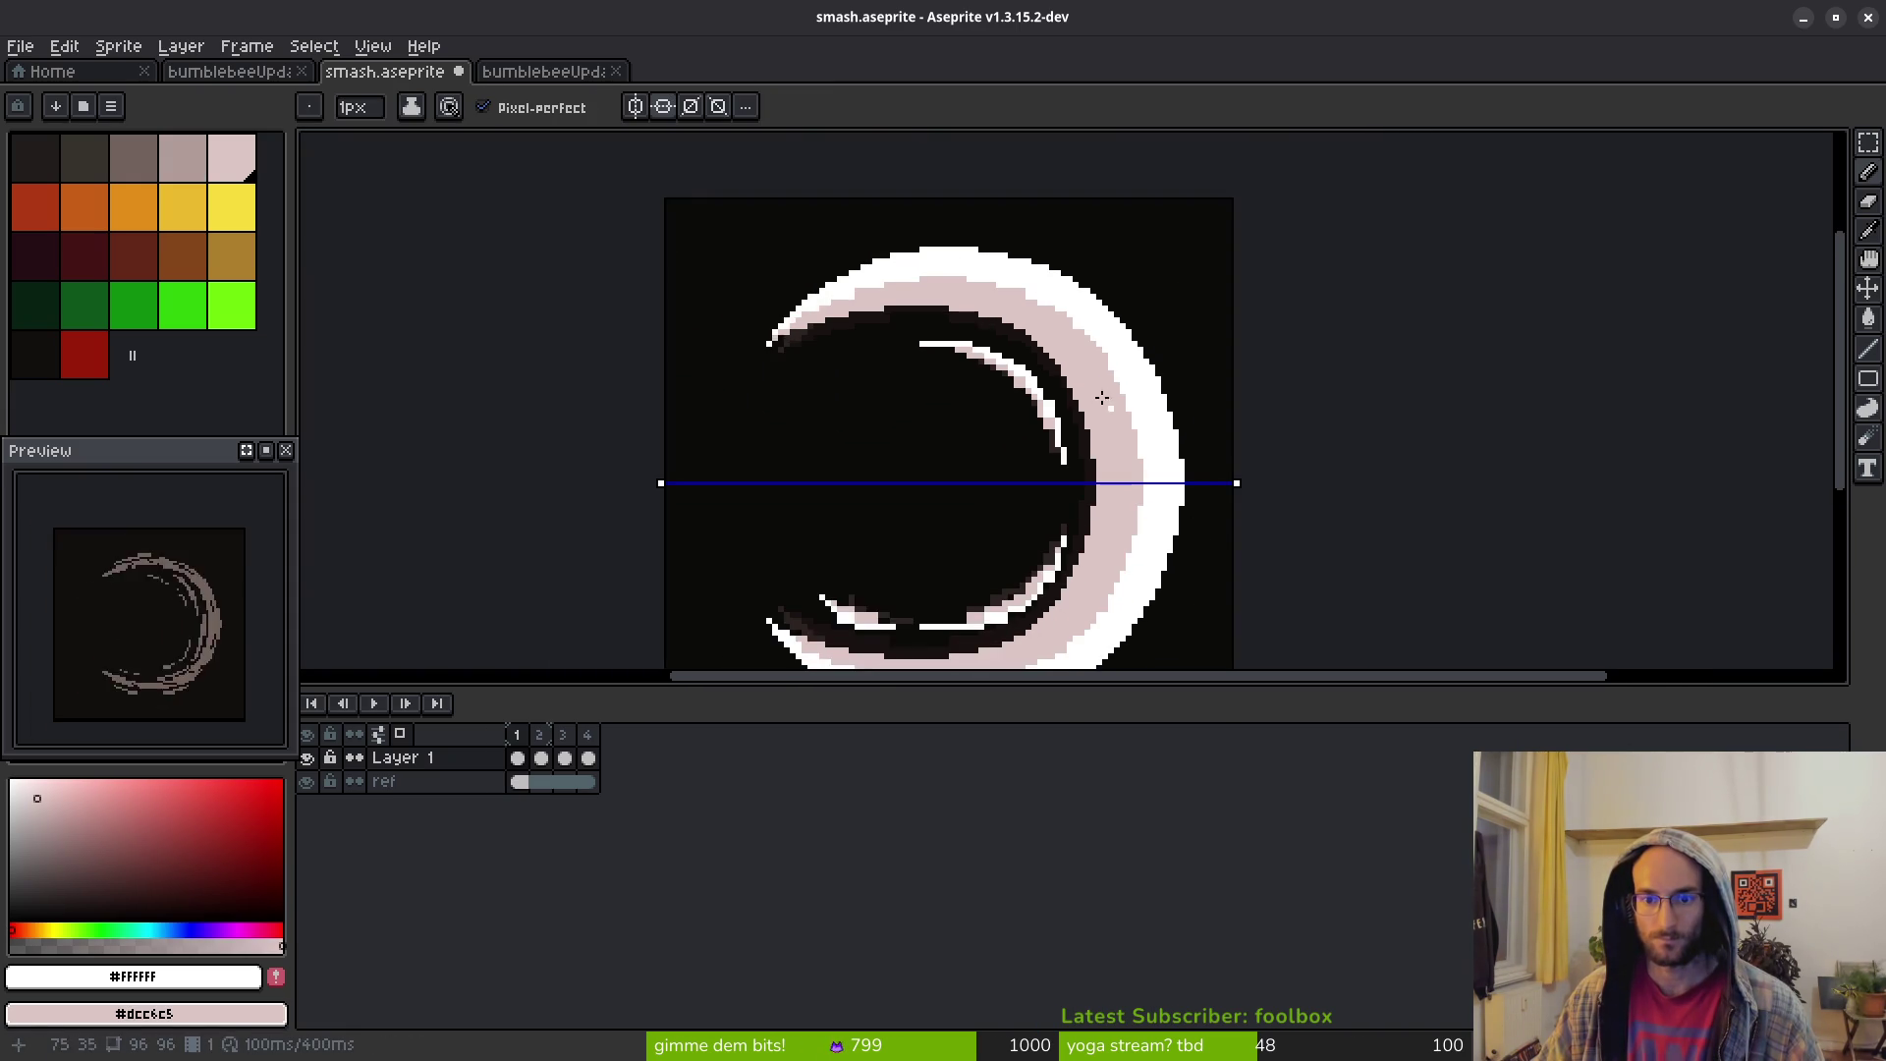
{"action": "scroll", "coordinate": [1143, 392], "scroll_direction": "up", "scroll_amount": 2}
{"action": "scroll", "coordinate": [1147, 418], "scroll_direction": "down", "scroll_amount": 4}
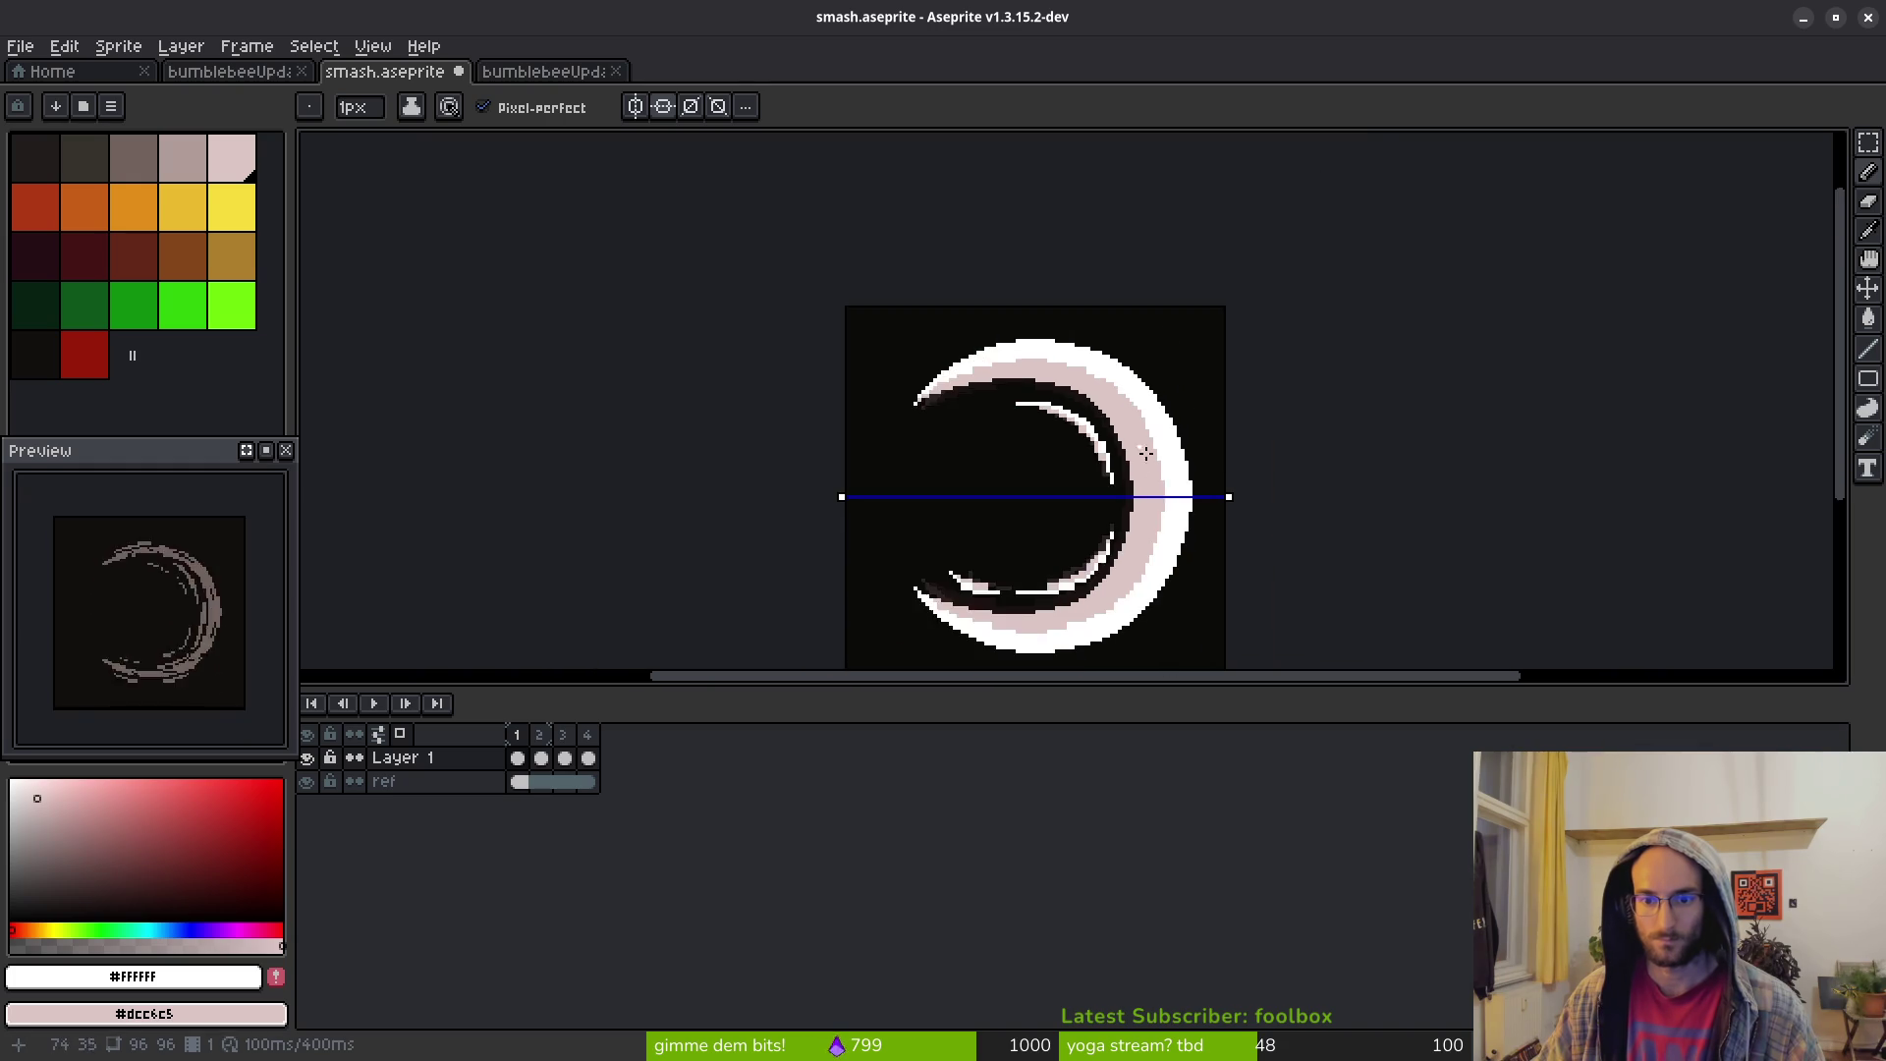
{"action": "scroll", "coordinate": [1145, 398], "scroll_direction": "up", "scroll_amount": 5}
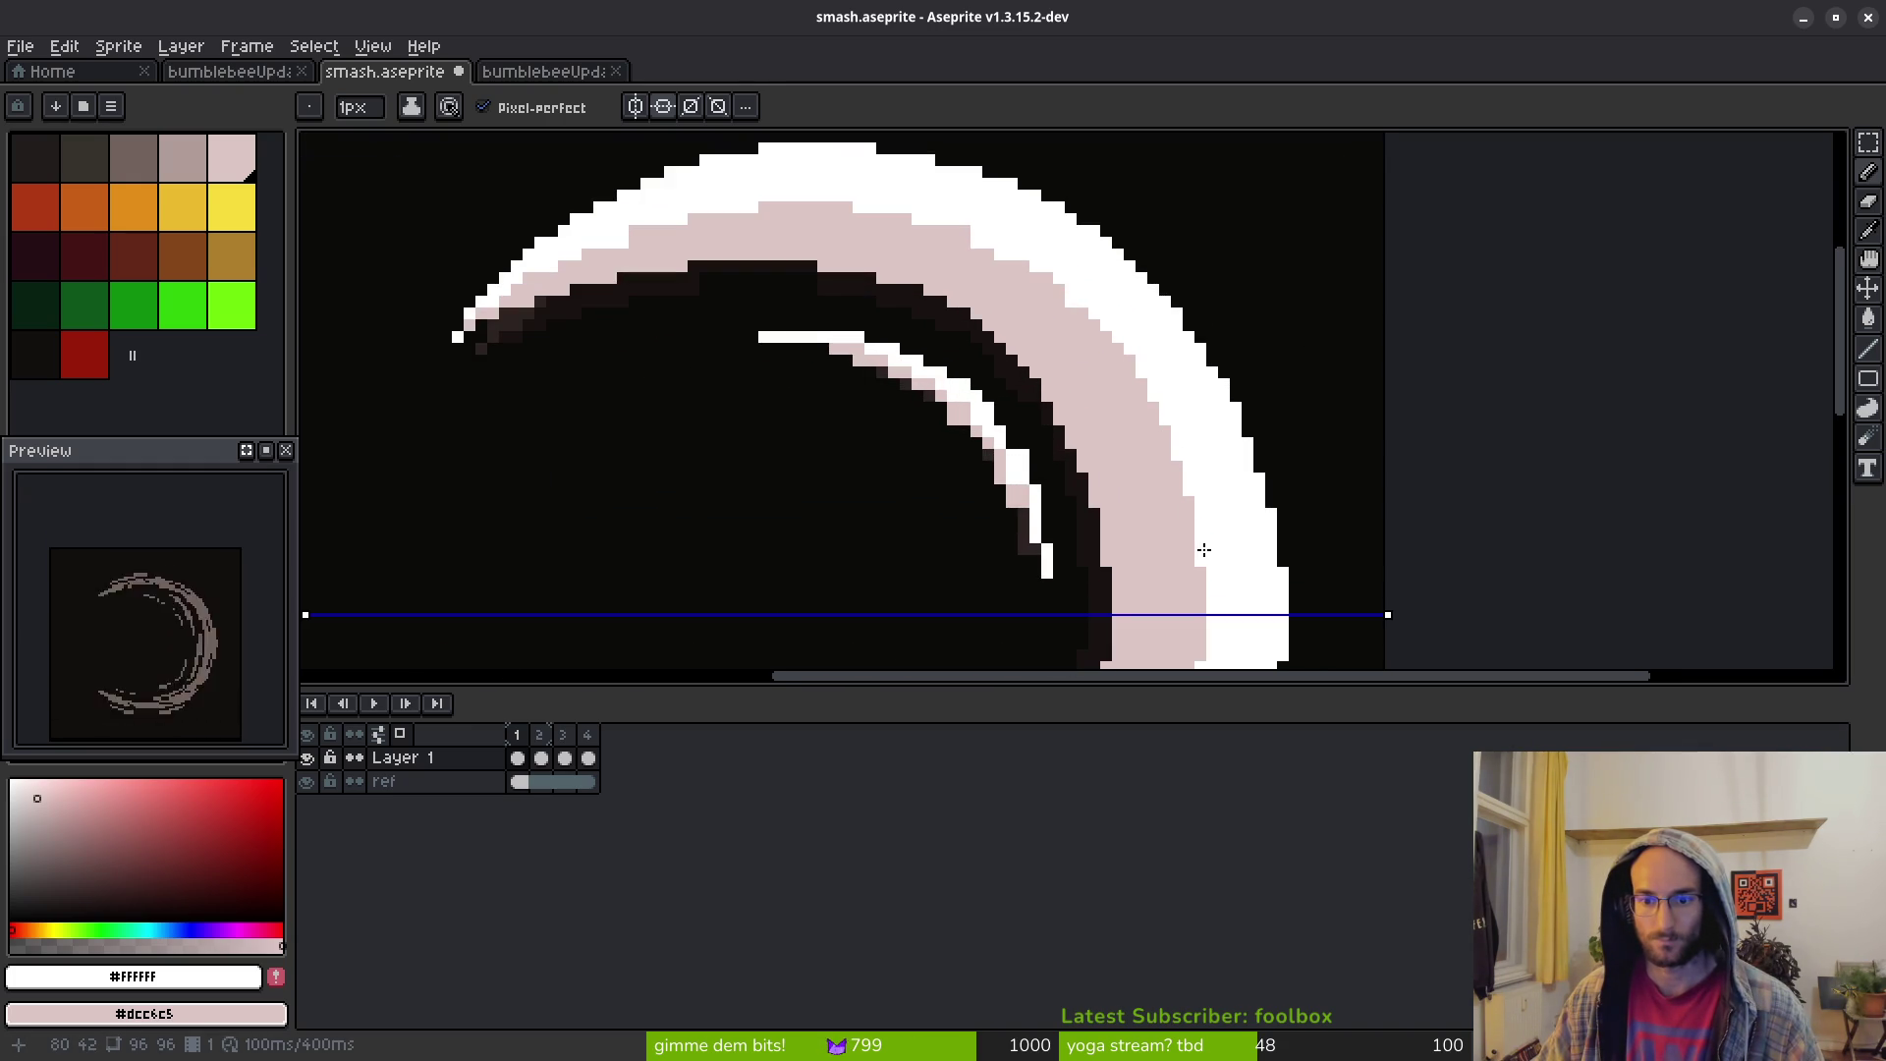
{"action": "scroll", "coordinate": [1169, 568], "scroll_direction": "down", "scroll_amount": 2}
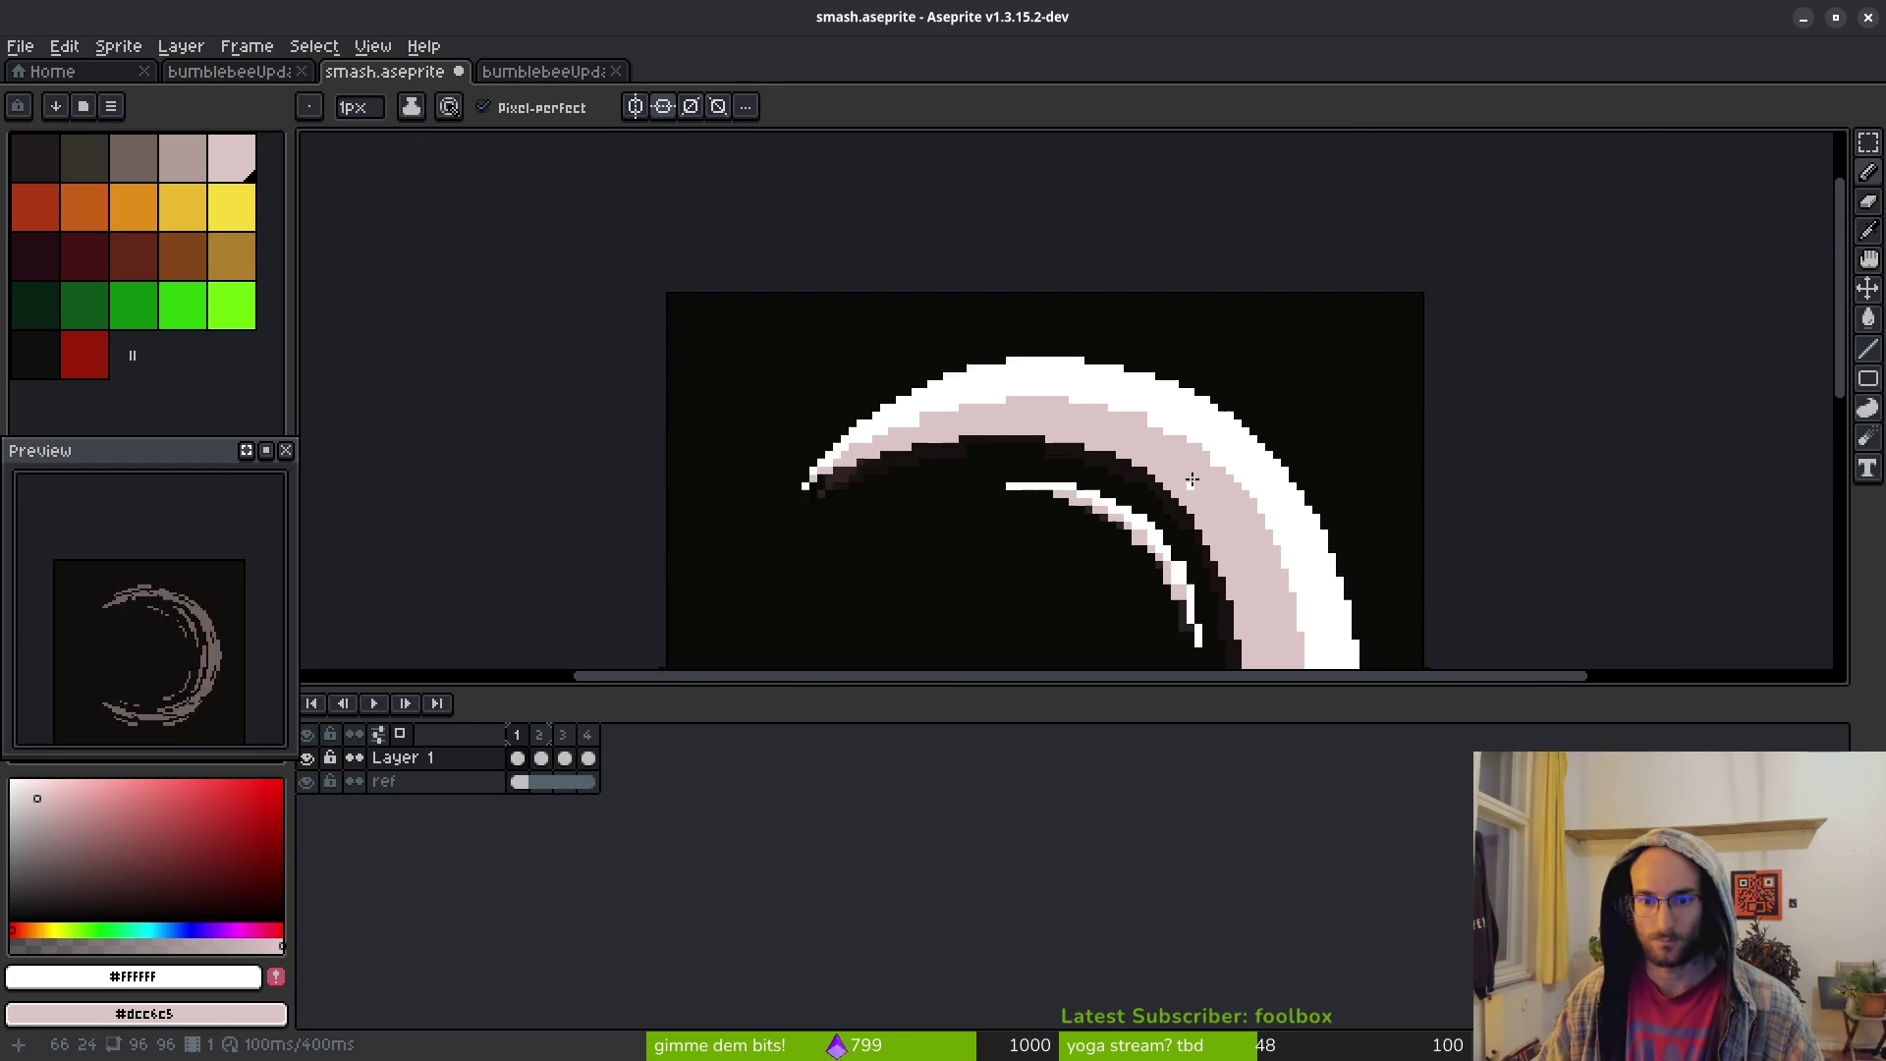
{"action": "scroll", "coordinate": [1192, 476], "scroll_direction": "up", "scroll_amount": 3}
{"action": "scroll", "coordinate": [1183, 450], "scroll_direction": "left", "scroll_amount": 2}
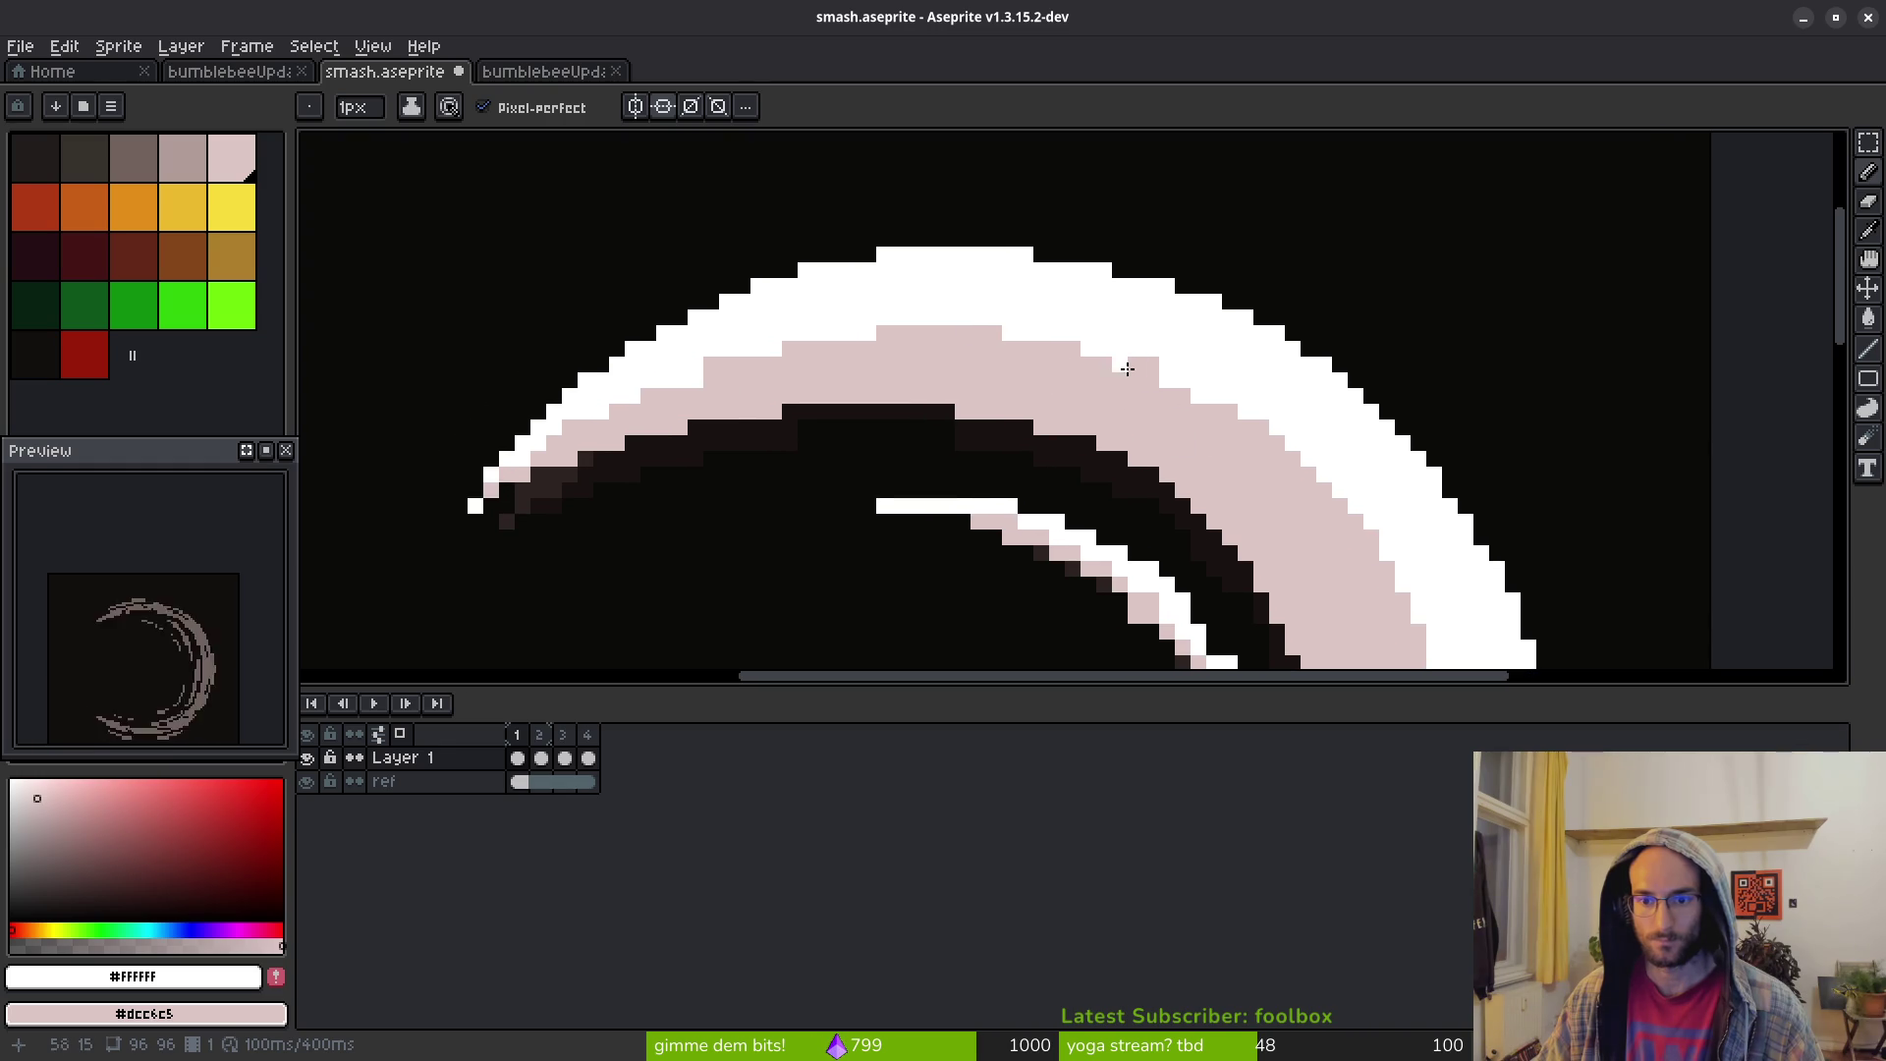
Extend white along the band's upper edge and turn stray pixels back to light pink
{"action": "left_click_drag", "start_coordinate": [1120, 365], "coordinate": [947, 336]}
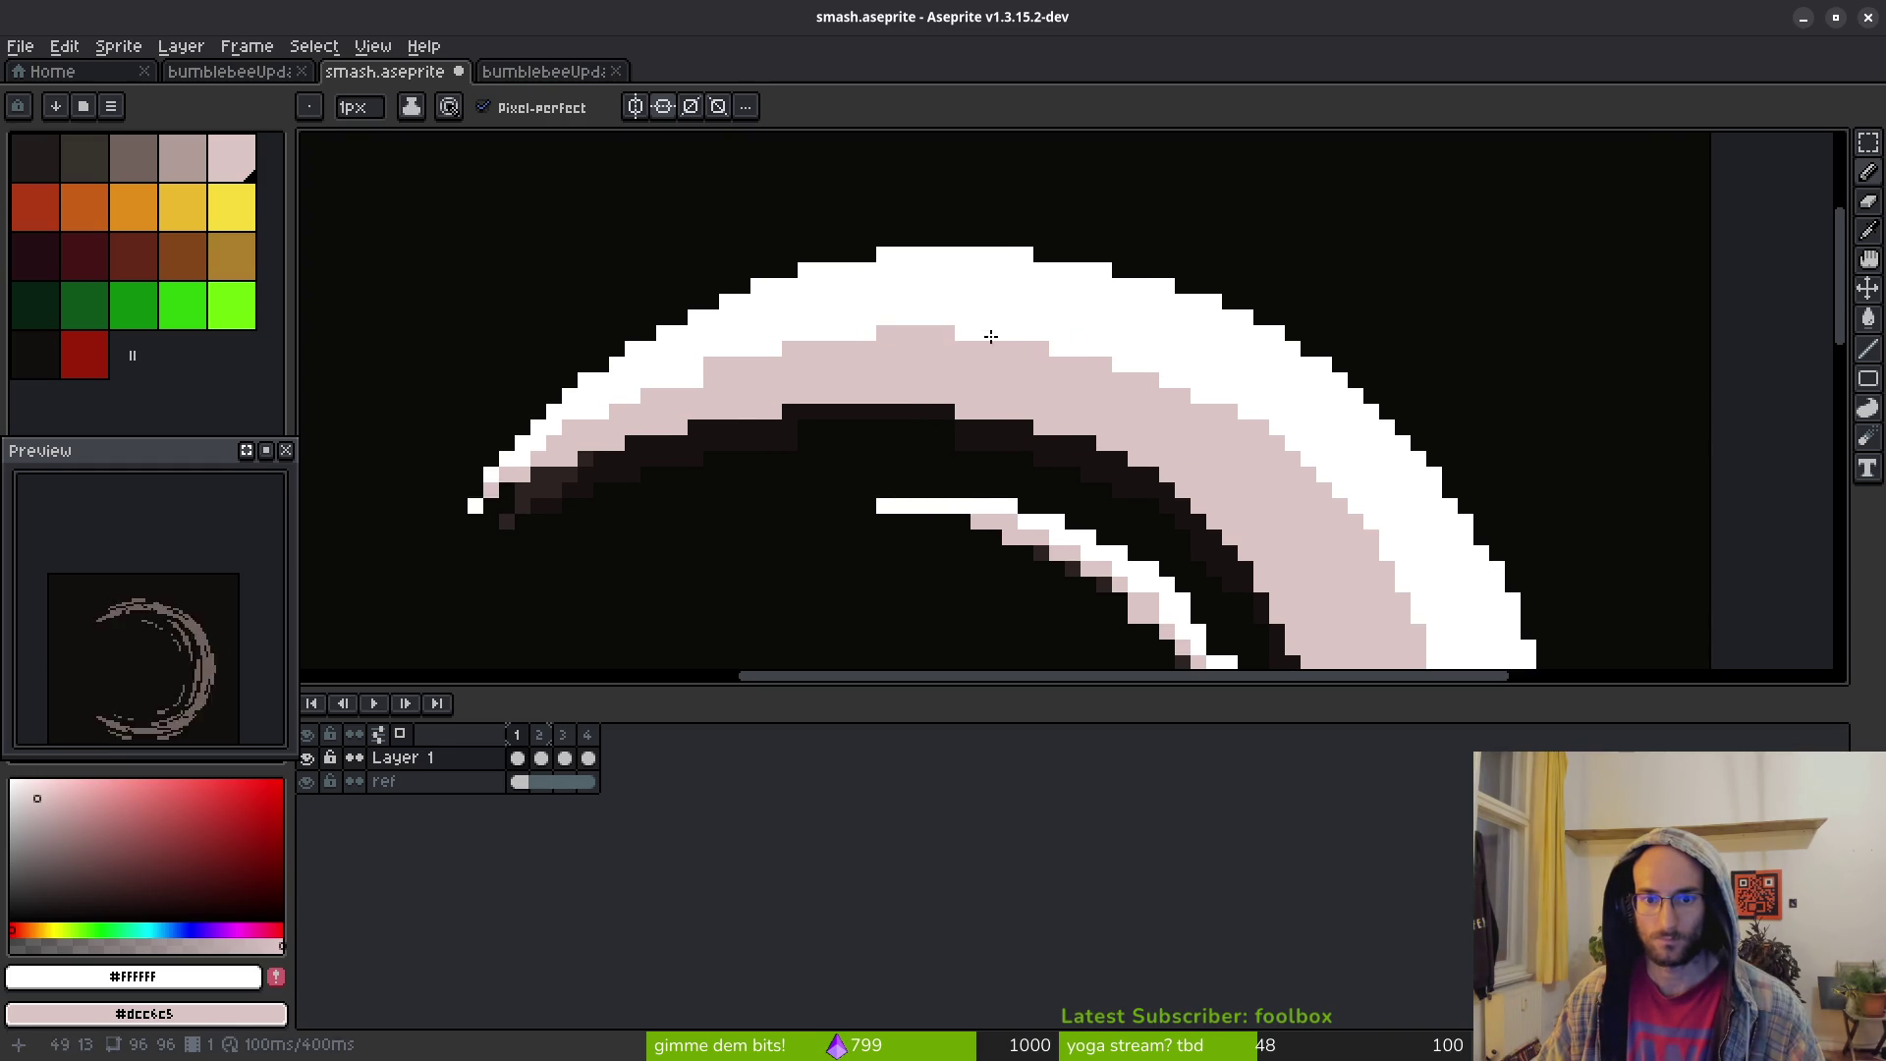
{"action": "right_click", "coordinate": [948, 333]}
{"action": "left_click_drag", "start_coordinate": [725, 362], "coordinate": [699, 366]}
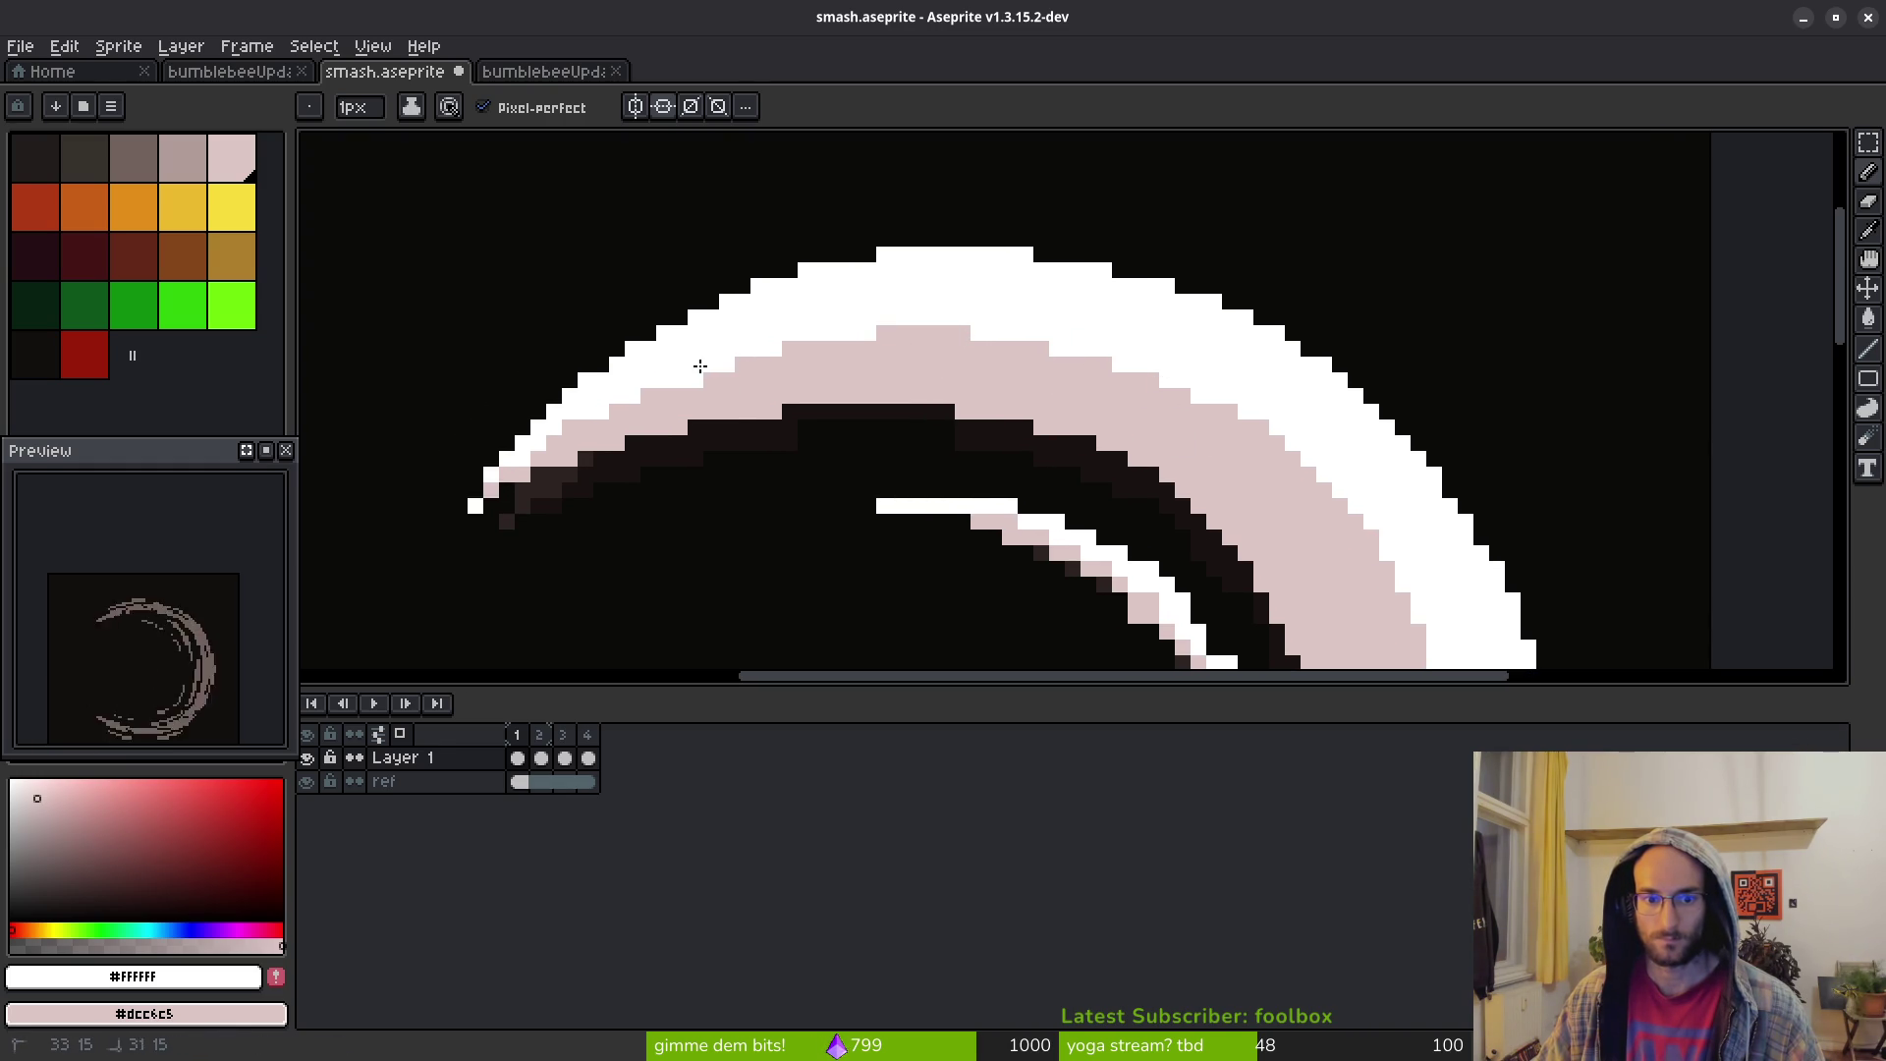
{"action": "left_click", "coordinate": [789, 349]}
{"action": "right_click", "coordinate": [680, 380]}
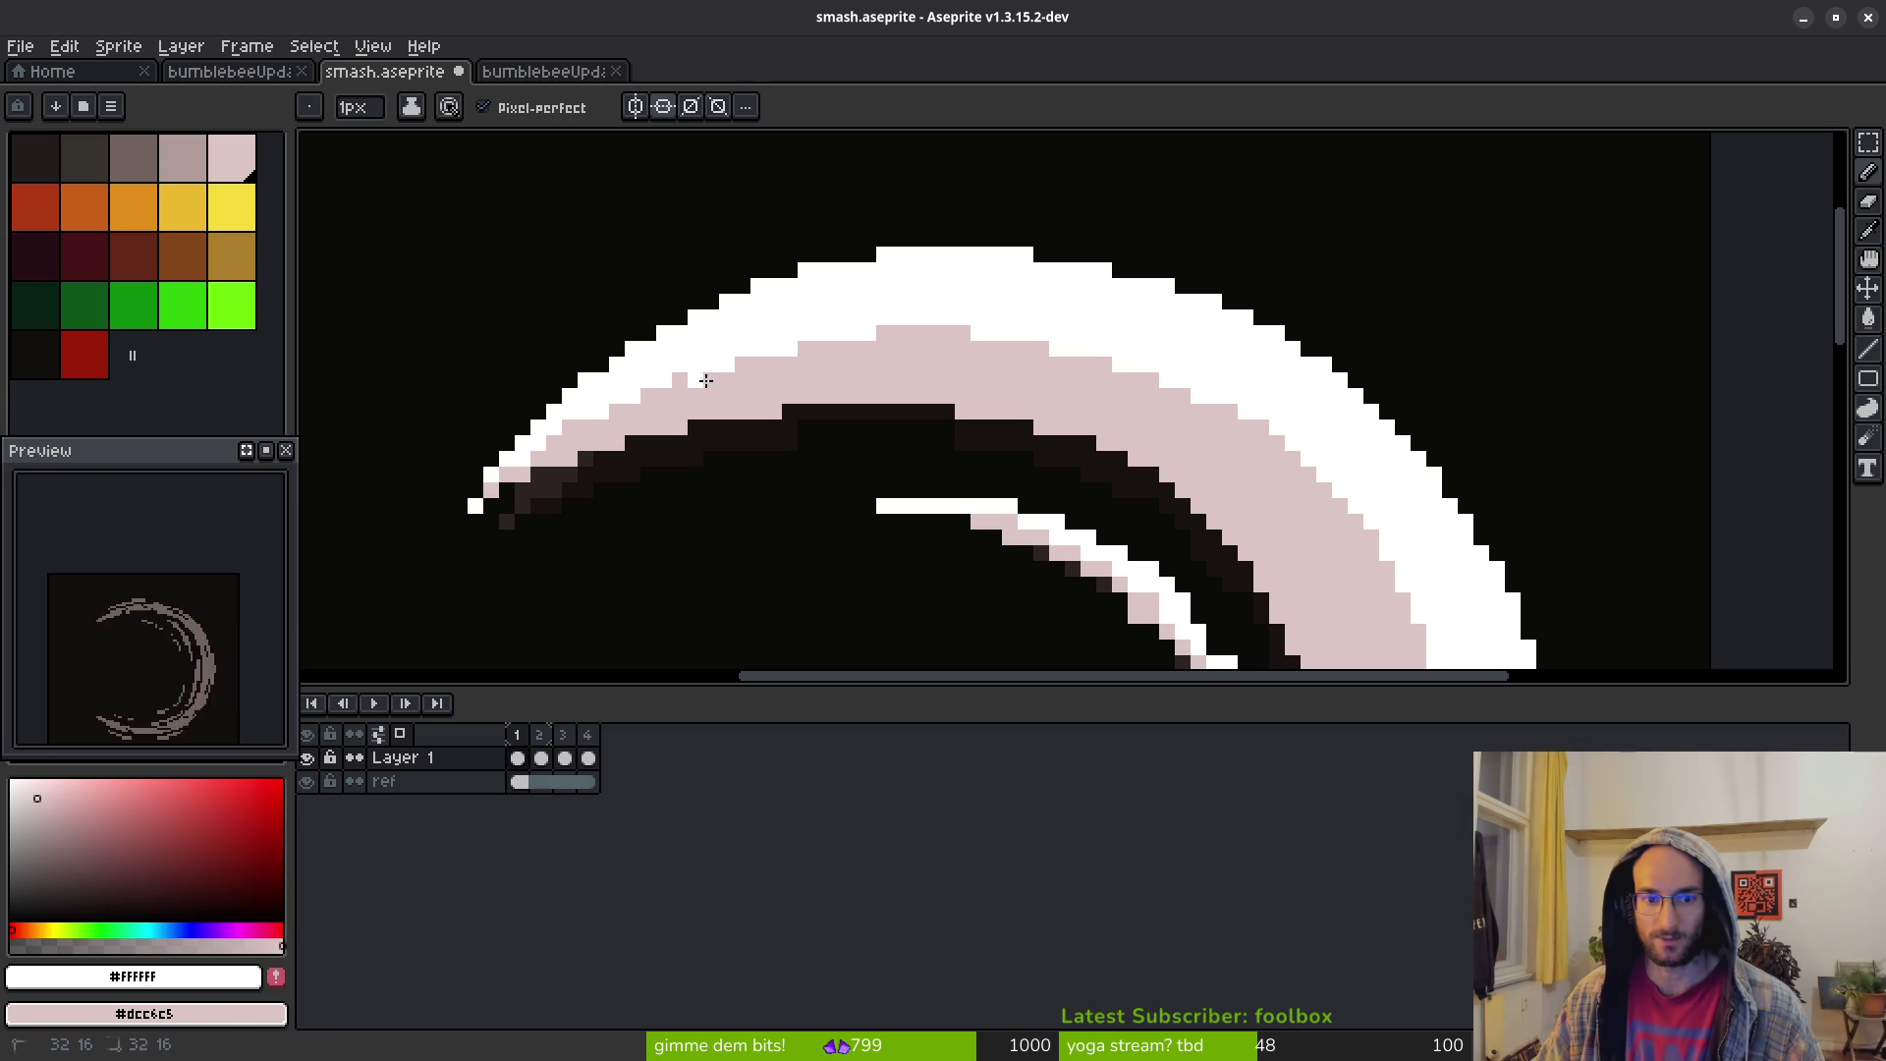
{"action": "scroll", "coordinate": [690, 380], "scroll_direction": "down", "scroll_amount": 3}
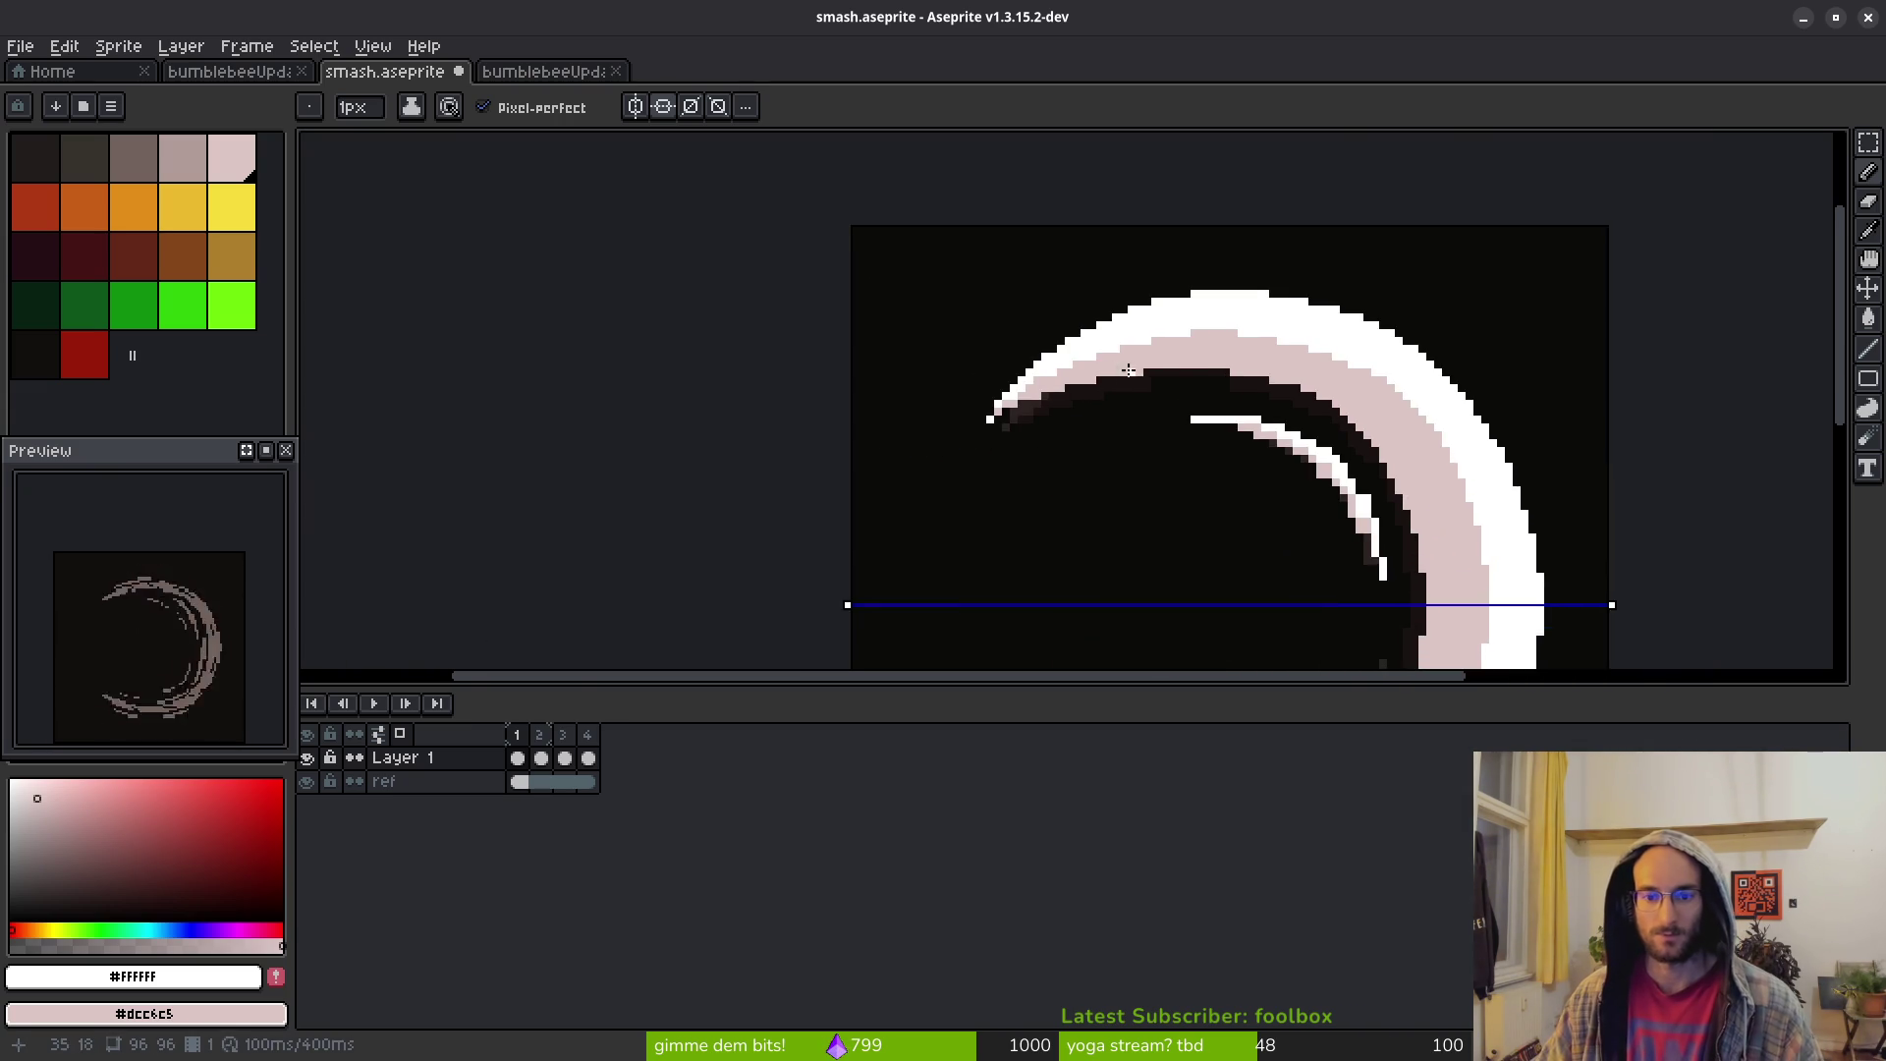
{"action": "scroll", "coordinate": [1131, 369], "scroll_direction": "up", "scroll_amount": 3}
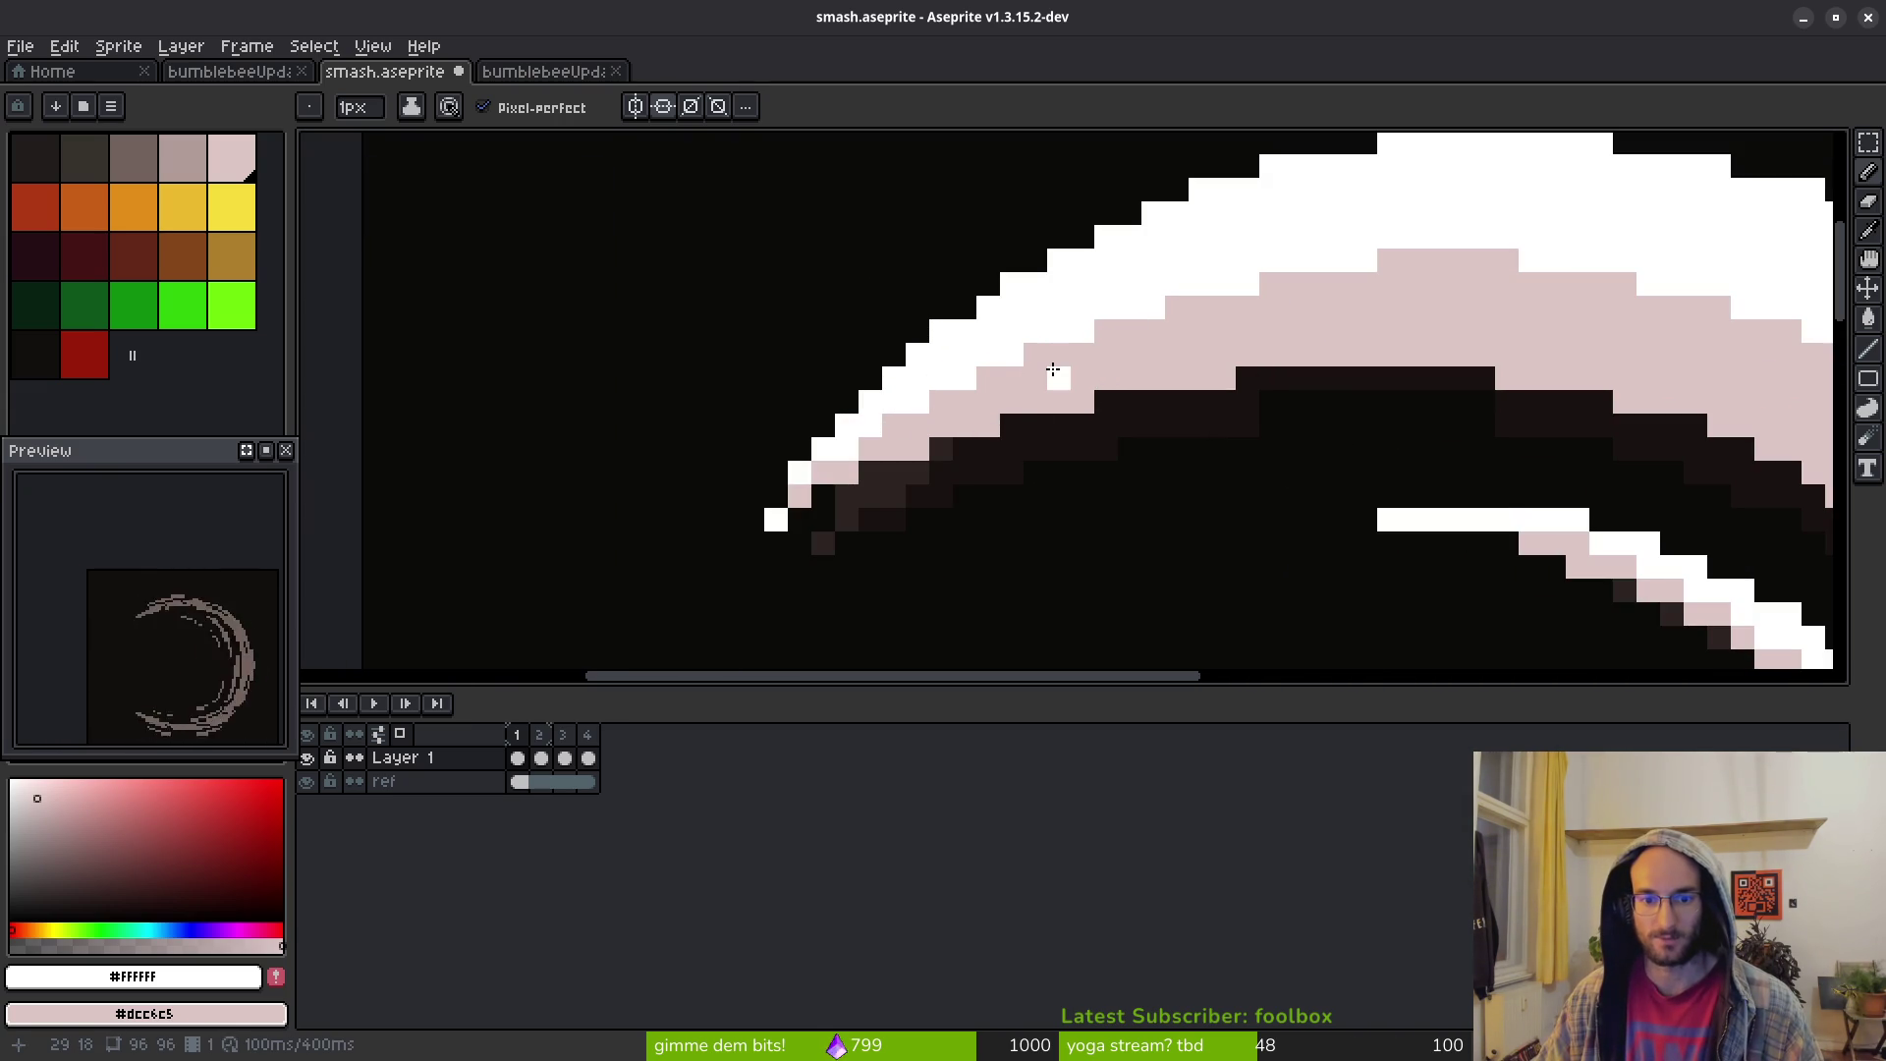
{"action": "scroll", "coordinate": [1053, 369], "scroll_direction": "down", "scroll_amount": 3}
{"action": "scroll", "coordinate": [943, 442], "scroll_direction": "up", "scroll_amount": 4}
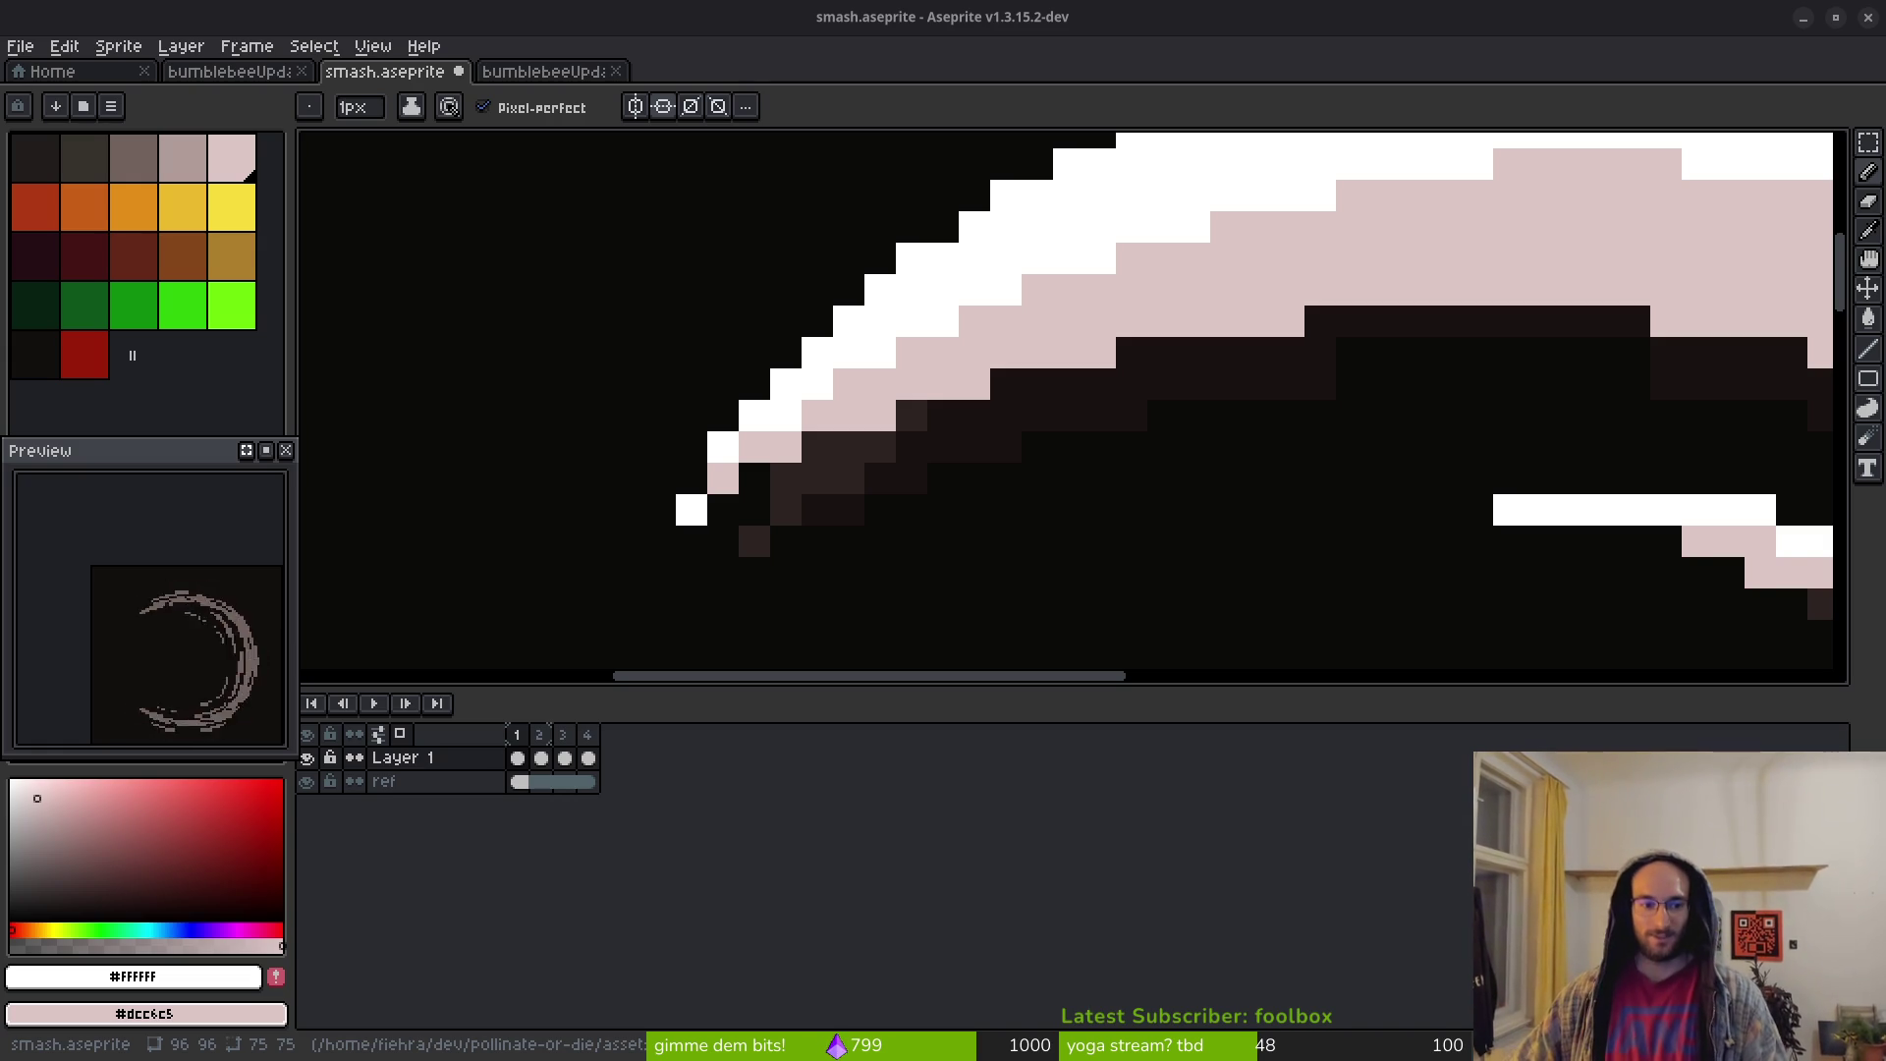
{"action": "scroll", "coordinate": [1276, 577], "scroll_direction": "down", "scroll_amount": 2}
Leave only the horizontal-axis mirror active so drawing reflects top to bottom
{"action": "left_click_drag", "start_coordinate": [1276, 576], "coordinate": [960, 197]}
{"action": "scroll", "coordinate": [1021, 295], "scroll_direction": "down", "scroll_amount": 2}
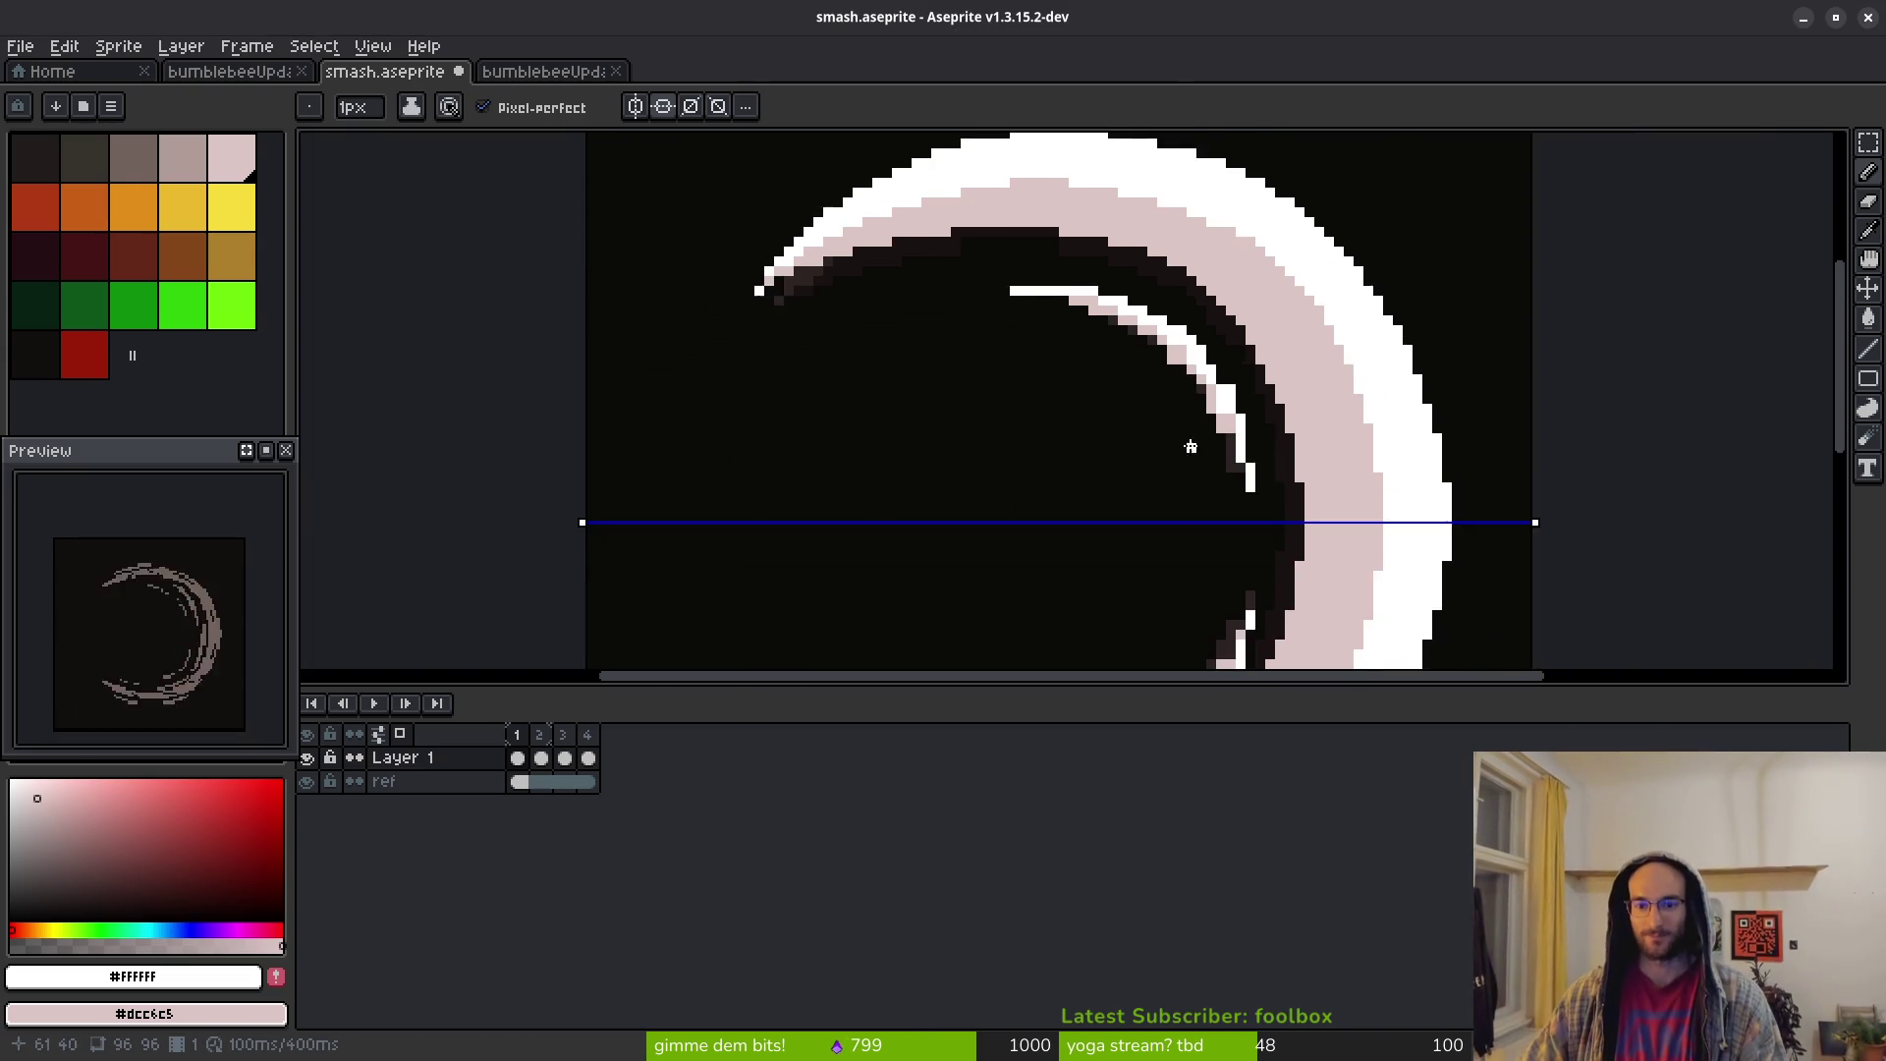
{"action": "scroll", "coordinate": [1110, 388], "scroll_direction": "up", "scroll_amount": 3}
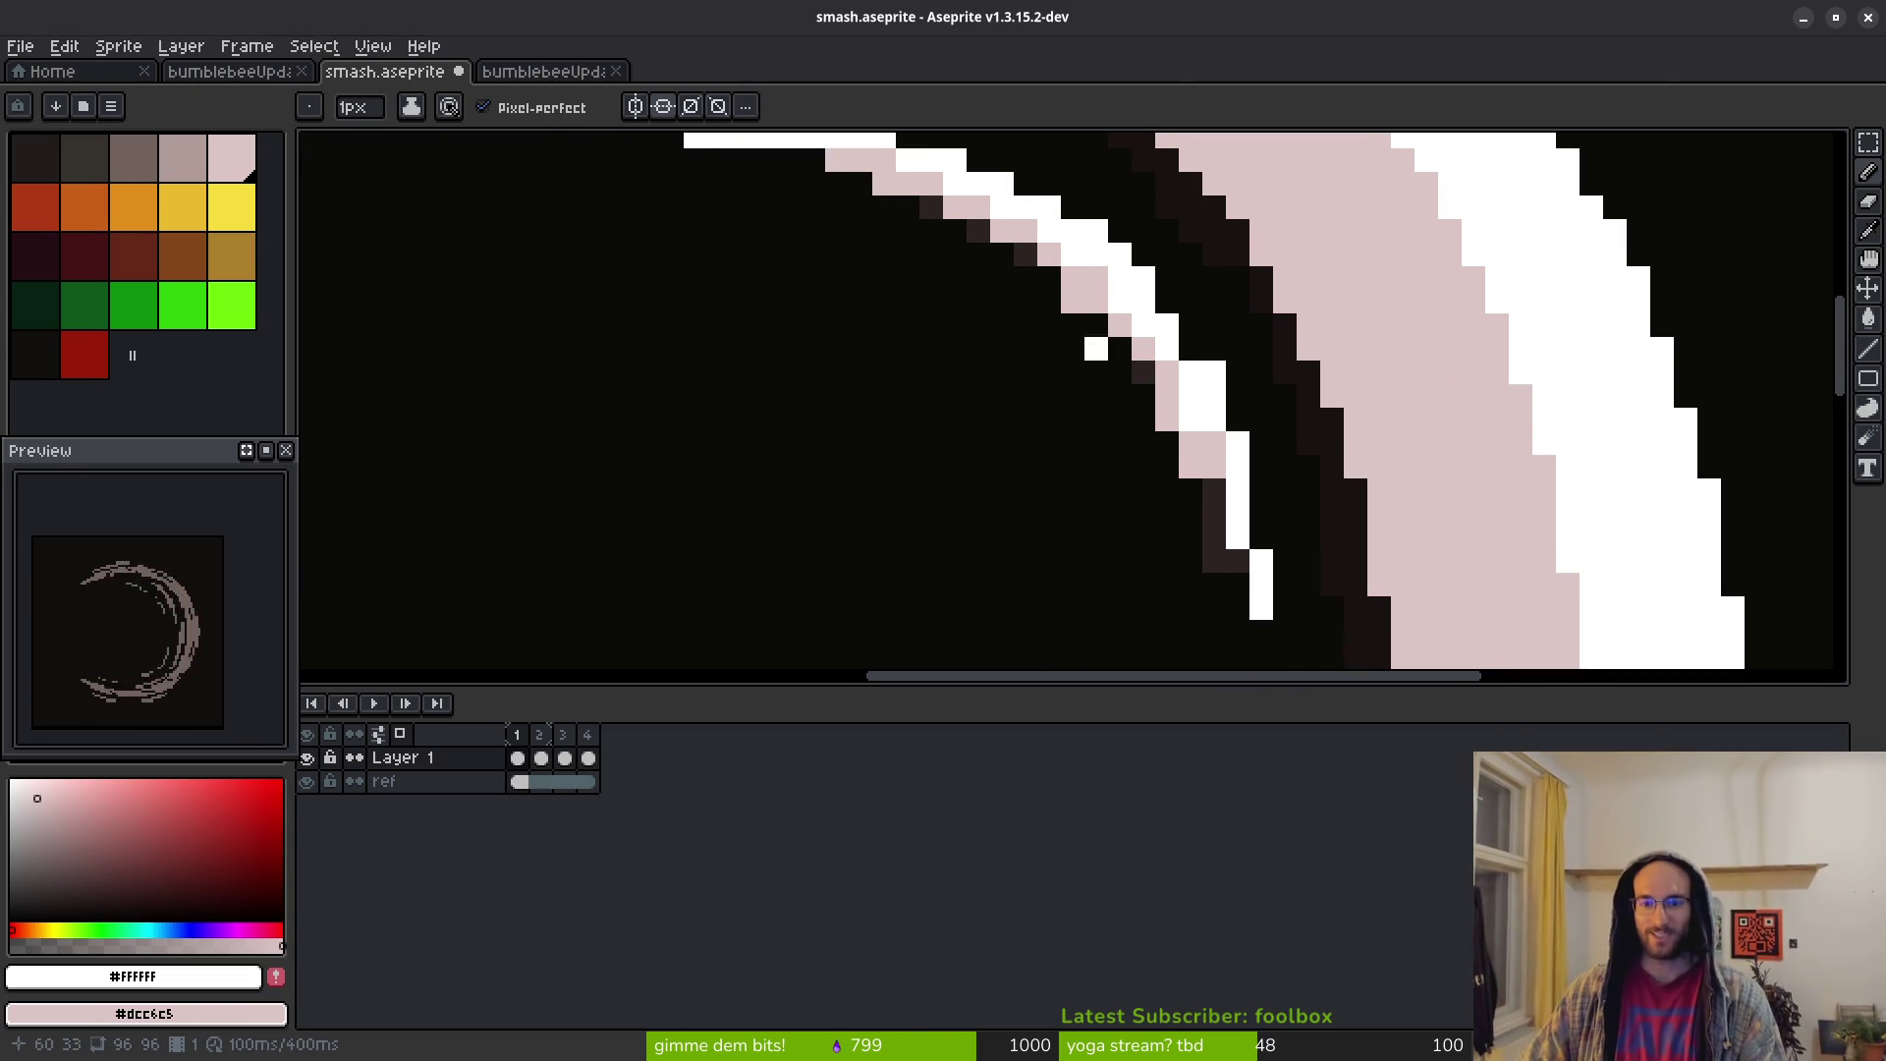
{"action": "key", "text": "e"}
{"action": "scroll", "coordinate": [1125, 374], "scroll_direction": "down", "scroll_amount": 3}
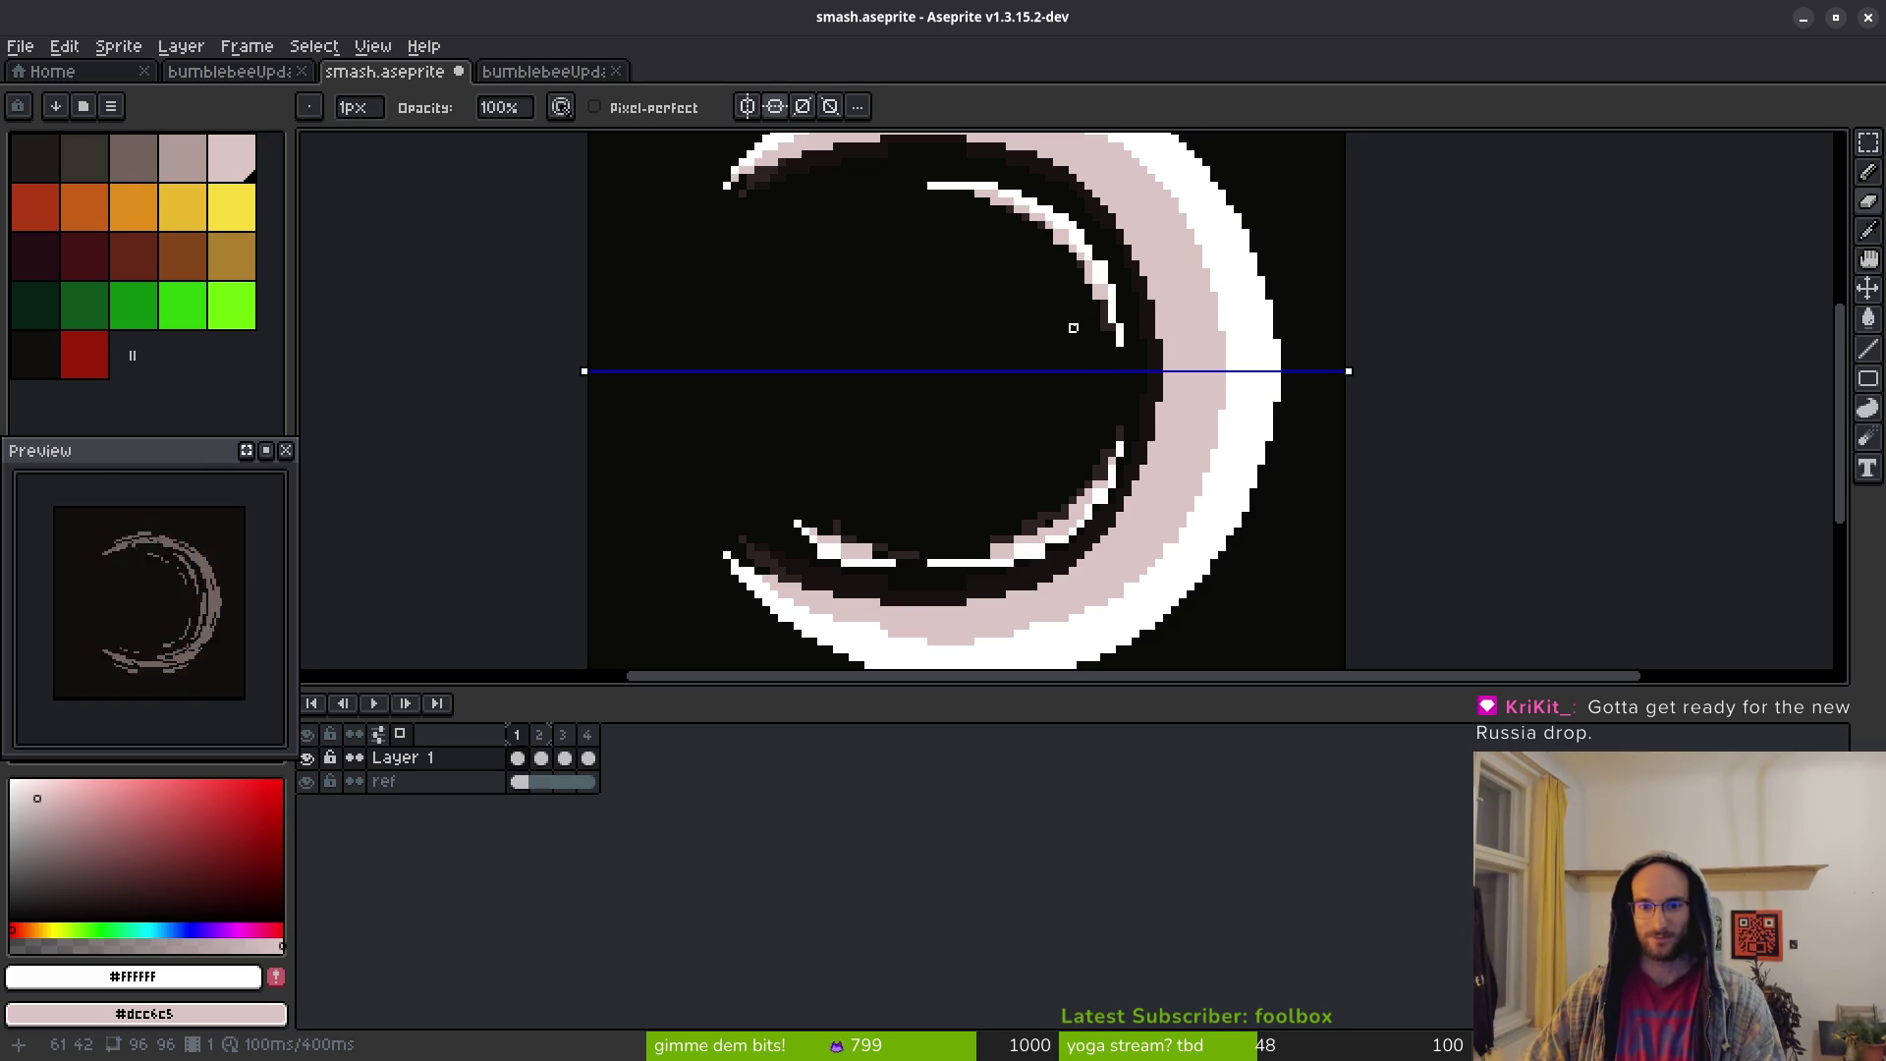
{"action": "left_click", "coordinate": [747, 106]}
{"action": "left_click", "coordinate": [749, 106]}
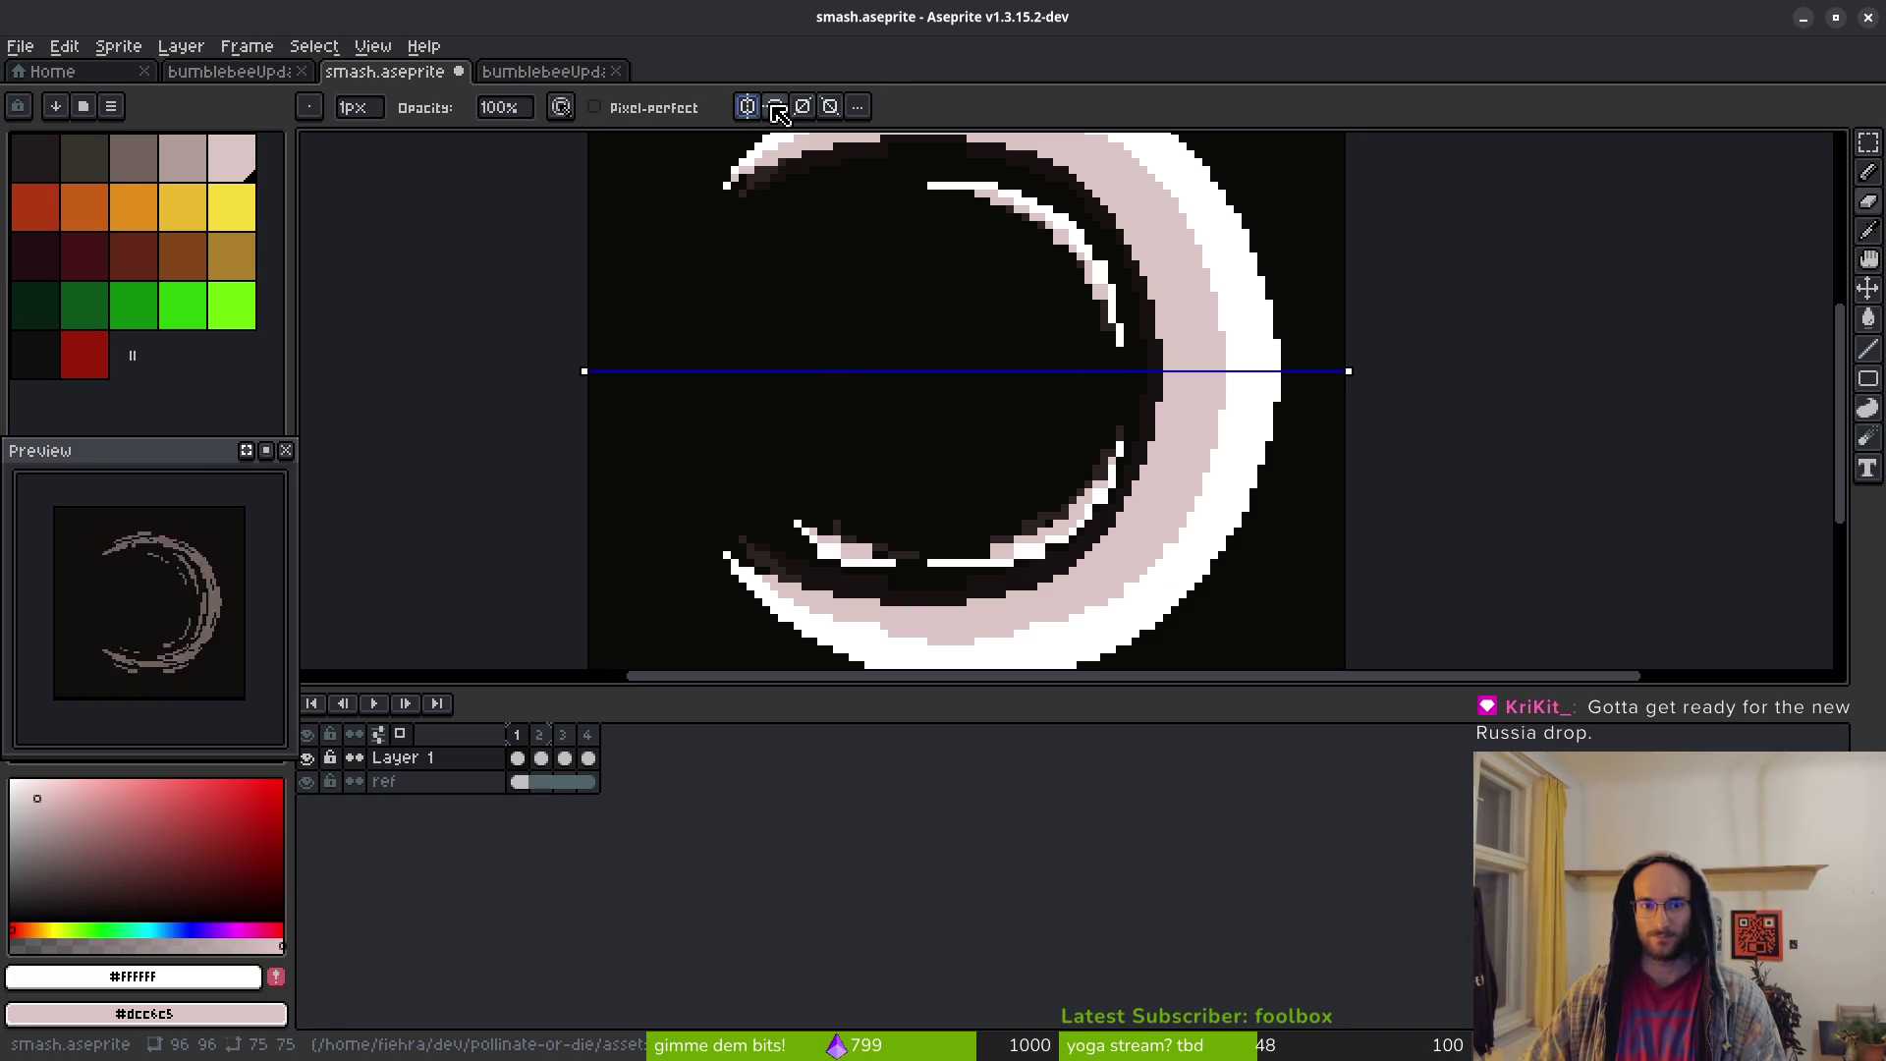
{"action": "left_click", "coordinate": [775, 108]}
{"action": "scroll", "coordinate": [1092, 217], "scroll_direction": "down", "scroll_amount": 1}
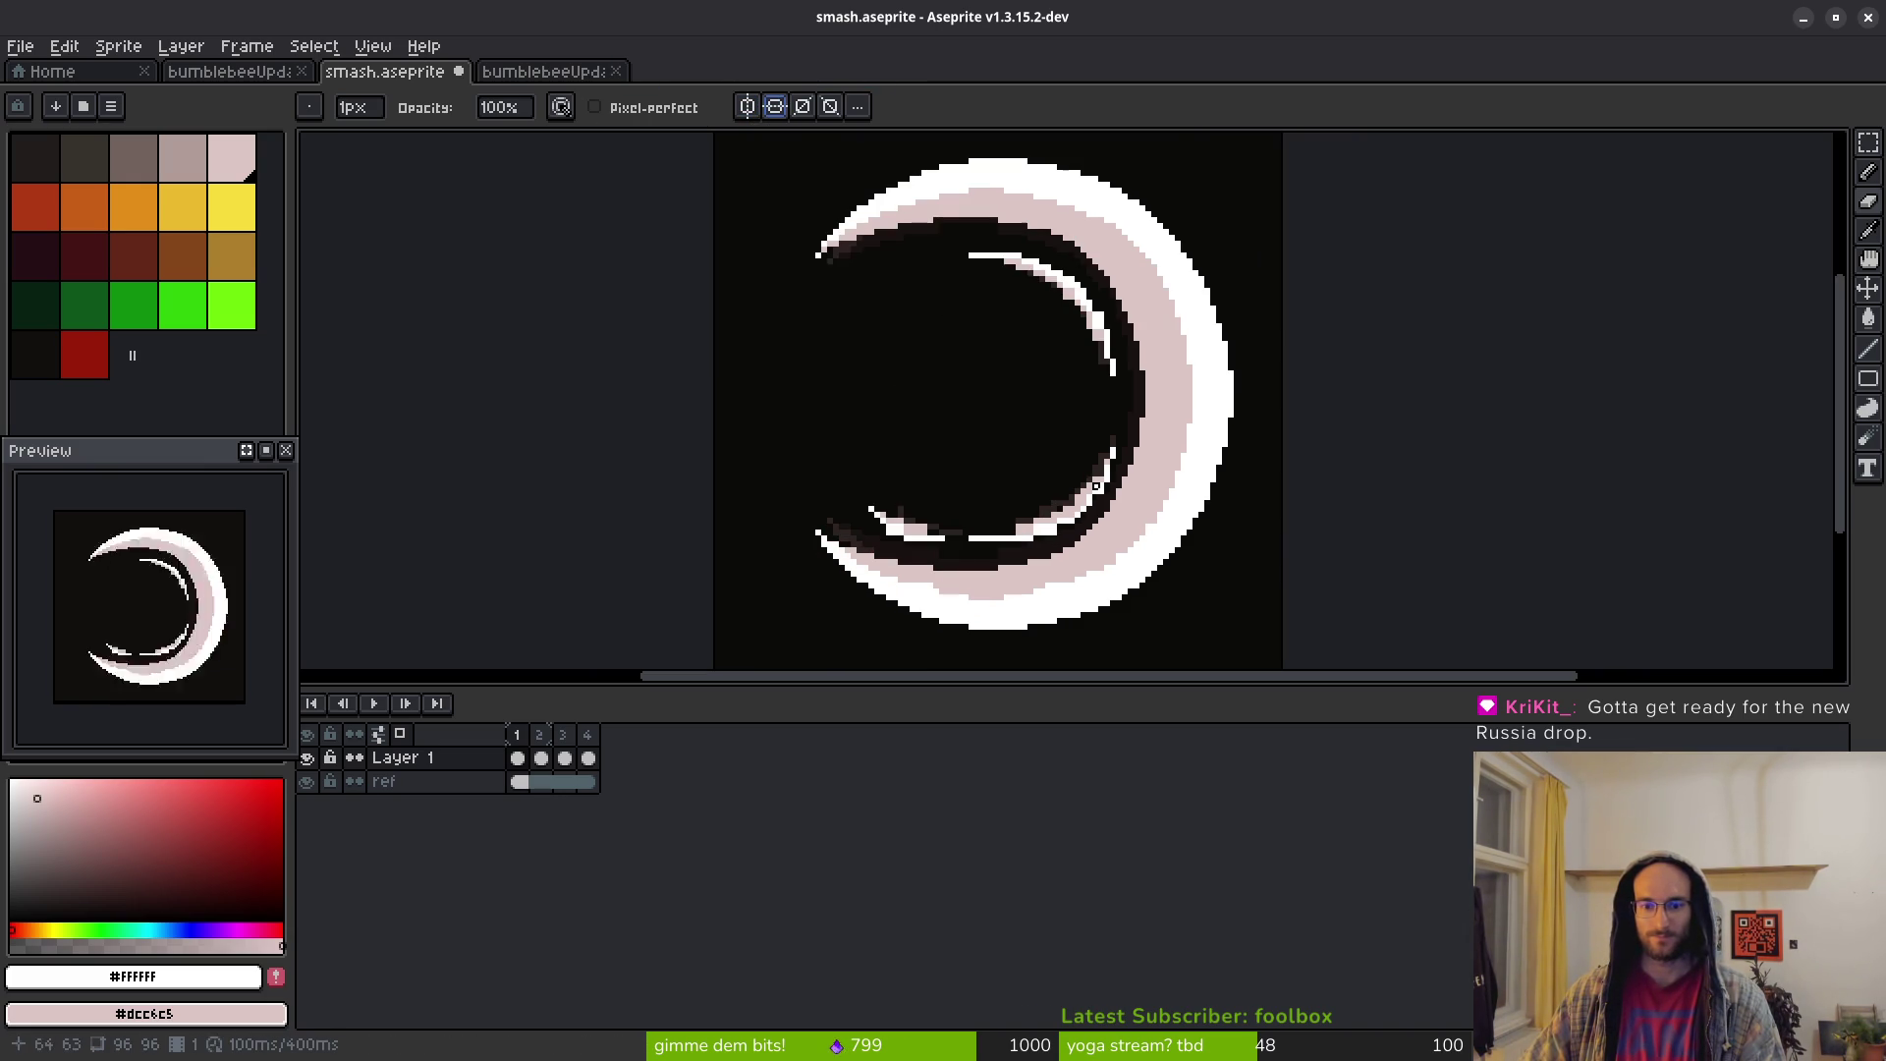
{"action": "left_click", "coordinate": [775, 106]}
{"action": "scroll", "coordinate": [1169, 432], "scroll_direction": "up", "scroll_amount": 2}
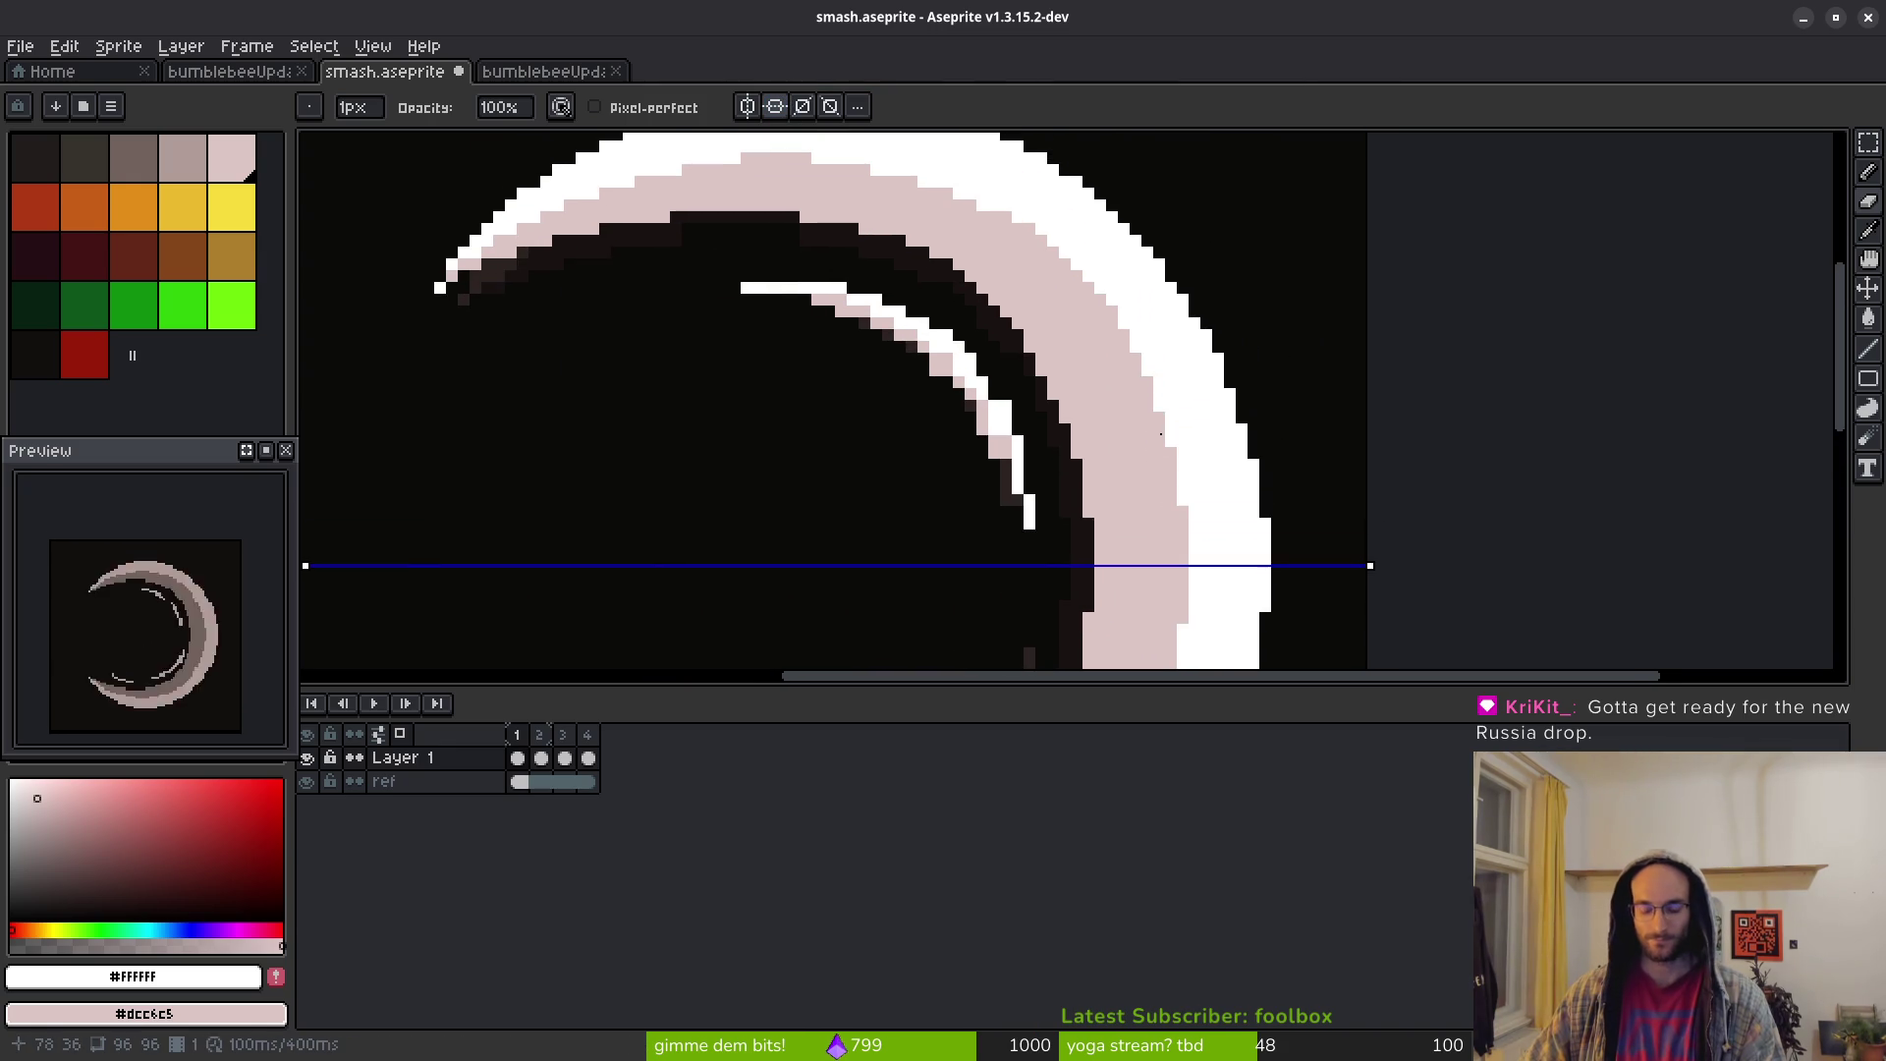
Draw a stepped pink edge down the crescent's right diagonal with the pencil
{"action": "key", "text": "b"}
{"action": "scroll", "coordinate": [988, 242], "scroll_direction": "down", "scroll_amount": 1}
{"action": "scroll", "coordinate": [838, 239], "scroll_direction": "up", "scroll_amount": 2}
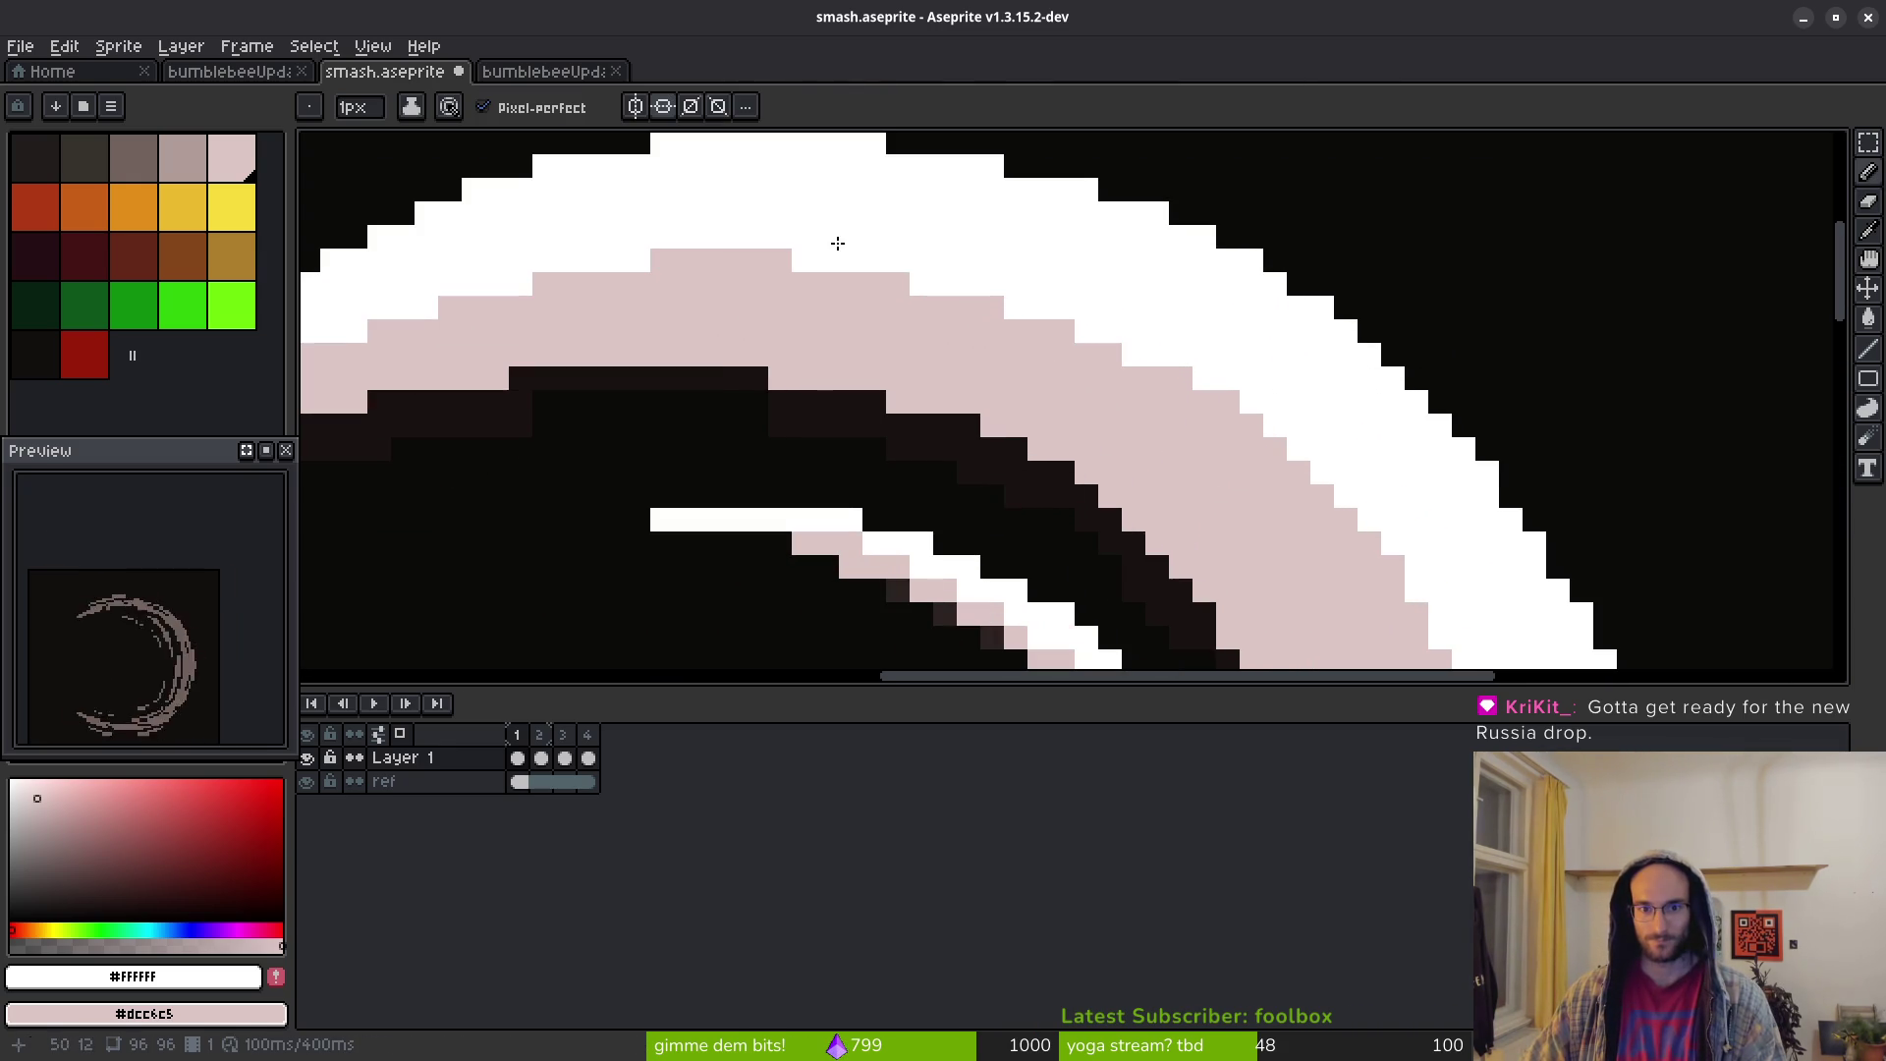
{"action": "scroll", "coordinate": [1019, 360], "scroll_direction": "down", "scroll_amount": 3}
{"action": "scroll", "coordinate": [1071, 358], "scroll_direction": "up", "scroll_amount": 3}
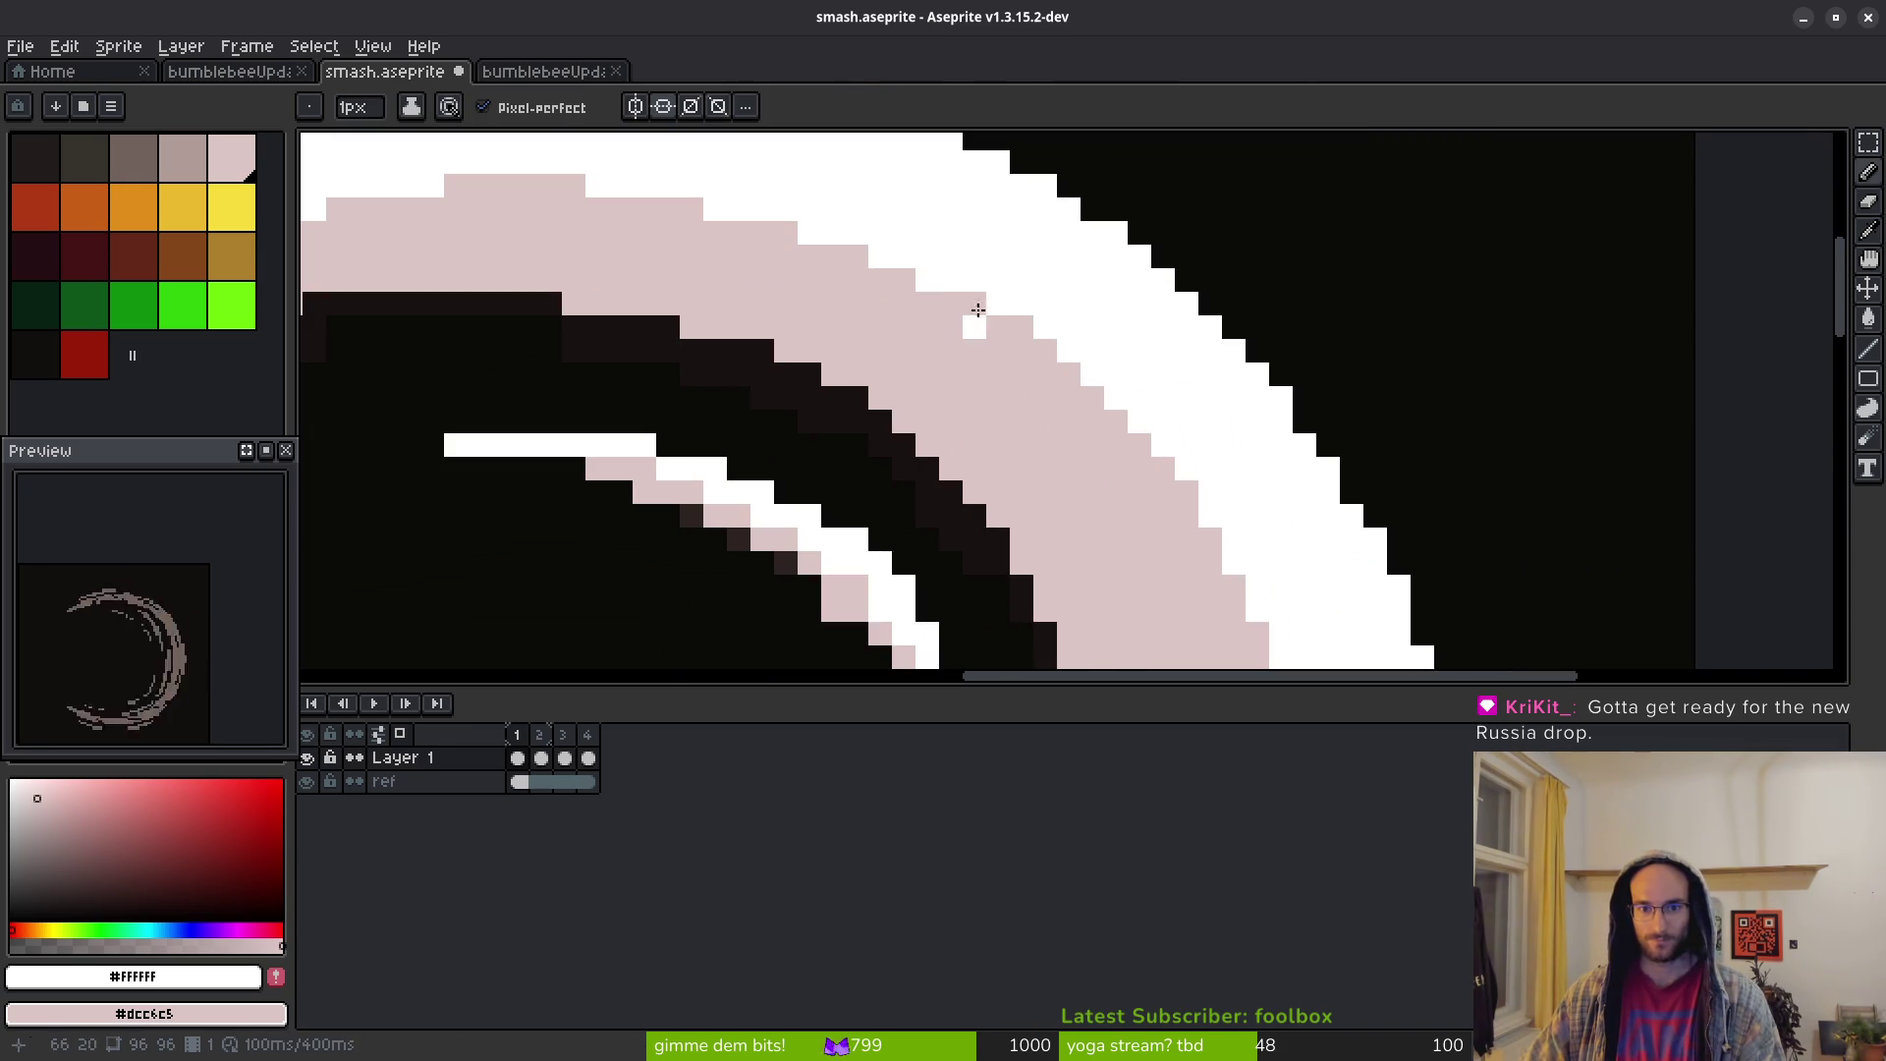
{"action": "left_click_drag", "start_coordinate": [972, 310], "coordinate": [1188, 488]}
{"action": "left_click_drag", "start_coordinate": [1043, 354], "coordinate": [1171, 517]}
Undo the messy dotted stroke and inspect the inner edge up close
{"action": "key", "text": "ctrl+z"}
{"action": "key", "text": "ctrl+z"}
{"action": "key", "text": "ctrl+z"}
{"action": "scroll", "coordinate": [1200, 586], "scroll_direction": "down", "scroll_amount": 3}
{"action": "scroll", "coordinate": [1199, 586], "scroll_direction": "right", "scroll_amount": 2}
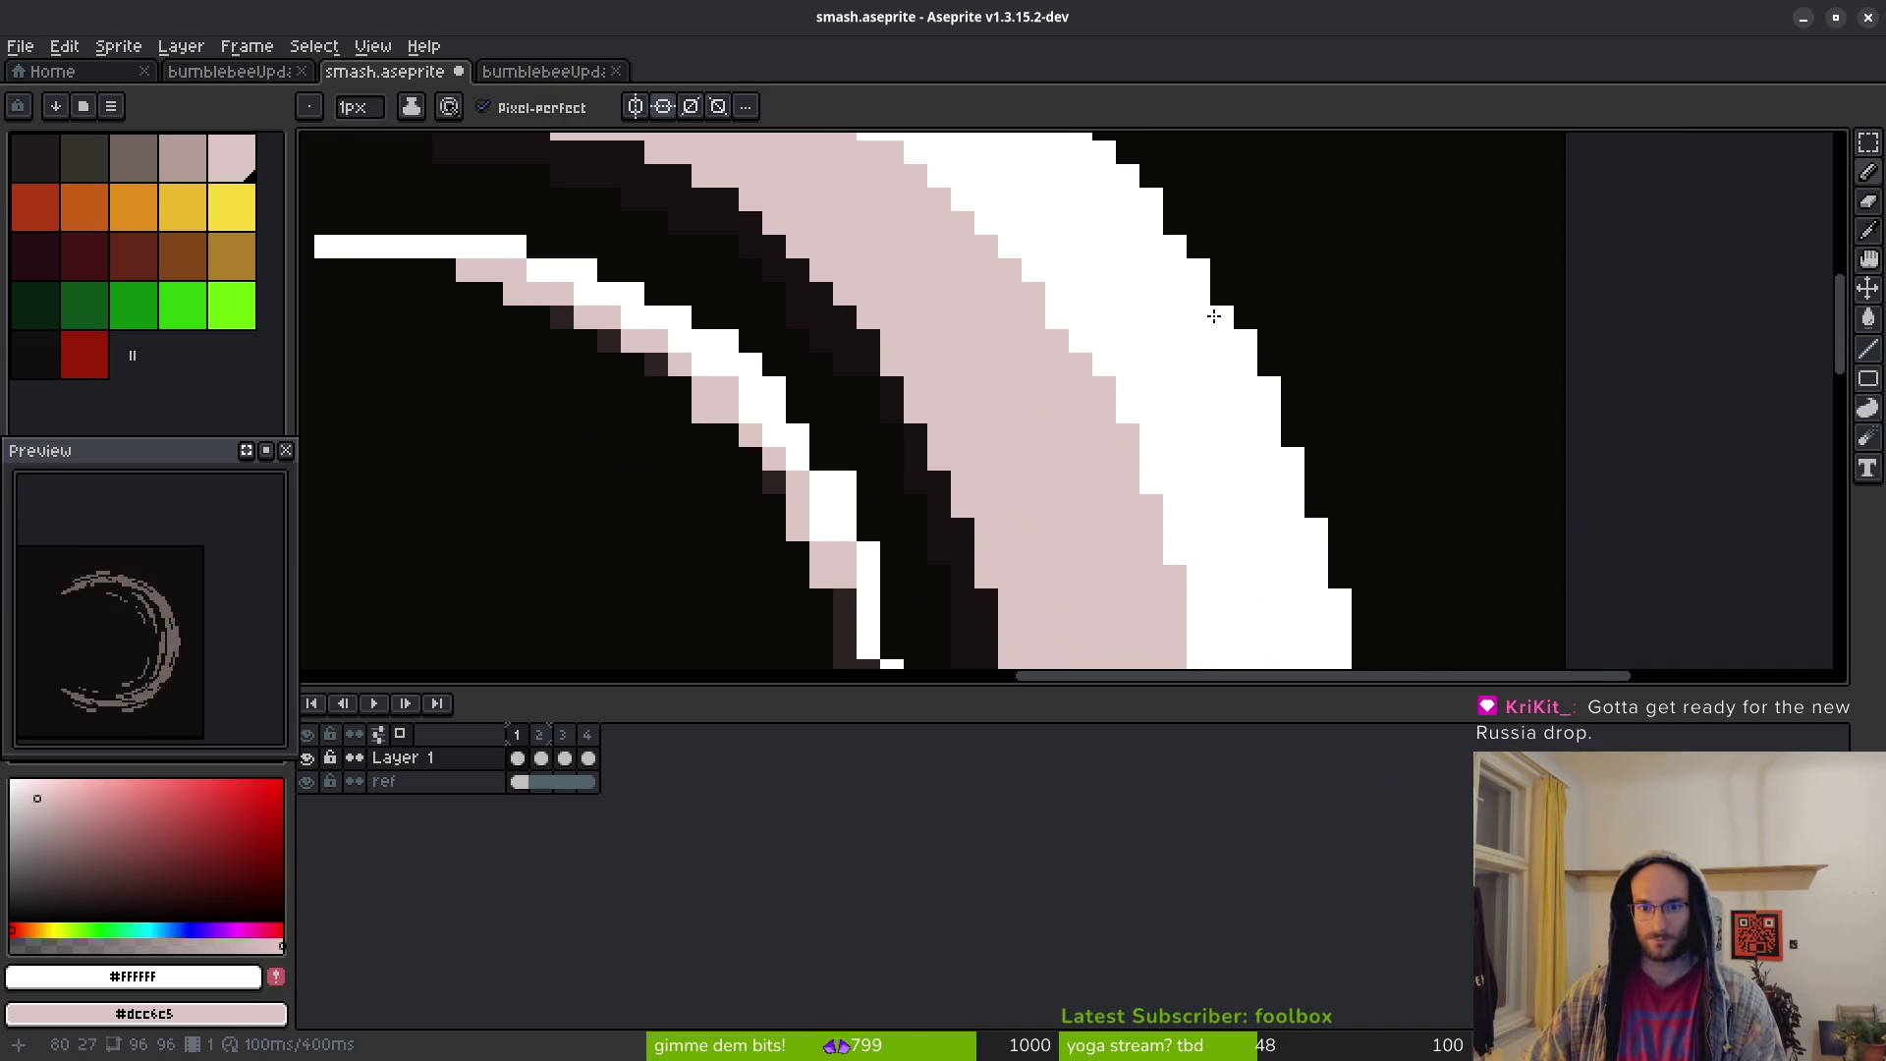
{"action": "scroll", "coordinate": [1209, 490], "scroll_direction": "down", "scroll_amount": 3}
{"action": "scroll", "coordinate": [1221, 511], "scroll_direction": "up", "scroll_amount": 3}
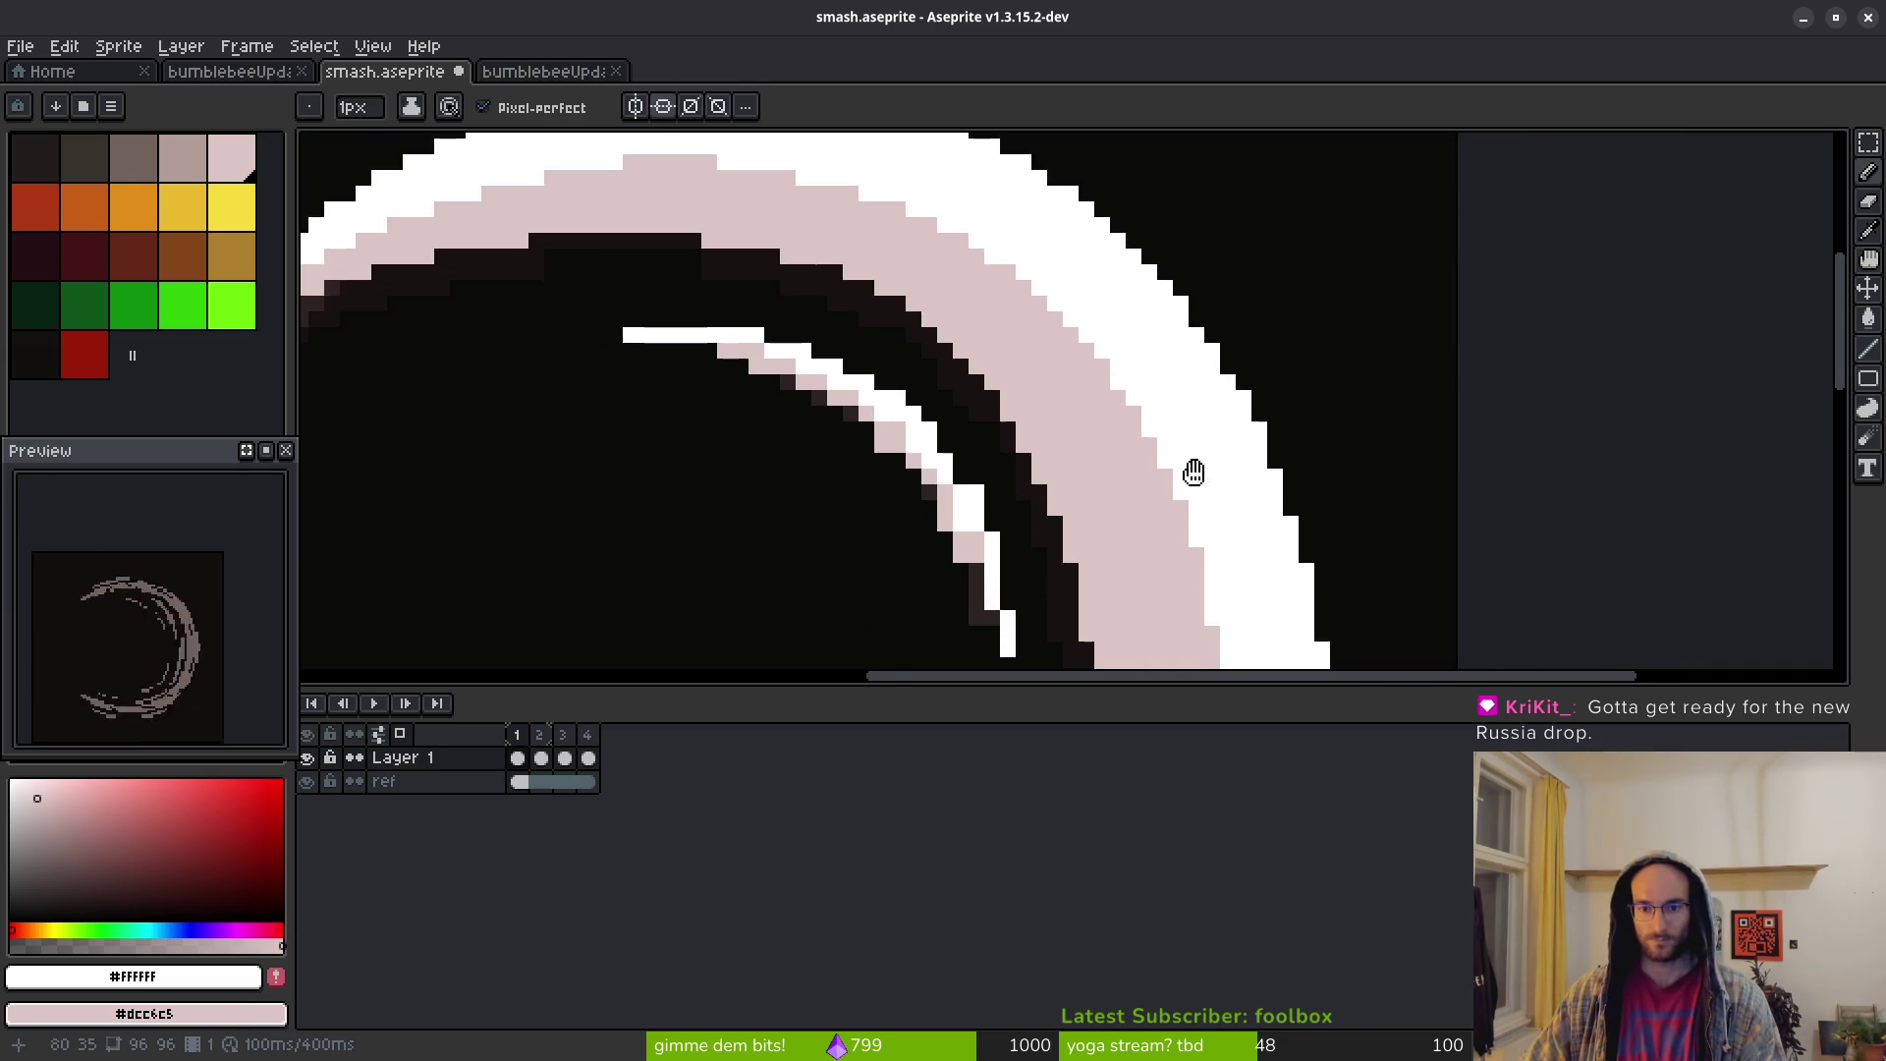
{"action": "scroll", "coordinate": [1200, 501], "scroll_direction": "down", "scroll_amount": 2}
{"action": "scroll", "coordinate": [1228, 442], "scroll_direction": "down", "scroll_amount": 2}
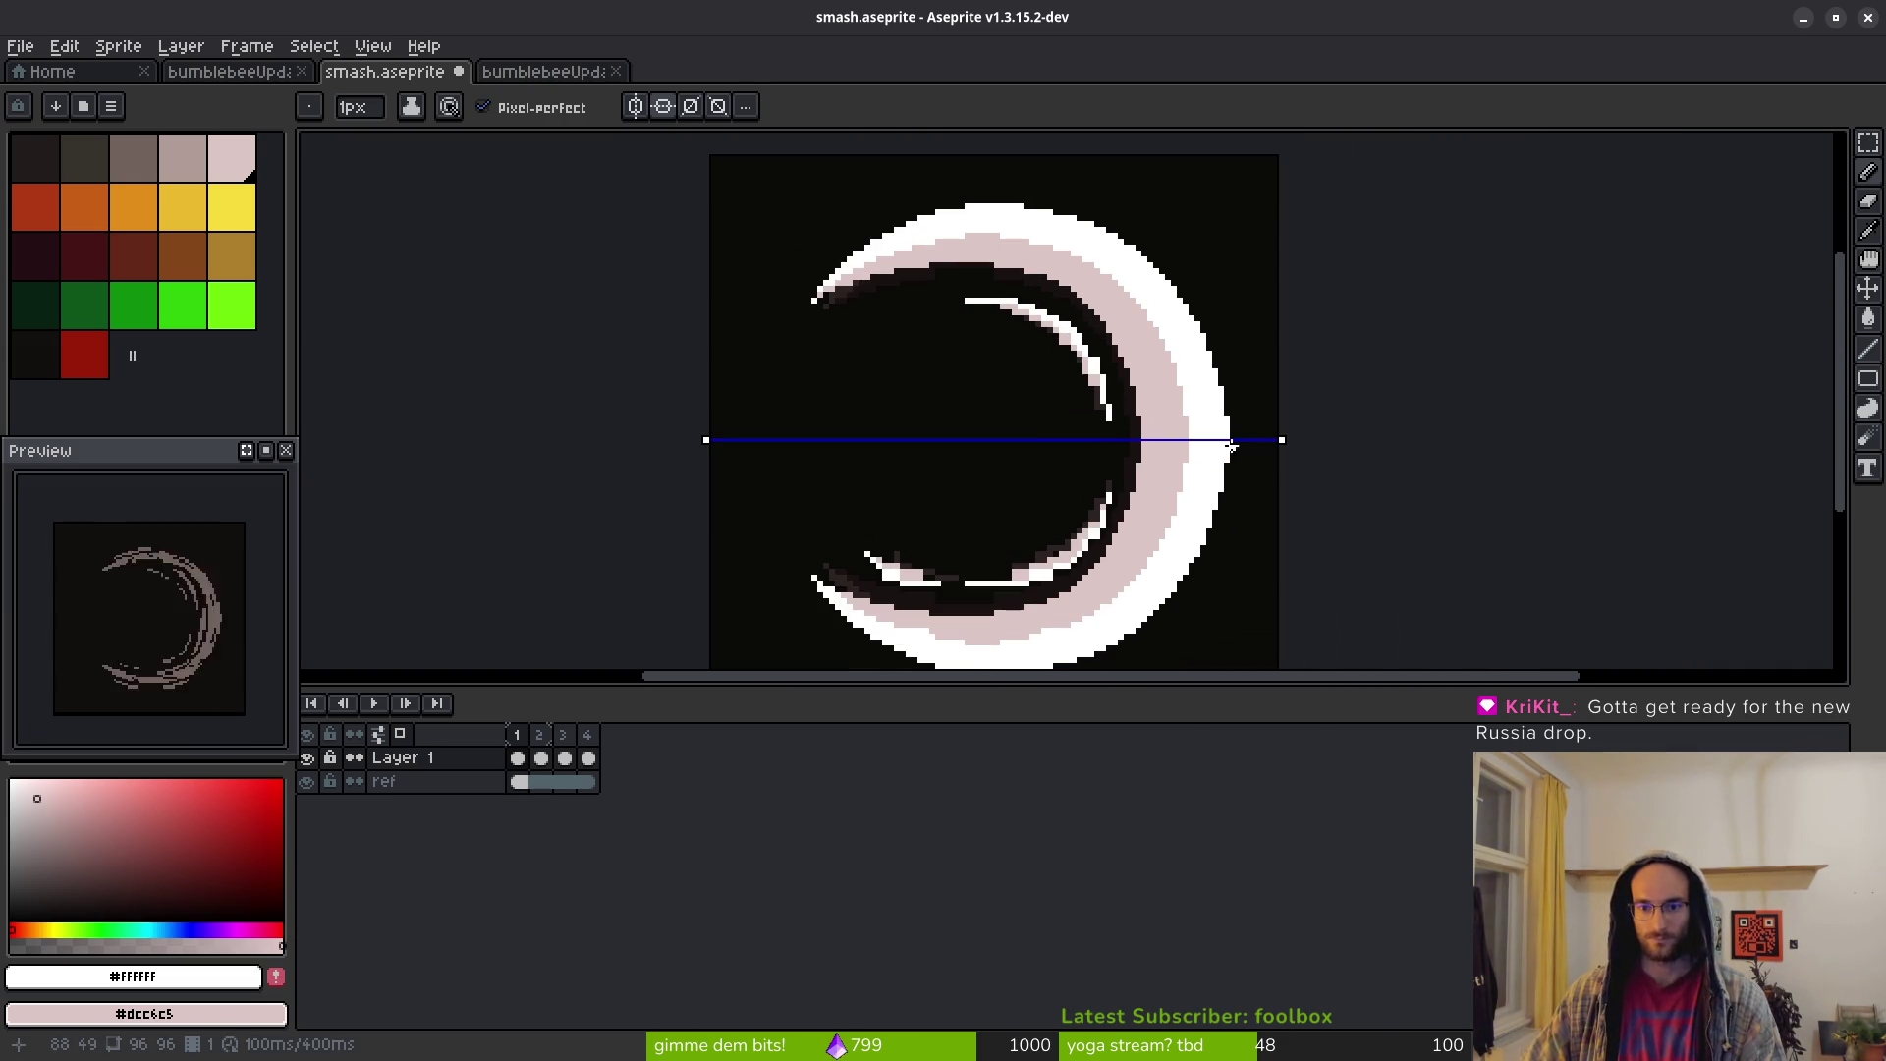
{"action": "scroll", "coordinate": [1047, 312], "scroll_direction": "up", "scroll_amount": 1}
{"action": "scroll", "coordinate": [1046, 312], "scroll_direction": "left", "scroll_amount": 3}
{"action": "scroll", "coordinate": [1129, 344], "scroll_direction": "down", "scroll_amount": 2}
{"action": "scroll", "coordinate": [1130, 344], "scroll_direction": "right", "scroll_amount": 2}
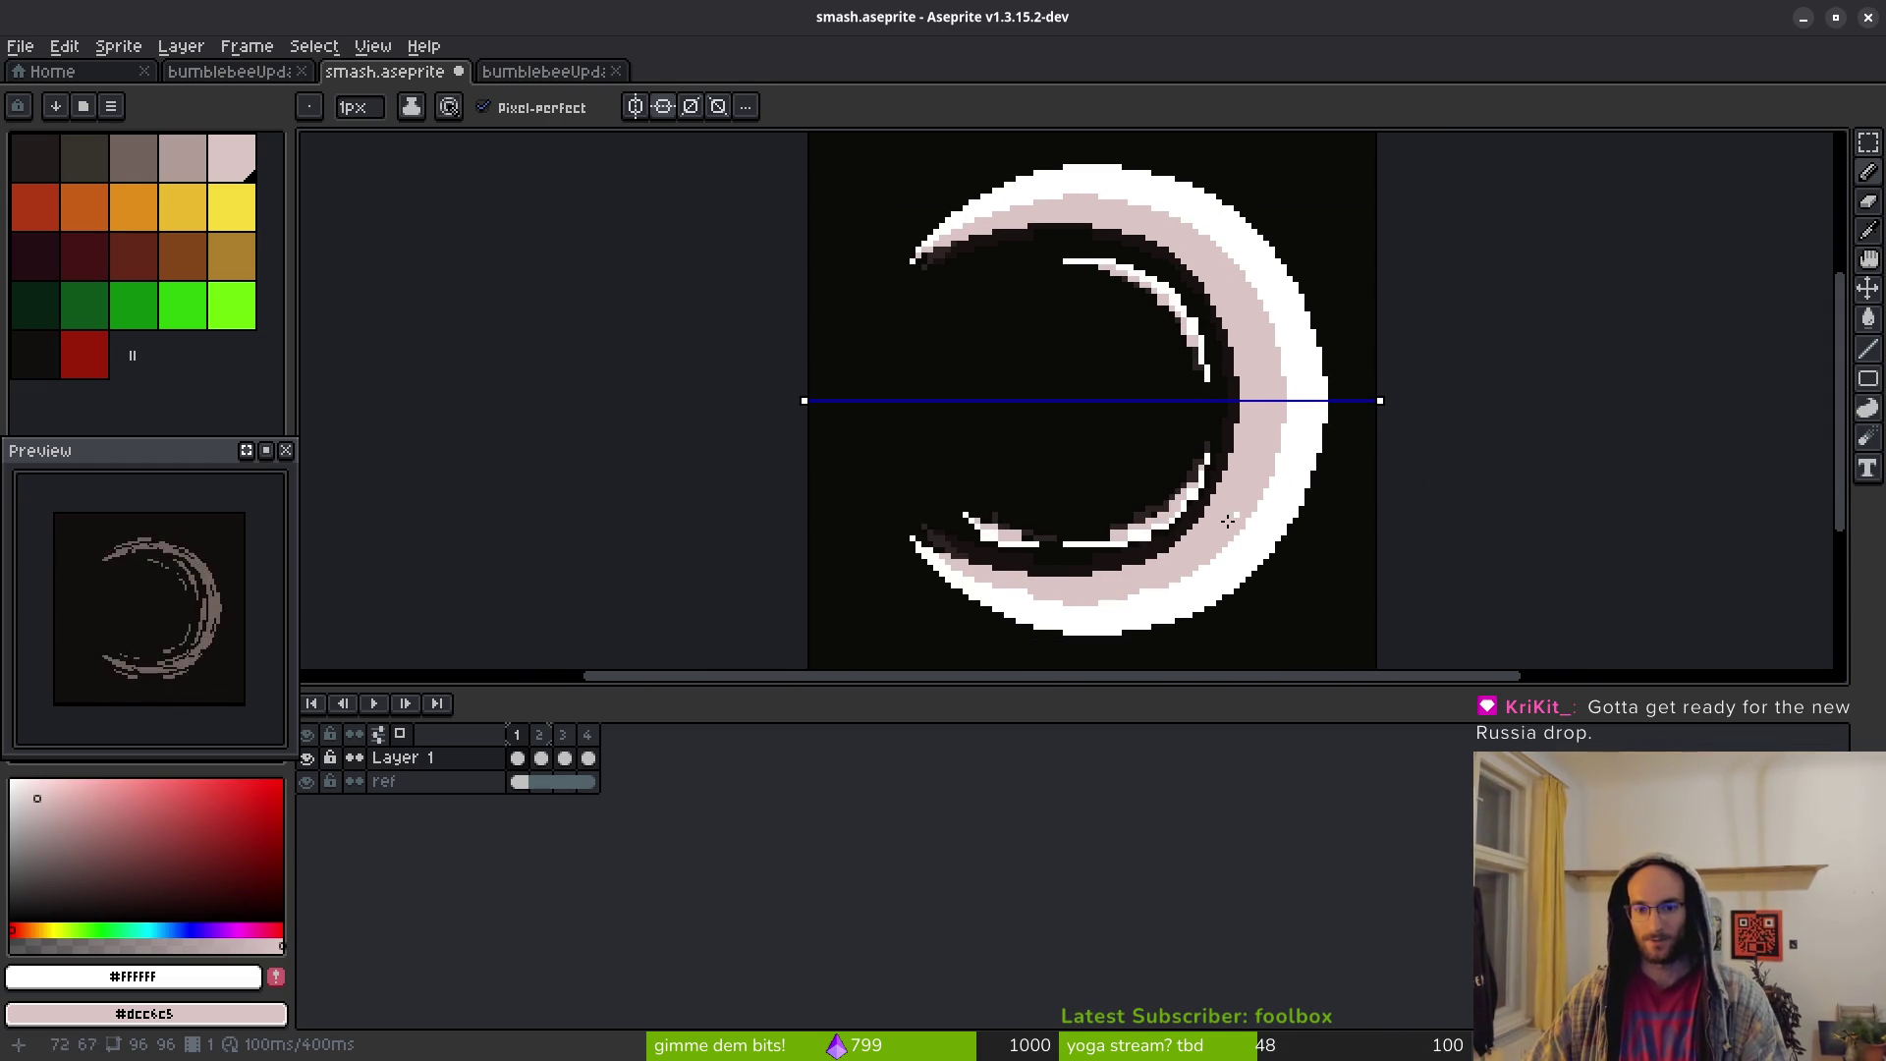
{"action": "scroll", "coordinate": [1247, 511], "scroll_direction": "up", "scroll_amount": 5}
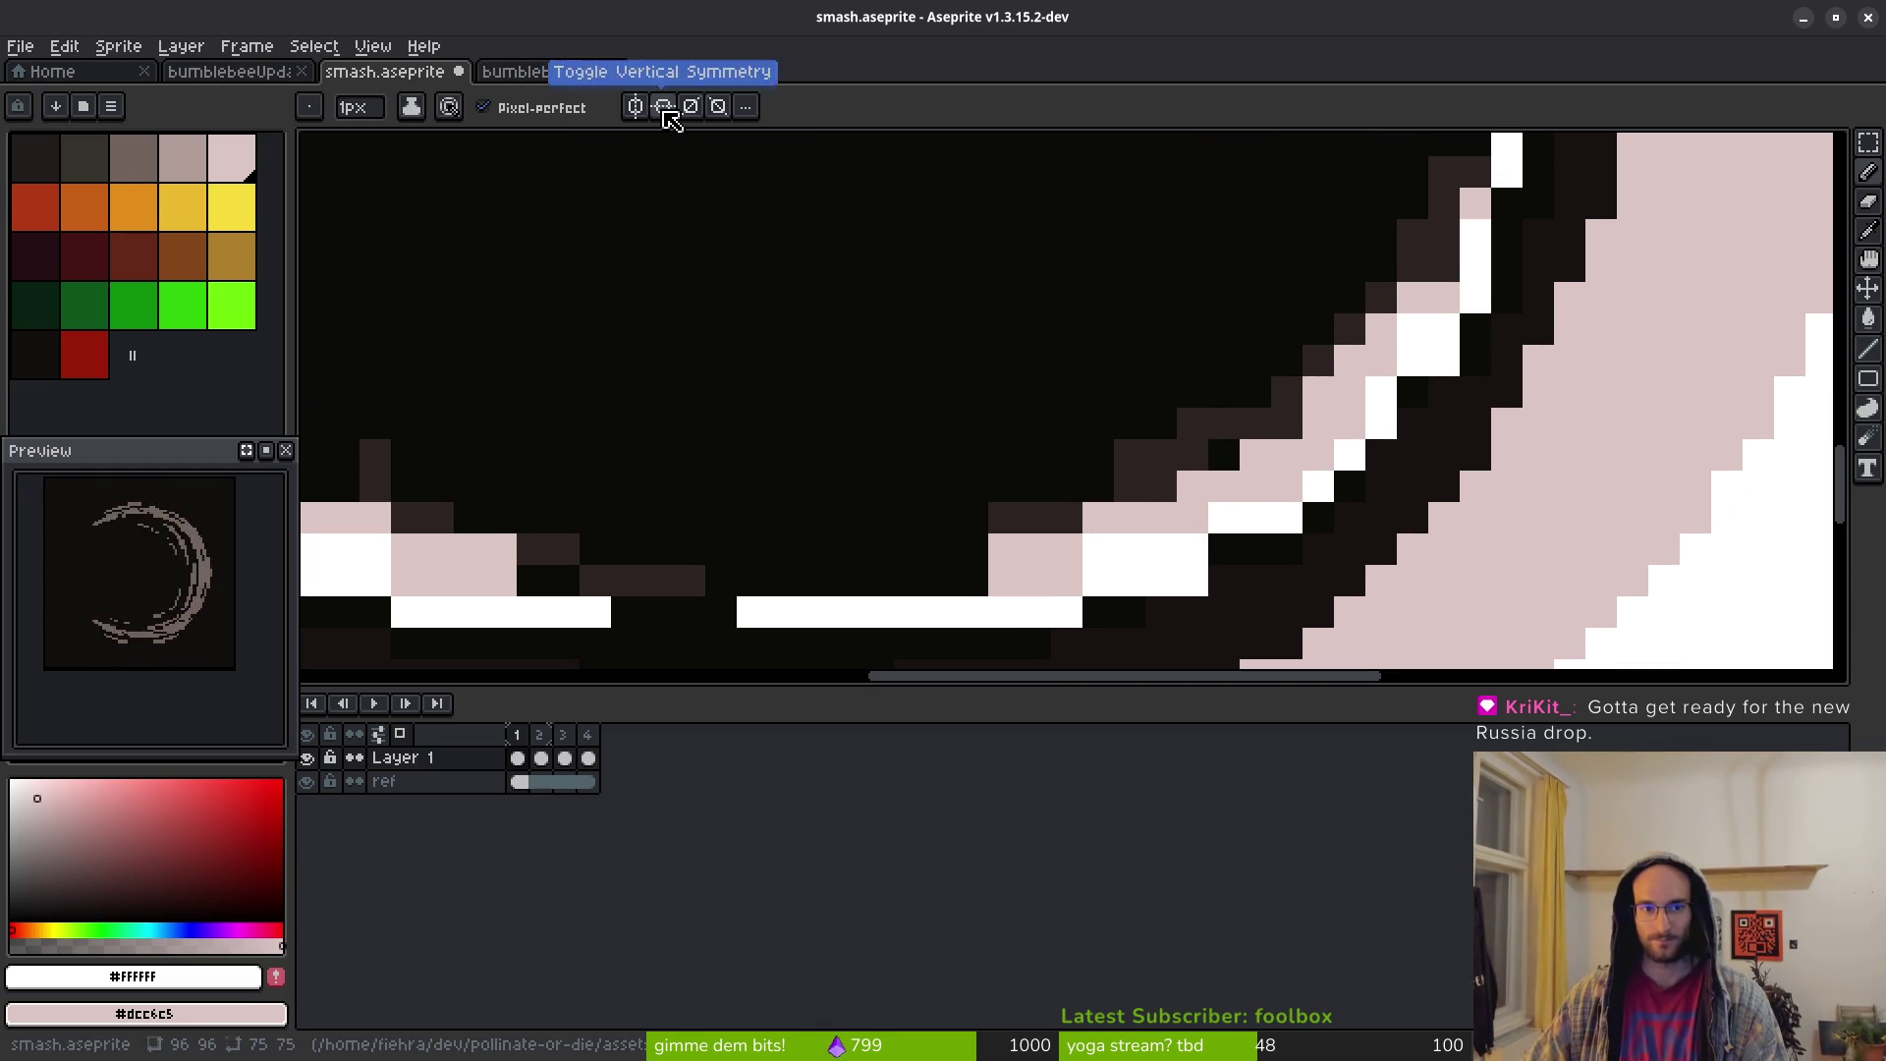
{"action": "scroll", "coordinate": [1321, 397], "scroll_direction": "down", "scroll_amount": 1}
{"action": "scroll", "coordinate": [1321, 397], "scroll_direction": "right", "scroll_amount": 1}
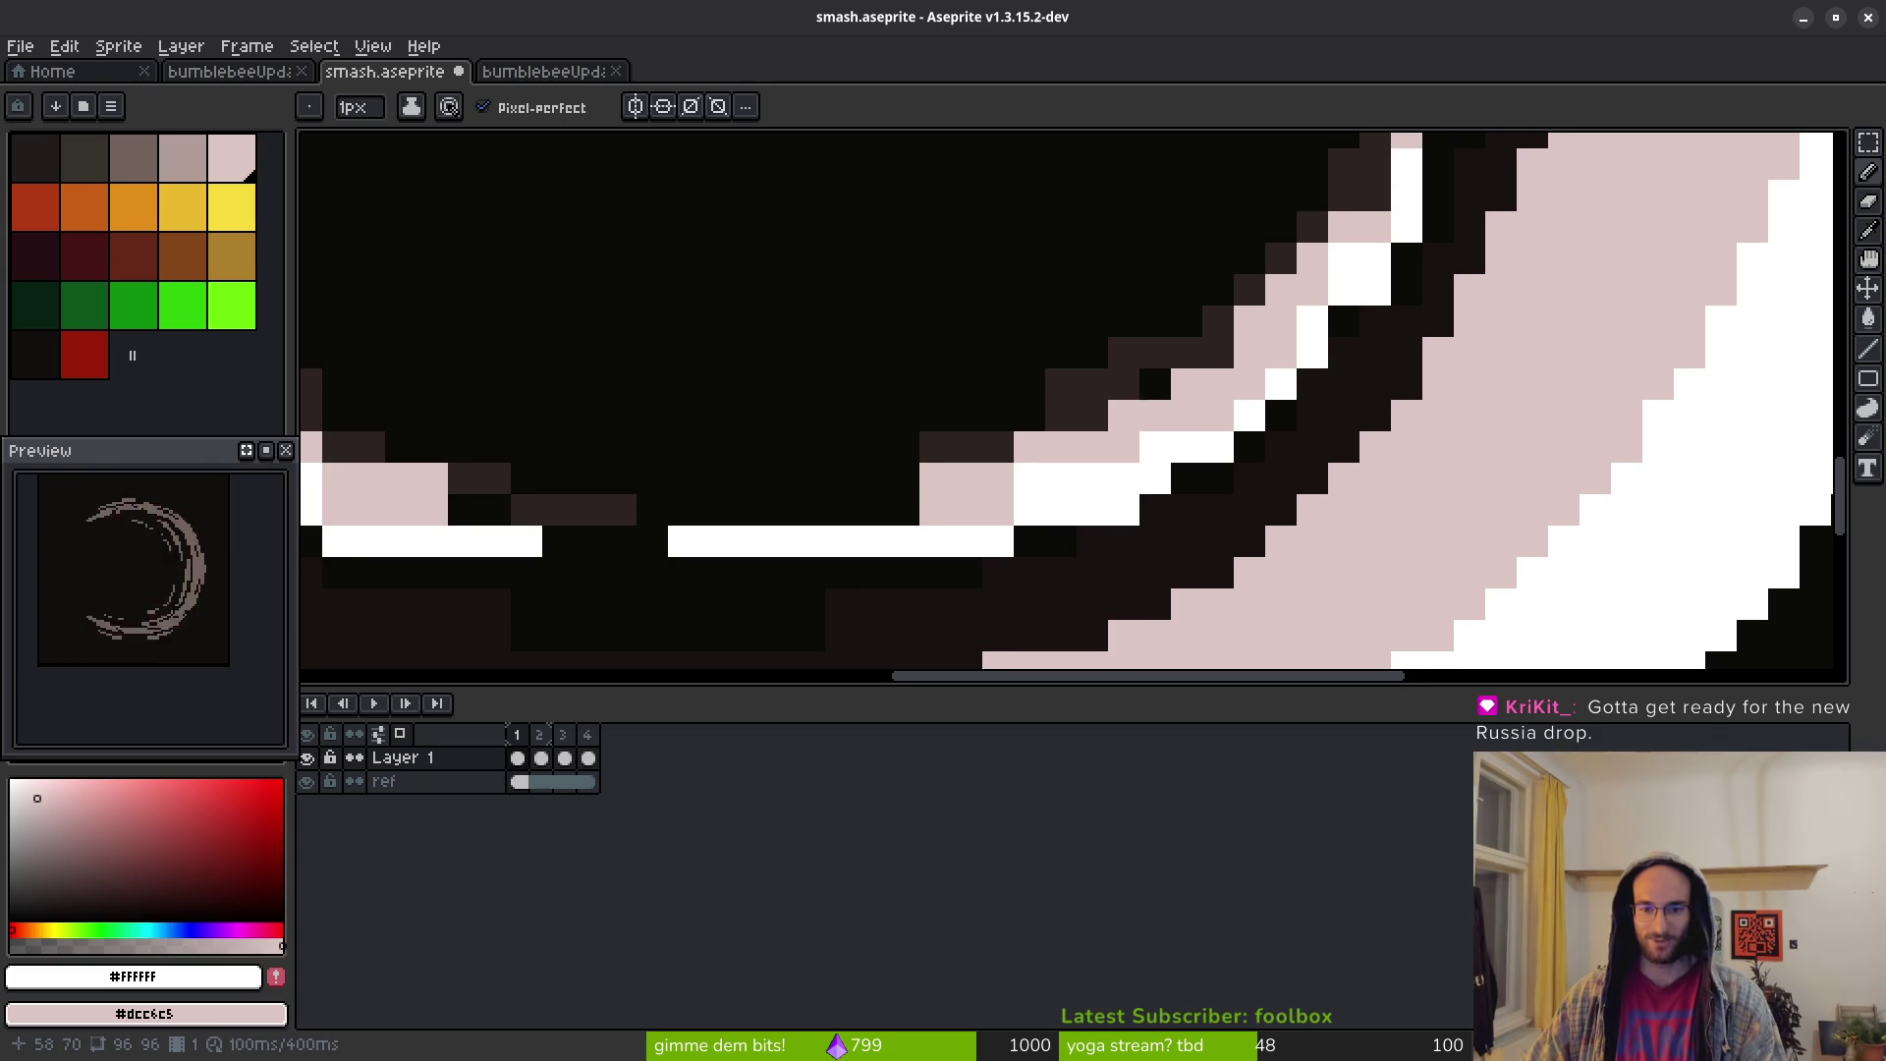
{"action": "scroll", "coordinate": [1156, 482], "scroll_direction": "left", "scroll_amount": 1}
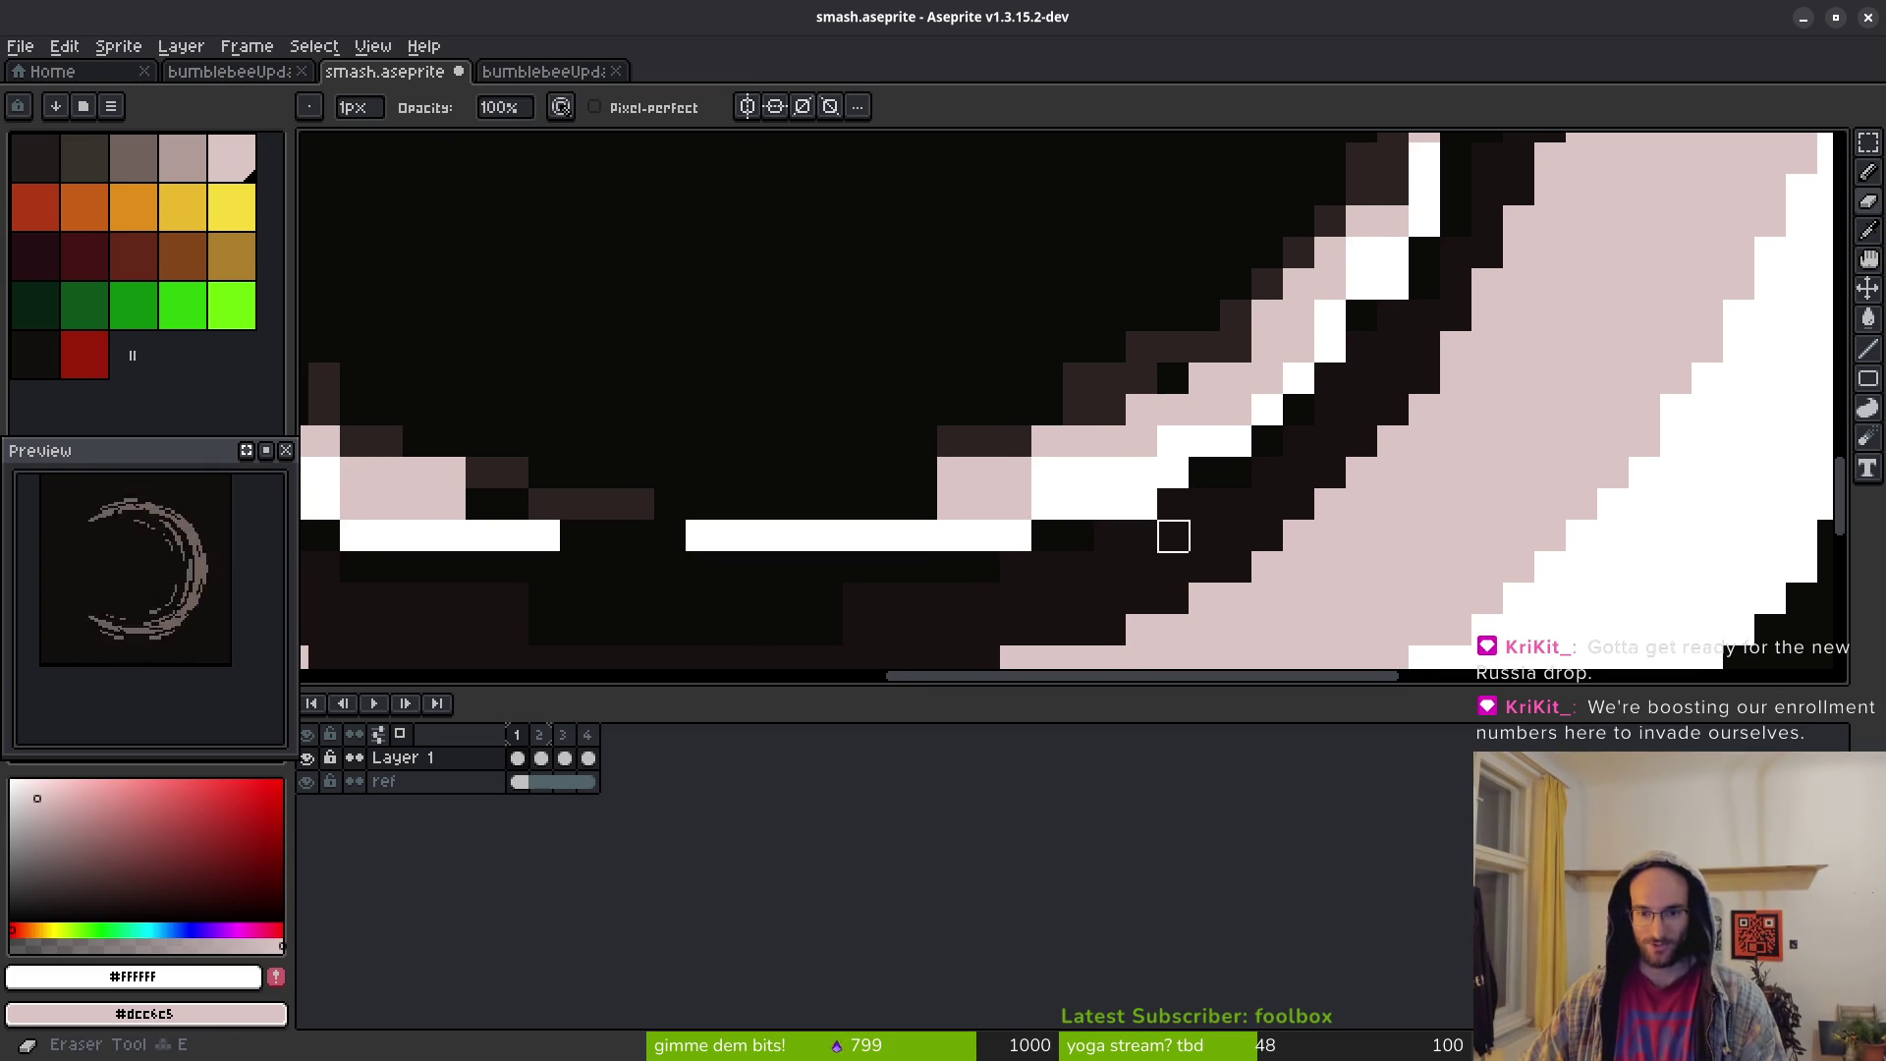
{"action": "scroll", "coordinate": [1228, 471], "scroll_direction": "up", "scroll_amount": 2}
{"action": "scroll", "coordinate": [1228, 472], "scroll_direction": "right", "scroll_amount": 1}
Clean up the stray pixels along the crescent's lower inner edge
{"action": "right_click", "coordinate": [1308, 345]}
{"action": "left_click", "coordinate": [1341, 281]}
{"action": "left_click", "coordinate": [1373, 345]}
{"action": "left_click", "coordinate": [1339, 221]}
{"action": "scroll", "coordinate": [1302, 332], "scroll_direction": "down", "scroll_amount": 3}
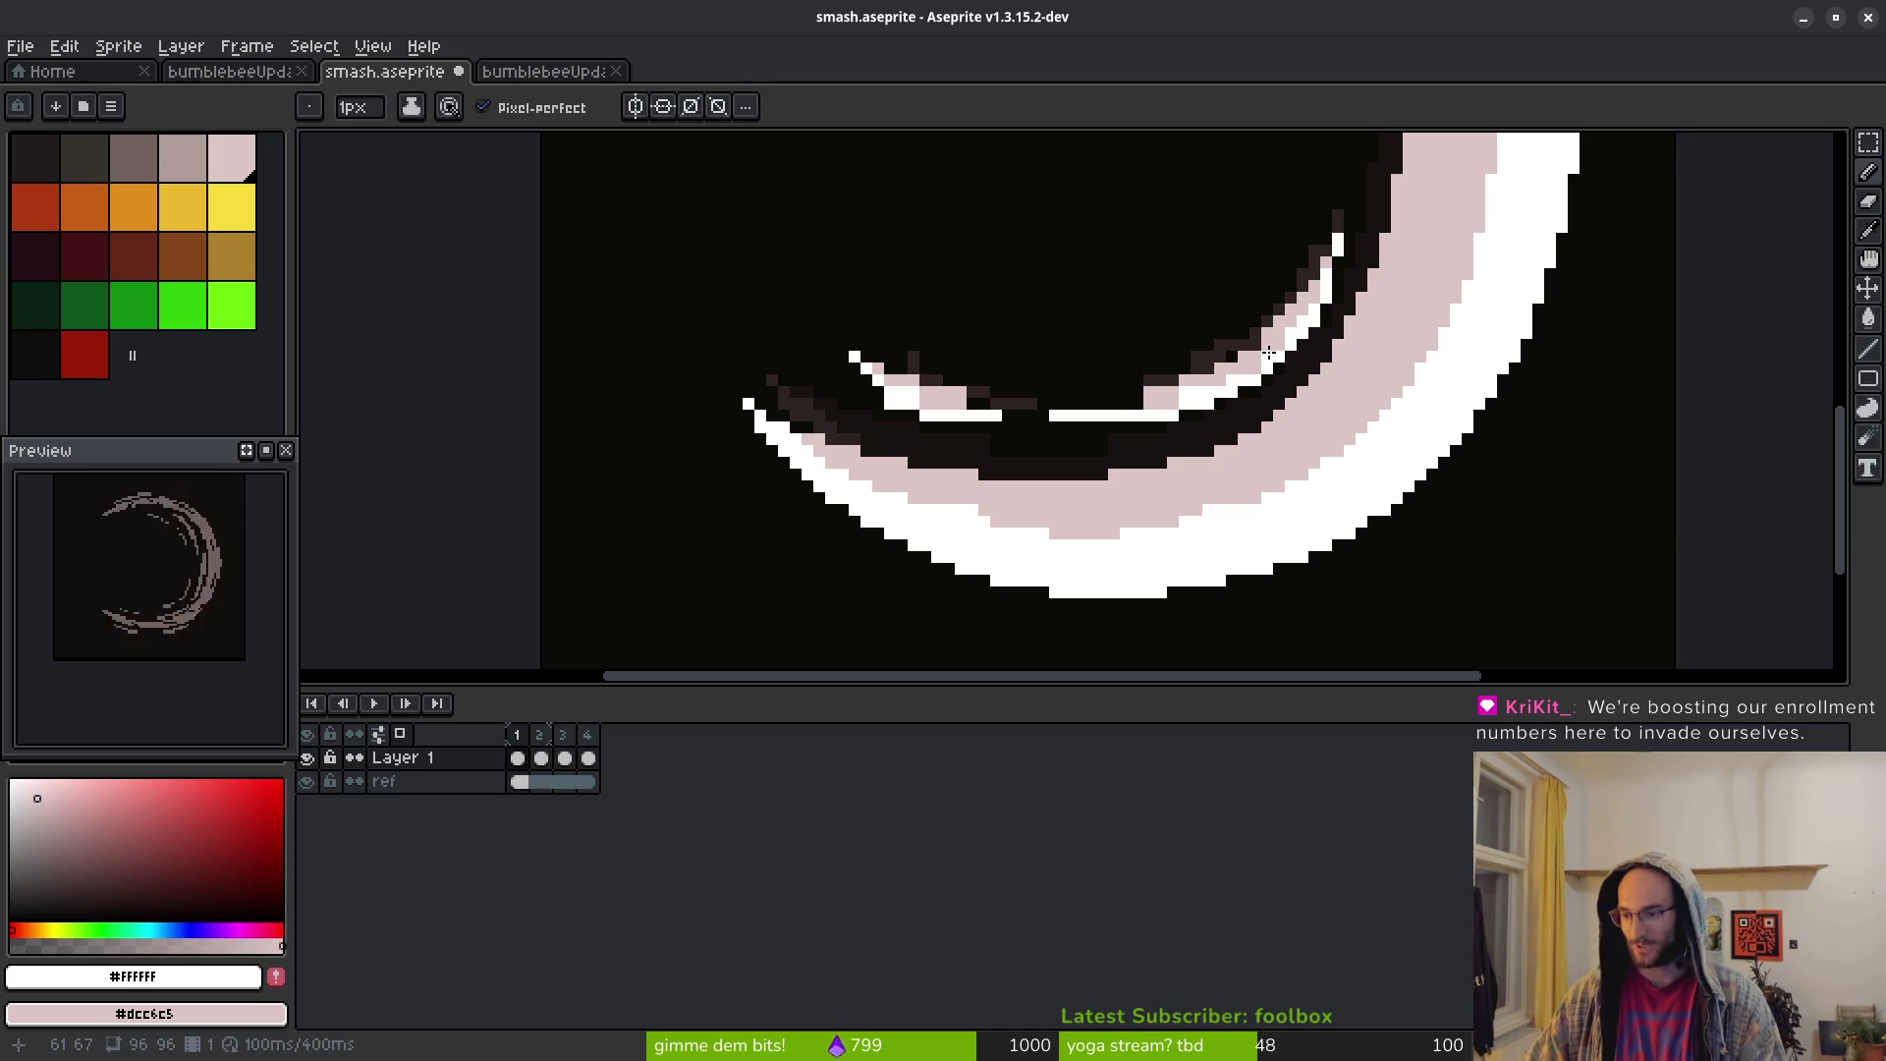
{"action": "scroll", "coordinate": [1166, 432], "scroll_direction": "up", "scroll_amount": 4}
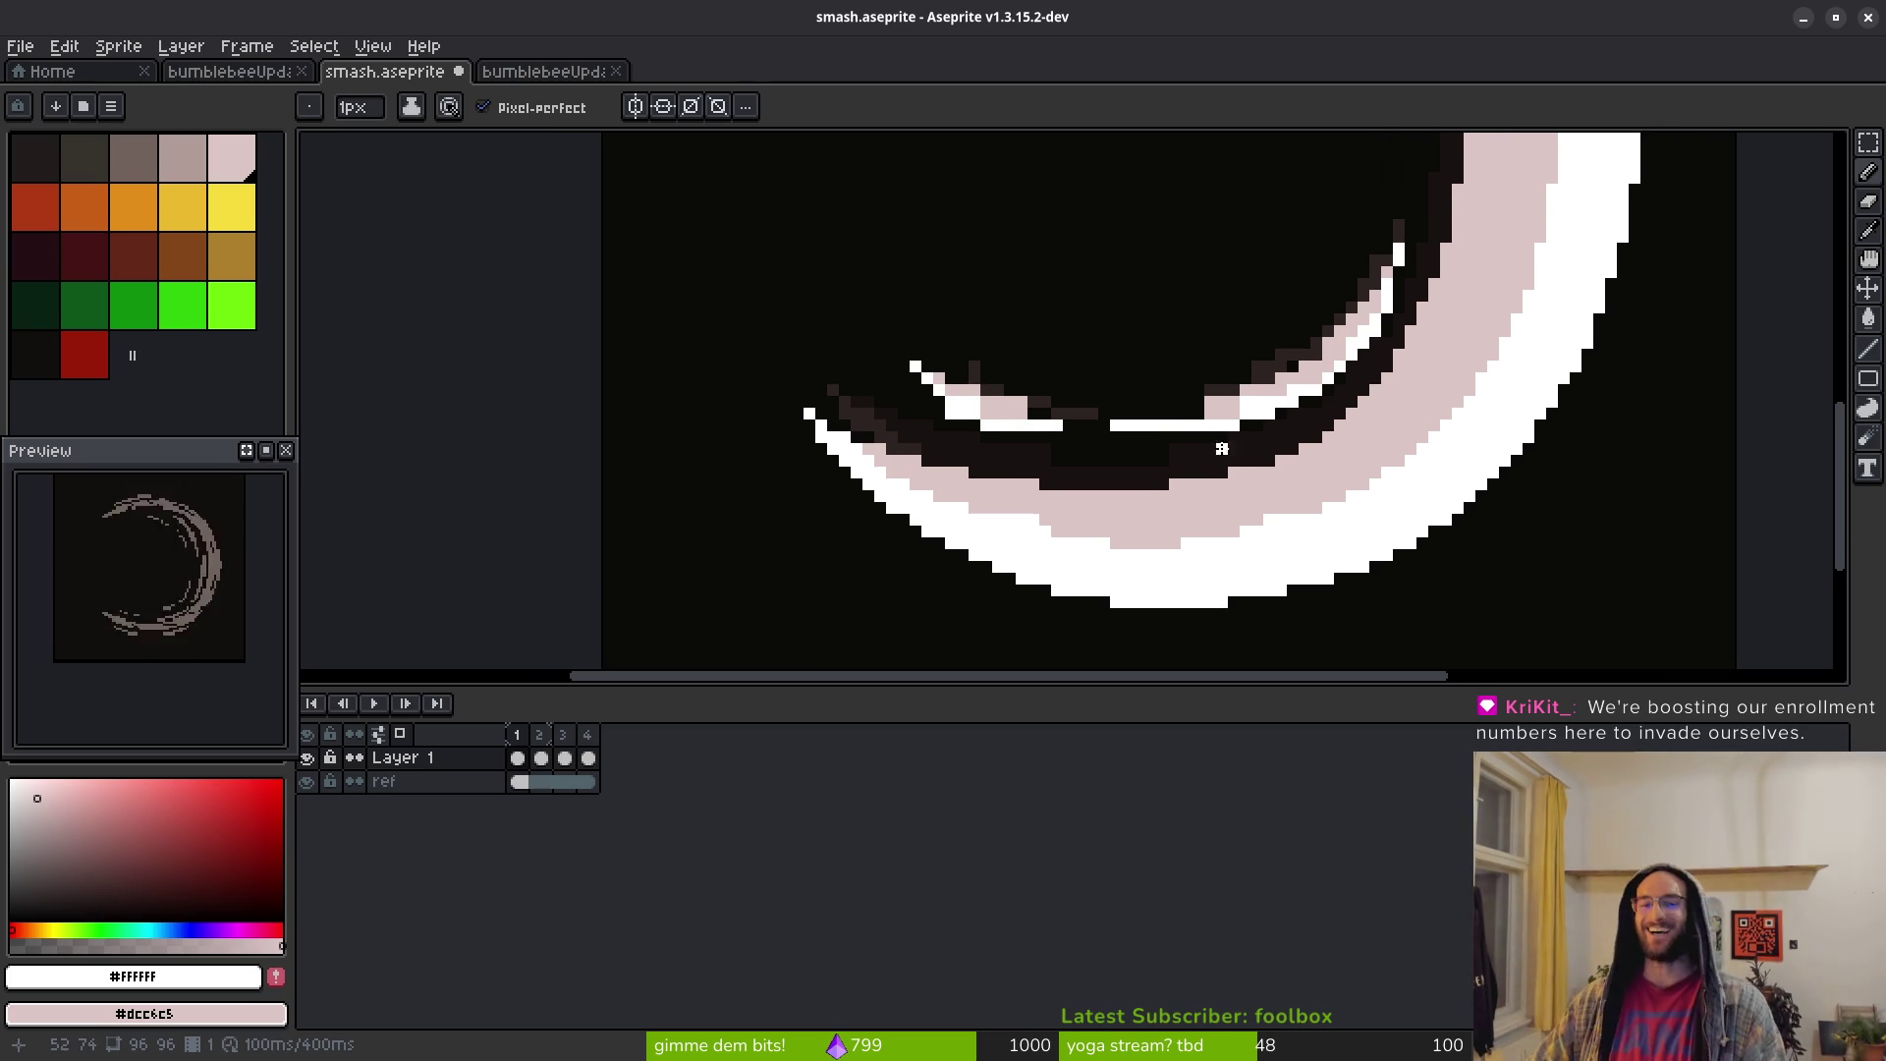
Add a white pixel above the inner white line and shade its neighbouring pixels pink
{"action": "left_click", "coordinate": [1169, 418]}
{"action": "right_click", "coordinate": [1171, 418]}
{"action": "right_click", "coordinate": [1203, 417]}
{"action": "right_click", "coordinate": [1328, 385]}
{"action": "right_click", "coordinate": [1359, 385]}
{"action": "left_click", "coordinate": [1297, 416]}
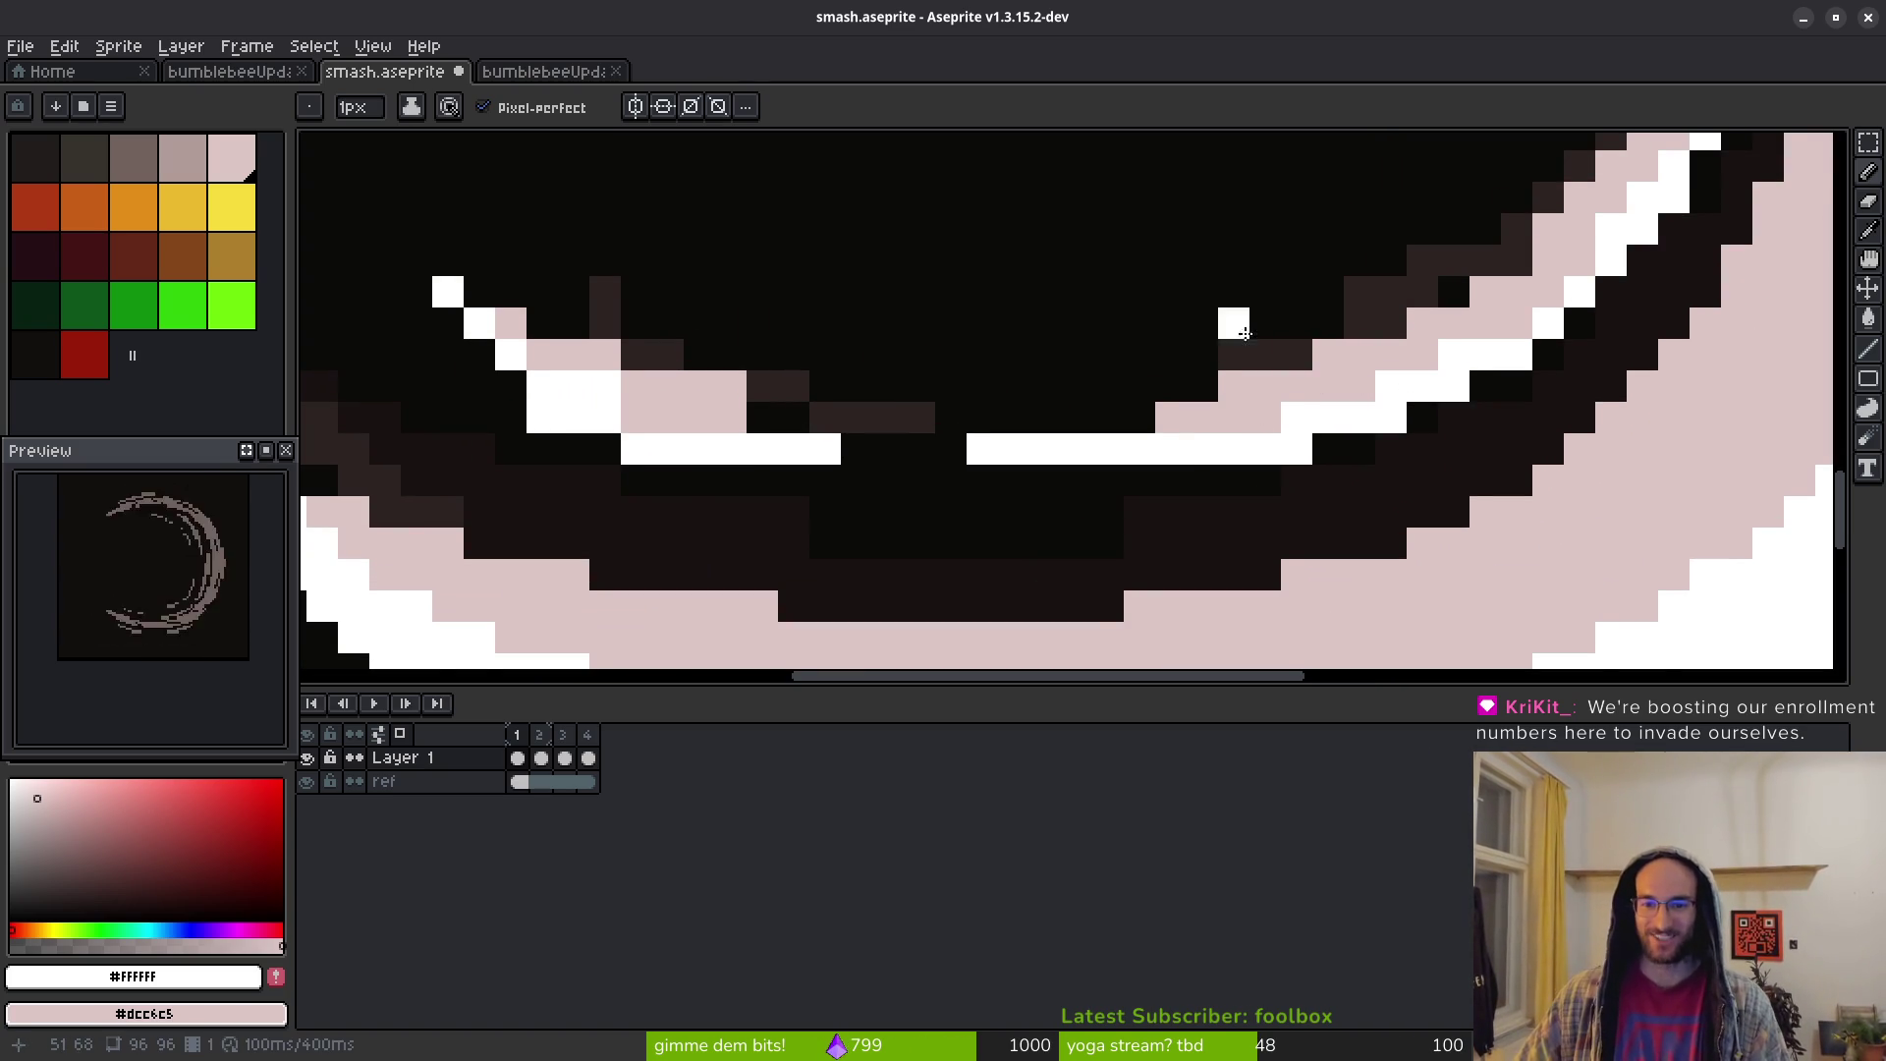
Erase two stray pink pixels near the white line
{"action": "left_click_drag", "start_coordinate": [1235, 324], "coordinate": [1247, 380]}
{"action": "key", "text": "e"}
{"action": "left_click", "coordinate": [1246, 444]}
{"action": "left_click", "coordinate": [1340, 412]}
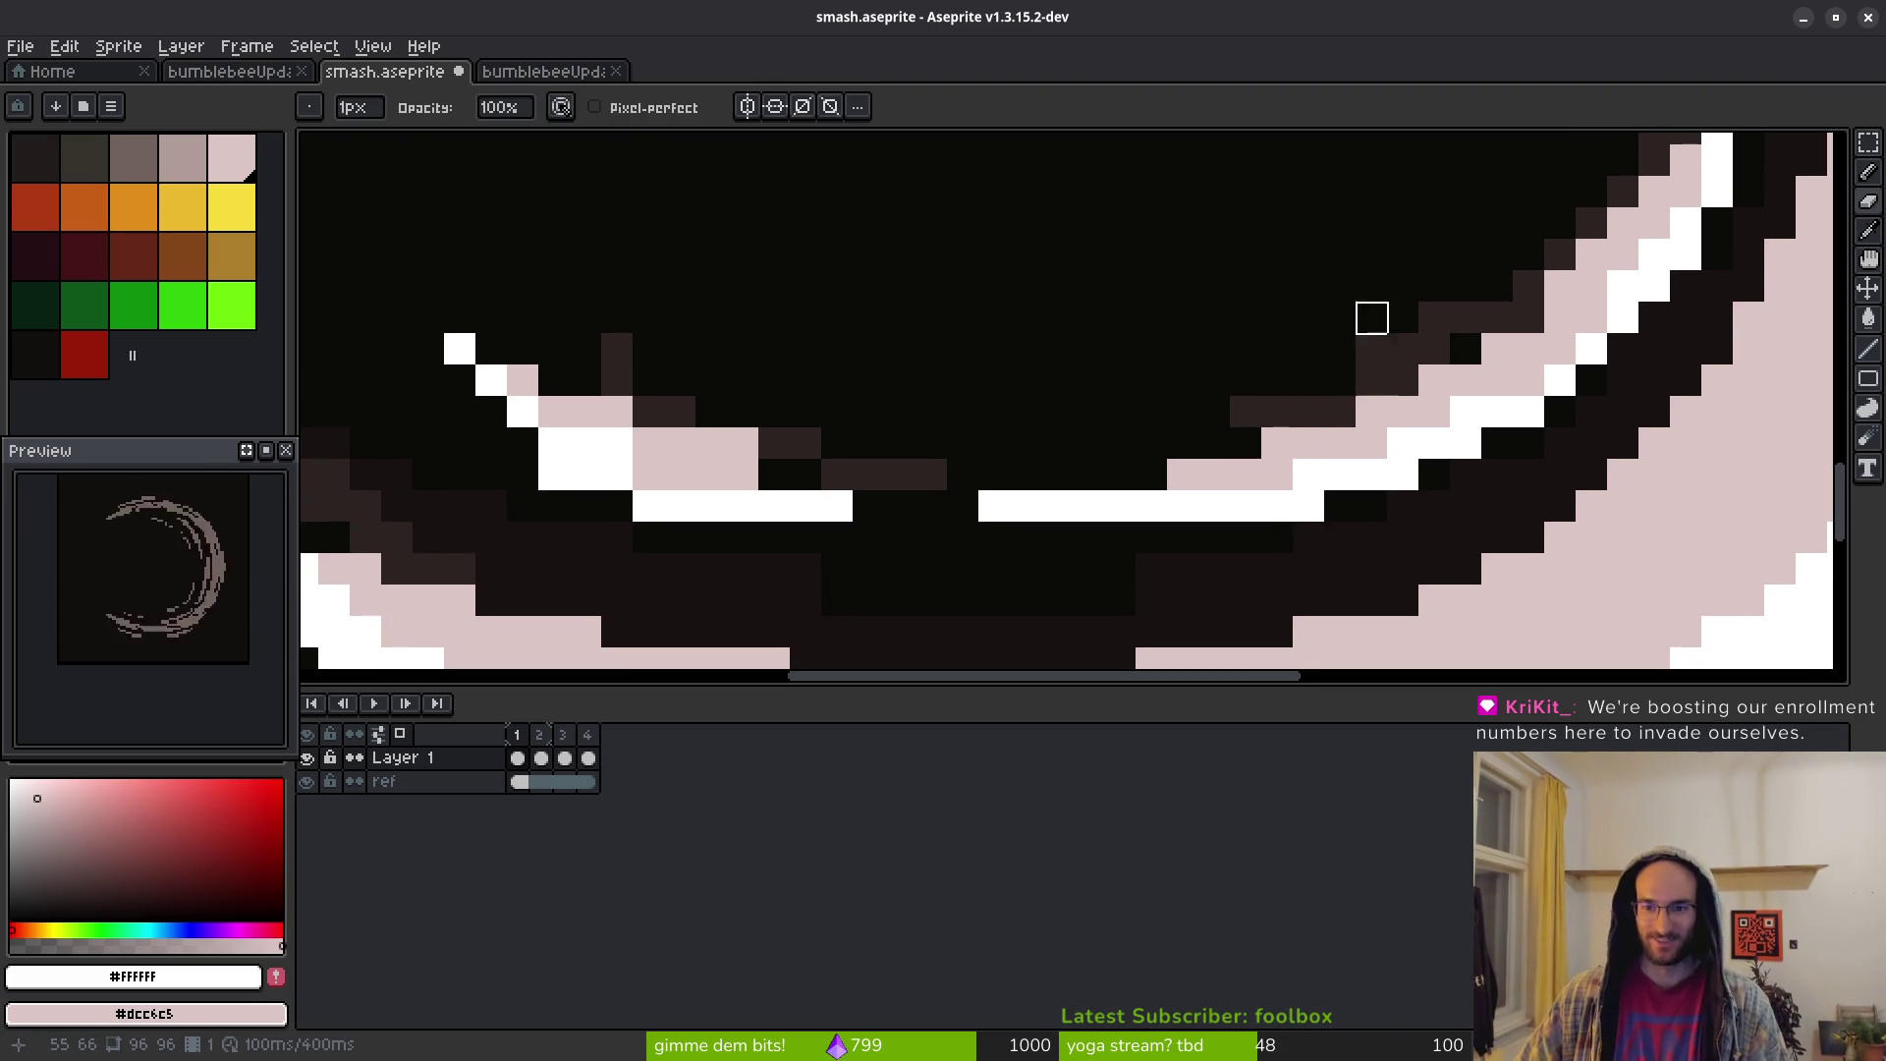
Turn one streak pixel pink and erase stray pixels at the crescent's inner edge
{"action": "left_click_drag", "start_coordinate": [1368, 344], "coordinate": [1336, 389]}
{"action": "key", "text": "b"}
{"action": "right_click", "coordinate": [1491, 369]}
{"action": "left_click_drag", "start_coordinate": [1483, 391], "coordinate": [1416, 446]}
{"action": "key", "text": "e"}
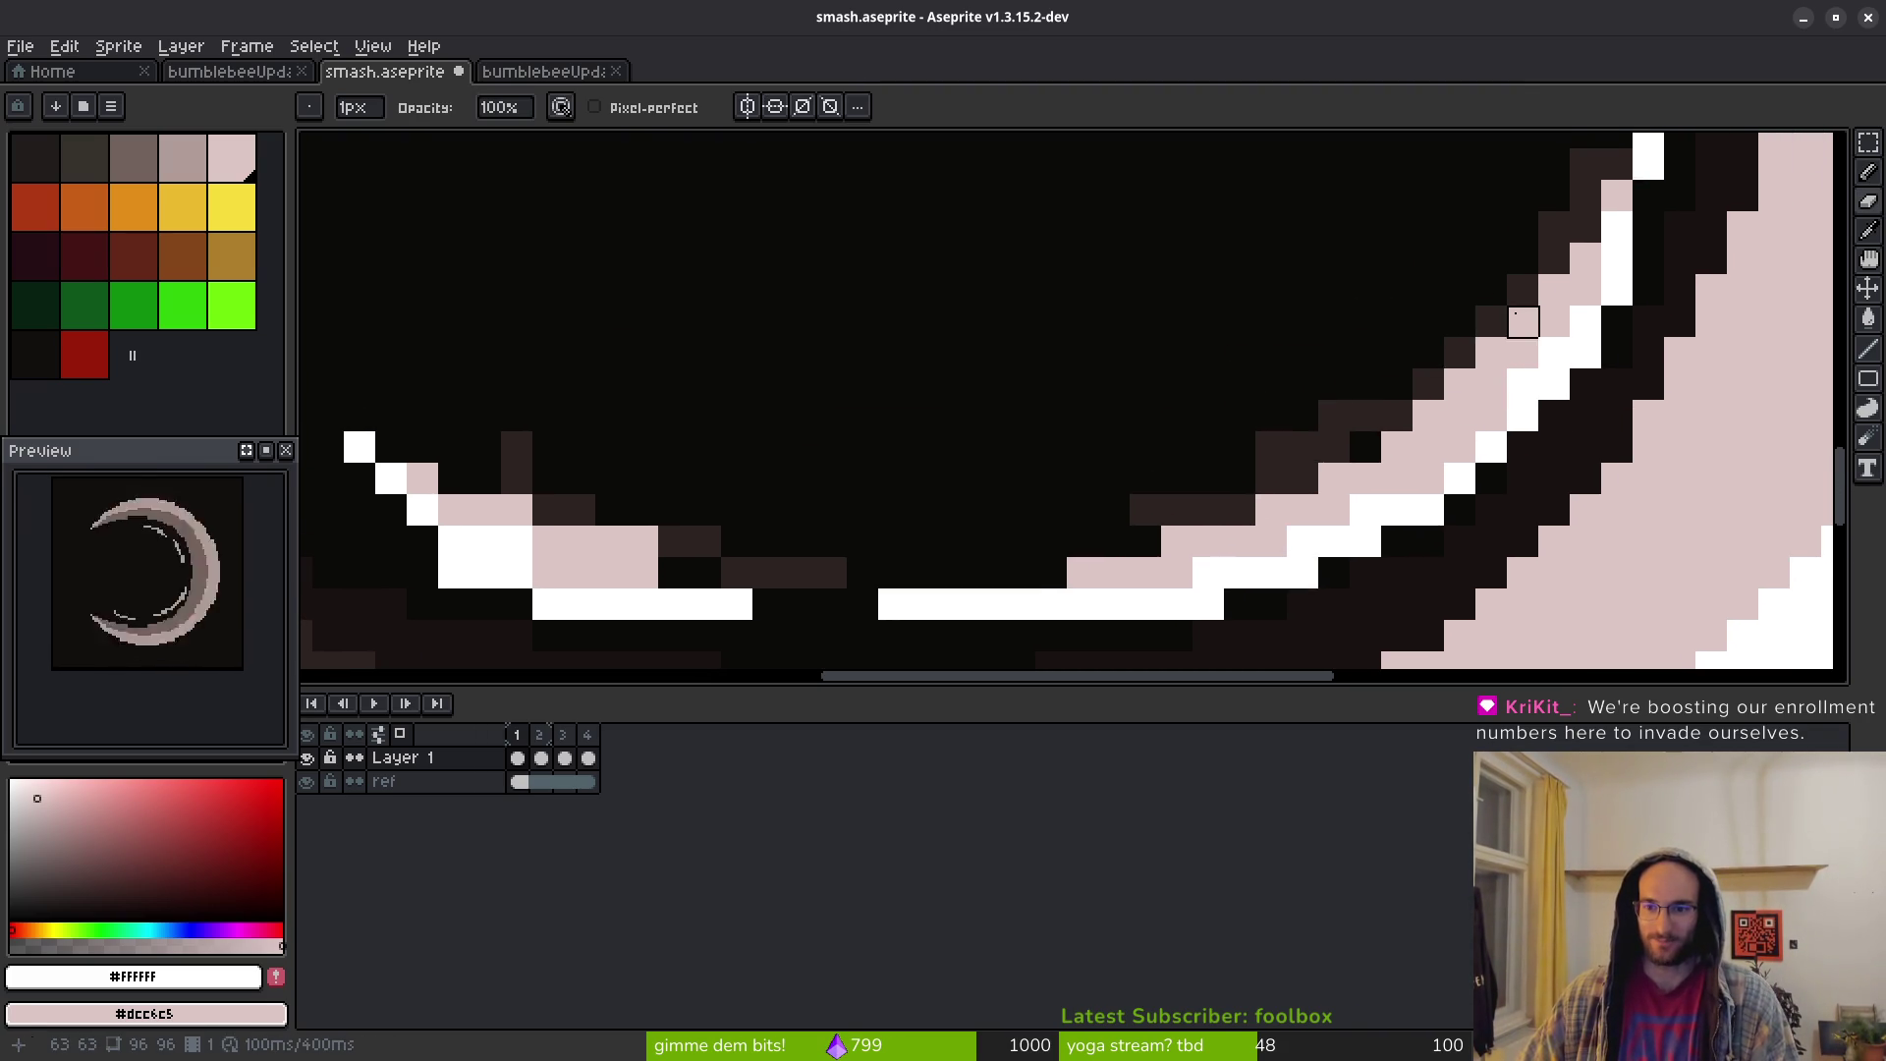
{"action": "mouse_move", "coordinate": [1524, 286]}
{"action": "left_mouse_down"}
{"action": "mouse_move", "coordinate": [1457, 354]}
{"action": "mouse_move", "coordinate": [1457, 383]}
{"action": "left_mouse_up"}
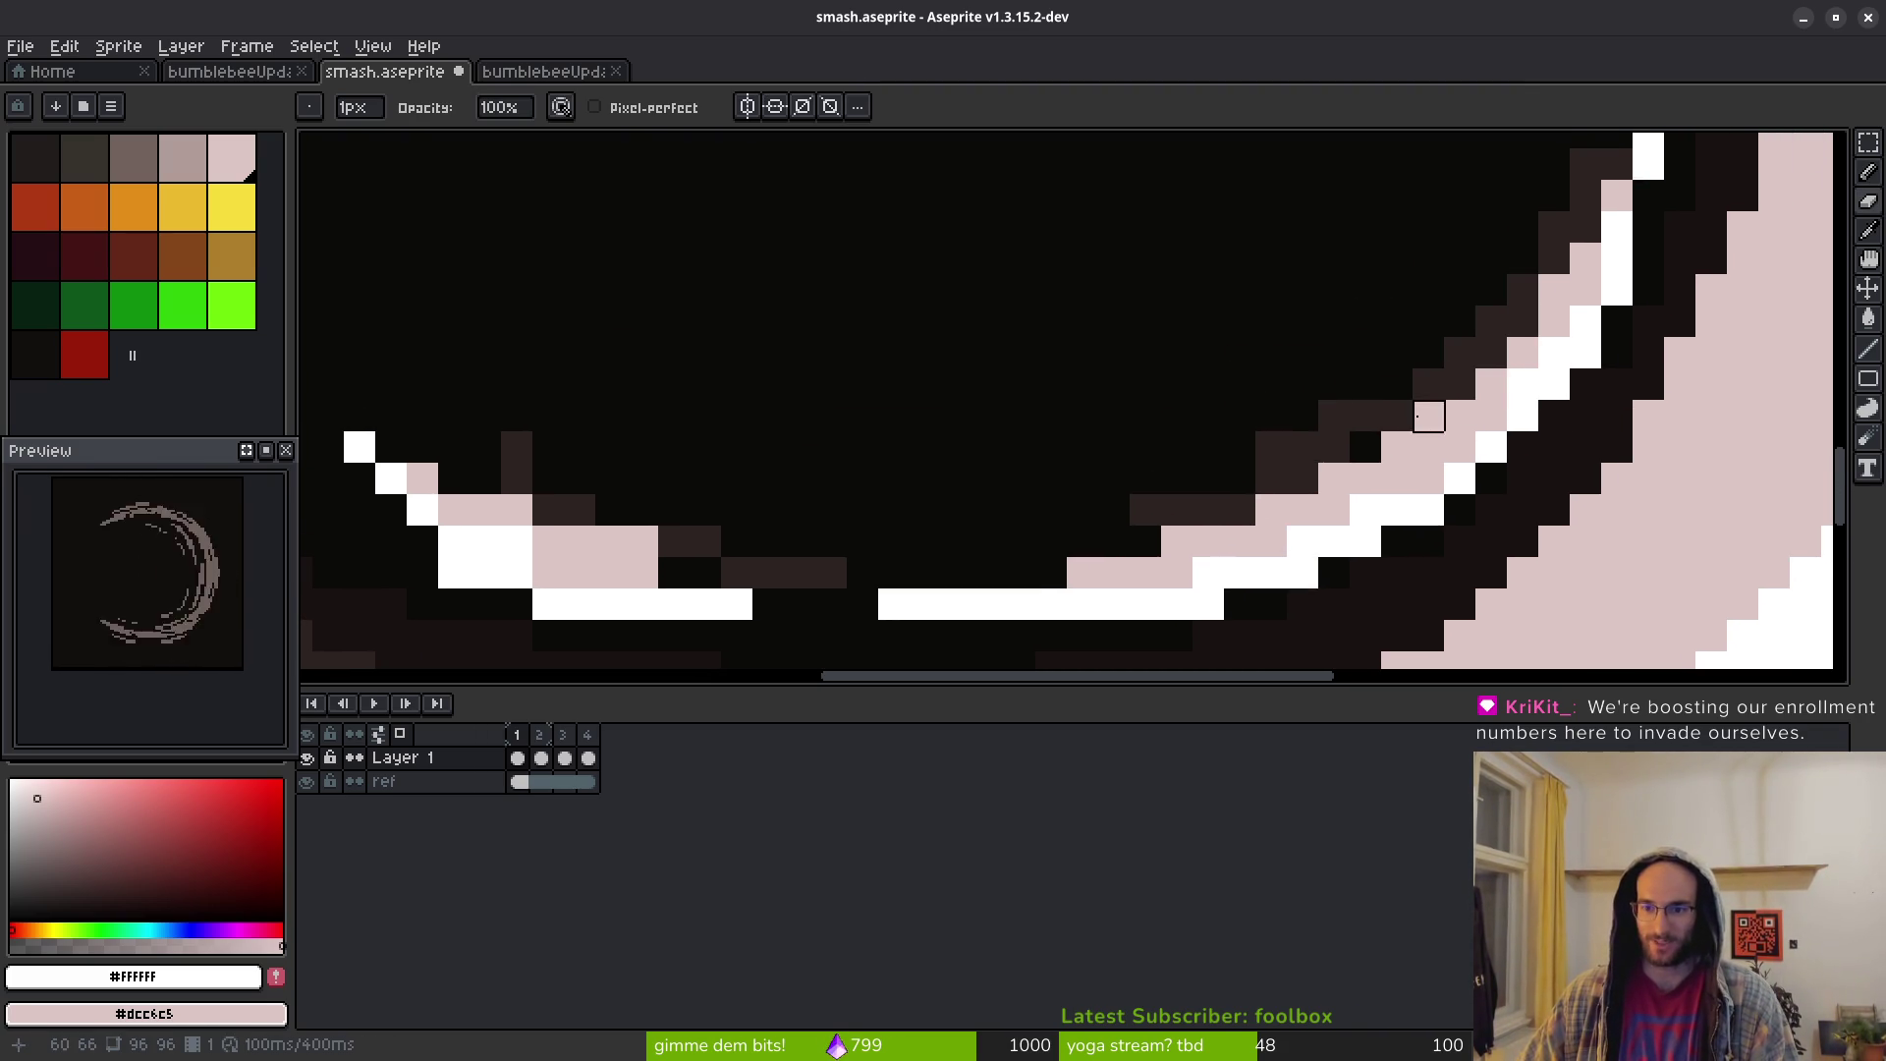
Draw a line of white pixels rising along the crescent's inner edge
{"action": "scroll", "coordinate": [1360, 508], "scroll_direction": "right", "scroll_amount": 1}
{"action": "key", "text": "b"}
{"action": "left_click_drag", "start_coordinate": [1359, 508], "coordinate": [1474, 415]}
{"action": "scroll", "coordinate": [1522, 415], "scroll_direction": "down", "scroll_amount": 1}
{"action": "scroll", "coordinate": [1522, 415], "scroll_direction": "up", "scroll_amount": 1}
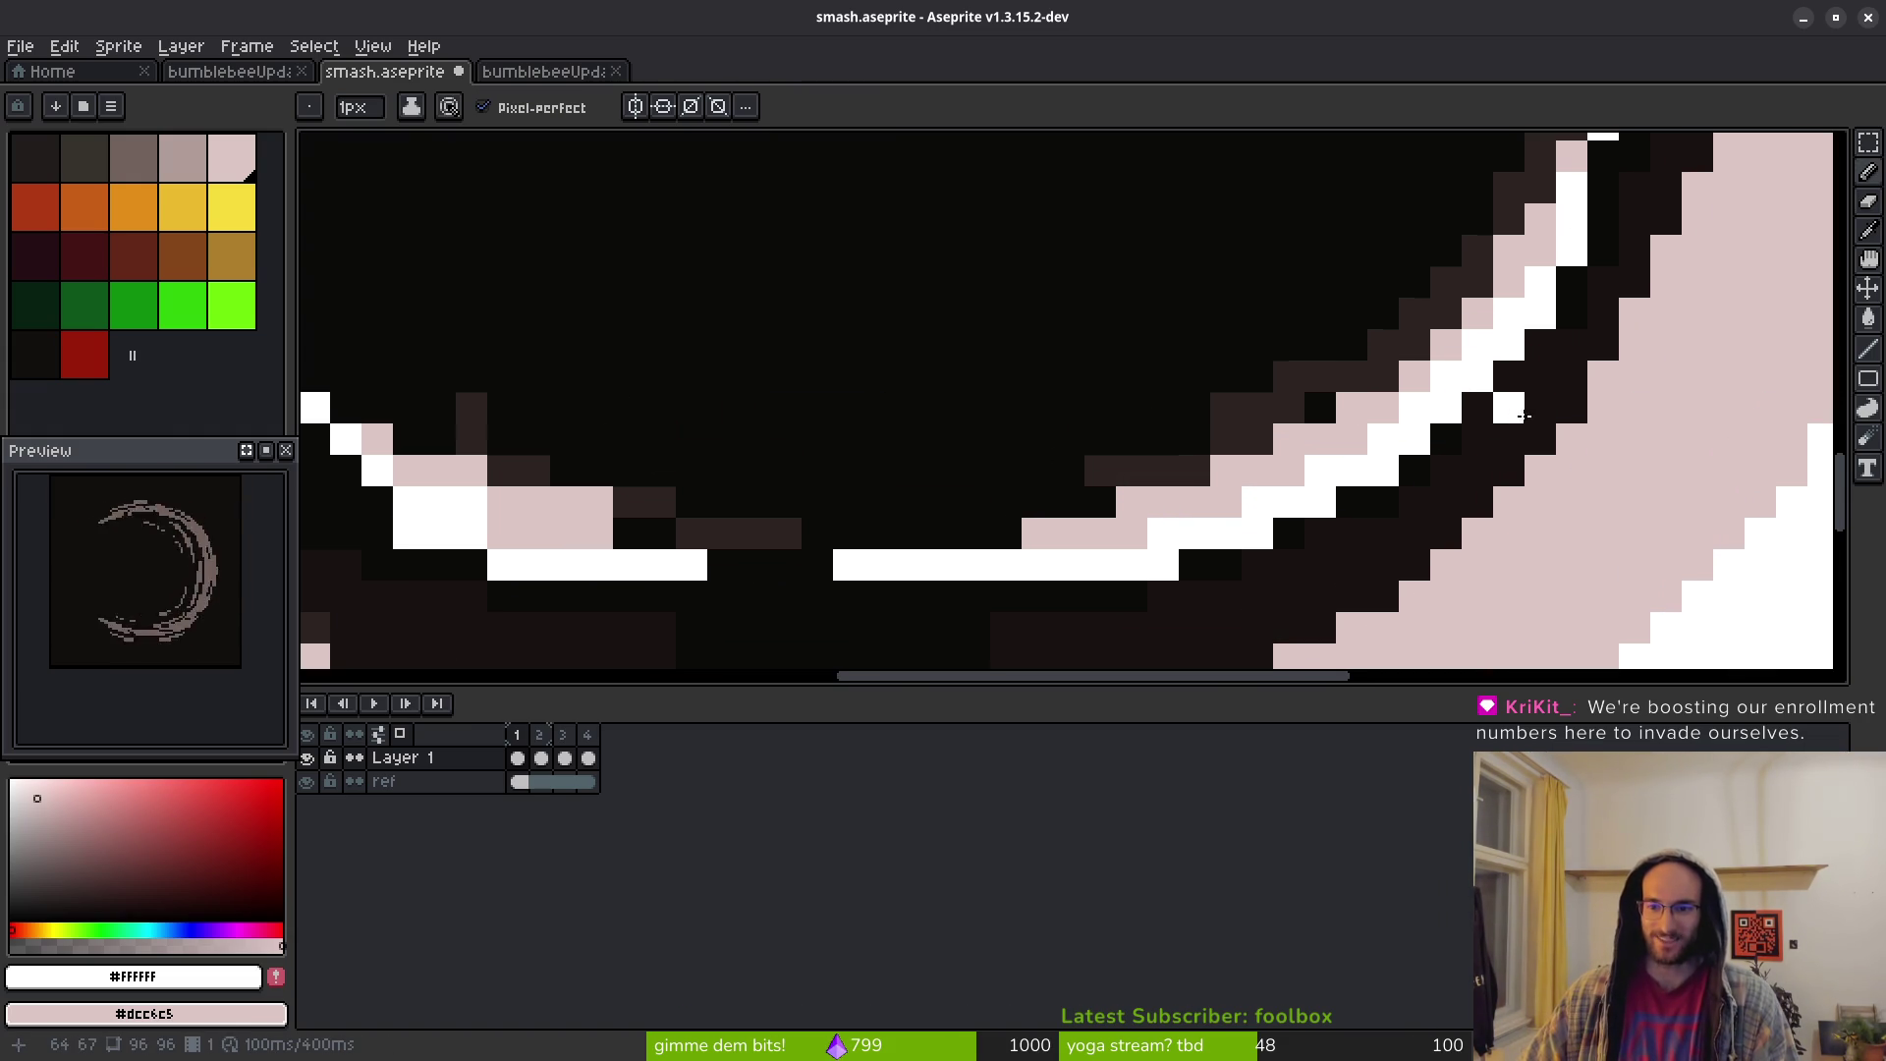
{"action": "scroll", "coordinate": [1361, 498], "scroll_direction": "right", "scroll_amount": 2}
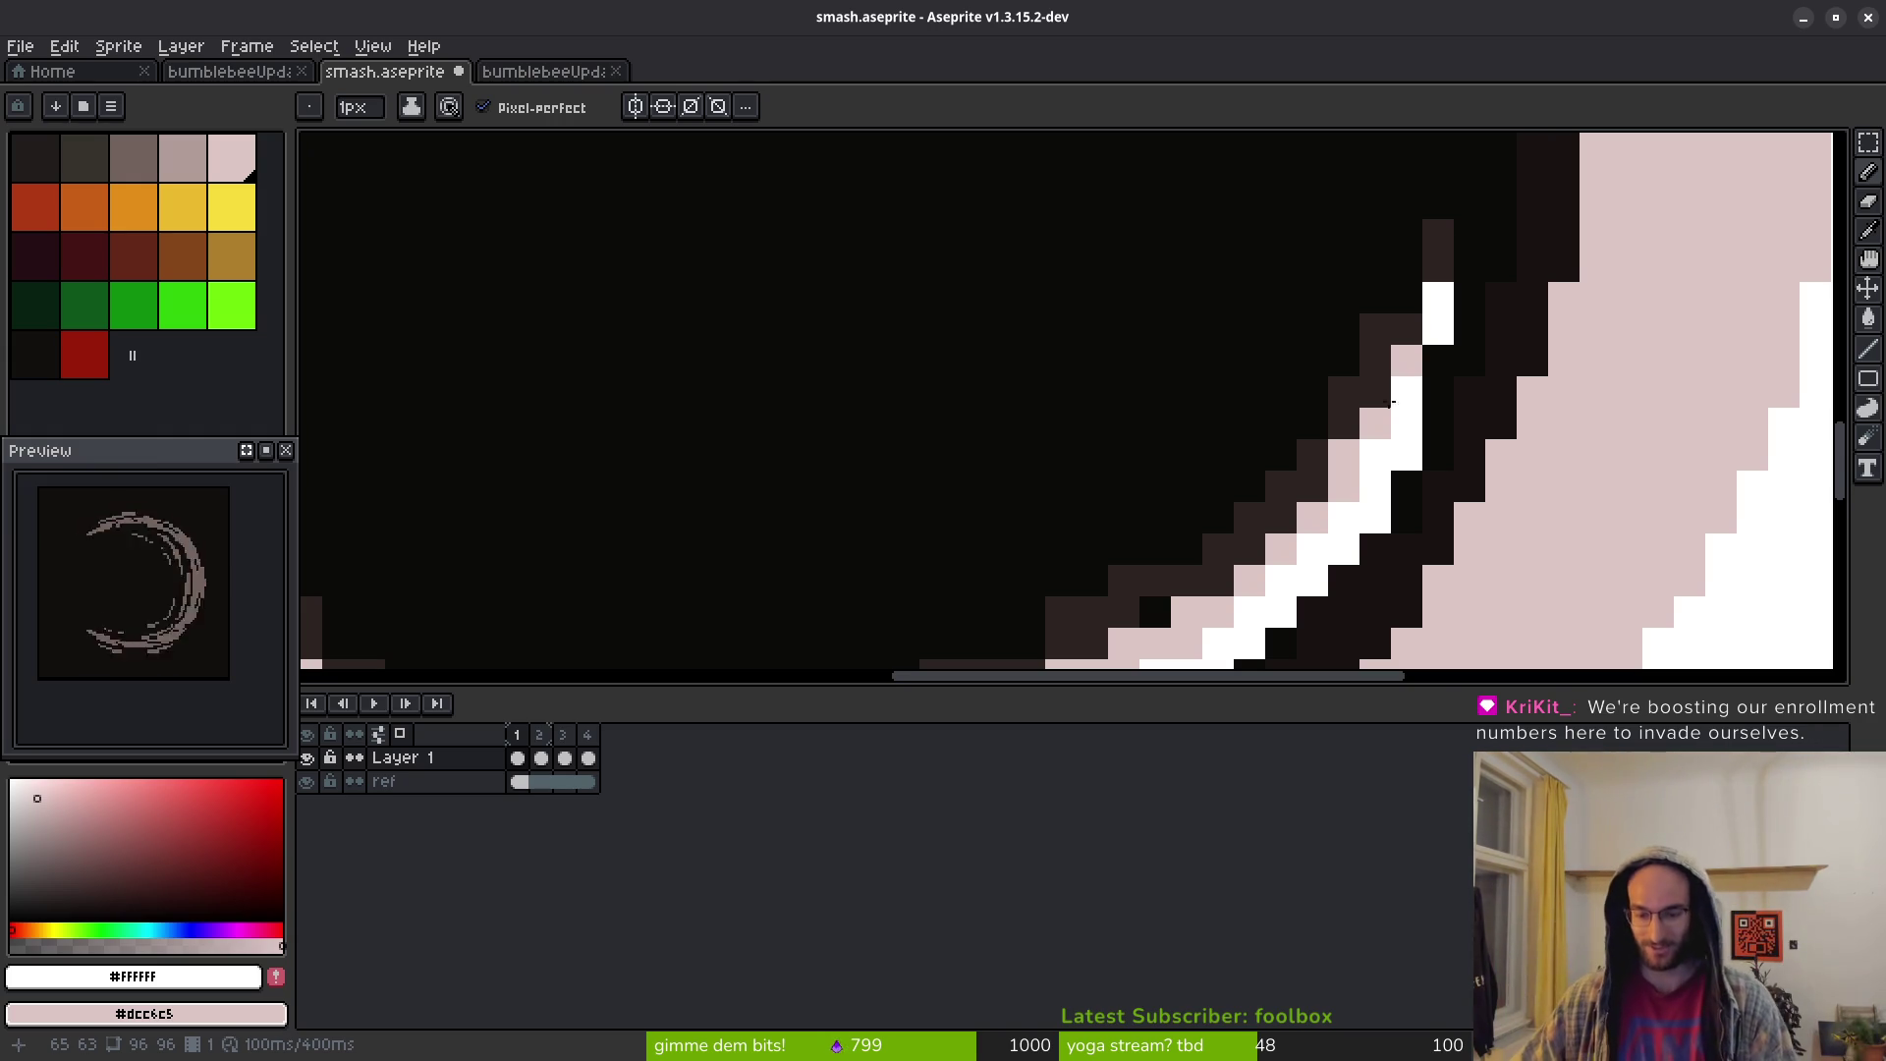
{"action": "scroll", "coordinate": [1369, 539], "scroll_direction": "down", "scroll_amount": 3}
Erase two stray pink pixels below the streak on the lower arc
{"action": "left_click_drag", "start_coordinate": [1293, 594], "coordinate": [1376, 432]}
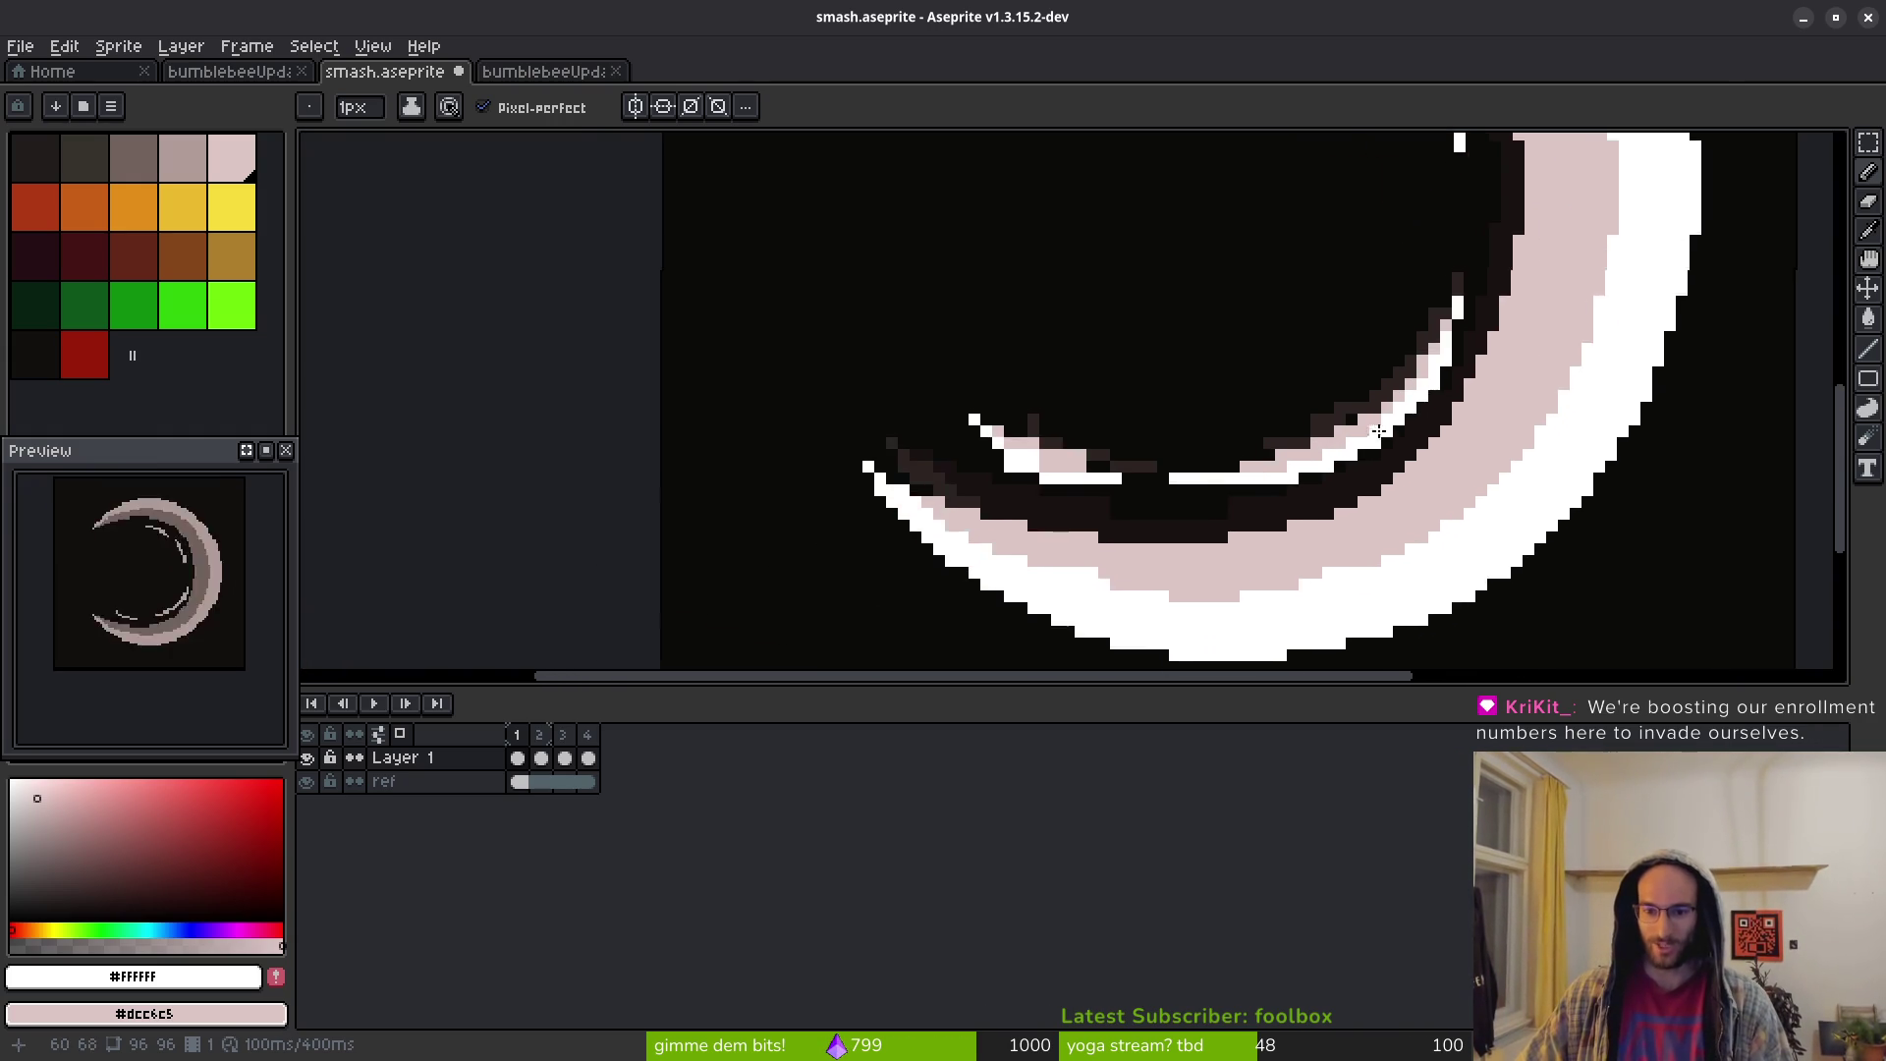
{"action": "scroll", "coordinate": [1375, 432], "scroll_direction": "up", "scroll_amount": 3}
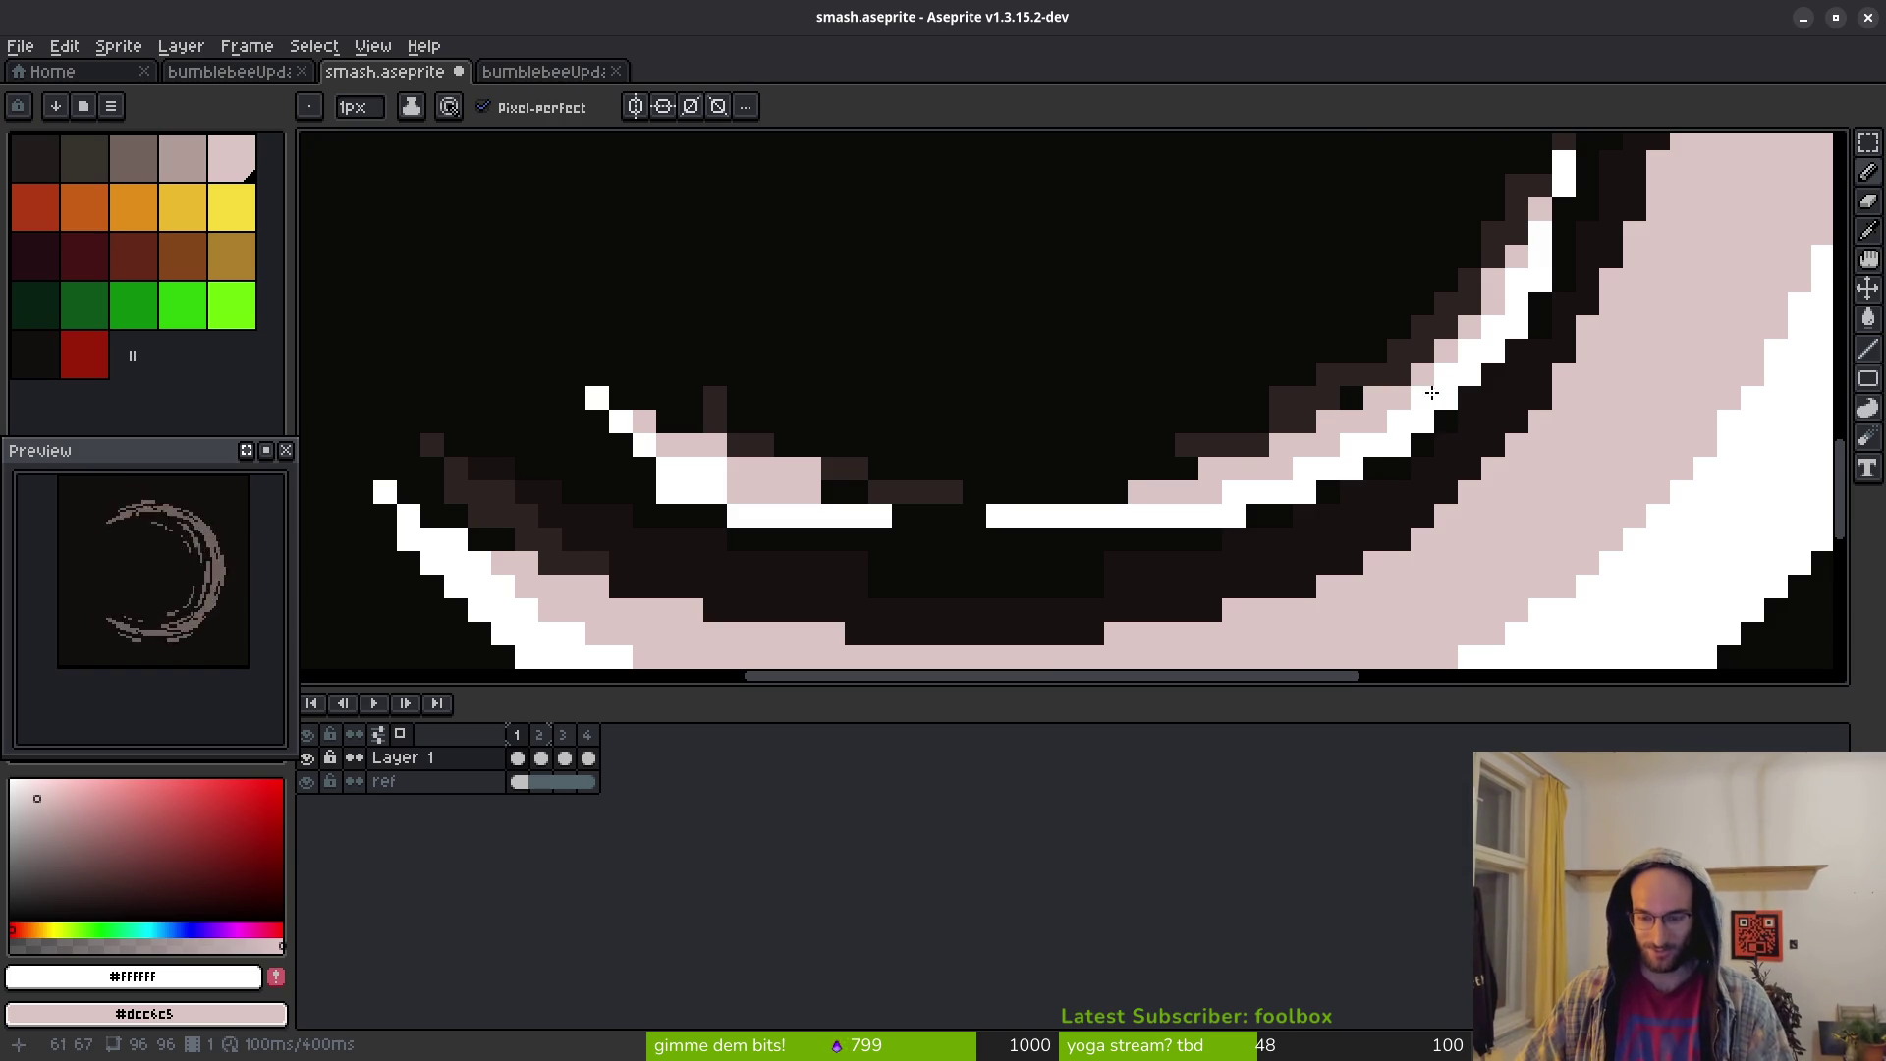
{"action": "scroll", "coordinate": [1440, 390], "scroll_direction": "up", "scroll_amount": 2}
{"action": "key", "text": "e"}
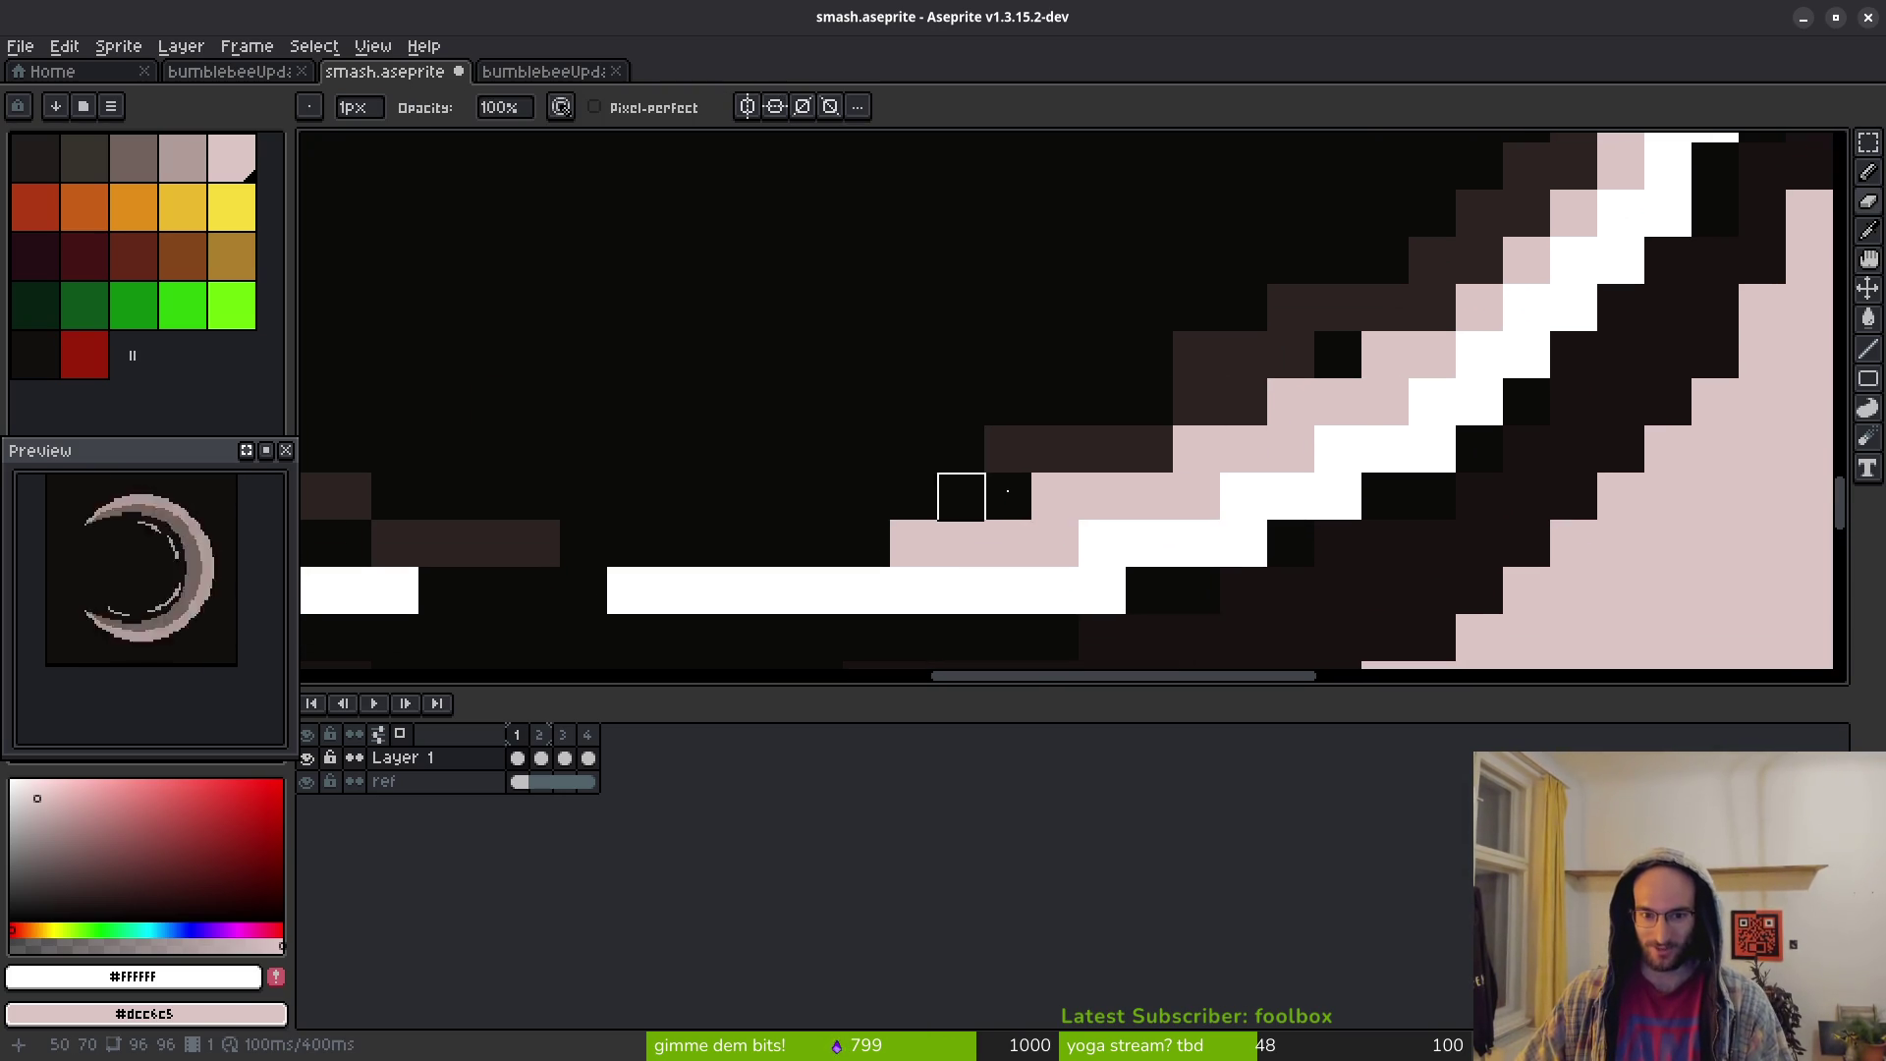
{"action": "left_click", "coordinate": [1056, 497]}
{"action": "left_click", "coordinate": [1197, 449]}
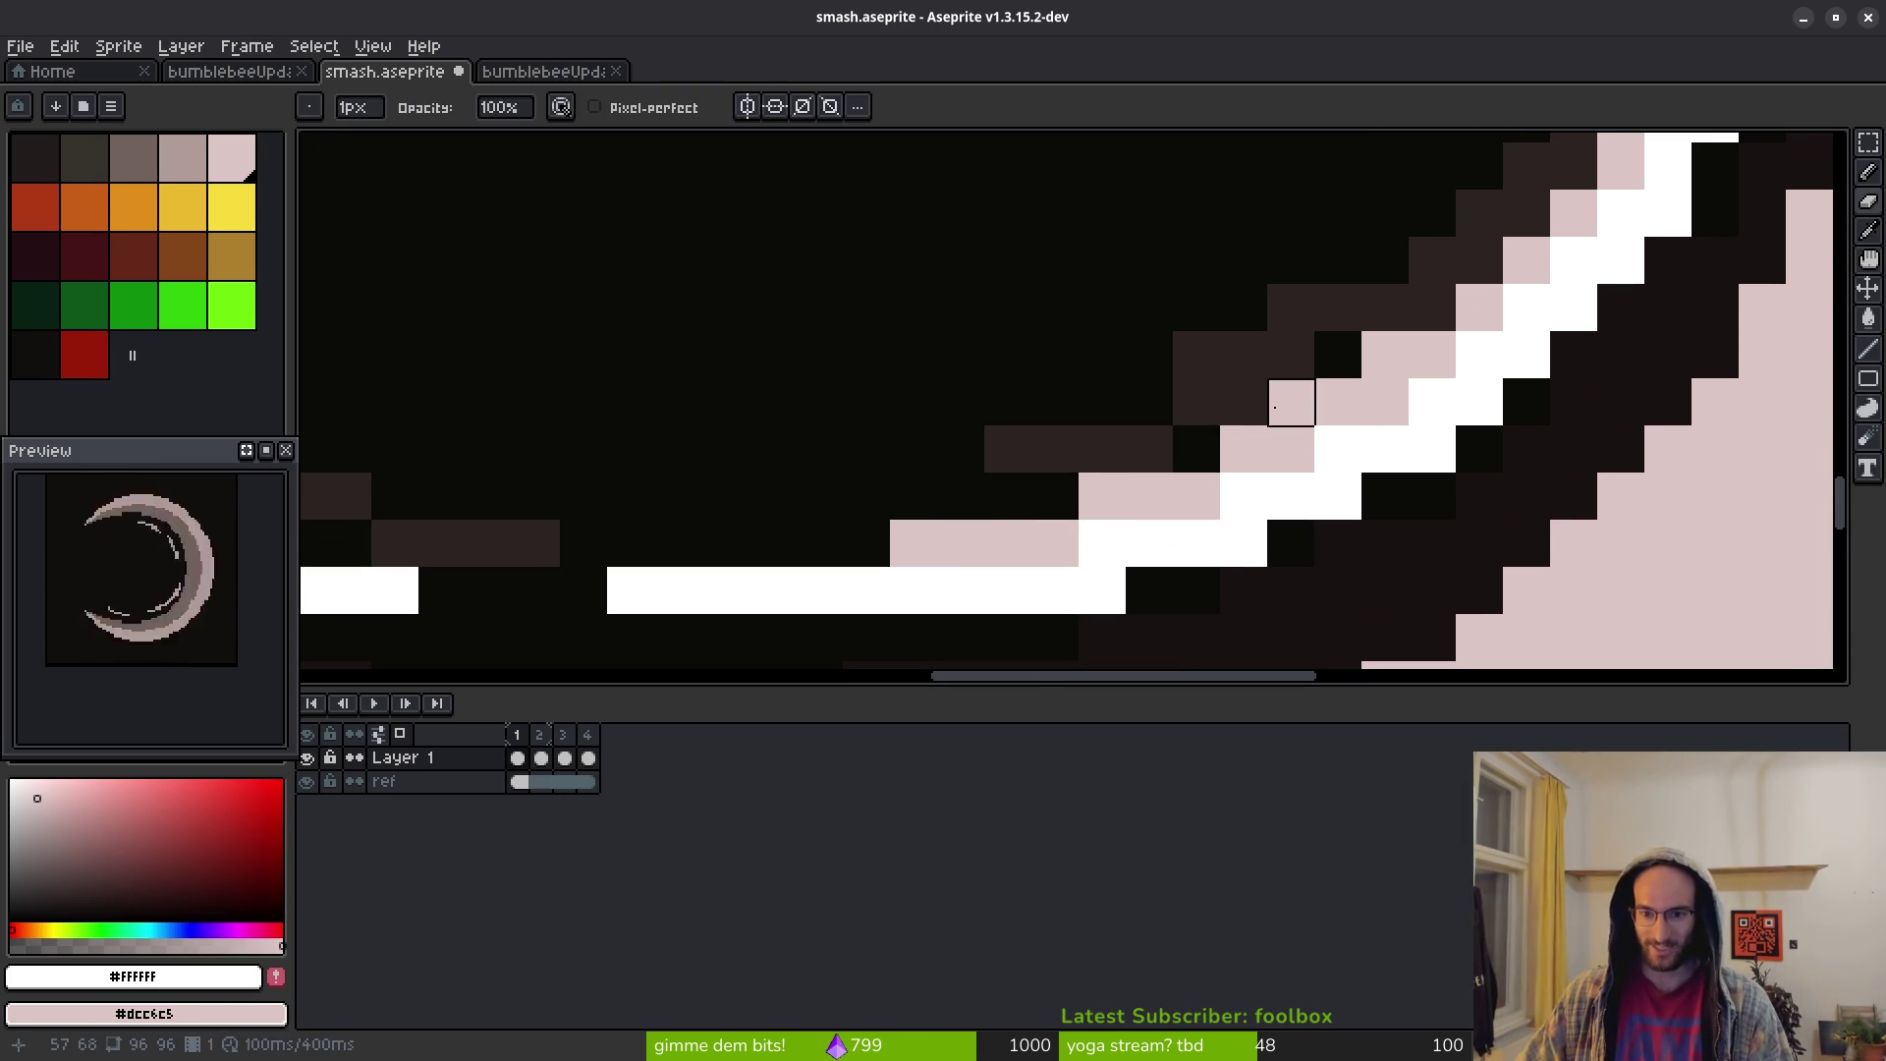
Repaint the diagonal stroke's white pixels pink and touch up its steps
{"action": "scroll", "coordinate": [1386, 353], "scroll_direction": "down", "scroll_amount": 3}
{"action": "scroll", "coordinate": [1339, 377], "scroll_direction": "up", "scroll_amount": 2}
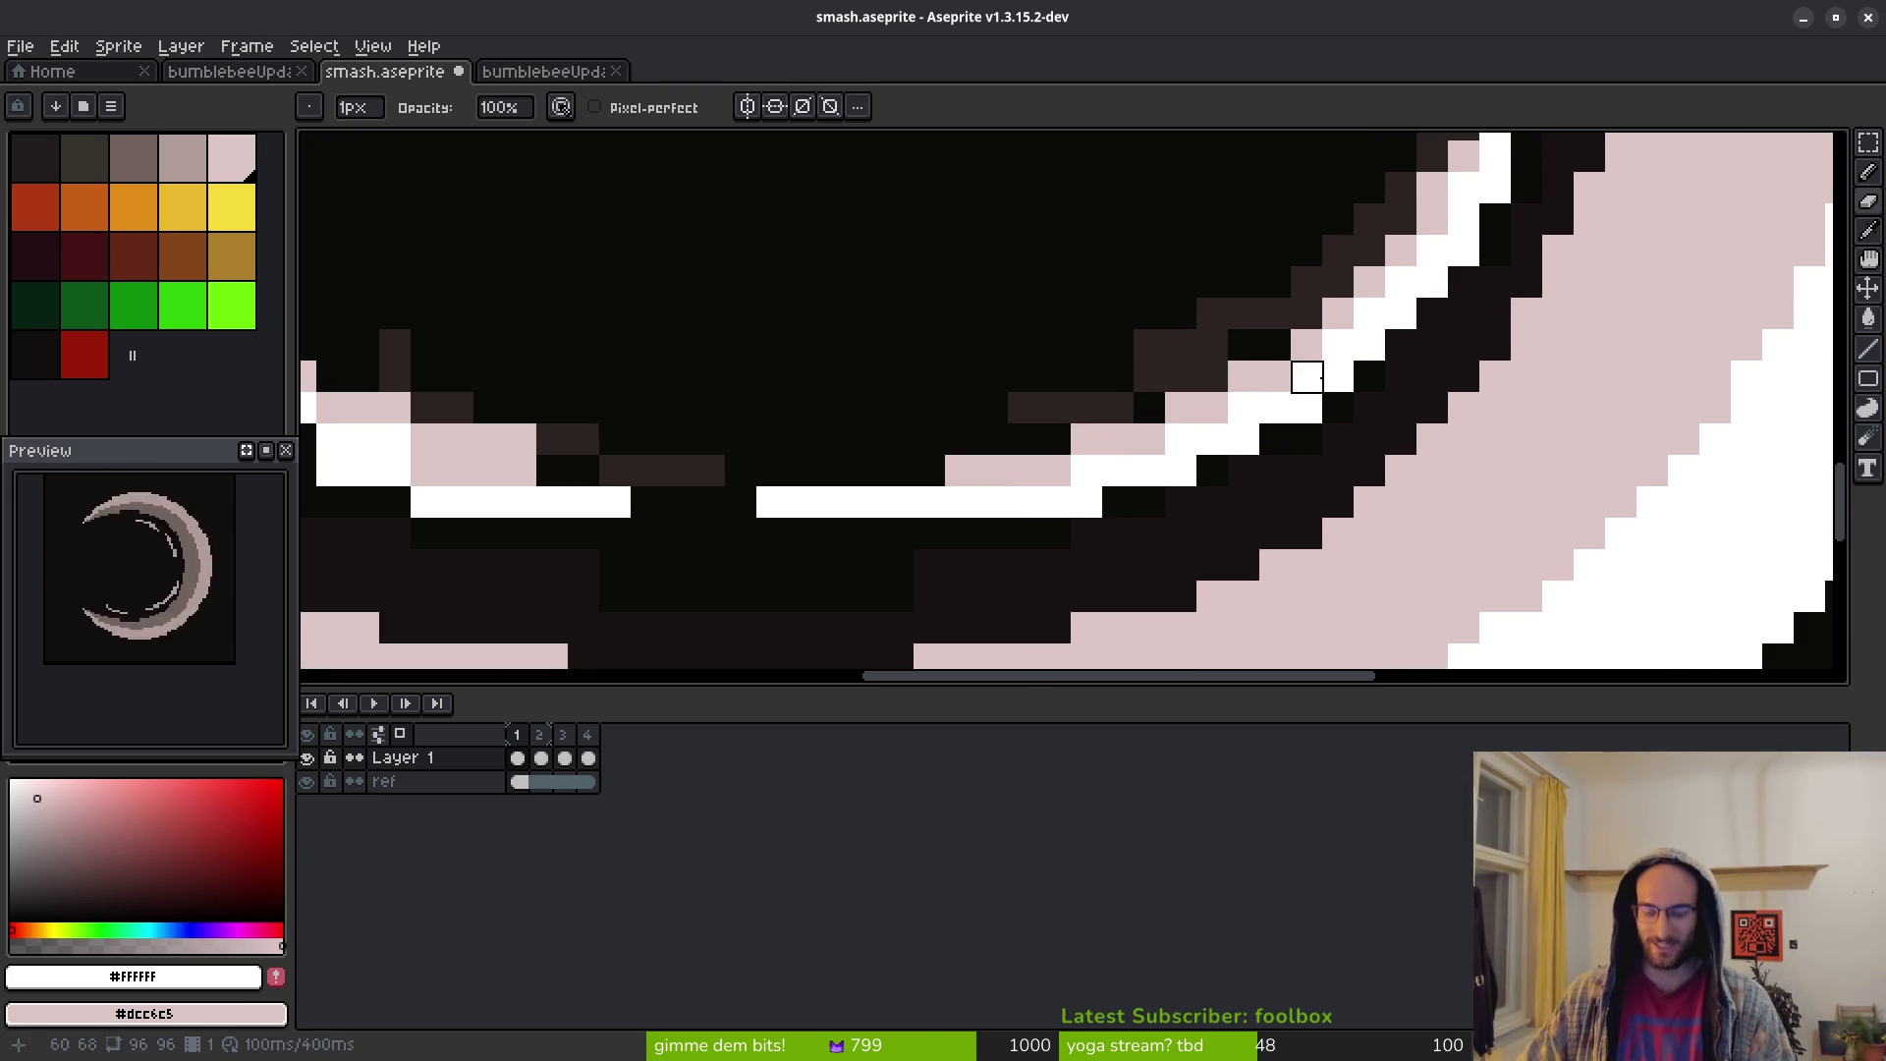
{"action": "key", "text": "b"}
{"action": "scroll", "coordinate": [1346, 379], "scroll_direction": "up", "scroll_amount": 2}
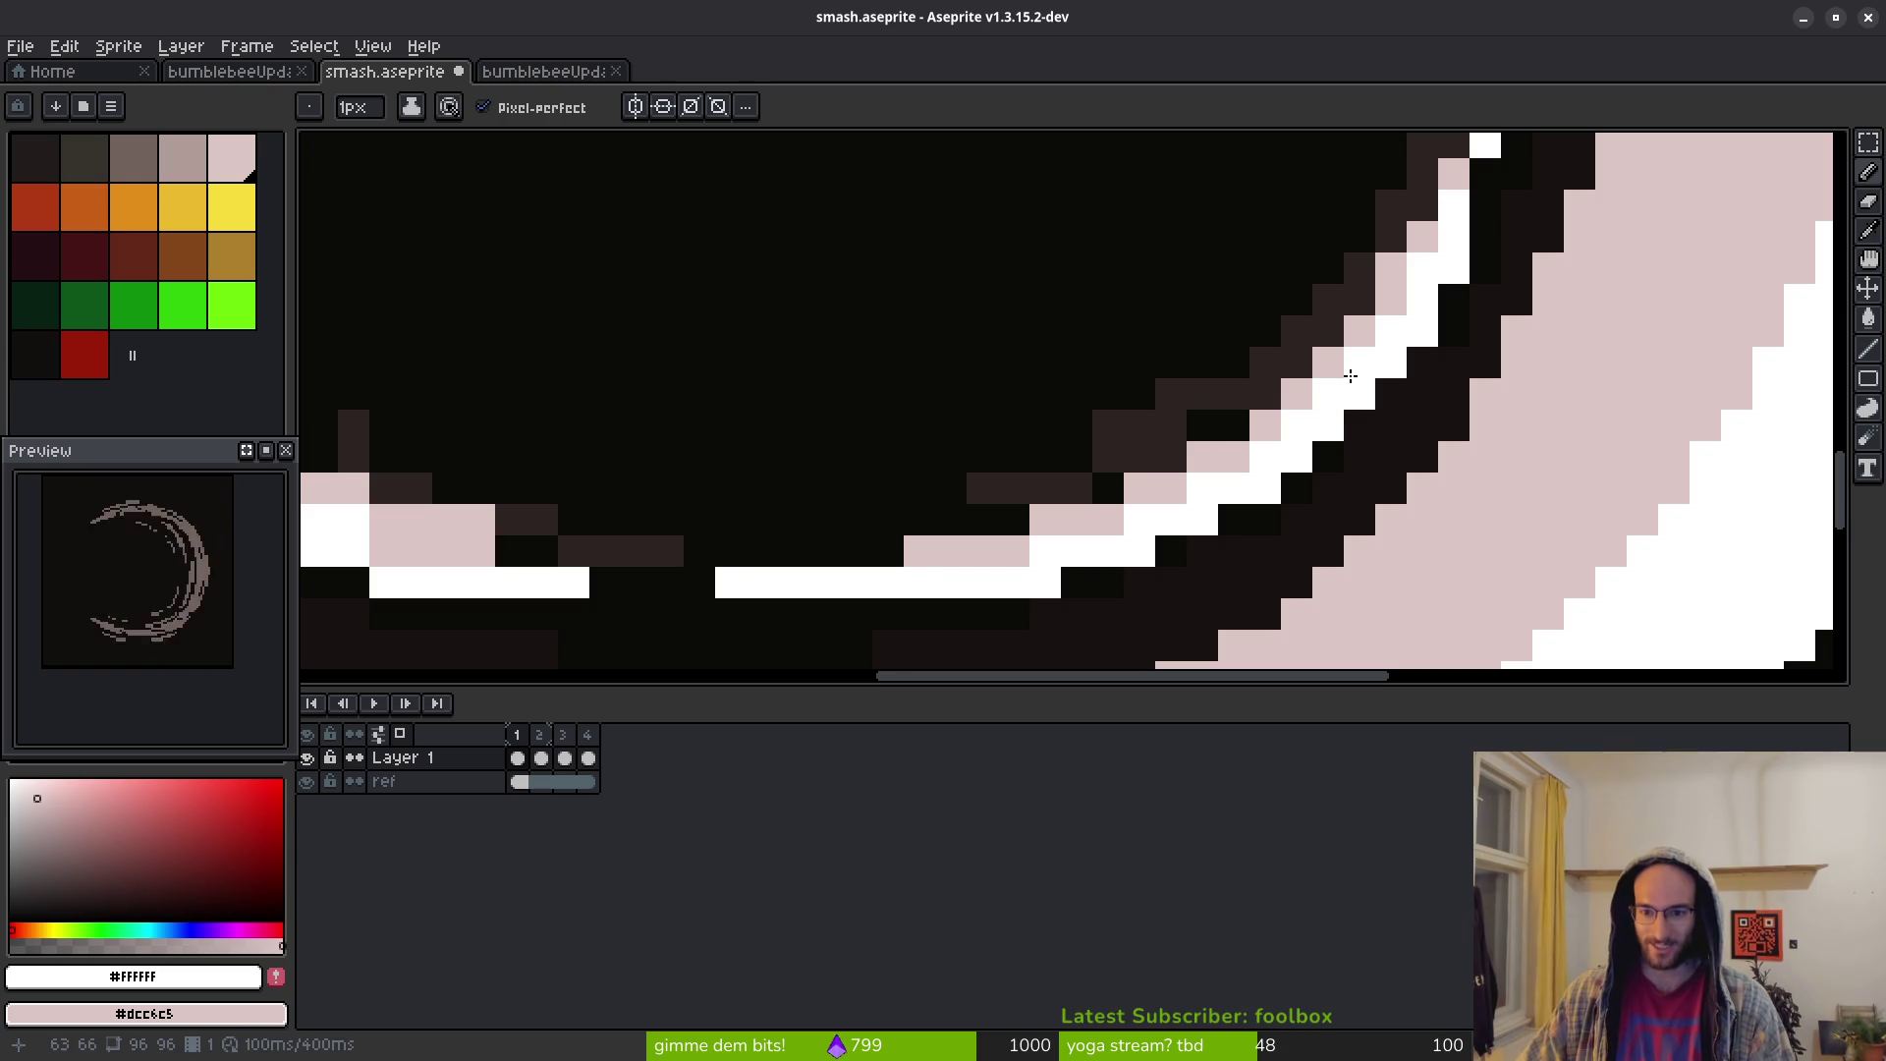
{"action": "left_click_drag", "start_coordinate": [1356, 360], "coordinate": [1264, 468]}
{"action": "left_click", "coordinate": [1336, 389]}
{"action": "left_click_drag", "start_coordinate": [1336, 393], "coordinate": [1297, 421]}
{"action": "scroll", "coordinate": [1297, 412], "scroll_direction": "down", "scroll_amount": 3}
{"action": "scroll", "coordinate": [944, 459], "scroll_direction": "up", "scroll_amount": 3}
Erase two stray pixels near the streak
{"action": "key", "text": "e"}
{"action": "left_click", "coordinate": [944, 459]}
{"action": "left_click", "coordinate": [989, 442]}
{"action": "scroll", "coordinate": [1081, 476], "scroll_direction": "down", "scroll_amount": 3}
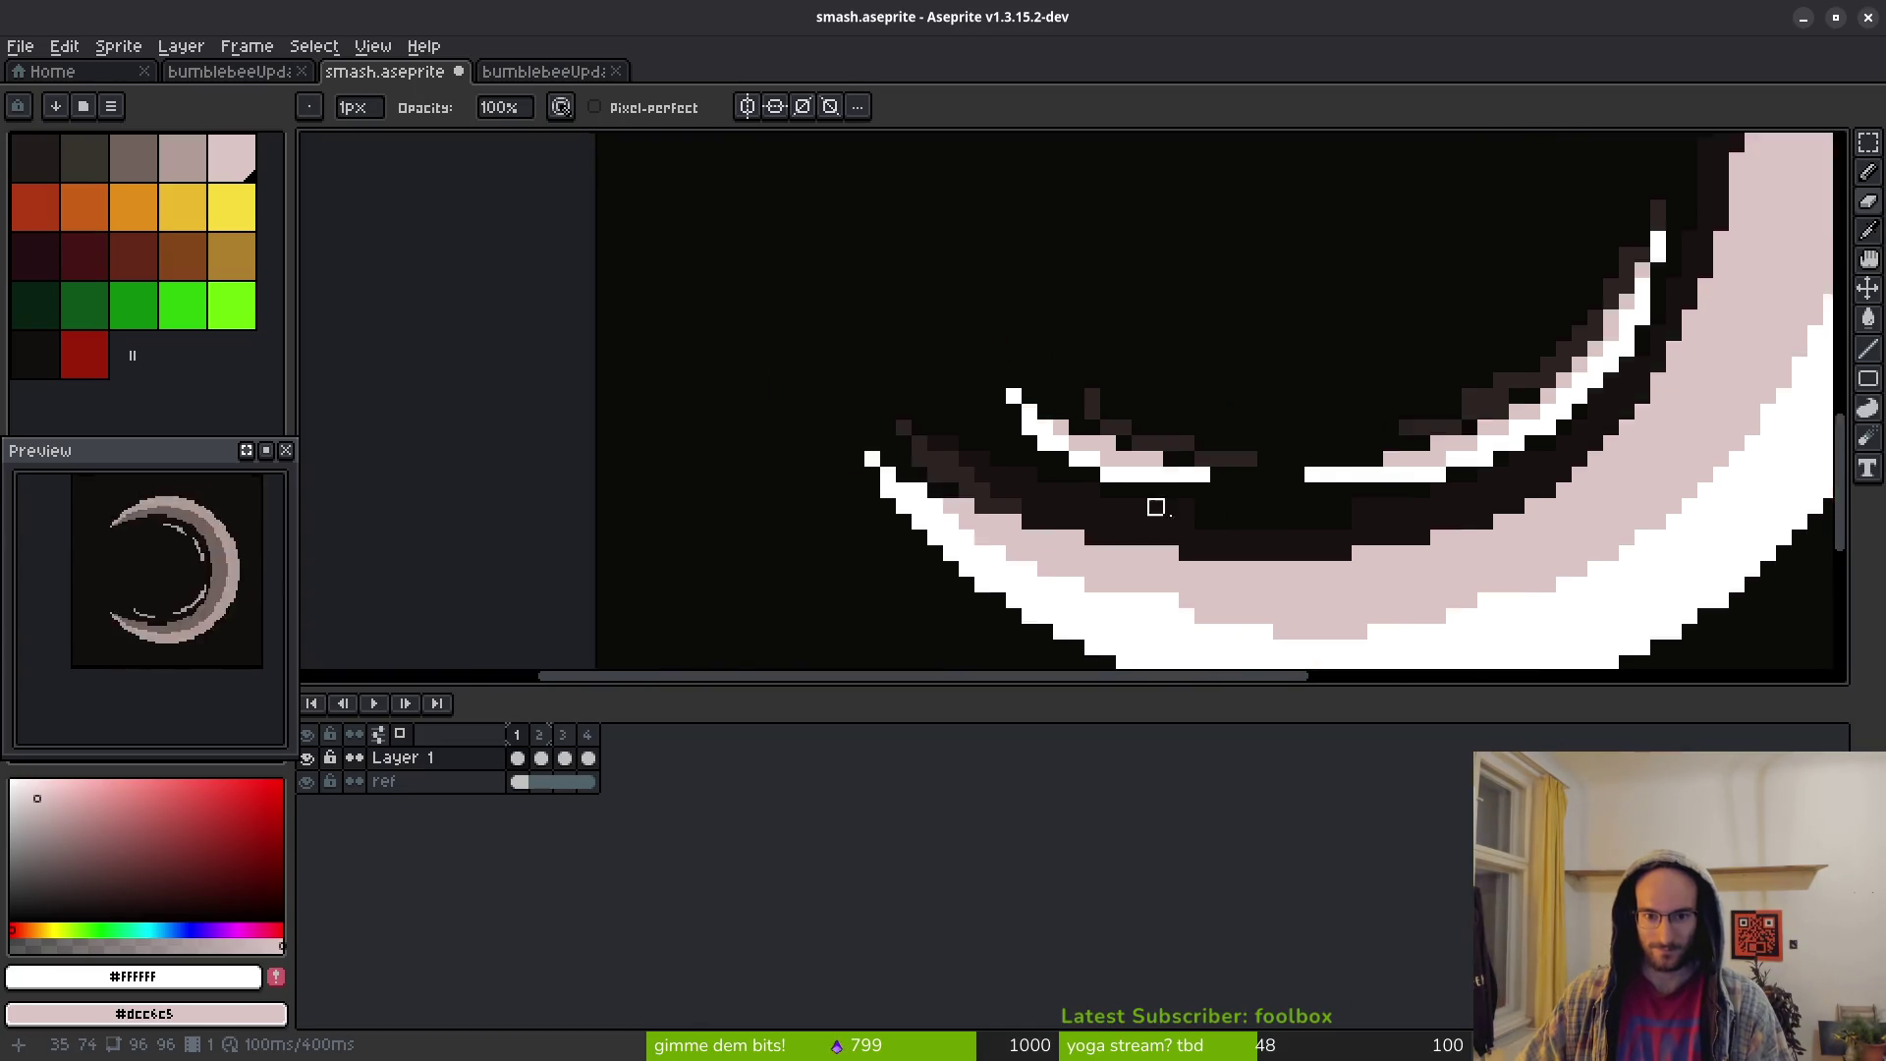
{"action": "scroll", "coordinate": [1238, 442], "scroll_direction": "up", "scroll_amount": 3}
{"action": "scroll", "coordinate": [1095, 328], "scroll_direction": "down", "scroll_amount": 1}
Draw a short white diagonal toward the streak's tip, shading parts of it pink
{"action": "key", "text": "f"}
{"action": "left_click_drag", "start_coordinate": [967, 429], "coordinate": [947, 376]}
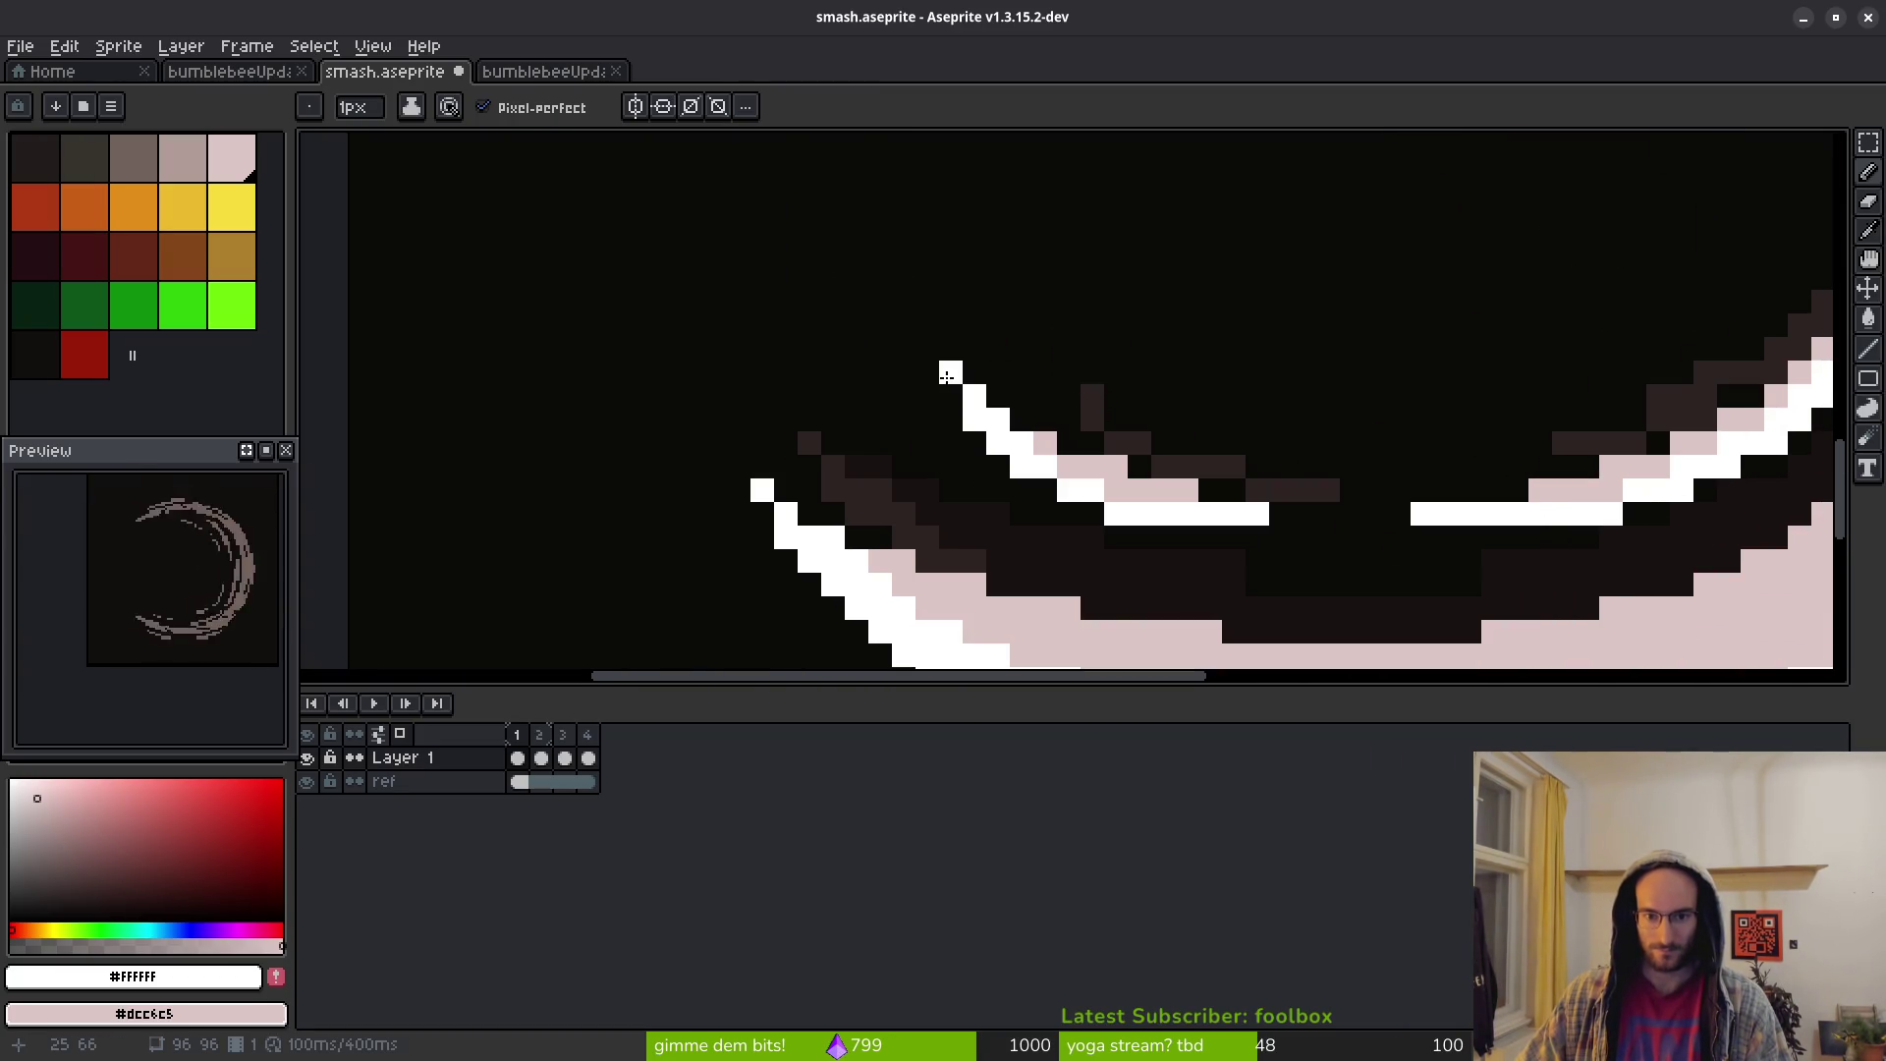
{"action": "scroll", "coordinate": [974, 386], "scroll_direction": "down", "scroll_amount": 5}
{"action": "scroll", "coordinate": [943, 373], "scroll_direction": "up", "scroll_amount": 7}
{"action": "right_click", "coordinate": [967, 406]}
{"action": "right_click", "coordinate": [943, 372]}
{"action": "left_click", "coordinate": [903, 311]}
{"action": "scroll", "coordinate": [1247, 337], "scroll_direction": "down", "scroll_amount": 1}
{"action": "scroll", "coordinate": [929, 310], "scroll_direction": "up", "scroll_amount": 1}
{"action": "right_click", "coordinate": [941, 335]}
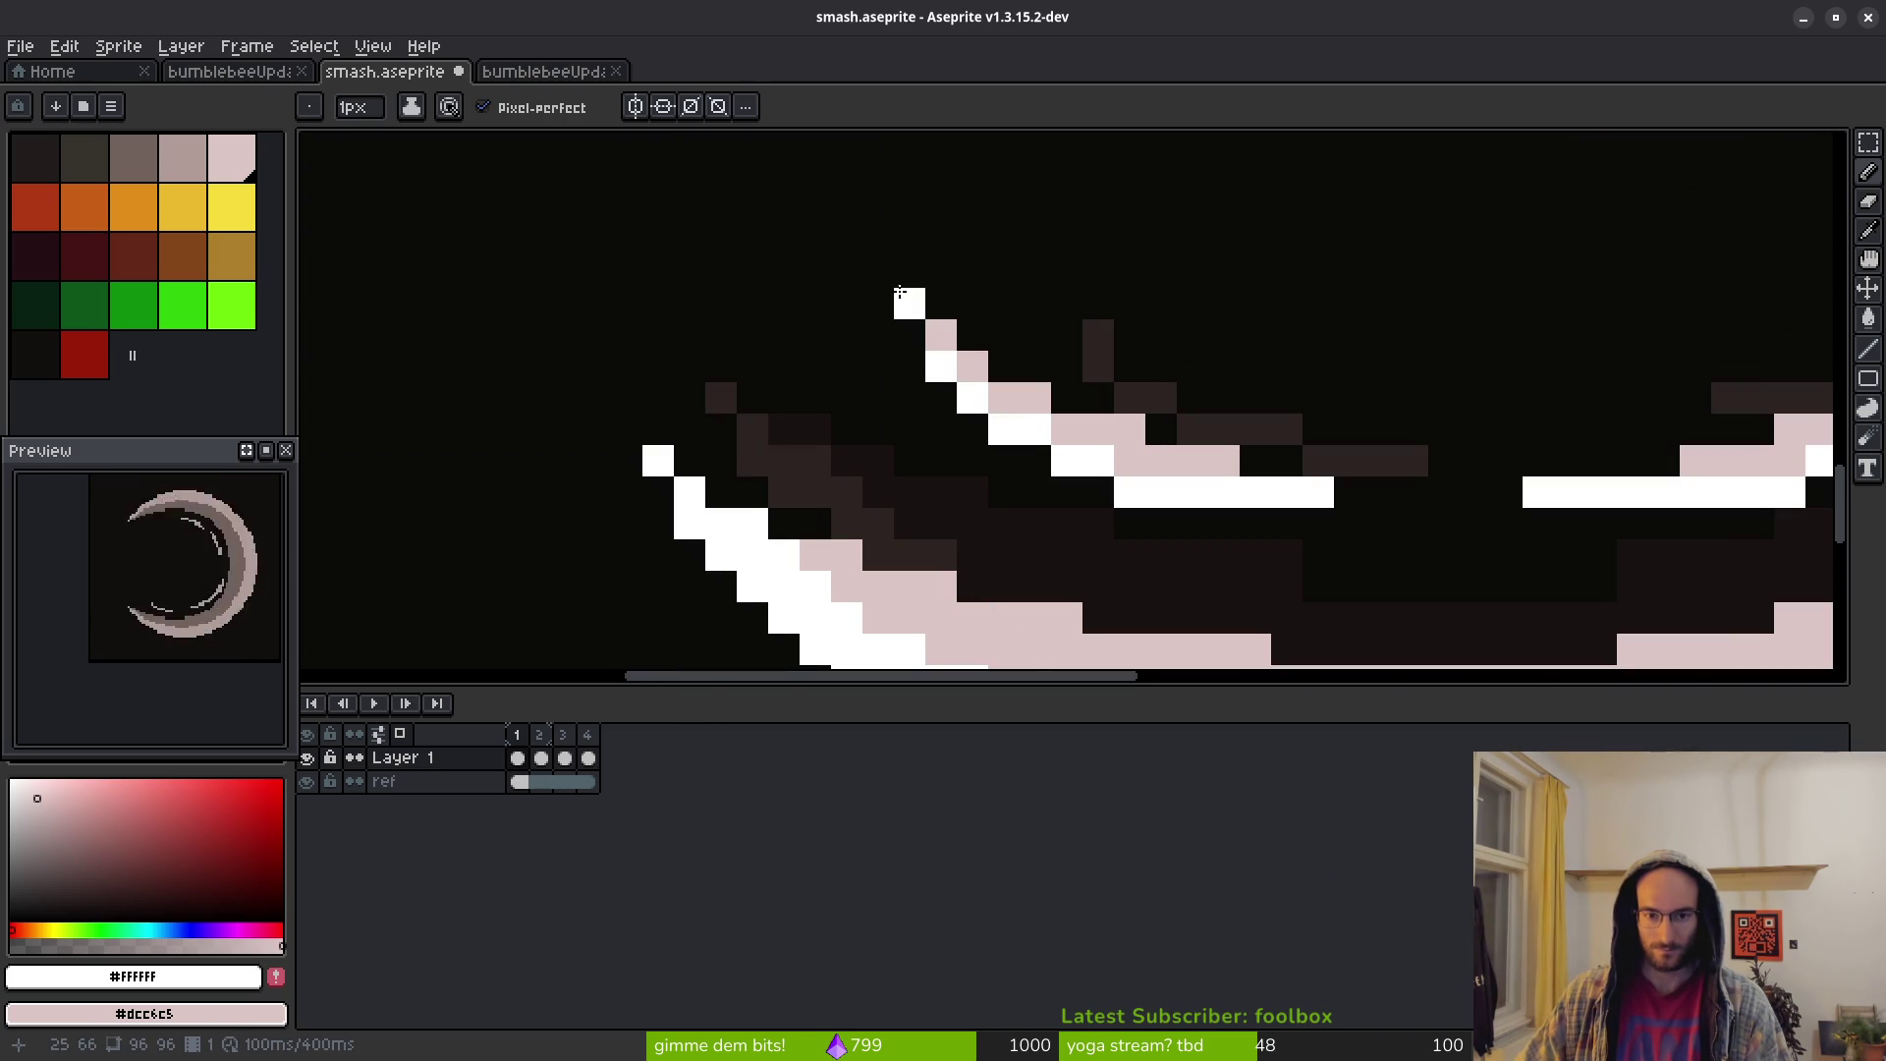
Refine the upper streak, turning several white pixels pink and adding a white pixel
{"action": "scroll", "coordinate": [905, 303], "scroll_direction": "down", "scroll_amount": 3}
{"action": "scroll", "coordinate": [1276, 391], "scroll_direction": "up", "scroll_amount": 1}
{"action": "scroll", "coordinate": [1242, 485], "scroll_direction": "up", "scroll_amount": 1}
{"action": "scroll", "coordinate": [1279, 443], "scroll_direction": "down", "scroll_amount": 1}
{"action": "scroll", "coordinate": [1279, 443], "scroll_direction": "up", "scroll_amount": 4}
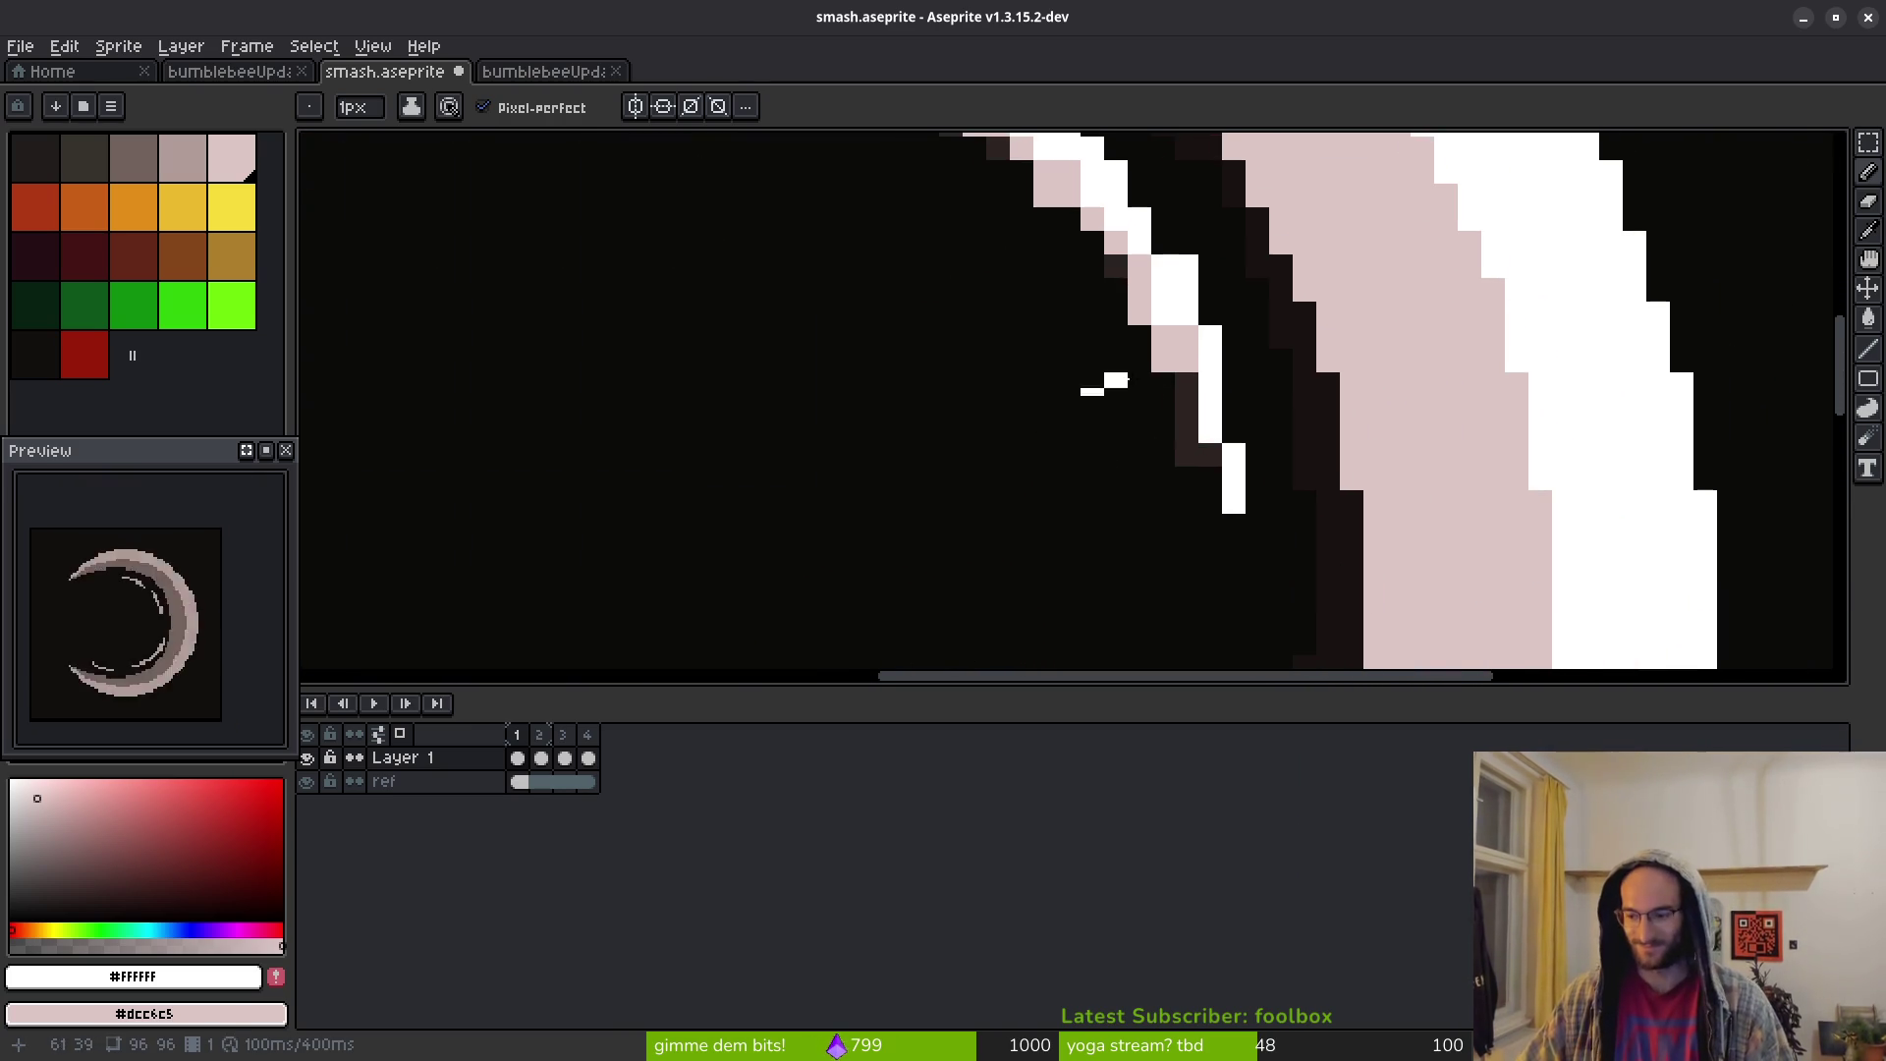
{"action": "scroll", "coordinate": [1147, 263], "scroll_direction": "up", "scroll_amount": 1}
{"action": "right_click", "coordinate": [1162, 294]}
{"action": "right_click", "coordinate": [1167, 329]}
{"action": "left_click", "coordinate": [1180, 415]}
{"action": "right_click", "coordinate": [1199, 423]}
{"action": "right_click", "coordinate": [1230, 486]}
{"action": "left_click", "coordinate": [1230, 486]}
{"action": "right_click", "coordinate": [1230, 518]}
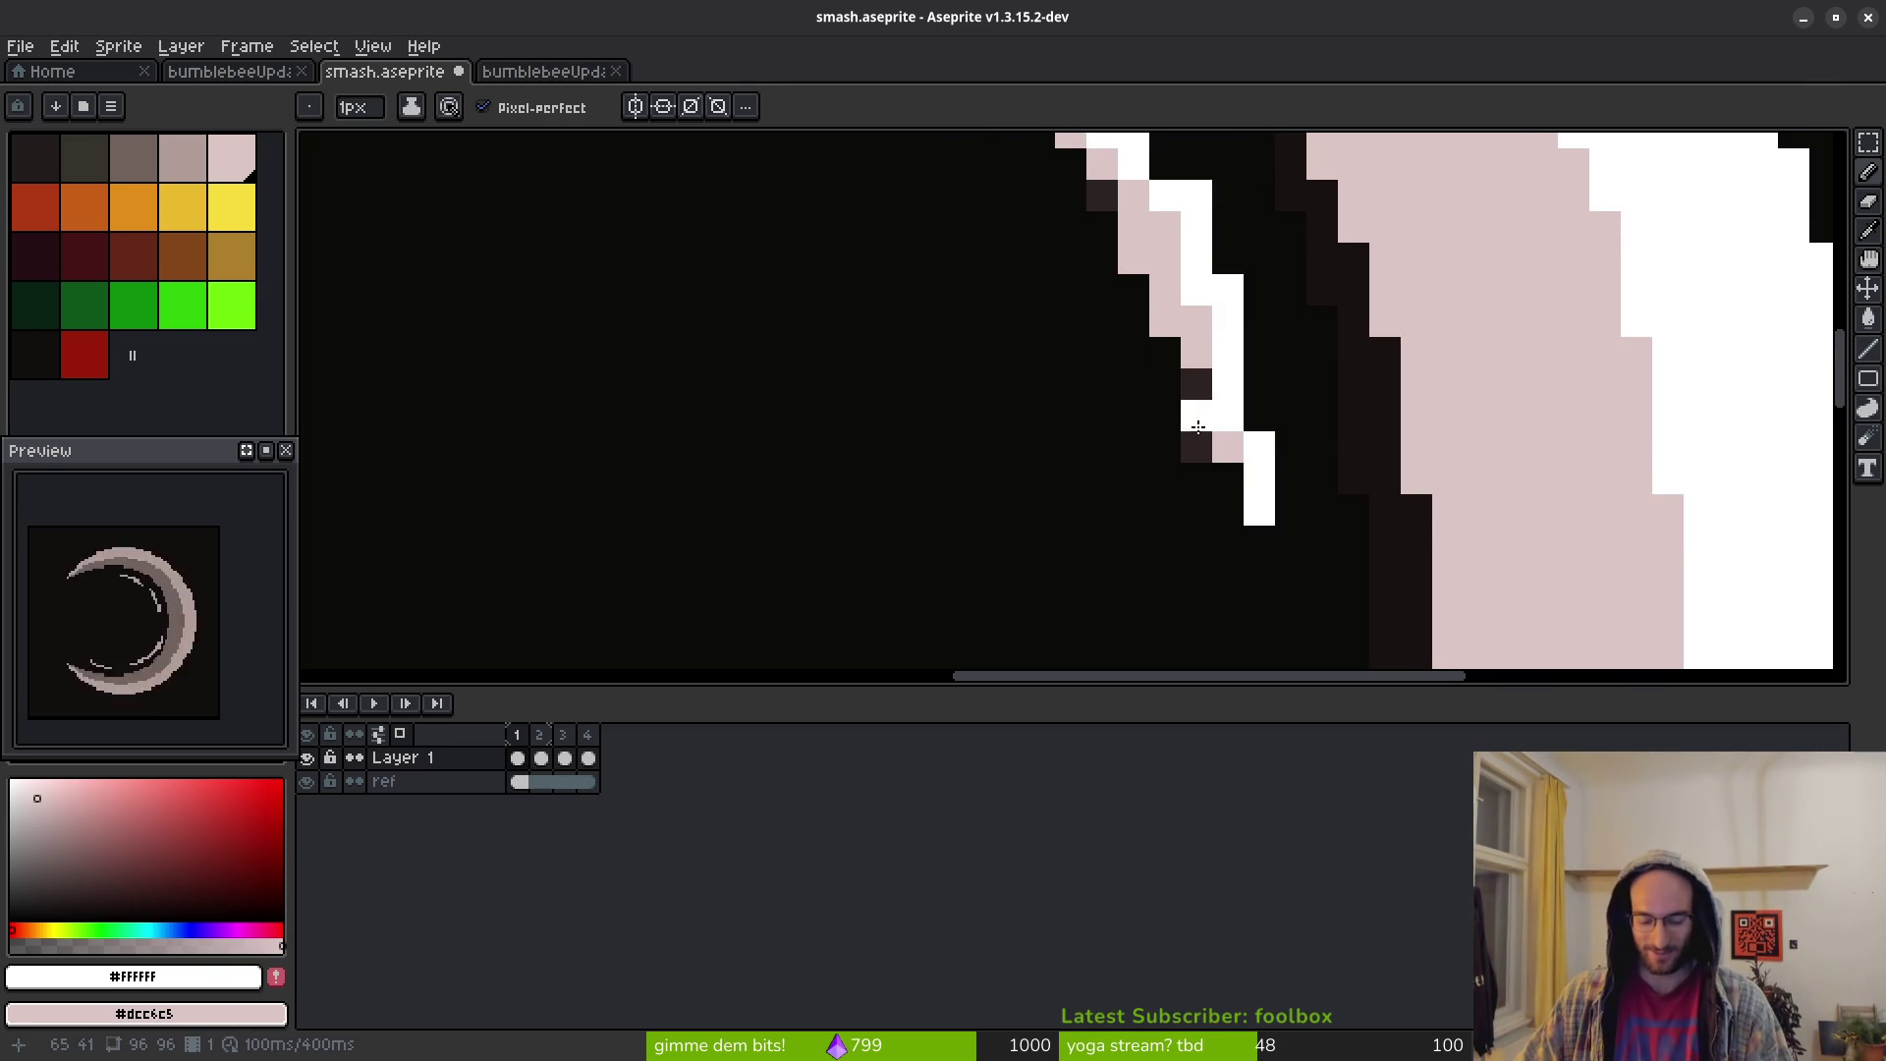
Erase a stray pink pixel and turn two white pixels near the streak's end pink
{"action": "key", "text": "e"}
{"action": "left_click", "coordinate": [1170, 383]}
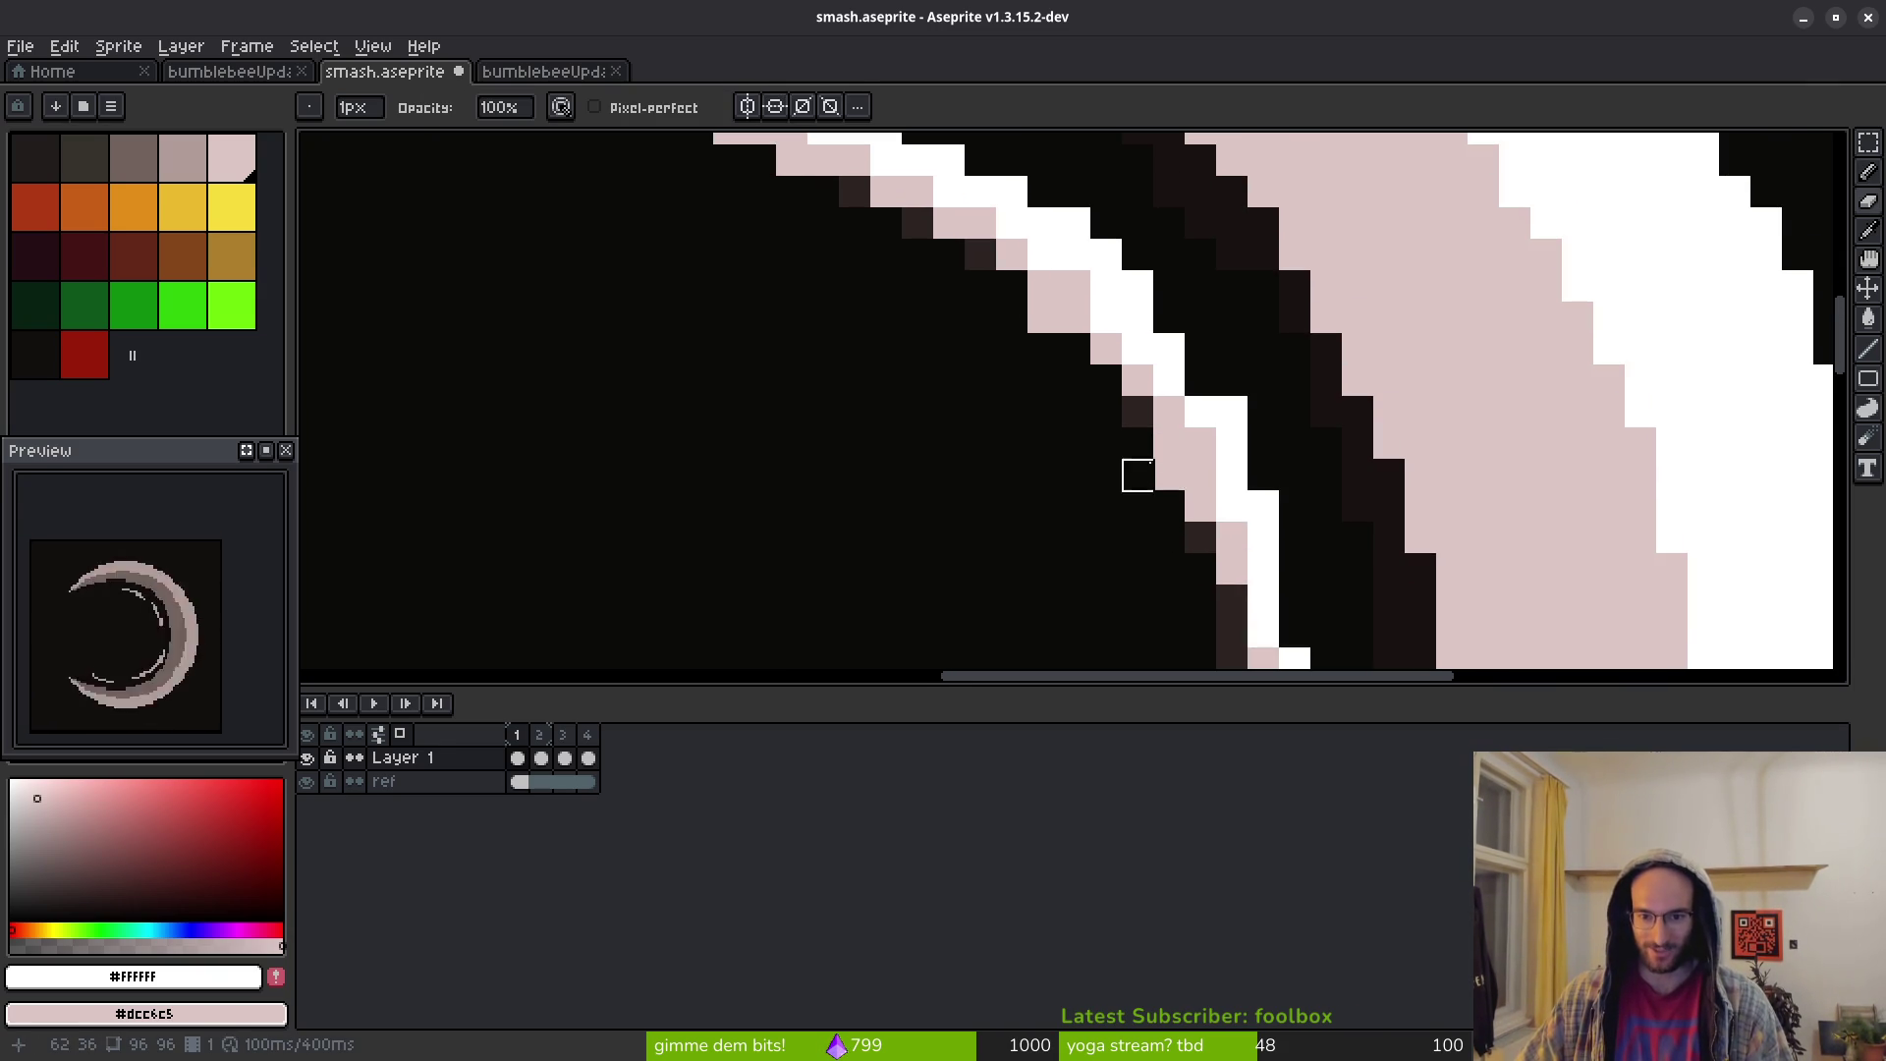
{"action": "scroll", "coordinate": [1115, 457], "scroll_direction": "up", "scroll_amount": 1}
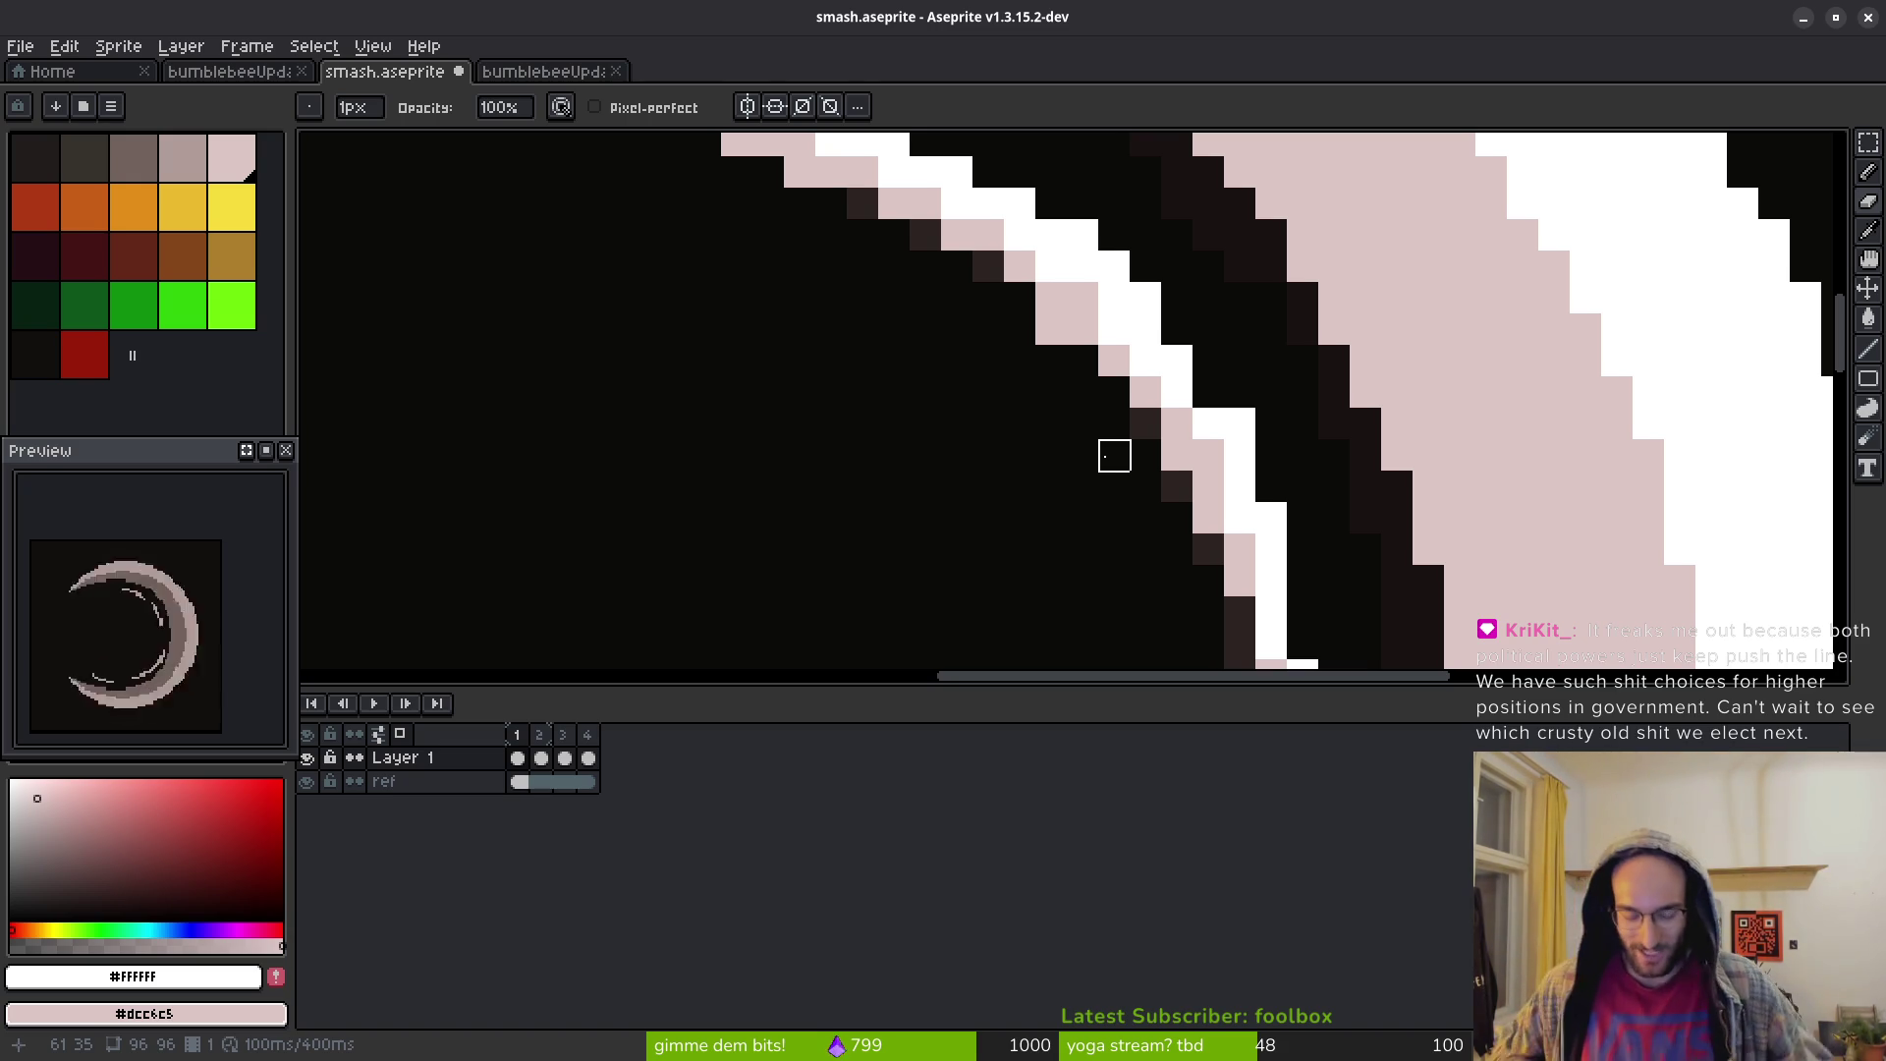
{"action": "key", "text": "b"}
{"action": "right_click", "coordinate": [1146, 365]}
{"action": "scroll", "coordinate": [1126, 336], "scroll_direction": "up", "scroll_amount": 2}
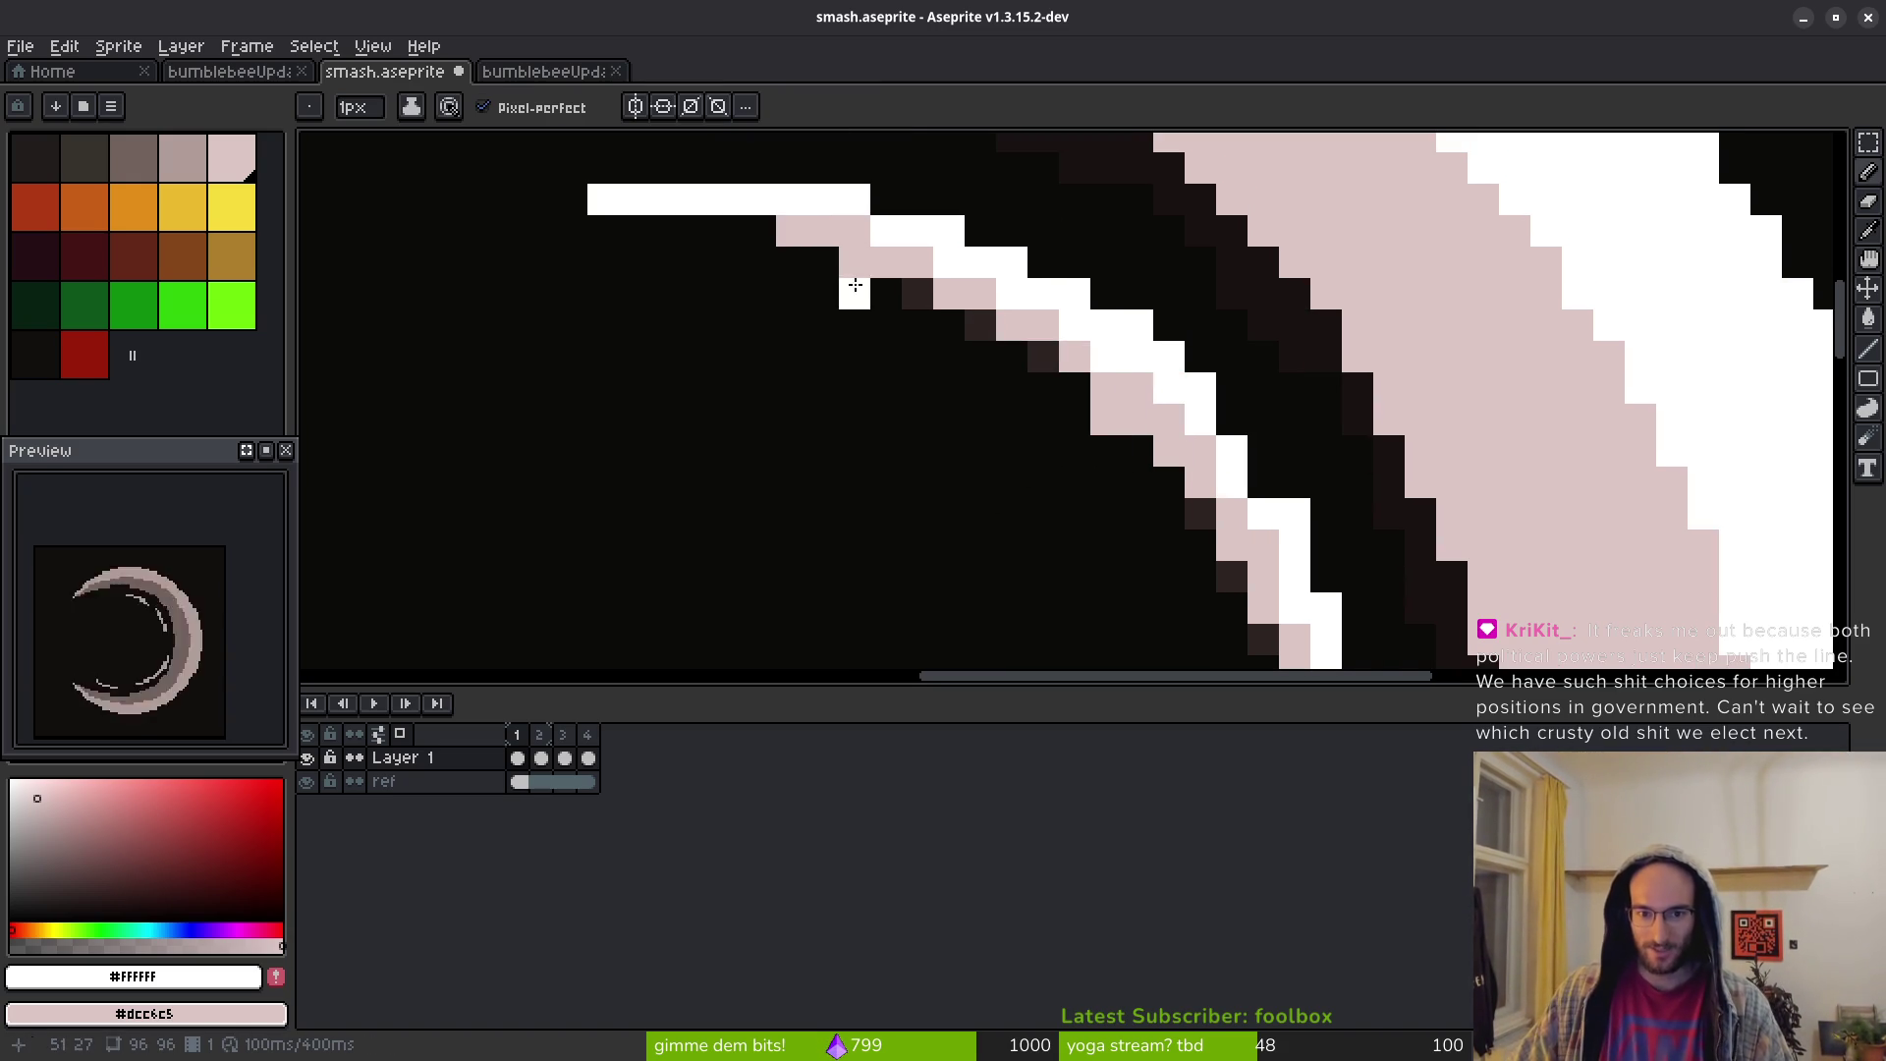
{"action": "right_click", "coordinate": [1106, 356]}
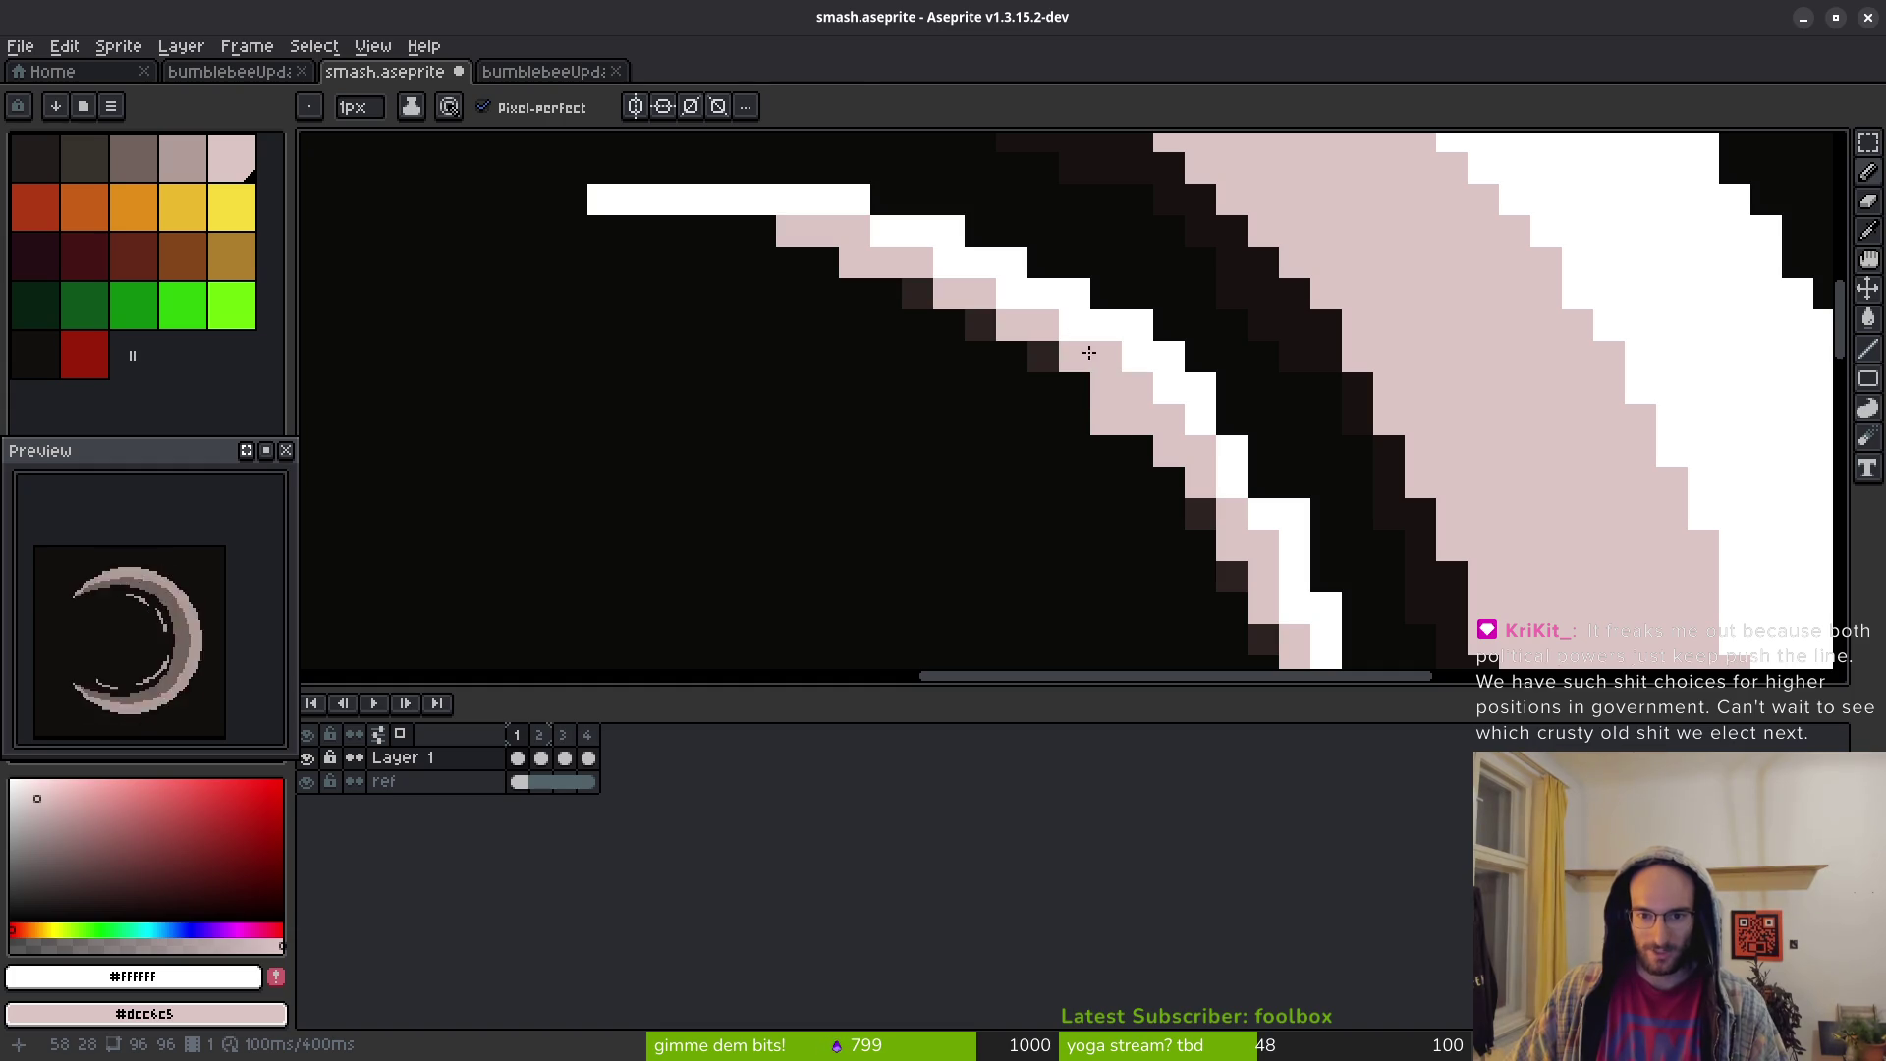
Erase the stray pink pixel below the streak's end, then zoom out to check the sprite
{"action": "key", "text": "e"}
{"action": "left_click", "coordinate": [1107, 418]}
{"action": "scroll", "coordinate": [1137, 483], "scroll_direction": "down", "scroll_amount": 3}
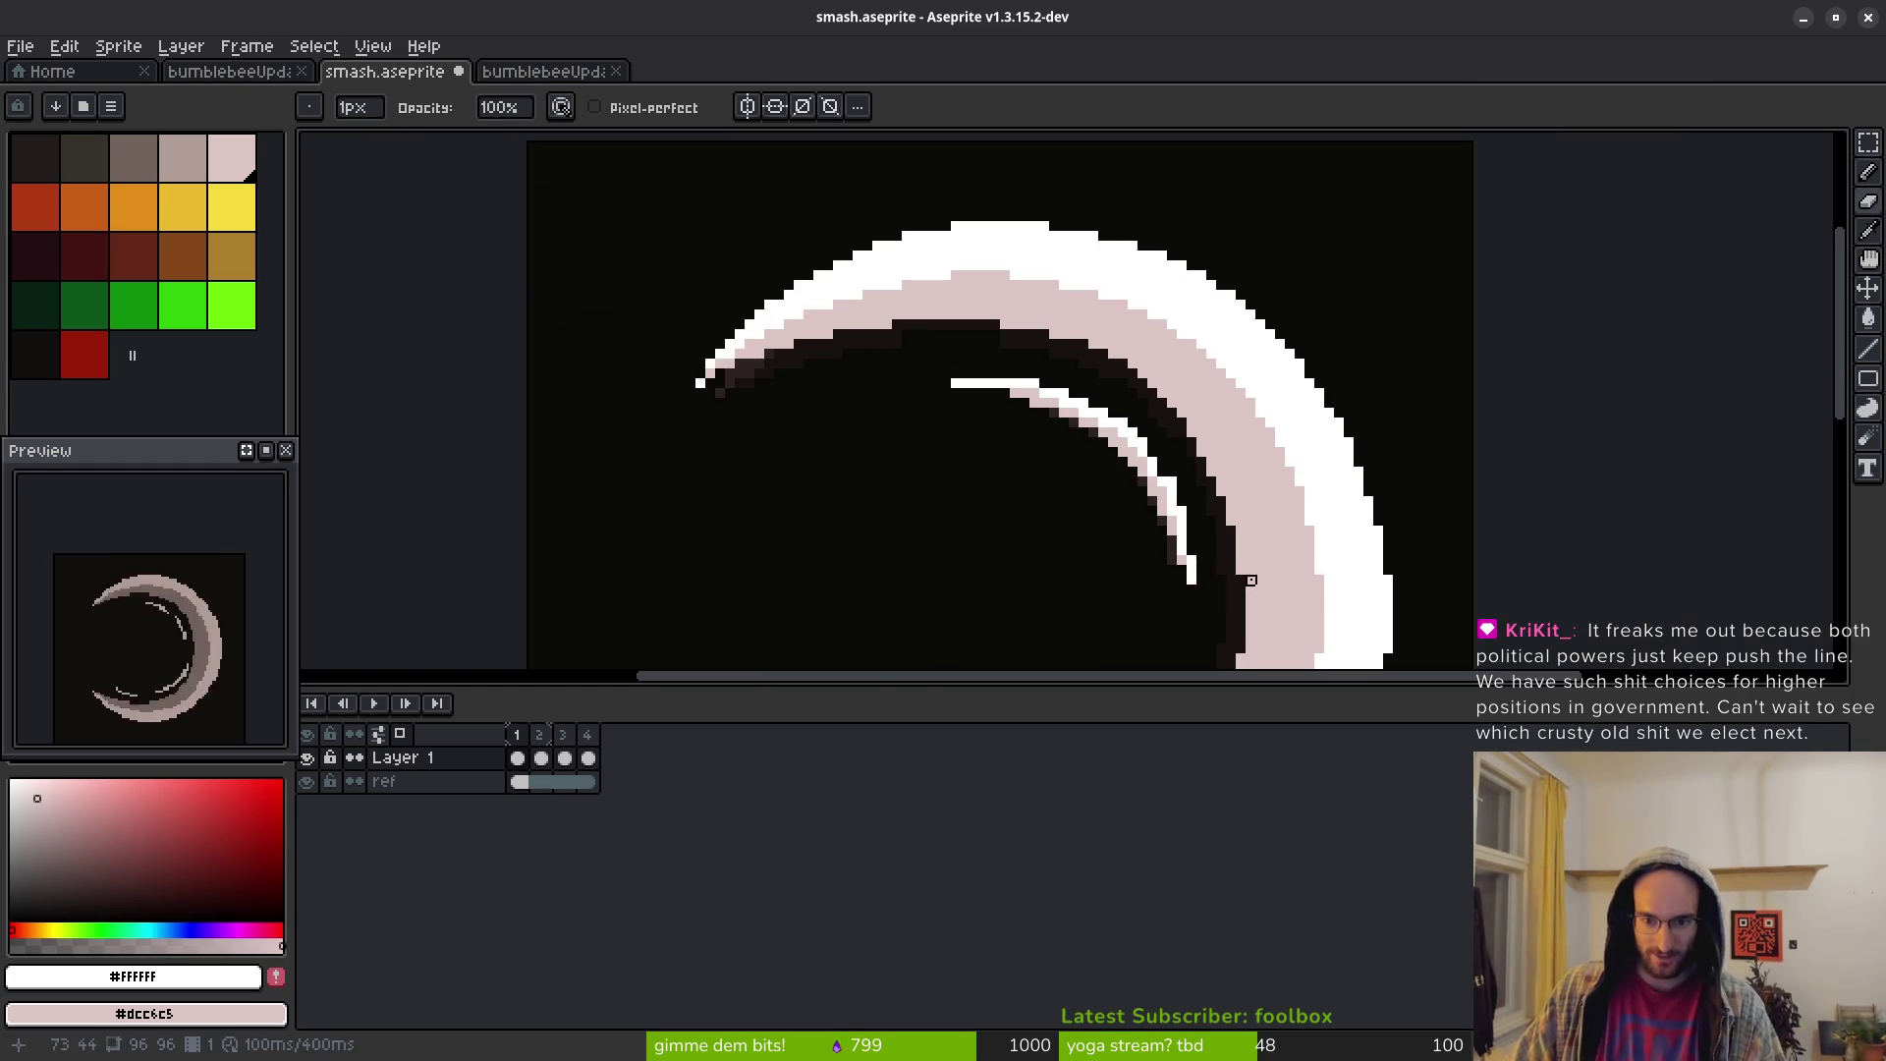
{"action": "scroll", "coordinate": [1228, 454], "scroll_direction": "up", "scroll_amount": 2}
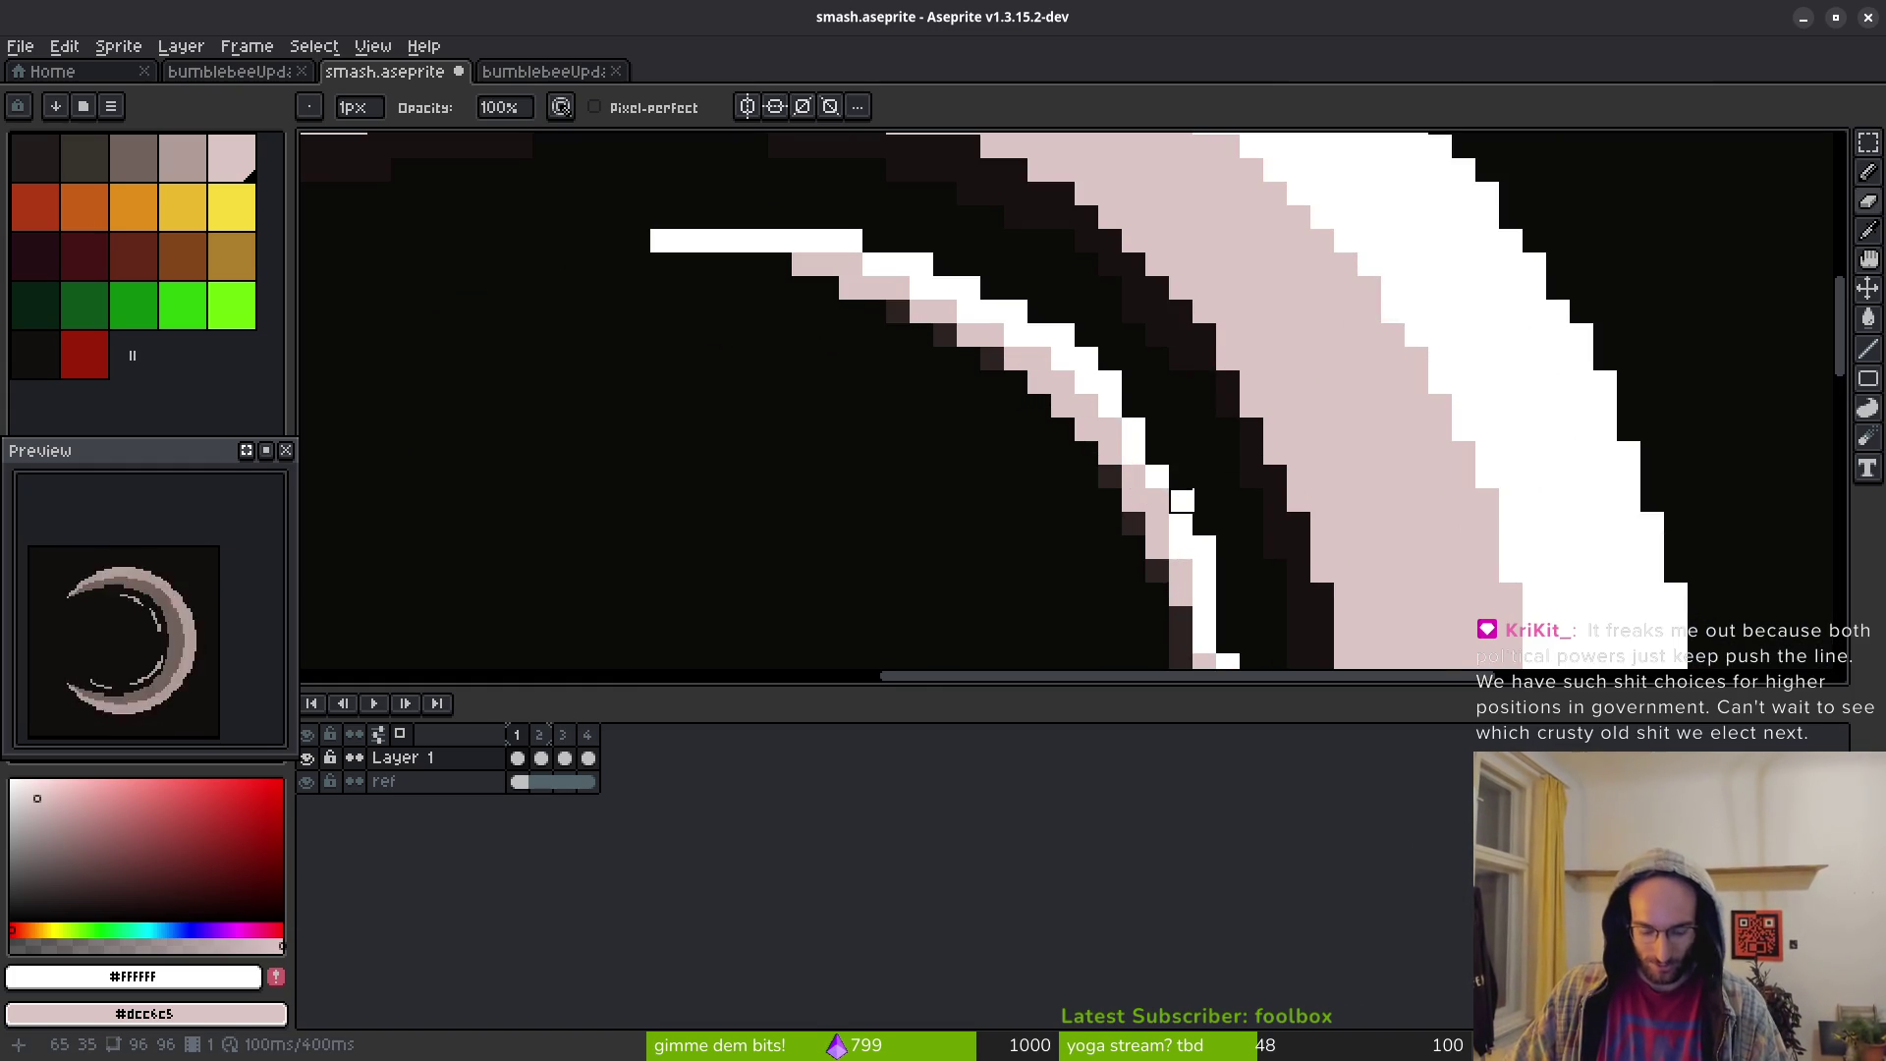
{"action": "key", "text": "b"}
{"action": "scroll", "coordinate": [1159, 487], "scroll_direction": "up", "scroll_amount": 1}
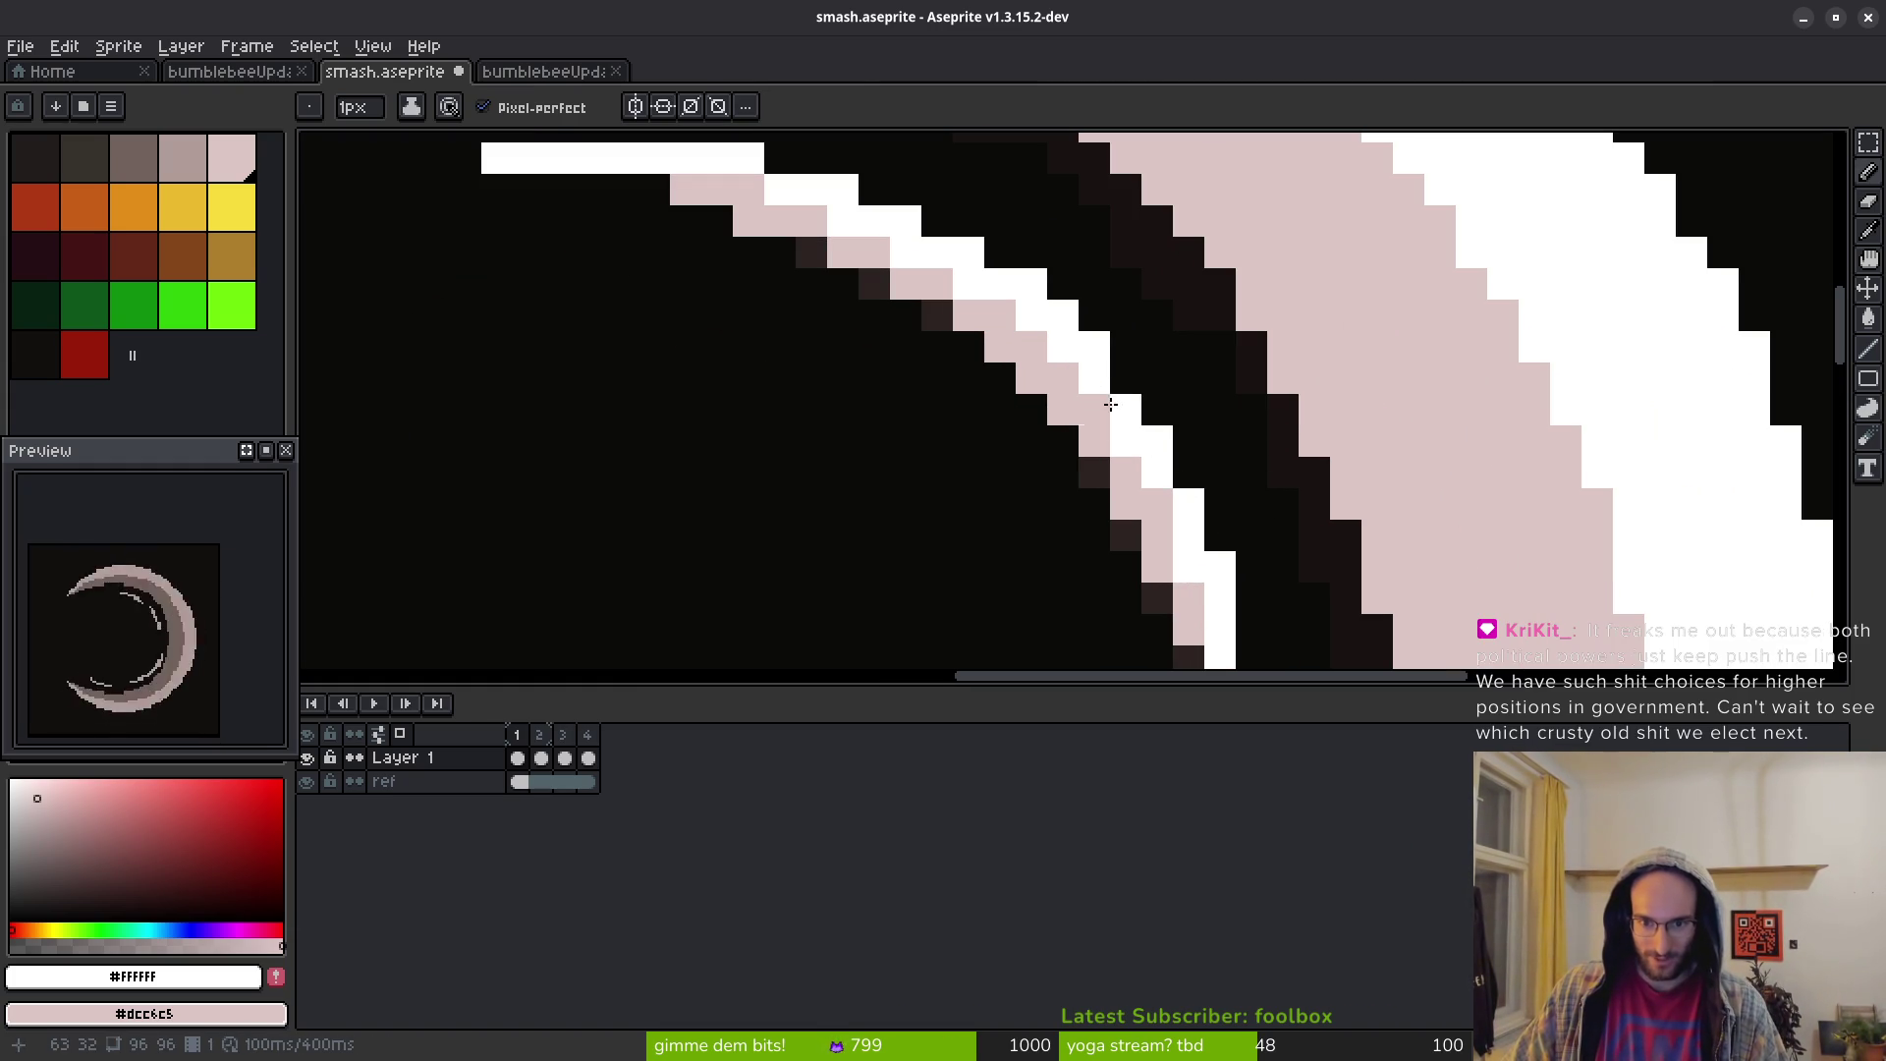
{"action": "scroll", "coordinate": [1243, 476], "scroll_direction": "down", "scroll_amount": 3}
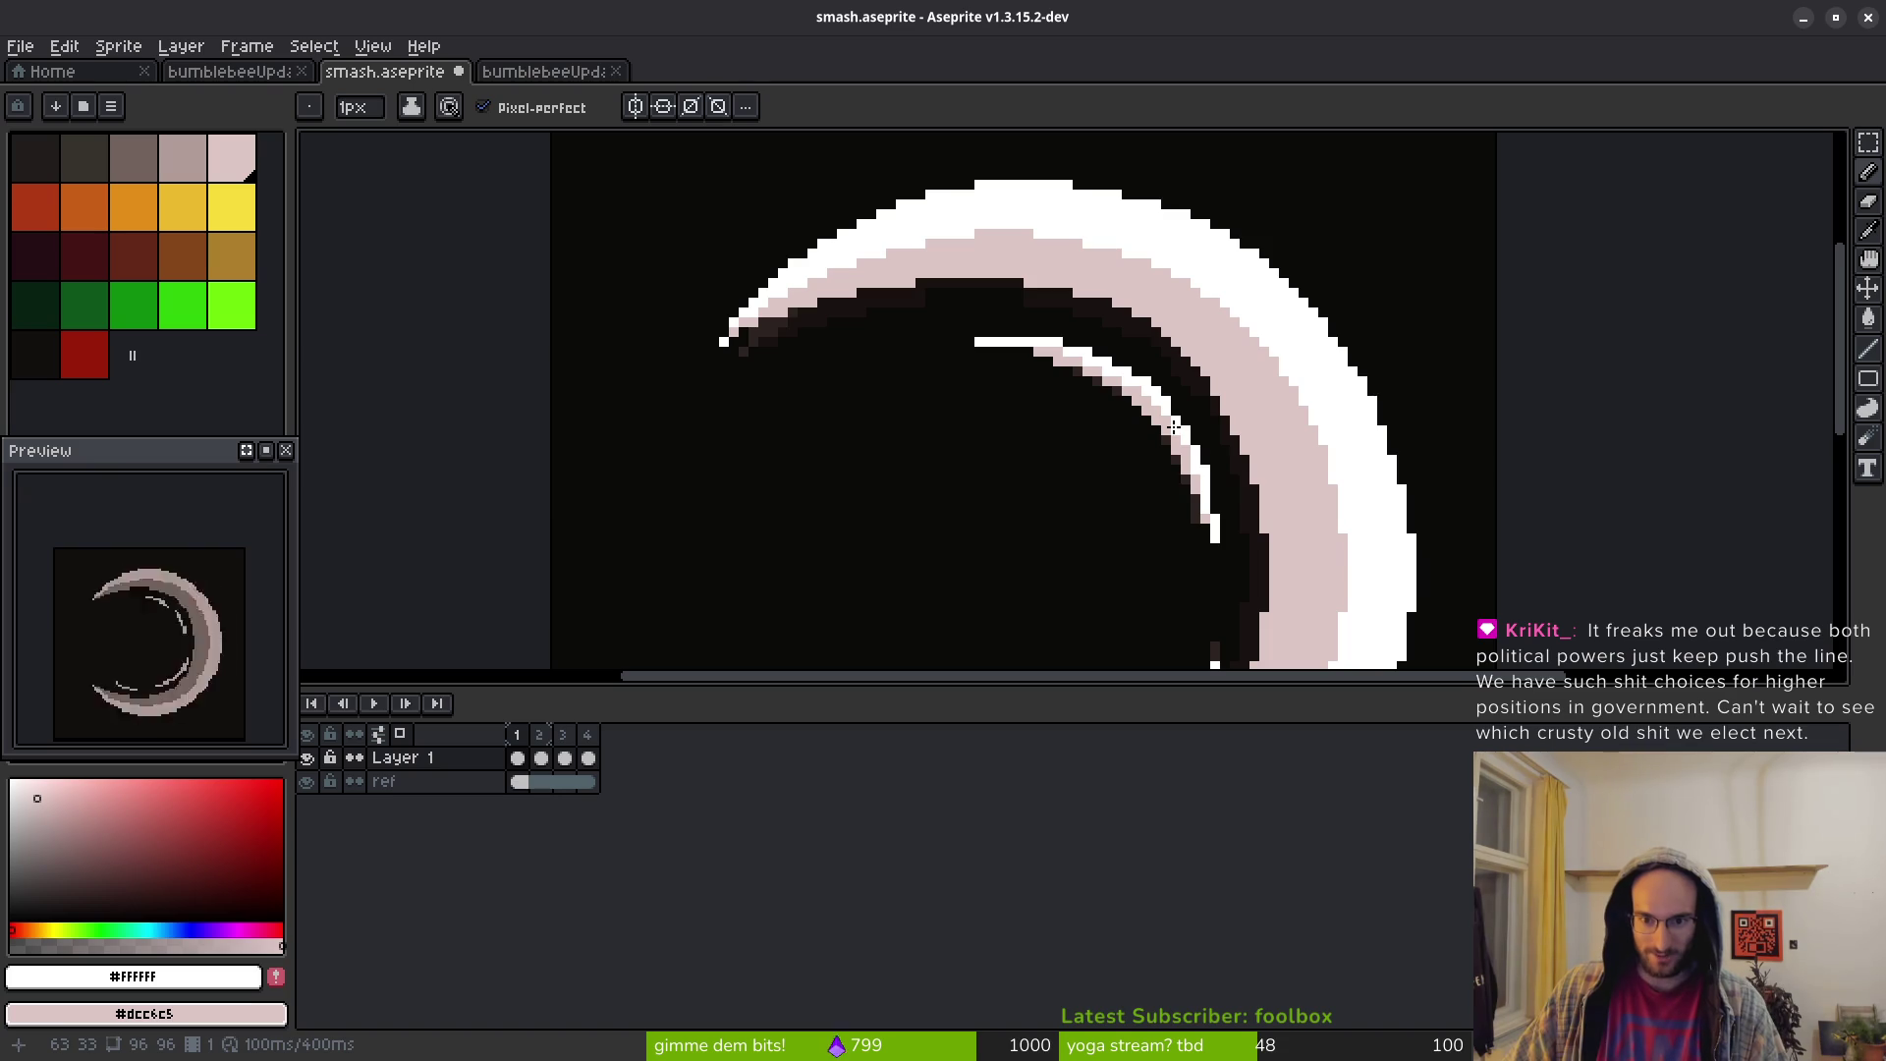
{"action": "scroll", "coordinate": [1176, 422], "scroll_direction": "down", "scroll_amount": 4}
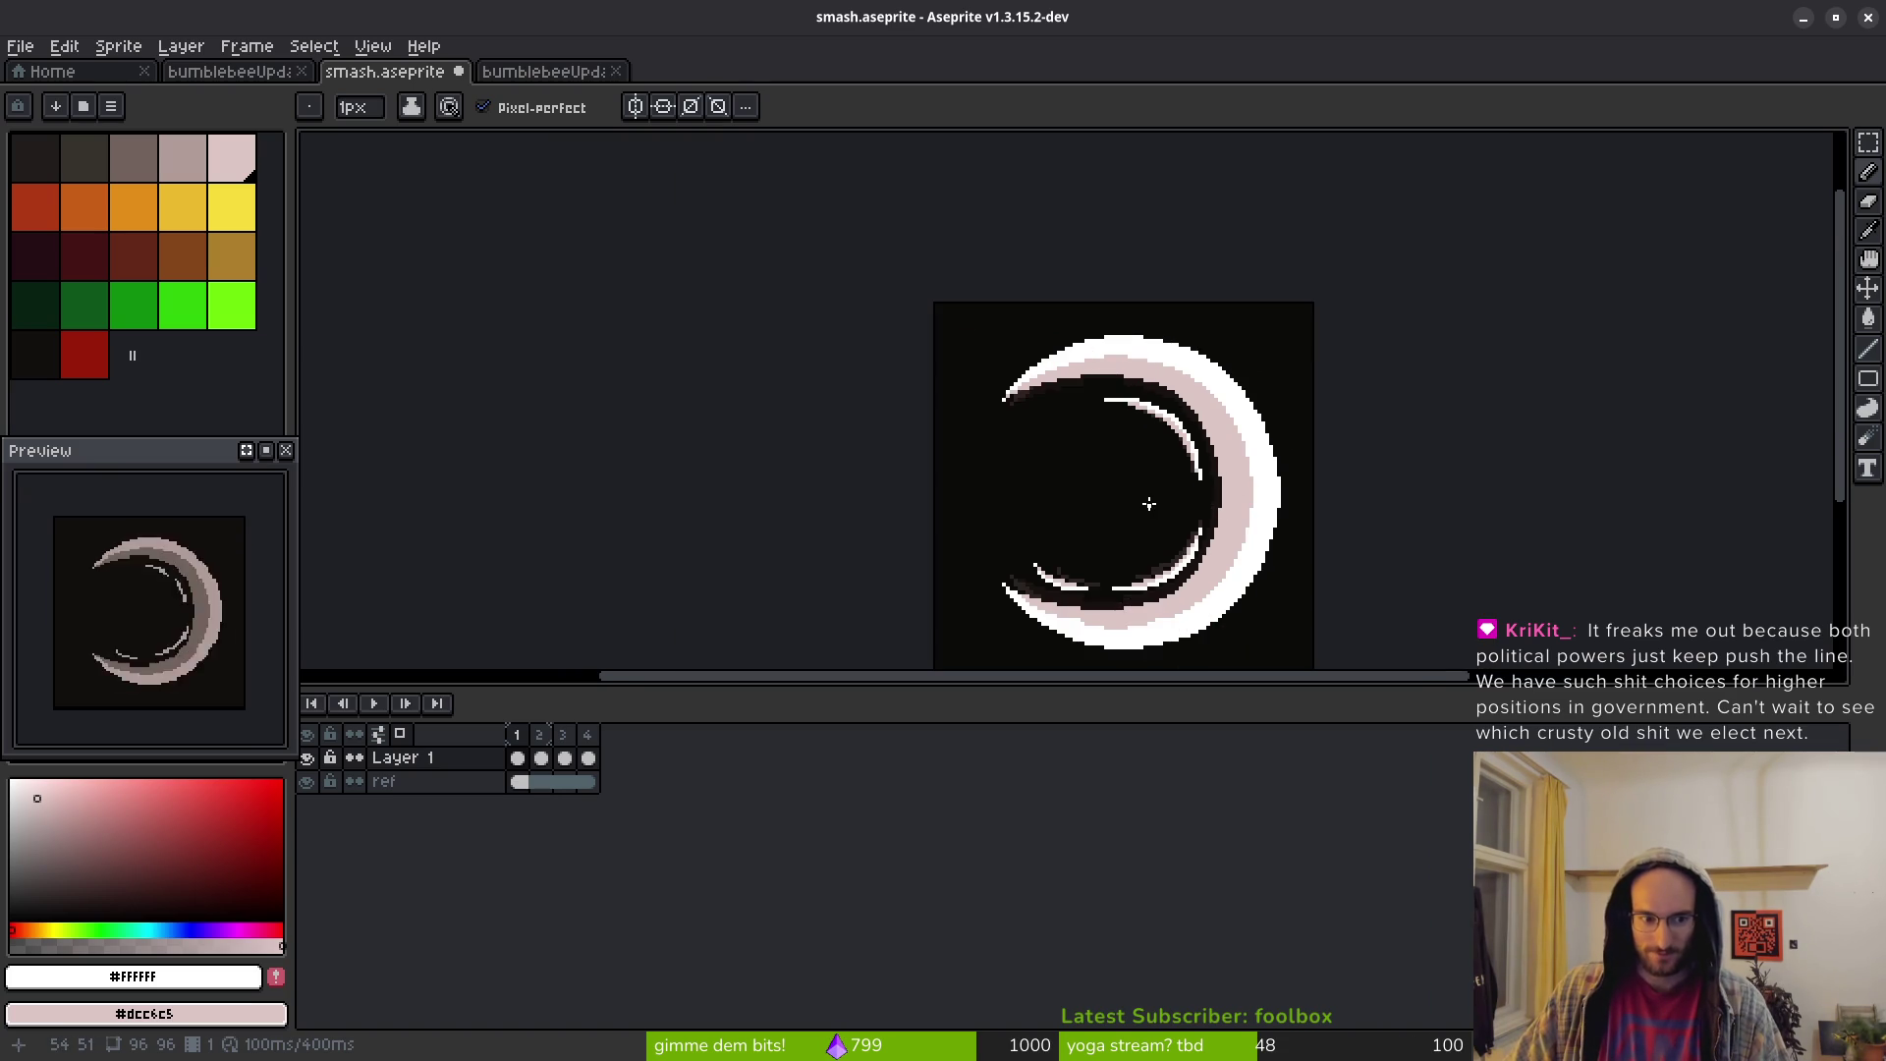
{"action": "left_click_drag", "start_coordinate": [1152, 494], "coordinate": [1151, 476]}
{"action": "scroll", "coordinate": [1278, 375], "scroll_direction": "up", "scroll_amount": 3}
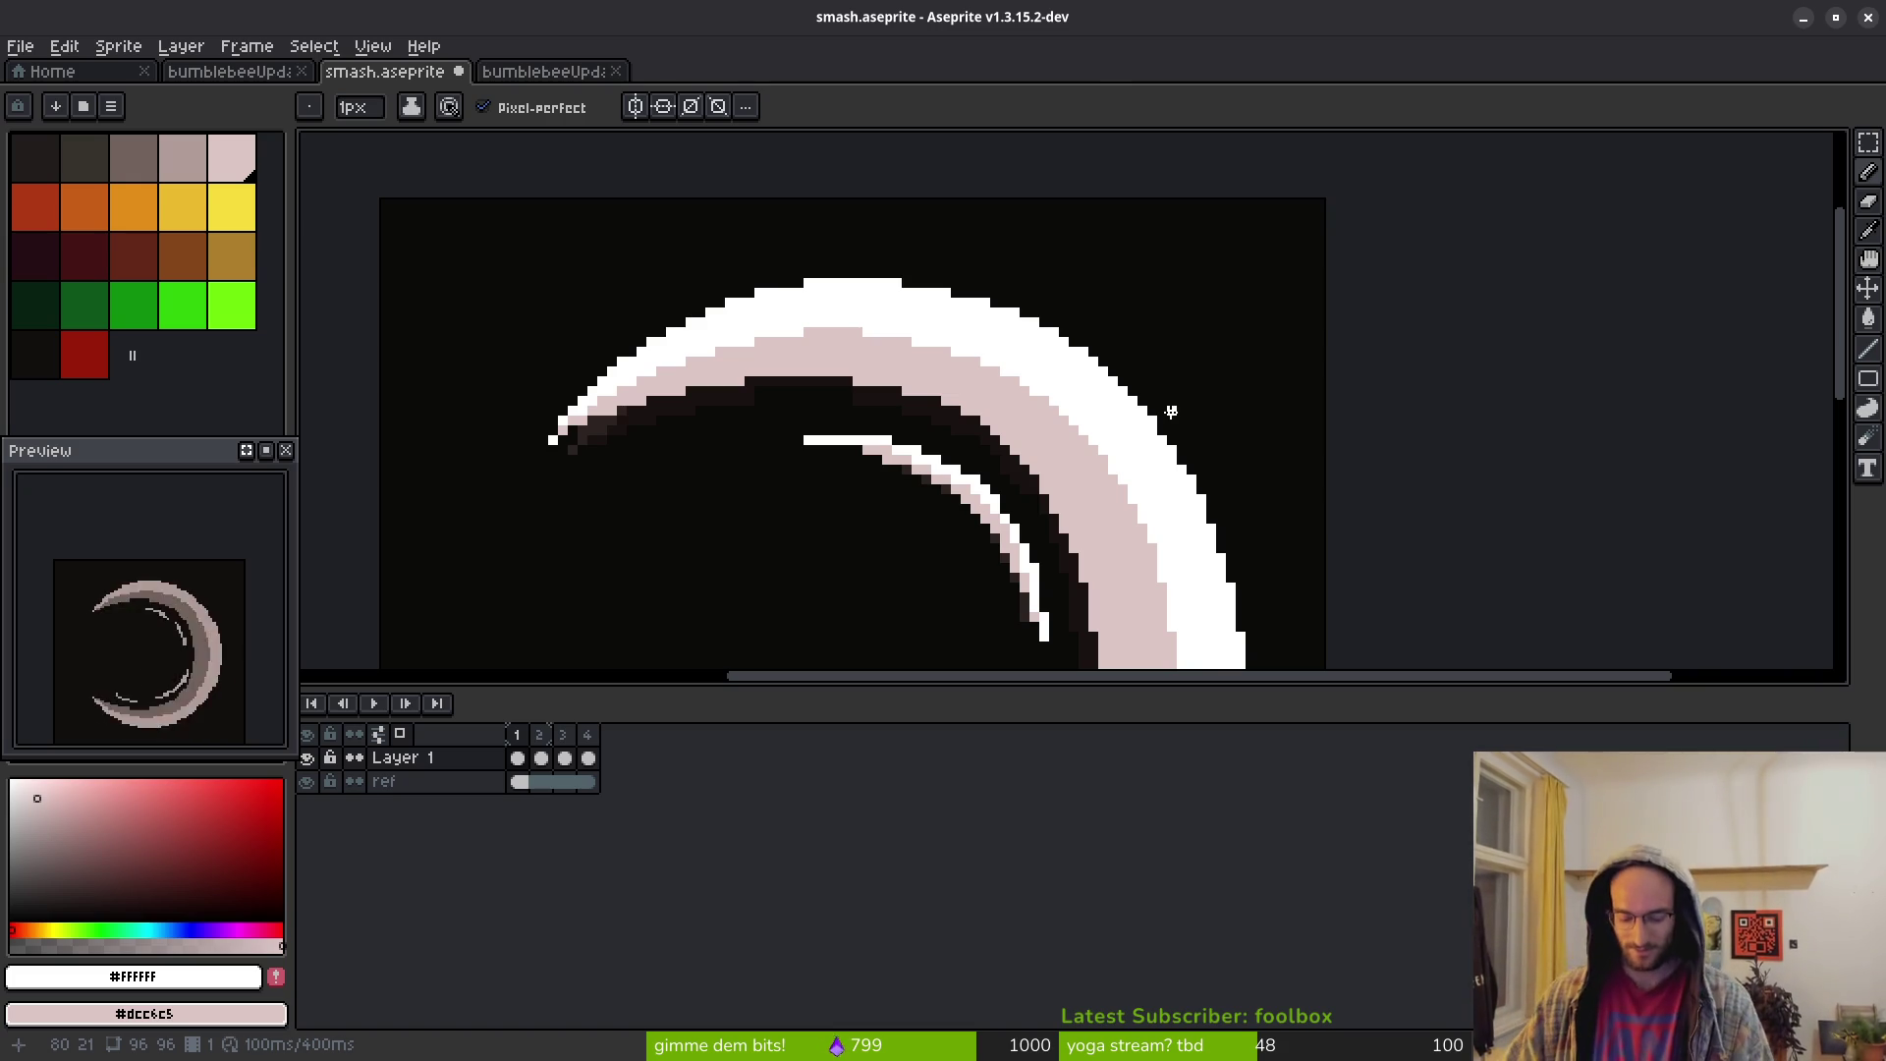
{"action": "scroll", "coordinate": [1023, 421], "scroll_direction": "down", "scroll_amount": 3}
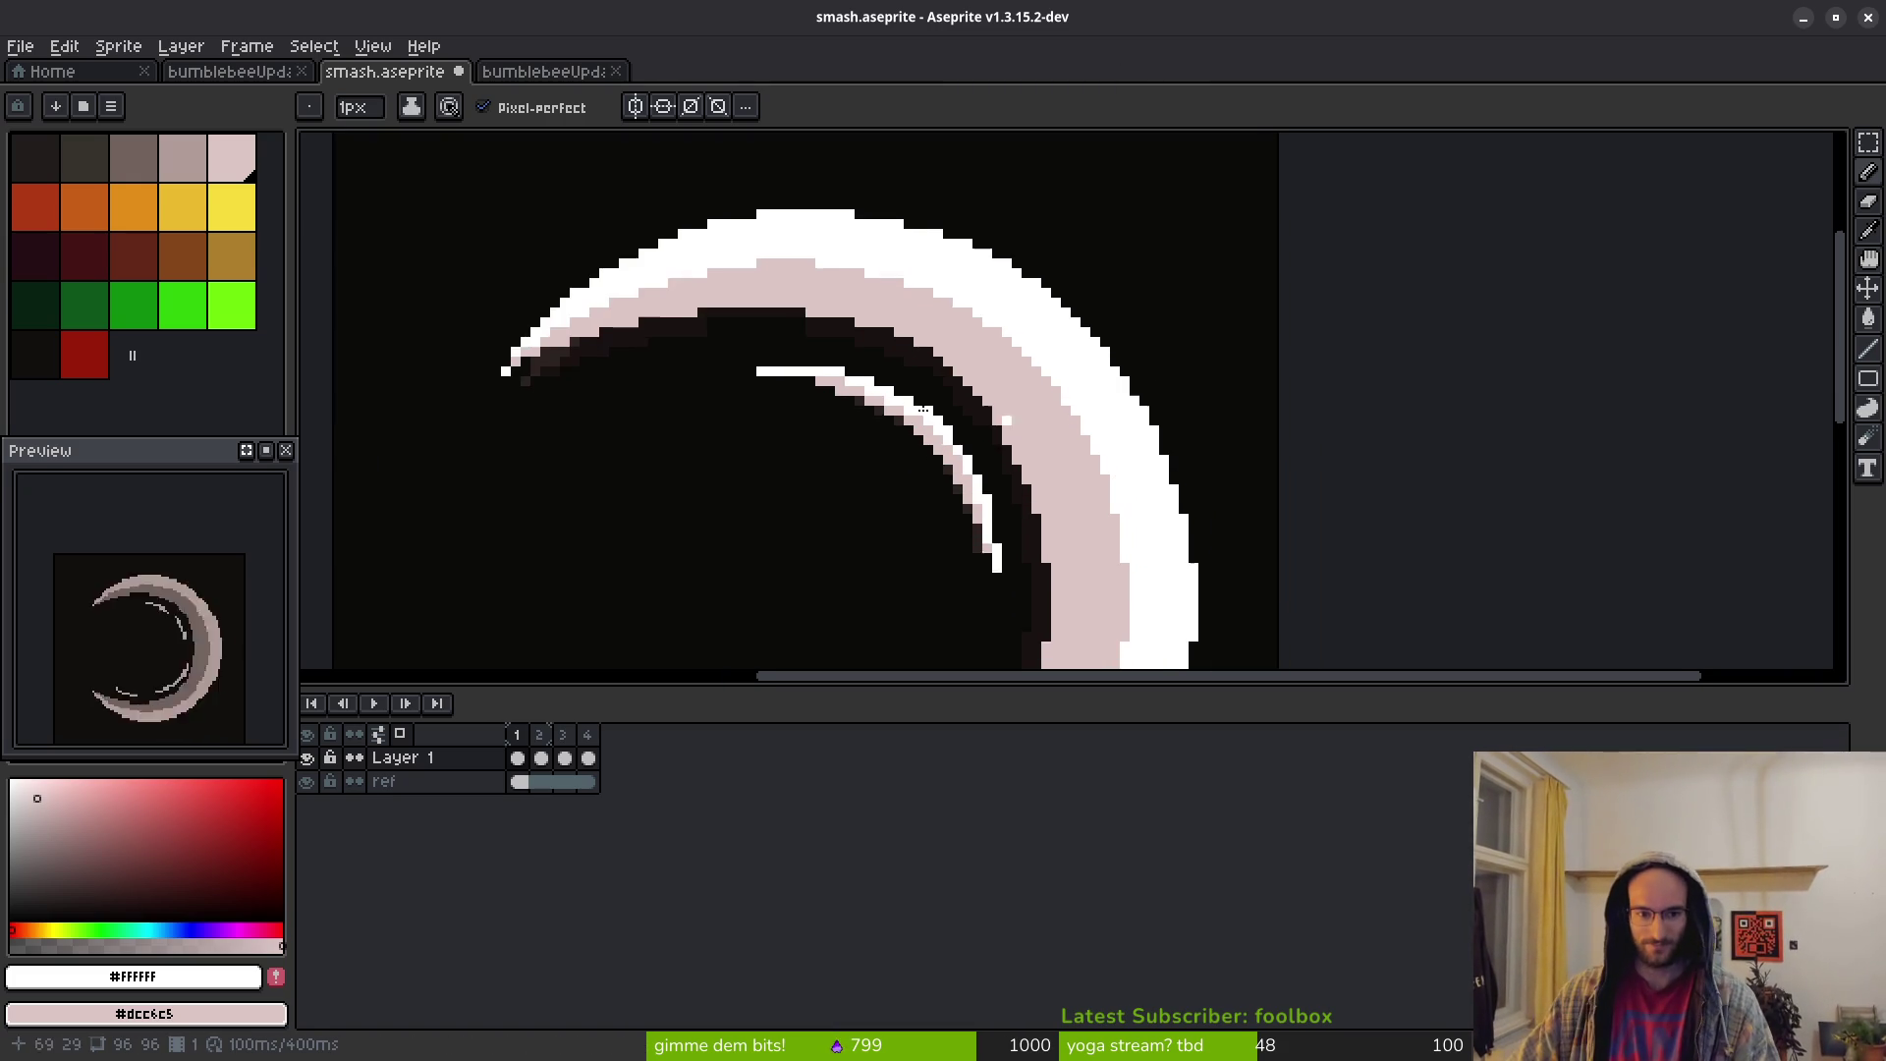
{"action": "scroll", "coordinate": [943, 393], "scroll_direction": "left", "scroll_amount": 2}
Sample a colour from the canvas with the eyedropper and return to the Pencil
{"action": "scroll", "coordinate": [953, 389], "scroll_direction": "right", "scroll_amount": 1}
{"action": "scroll", "coordinate": [931, 377], "scroll_direction": "down", "scroll_amount": 1}
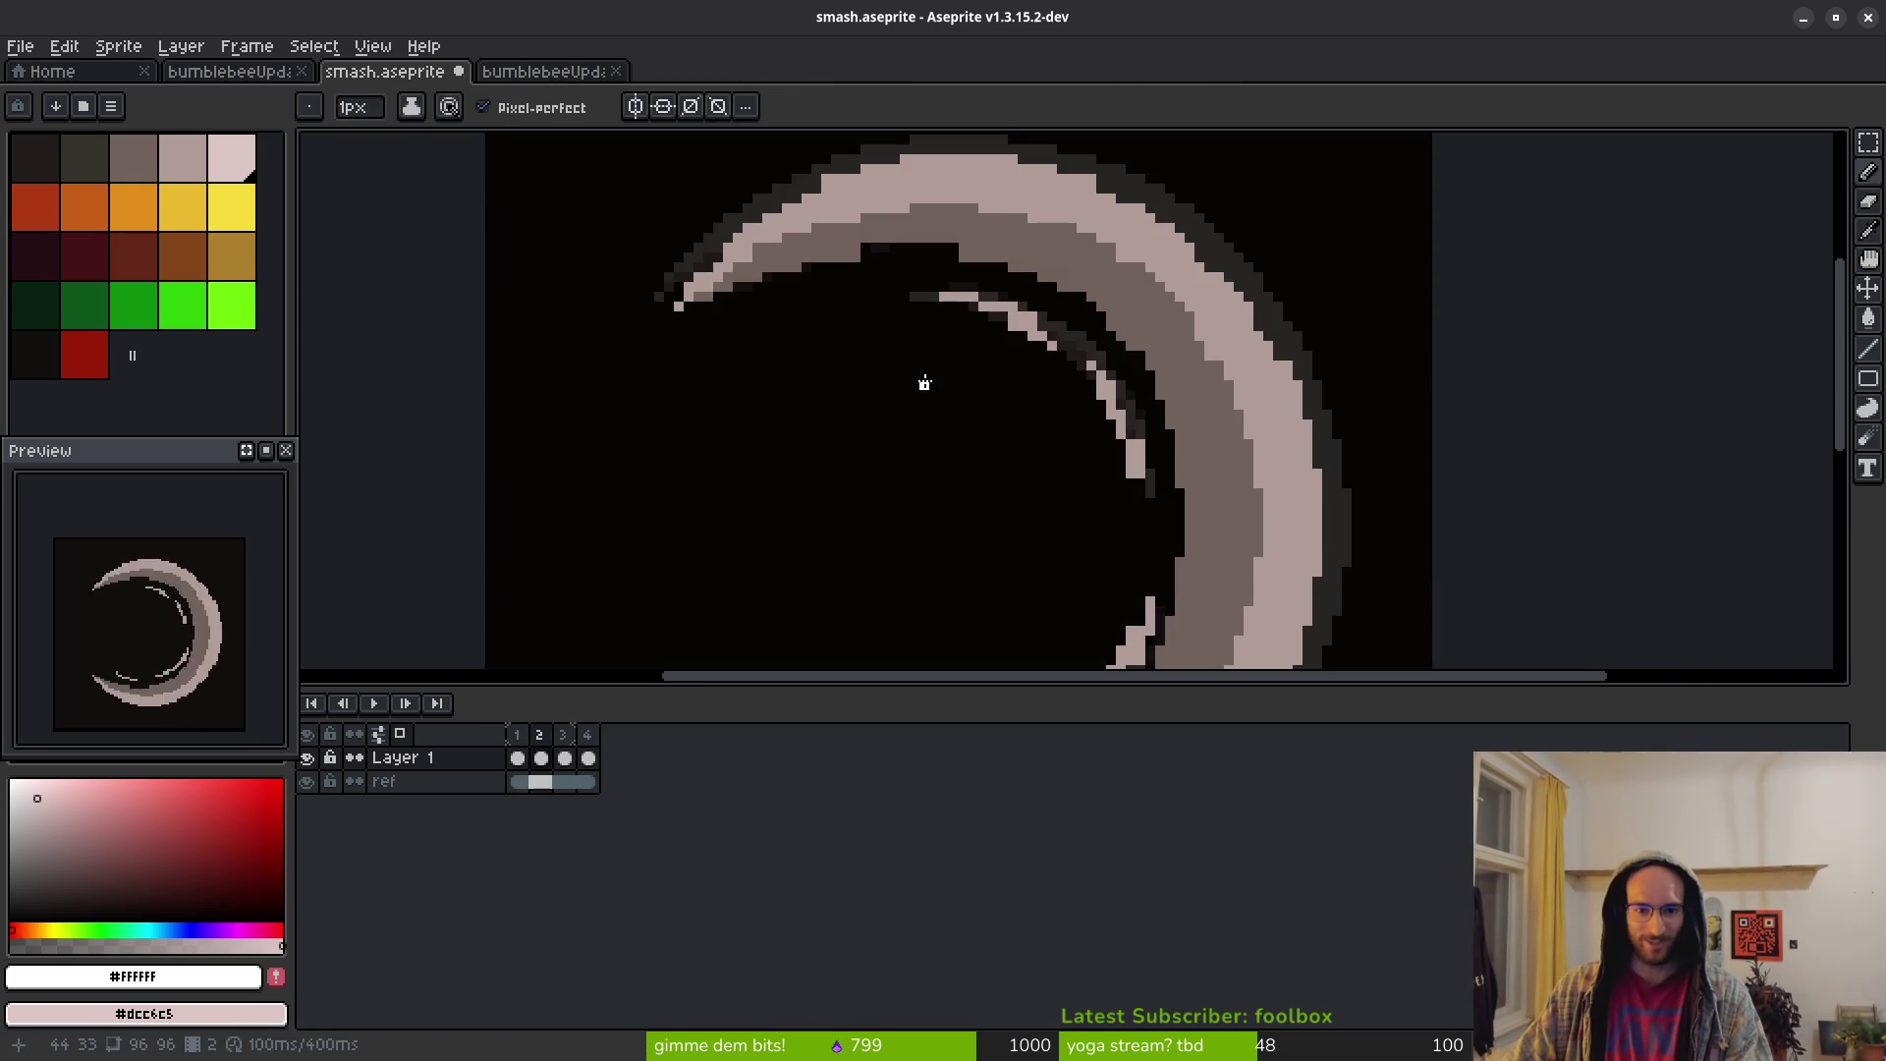
{"action": "scroll", "coordinate": [927, 382], "scroll_direction": "down", "scroll_amount": 2}
{"action": "scroll", "coordinate": [927, 381], "scroll_direction": "down", "scroll_amount": 4}
{"action": "scroll", "coordinate": [943, 373], "scroll_direction": "left", "scroll_amount": 2}
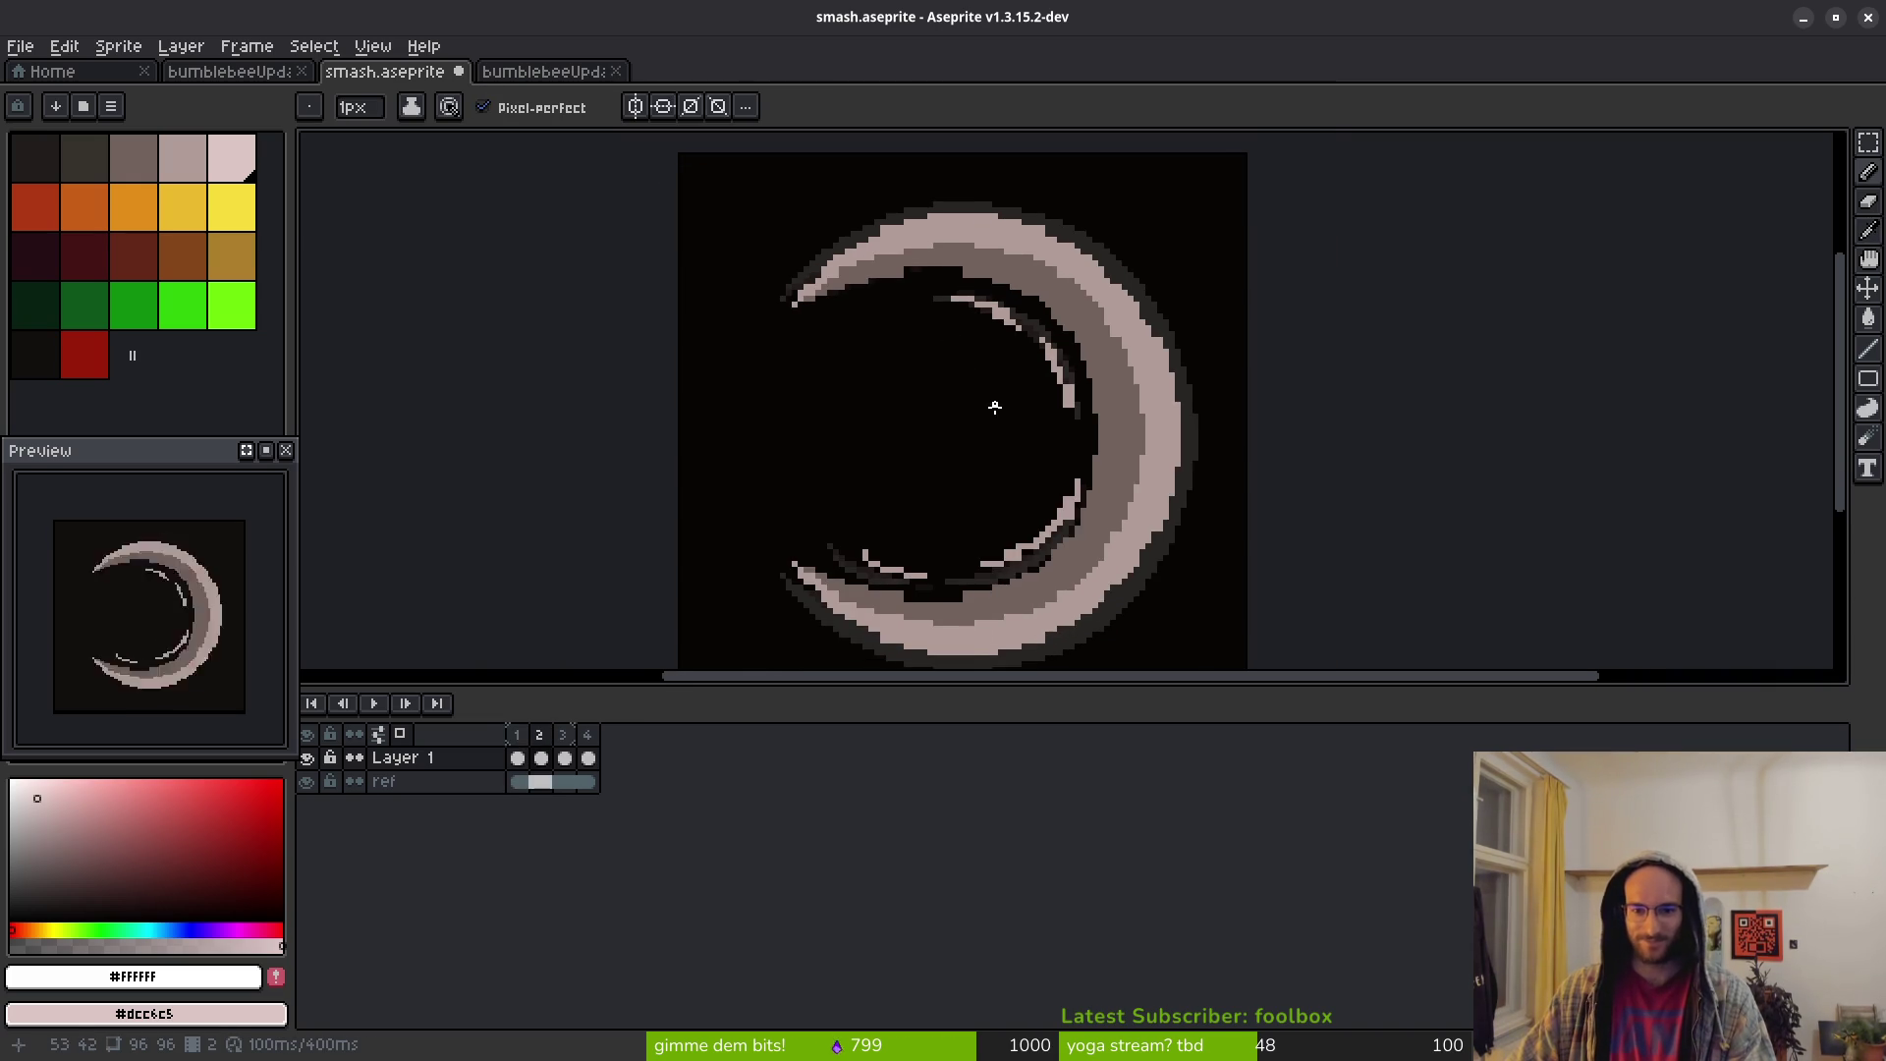
{"action": "scroll", "coordinate": [1004, 360], "scroll_direction": "up", "scroll_amount": 2}
{"action": "scroll", "coordinate": [1032, 368], "scroll_direction": "left", "scroll_amount": 2}
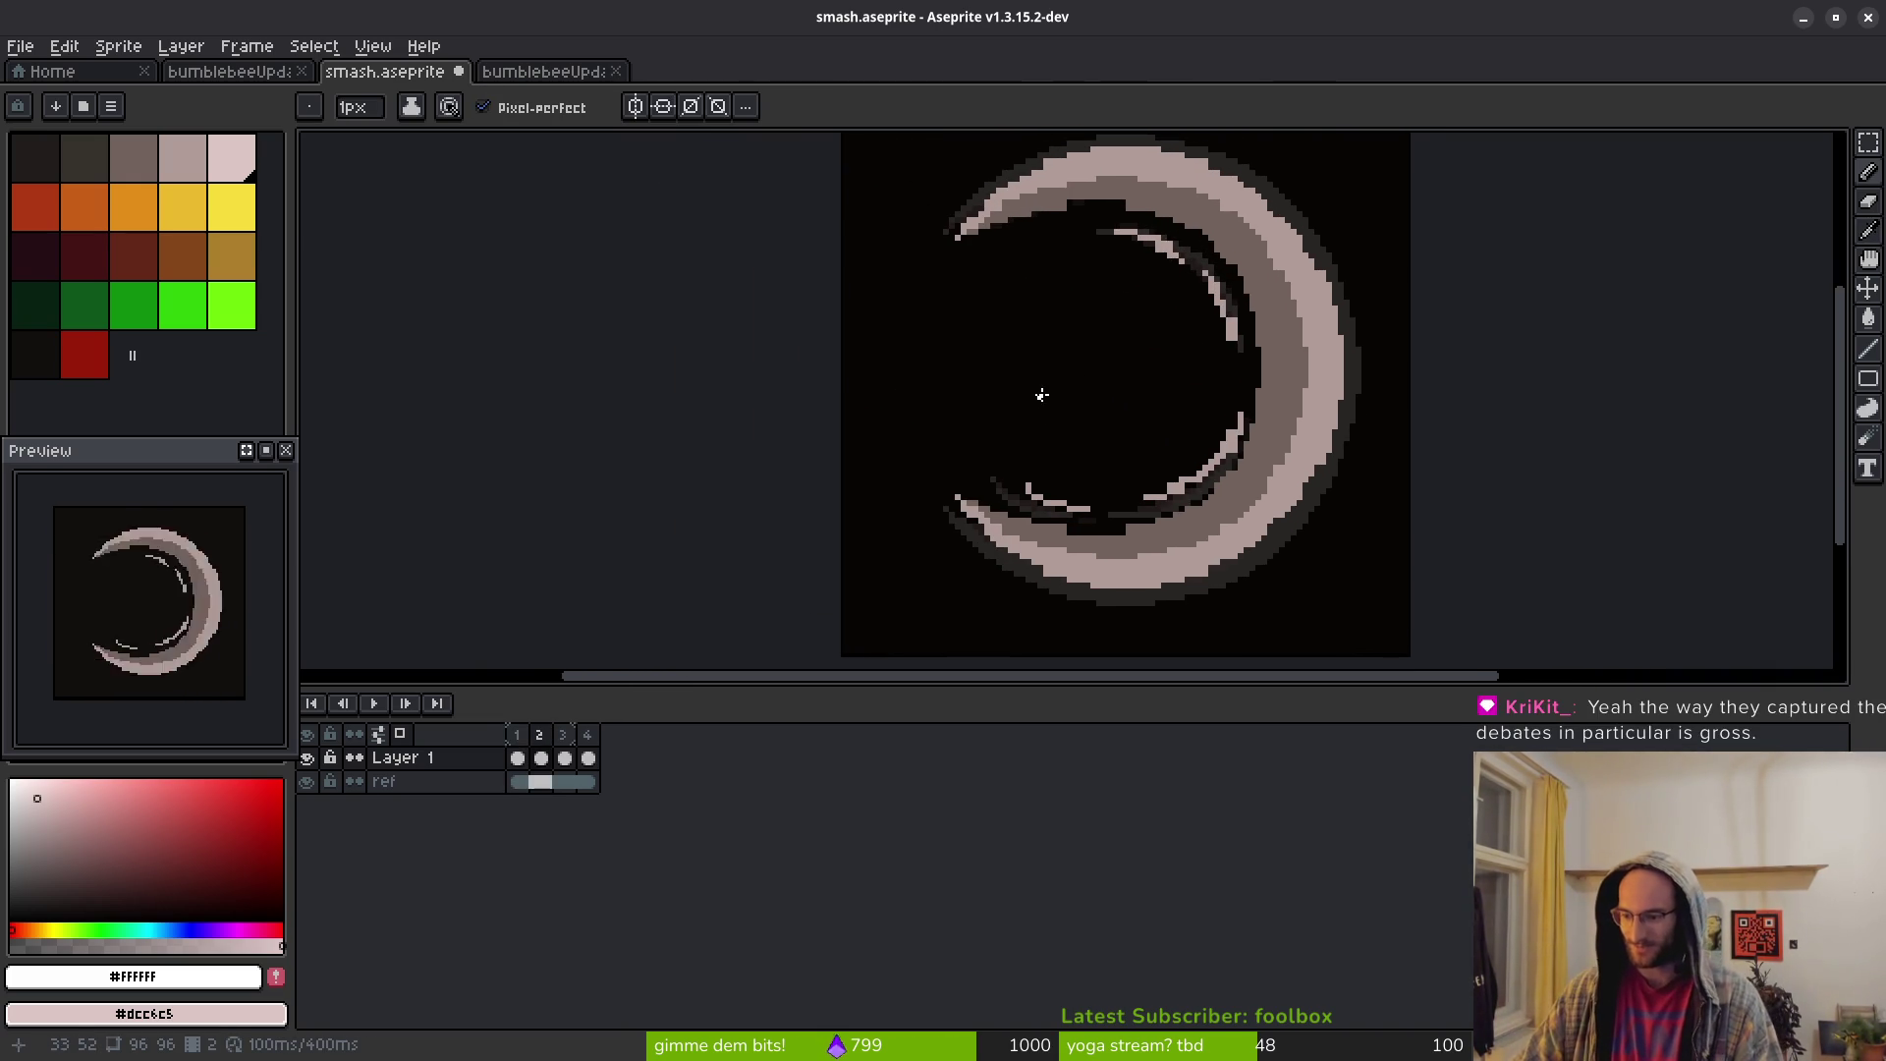
{"action": "scroll", "coordinate": [1169, 389], "scroll_direction": "left", "scroll_amount": 2}
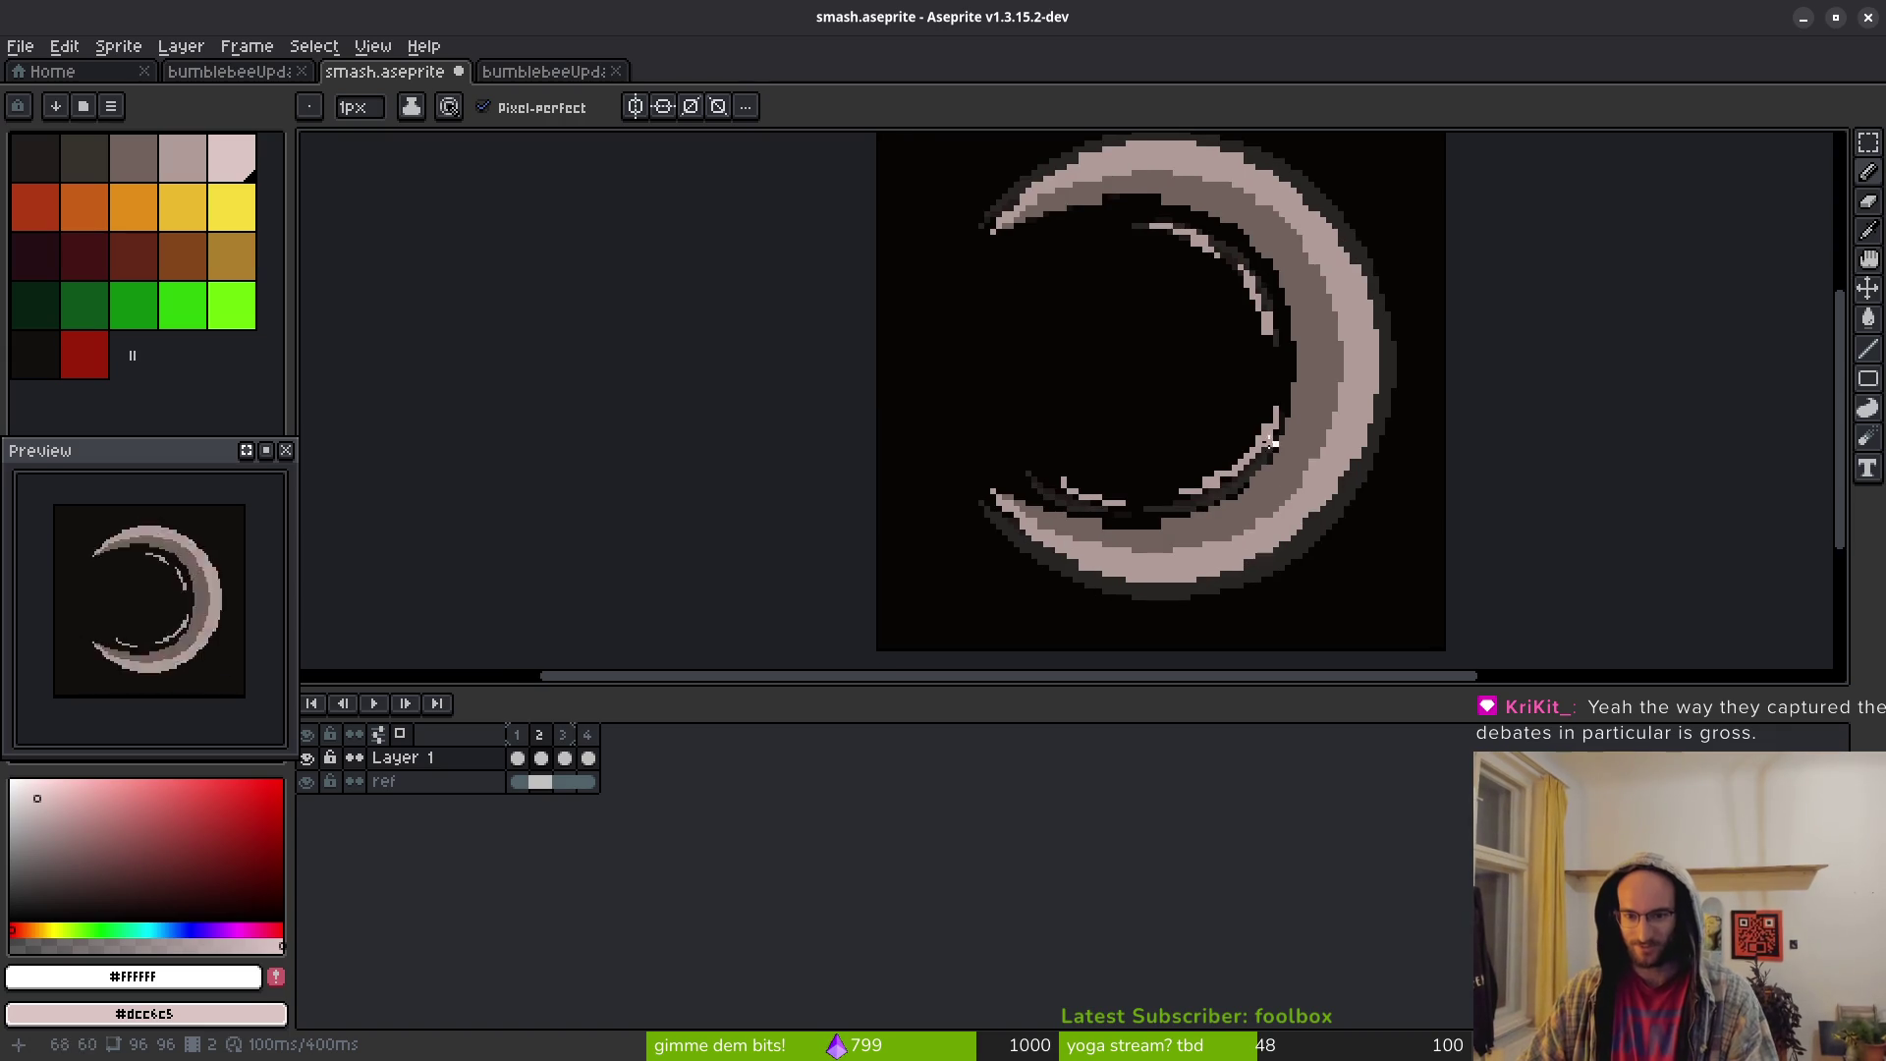
{"action": "scroll", "coordinate": [1267, 413], "scroll_direction": "down", "scroll_amount": 2}
{"action": "scroll", "coordinate": [1228, 378], "scroll_direction": "right", "scroll_amount": 1}
{"action": "key", "text": "i"}
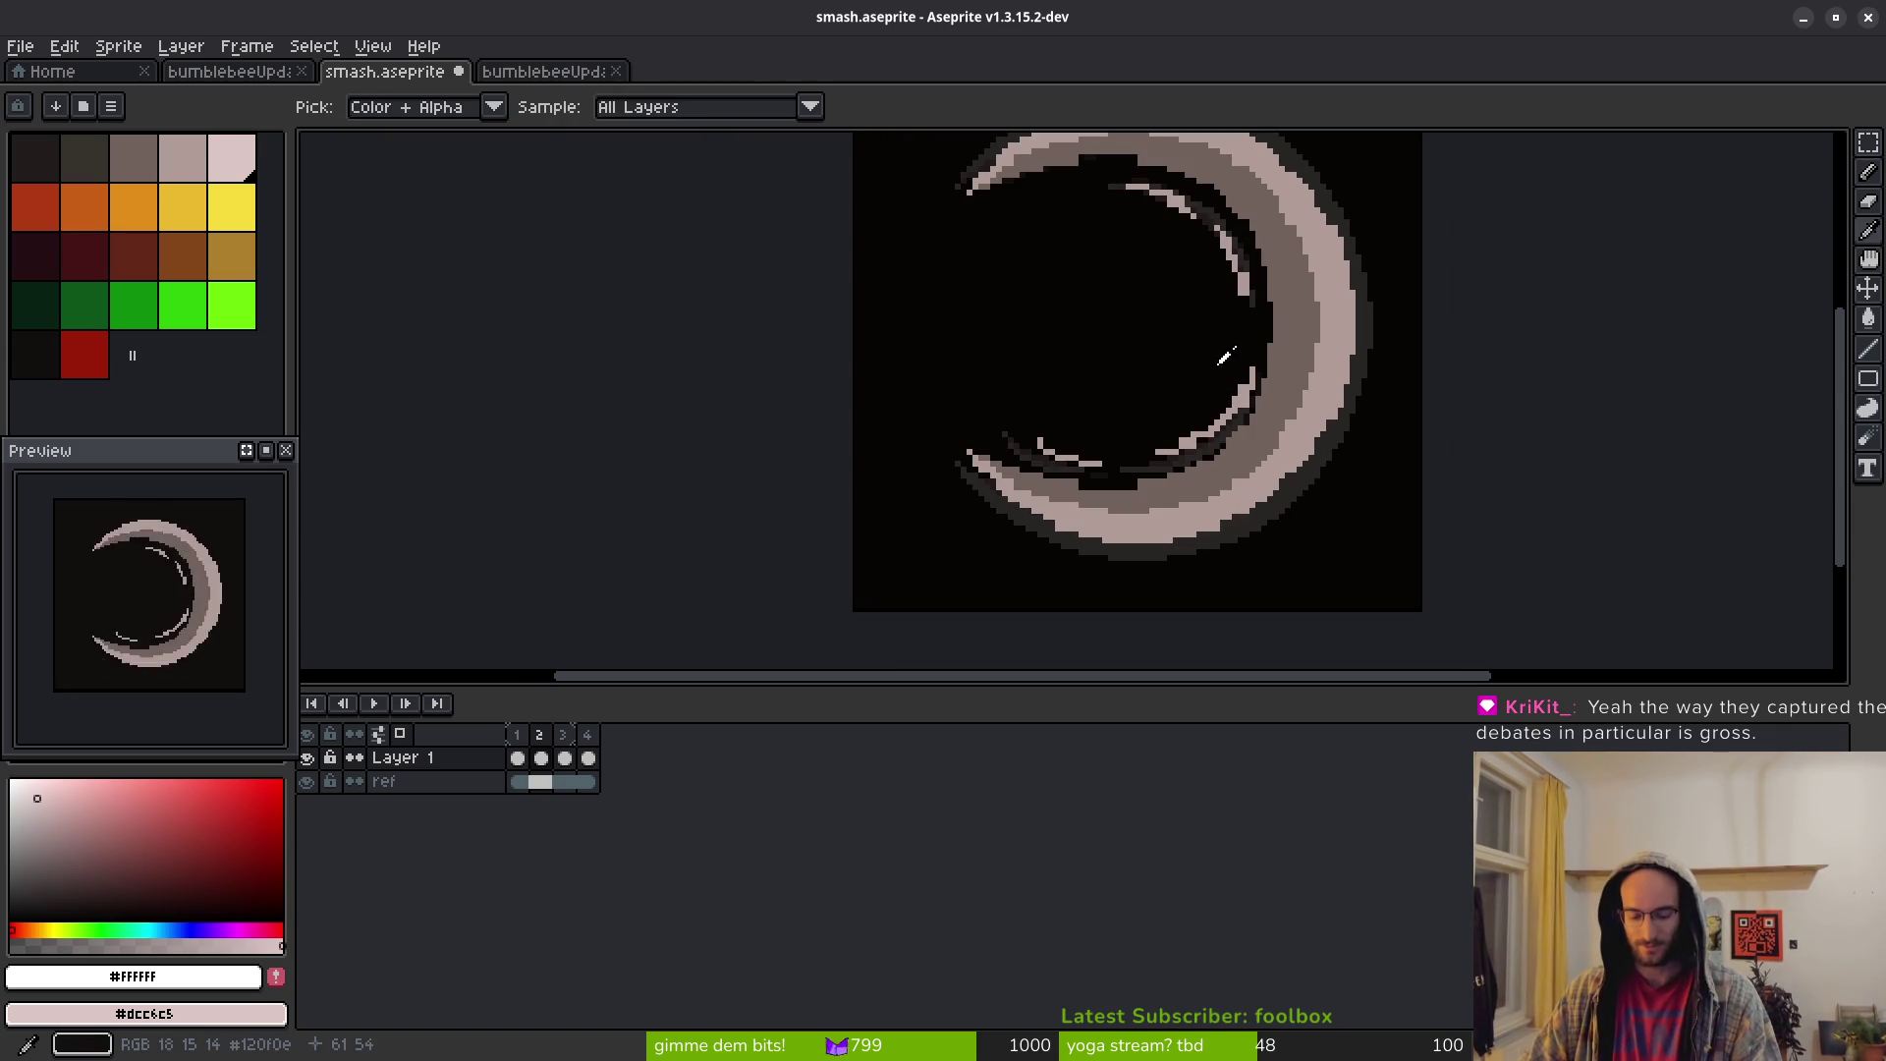
{"action": "key", "text": "b"}
Compare the crescent on frames 2 and 3, settle on frame 2, and show the pixel grid
{"action": "scroll", "coordinate": [1240, 362], "scroll_direction": "up", "scroll_amount": 3}
{"action": "scroll", "coordinate": [1240, 361], "scroll_direction": "right", "scroll_amount": 1}
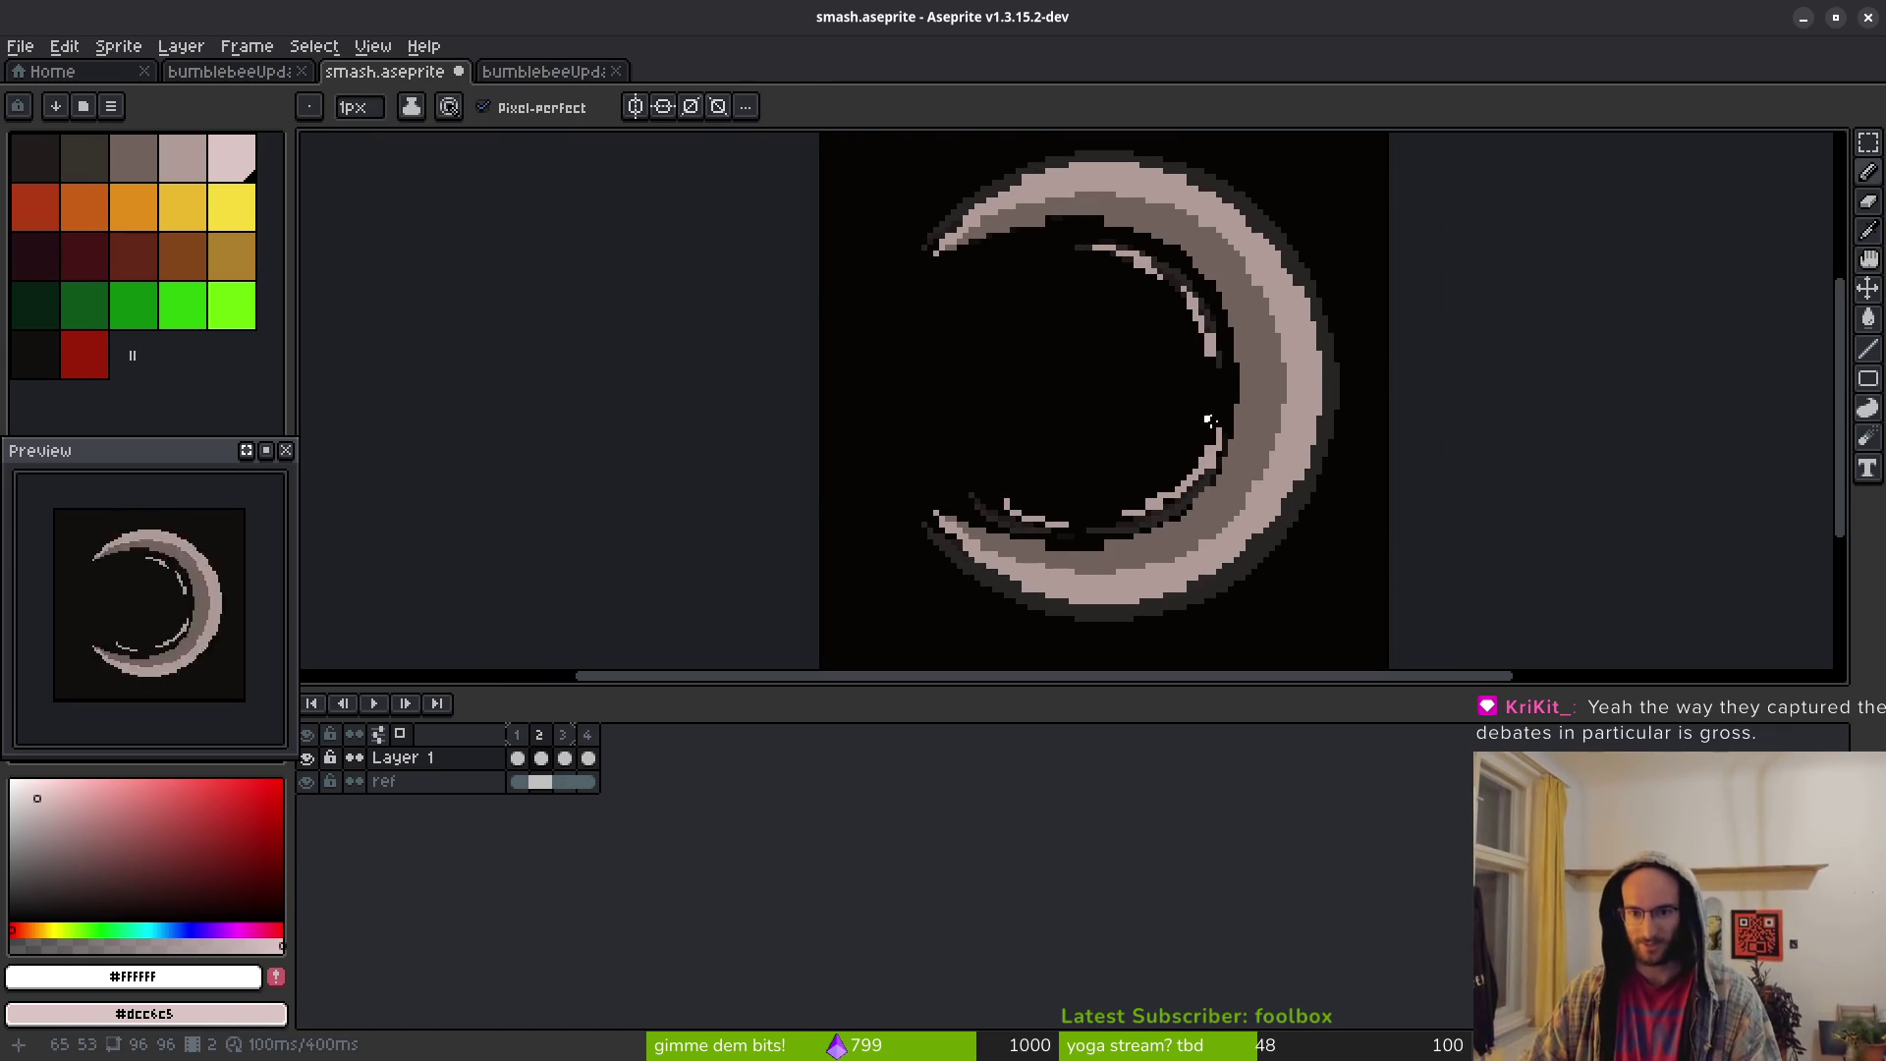
{"action": "key", "text": "i"}
{"action": "key", "text": "period"}
{"action": "key", "text": "comma"}
{"action": "key", "text": "period"}
{"action": "key", "text": "comma"}
{"action": "key", "text": "b"}
{"action": "left_click_drag", "start_coordinate": [1141, 398], "coordinate": [1152, 406]}
{"action": "key", "text": "ctrl+apostrophe"}
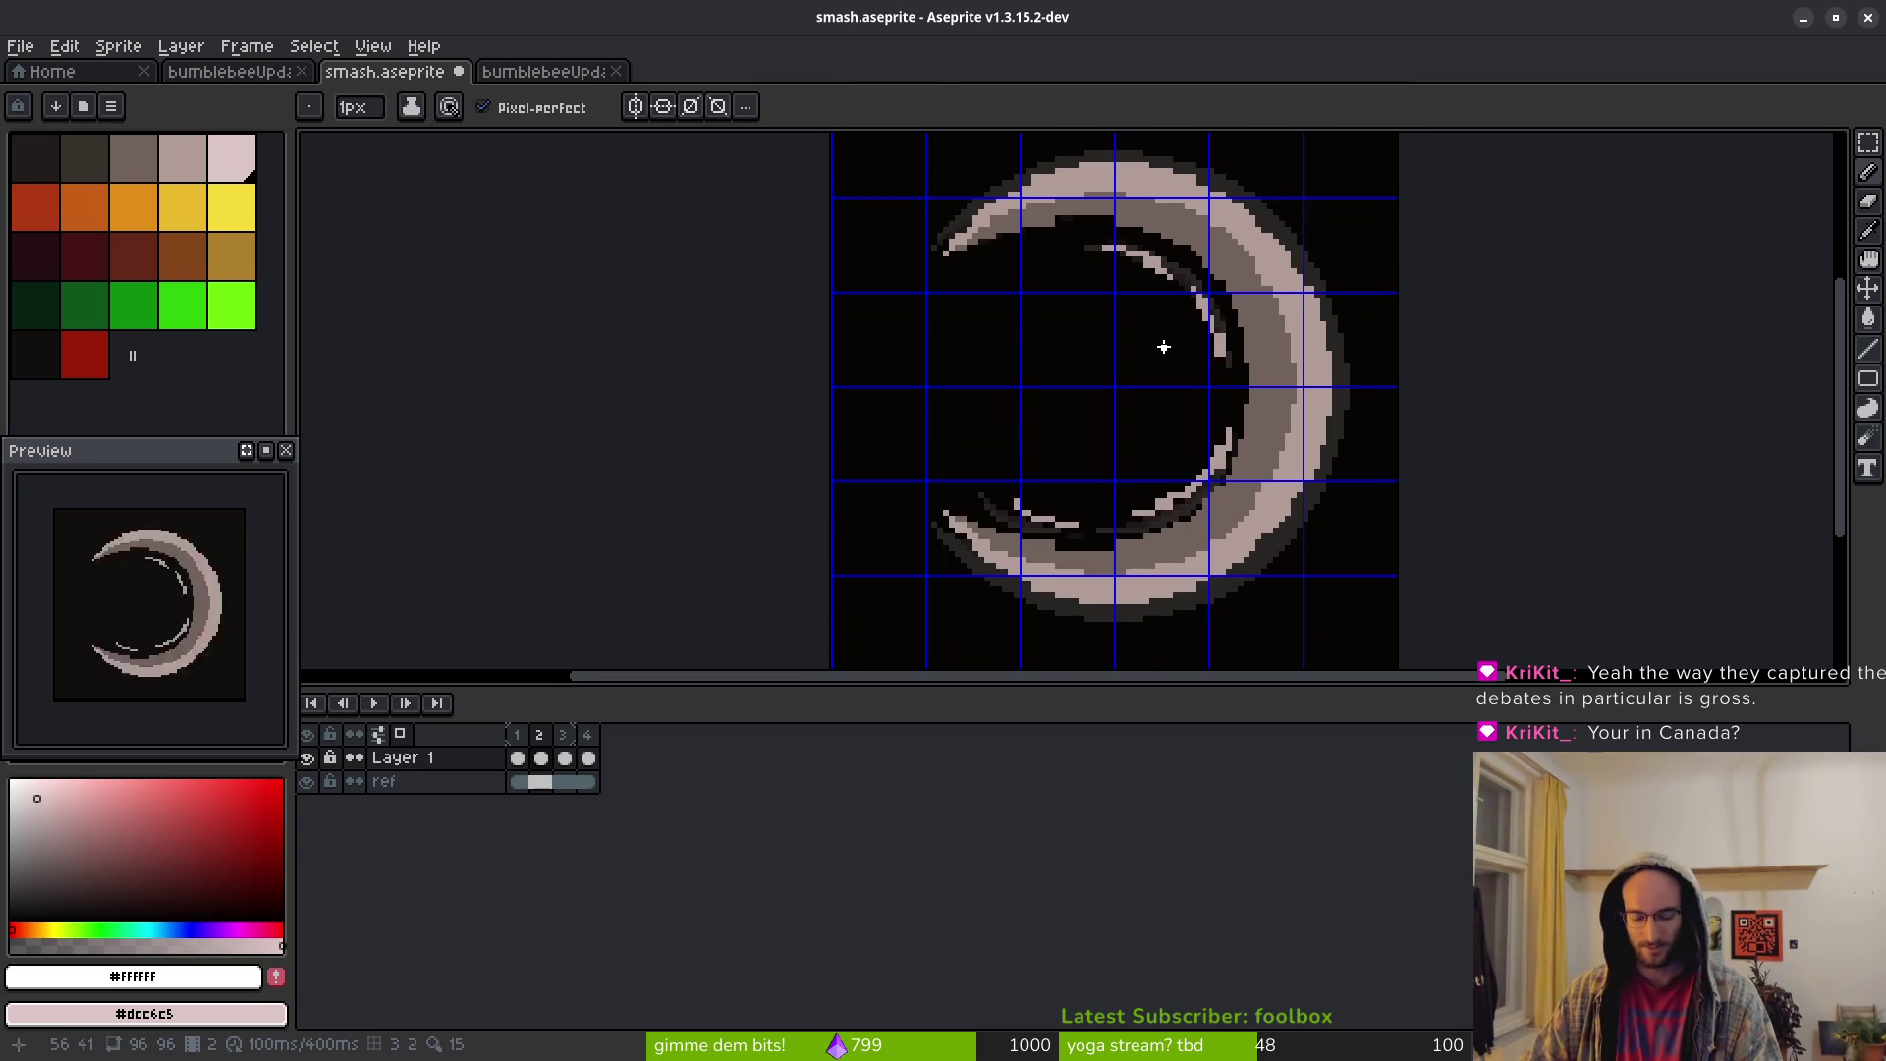
Select the whole frame 2 crescent with the Rectangular Marquee
{"action": "key", "text": "m"}
{"action": "scroll", "coordinate": [1162, 341], "scroll_direction": "up", "scroll_amount": 1}
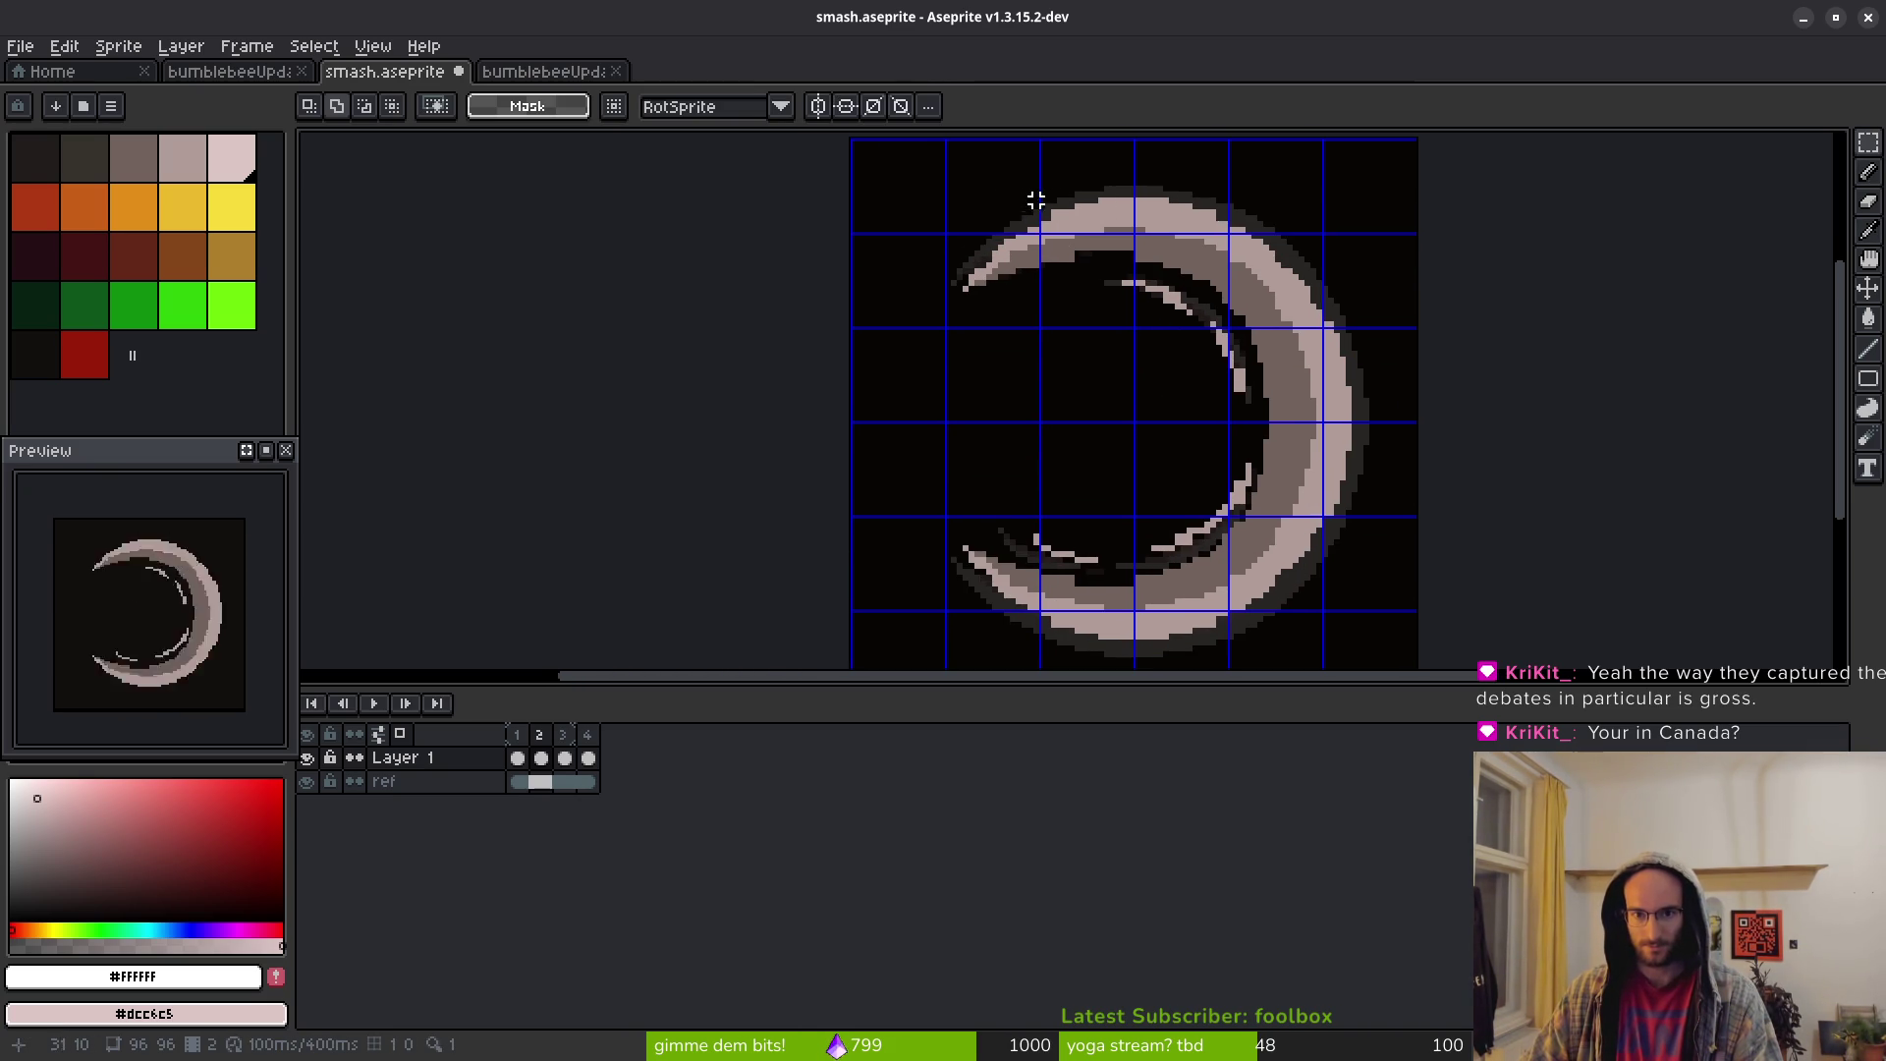
{"action": "scroll", "coordinate": [986, 201], "scroll_direction": "up", "scroll_amount": 2}
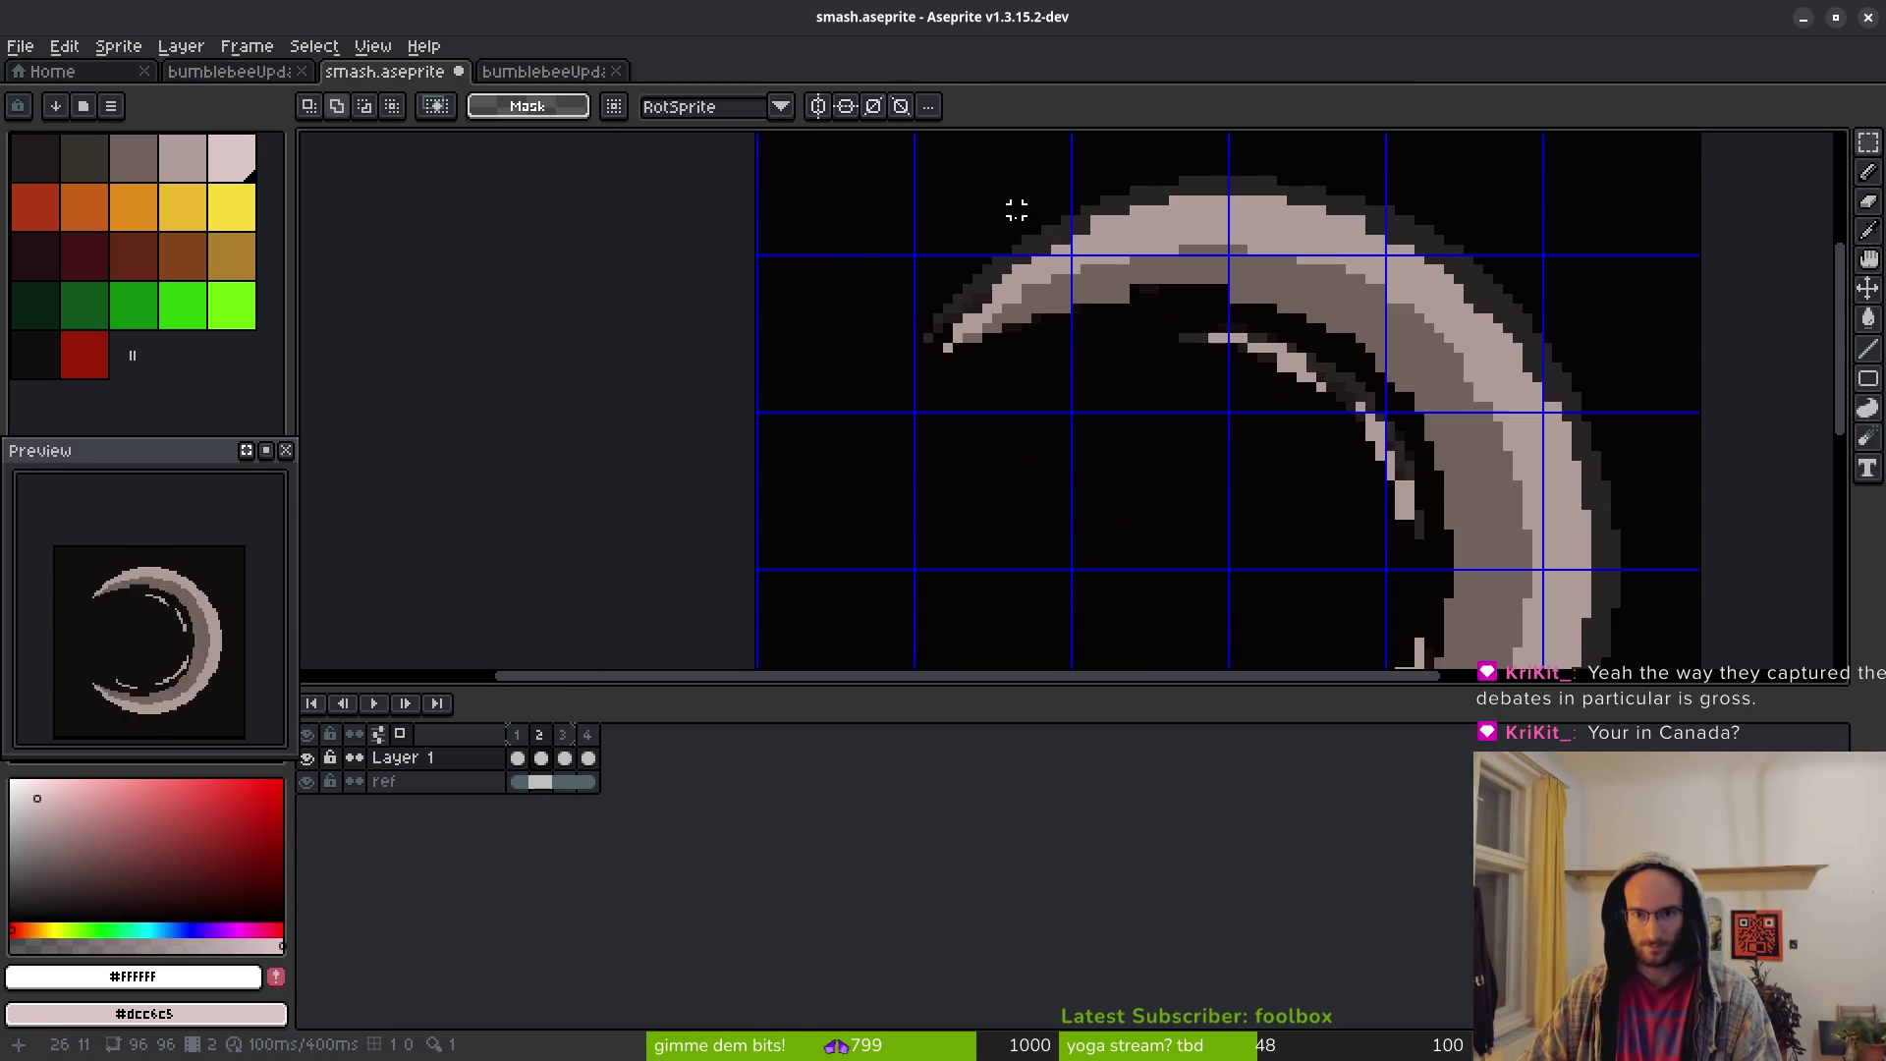
{"action": "scroll", "coordinate": [1022, 208], "scroll_direction": "down", "scroll_amount": 2}
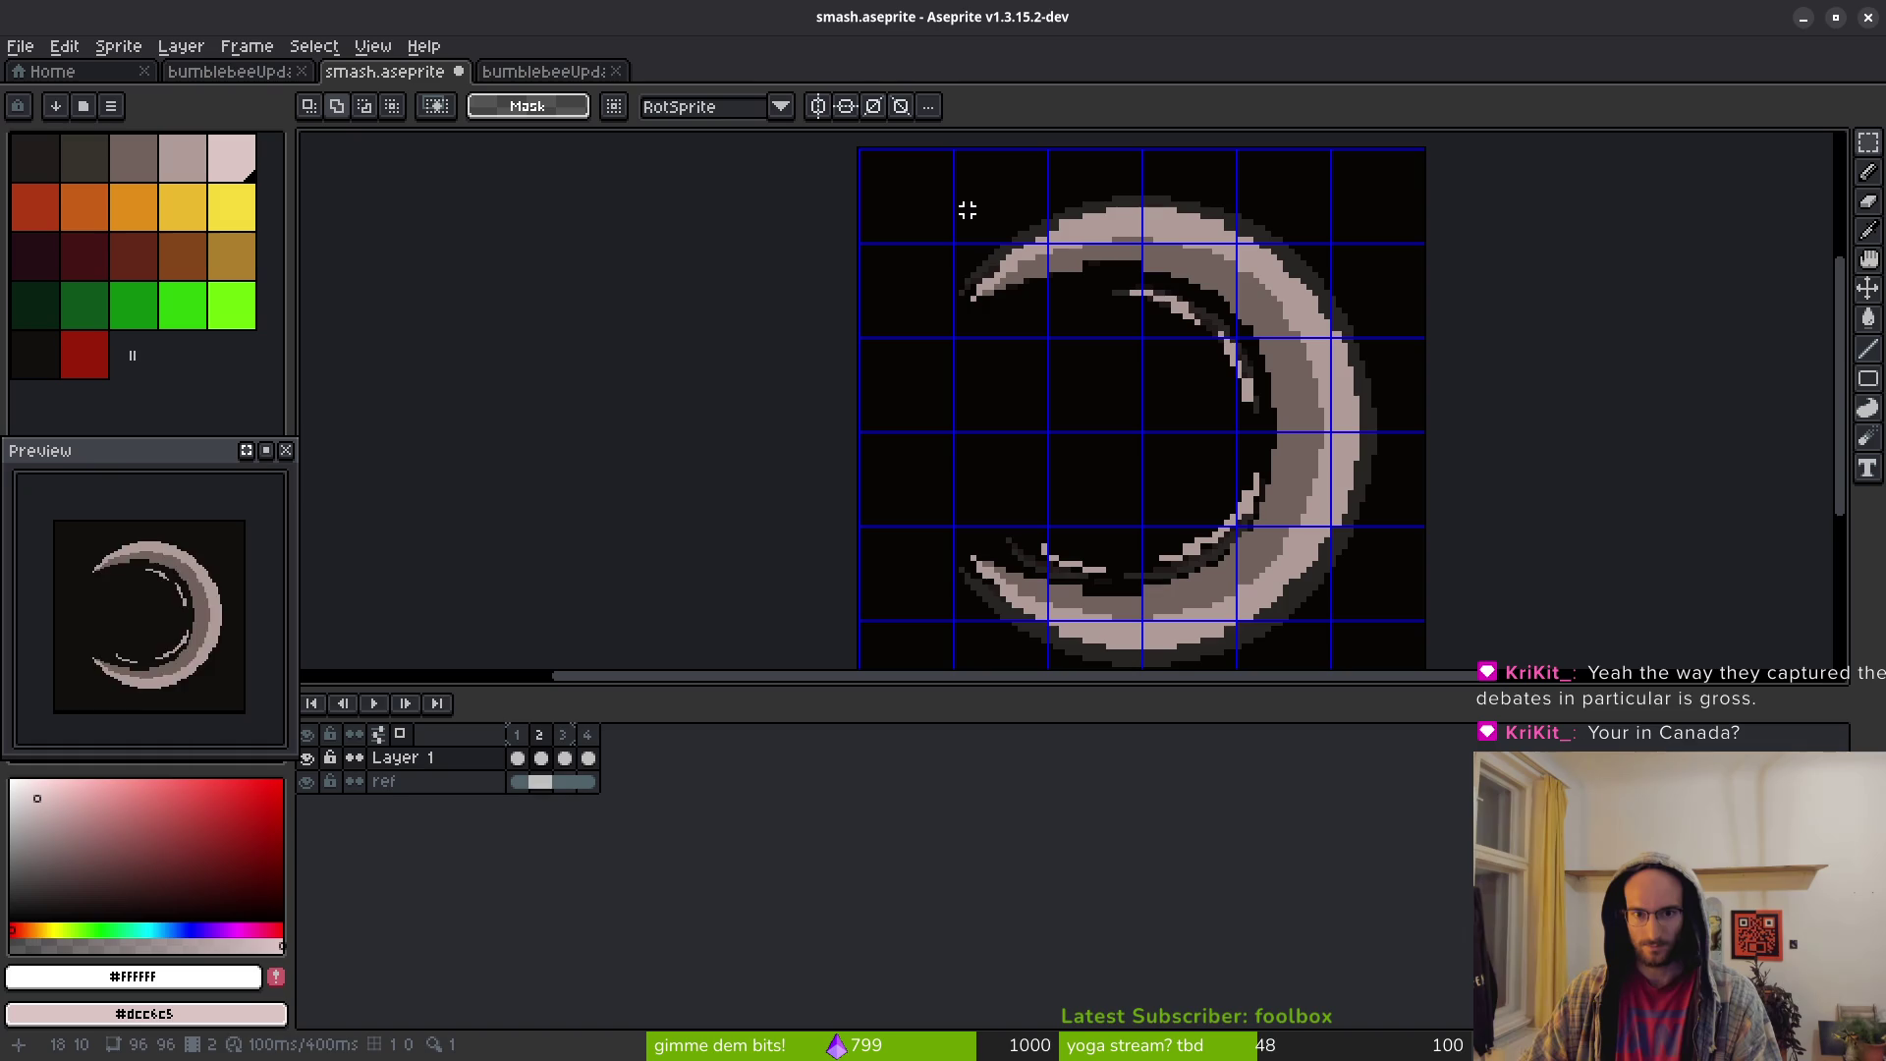
{"action": "mouse_move", "coordinate": [971, 208]}
{"action": "left_mouse_down"}
{"action": "mouse_move", "coordinate": [1241, 610]}
{"action": "mouse_move", "coordinate": [1368, 649]}
{"action": "mouse_move", "coordinate": [1280, 509]}
{"action": "mouse_move", "coordinate": [1263, 425]}
{"action": "mouse_move", "coordinate": [1285, 498]}
{"action": "left_mouse_up"}
Scale the crescent to about 109% by 105%, nudge it up and left, apply, and deselect
{"action": "mouse_move", "coordinate": [1347, 601]}
{"action": "left_mouse_down"}
{"action": "mouse_move", "coordinate": [1389, 632]}
{"action": "mouse_move", "coordinate": [1385, 615]}
{"action": "left_mouse_up"}
{"action": "key", "text": "Left"}
{"action": "key", "text": "Left"}
{"action": "key", "text": "Up"}
{"action": "key", "text": "Up"}
{"action": "key", "text": "Up"}
{"action": "key", "text": "Down"}
{"action": "key", "text": "Down"}
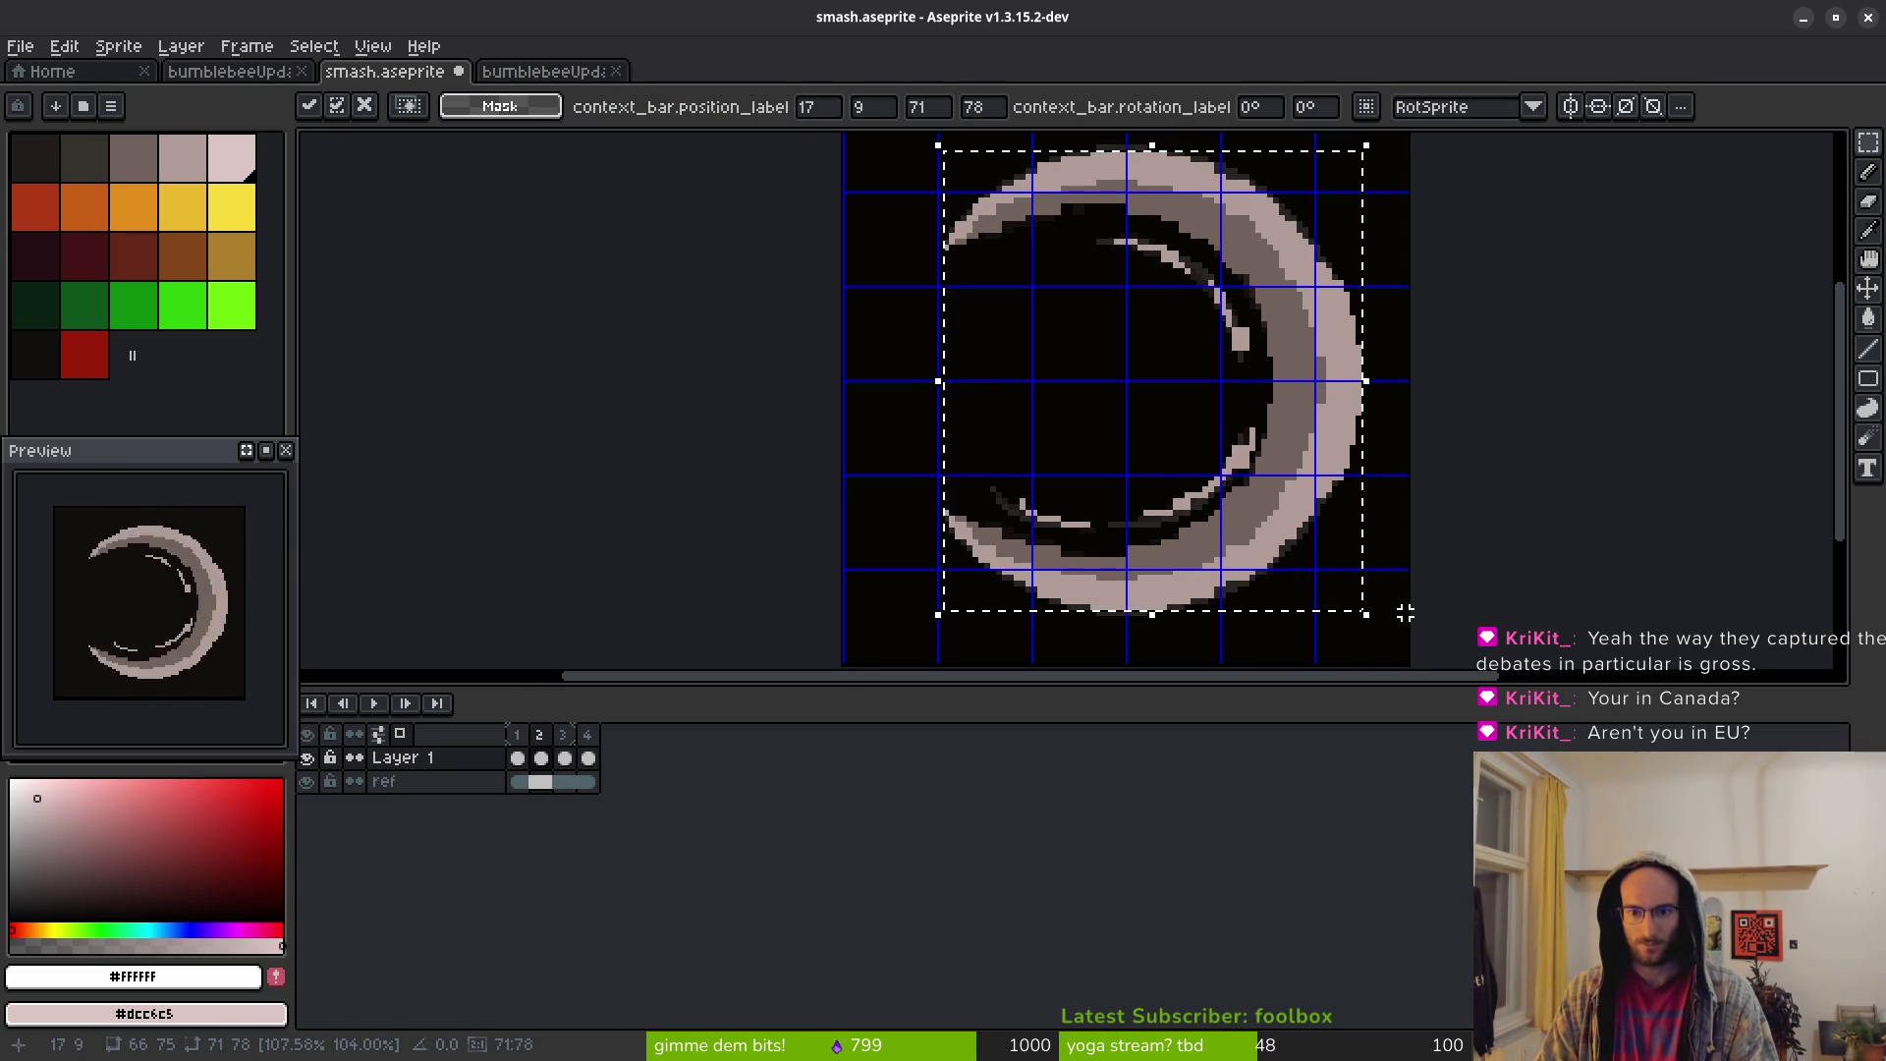
{"action": "key", "text": "Return"}
{"action": "key", "text": "ctrl+d"}
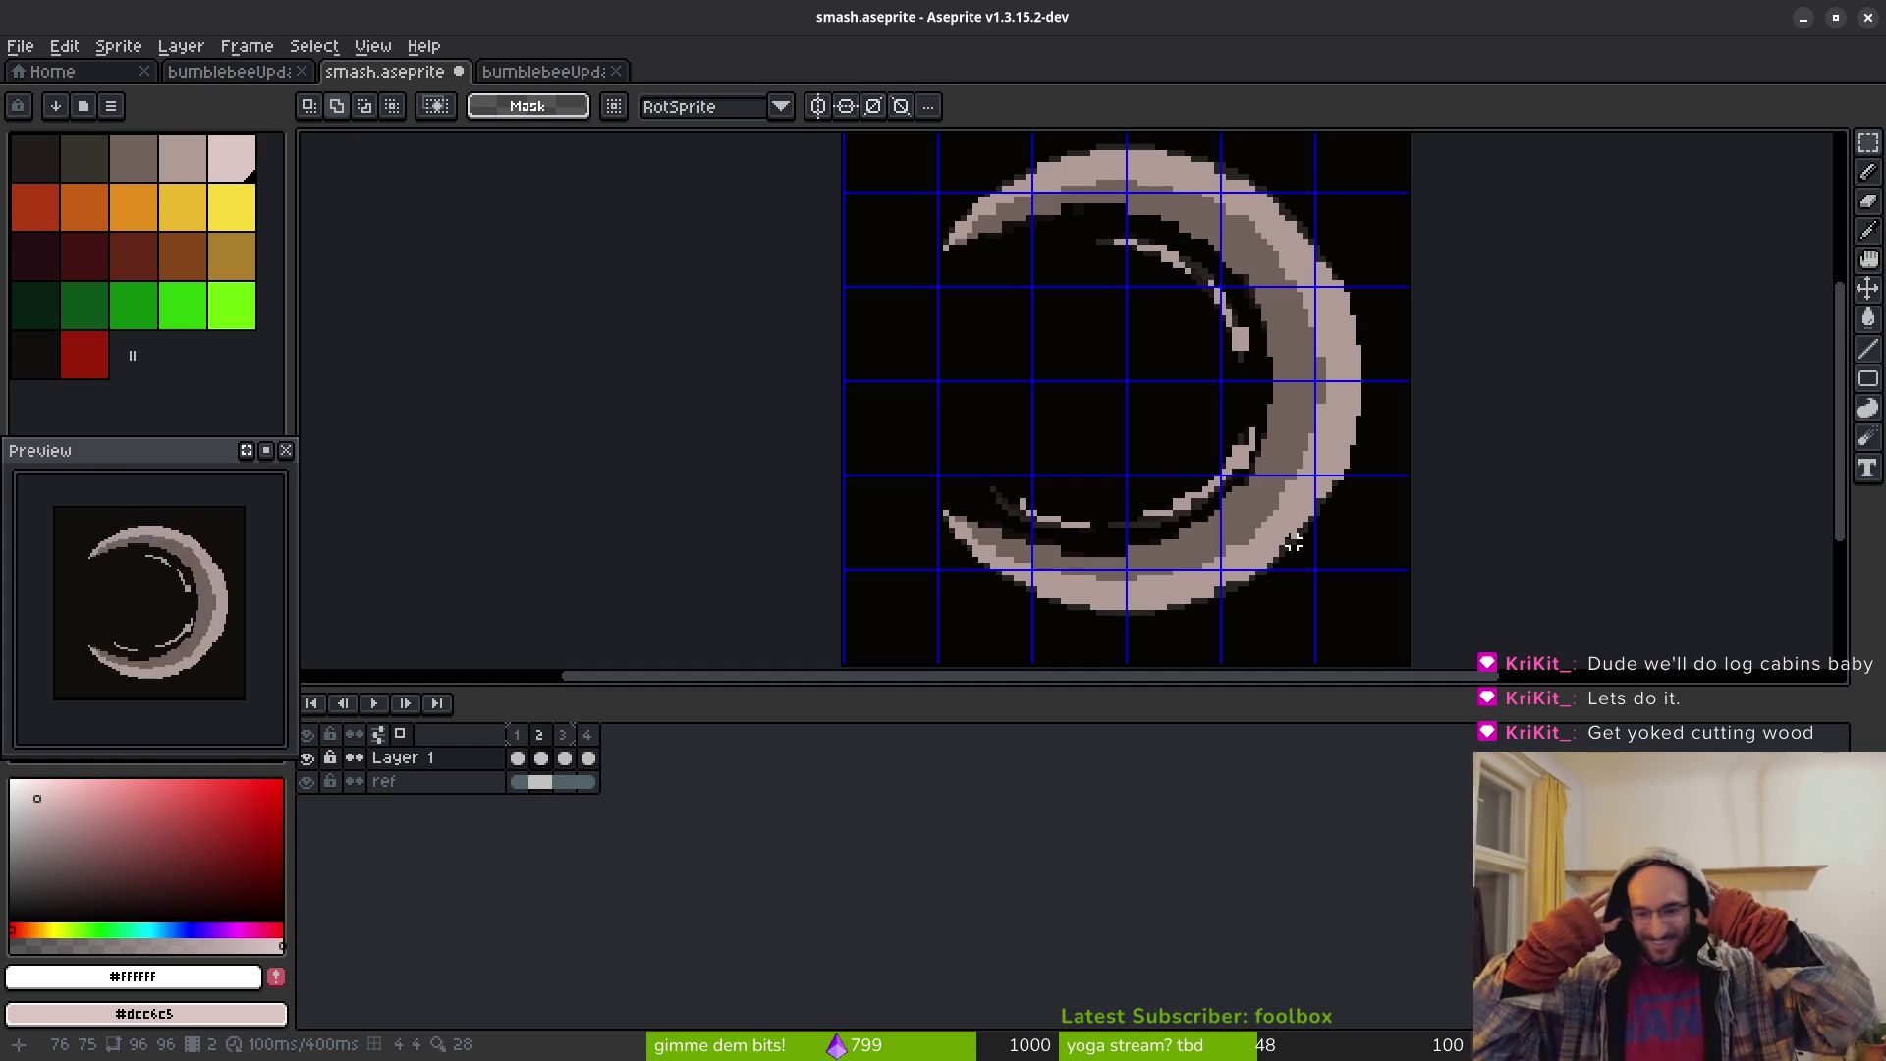
Erase stray light pixels along the lower inner arc with a 4px eraser
{"action": "scroll", "coordinate": [1297, 373], "scroll_direction": "left", "scroll_amount": 1}
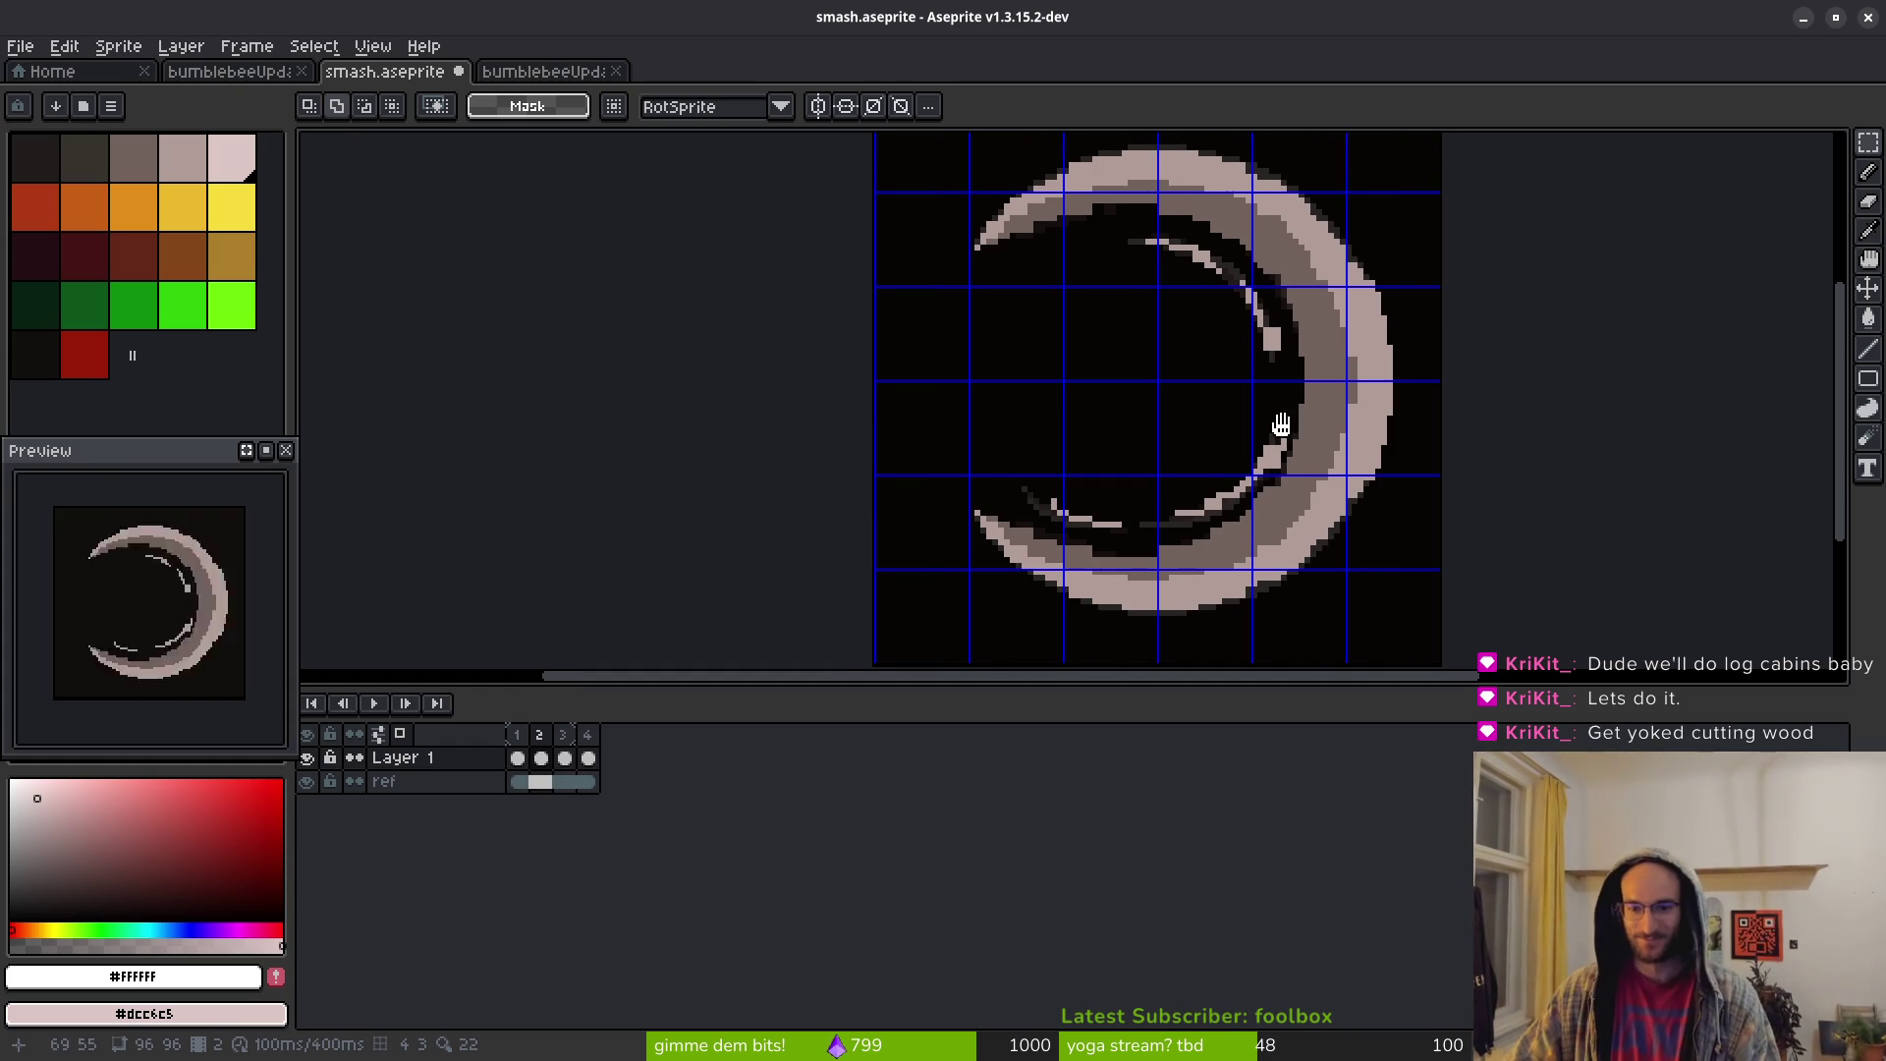
{"action": "scroll", "coordinate": [1246, 469], "scroll_direction": "up", "scroll_amount": 3}
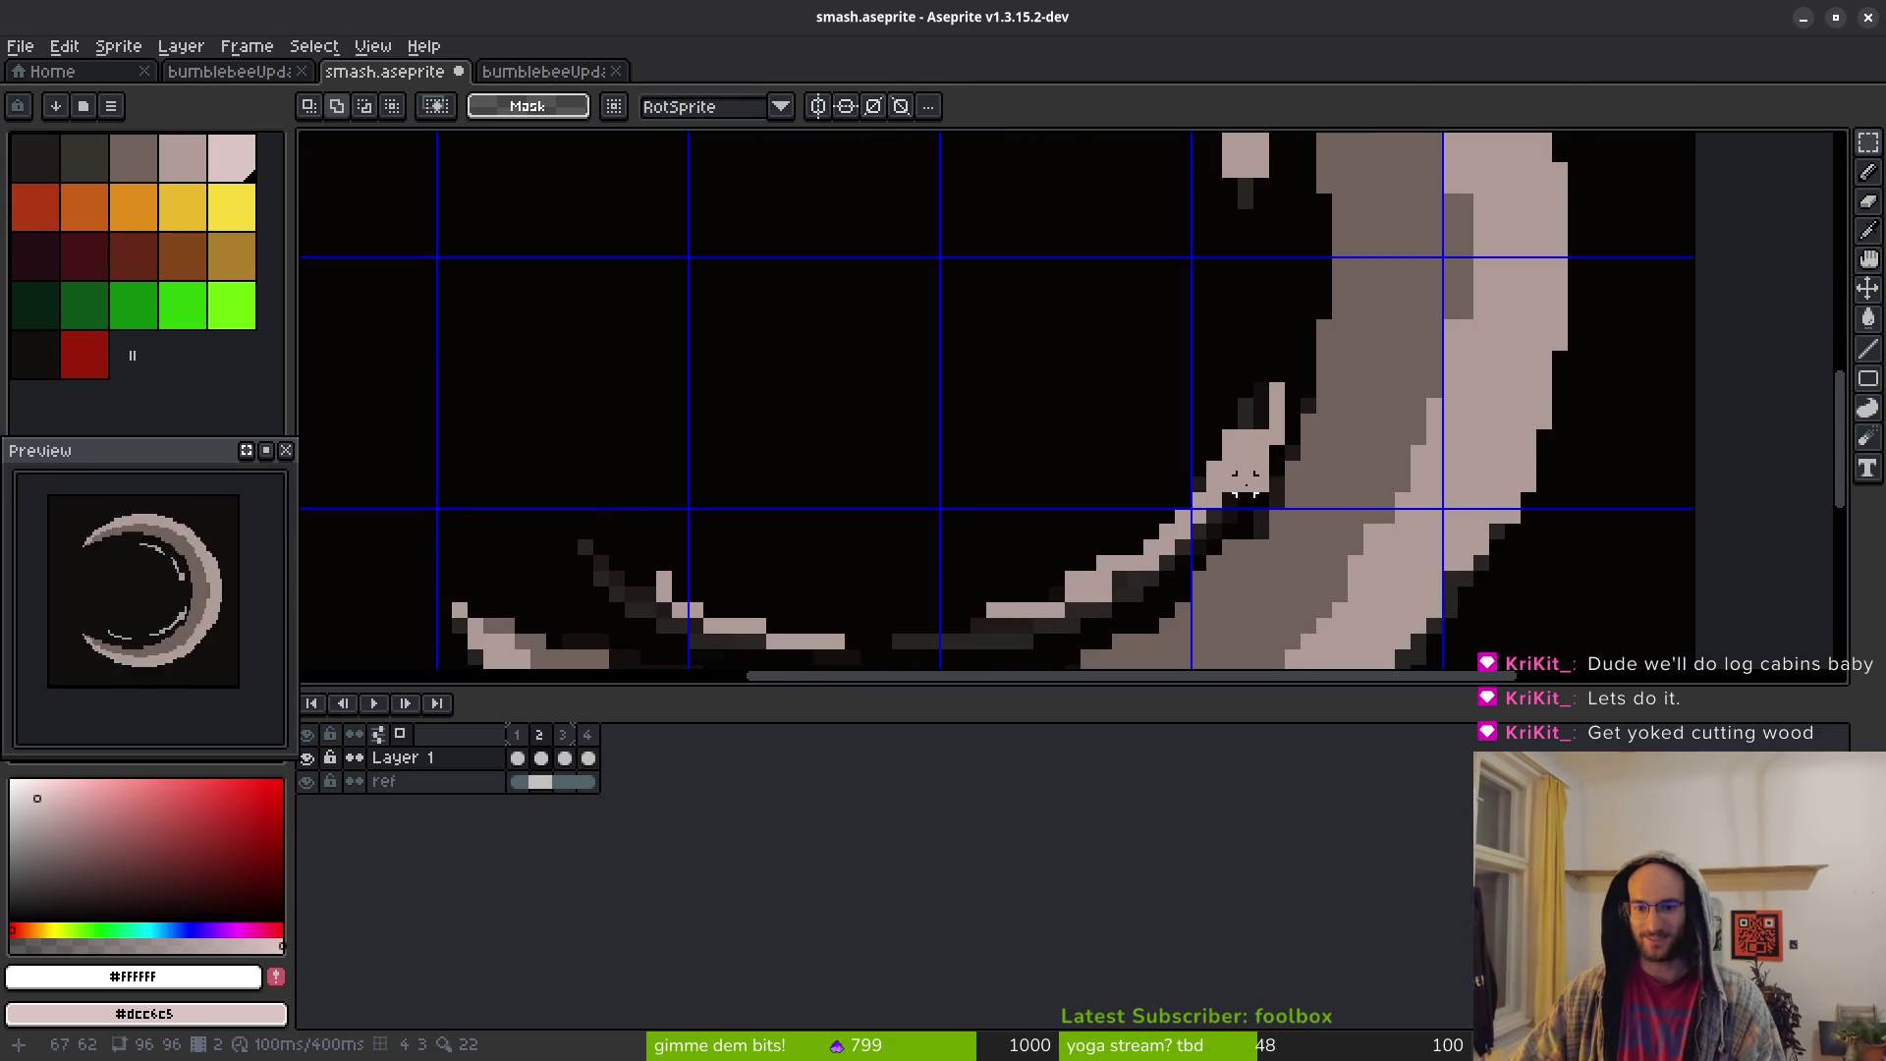
{"action": "scroll", "coordinate": [1267, 422], "scroll_direction": "down", "scroll_amount": 2}
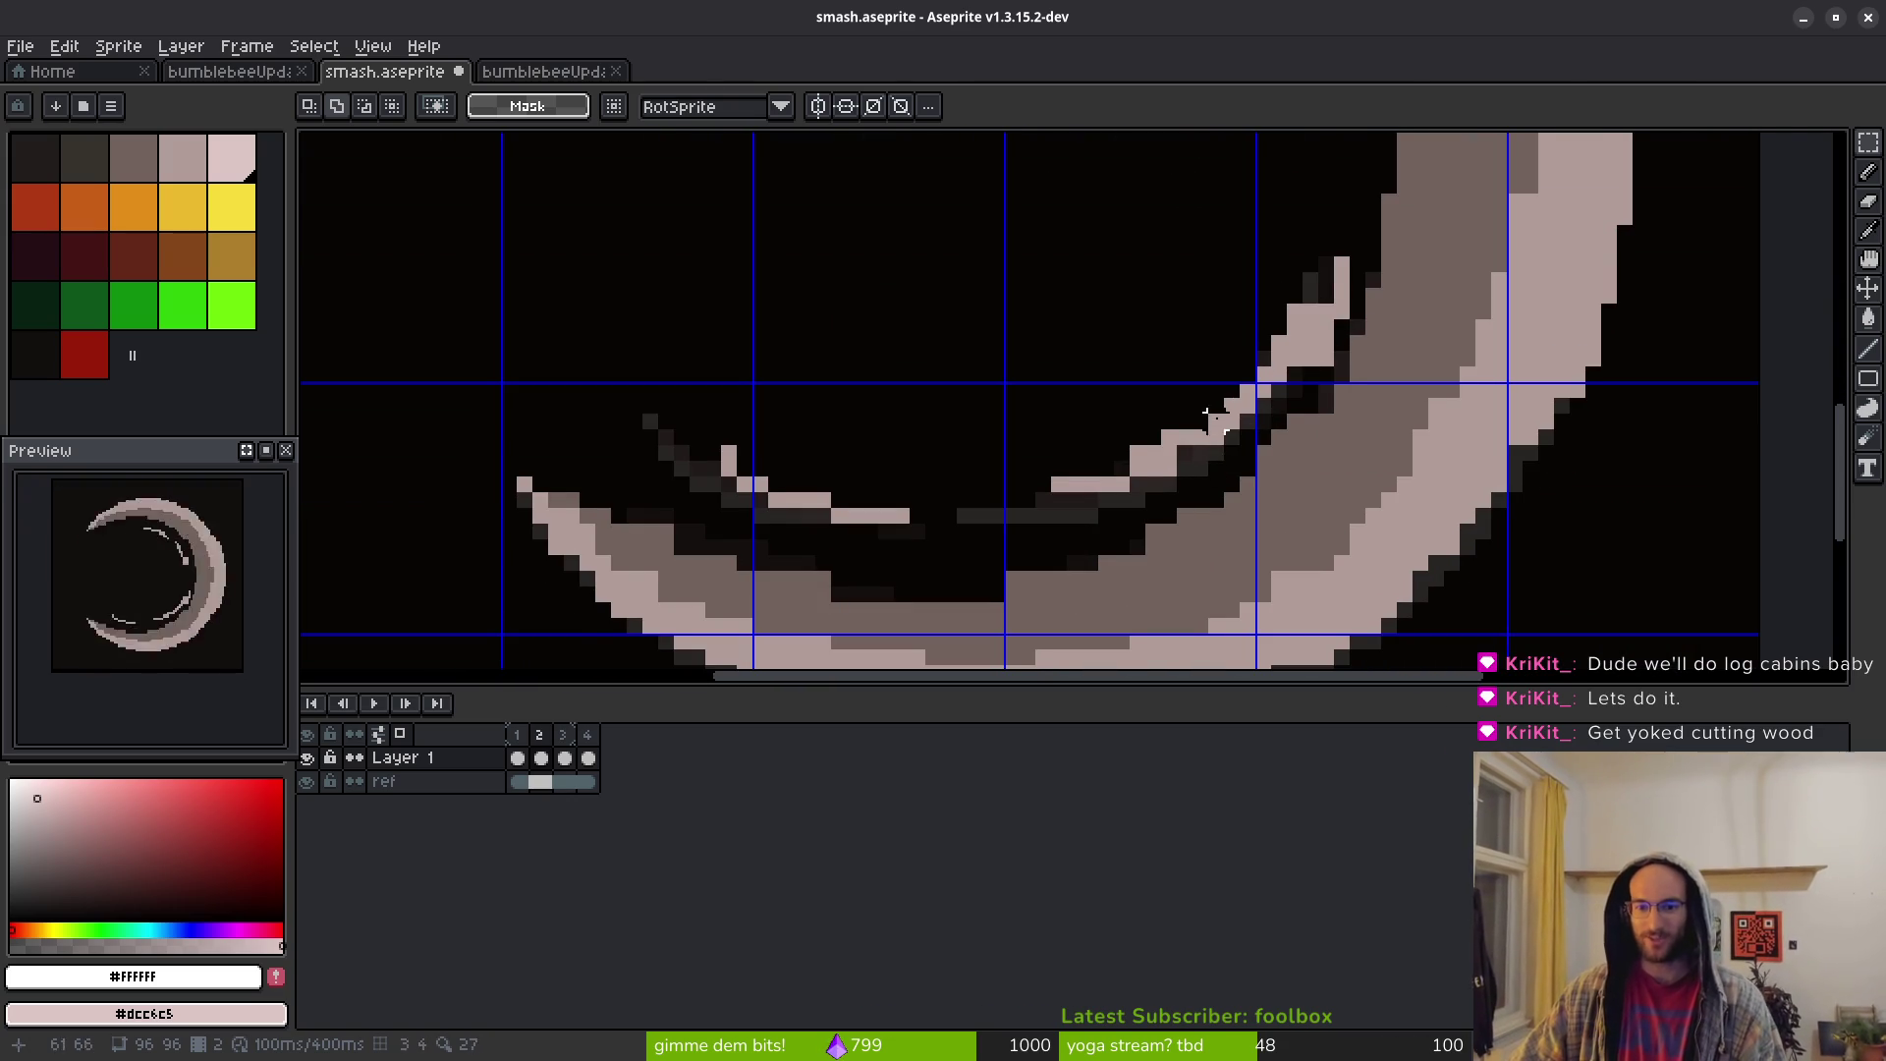
{"action": "scroll", "coordinate": [1208, 344], "scroll_direction": "left", "scroll_amount": 1}
{"action": "key", "text": "e"}
{"action": "key", "text": "plus"}
{"action": "key", "text": "plus"}
{"action": "key", "text": "plus"}
{"action": "mouse_move", "coordinate": [1369, 219]}
{"action": "left_mouse_down"}
{"action": "mouse_move", "coordinate": [1339, 337]}
{"action": "mouse_move", "coordinate": [1099, 476]}
{"action": "left_mouse_up"}
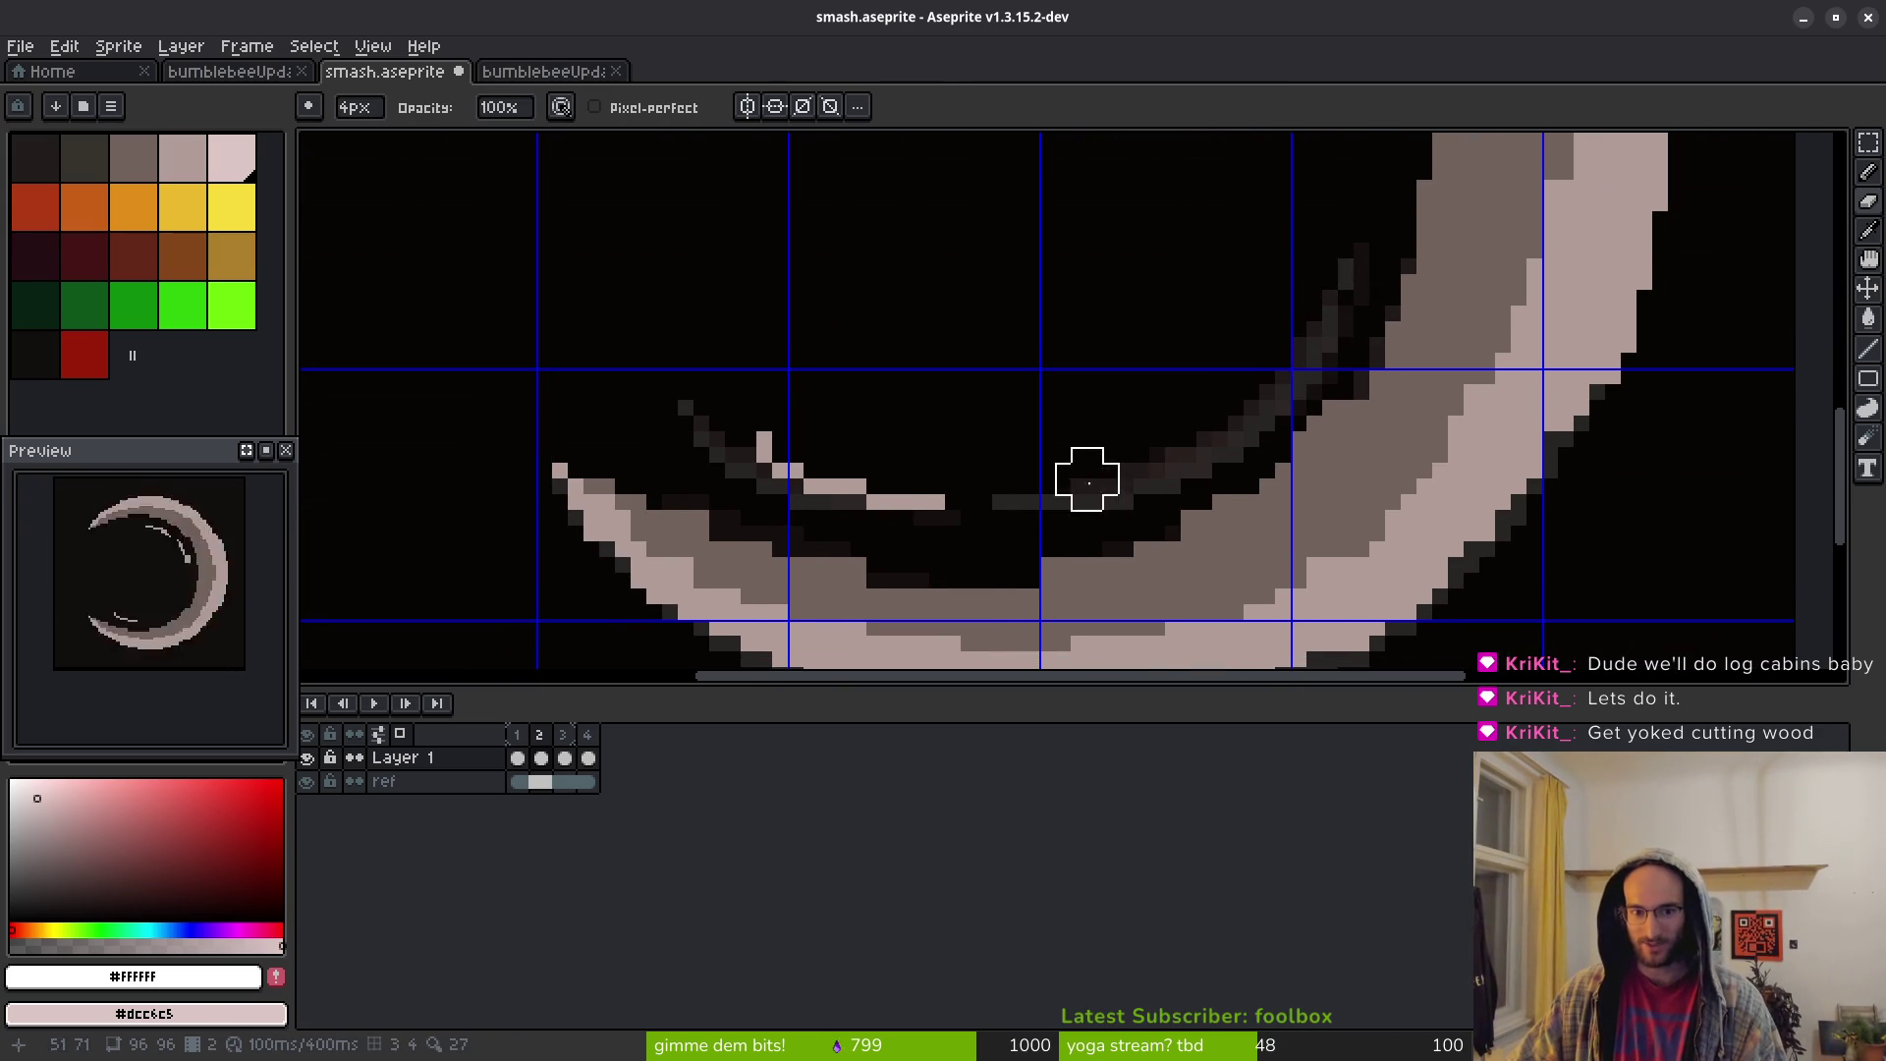
{"action": "scroll", "coordinate": [1040, 365], "scroll_direction": "down", "scroll_amount": 2}
{"action": "scroll", "coordinate": [1040, 365], "scroll_direction": "down", "scroll_amount": 2}
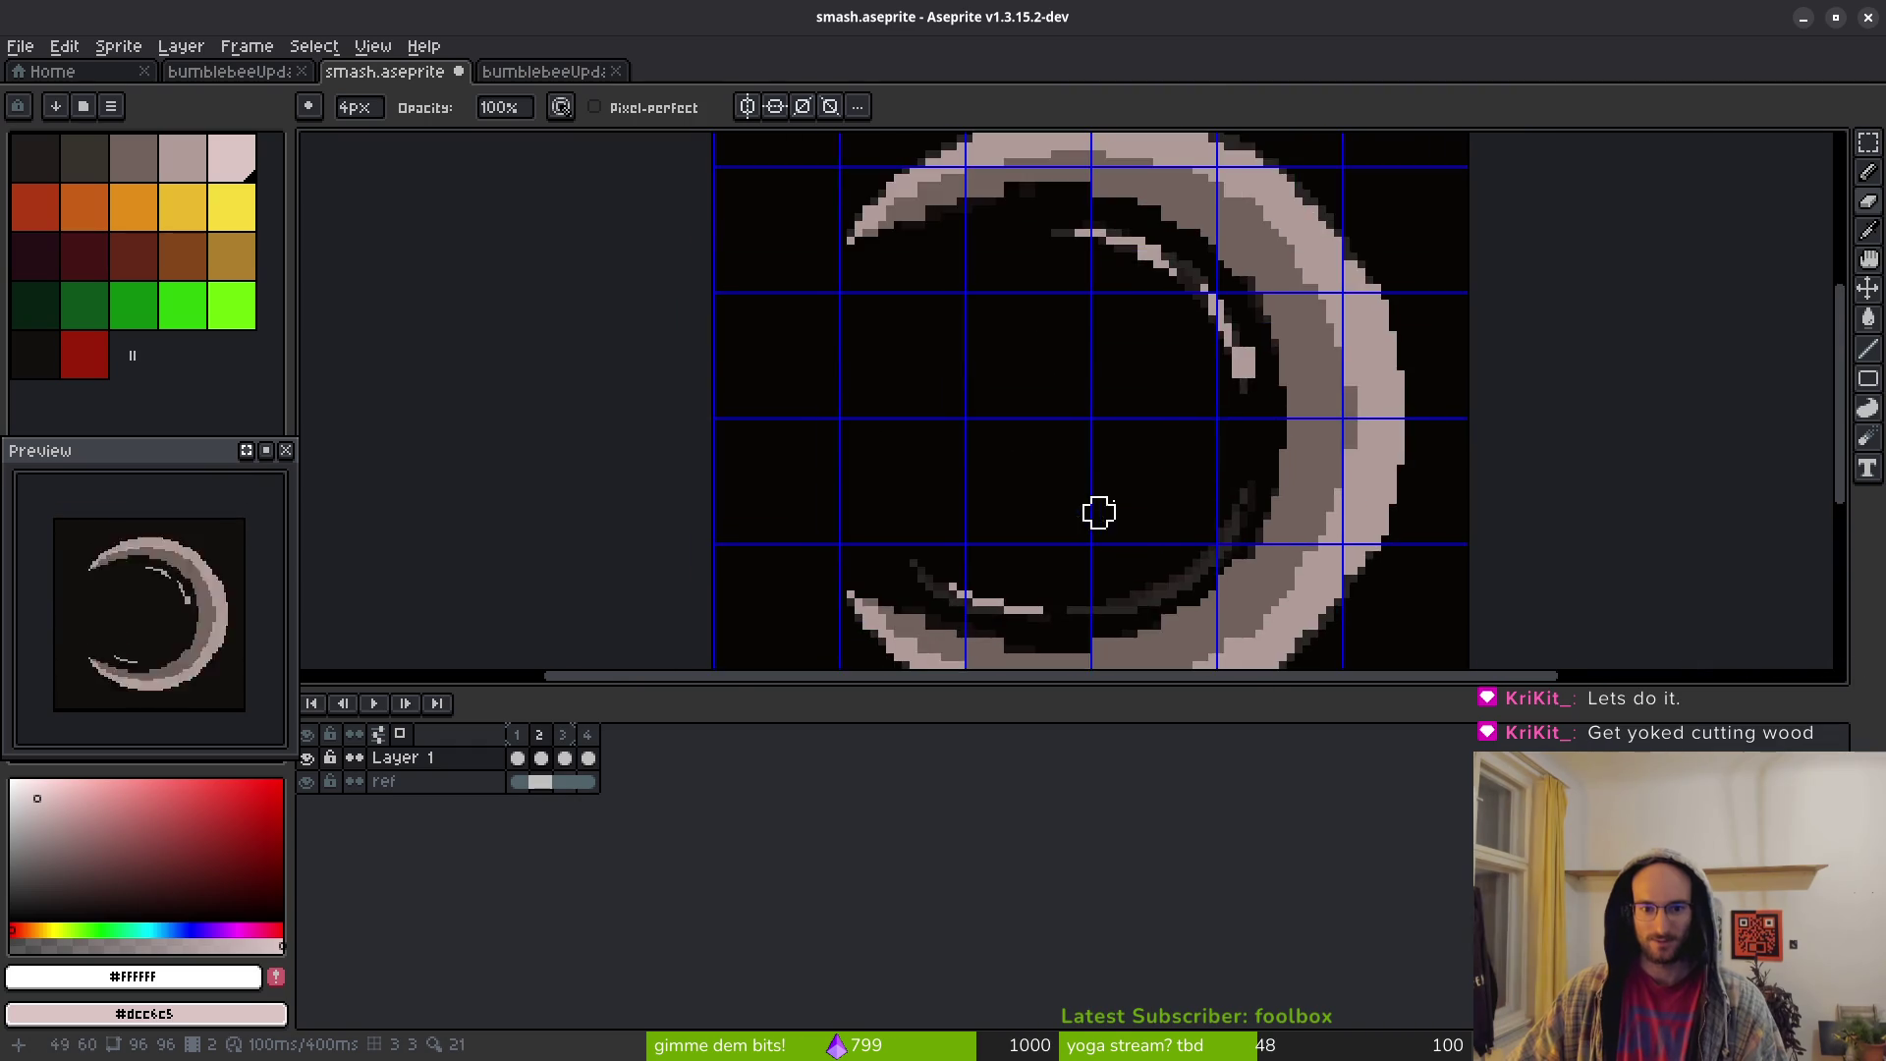
{"action": "scroll", "coordinate": [1208, 328], "scroll_direction": "up", "scroll_amount": 3}
{"action": "left_click", "coordinate": [1278, 366]}
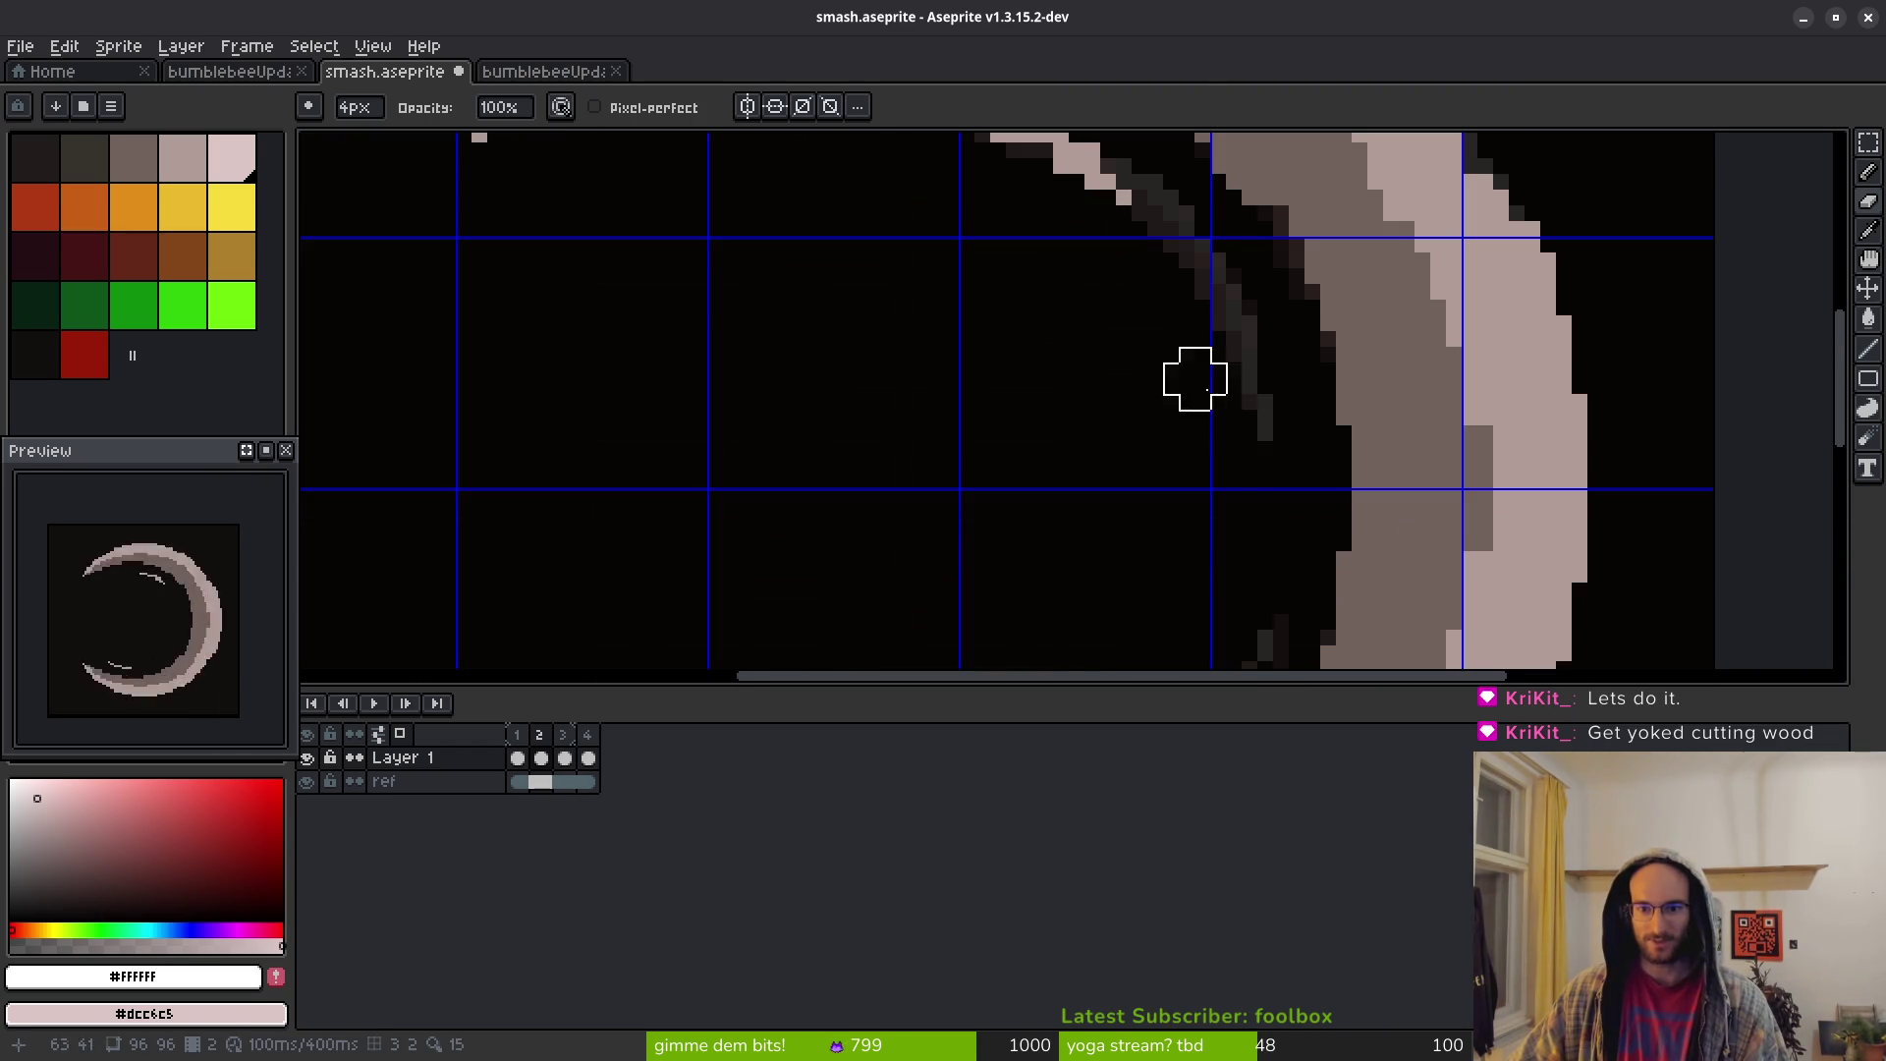
Clean up the light pixels around the thin upper inner arc line
{"action": "scroll", "coordinate": [1208, 392], "scroll_direction": "up", "scroll_amount": 3}
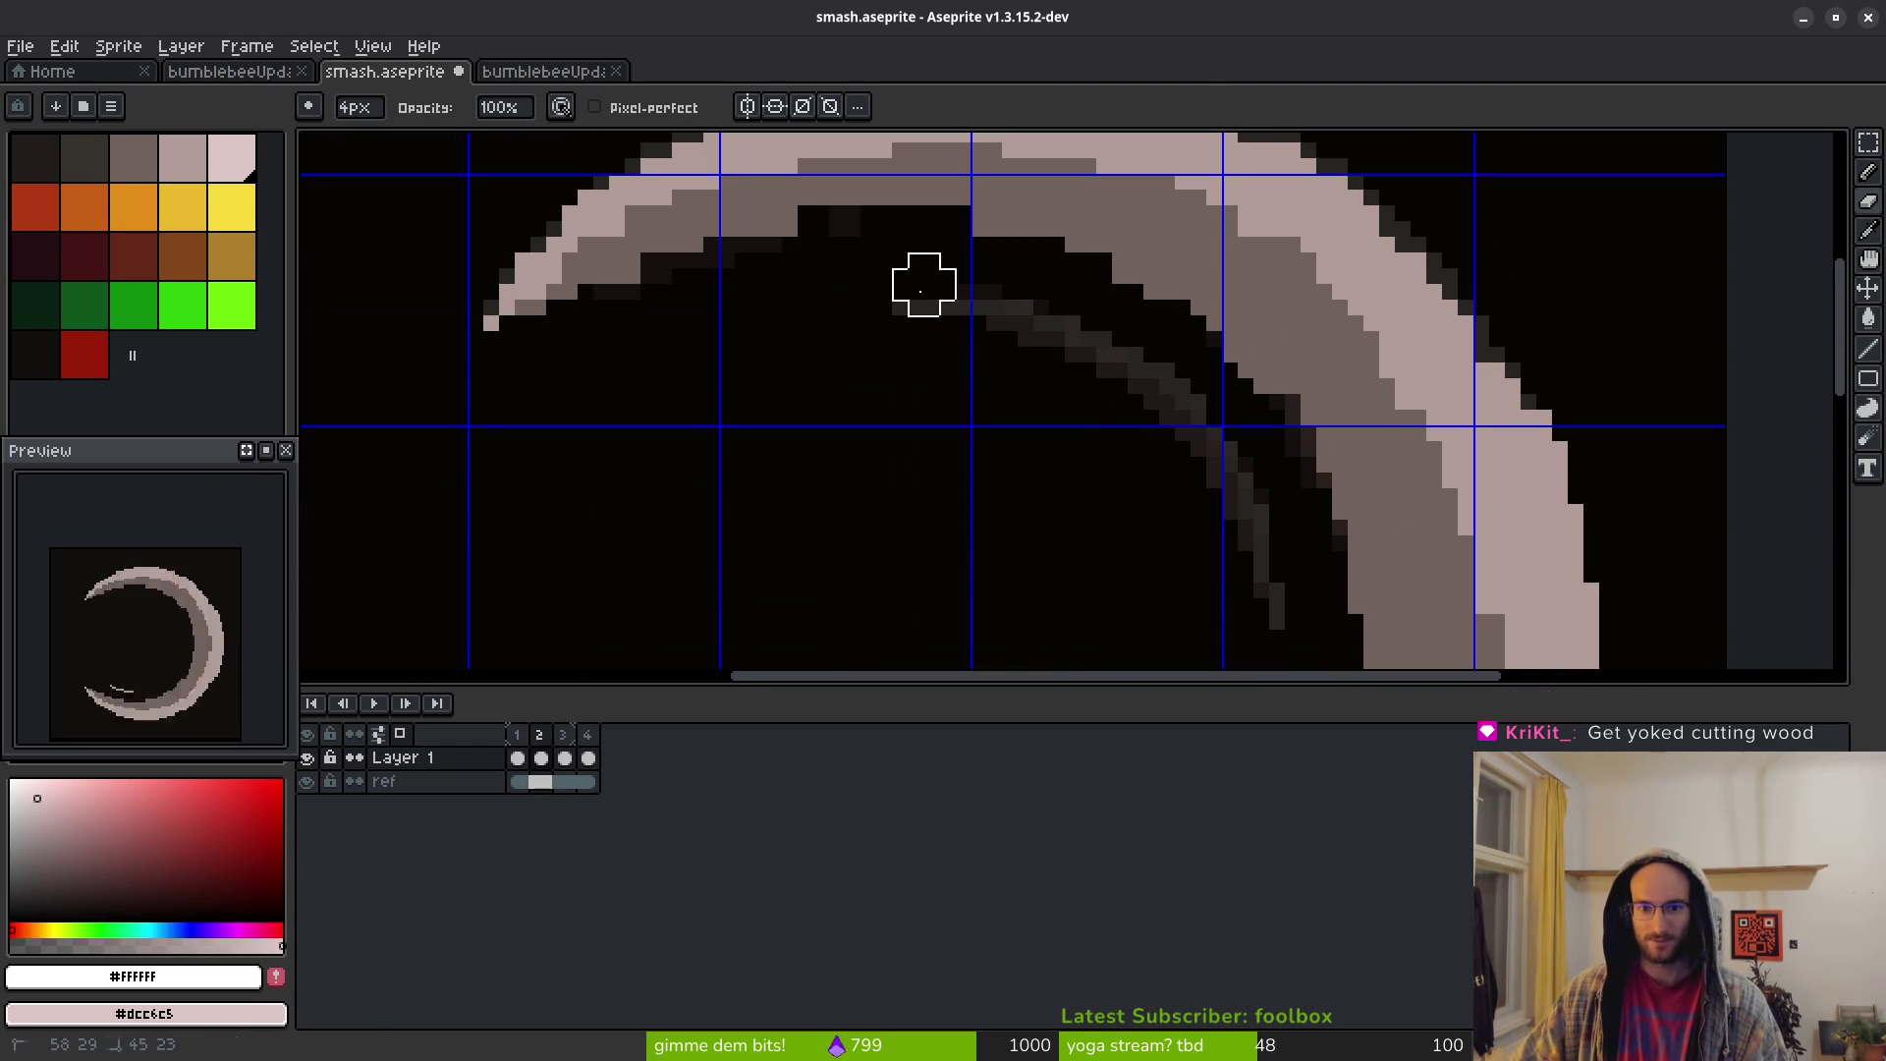
{"action": "left_click_drag", "start_coordinate": [1021, 324], "coordinate": [1130, 378]}
{"action": "scroll", "coordinate": [1068, 356], "scroll_direction": "up", "scroll_amount": 2}
{"action": "left_click", "coordinate": [1056, 385]}
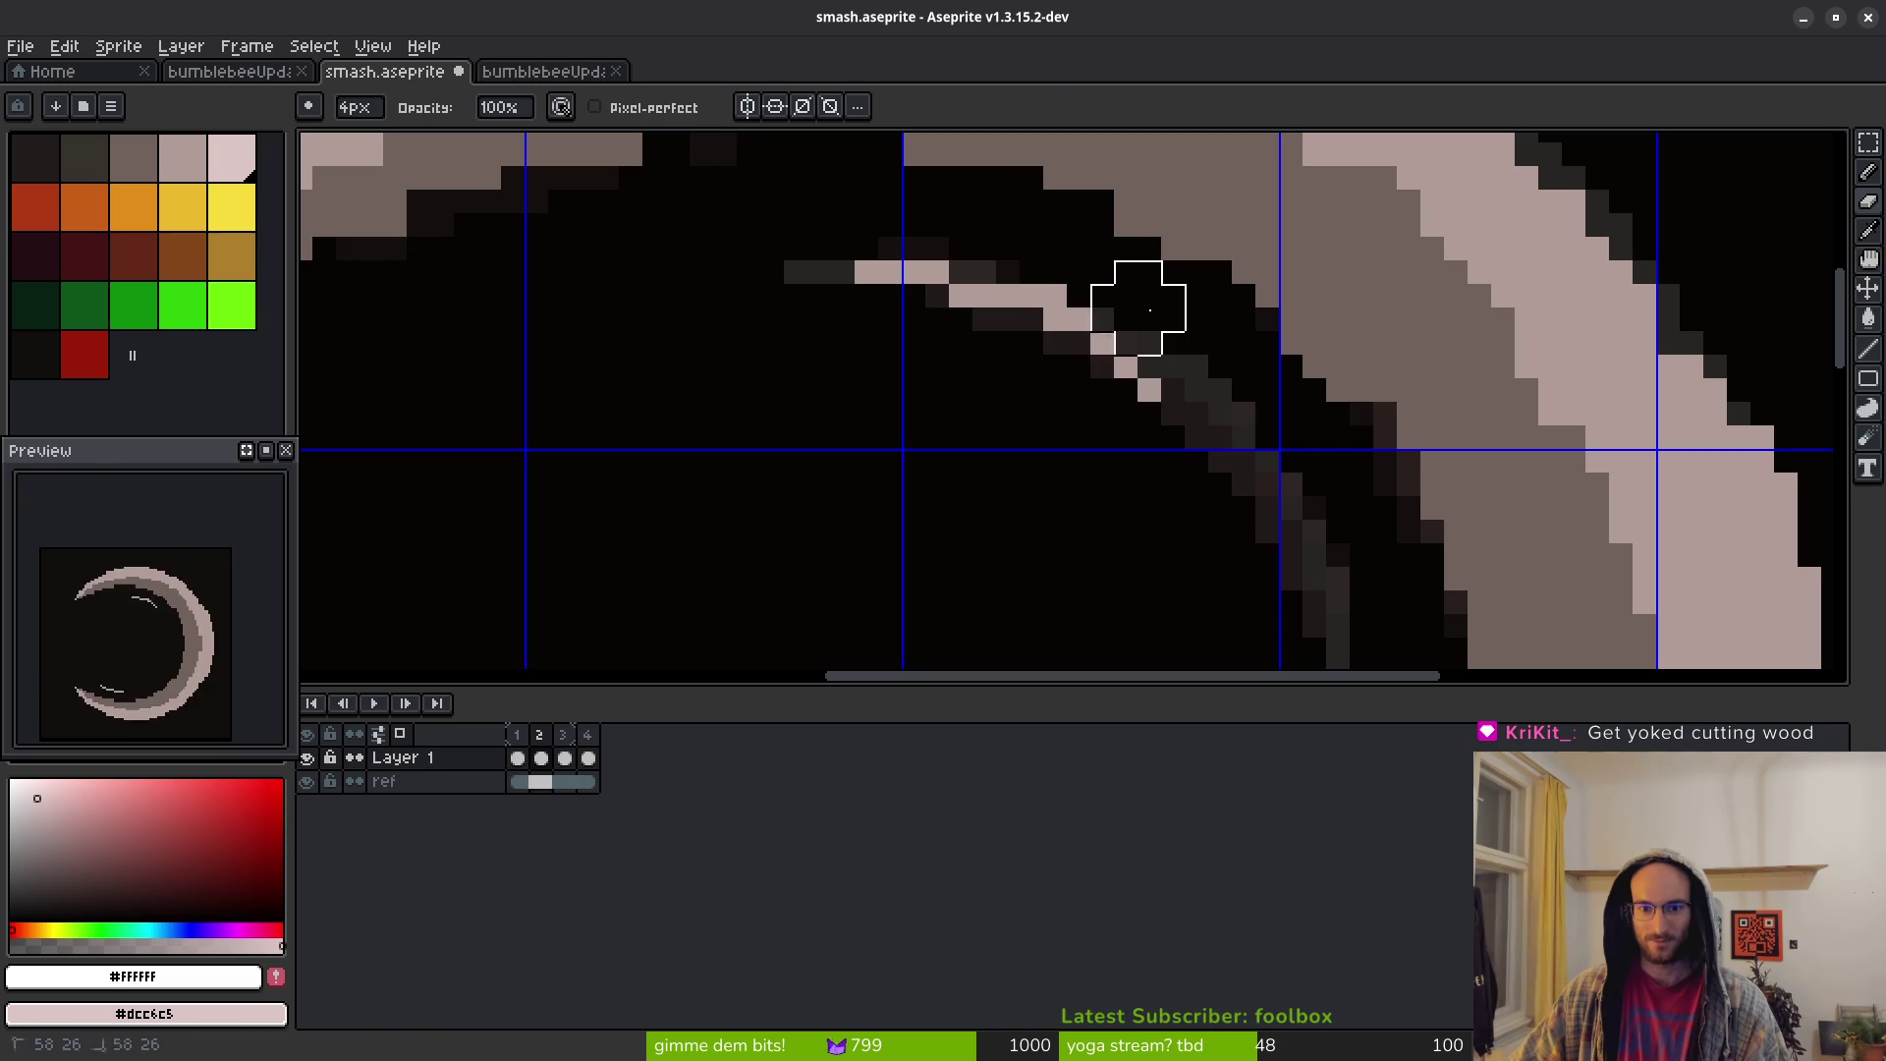
{"action": "scroll", "coordinate": [1179, 527], "scroll_direction": "down", "scroll_amount": 5}
{"action": "scroll", "coordinate": [1208, 530], "scroll_direction": "up", "scroll_amount": 4}
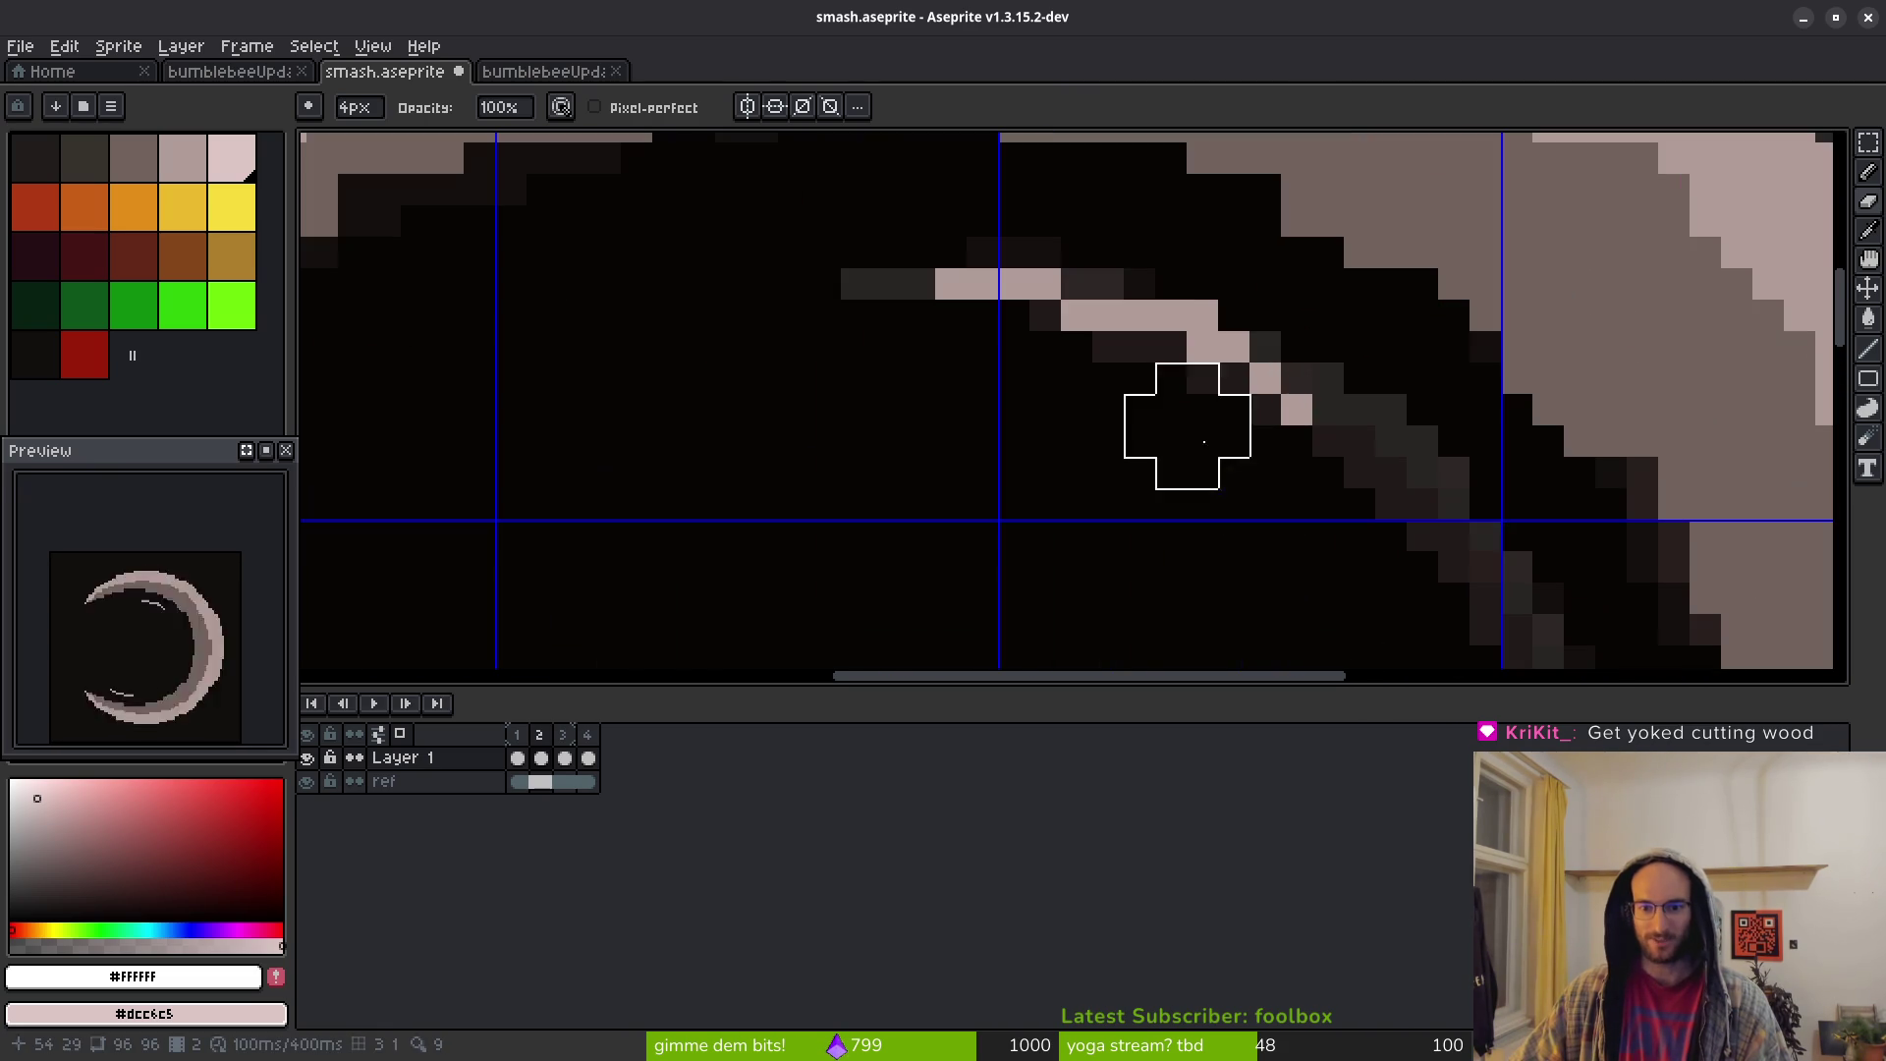
Pick muted pink #b19d99 from the crescent and add pink pixels along the inner arc
{"action": "key", "text": "b"}
{"action": "left_click", "coordinate": [1203, 316]}
{"action": "left_click", "coordinate": [1202, 345]}
{"action": "key", "text": "ctrl+z"}
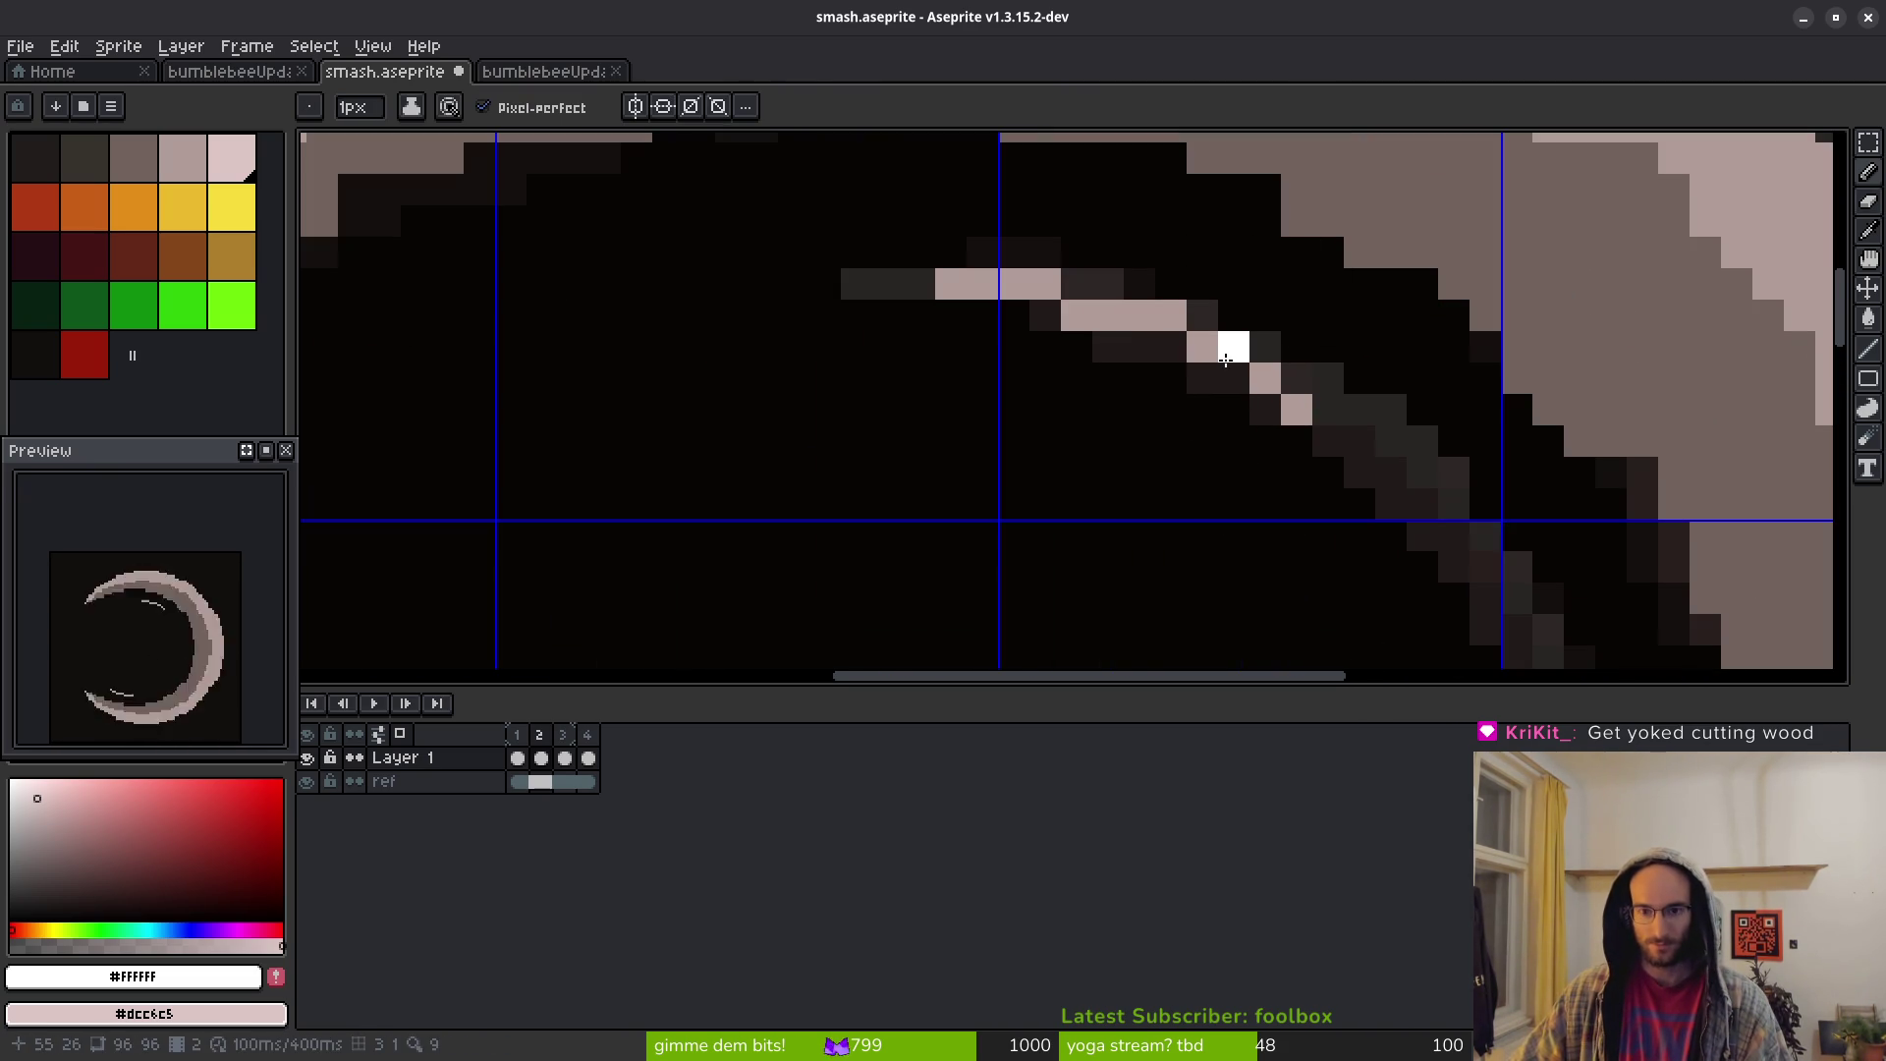
{"action": "left_click", "coordinate": [1216, 337], "text": "alt"}
{"action": "left_click", "coordinate": [1232, 378]}
{"action": "left_click", "coordinate": [1391, 440]}
Draw a pale pink line down the crescent's inner right edge, plus one pixel beside it
{"action": "scroll", "coordinate": [1334, 509], "scroll_direction": "down", "scroll_amount": 5}
{"action": "scroll", "coordinate": [1234, 510], "scroll_direction": "up", "scroll_amount": 3}
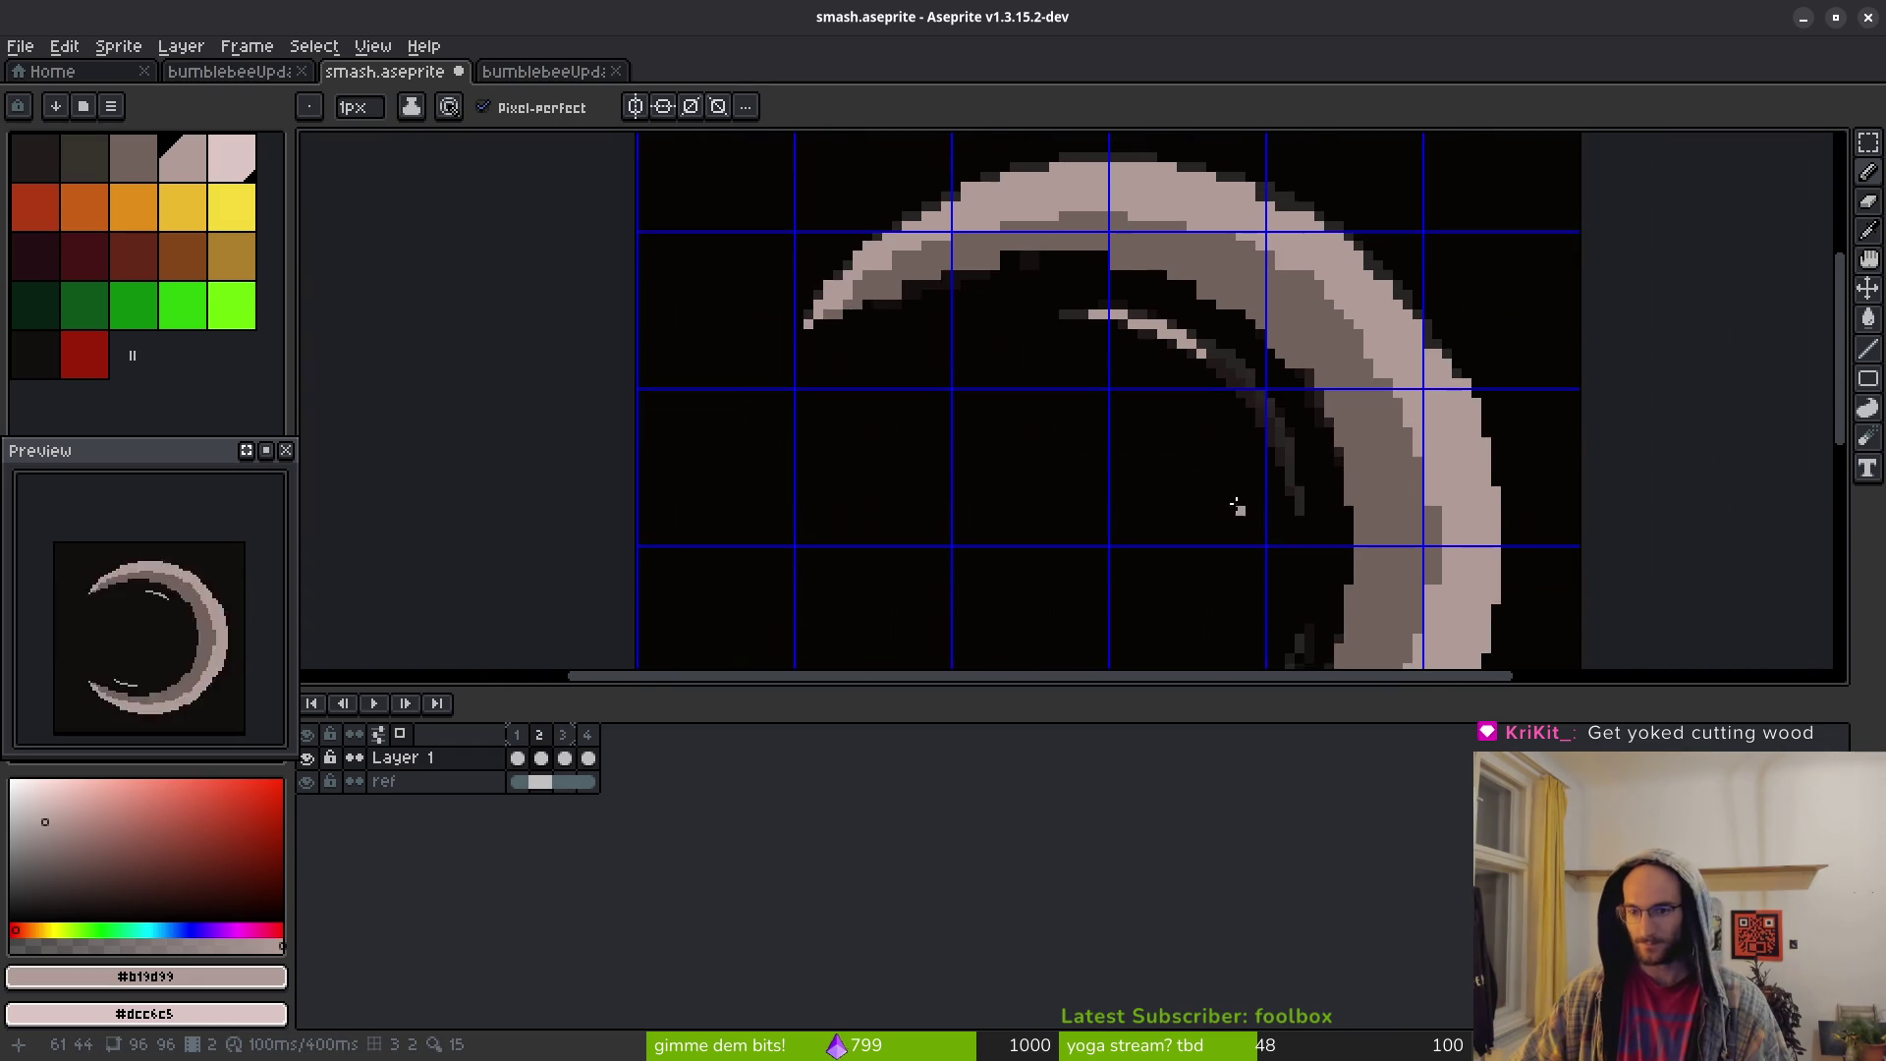
{"action": "scroll", "coordinate": [1124, 409], "scroll_direction": "down", "scroll_amount": 3}
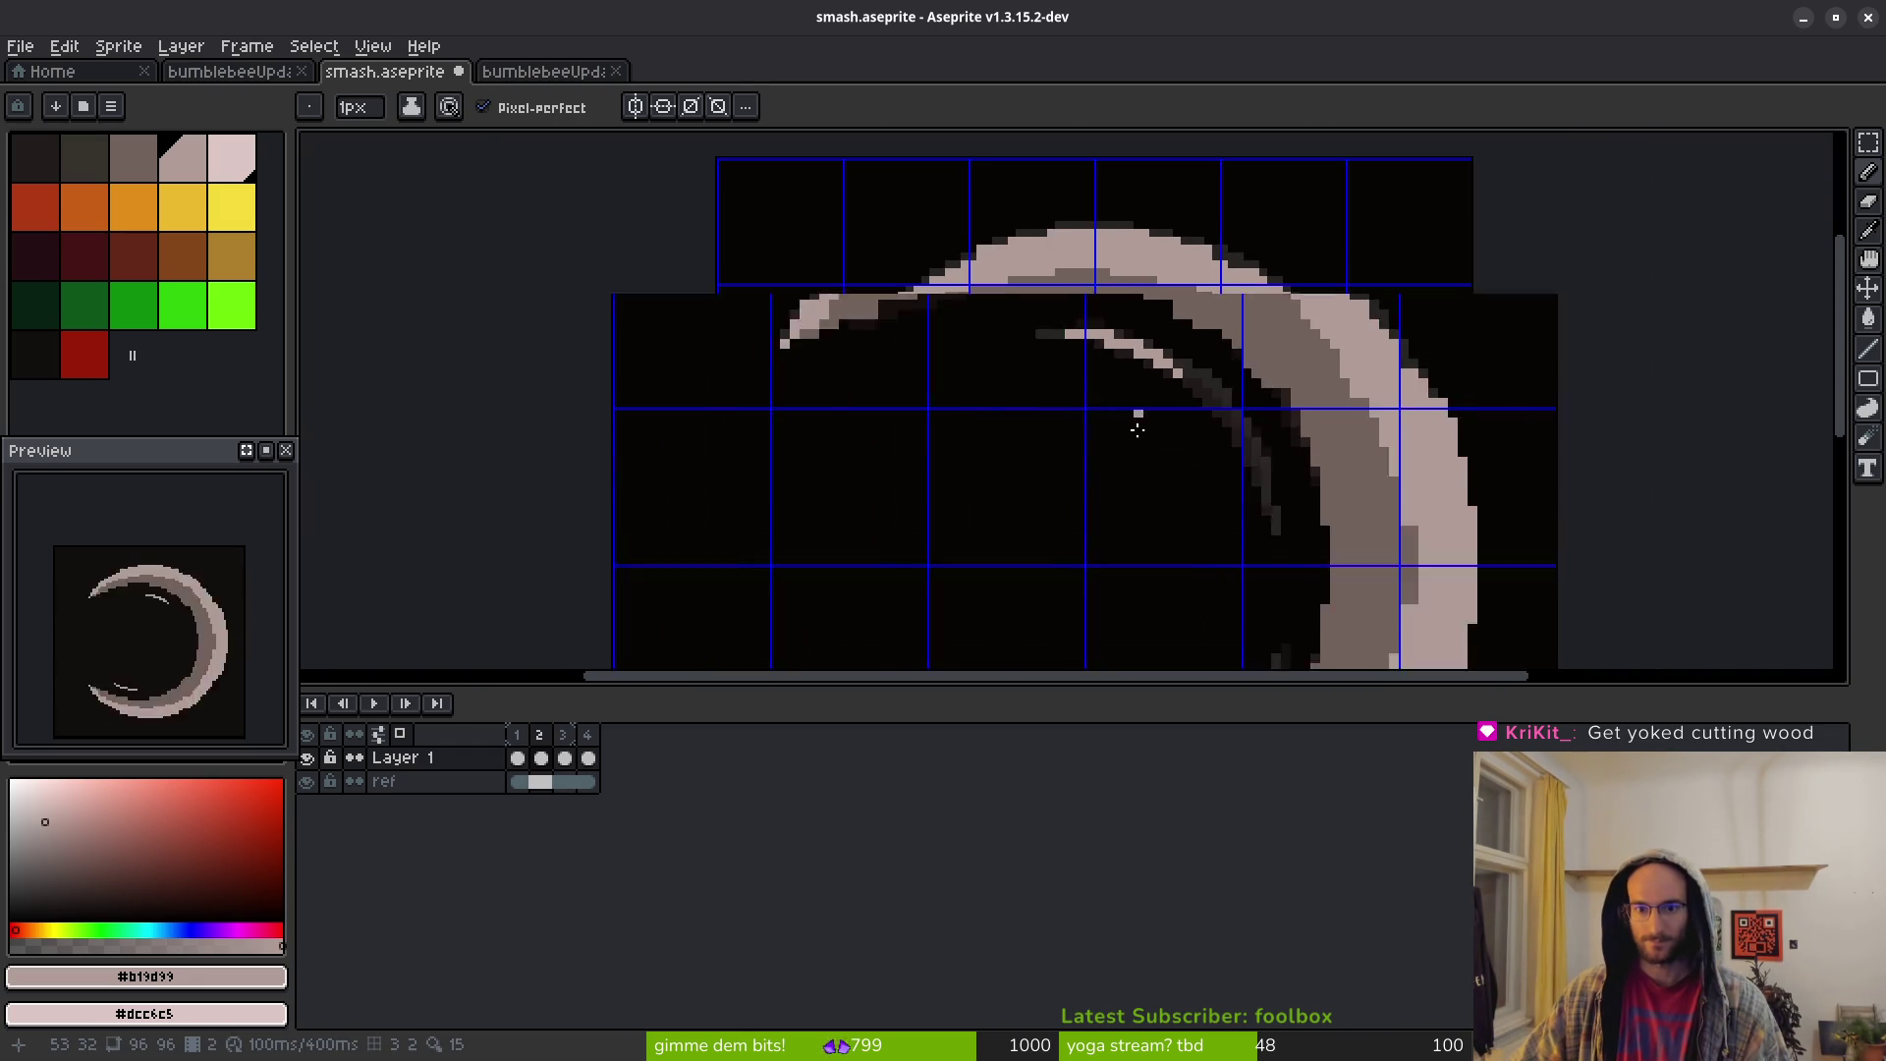
{"action": "scroll", "coordinate": [1219, 330], "scroll_direction": "up", "scroll_amount": 5}
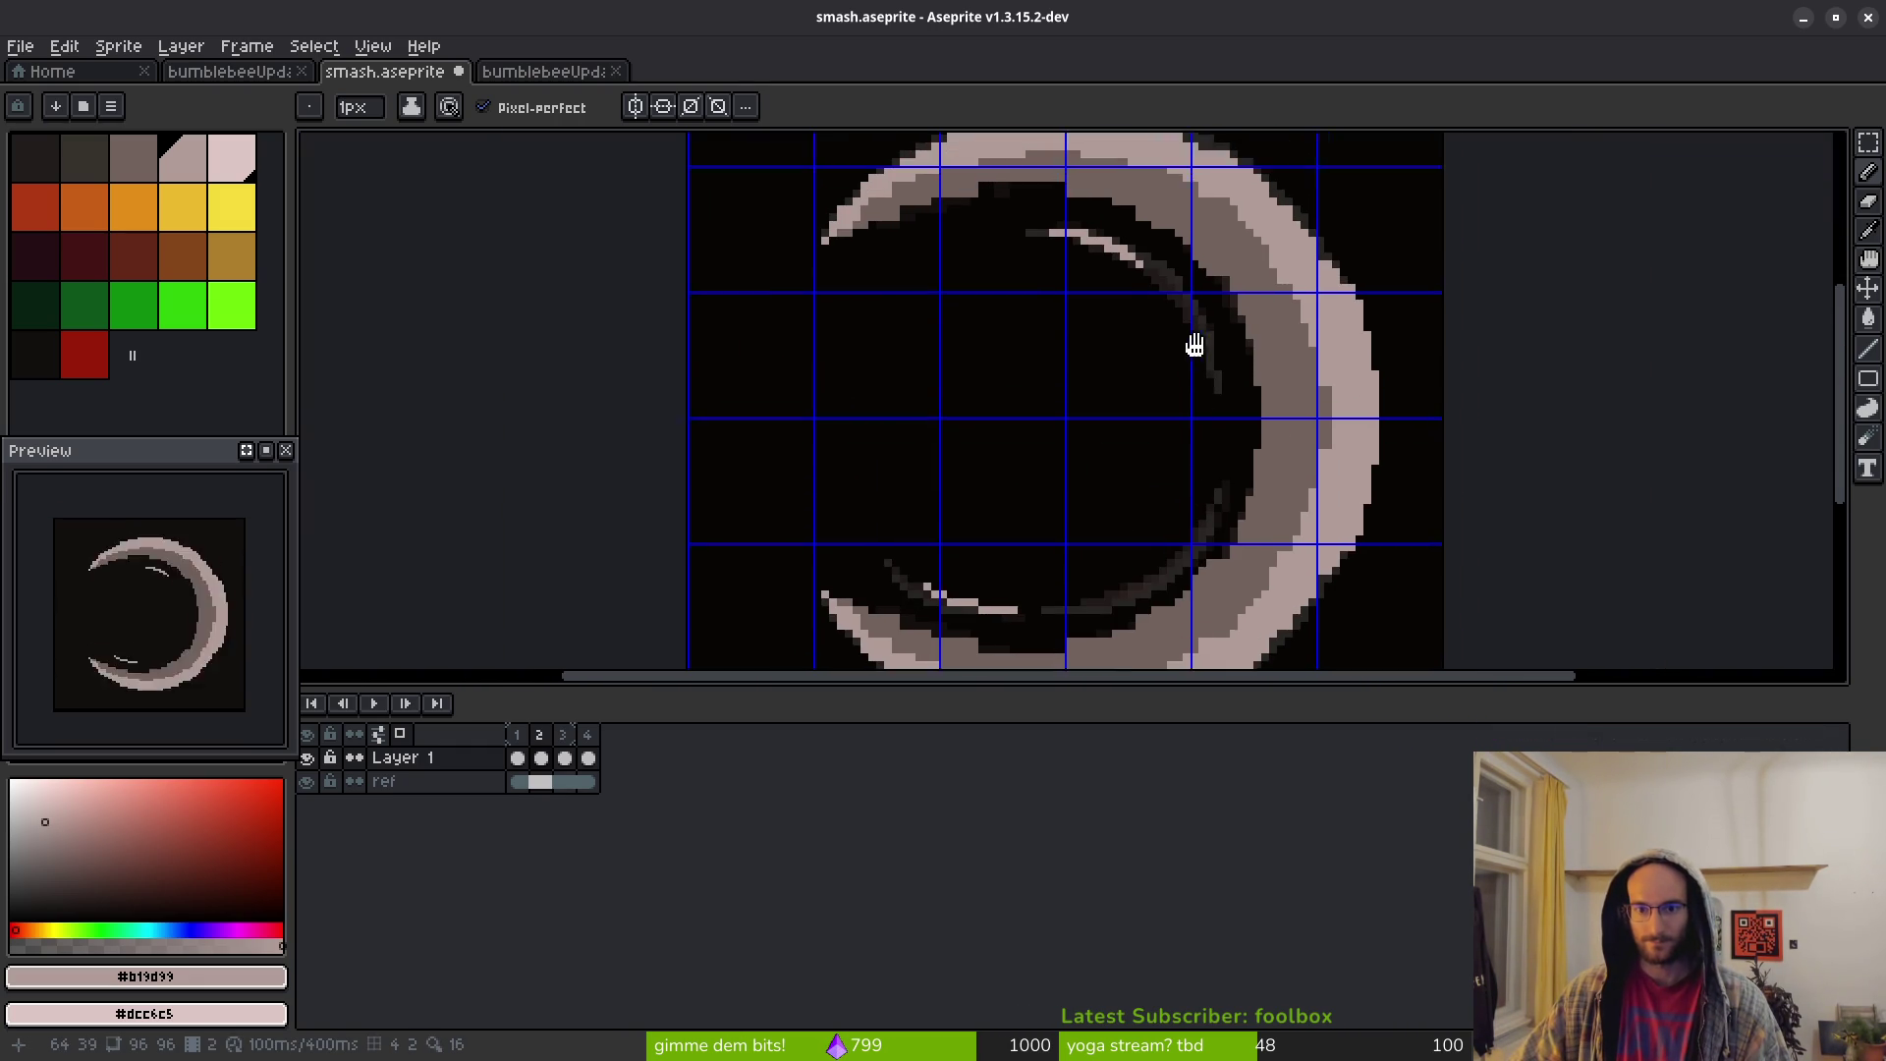
{"action": "left_click_drag", "start_coordinate": [1146, 415], "coordinate": [1081, 312]}
{"action": "mouse_move", "coordinate": [1018, 236]}
{"action": "left_mouse_down"}
{"action": "mouse_move", "coordinate": [1105, 421]}
{"action": "mouse_move", "coordinate": [1124, 410]}
{"action": "mouse_move", "coordinate": [1113, 496]}
{"action": "left_mouse_up"}
{"action": "left_click", "coordinate": [1144, 362]}
{"action": "scroll", "coordinate": [1187, 542], "scroll_direction": "down", "scroll_amount": 4}
{"action": "scroll", "coordinate": [1186, 542], "scroll_direction": "up", "scroll_amount": 4}
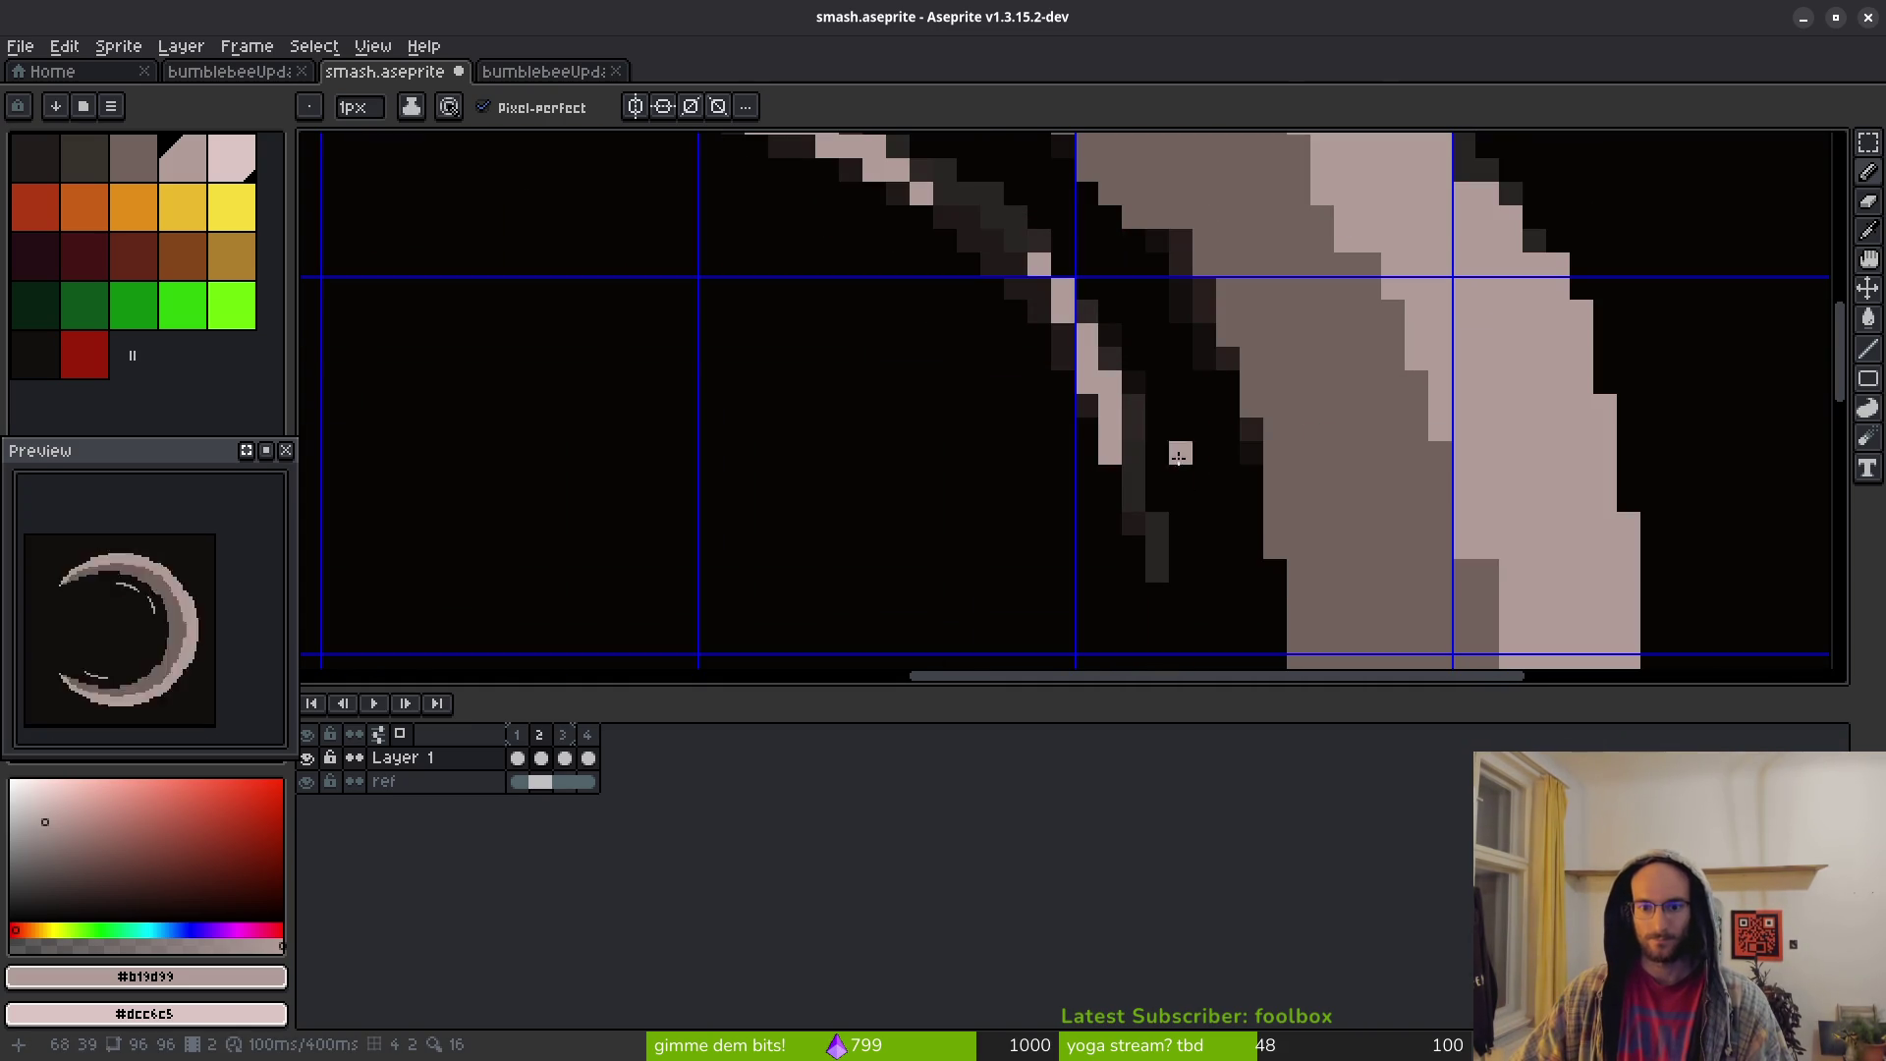
{"action": "left_click_drag", "start_coordinate": [1133, 452], "coordinate": [1093, 400]}
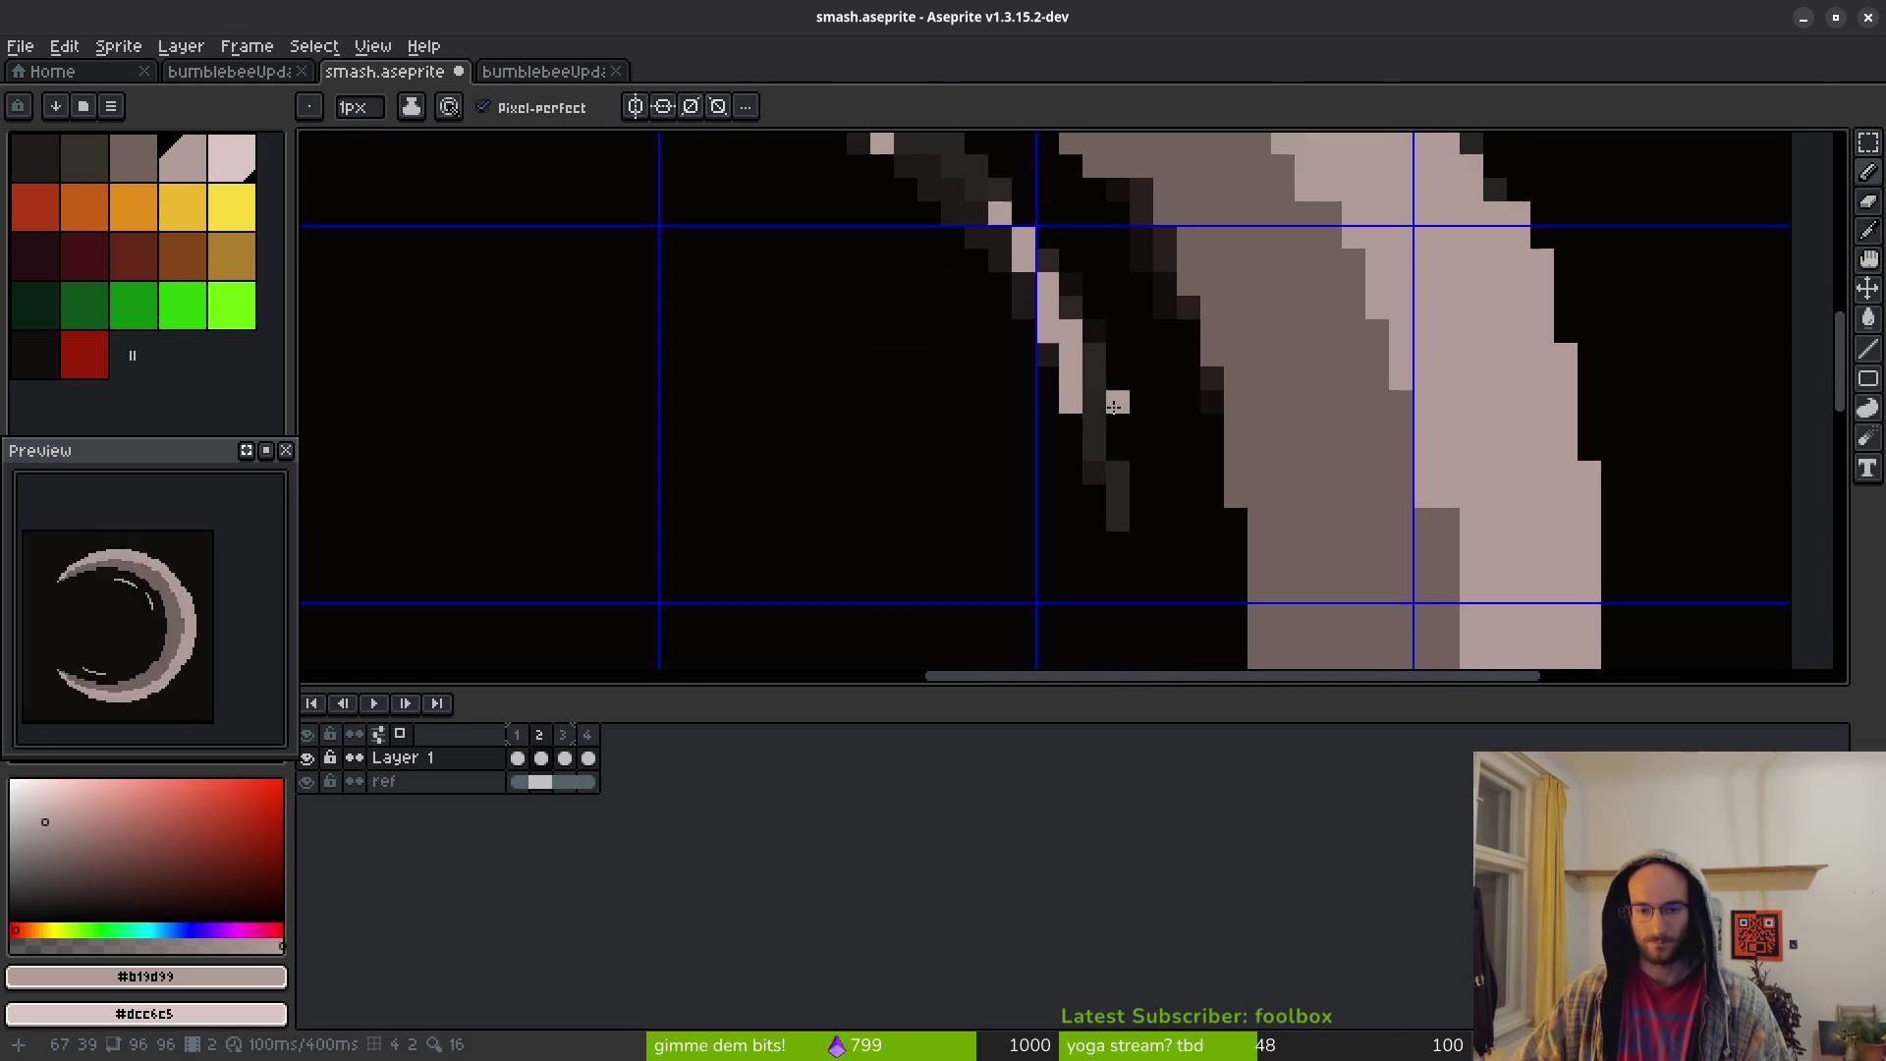
Move the inner-edge light stroke one pixel down and right using a marquee selection, then deselect
{"action": "key", "text": "m"}
{"action": "left_click_drag", "start_coordinate": [976, 213], "coordinate": [1094, 450]}
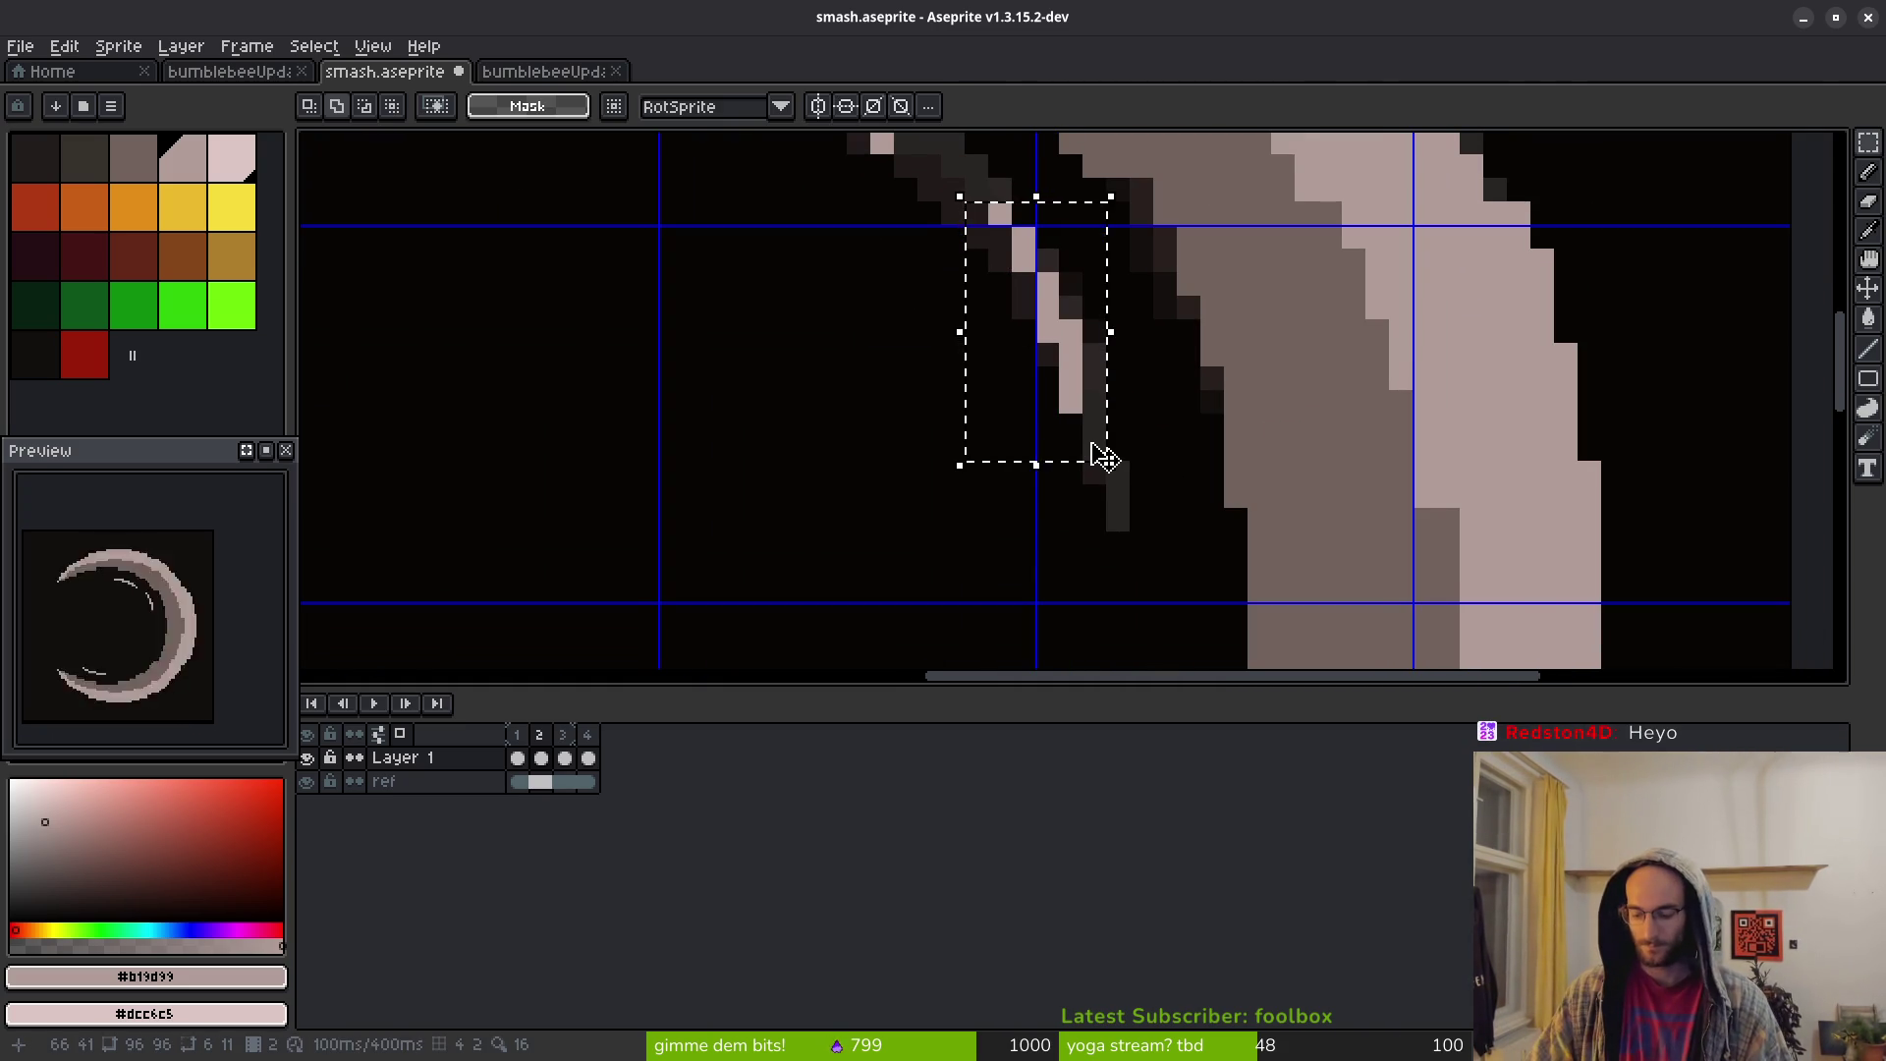
{"action": "key", "text": "Down"}
{"action": "key", "text": "Down"}
{"action": "key", "text": "Up"}
{"action": "key", "text": "Right"}
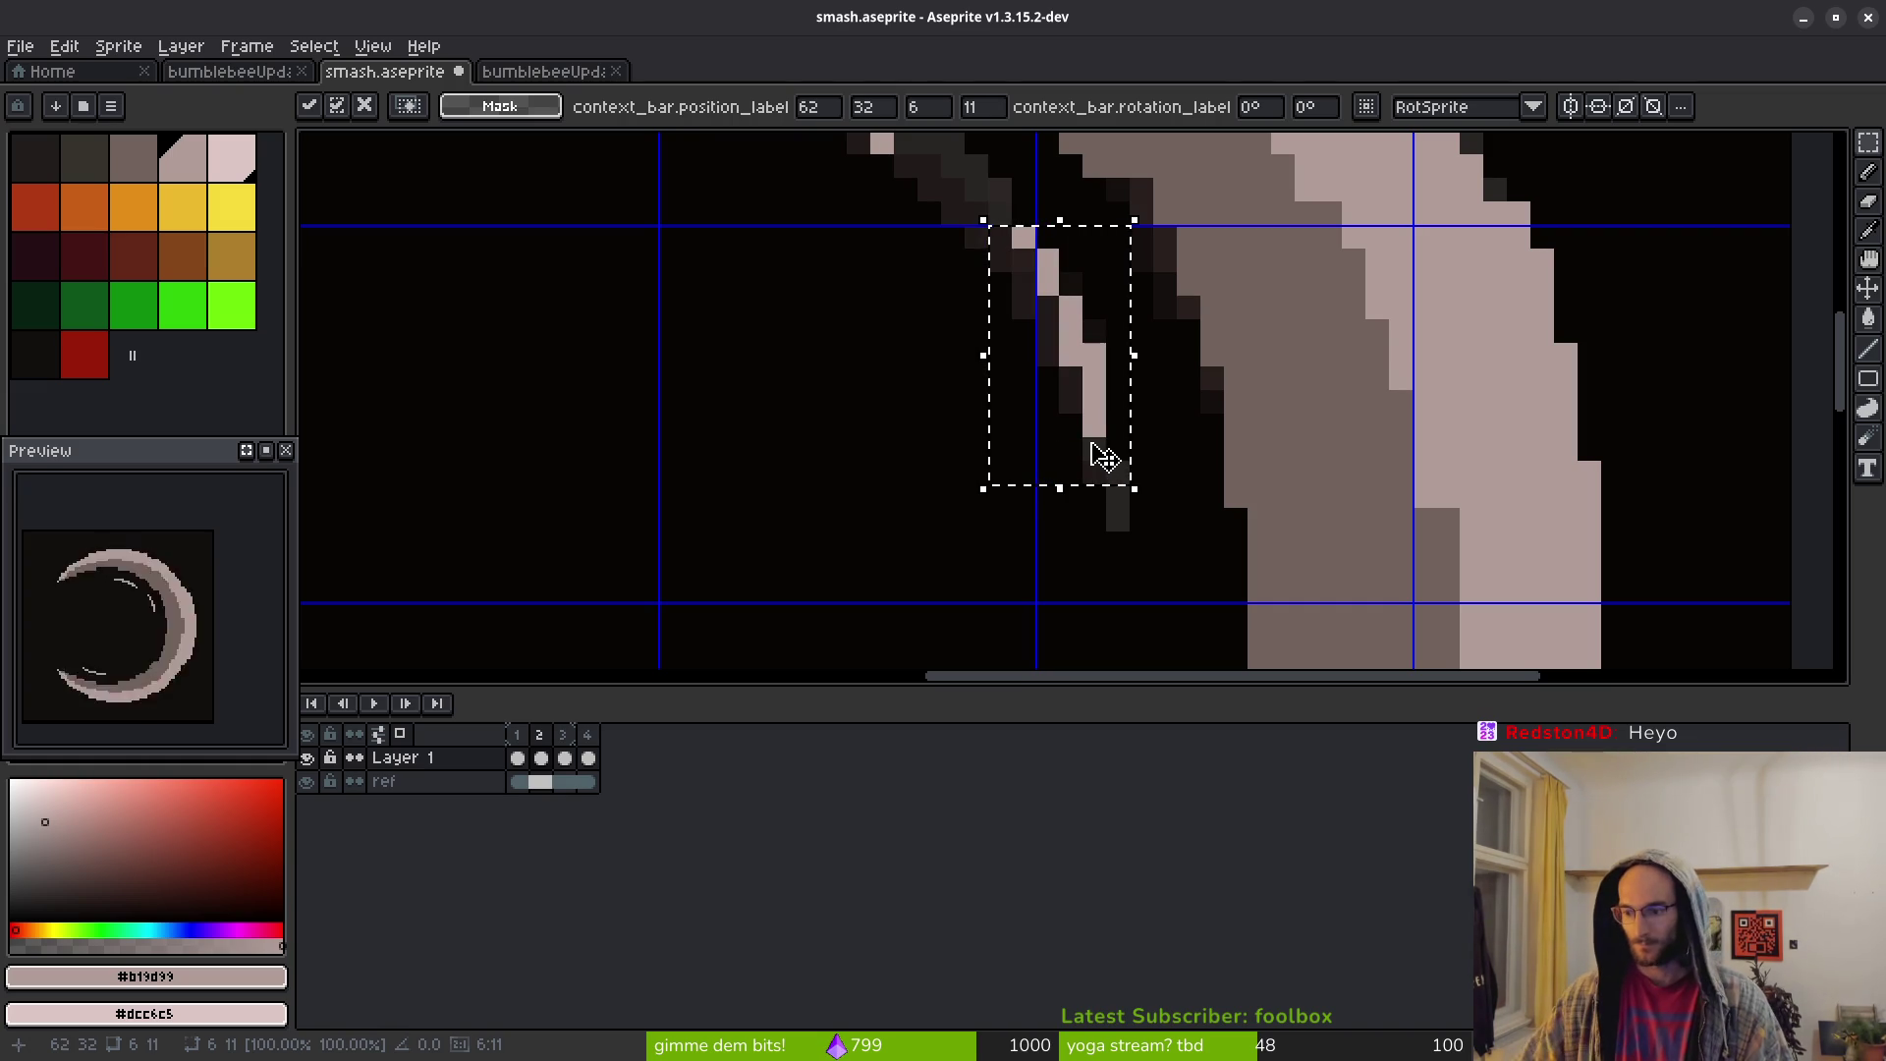
{"action": "key", "text": "Return"}
{"action": "key", "text": "ctrl+d"}
{"action": "left_click_drag", "start_coordinate": [1022, 400], "coordinate": [1041, 452]}
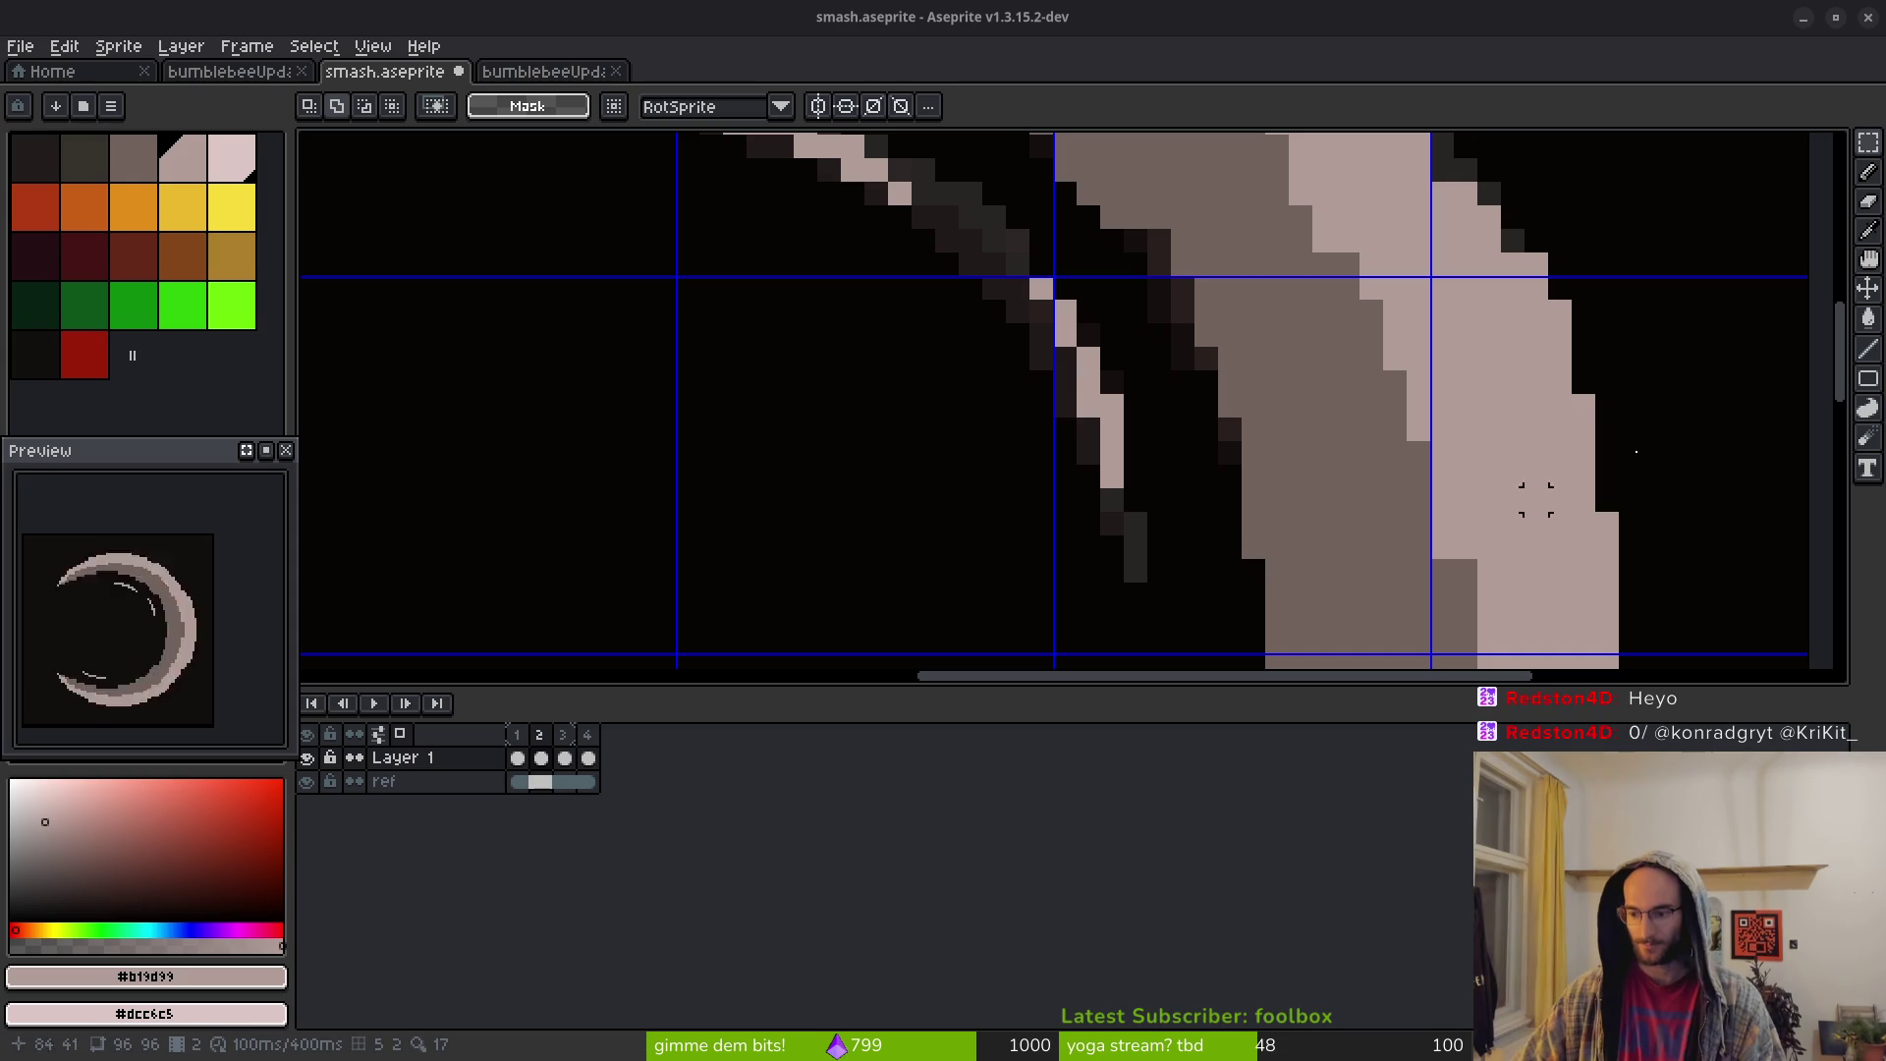
{"action": "scroll", "coordinate": [1130, 523], "scroll_direction": "down", "scroll_amount": 3}
Draw a light highlight along the lower inner edge and a row of light pixels on the lower tail
{"action": "key", "text": "b"}
{"action": "scroll", "coordinate": [1261, 465], "scroll_direction": "up", "scroll_amount": 3}
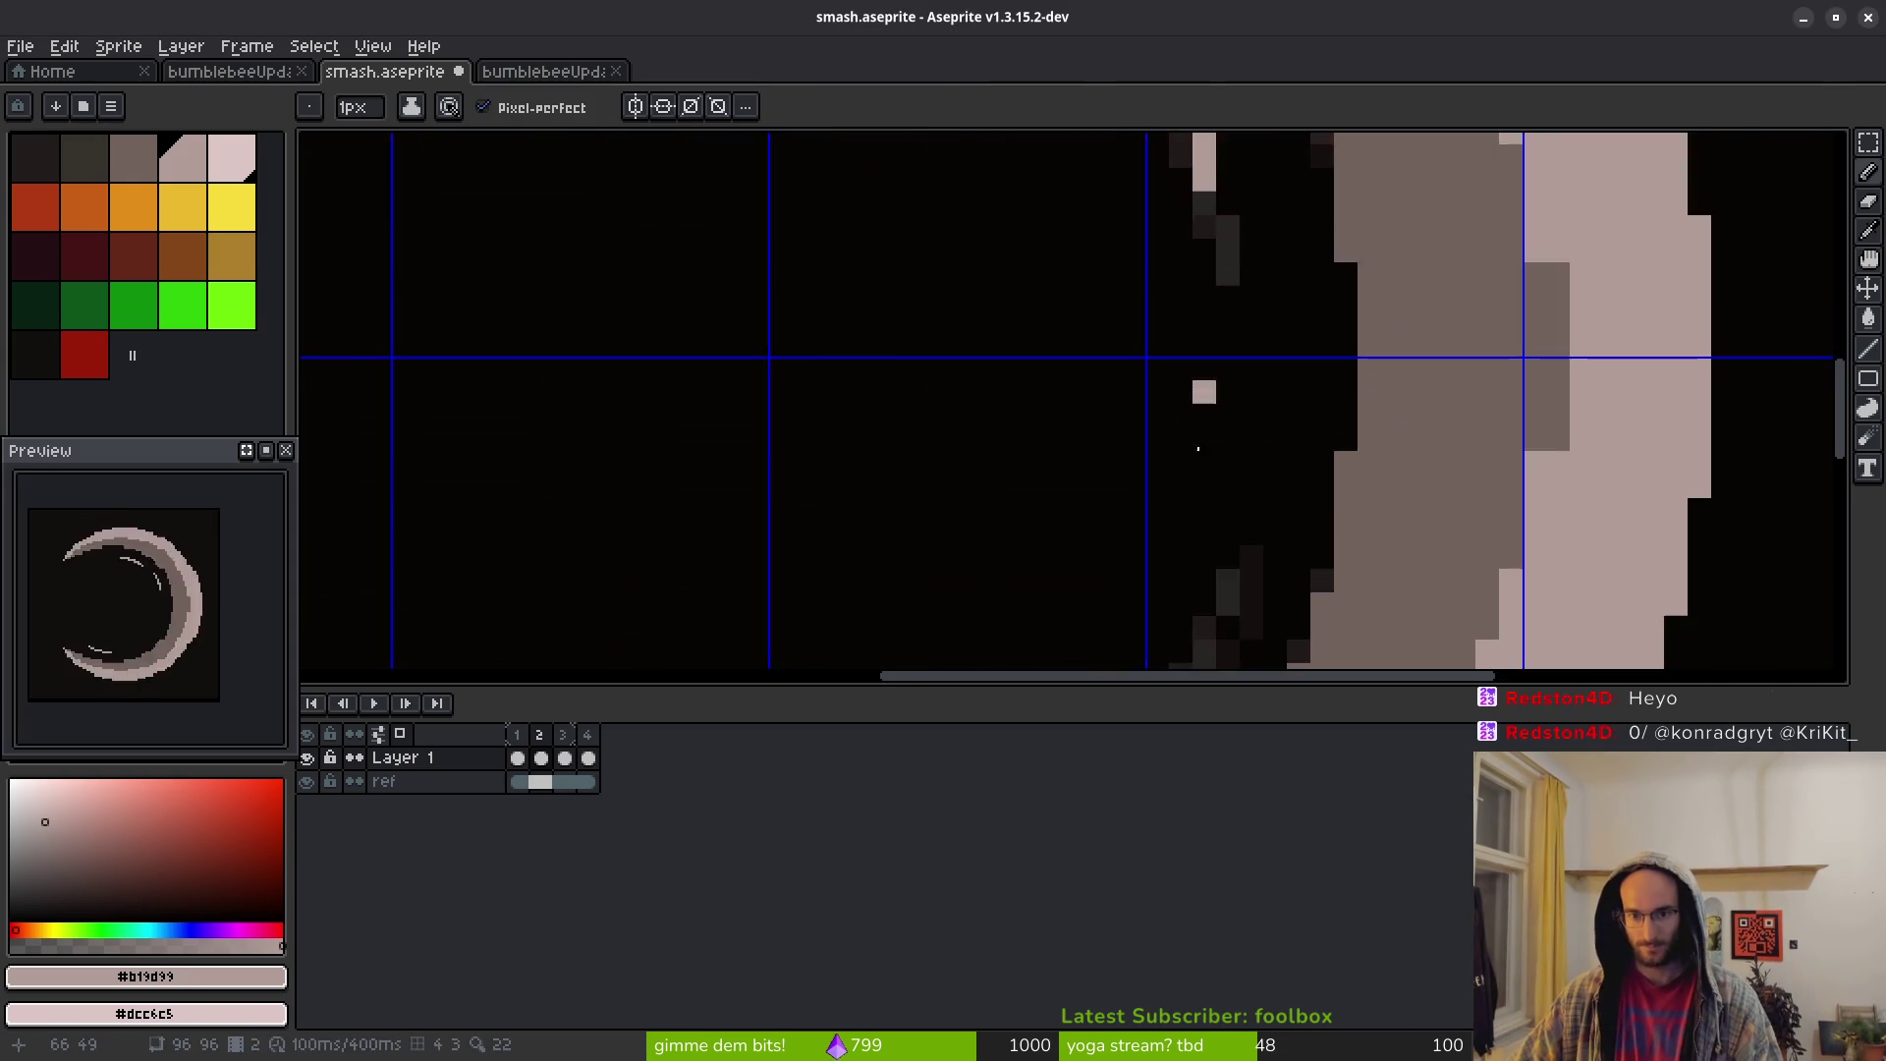
{"action": "scroll", "coordinate": [1260, 465], "scroll_direction": "up", "scroll_amount": 2}
{"action": "scroll", "coordinate": [1409, 313], "scroll_direction": "down", "scroll_amount": 2}
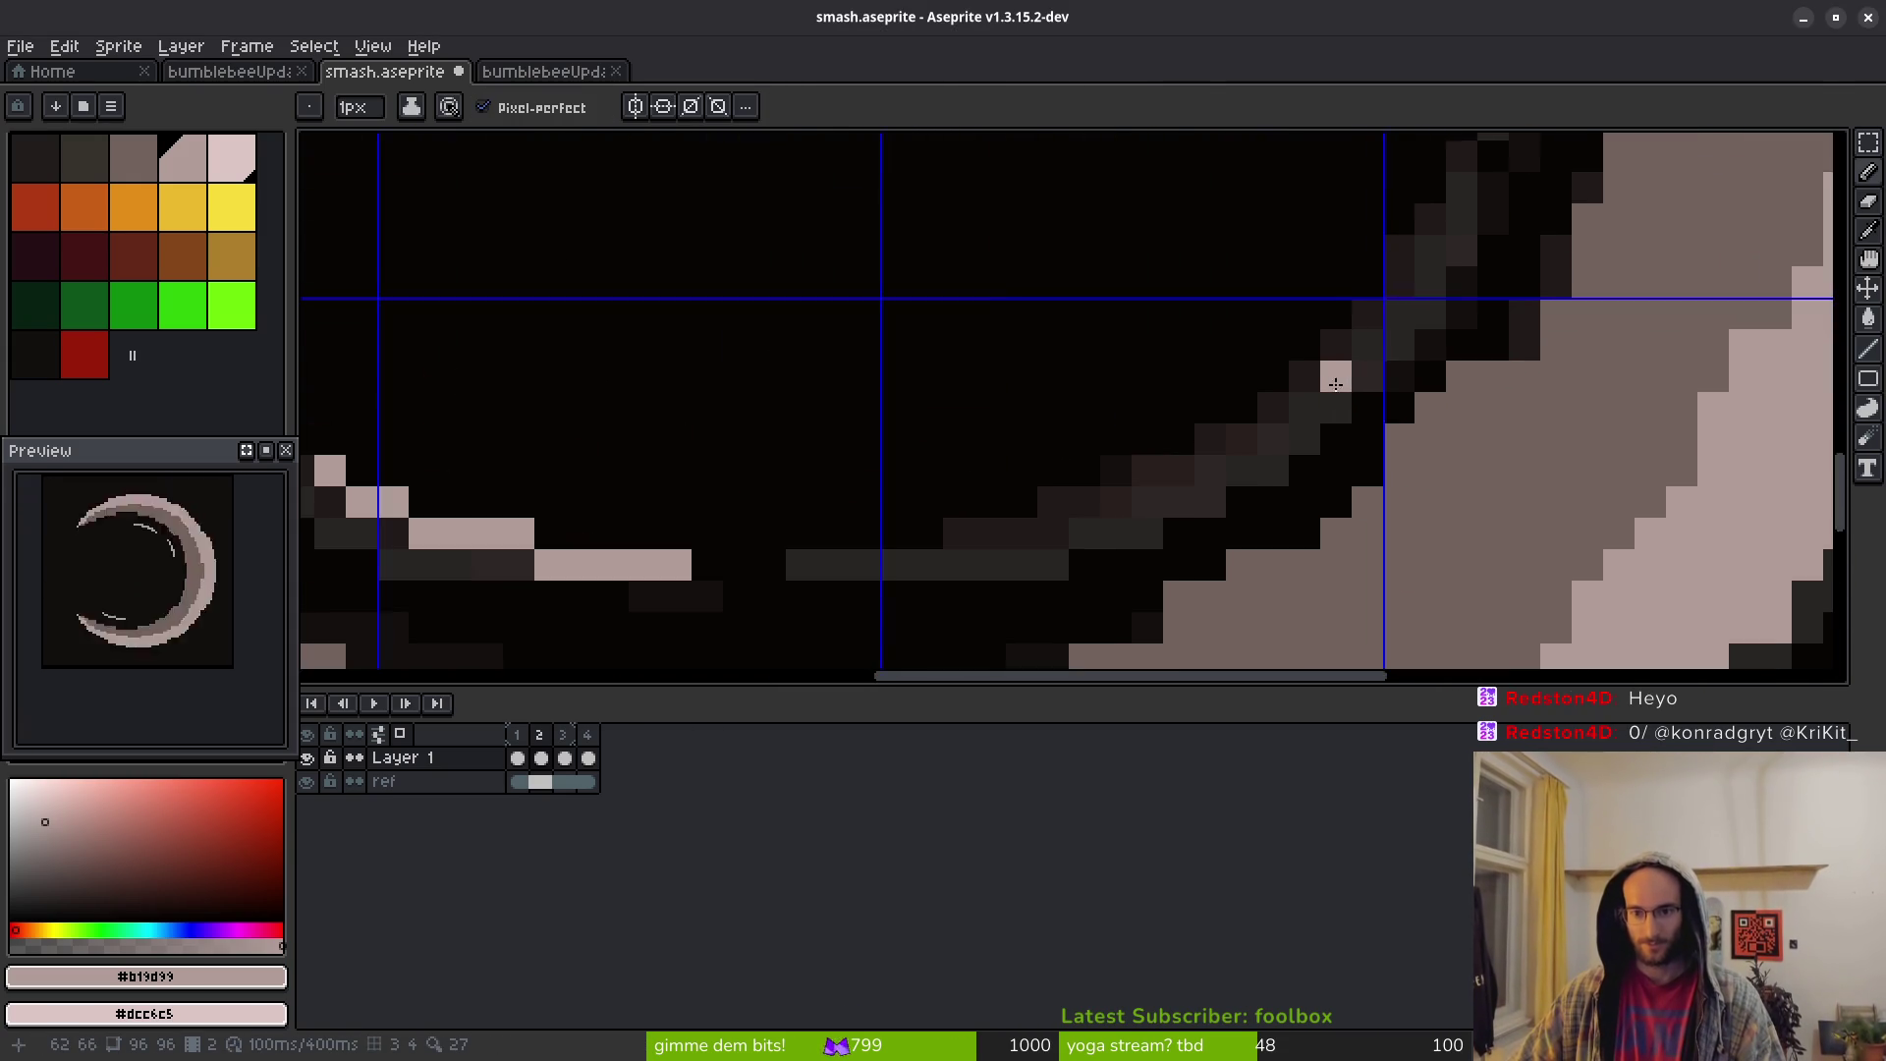
{"action": "mouse_move", "coordinate": [1393, 287]}
{"action": "left_mouse_down"}
{"action": "mouse_move", "coordinate": [1331, 405]}
{"action": "mouse_move", "coordinate": [1169, 501]}
{"action": "left_mouse_up"}
{"action": "scroll", "coordinate": [1389, 303], "scroll_direction": "up", "scroll_amount": 1}
{"action": "left_click", "coordinate": [1420, 252]}
{"action": "mouse_move", "coordinate": [1414, 308]}
{"action": "left_mouse_down"}
{"action": "mouse_move", "coordinate": [1295, 469]}
{"action": "mouse_move", "coordinate": [1122, 522]}
{"action": "mouse_move", "coordinate": [1222, 465]}
{"action": "left_mouse_up"}
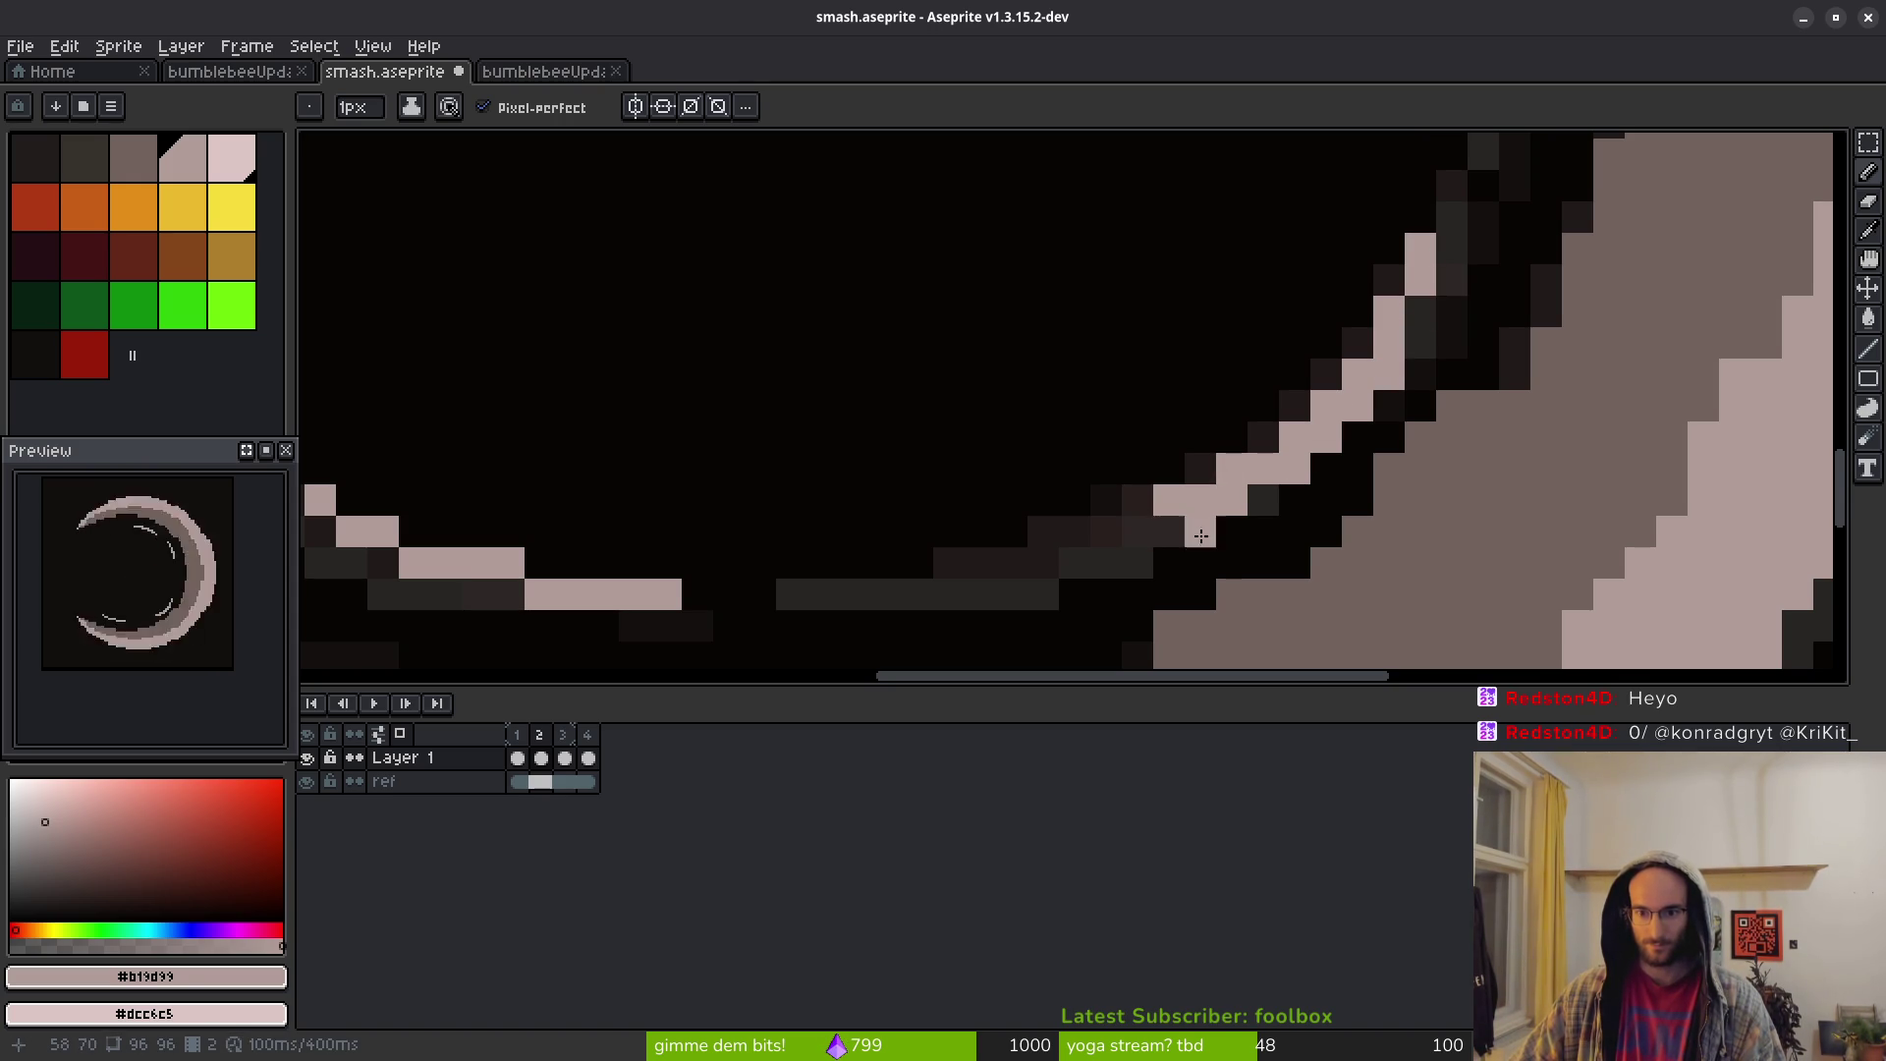
{"action": "left_click_drag", "start_coordinate": [1169, 527], "coordinate": [1032, 527]}
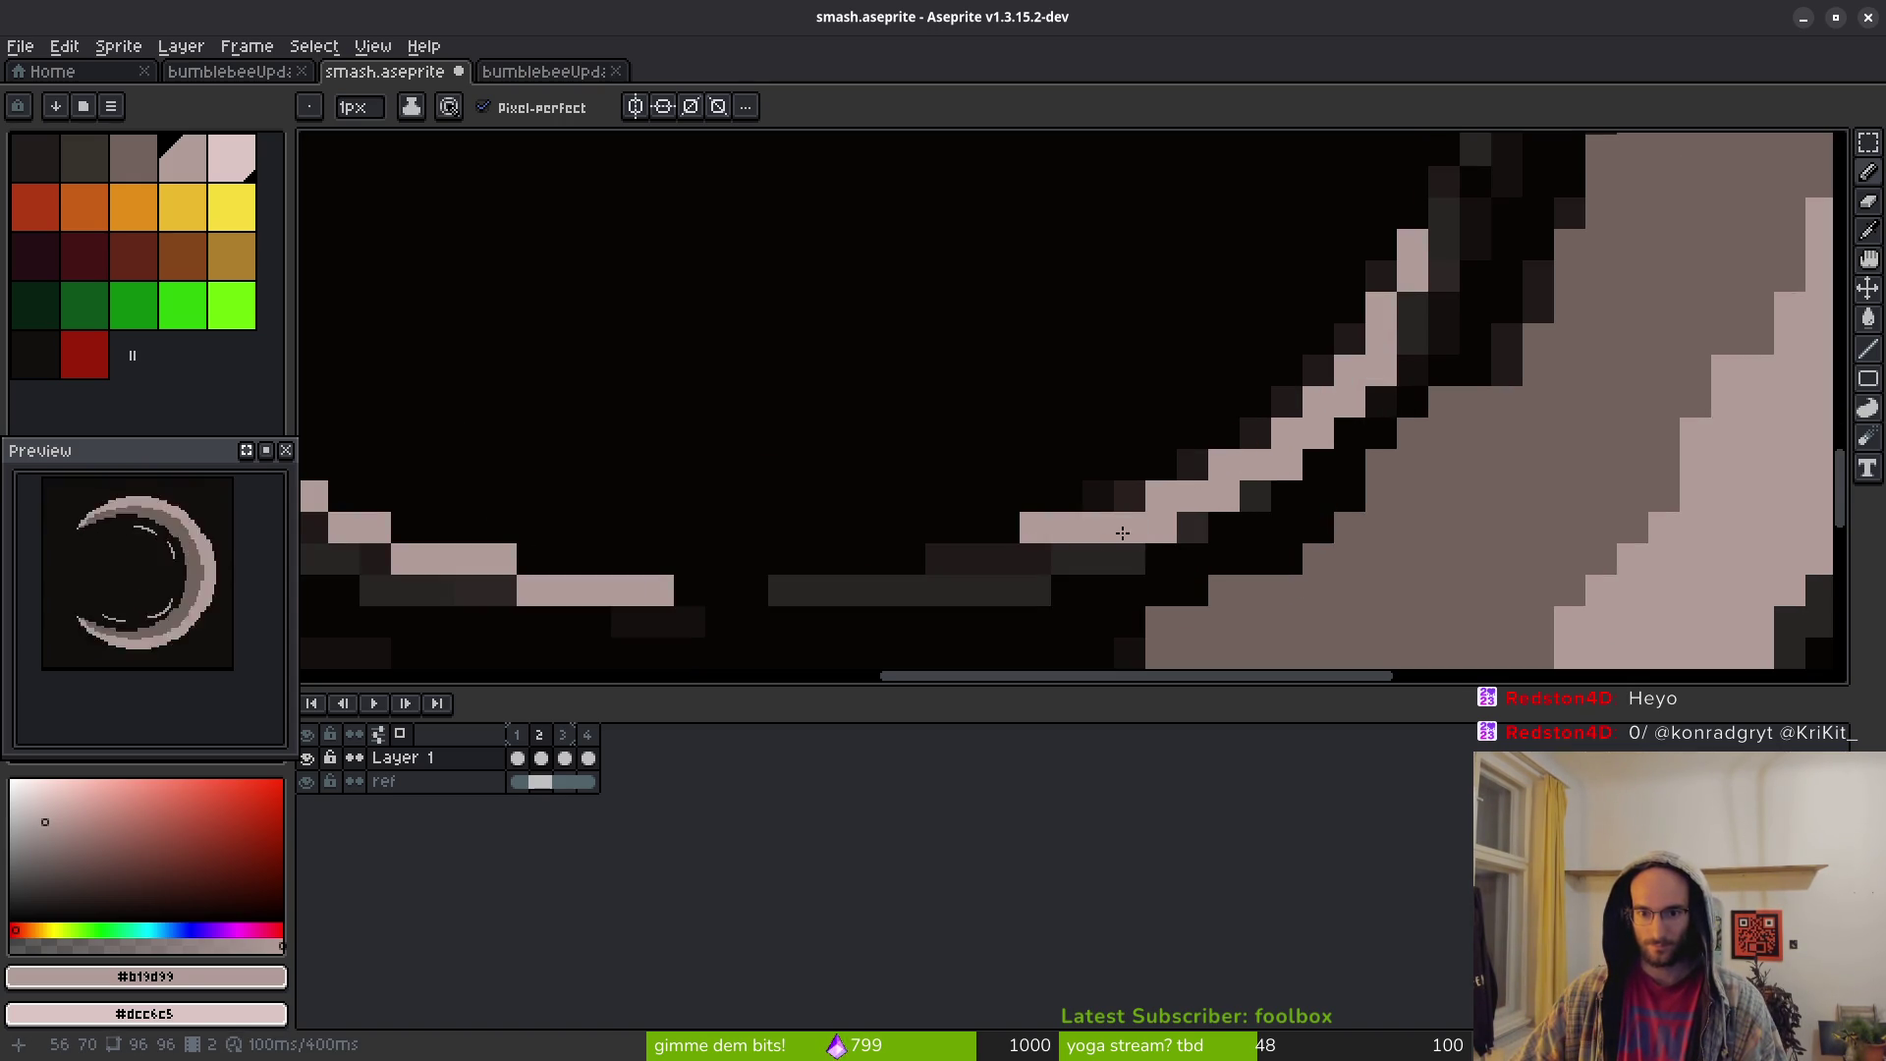
Erase the lower stroke and redraw it diagonally with the 1px pencil, adding tail pixels
{"action": "key", "text": "e"}
{"action": "mouse_move", "coordinate": [1199, 444]}
{"action": "left_mouse_down"}
{"action": "mouse_move", "coordinate": [1219, 432]}
{"action": "mouse_move", "coordinate": [1032, 486]}
{"action": "left_mouse_up"}
{"action": "key", "text": "b"}
{"action": "mouse_move", "coordinate": [1192, 496]}
{"action": "left_mouse_down"}
{"action": "mouse_move", "coordinate": [1051, 559]}
{"action": "mouse_move", "coordinate": [1070, 559]}
{"action": "mouse_move", "coordinate": [1002, 553]}
{"action": "left_mouse_up"}
{"action": "left_click", "coordinate": [1350, 340]}
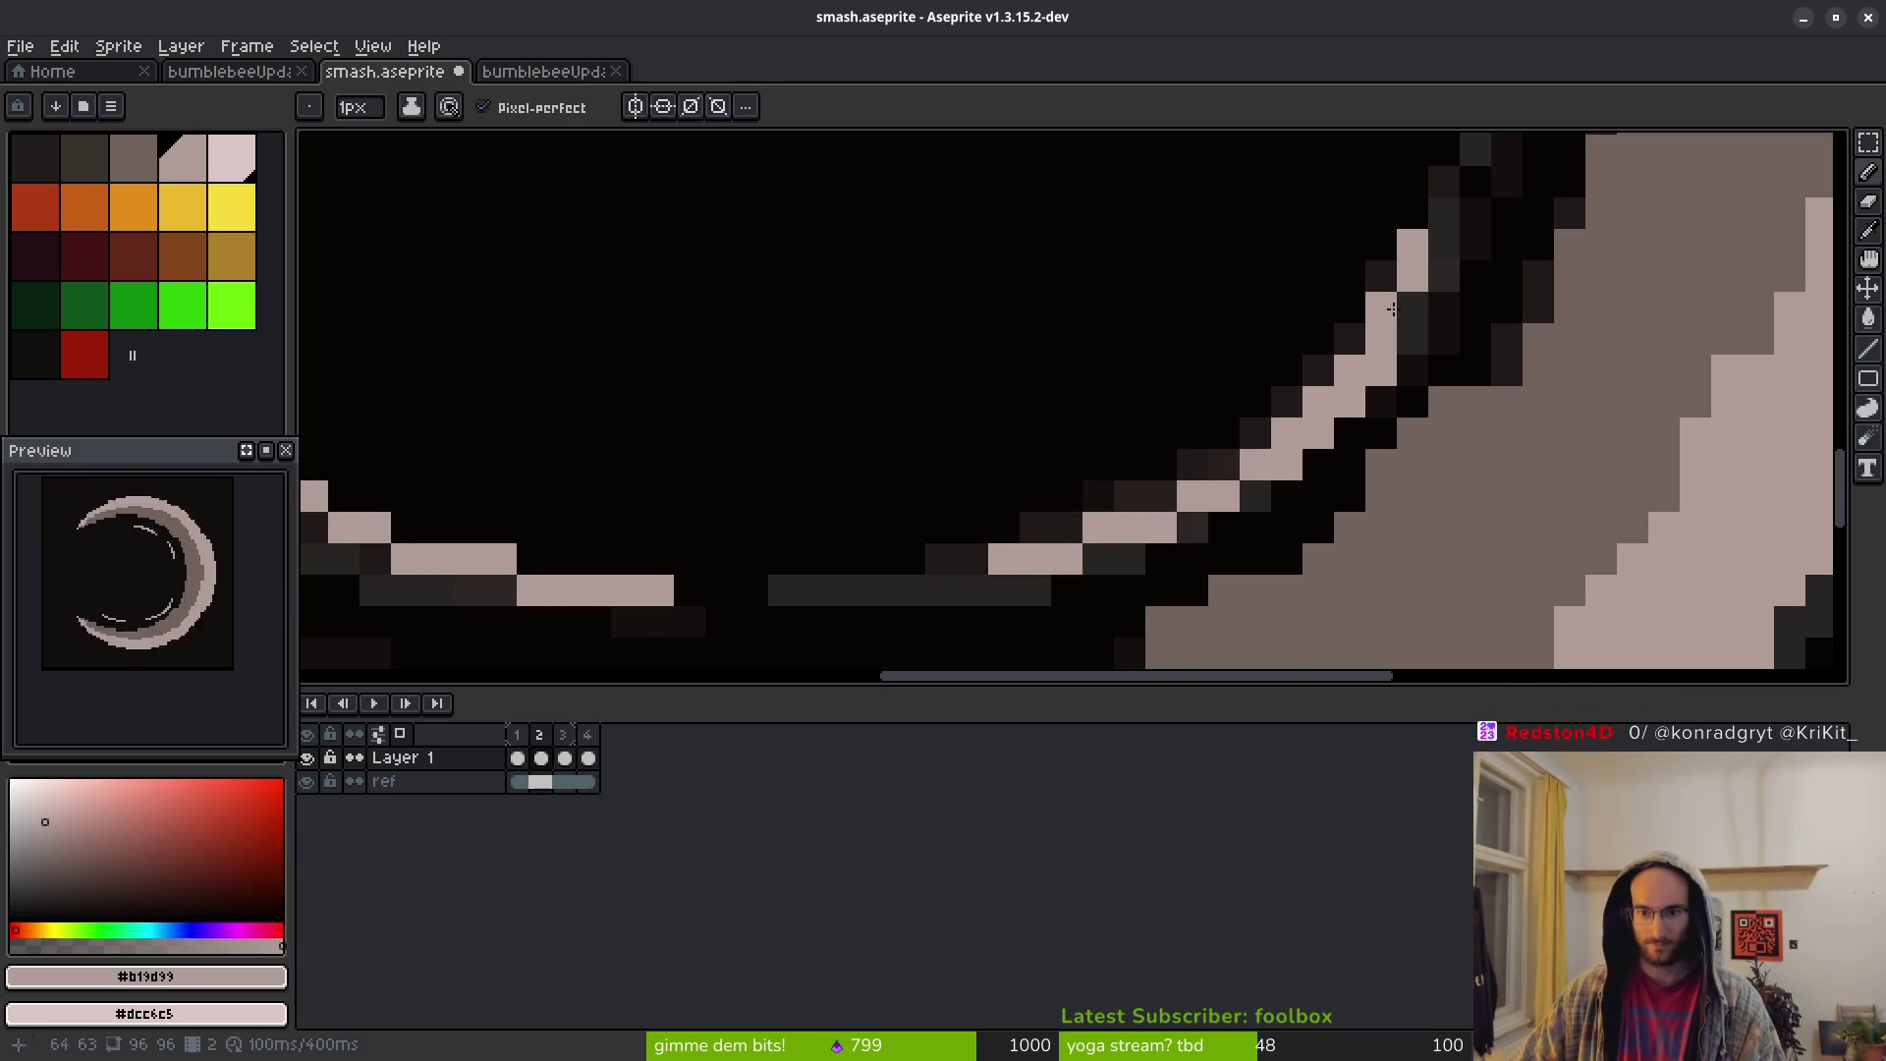
{"action": "scroll", "coordinate": [1372, 317], "scroll_direction": "up", "scroll_amount": 2}
{"action": "scroll", "coordinate": [1376, 417], "scroll_direction": "down", "scroll_amount": 3}
{"action": "scroll", "coordinate": [1411, 485], "scroll_direction": "up", "scroll_amount": 3}
Paint a short line of light pixels up the crescent's inner edge
{"action": "key", "text": "v"}
{"action": "scroll", "coordinate": [1405, 412], "scroll_direction": "down", "scroll_amount": 3}
{"action": "scroll", "coordinate": [1366, 295], "scroll_direction": "up", "scroll_amount": 3}
{"action": "key", "text": "b"}
{"action": "left_click_drag", "start_coordinate": [1356, 351], "coordinate": [1356, 261]}
{"action": "scroll", "coordinate": [1355, 262], "scroll_direction": "down", "scroll_amount": 2}
{"action": "scroll", "coordinate": [1376, 294], "scroll_direction": "up", "scroll_amount": 2}
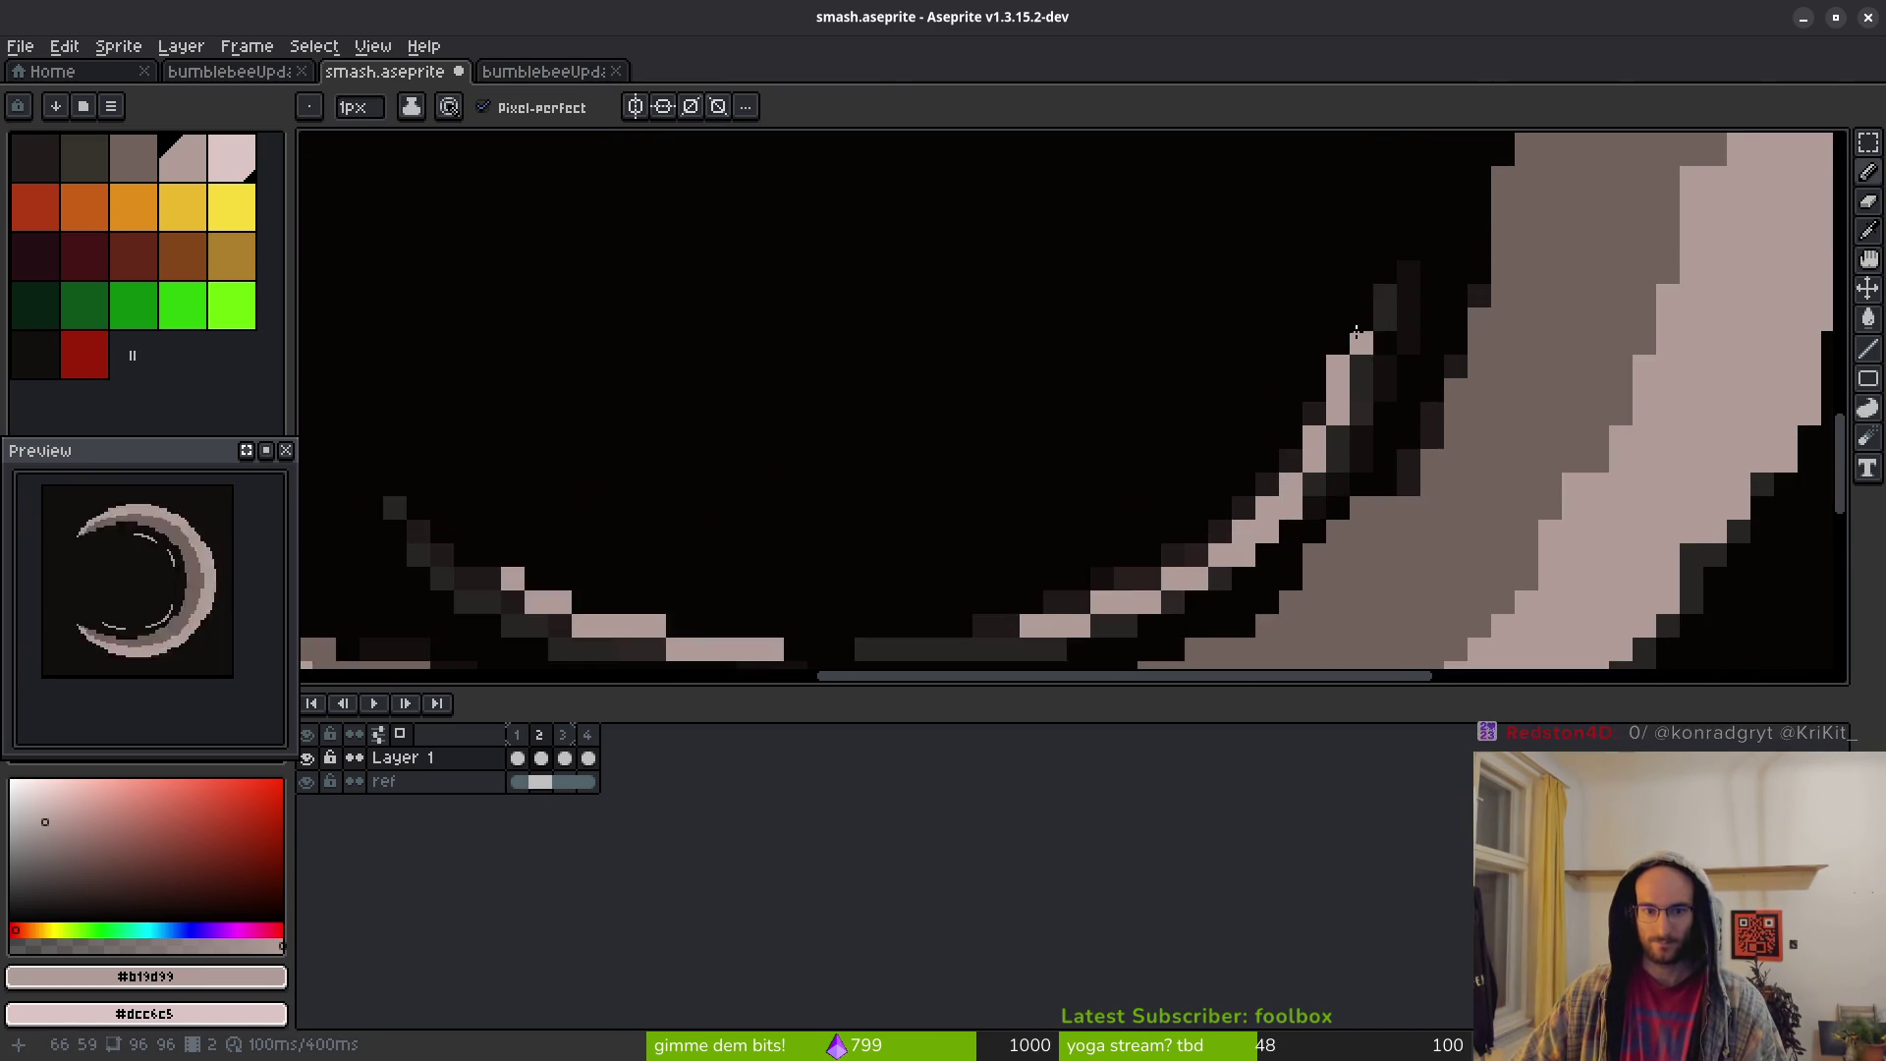
{"action": "scroll", "coordinate": [1341, 352], "scroll_direction": "down", "scroll_amount": 2}
{"action": "scroll", "coordinate": [1337, 352], "scroll_direction": "down", "scroll_amount": 1}
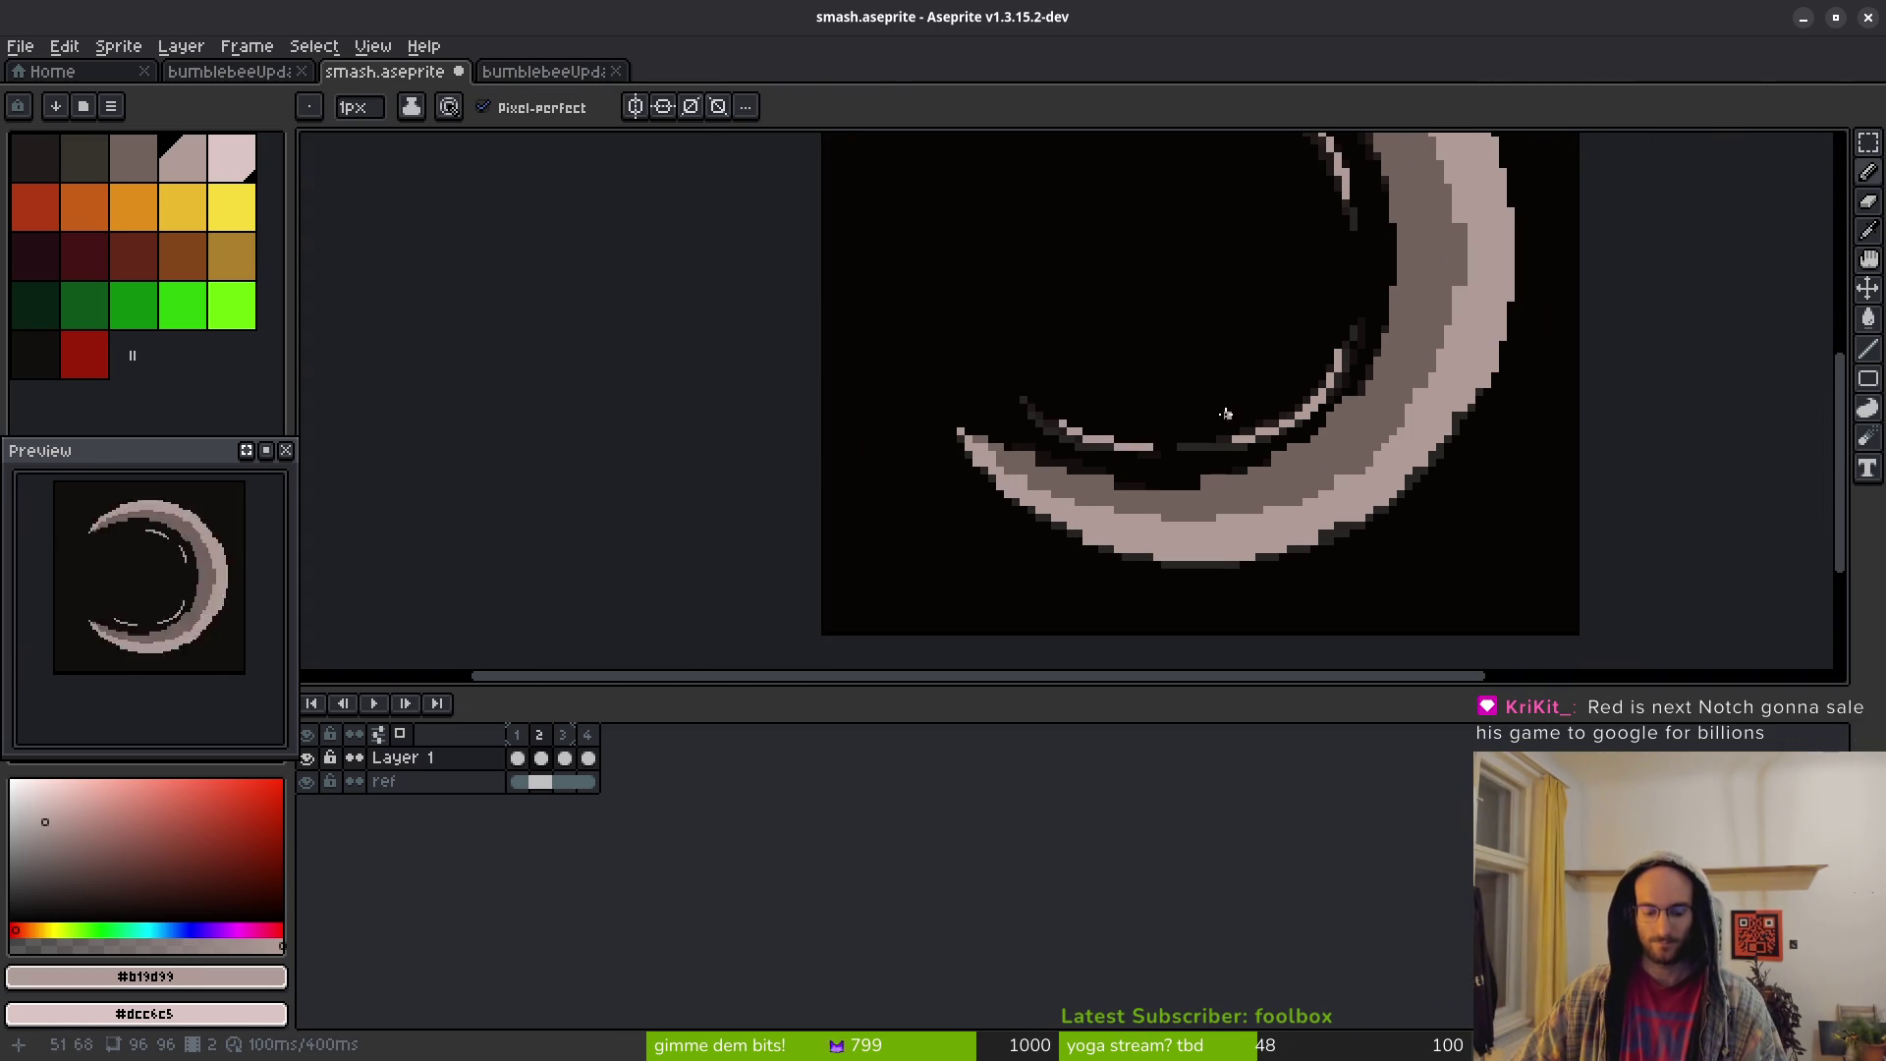
Step through the animation frames to compare, then return to frame 2
{"action": "key", "text": "i"}
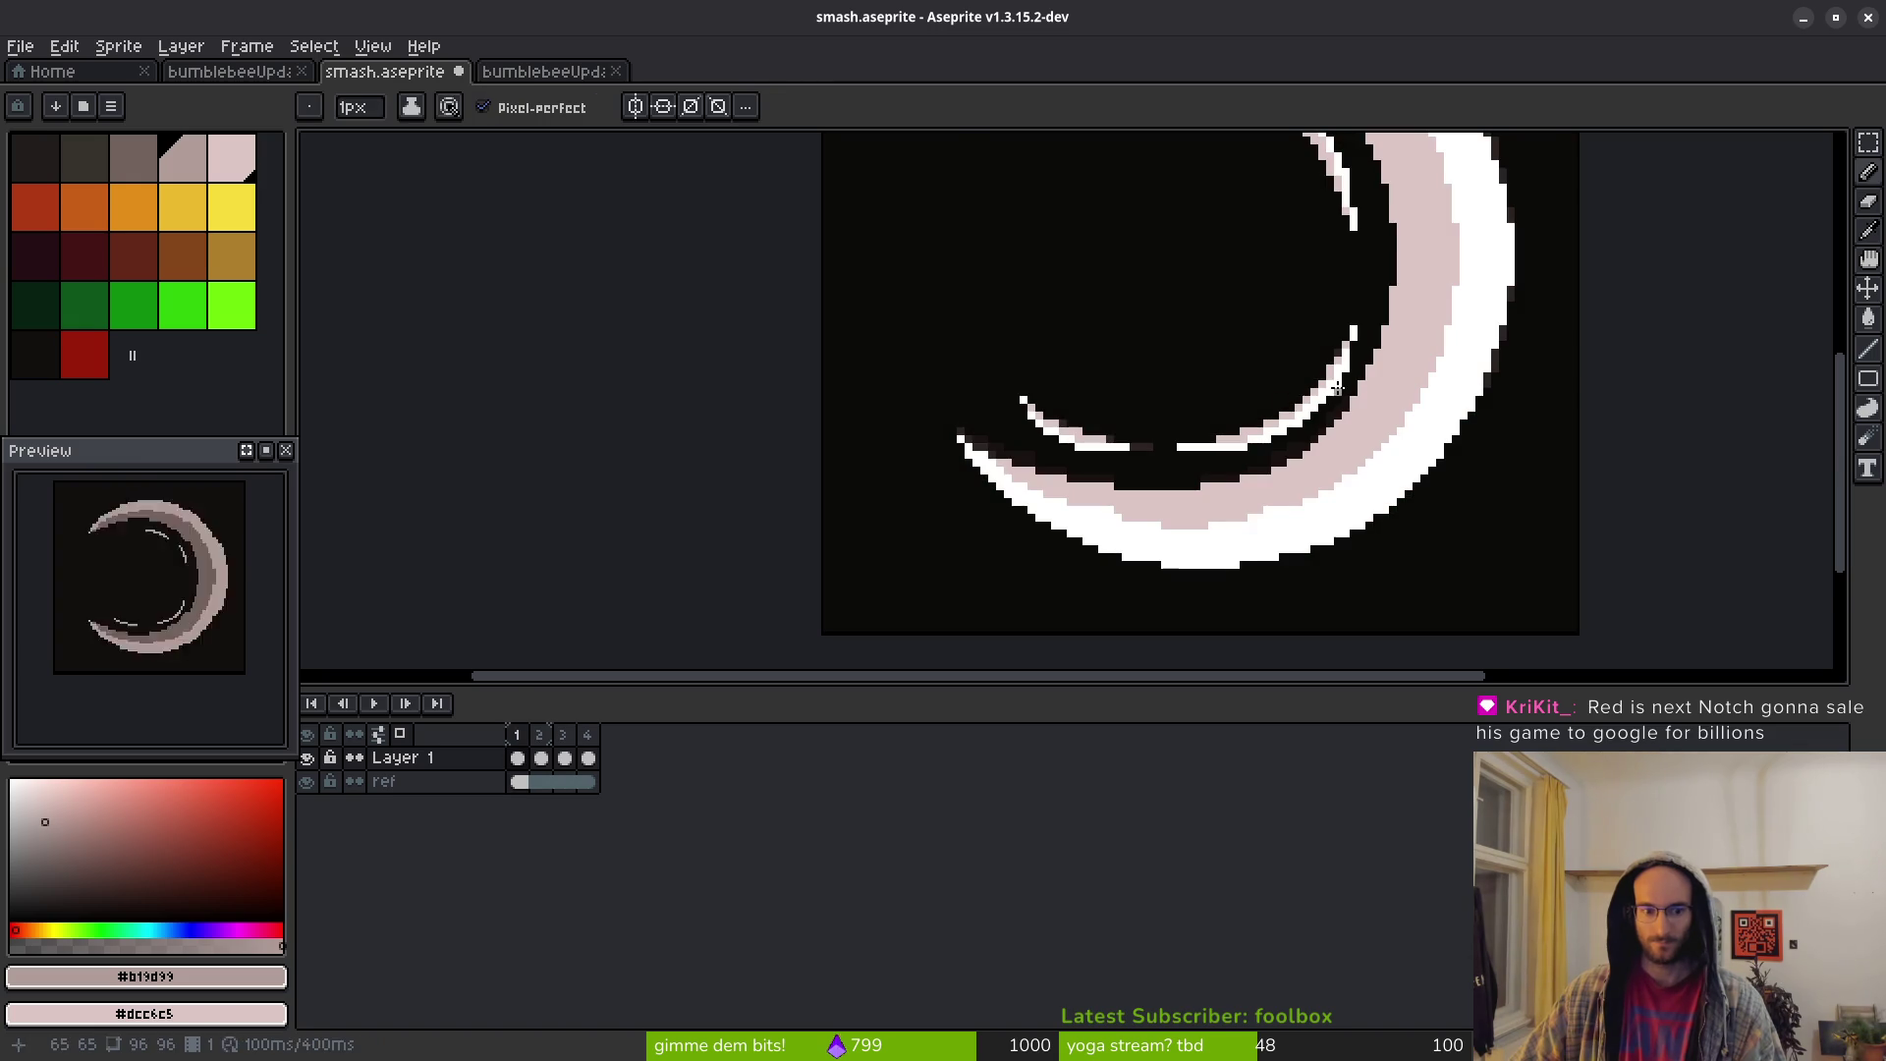
{"action": "scroll", "coordinate": [1336, 475], "scroll_direction": "down", "scroll_amount": 2}
{"action": "key", "text": "Right"}
{"action": "key", "text": "Right"}
{"action": "key", "text": "Right"}
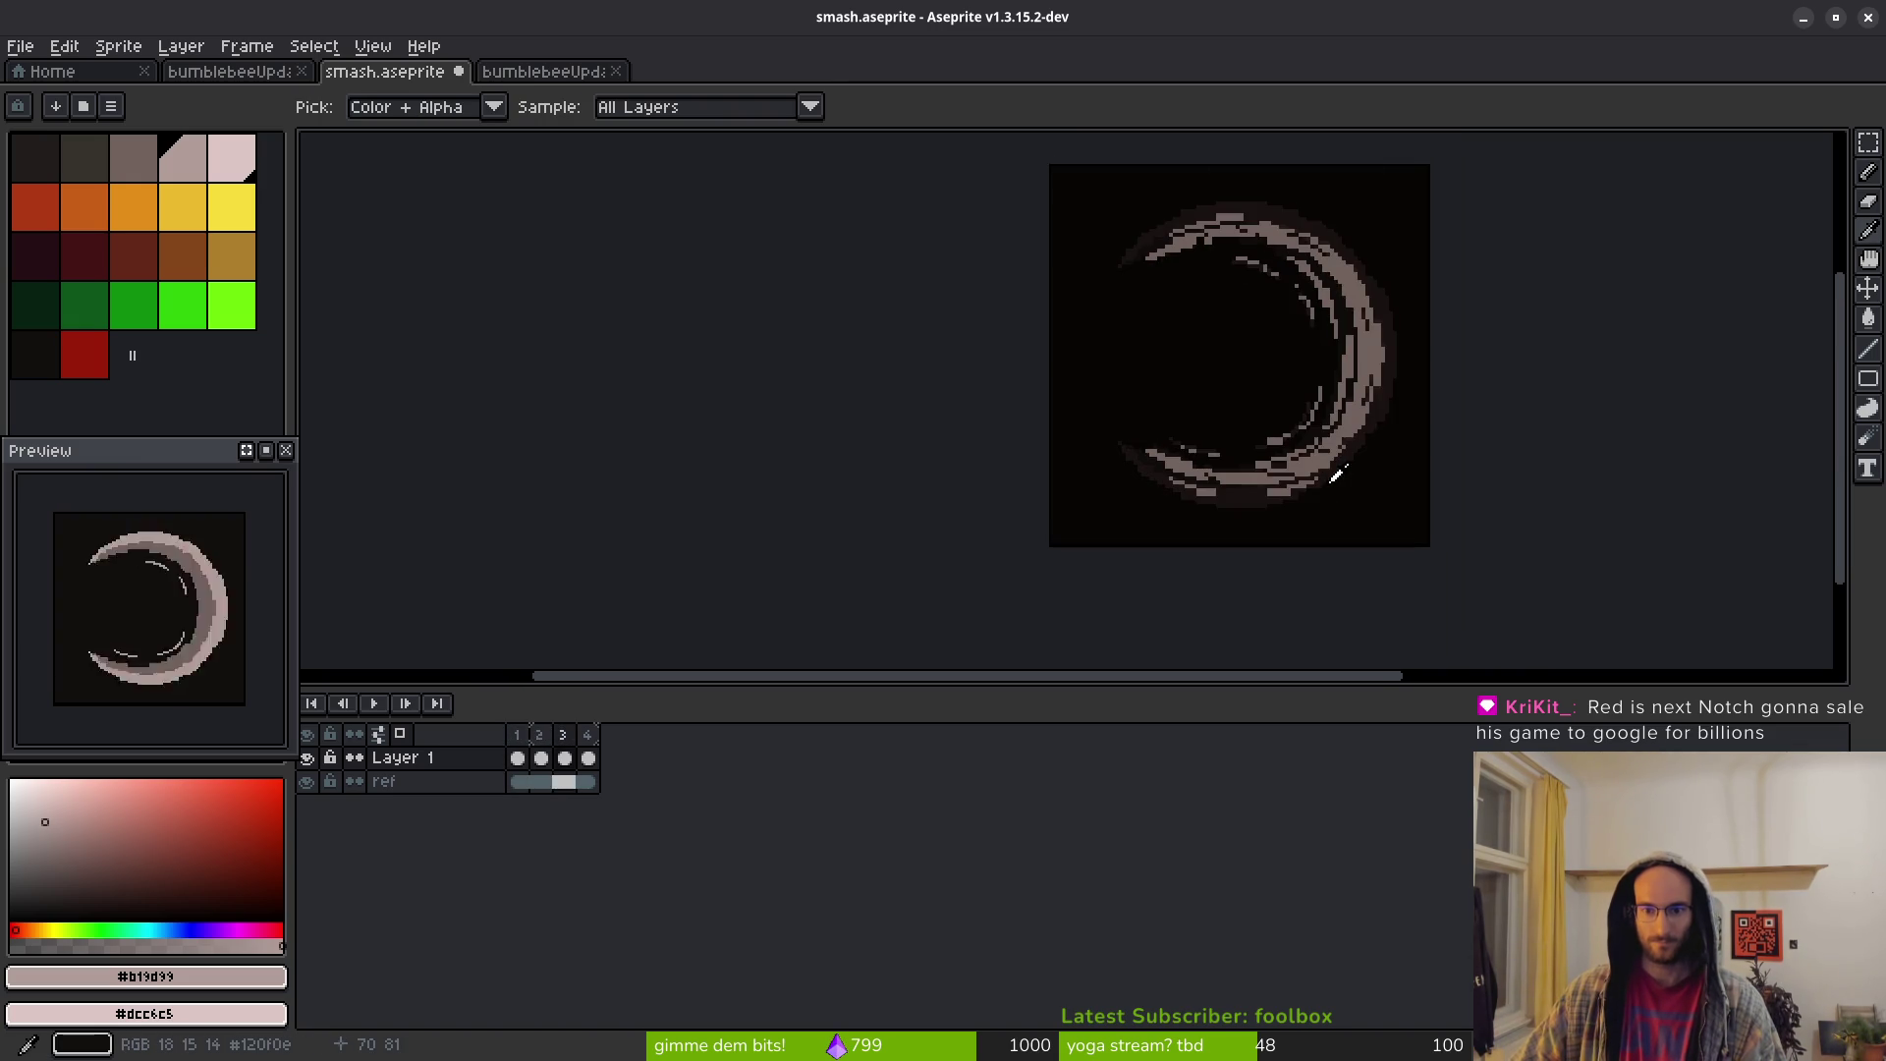
{"action": "key", "text": "b"}
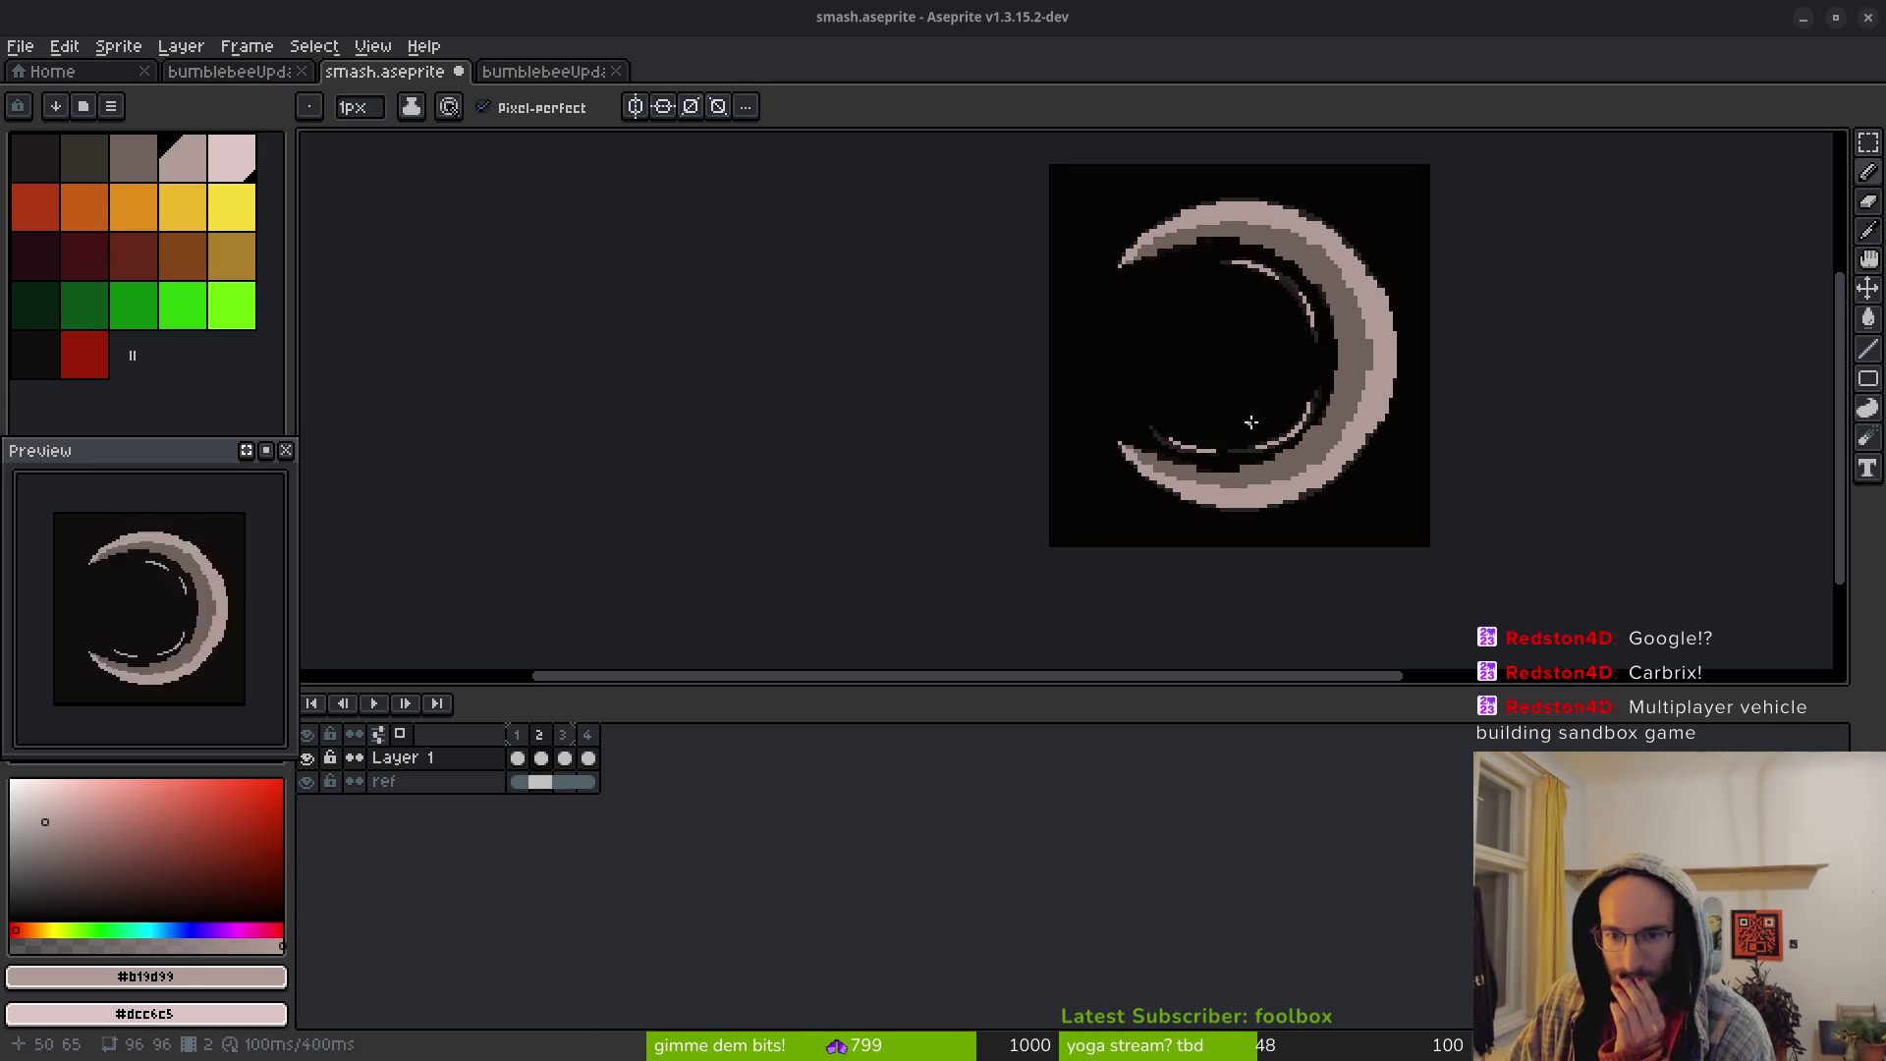
Pan the canvas to view frame 2's crescent inner highlight
{"action": "left_click_drag", "start_coordinate": [1251, 422], "coordinate": [1178, 443]}
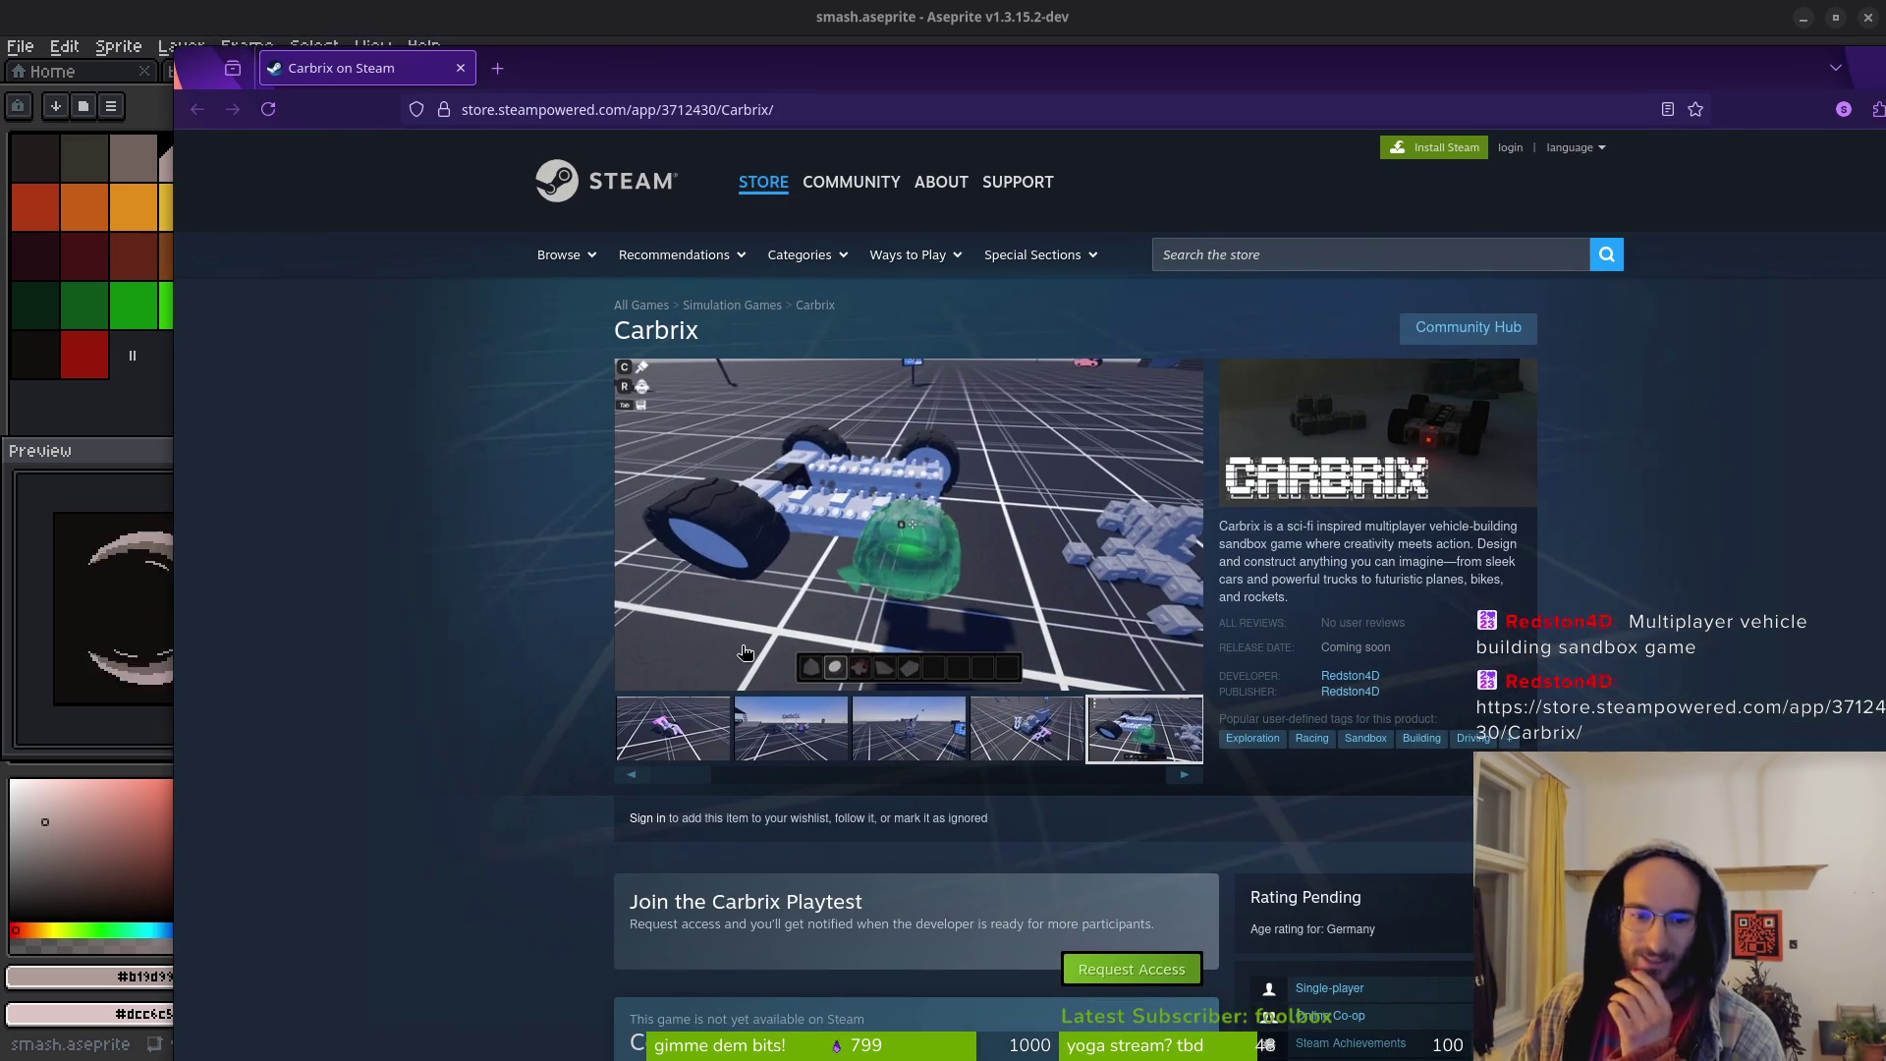
Browse the Carbrix screenshots on its Steam page, then close the store tab
{"action": "left_click", "coordinate": [809, 739]}
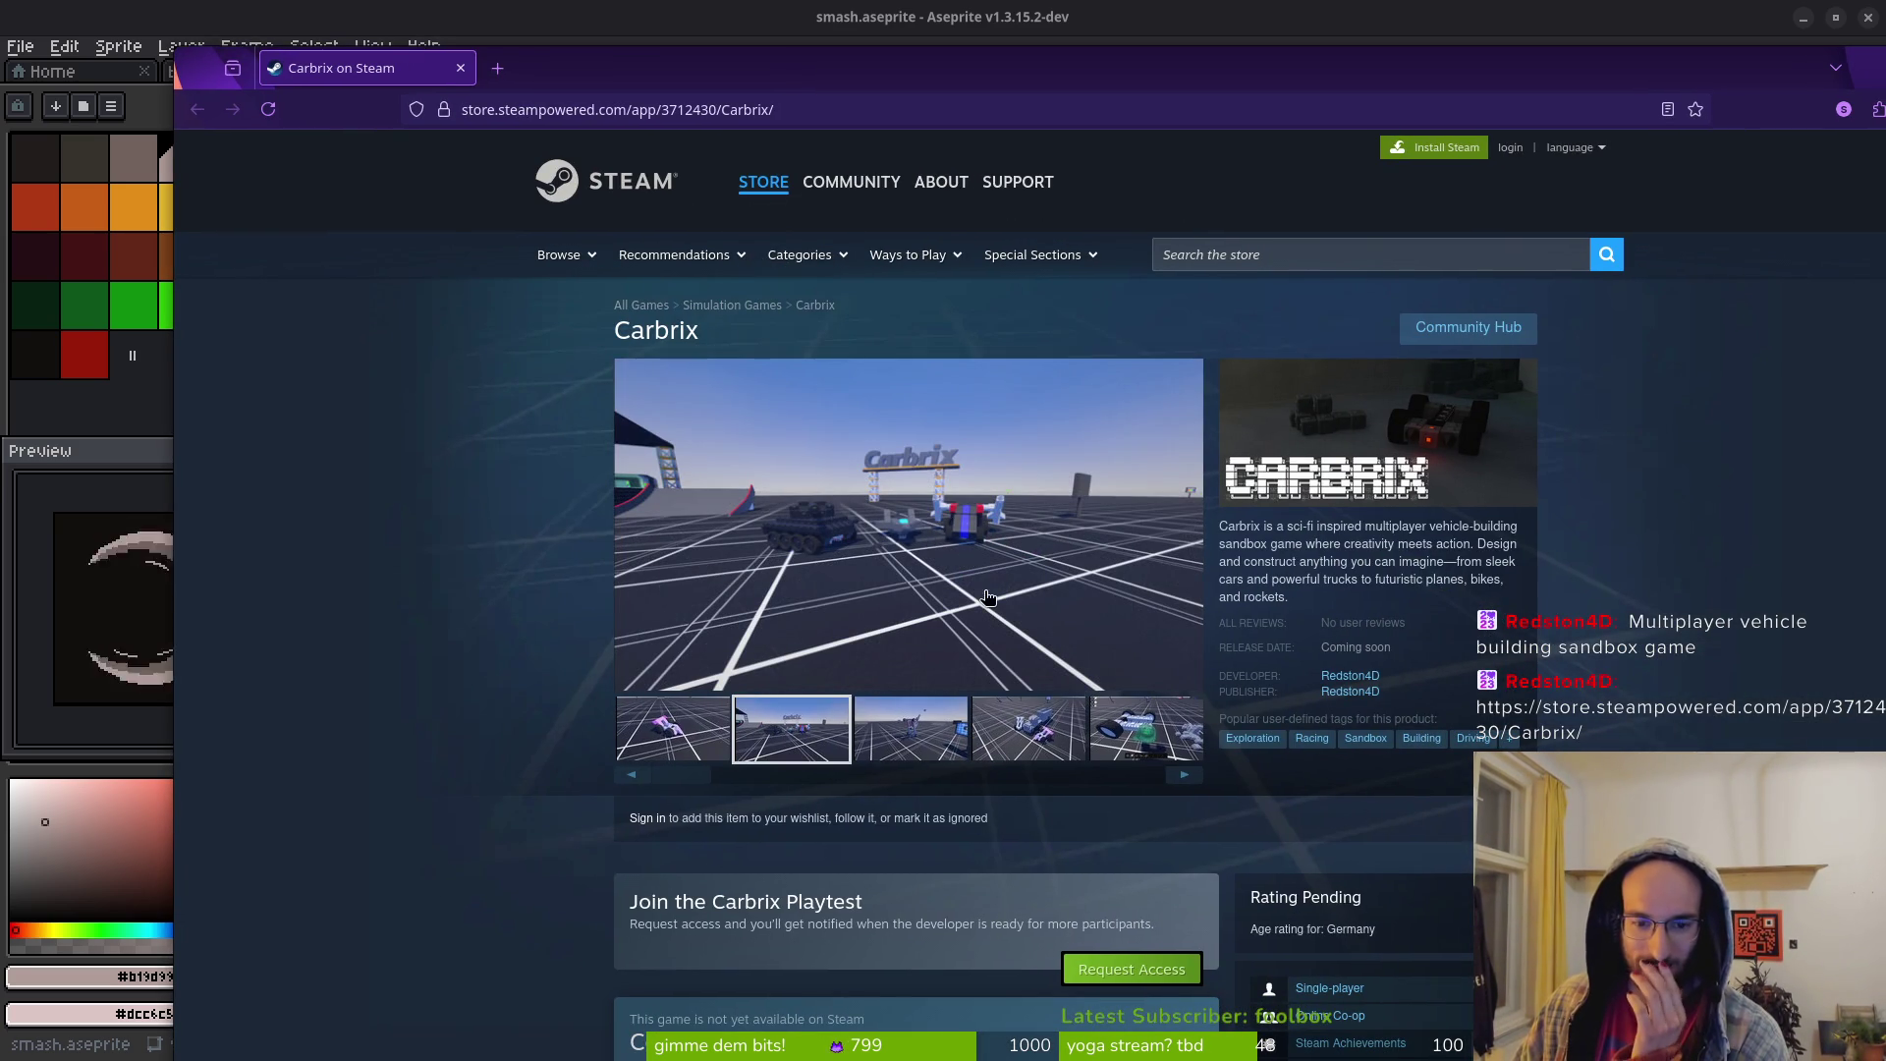
{"action": "left_click", "coordinate": [654, 773]}
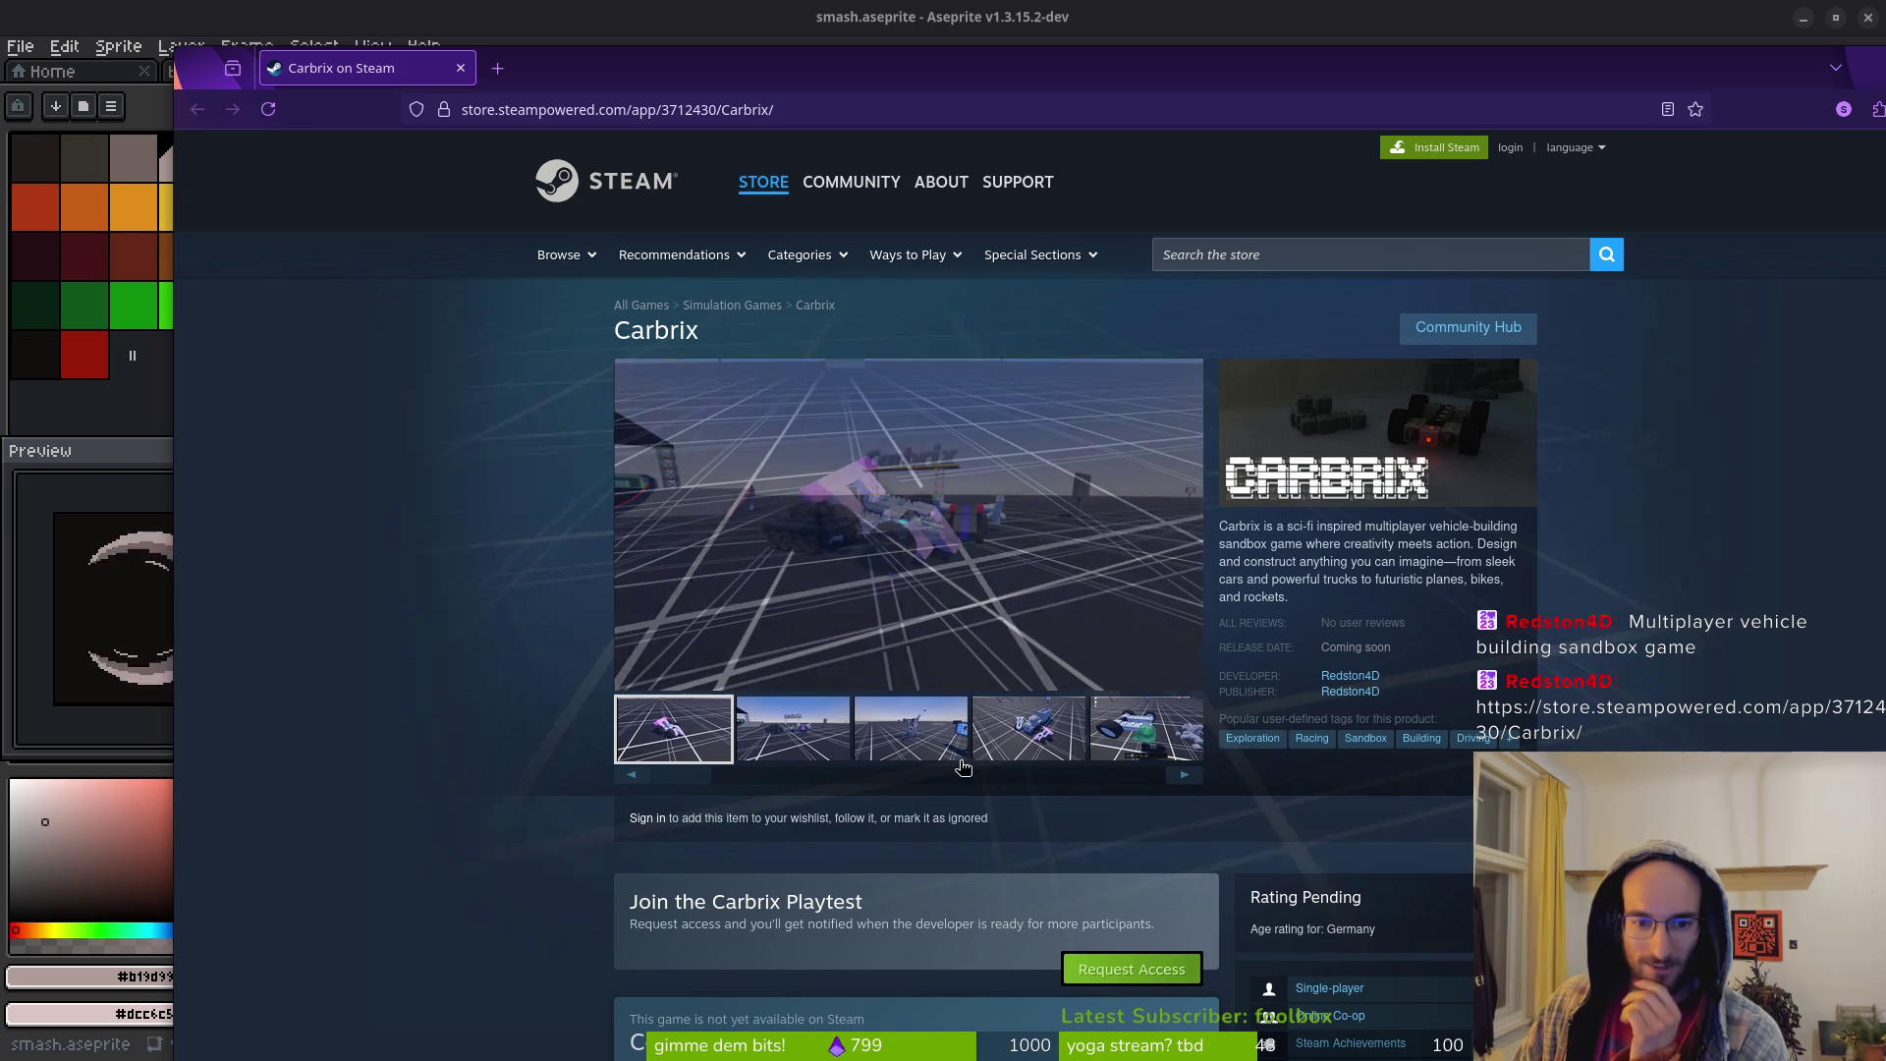
{"action": "left_click_drag", "start_coordinate": [714, 780], "coordinate": [1046, 776]}
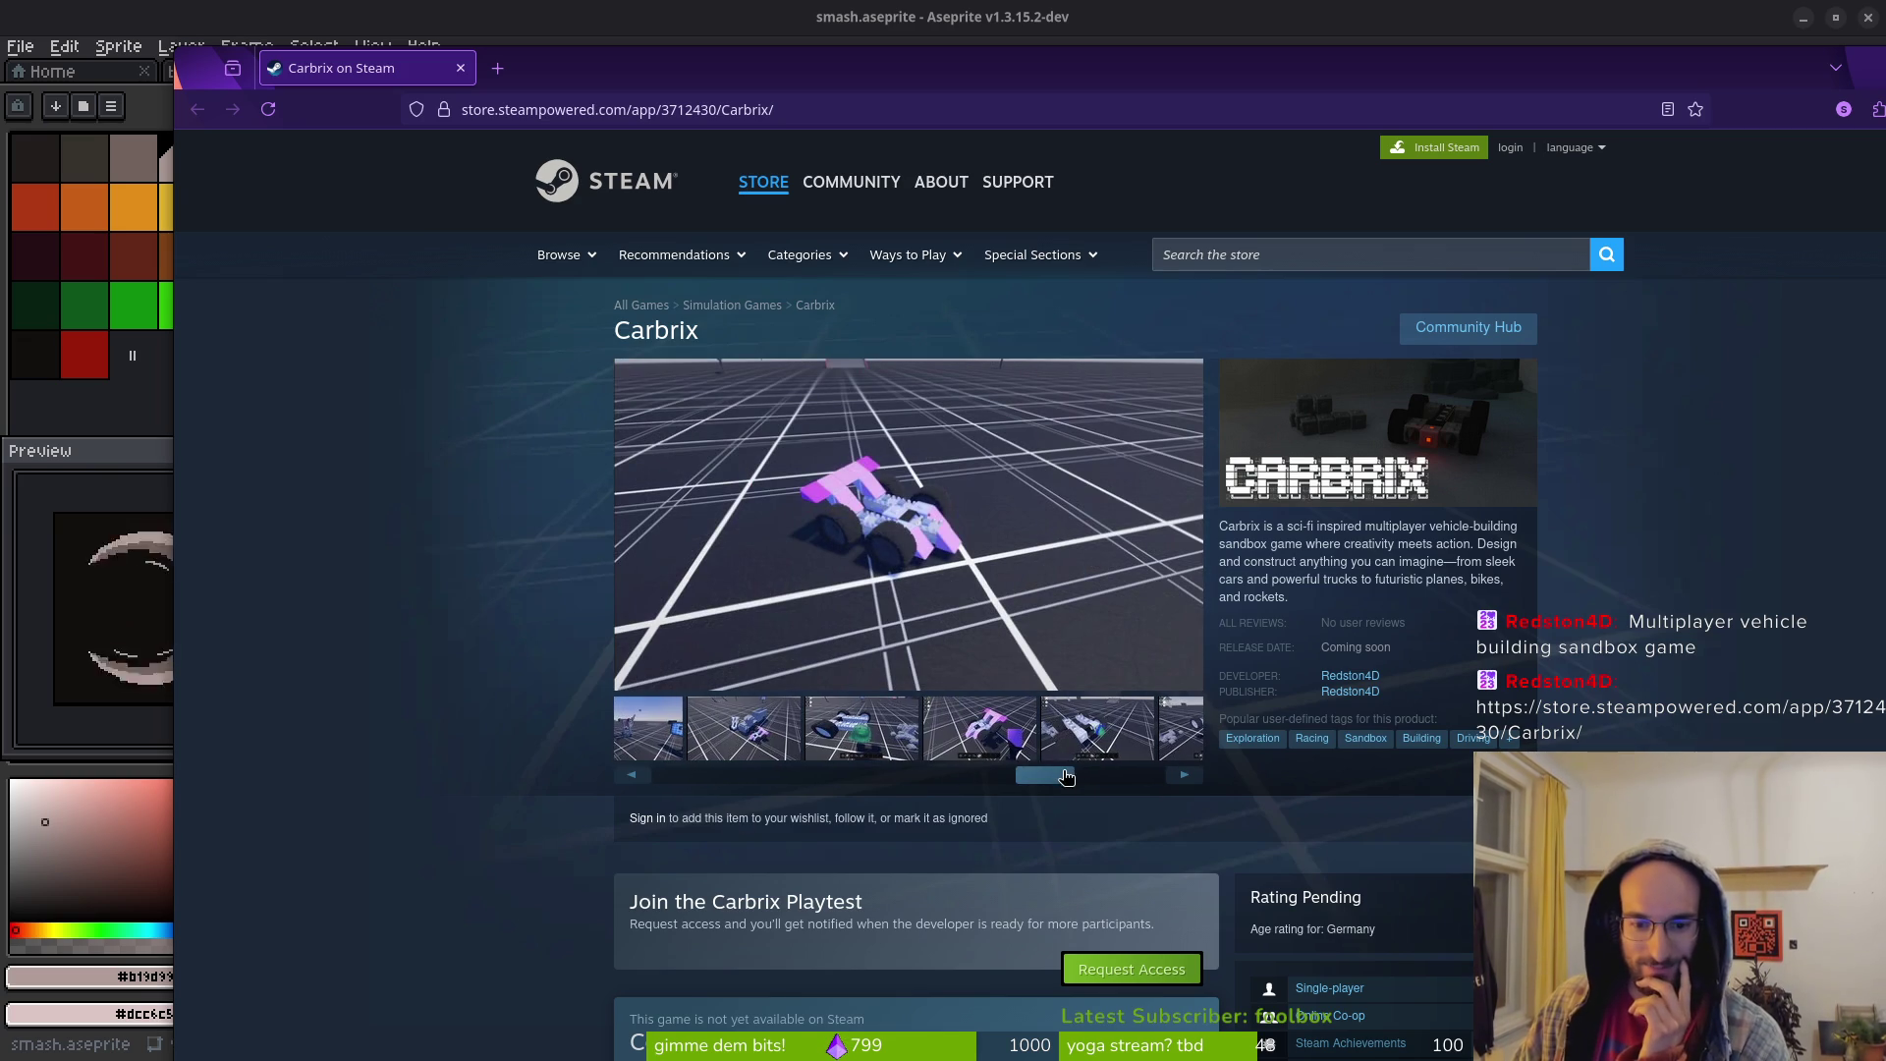
{"action": "left_click", "coordinate": [974, 729]}
{"action": "left_click", "coordinate": [864, 750]}
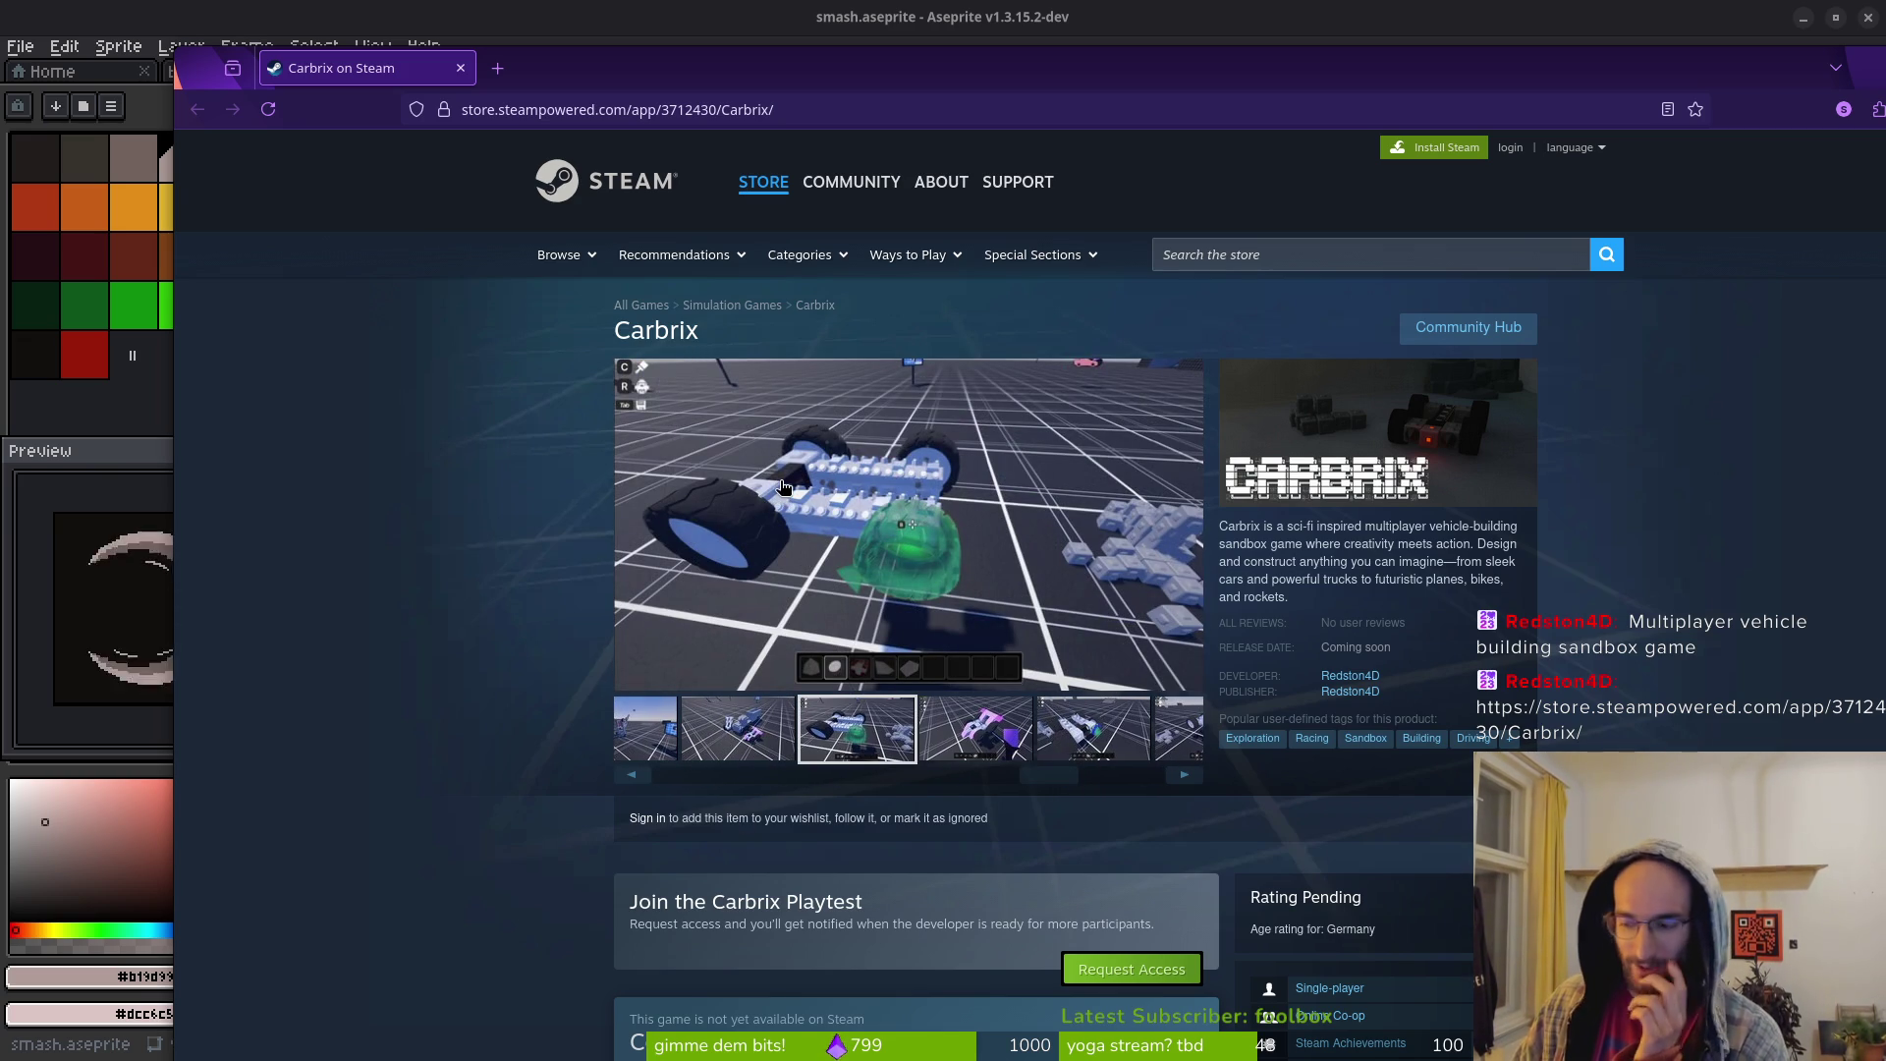
{"action": "left_click", "coordinate": [1127, 731]}
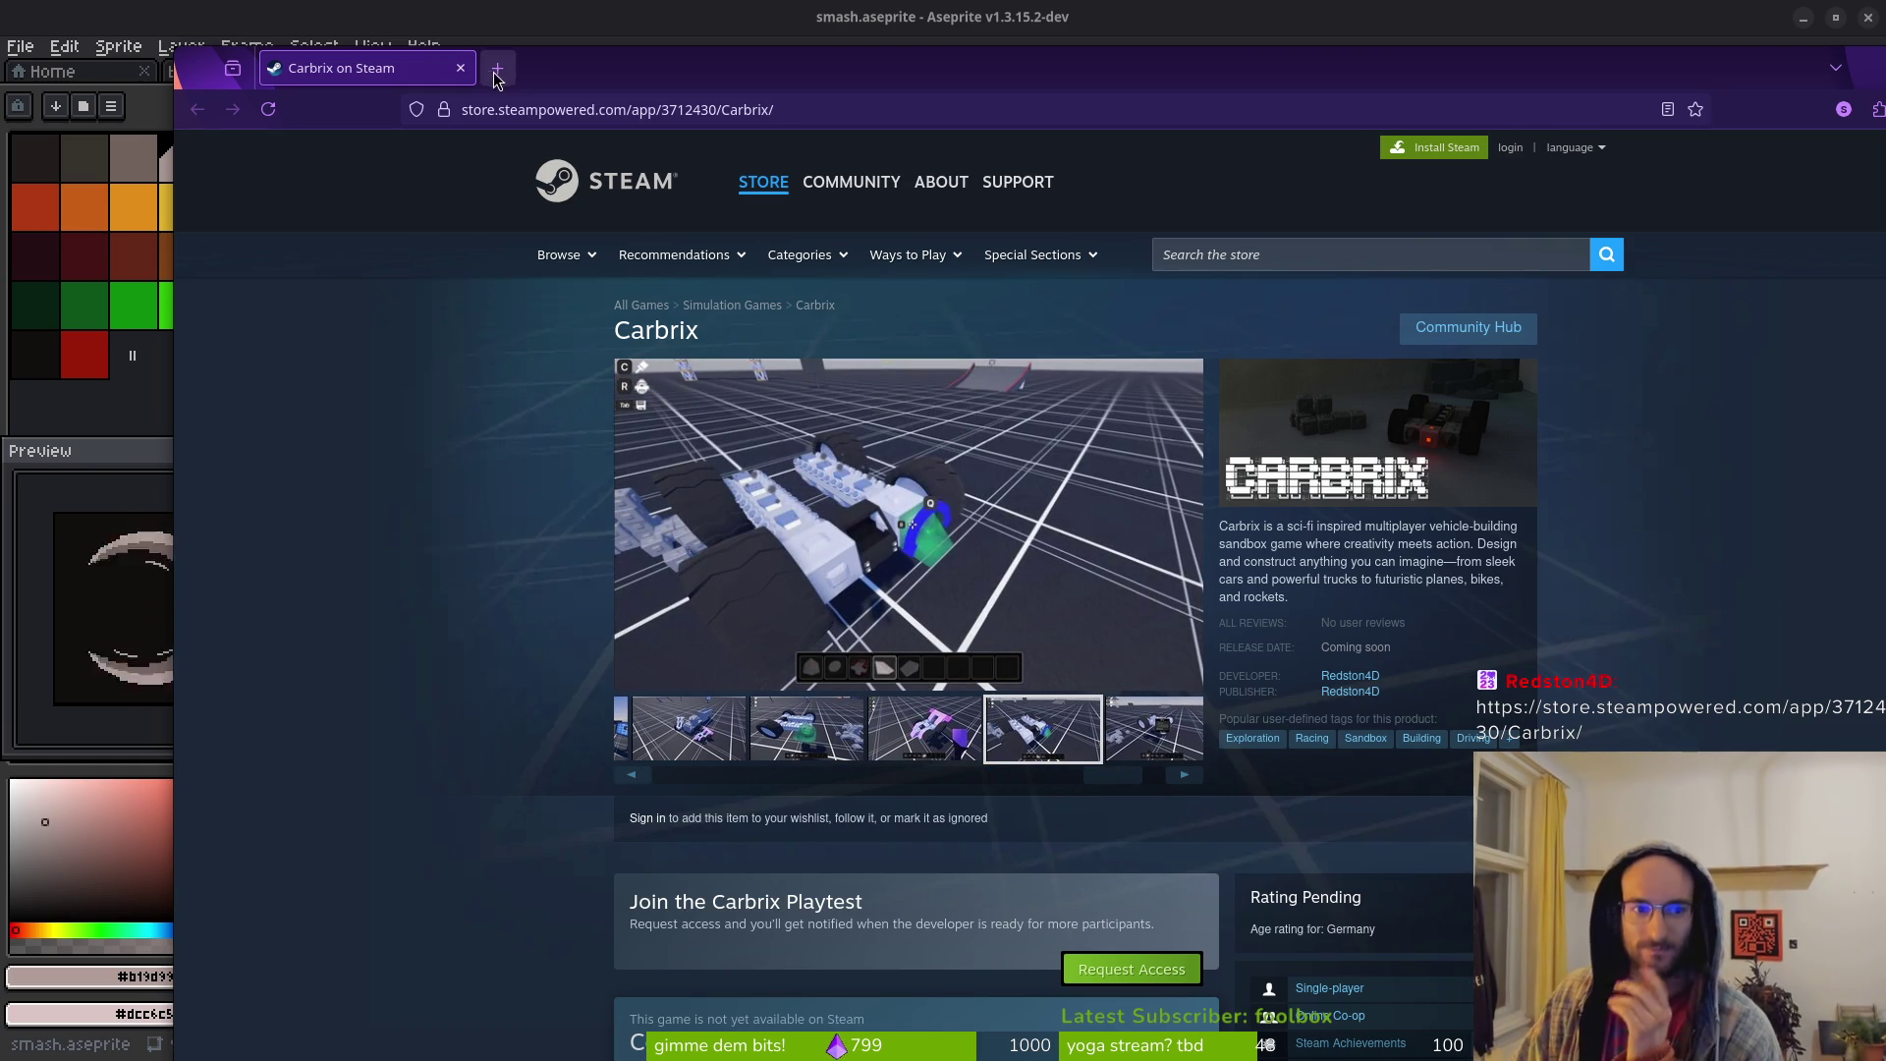
{"action": "left_click", "coordinate": [459, 68]}
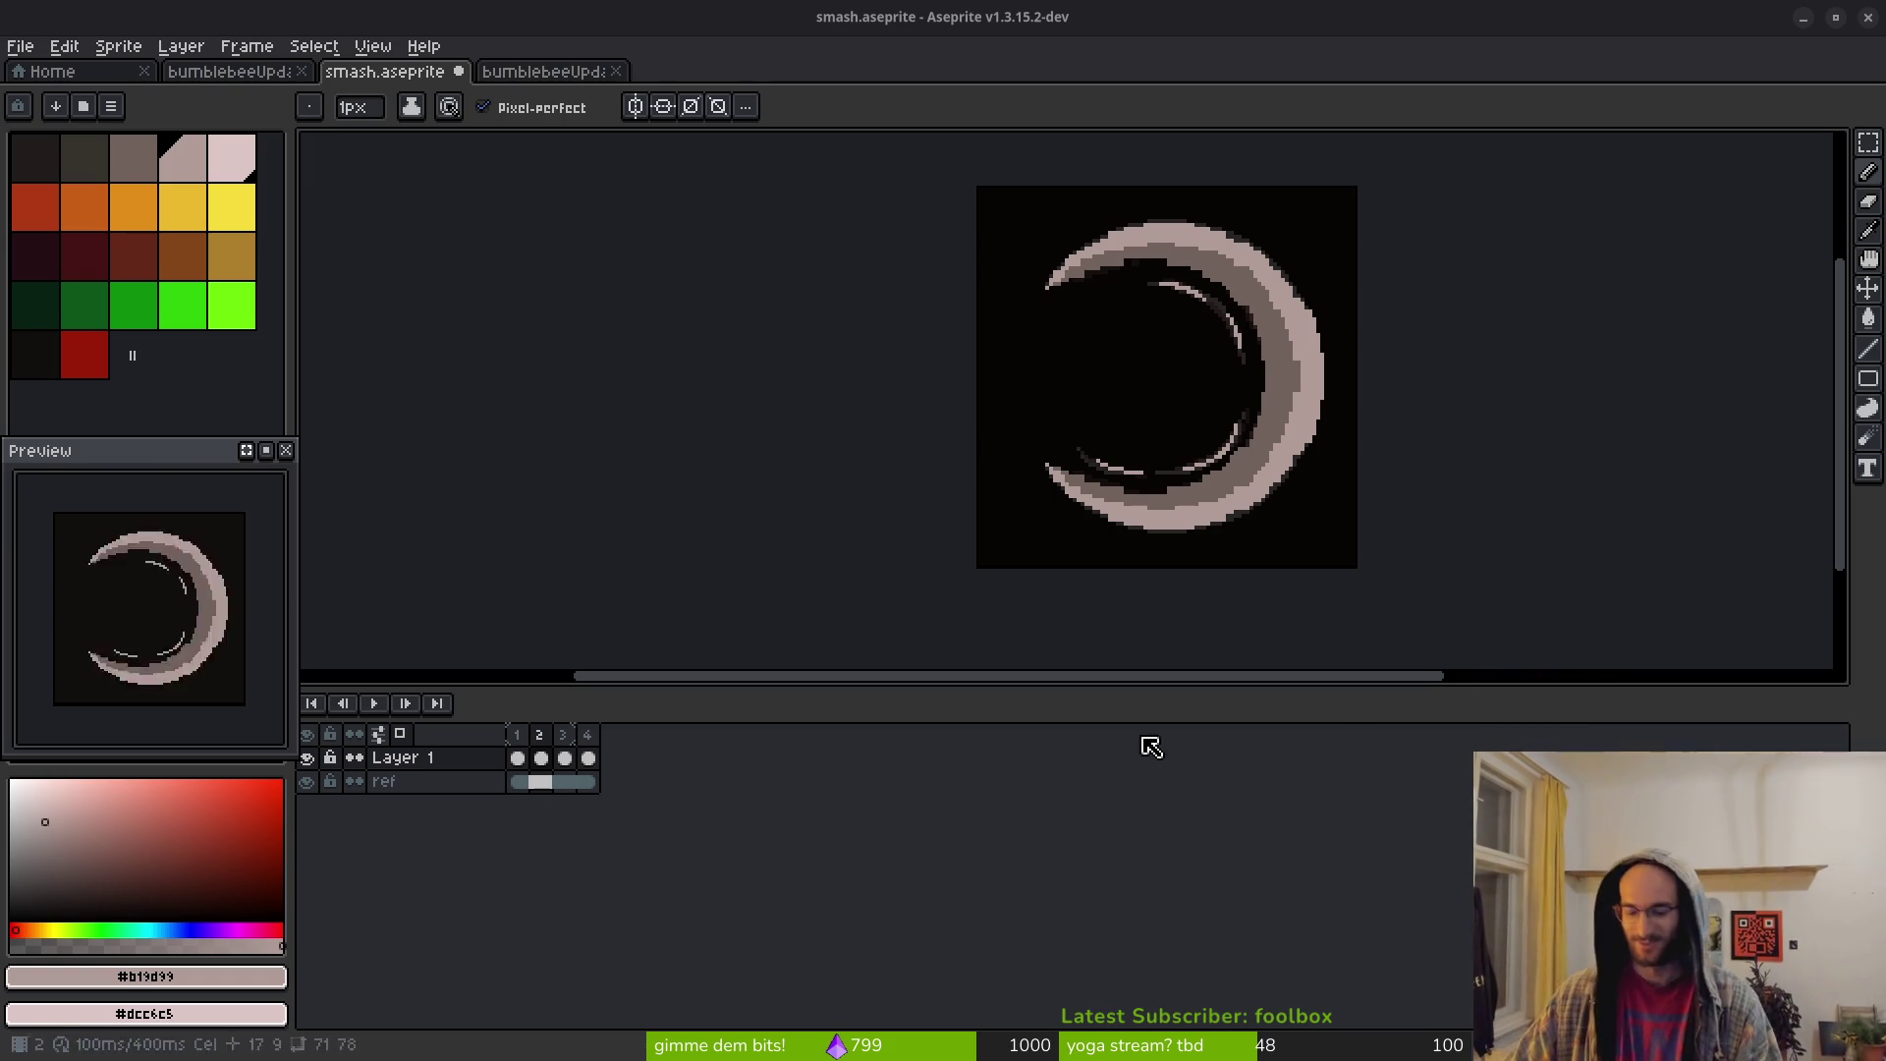
Zoom into the upper arc, pick its mid-grey as secondary colour, and retouch the inner edge
{"action": "scroll", "coordinate": [1113, 337], "scroll_direction": "up", "scroll_amount": 4}
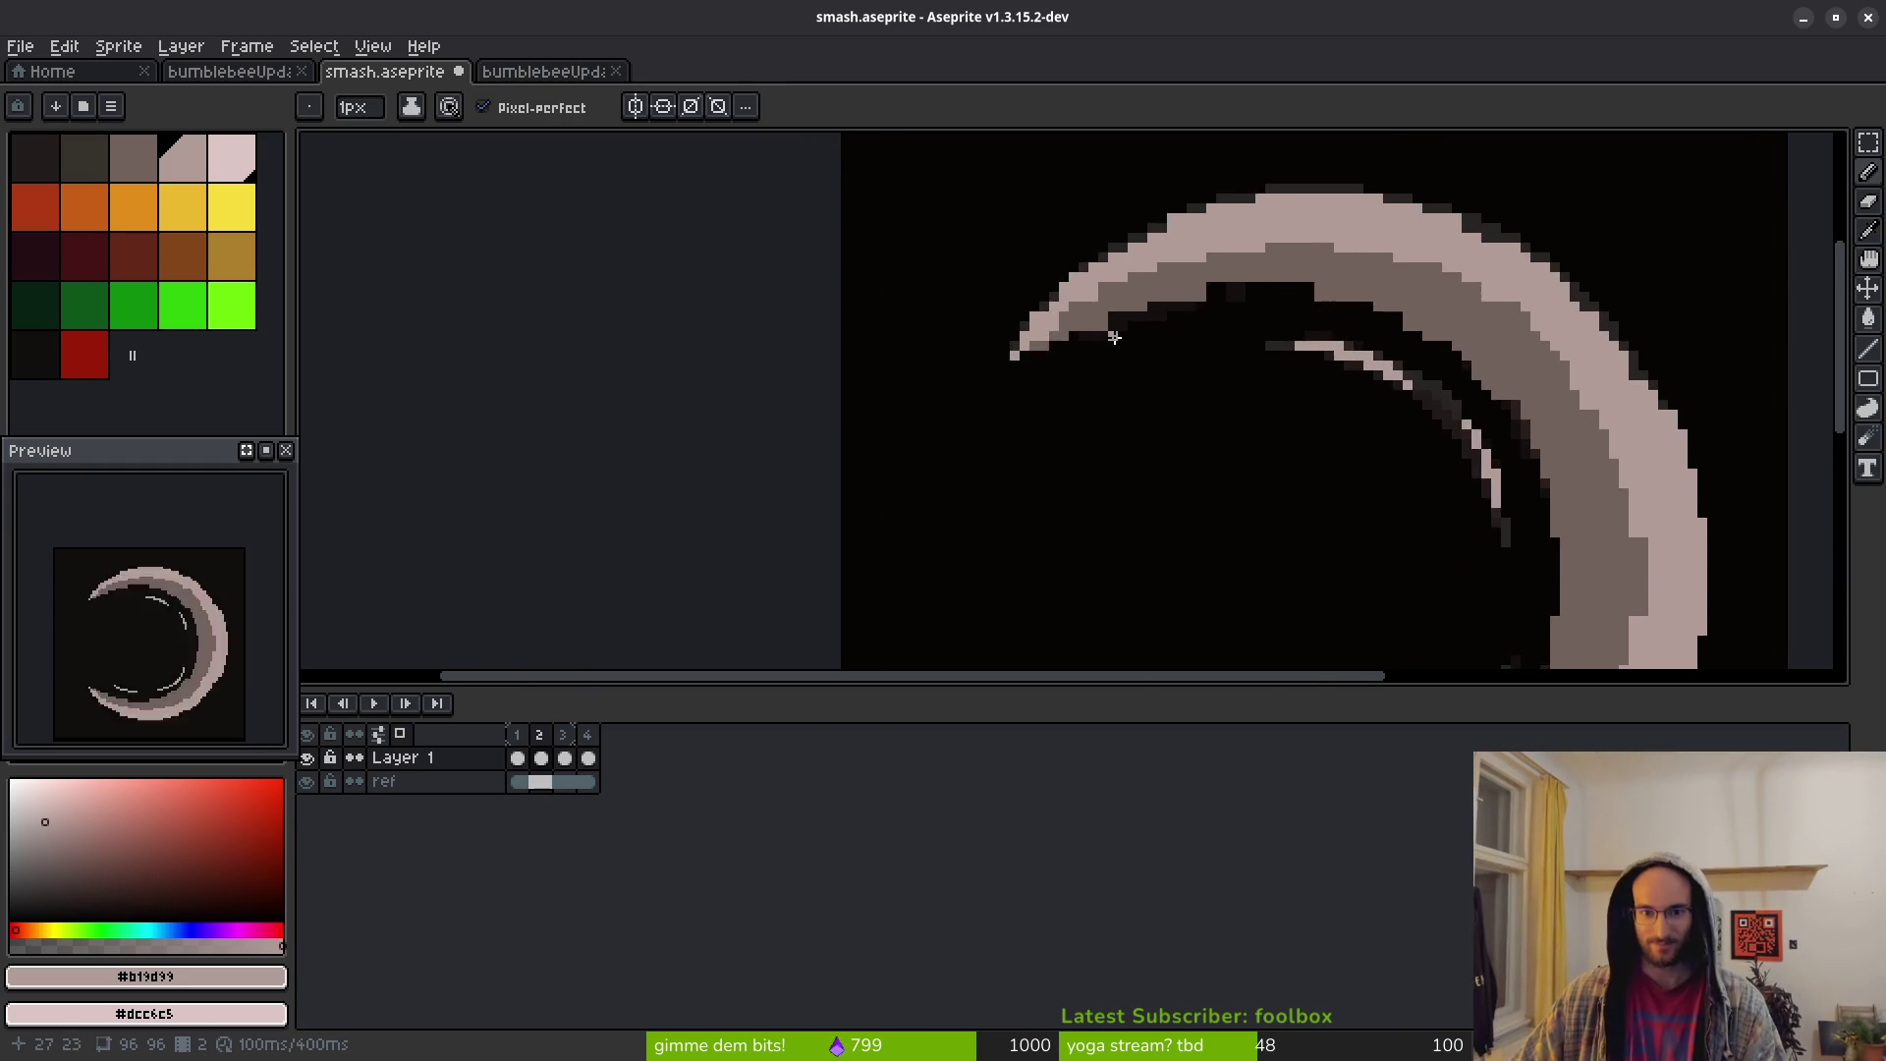
{"action": "scroll", "coordinate": [1113, 337], "scroll_direction": "up", "scroll_amount": 3}
{"action": "scroll", "coordinate": [1125, 349], "scroll_direction": "up", "scroll_amount": 1}
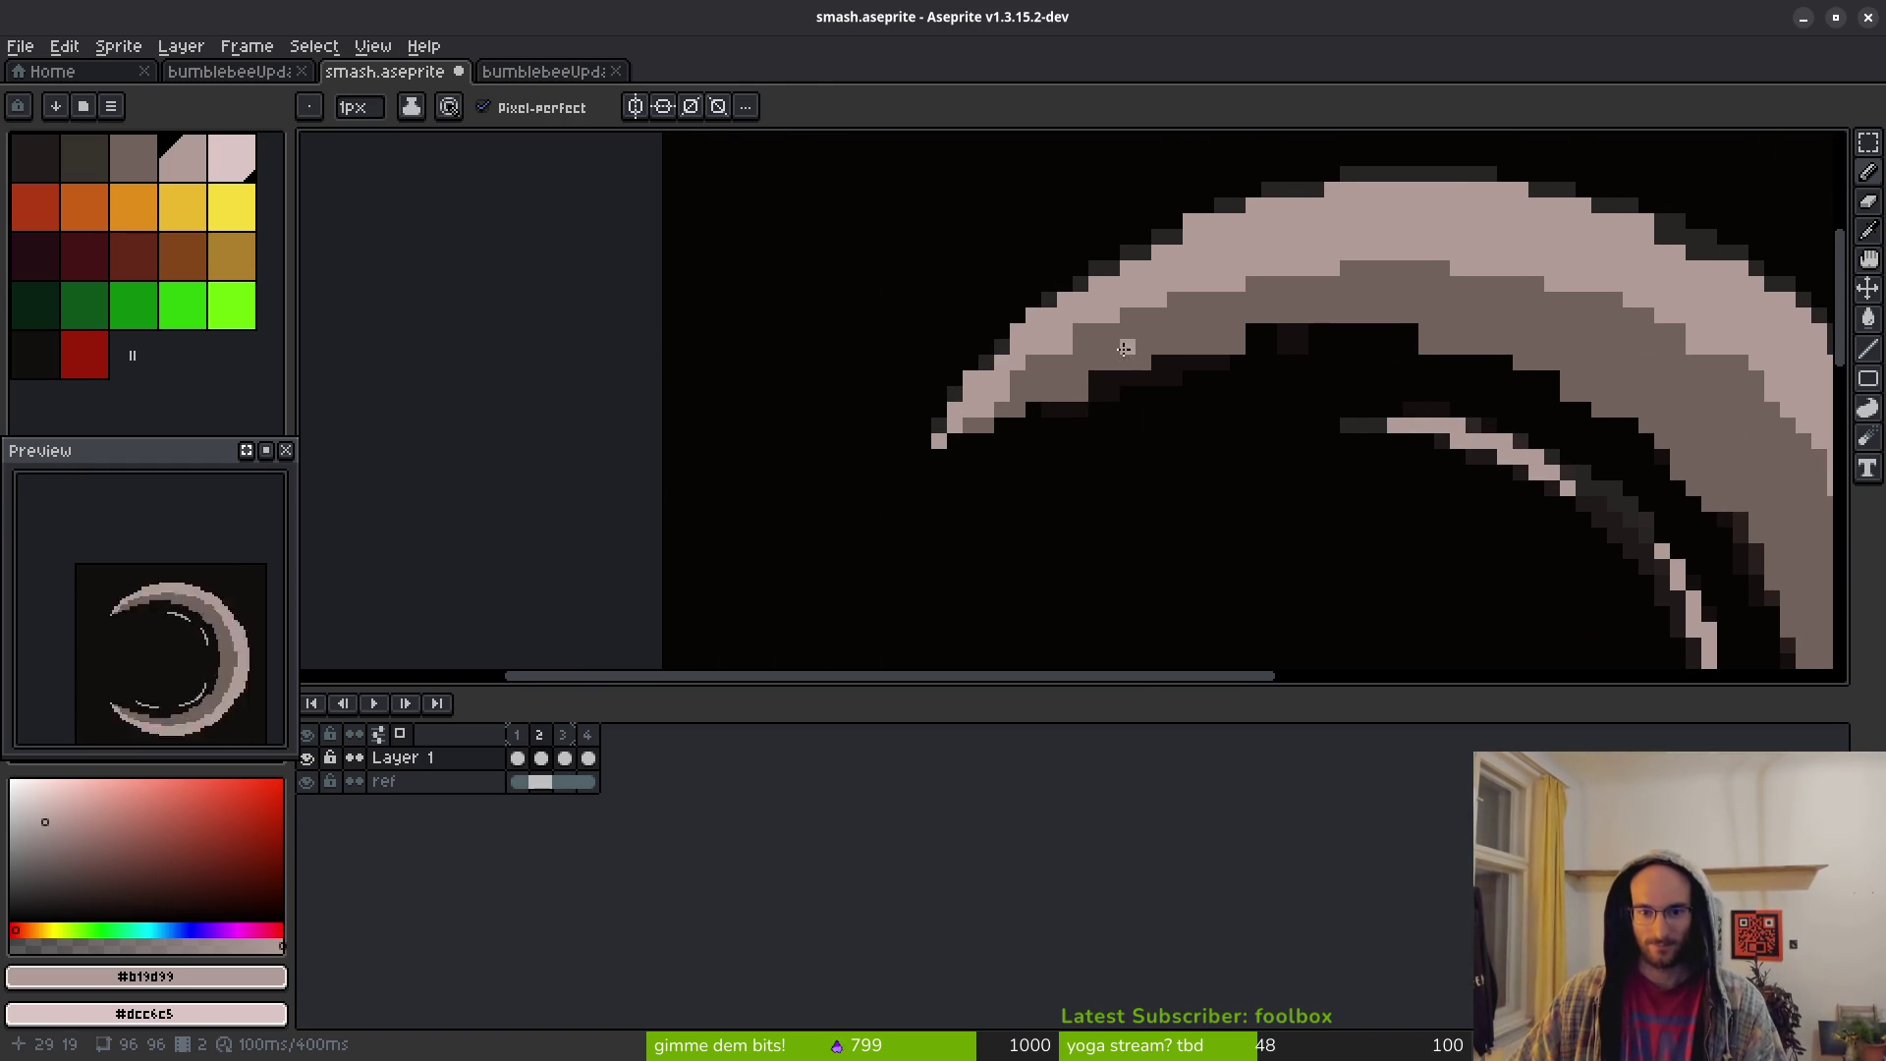
{"action": "right_click", "coordinate": [1221, 328], "text": "alt"}
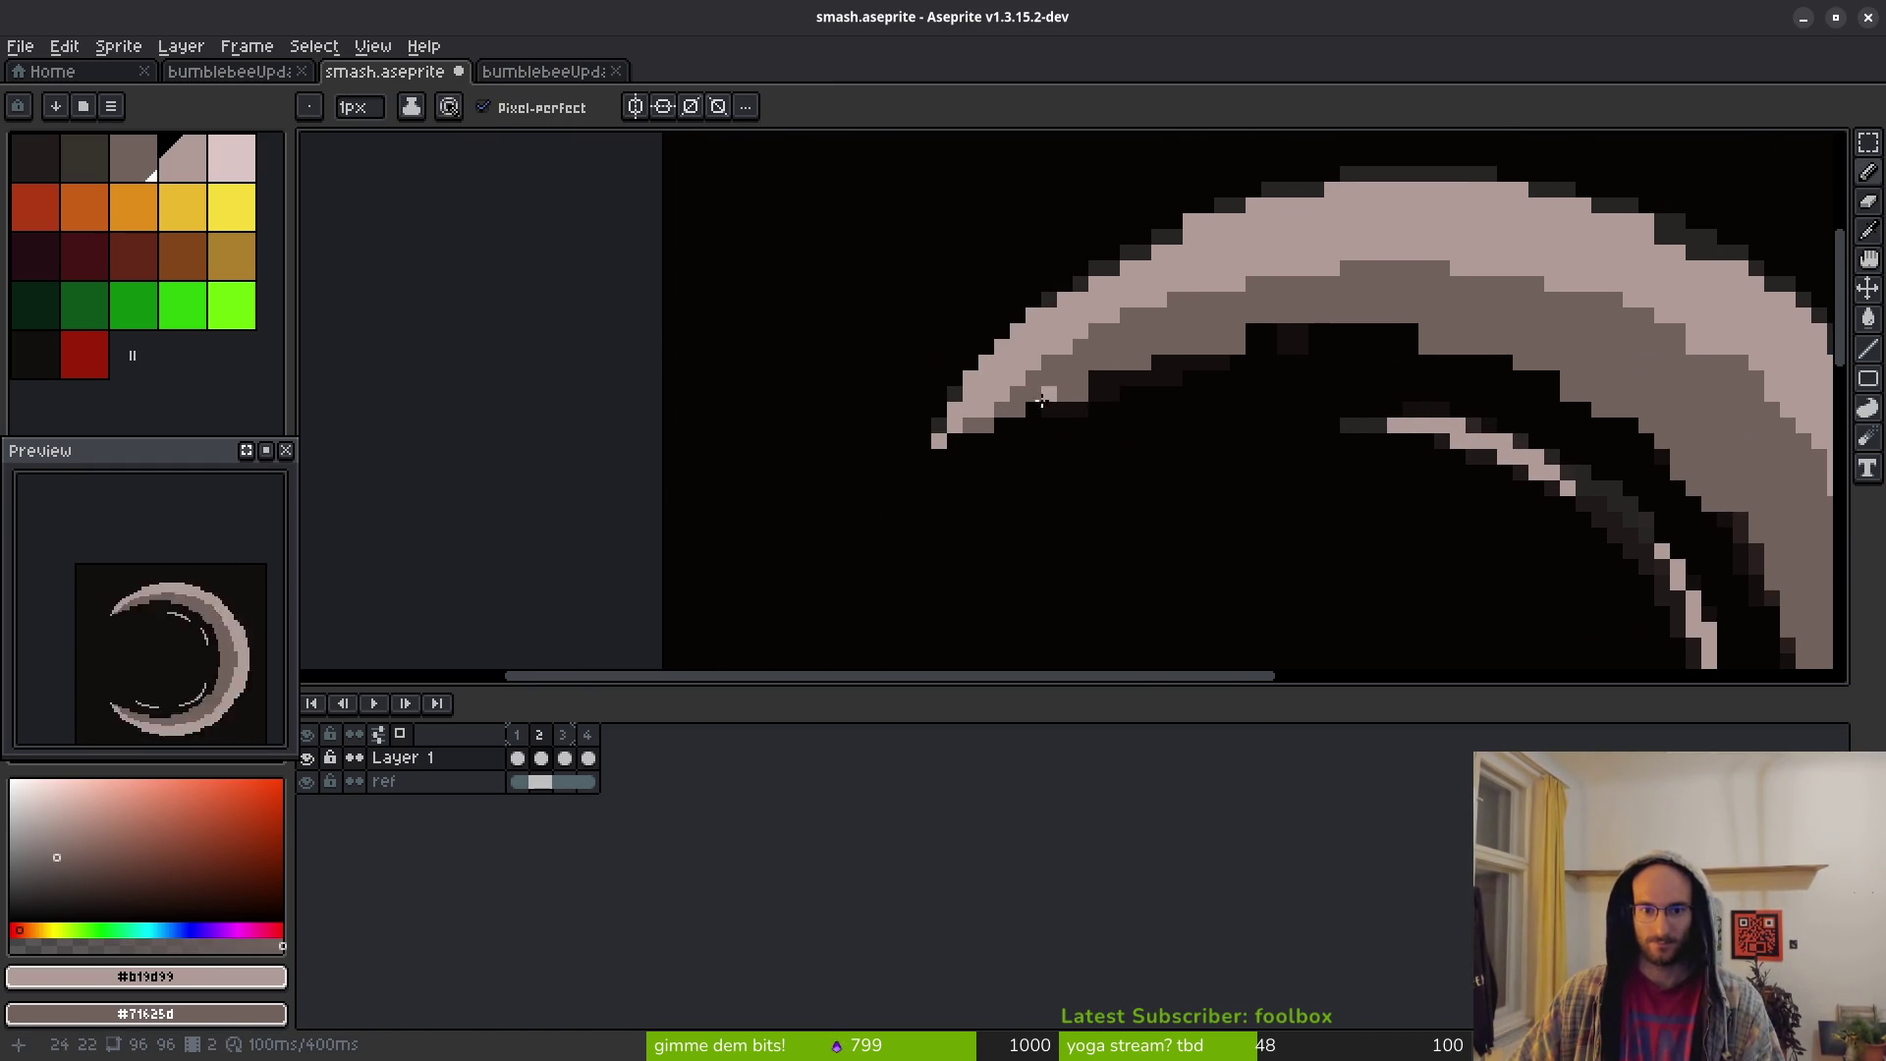
{"action": "scroll", "coordinate": [1120, 468], "scroll_direction": "up", "scroll_amount": 1}
{"action": "key", "text": "e"}
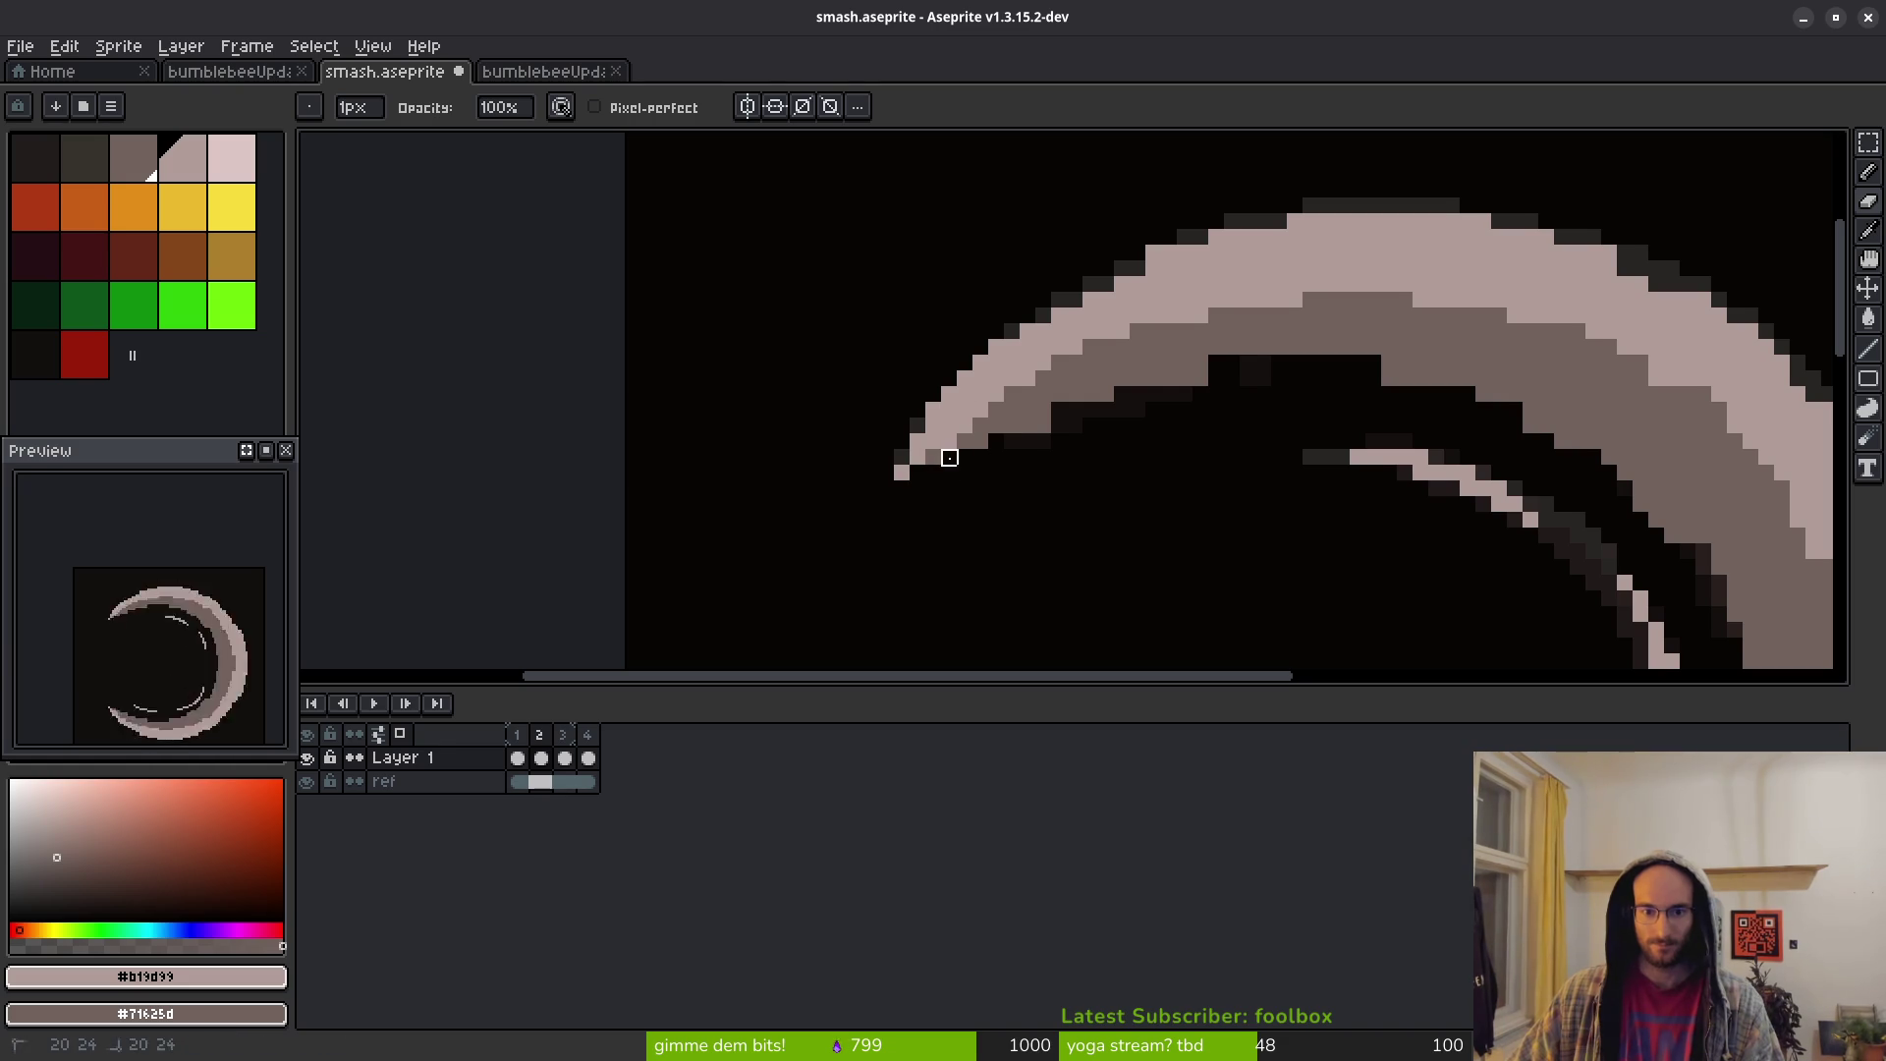
{"action": "mouse_move", "coordinate": [996, 456]}
{"action": "left_mouse_down"}
{"action": "mouse_move", "coordinate": [1200, 366]}
{"action": "mouse_move", "coordinate": [1240, 369]}
{"action": "left_mouse_up"}
{"action": "key", "text": "b"}
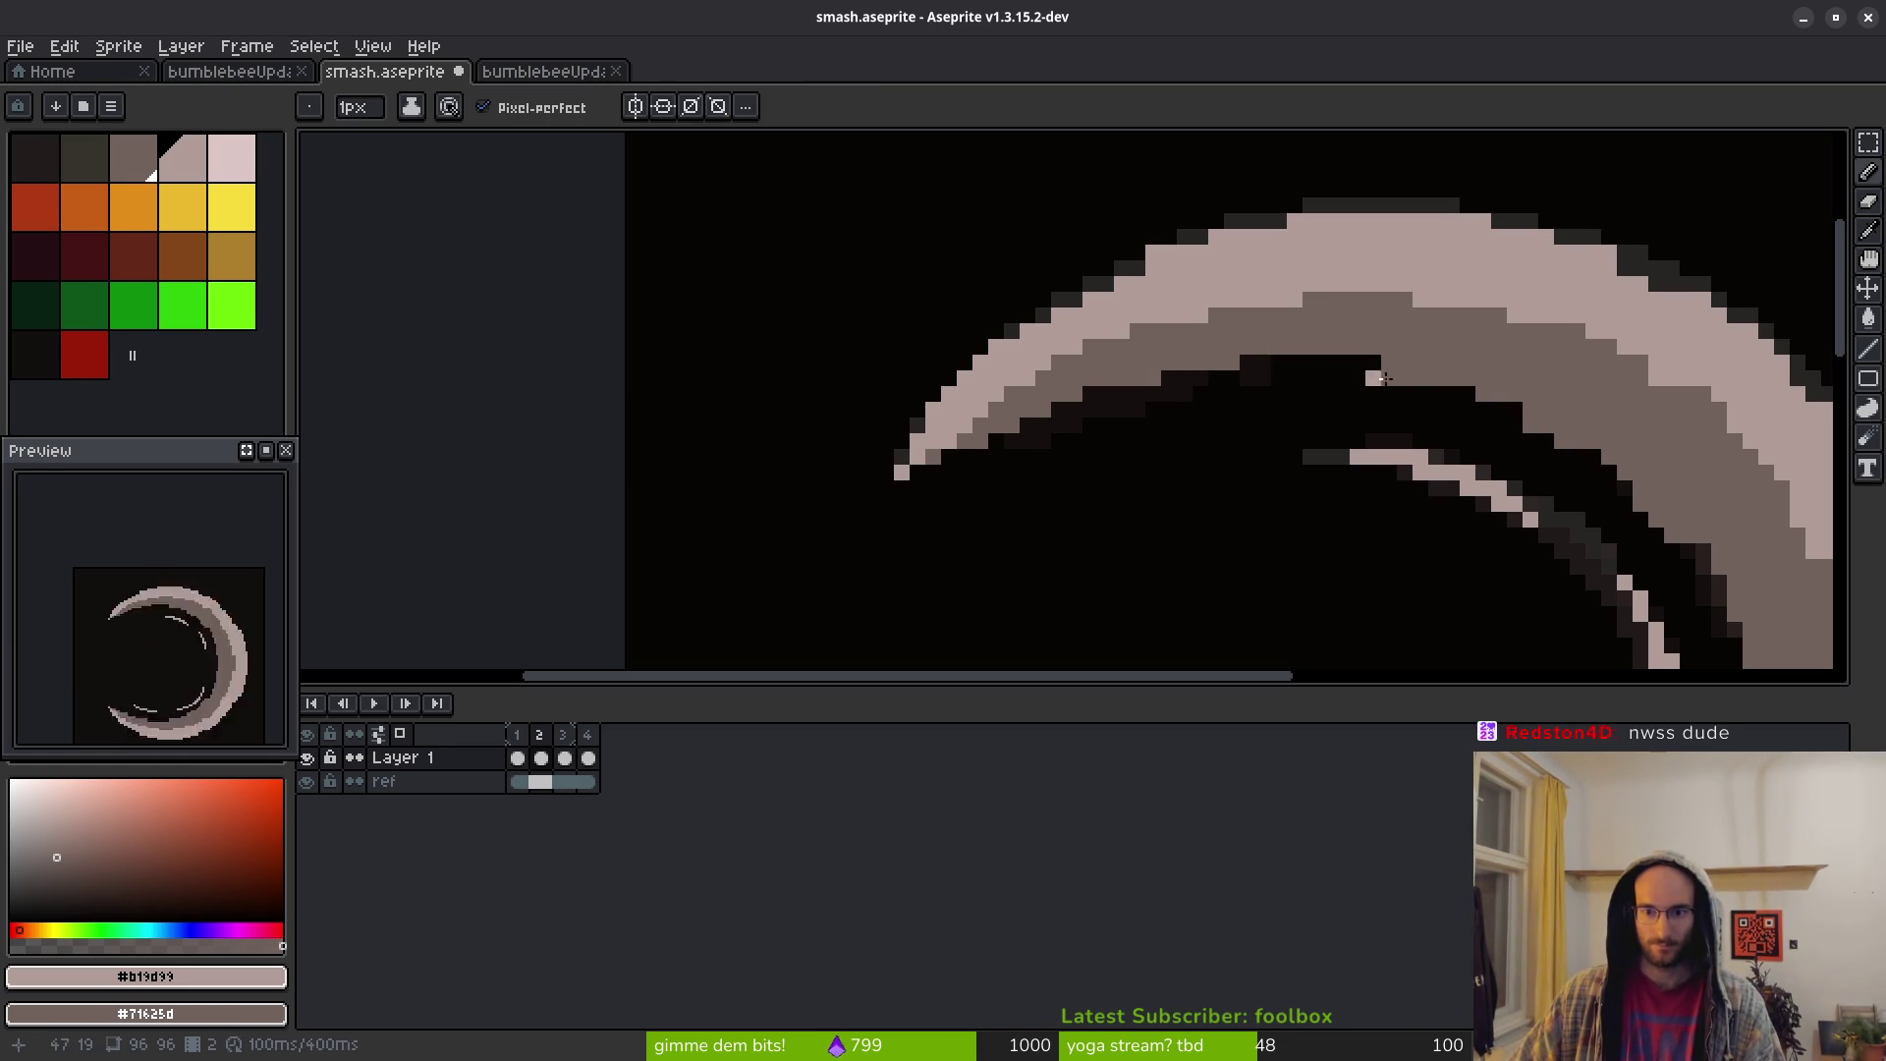
Bring the rest of the upper arc into view and add a light pixel on its inner edge
{"action": "left_click_drag", "start_coordinate": [1563, 471], "coordinate": [1239, 449]}
{"action": "key", "text": "e"}
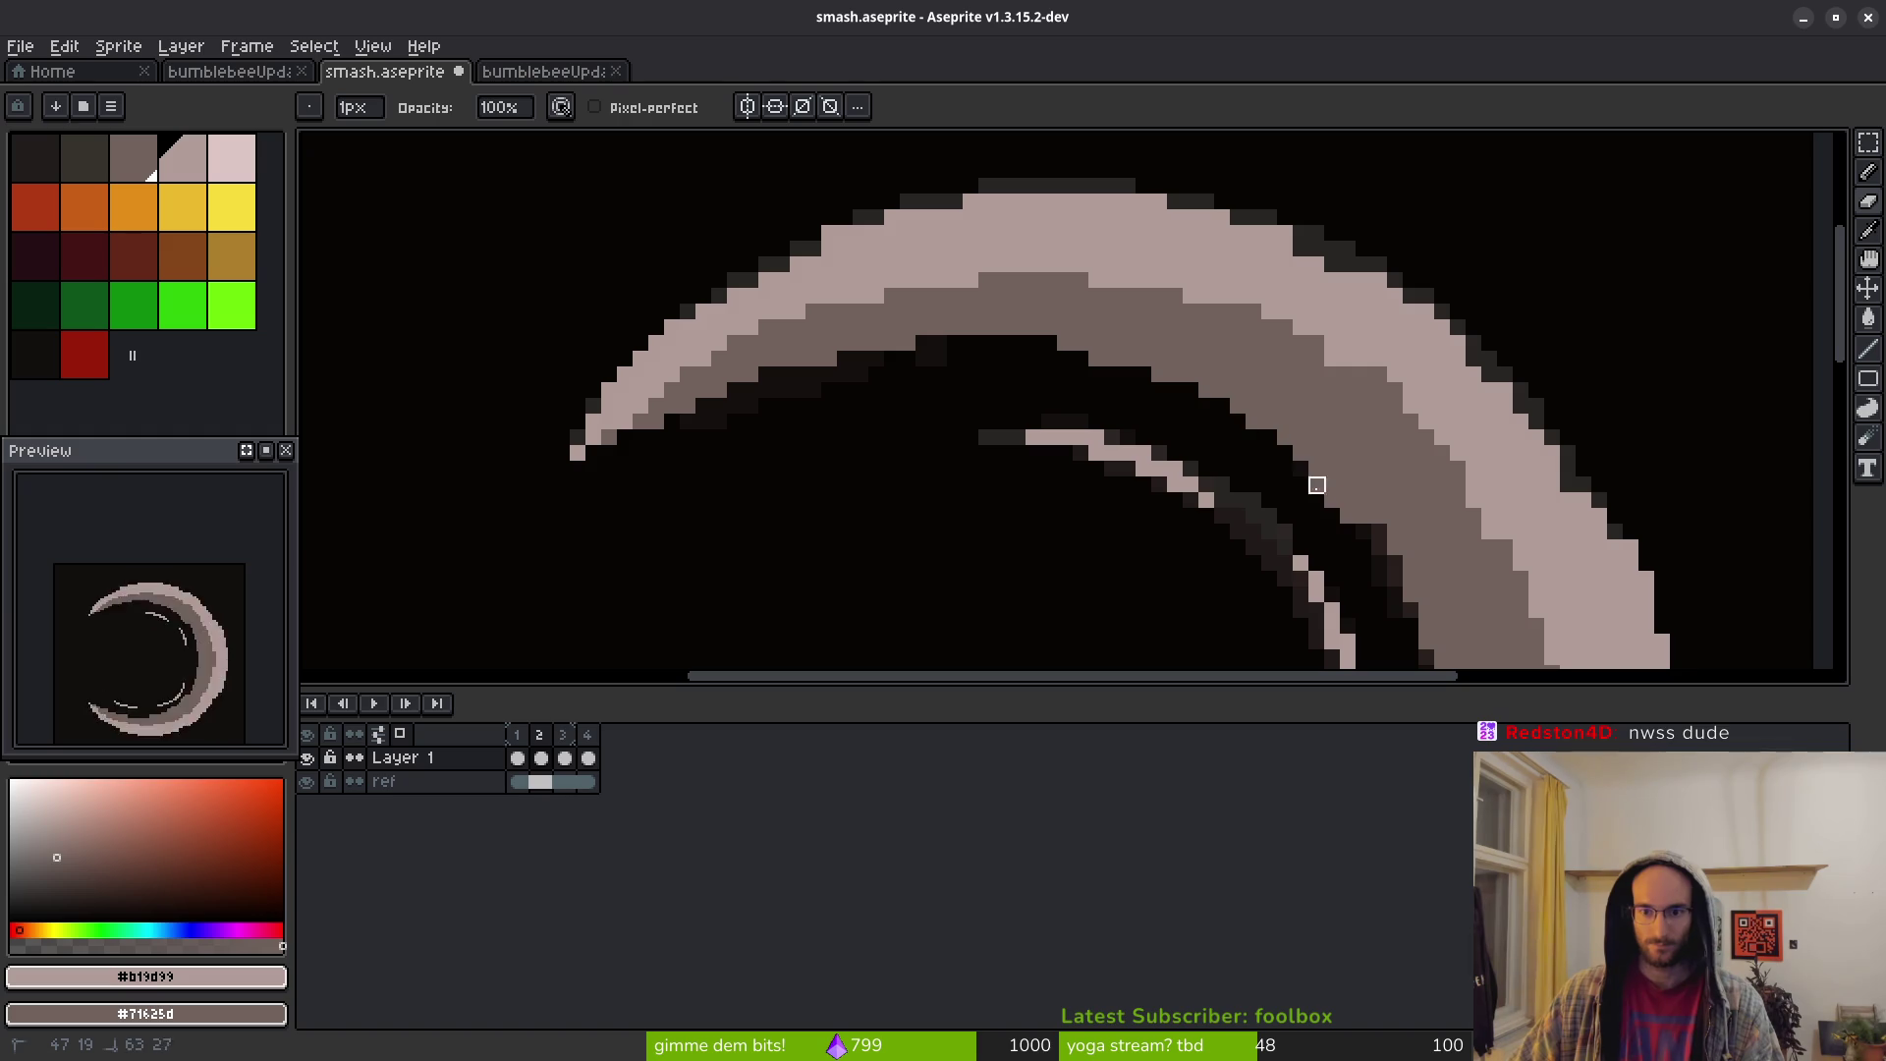
{"action": "scroll", "coordinate": [1379, 596], "scroll_direction": "down", "scroll_amount": 3}
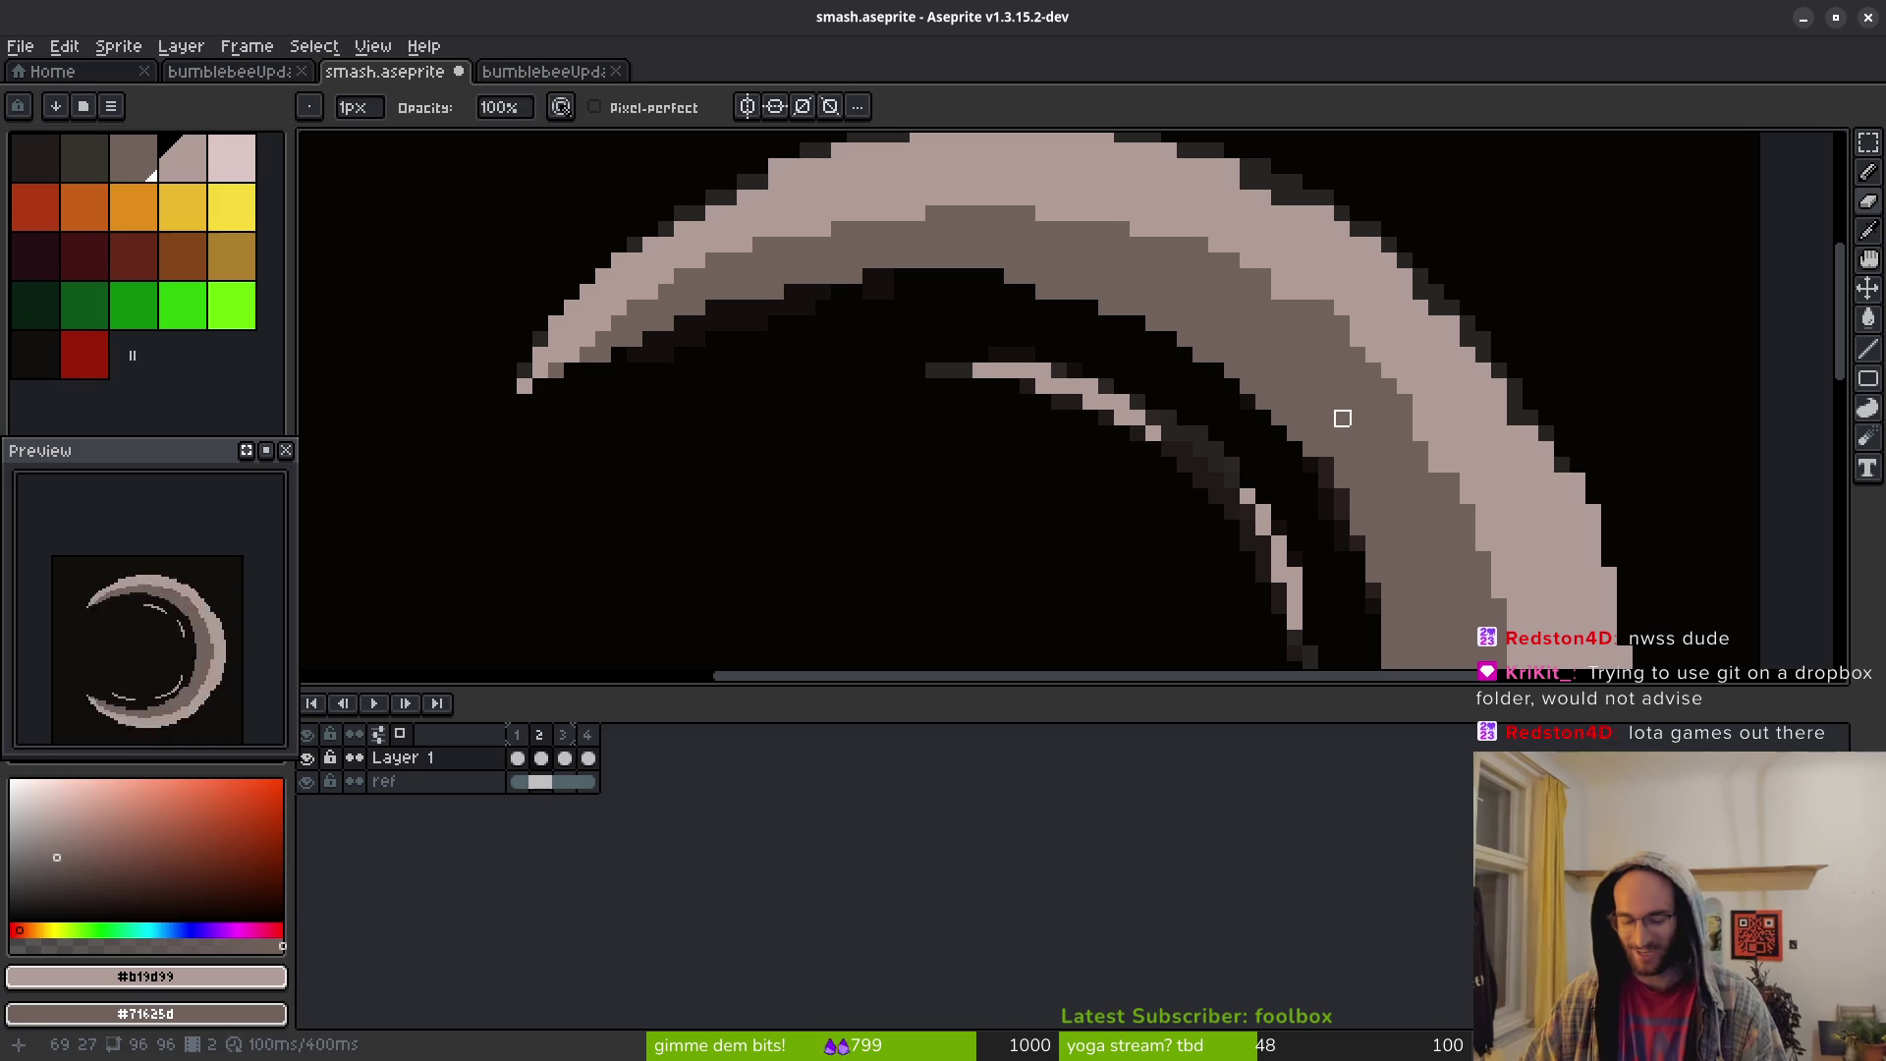
{"action": "key", "text": "b"}
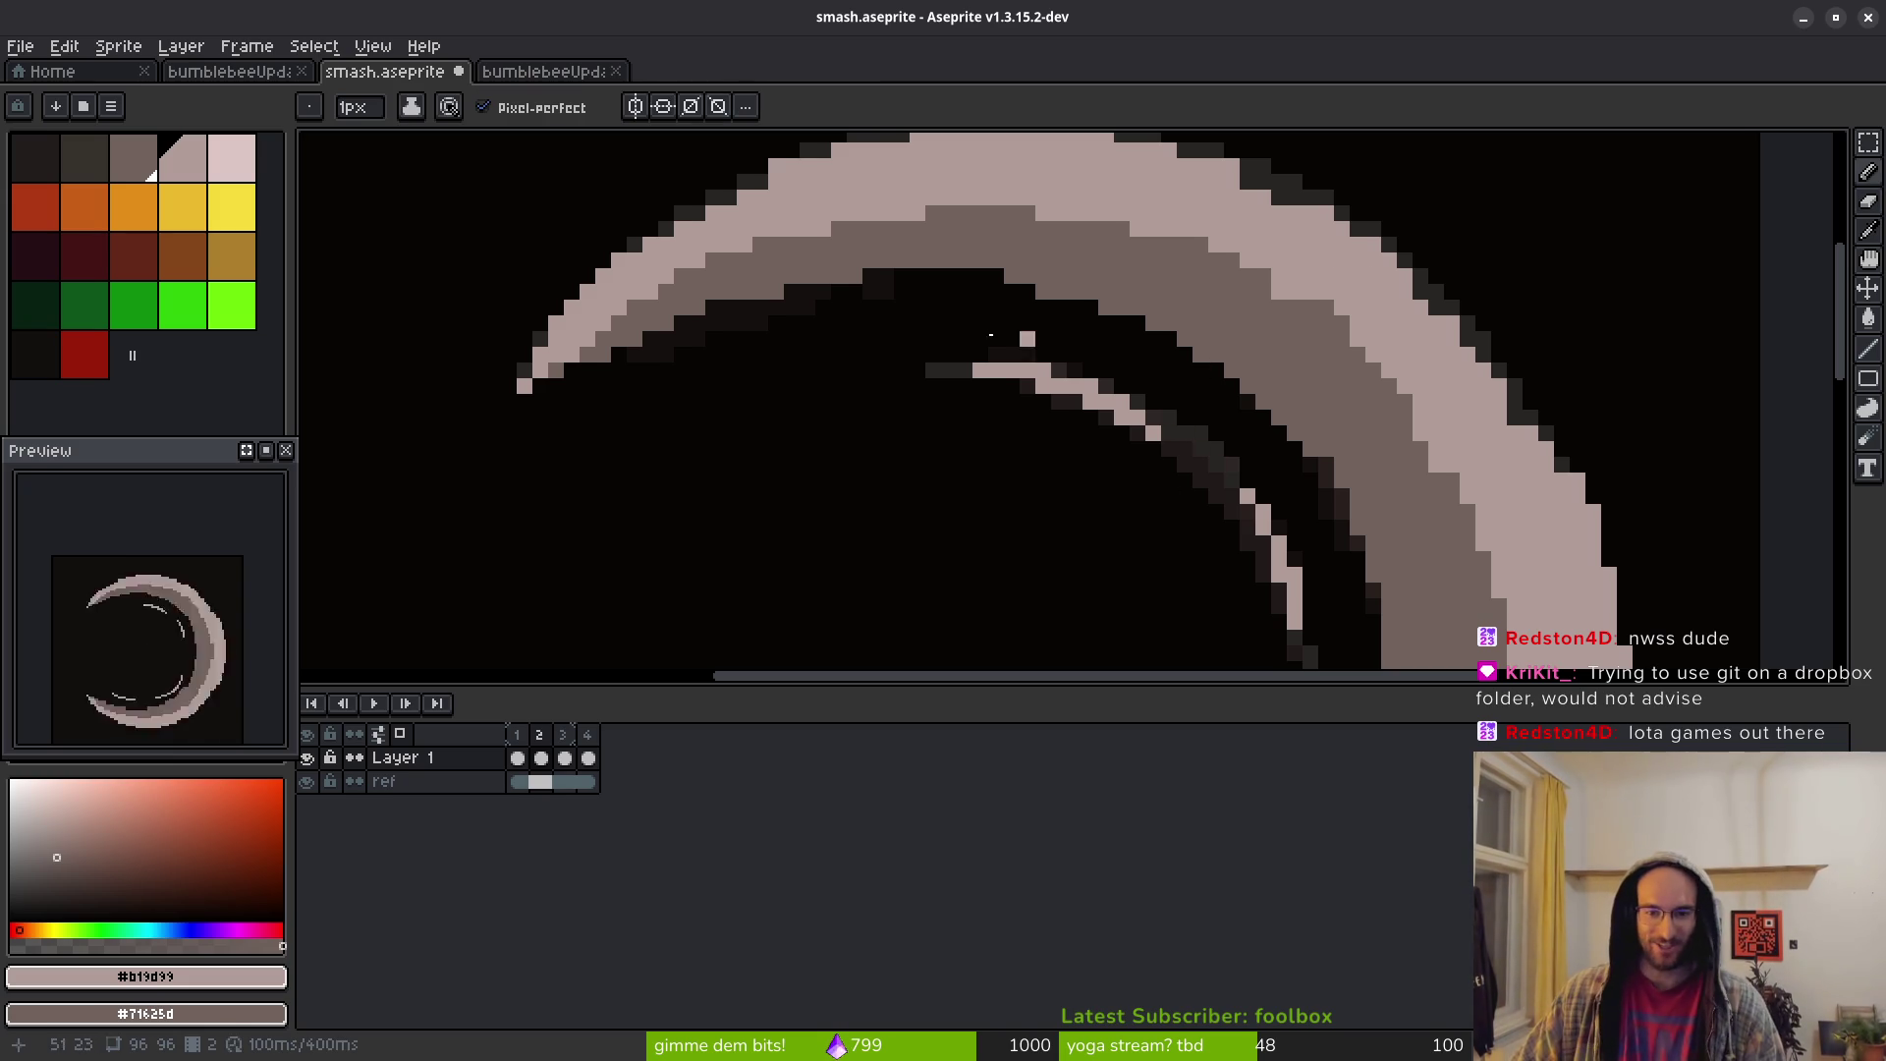
{"action": "scroll", "coordinate": [1079, 270], "scroll_direction": "up", "scroll_amount": 1}
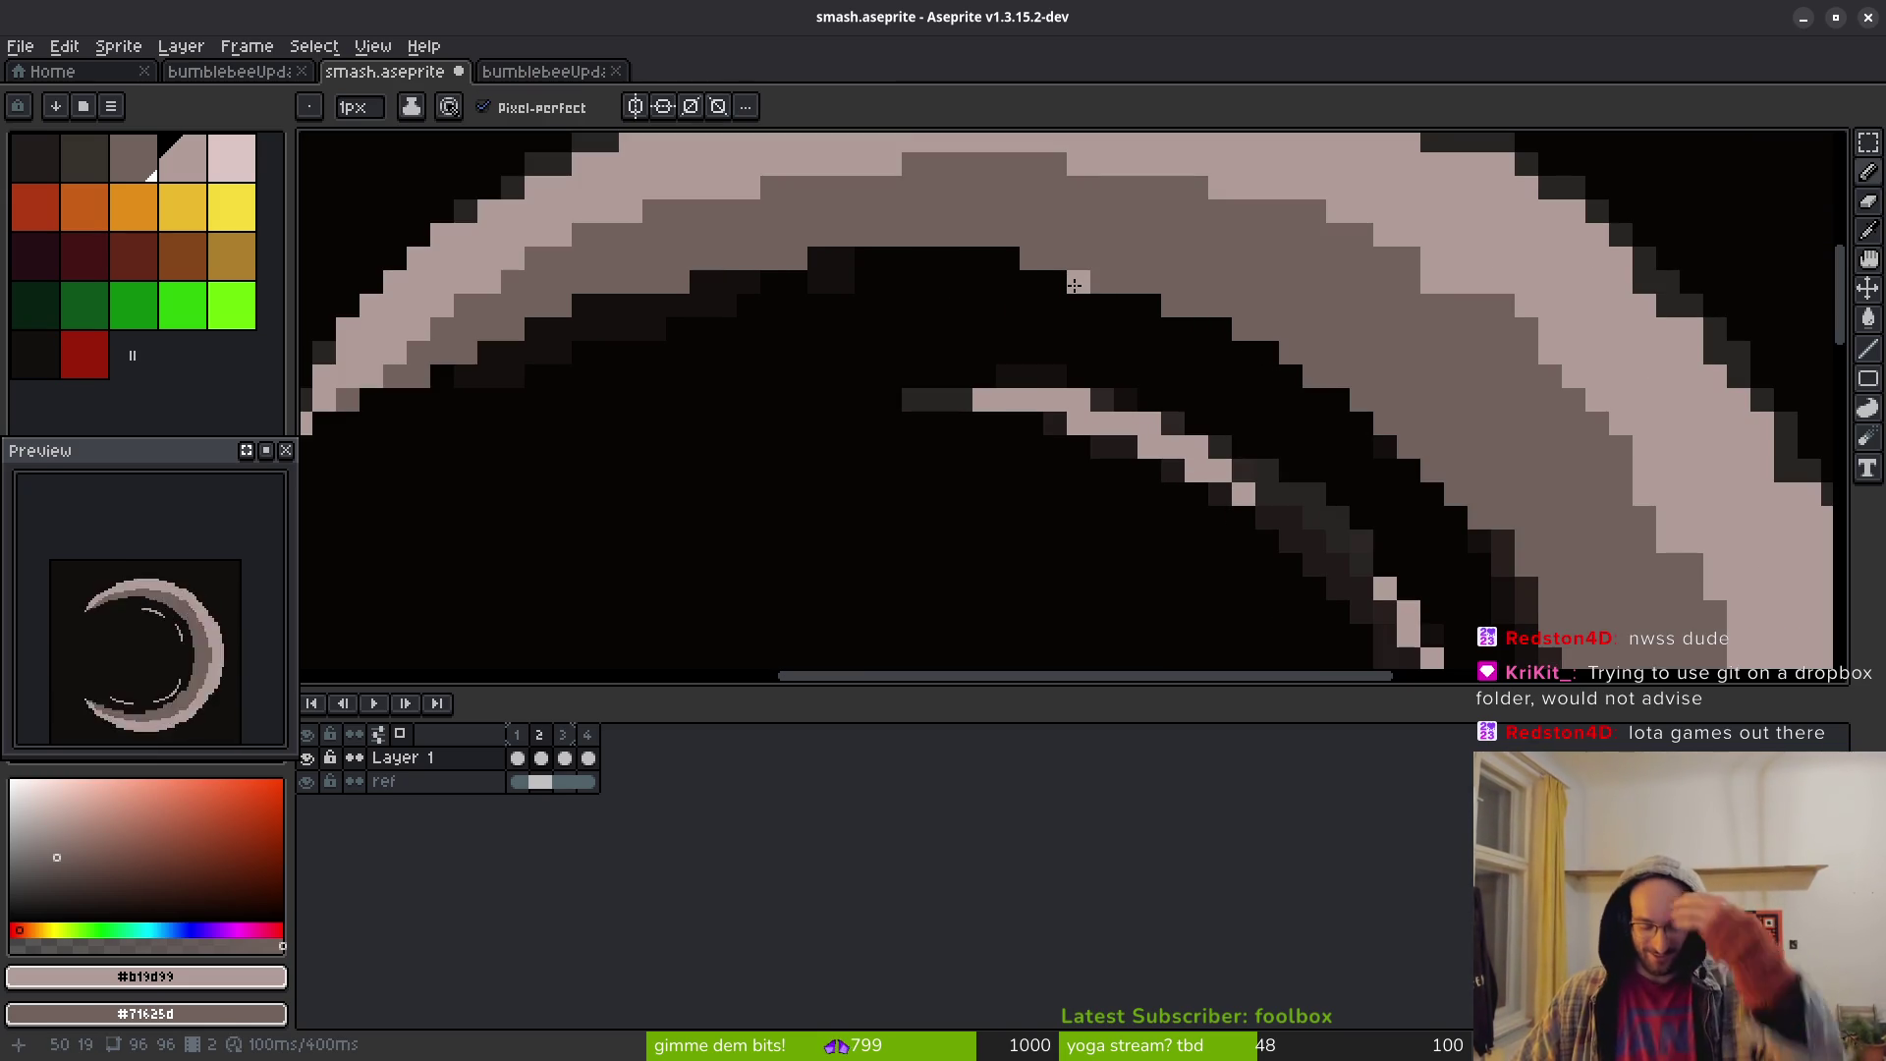
{"action": "key", "text": "e"}
{"action": "key", "text": "b"}
{"action": "left_click", "coordinate": [1067, 313]}
Touch up the upper arc's tapered tip, undoing the eraser strokes and redoing the pencil stroke
{"action": "scroll", "coordinate": [1179, 476], "scroll_direction": "down", "scroll_amount": 5}
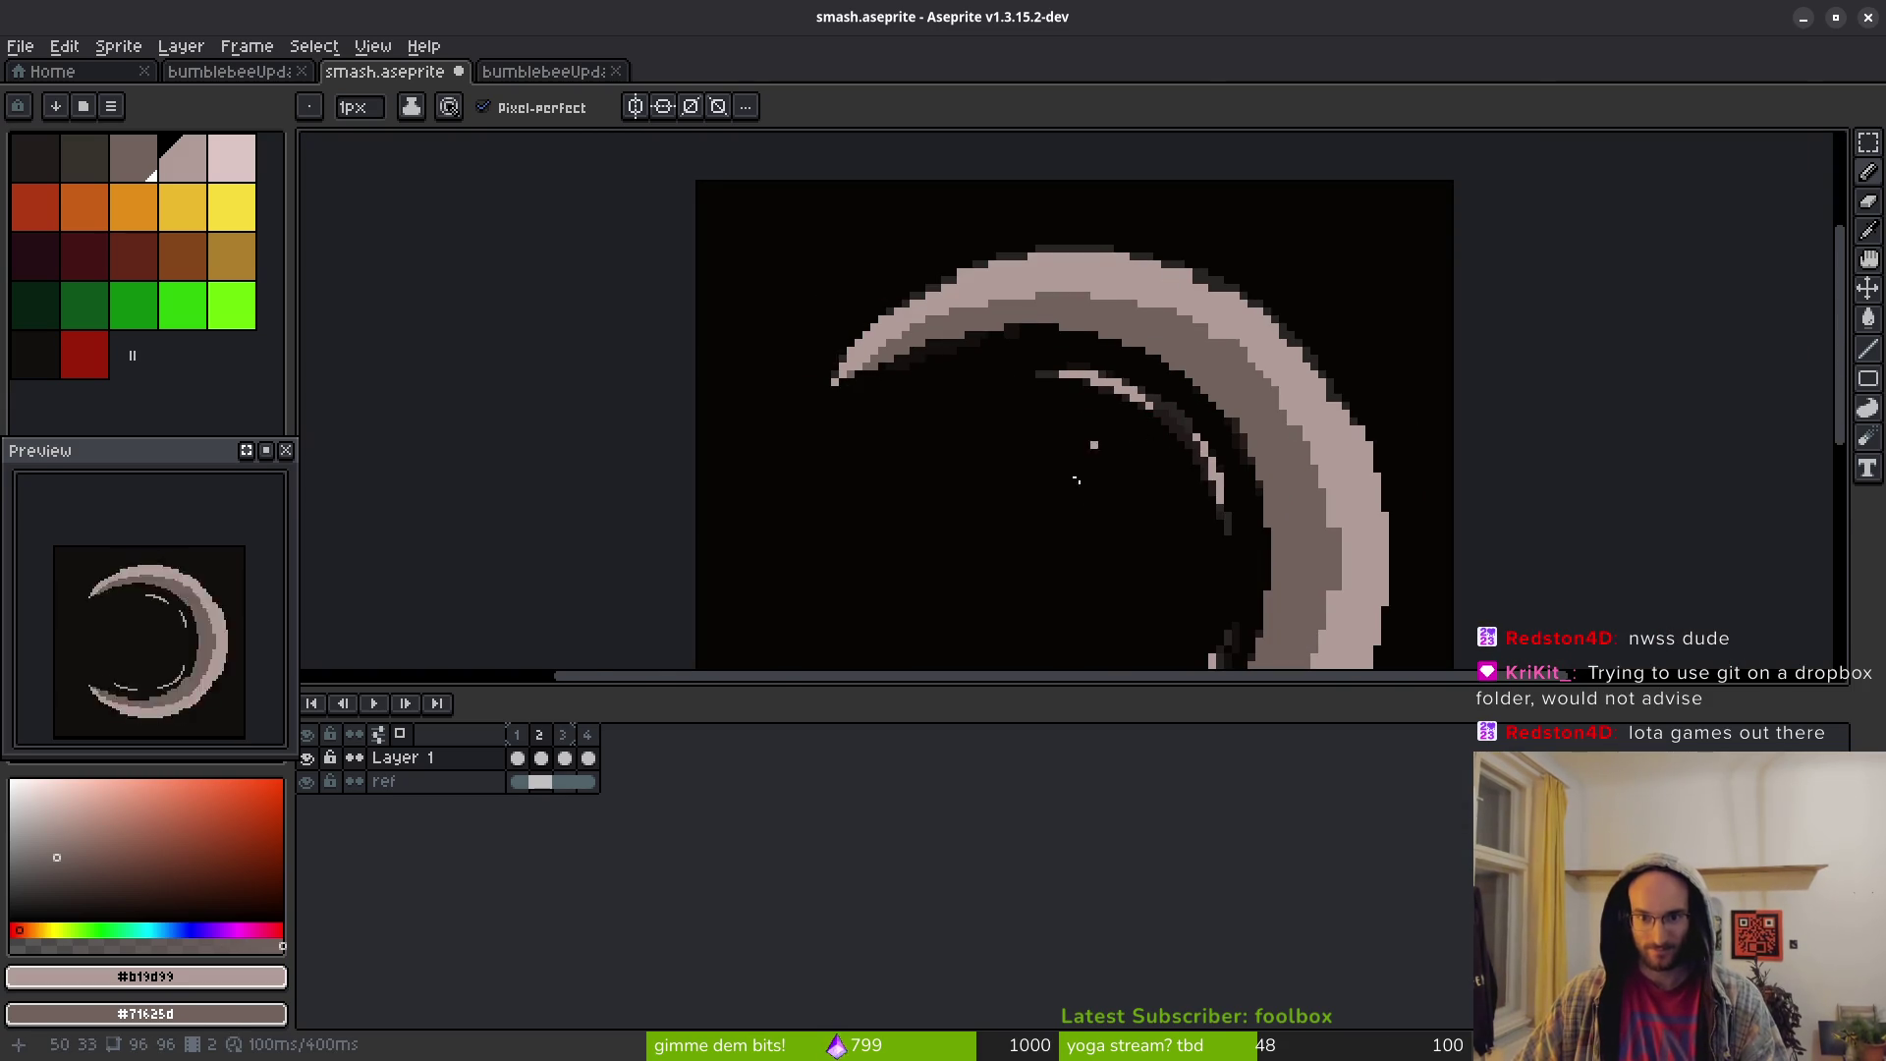
{"action": "left_click_drag", "start_coordinate": [1097, 440], "coordinate": [1035, 298]}
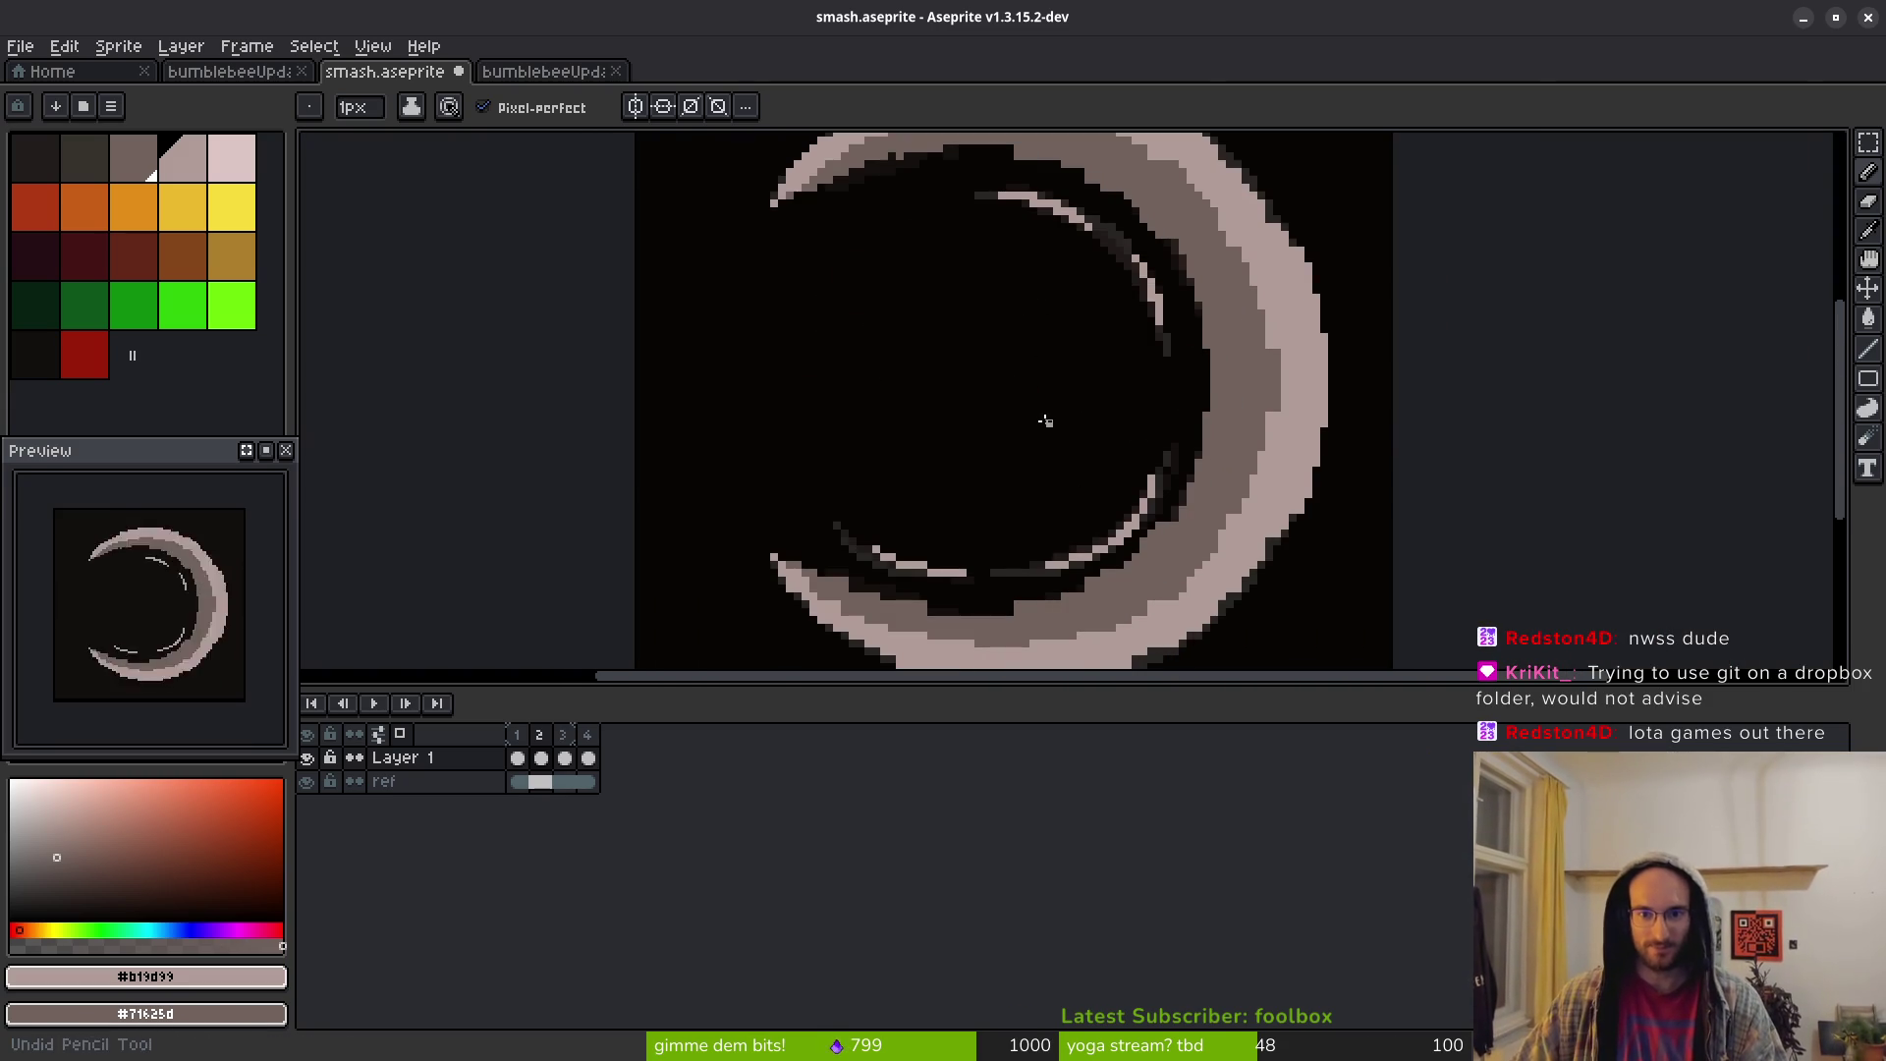
{"action": "left_click_drag", "start_coordinate": [1045, 416], "coordinate": [1075, 514]}
{"action": "key", "text": "ctrl+z"}
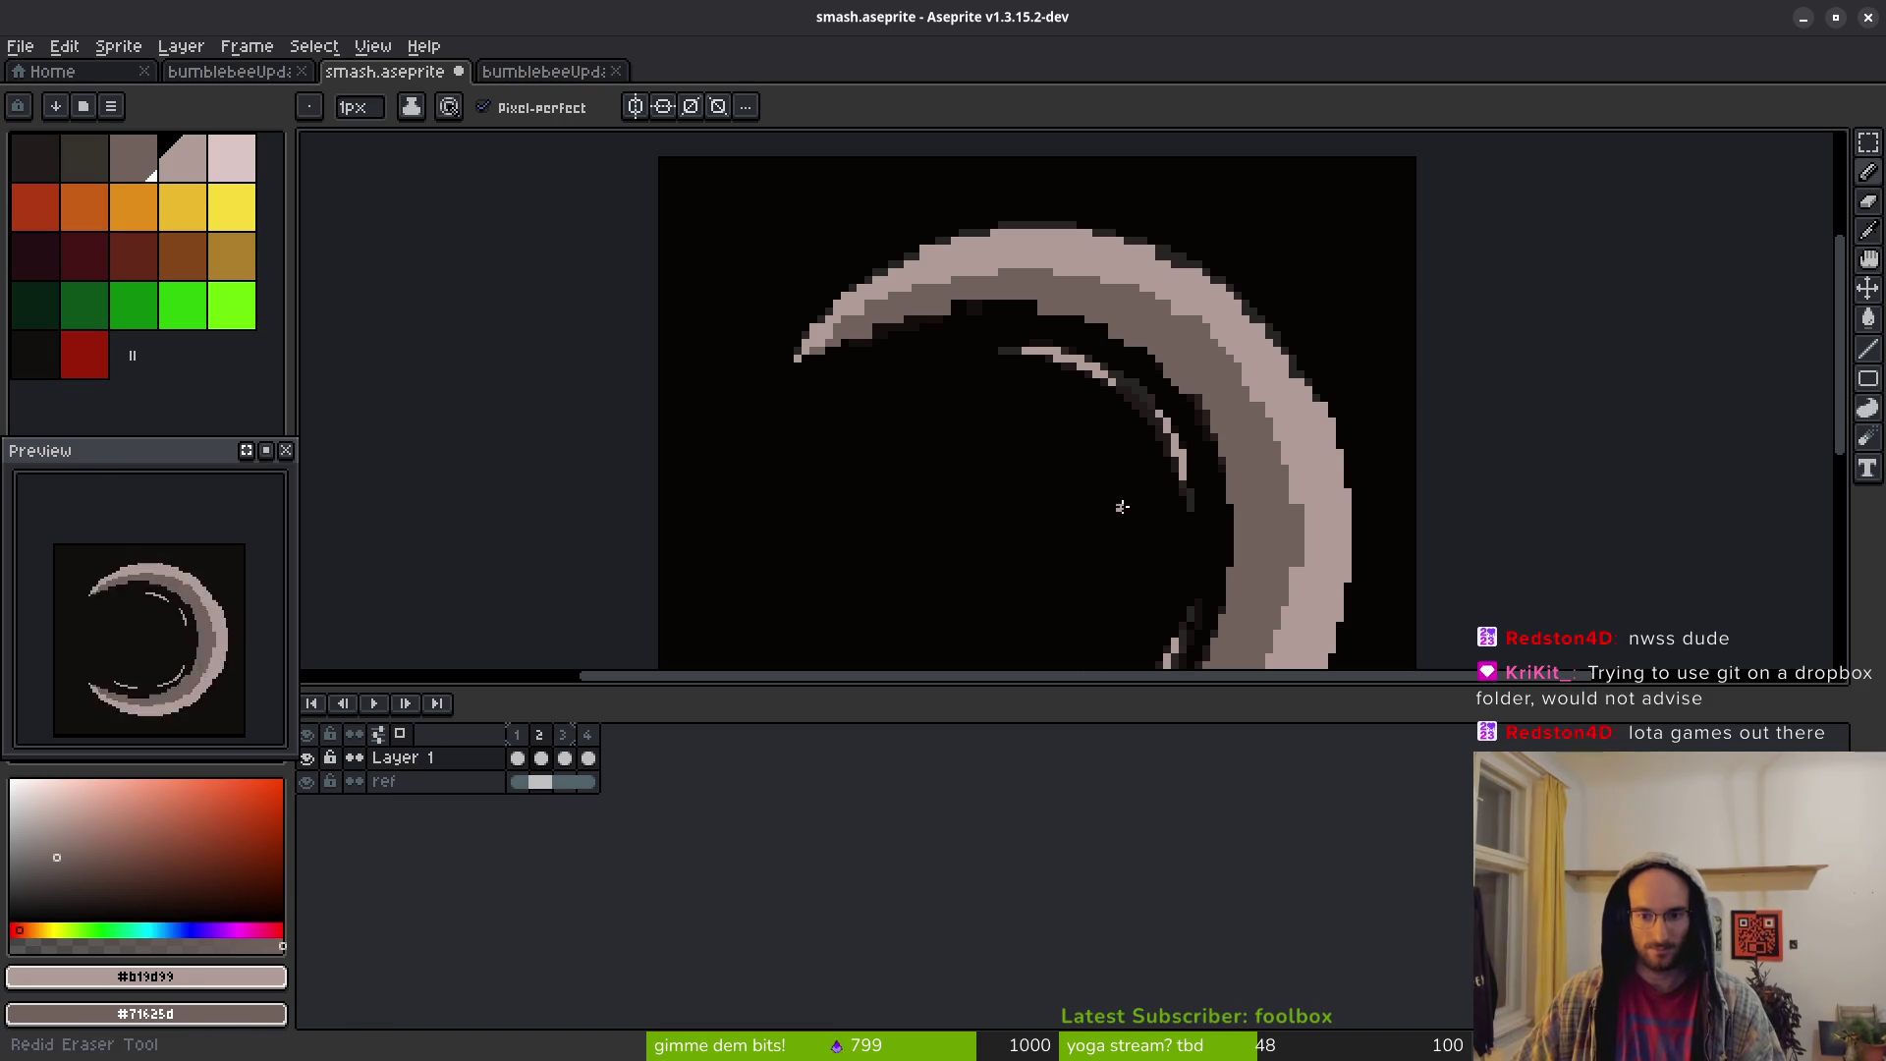
{"action": "key", "text": "ctrl+y"}
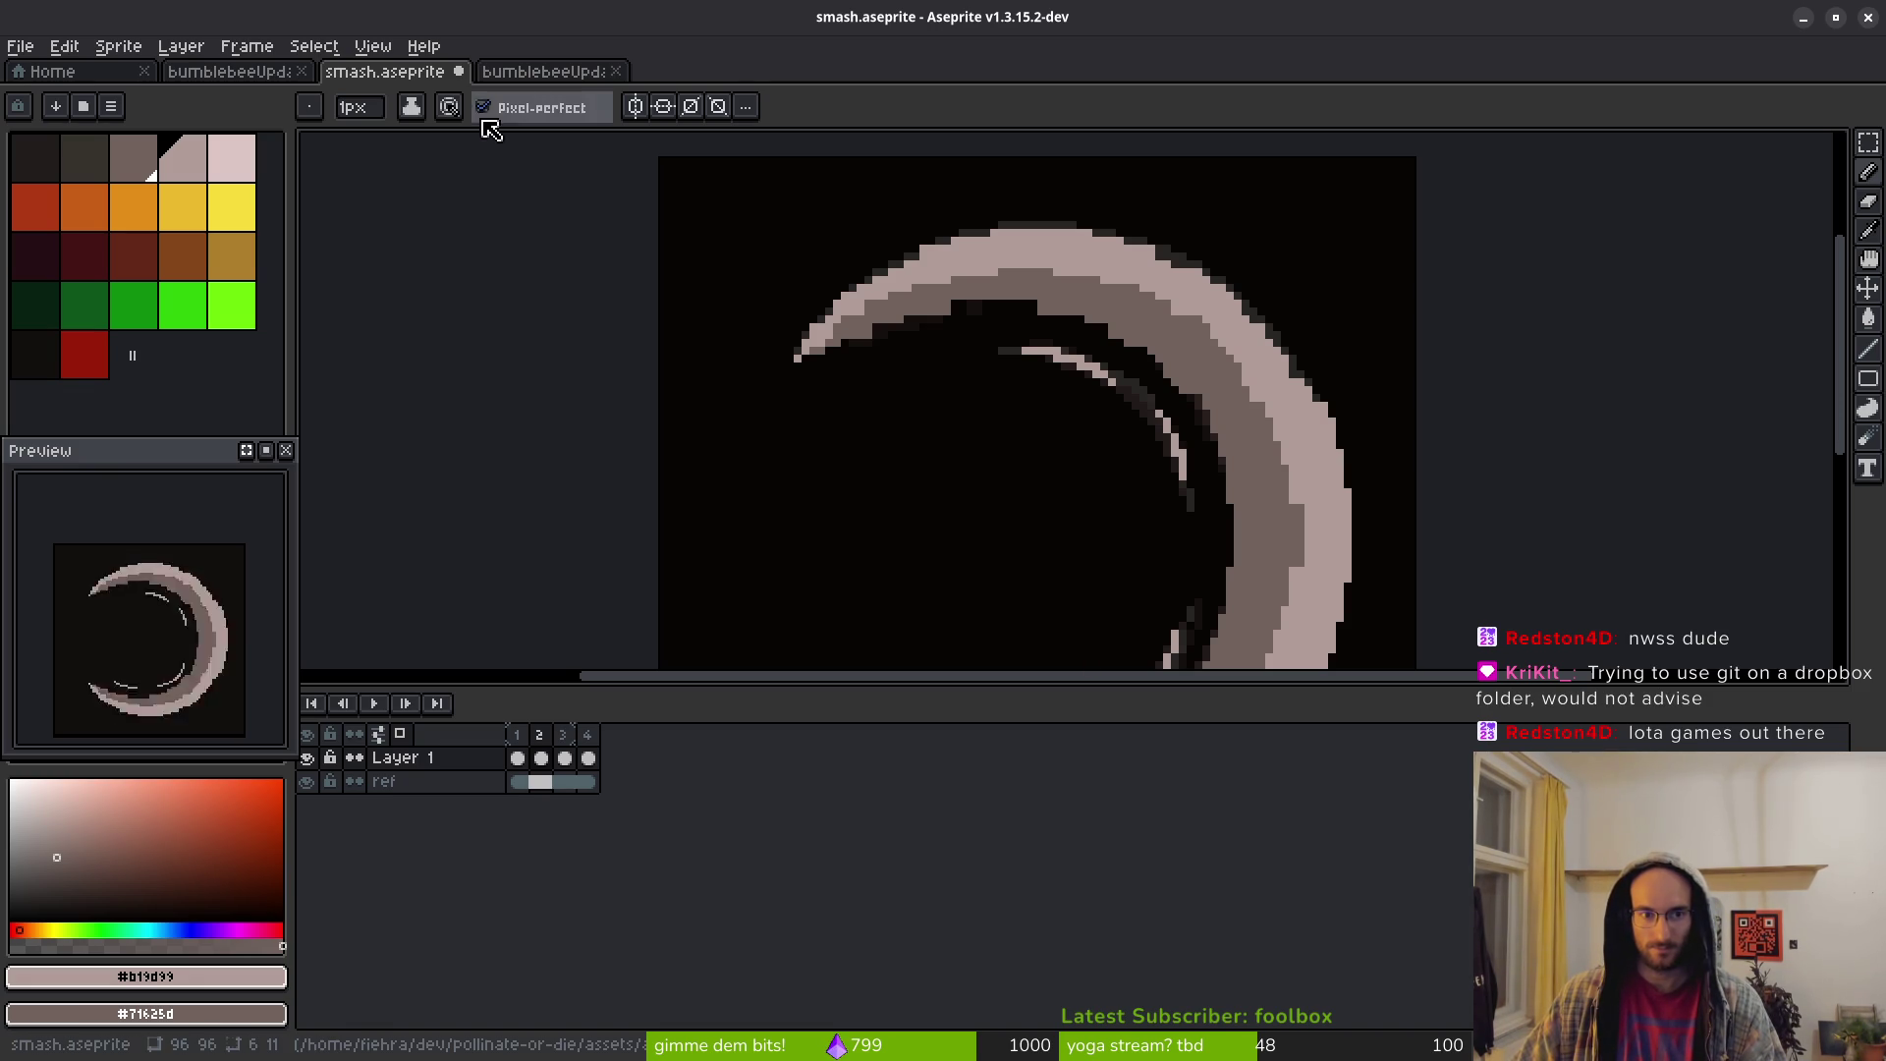
Turn on horizontal symmetry and add two light pixels near the upper arc's tip
{"action": "left_click", "coordinate": [663, 106]}
{"action": "left_click_drag", "start_coordinate": [1033, 481], "coordinate": [980, 370]}
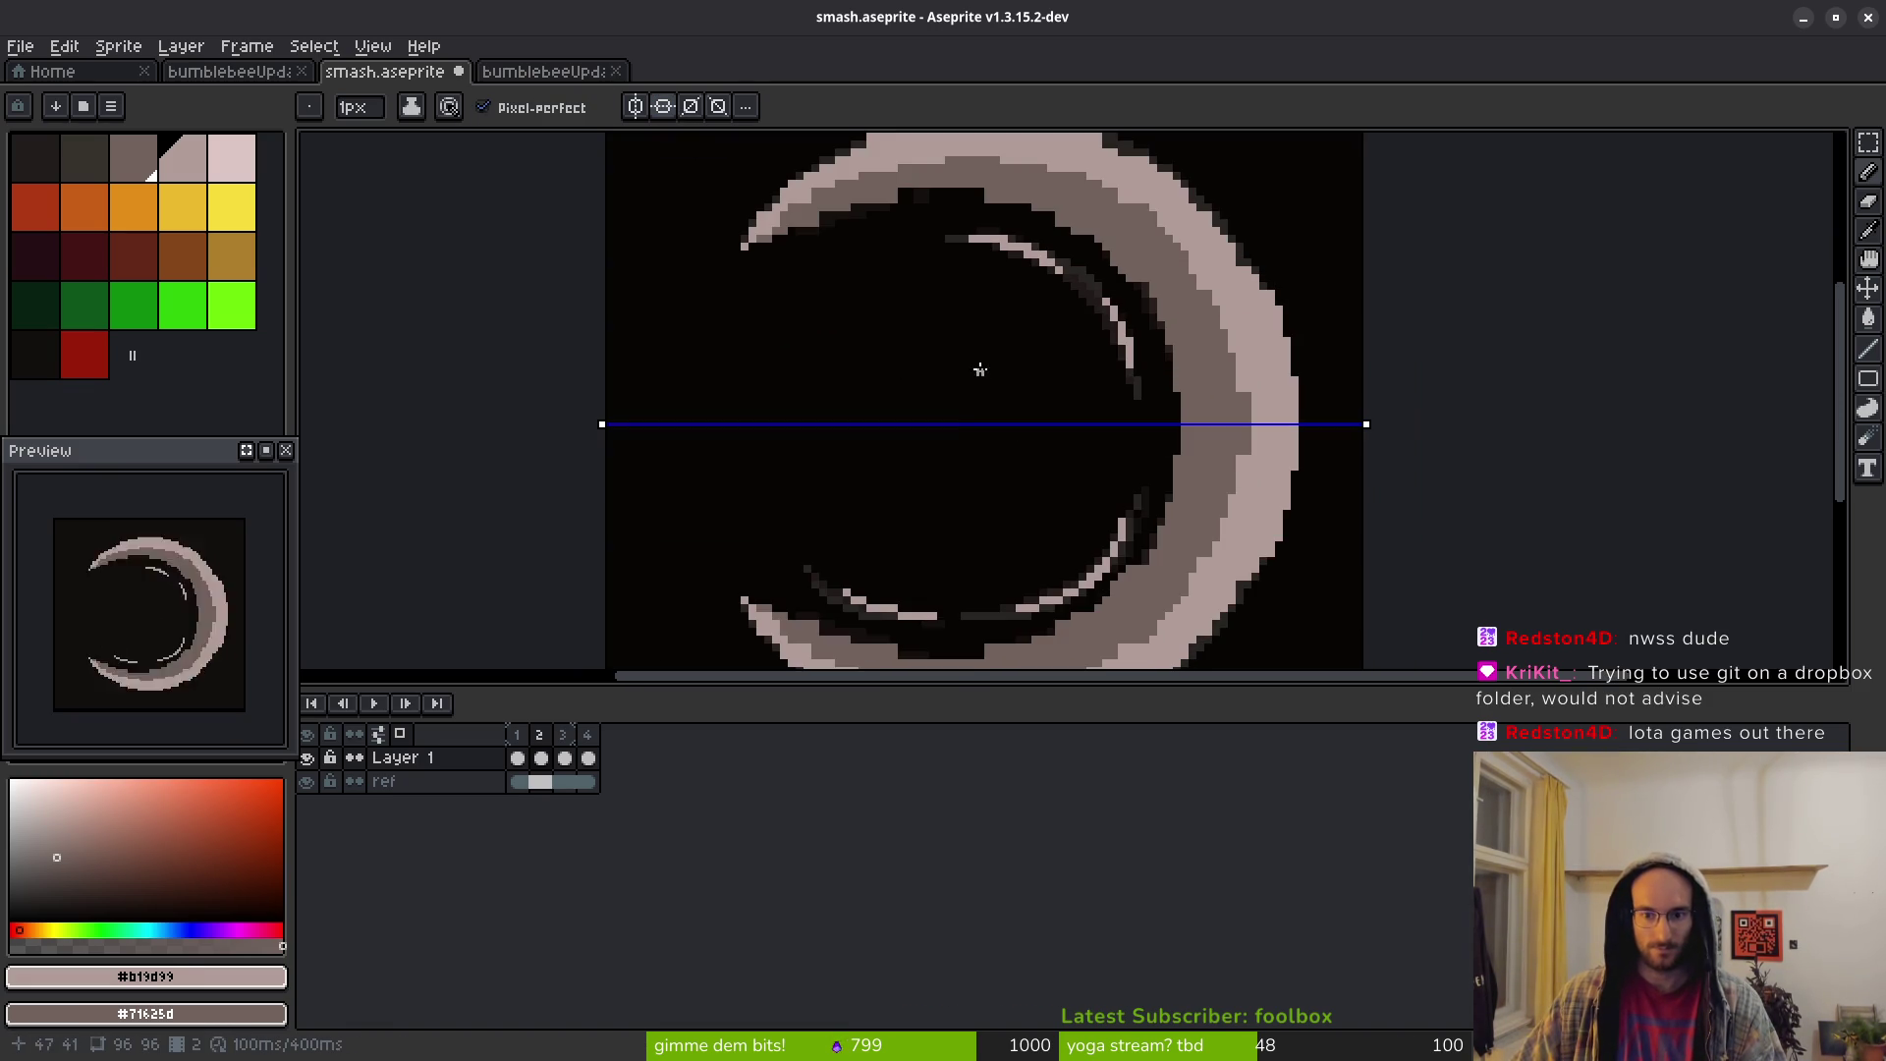
{"action": "scroll", "coordinate": [905, 267], "scroll_direction": "up", "scroll_amount": 2}
{"action": "scroll", "coordinate": [989, 392], "scroll_direction": "up", "scroll_amount": 2}
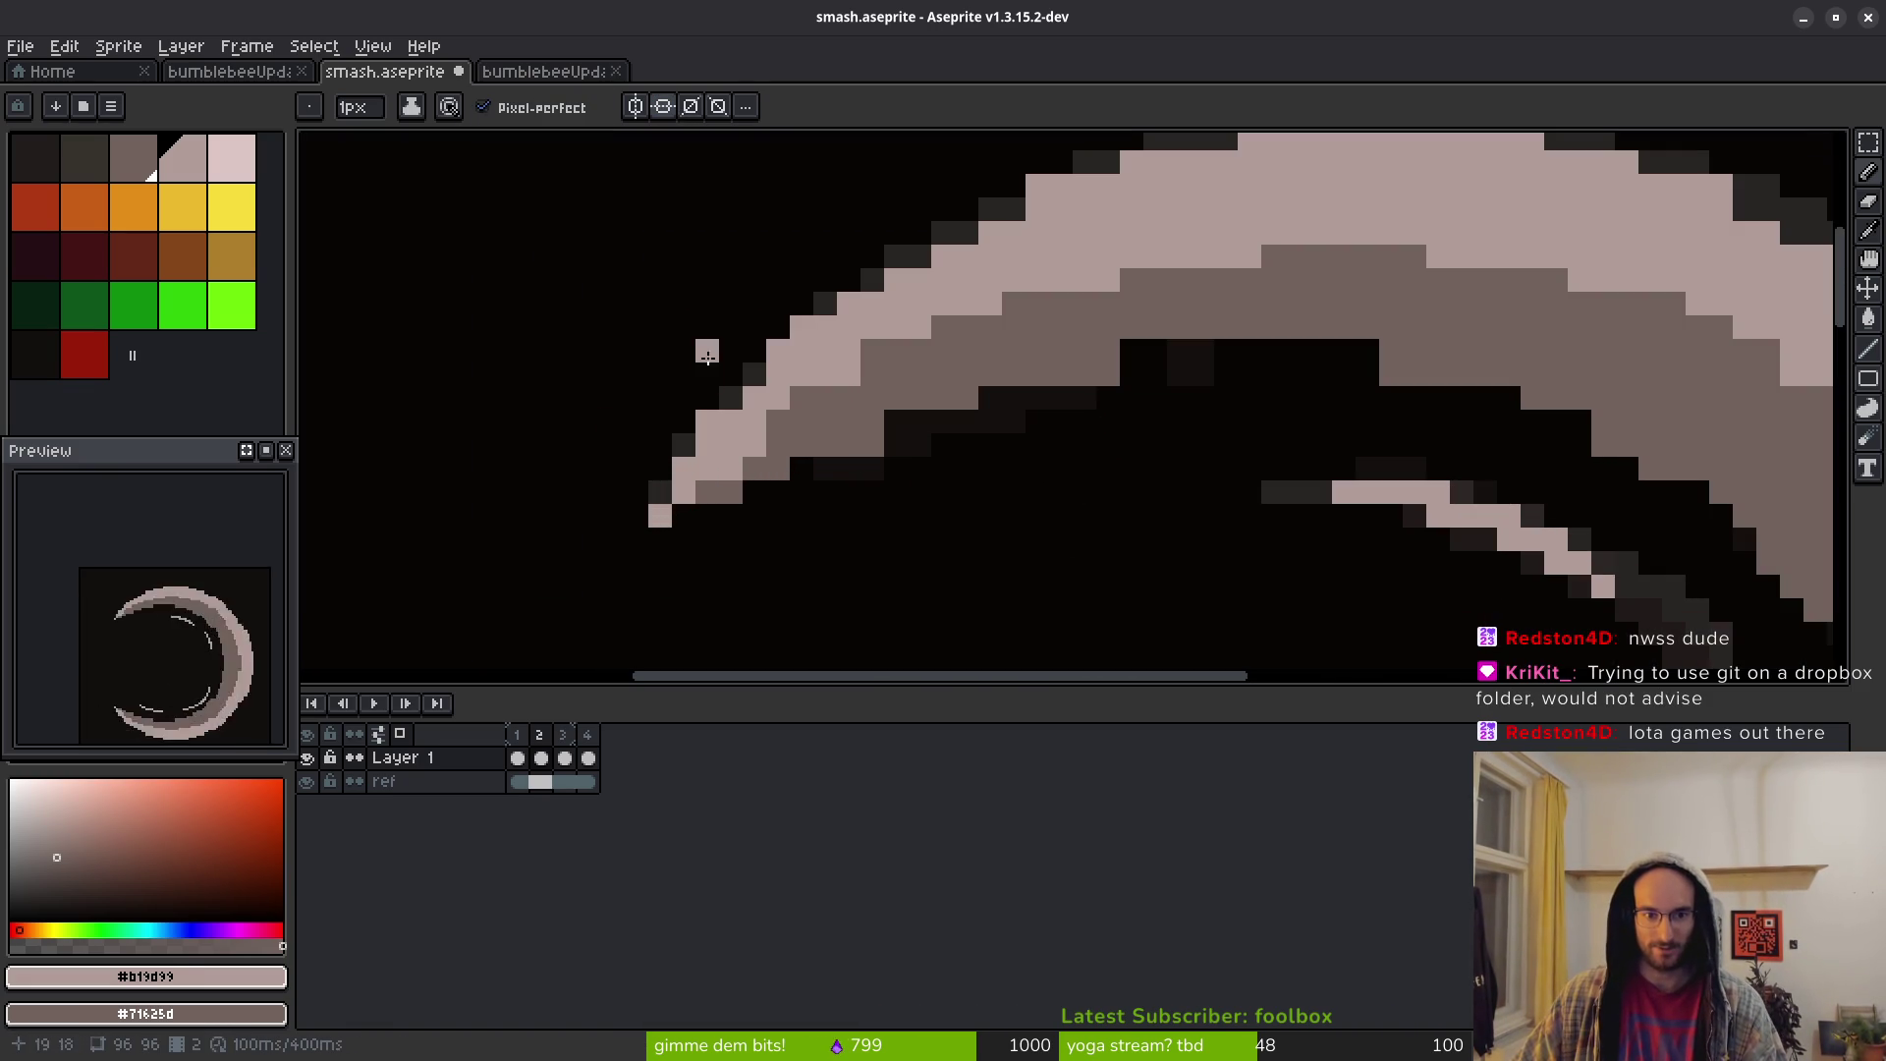
{"action": "left_click_drag", "start_coordinate": [731, 397], "coordinate": [755, 374]}
Erase the stray grey and dark pixels beside the arc tip and along its inner side
{"action": "key", "text": "e"}
{"action": "left_click", "coordinate": [731, 492]}
{"action": "mouse_move", "coordinate": [775, 462]}
{"action": "left_mouse_down"}
{"action": "mouse_move", "coordinate": [899, 452]}
{"action": "mouse_move", "coordinate": [897, 396]}
{"action": "mouse_move", "coordinate": [1108, 375]}
{"action": "left_mouse_up"}
{"action": "key", "text": "ctrl+z"}
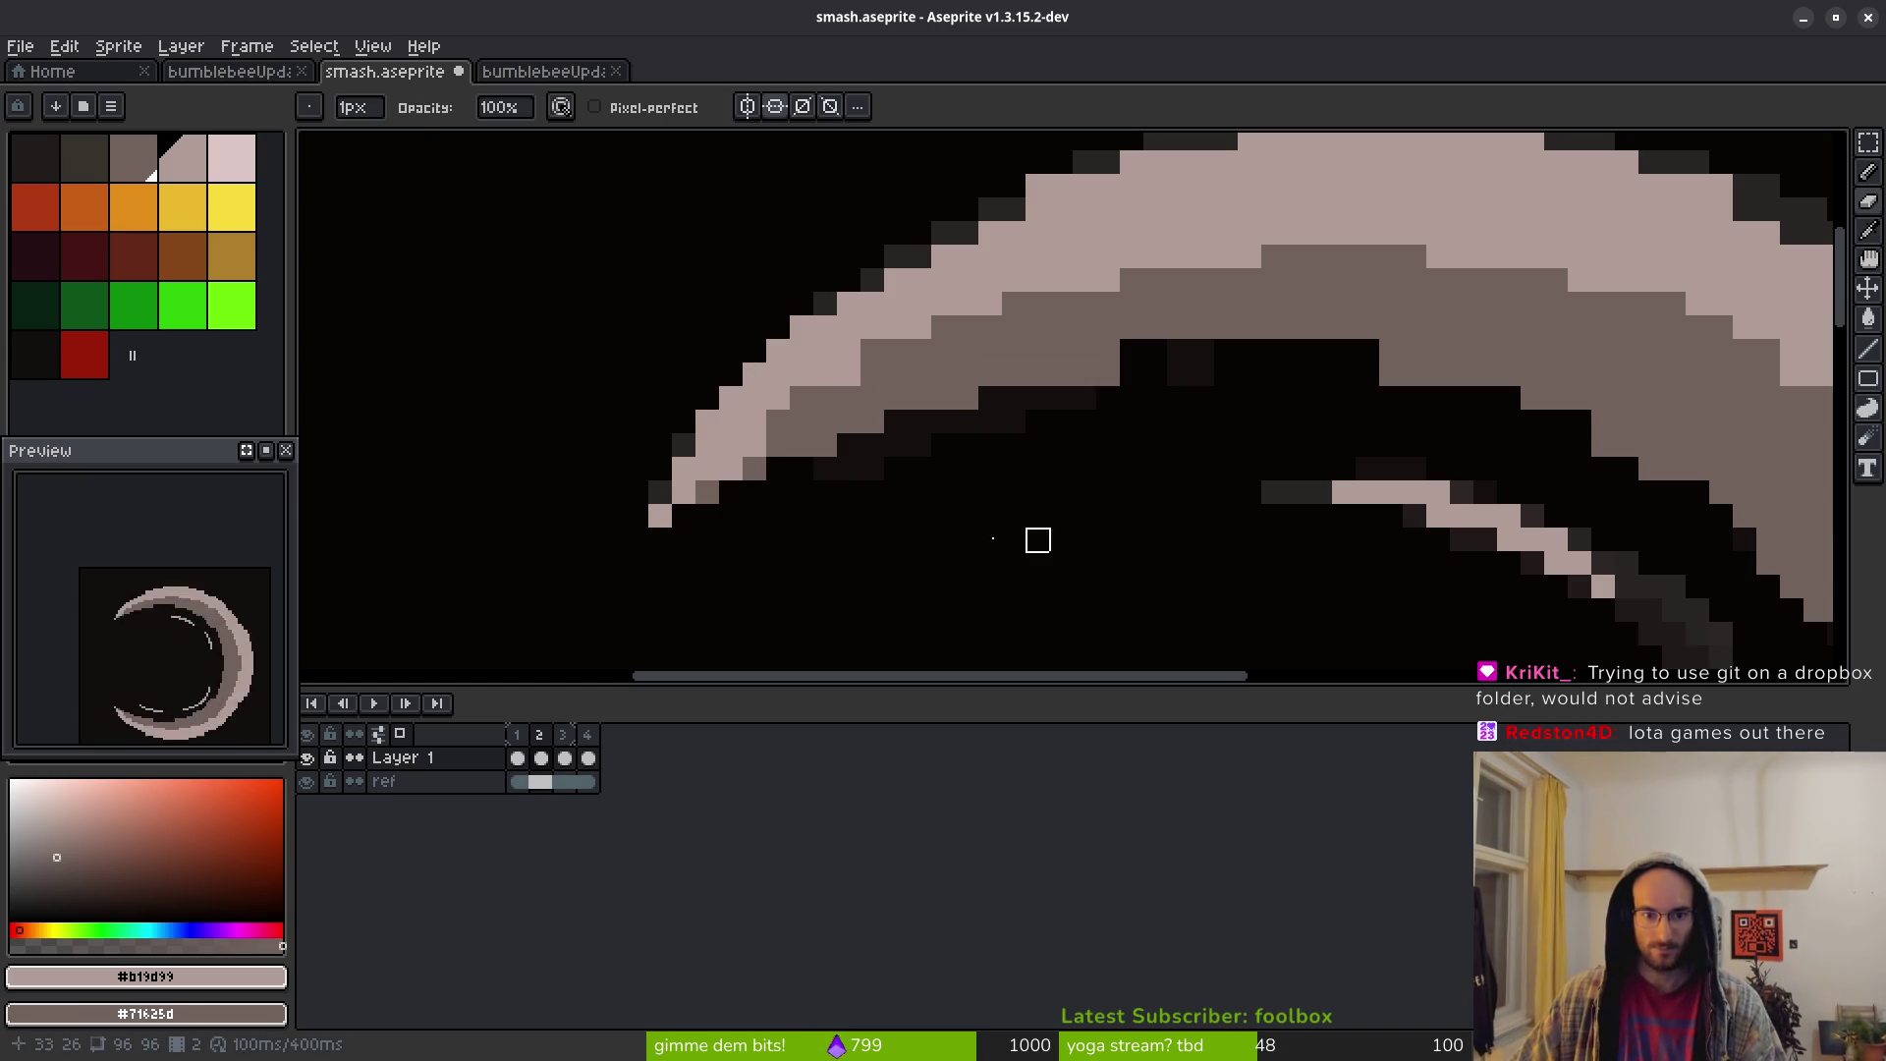
{"action": "mouse_move", "coordinate": [778, 492]}
{"action": "left_mouse_down"}
{"action": "mouse_move", "coordinate": [846, 442]}
{"action": "mouse_move", "coordinate": [1081, 370]}
{"action": "mouse_move", "coordinate": [1226, 374]}
{"action": "left_mouse_up"}
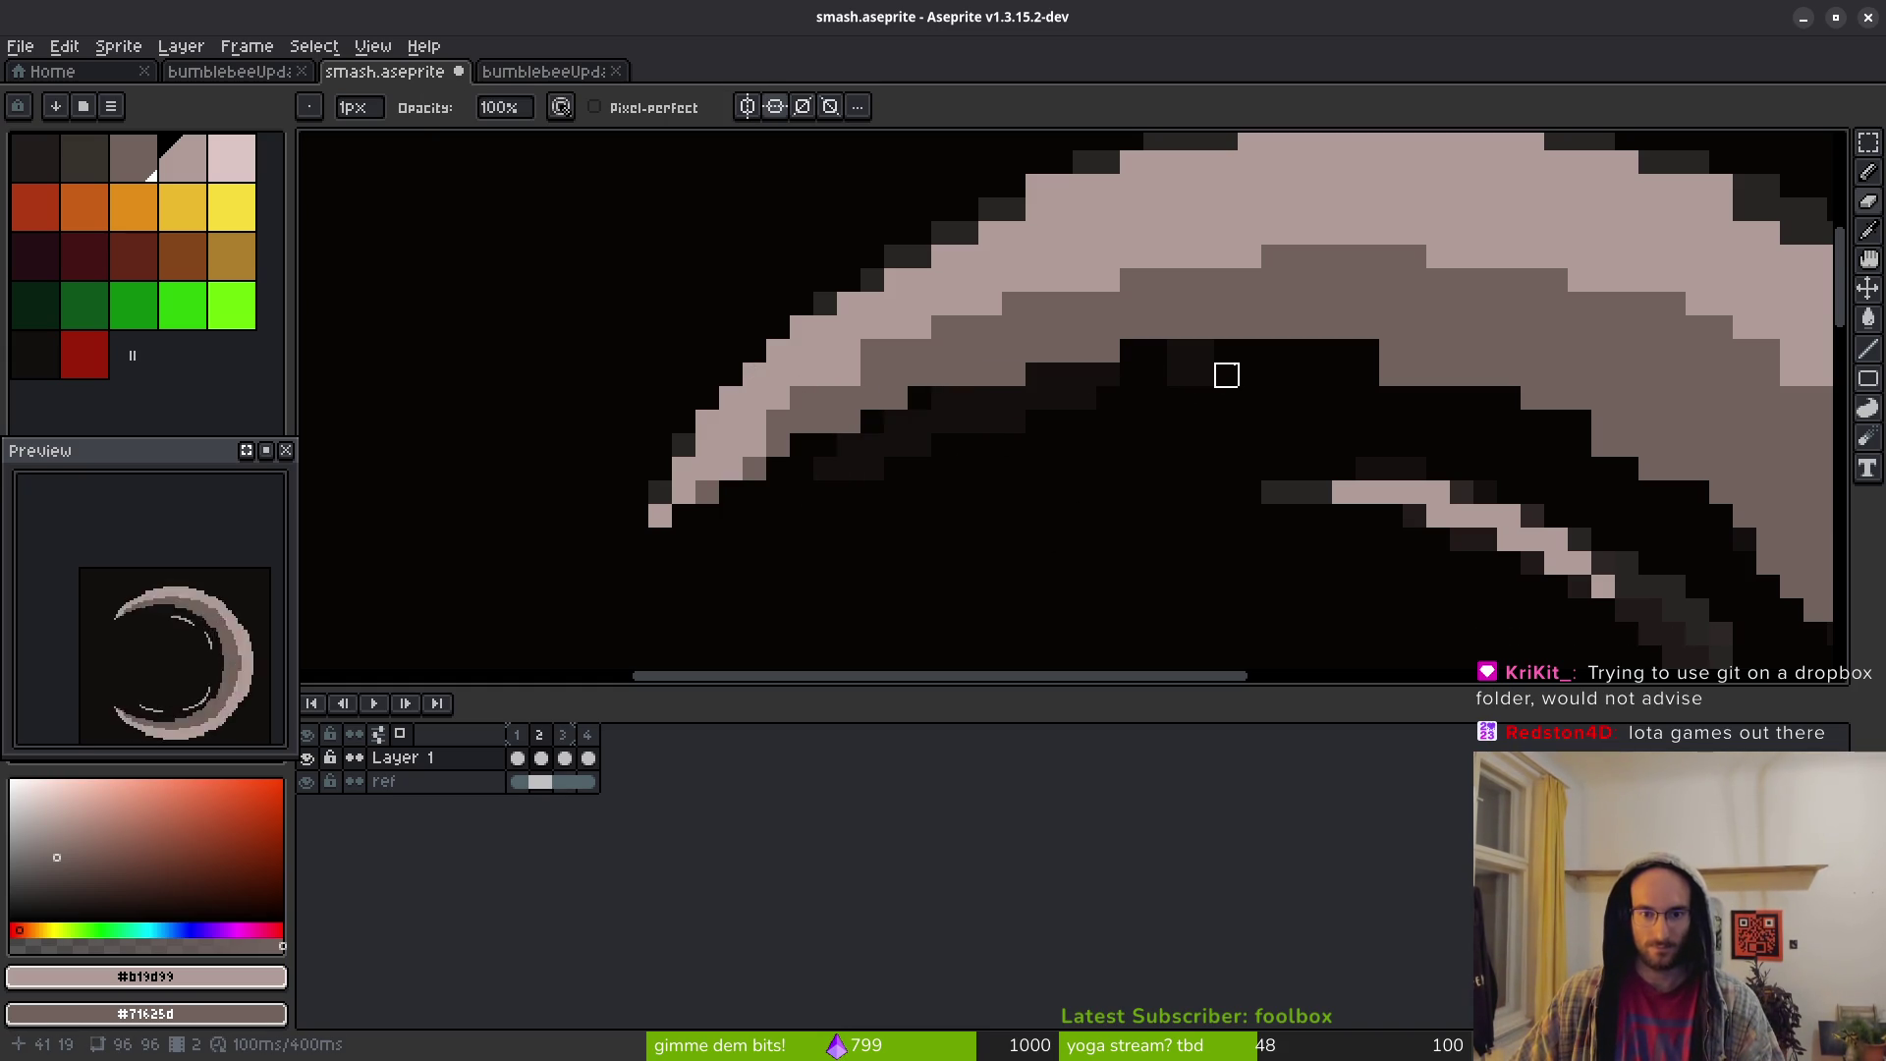
Sample a canvas colour and paint dark shading along the arc's inner and lower-right edges
{"action": "key", "text": "i"}
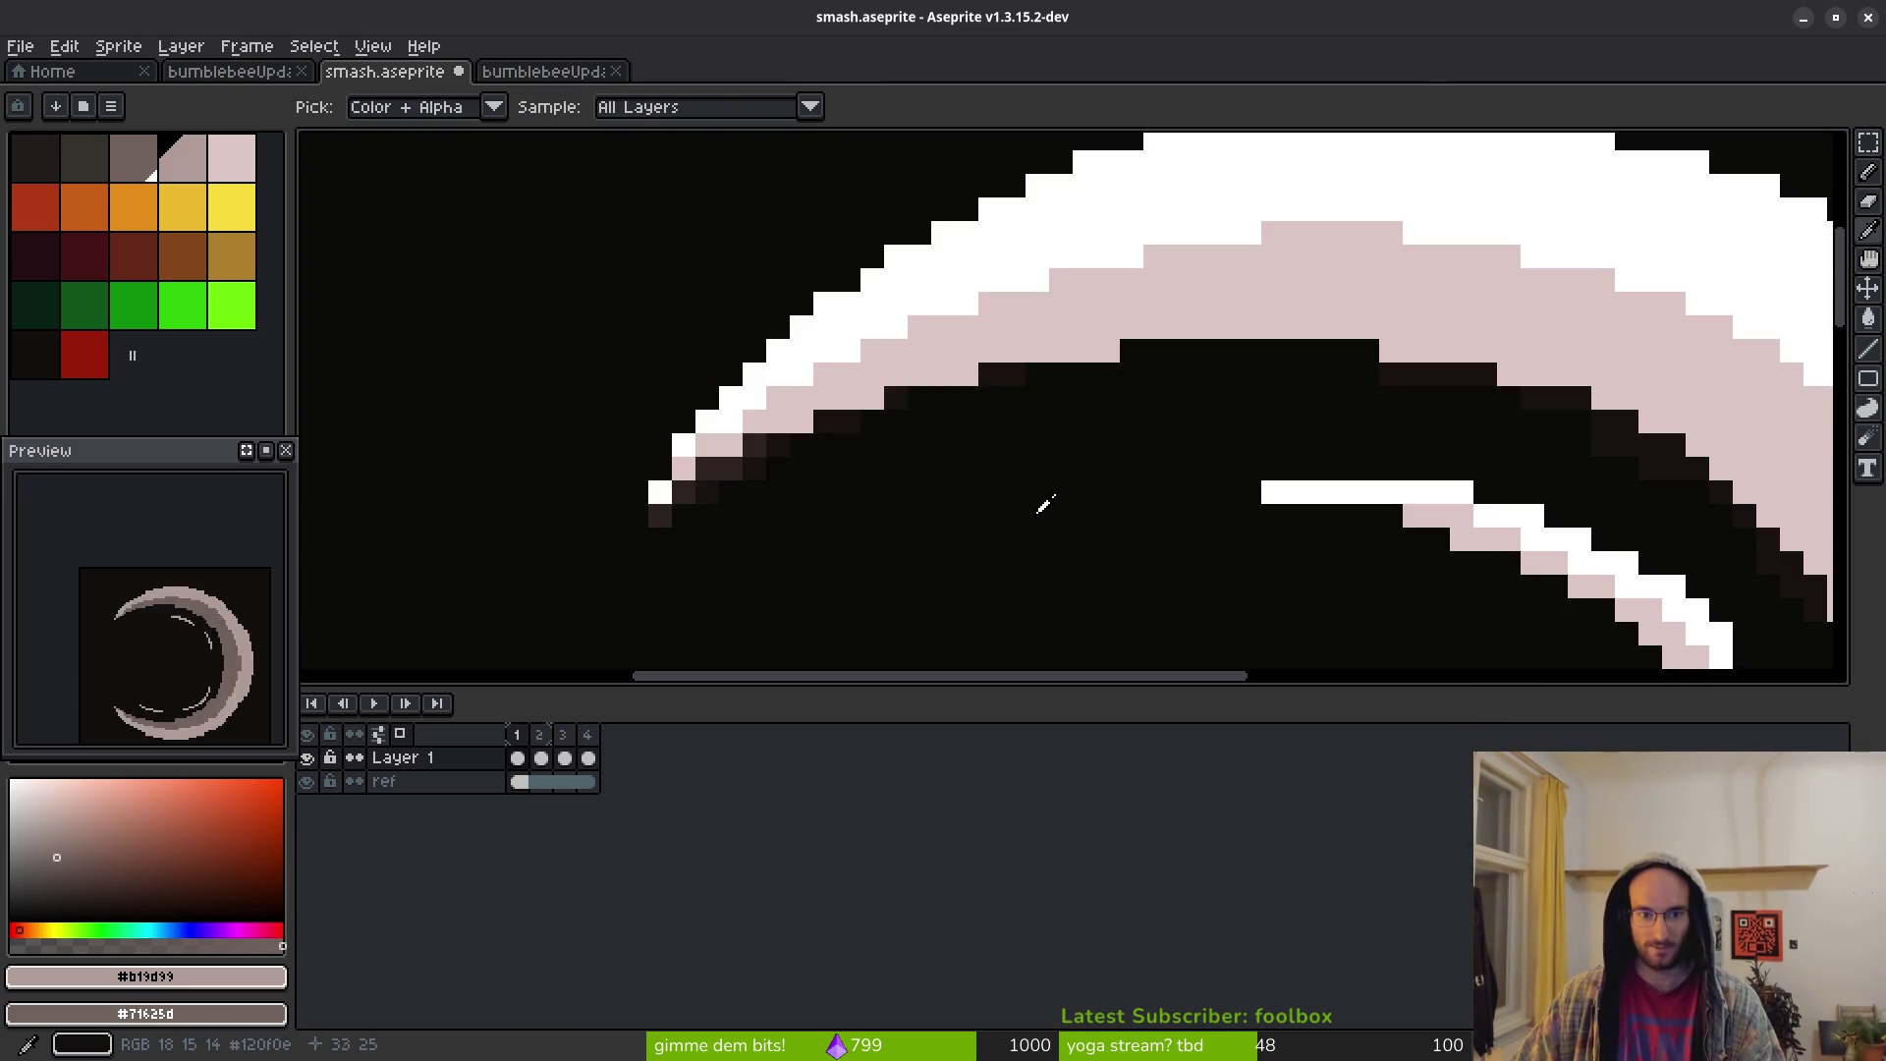
{"action": "key", "text": "b"}
{"action": "scroll", "coordinate": [799, 514], "scroll_direction": "up", "scroll_amount": 1}
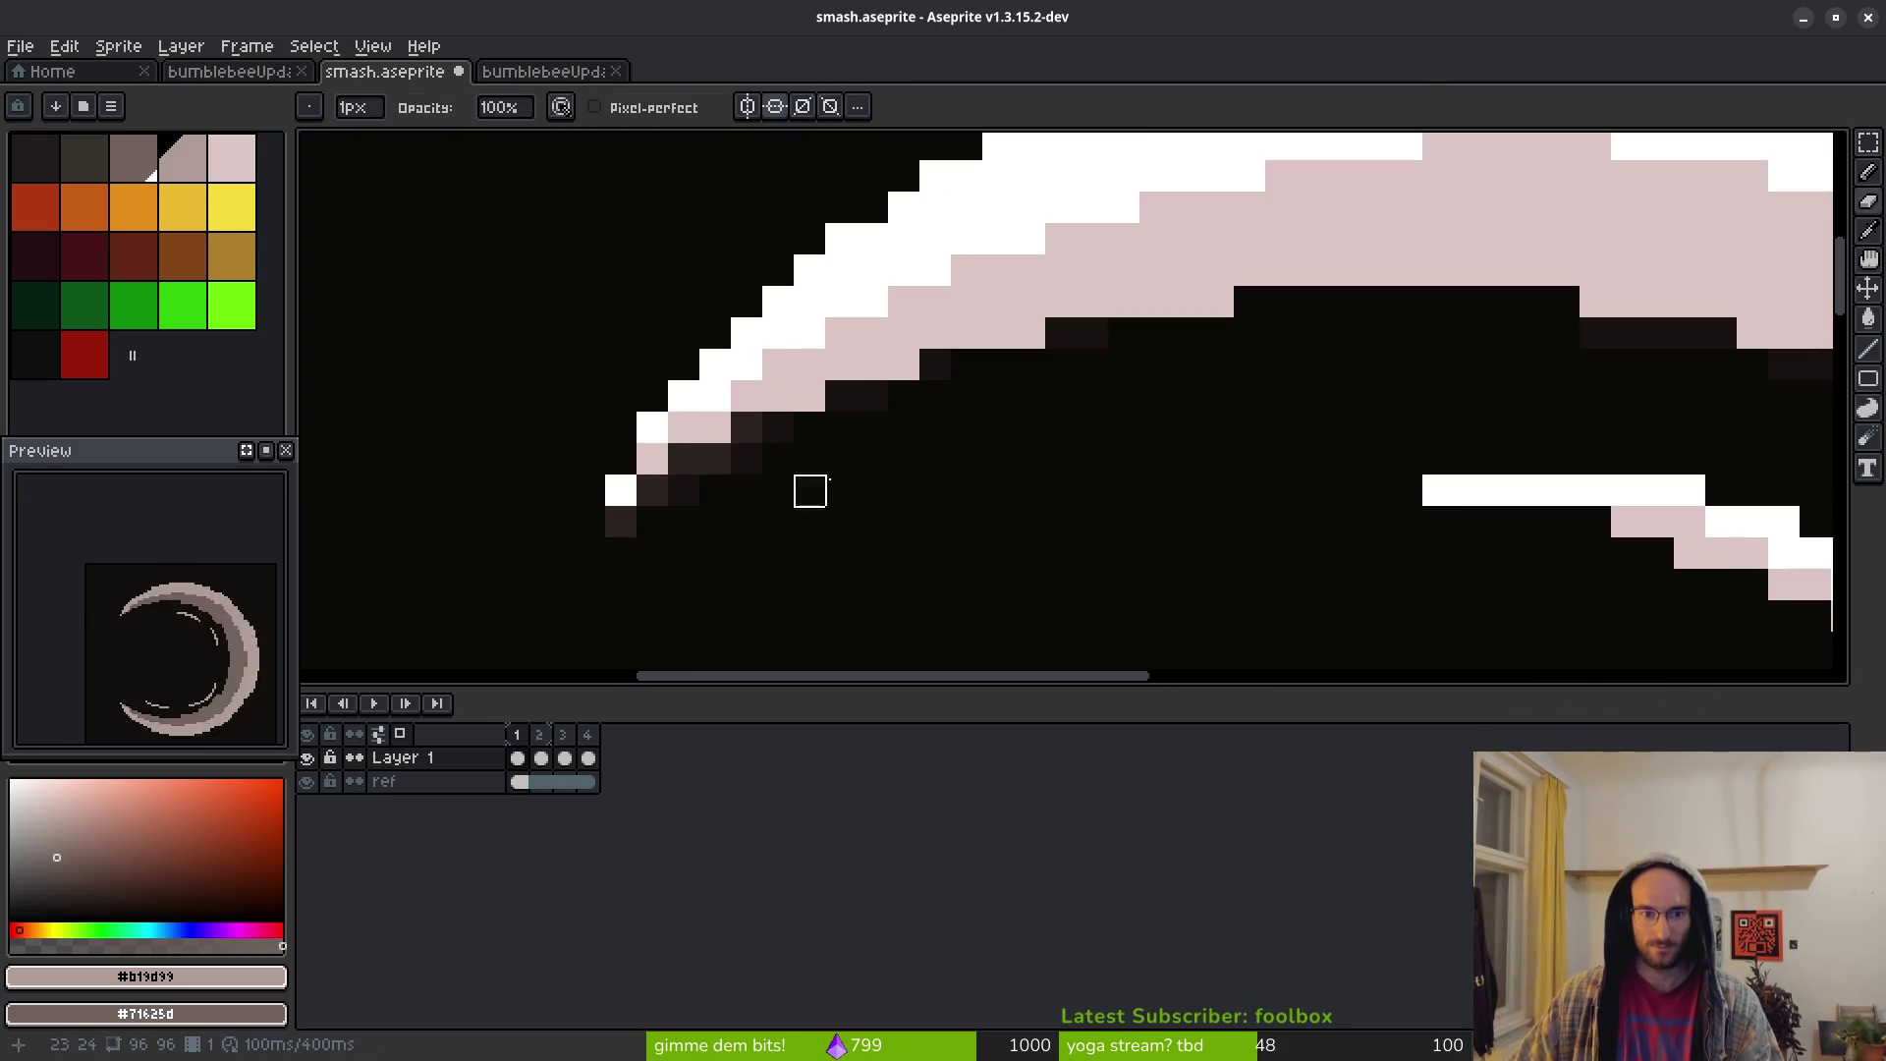
{"action": "left_click_drag", "start_coordinate": [813, 426], "coordinate": [590, 551]}
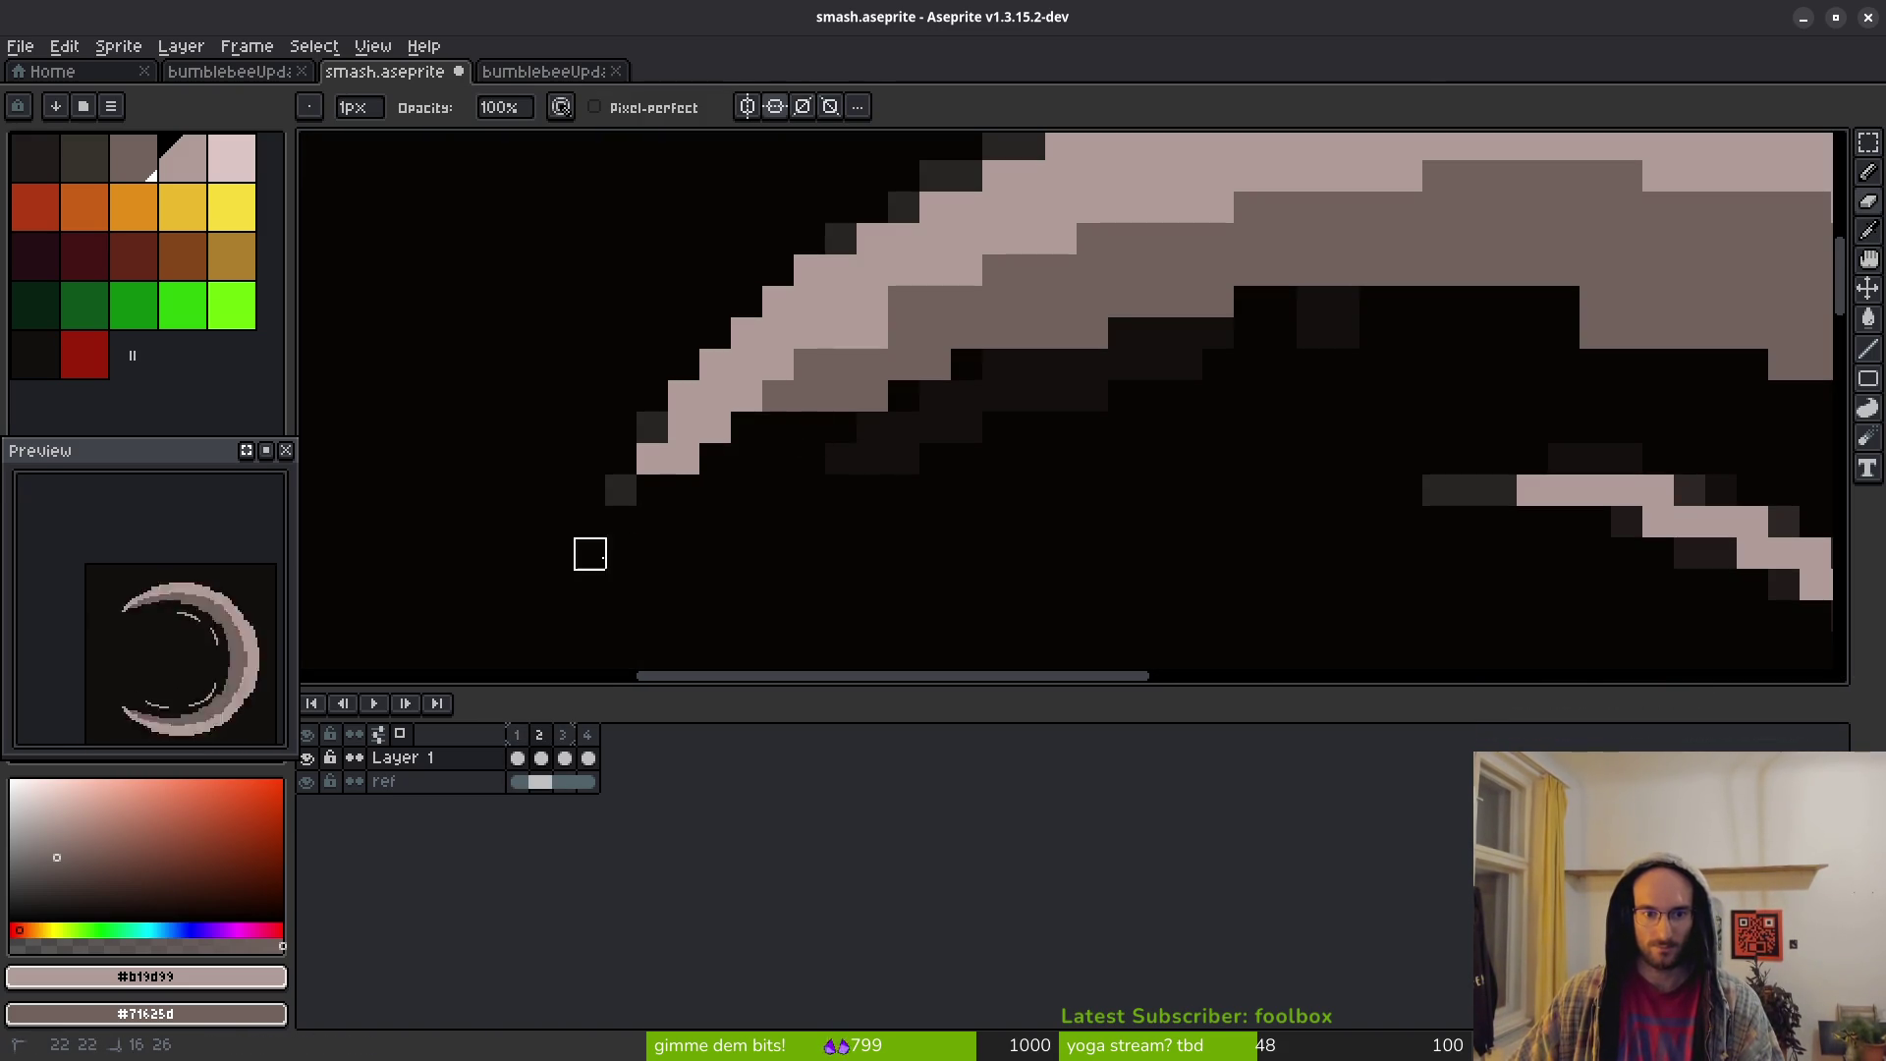
{"action": "mouse_move", "coordinate": [685, 491]}
{"action": "left_mouse_down"}
{"action": "mouse_move", "coordinate": [711, 455]}
{"action": "mouse_move", "coordinate": [1090, 333]}
{"action": "mouse_move", "coordinate": [1591, 333]}
{"action": "left_mouse_up"}
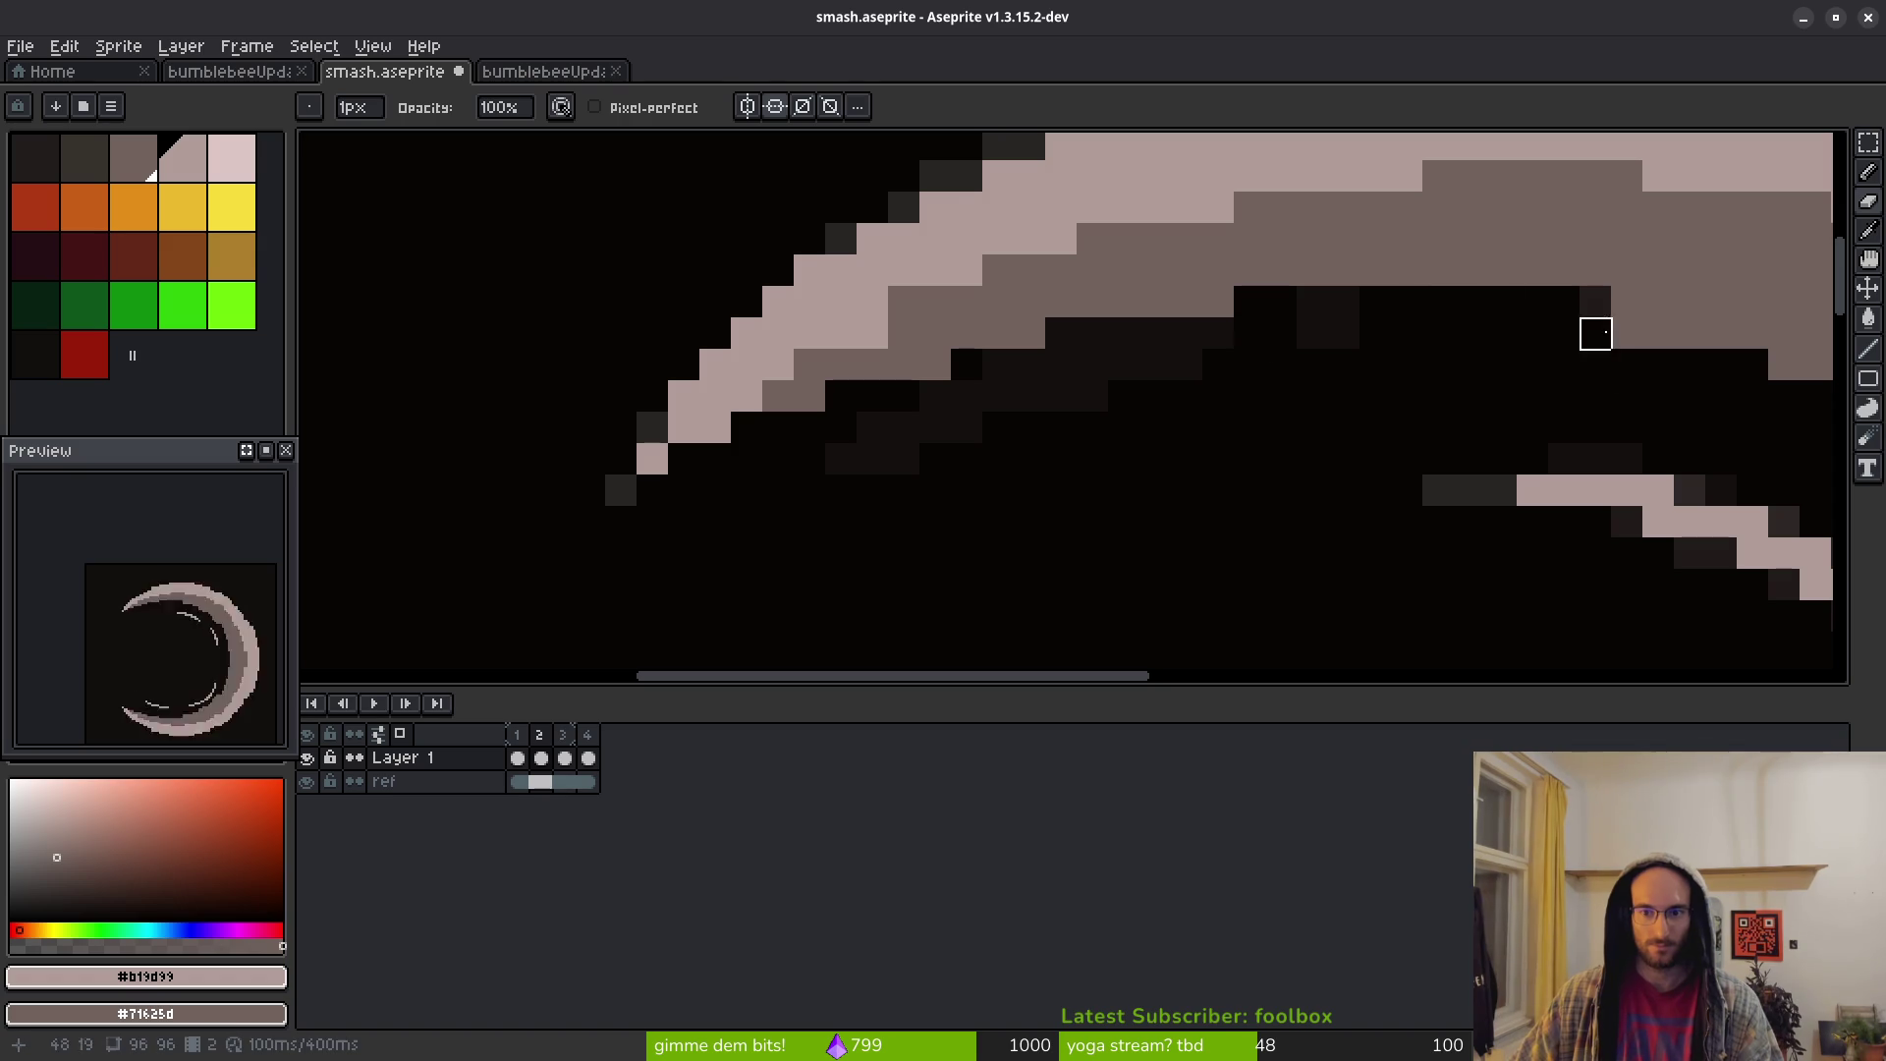
{"action": "mouse_move", "coordinate": [810, 427]}
{"action": "left_mouse_down"}
{"action": "mouse_move", "coordinate": [1373, 299]}
{"action": "mouse_move", "coordinate": [1470, 392]}
{"action": "mouse_move", "coordinate": [1098, 286]}
{"action": "mouse_move", "coordinate": [1381, 443]}
{"action": "mouse_move", "coordinate": [1444, 505]}
{"action": "left_mouse_up"}
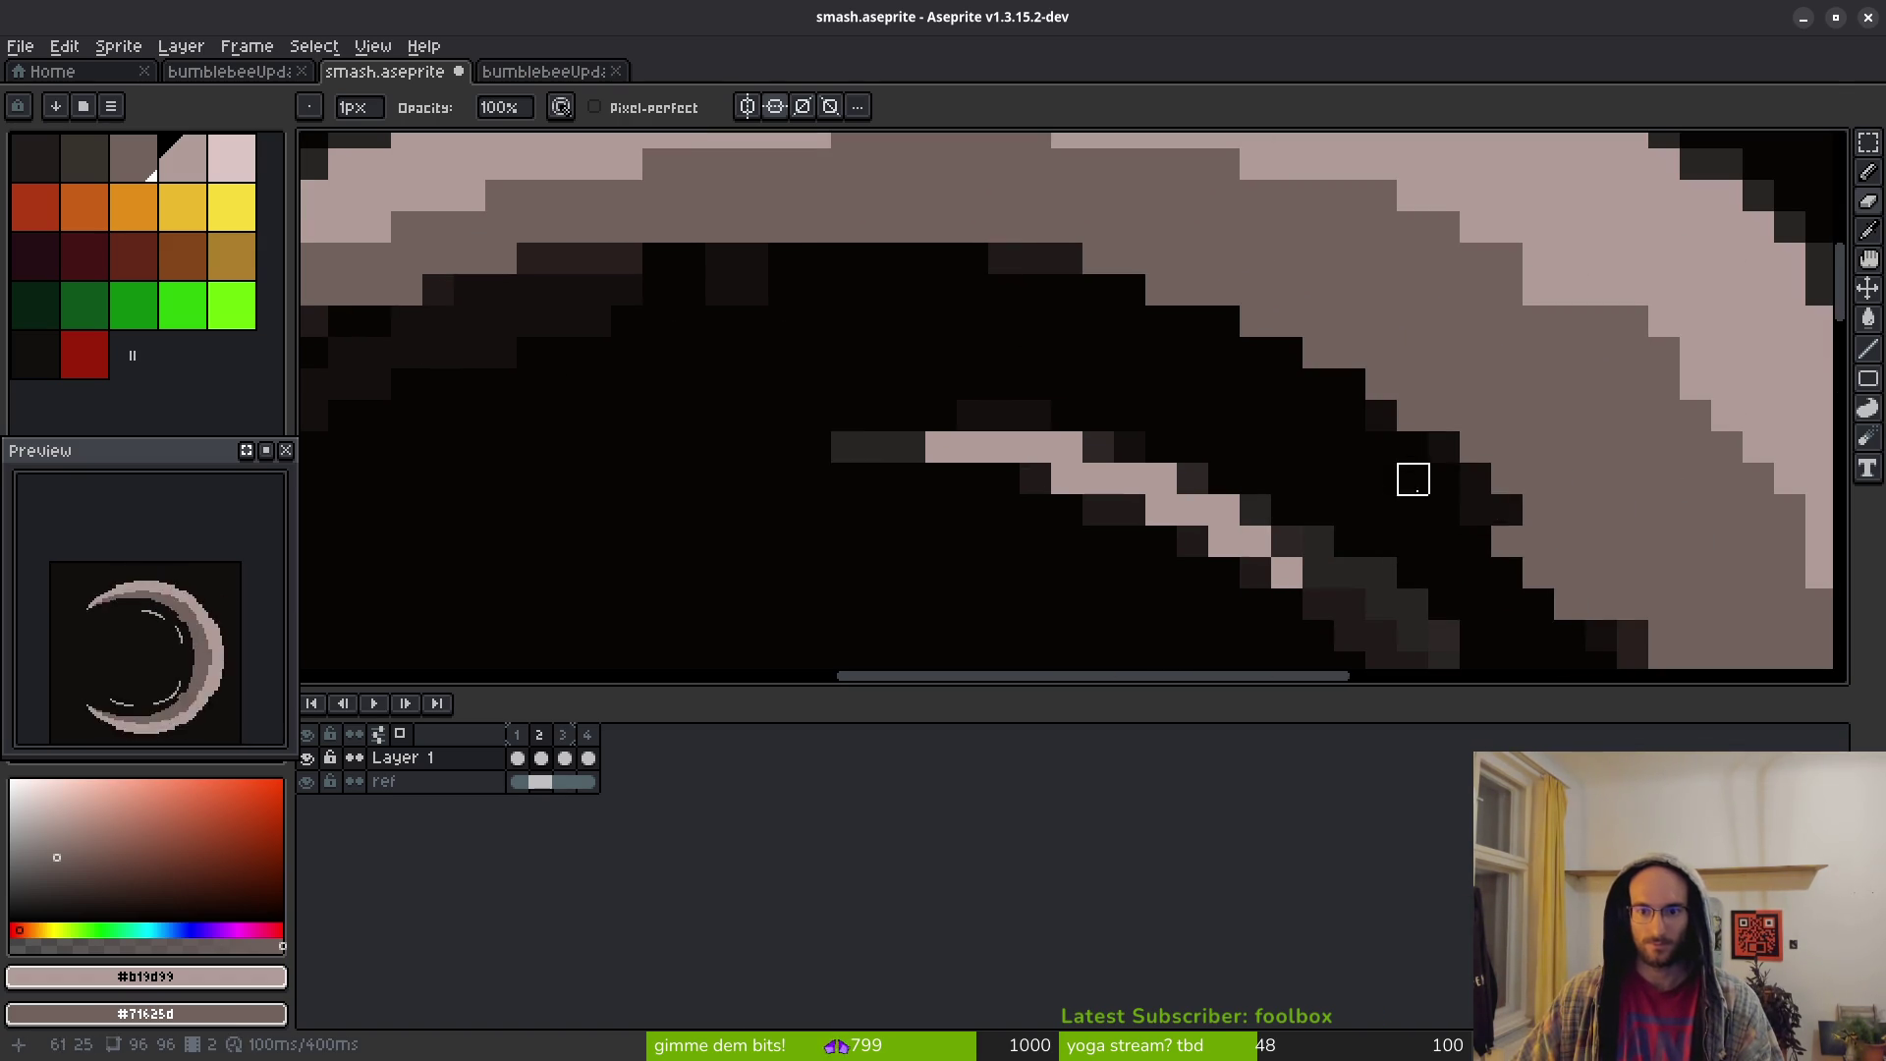
{"action": "mouse_move", "coordinate": [1476, 419]}
{"action": "left_mouse_down"}
{"action": "mouse_move", "coordinate": [1216, 273]}
{"action": "mouse_move", "coordinate": [1309, 462]}
{"action": "mouse_move", "coordinate": [1280, 460]}
{"action": "left_mouse_up"}
Turn several pink pixels on the upper arc grey and one neighbouring grey pixel pink
{"action": "scroll", "coordinate": [1279, 460], "scroll_direction": "down", "scroll_amount": 3}
{"action": "scroll", "coordinate": [1124, 493], "scroll_direction": "up", "scroll_amount": 2}
{"action": "scroll", "coordinate": [1124, 493], "scroll_direction": "down", "scroll_amount": 2}
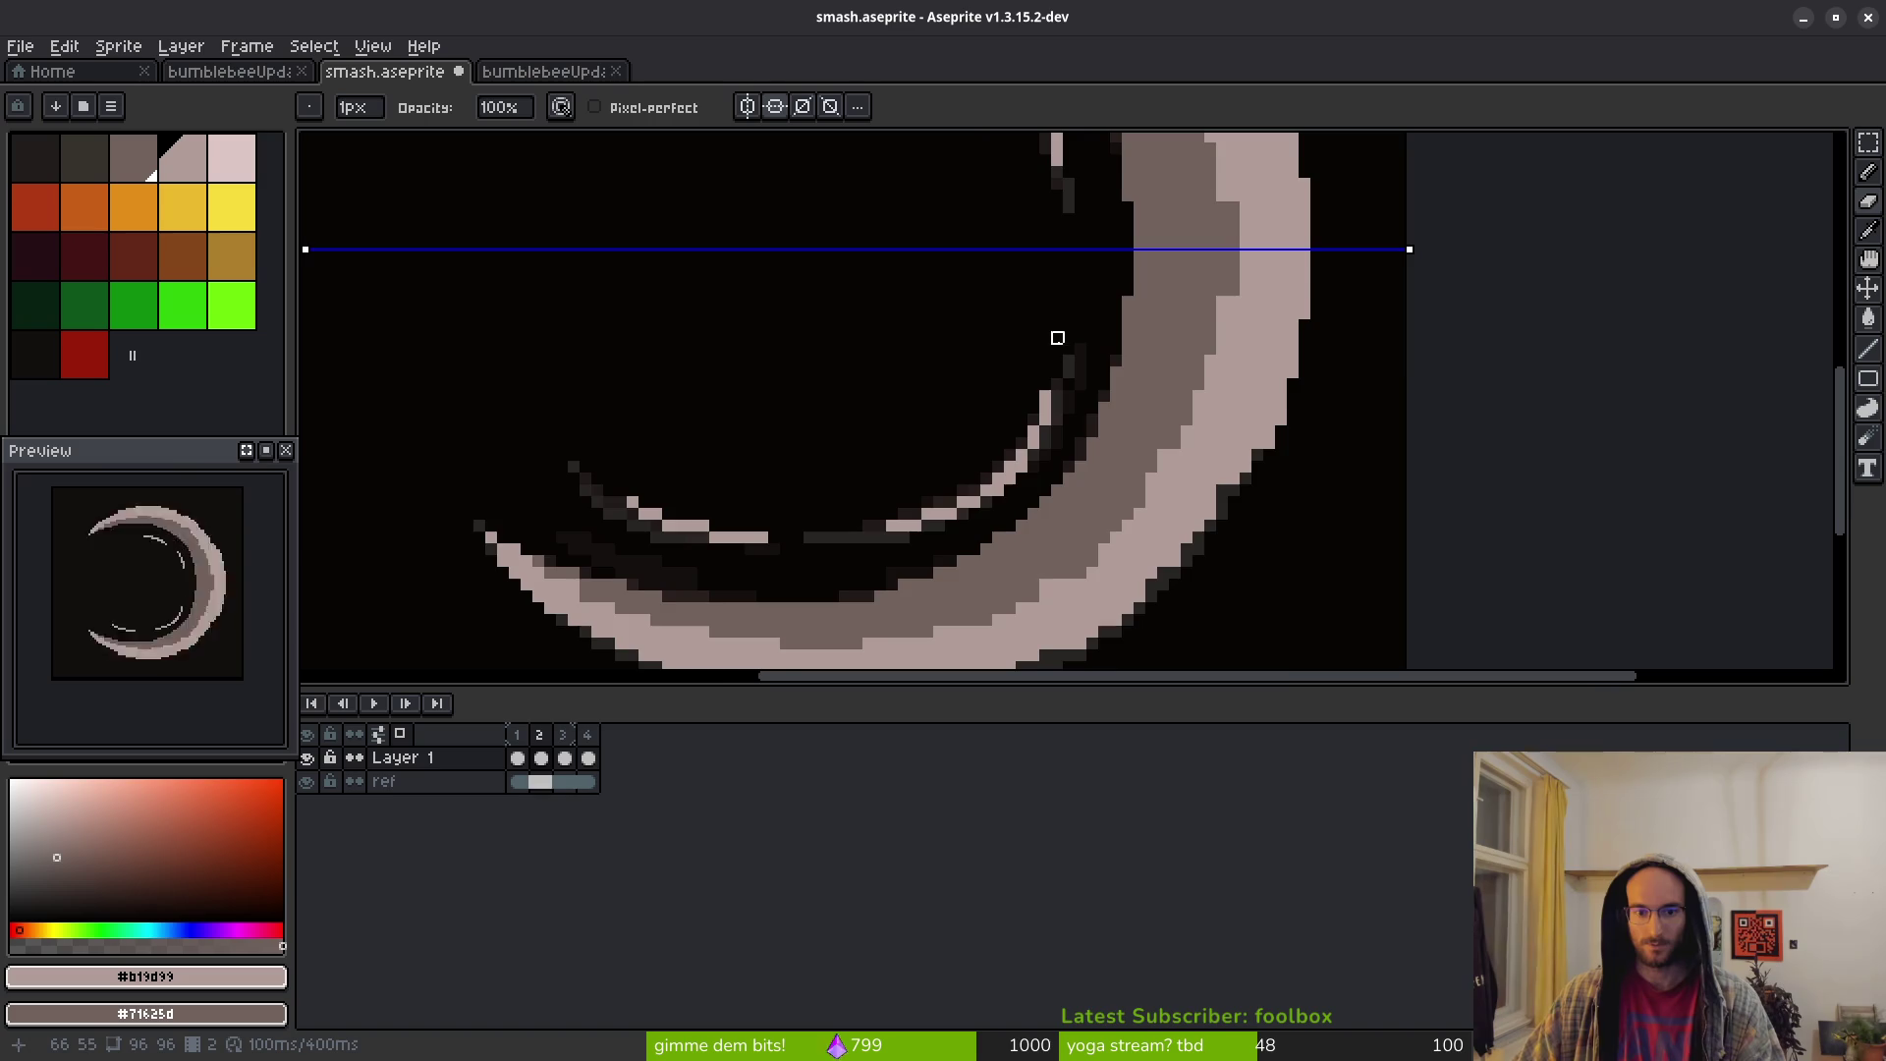
{"action": "scroll", "coordinate": [1052, 333], "scroll_direction": "up", "scroll_amount": 1}
{"action": "scroll", "coordinate": [1166, 451], "scroll_direction": "up", "scroll_amount": 2}
{"action": "scroll", "coordinate": [1074, 392], "scroll_direction": "up", "scroll_amount": 1}
{"action": "key", "text": "b"}
{"action": "right_click", "coordinate": [940, 377]}
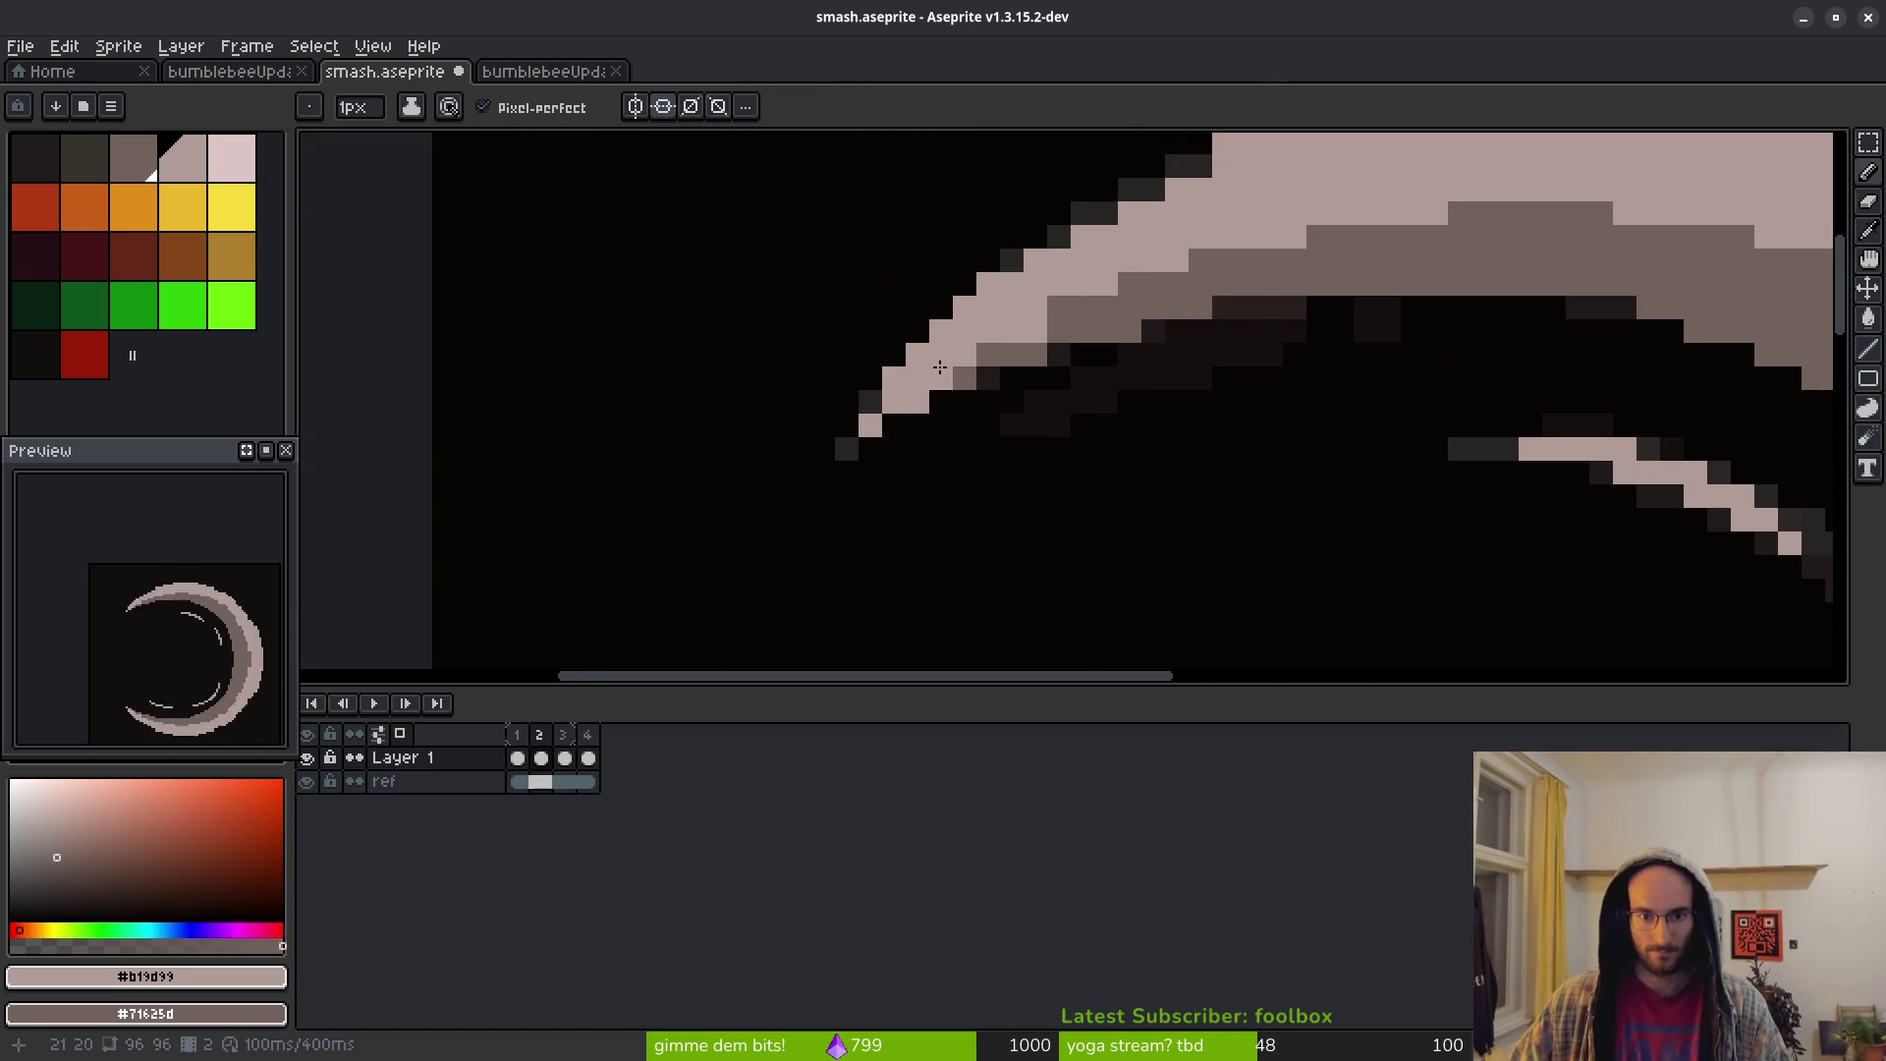
{"action": "right_click", "coordinate": [904, 403]}
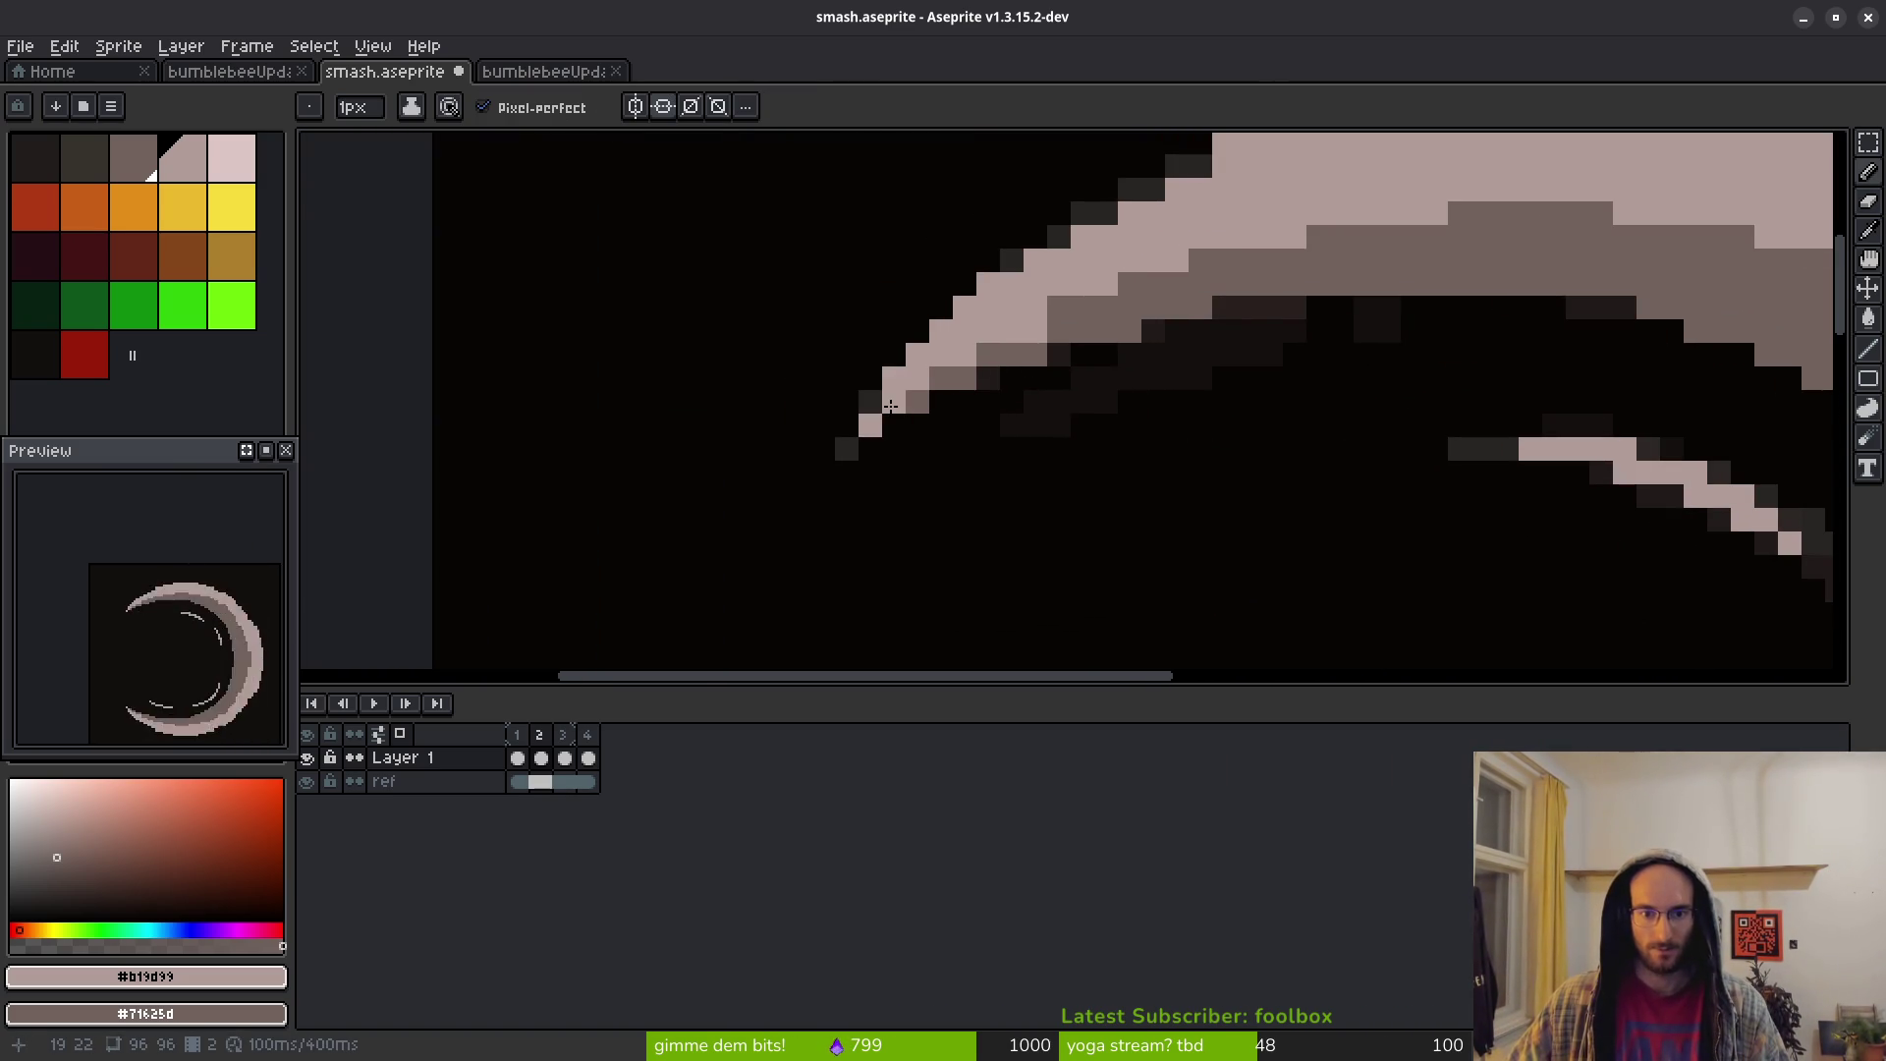
{"action": "scroll", "coordinate": [985, 439], "scroll_direction": "up", "scroll_amount": 2}
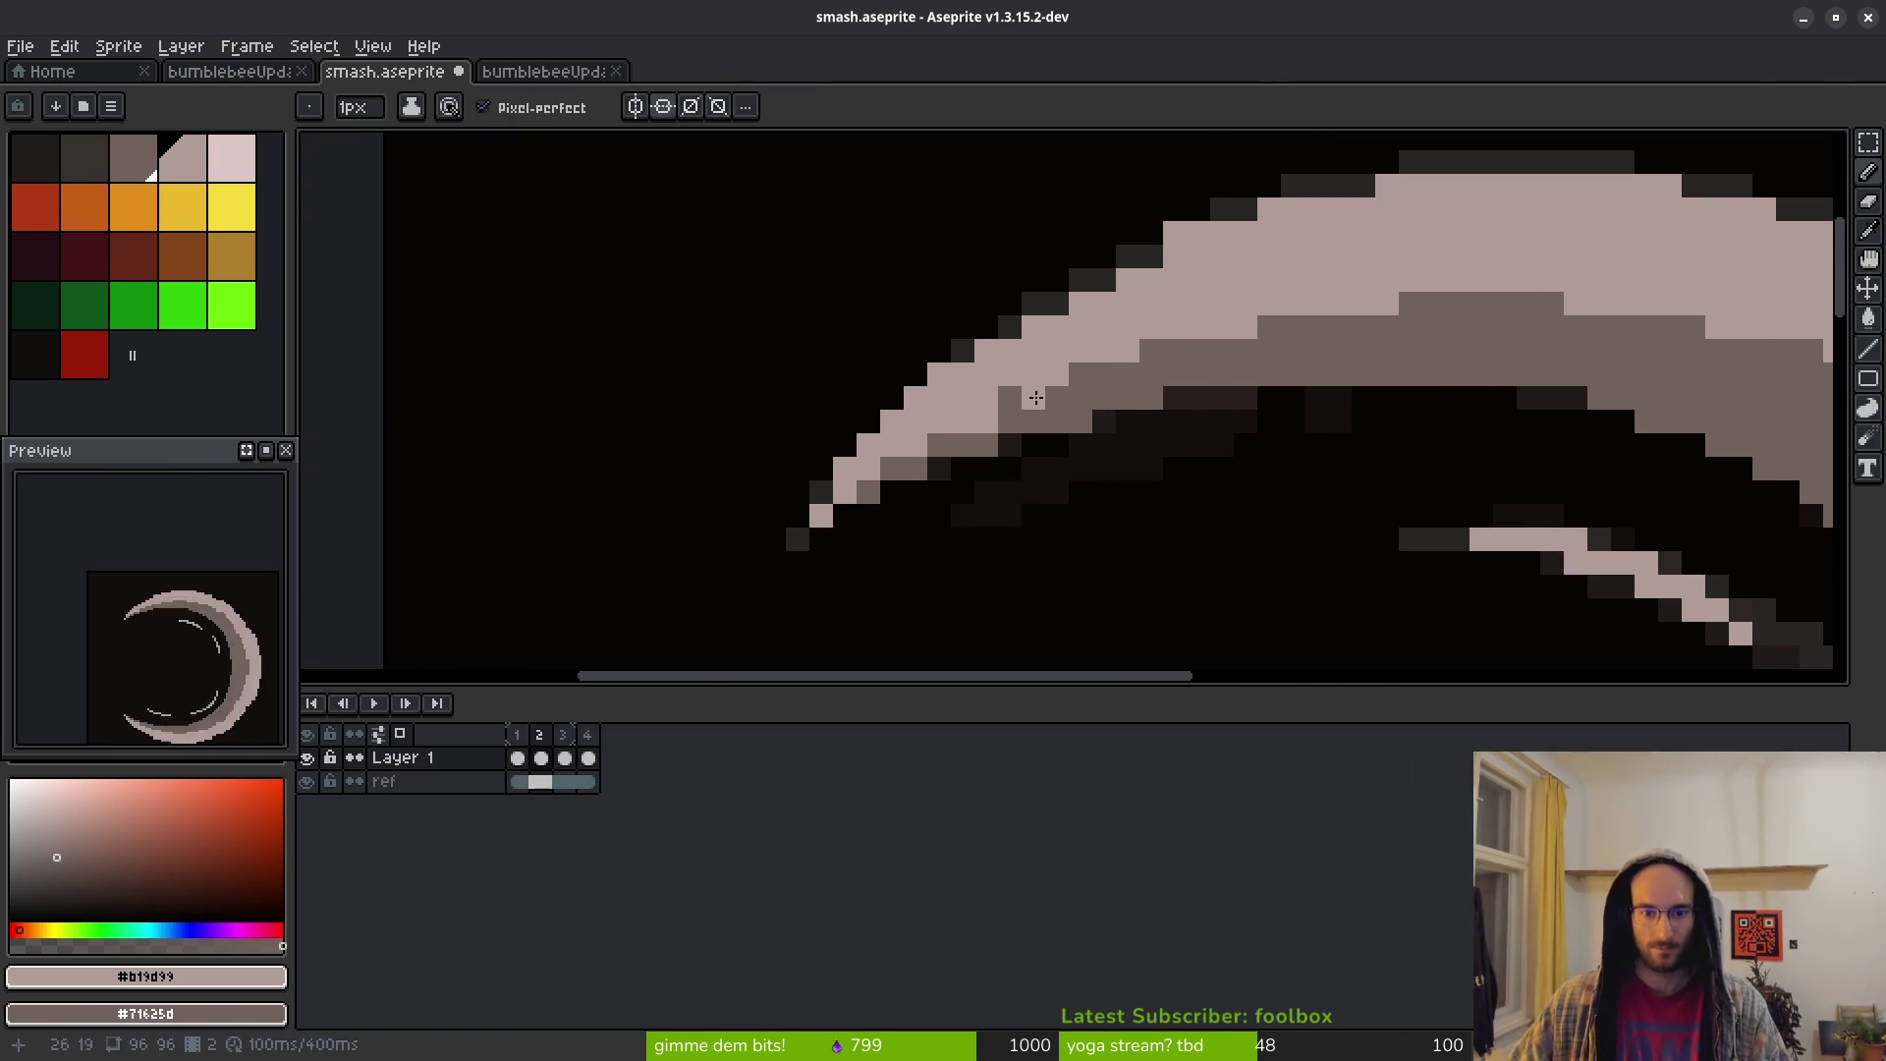
{"action": "right_click", "coordinate": [987, 422]}
{"action": "left_click", "coordinate": [1009, 398]}
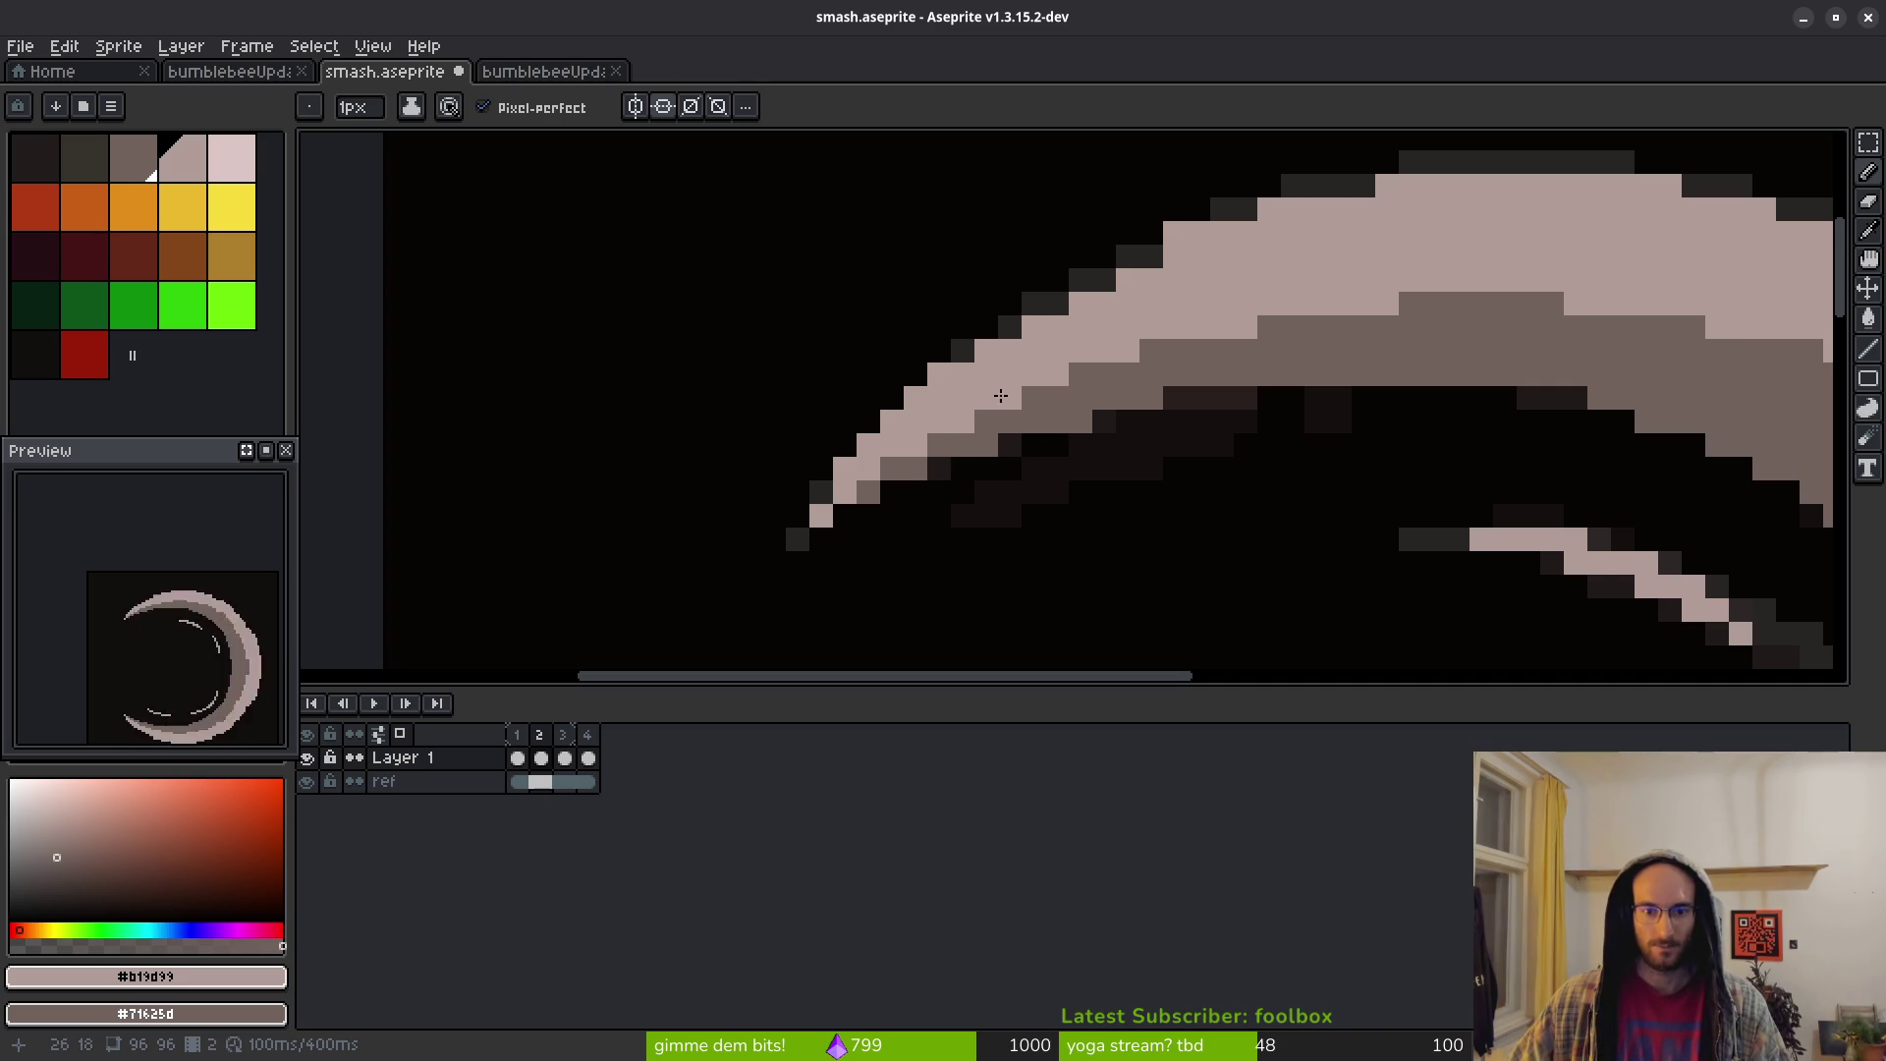
{"action": "scroll", "coordinate": [1036, 426], "scroll_direction": "up", "scroll_amount": 1}
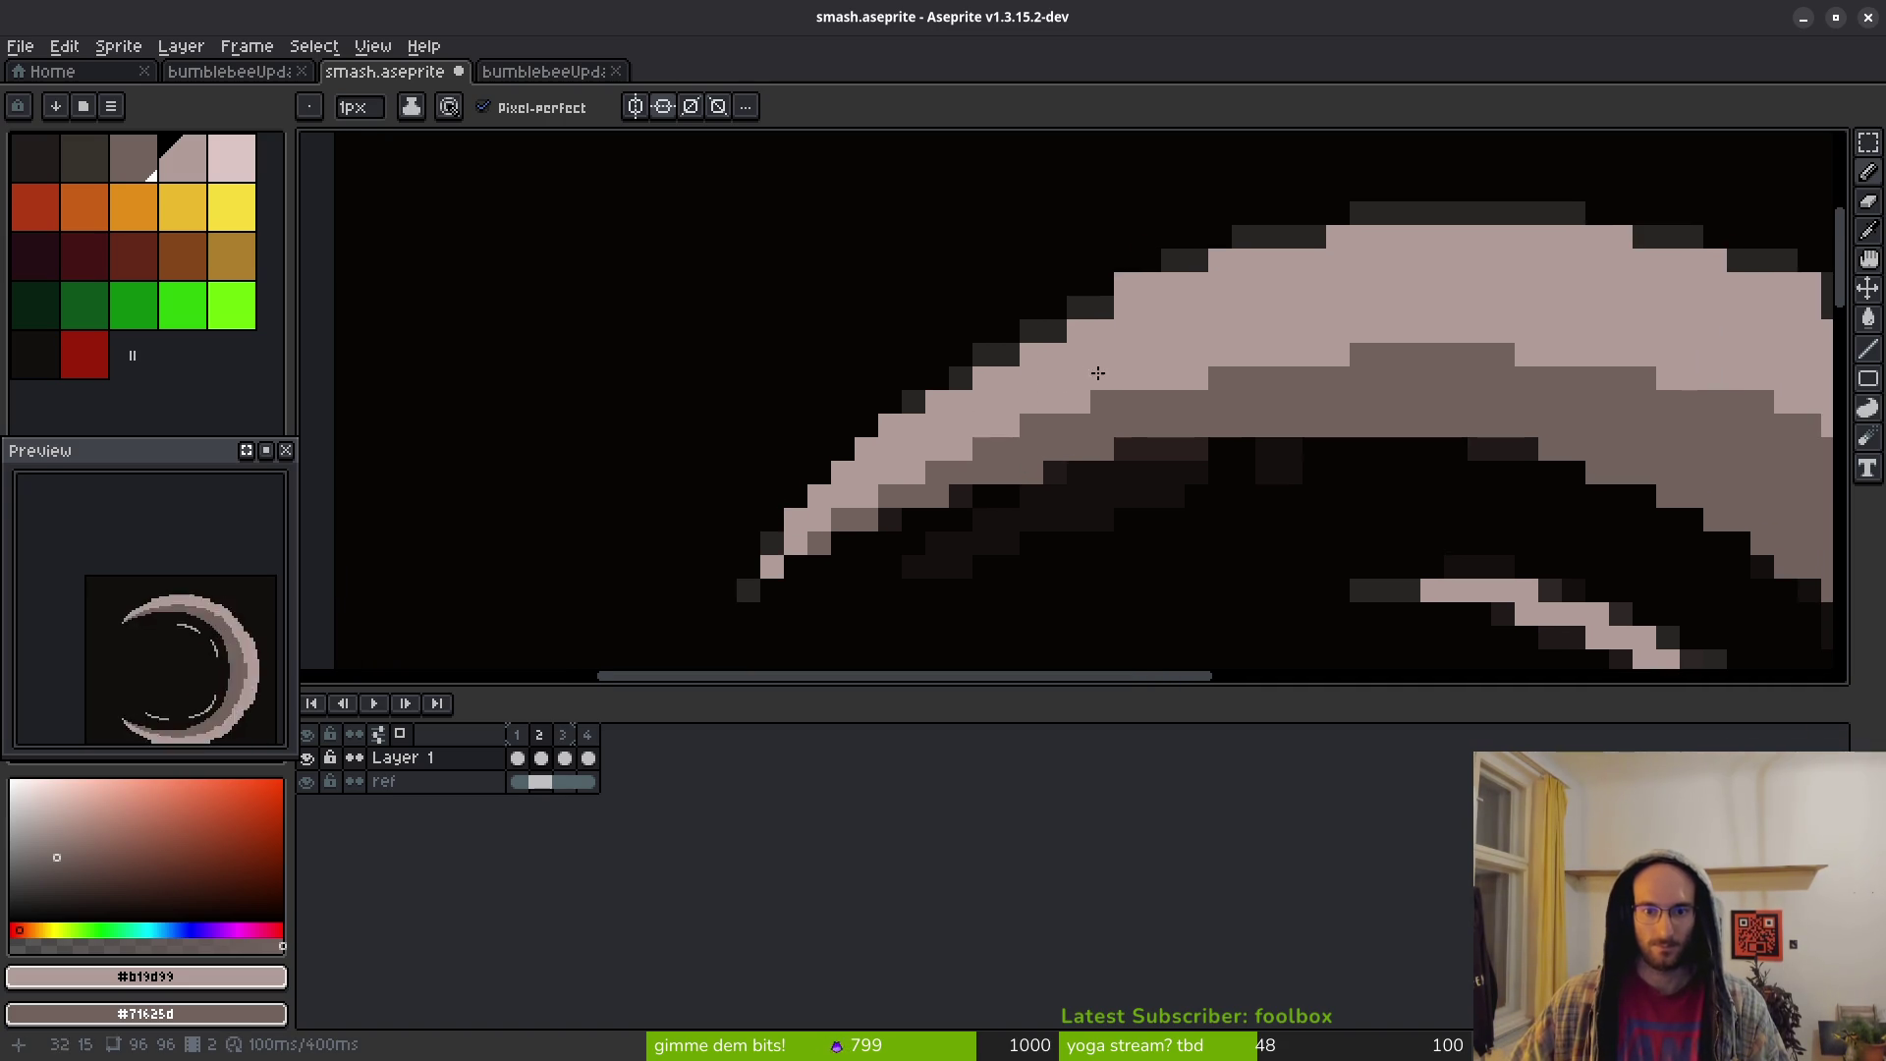
Erase the stray pink pixels along the crescent's top edge
{"action": "key", "text": "e"}
{"action": "scroll", "coordinate": [1128, 257], "scroll_direction": "up", "scroll_amount": 1}
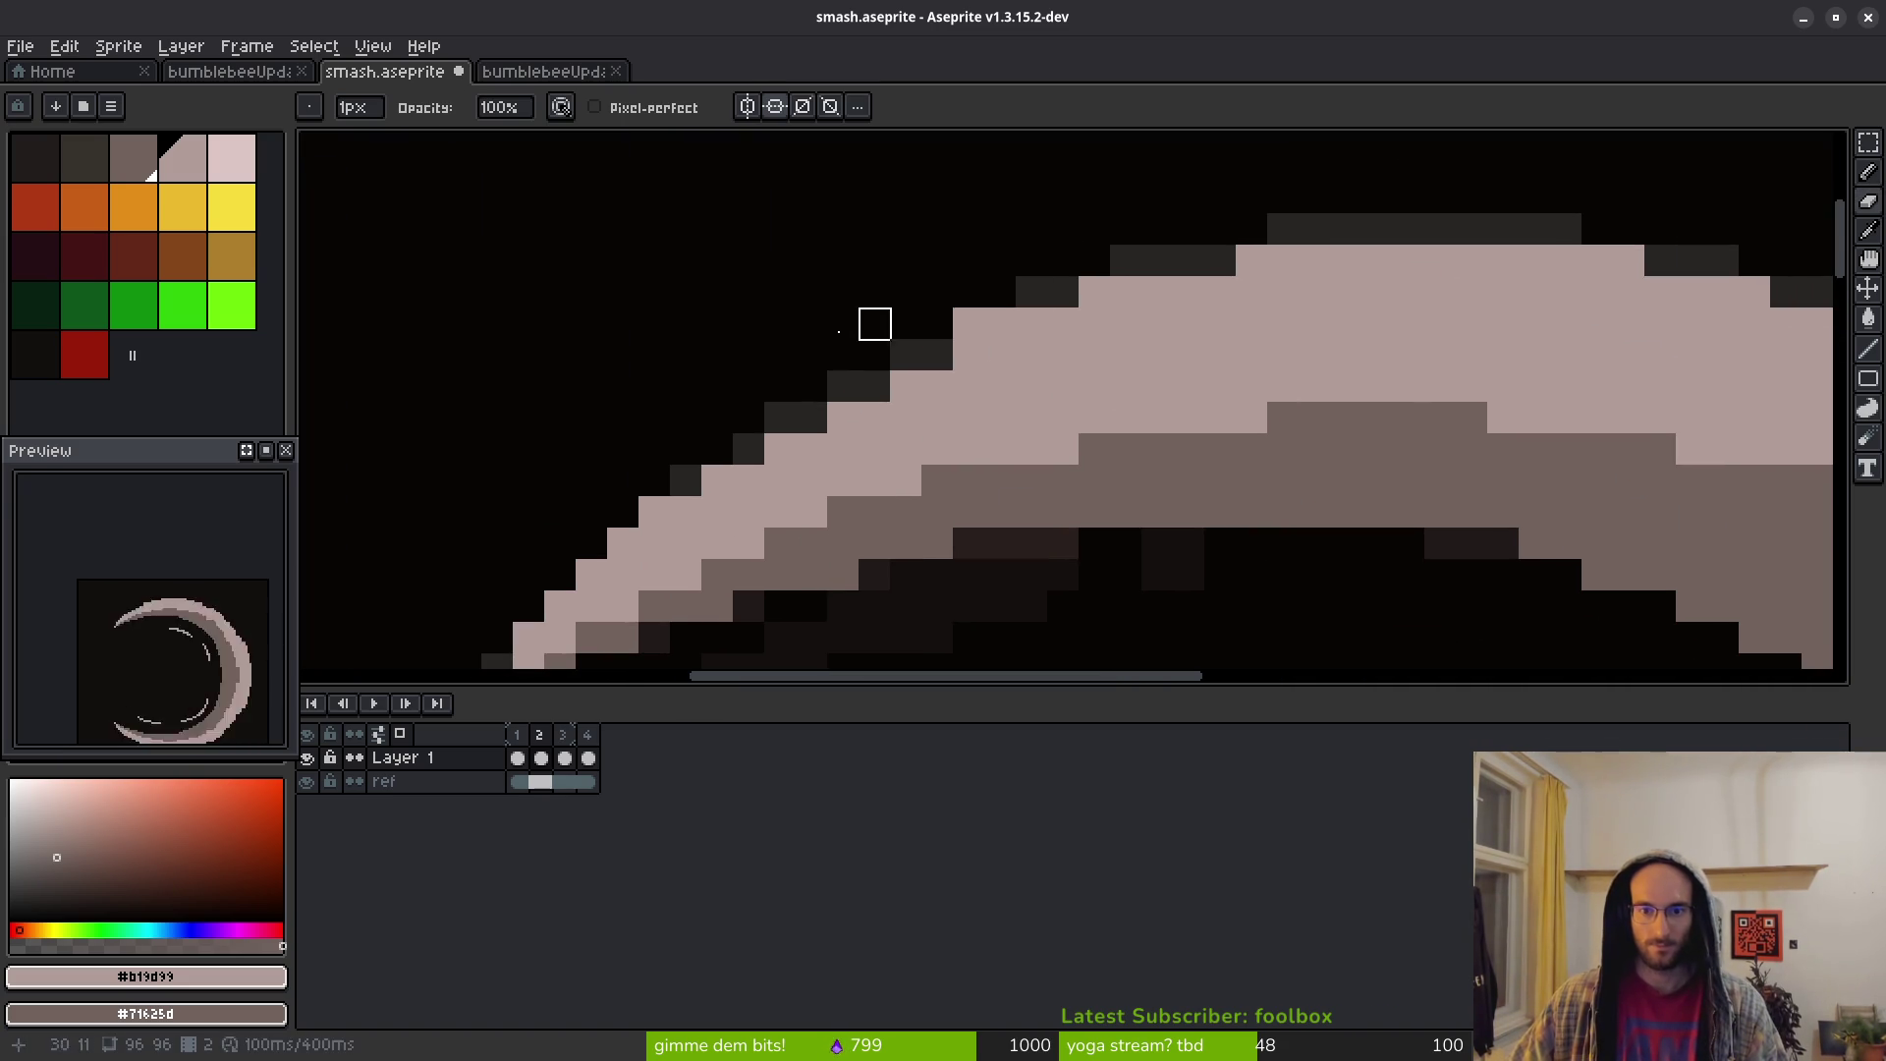
{"action": "left_click_drag", "start_coordinate": [1000, 323], "coordinate": [1566, 227]}
{"action": "scroll", "coordinate": [1238, 286], "scroll_direction": "down", "scroll_amount": 4}
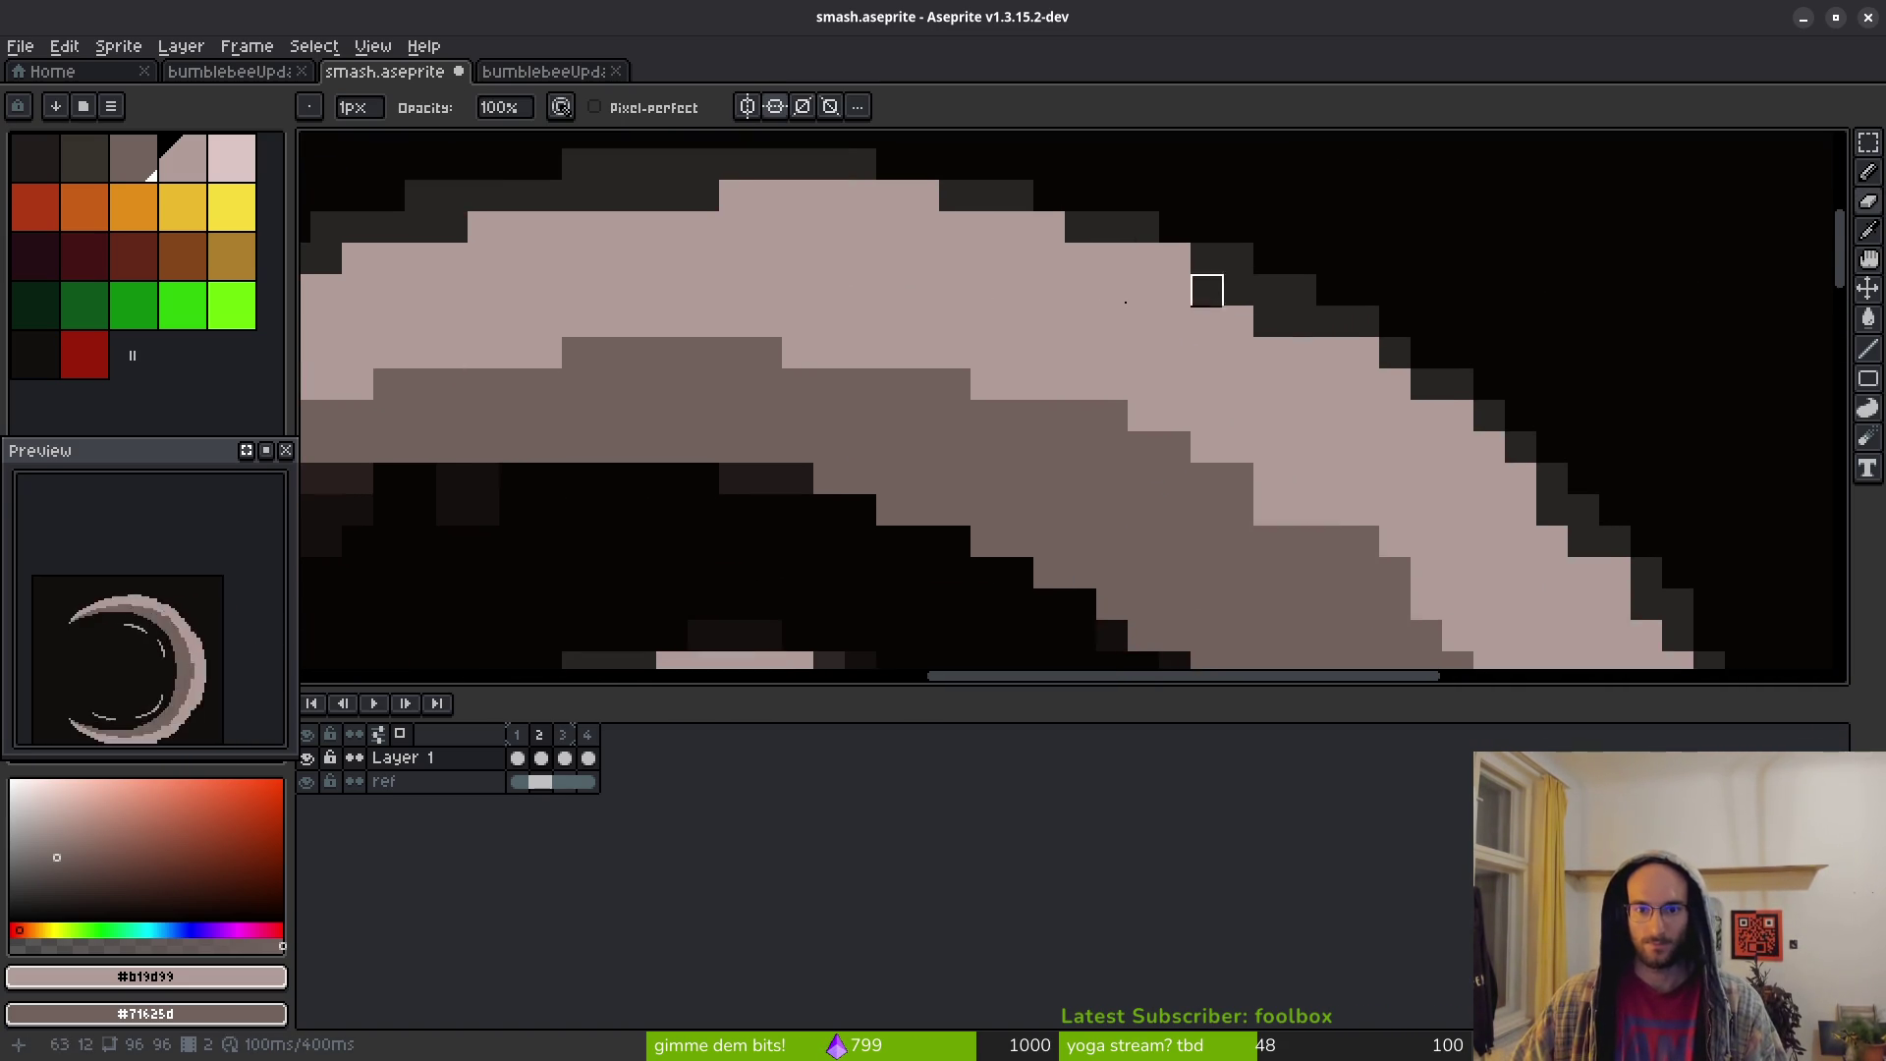
{"action": "scroll", "coordinate": [1041, 360], "scroll_direction": "left", "scroll_amount": 1}
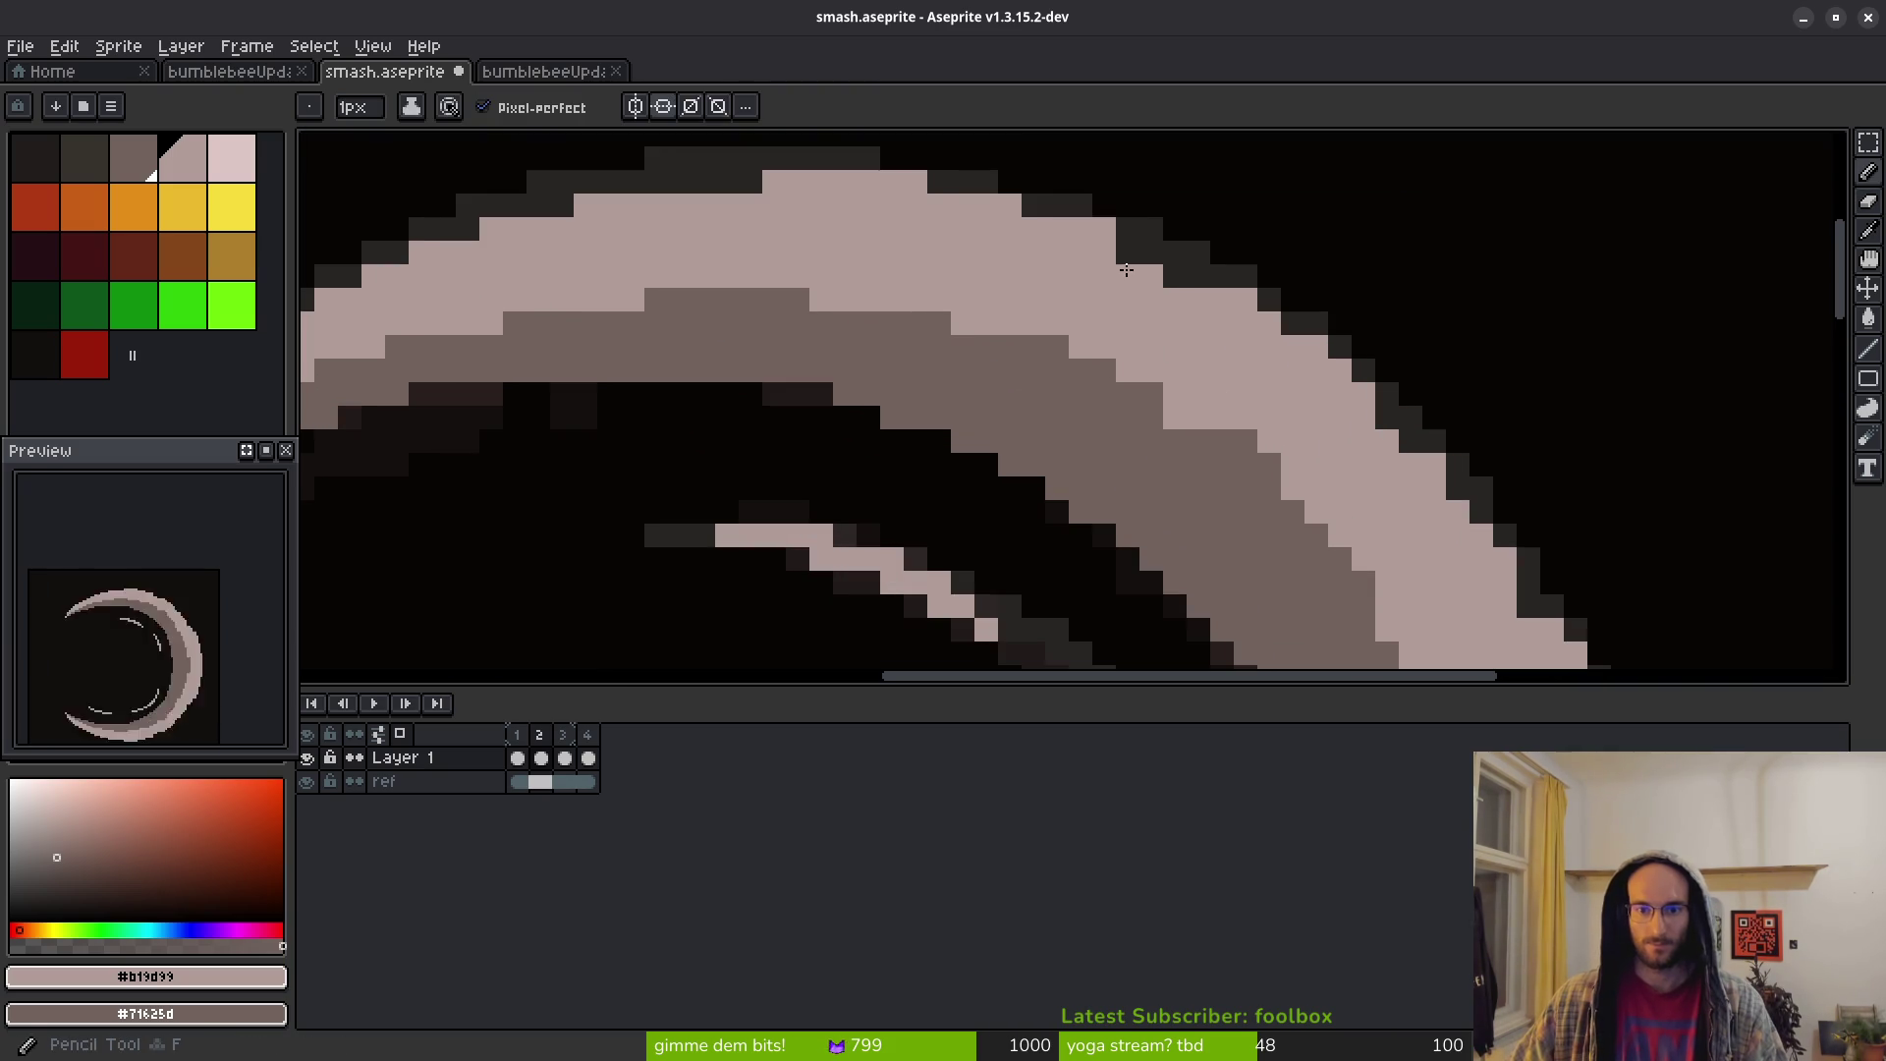
Paint a run of light pixels along the mauve band's inner edge
{"action": "key", "text": "b"}
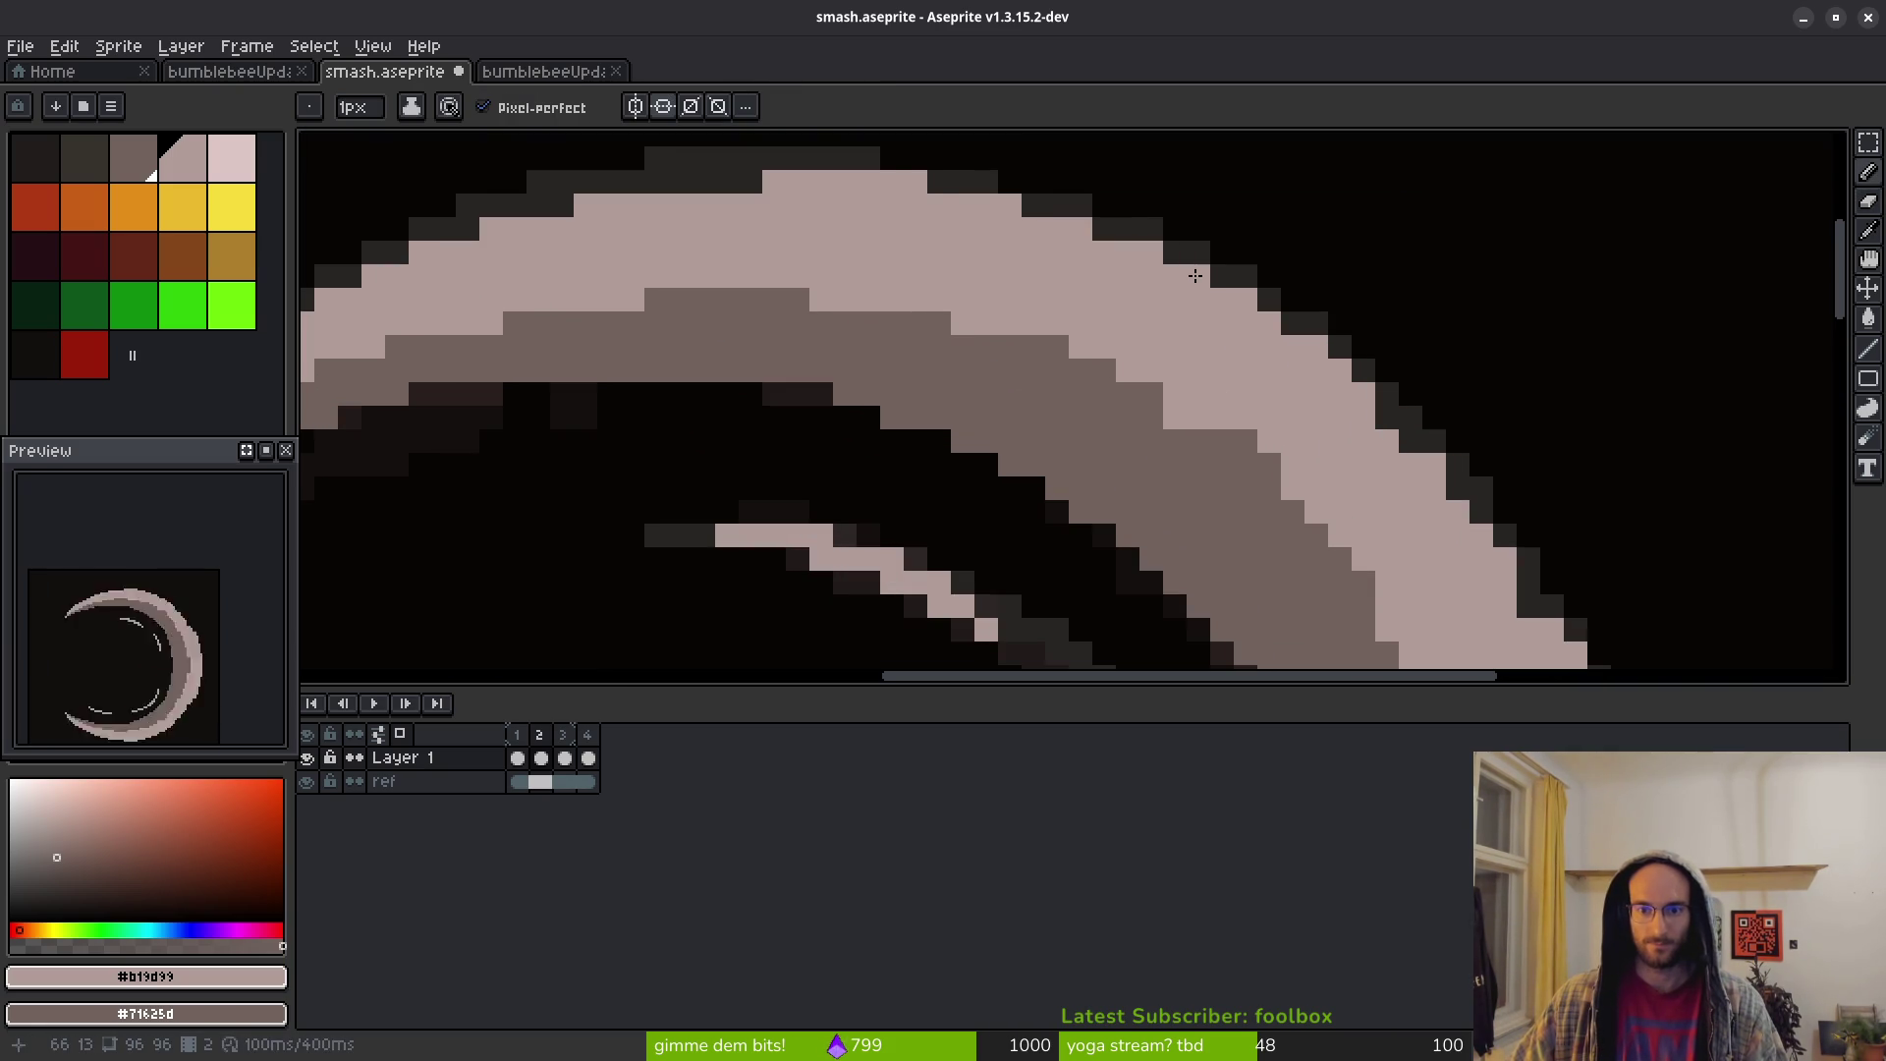
{"action": "left_click_drag", "start_coordinate": [1245, 431], "coordinate": [1119, 348]}
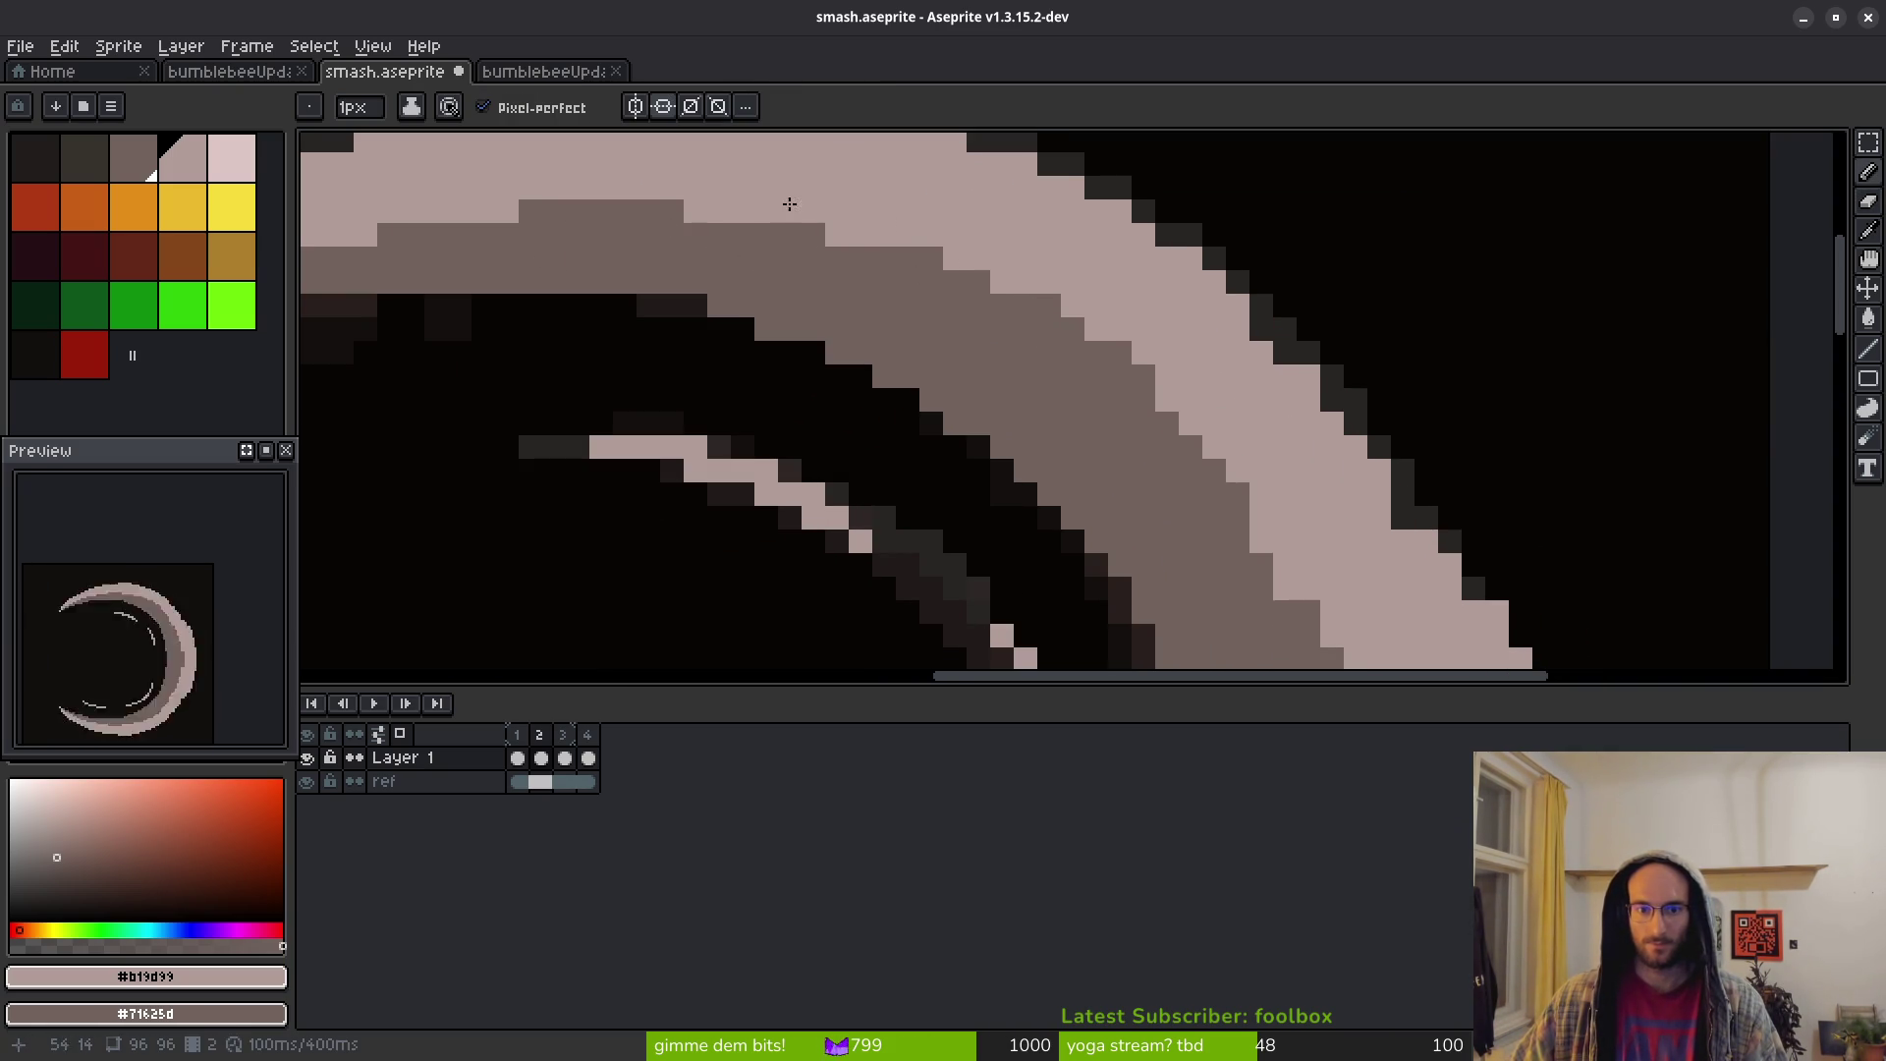
{"action": "left_click_drag", "start_coordinate": [908, 257], "coordinate": [1218, 443]}
{"action": "key", "text": "ctrl+z"}
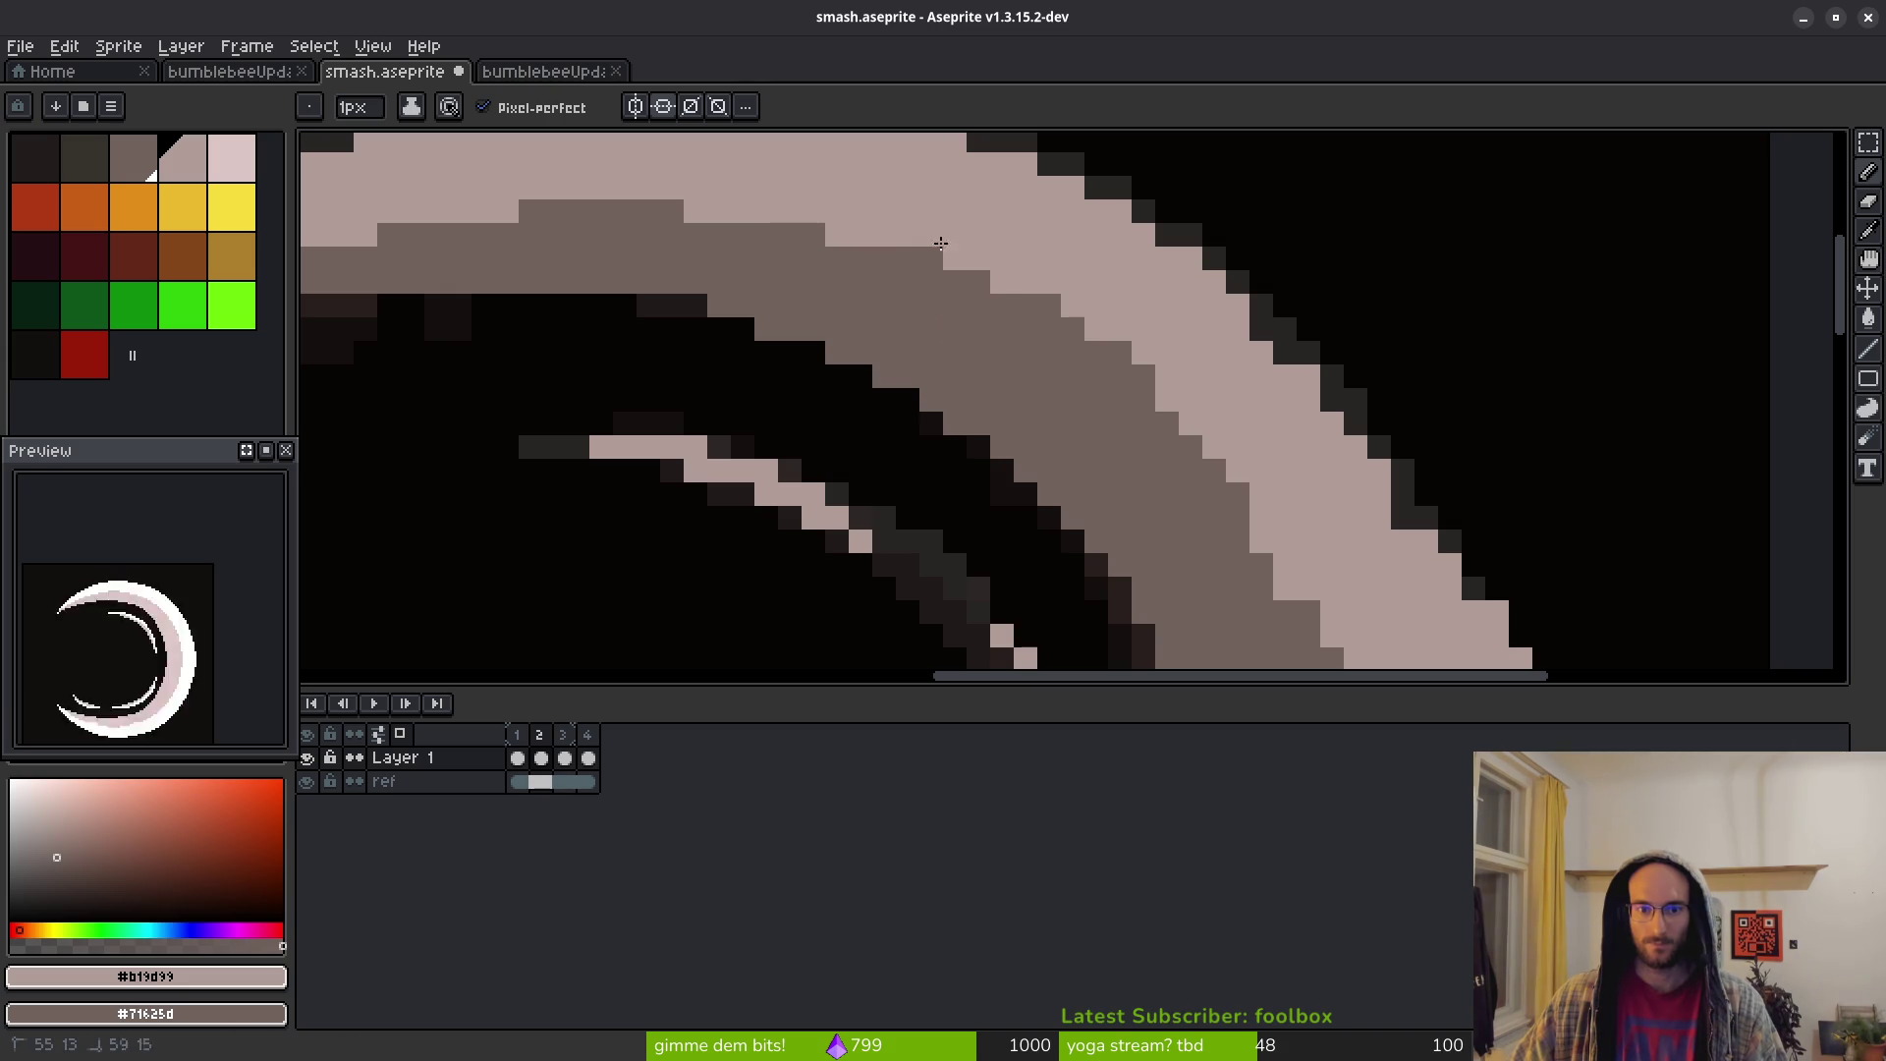
{"action": "mouse_move", "coordinate": [1016, 295]}
{"action": "left_mouse_down"}
{"action": "mouse_move", "coordinate": [1234, 497]}
{"action": "mouse_move", "coordinate": [1062, 334]}
{"action": "mouse_move", "coordinate": [1230, 522]}
{"action": "left_mouse_up"}
{"action": "scroll", "coordinate": [1187, 362], "scroll_direction": "down", "scroll_amount": 4}
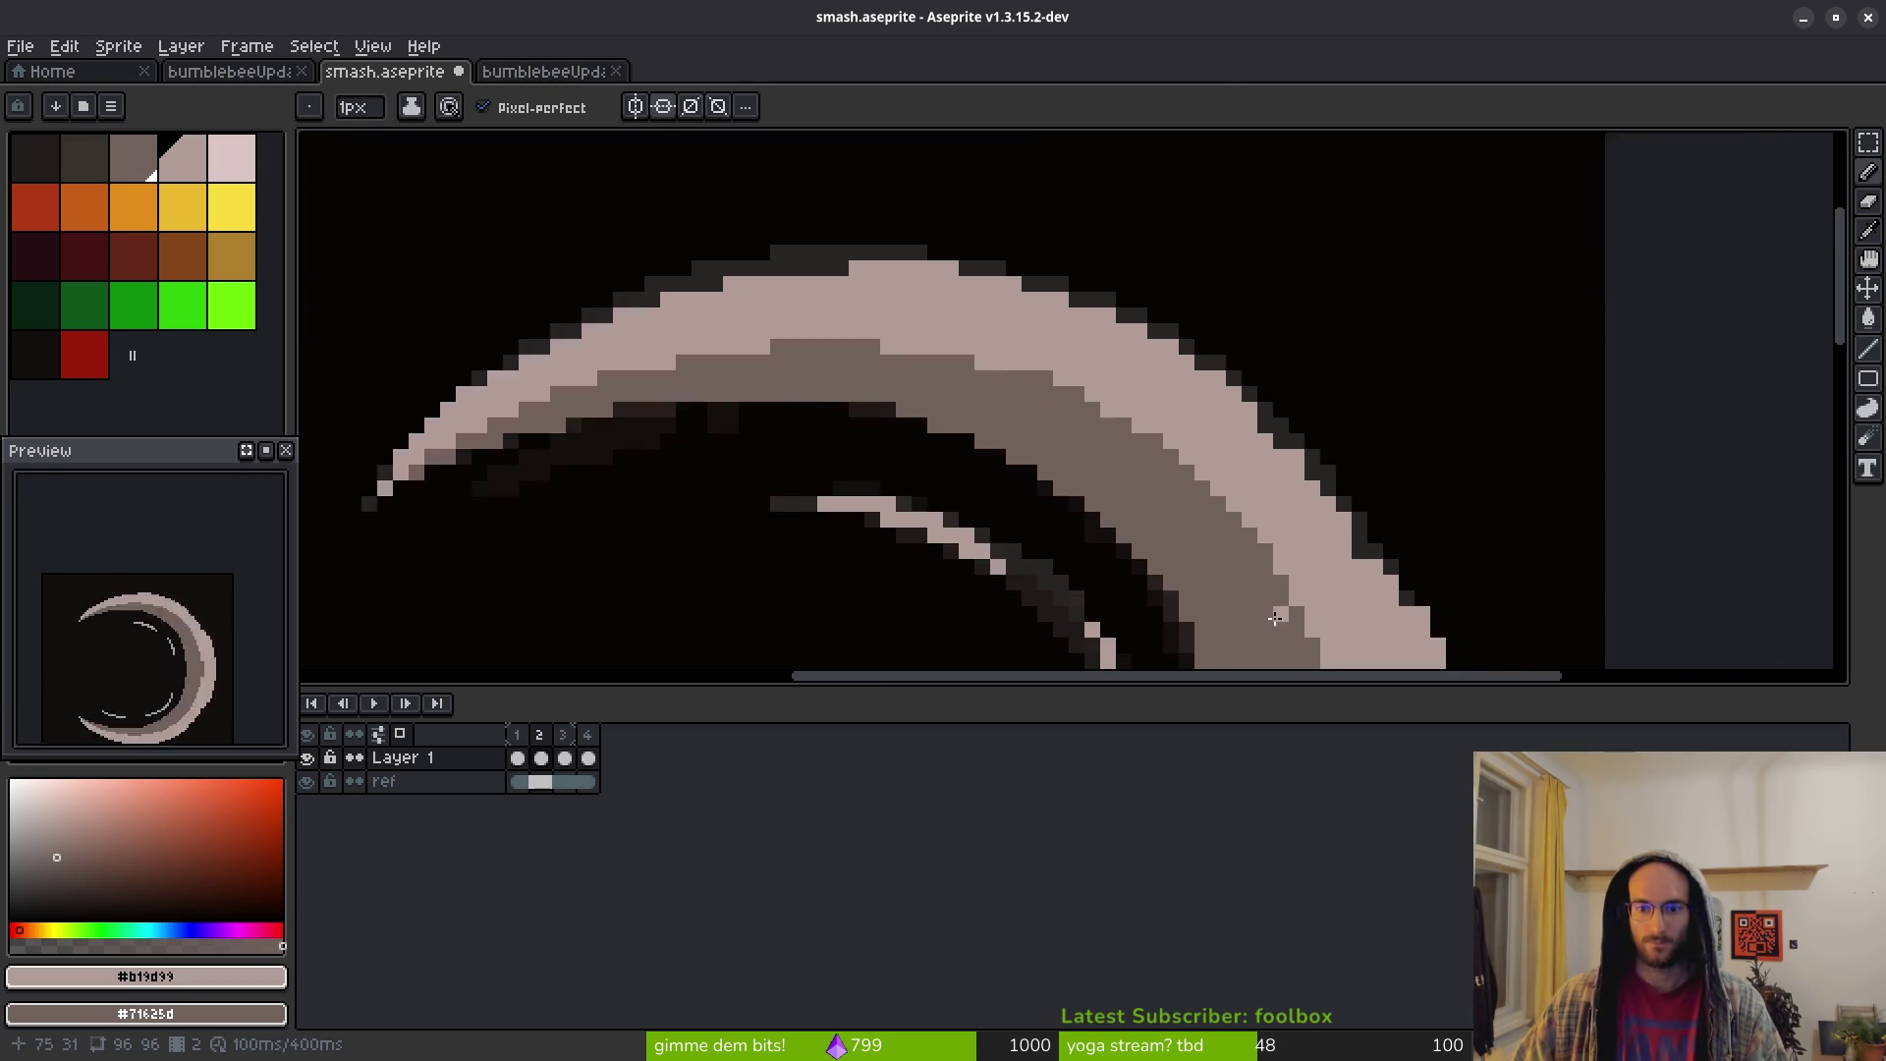
{"action": "scroll", "coordinate": [1187, 361], "scroll_direction": "up", "scroll_amount": 2}
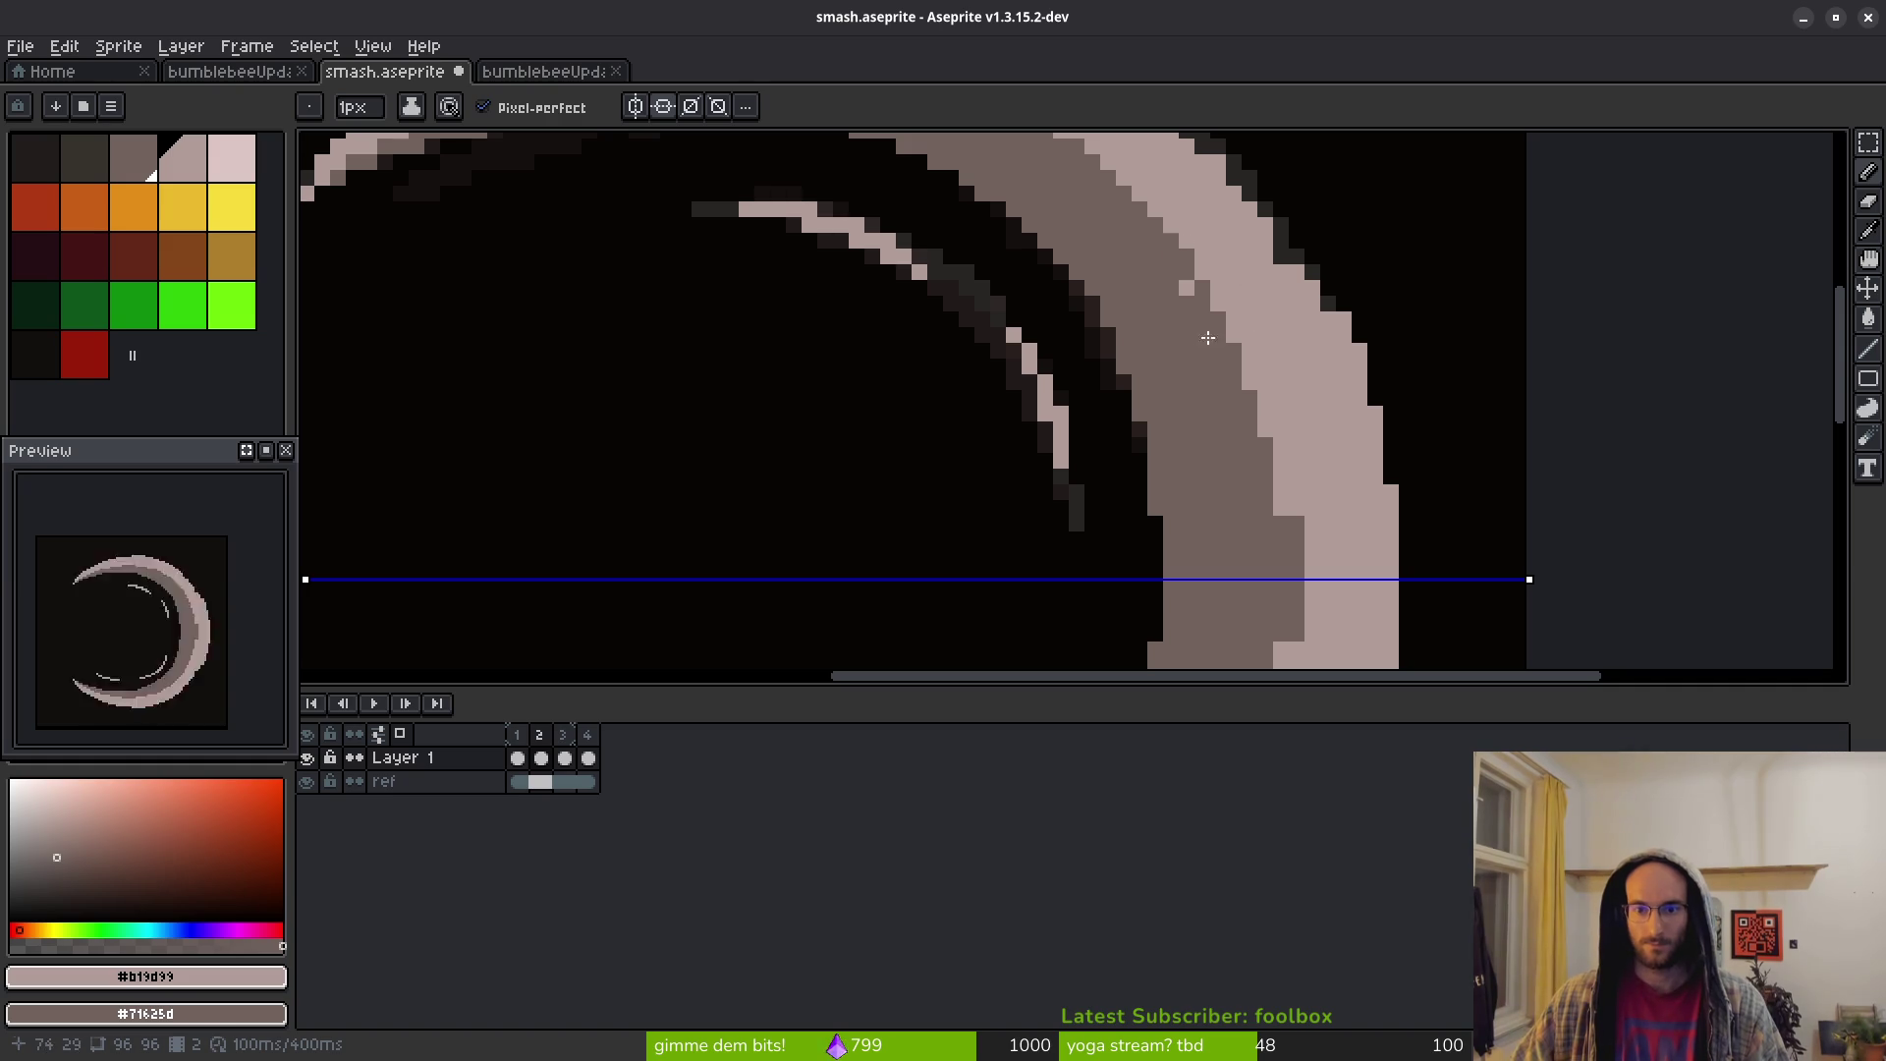
{"action": "scroll", "coordinate": [1301, 493], "scroll_direction": "down", "scroll_amount": 3}
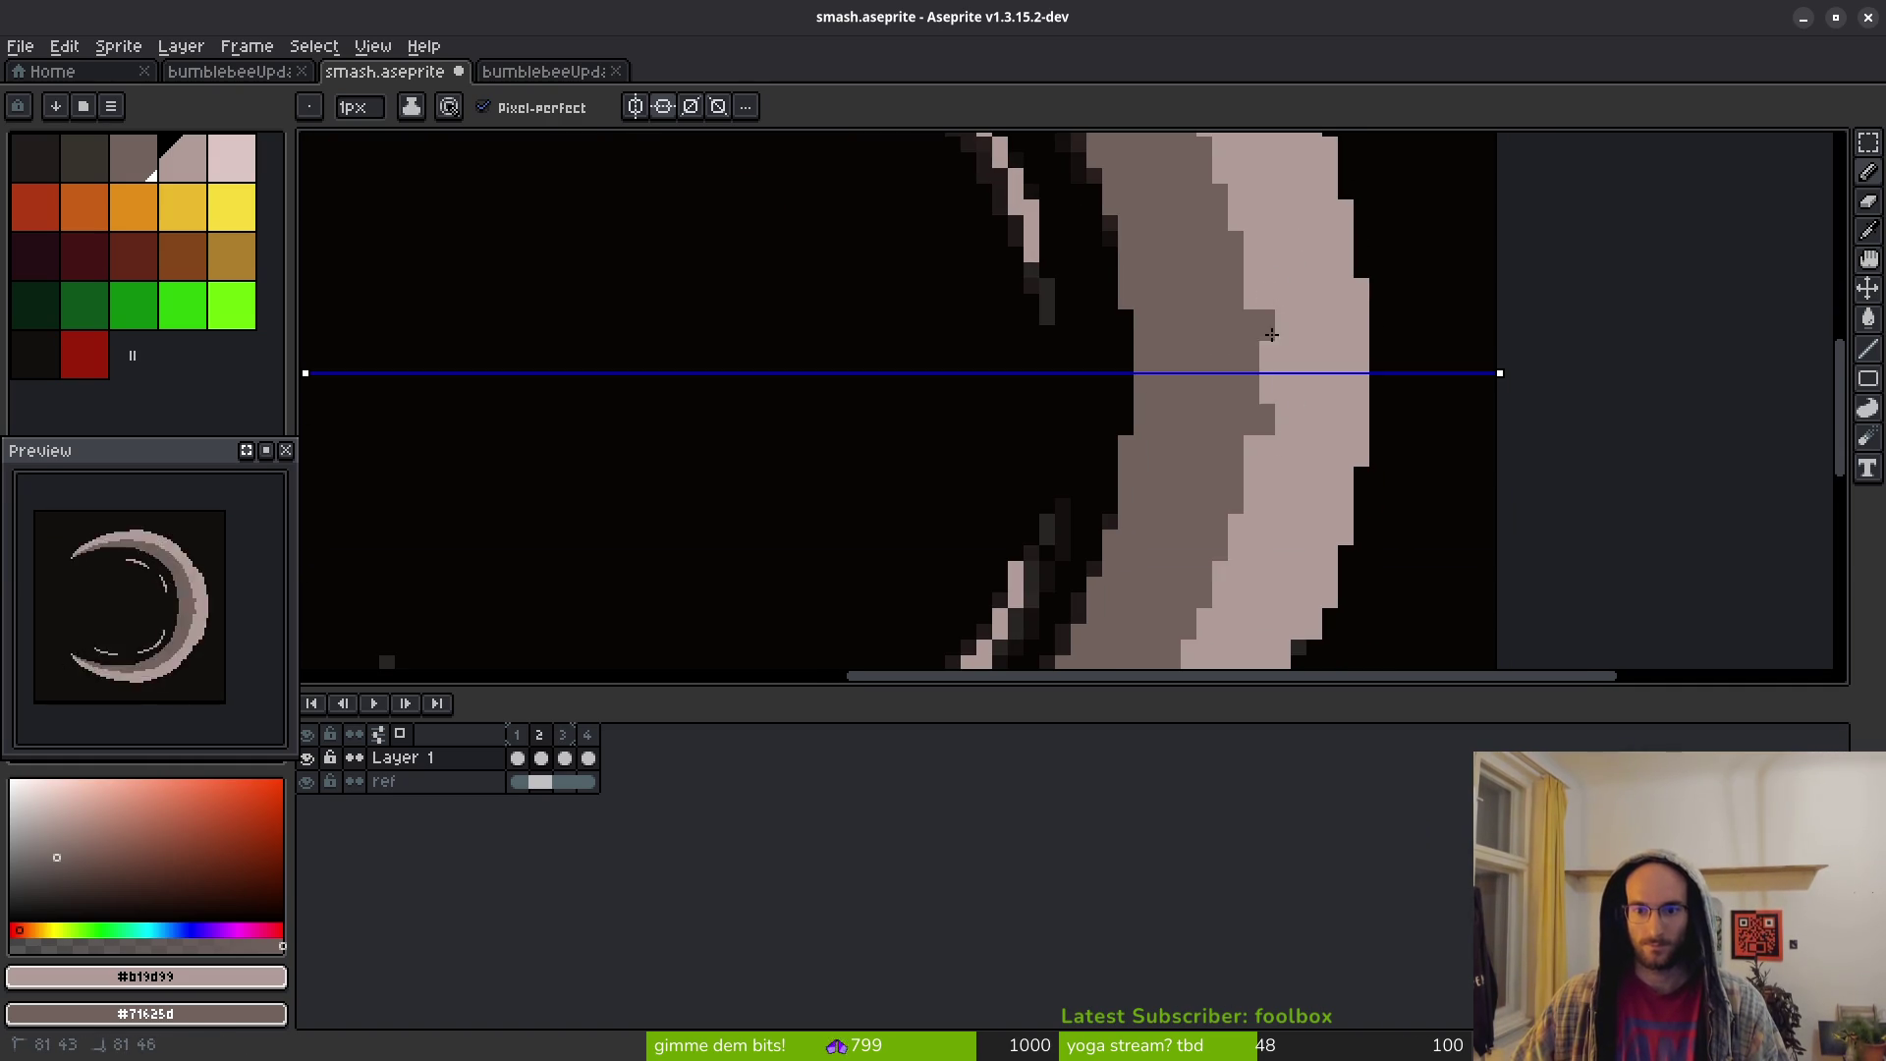
{"action": "scroll", "coordinate": [1332, 442], "scroll_direction": "down", "scroll_amount": 3}
{"action": "scroll", "coordinate": [1306, 412], "scroll_direction": "up", "scroll_amount": 5}
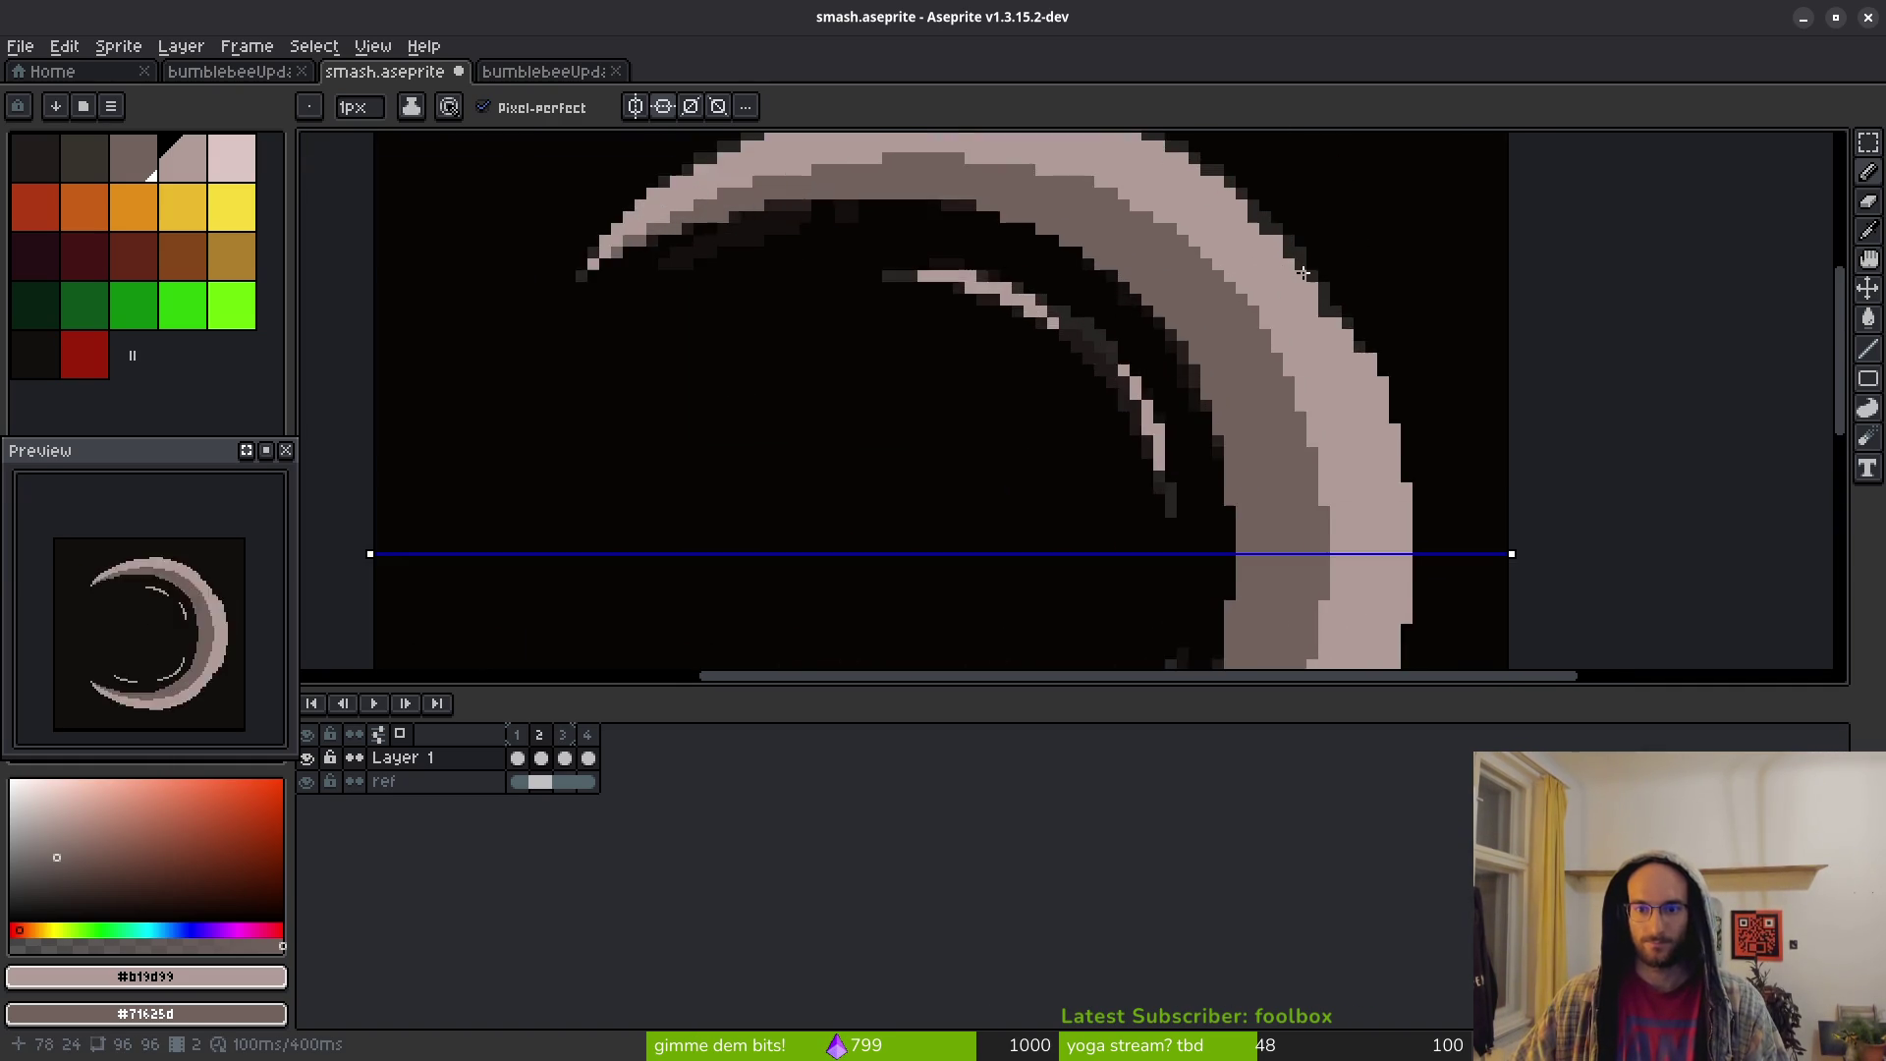
{"action": "scroll", "coordinate": [1305, 412], "scroll_direction": "up", "scroll_amount": 1}
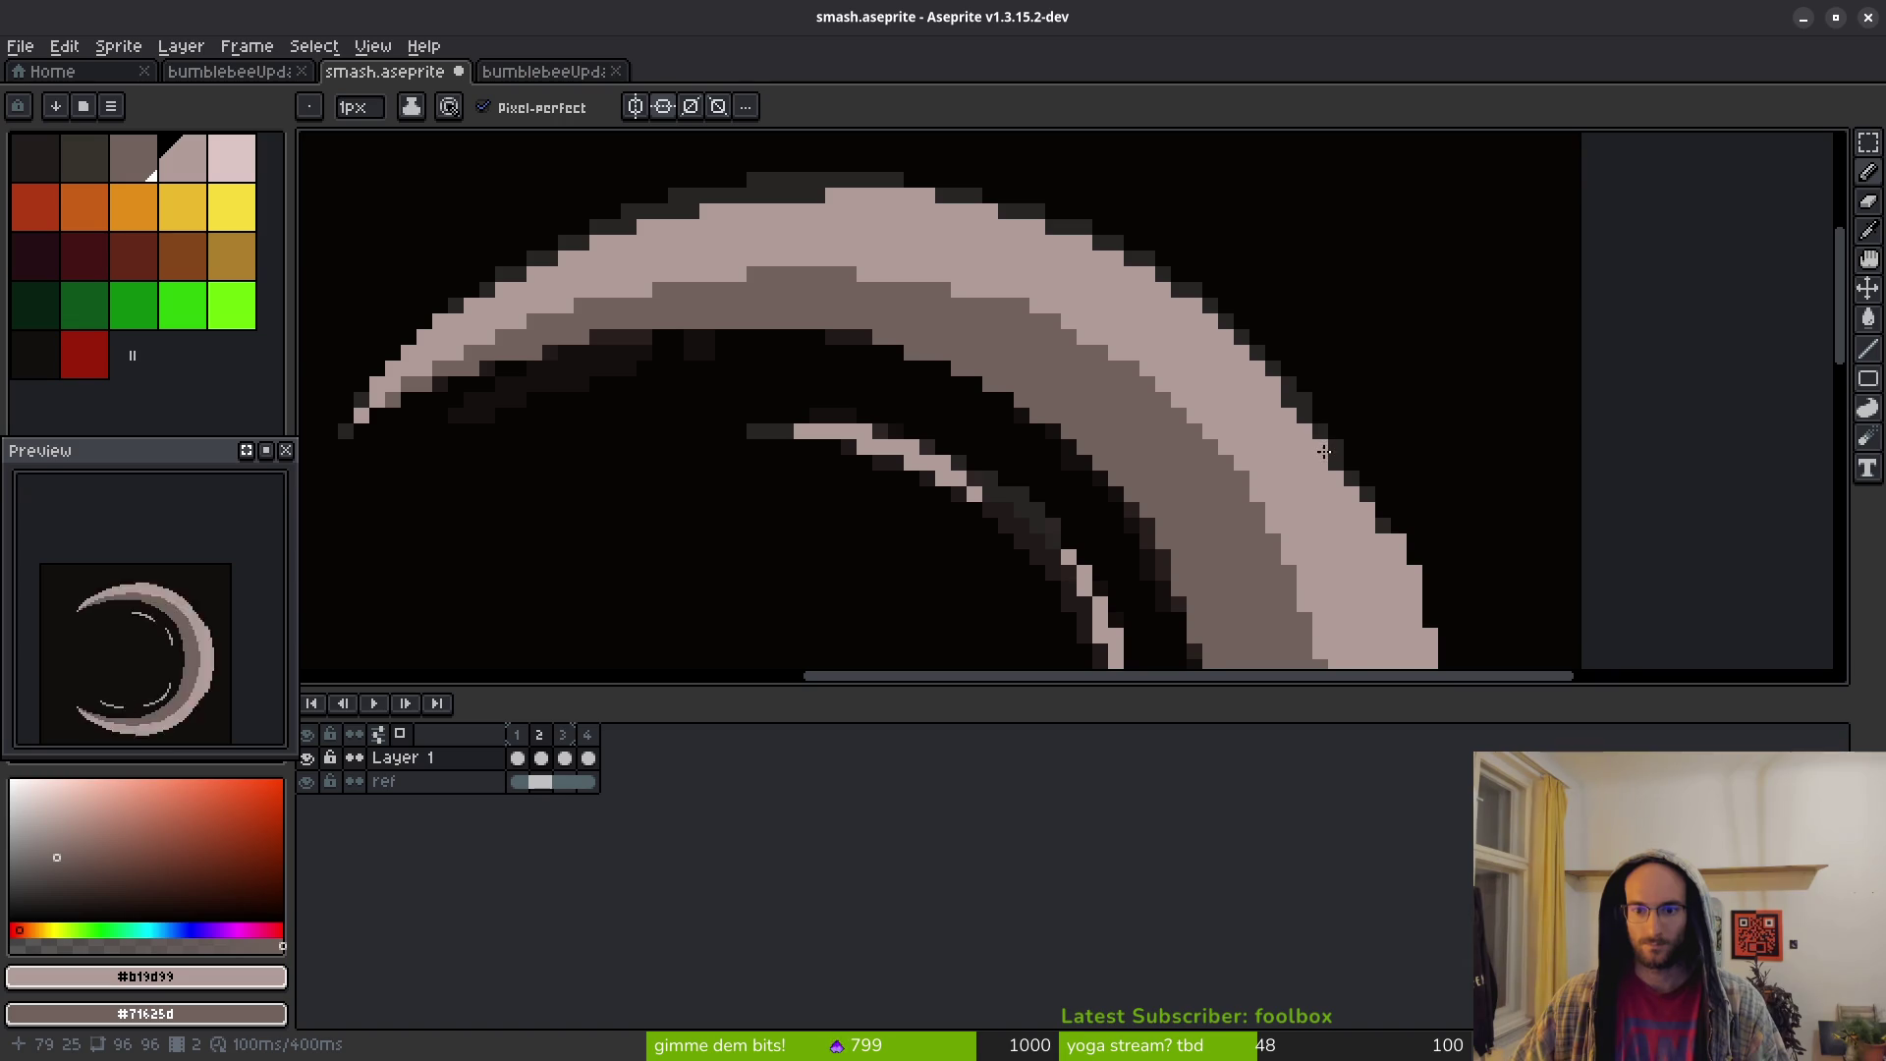
{"action": "scroll", "coordinate": [1277, 380], "scroll_direction": "down", "scroll_amount": 2}
Erase leftover pixels along the arc's right edge
{"action": "key", "text": "e"}
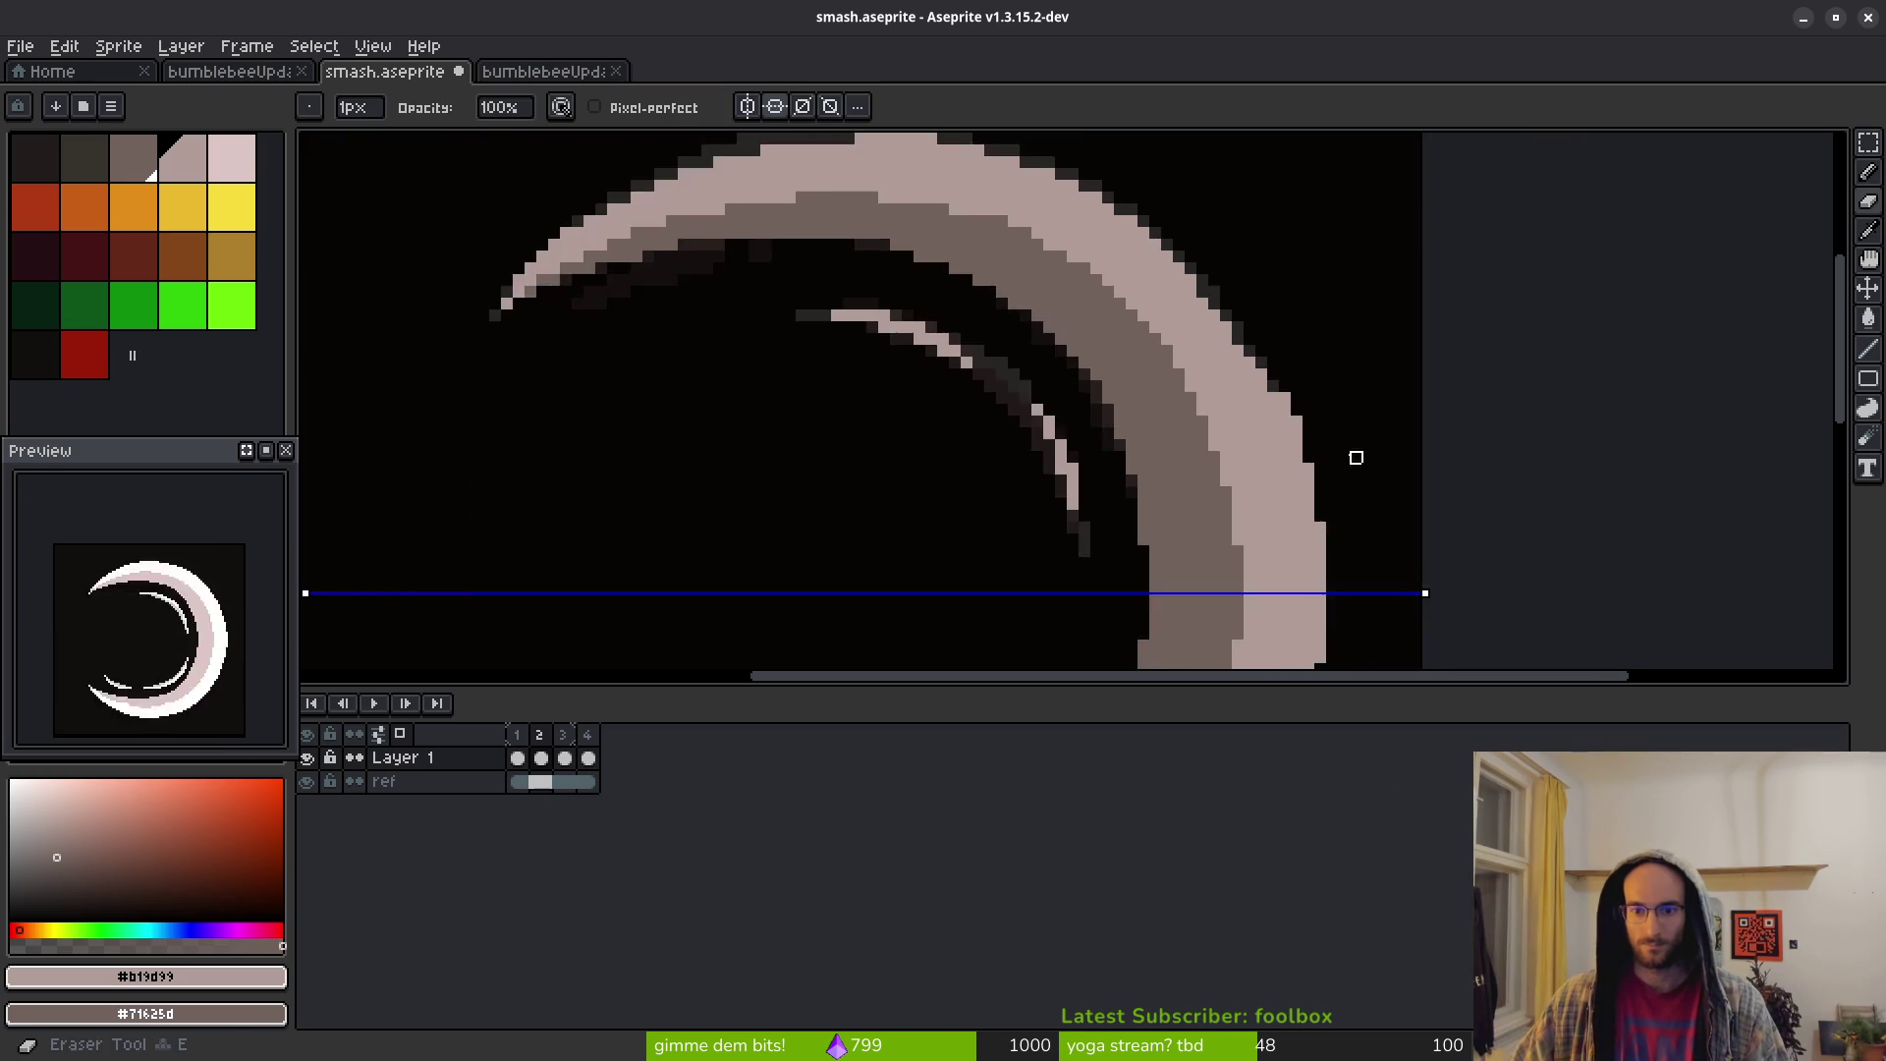
{"action": "scroll", "coordinate": [1357, 457], "scroll_direction": "down", "scroll_amount": 3}
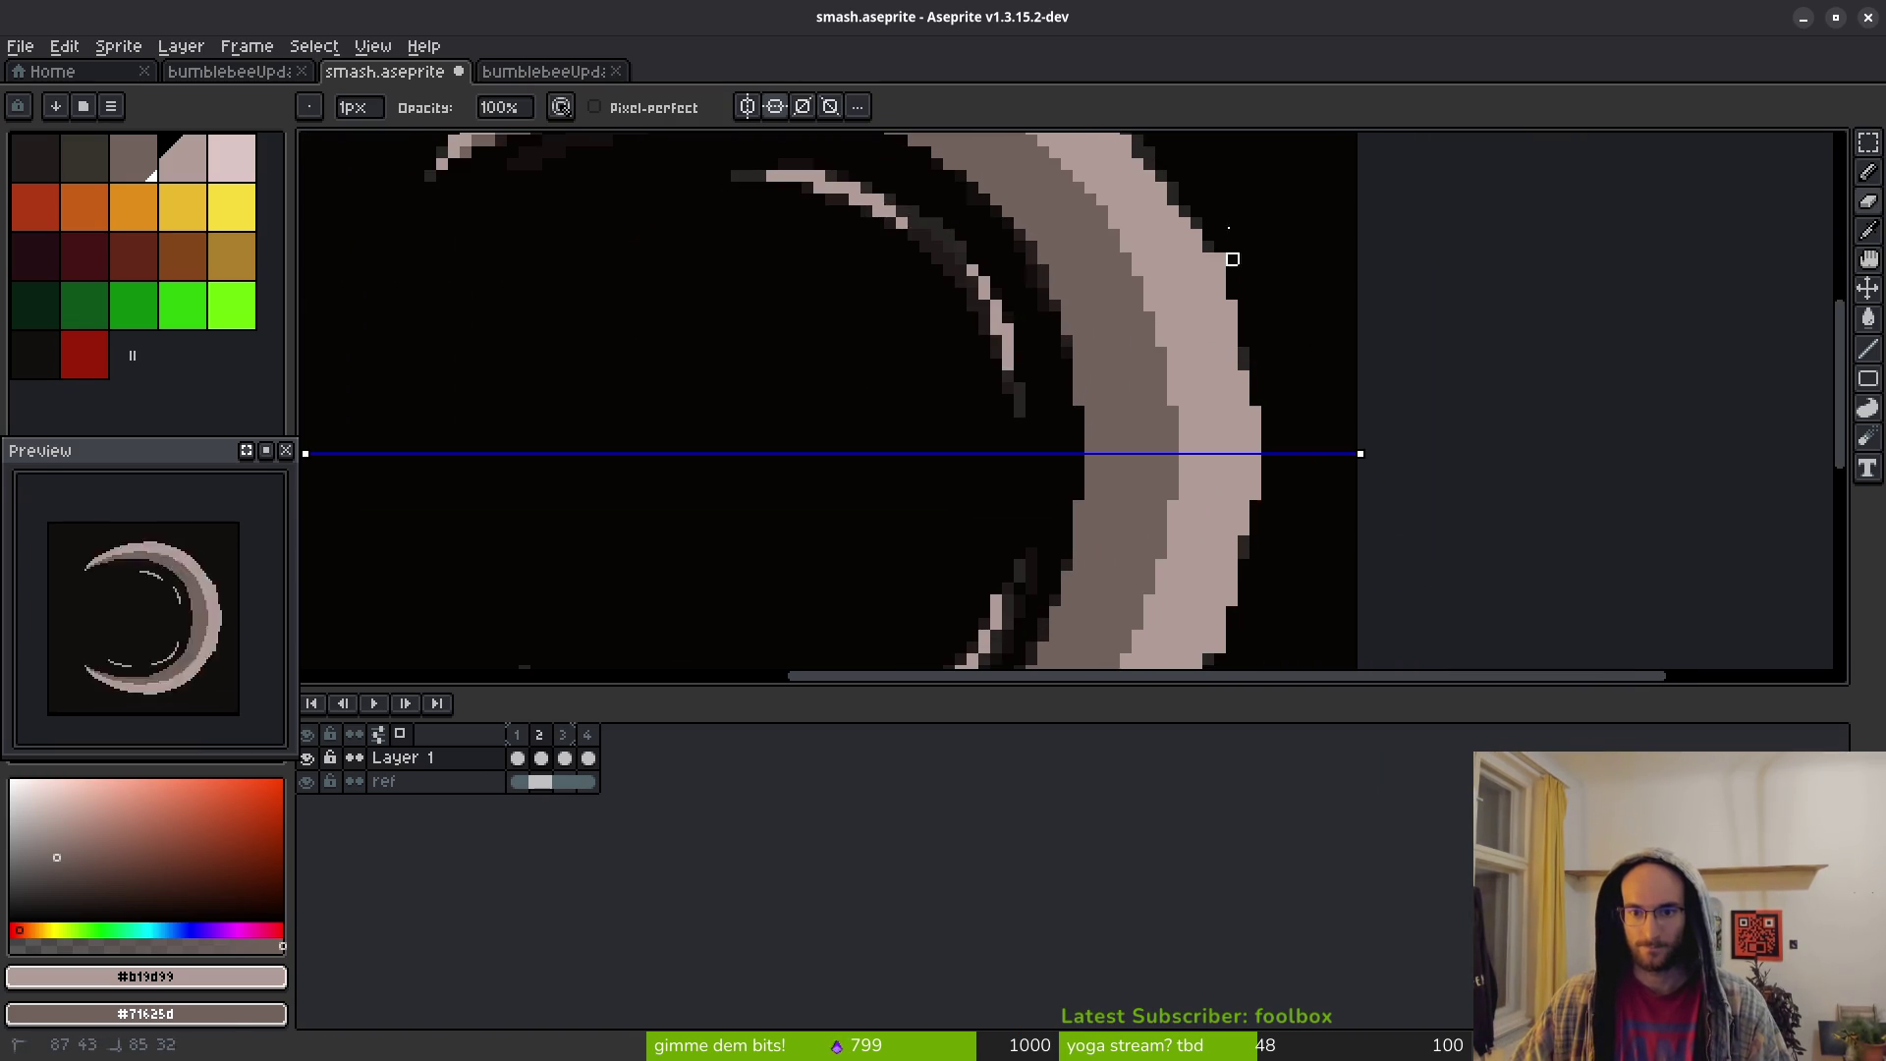
{"action": "scroll", "coordinate": [1273, 331], "scroll_direction": "up", "scroll_amount": 2}
{"action": "left_click_drag", "start_coordinate": [1242, 471], "coordinate": [1242, 445]}
{"action": "scroll", "coordinate": [1264, 282], "scroll_direction": "up", "scroll_amount": 2}
{"action": "left_click_drag", "start_coordinate": [1245, 519], "coordinate": [1199, 349]}
{"action": "scroll", "coordinate": [1235, 284], "scroll_direction": "down", "scroll_amount": 2}
{"action": "scroll", "coordinate": [1234, 284], "scroll_direction": "down", "scroll_amount": 1}
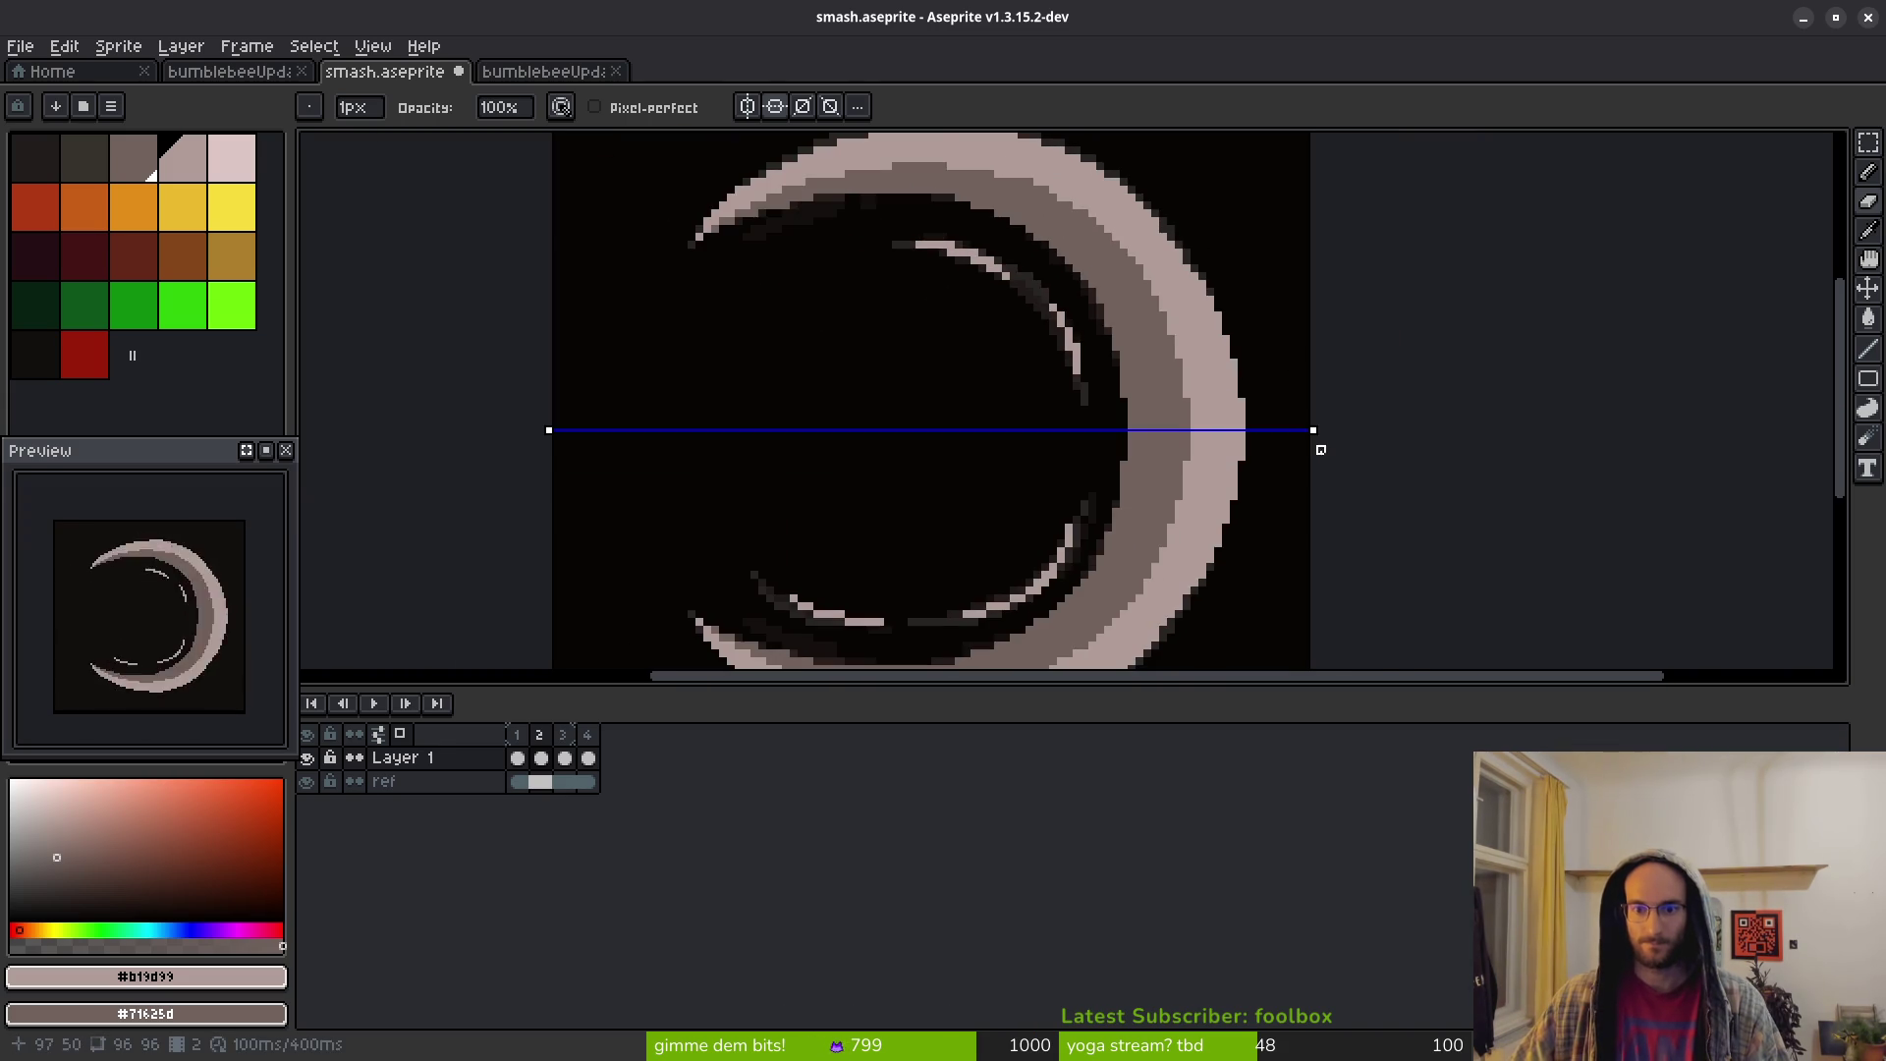
{"action": "scroll", "coordinate": [1267, 432], "scroll_direction": "down", "scroll_amount": 5}
{"action": "scroll", "coordinate": [1246, 369], "scroll_direction": "up", "scroll_amount": 7}
Lighten a dark pixel on the arc's right edge and add a light pixel on its top
{"action": "key", "text": "b"}
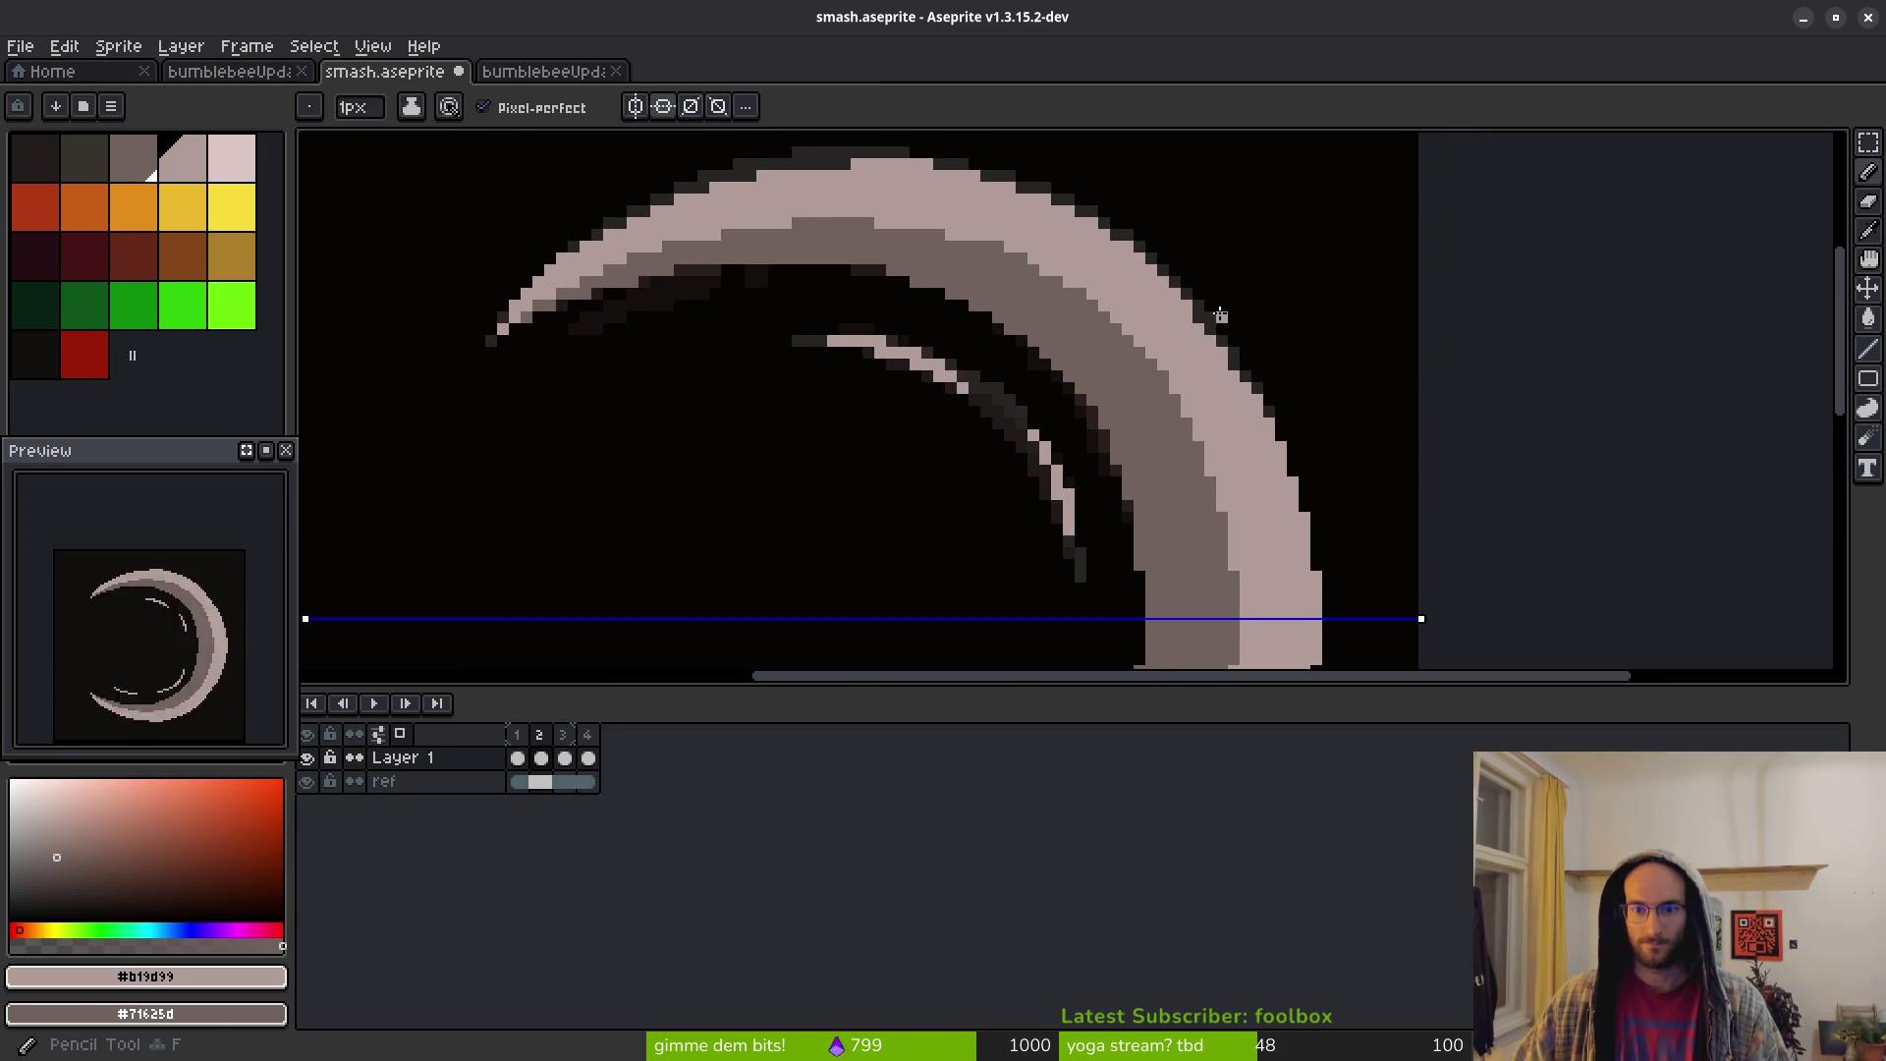
{"action": "scroll", "coordinate": [1218, 315], "scroll_direction": "up", "scroll_amount": 2}
{"action": "left_click", "coordinate": [1209, 342]}
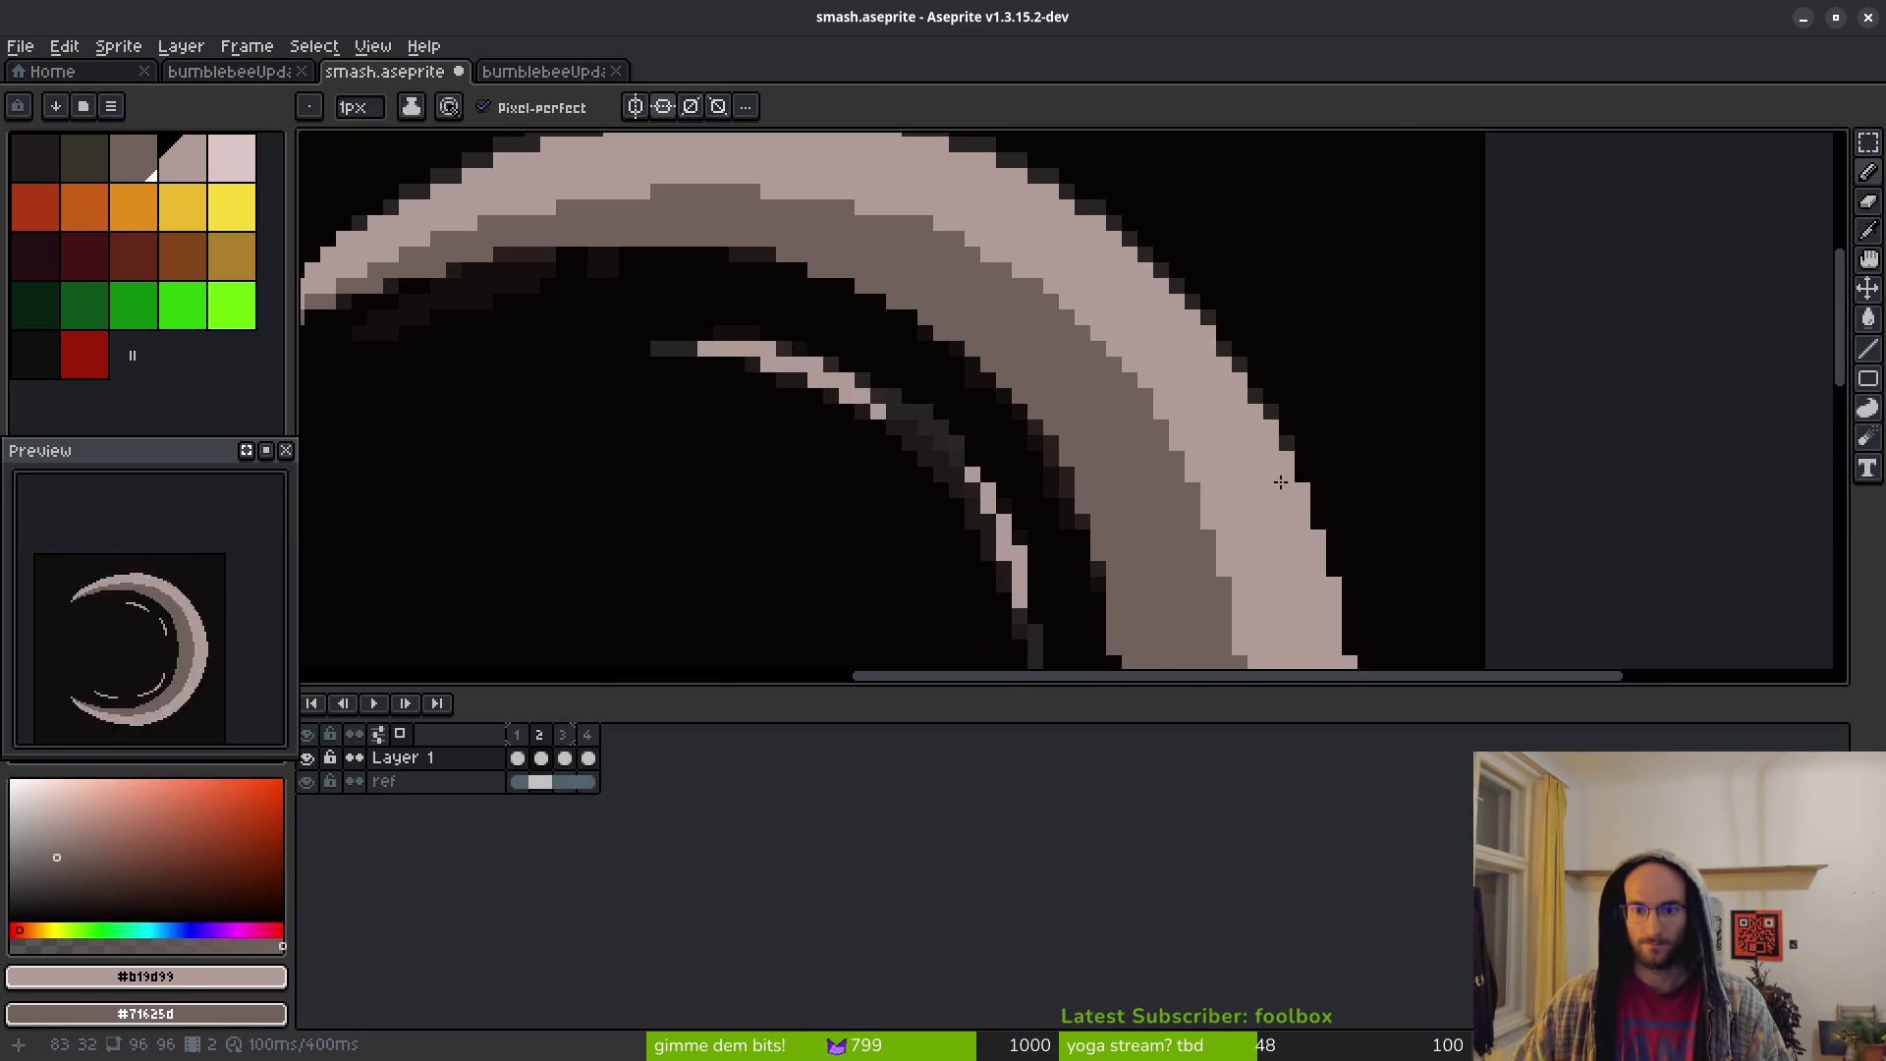
{"action": "scroll", "coordinate": [1243, 383], "scroll_direction": "down", "scroll_amount": 5}
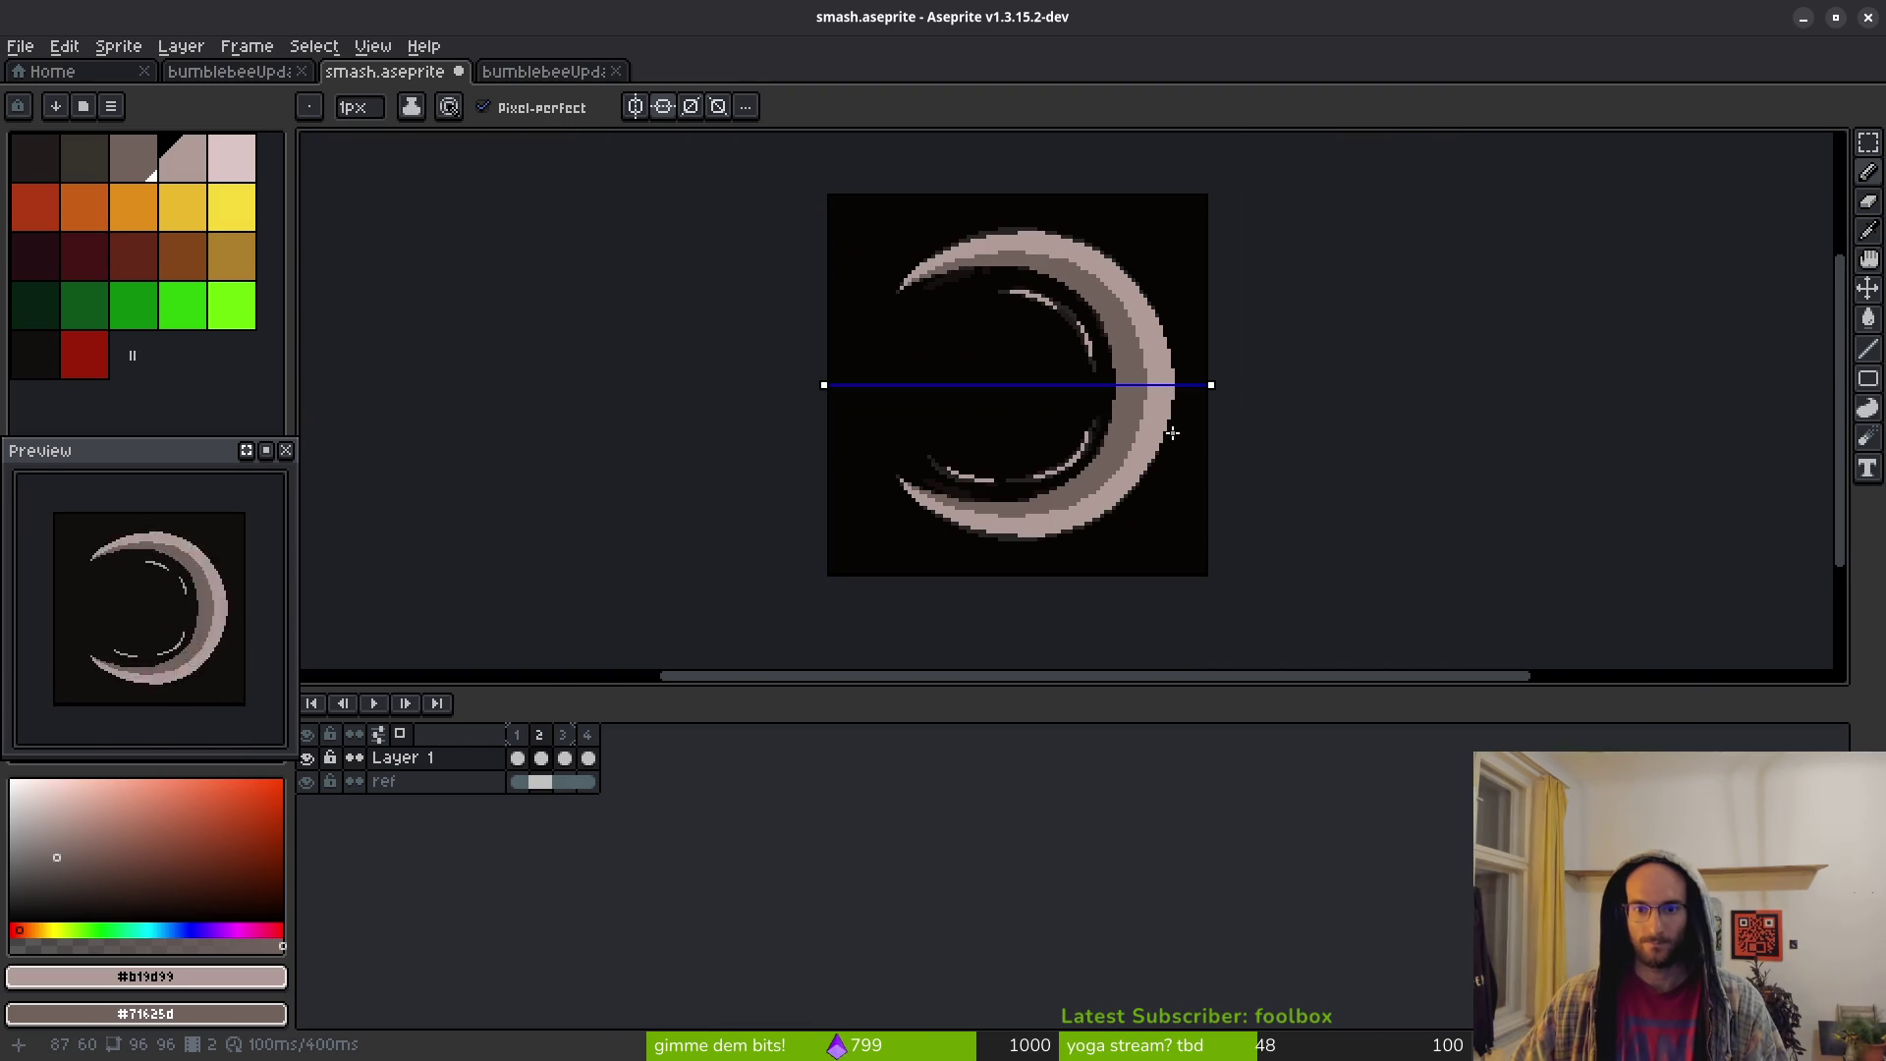
{"action": "scroll", "coordinate": [1039, 257], "scroll_direction": "up", "scroll_amount": 5}
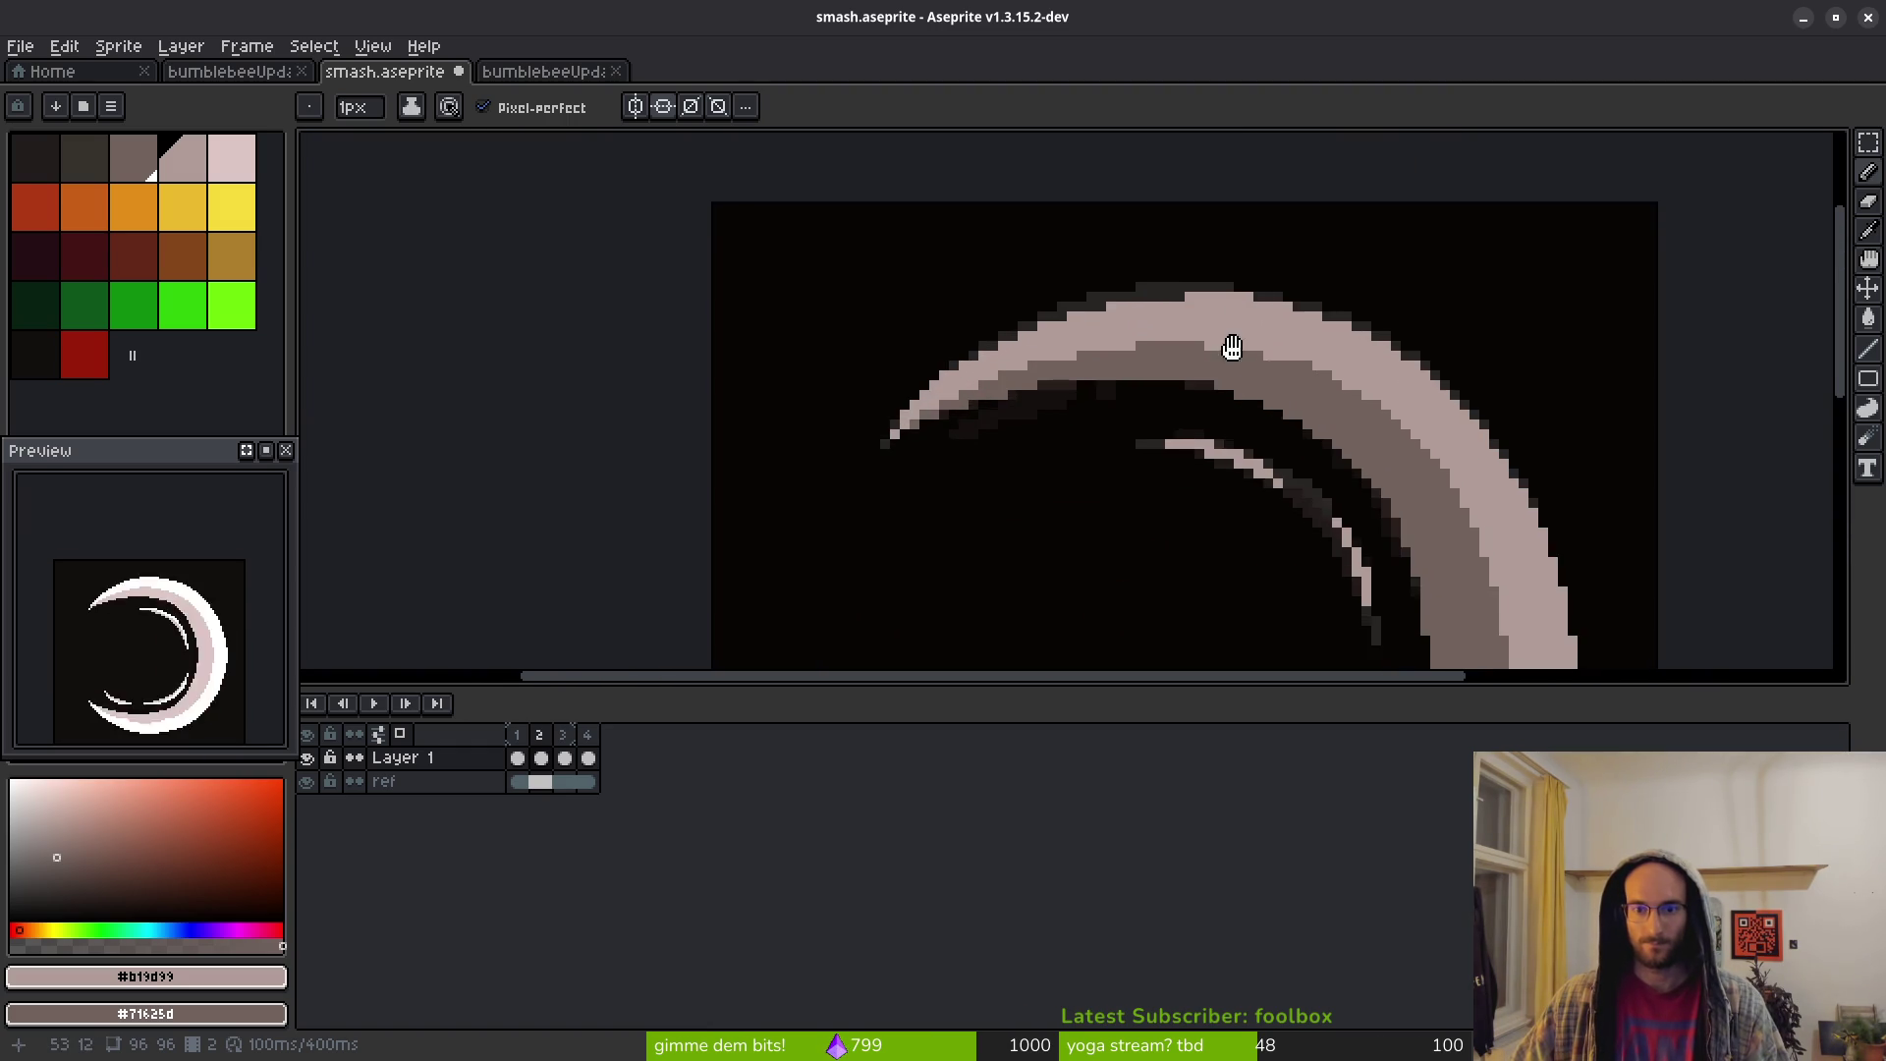
{"action": "left_click", "coordinate": [1140, 375]}
Erase one top-edge pixel and lighten two dark outline pixels along the arc top
{"action": "key", "text": "e"}
{"action": "left_click", "coordinate": [1264, 371]}
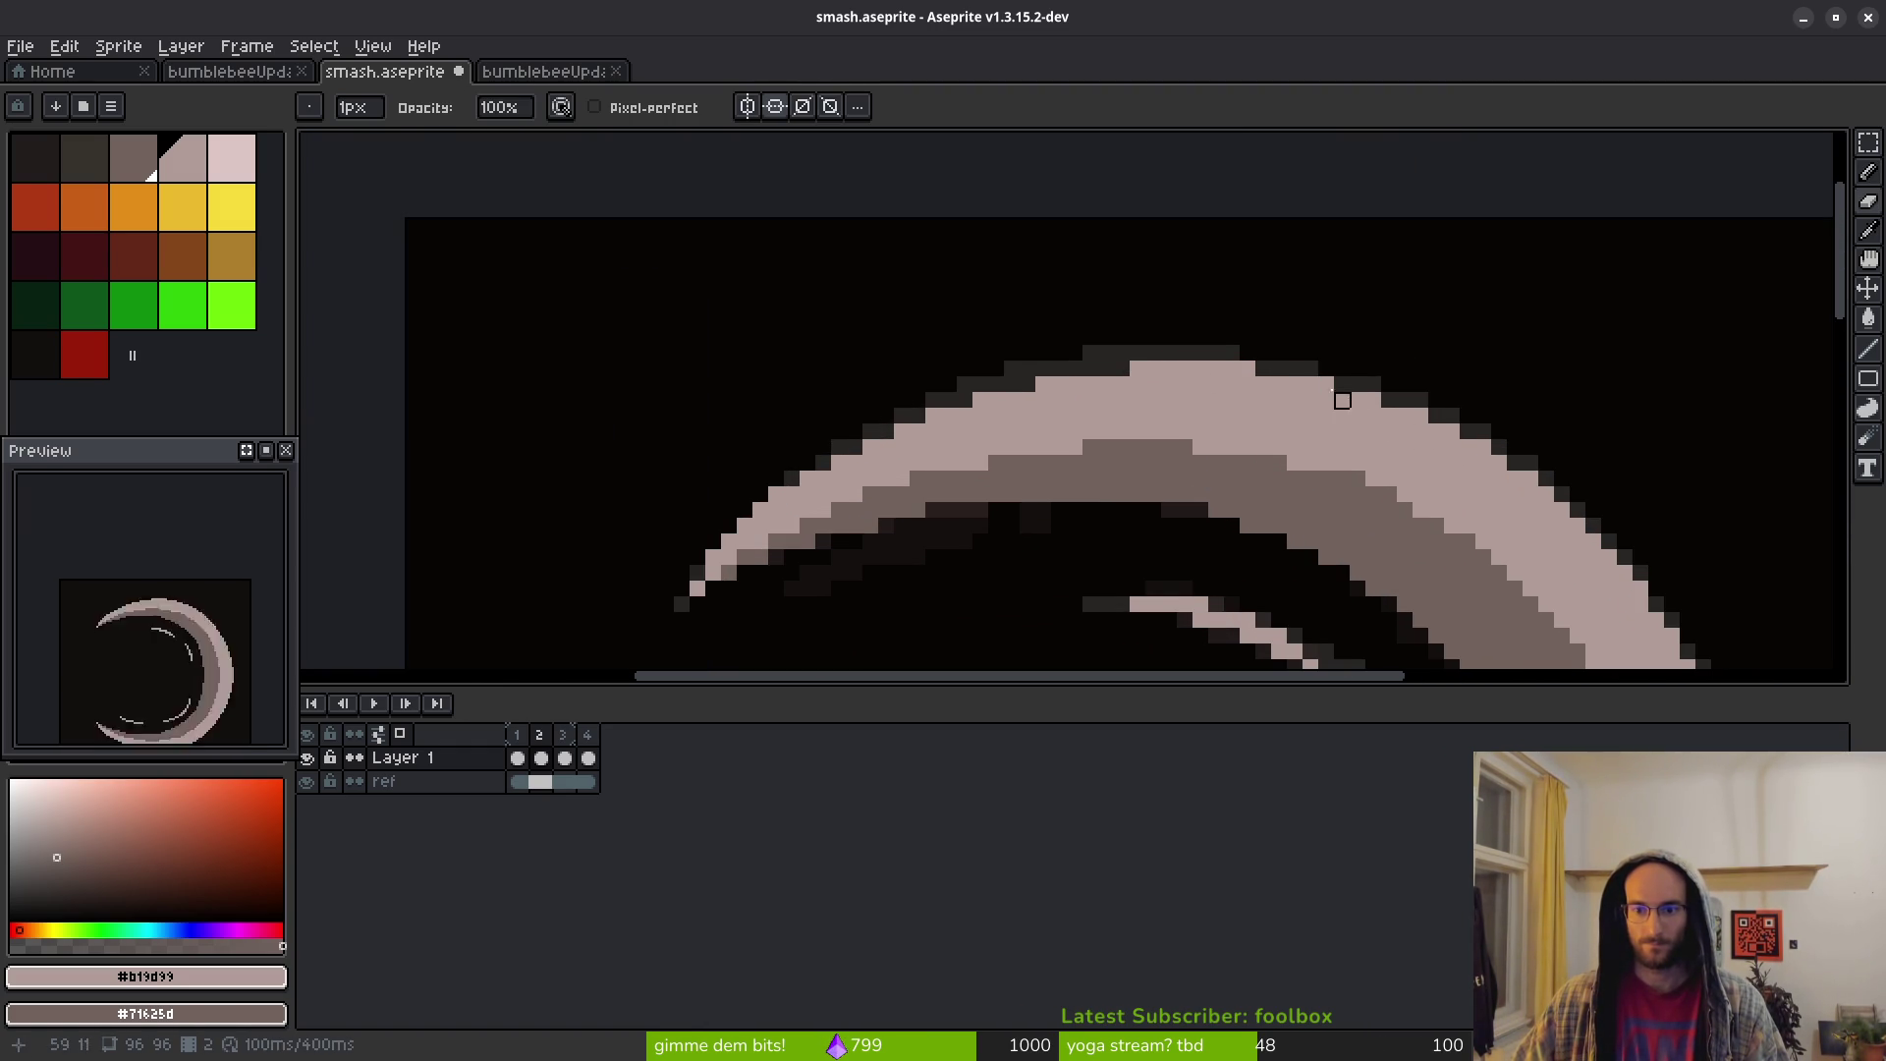
{"action": "scroll", "coordinate": [1358, 433], "scroll_direction": "down", "scroll_amount": 3}
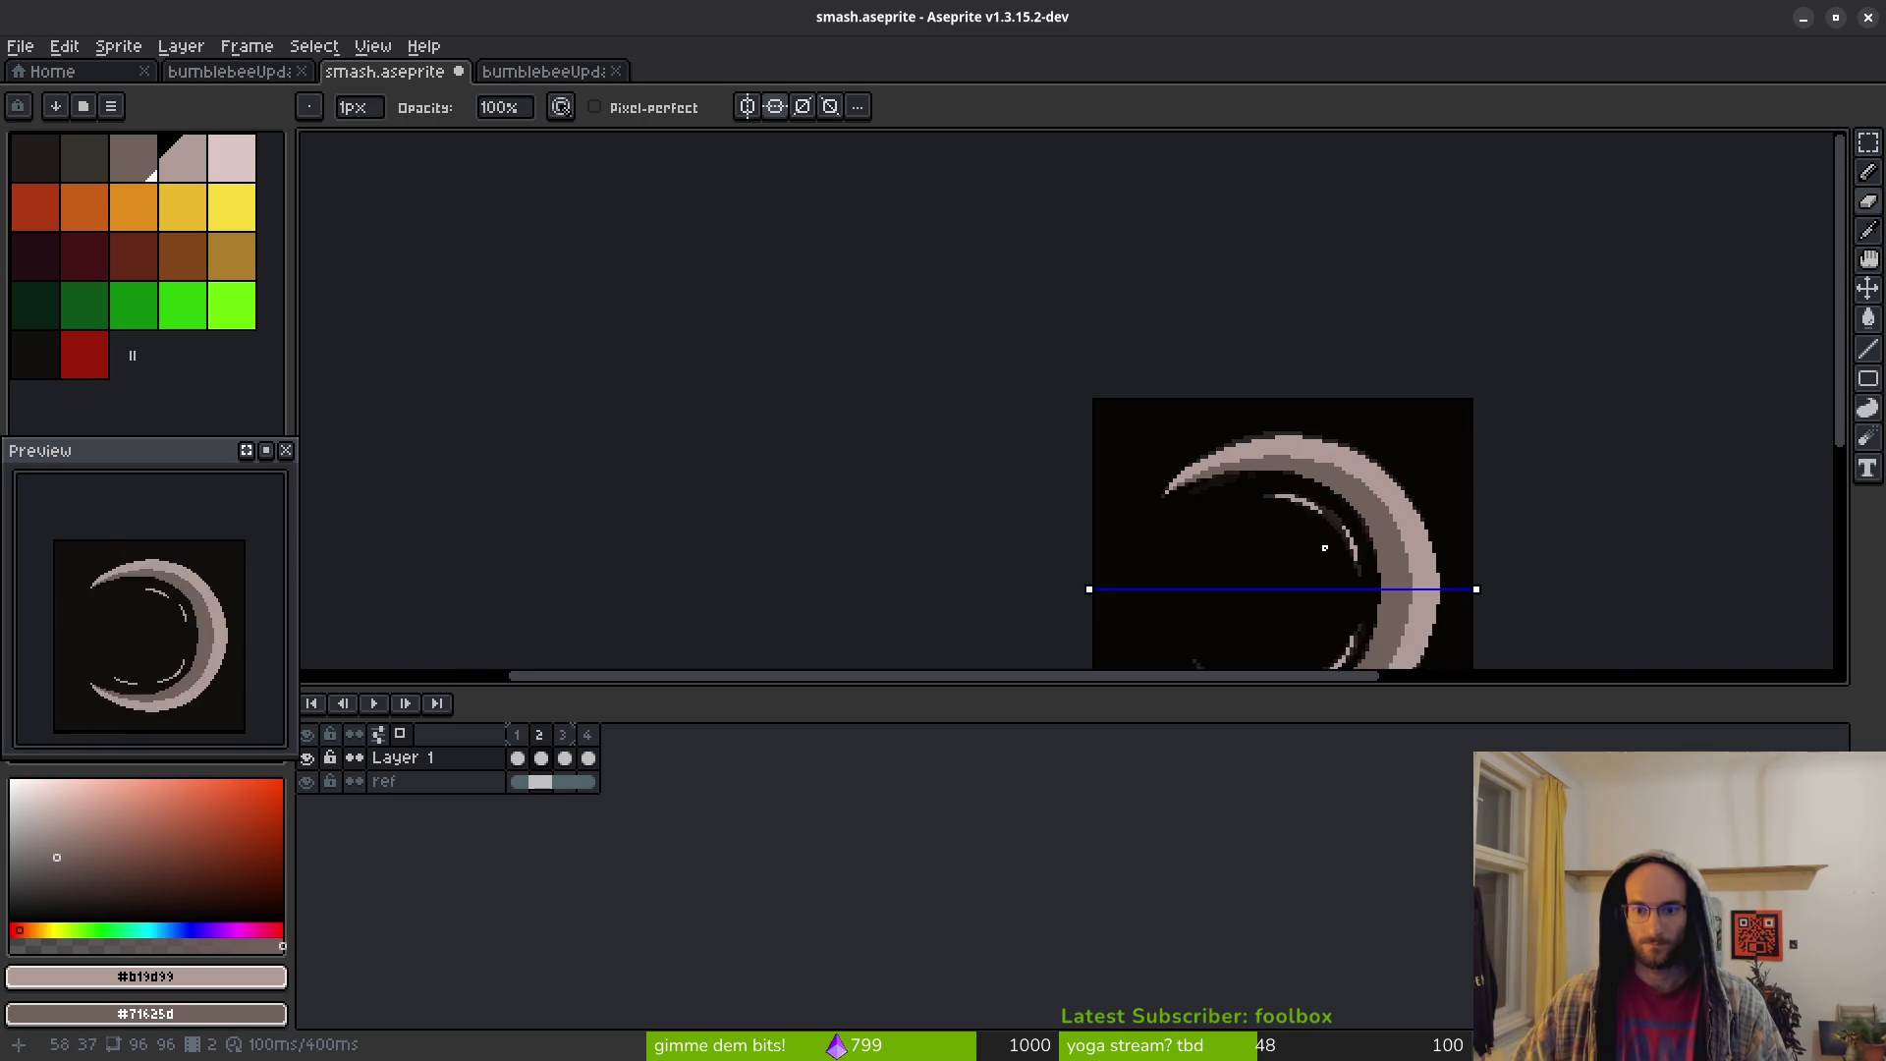
{"action": "scroll", "coordinate": [1150, 374], "scroll_direction": "up", "scroll_amount": 4}
{"action": "key", "text": "b"}
{"action": "left_click", "coordinate": [1118, 371]}
{"action": "left_click", "coordinate": [977, 394]}
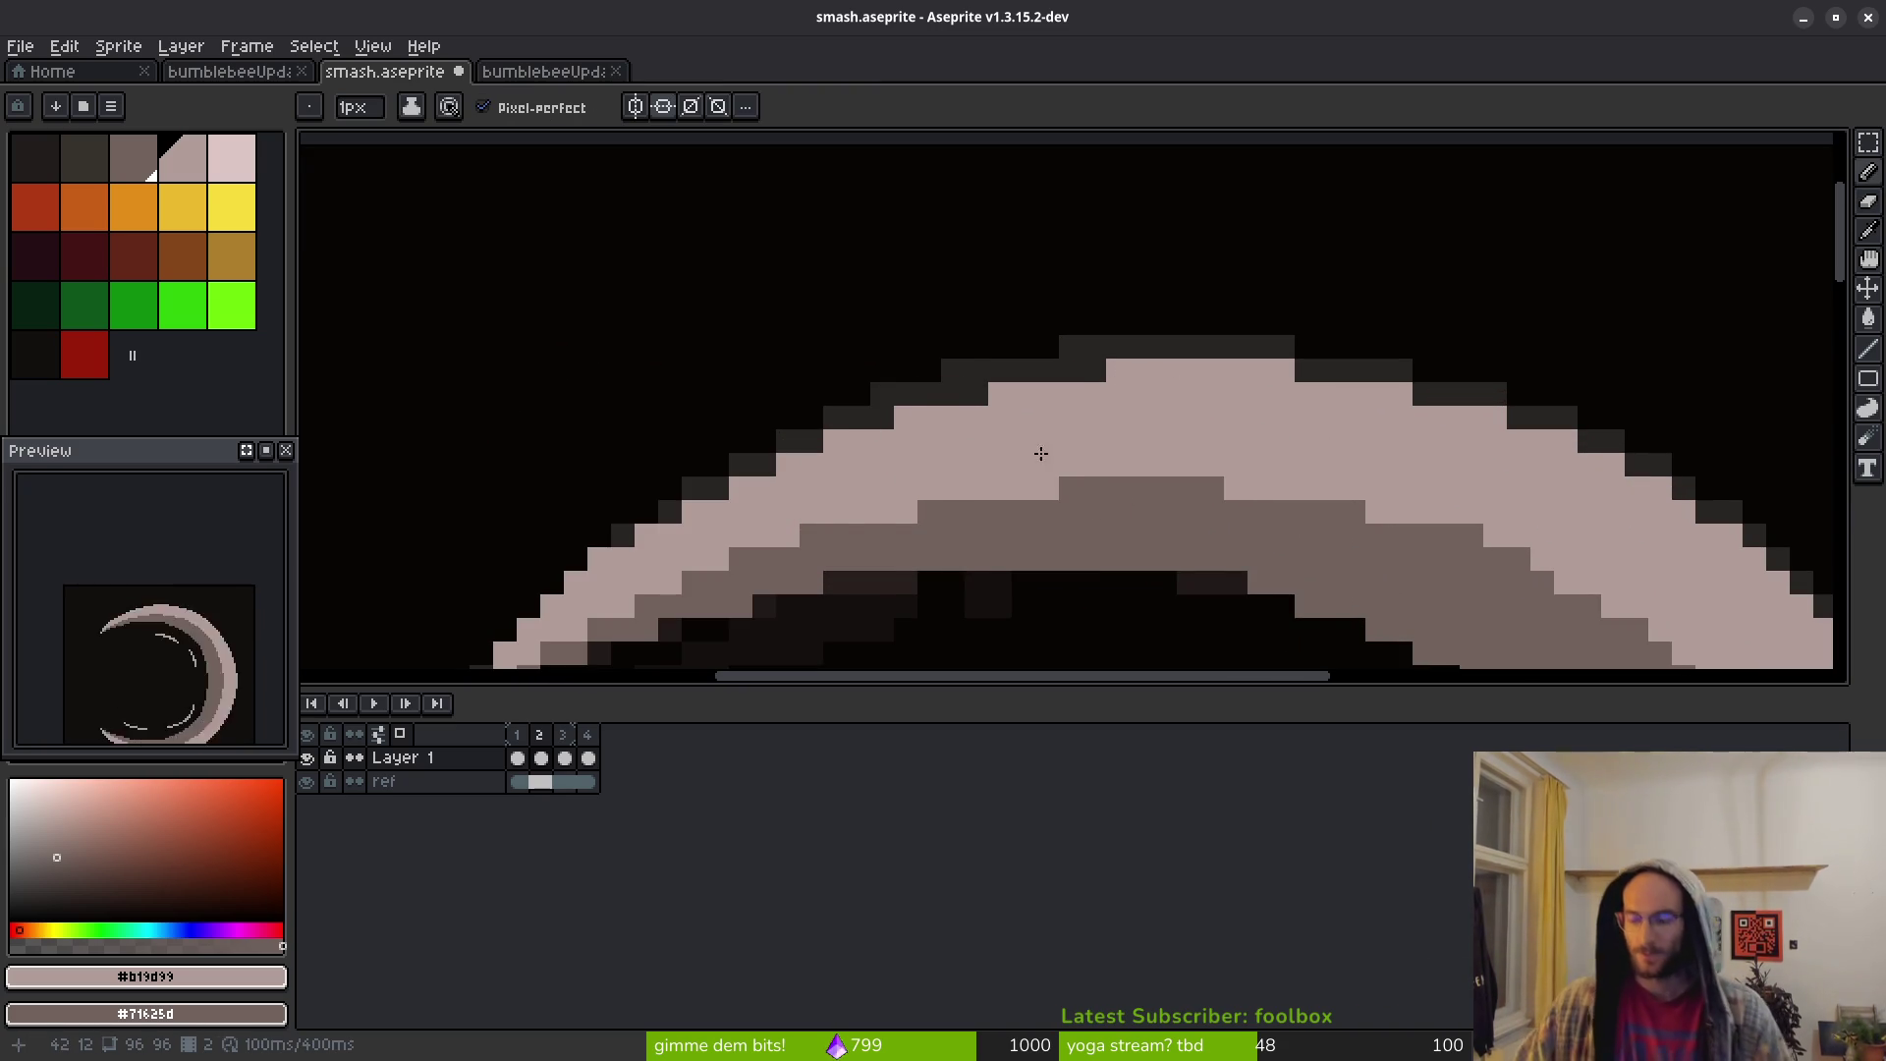
{"action": "scroll", "coordinate": [1036, 433], "scroll_direction": "down", "scroll_amount": 3}
{"action": "scroll", "coordinate": [1077, 354], "scroll_direction": "up", "scroll_amount": 2}
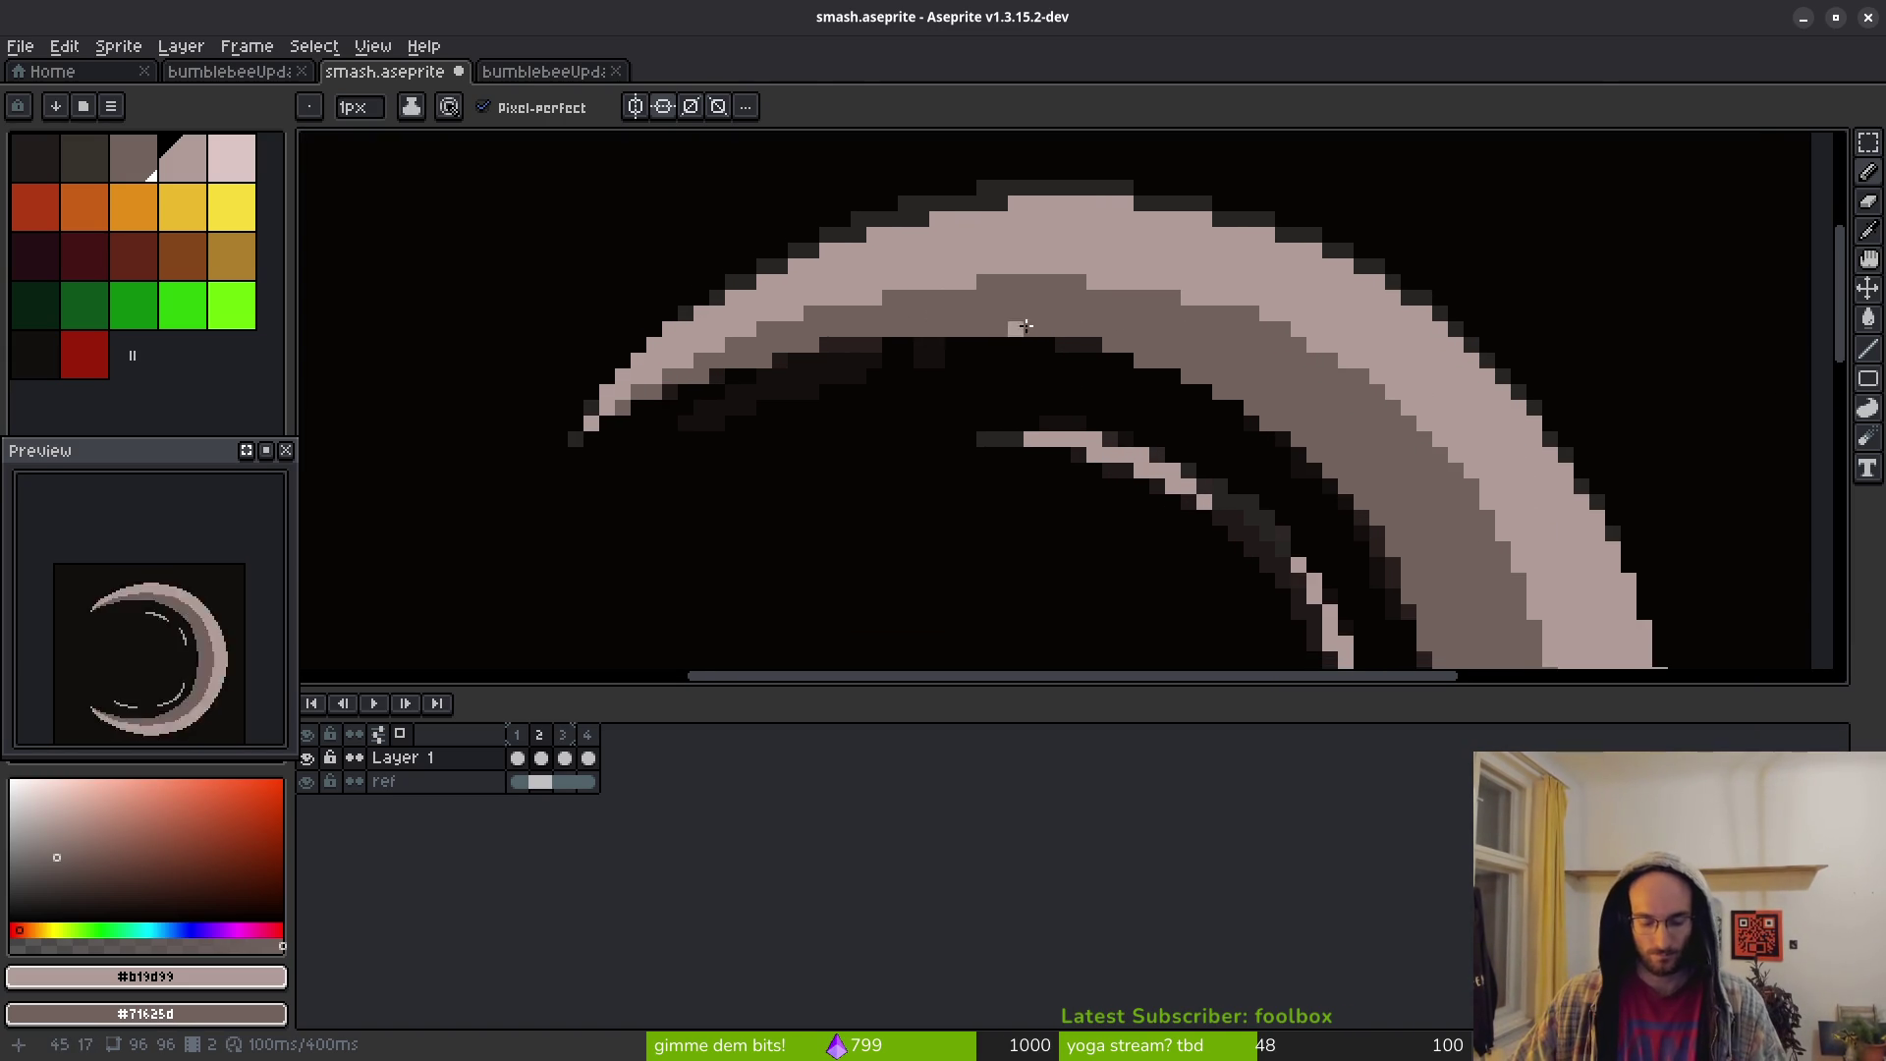
{"action": "key", "text": "e"}
{"action": "scroll", "coordinate": [925, 323], "scroll_direction": "up", "scroll_amount": 1}
{"action": "mouse_move", "coordinate": [926, 324]}
{"action": "left_mouse_down"}
{"action": "mouse_move", "coordinate": [1090, 320]}
{"action": "mouse_move", "coordinate": [1139, 347]}
{"action": "left_mouse_up"}
{"action": "scroll", "coordinate": [1140, 397], "scroll_direction": "down", "scroll_amount": 3}
{"action": "scroll", "coordinate": [1186, 444], "scroll_direction": "up", "scroll_amount": 2}
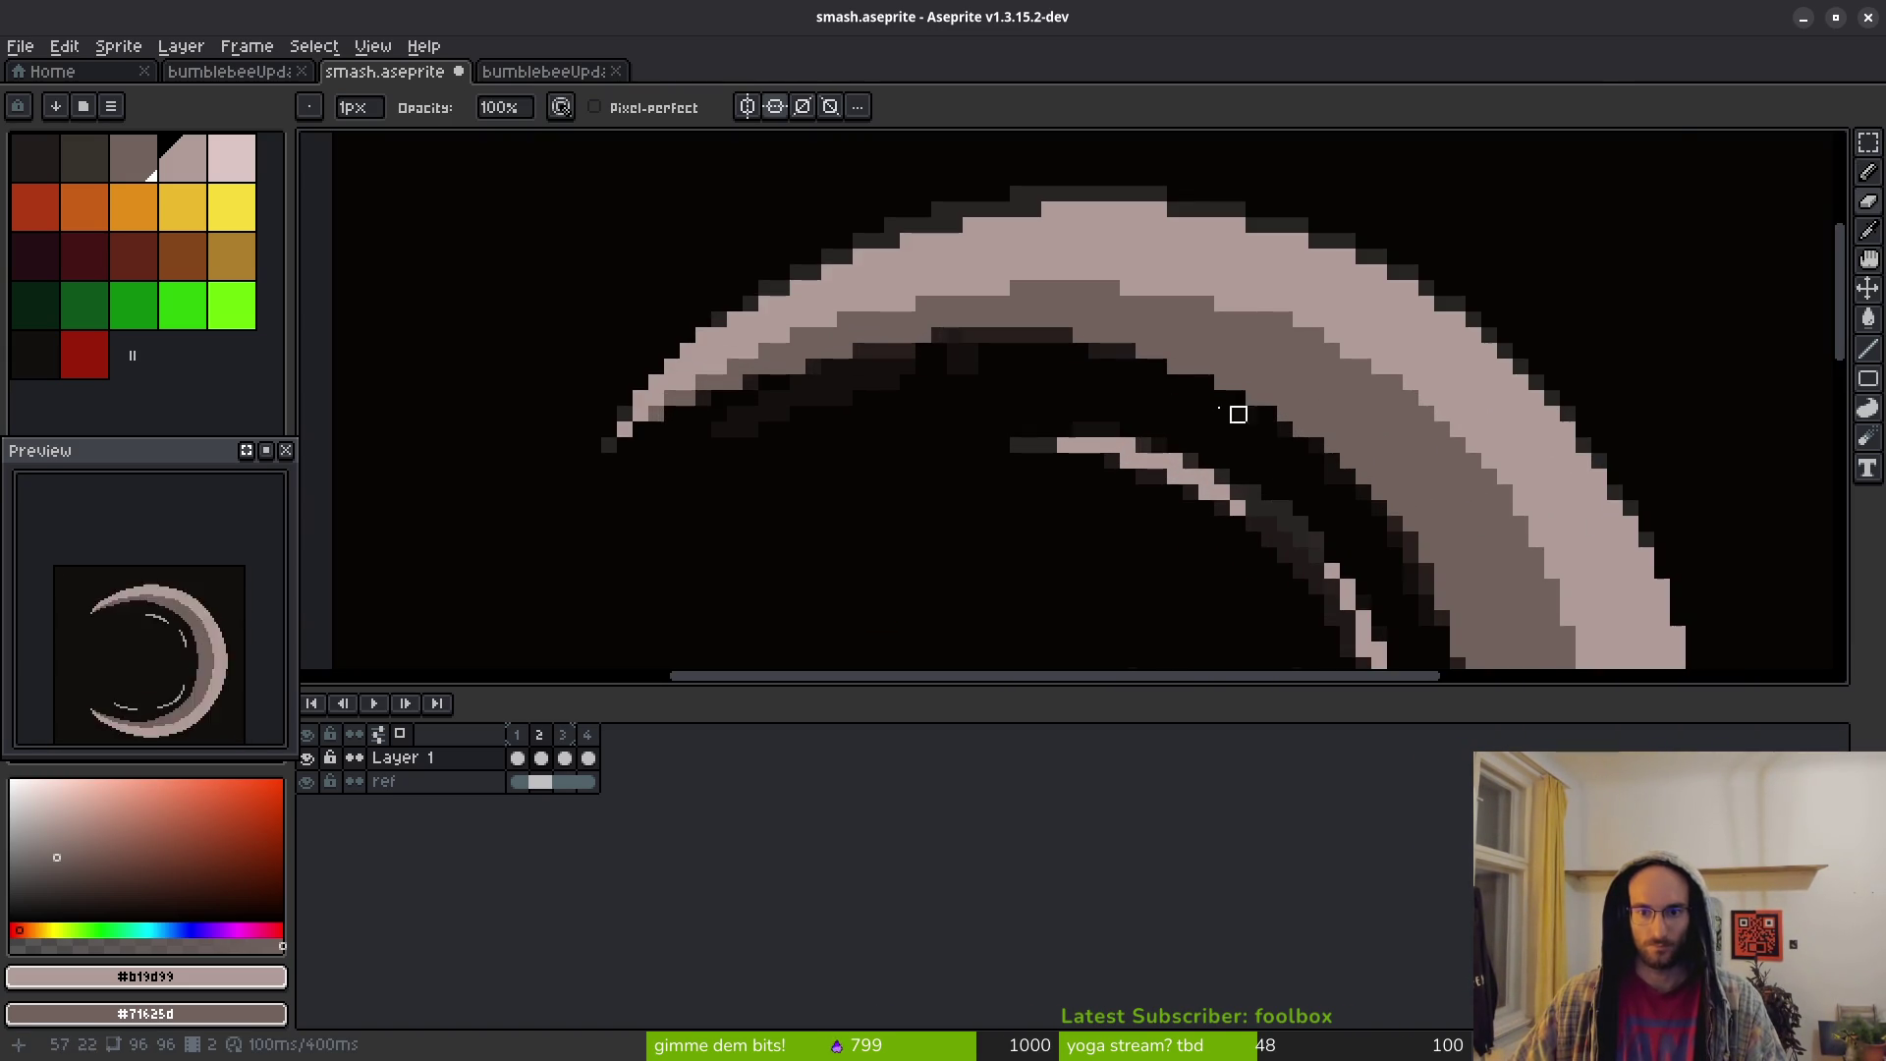
{"action": "scroll", "coordinate": [1080, 367], "scroll_direction": "up", "scroll_amount": 1}
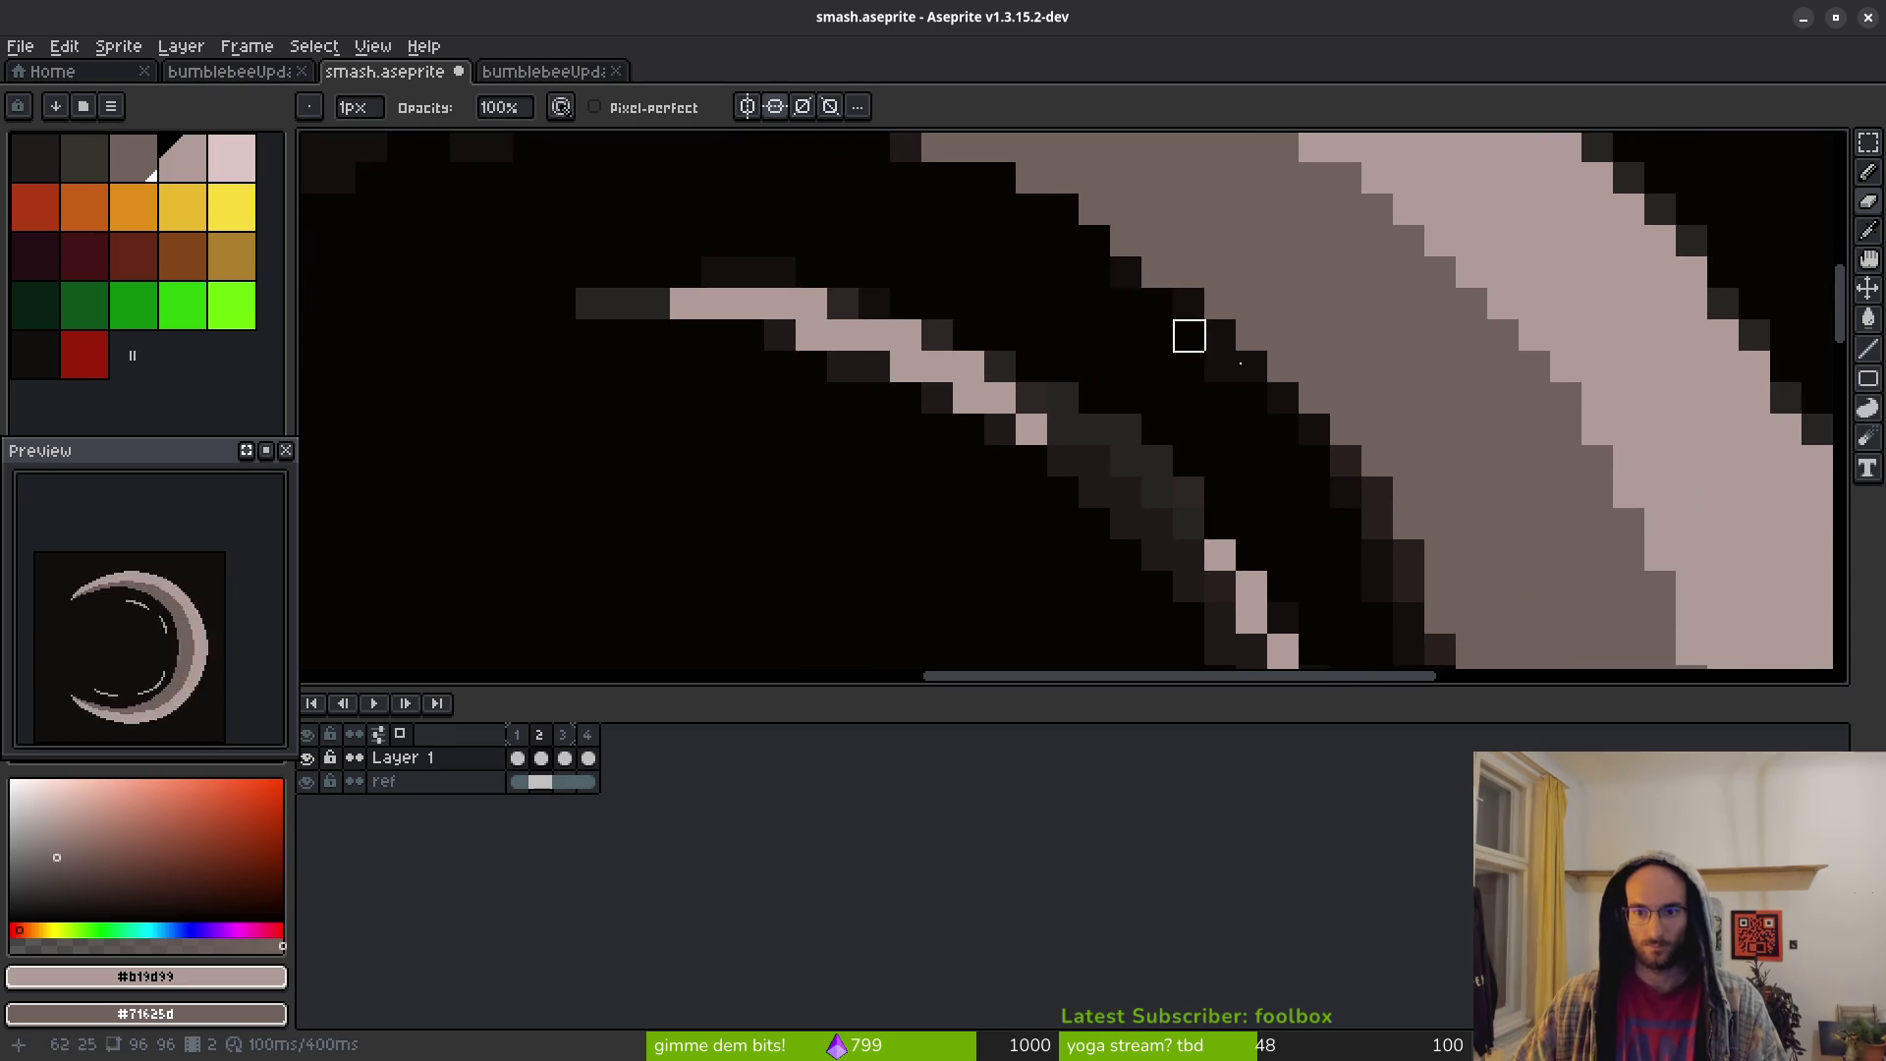
{"action": "scroll", "coordinate": [1208, 383], "scroll_direction": "down", "scroll_amount": 2}
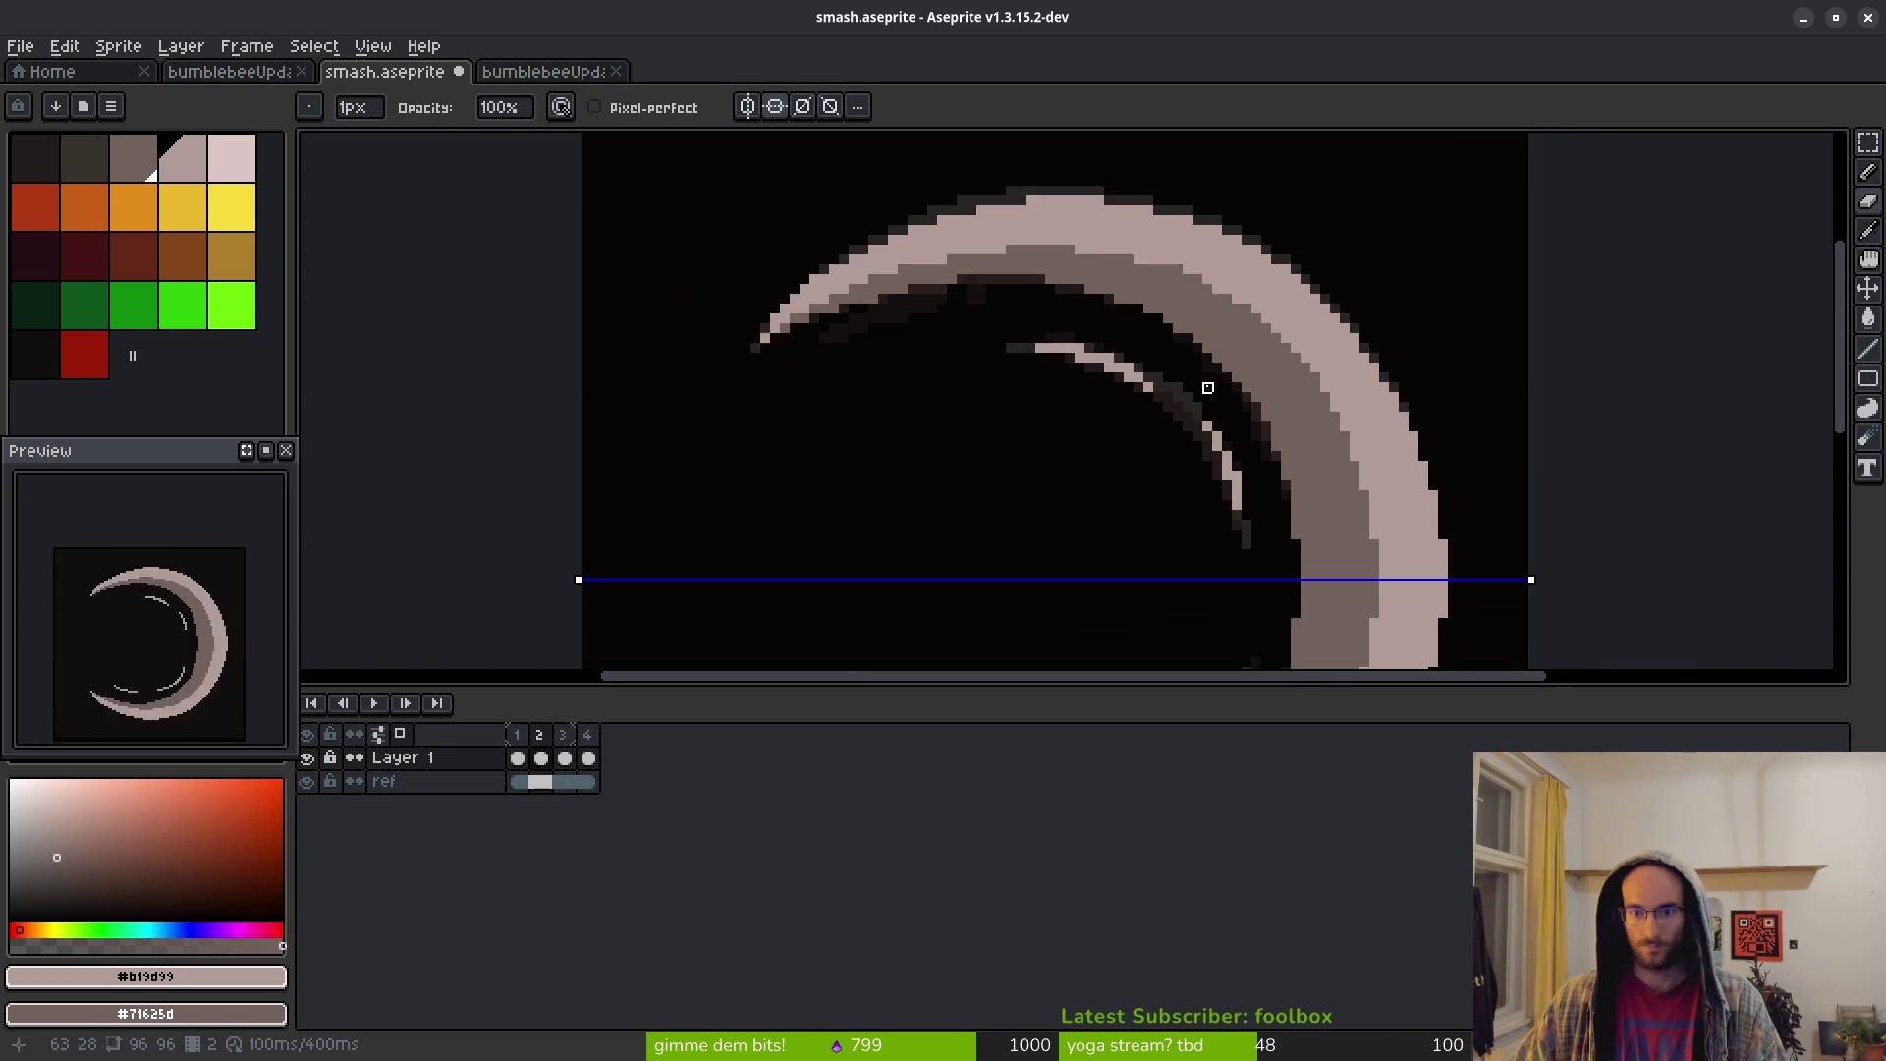
{"action": "scroll", "coordinate": [1206, 407], "scroll_direction": "down", "scroll_amount": 3}
{"action": "scroll", "coordinate": [1266, 505], "scroll_direction": "up", "scroll_amount": 3}
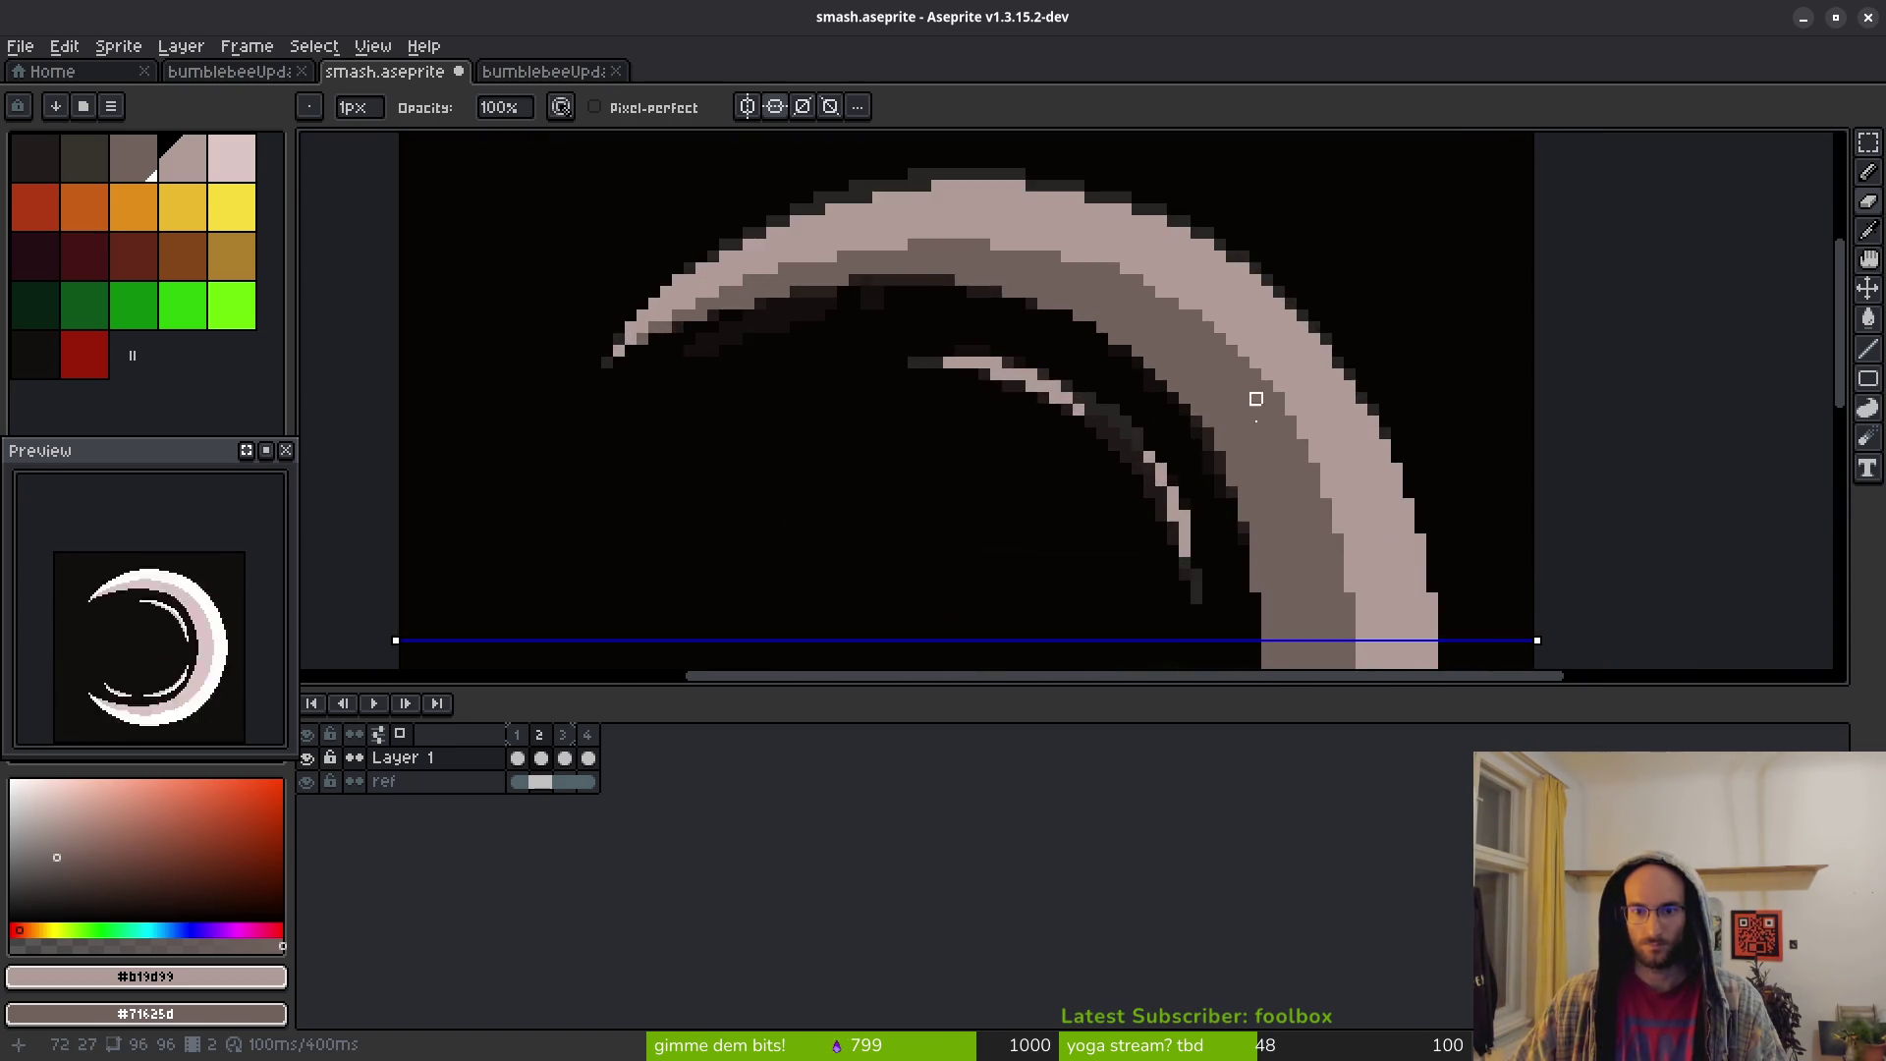
{"action": "scroll", "coordinate": [1246, 416], "scroll_direction": "down", "scroll_amount": 5}
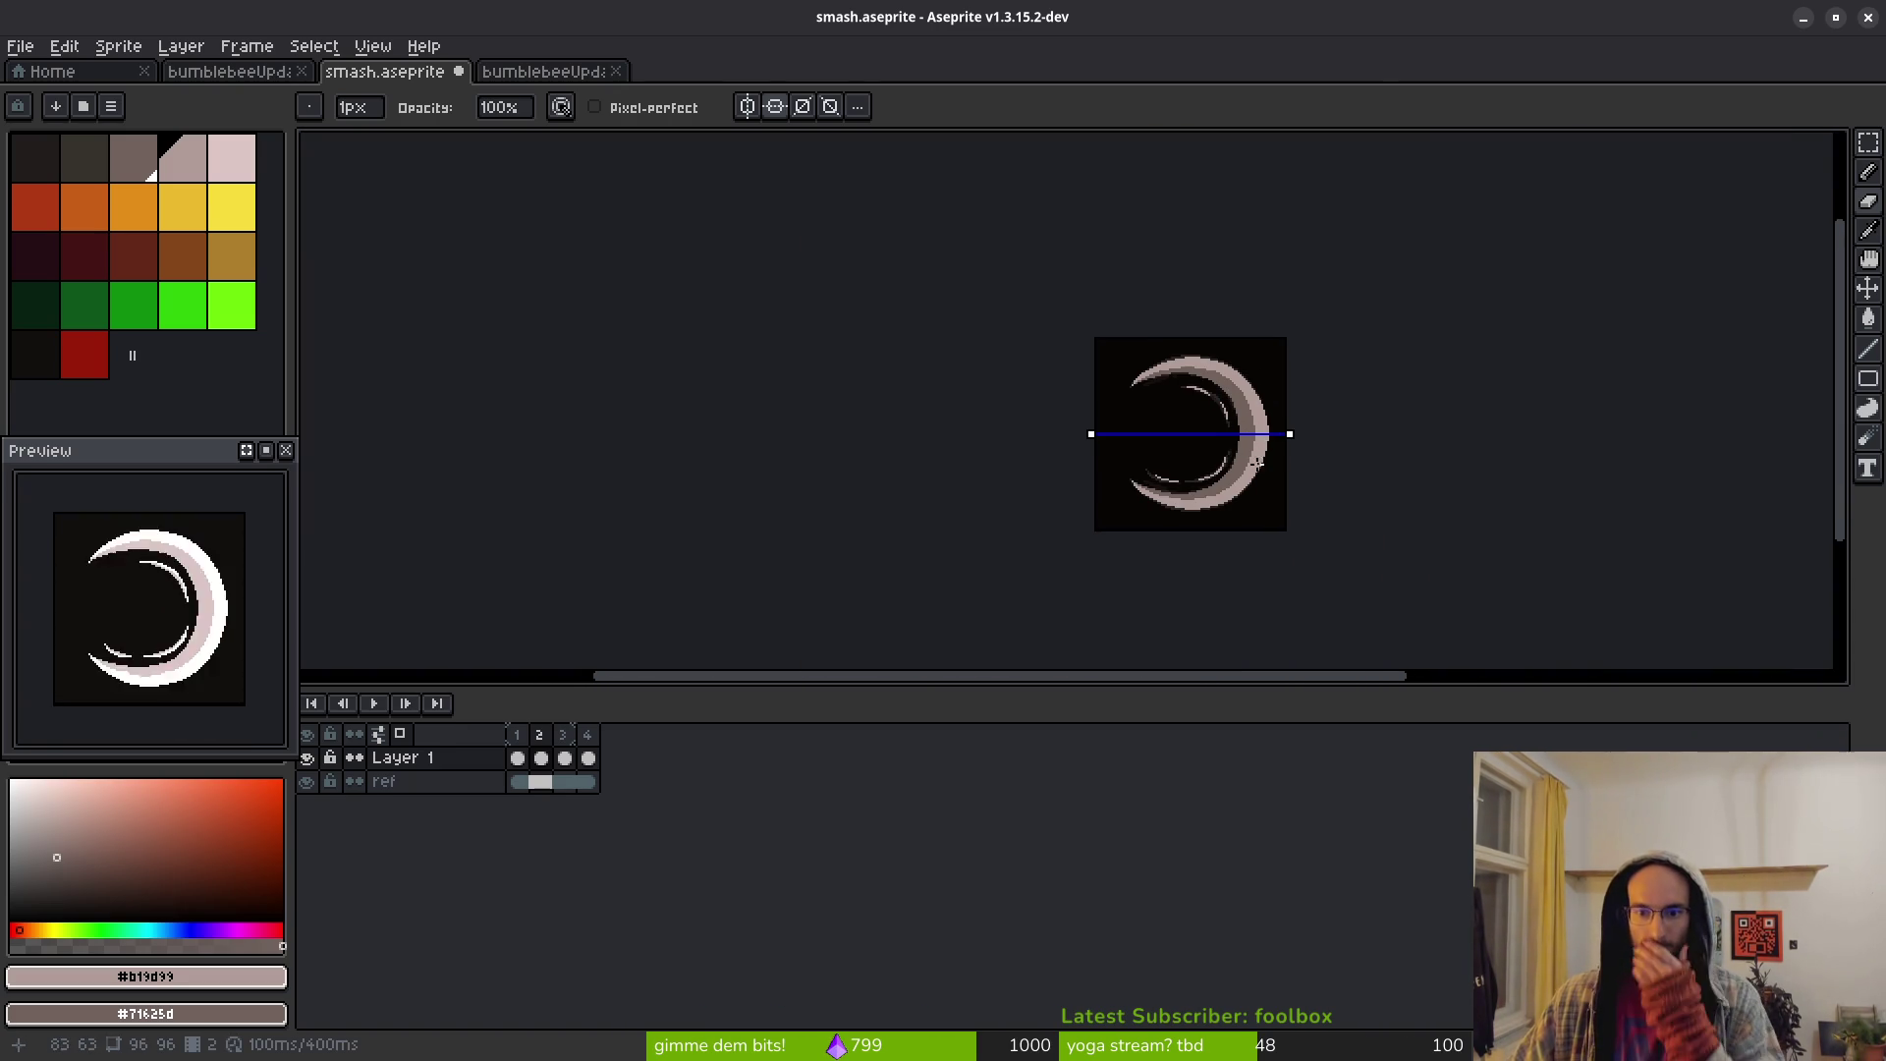
{"action": "scroll", "coordinate": [1236, 422], "scroll_direction": "up", "scroll_amount": 4}
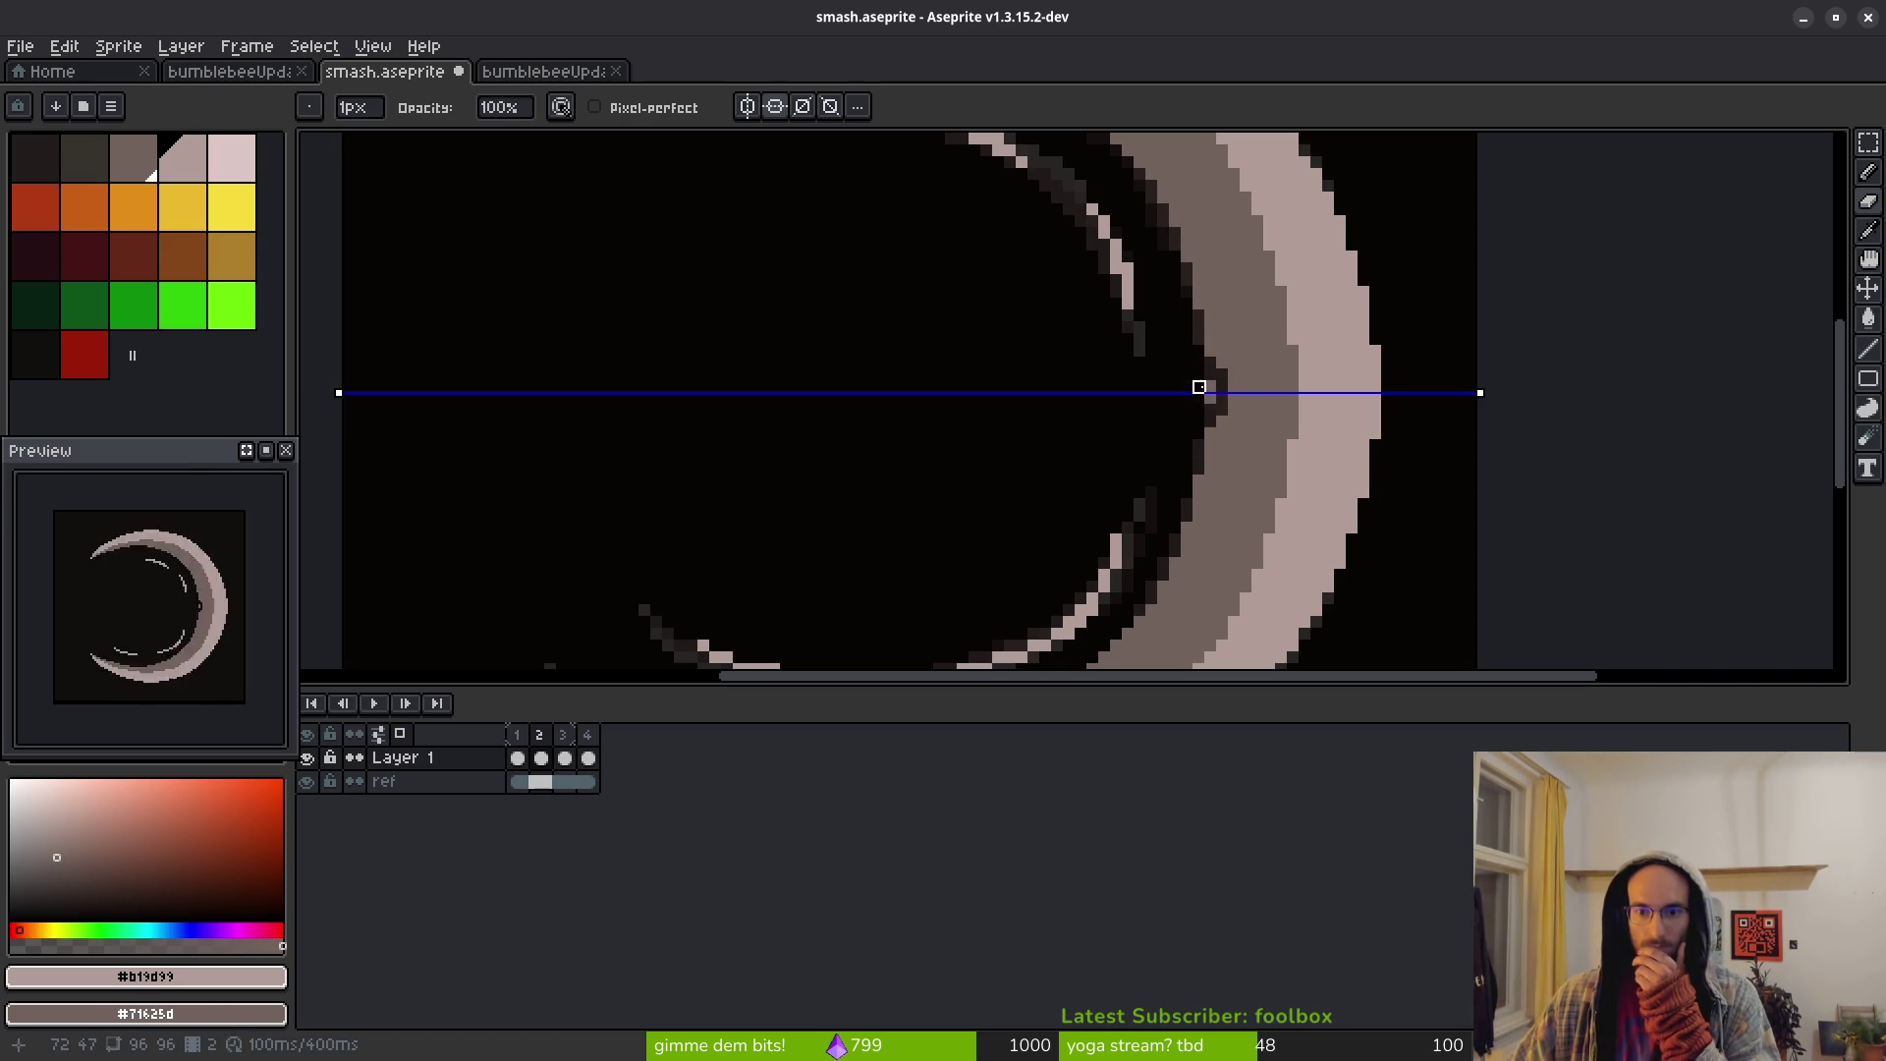
{"action": "scroll", "coordinate": [1218, 387], "scroll_direction": "up", "scroll_amount": 2}
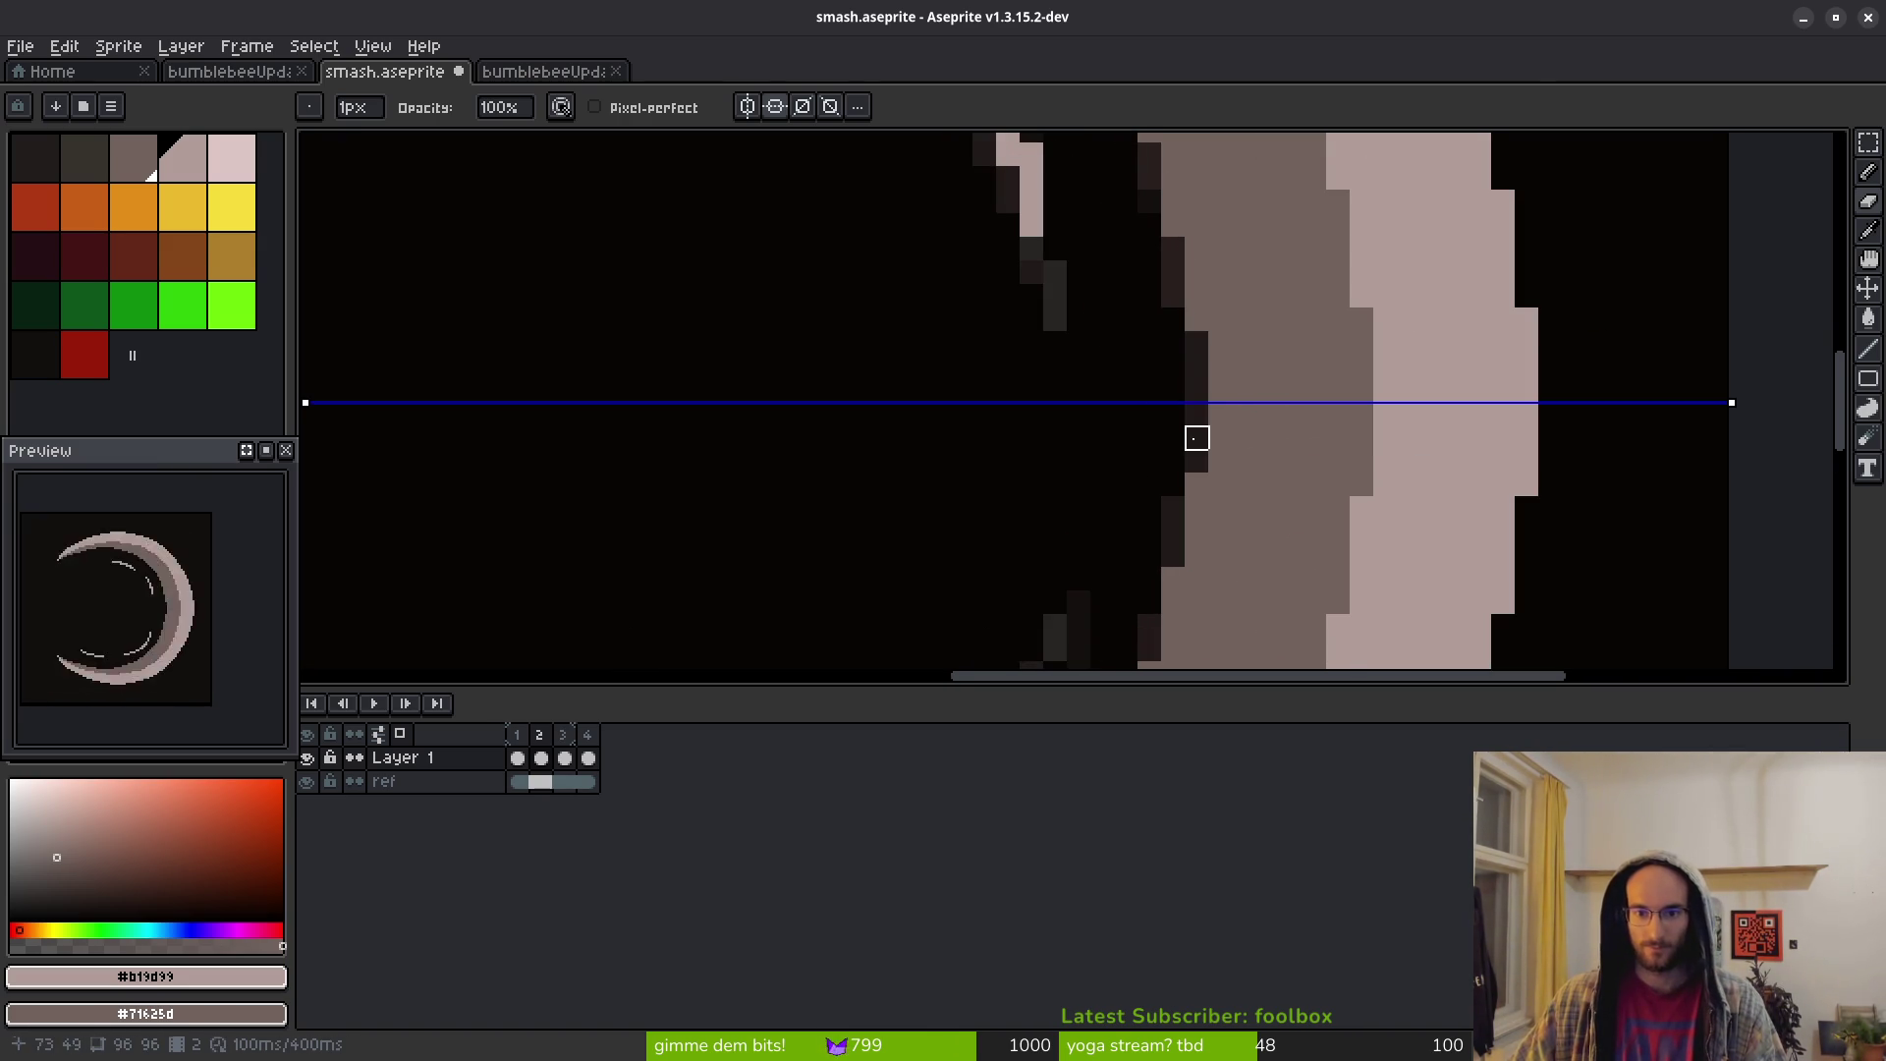
{"action": "scroll", "coordinate": [1197, 439], "scroll_direction": "down", "scroll_amount": 4}
{"action": "scroll", "coordinate": [1204, 426], "scroll_direction": "up", "scroll_amount": 2}
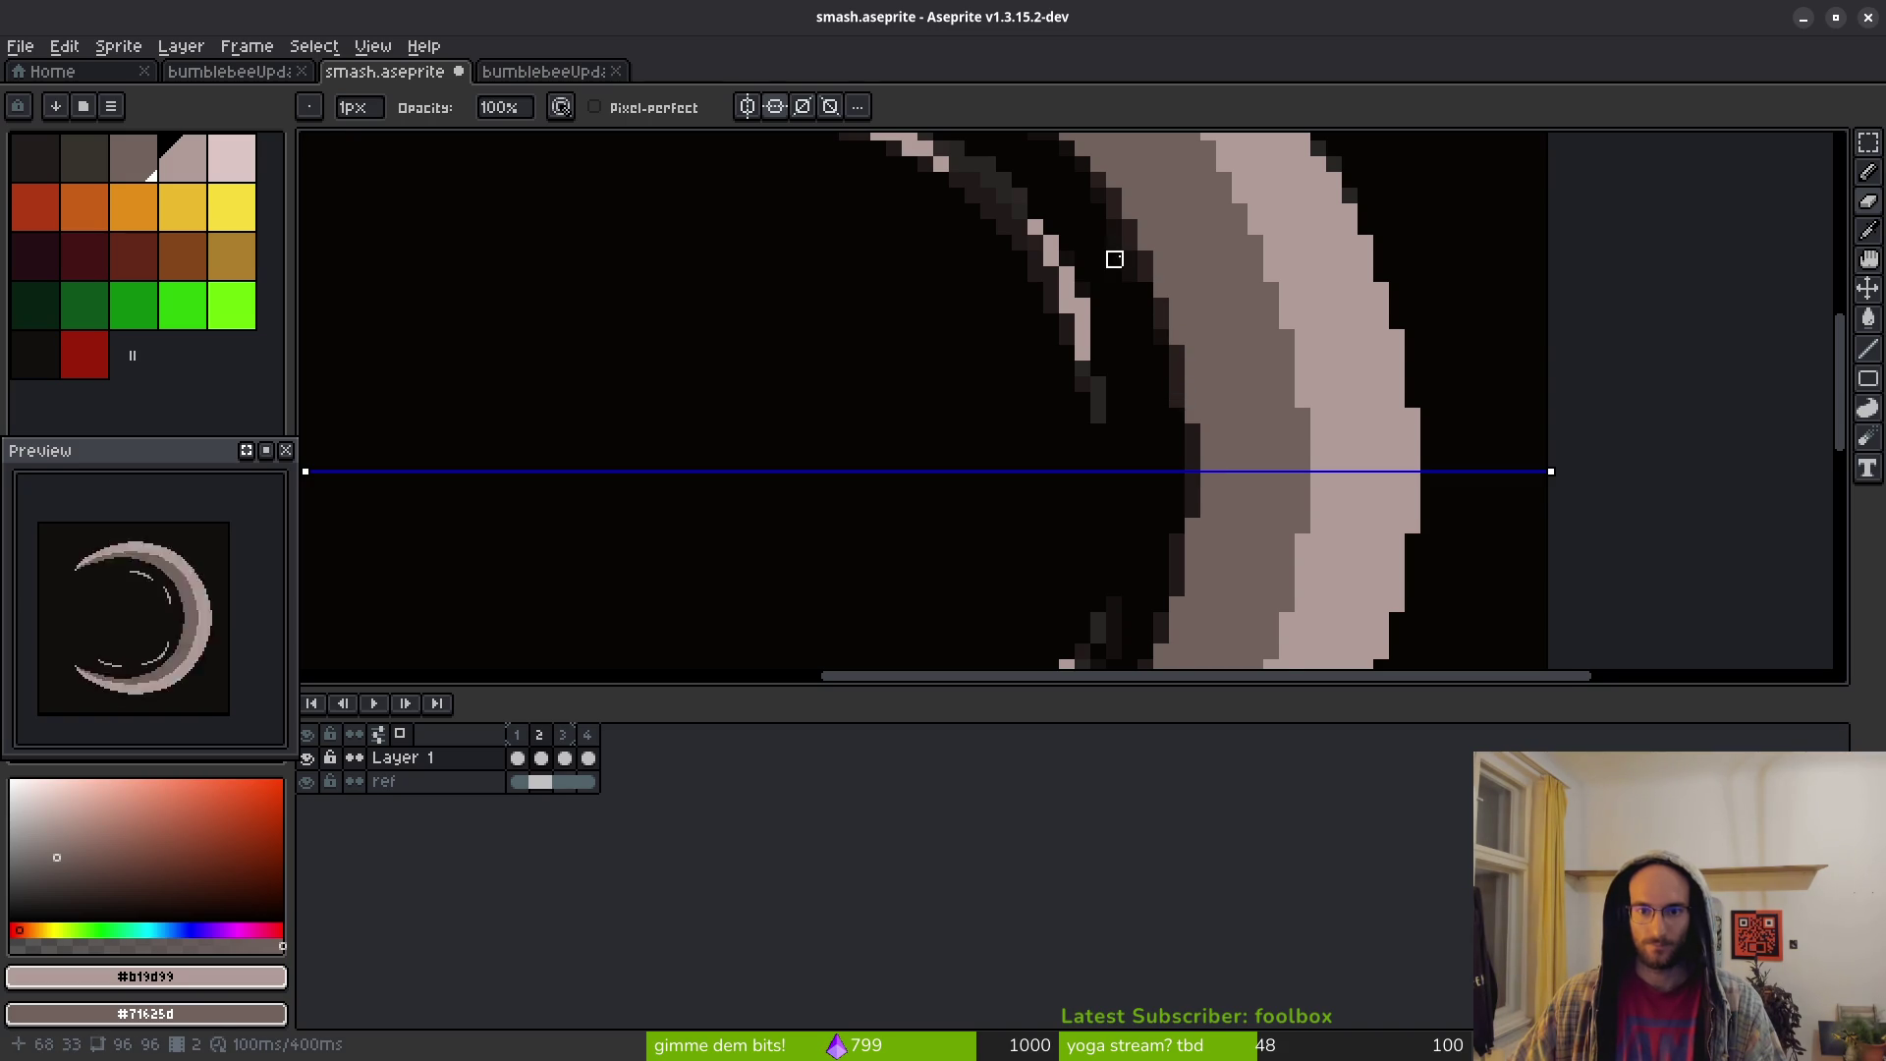
{"action": "left_click_drag", "start_coordinate": [1145, 307], "coordinate": [1159, 344]}
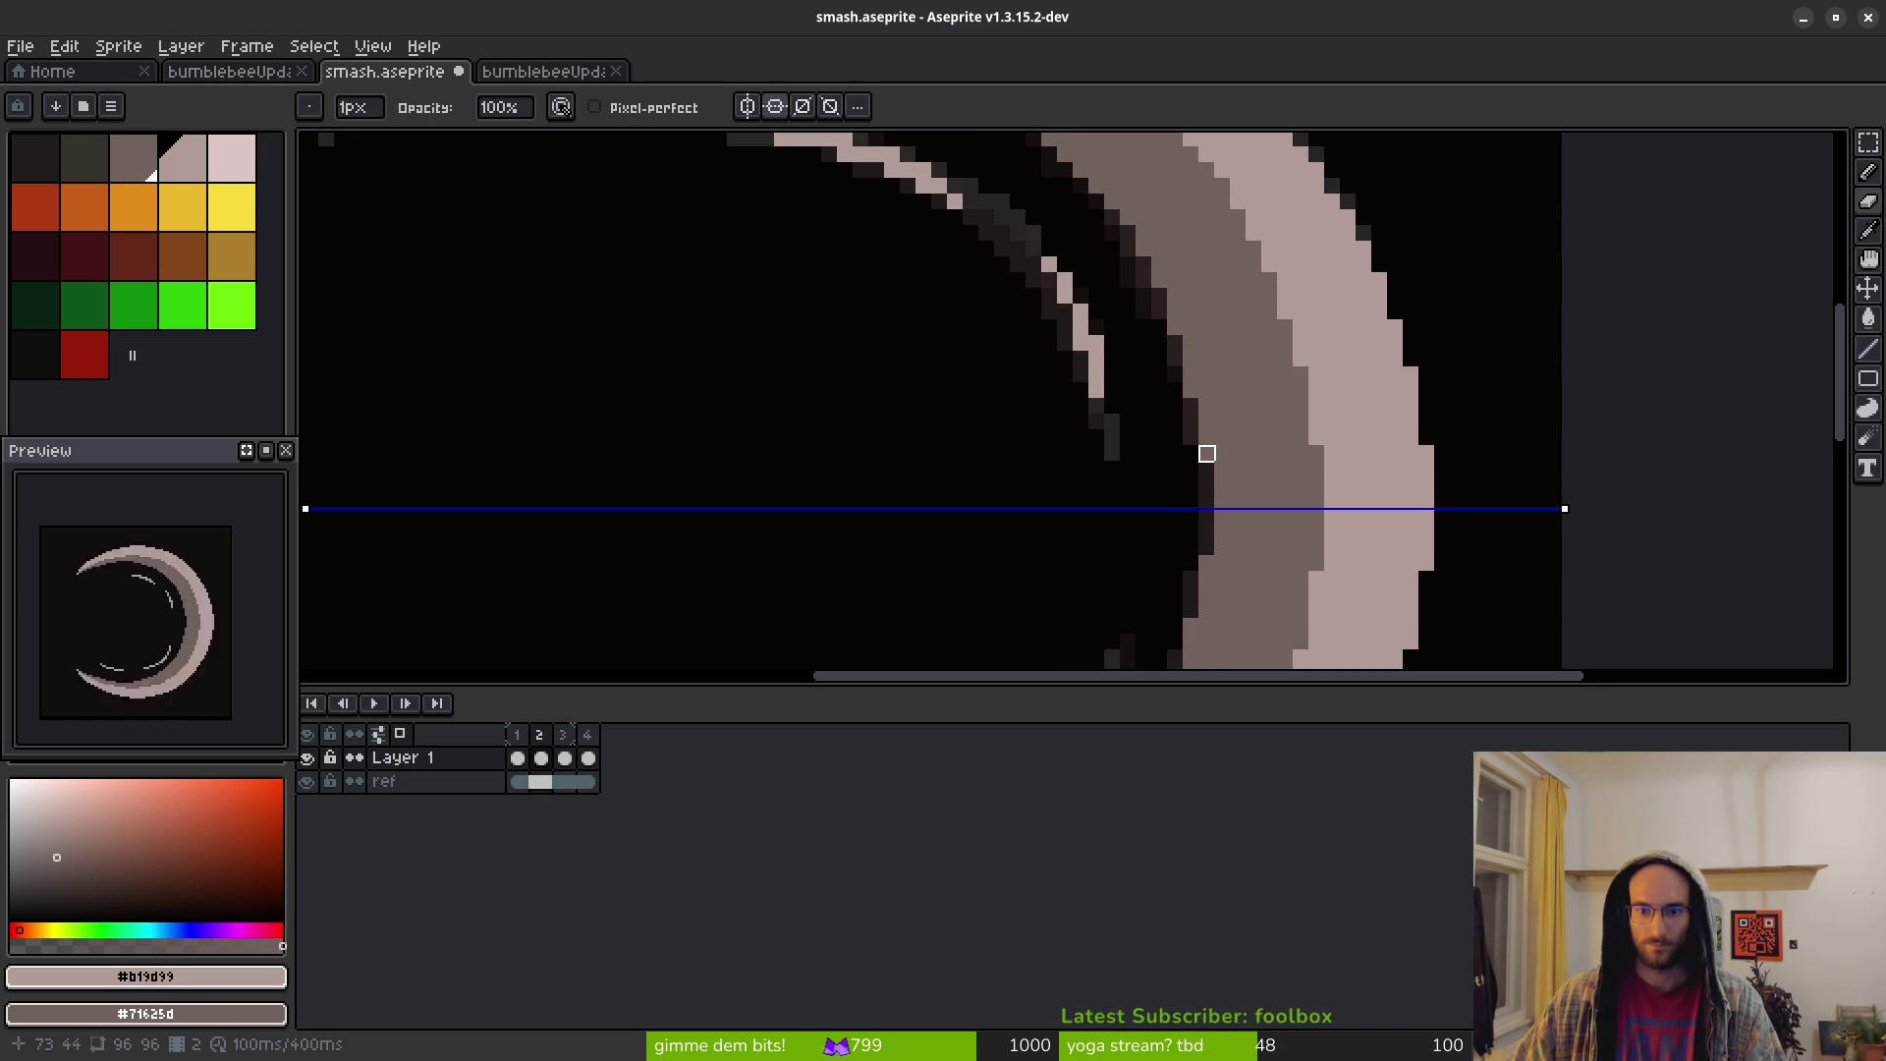
{"action": "scroll", "coordinate": [1191, 453], "scroll_direction": "down", "scroll_amount": 2}
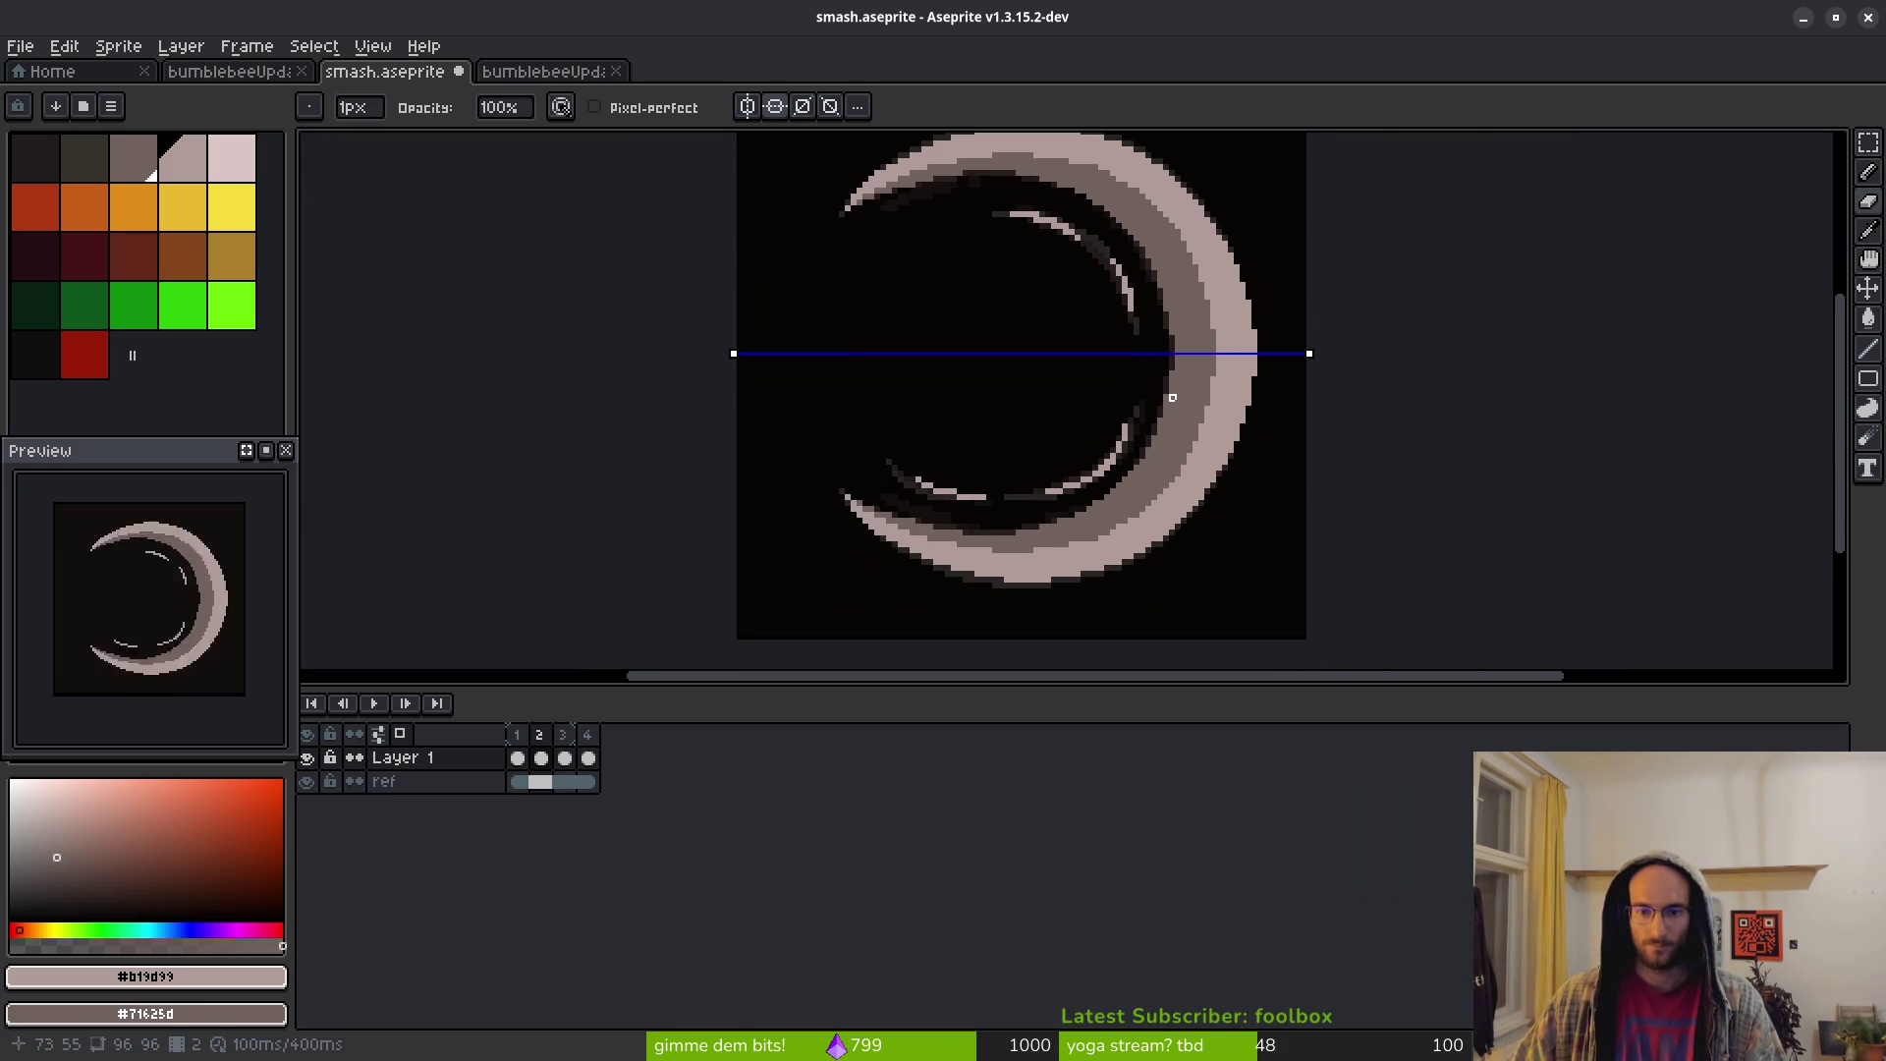
{"action": "left_click_drag", "start_coordinate": [1154, 403], "coordinate": [1226, 344]}
{"action": "scroll", "coordinate": [1231, 409], "scroll_direction": "up", "scroll_amount": 2}
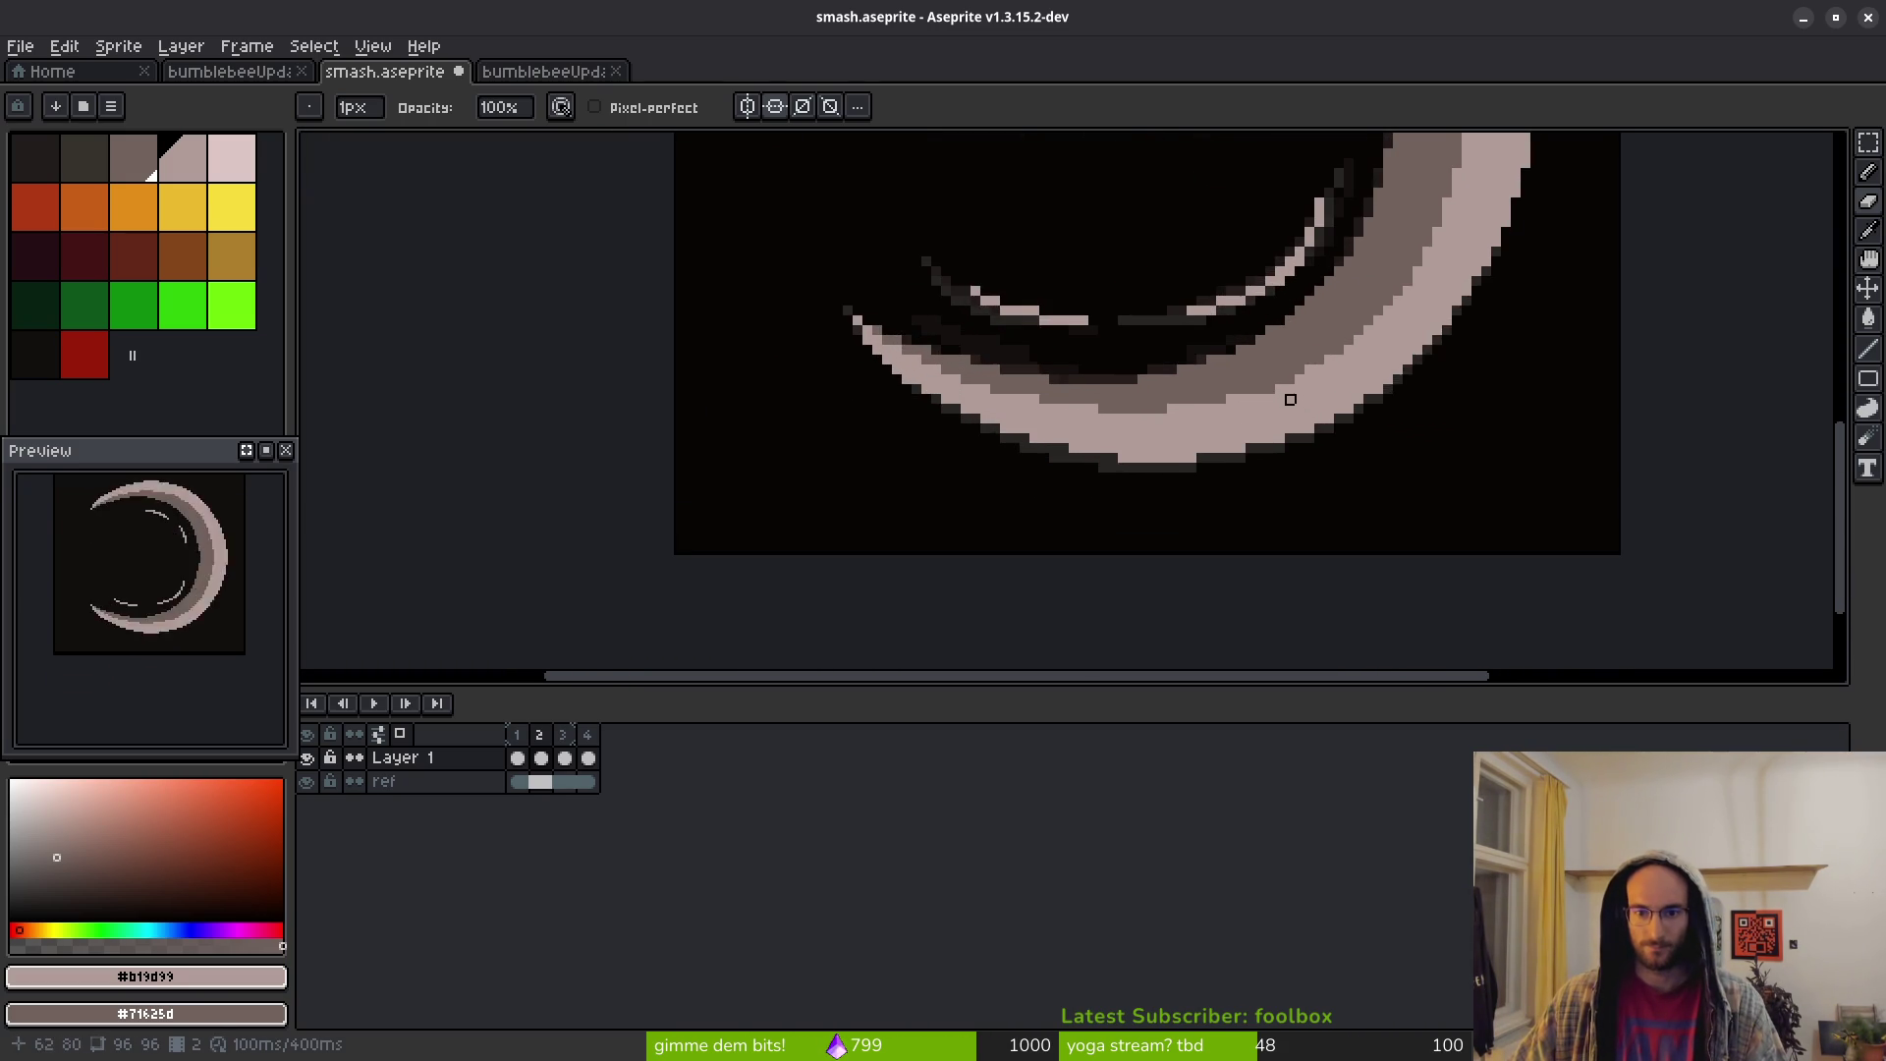
Paint a diagonal run of grey pixels along the lower arc's inner edge
{"action": "scroll", "coordinate": [1231, 408], "scroll_direction": "up", "scroll_amount": 1}
{"action": "key", "text": "b"}
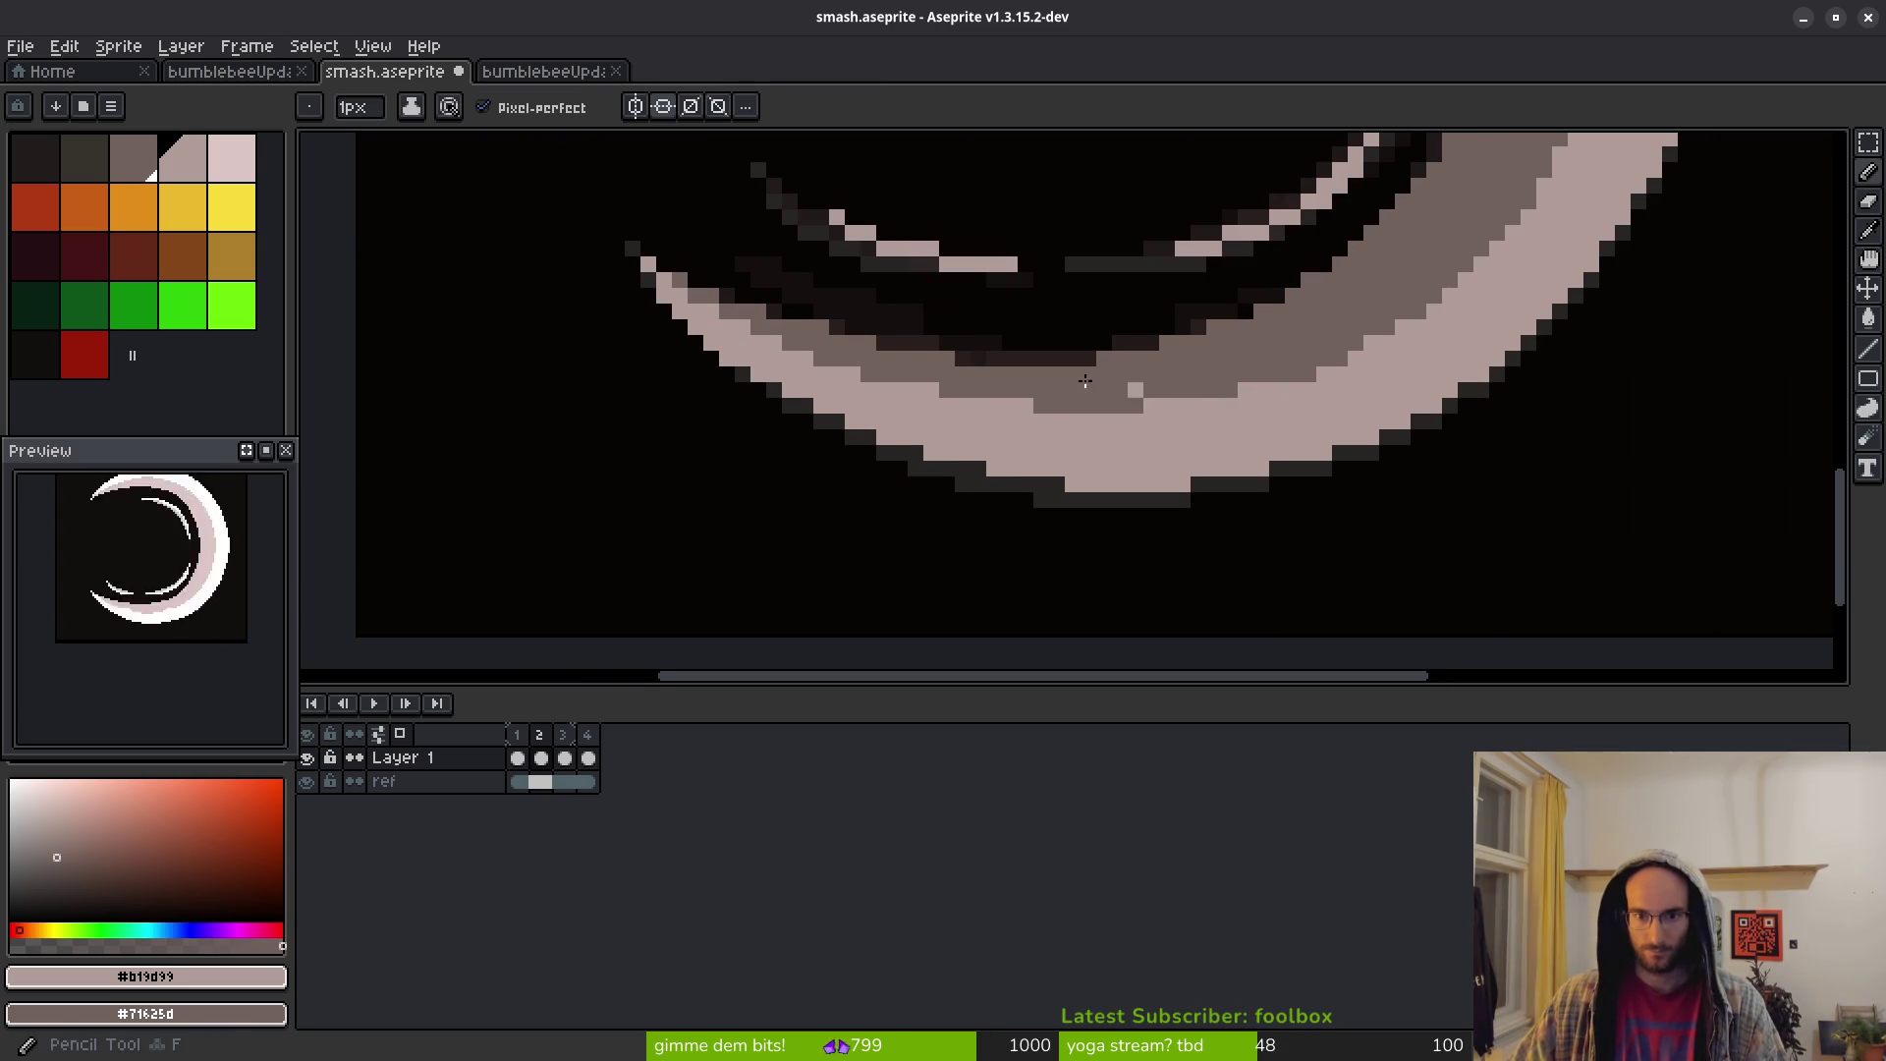
{"action": "key", "text": "e"}
{"action": "left_click_drag", "start_coordinate": [994, 311], "coordinate": [957, 411]}
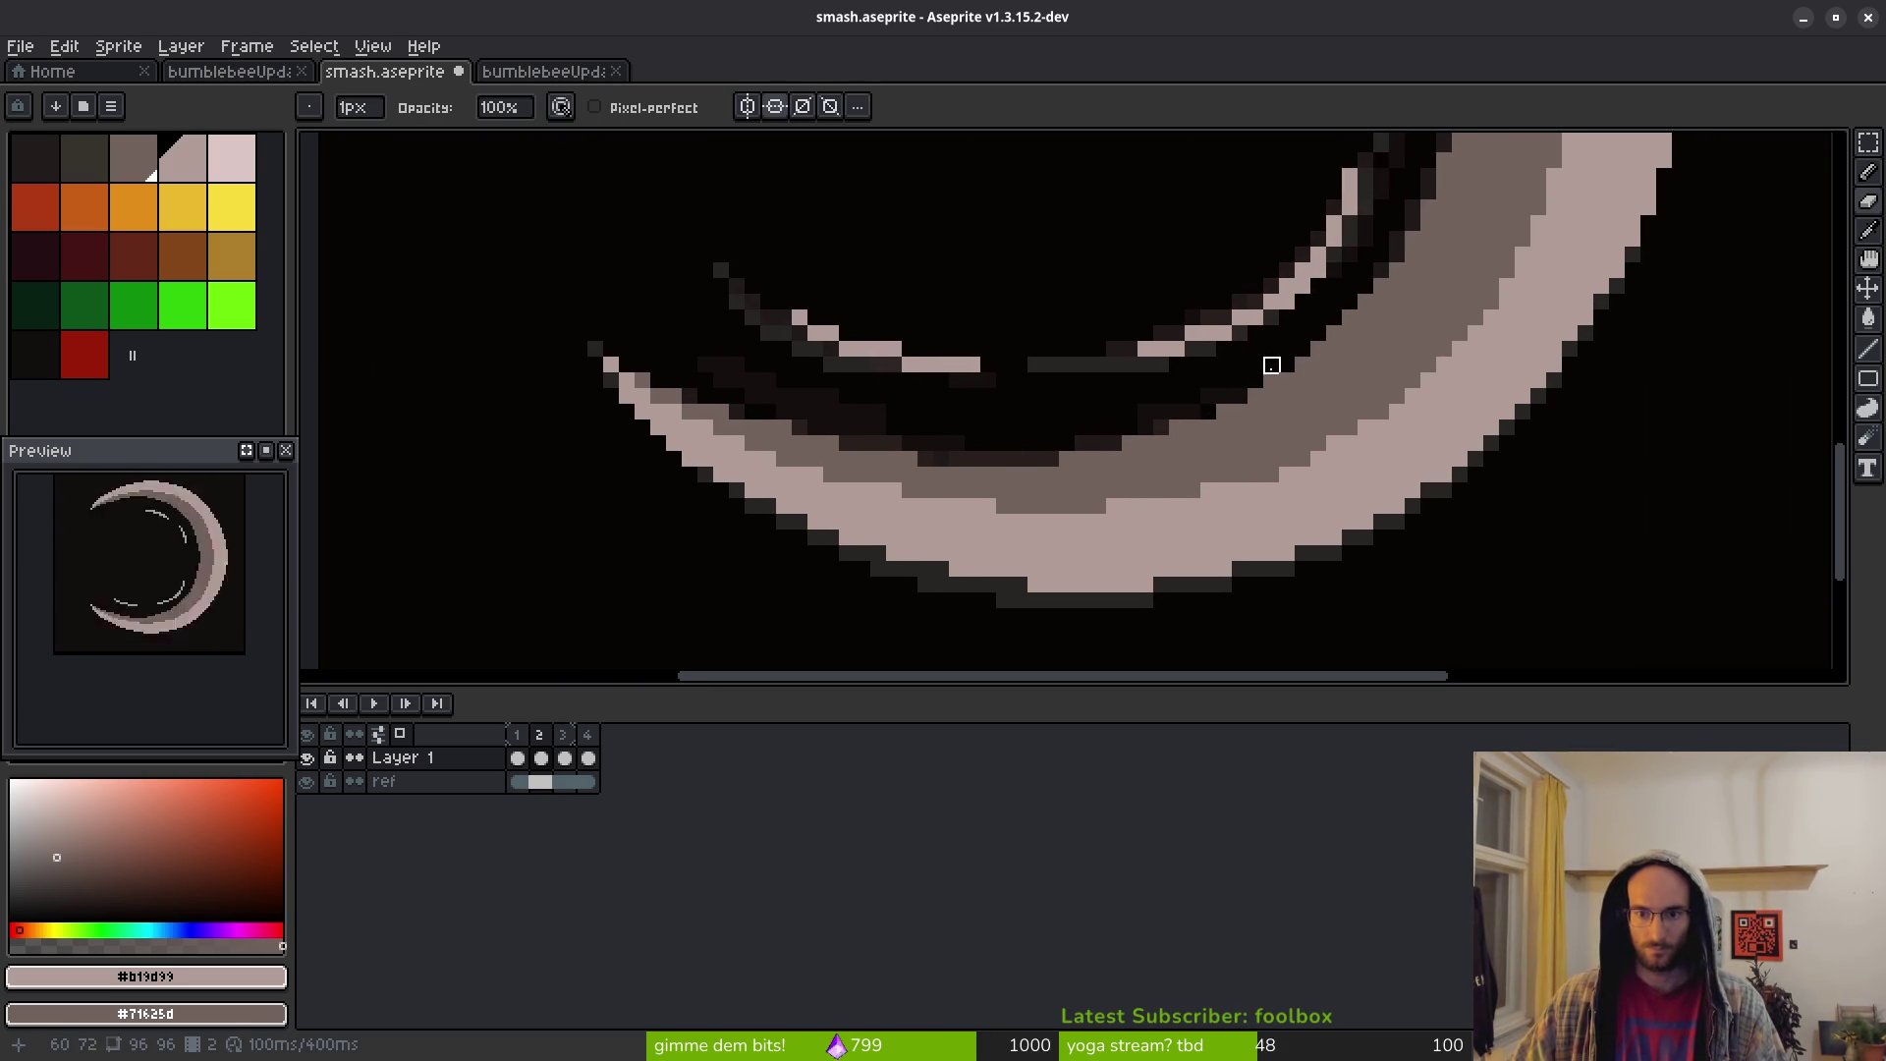
{"action": "scroll", "coordinate": [1271, 366], "scroll_direction": "down", "scroll_amount": 8}
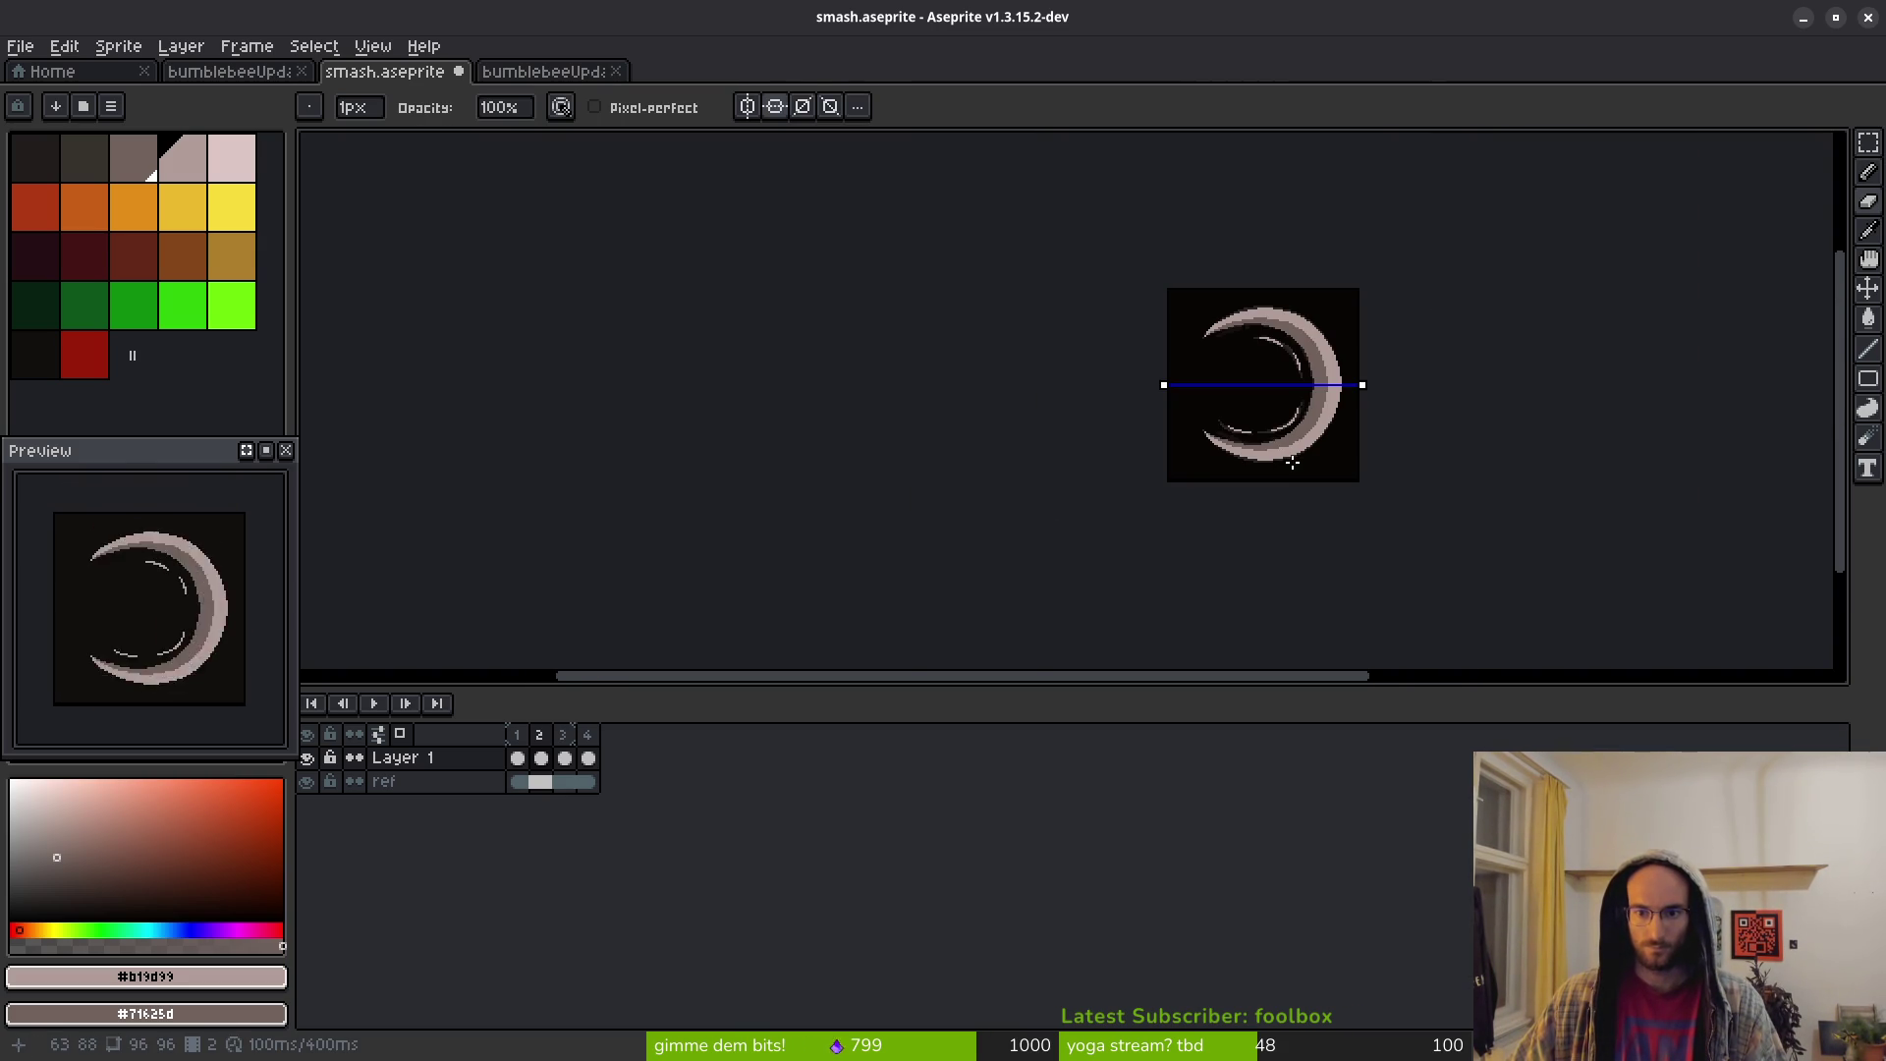
{"action": "scroll", "coordinate": [1370, 405], "scroll_direction": "up", "scroll_amount": 5}
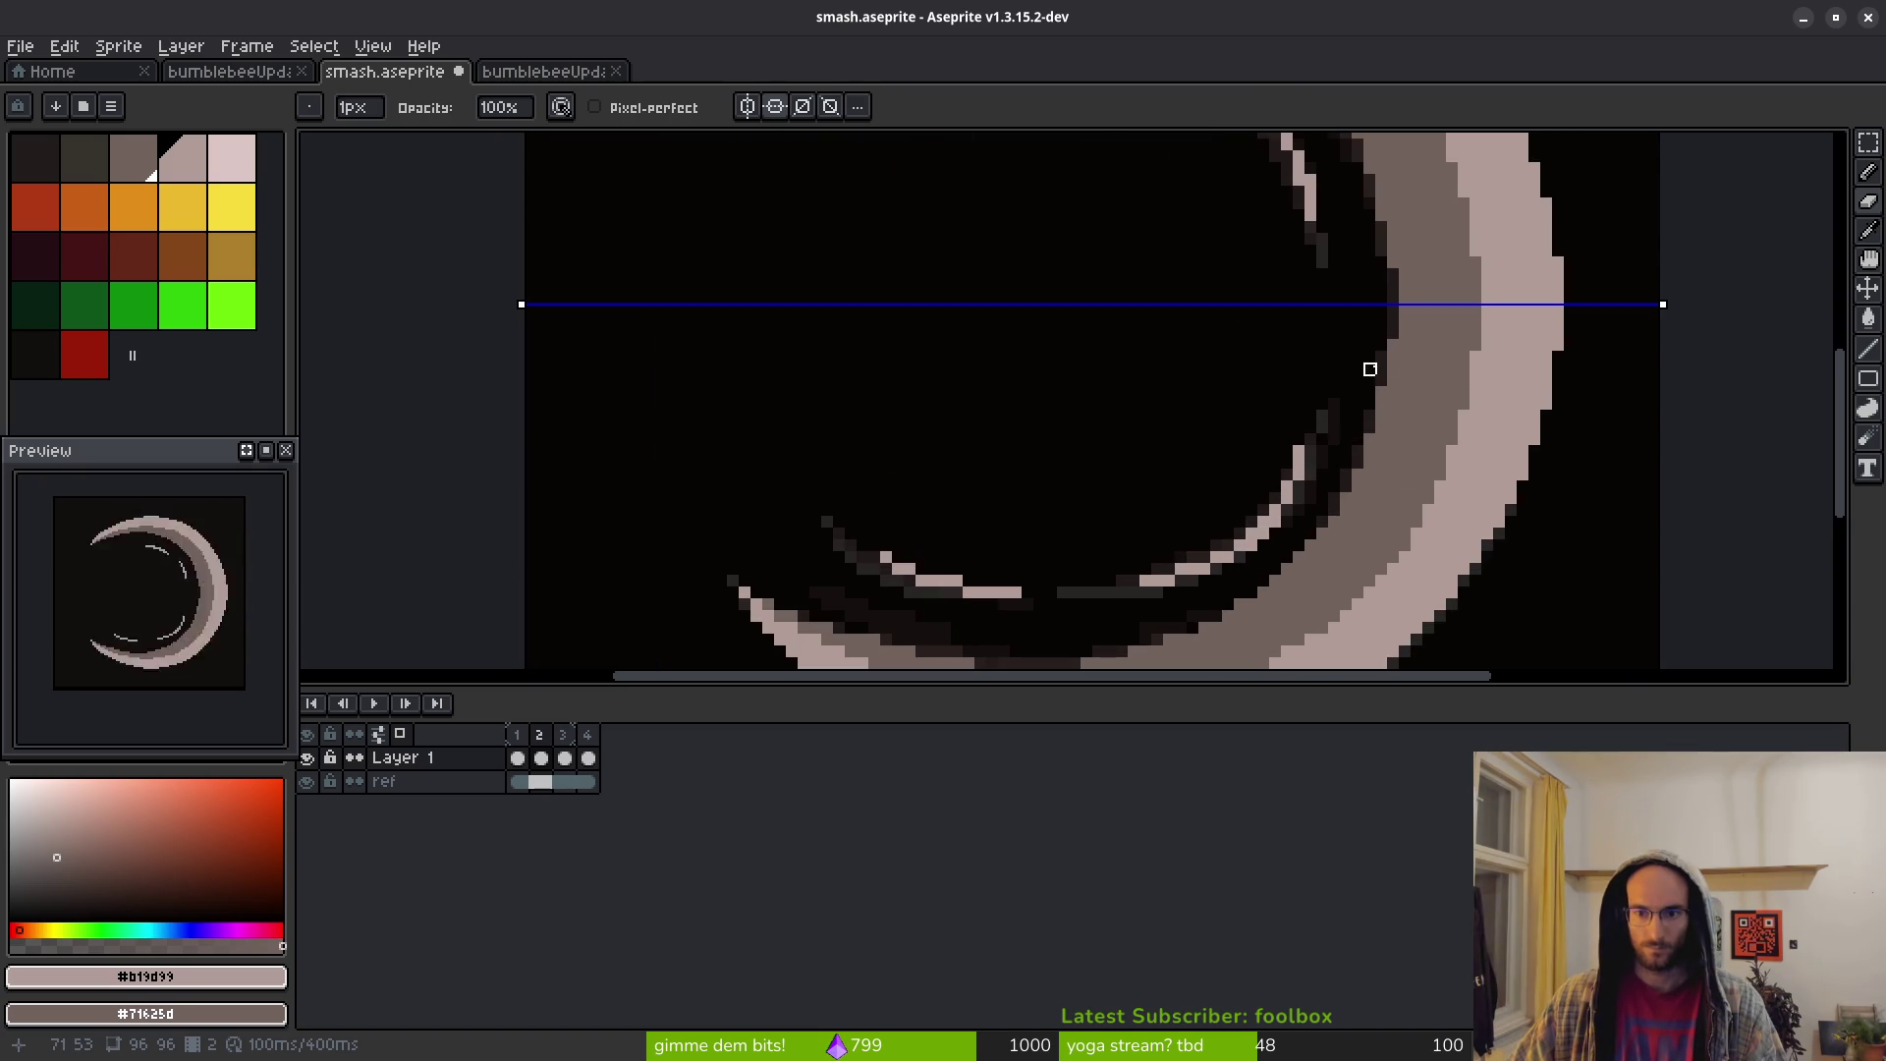
{"action": "scroll", "coordinate": [1380, 400], "scroll_direction": "up", "scroll_amount": 2}
{"action": "scroll", "coordinate": [1377, 423], "scroll_direction": "down", "scroll_amount": 1}
{"action": "mouse_move", "coordinate": [1376, 416]}
{"action": "left_mouse_down"}
{"action": "mouse_move", "coordinate": [1324, 263]}
{"action": "mouse_move", "coordinate": [1183, 403]}
{"action": "left_mouse_up"}
{"action": "left_click_drag", "start_coordinate": [1086, 467], "coordinate": [1060, 493]}
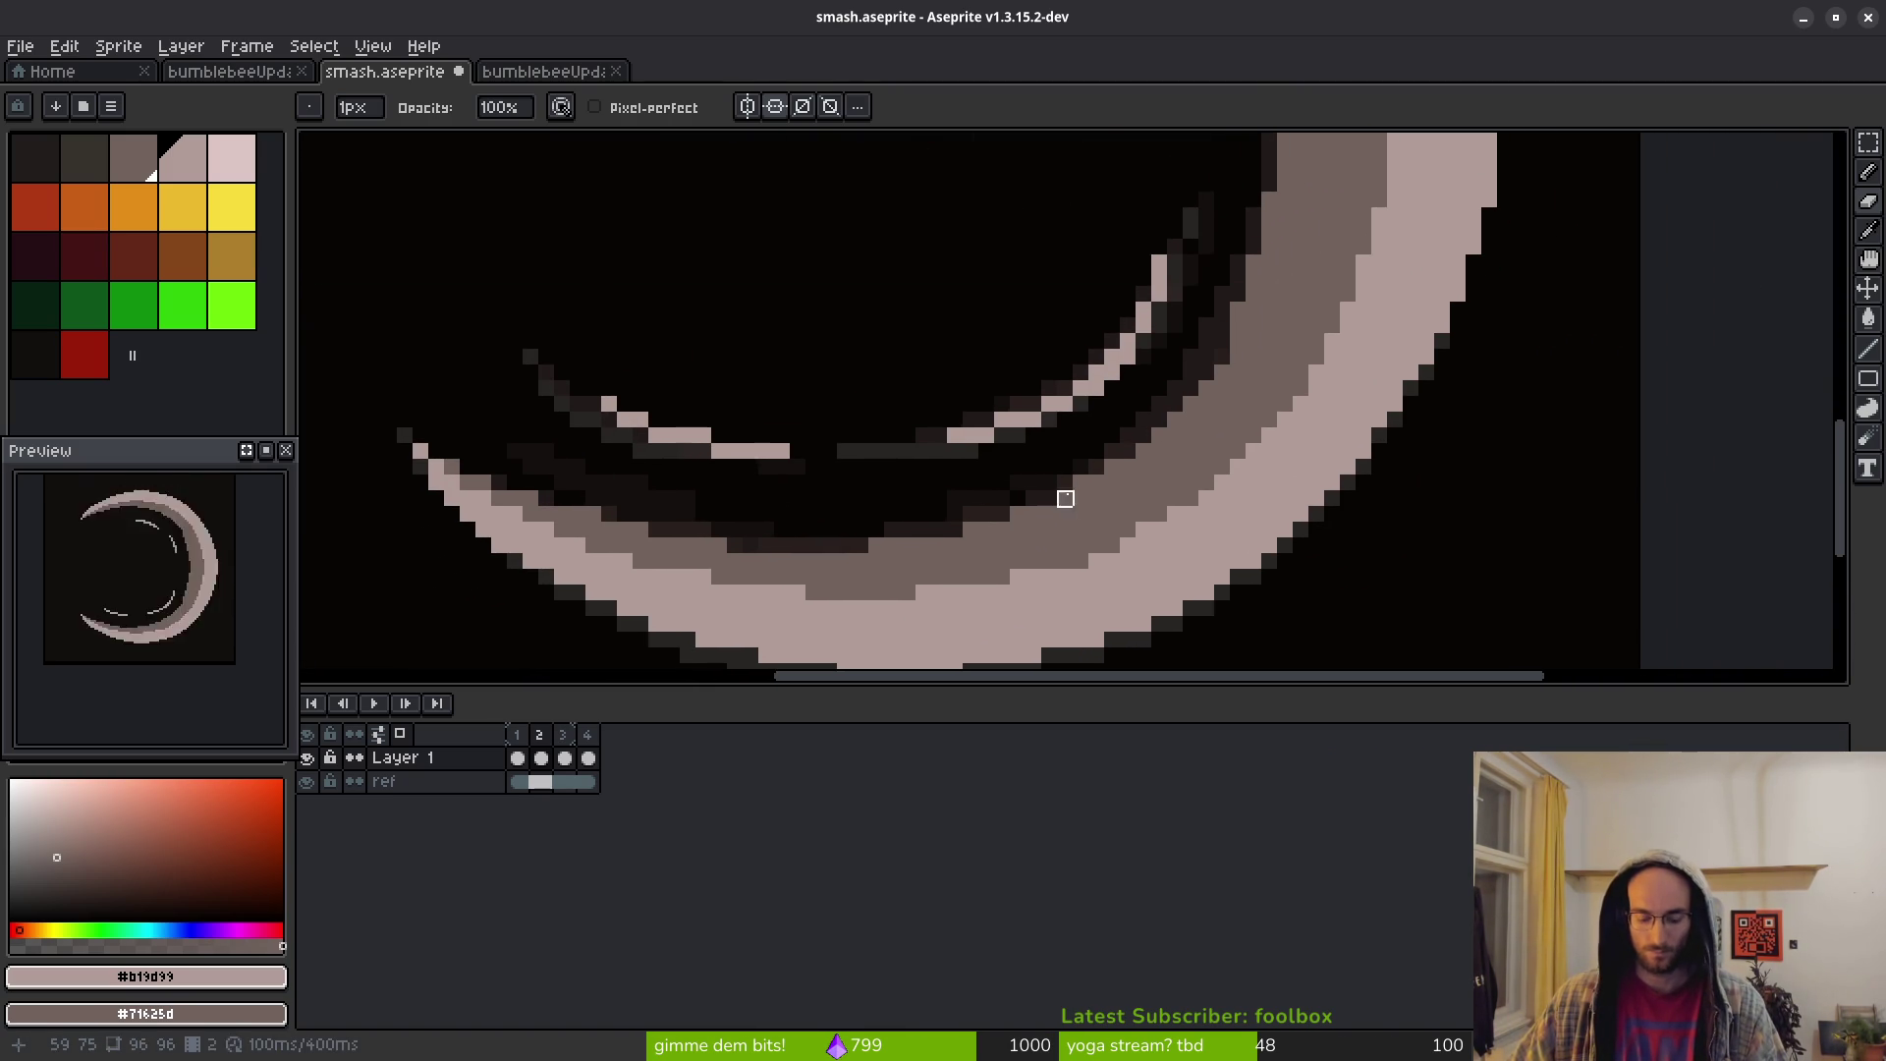
{"action": "scroll", "coordinate": [1223, 363], "scroll_direction": "up", "scroll_amount": 3}
{"action": "left_click_drag", "start_coordinate": [1208, 324], "coordinate": [1006, 572]}
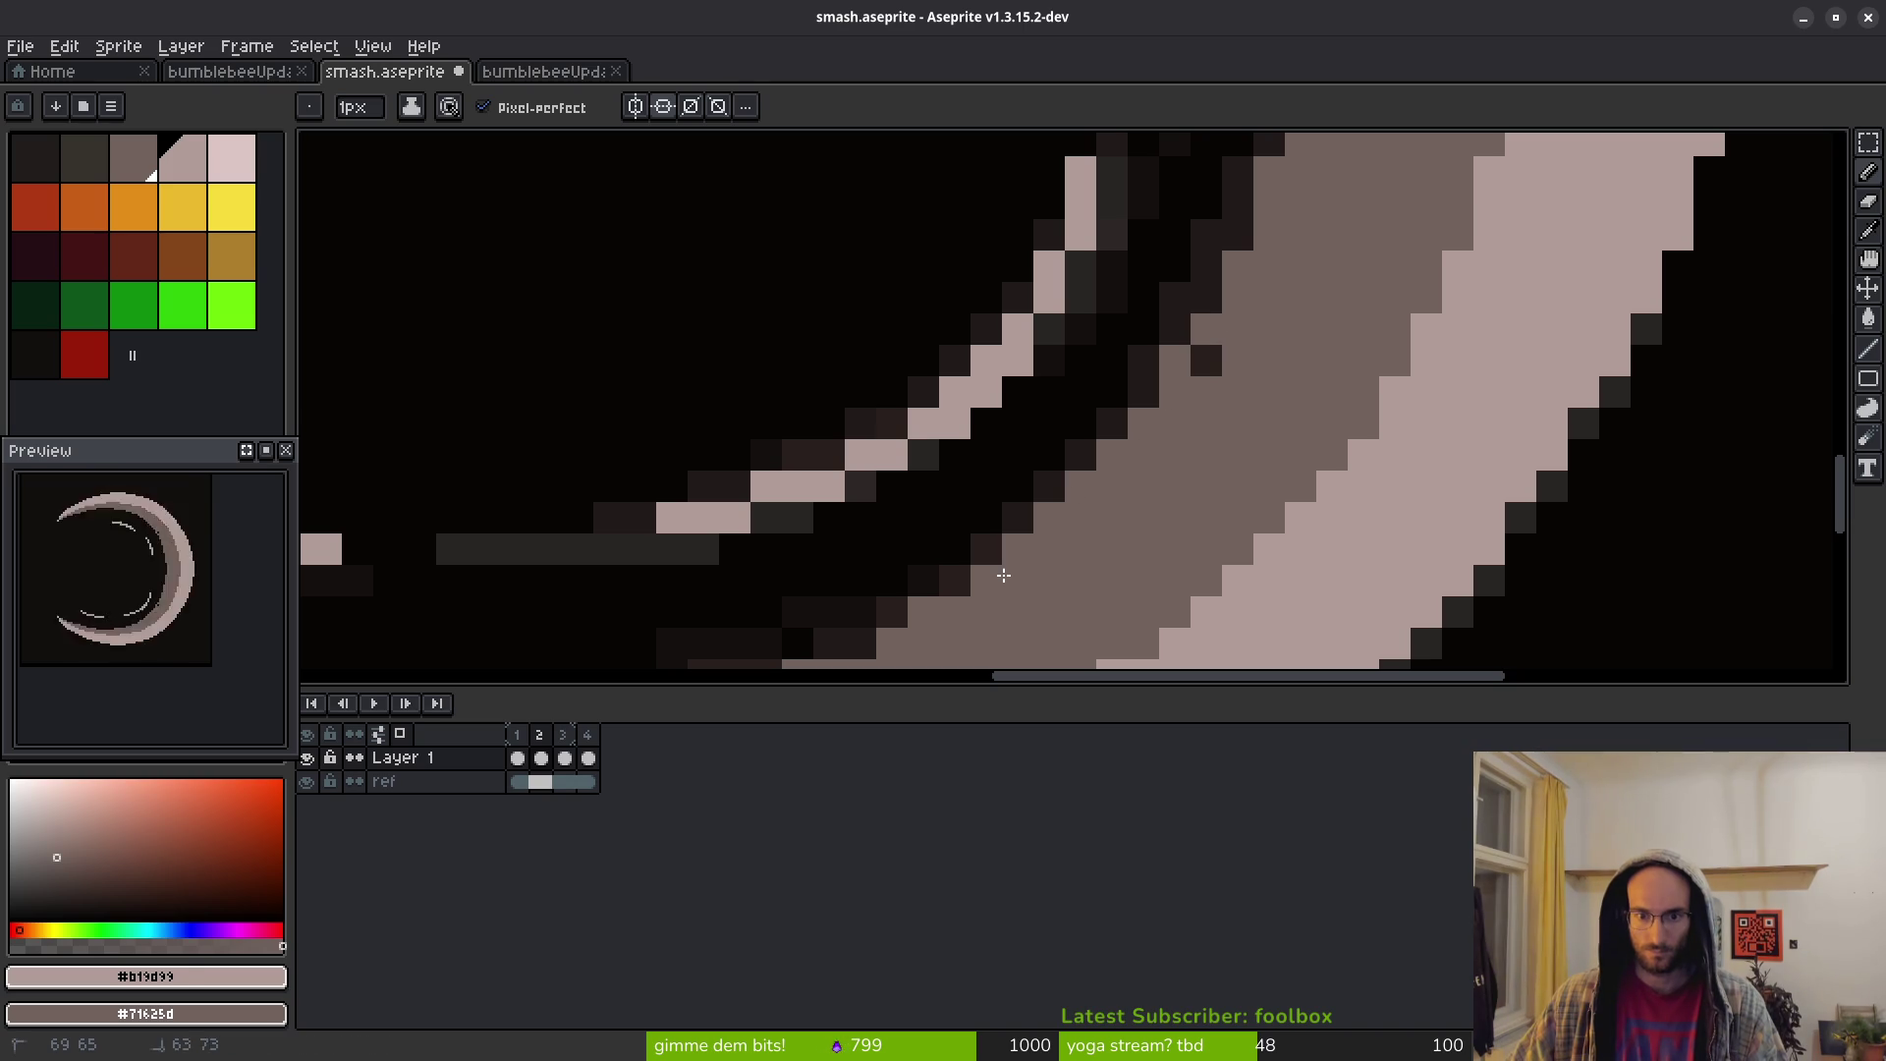
Extend the grey pixels further along the lower inner edge and check the result zoomed
{"action": "scroll", "coordinate": [1267, 424], "scroll_direction": "down", "scroll_amount": 3}
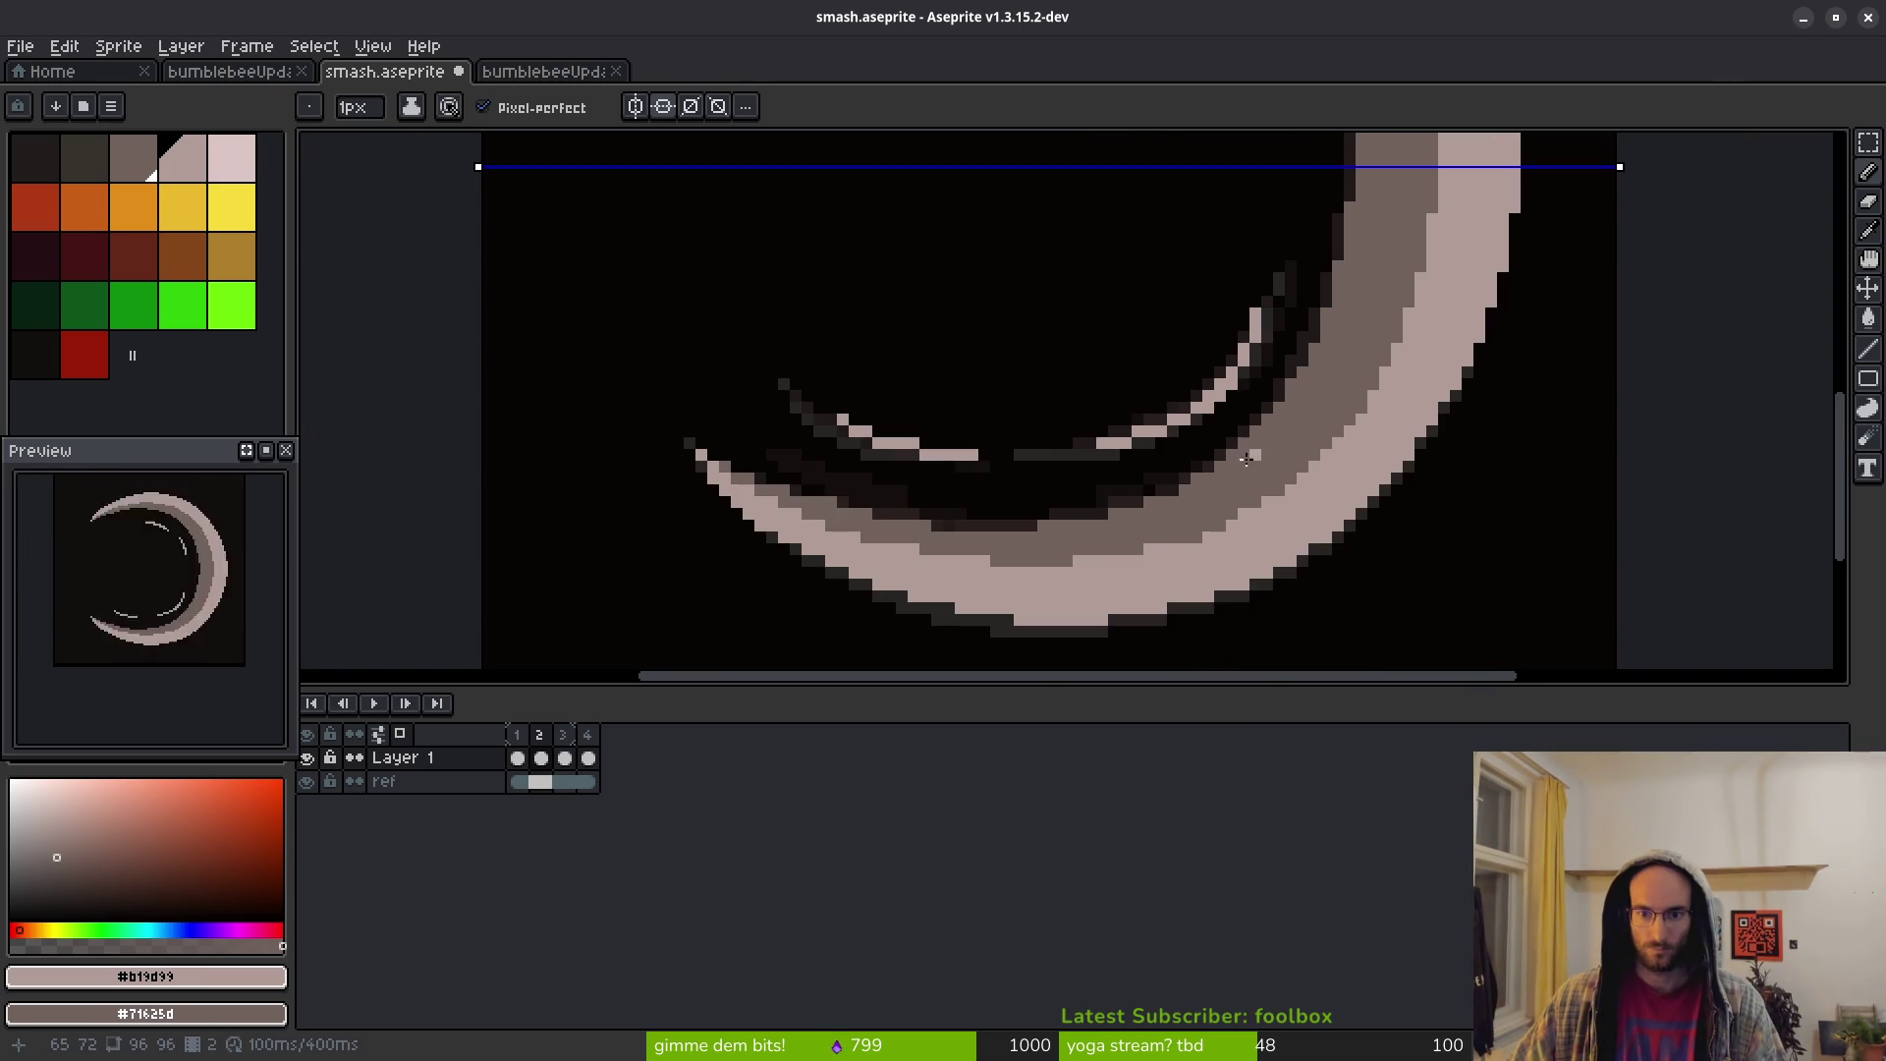
{"action": "scroll", "coordinate": [1258, 454], "scroll_direction": "up", "scroll_amount": 2}
{"action": "scroll", "coordinate": [1110, 516], "scroll_direction": "down", "scroll_amount": 4}
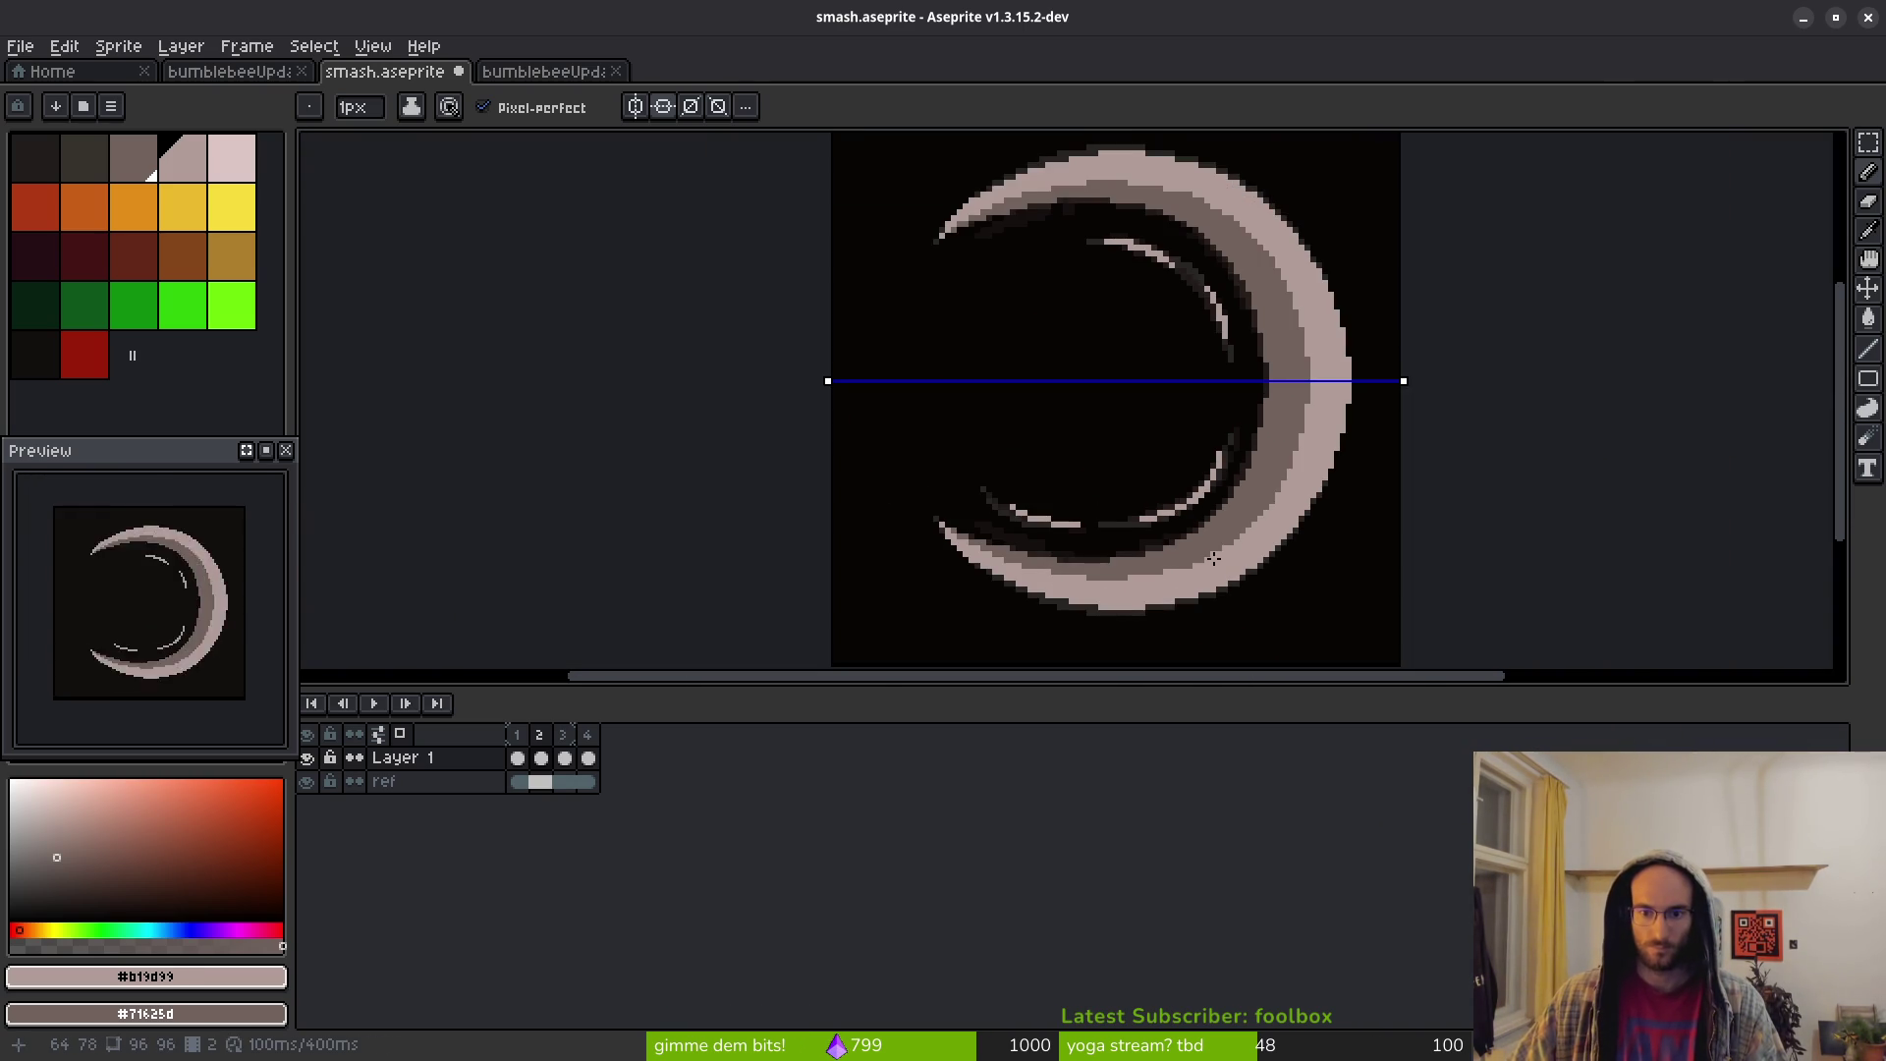
{"action": "scroll", "coordinate": [1267, 540], "scroll_direction": "up", "scroll_amount": 2}
{"action": "scroll", "coordinate": [1251, 491], "scroll_direction": "up", "scroll_amount": 2}
{"action": "key", "text": "b"}
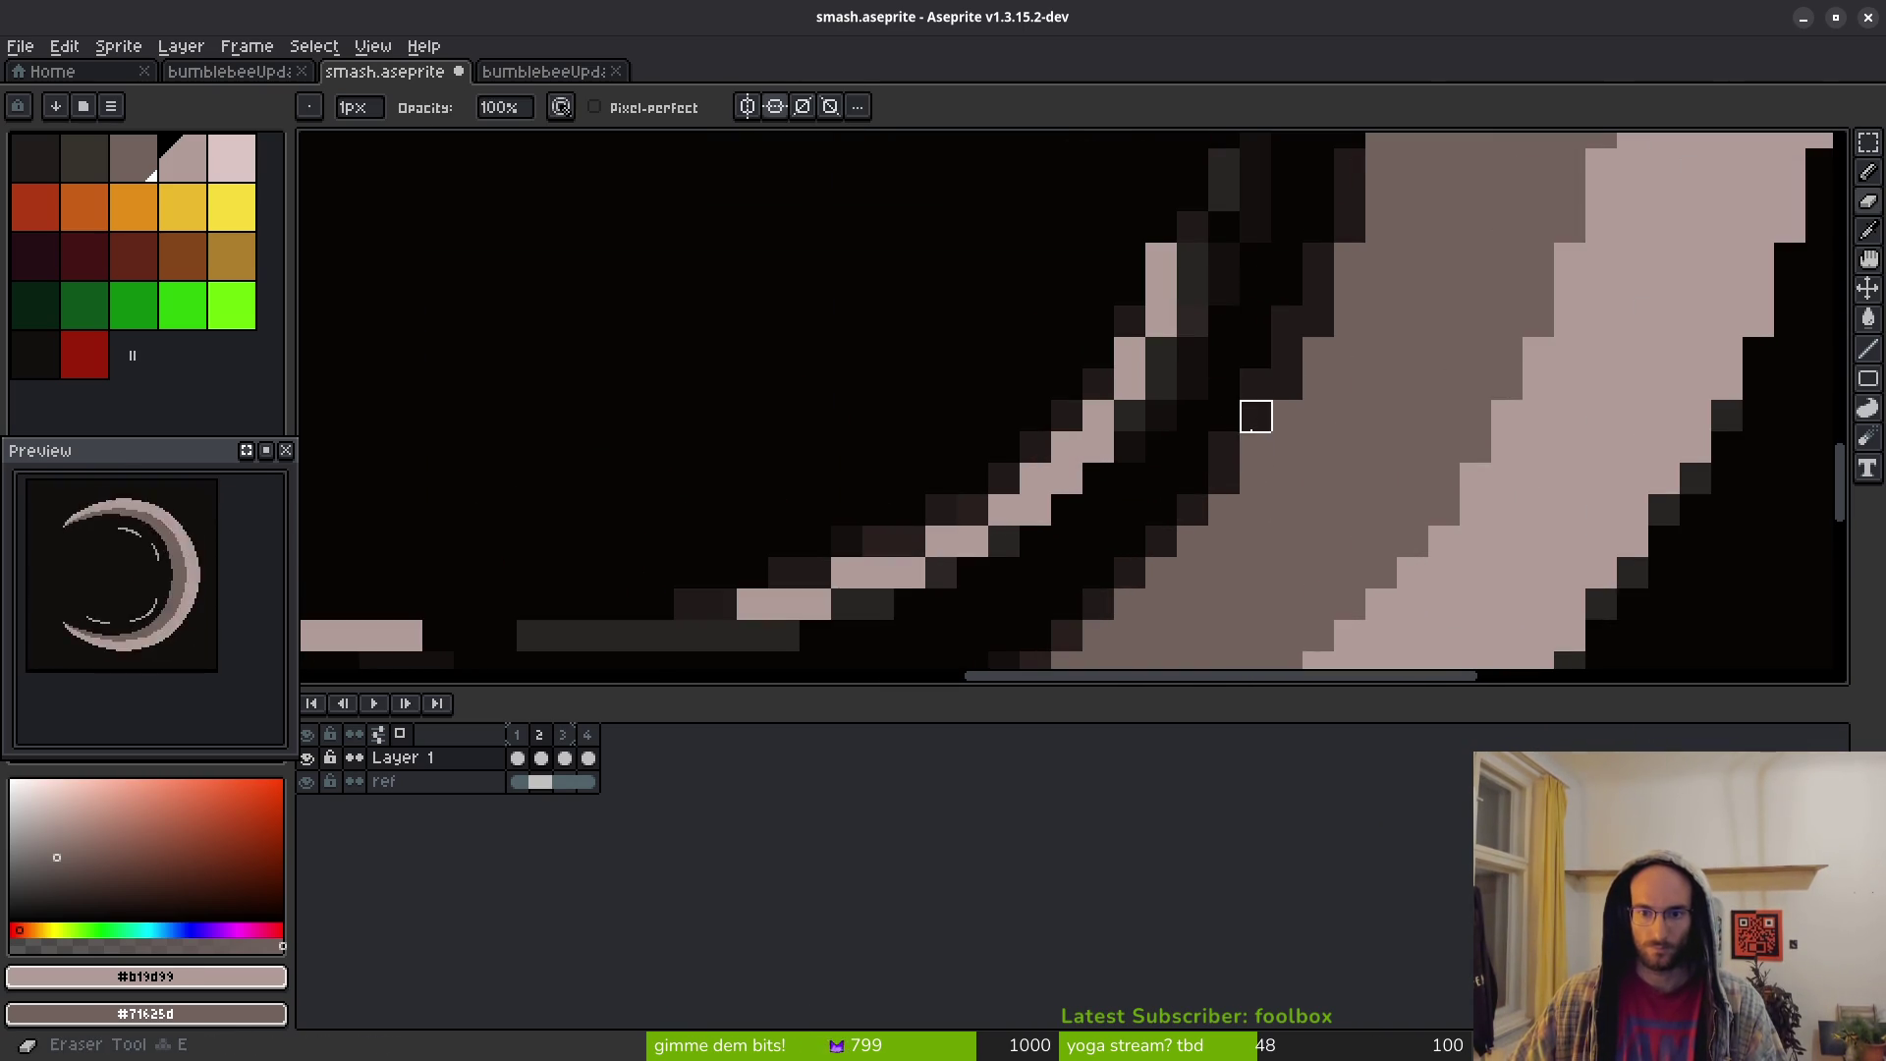
{"action": "scroll", "coordinate": [1255, 354], "scroll_direction": "down", "scroll_amount": 6}
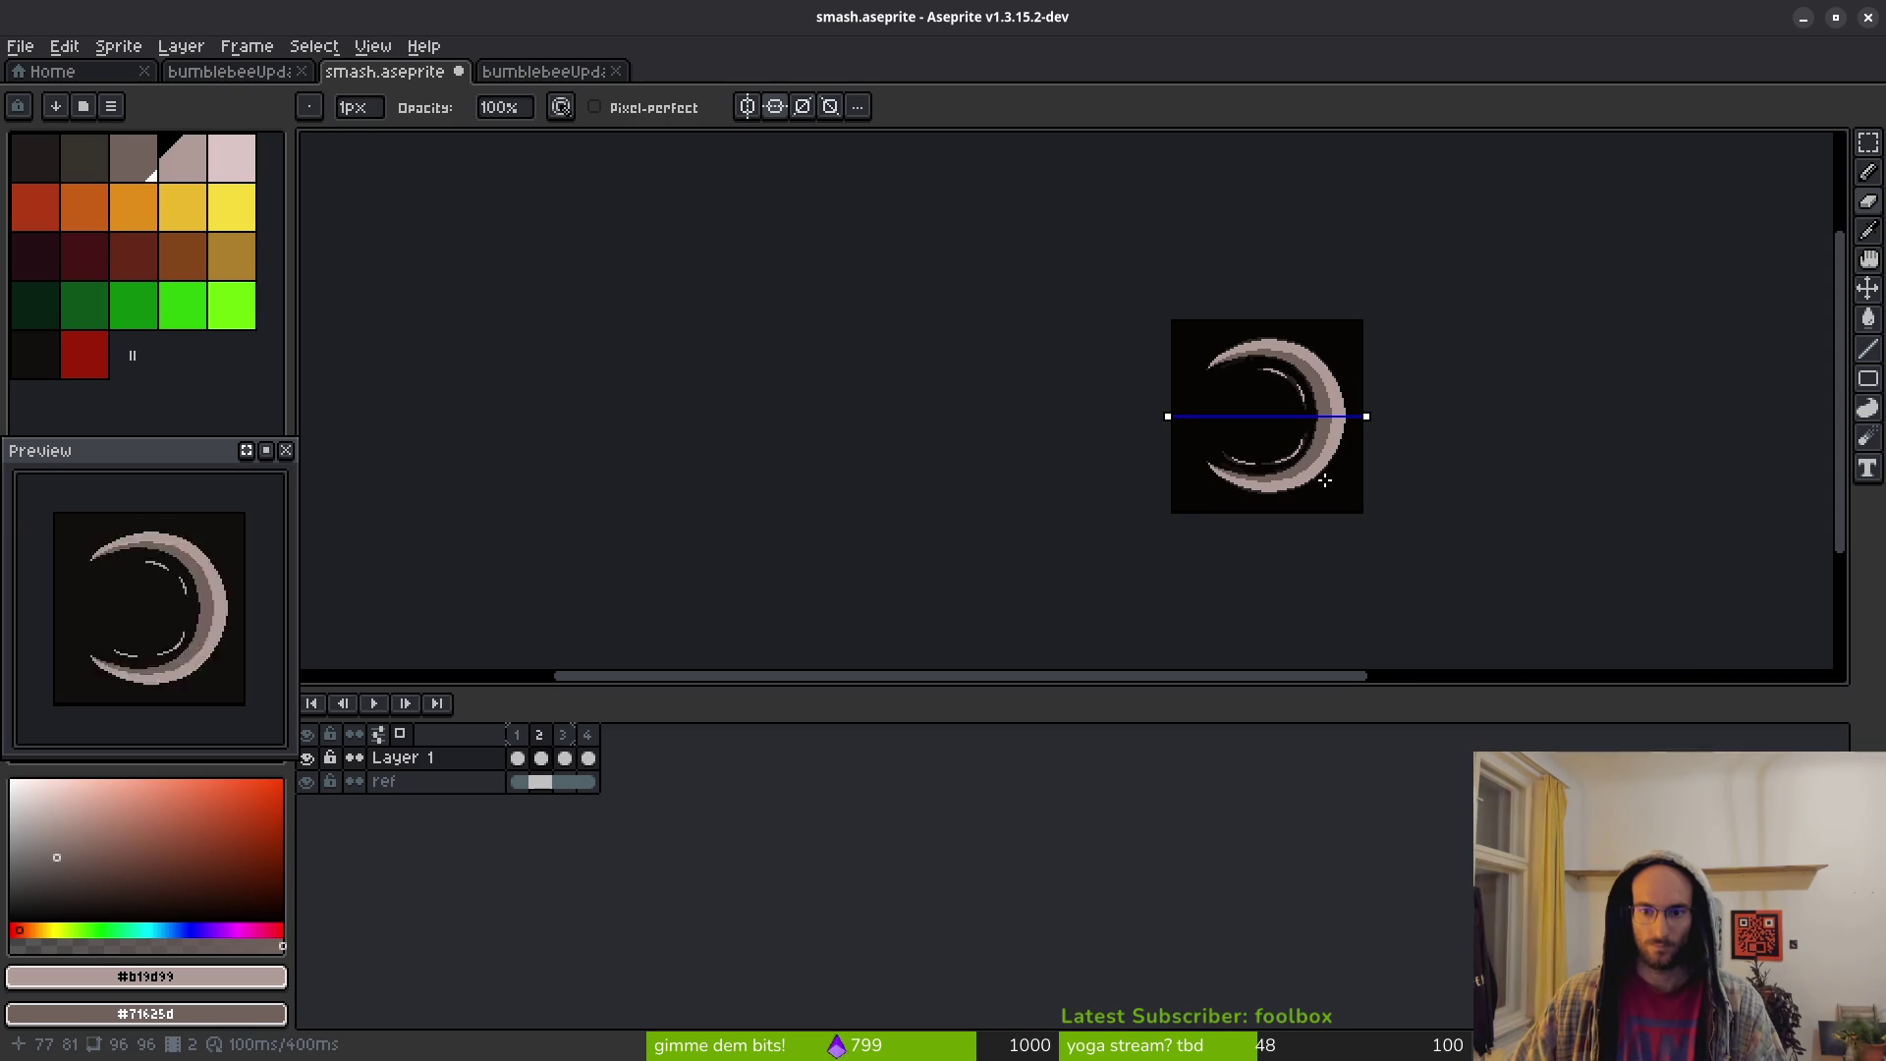
{"action": "scroll", "coordinate": [1313, 403], "scroll_direction": "up", "scroll_amount": 4}
{"action": "scroll", "coordinate": [1314, 402], "scroll_direction": "up", "scroll_amount": 1}
{"action": "scroll", "coordinate": [1351, 429], "scroll_direction": "up", "scroll_amount": 1}
{"action": "scroll", "coordinate": [1205, 367], "scroll_direction": "up", "scroll_amount": 1}
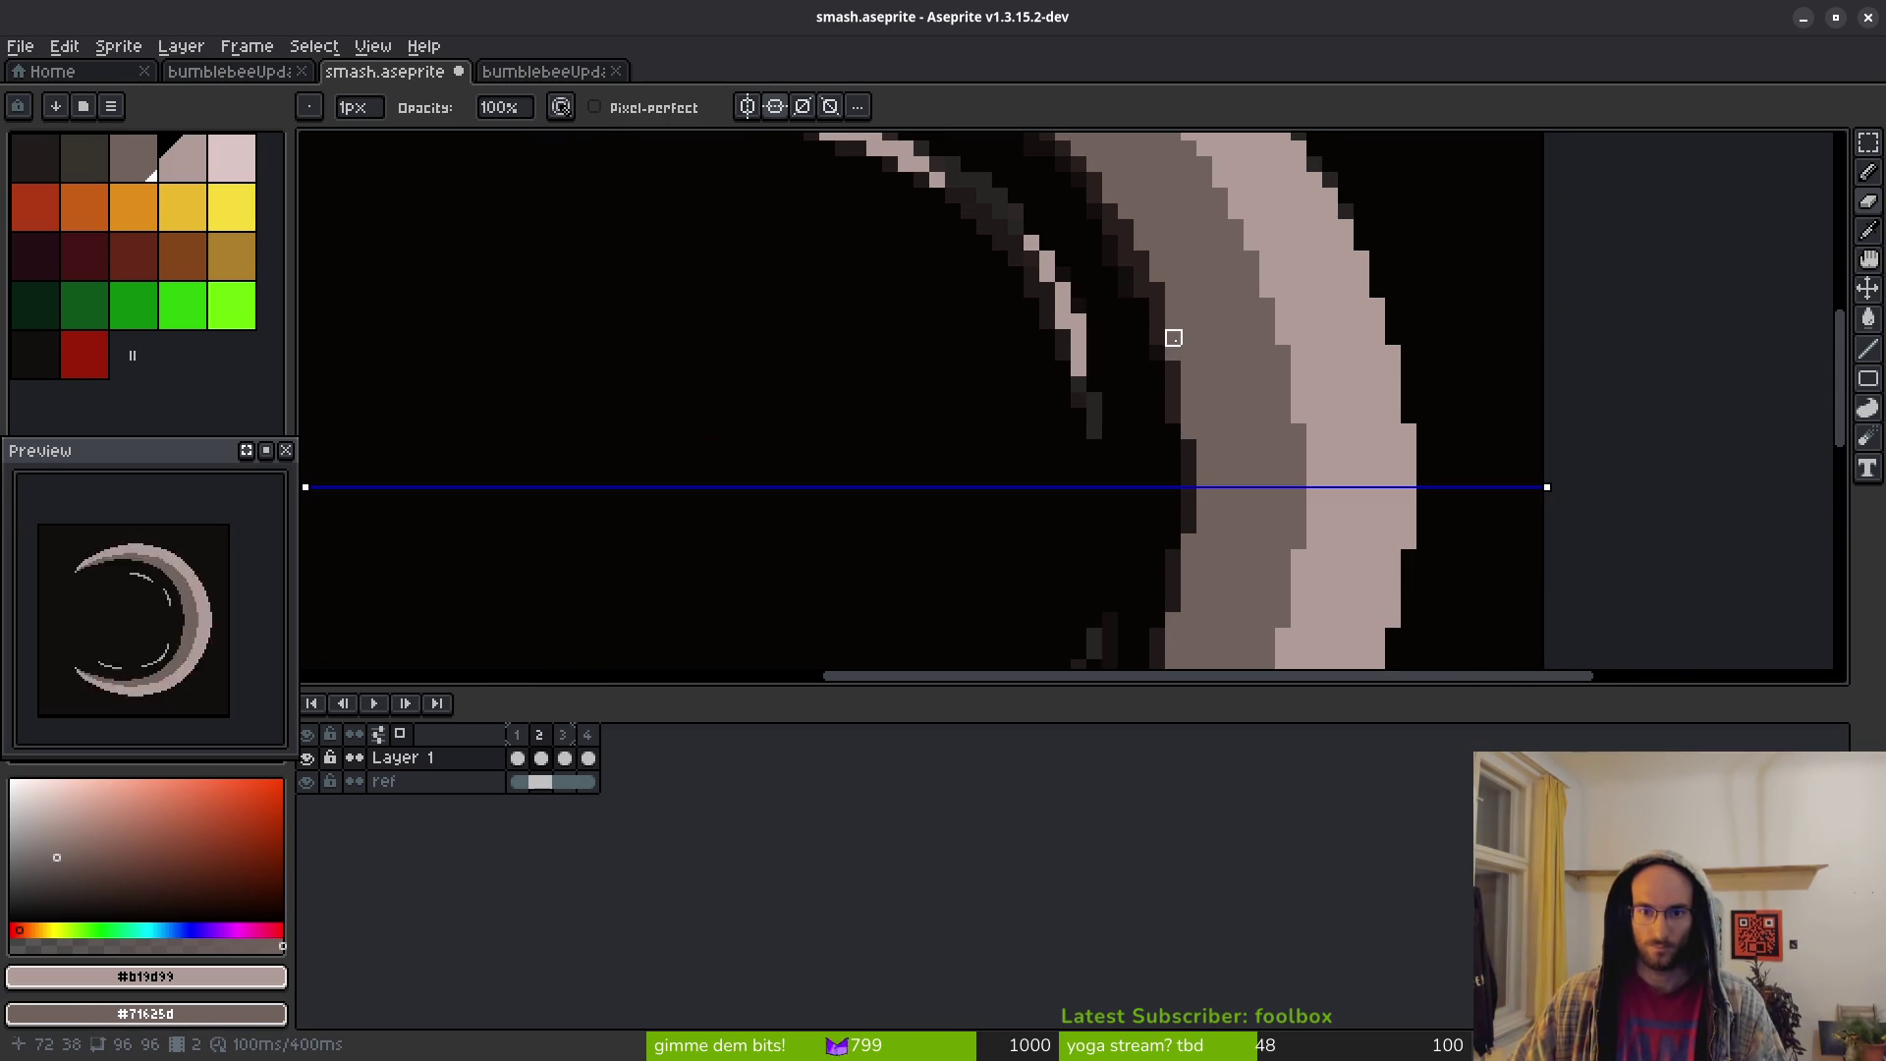
{"action": "scroll", "coordinate": [1259, 560], "scroll_direction": "down", "scroll_amount": 2}
{"action": "scroll", "coordinate": [1279, 571], "scroll_direction": "down", "scroll_amount": 2}
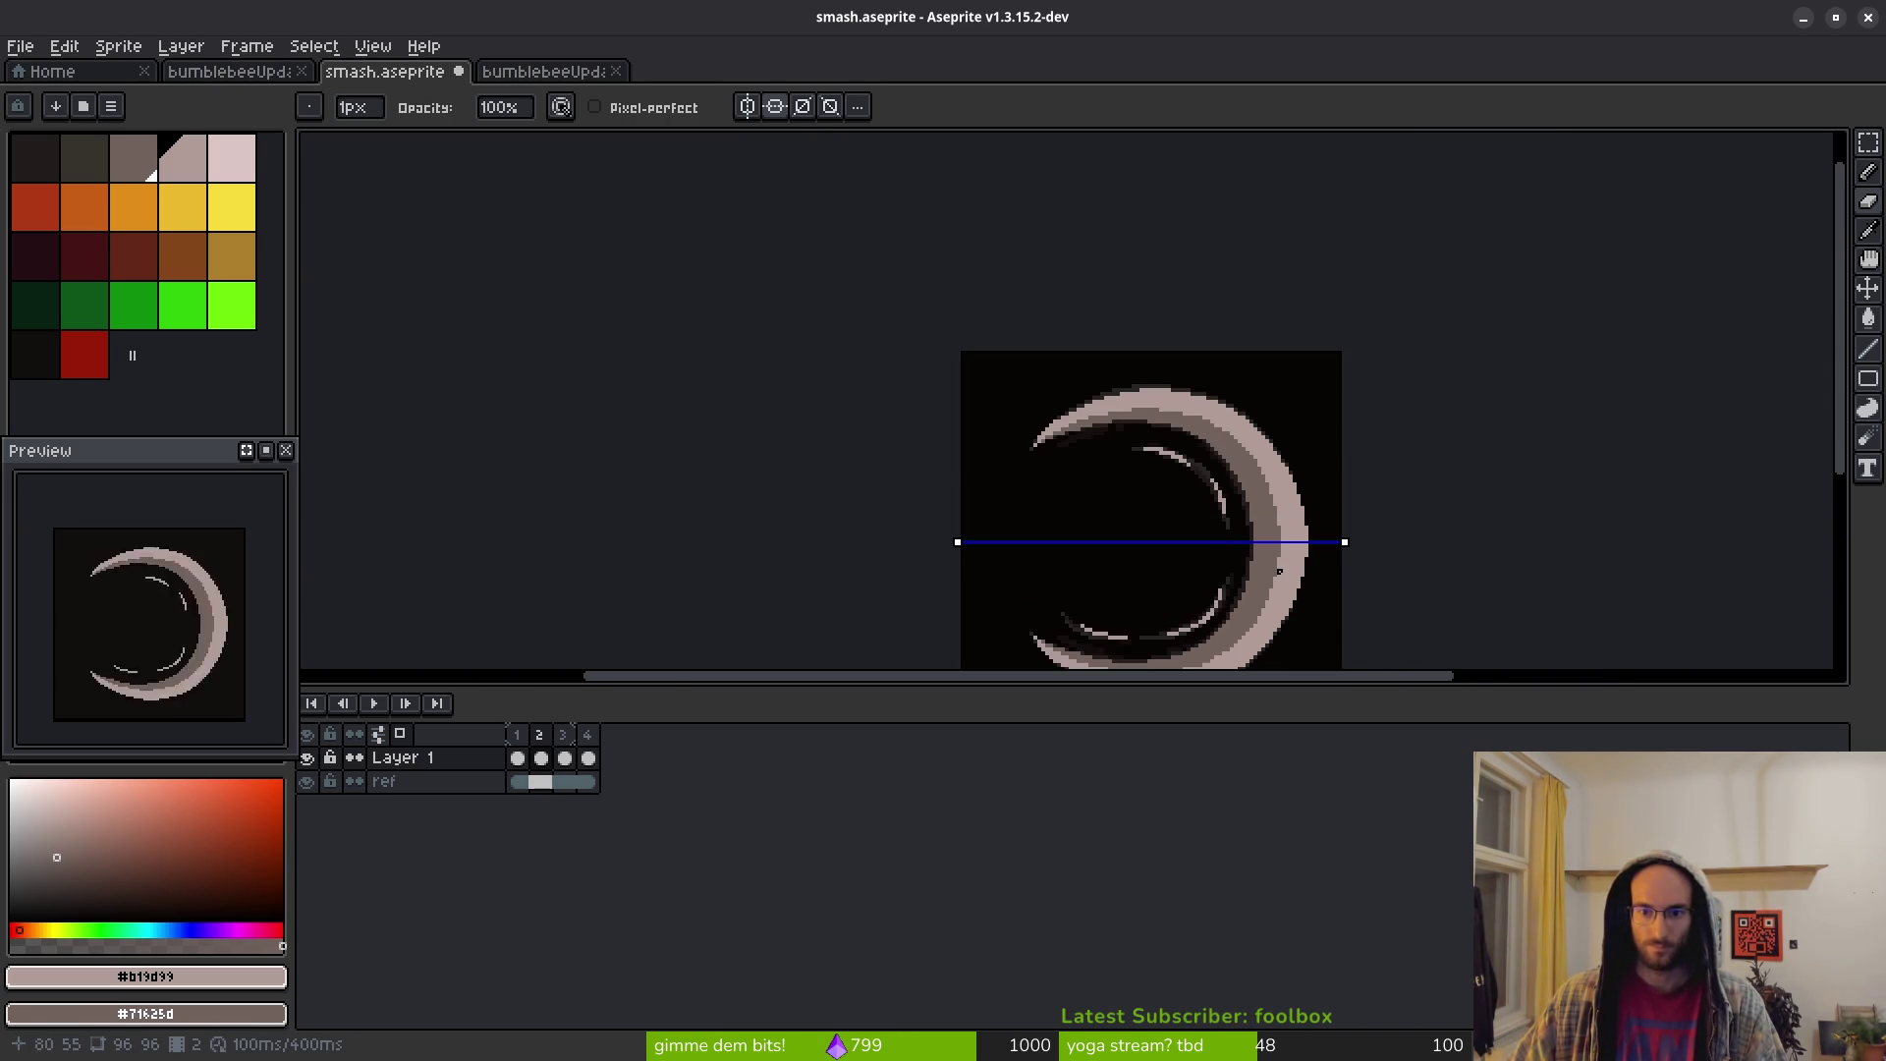
{"action": "left_click_drag", "start_coordinate": [1255, 583], "coordinate": [1206, 433]}
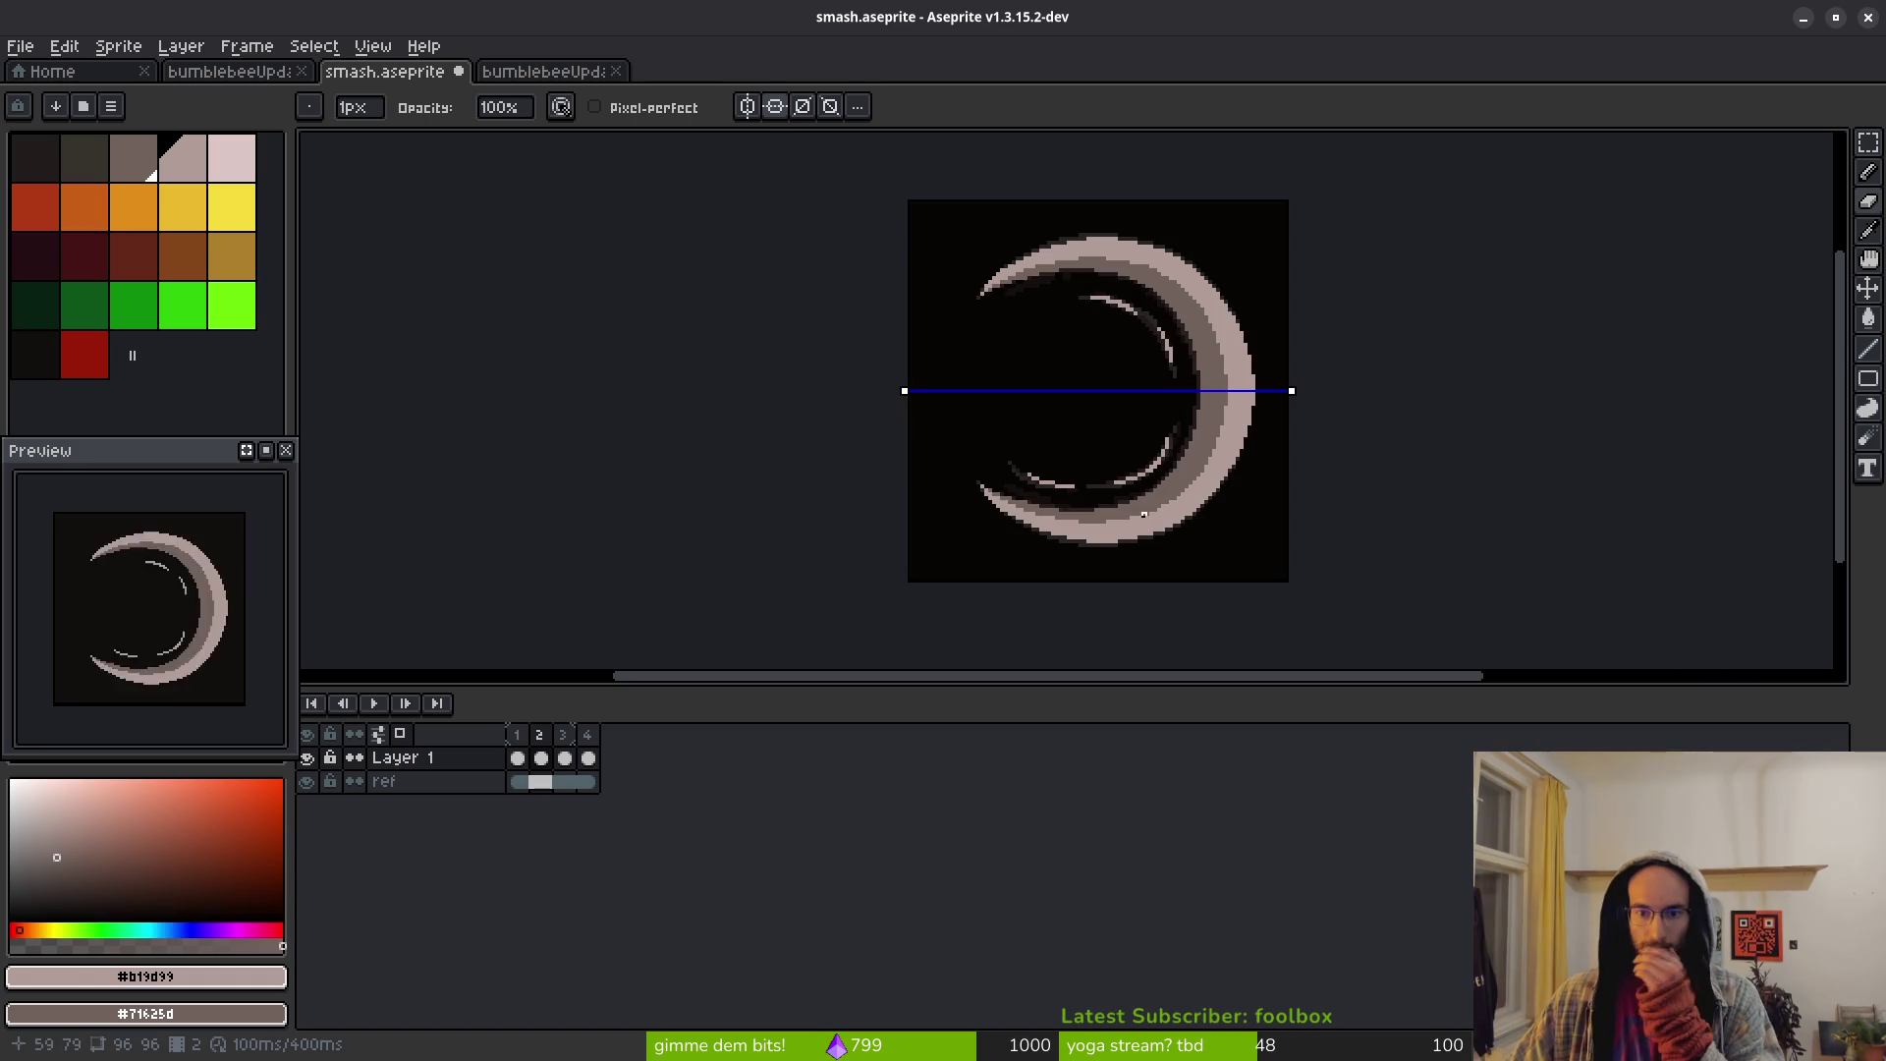
{"action": "scroll", "coordinate": [1144, 514], "scroll_direction": "up", "scroll_amount": 4}
{"action": "key", "text": "b"}
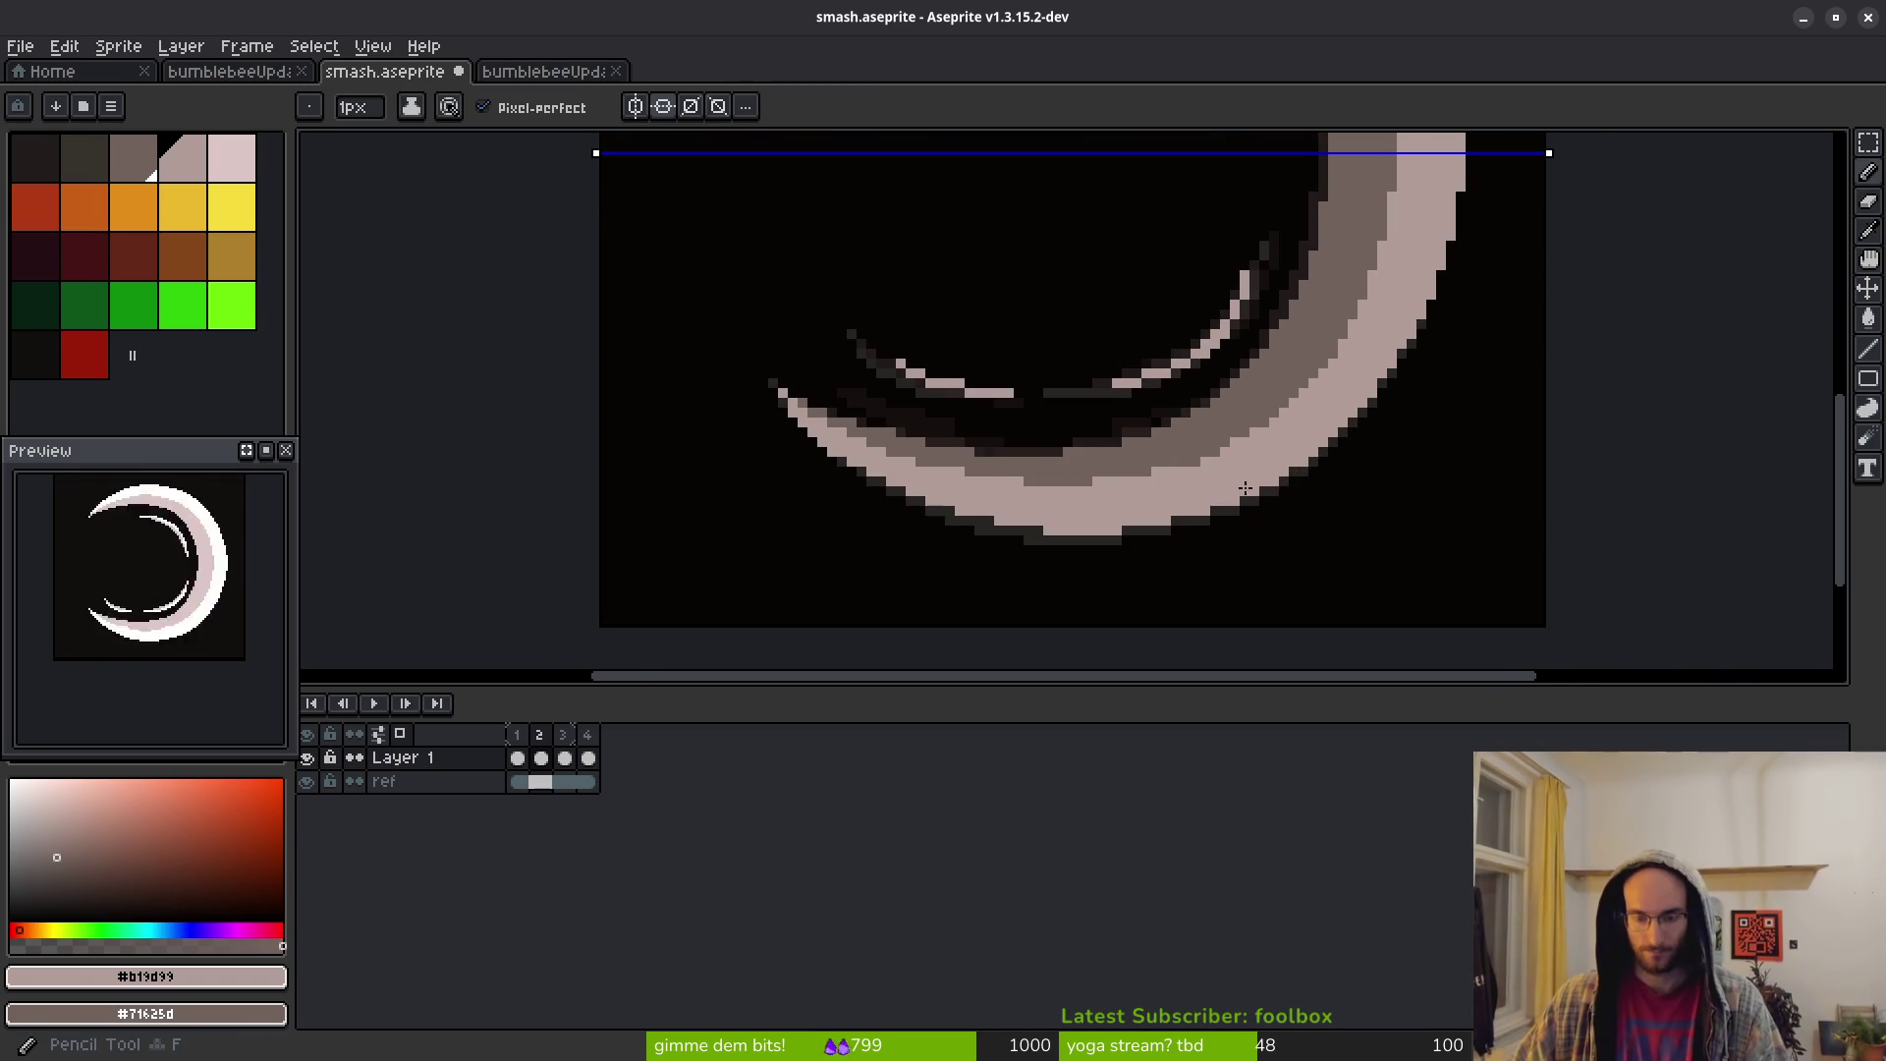
{"action": "scroll", "coordinate": [1209, 447], "scroll_direction": "up", "scroll_amount": 1}
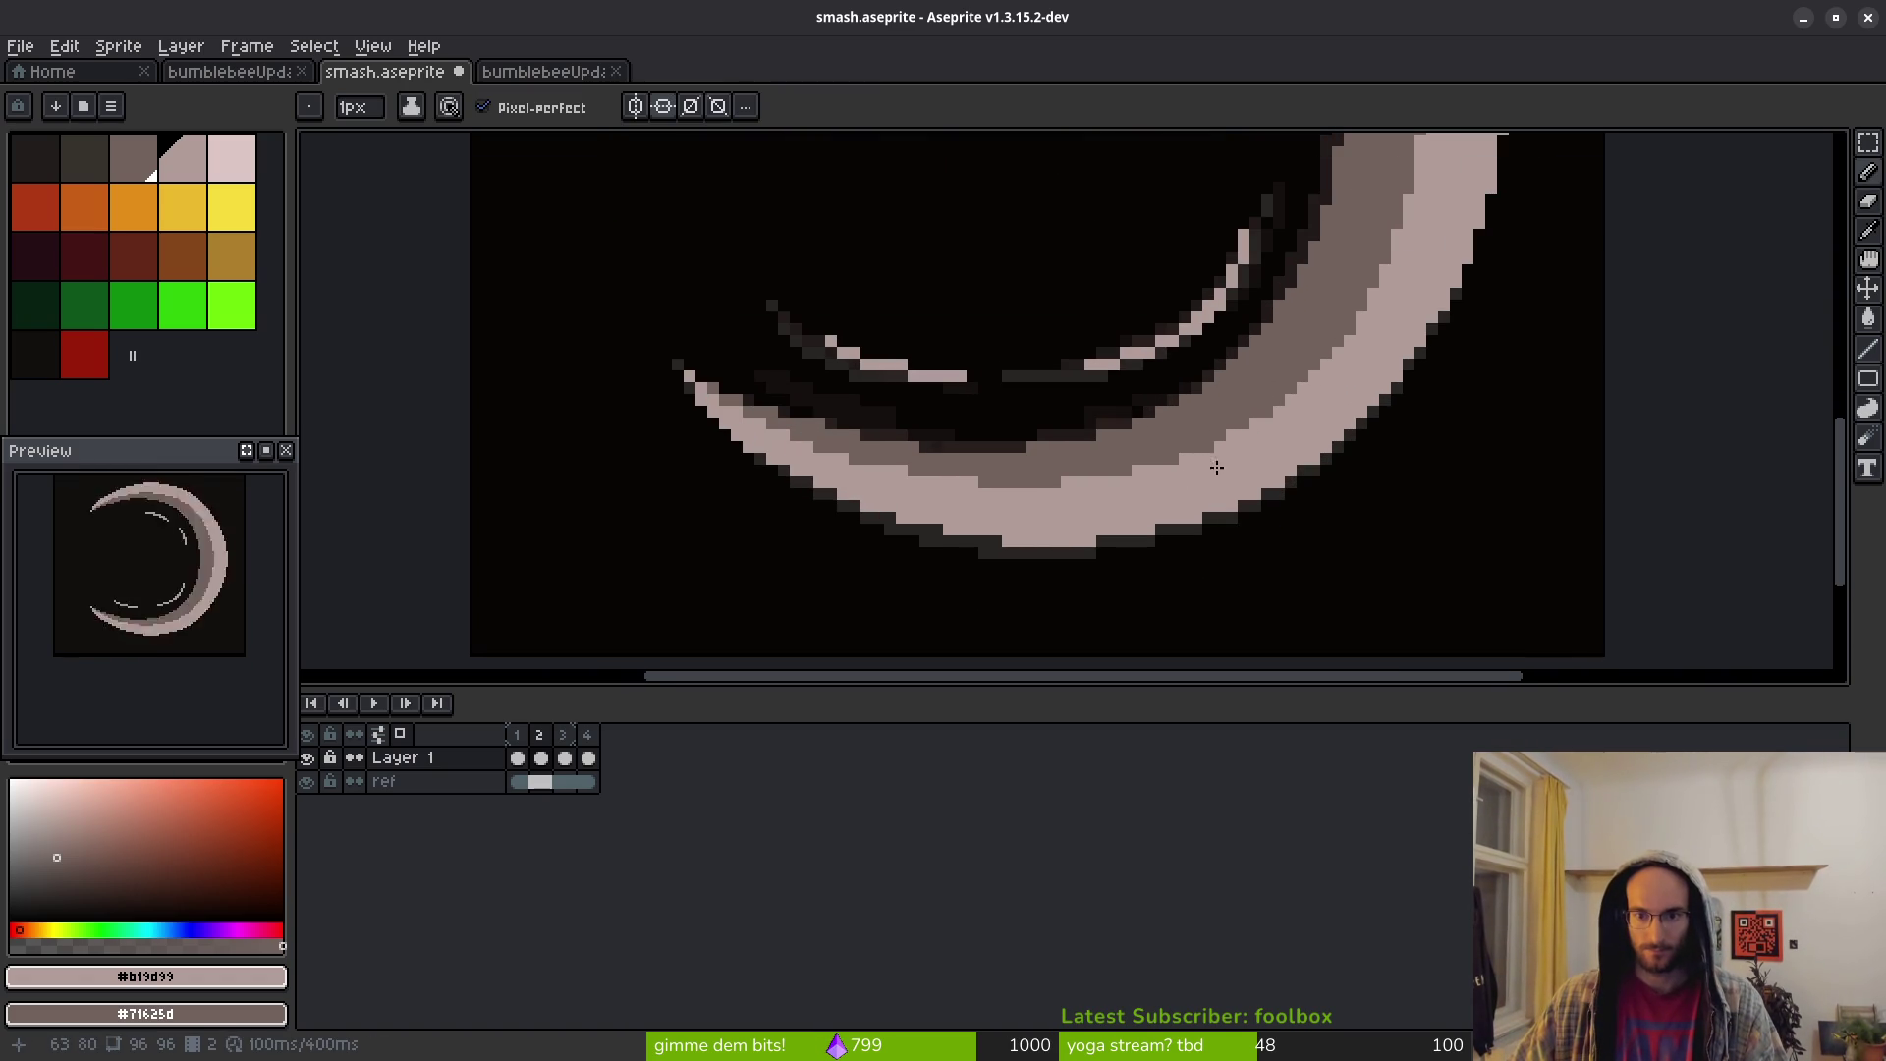
{"action": "scroll", "coordinate": [1170, 478], "scroll_direction": "down", "scroll_amount": 5}
{"action": "scroll", "coordinate": [1240, 396], "scroll_direction": "up", "scroll_amount": 4}
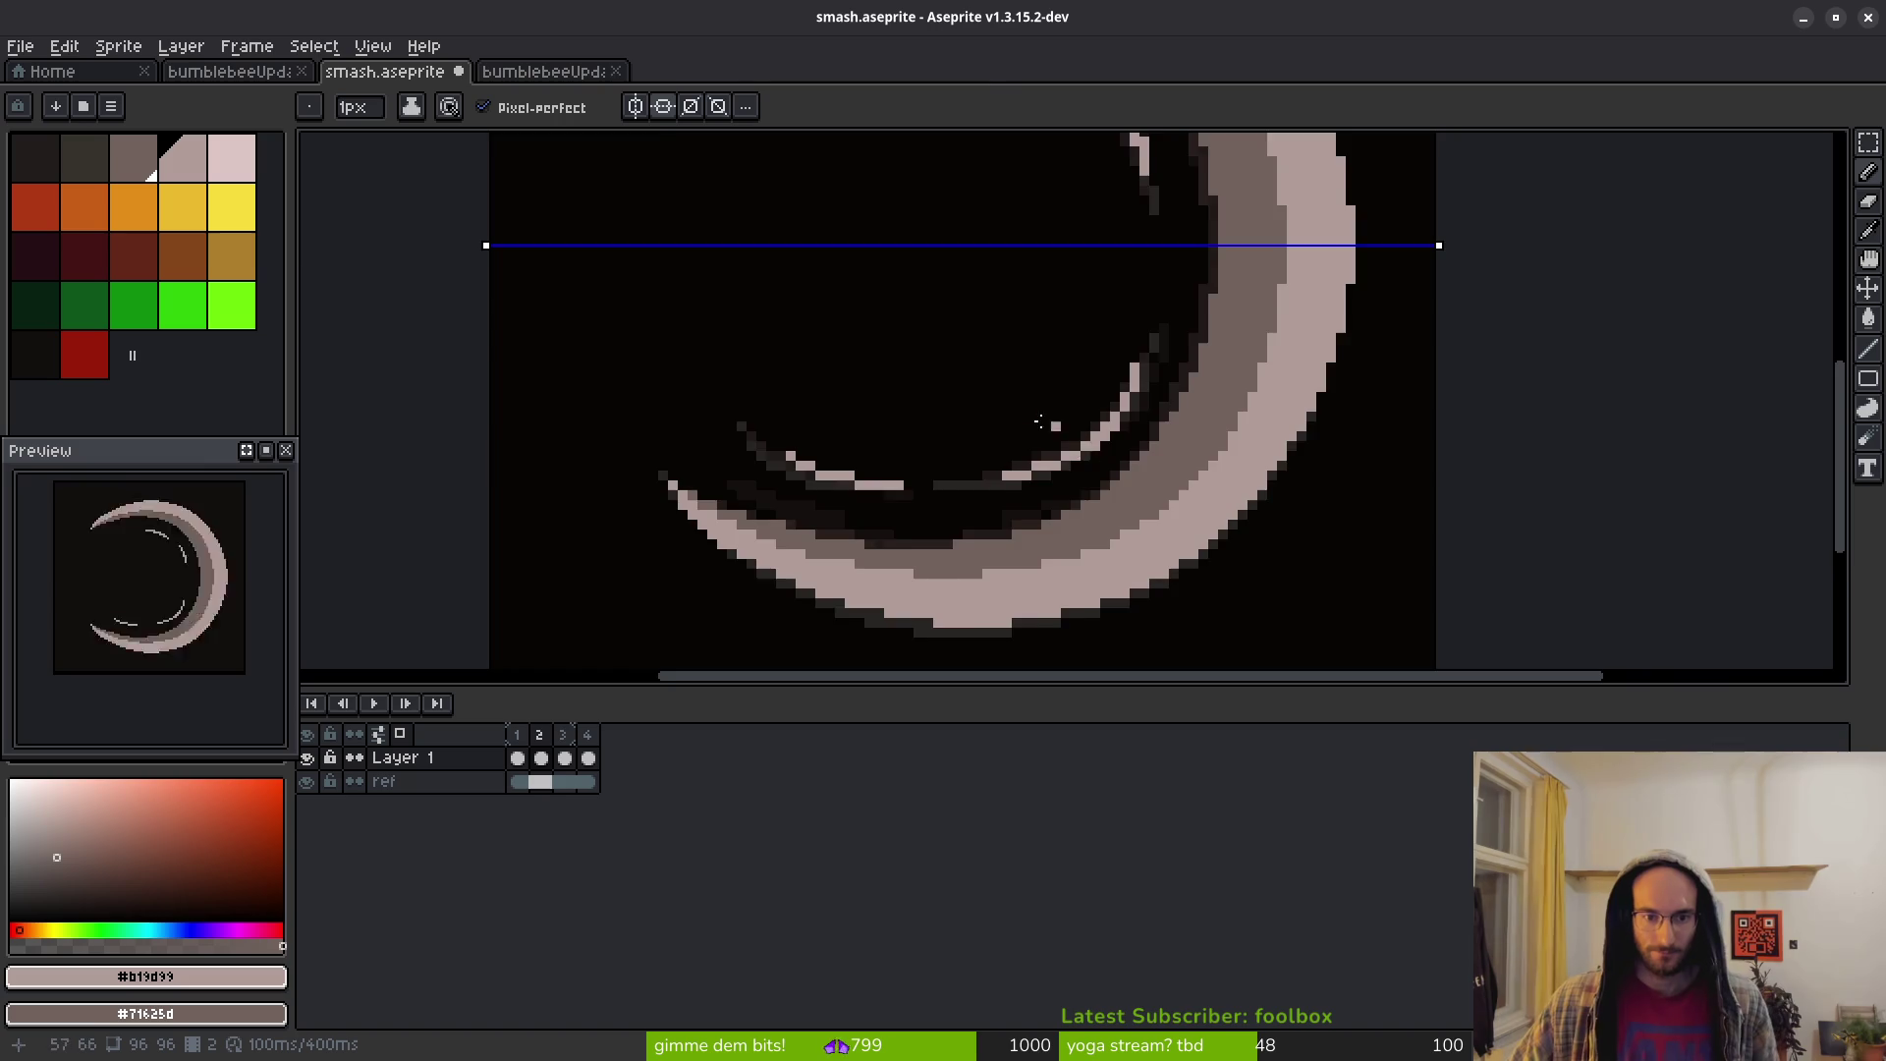
{"action": "scroll", "coordinate": [1065, 430], "scroll_direction": "down", "scroll_amount": 4}
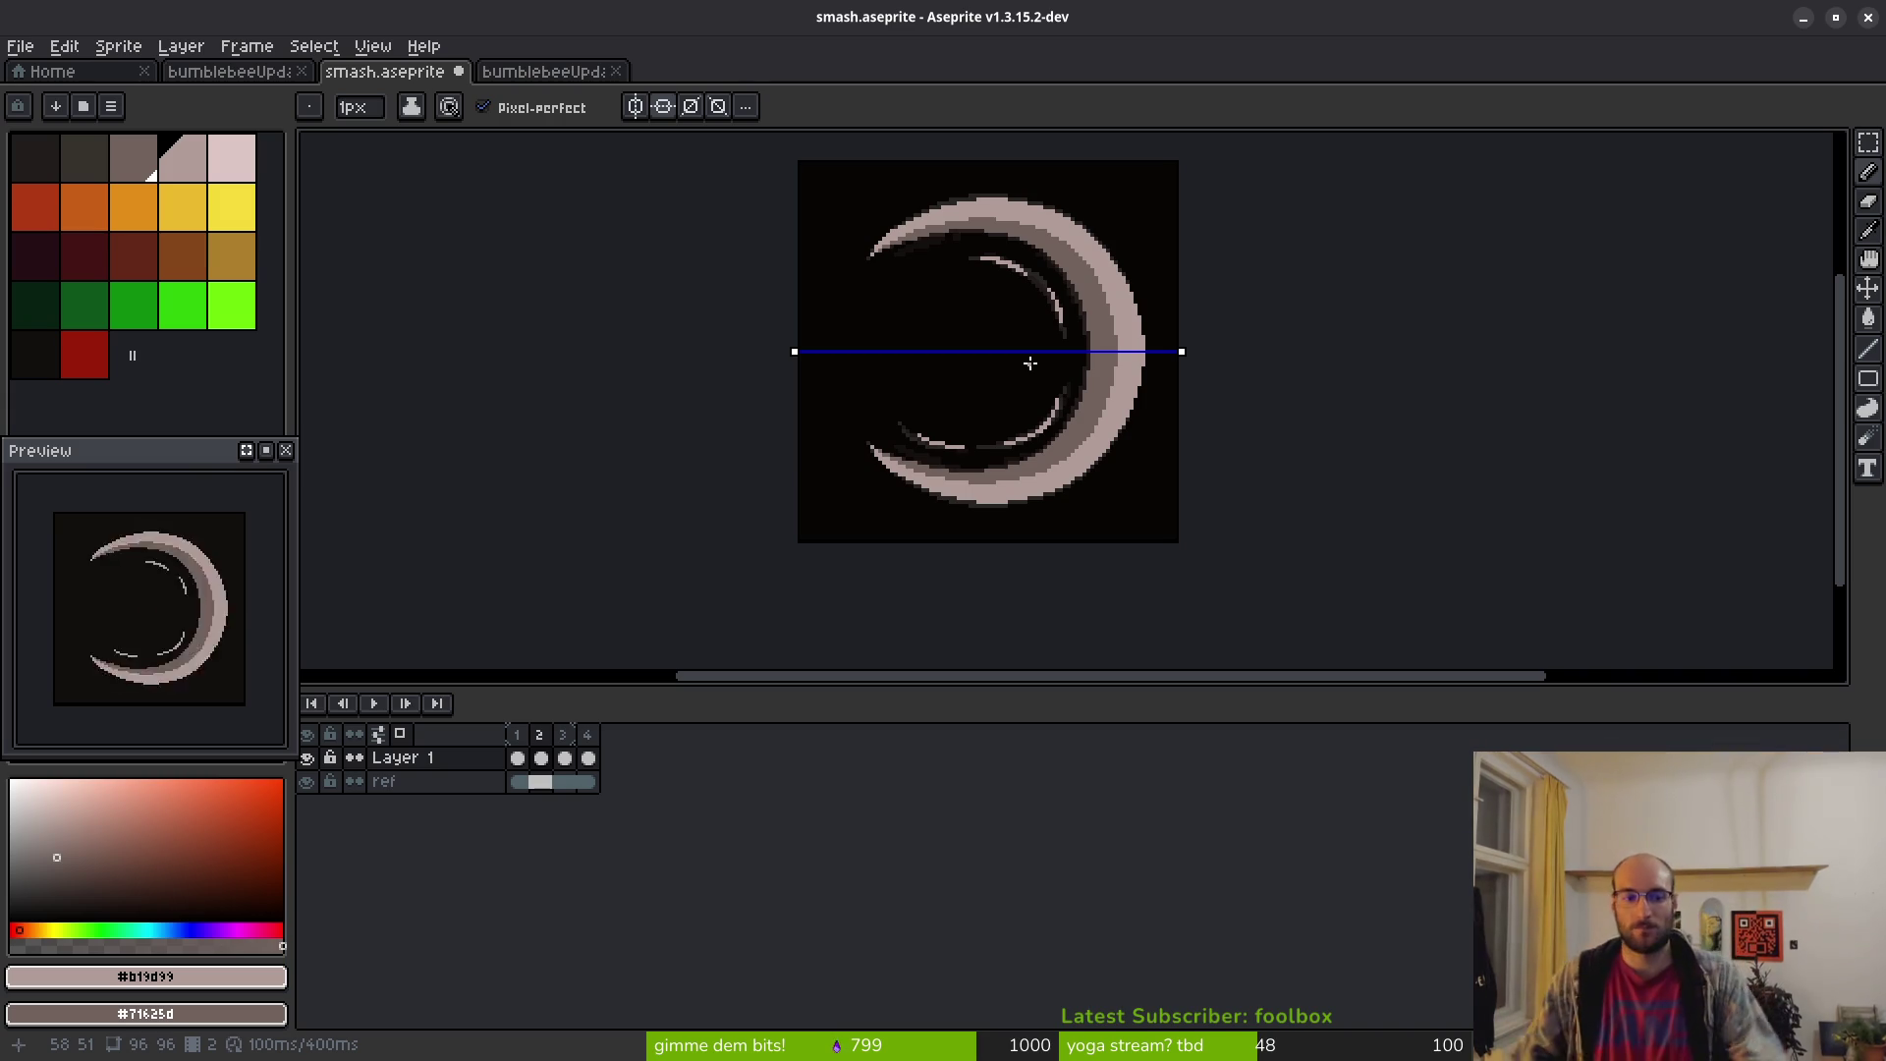
{"action": "key", "text": "i"}
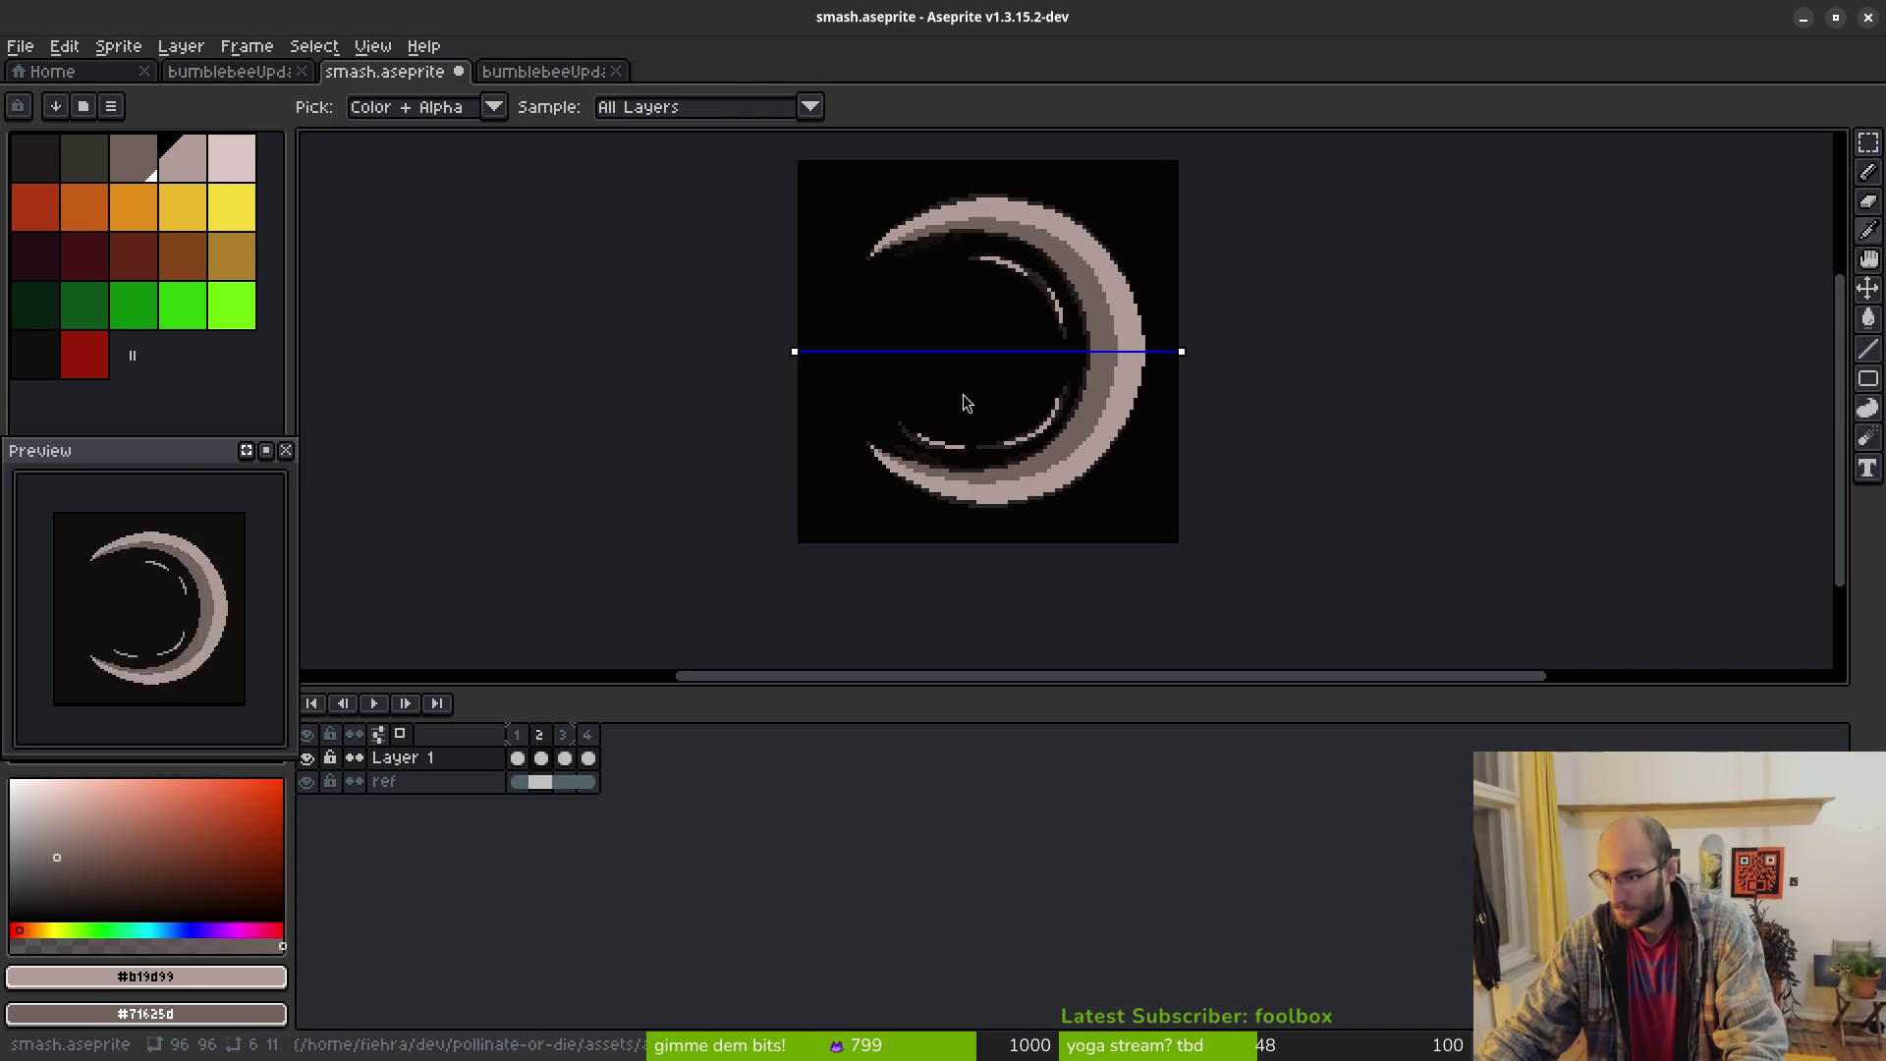
{"action": "key", "text": "b"}
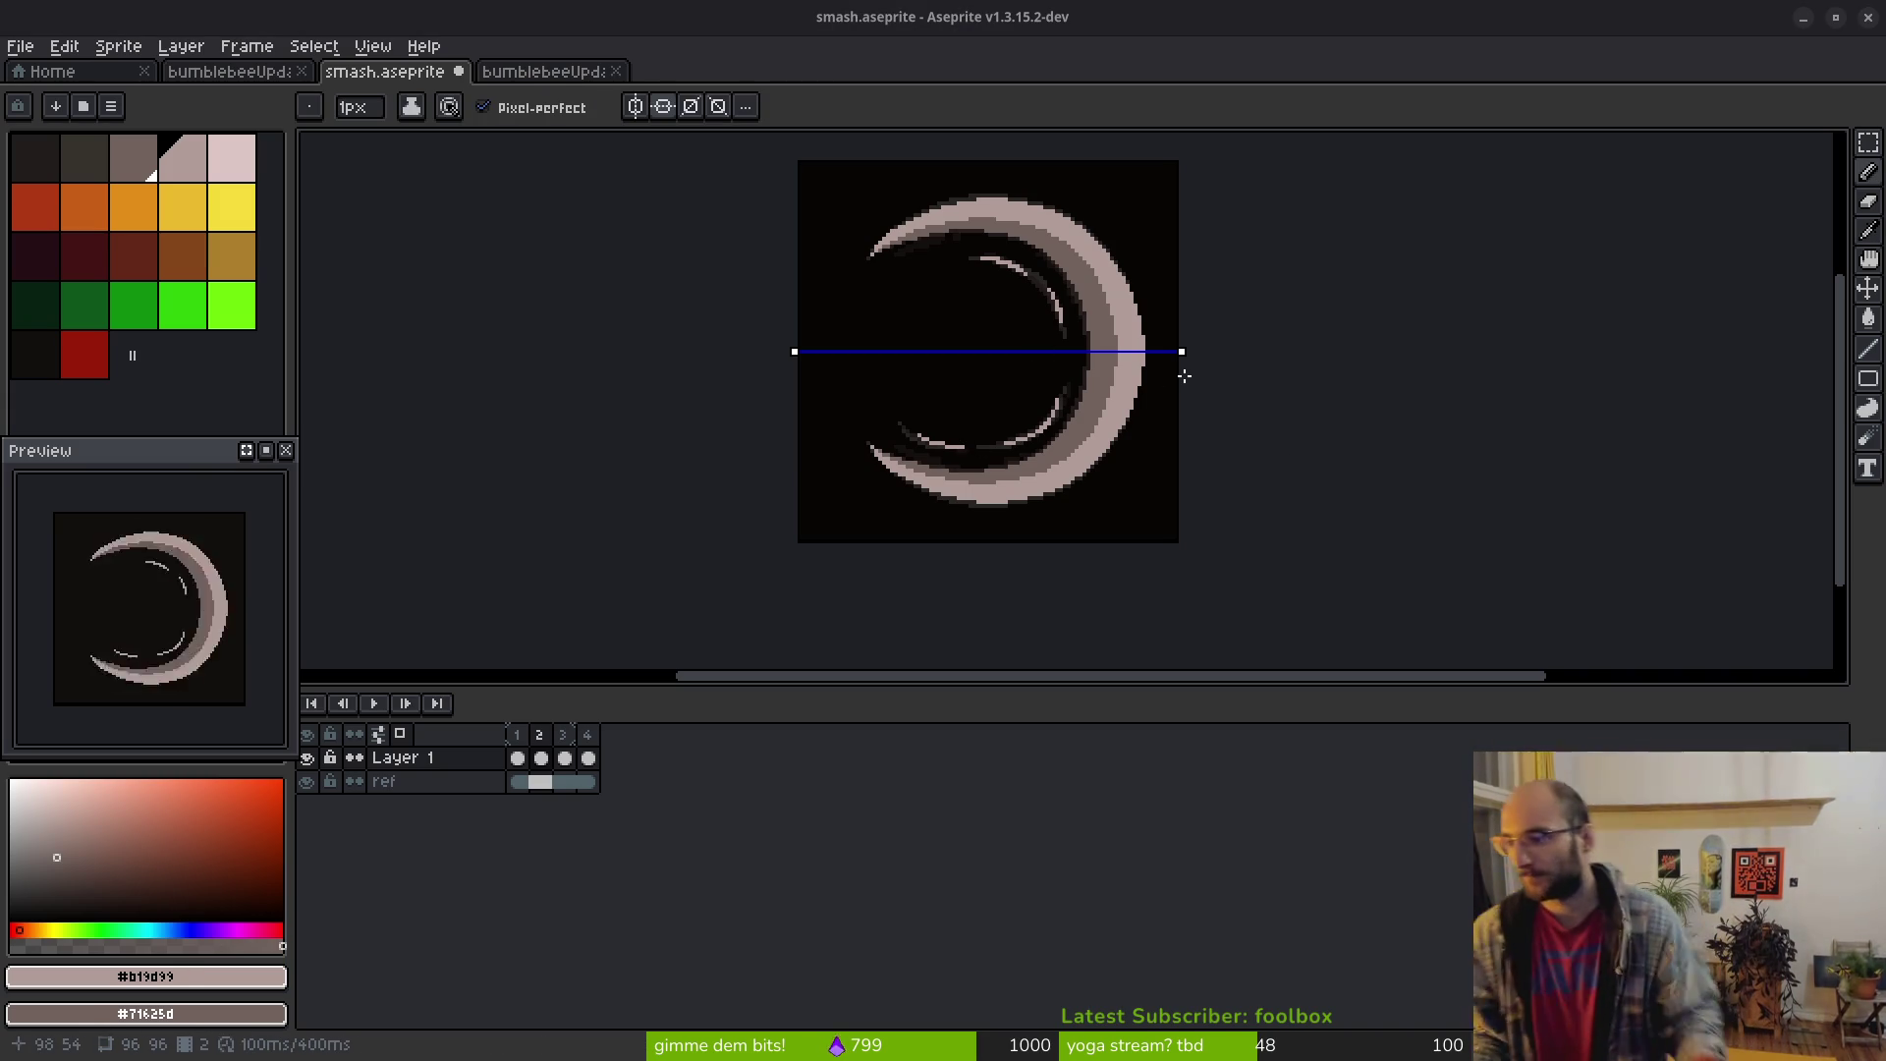